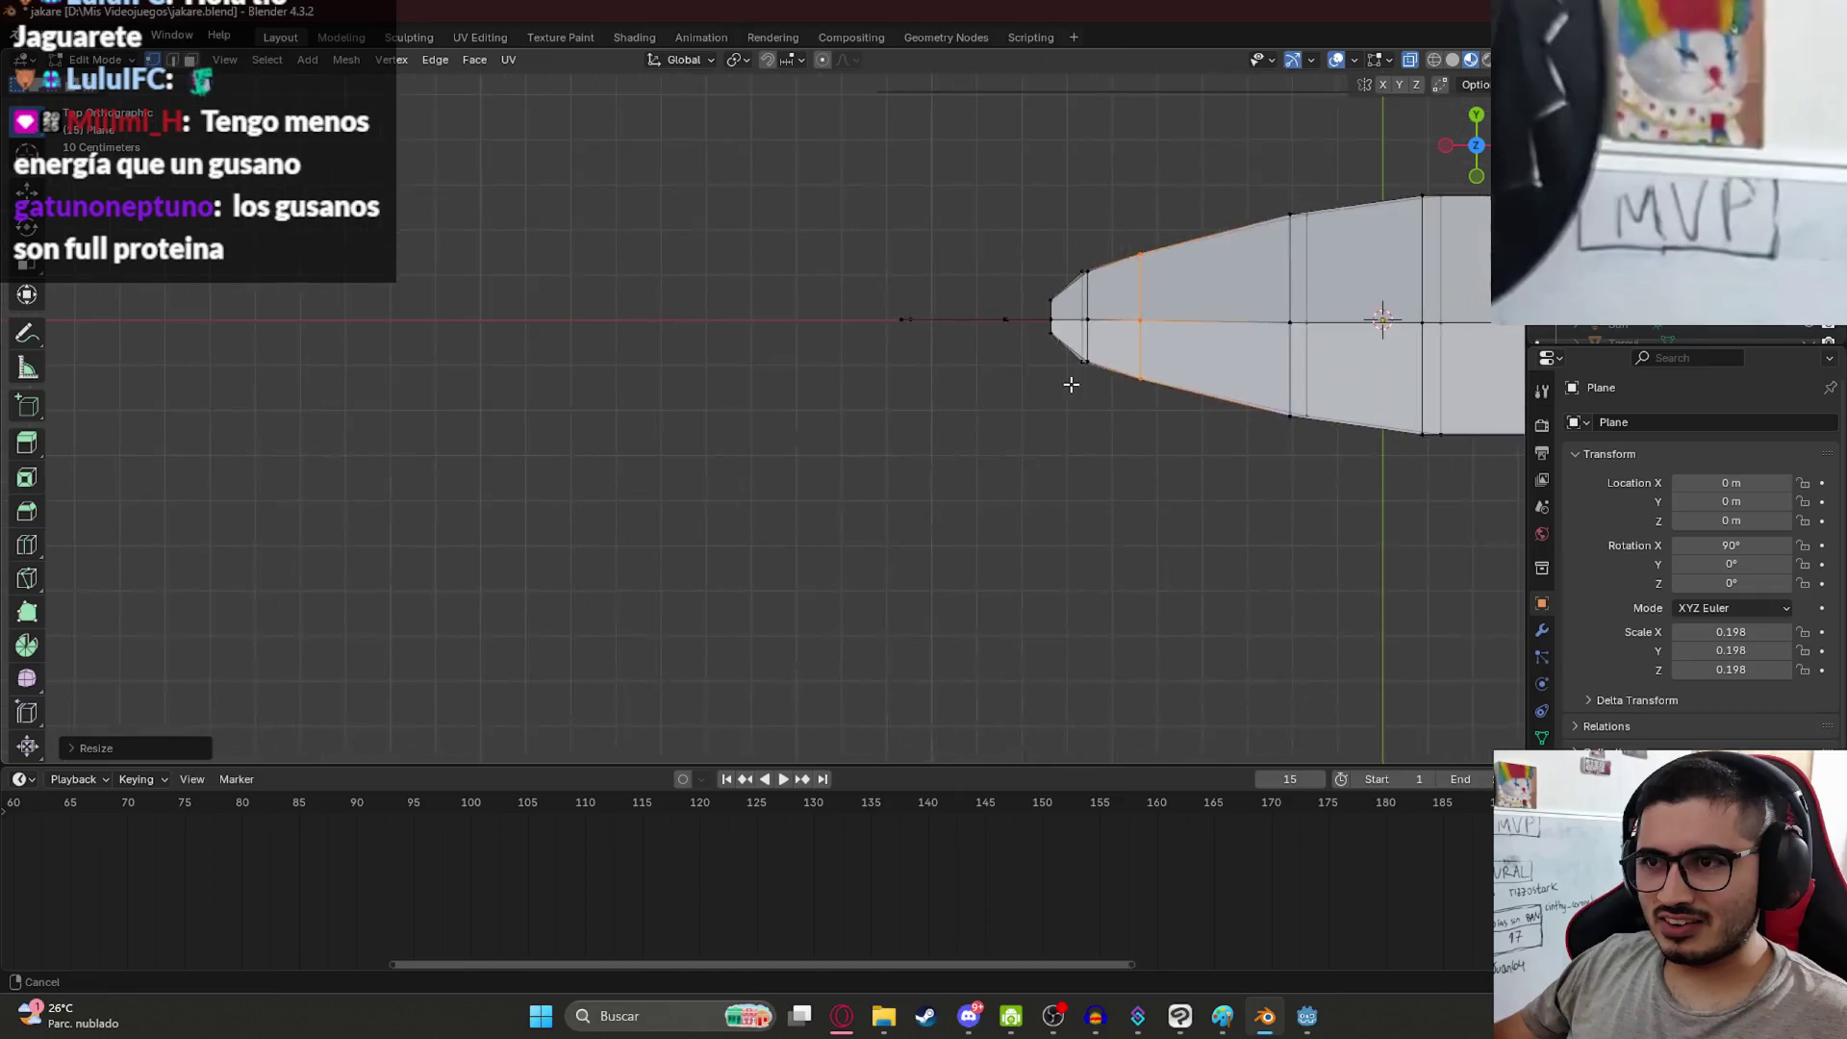
- From Top Ortho, move the tip edge loop along Y to position the fish's pointed end
mouse_move(1072, 384)
middle_mouse_down("shift")
mouse_move(664, 420)
mouse_move(588, 533)
mouse_move(1187, 426)
mouse_move(1230, 515)
mouse_move(758, 506)
mouse_move(878, 588)
mouse_move(979, 547)
middle_mouse_up("shift")
key("Tab")
scroll(829, 497, "down", 5)
scroll(758, 505, "up", 4)
key("Tab")
mouse_move(887, 512)
middle_mouse_down()
mouse_move(854, 506)
mouse_move(886, 556)
middle_mouse_up()
key("KP_7")
left_click(707, 390, "alt")
key("g")
key("y")
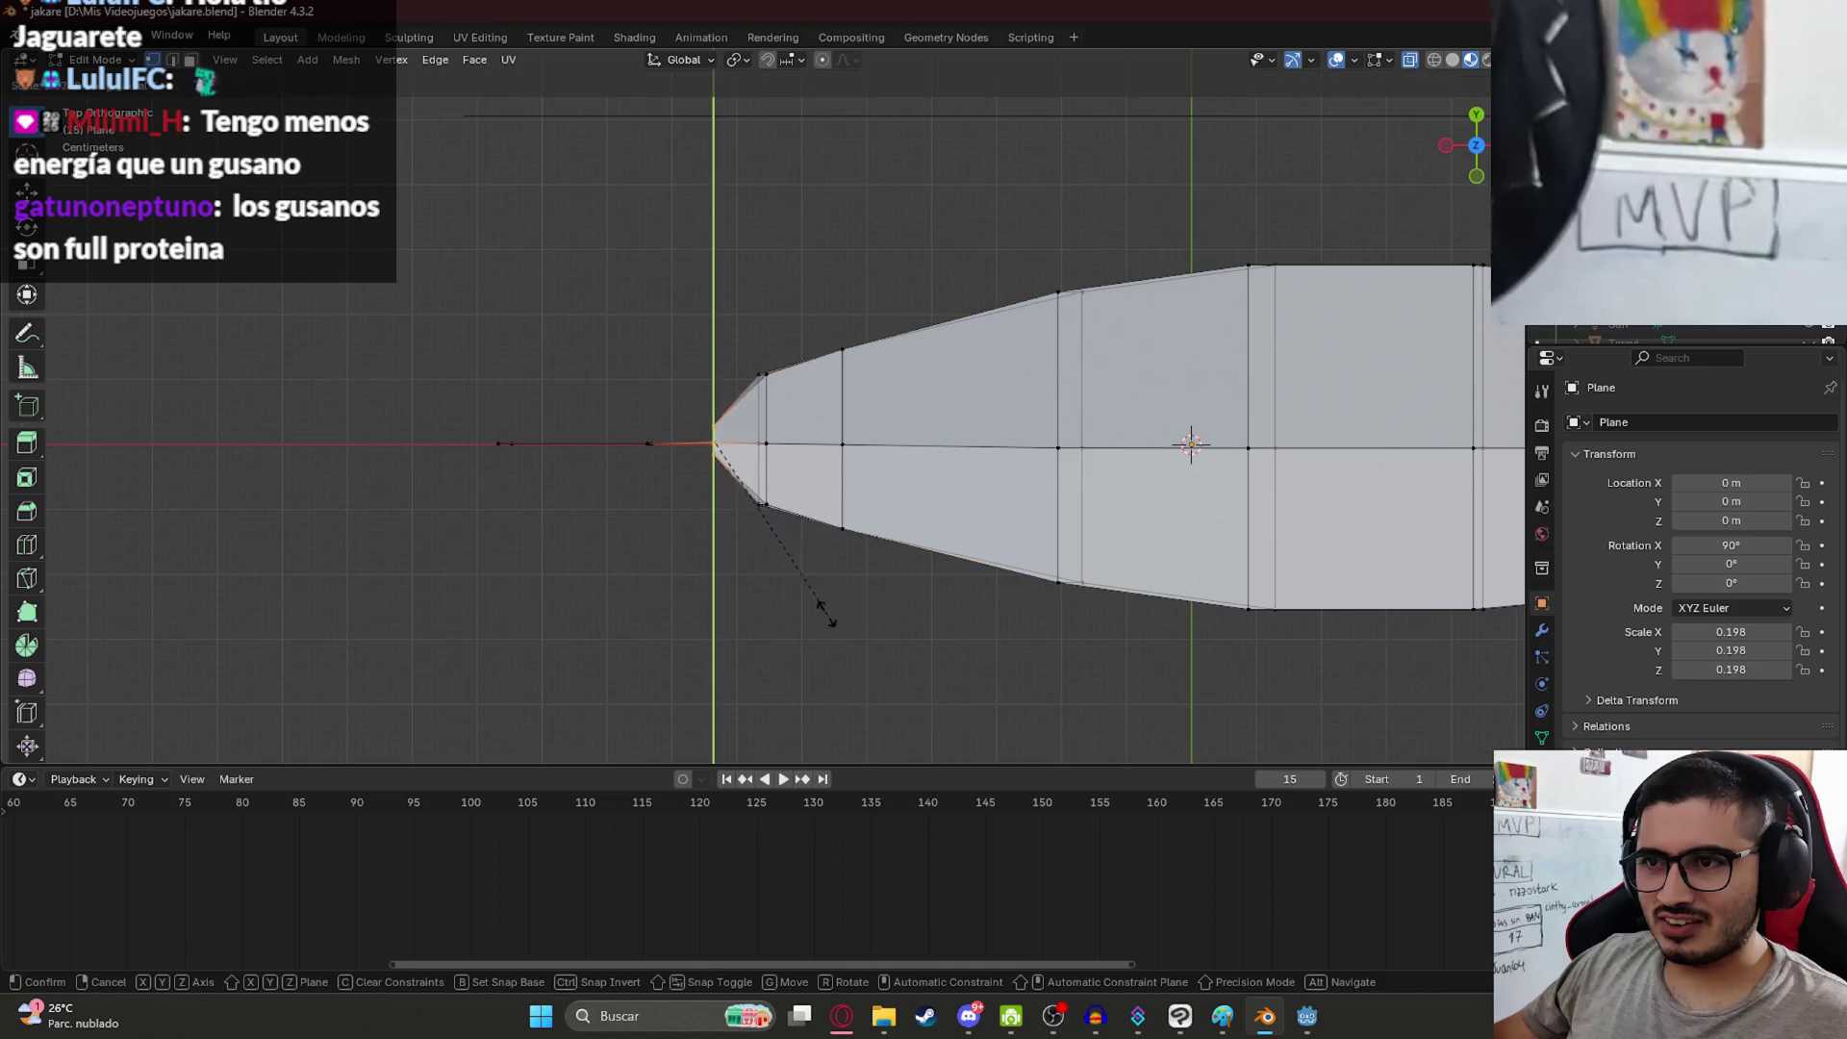
left_click(731, 621)
- Scale the next two edge loops narrower along Y to taper the tail, then leave Edit Mode
left_click(766, 411, "alt")
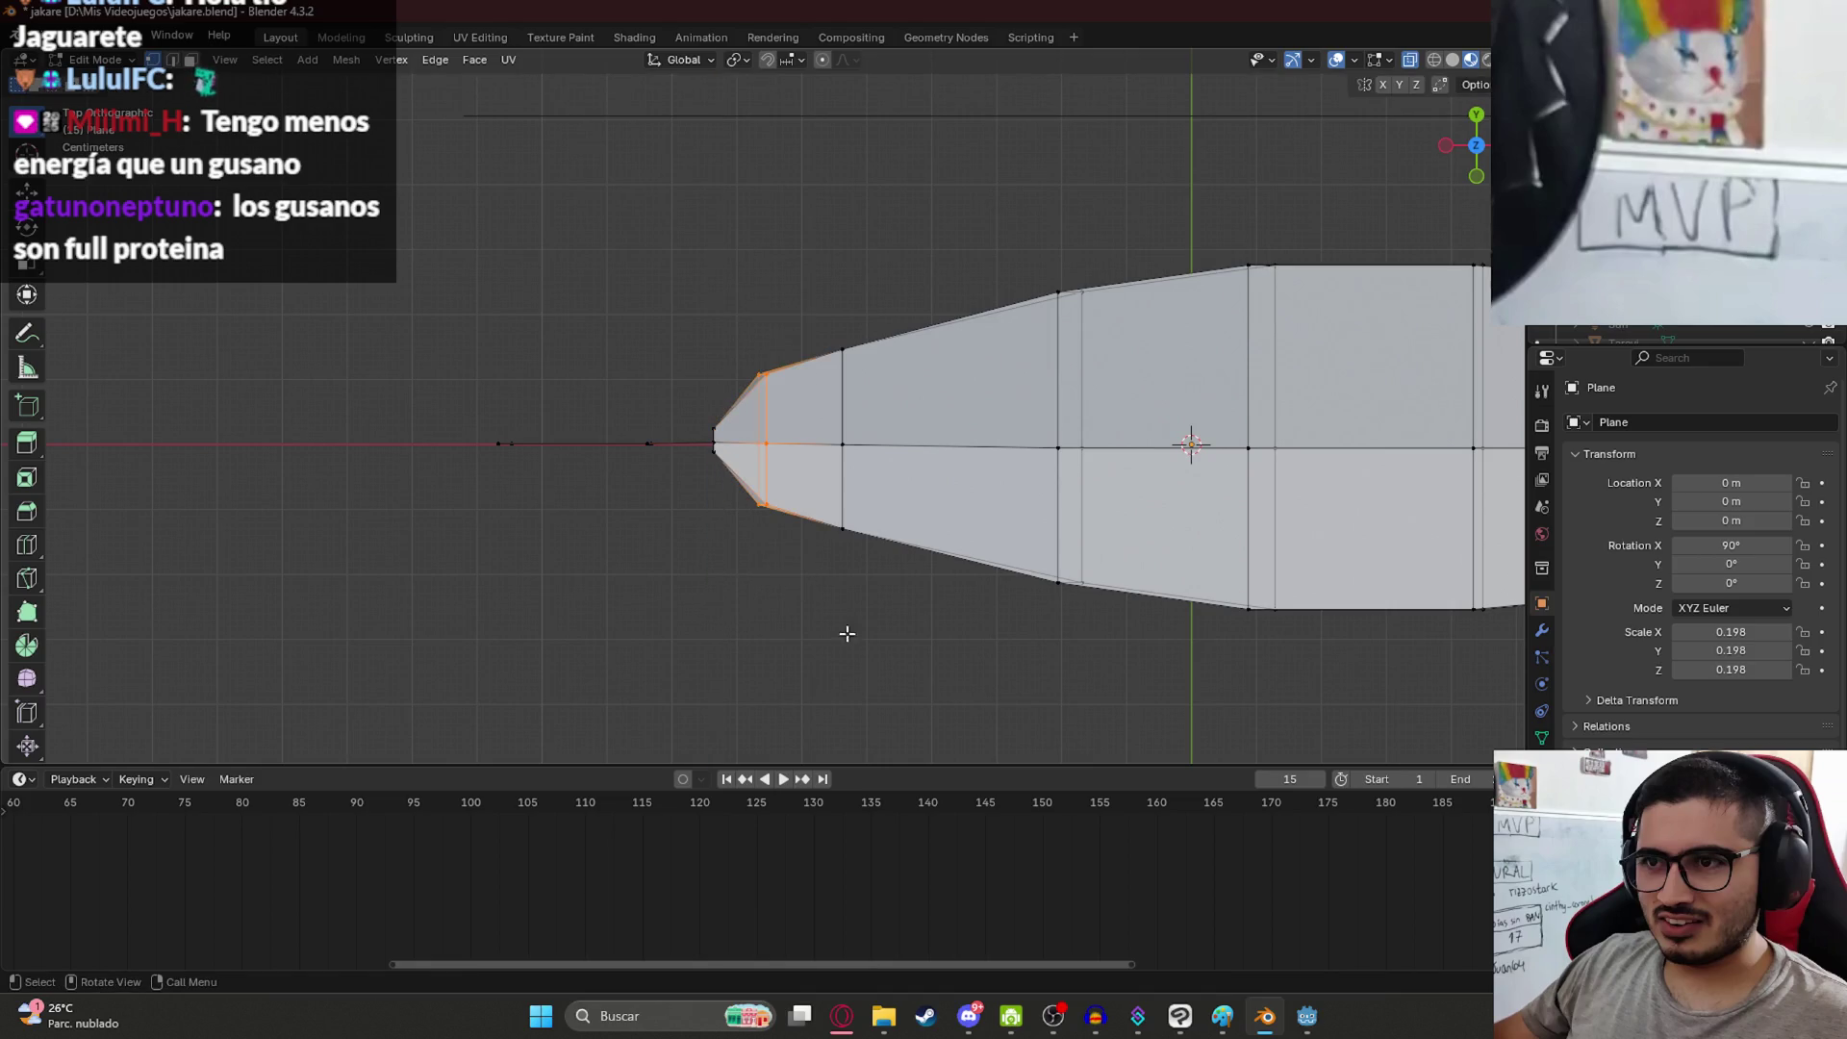
key("s")
key("y")
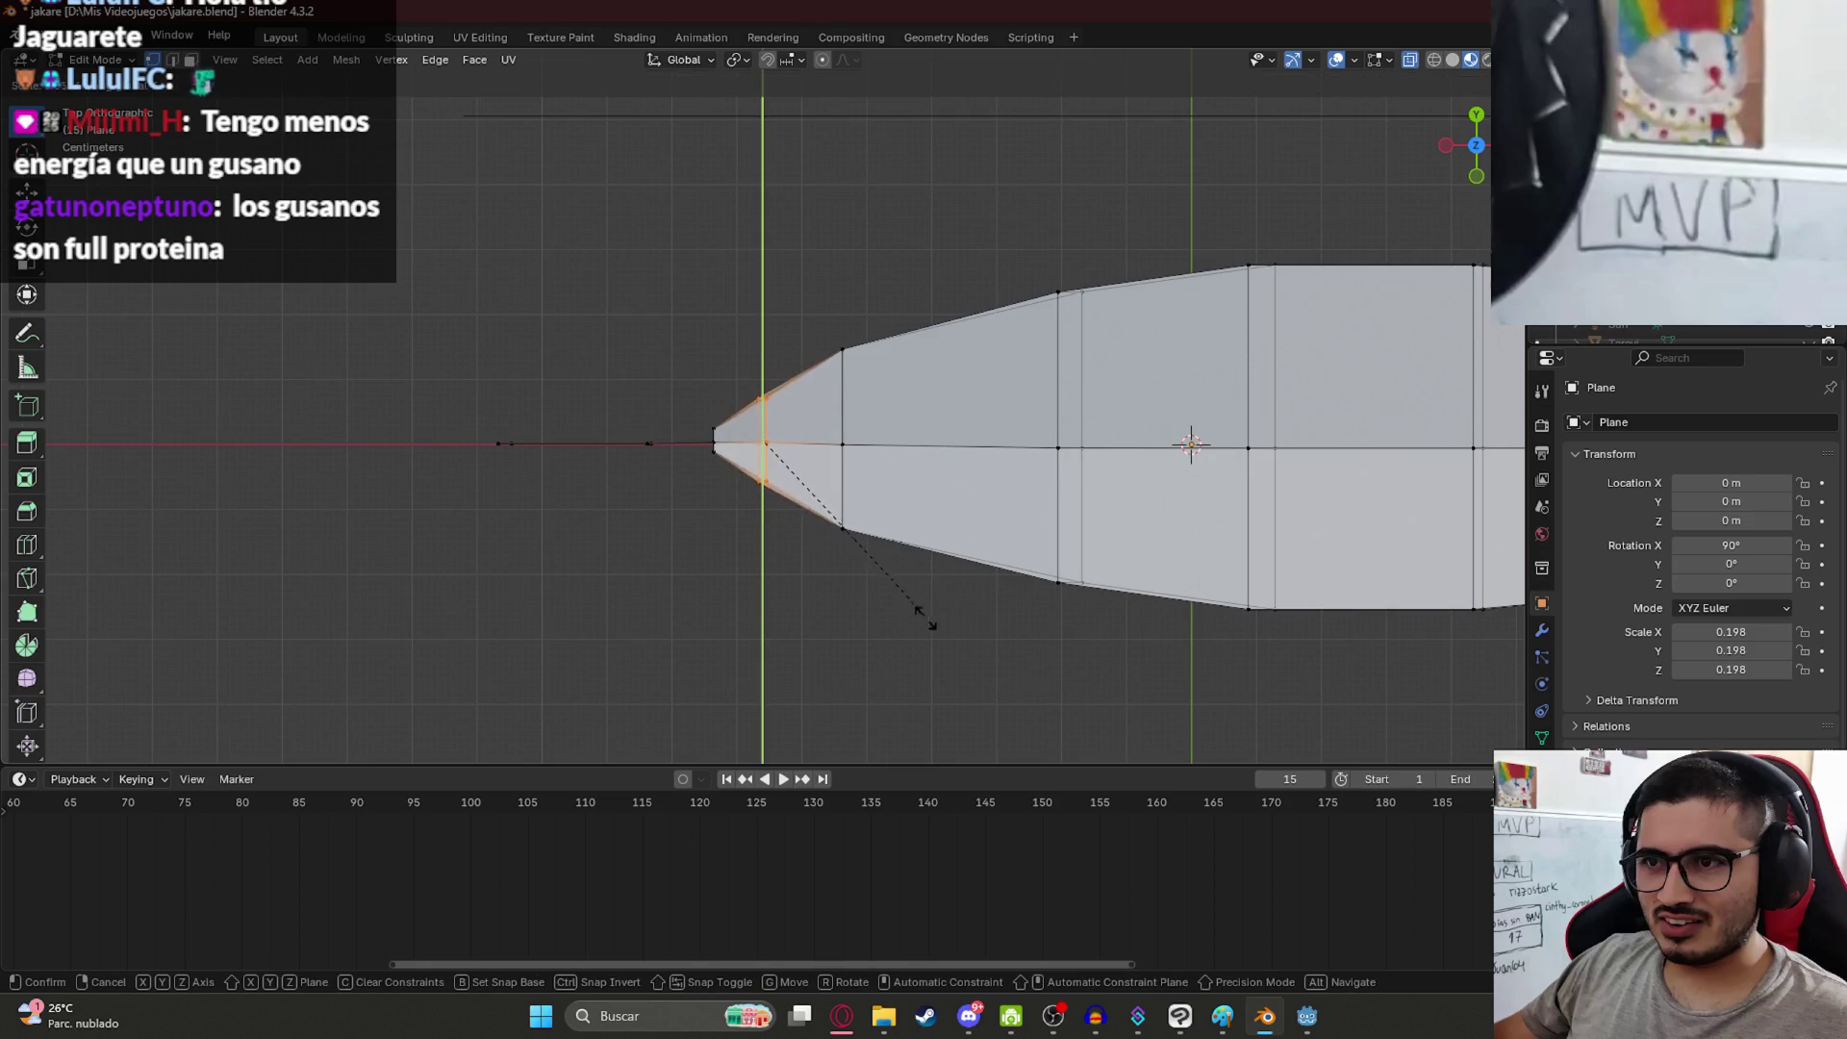
left_click(954, 659)
left_click(843, 519, "alt")
key("s")
key("y")
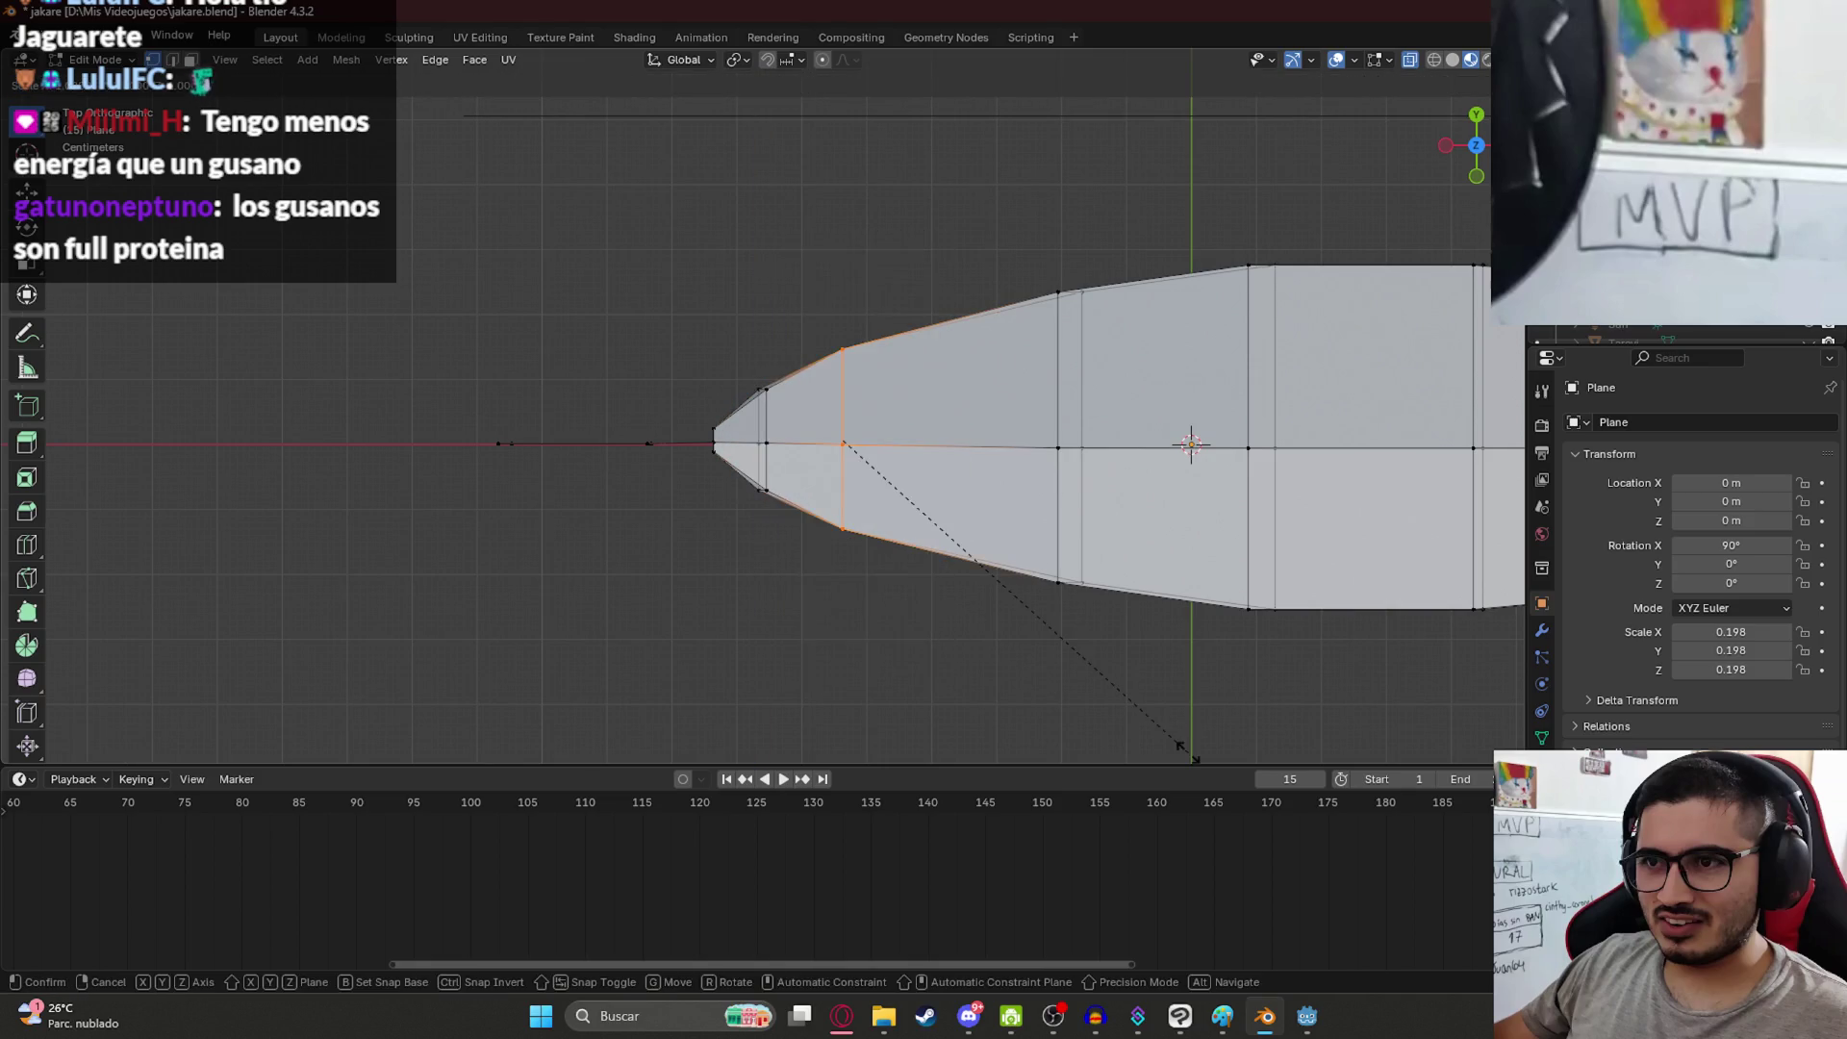
left_click(1068, 674)
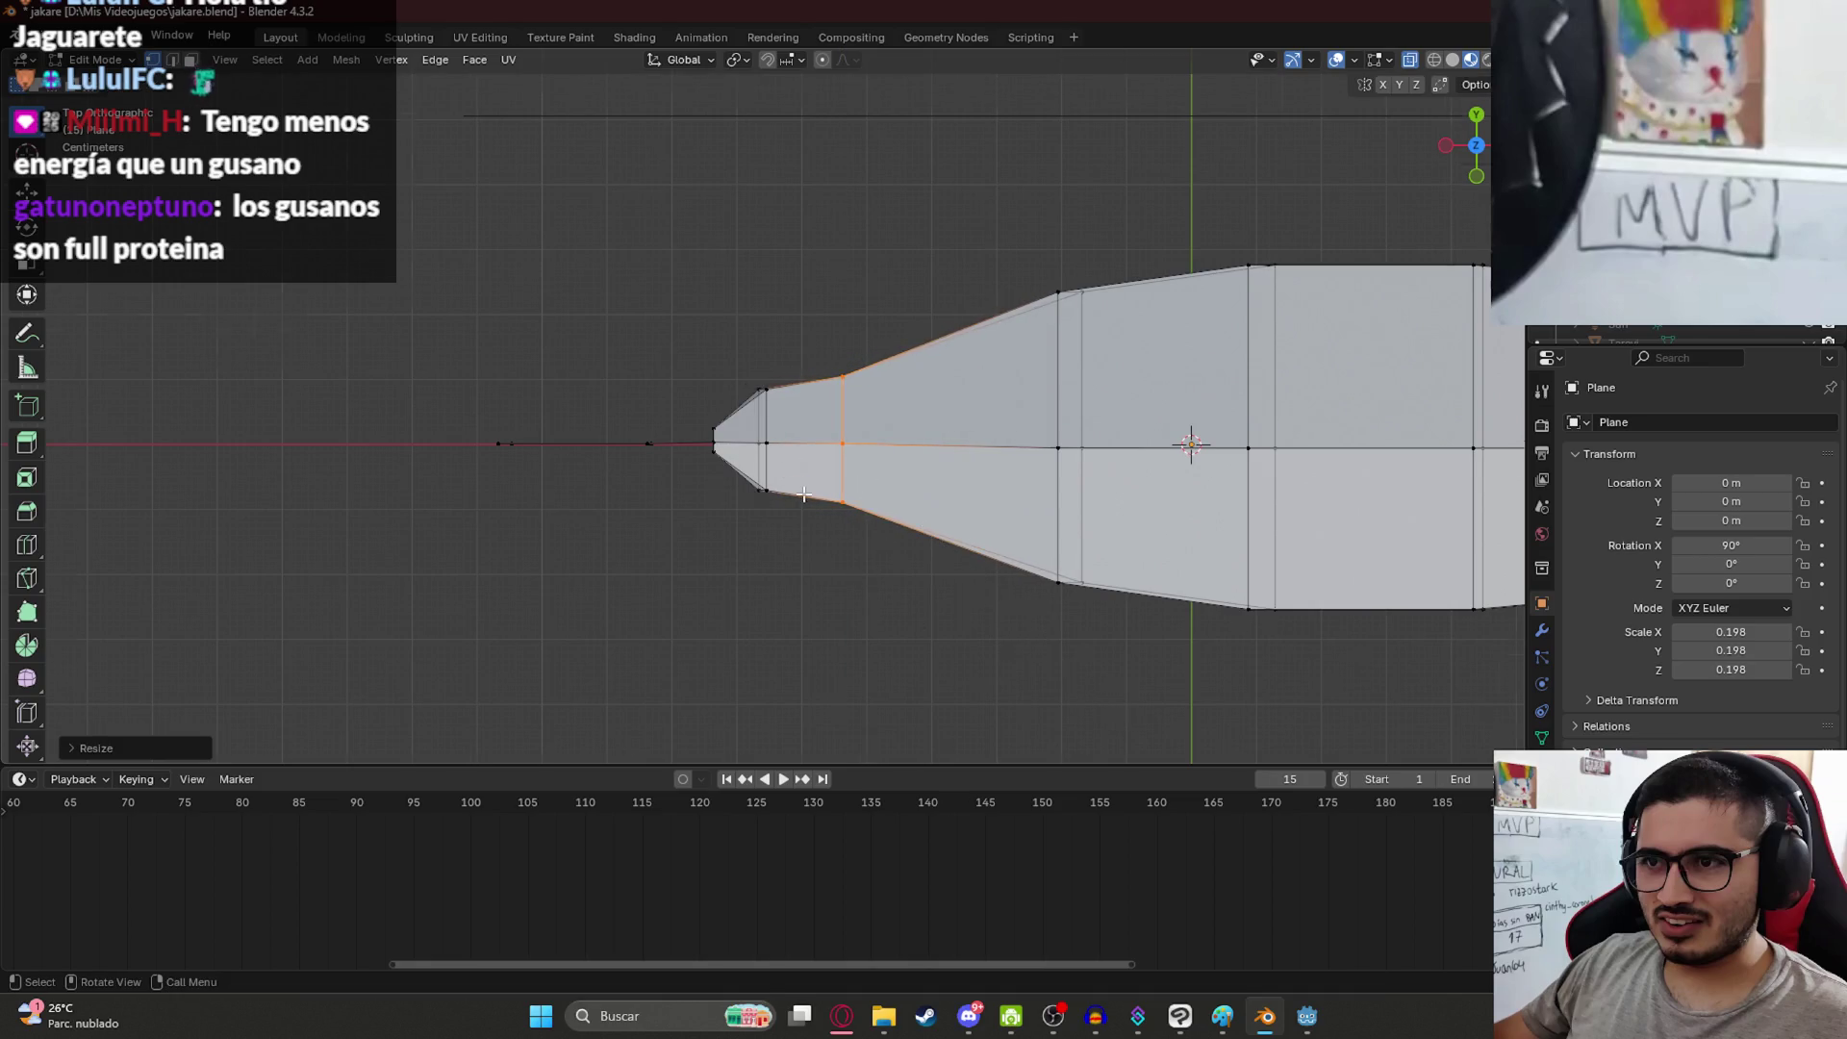
scroll(803, 495, "down", 6)
mouse_move(853, 573)
middle_mouse_down()
mouse_move(592, 505)
mouse_move(659, 498)
mouse_move(964, 361)
mouse_move(655, 329)
mouse_move(821, 449)
mouse_move(927, 373)
mouse_move(731, 604)
mouse_move(914, 616)
mouse_move(1049, 532)
mouse_move(1134, 412)
mouse_move(794, 393)
mouse_move(1152, 461)
middle_mouse_up()
key("Tab")
- Save jakare.blend from Front Ortho and resume editing the mesh with the lower fins in view
key("KP_1")
key("Tab")
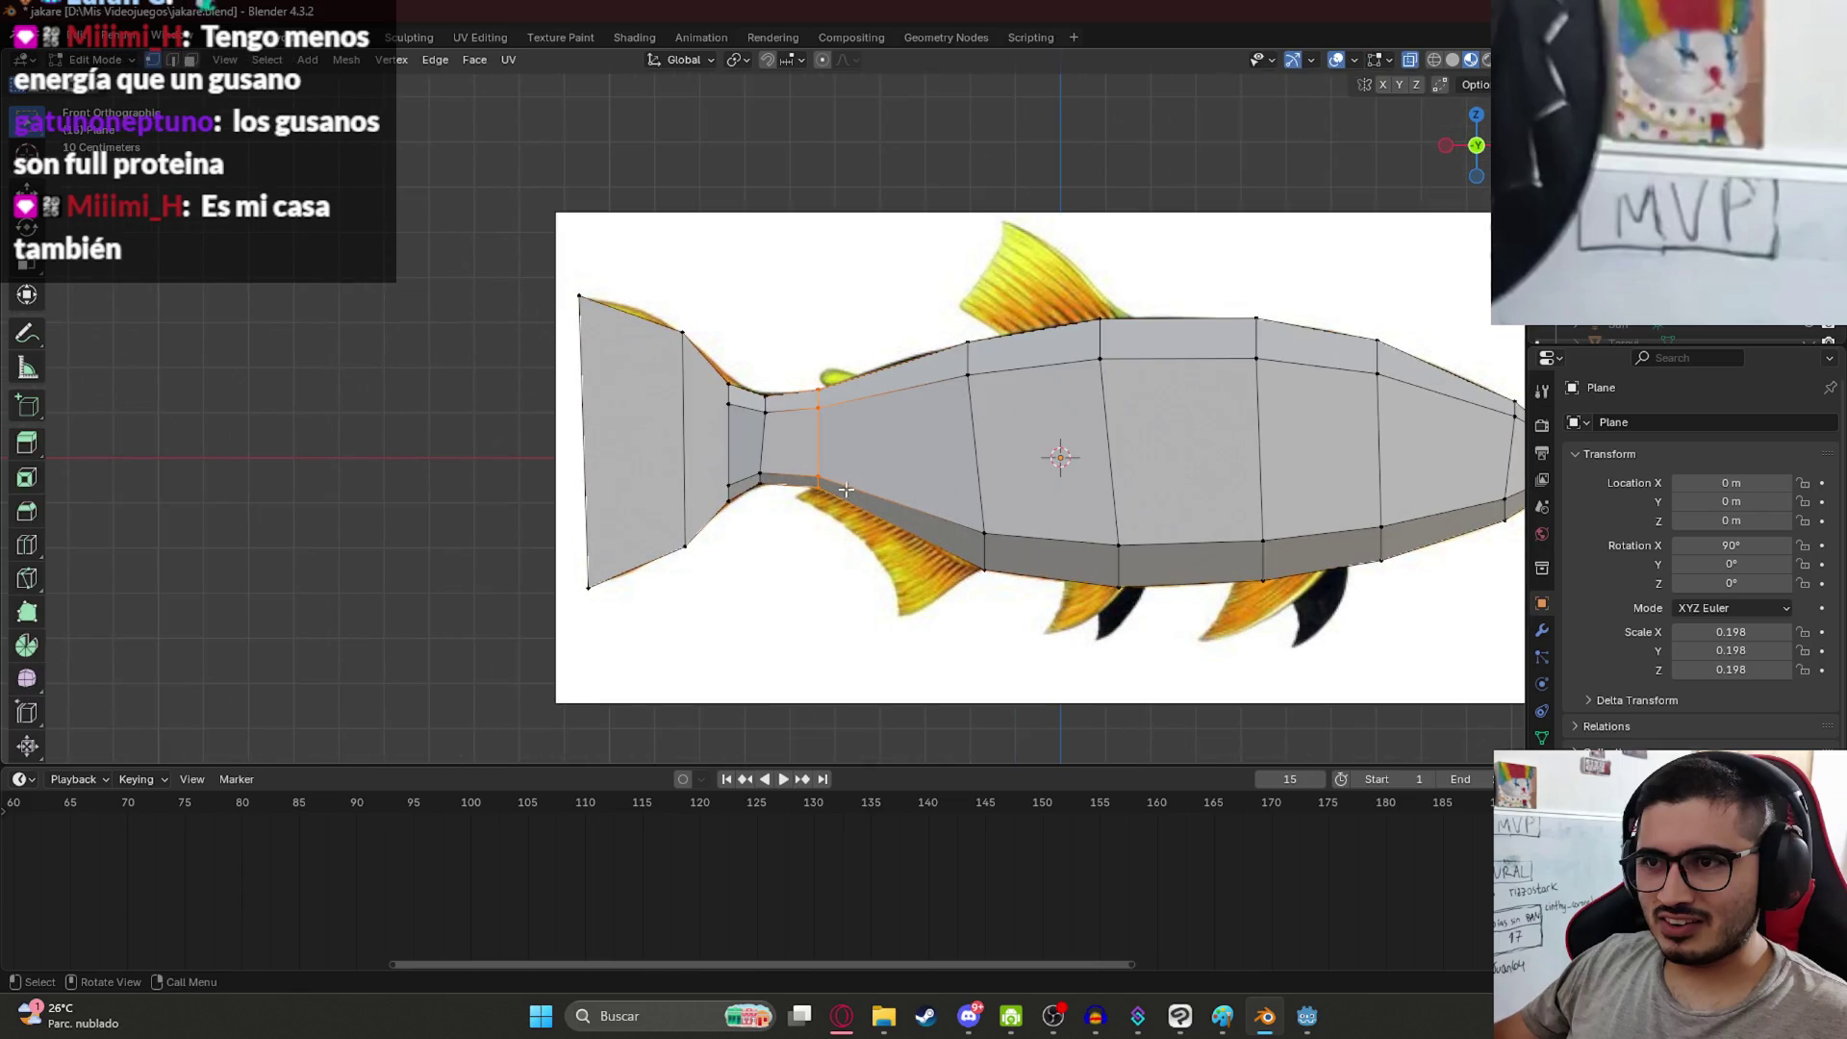
key("ctrl+s")
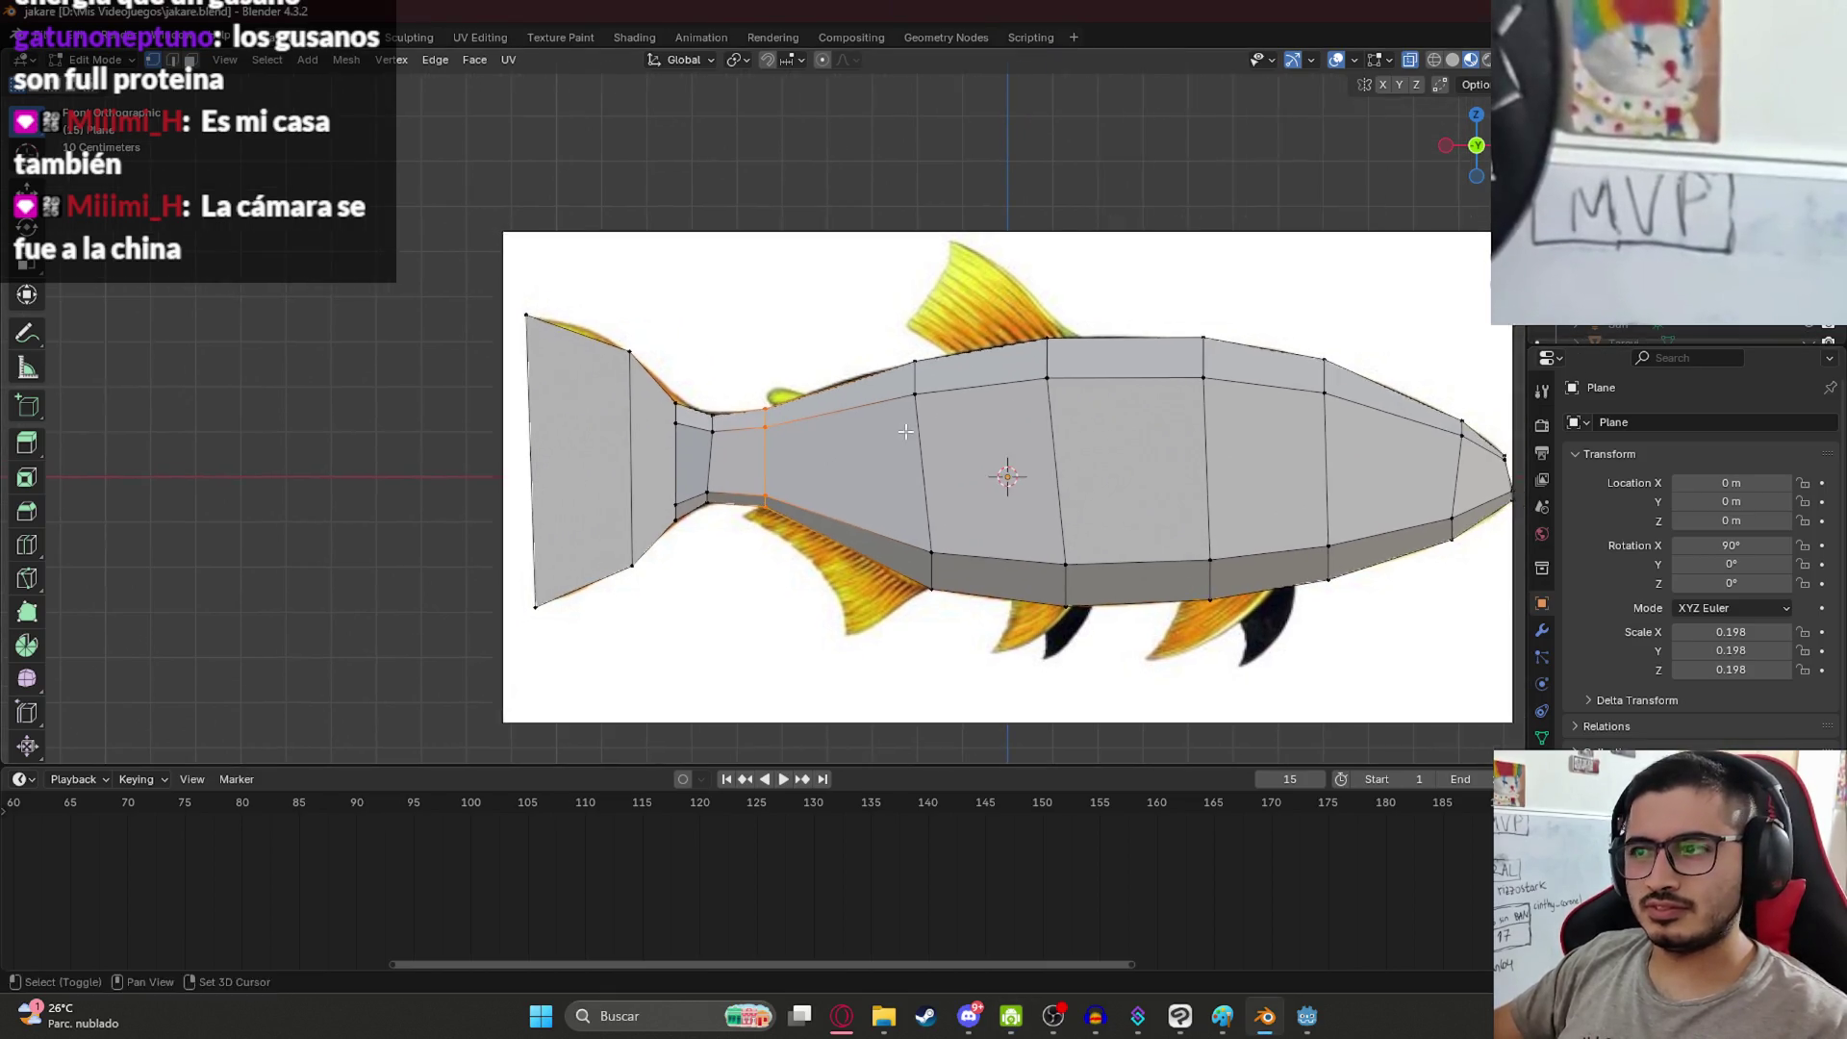
middle_click_drag(995, 577, 823, 417, "shift")
scroll(824, 417, "up", 2)
- Pull the bottom body edge down into a triangular fin face over the reference fin
left_click(863, 386)
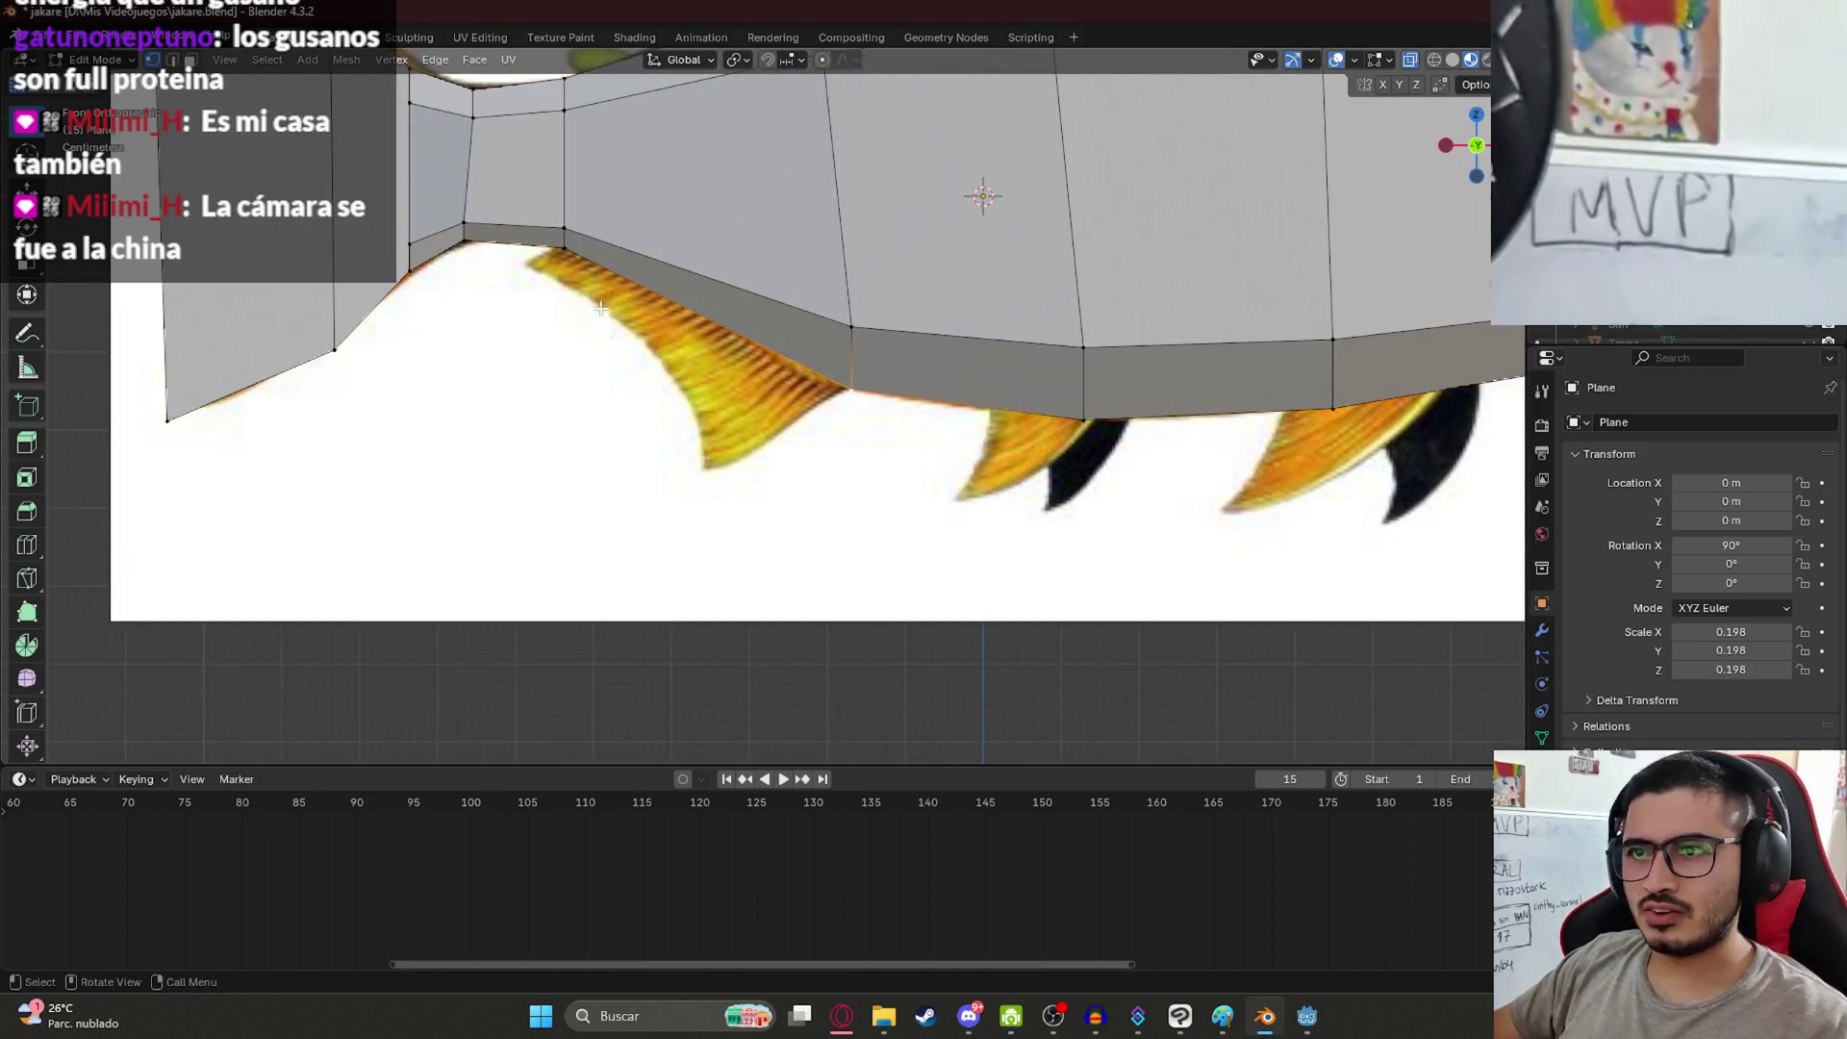
left_click(506, 292)
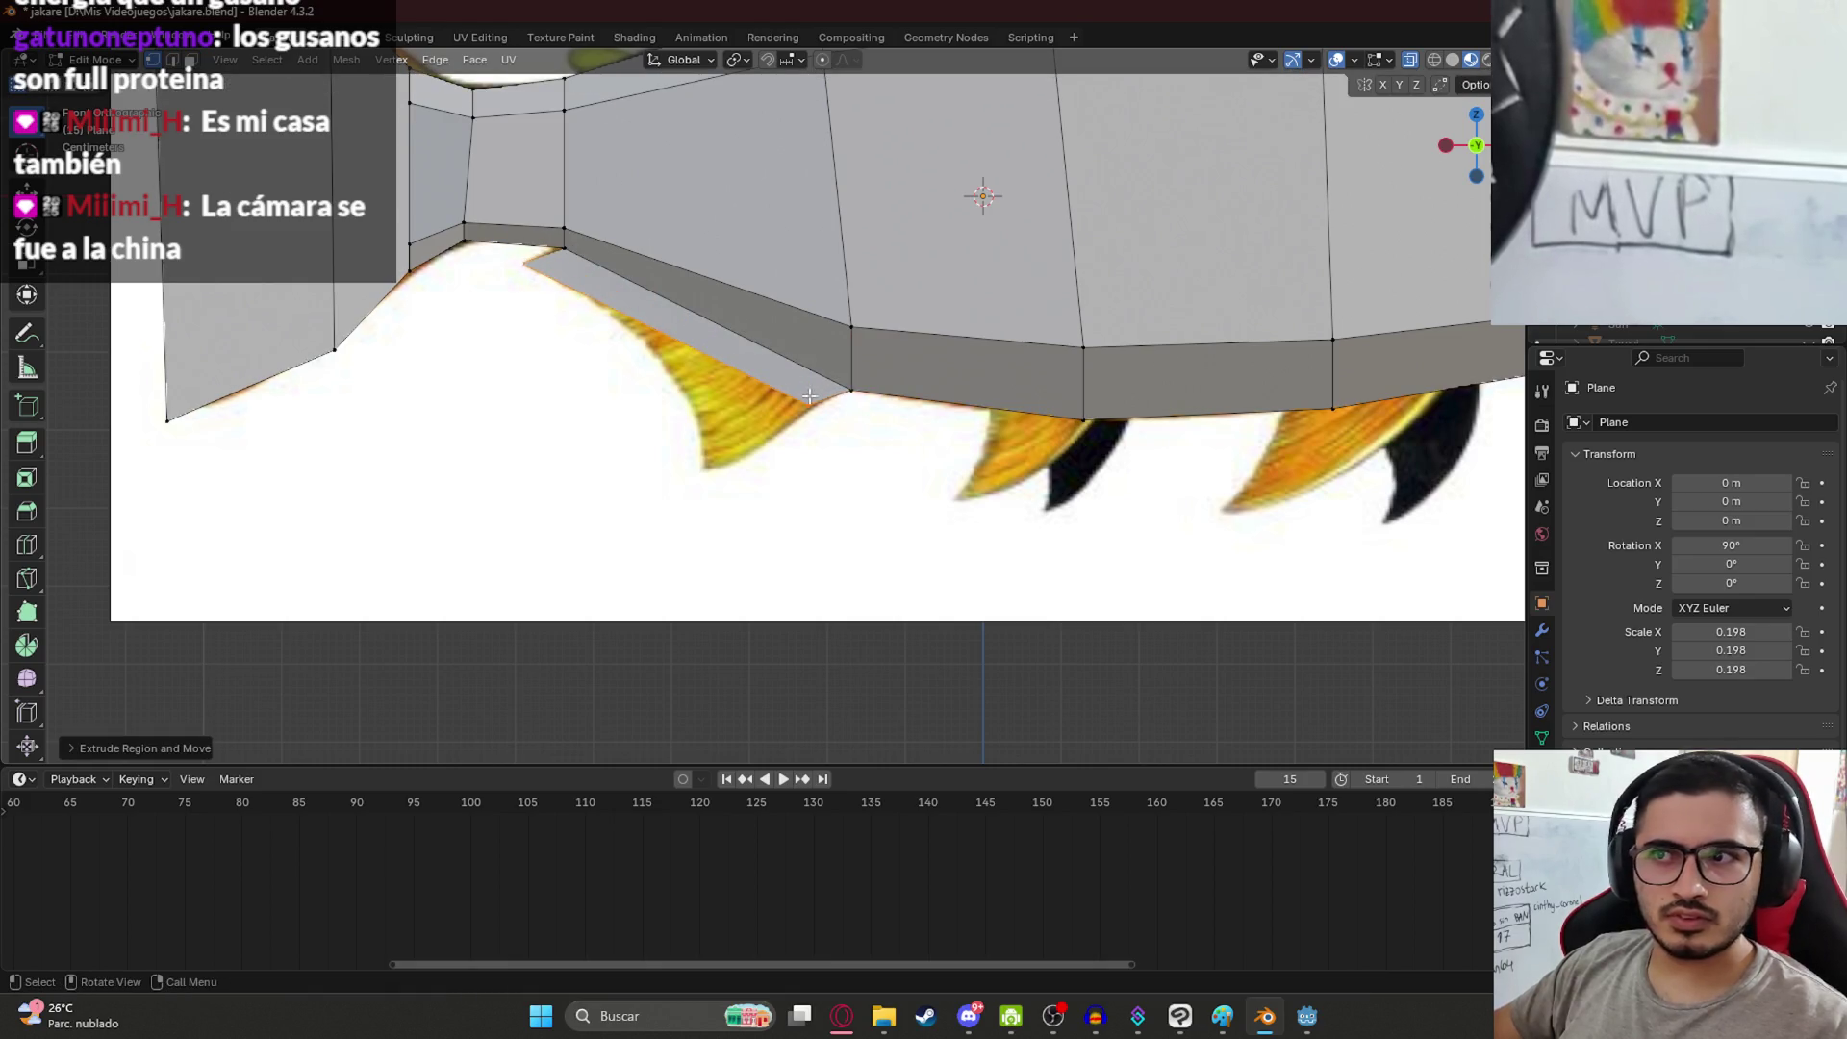
key("g")
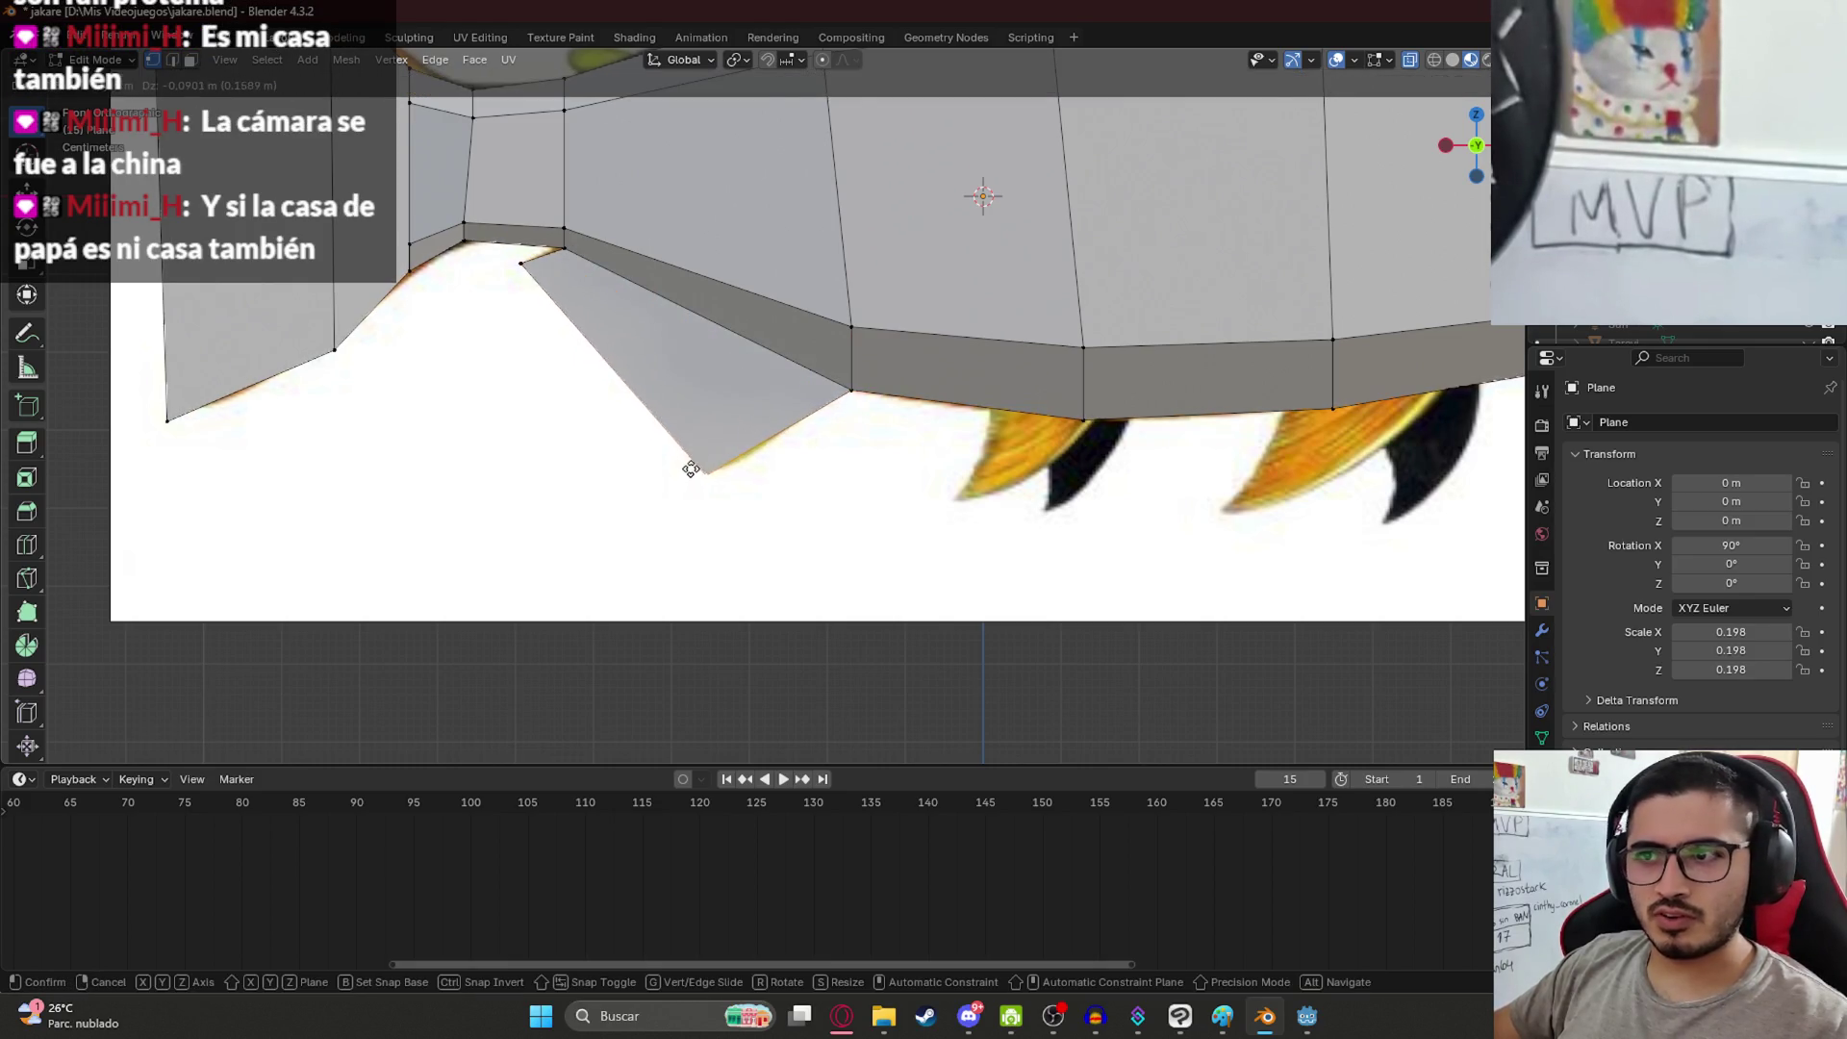
left_click(692, 469)
middle_click_drag(631, 344, 467, 318, "shift")
scroll(906, 418, "up", 2)
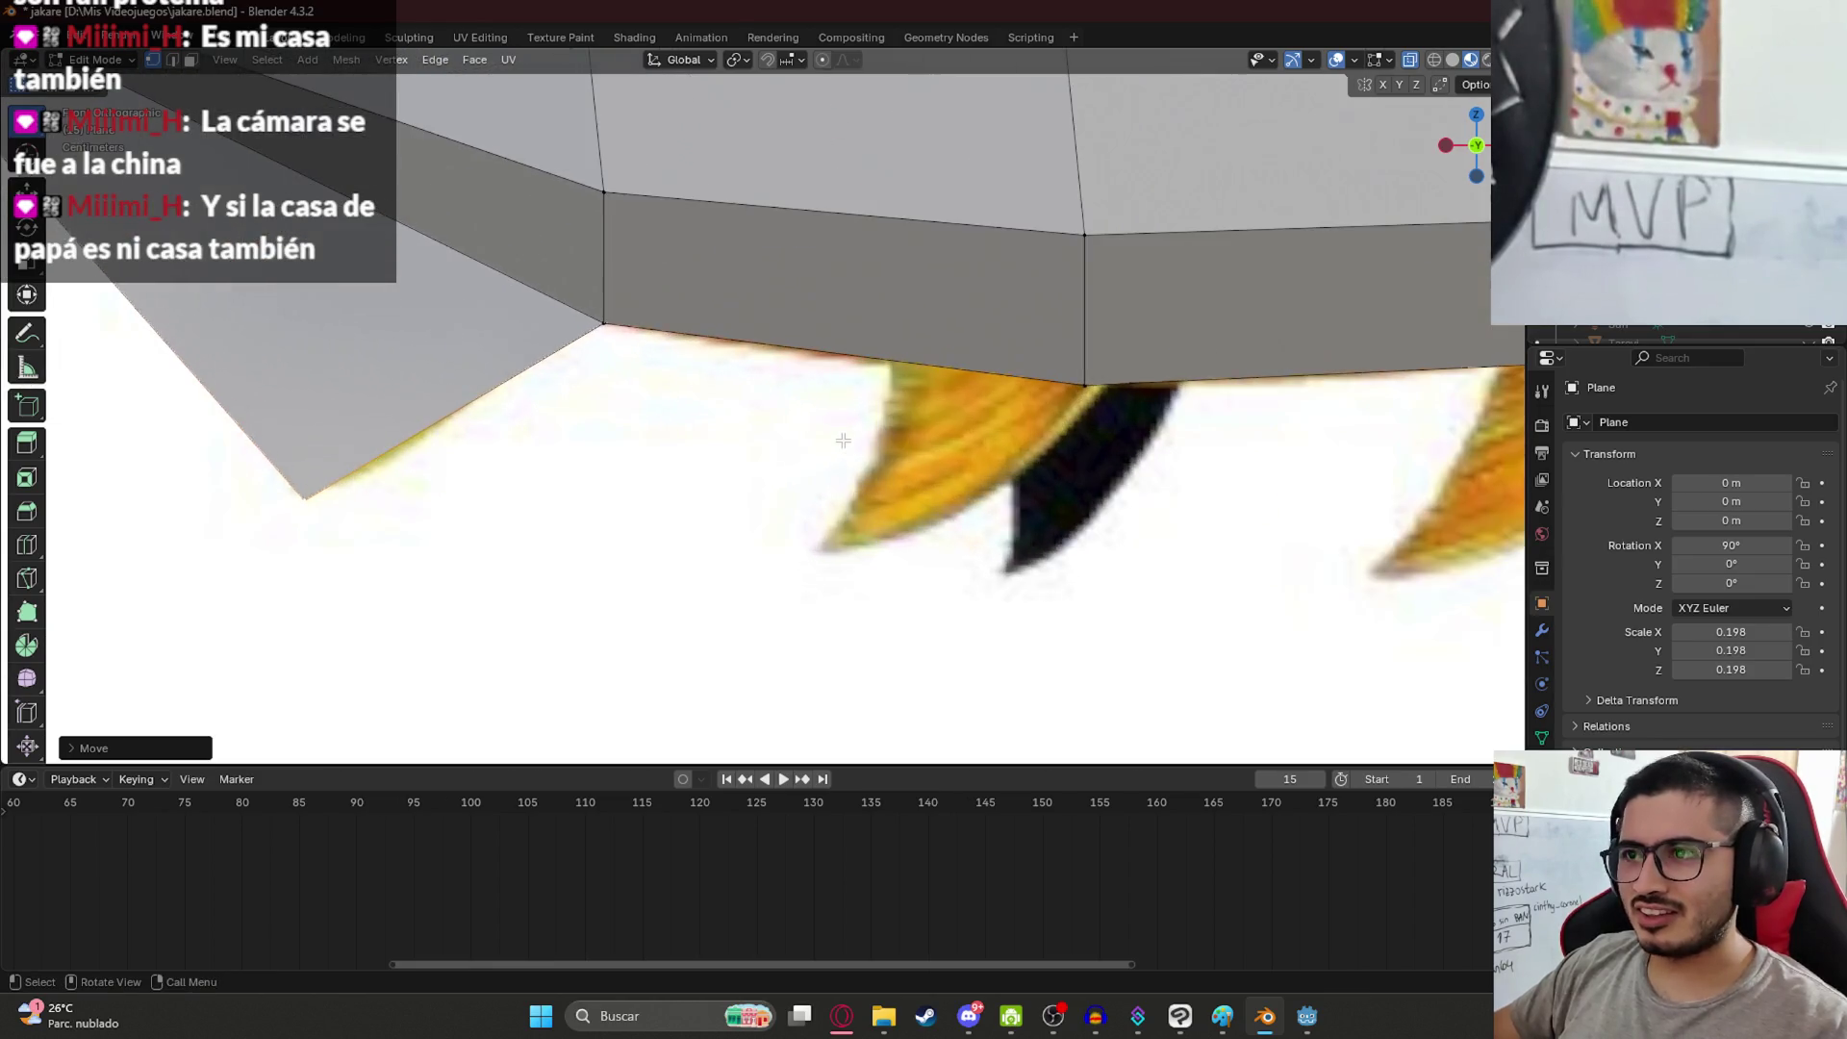
- Extrude vertices around the next reference fin's front and rear tips back to the body edge
key("g")
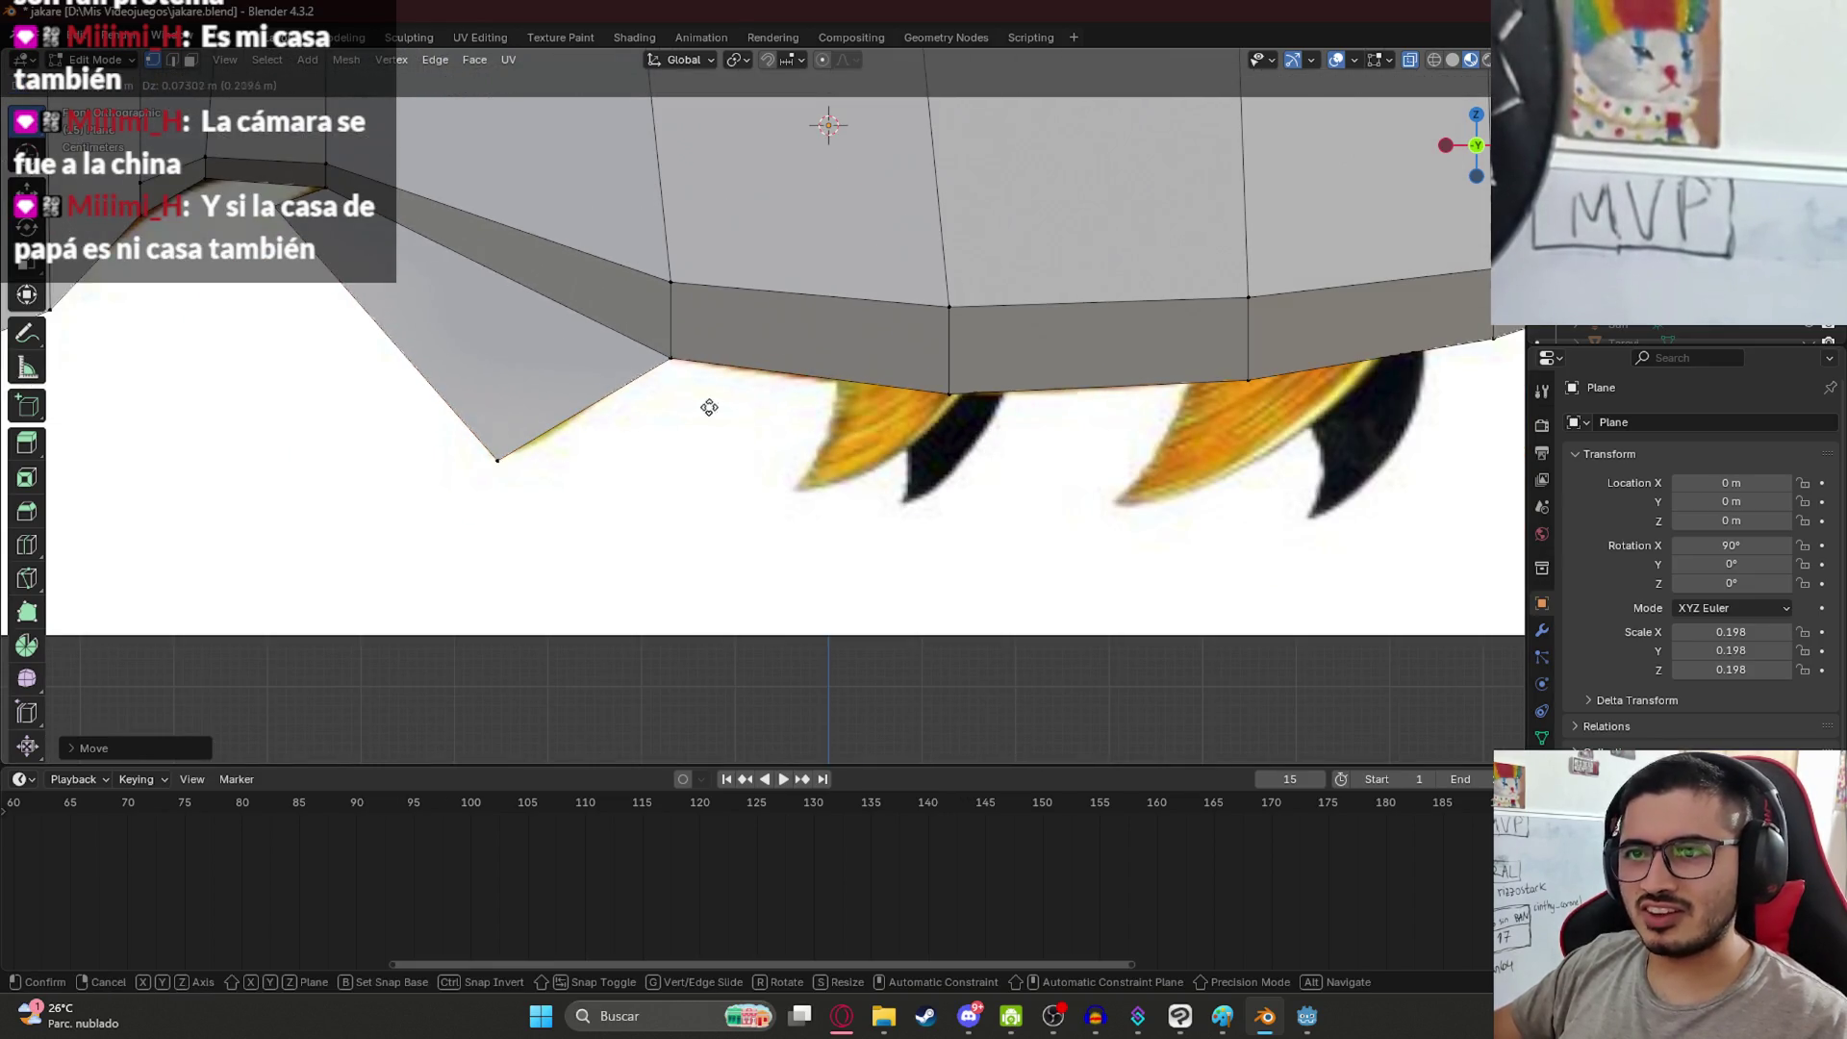
right_click(779, 477)
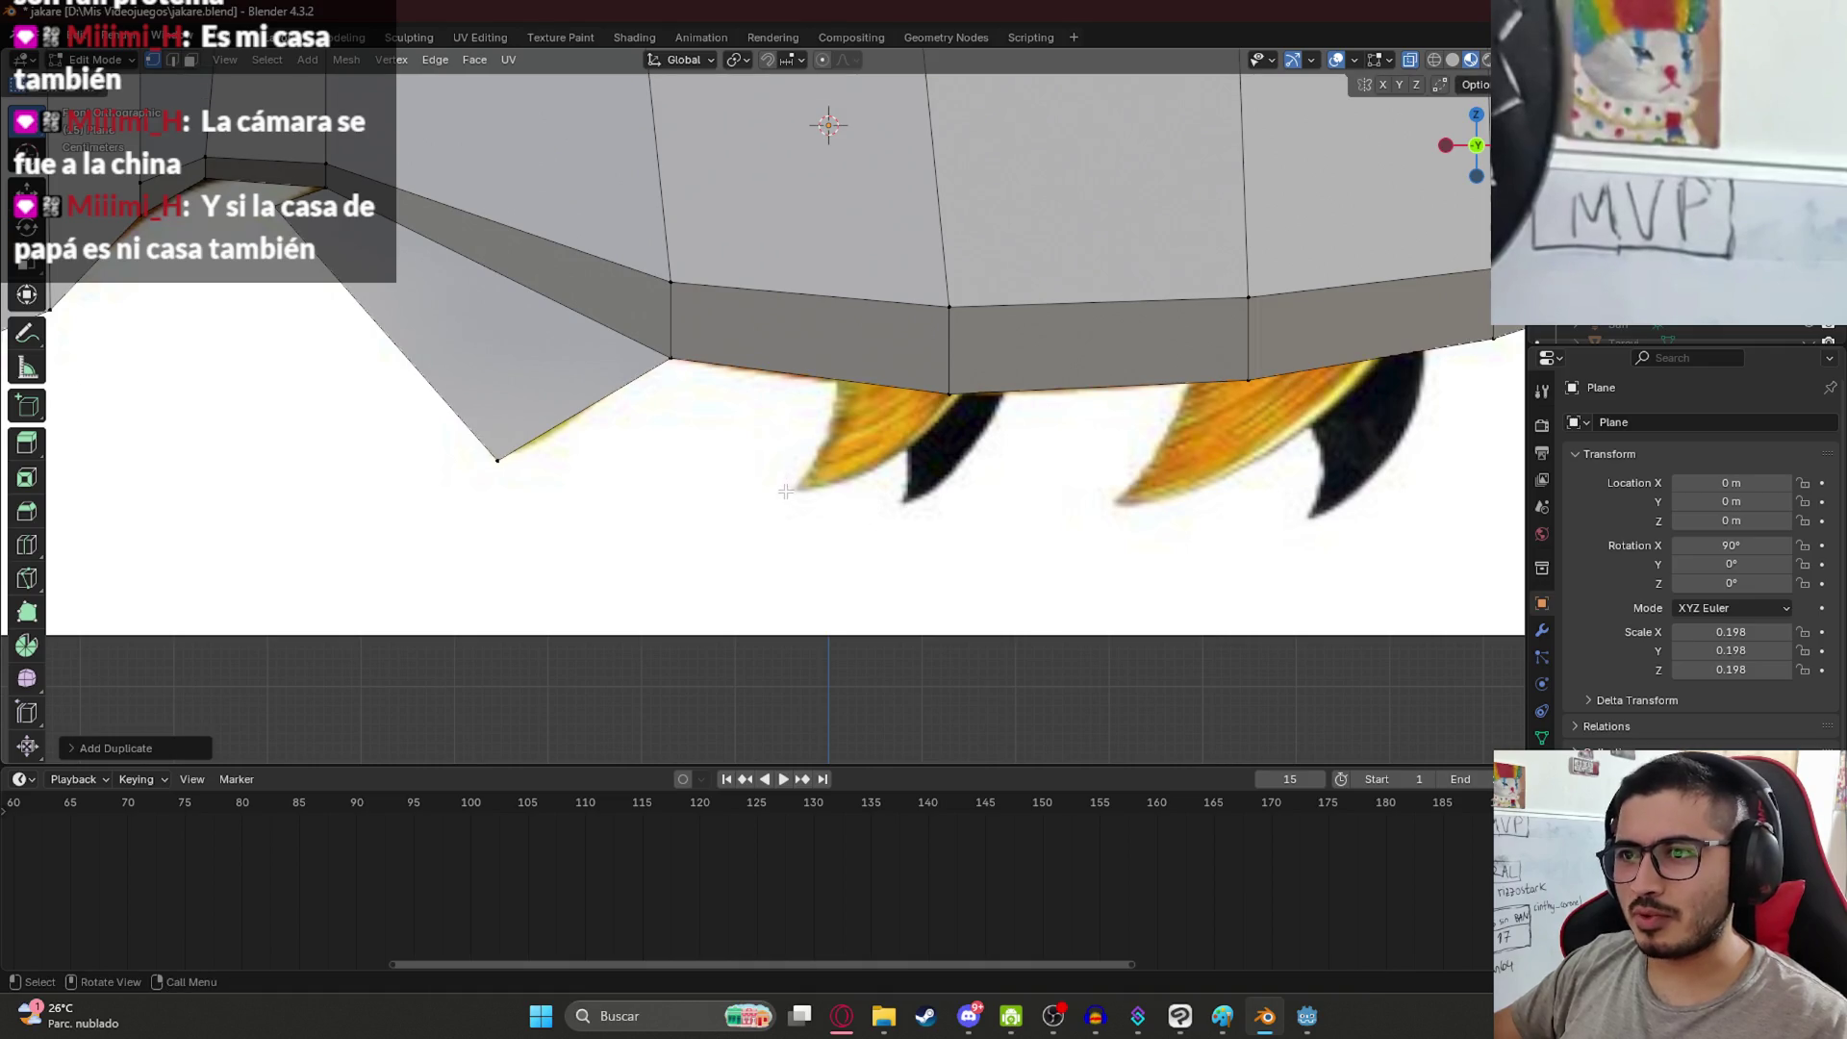
key("e")
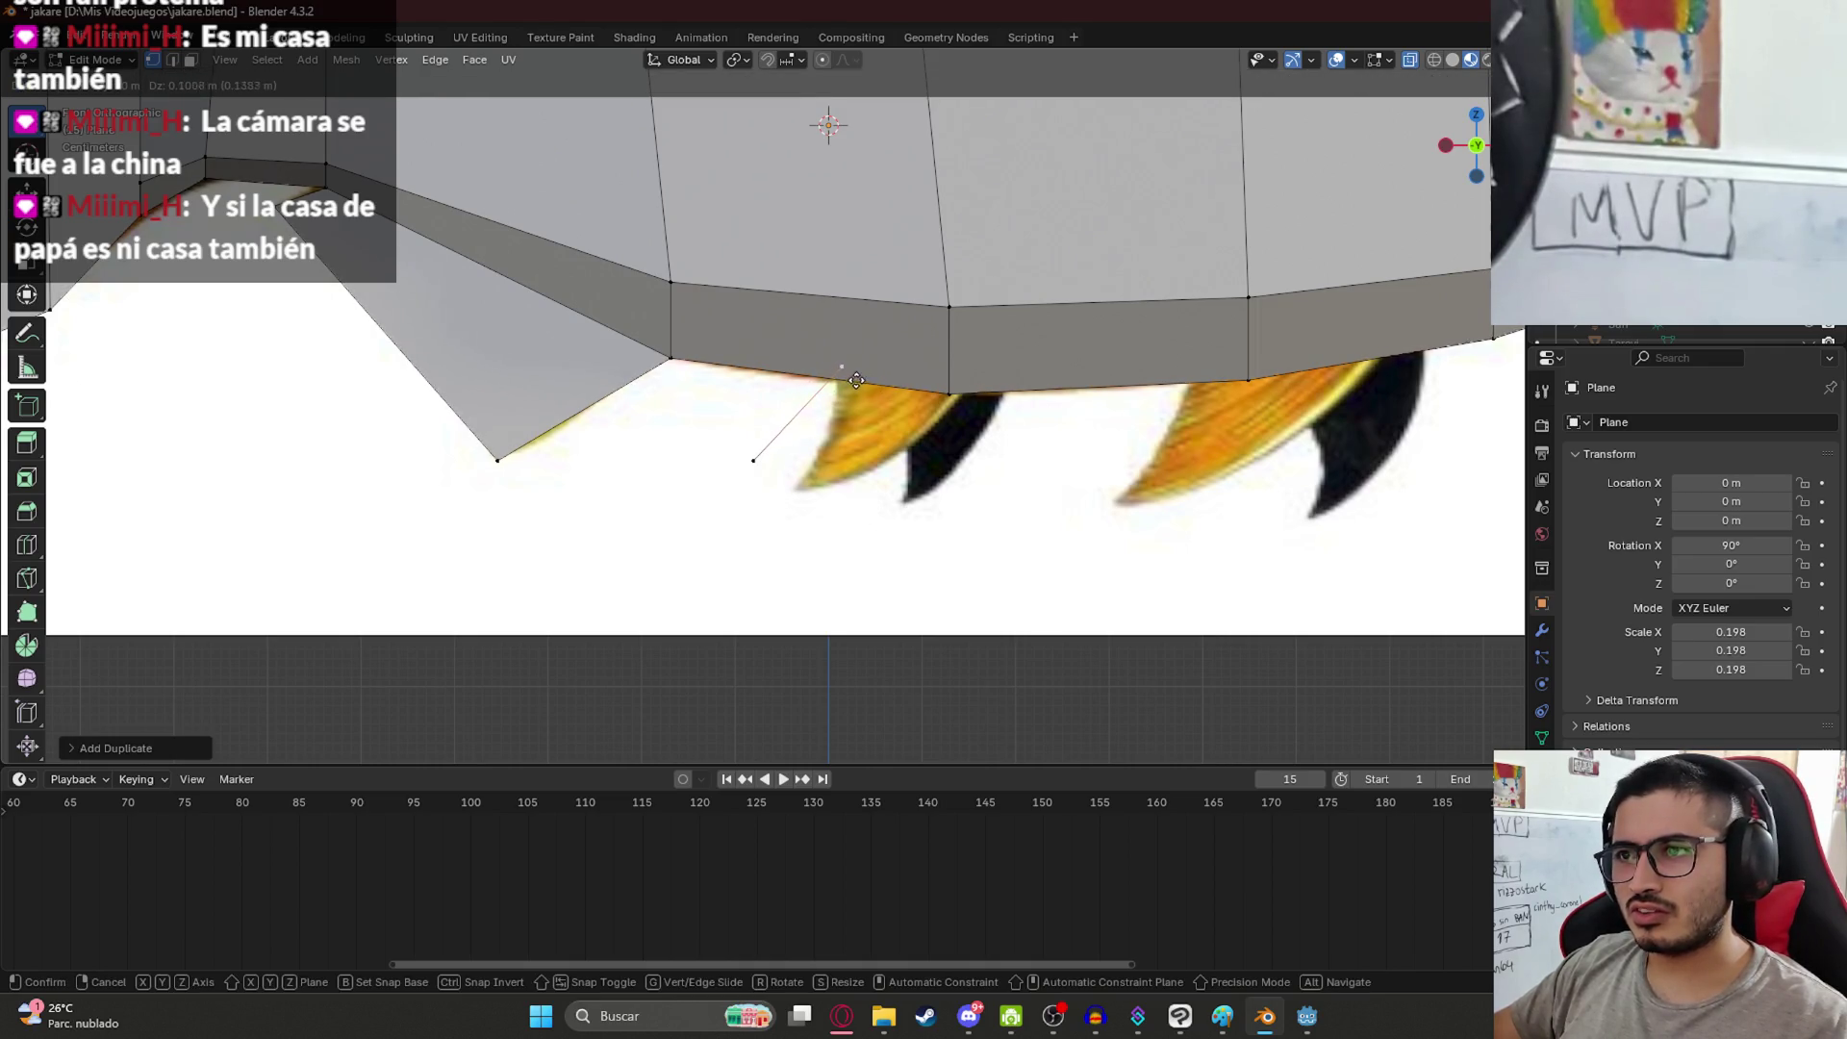
right_click(856, 379)
key("e")
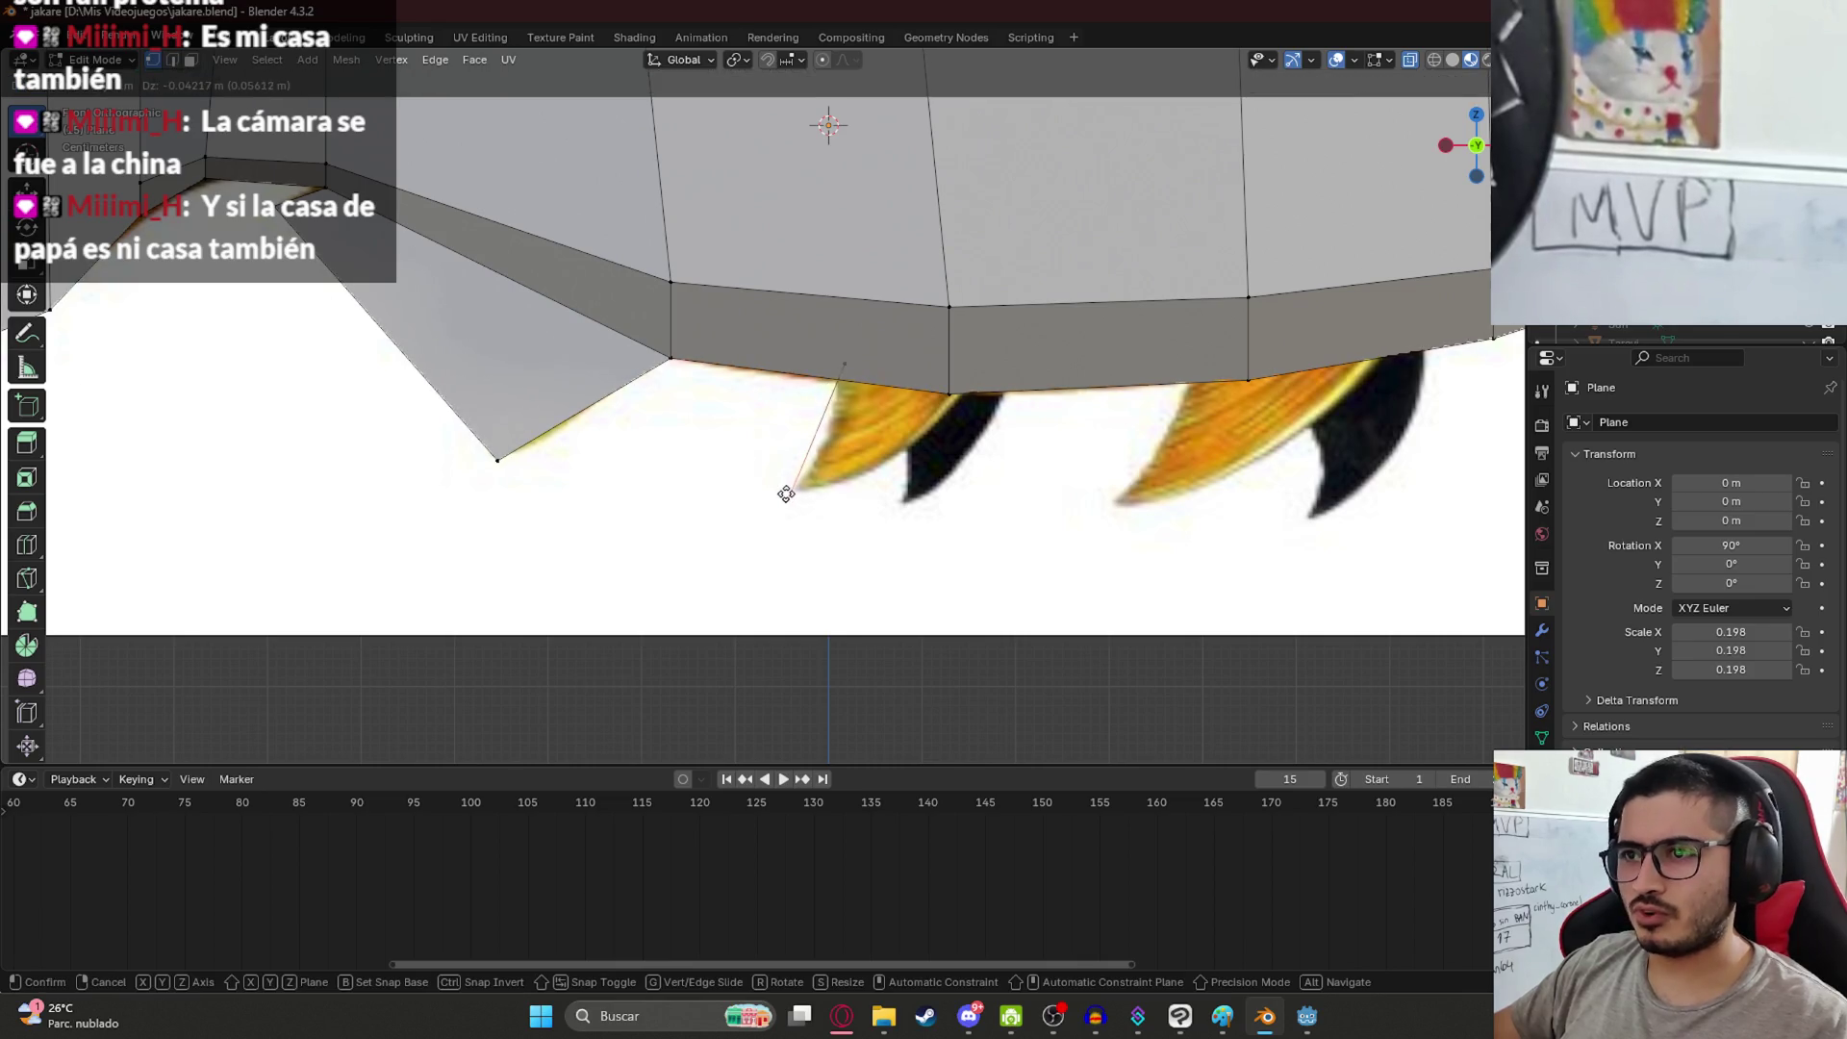
left_click(795, 493)
key("e")
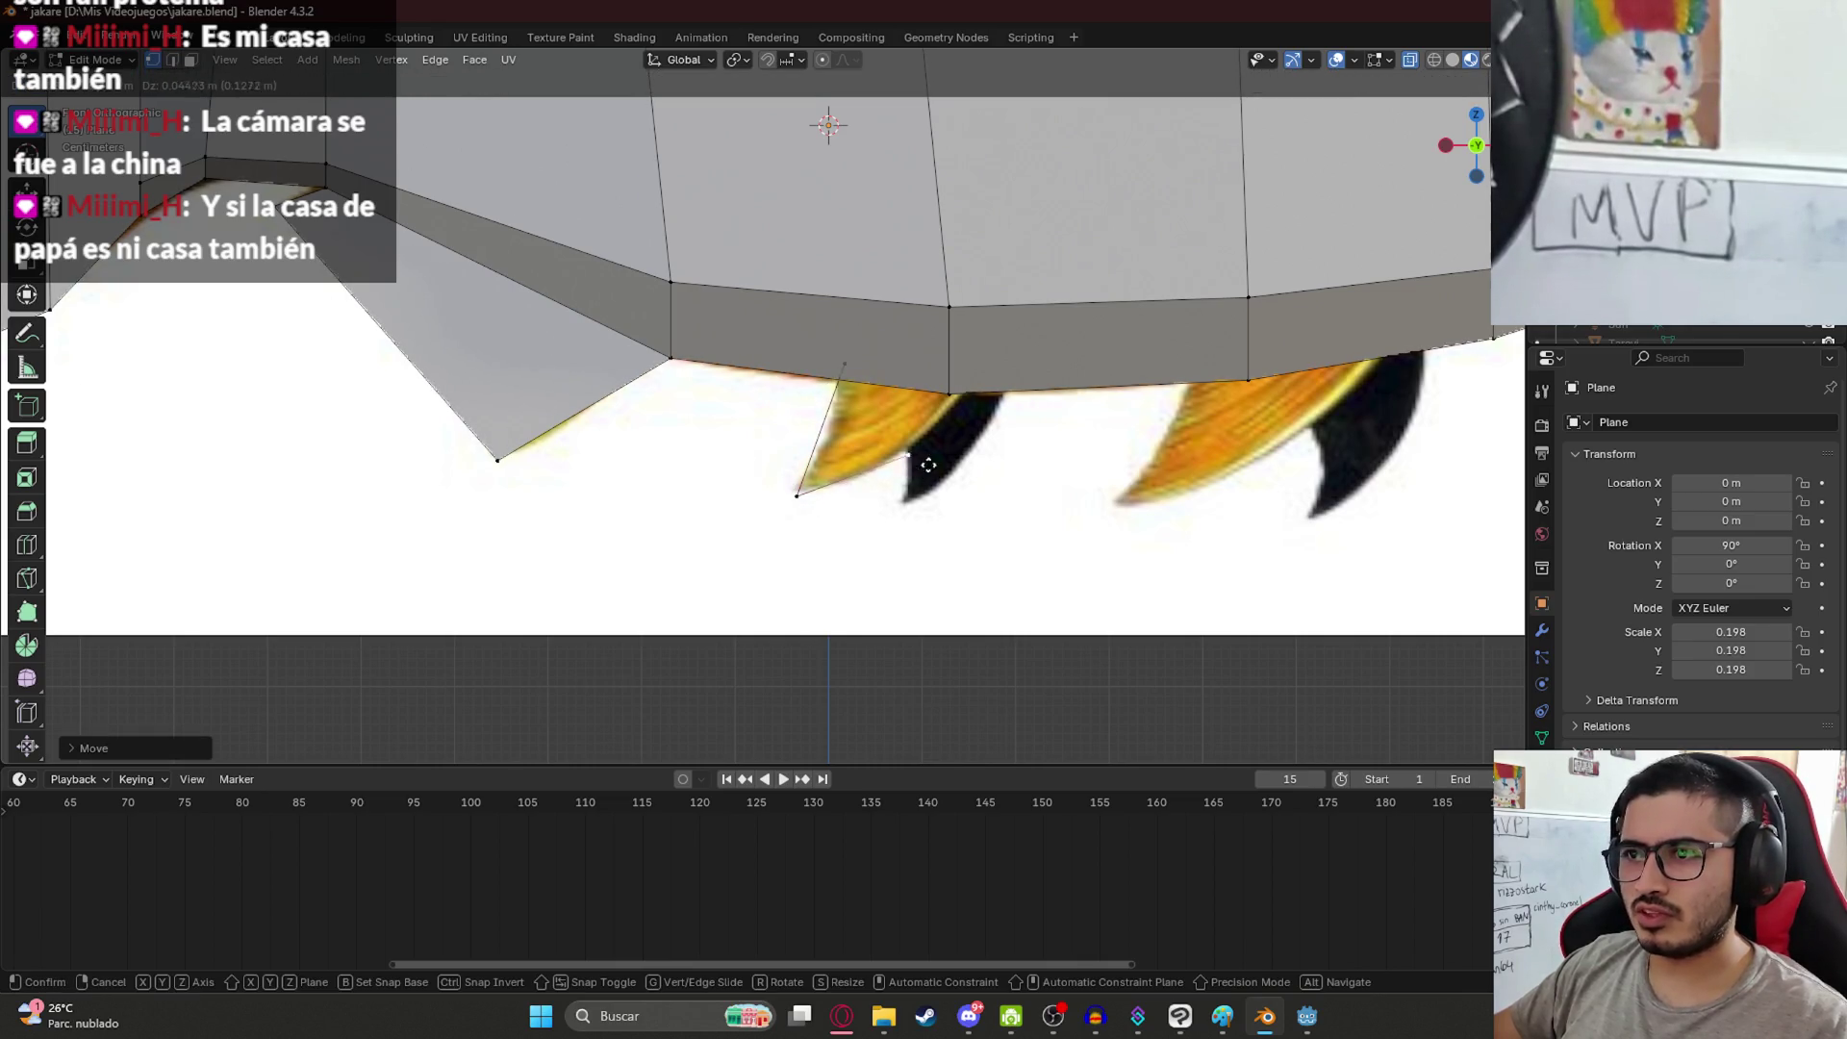
left_click(937, 510)
key("e")
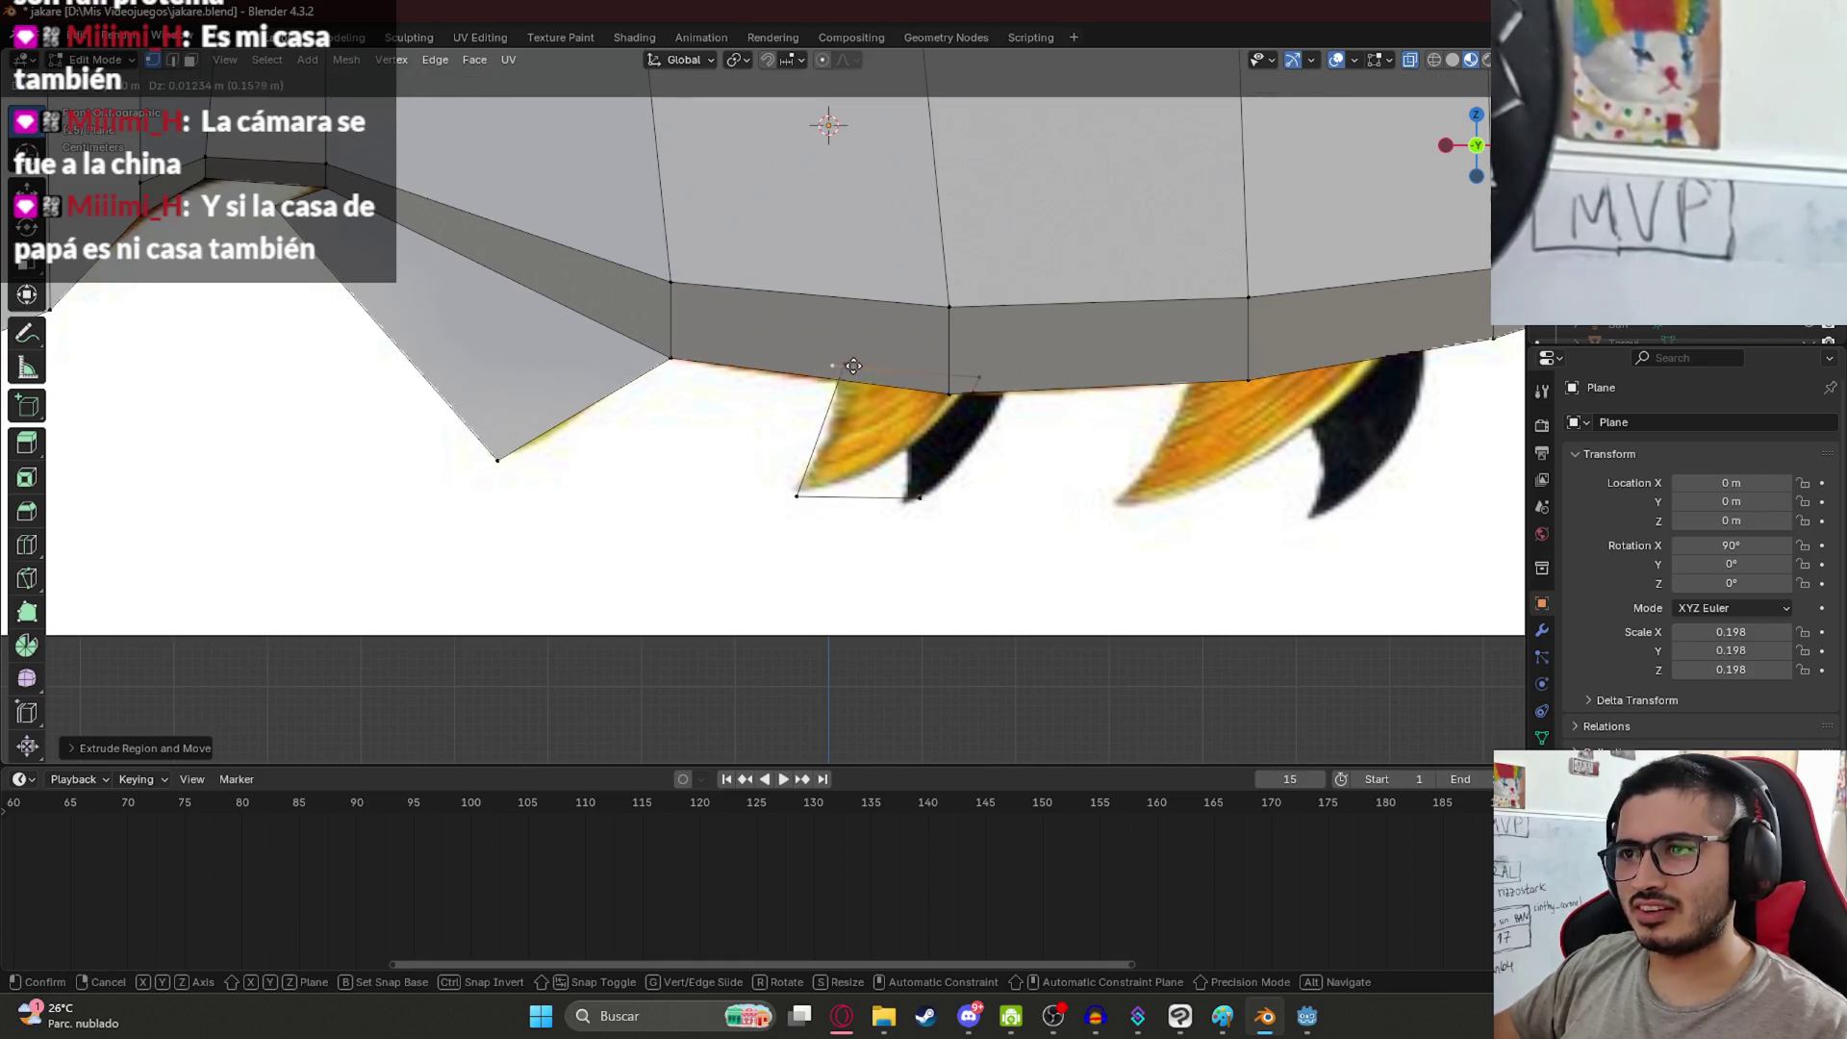
right_click(861, 378)
scroll(873, 421, "down", 5)
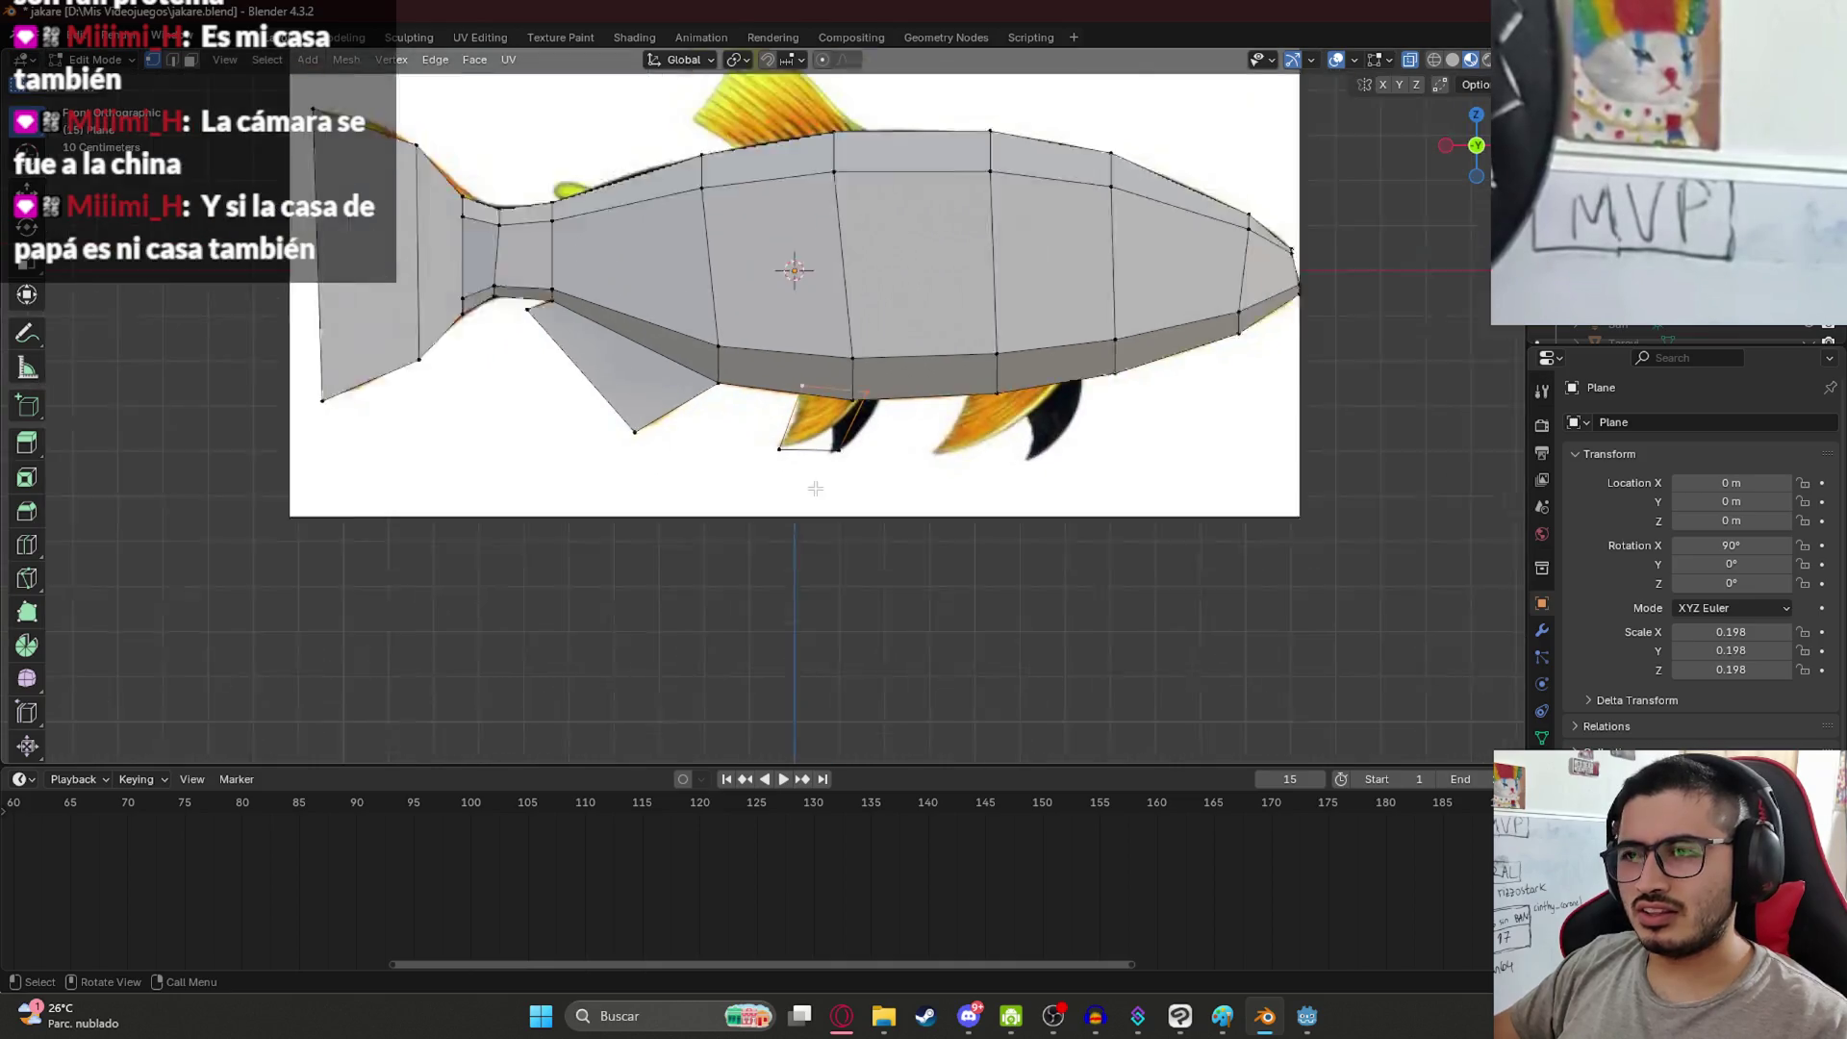
scroll(799, 444, "up", 5)
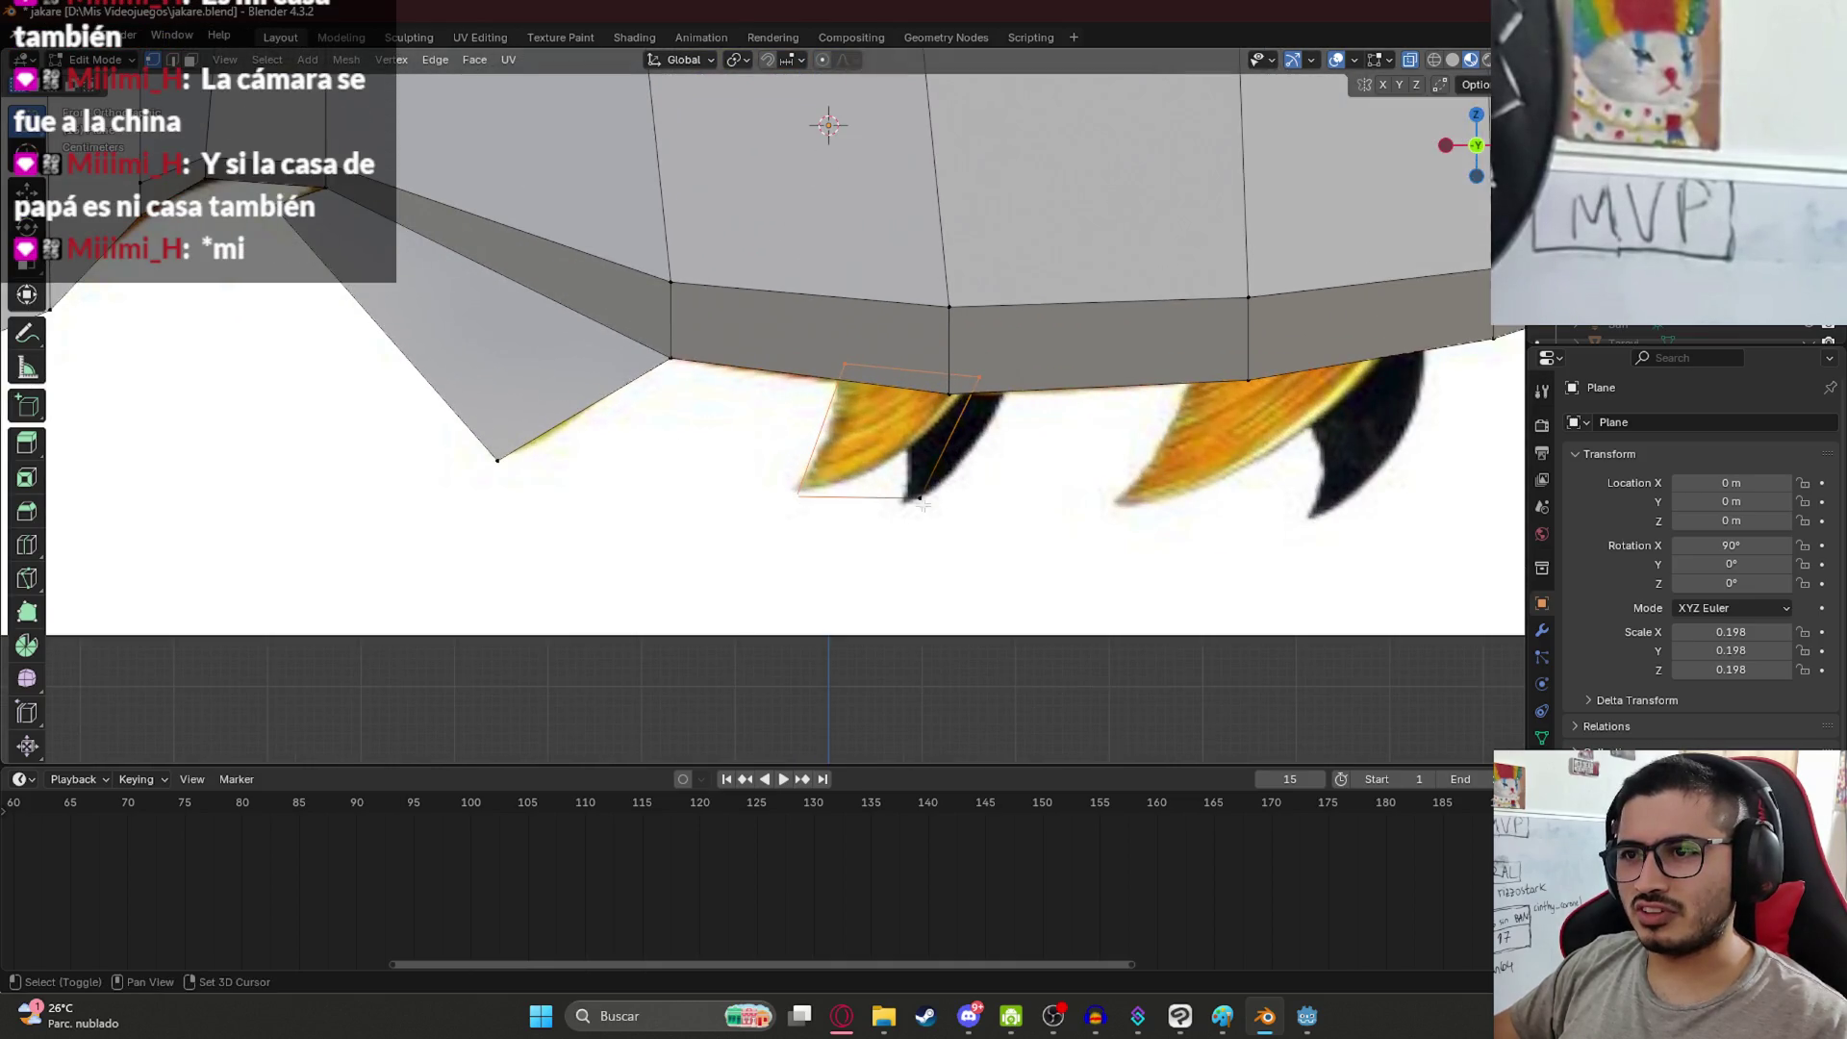
- Fill the fin outline into a quad face and shift its edge along Y from the side
key("f")
key("f")
mouse_move(837, 527)
middle_mouse_down()
mouse_move(929, 429)
mouse_move(942, 453)
mouse_move(775, 428)
mouse_move(890, 480)
mouse_move(673, 511)
mouse_move(751, 523)
middle_mouse_up()
scroll(677, 410, "up", 3)
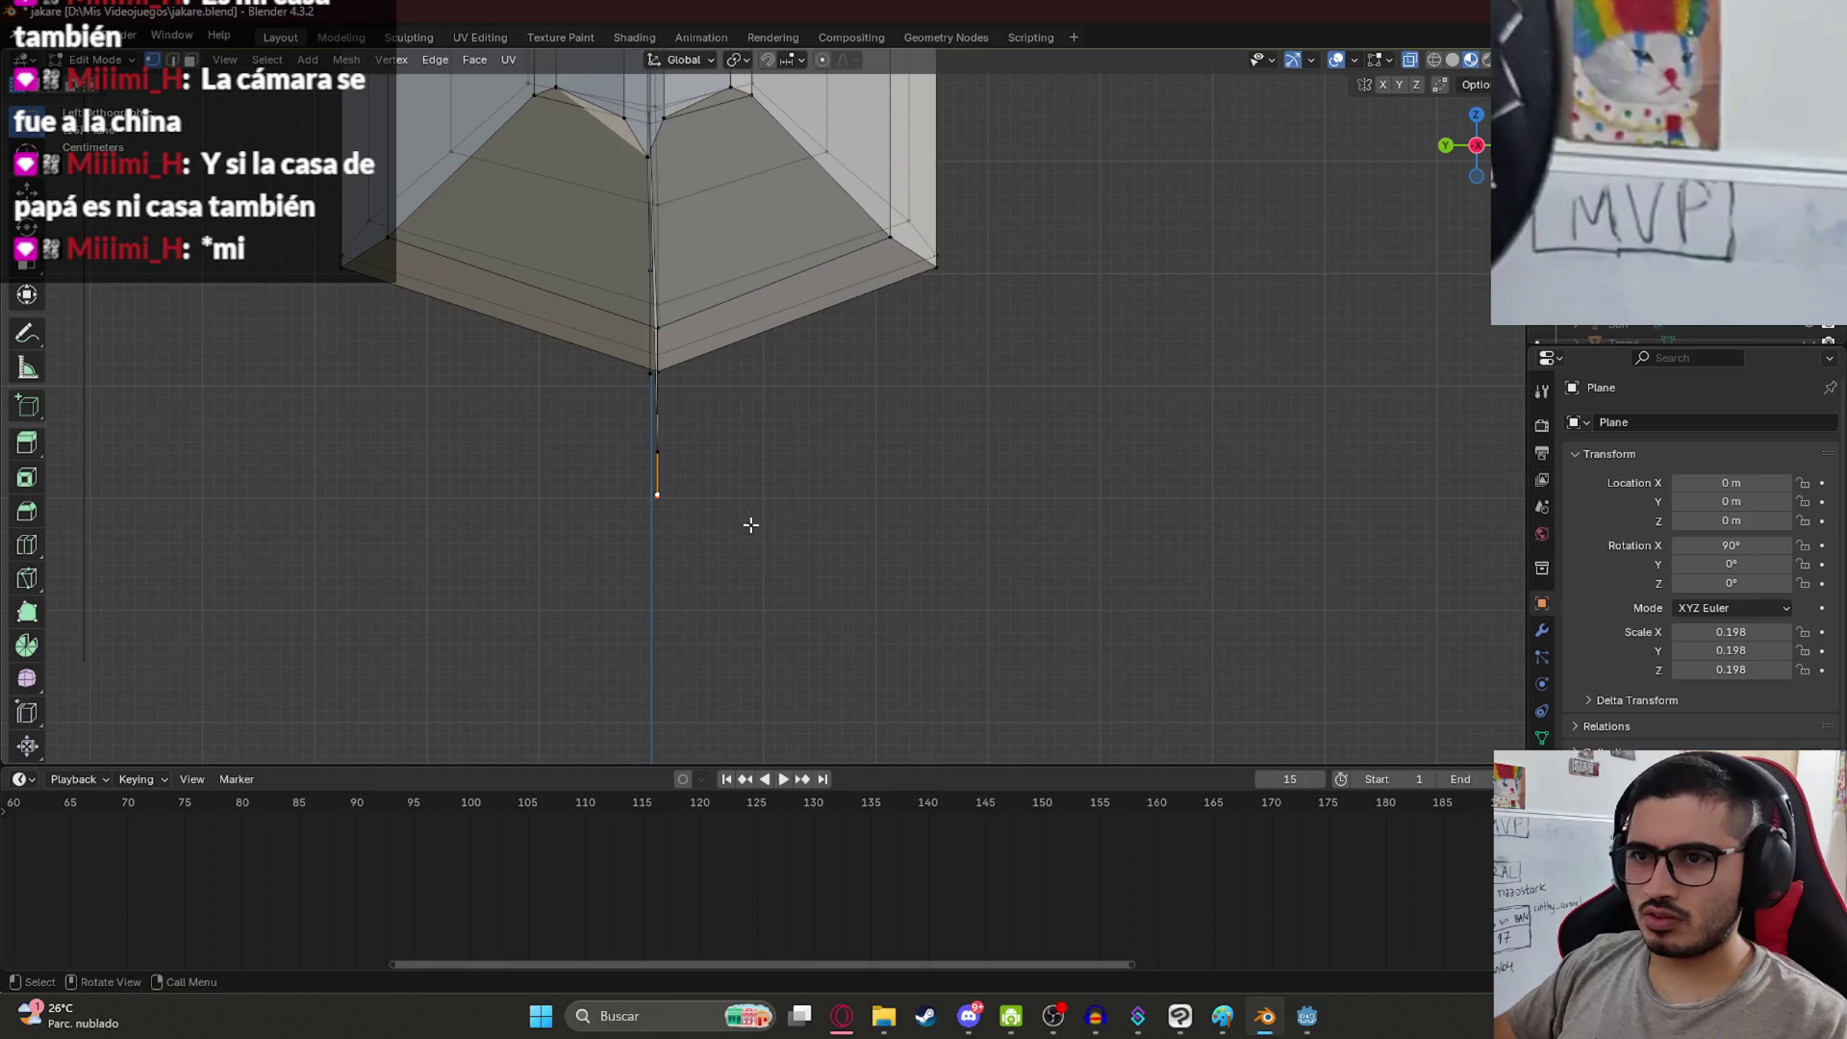
key("g")
key("Escape")
key("g")
key("y")
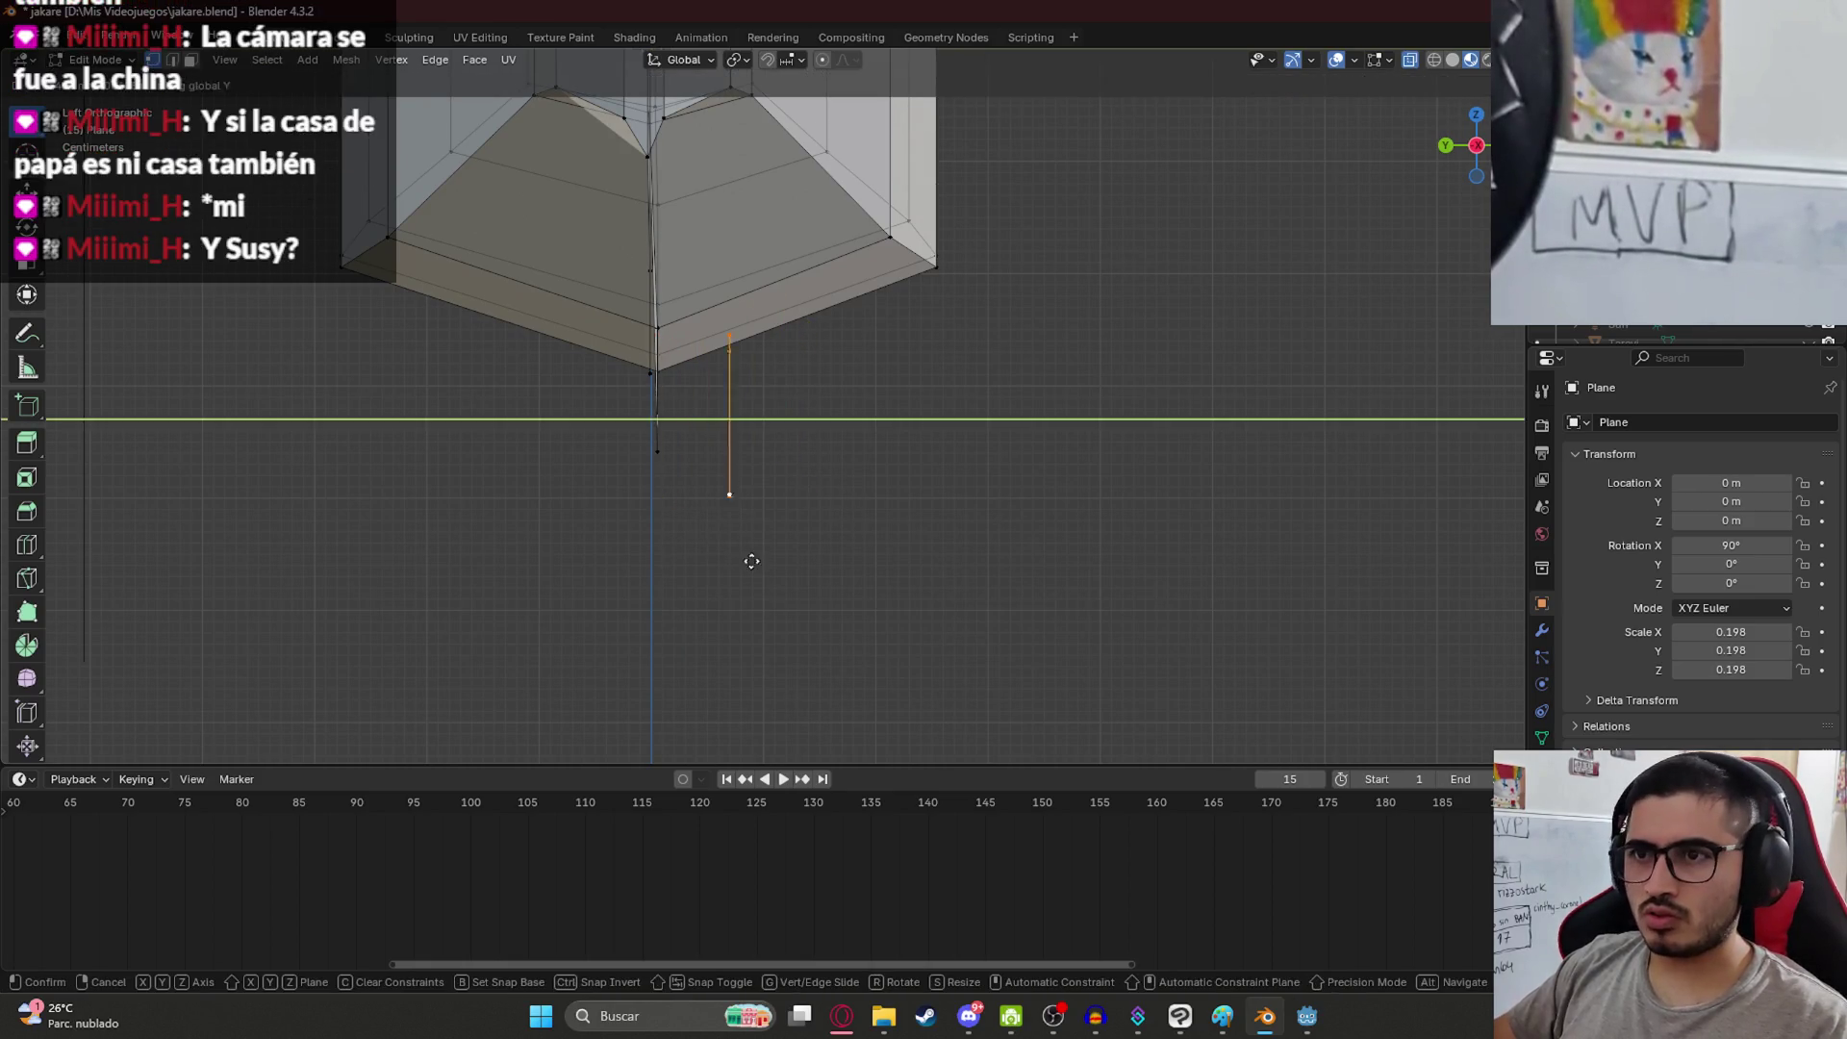
left_click(732, 559)
- Rotate and move the fin edge so the face tilts away from the body, leaving its size unchanged
key("r")
key("y")
key("x")
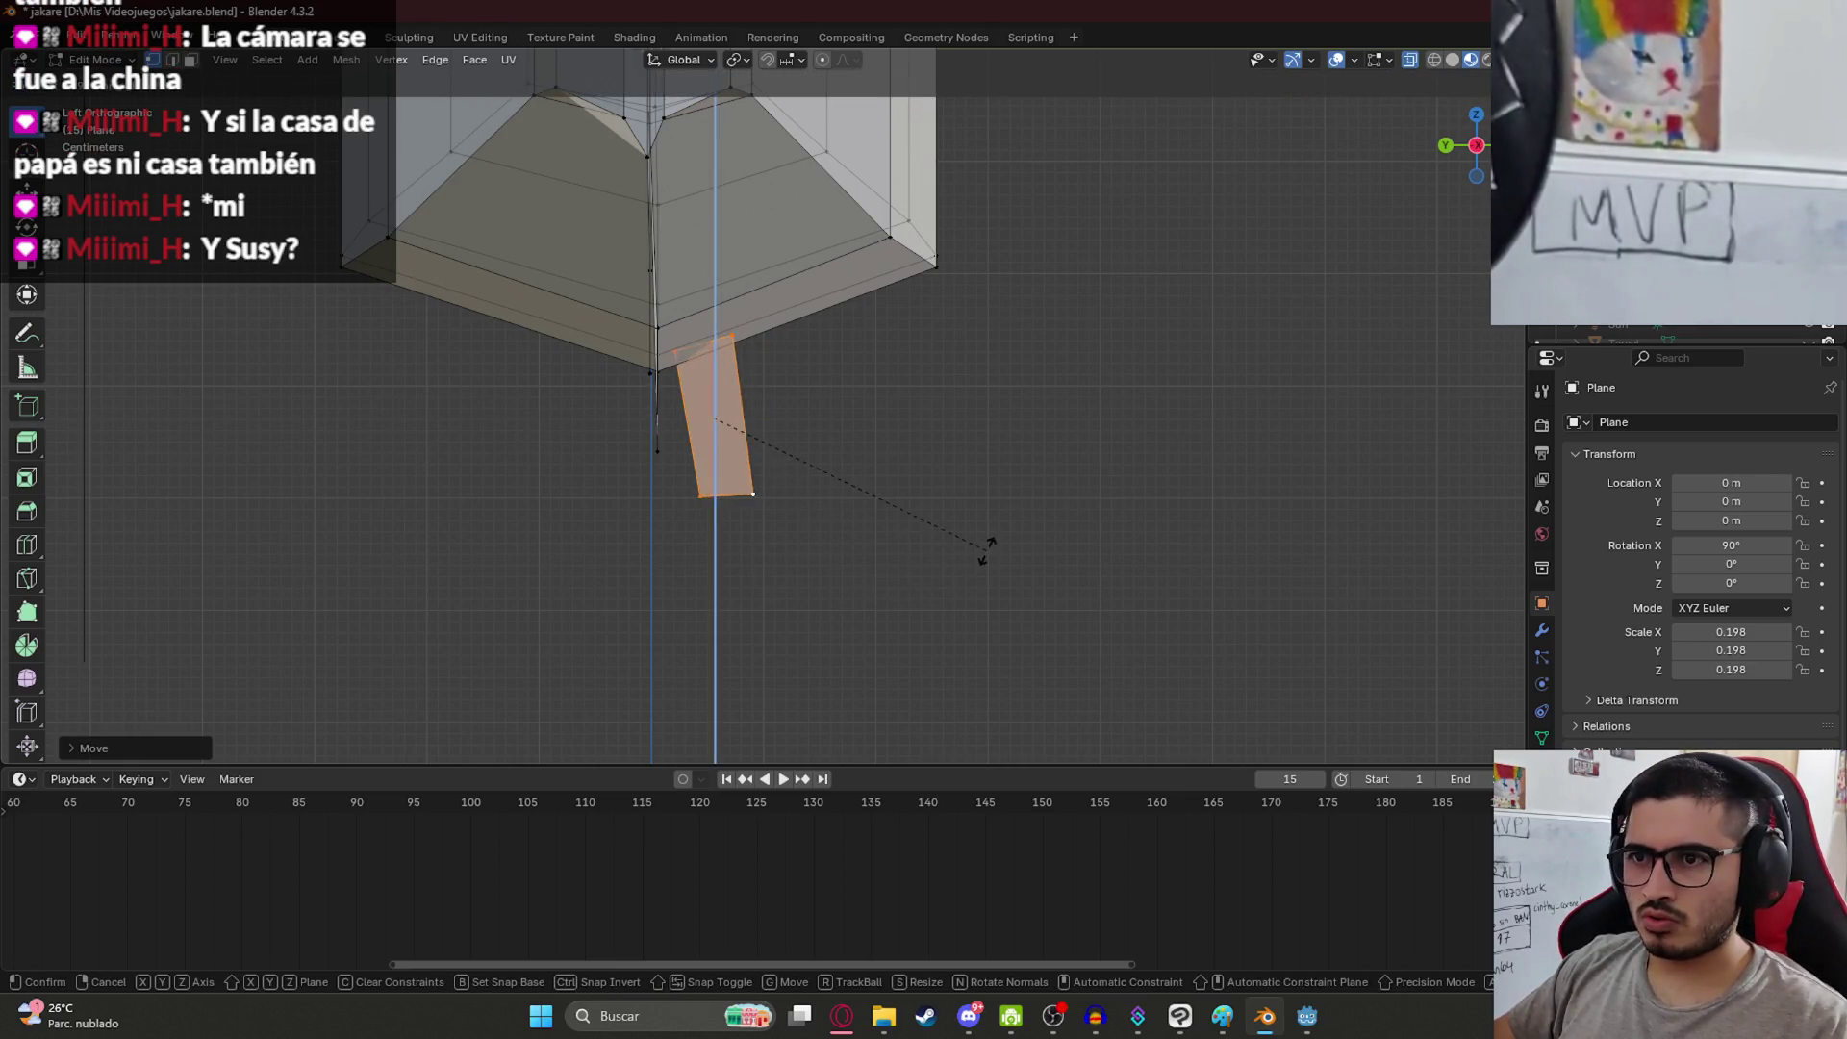
left_click(985, 545)
key("g")
key("y")
left_click(1024, 548)
middle_click_drag(921, 521, 1161, 425)
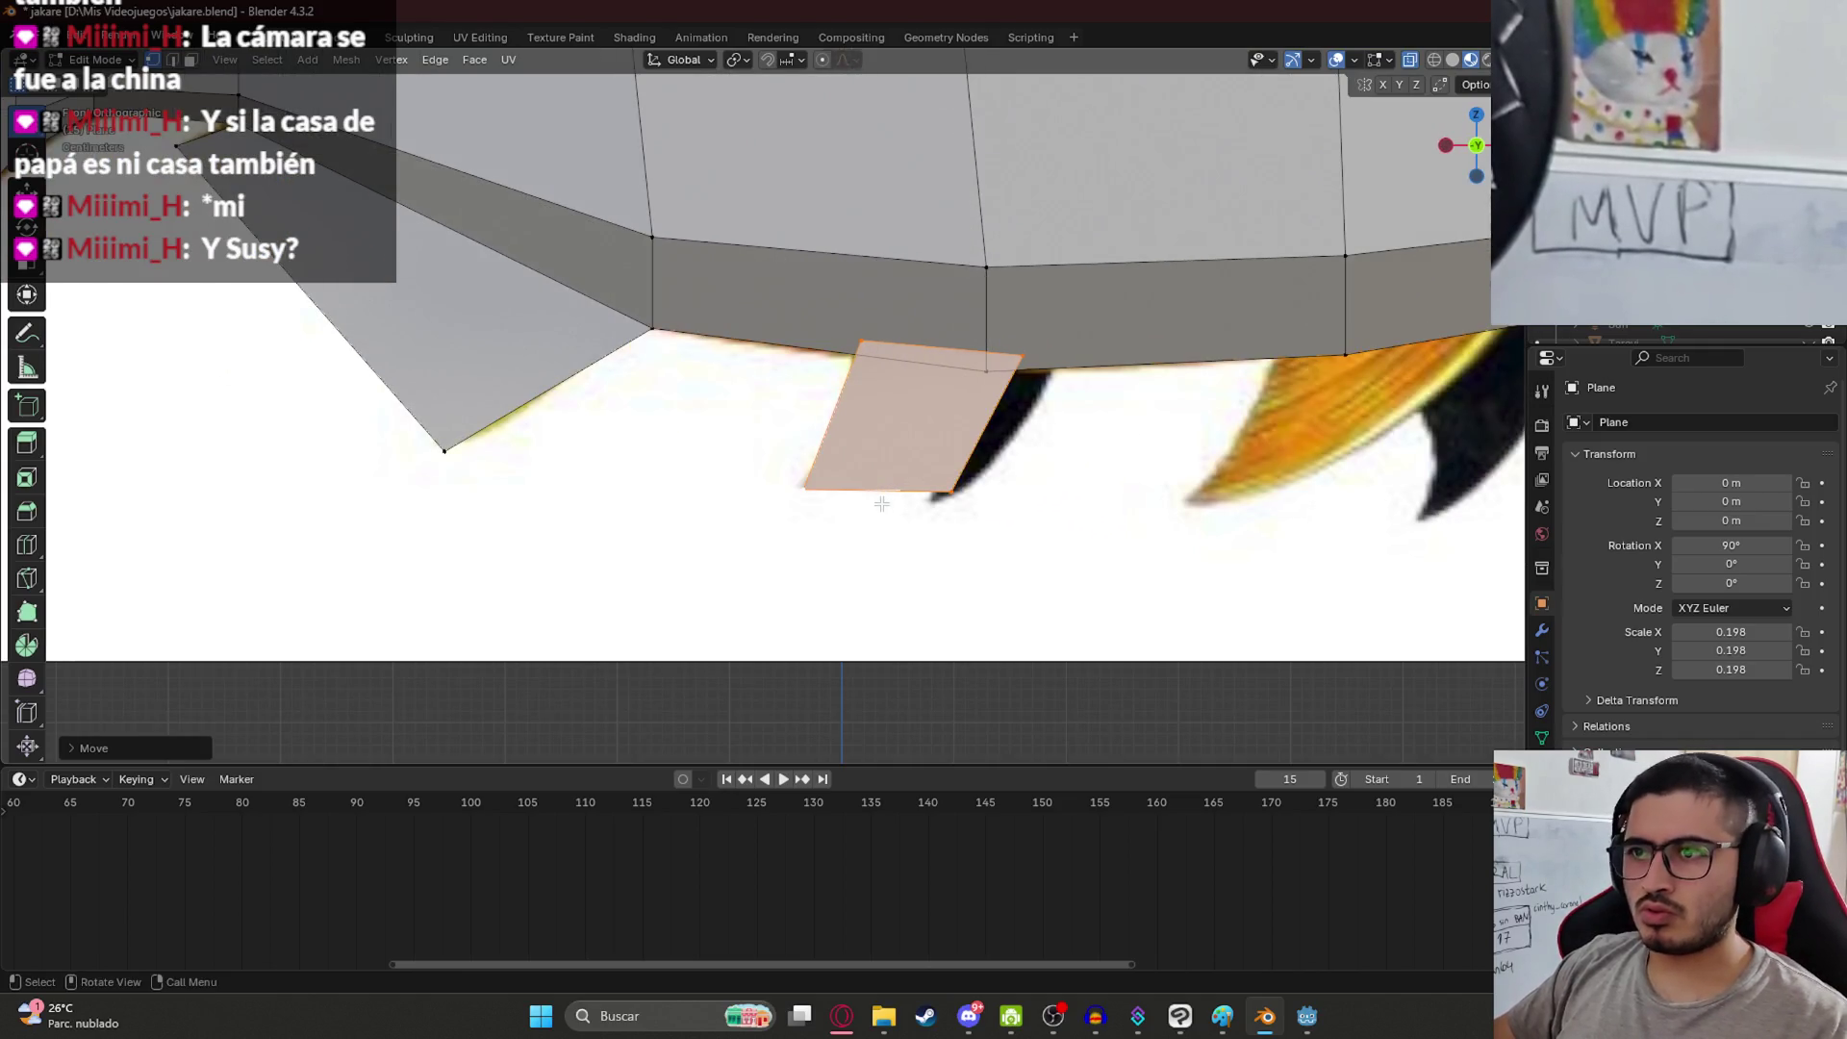
key("s")
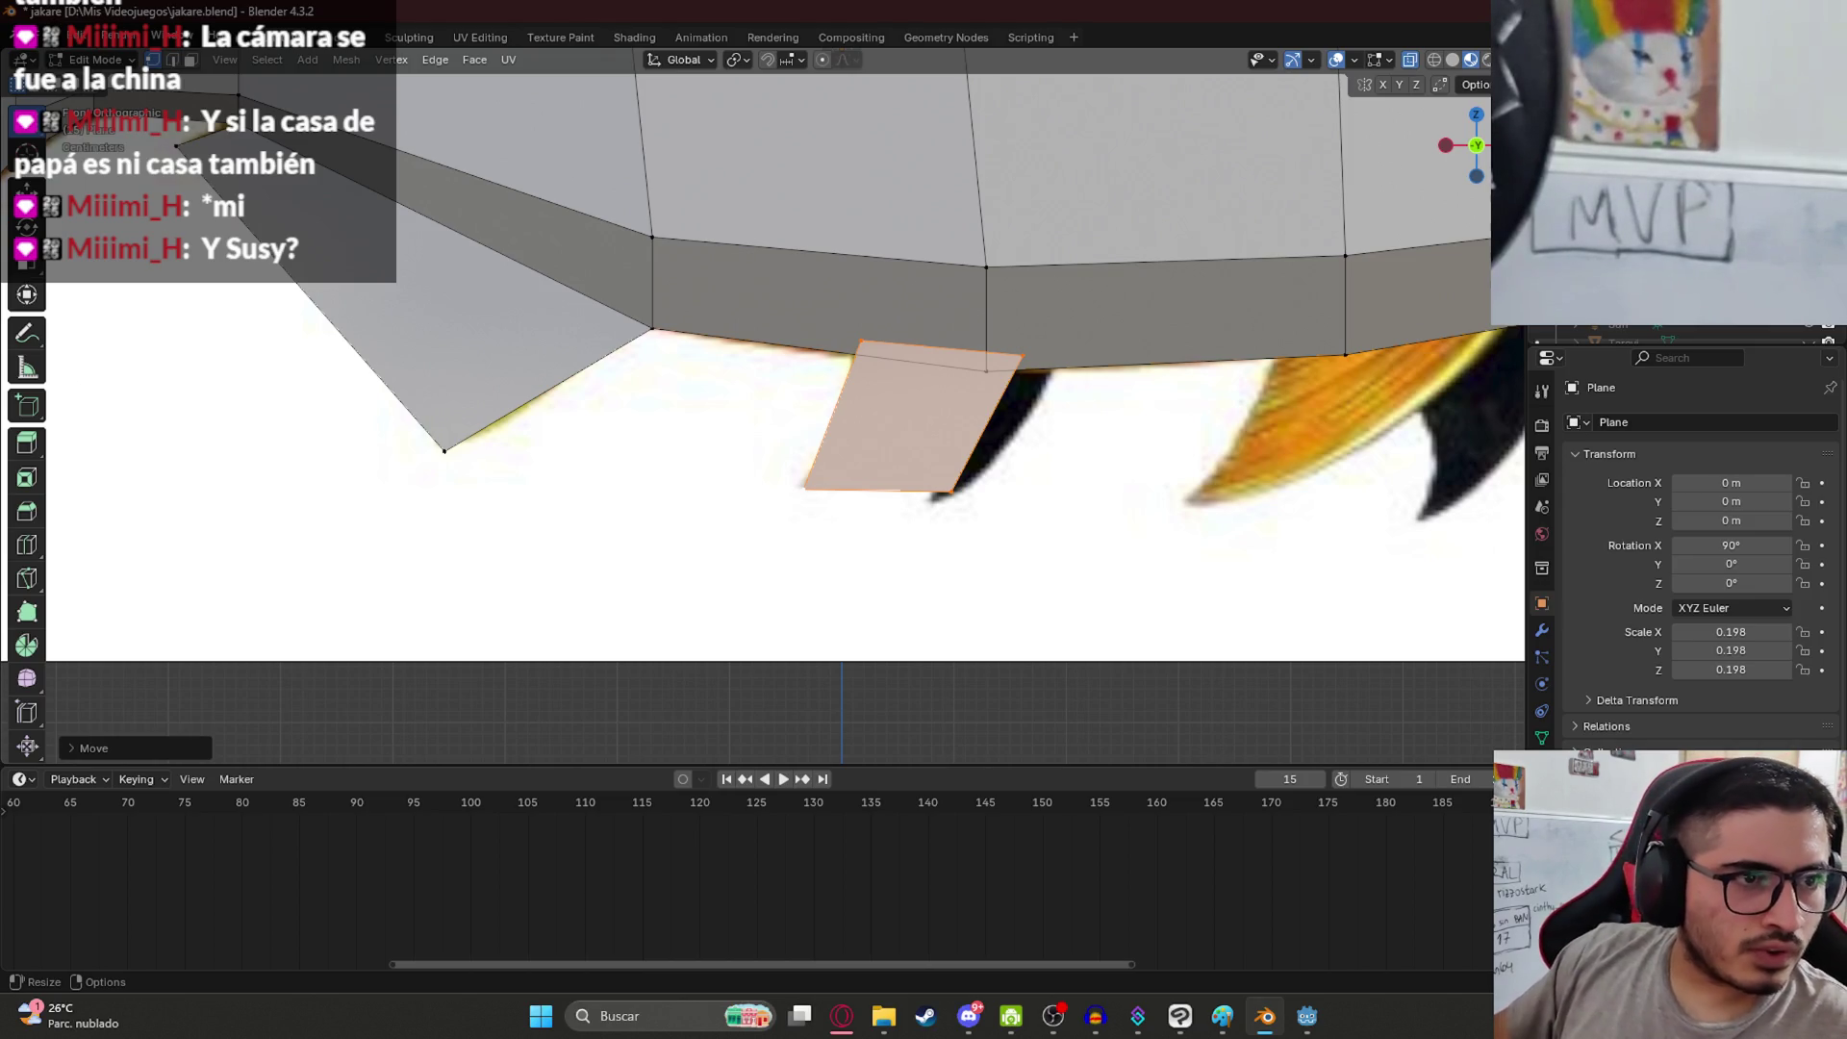
key("Escape")
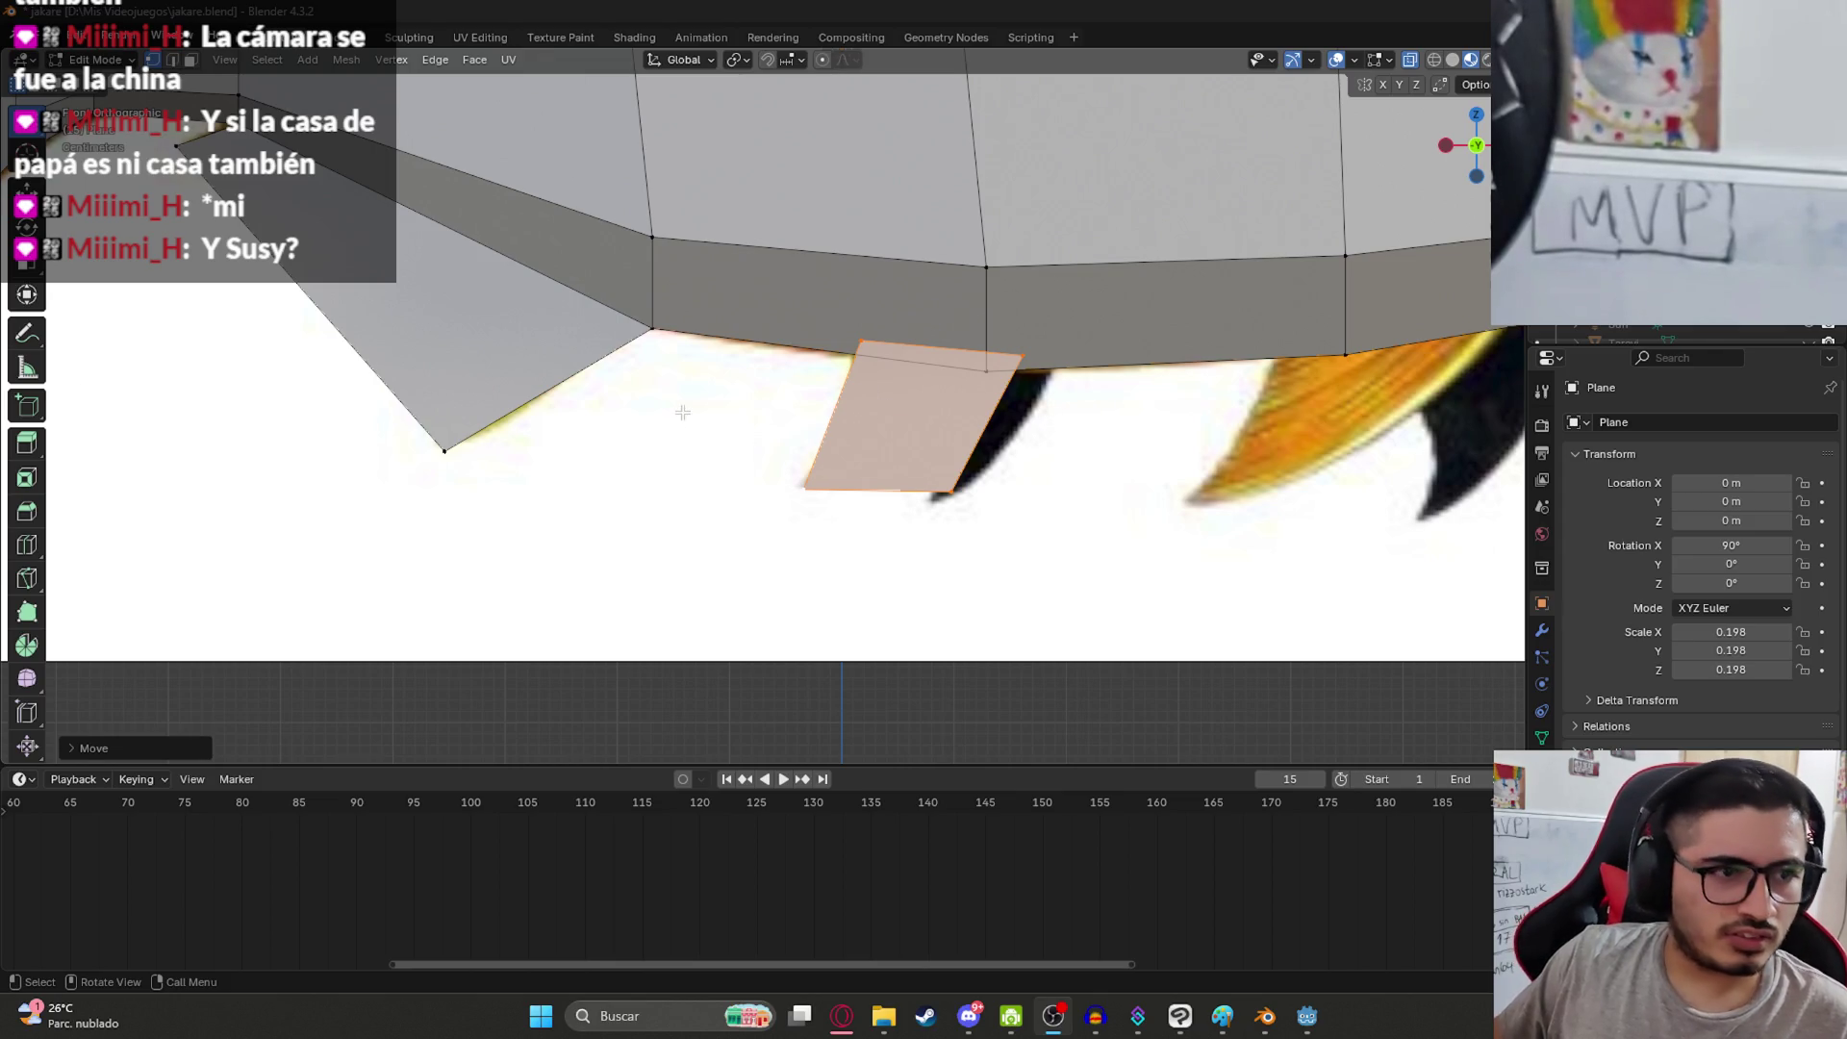
scroll(738, 437, "down", 5)
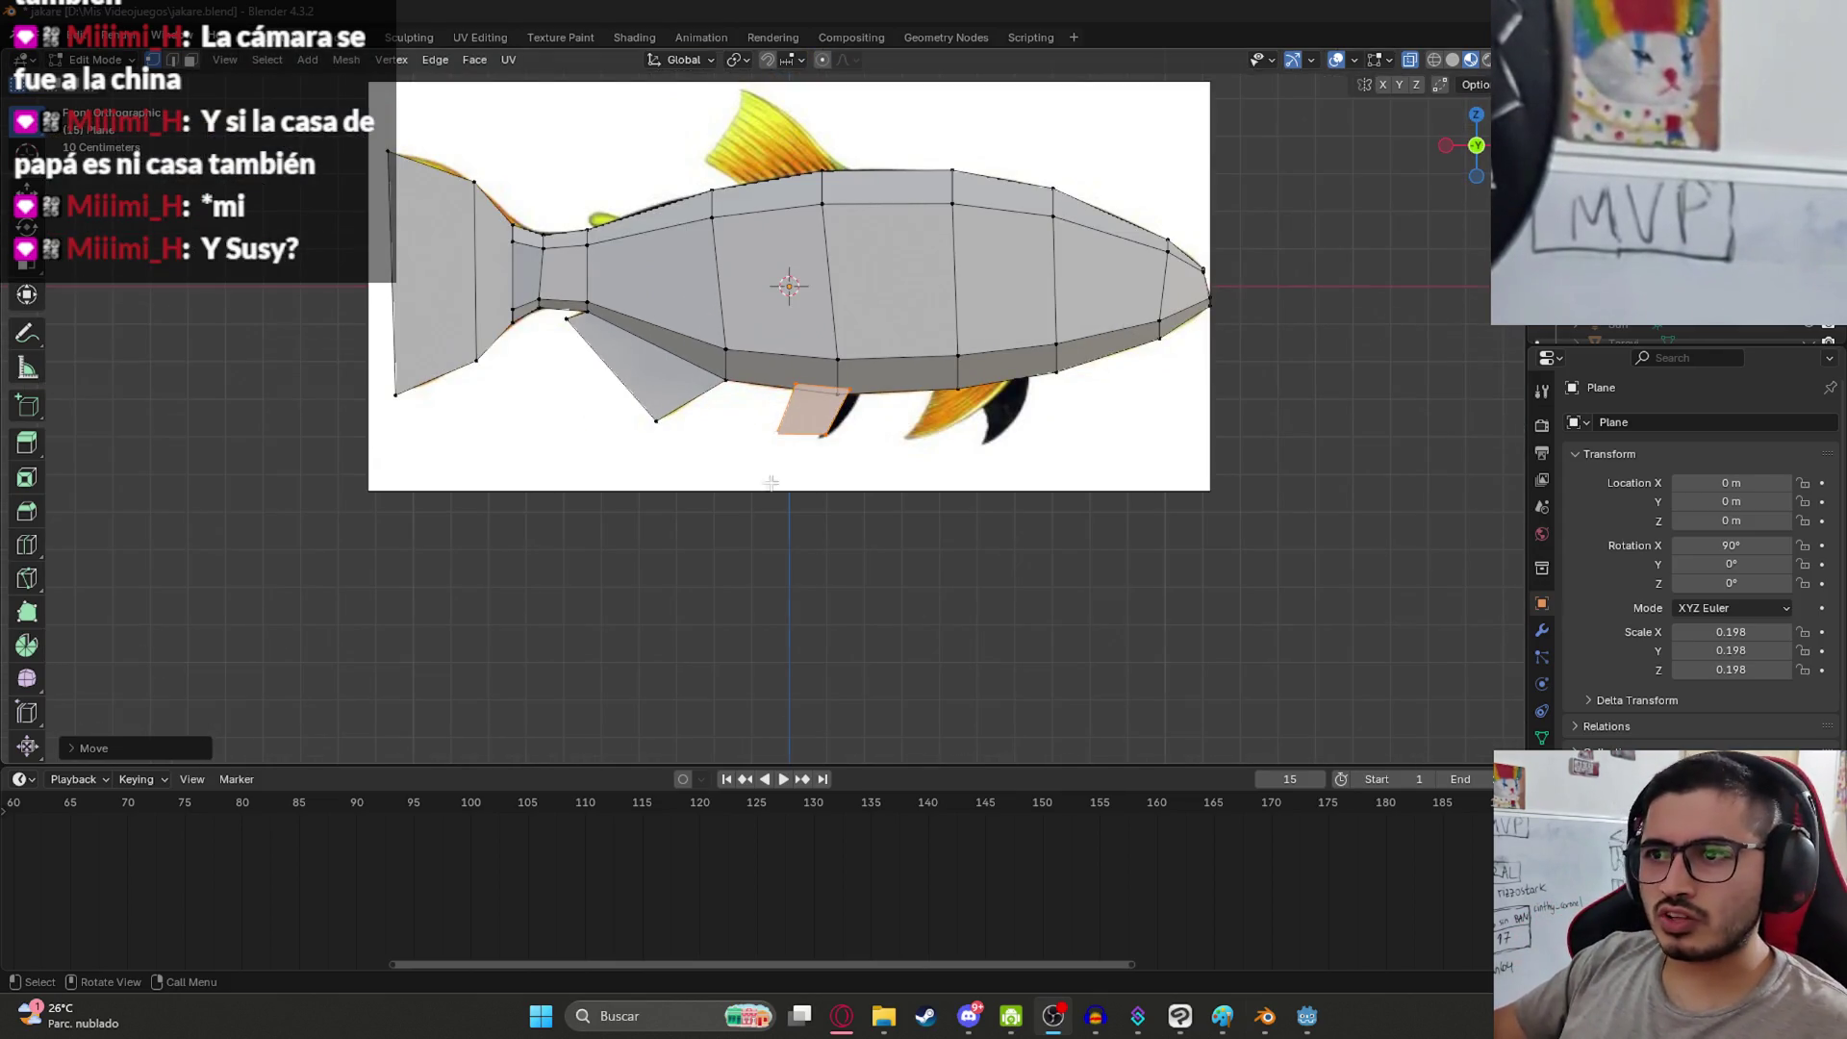
scroll(877, 280, "up", 3)
scroll(876, 281, "up", 4)
- From the right side, raise the fin's upper edge and both upper corners vertically against the body
mouse_move(876, 279)
middle_mouse_down()
mouse_move(954, 419)
mouse_move(1015, 453)
middle_mouse_up()
scroll(1014, 453, "up", 5)
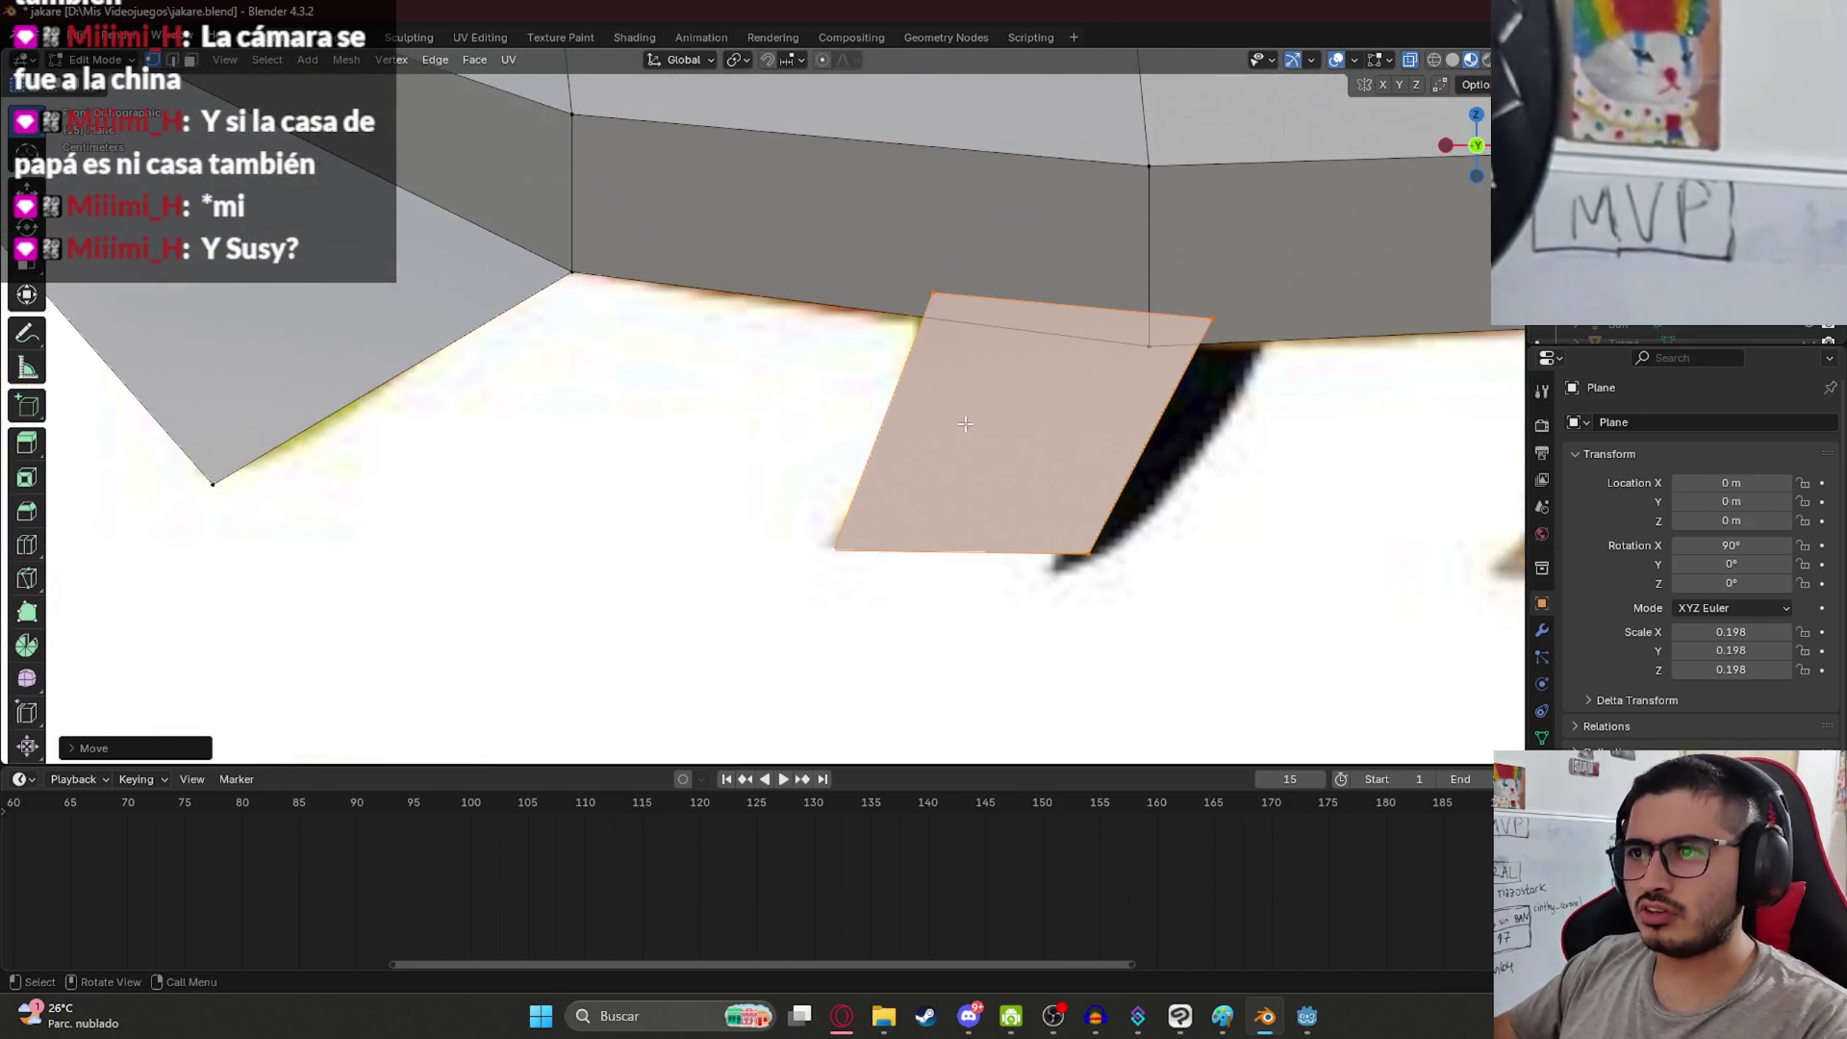
scroll(912, 417, "down", 4)
scroll(912, 417, "up", 2)
scroll(912, 418, "down", 2)
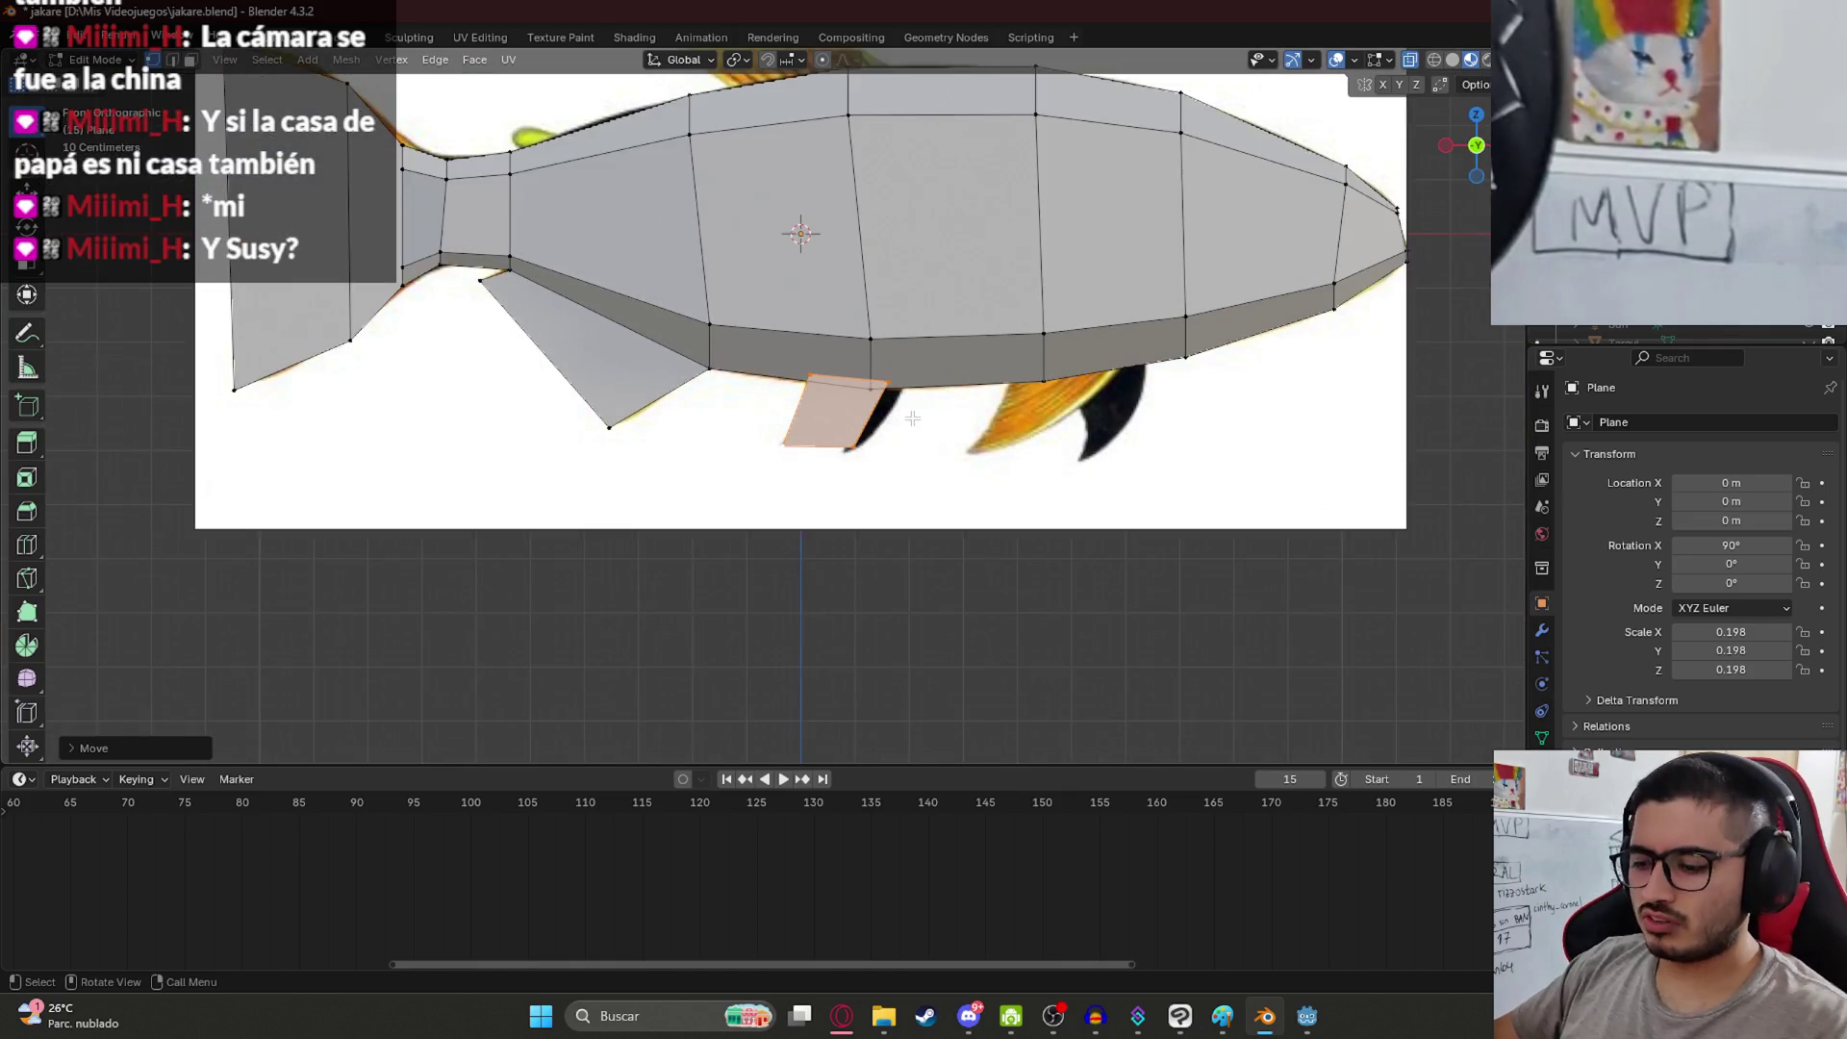
key("KP_3")
scroll(887, 413, "up", 3)
scroll(813, 442, "up", 3)
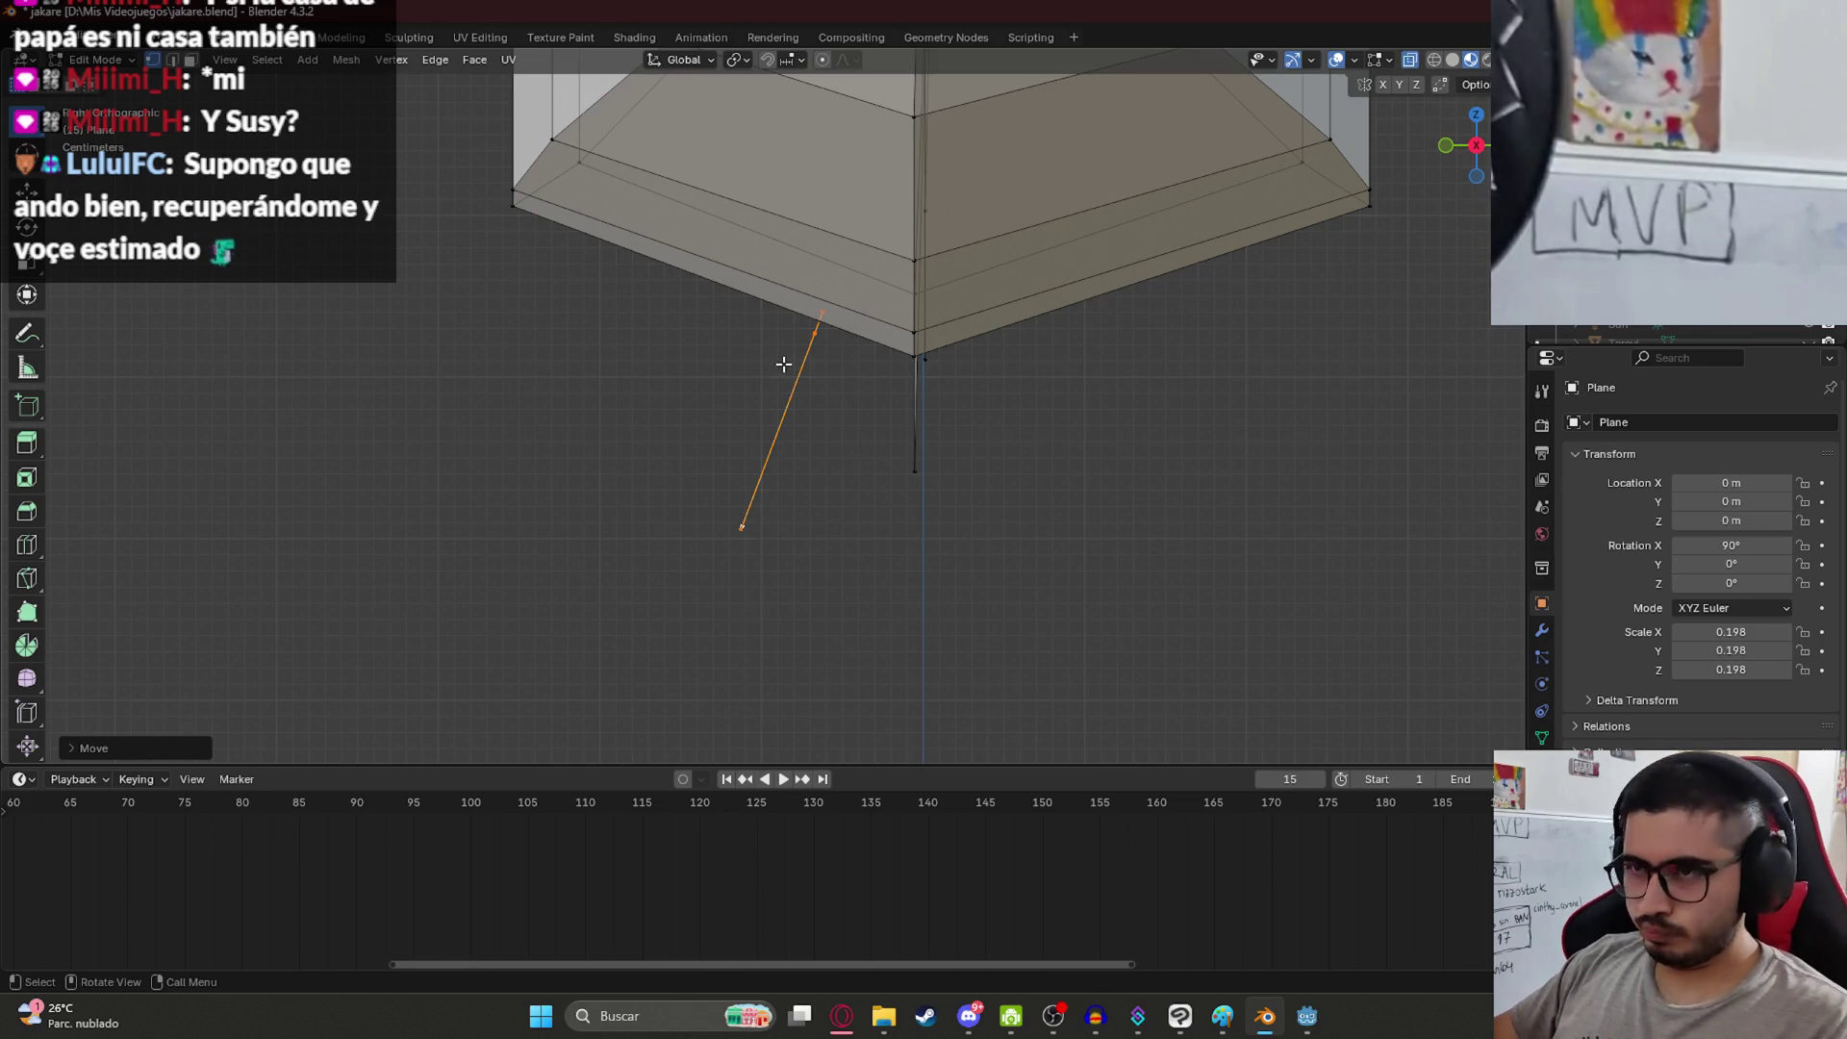
middle_click_drag(783, 355, 948, 209)
left_click(1155, 335)
key("g")
key("z")
left_click(1159, 321)
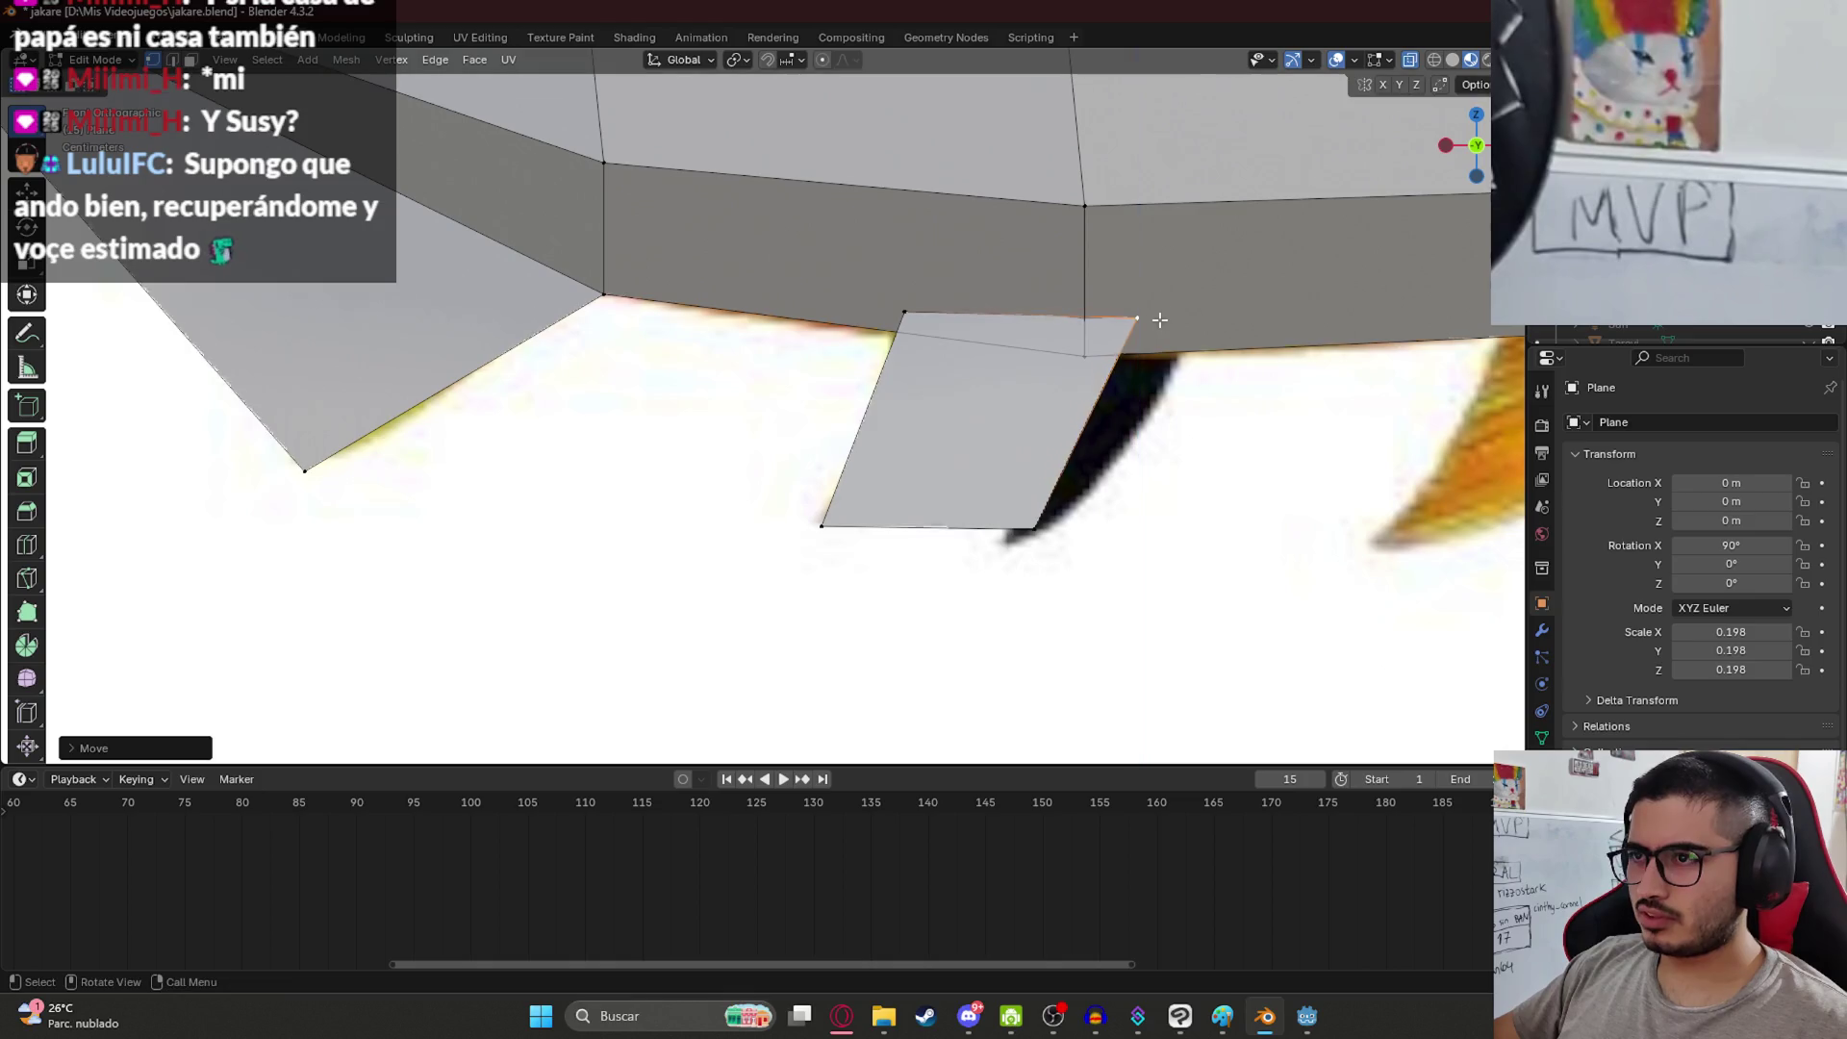
left_click(892, 310)
key("g")
key("z")
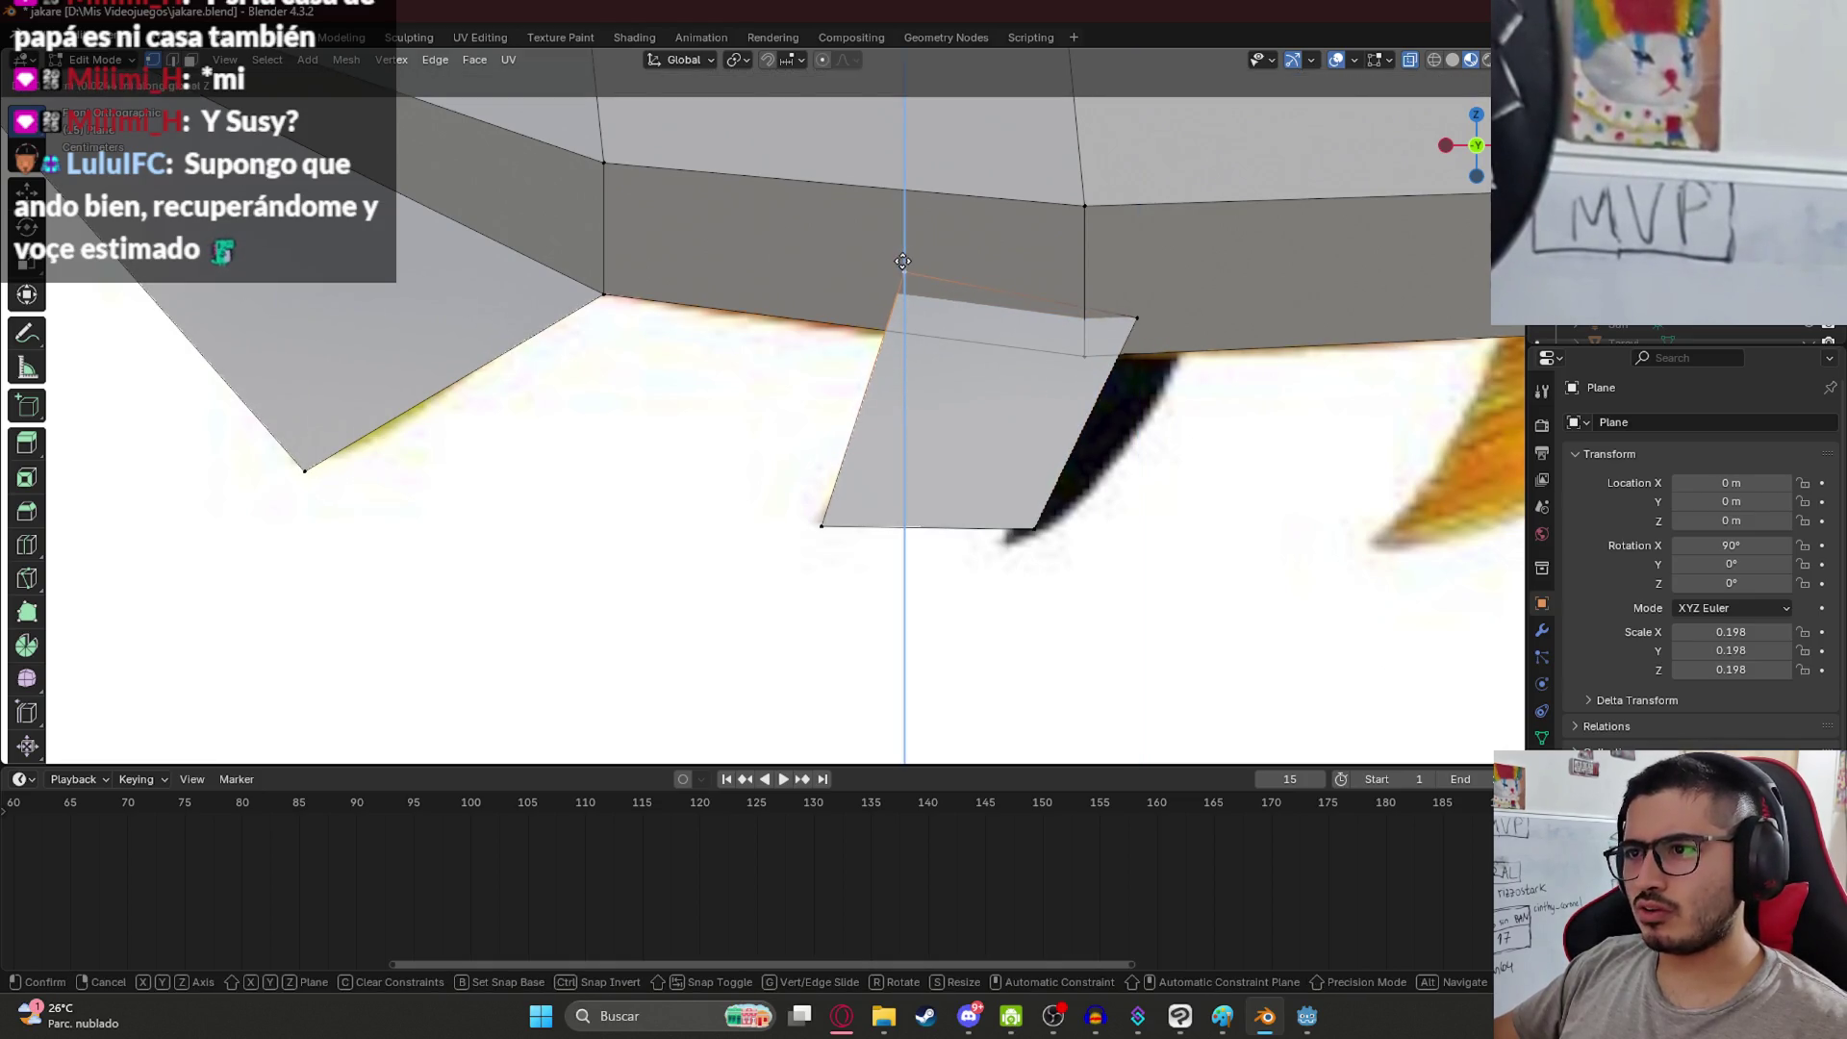
left_click(903, 261)
left_click(1137, 314)
key("g")
key("z")
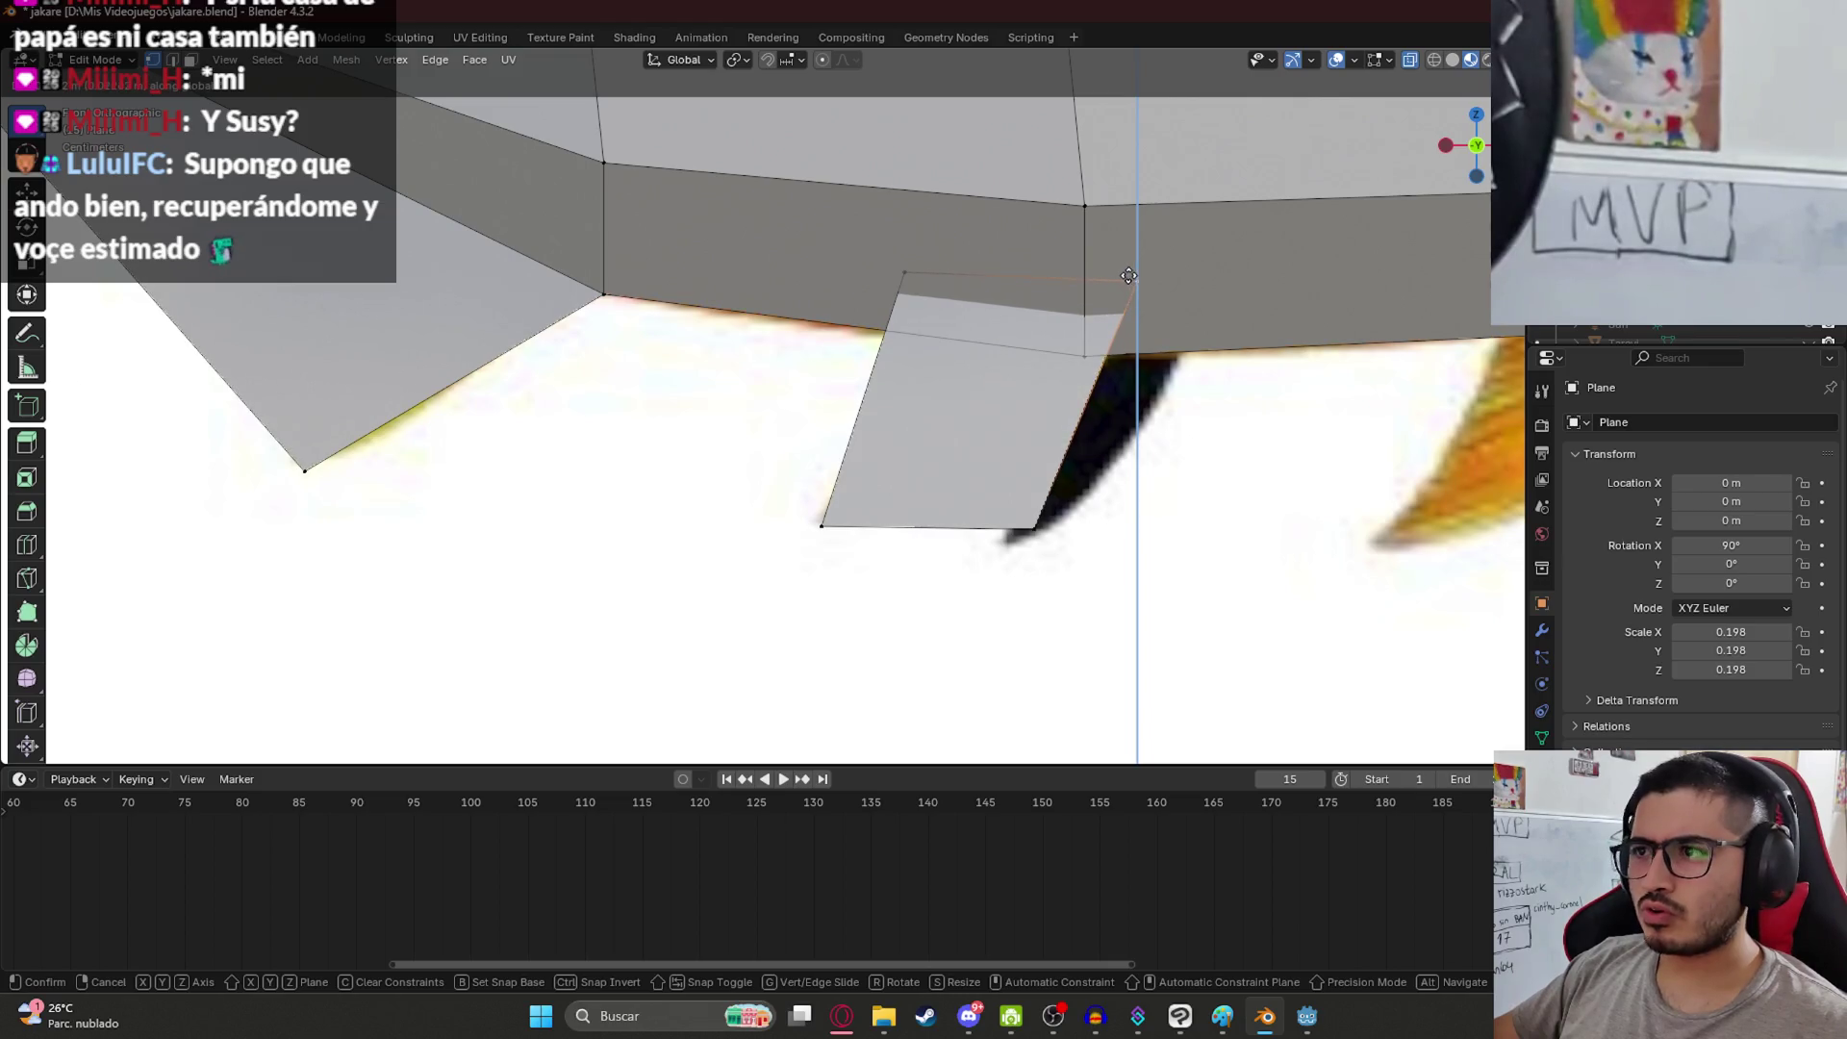
left_click(1129, 275)
- Move the fin's two bottom corners onto the reference fin's tips
left_click(822, 519)
key("g")
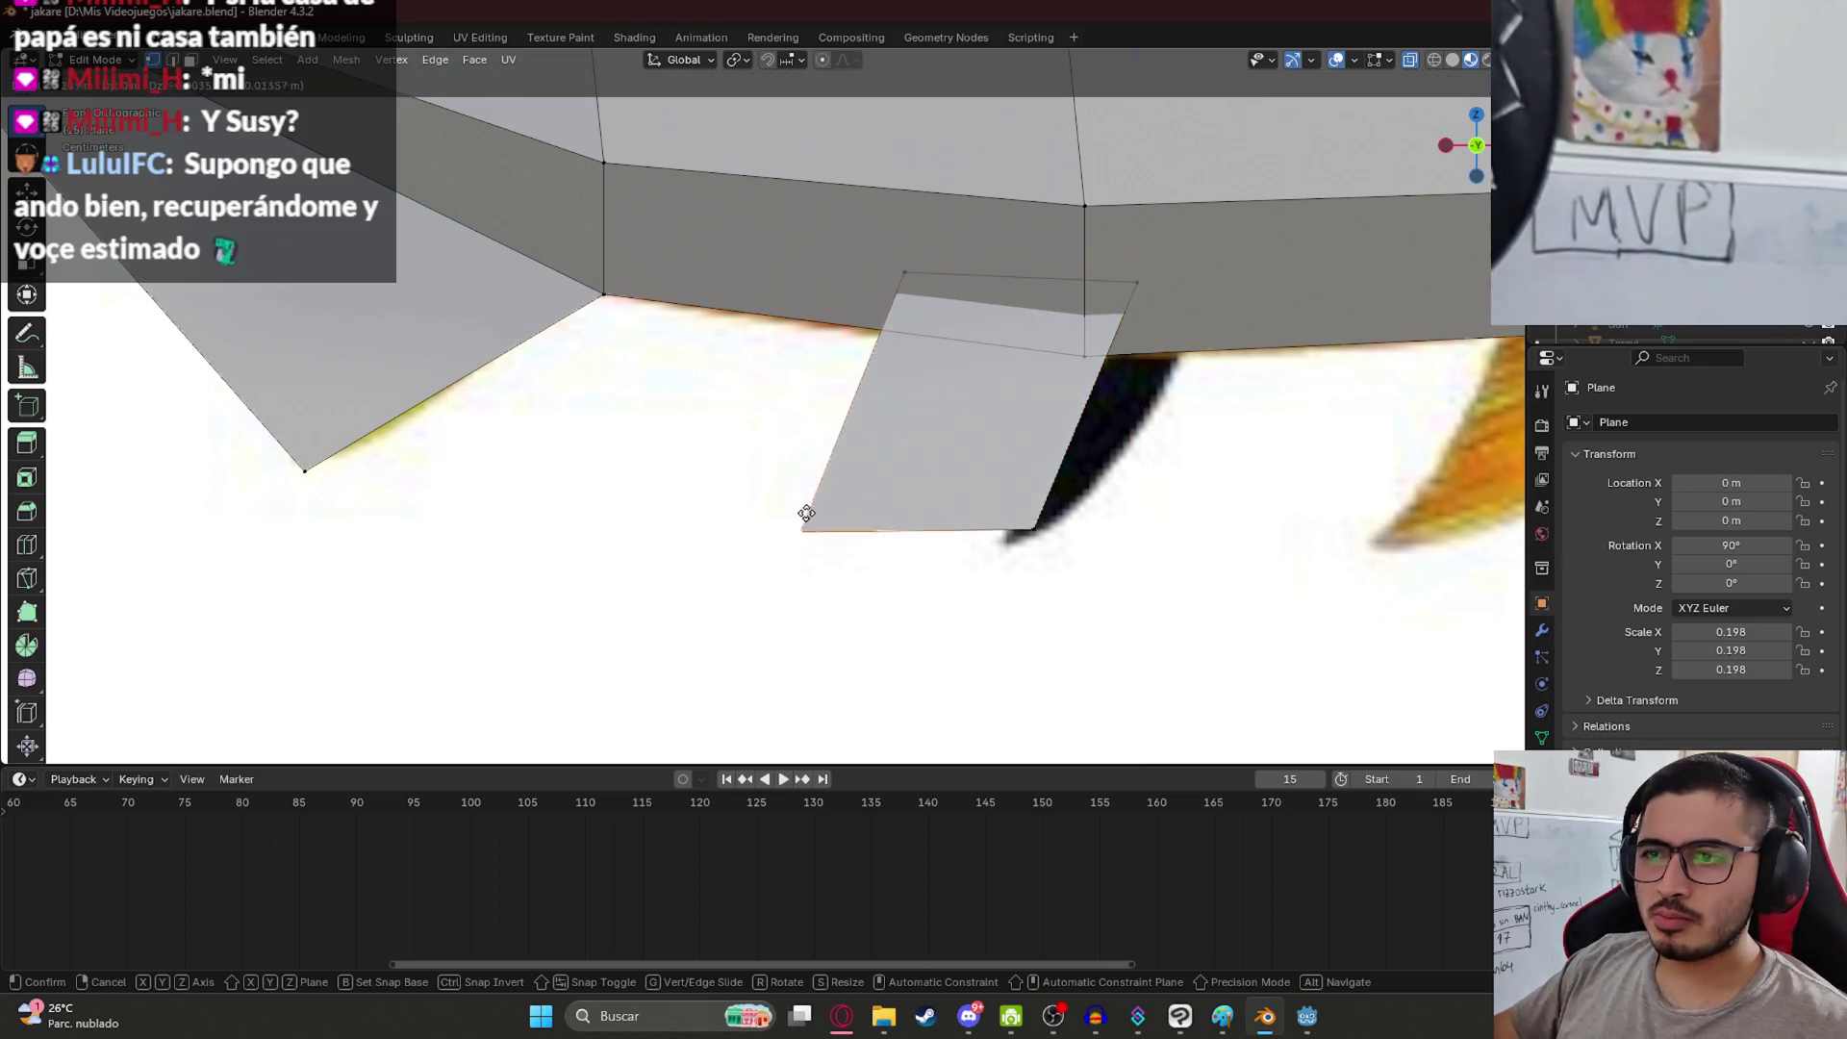
left_click(805, 526)
left_click(1028, 534)
key("g")
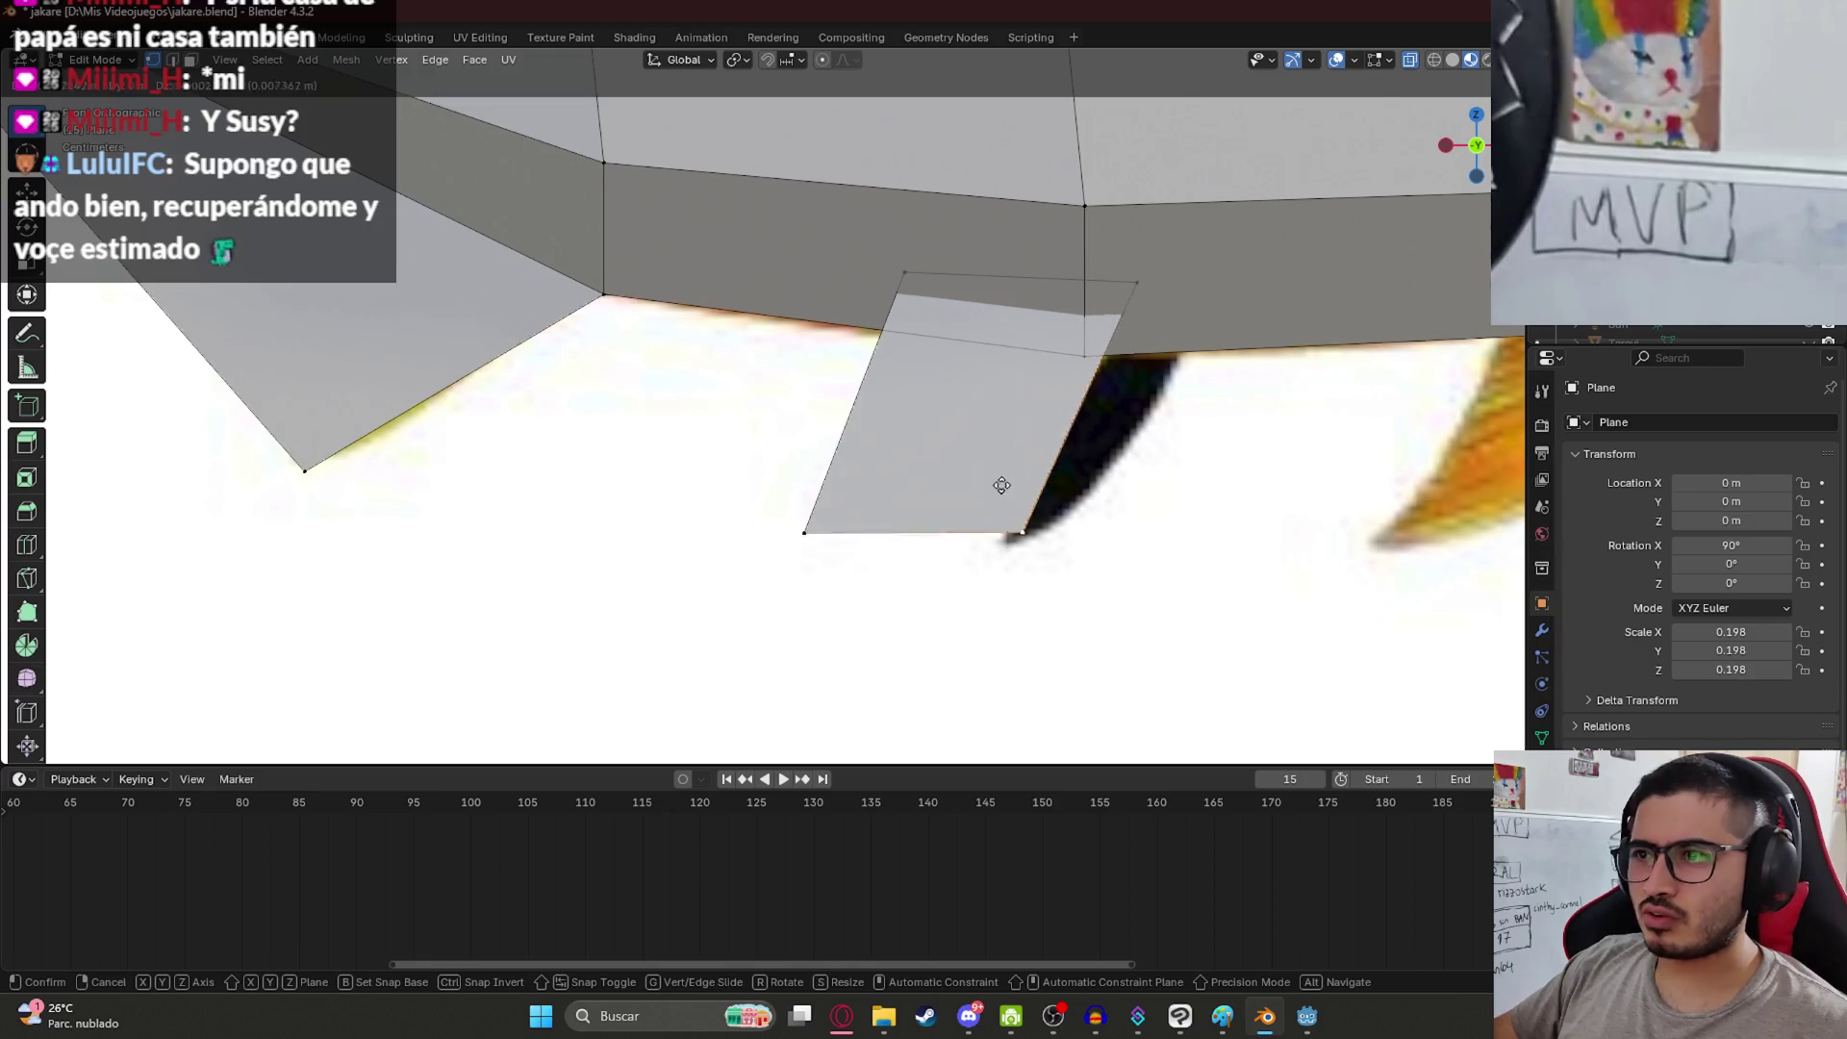
left_click(1031, 528)
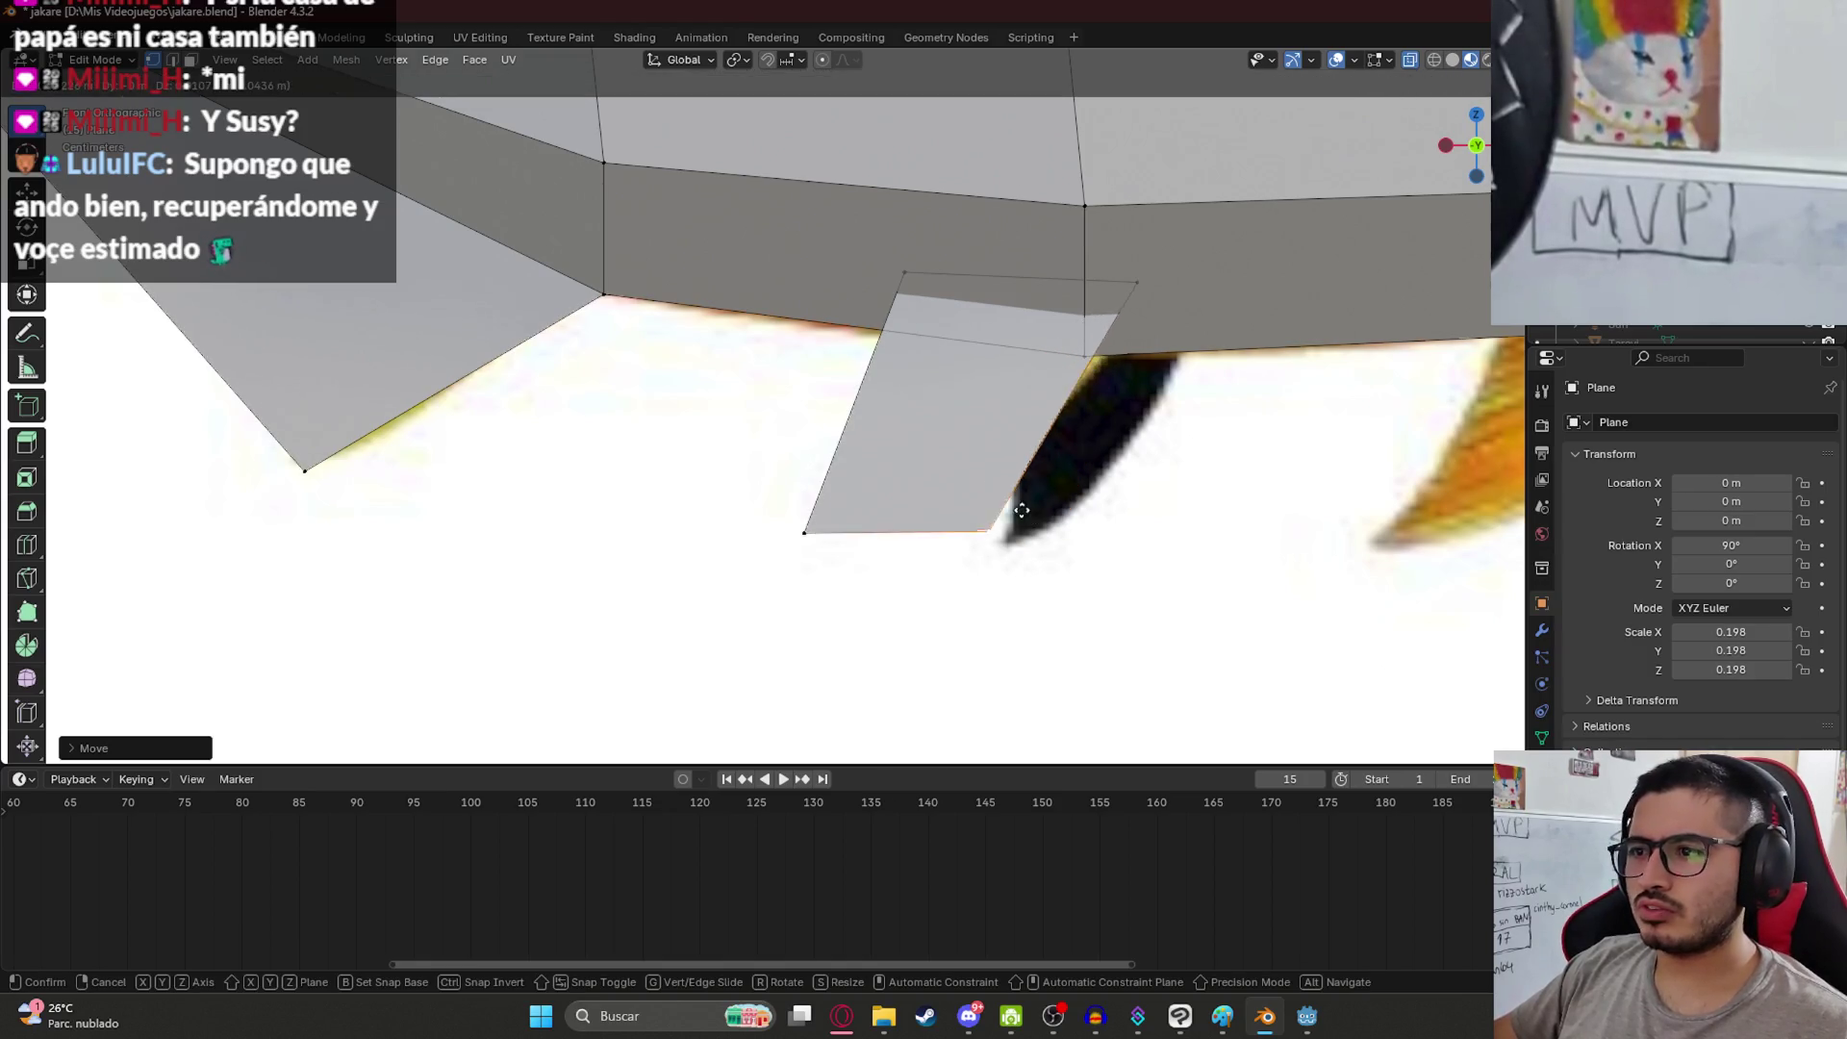
- Duplicate the whole fin face and rotate the copy 180° to mirror it
left_click(904, 273, "shift")
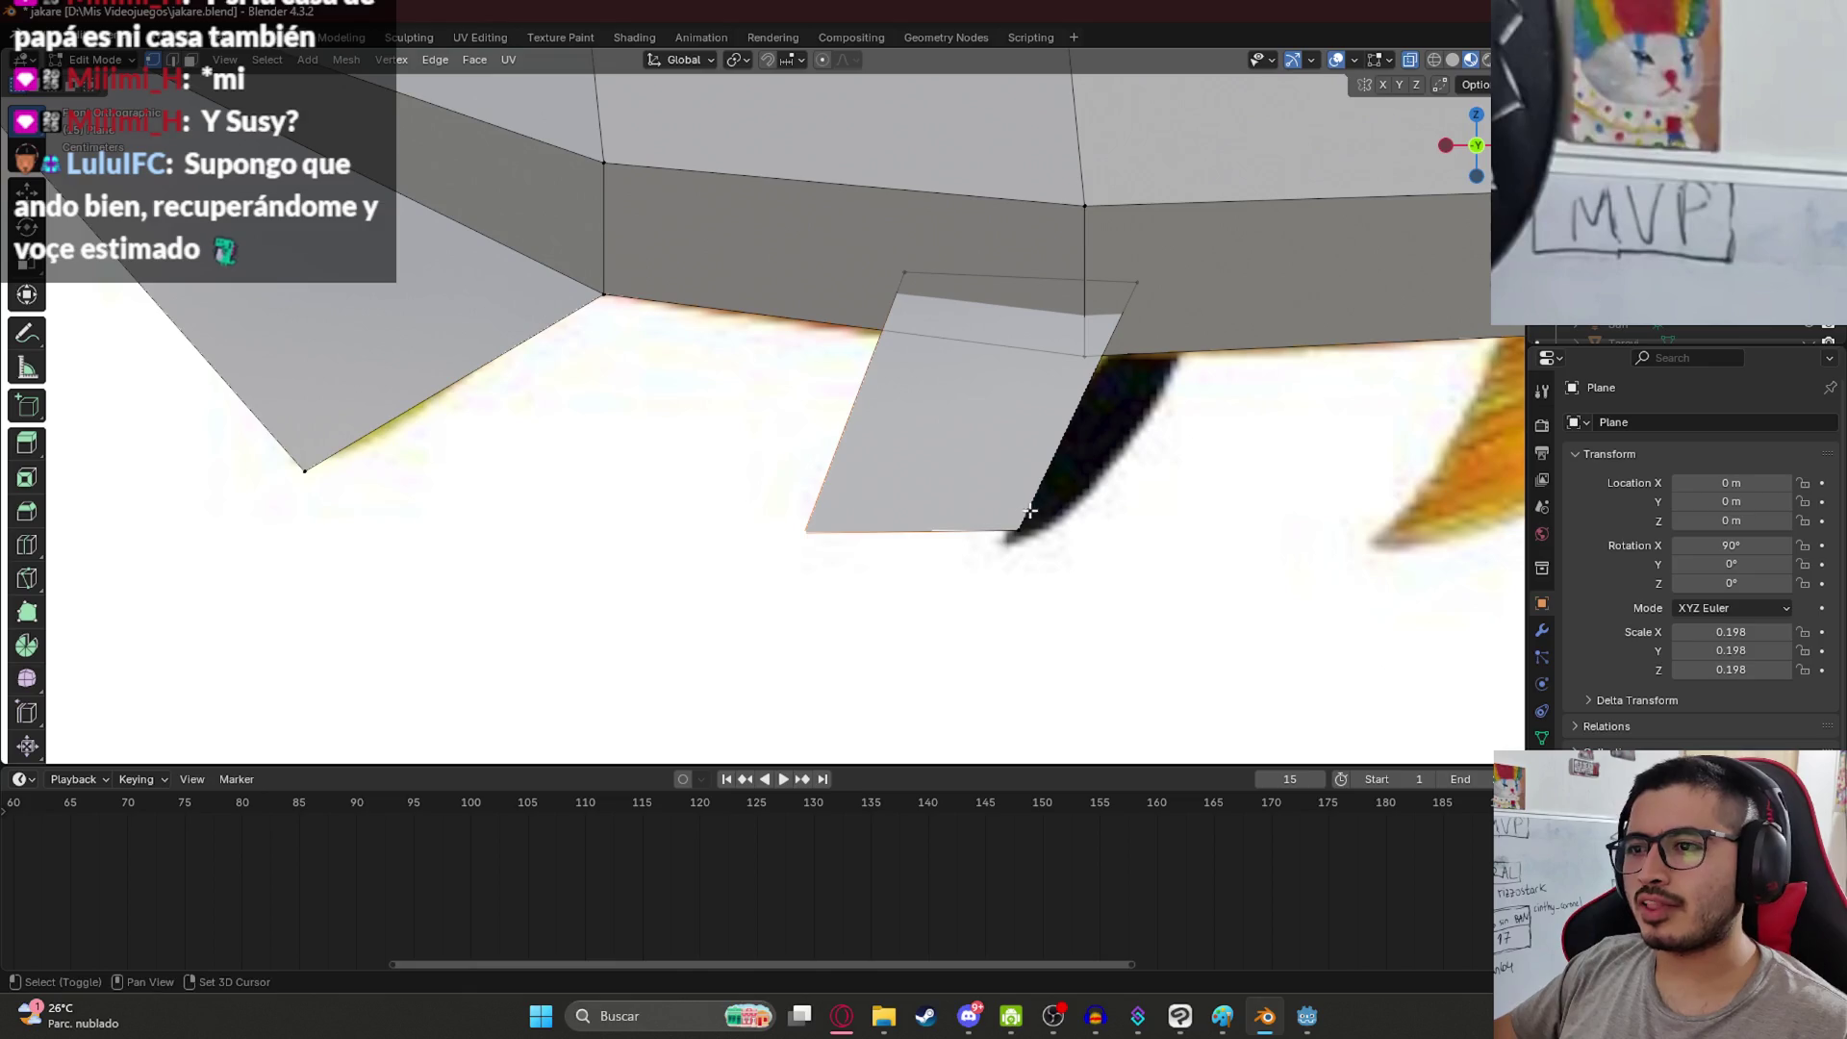
left_click(1097, 279, "shift")
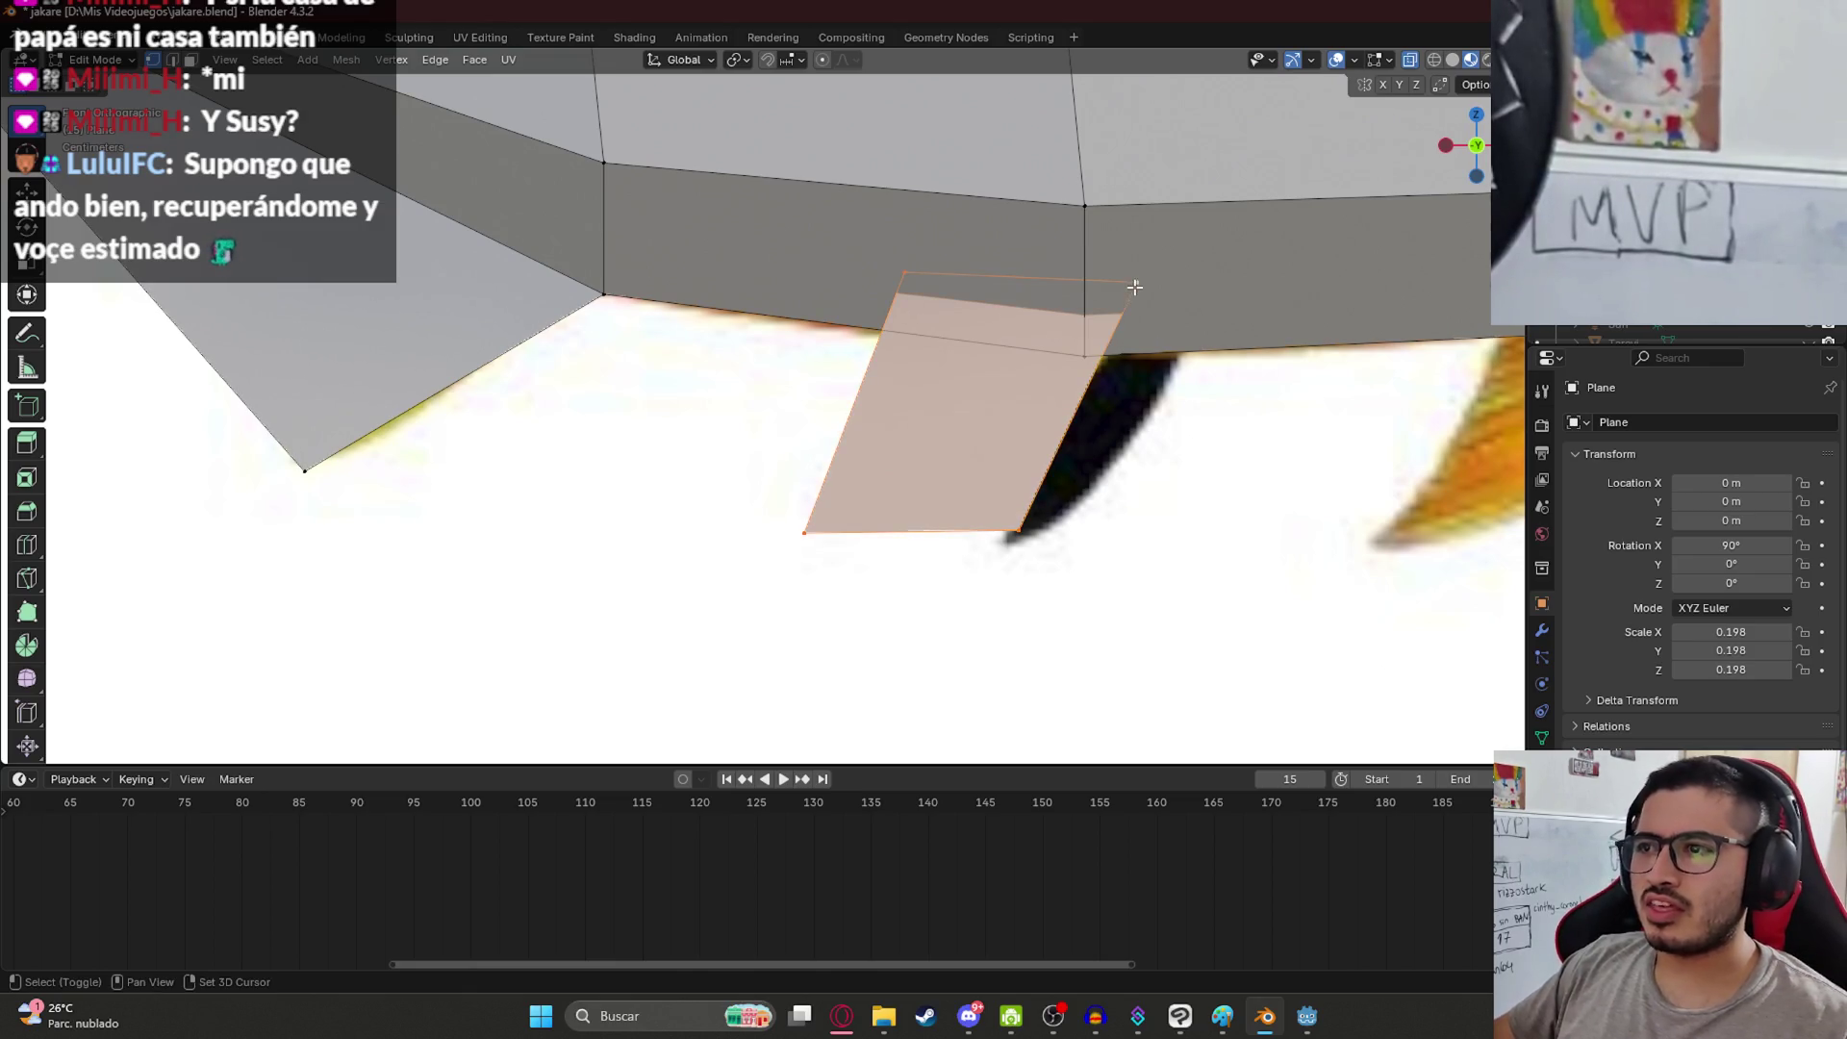
key("KP_3")
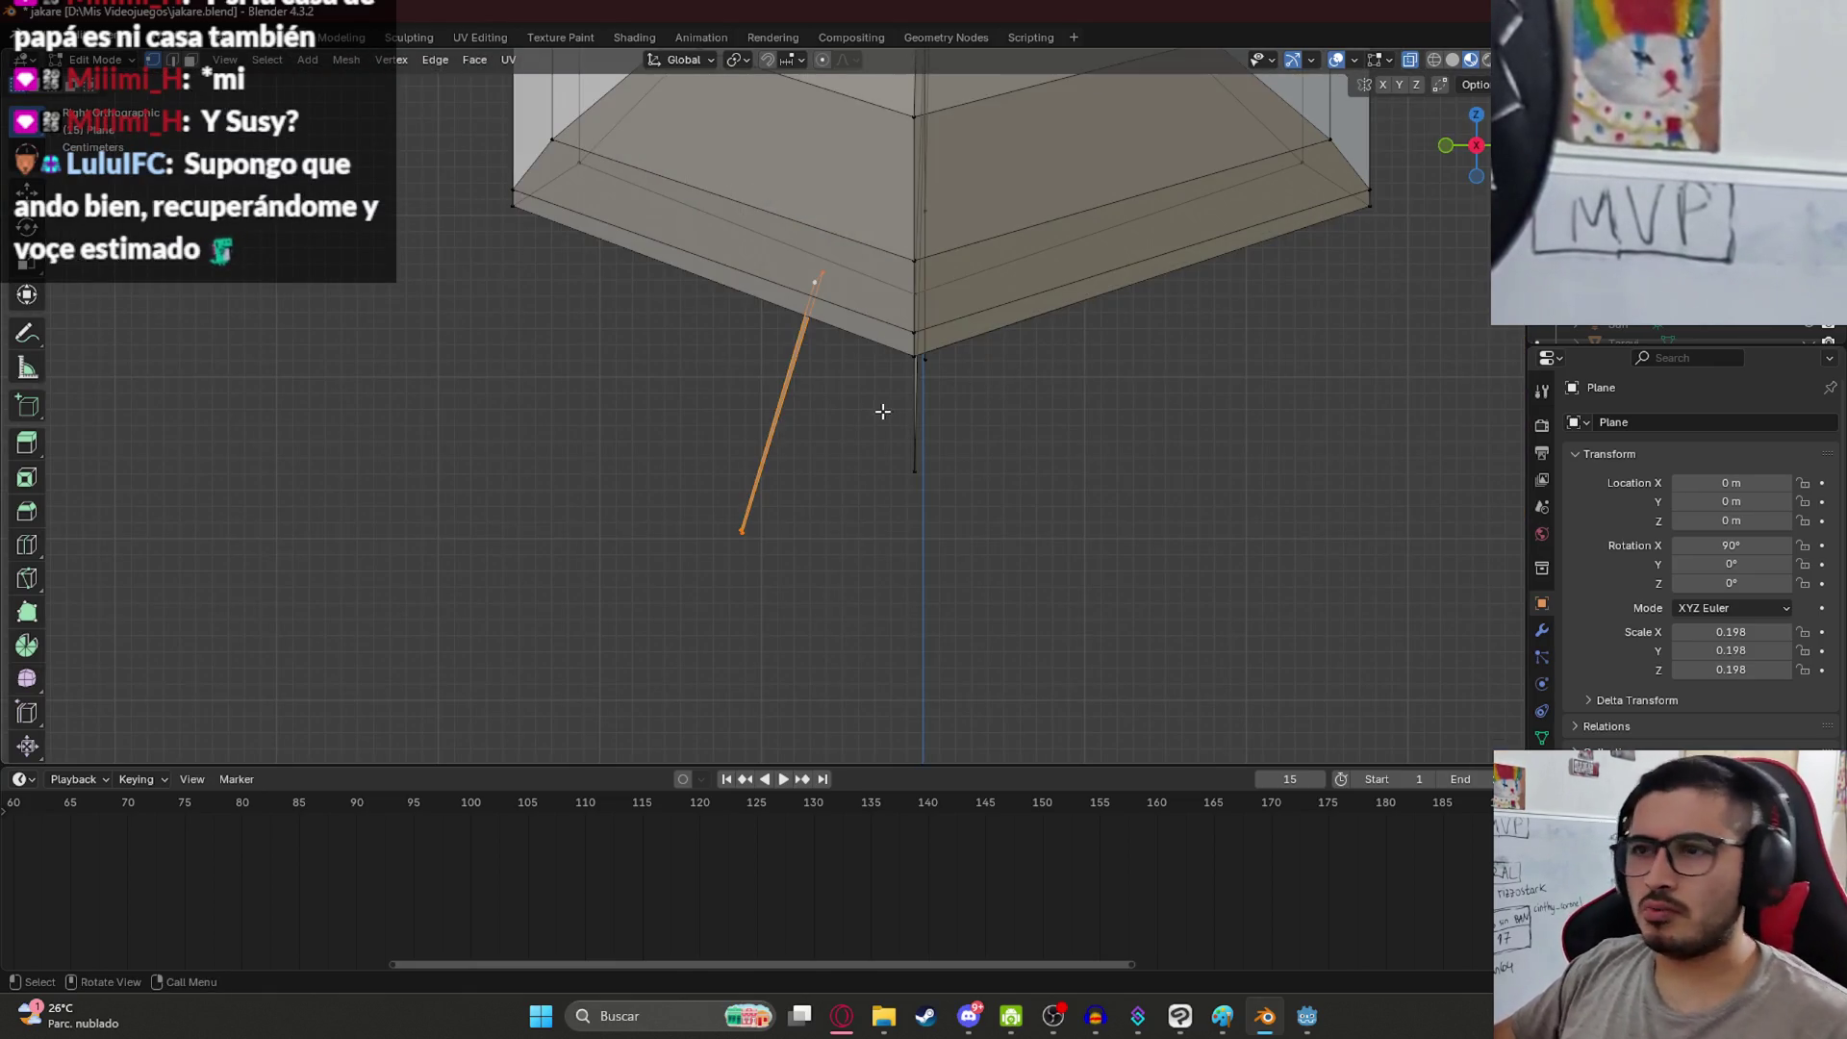
key("g")
key("y")
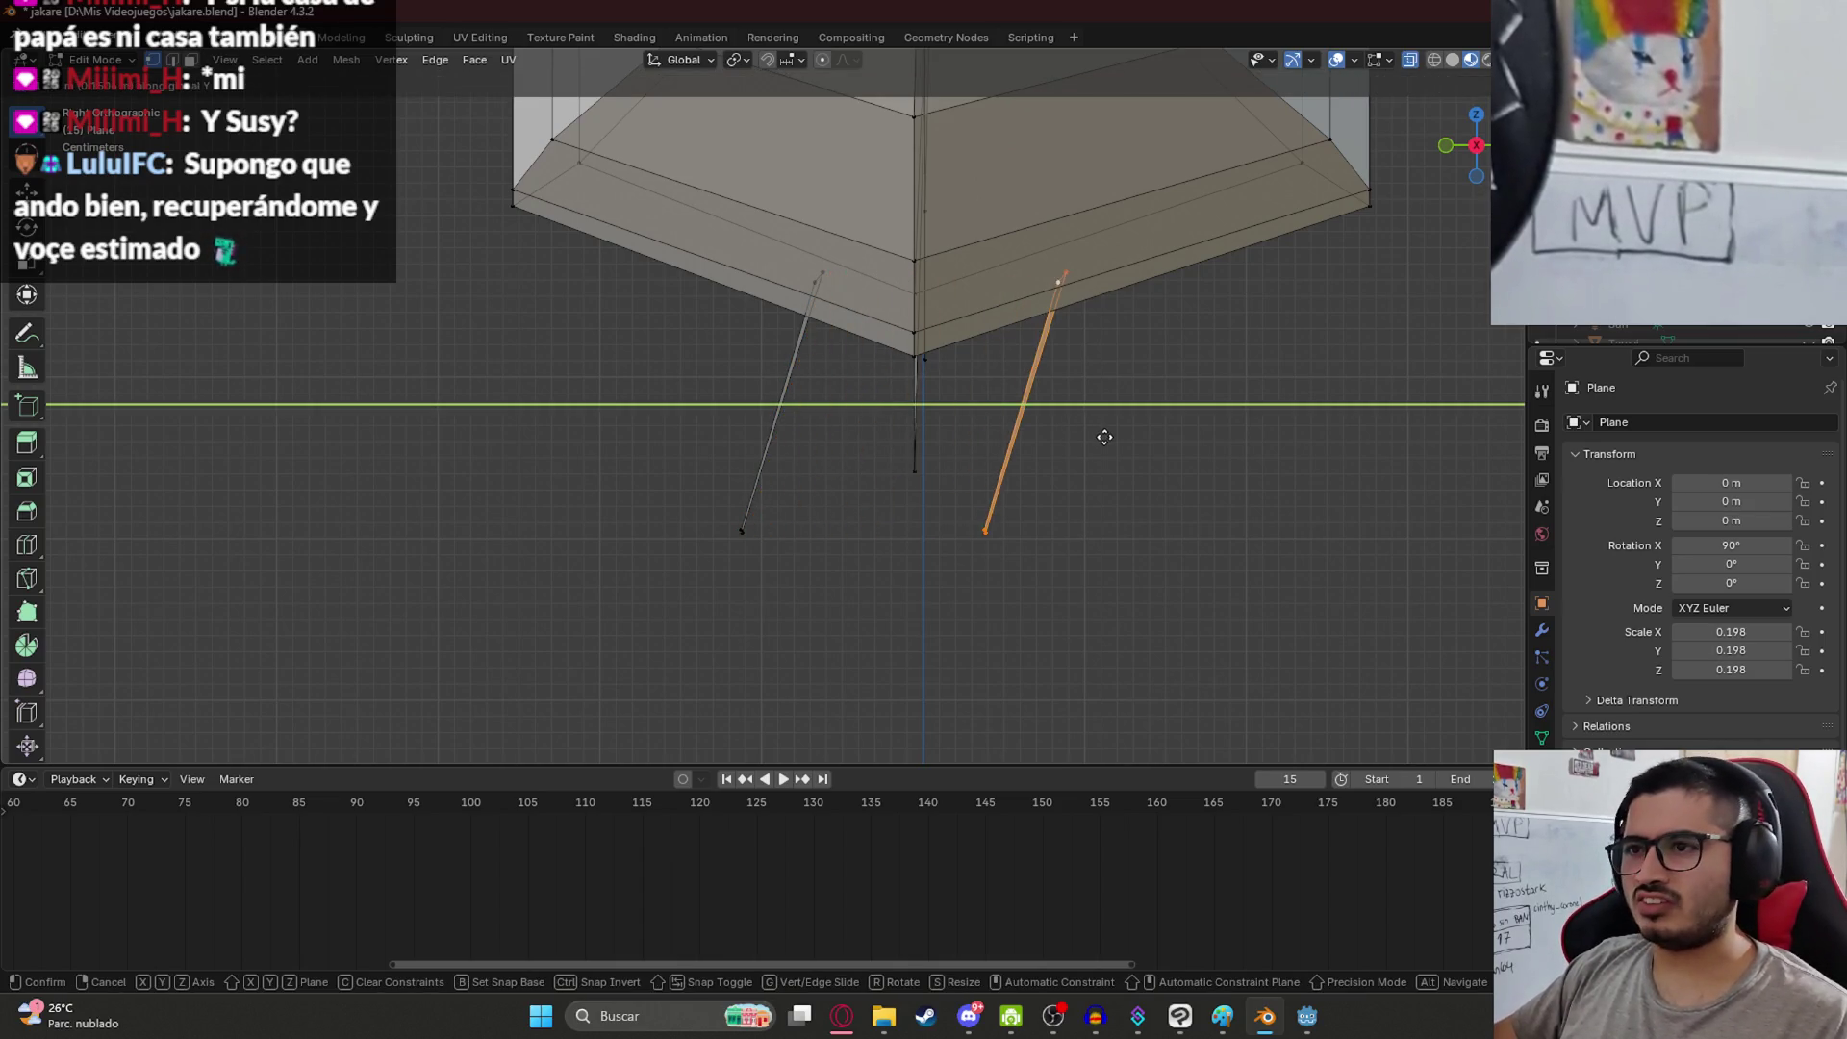
left_click(1090, 438)
key("ctrl+z")
key("g")
key("Escape")
key("g")
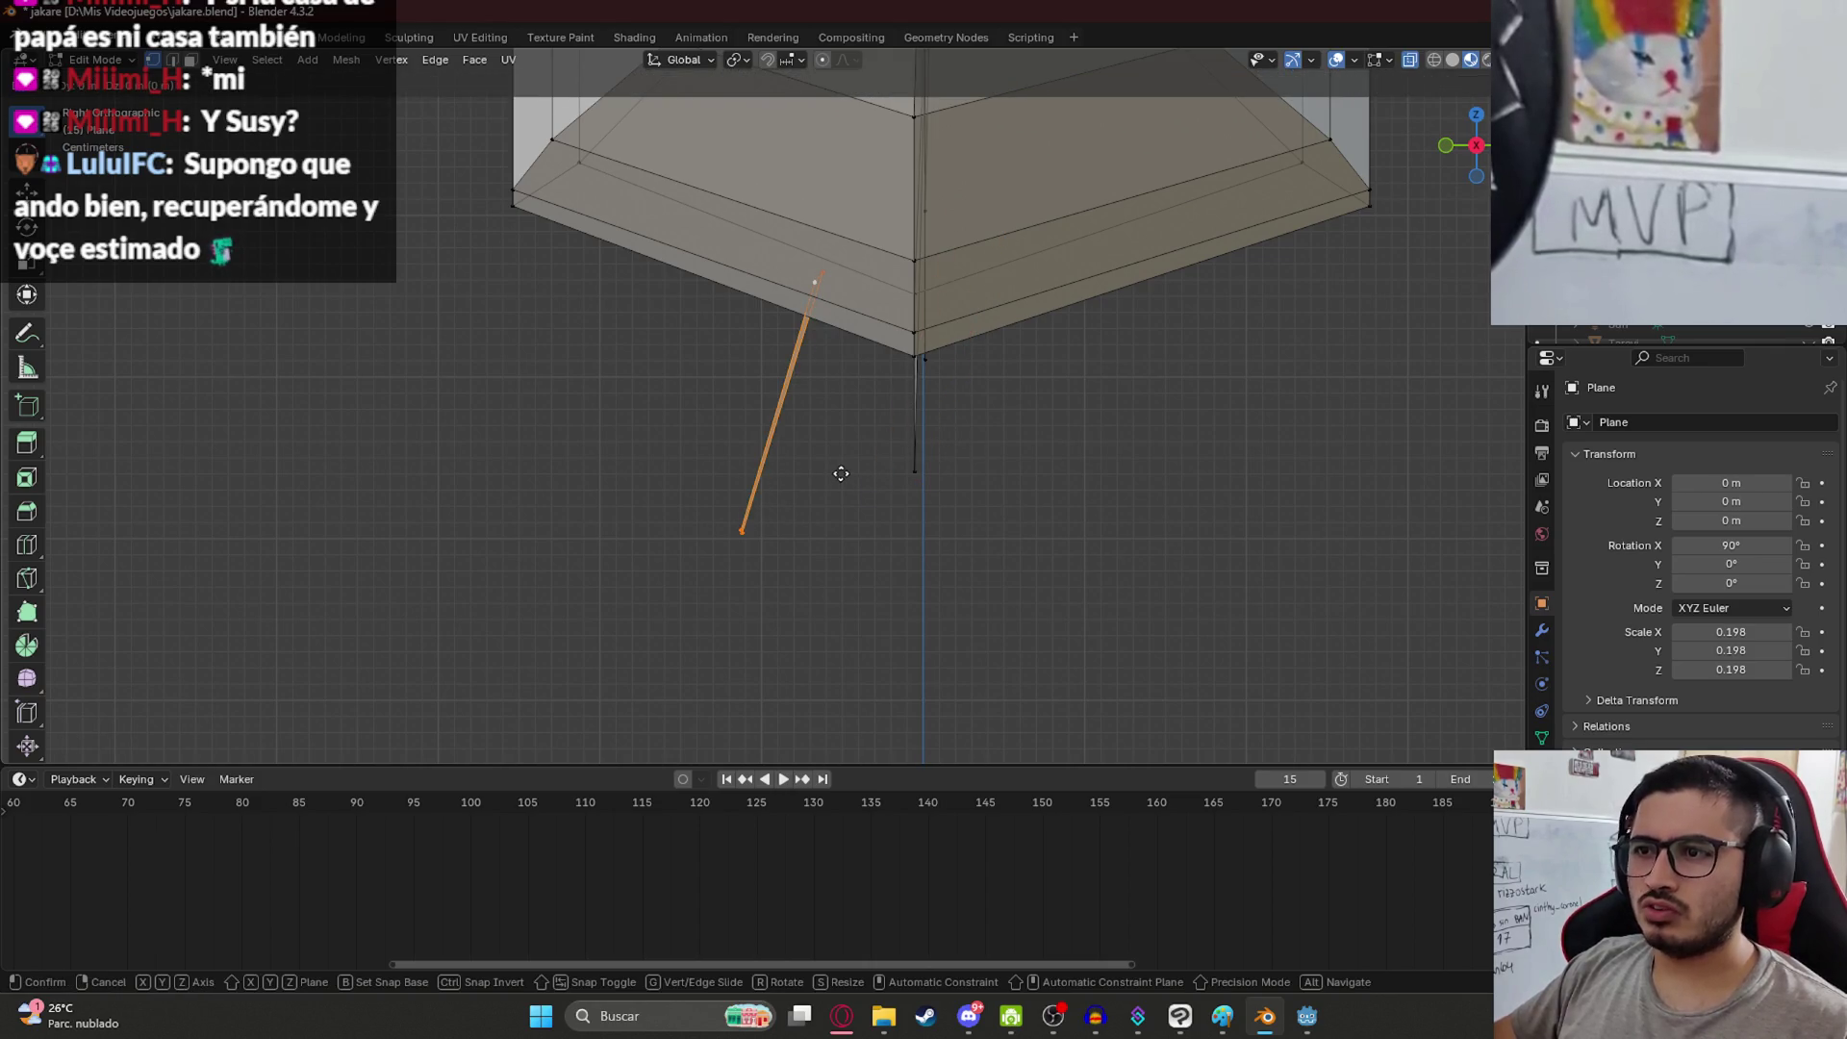
type("r")
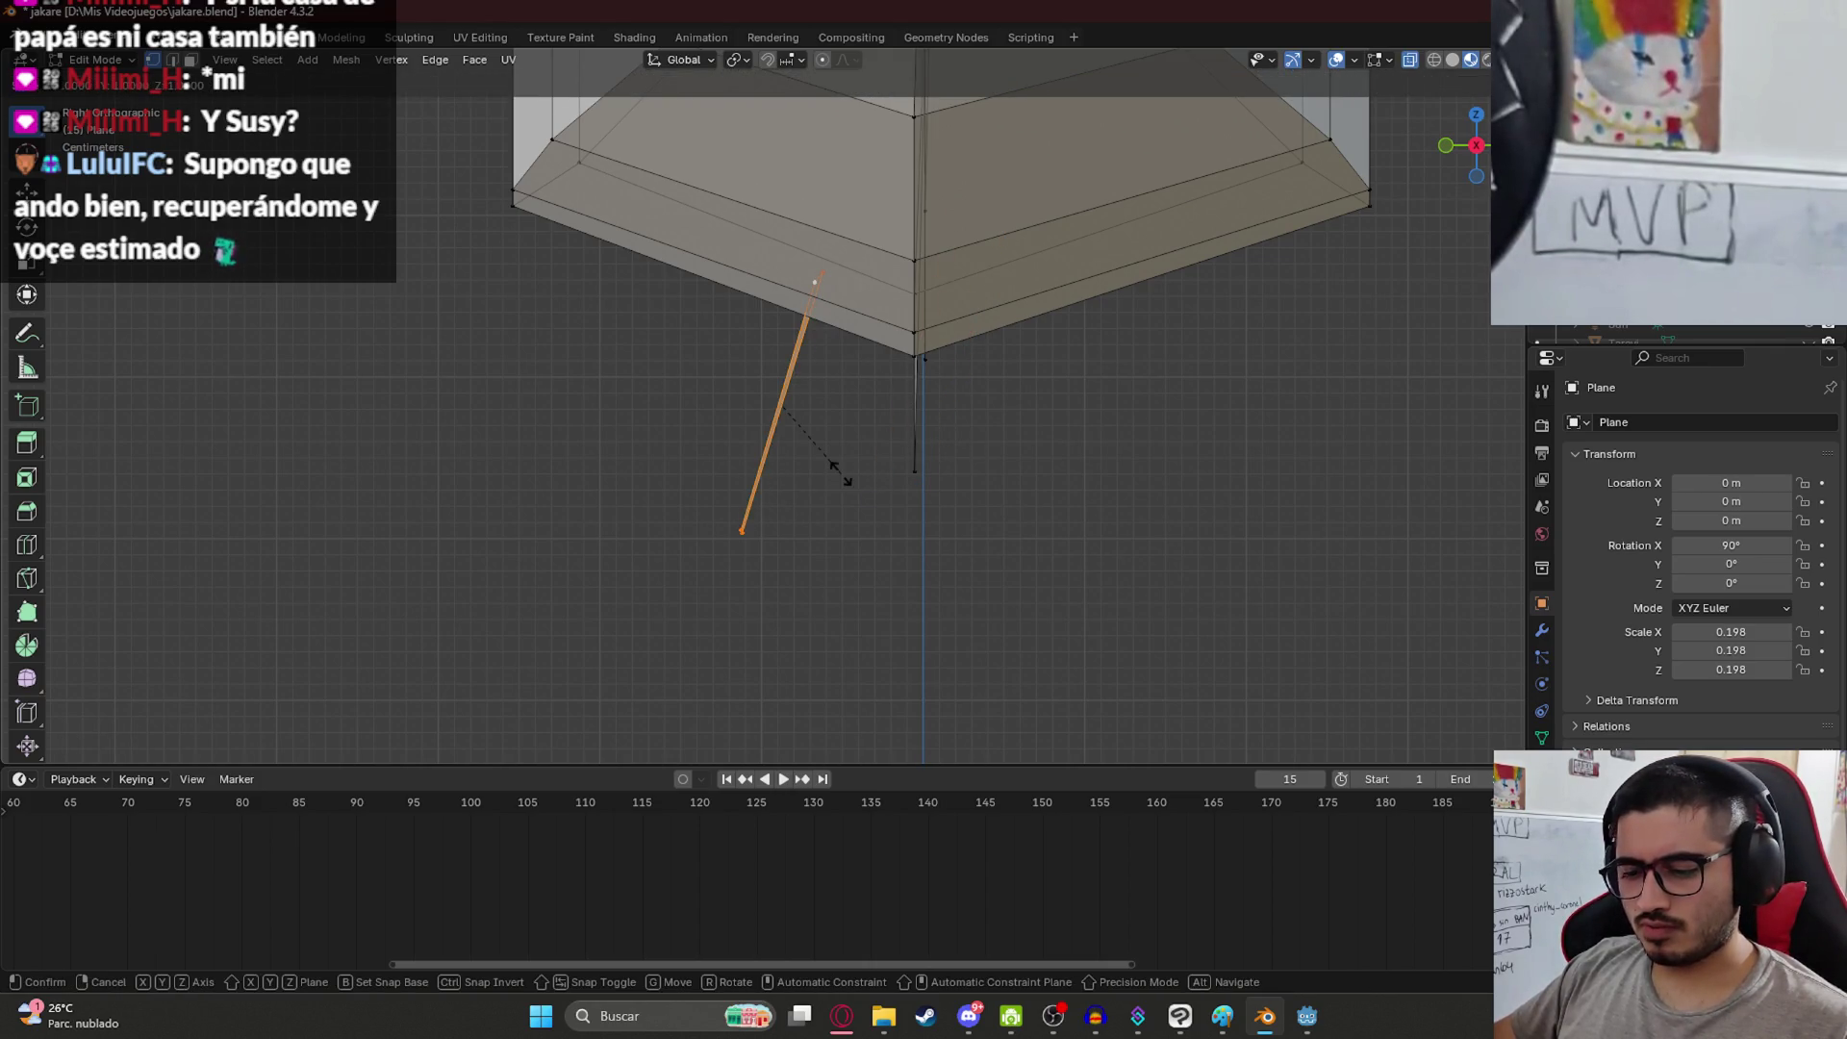
type("y180")
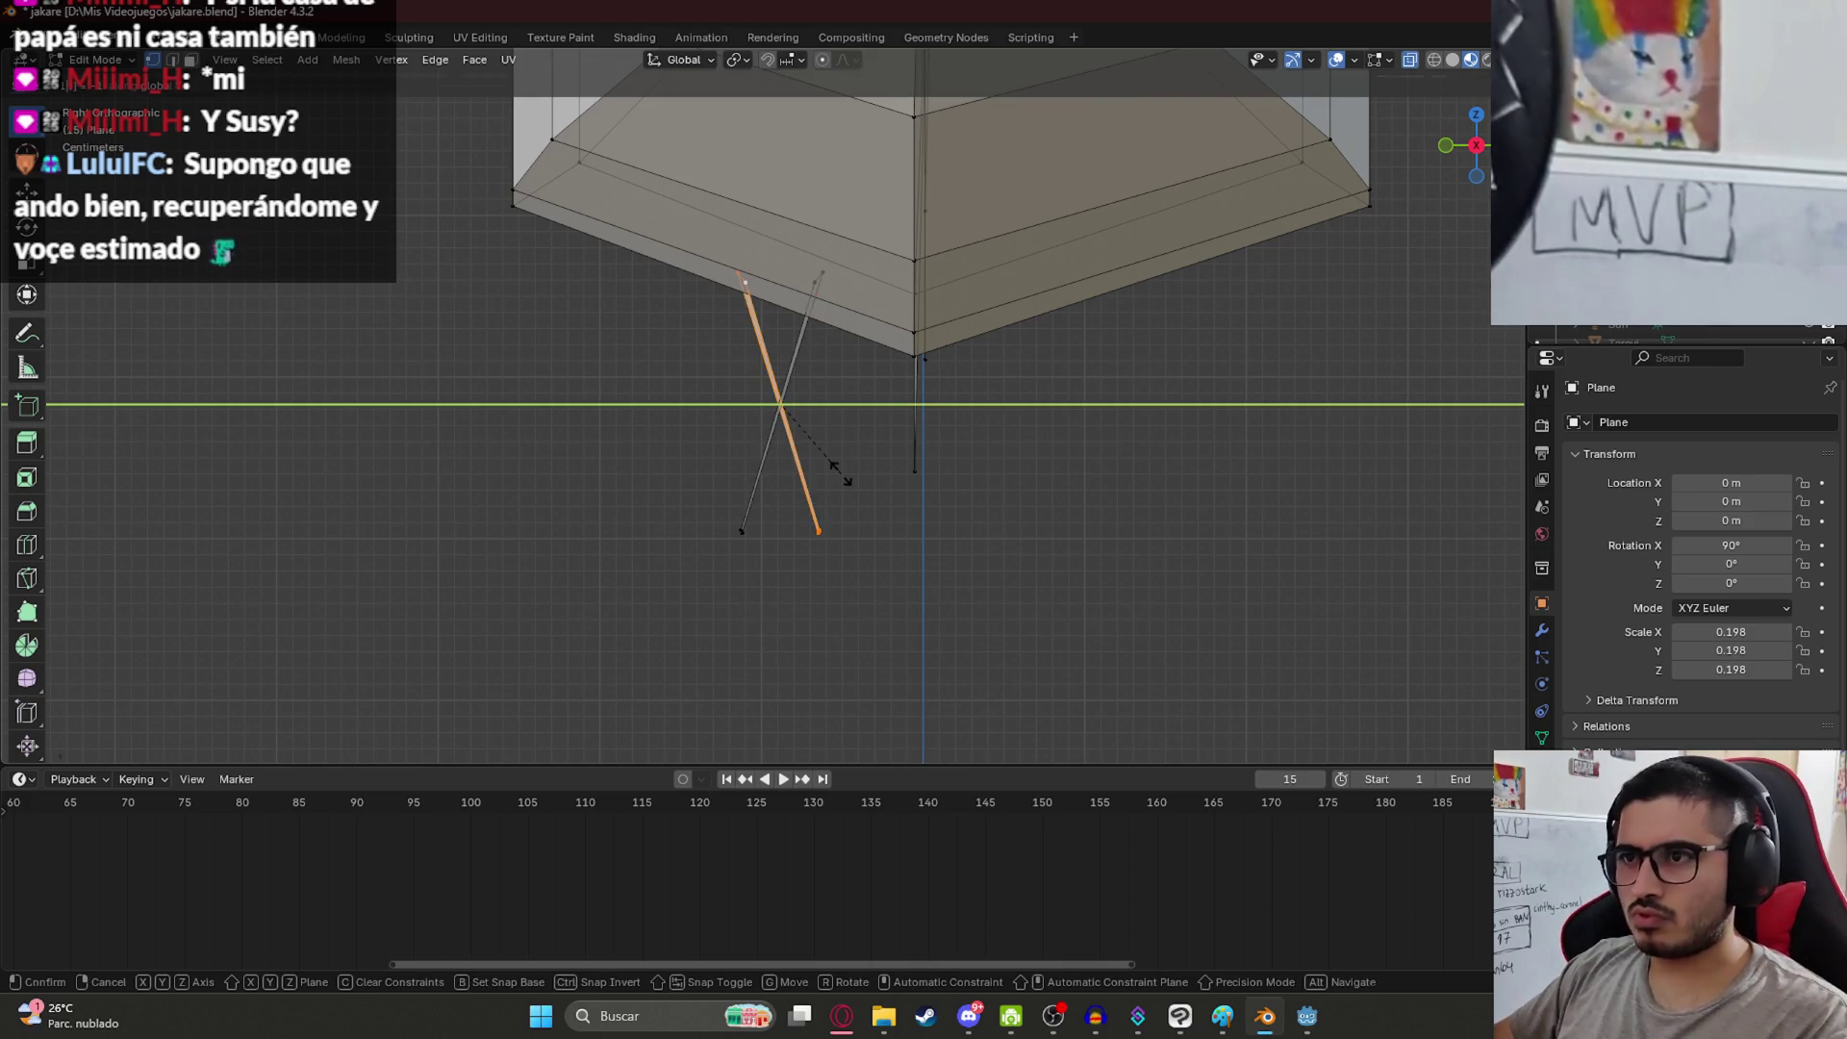
key("Return")
- Slide the mirrored fin copy along Y to the far side of the belly
key("g")
key("y")
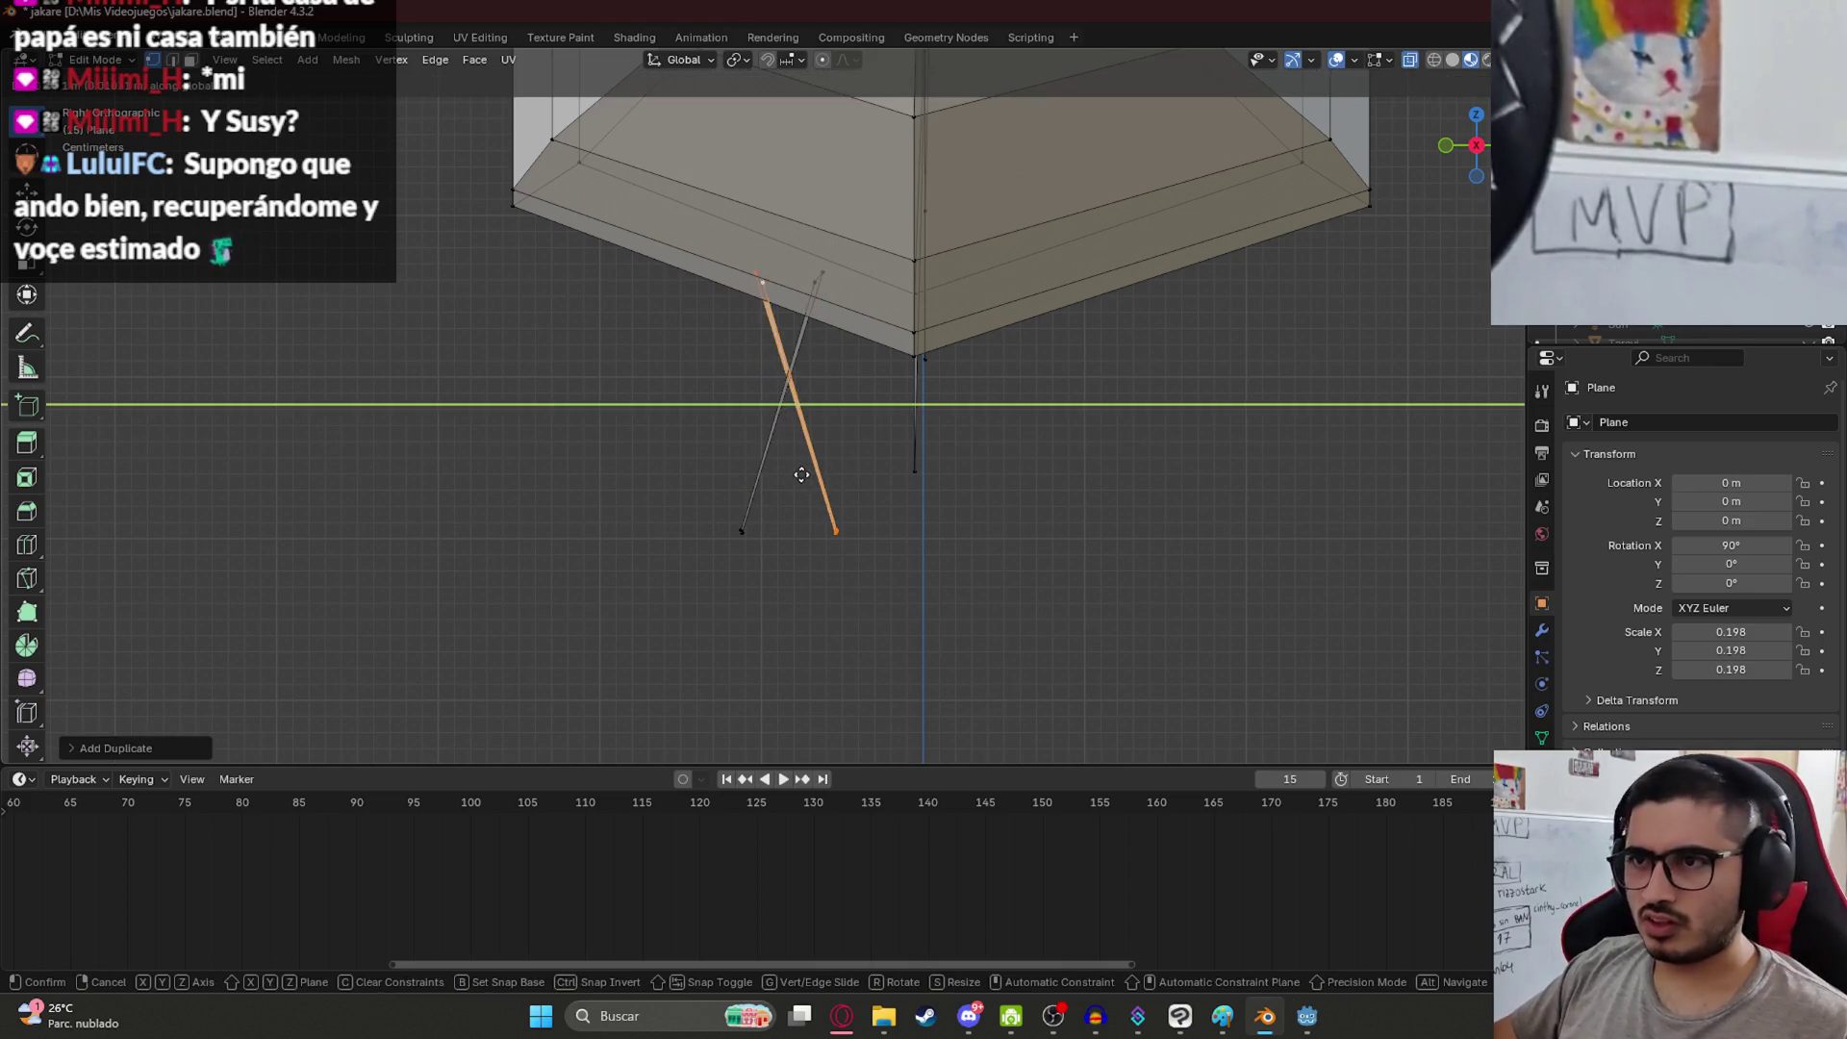
key("Escape")
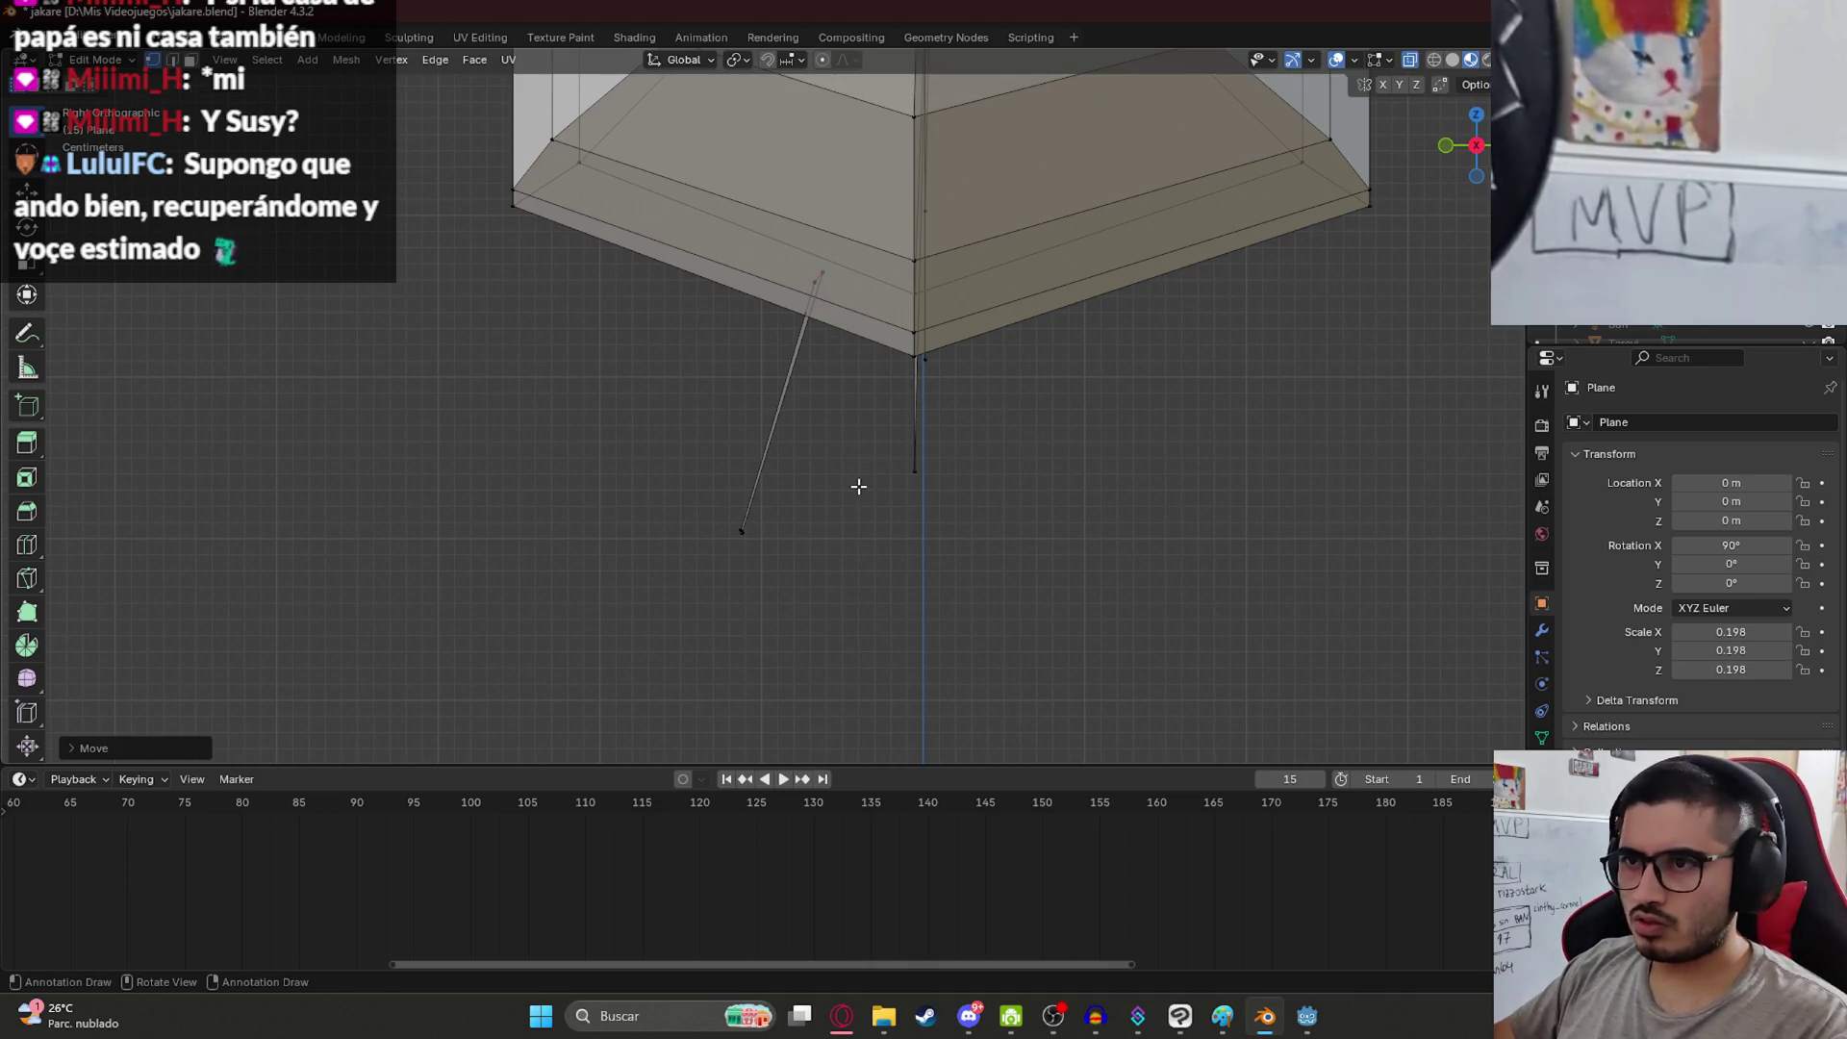
key("y")
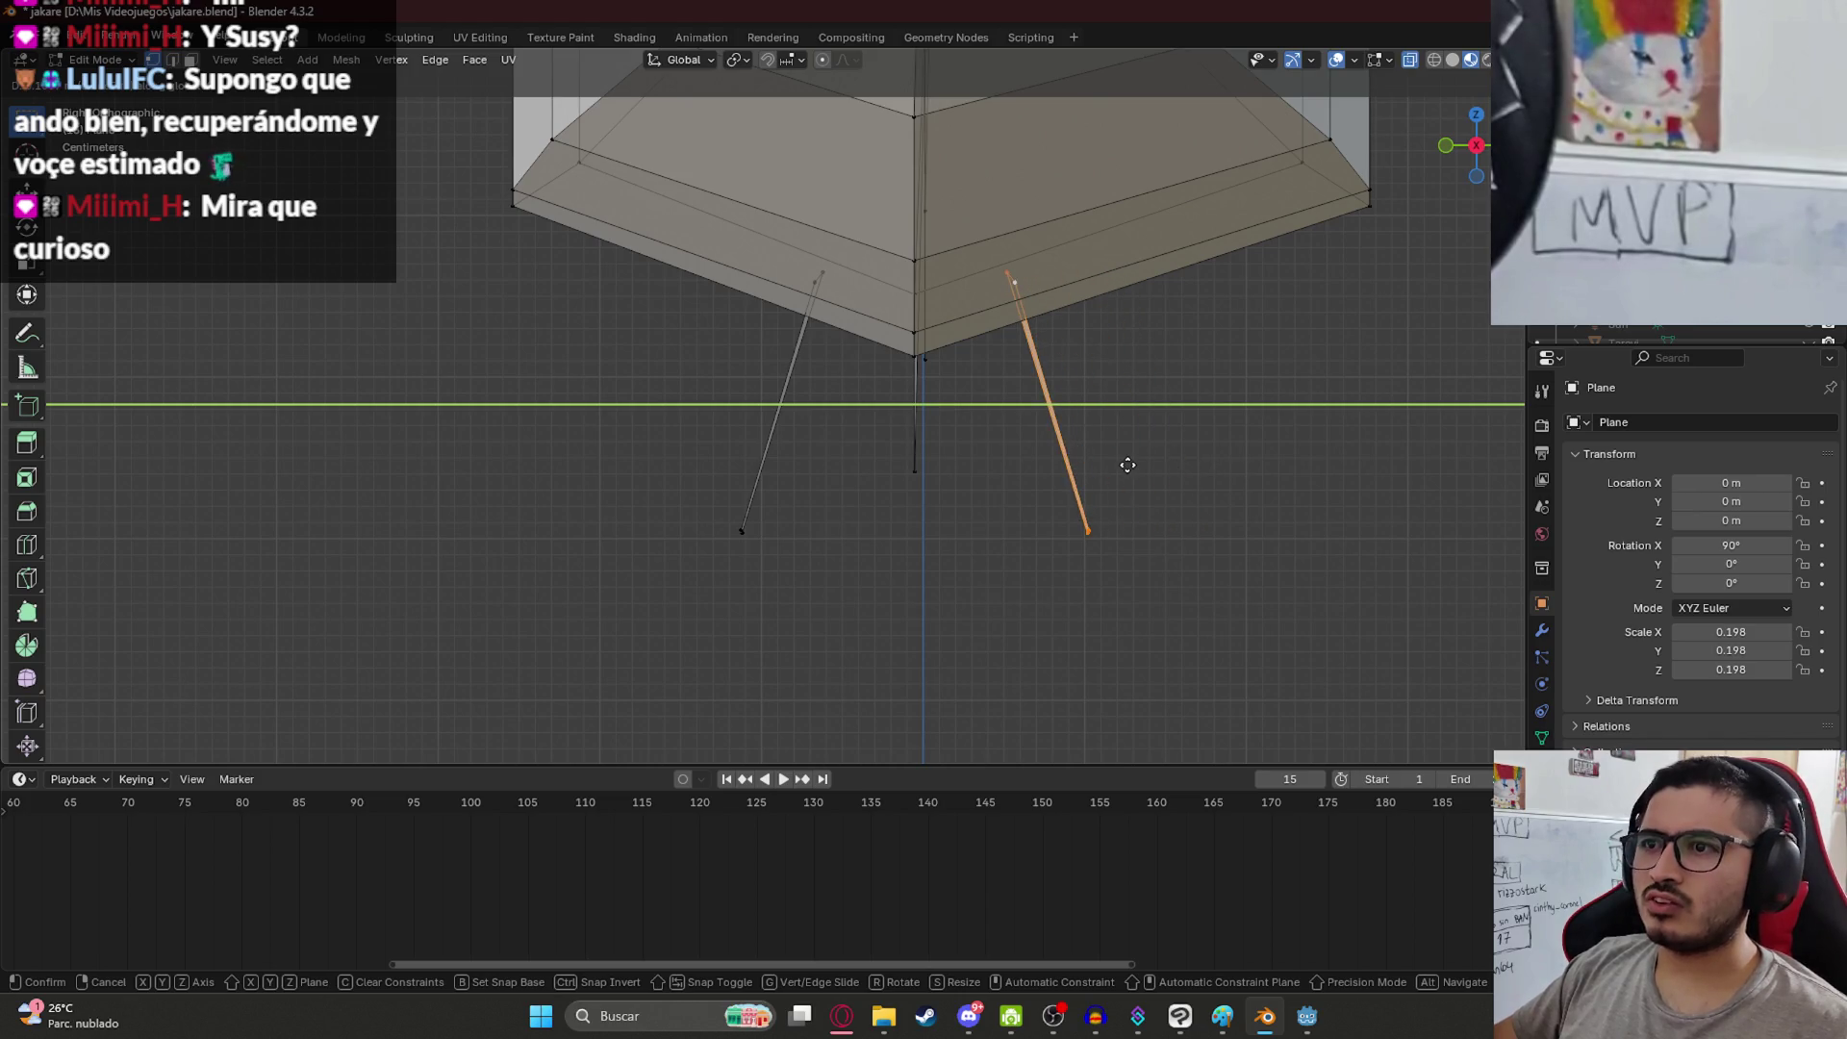
left_click(1126, 465)
middle_click_drag(1128, 464, 983, 492)
scroll(982, 492, "up", 2)
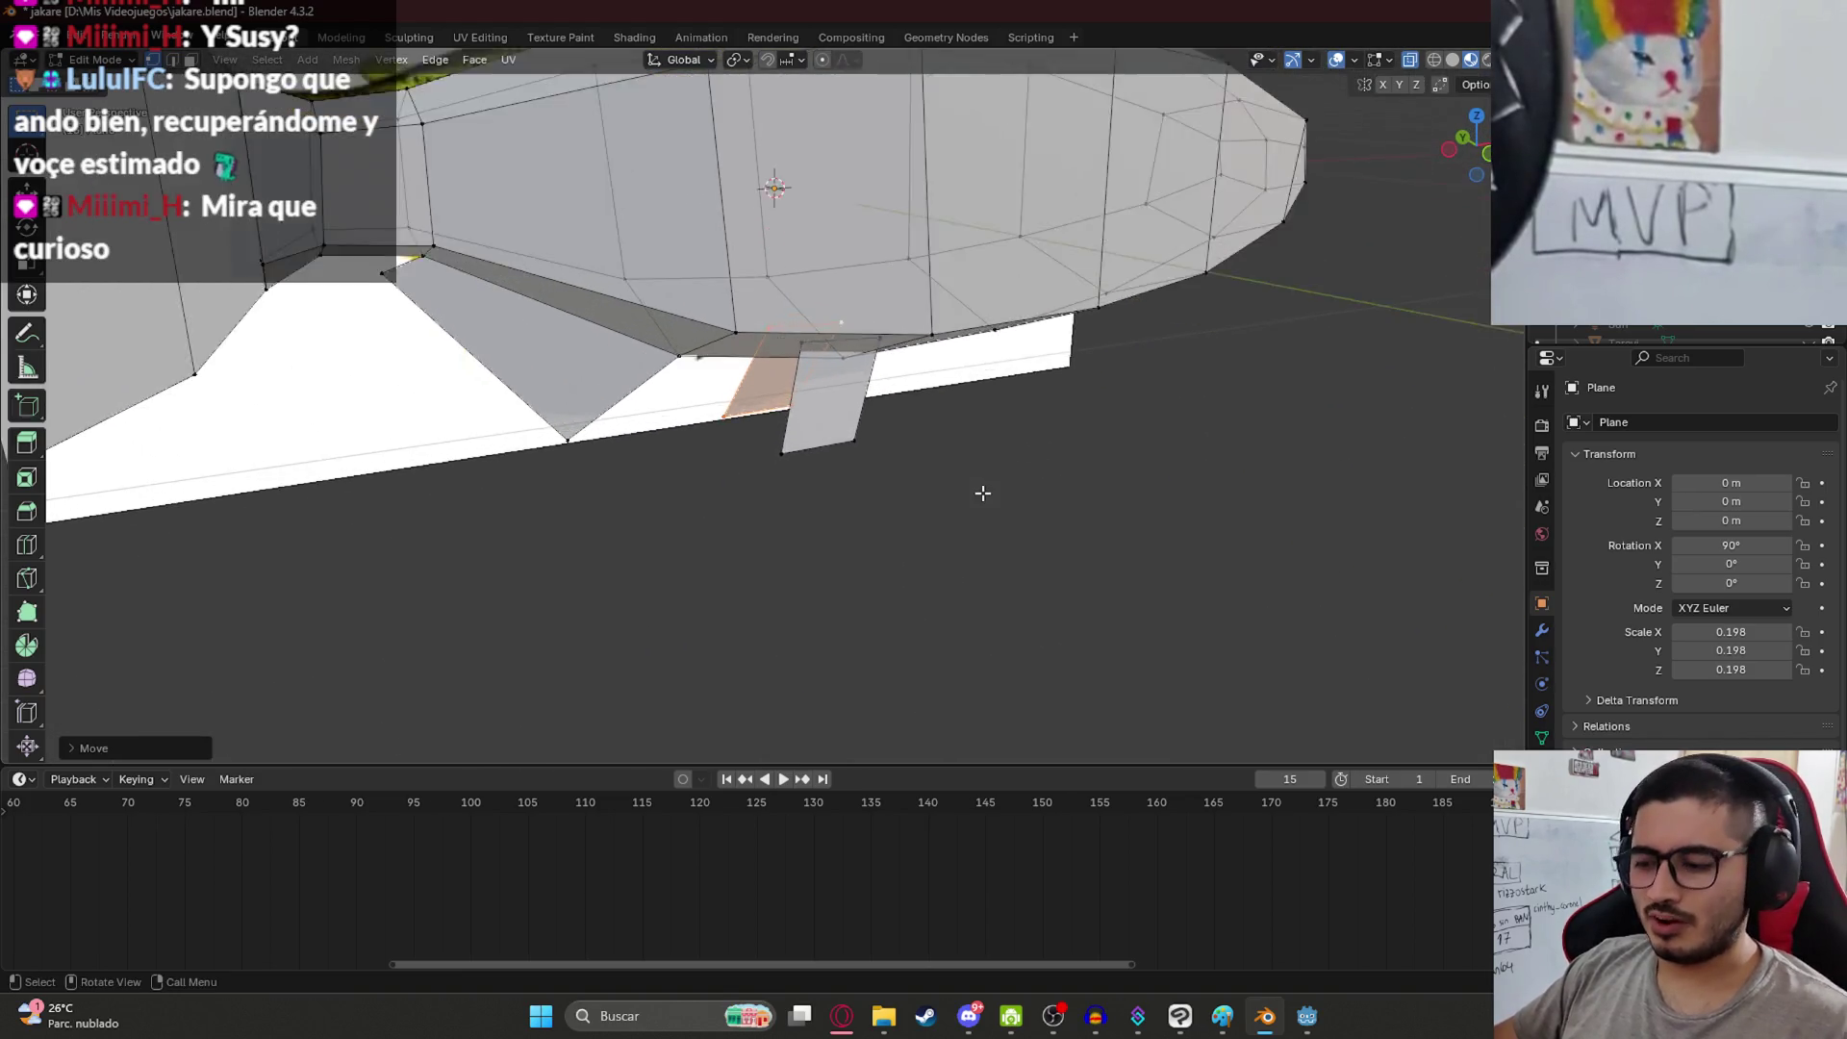
- Save the file, then duplicate the fin face and place the copy over the next reference fin
key("KP_1")
scroll(866, 504, "down", 5)
key("ctrl+s")
scroll(897, 413, "up", 3)
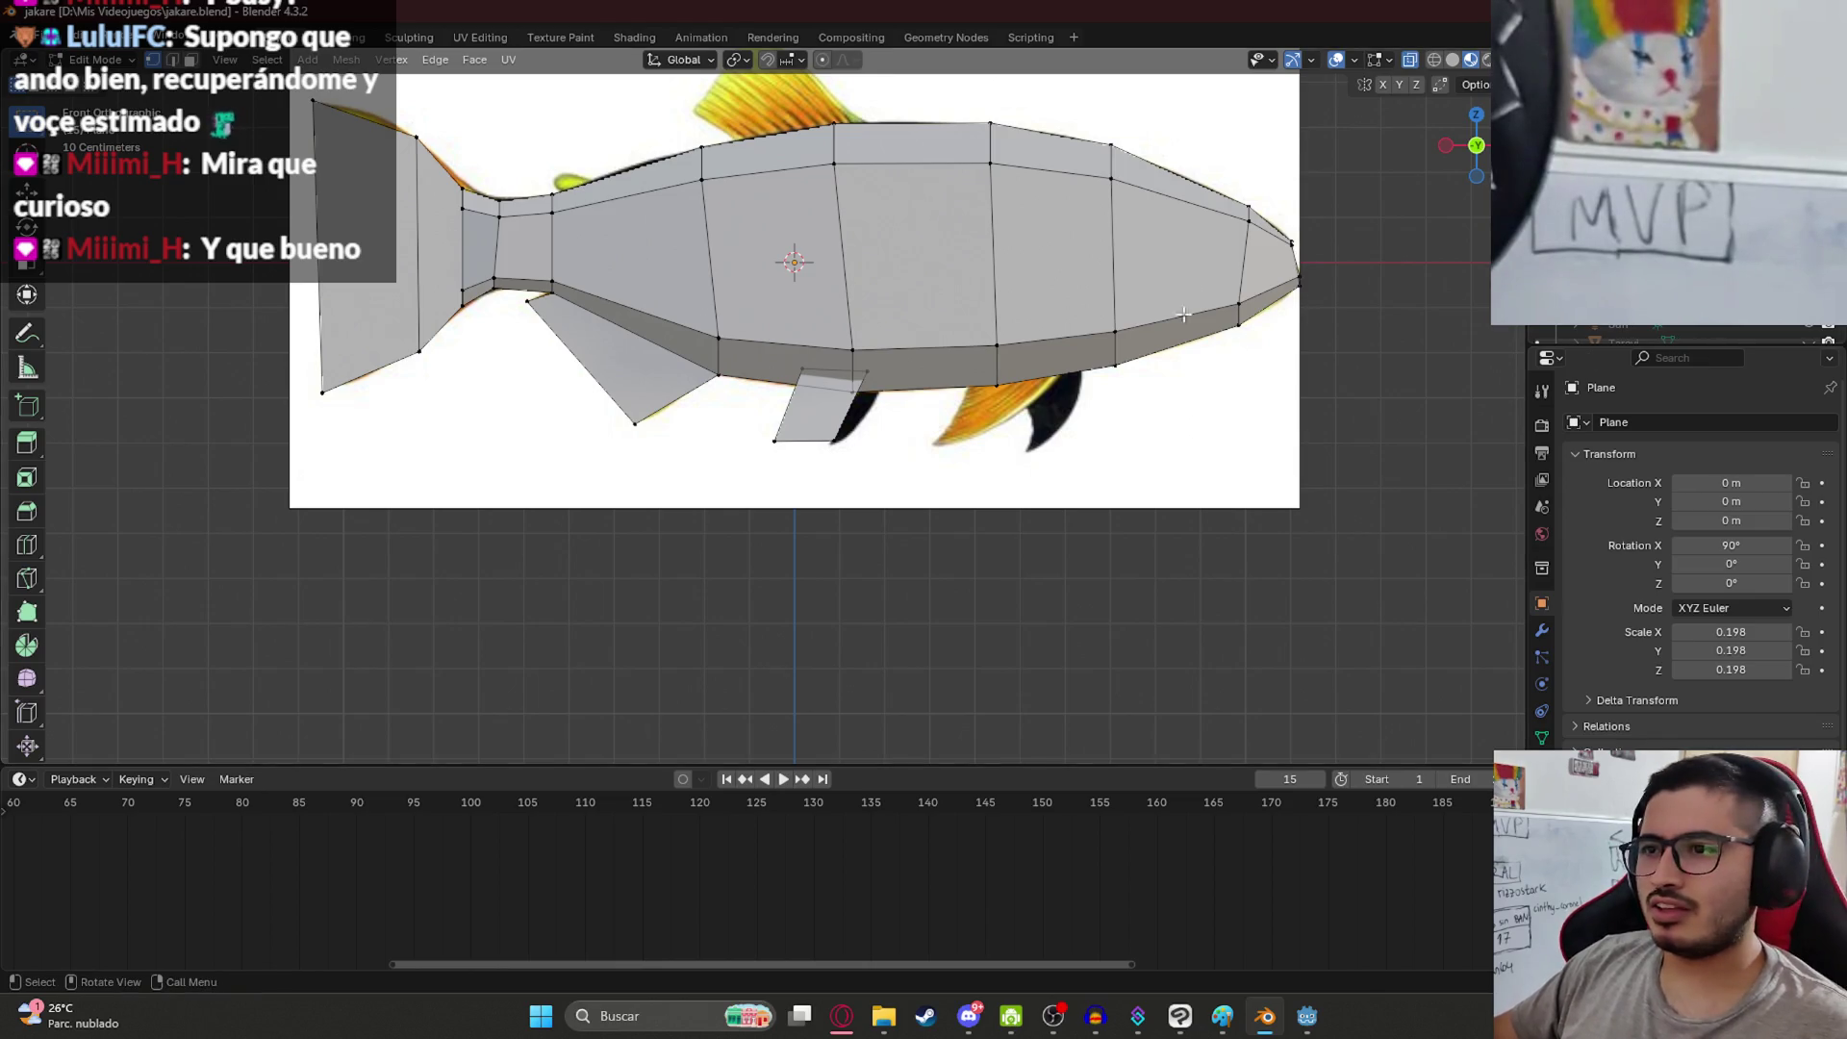
scroll(1183, 313, "up", 4)
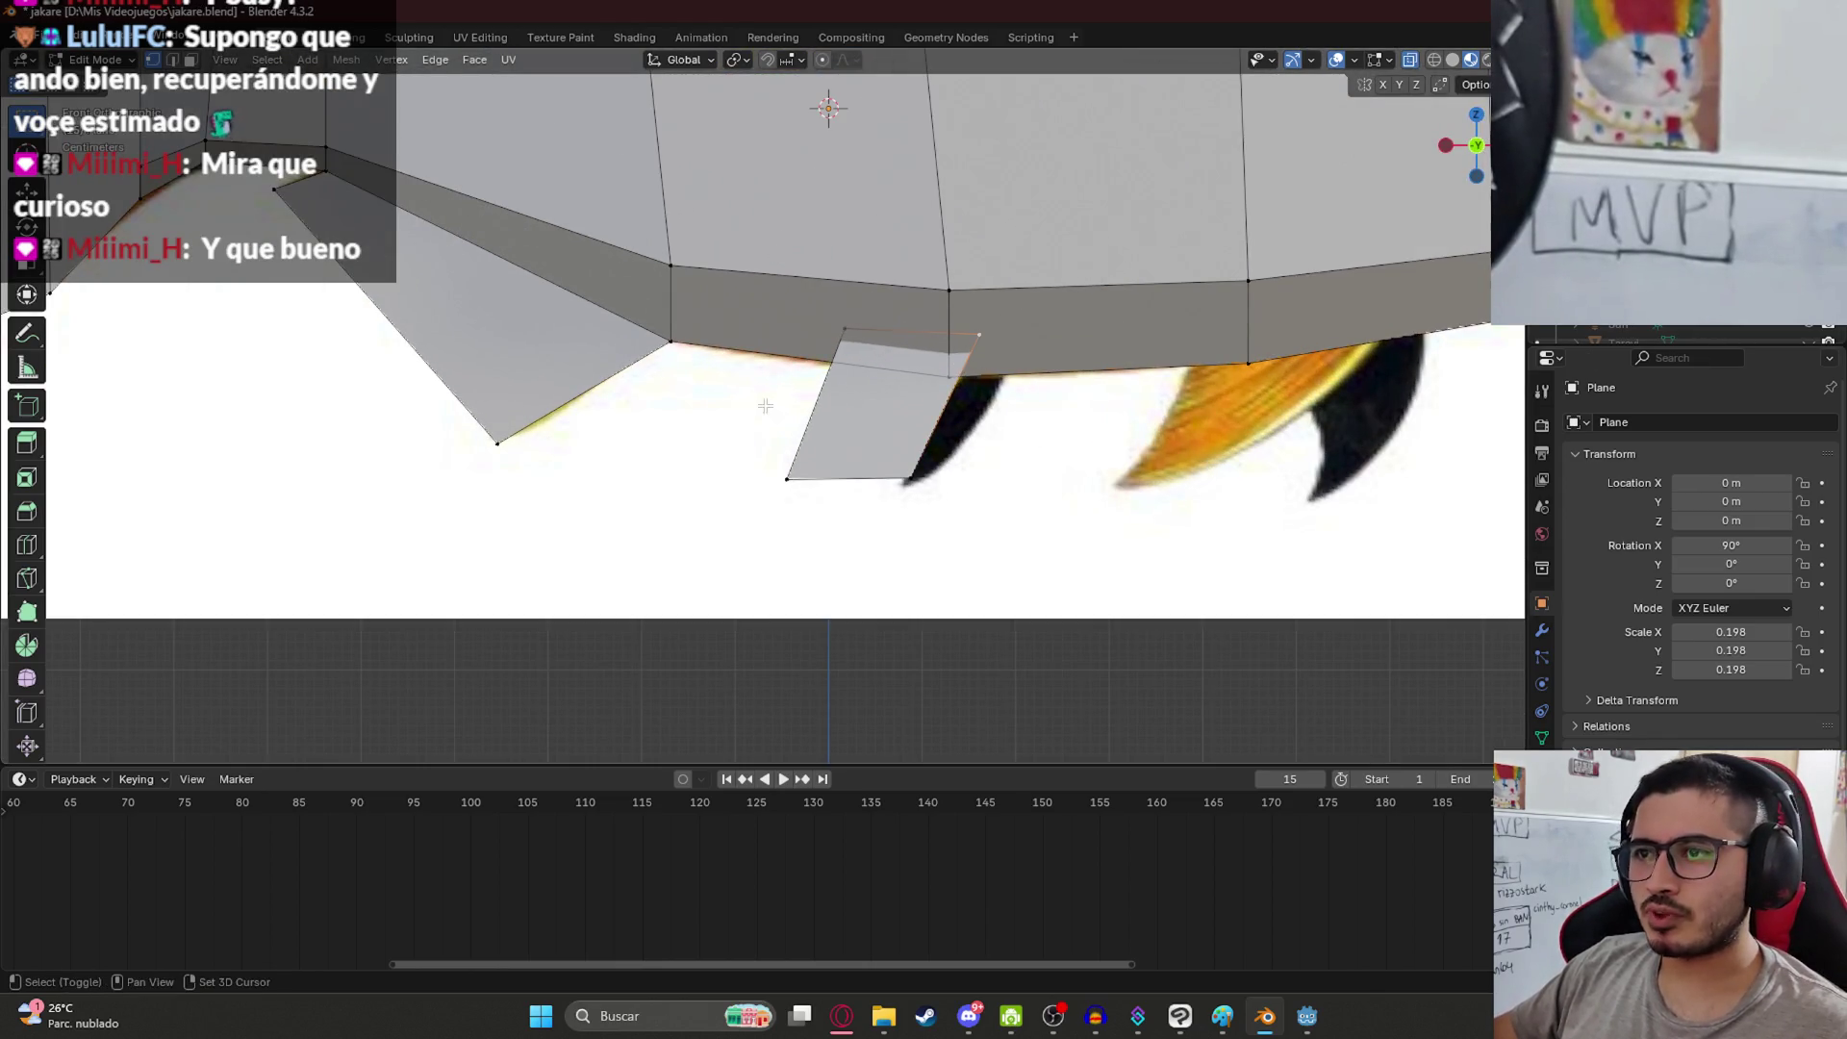
scroll(775, 253, "down", 4)
middle_click_drag(1136, 297, 734, 429, "shift")
scroll(710, 269, "up", 3)
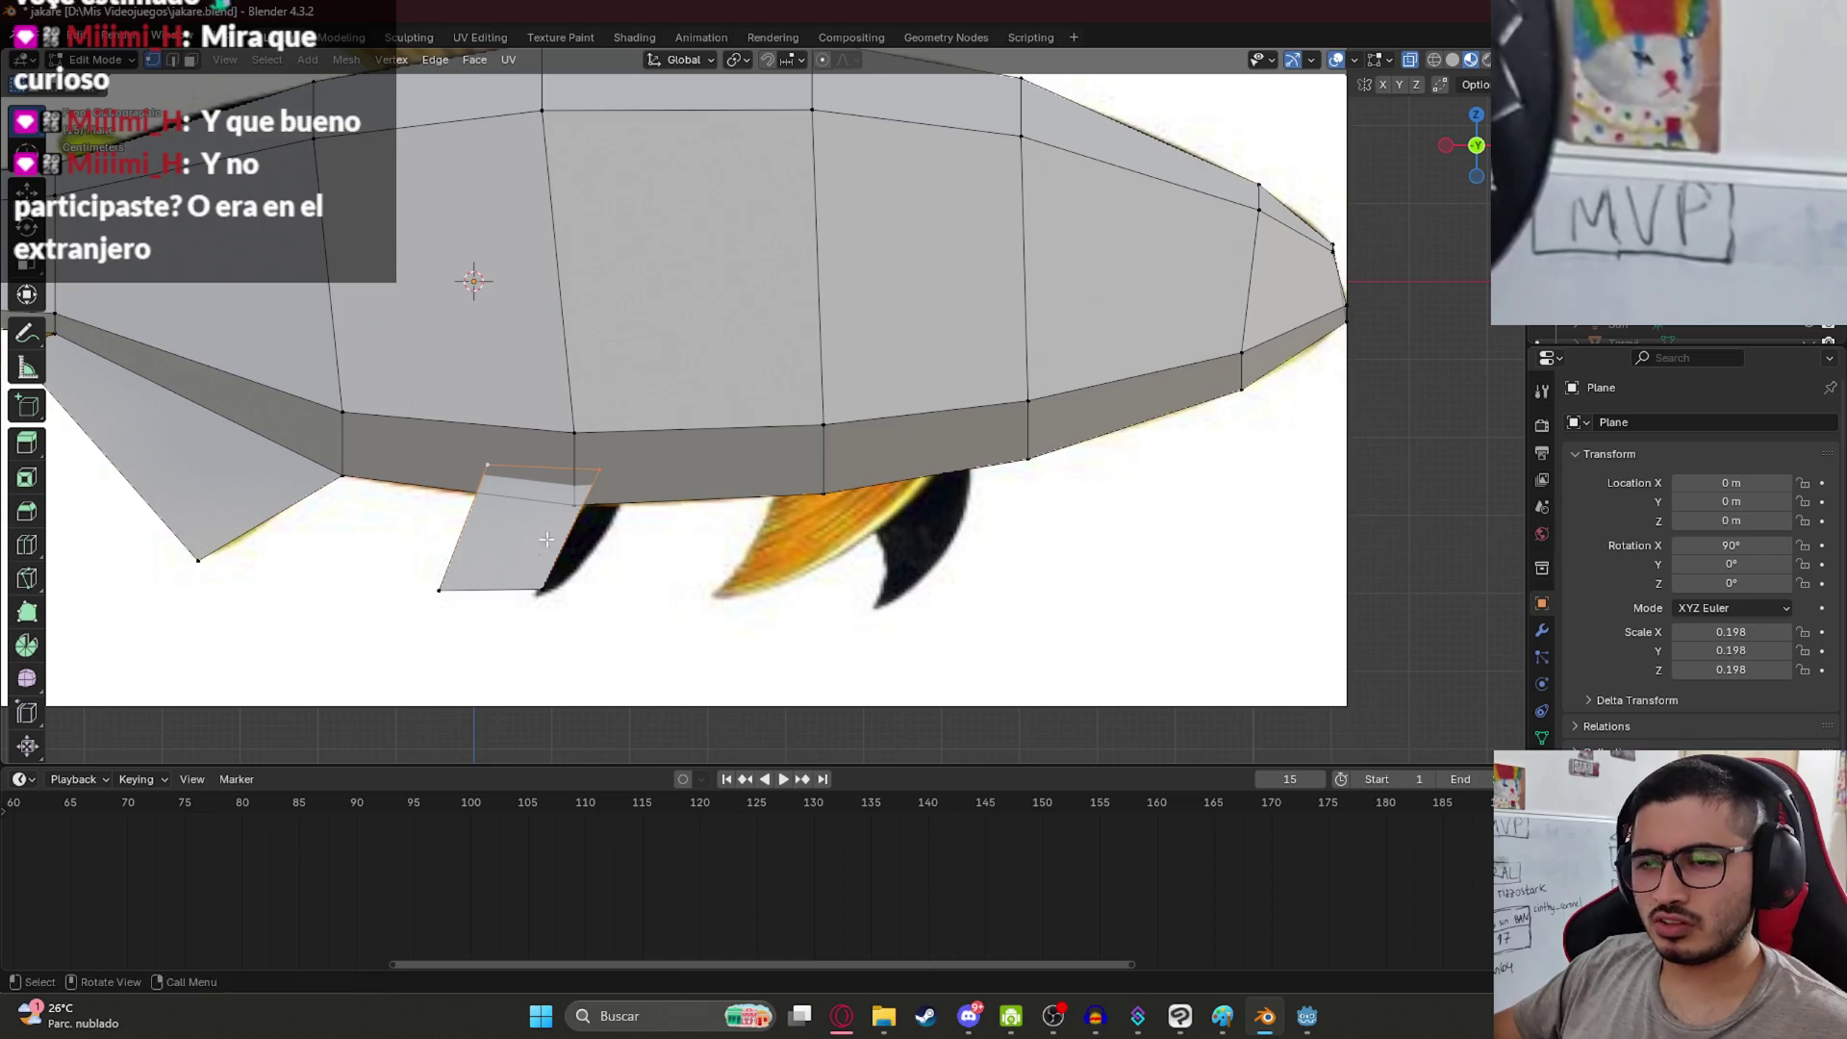
key("shift+d")
key("Escape")
key("shift+d")
key("Escape")
key("shift+d")
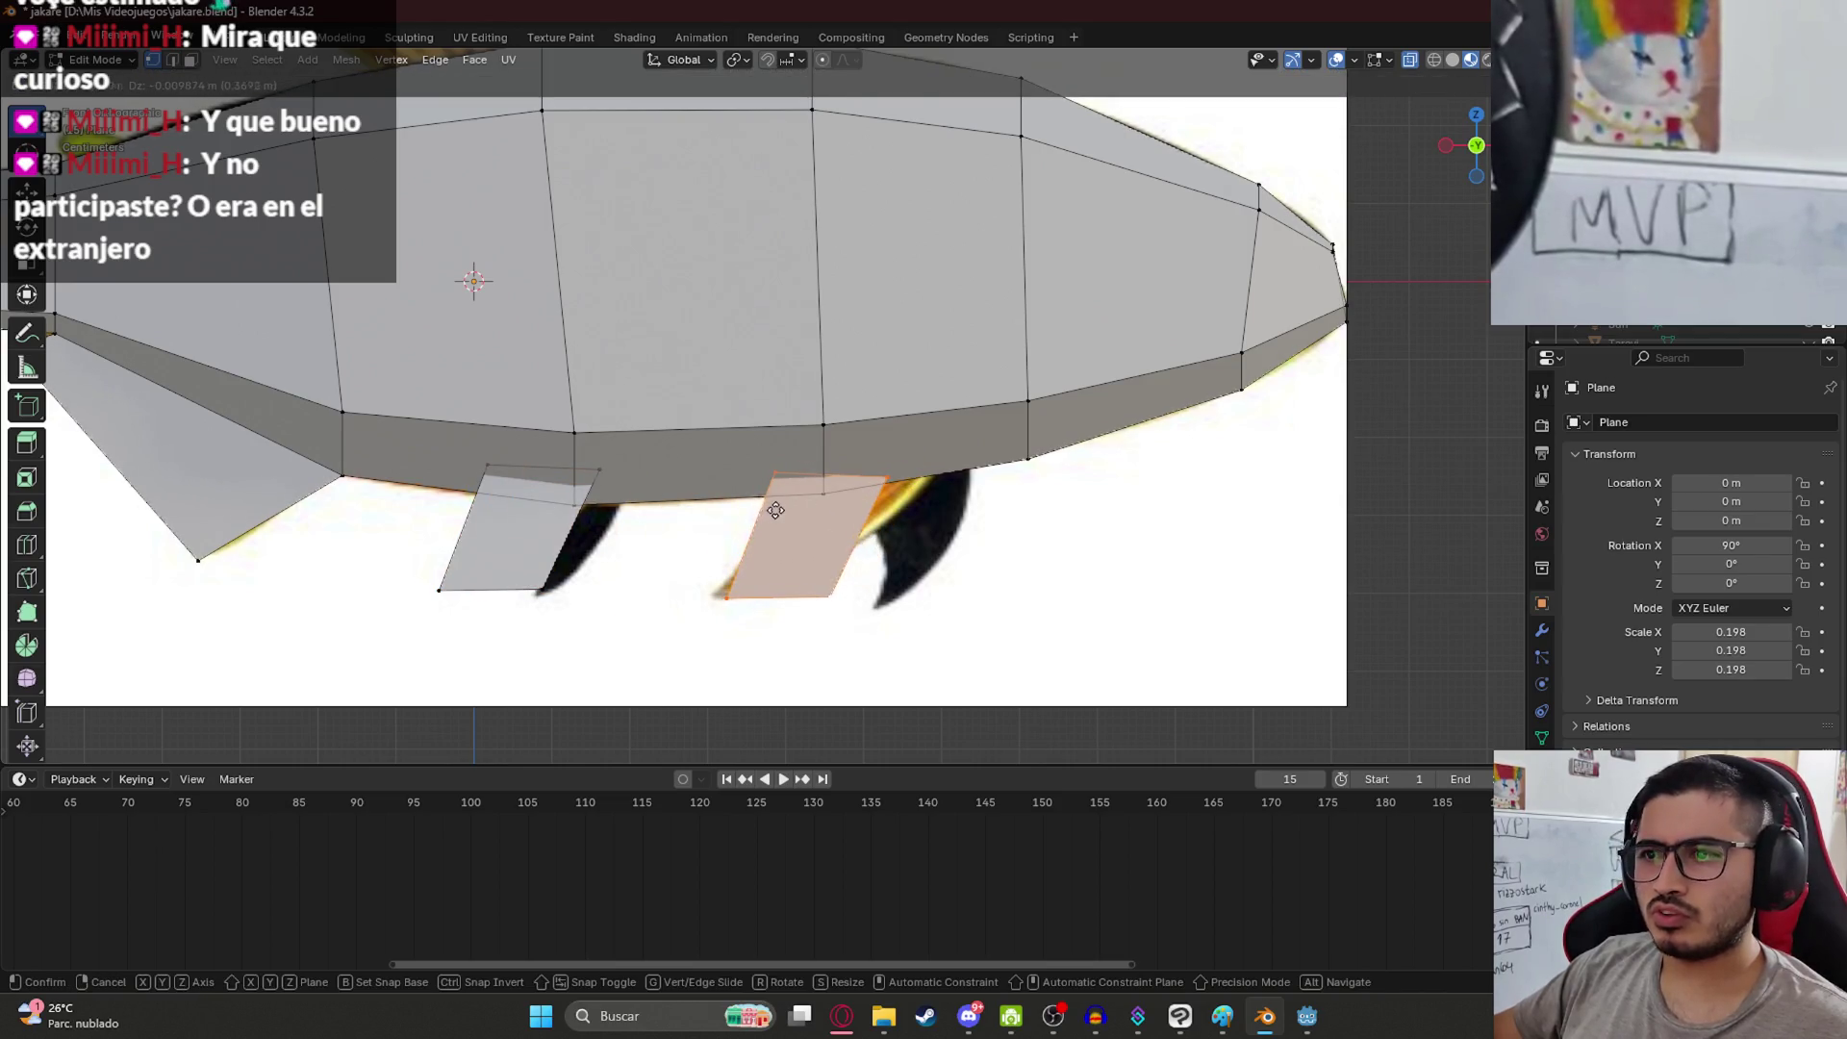
left_click(936, 456)
- Move the new fin's corners onto the reference outline, its upper corner vertically against the body
key("g")
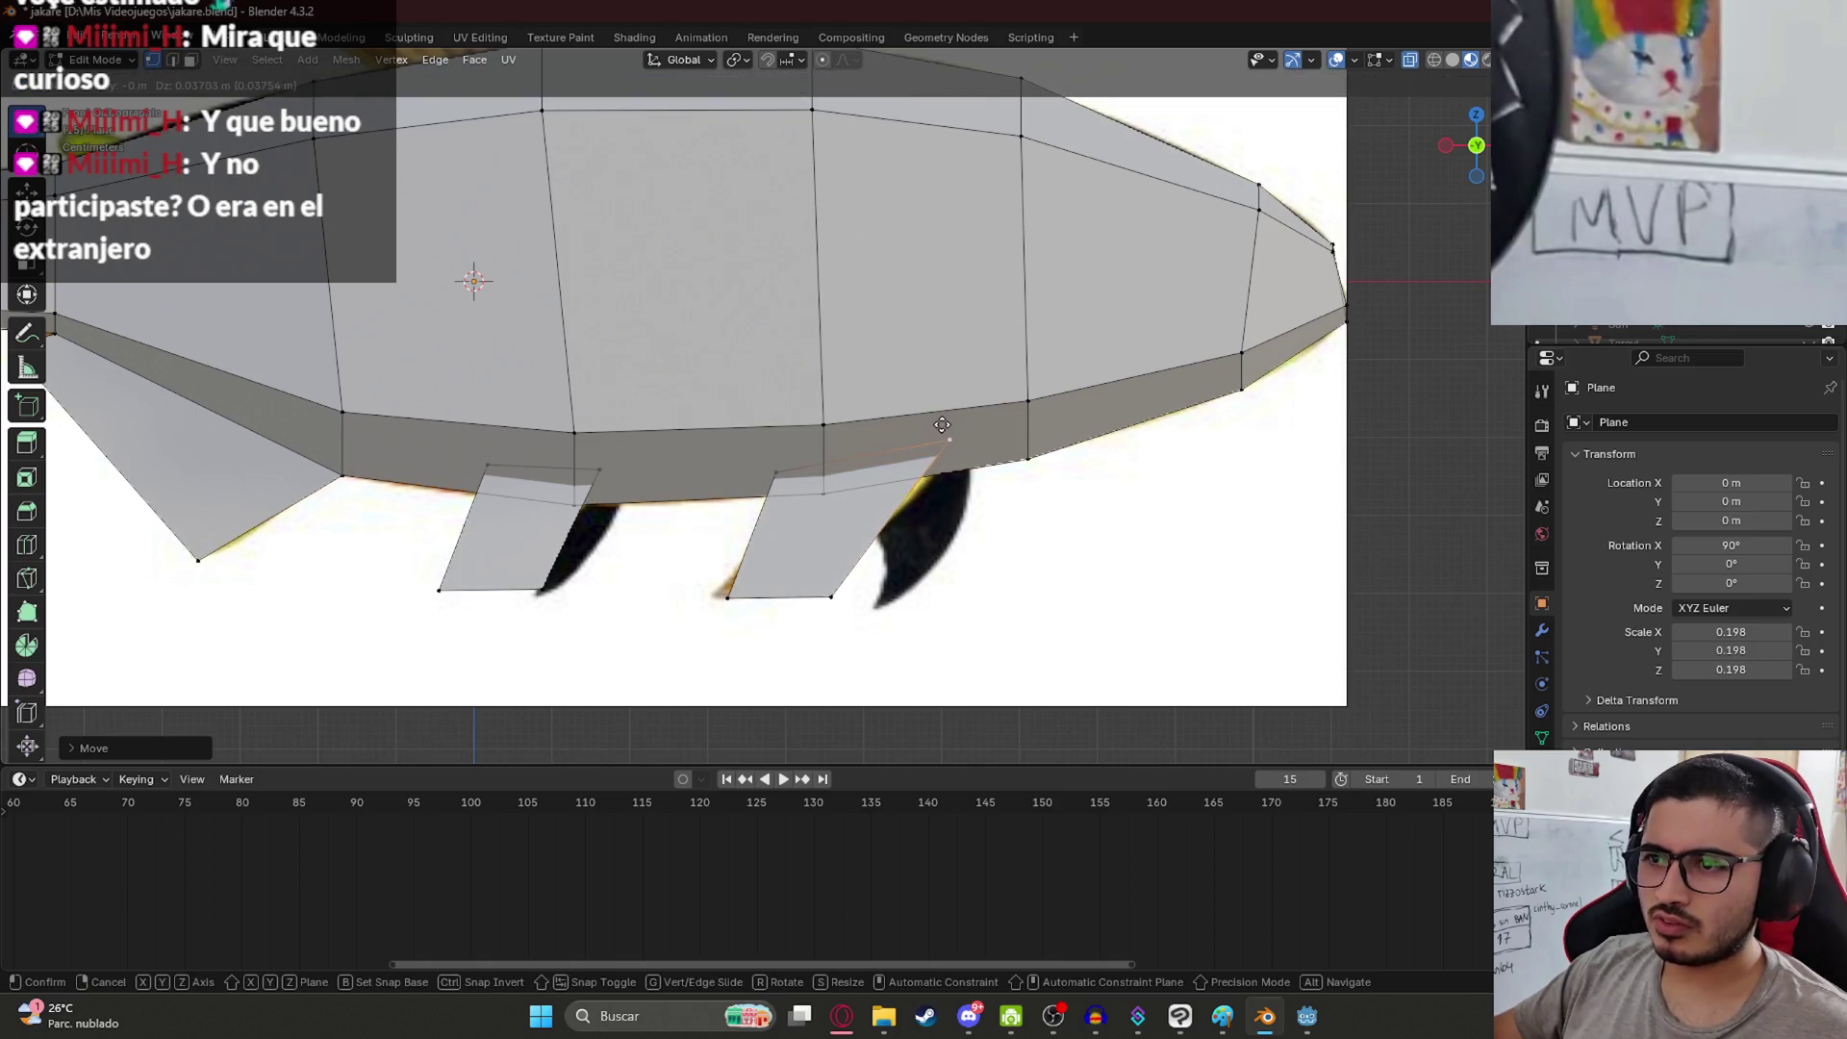
left_click(941, 425)
key("g")
left_click(794, 578)
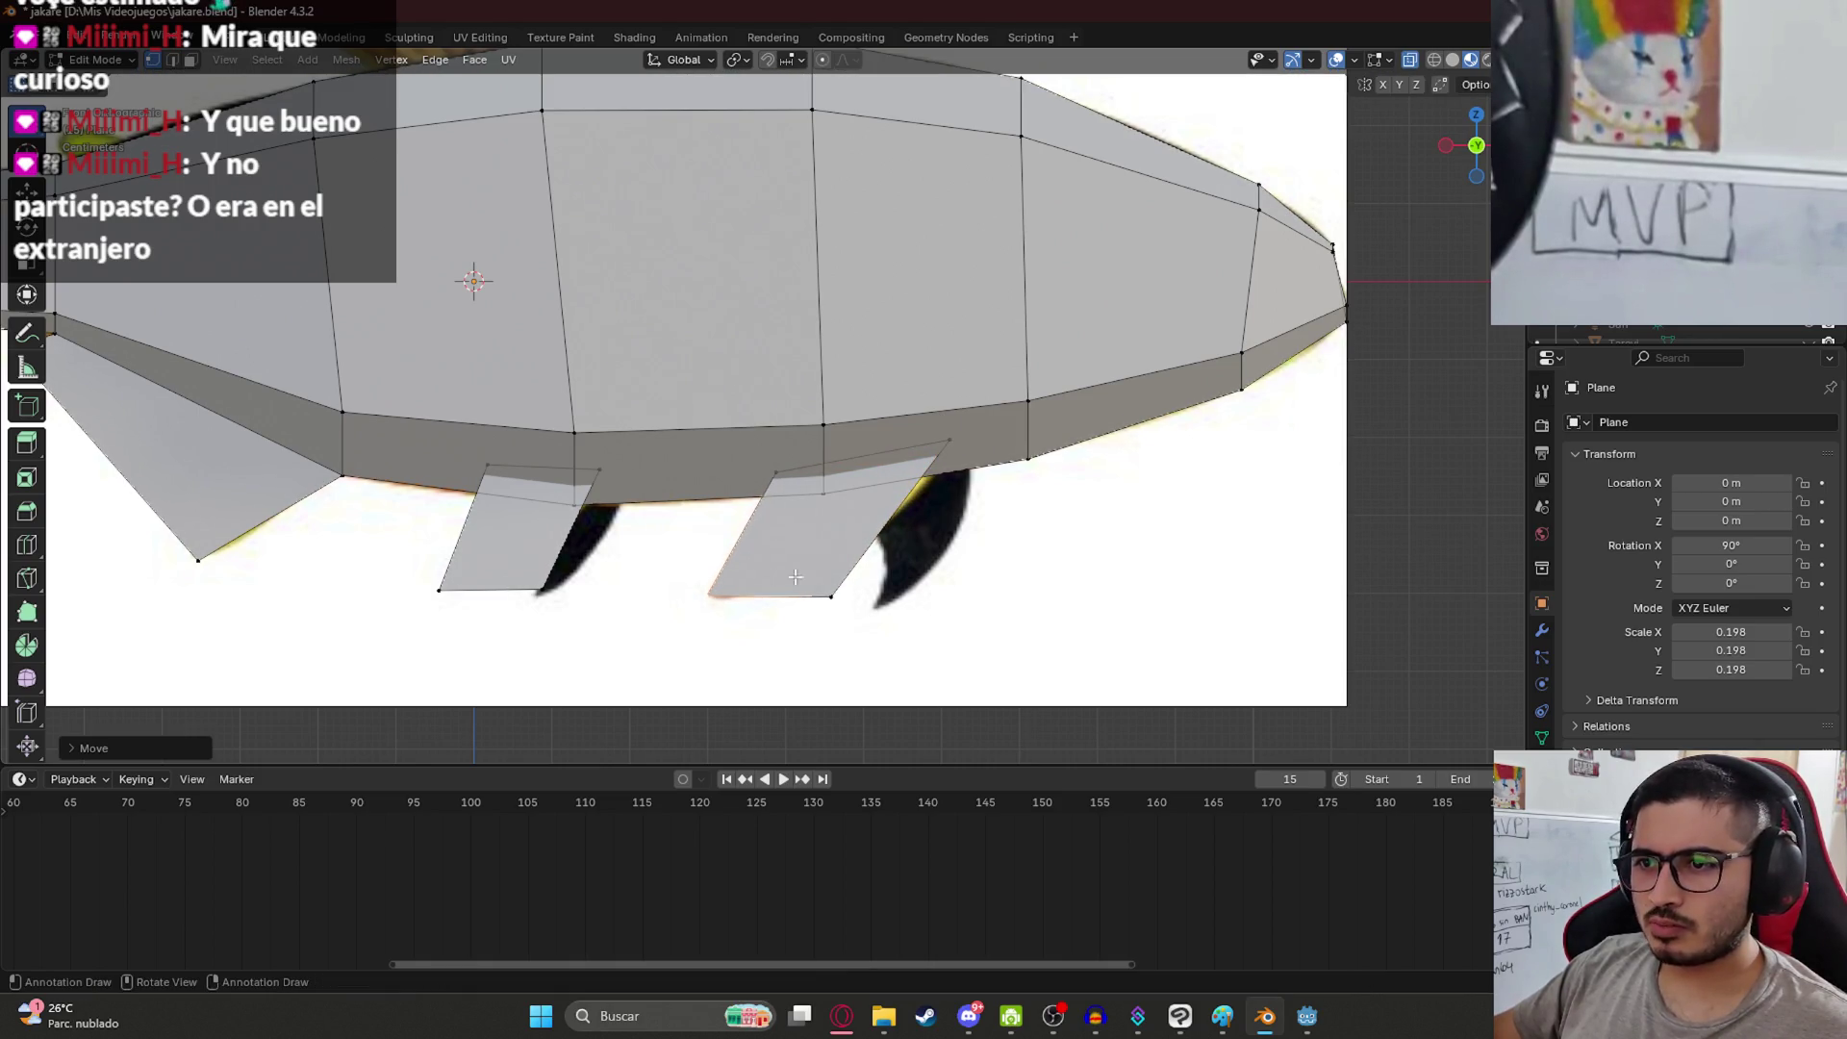
left_click(834, 593)
key("g")
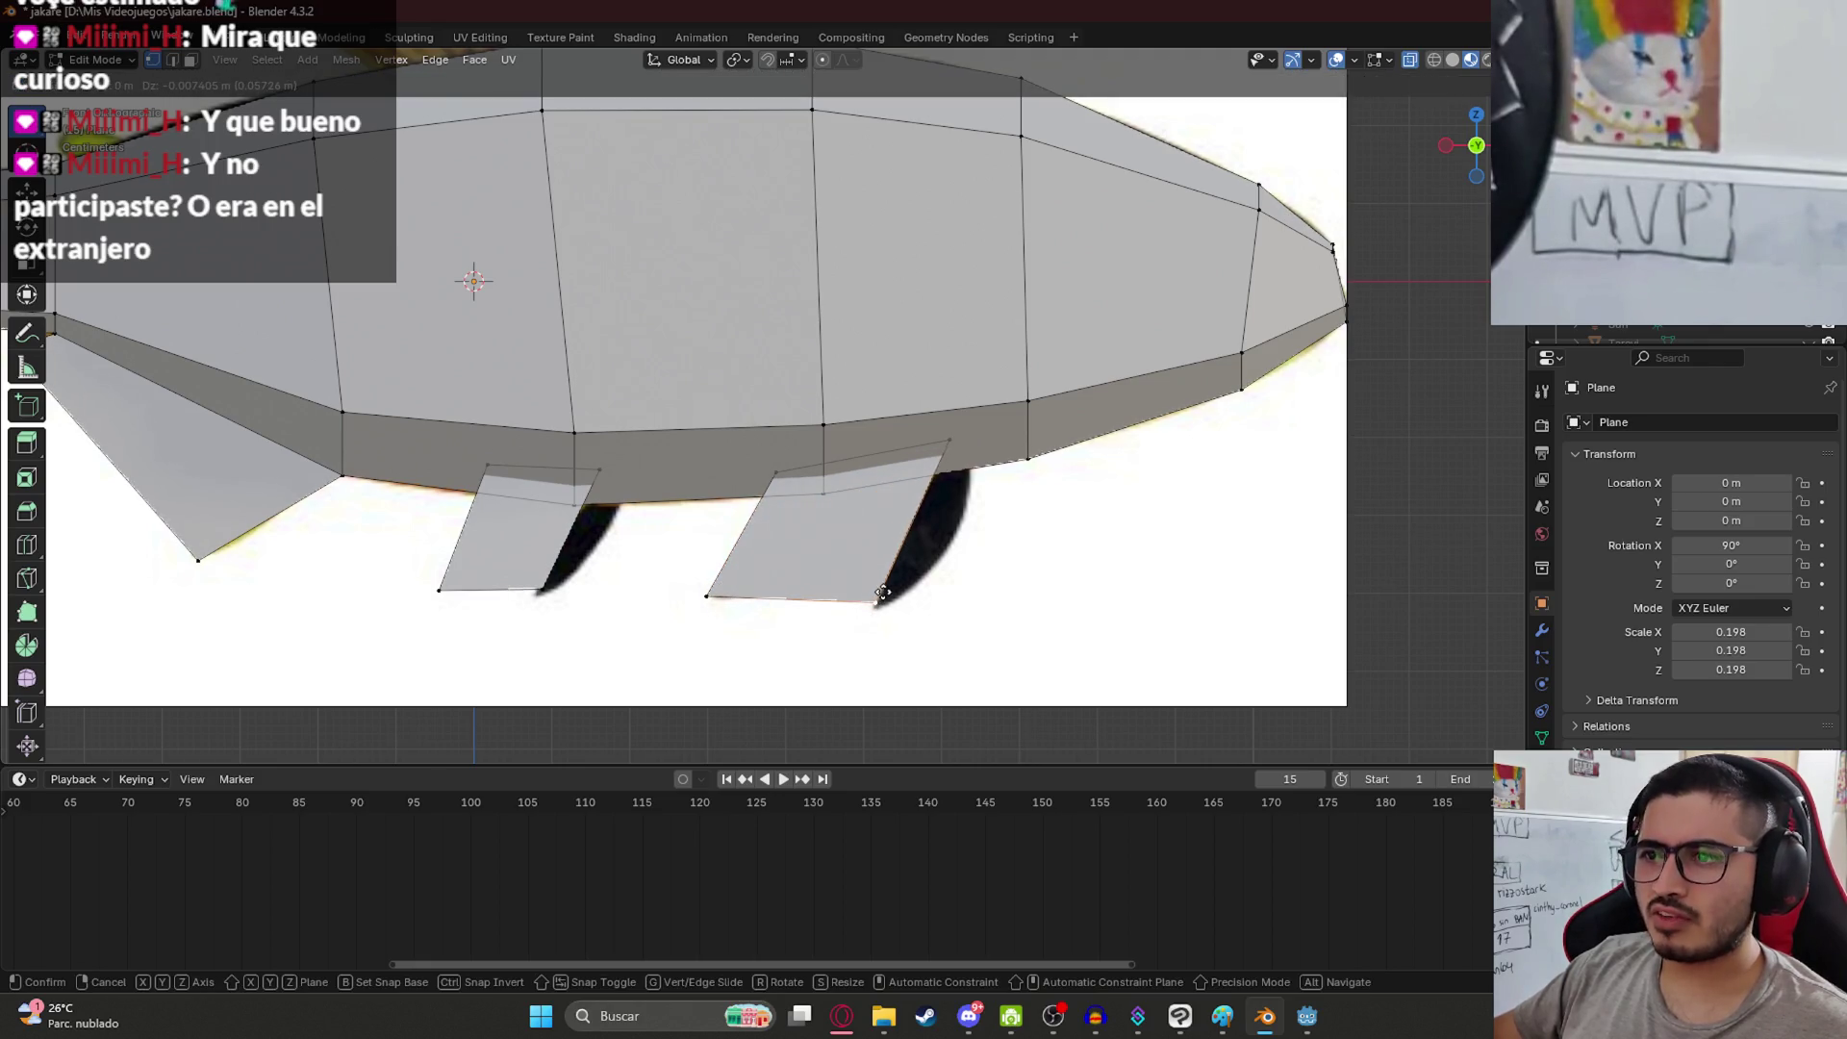
left_click(881, 591)
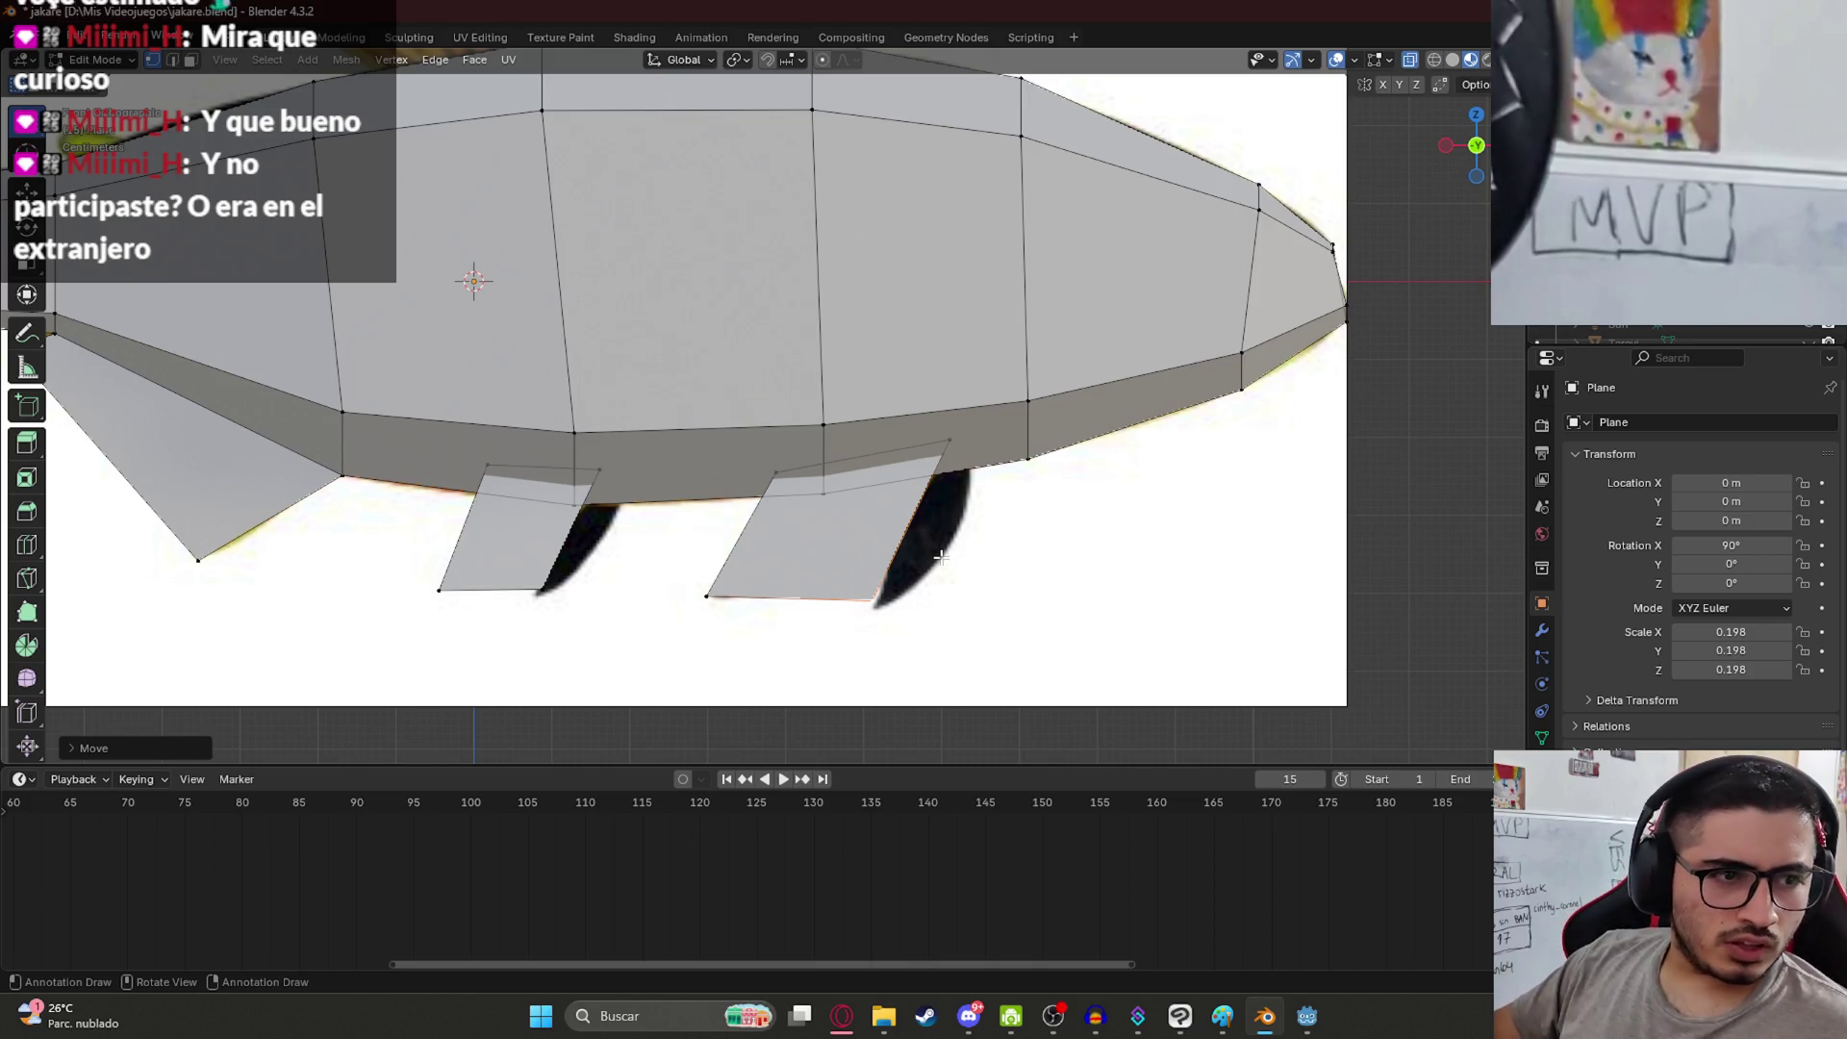
left_click(780, 464)
key("g")
key("z")
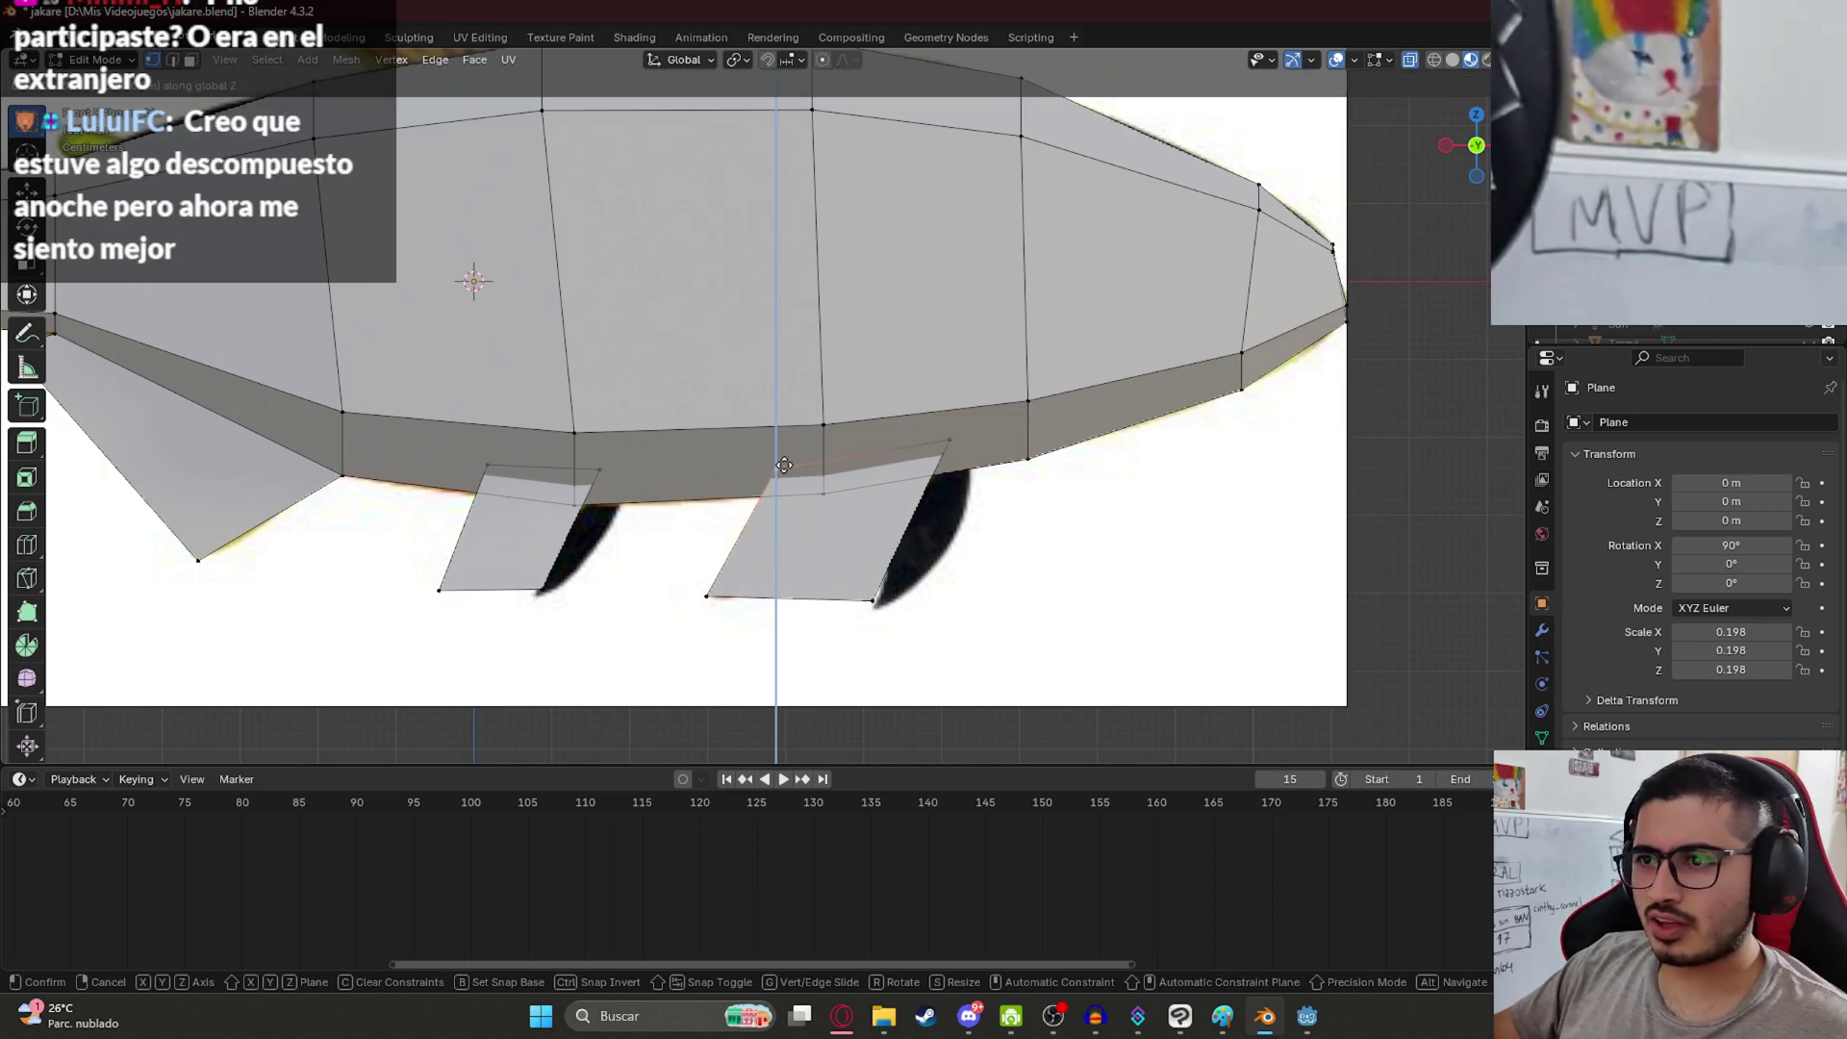
left_click(950, 437)
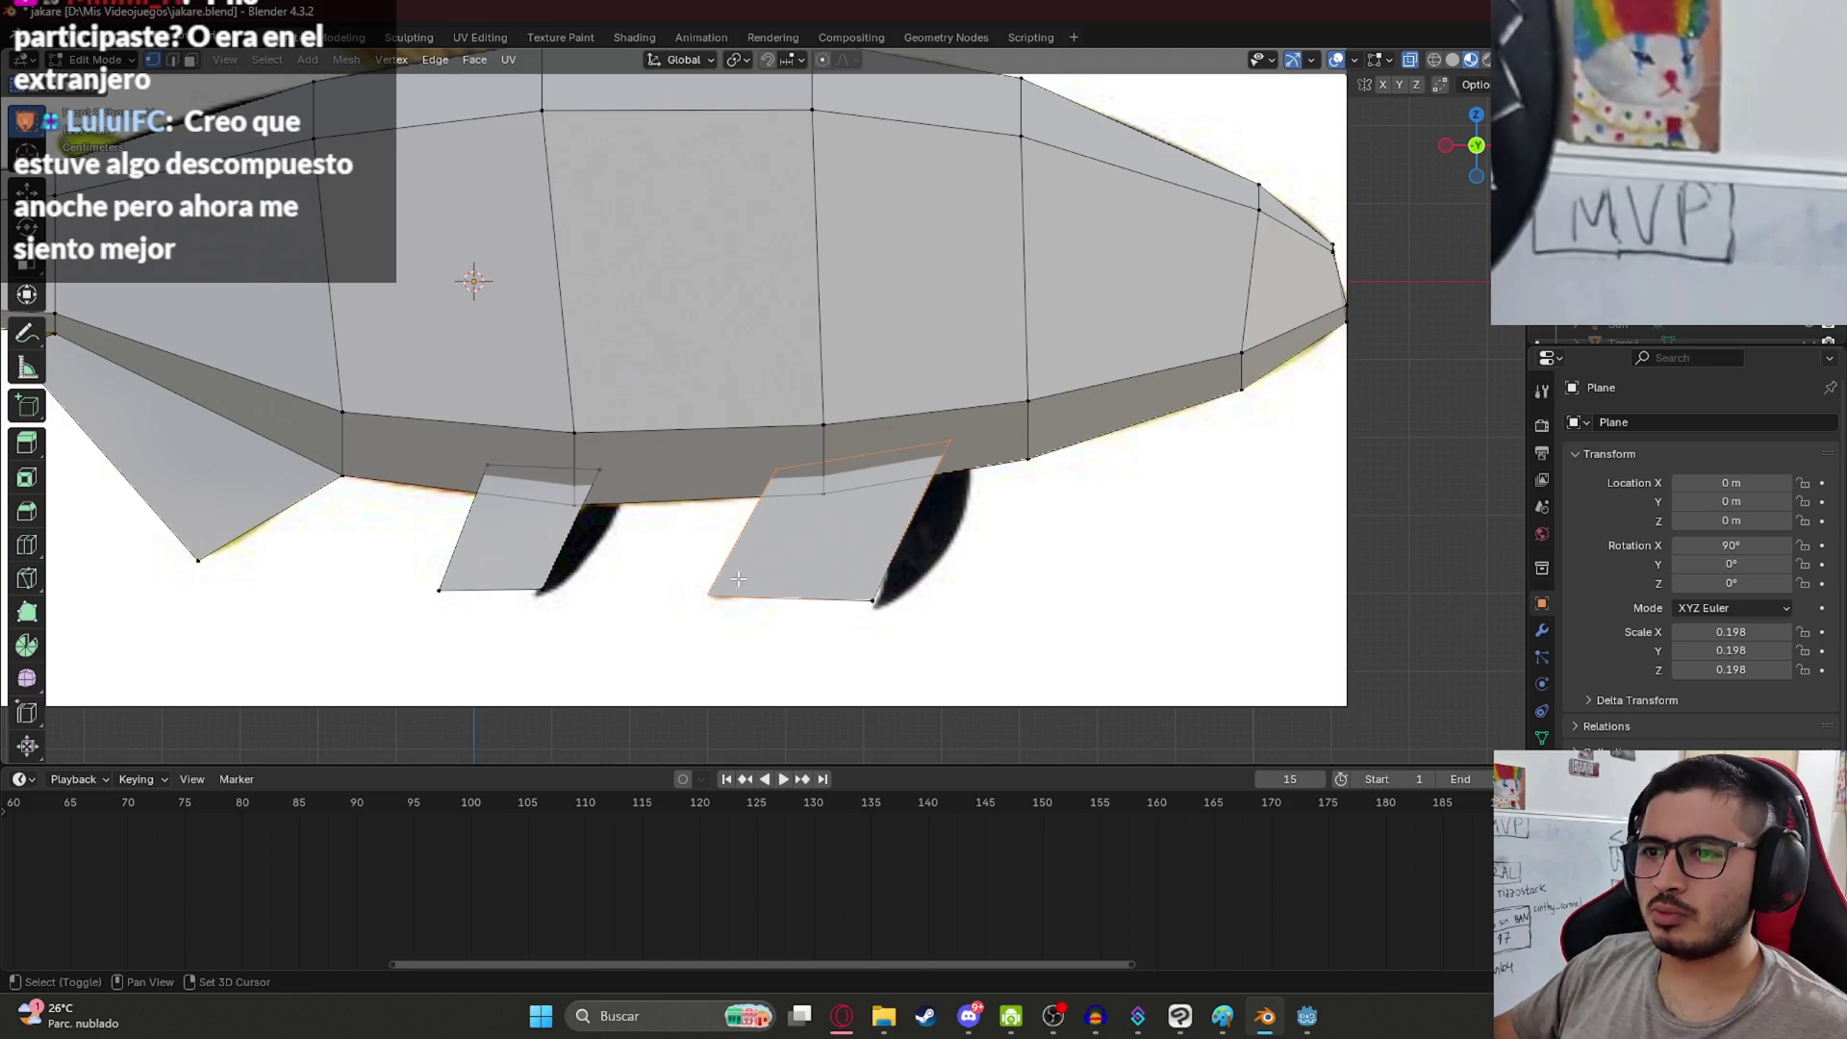
key("KP_1")
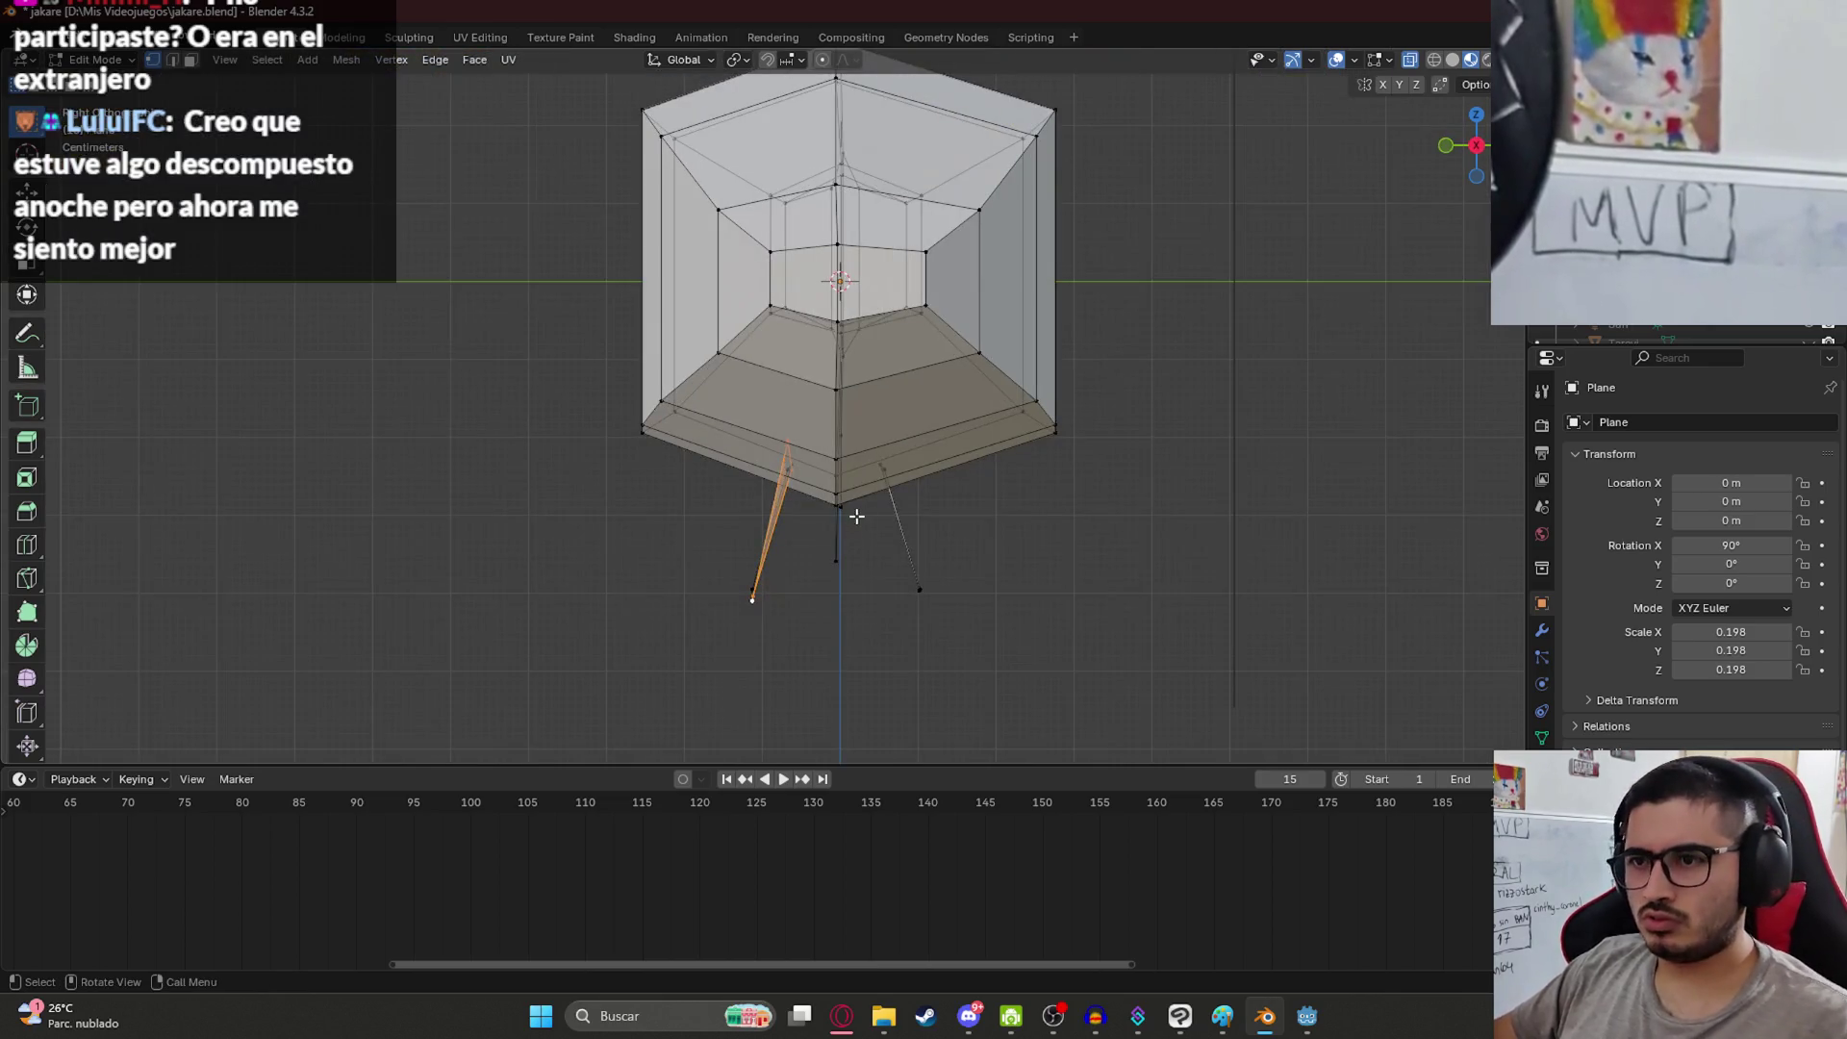
scroll(791, 519, "up", 2)
- Try shifting and duplicating the thin fin sideways, undoing and cancelling the misplaced attempts
middle_click_drag(791, 520, 730, 456, "shift")
key("g")
key("y")
left_click(731, 457)
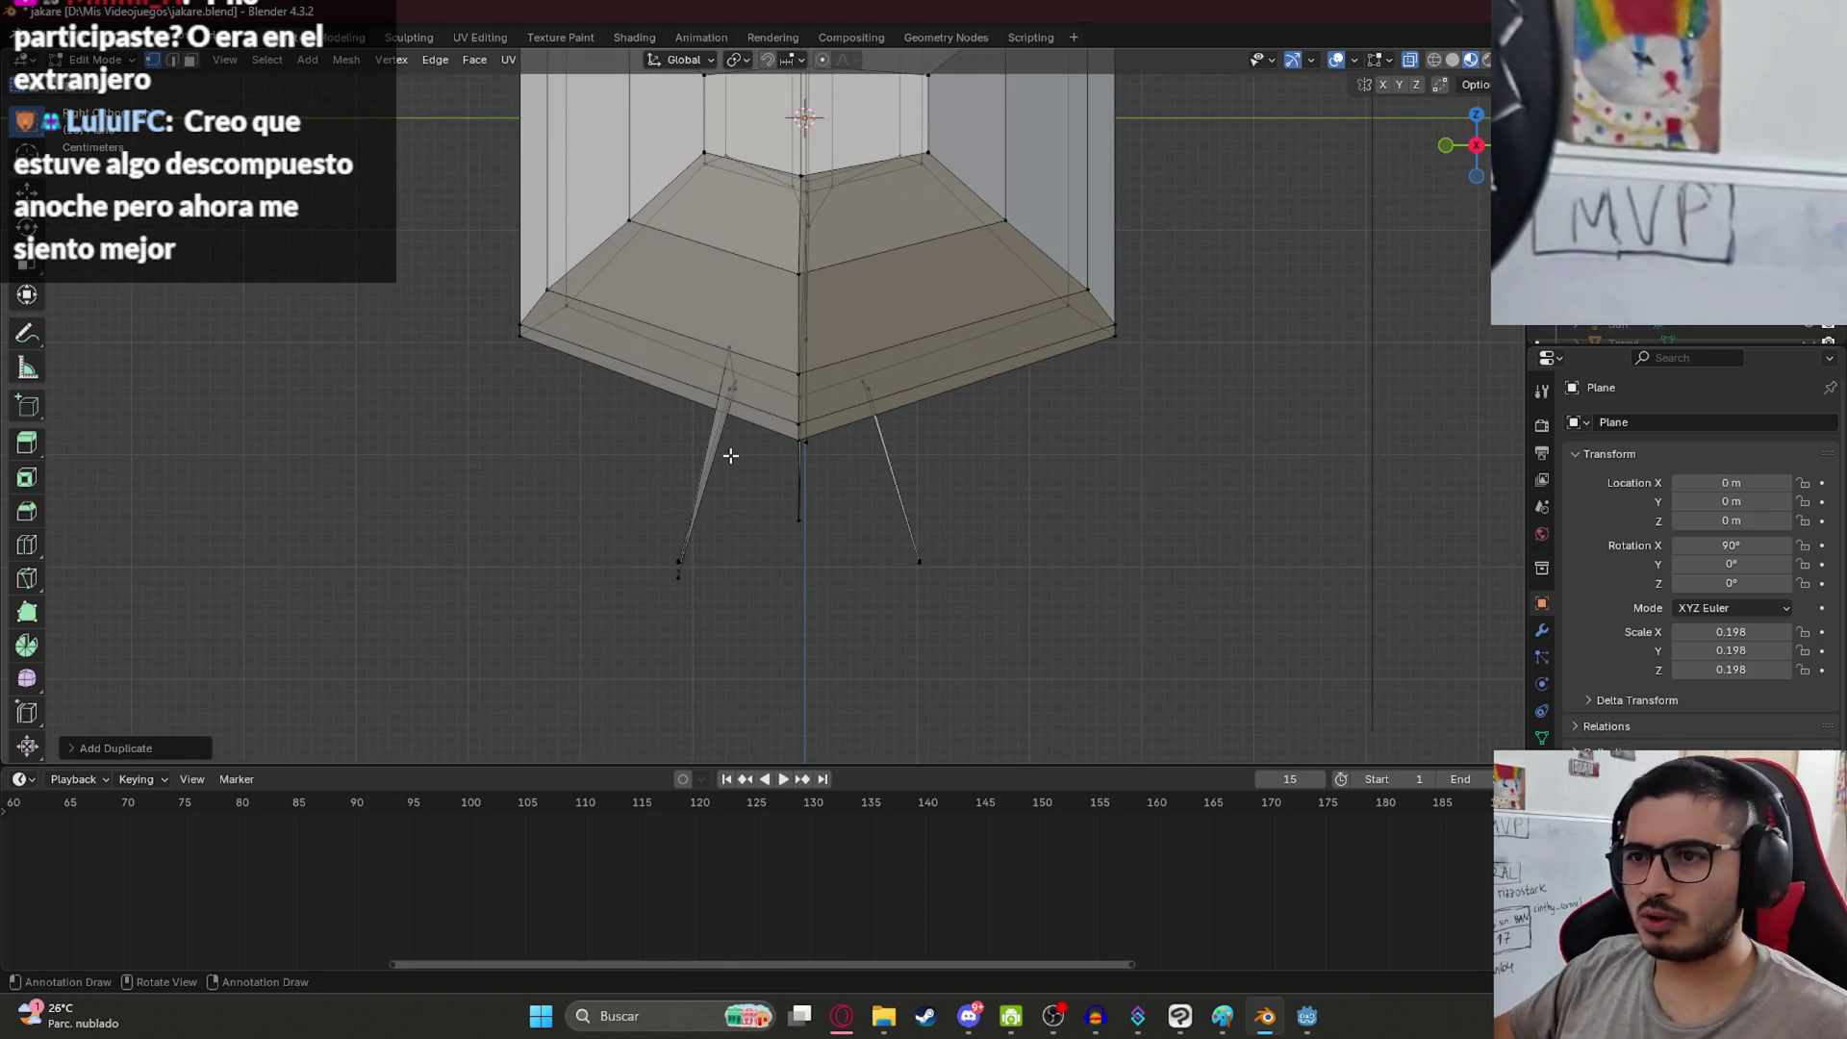
scroll(713, 463, "down", 3)
key("ctrl+z")
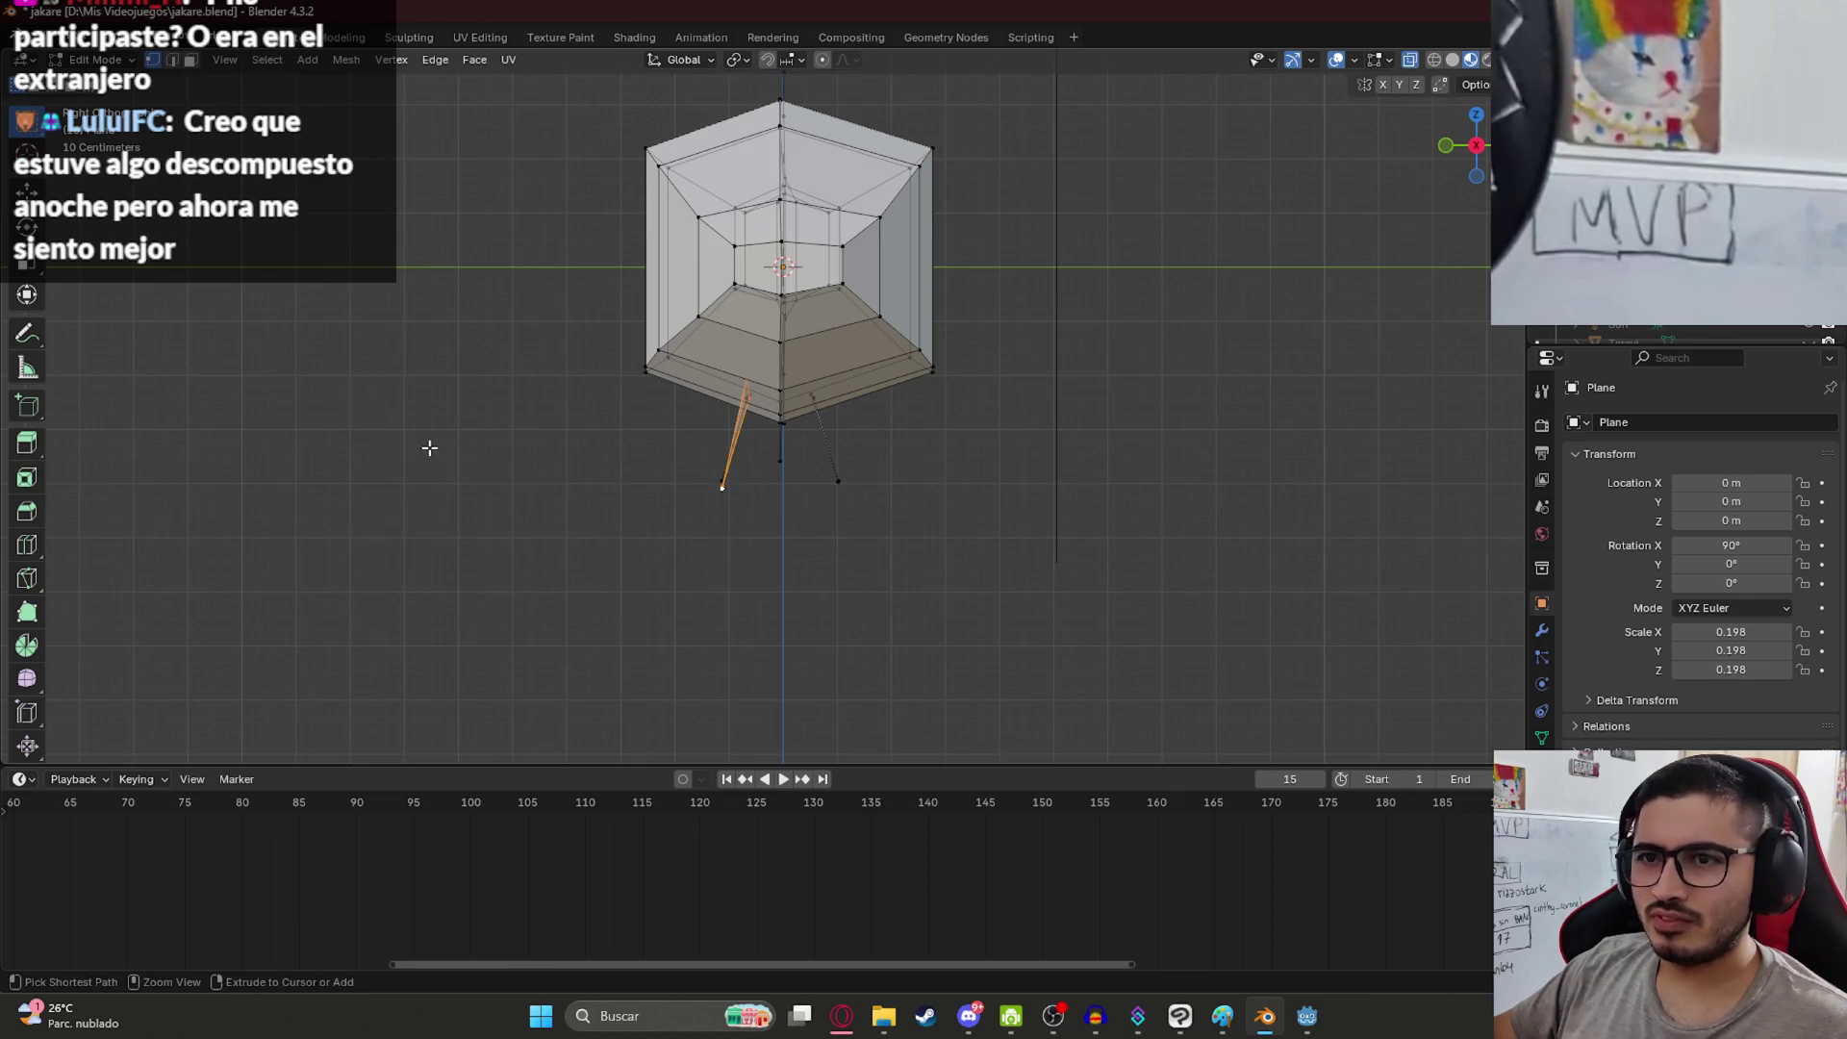
scroll(771, 449, "up", 4)
key("shift+d")
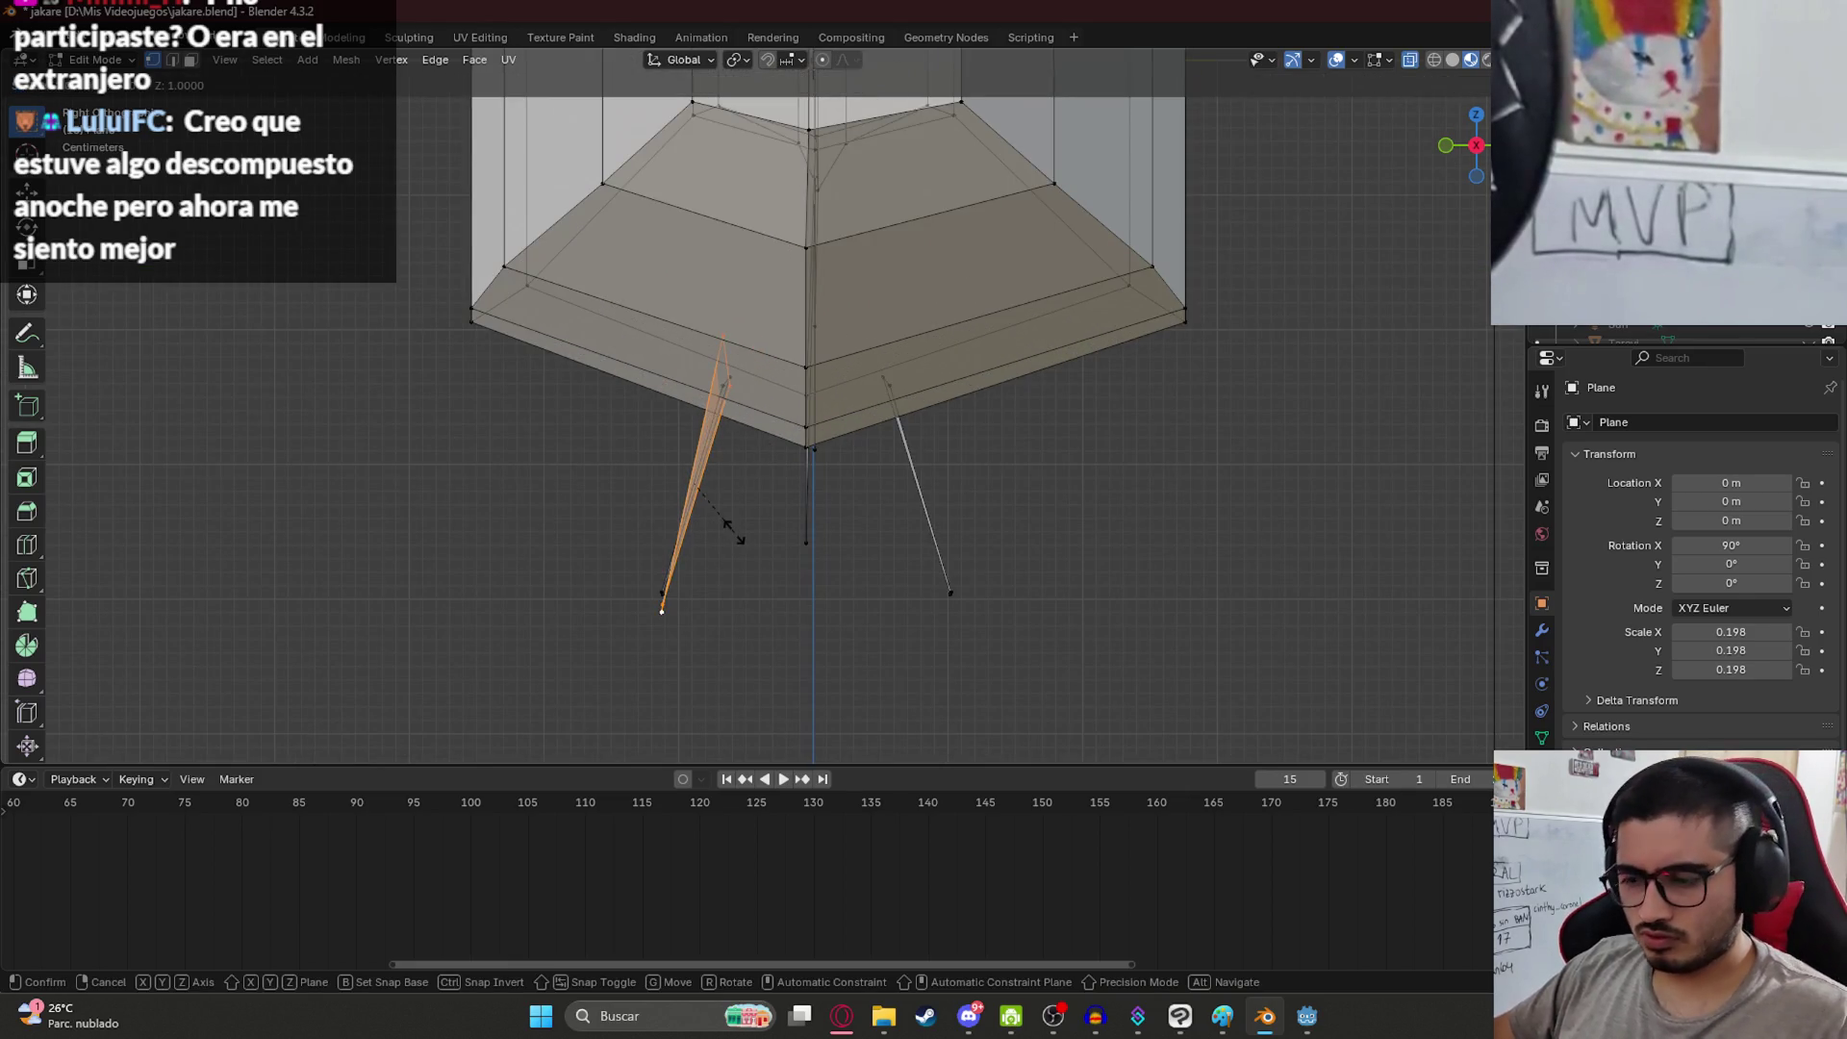
key("y")
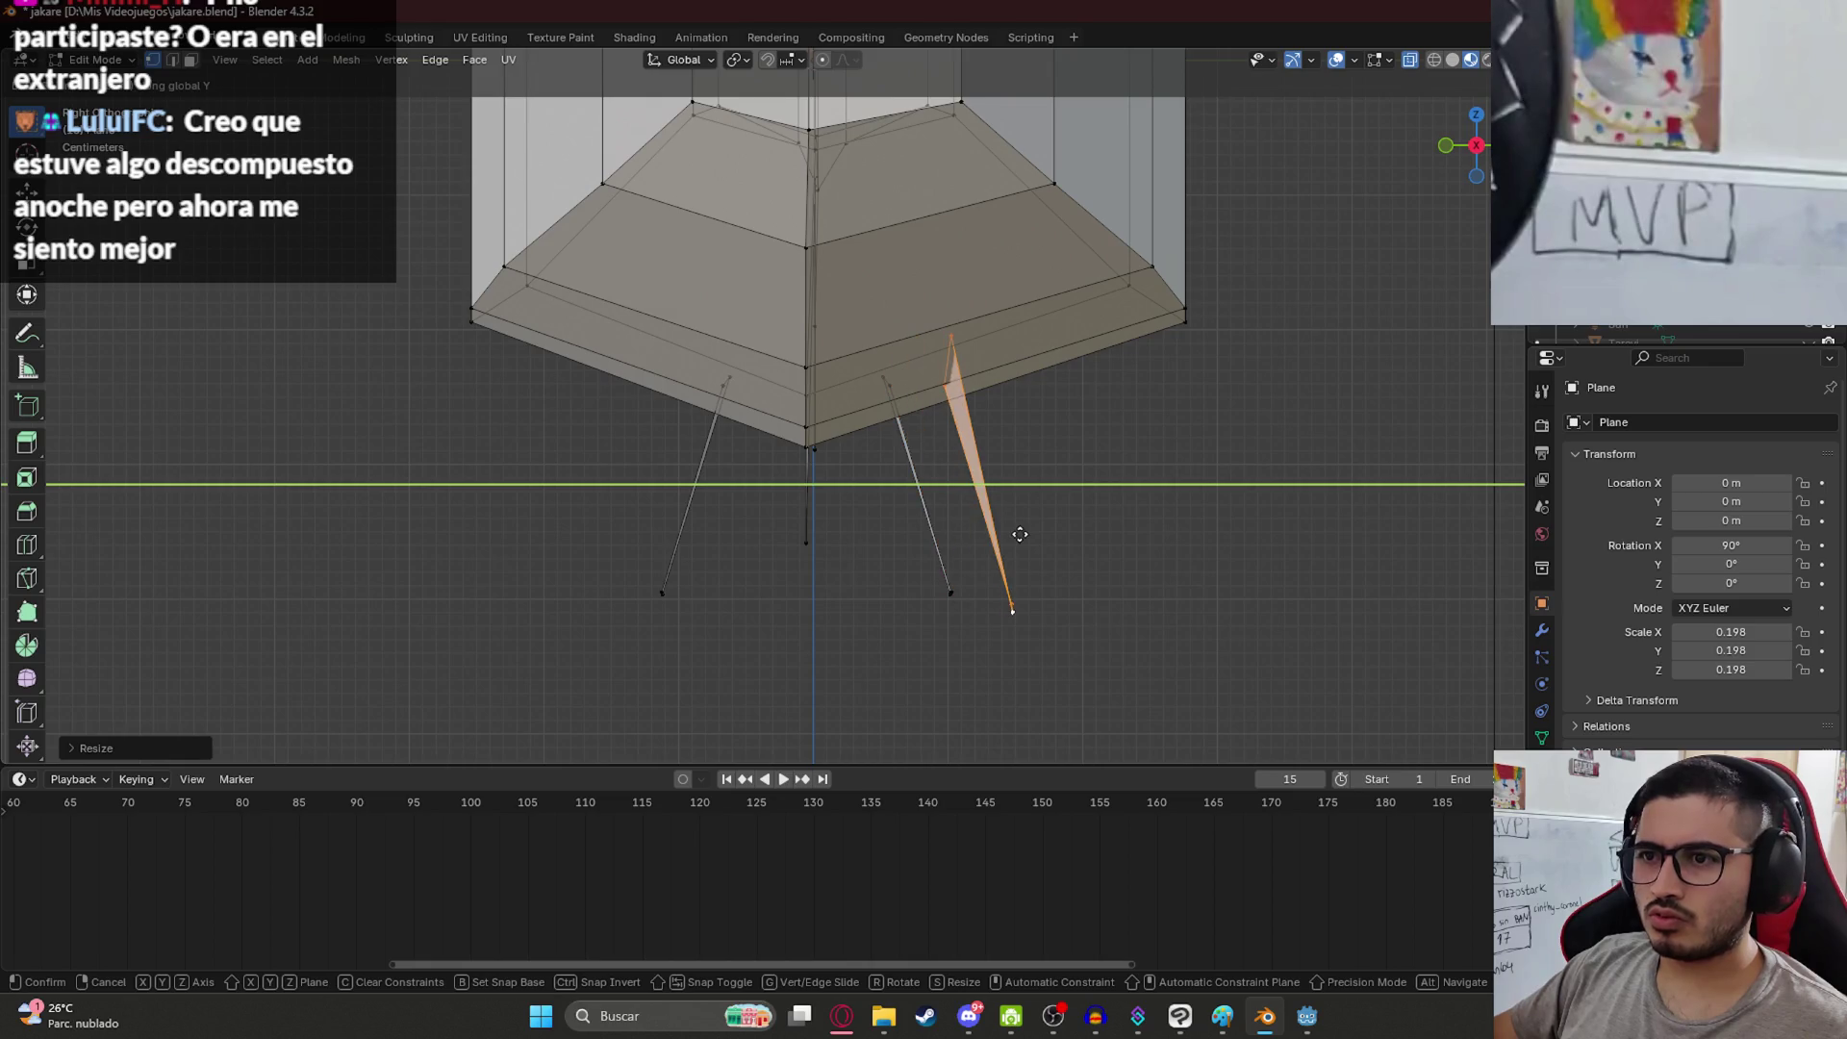
key("Escape")
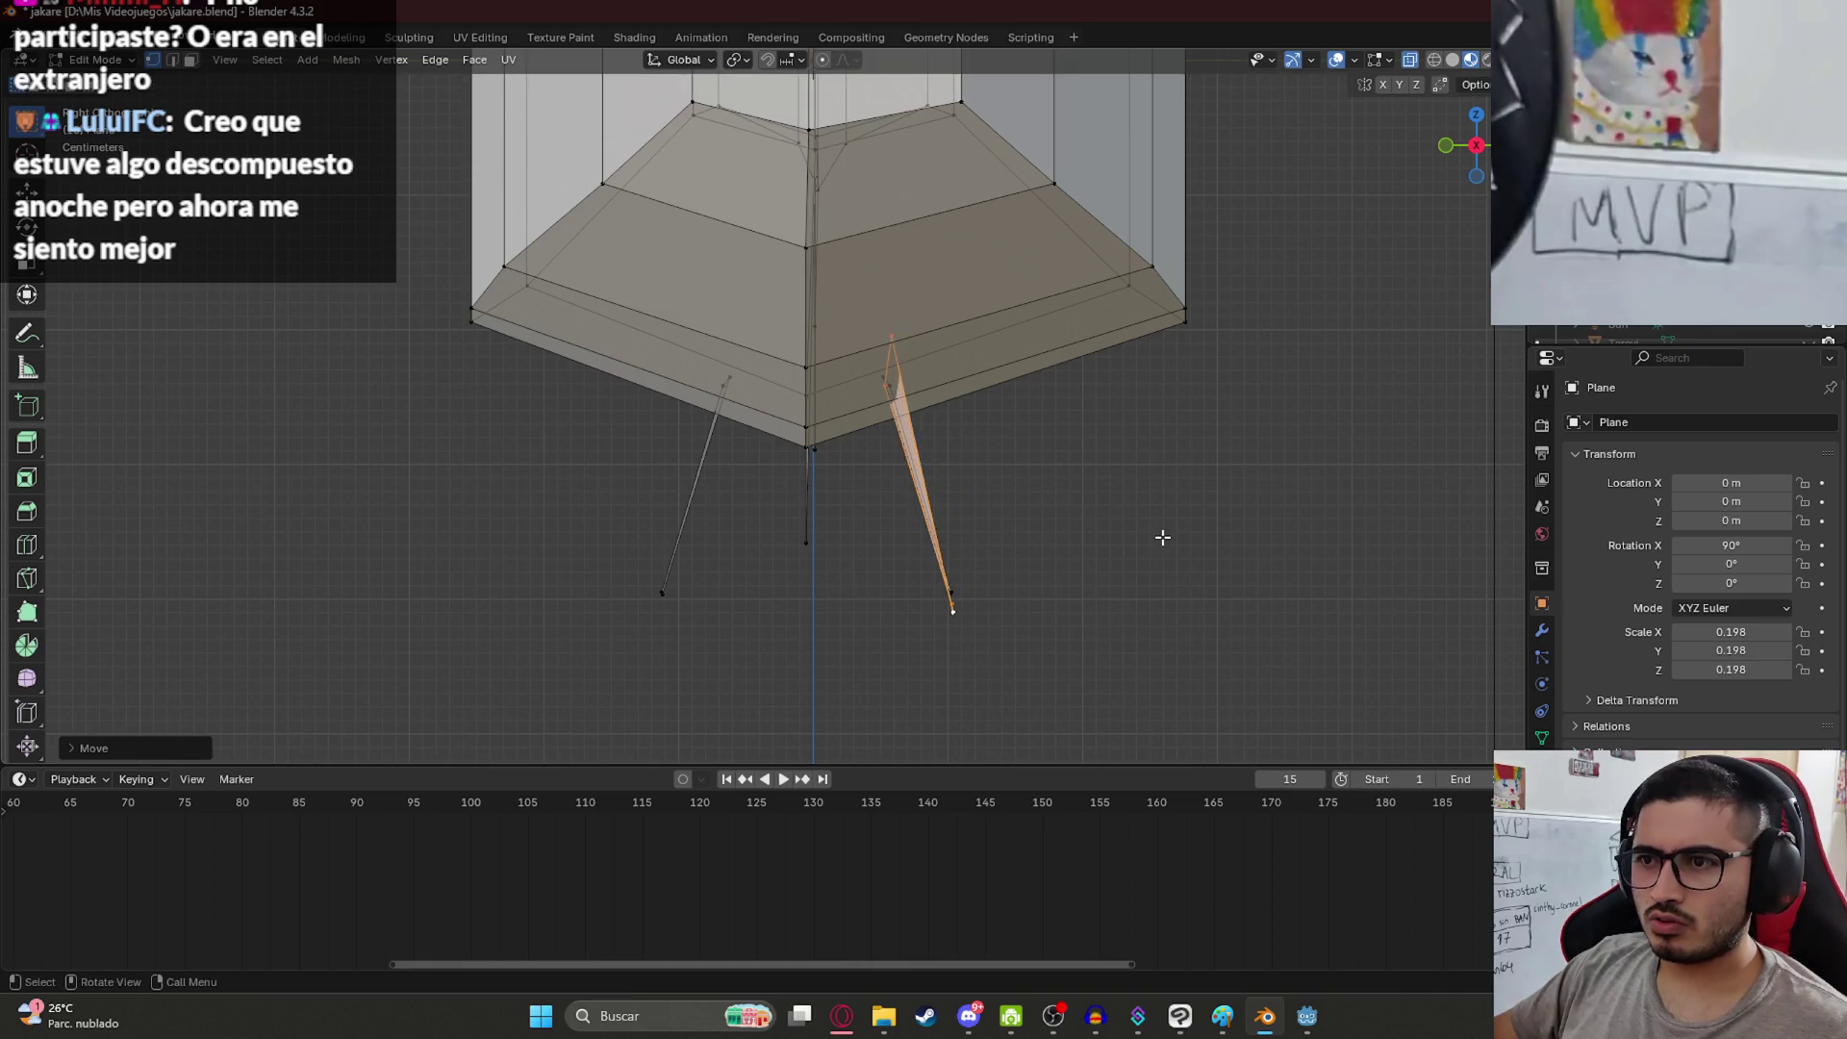
mouse_move(673, 338)
middle_mouse_down()
mouse_move(686, 360)
mouse_move(943, 416)
mouse_move(824, 416)
mouse_move(766, 461)
middle_mouse_up()
scroll(726, 500, "up", 4)
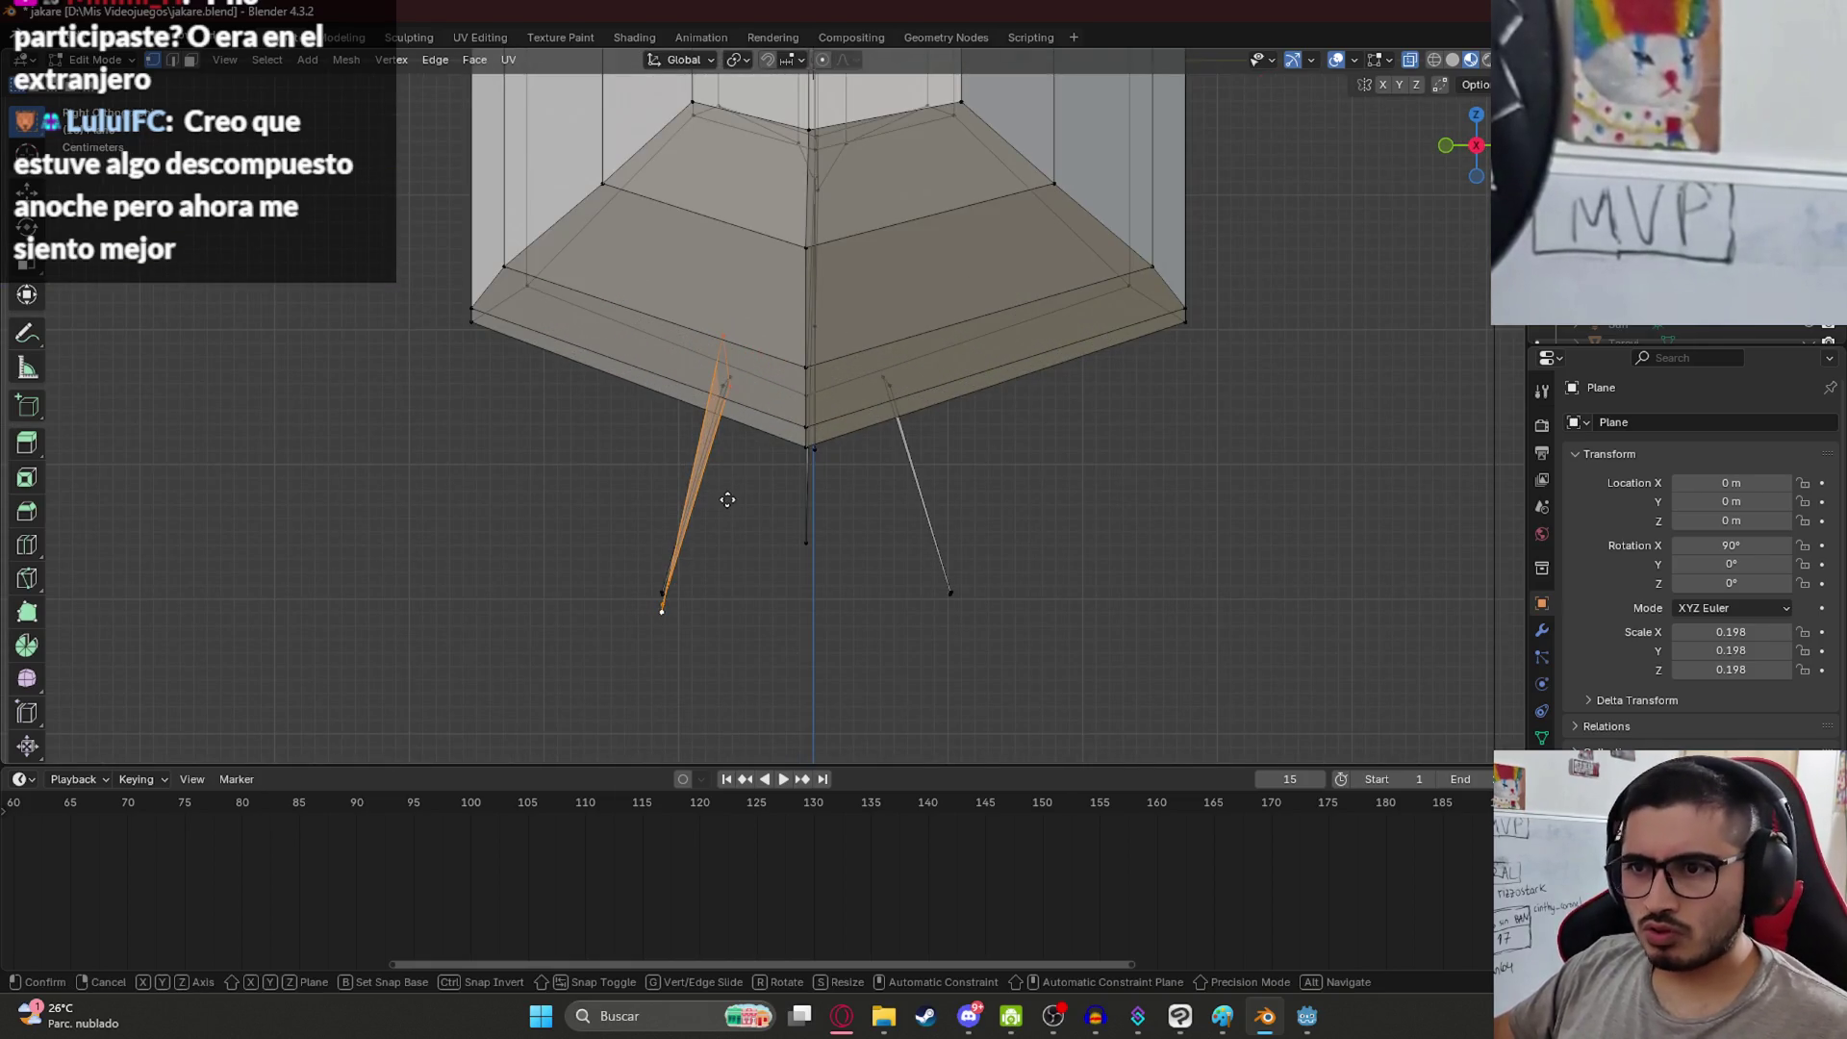
- Duplicate the thin fin, mirror it with scale X -1 and move it along X to the other side
key("shift+d")
key("Escape")
type("sx")
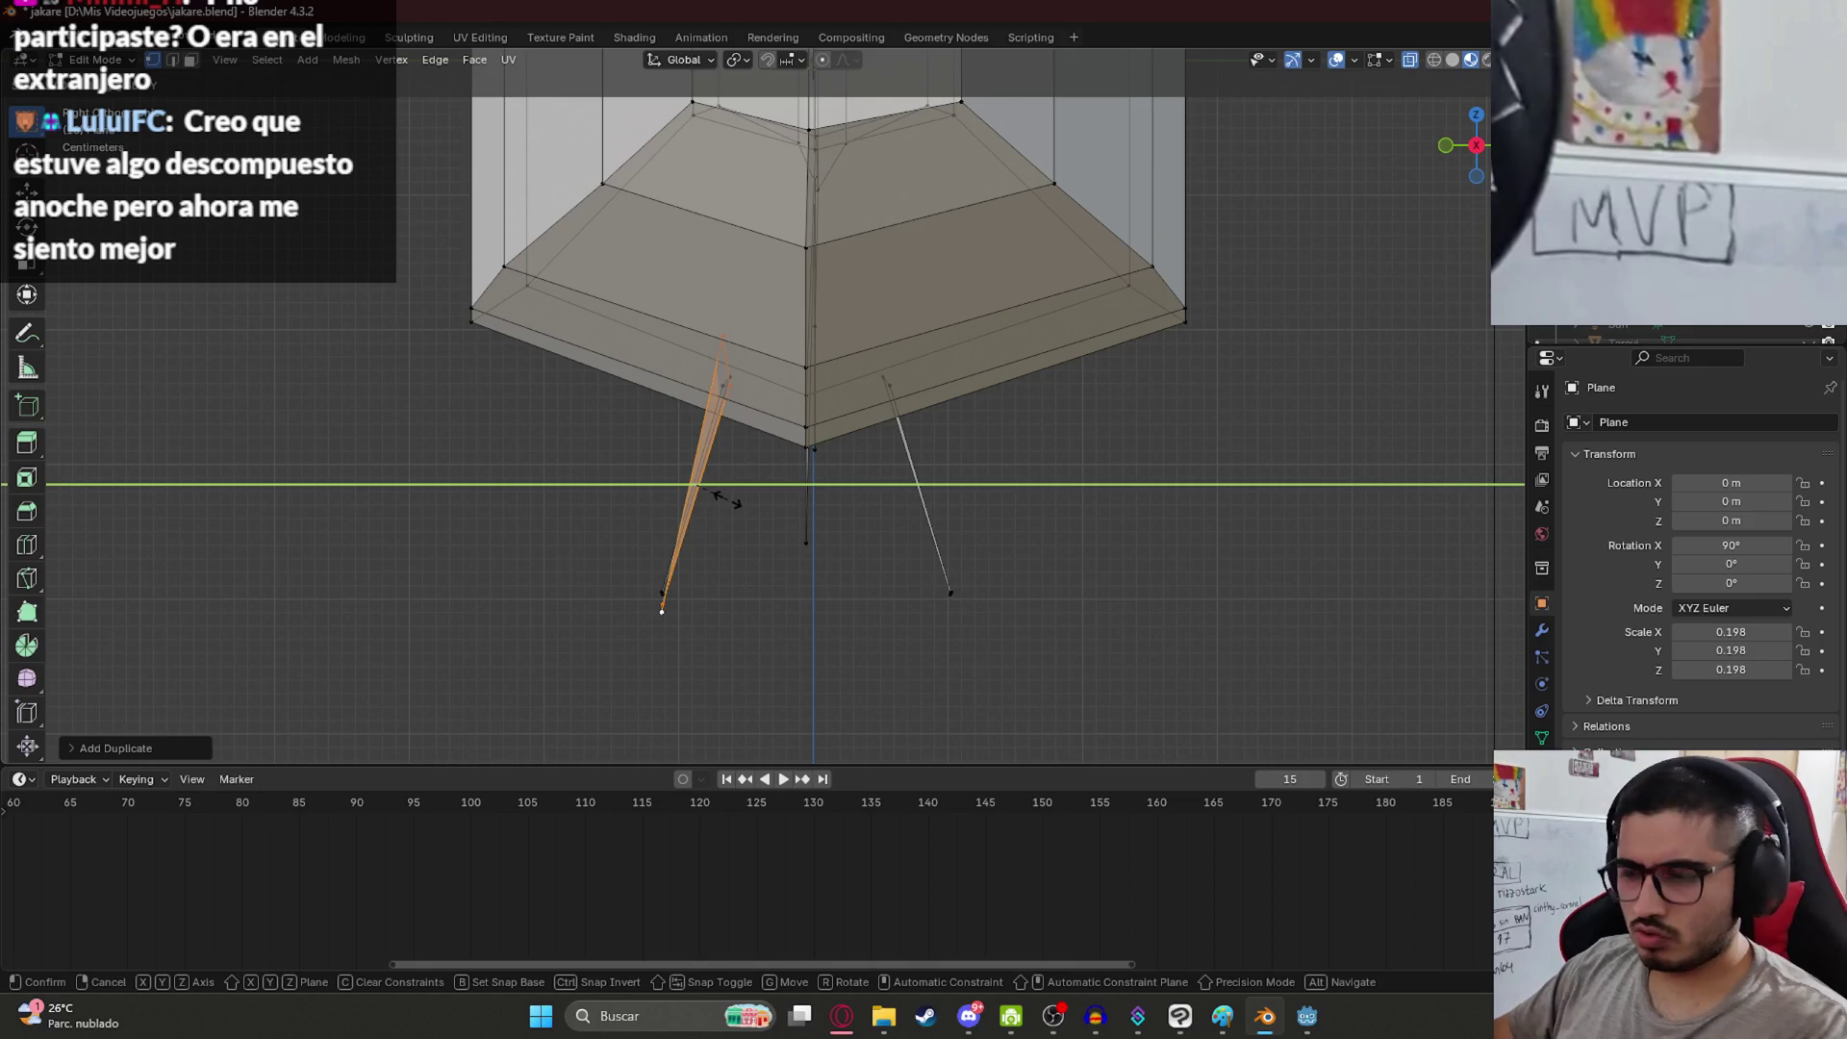
type("-1")
key("Return")
key("g")
key("x")
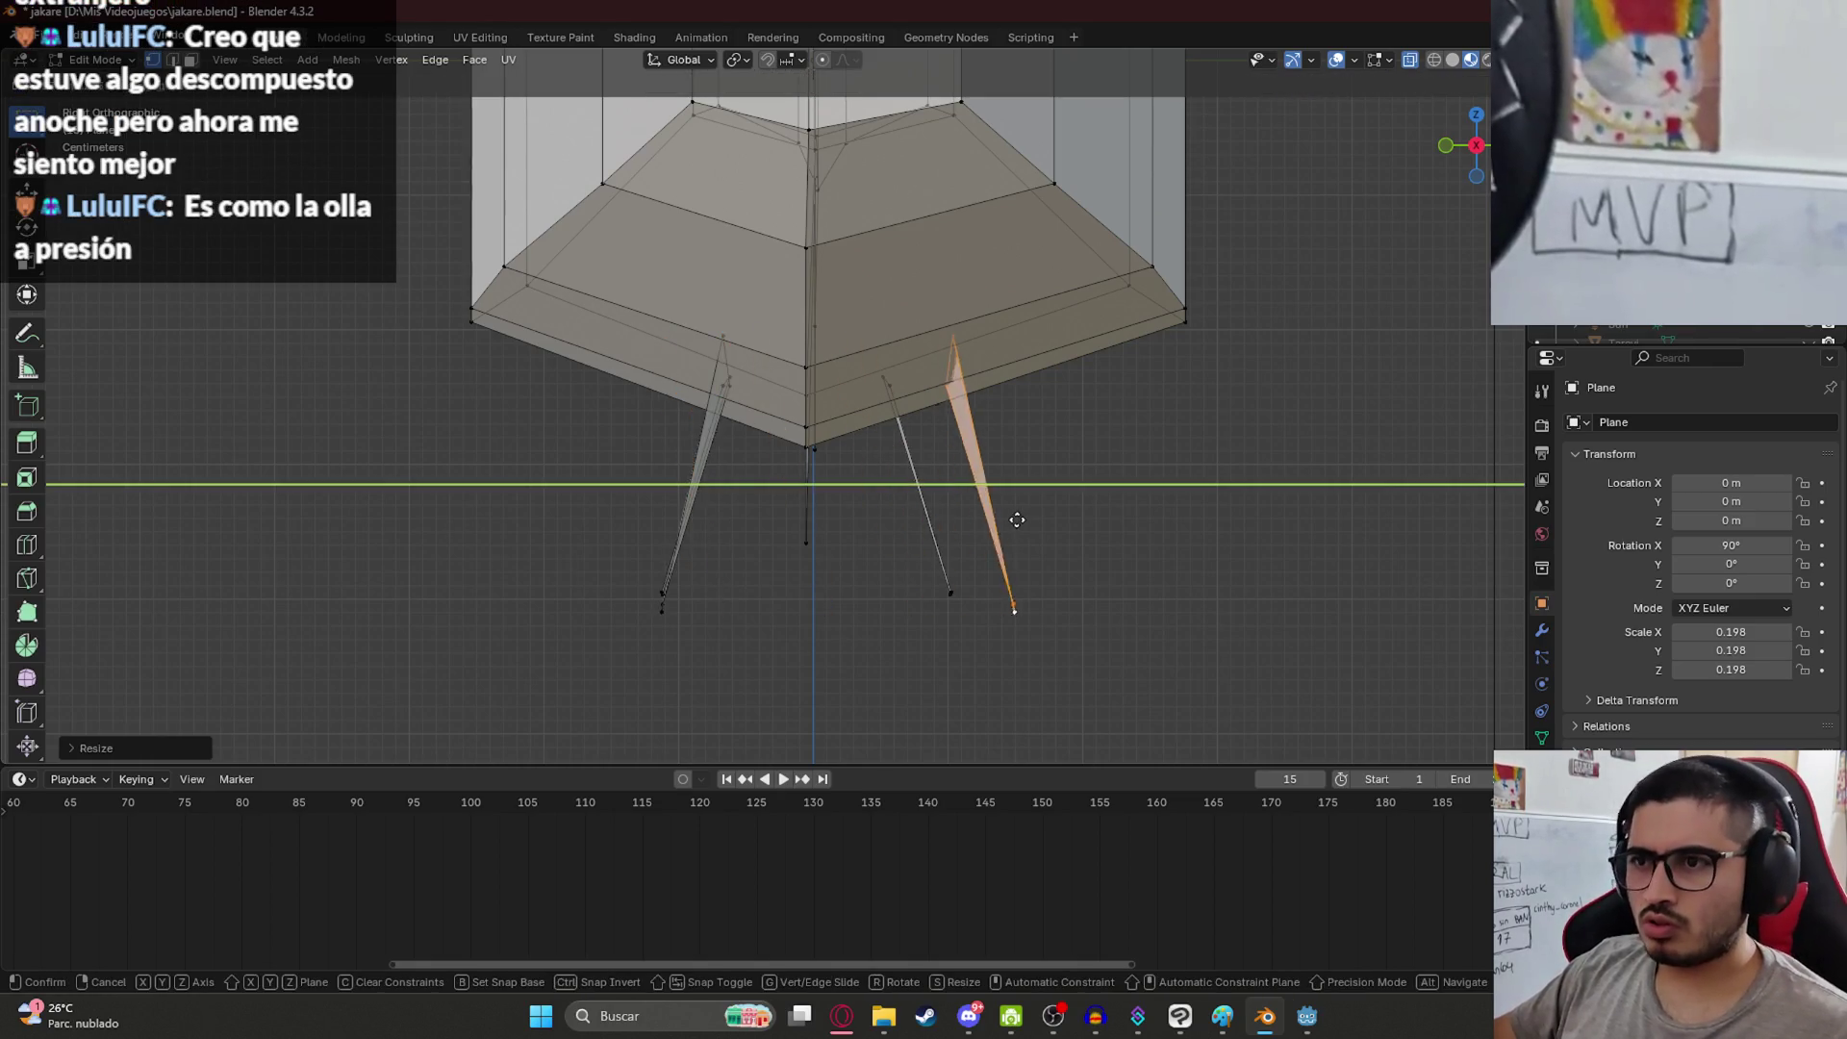
left_click(956, 525)
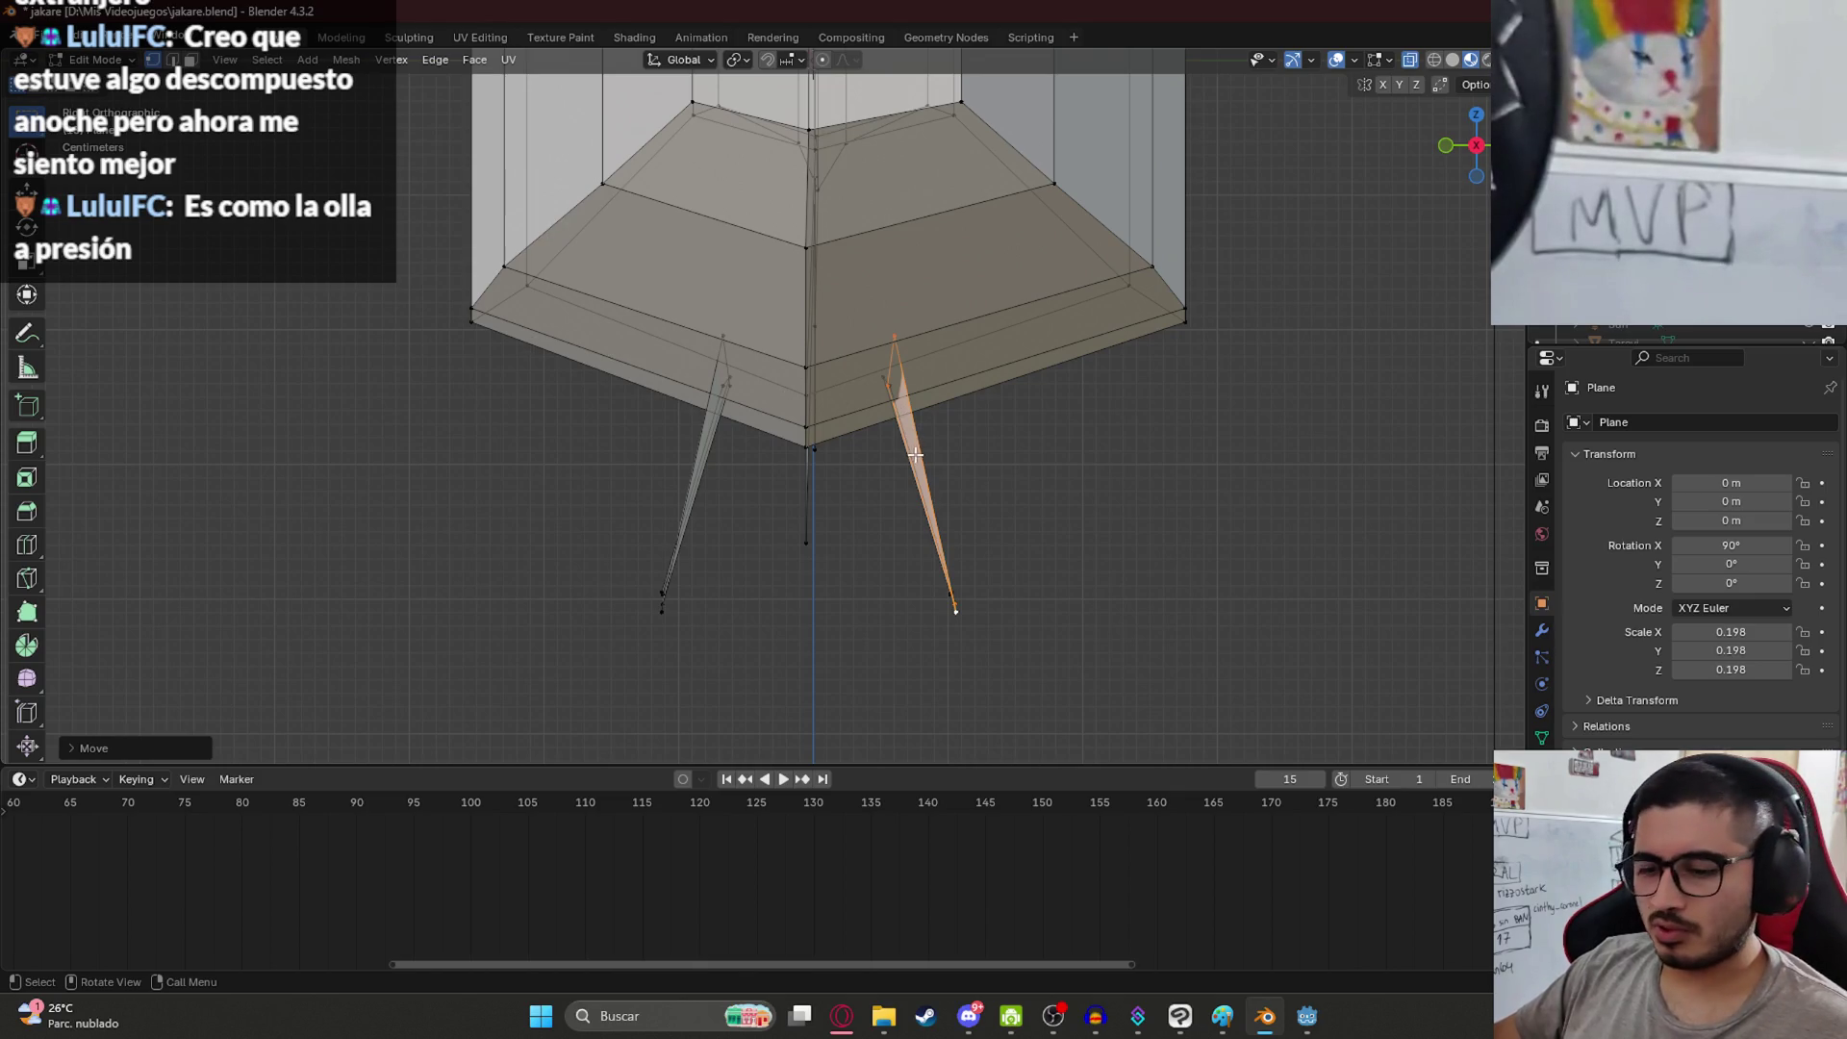
- Nudge the mirrored fin along Y into place and return to Object Mode
key("g")
key("y")
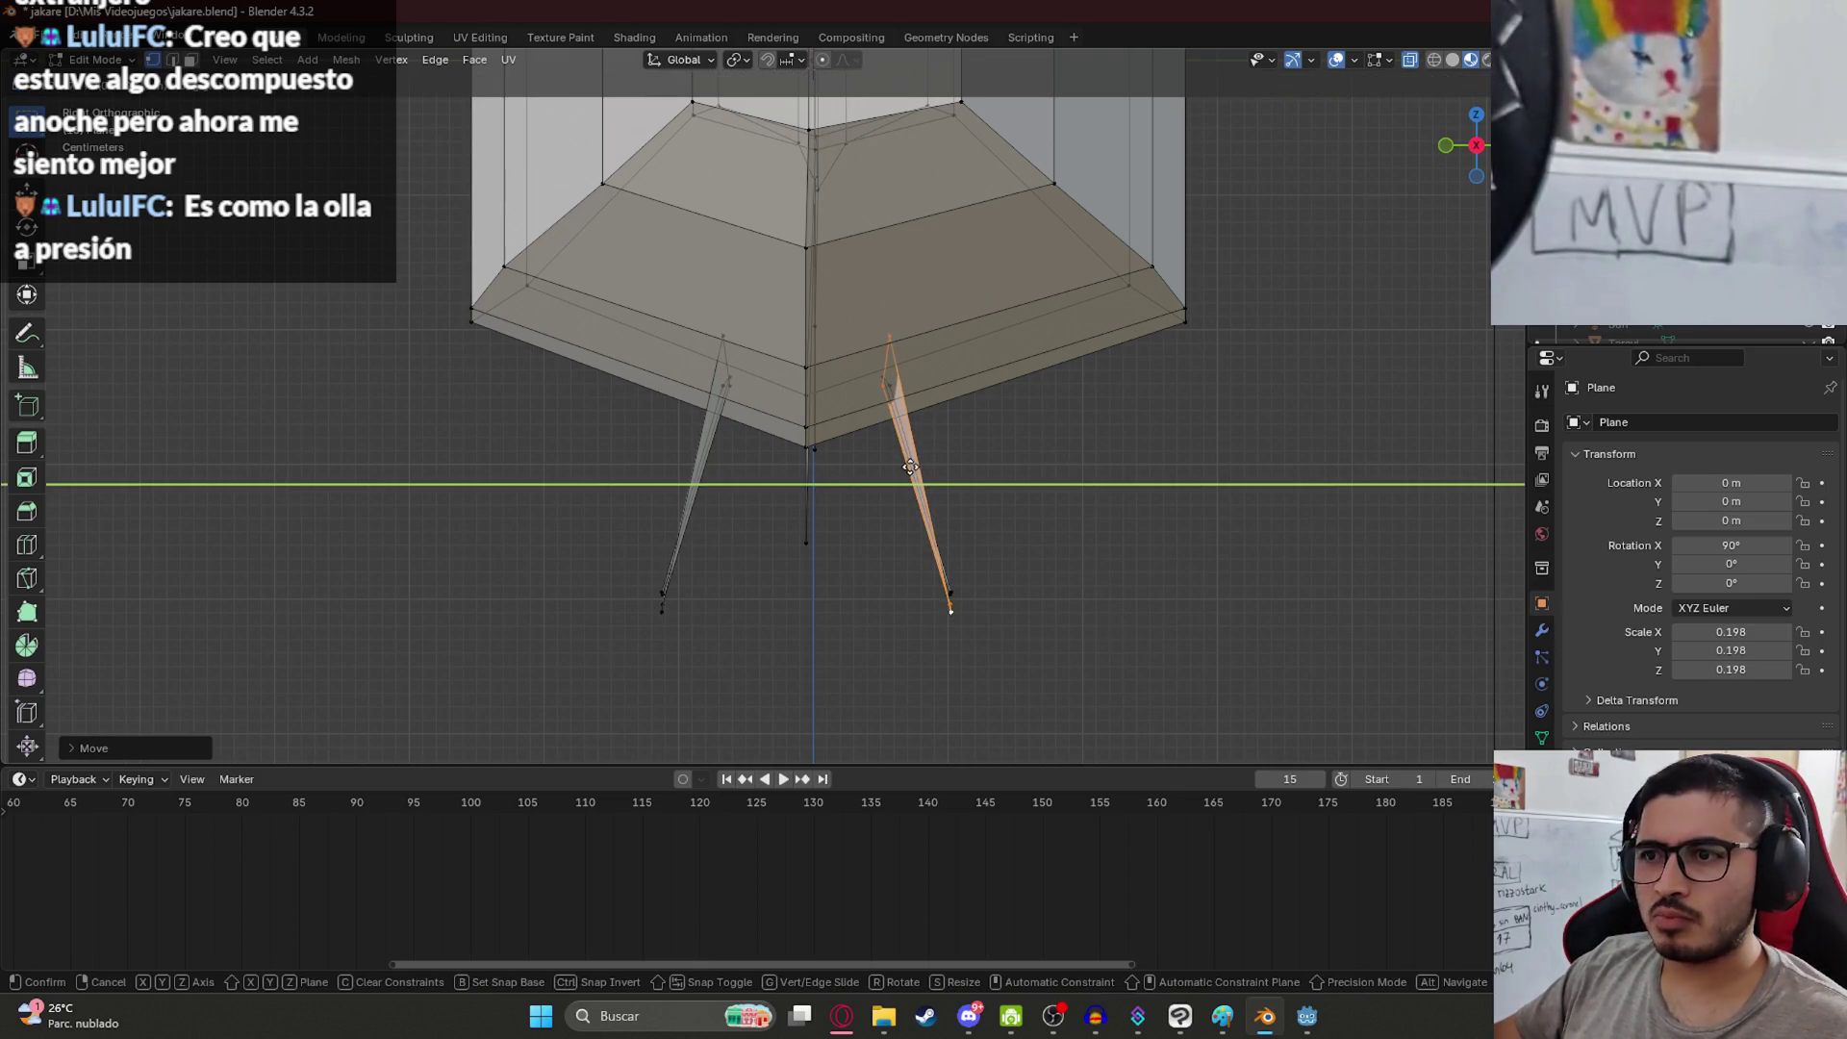
left_click(913, 466)
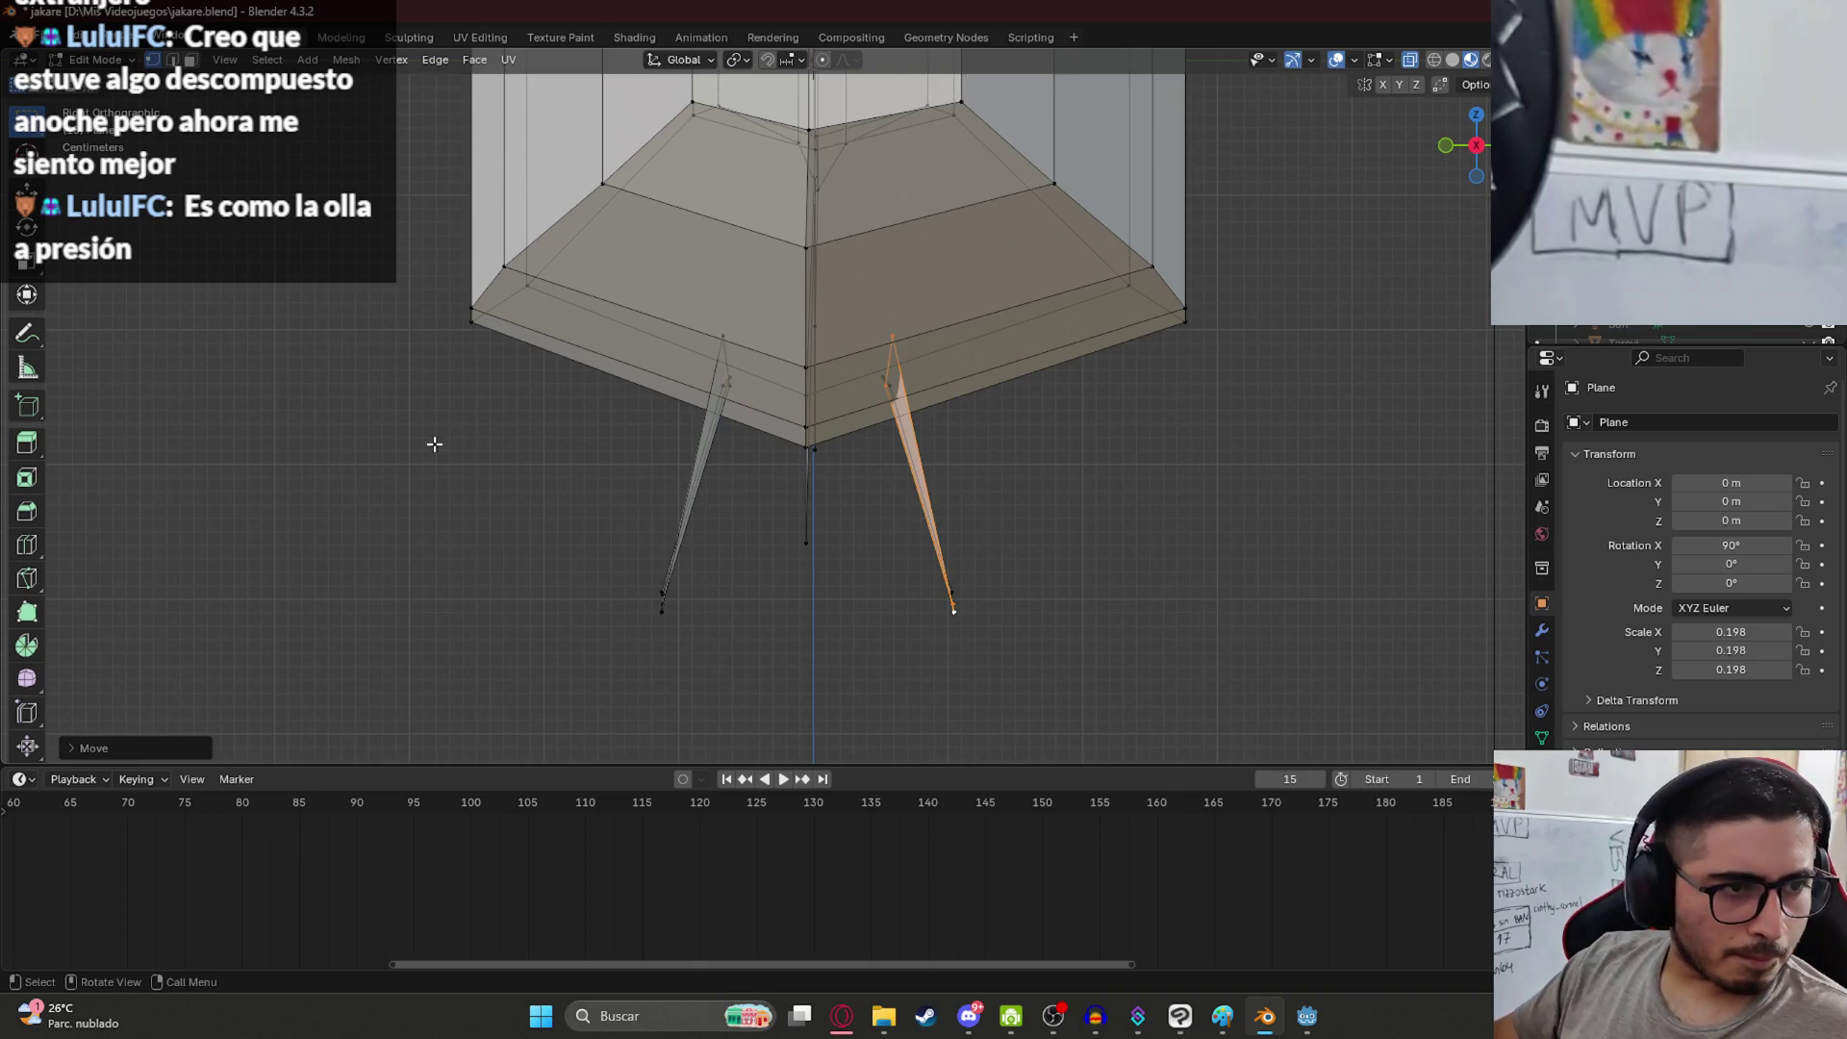
scroll(593, 310, "down", 5)
mouse_move(593, 309)
middle_mouse_down()
mouse_move(1221, 351)
mouse_move(888, 329)
mouse_move(640, 354)
mouse_move(646, 371)
mouse_move(691, 369)
middle_mouse_up()
key("Tab")
scroll(641, 319, "up", 8)
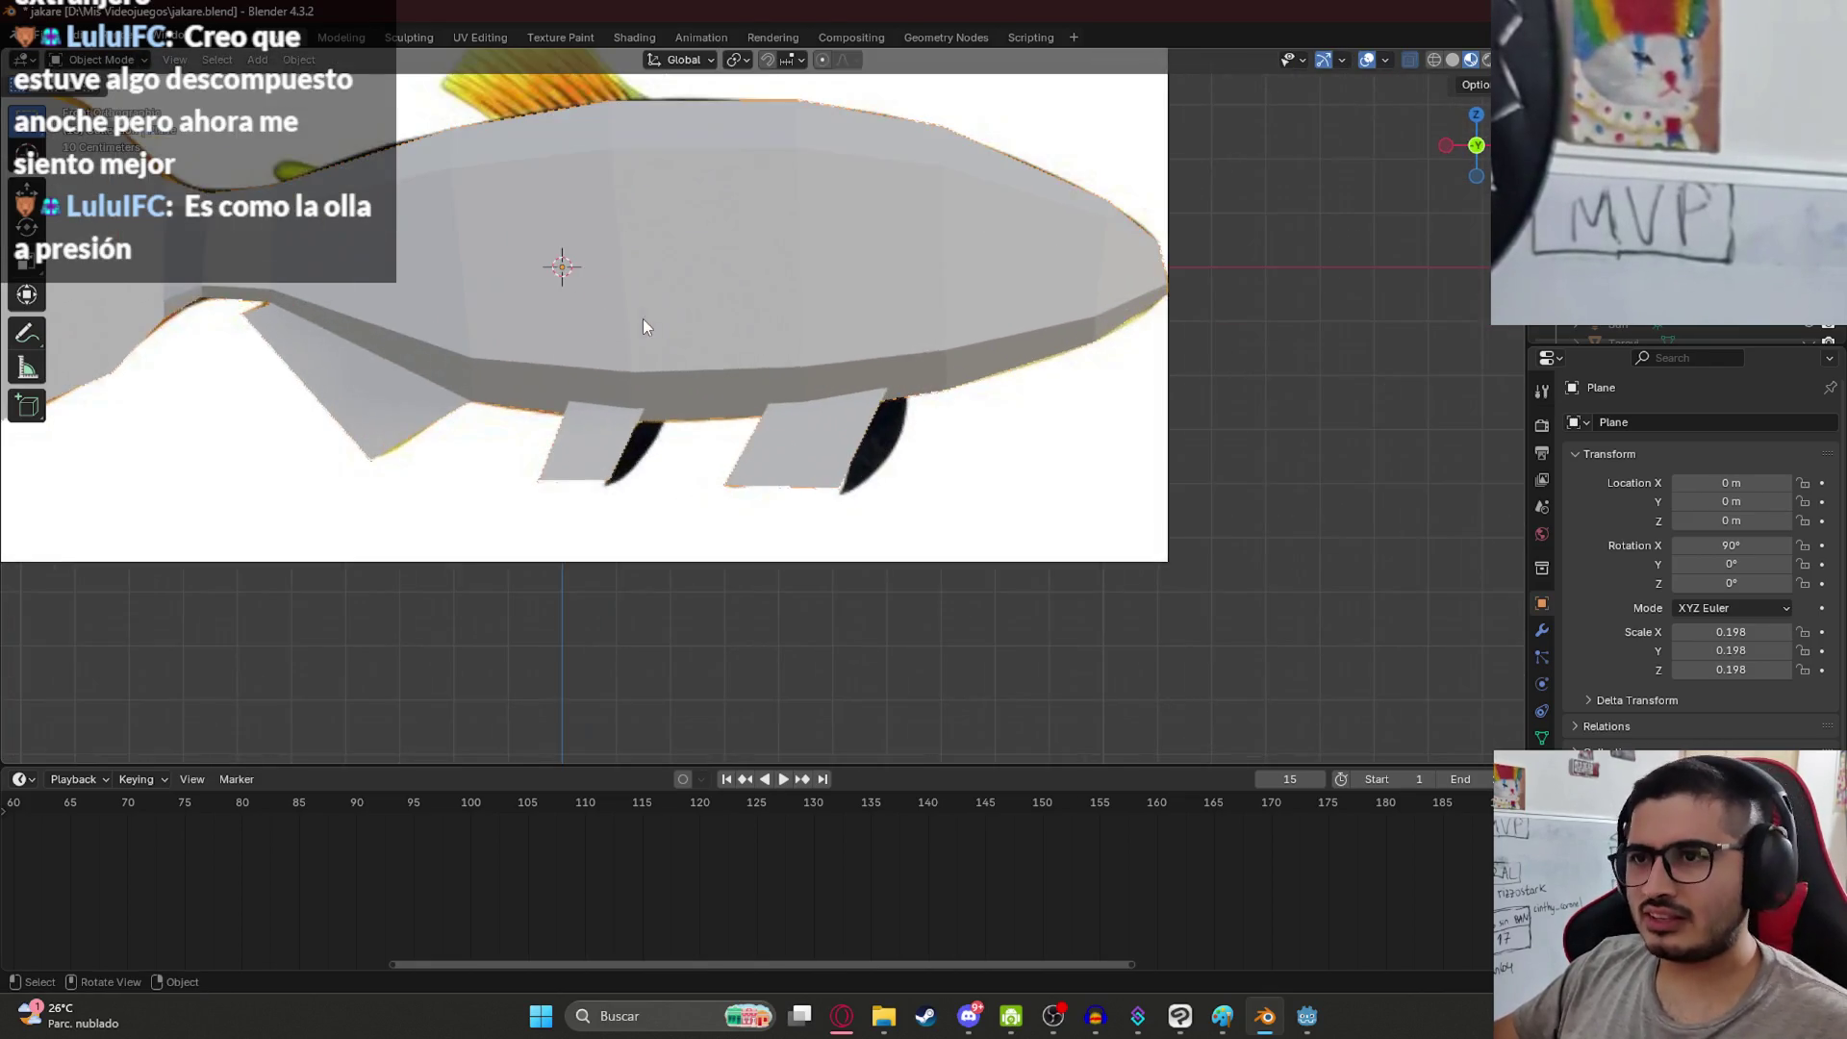
- Save jakare.blend and re-enter Edit Mode with the whole fish and top fin in view
key("Tab")
scroll(615, 378, "down", 2)
scroll(577, 462, "down", 1)
key("ctrl+s")
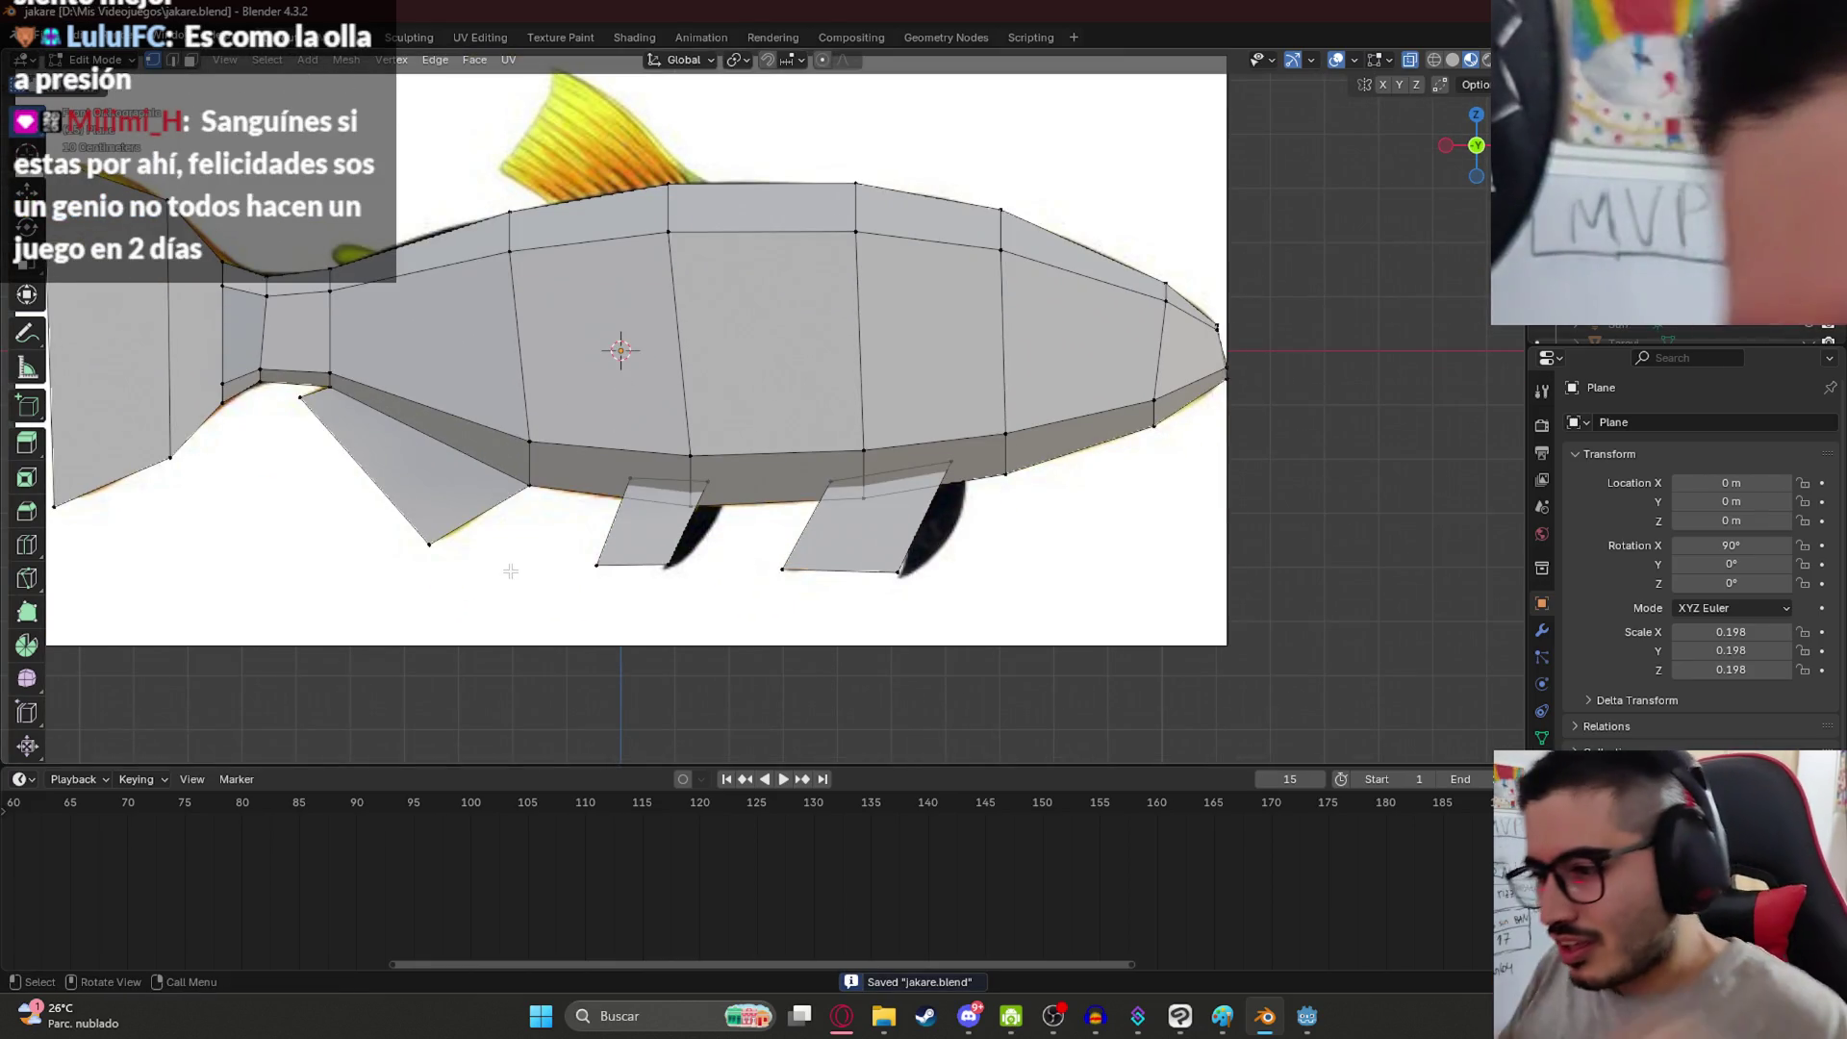
key("ctrl")
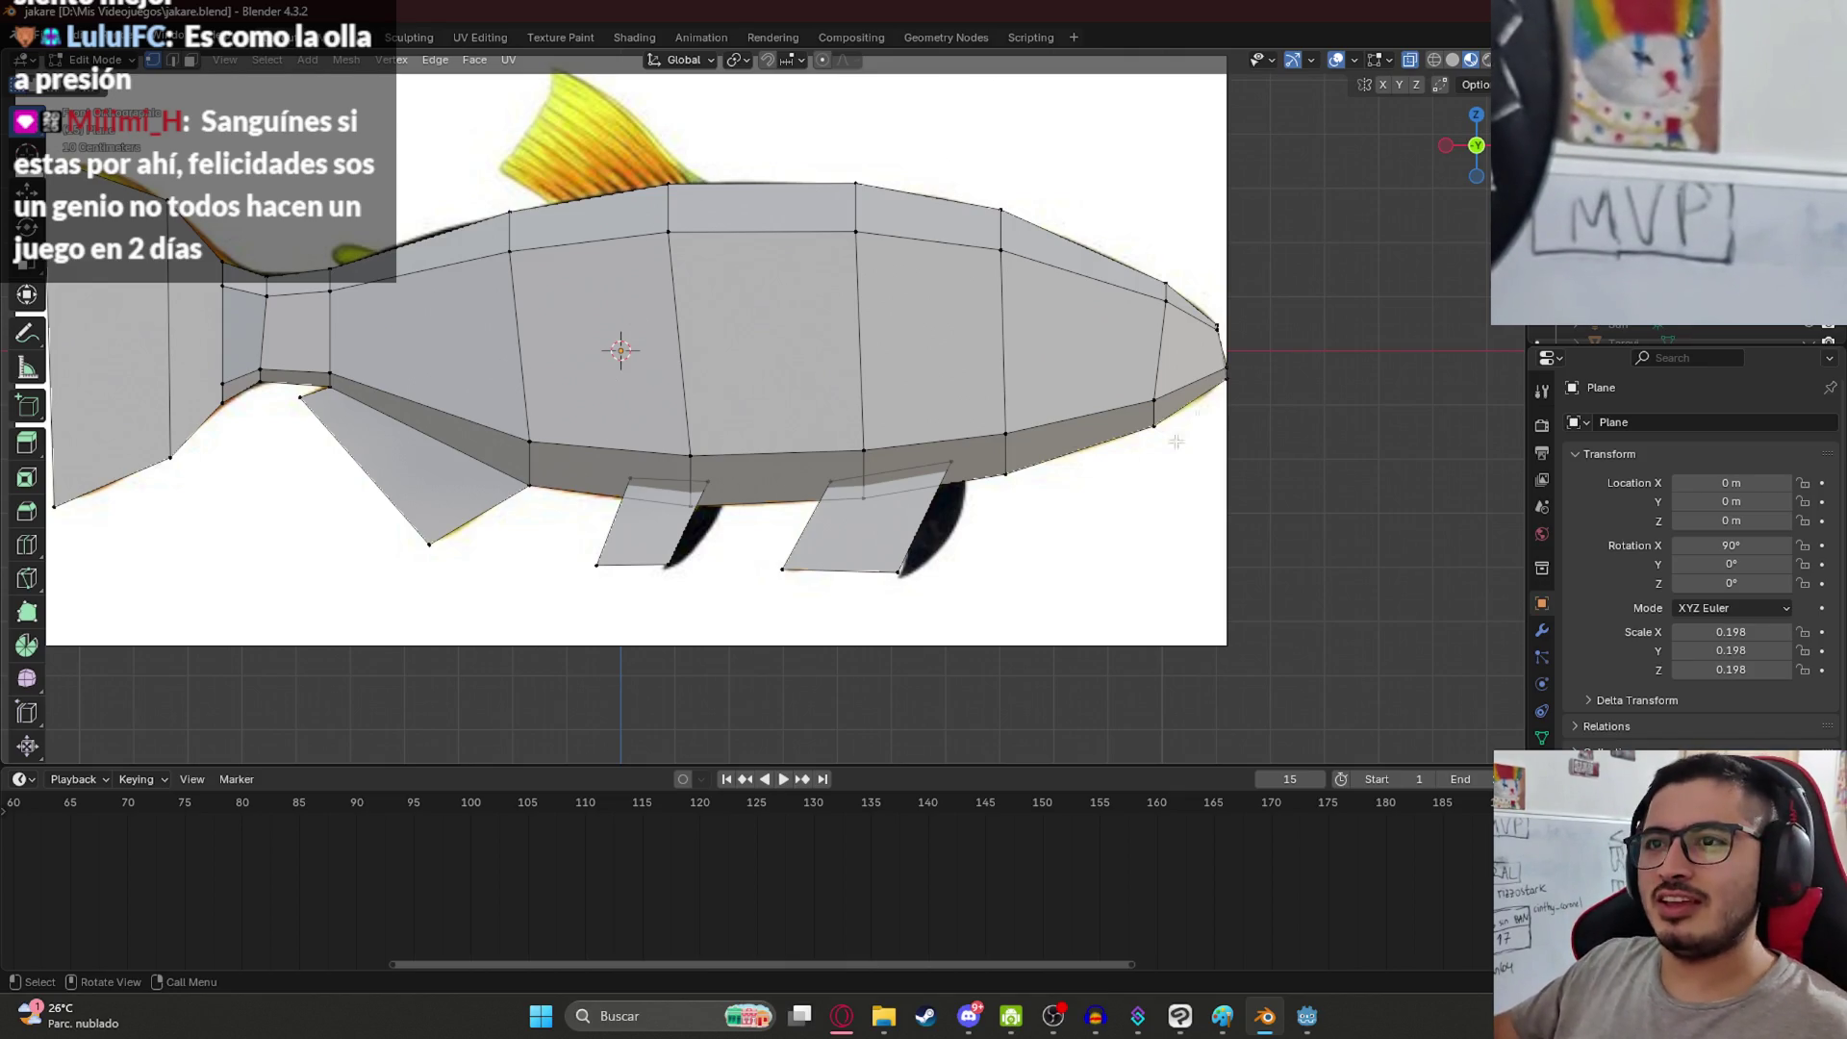
middle_click_drag(606, 224, 733, 320, "shift")
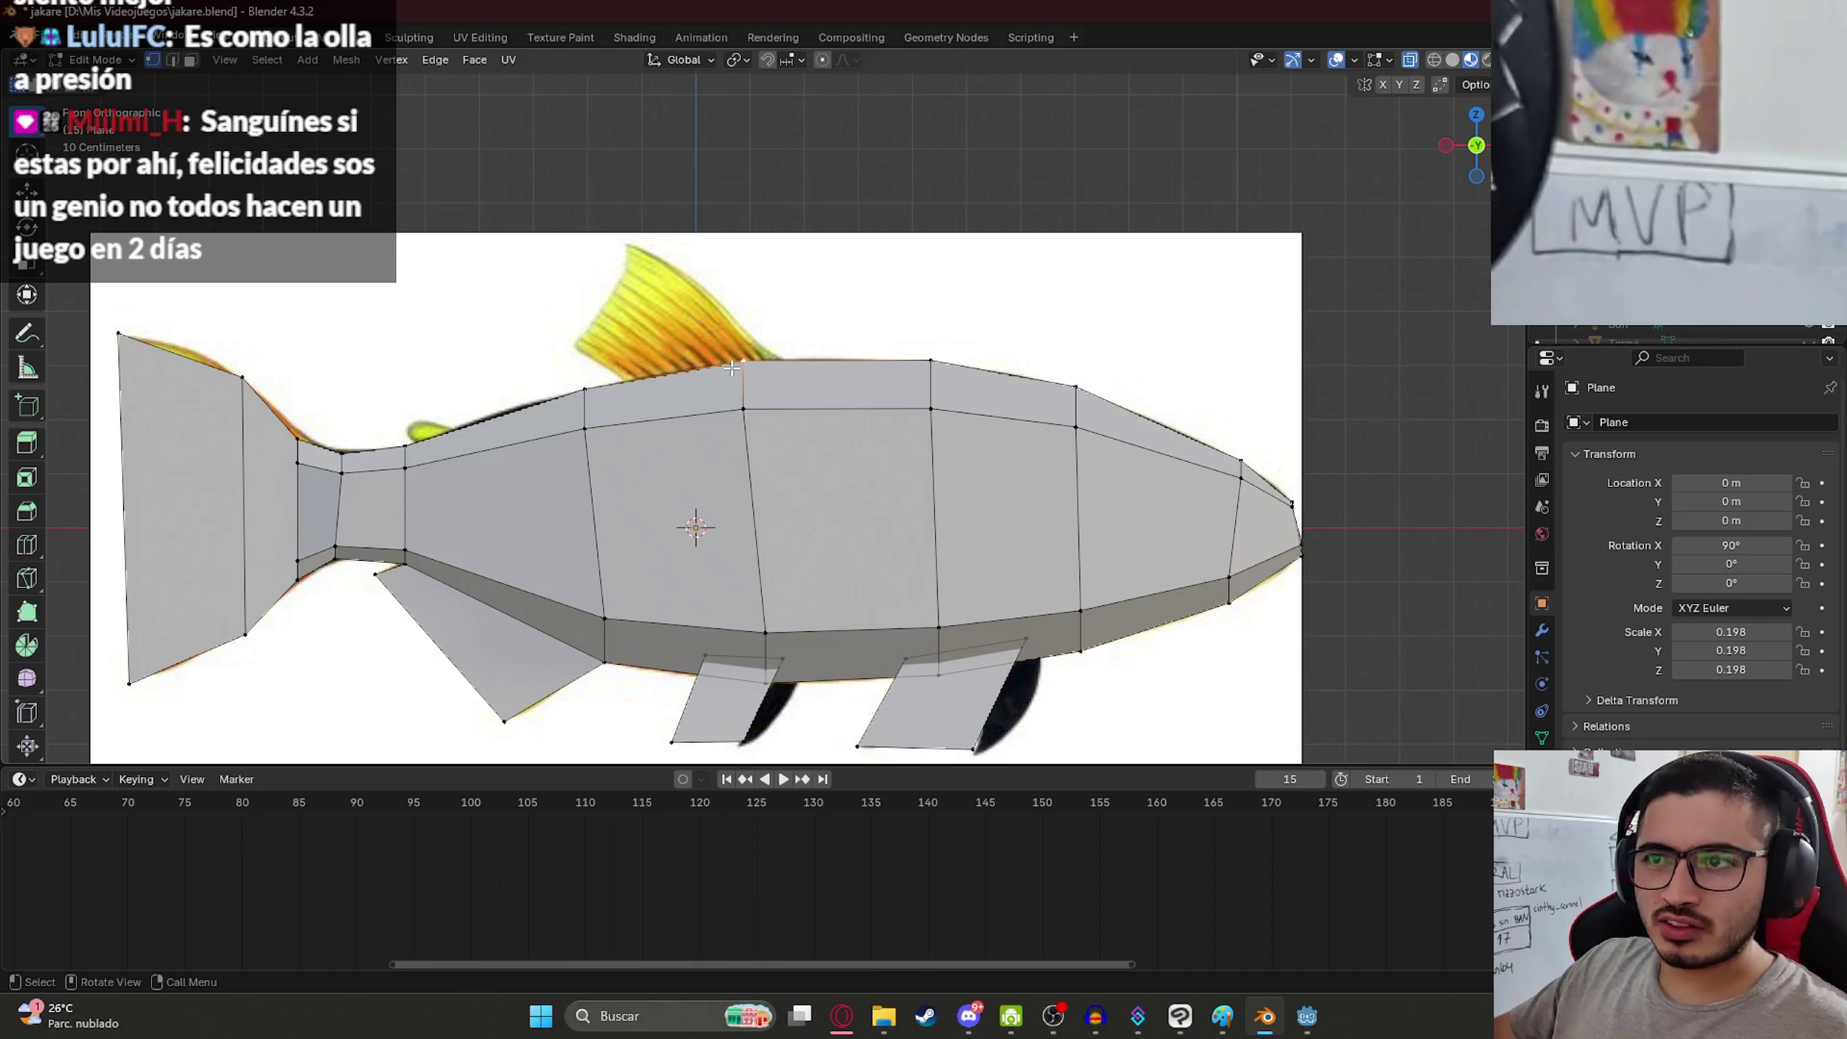
- Extrude vertices along the fish's back to outline the dorsal fin's tip and front corner
key("g")
left_click(770, 375)
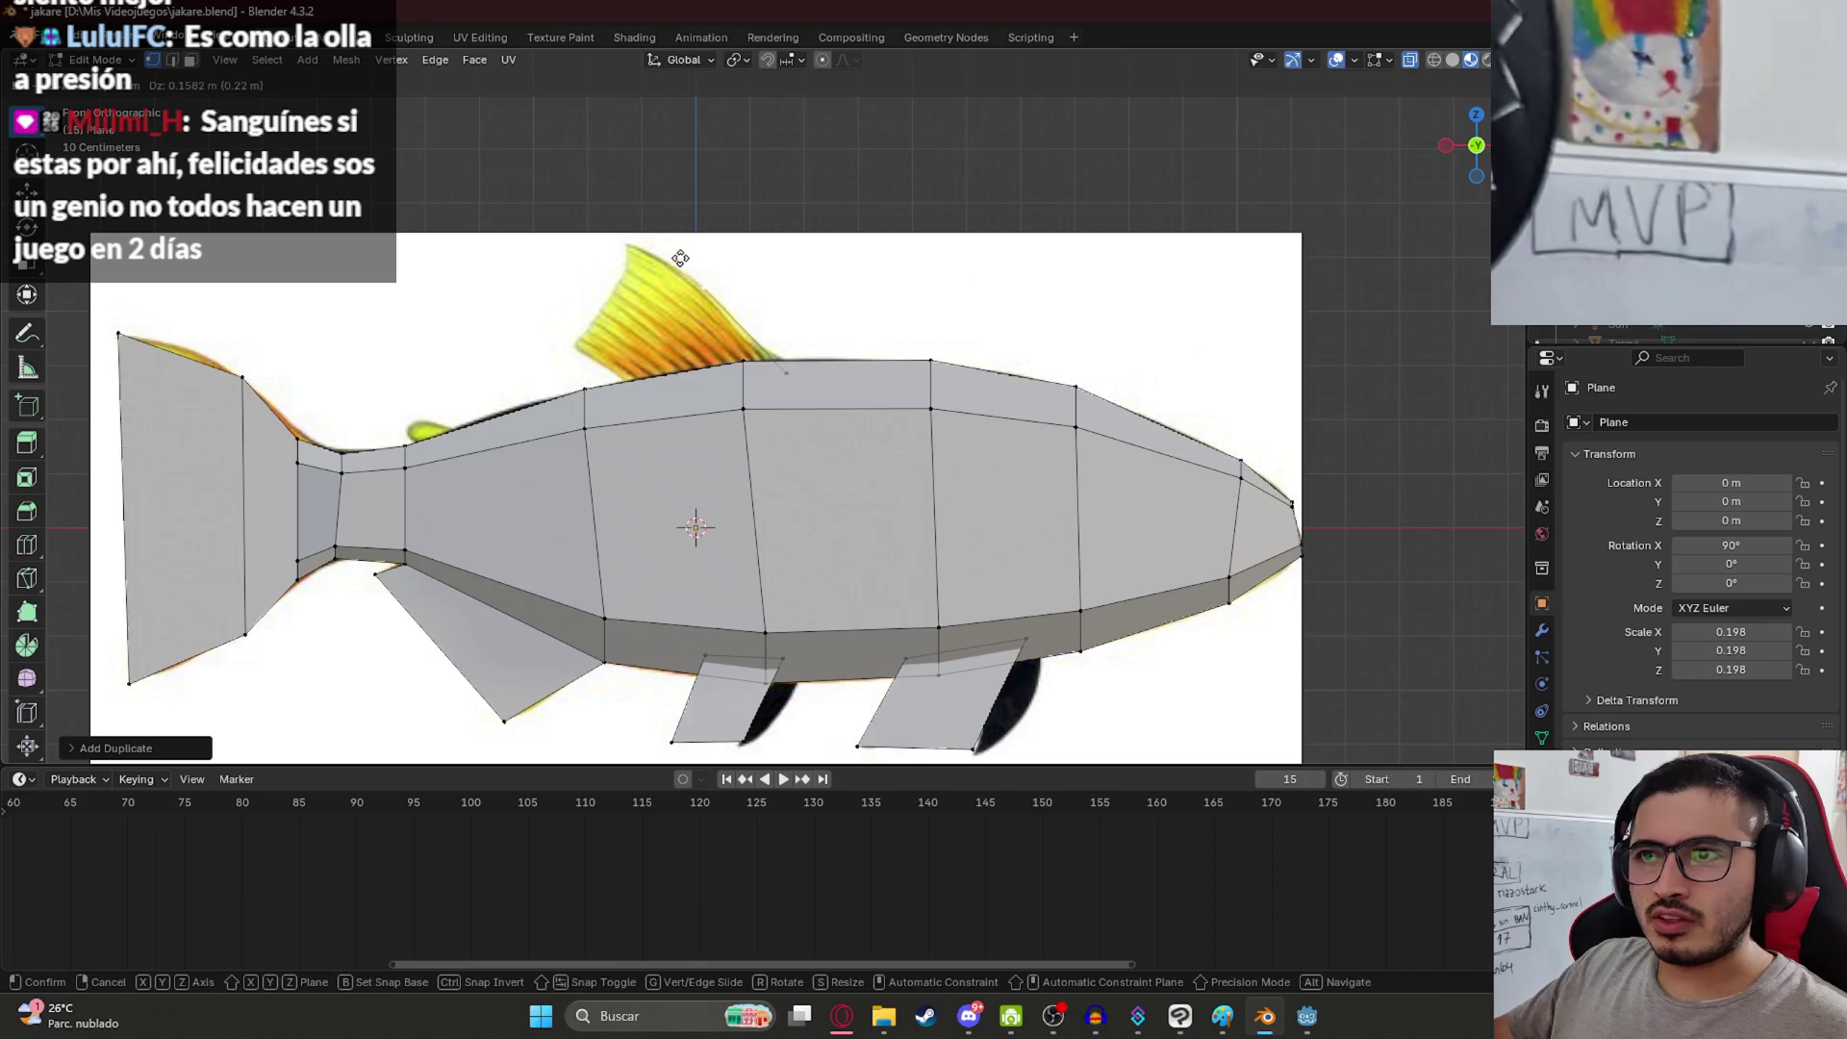
left_click(610, 236)
key("e")
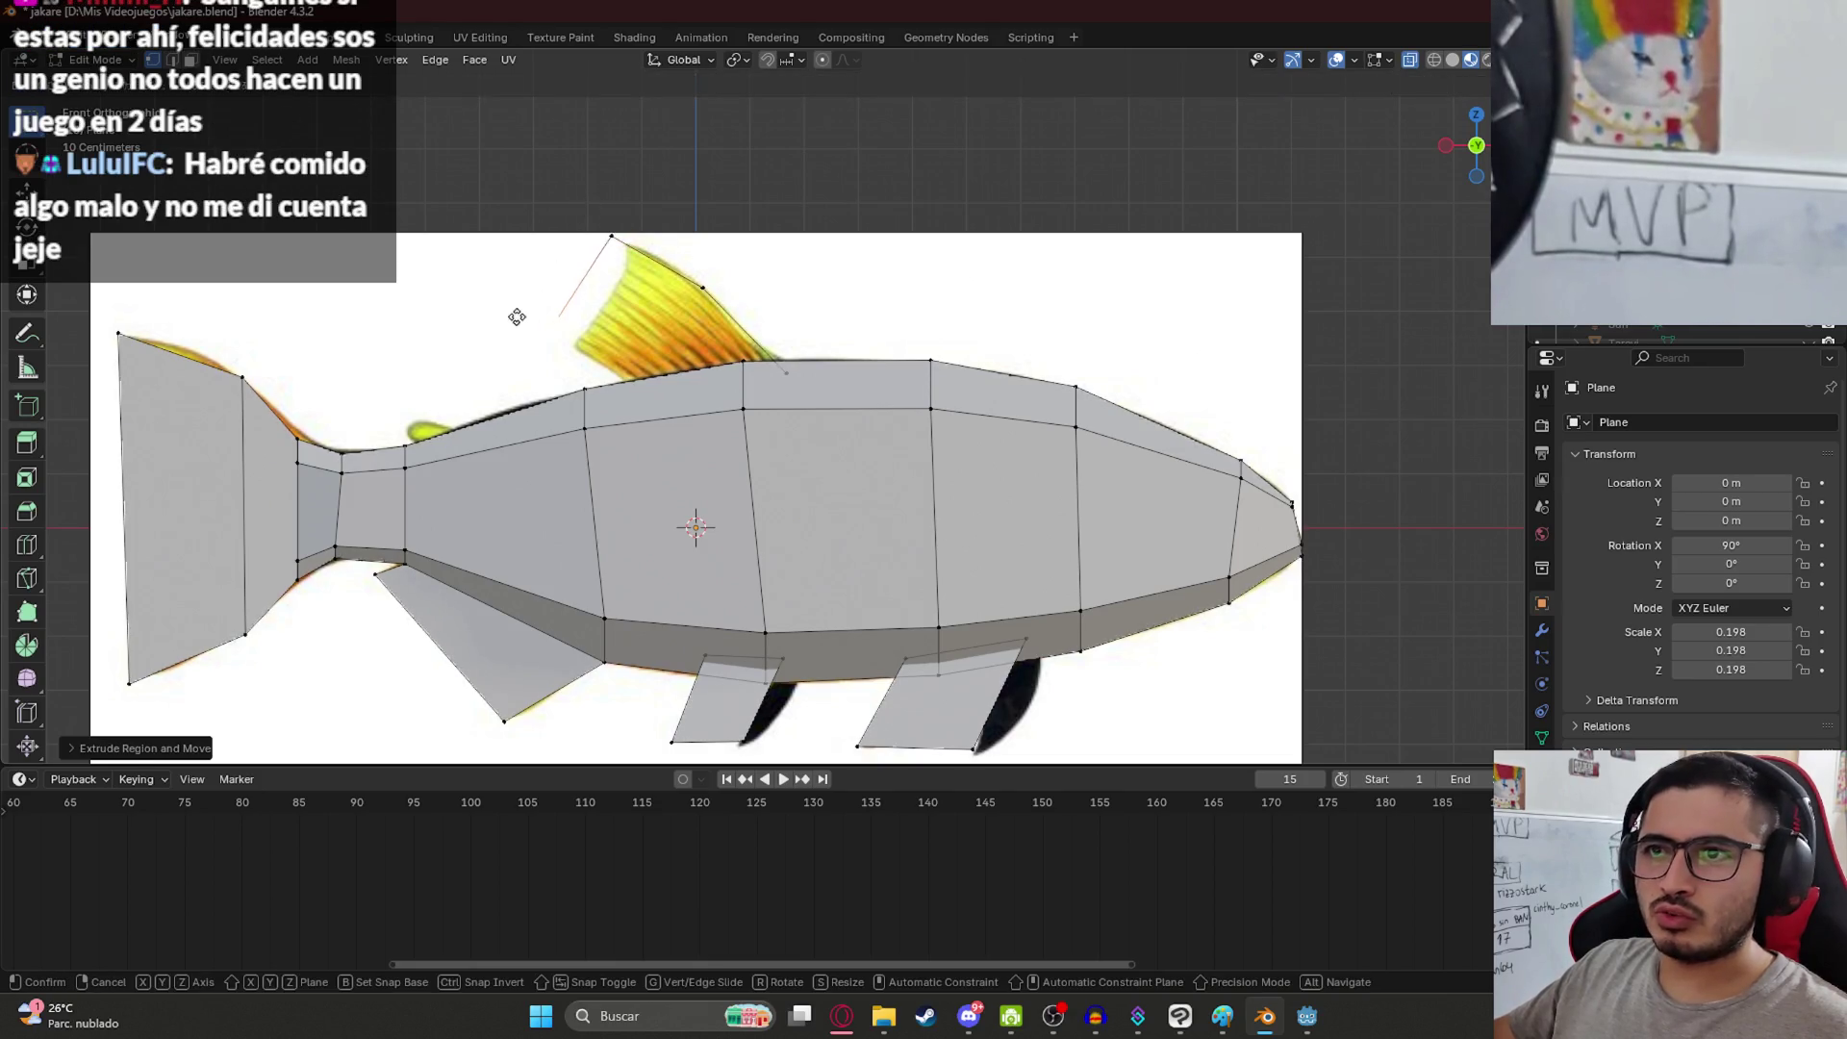
left_click(508, 342)
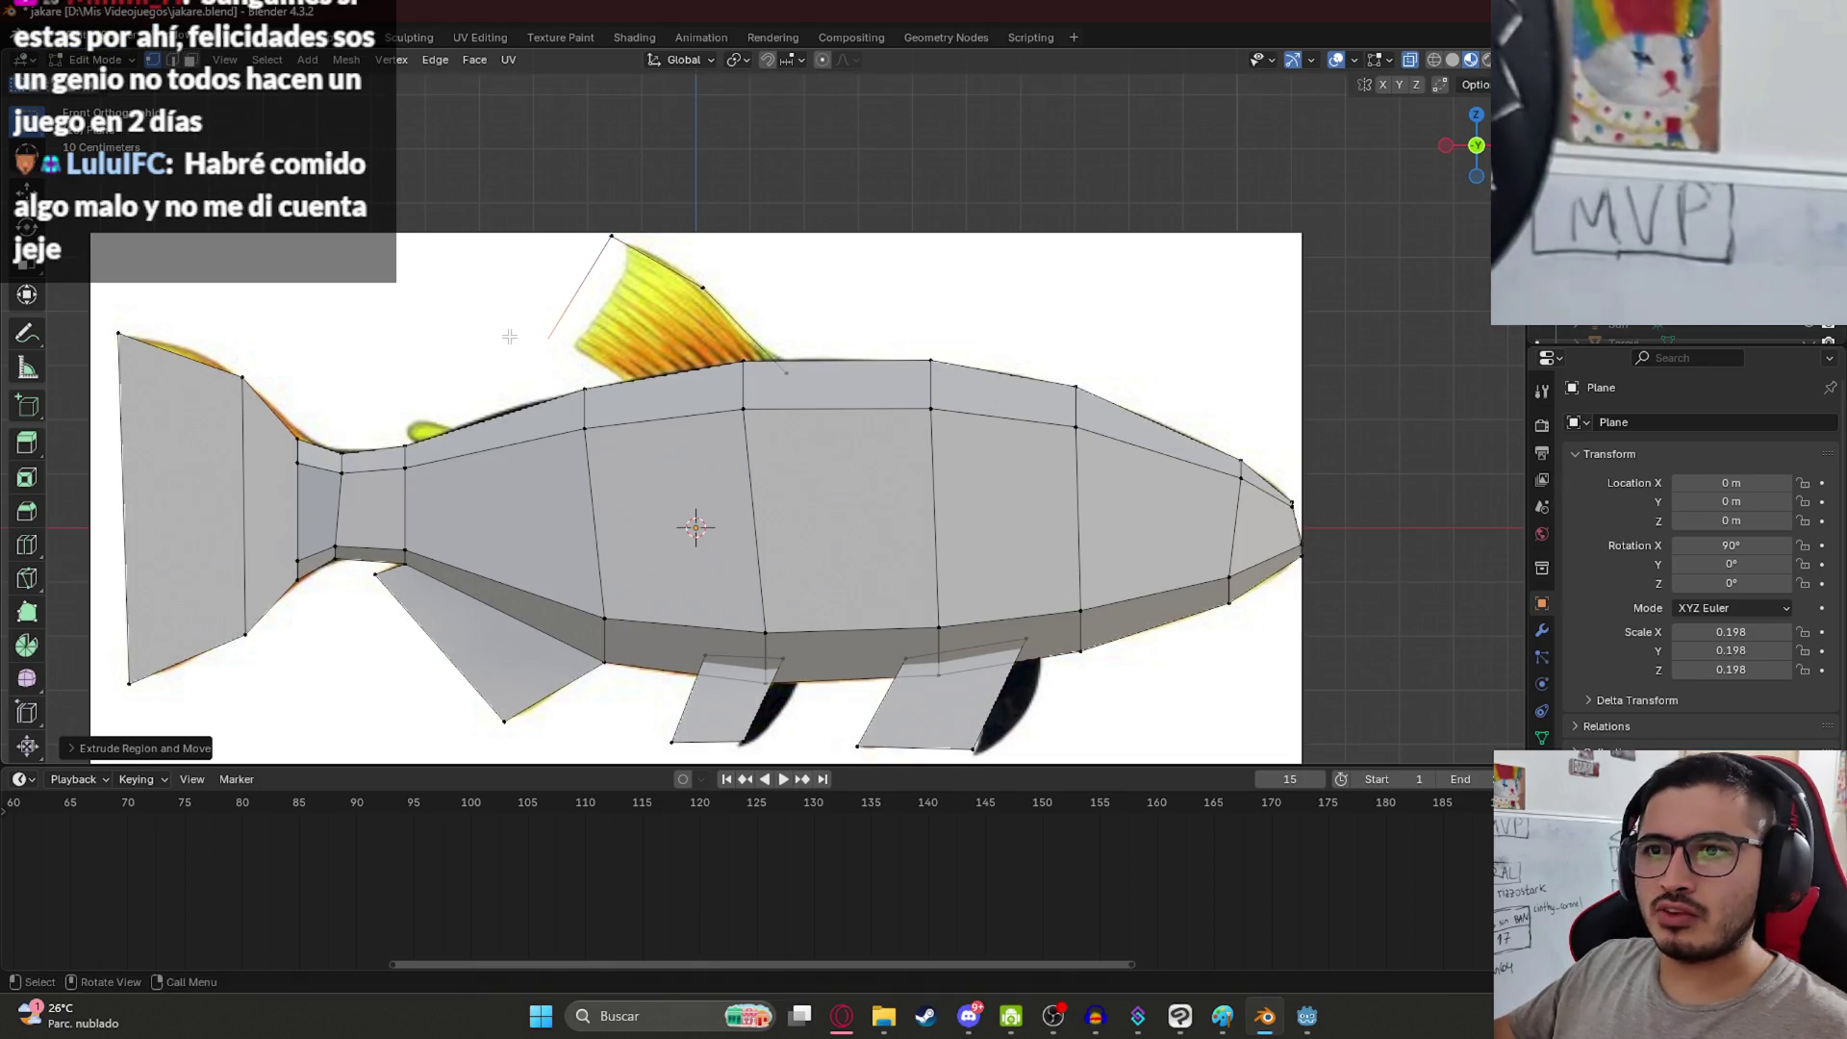
left_click(602, 389)
key("e")
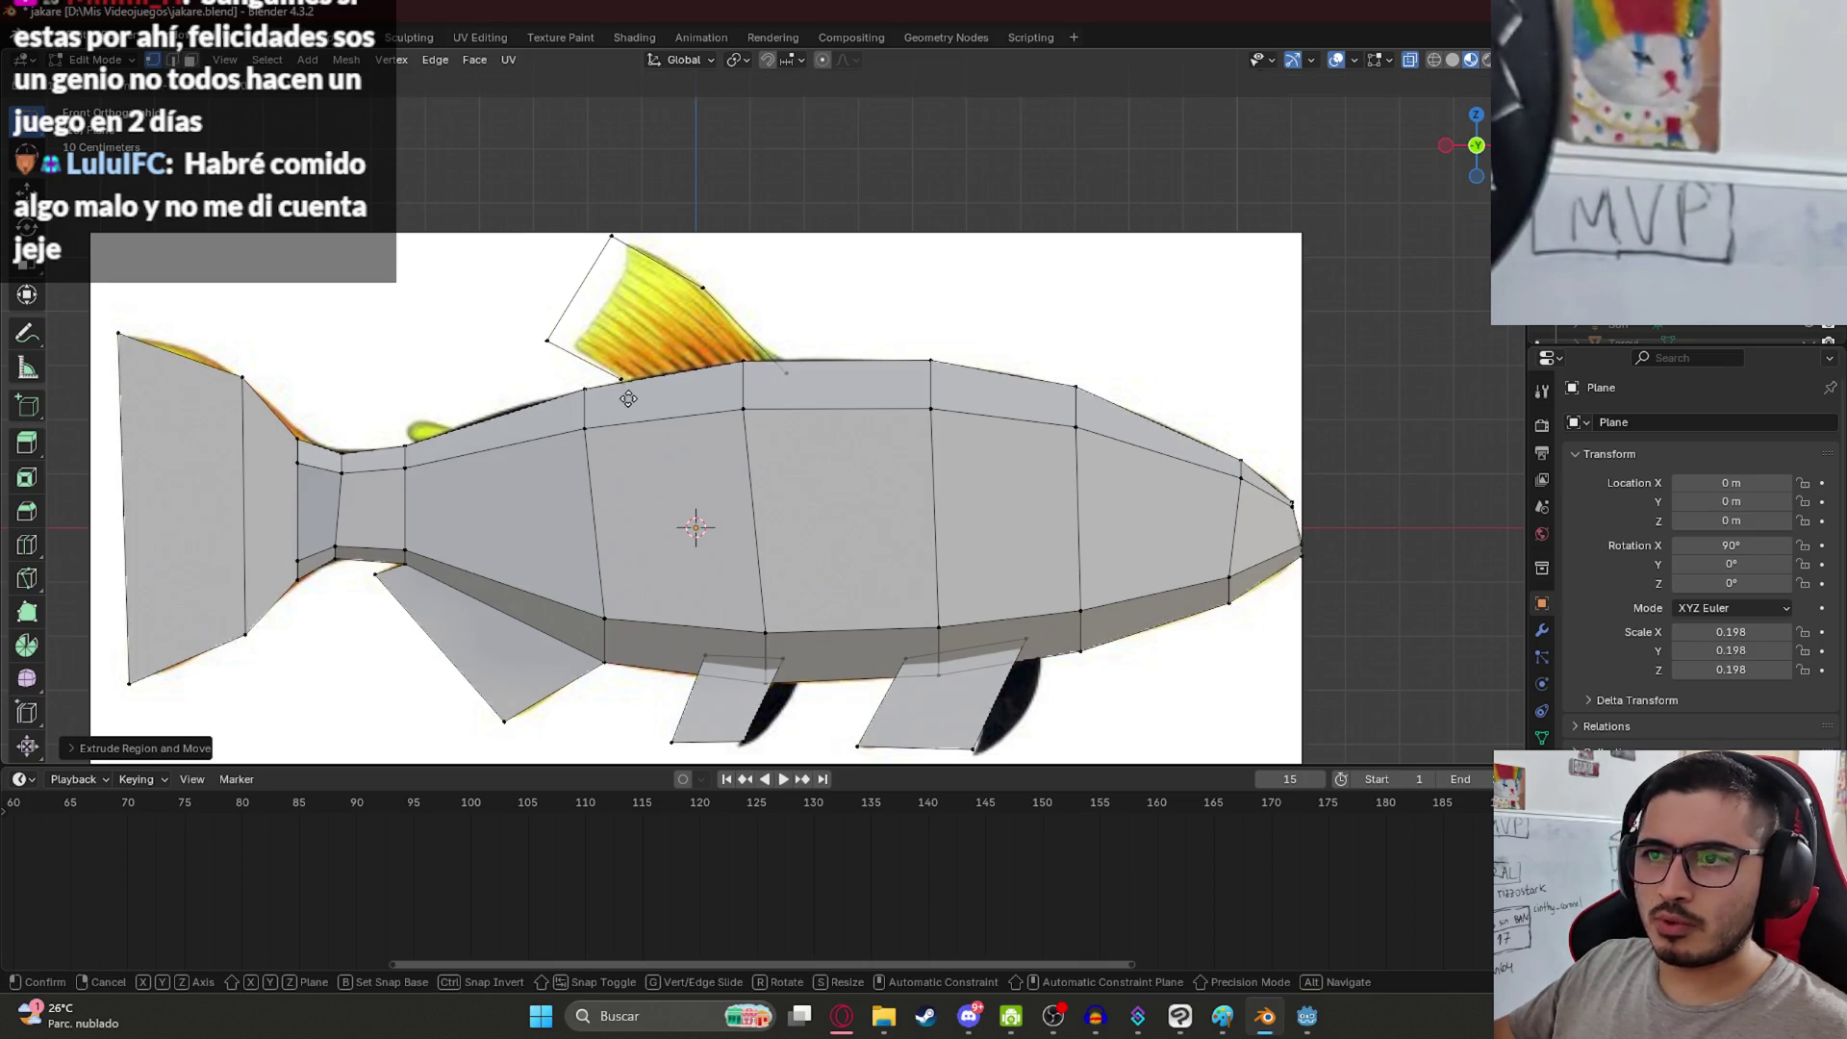
left_click(627, 399)
key("e")
left_click(601, 368)
key("e")
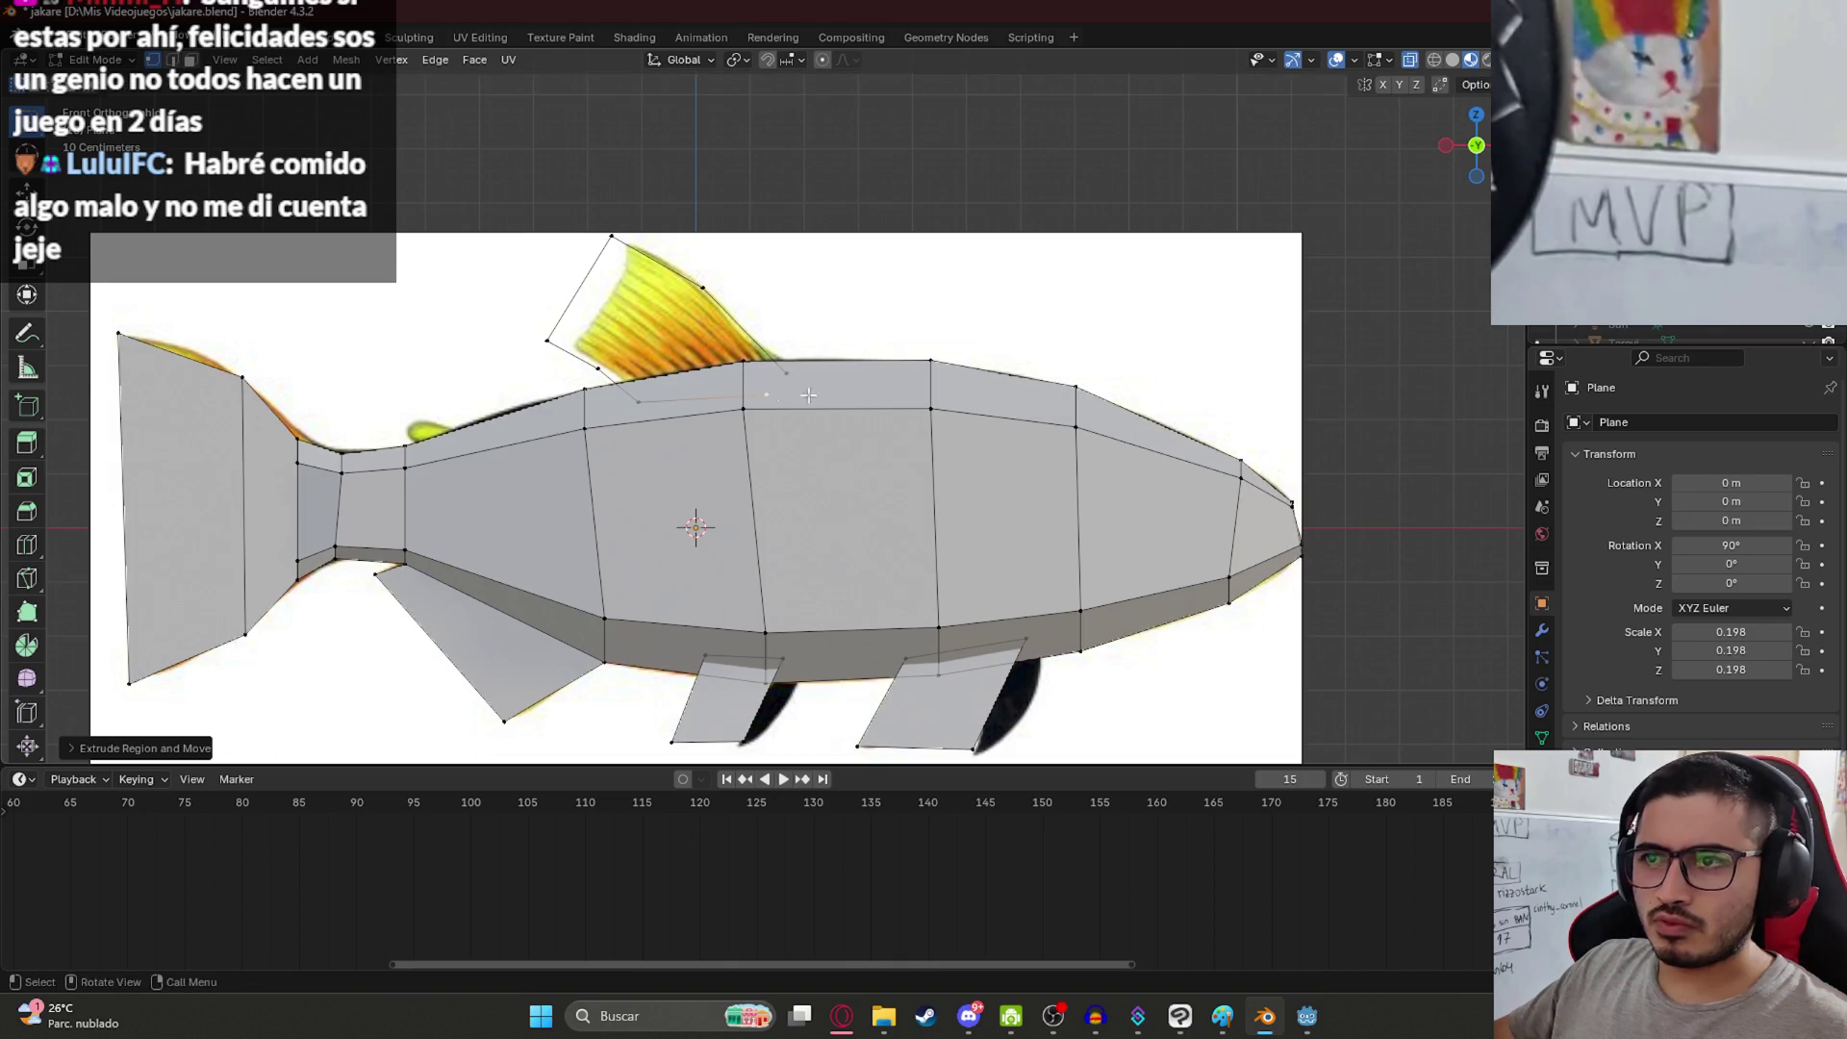
key("Escape")
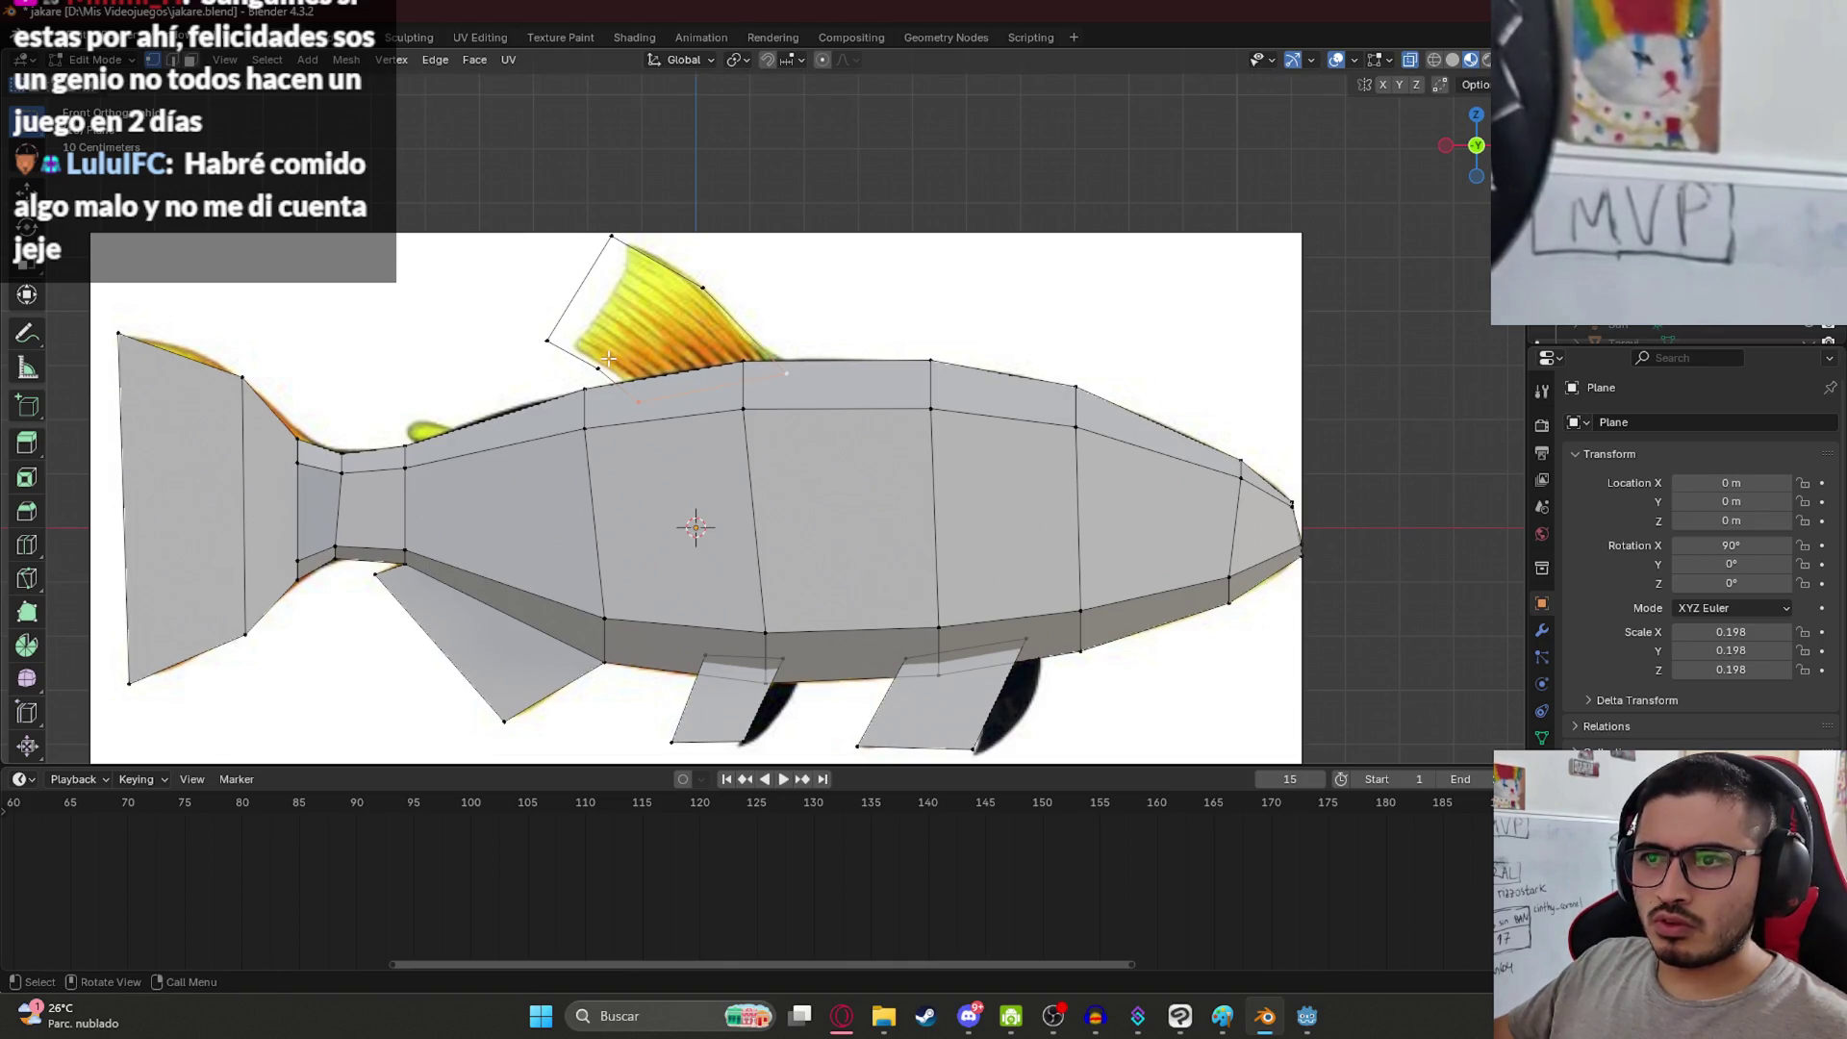
- Fill the selected dorsal fin outline with a face and return to Object Mode
left_click_drag(533, 203, 799, 423)
mouse_move(775, 334)
left_mouse_down()
mouse_move(672, 333)
mouse_move(712, 348)
left_mouse_up()
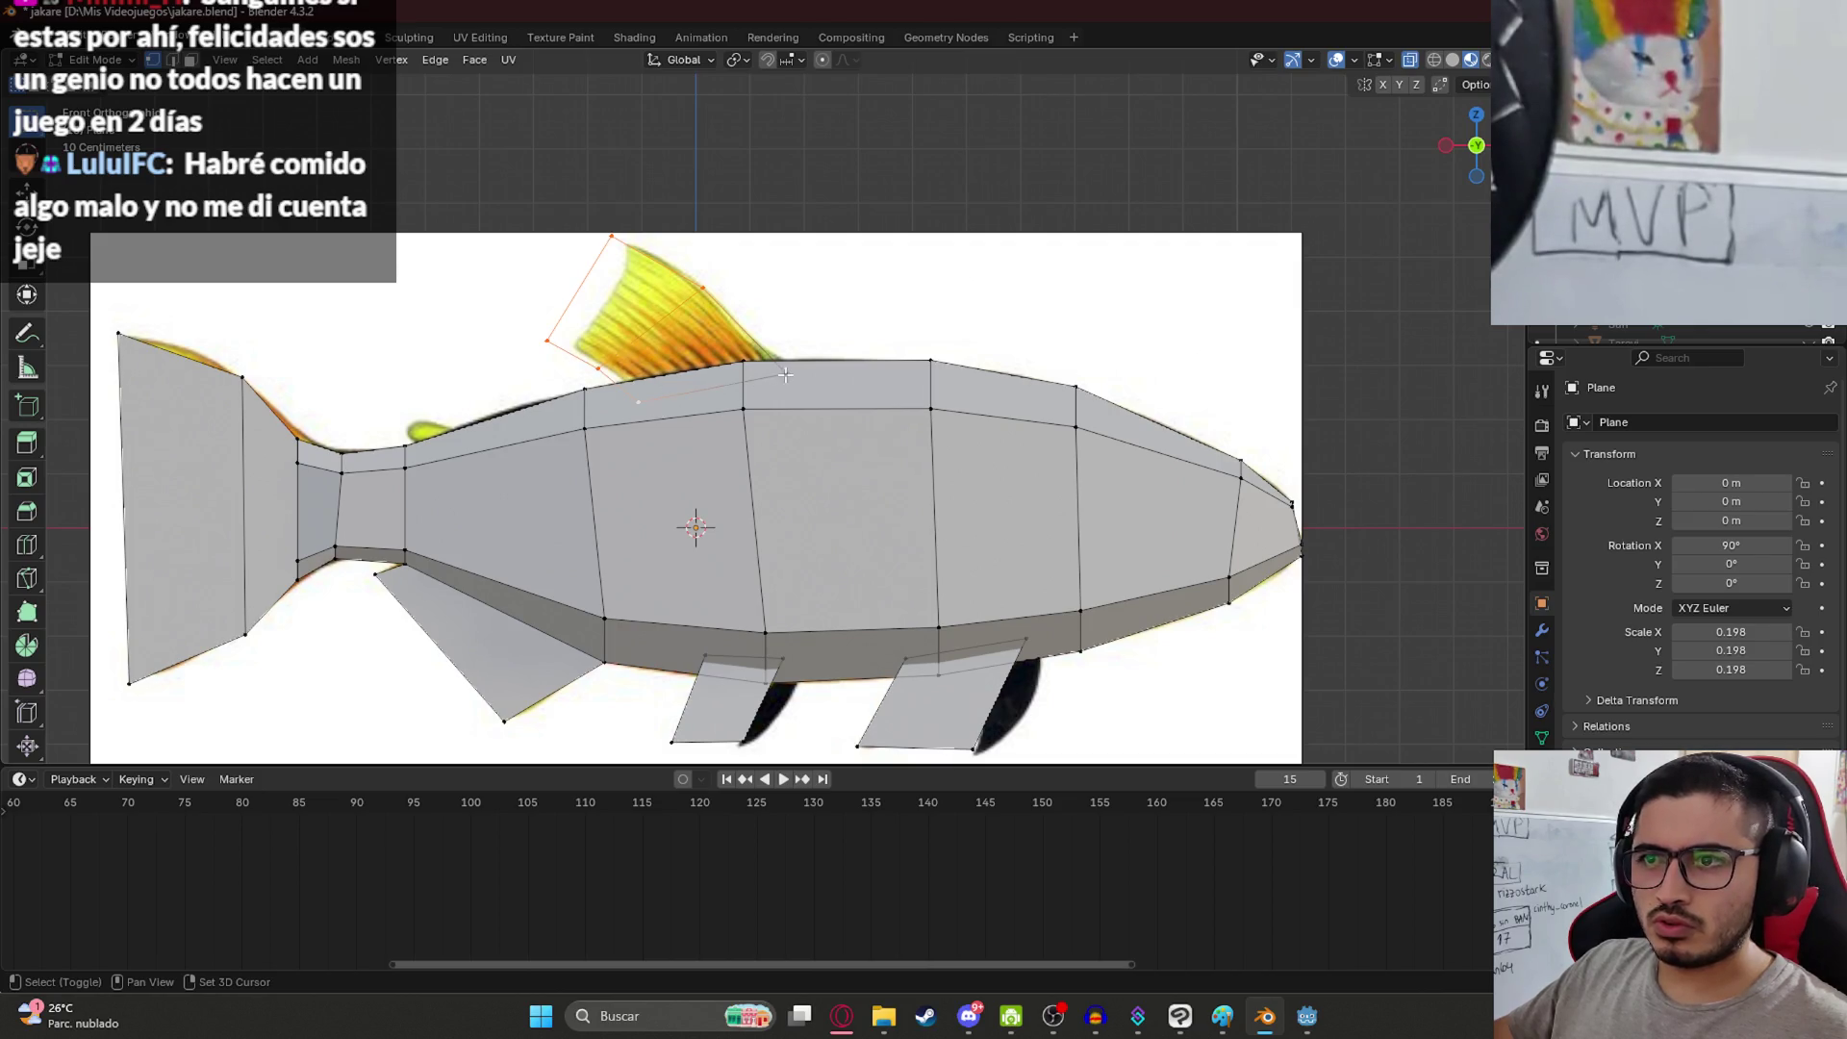
key("f")
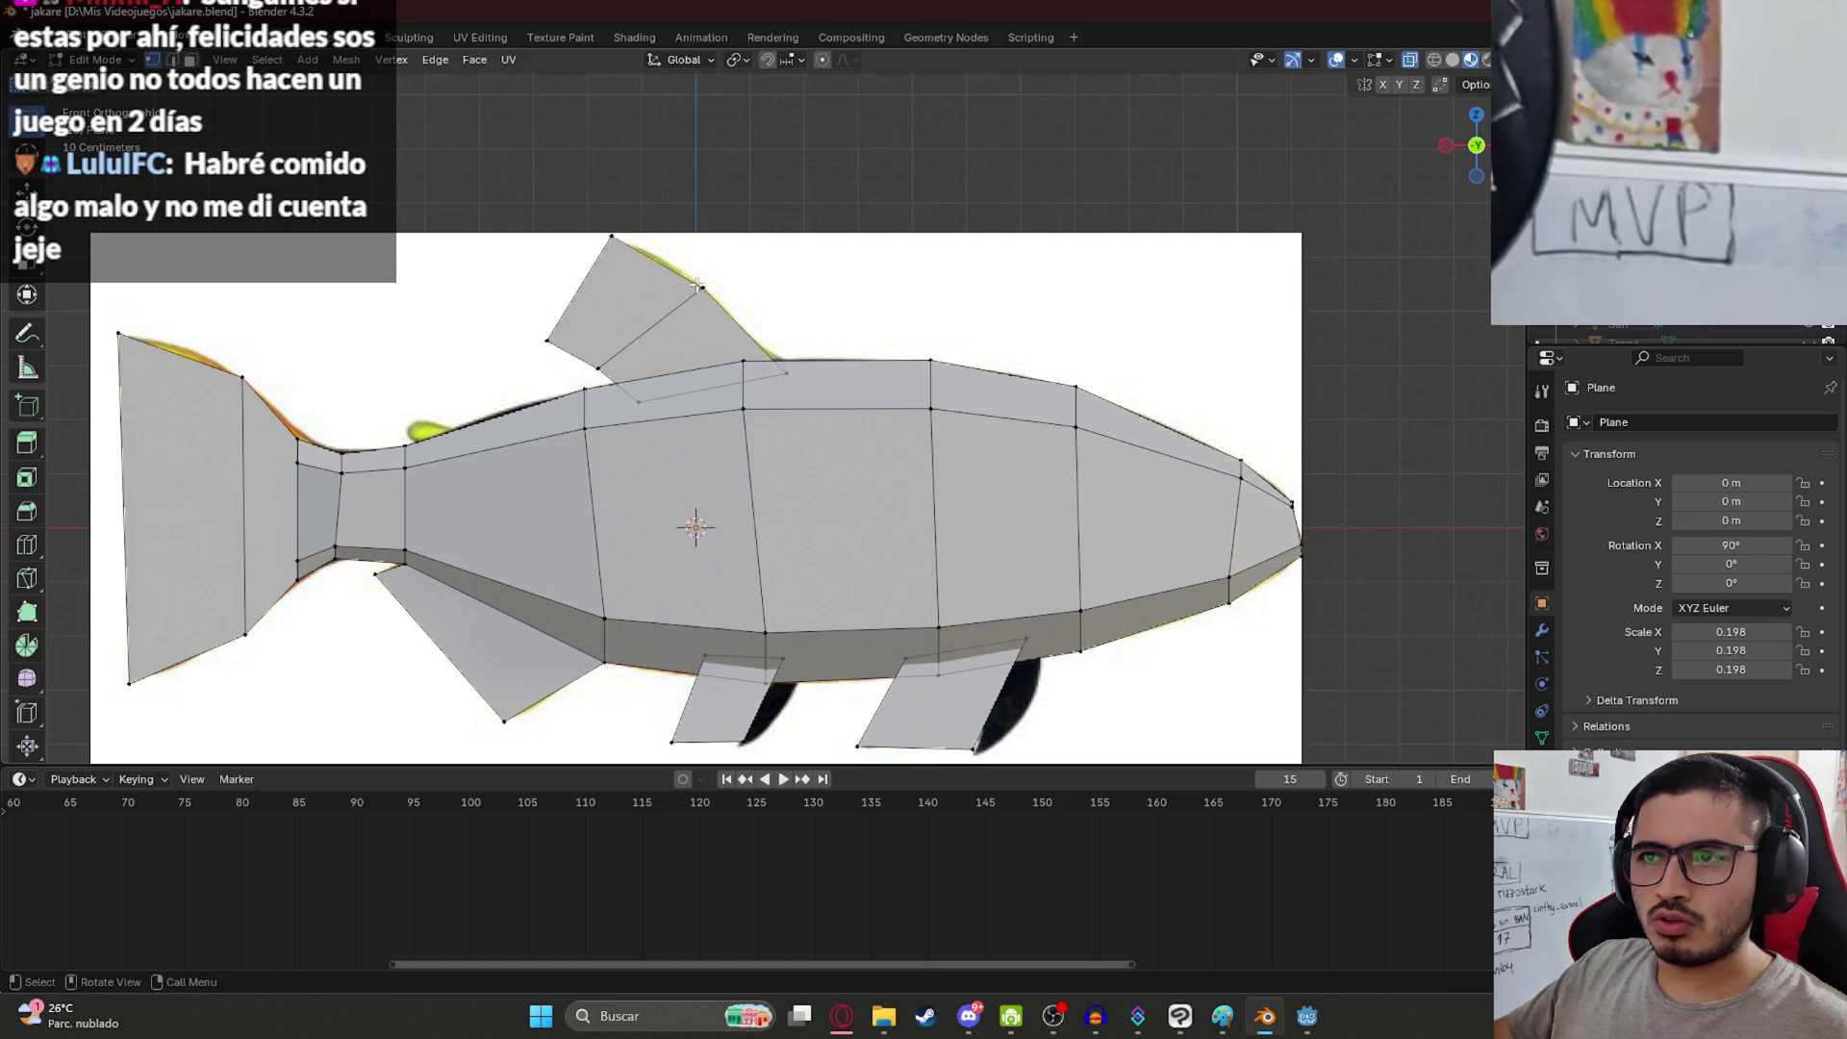
key("Tab")
scroll(977, 341, "down", 3)
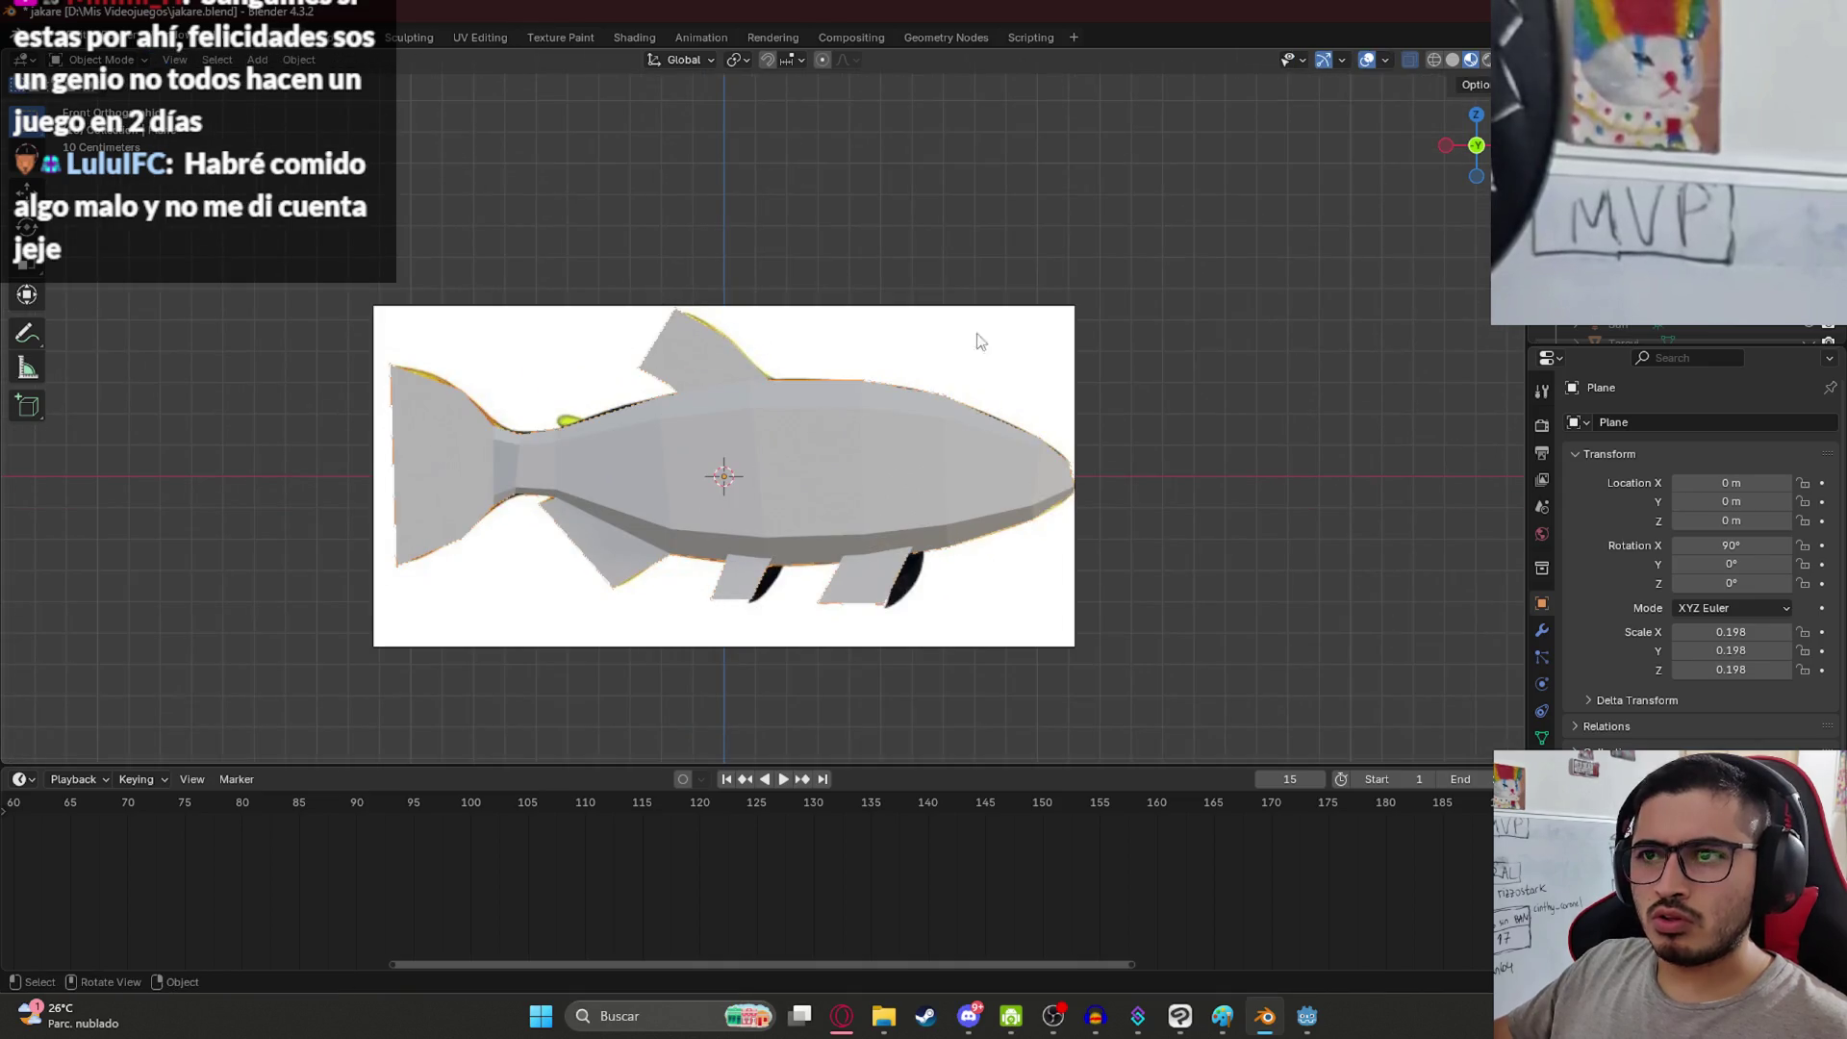
- Check the fish from end-on and side views, apply all transforms, and save jakare.blend
key("Tab")
scroll(718, 335, "up", 3)
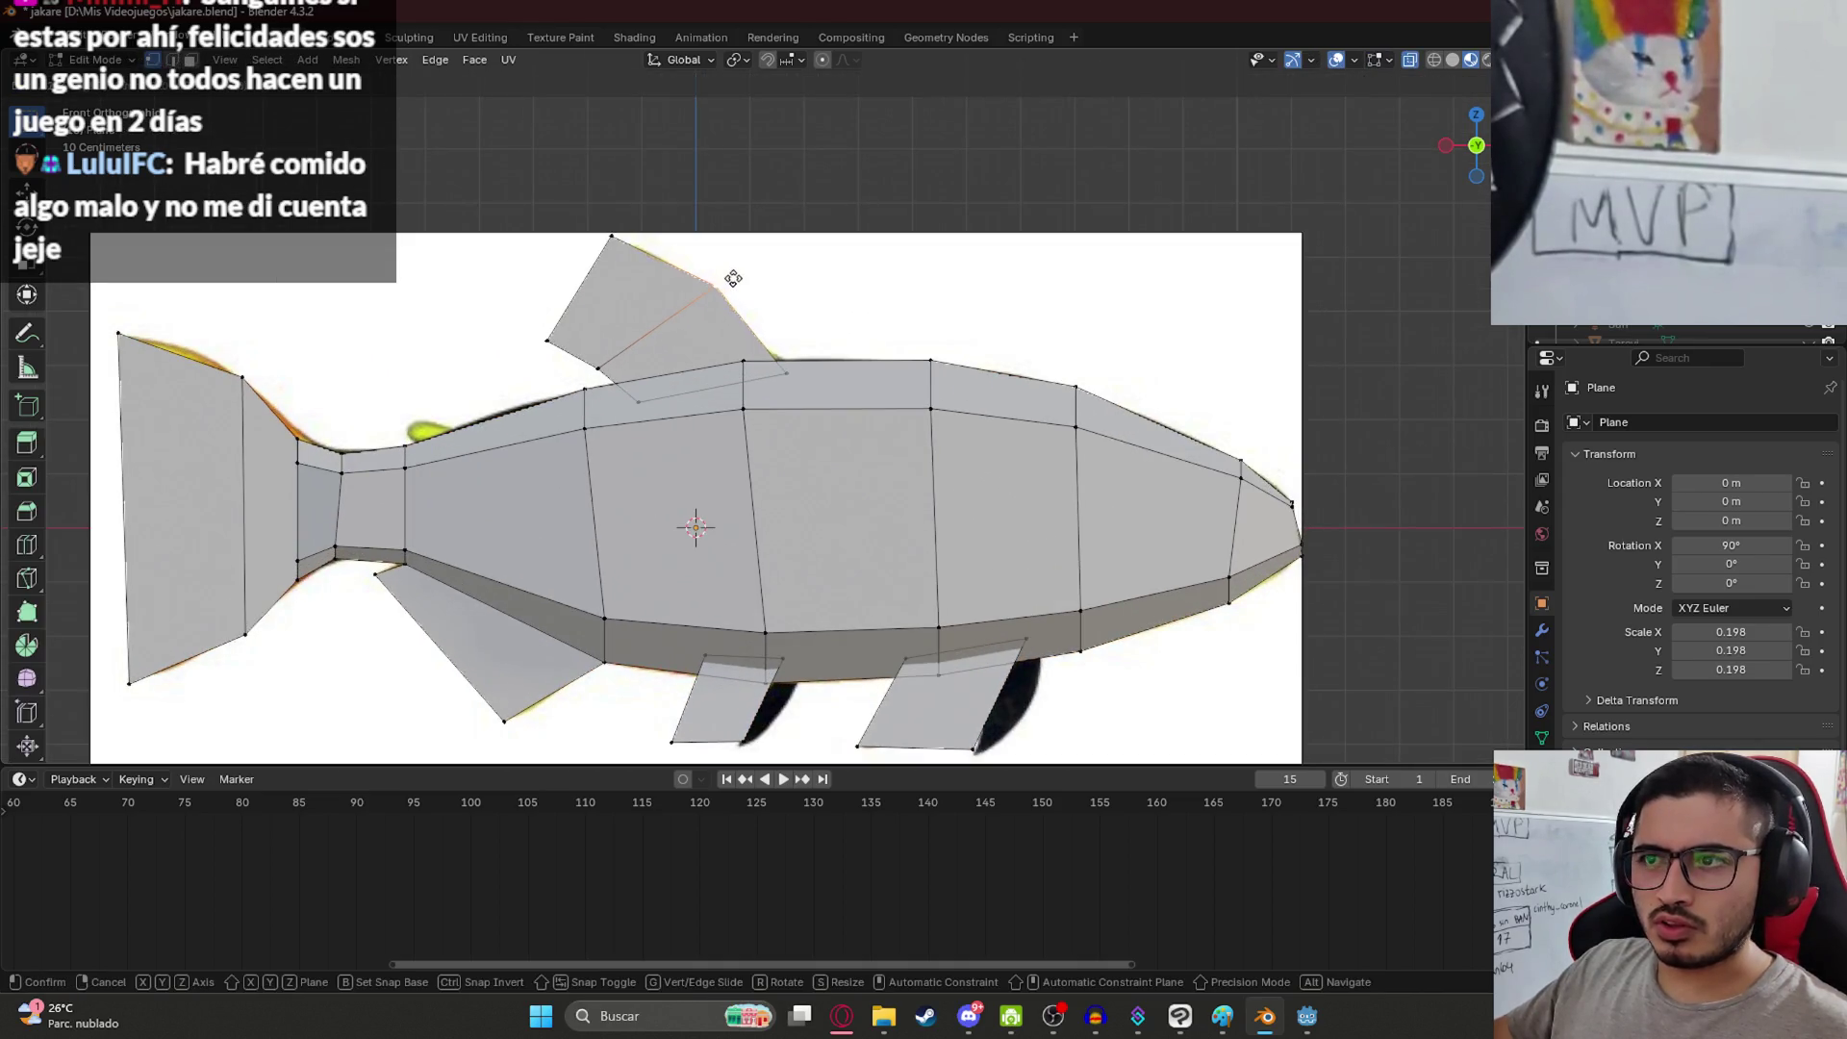
key("Tab")
scroll(889, 357, "down", 3)
mouse_move(889, 357)
middle_mouse_down()
mouse_move(692, 374)
mouse_move(810, 495)
middle_mouse_up()
key("ctrl+KP_3")
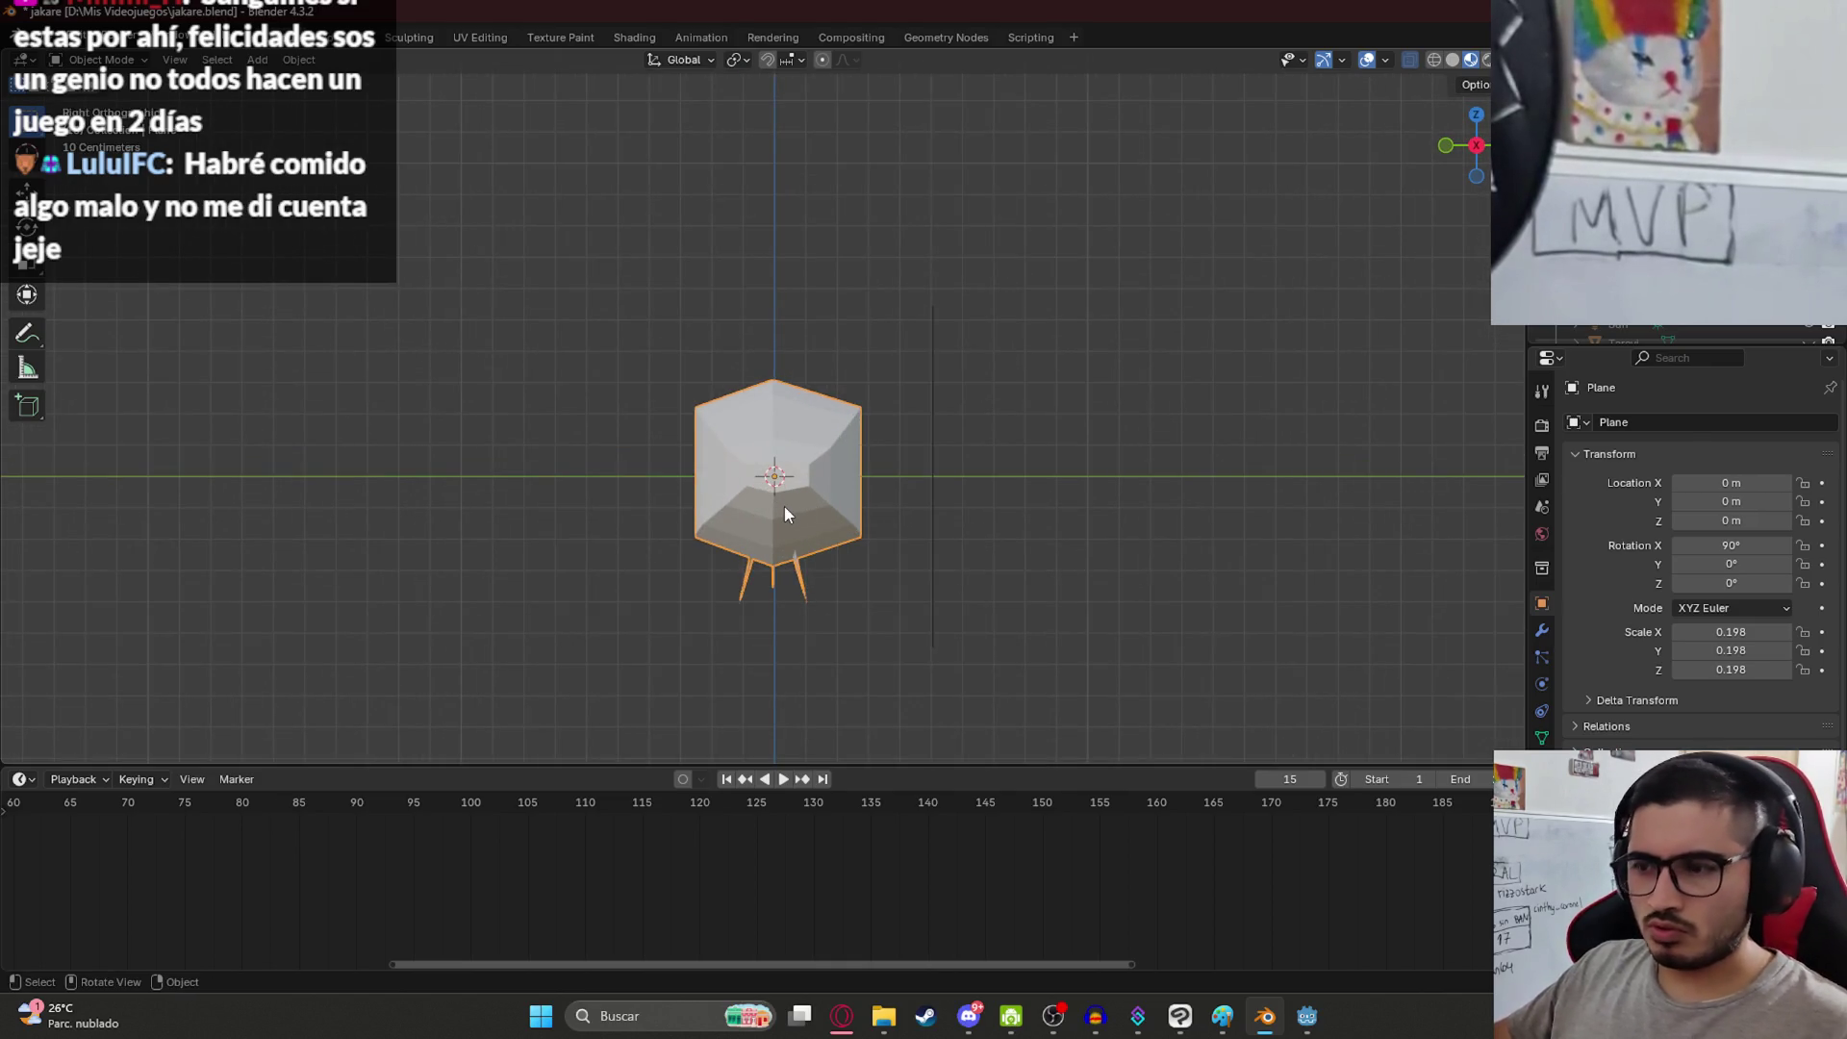
key("KP_1")
scroll(784, 507, "up", 3)
key("ctrl+a")
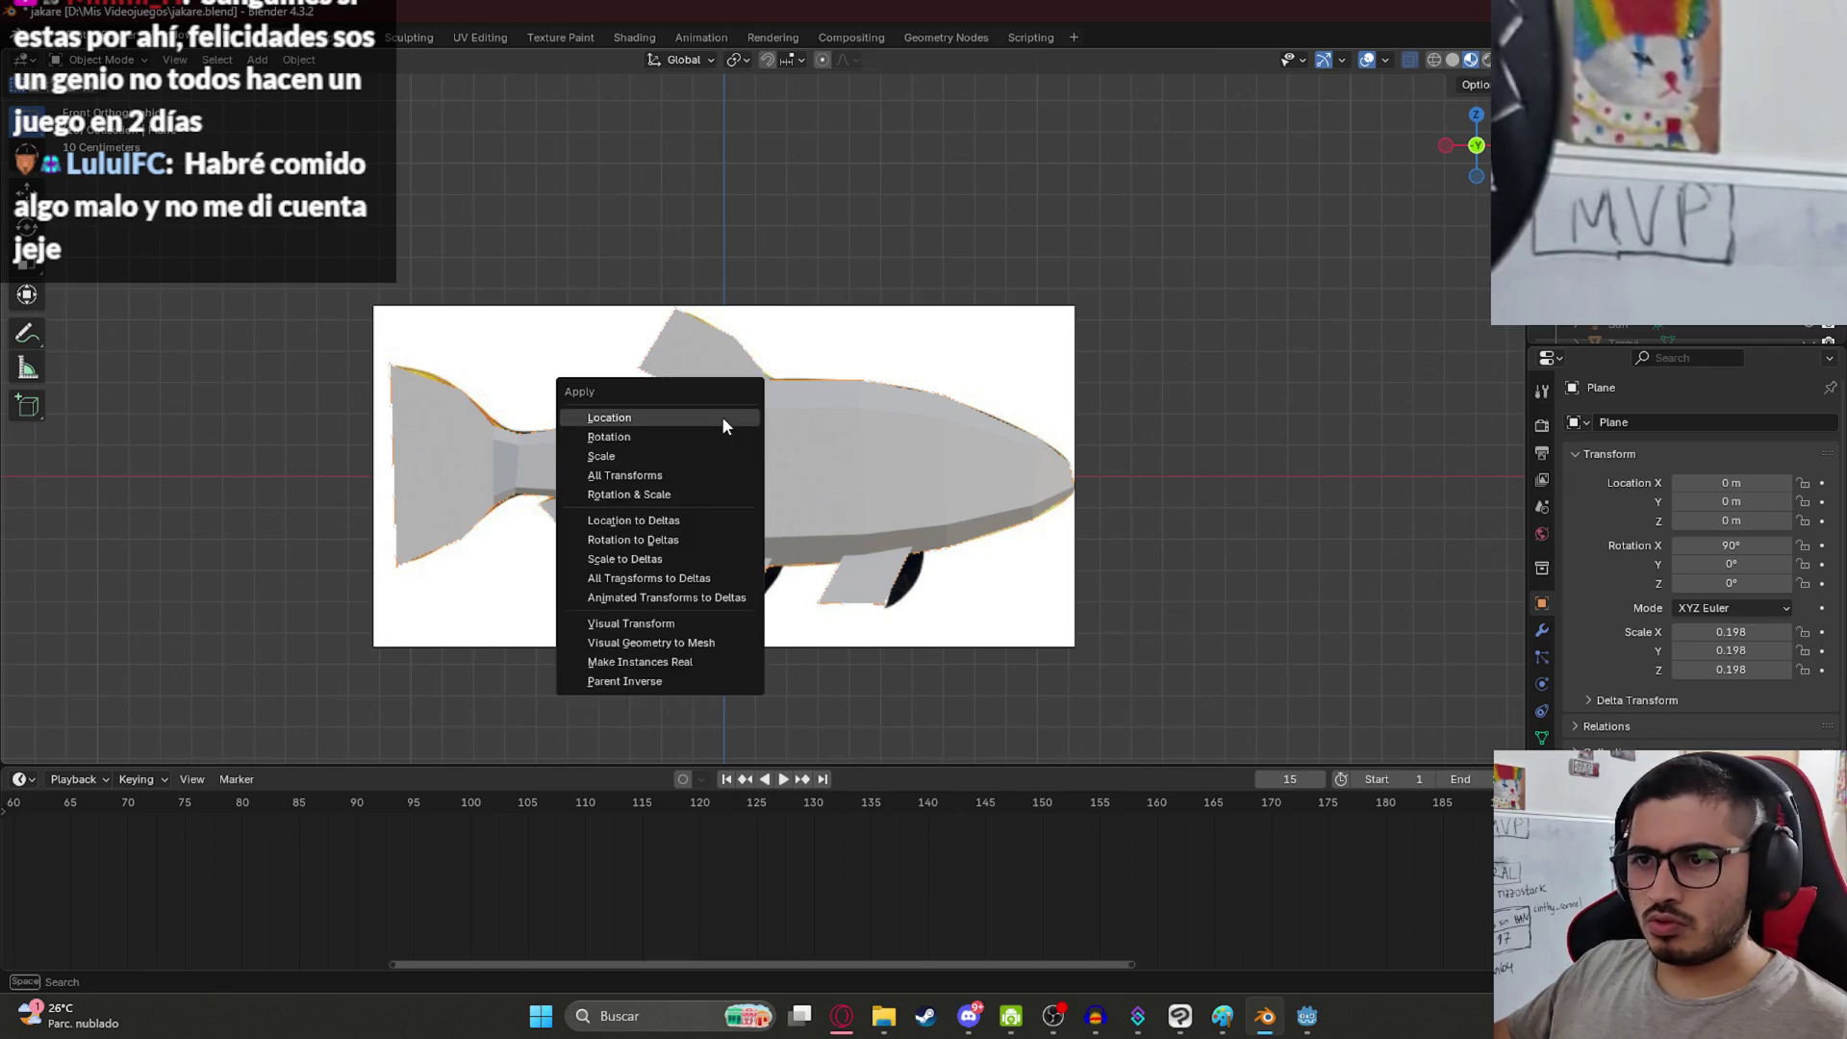
left_click(717, 471)
key("ctrl+s")
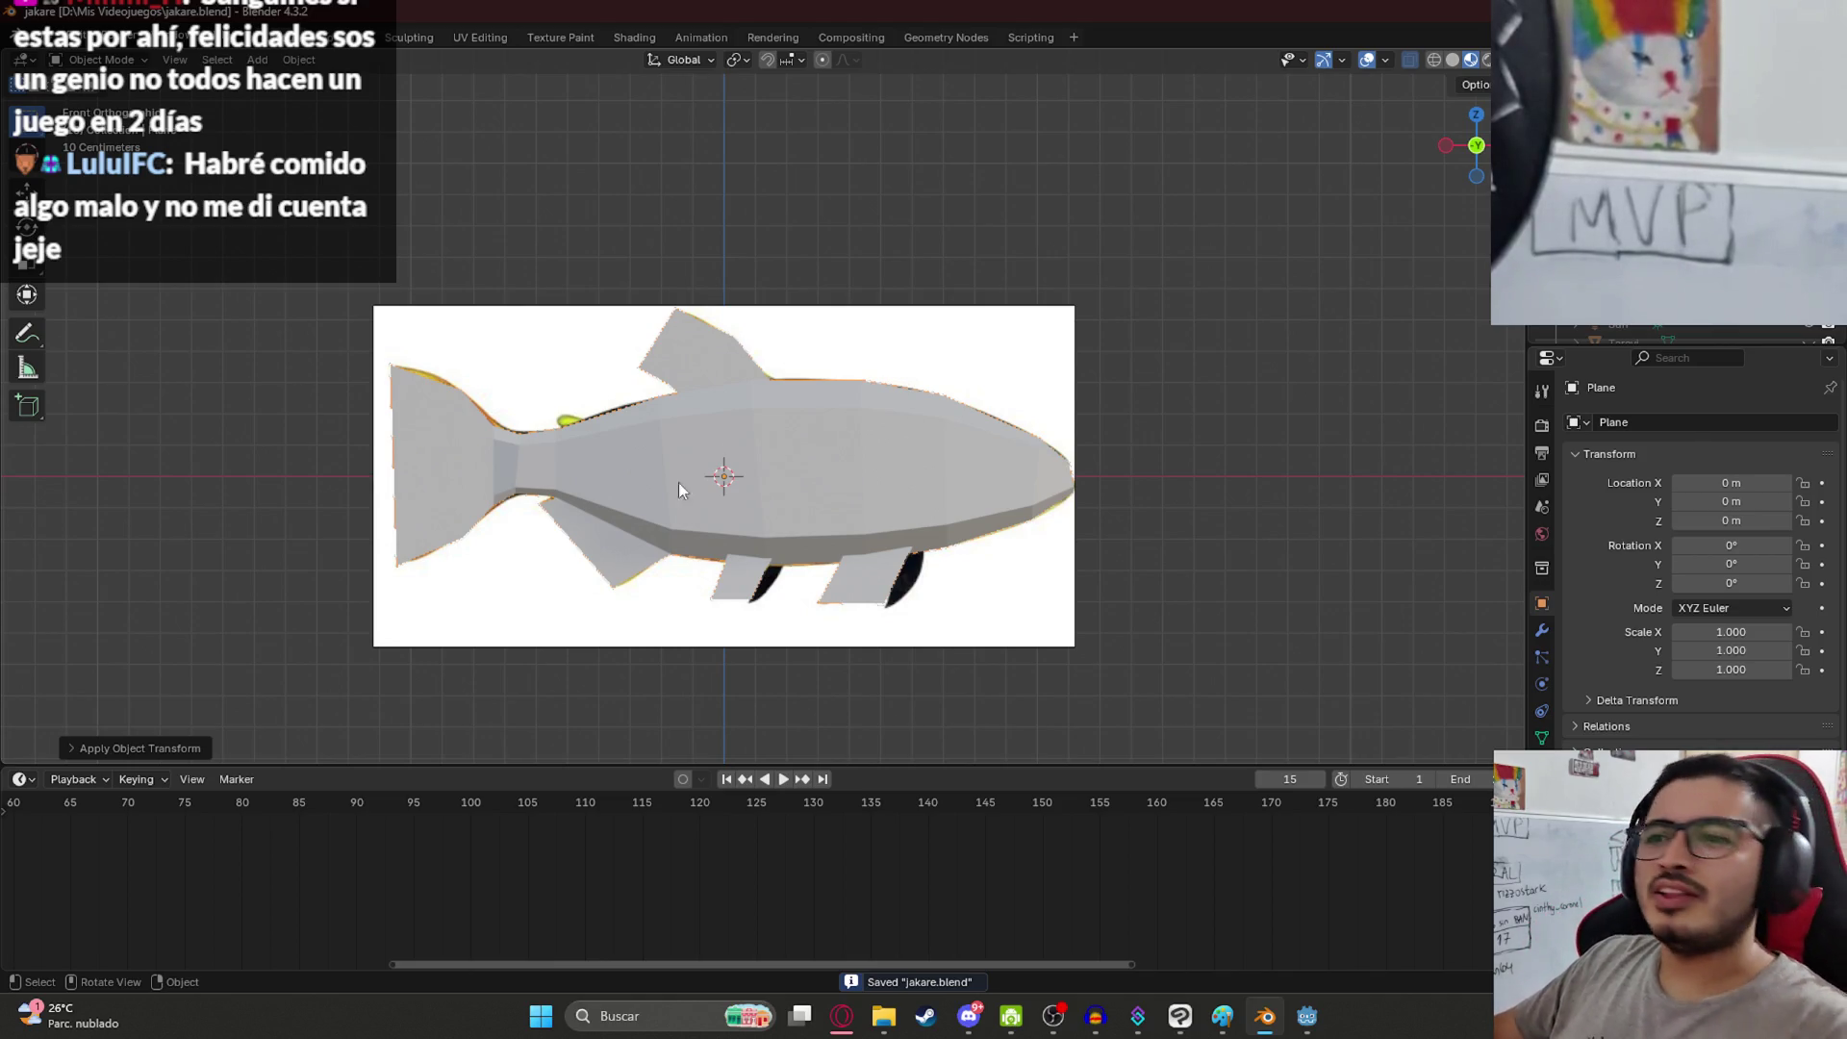
scroll(678, 482, "down", 3)
scroll(627, 506, "up", 5)
- Move the top fin's tip vertices onto the reference outline, save, and leave Edit Mode
key("Tab")
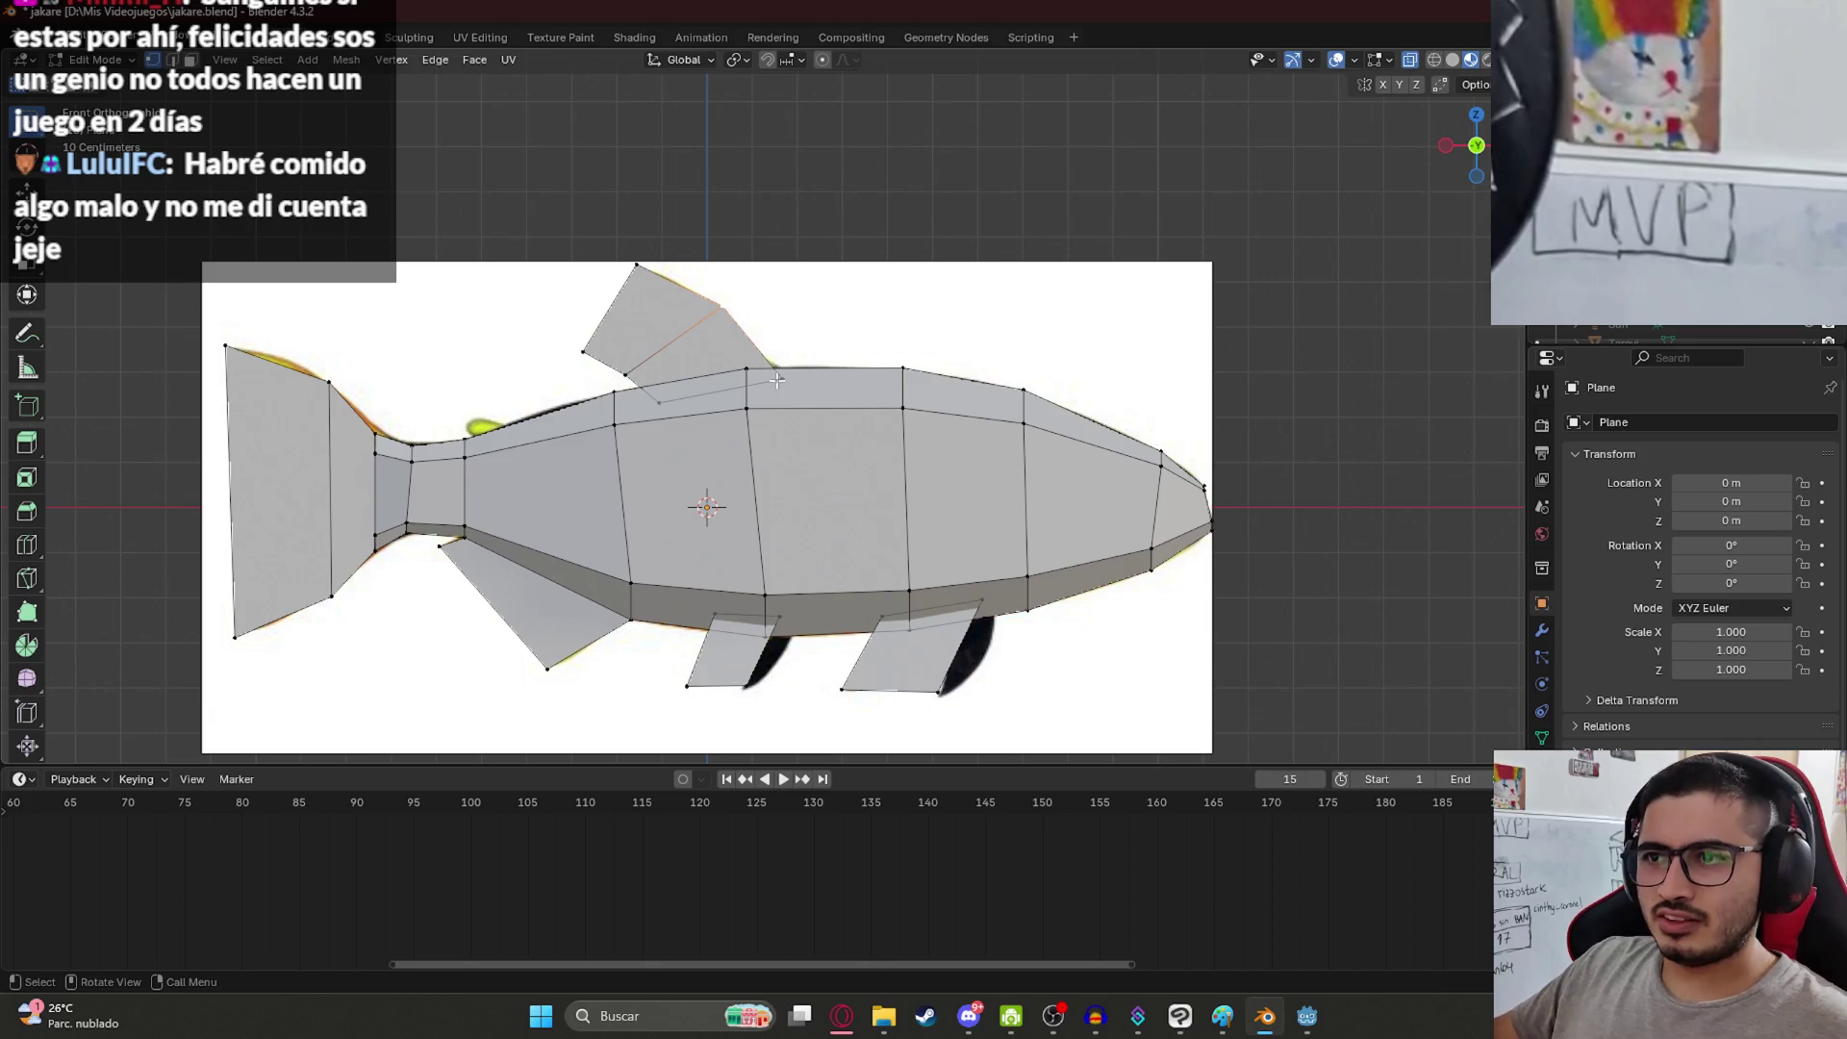
key("g")
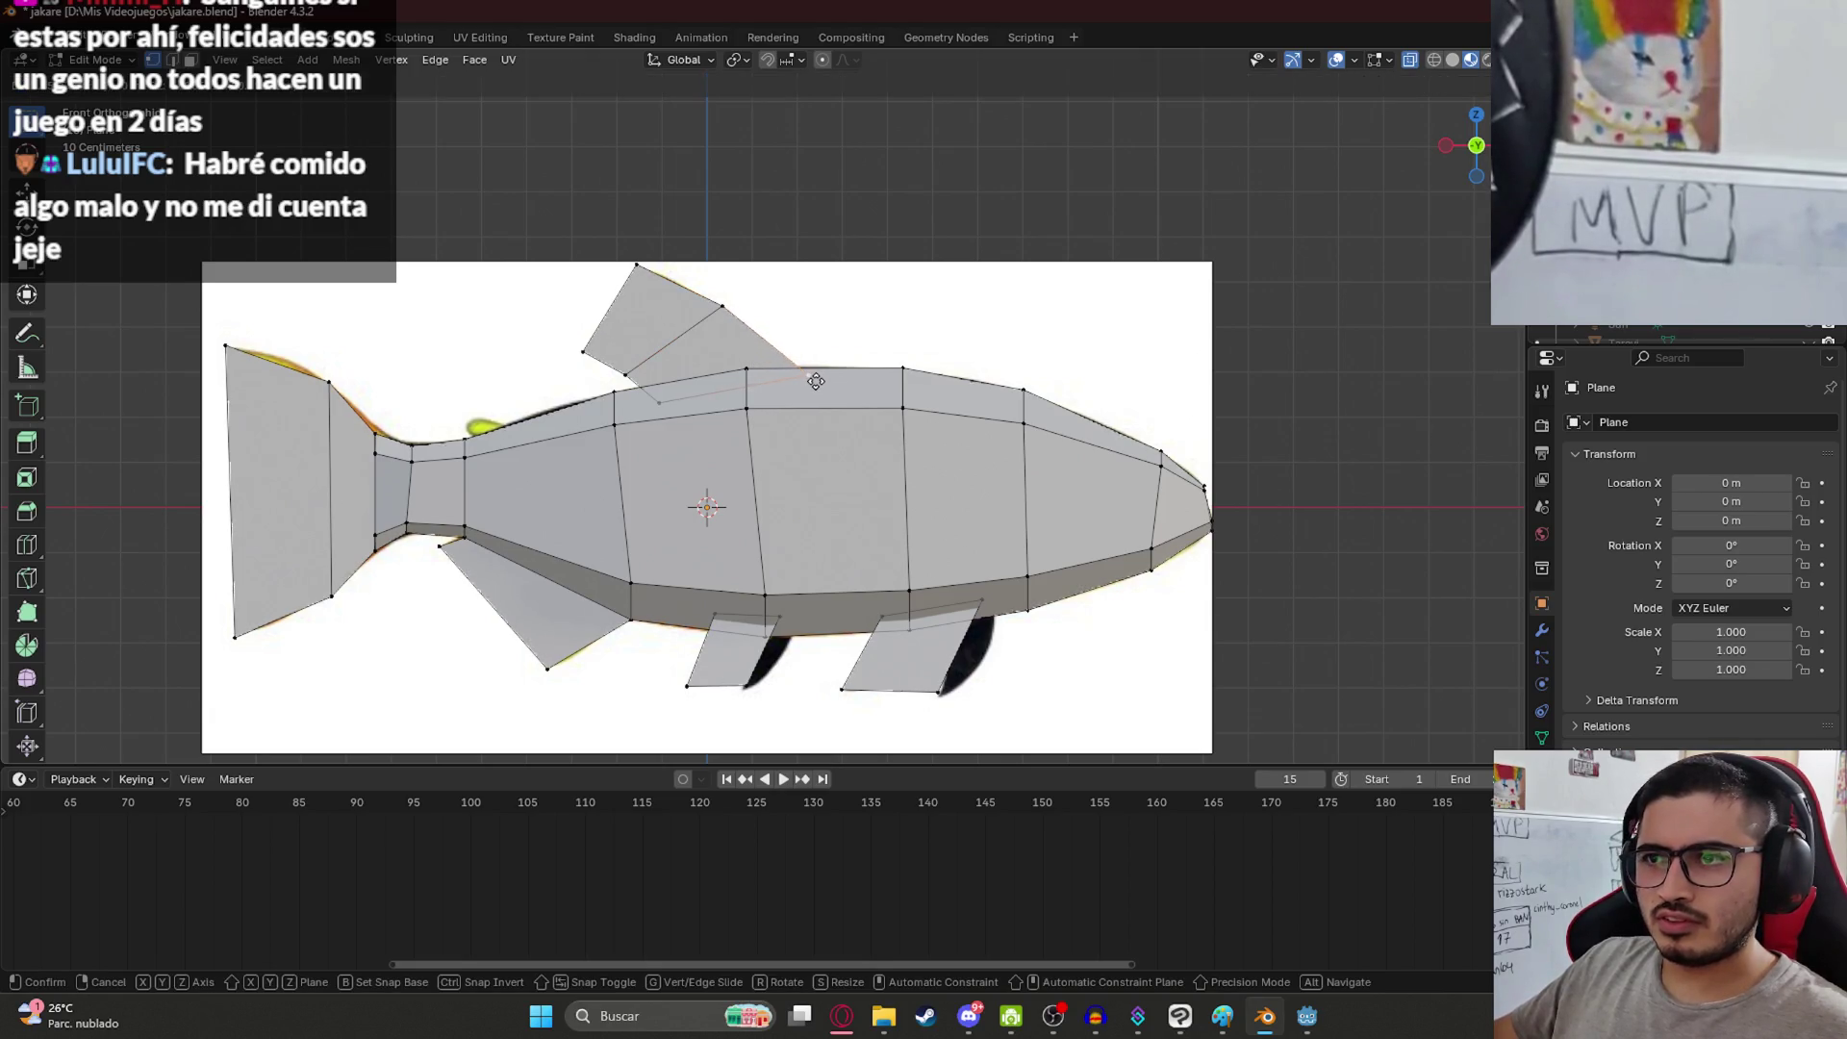
left_click(815, 380)
left_click(646, 272)
key("g")
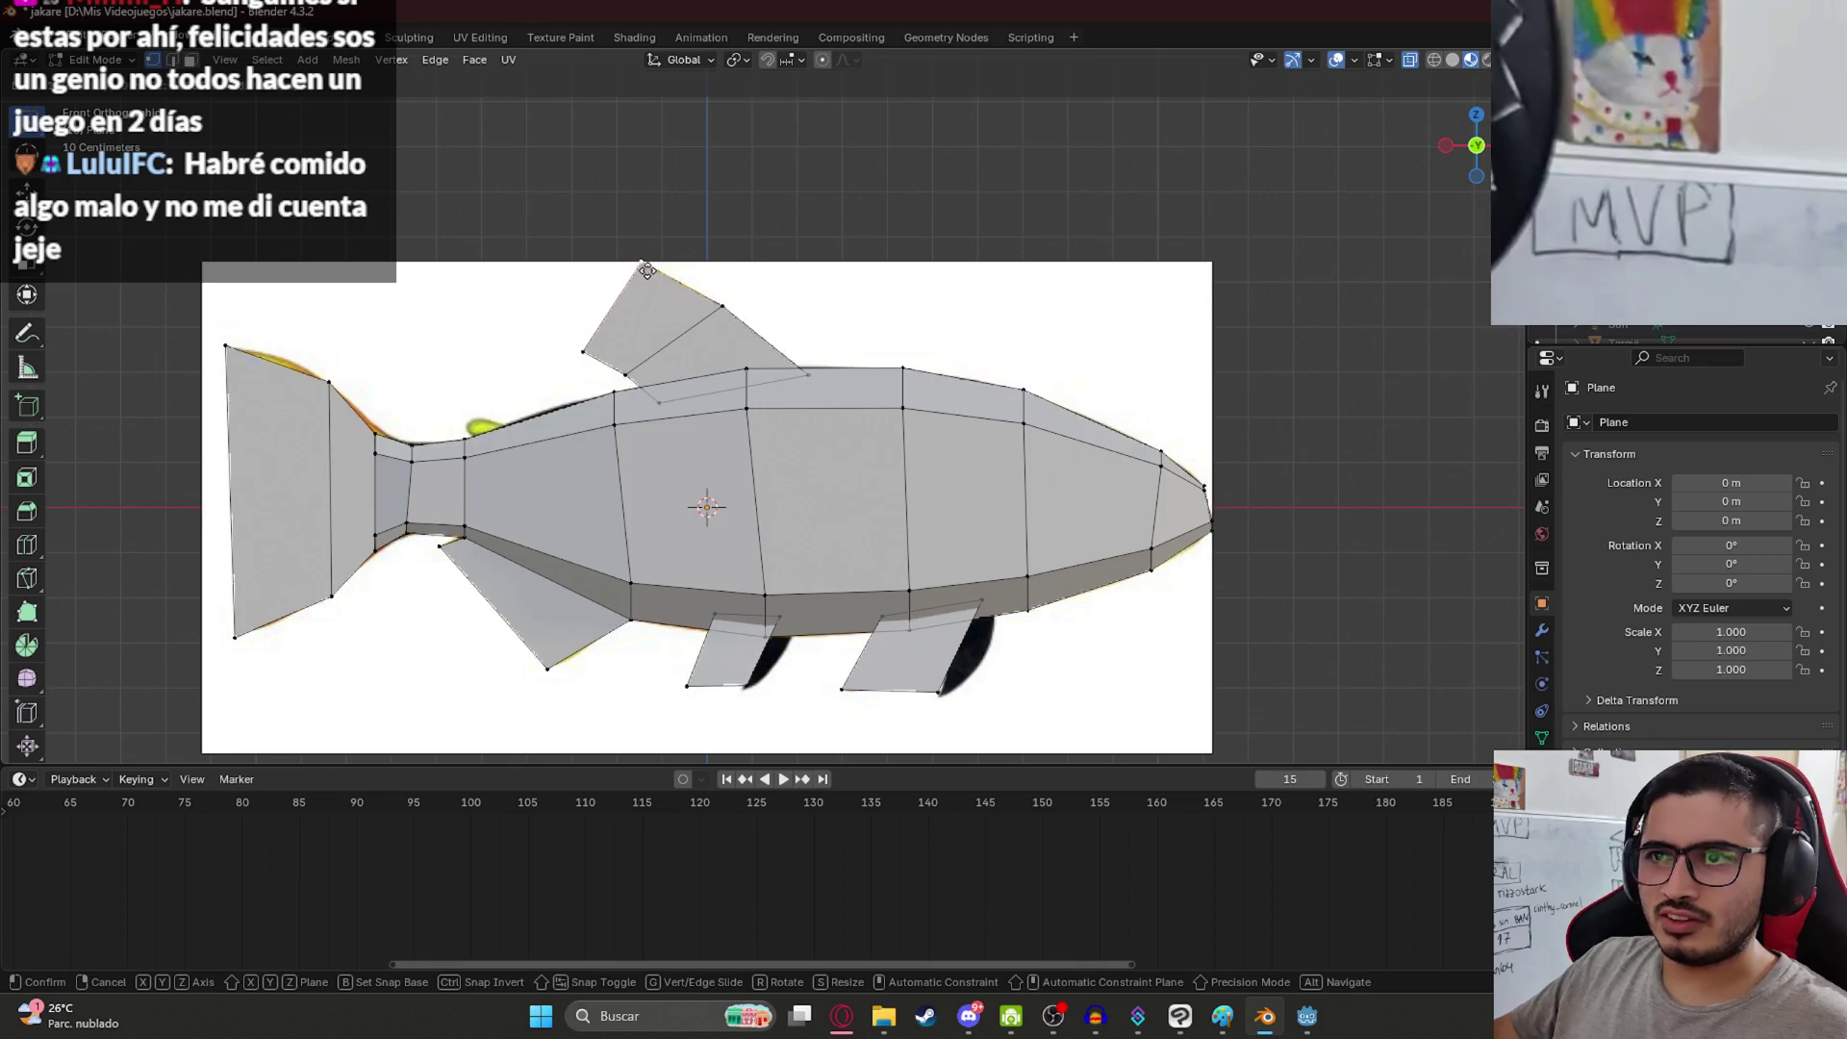
left_click(652, 271)
key("ctrl+s")
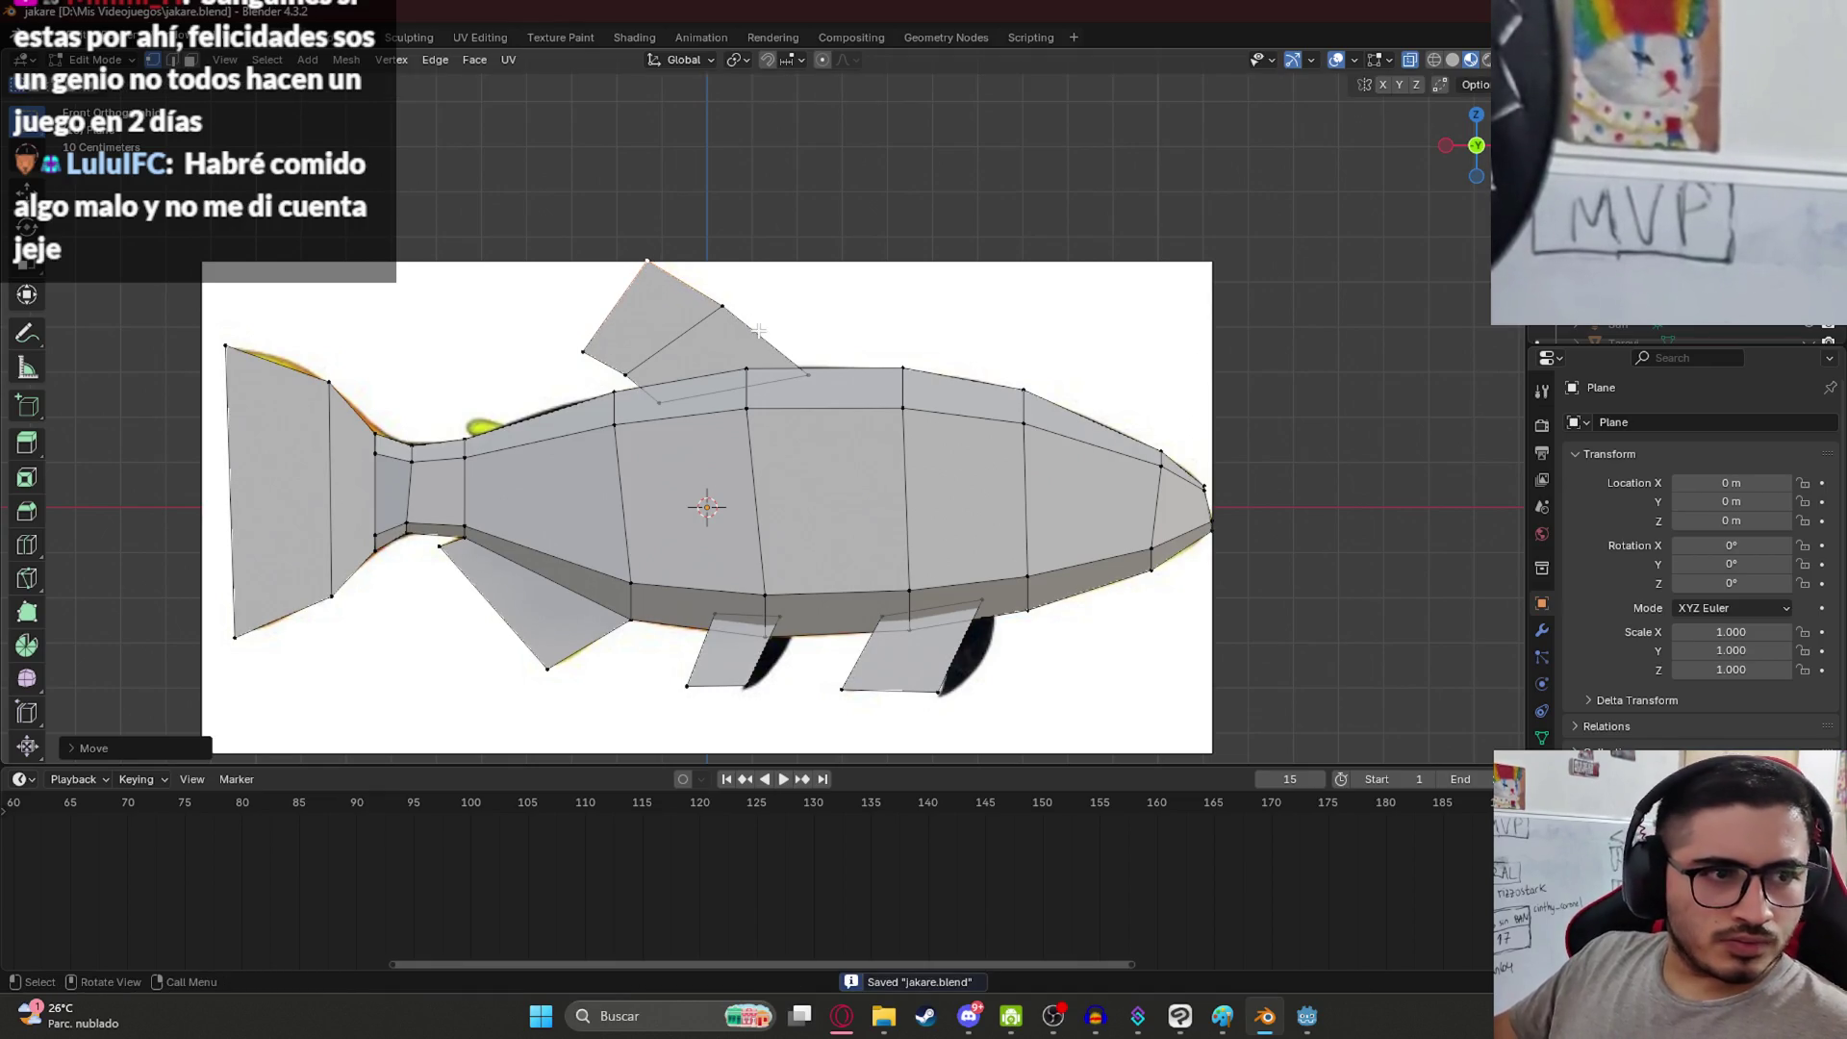
scroll(787, 375, "up", 1)
scroll(785, 376, "up", 1)
key("g")
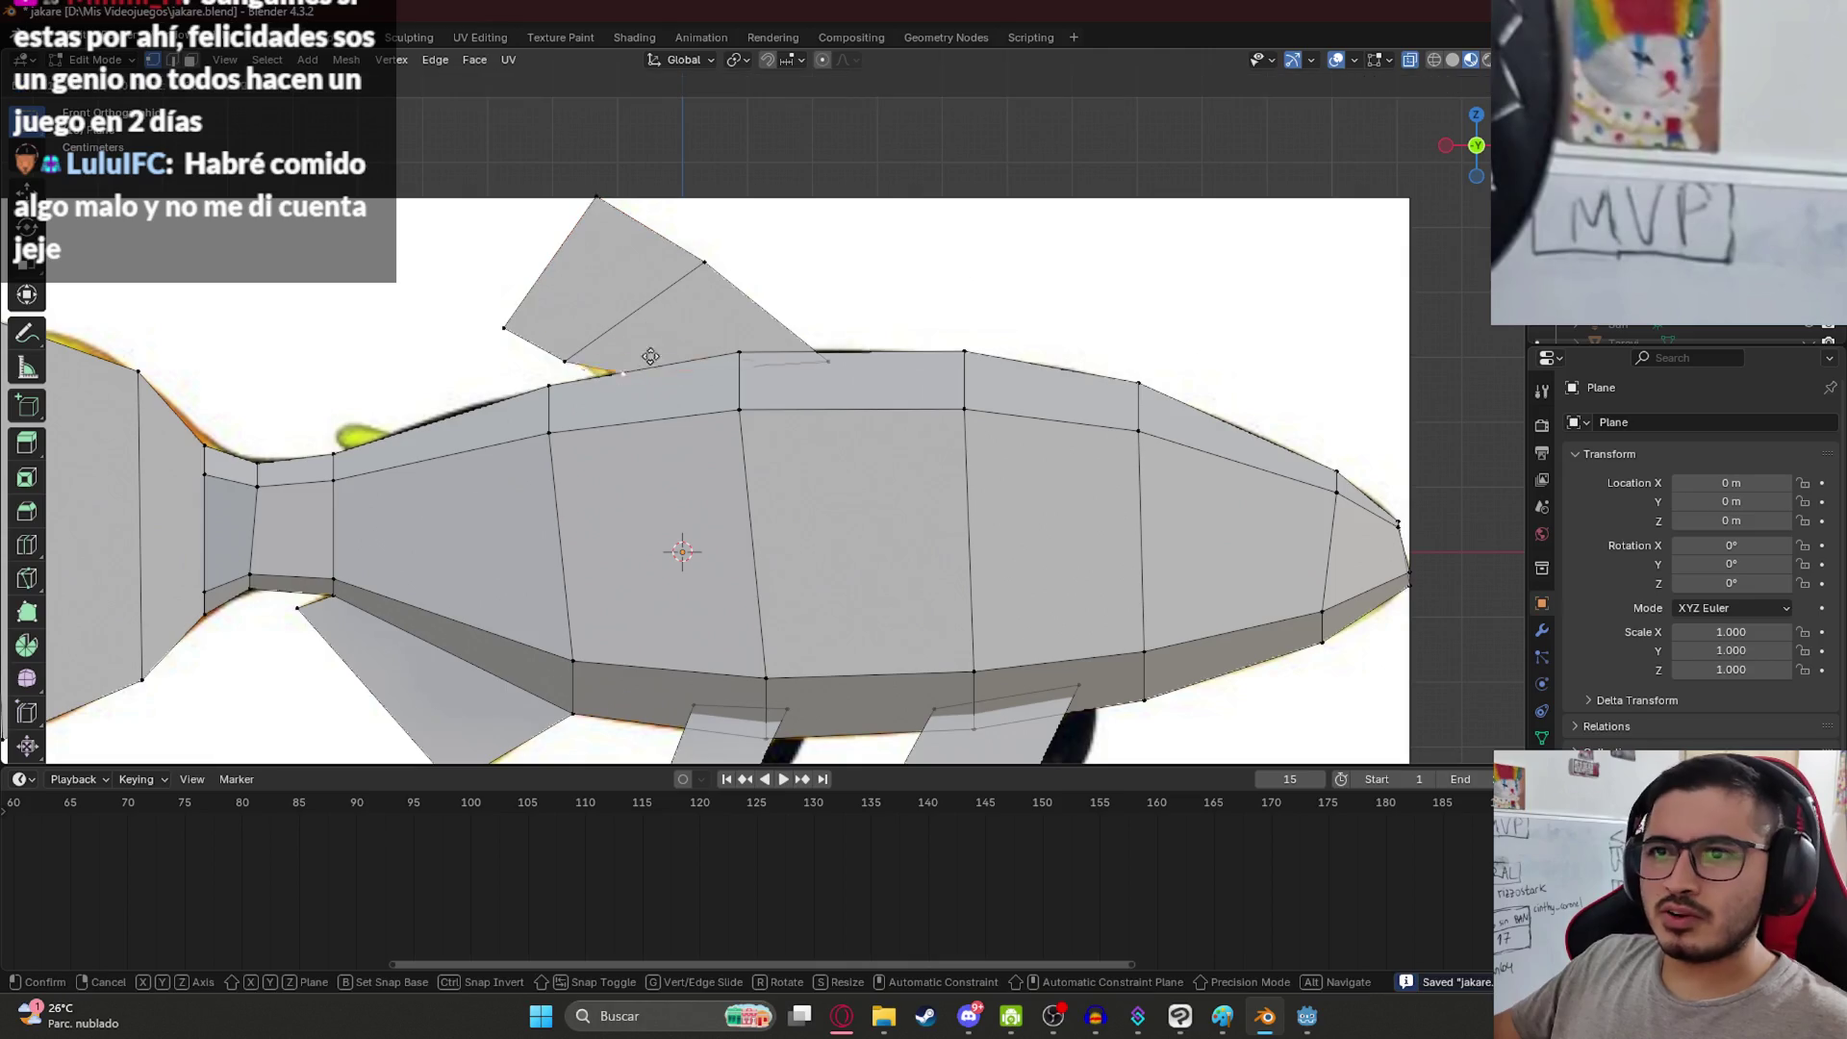
left_click(644, 388)
scroll(643, 389, "down", 2)
scroll(544, 366, "down", 3)
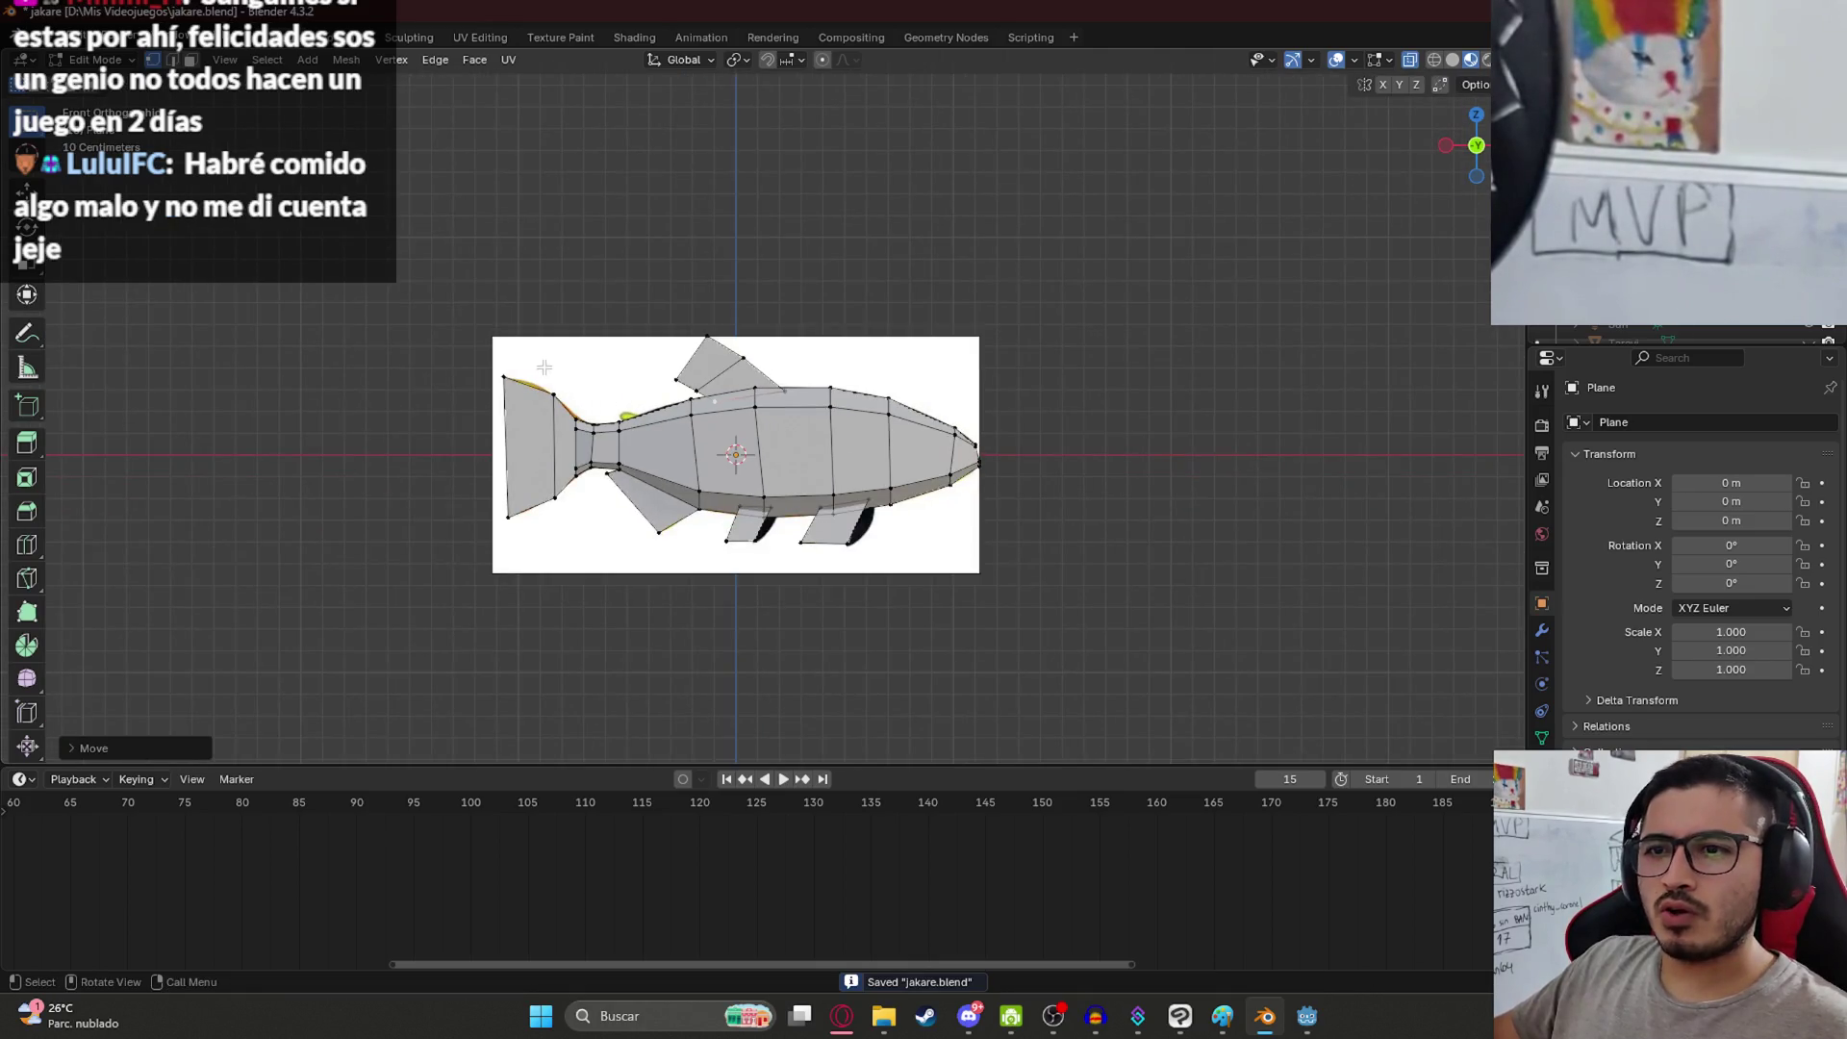
key("Tab")
mouse_move(732, 397)
middle_mouse_down()
mouse_move(518, 498)
mouse_move(789, 373)
middle_mouse_up()
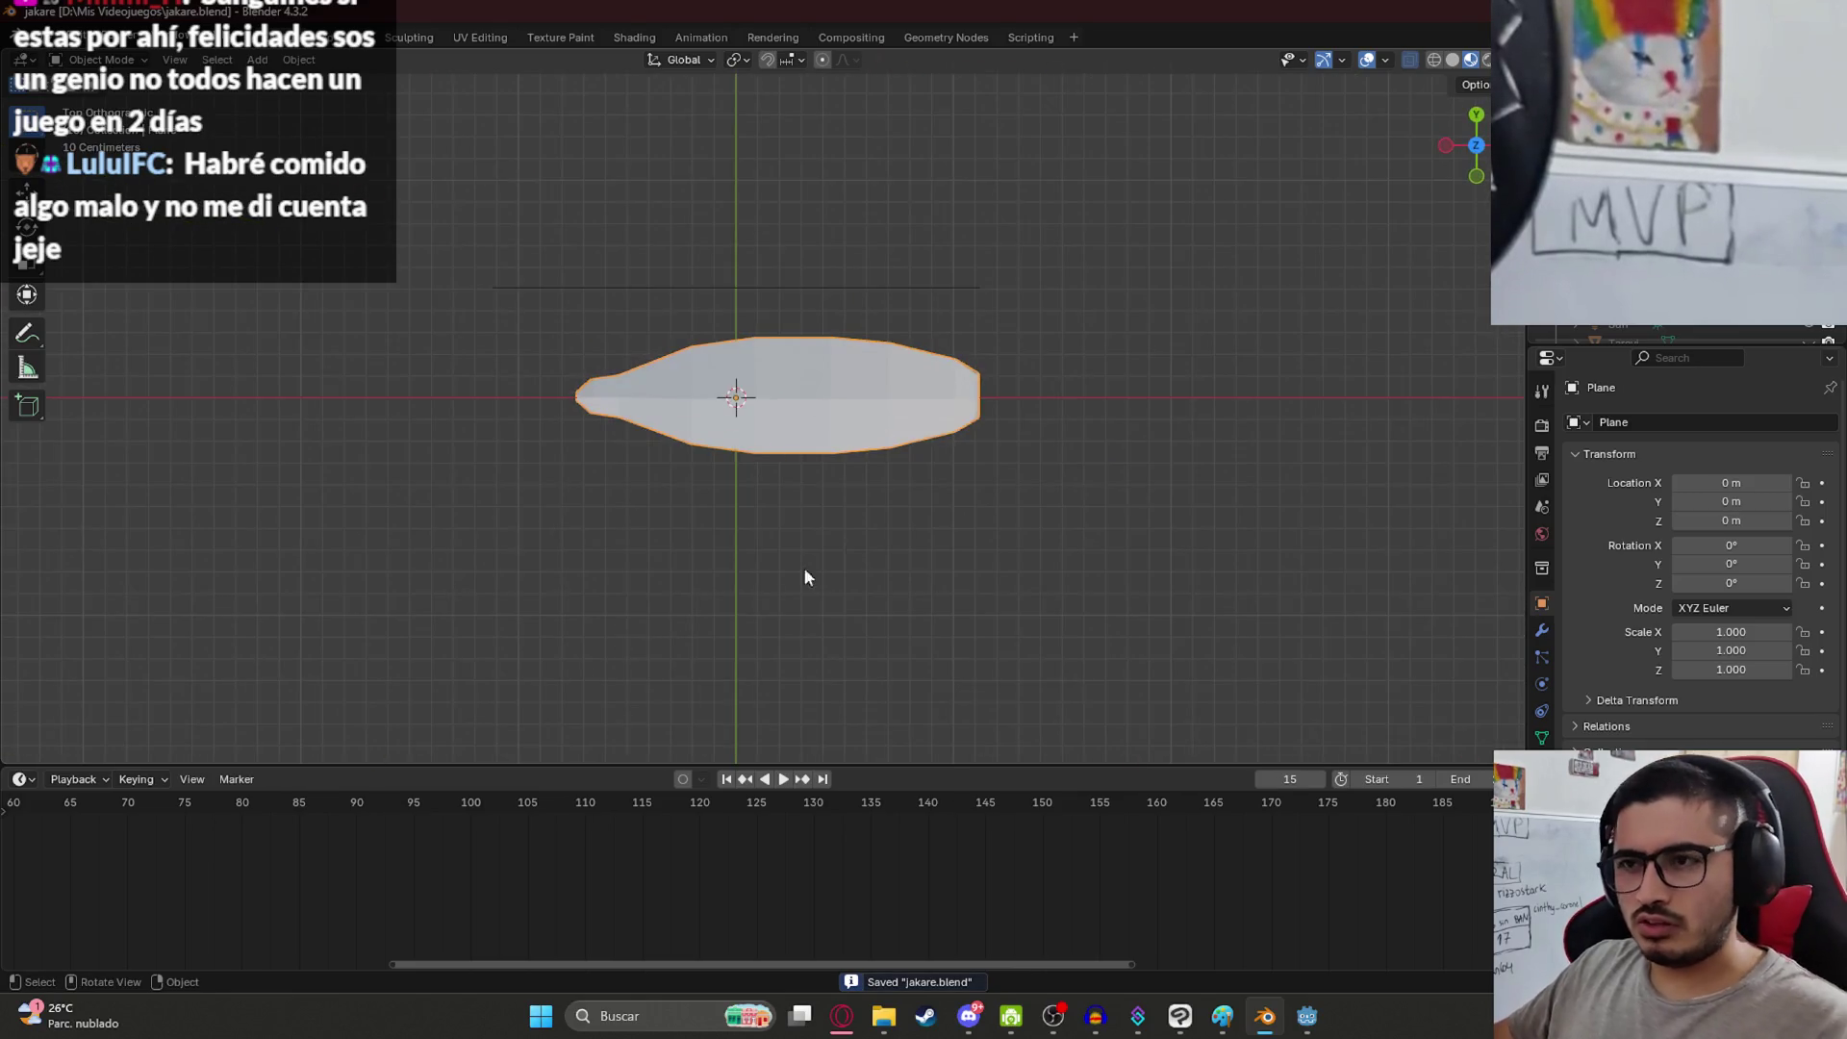
scroll(788, 372, "up", 5)
- Scale the tip-end edge loops narrower along Y to slim the fish's nose
key("Tab")
left_click_drag(940, 416, 854, 221)
left_click_drag(830, 471, 803, 327)
left_click_drag(769, 182, 769, 182)
key("s")
key("y")
left_click(1088, 542)
left_click_drag(949, 453, 855, 187)
key("s")
key("y")
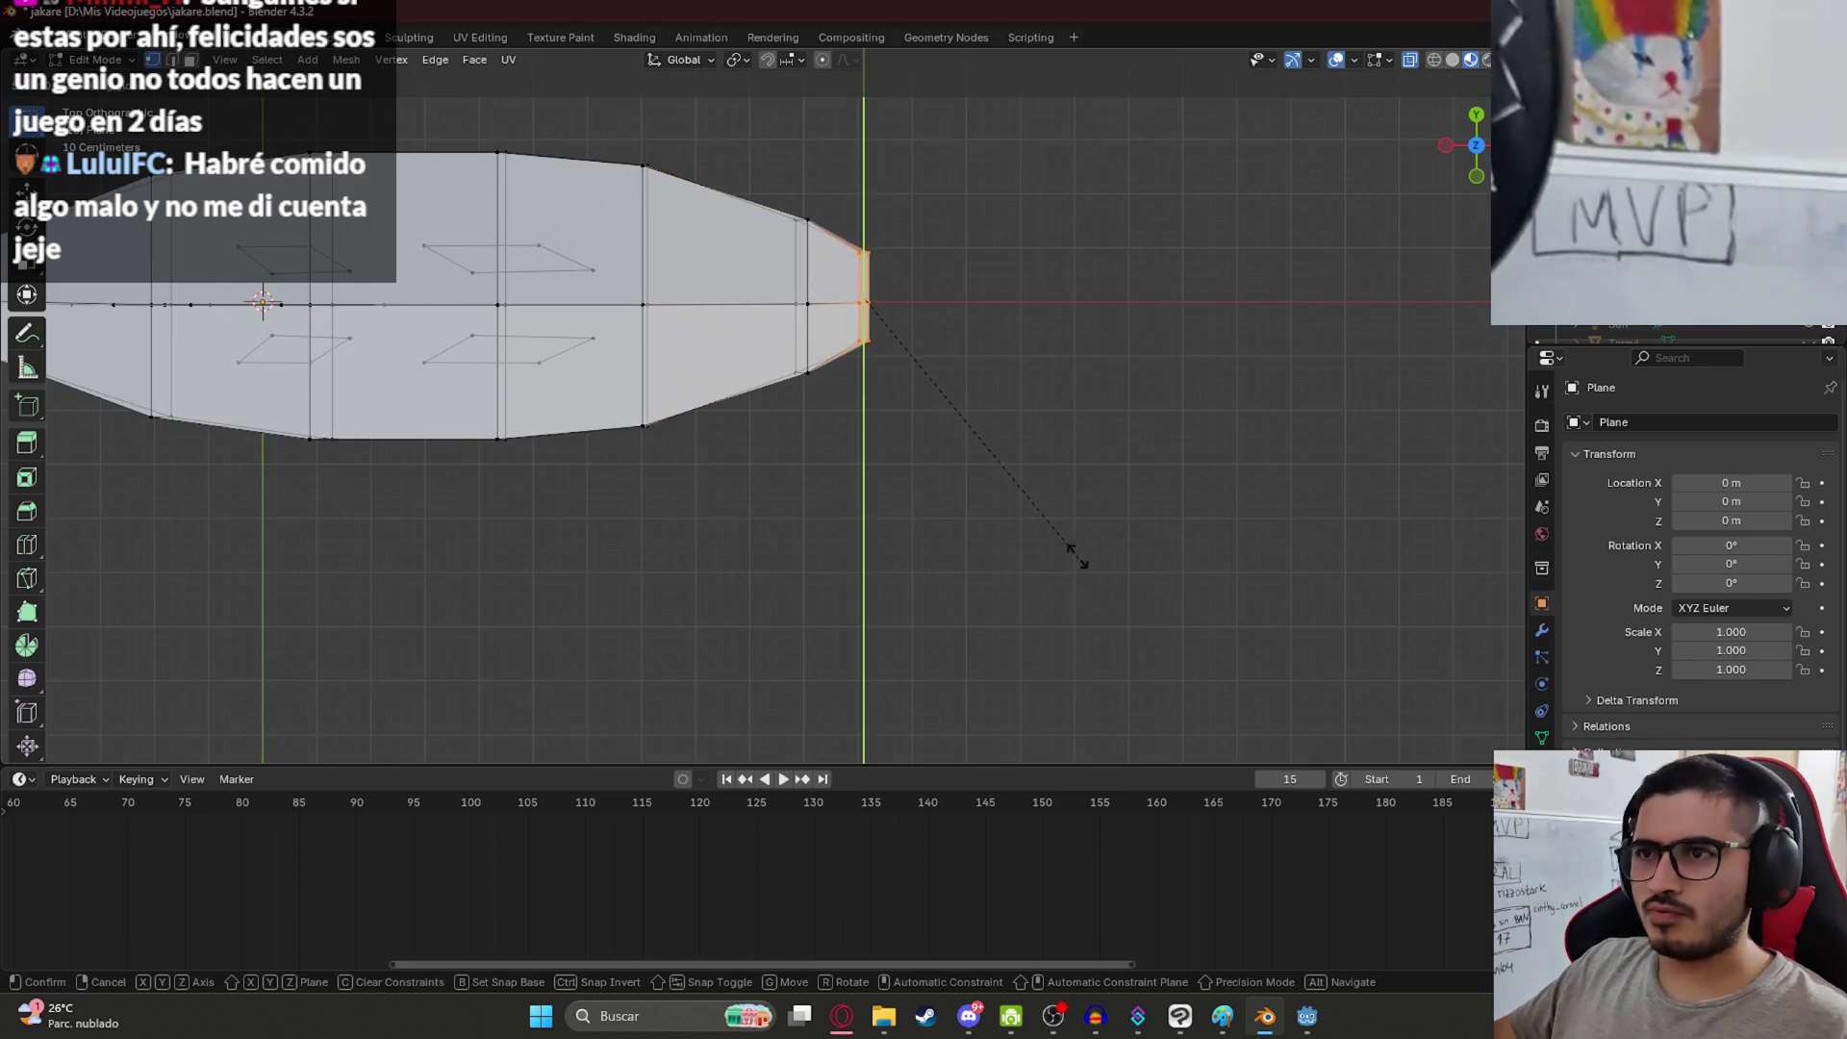
left_click(1064, 528)
- Narrow the next two edge loops along the body with Y-axis scaling
left_click_drag(625, 129, 680, 478)
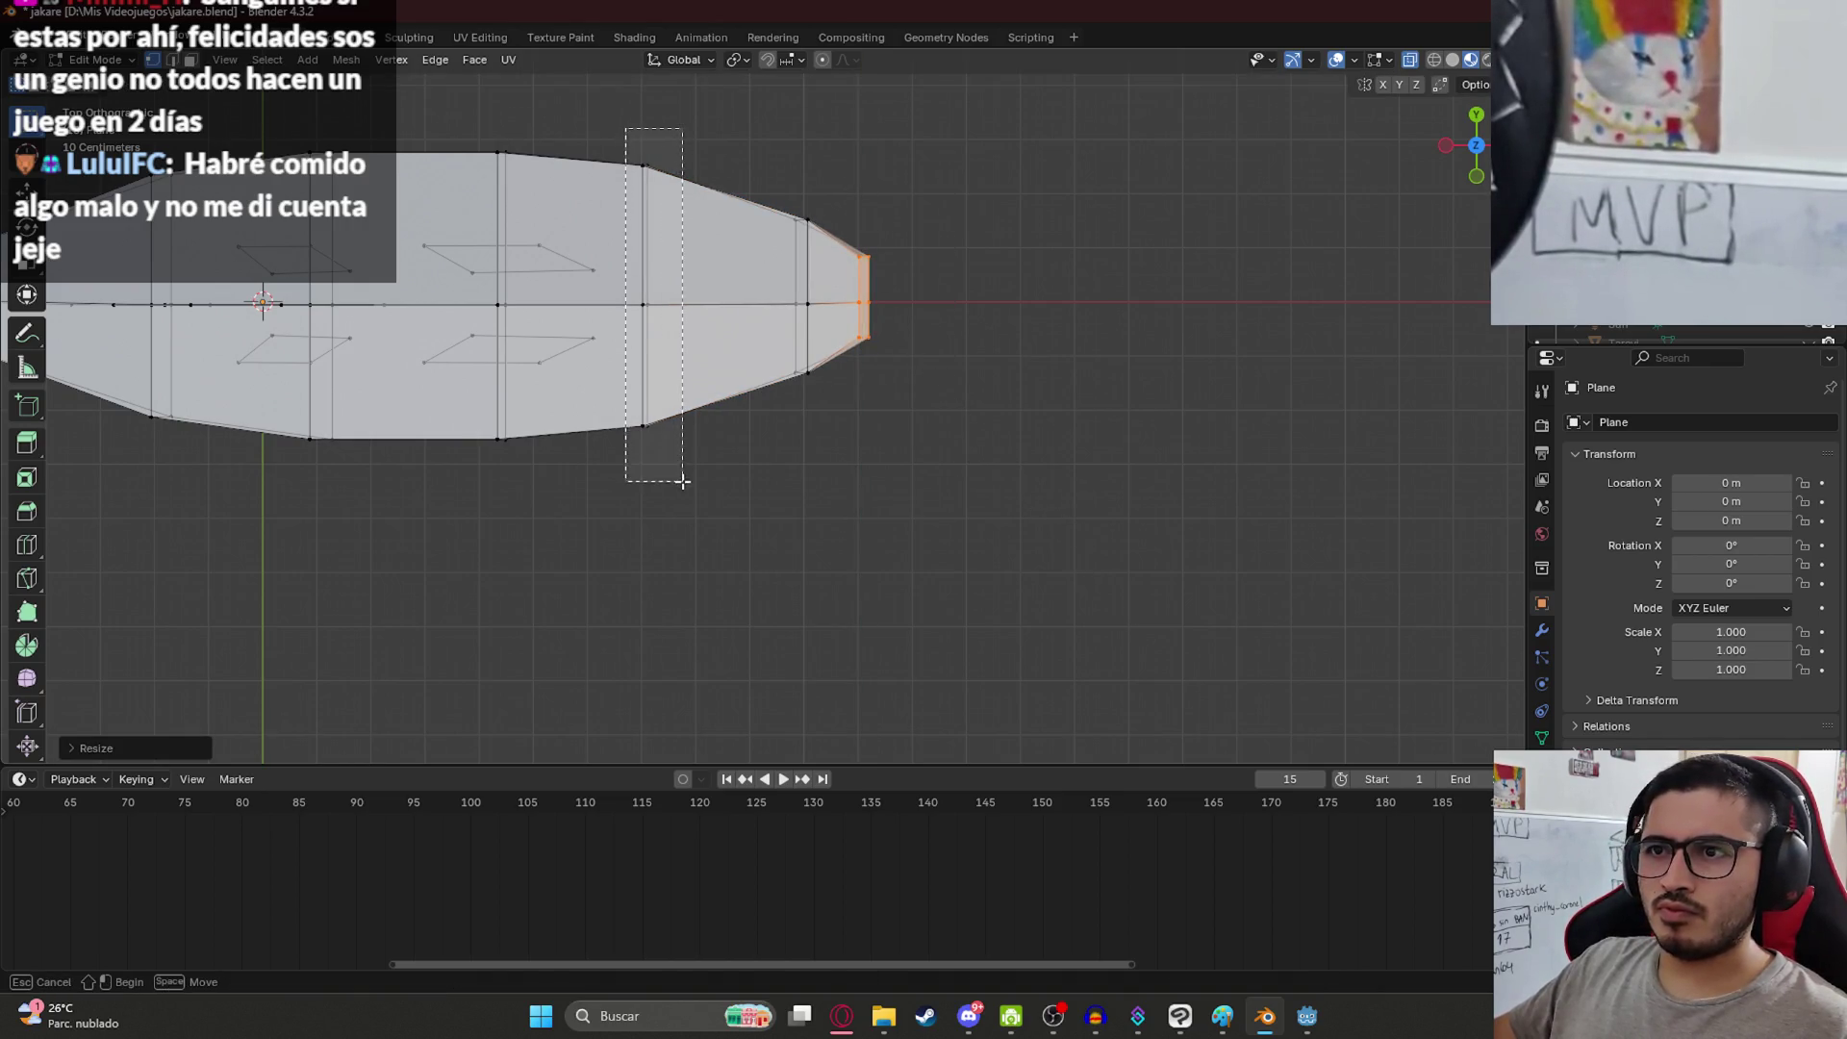
key("s")
key("y")
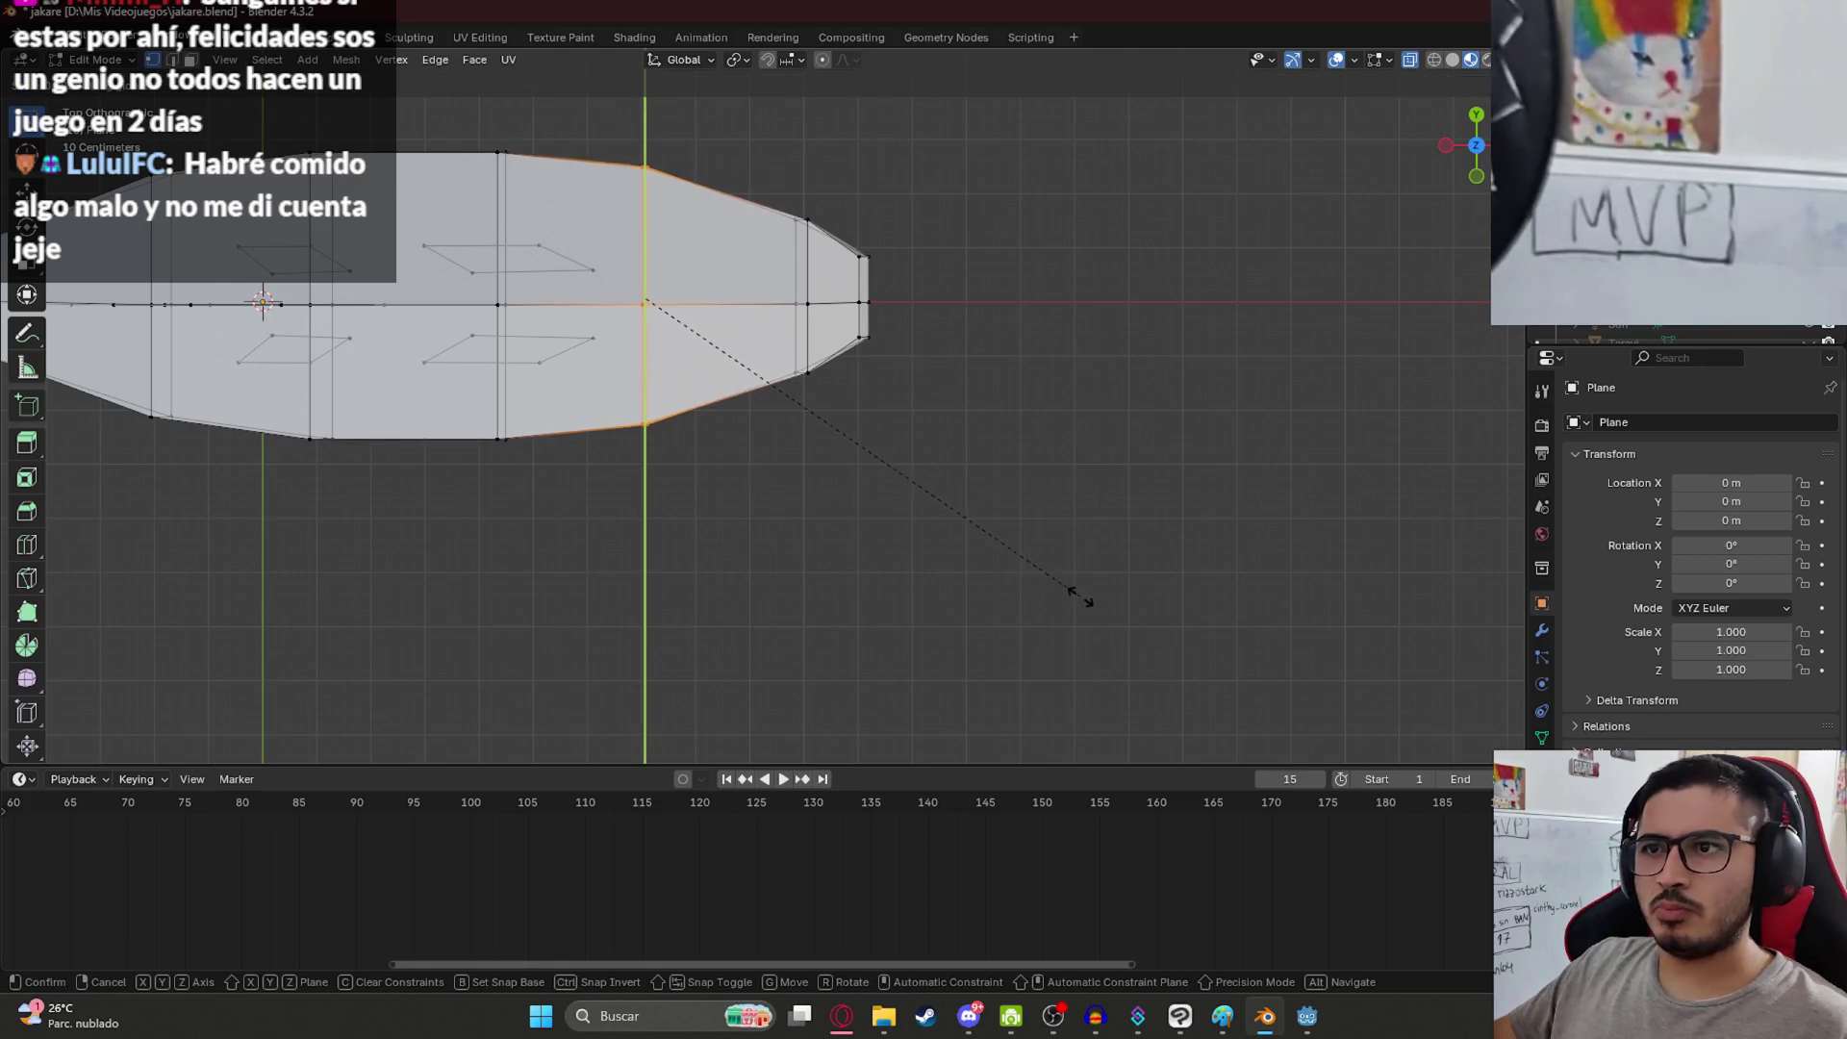
left_click(1092, 611)
middle_click_drag(968, 545, 723, 377, "shift")
left_click_drag(490, 184, 603, 573)
key("s")
key("y")
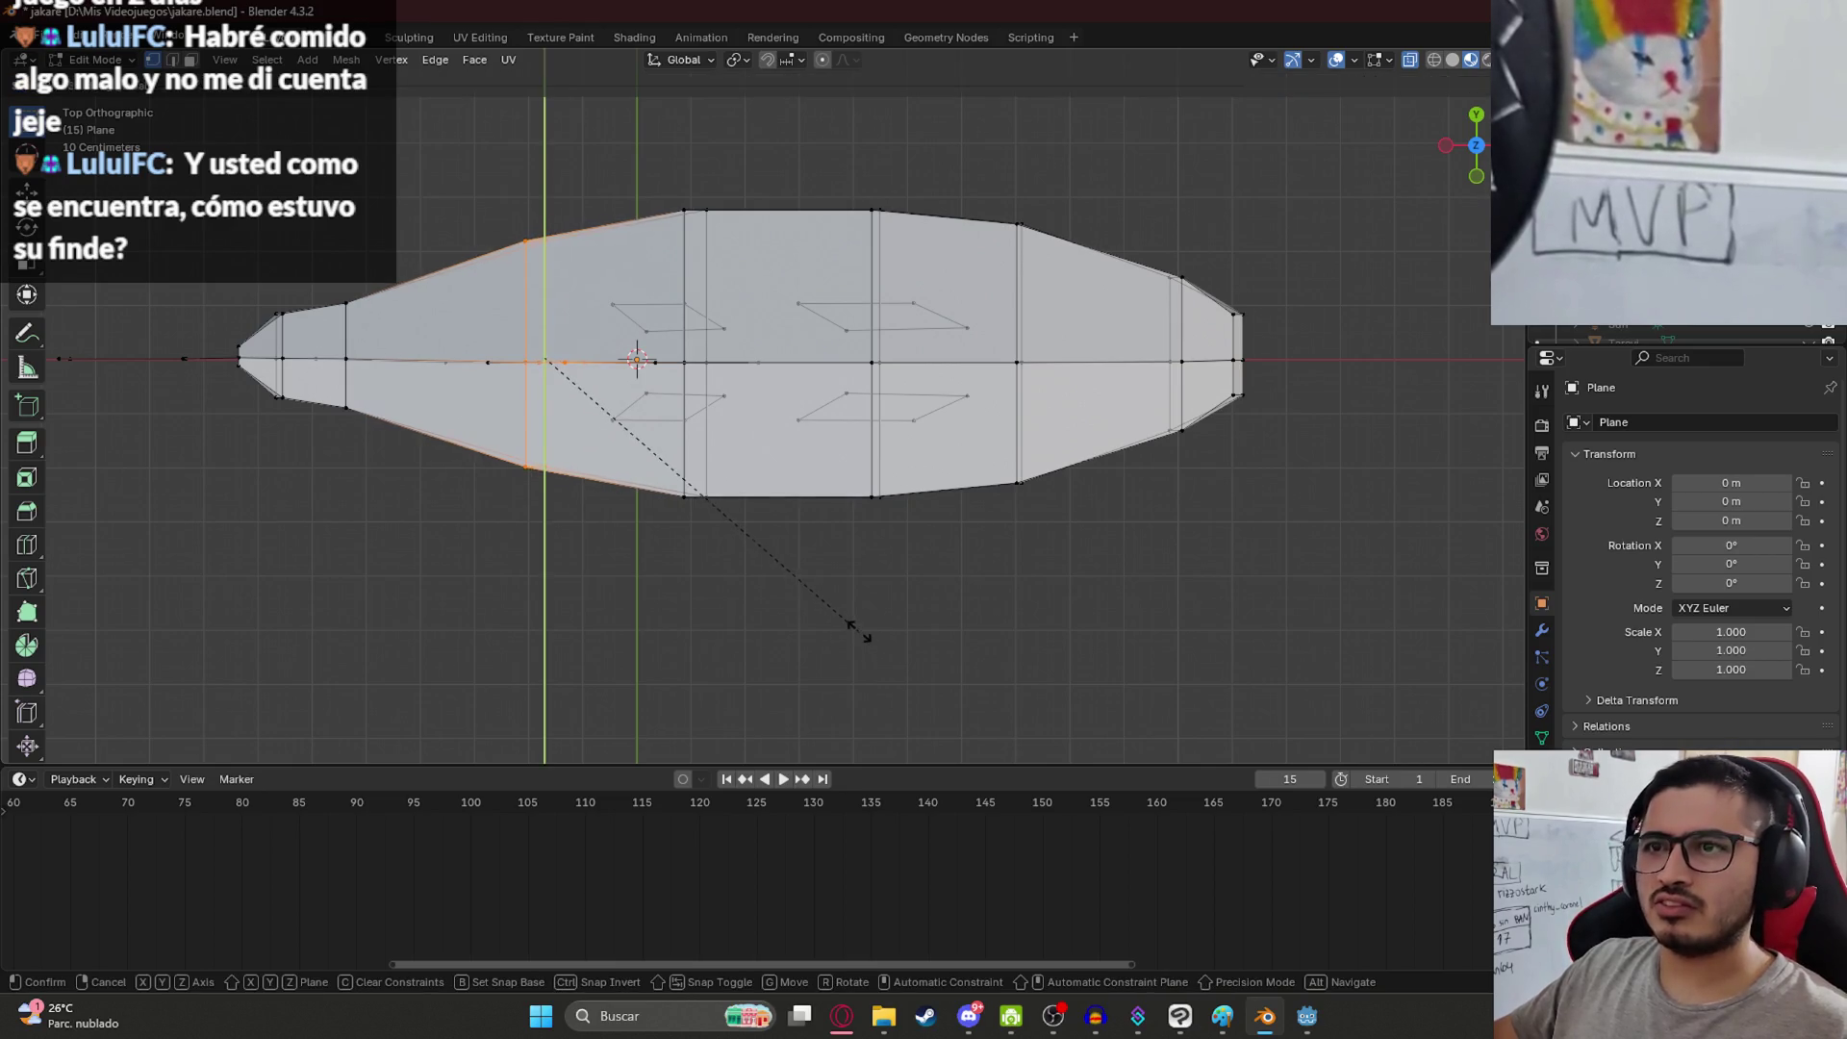
left_click(845, 620)
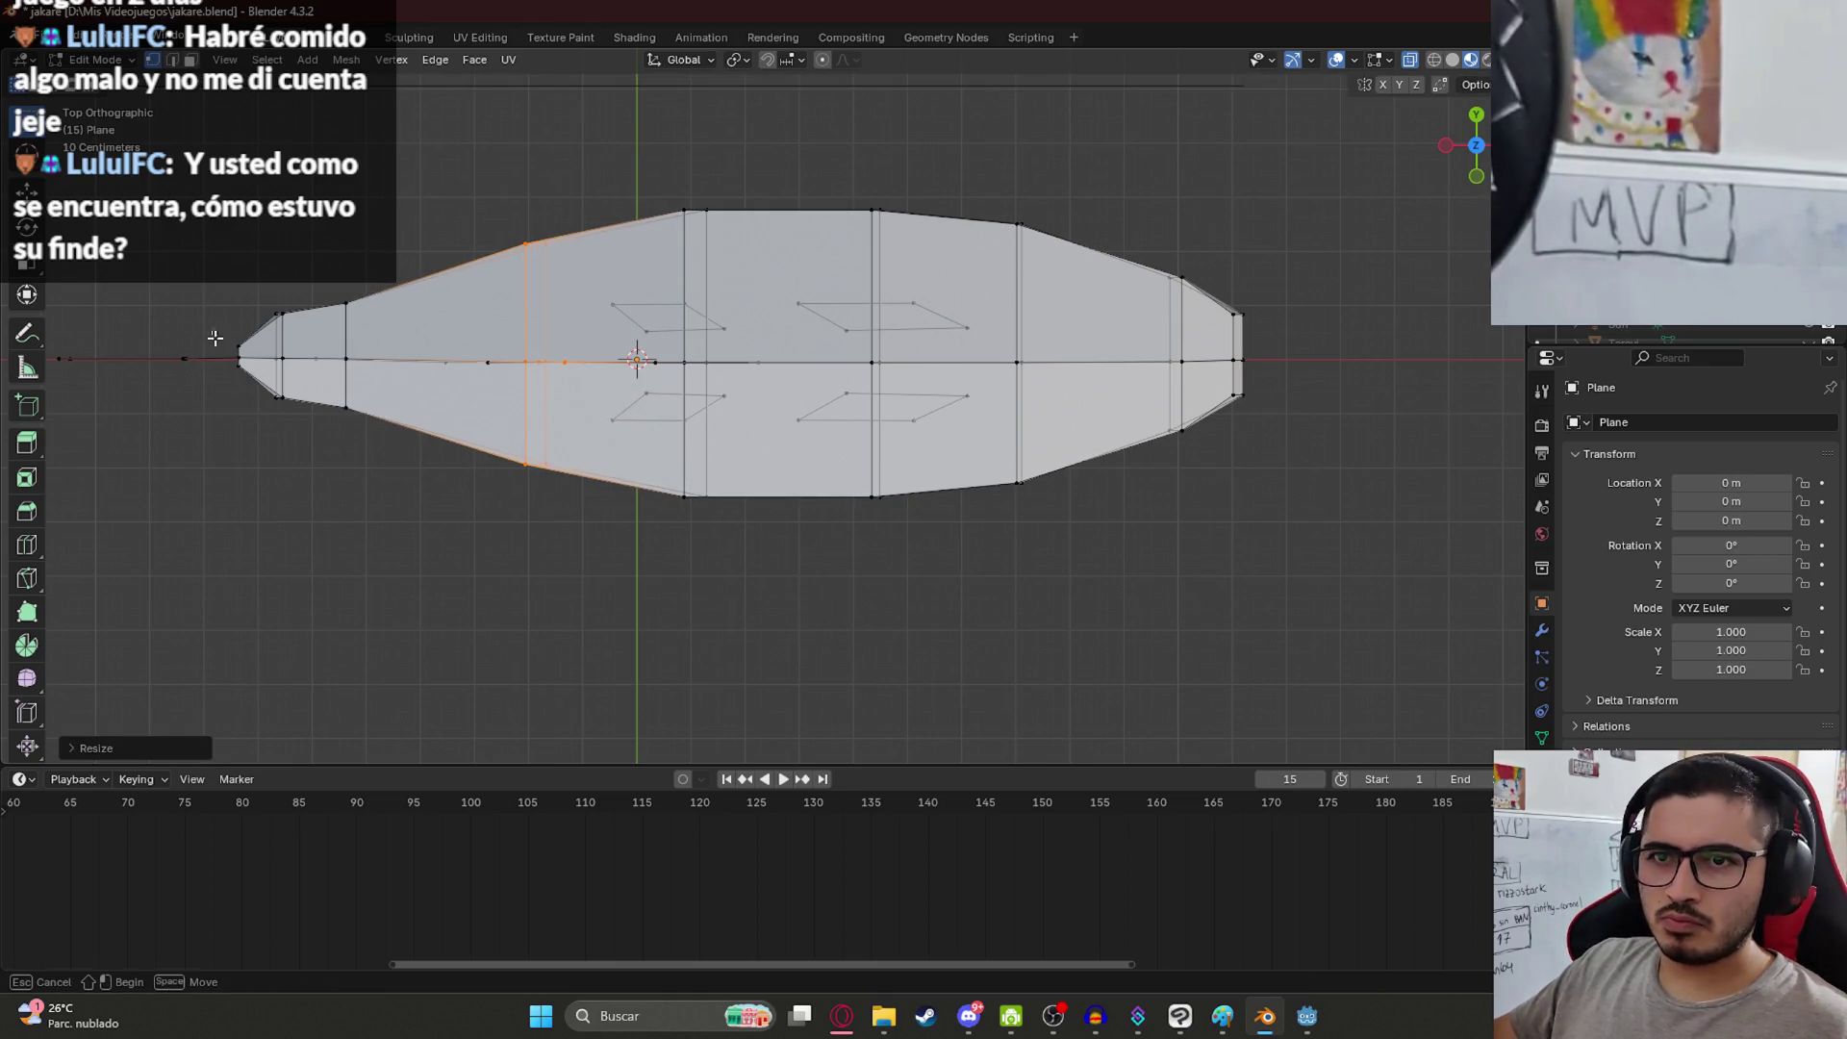
- Pinch the left-end tail vertices together into a point along Y
left_click_drag(215, 339, 254, 395)
key("s")
key("y")
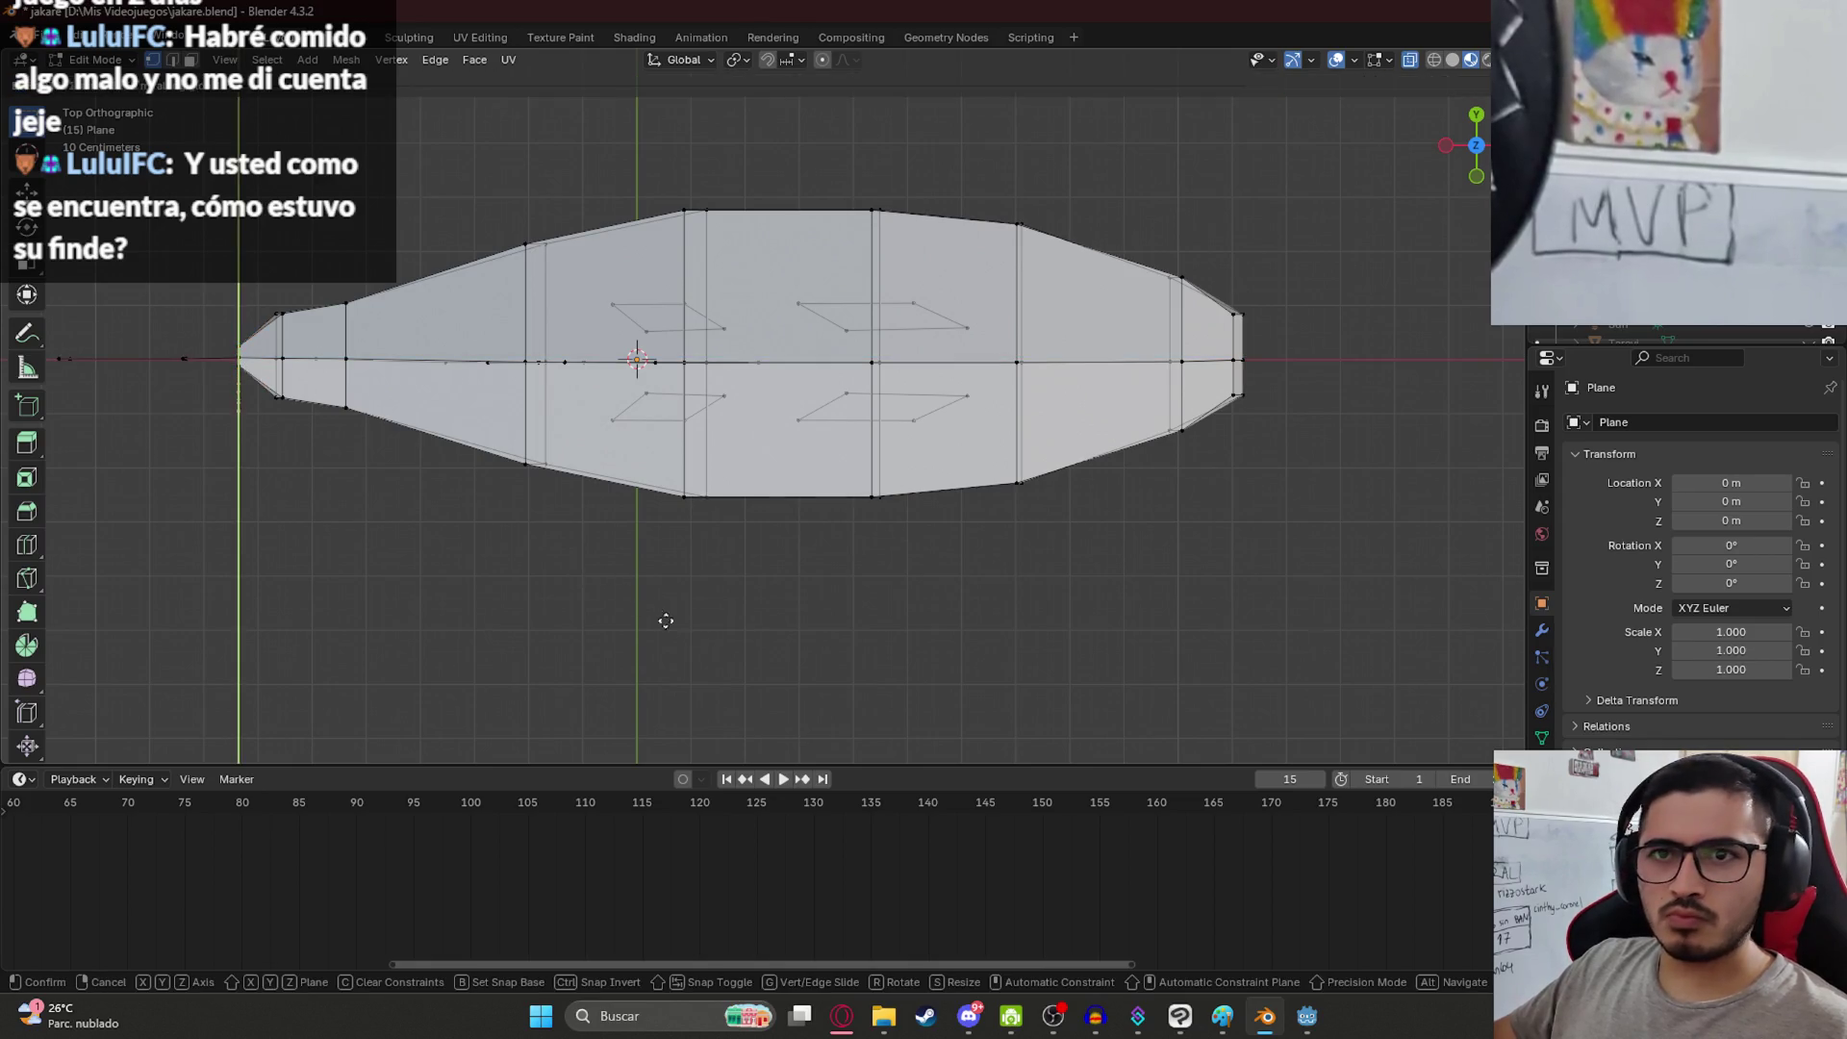
key("Escape")
left_click_drag(224, 304, 266, 401)
key("s")
key("y")
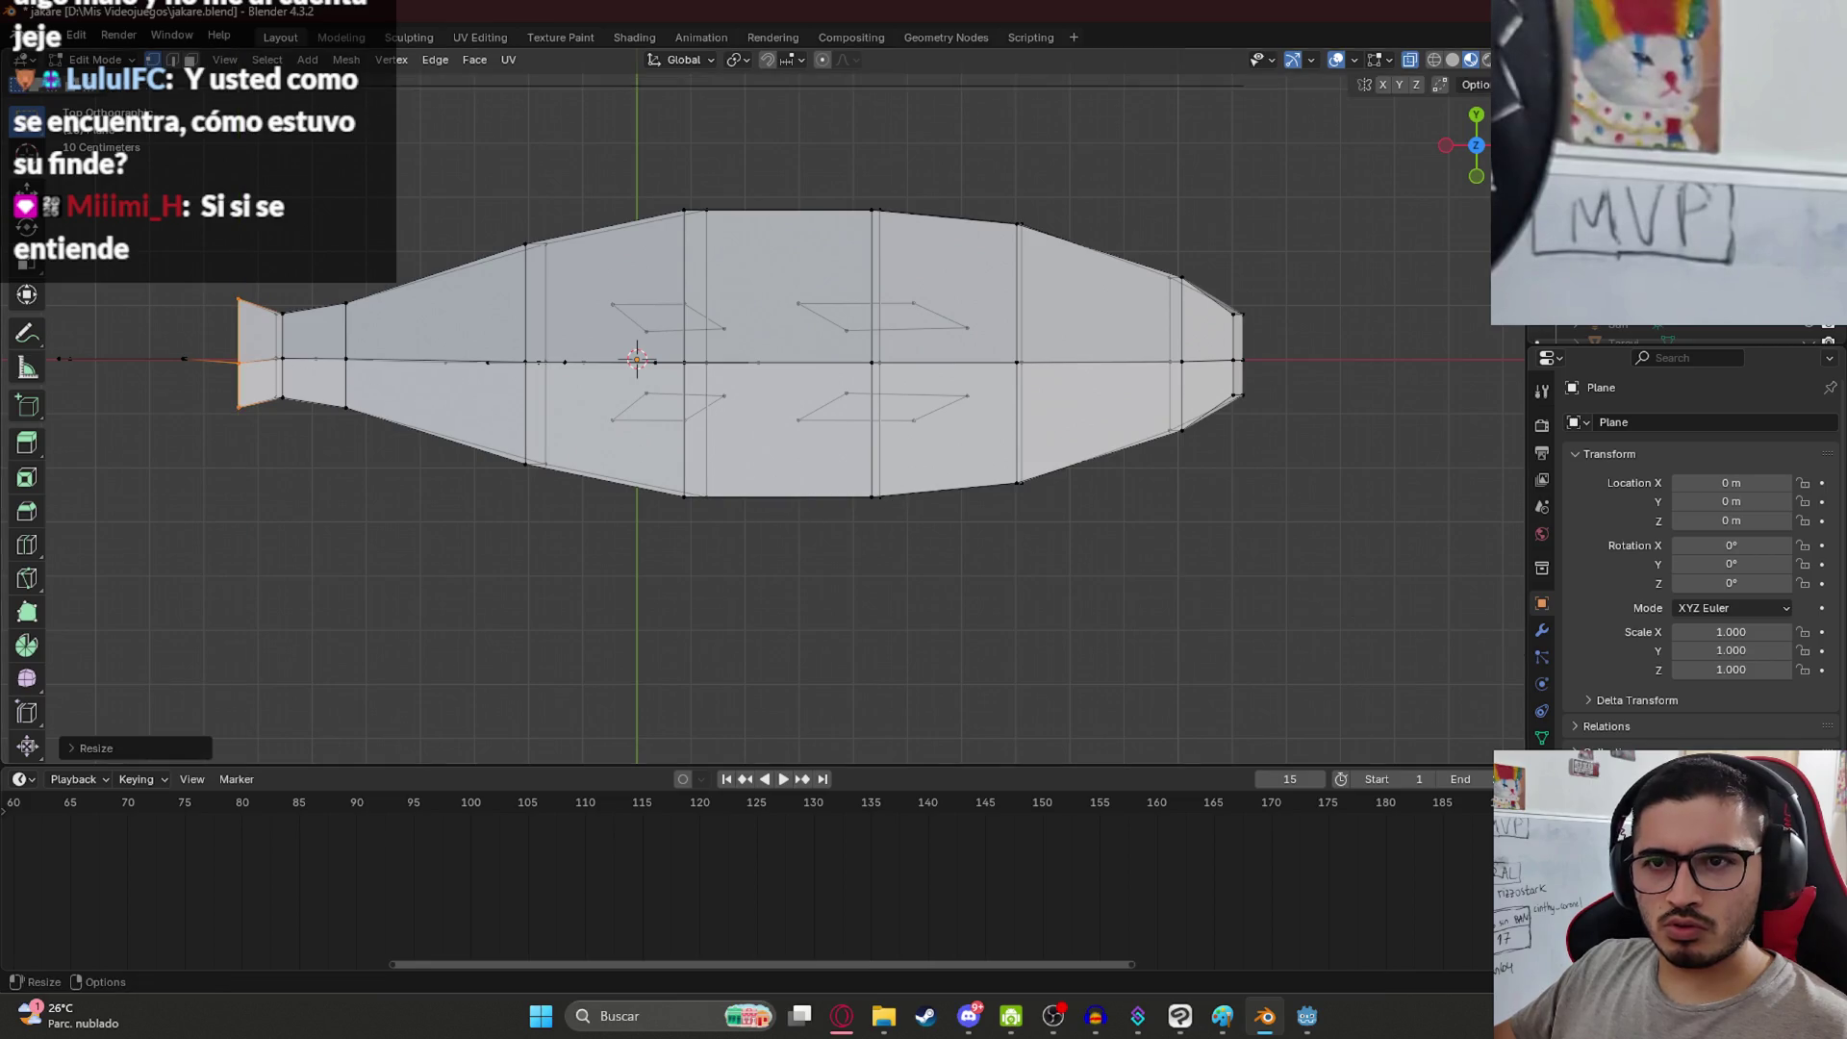
middle_click_drag(162, 692, 541, 738, "shift")
left_click(860, 516)
- Check the slimmed fish in Object Mode, save jakare.blend, and bring the dorado image search forward
key("Tab")
scroll(860, 516, "down", 4)
mouse_move(974, 593)
middle_mouse_down()
mouse_move(976, 372)
mouse_move(963, 418)
mouse_move(809, 440)
mouse_move(793, 377)
mouse_move(992, 374)
middle_mouse_up()
key("ctrl+s")
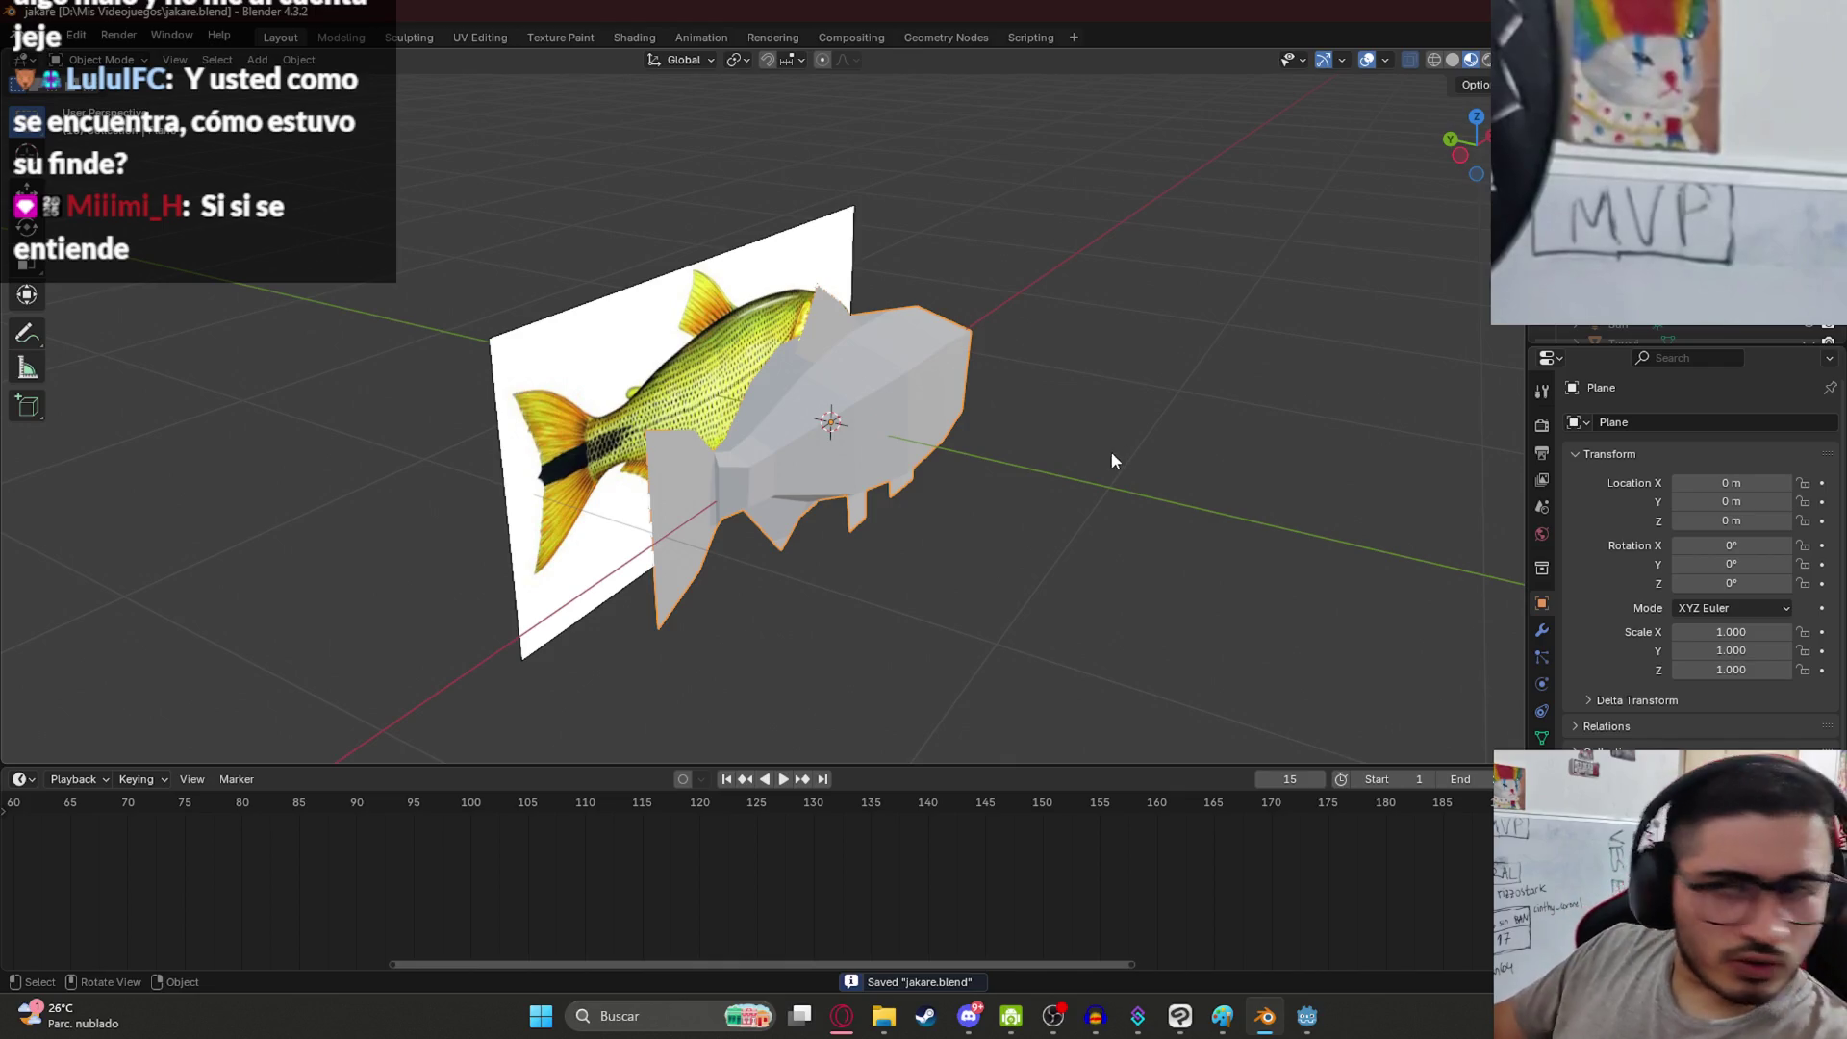
left_click(895, 358)
middle_click_drag(896, 377, 761, 477)
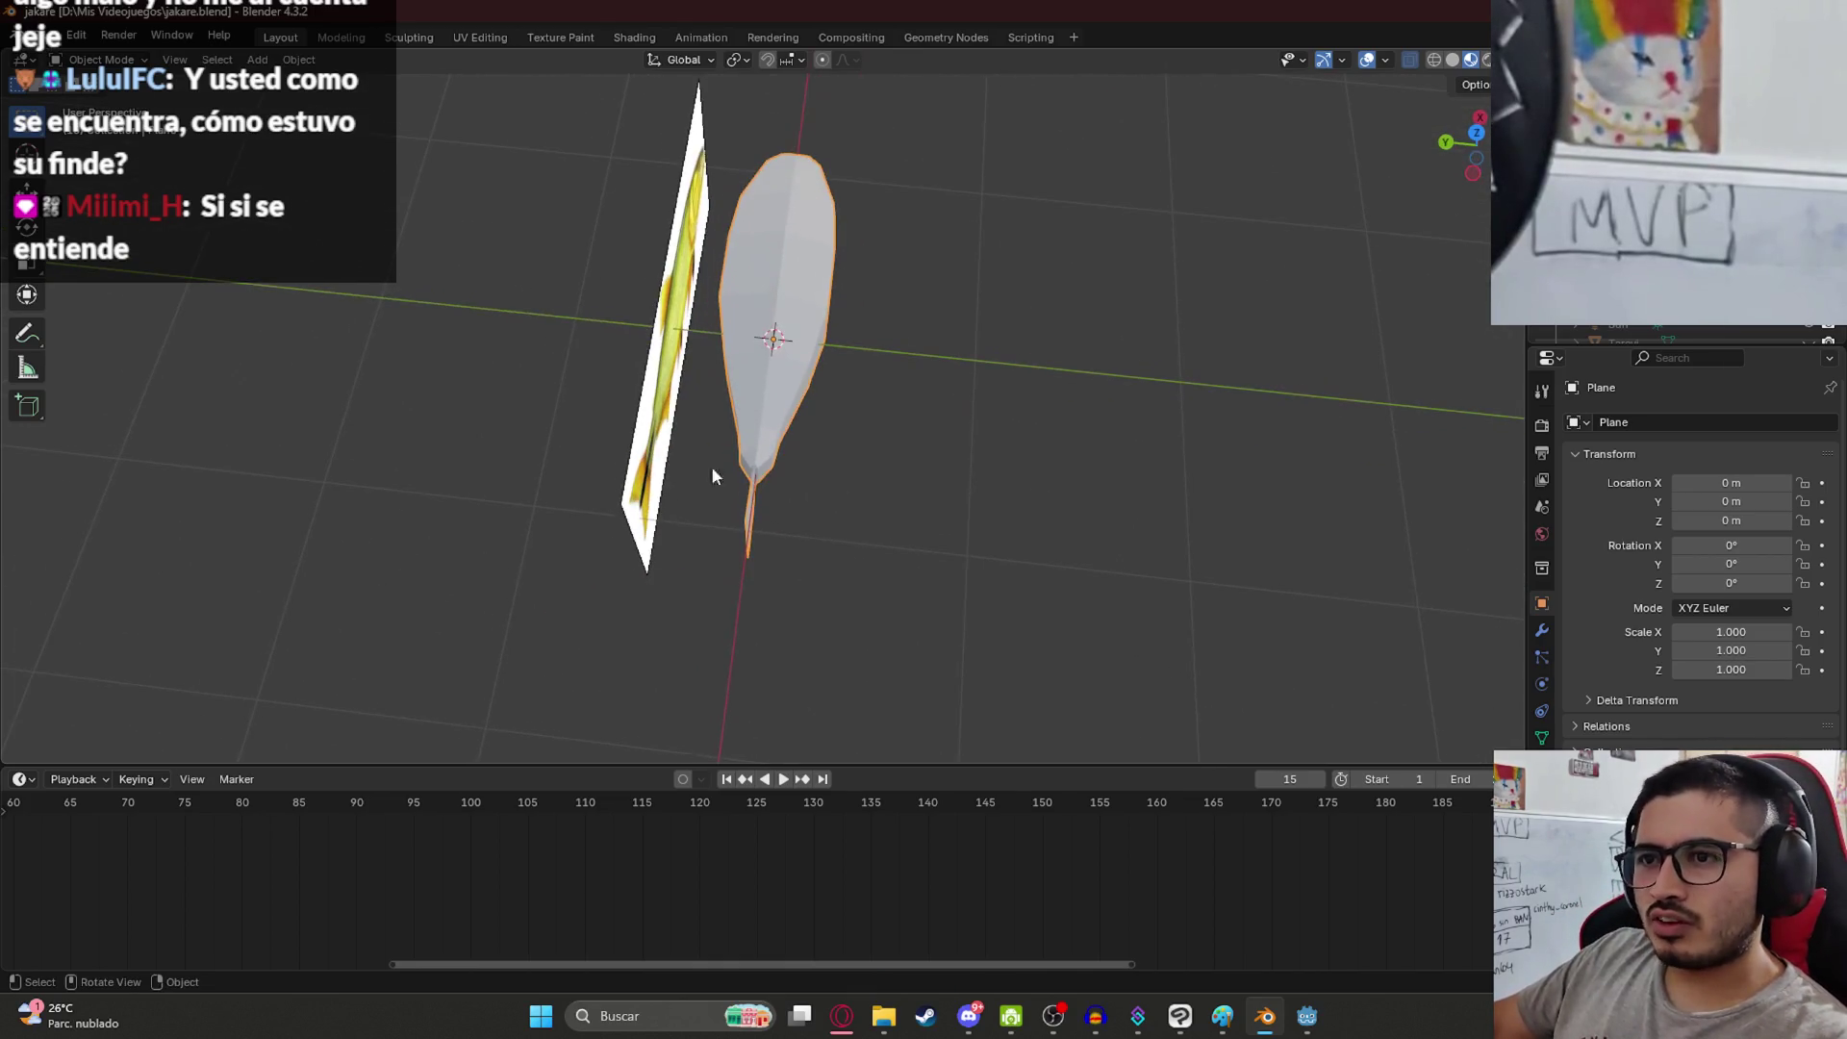
left_click(836, 1019)
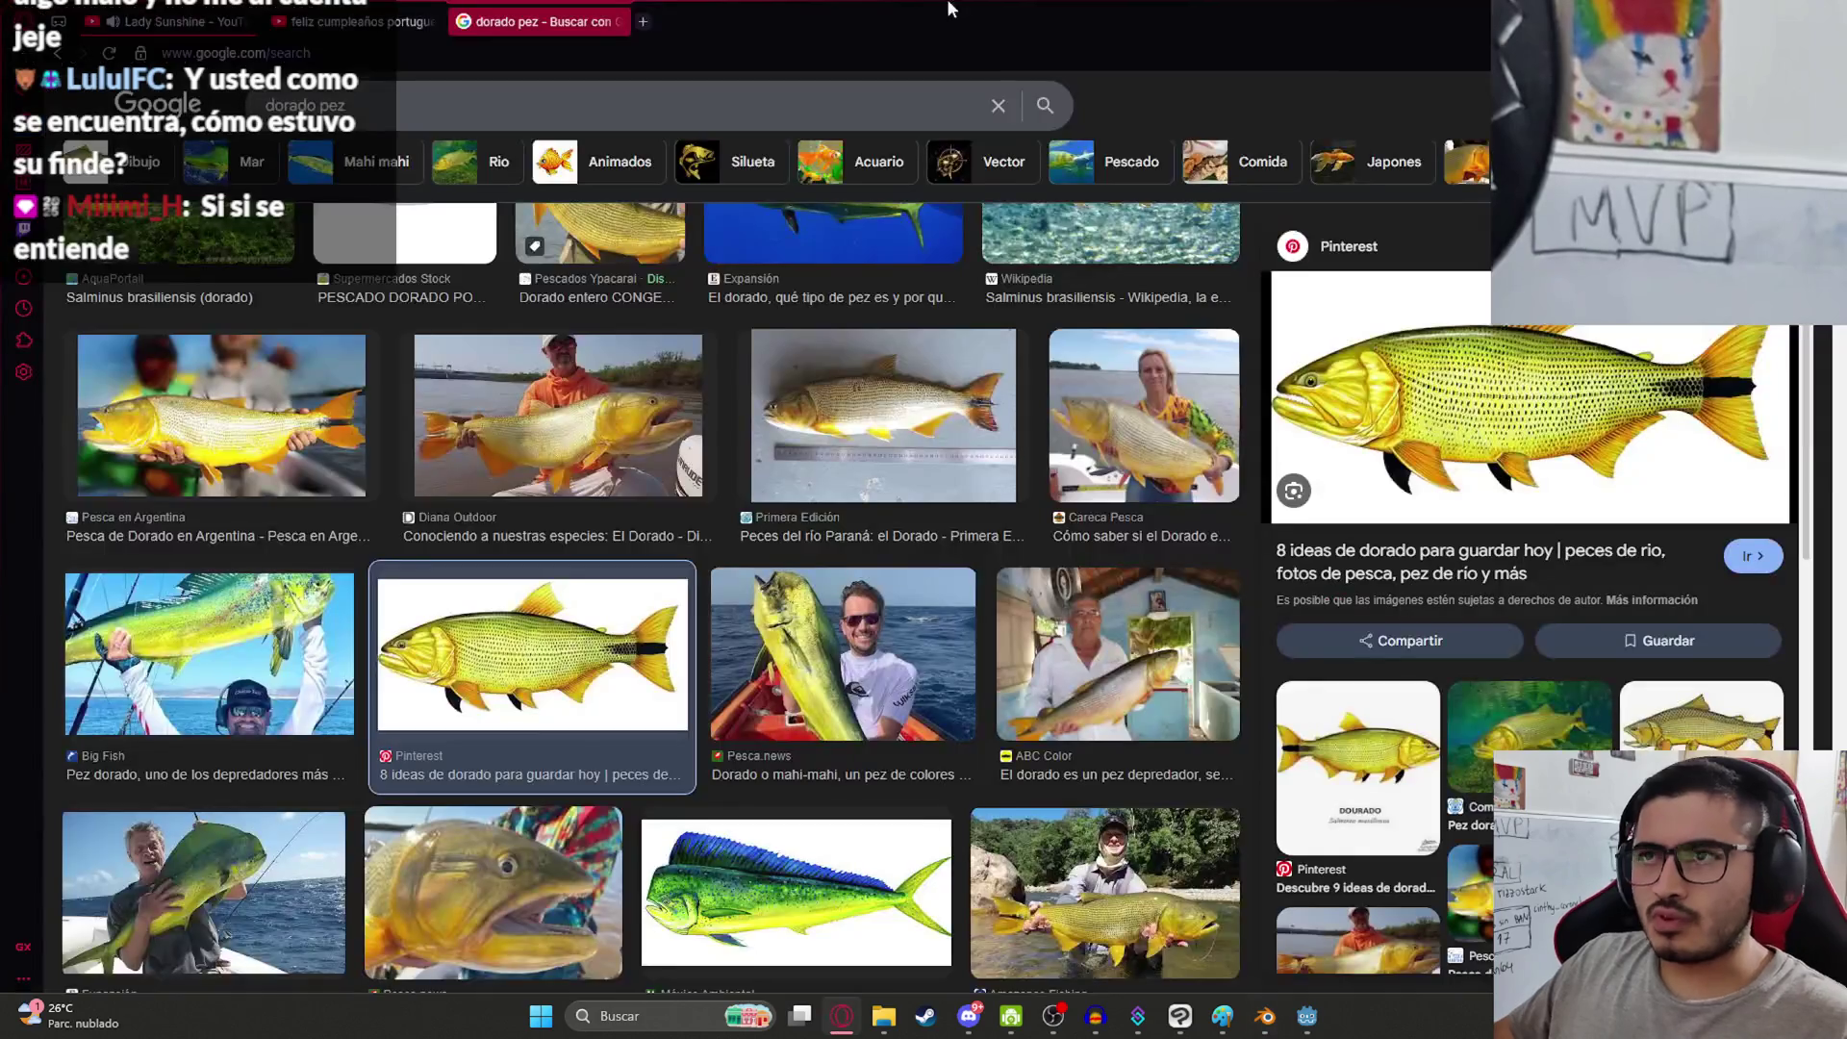
- Load Instagram in a new Opera GX tab beside the dorado image search
left_click(641, 23)
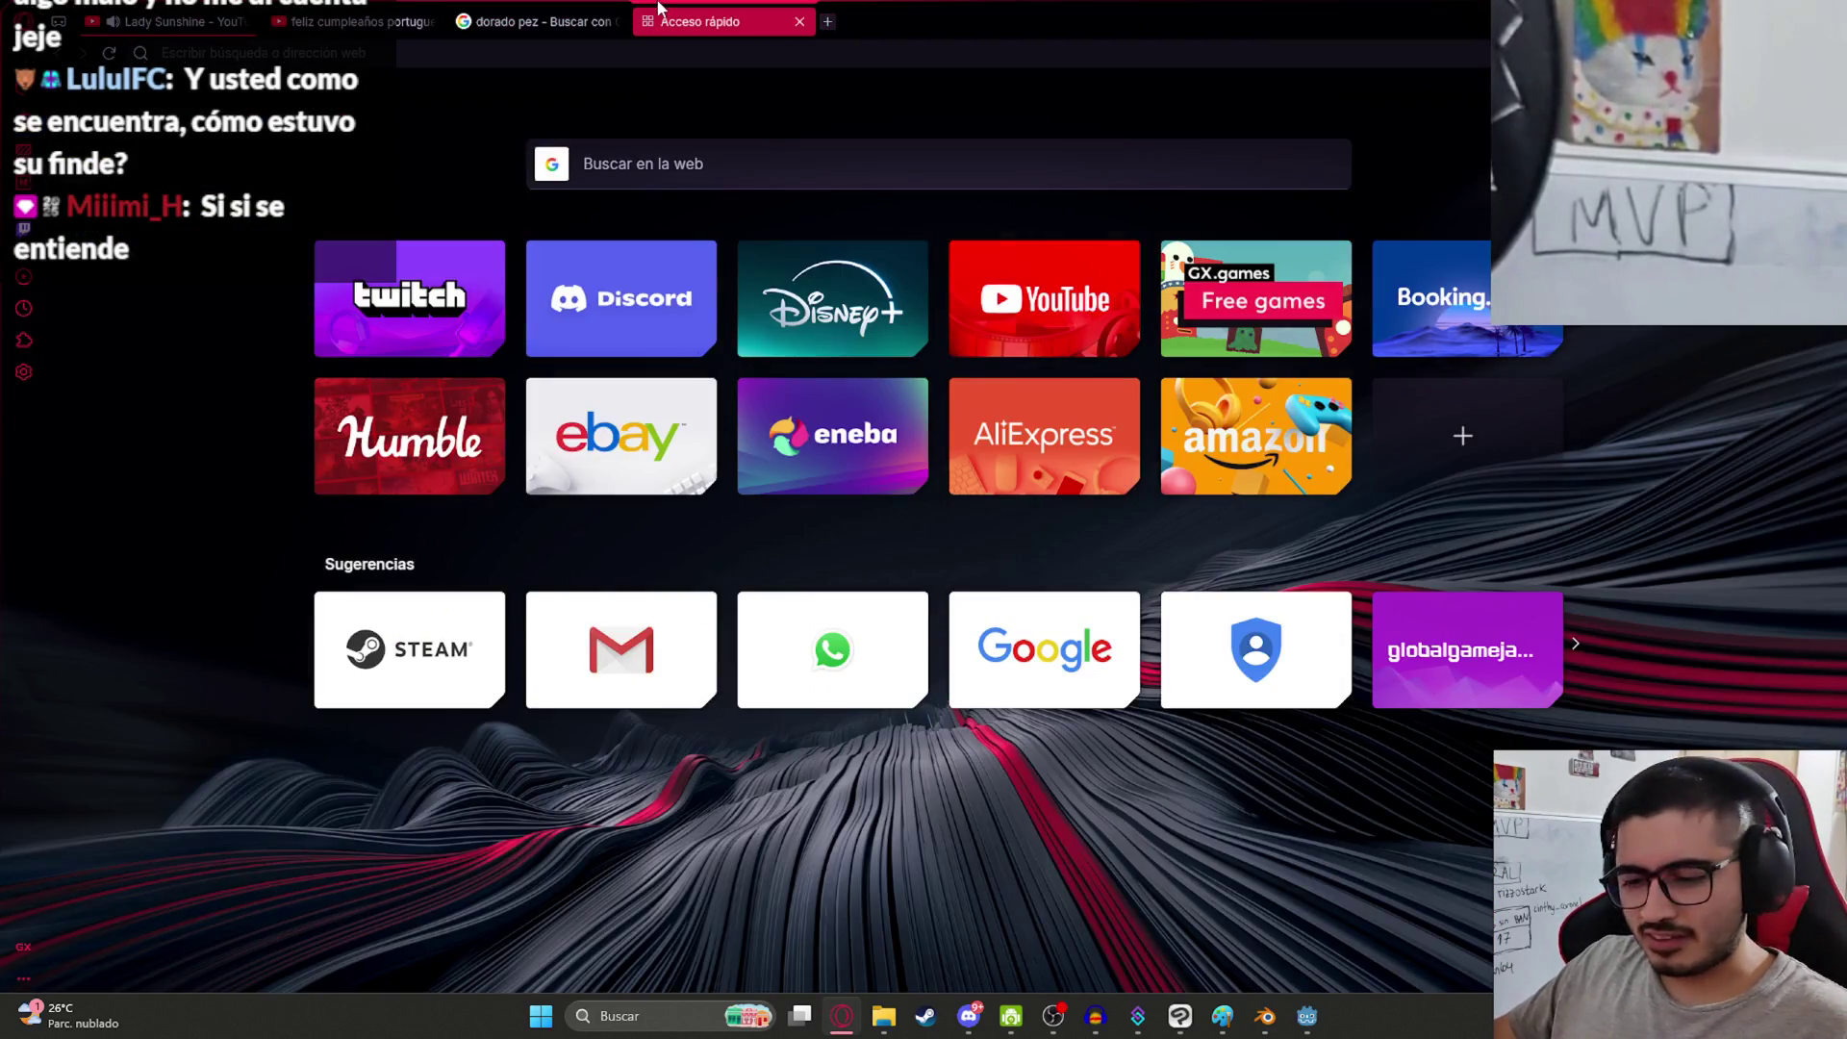
type("instagram.com/jaguarete97/")
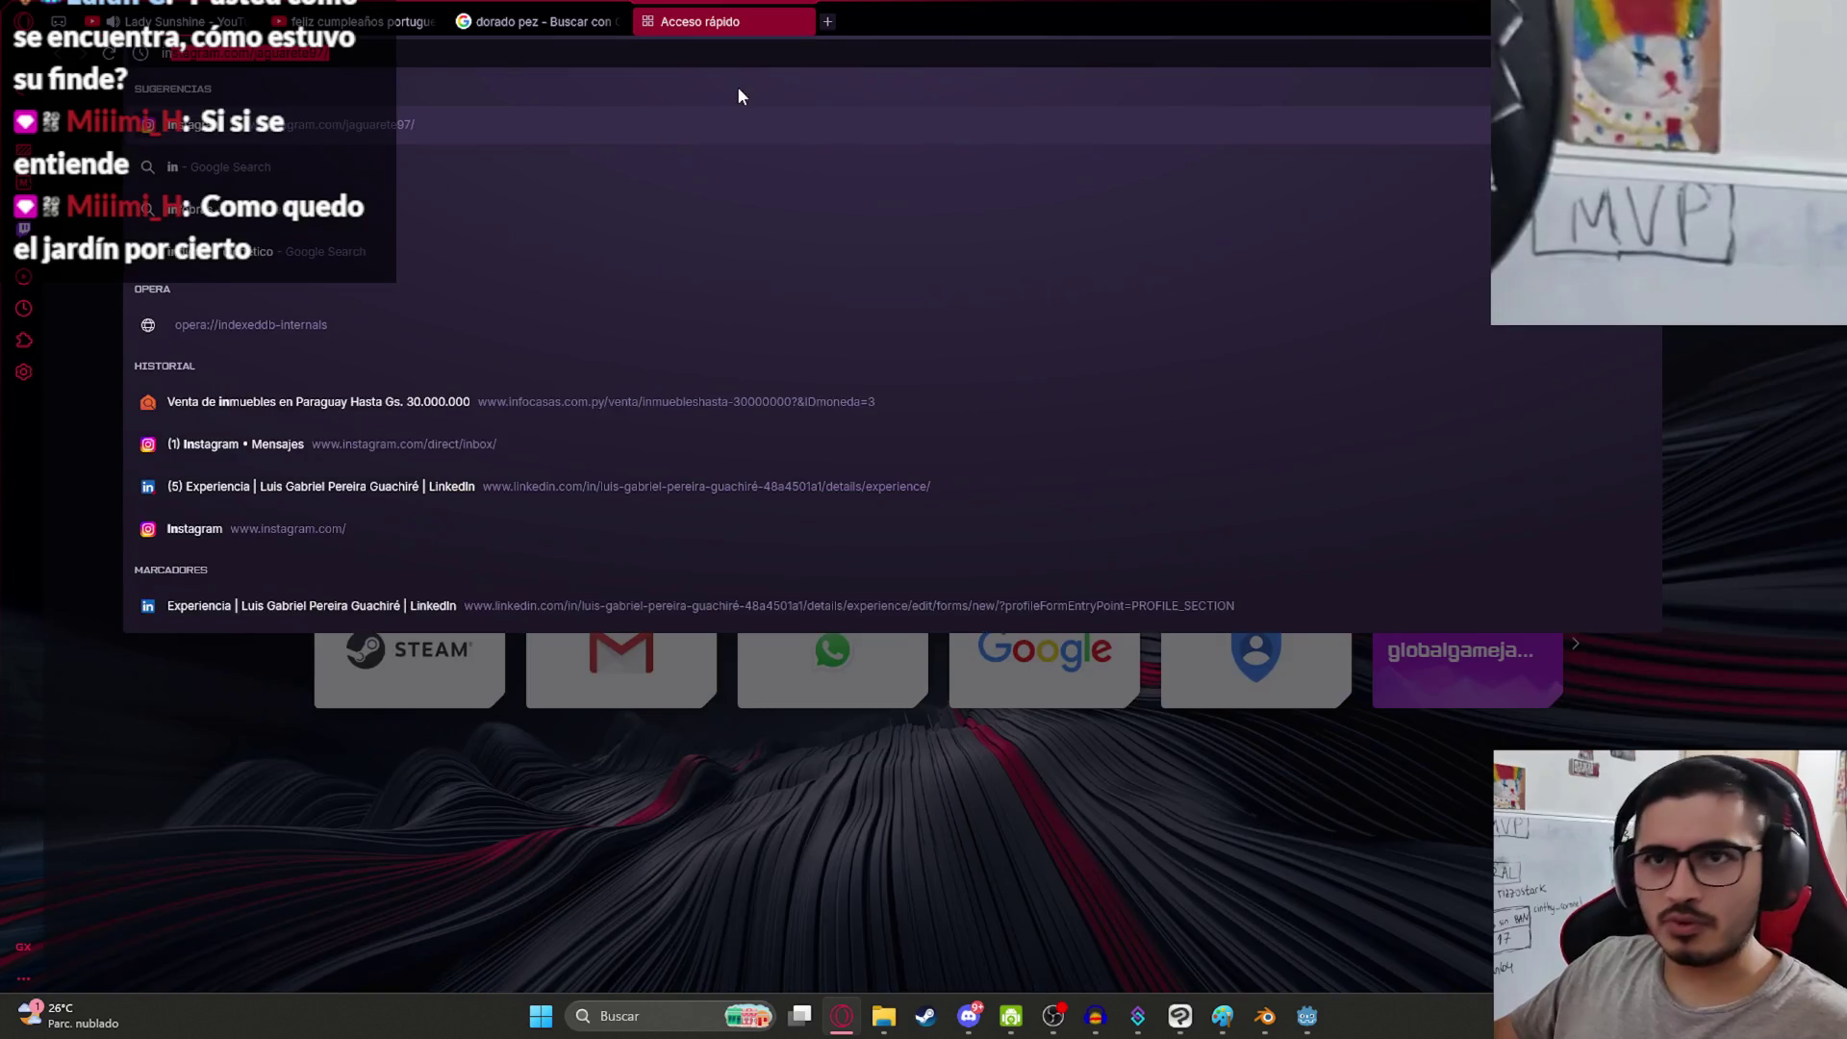
key("Return")
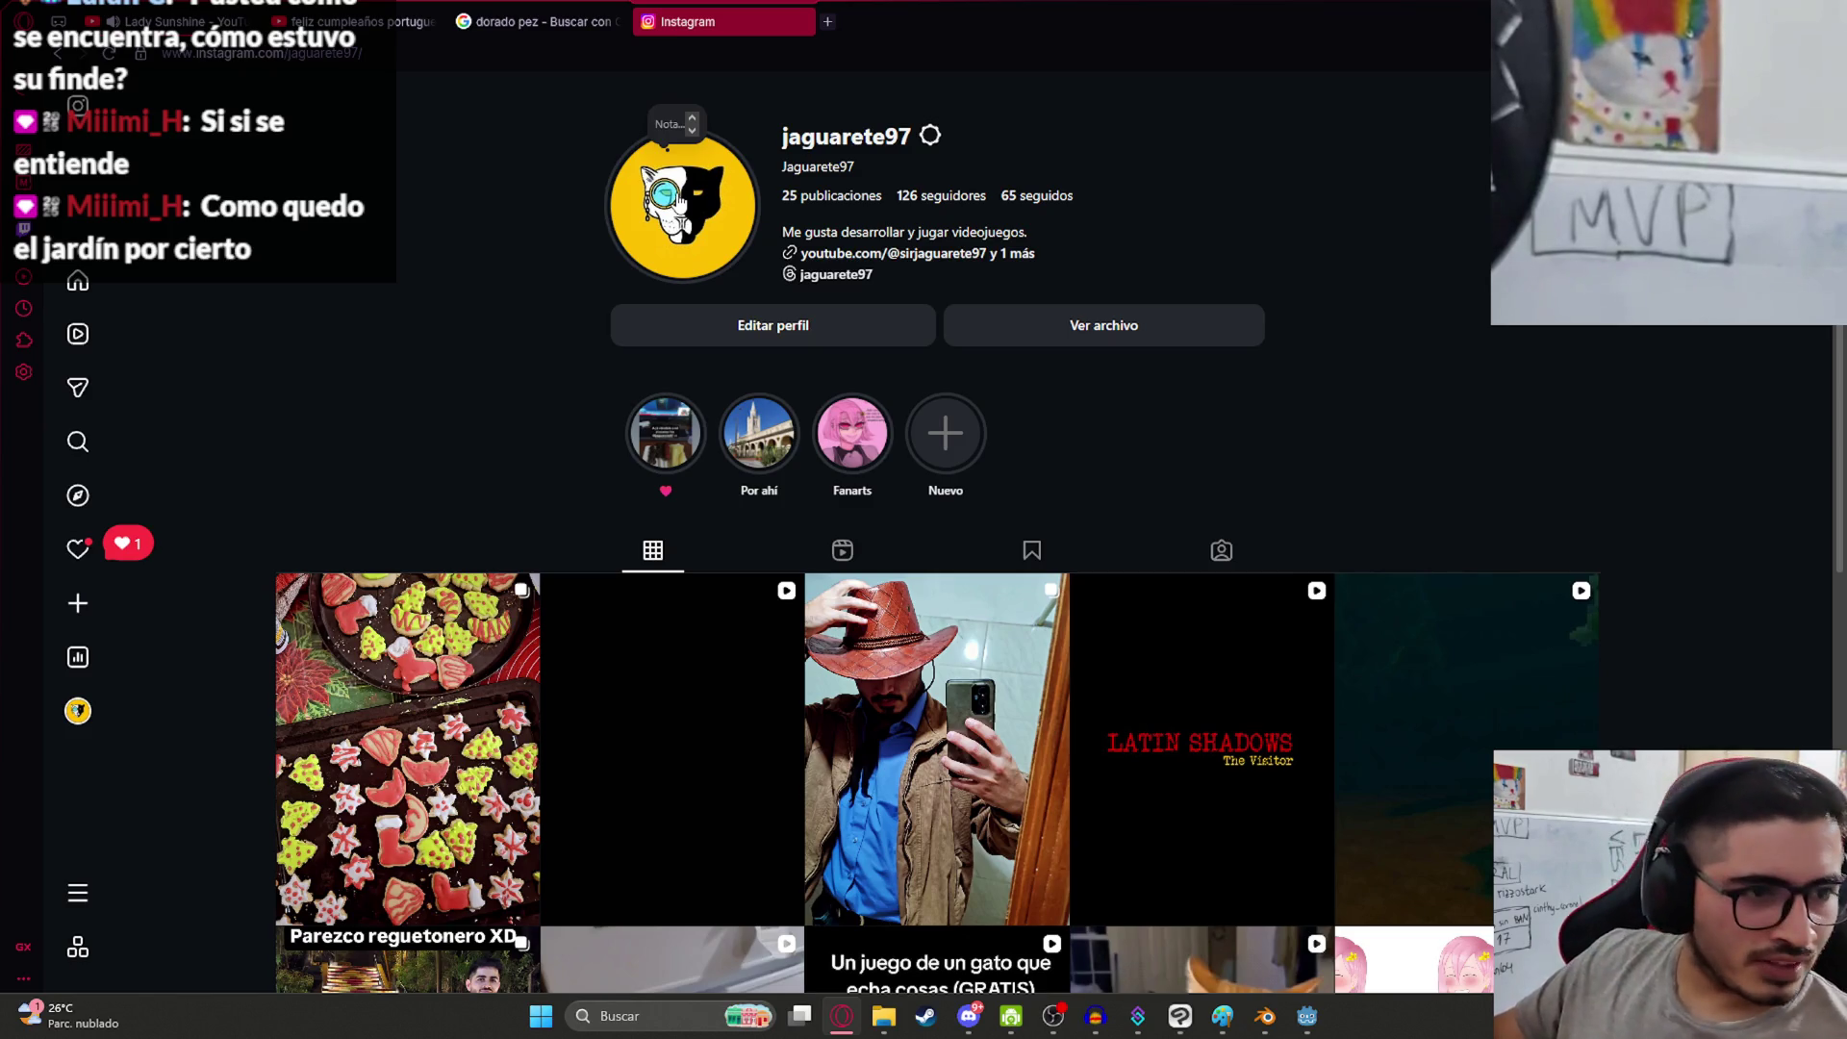
- View the profile's "Día de asado papá" story and hold it paused
left_click(674, 206)
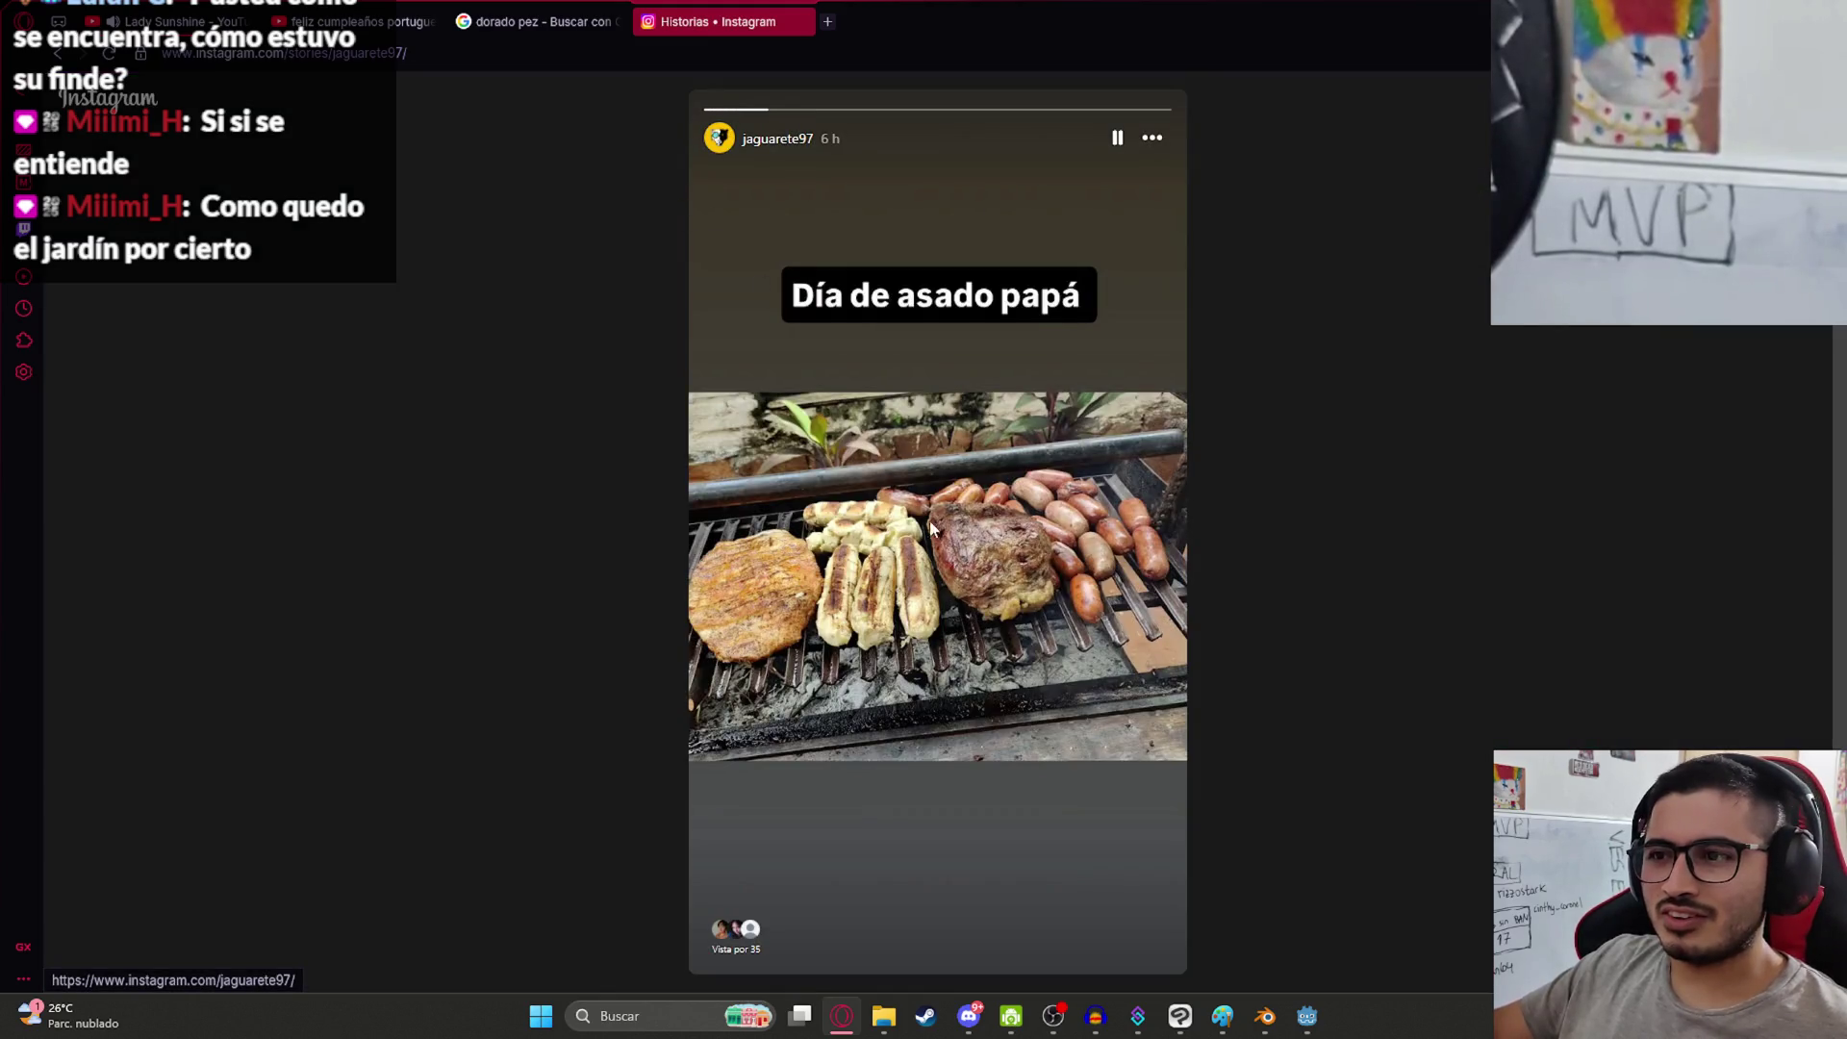
left_click(1114, 137)
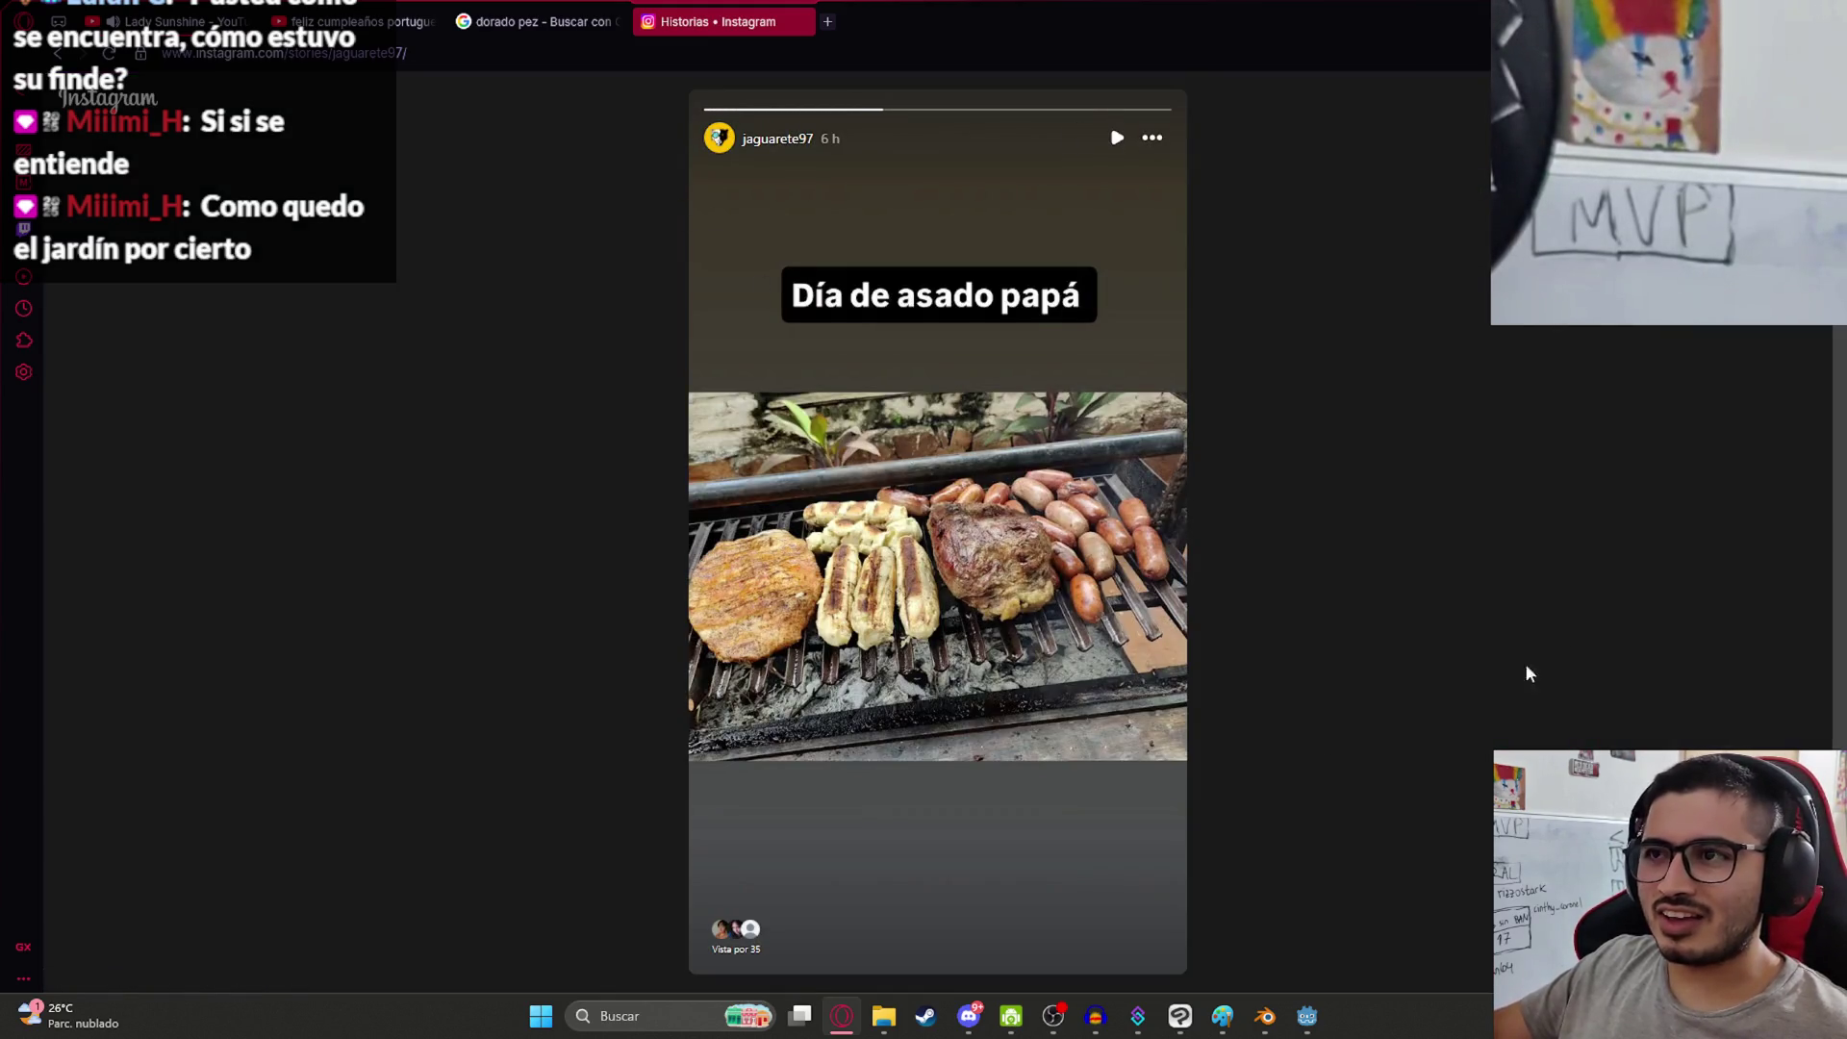
scroll(975, 605, "up", 2, "ctrl")
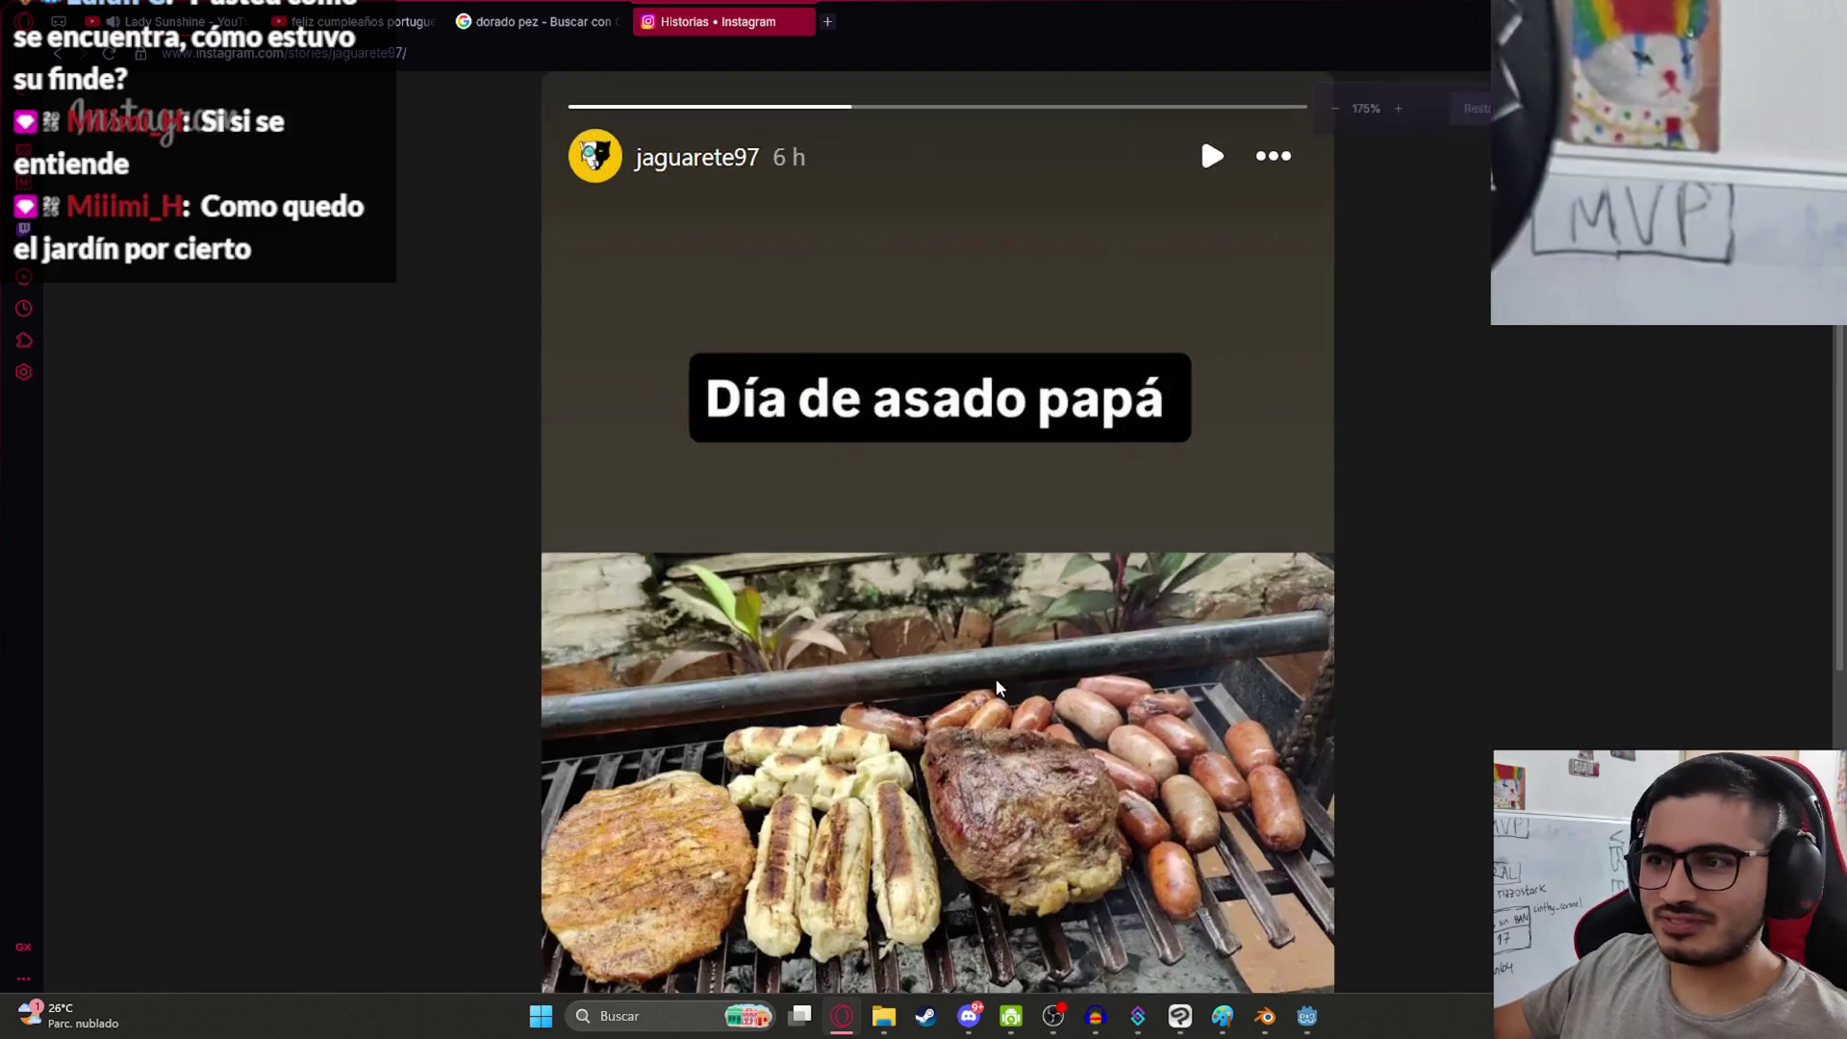
scroll(974, 606, "down", 2, "ctrl")
scroll(975, 600, "up", 8, "ctrl")
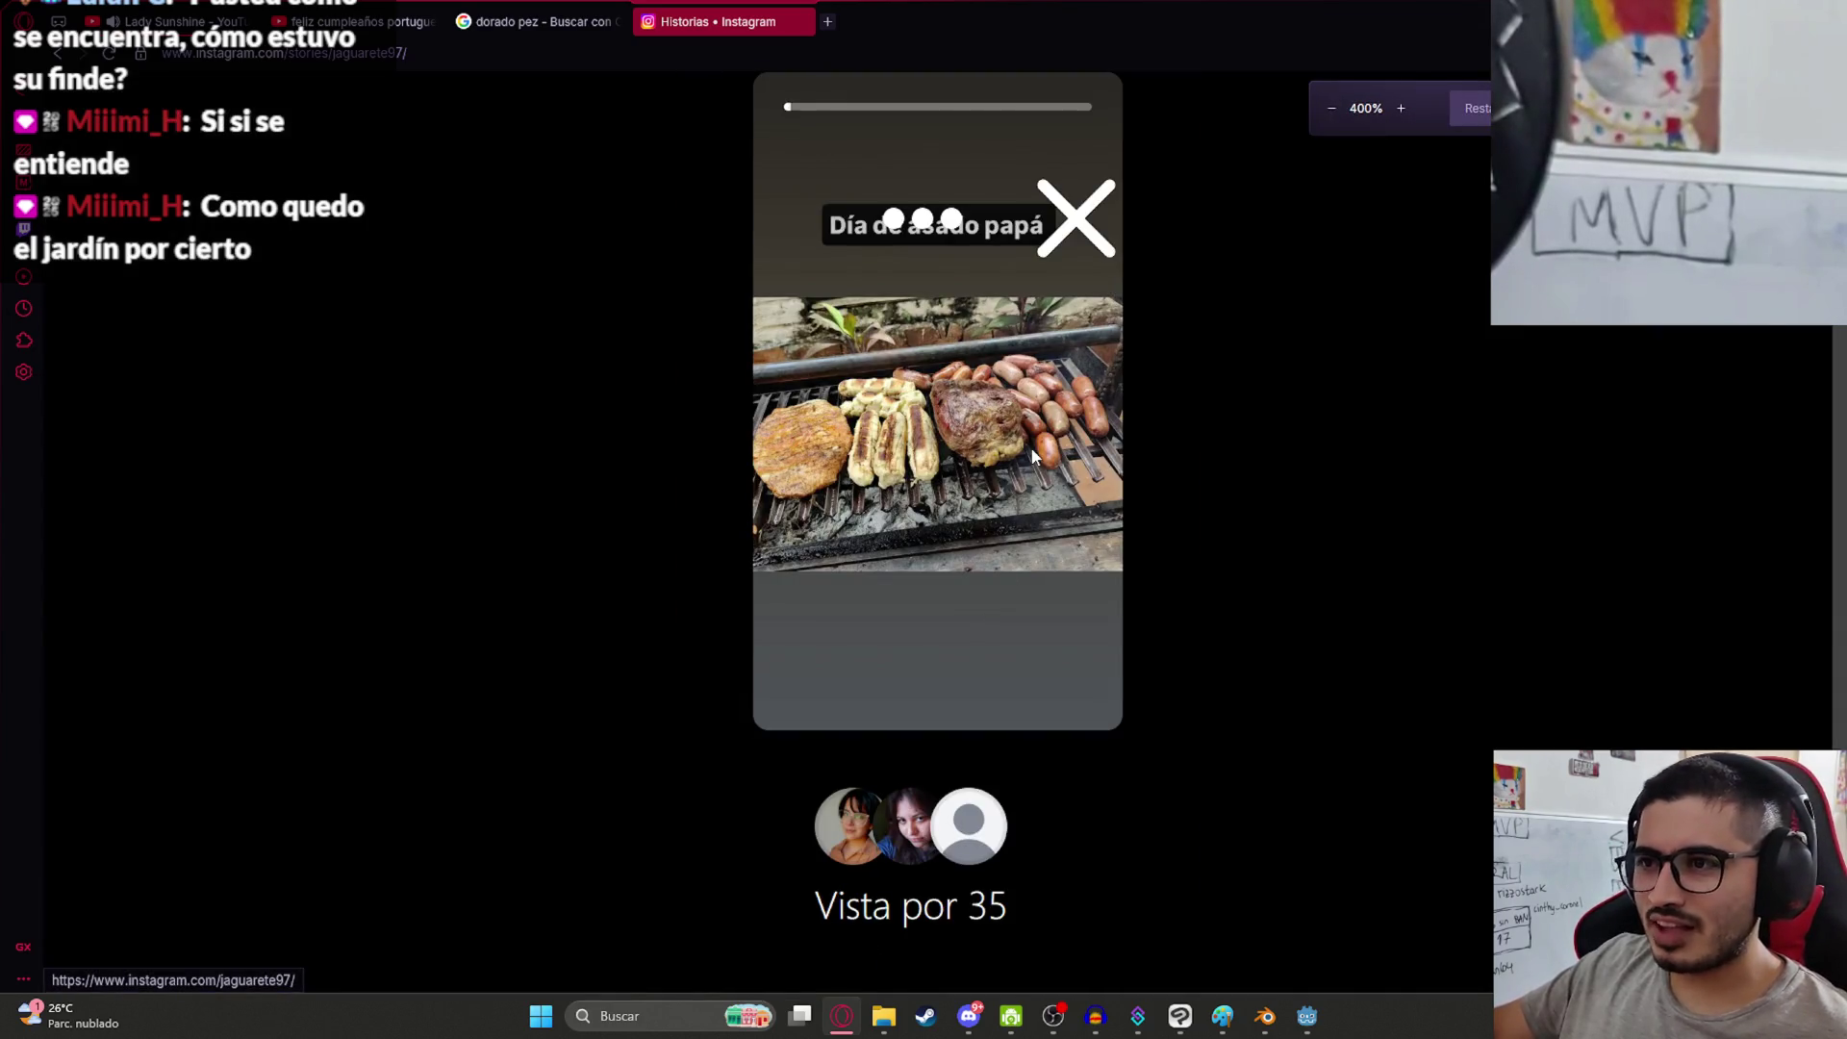
scroll(1033, 456, "up", 1, "ctrl")
scroll(1042, 343, "down", 8, "ctrl")
scroll(1027, 340, "down", 2, "ctrl")
scroll(1026, 341, "up", 2, "ctrl")
scroll(1026, 342, "down", 1, "ctrl")
scroll(1027, 340, "up", 2, "ctrl")
scroll(909, 533, "down", 1, "ctrl")
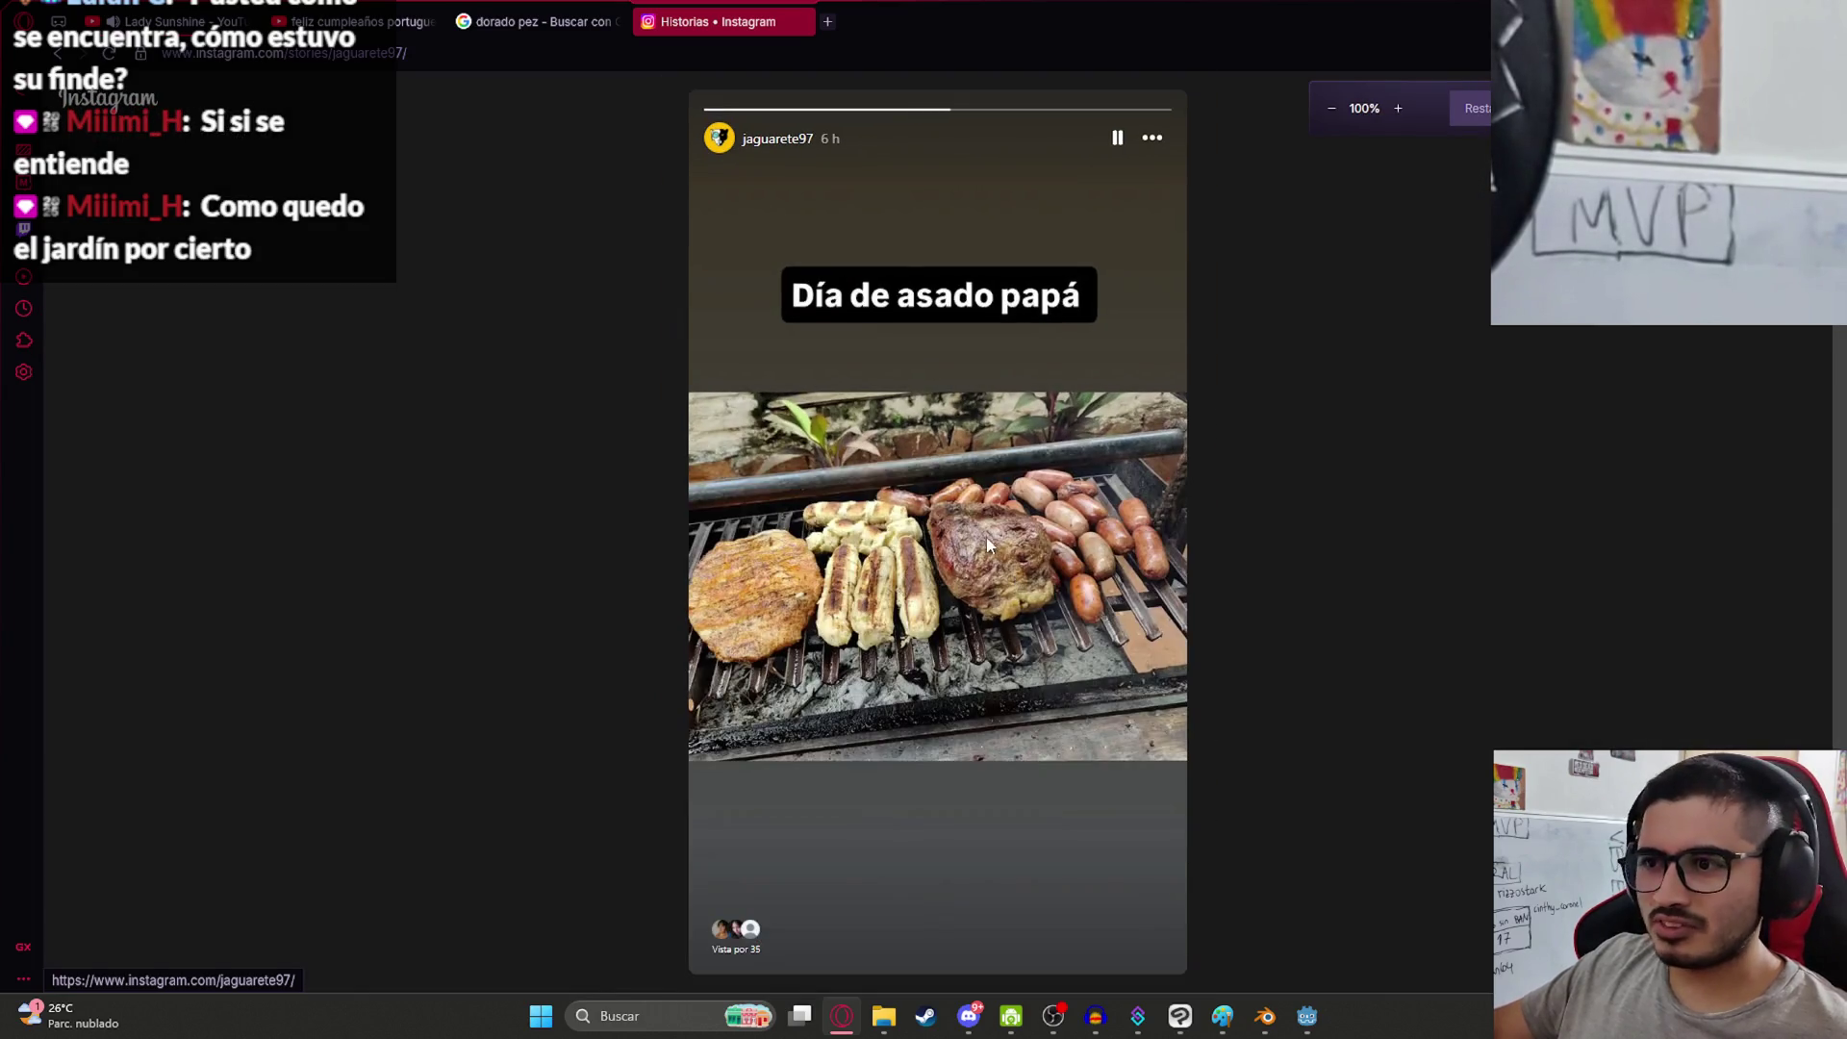
left_click(1113, 142)
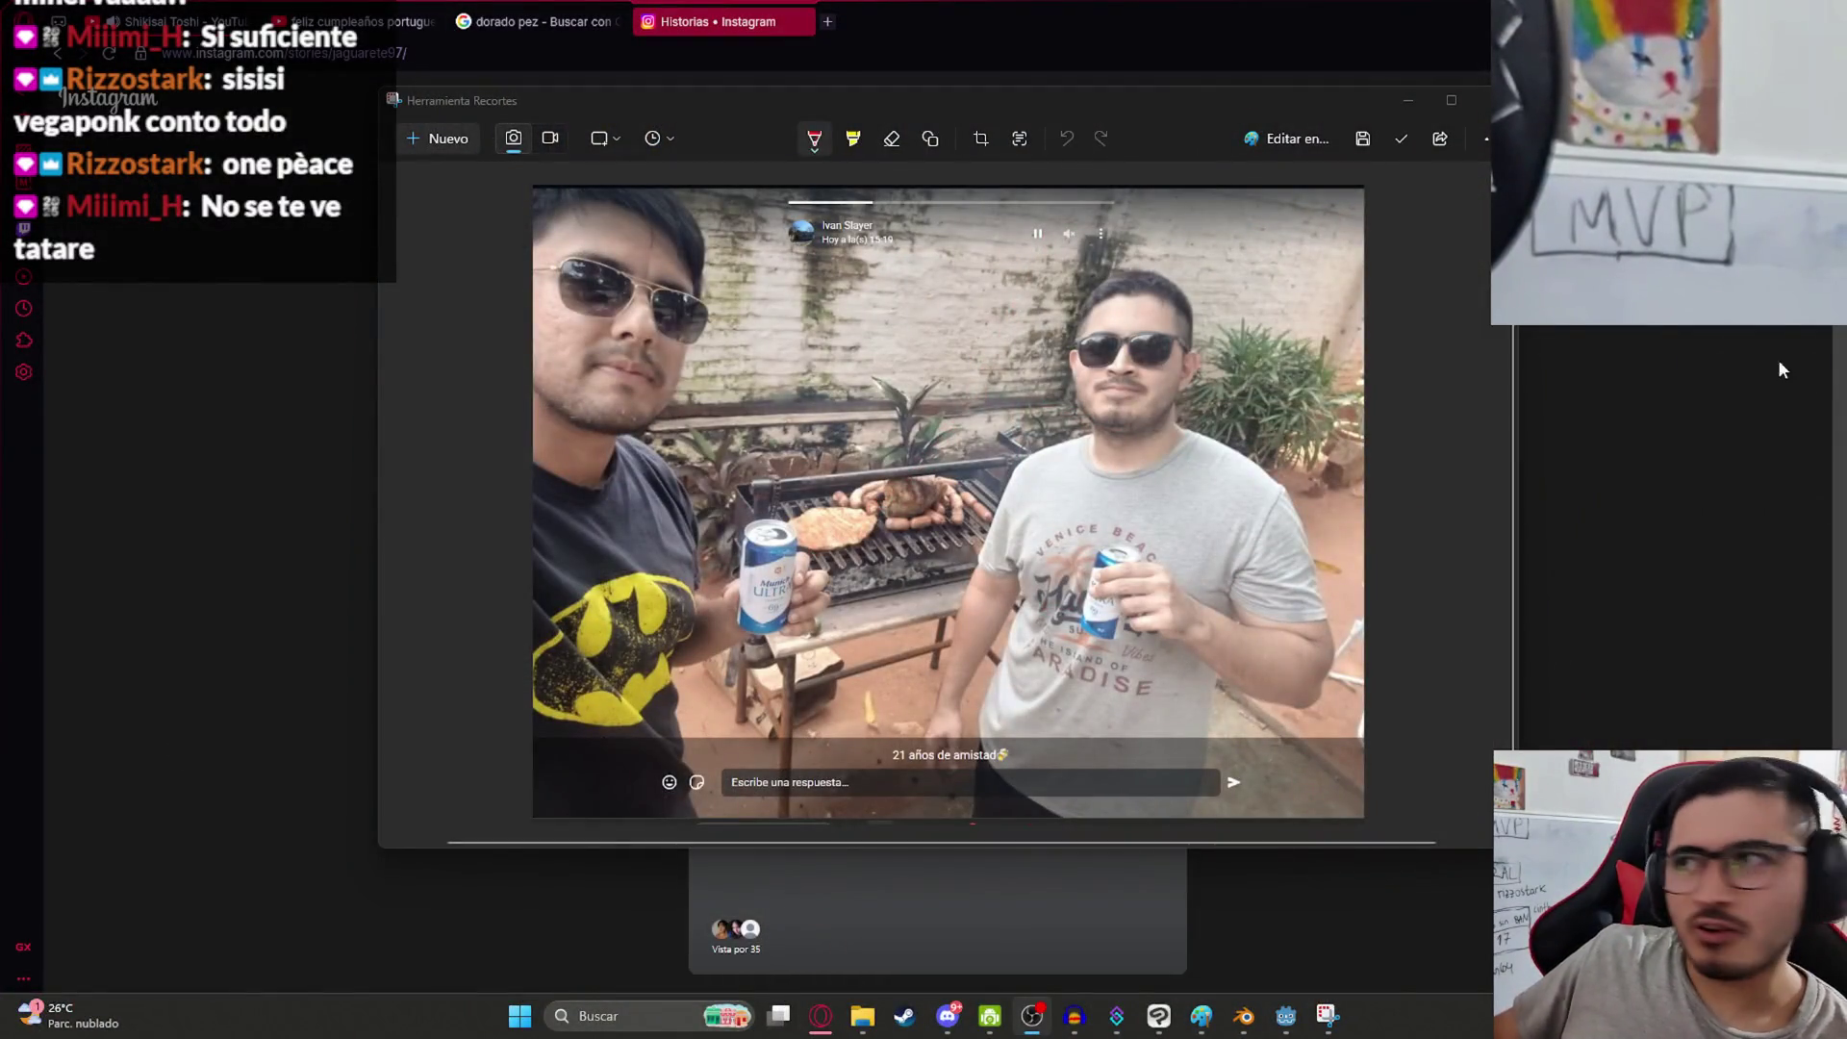
- Maximize the Snipping Tool window holding the captured "21 años de amistad" story
left_click(1449, 100)
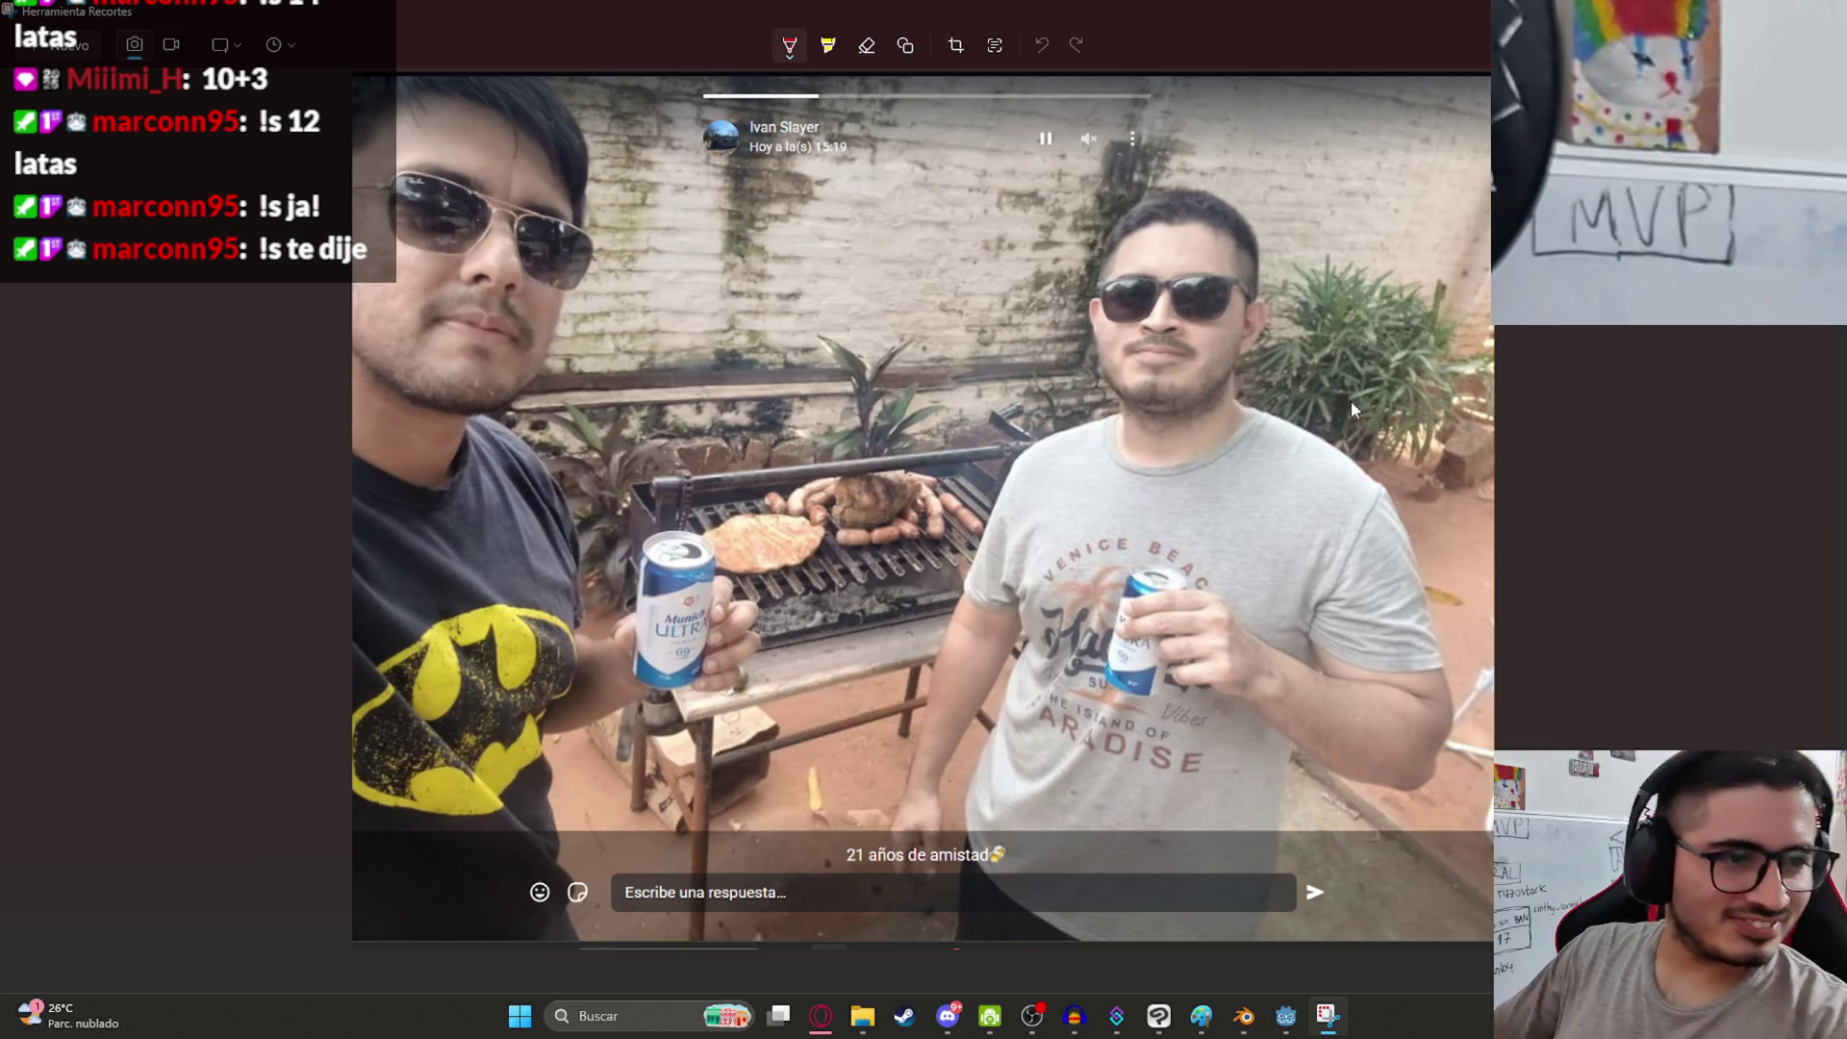
- Return to Blender and frame the low-poly fish mesh in a front orthographic view
left_click(1242, 1015)
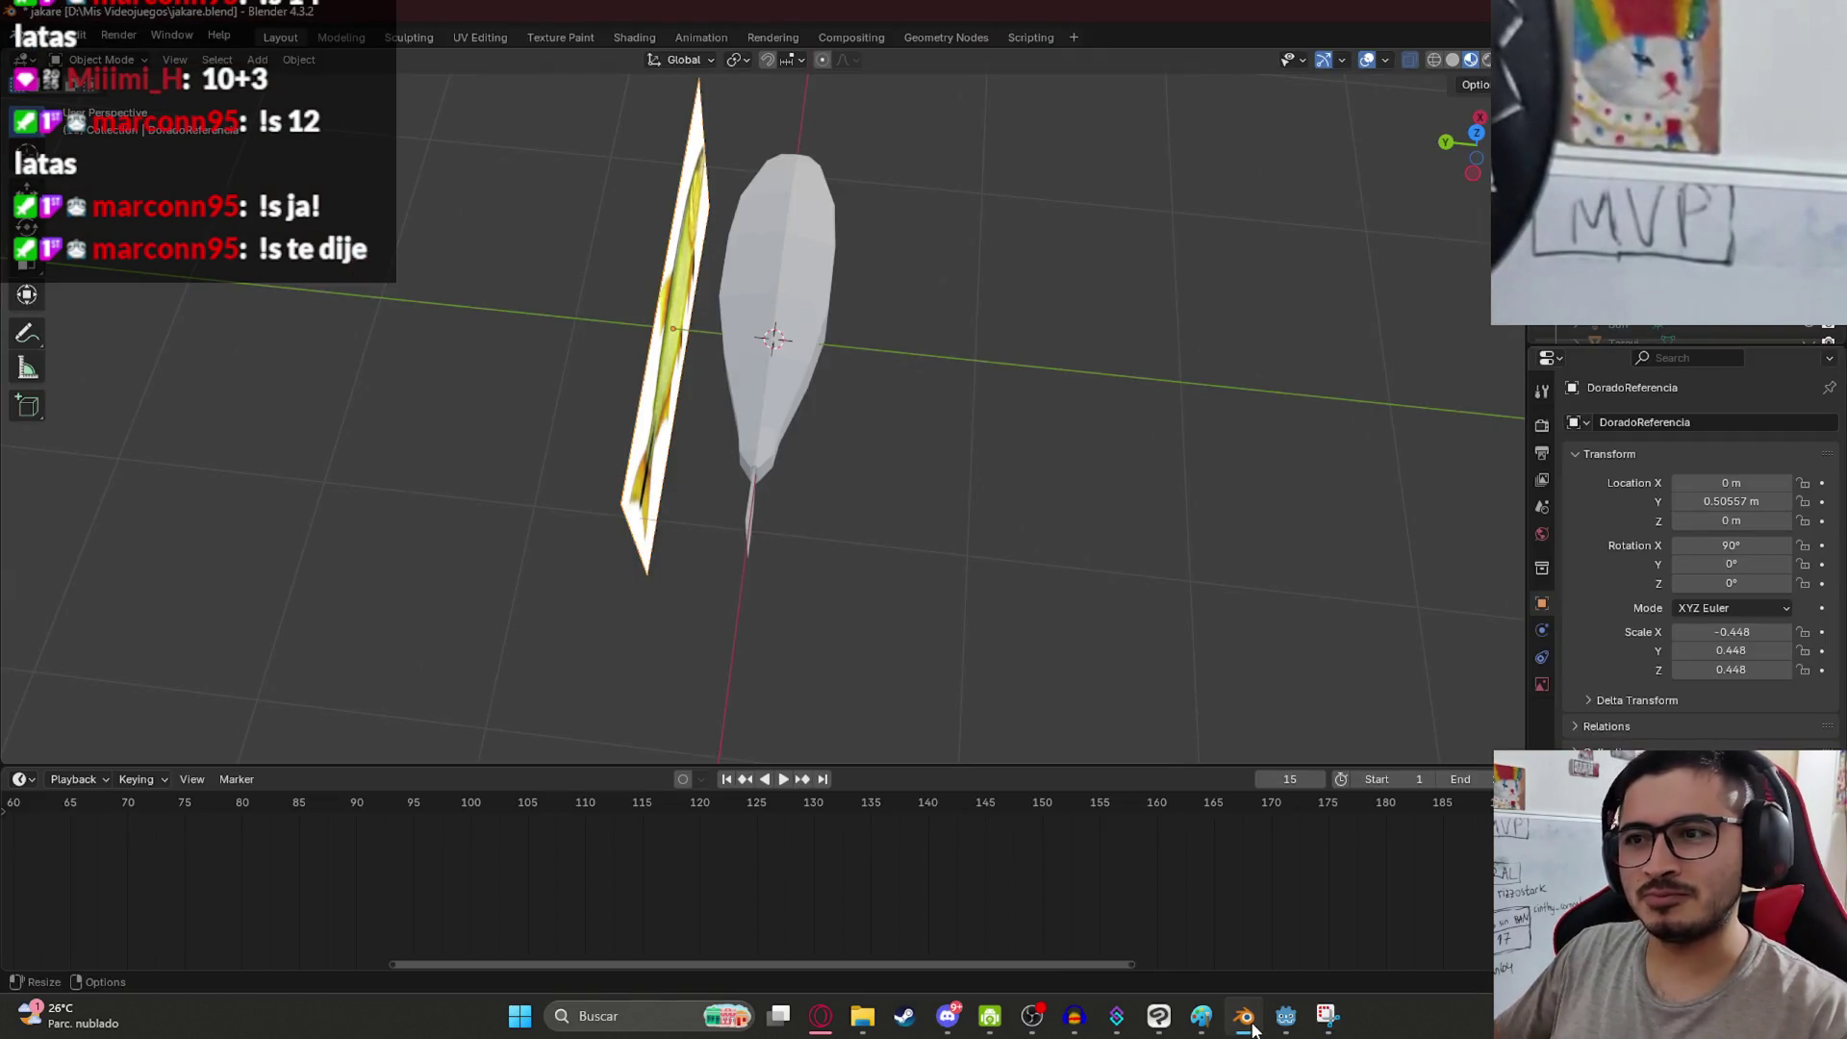
mouse_move(898, 193)
middle_mouse_down()
mouse_move(678, 141)
mouse_move(1016, 763)
middle_mouse_up()
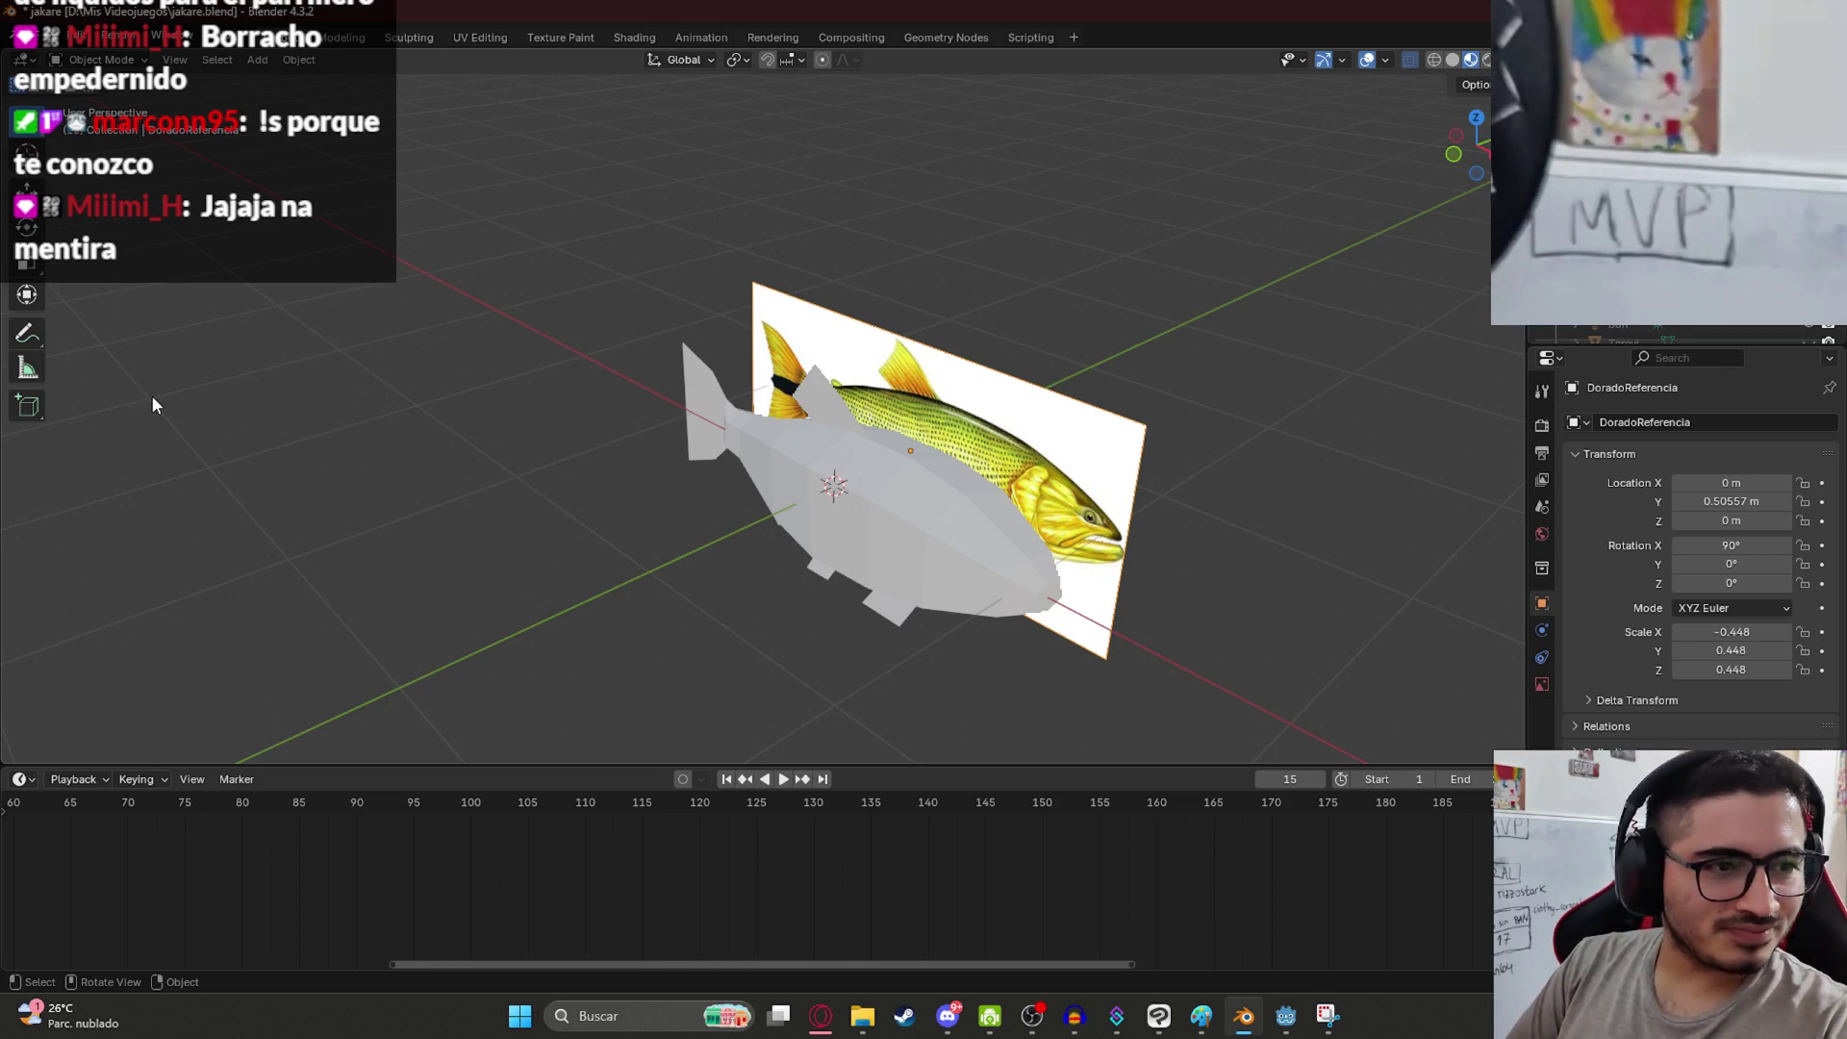
key("ctrl+1")
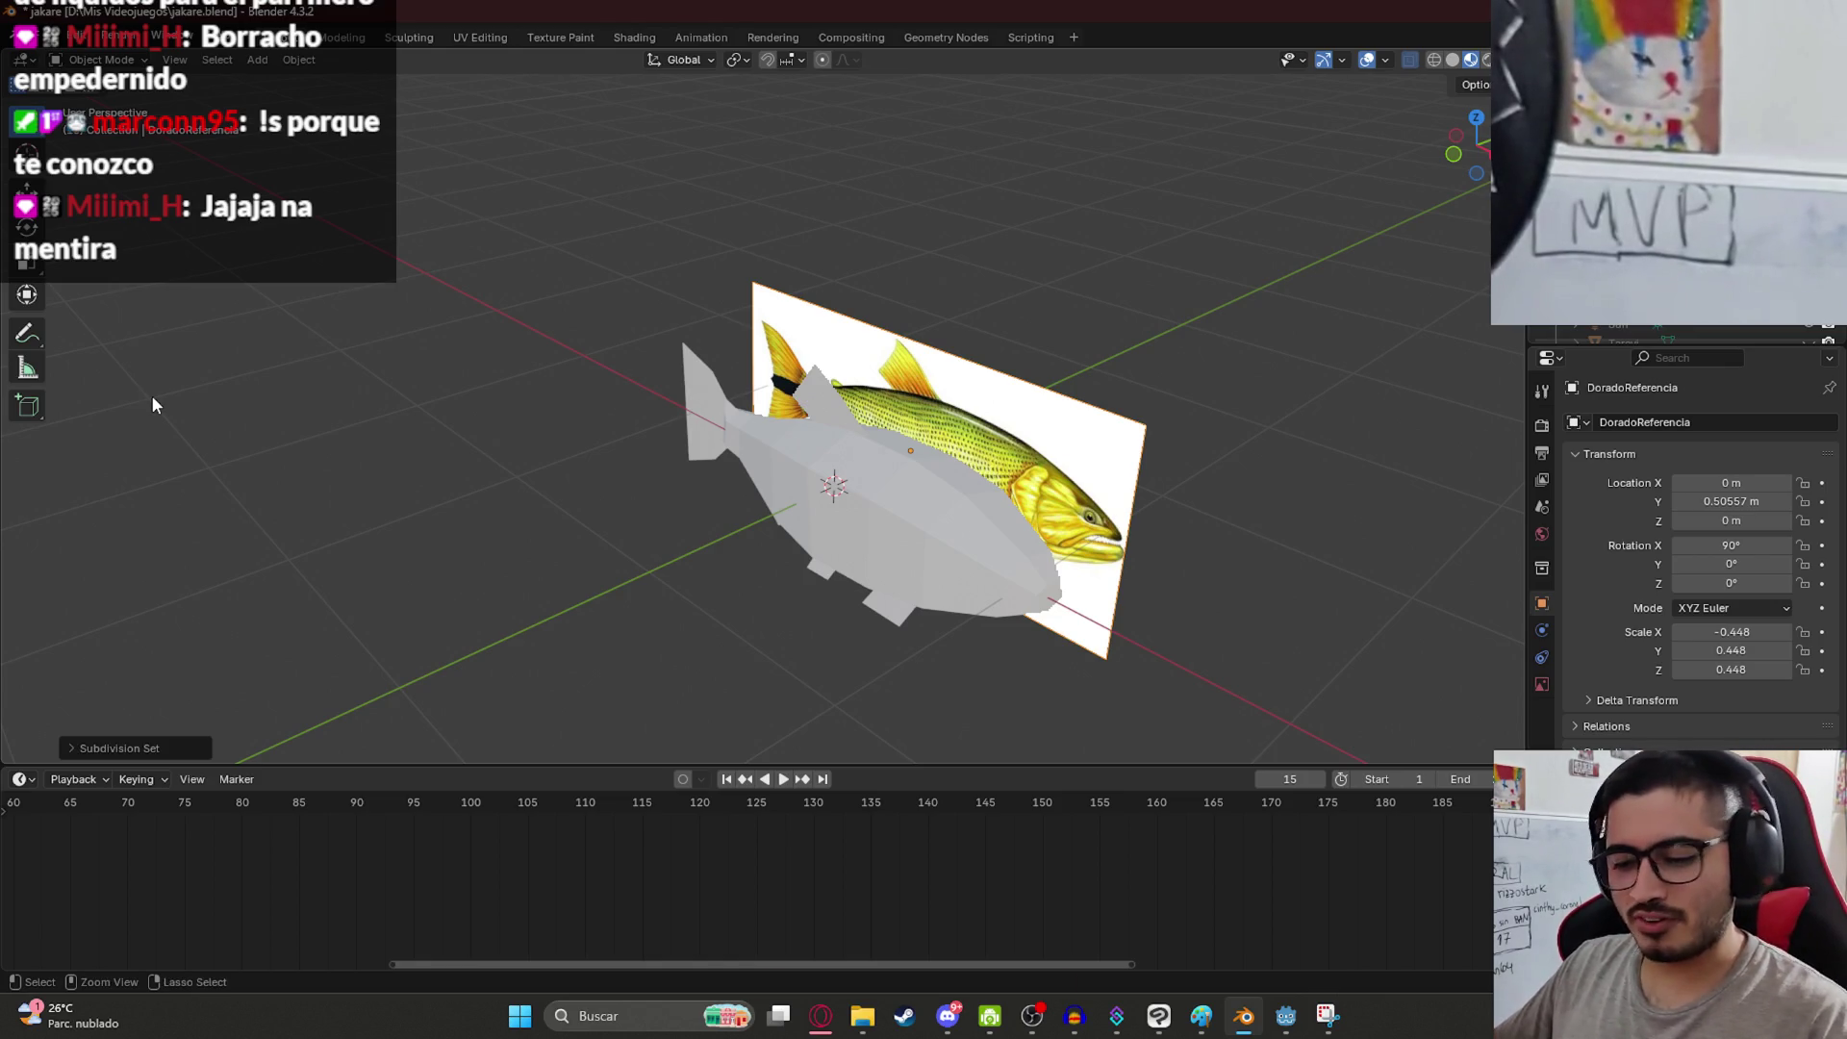
middle_click_drag(719, 501, 900, 525)
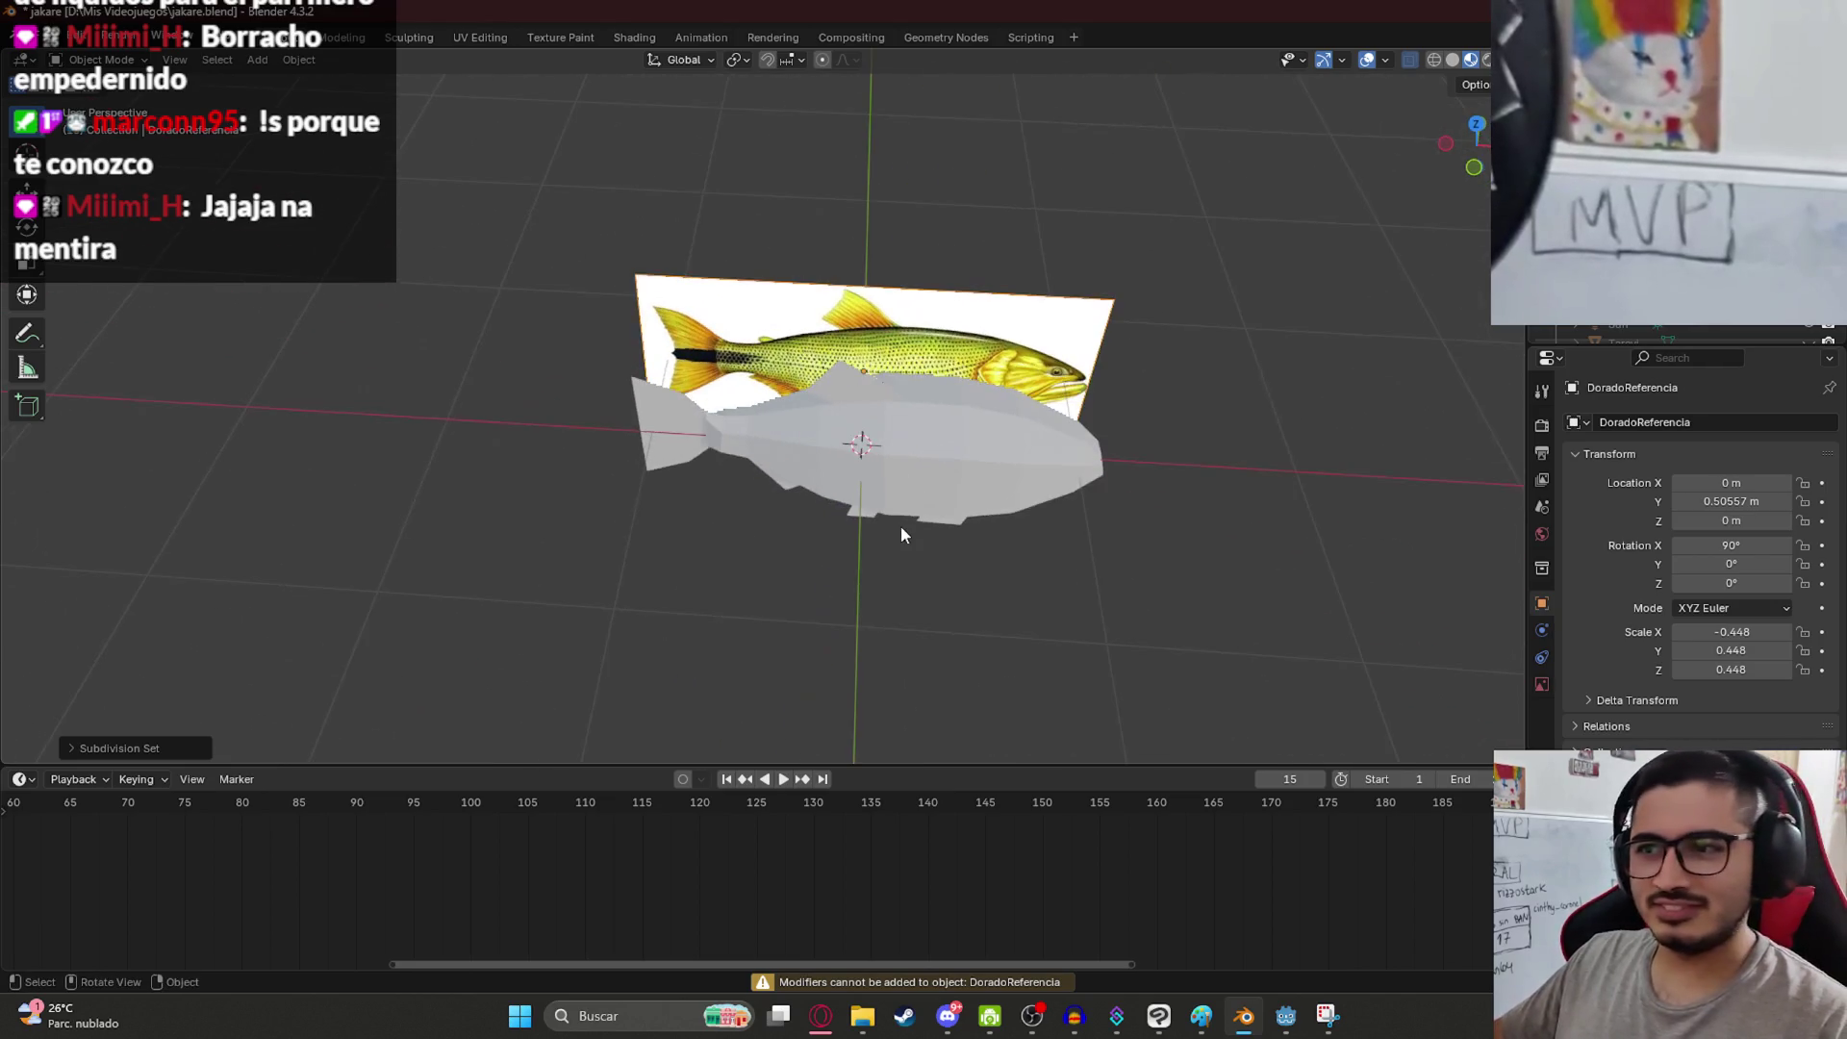
left_click(909, 515)
key("KP_1")
key("KP_Decimal")
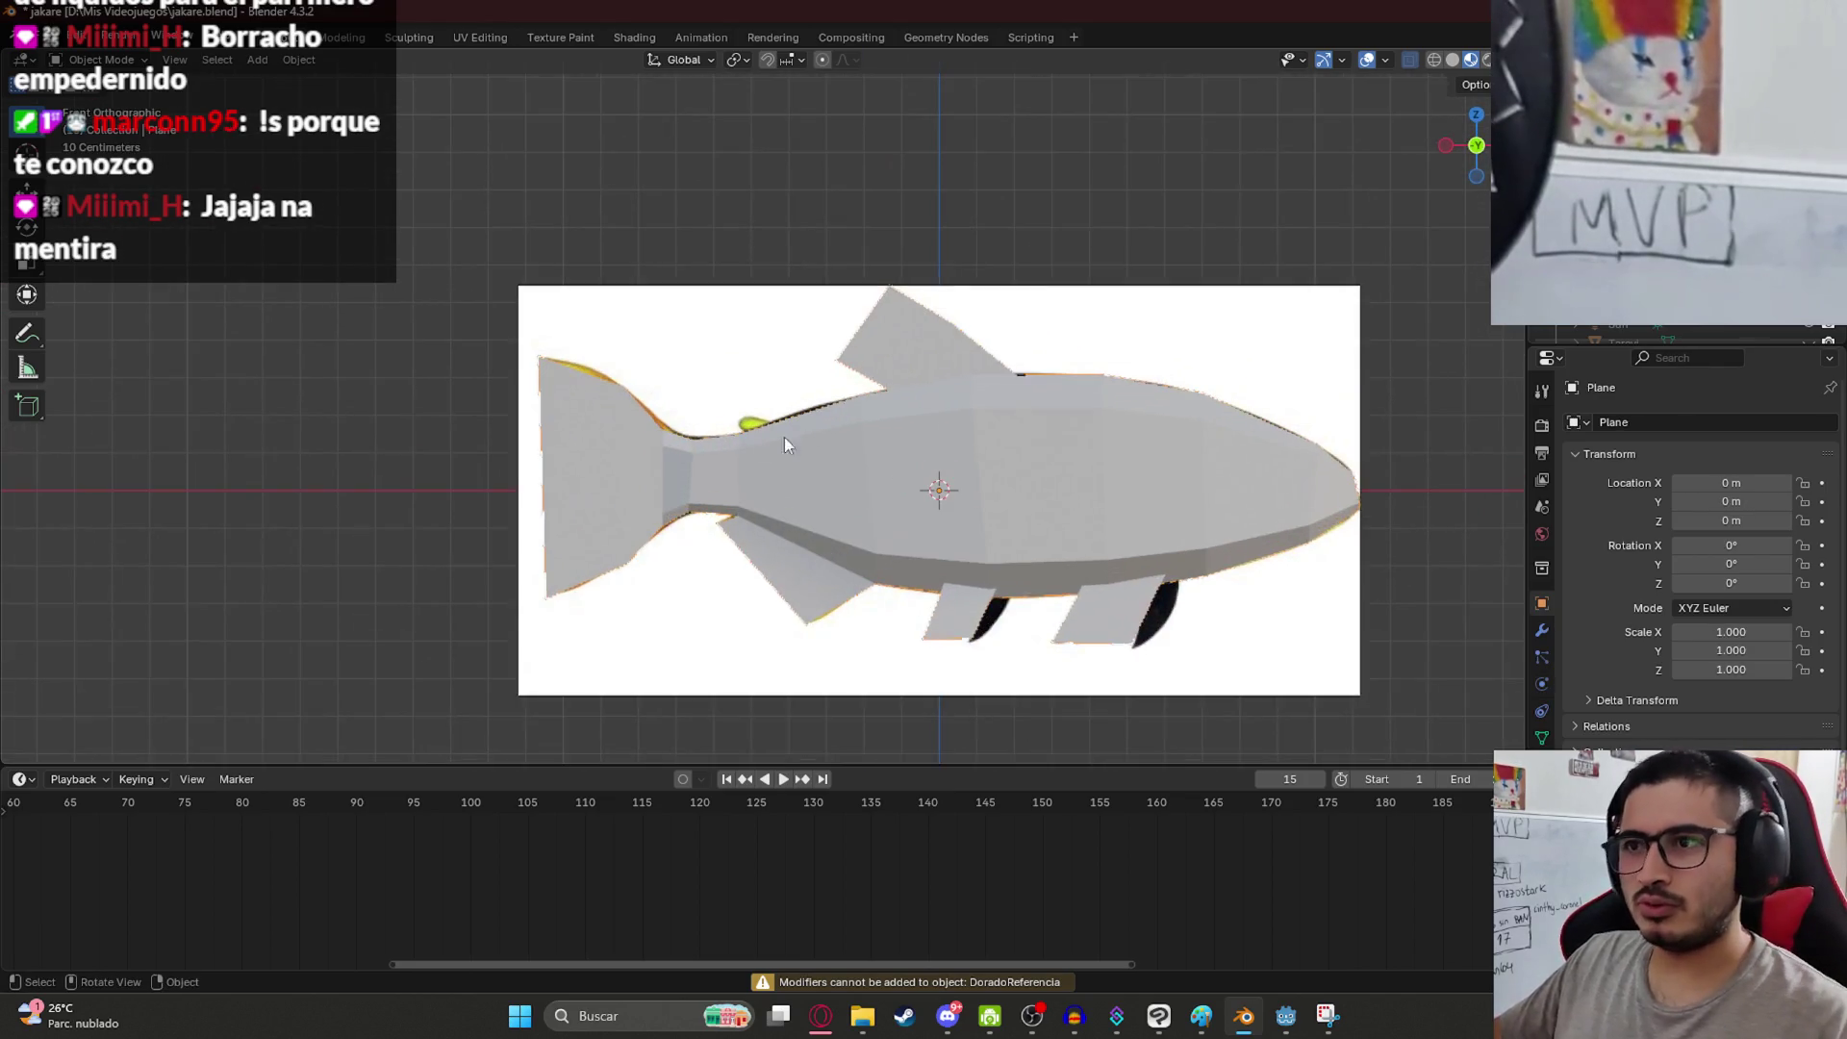
- Apply All Transforms to the fish mesh and move to the UV Editing workspace
key("ctrl+a")
left_click(762, 299)
left_click(480, 37)
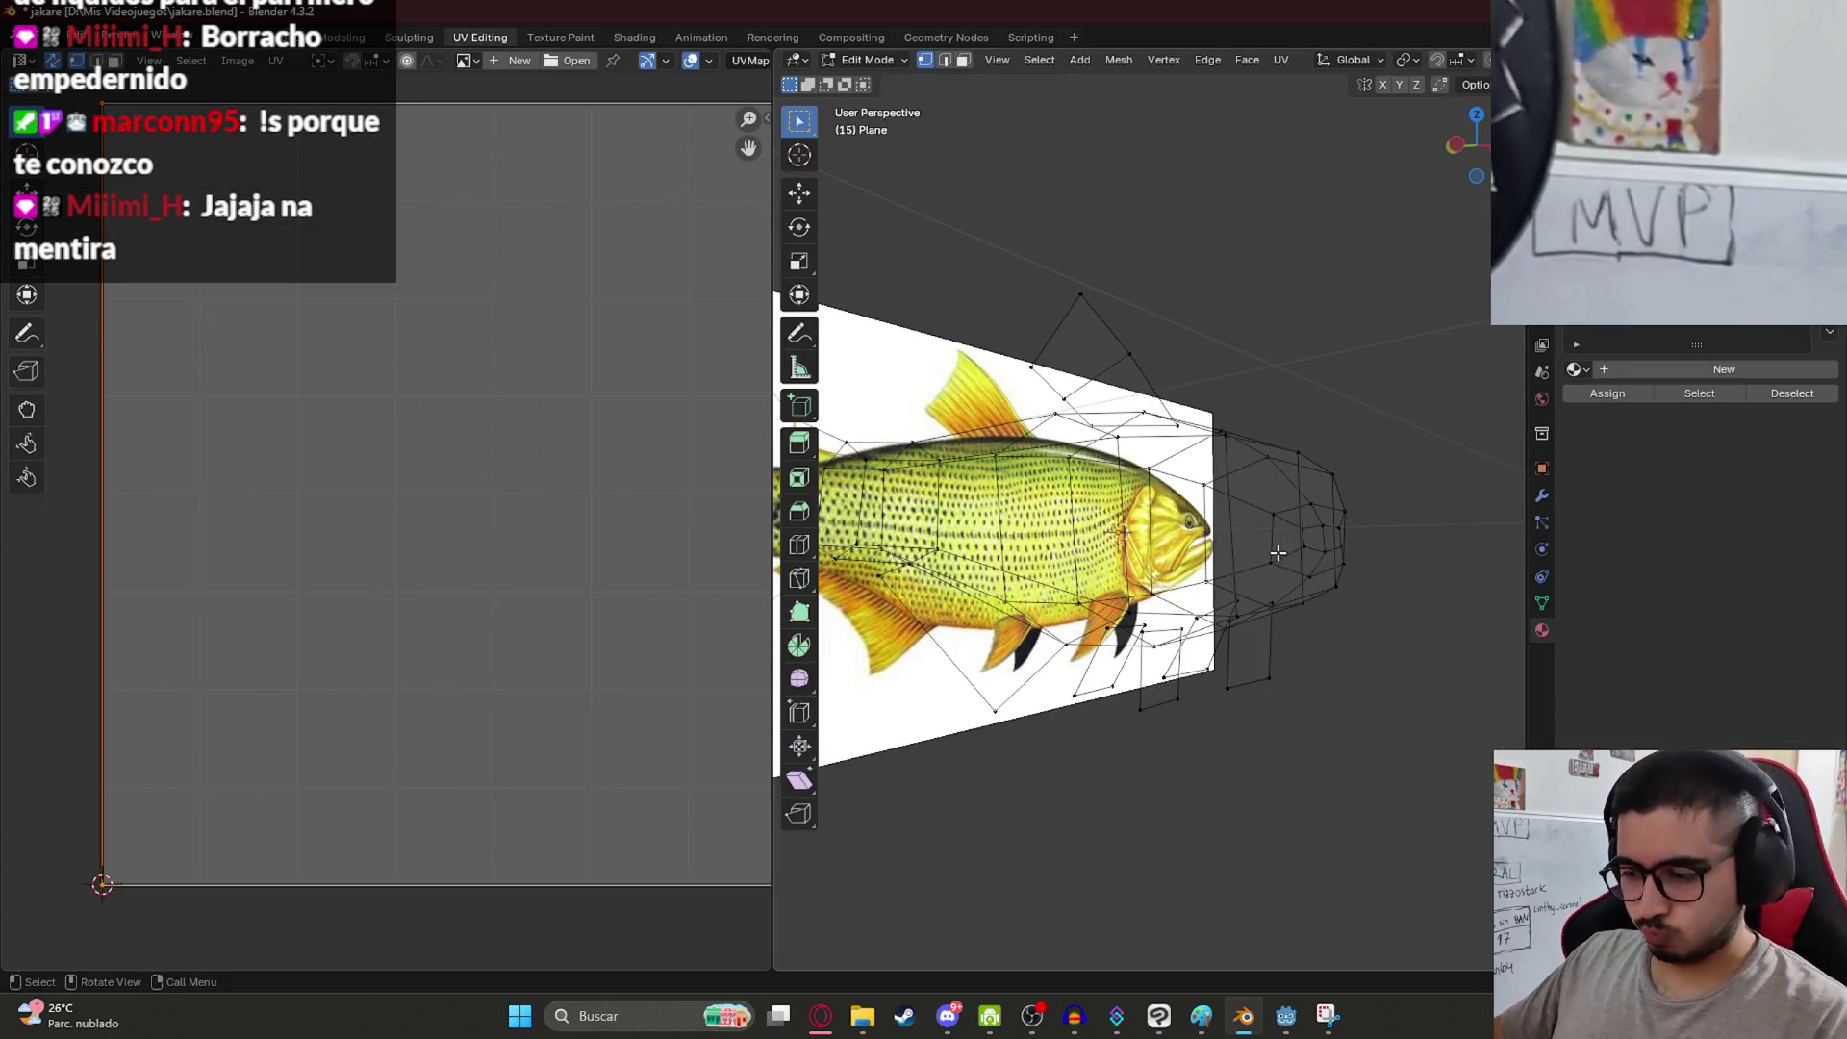
- Hide the DoradoReferencia image plane from Object Mode
key("KP_1")
scroll(1085, 403, "up", 2)
scroll(1085, 403, "down", 3)
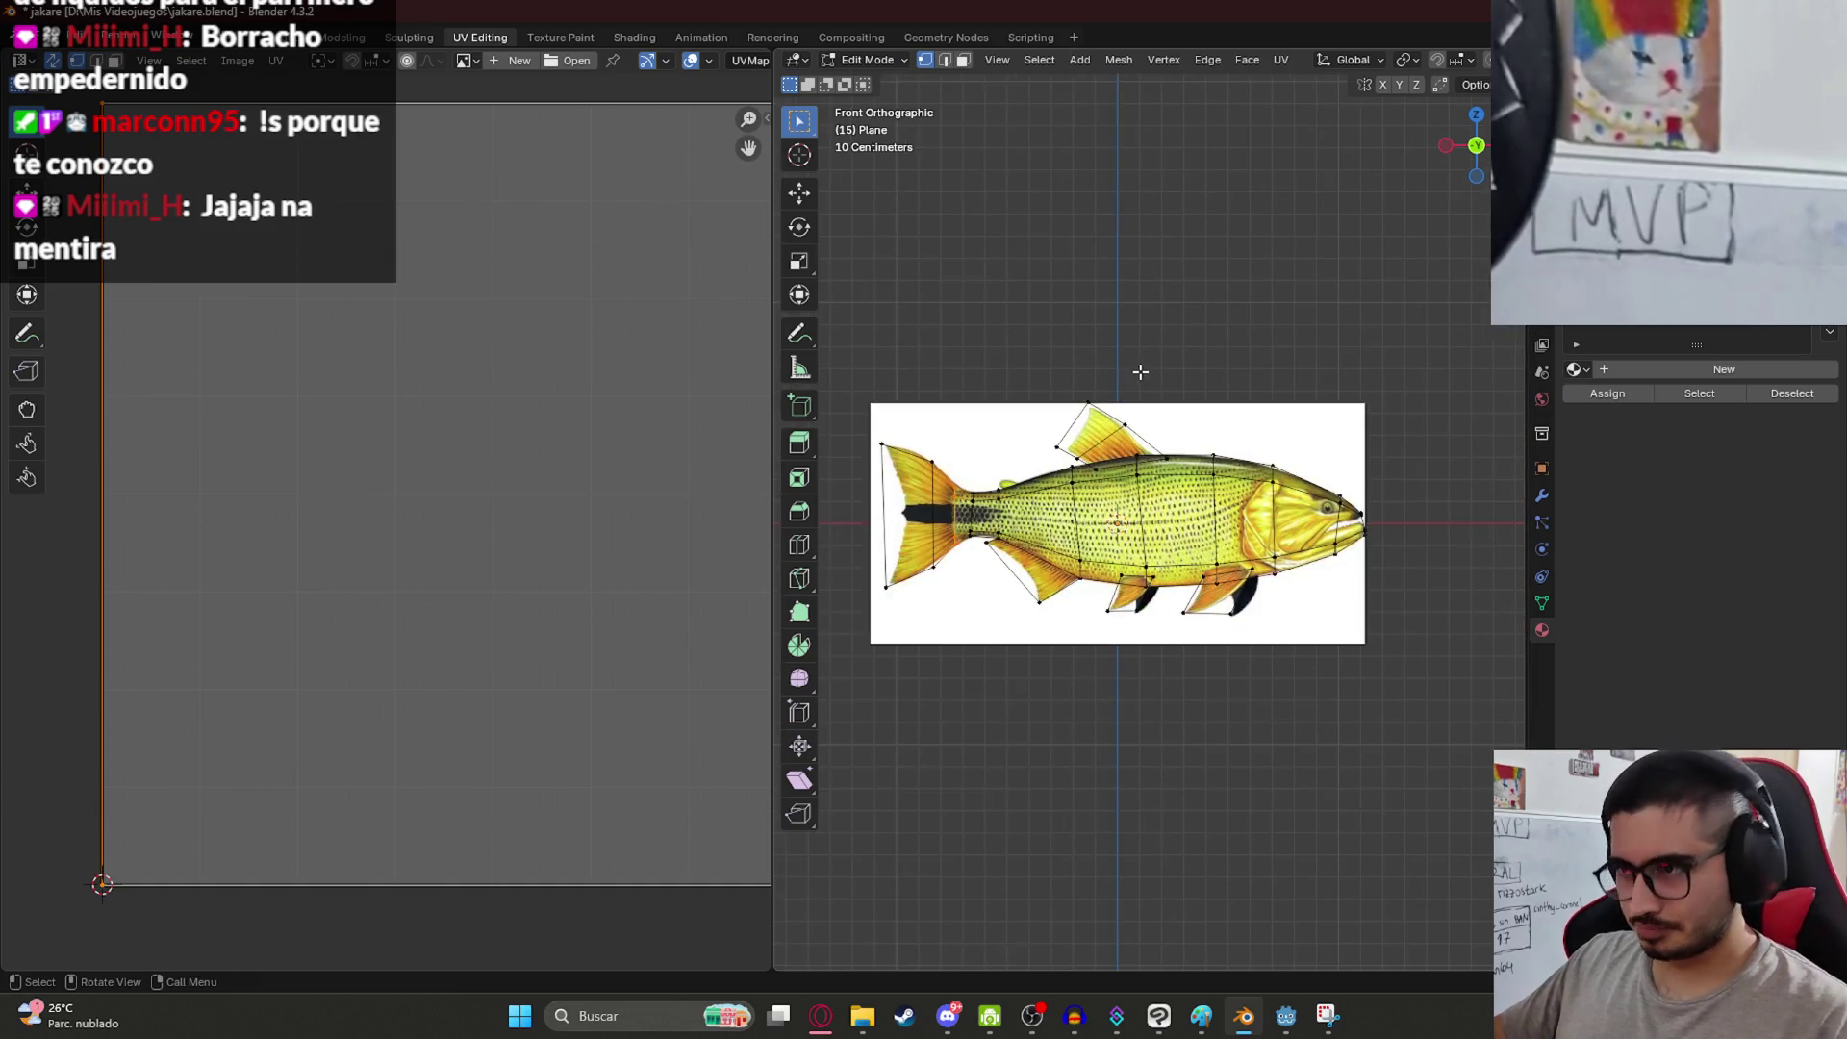
key("Tab")
mouse_move(1150, 429)
middle_mouse_down()
mouse_move(1217, 508)
mouse_move(1181, 674)
mouse_move(1224, 359)
middle_mouse_up()
left_click(1225, 359)
key("h")
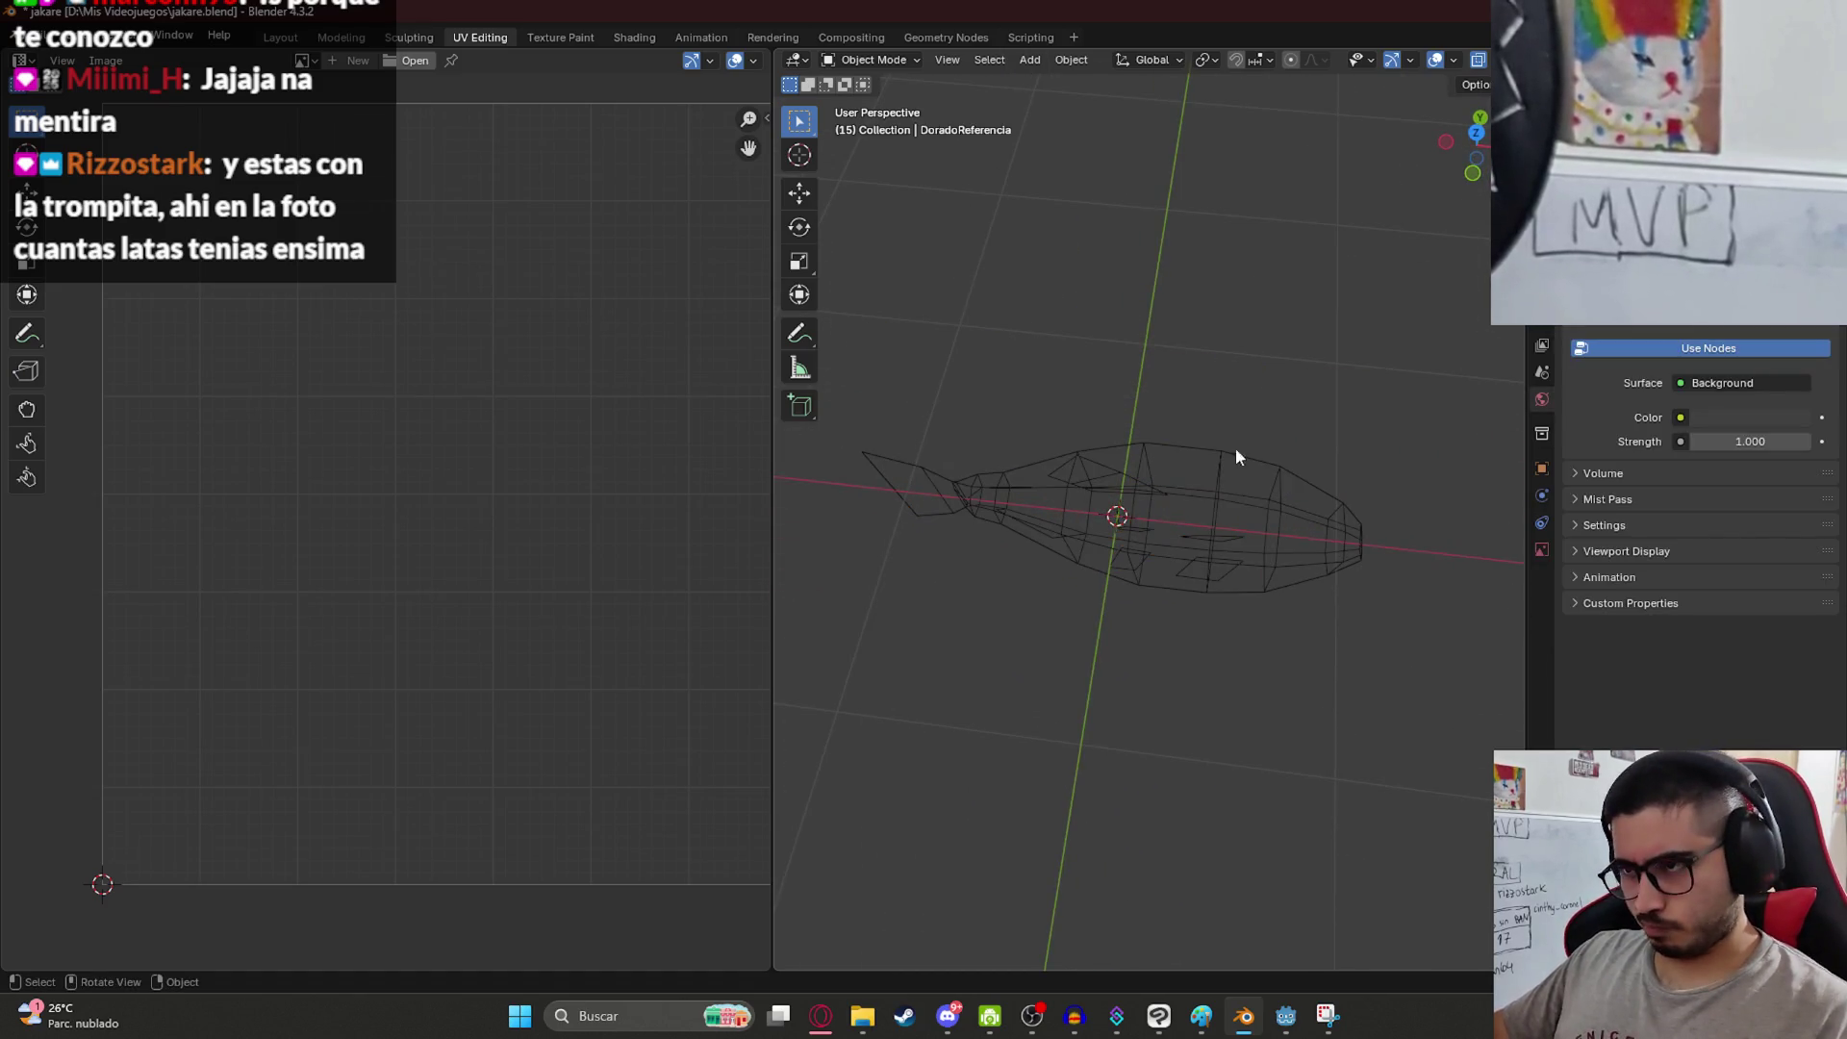
- Frame the fish mesh from the front and enter Edit Mode on it for UV work
left_click(1200, 507)
key("KP_1")
key("KP_Decimal")
key("Tab")
mouse_move(1206, 544)
middle_mouse_down()
mouse_move(1253, 416)
mouse_move(1161, 526)
mouse_move(1062, 498)
middle_mouse_up()
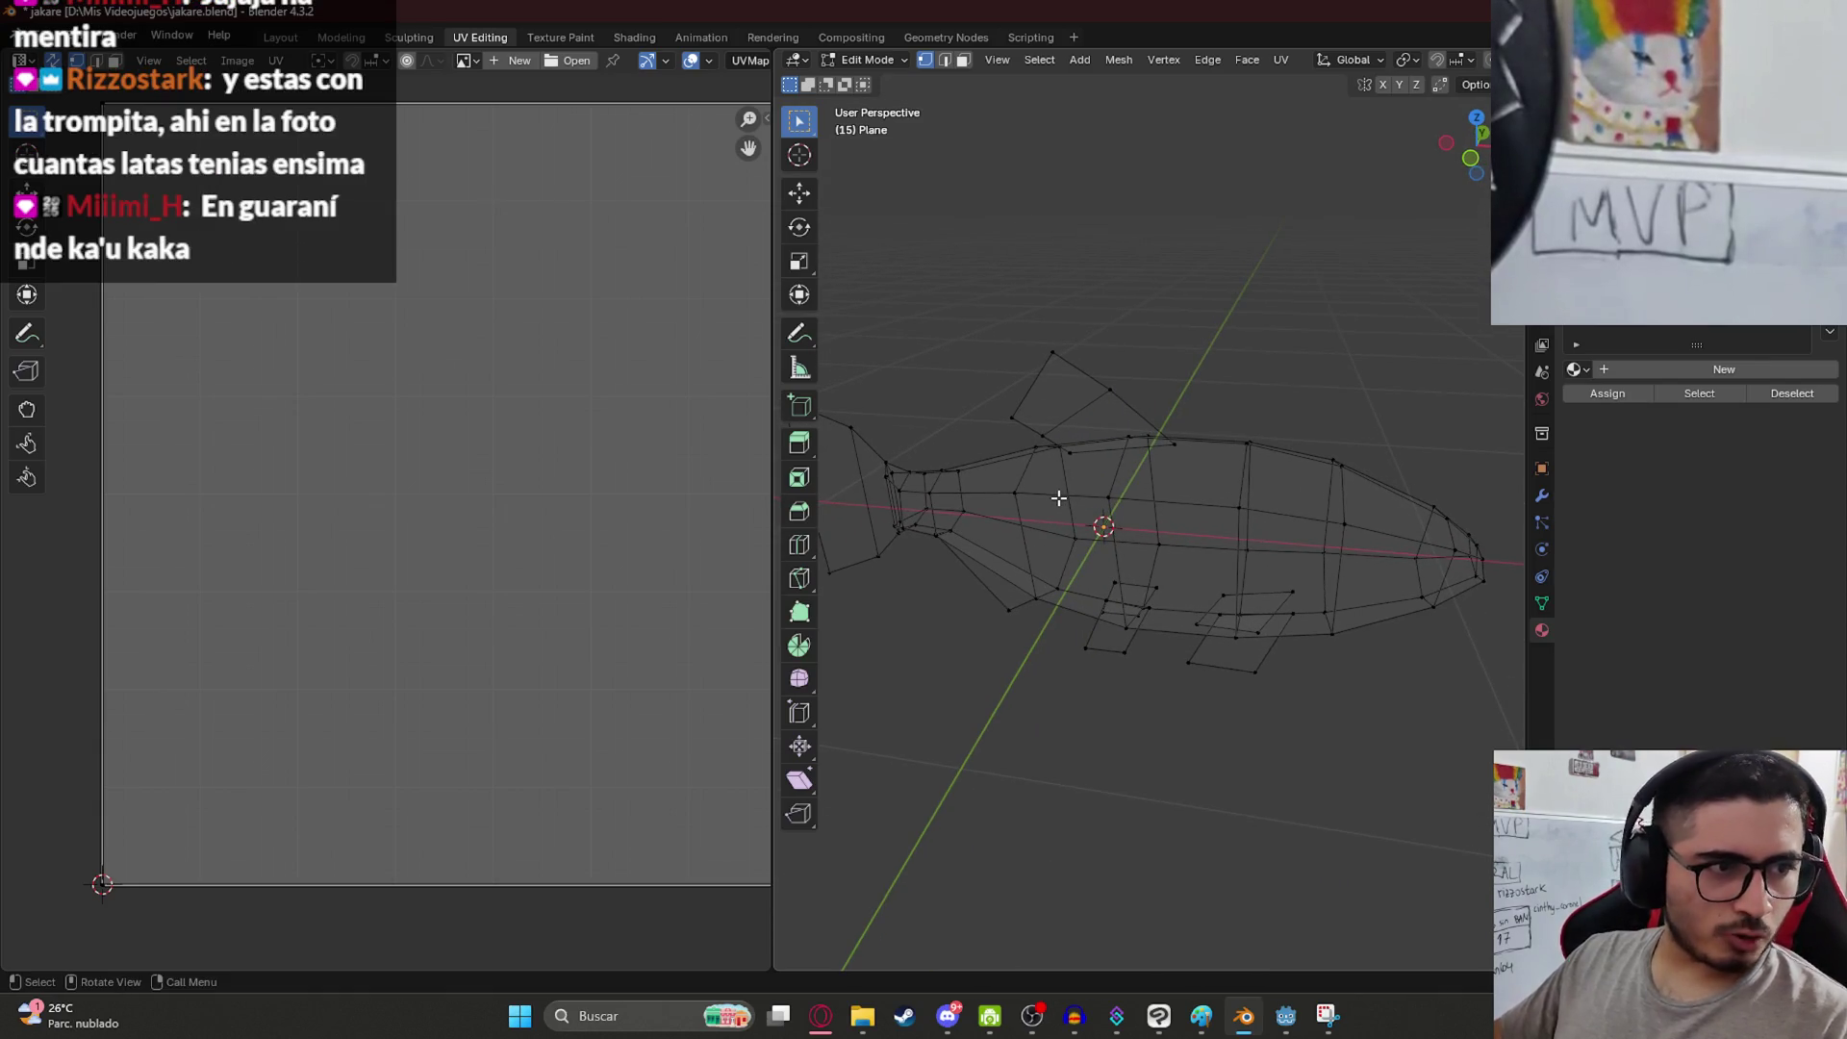
left_click(1325, 1019)
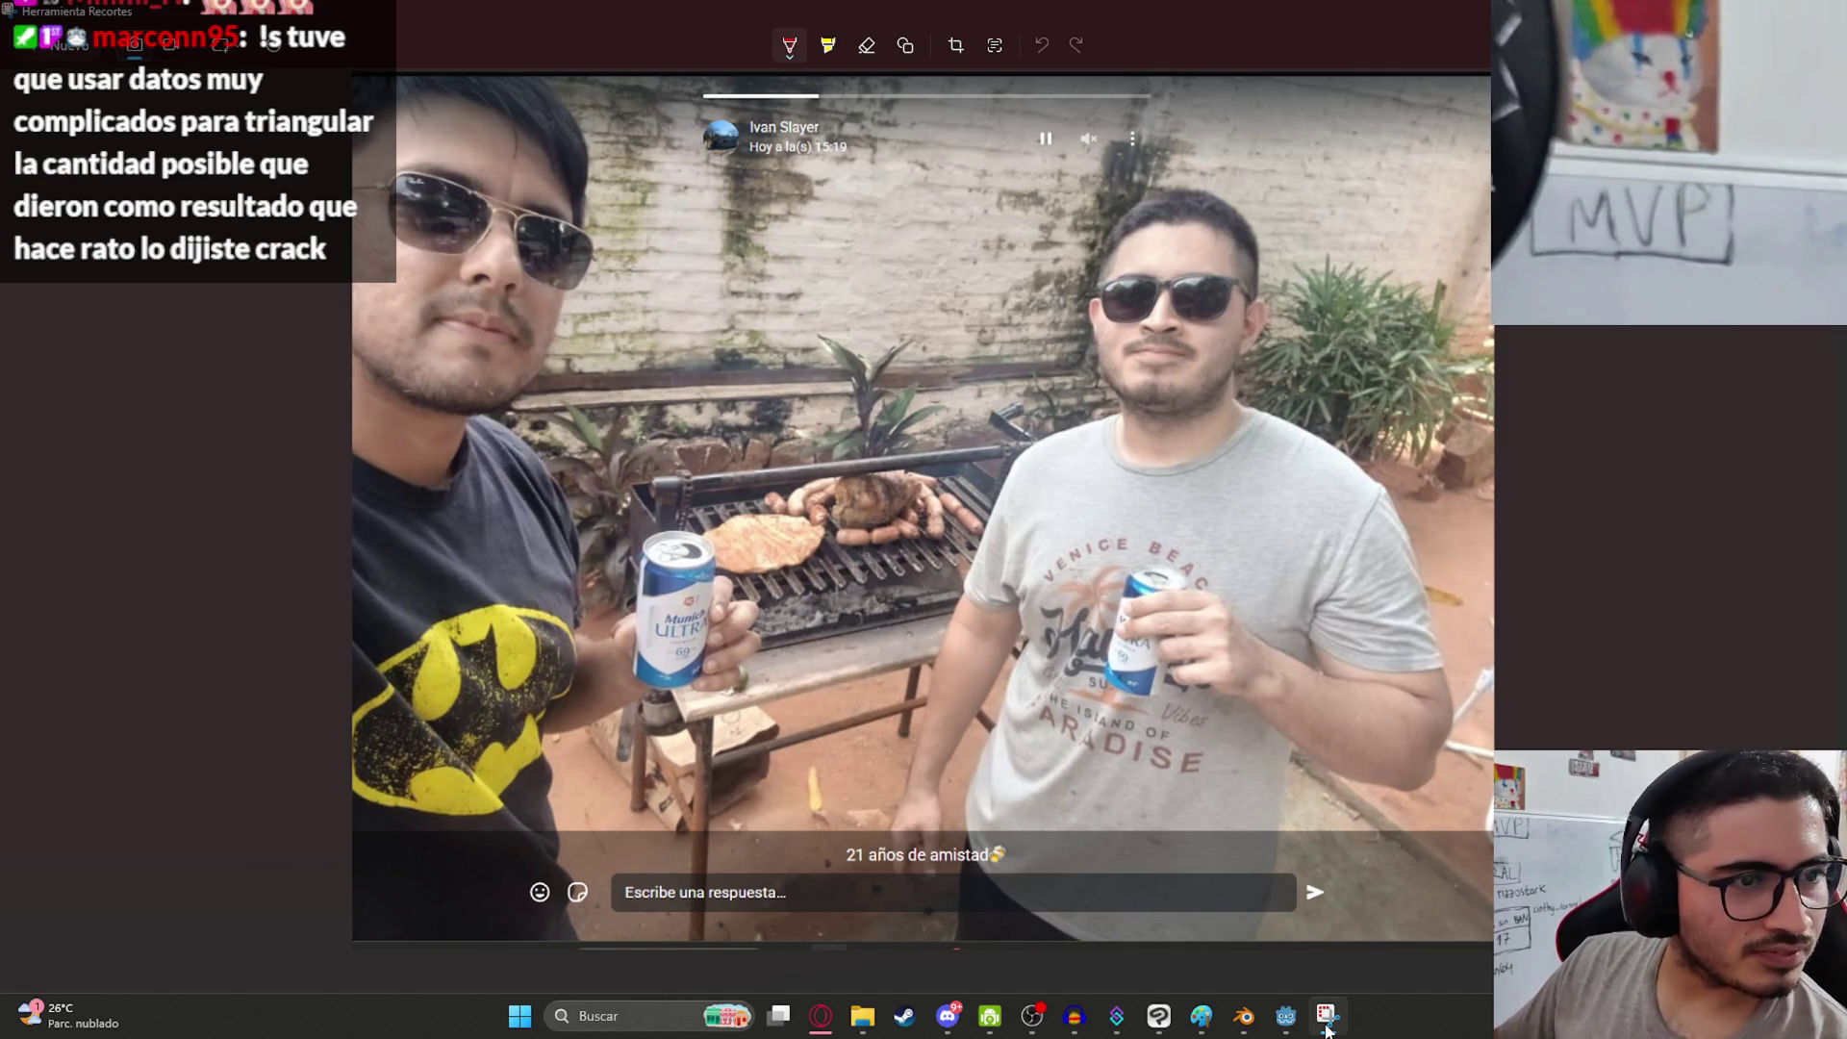
left_click(1327, 1019)
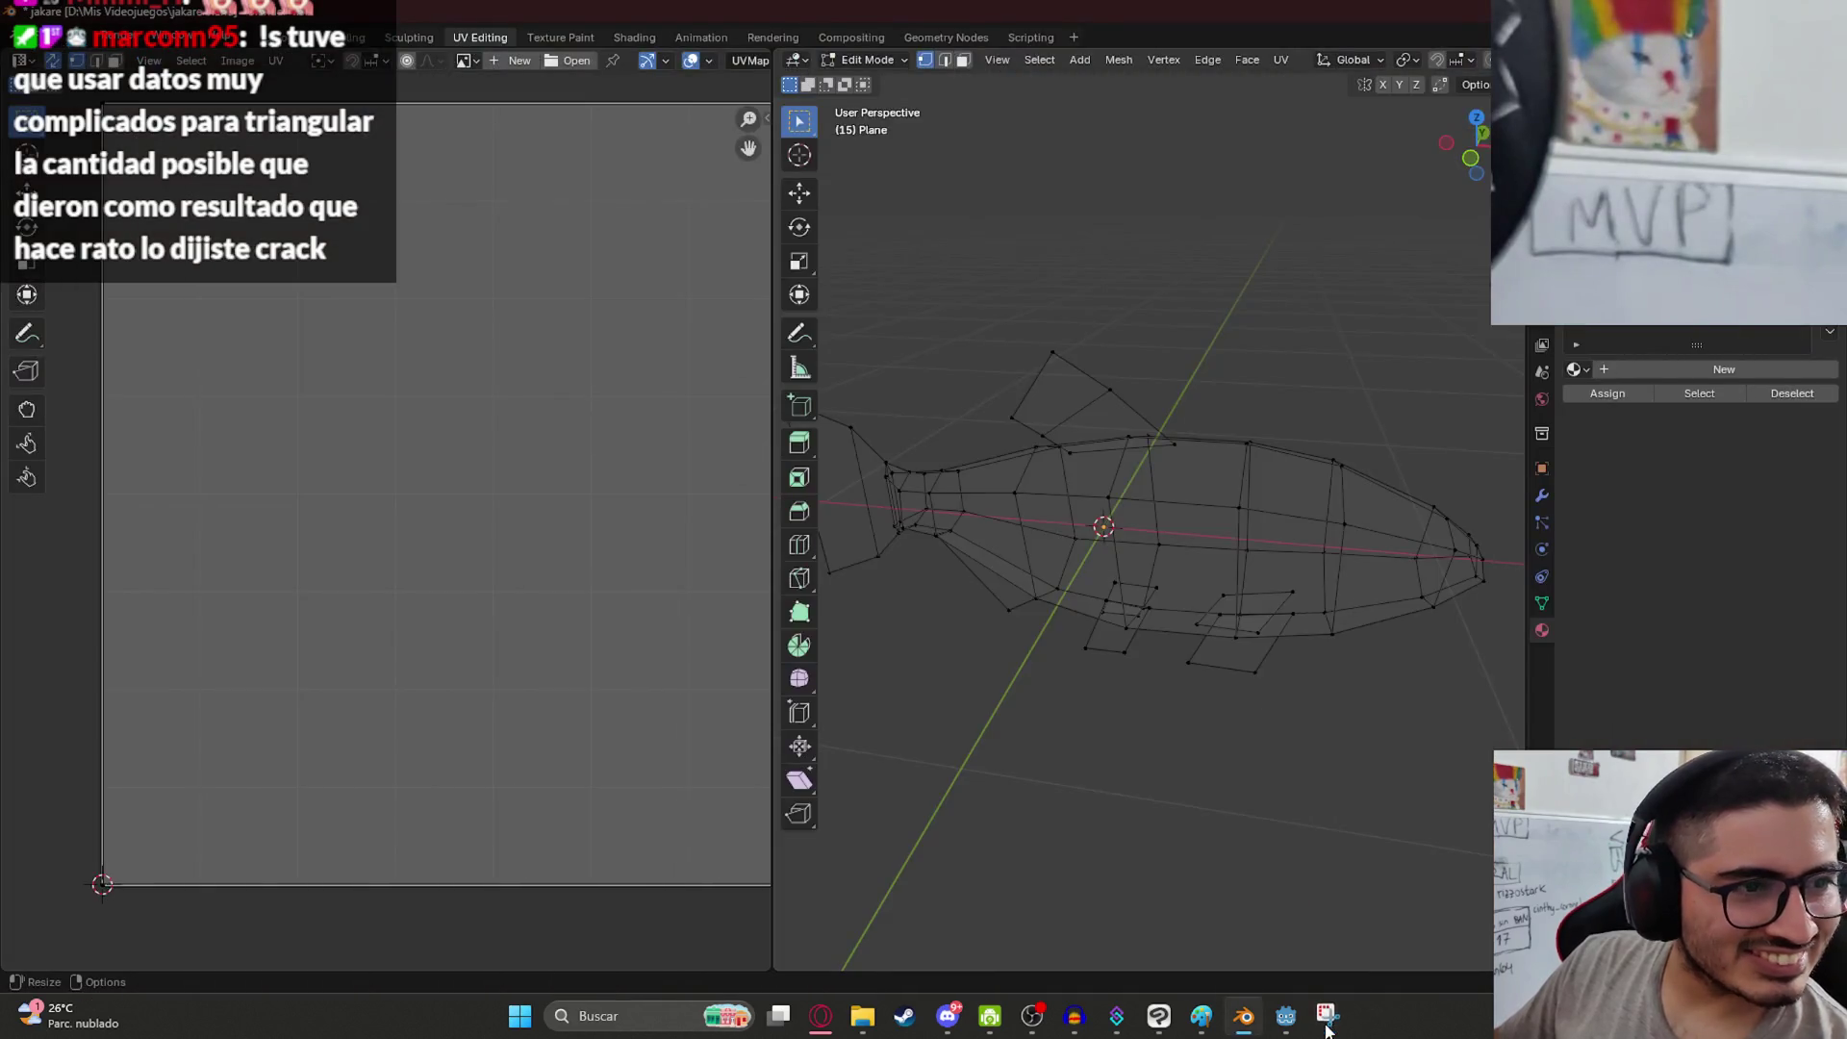
- Orbit the fish mesh and probe an edge ring to check the topology from several angles
mouse_move(1197, 535)
middle_mouse_down()
mouse_move(1235, 674)
mouse_move(1112, 563)
middle_mouse_up()
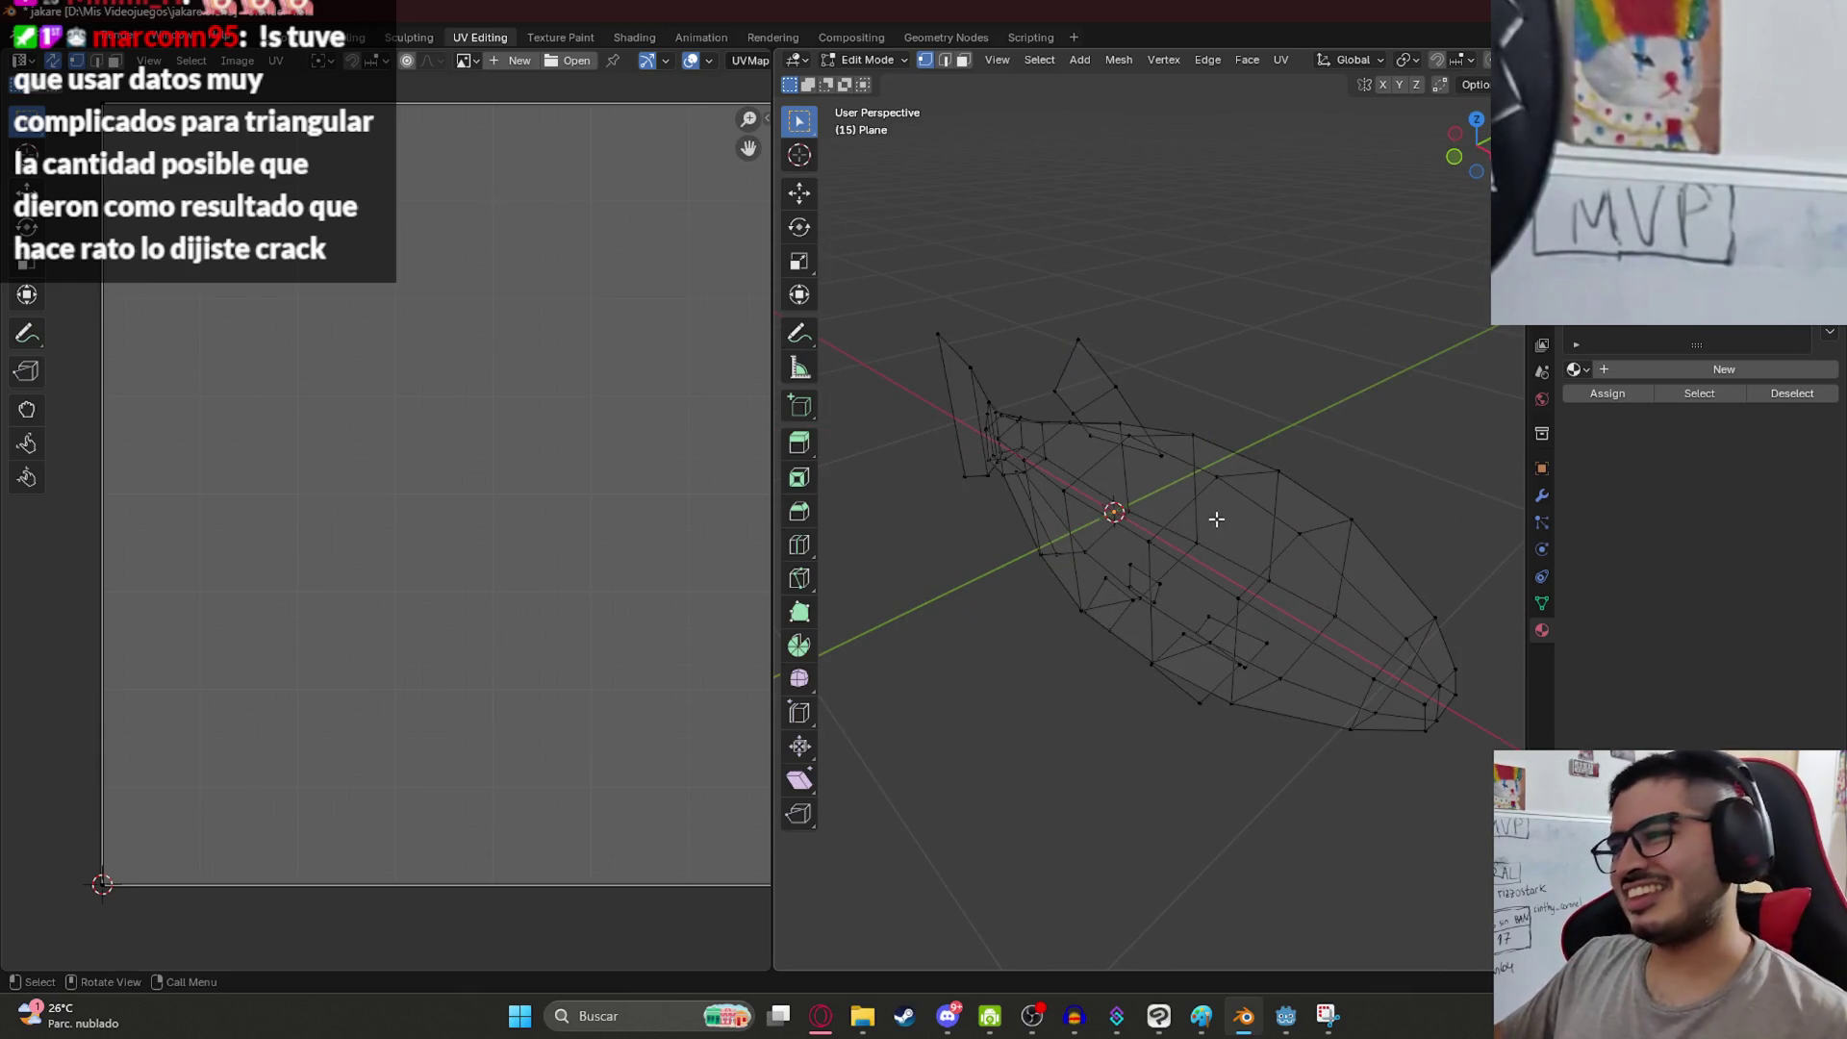
left_click(1235, 493)
middle_click_drag(1168, 617, 1188, 693)
left_click(1262, 569, "ctrl+alt")
left_click(1331, 828)
mouse_move(1331, 830)
middle_mouse_down()
mouse_move(1223, 650)
mouse_move(1115, 519)
mouse_move(1101, 528)
middle_mouse_up()
scroll(1140, 506, "up", 3)
mouse_move(1241, 395)
middle_mouse_down()
mouse_move(1125, 492)
mouse_move(1198, 337)
middle_mouse_up()
key("KP_1")
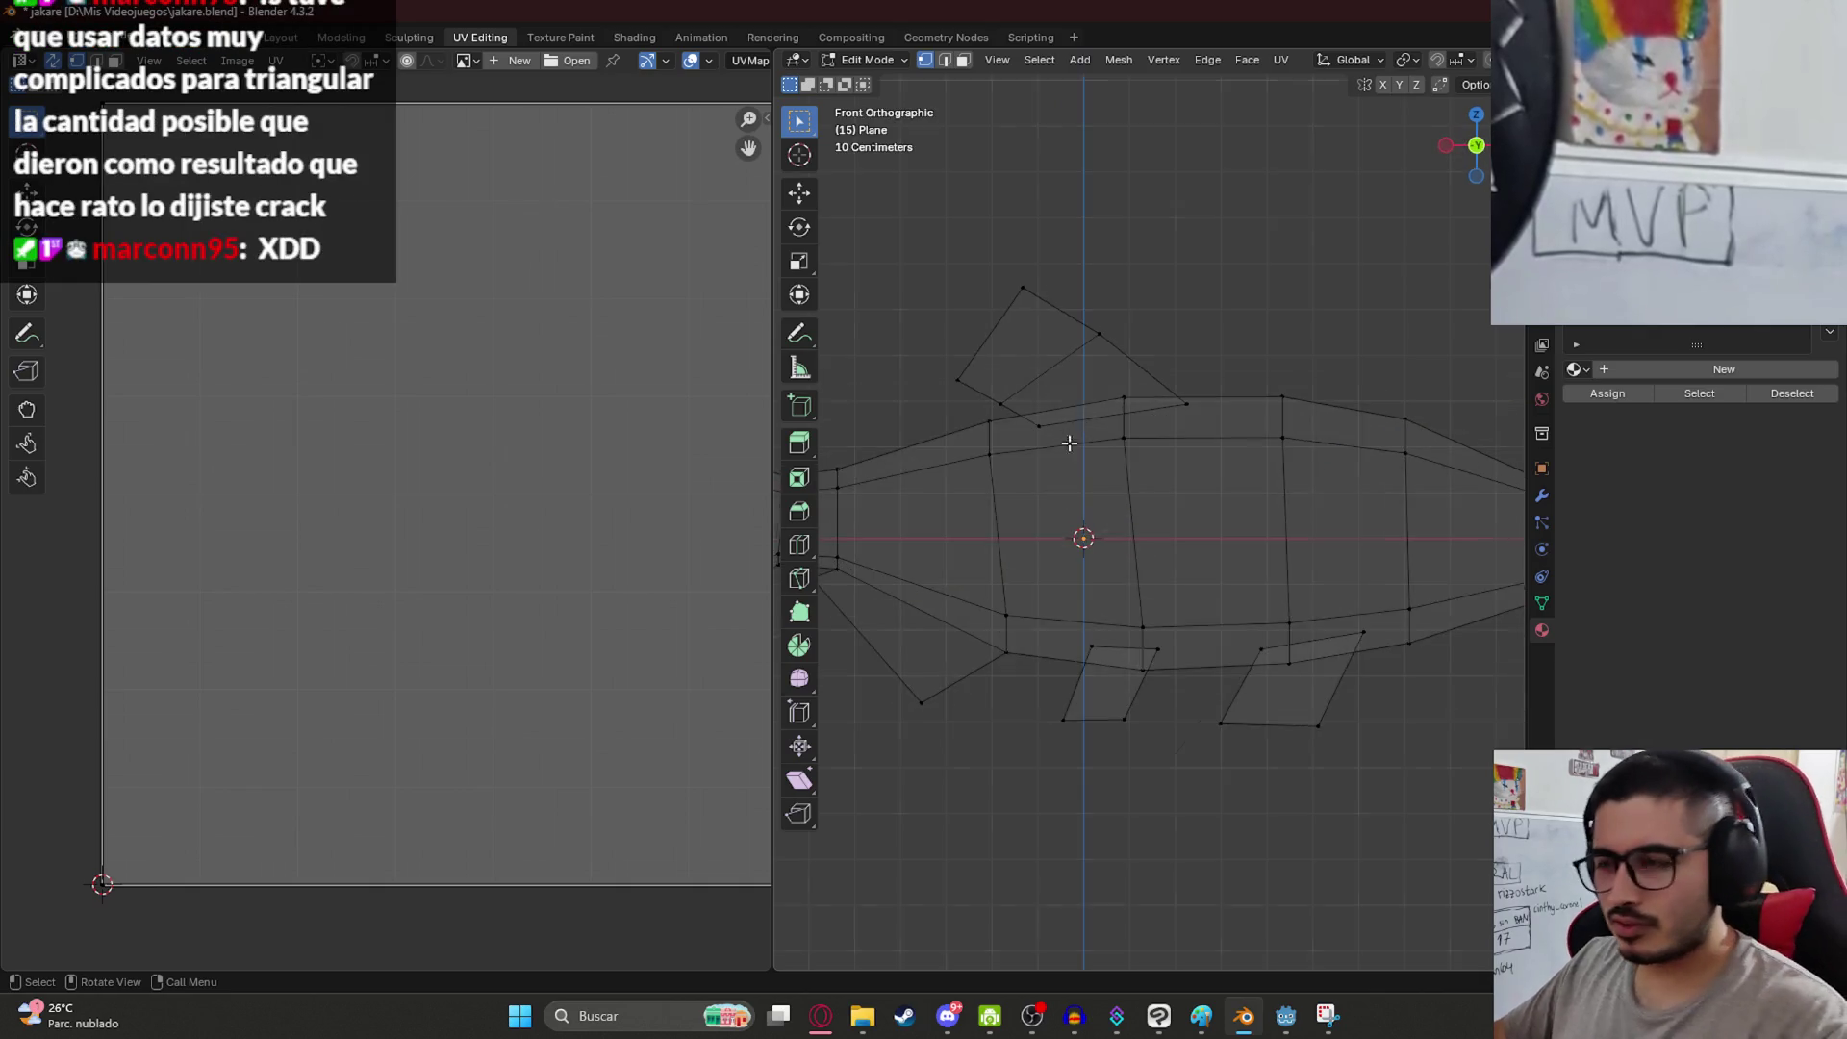
scroll(1158, 384, "up", 4)
scroll(1164, 406, "down", 4)
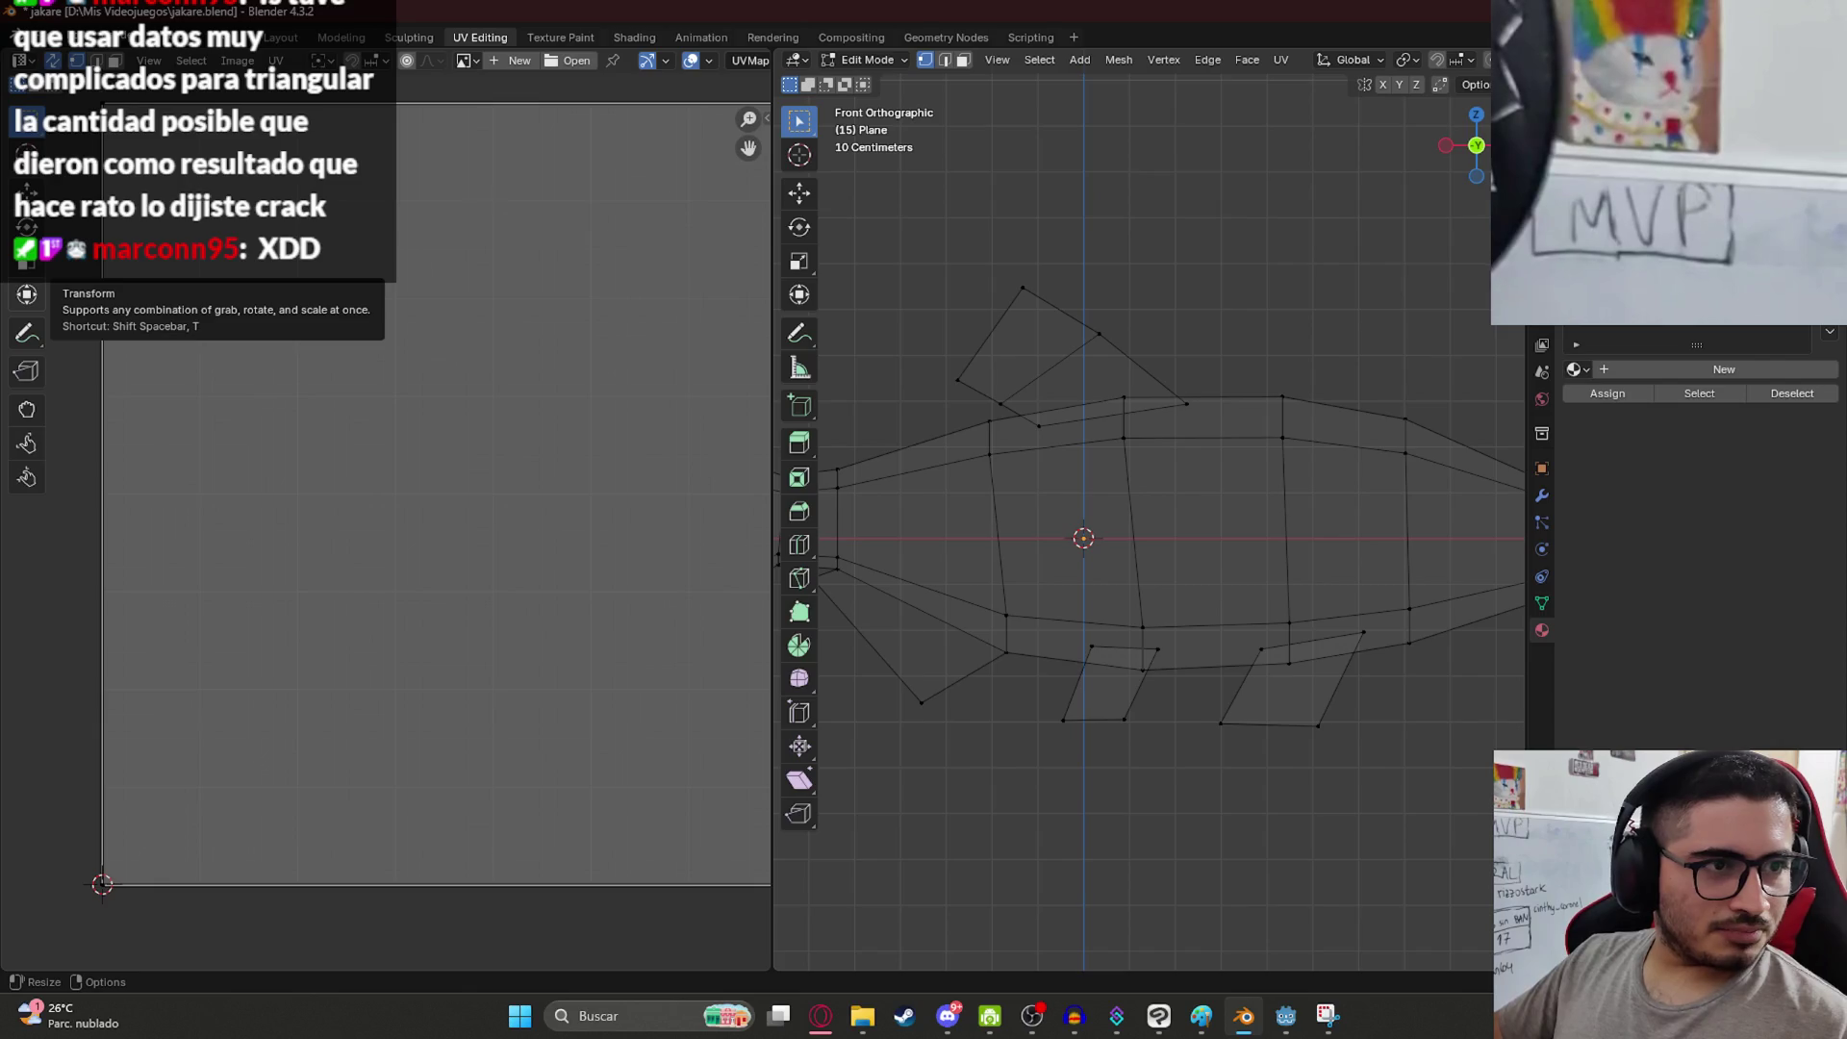
- Check an edge loop through the body, deselect it, and save jakare.blend
middle_click_drag(933, 499, 1093, 446)
scroll(1054, 442, "down", 5)
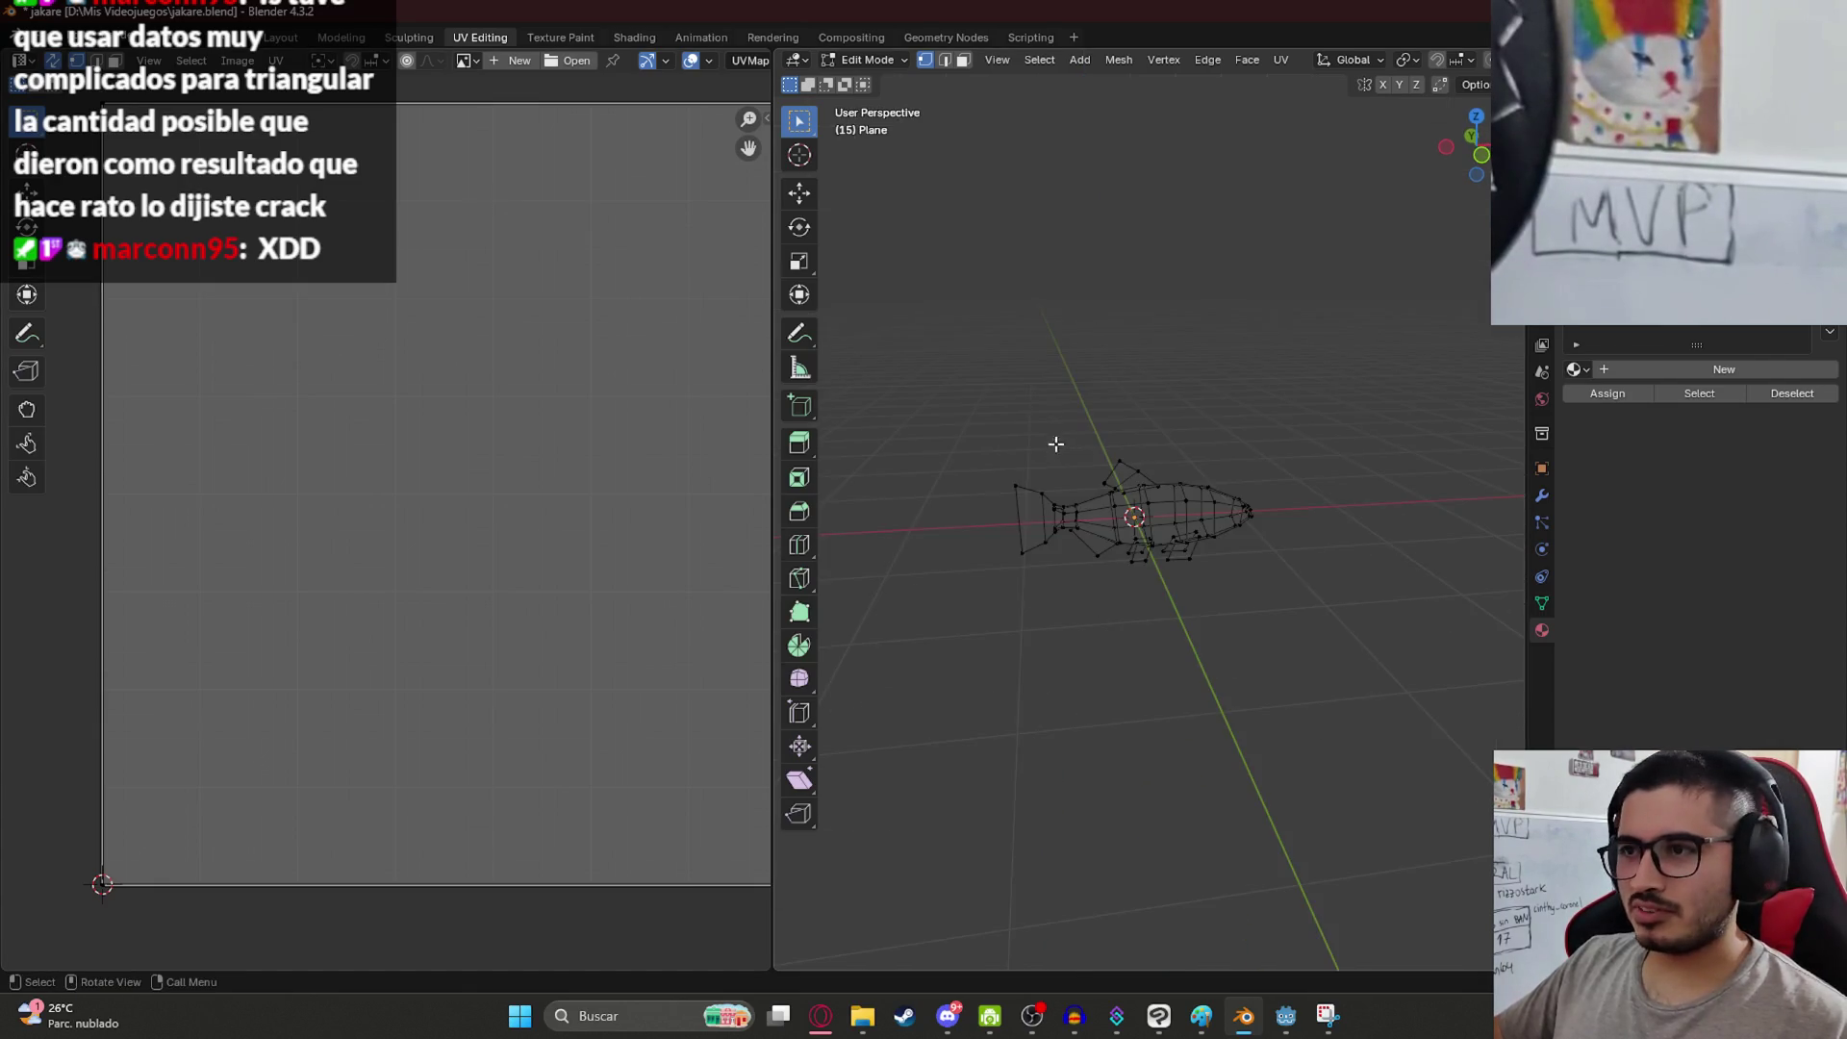
scroll(1270, 384, "up", 5)
mouse_move(1270, 384)
middle_mouse_down()
mouse_move(1115, 449)
mouse_move(1093, 548)
middle_mouse_up()
left_click(1058, 623, "alt")
mouse_move(1057, 624)
middle_mouse_down()
mouse_move(941, 548)
mouse_move(955, 516)
mouse_move(981, 515)
middle_mouse_up()
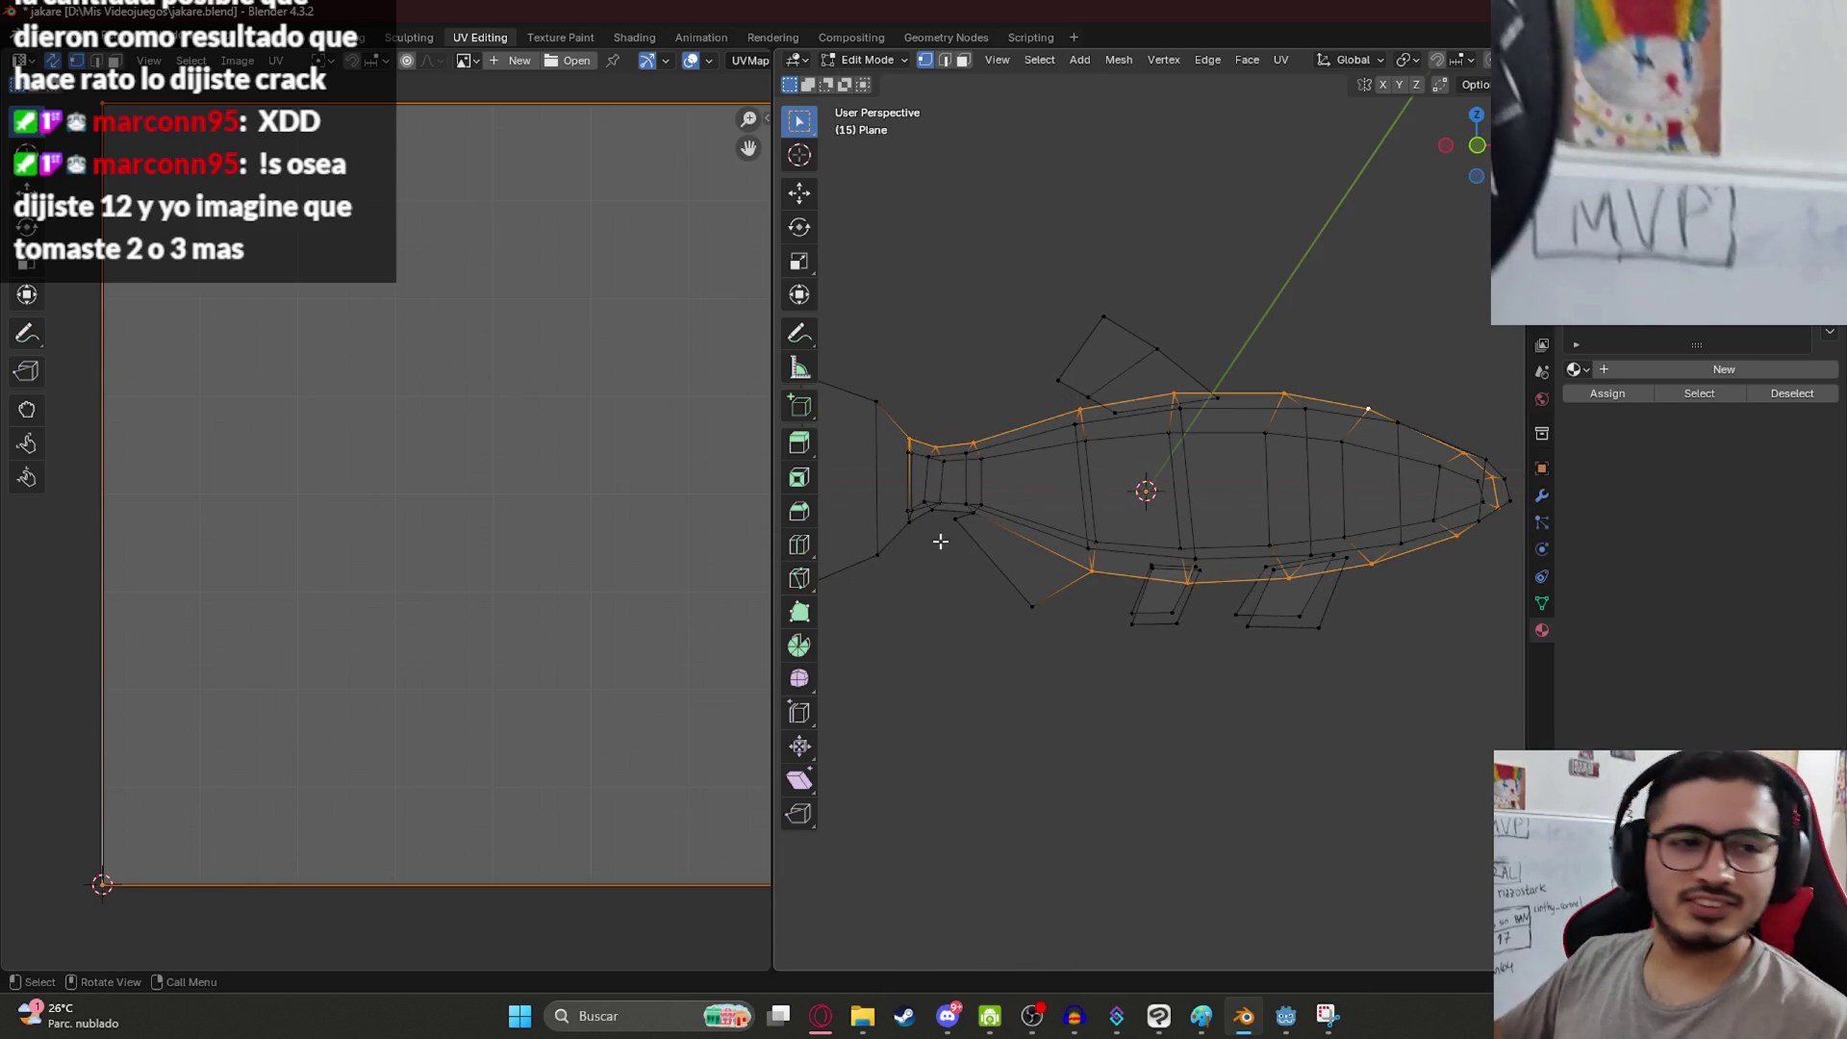
left_click(887, 632)
scroll(887, 632, "down", 3)
key("ctrl+s")
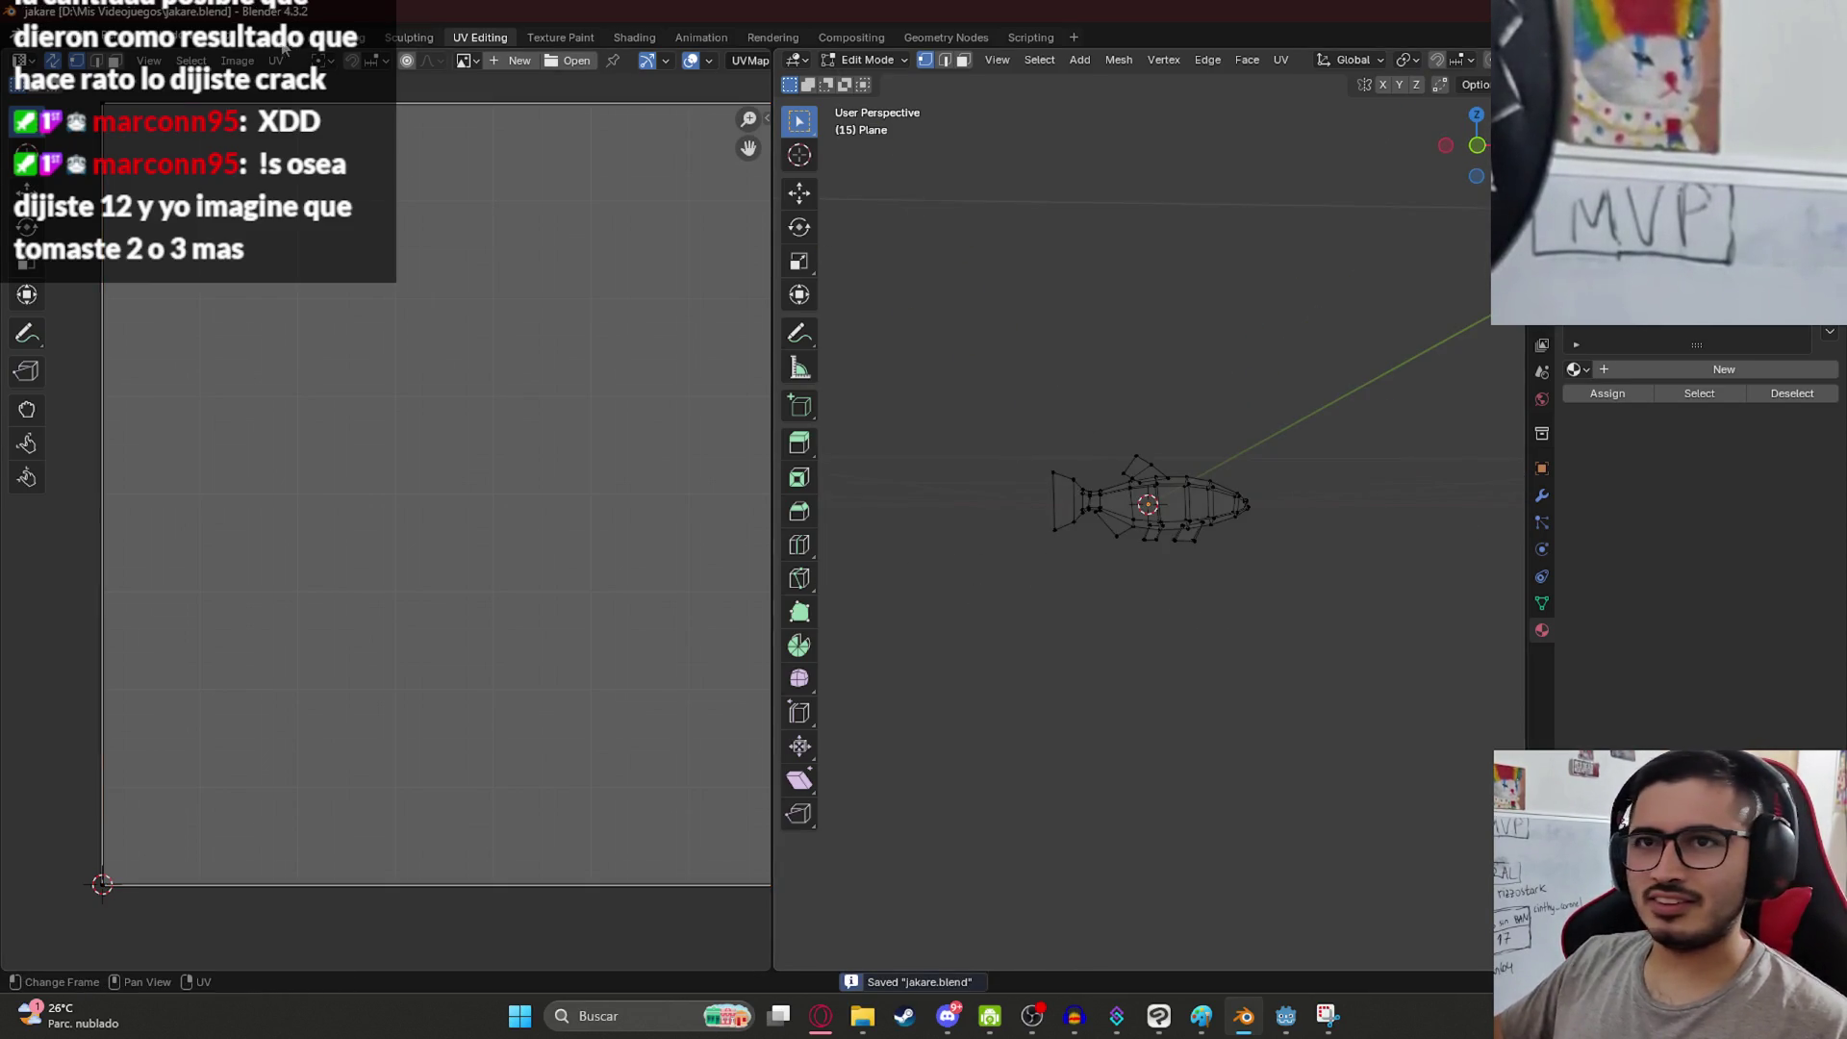
- Rename the fish object to Dorado in Layout, then move to the Shading workspace
left_click(274, 37)
key("Tab")
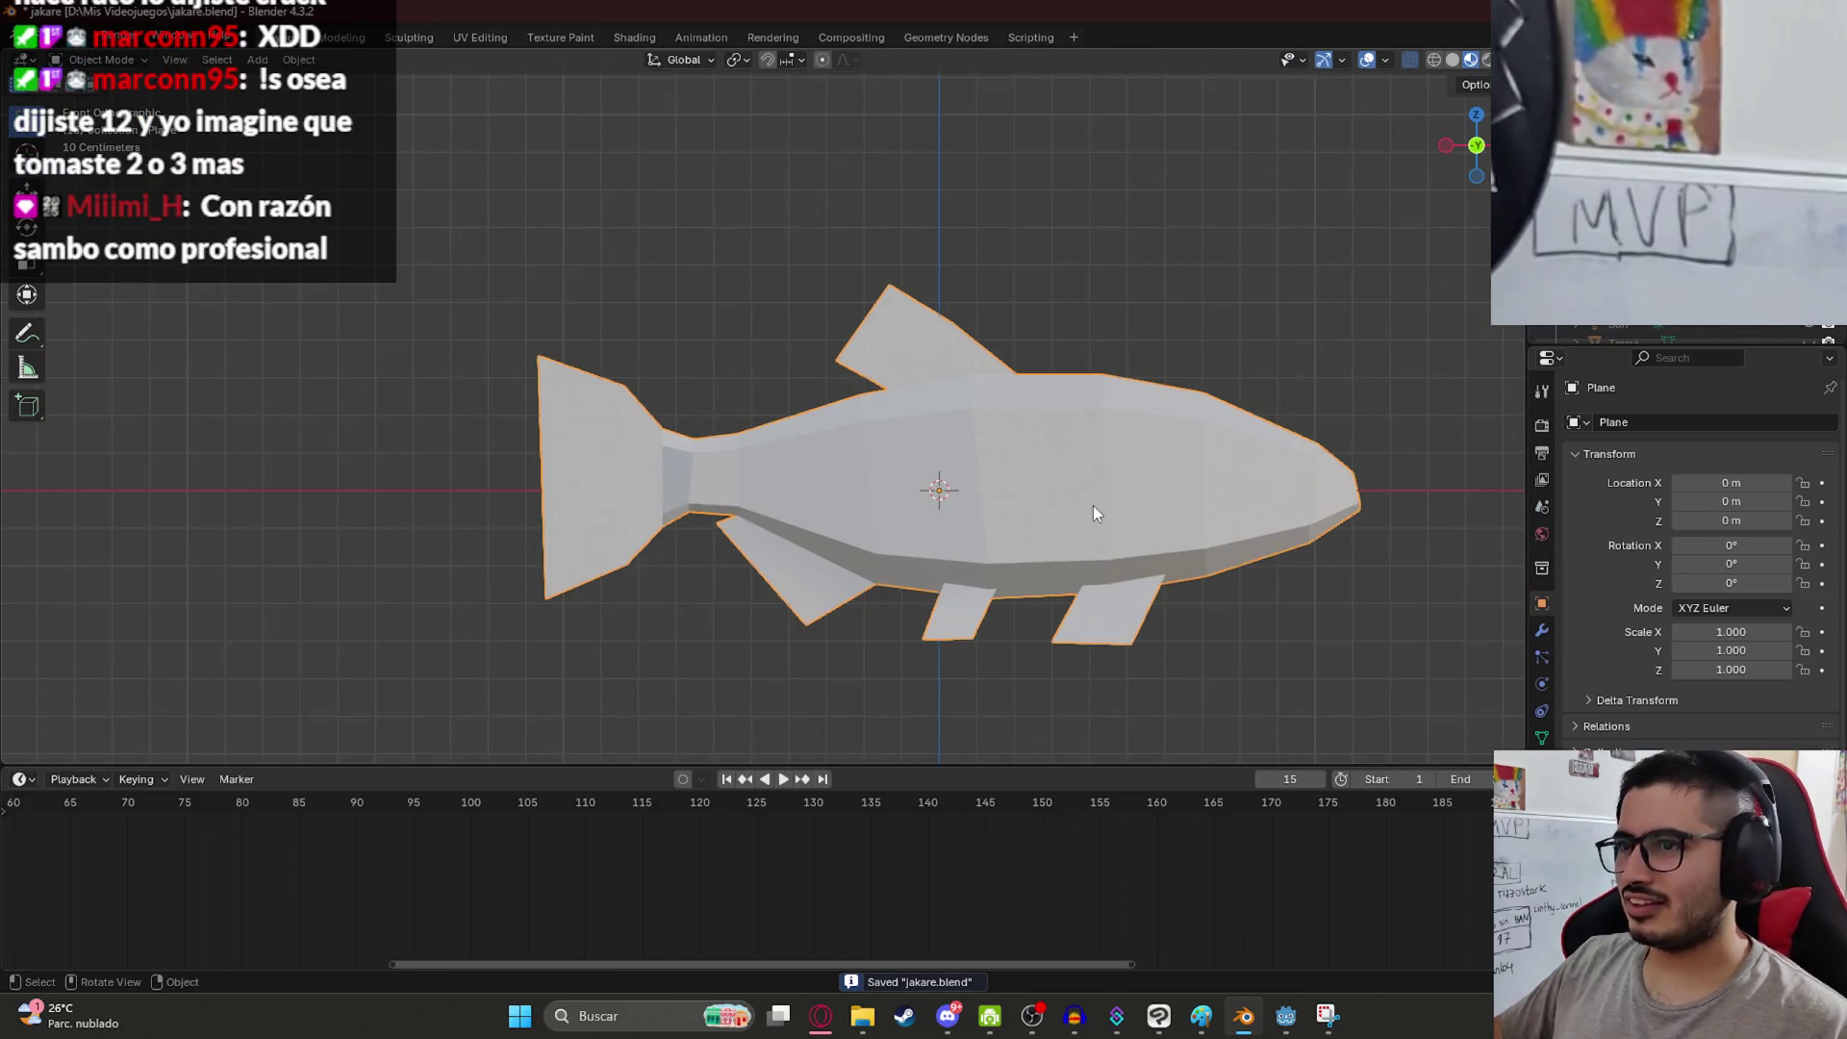
scroll(1082, 402, "down", 4)
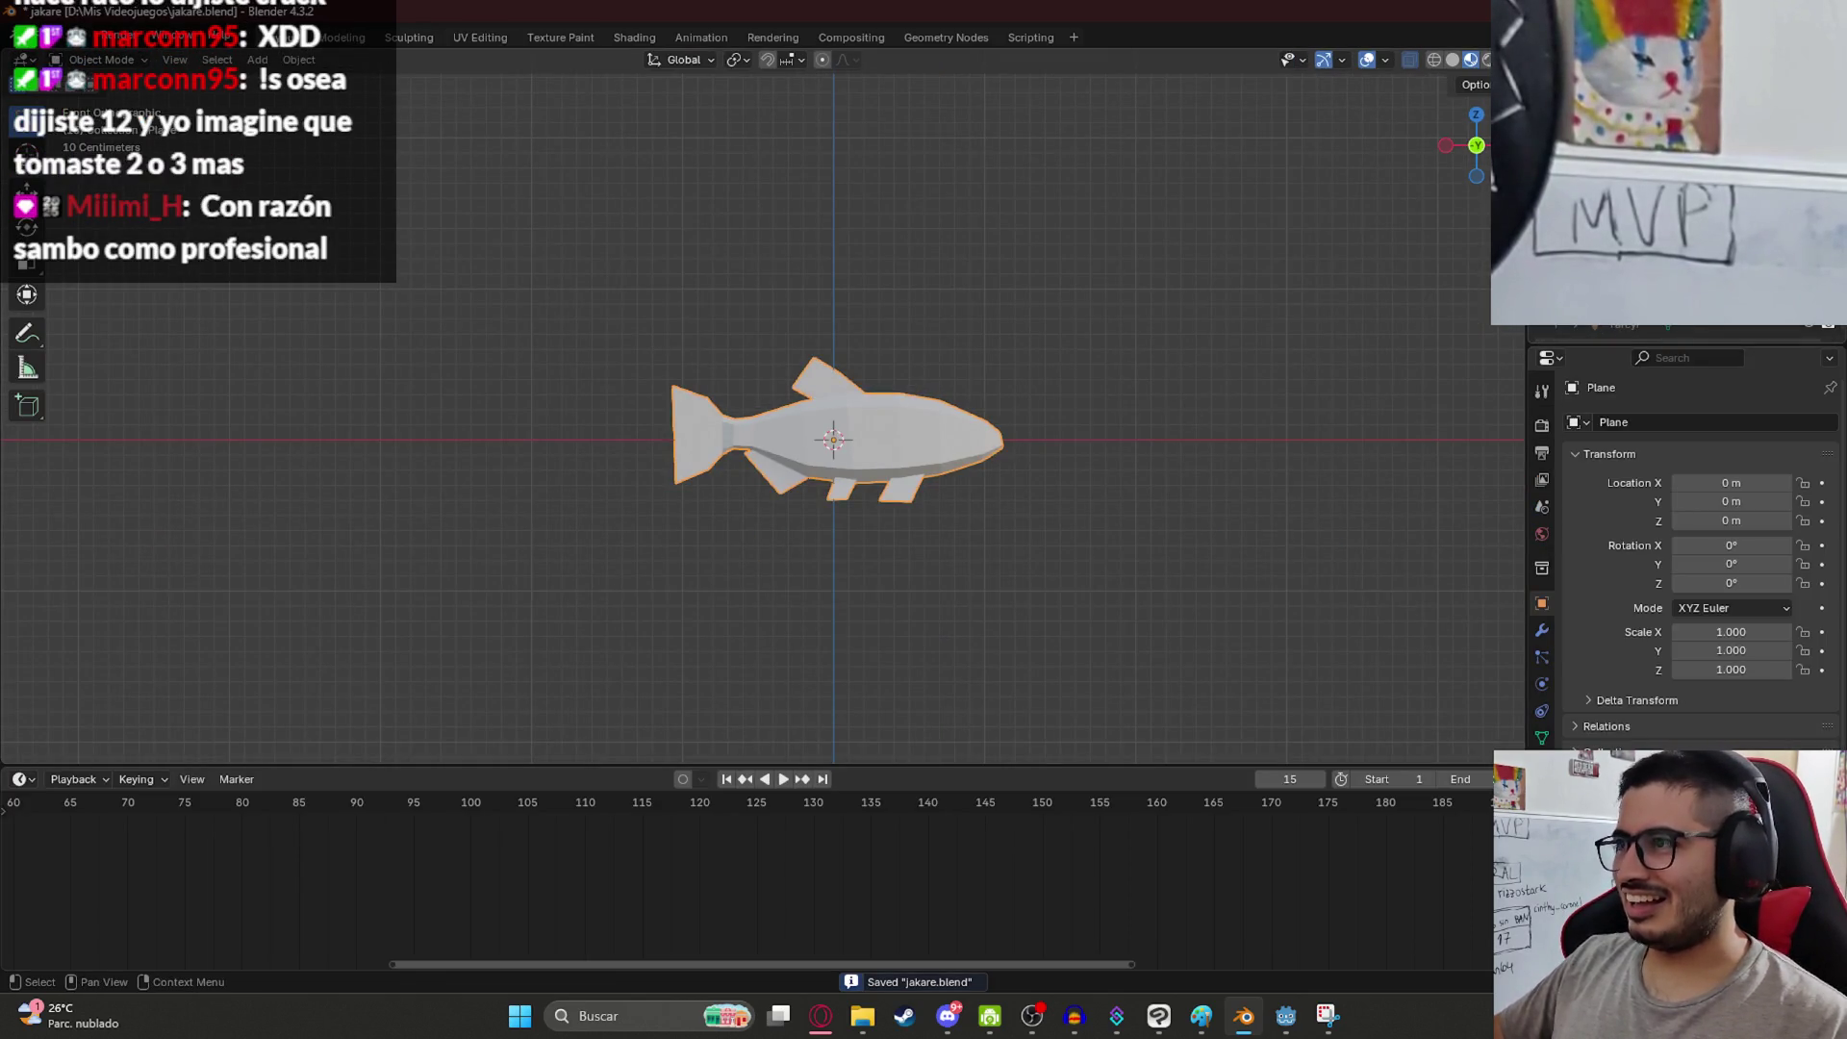
type("Dorado")
key("Return")
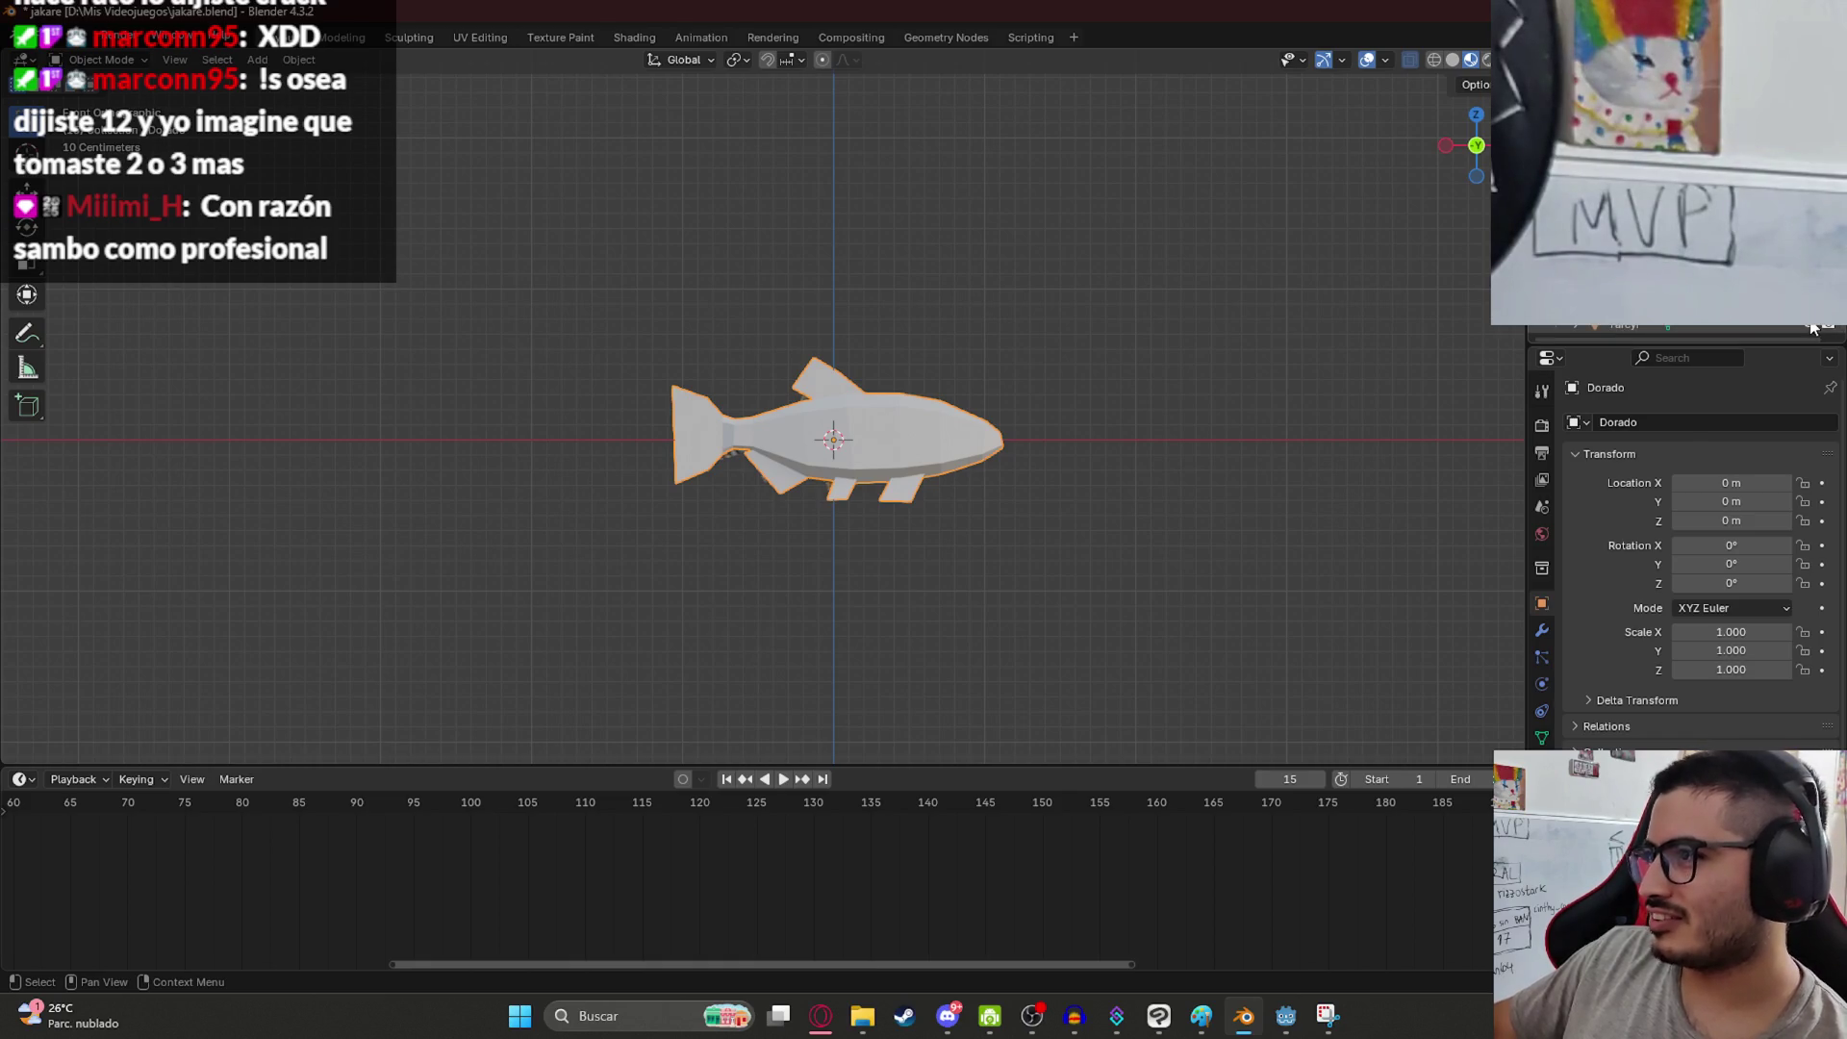
left_click(632, 36)
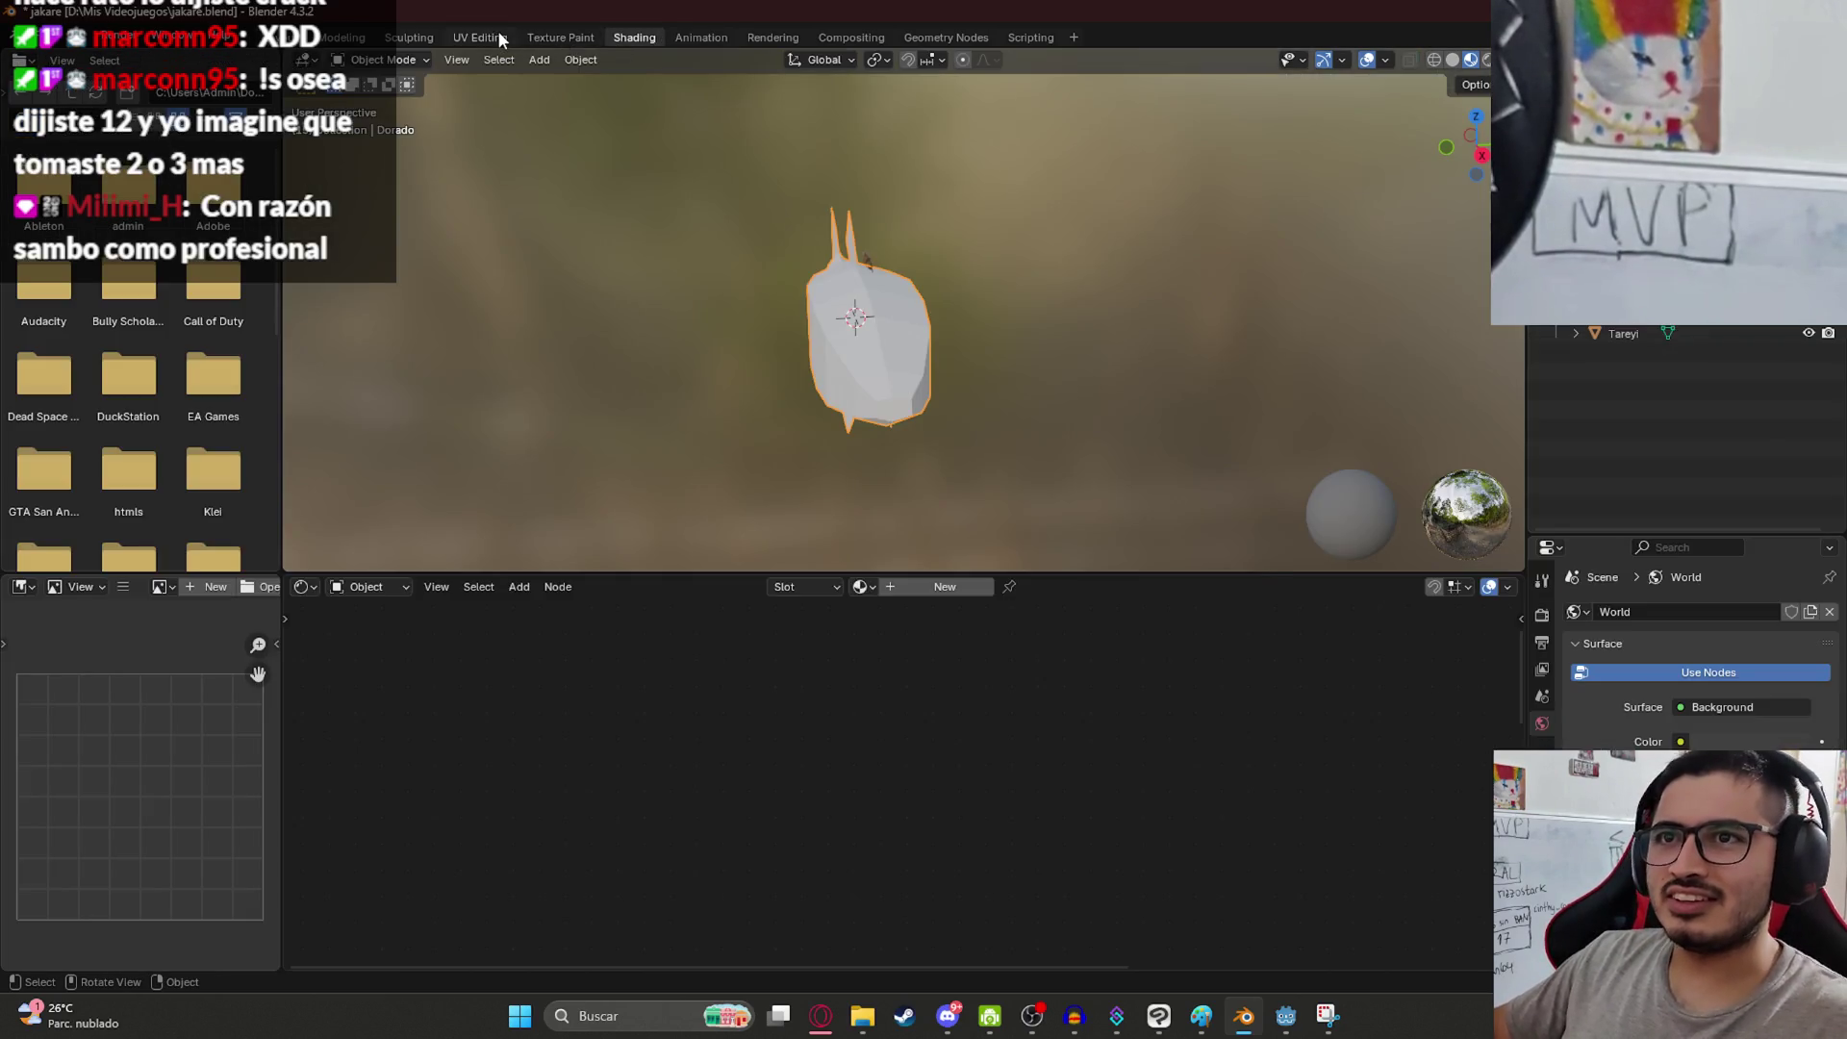
- Switch to the UV Editing workspace, select the whole fish and show it with solid shading
left_click(479, 36)
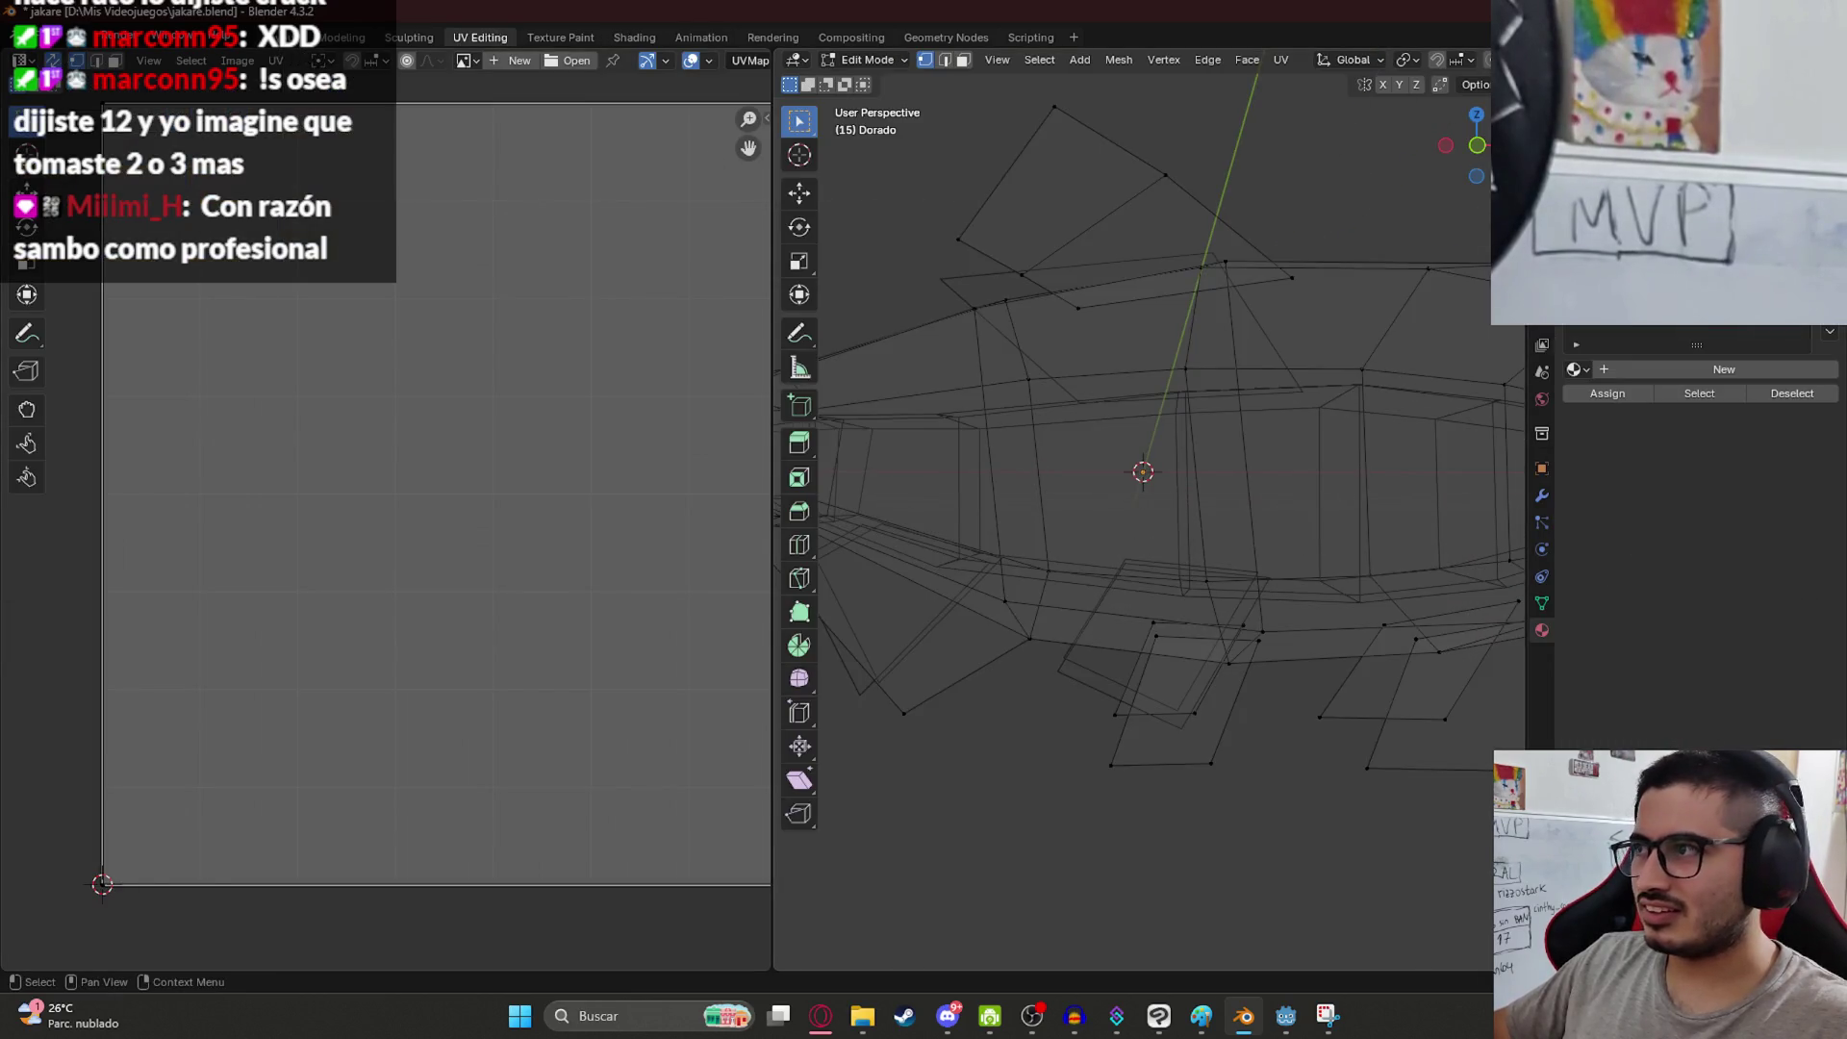
key("a")
scroll(1174, 608, "down", 5)
scroll(1174, 607, "up", 5)
key("z")
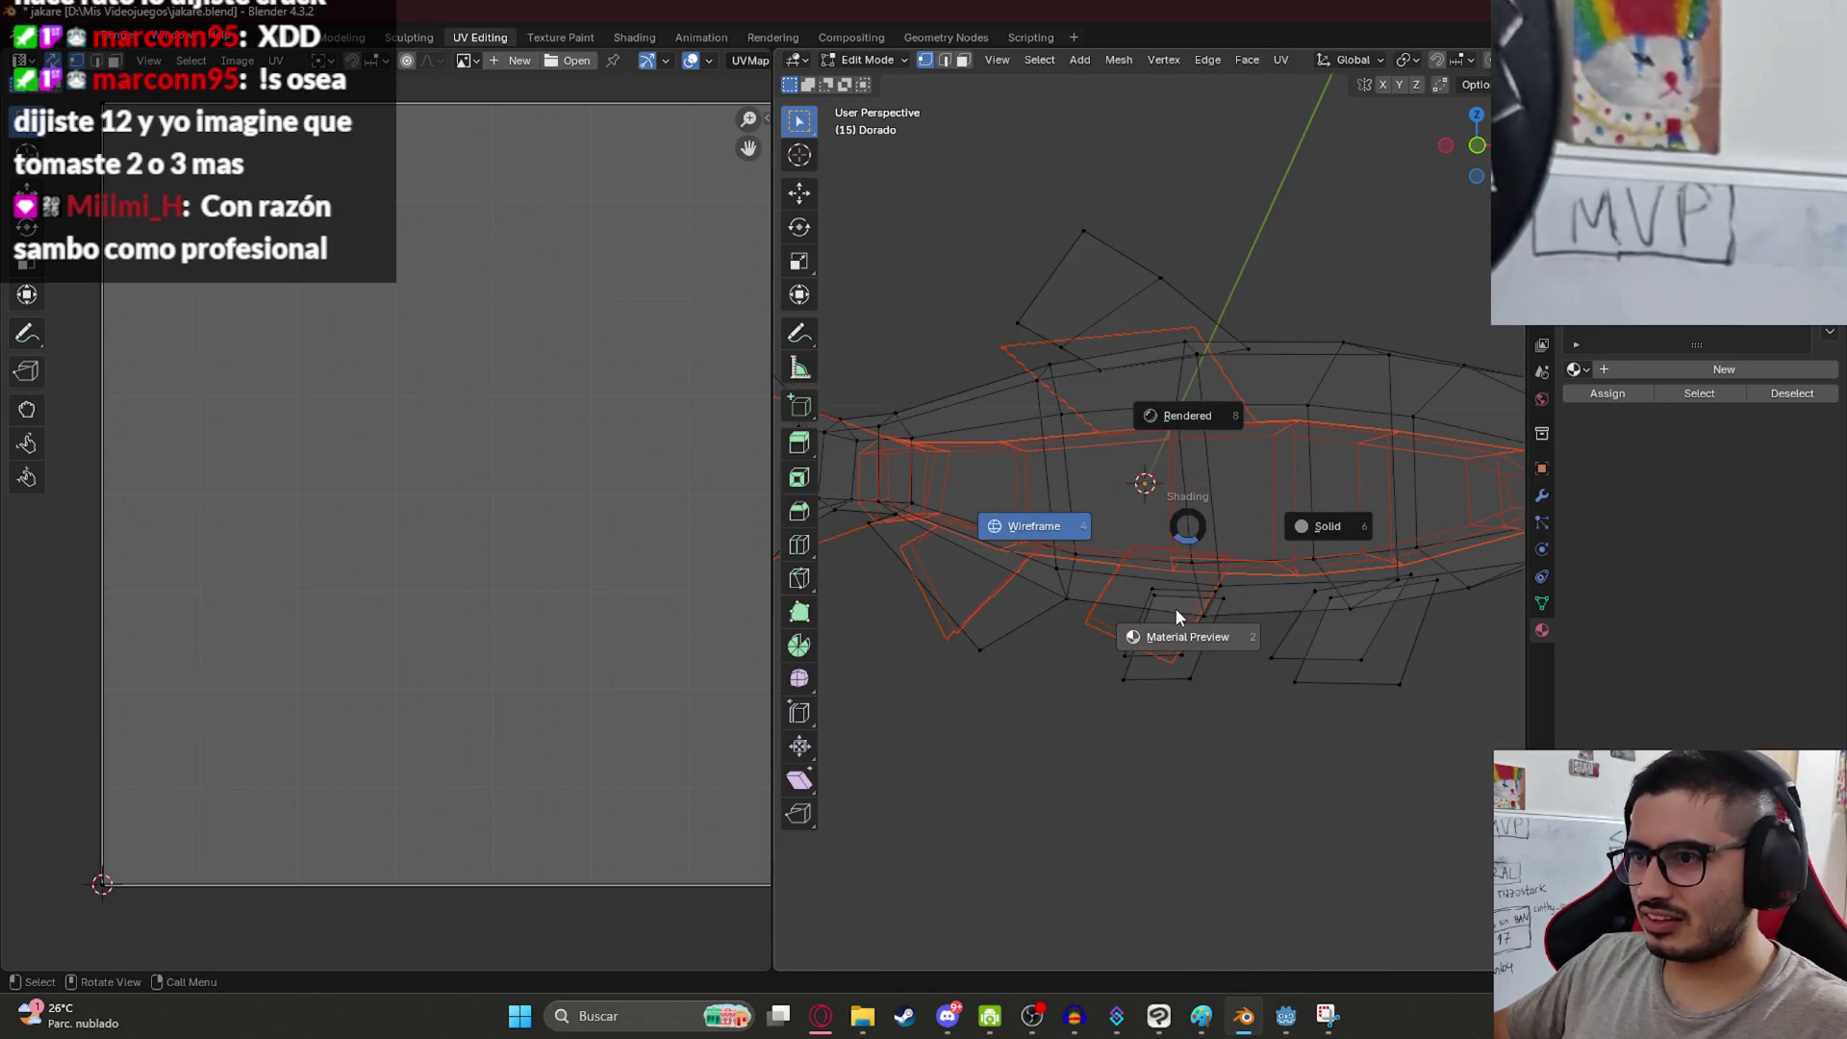
left_click(1176, 616)
scroll(1175, 578, "down", 4)
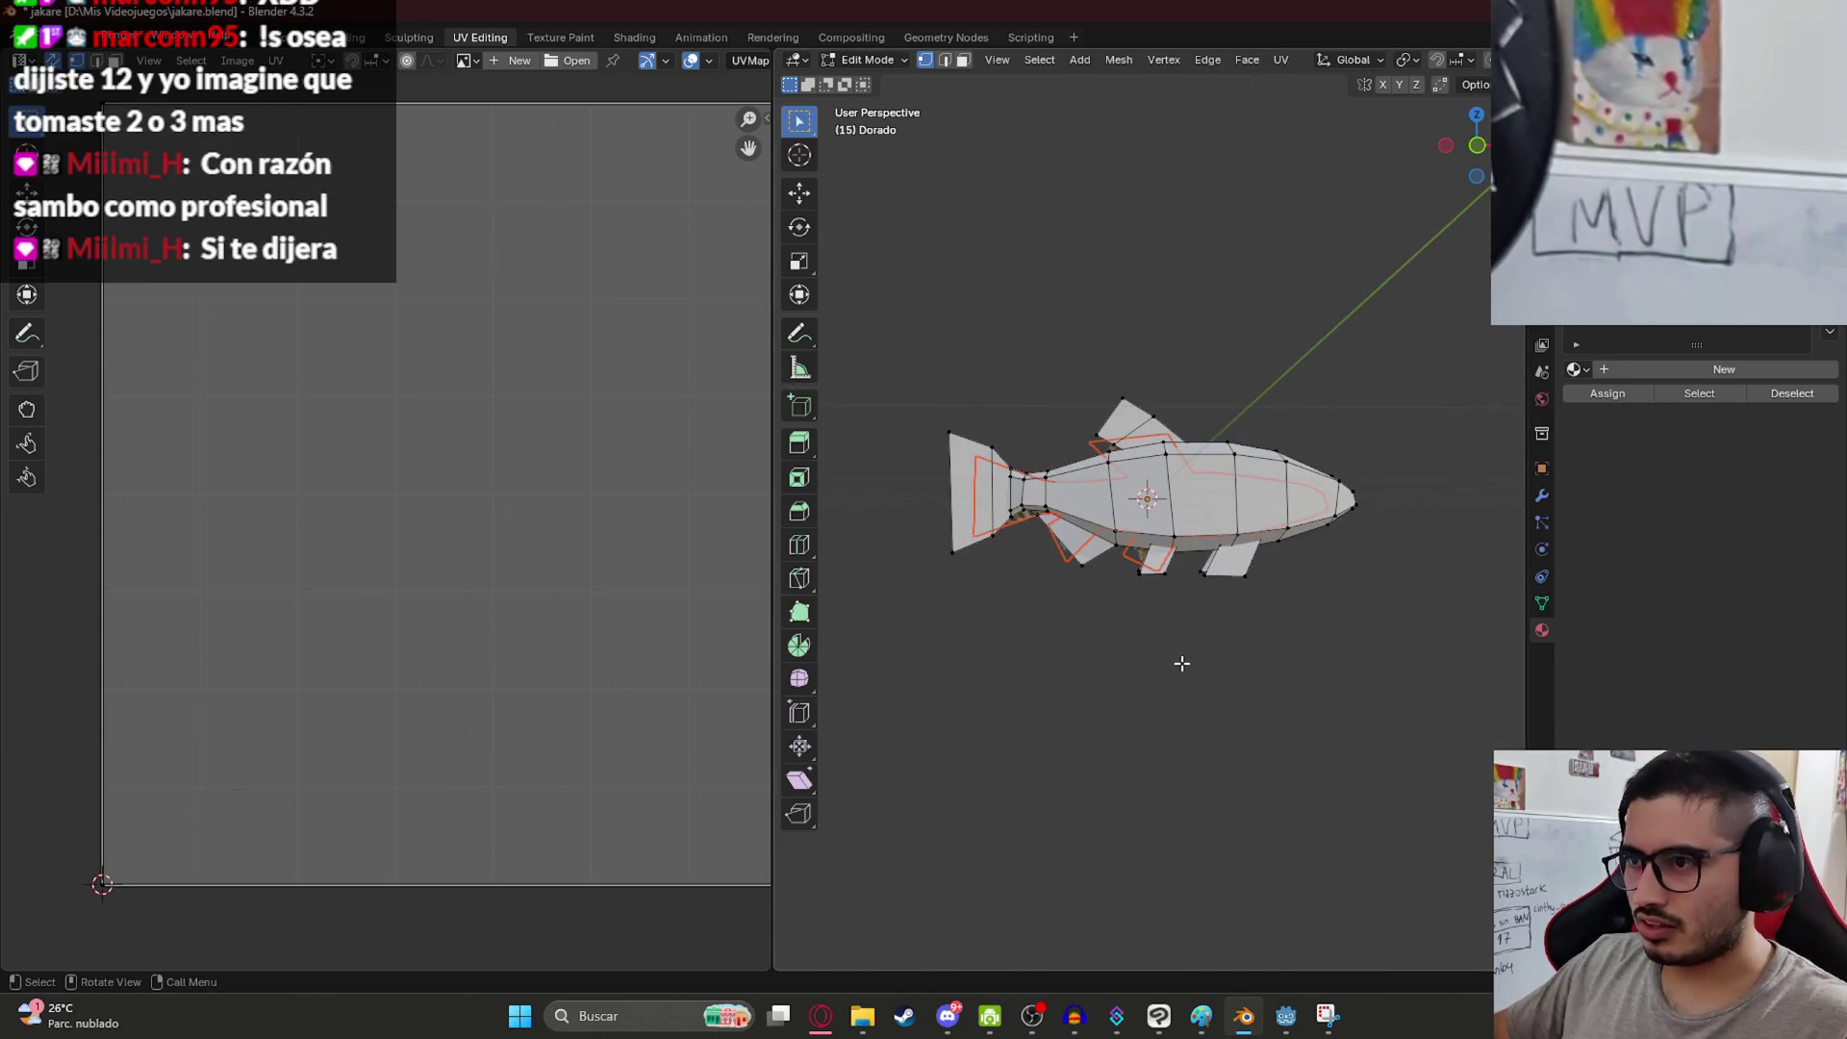
- Test-move the textured fish above the low-poly one, undo it, and return to Edit Mode
key("Tab")
left_click_drag(1144, 447, 1224, 260)
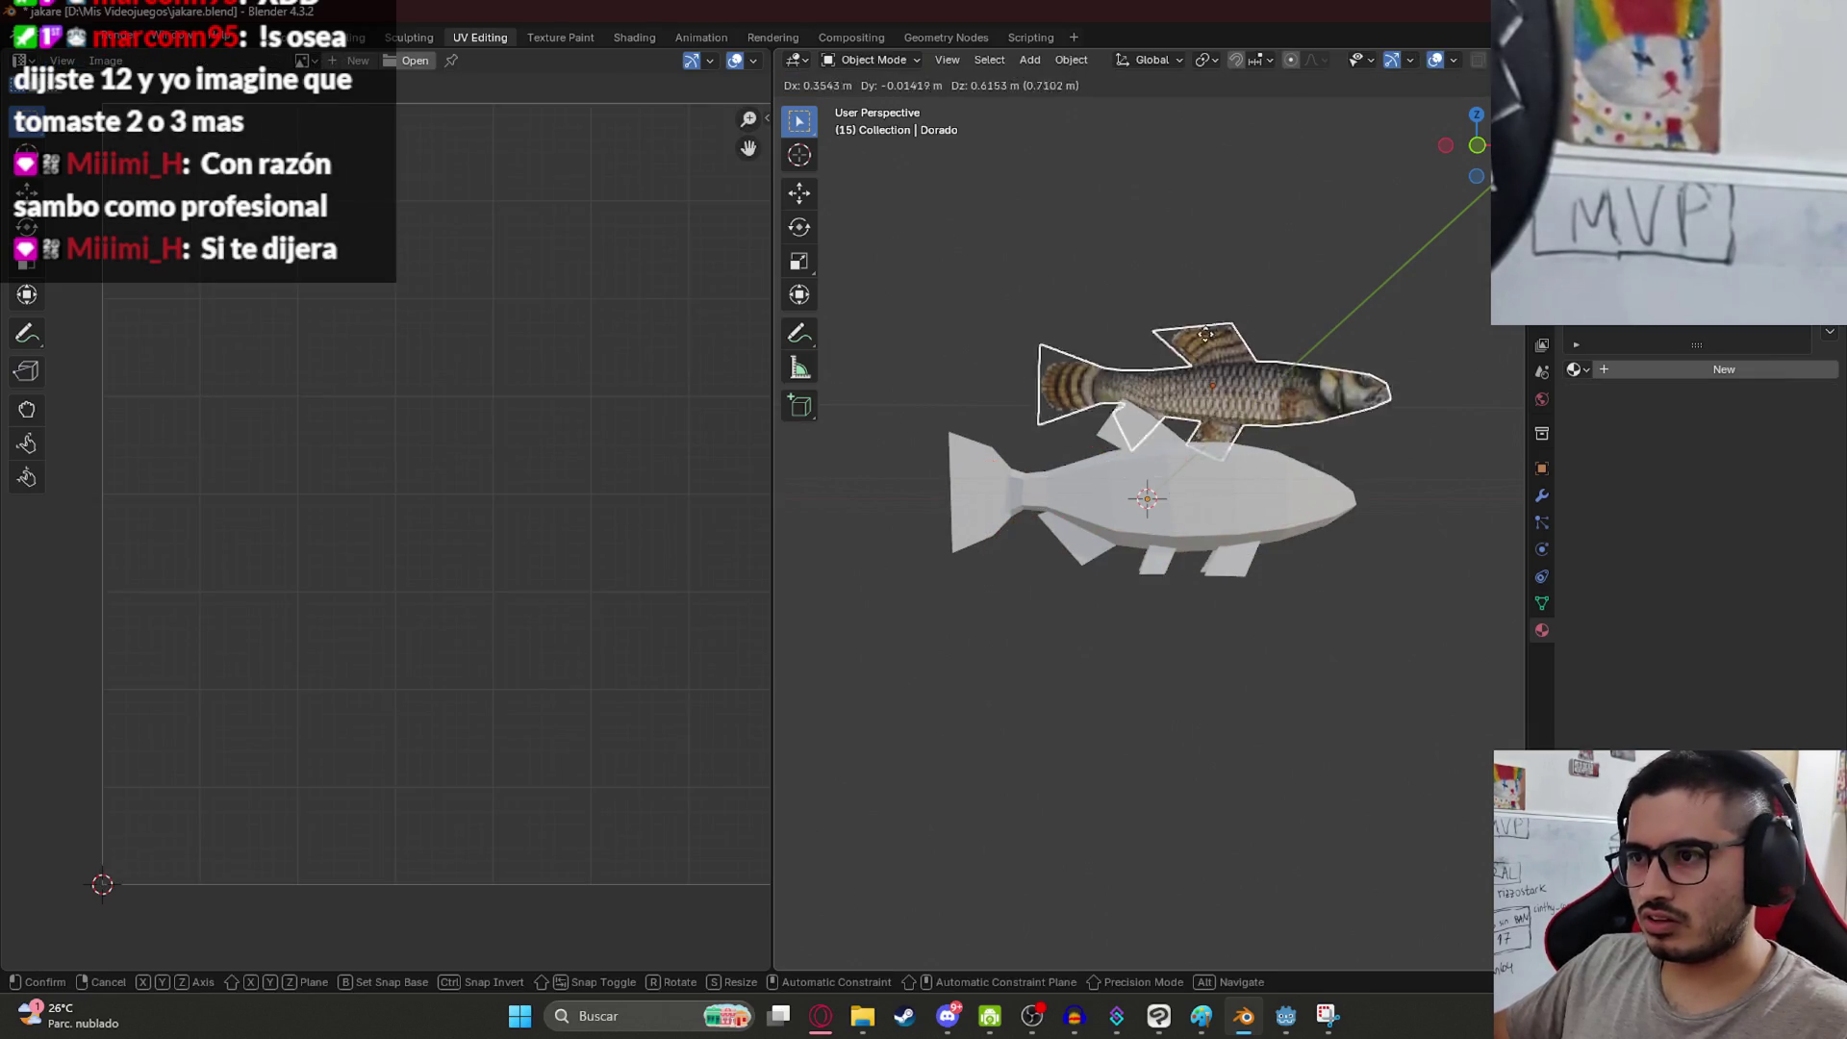
key("Tab")
mouse_move(1223, 260)
middle_mouse_down()
mouse_move(1061, 364)
mouse_move(1216, 243)
mouse_move(1401, 380)
middle_mouse_up()
key("ctrl+z")
key("ctrl+z")
key("ctrl+z")
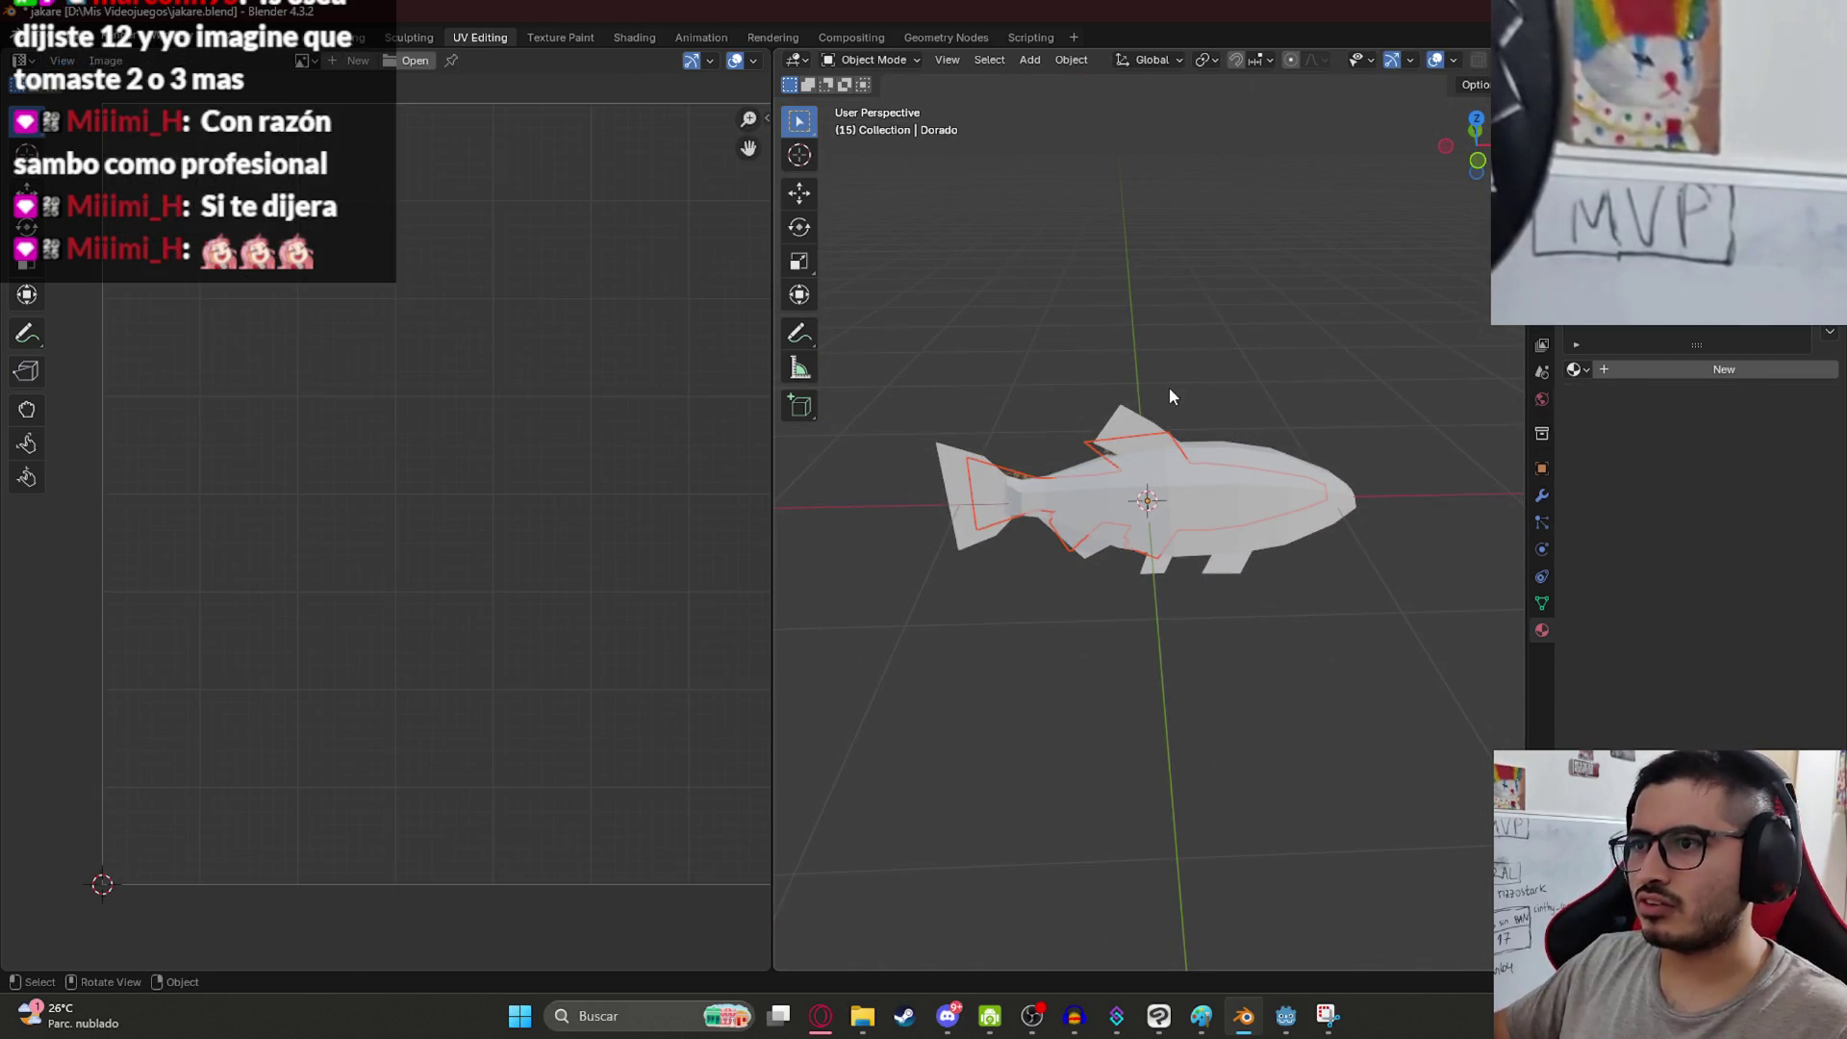
key("ctrl+z")
key("Tab")
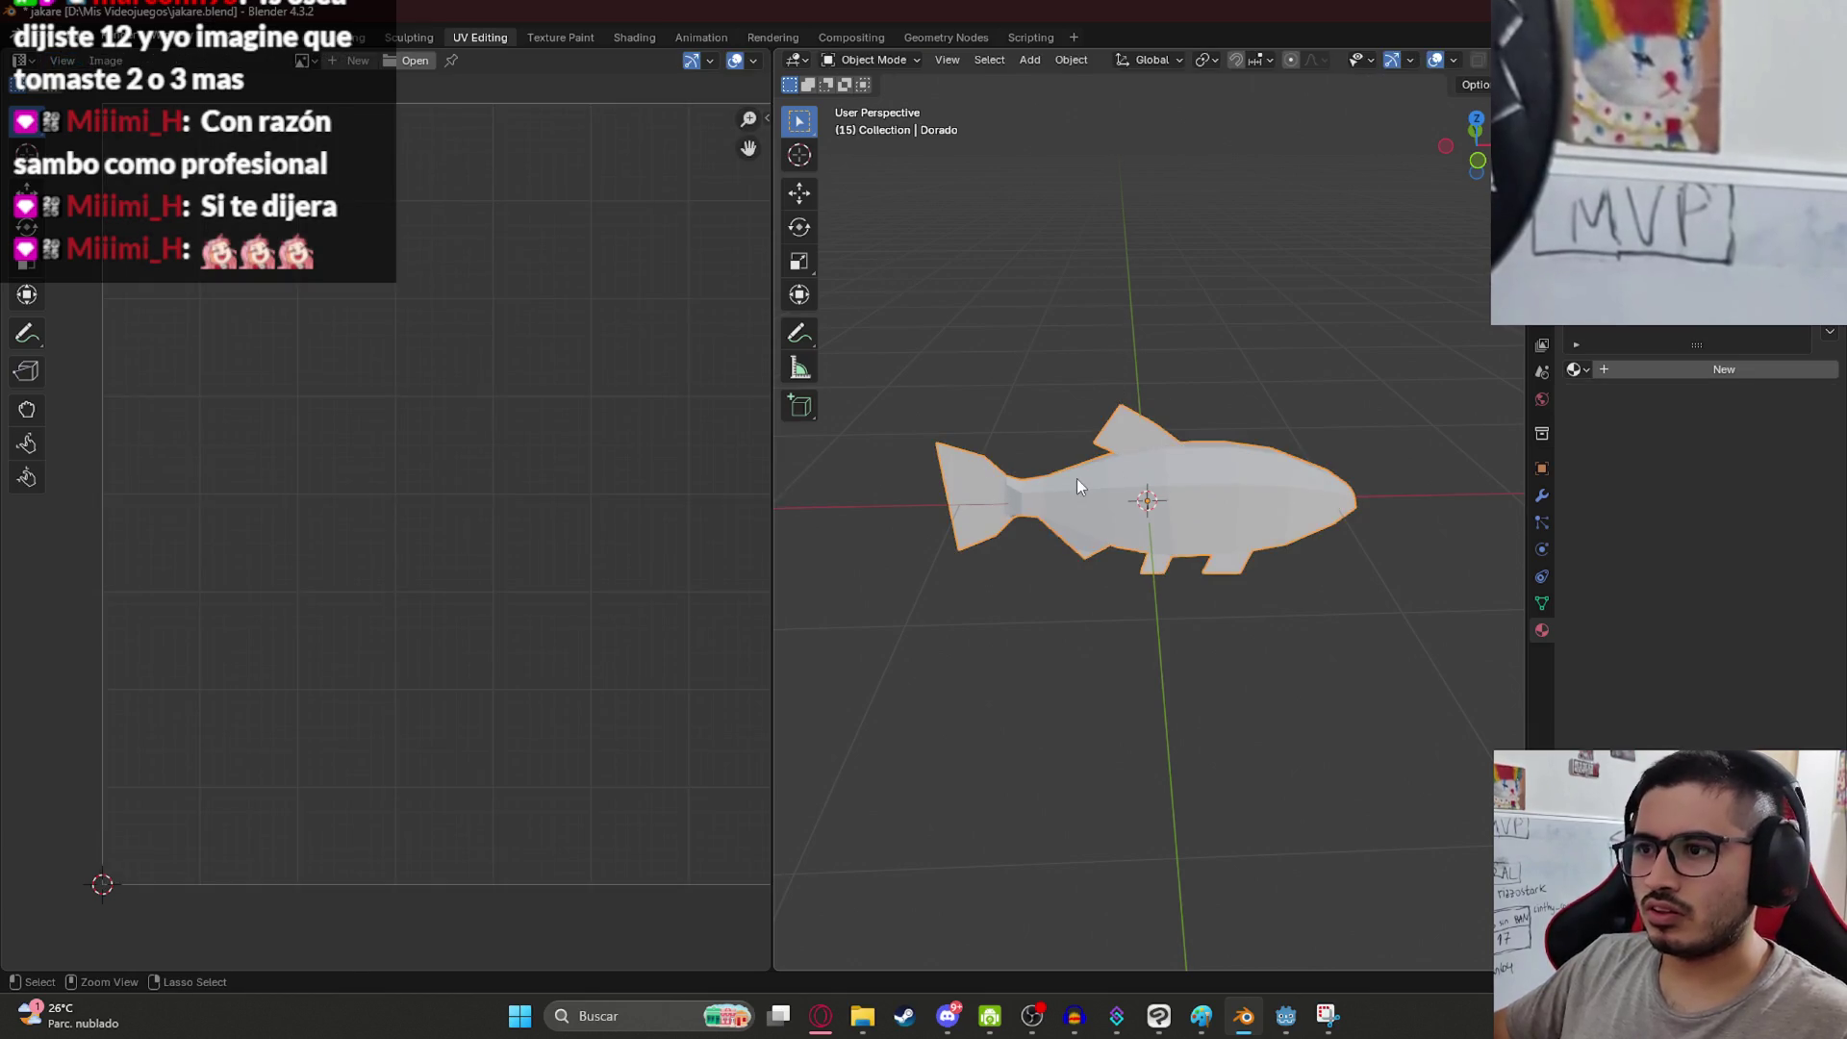
key("Tab")
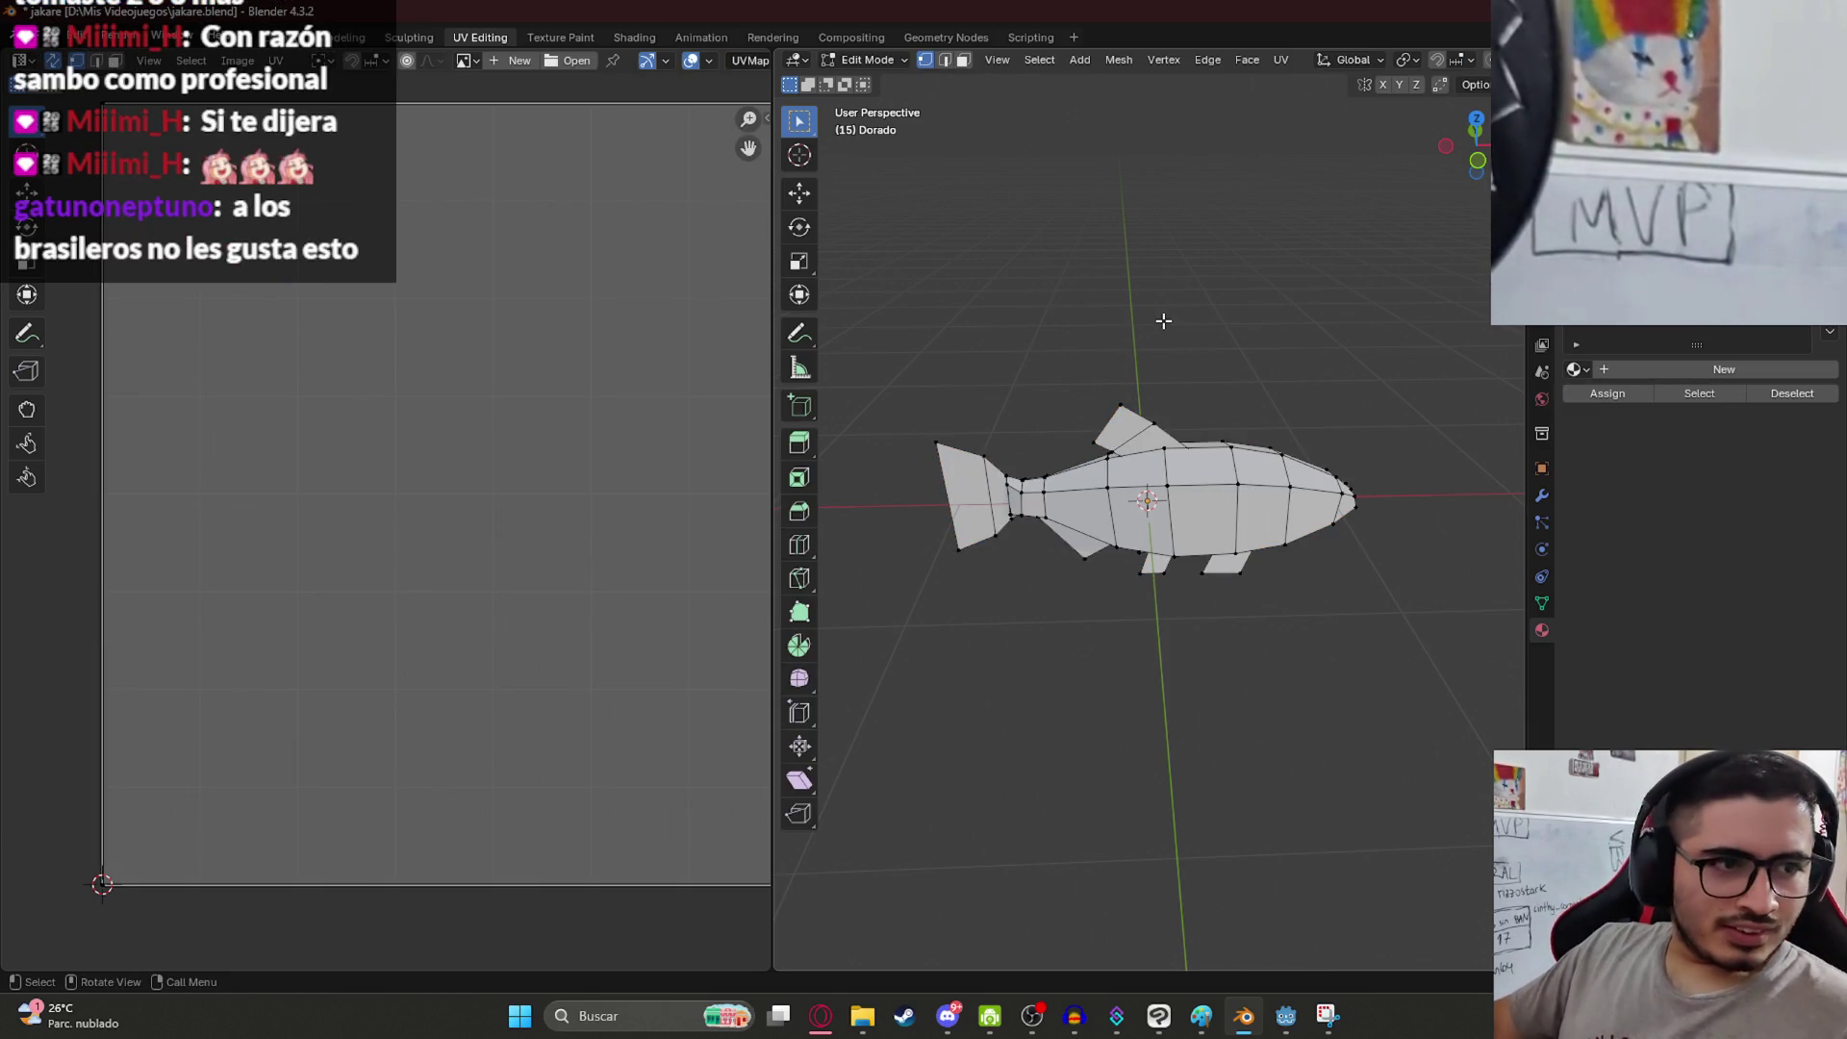
- Select the edge loop along the fish's upper body outline and switch to wireframe display
mouse_move(1174, 289)
middle_mouse_down()
mouse_move(1257, 370)
mouse_move(1226, 461)
mouse_move(1123, 359)
middle_mouse_up()
scroll(1123, 359, "up", 4)
left_click(1028, 296, "alt")
scroll(1004, 425, "down", 3)
mouse_move(923, 399)
middle_mouse_down()
mouse_move(1064, 272)
mouse_move(952, 385)
middle_mouse_up()
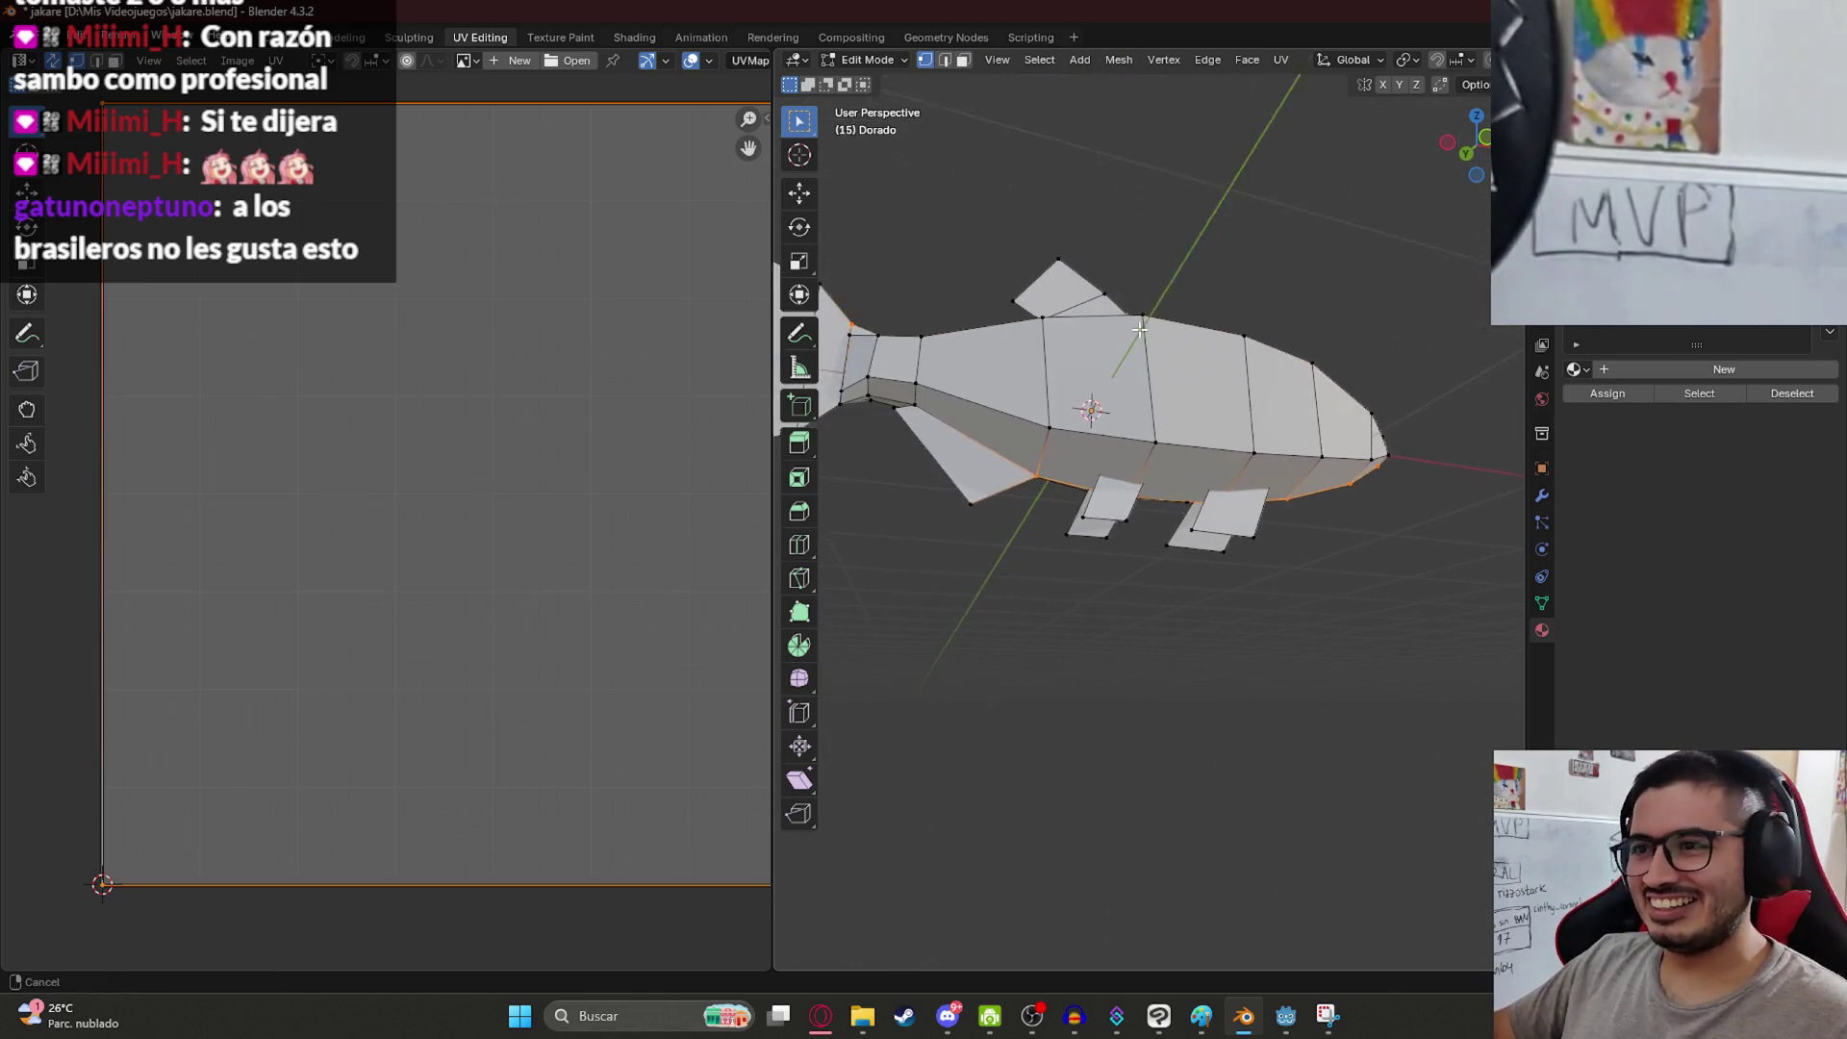
scroll(953, 386, "up", 2)
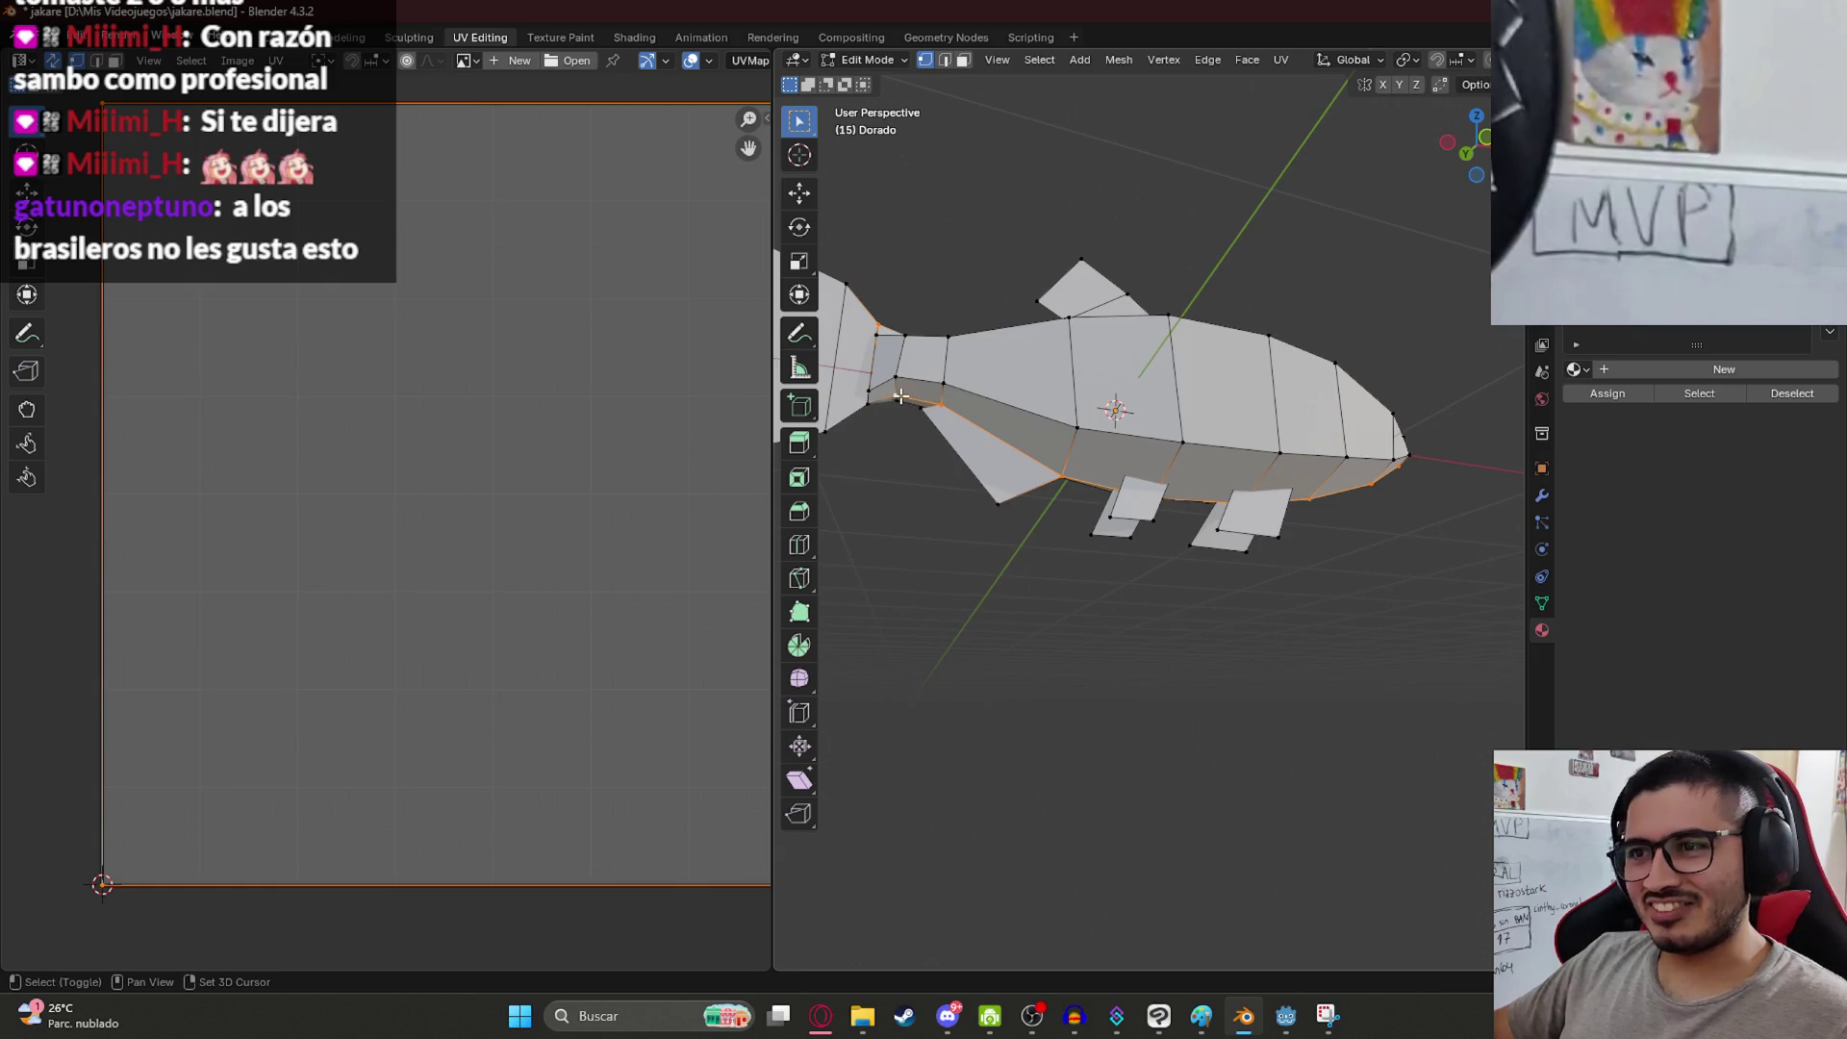
middle_click_drag(875, 405, 1142, 418)
scroll(1141, 417, "up", 3)
key("z")
left_click(974, 431)
mouse_move(975, 430)
middle_mouse_down()
mouse_move(1198, 391)
mouse_move(1247, 410)
mouse_move(840, 496)
mouse_move(1291, 461)
mouse_move(1113, 391)
mouse_move(1044, 399)
mouse_move(848, 537)
mouse_move(1257, 486)
mouse_move(1011, 442)
middle_mouse_up()
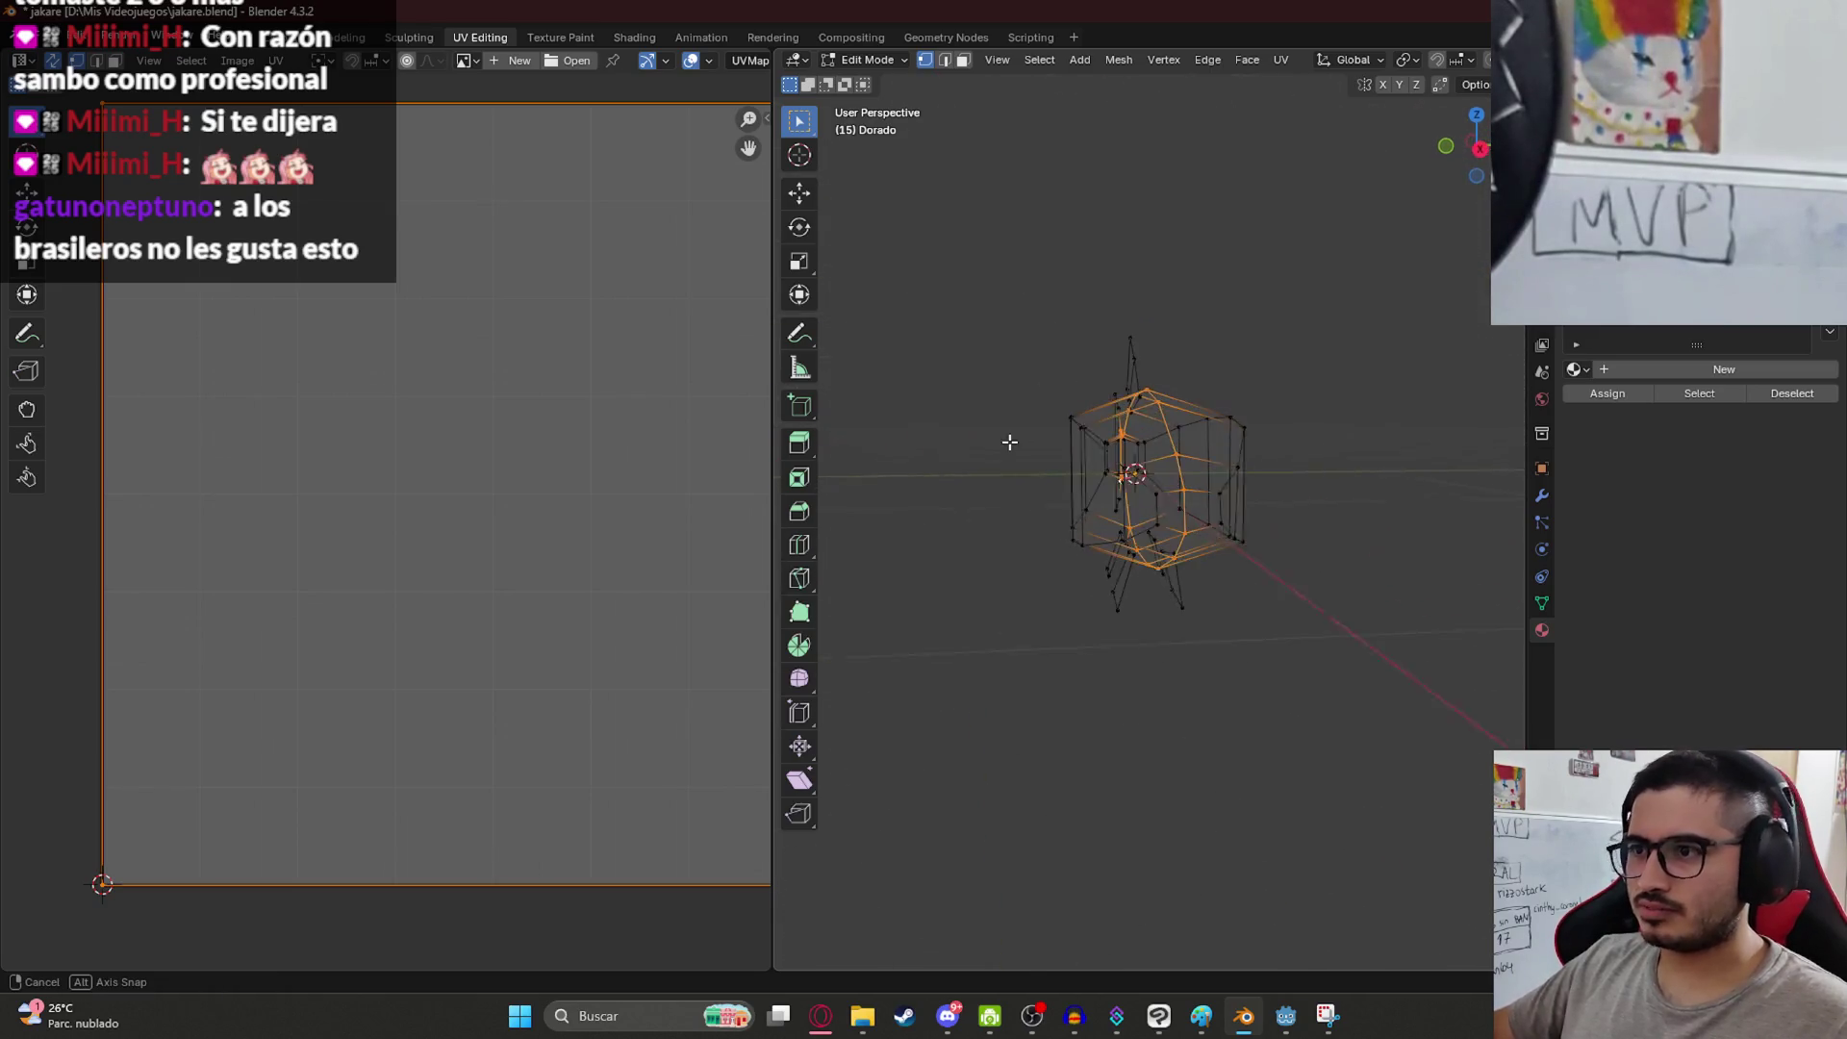
- Mark the selected outline loop as a seam, clear the selection and save jakare.blend
key("ctrl+e")
left_click(934, 753)
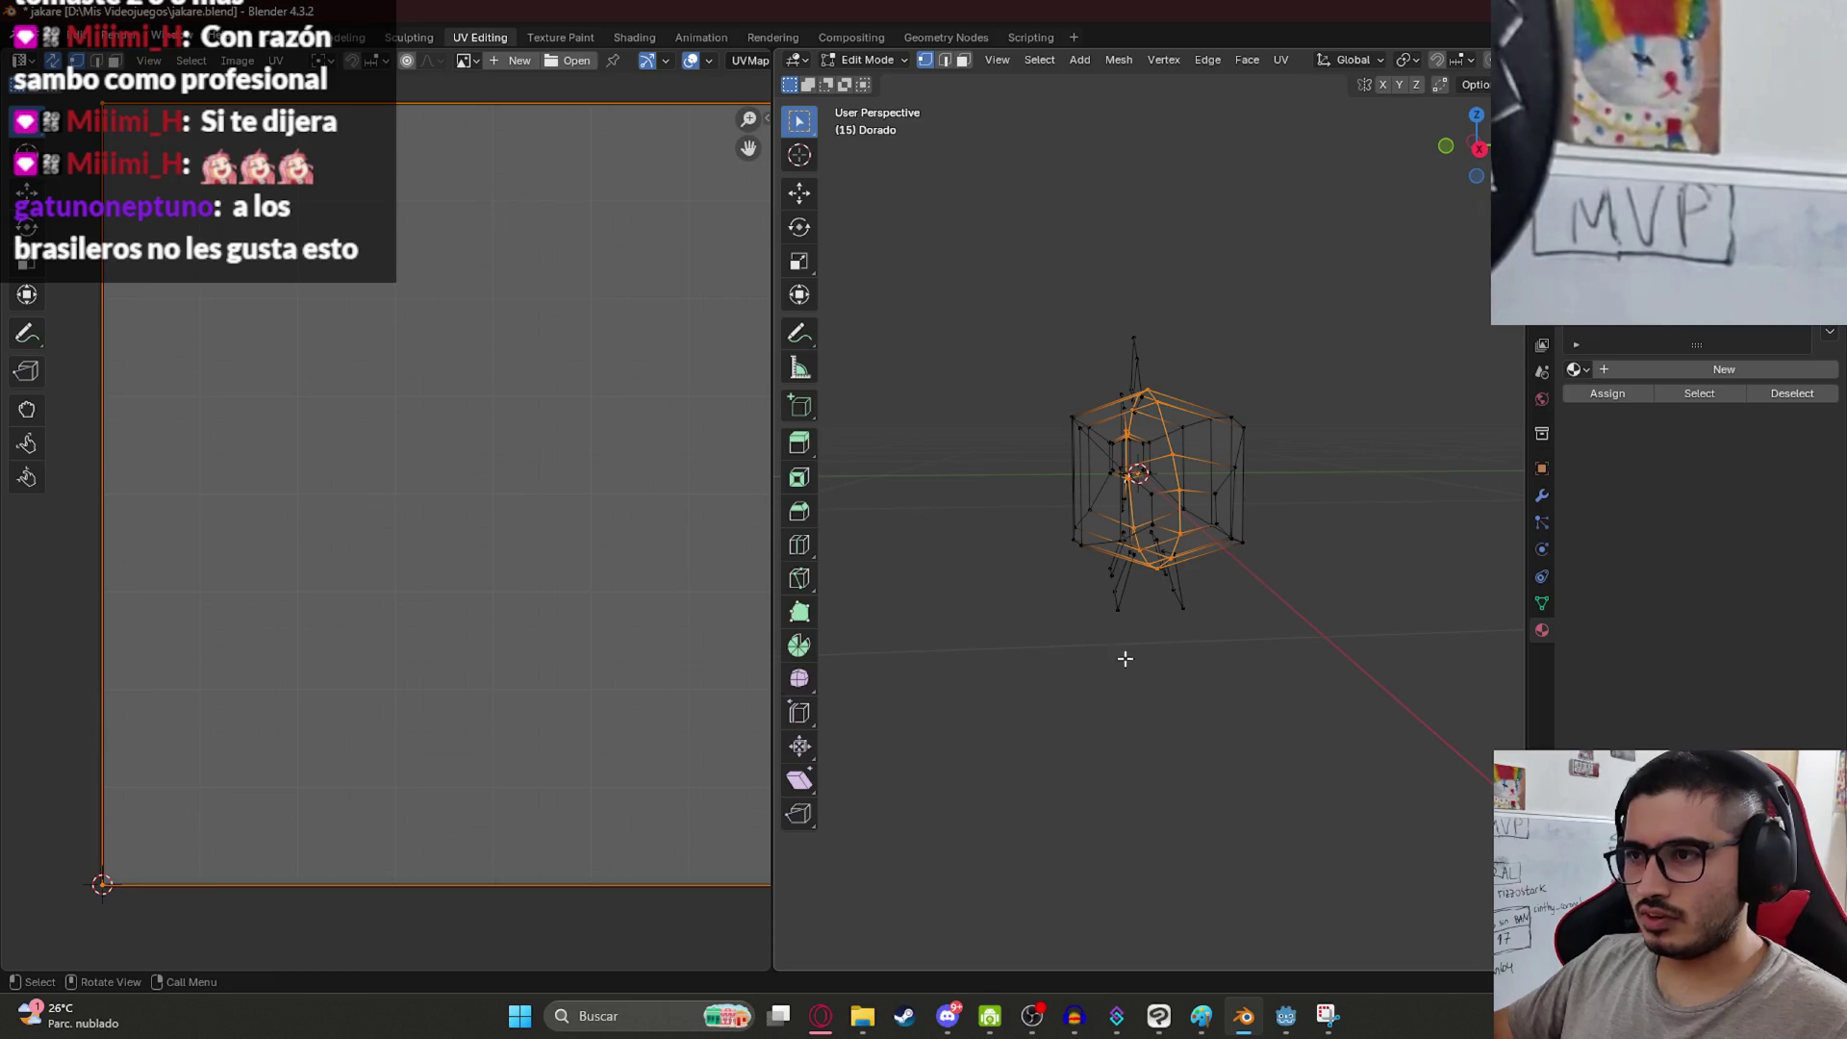
middle_click_drag(1124, 659, 1140, 465)
key("ctrl+e")
left_click(1141, 465)
left_click(1322, 436)
key("ctrl+s")
mouse_move(1324, 436)
middle_mouse_down()
mouse_move(1159, 466)
mouse_move(1205, 484)
middle_mouse_up()
- Mark seams around the edges of the lower fin quad
left_click(1204, 483)
key("ctrl+e")
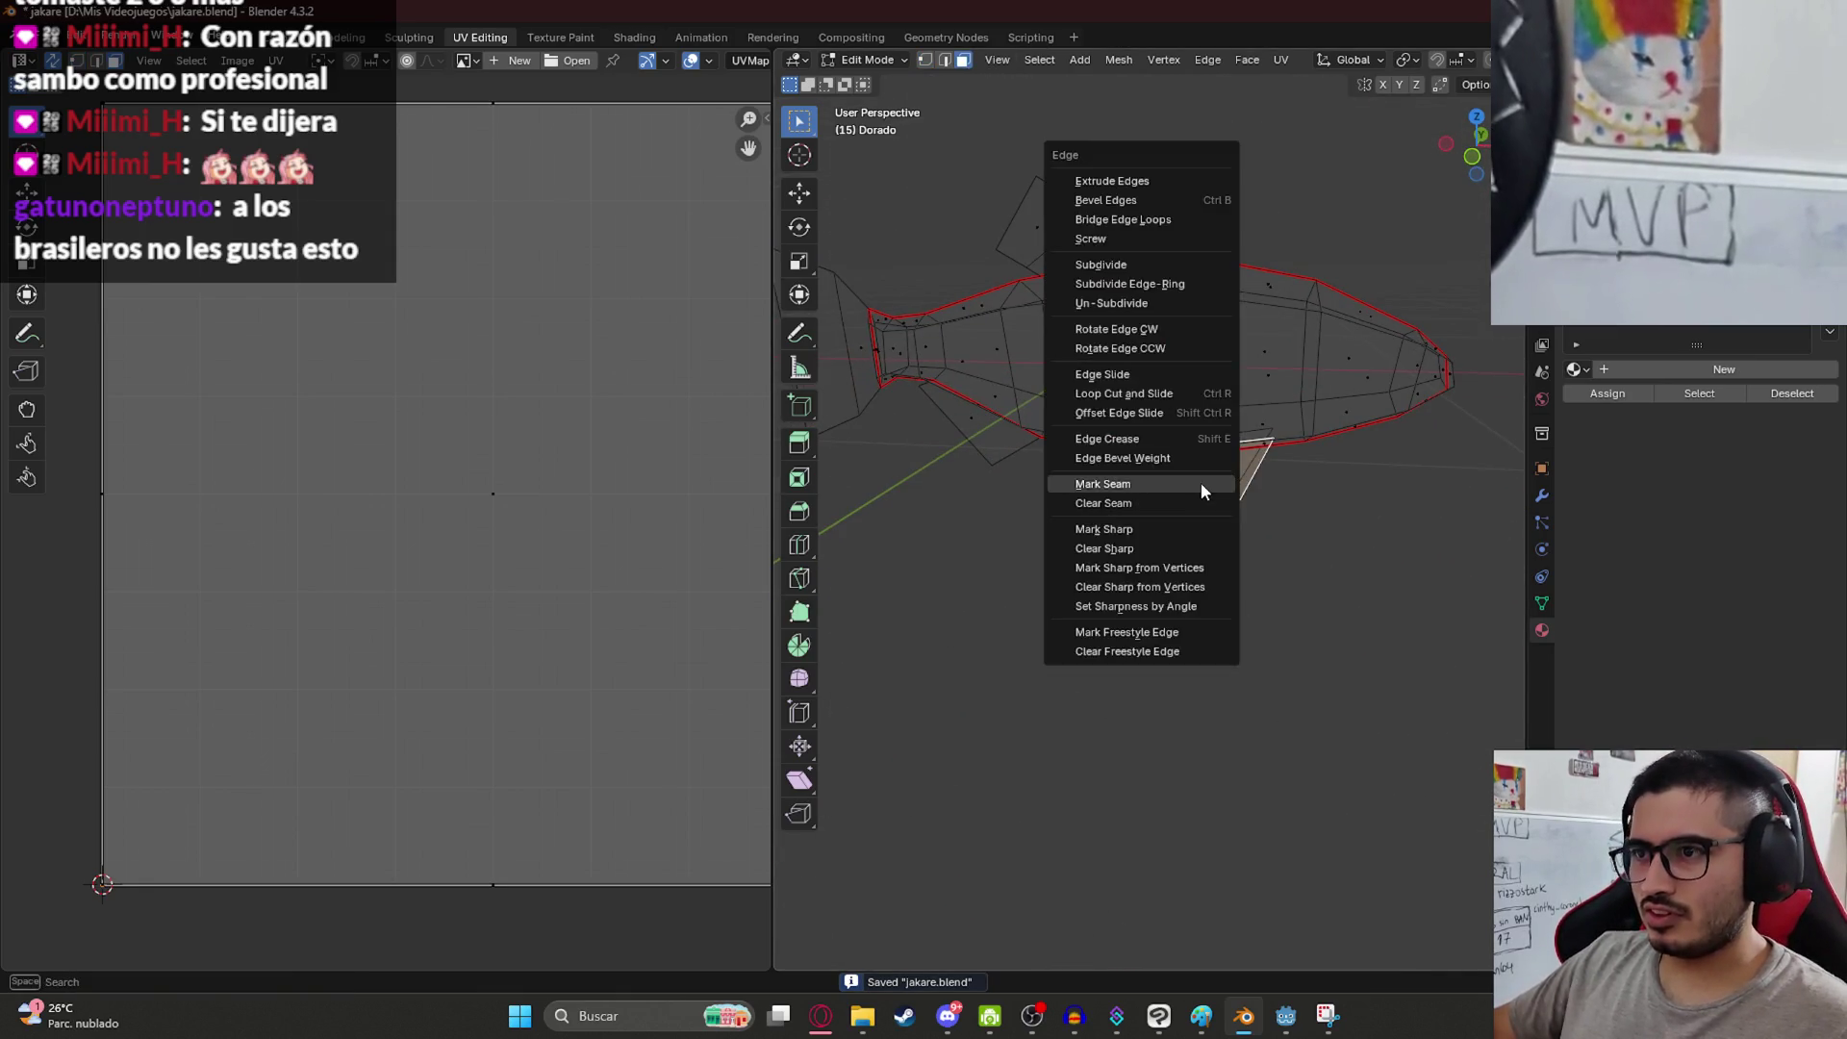
left_click(1201, 483)
key("ctrl+e")
left_click(1151, 481)
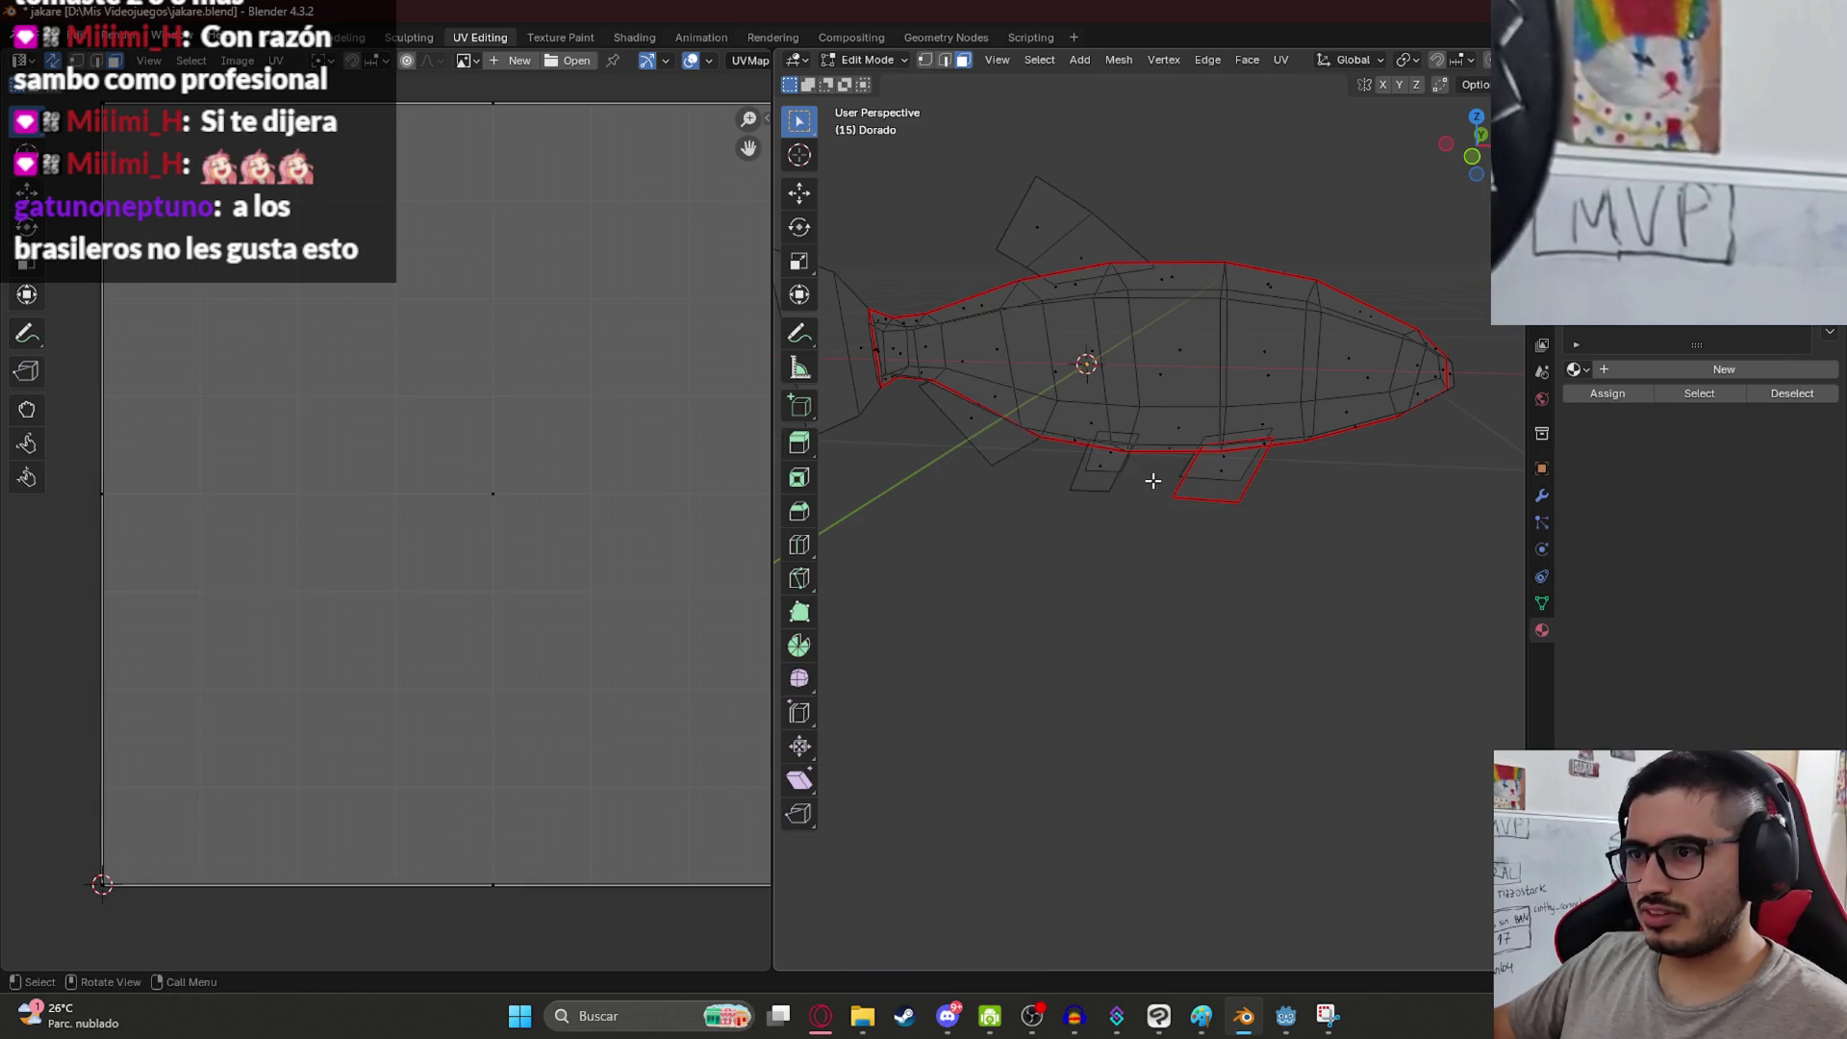
key("ctrl+e")
left_click(1100, 477)
mouse_move(1099, 477)
middle_mouse_down()
mouse_move(1063, 481)
mouse_move(1168, 549)
middle_mouse_up()
- Mark seams around the two adjacent lower fin faces
left_click(1075, 483)
key("ctrl+e")
left_click(1168, 550)
left_click(1263, 492)
key("ctrl+e")
left_click(1265, 493)
mouse_move(1265, 493)
middle_mouse_down()
mouse_move(1373, 564)
mouse_move(1113, 393)
middle_mouse_up()
- Mark seams along the dorsal fin edges via vertex selection, then save the file
left_click(1113, 393)
left_click(924, 59)
left_click(1030, 393, "shift")
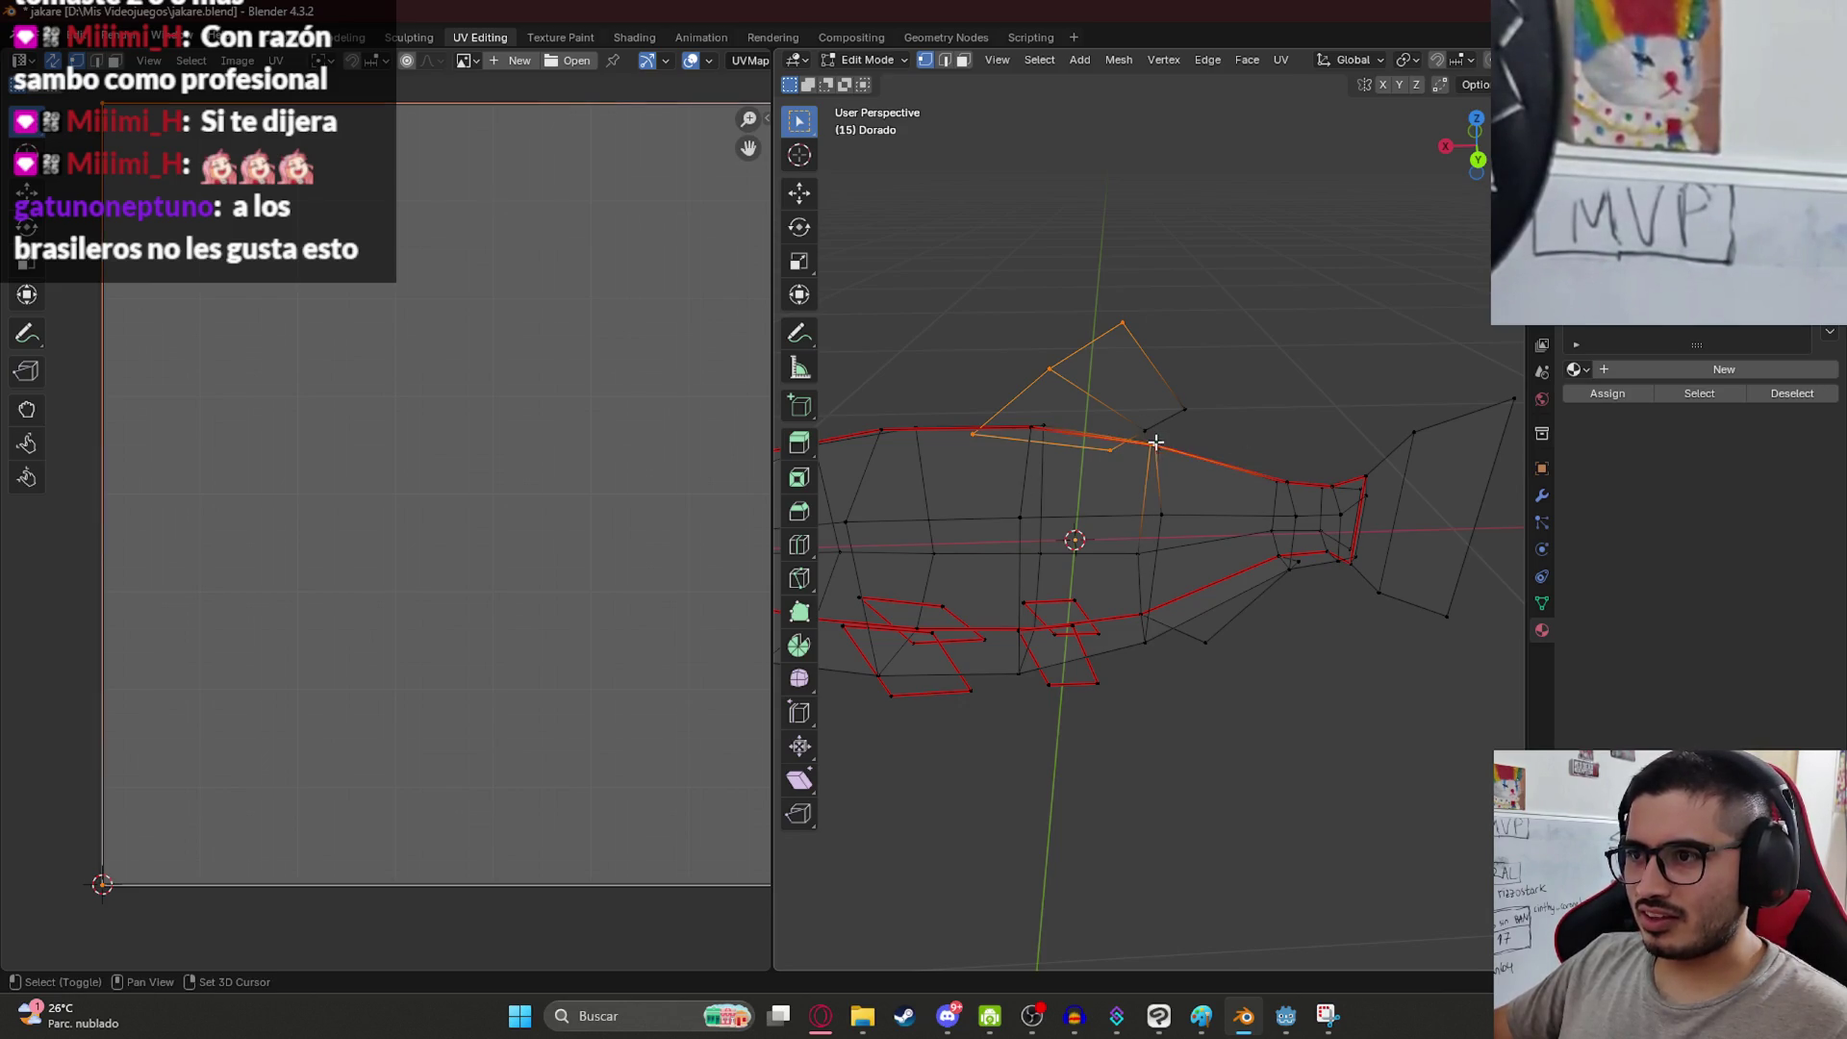
mouse_move(1158, 448)
middle_mouse_down()
mouse_move(1145, 475)
mouse_move(1149, 454)
middle_mouse_up()
key("ctrl+e")
left_click(1148, 455)
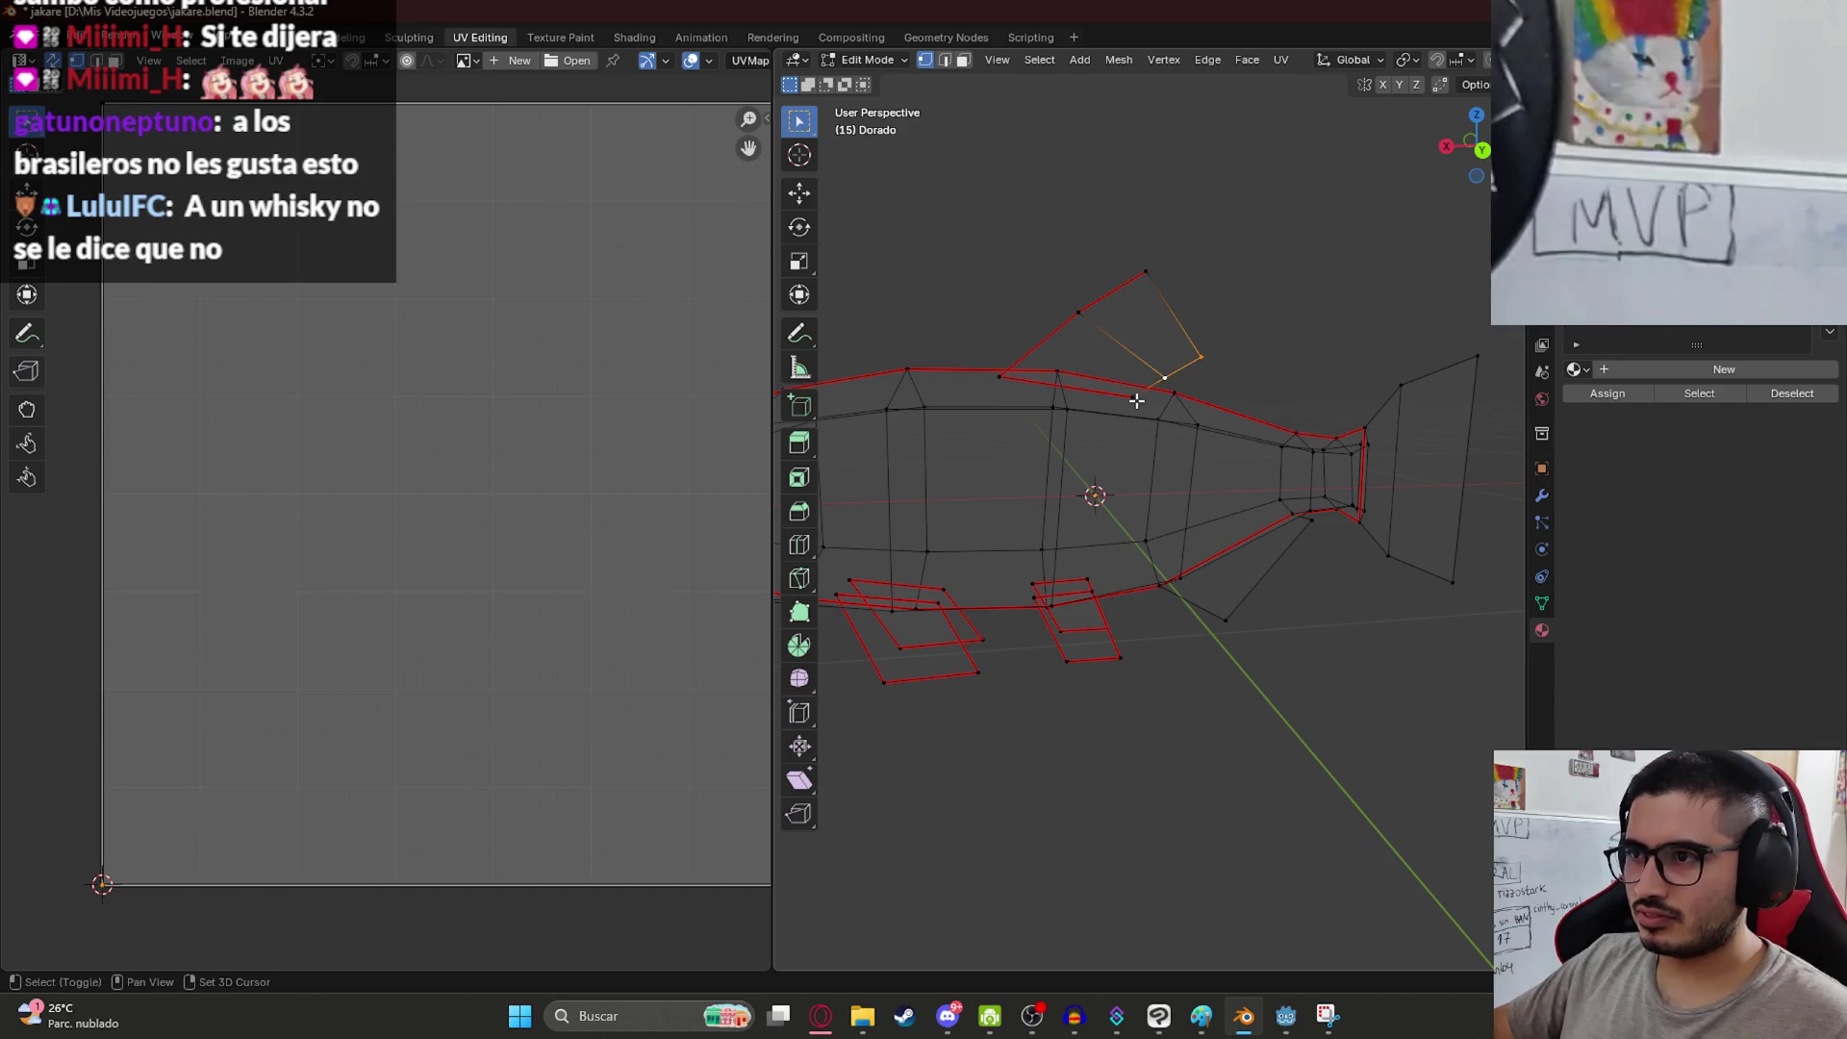
key("ctrl+e")
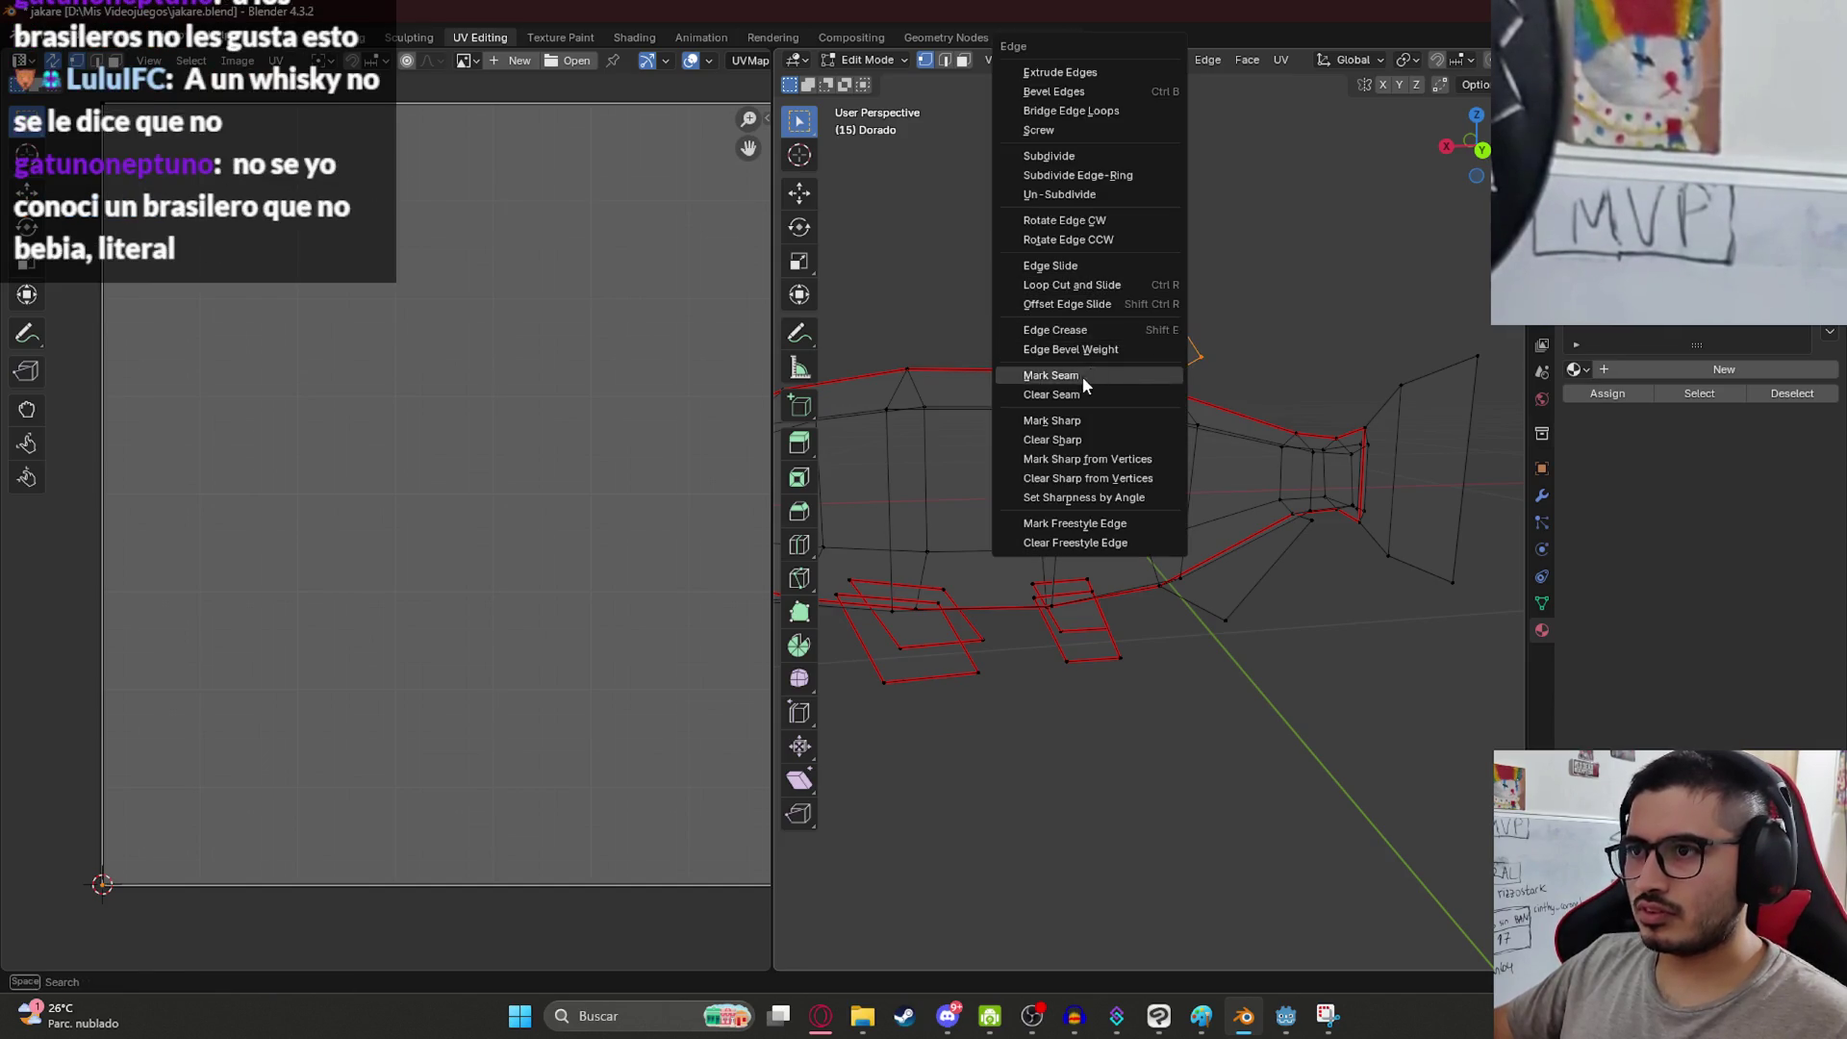
left_click(1083, 354)
left_click(1245, 300)
middle_click_drag(1269, 296, 1170, 366)
key("ctrl+s")
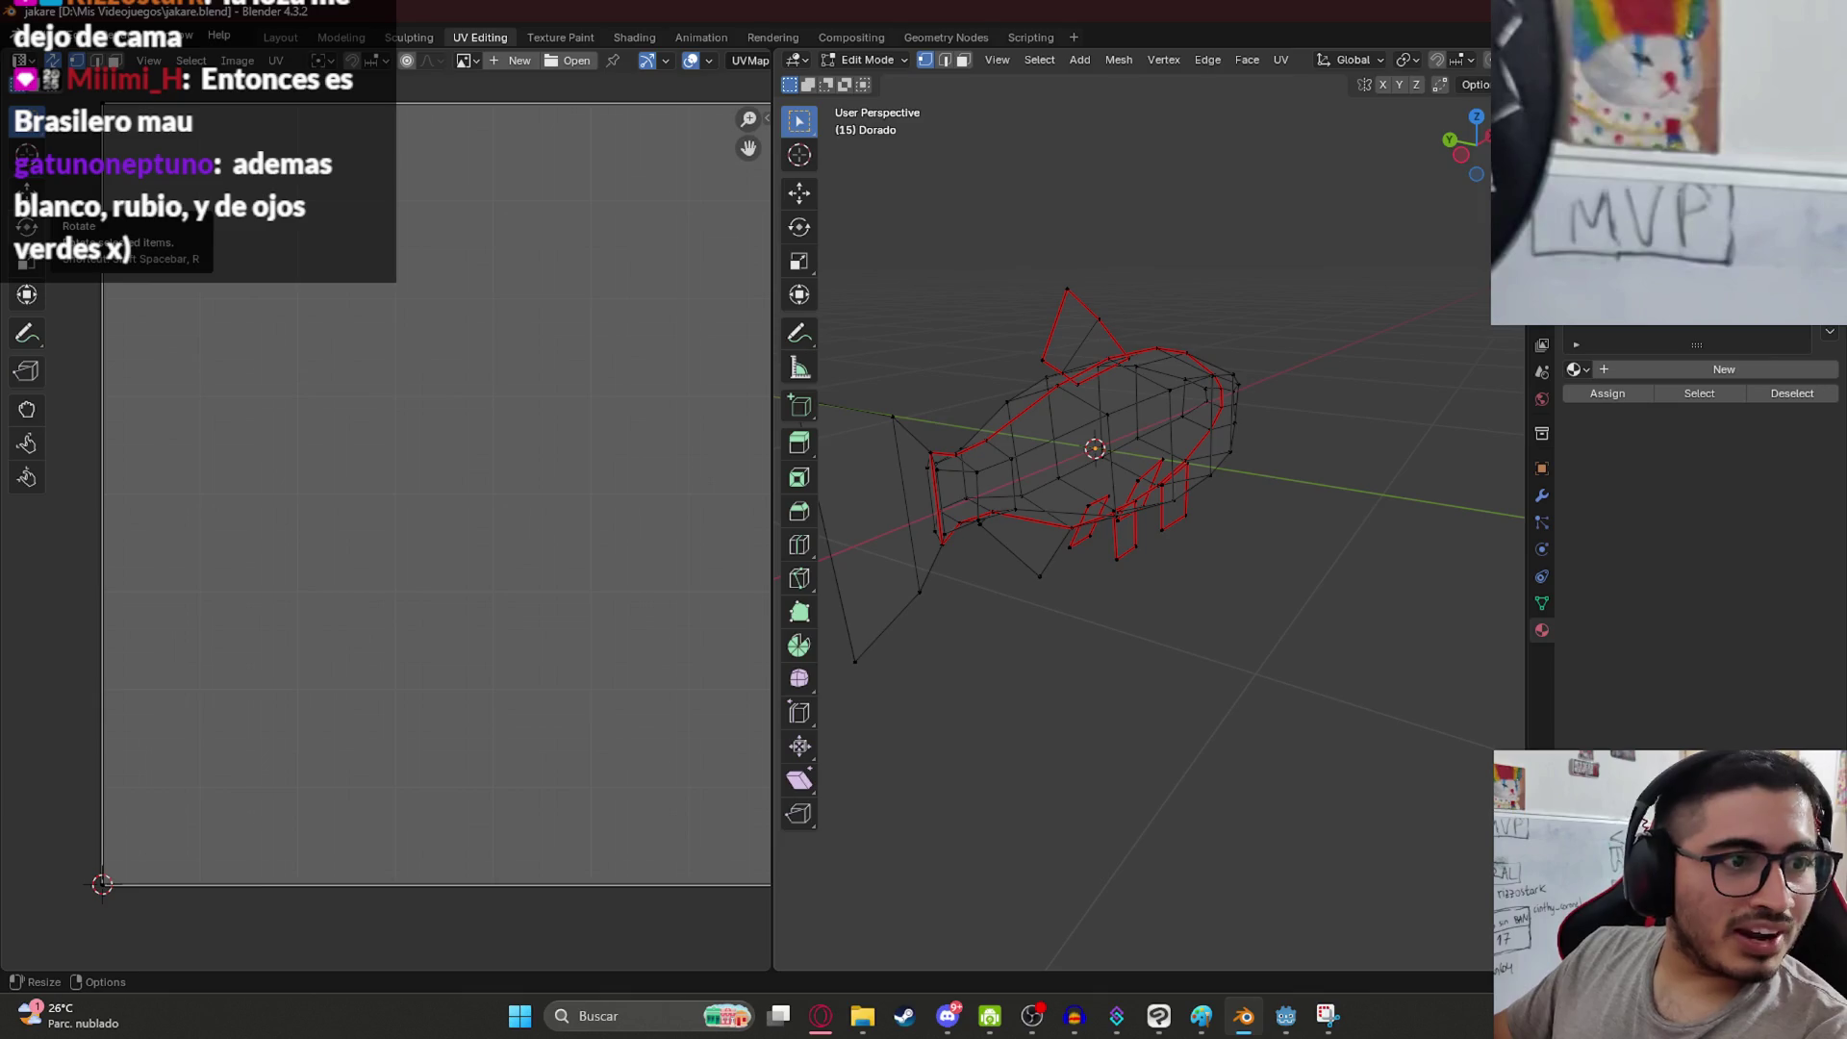
- In front orthographic view, select the tail fin quad's vertices and mark its edges as seams
mouse_move(1030, 321)
middle_mouse_down()
mouse_move(1286, 331)
mouse_move(1175, 317)
mouse_move(971, 385)
mouse_move(1059, 376)
mouse_move(1091, 406)
middle_mouse_up()
key("KP_1")
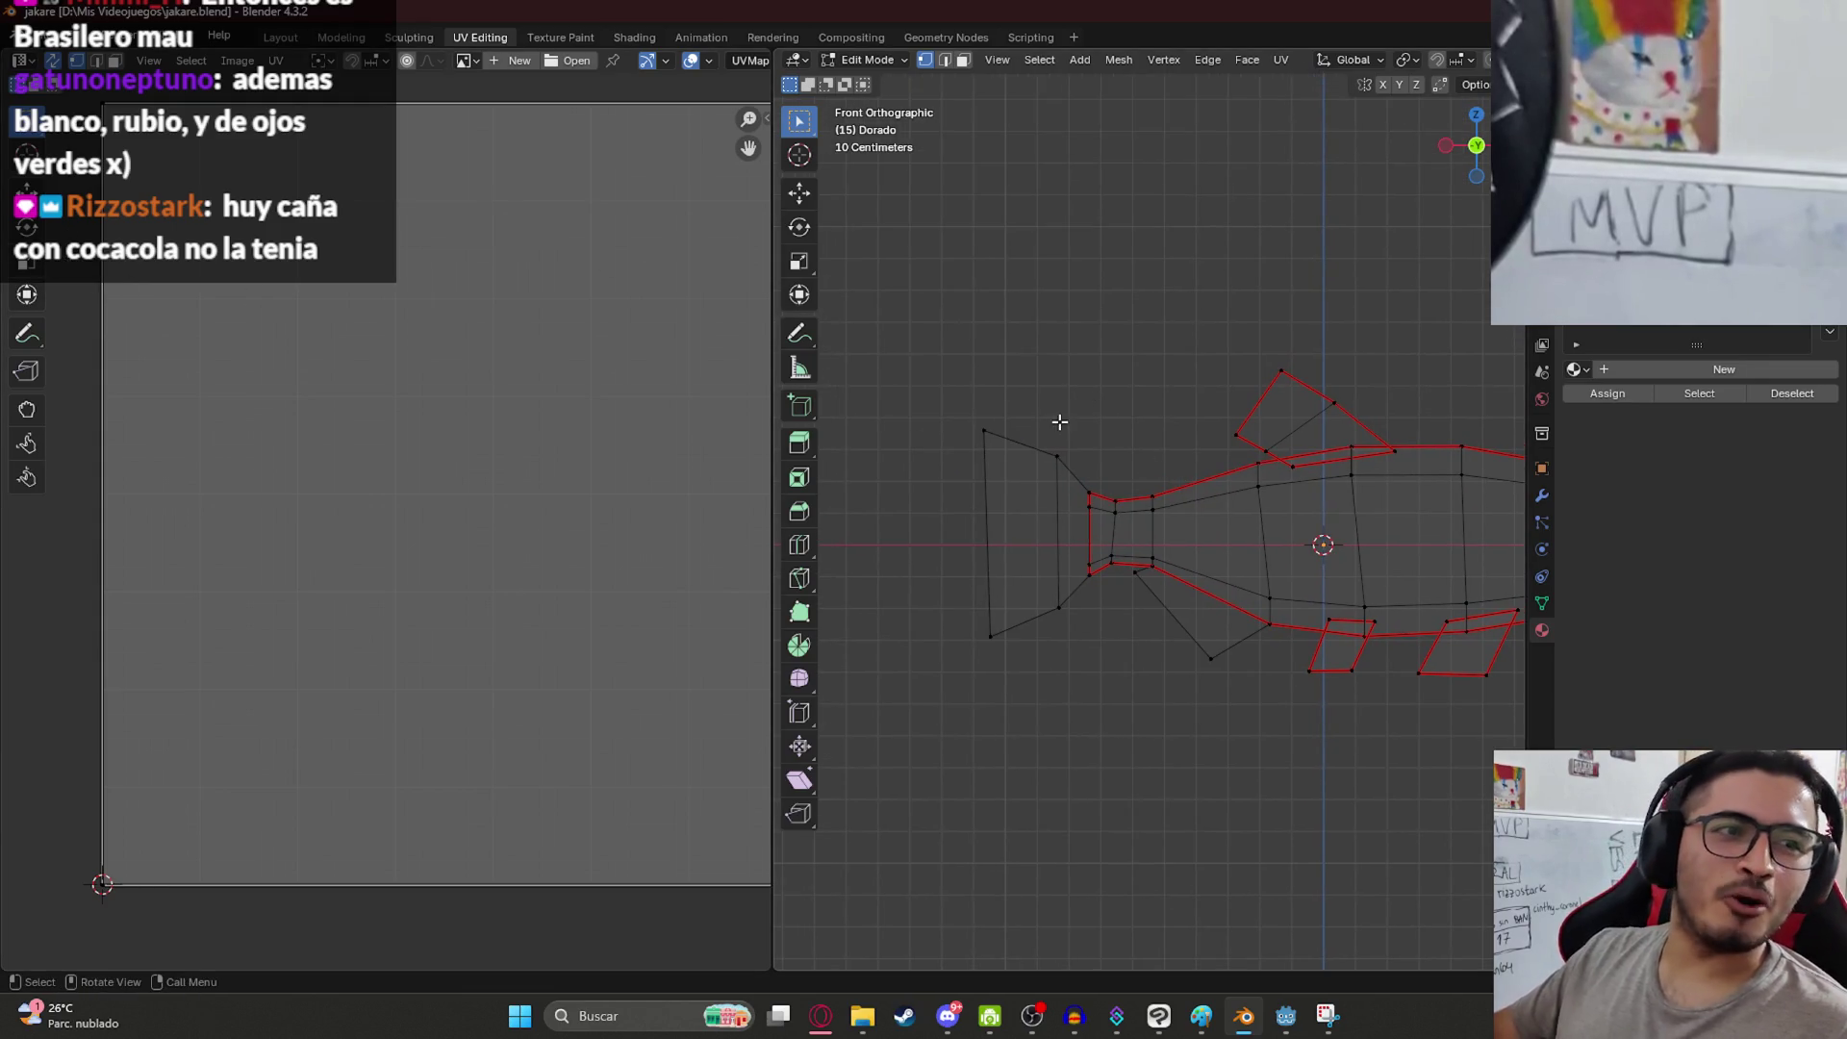
middle_click_drag(1053, 474, 1104, 487, "shift")
left_click(1134, 505, "shift")
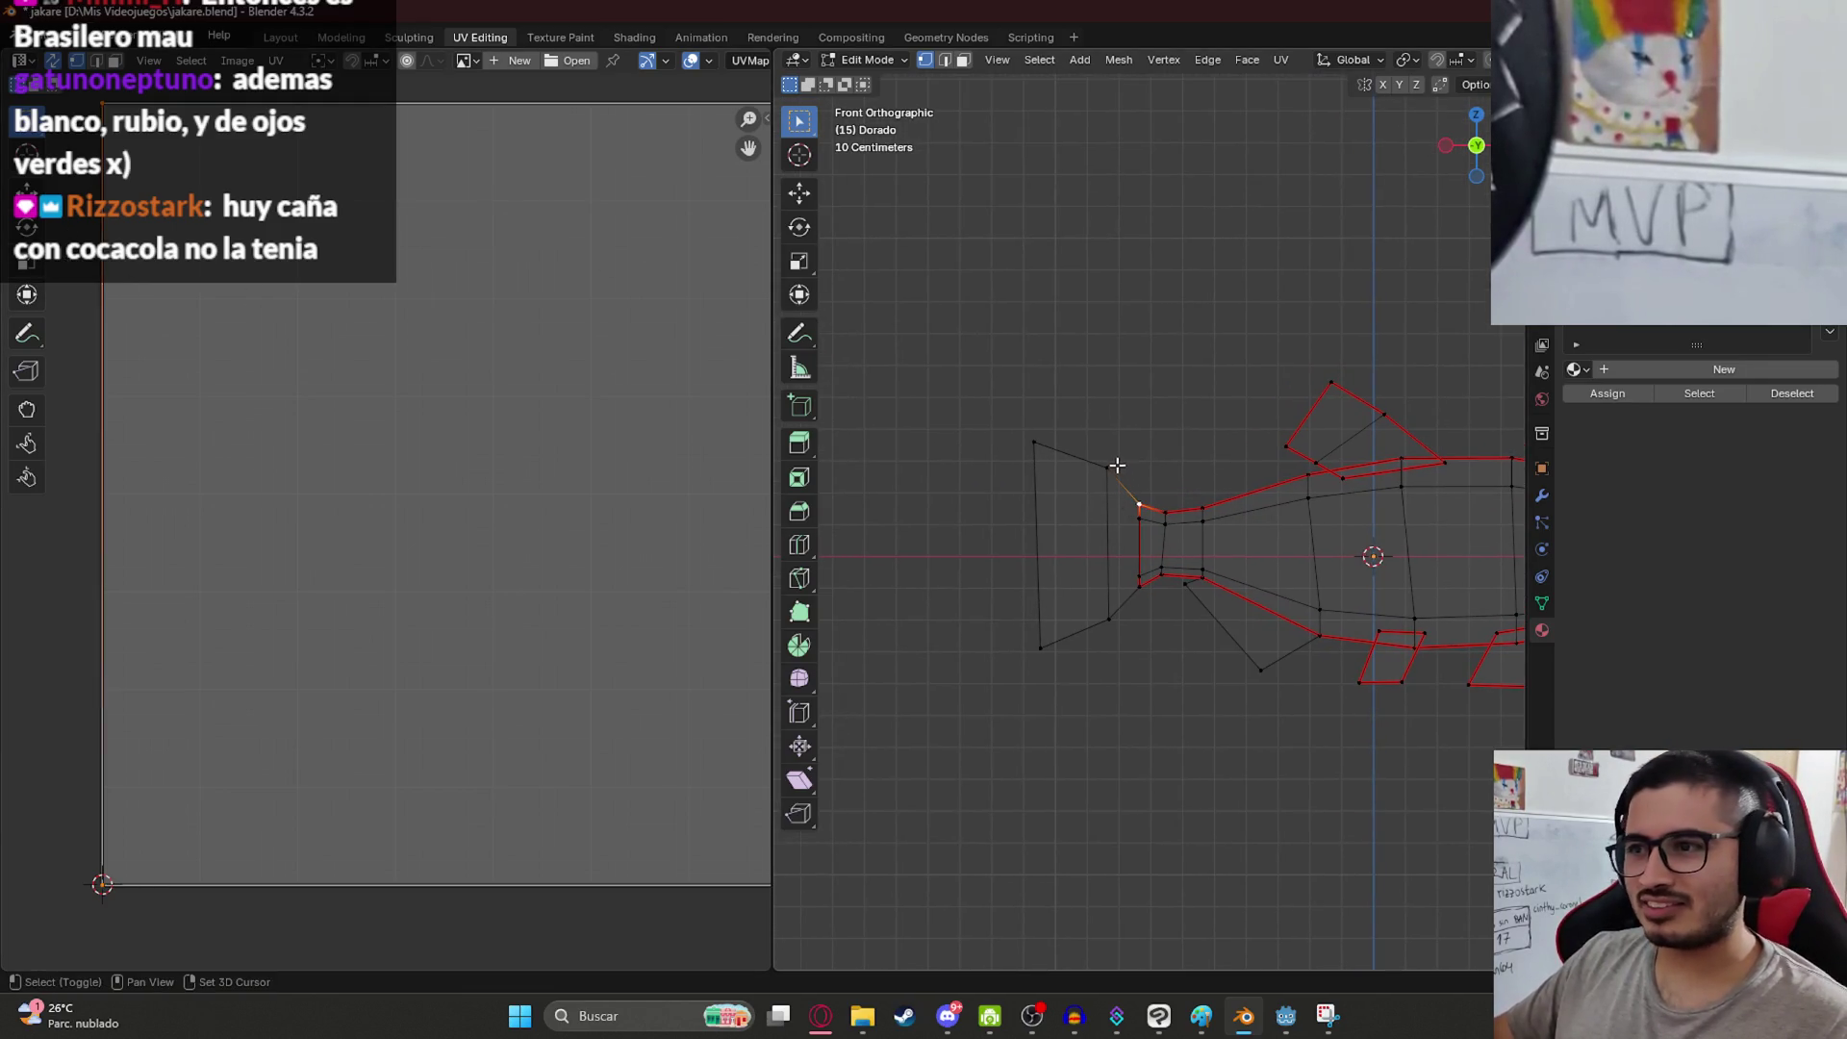
left_click(1034, 444, "shift")
left_click(1040, 646, "shift")
left_click(1107, 625, "shift")
key("ctrl+e")
left_click(1089, 636)
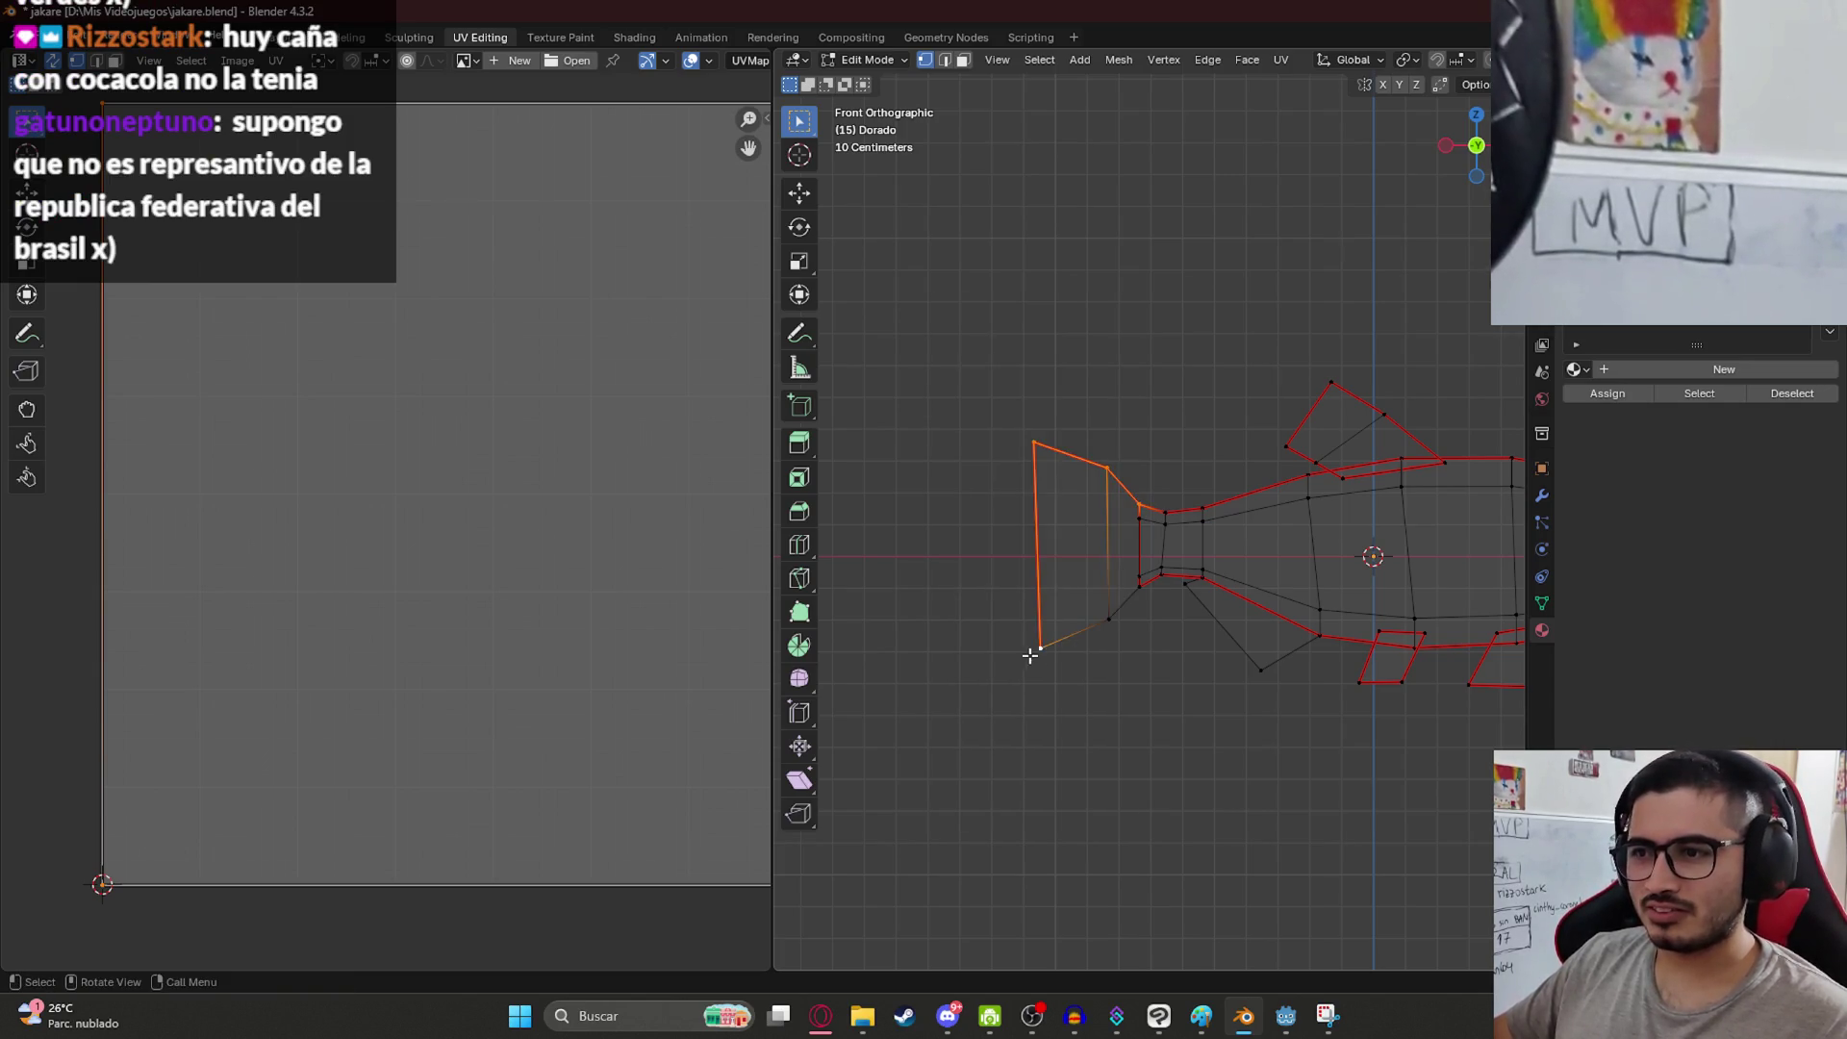
- Mark the remaining bottom tail edge as a seam and save the file
left_click(1101, 631, "shift")
mouse_move(1101, 630)
middle_mouse_down()
mouse_move(1229, 549)
mouse_move(1240, 607)
mouse_move(1255, 565)
mouse_move(1307, 611)
mouse_move(1302, 557)
middle_mouse_up()
key("ctrl+e")
left_click(1232, 600)
key("ctrl+s")
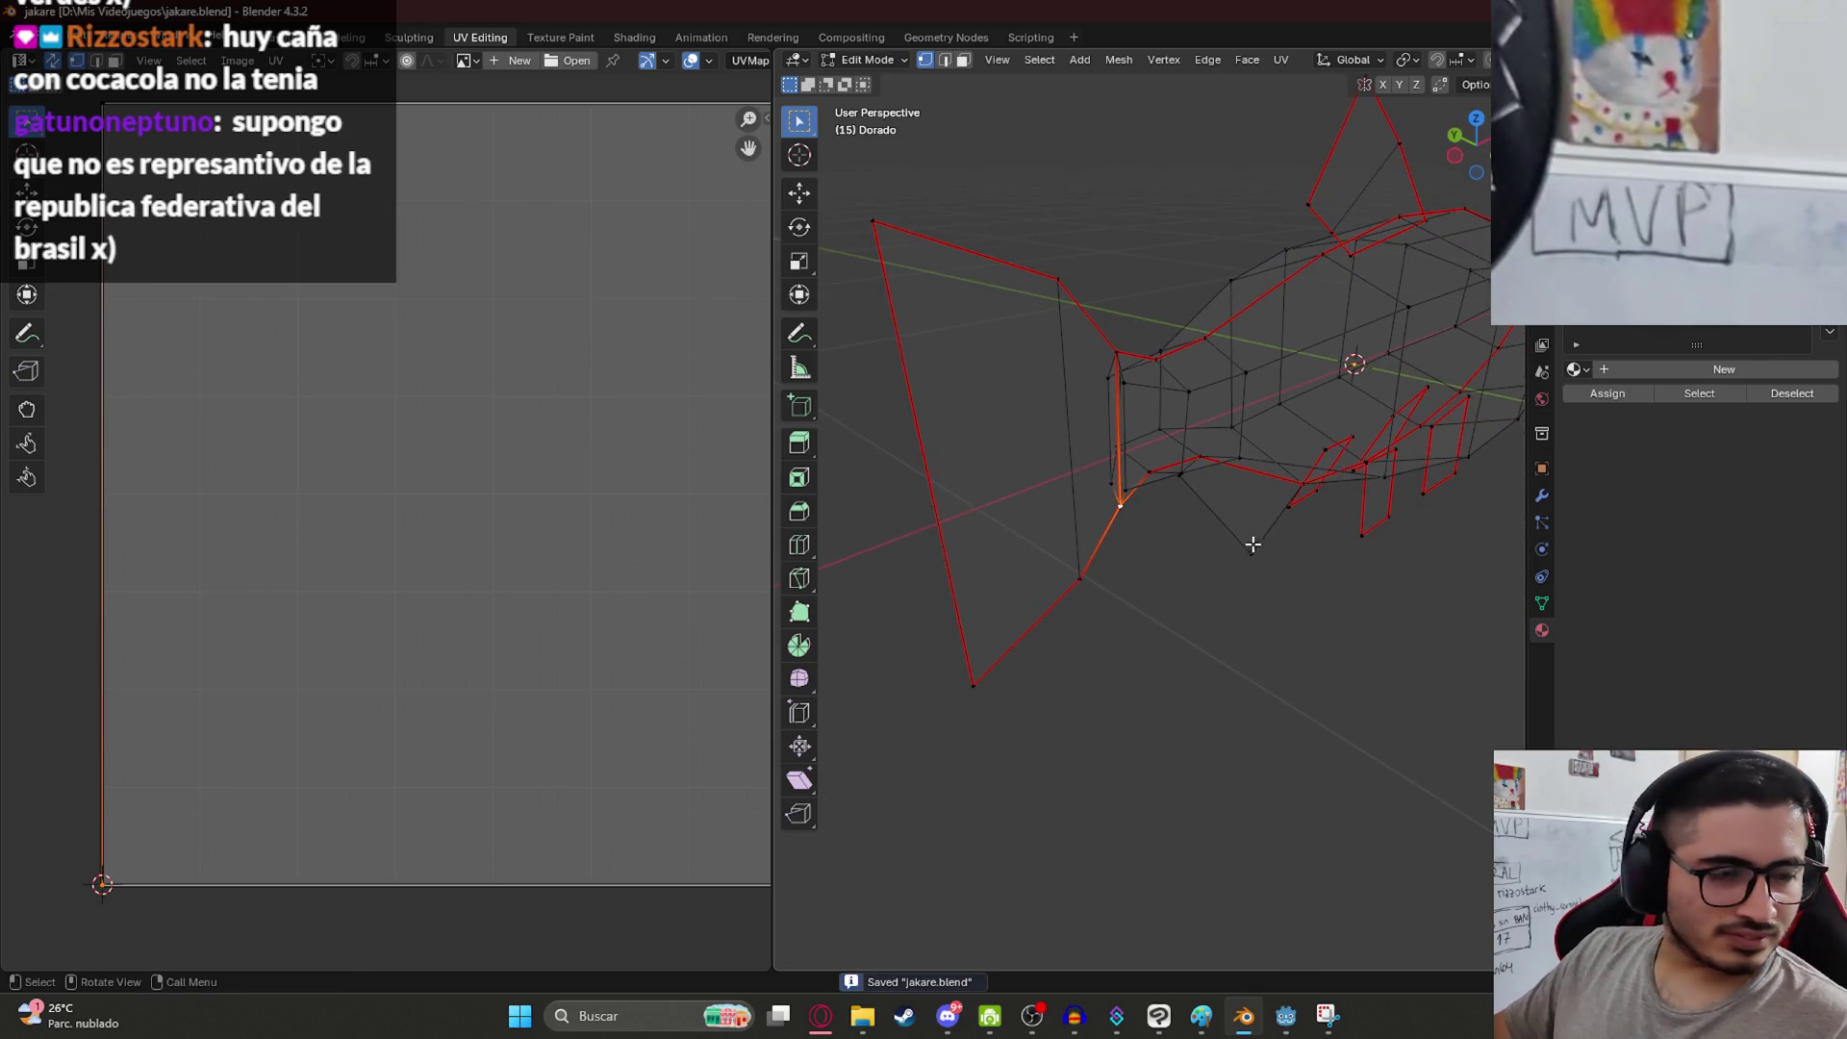
scroll(1173, 498, "down", 4)
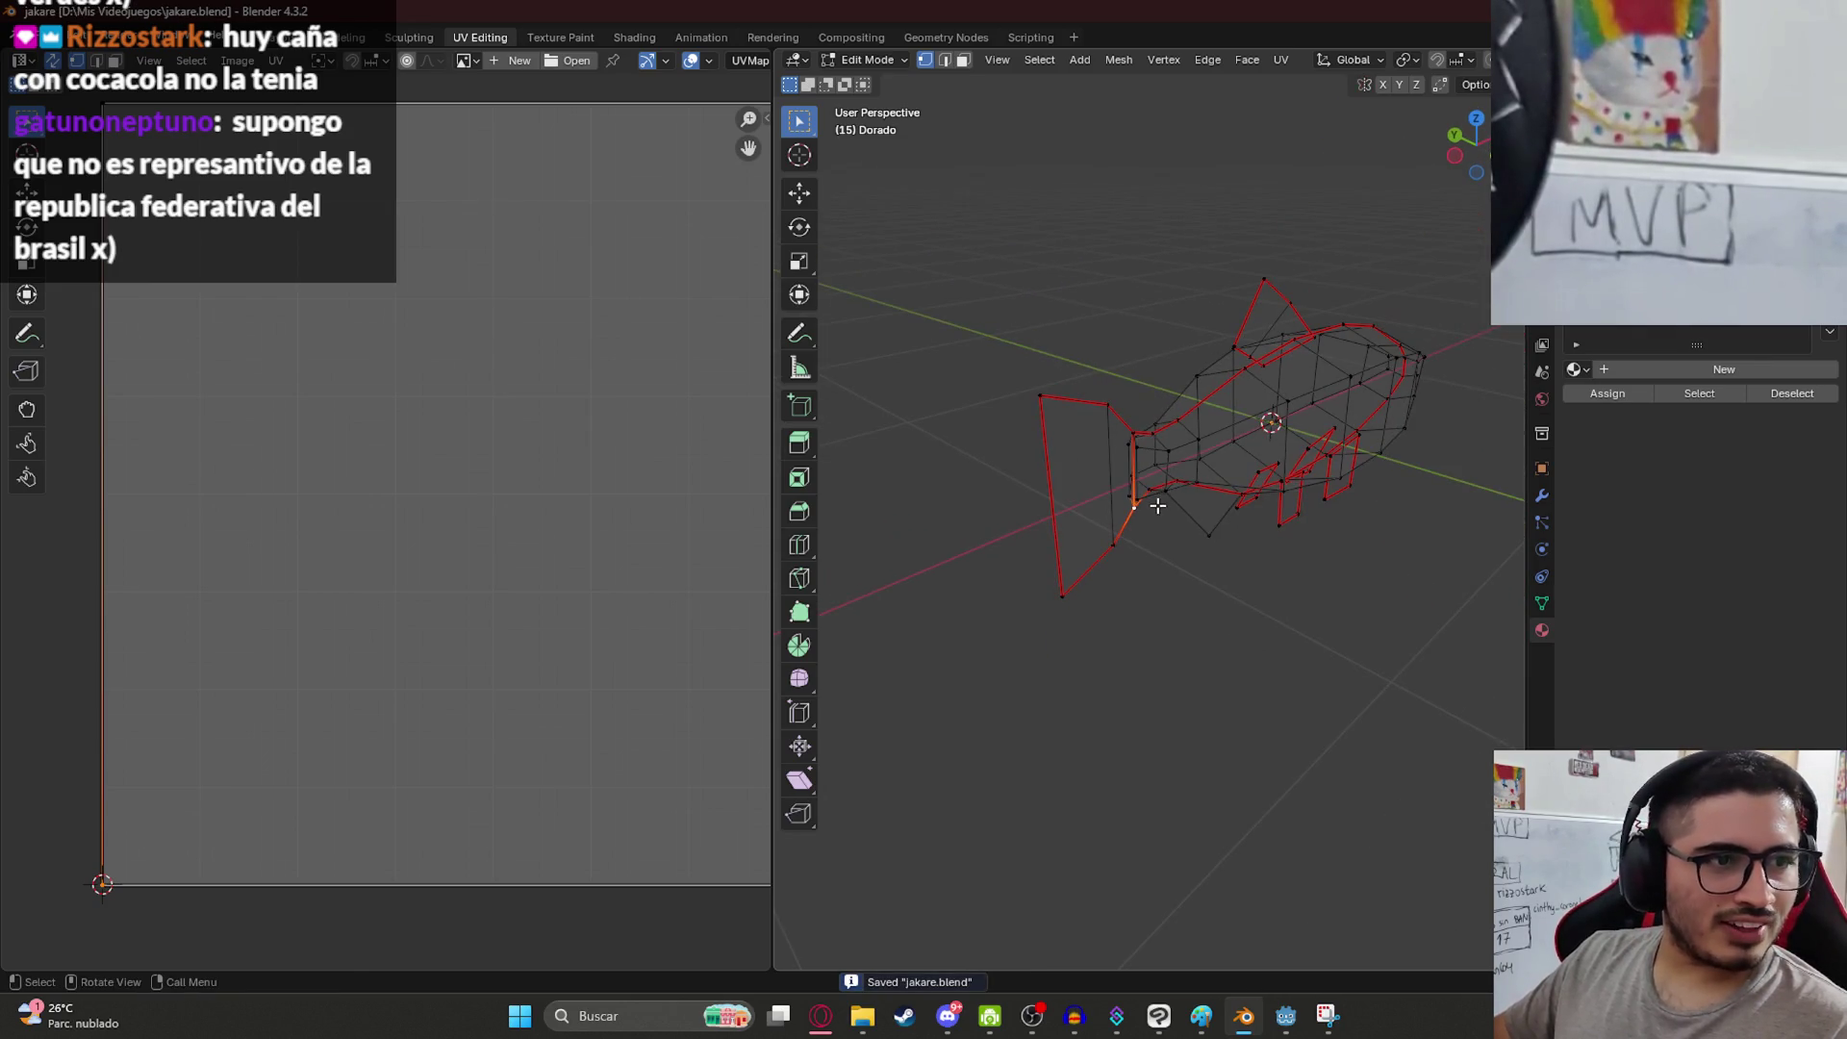
- Switch to the Opera GX browser and start a new web search
left_click(822, 1013)
left_click(843, 52)
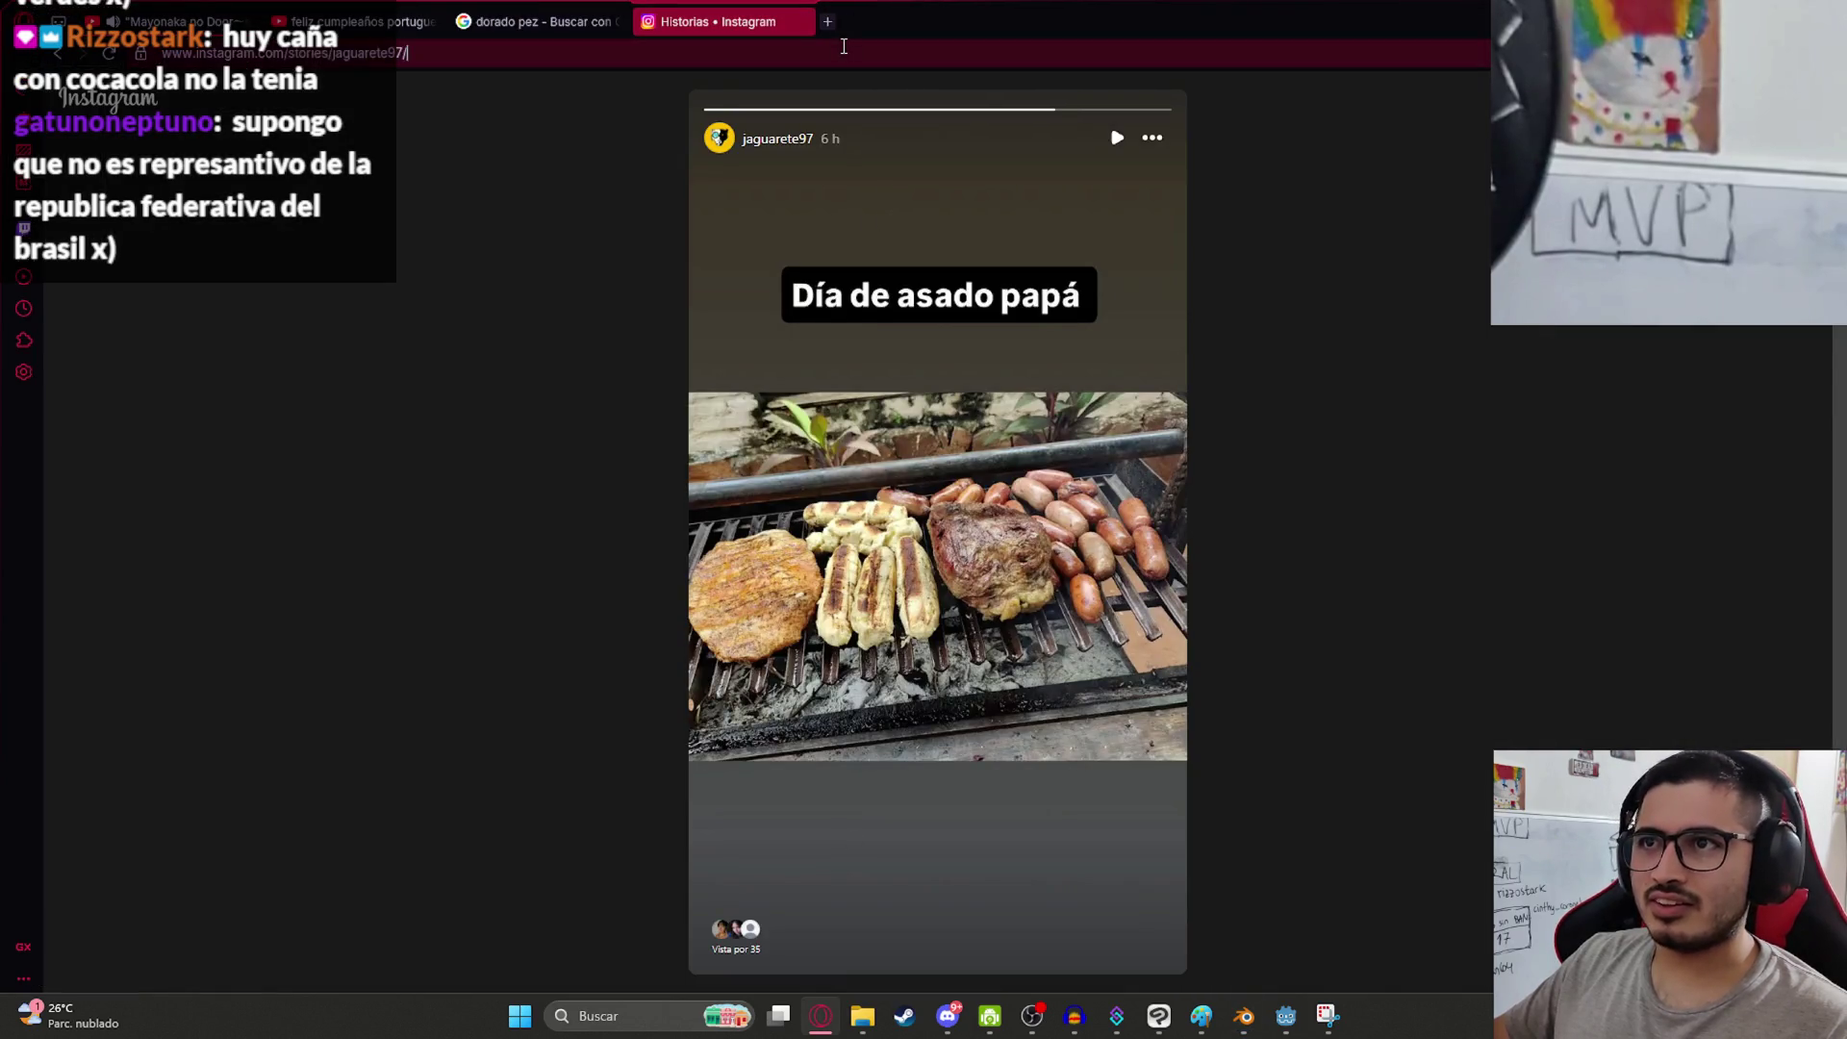
type("ca a")
- Browse Google image results for caña Fortín etiqueta negra, previewing the Superseis and La Nación images, then return to Blender
key("BackSpace")
key("BackSpace")
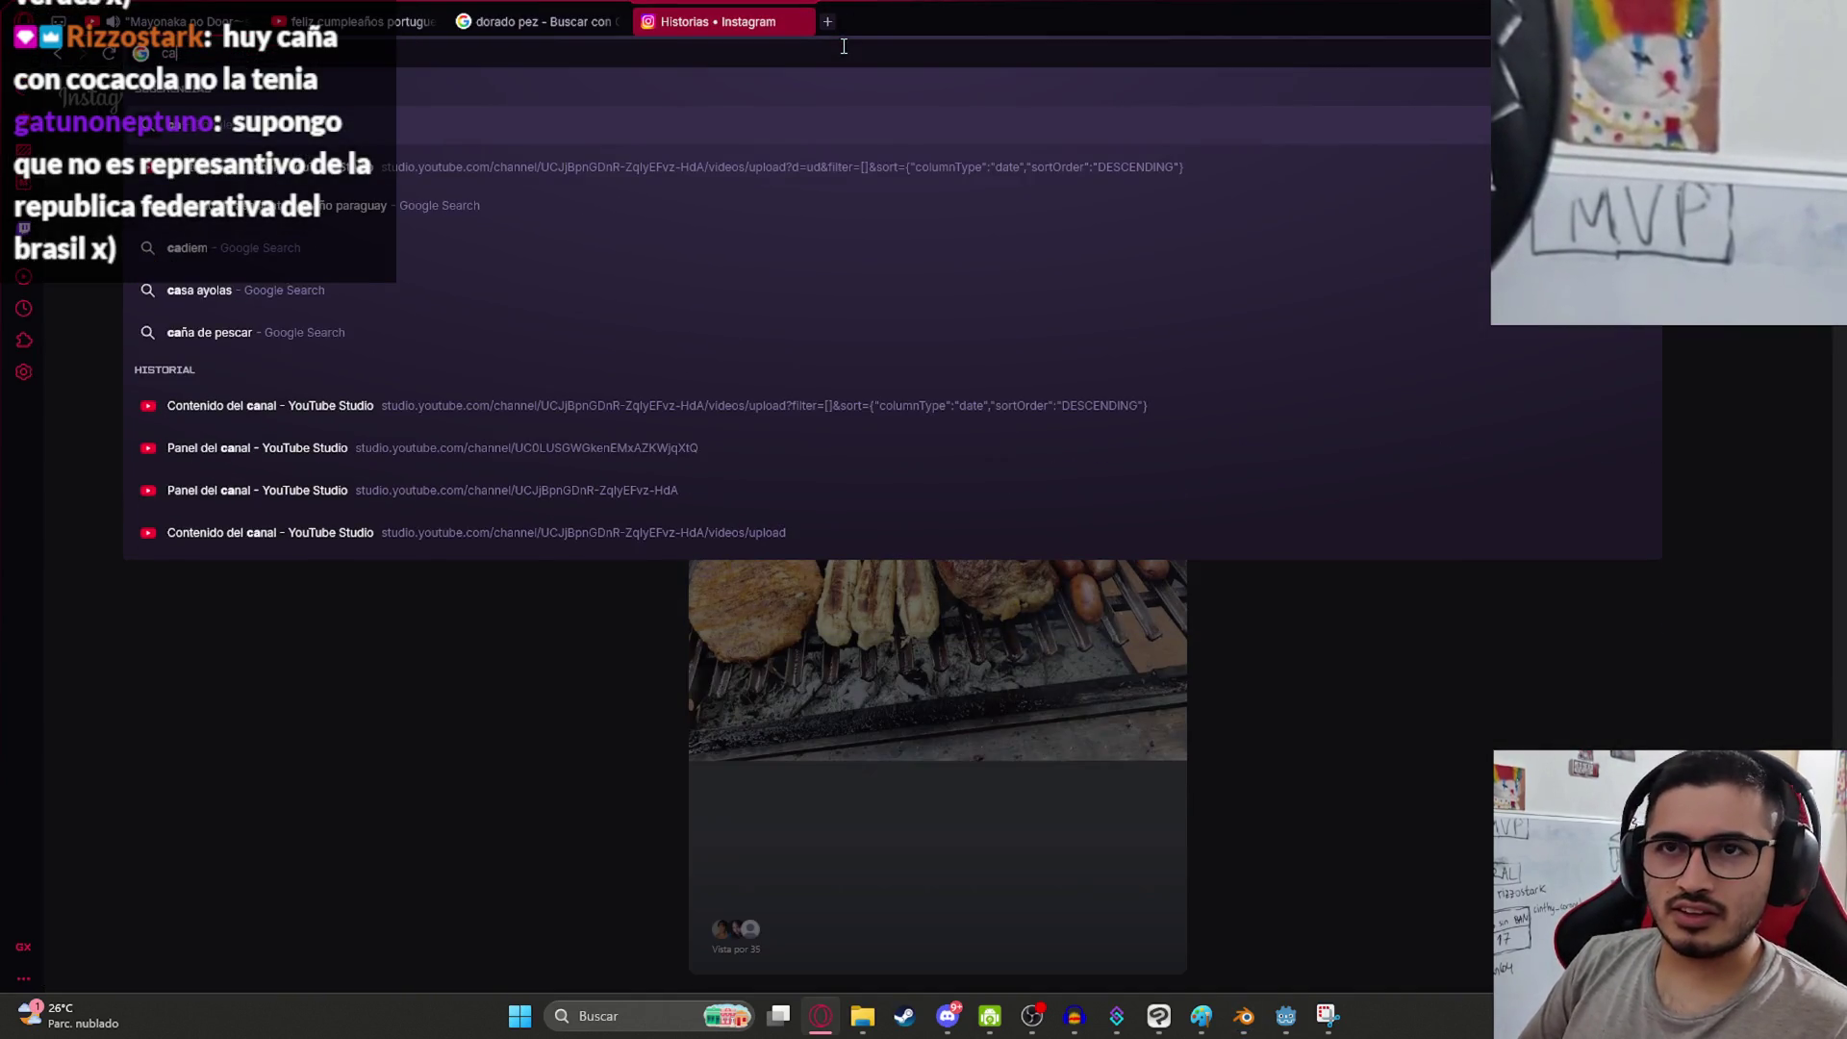
type("ña fortin")
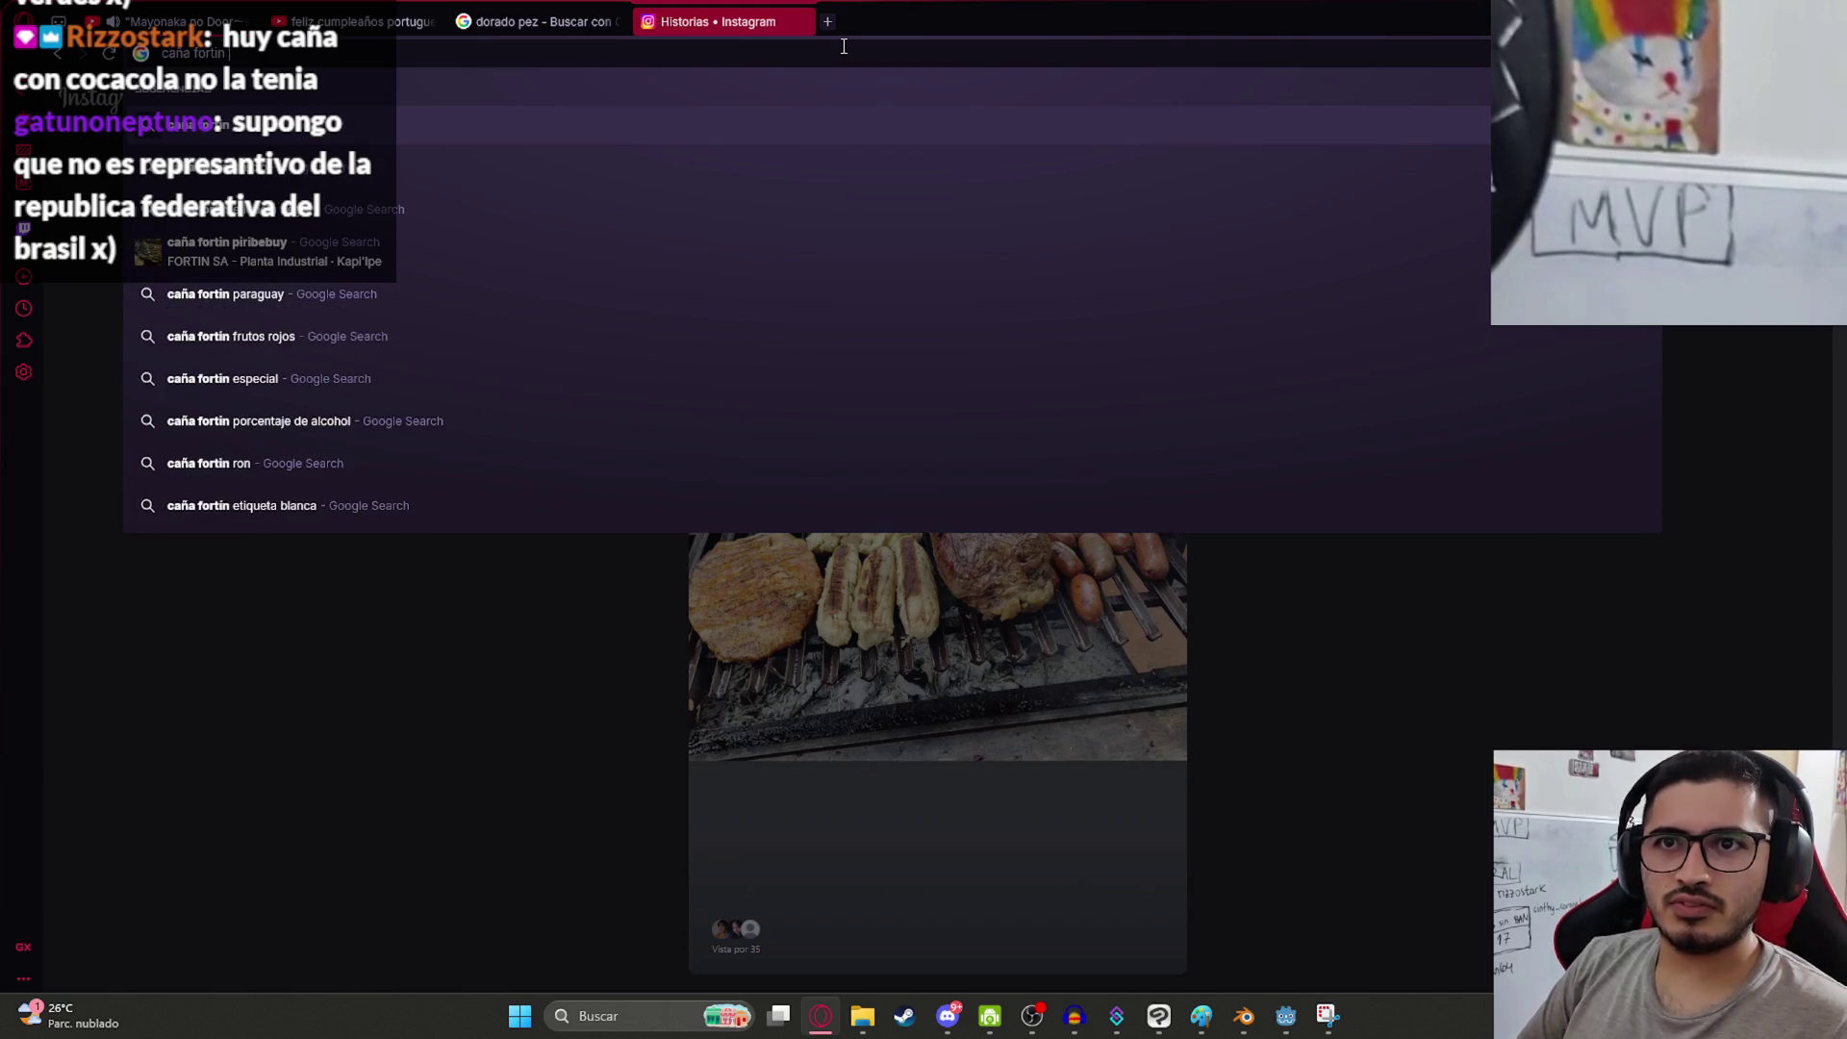
type(" etiqueta n")
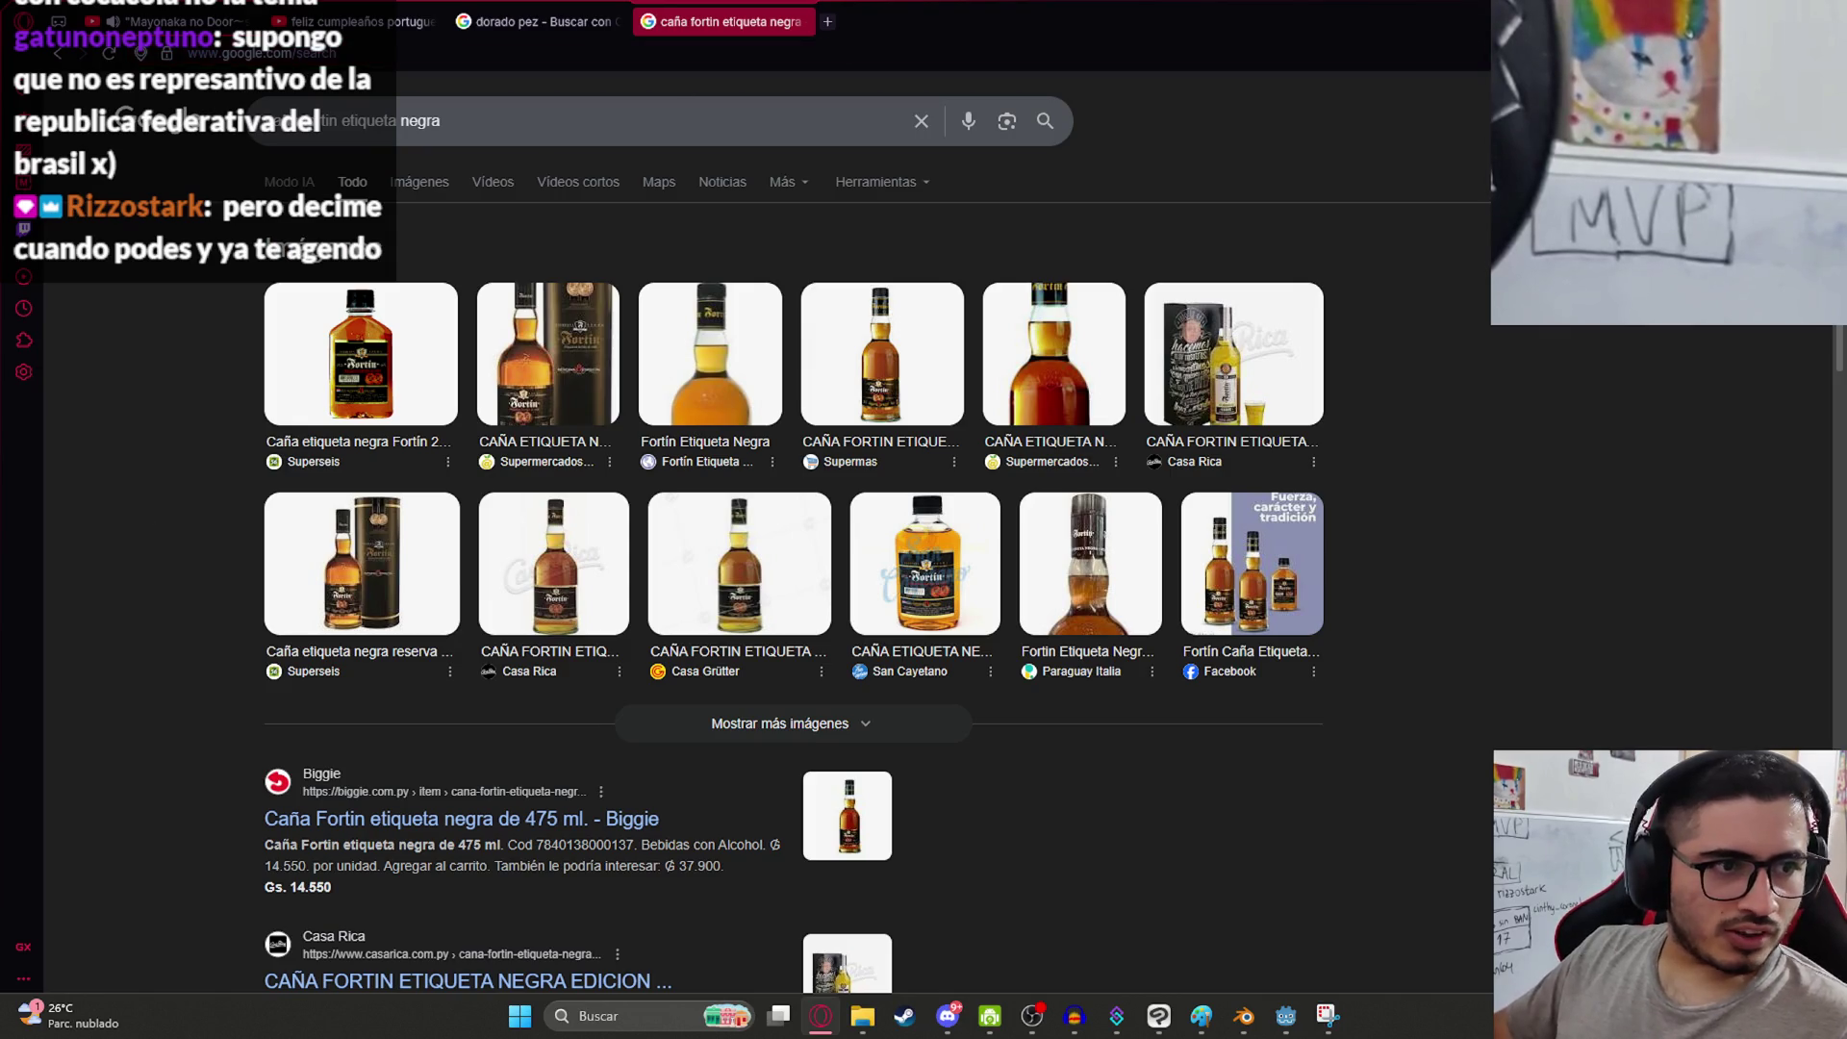
left_click(420, 183)
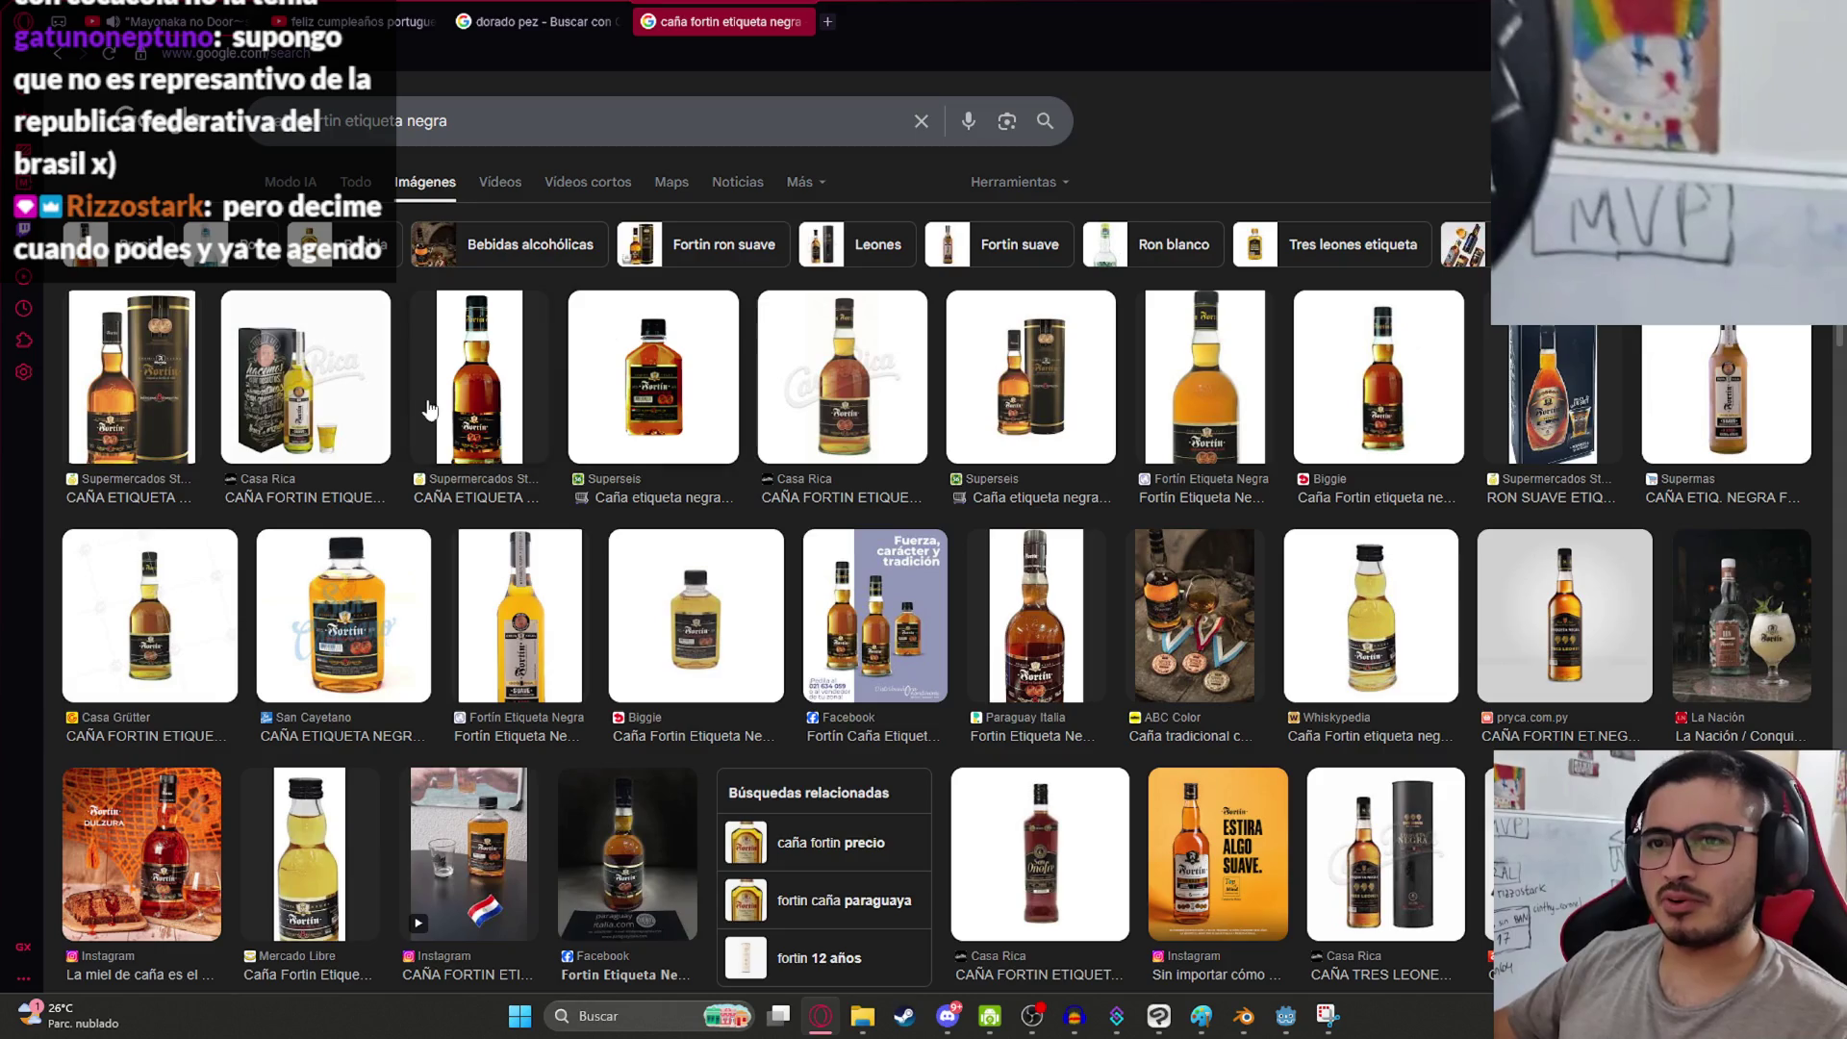
left_click(704, 382)
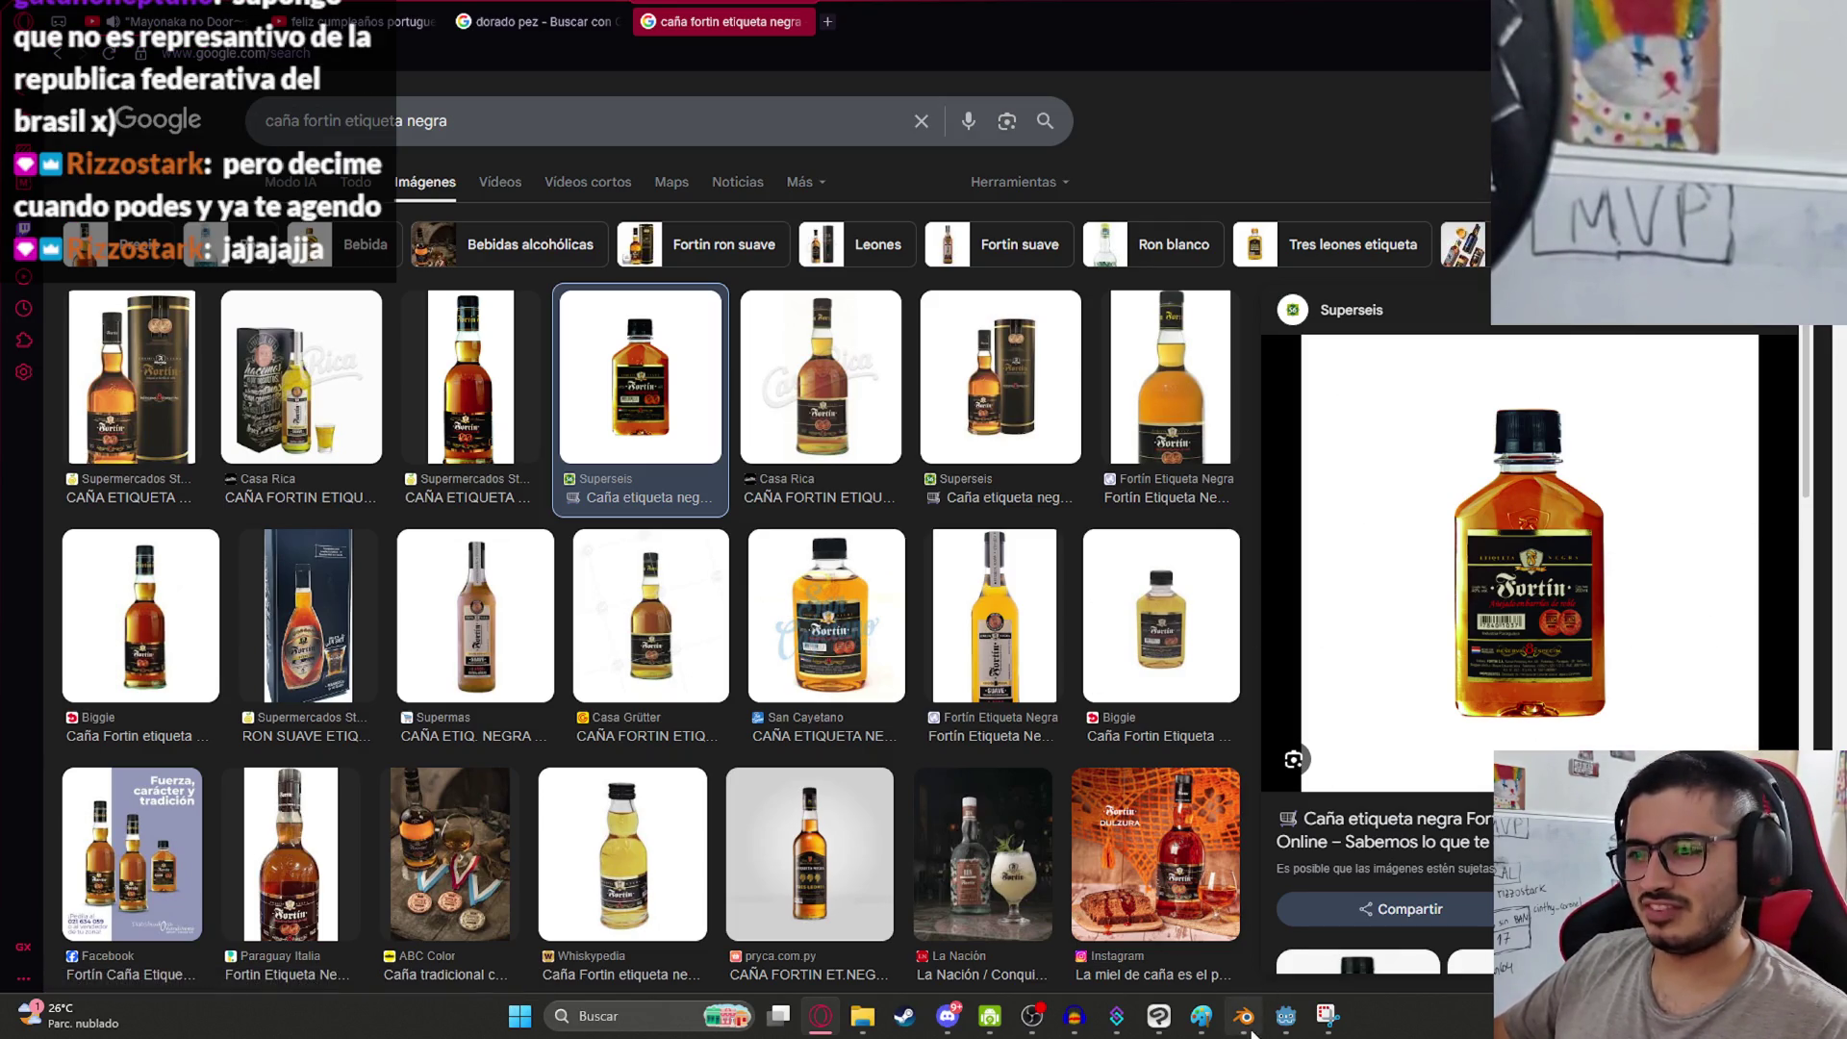
left_click(1028, 859)
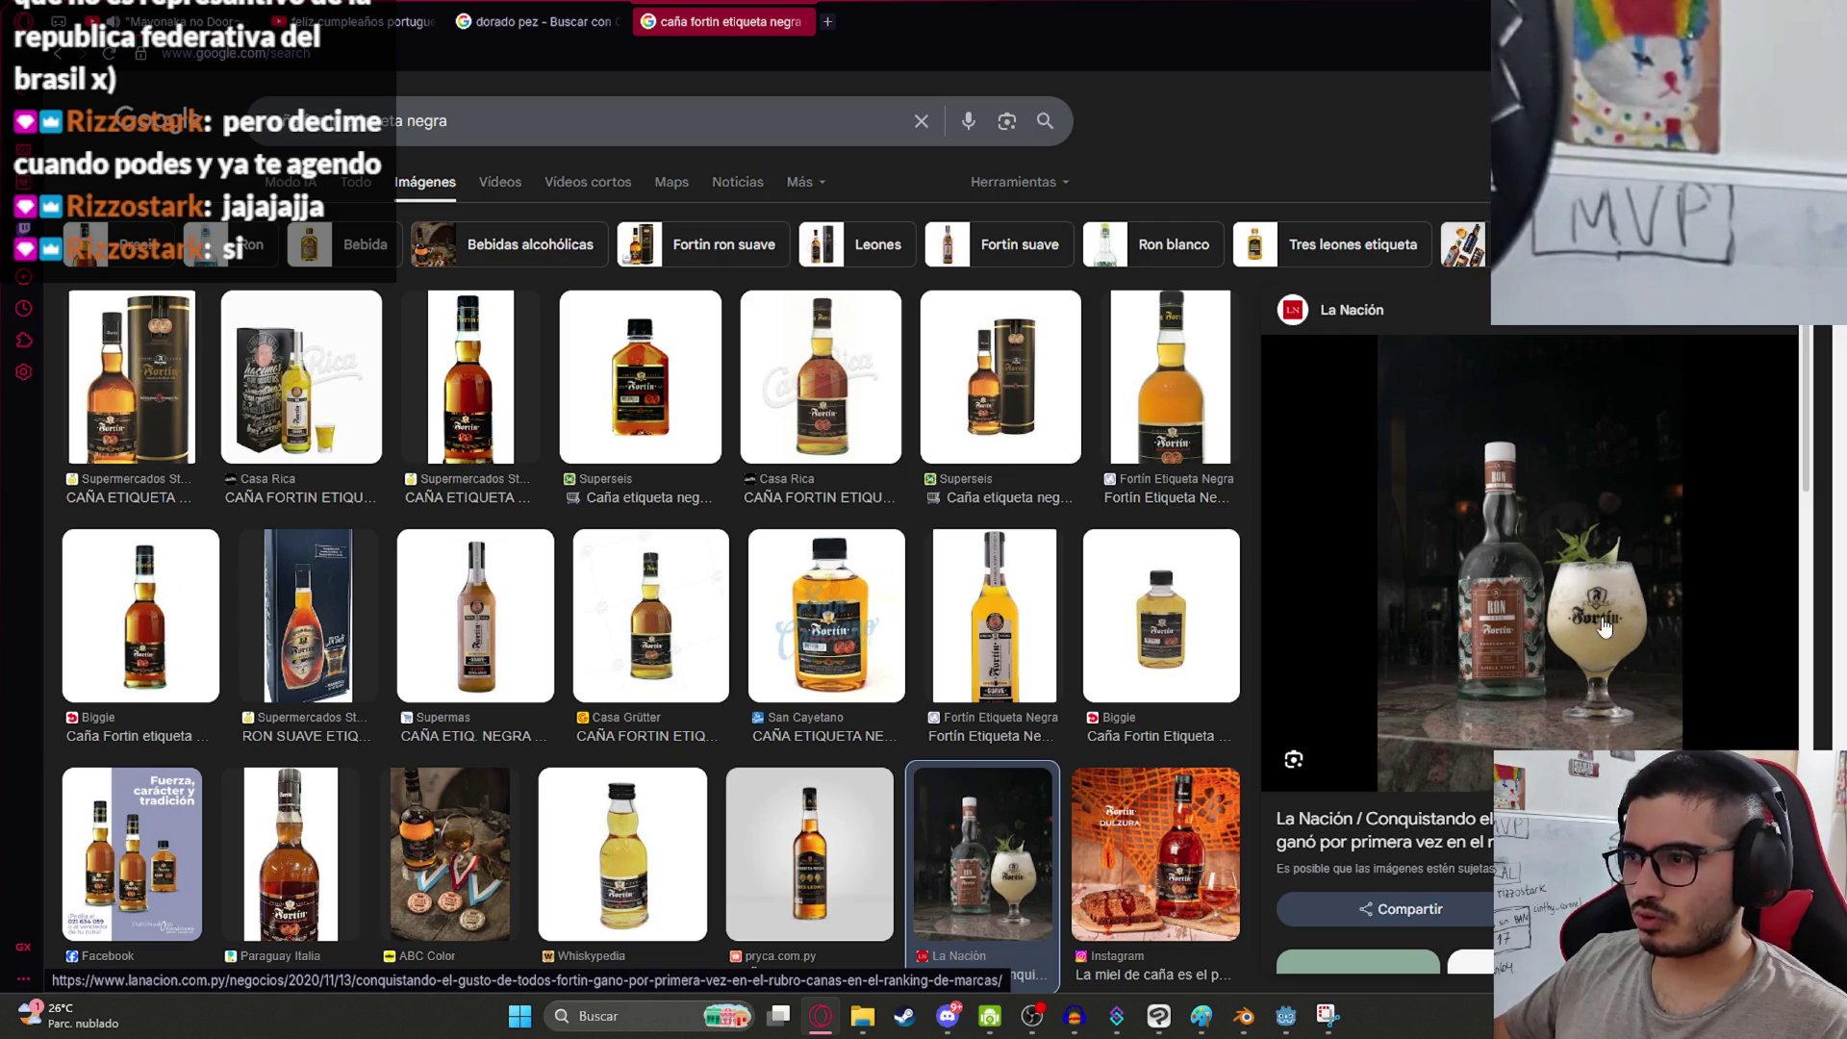
left_click(1244, 1019)
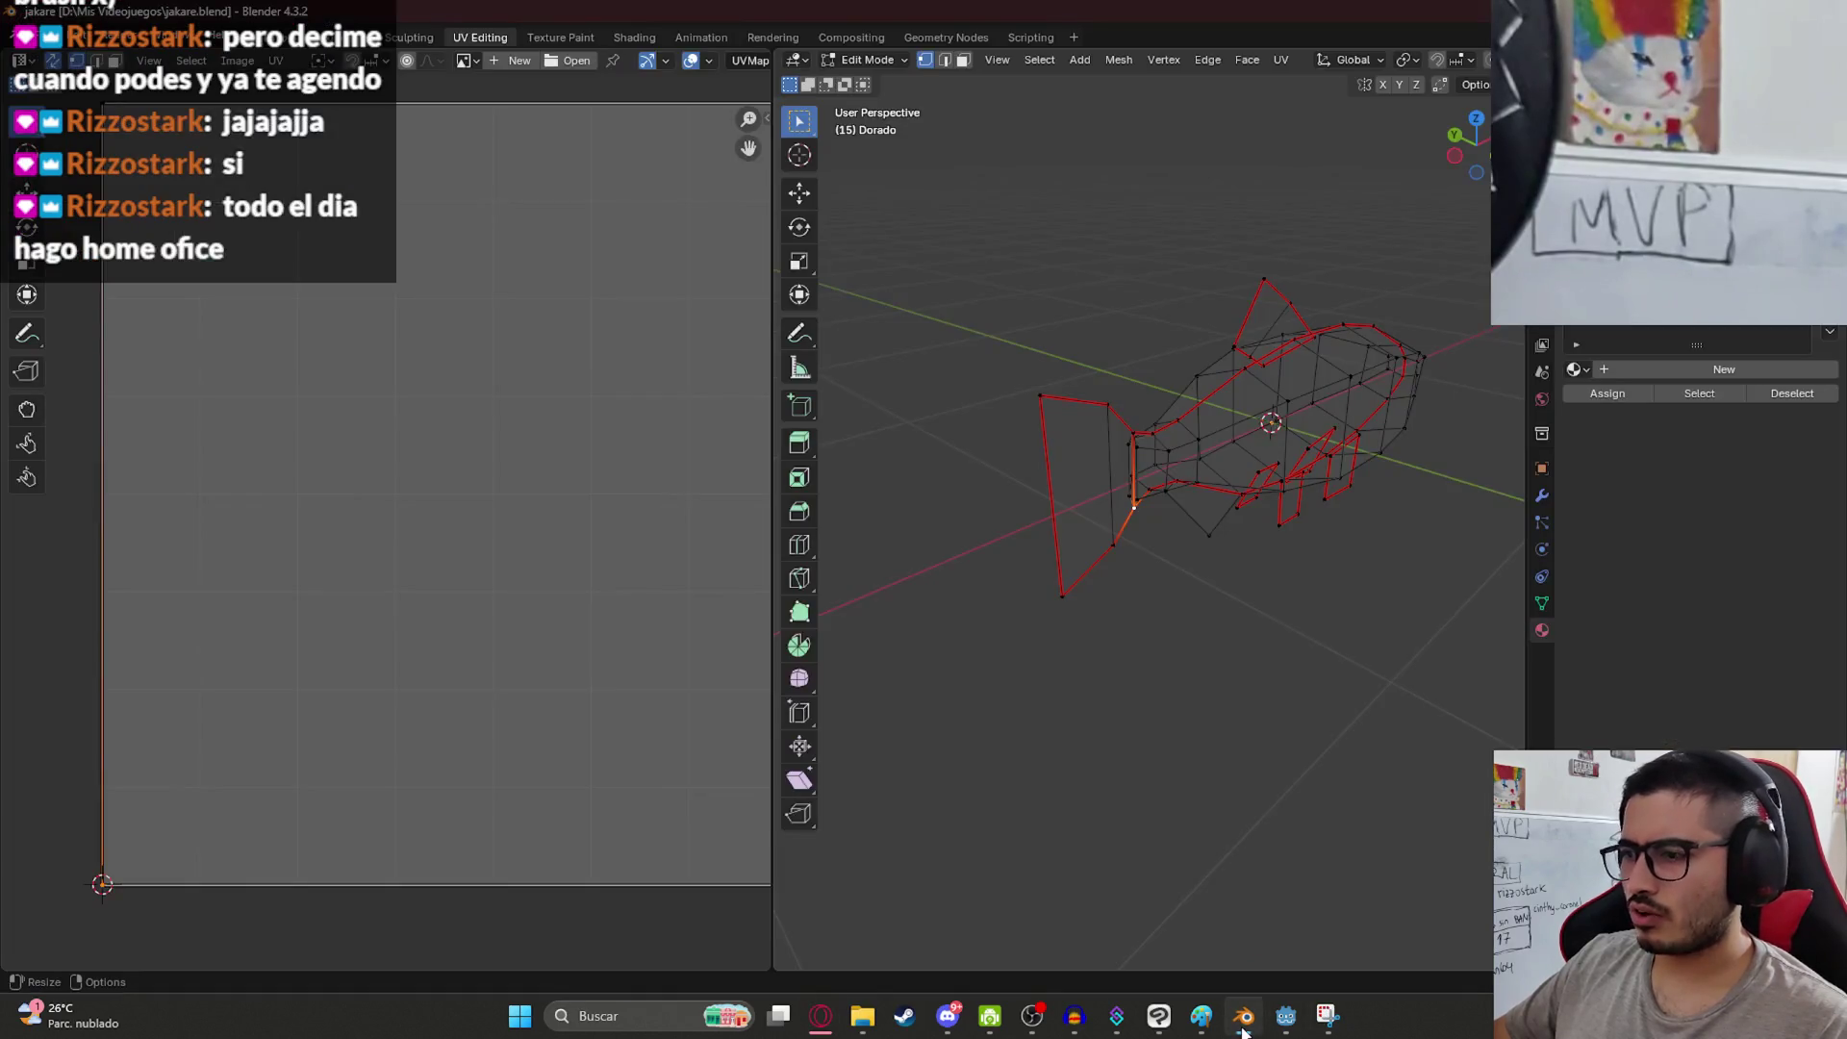
- Save the file and inspect the area under the fish's tail
mouse_move(1204, 627)
middle_mouse_down()
mouse_move(1166, 649)
mouse_move(1092, 506)
mouse_move(1540, 585)
mouse_move(1270, 465)
middle_mouse_up()
key("ctrl+s")
scroll(1271, 467, "up", 3)
scroll(1299, 461, "up", 3)
scroll(1240, 347, "up", 2)
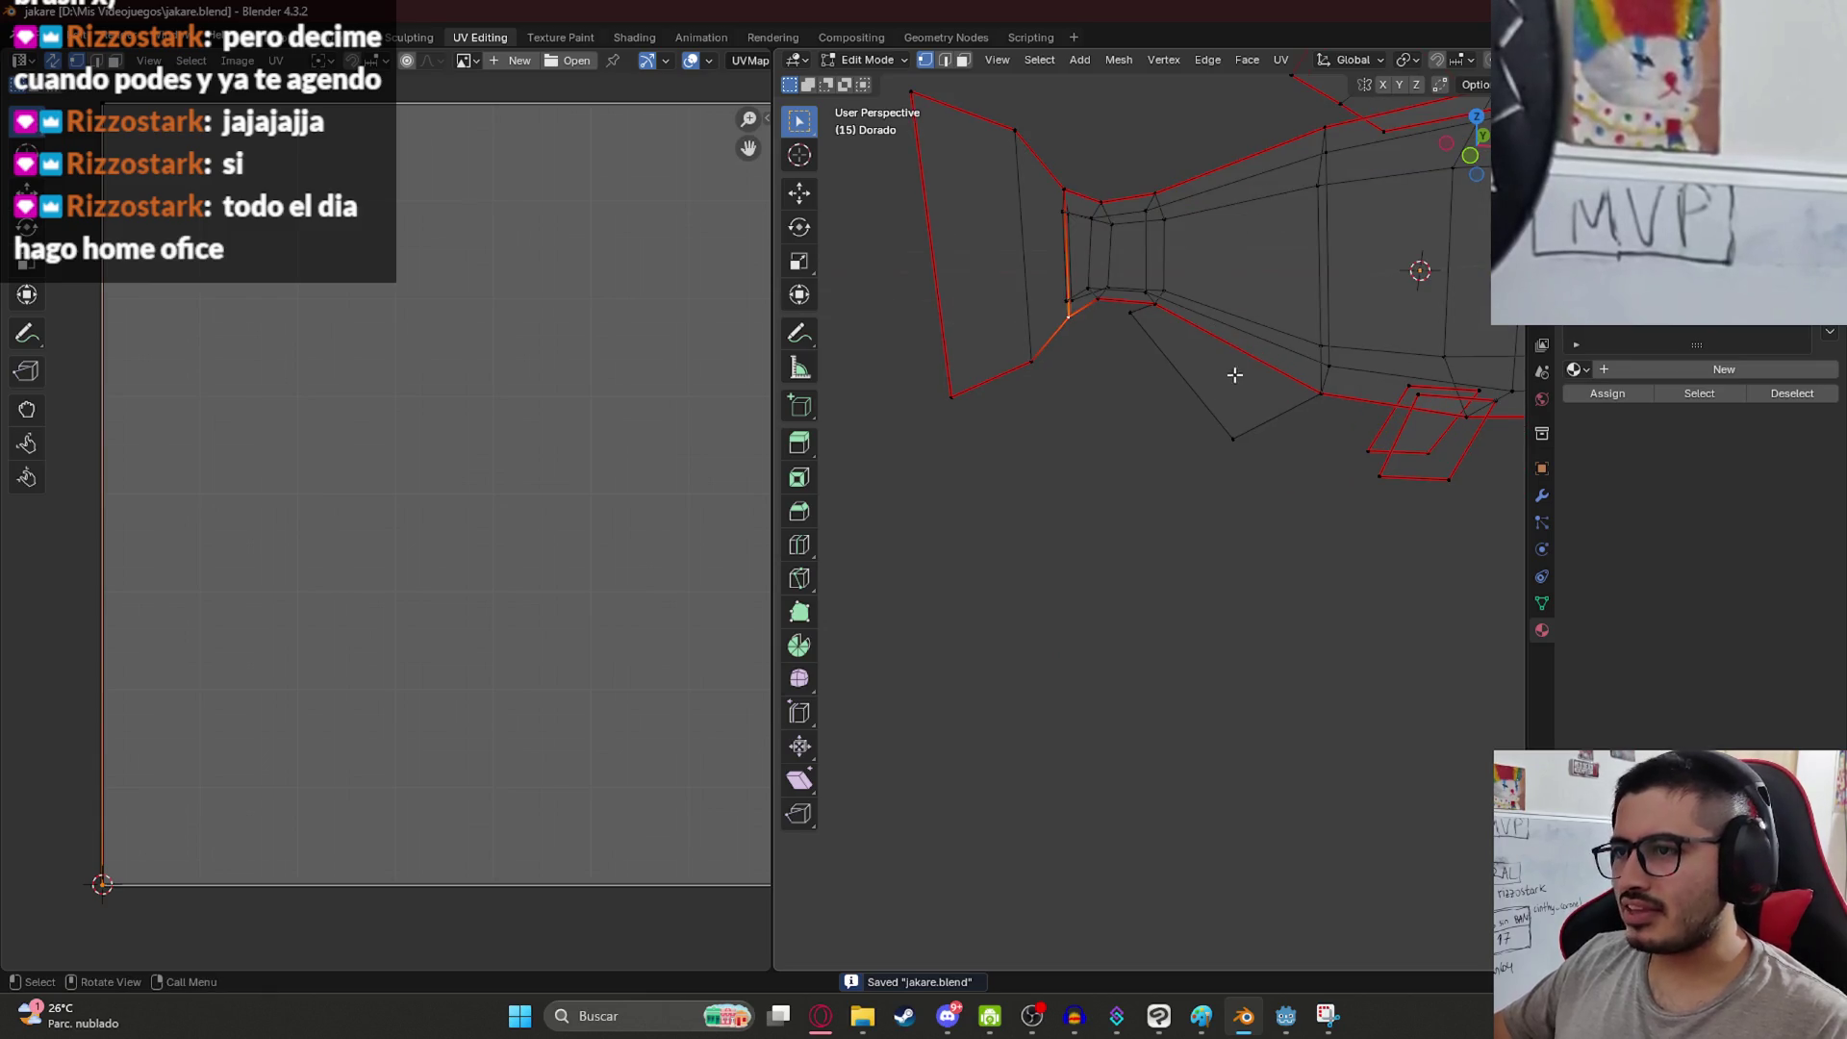
scroll(1254, 516, "down", 3)
scroll(1304, 302, "up", 2)
mouse_move(1312, 462)
middle_mouse_down()
mouse_move(1247, 499)
mouse_move(1079, 527)
middle_mouse_up()
left_click(1057, 498)
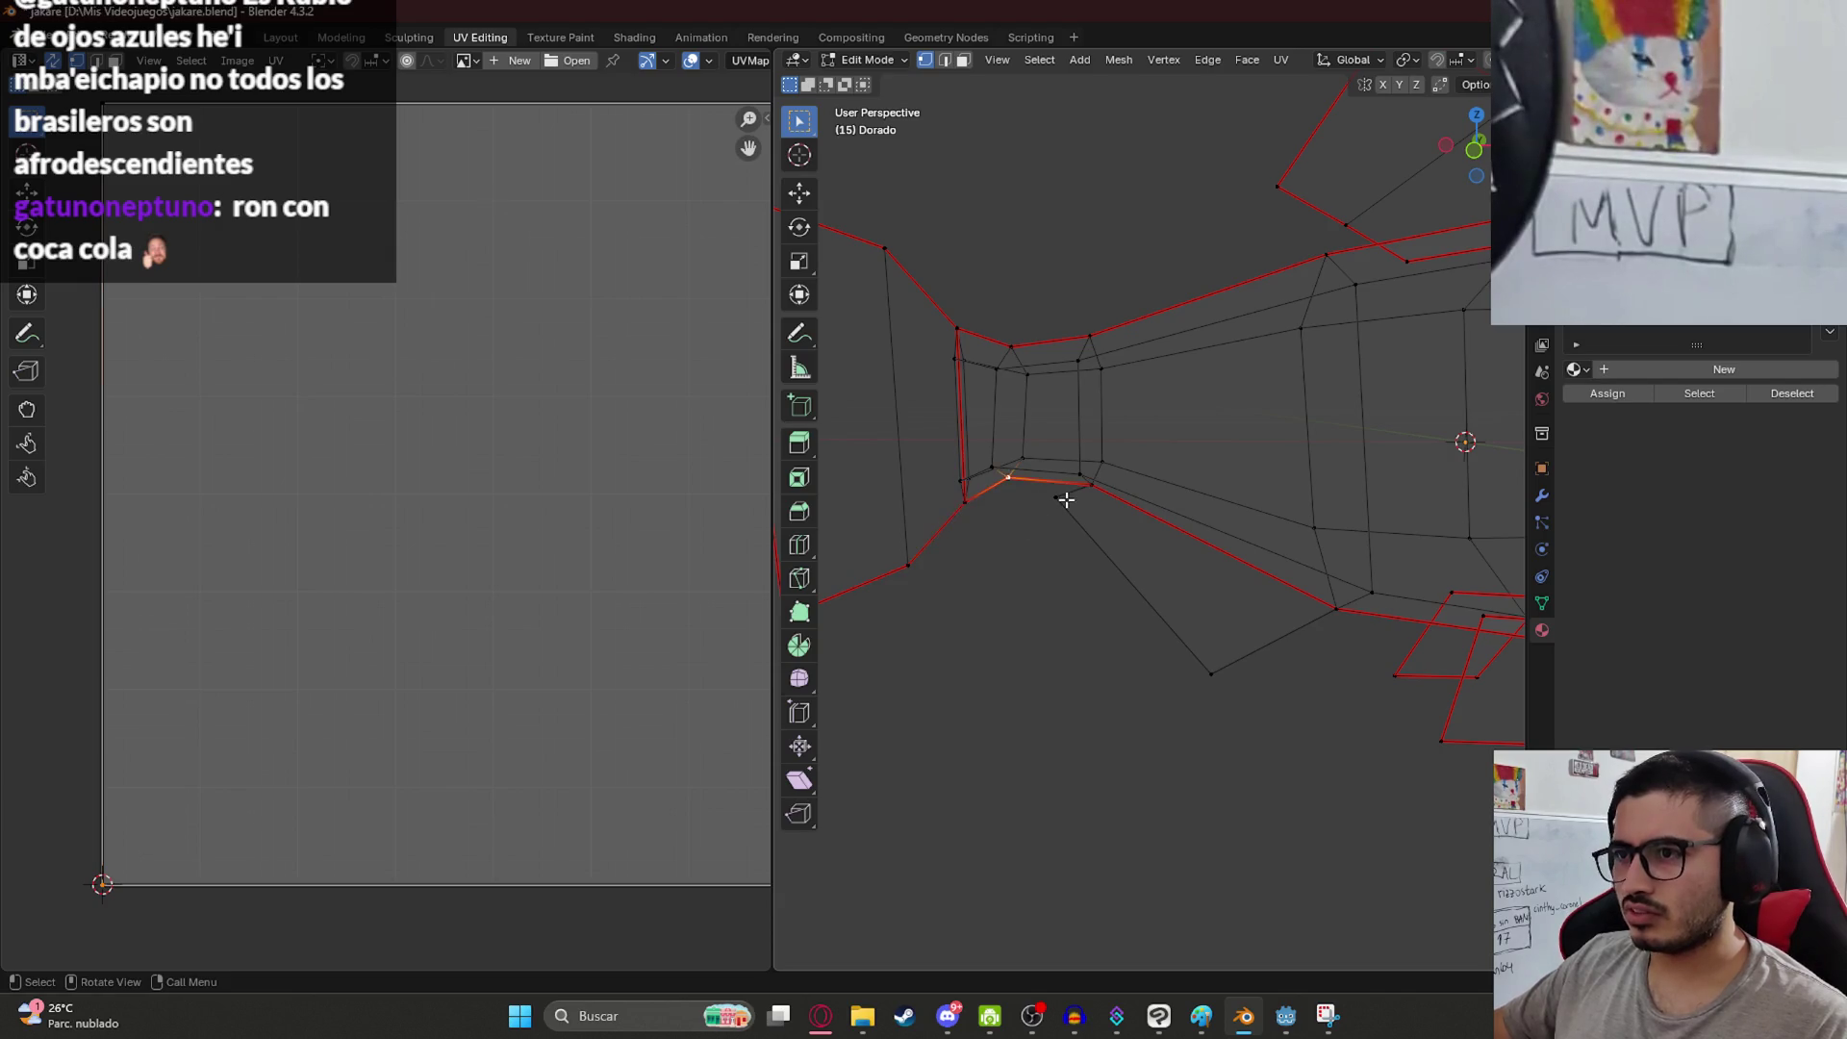
middle_click_drag(1372, 613, 1409, 544)
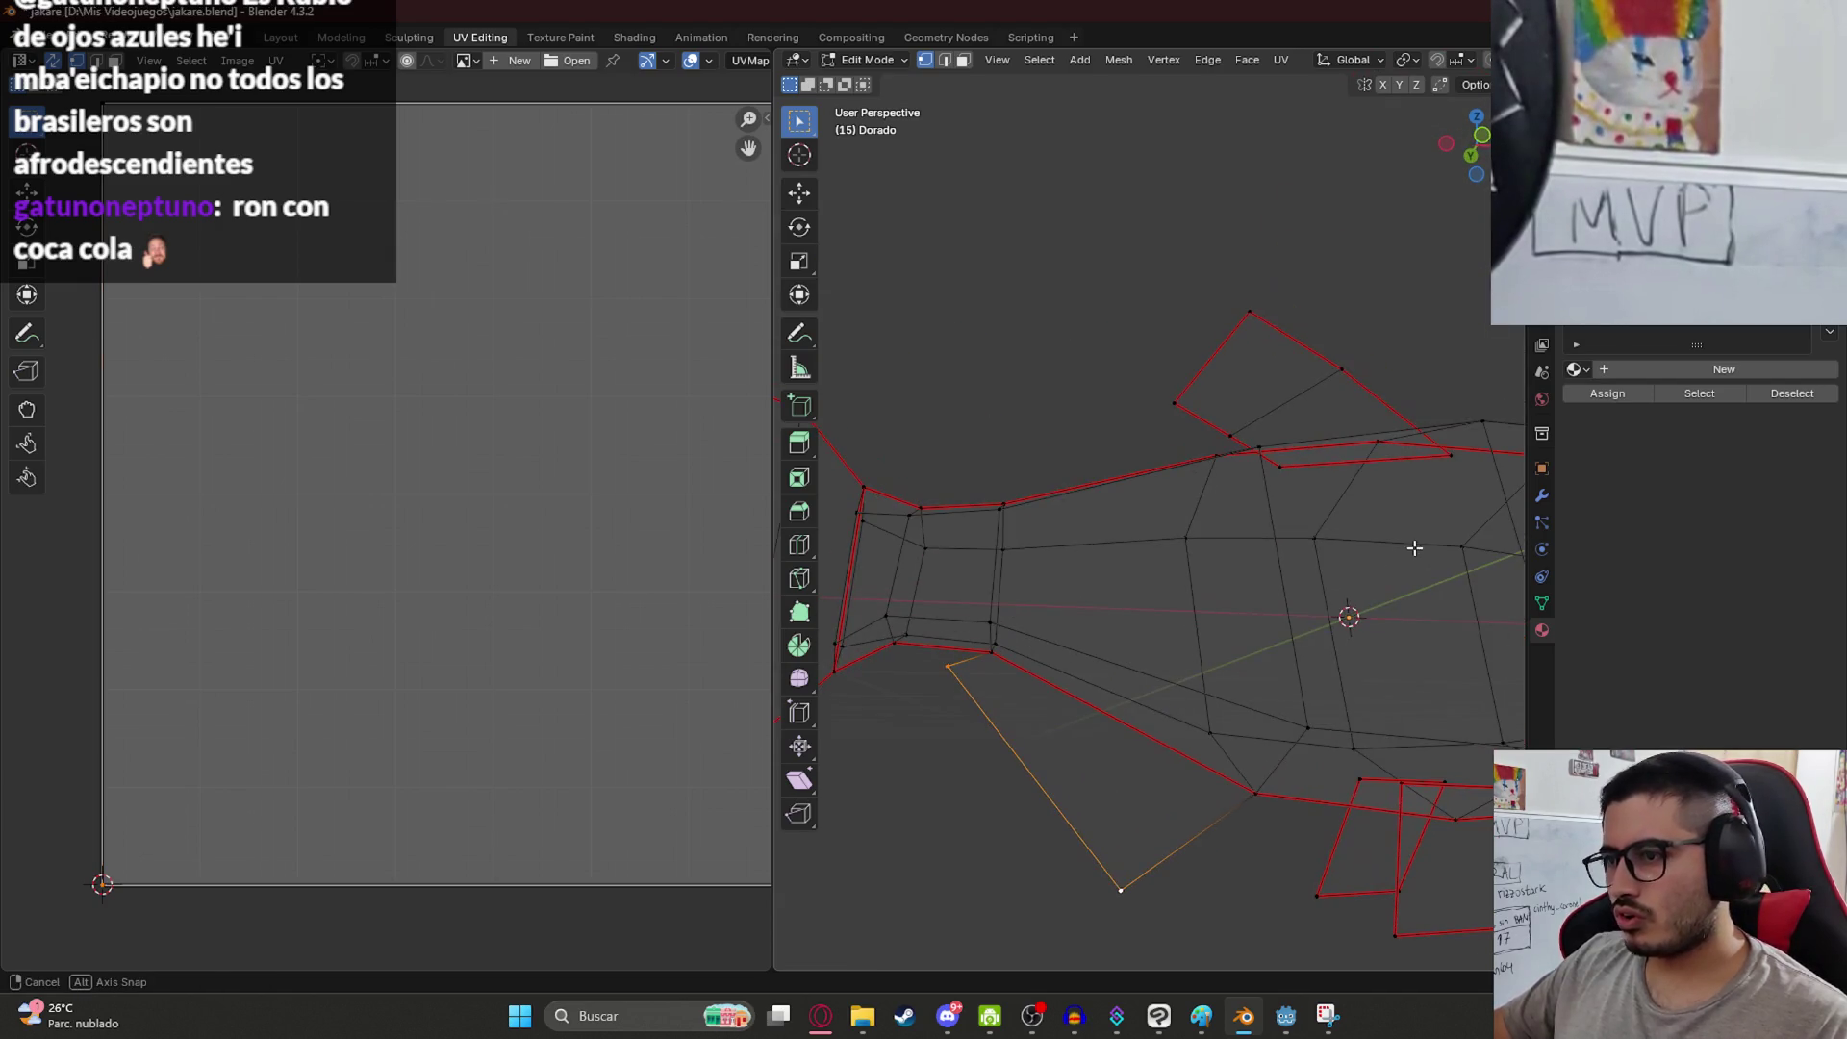
- In face select mode, mark seams around the small lower fin face near the tail and deselect everything
left_click(962, 63)
left_click(1076, 747)
right_click(1080, 757)
left_click(1081, 756)
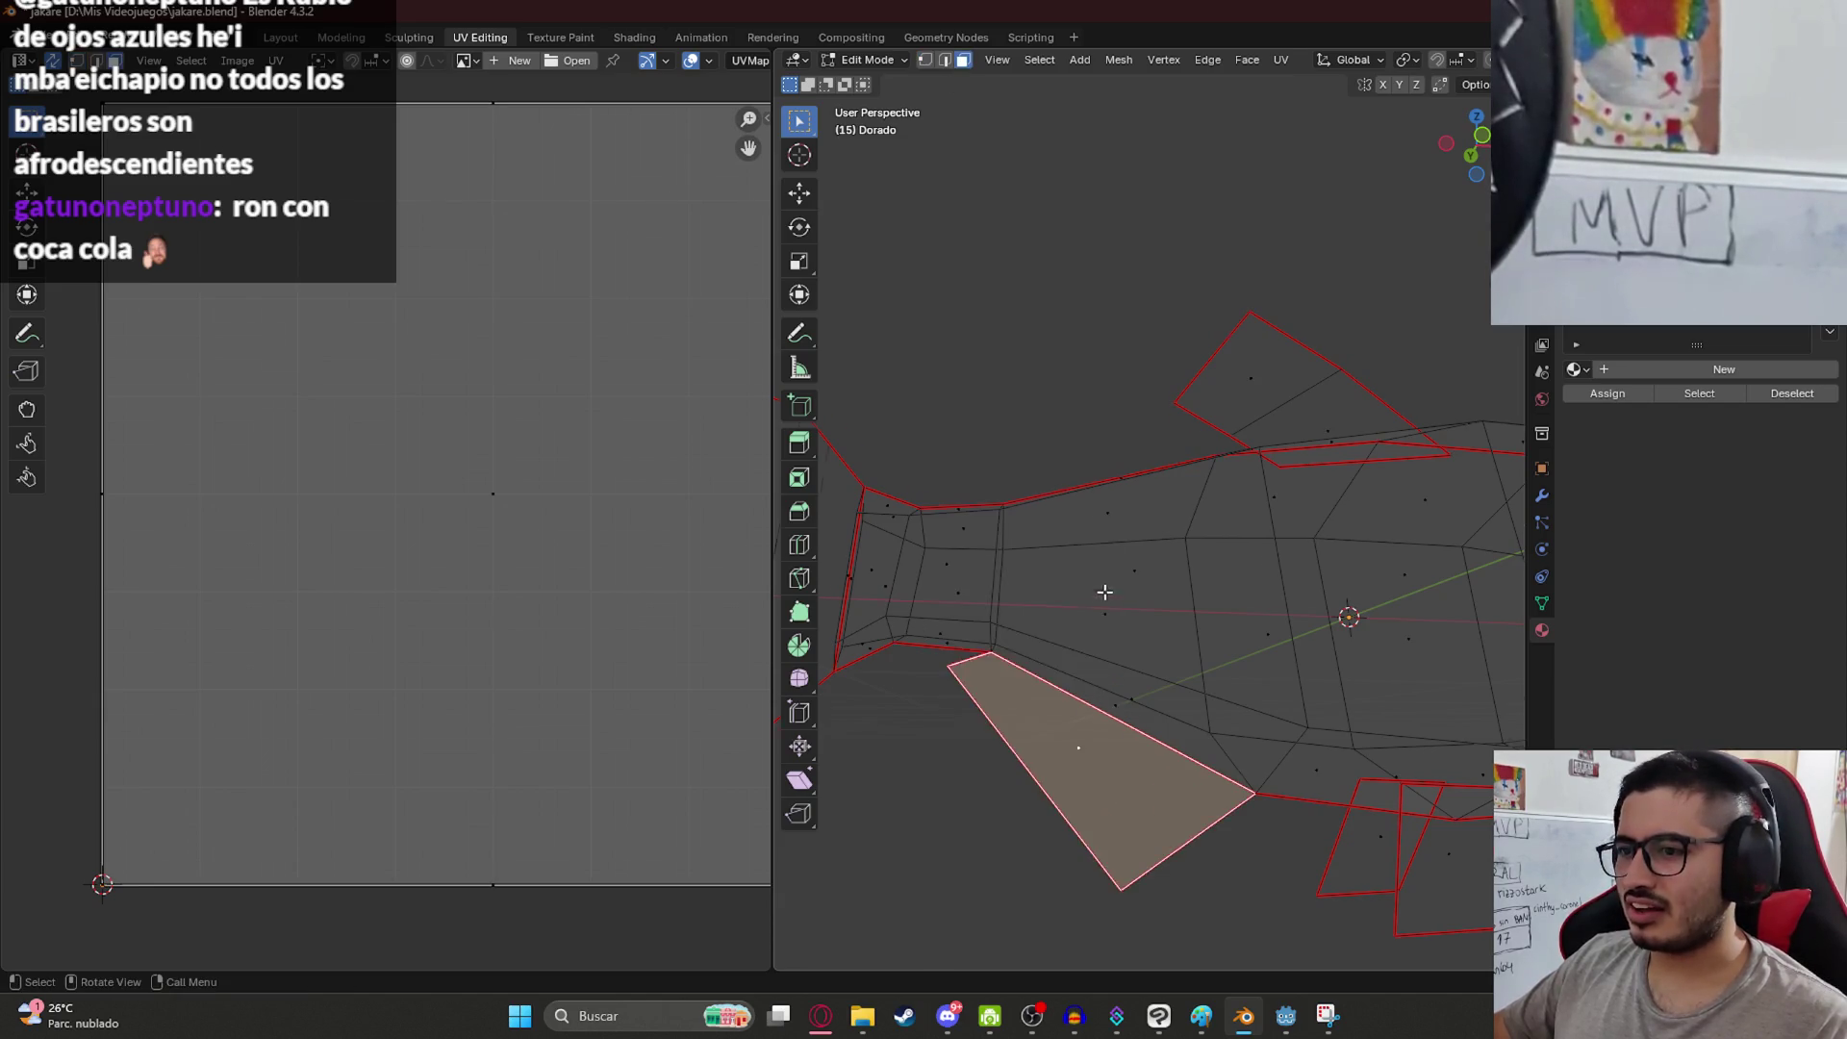
scroll(1126, 679, "down", 3)
key("a")
key("ctrl+z")
key("alt+a")
mouse_move(1257, 276)
middle_mouse_down()
mouse_move(1317, 356)
mouse_move(1477, 410)
mouse_move(1402, 620)
middle_mouse_up()
scroll(1113, 550, "down", 4)
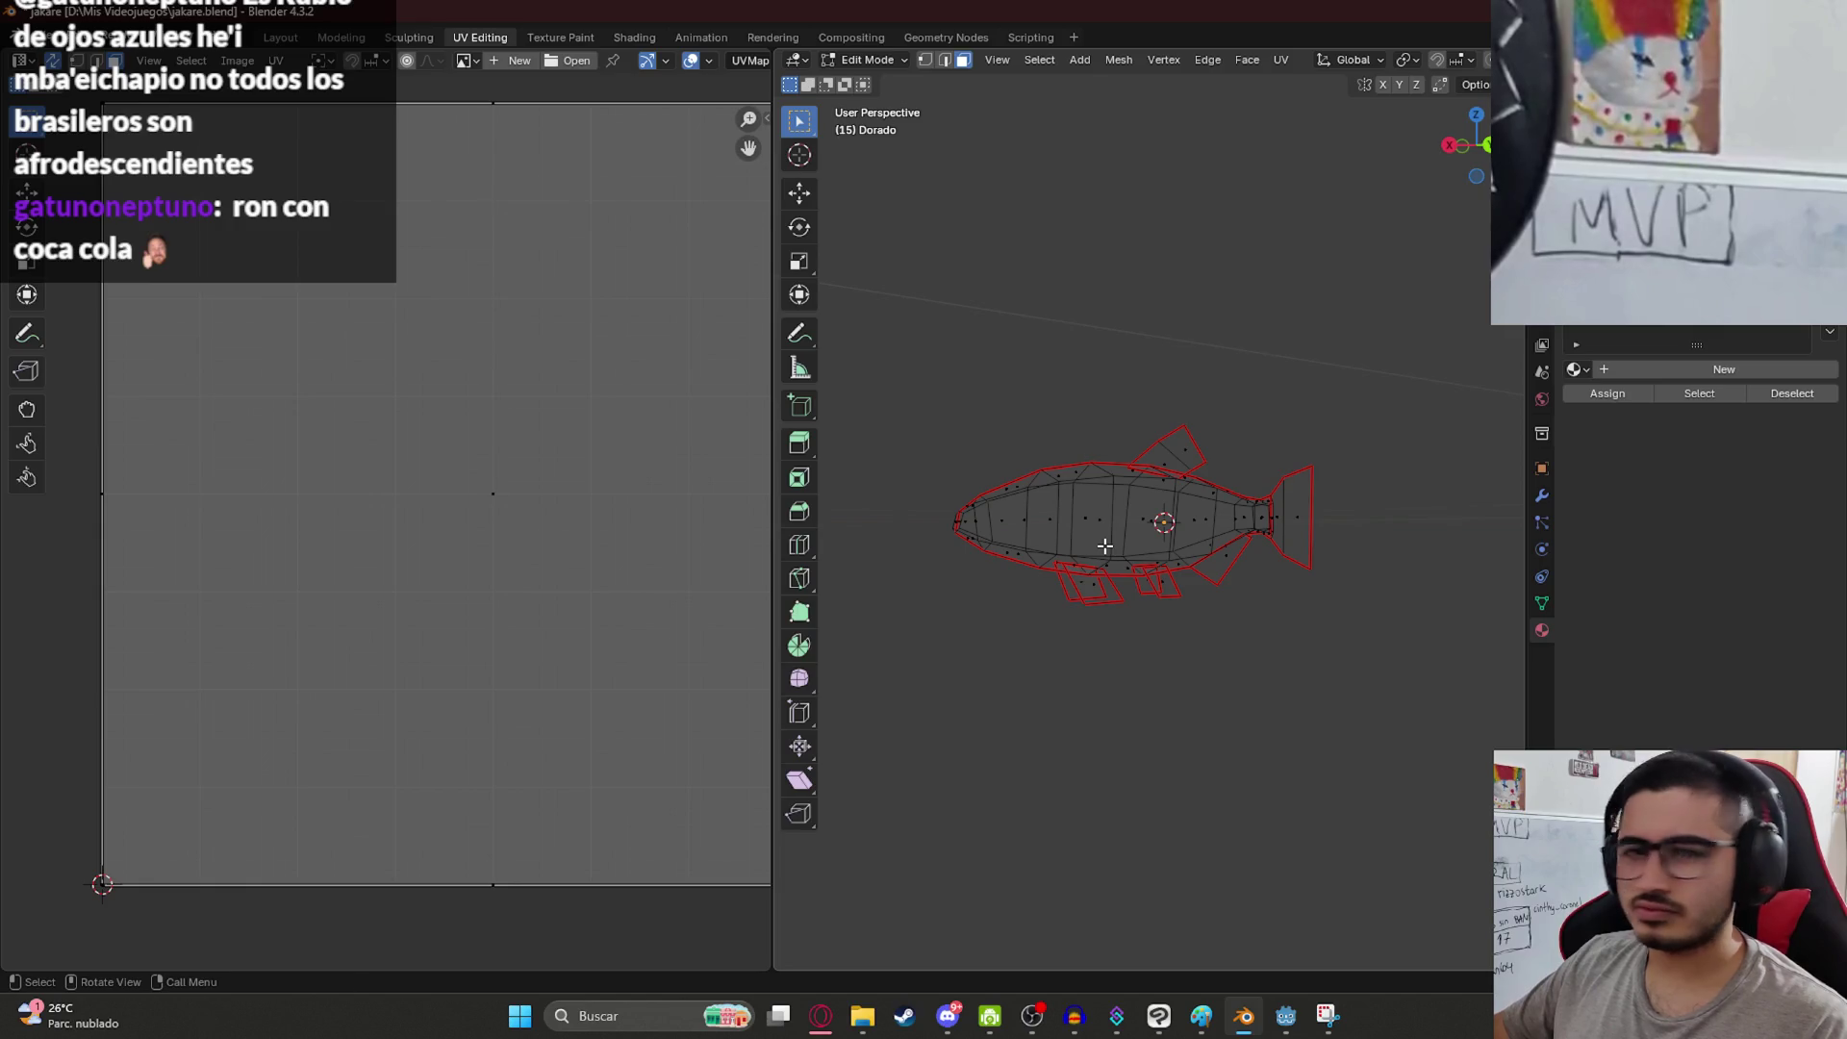
- Save, select the entire mesh in front view and Unwrap it into body and fin UV islands
key("ctrl+s")
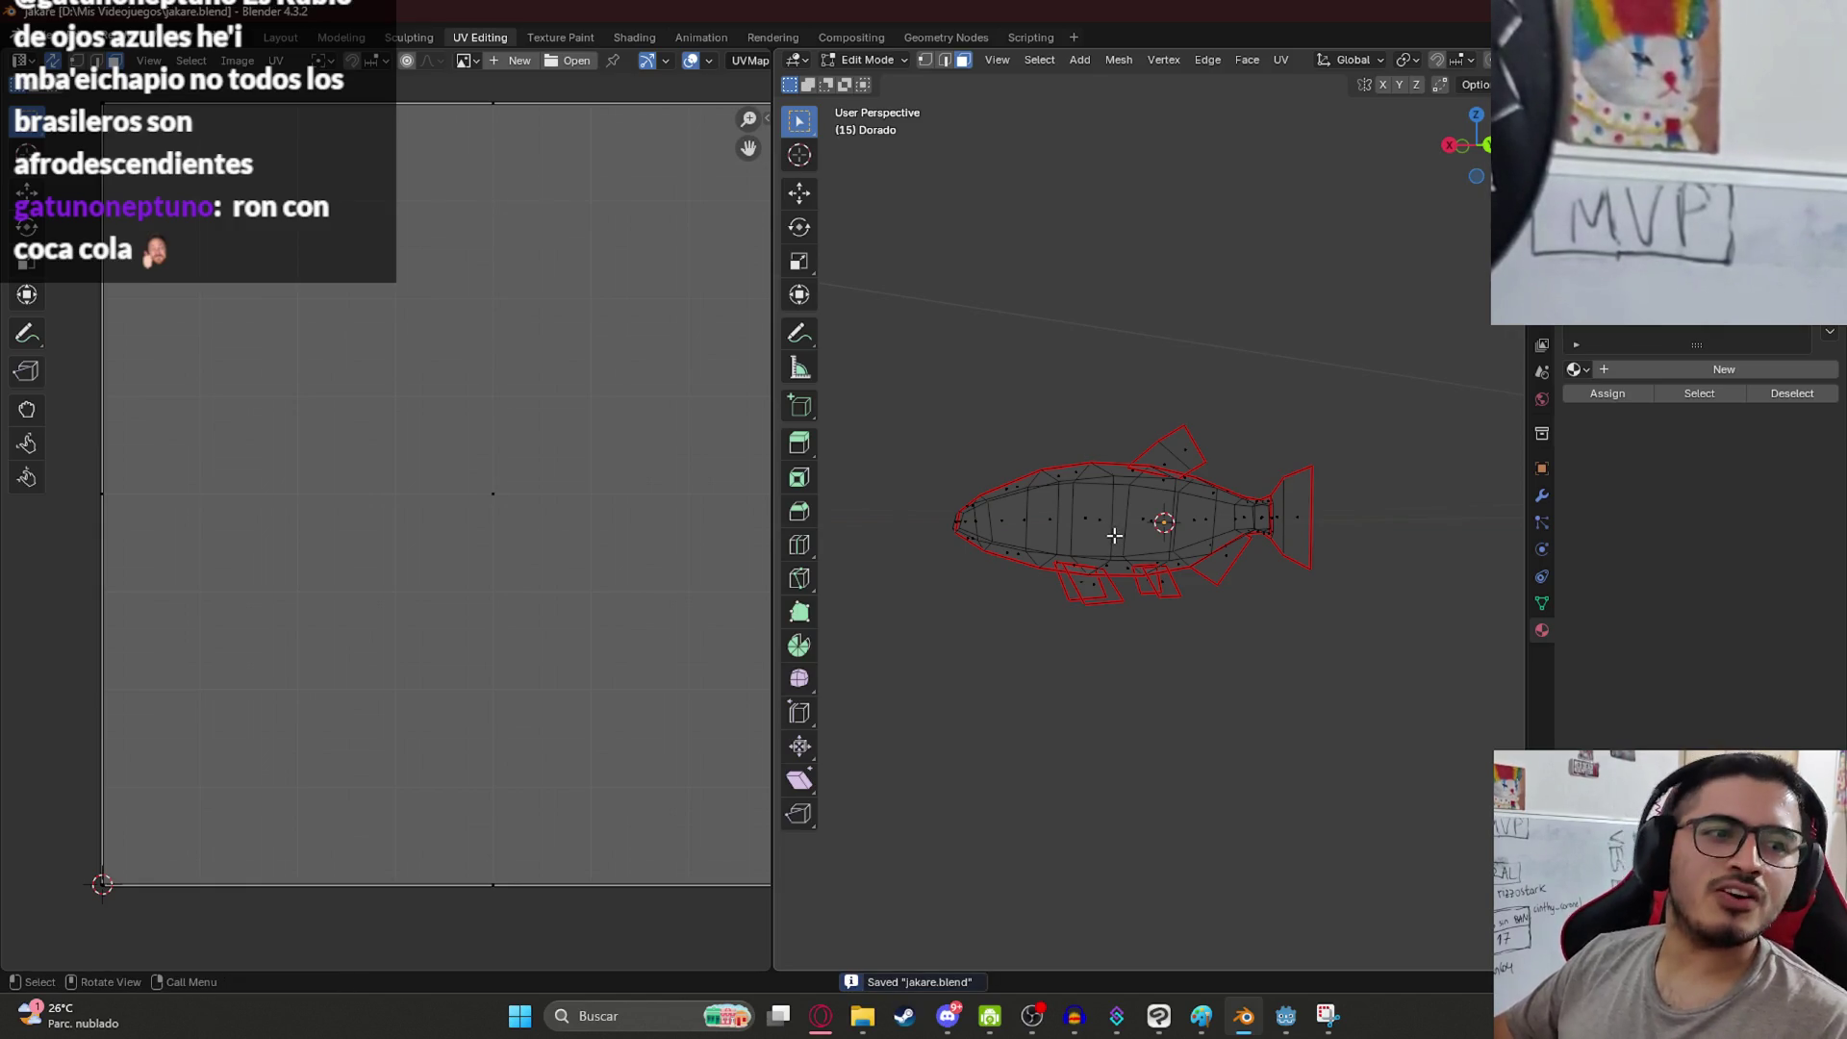
key("a")
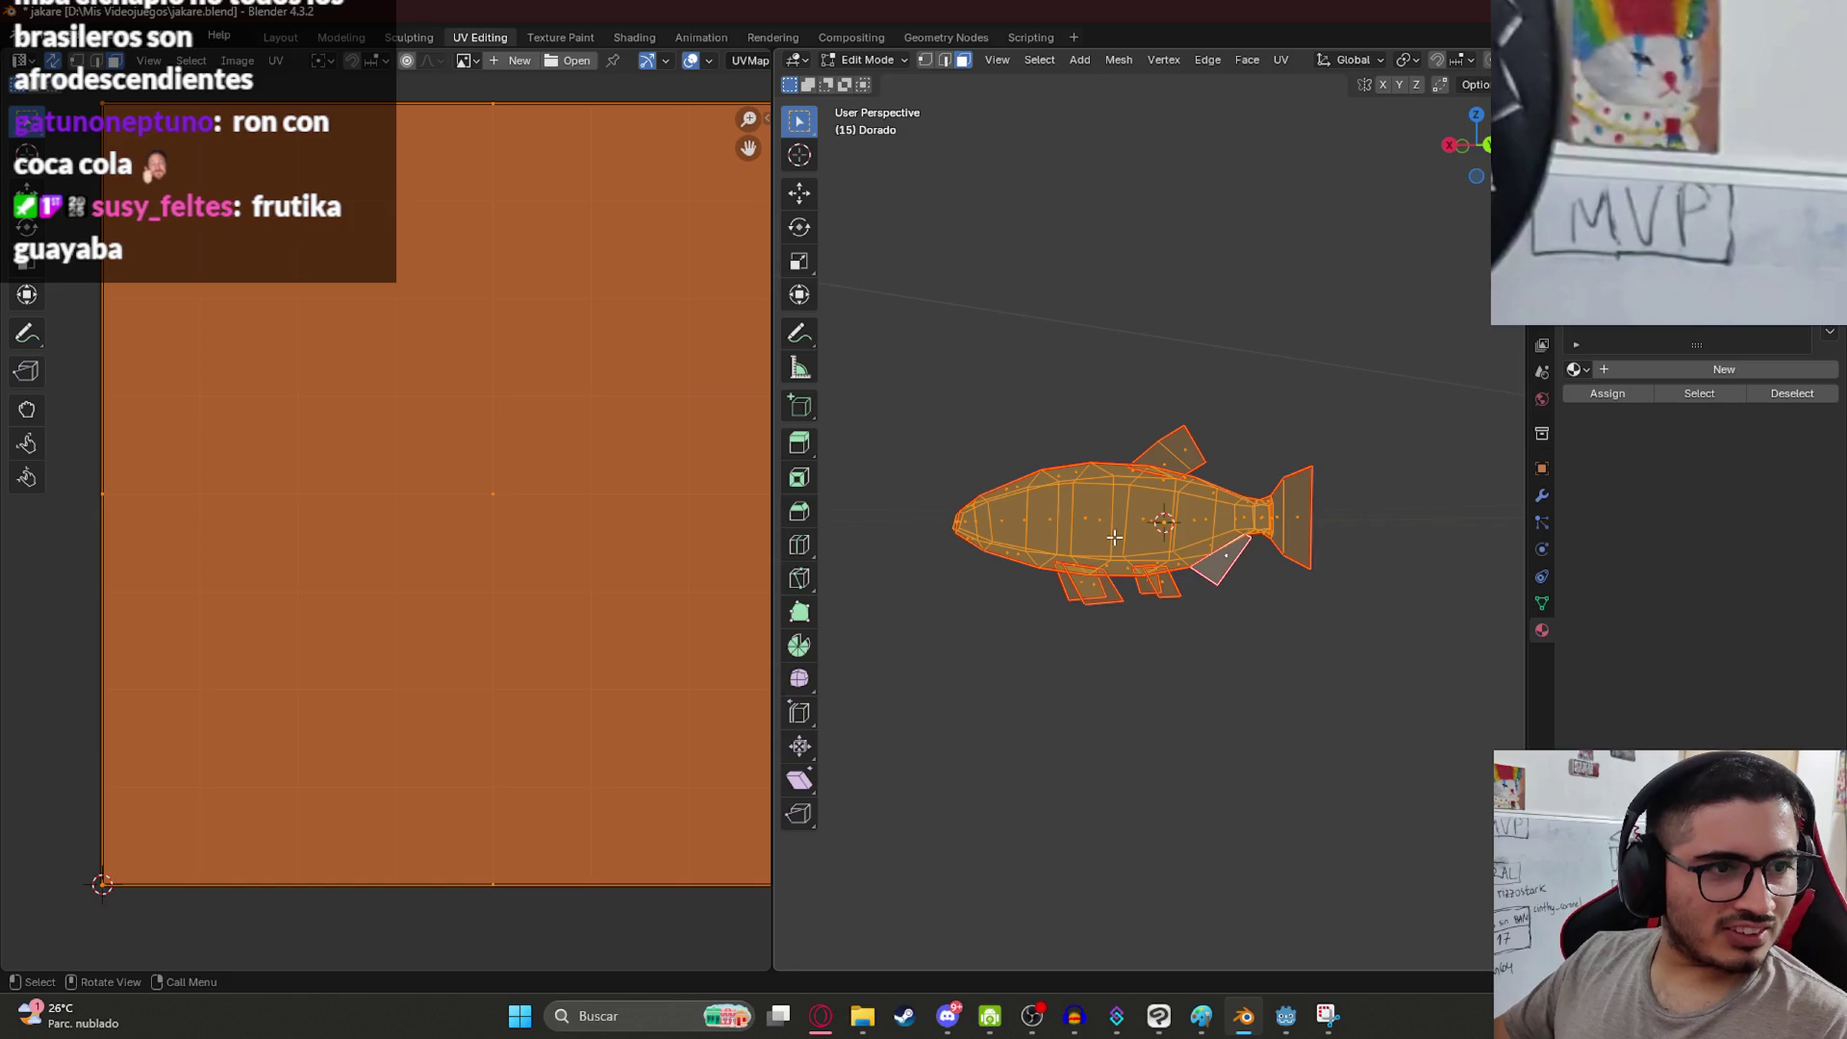
key("KP_3")
key("KP_1")
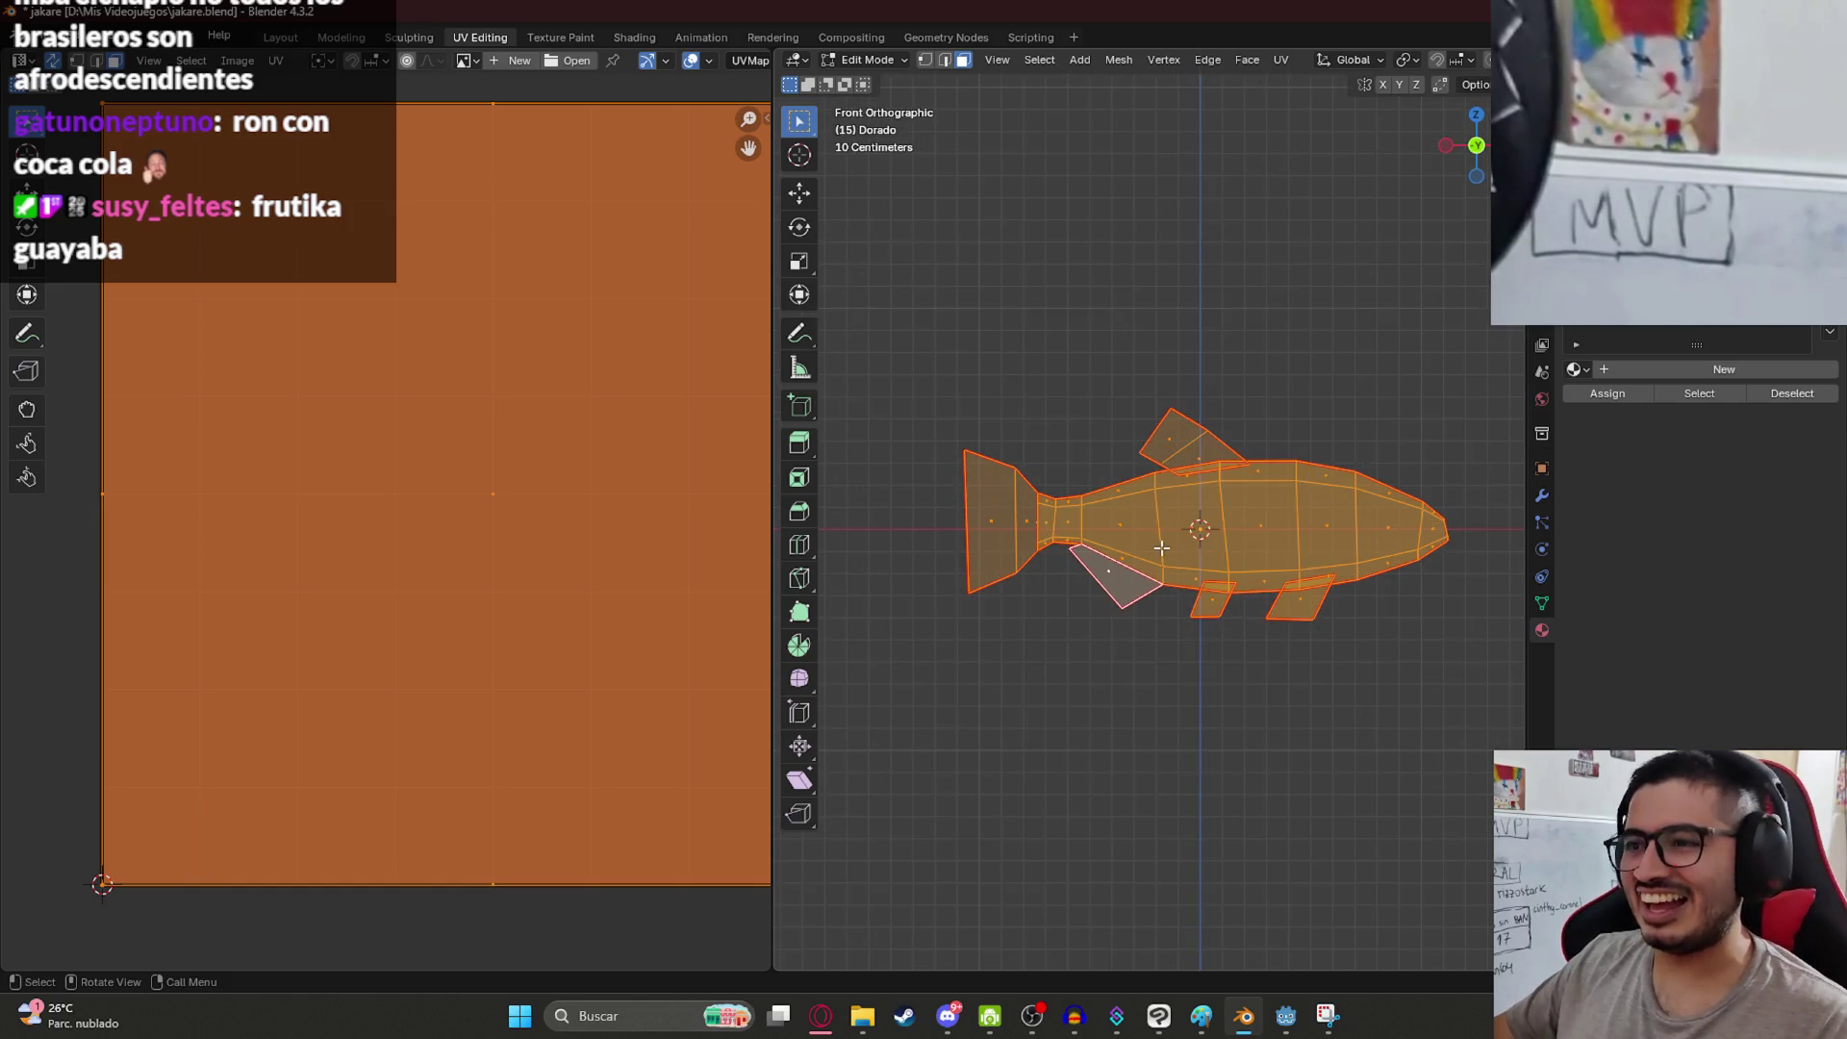
scroll(1161, 547, "up", 4)
scroll(1073, 577, "down", 2)
scroll(1113, 597, "down", 5)
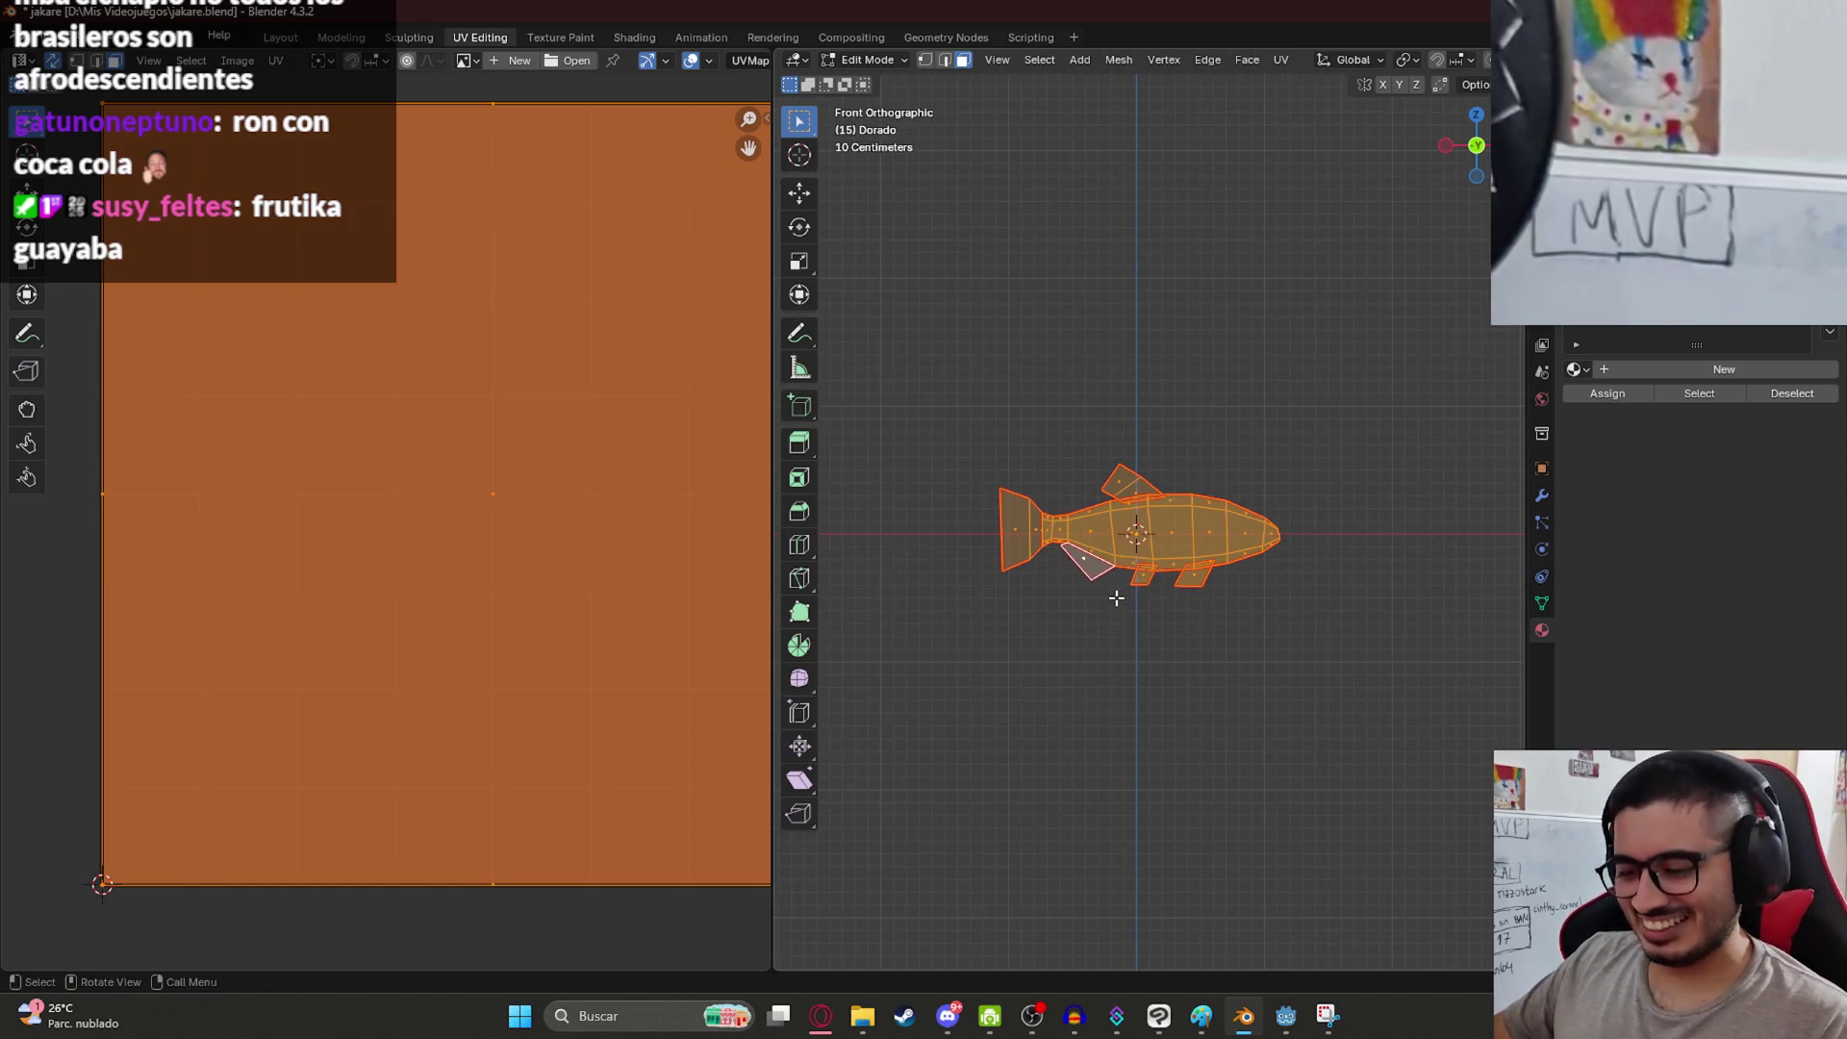
key("u")
left_click(1275, 626)
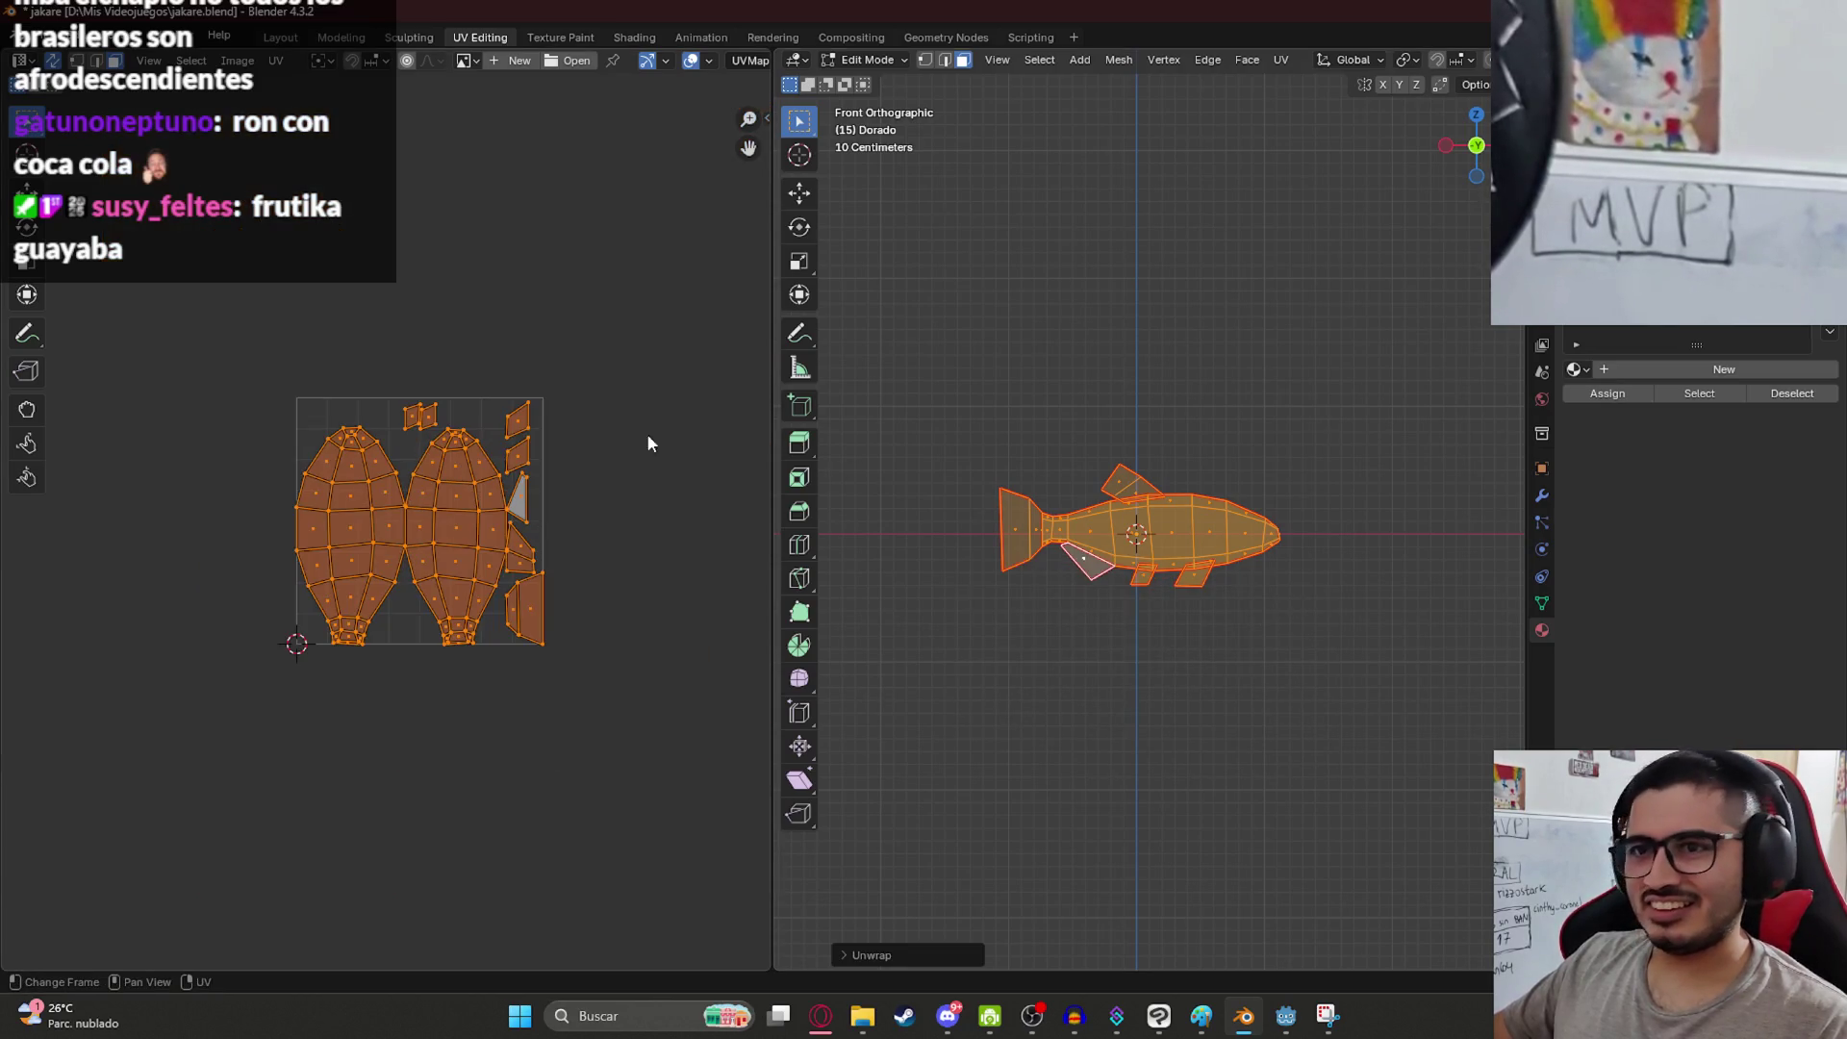
- Nudge the UV islands into place and pick one face of the left body island
key("g")
left_click(587, 859)
mouse_move(865, 692)
middle_mouse_down("shift")
mouse_move(1096, 434)
mouse_move(1031, 548)
middle_mouse_up("shift")
scroll(1141, 435, "up", 3)
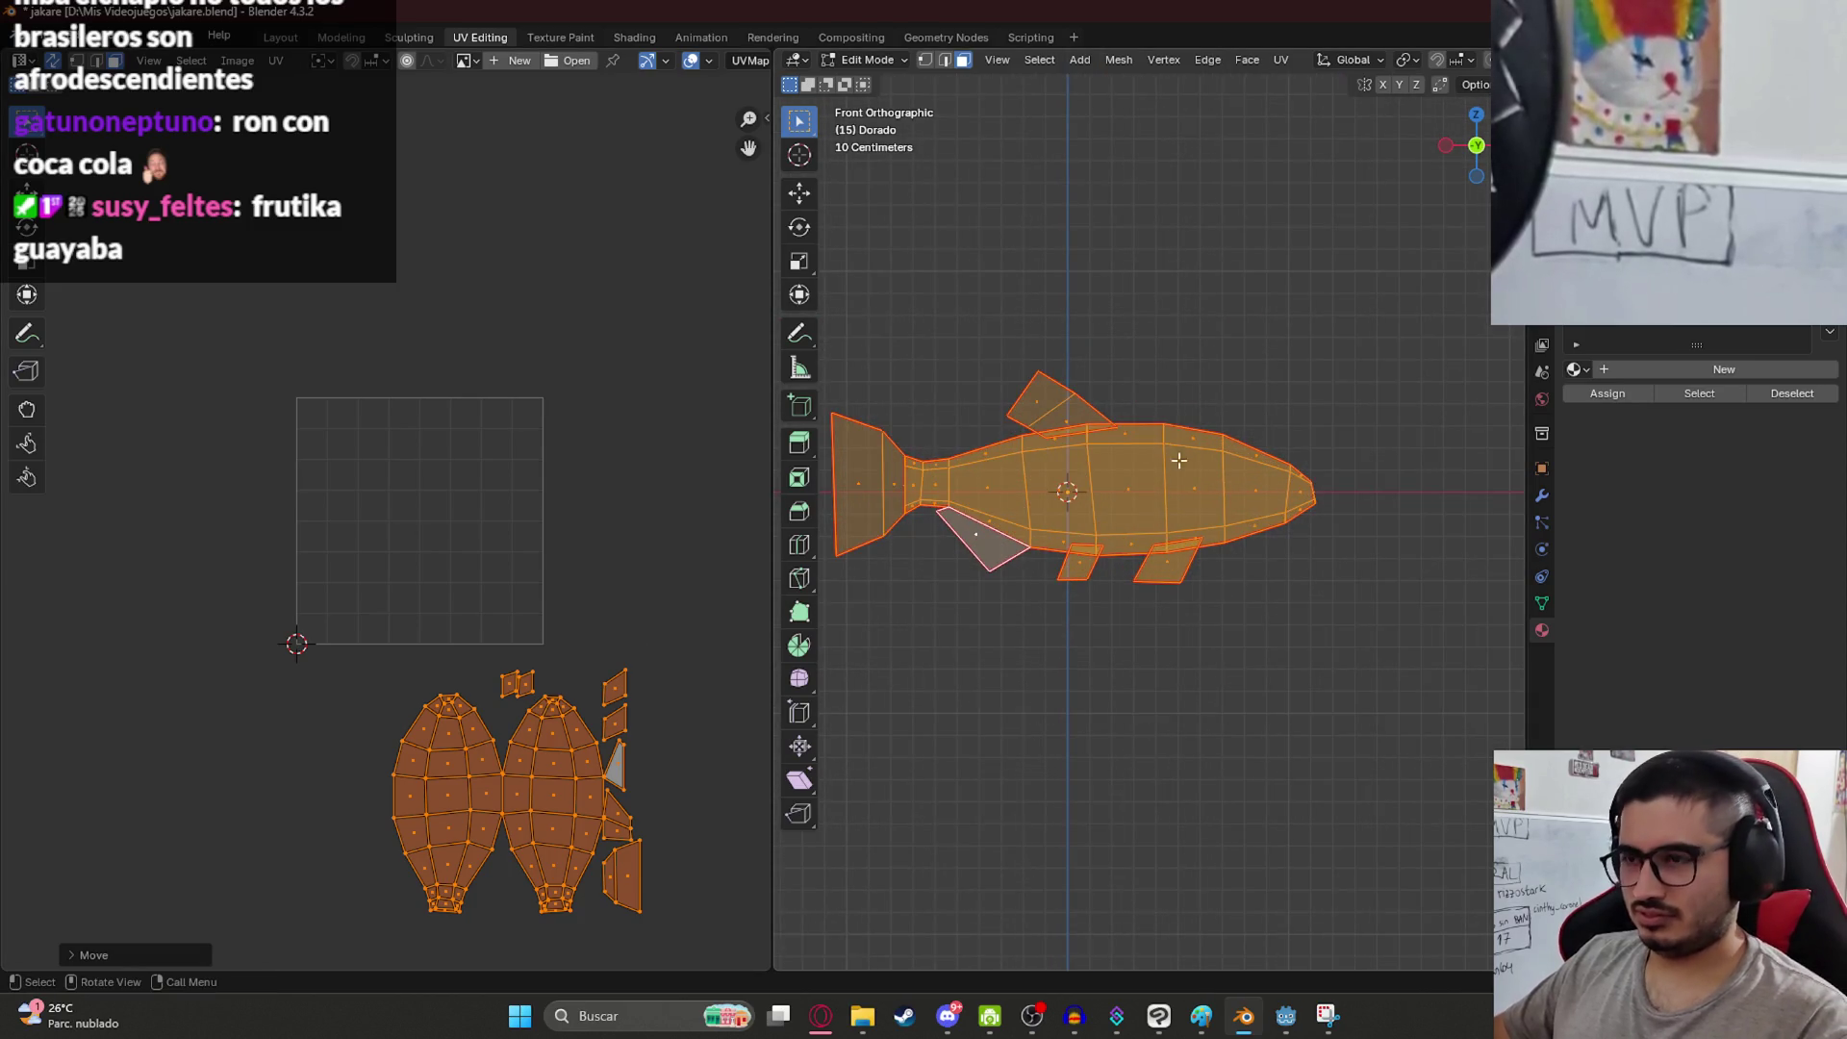
left_click(422, 728)
middle_click_drag(433, 785, 497, 689)
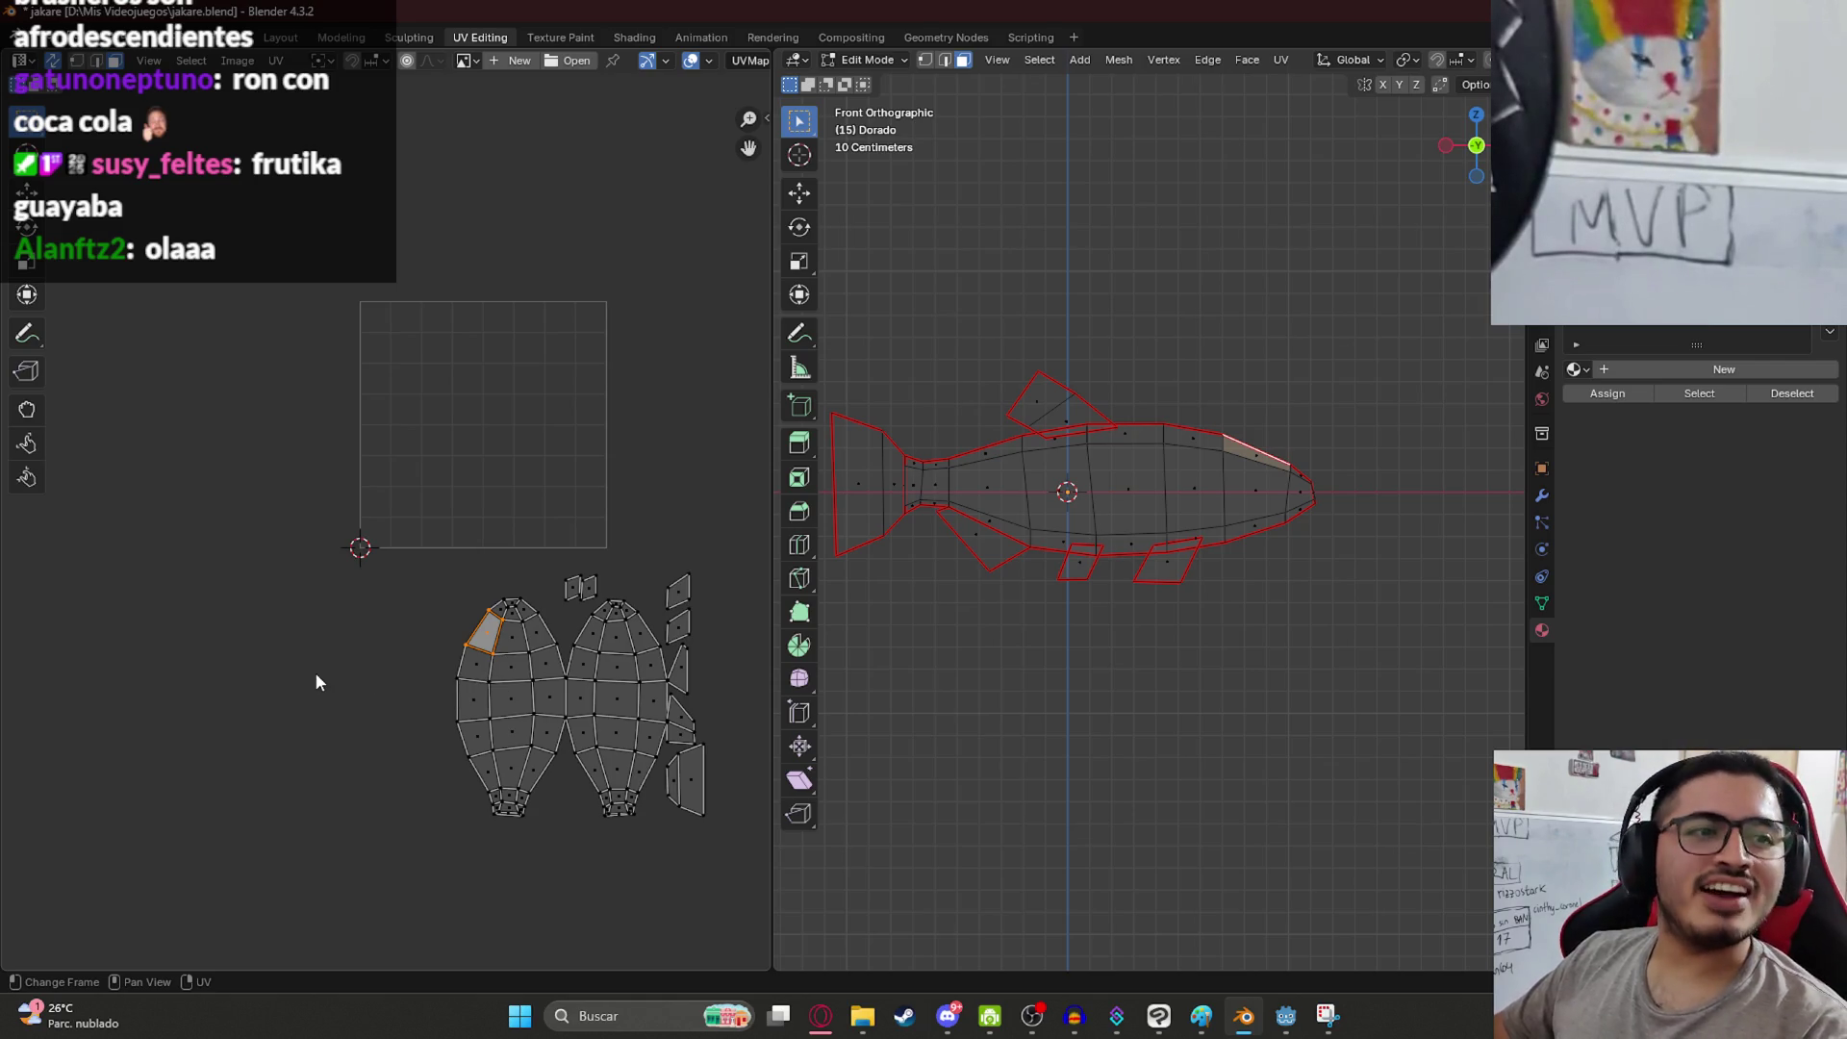
- Check which left-island face matches the fish's top, then box-select the whole left body island
left_click_drag(417, 586, 558, 830)
left_click(483, 702)
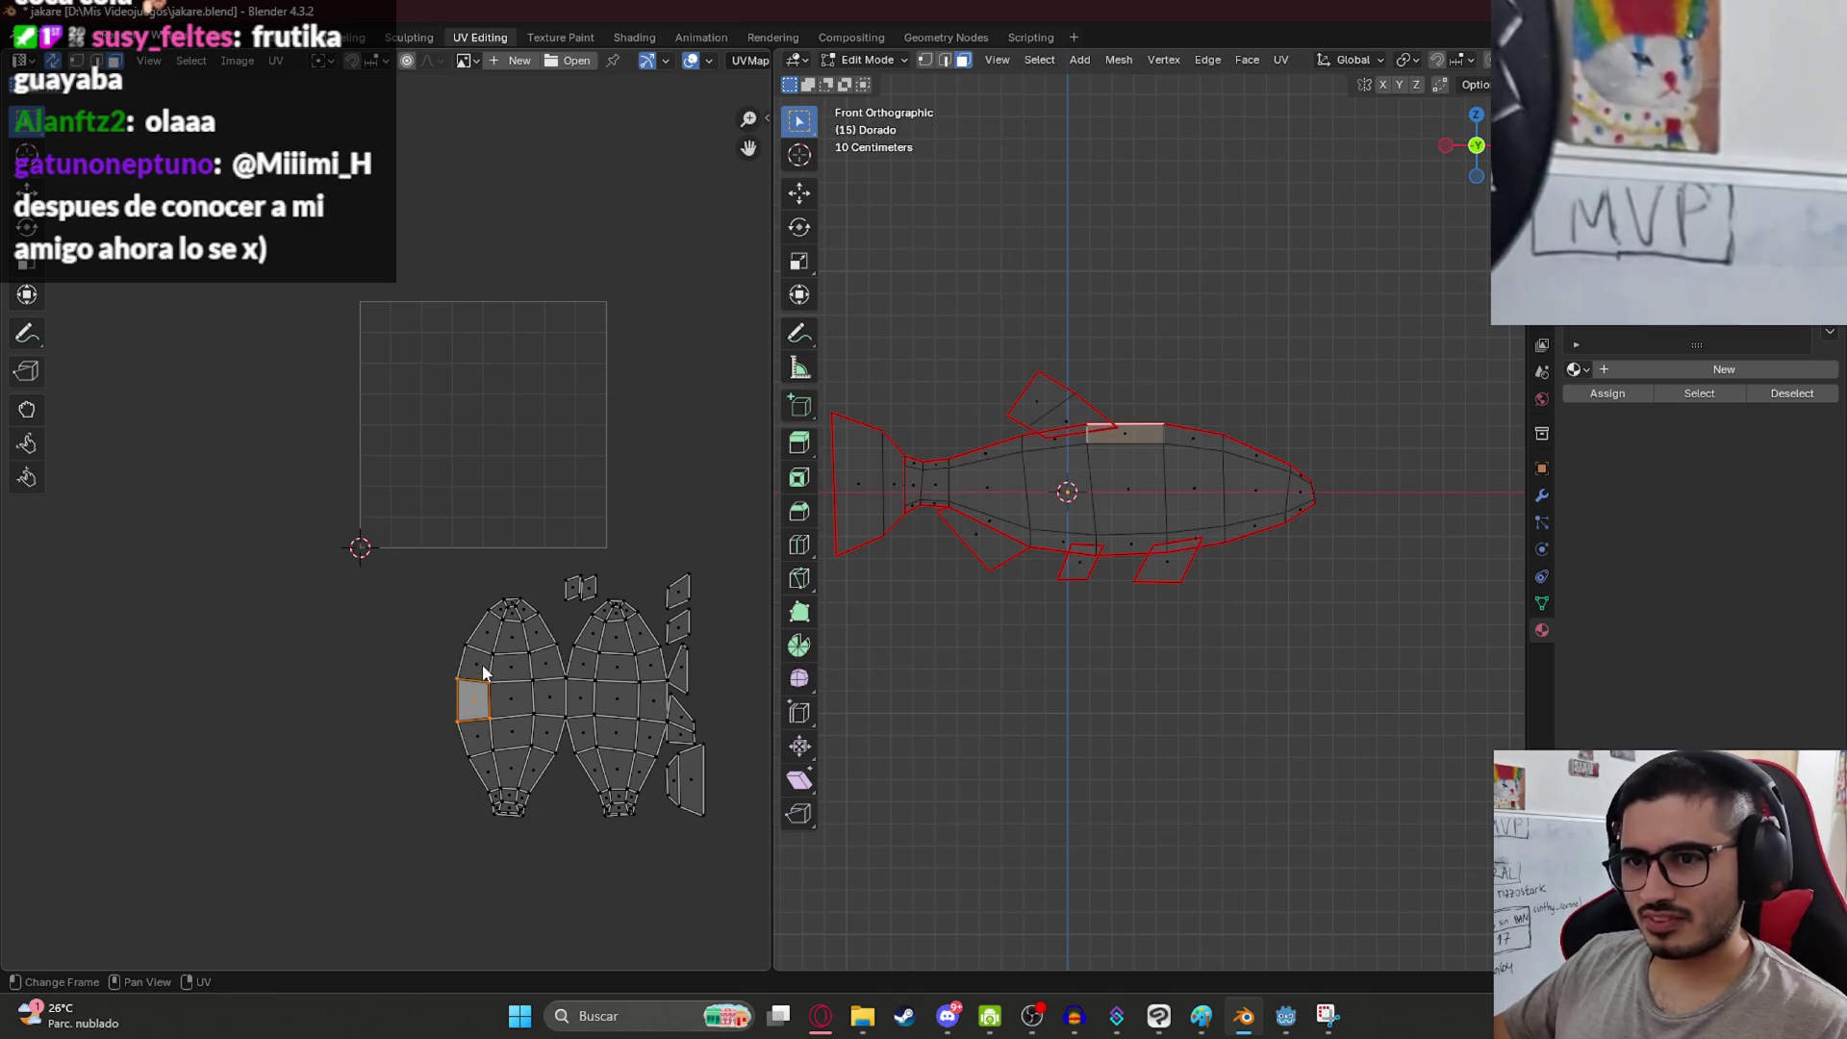
mouse_move(1024, 457)
middle_mouse_down()
mouse_move(1285, 414)
mouse_move(1331, 458)
middle_mouse_up()
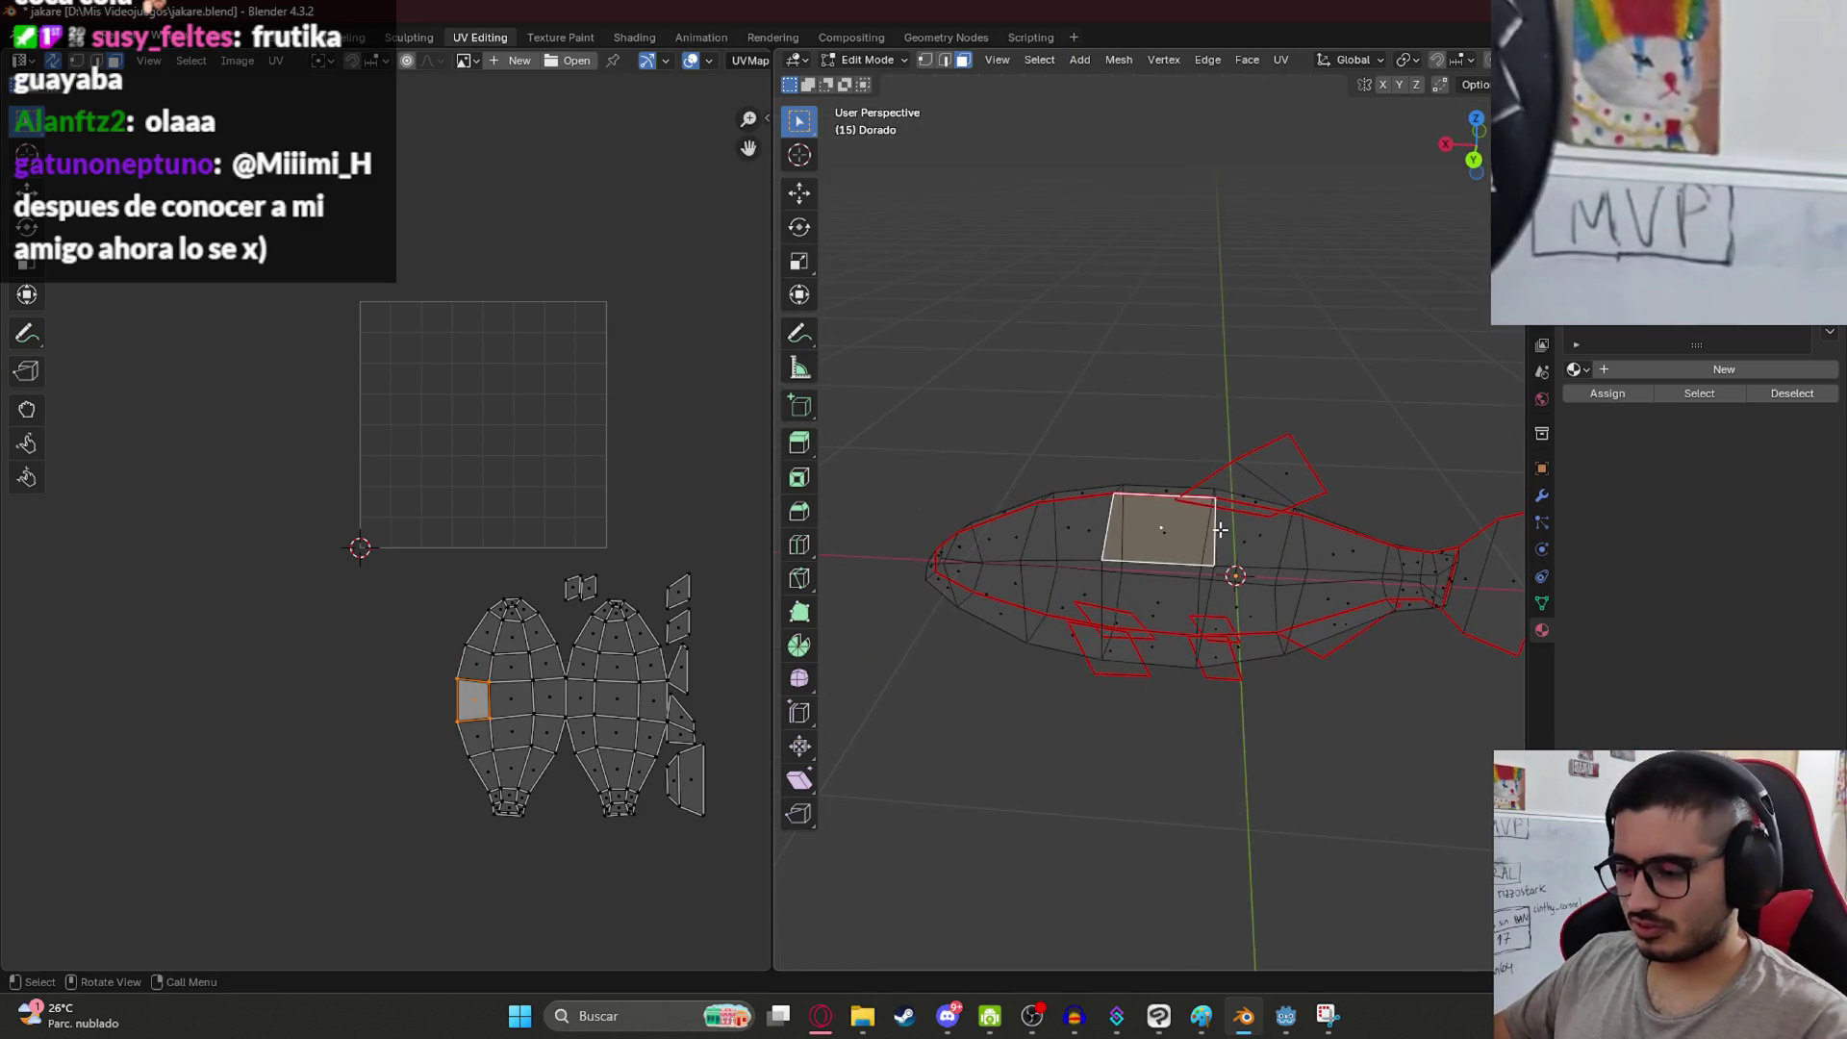
key("KP_1")
left_click_drag(435, 587, 569, 820)
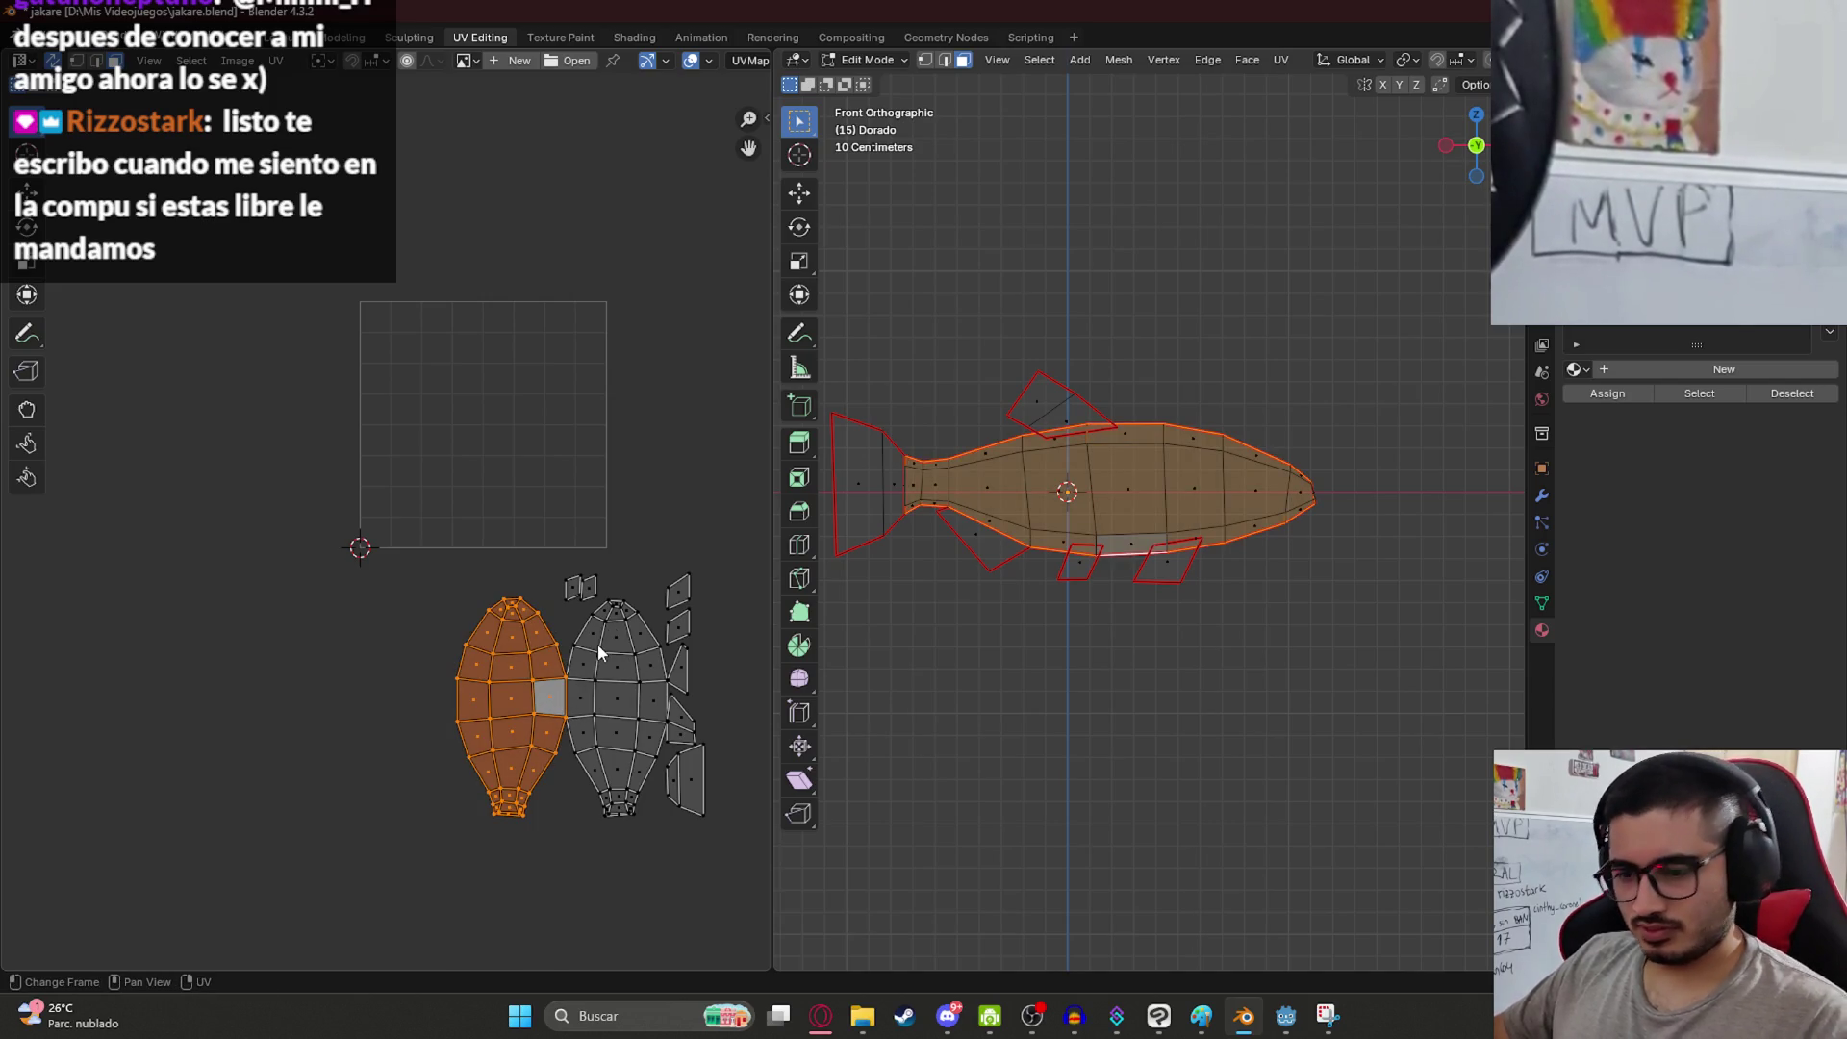
- Rotate the left body island 90° to horizontal and place it at the top of the UV grid
key("r")
key("Return")
key("g")
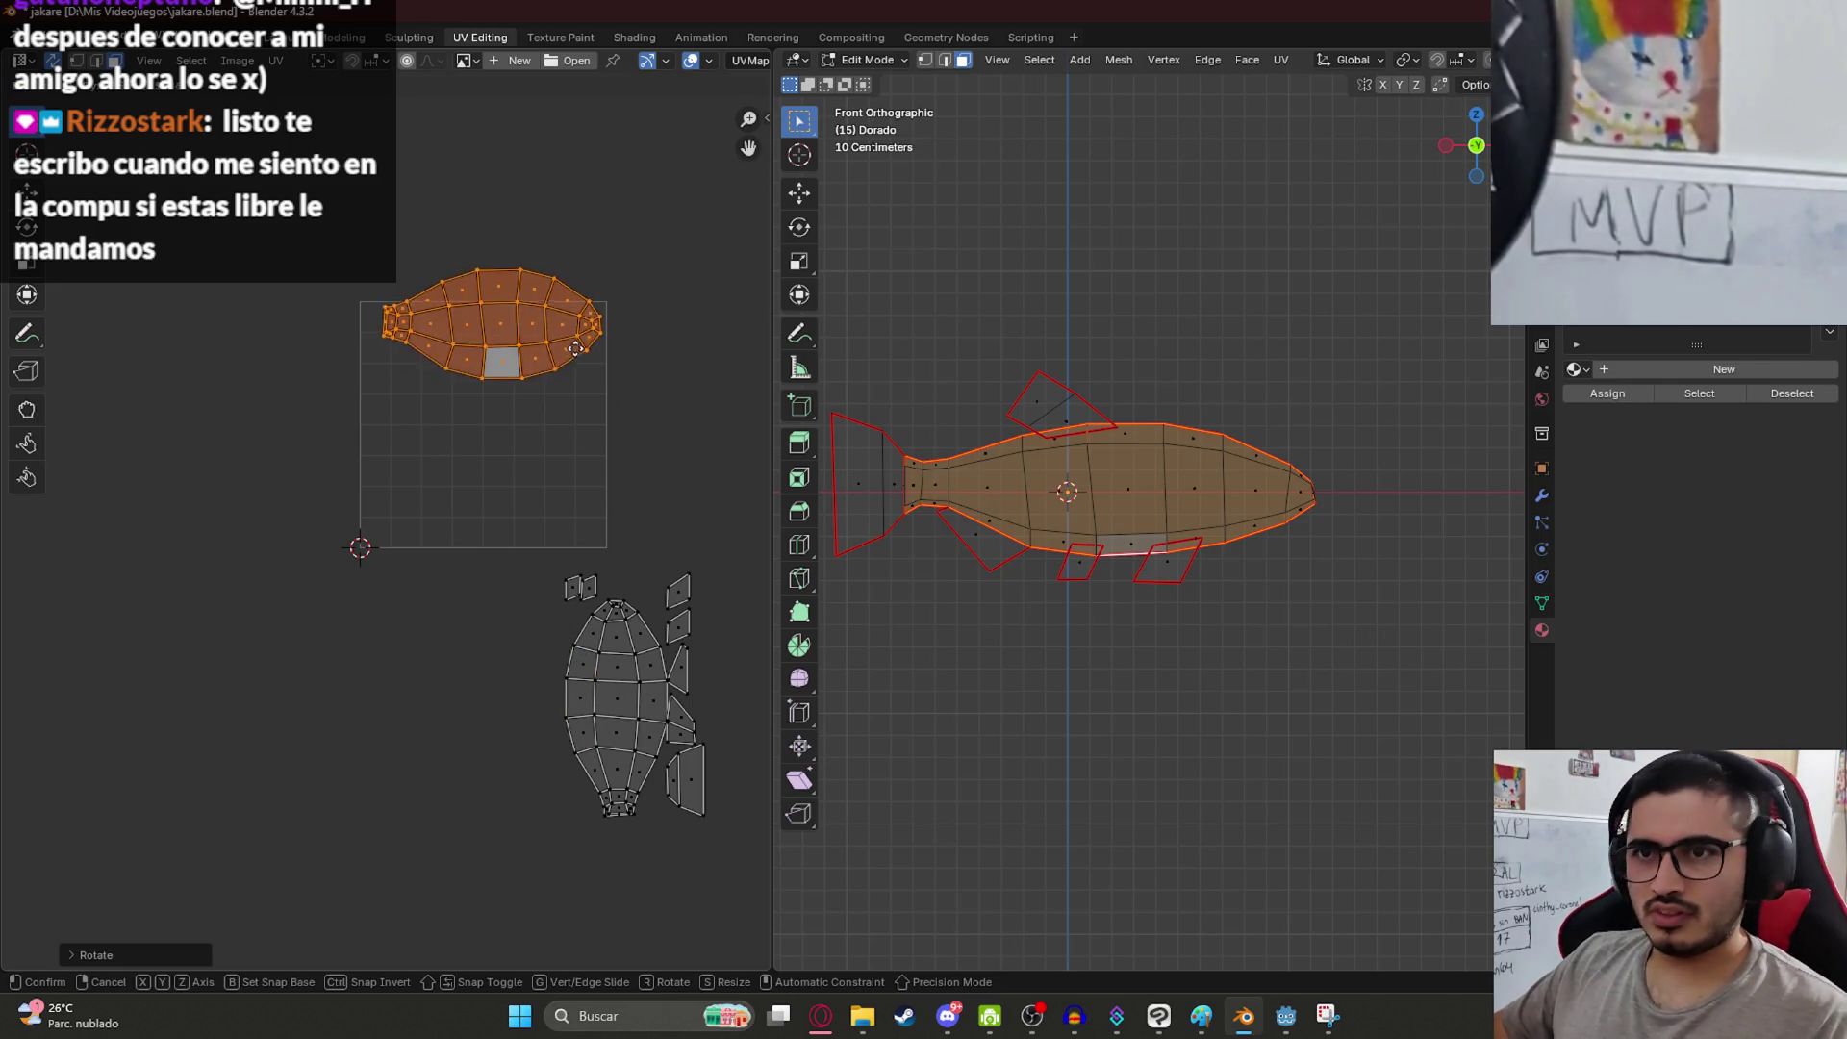
left_click(590, 421)
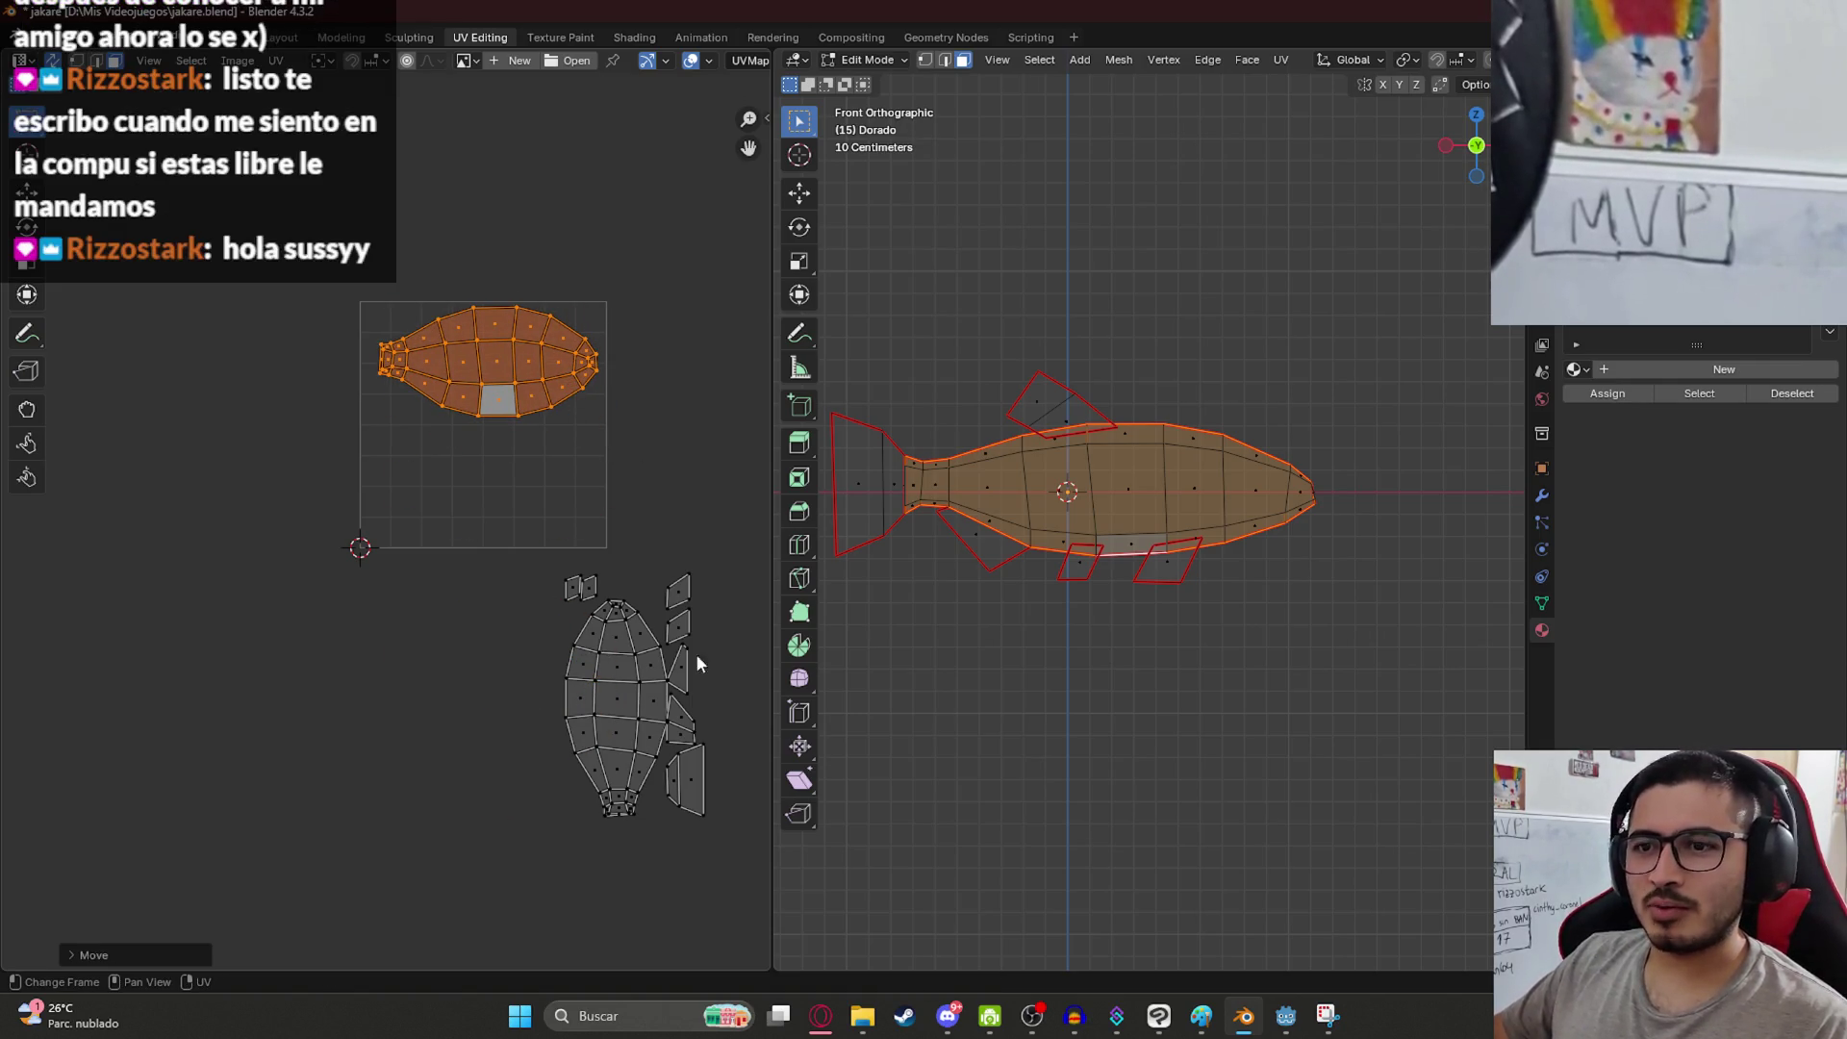
- Rotate the right body island 90° to horizontal and flip it to match the first
left_click(644, 849)
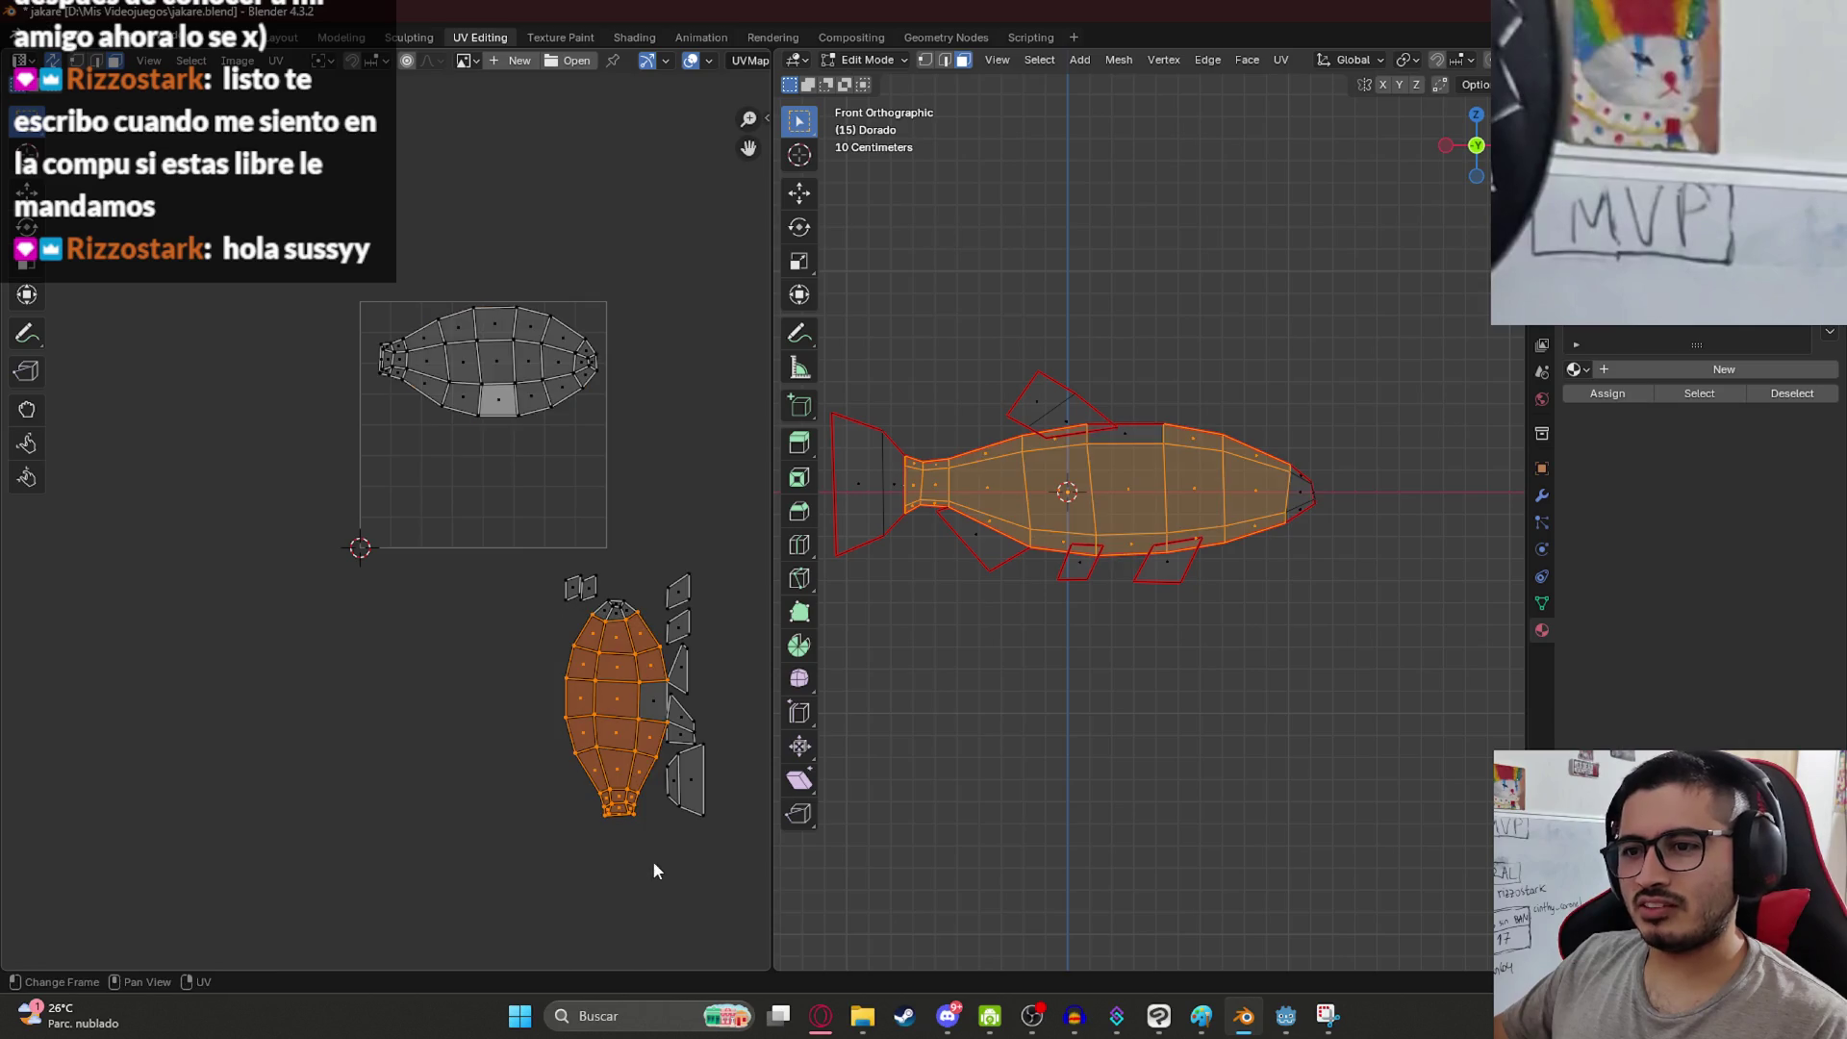
left_click(652, 704, "shift")
key("g")
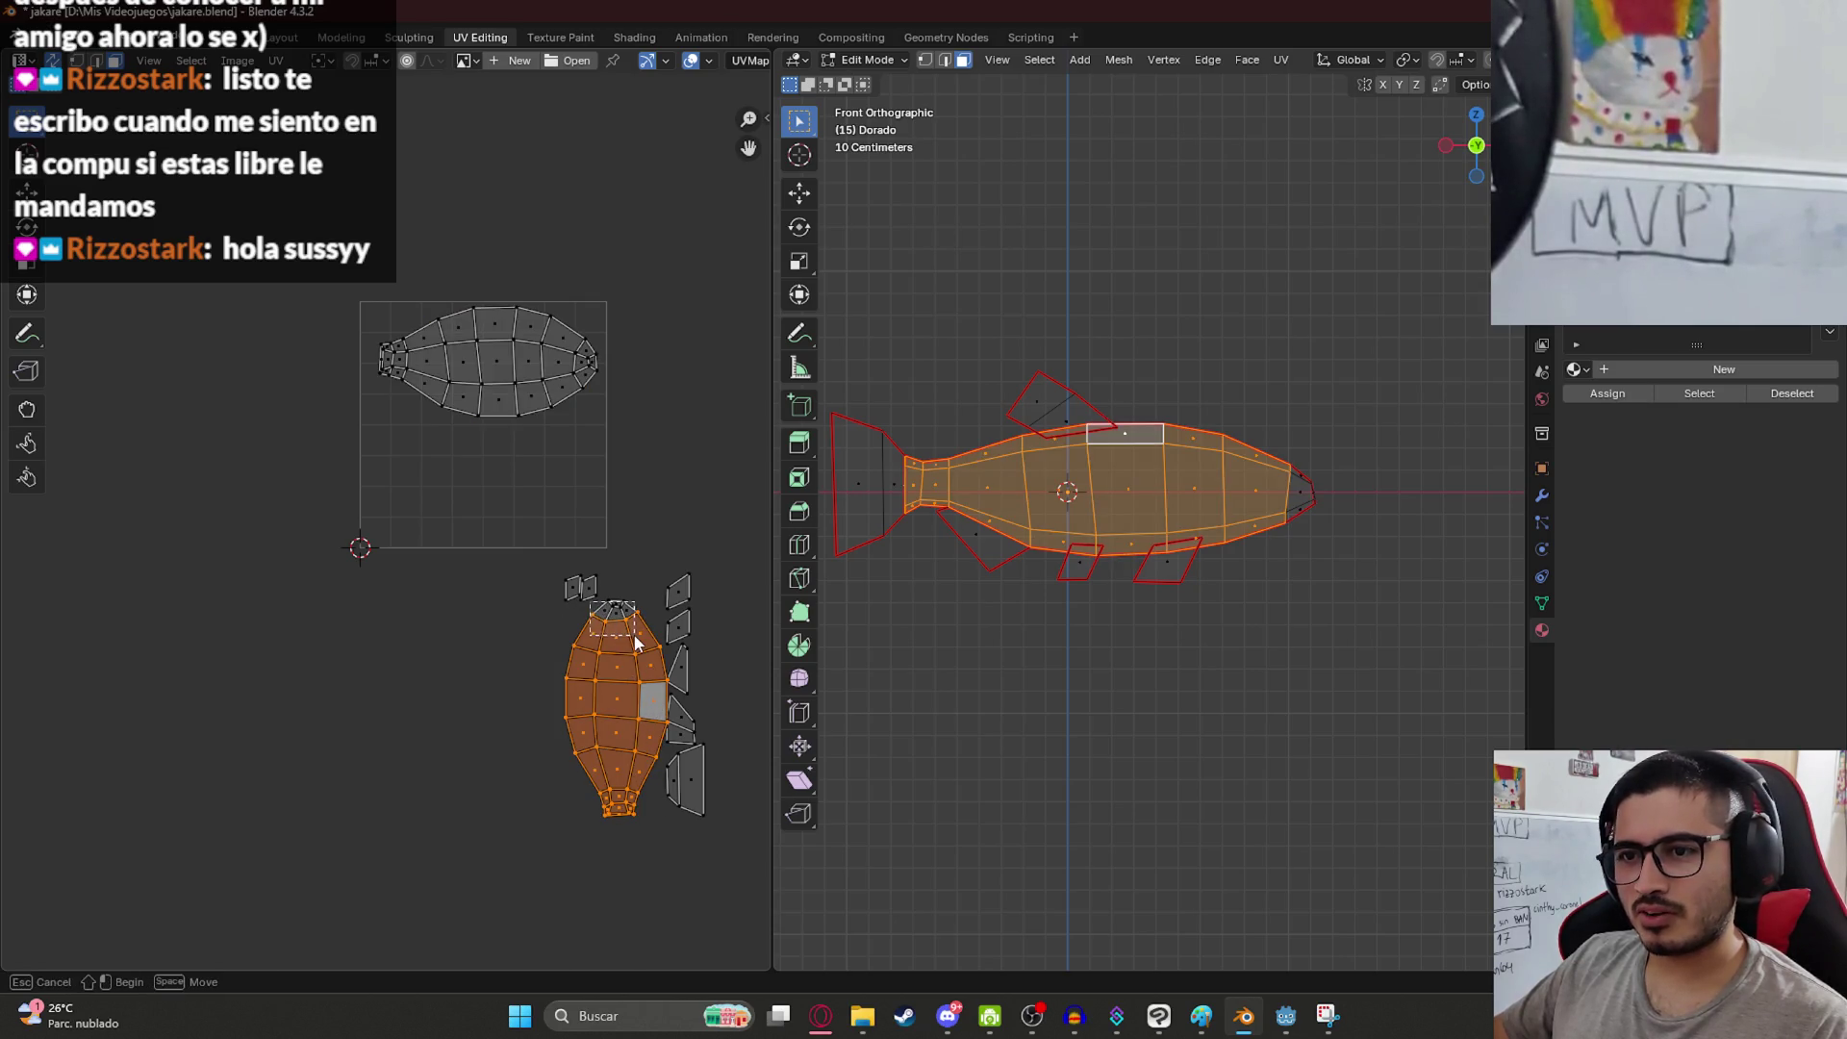
key("Return")
key("r")
key("9")
key("0")
key("Return")
key("minus")
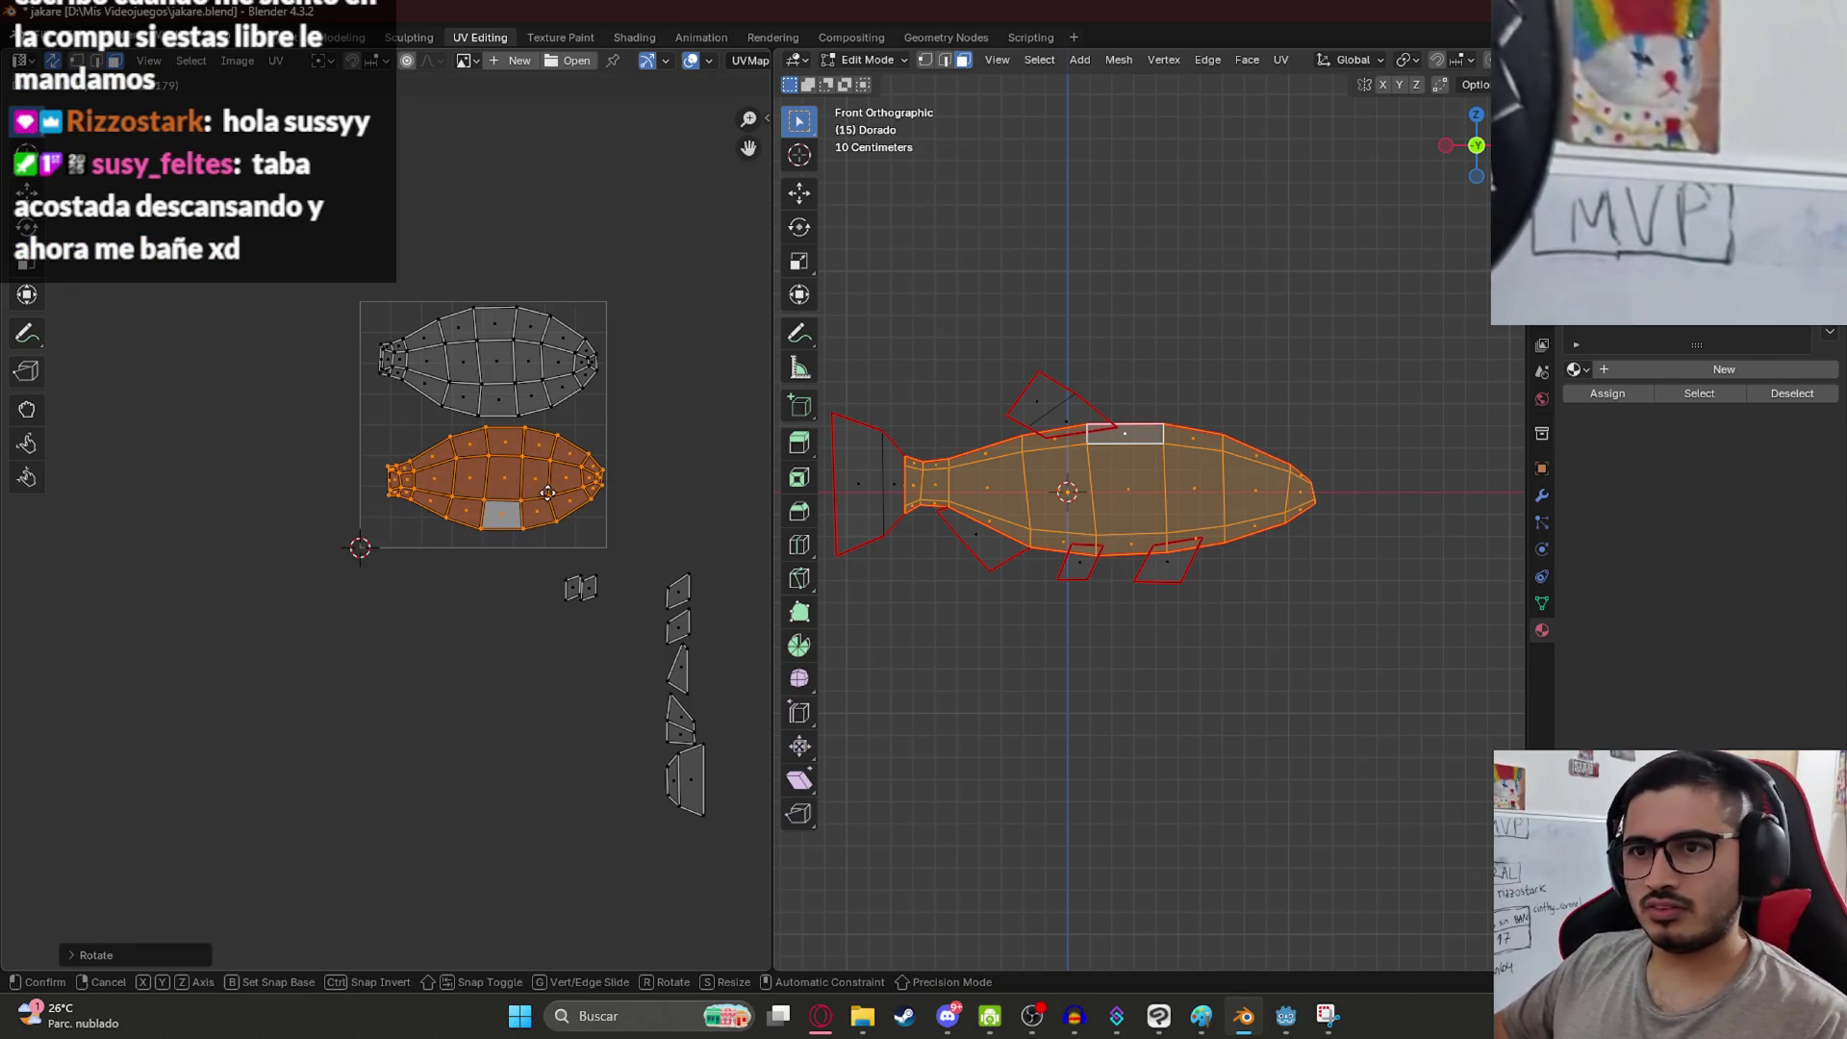
key("Return")
- Check the lower island's placement and orientation beneath the first, then save the file
left_click(523, 452)
left_click_drag(675, 537, 393, 438)
key("g")
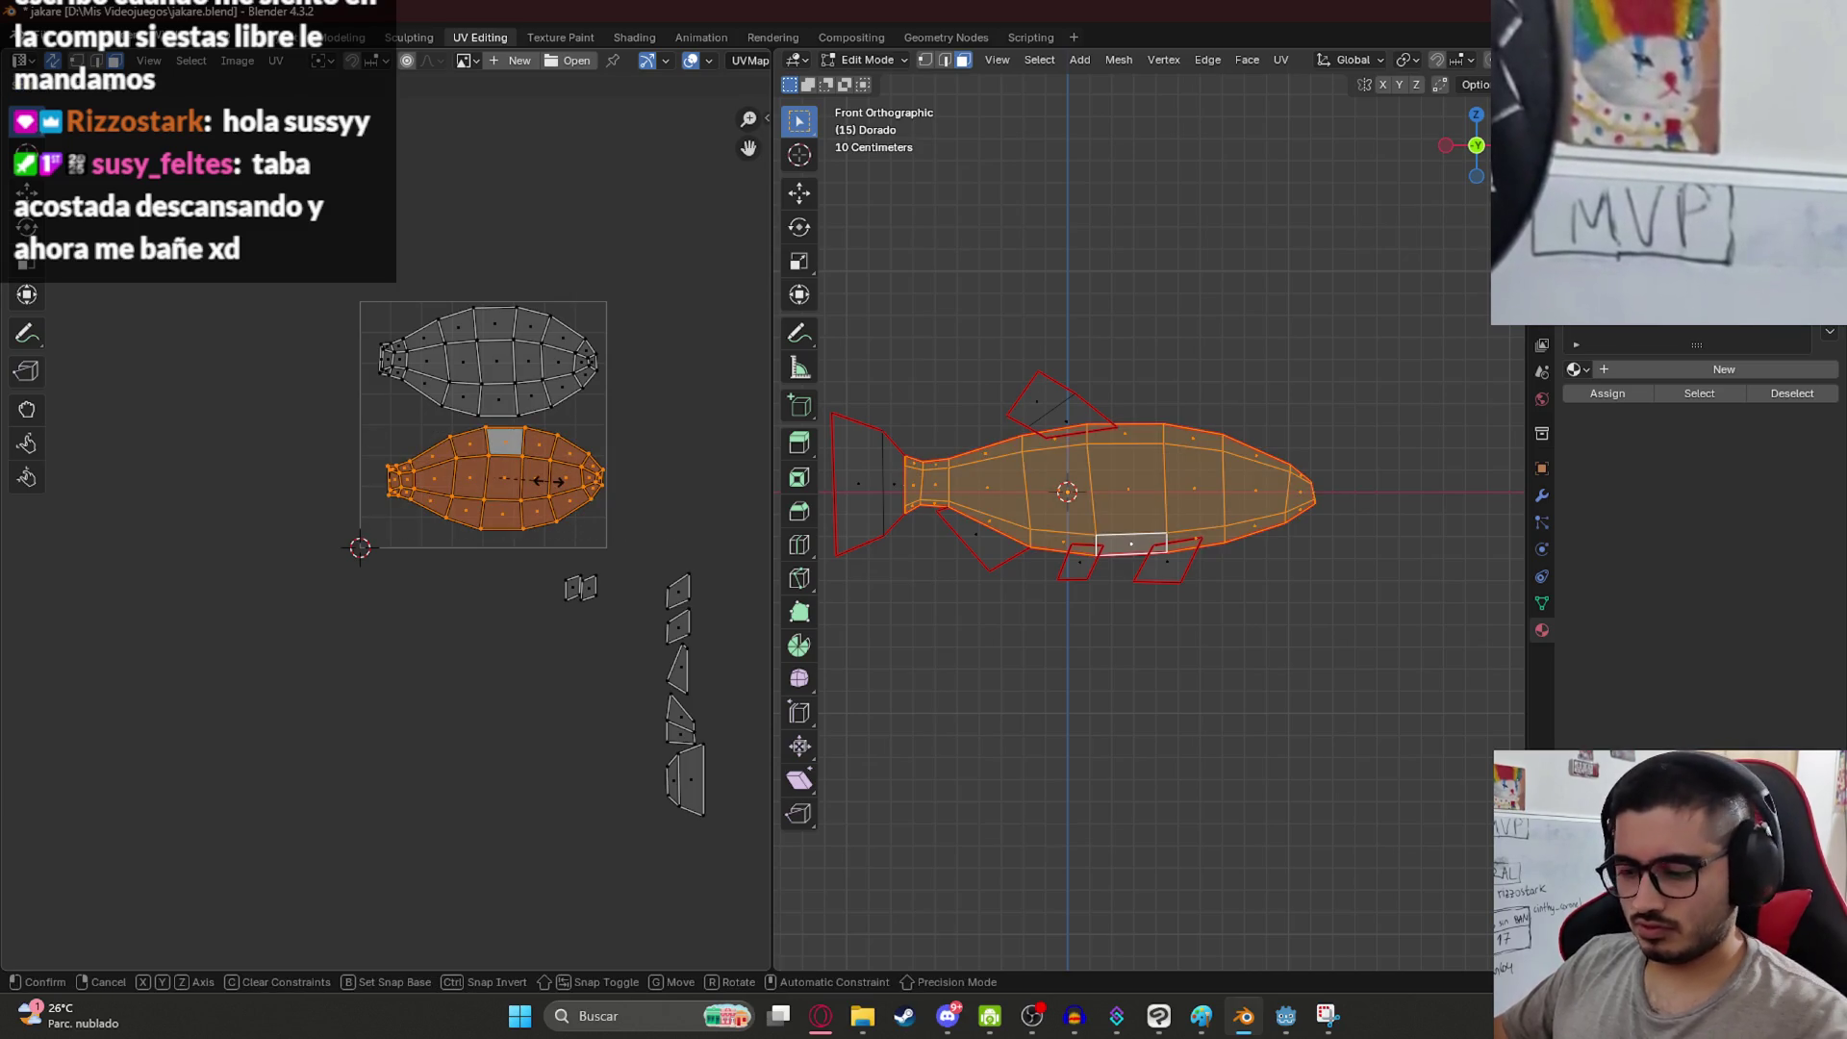
left_click(541, 478)
left_click(506, 444)
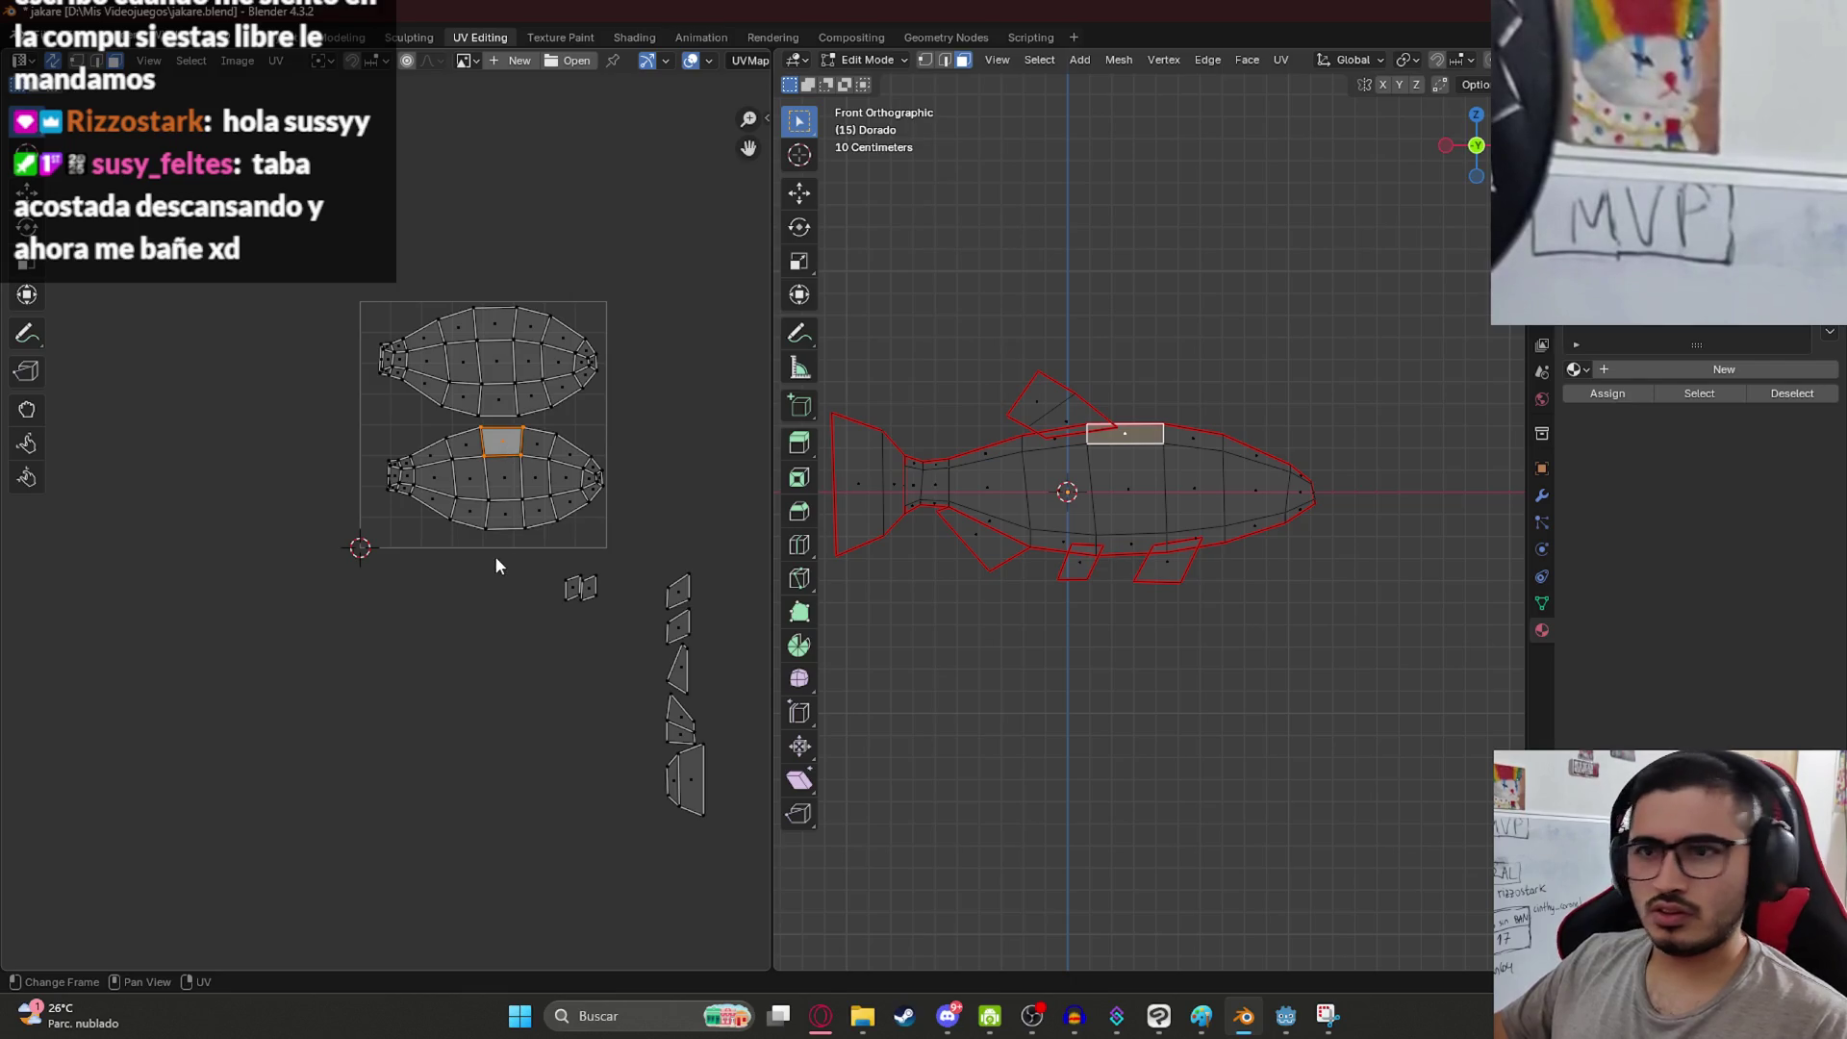
key("ctrl+s")
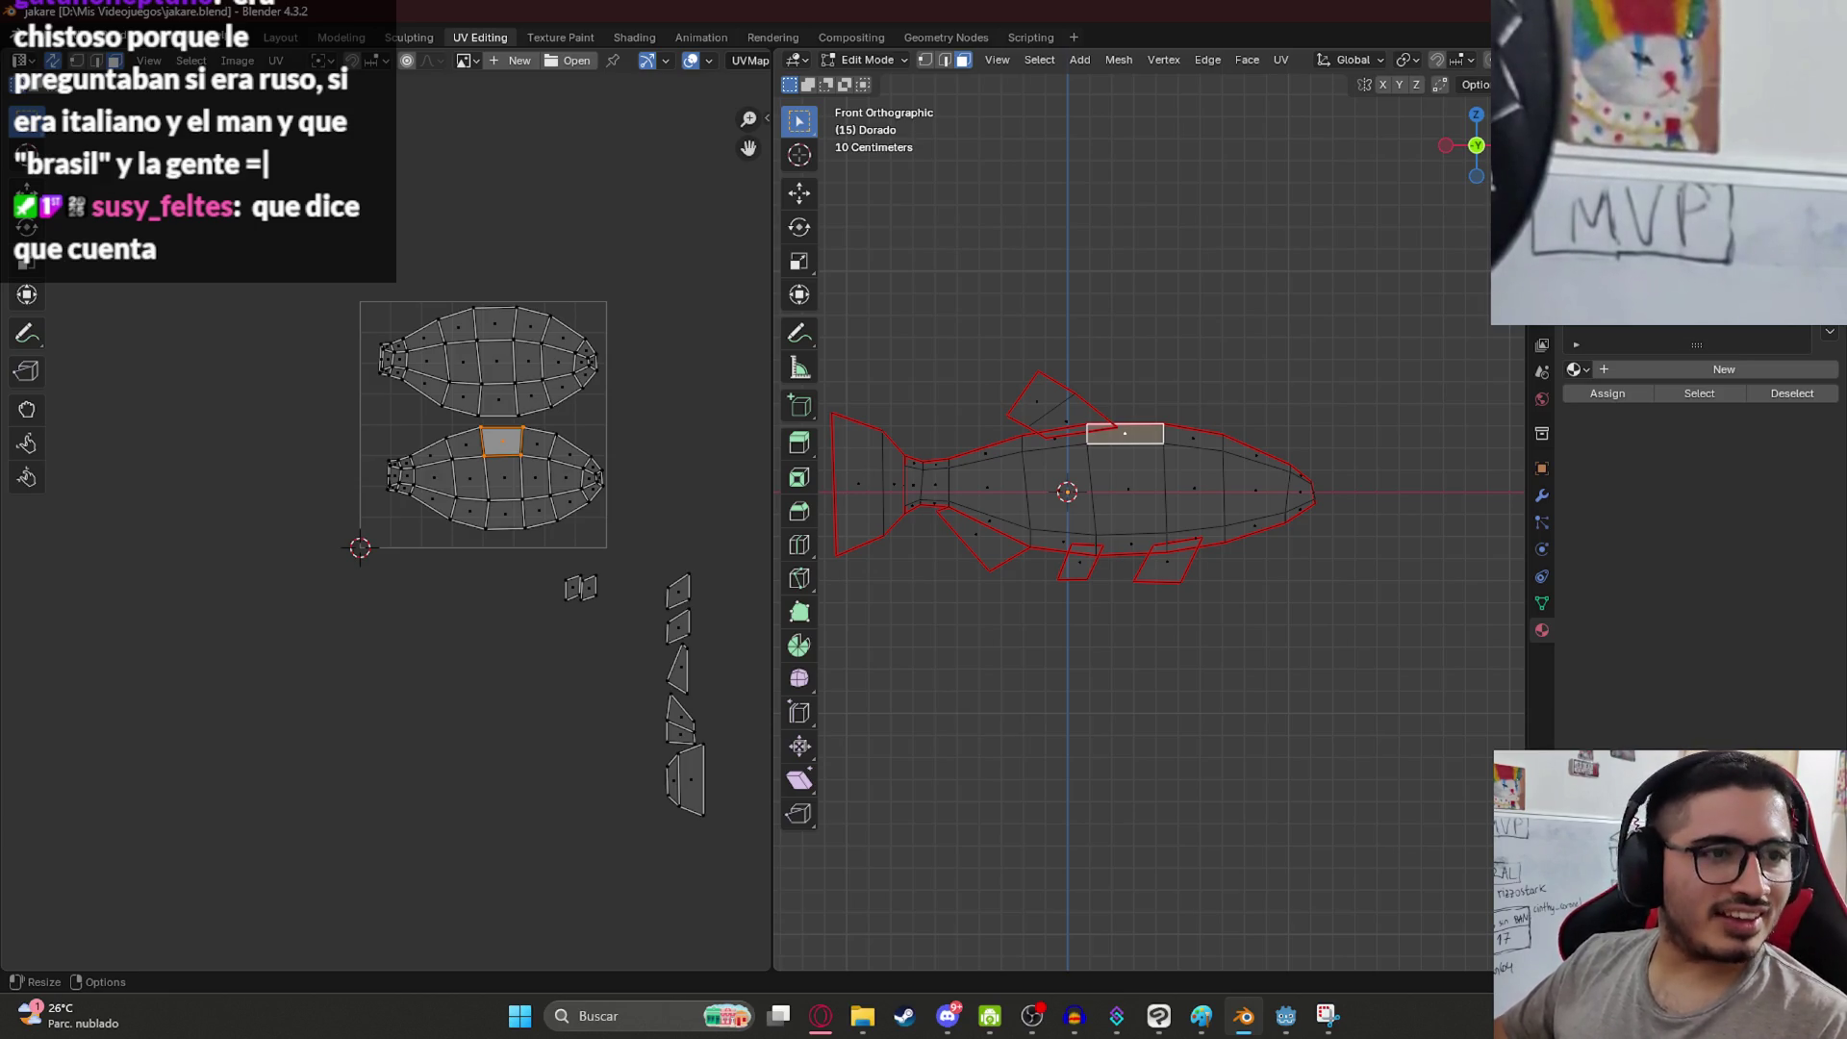
left_click(494, 326)
key("ctrl+s")
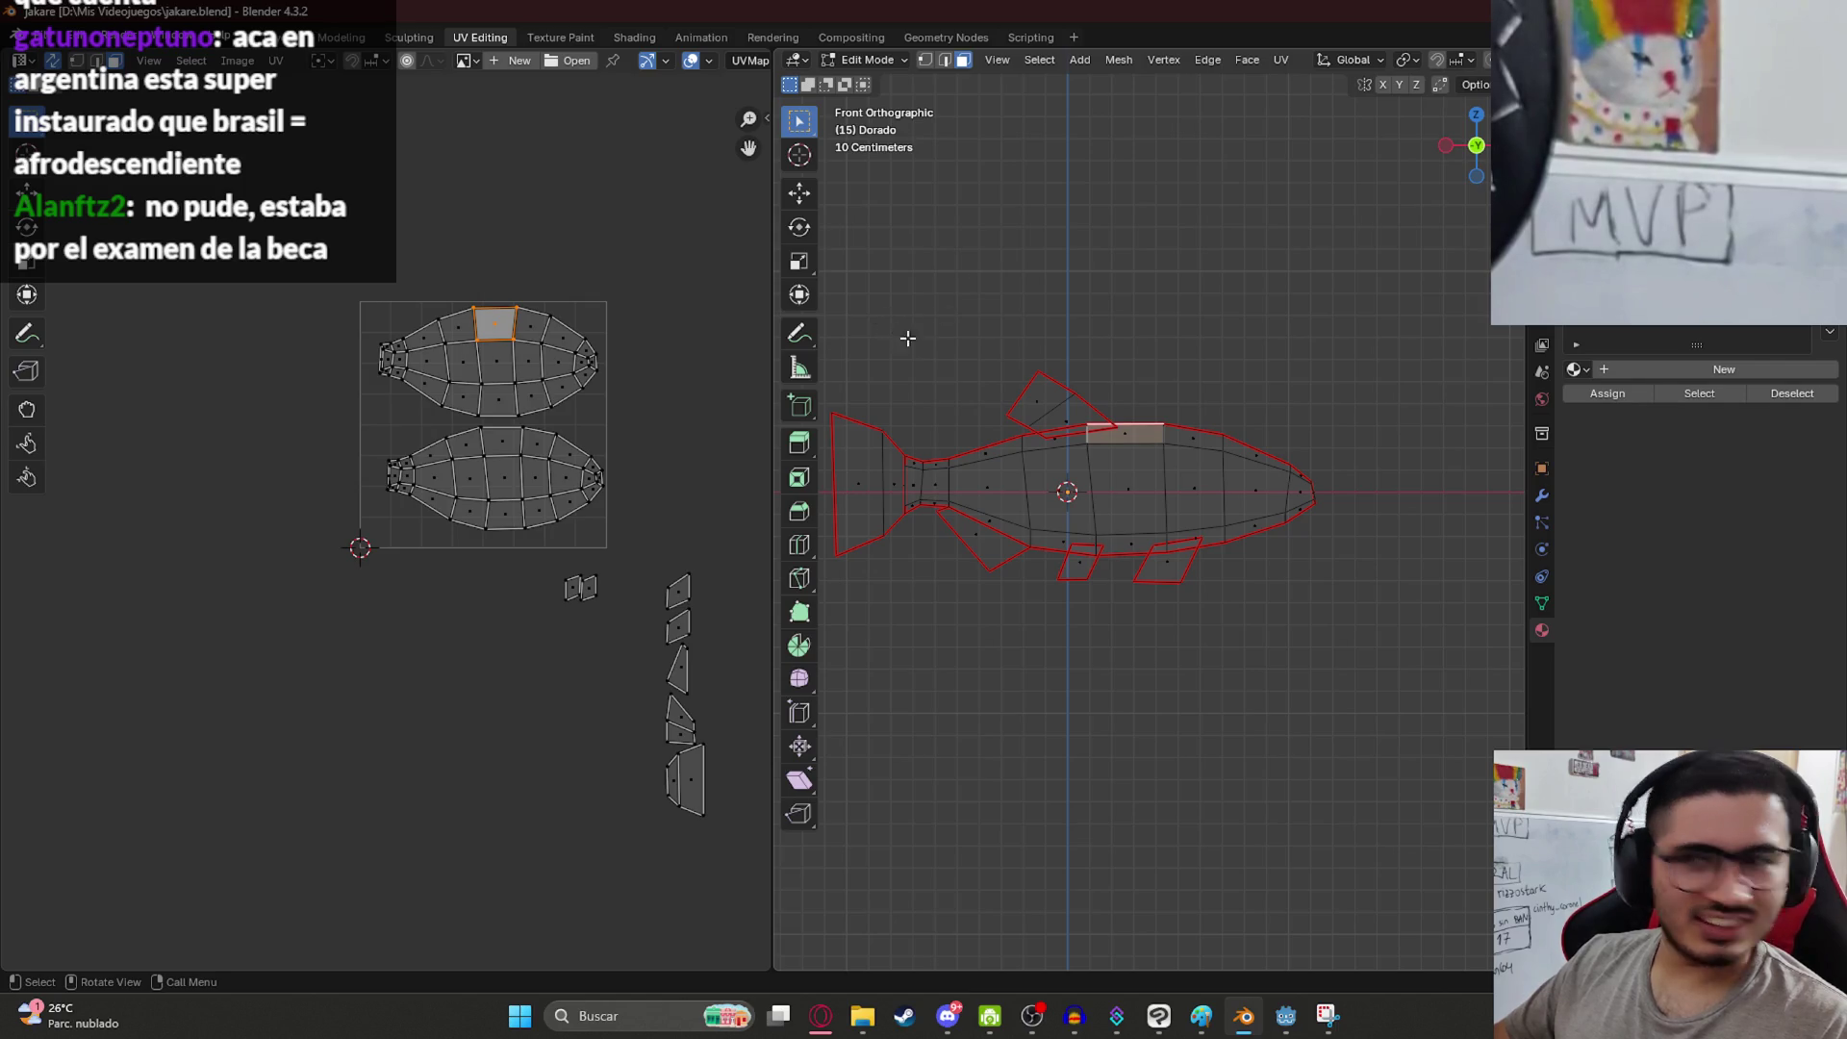
scroll(907, 338, "down", 4)
- Scale both body islands down twice and move them toward the left side of the UV grid
left_click_drag(346, 237, 638, 533)
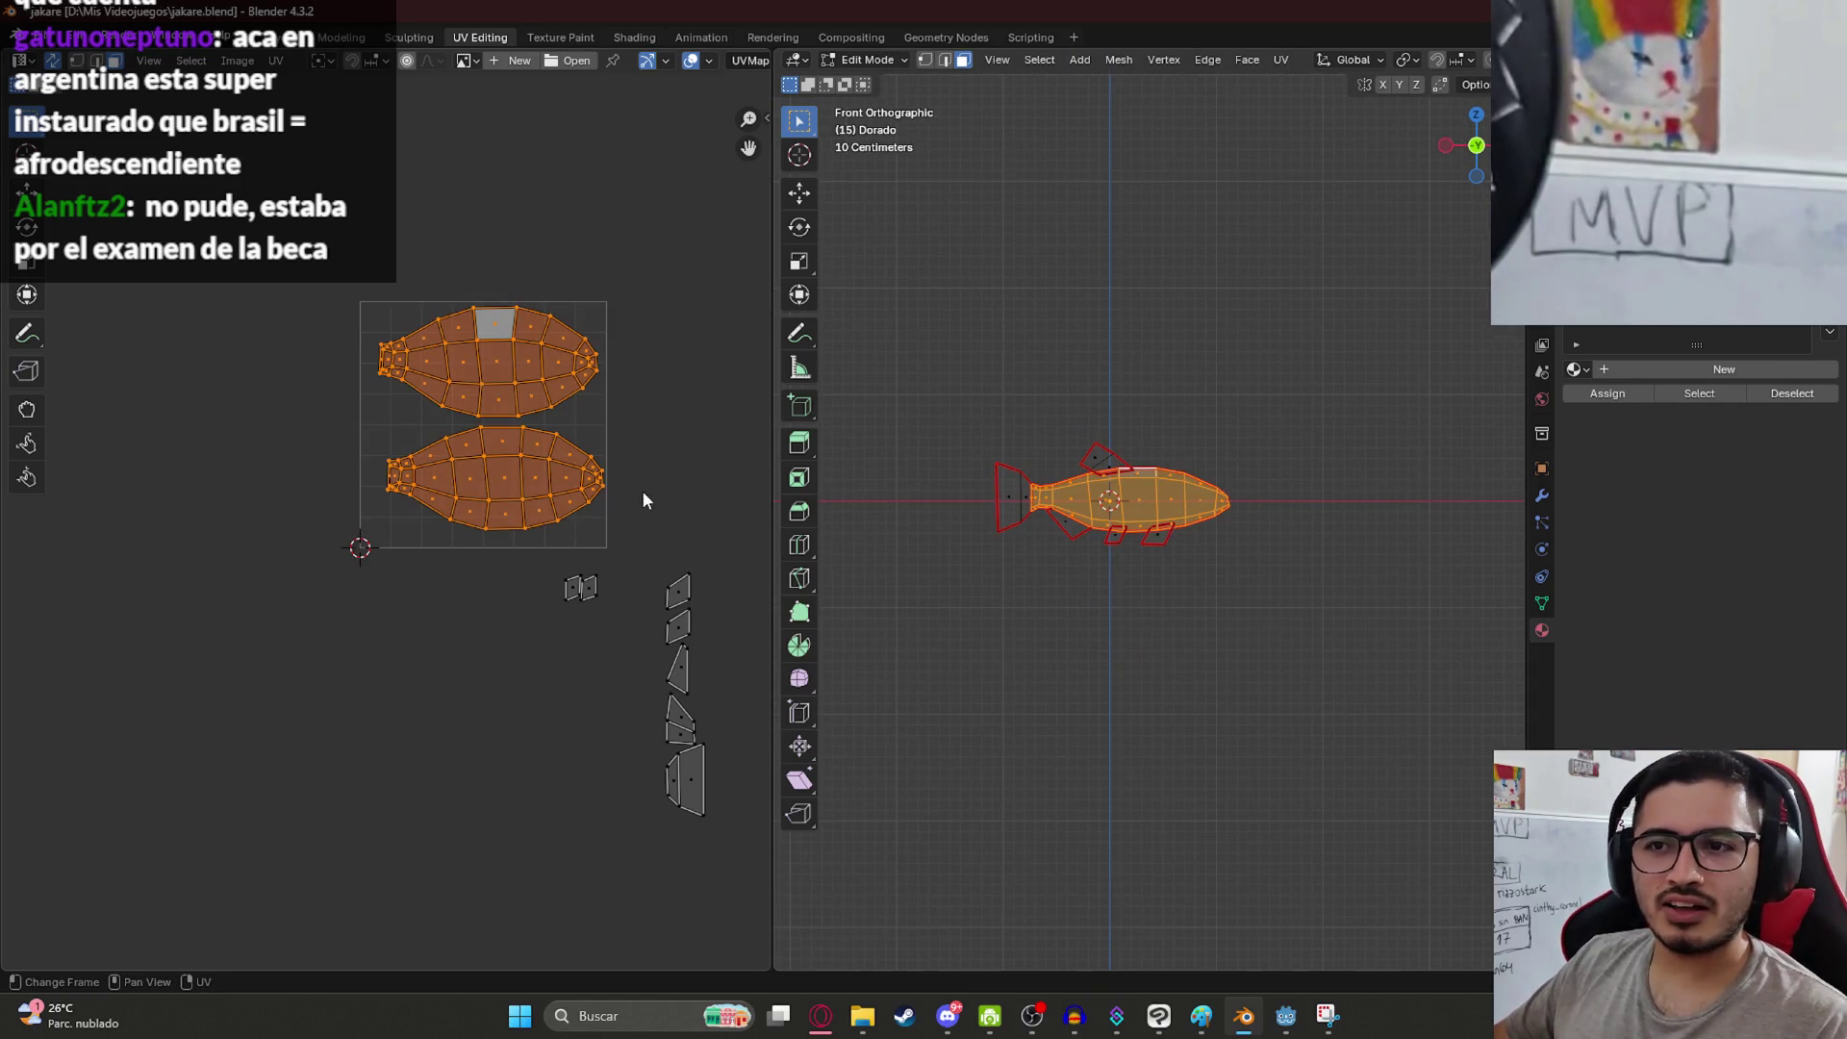
key("s")
left_click(502, 598)
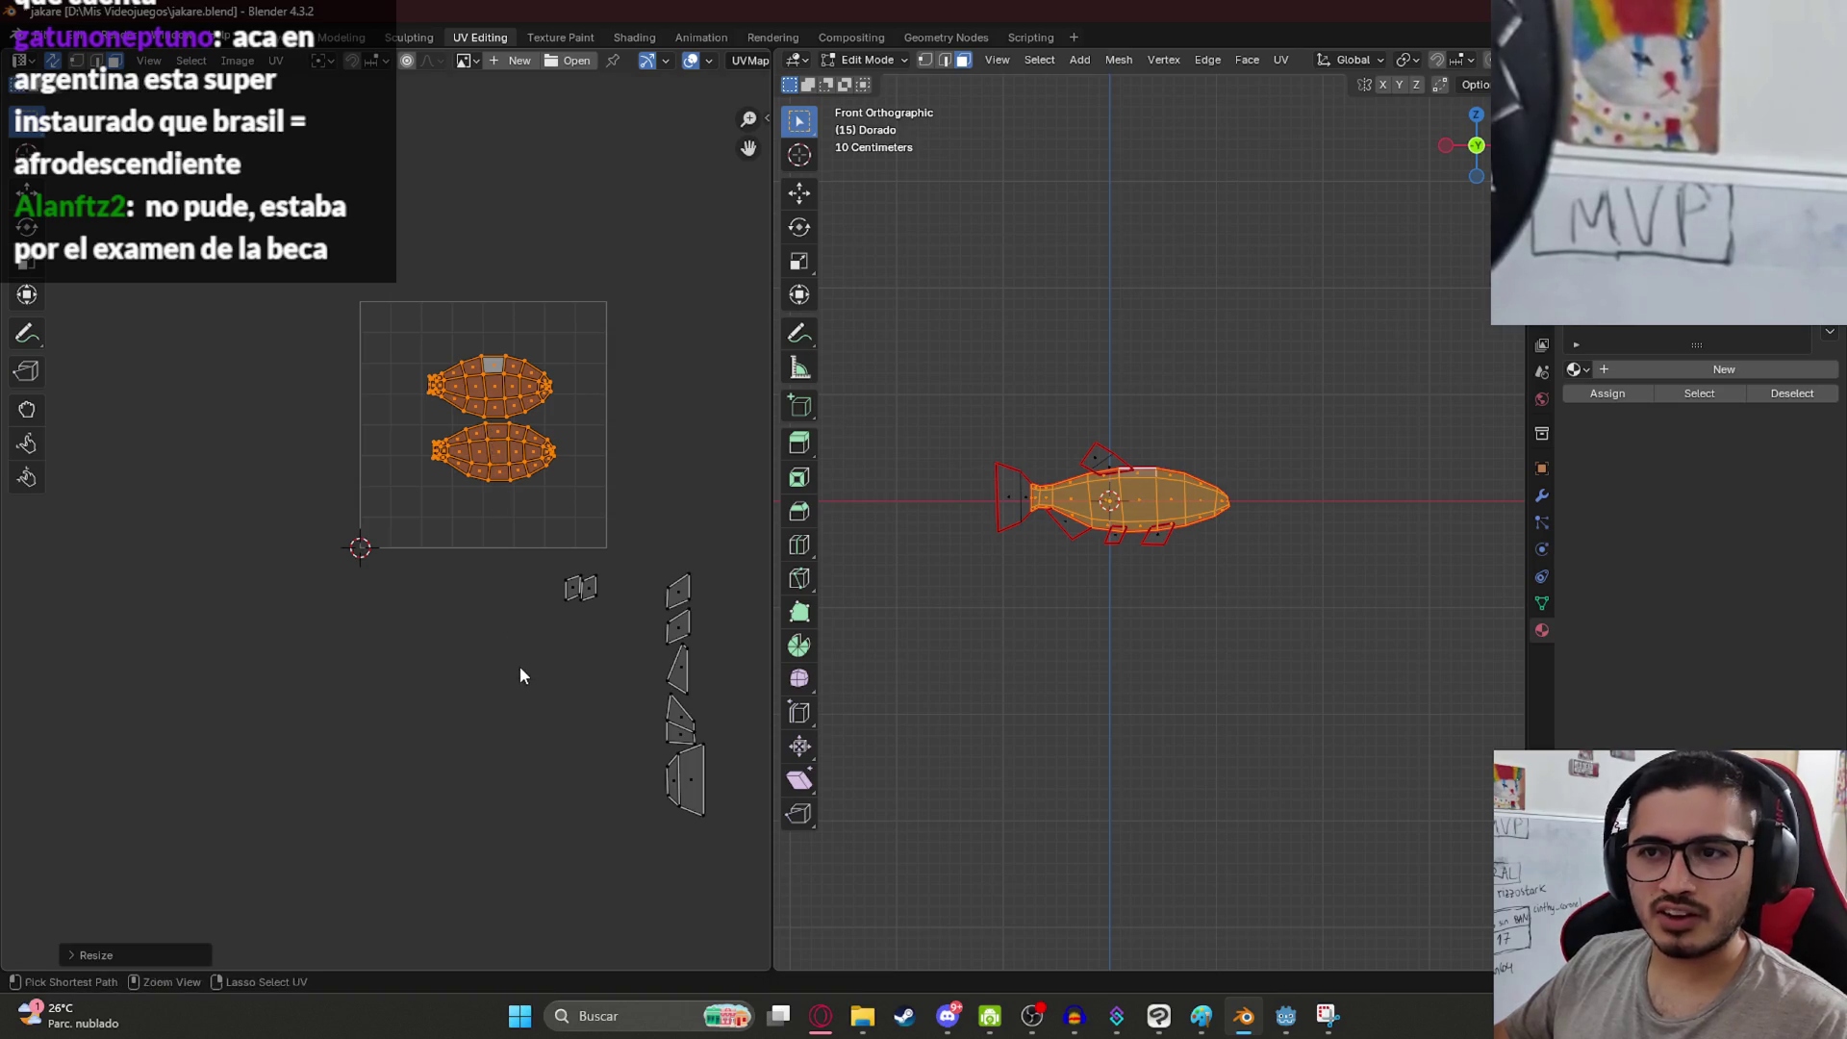
key("s")
left_click(540, 664)
key("g")
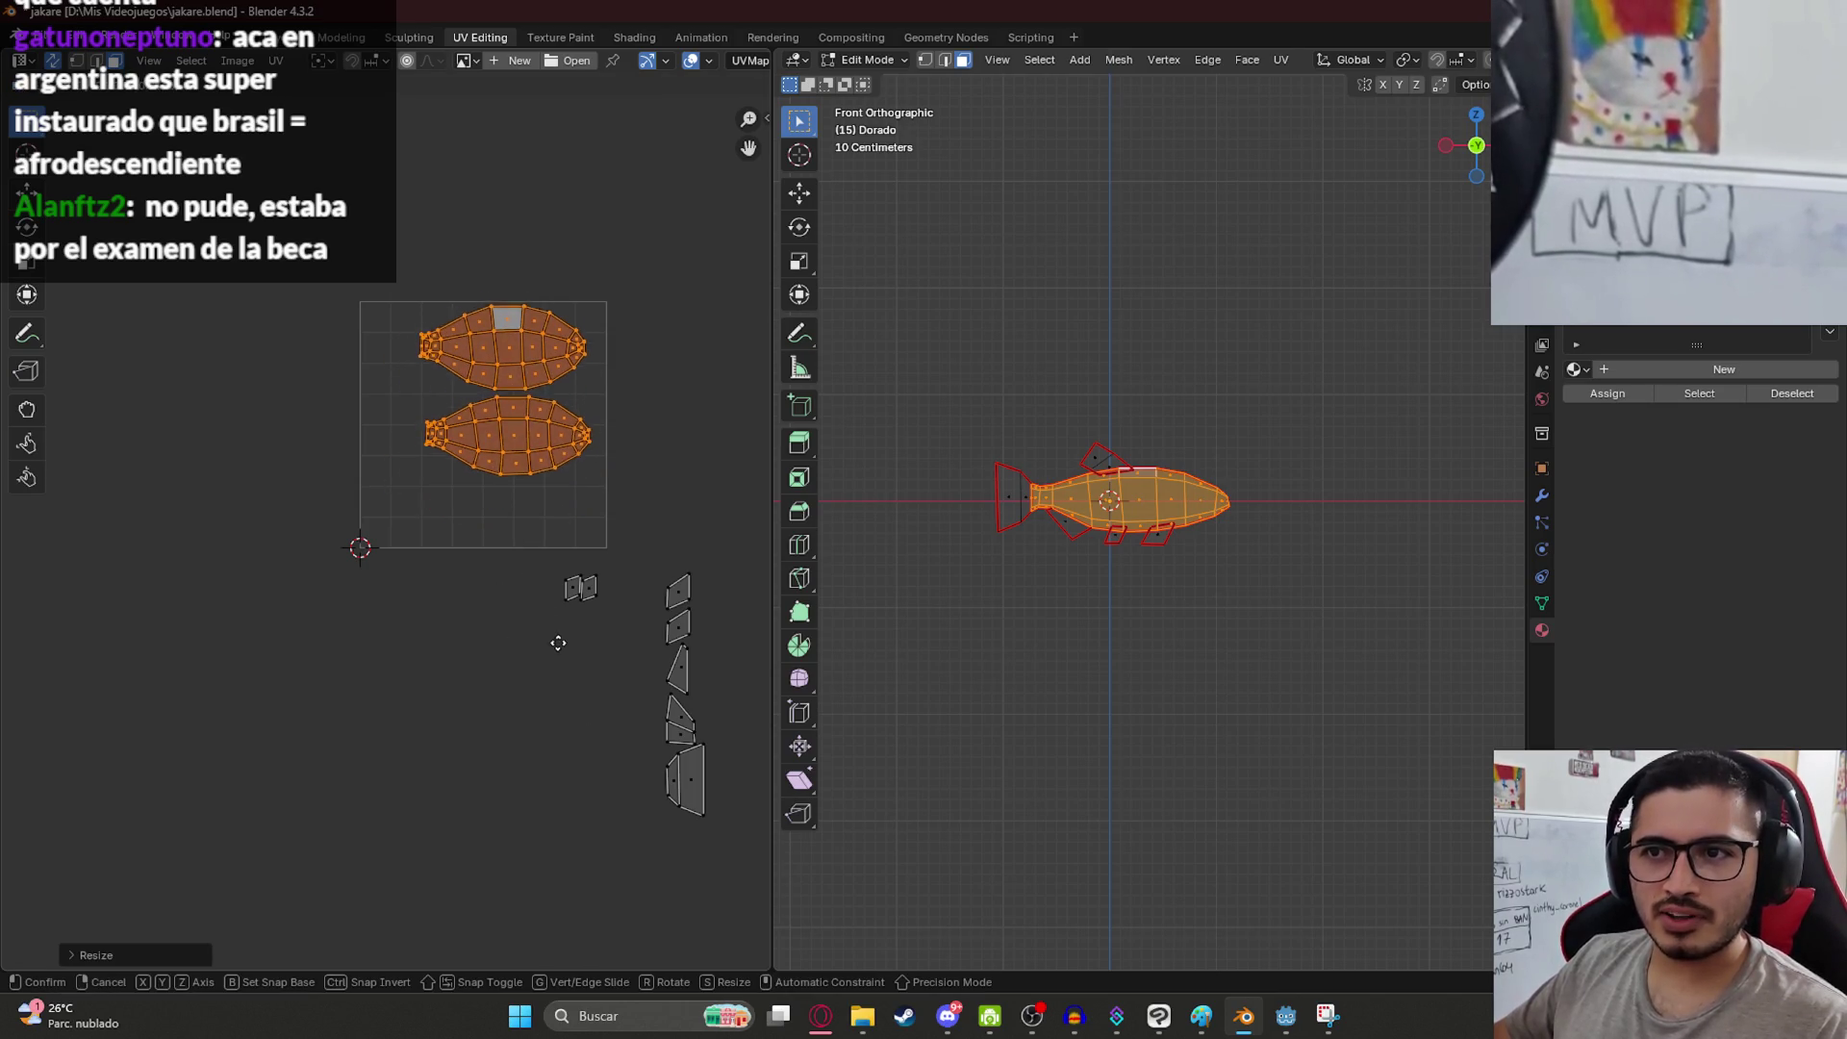
left_click(544, 584)
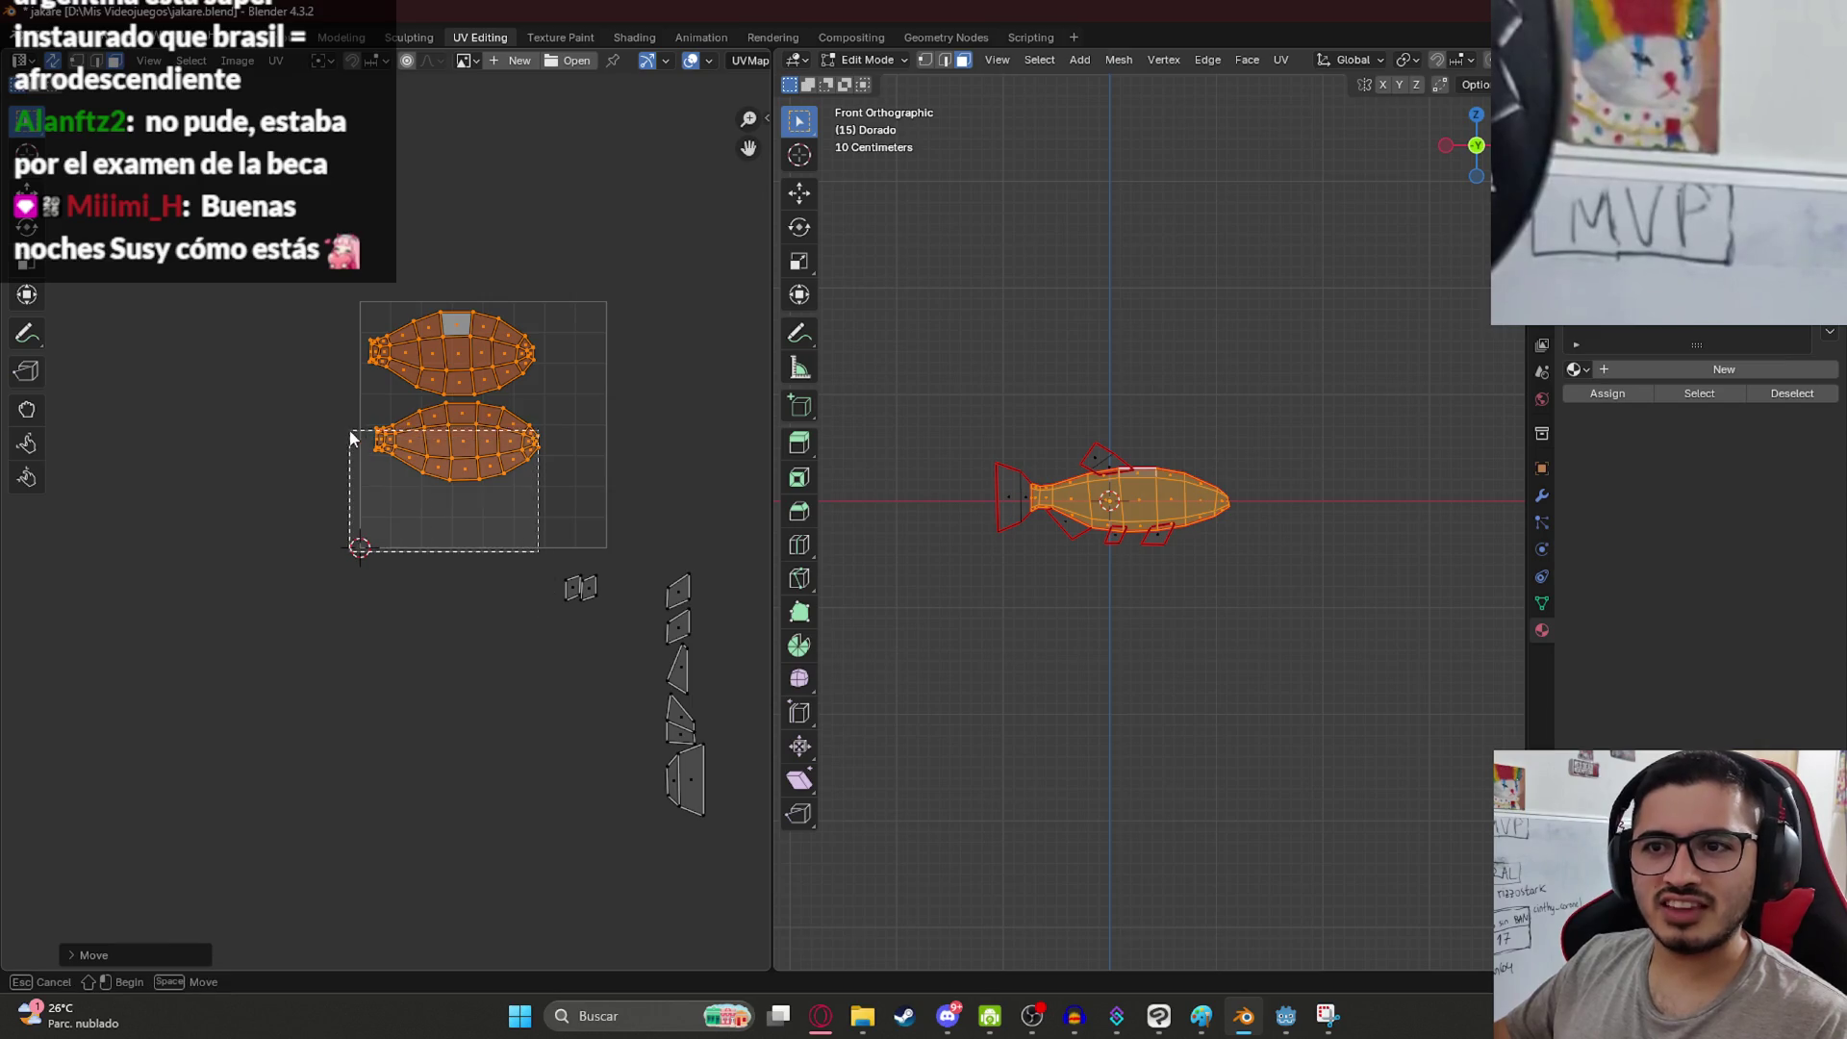
left_click_drag(540, 554, 349, 428)
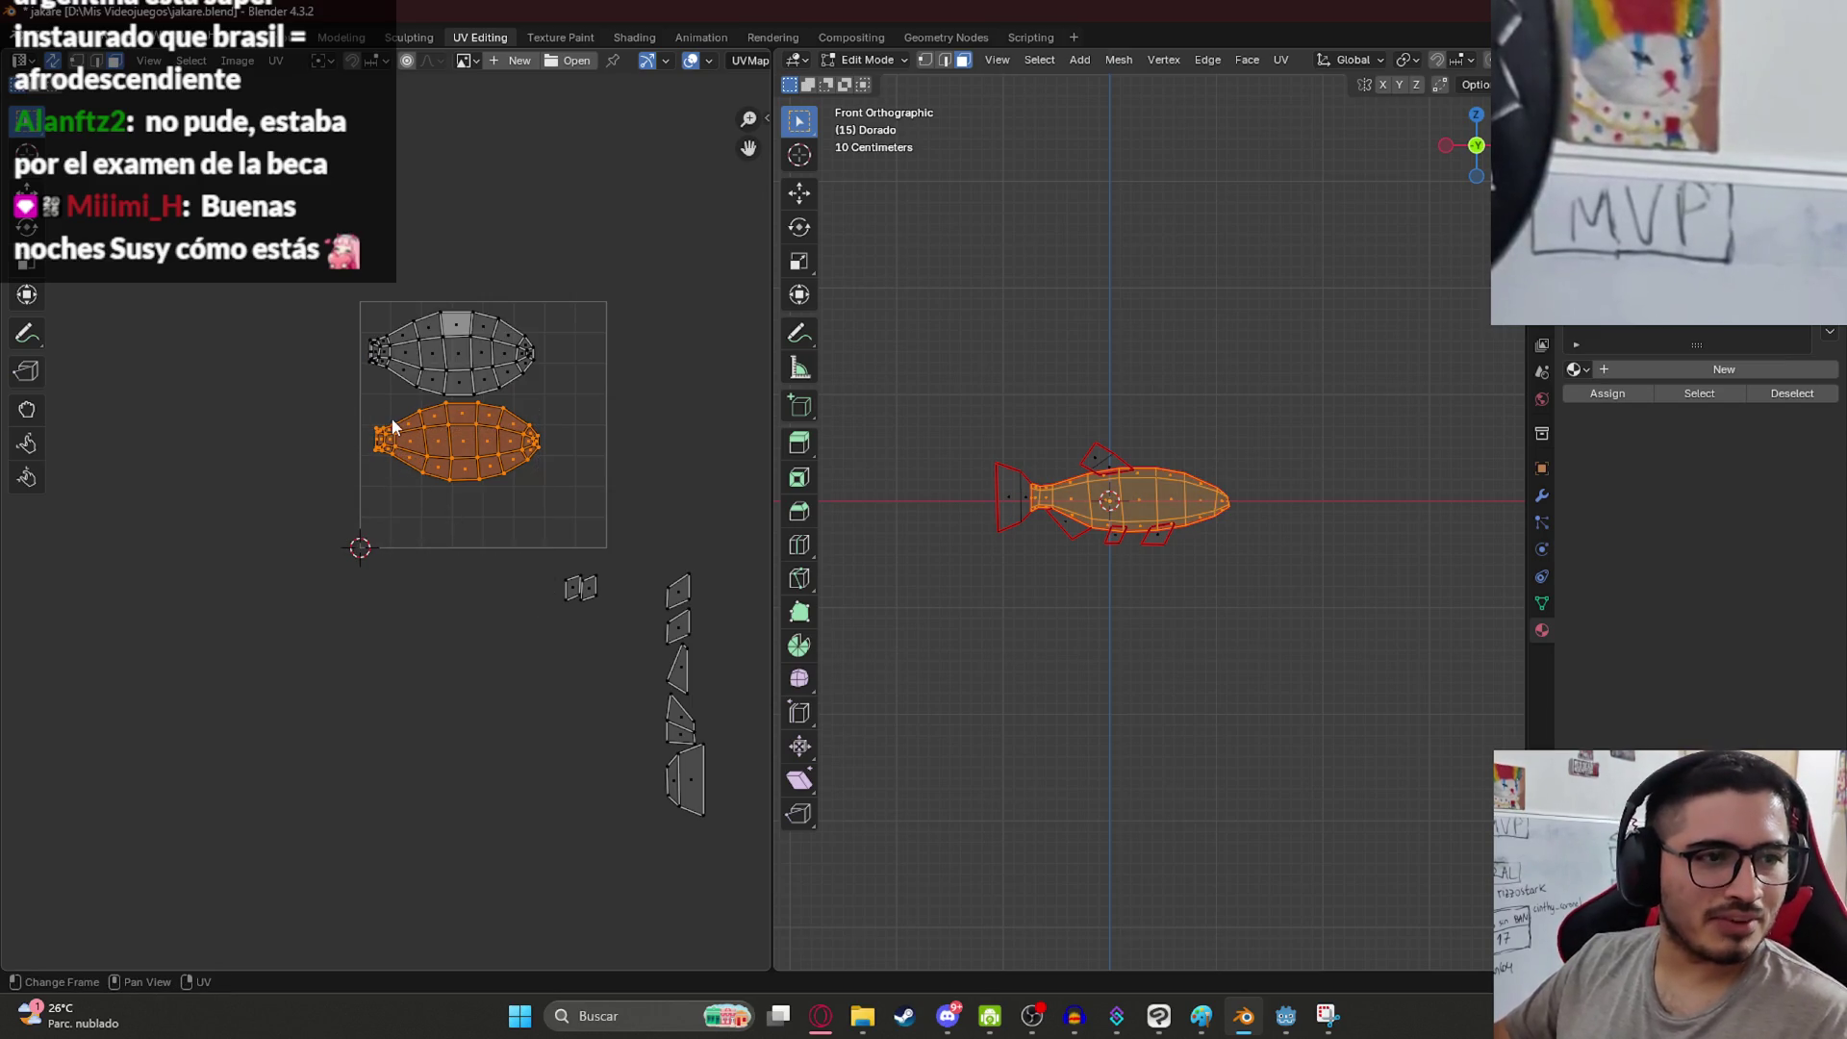
scroll(459, 304, "up", 4)
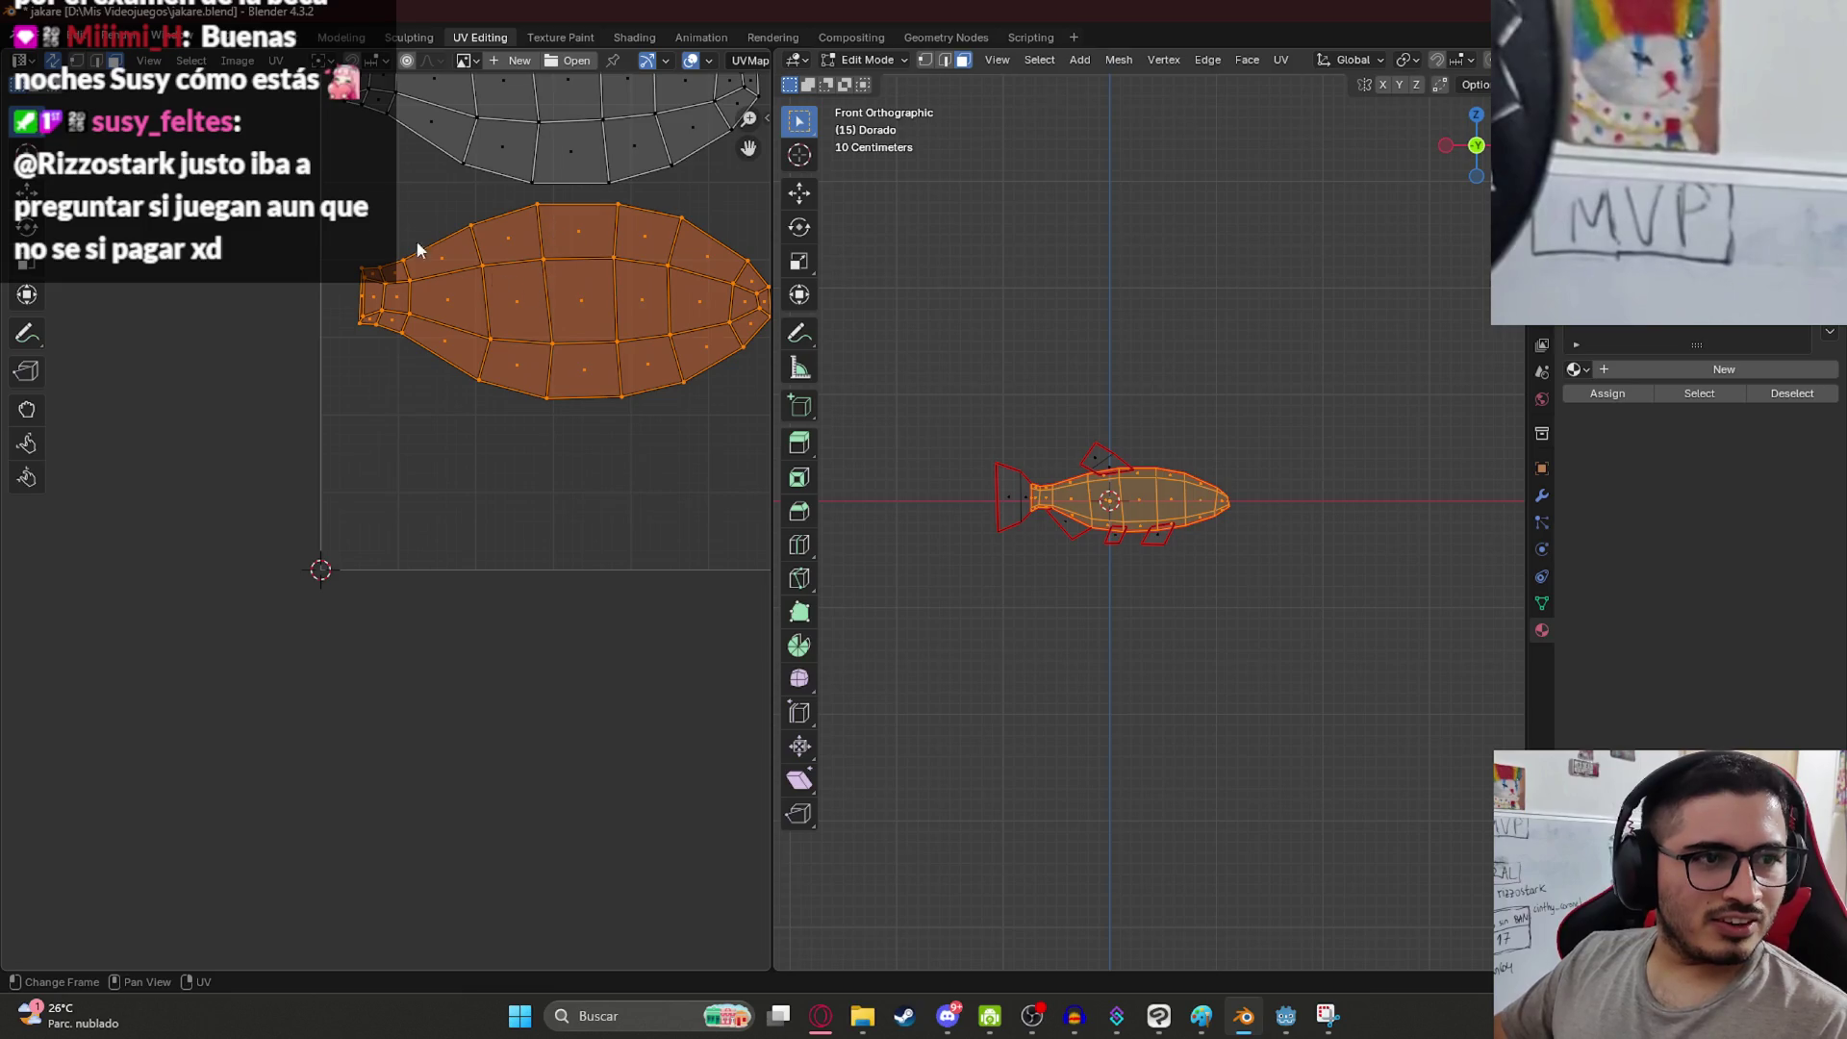
middle_click_drag(705, 284, 485, 675)
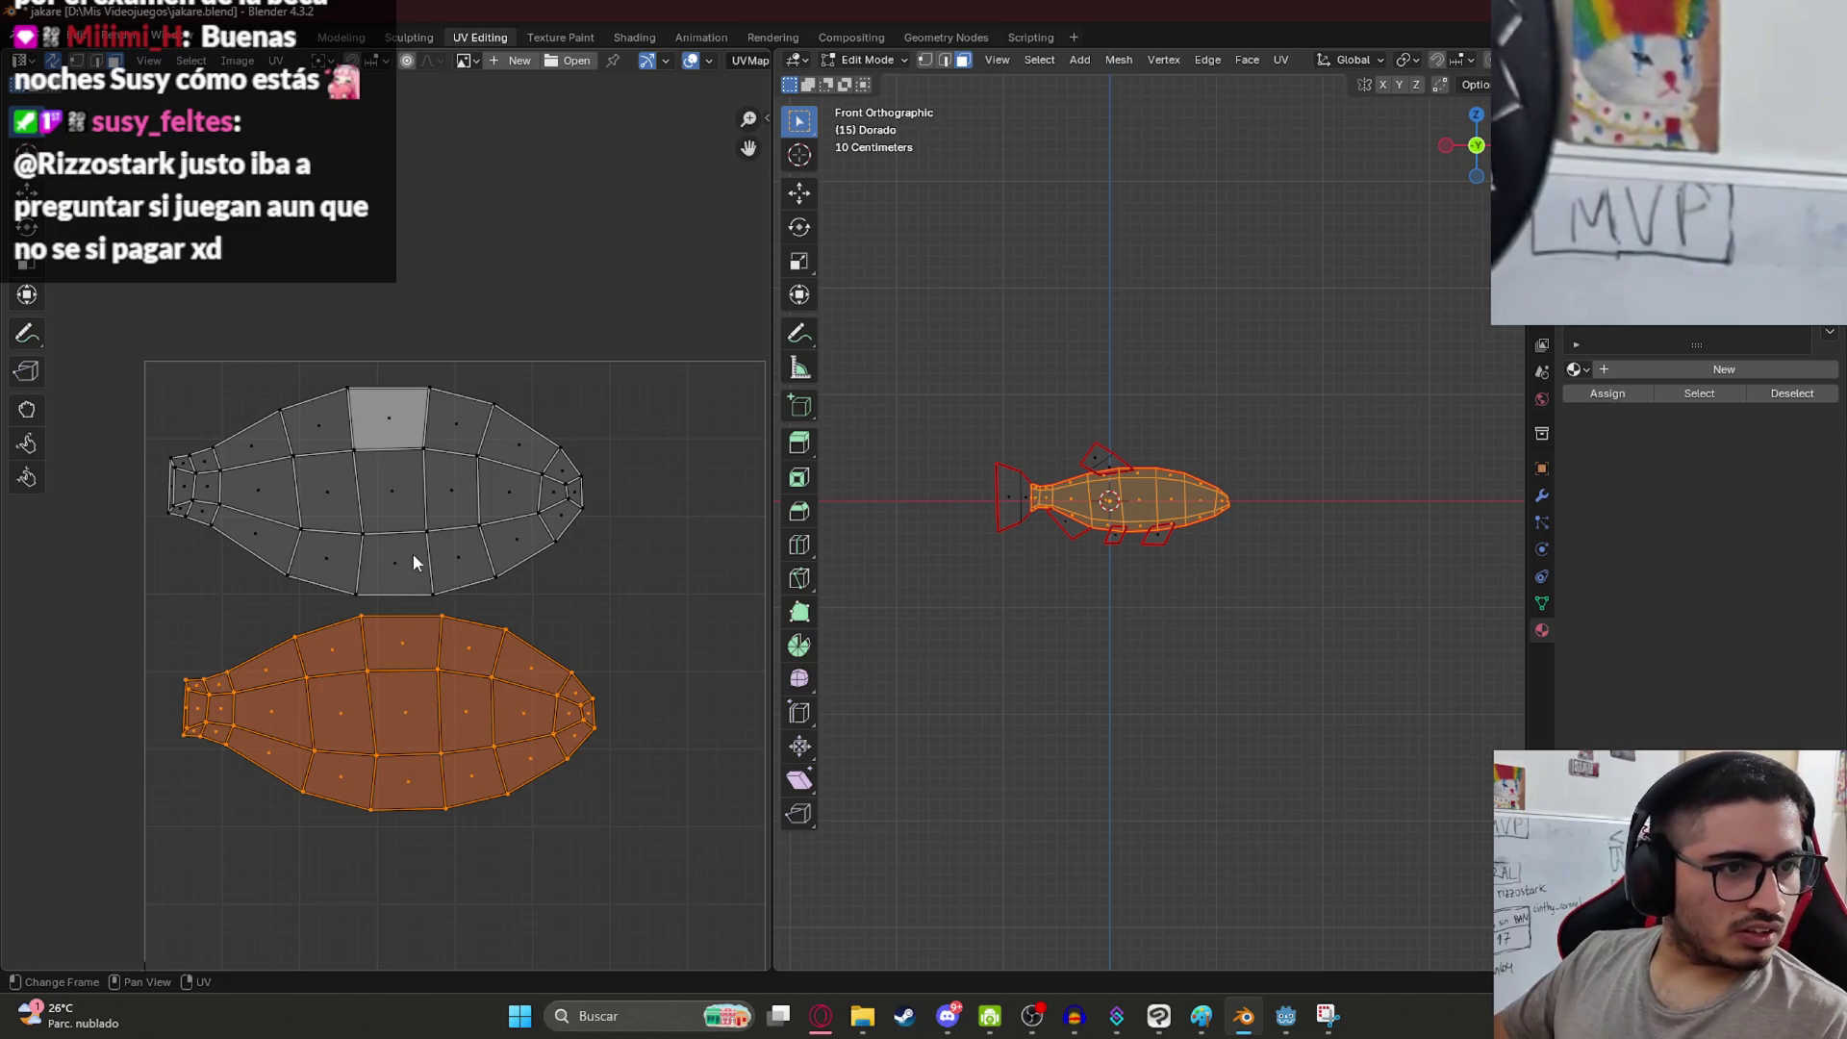
- Overlap the lower body island onto the upper one and try a first shrink, then undo it
left_click_drag(493, 698, 470, 484)
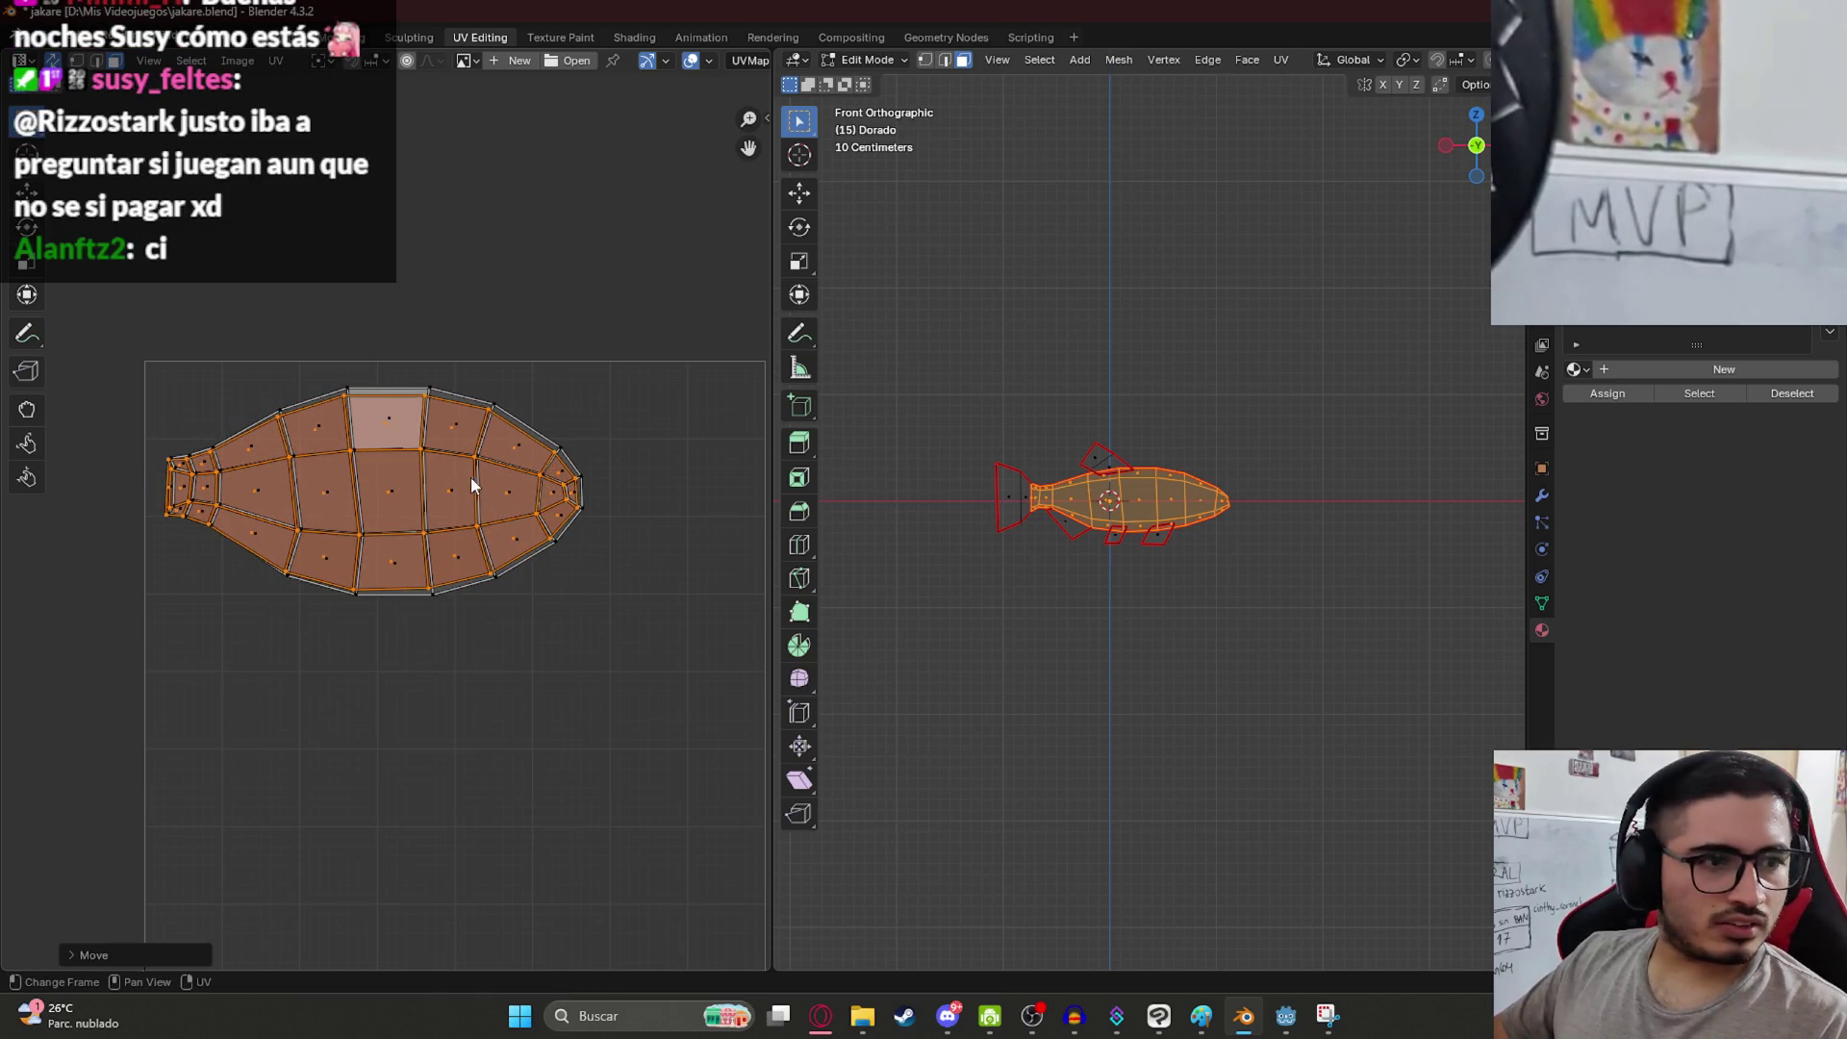
scroll(493, 532, "up", 3)
scroll(480, 611, "up", 1)
scroll(457, 602, "down", 1)
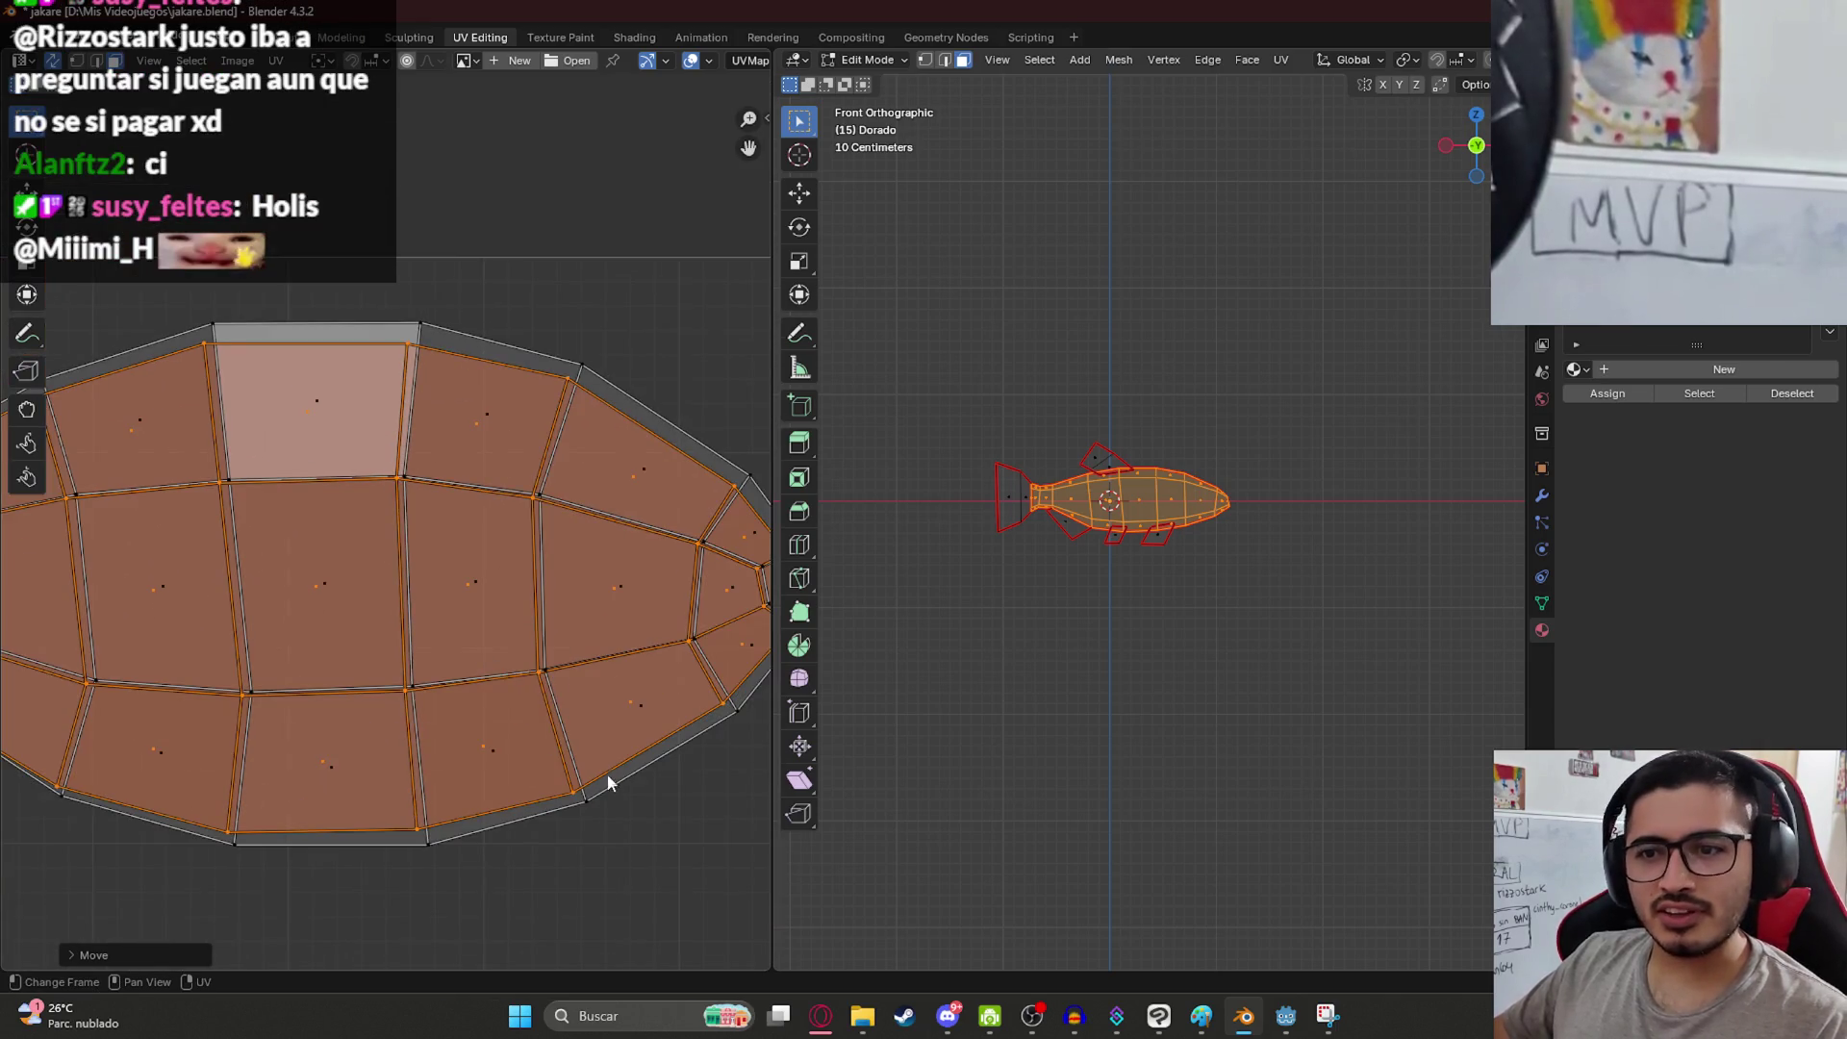
key("s")
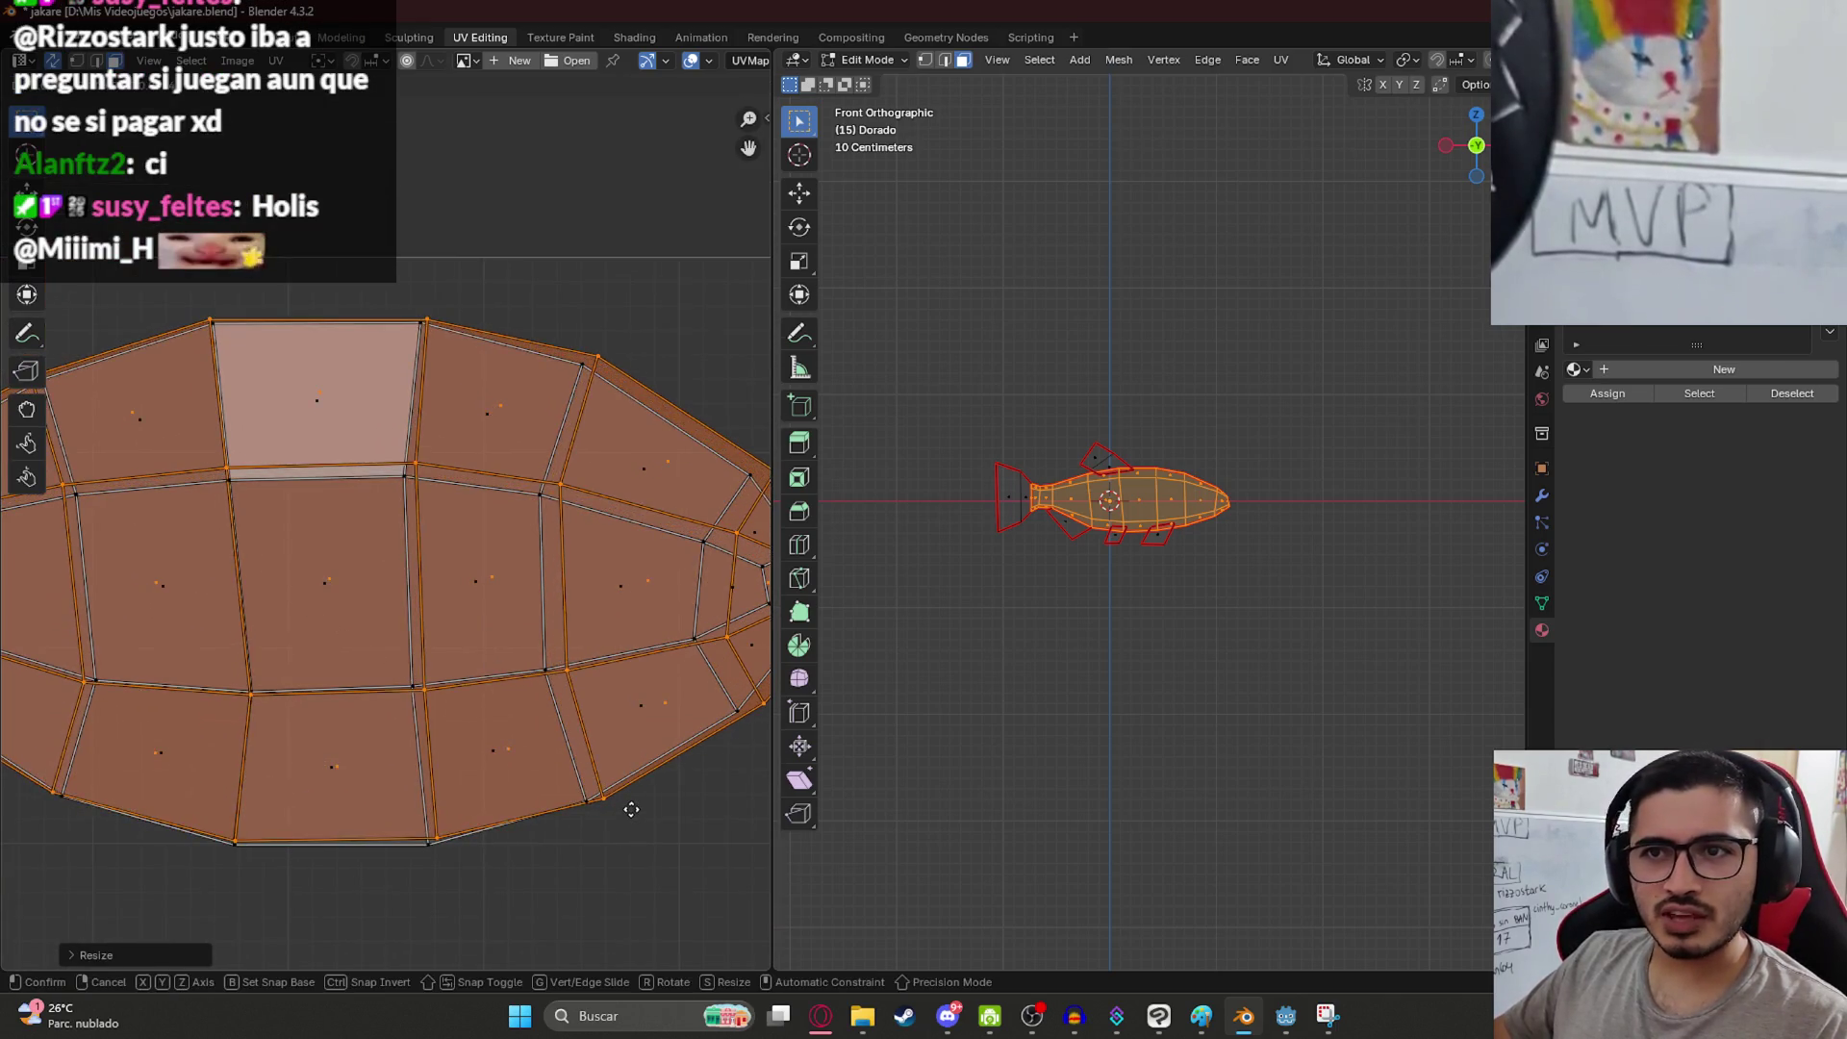
left_click(631, 808)
key("s")
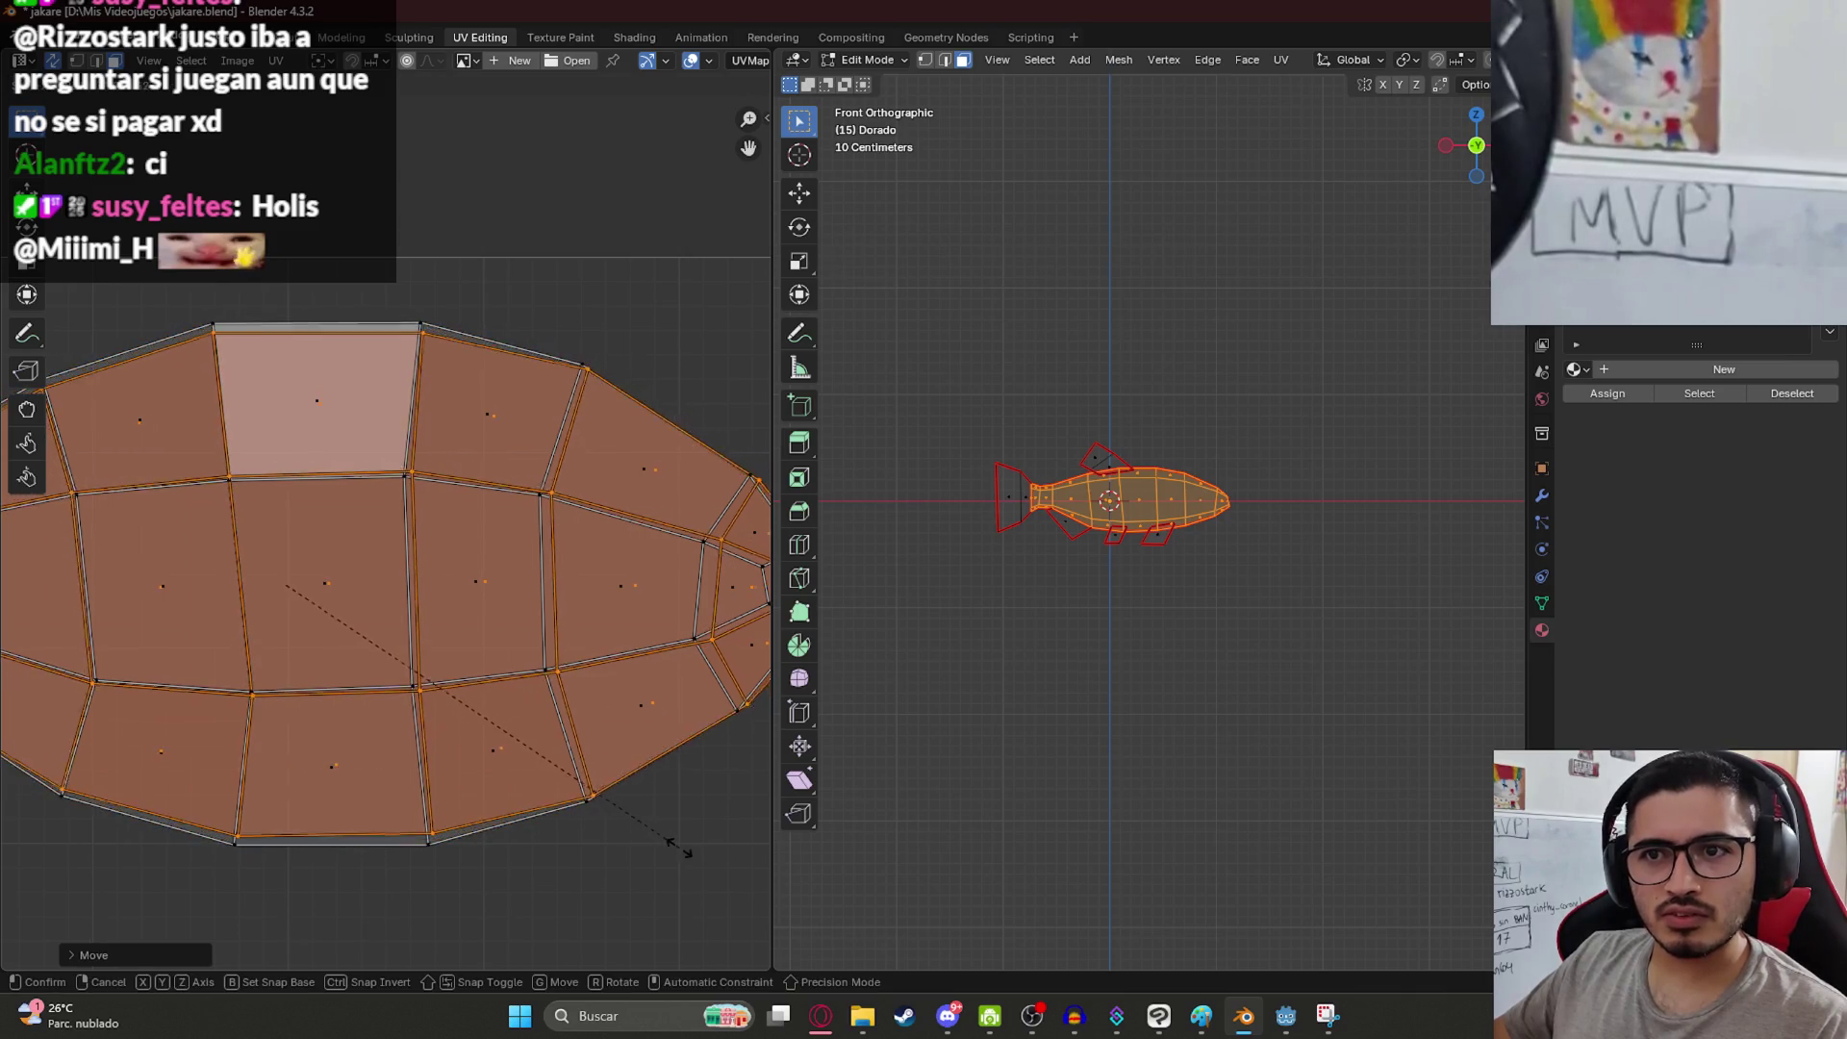
left_click(657, 834)
key("g")
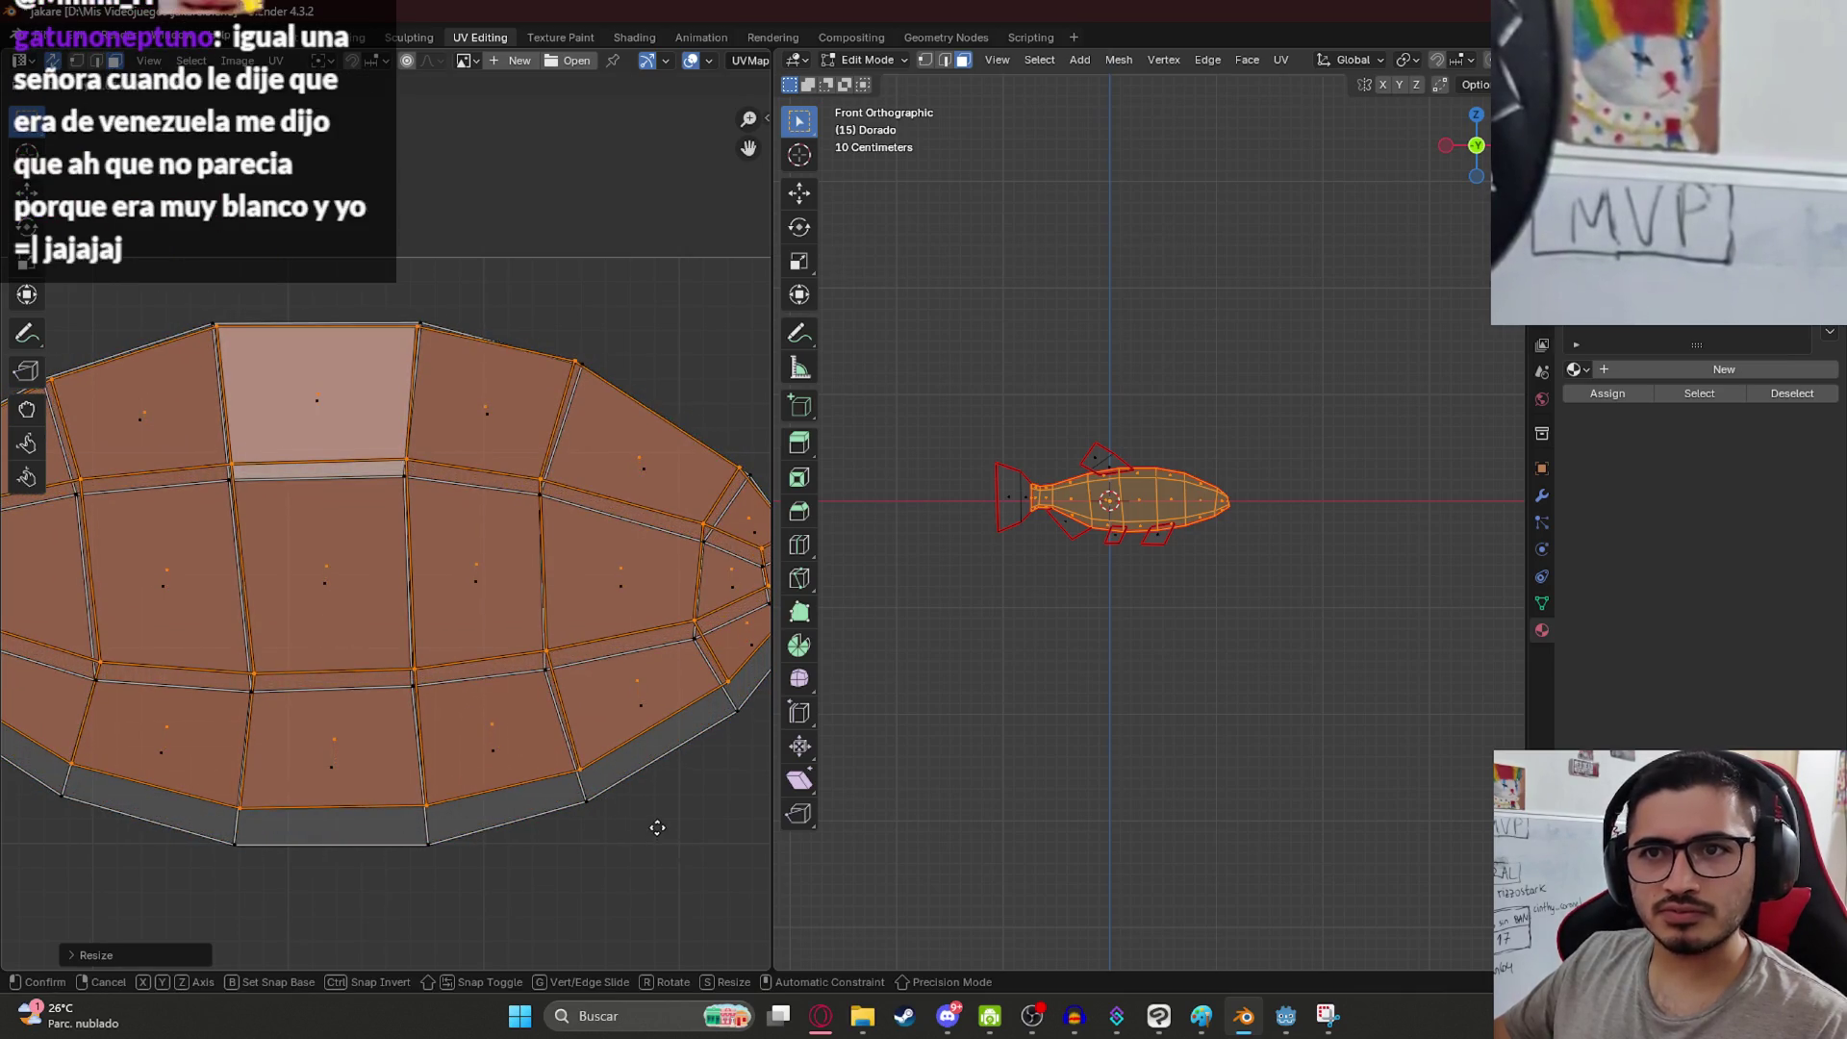
key("Escape")
key("ctrl+z")
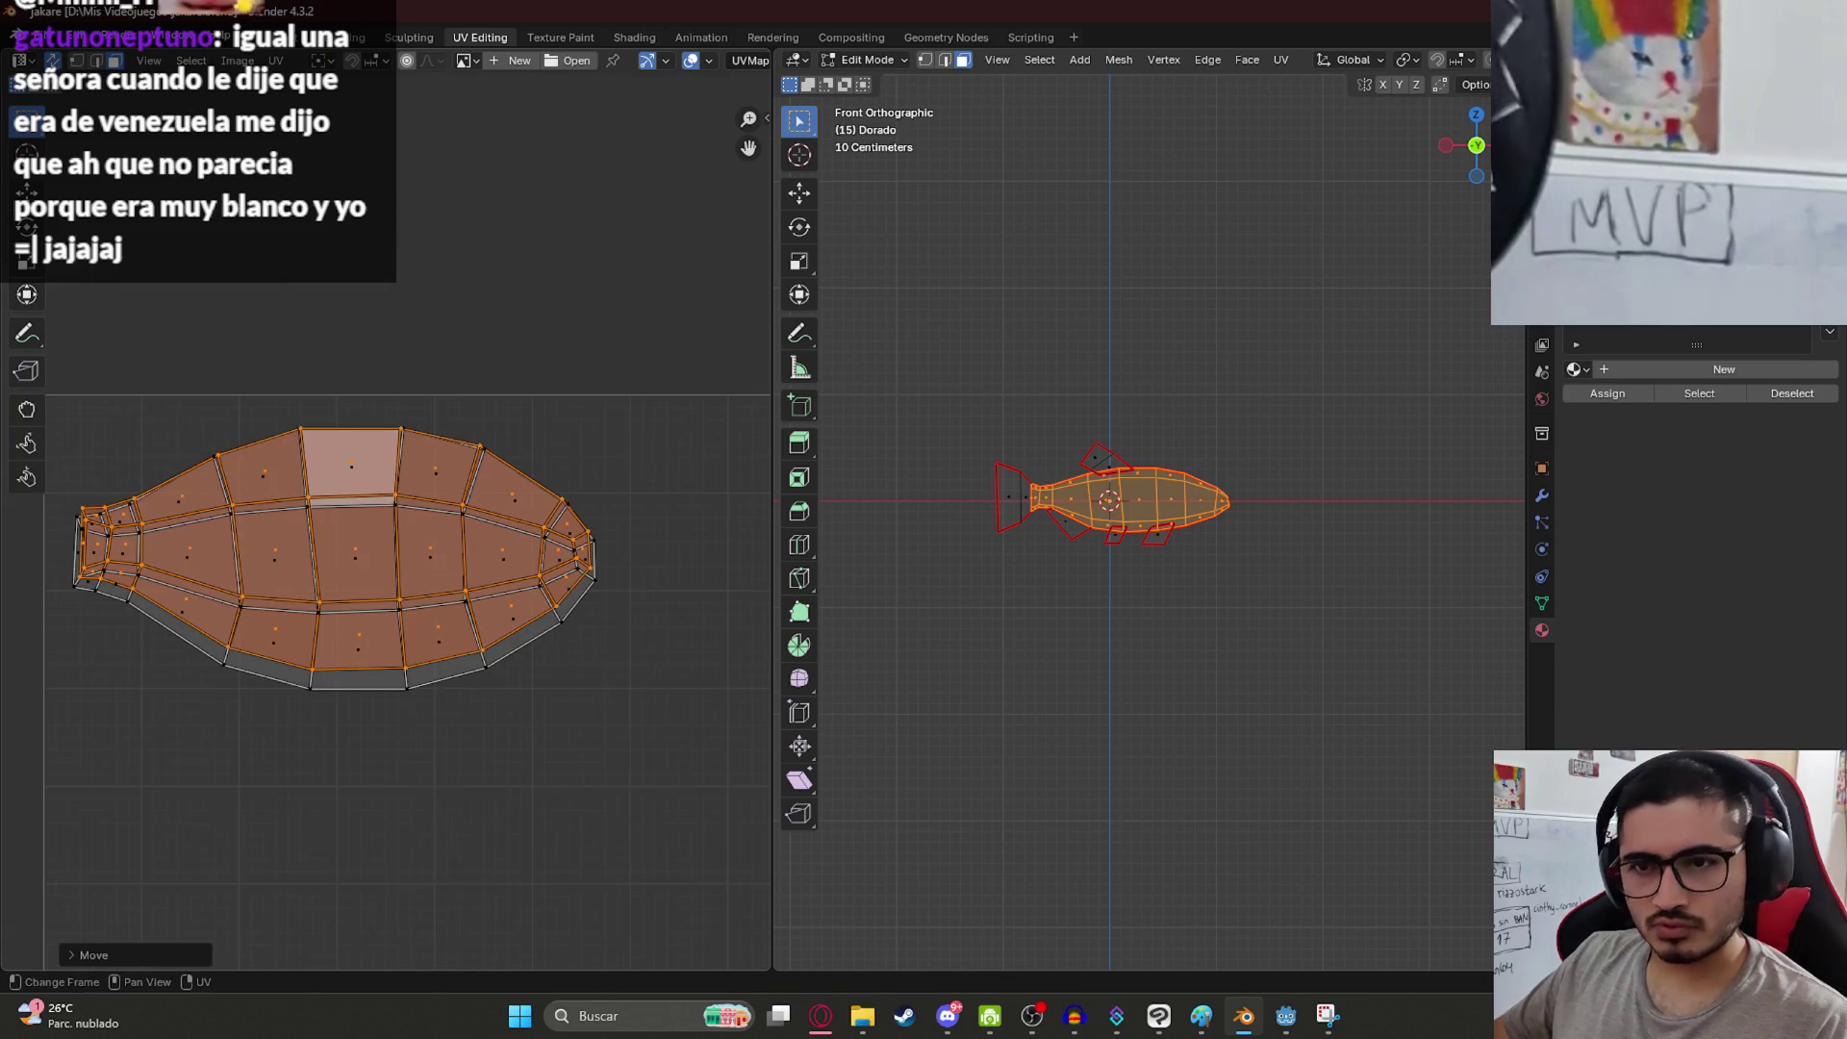
- Shrink the merged body island, slide it along X and scale again so it fits the UV square
key("s")
left_click(402, 711)
key("g")
key("x")
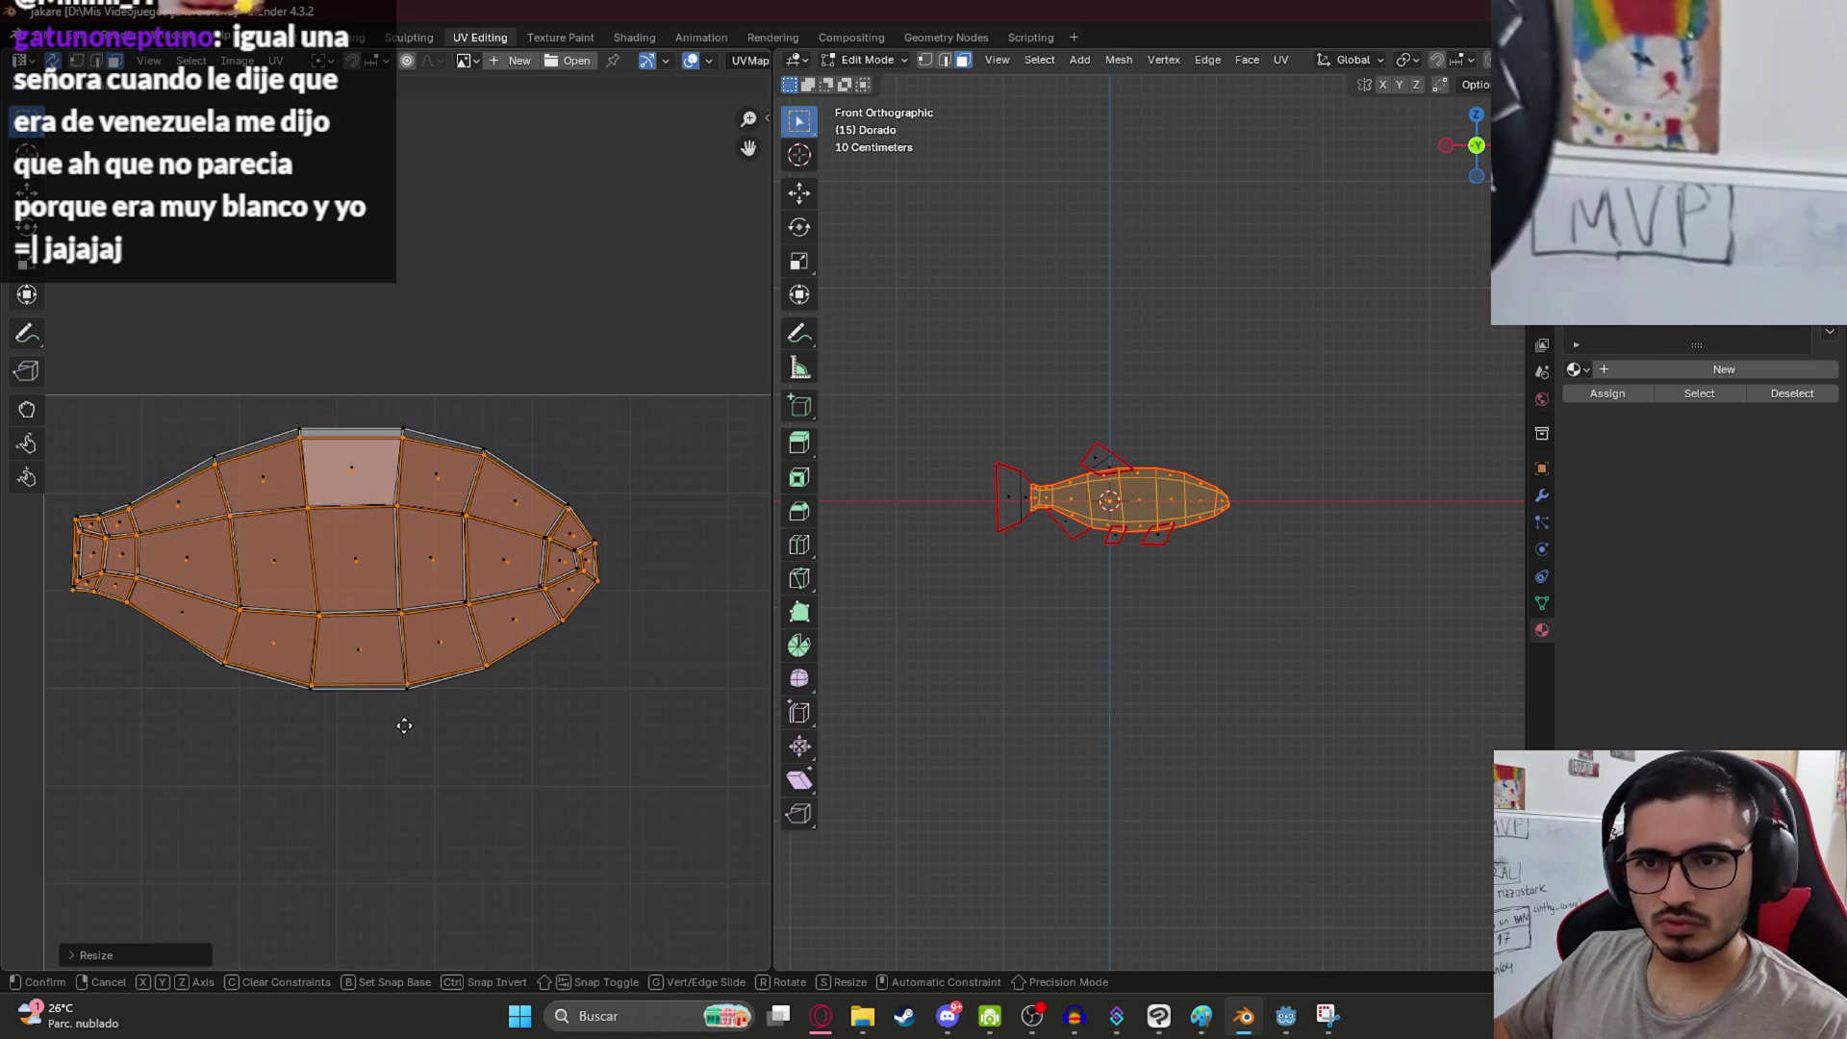
left_click(411, 726)
key("s")
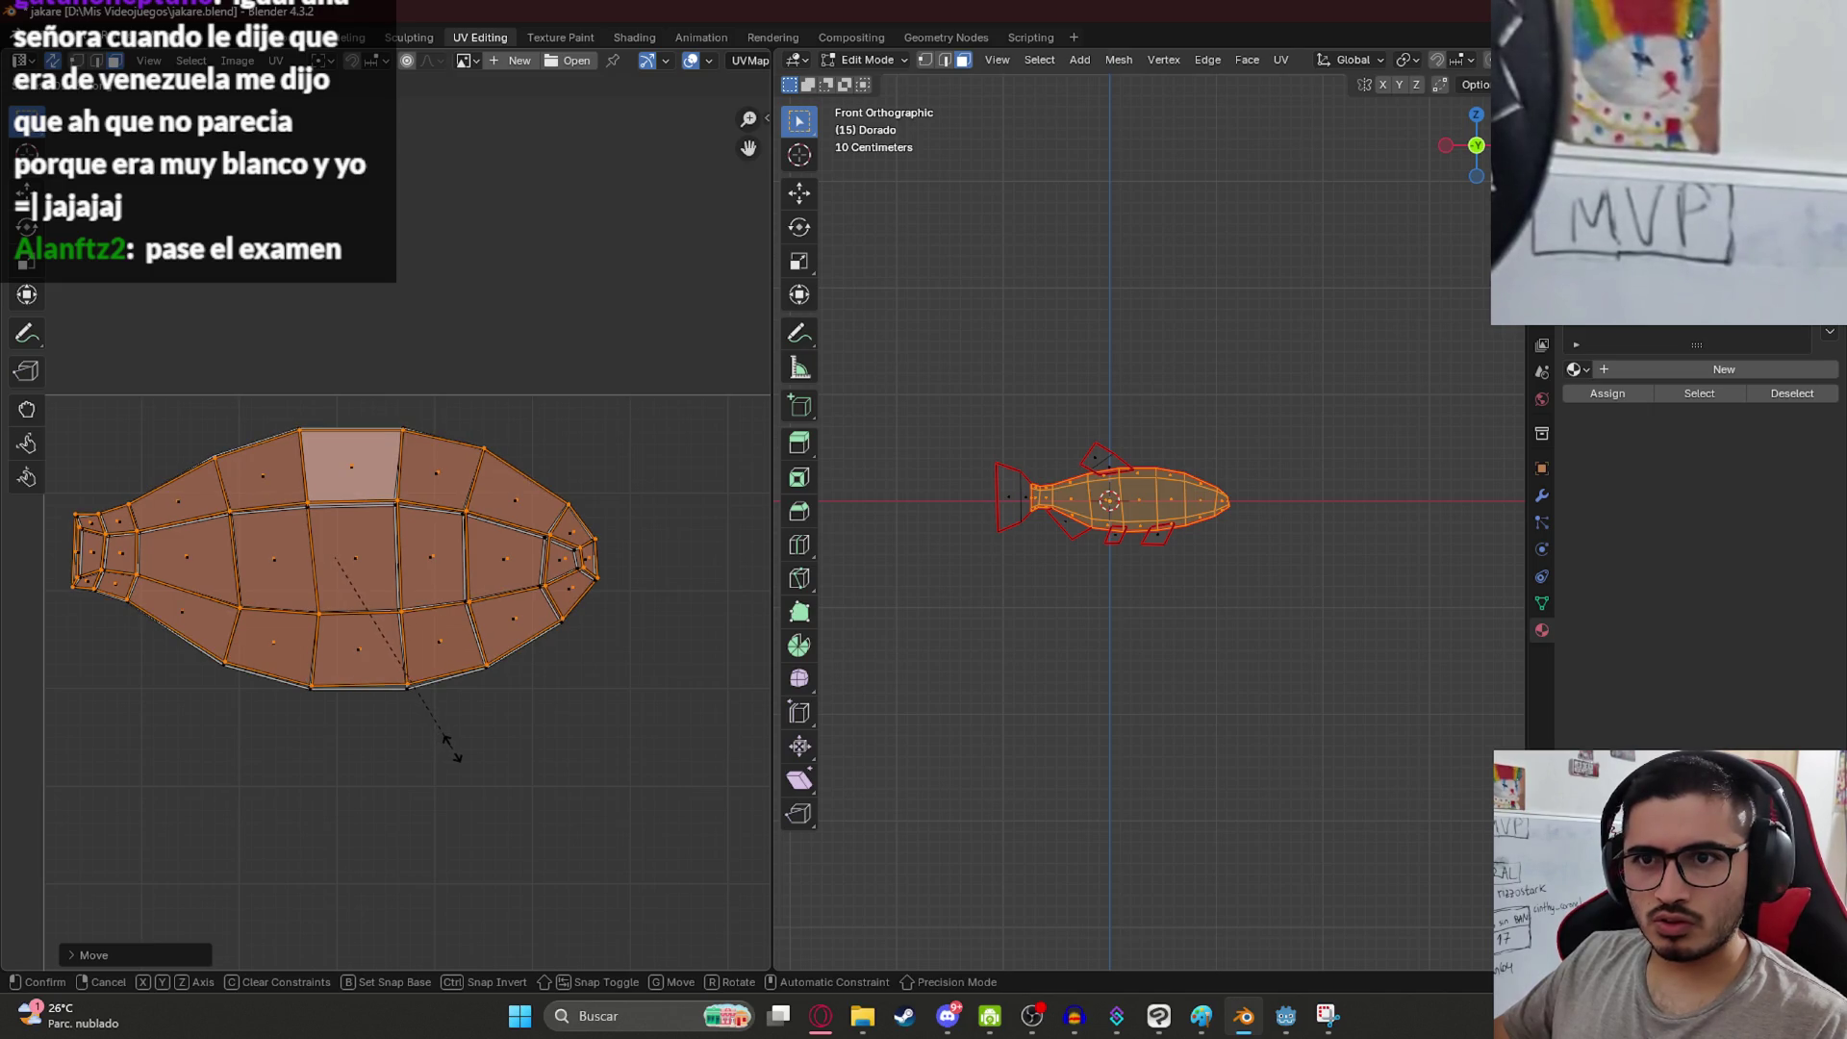
left_click(450, 749)
scroll(339, 569, "up", 5)
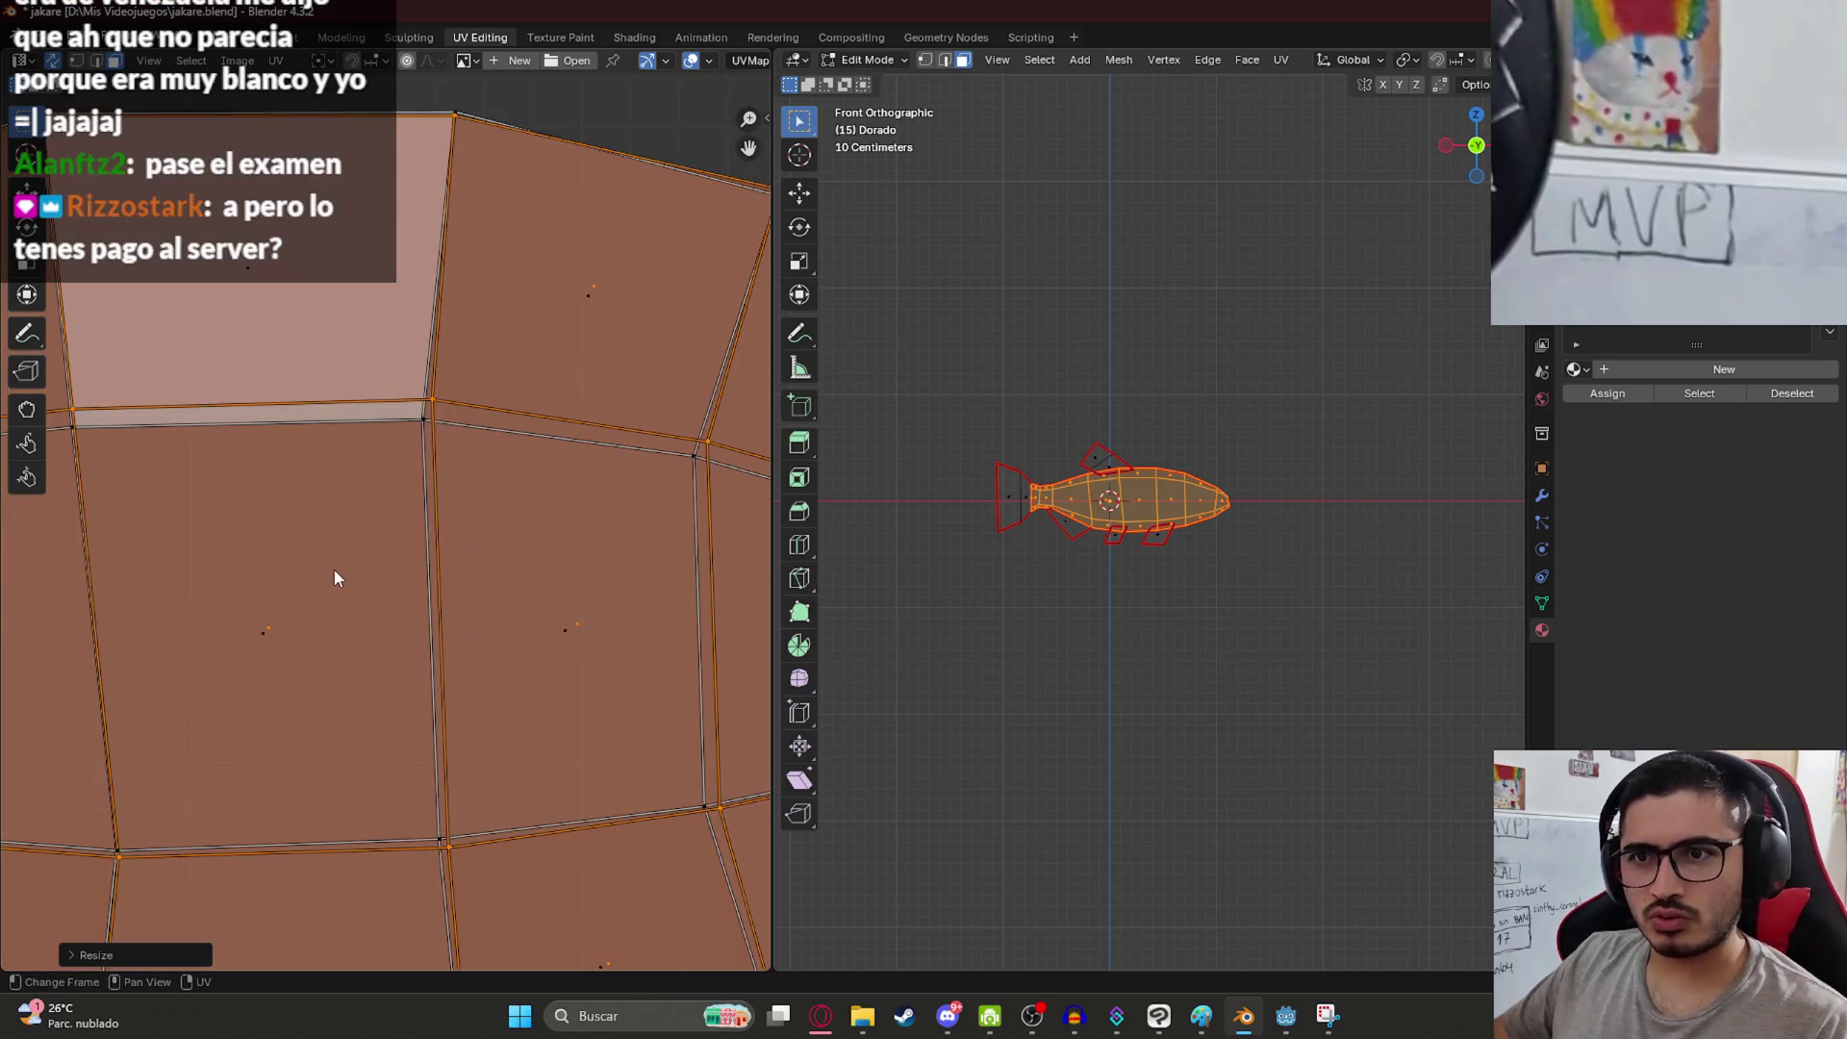
scroll(333, 570, "down", 5)
scroll(303, 488, "up", 2)
scroll(299, 596, "up", 1)
scroll(493, 461, "up", 2)
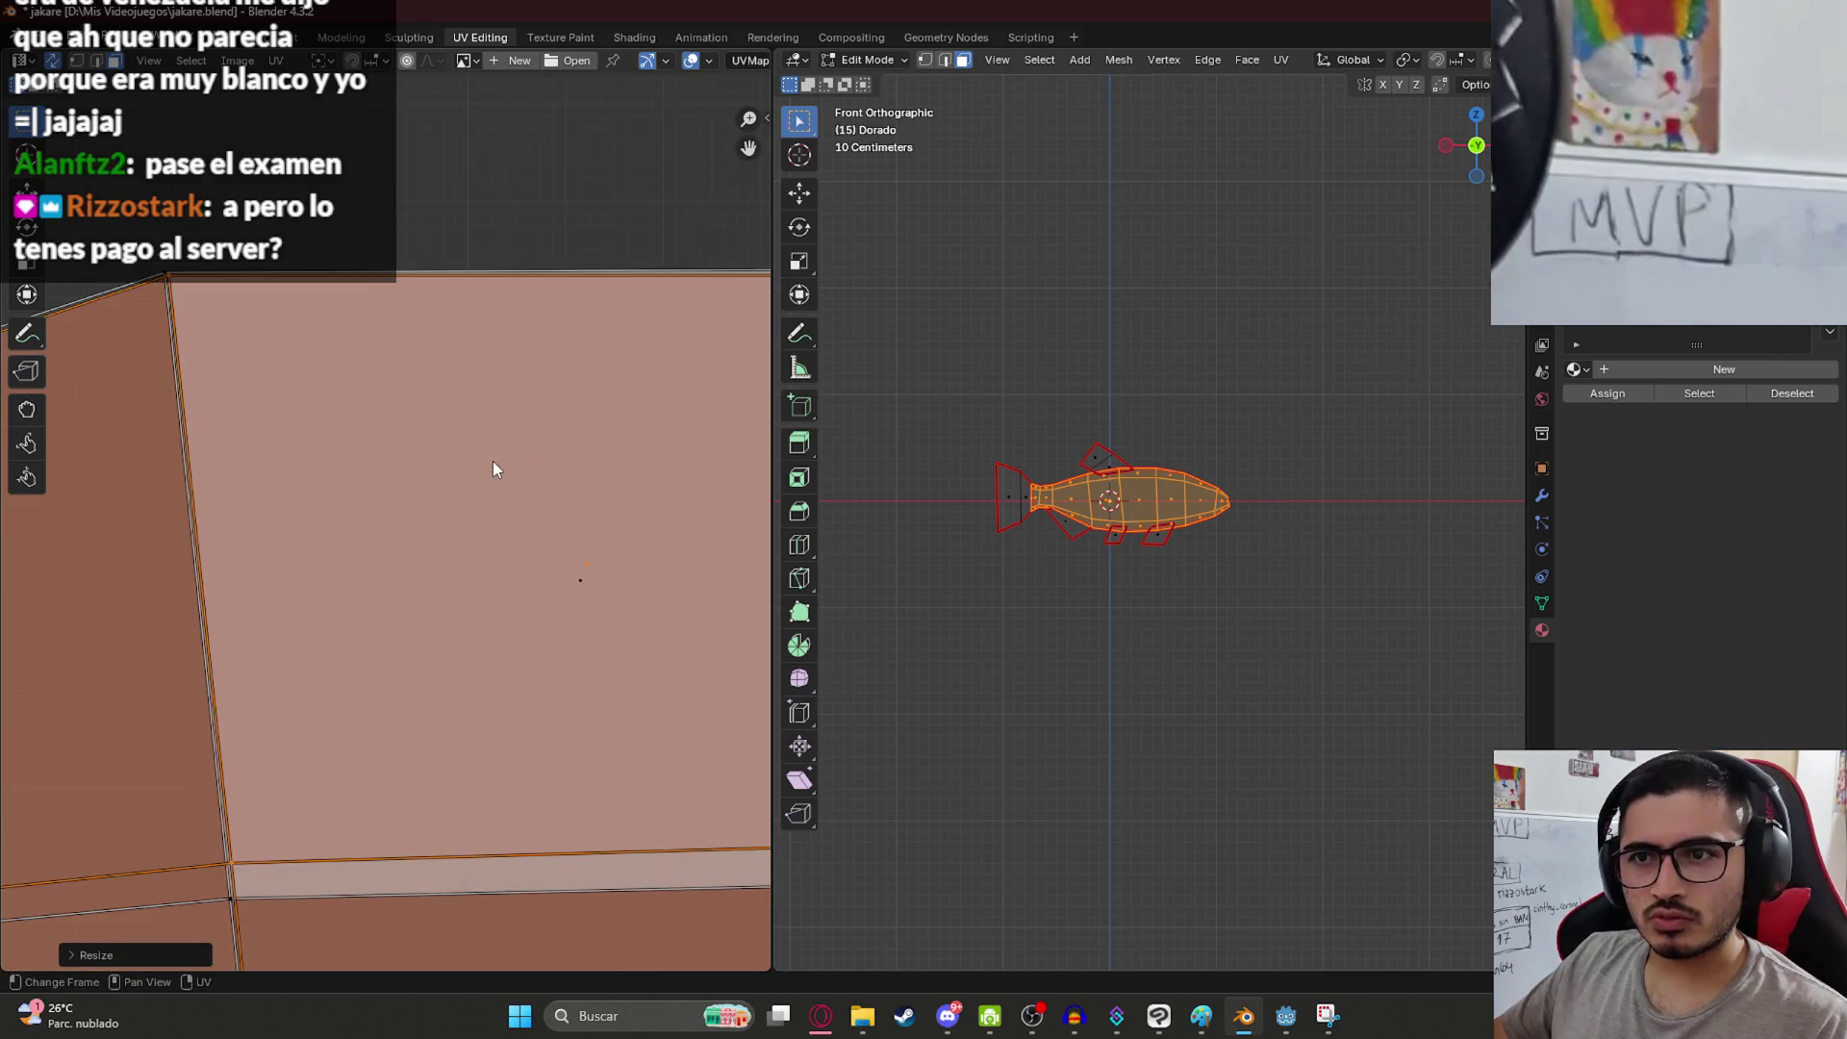
scroll(492, 469, "down", 3)
scroll(499, 509, "down", 1)
scroll(411, 297, "down", 1)
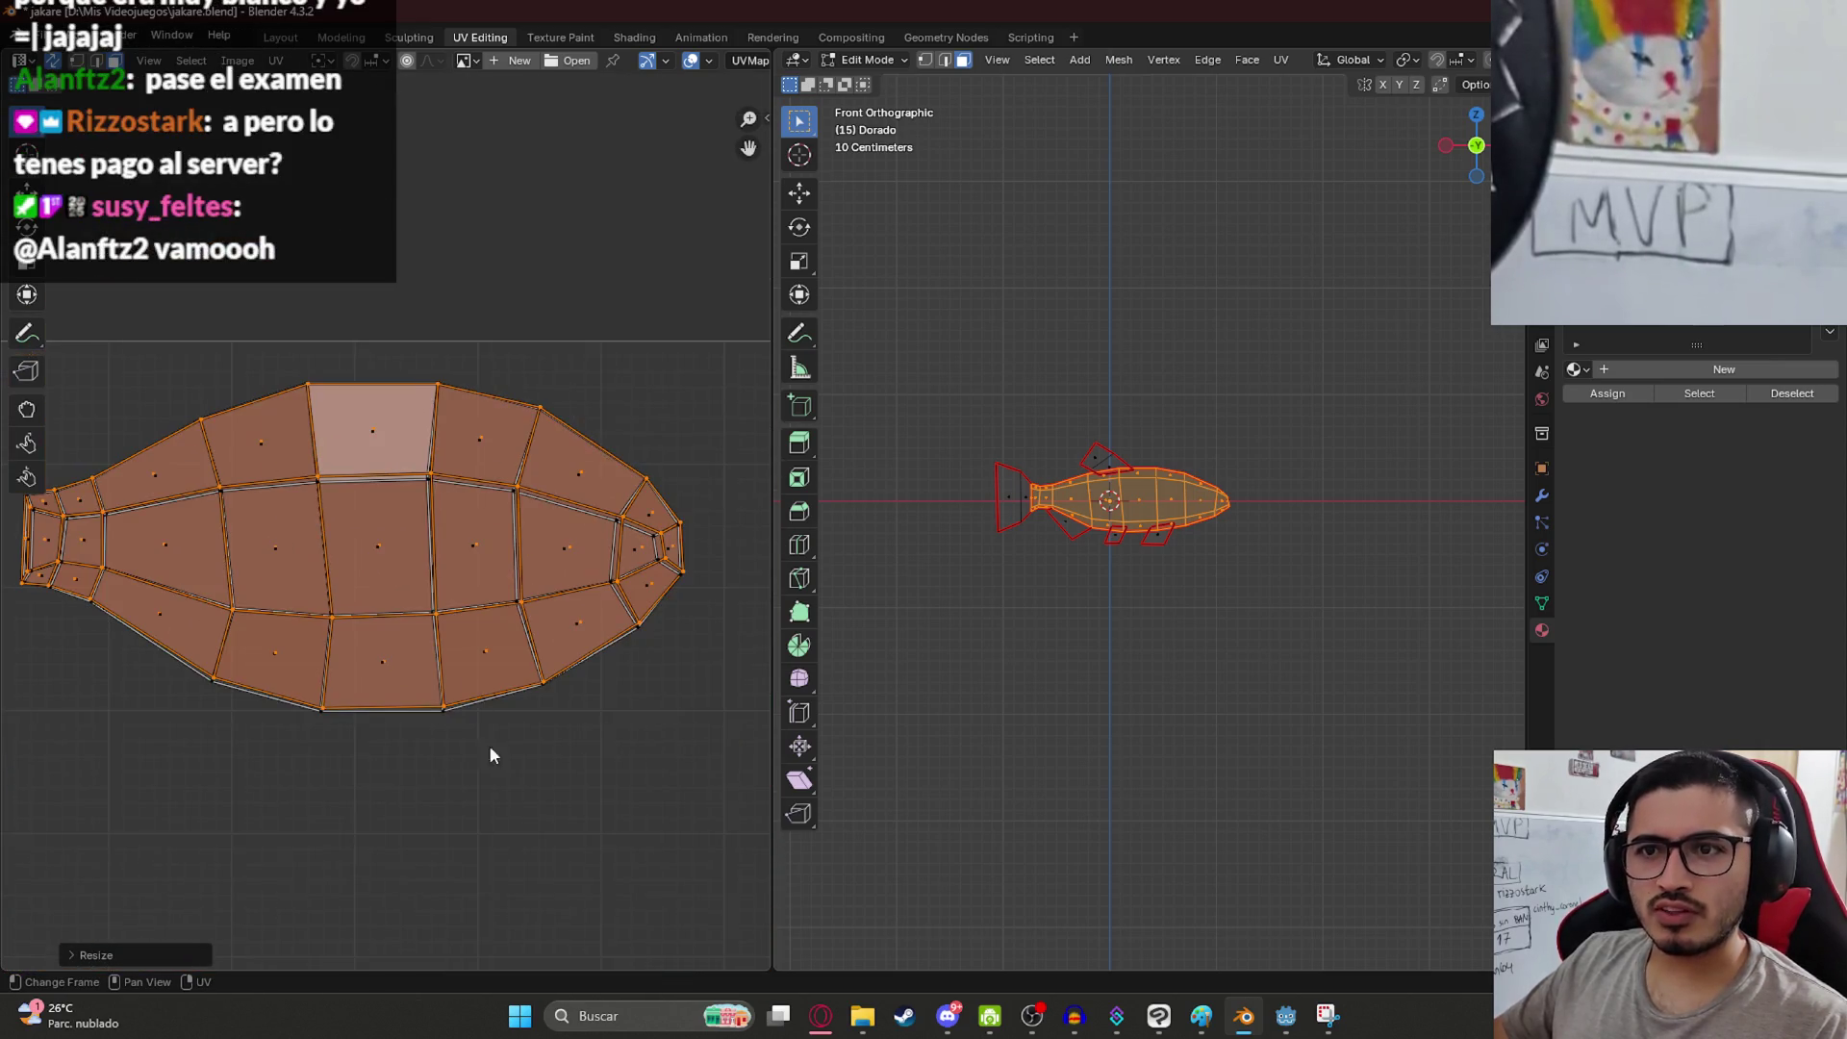
left_click(489, 755)
scroll(485, 735, "down", 7)
scroll(418, 591, "down", 1)
scroll(289, 506, "up", 5)
key("a")
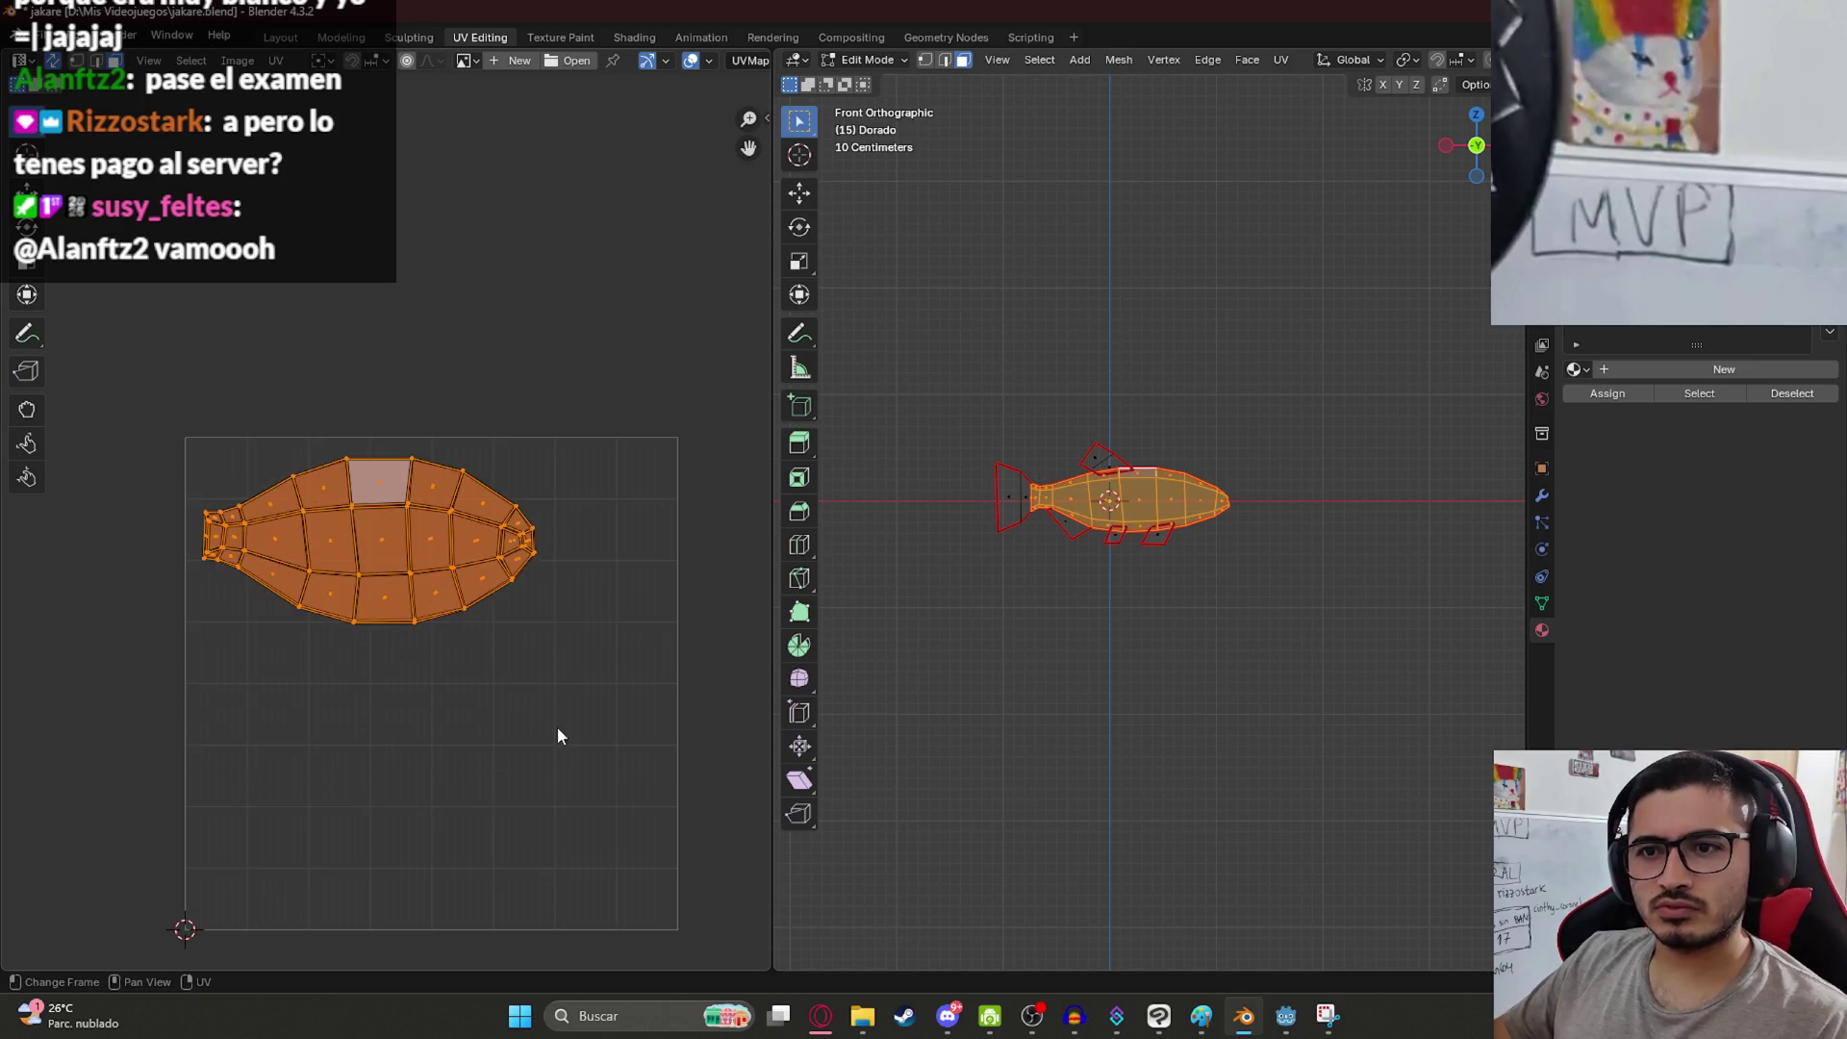
key("g")
- Drop the body island lower right in the grid, then switch to the browser's Portuguese birthday song results
left_click(642, 789)
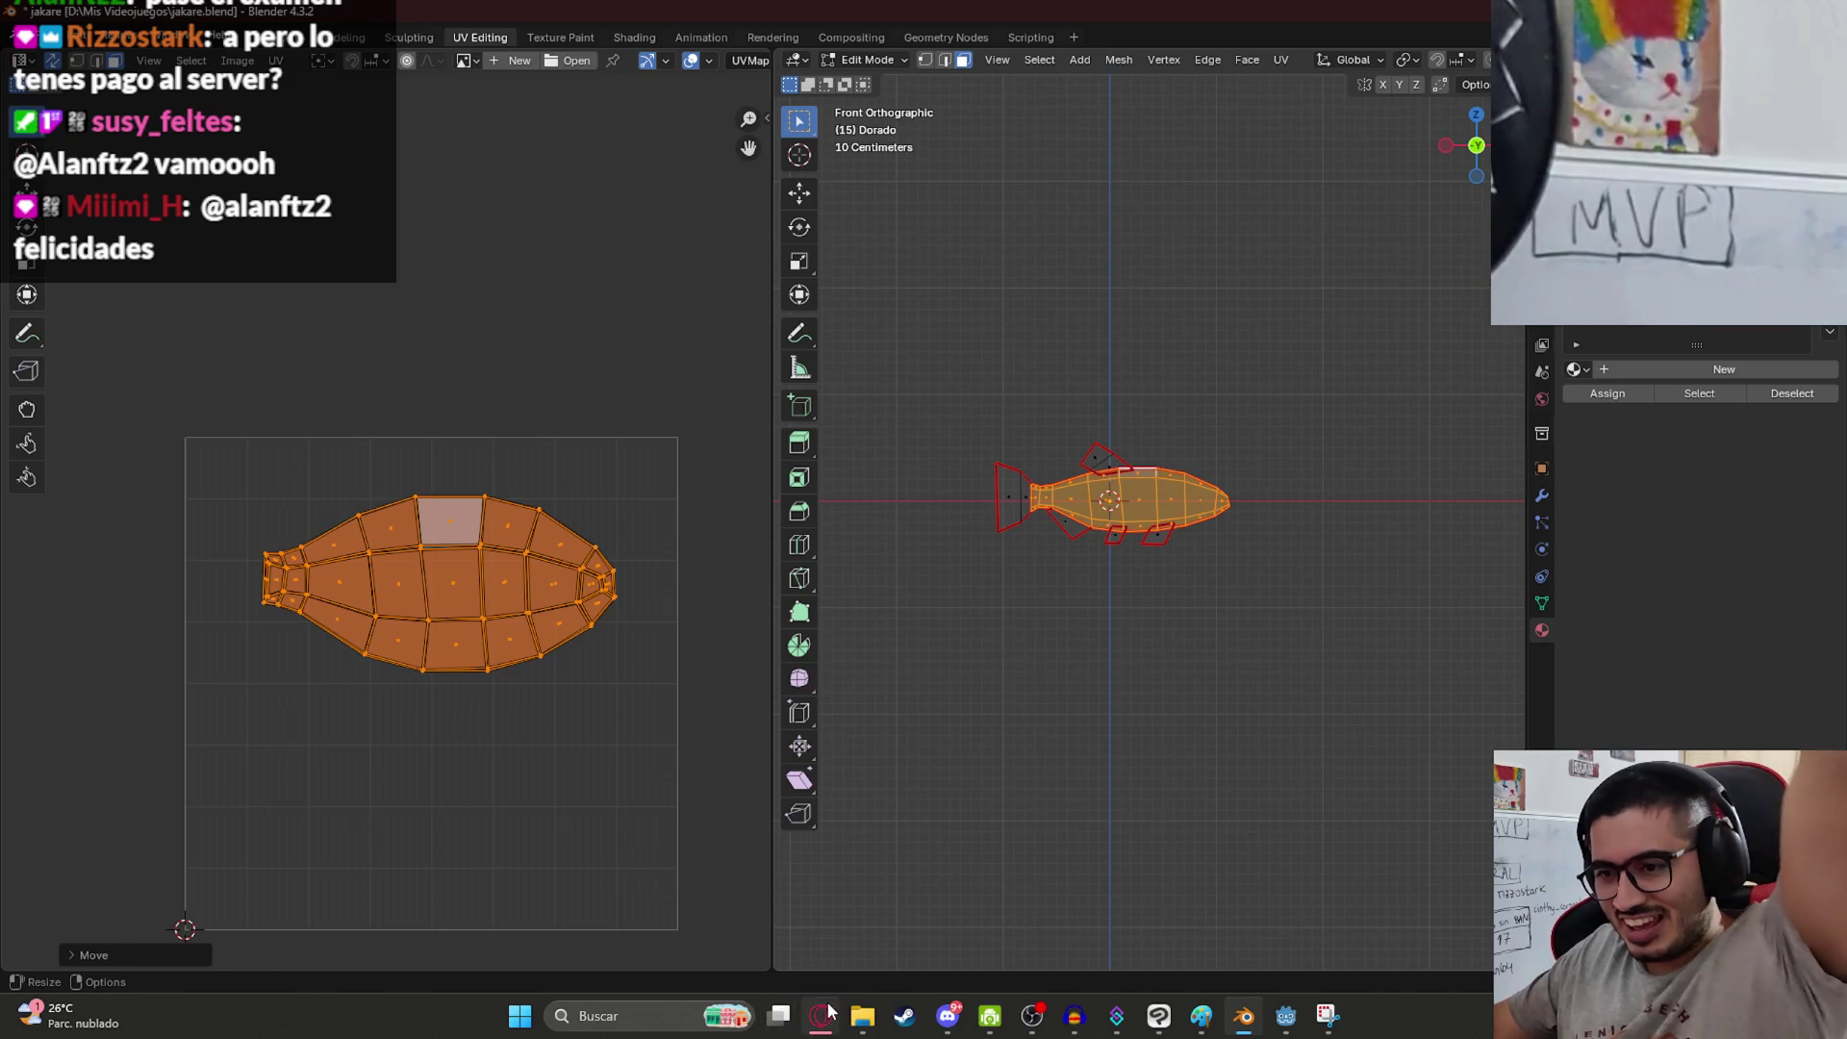
left_click(820, 1016)
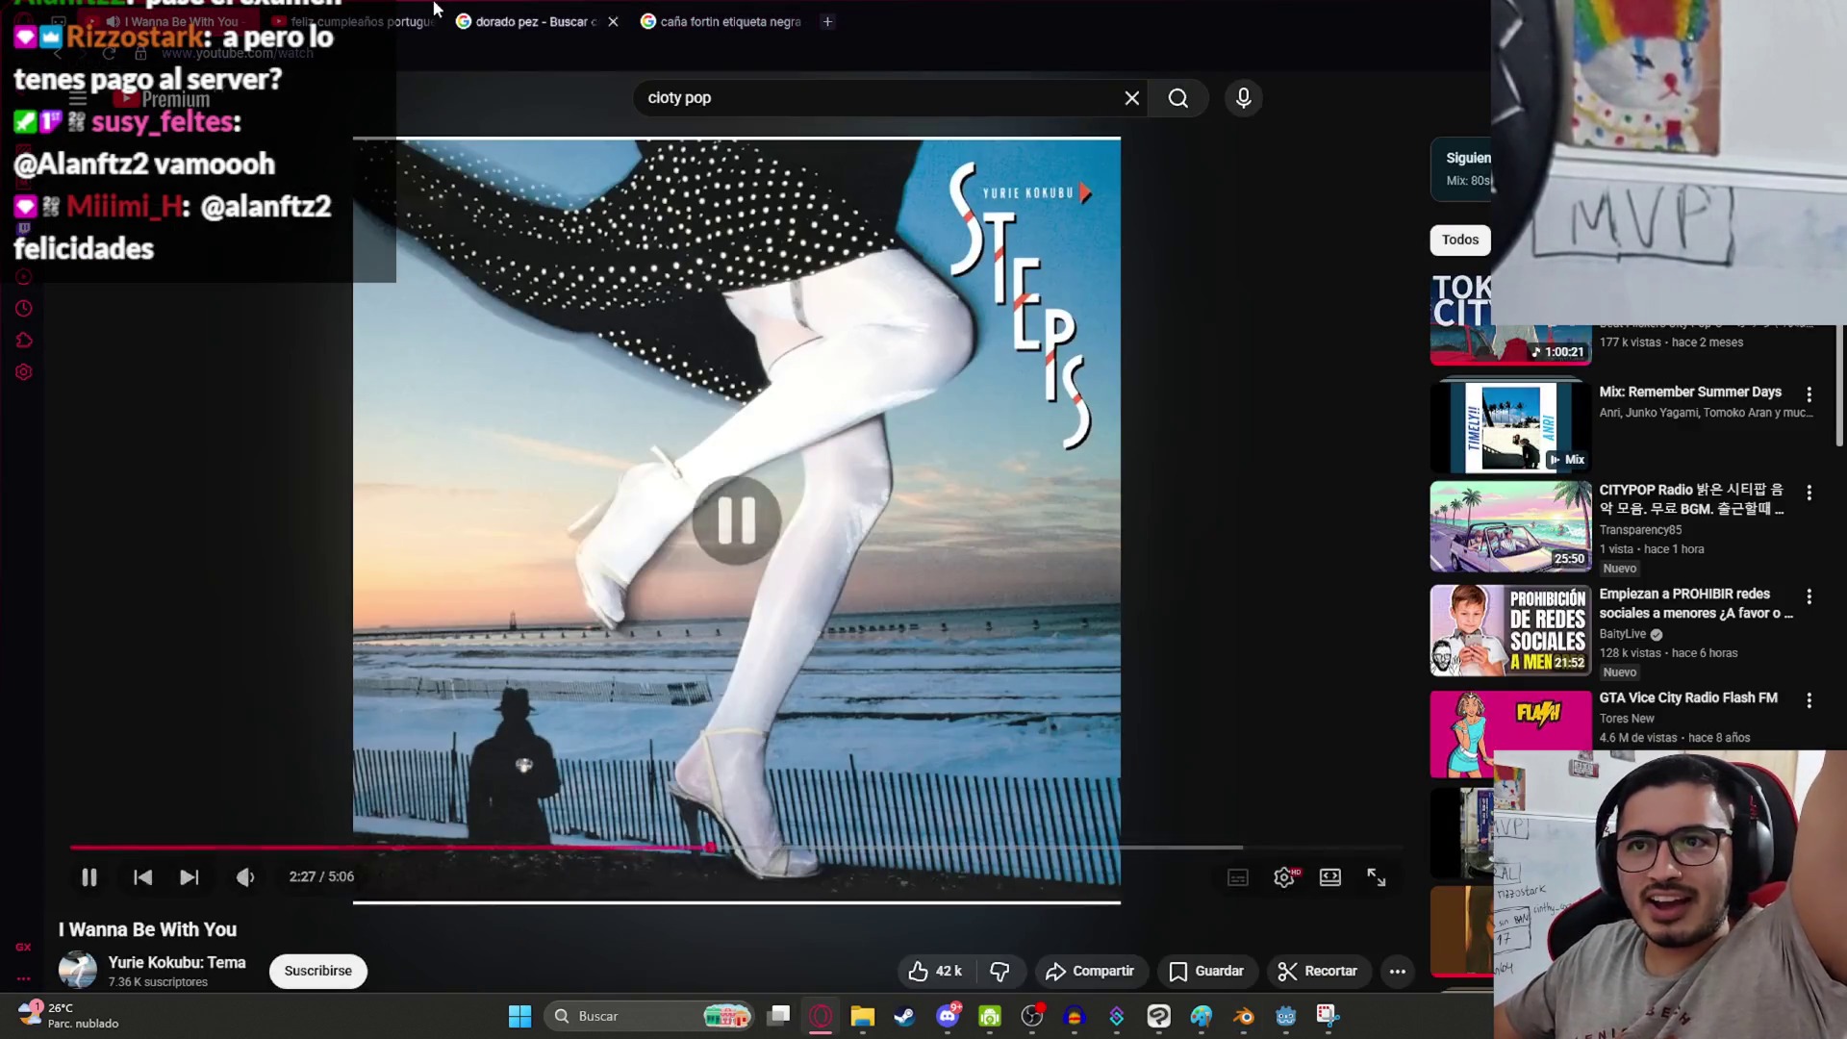
left_click(434, 10)
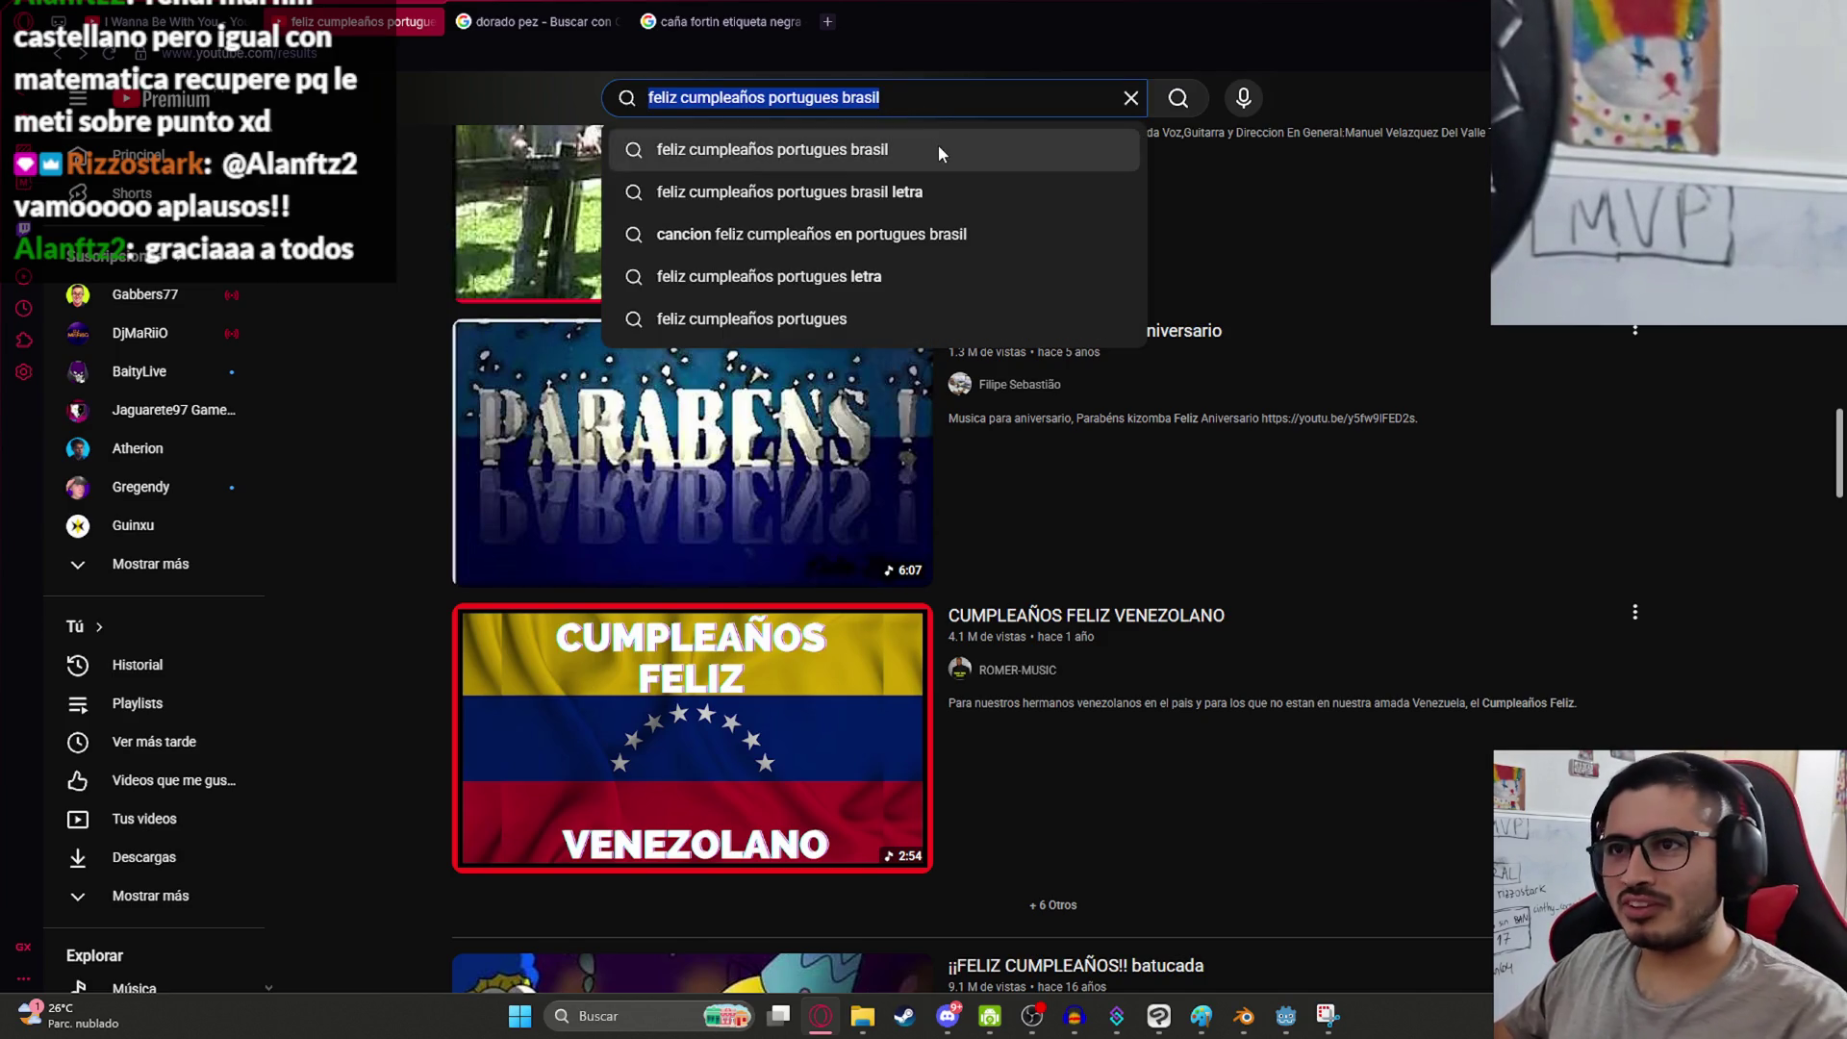
- Search YouTube for 'we are the champions' and open Queen's official video
key("BackSpace")
scroll(1298, 516, "down", 5)
scroll(1297, 516, "up", 3)
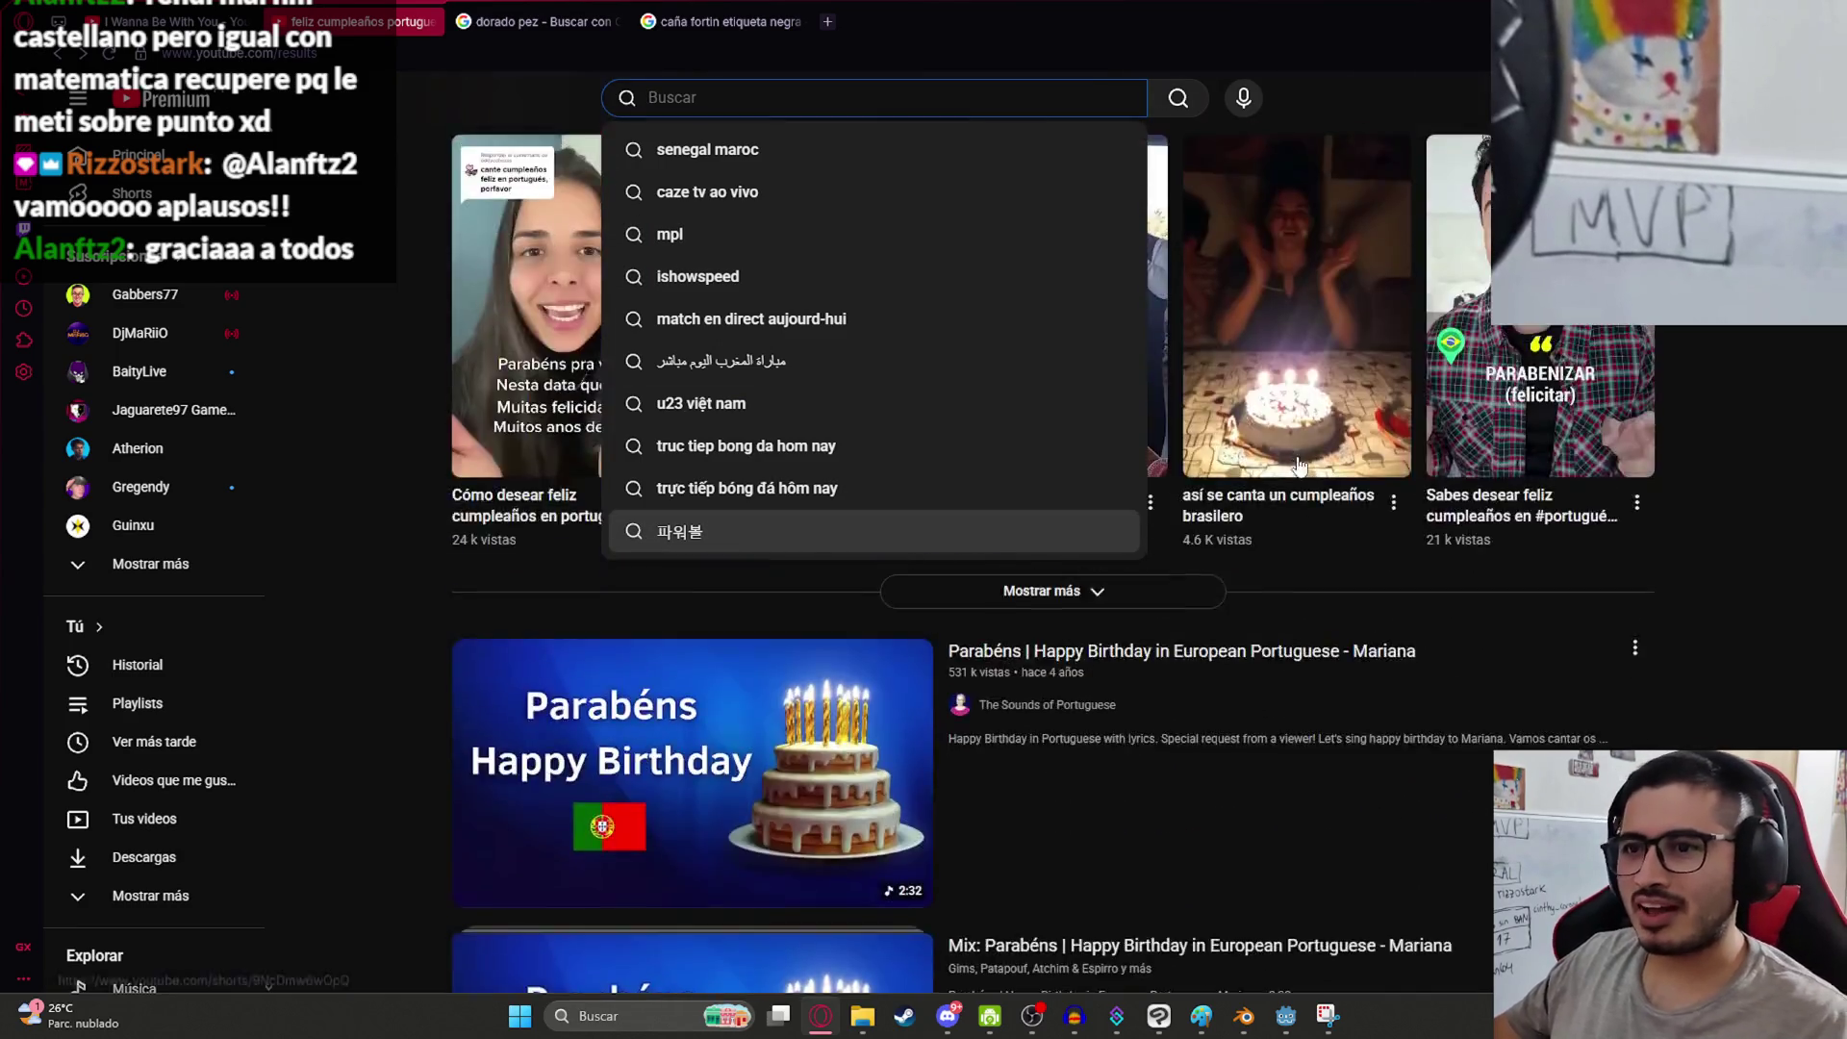
scroll(1256, 501, "up", 3)
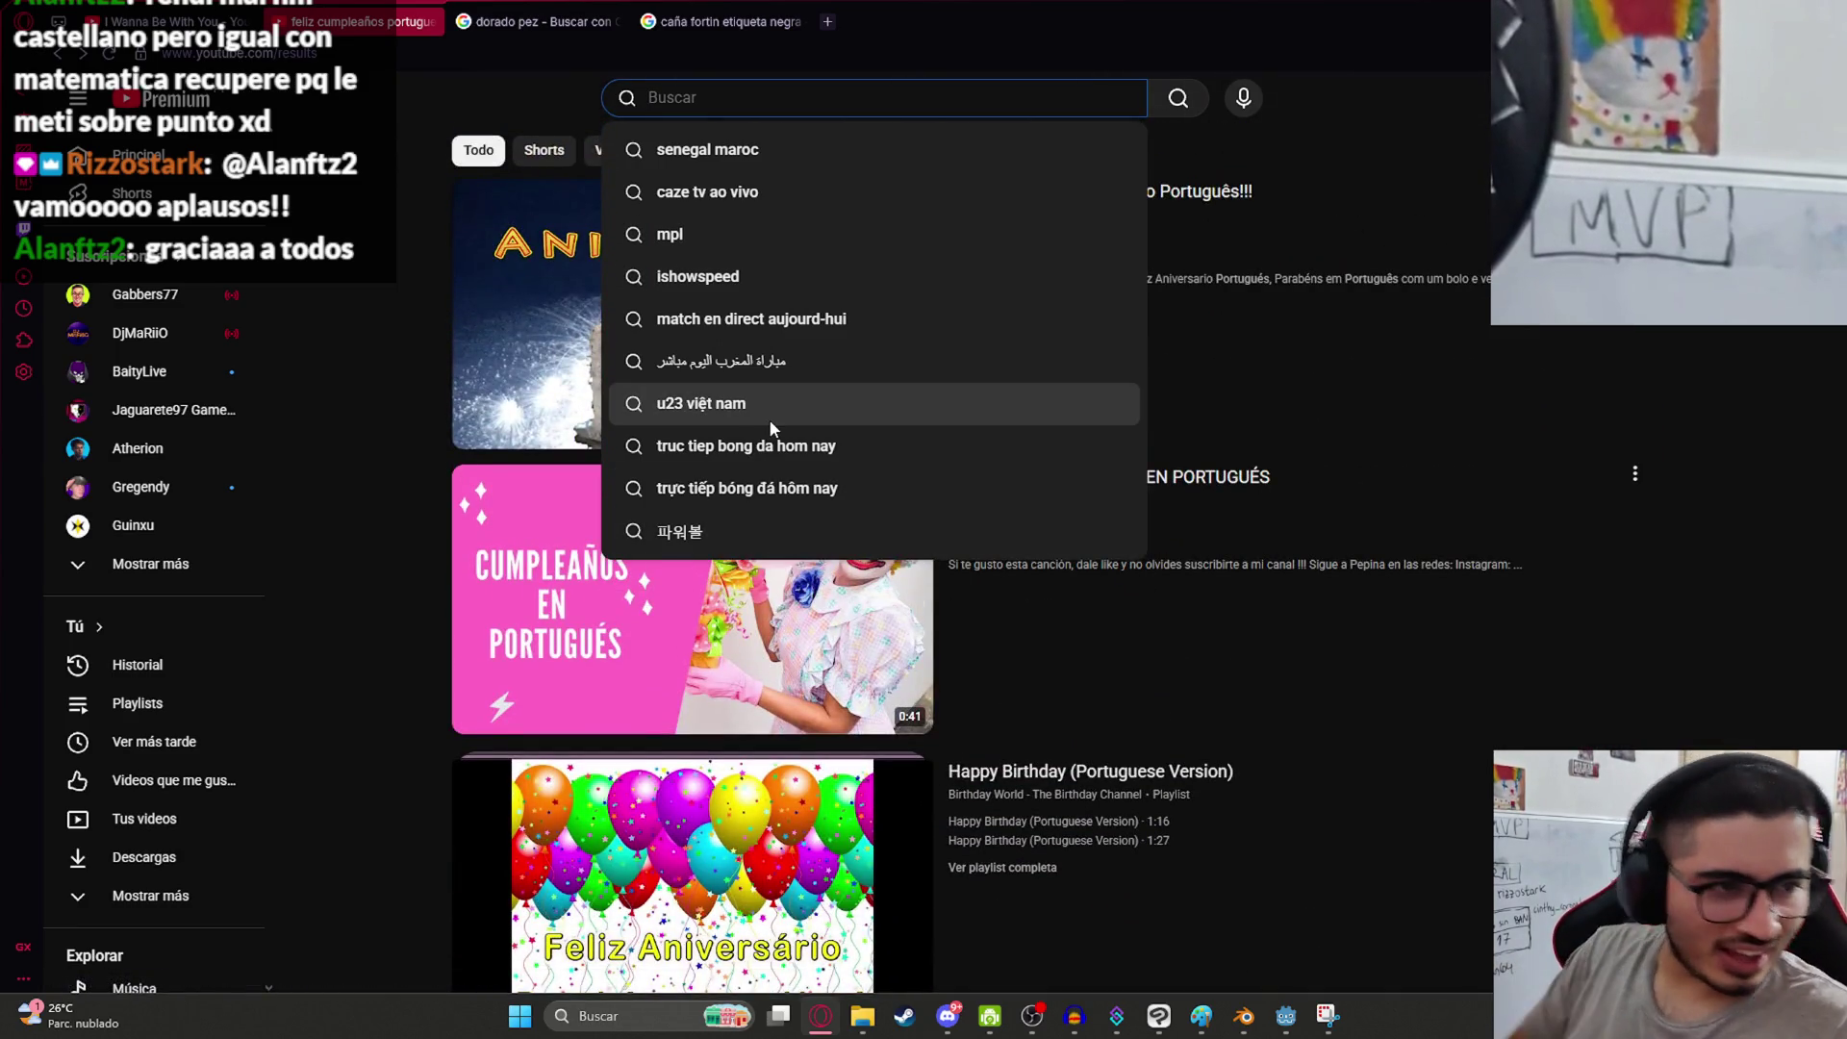
type("we are")
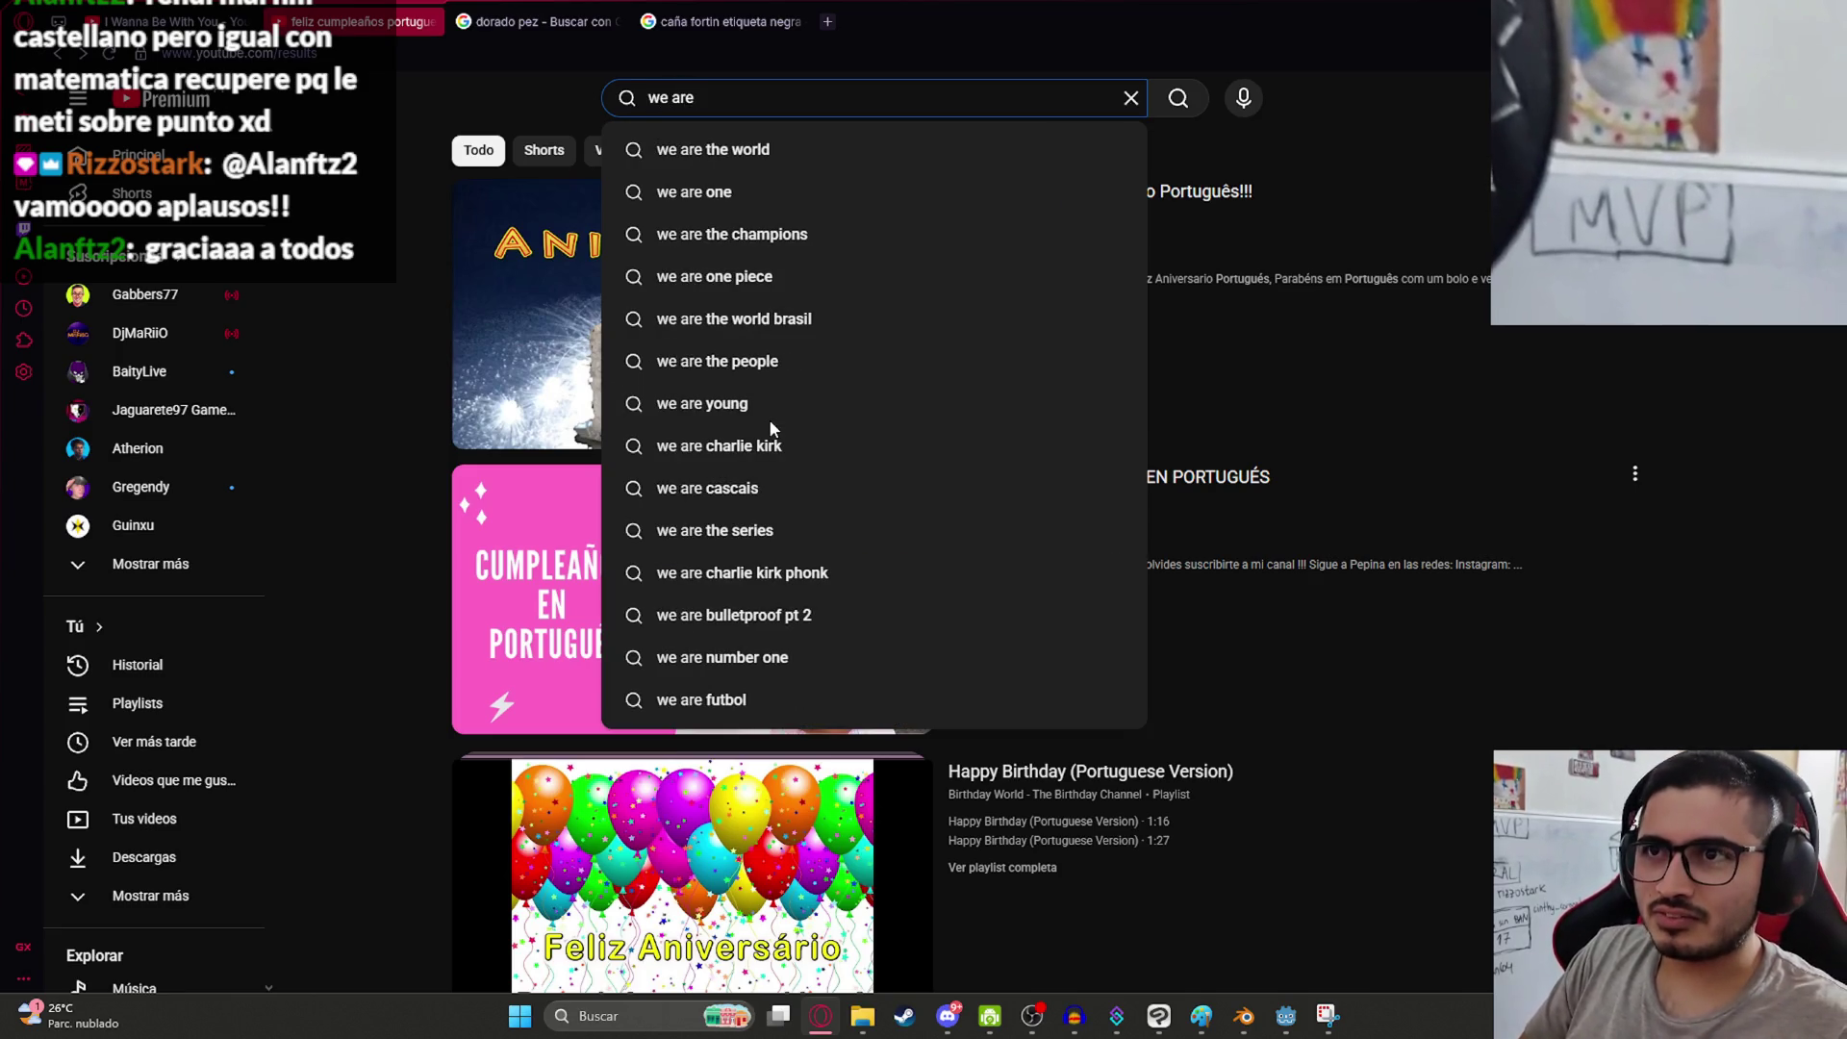
type(" the ch")
key("Down")
key("Return")
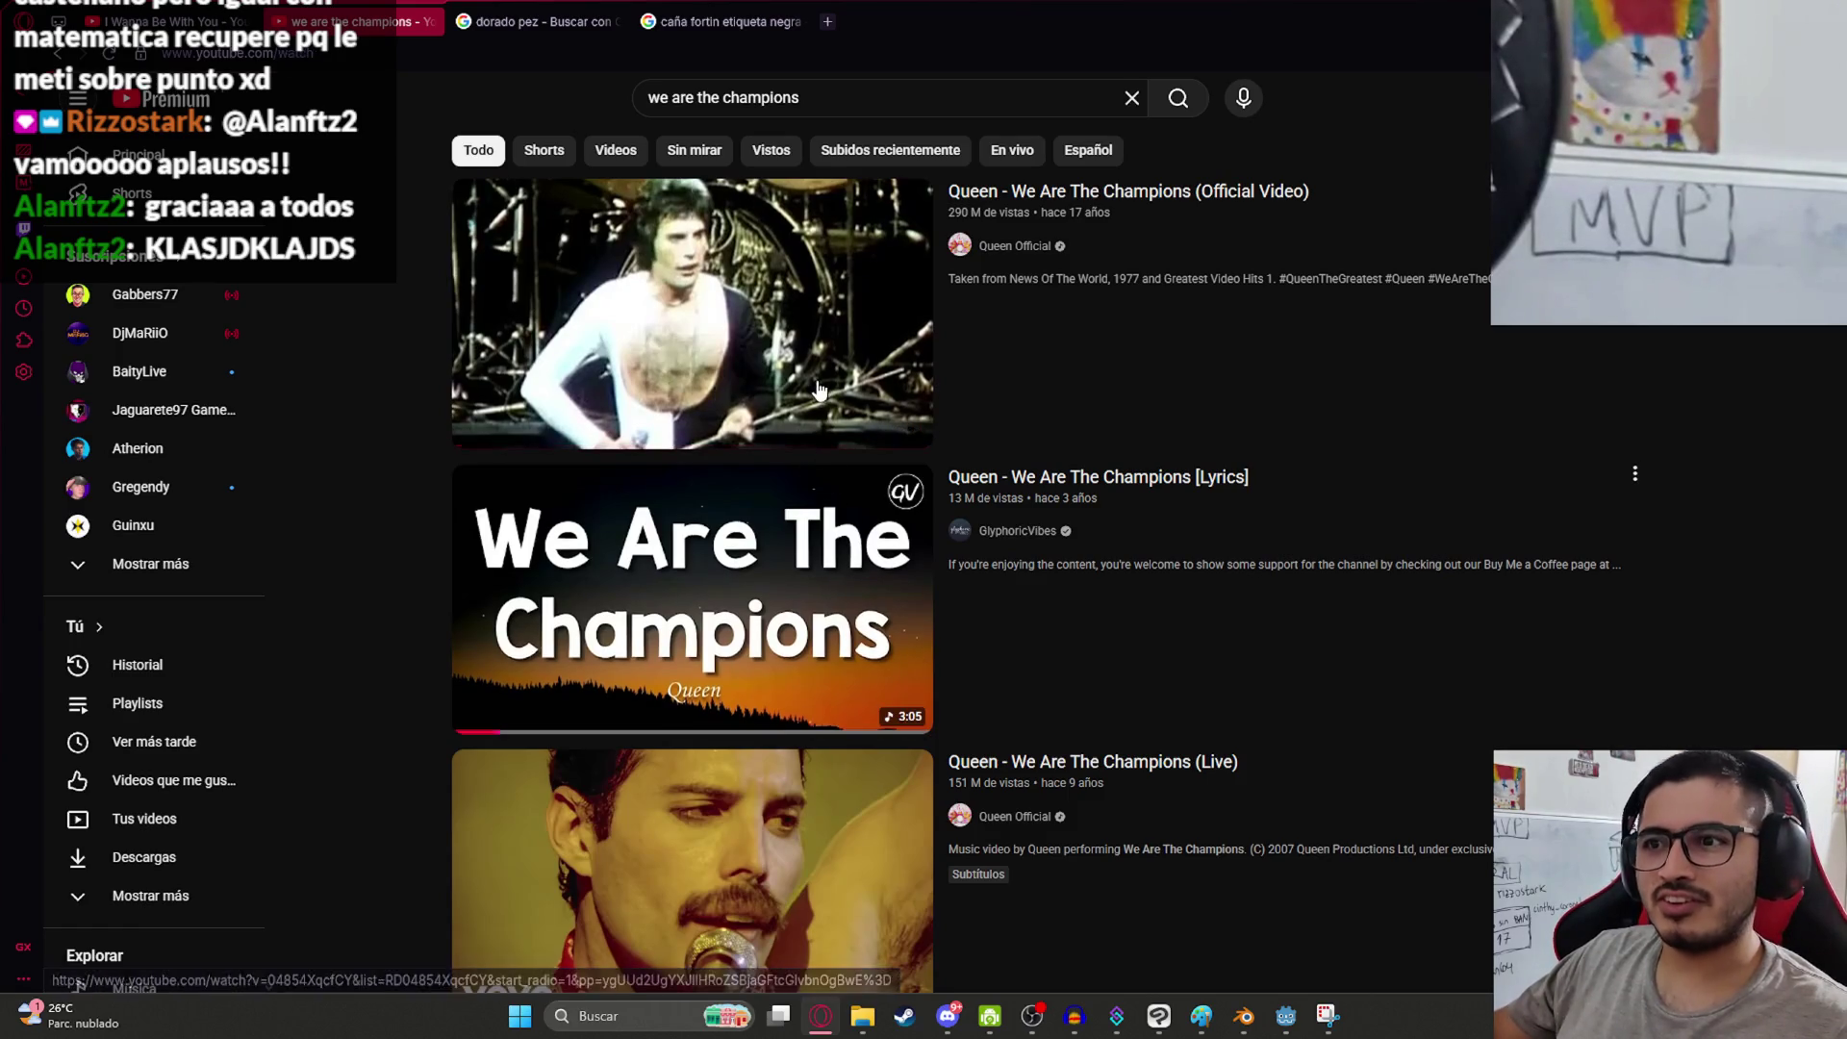
left_click(820, 398)
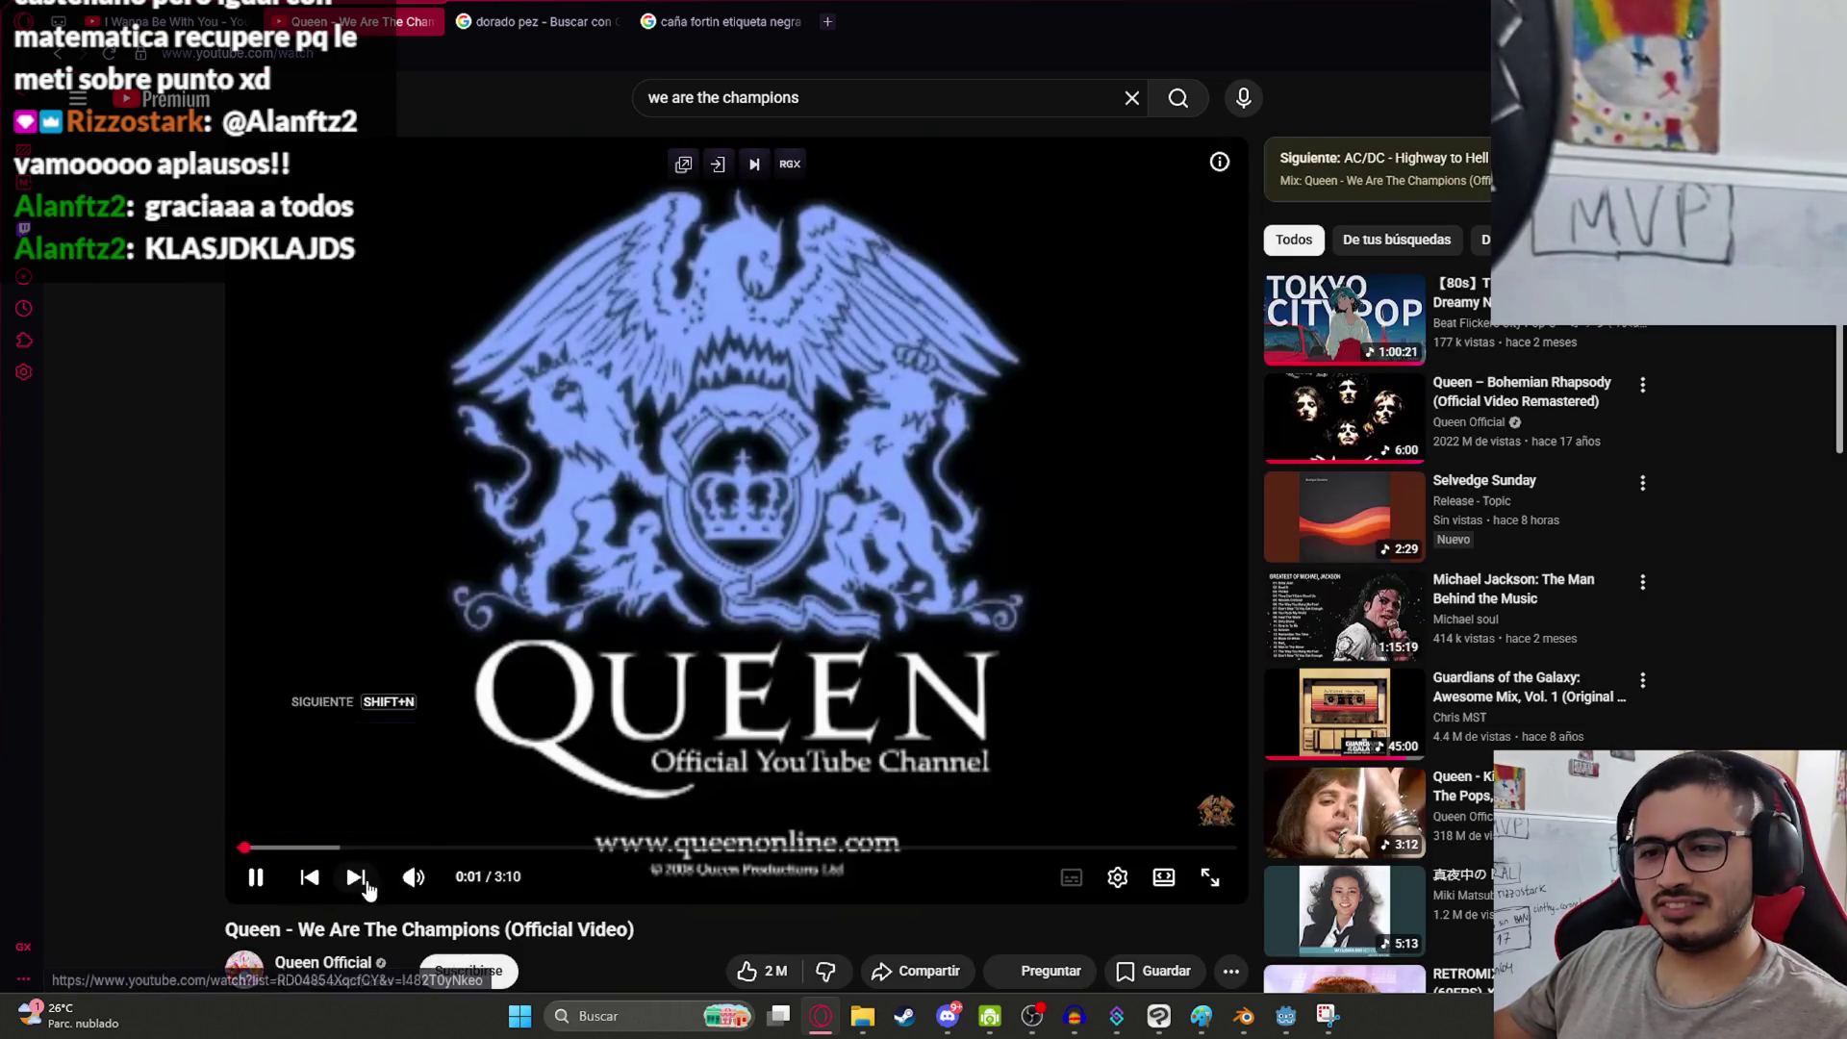
- Dismiss the tab options, resume the Queen video and put it full screen
right_click(300, 21)
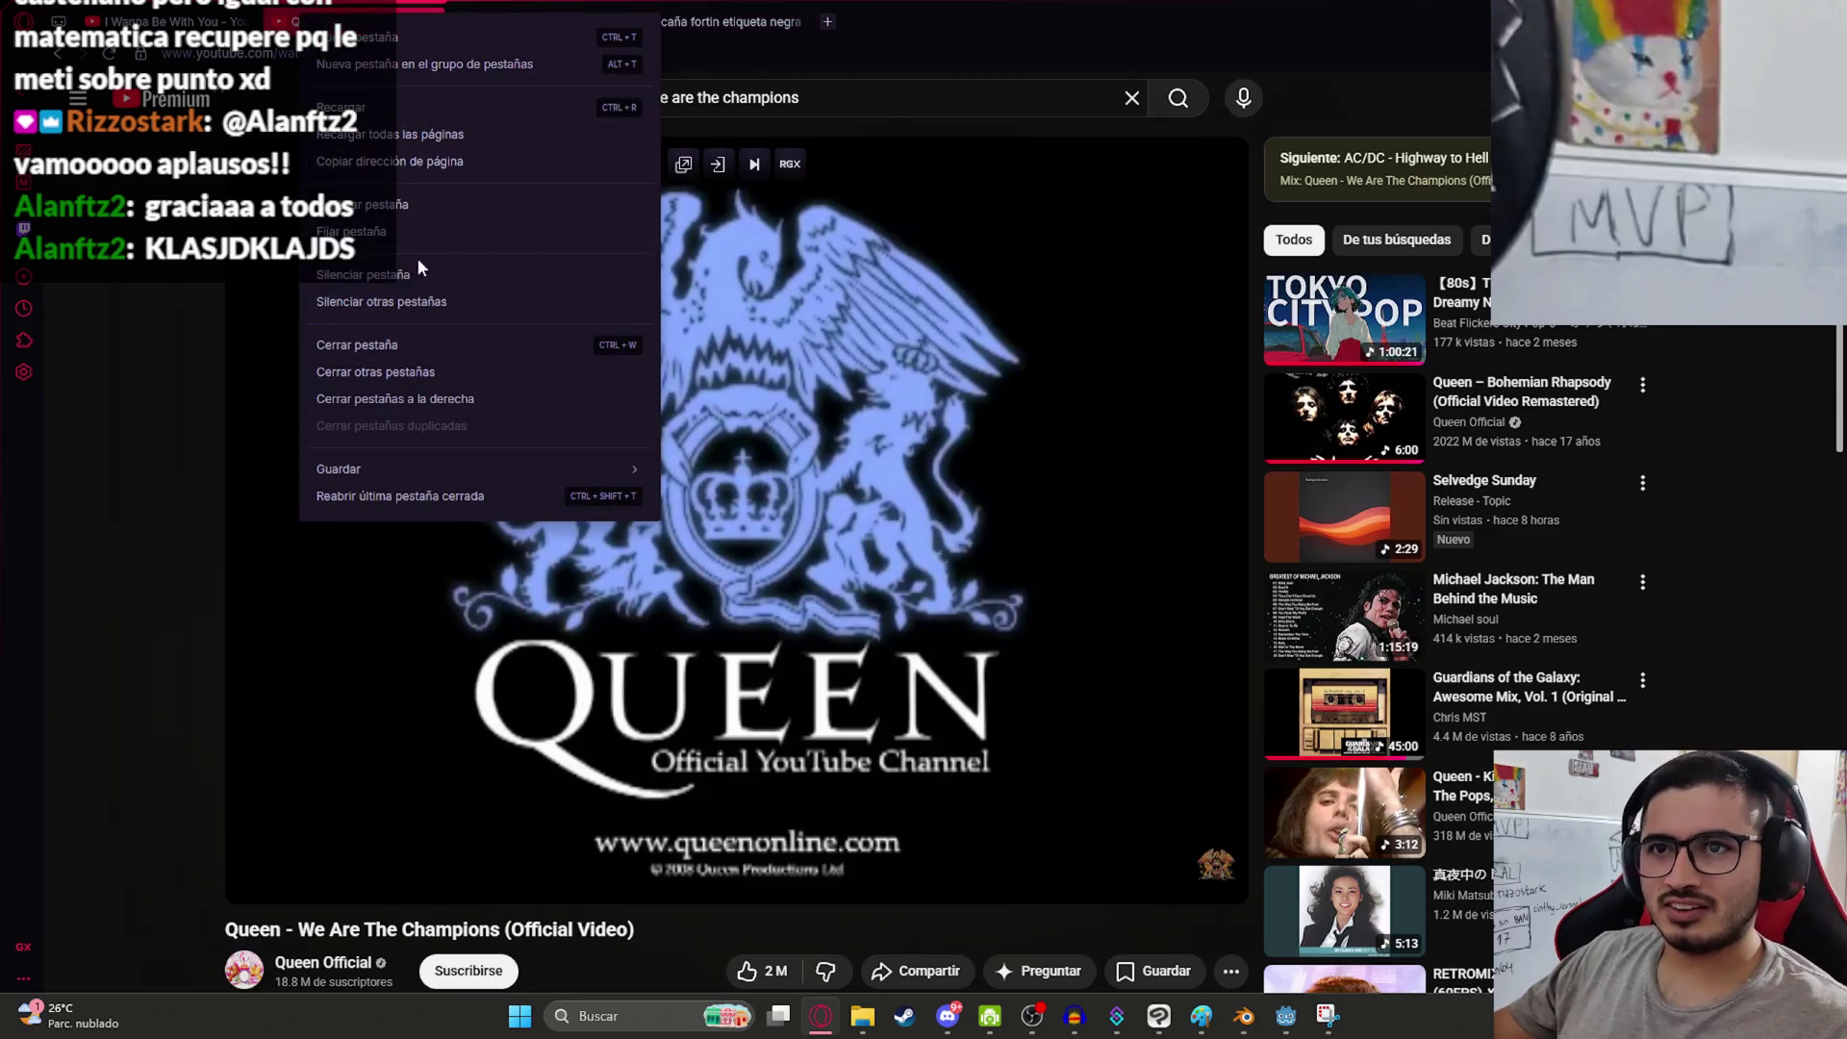
left_click(490, 470)
left_click(309, 816)
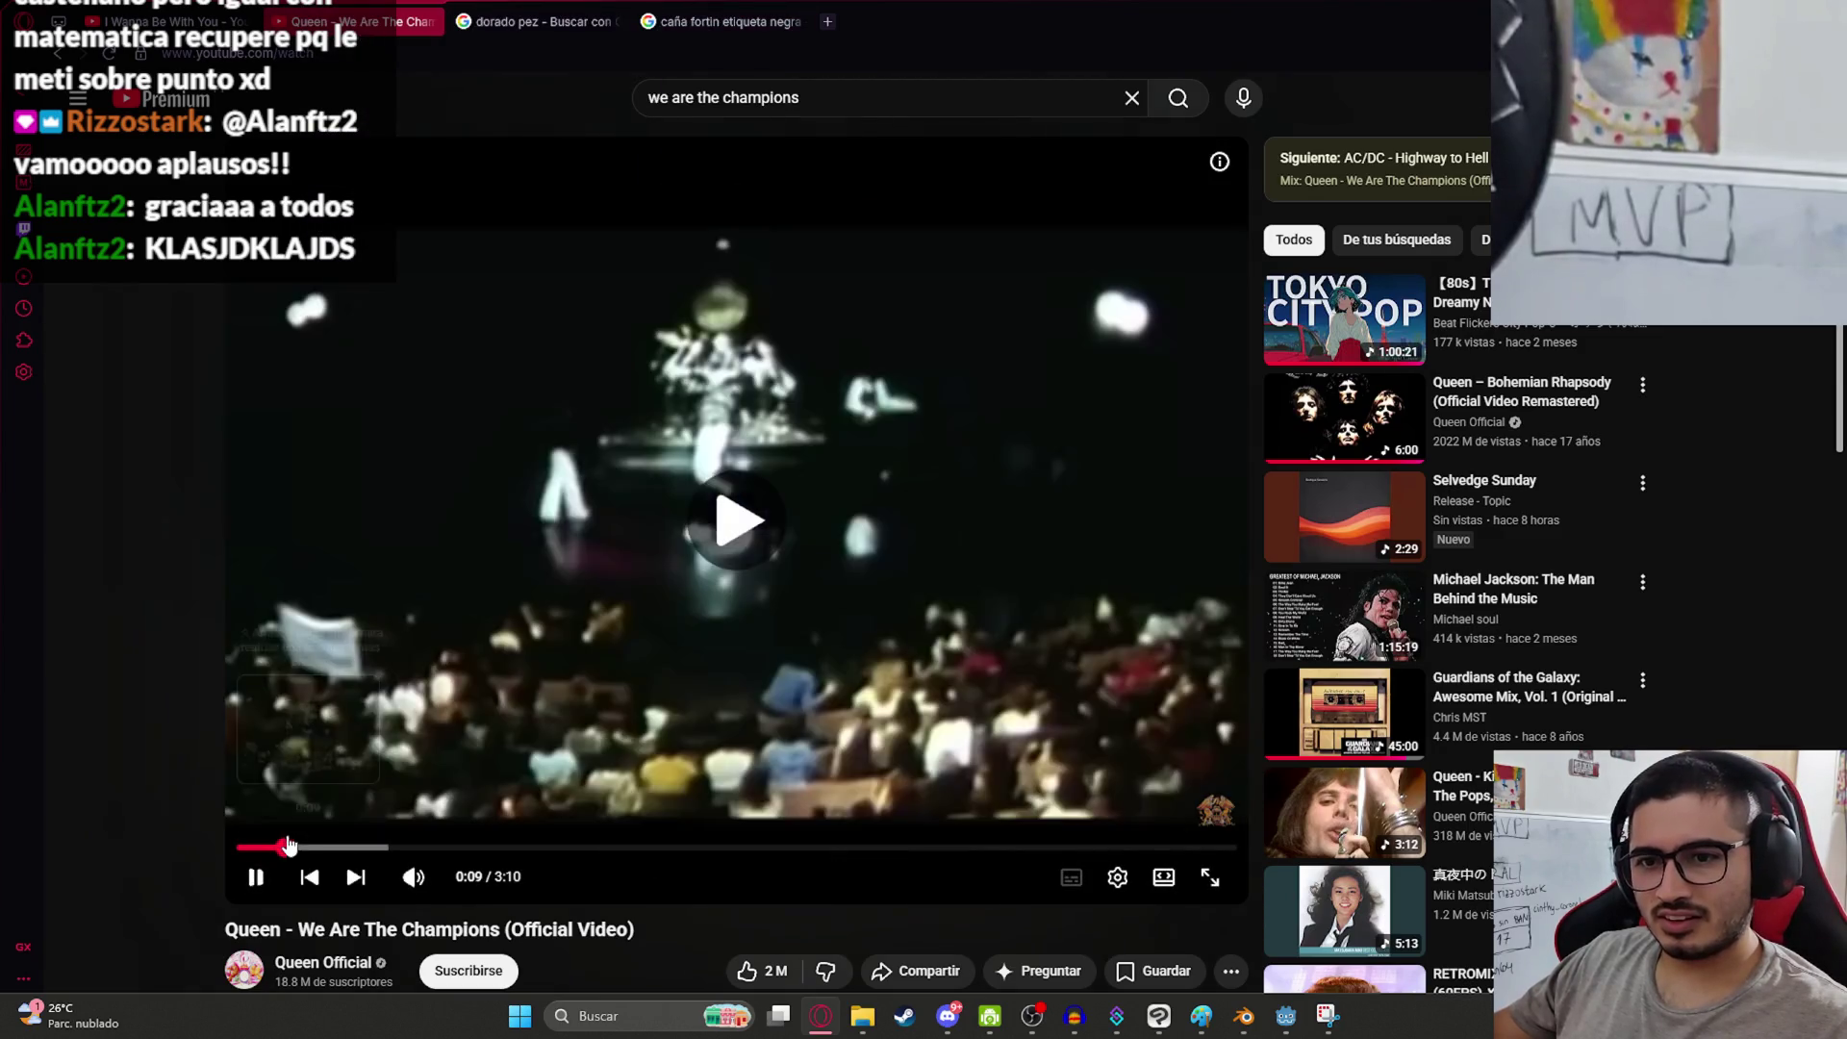
double_click(711, 619)
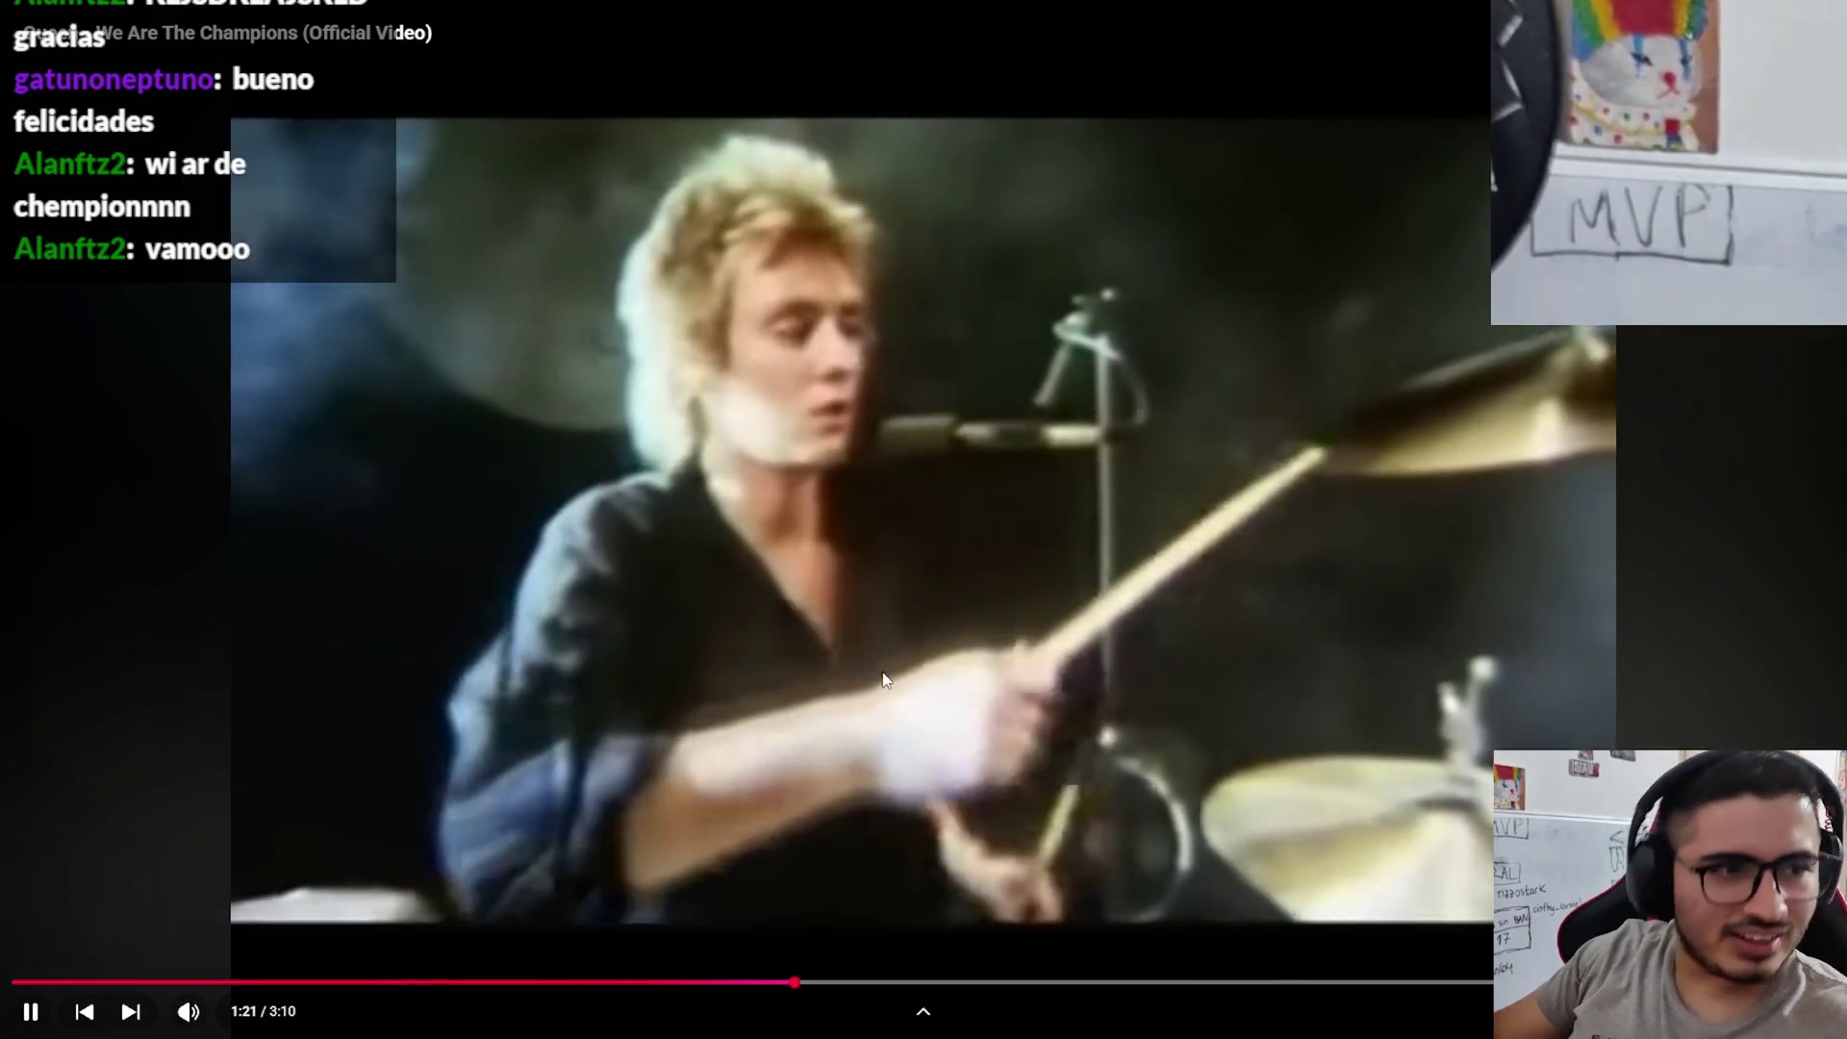
- Pause Queen and leave full screen, start playing I Wanna Be With You, then return to Blender
left_click(413, 501)
key("Escape")
left_click(184, 33)
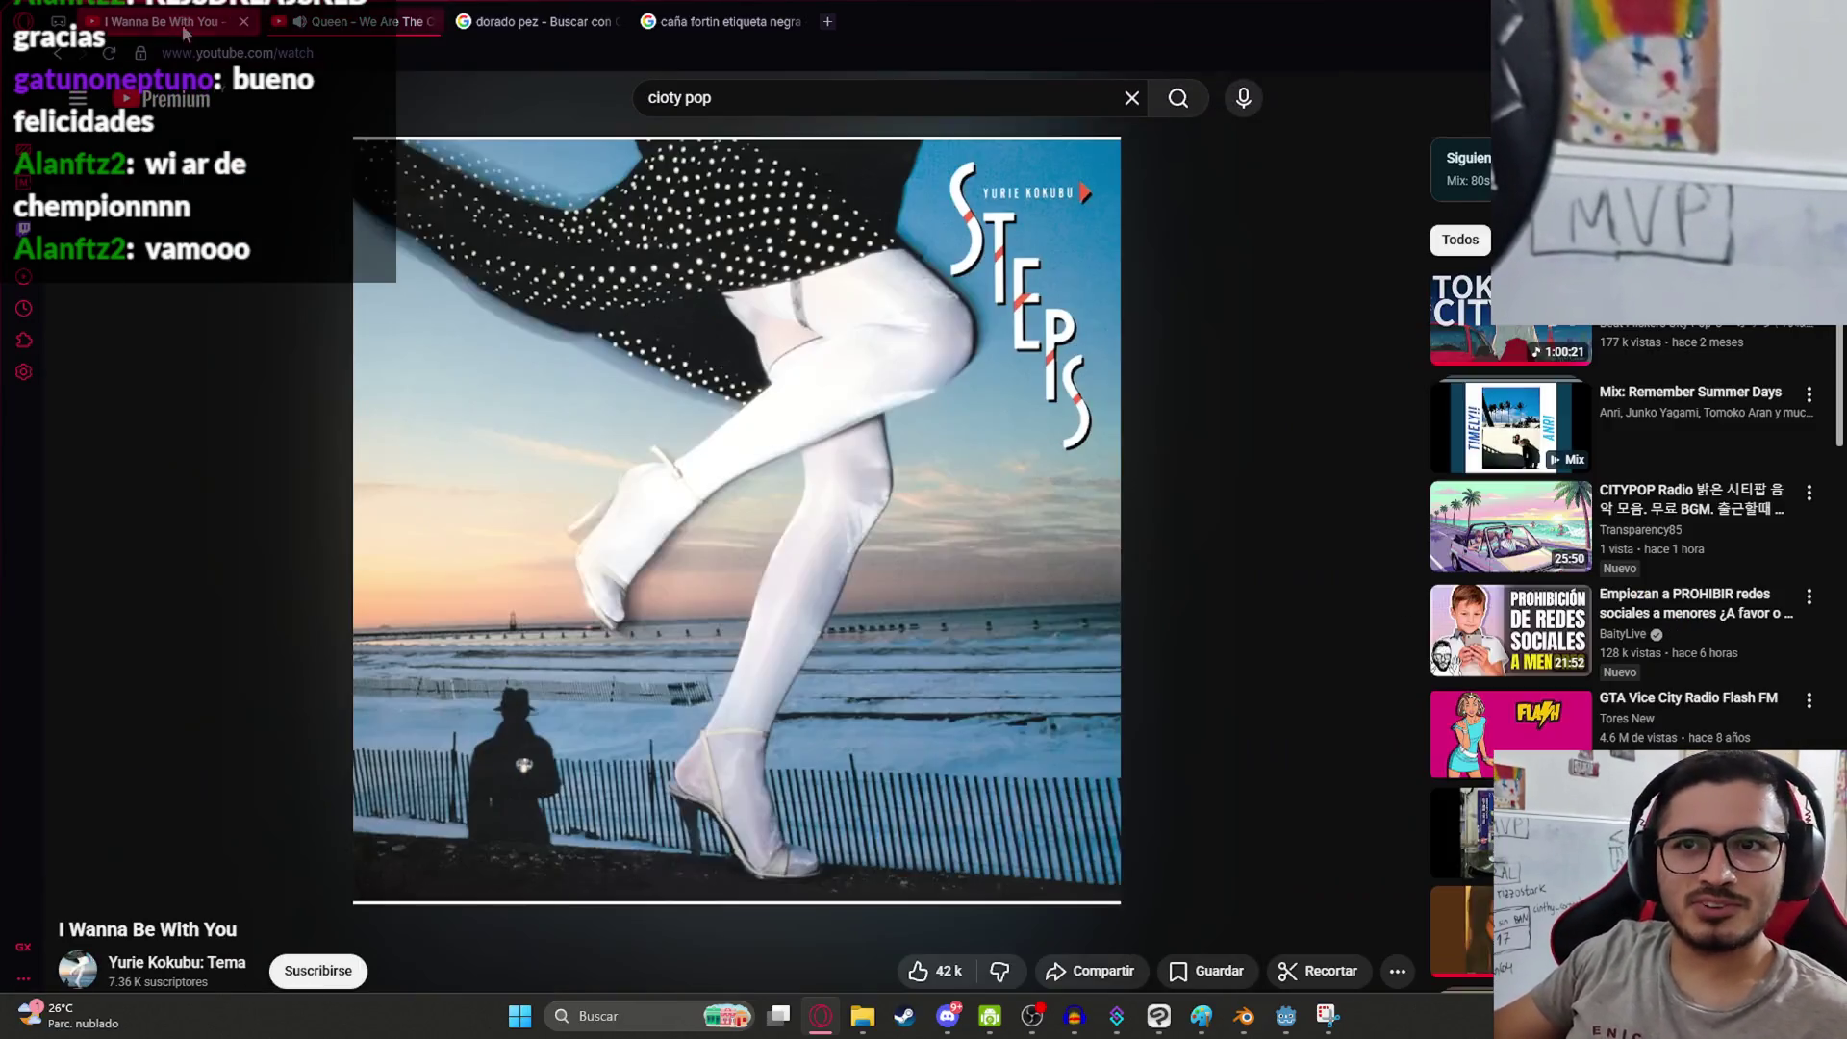
left_click(433, 408)
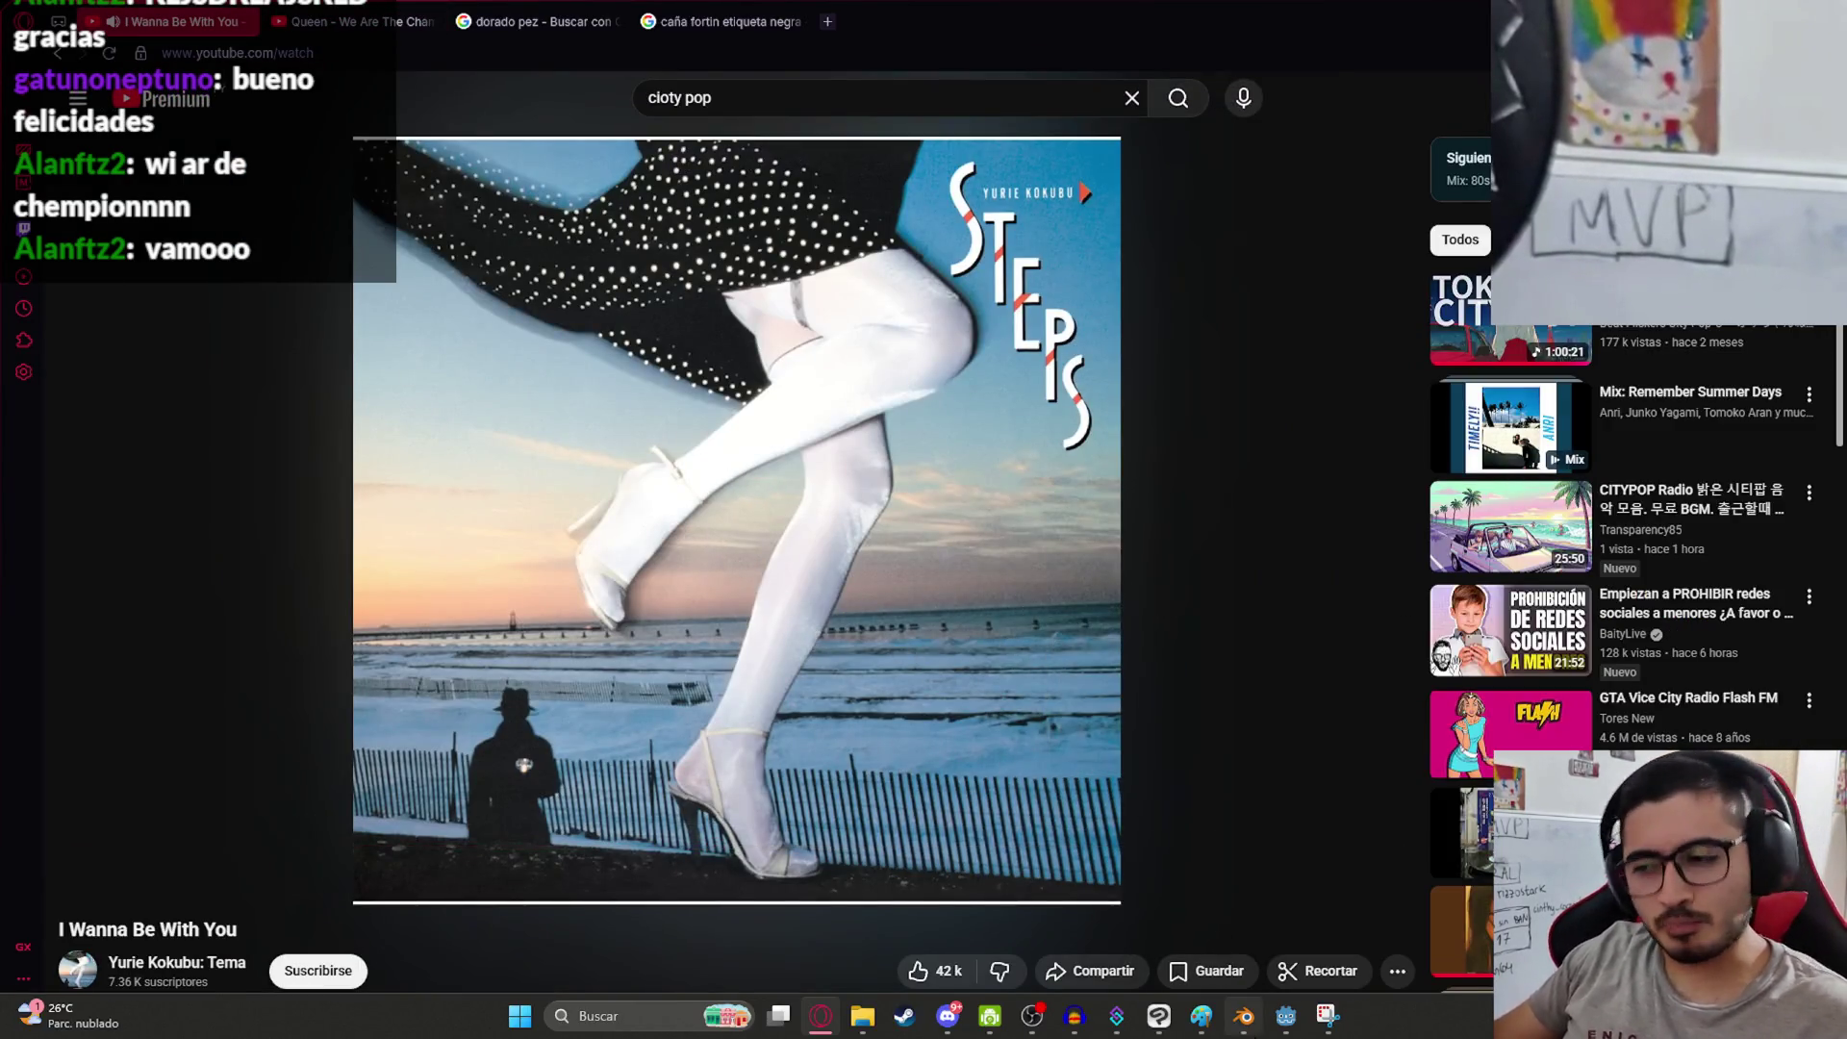
left_click(1252, 1020)
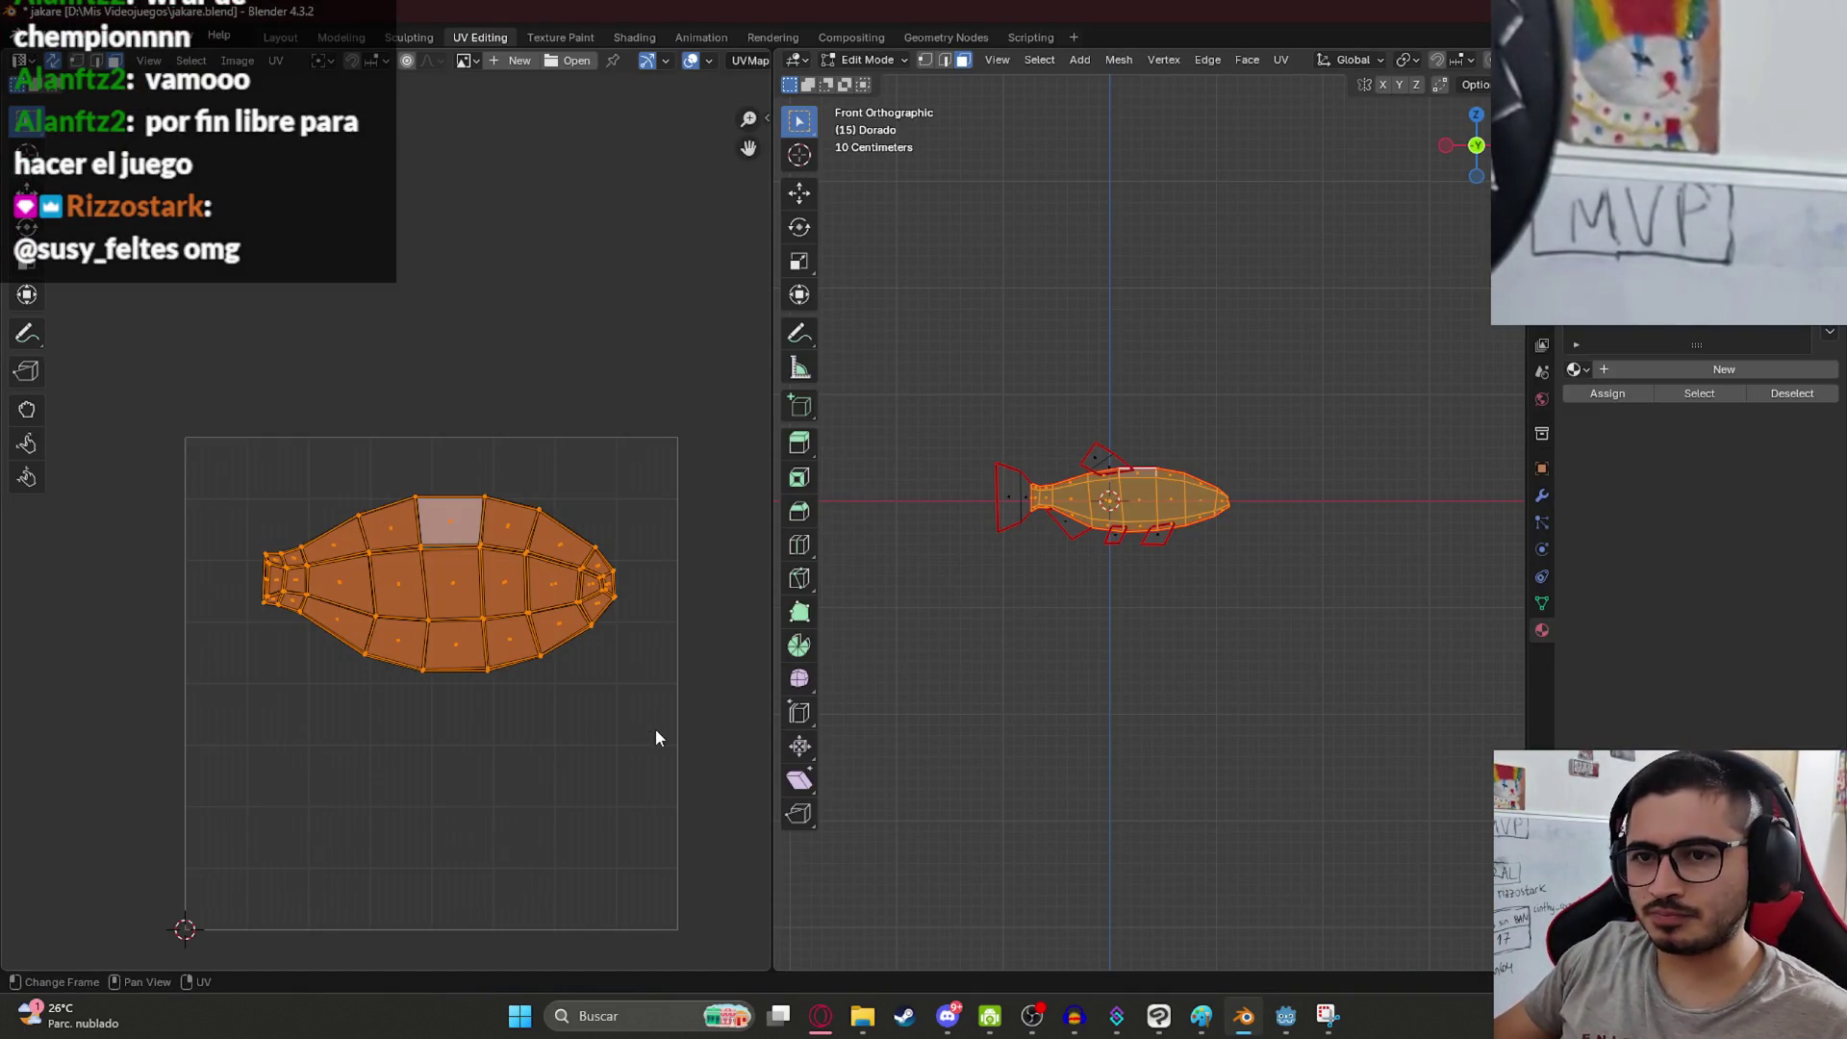
- Move the body island up and left and save the blend file
key("g")
left_click(526, 516)
key("ctrl+s")
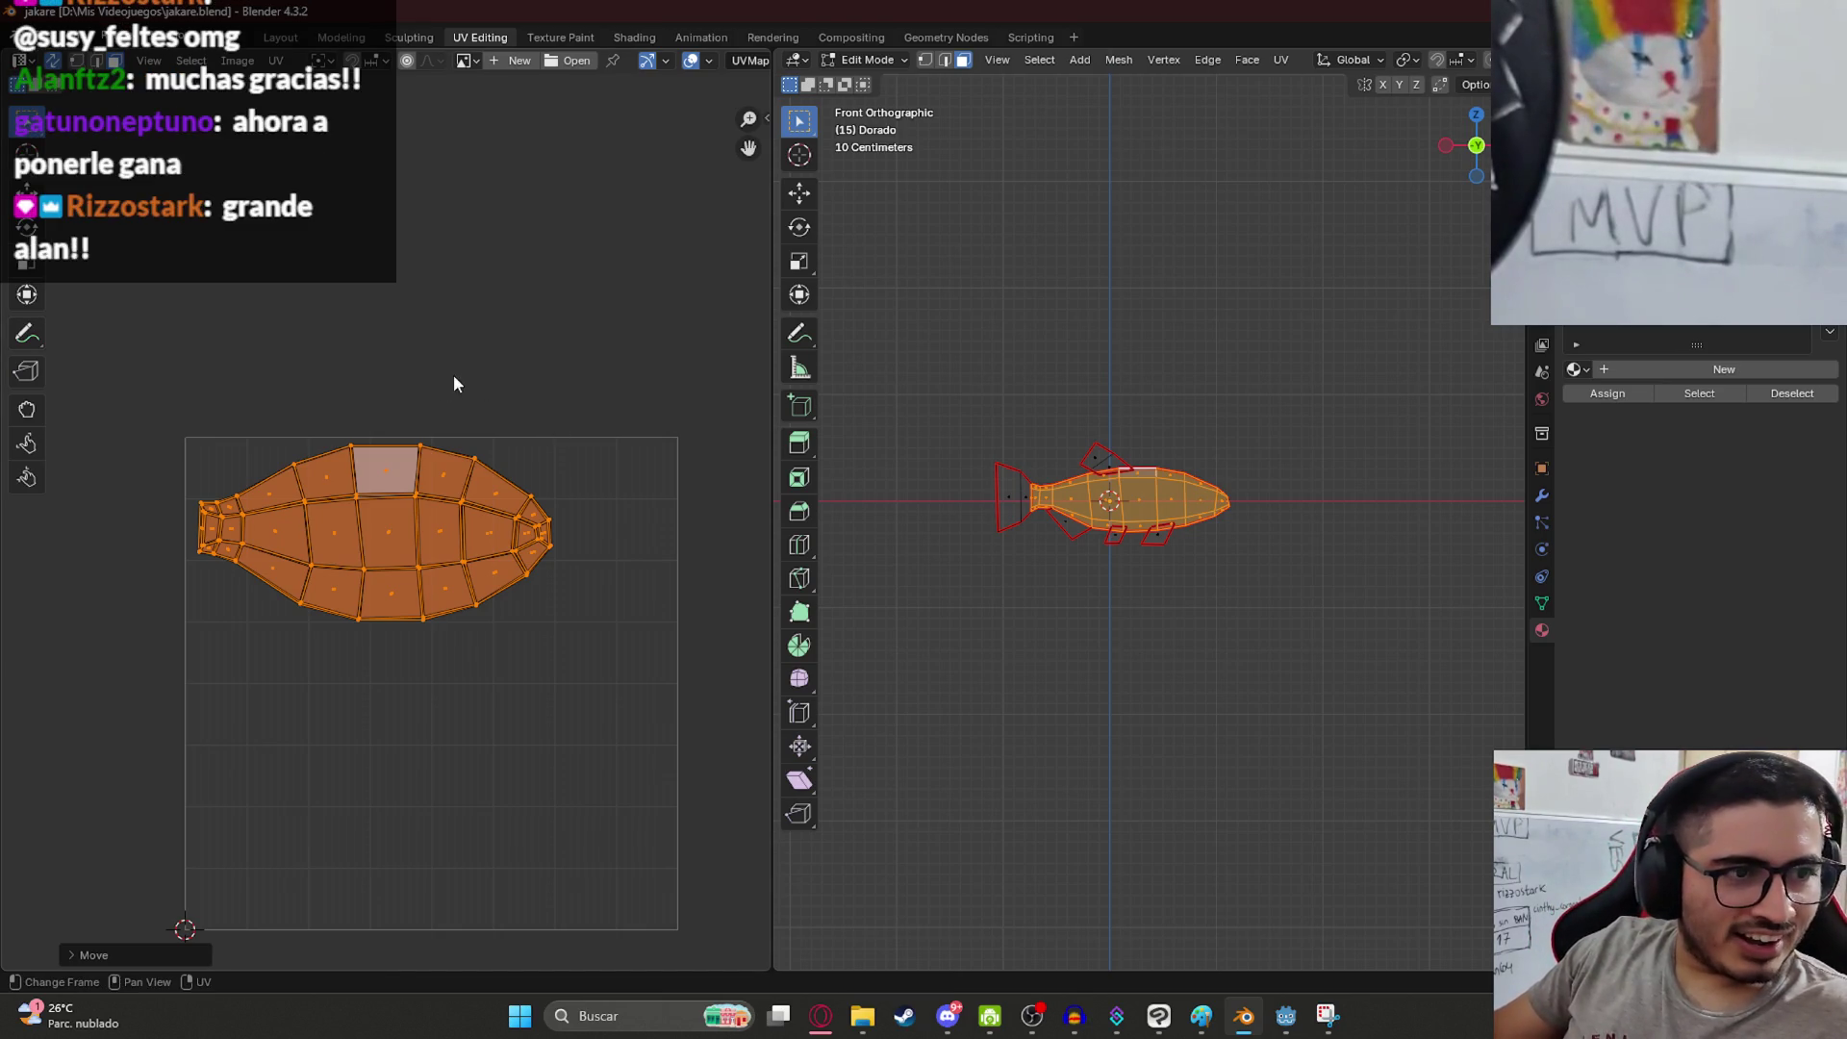
- Nudge the body island slightly lower inside the square and bring the fin islands into view
key("g")
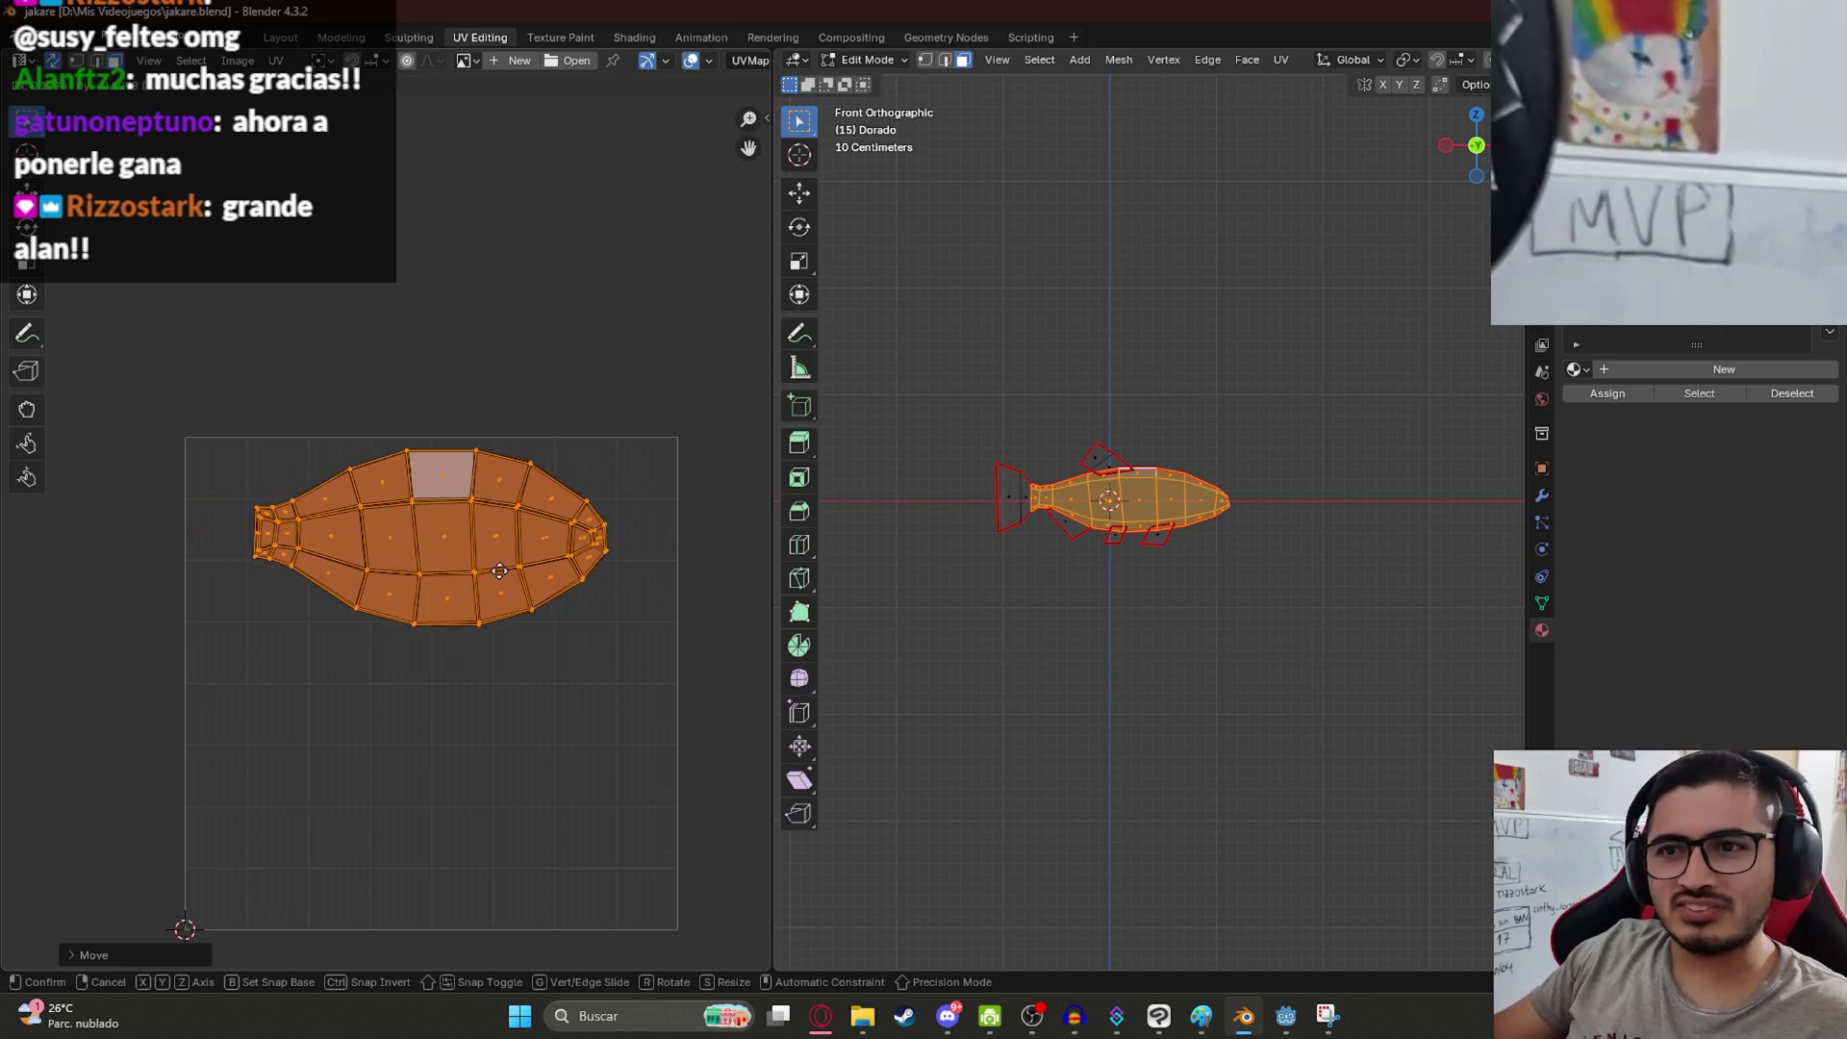
left_click(457, 571)
scroll(282, 588, "up", 1)
scroll(249, 621, "up", 2)
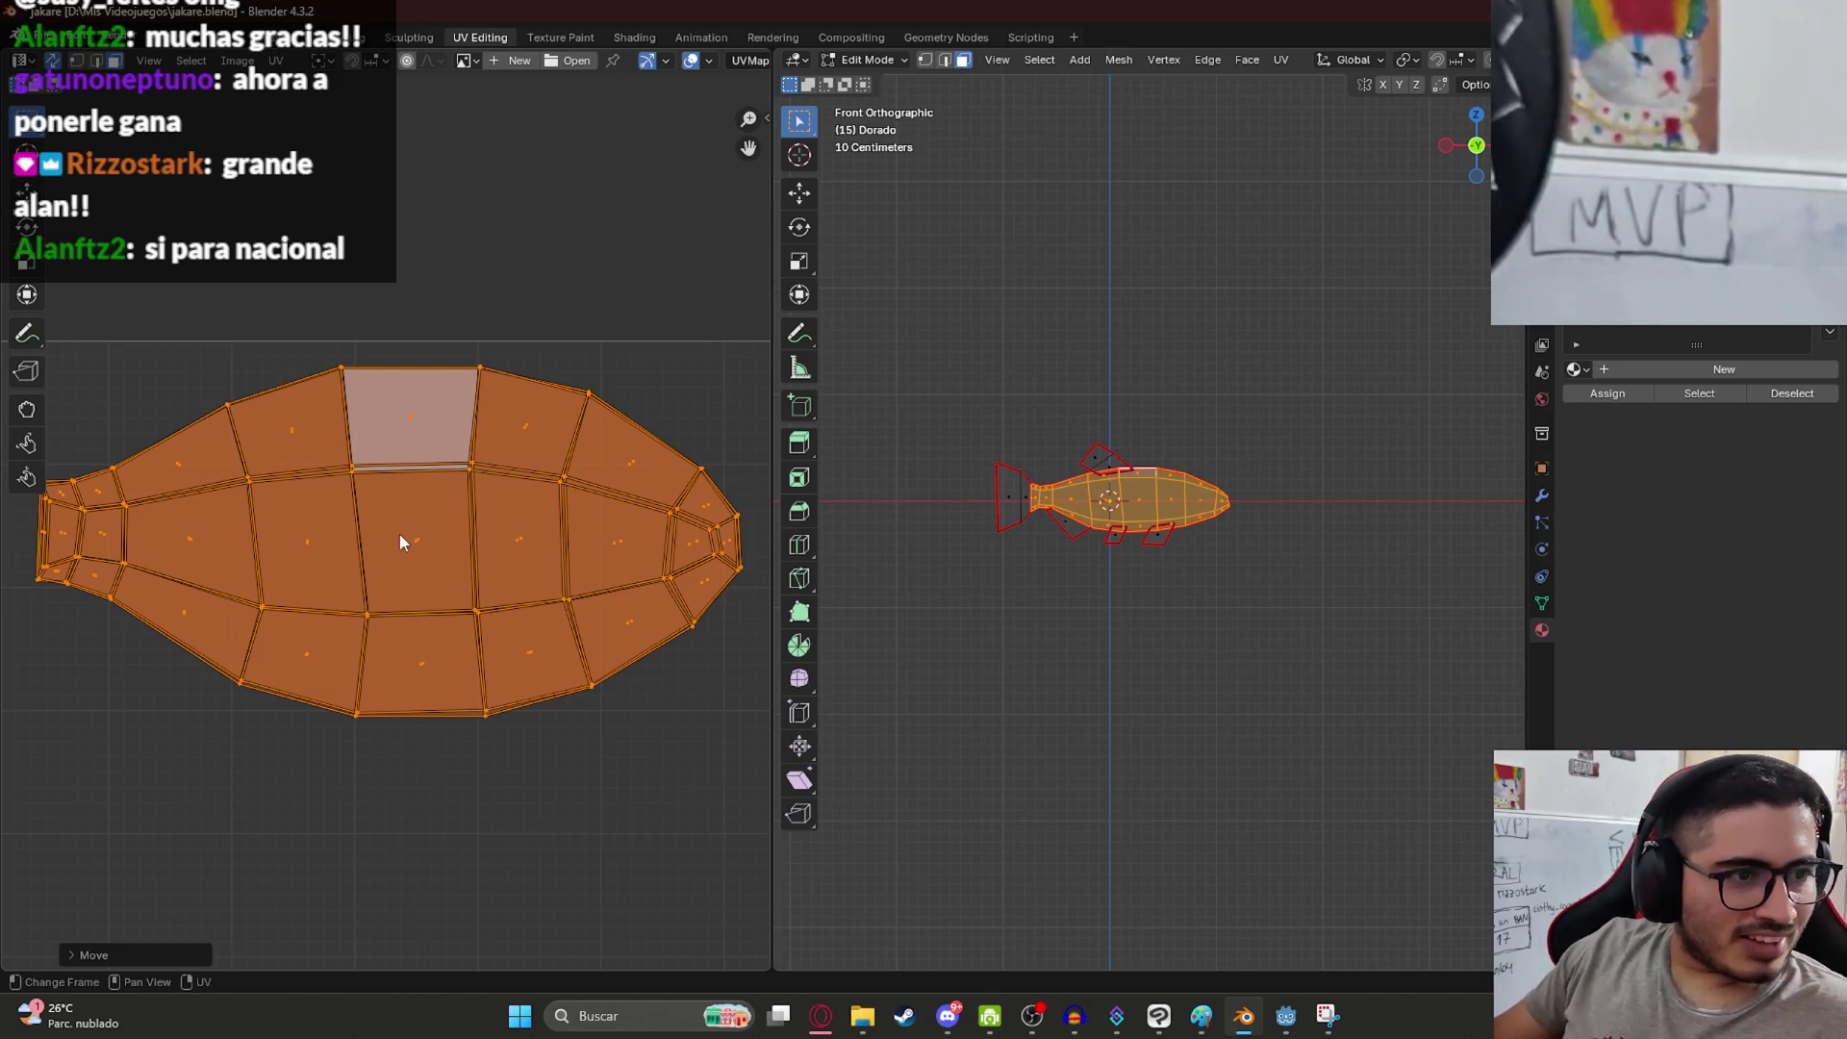
scroll(373, 474, "down", 3)
key("g")
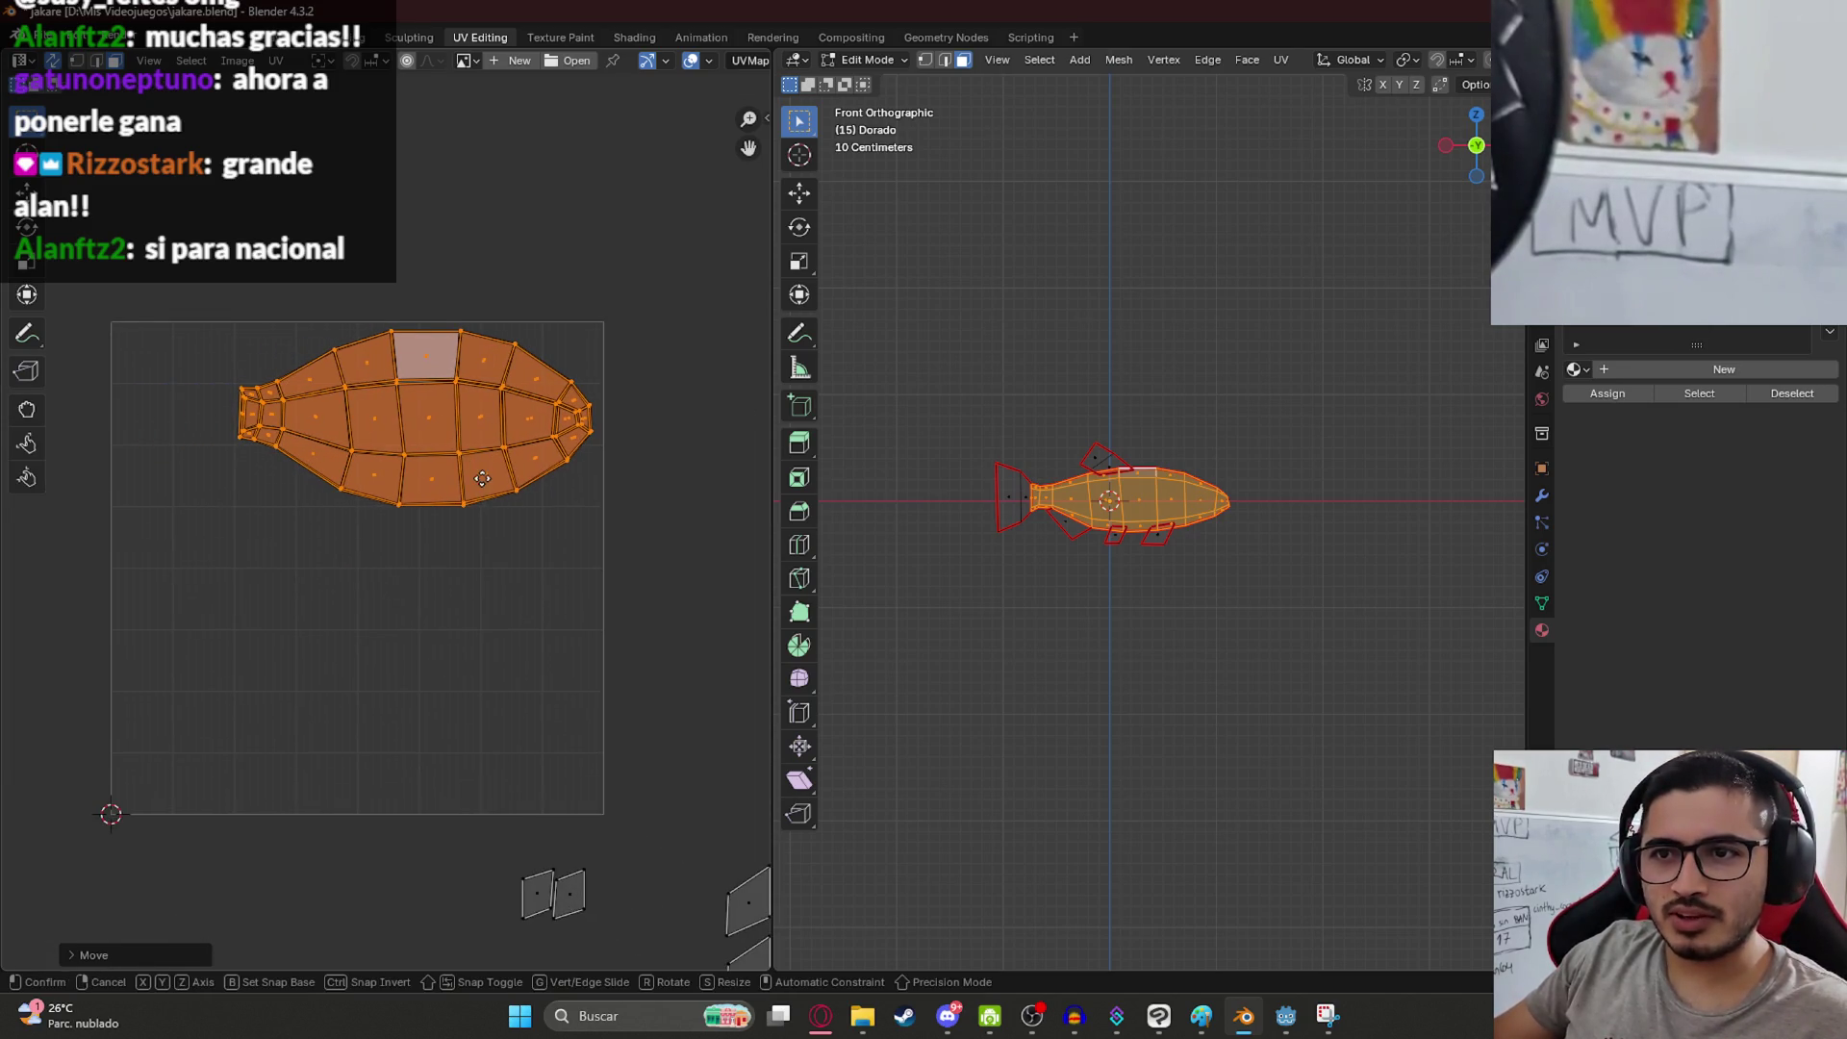
left_click(479, 498)
middle_click_drag(545, 691, 389, 294)
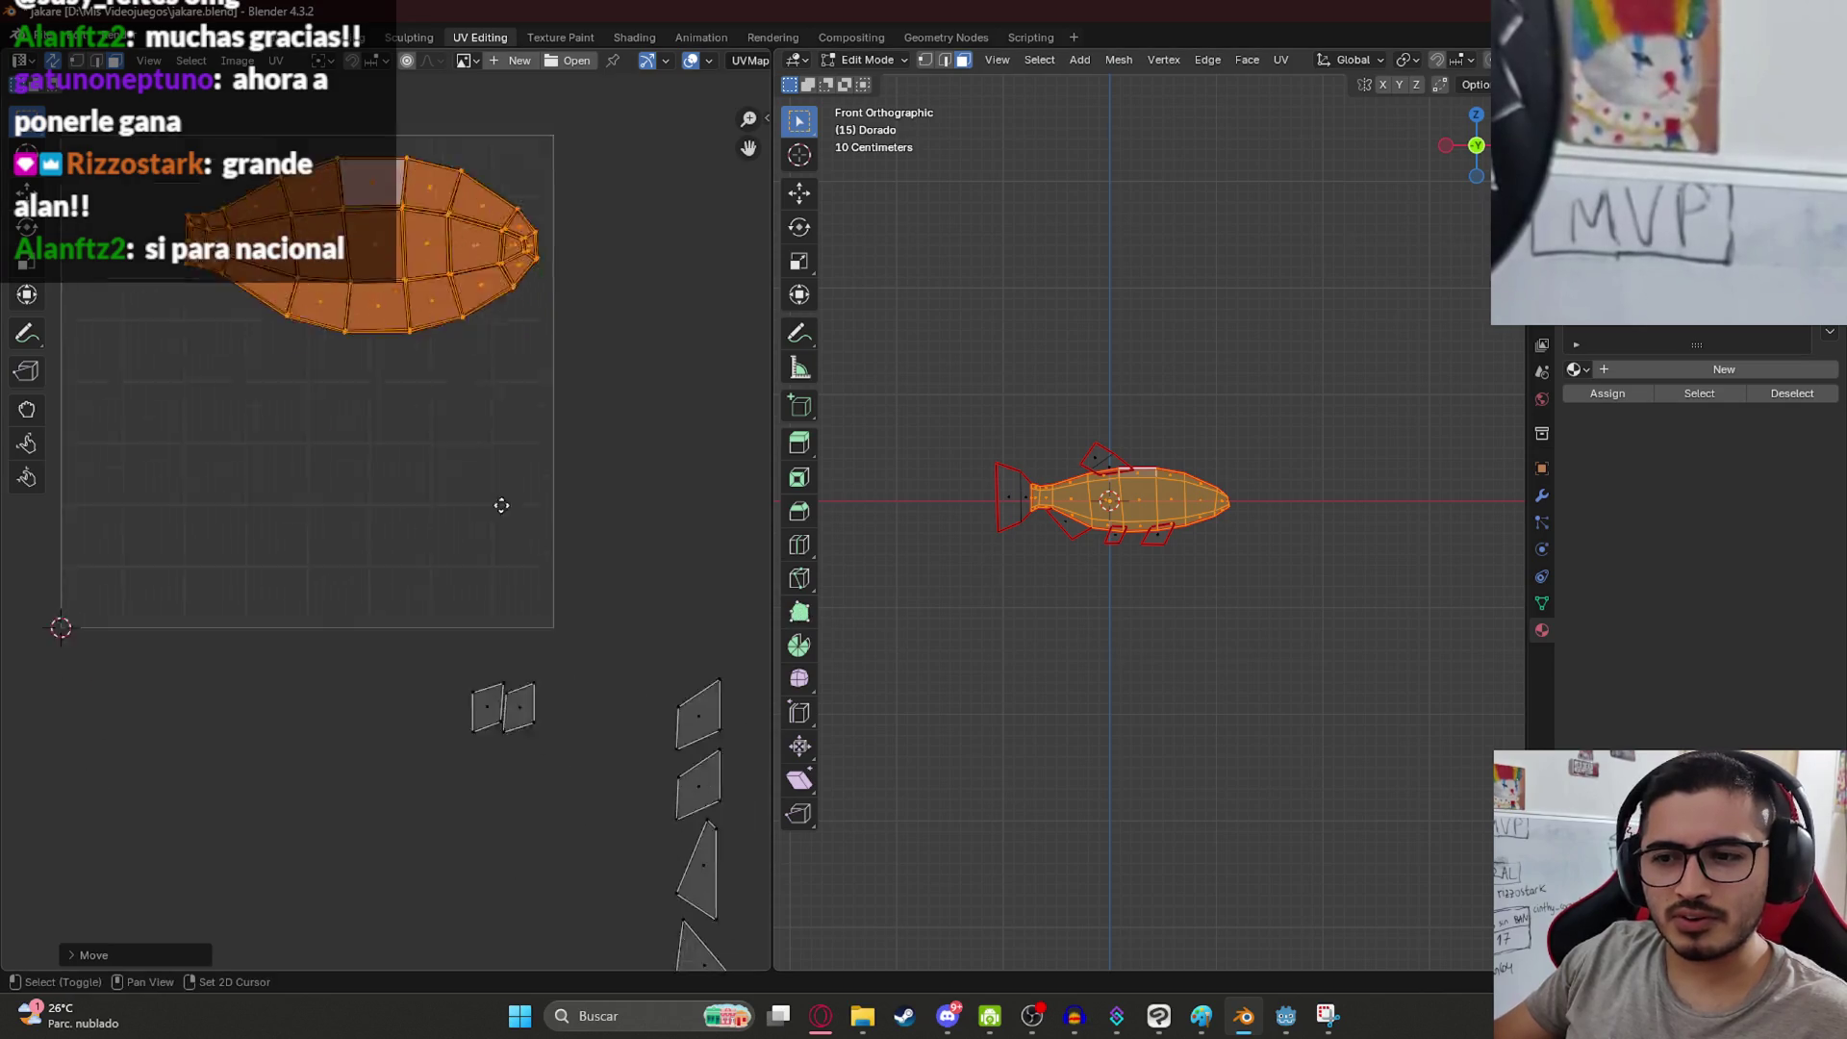
scroll(1171, 558, "up", 4)
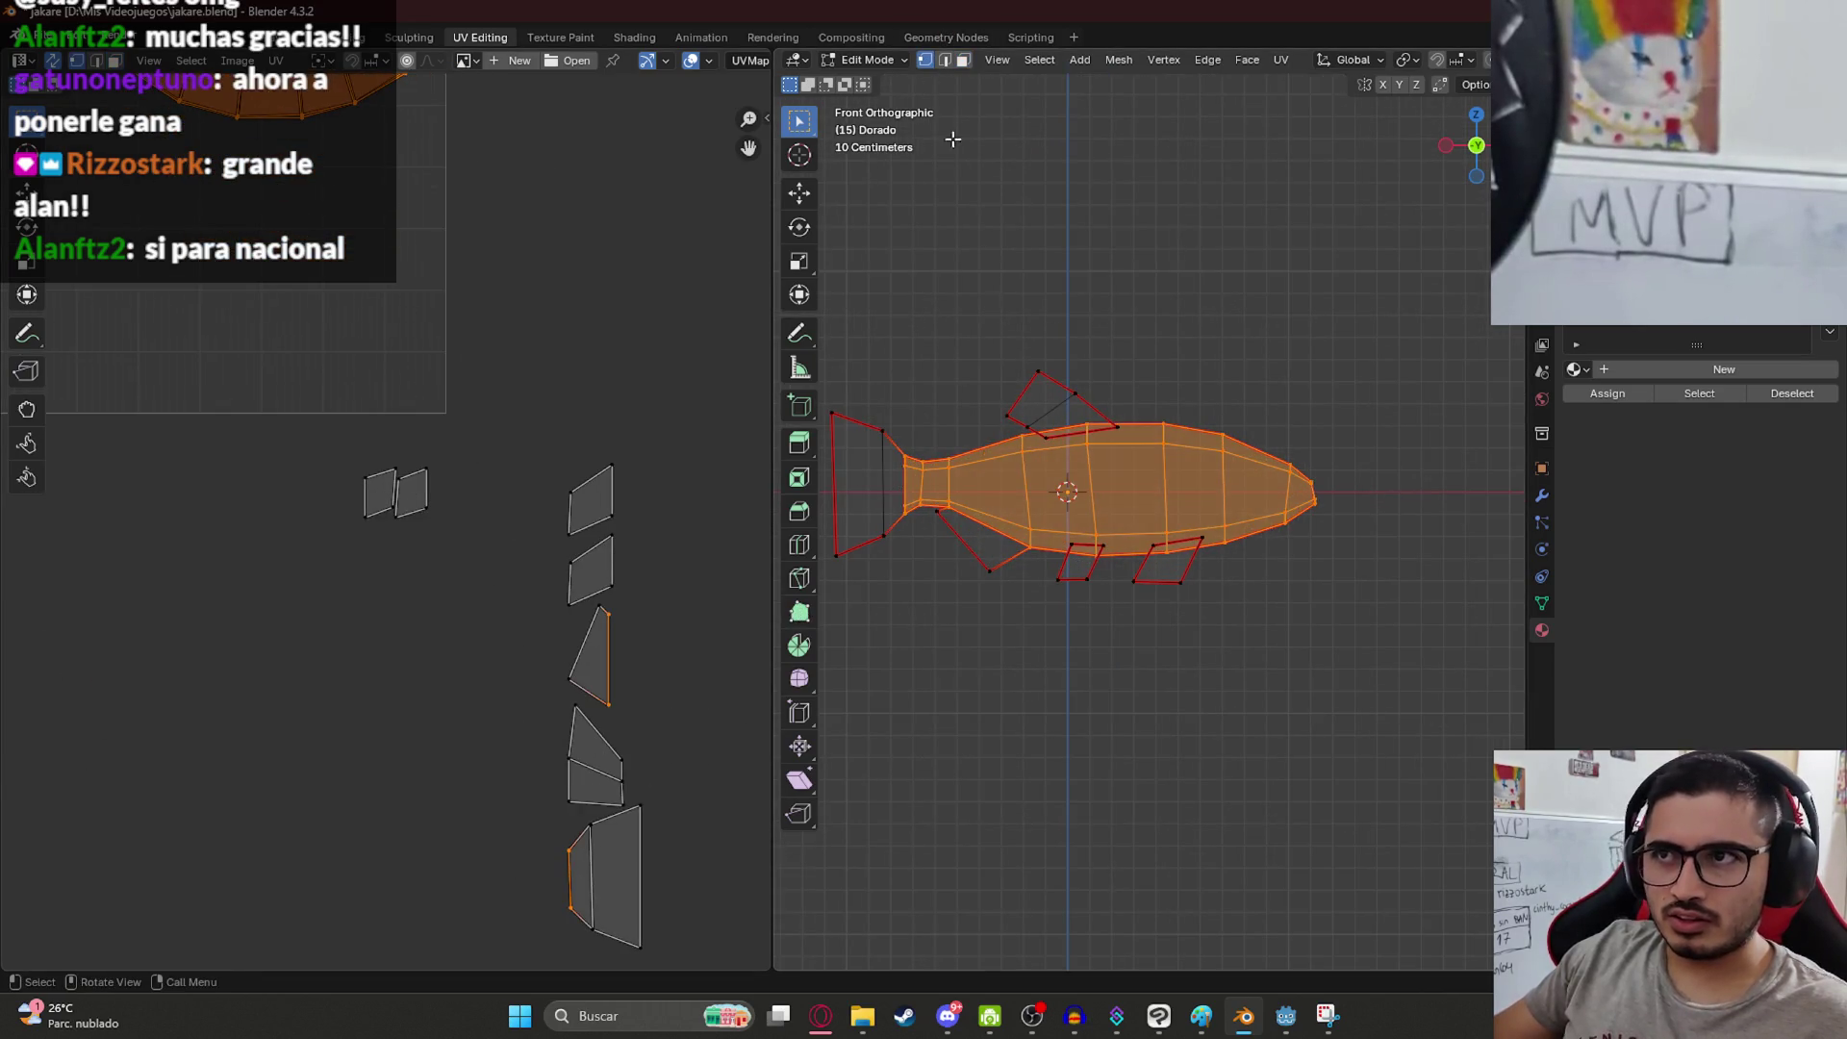
scroll(1098, 618, "up", 5)
scroll(1067, 618, "up", 2)
- Pick a lower-fin vertex in 3D and select the left fin island's bottom edge in the UV editor
left_click(978, 557)
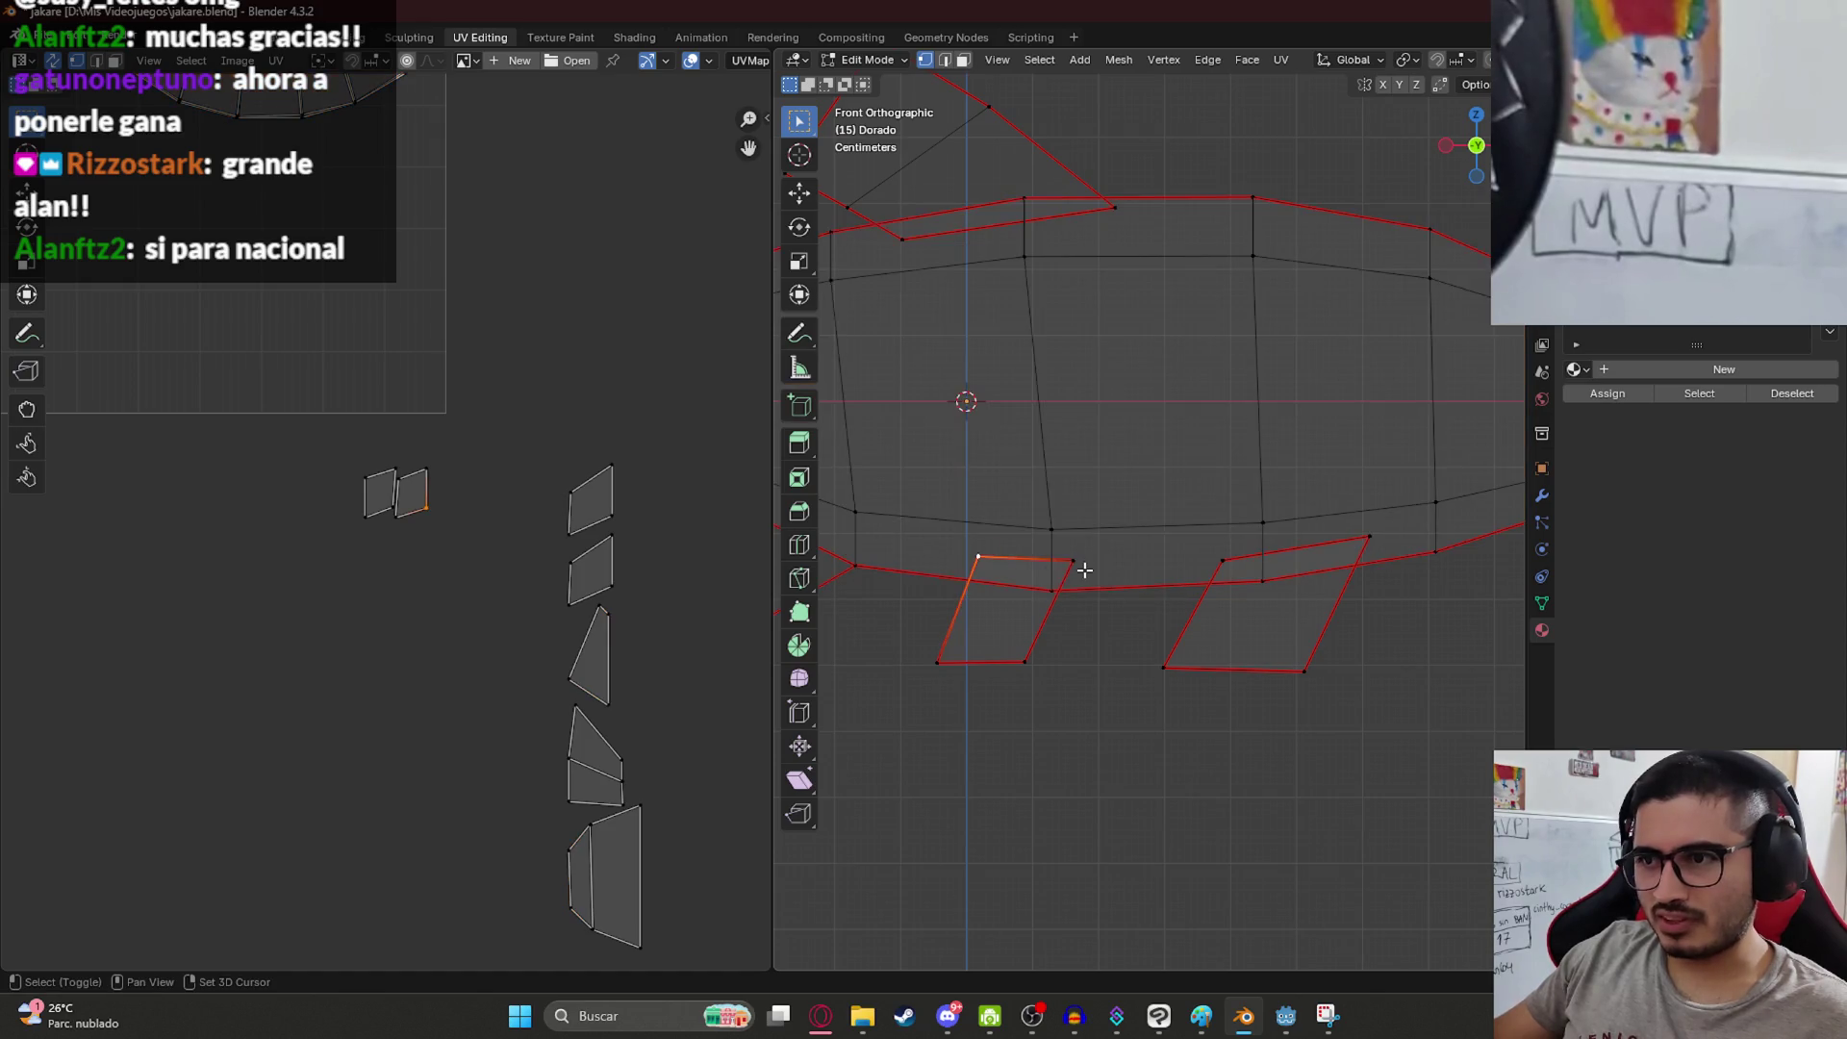
scroll(402, 616, "down", 3)
scroll(414, 558, "up", 4)
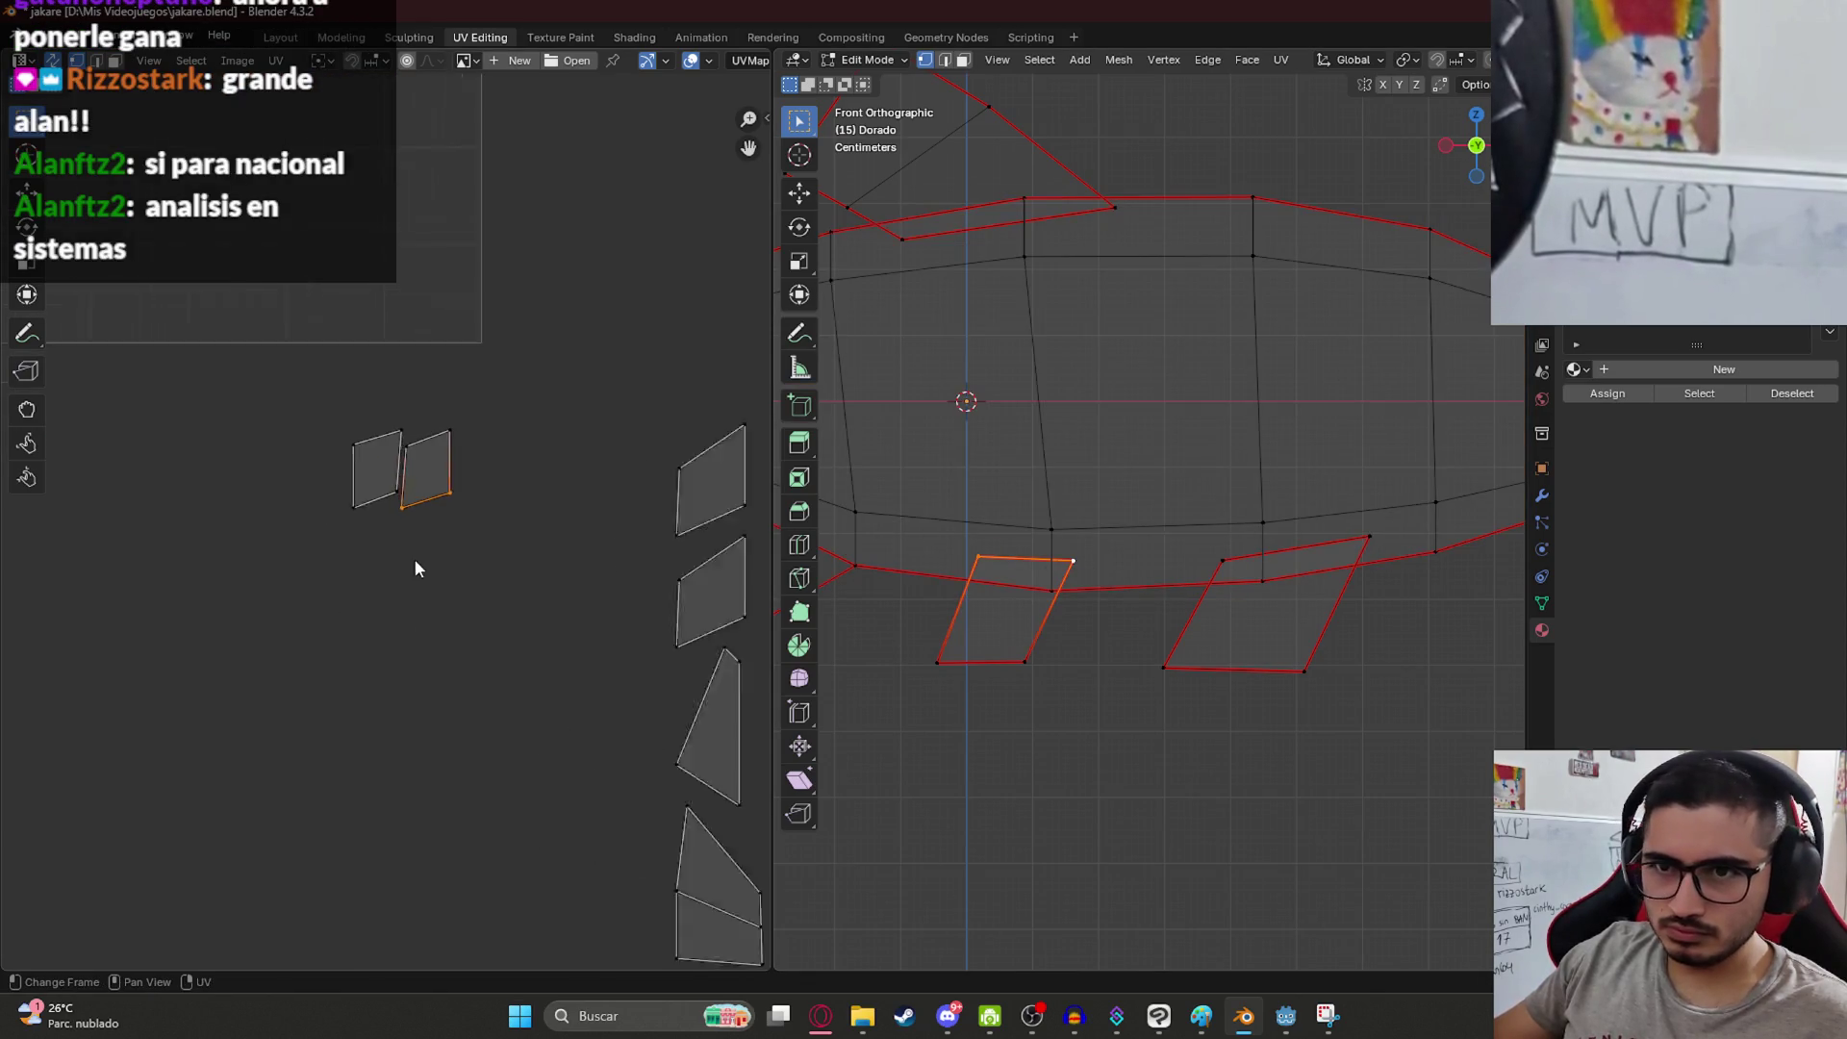
scroll(459, 498, "up", 1)
left_click(341, 508, "shift")
left_click(395, 482, "shift")
mouse_move(1076, 577)
middle_mouse_down()
mouse_move(1131, 607)
mouse_move(1097, 585)
middle_mouse_up()
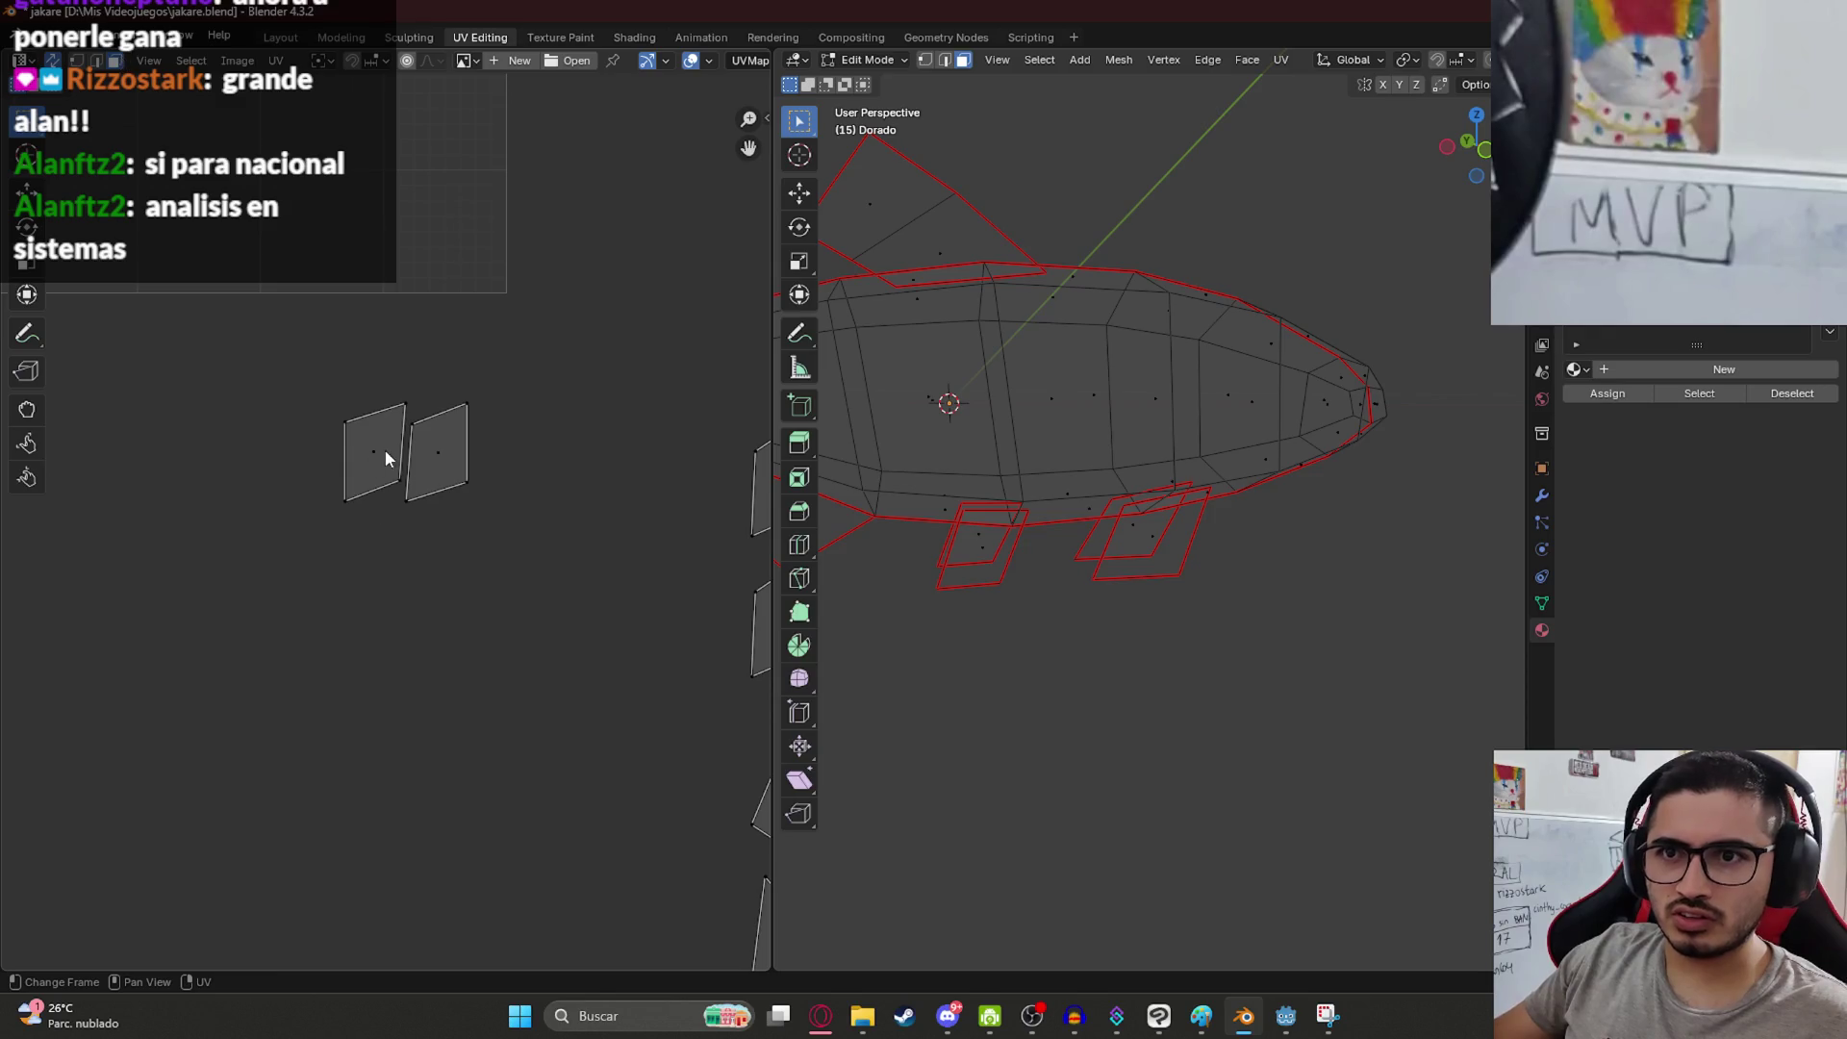
- Cancel a scale, then select the right fin UV face and resize it
key("s")
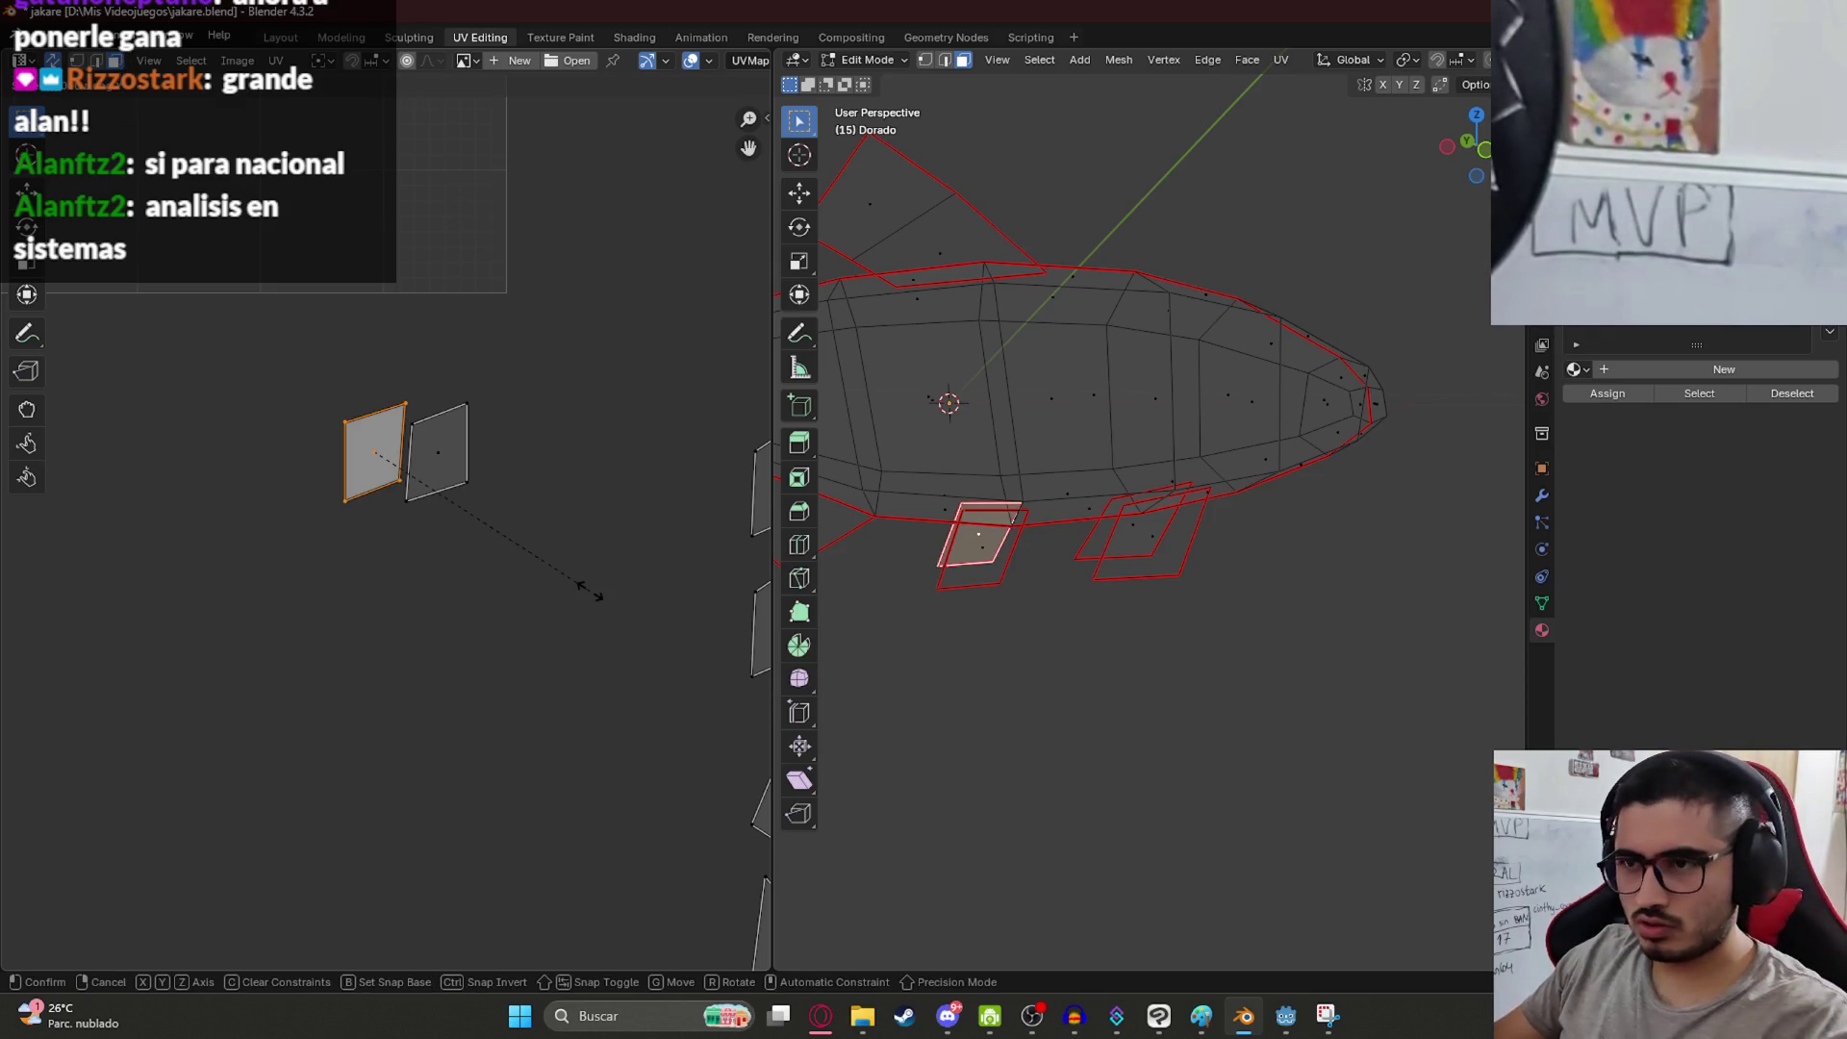
key("Escape")
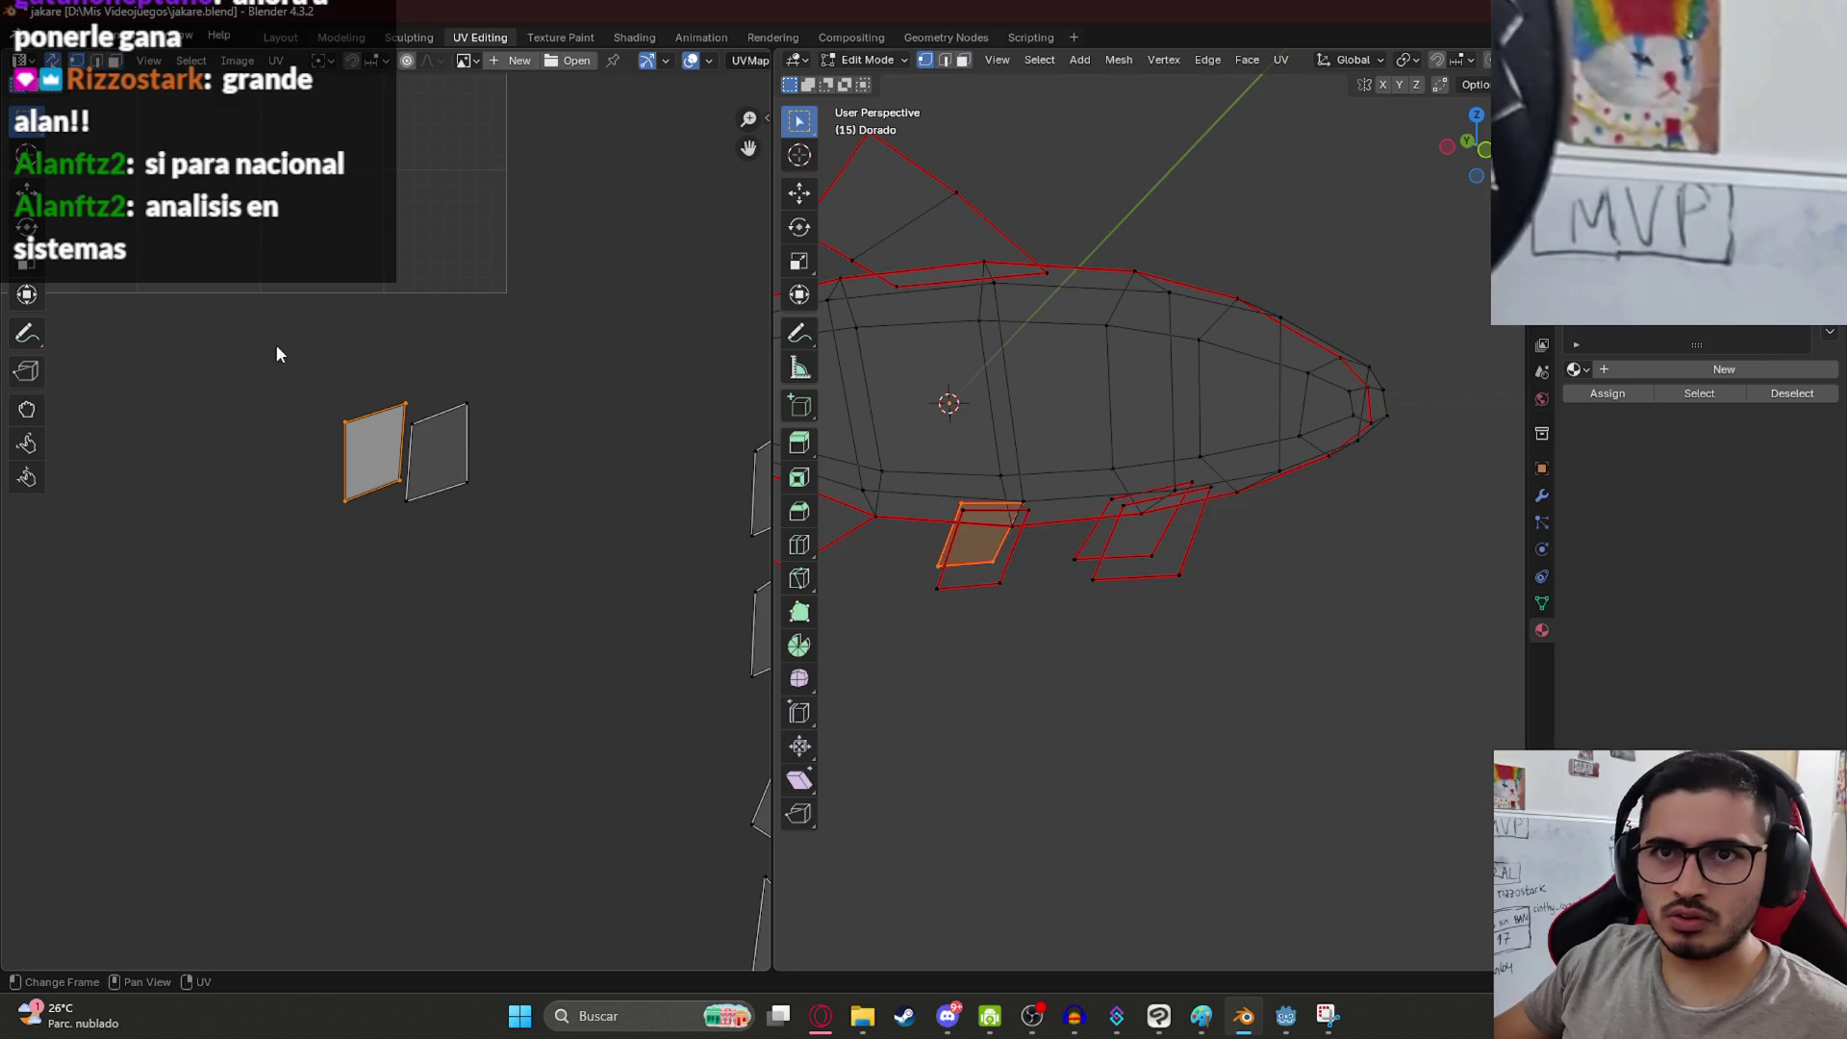
left_click(330, 416)
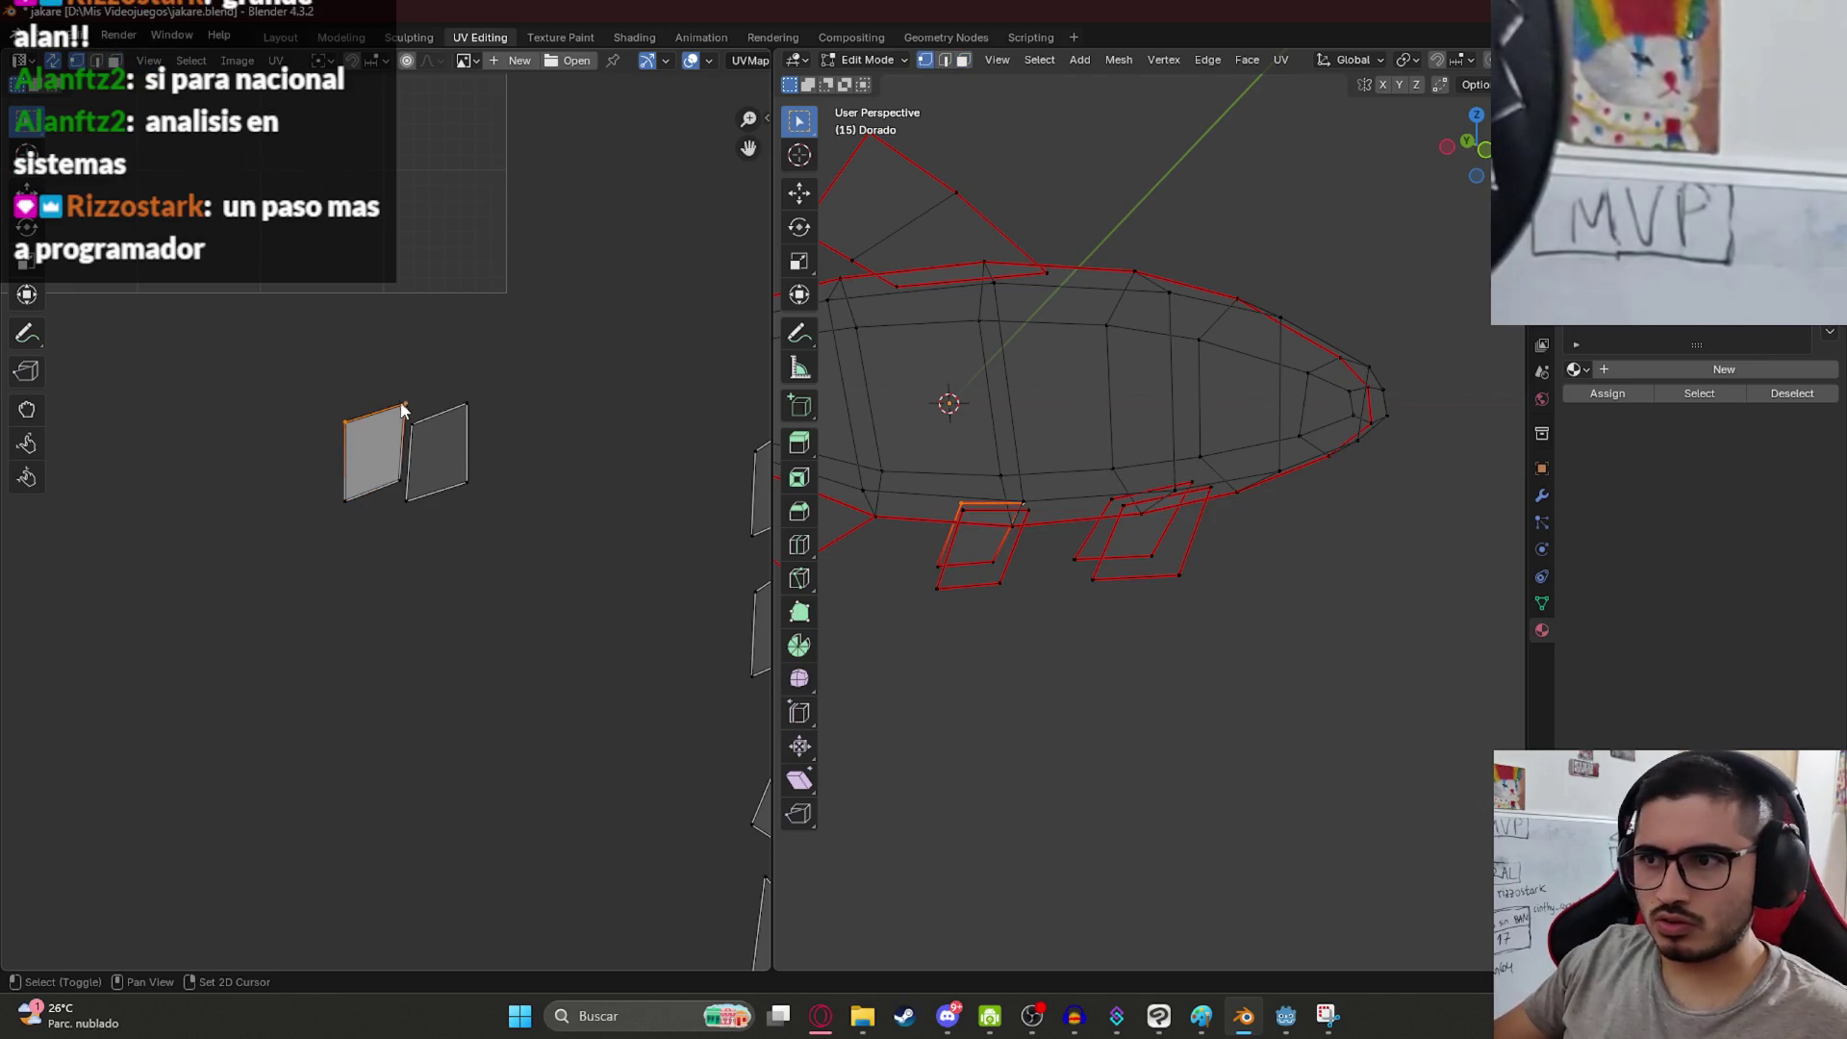
left_click(473, 528)
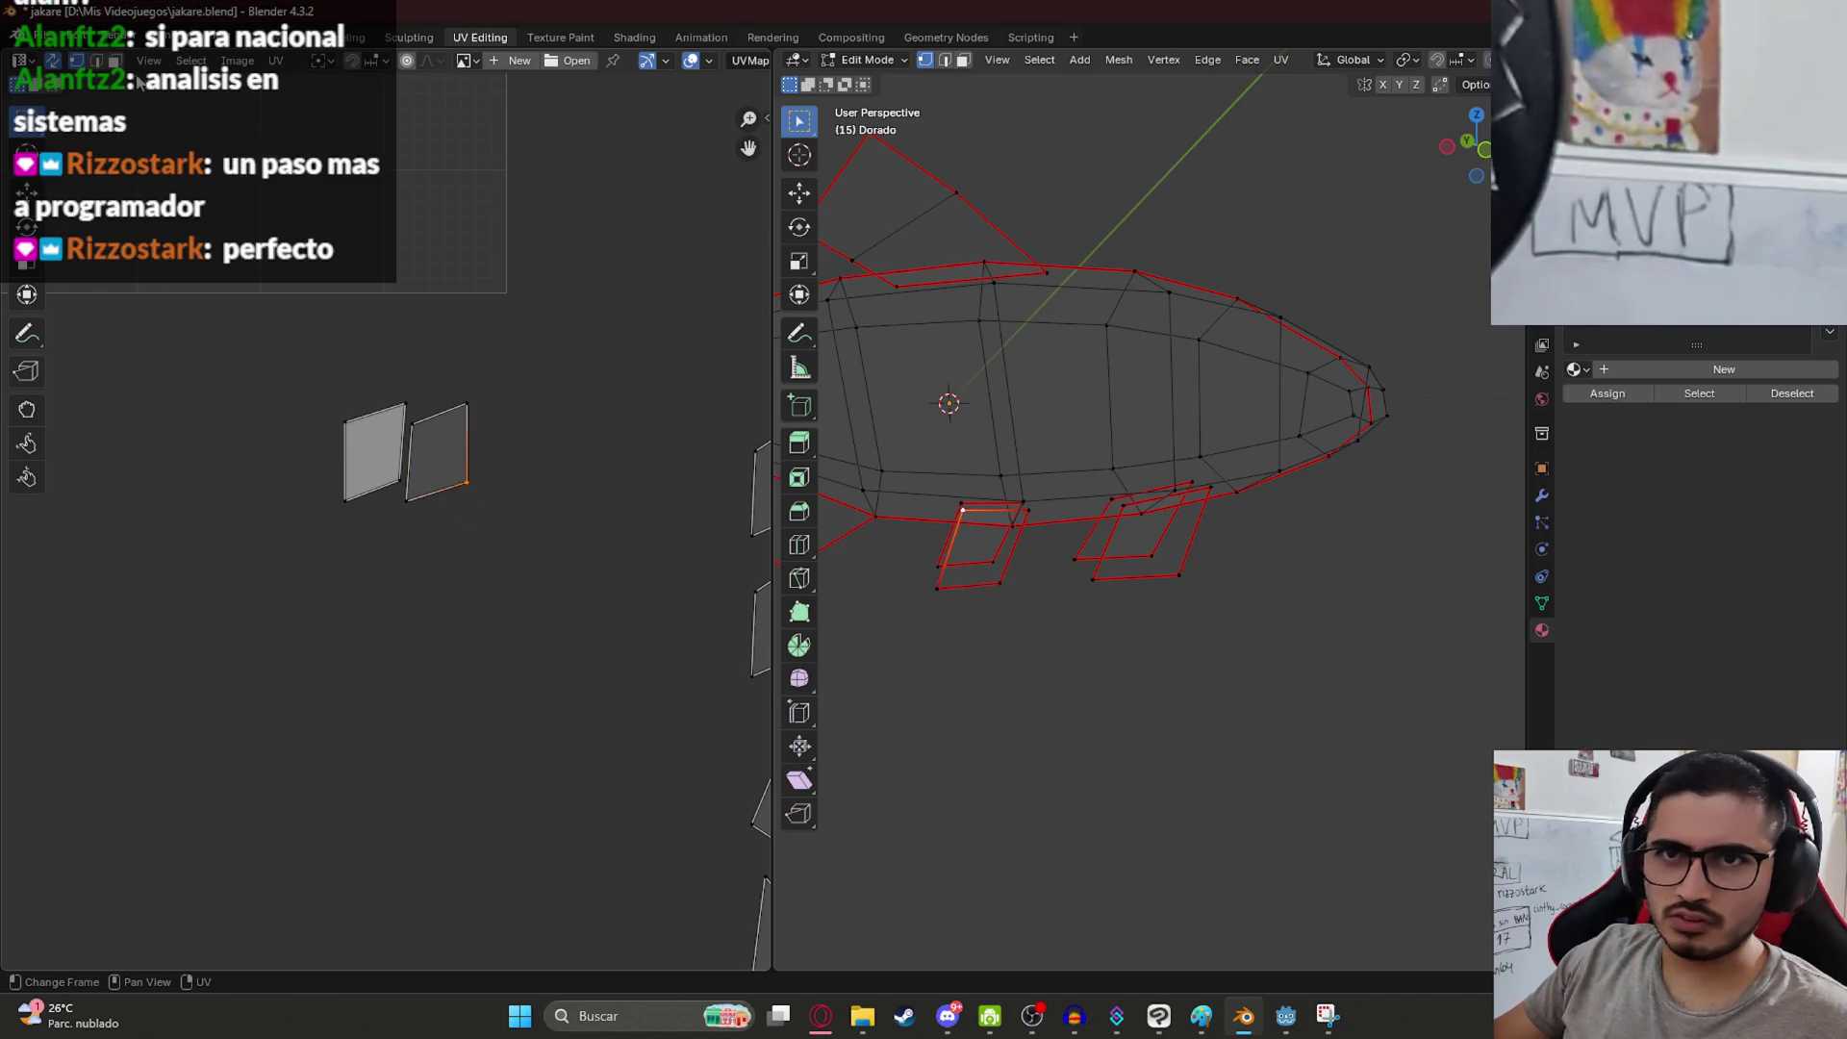
left_click(454, 465)
key("s")
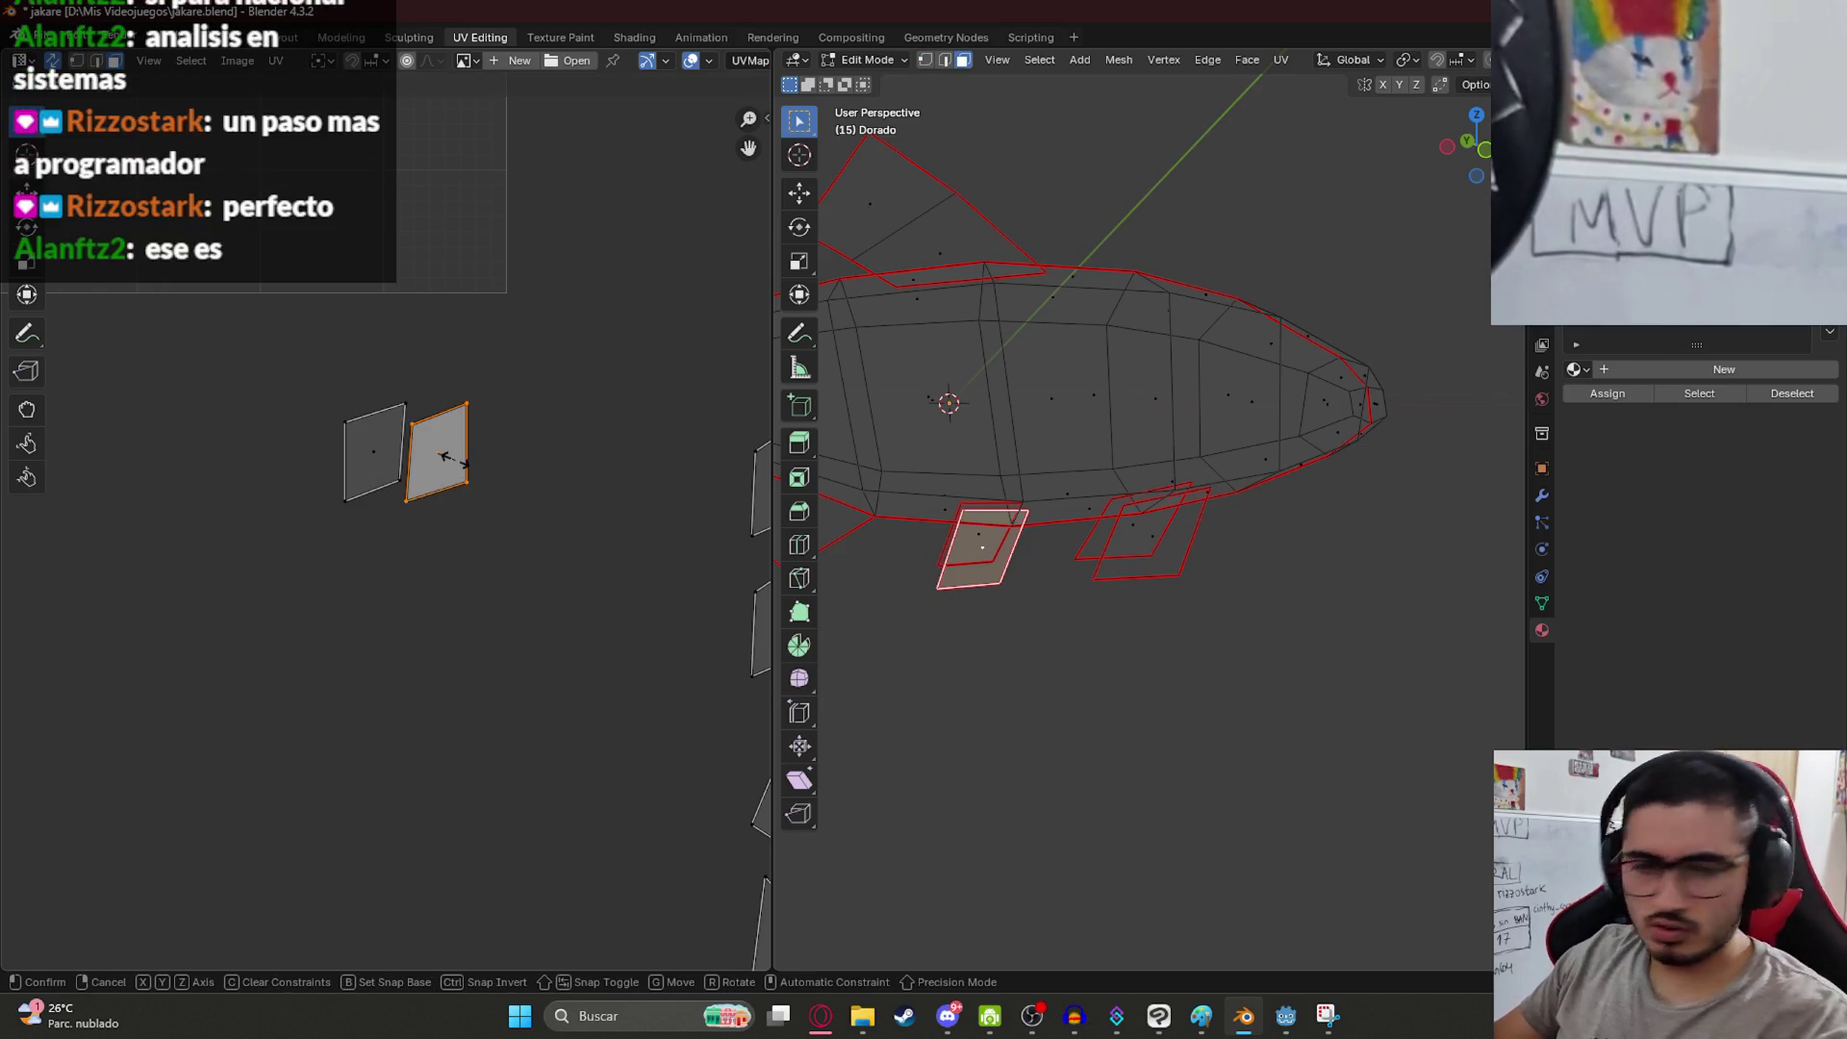
left_click(450, 462)
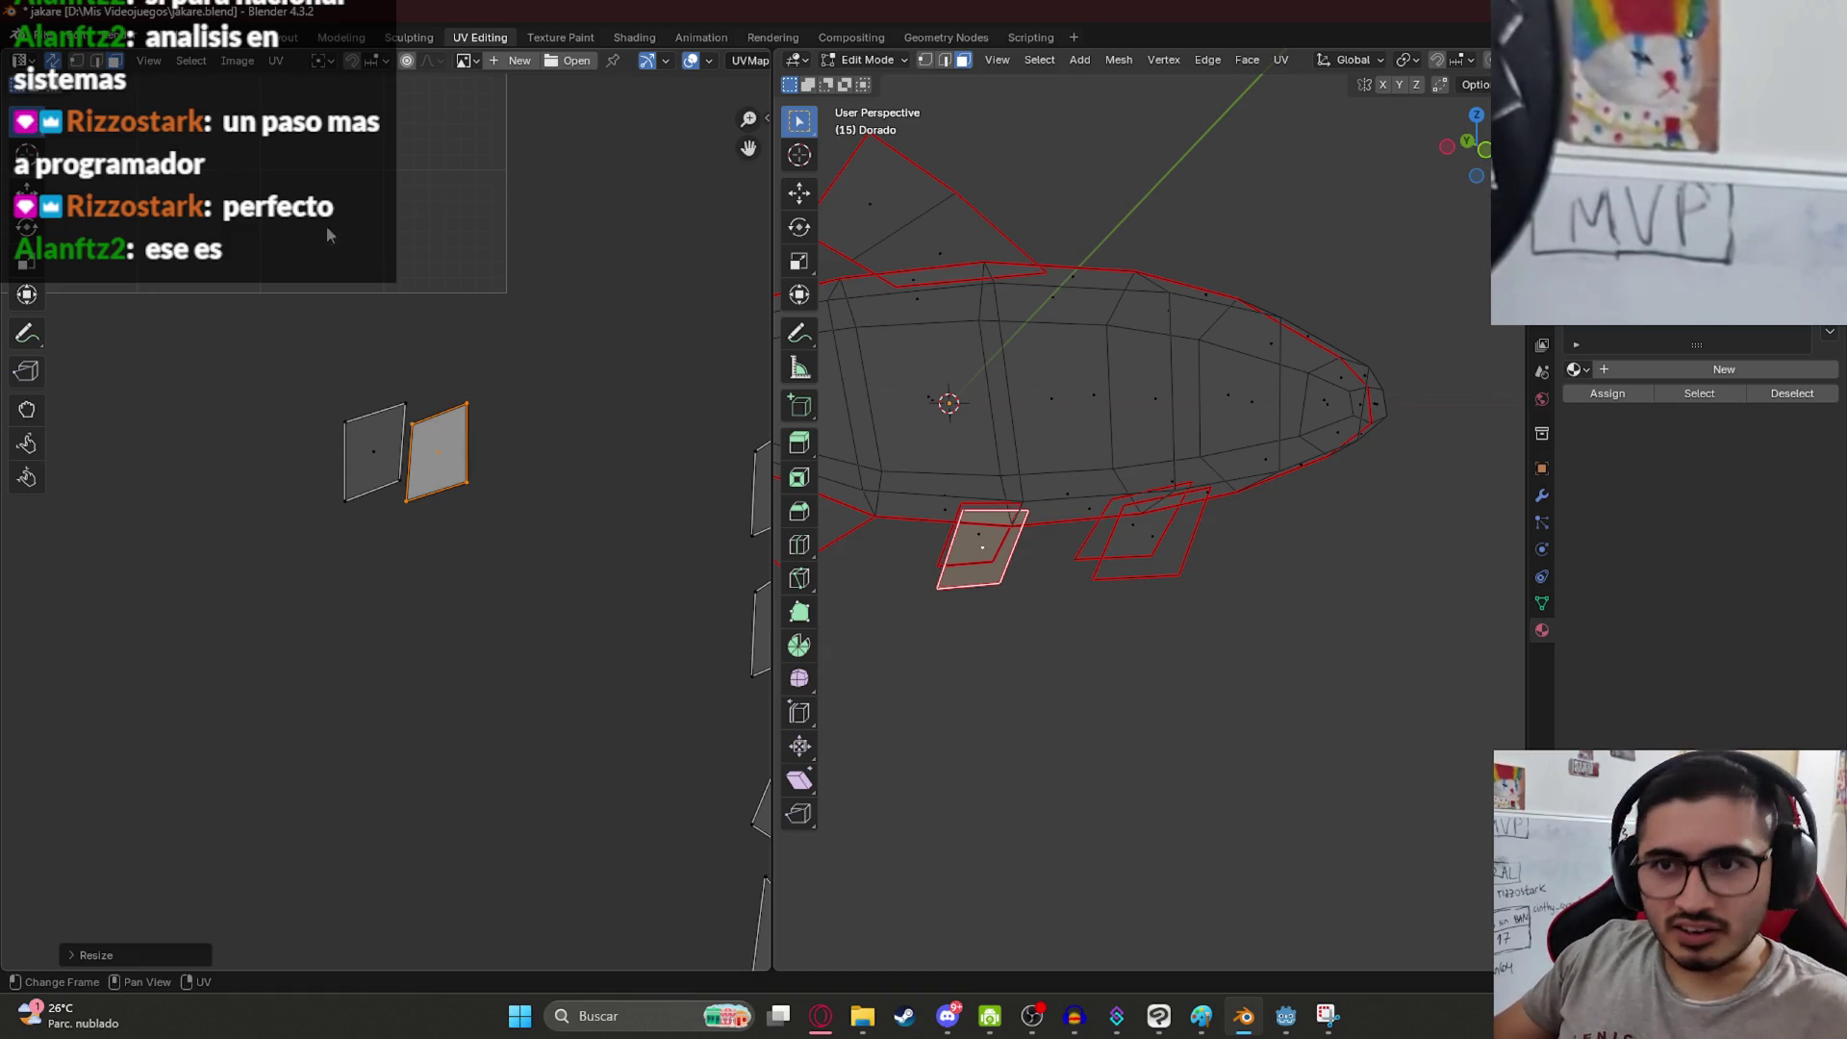
- Select the top edges of both fin faces and scale them along Y only
left_click(923, 59)
left_click(523, 439)
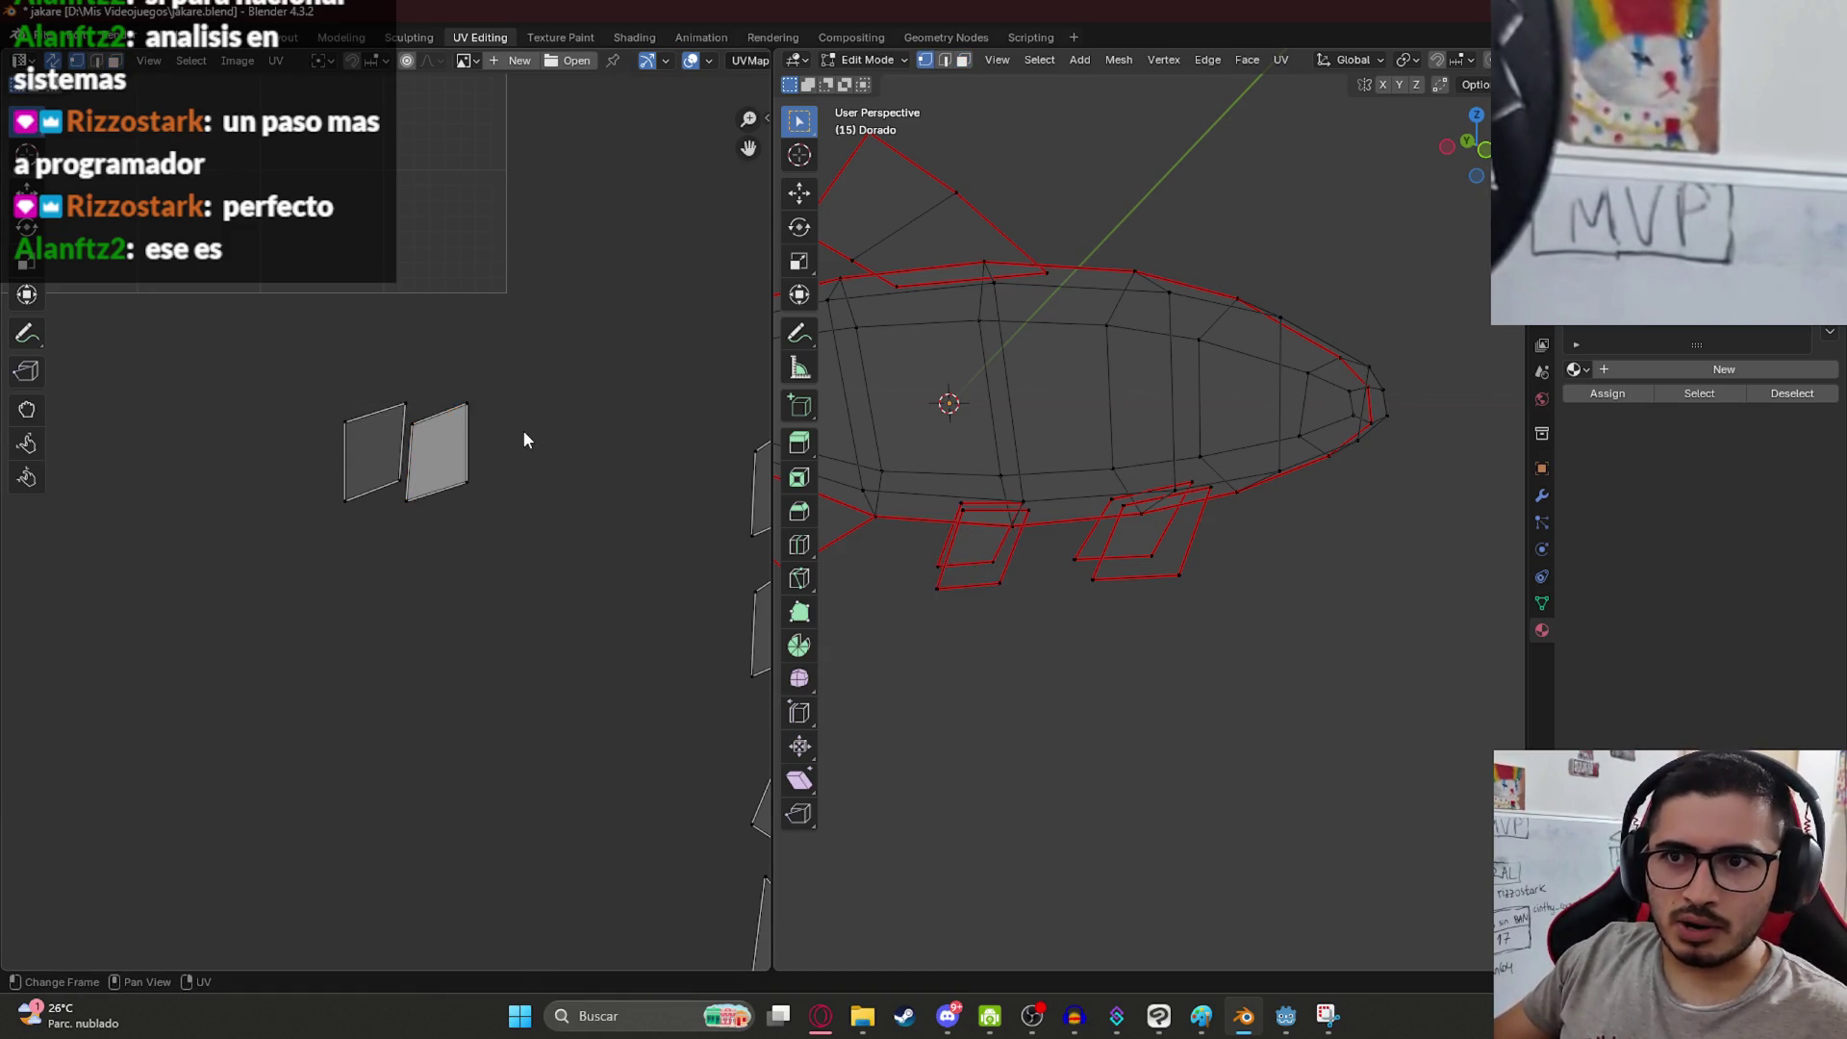
left_click_drag(345, 415, 485, 438)
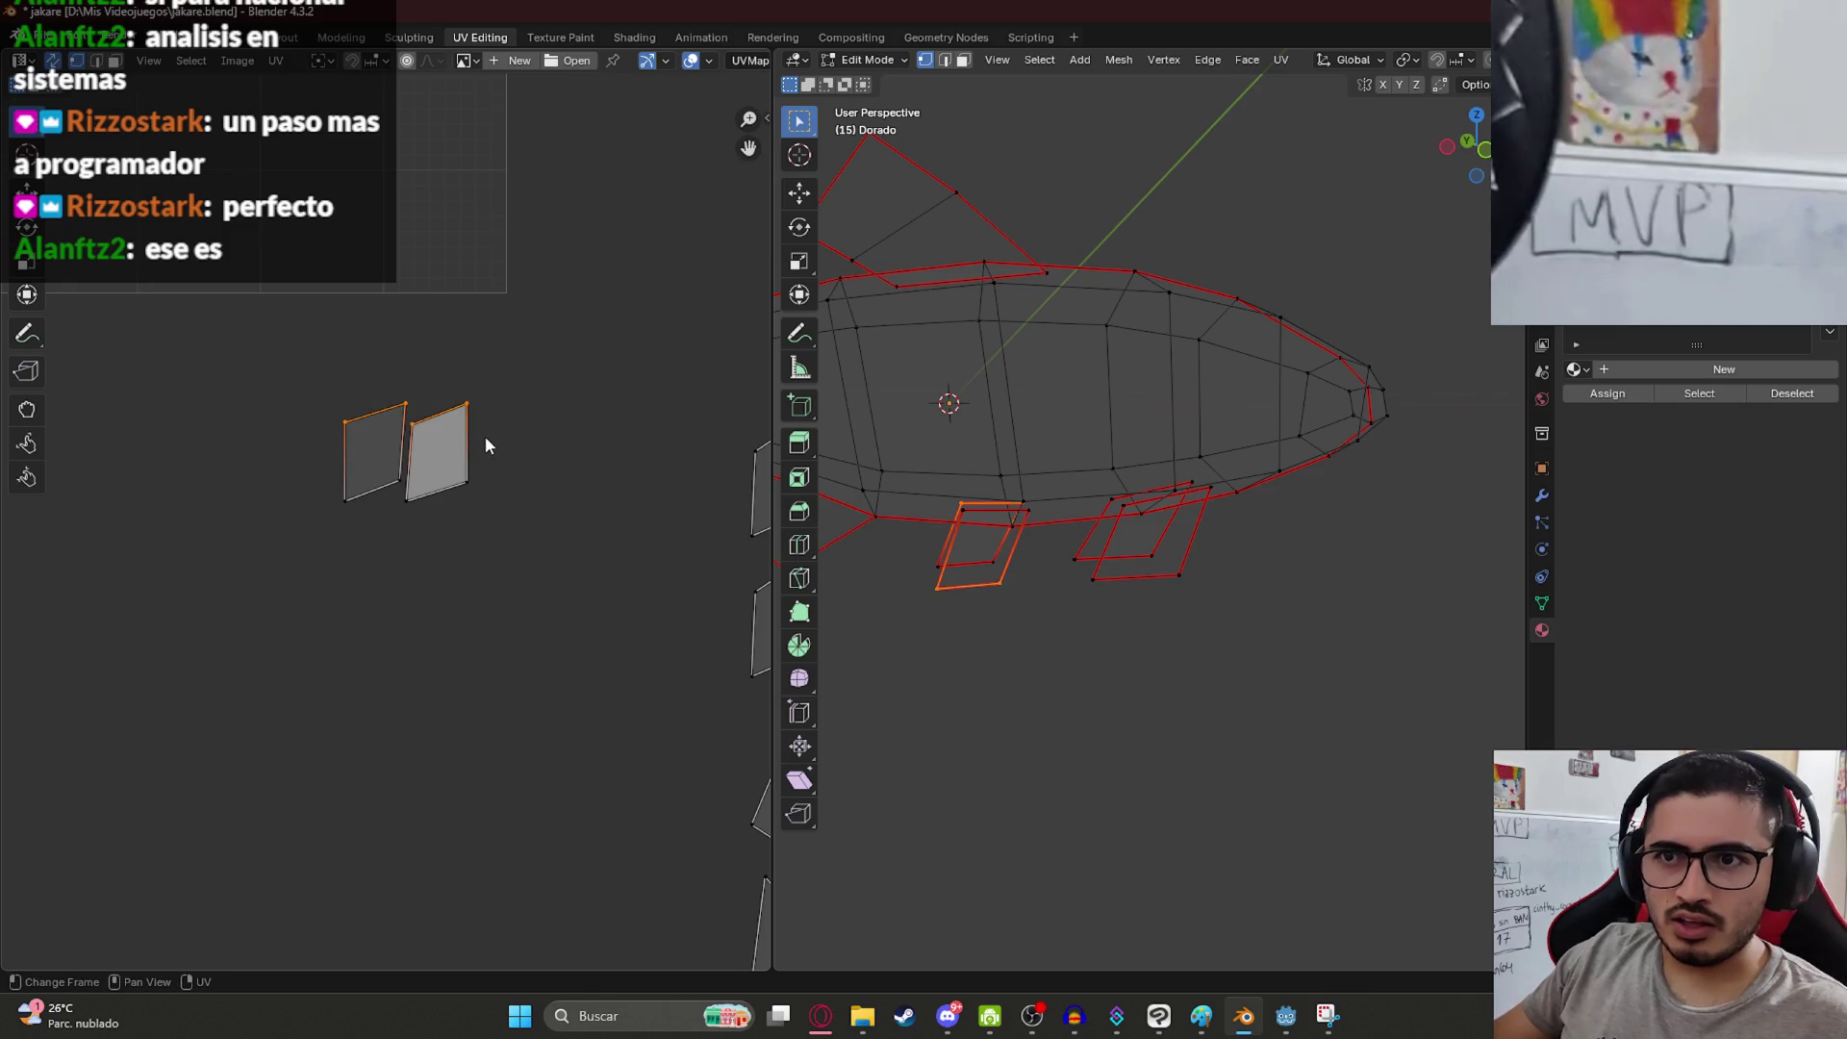
left_click(433, 580)
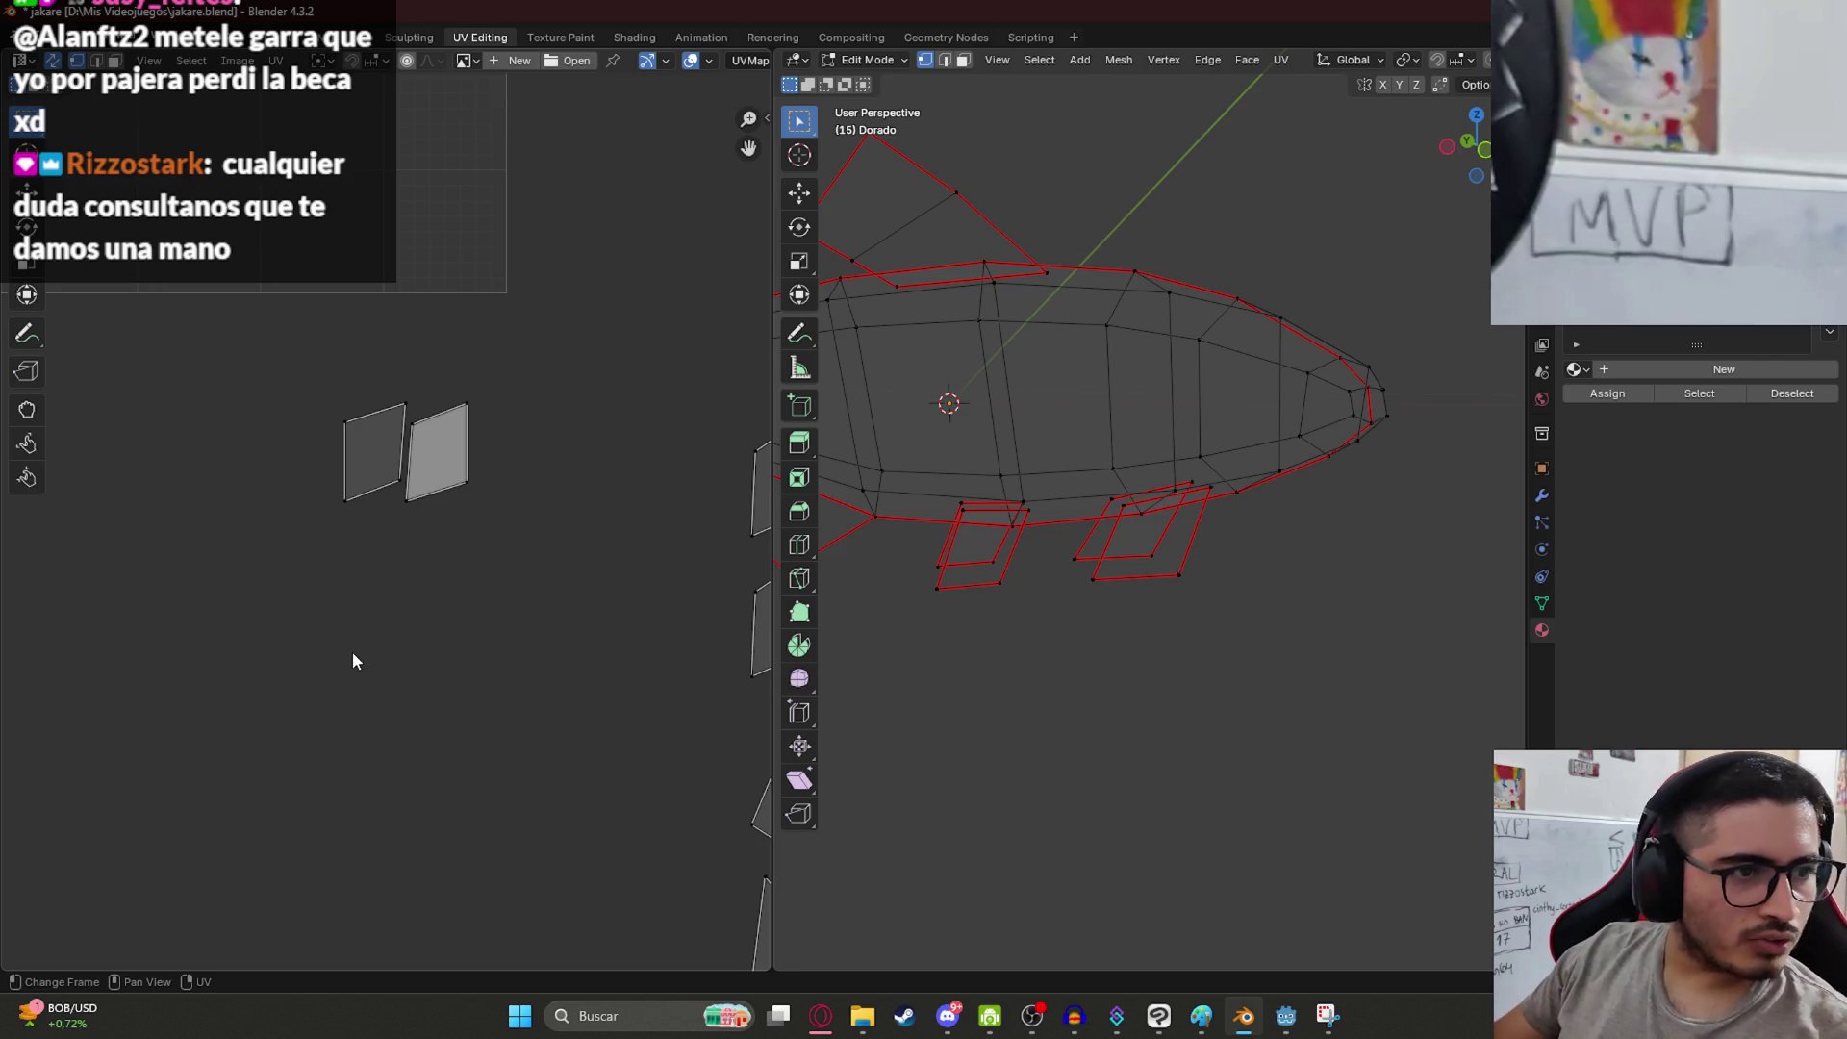
mouse_move(317, 368)
left_mouse_down()
mouse_move(472, 425)
mouse_move(435, 432)
left_mouse_up()
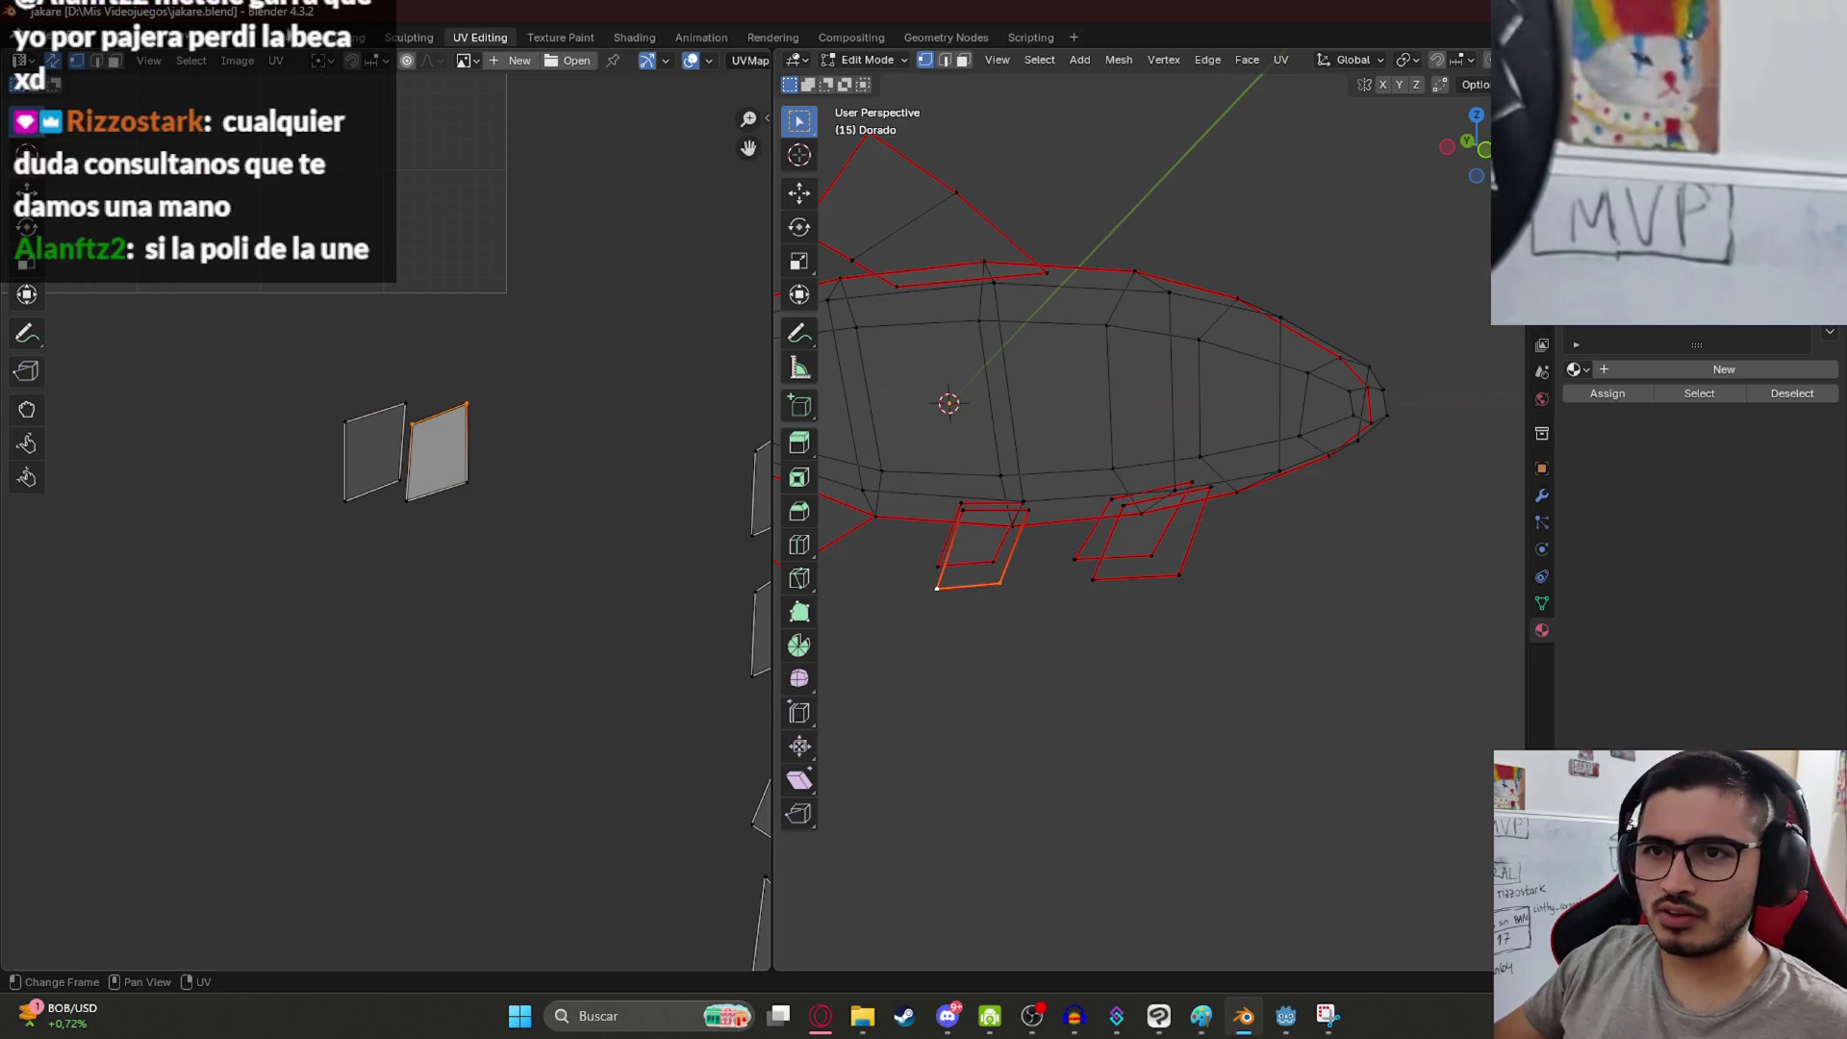
key("s")
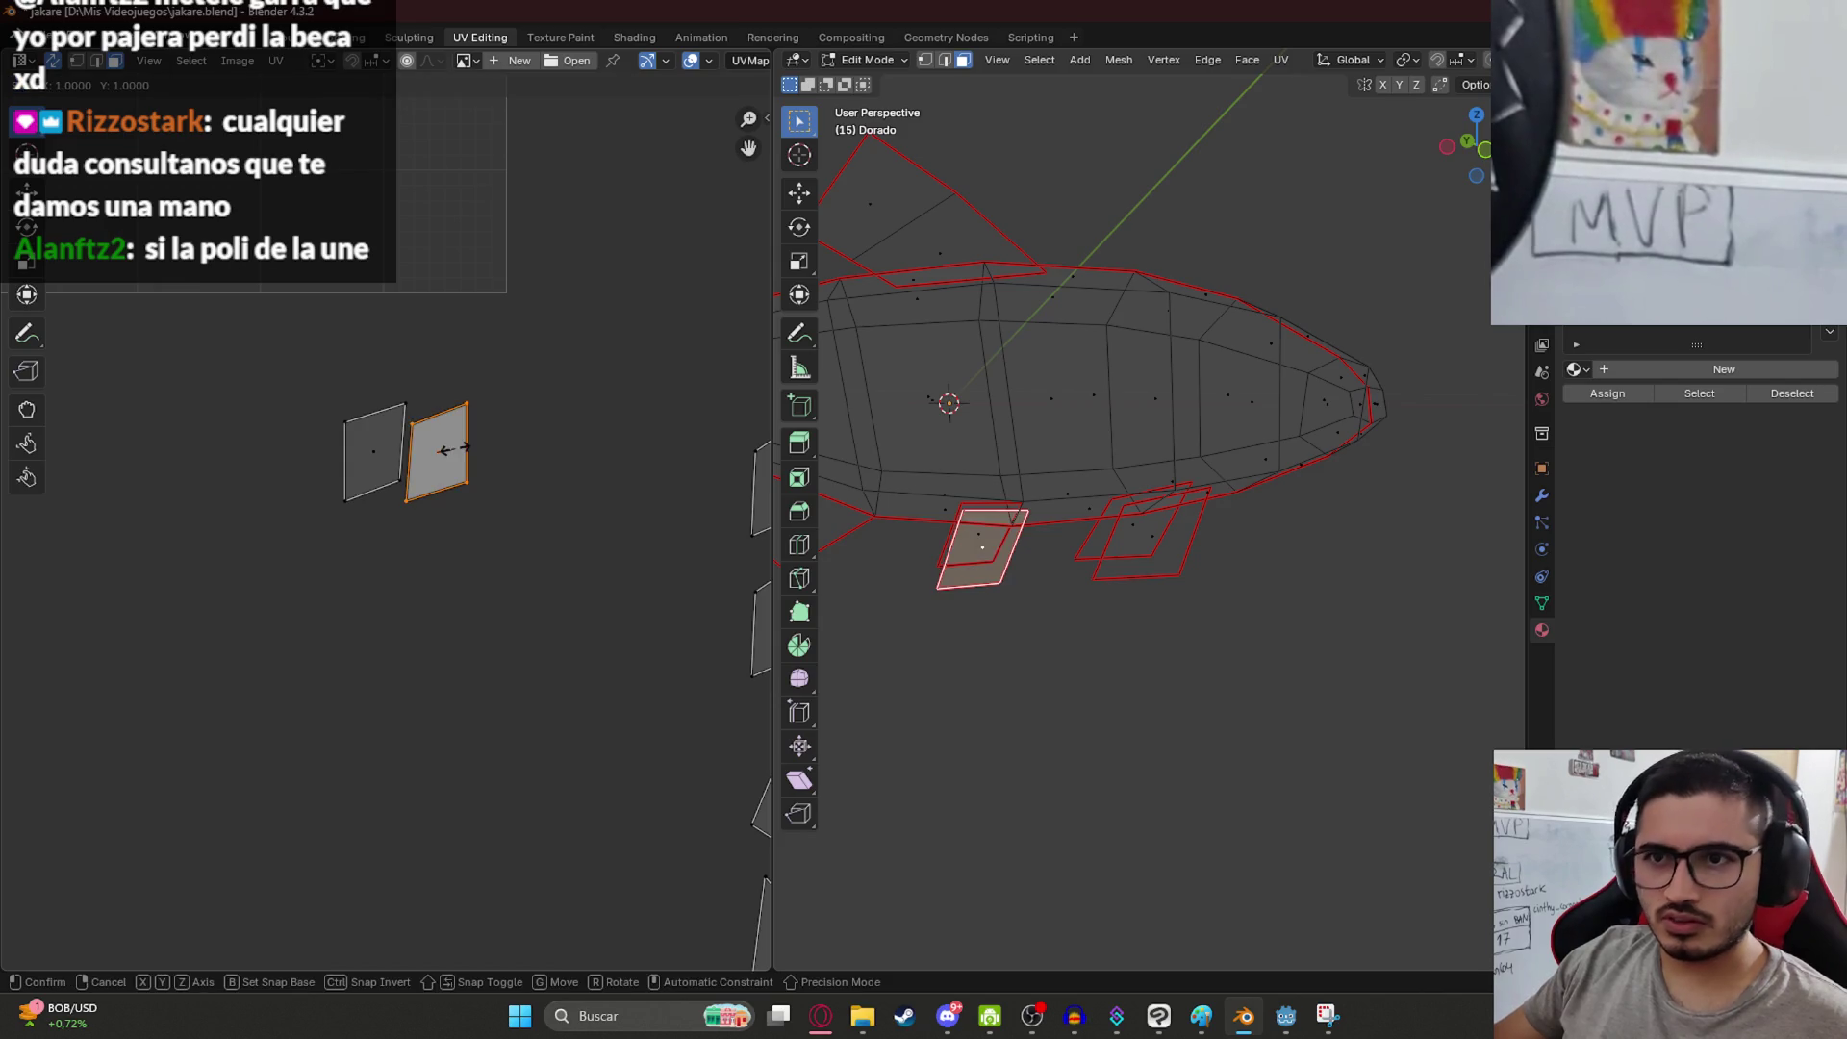
key("y")
left_click(455, 457)
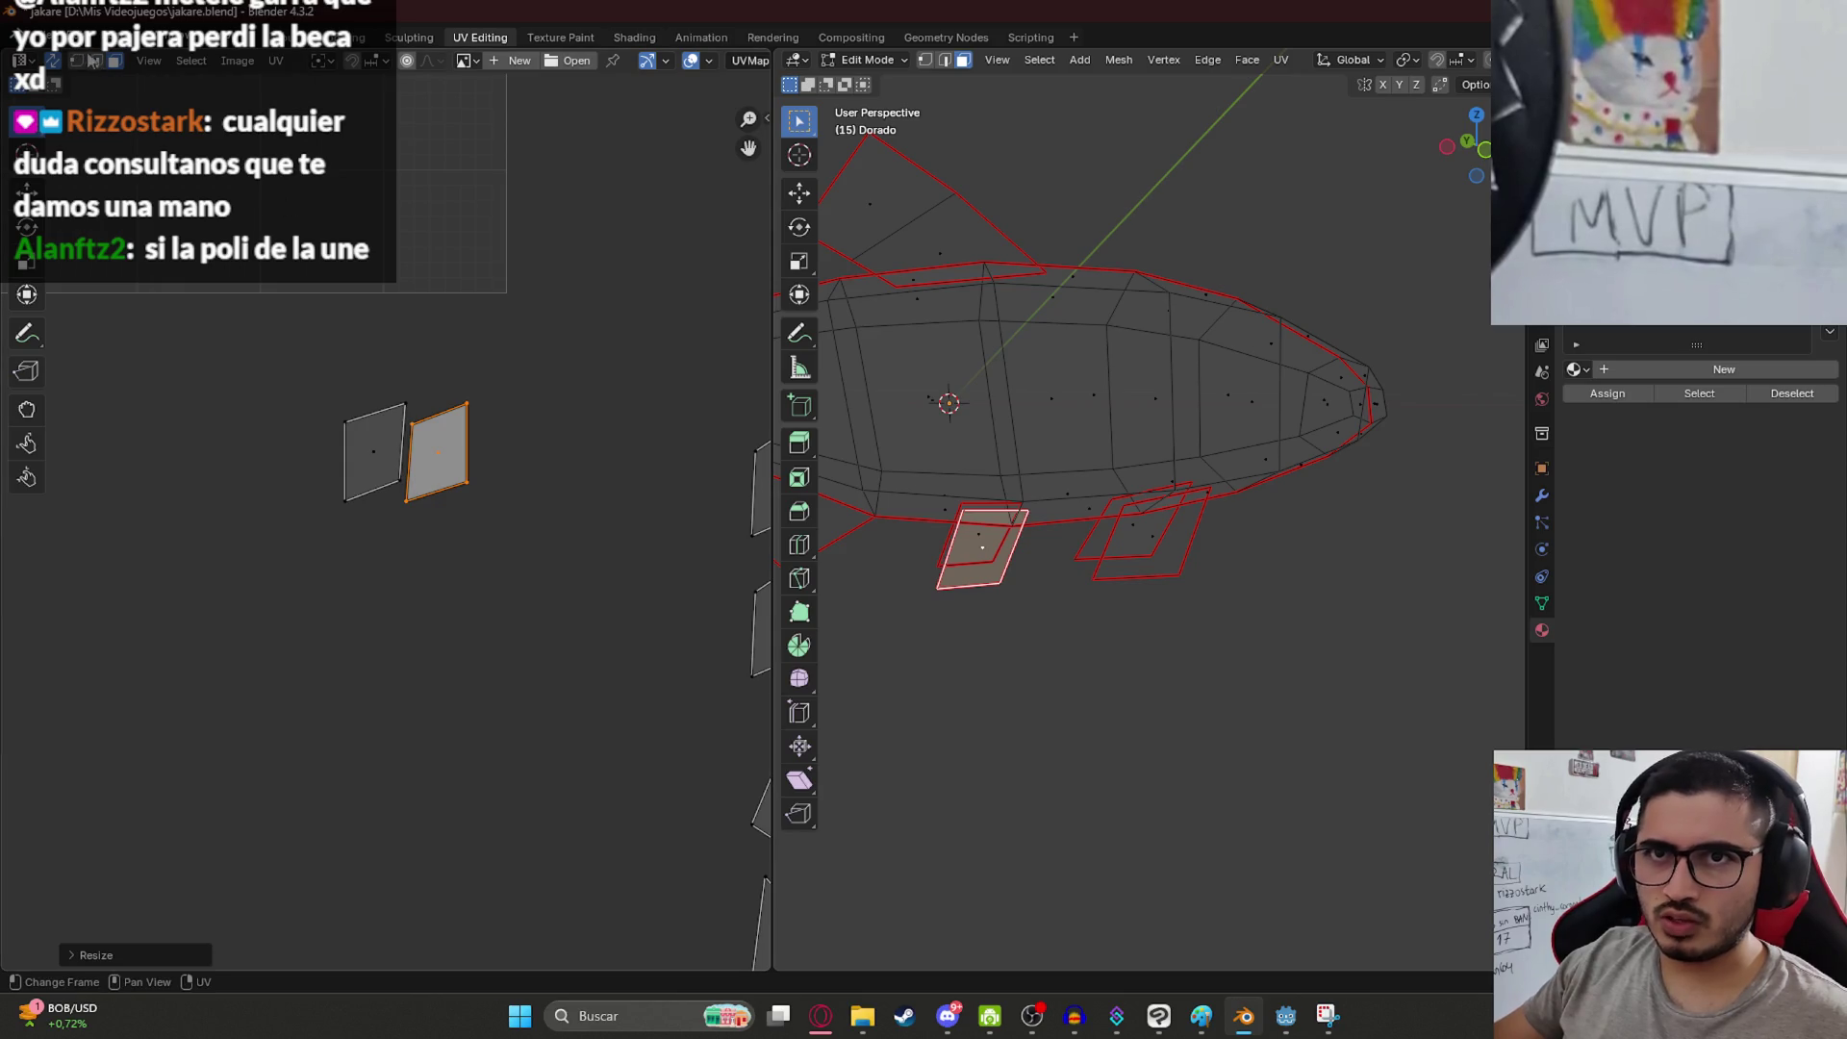
- Move a single fin-face vertex vertically to line it up
key("1")
left_click_drag(409, 412, 472, 405)
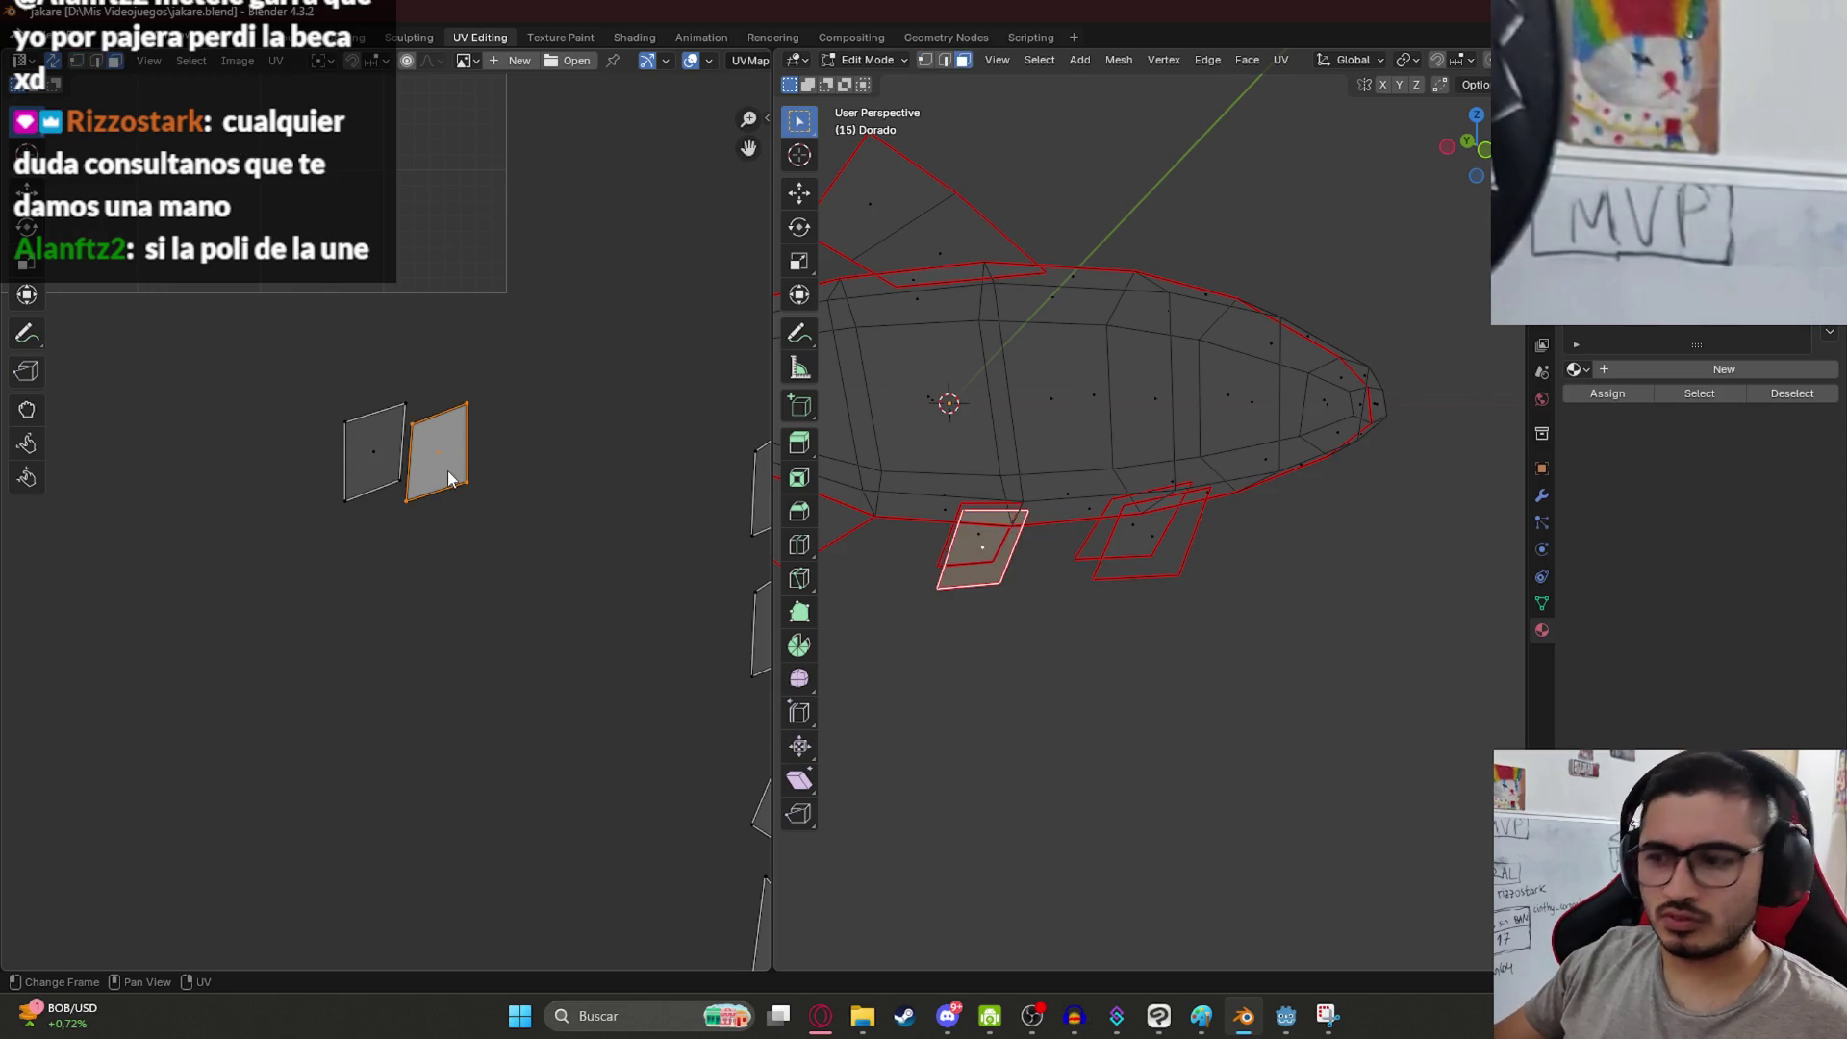
key("g")
key("y")
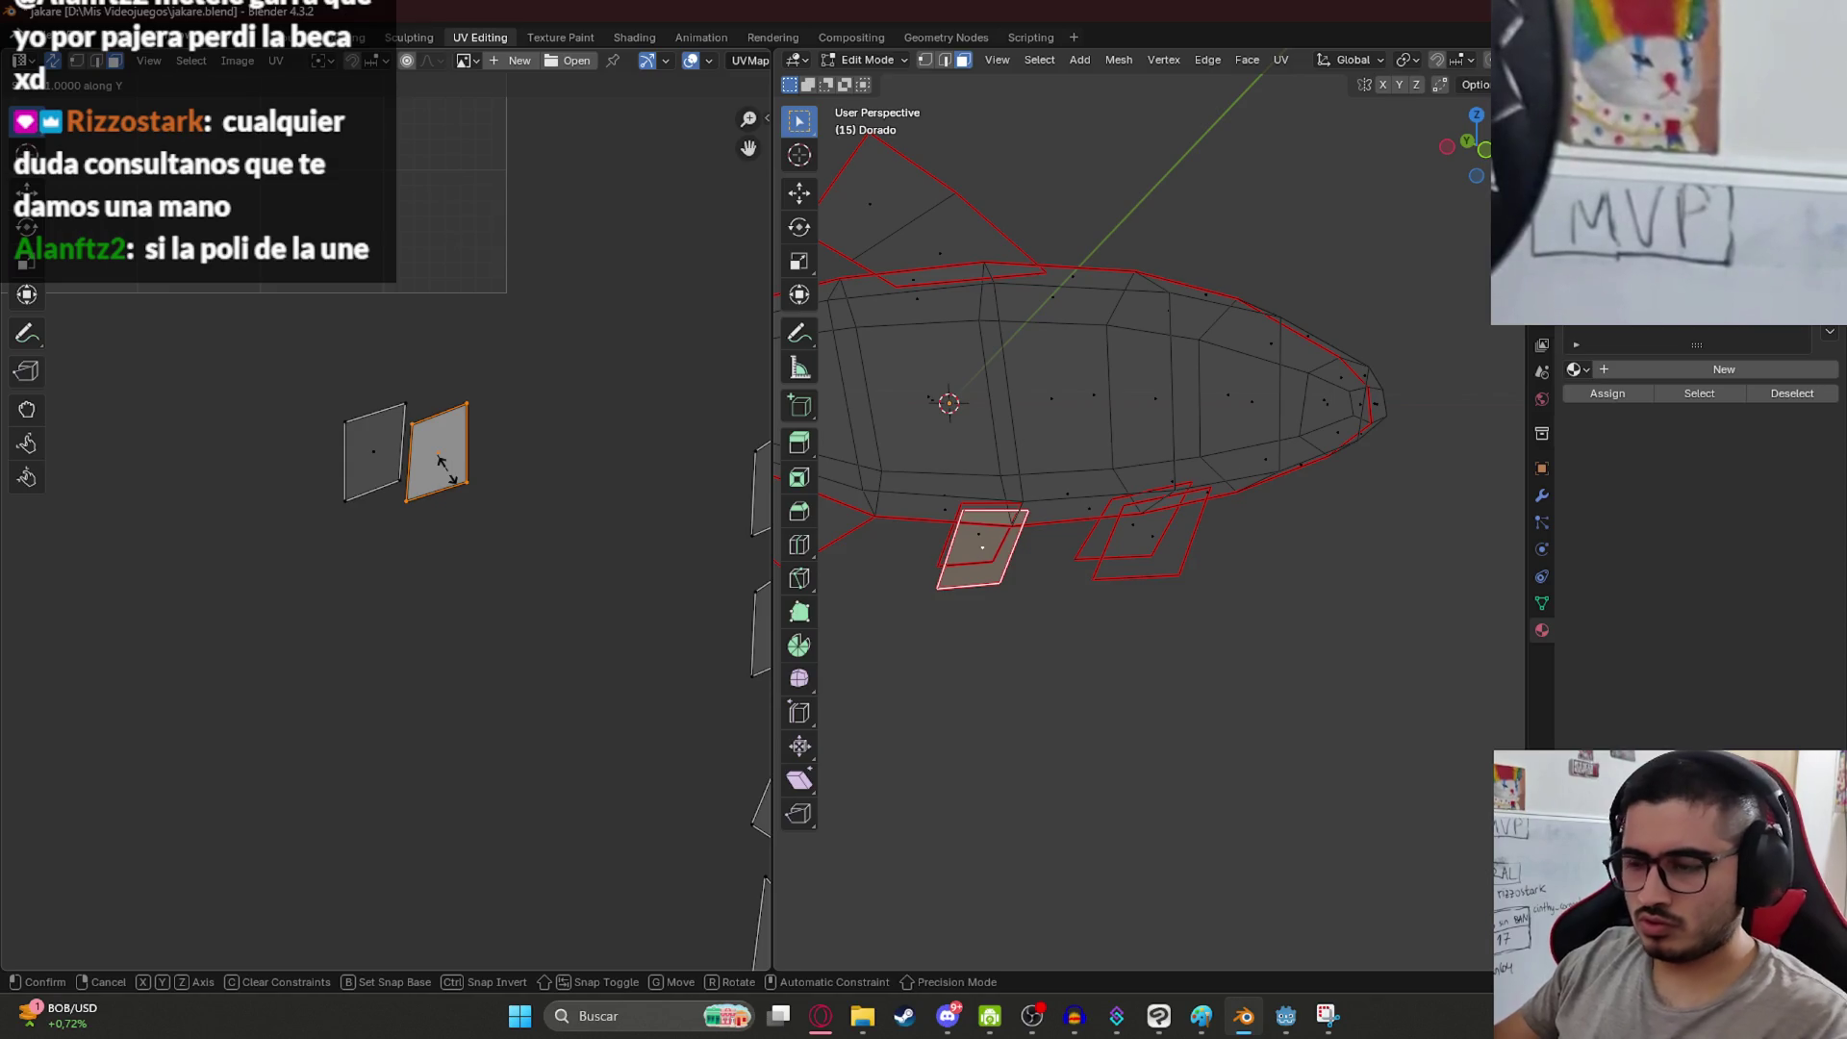
left_click(441, 463)
- Select the right fin face's edges and shift the face to match the left one
left_click(423, 407)
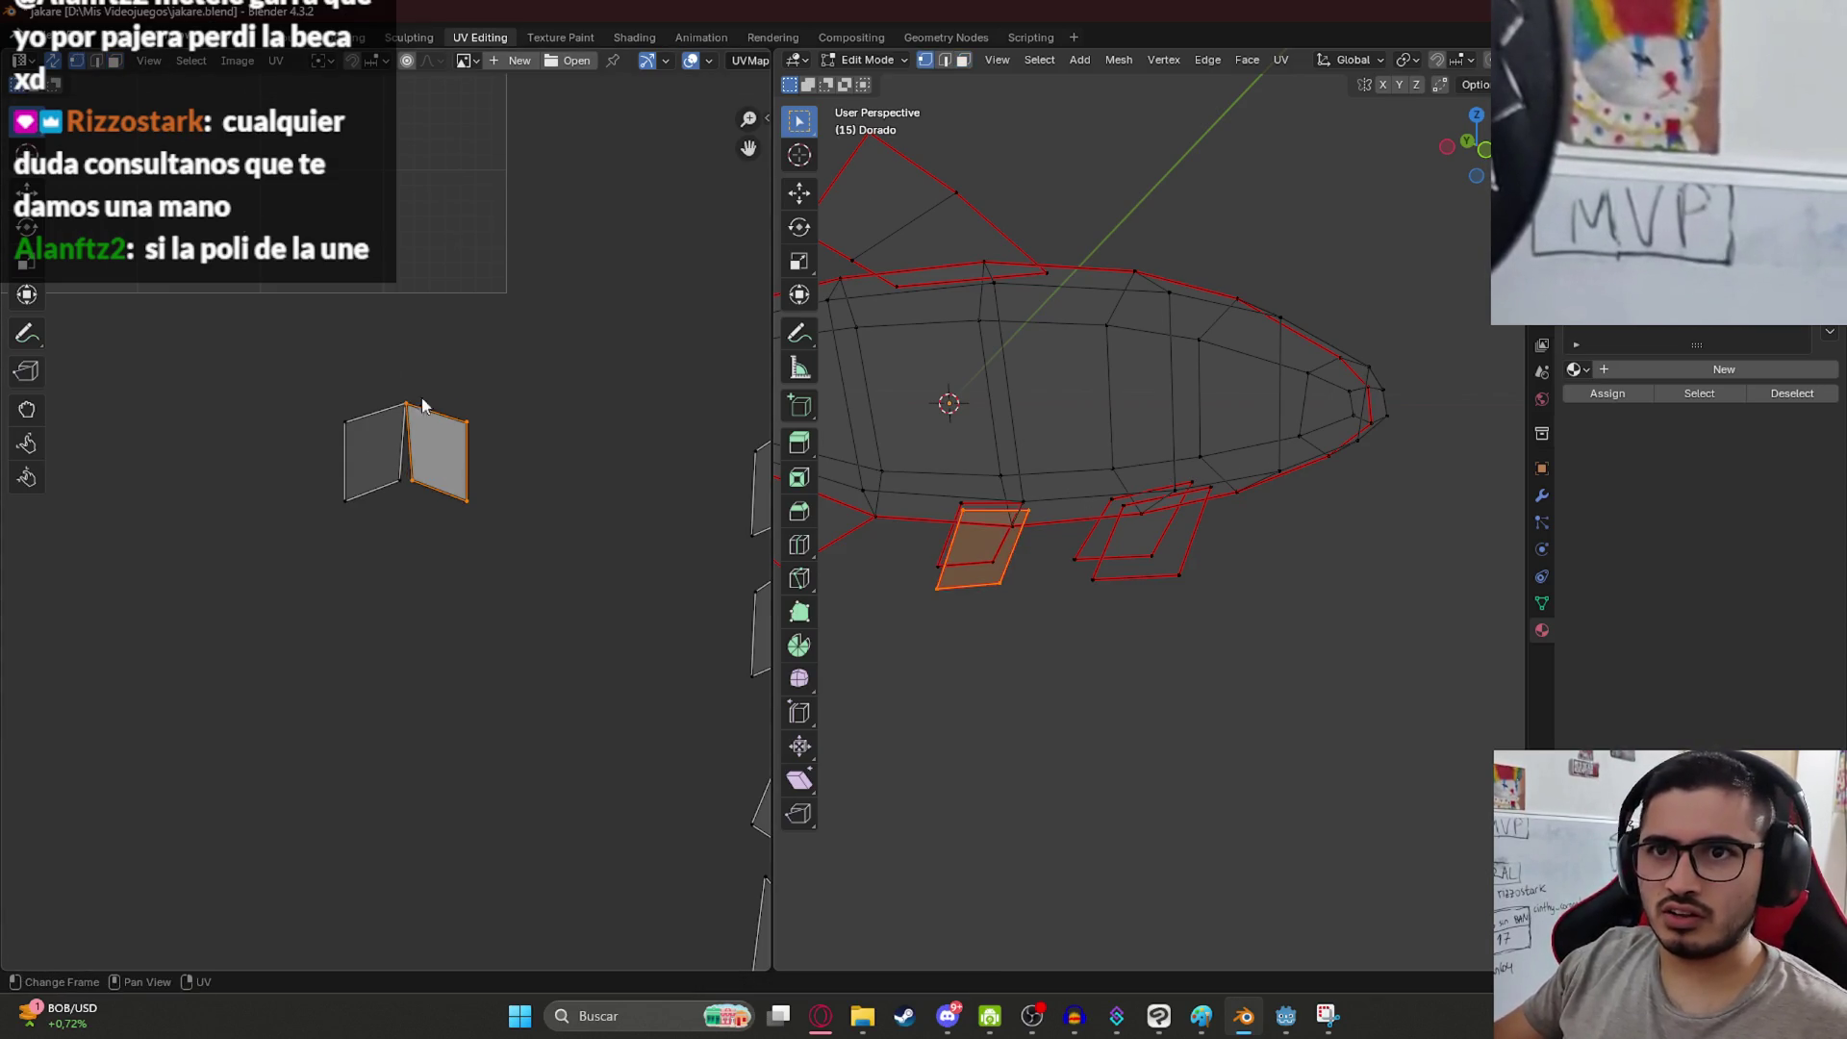
left_click_drag(424, 394, 441, 409)
left_click(477, 425)
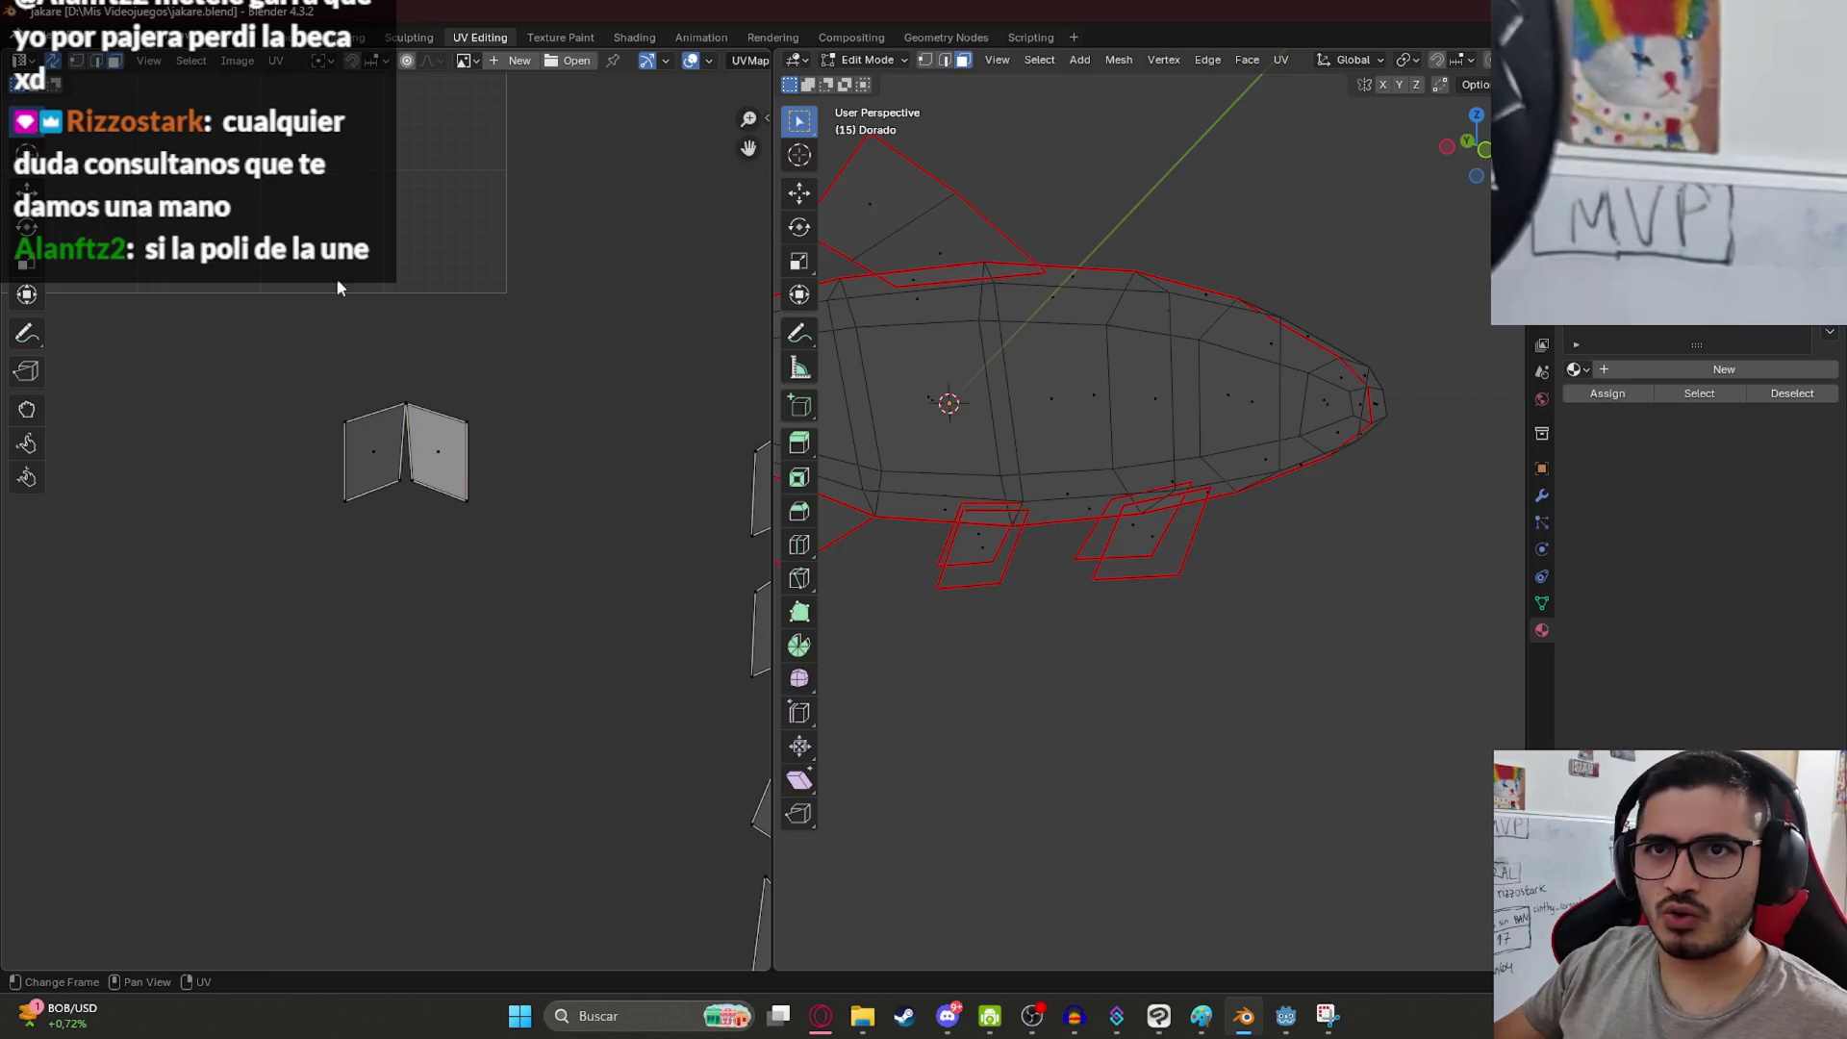
left_click(445, 436)
key("g")
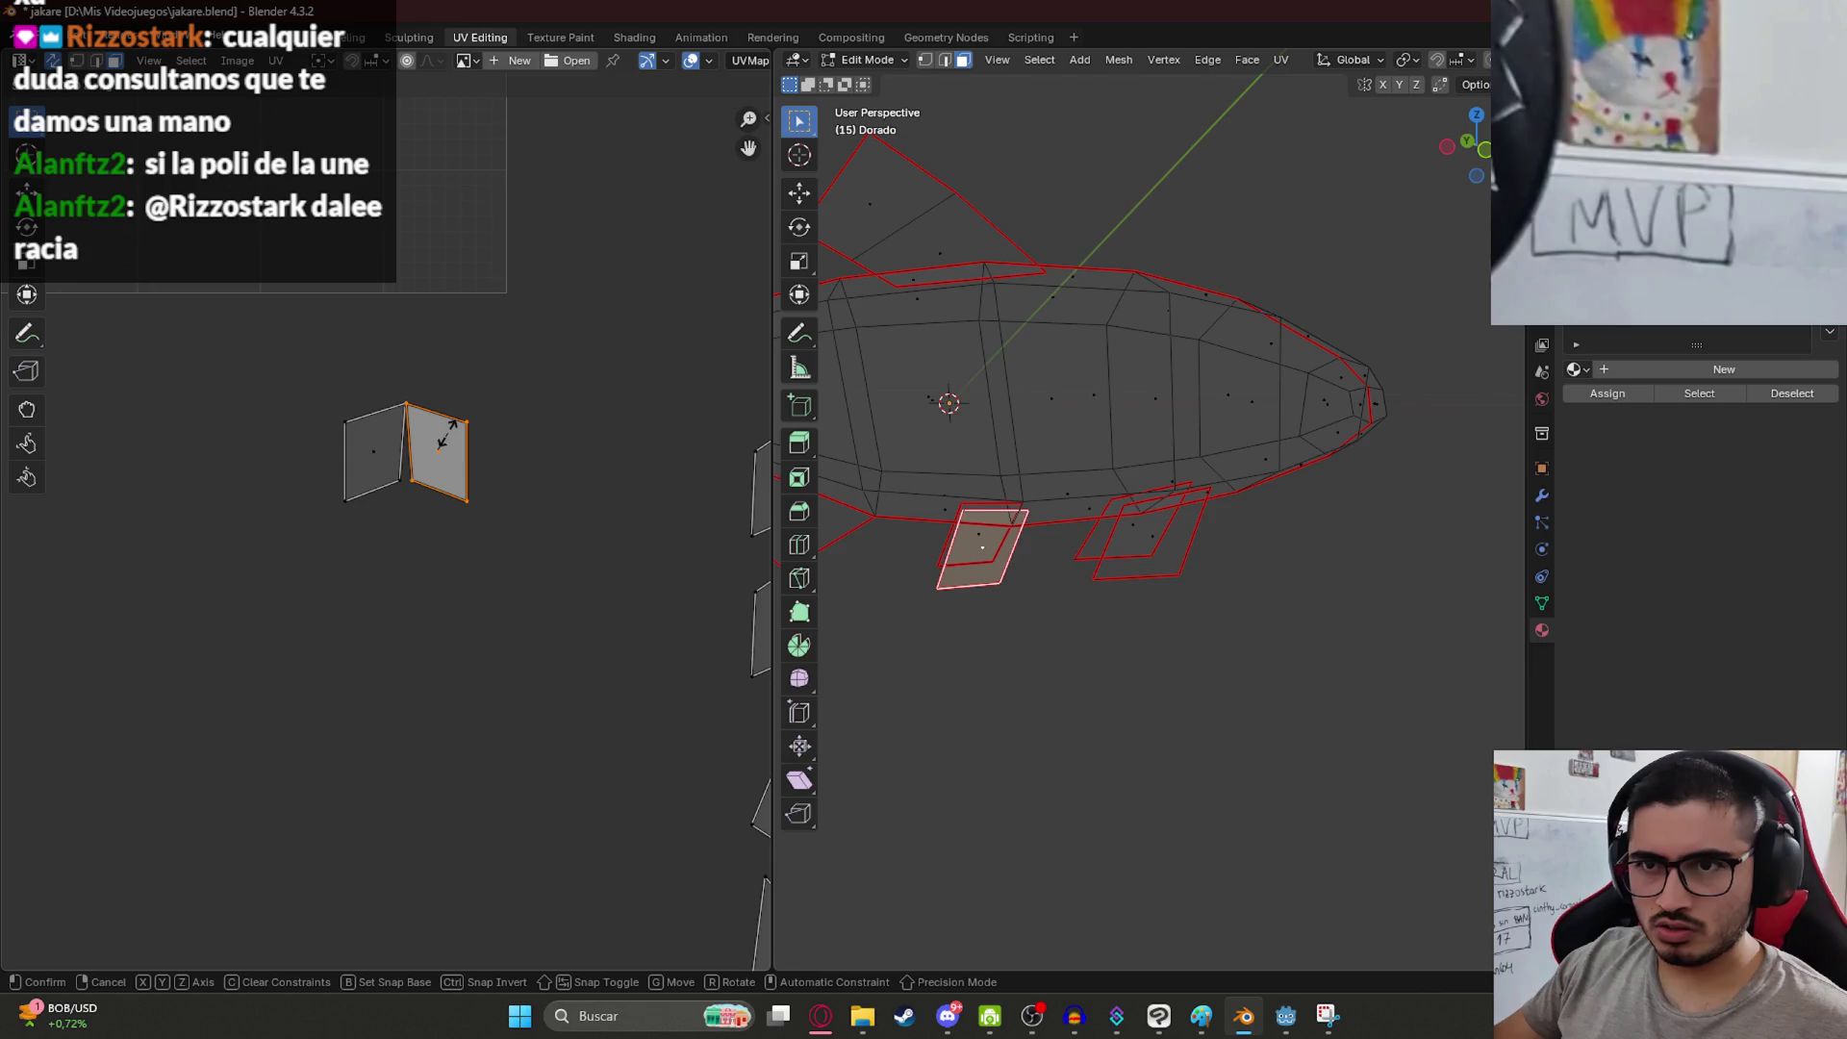
left_click(398, 396)
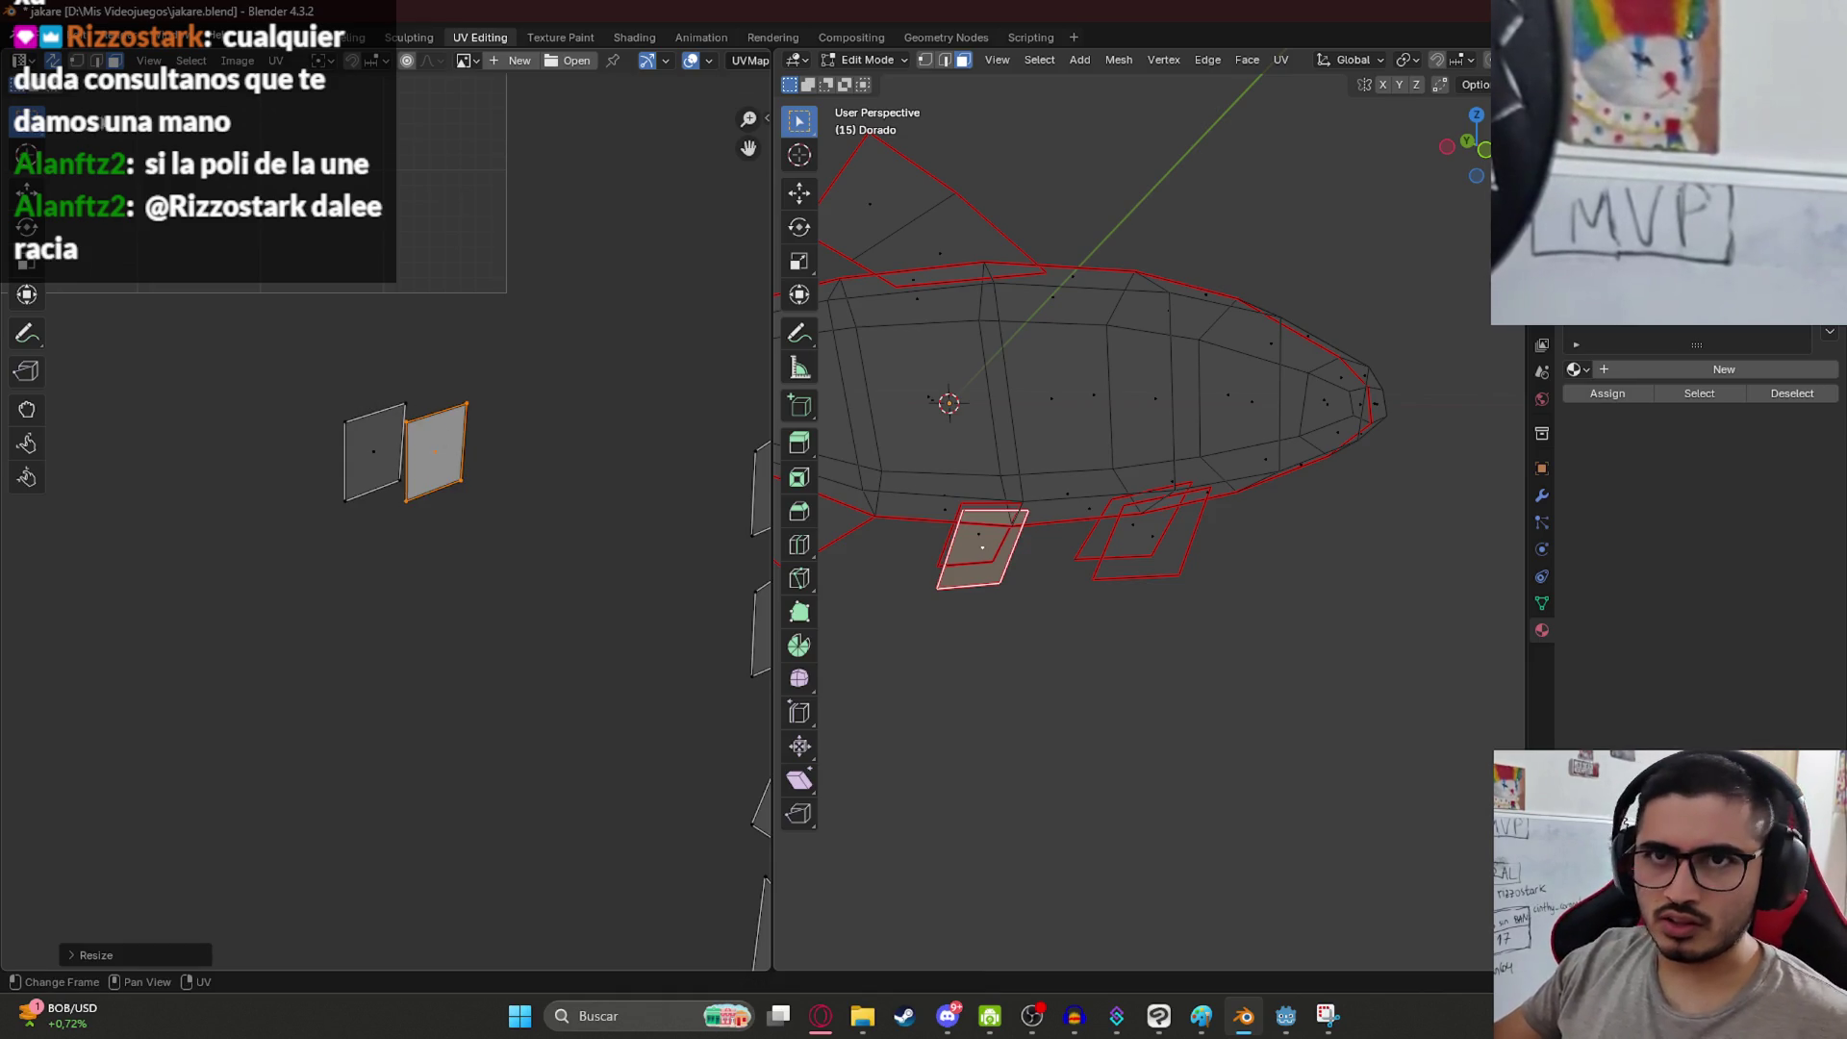
key("1")
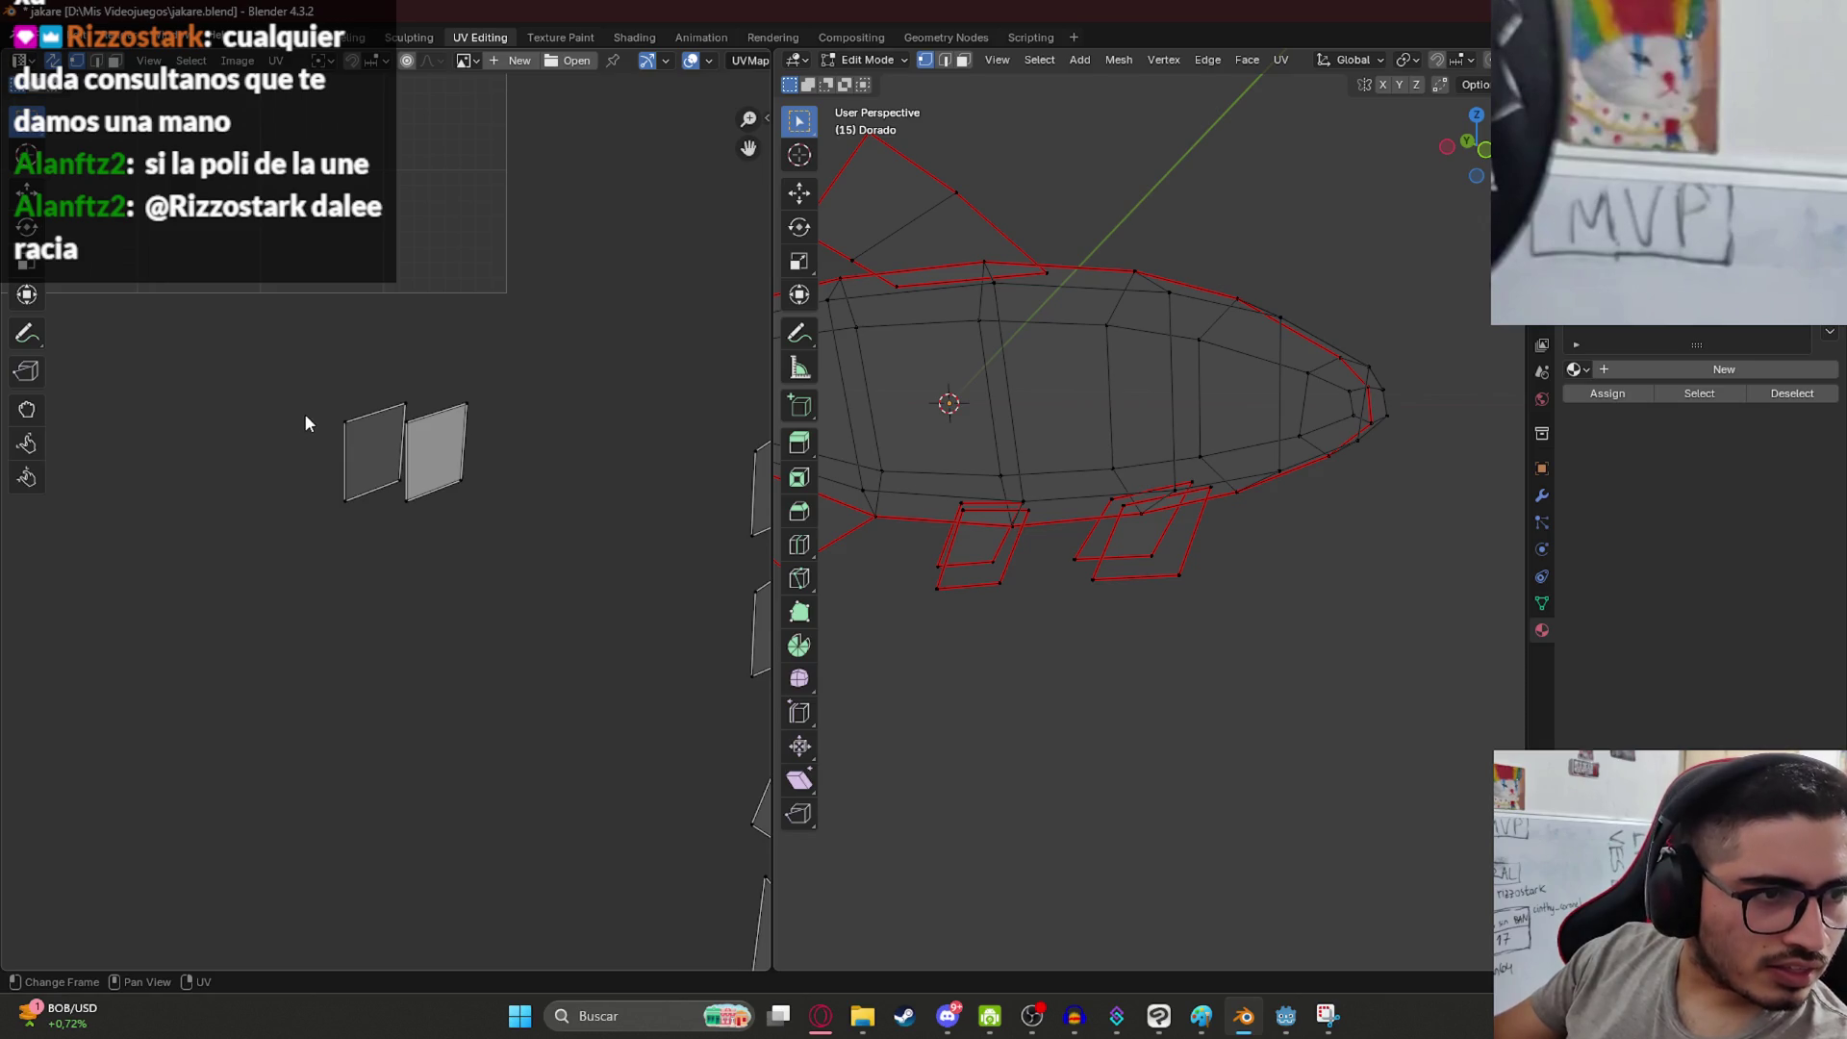
- Select the two fin faces and move one over the other so they overlap
left_click_drag(321, 380, 592, 441)
middle_click_drag(1113, 535, 1048, 492)
key("alt+a")
left_click(375, 451)
left_click(442, 438)
scroll(433, 419, "up", 5)
middle_click_drag(409, 379, 491, 577)
key("g")
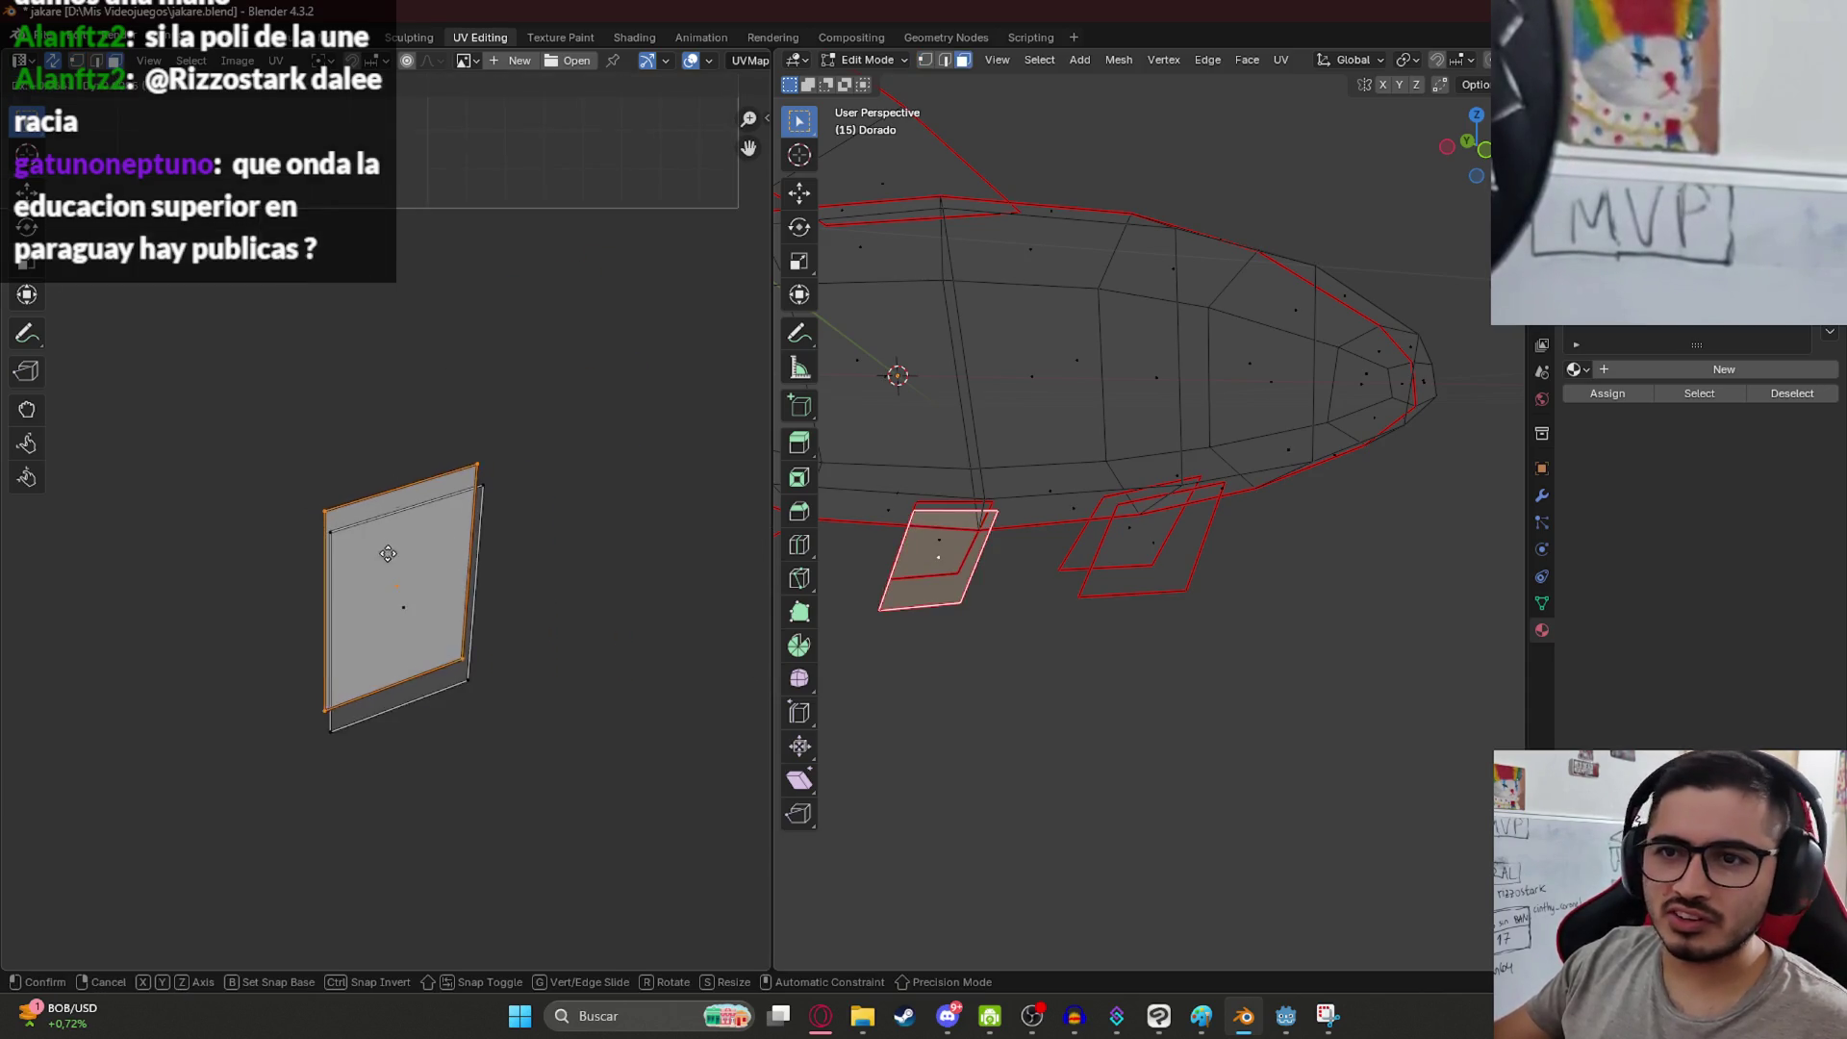
left_click(243, 530)
scroll(357, 550, "up", 3)
key("g")
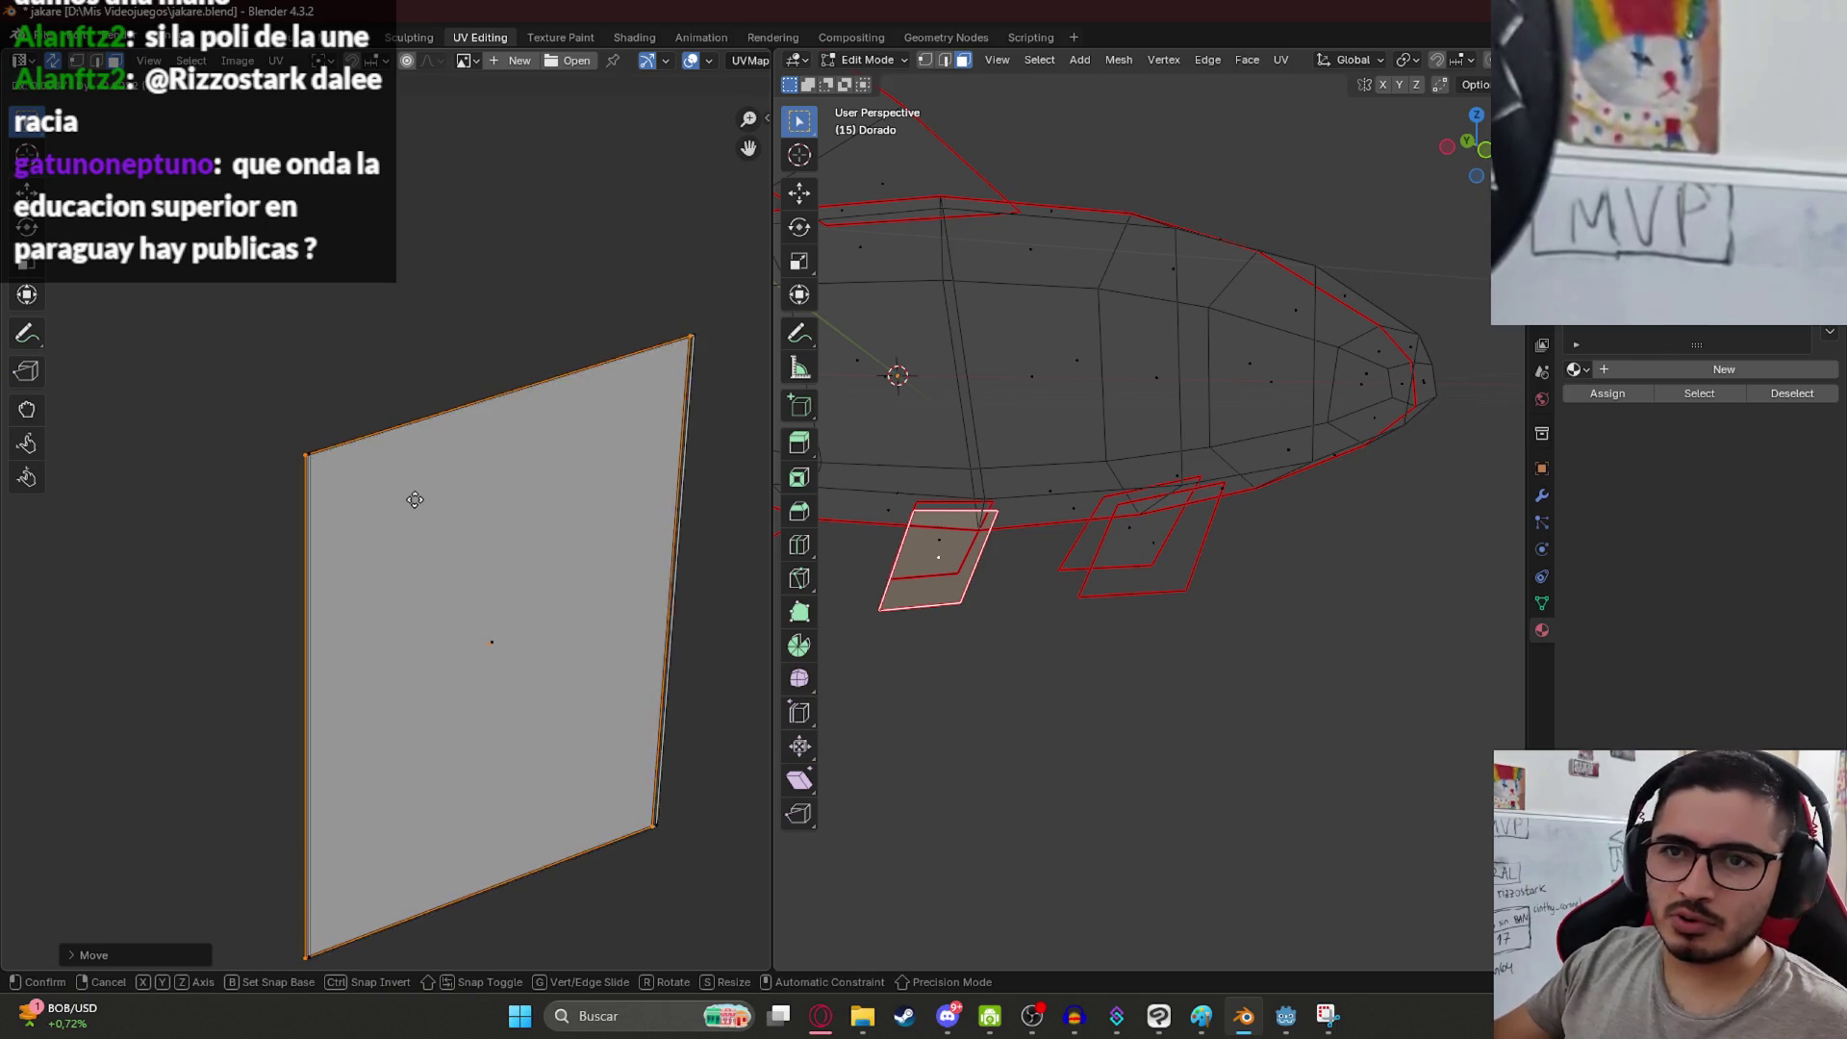
left_click(417, 498)
scroll(417, 498, "down", 5)
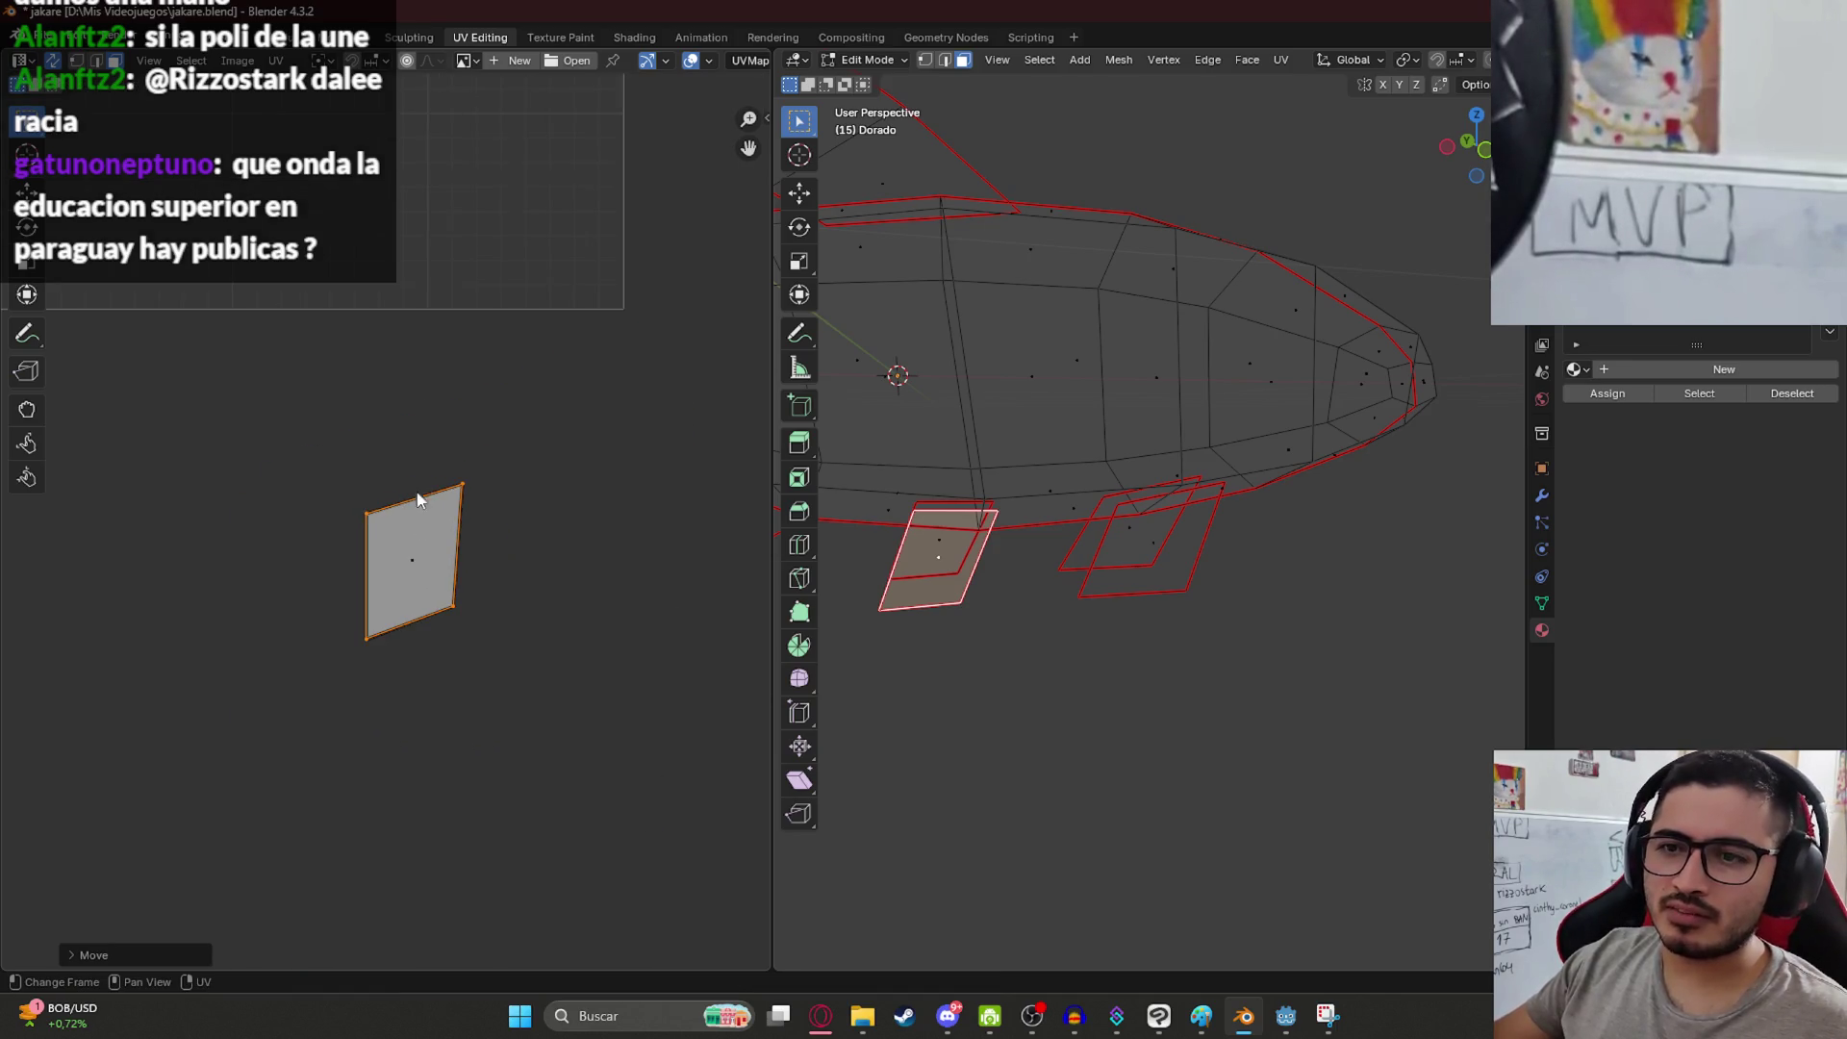
scroll(366, 400, "down", 3)
- Carry the stacked fin face down the grid to sit below the body island
middle_click_drag(365, 399, 421, 684)
key("g")
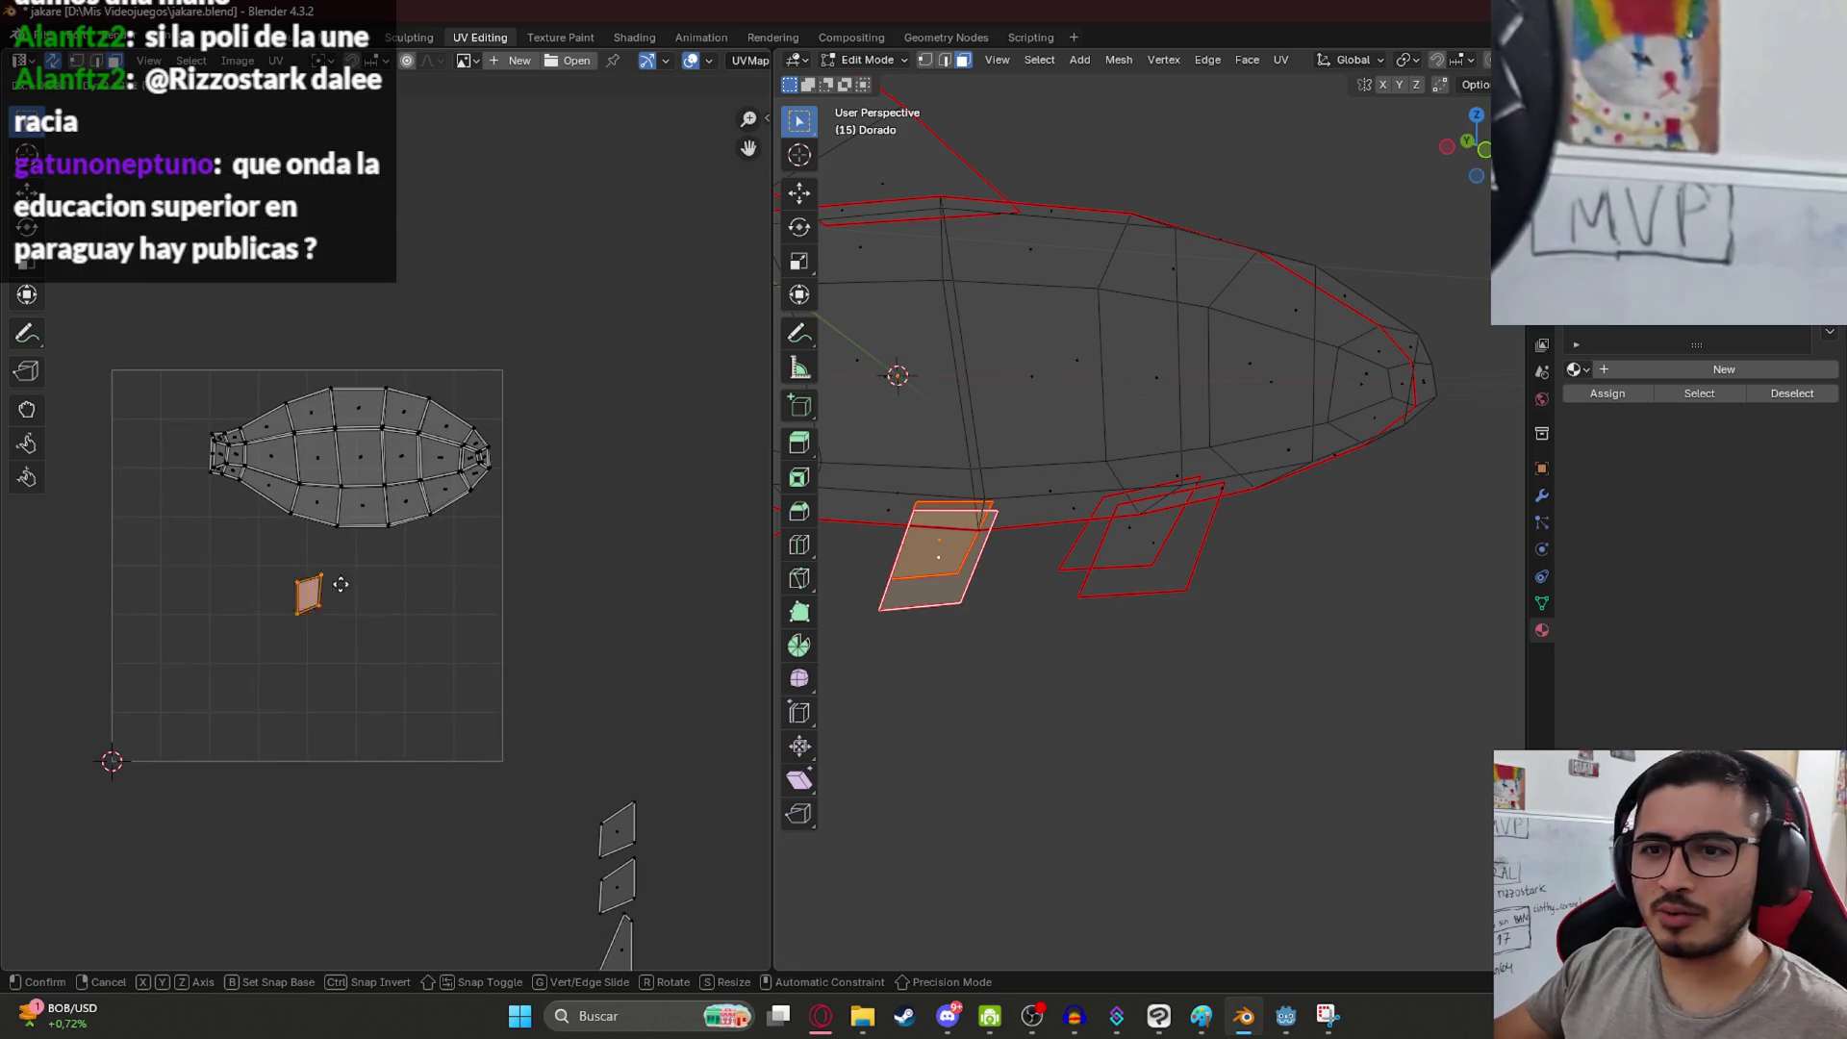
left_click(347, 585)
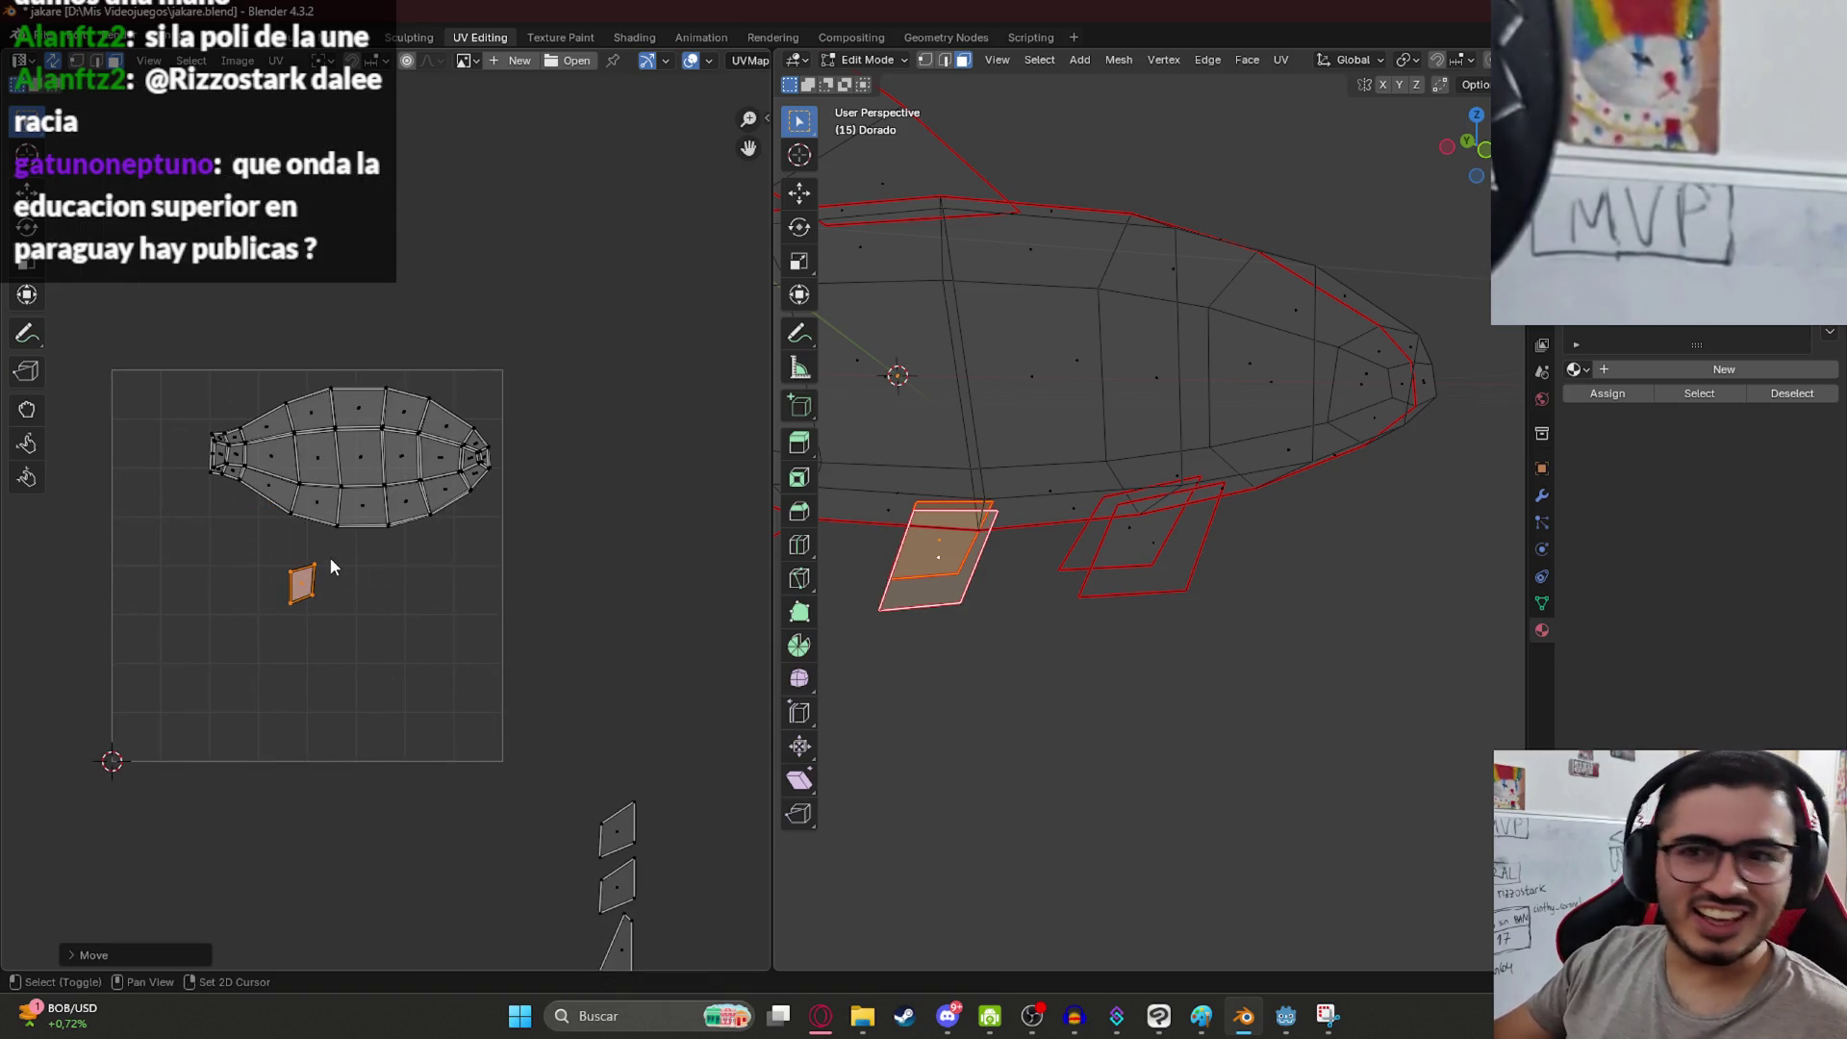
scroll(330, 558, "up", 2)
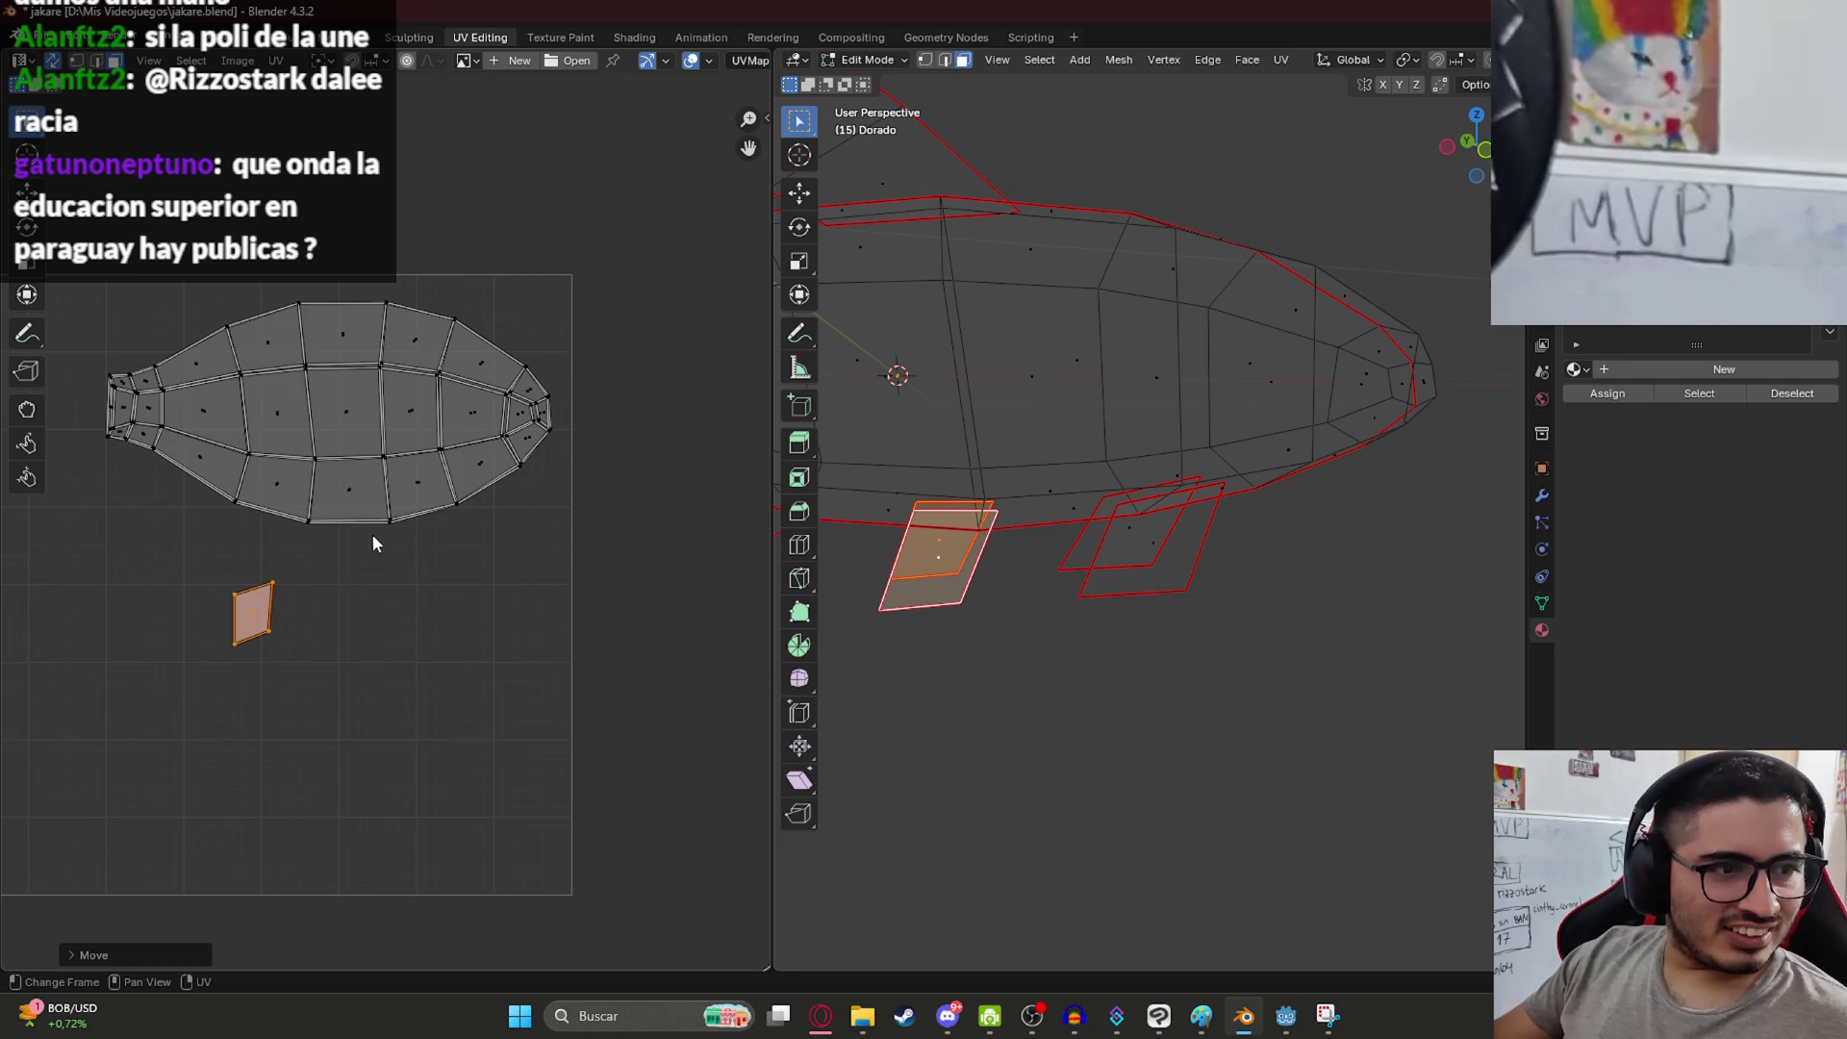
scroll(379, 592, "down", 2)
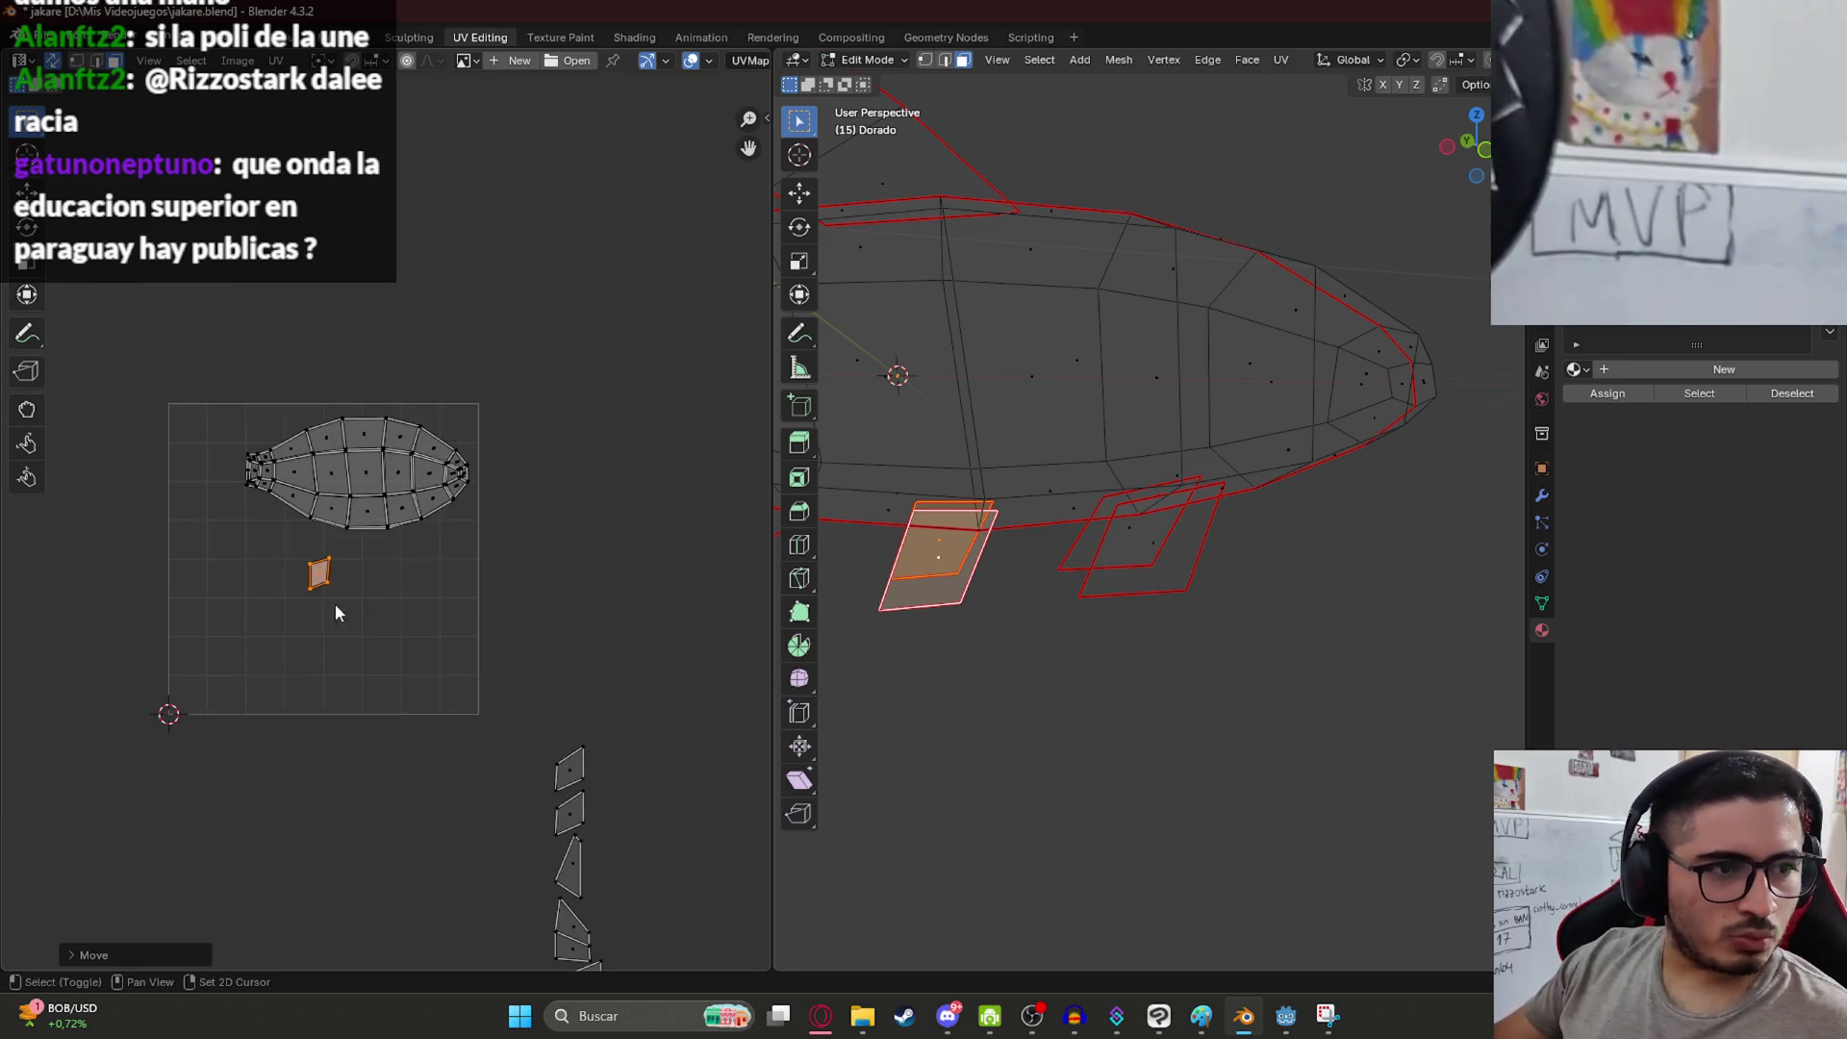
middle_click_drag(334, 603, 551, 630)
scroll(551, 631, "up", 4)
scroll(313, 570, "down", 2)
scroll(411, 486, "down", 3)
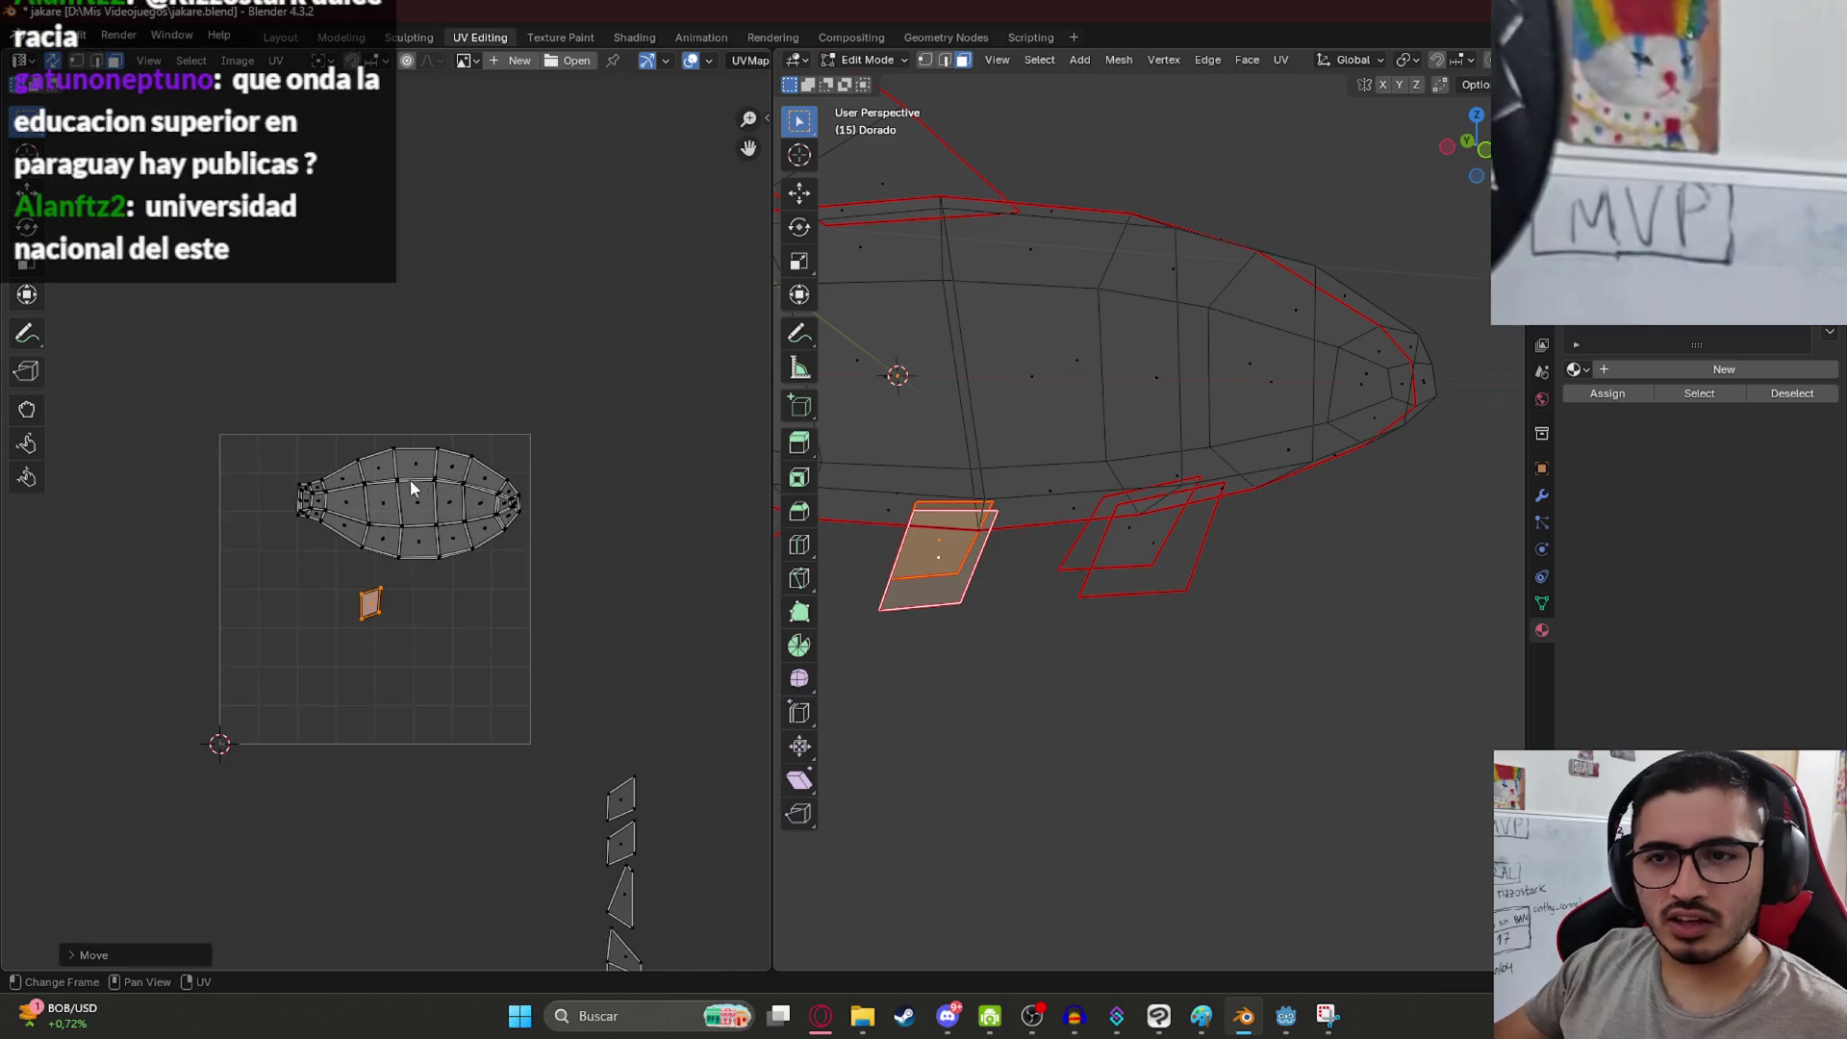
- Select the whole body island with L and enlarge it slightly
key("g")
left_click(348, 665)
key("l")
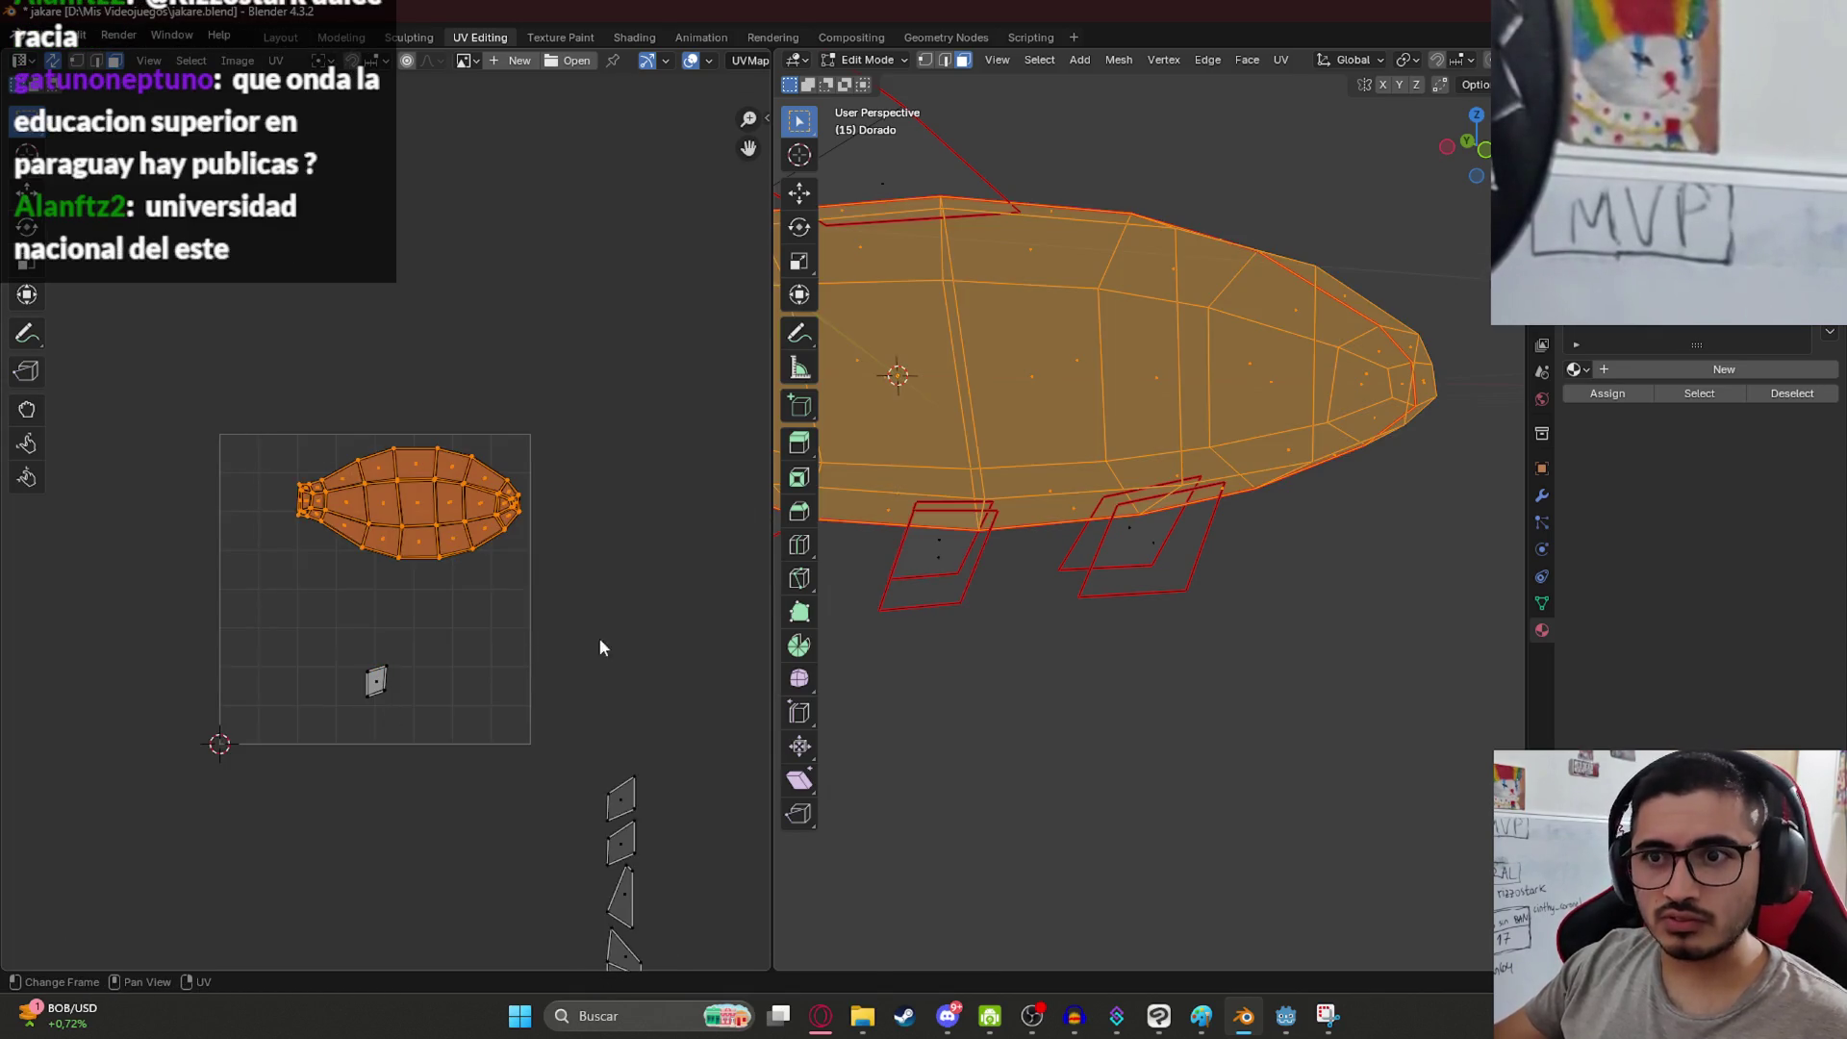
key("s")
key("g")
key("s")
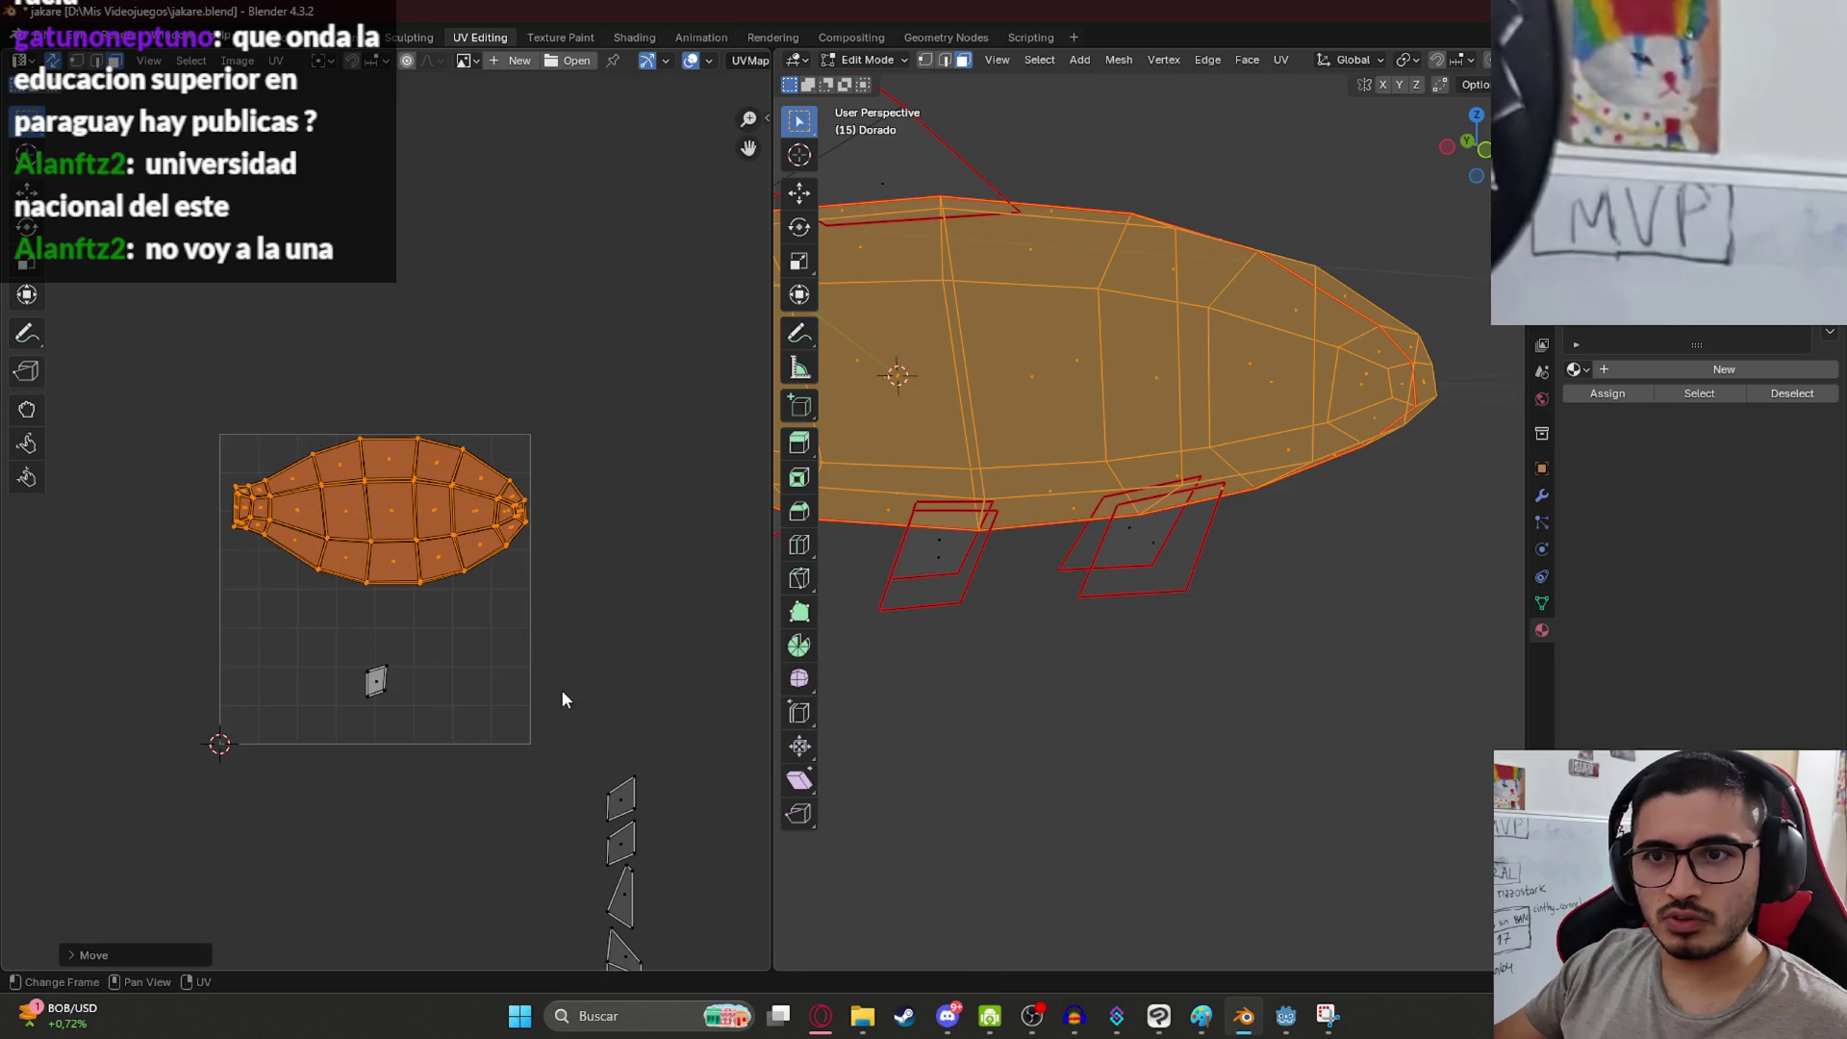
left_click(575, 695)
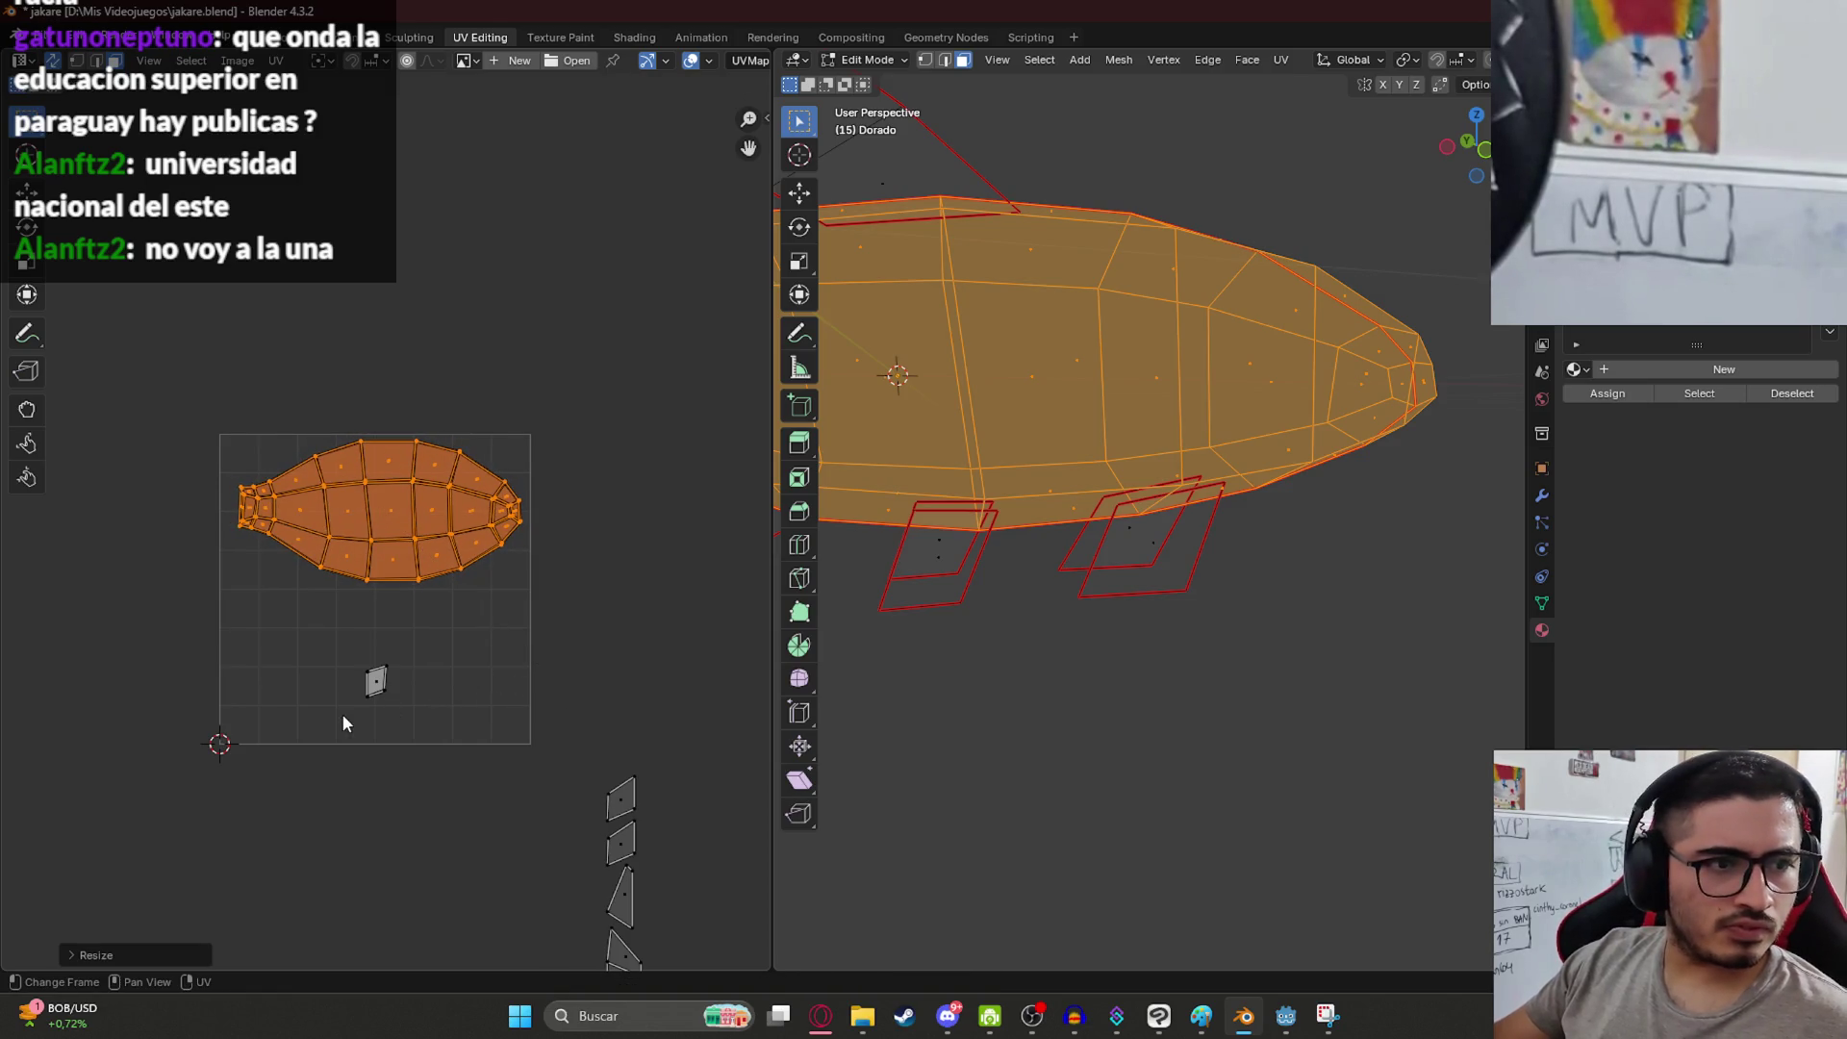
scroll(346, 751, "up", 3)
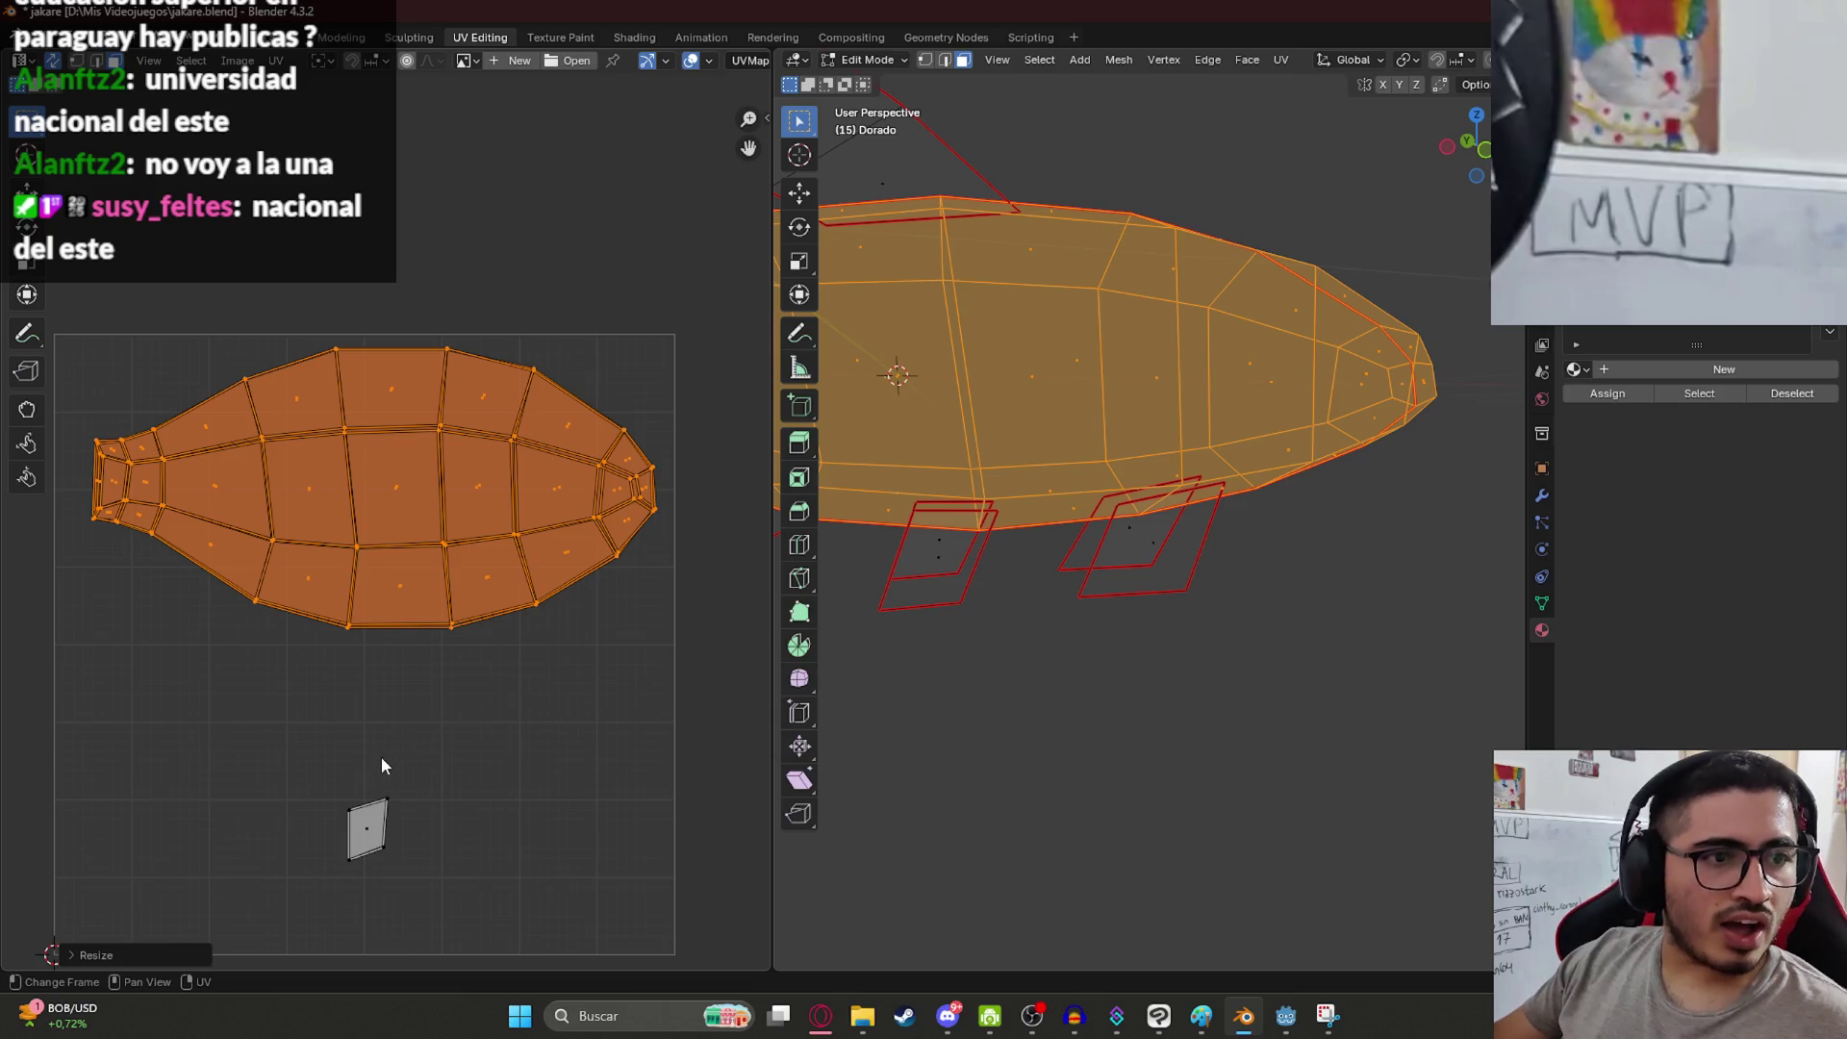
- Move and rotate the small fin island into place just under the body island
left_click(366, 827)
key("g")
left_click(419, 741)
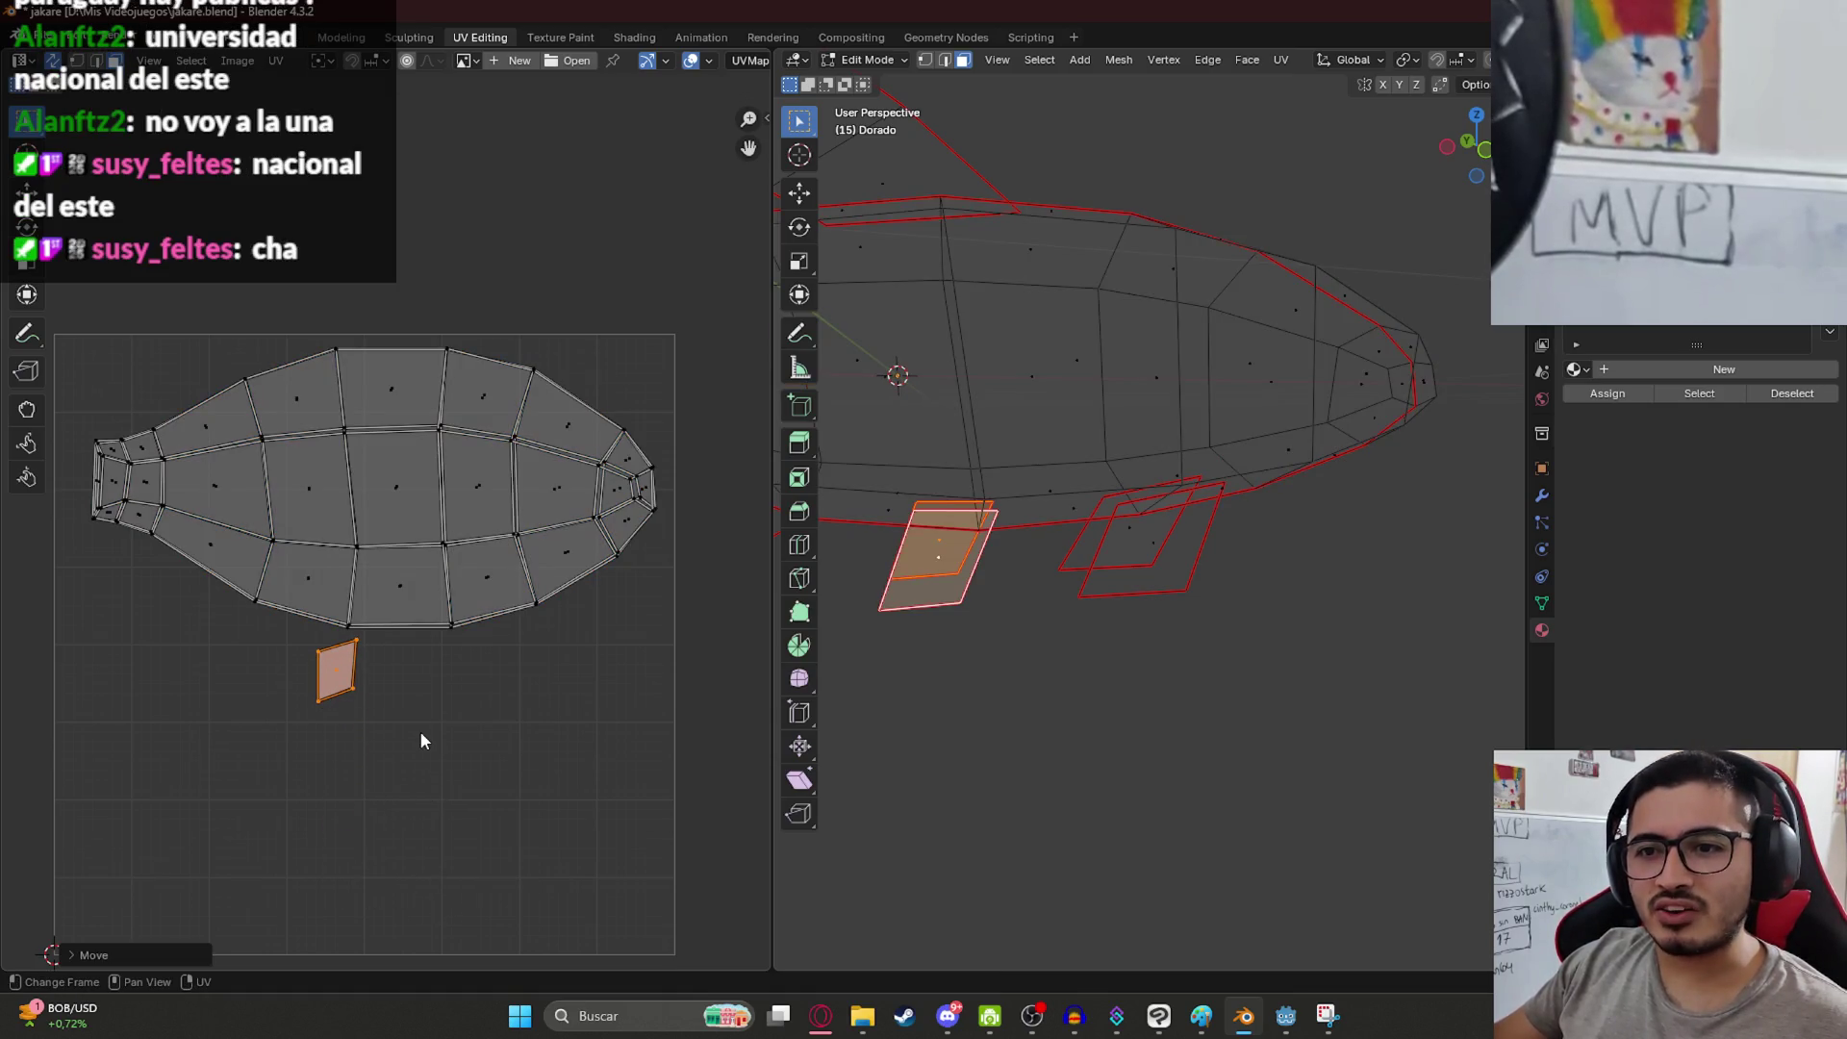
key("s")
key("Escape")
key("r")
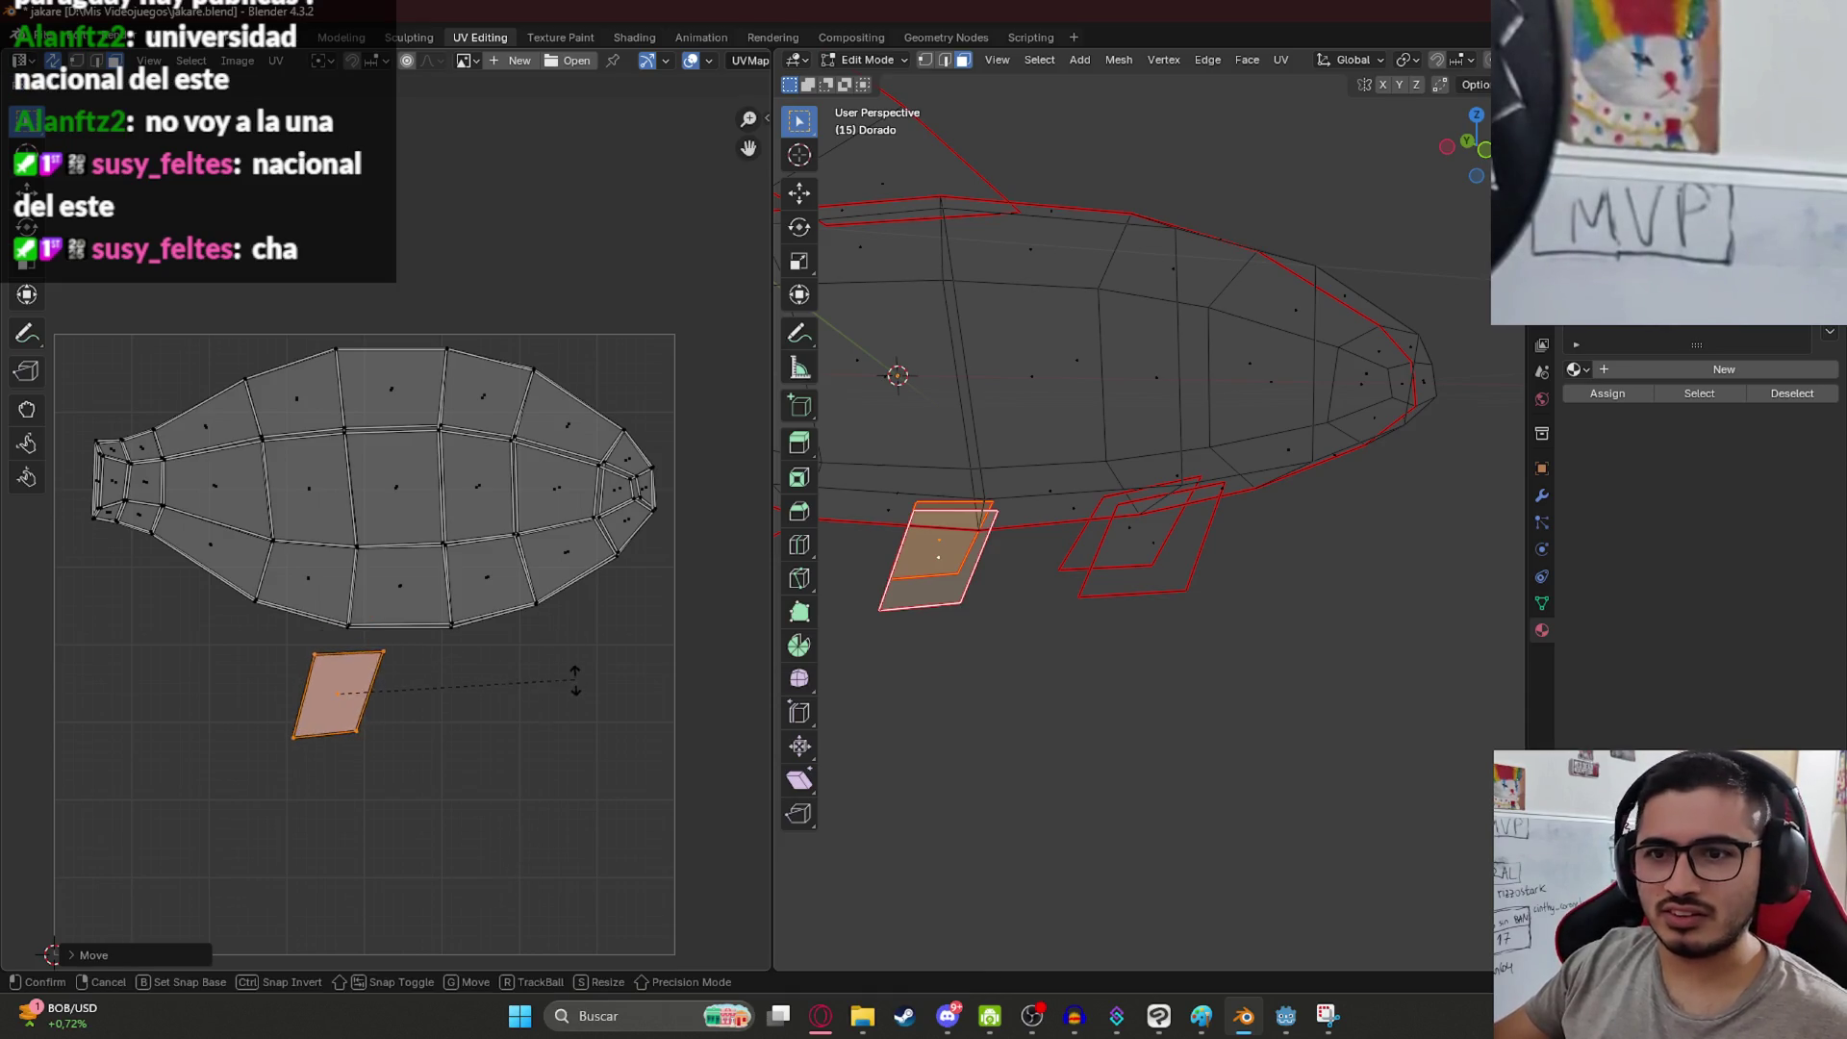
left_click(575, 729)
key("g")
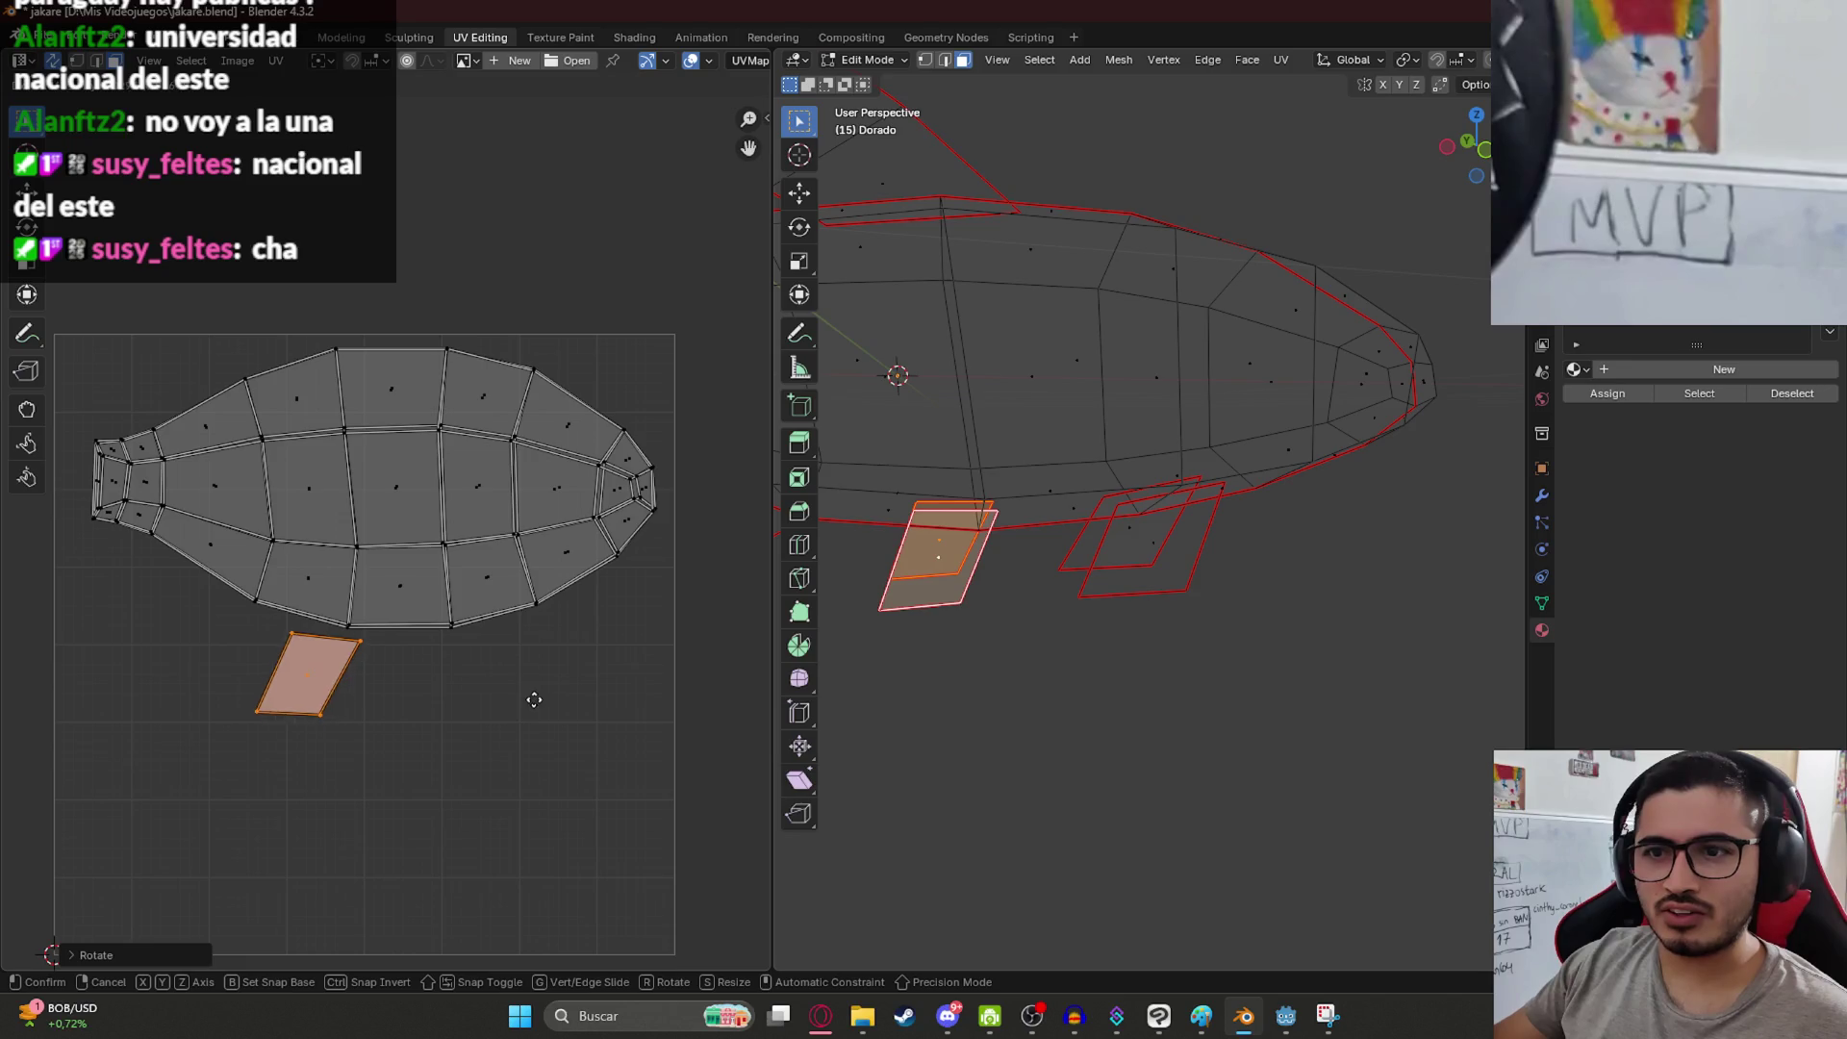
left_click(541, 696)
scroll(1147, 501, "down", 3)
- Switch to front view and nudge the fin island slightly right below the body
key("KP_1")
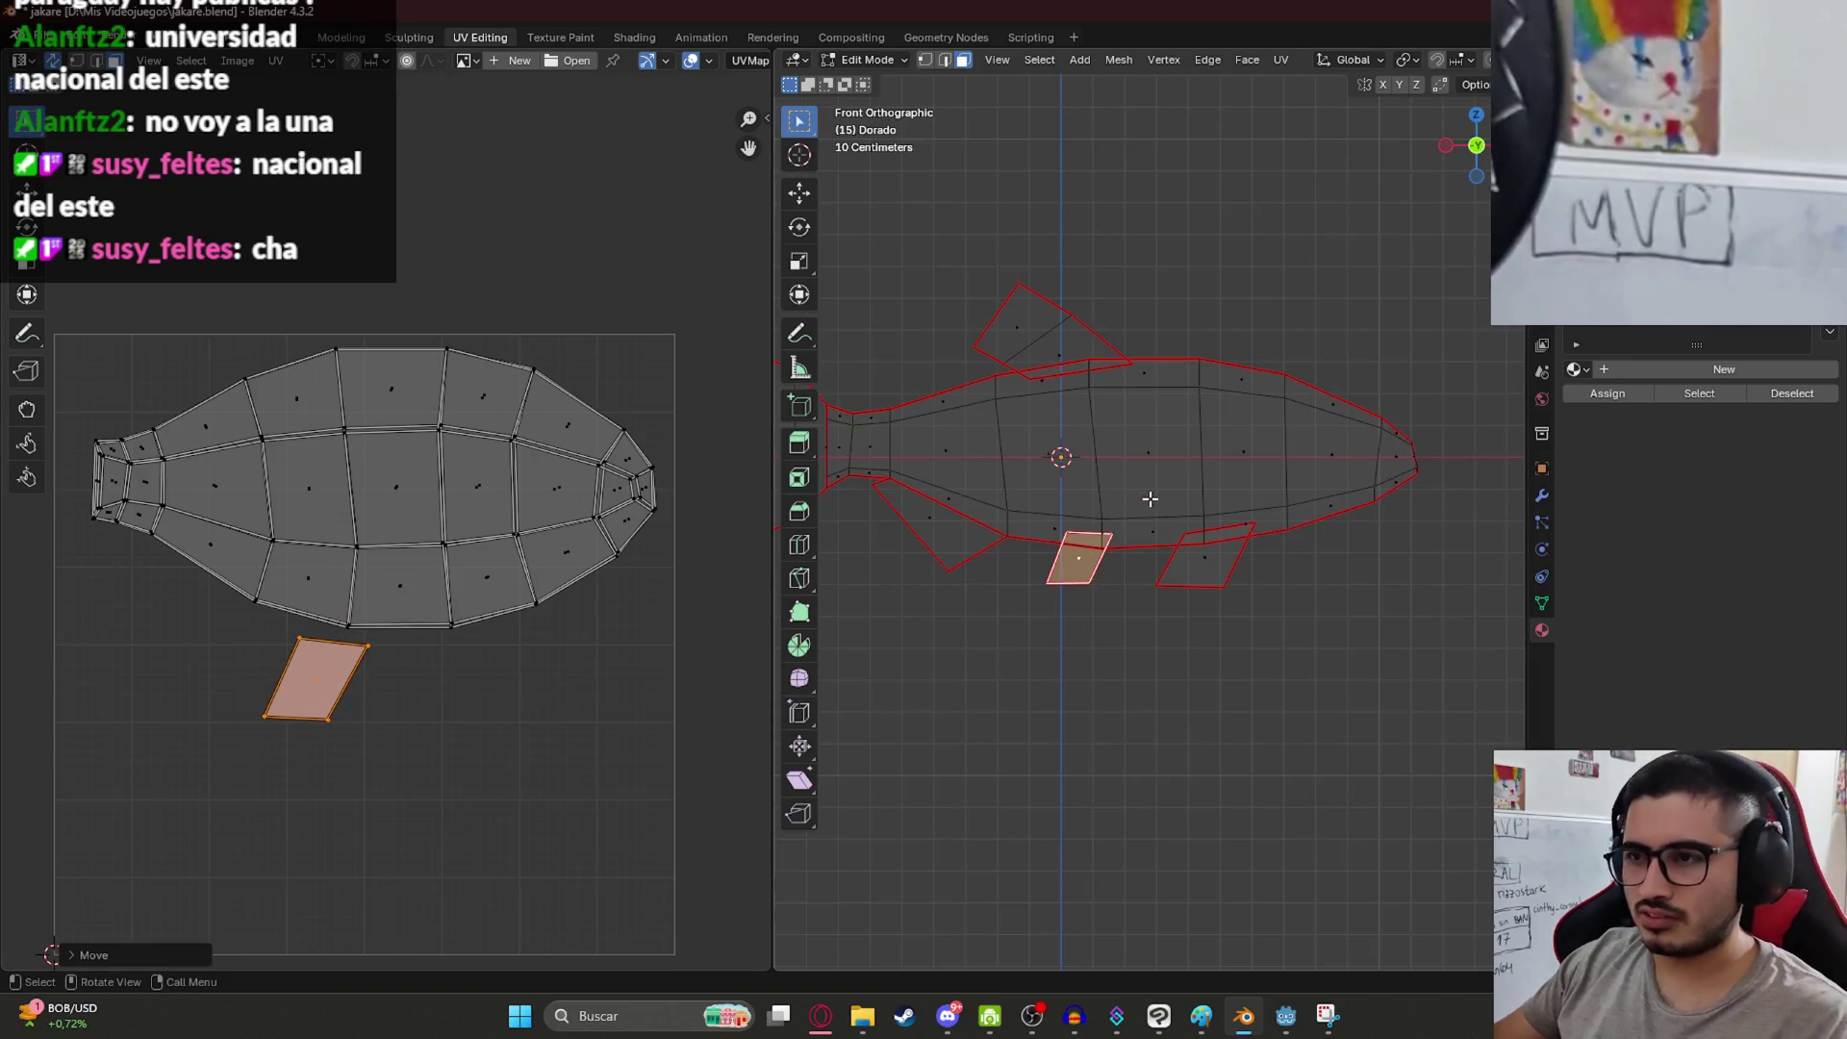
key("g")
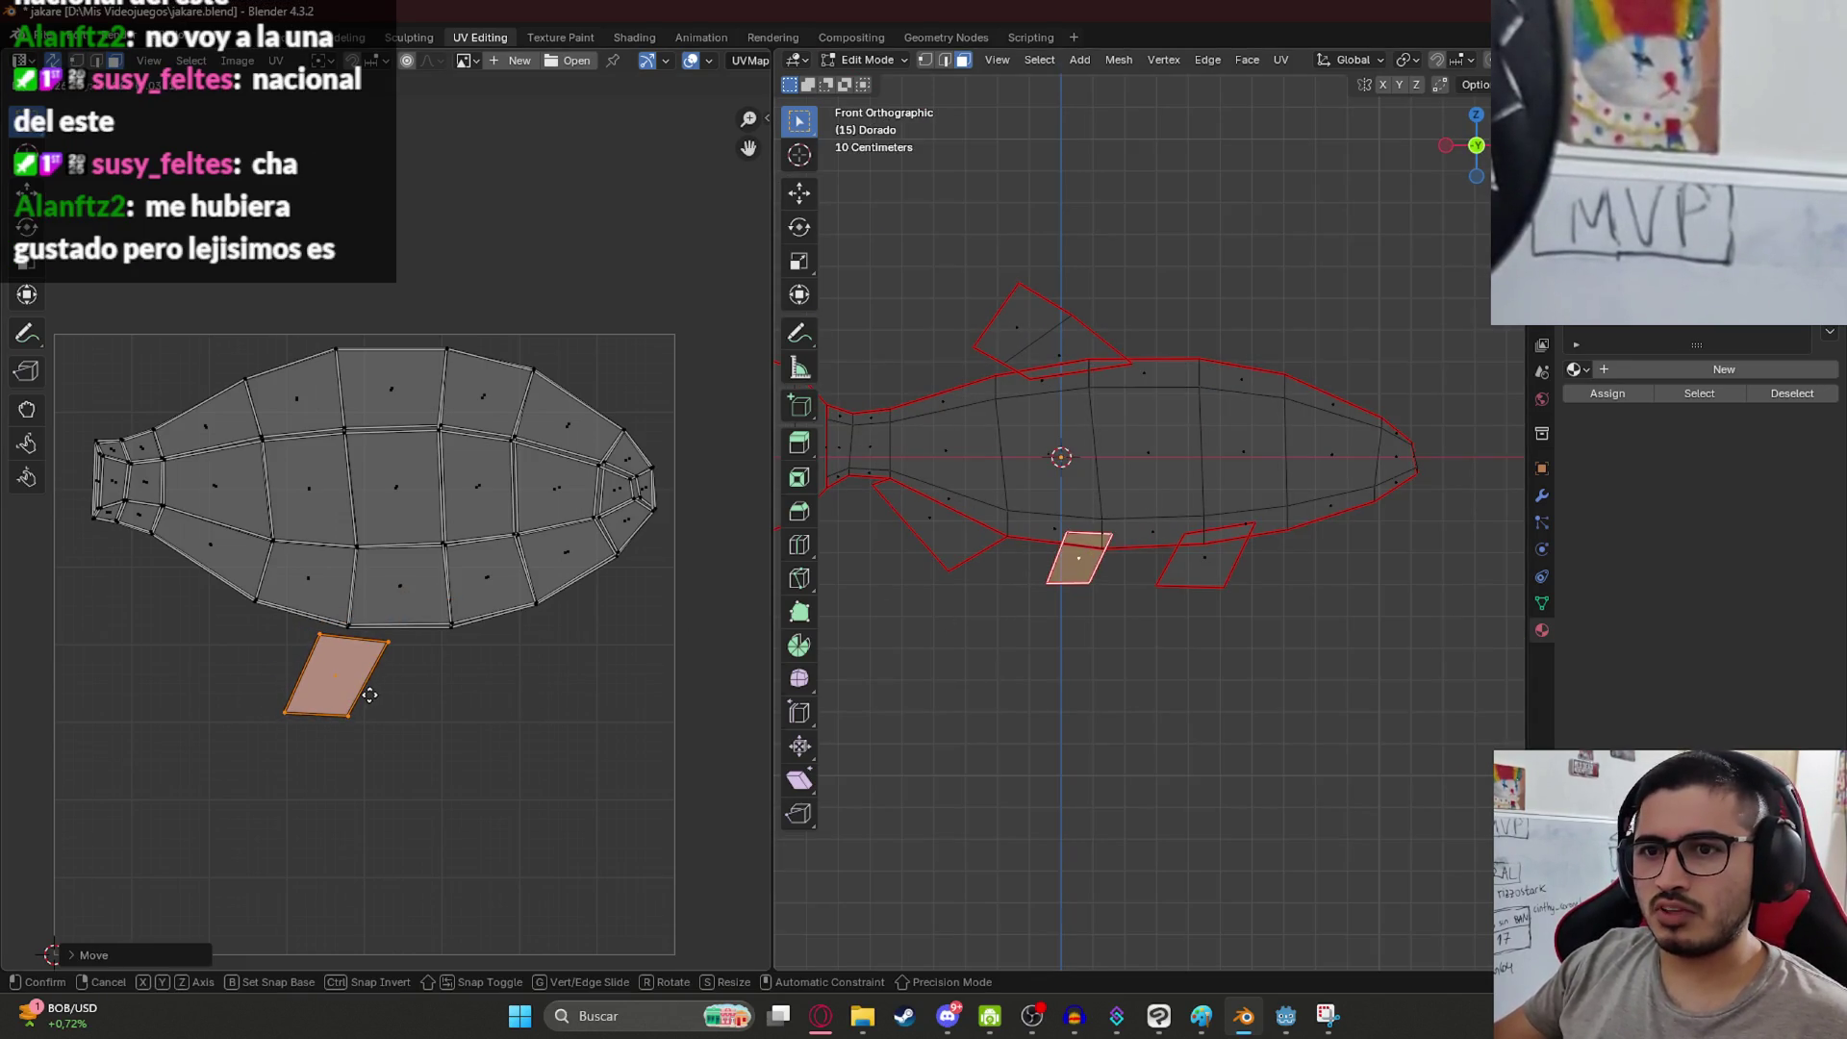
left_click(369, 700)
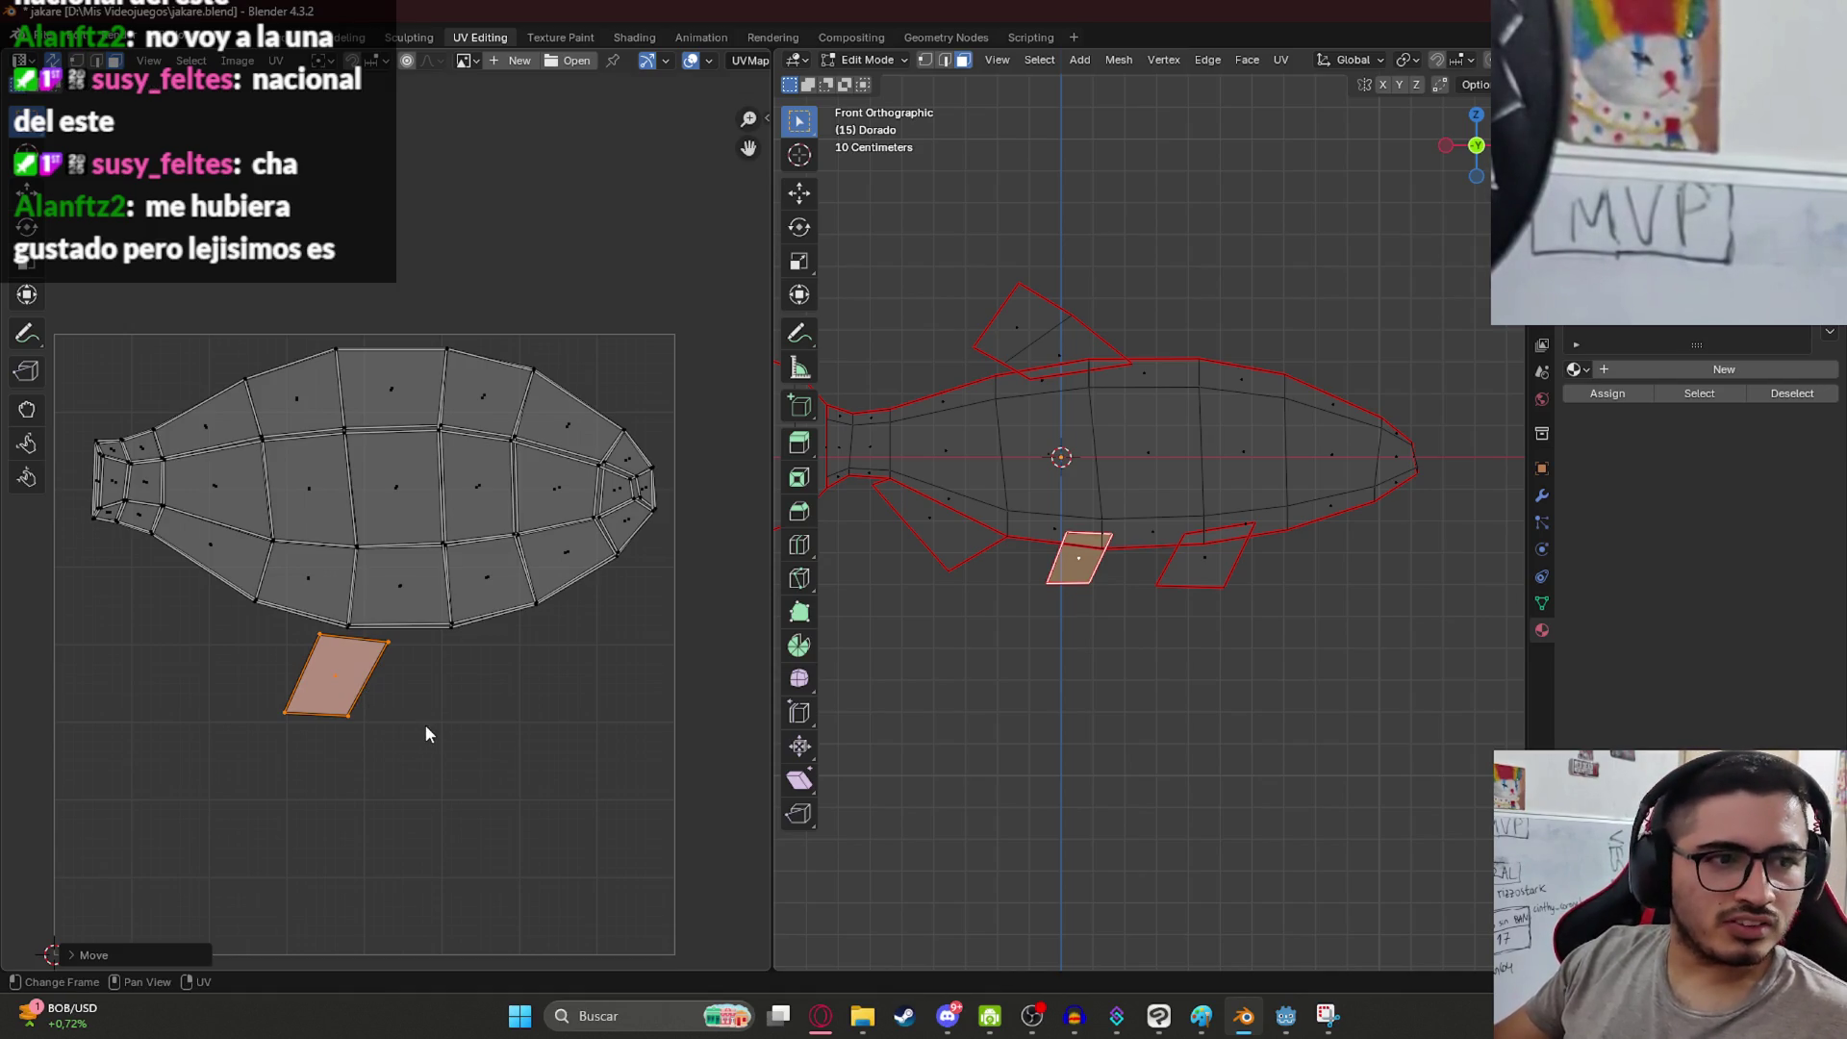
scroll(424, 724, "down", 6)
- Frame the UV square with the loose fin islands and select the other lower fin's face
mouse_move(450, 724)
middle_mouse_down()
mouse_move(413, 441)
mouse_move(485, 535)
middle_mouse_up()
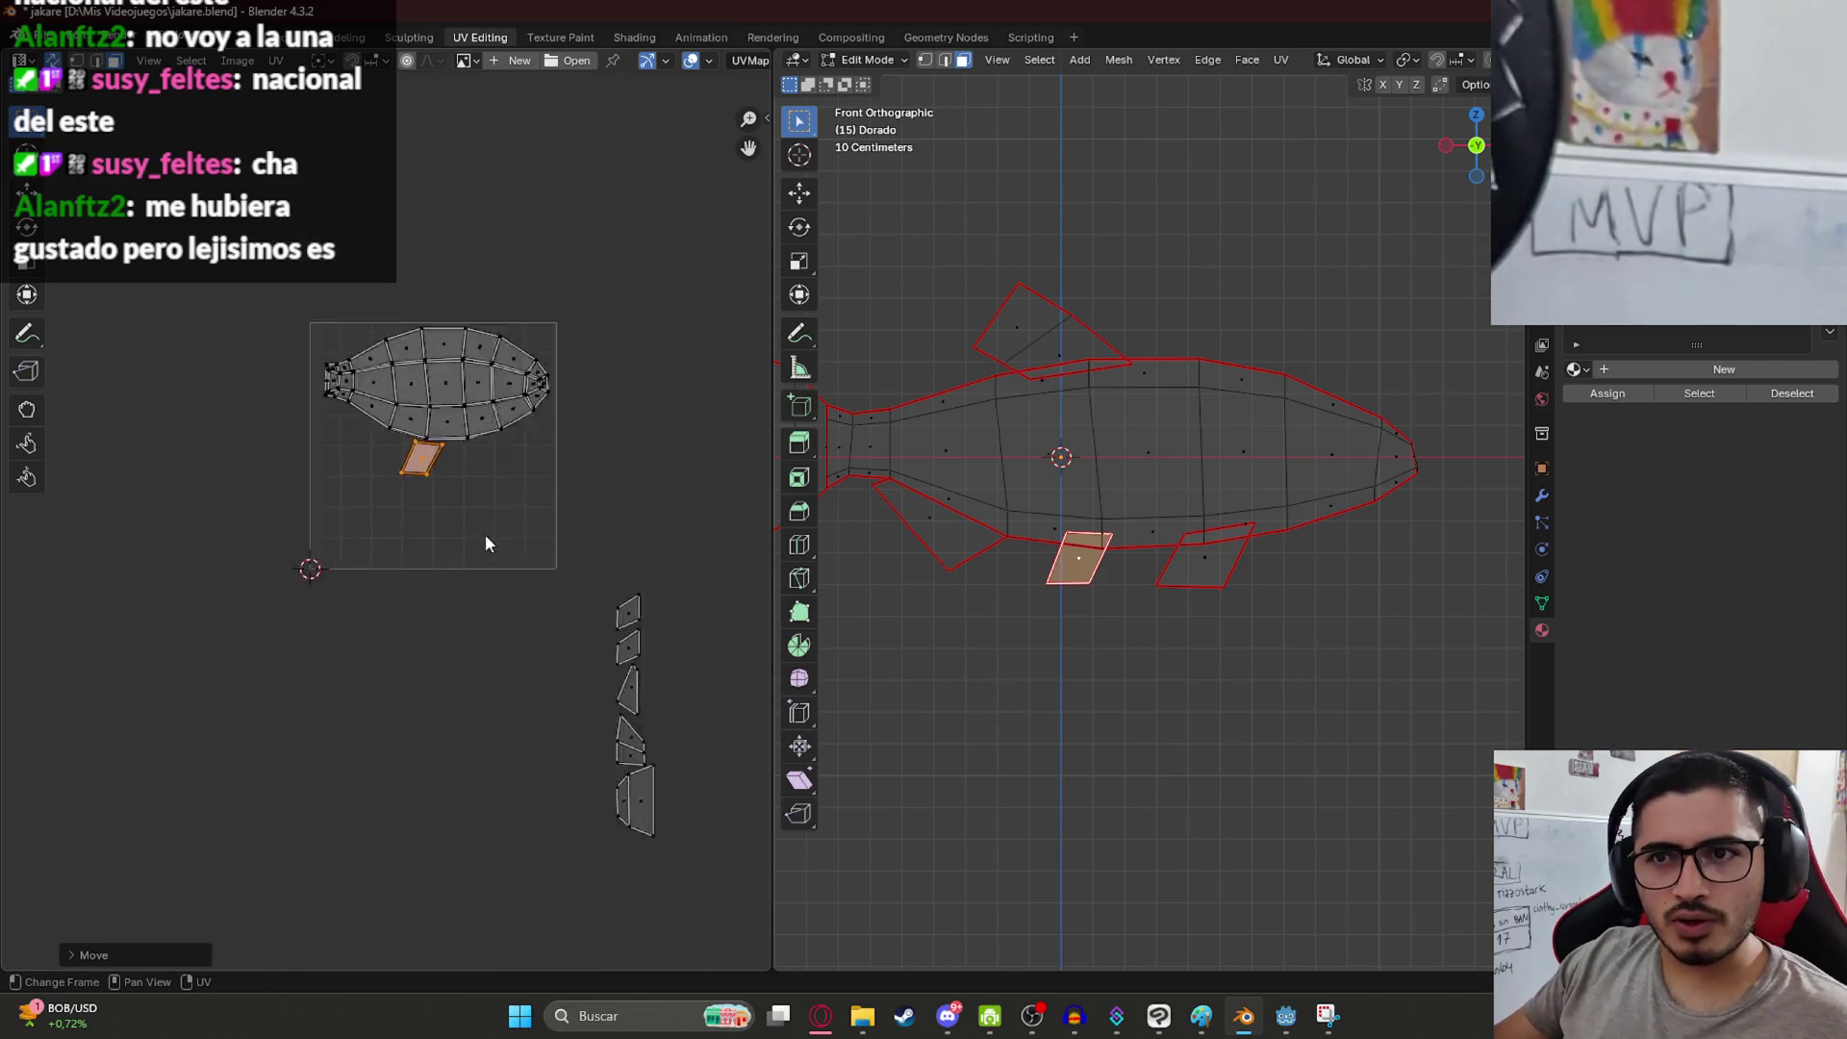
scroll(486, 534, "up", 4)
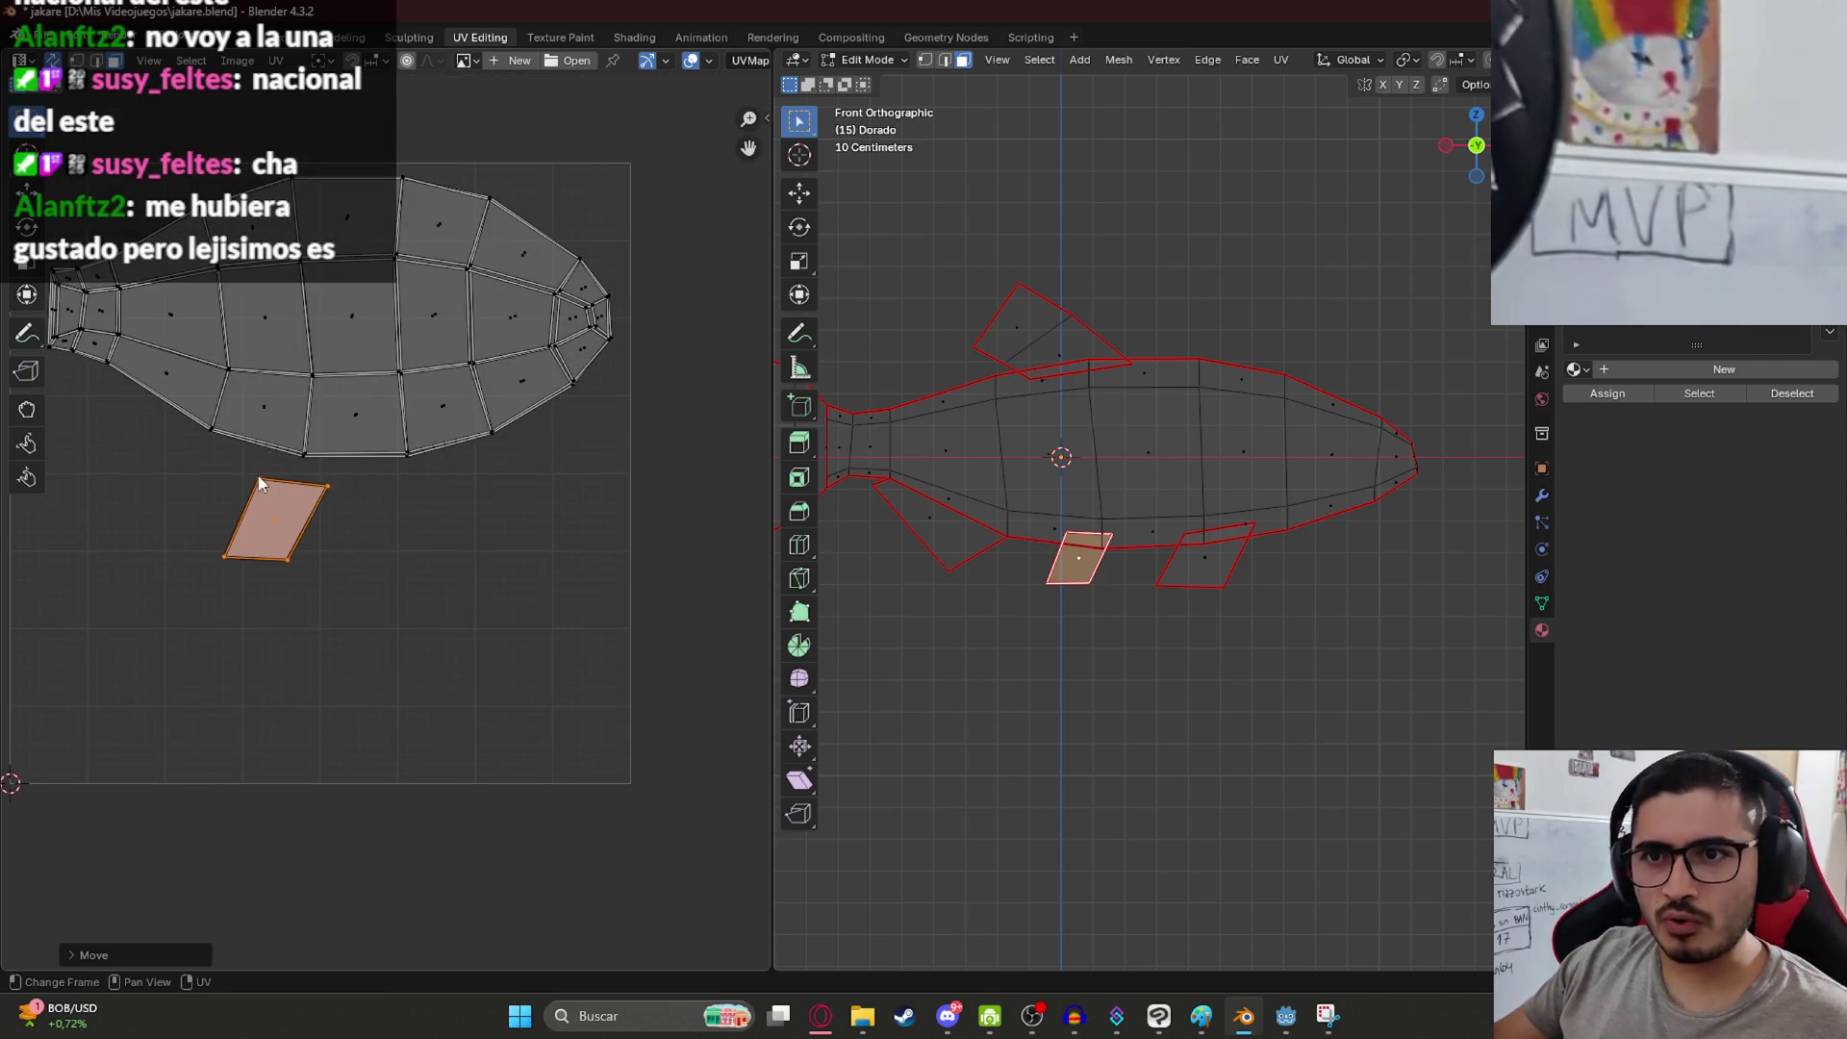
scroll(261, 486, "down", 4)
middle_click_drag(407, 668, 379, 341)
middle_click_drag(462, 193, 405, 336)
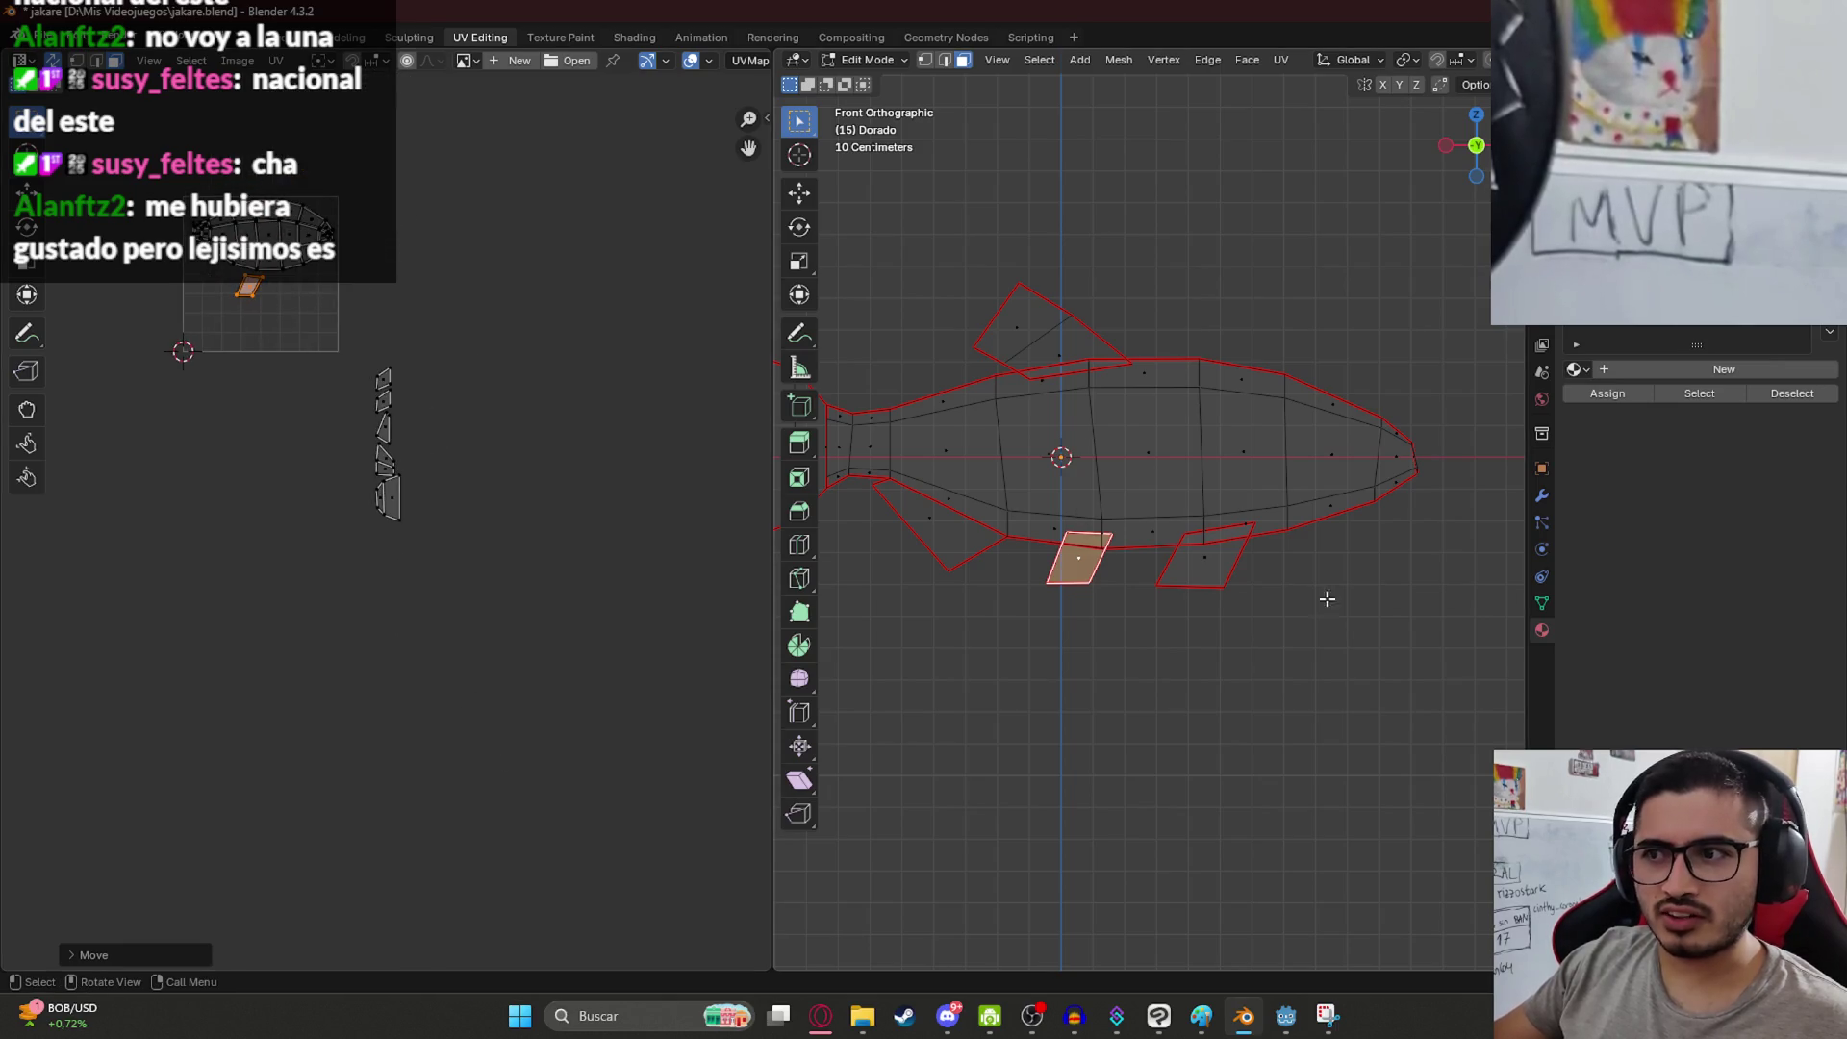
left_click(1205, 556)
scroll(396, 293, "up", 2)
scroll(395, 294, "up", 3)
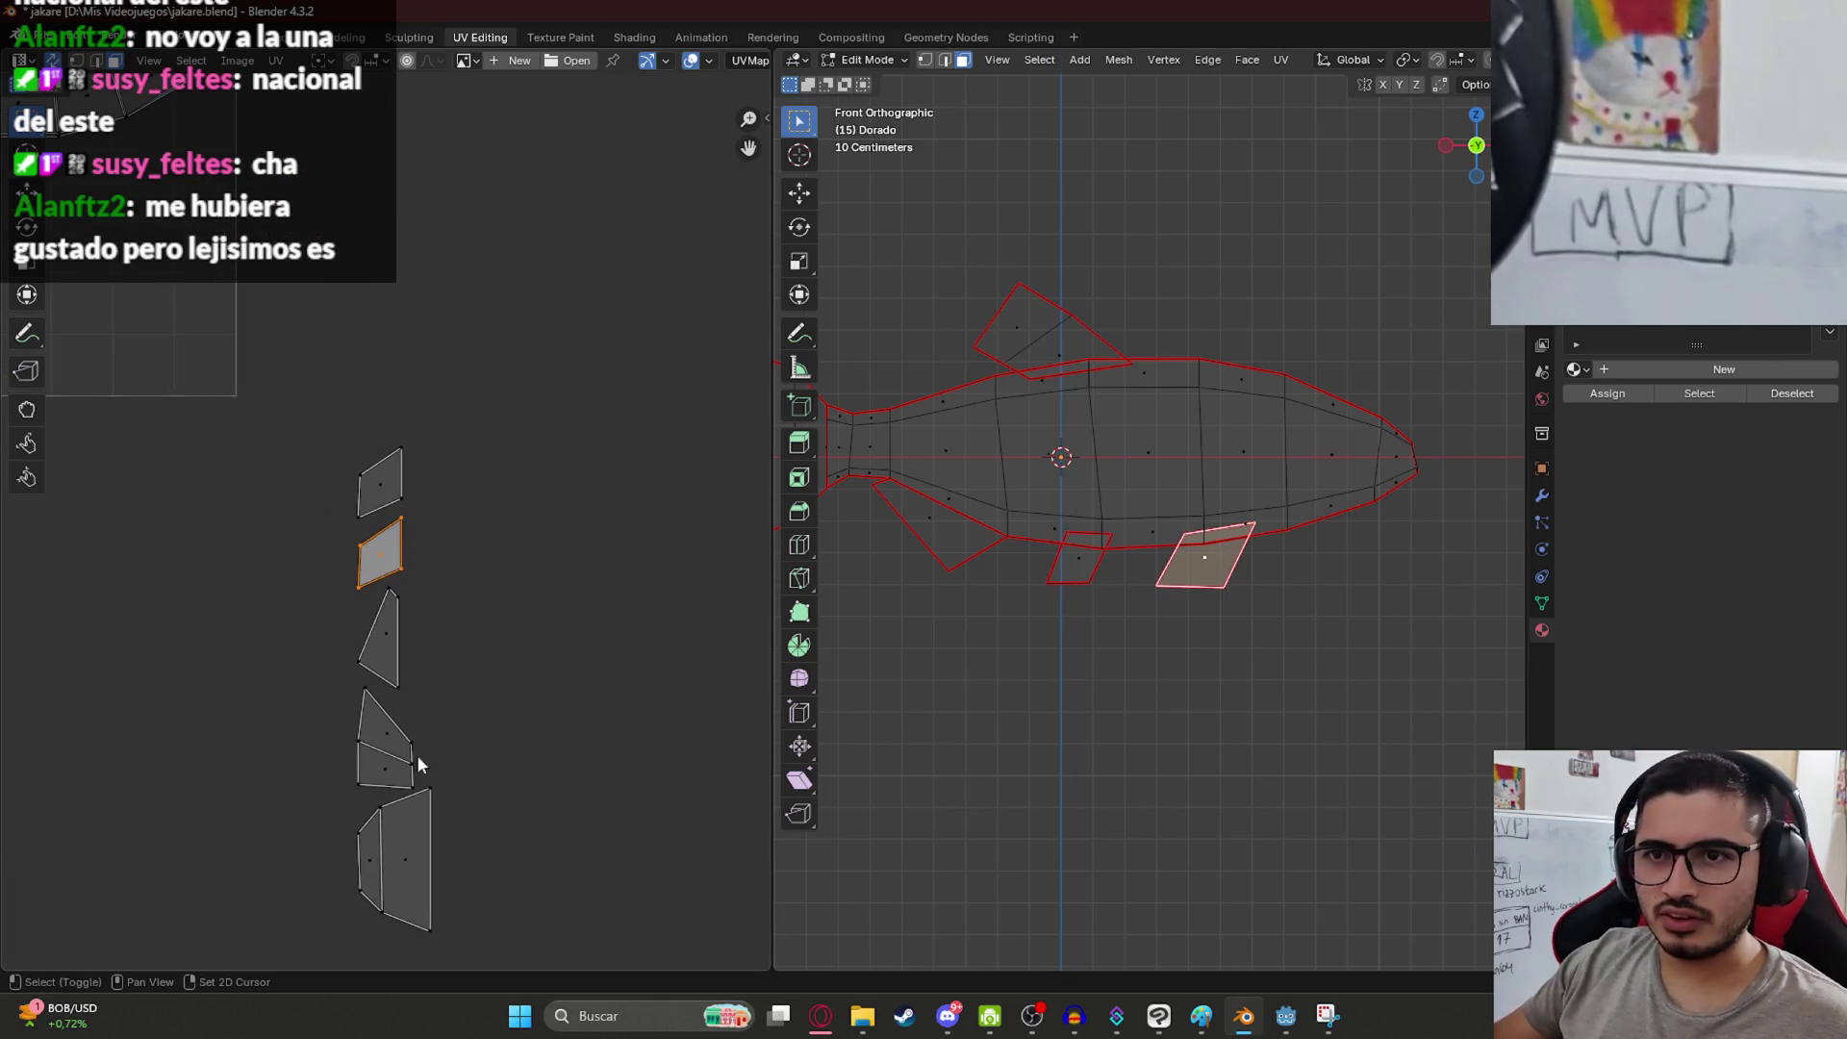
left_click(392, 485)
middle_click_drag(1349, 543, 1290, 539)
key("KP_1")
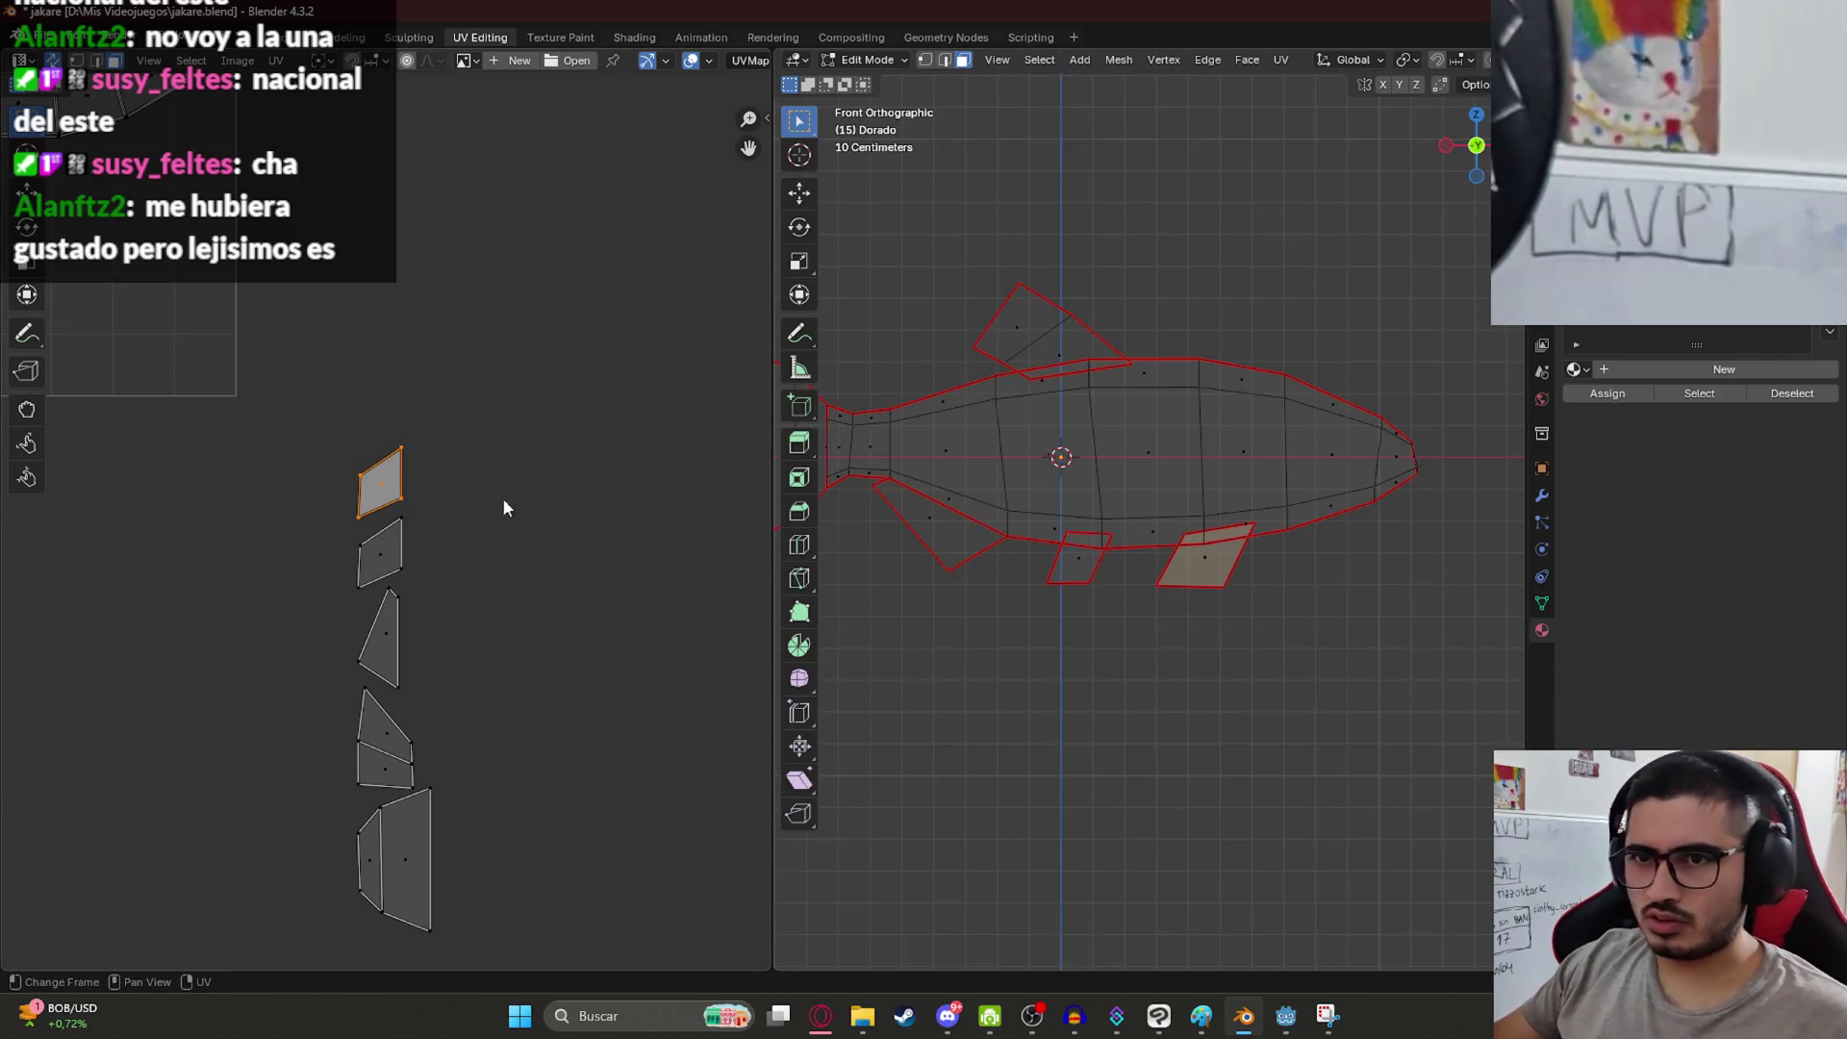
left_click(396, 562)
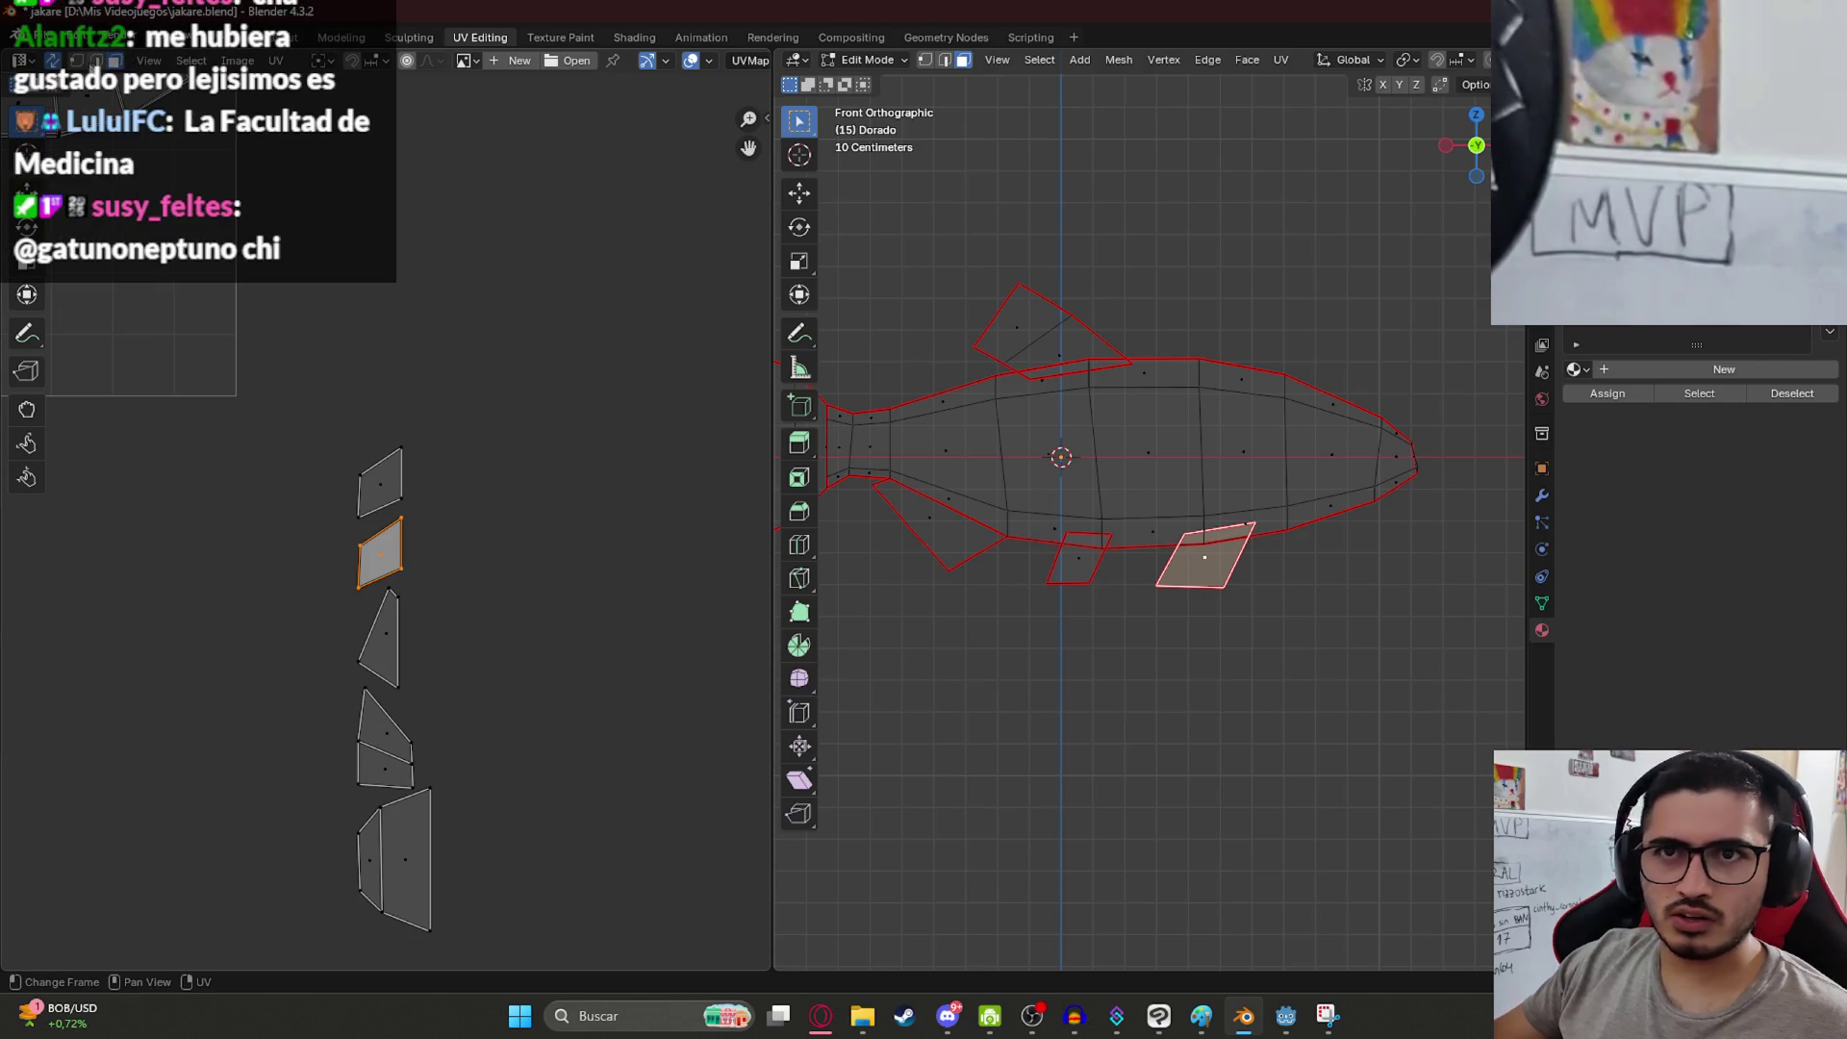
key("1")
middle_click_drag(492, 655, 528, 593)
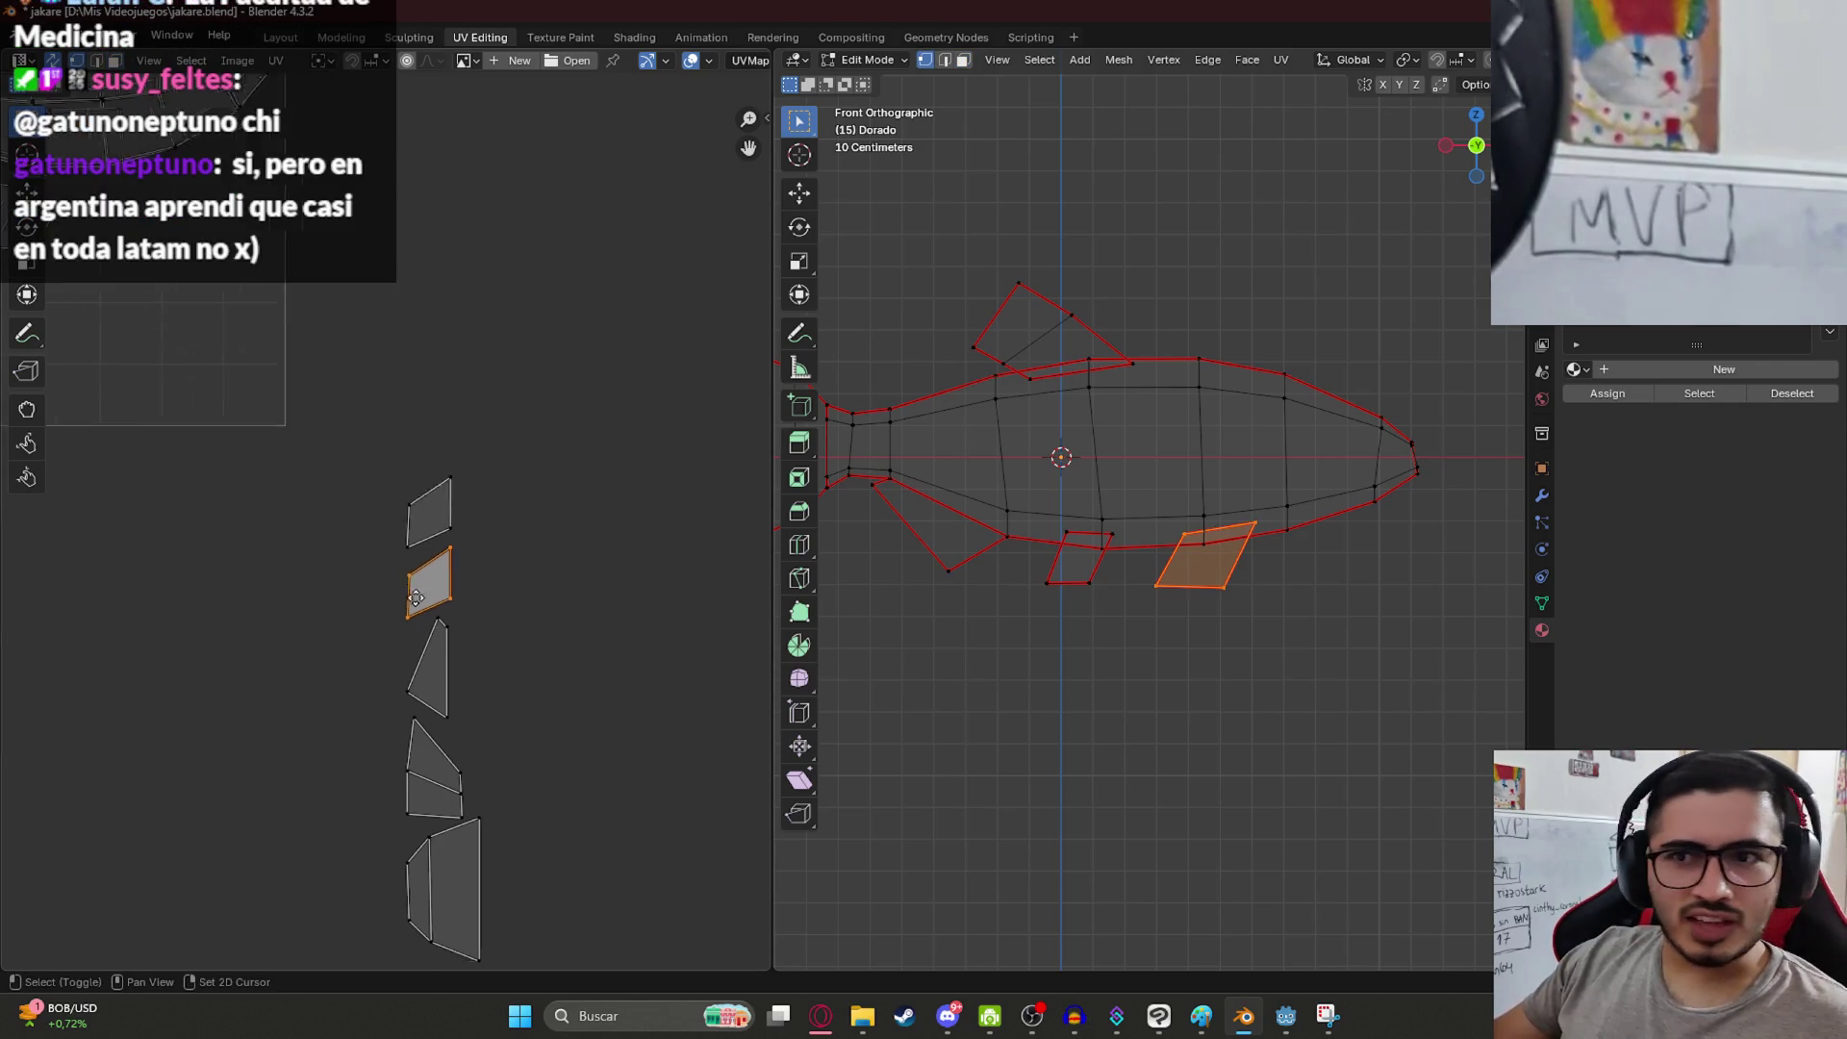
scroll(524, 601, "up", 2)
scroll(524, 601, "up", 2)
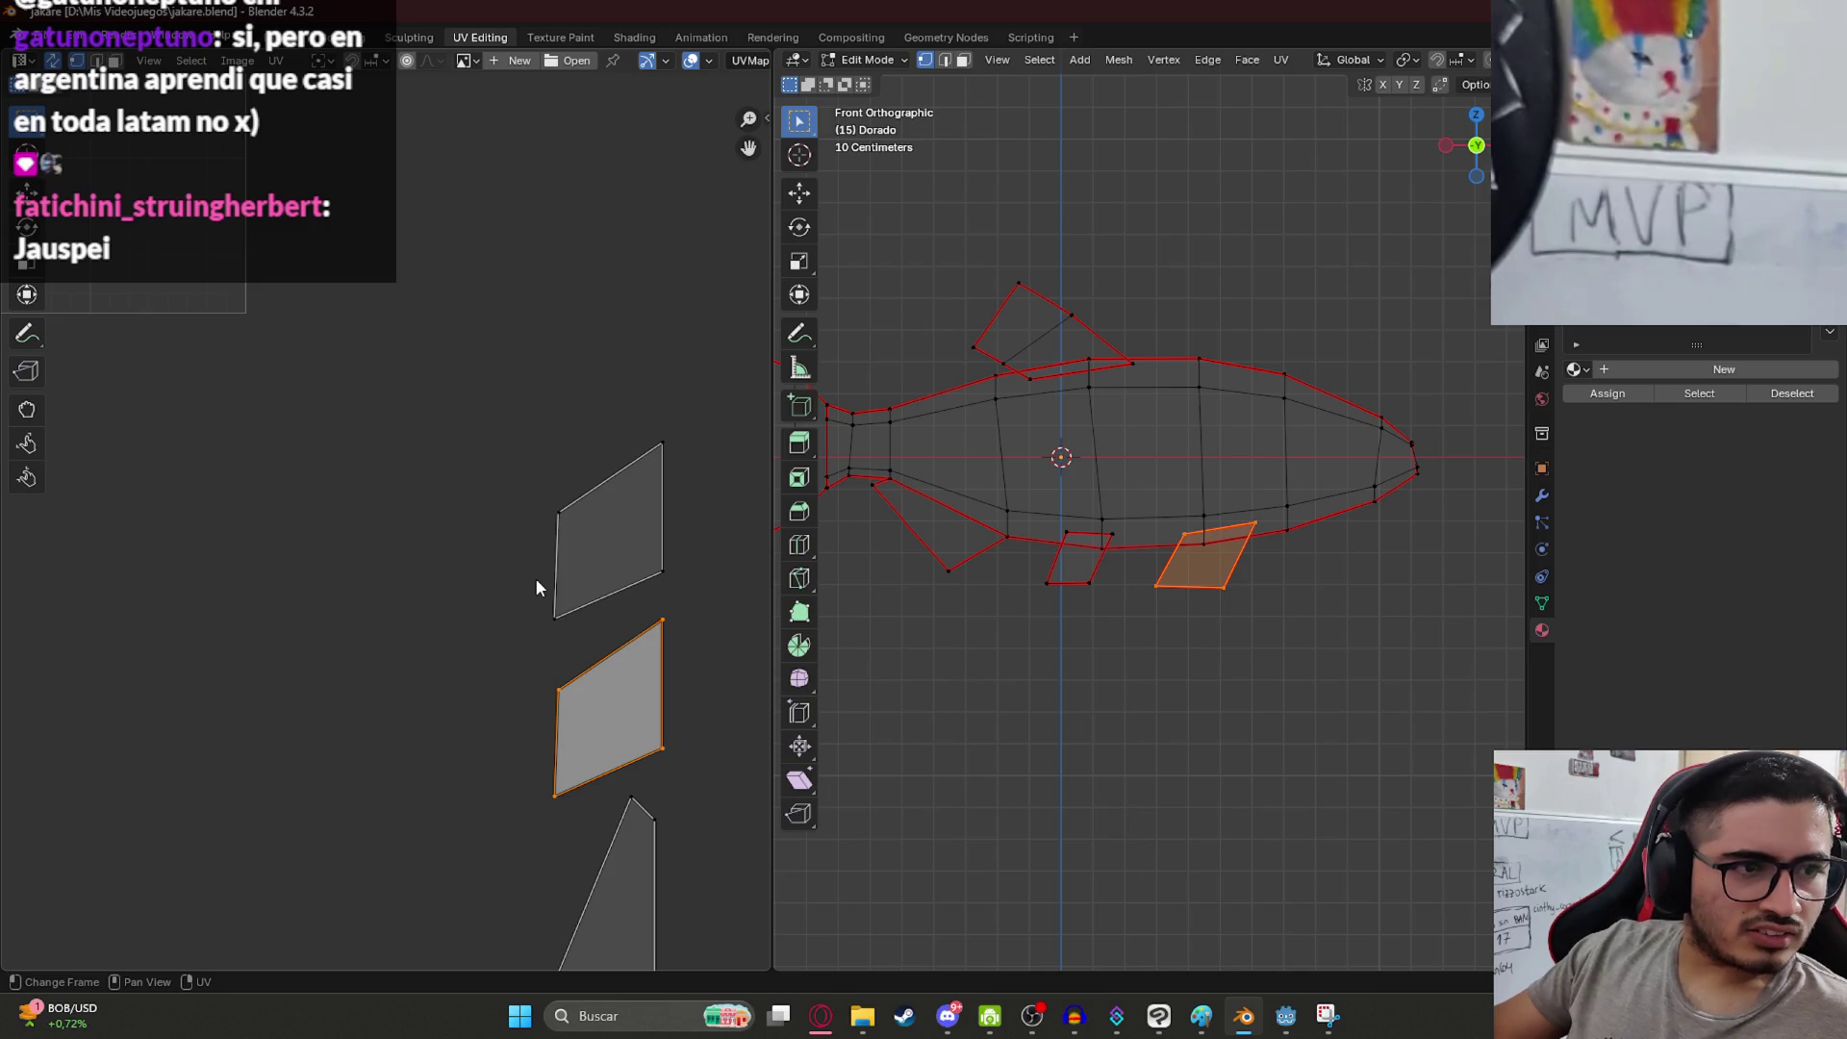
left_click(555, 686)
left_click(681, 616, "shift")
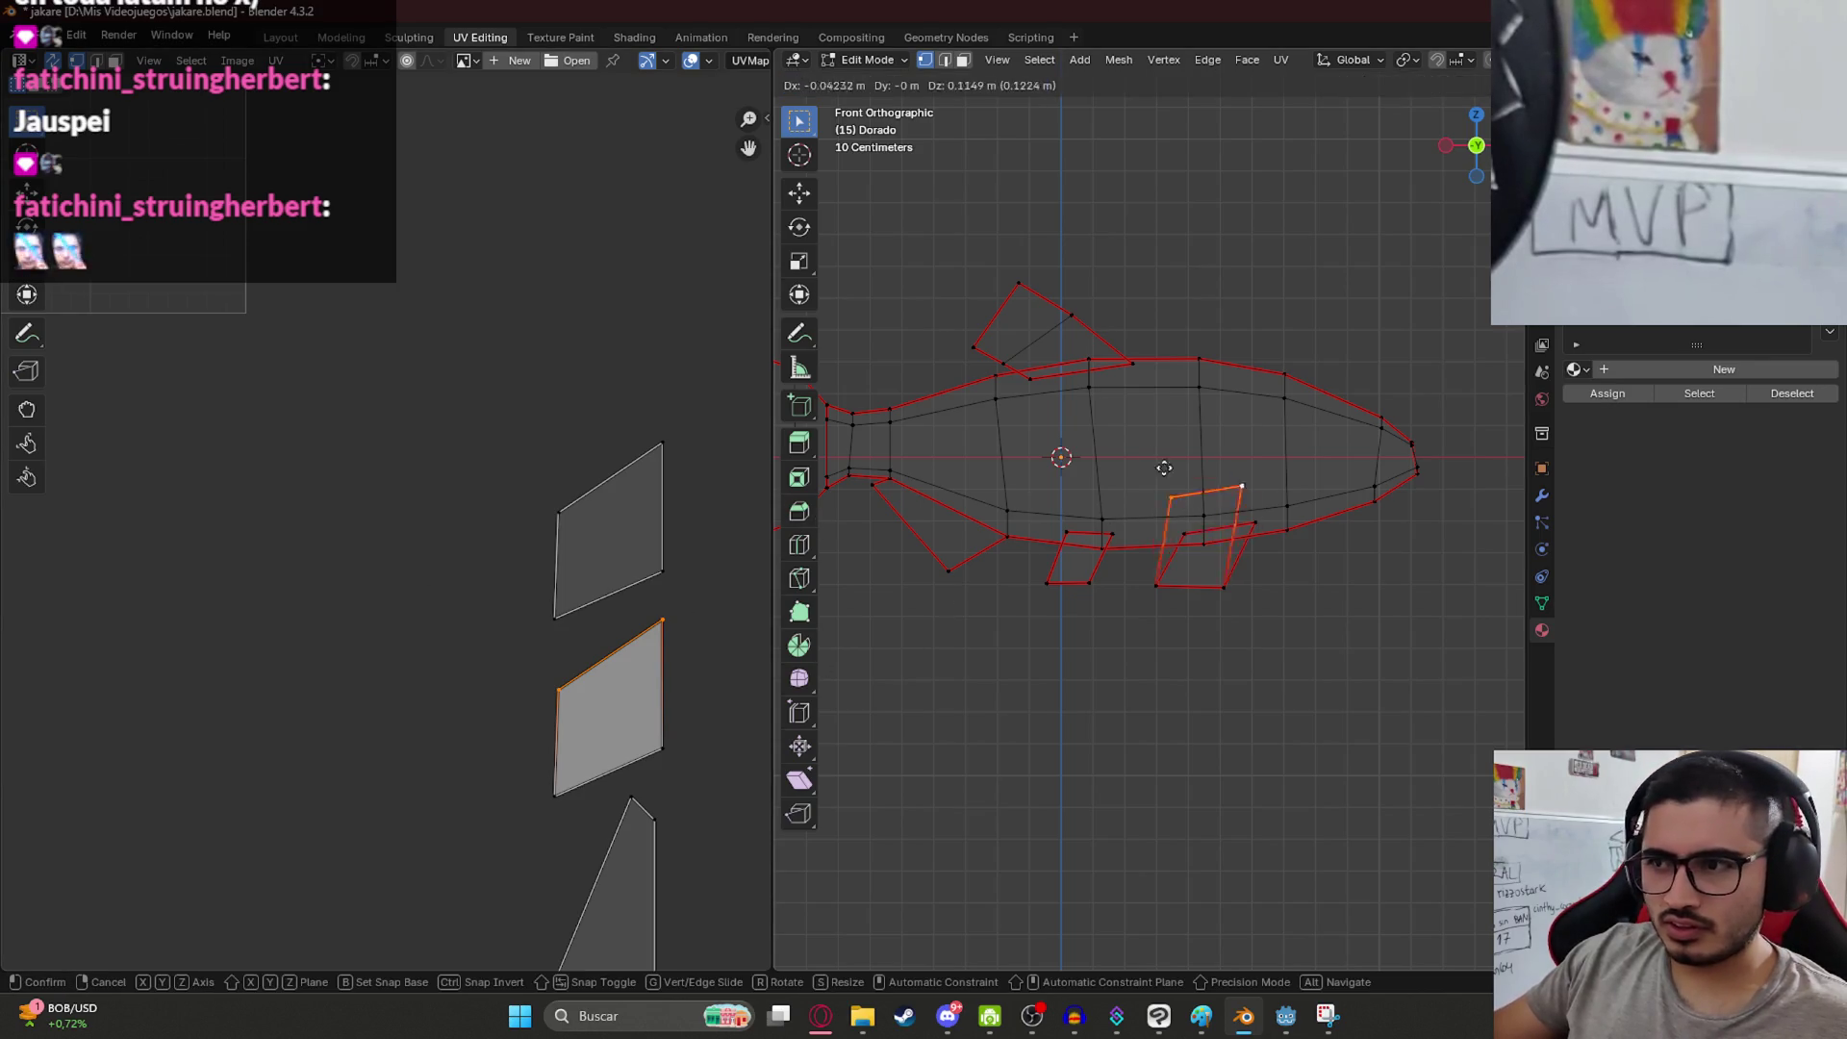
key("b")
left_click_drag(478, 390, 702, 513)
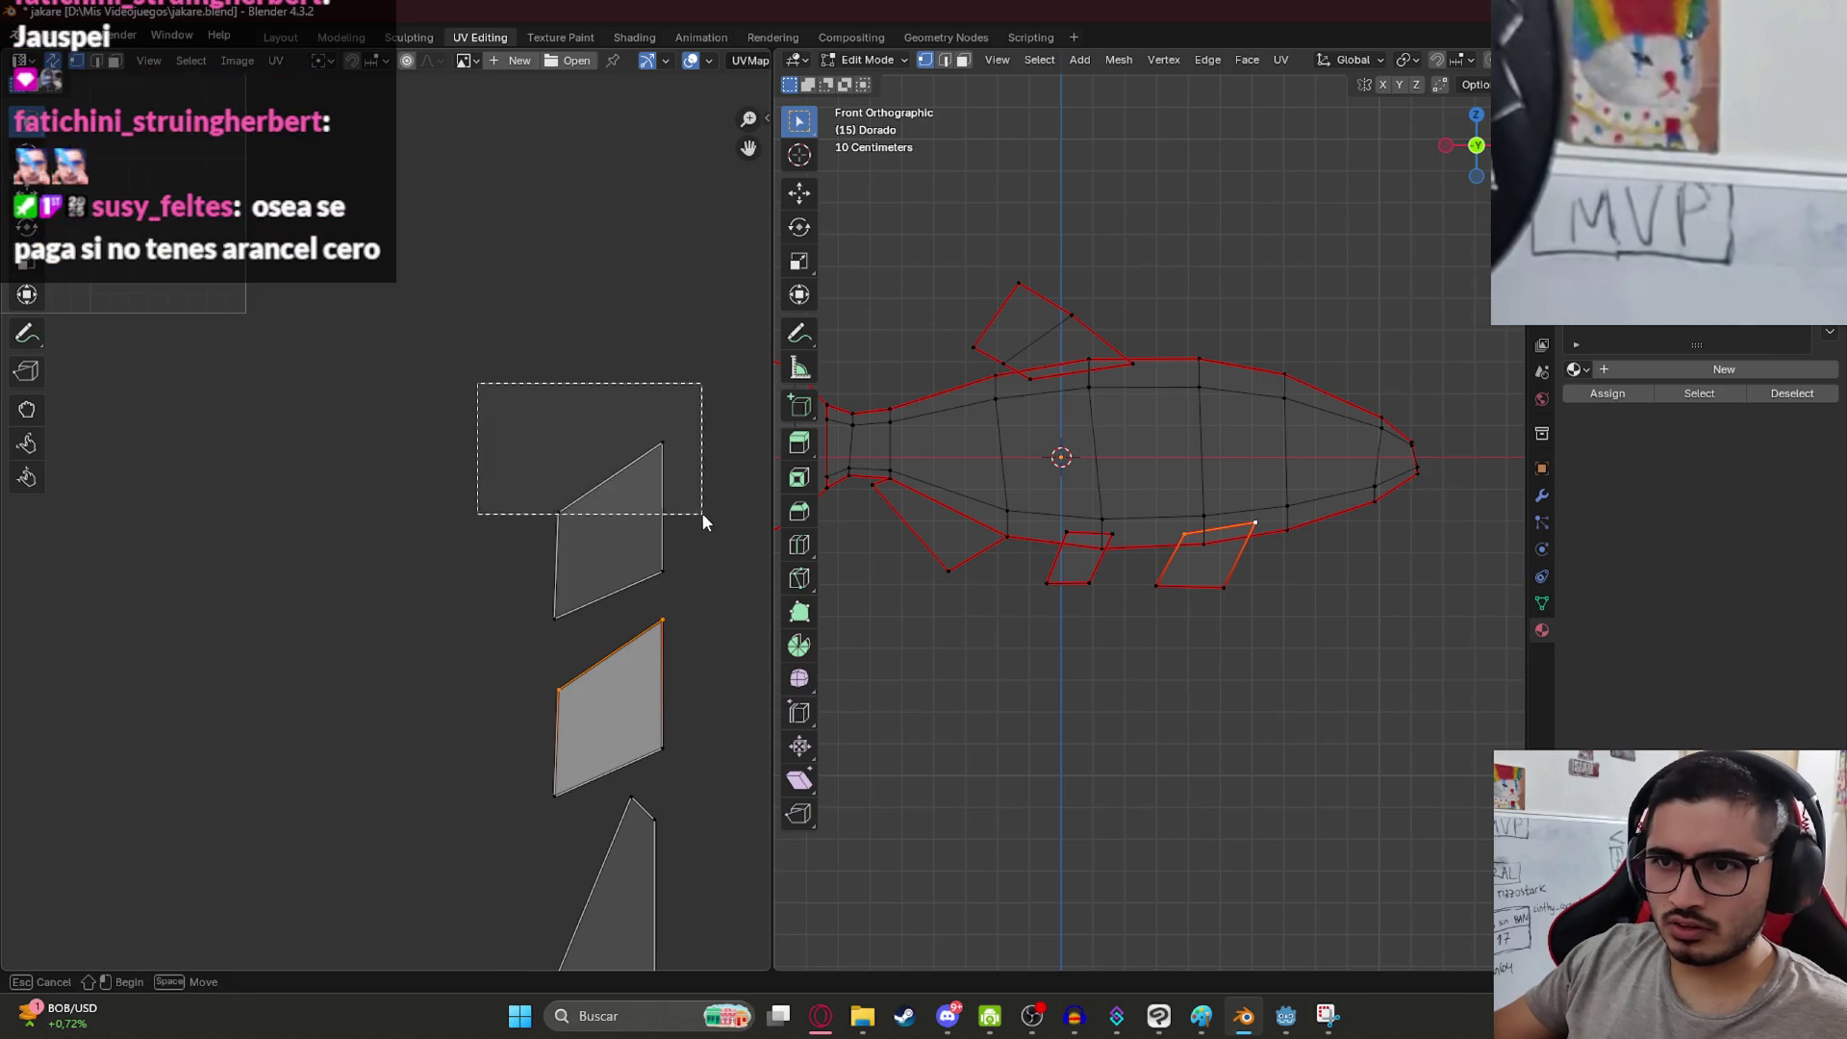
middle_click_drag(1468, 515, 1334, 478)
key("KP_1")
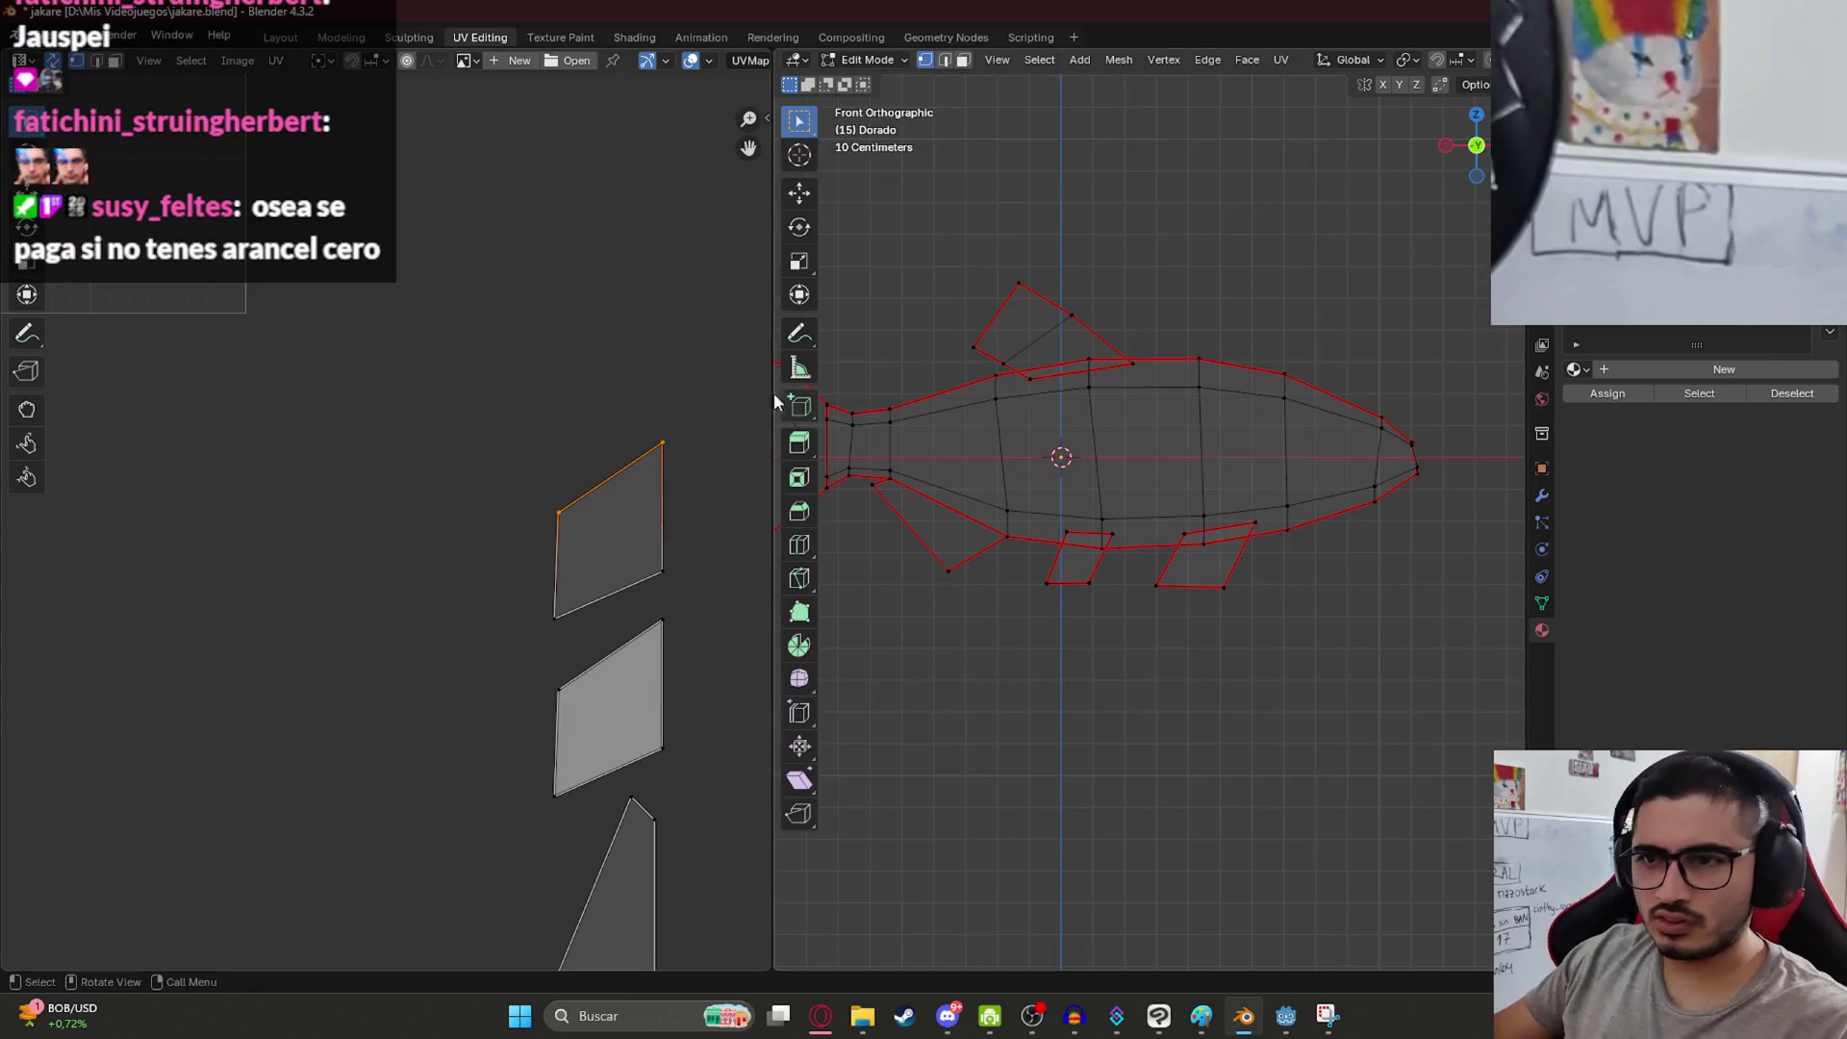
middle_click_drag(1337, 433, 1348, 461)
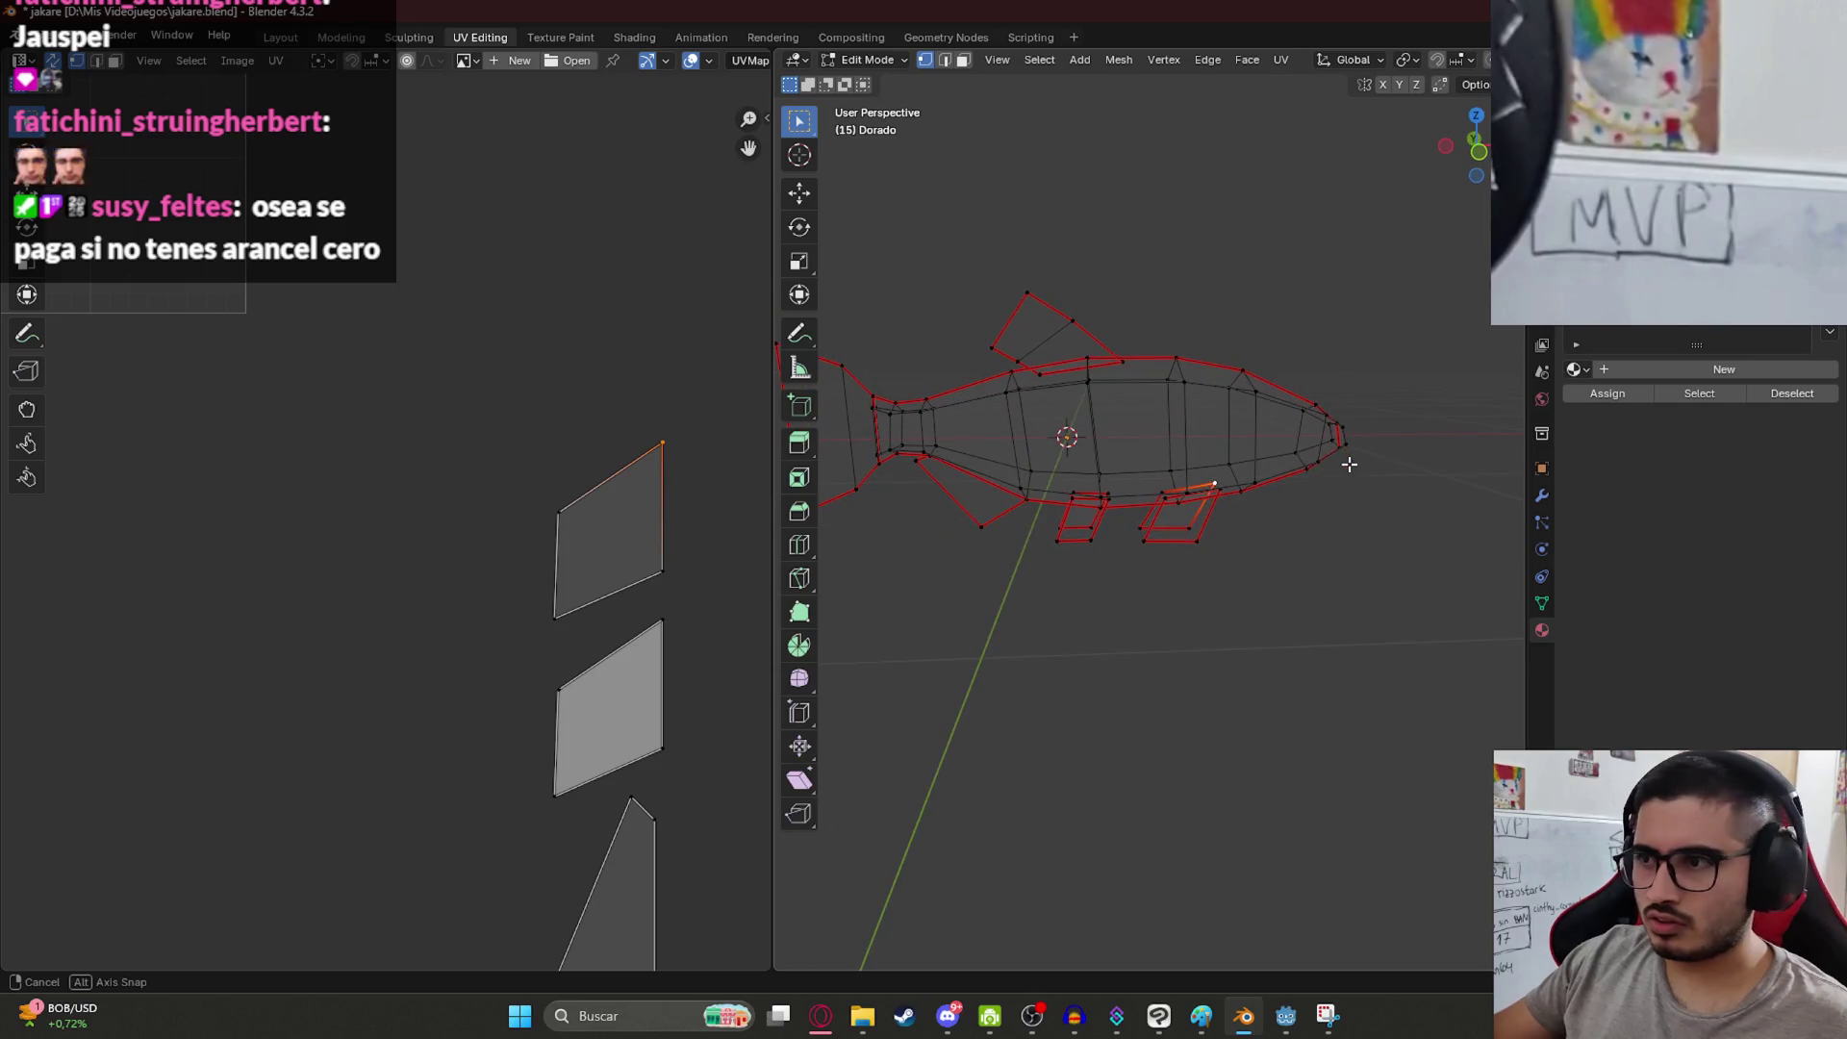
left_click(652, 620)
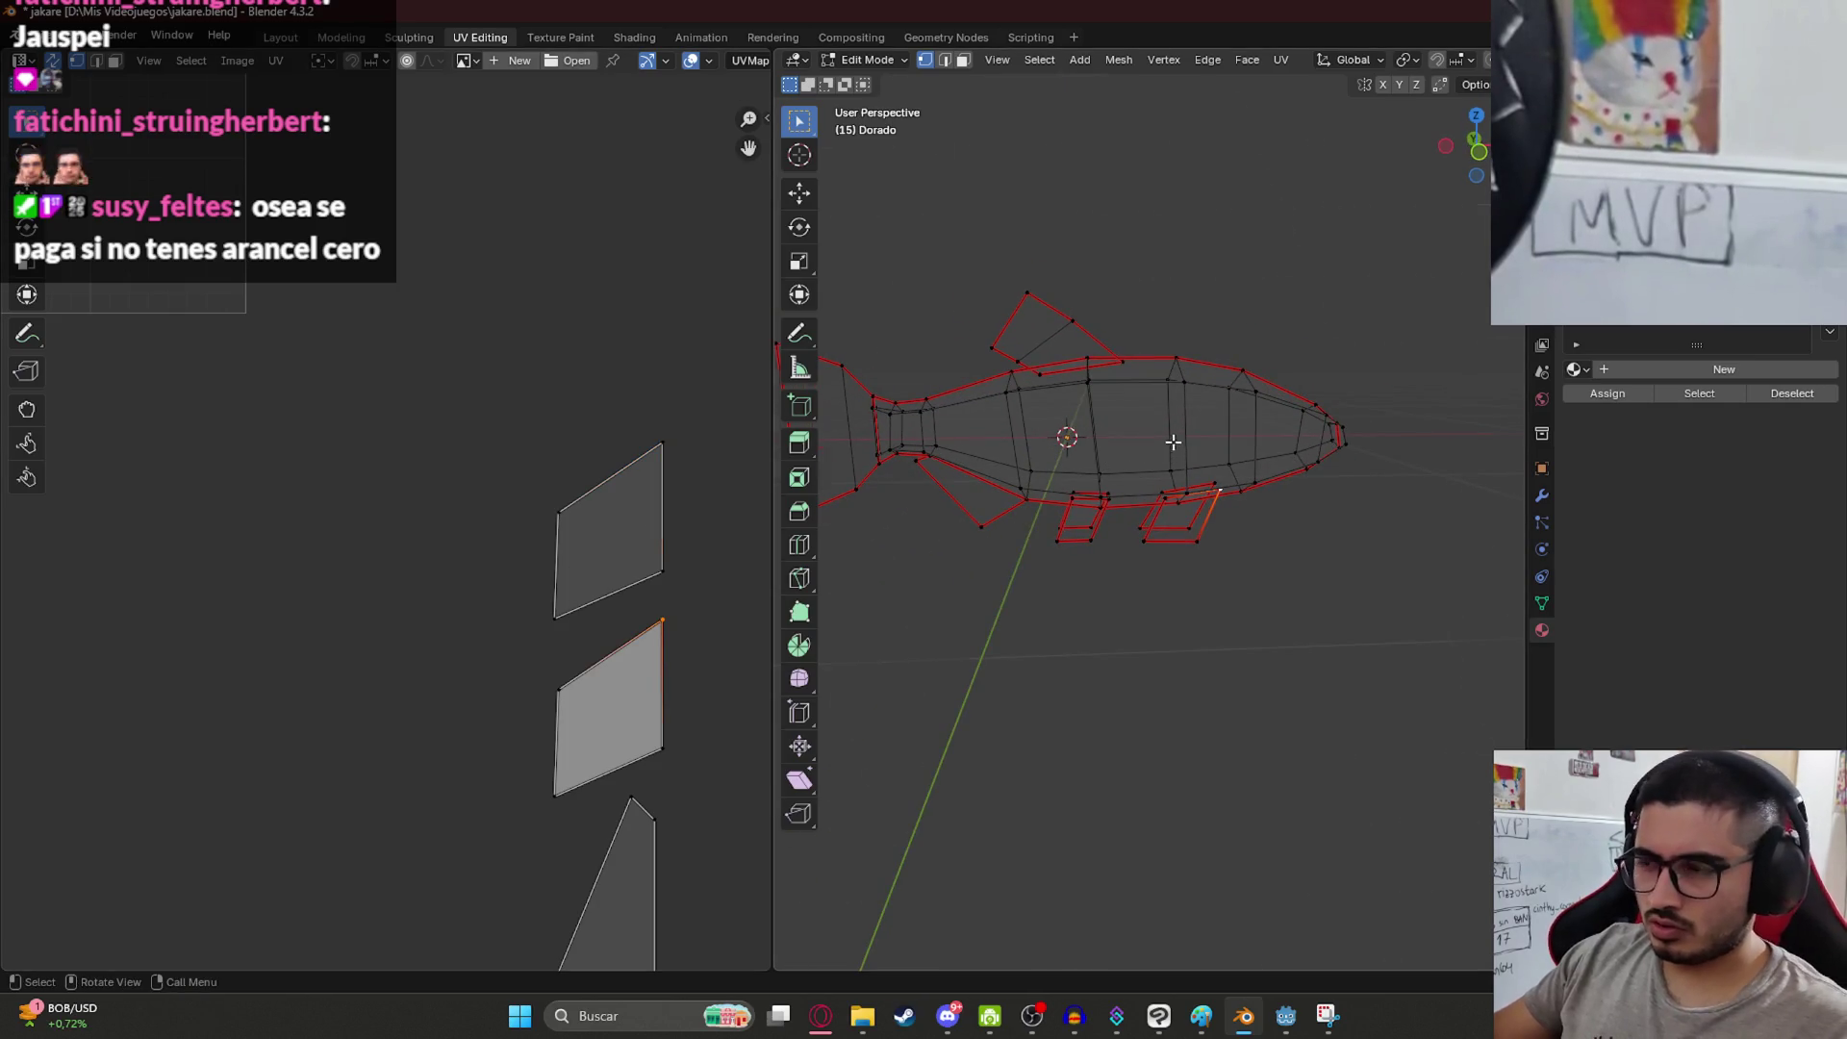
key("KP_1")
key("3")
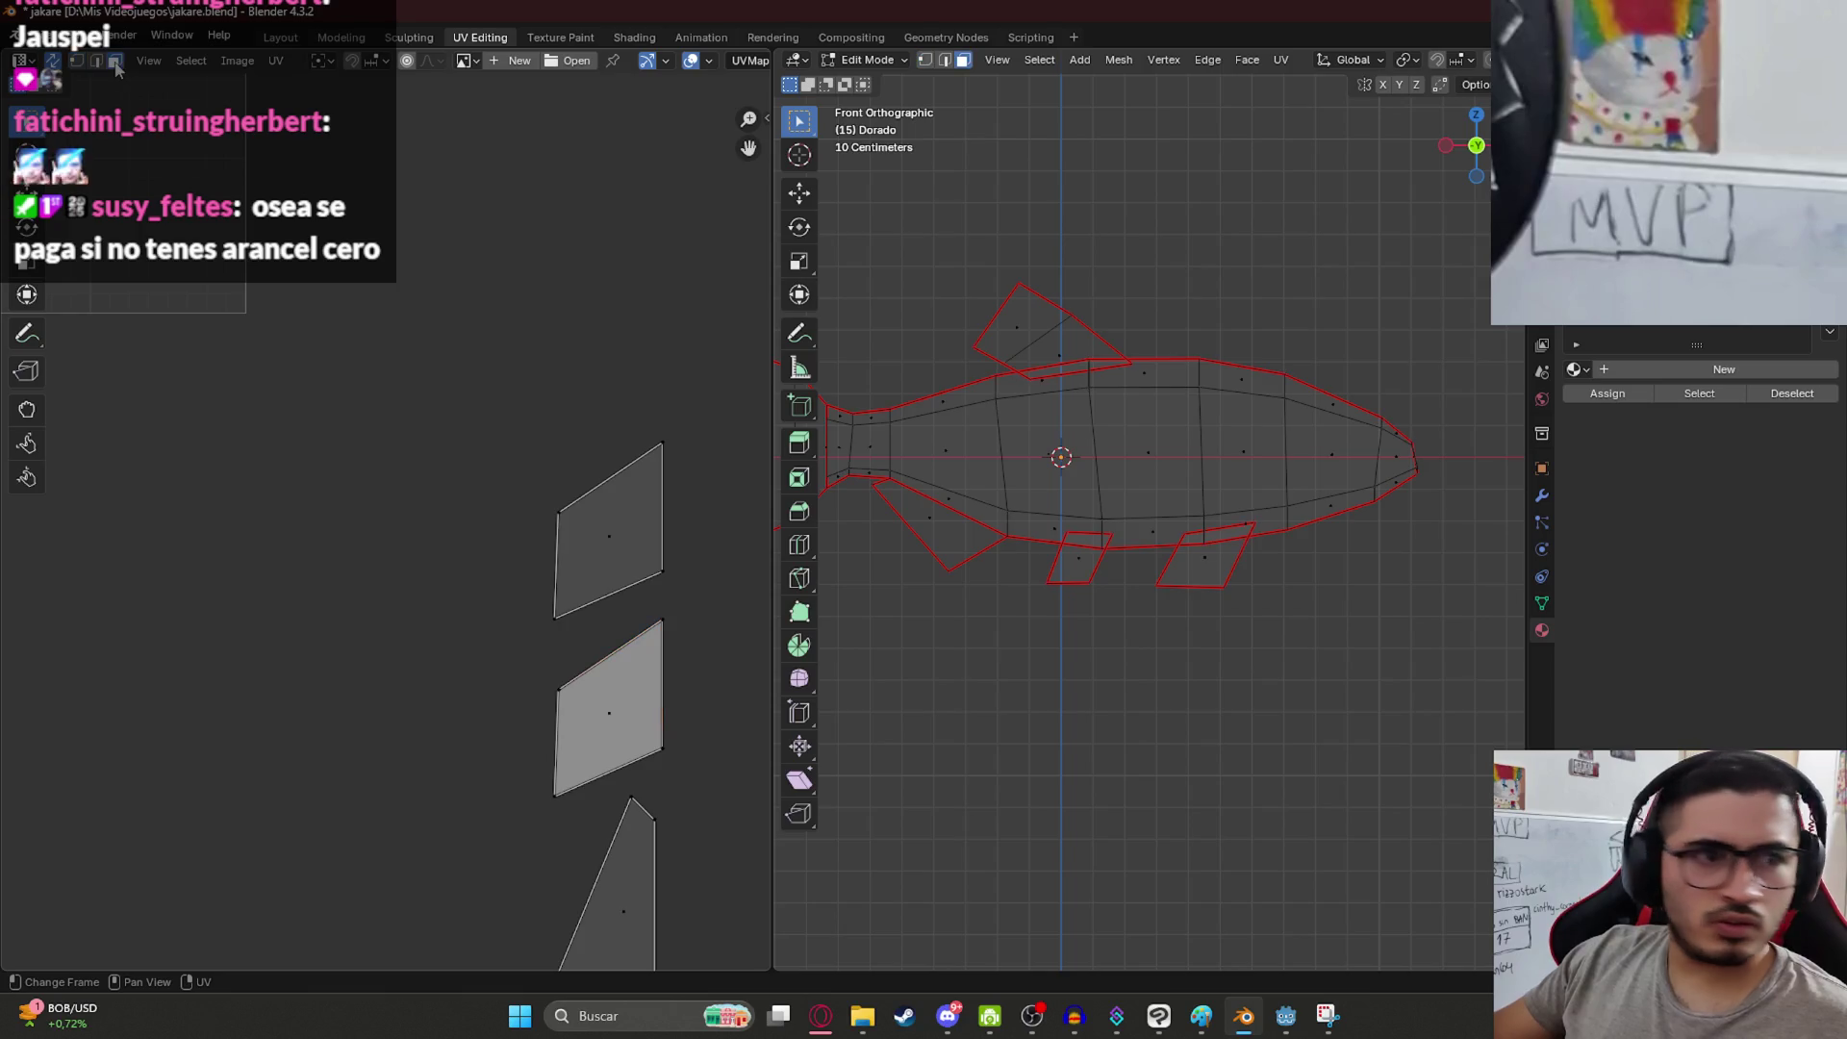
- Drag the middle fin island onto its twin at the top and align them with G
left_click(618, 714)
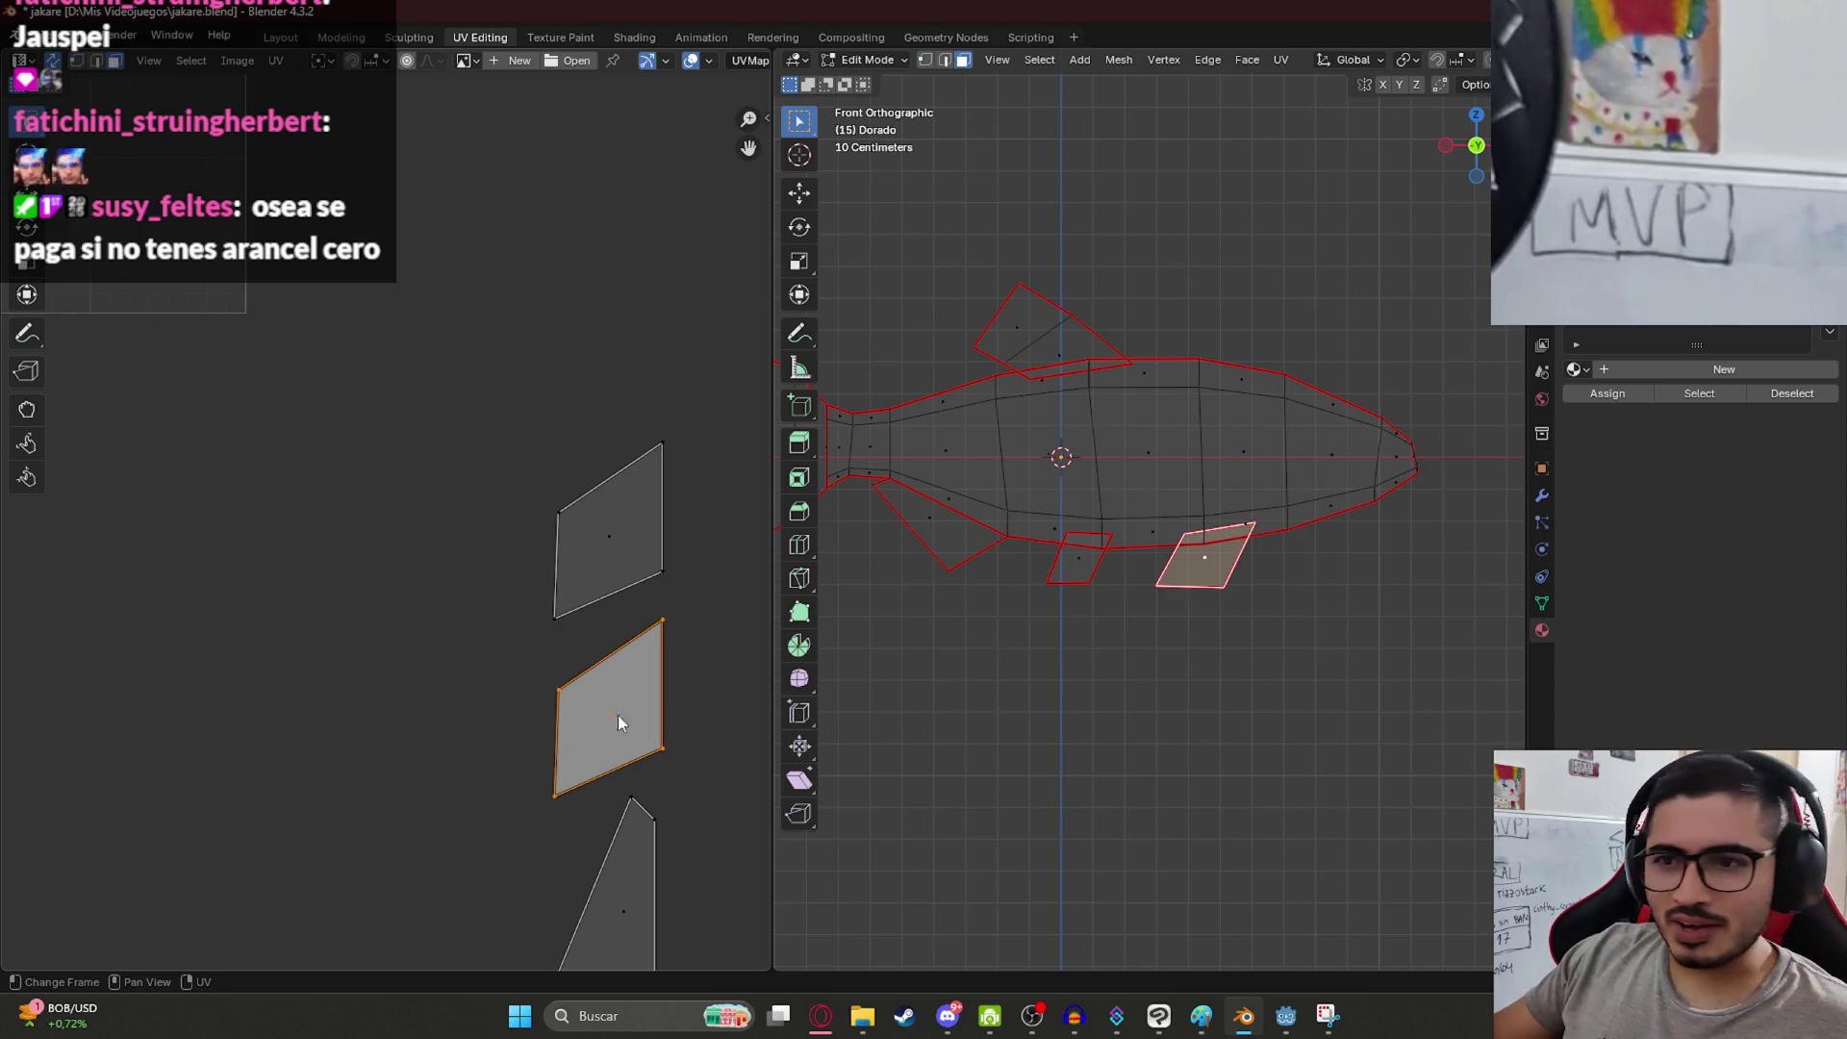
left_click_drag(618, 715, 583, 461)
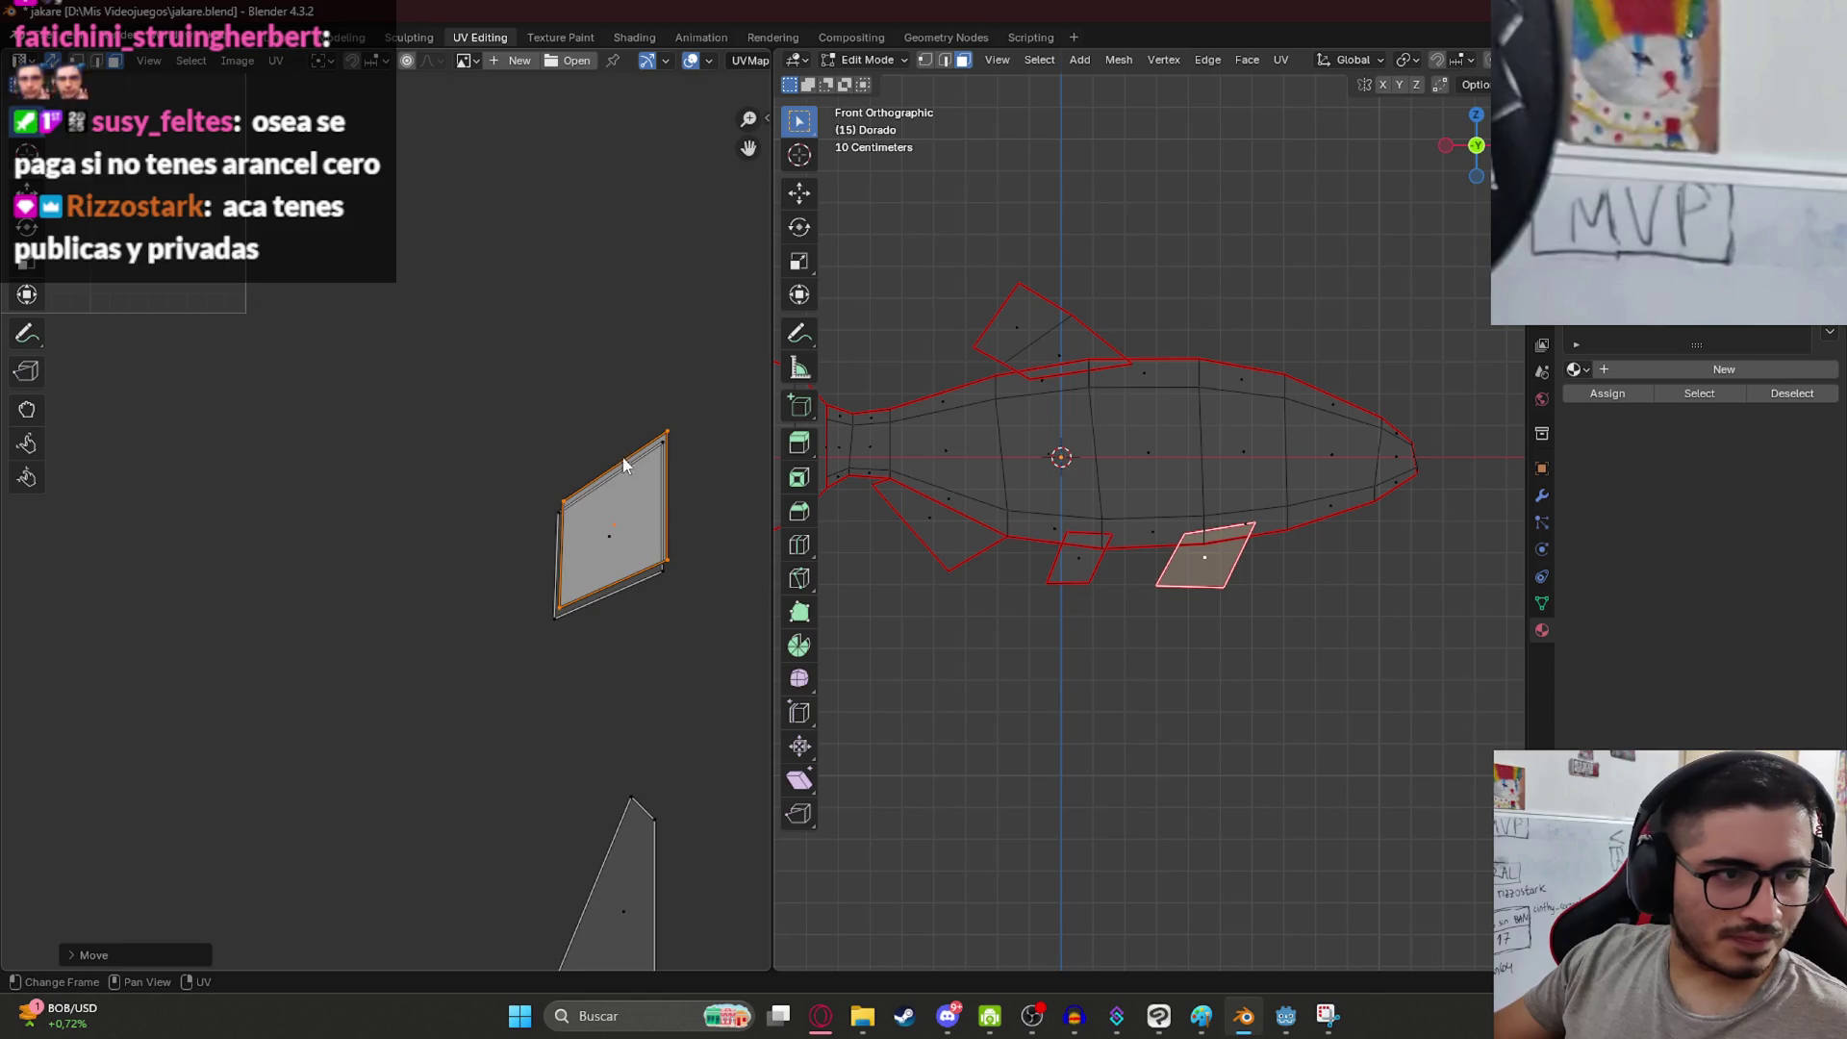
scroll(656, 529, "up", 2)
scroll(638, 532, "up", 2)
mouse_move(640, 533)
middle_mouse_down()
mouse_move(102, 583)
mouse_move(156, 522)
middle_mouse_up()
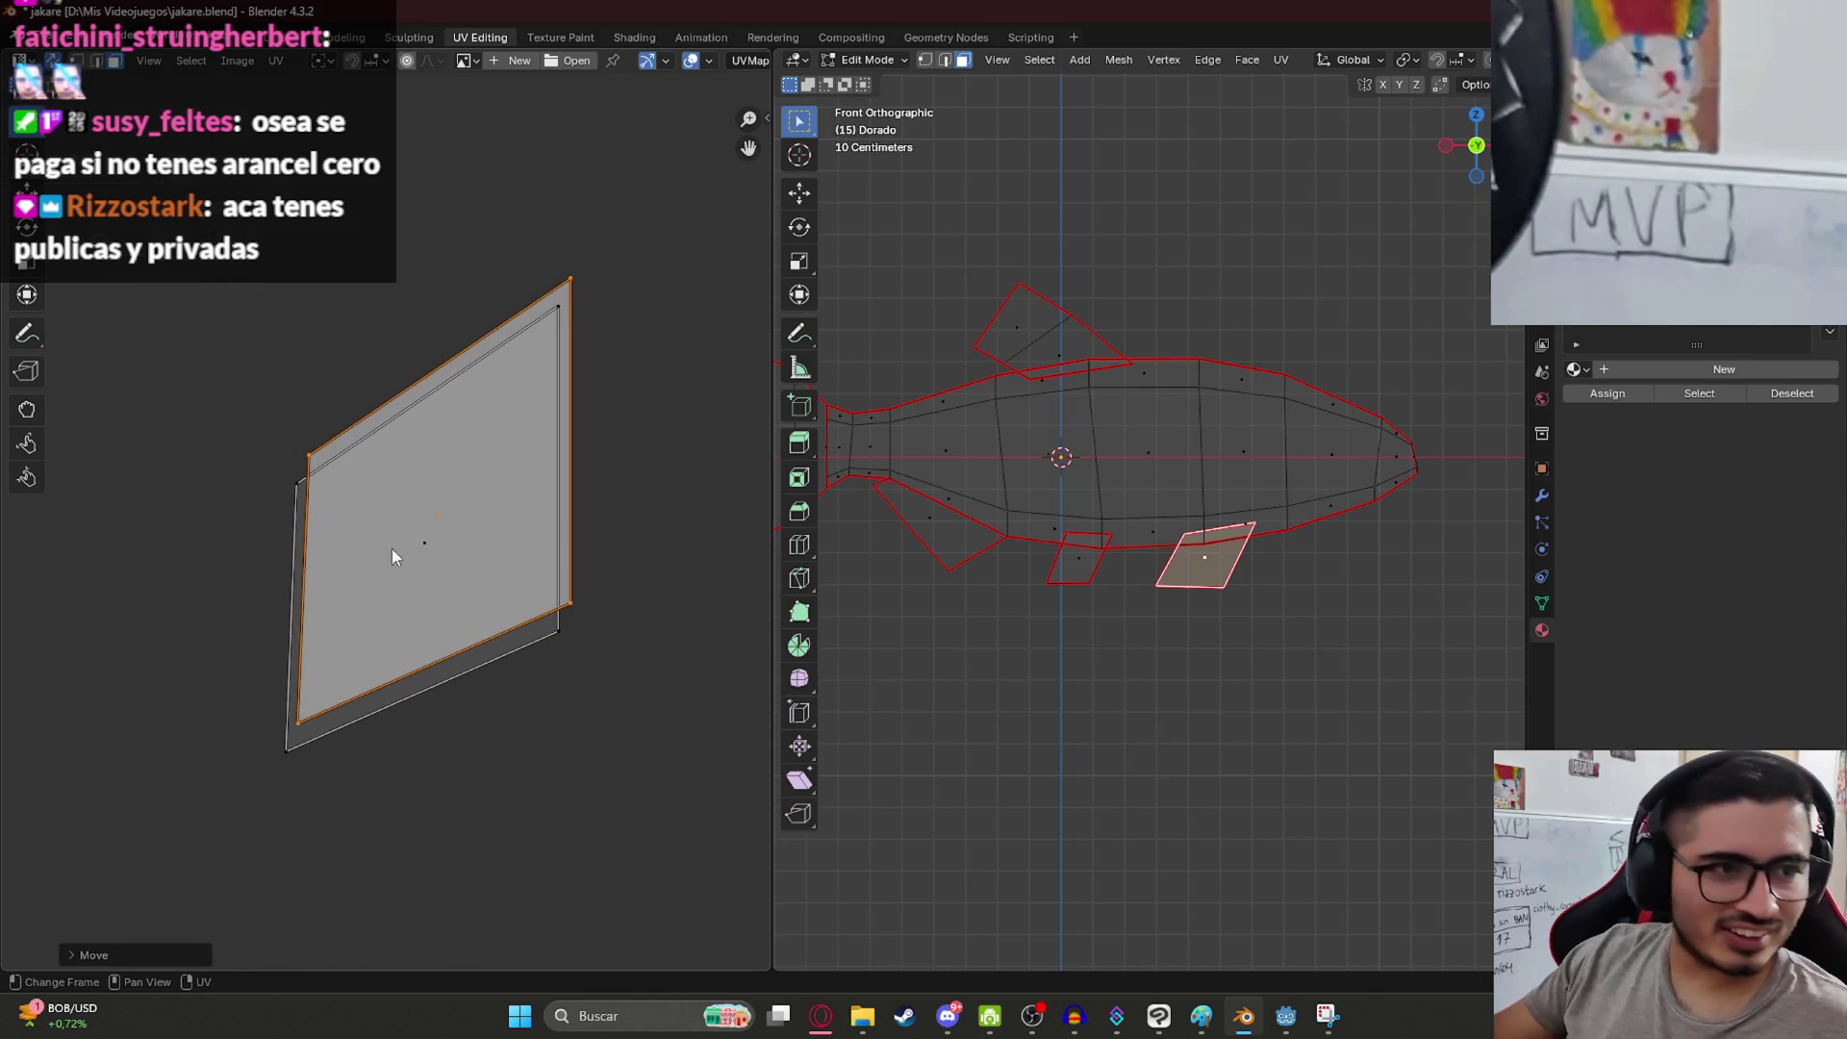
scroll(491, 637, "up", 2)
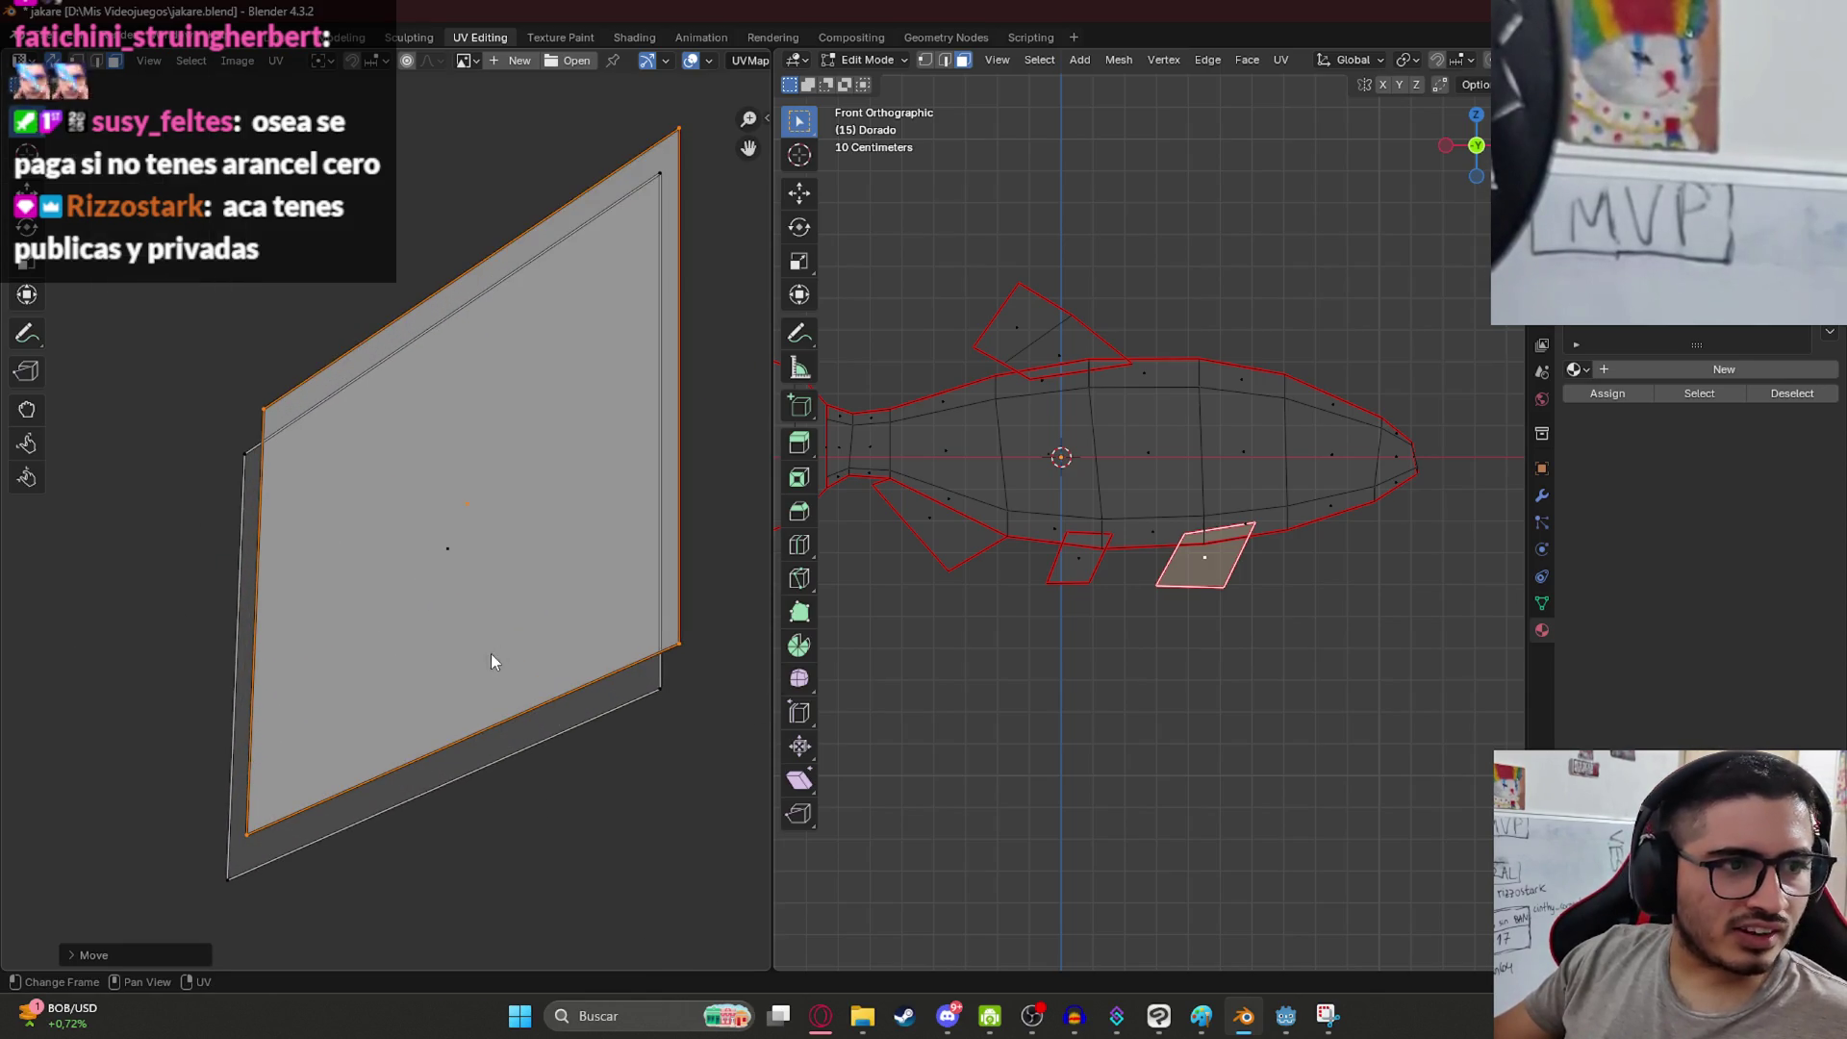
key("g")
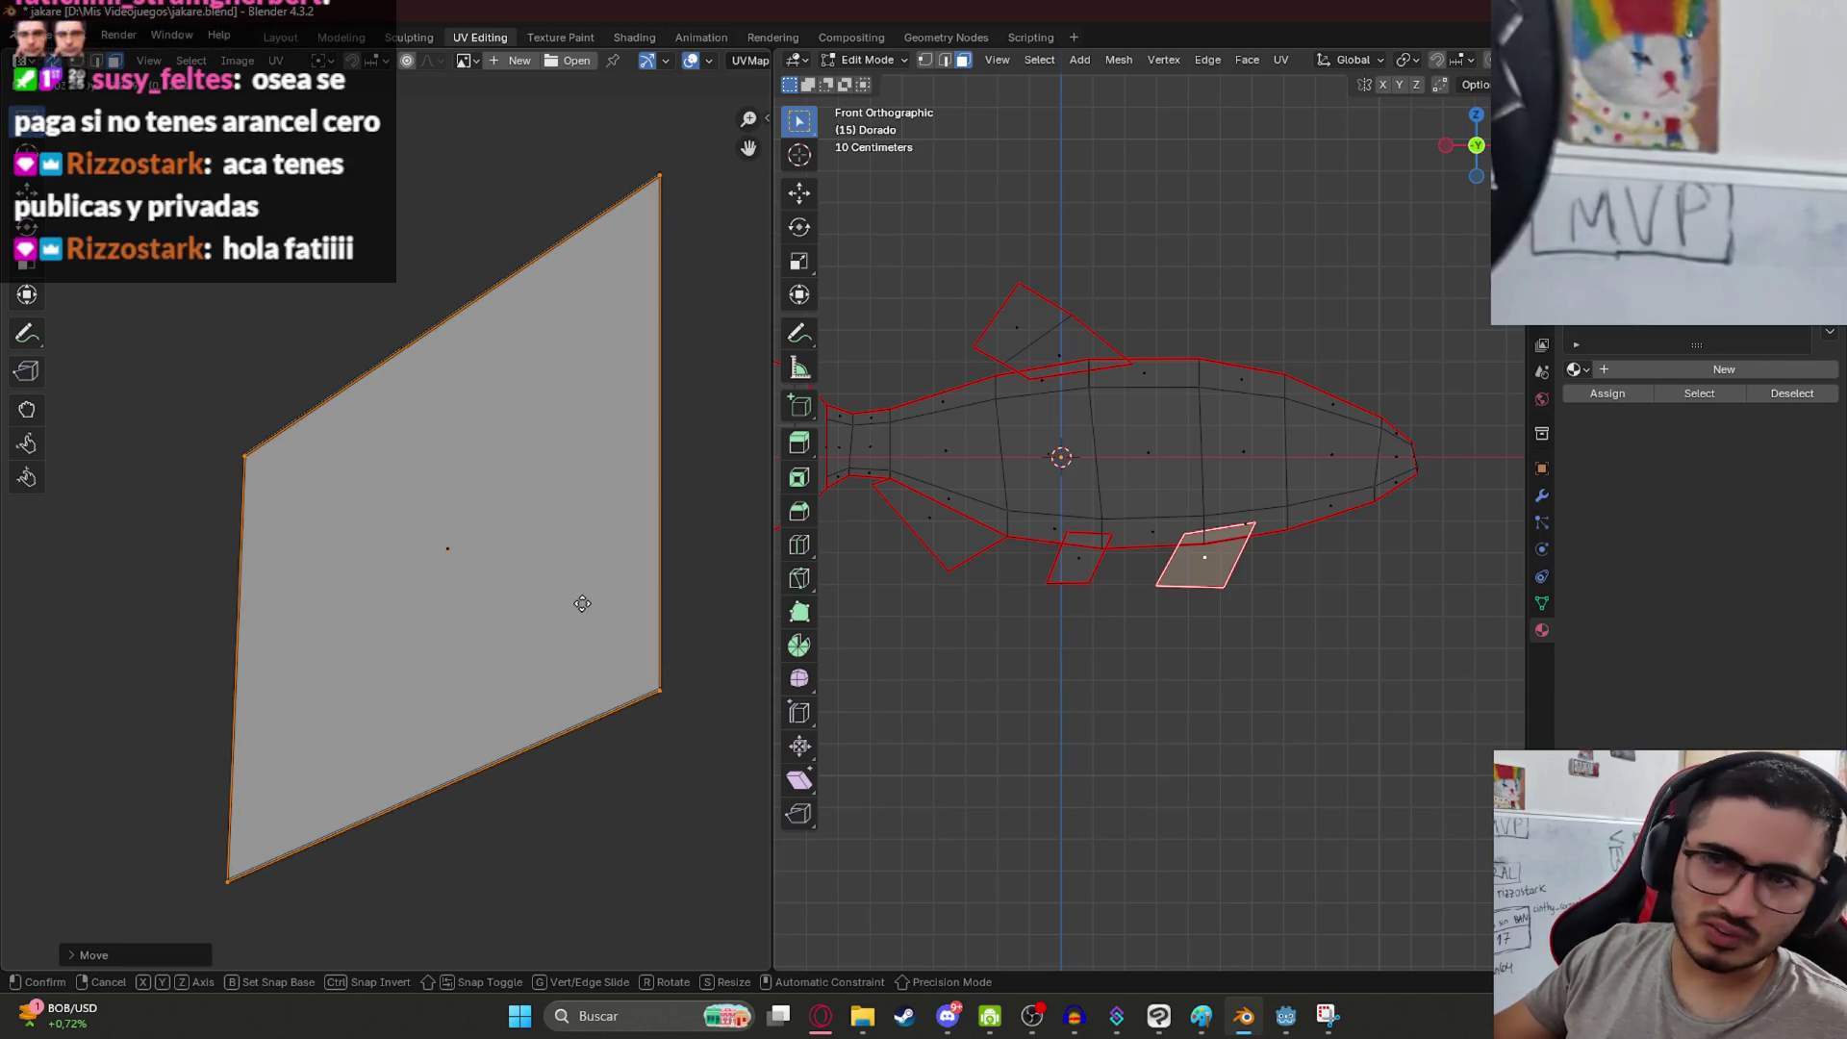
left_click(582, 603)
scroll(577, 598, "down", 5)
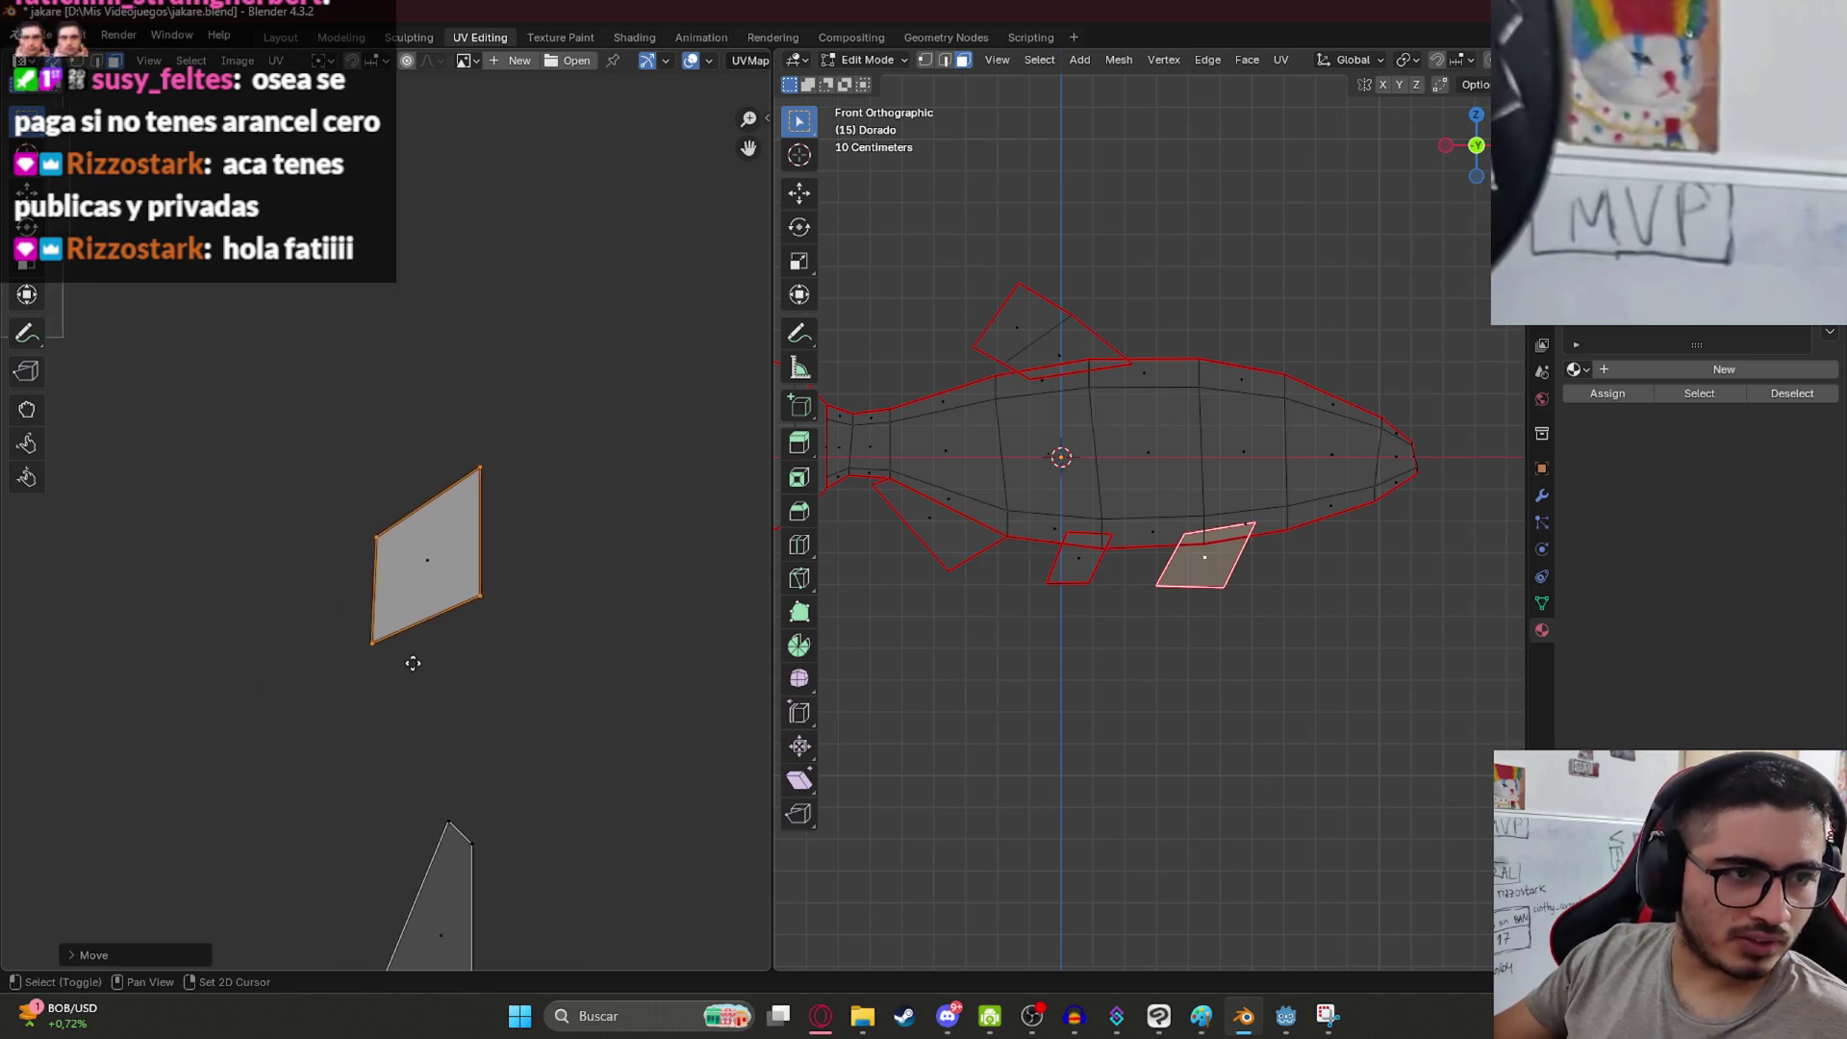
- Select the stacked fin island and start moving it into the UV square beside the first fin
middle_click_drag(406, 640, 529, 733)
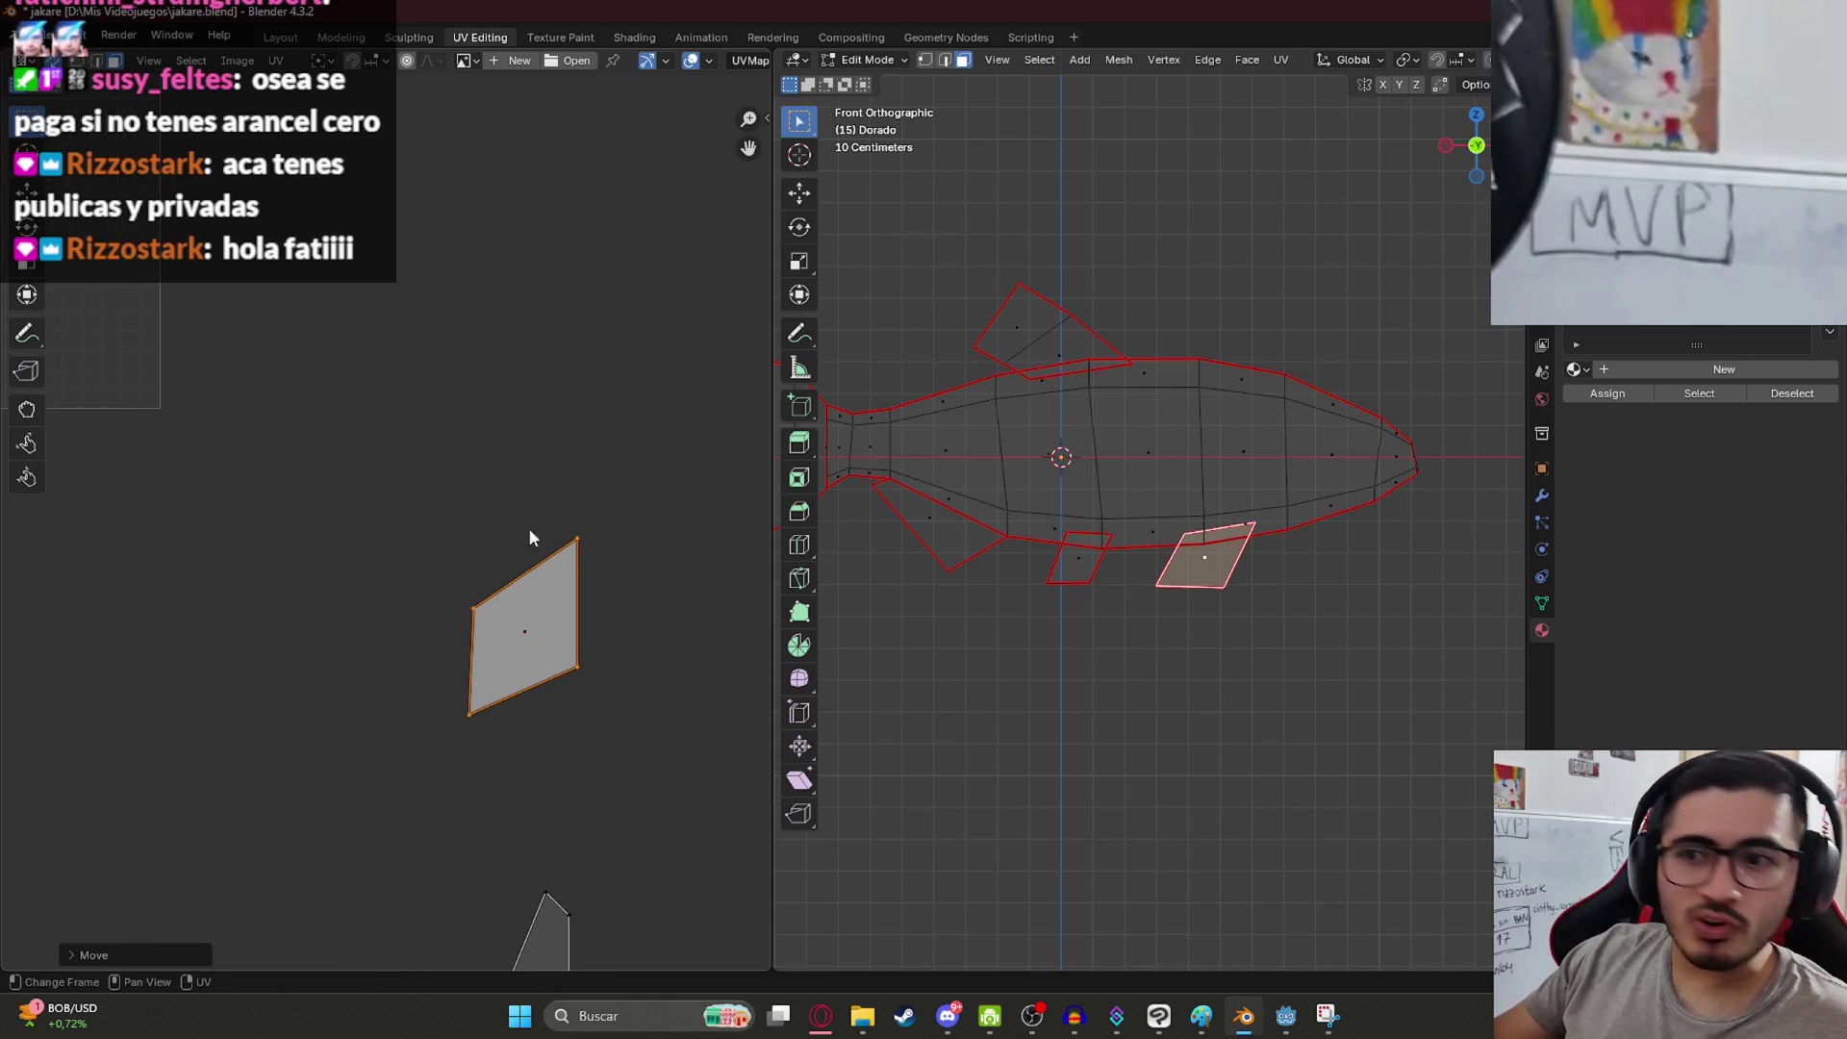
left_click(534, 635)
scroll(577, 721, "down", 4)
middle_click_drag(511, 651, 560, 832)
key("g")
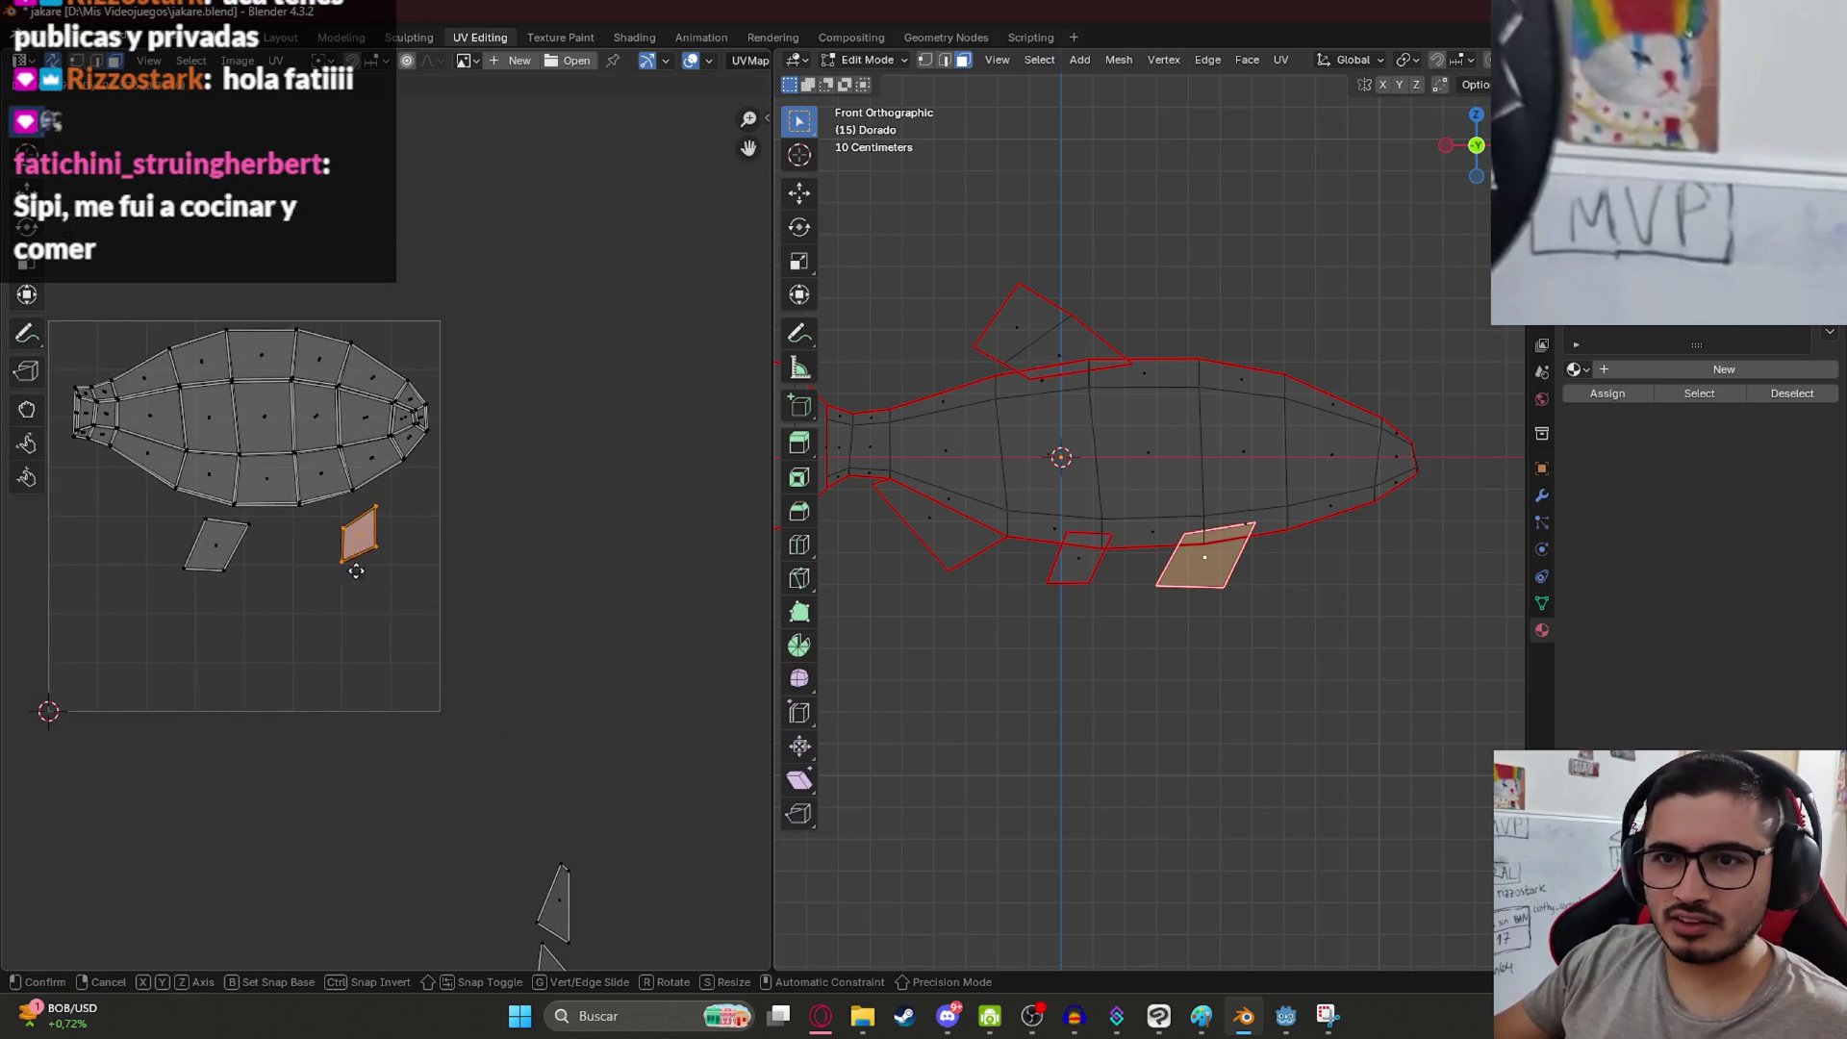
- Rotate the rear belly-fin island, enlarge it slightly and place it beside the first fin island under the body
left_click(322, 583)
key("r")
left_click(390, 615)
key("s")
left_click(436, 650)
key("g")
left_click(448, 643)
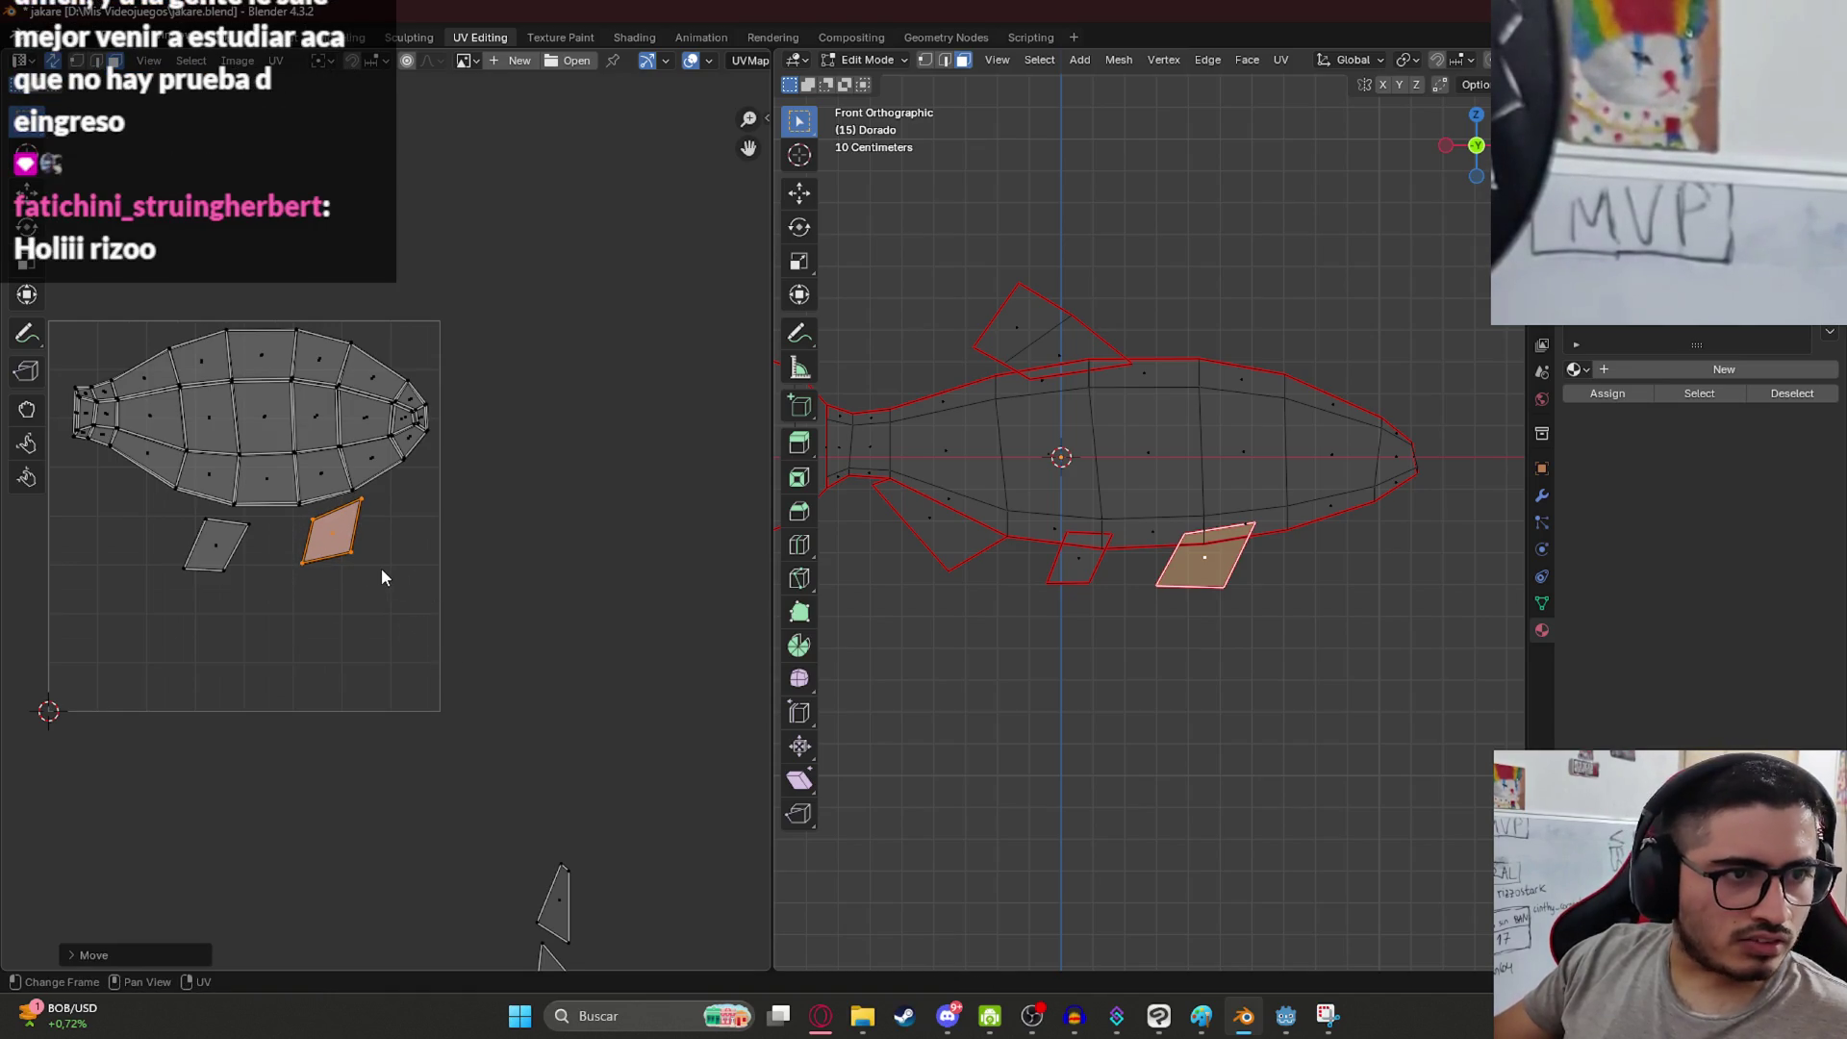
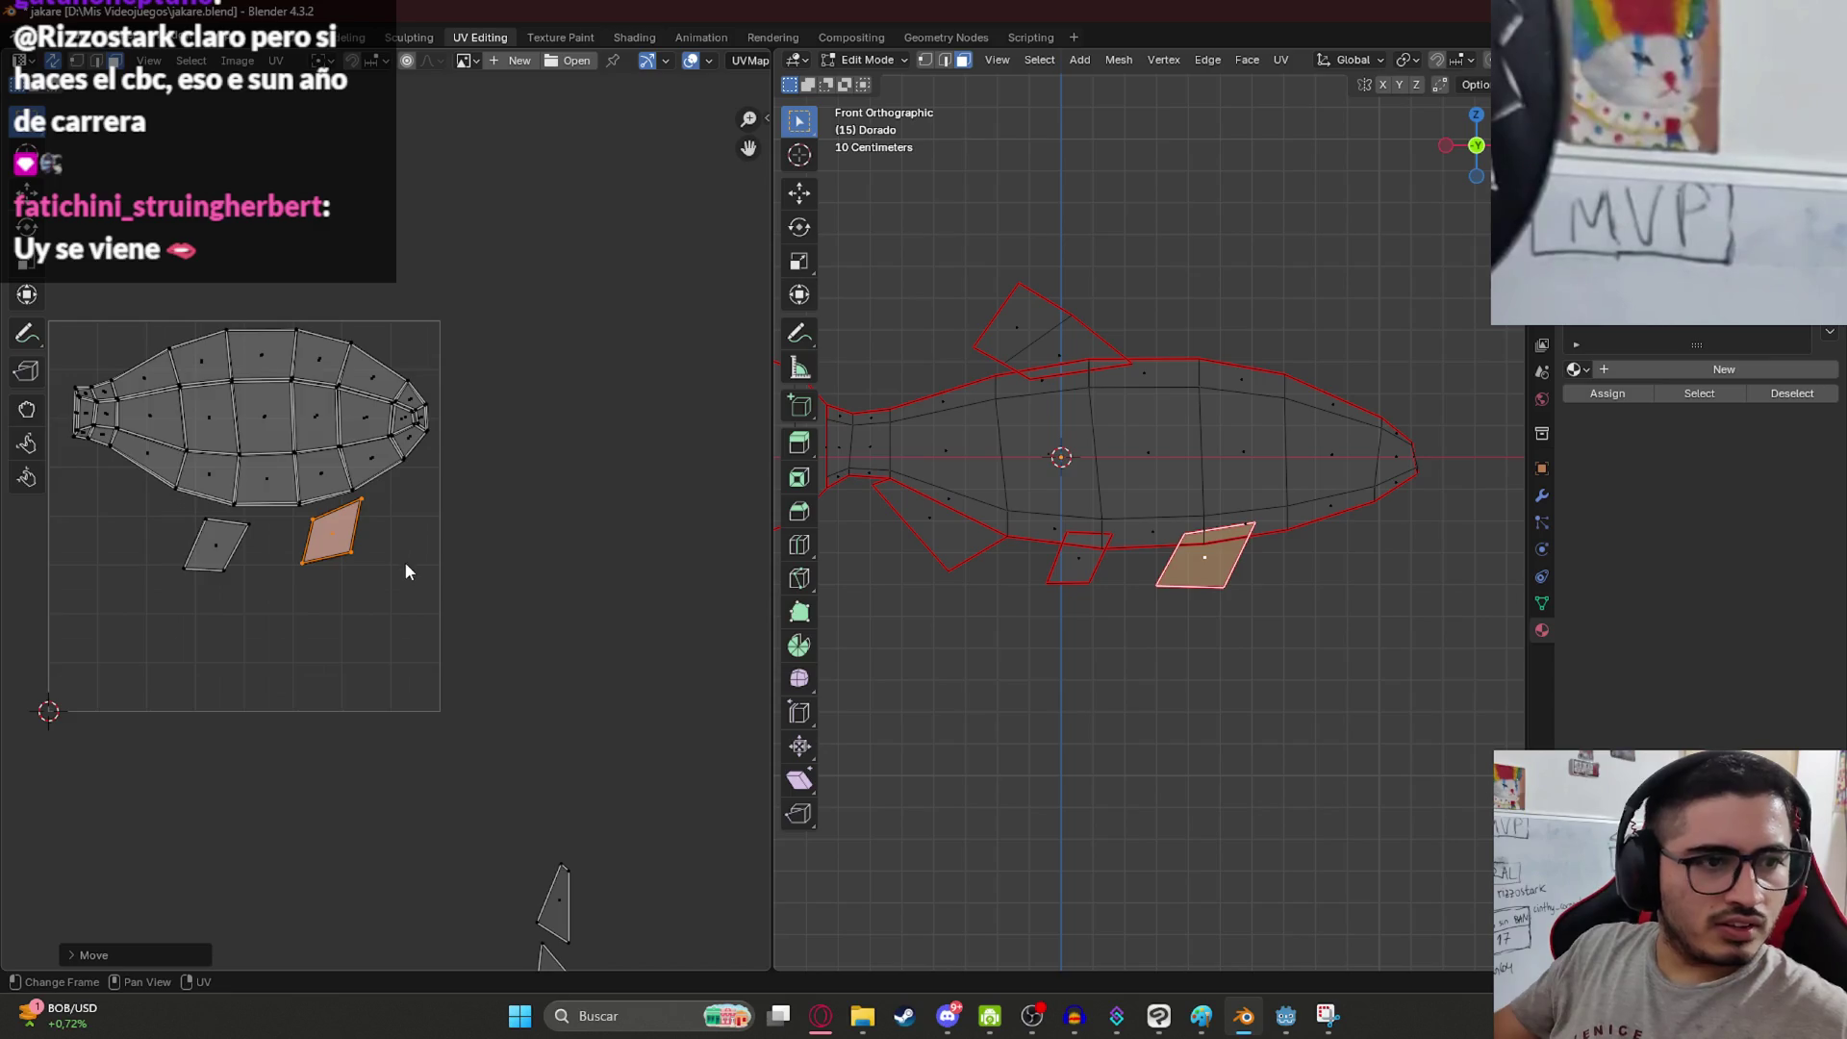
scroll(406, 571, "up", 1)
scroll(343, 552, "up", 1)
- Scale the ventral fin island larger, cancel a second resize, deselect and save the blend file
key("s")
left_click(528, 616)
key("s")
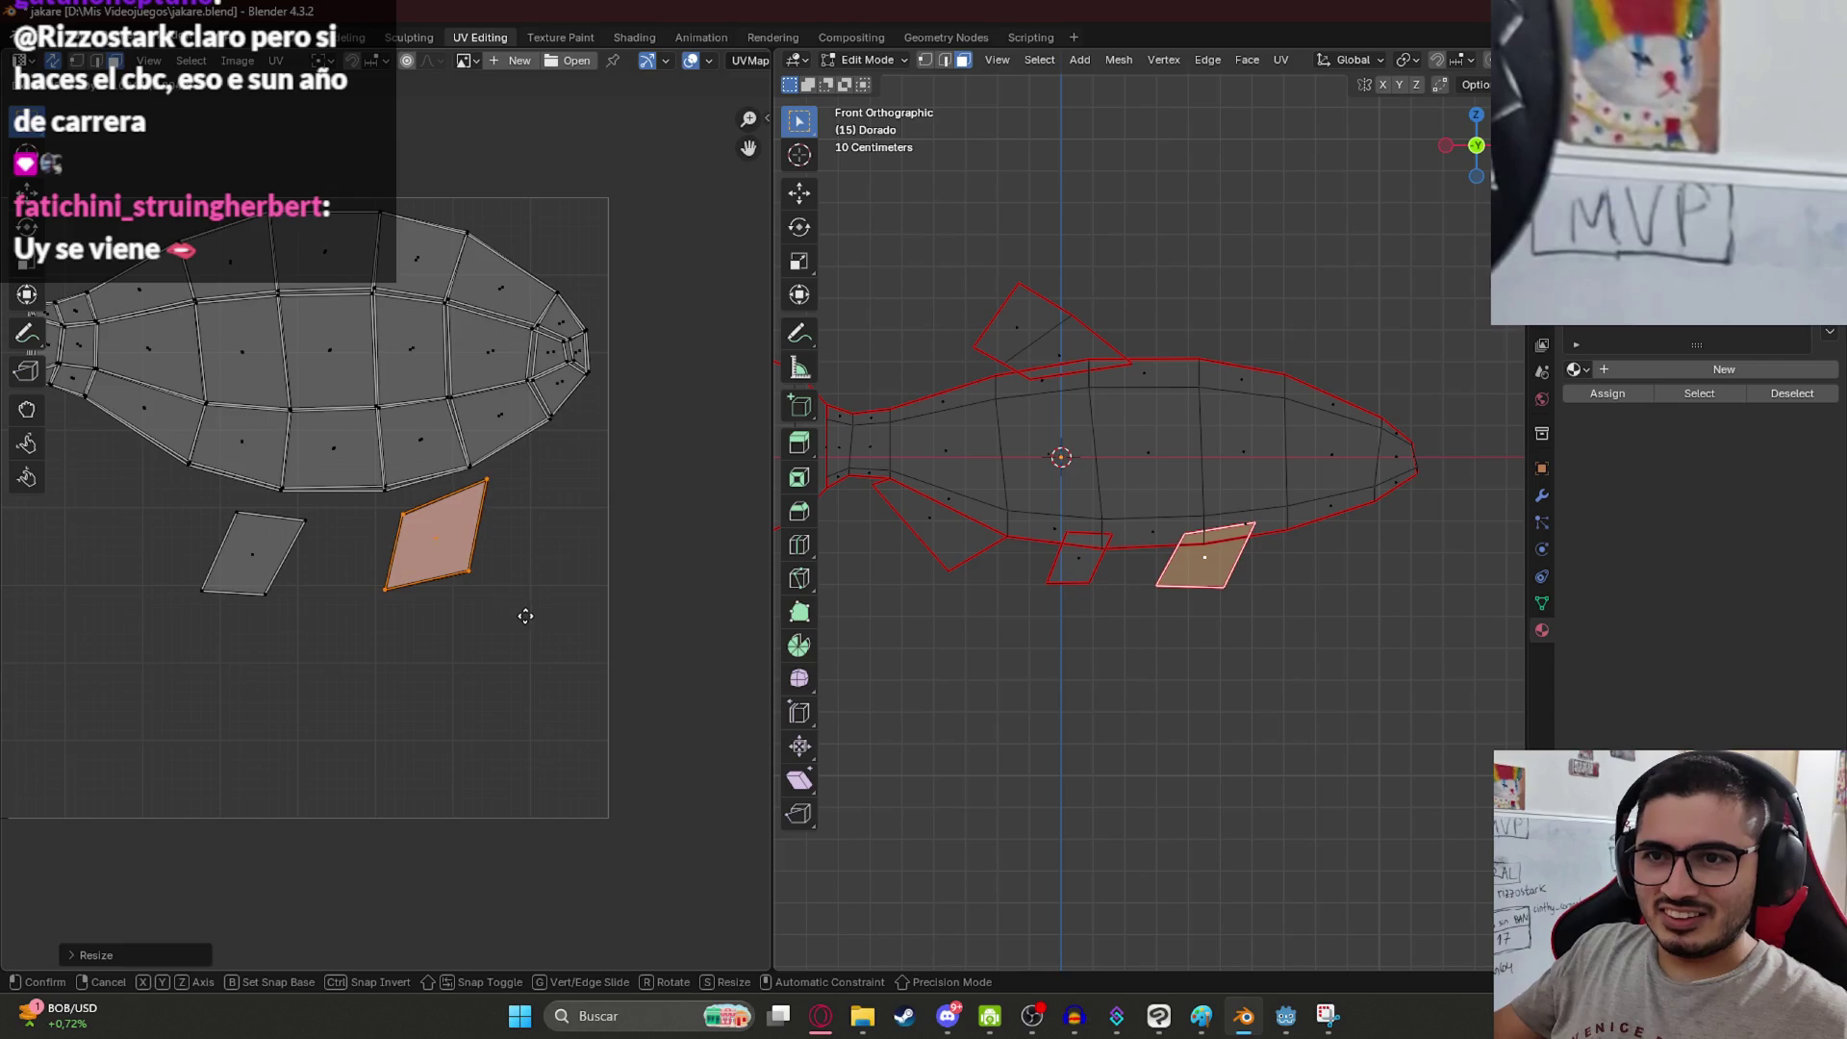
right_click(525, 615)
left_click(389, 751)
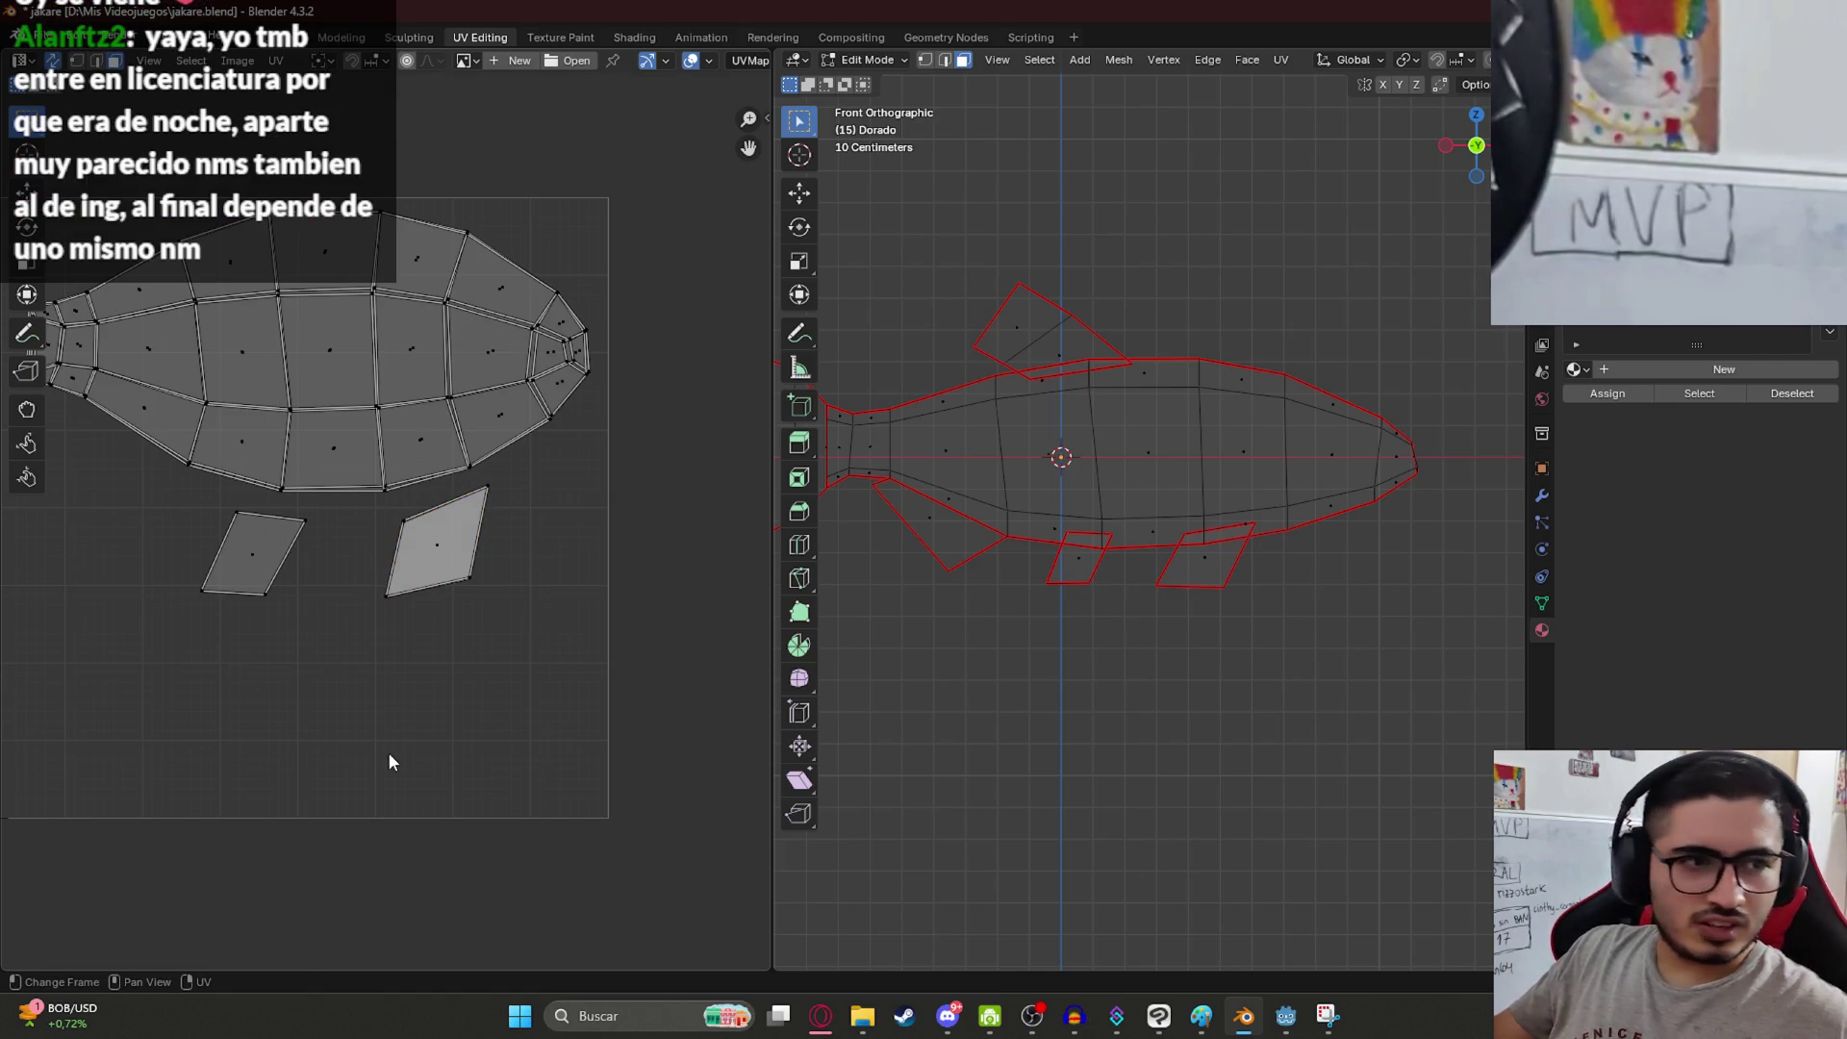
key("ctrl+s")
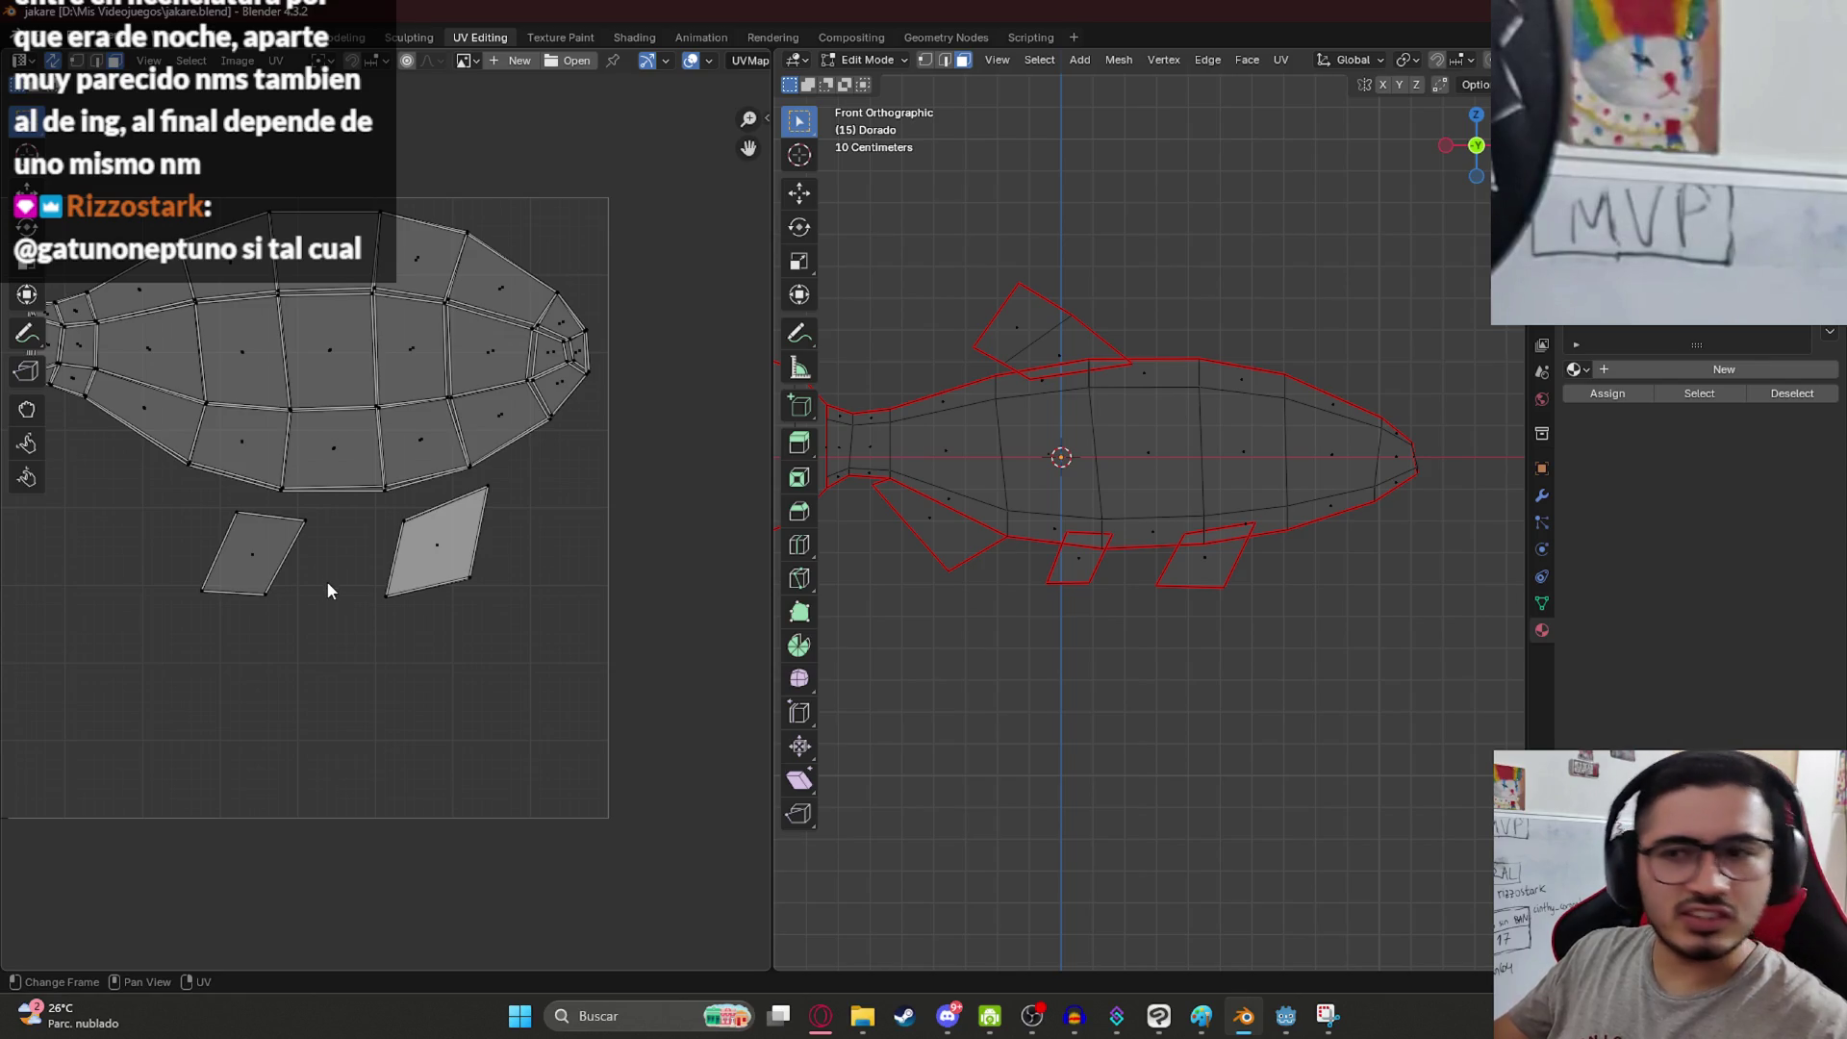
scroll(342, 620, "down", 2)
scroll(375, 707, "down", 5)
scroll(385, 651, "up", 2)
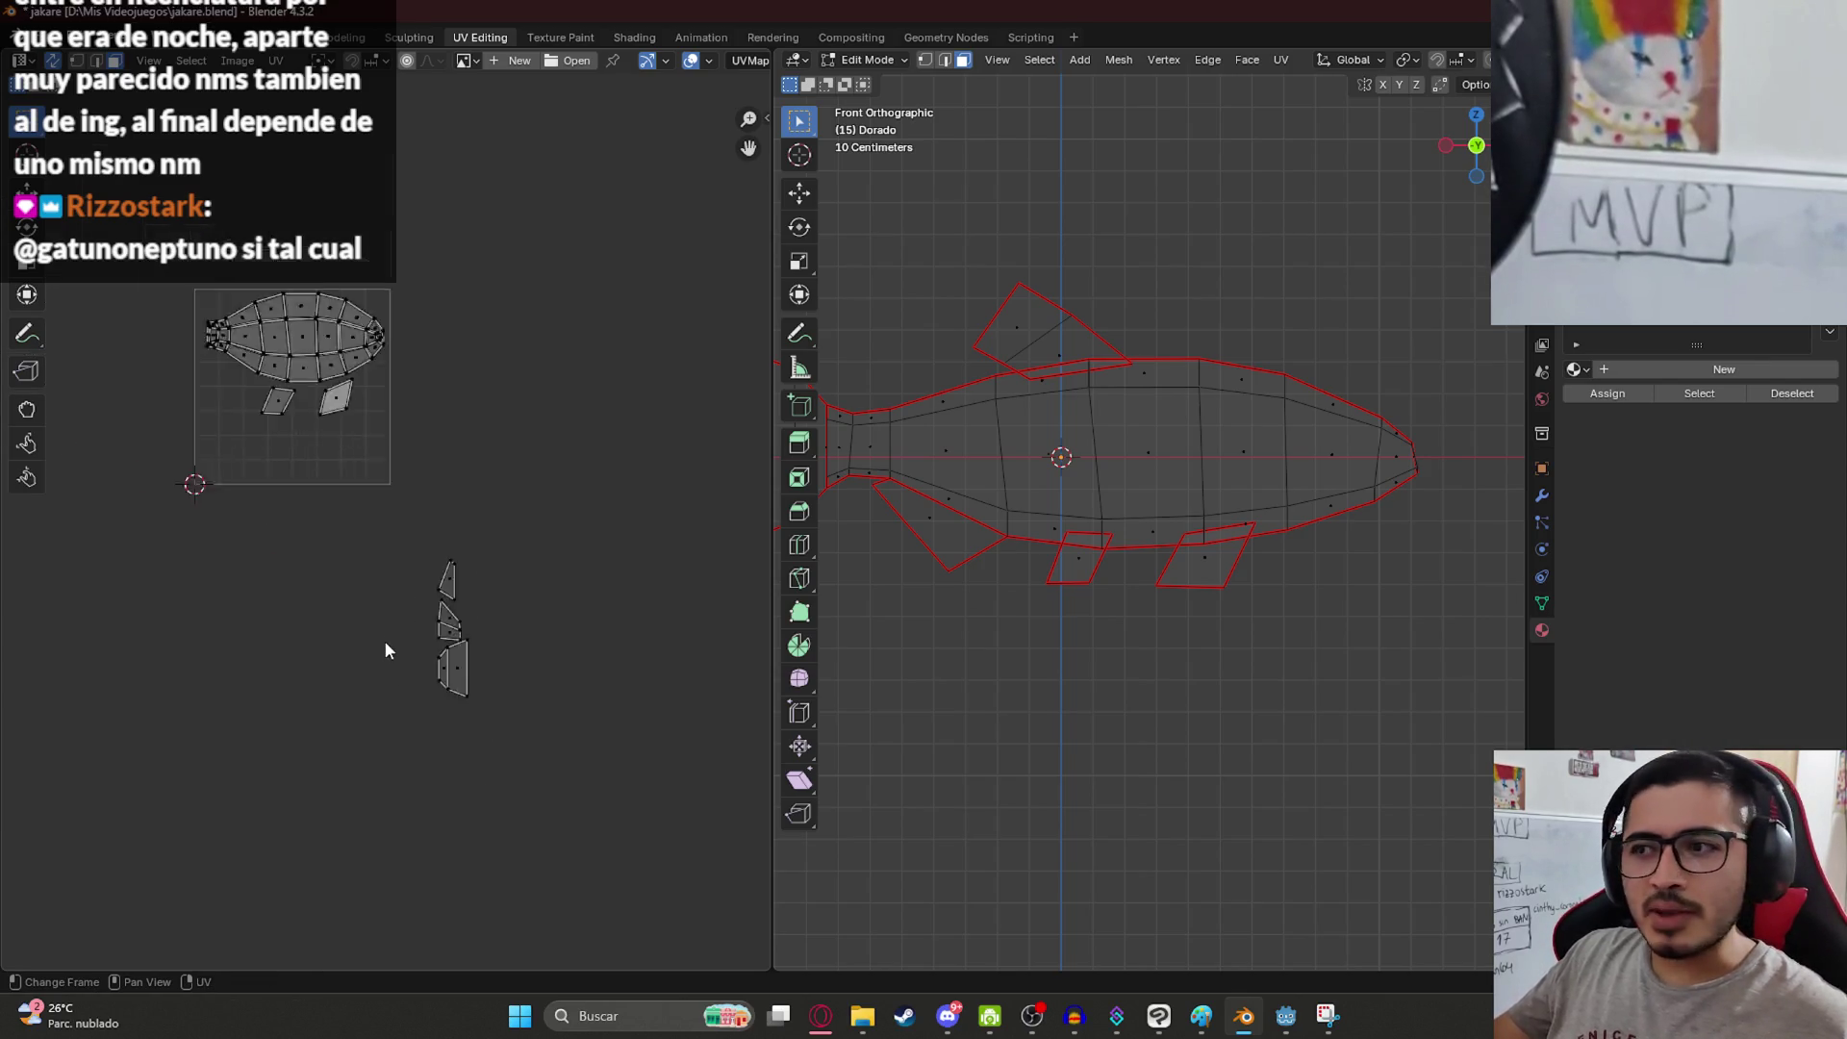
scroll(385, 649, "up", 2)
- Select the triangular rear fin island as whole faces and rotate it 90 degrees upright
left_click(492, 595)
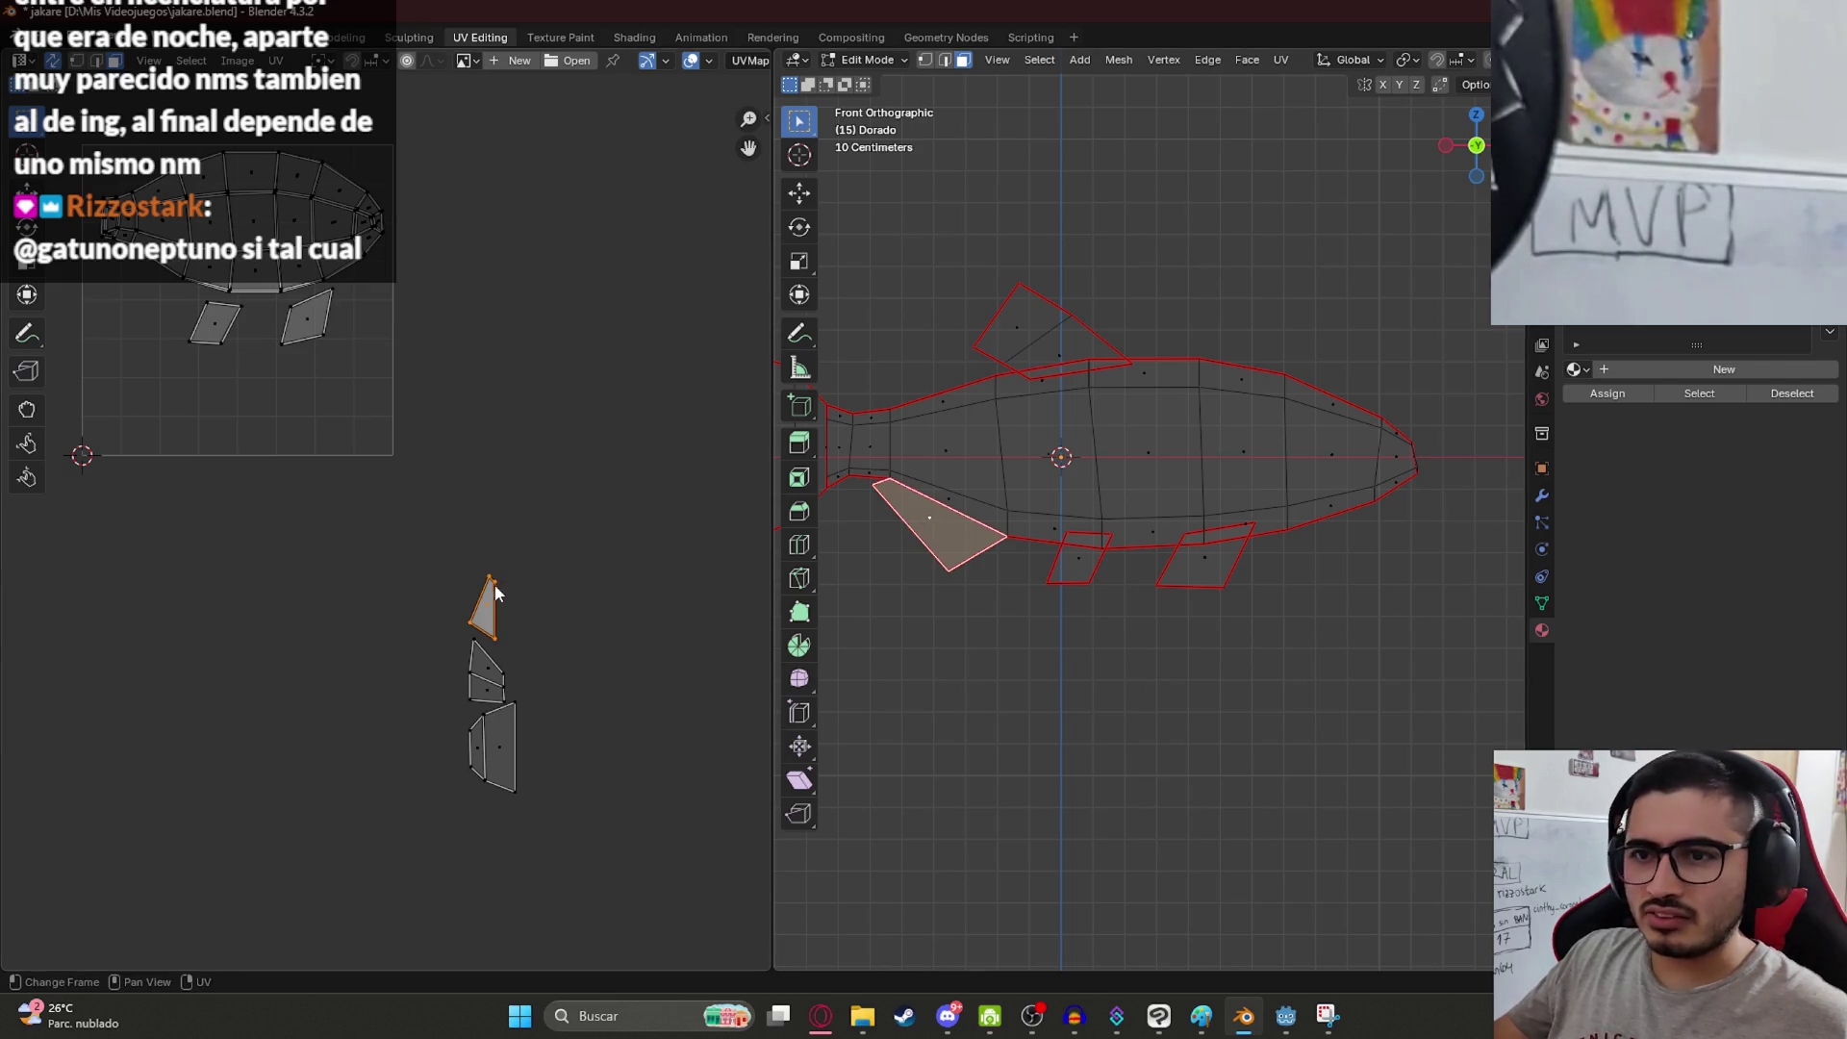
left_click(925, 58)
left_click(892, 481)
left_click(1008, 538, "shift")
scroll(506, 657, "up", 2)
key("3")
left_click(539, 654)
type("r")
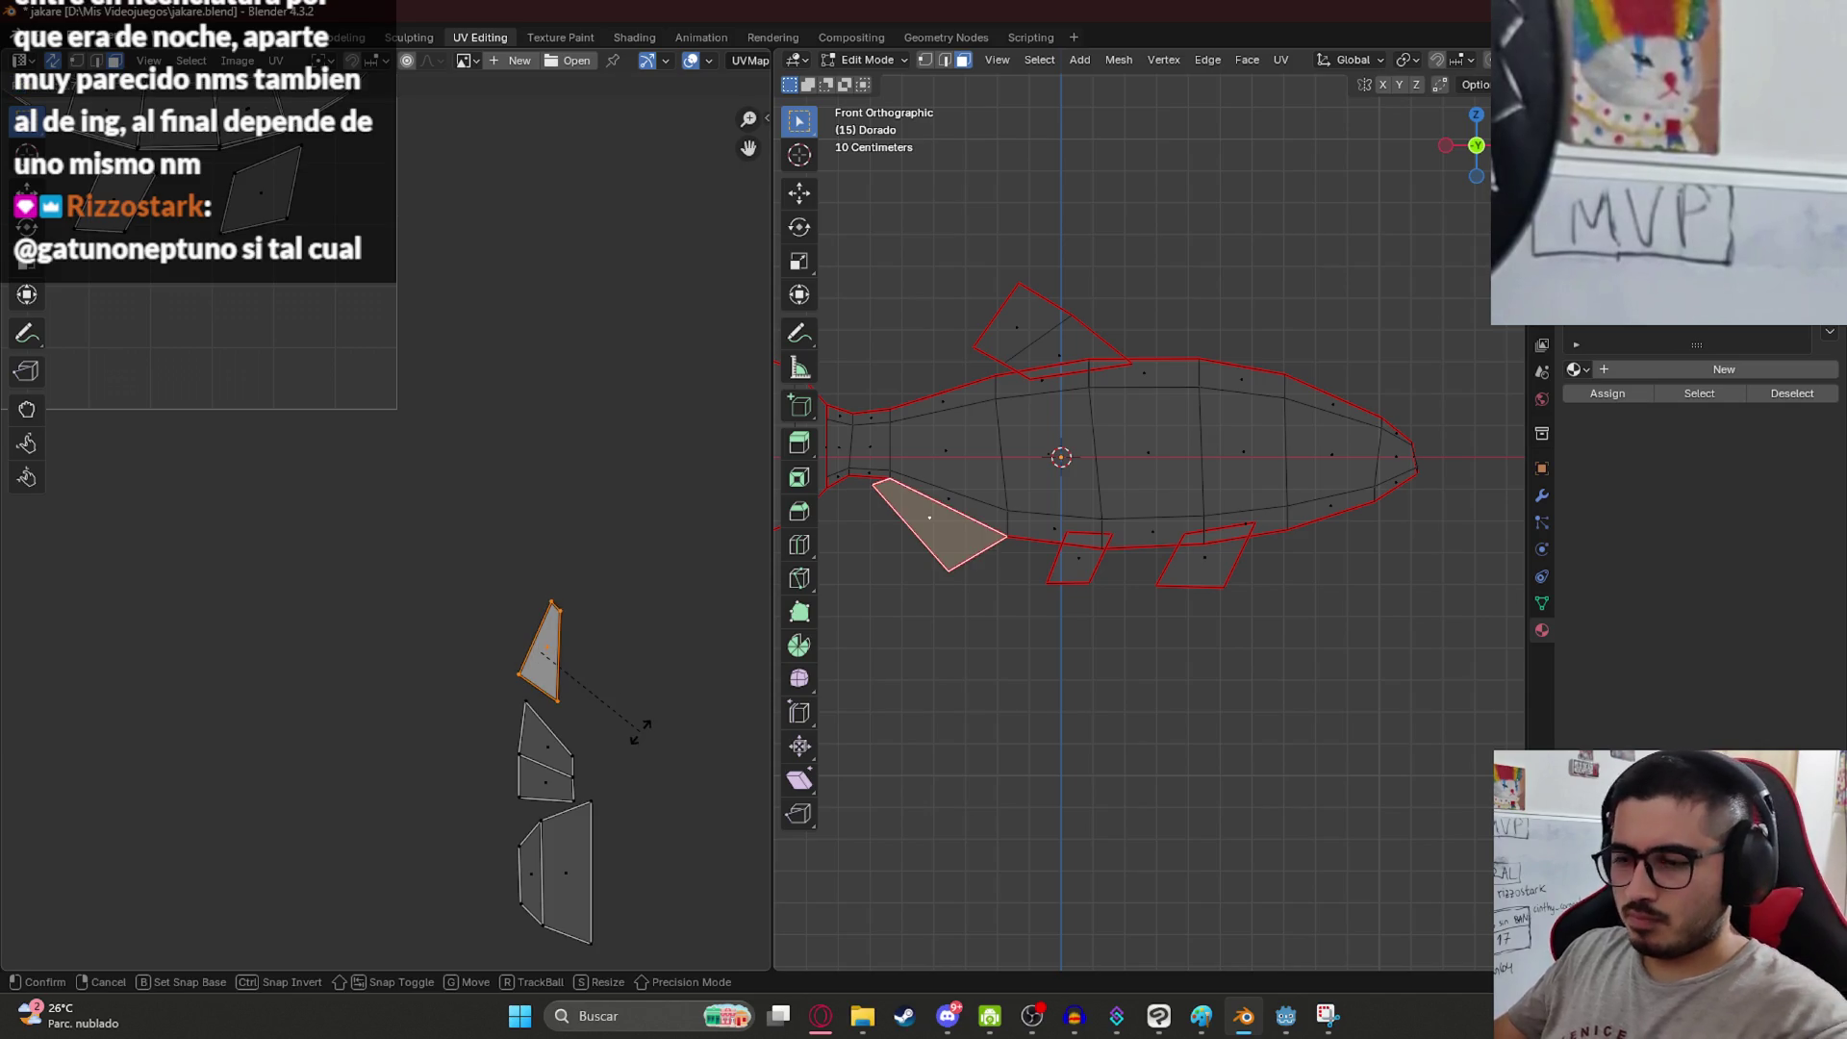
type("90")
key("Return")
scroll(433, 590, "down", 2)
scroll(433, 590, "down", 1)
- Move the triangle island beside the body island, adjust its angle and enlarge it
key("g")
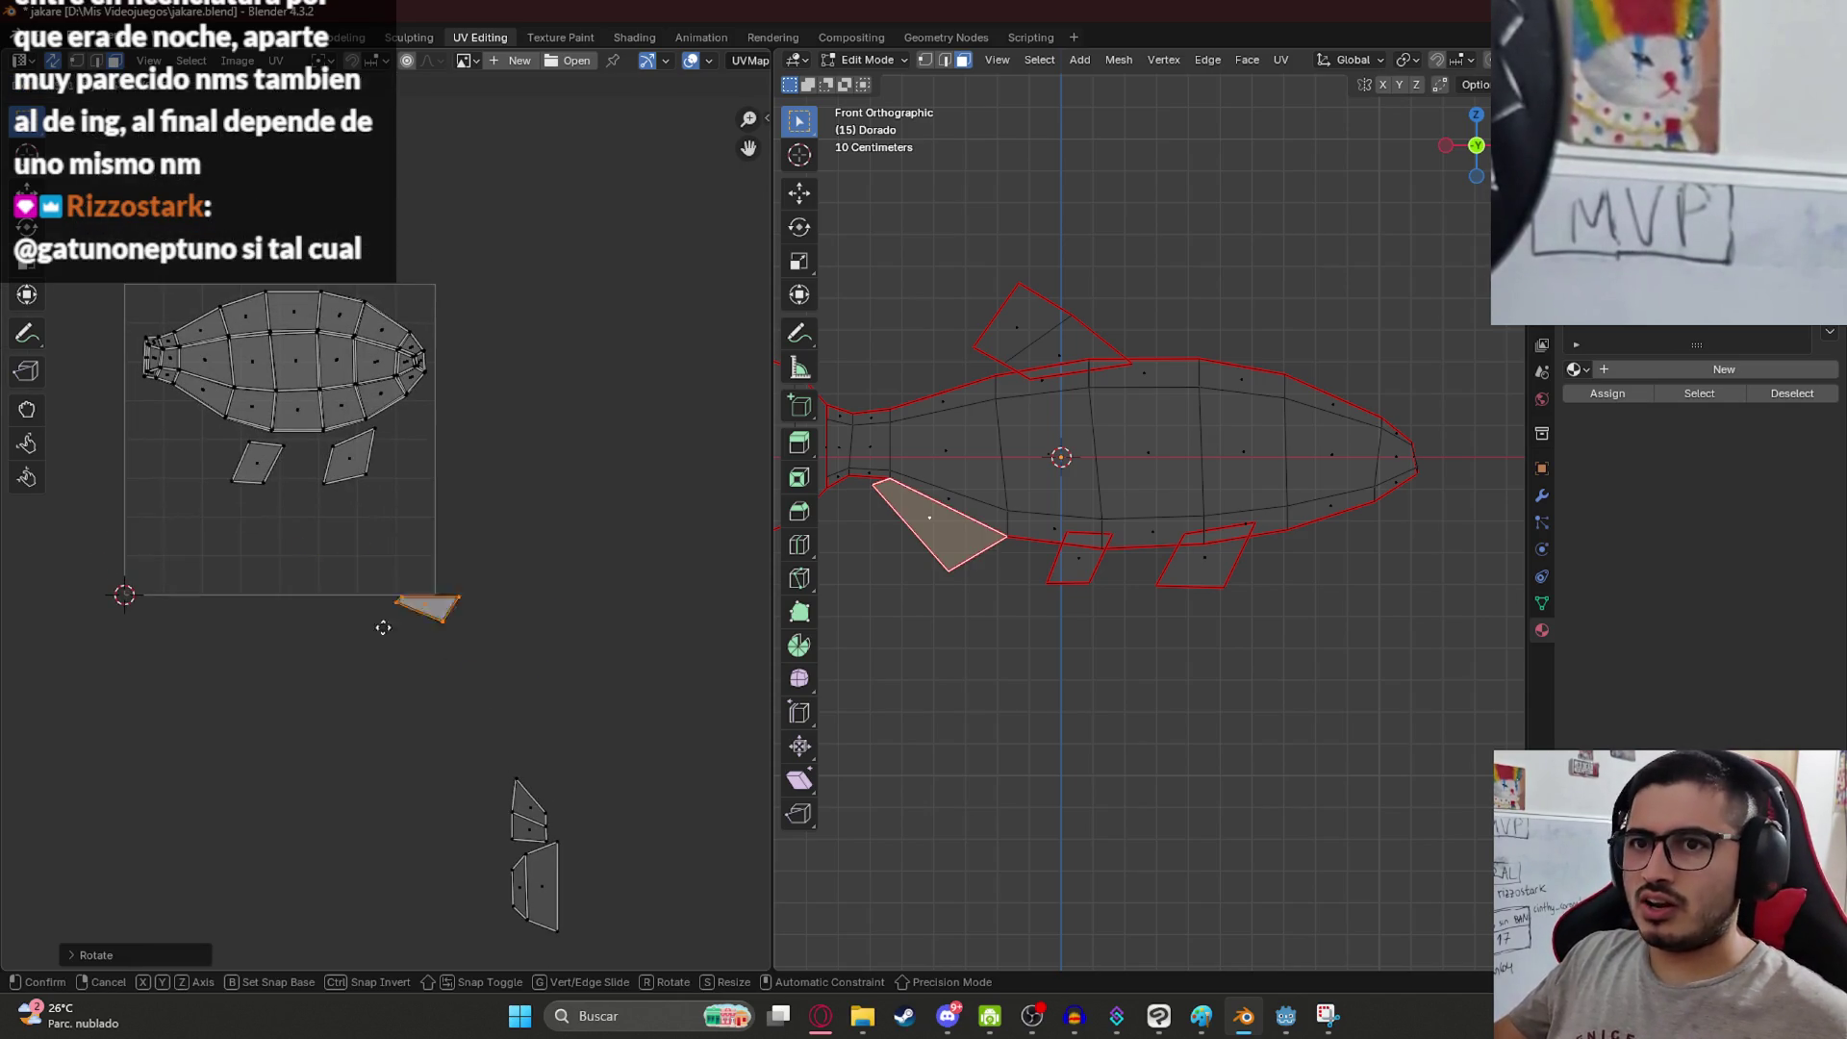
left_click(189, 449)
scroll(187, 448, "up", 1)
middle_click_drag(165, 433, 380, 618)
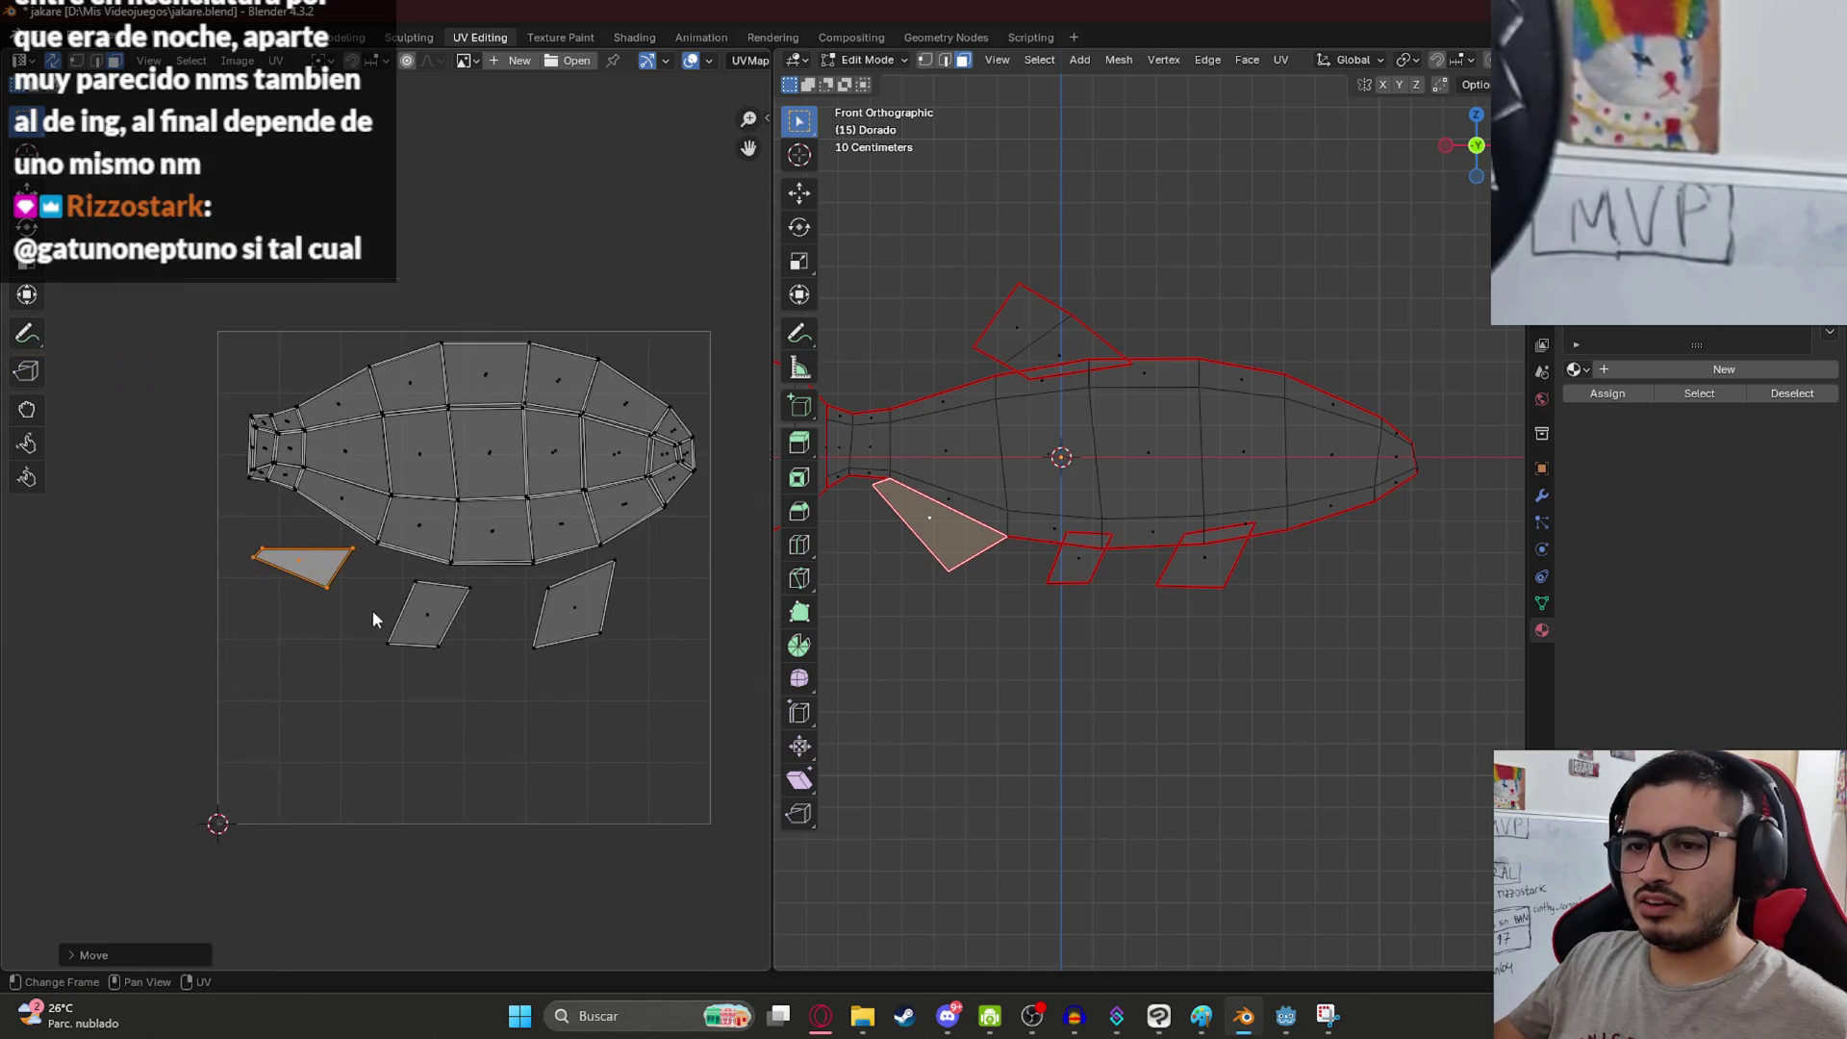
scroll(380, 619, "up", 2)
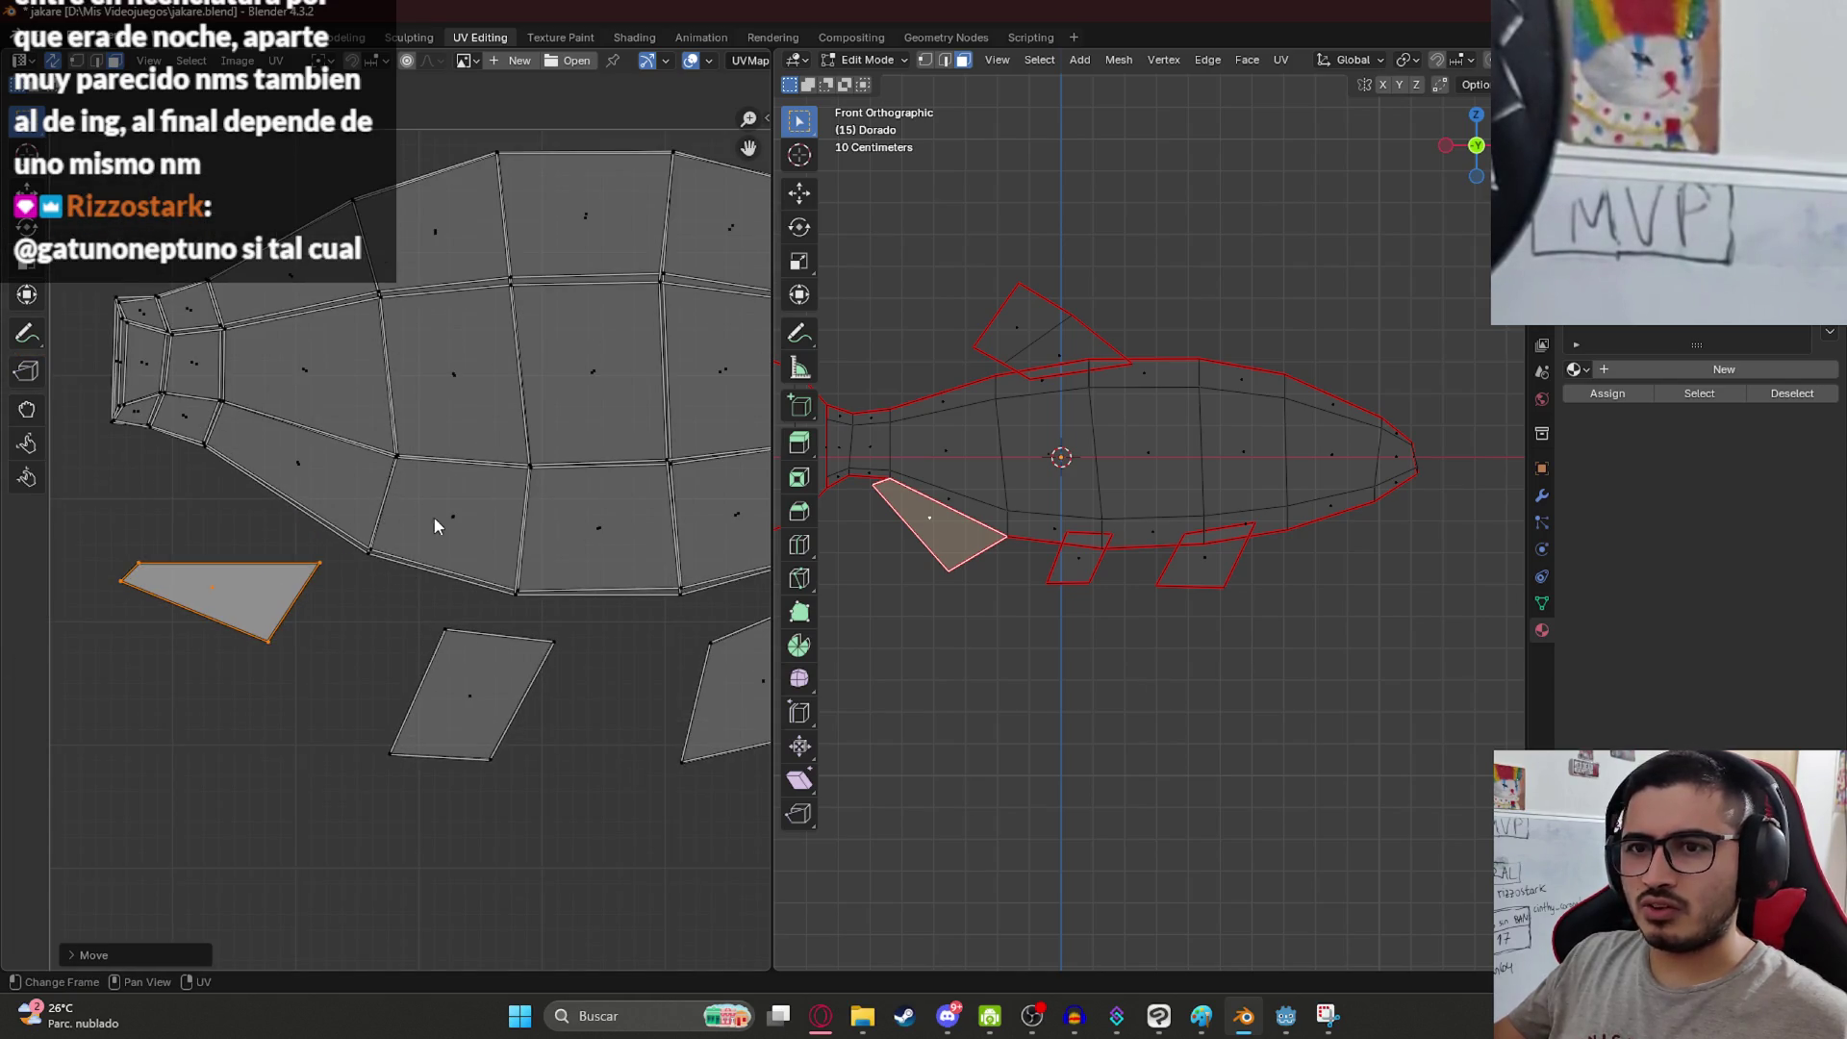
key("r")
left_click(474, 739)
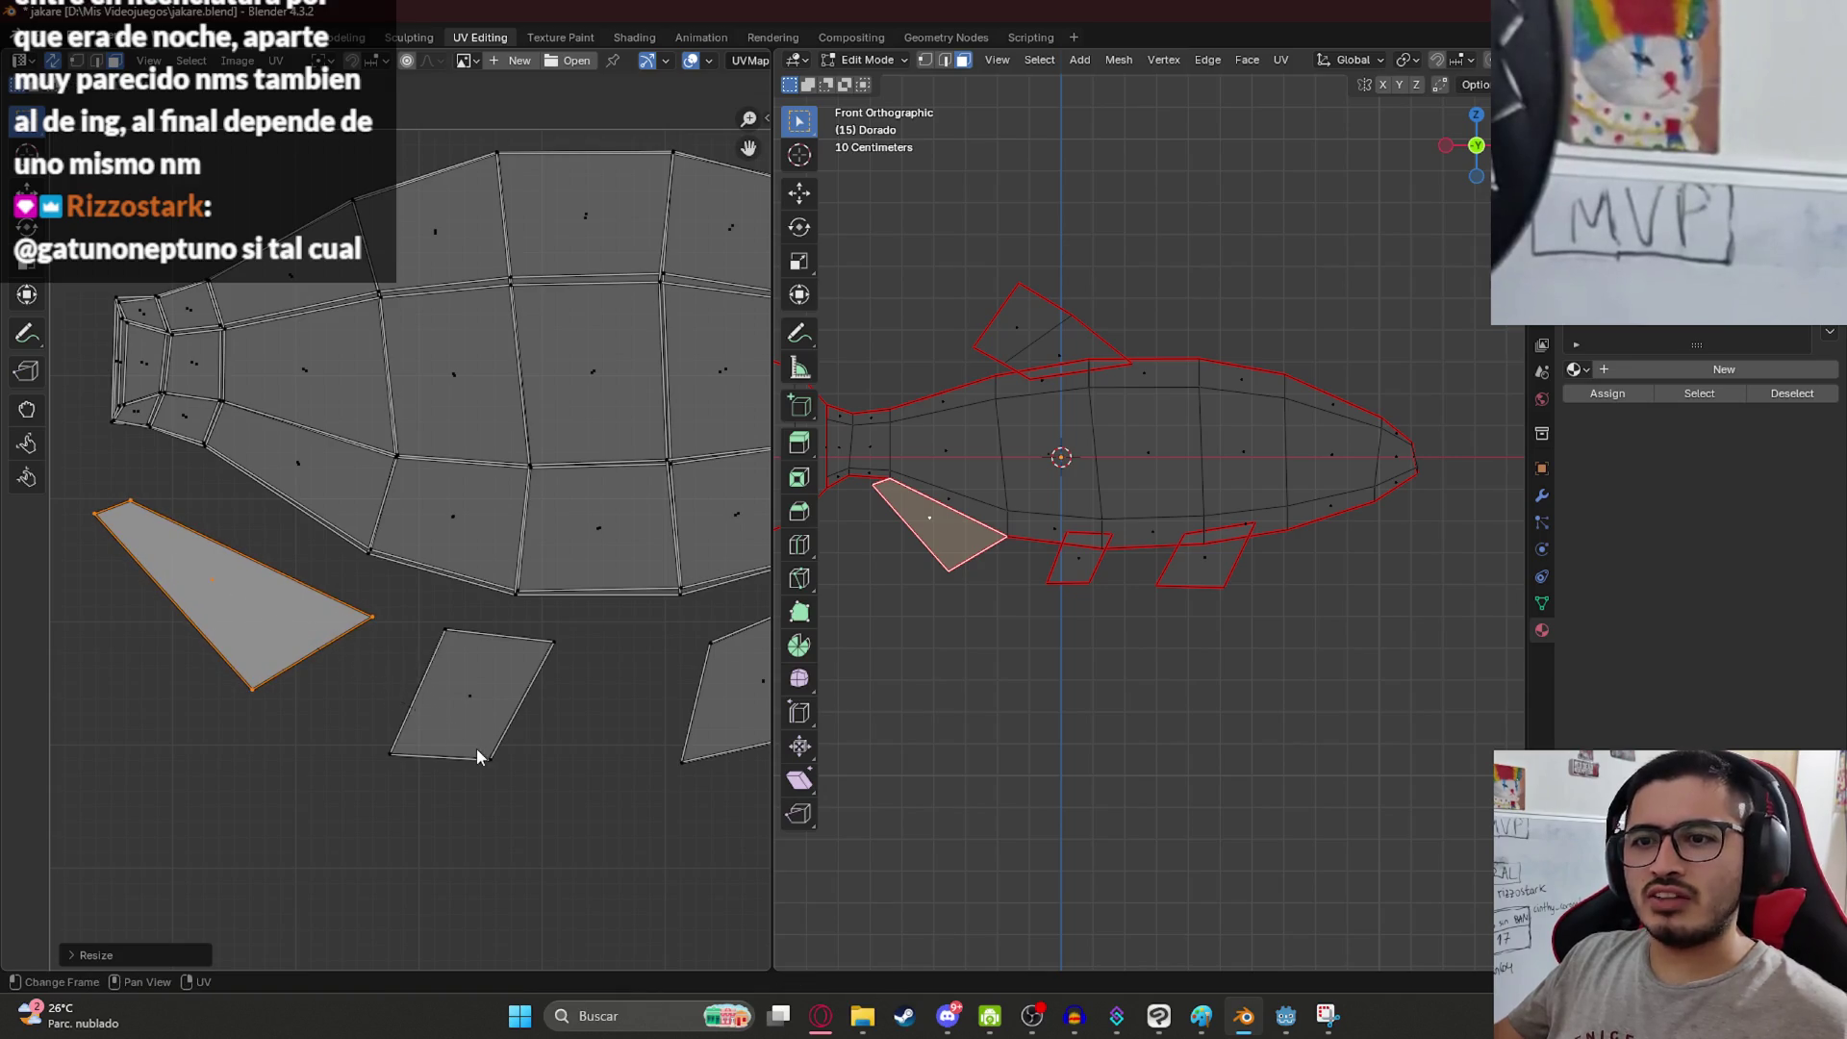
key("s")
left_click(495, 728)
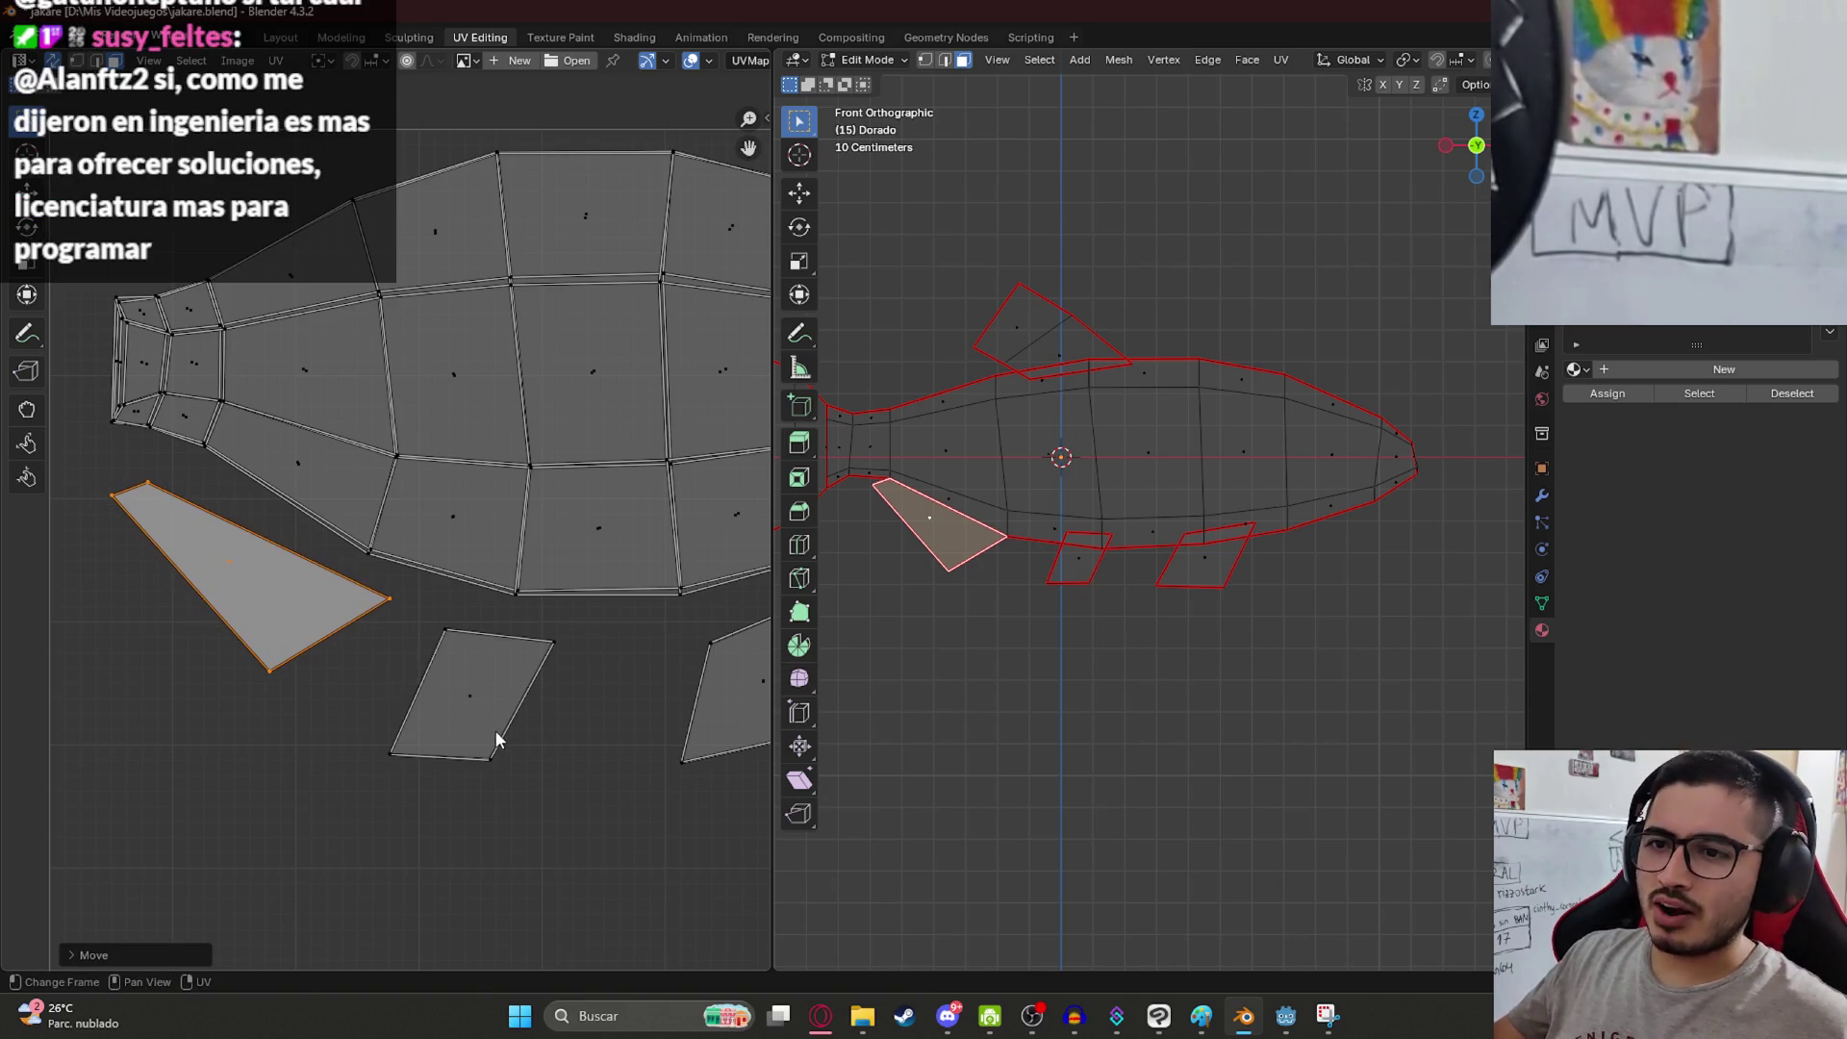
scroll(432, 676, "down", 3)
scroll(239, 435, "down", 2)
- Deselect the island, save the file, and select the tail fin island next
left_click(240, 435)
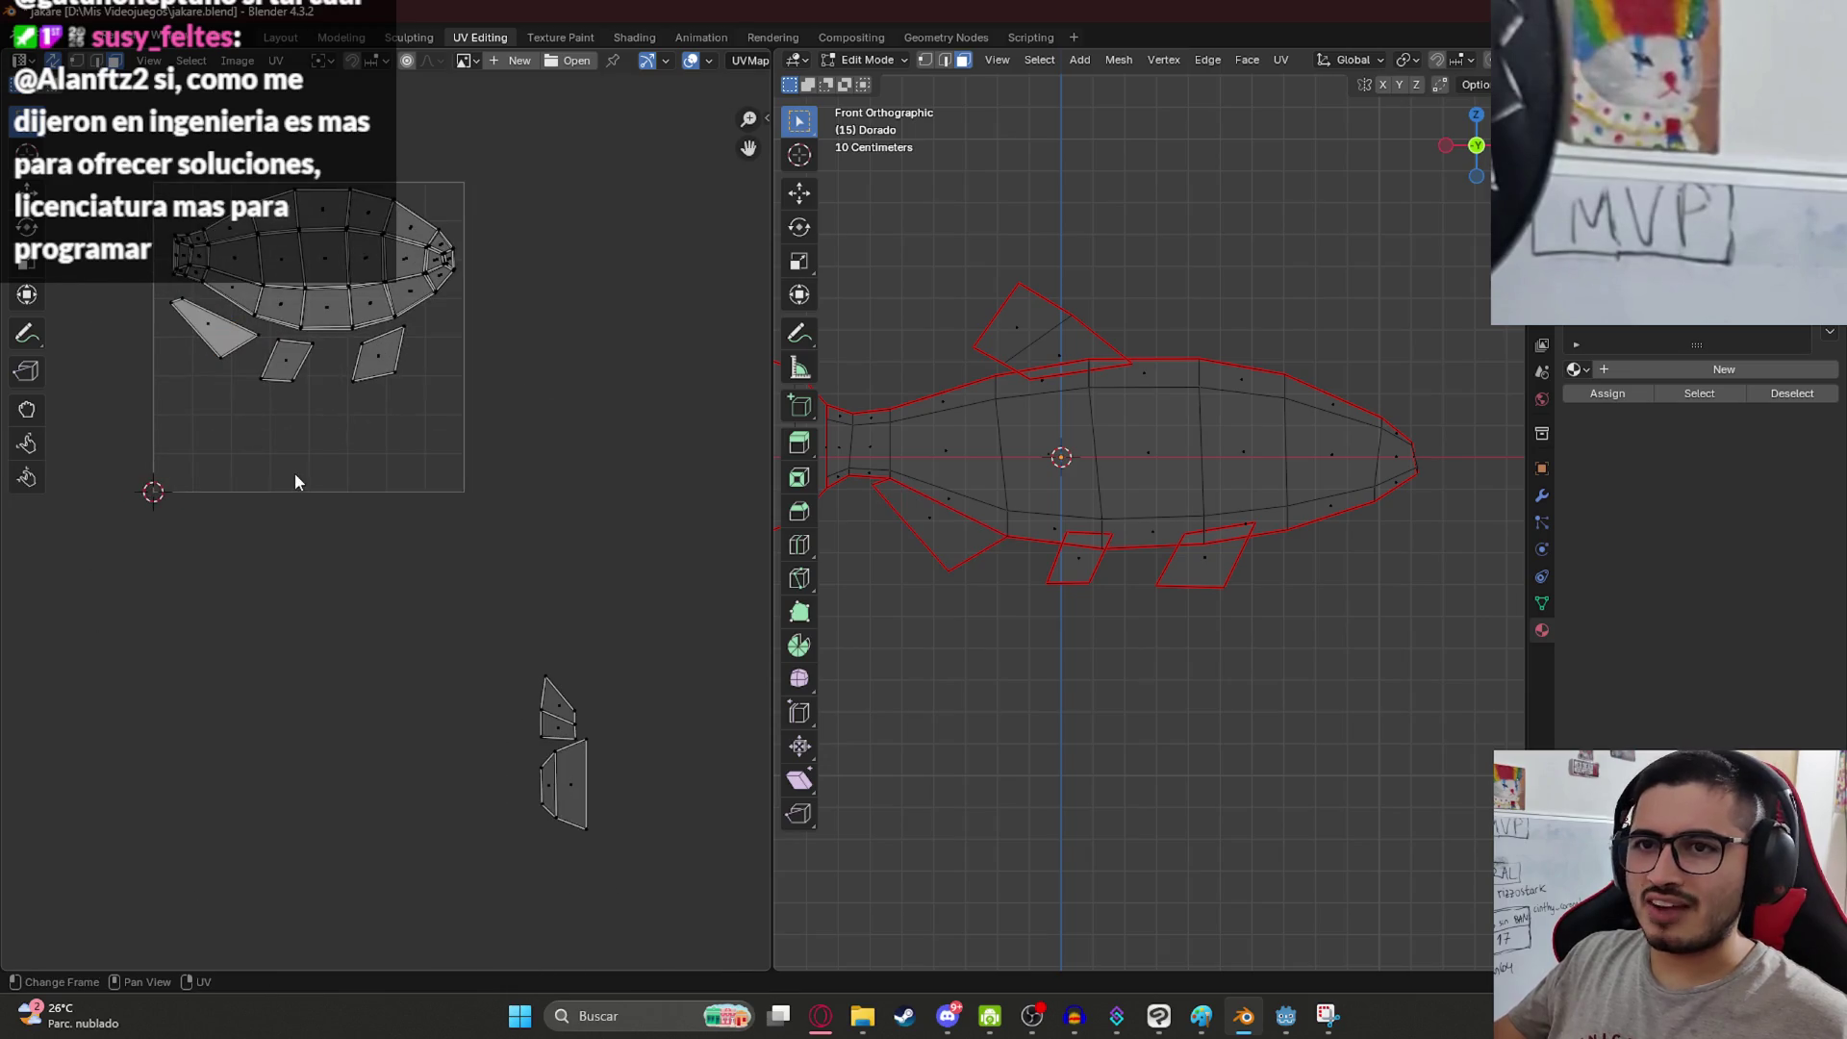
key("ctrl+s")
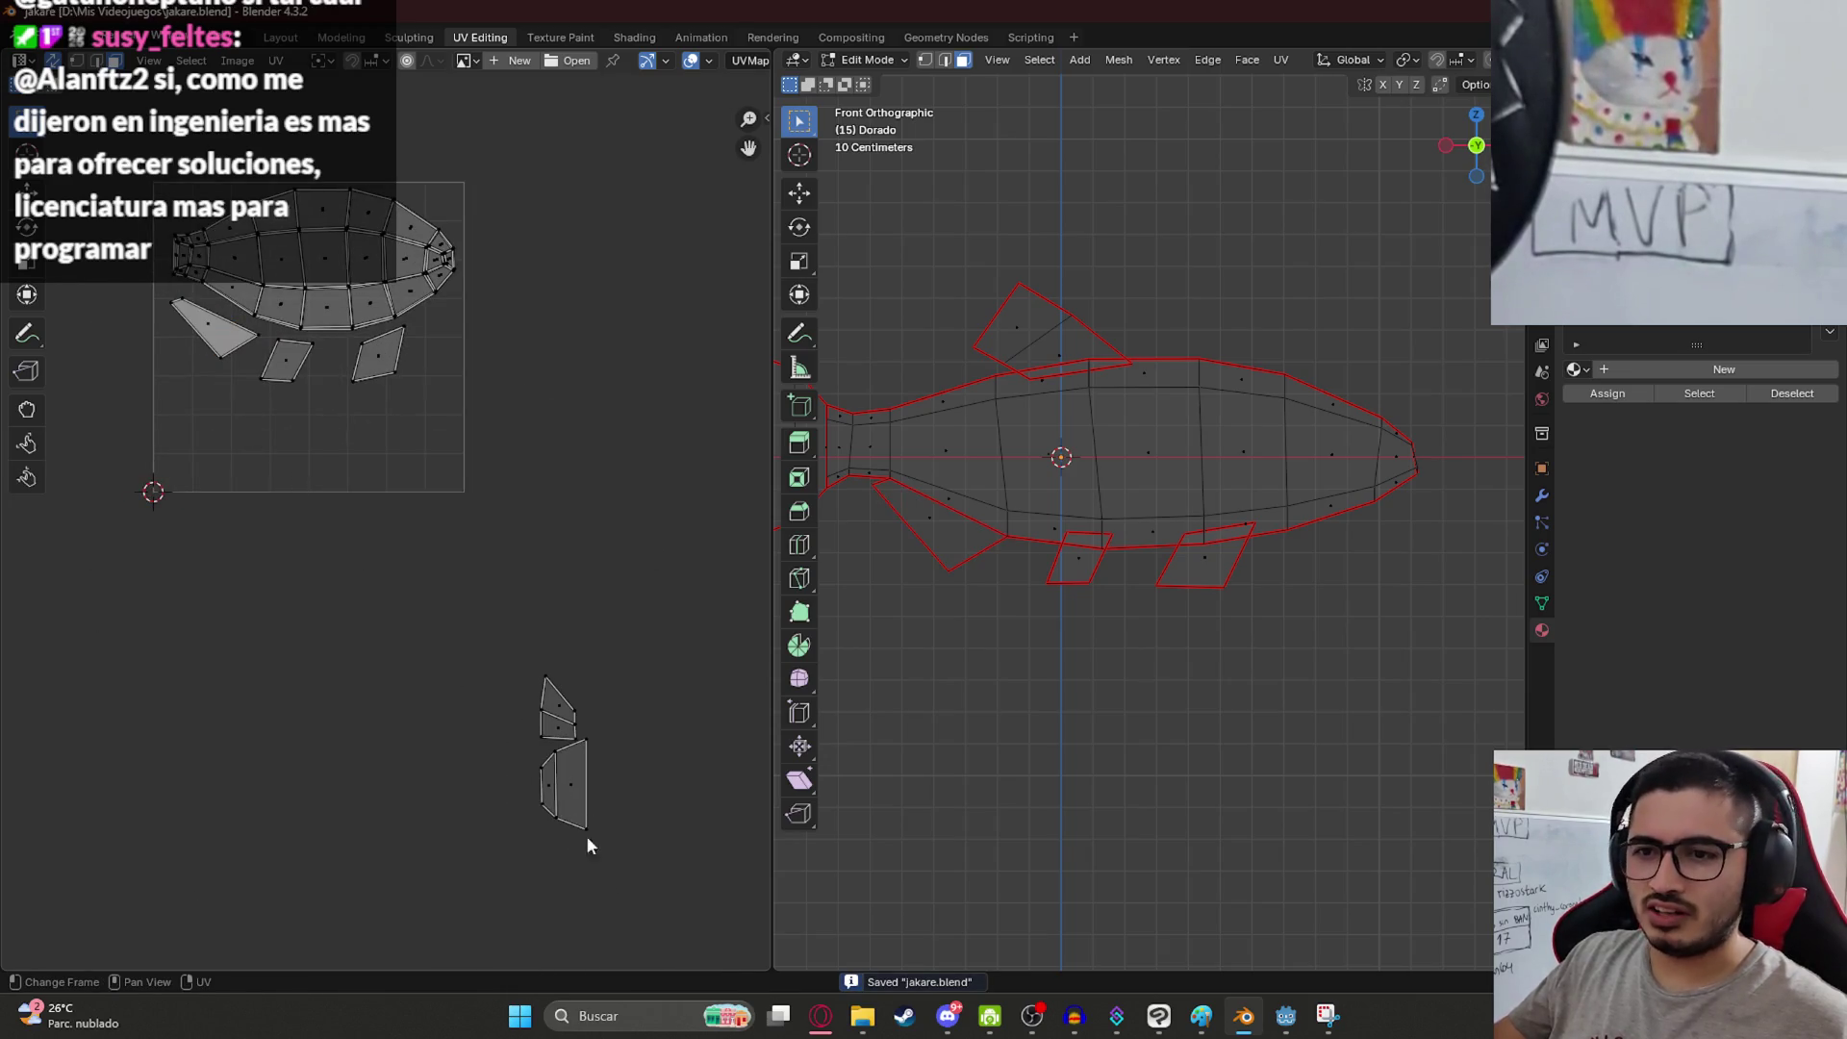
left_click(556, 786)
scroll(1225, 559, "down", 1)
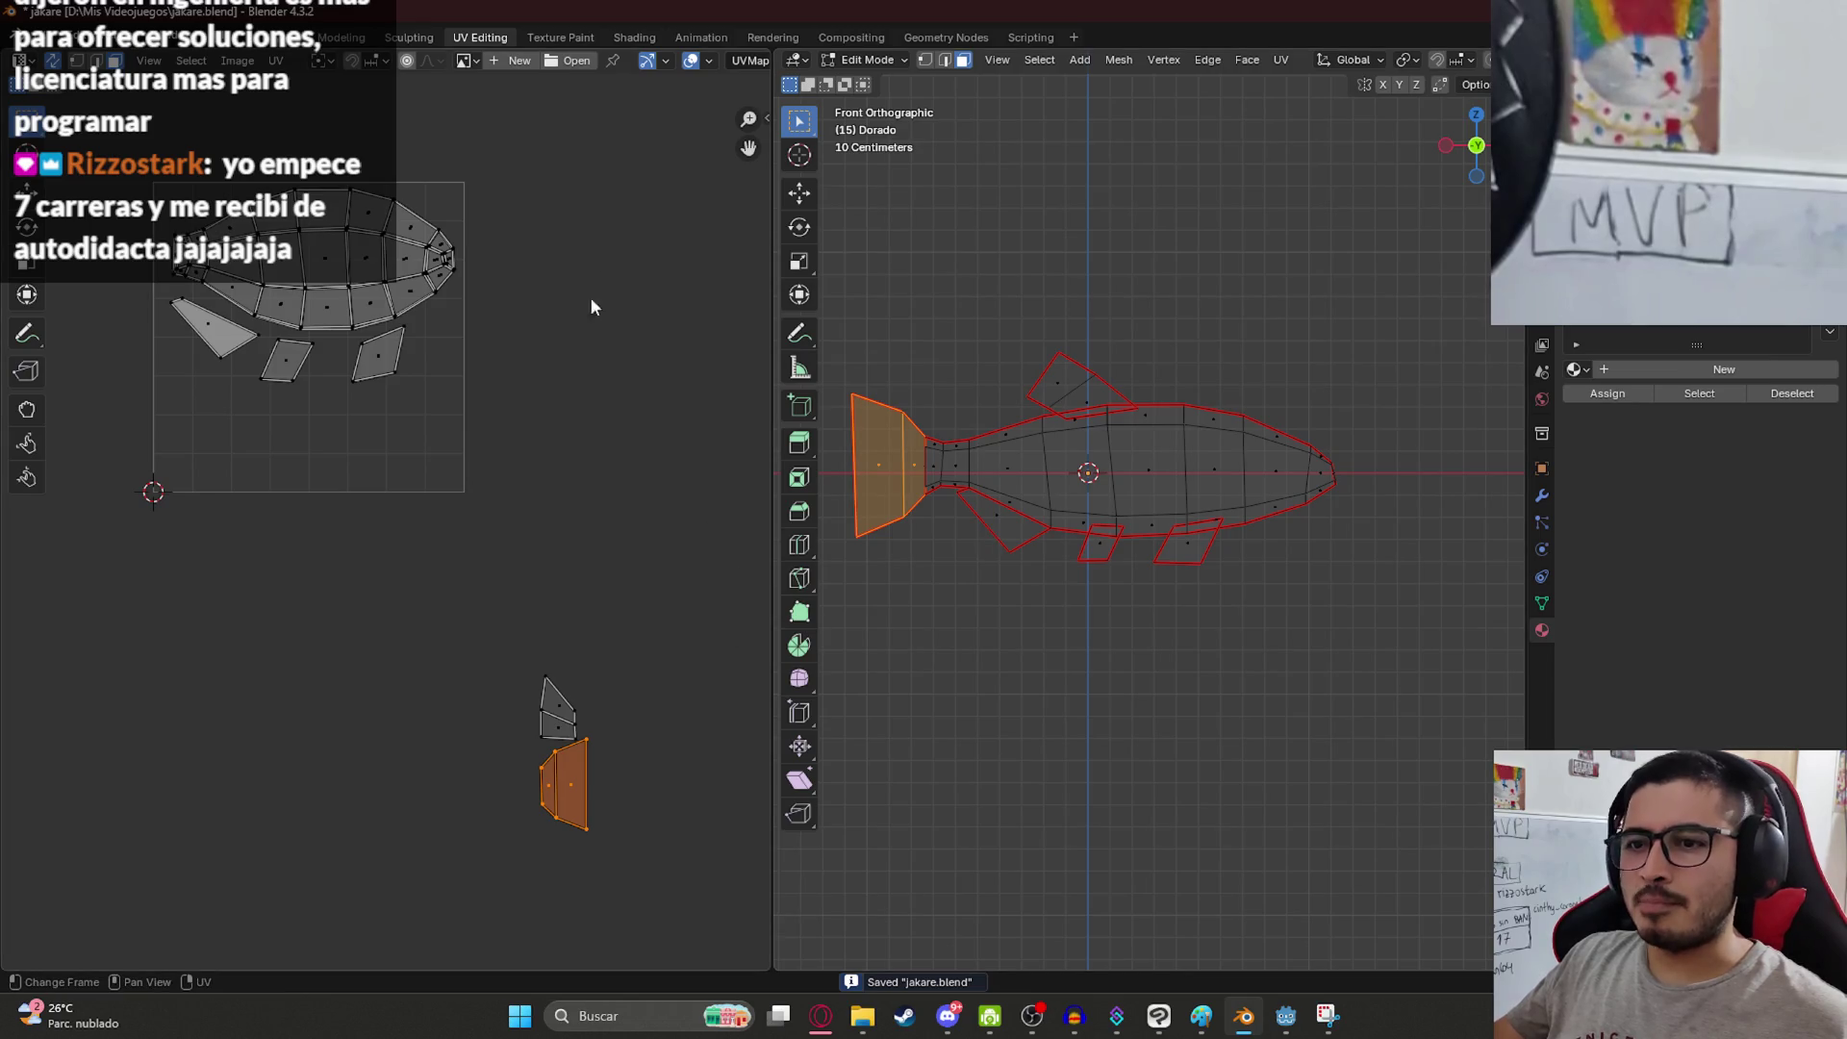
type("sx-1")
- Mirror the tail fin island horizontally (S X -1), drag it up beside the others and reselect the whole island
key("Return")
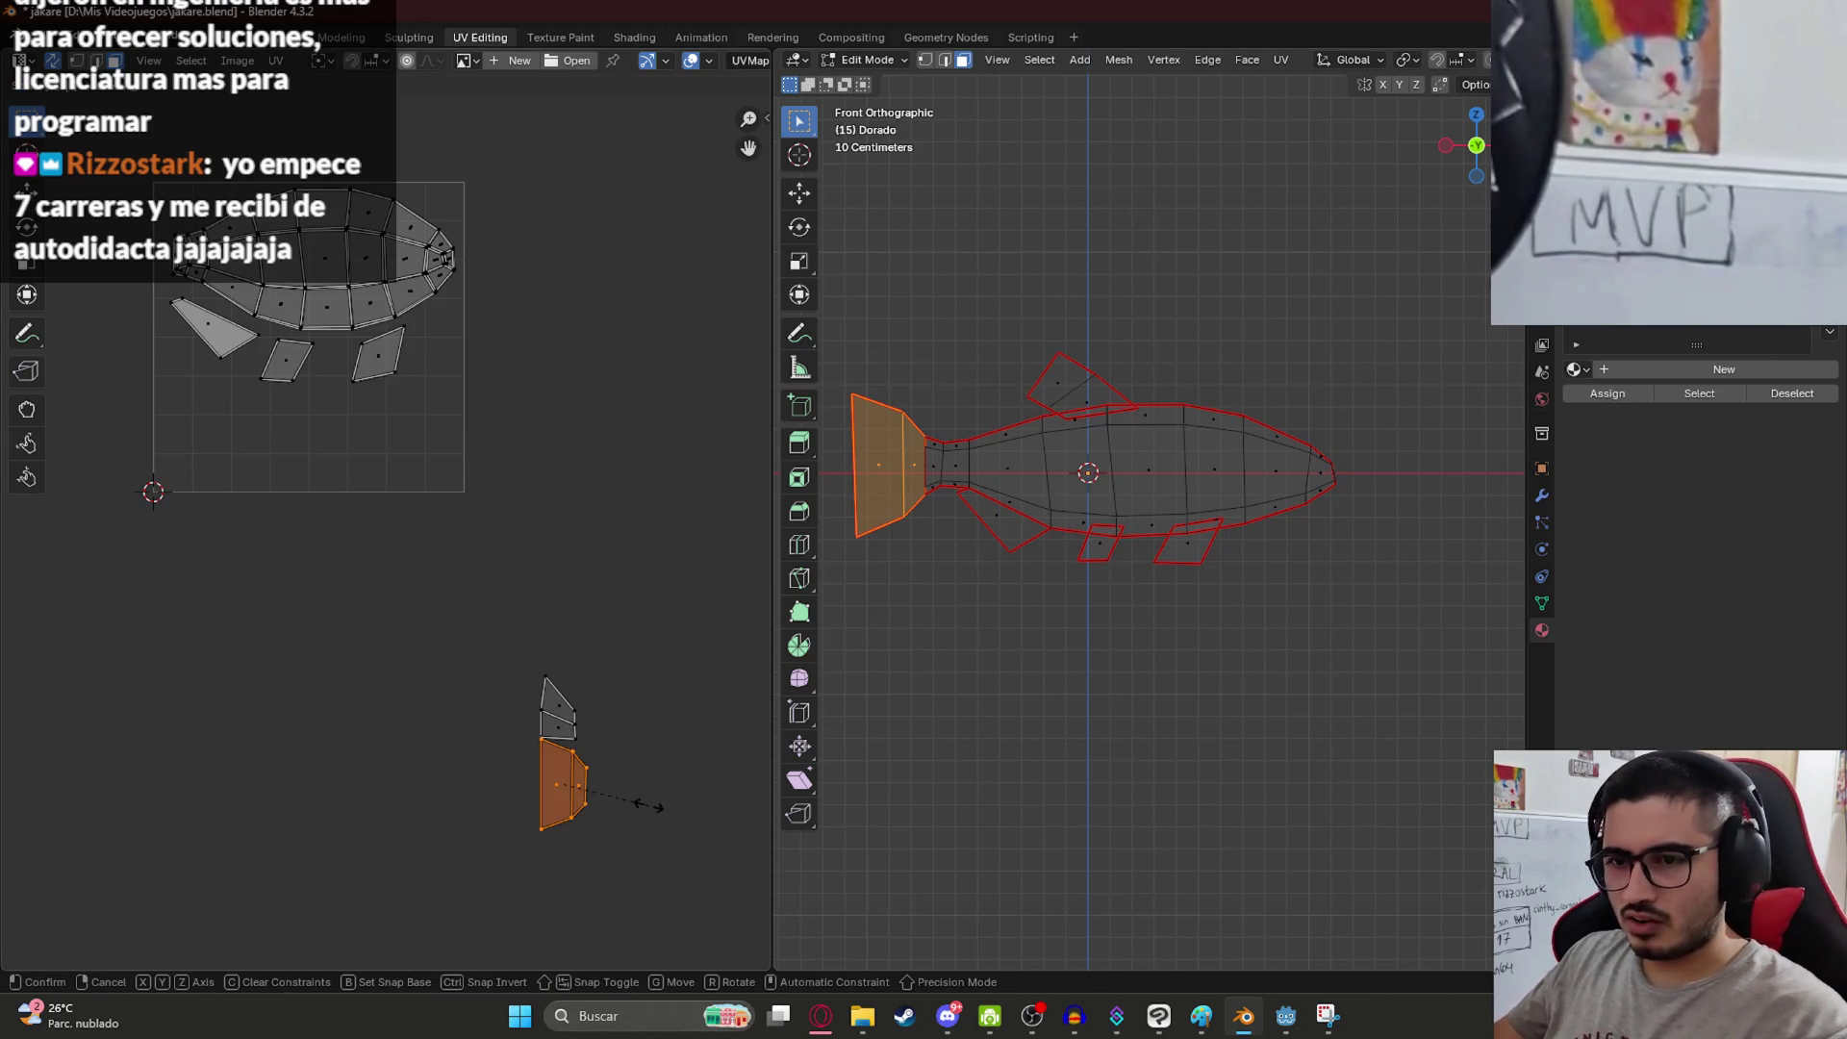
left_click_drag(577, 738, 258, 386)
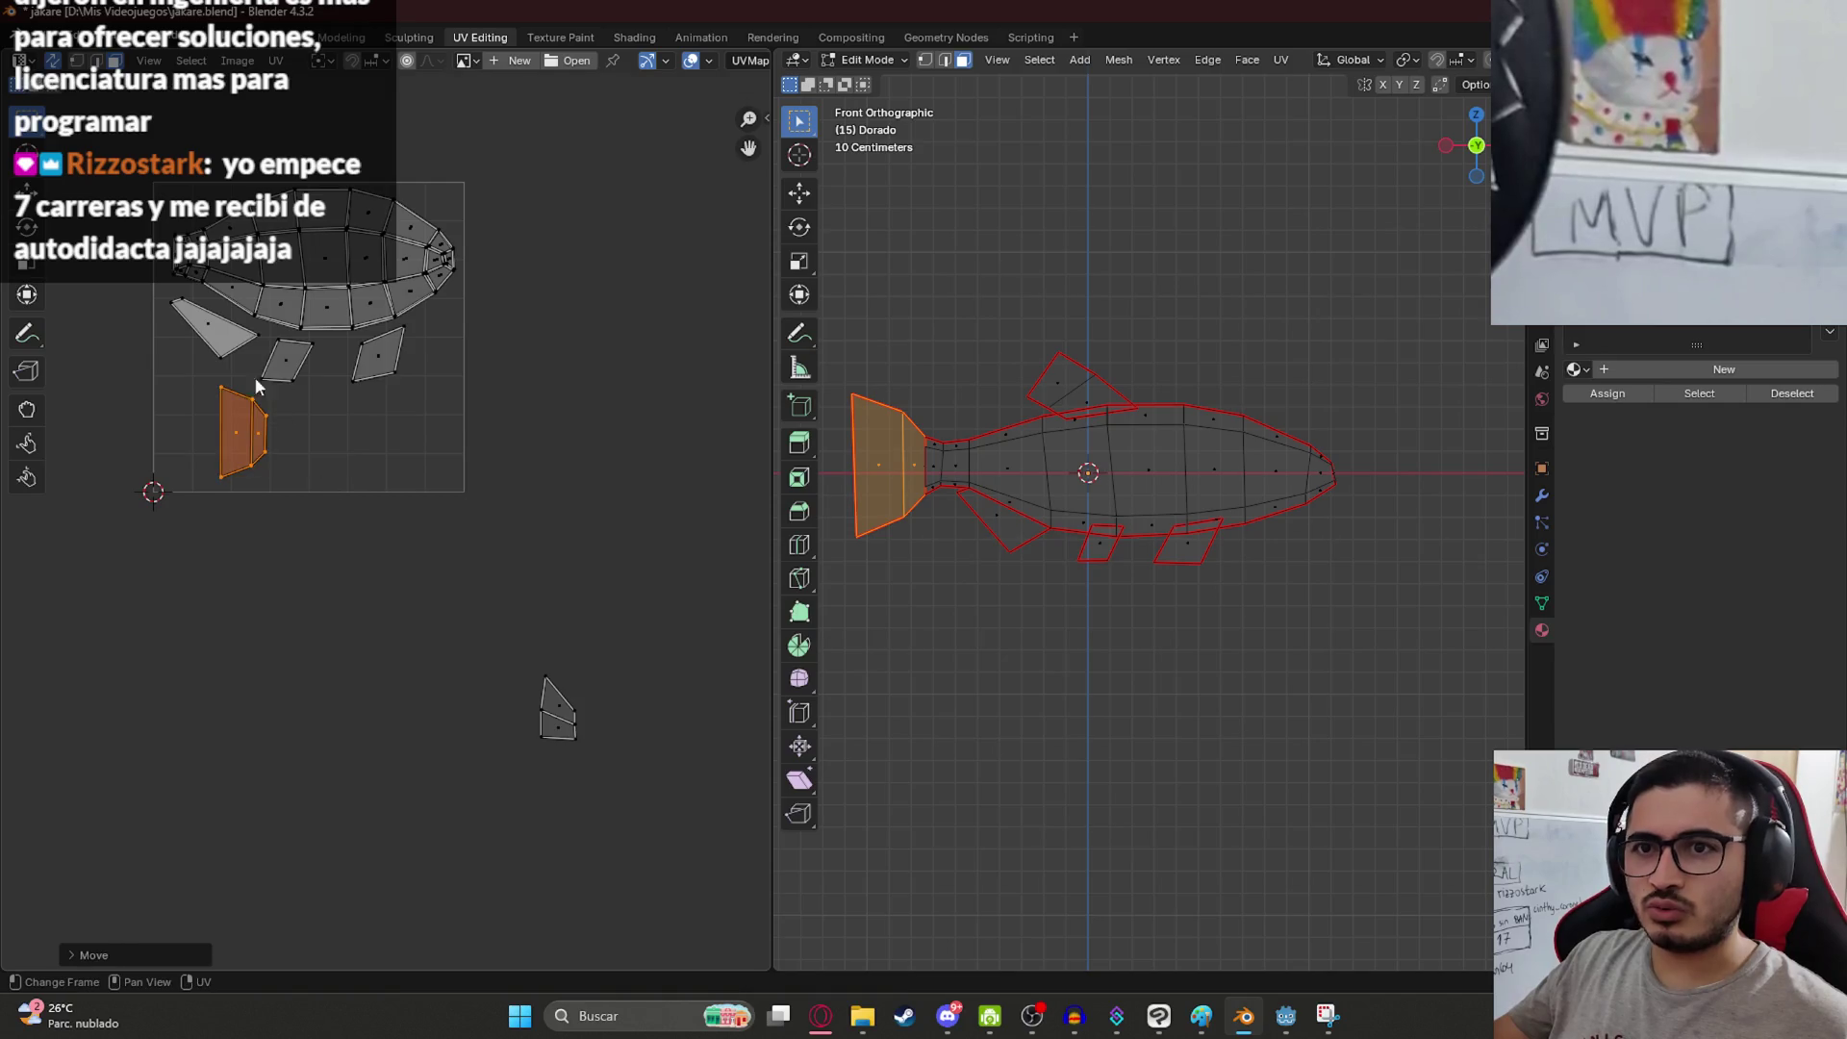
left_click(182, 328)
key("ctrl+z")
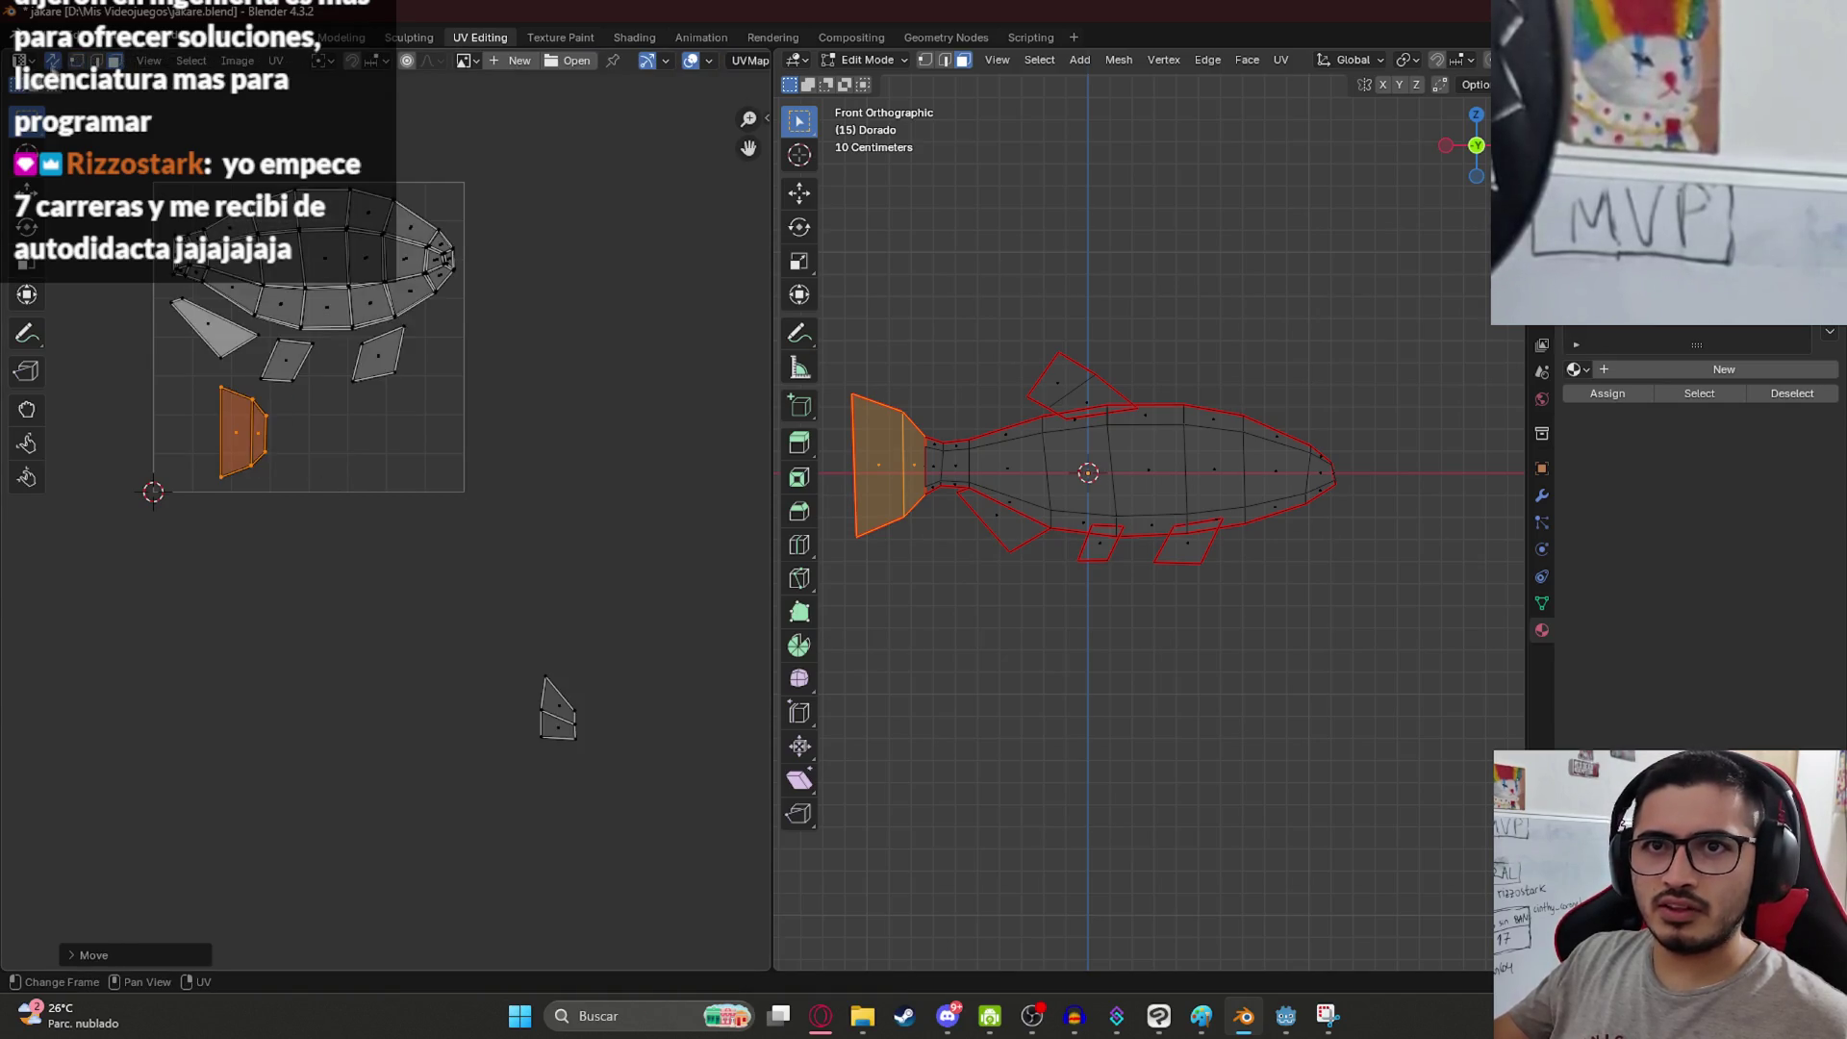
left_click(202, 395)
left_click(255, 396, "shift")
left_click(295, 499)
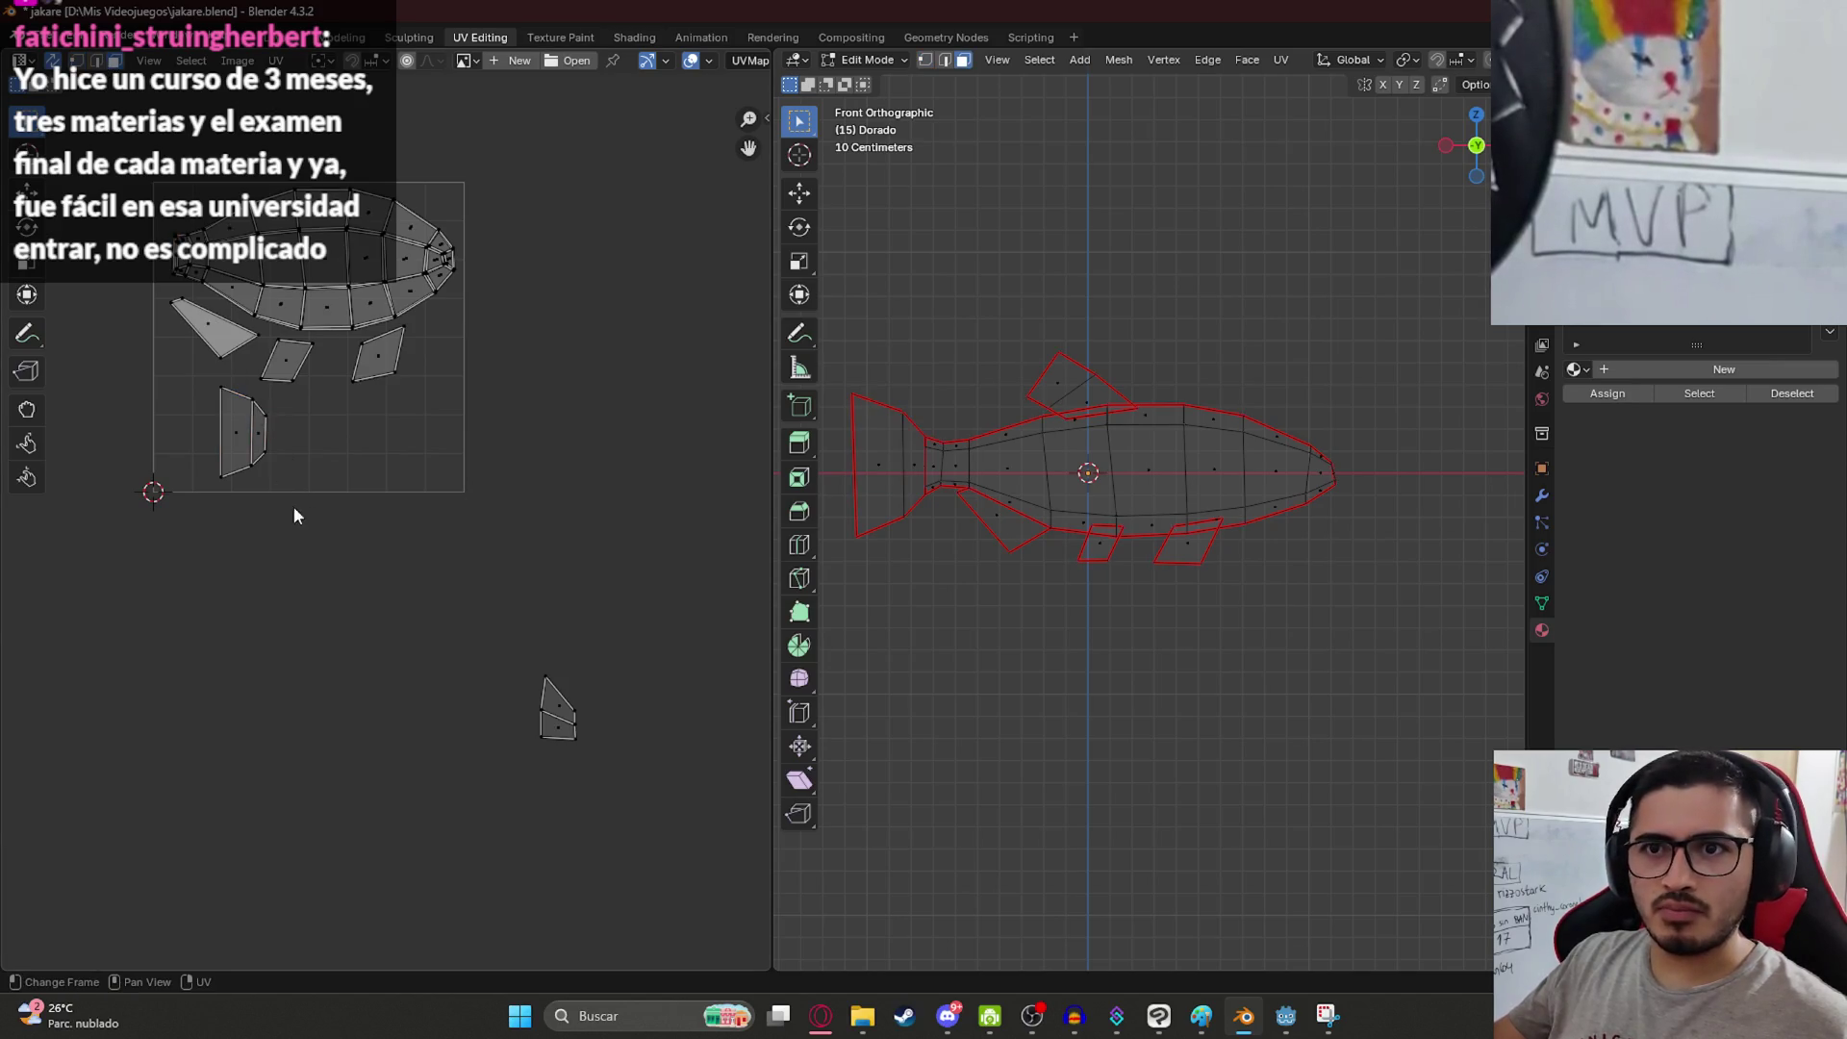
left_click(200, 387)
- Enlarge the tail island, nudge it into place inside the UV square, save, and switch to vertex select
key("s")
left_click(293, 504)
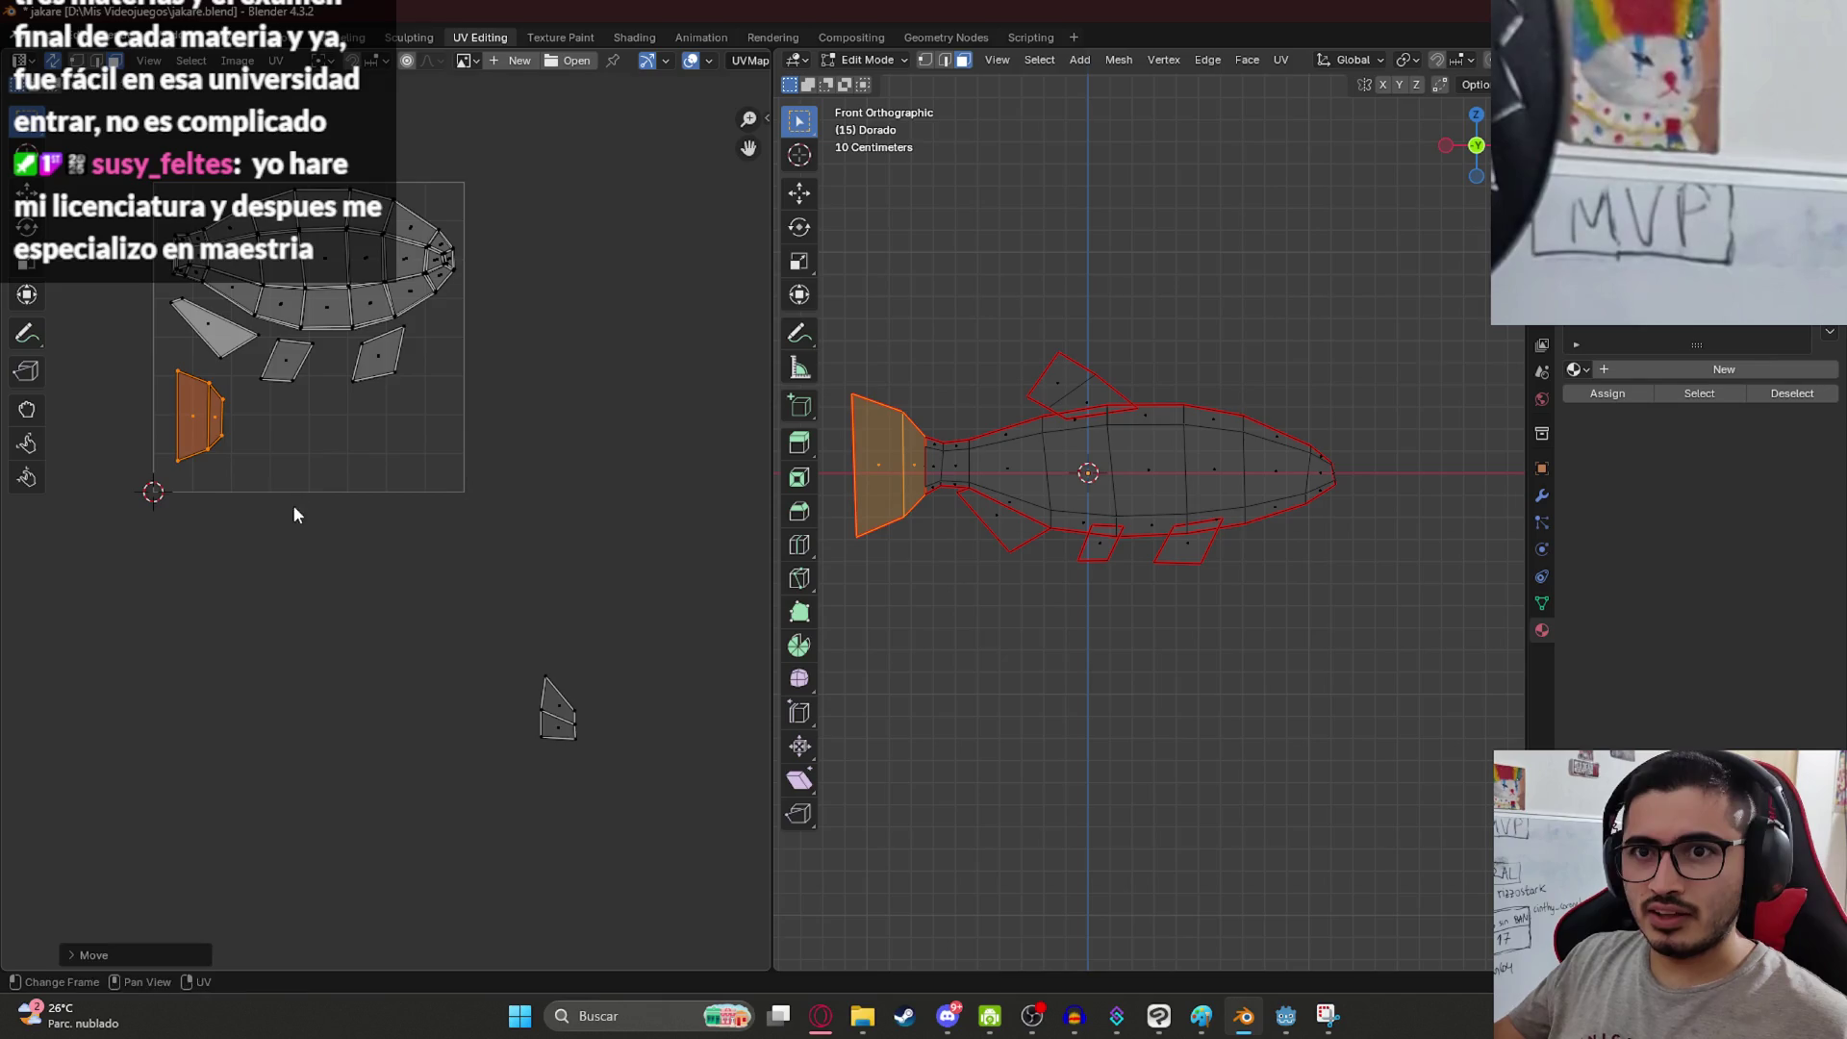
key("s")
left_click(329, 514)
key("g")
left_click(297, 573)
key("ctrl+s")
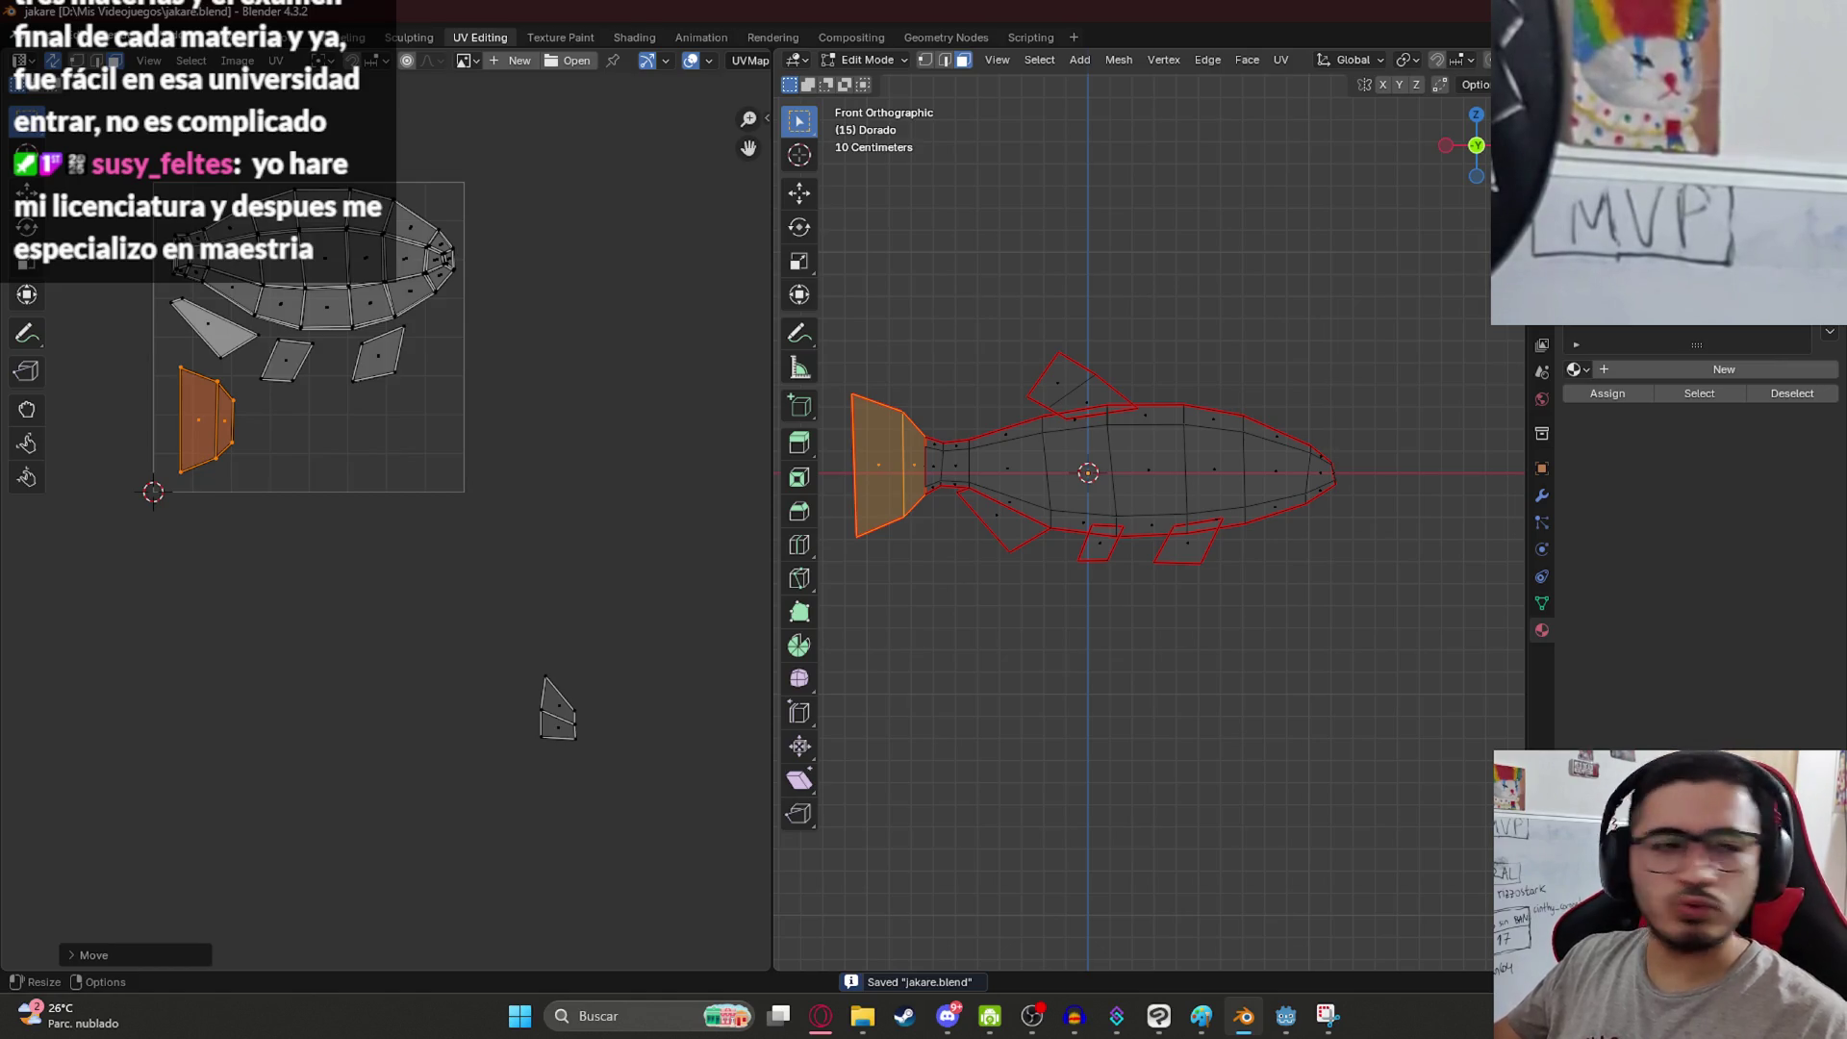
key("1")
left_click(1058, 352)
scroll(557, 708, "up", 3)
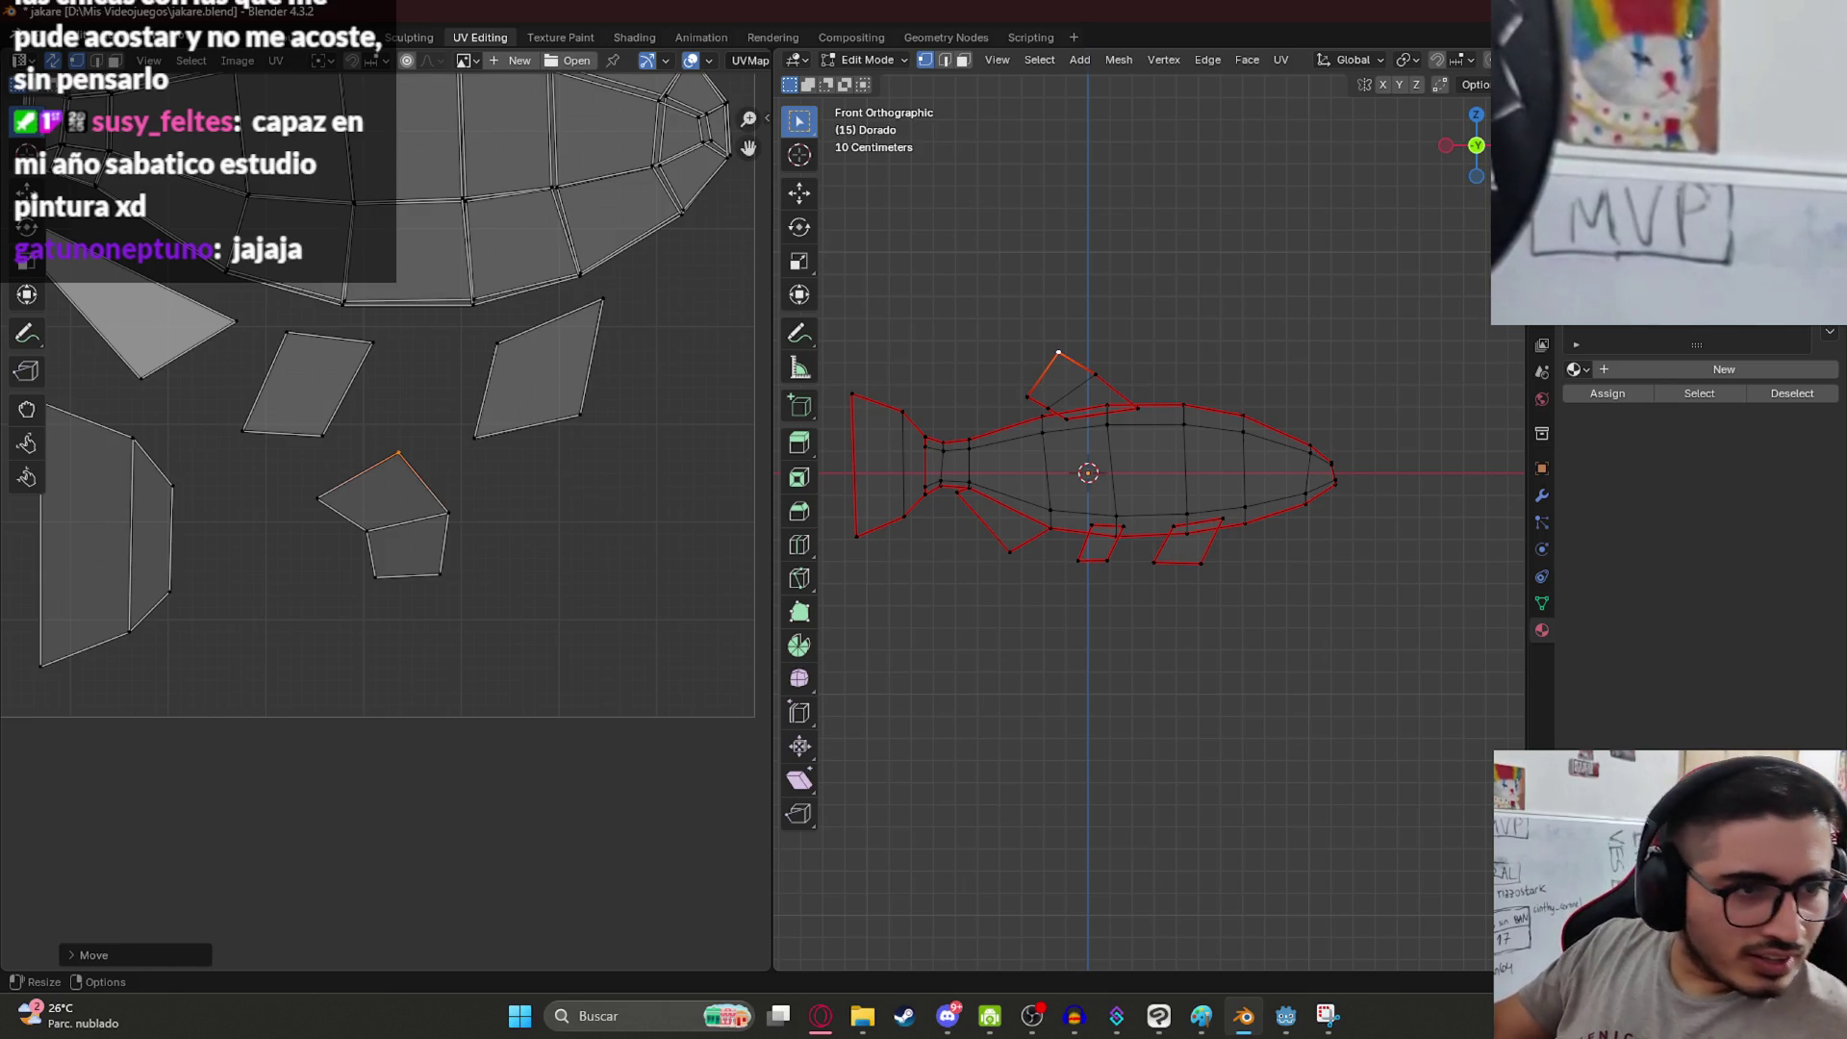
- Reshape the dorsal fin island by moving its corners outward and its middle edge upward
left_click(459, 510)
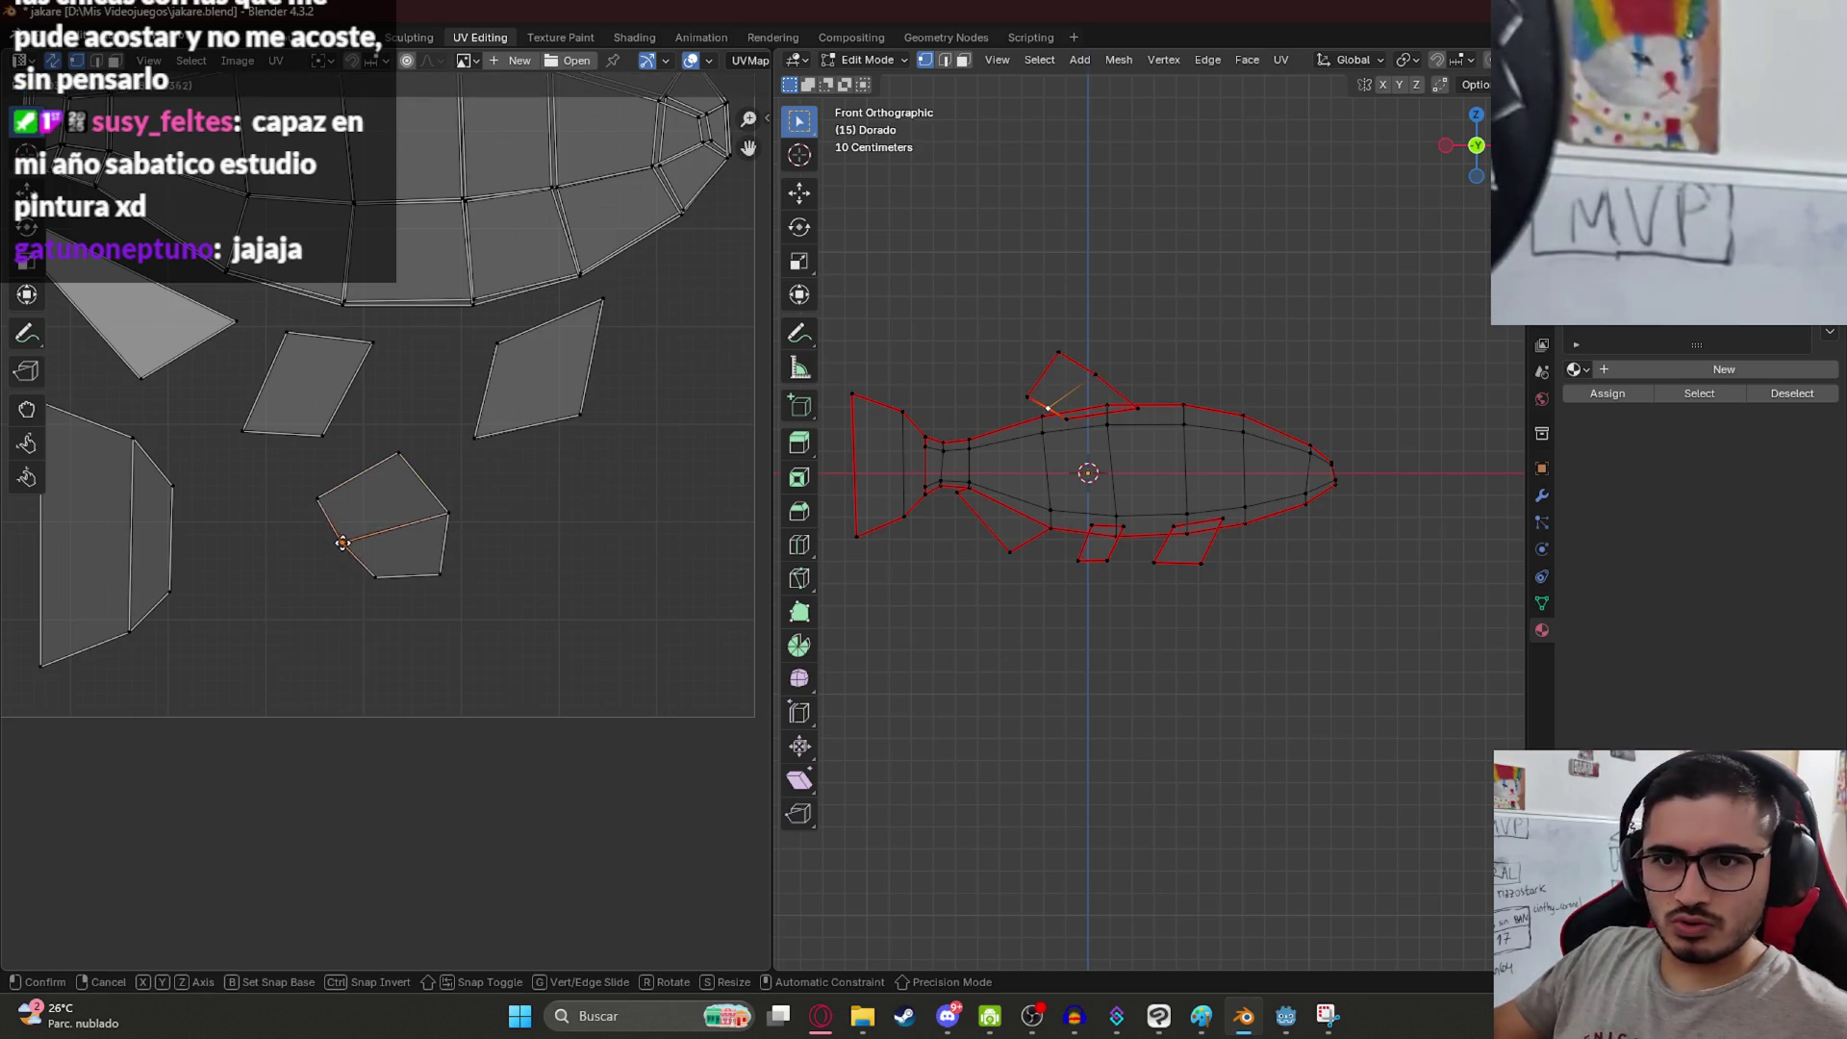
left_click(347, 541)
left_click(440, 572)
key("g")
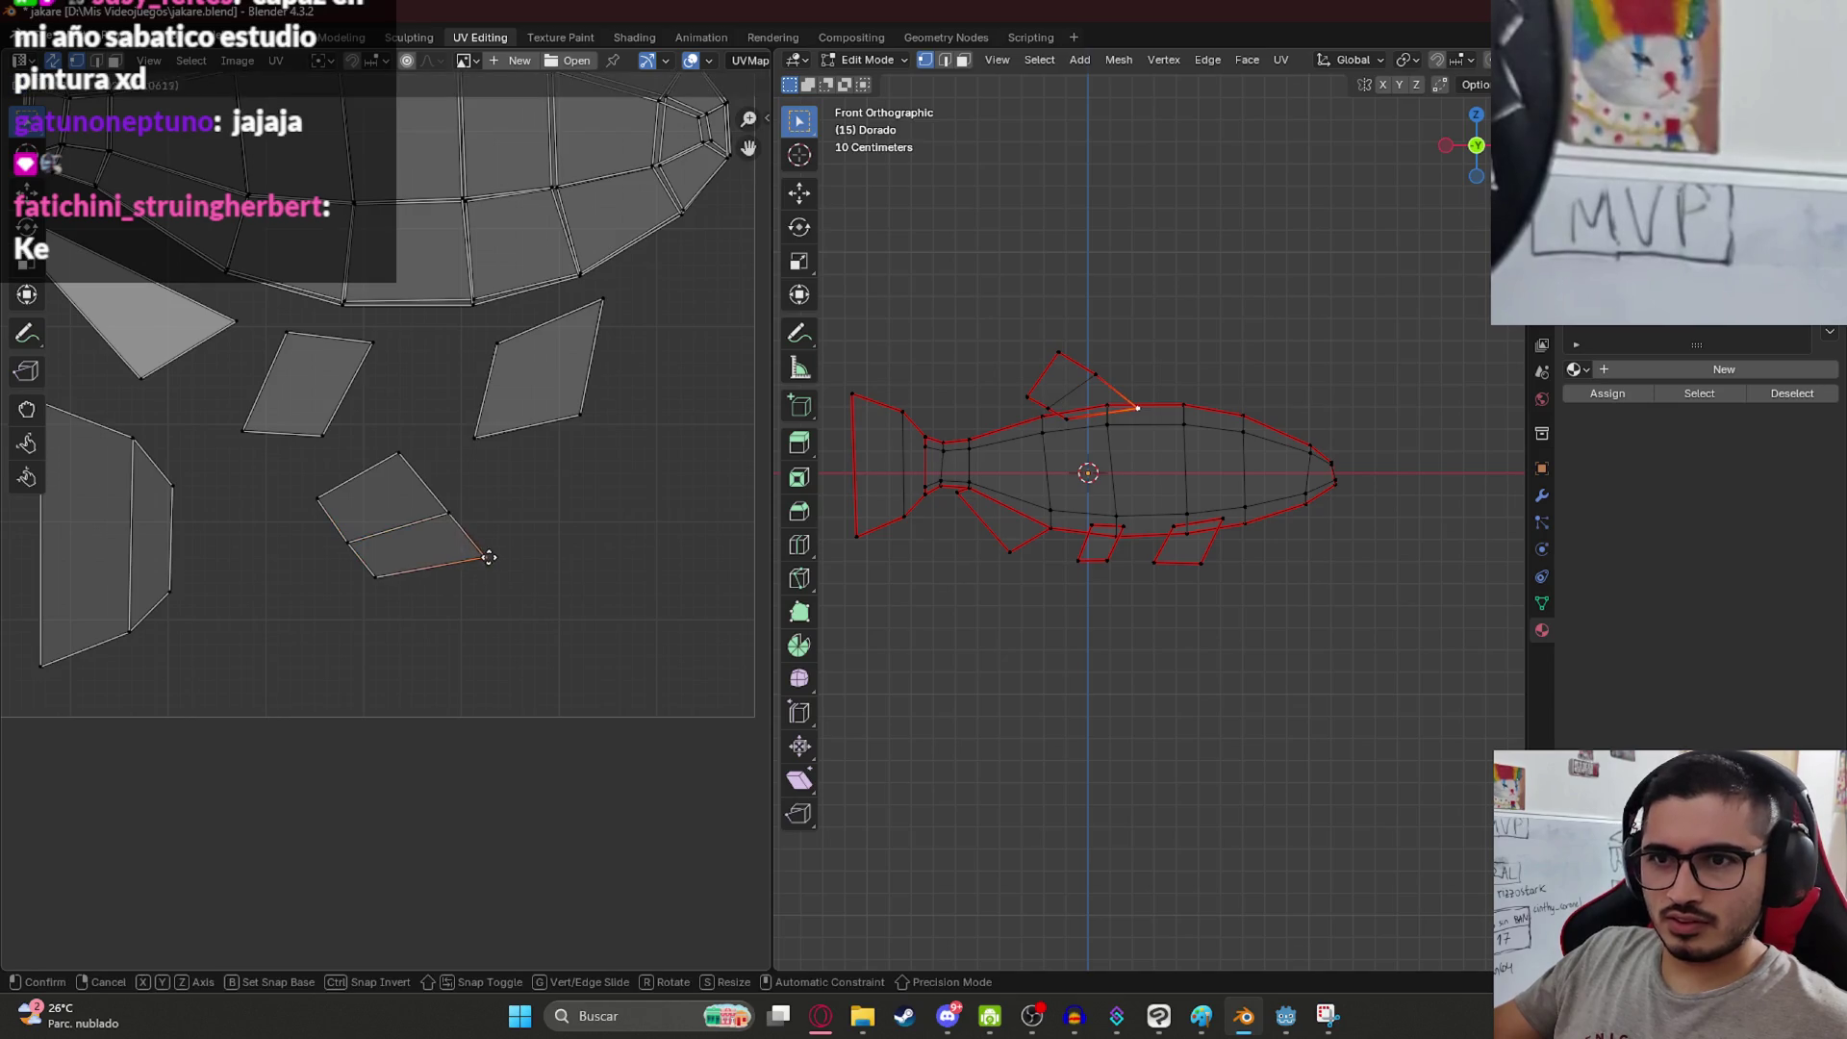
left_click(494, 561)
left_click(346, 541)
left_click(450, 519, "shift")
scroll(466, 500, "down", 5)
scroll(451, 535, "up", 4)
key("g")
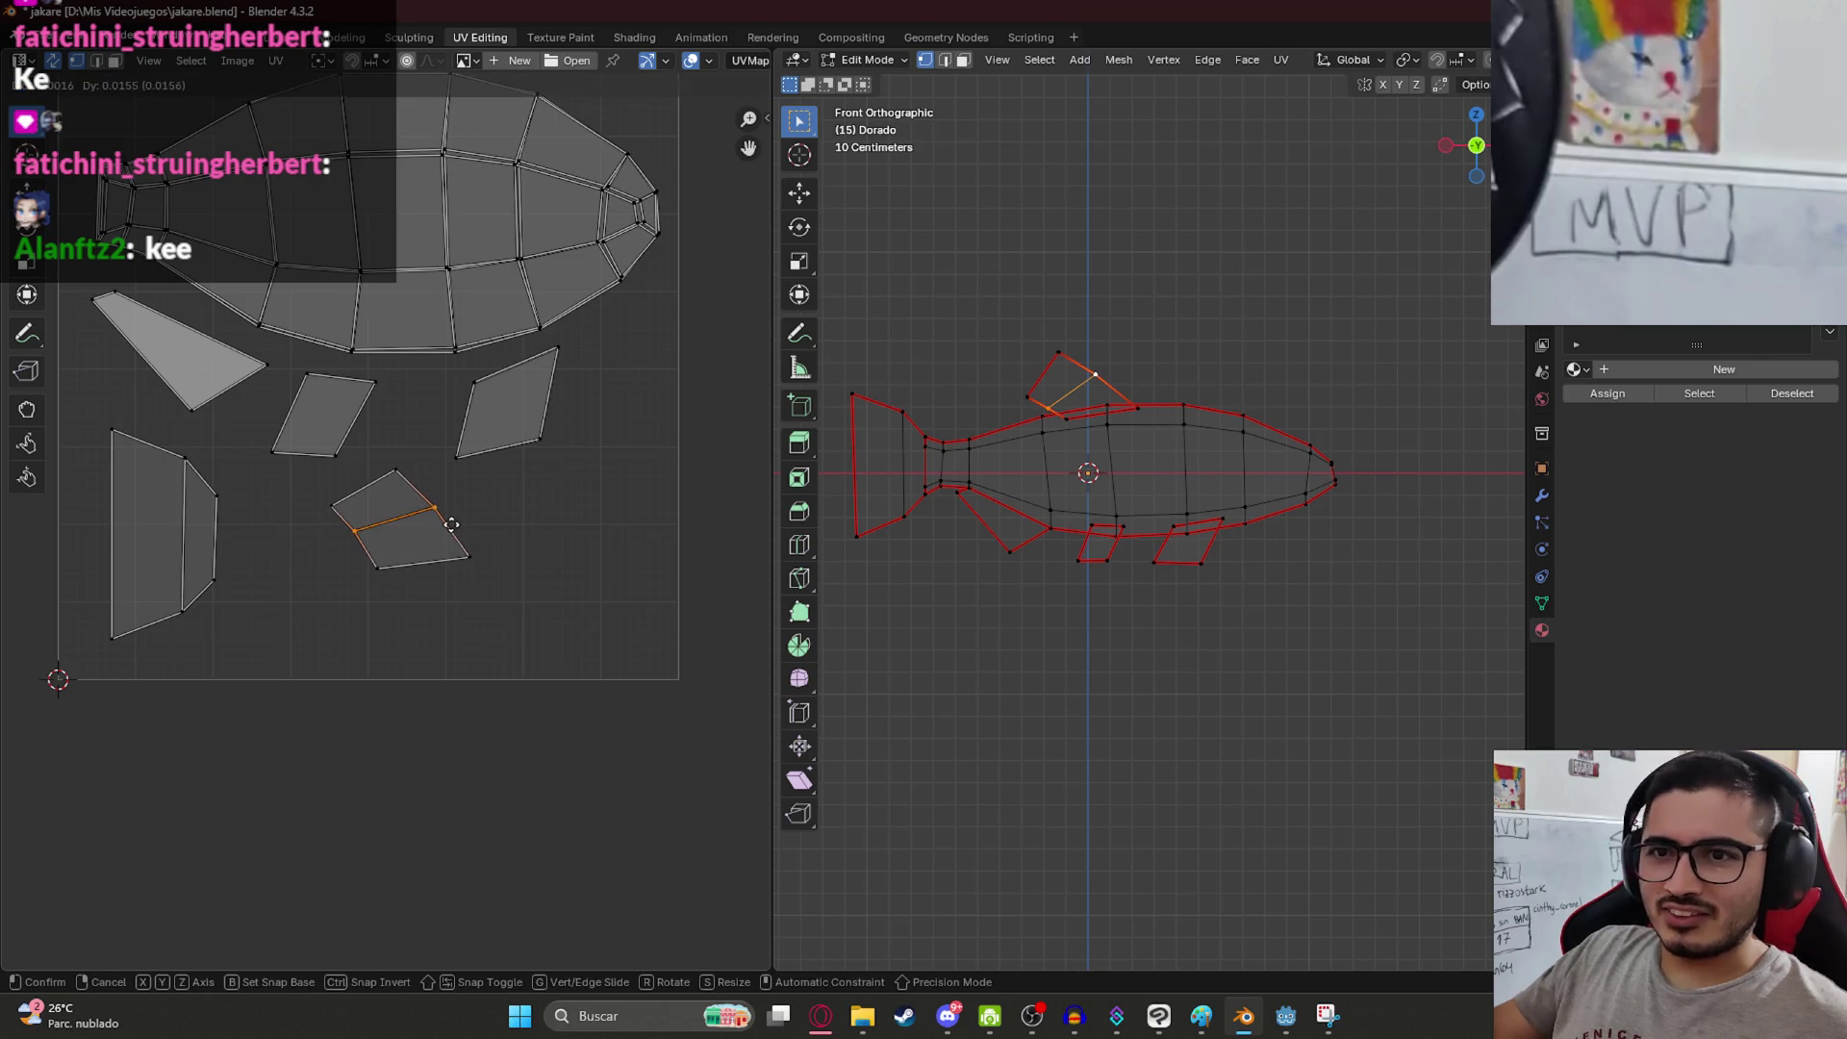
left_click(460, 498)
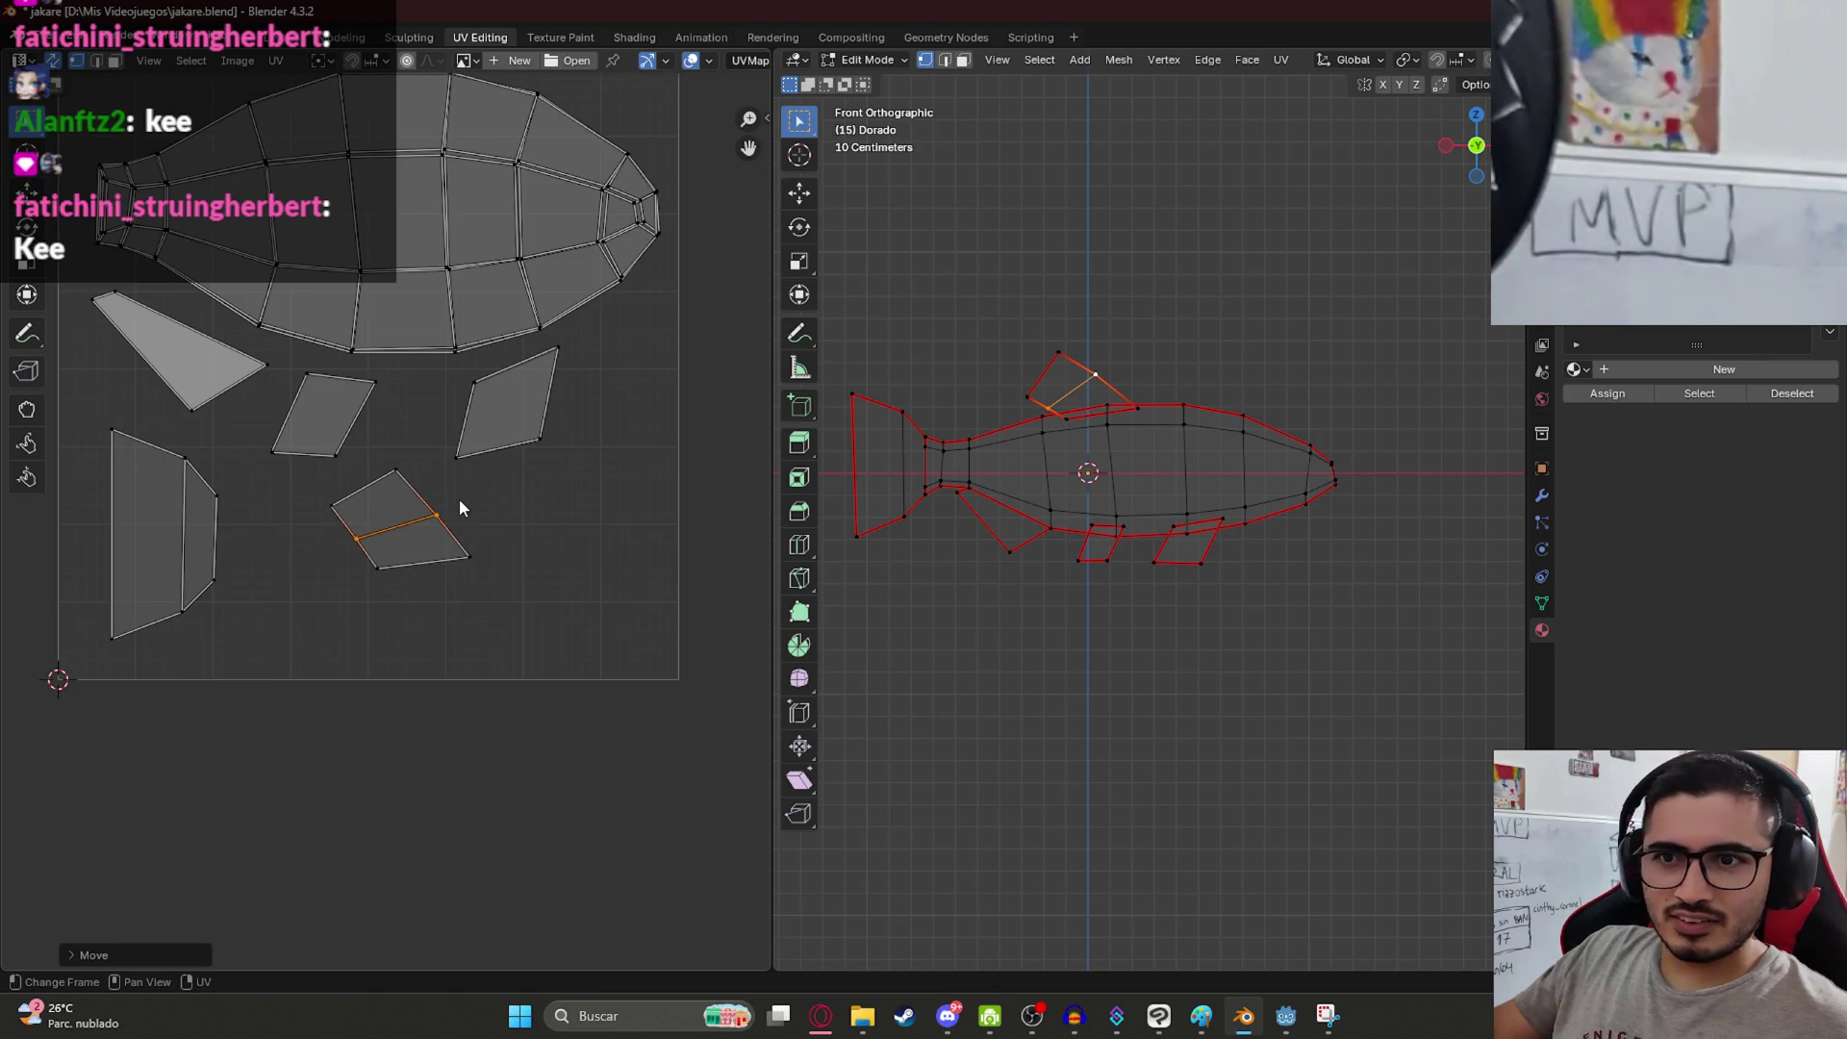
scroll(340, 490, "up", 2)
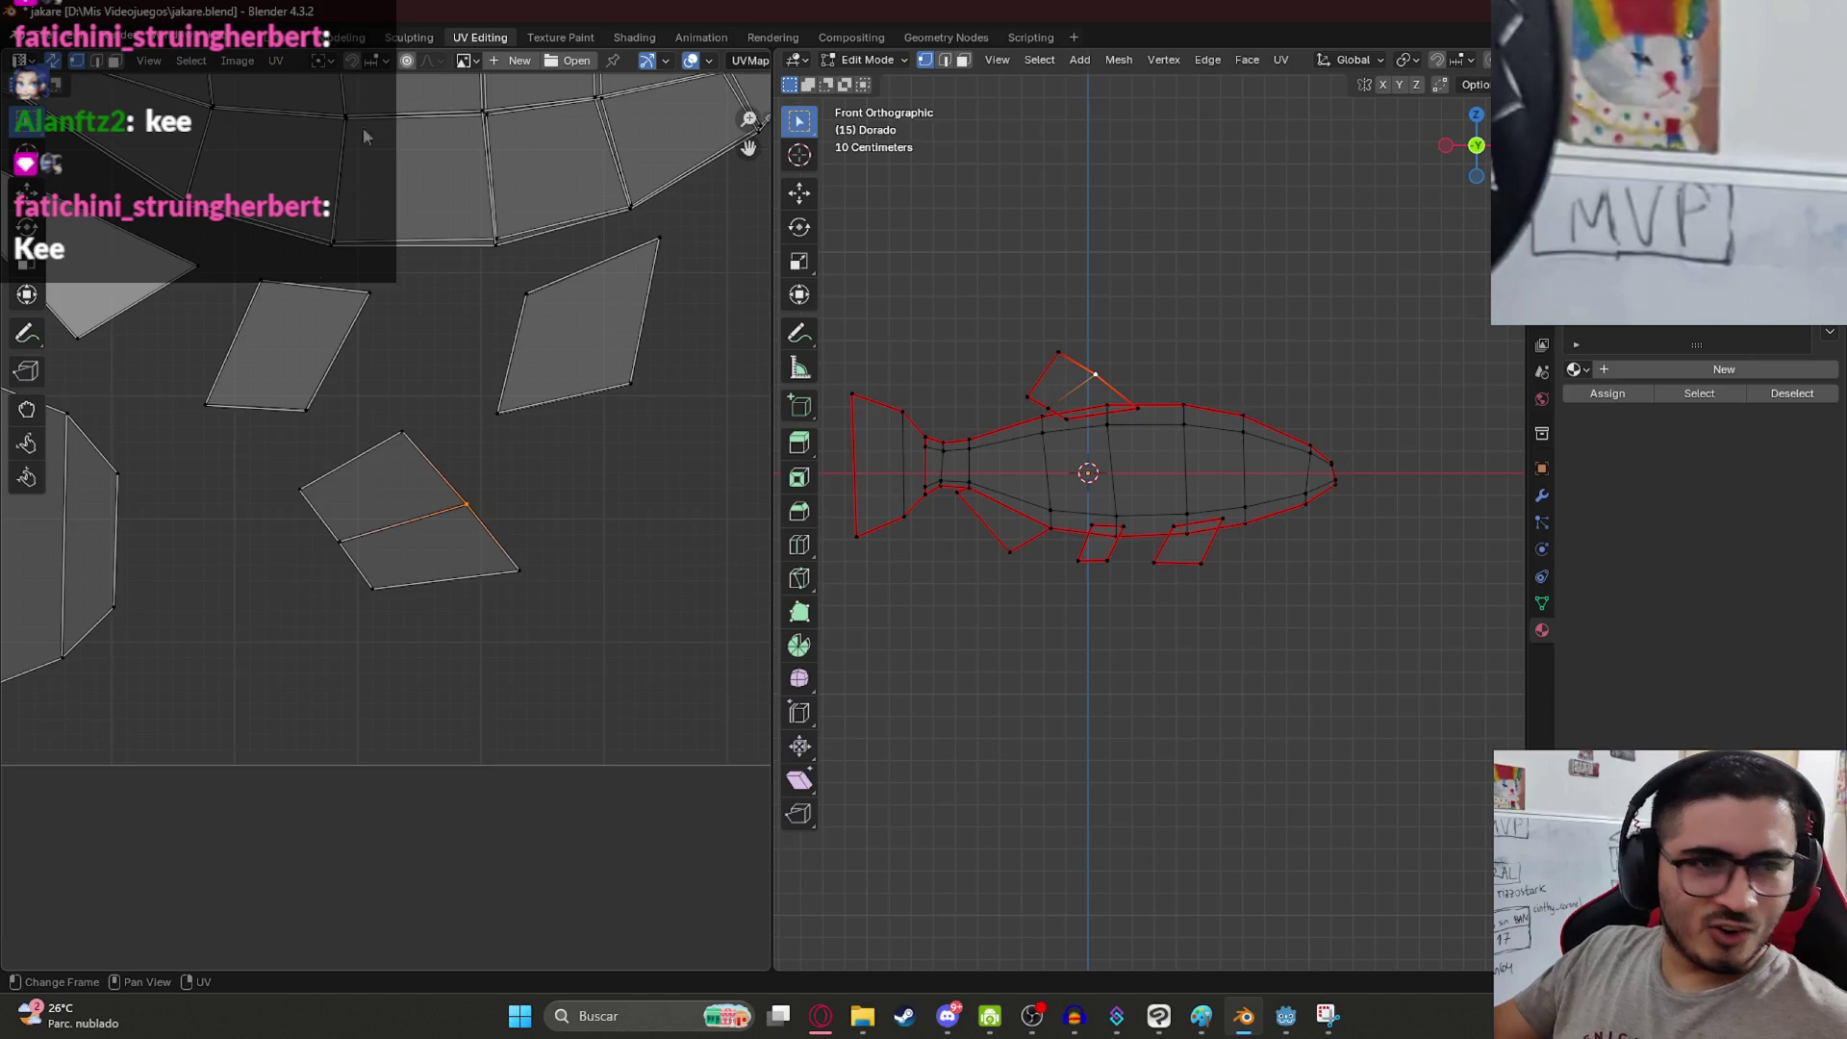
- Enlarge the two-face dorsal fin island, place it above the body, then grab all islands to shift the layout down
key("3")
left_click_drag(523, 630, 300, 448)
scroll(389, 432, "down", 4)
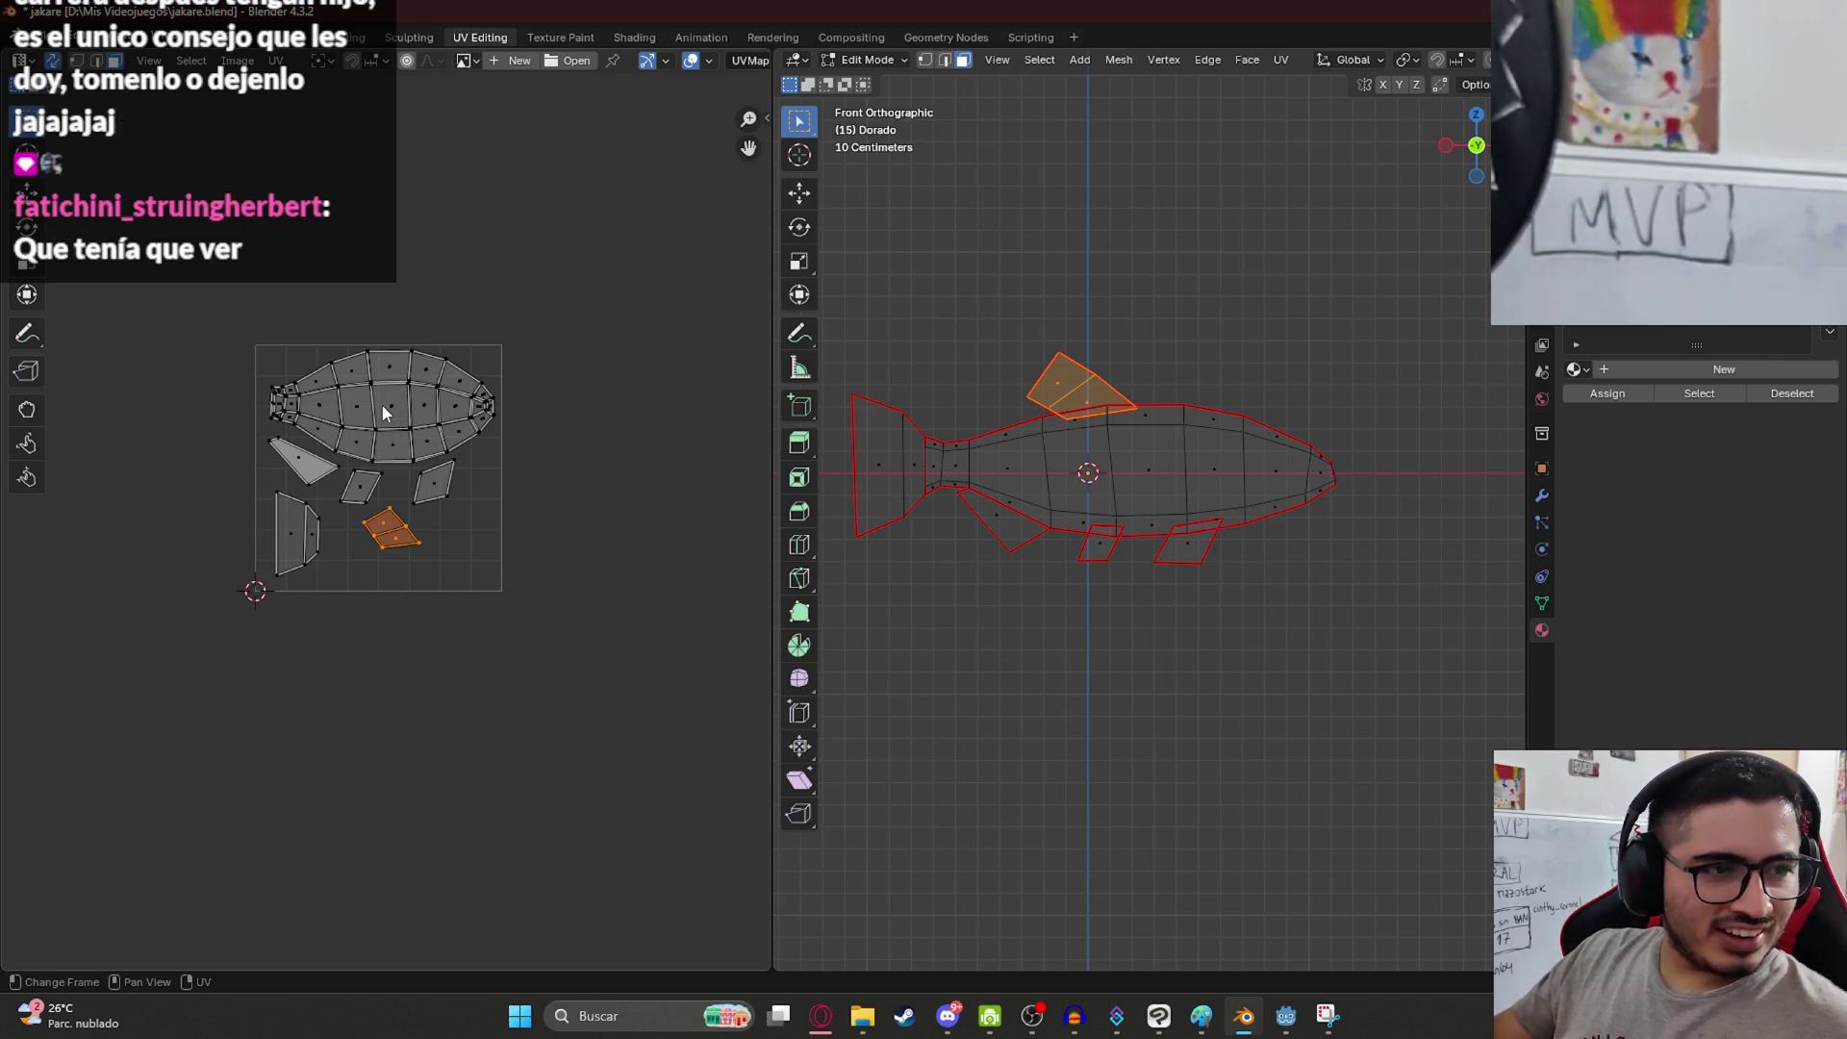
scroll(382, 405, "up", 3)
scroll(382, 433, "up", 1)
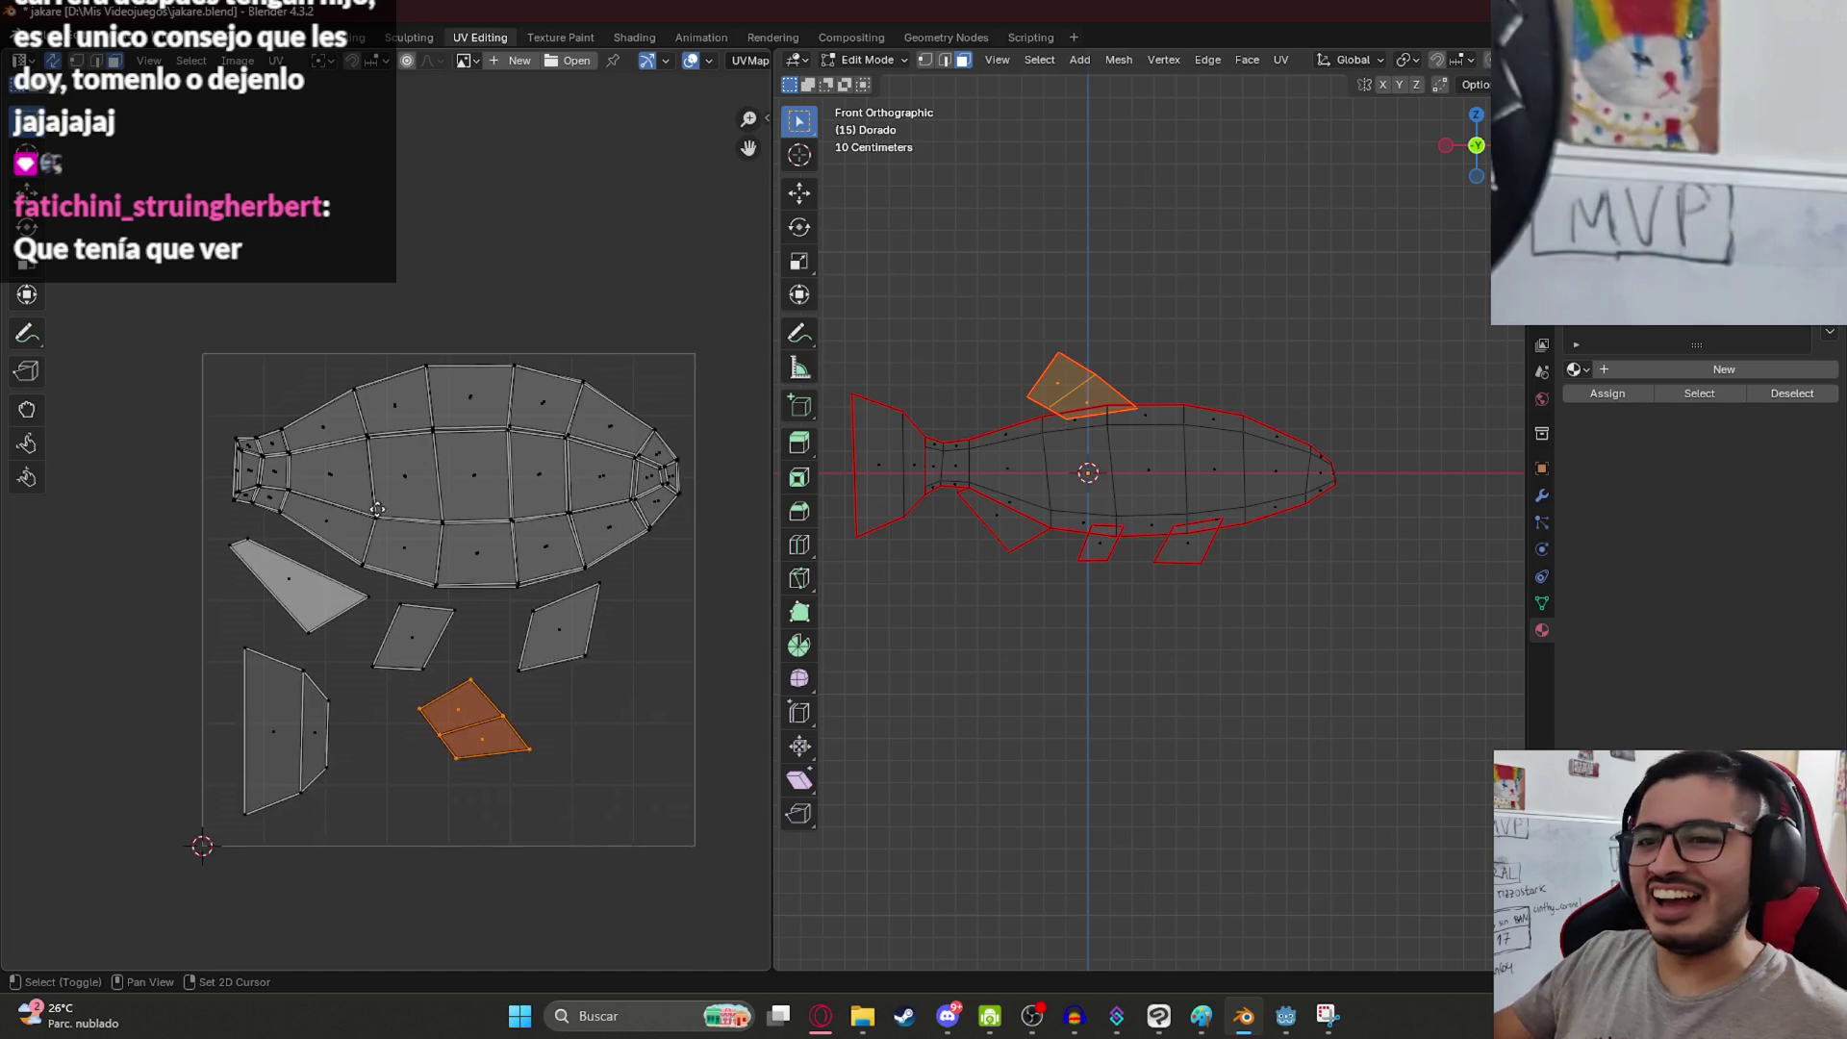
key("s")
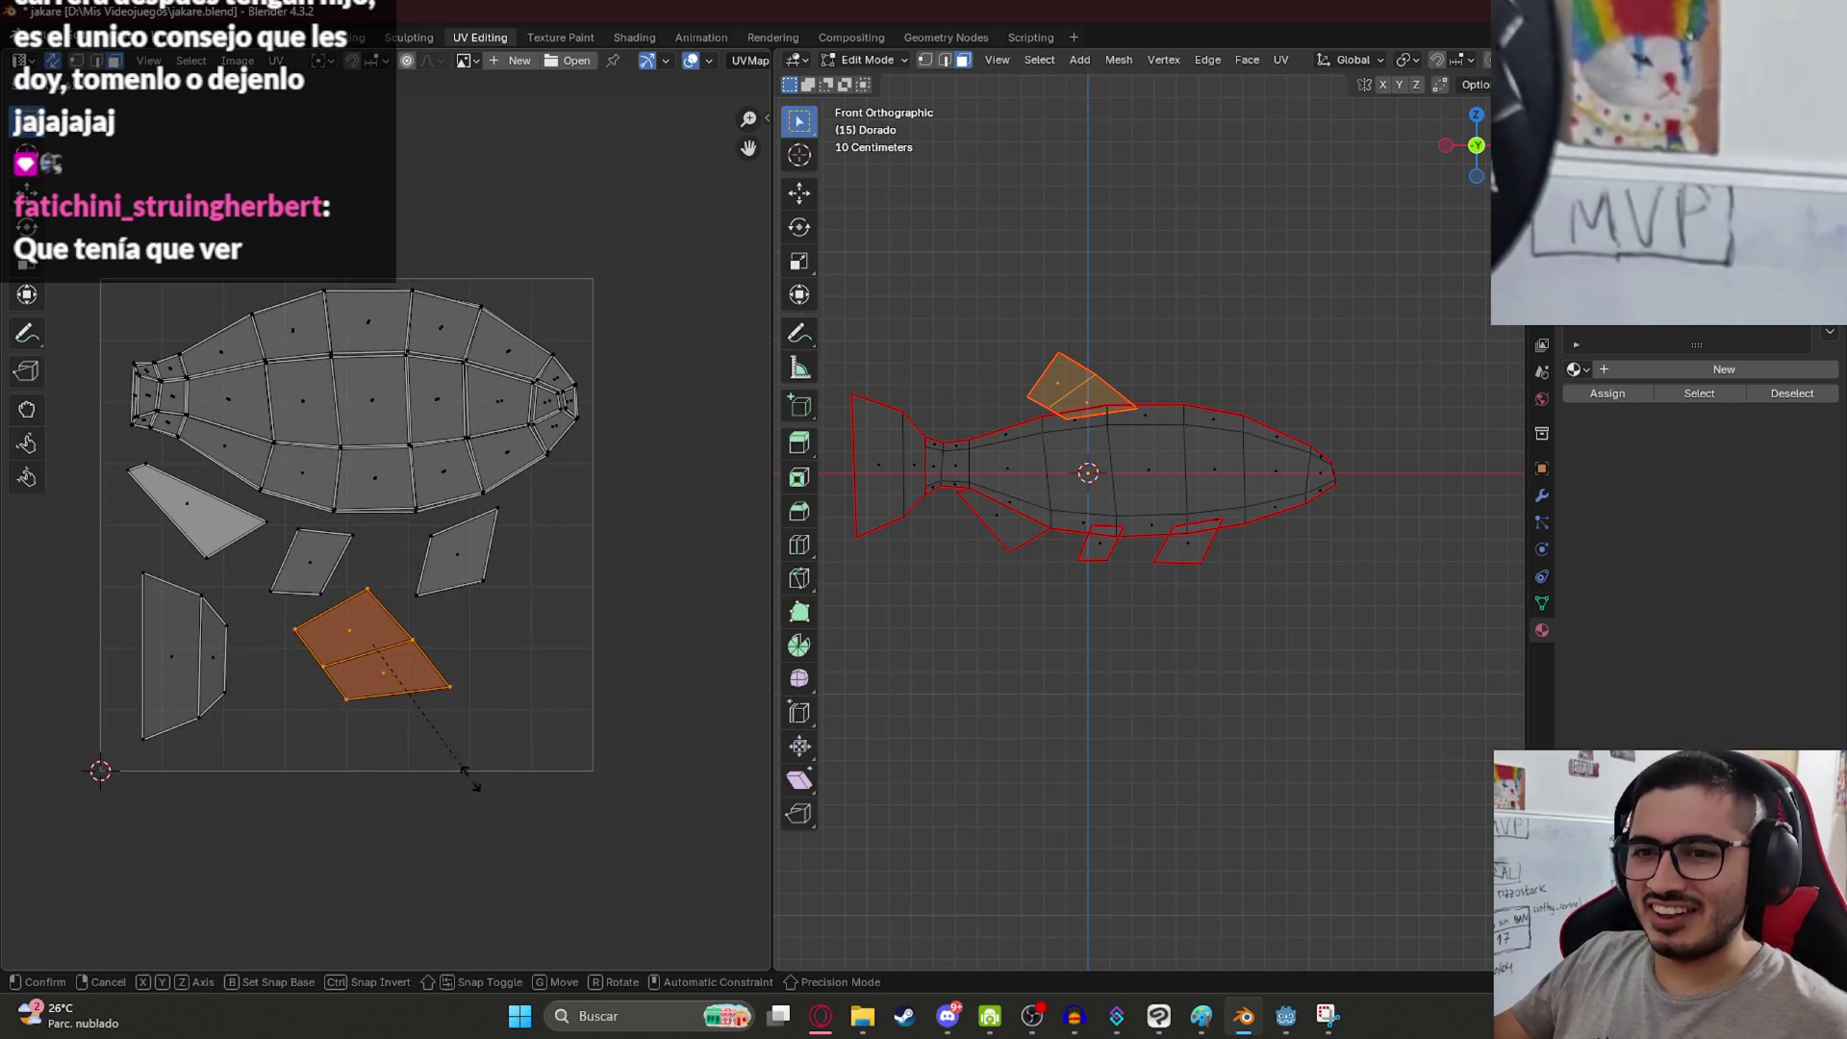
left_click(487, 798)
key("g")
left_click(458, 370)
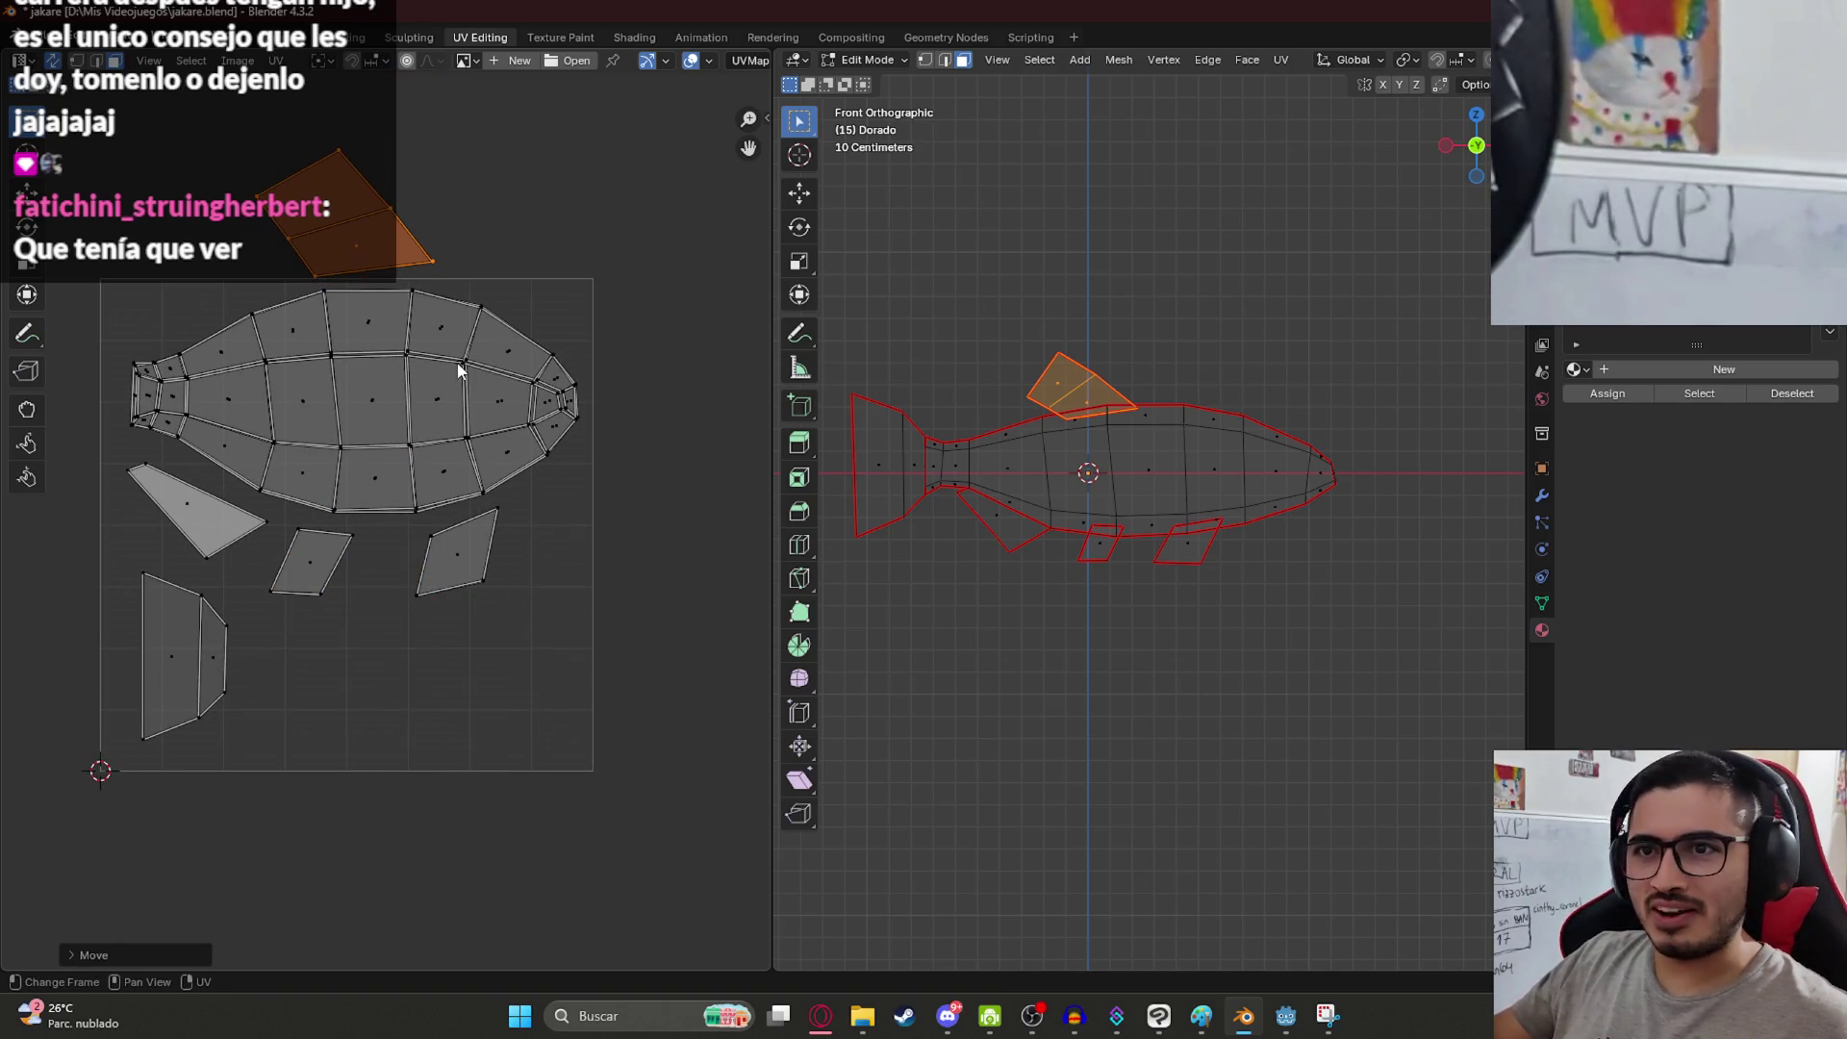
scroll(600, 664, "down", 1)
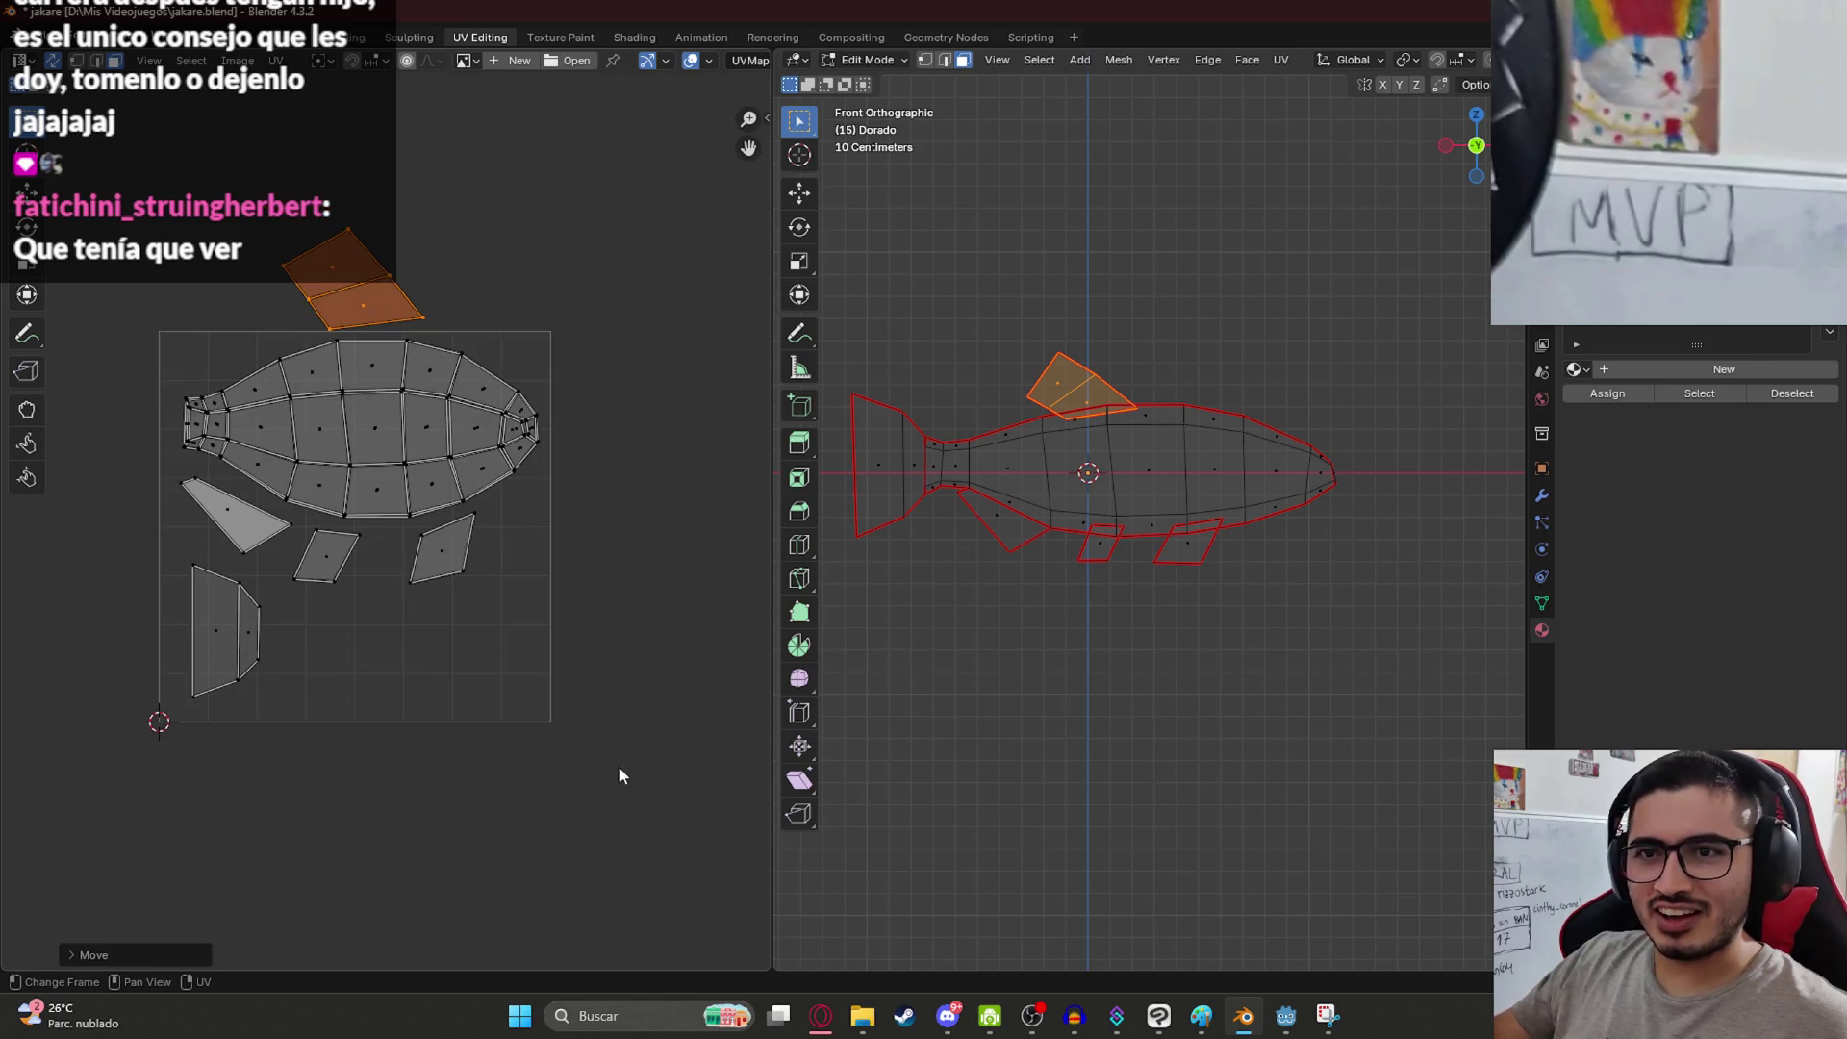
key("a")
key("g")
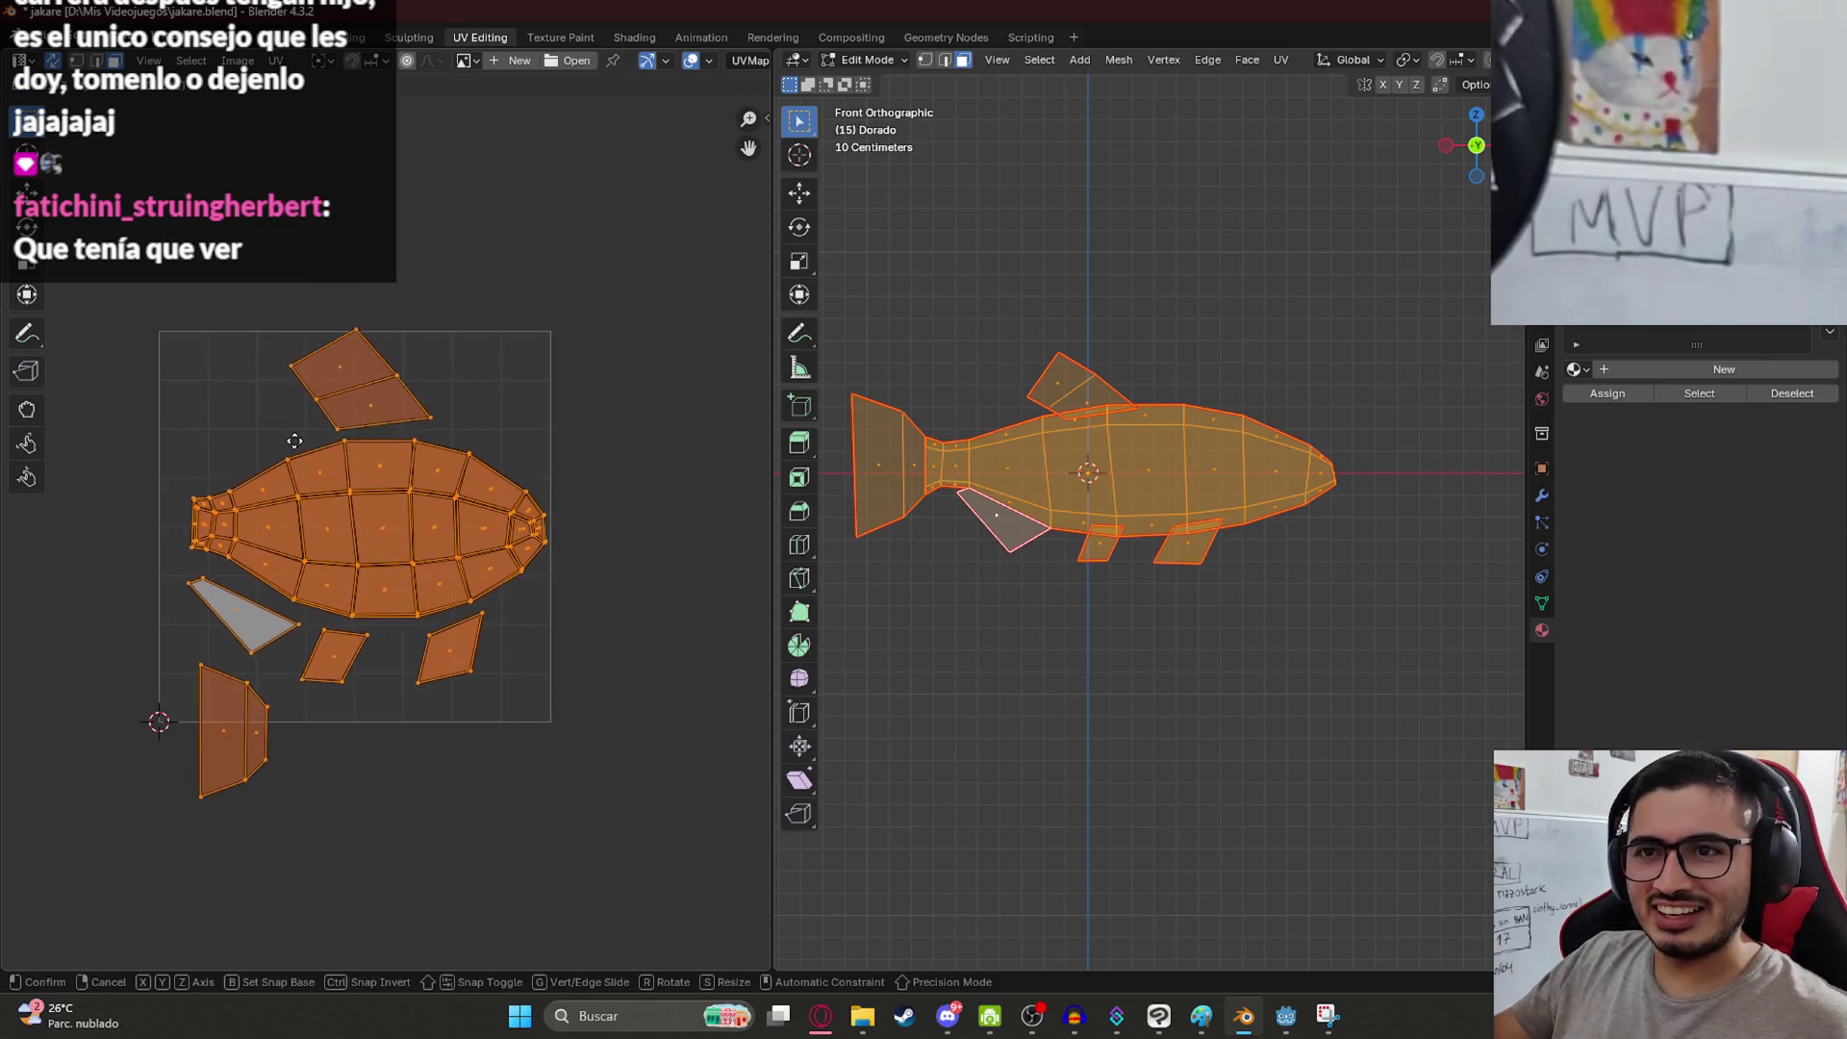
- Drop all islands lower, move the tail fin island into the top-left corner slightly enlarged, and save
left_click(289, 464)
left_click_drag(286, 858, 184, 768)
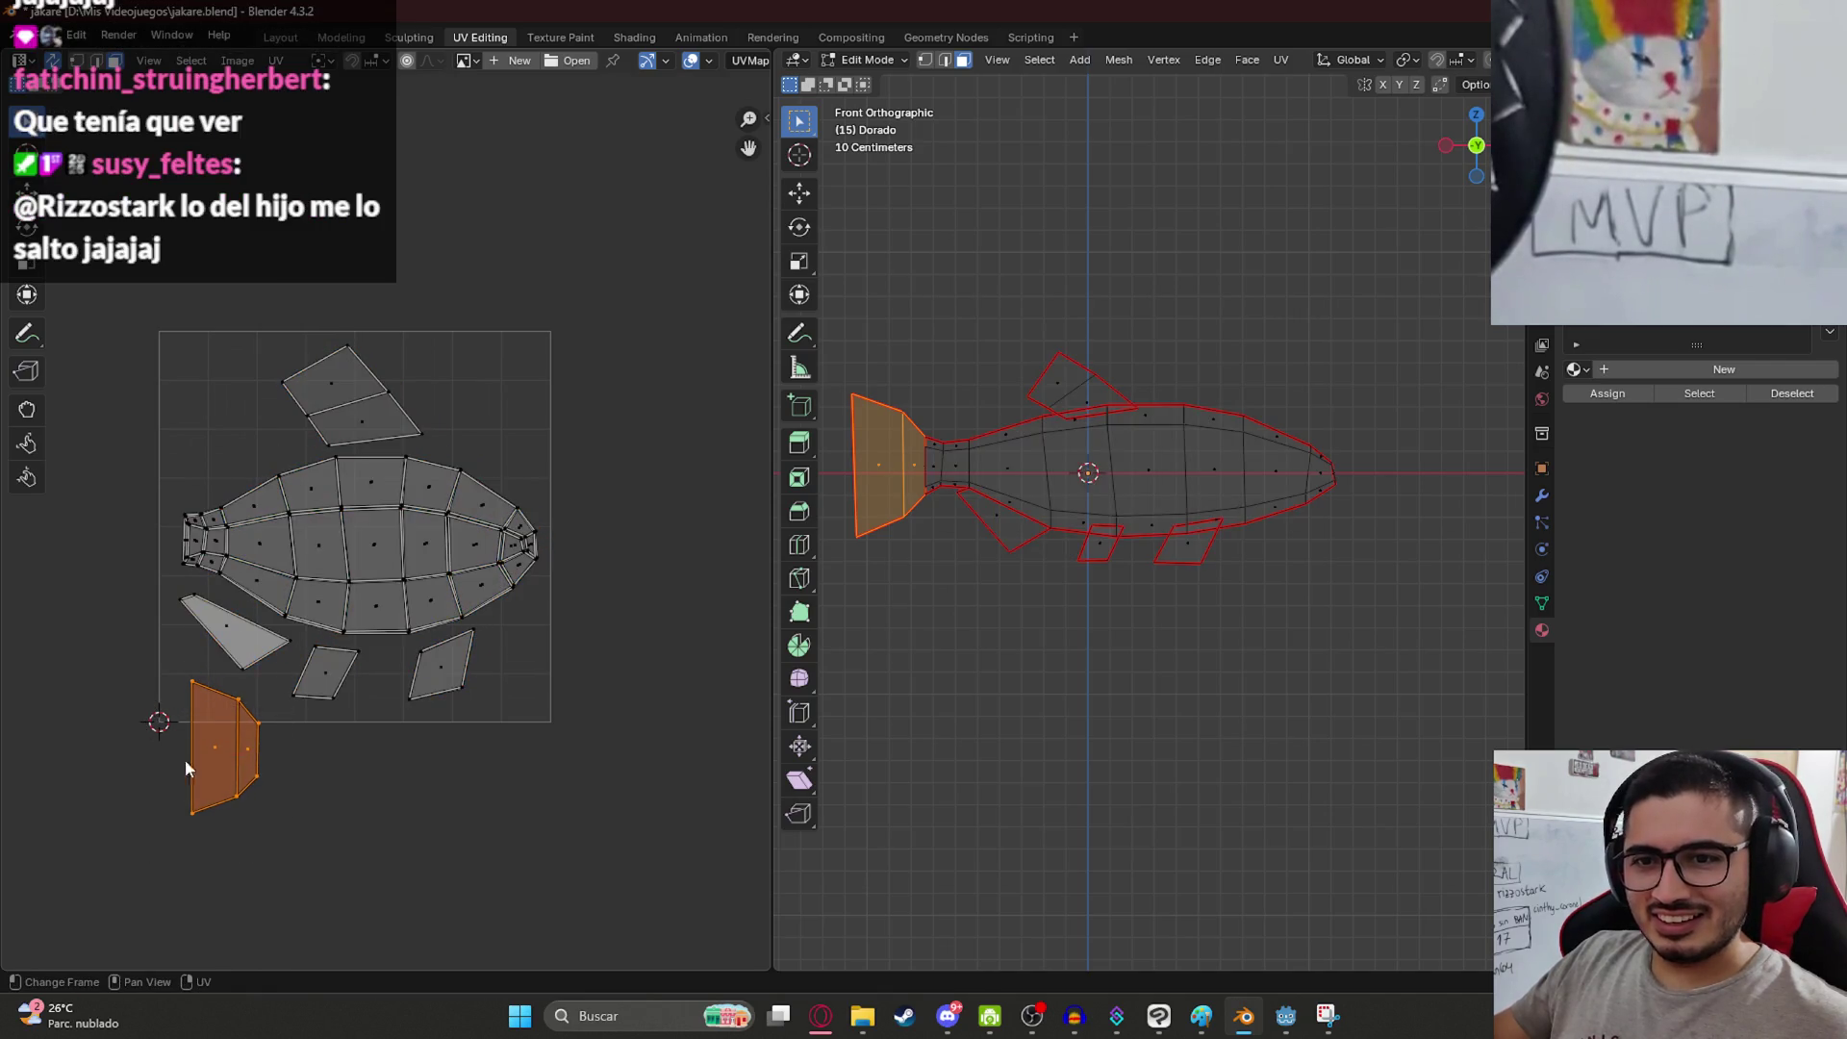
key("g")
left_click(275, 477)
key("s")
key("g")
left_click(287, 442)
key("ctrl+s")
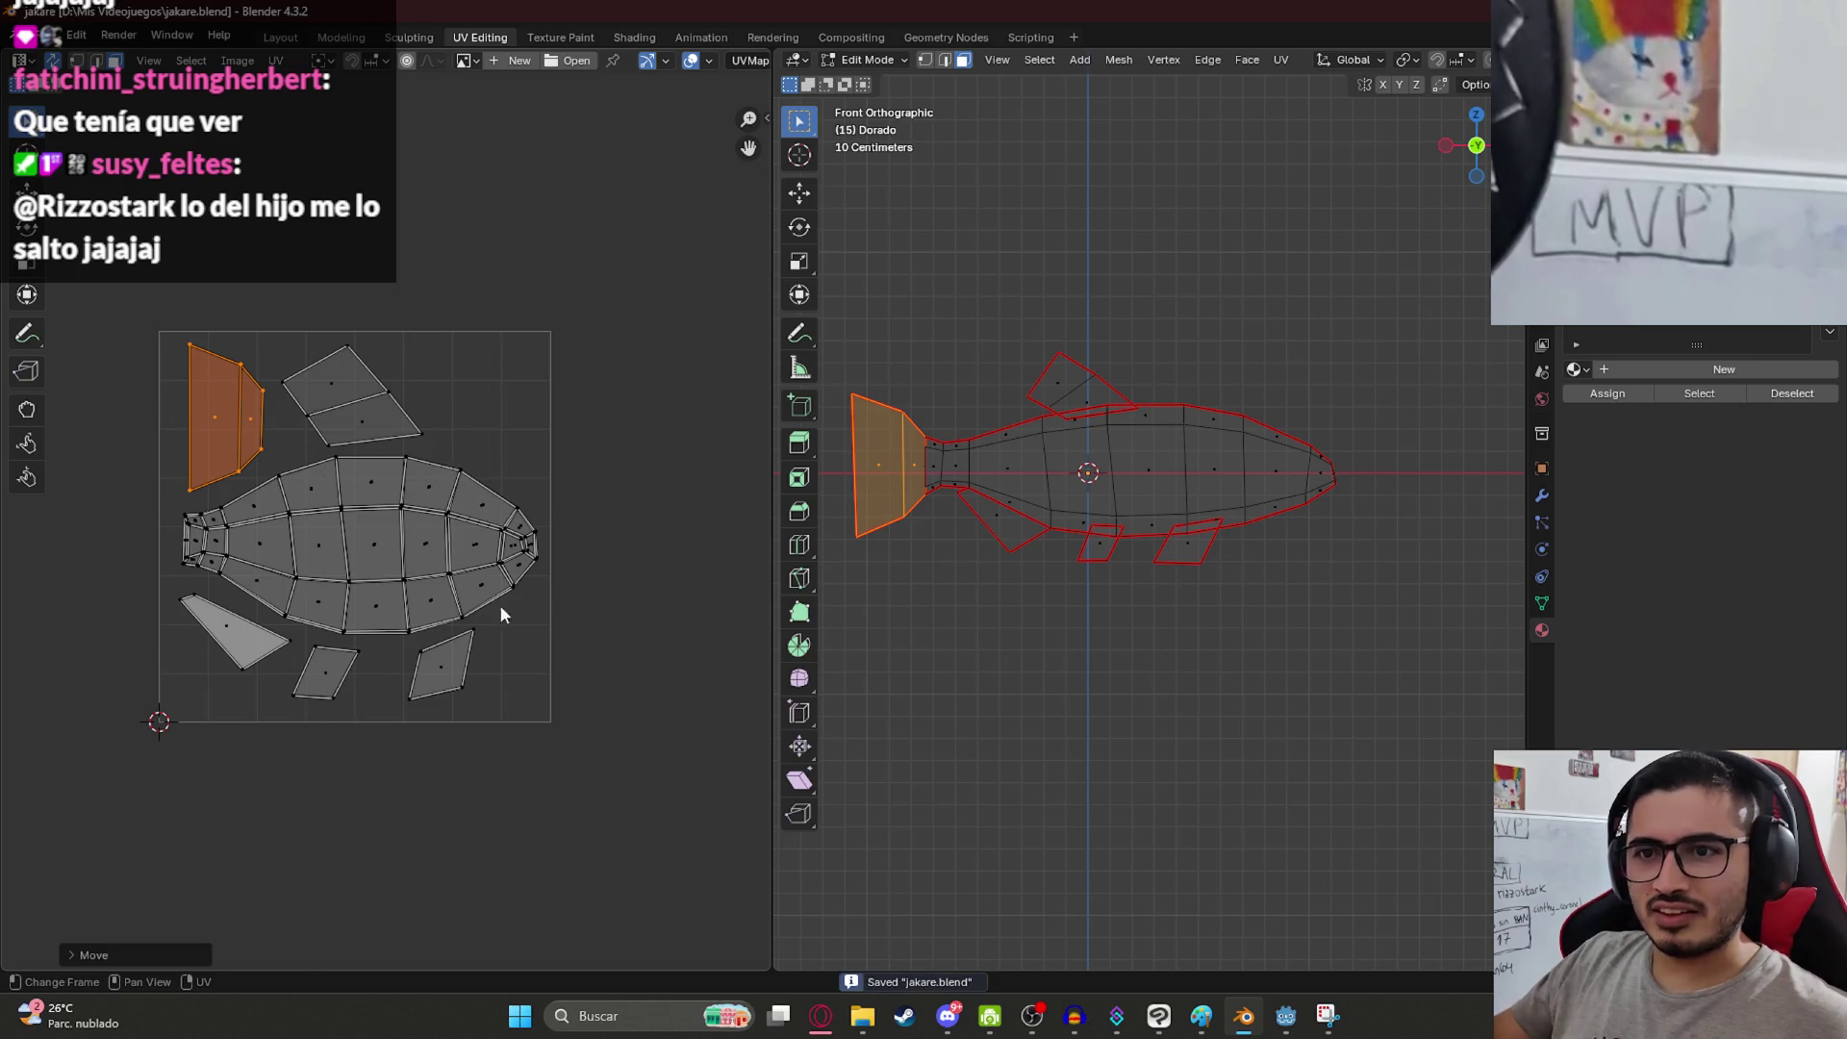
- Orbit the fish while selecting each fin island to check its placement, save again and select everything
left_click_drag(300, 722, 523, 639)
mouse_move(1050, 606)
middle_mouse_down()
mouse_move(1023, 518)
mouse_move(896, 541)
mouse_move(402, 430)
middle_mouse_up()
left_click(235, 629)
scroll(981, 521, "up", 2)
left_click_drag(163, 338, 264, 474)
middle_click_drag(1093, 473, 1079, 467)
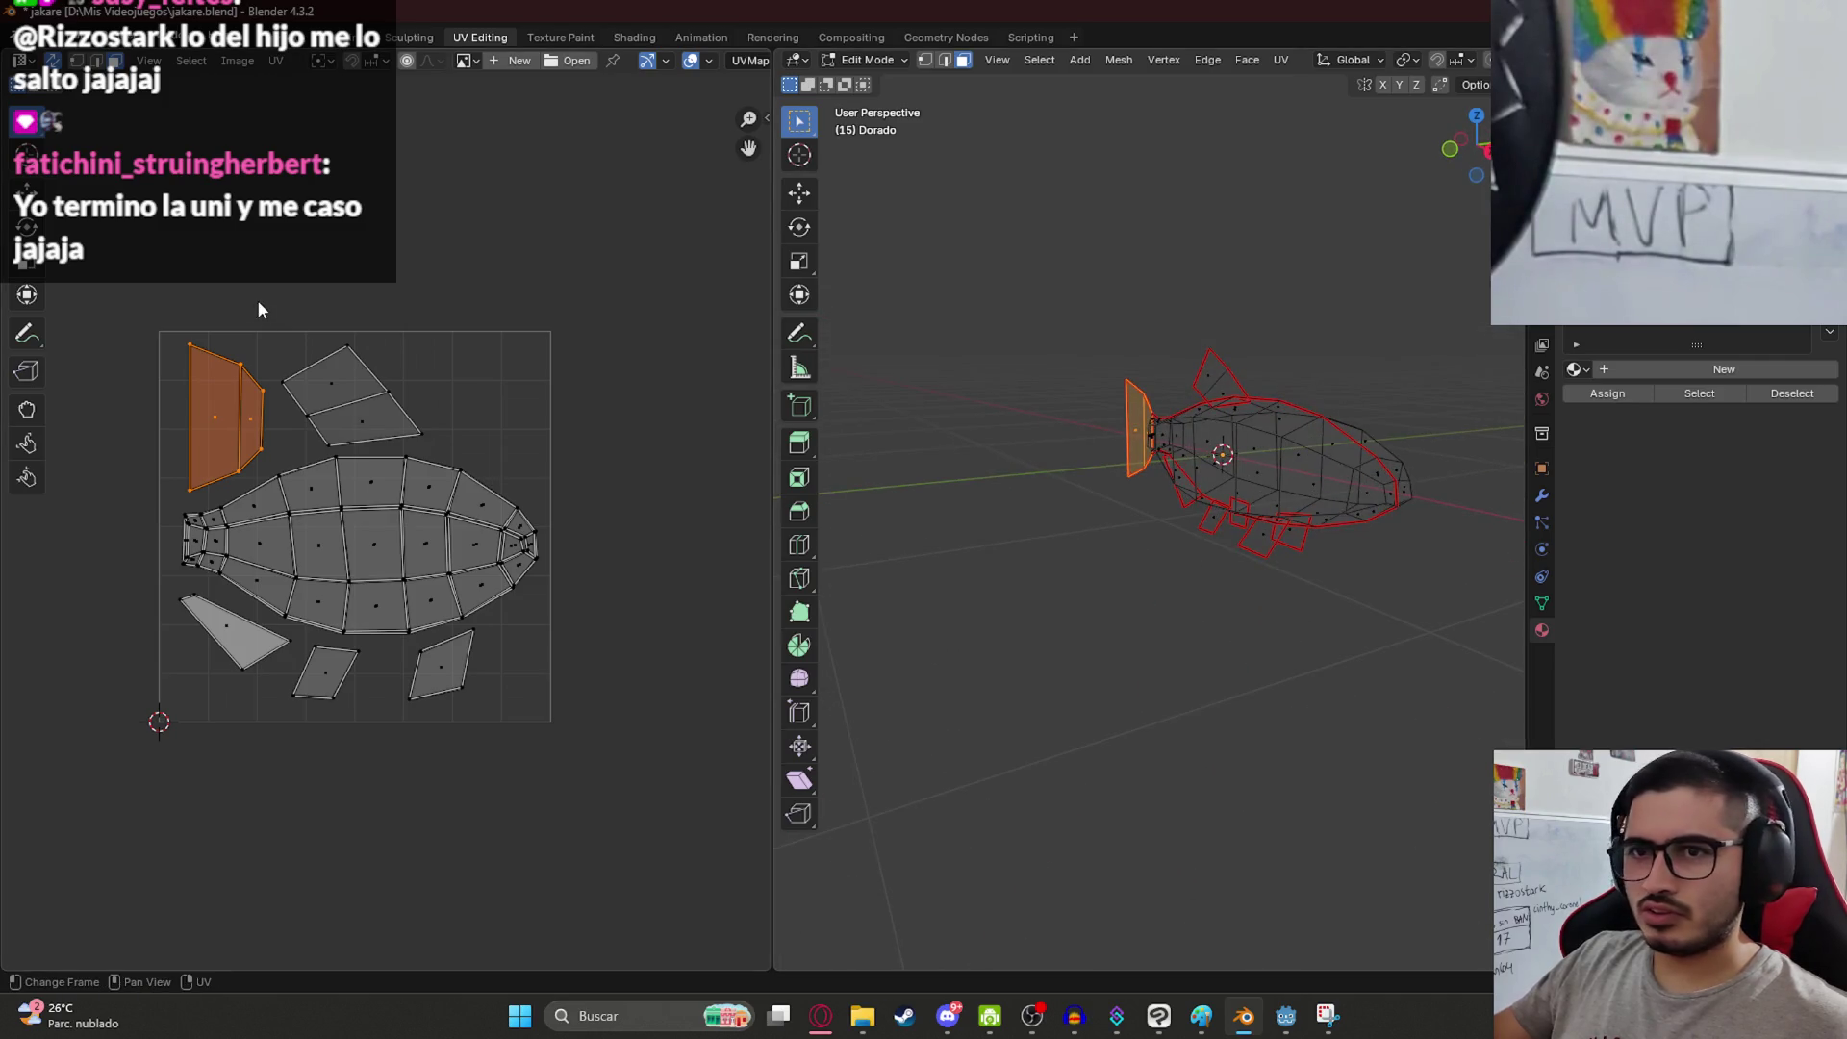
left_click_drag(259, 308, 444, 437)
mouse_move(628, 424)
middle_mouse_down()
mouse_move(1155, 499)
mouse_move(1092, 516)
middle_mouse_up()
left_click(893, 521)
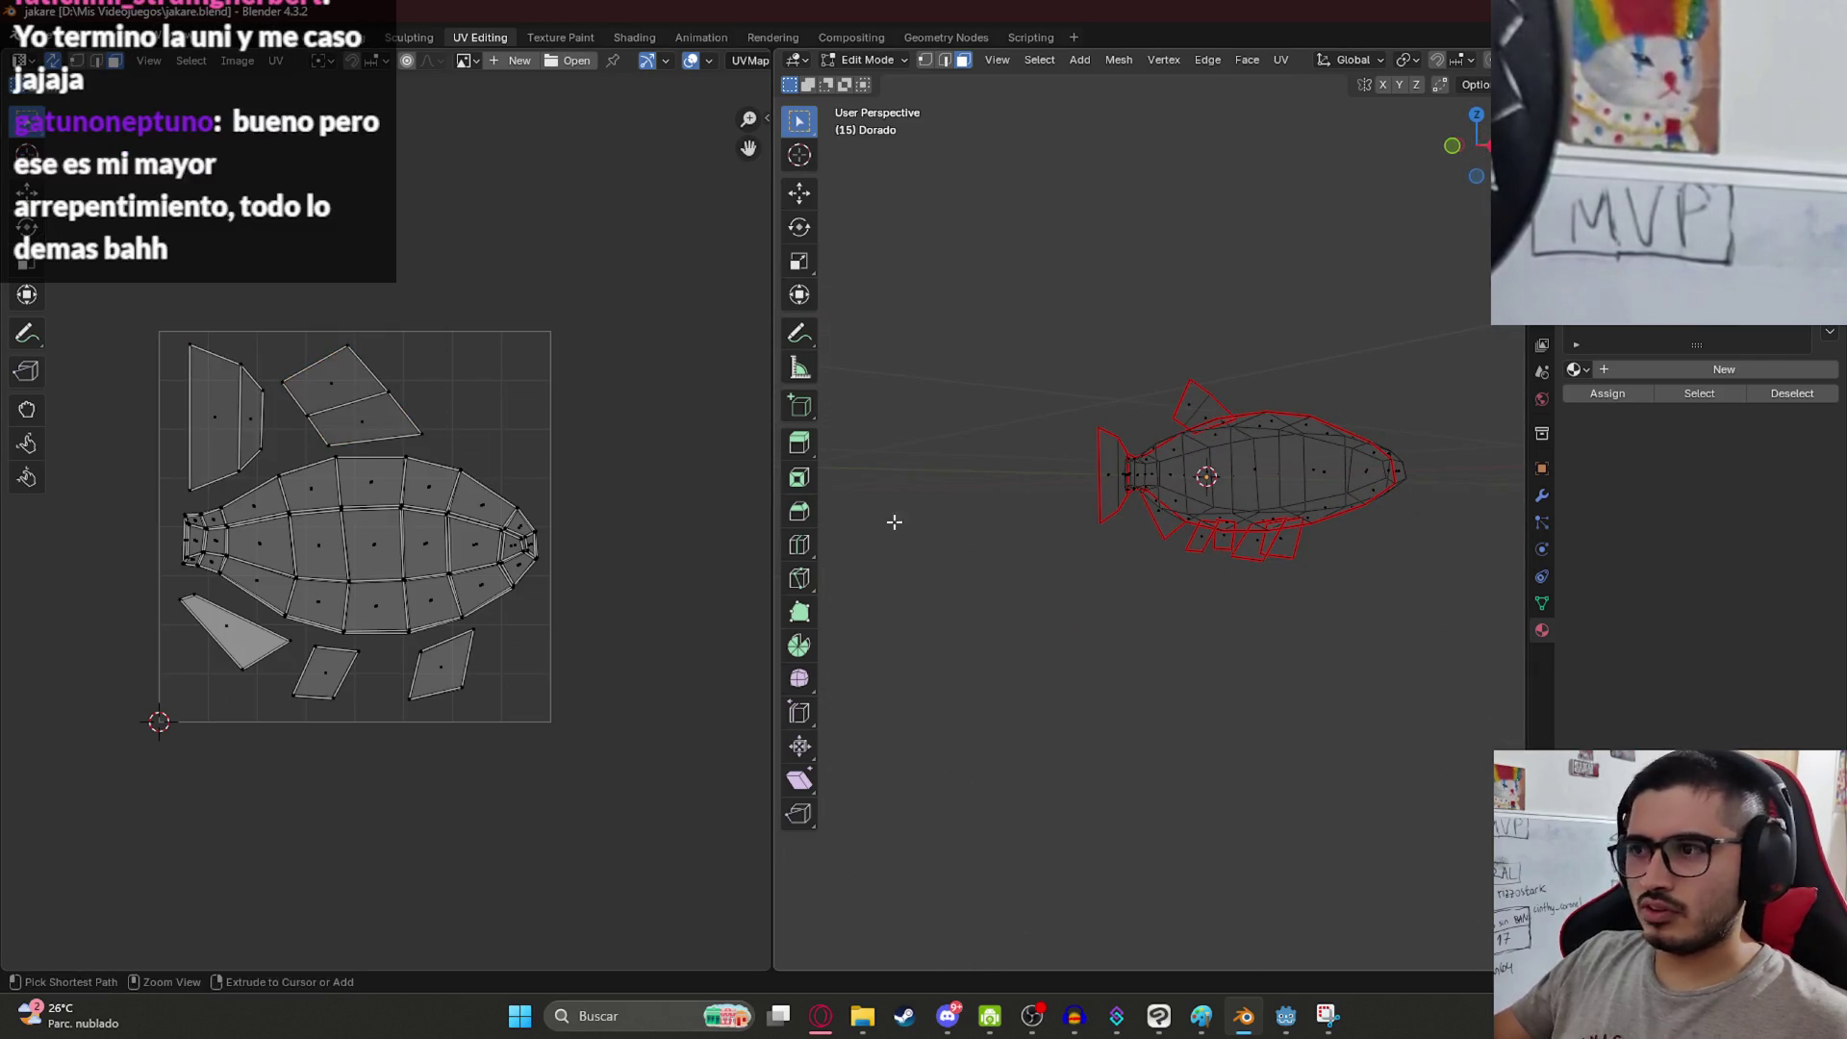
key("ctrl+s")
key("a")
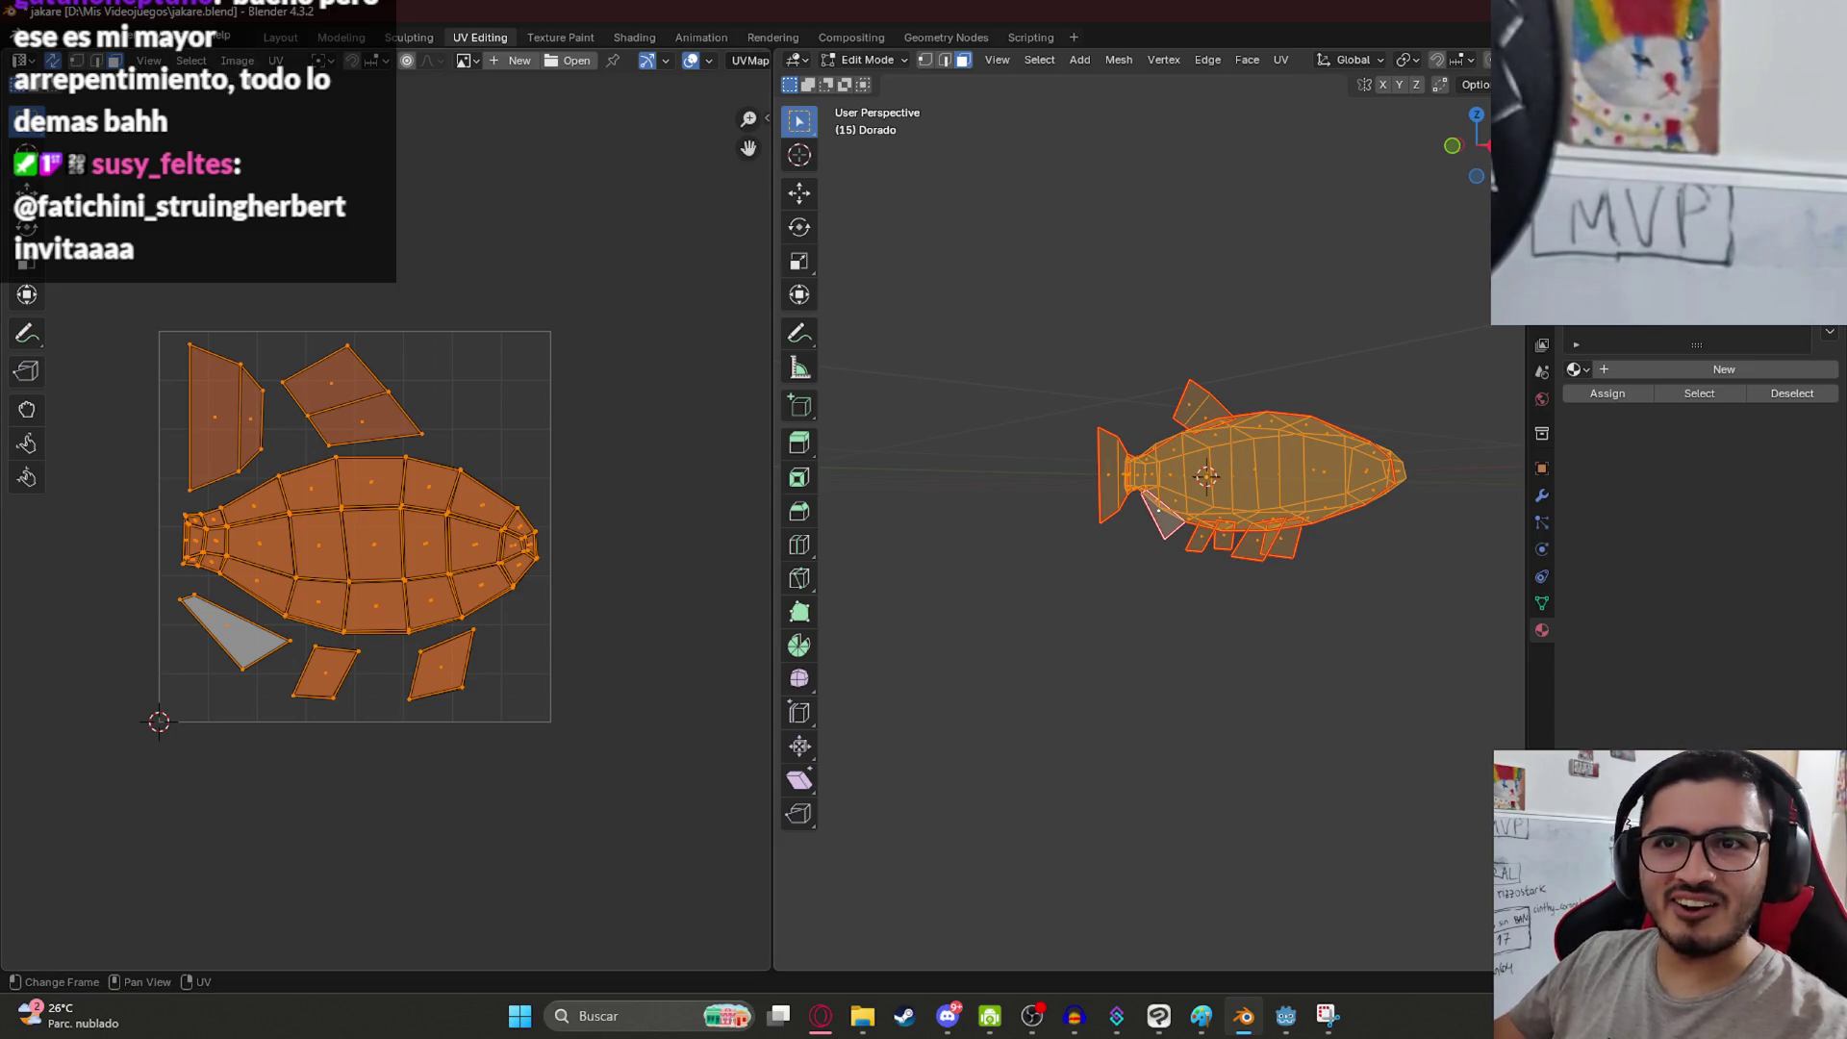
- Export the UV layout as DoradoUV.png into the Mis Videojuegos folder and save the blend file
key("ctrl+s")
left_click(274, 60)
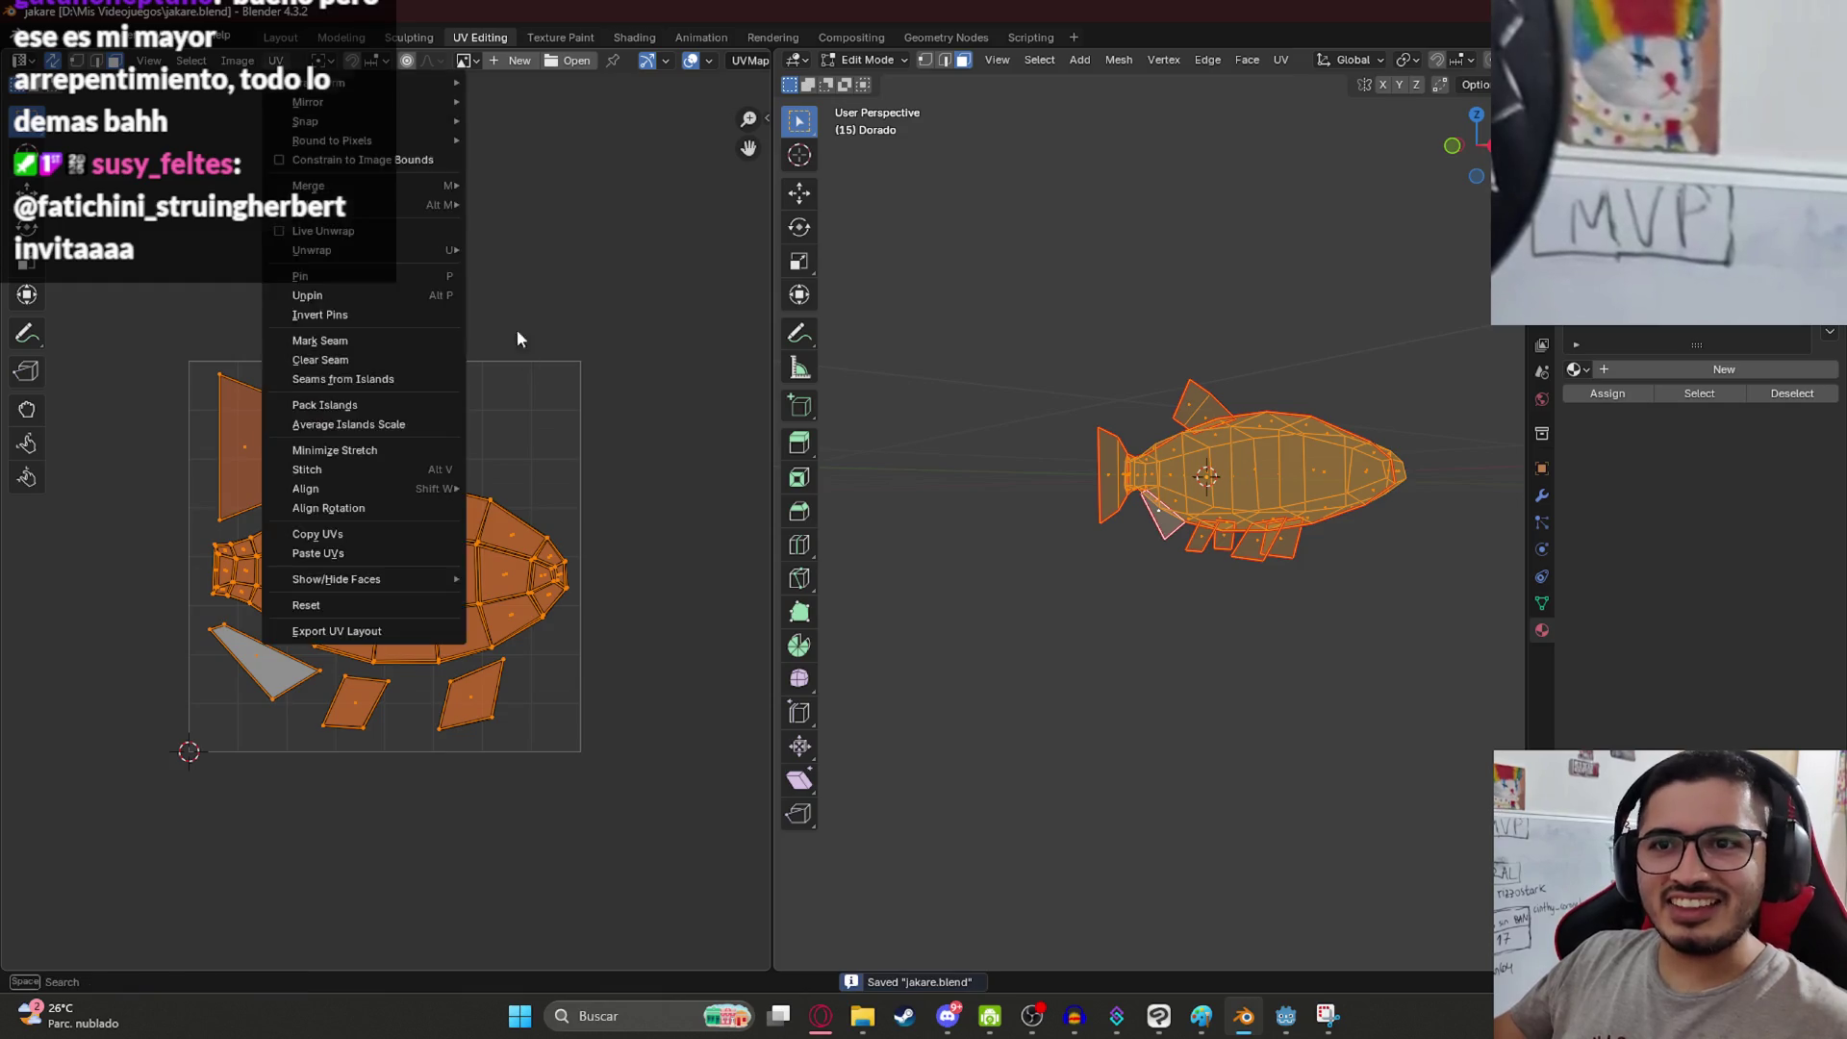
left_click(274, 60)
left_click(378, 631)
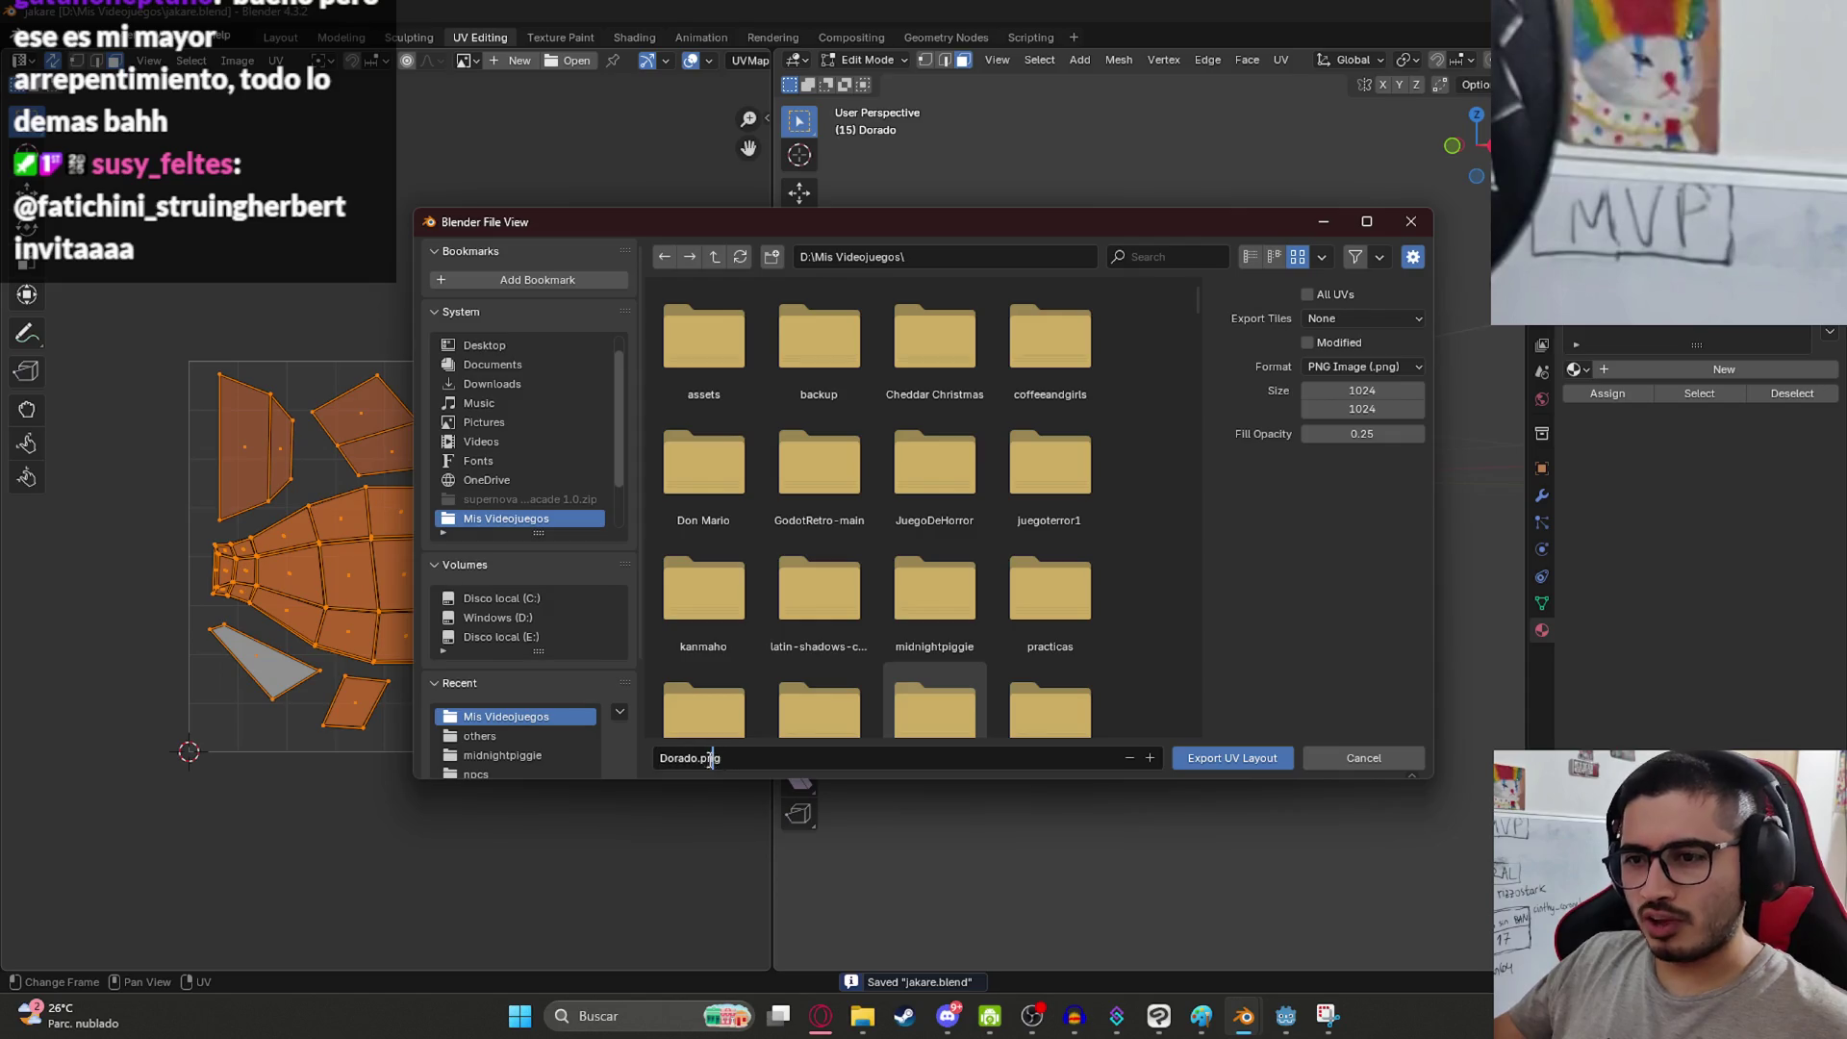
type("Text")
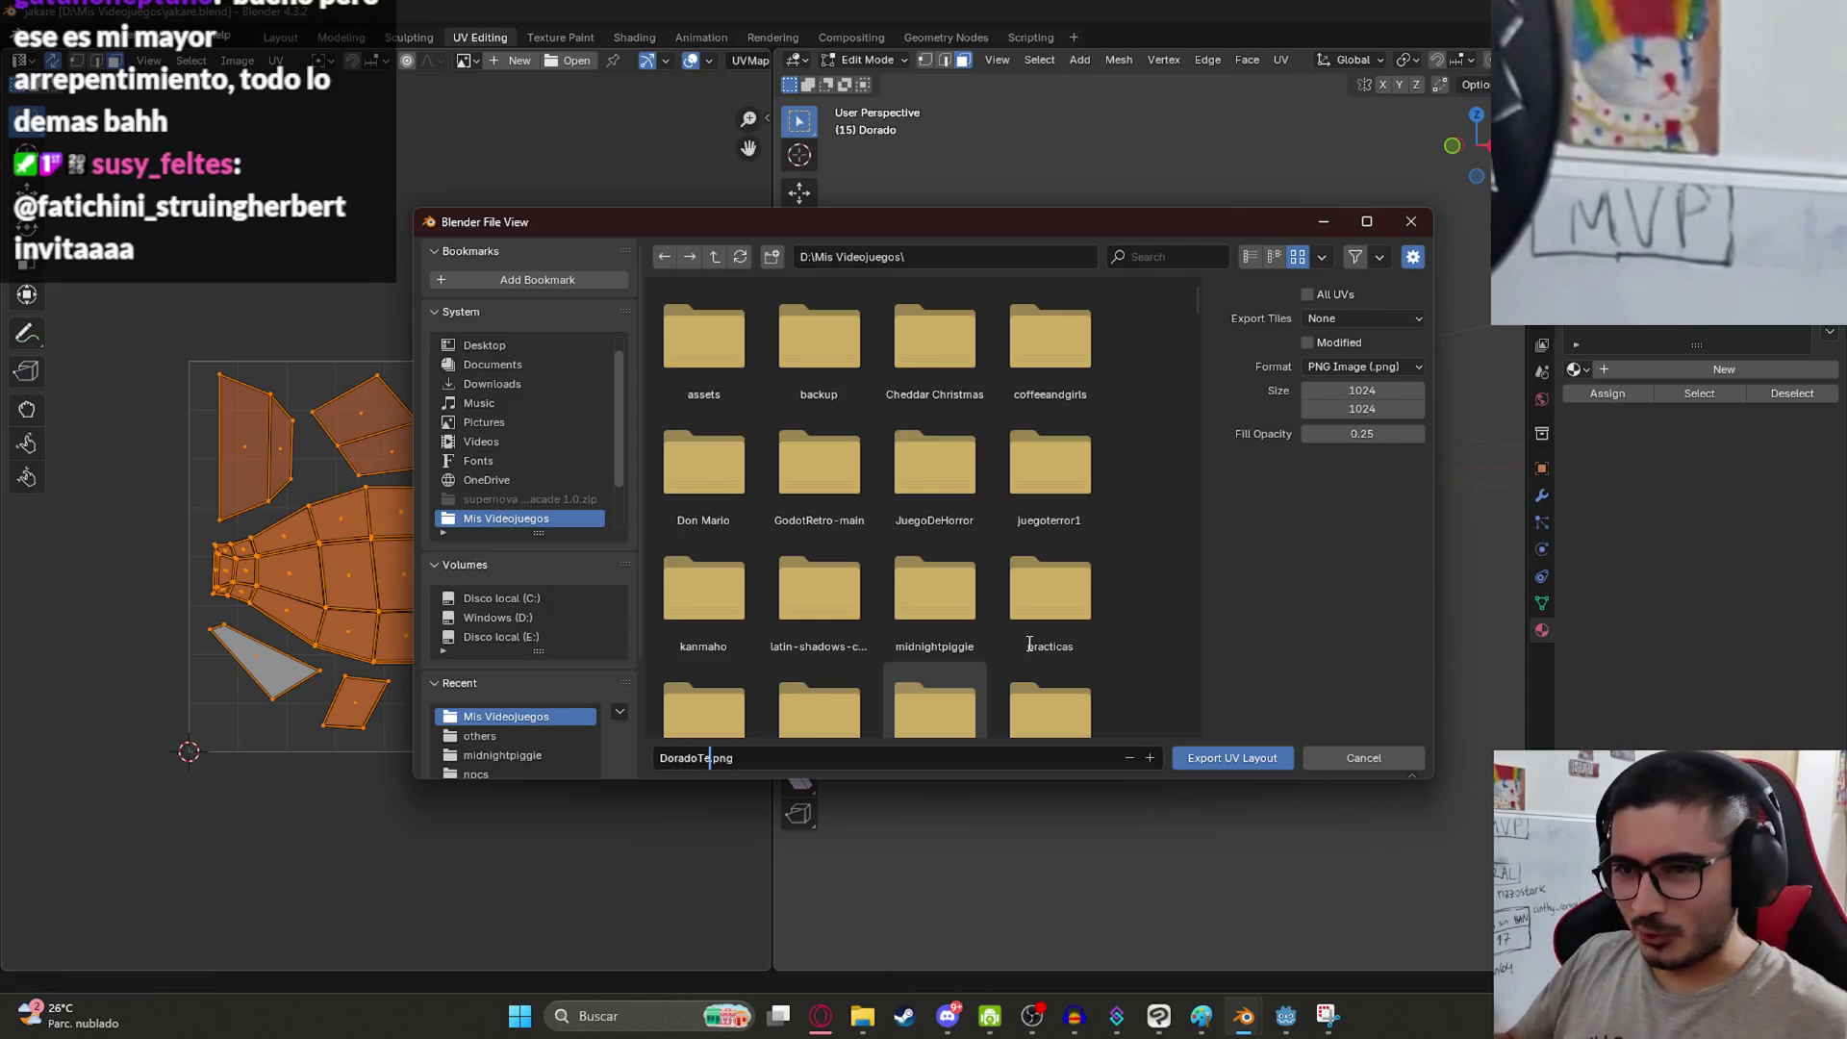
key("BackSpace")
key("BackSpace")
key("BackSpace")
key("BackSpace")
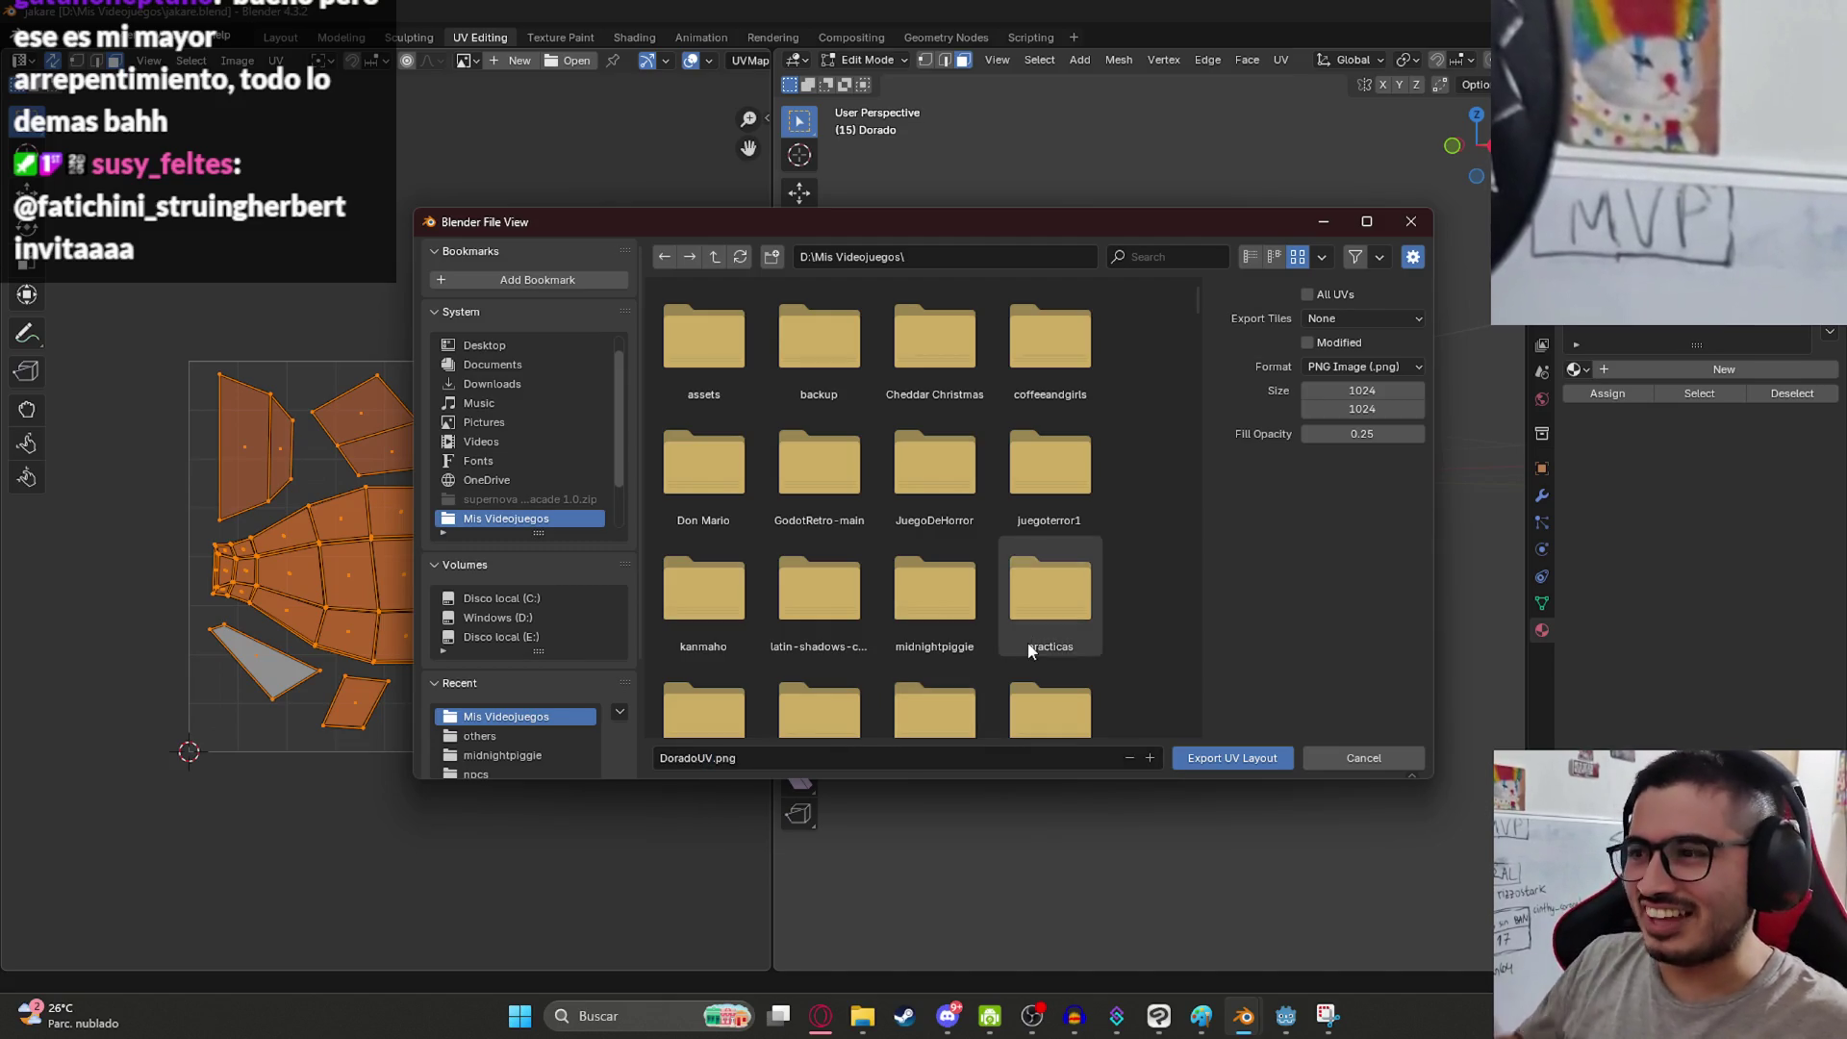
key("Return")
key("ctrl+s")
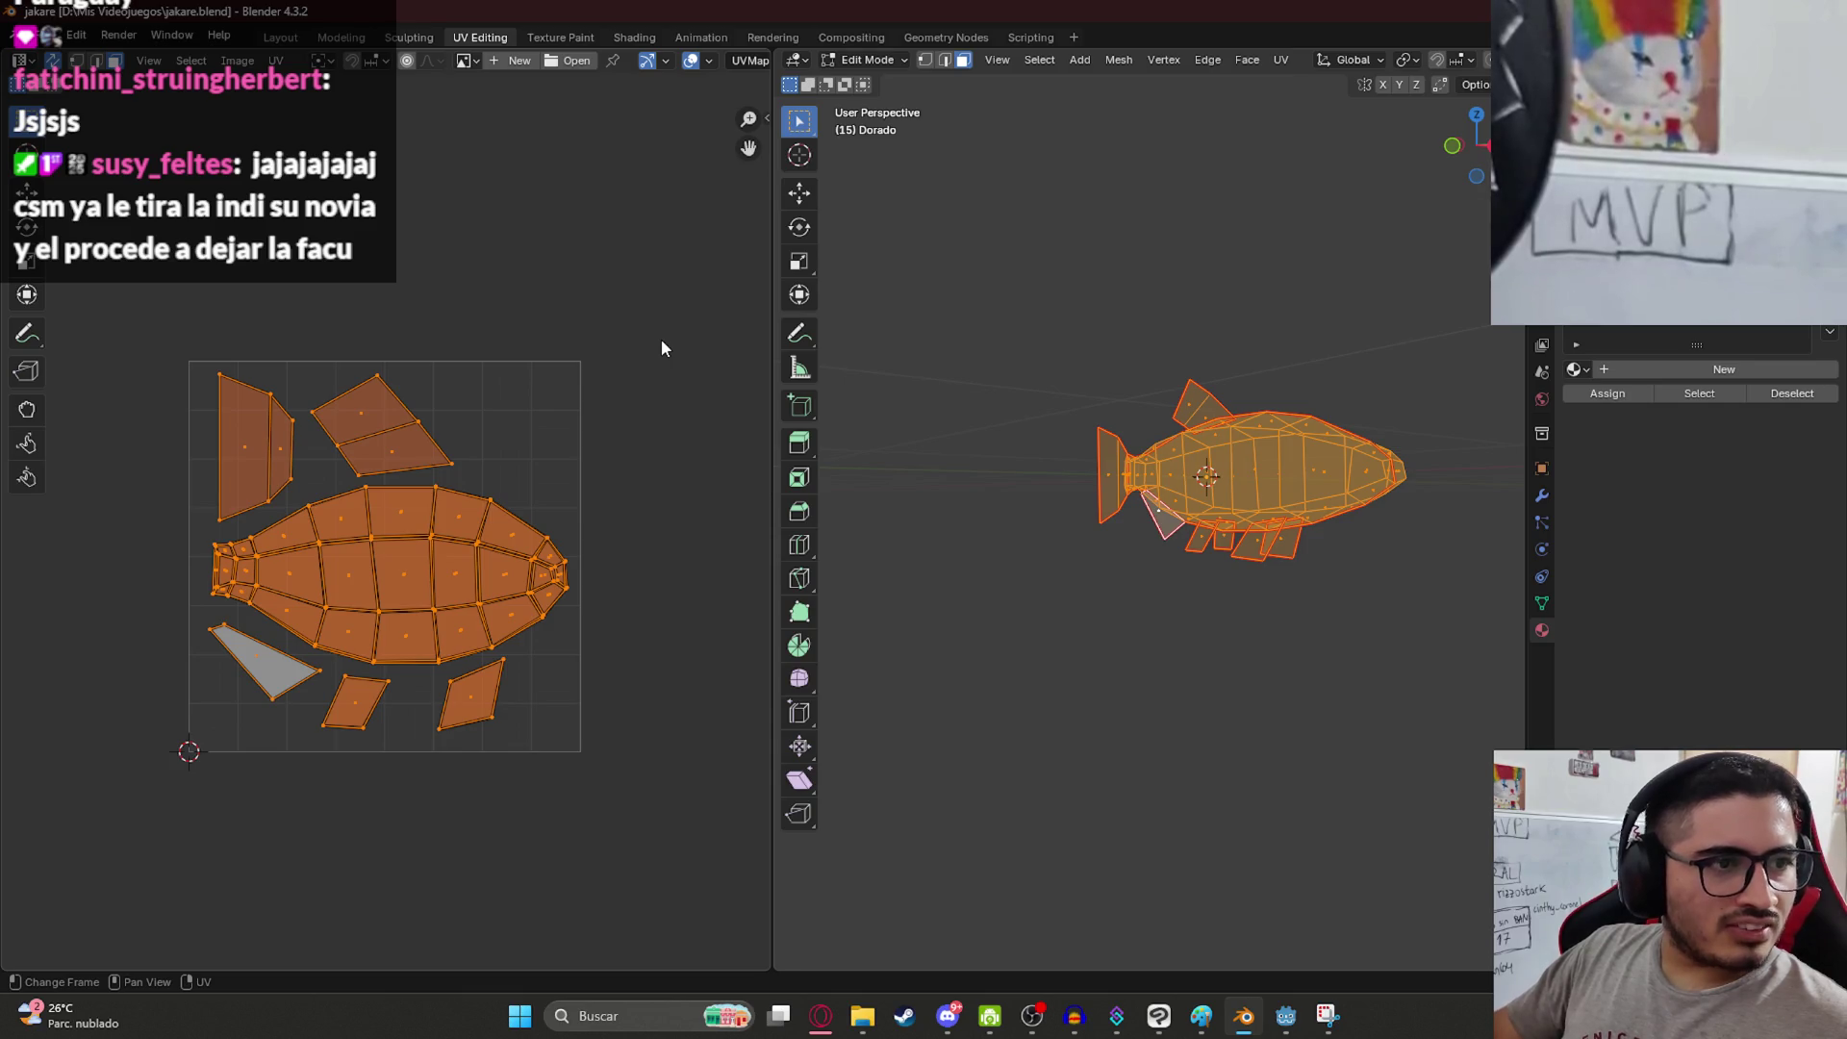
scroll(432, 525, "up", 2)
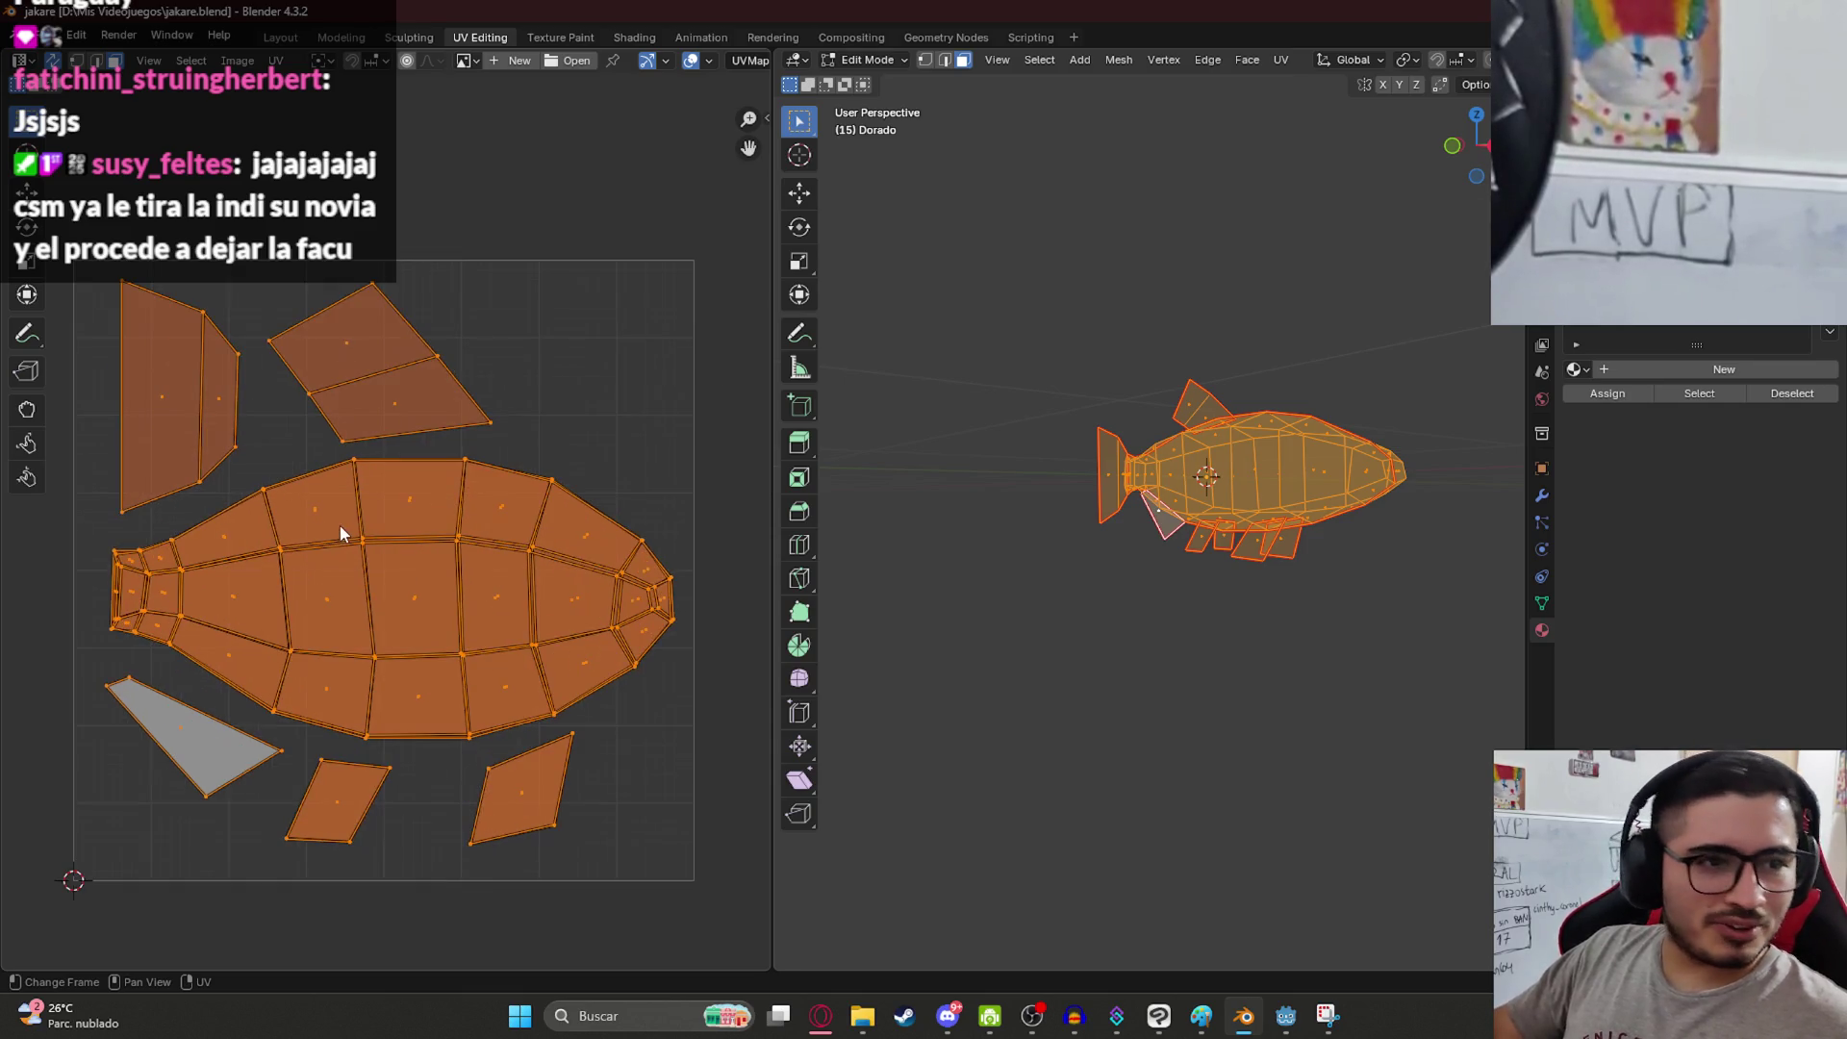
- Save jakare.blend and bring the File Explorer window to the front
key("ctrl+s")
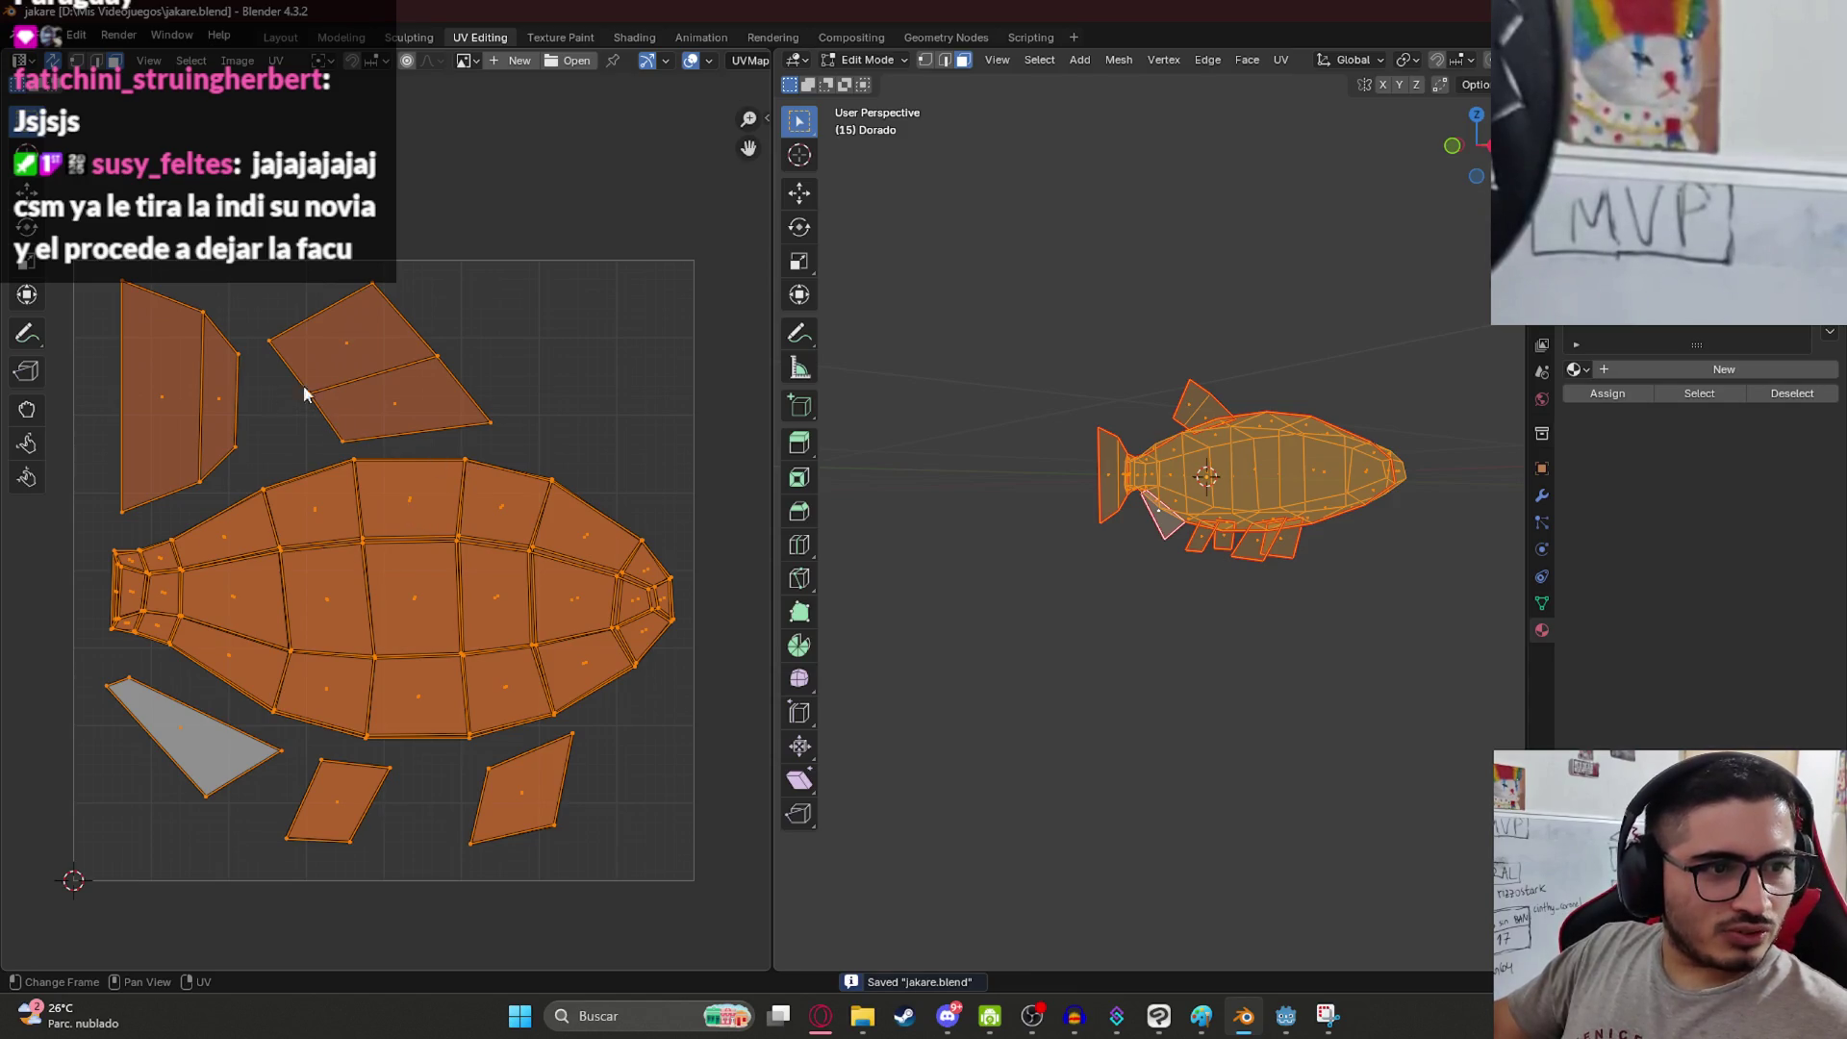
scroll(399, 409, "down", 5)
scroll(341, 448, "up", 3)
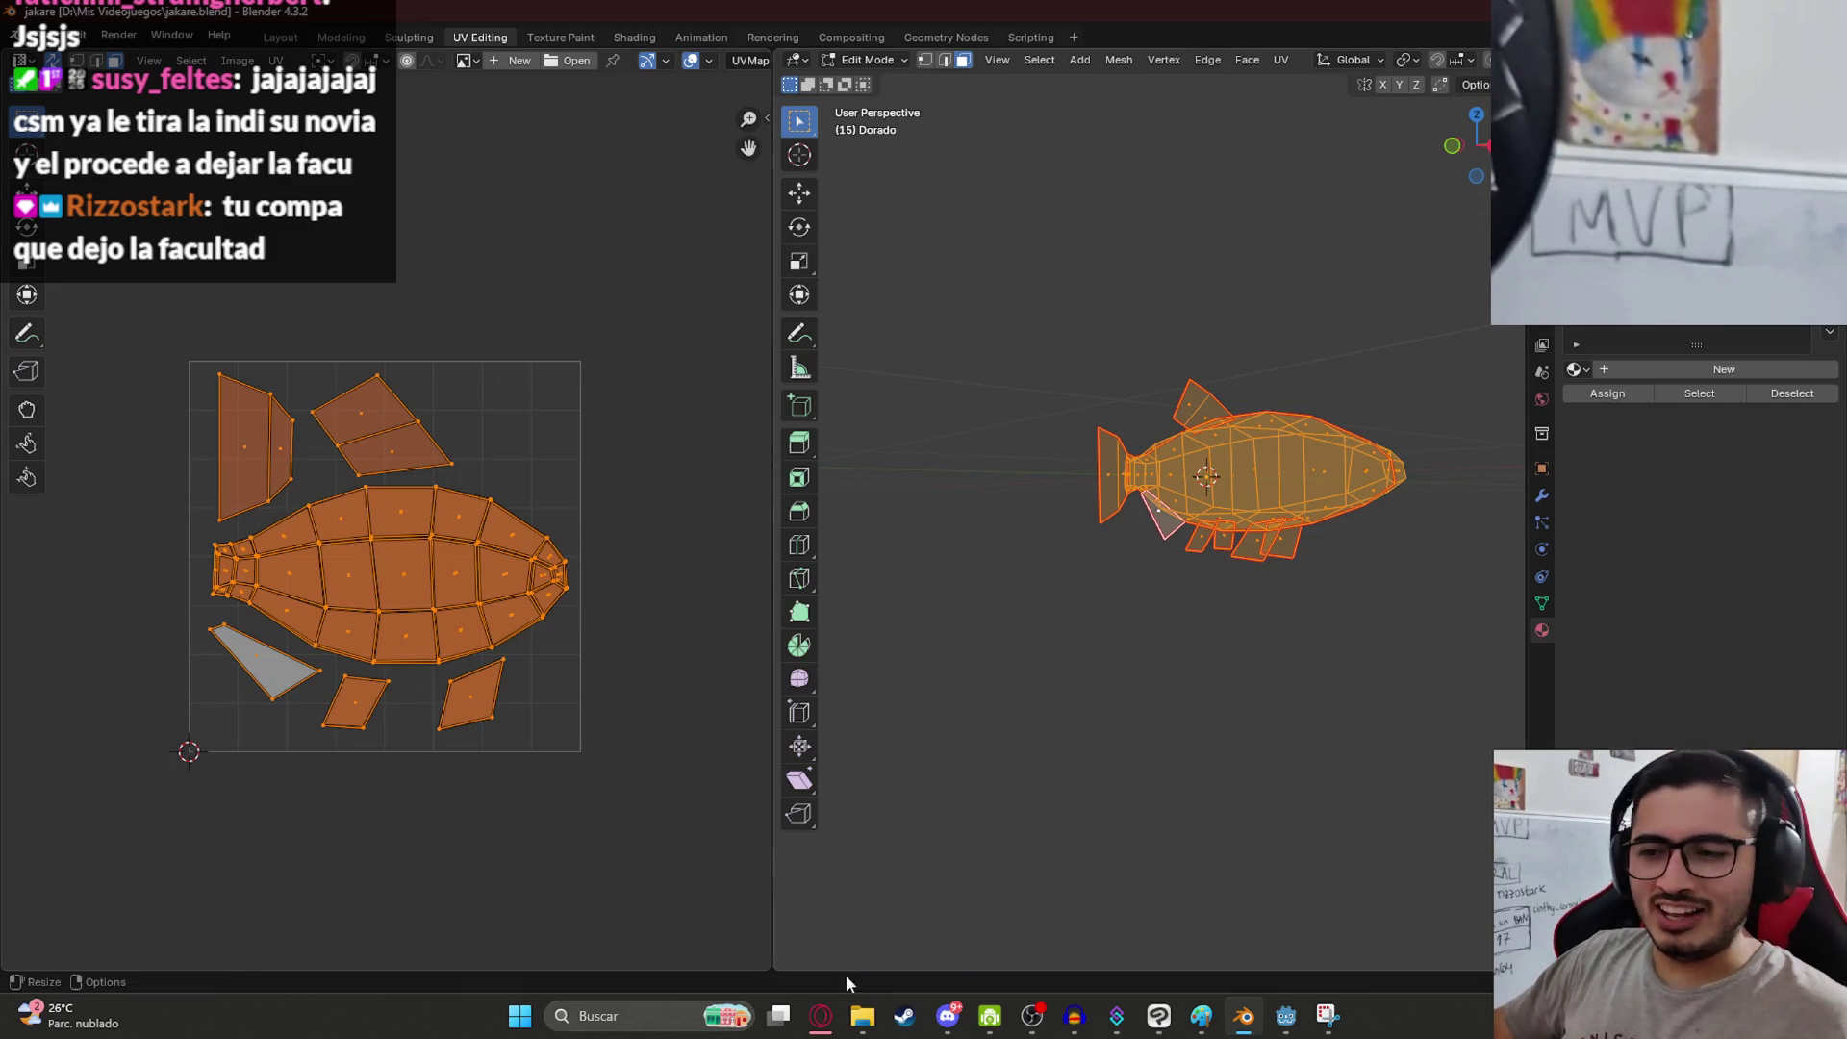
mouse_move(860, 1017)
left_click(866, 884)
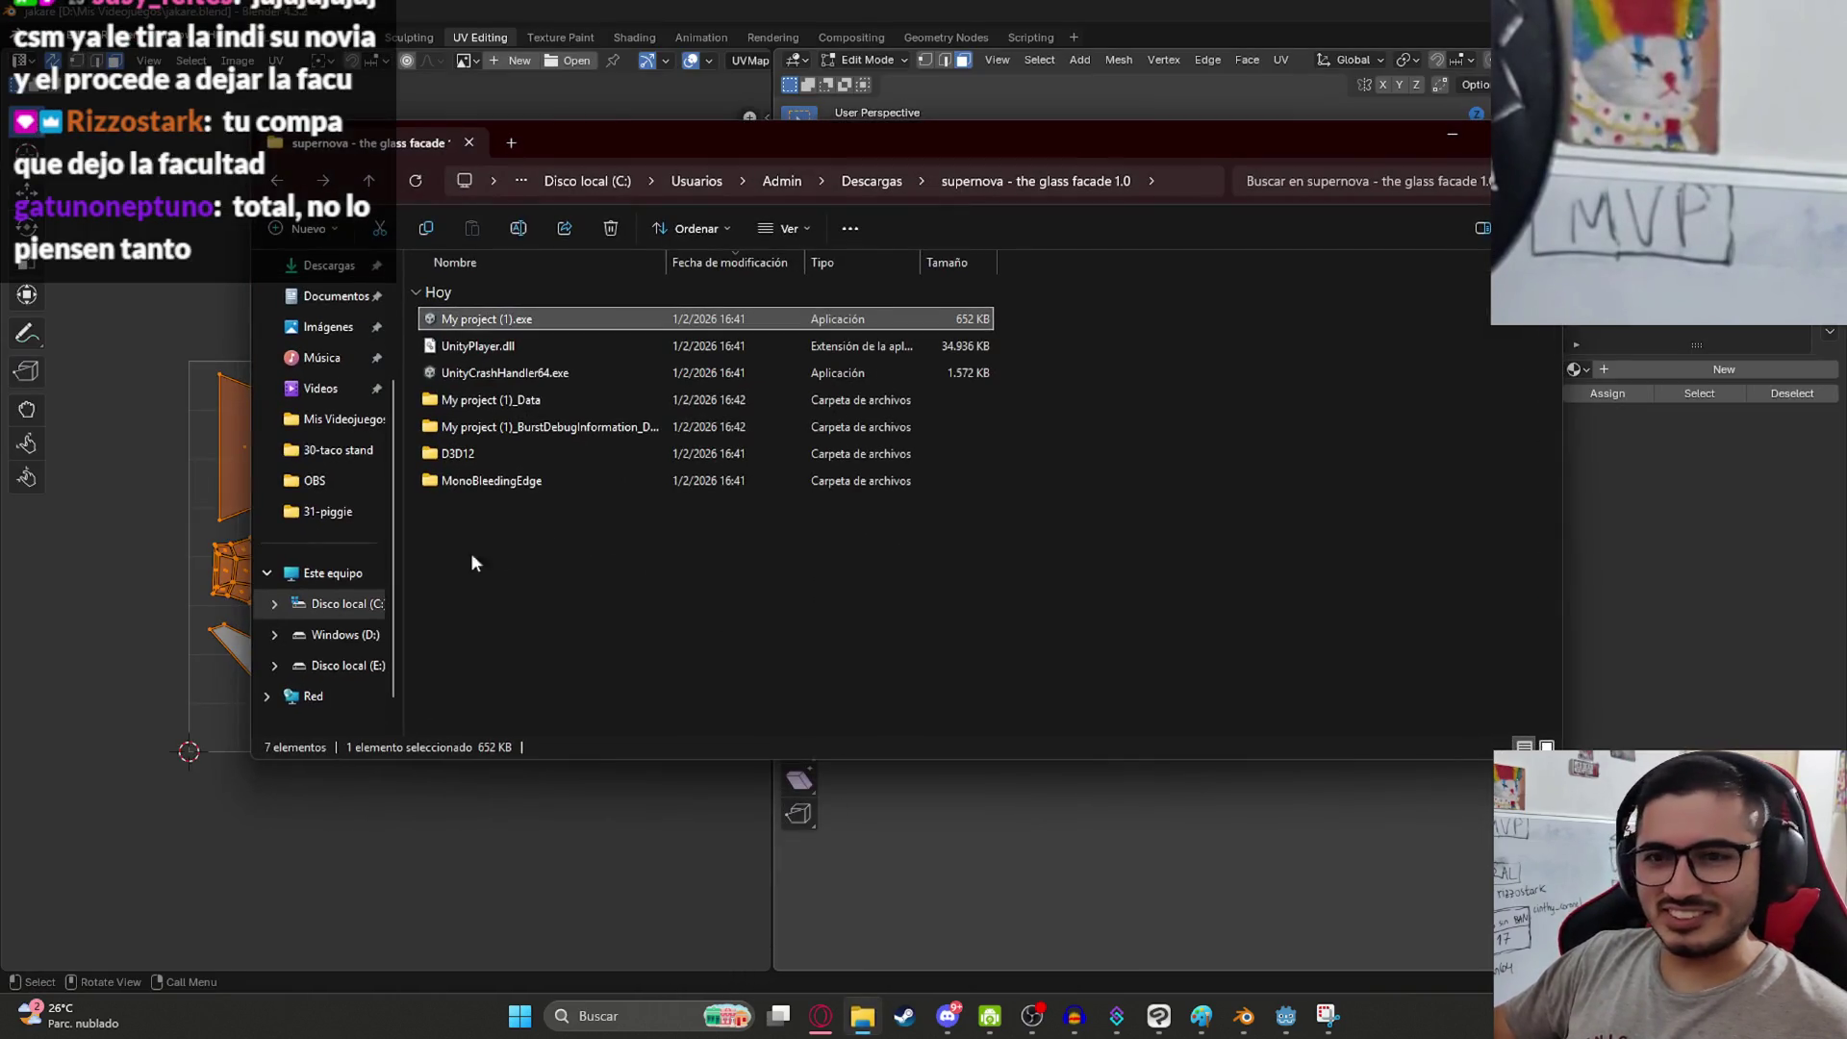
- Jump to Jakare.clip, discard the accidentally pasted duplicate copy, leaving the original to open
left_click(916, 603)
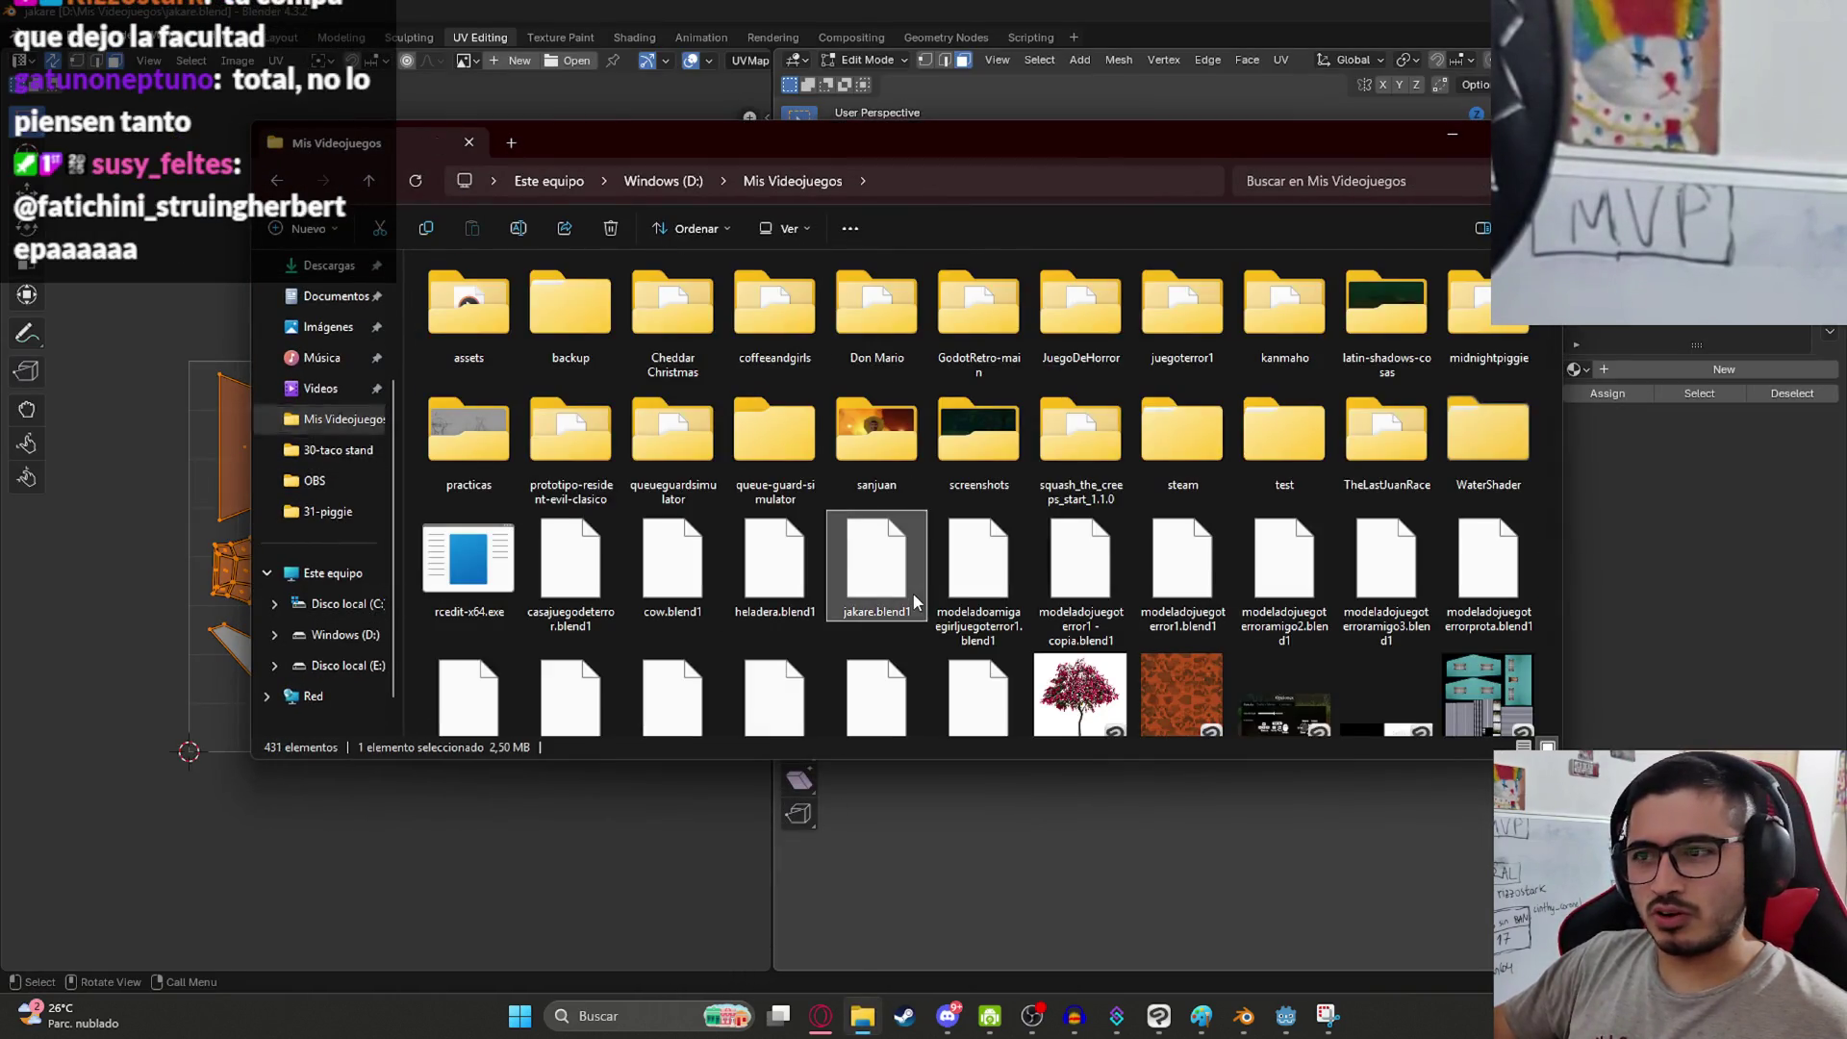
key("j")
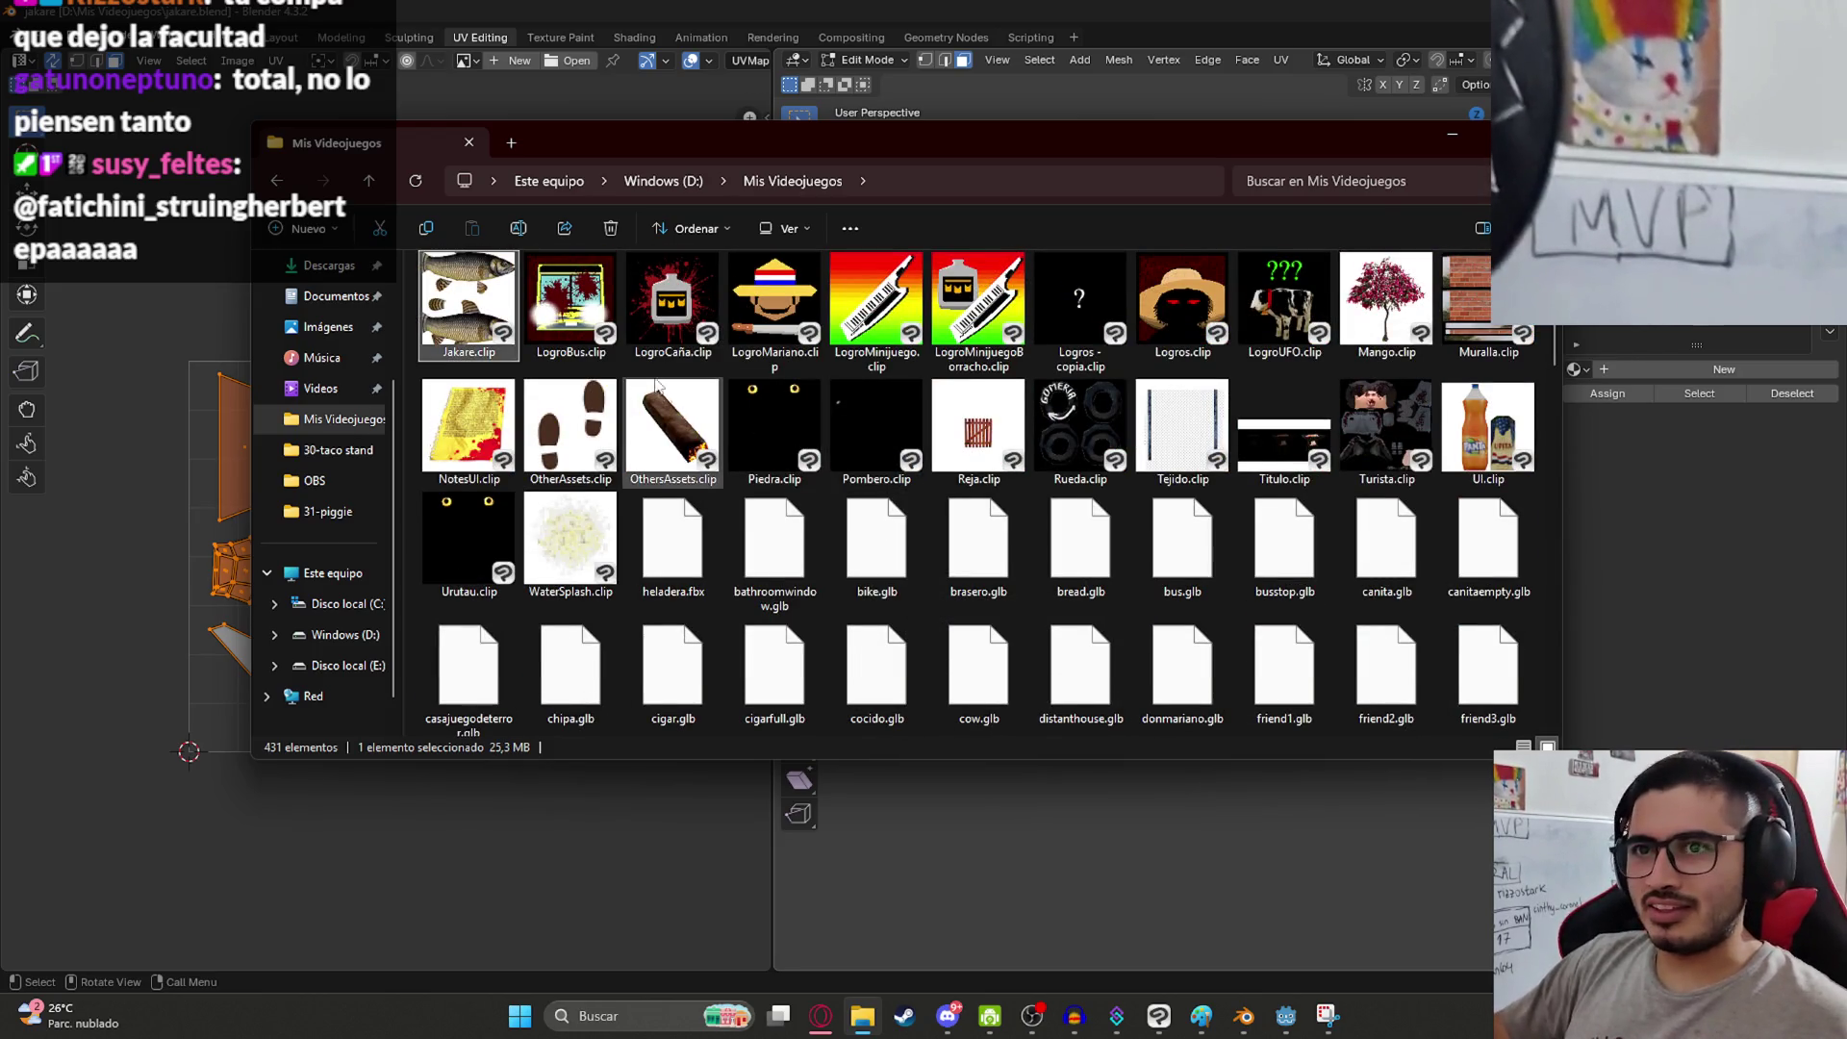
key("ctrl+c")
key("ctrl+v")
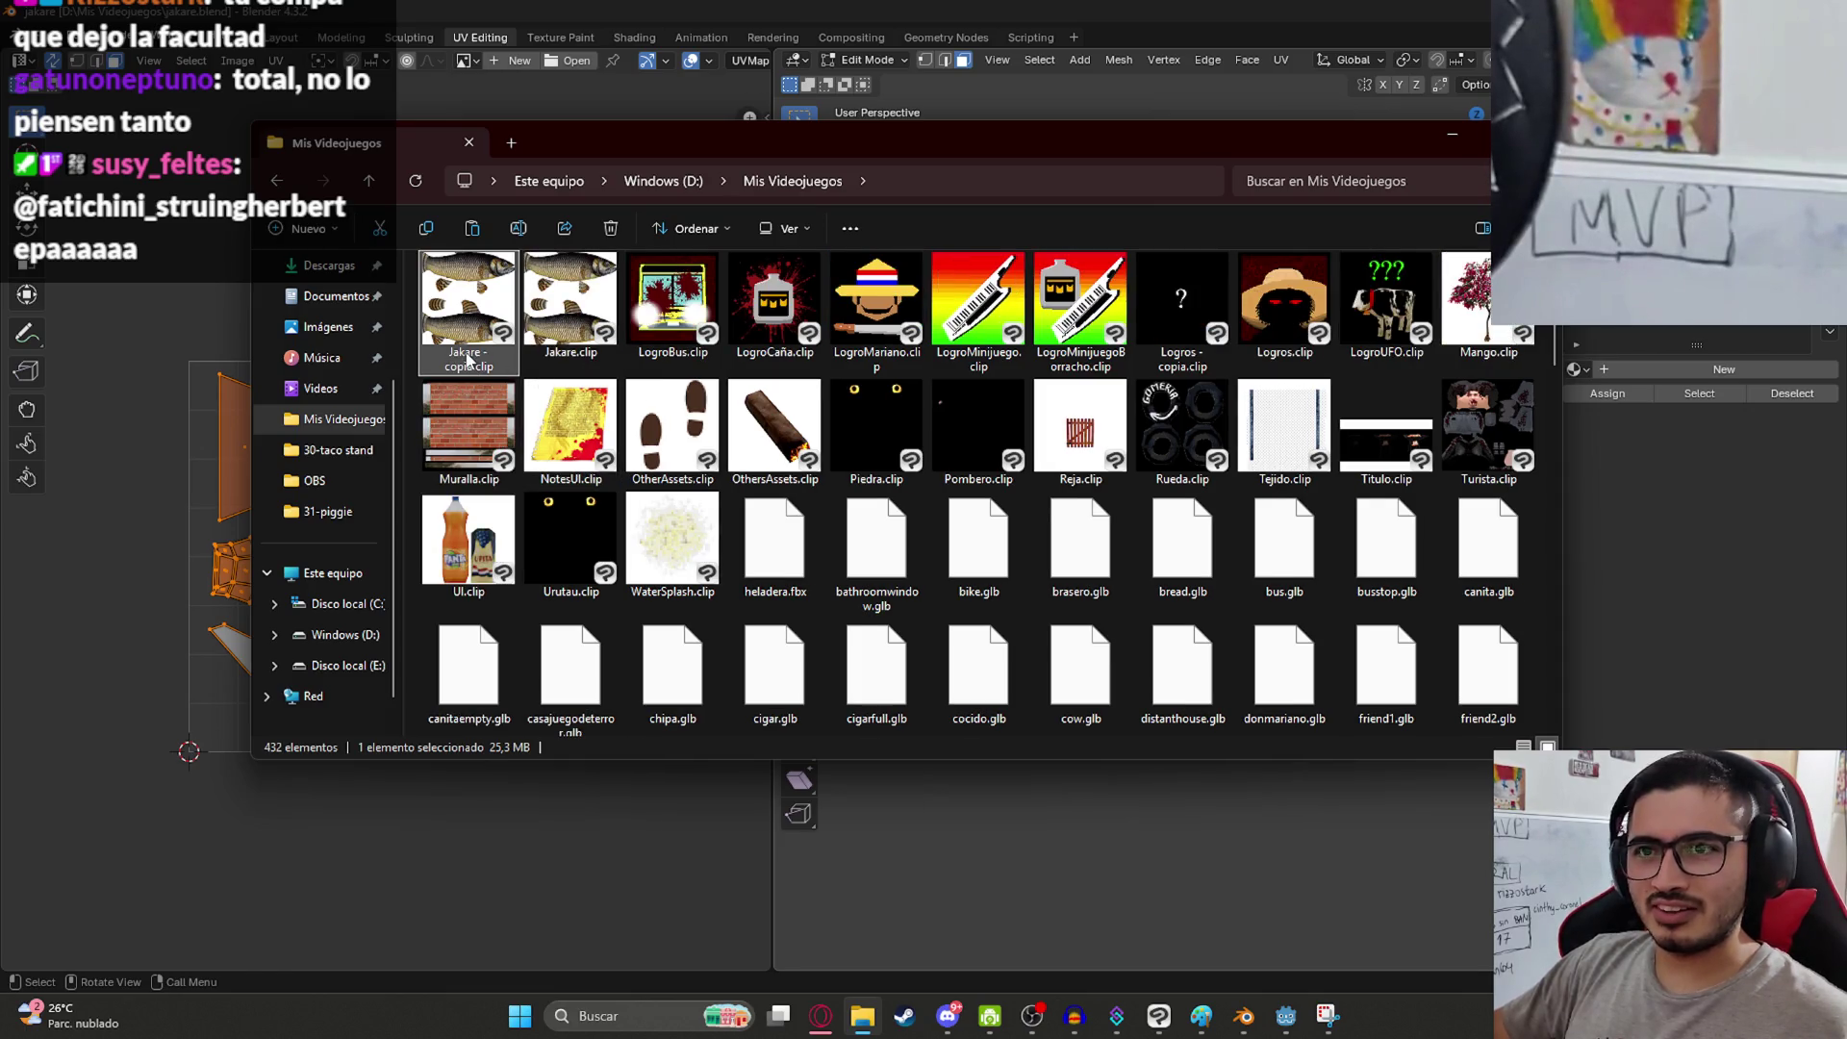
key("F2")
key("Return")
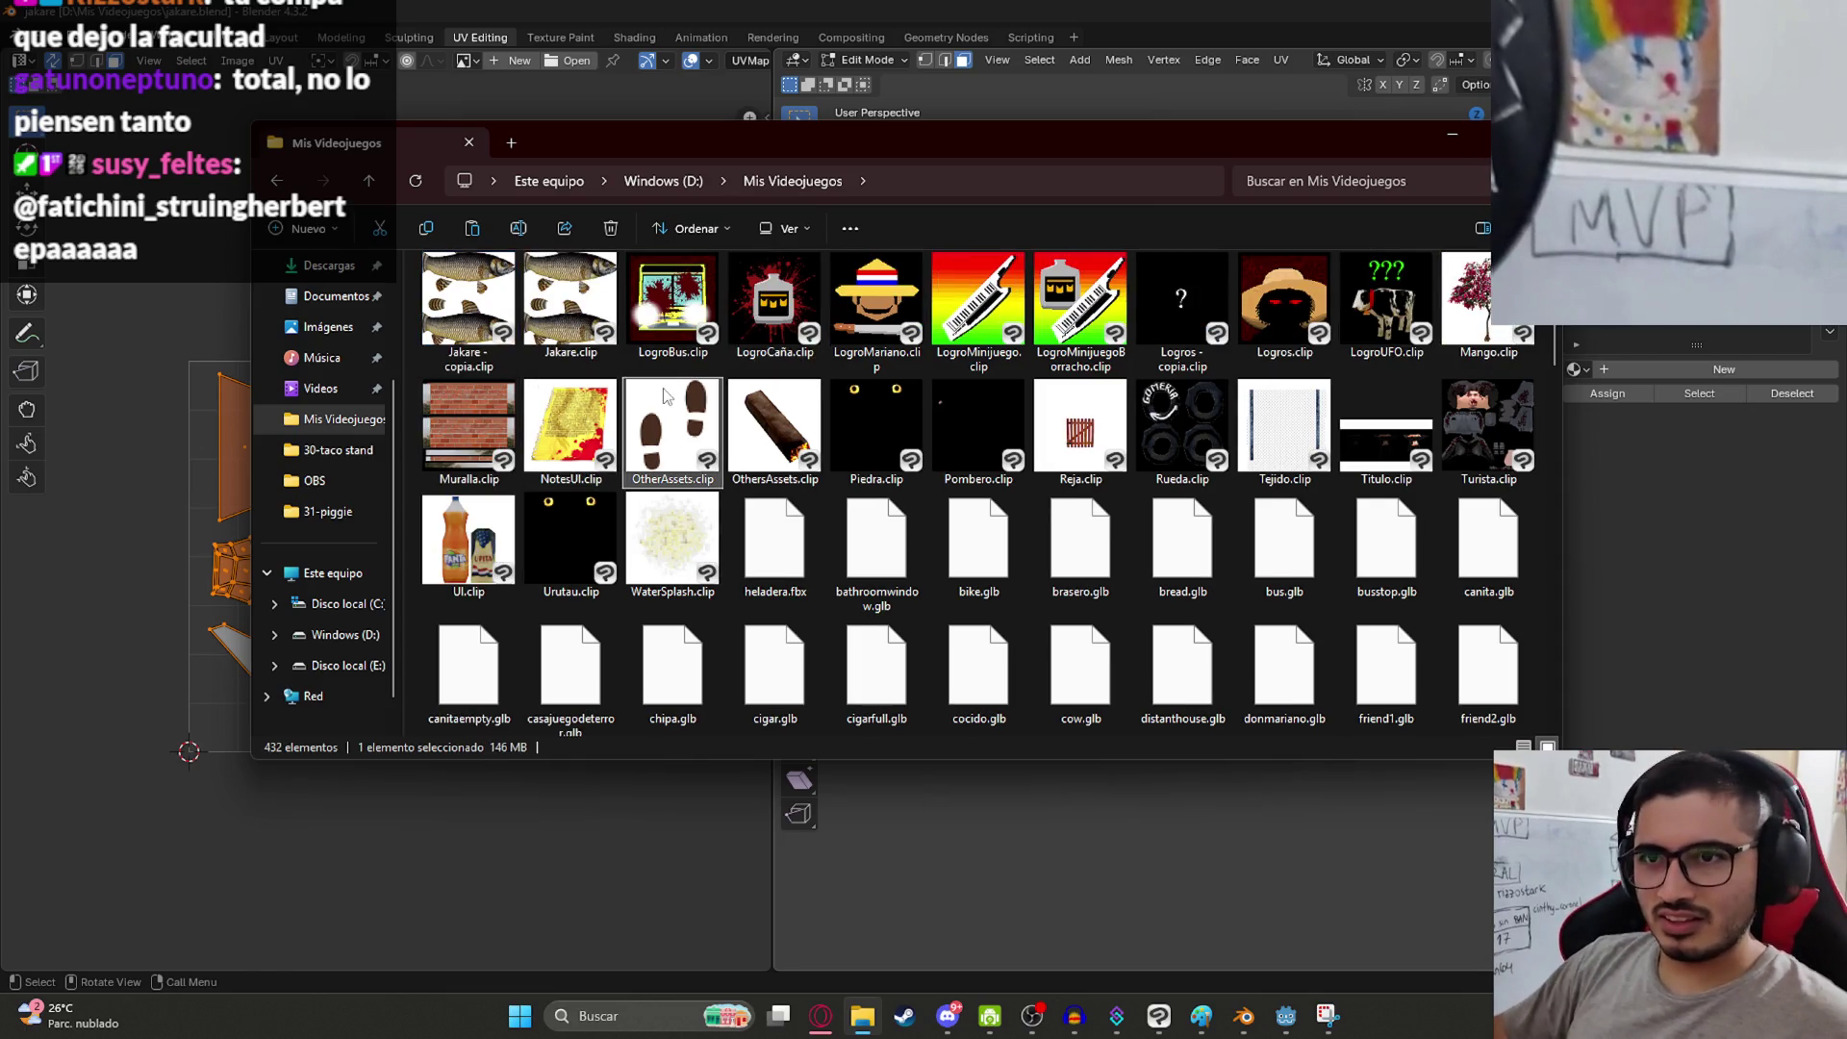
key("Delete")
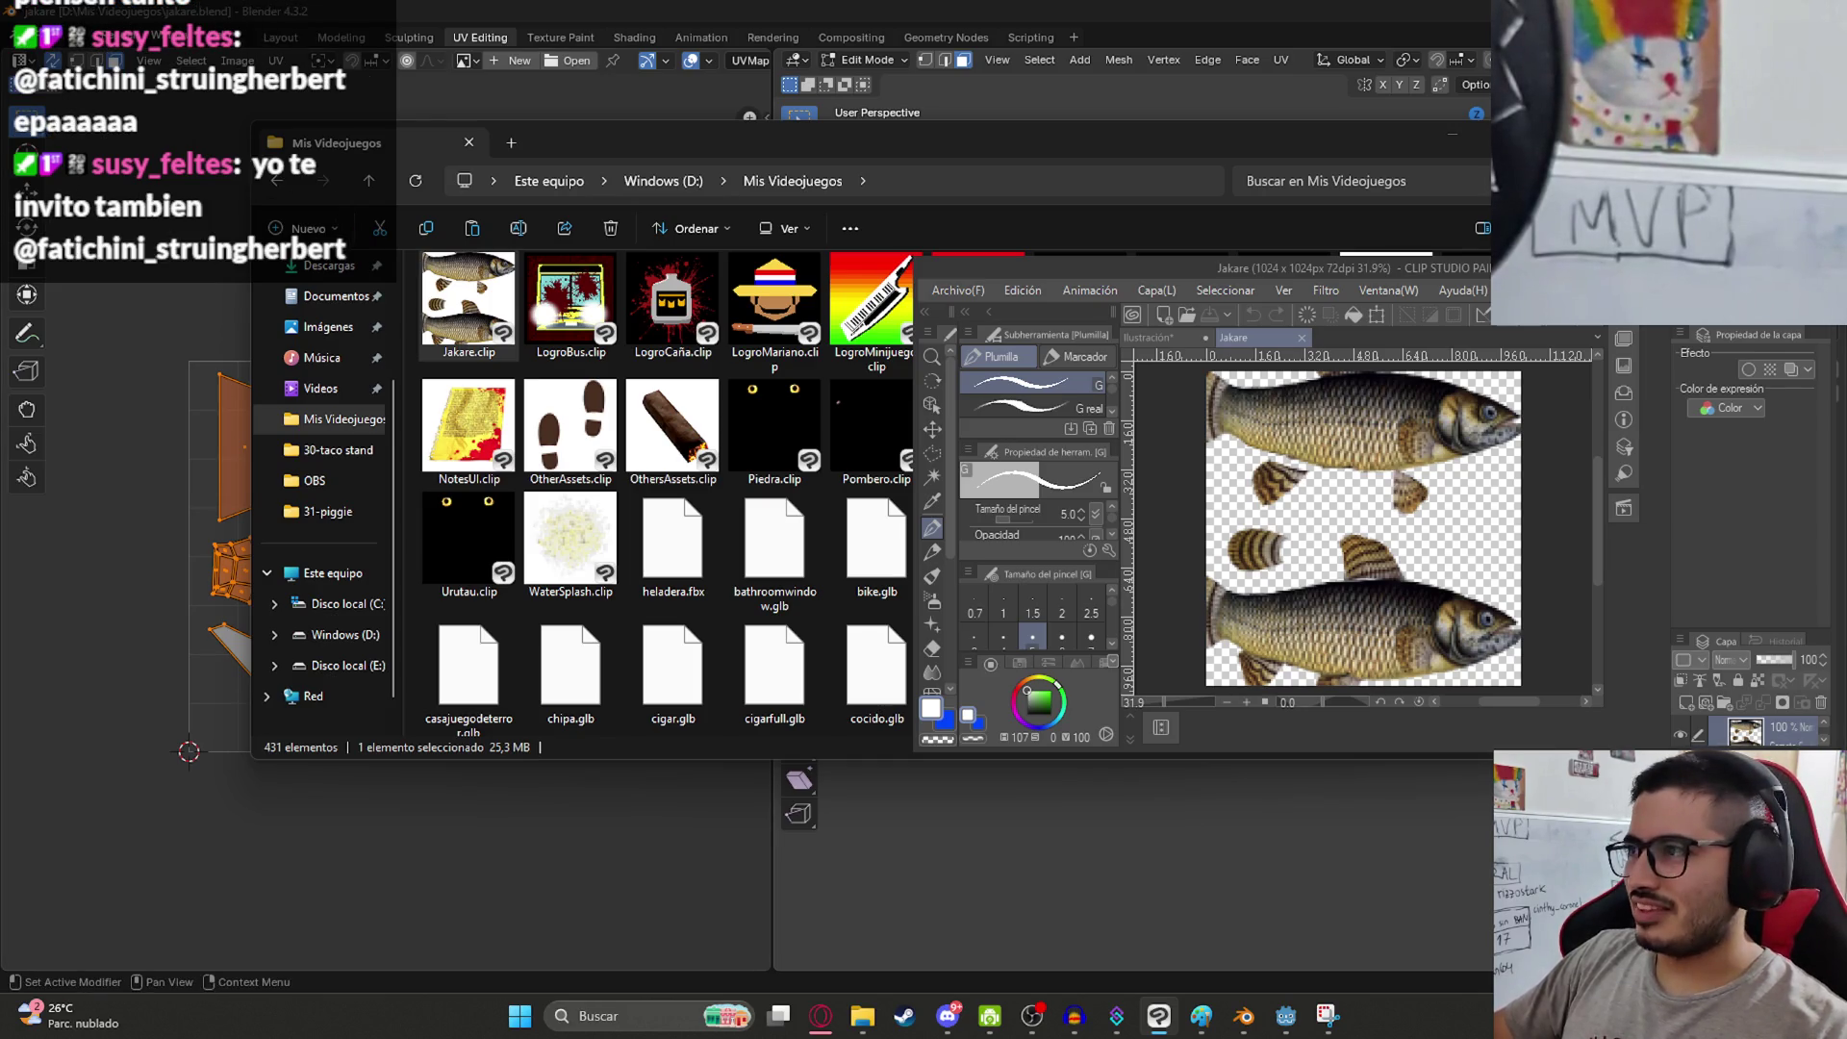
- Maximize Clip Studio Paint, widen the panels, and collapse and hide the pezchico layer folder
key("super+Up")
scroll(1422, 690, "up", 2)
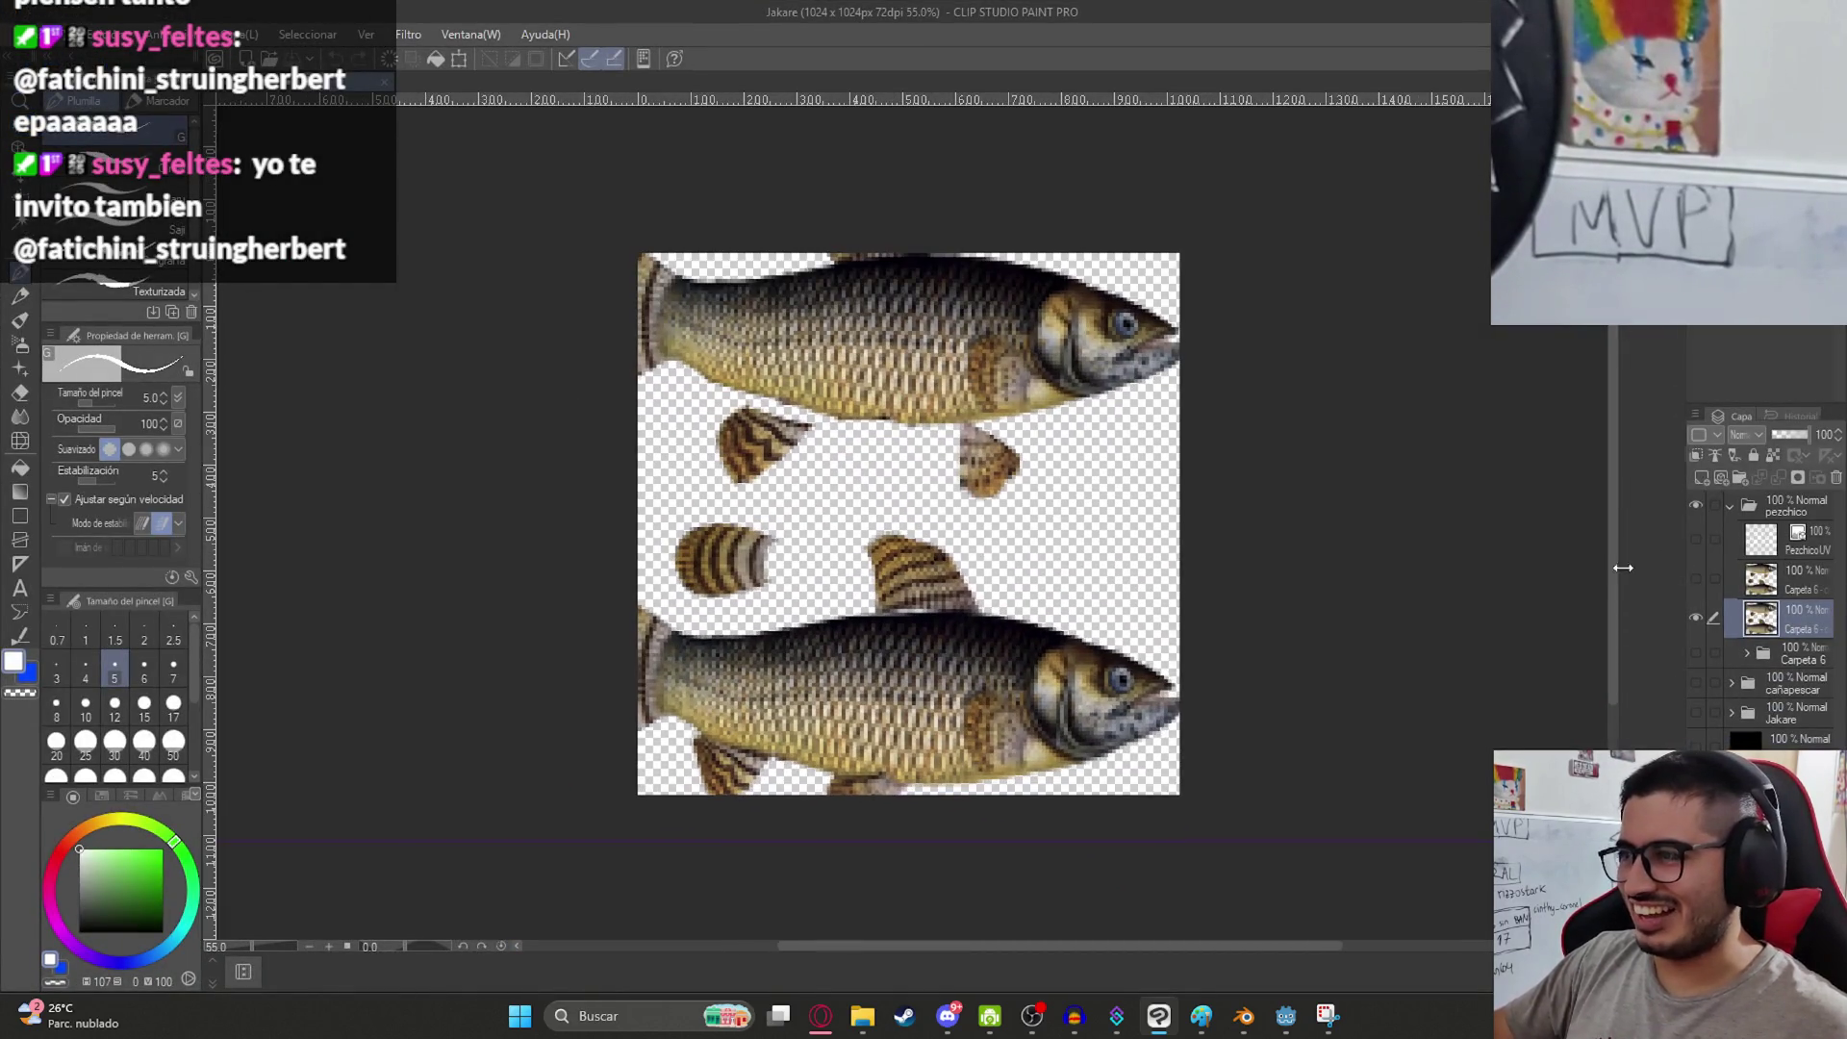
left_click_drag(1624, 567, 1515, 566)
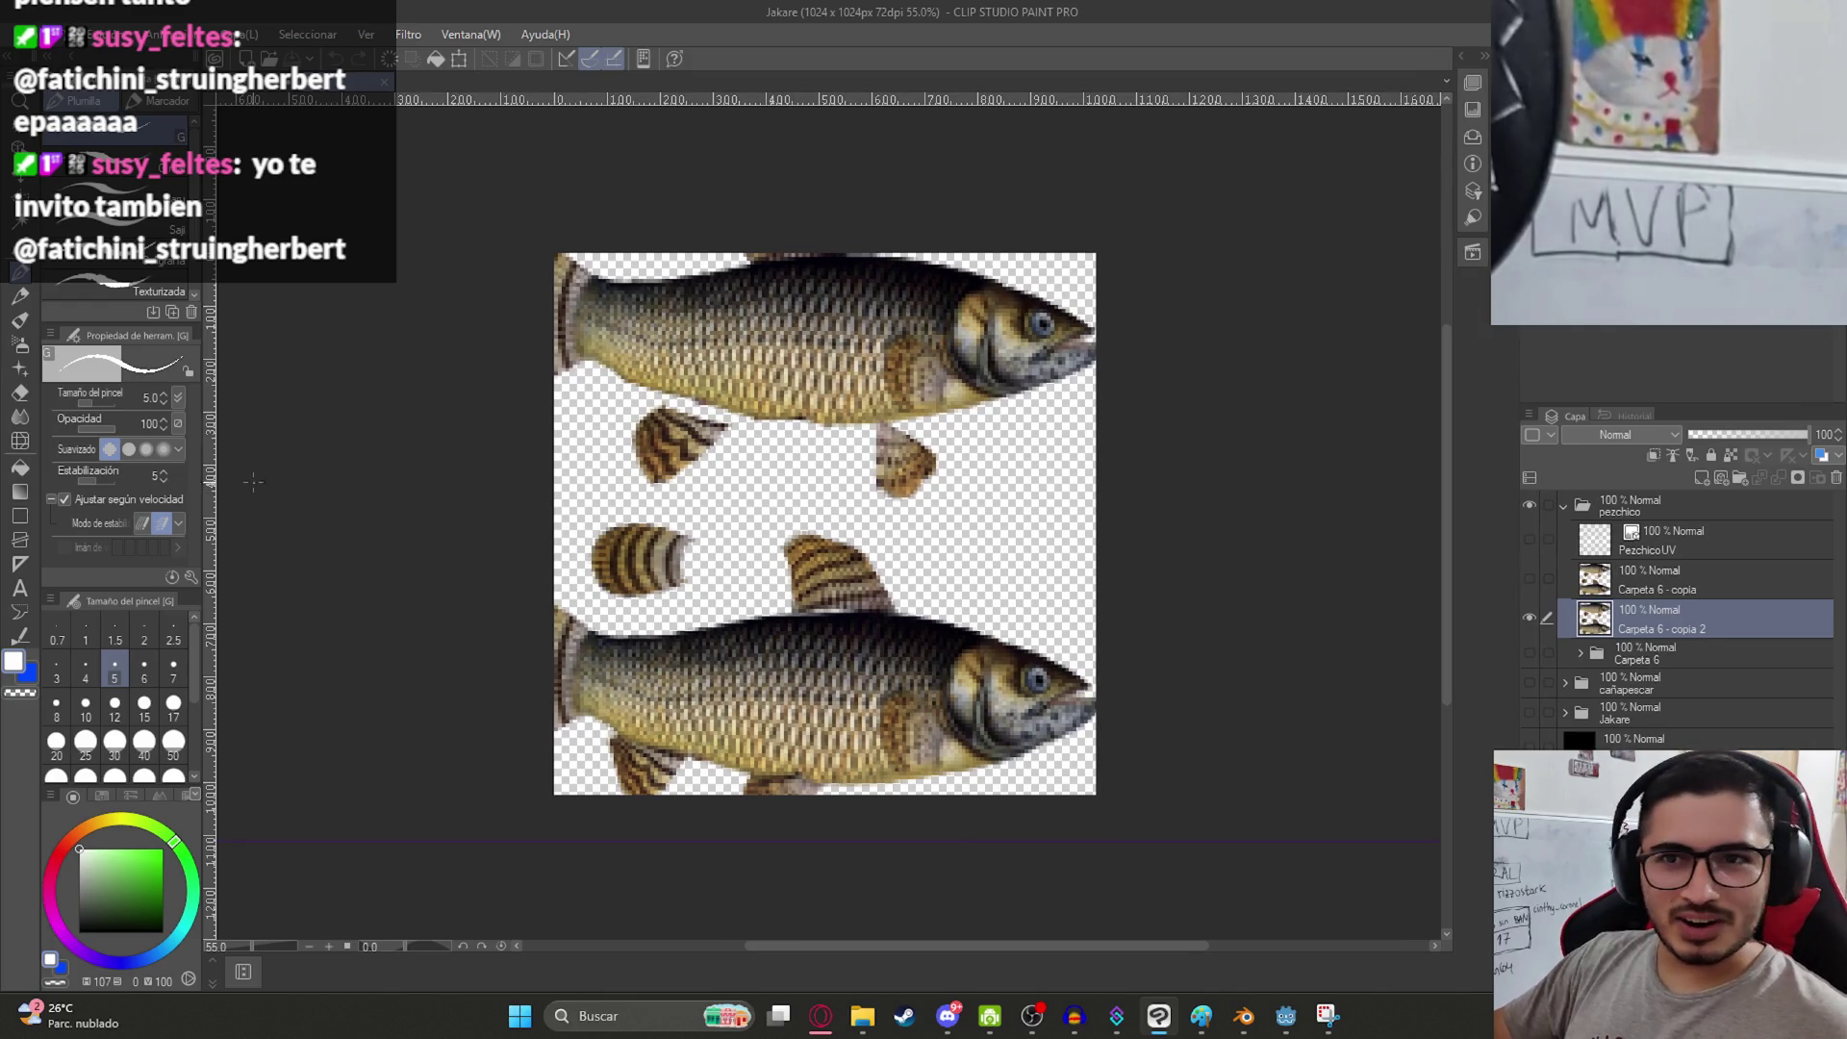
left_click_drag(216, 498, 317, 514)
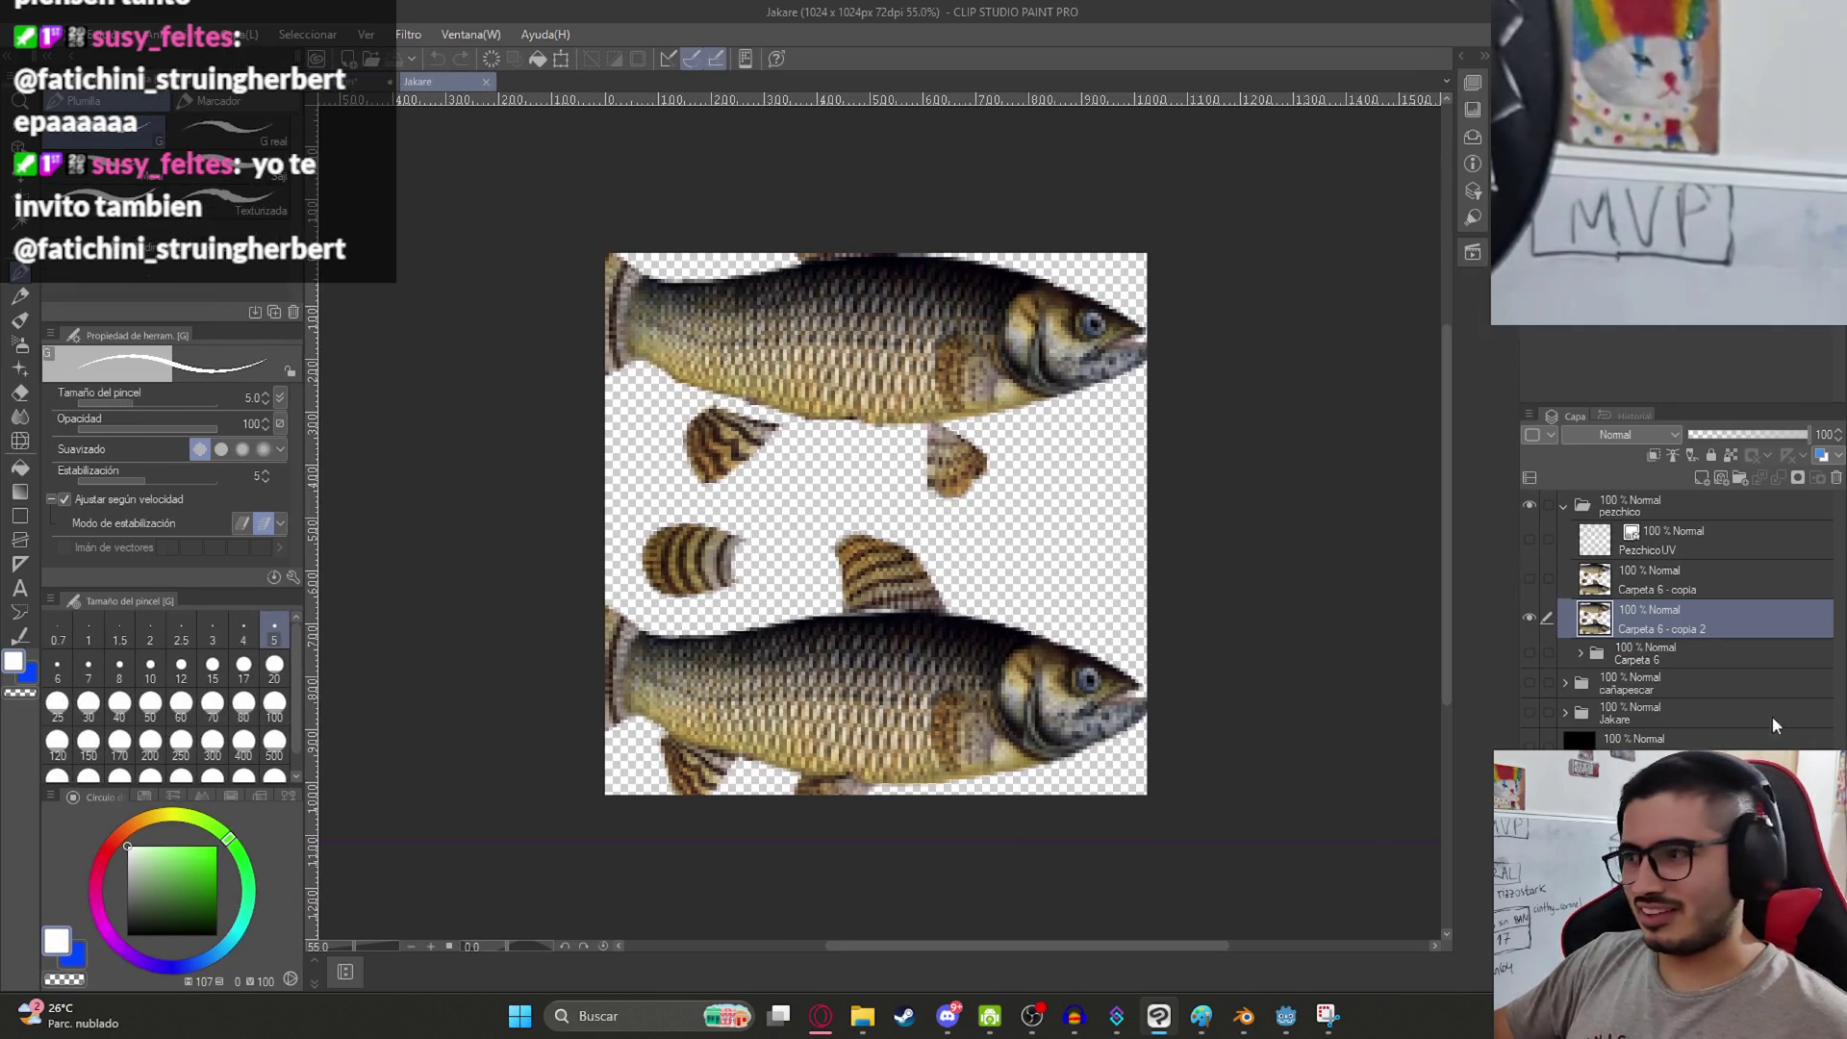
left_click(1692, 503)
left_click(1579, 508)
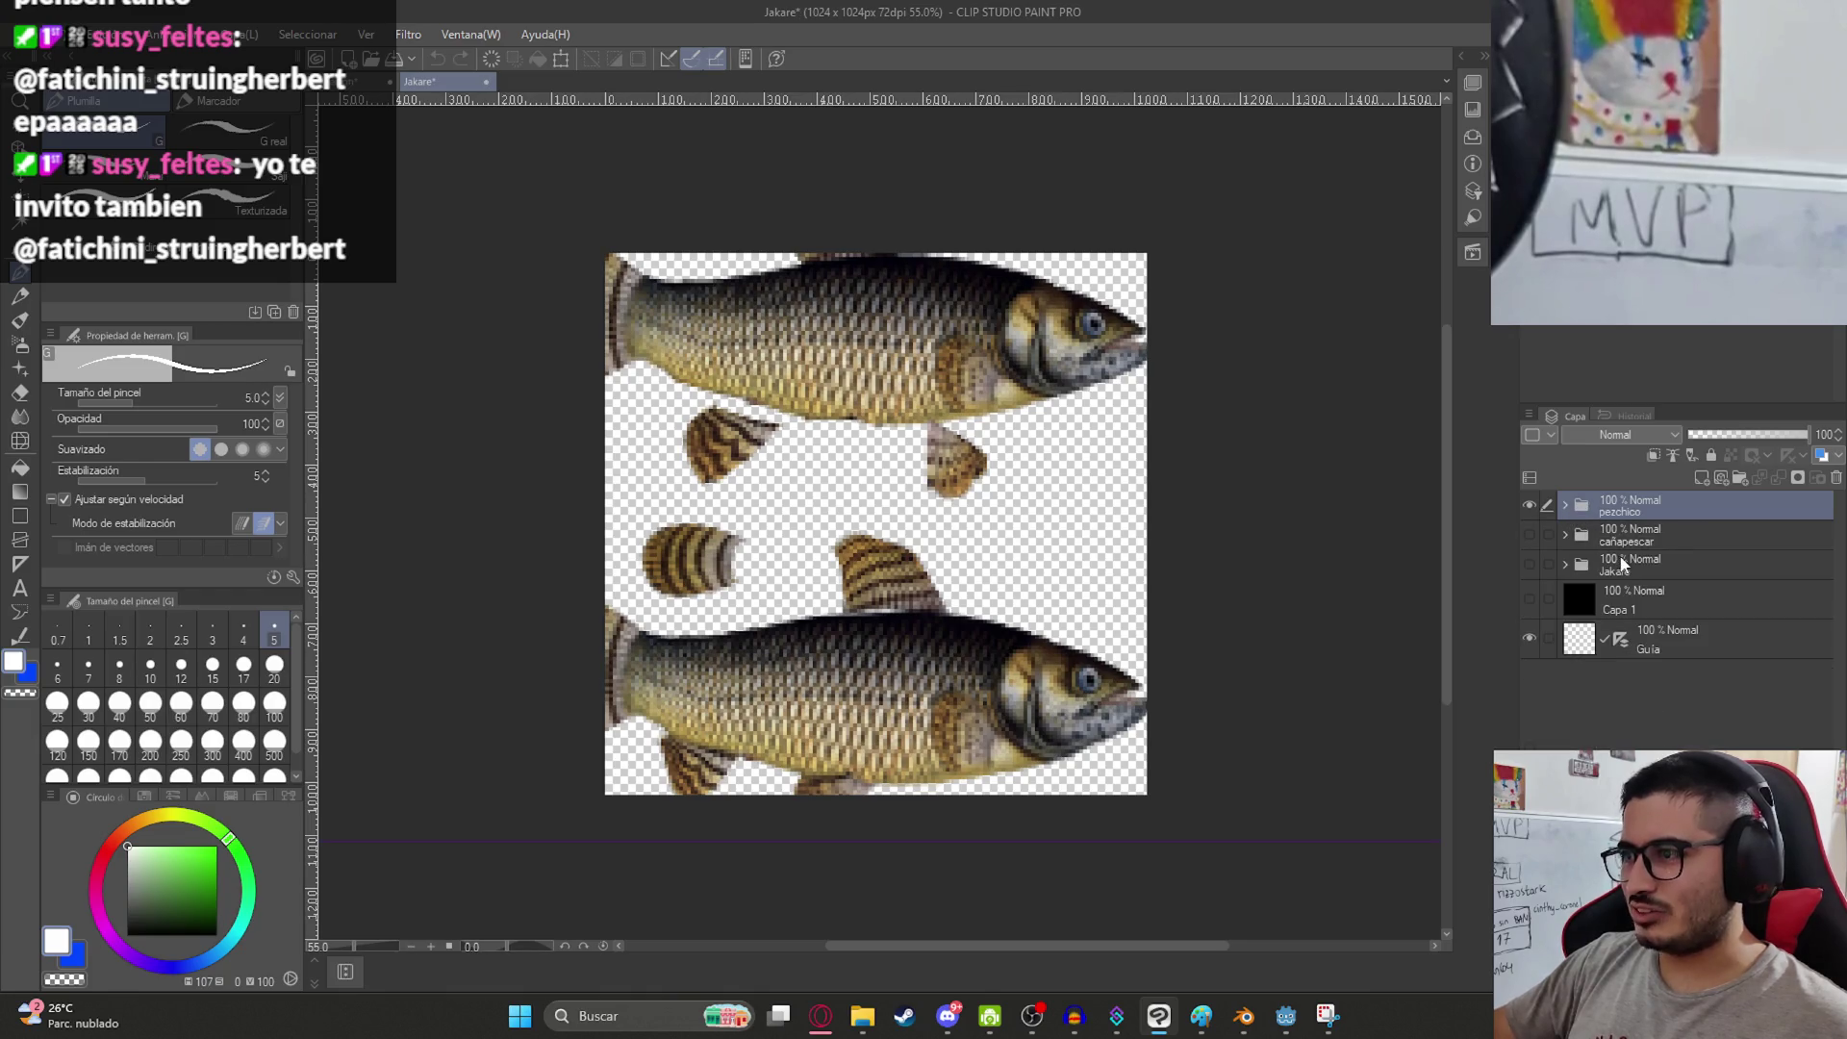
left_click(1624, 537)
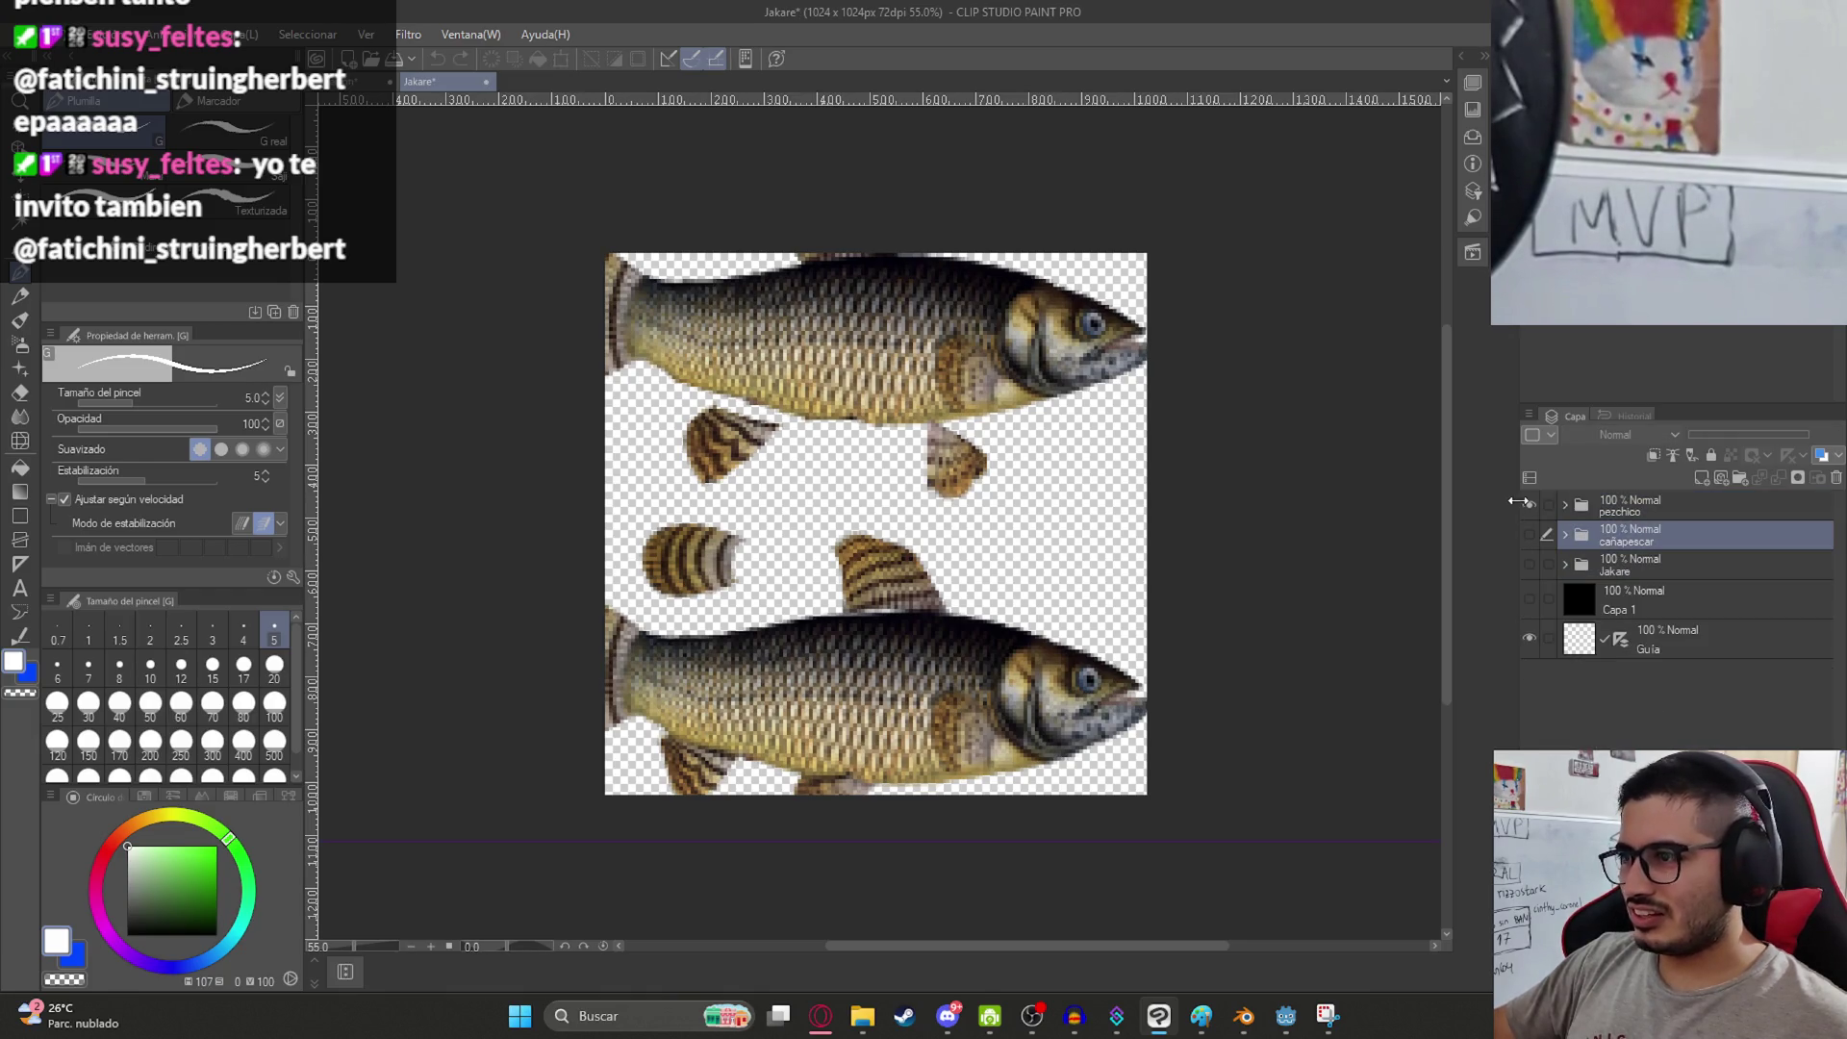
left_click(1529, 504)
left_click(1633, 503)
- Add a new layer folder named dorado, show the black Capa 1 layer, and return to File Explorer
left_click(1739, 478)
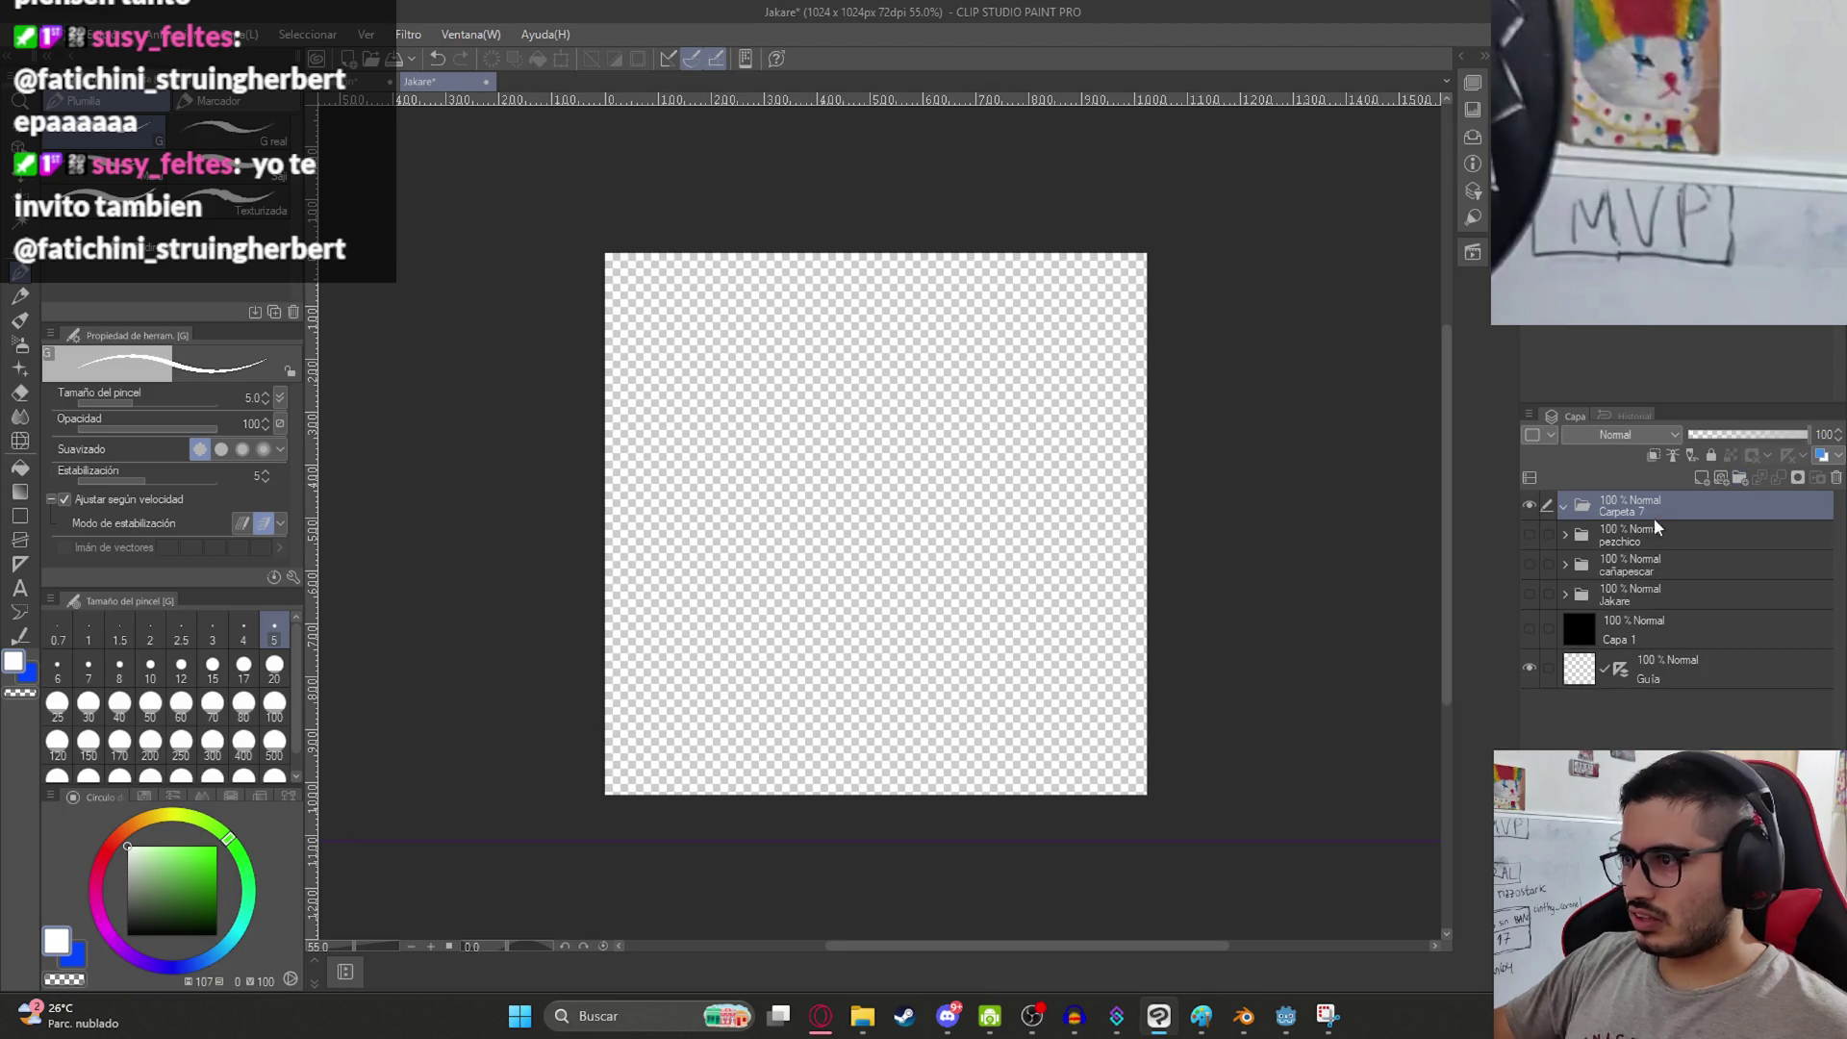
type("dorado")
key("Return")
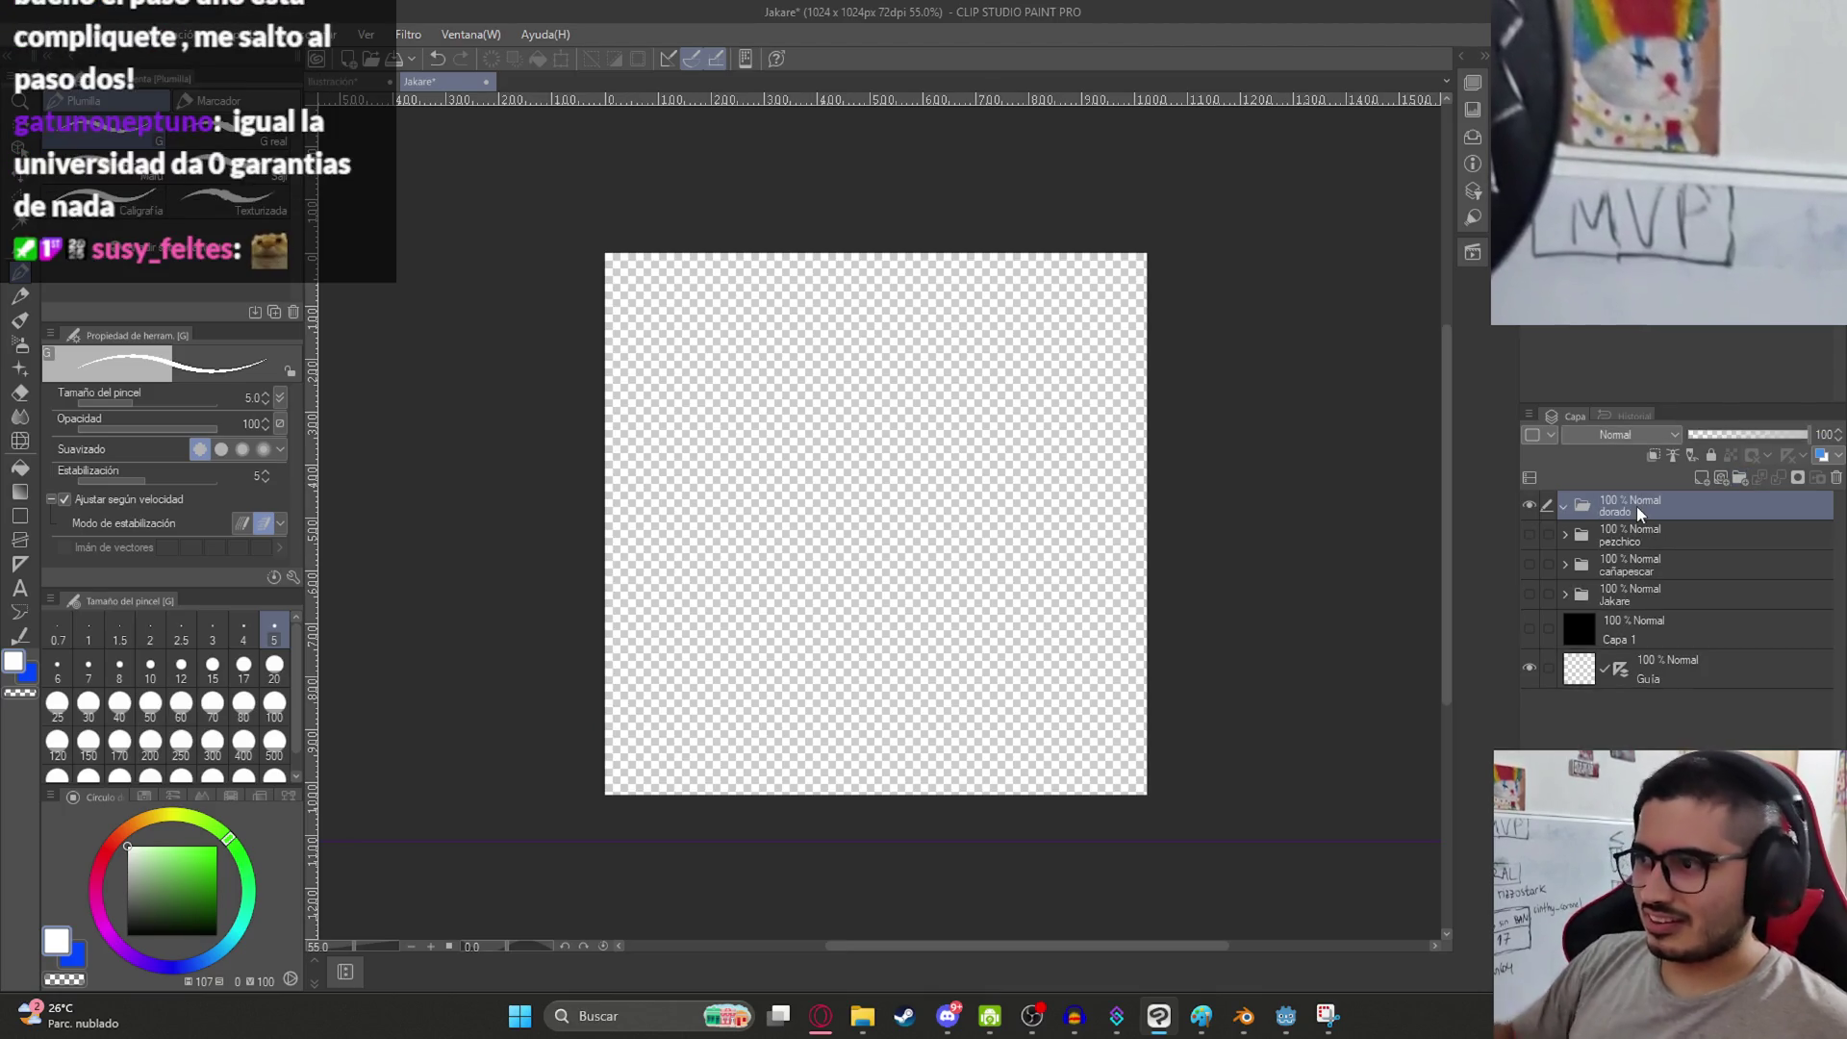
left_click(1530, 630)
left_click(860, 1016)
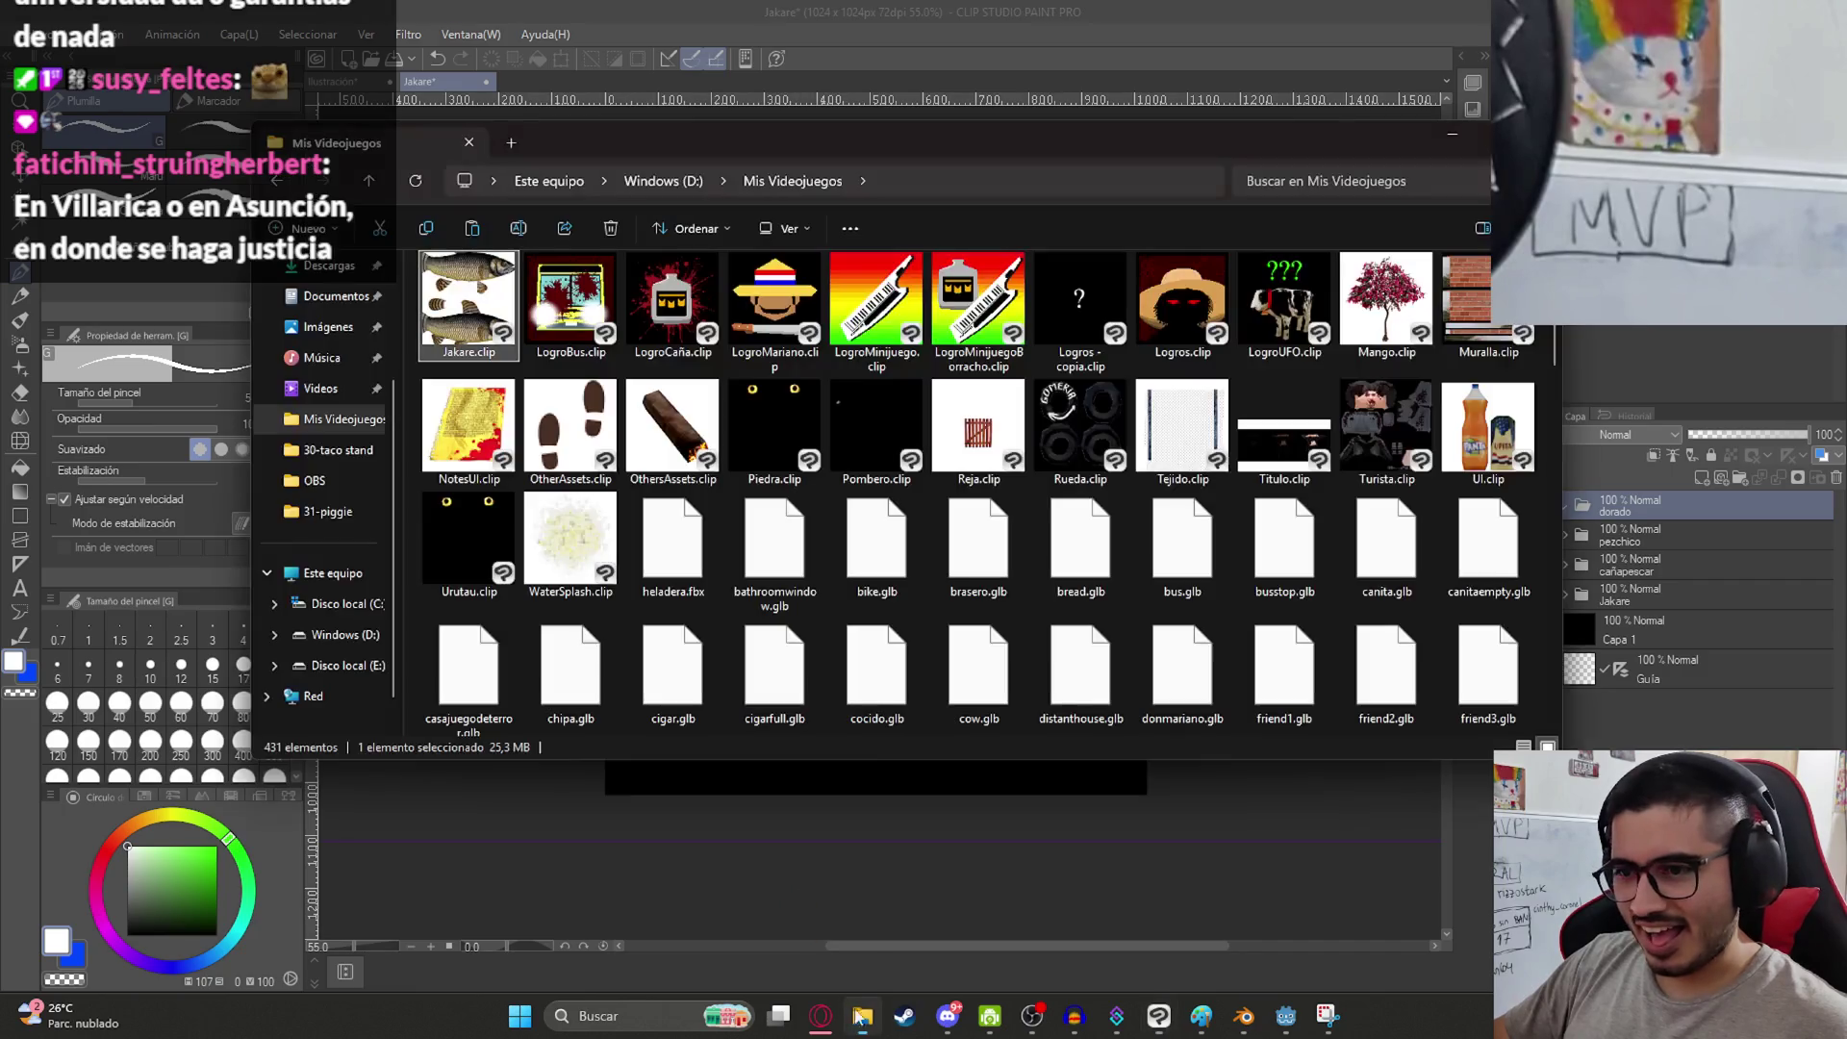
type("dorado")
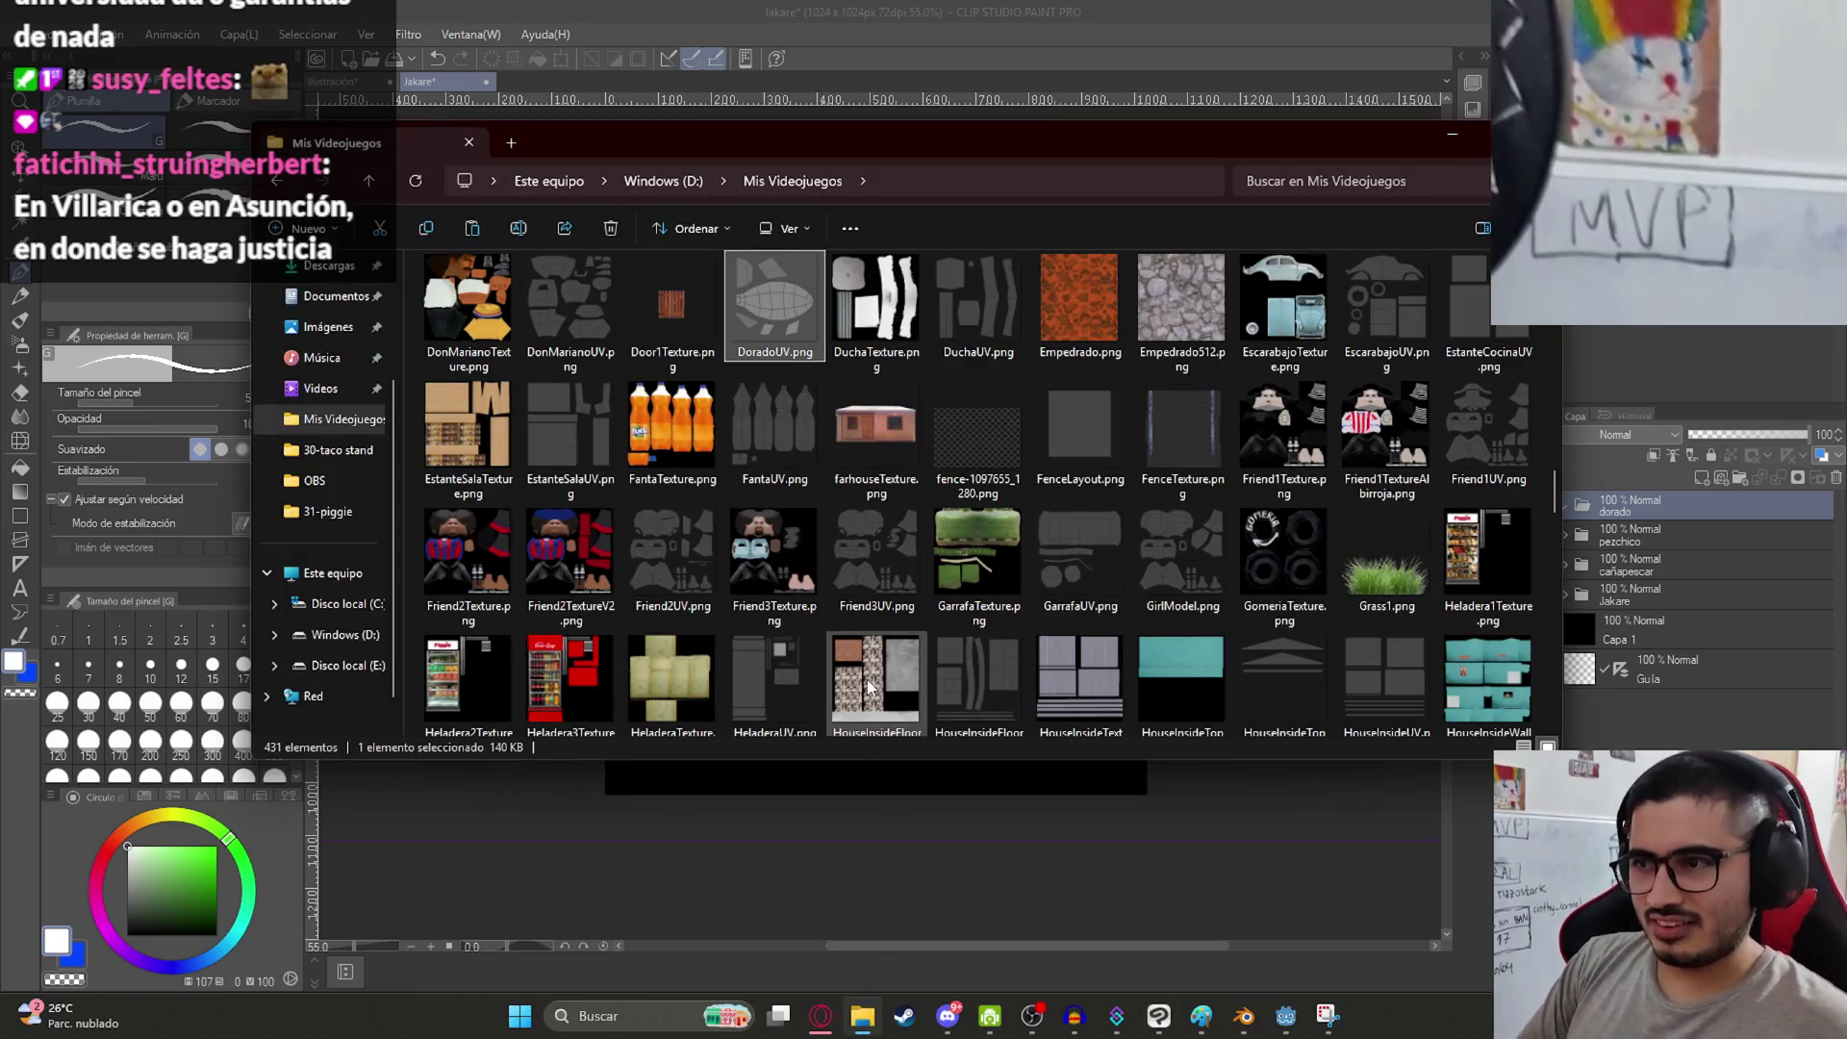
- Drag DoradoUV.png into the dorado folder, then locate pezdorado.jpg and drag it onto the canvas
mouse_move(774, 303)
left_mouse_down()
mouse_move(1654, 519)
mouse_move(1666, 556)
mouse_move(1676, 529)
left_mouse_up()
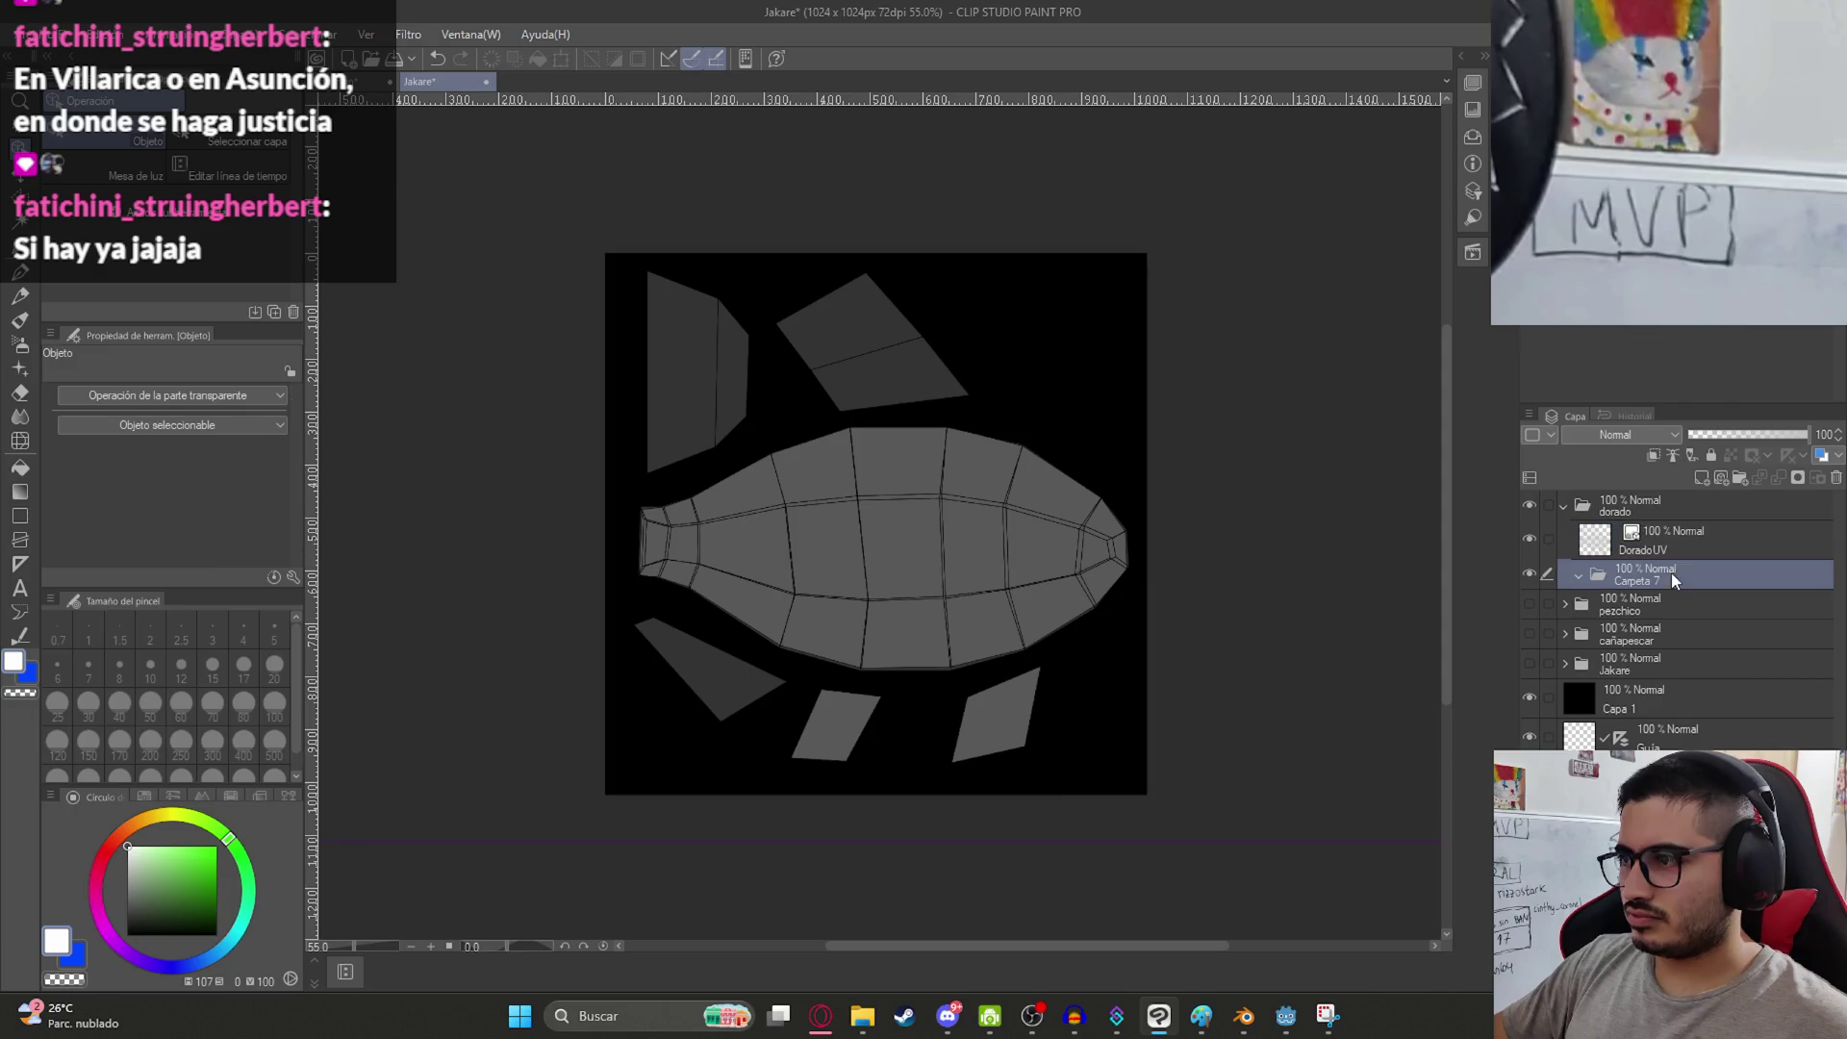
left_click(862, 1016)
left_click(873, 678)
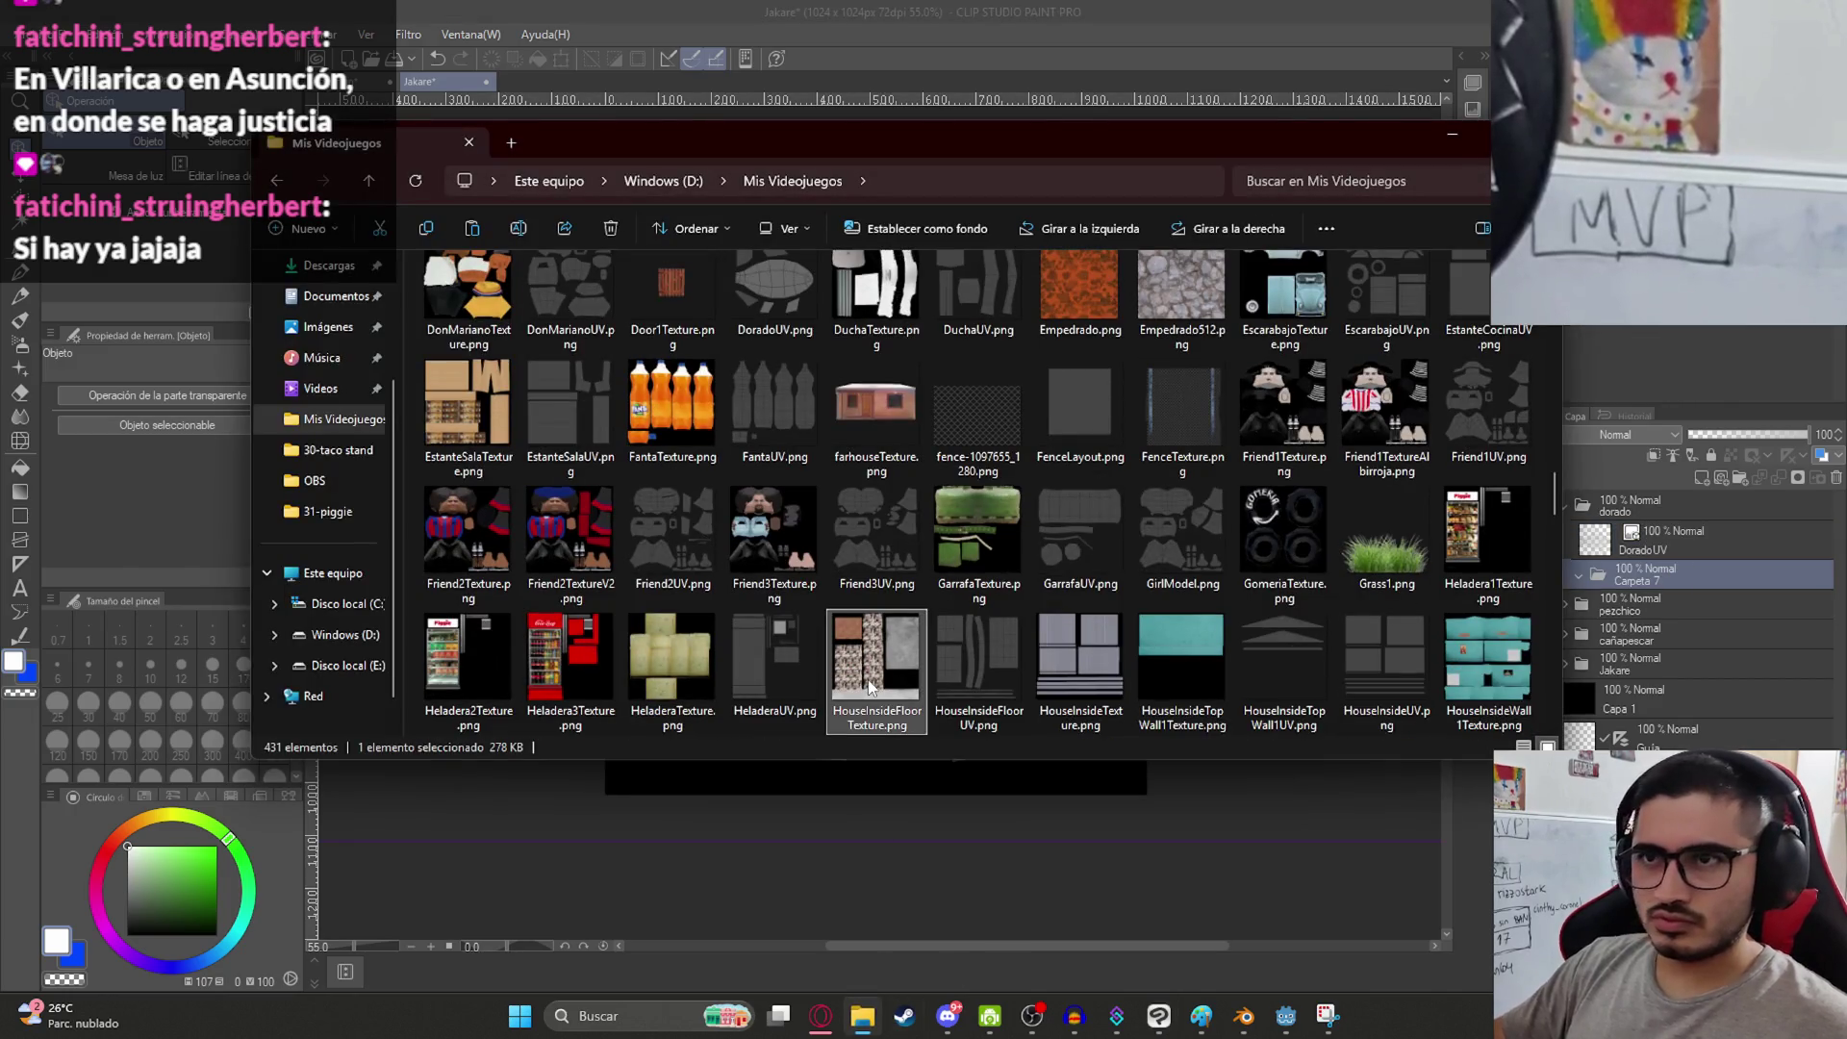
type("po")
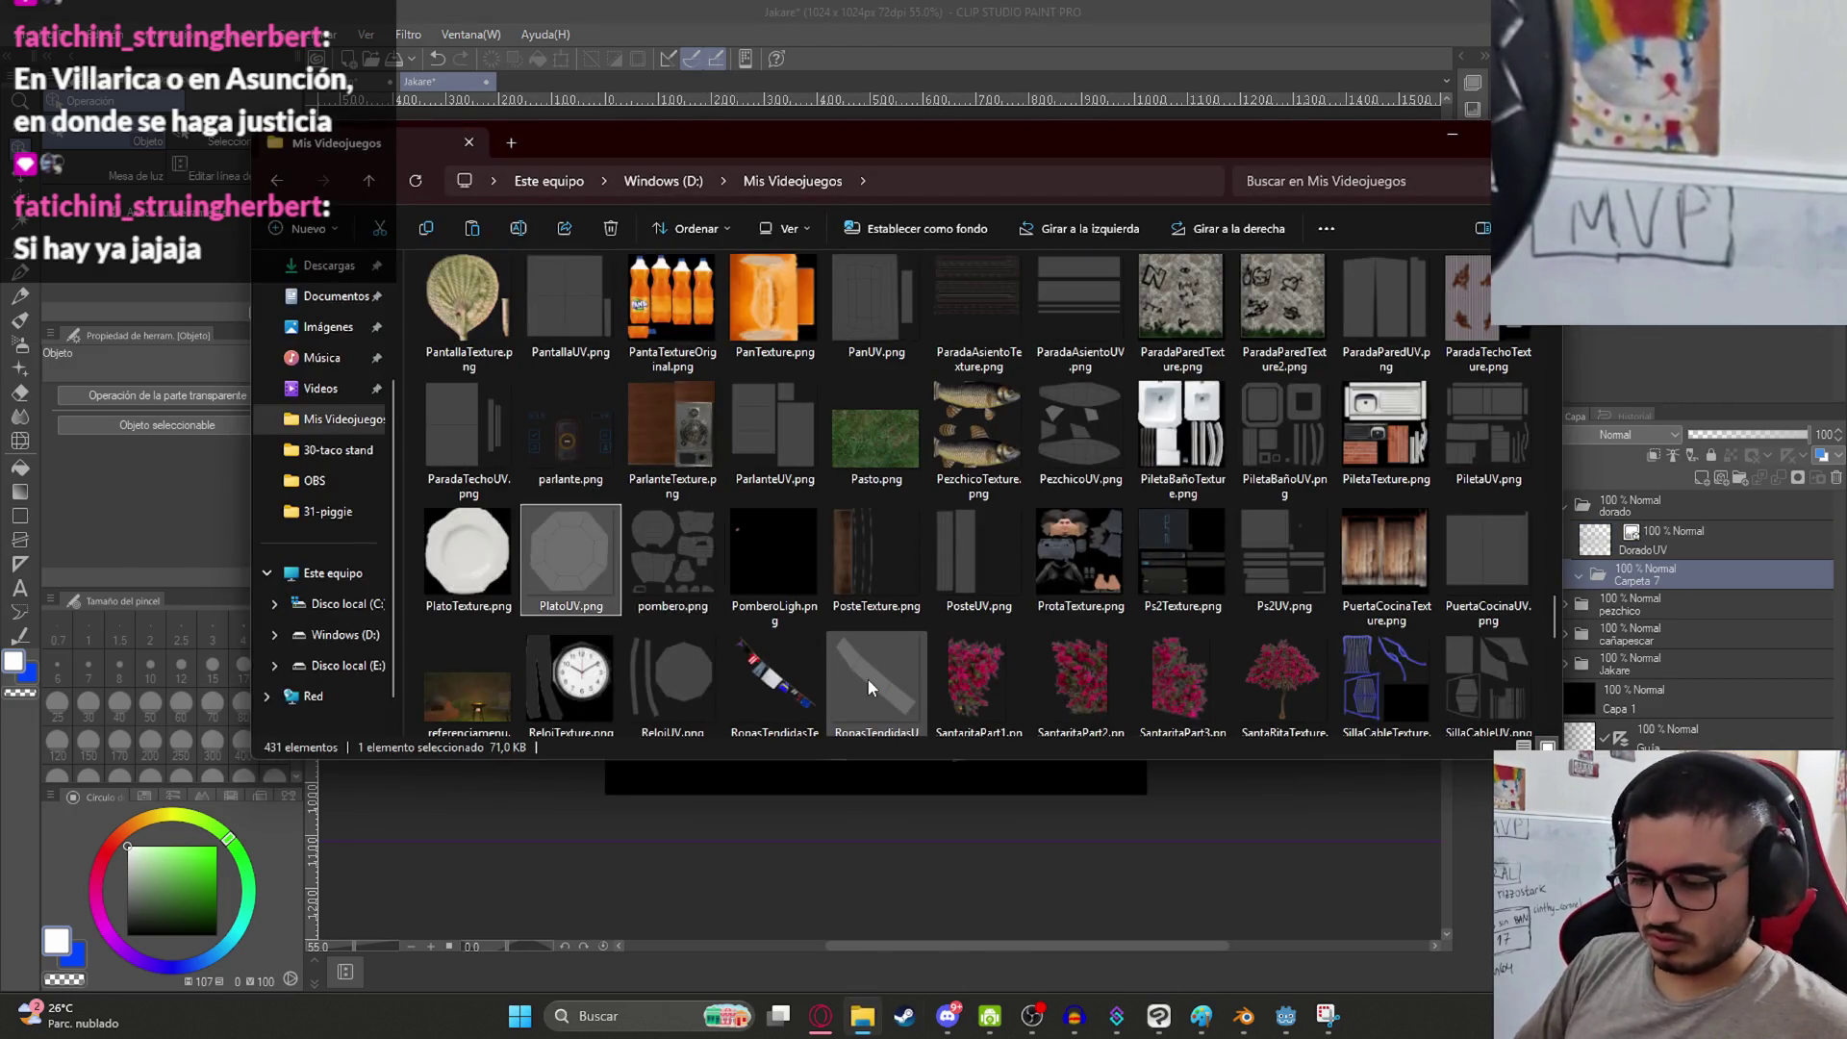
type("du")
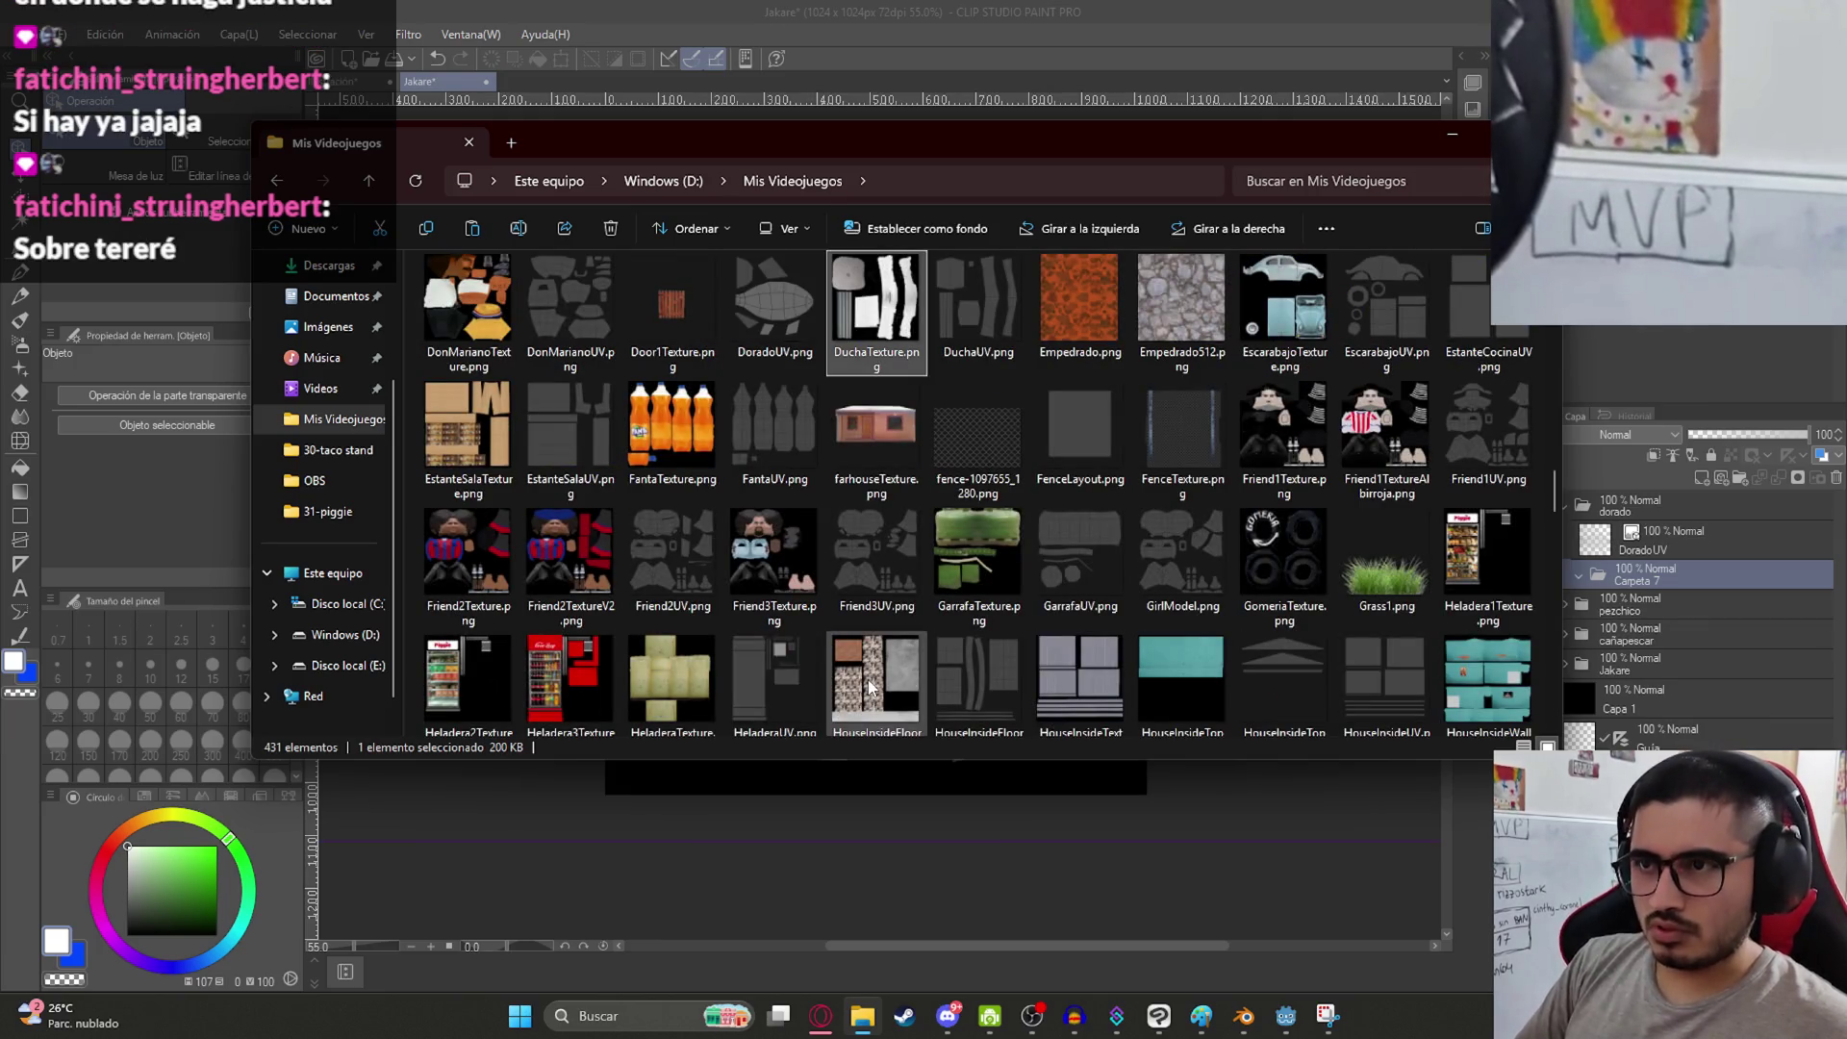
type("pezd")
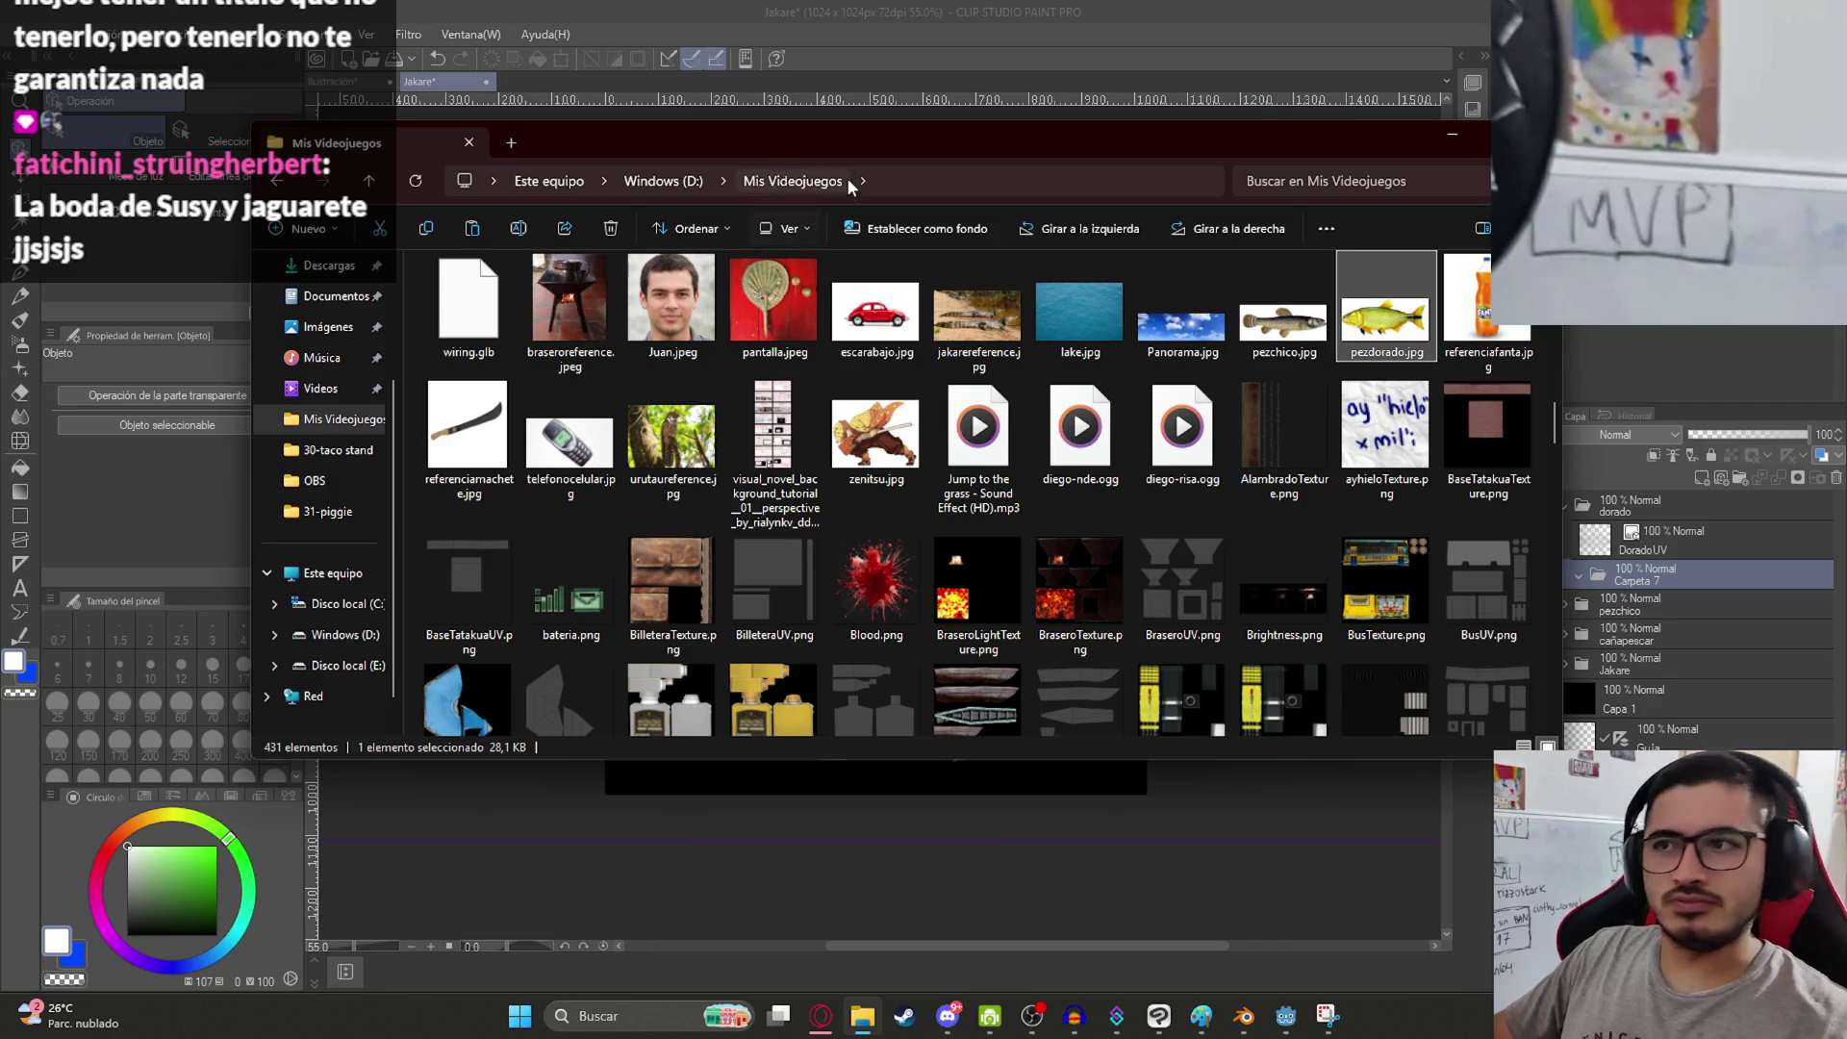
left_click_drag(851, 146, 789, 72)
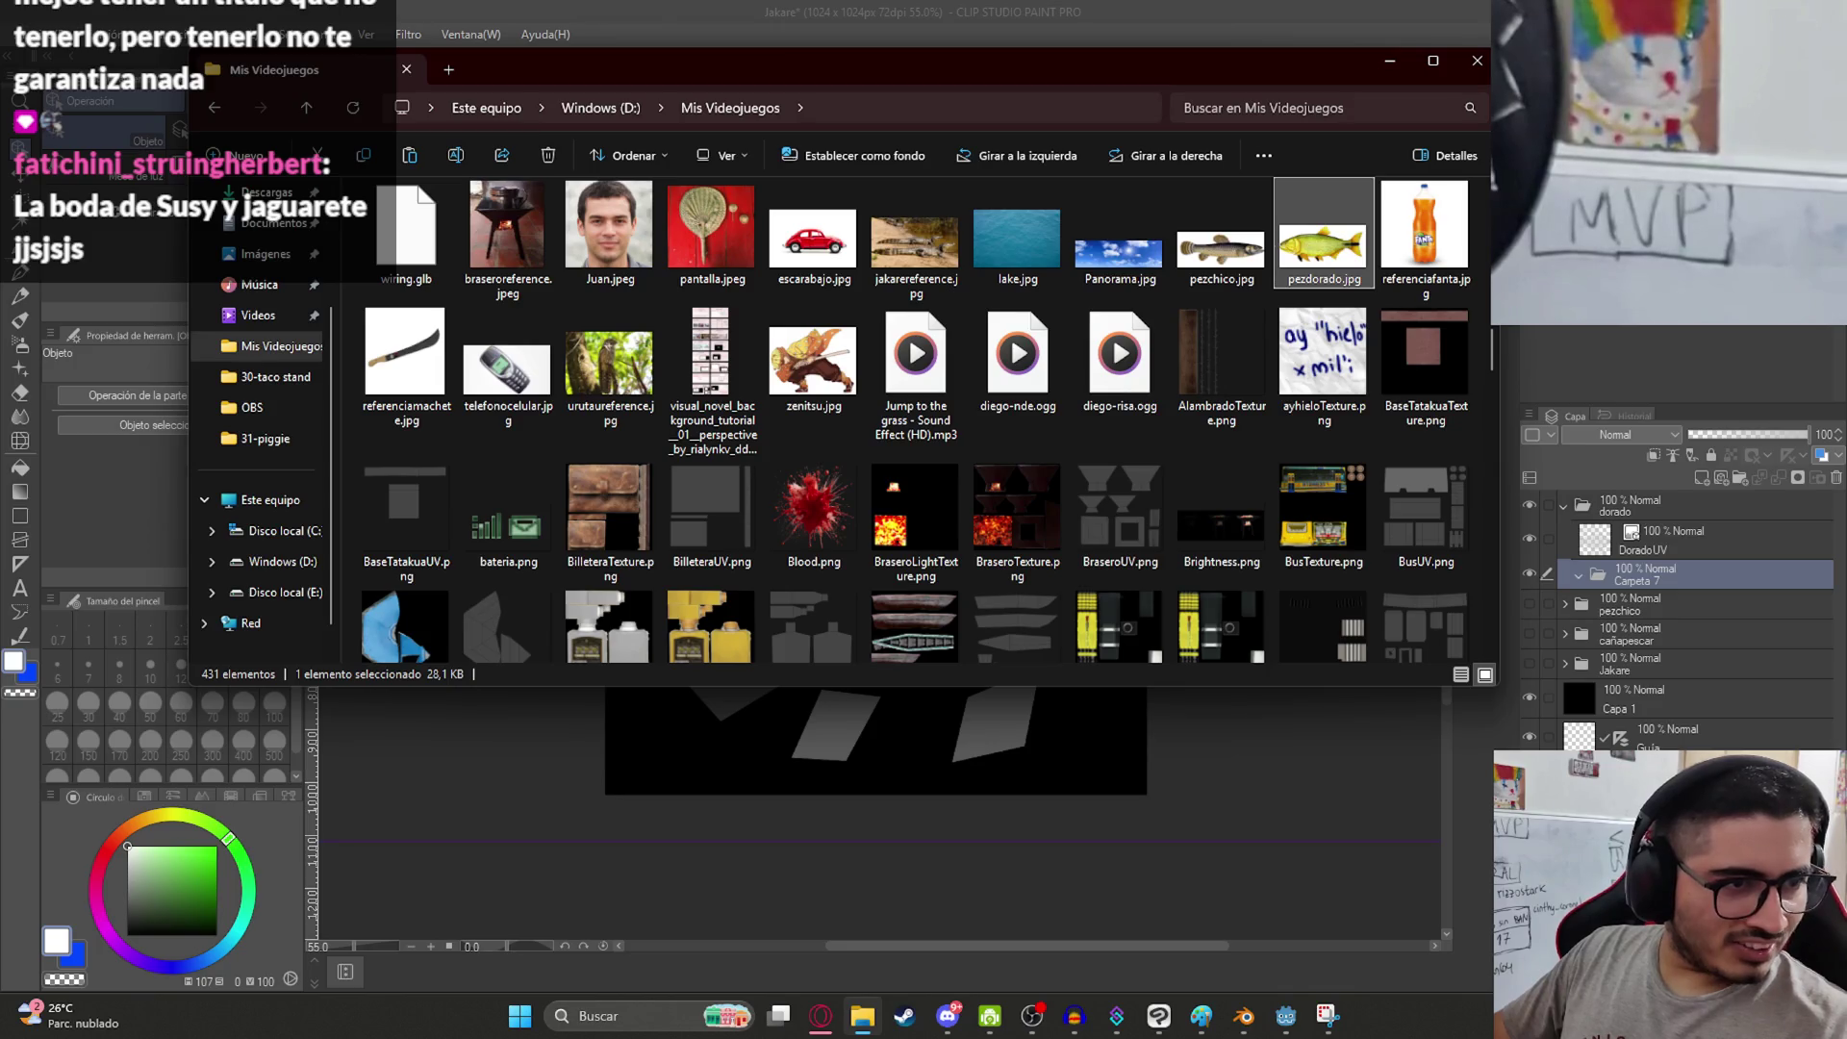
left_click_drag(1321, 231, 794, 433)
- Scale the pezdorado photo down, move it over the body island, mirror it horizontally and rasterize the layer
left_click_drag(532, 302, 427, 261)
left_click_drag(608, 416, 768, 485)
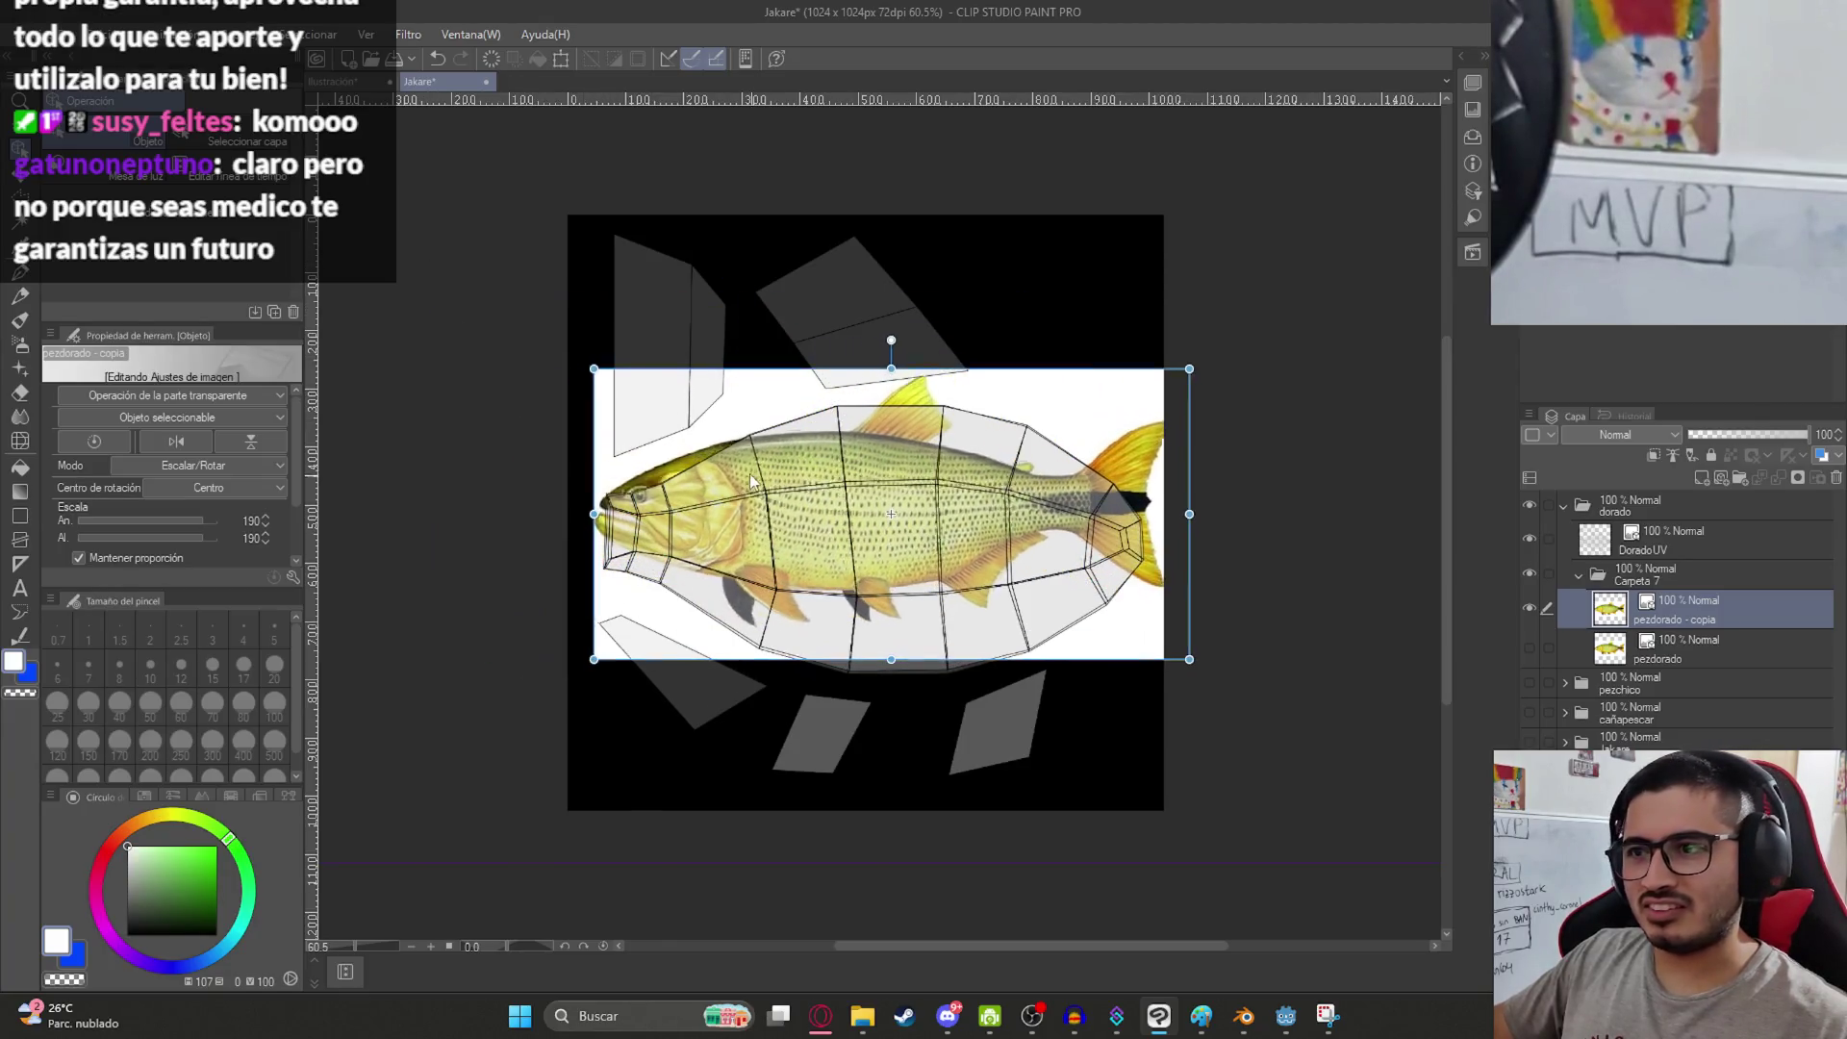
left_click_drag(1179, 512, 1160, 512)
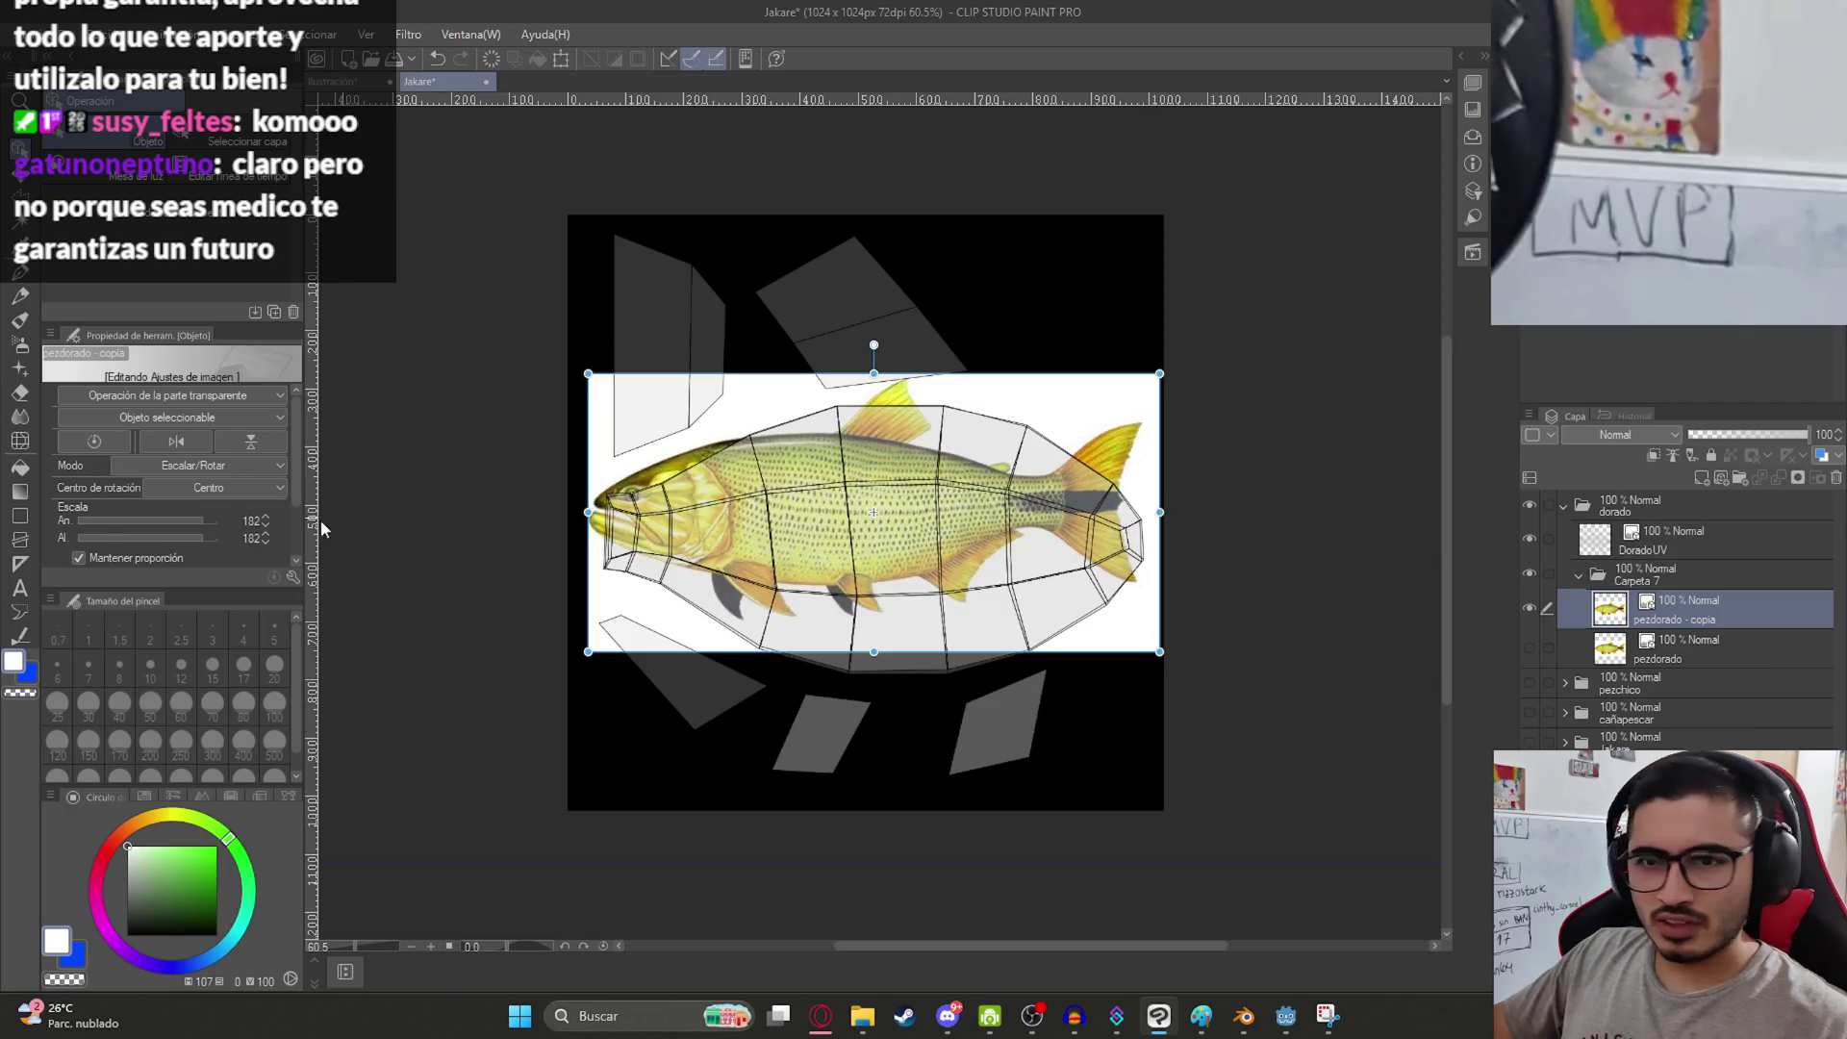
left_click(174, 441)
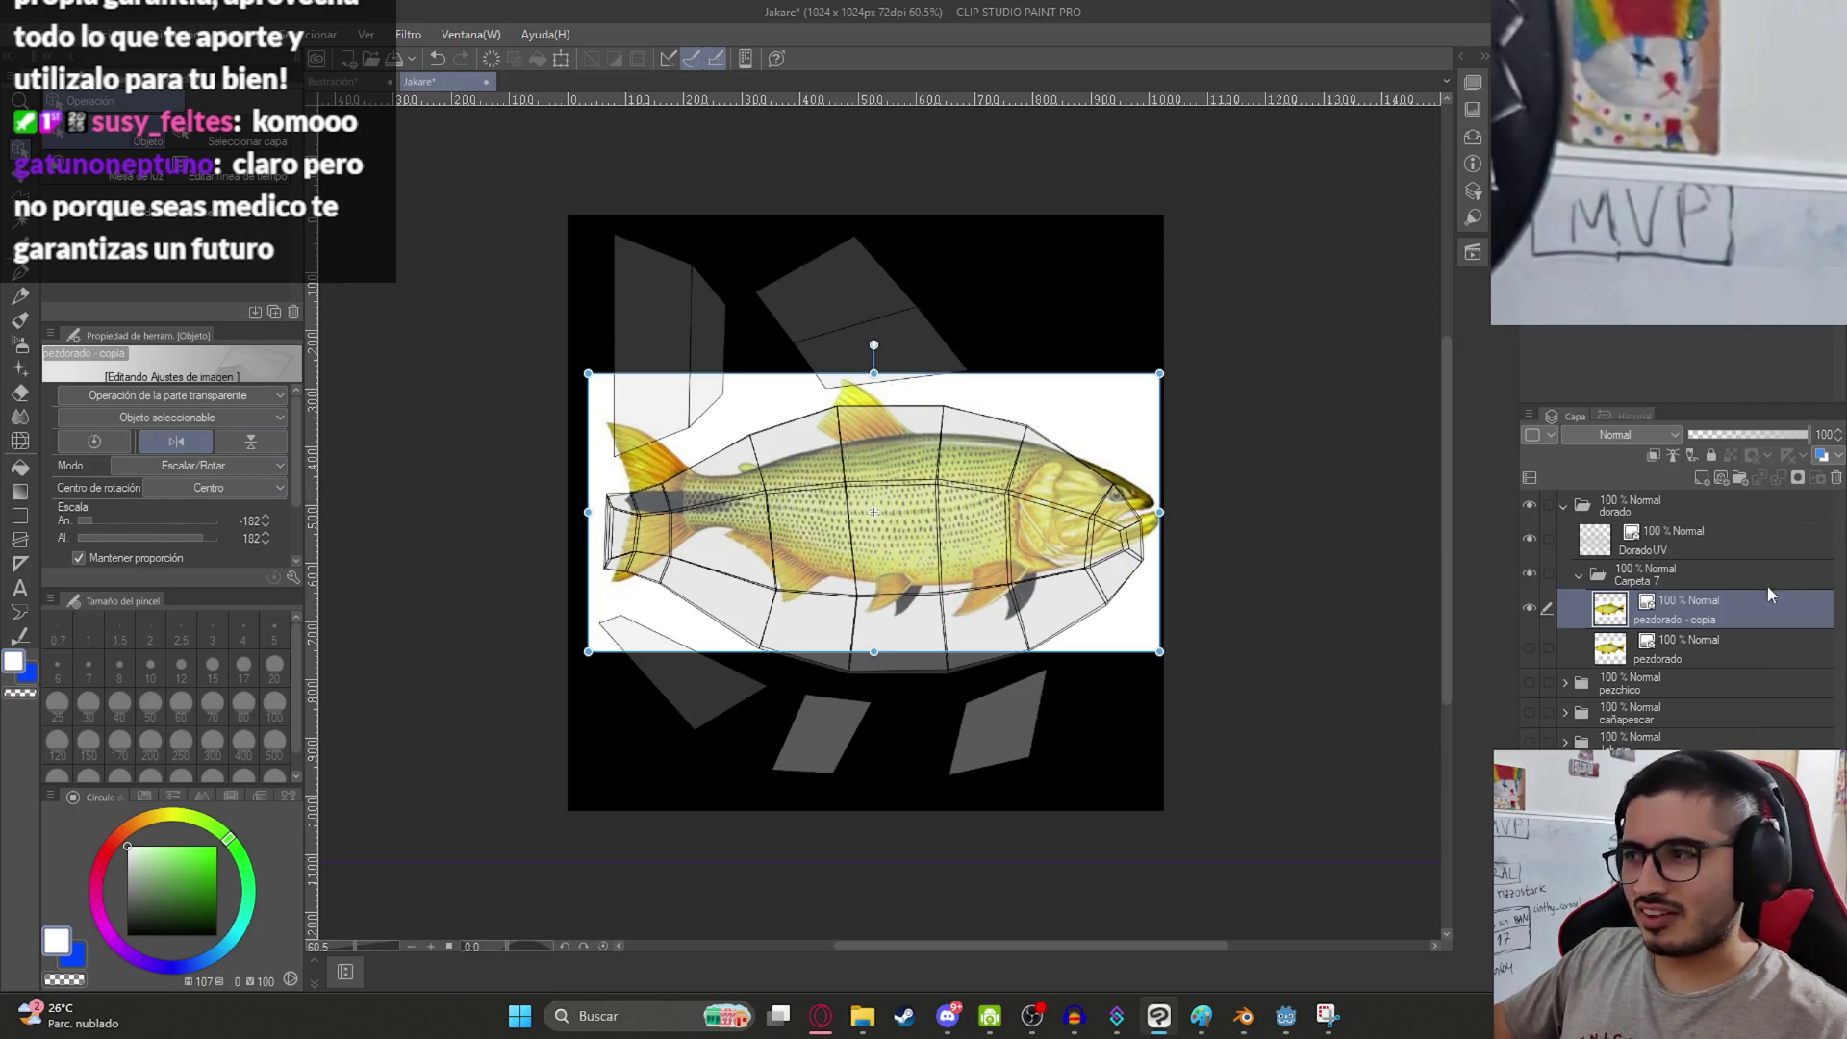
right_click(1601, 610)
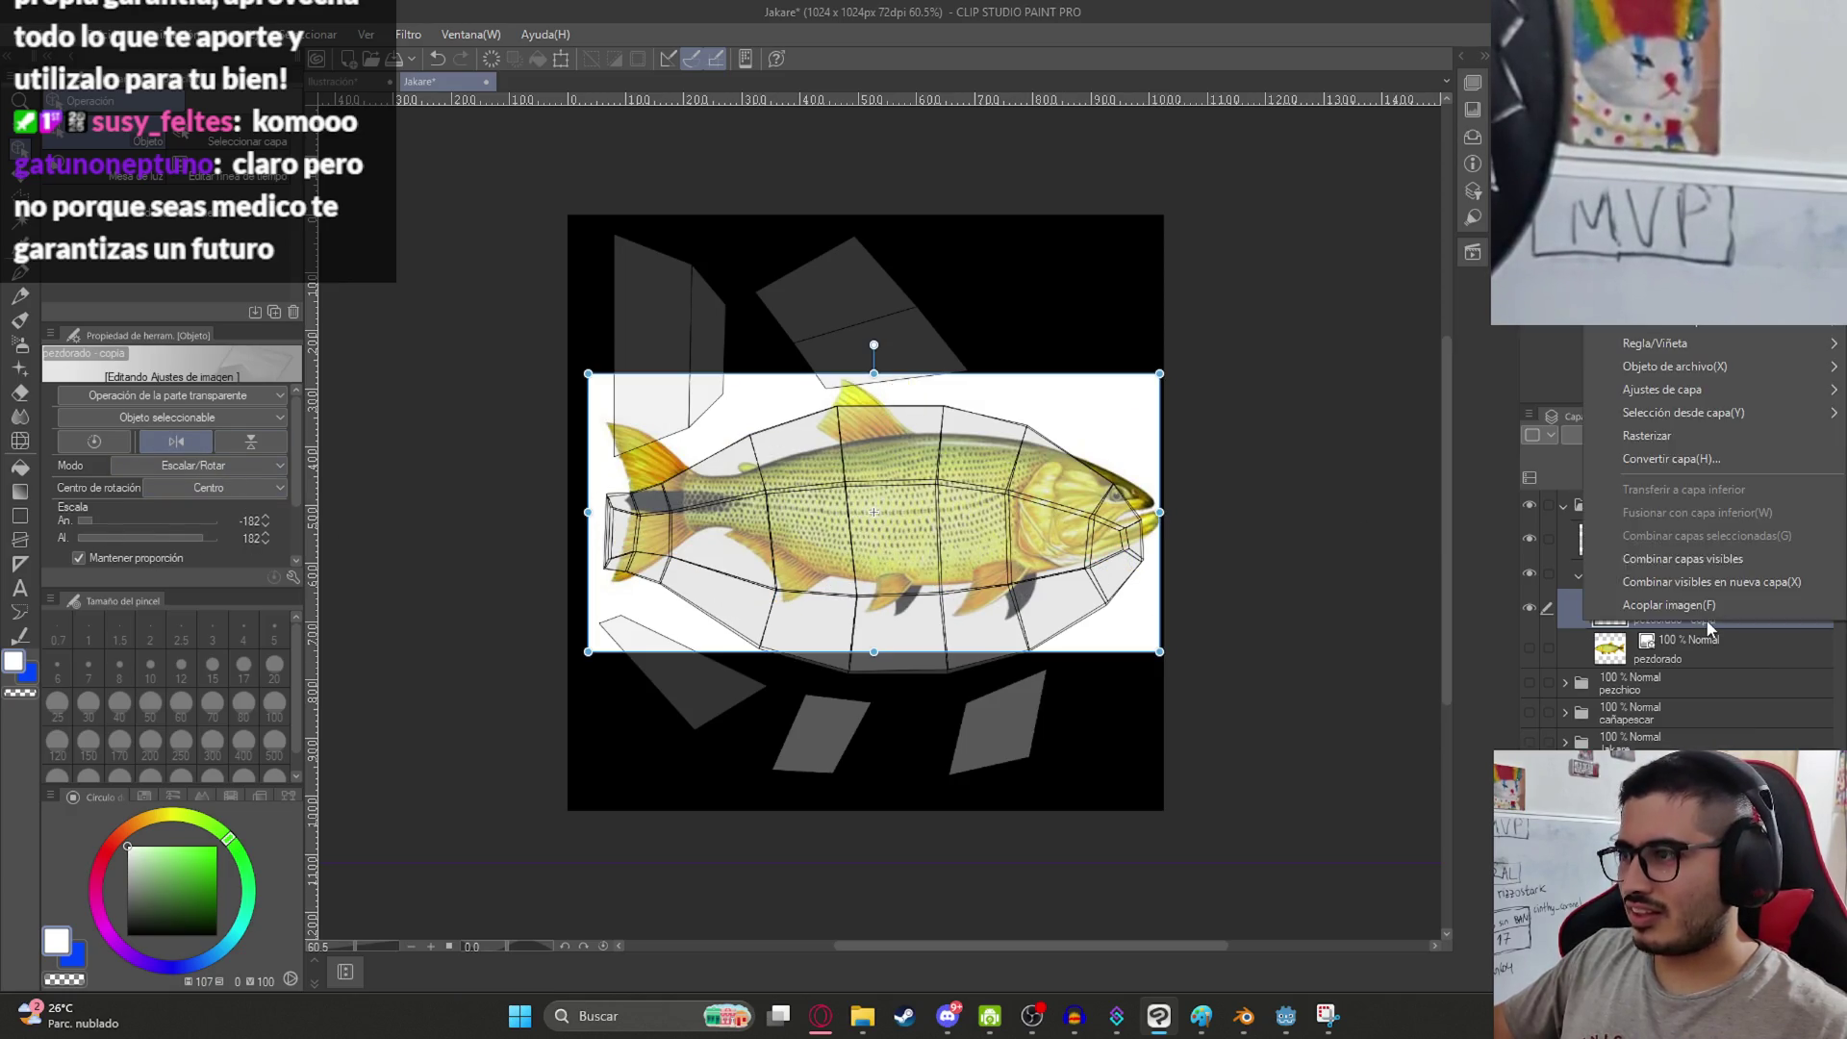
left_click(1659, 443)
- Auto-select and delete the white background around the fish, retrying with tolerance raised to 6 then 8
key("w")
left_click(687, 395)
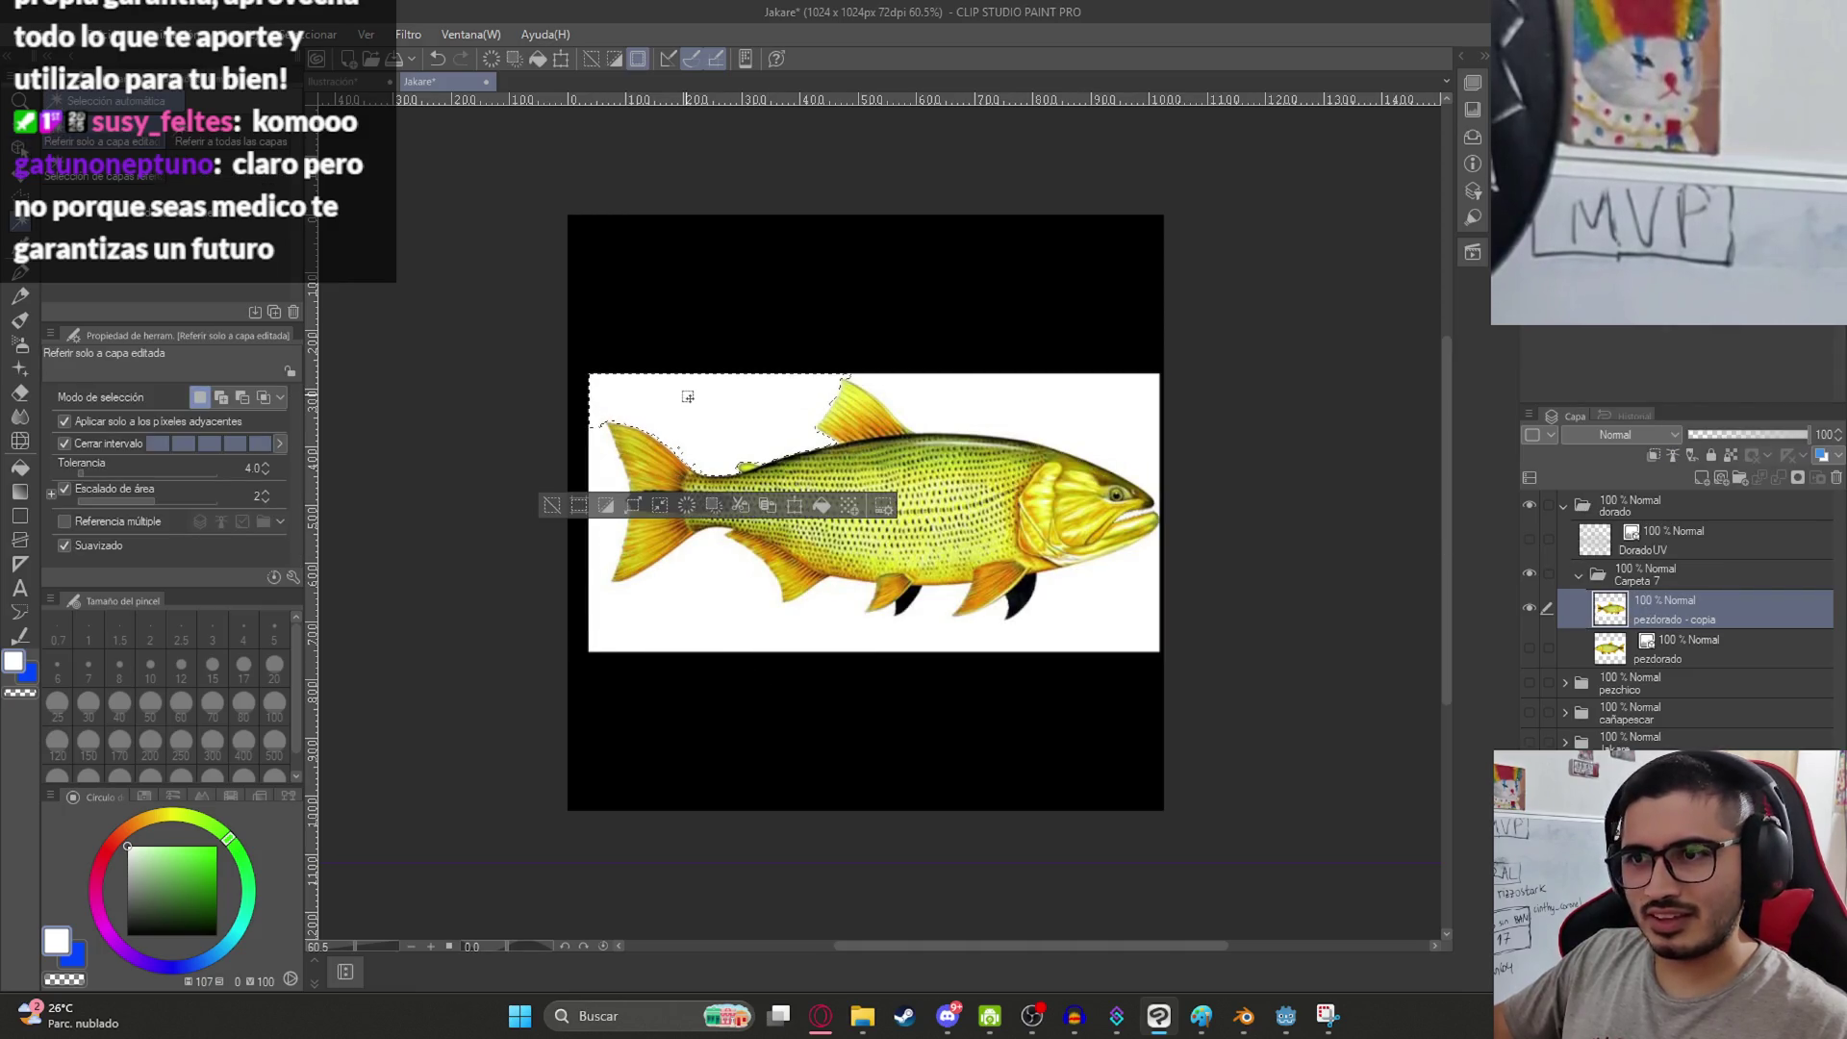
scroll(709, 437, "up", 2)
scroll(725, 458, "up", 2)
key("Delete")
key("ctrl+z")
key("ctrl+d")
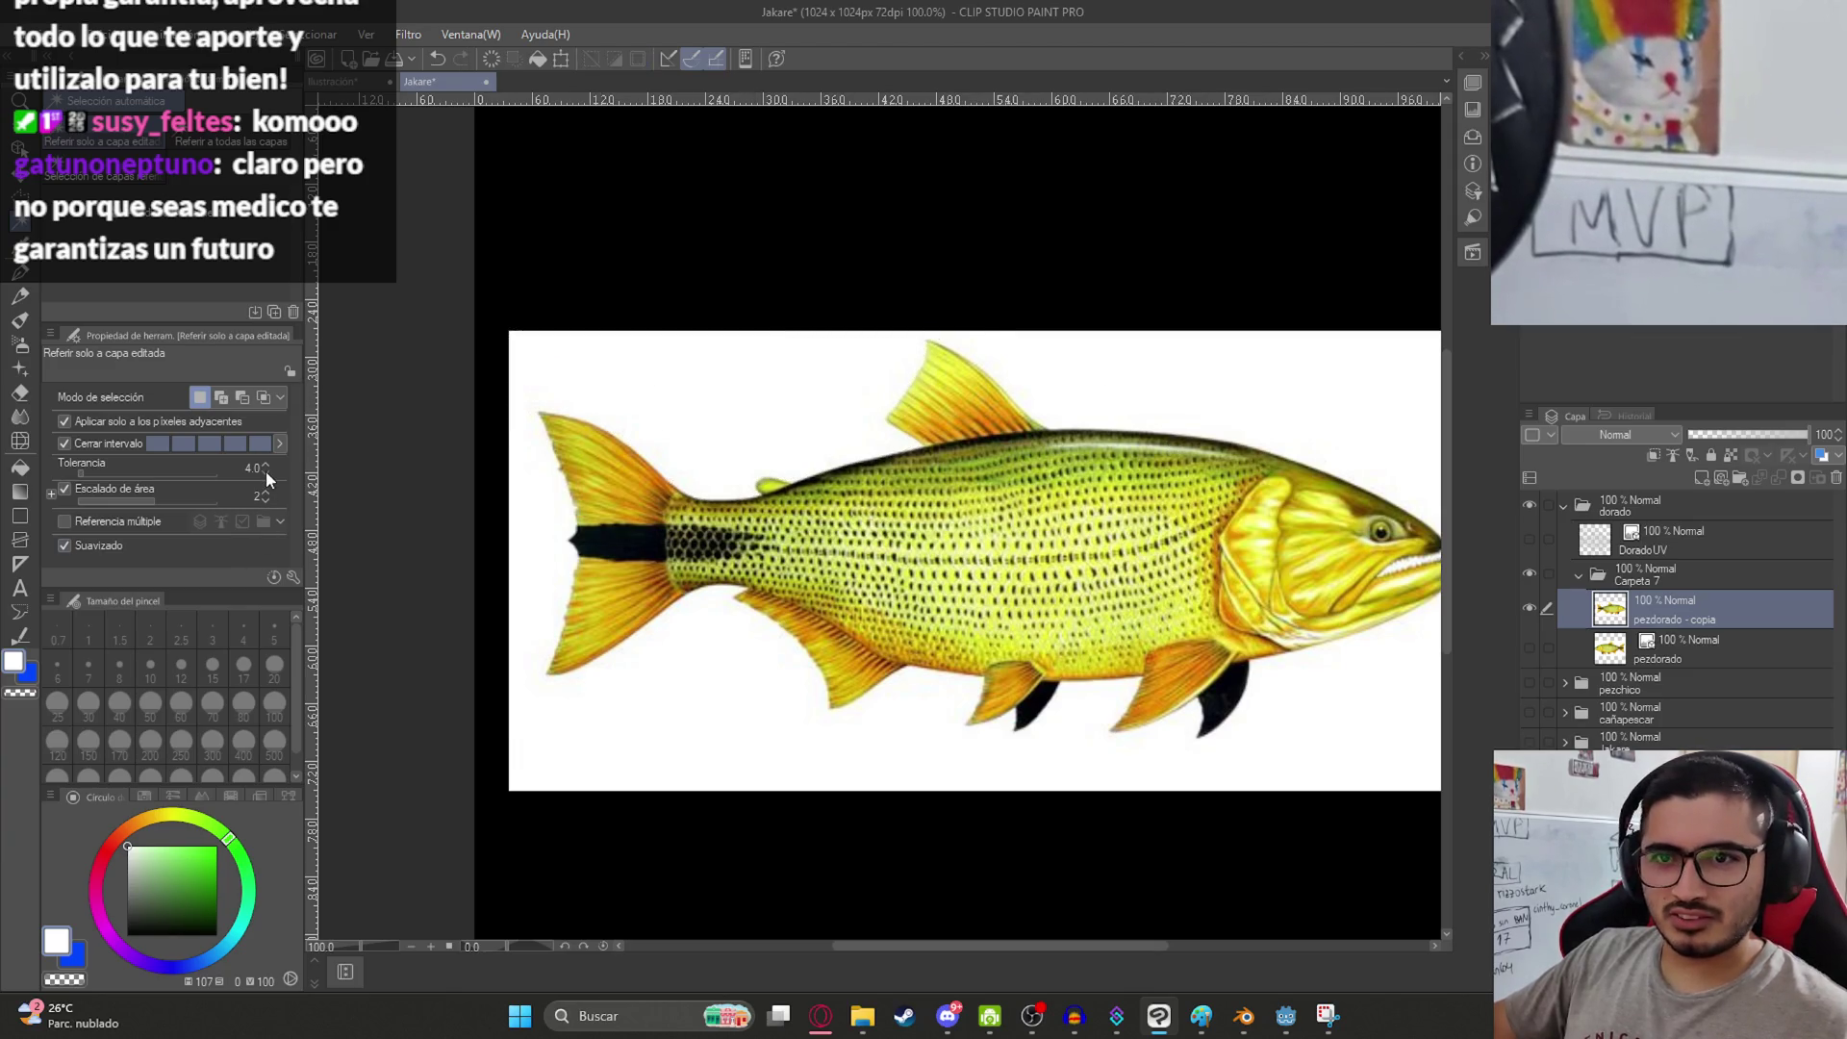
left_click(265, 465)
left_click(807, 452)
key("Delete")
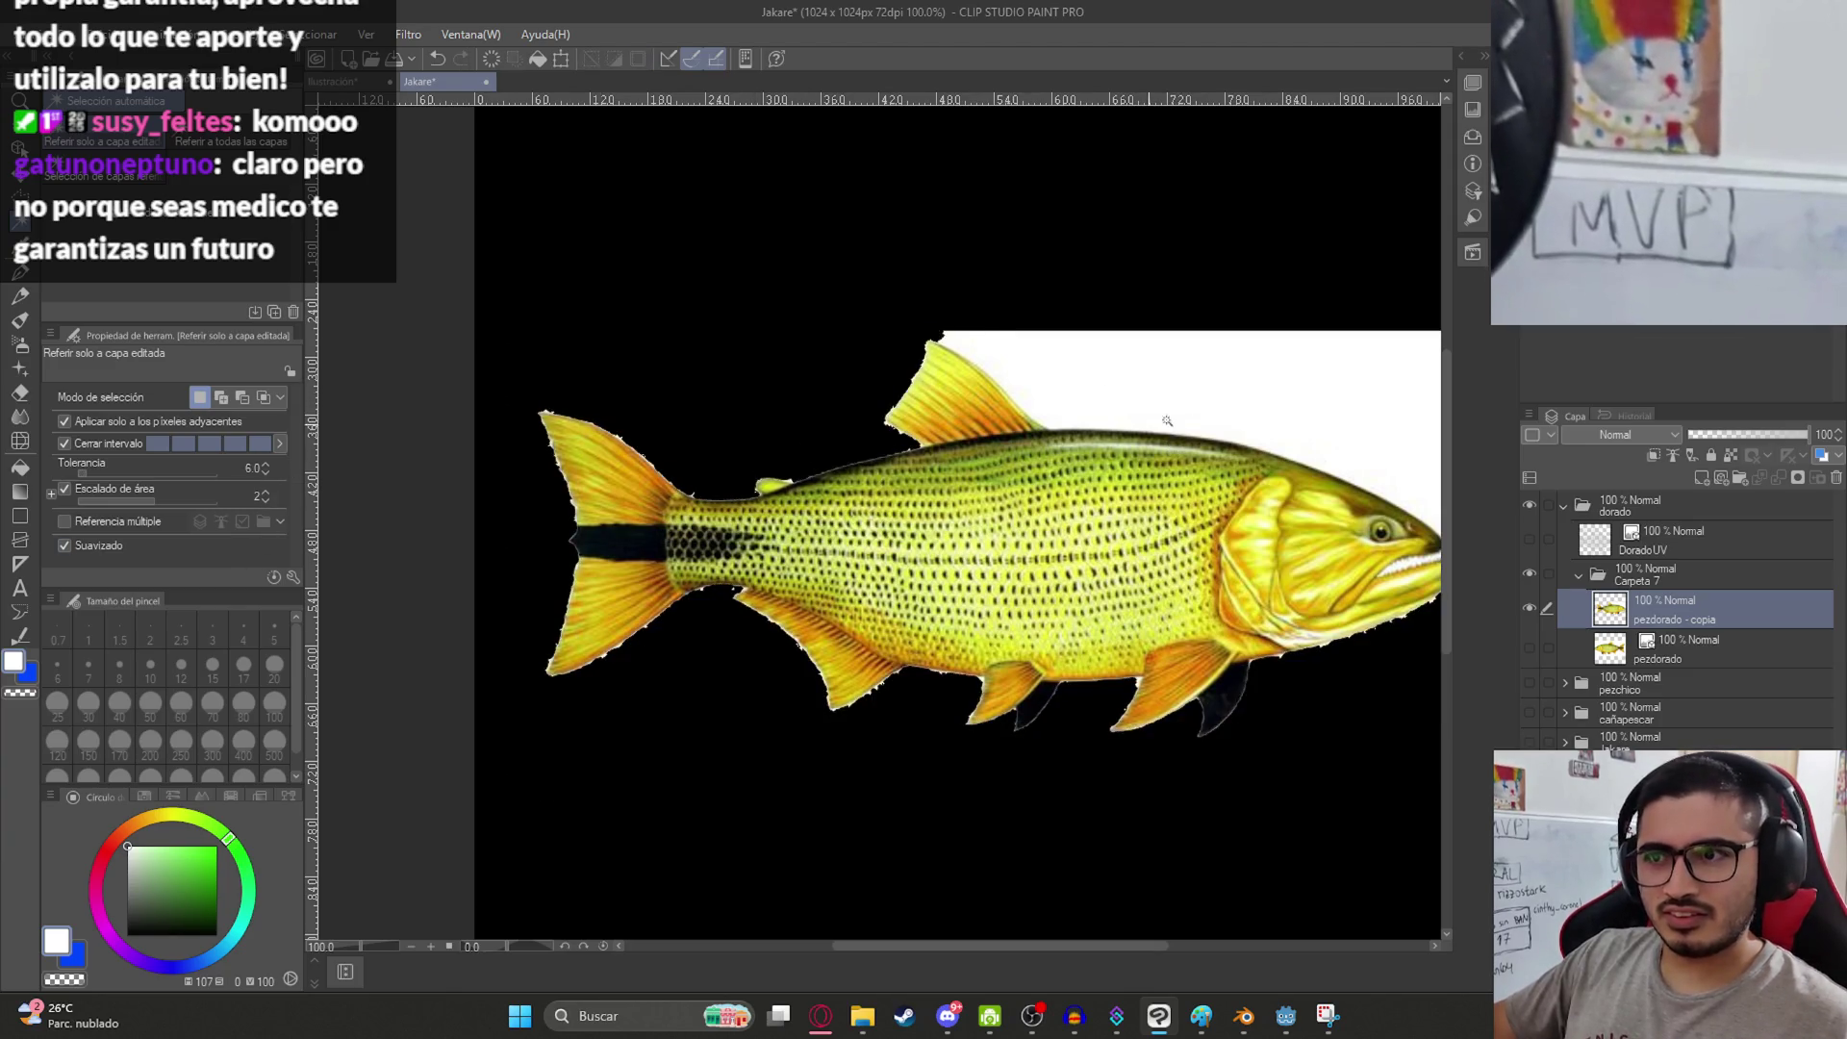
key("ctrl+z")
left_click(266, 466)
left_click(818, 426)
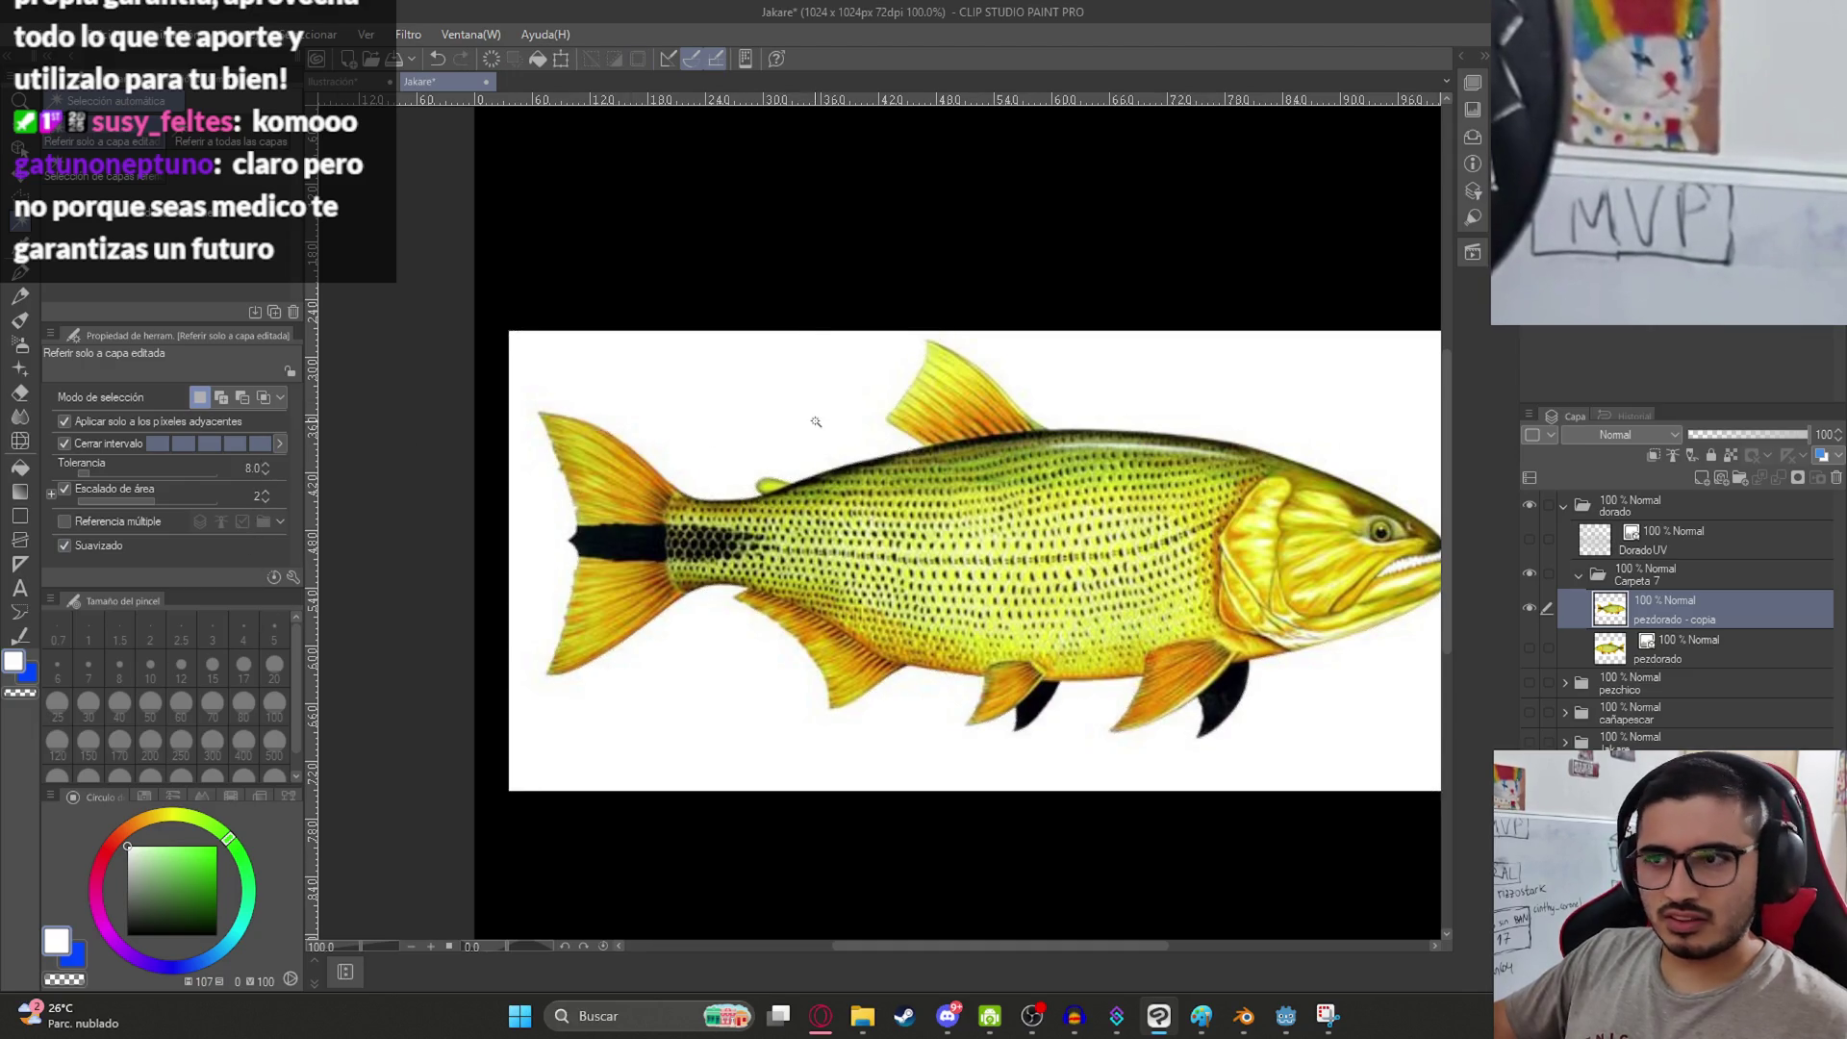
key("Delete")
- Remove the remaining top-right white area, retrying with tolerance 9 and finally 11, then deselect
left_click(1322, 371)
key("Delete")
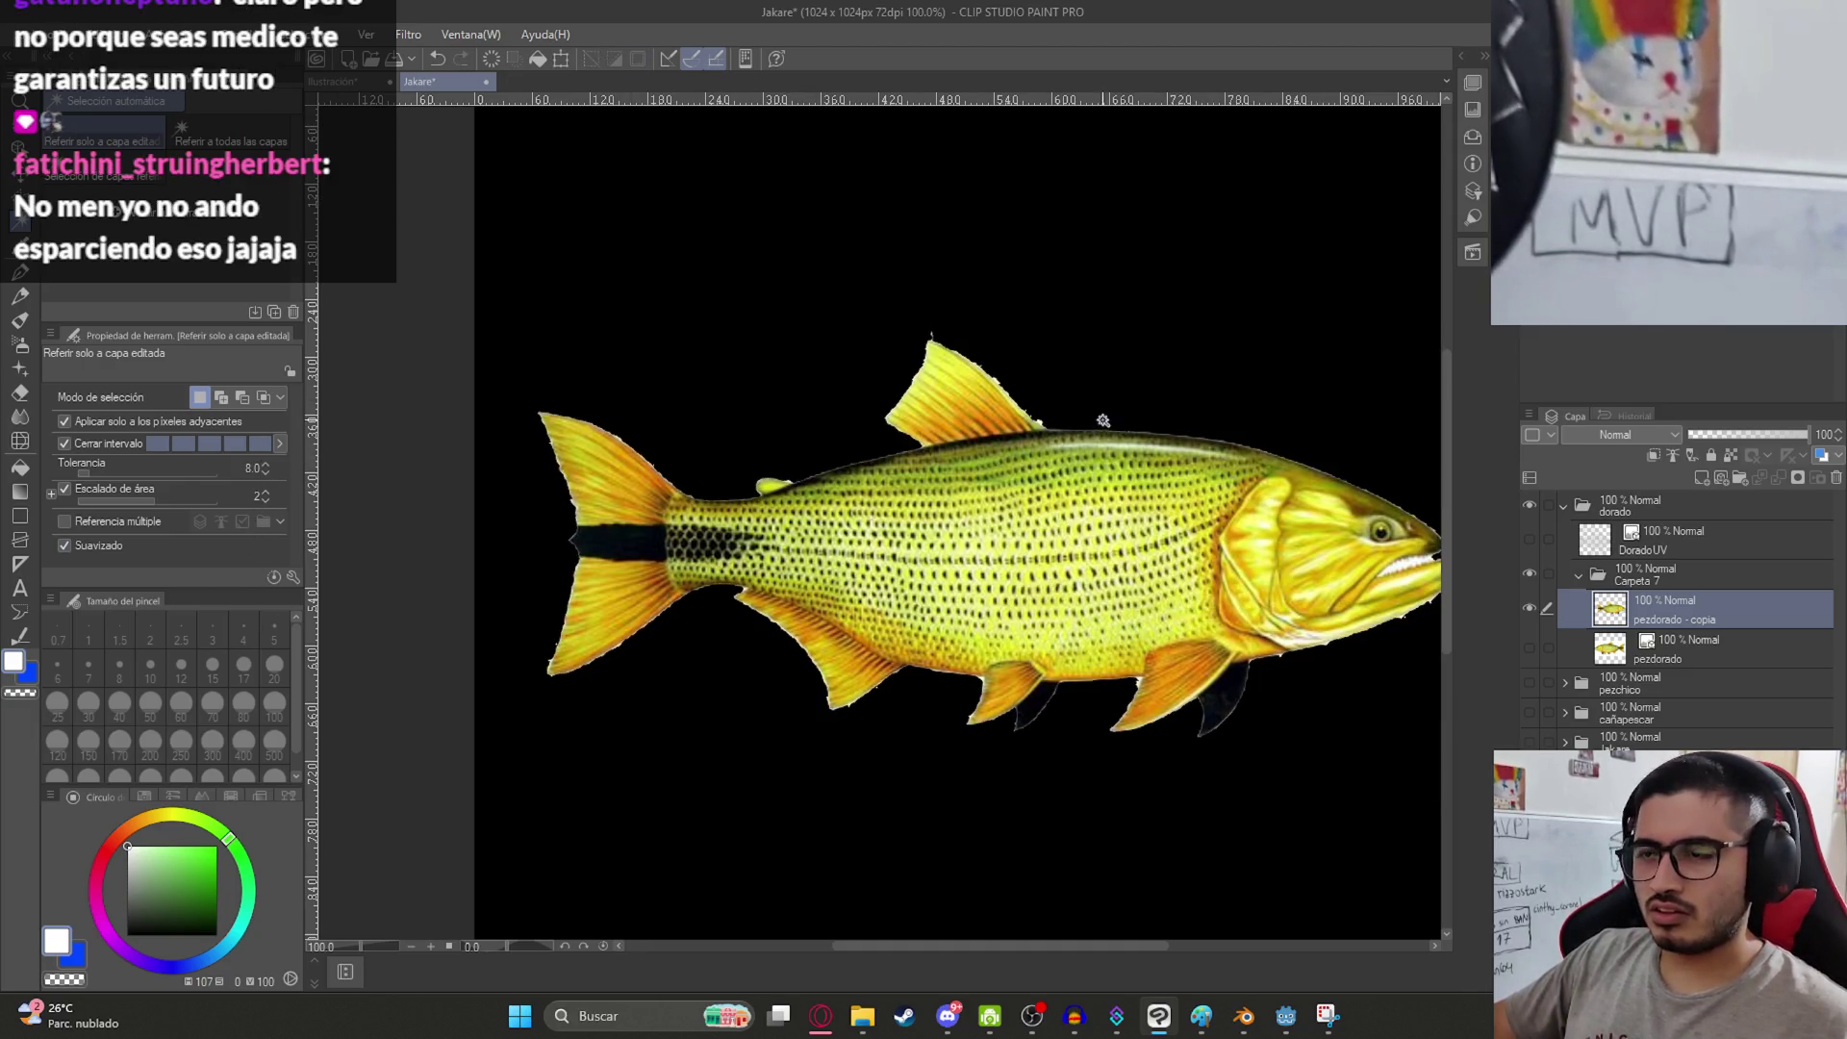
key("ctrl+z")
key("ctrl+d")
left_click(265, 464)
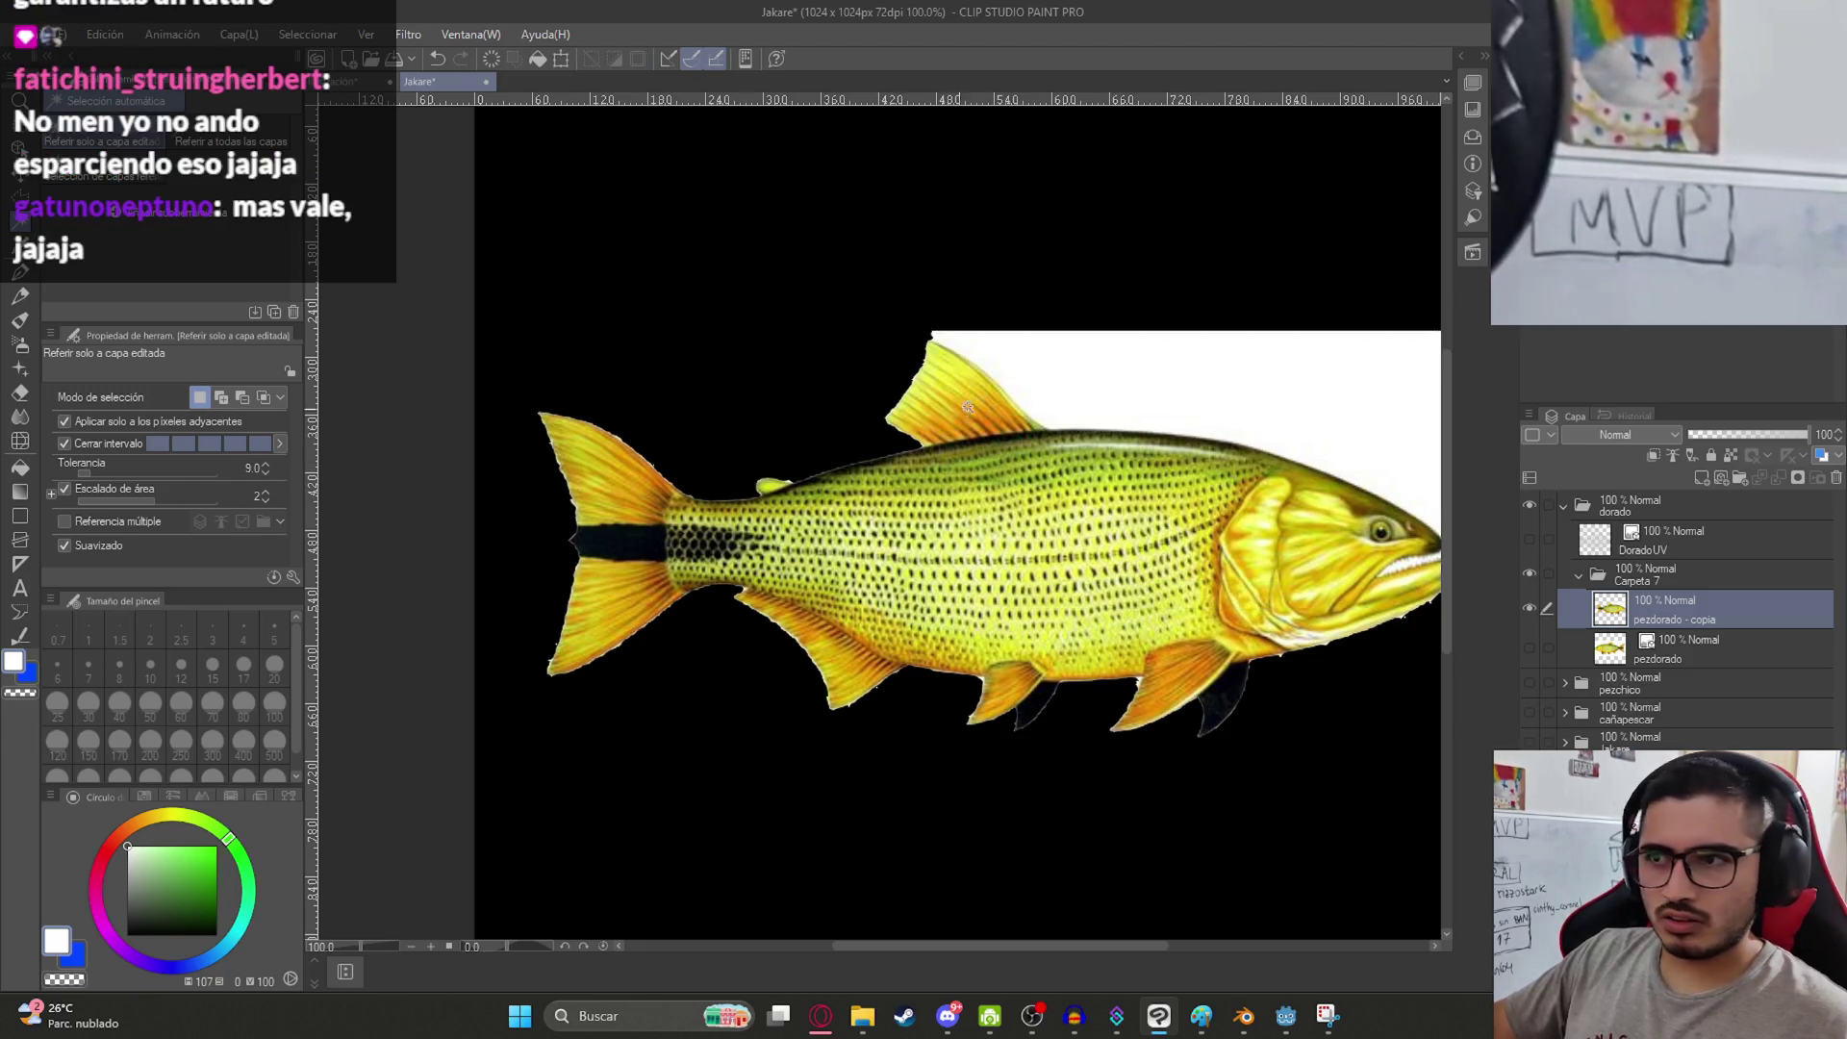
left_click(1192, 375)
key("ctrl+d")
left_click(1158, 391)
left_click(263, 463)
left_click(263, 464)
key("ctrl+d")
left_click(1275, 413)
key("Delete")
key("ctrl+d")
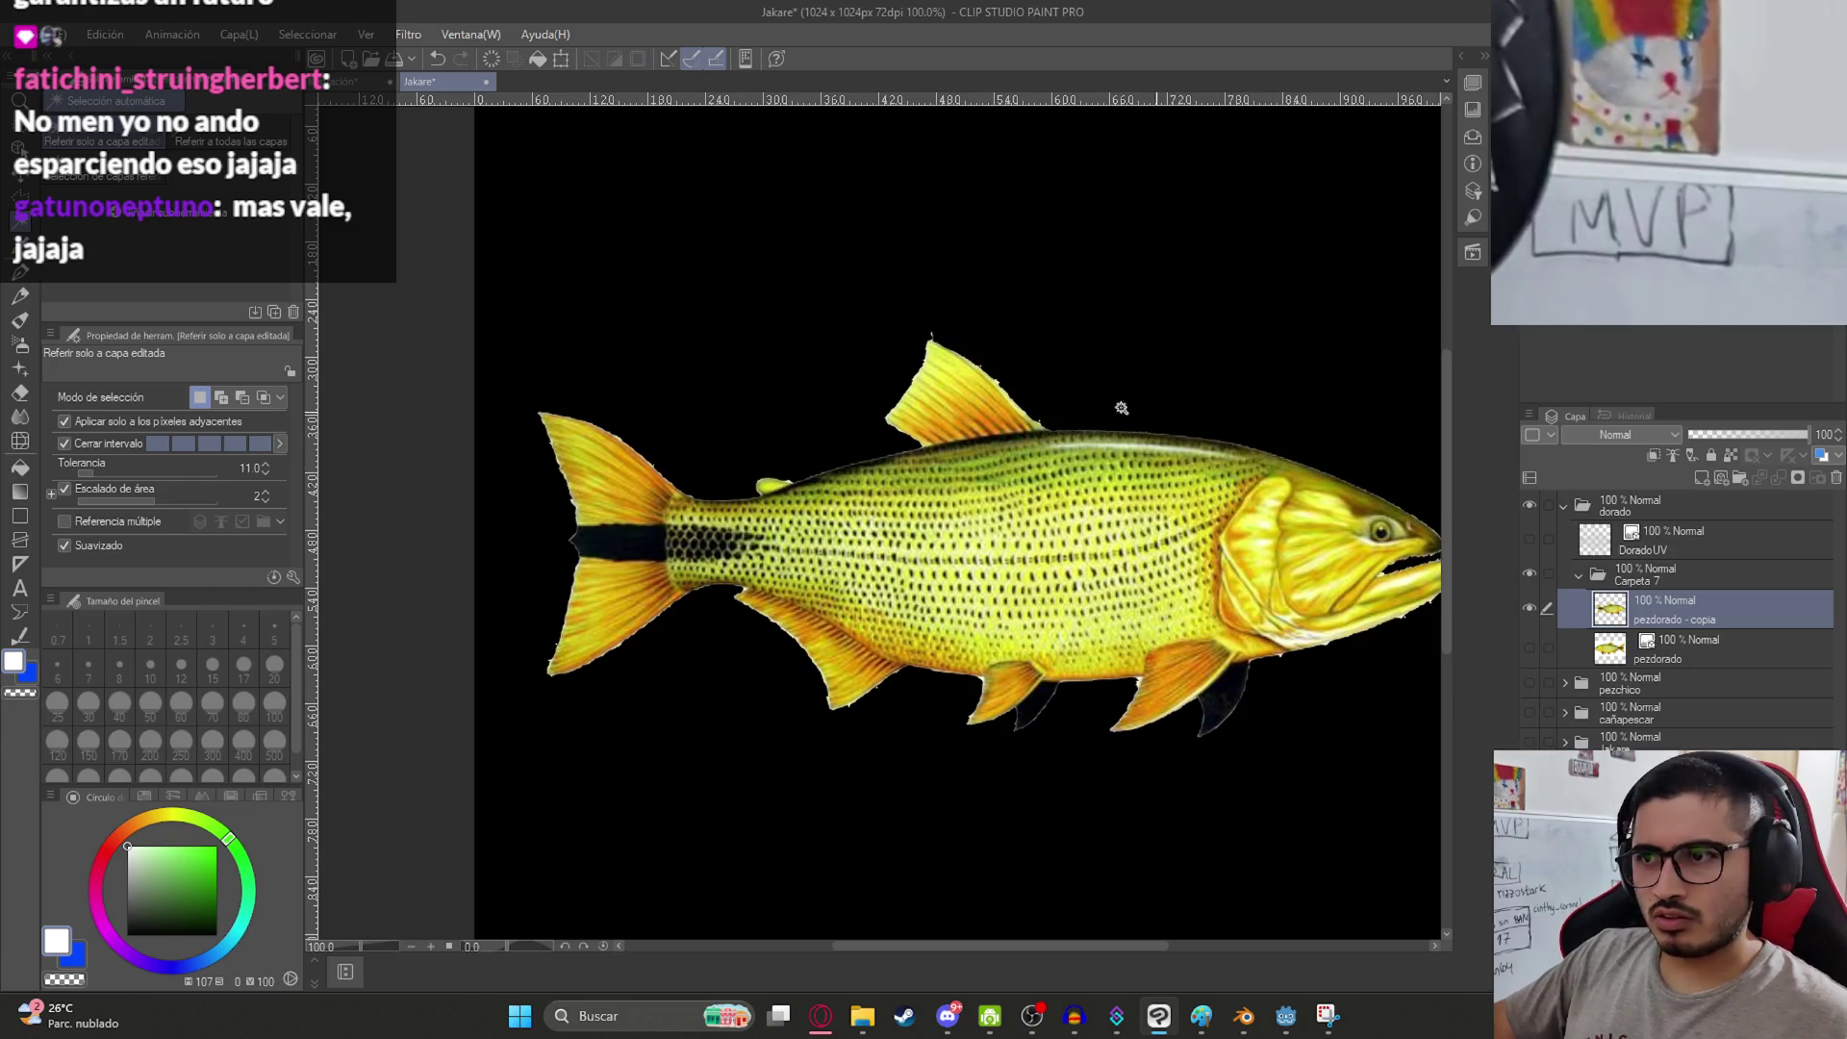
scroll(1091, 458, "down", 2)
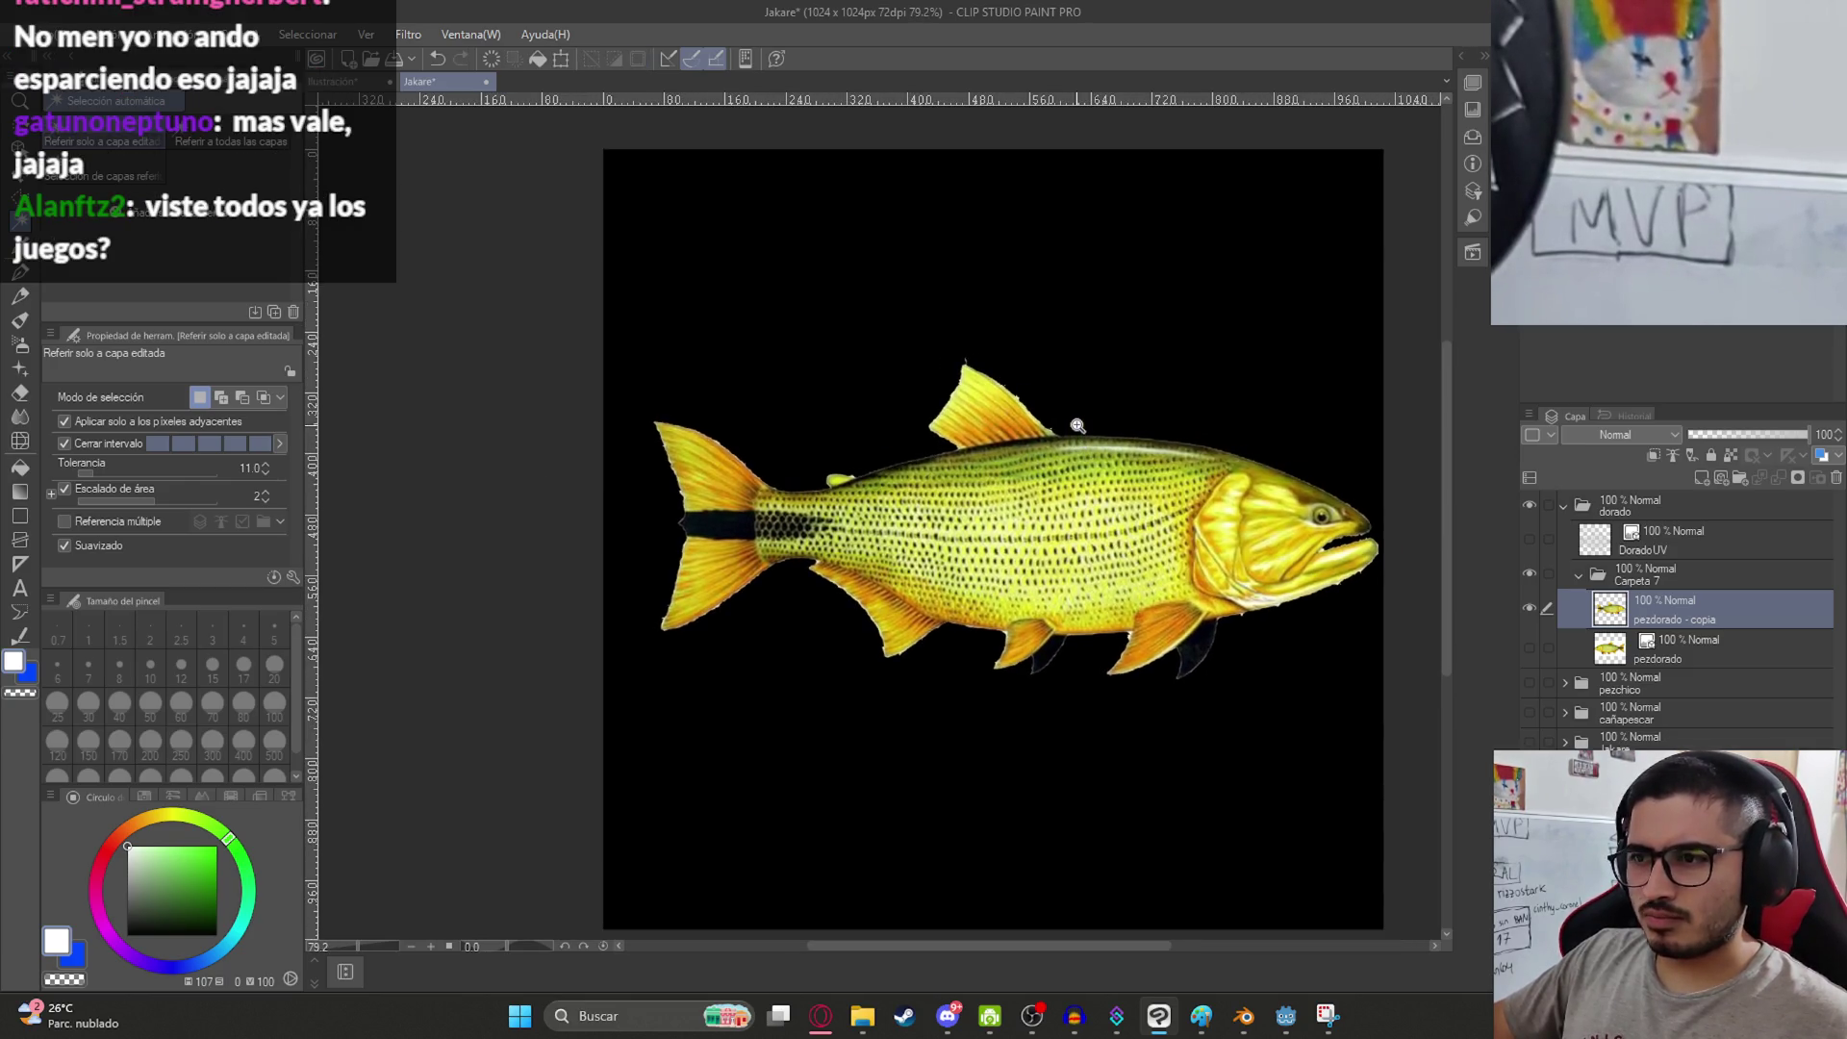
scroll(1077, 426, "up", 3)
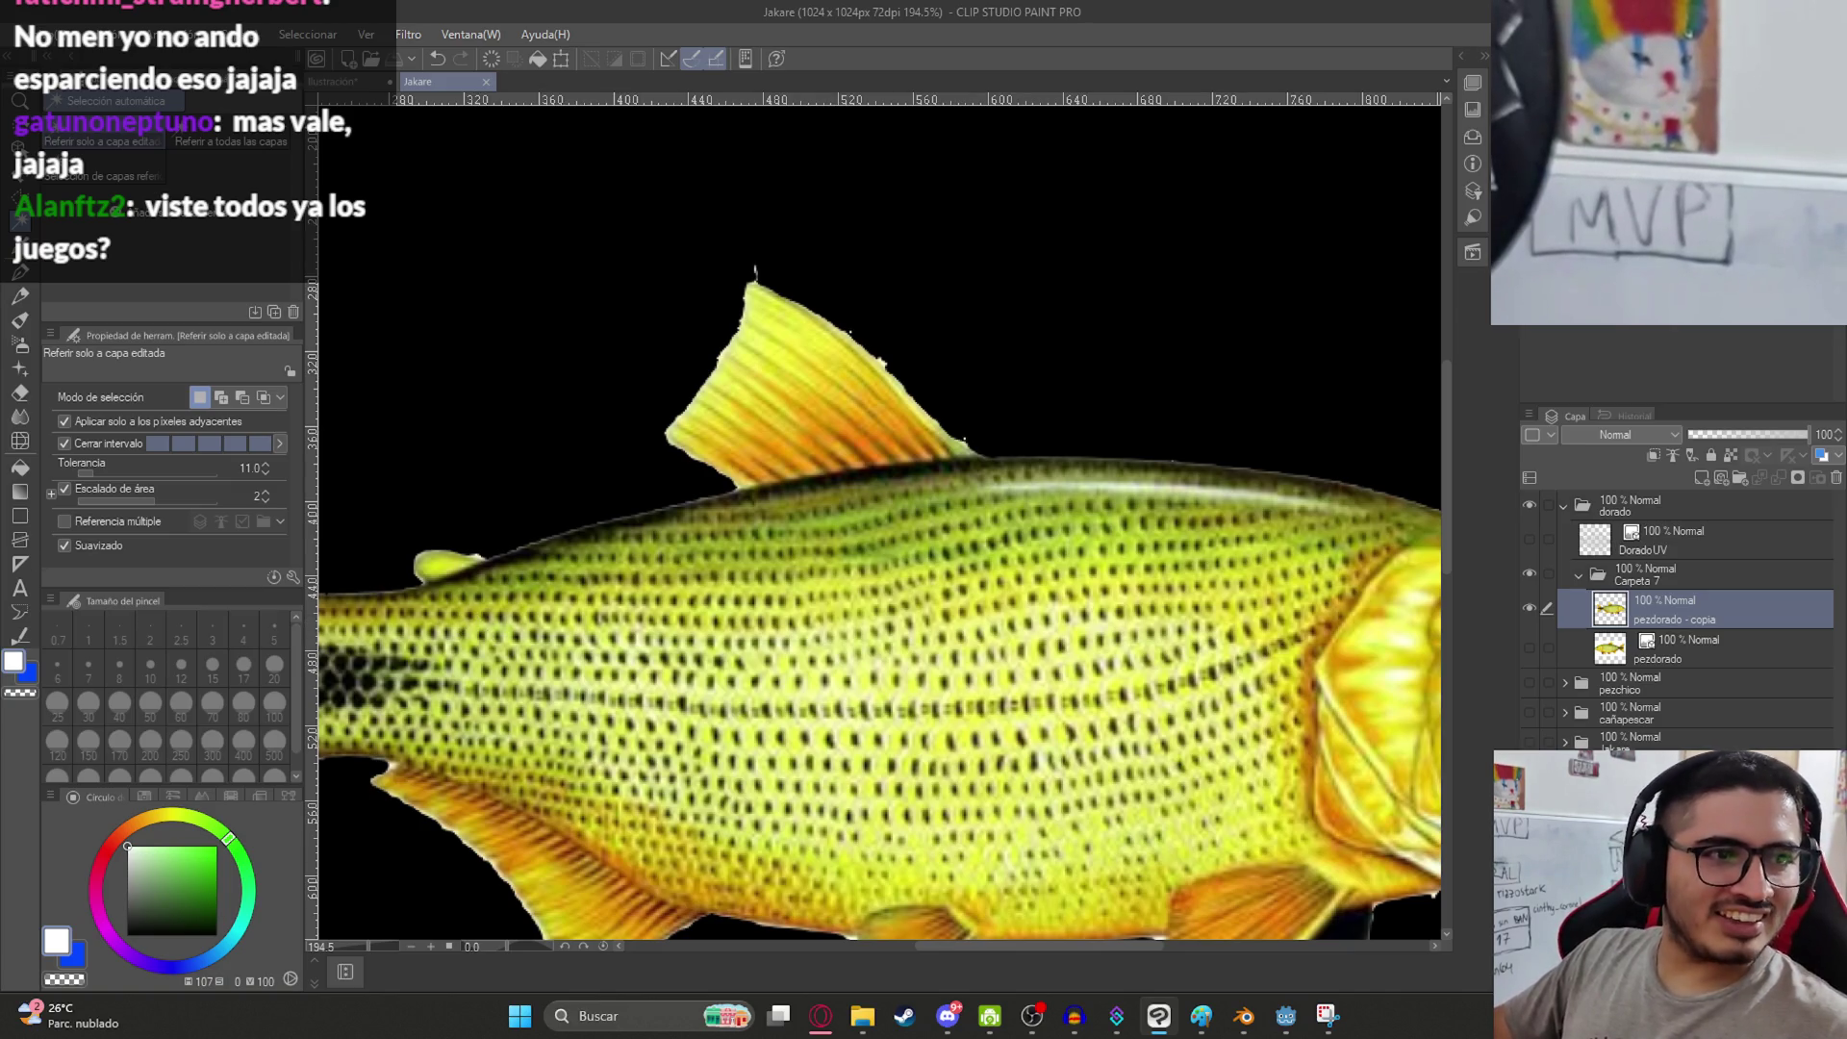
scroll(717, 589, "down", 3)
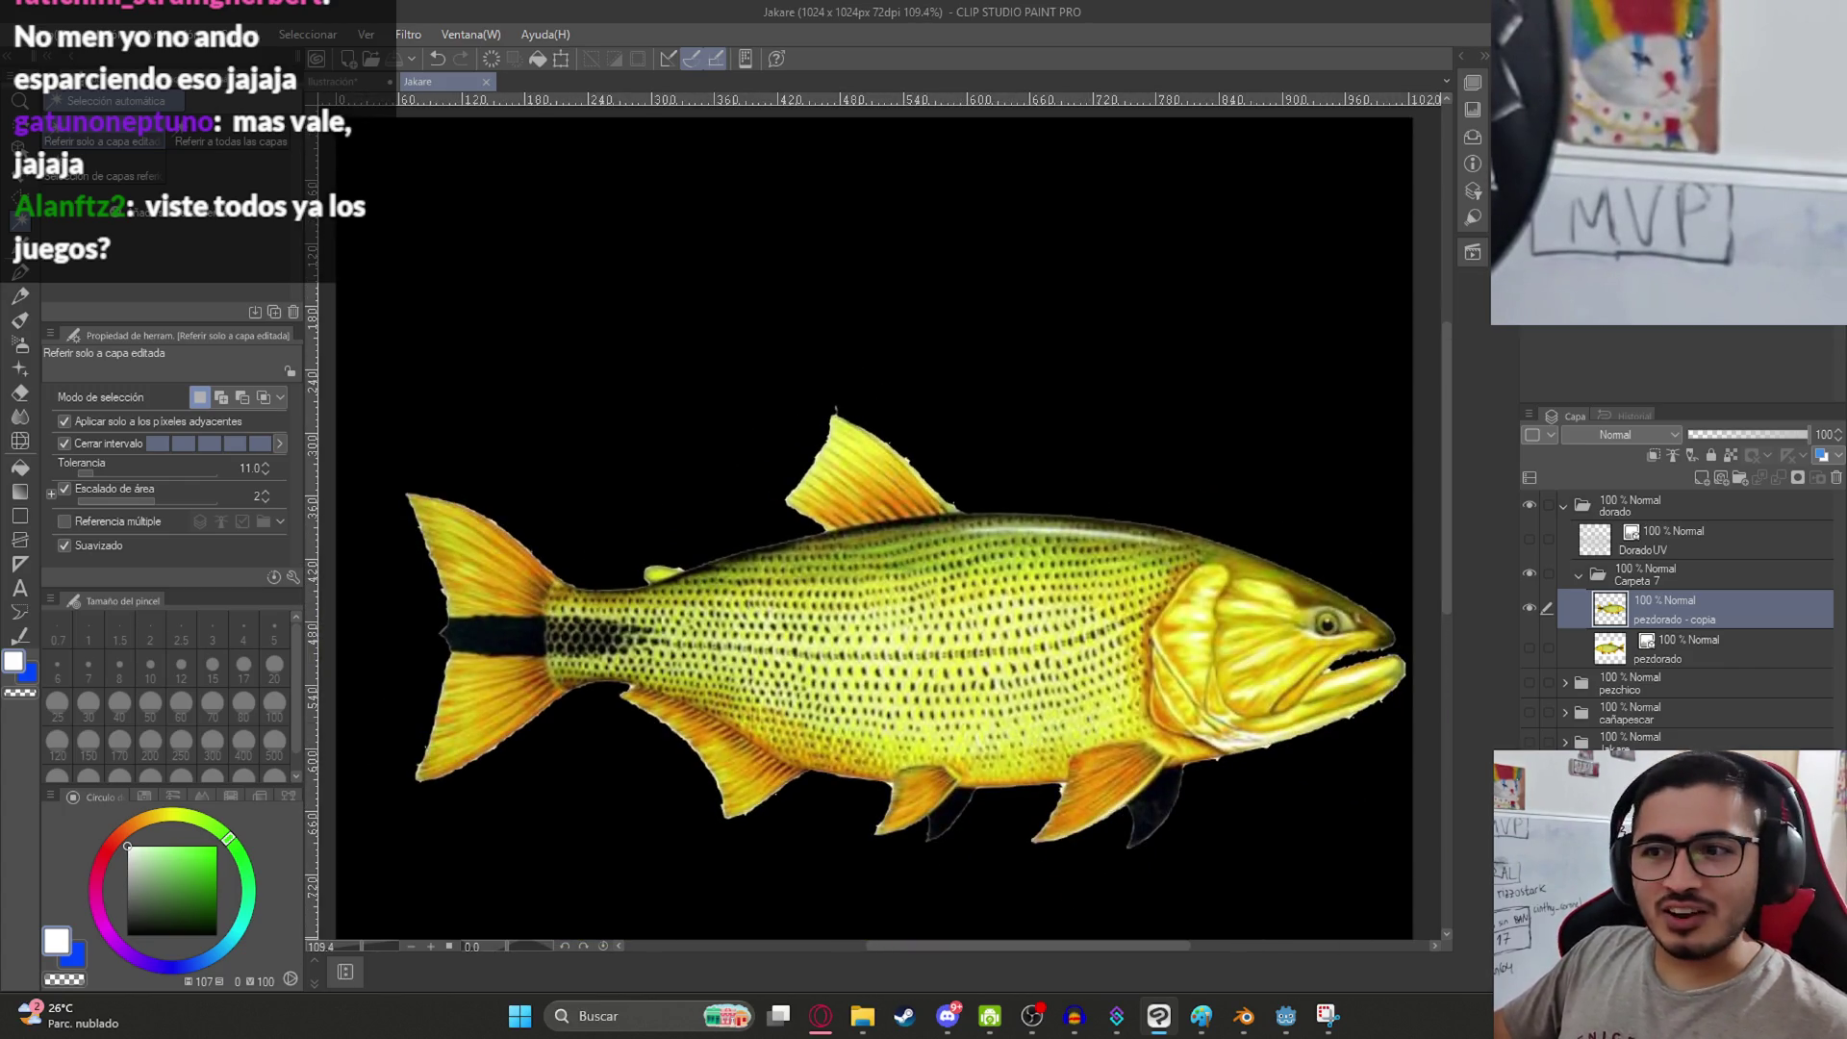
scroll(1081, 661, "down", 2)
scroll(1130, 780, "up", 2)
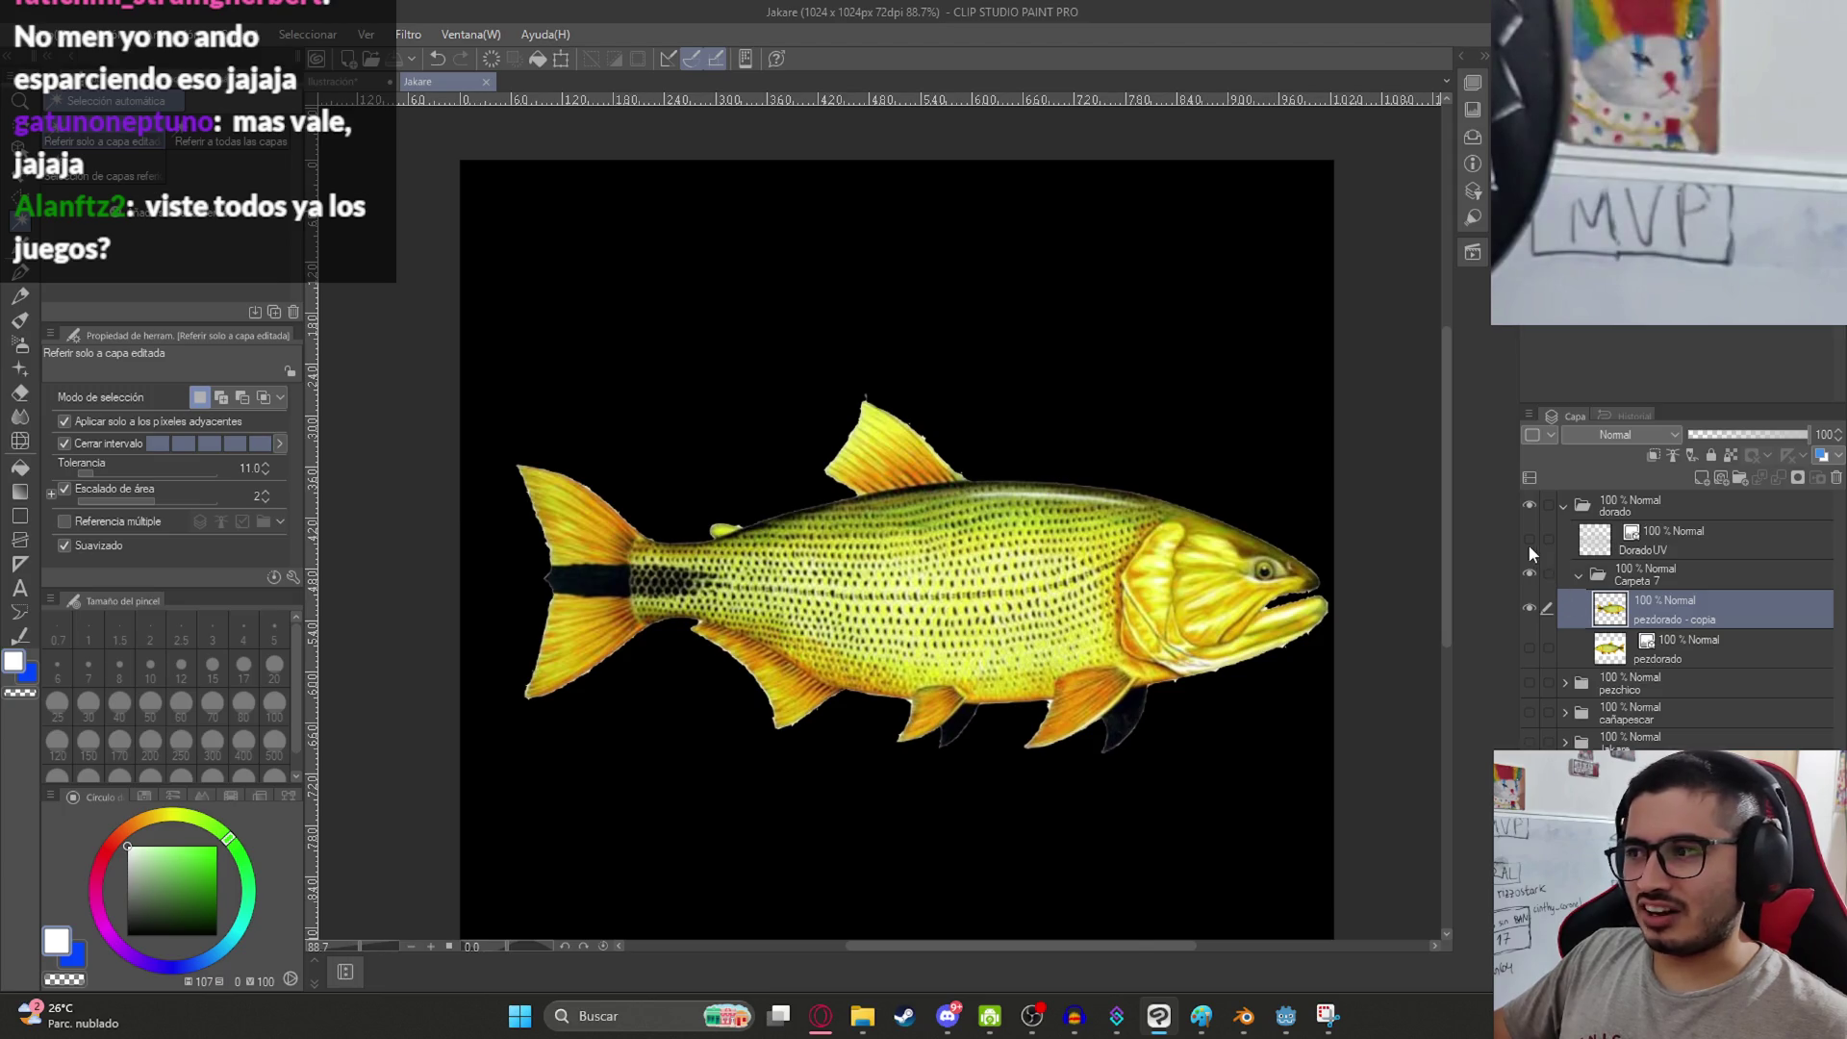
- Show the DoradoUV mesh, line the fish up with it, and duplicate the photo layer about 50 px higher
left_click(1529, 539)
key("k")
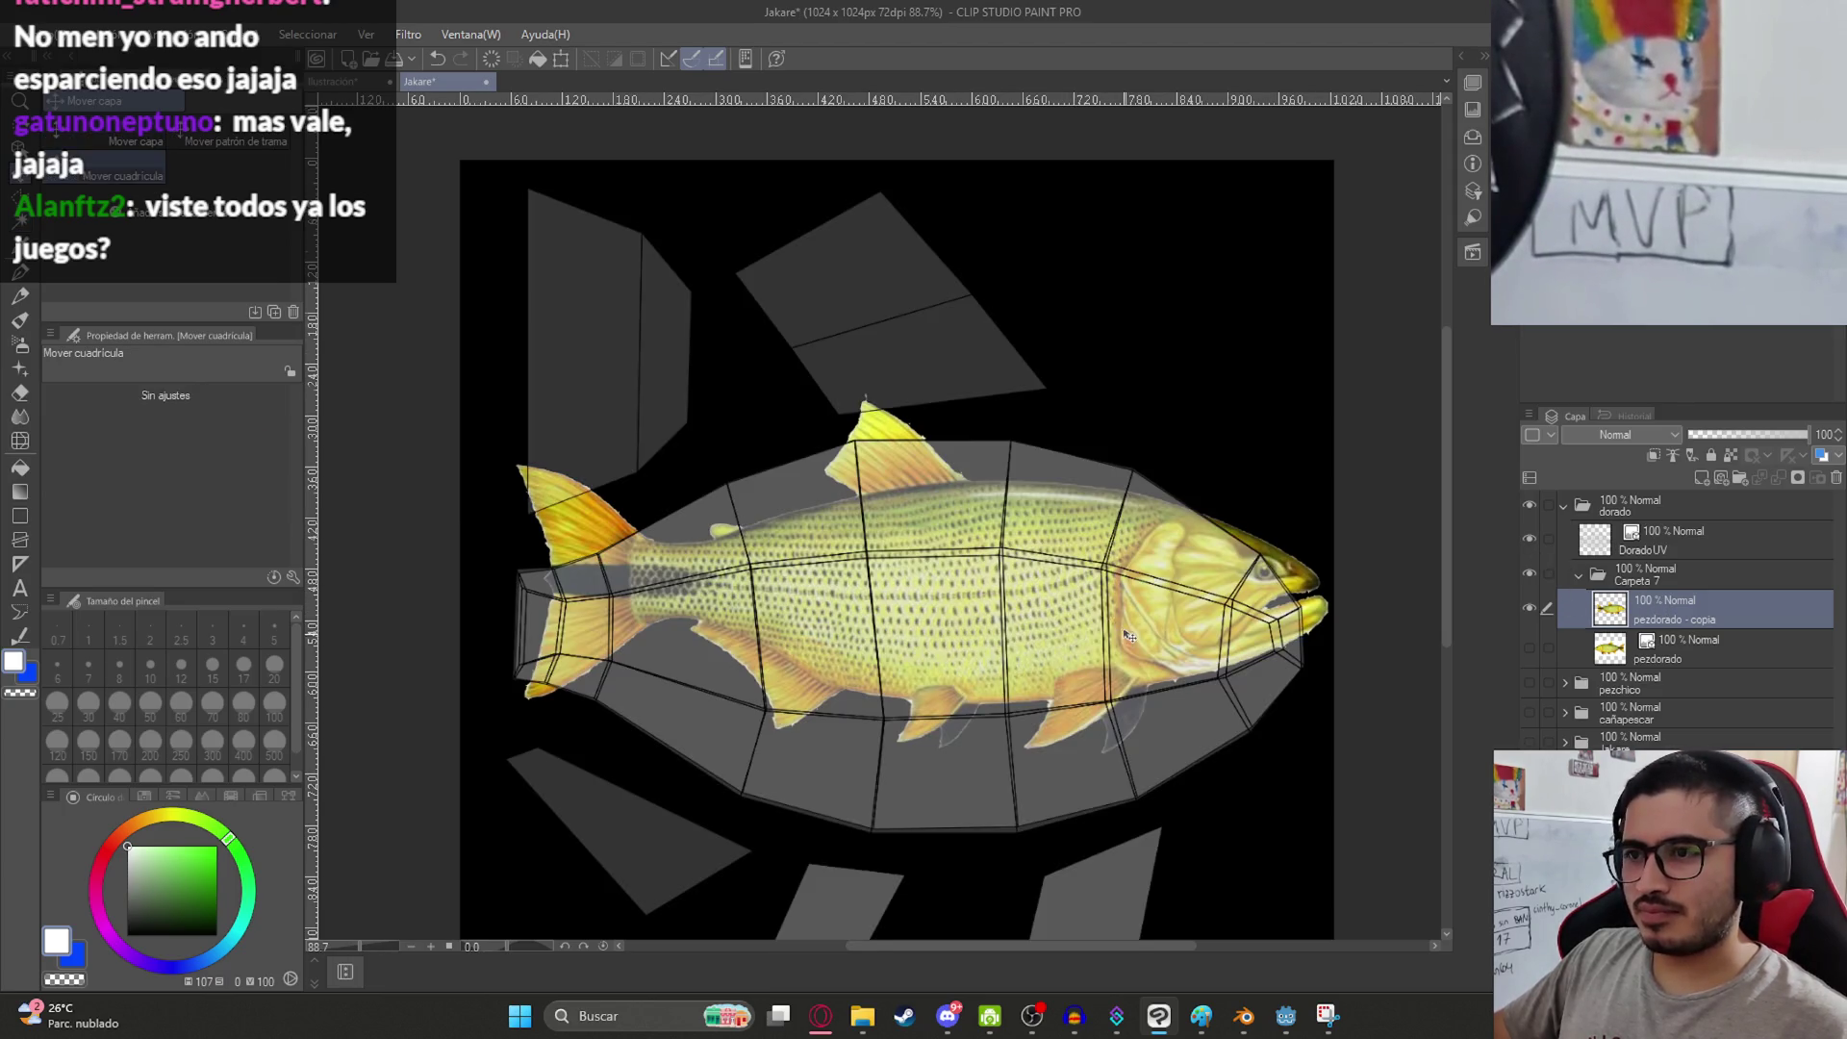
scroll(828, 479, "down", 3)
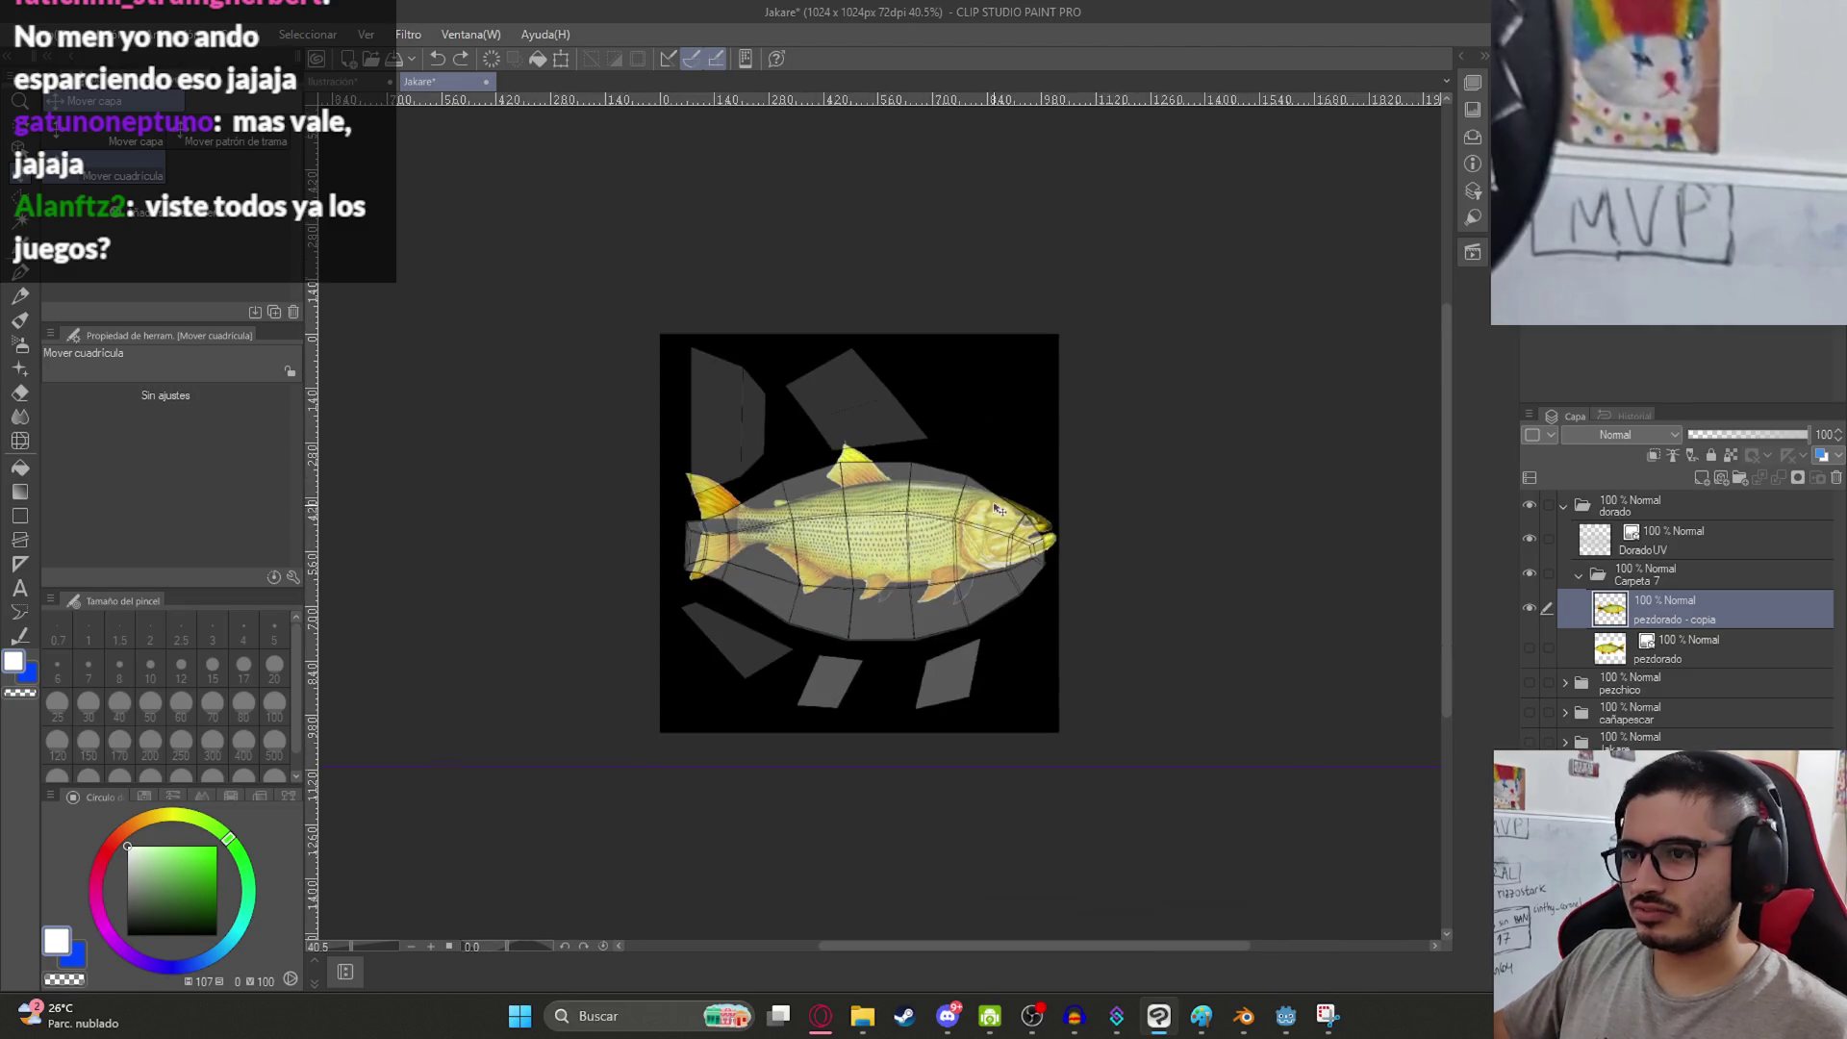
key("k")
left_click_drag(675, 333, 680, 302)
scroll(1054, 531, "up", 2)
key("ctrl+c")
key("ctrl+v")
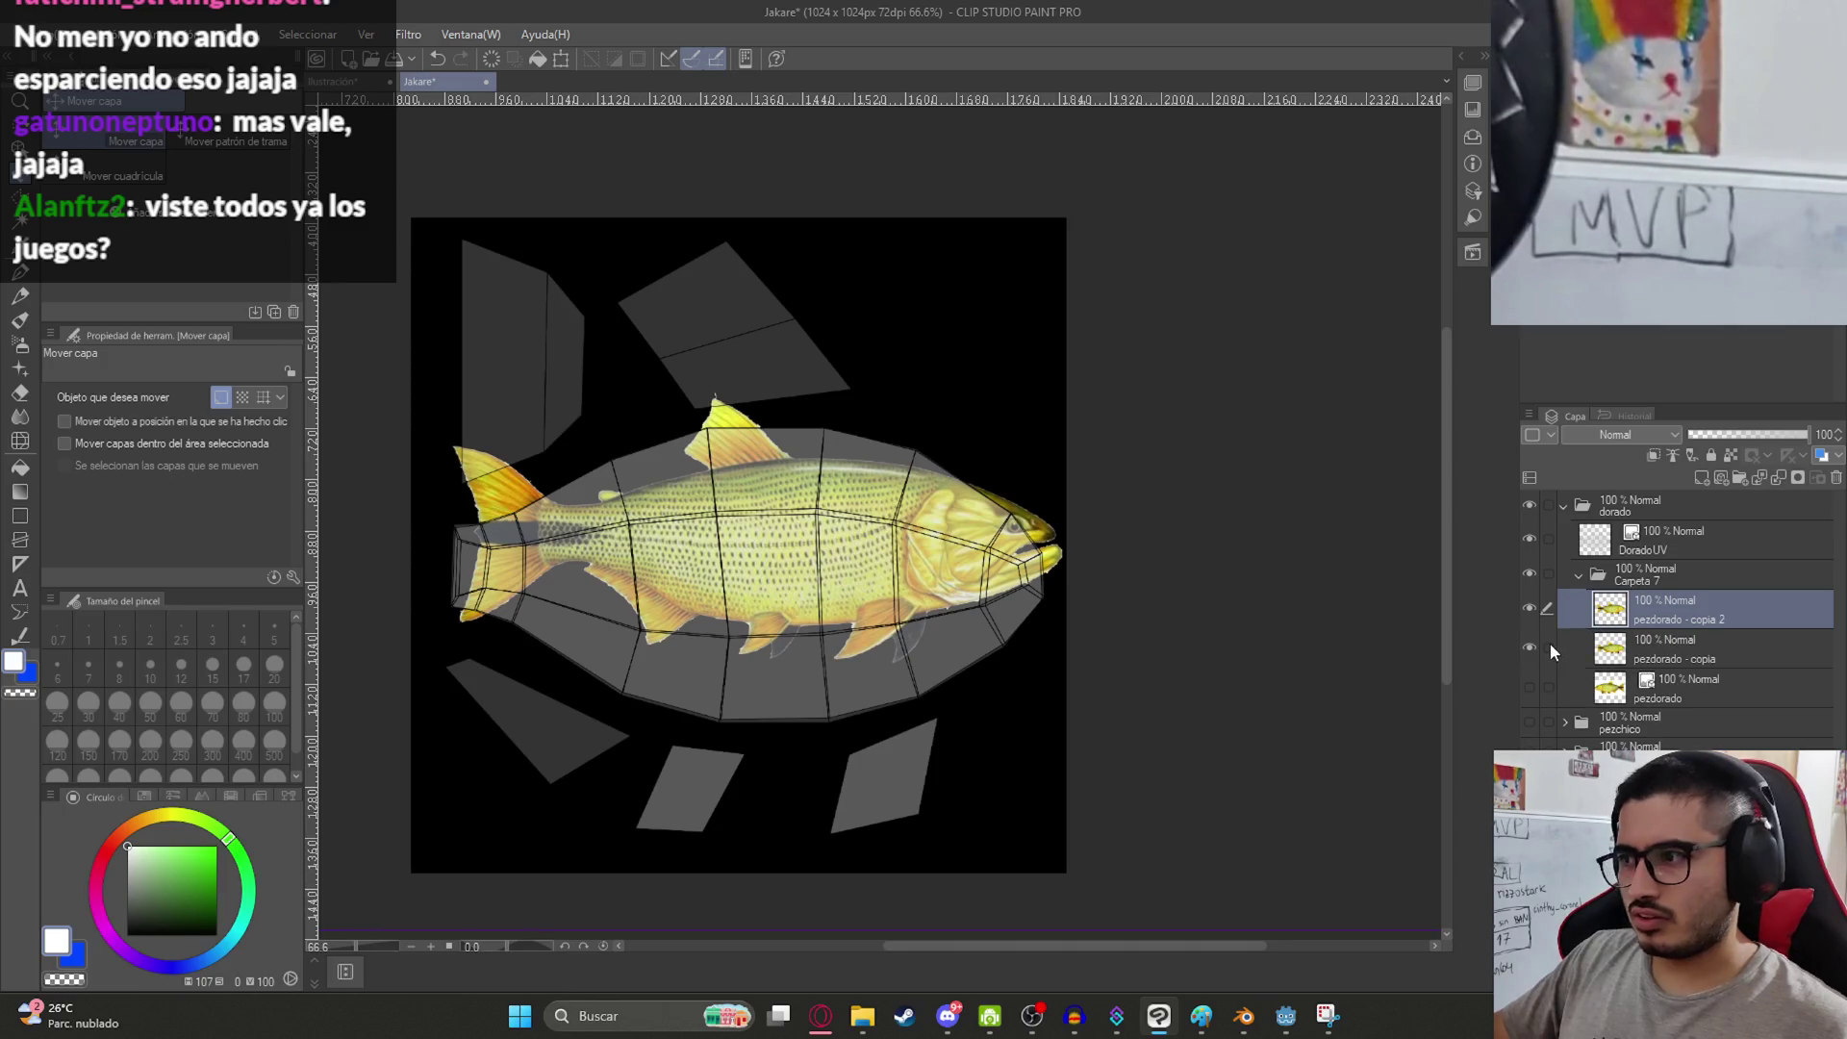
mouse_move(740, 601)
left_mouse_down()
mouse_move(759, 524)
mouse_move(792, 613)
left_mouse_up()
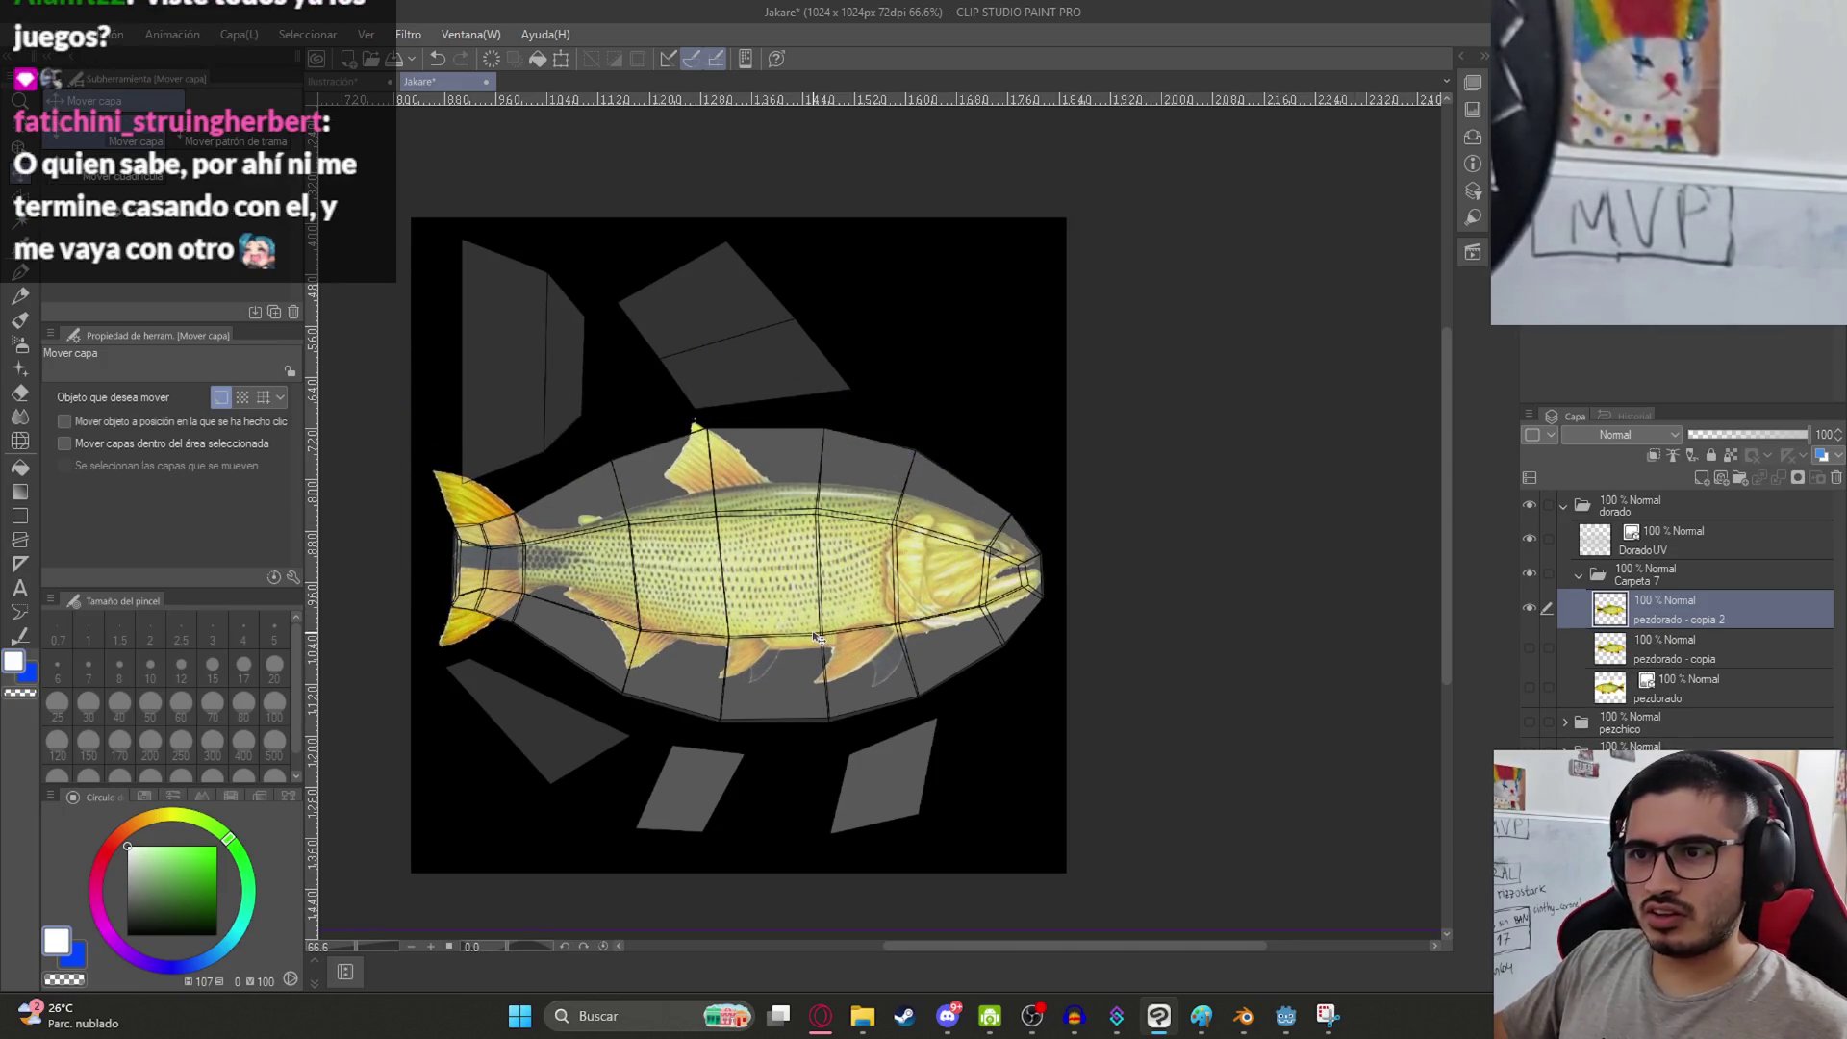
key("m")
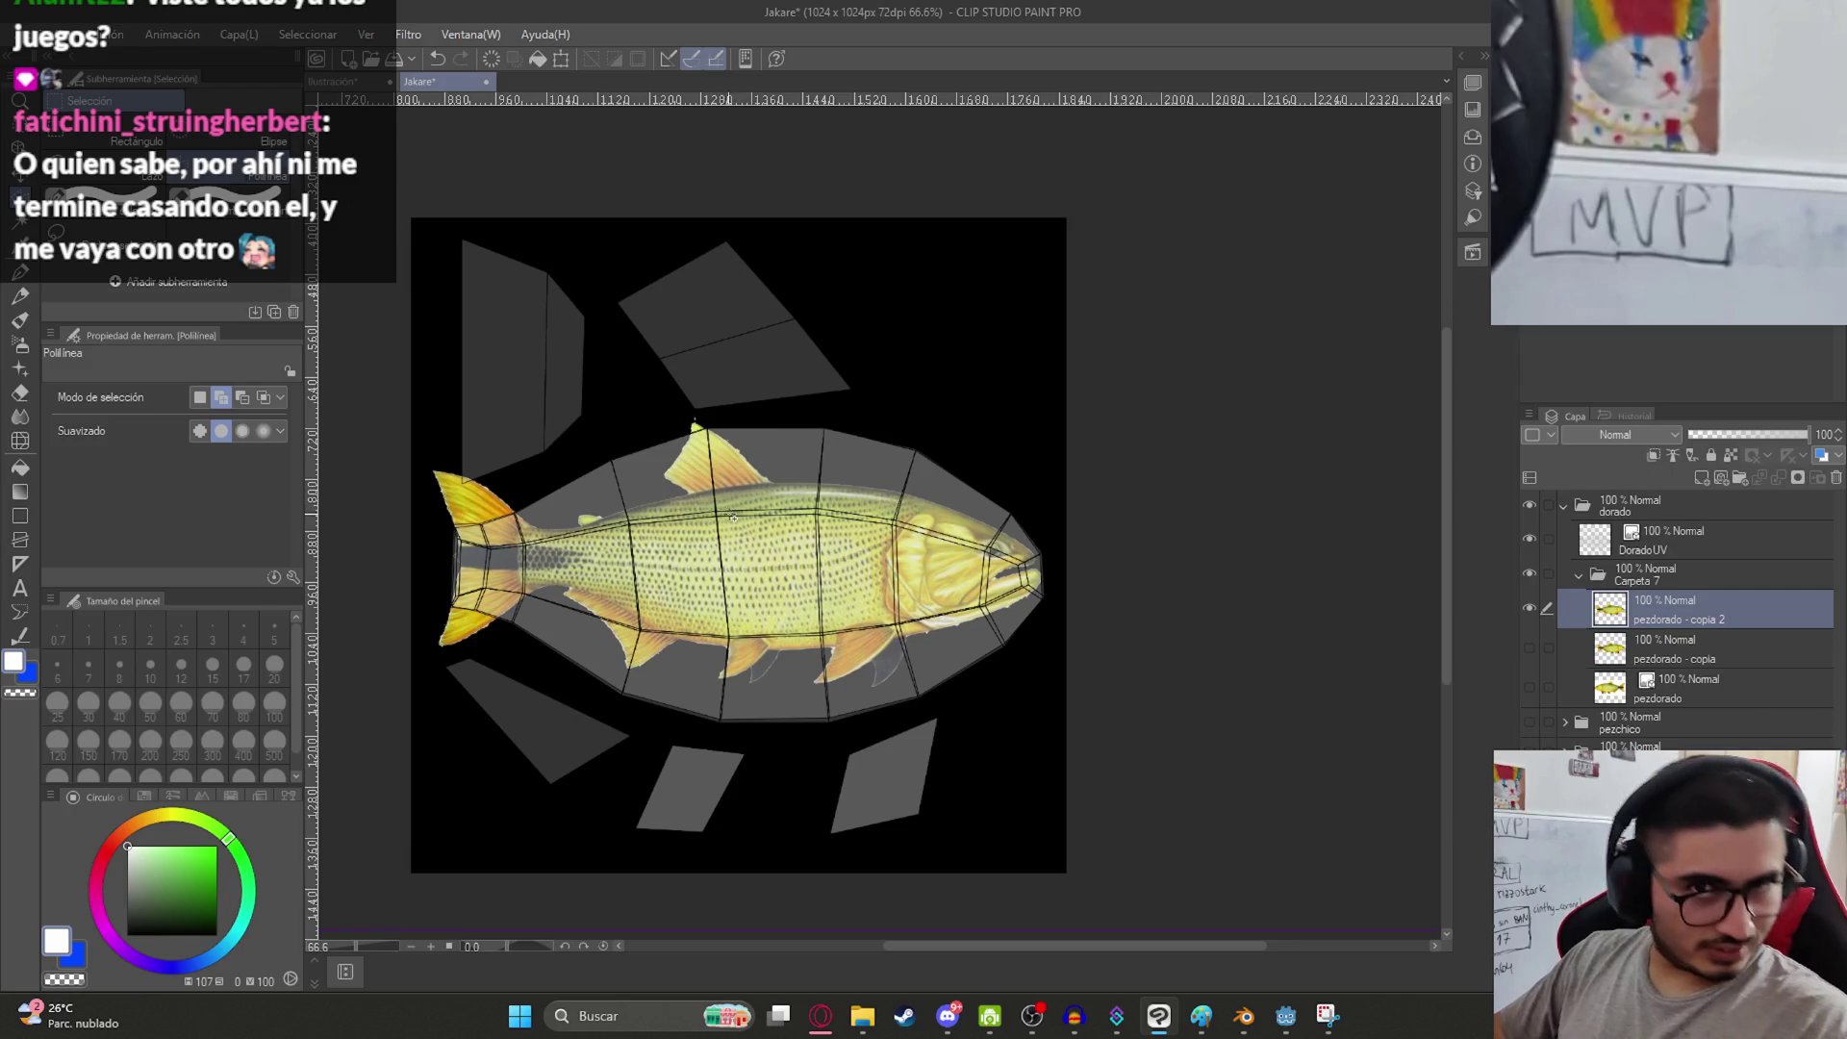
scroll(716, 427, "up", 2)
scroll(715, 491, "up", 3)
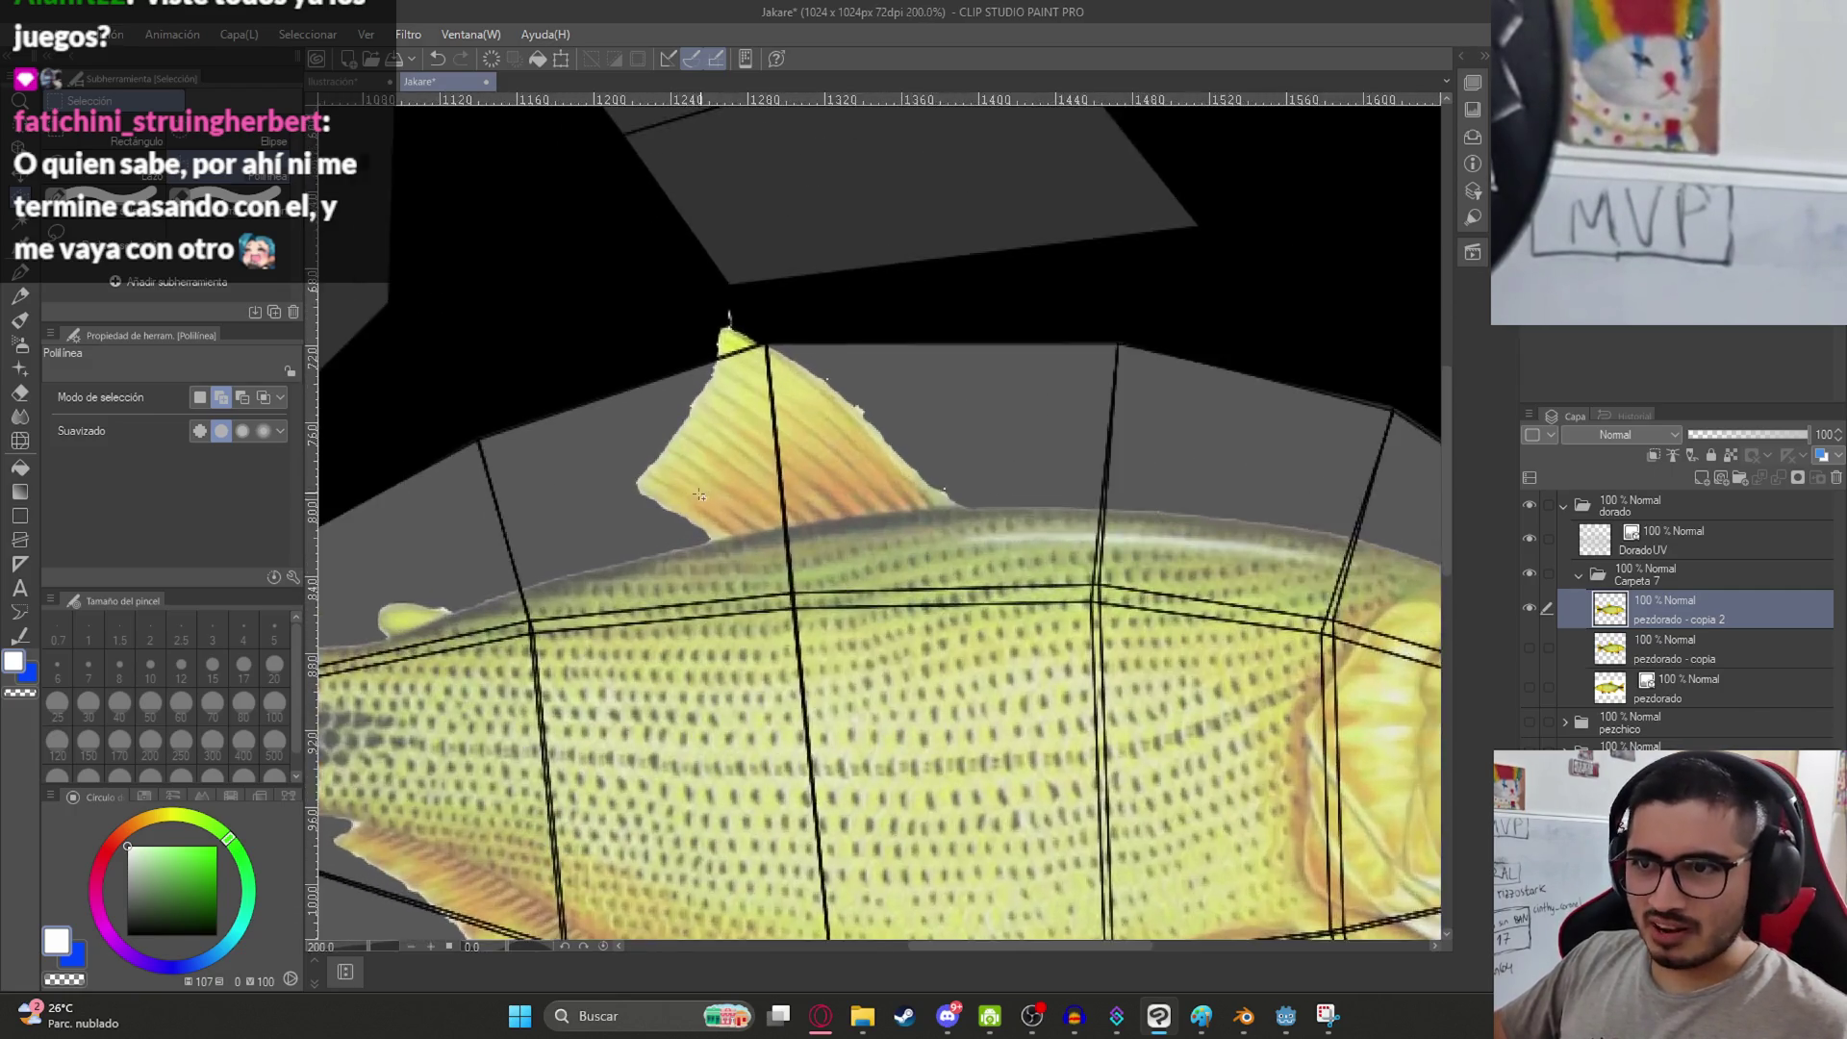
scroll(713, 577, "up", 2)
- Polyline-outline the dorsal fin of the copied fish for removal
left_click(911, 538)
left_click(1366, 485)
scroll(1366, 488, "down", 2)
left_click(1354, 260)
left_click(1129, 166)
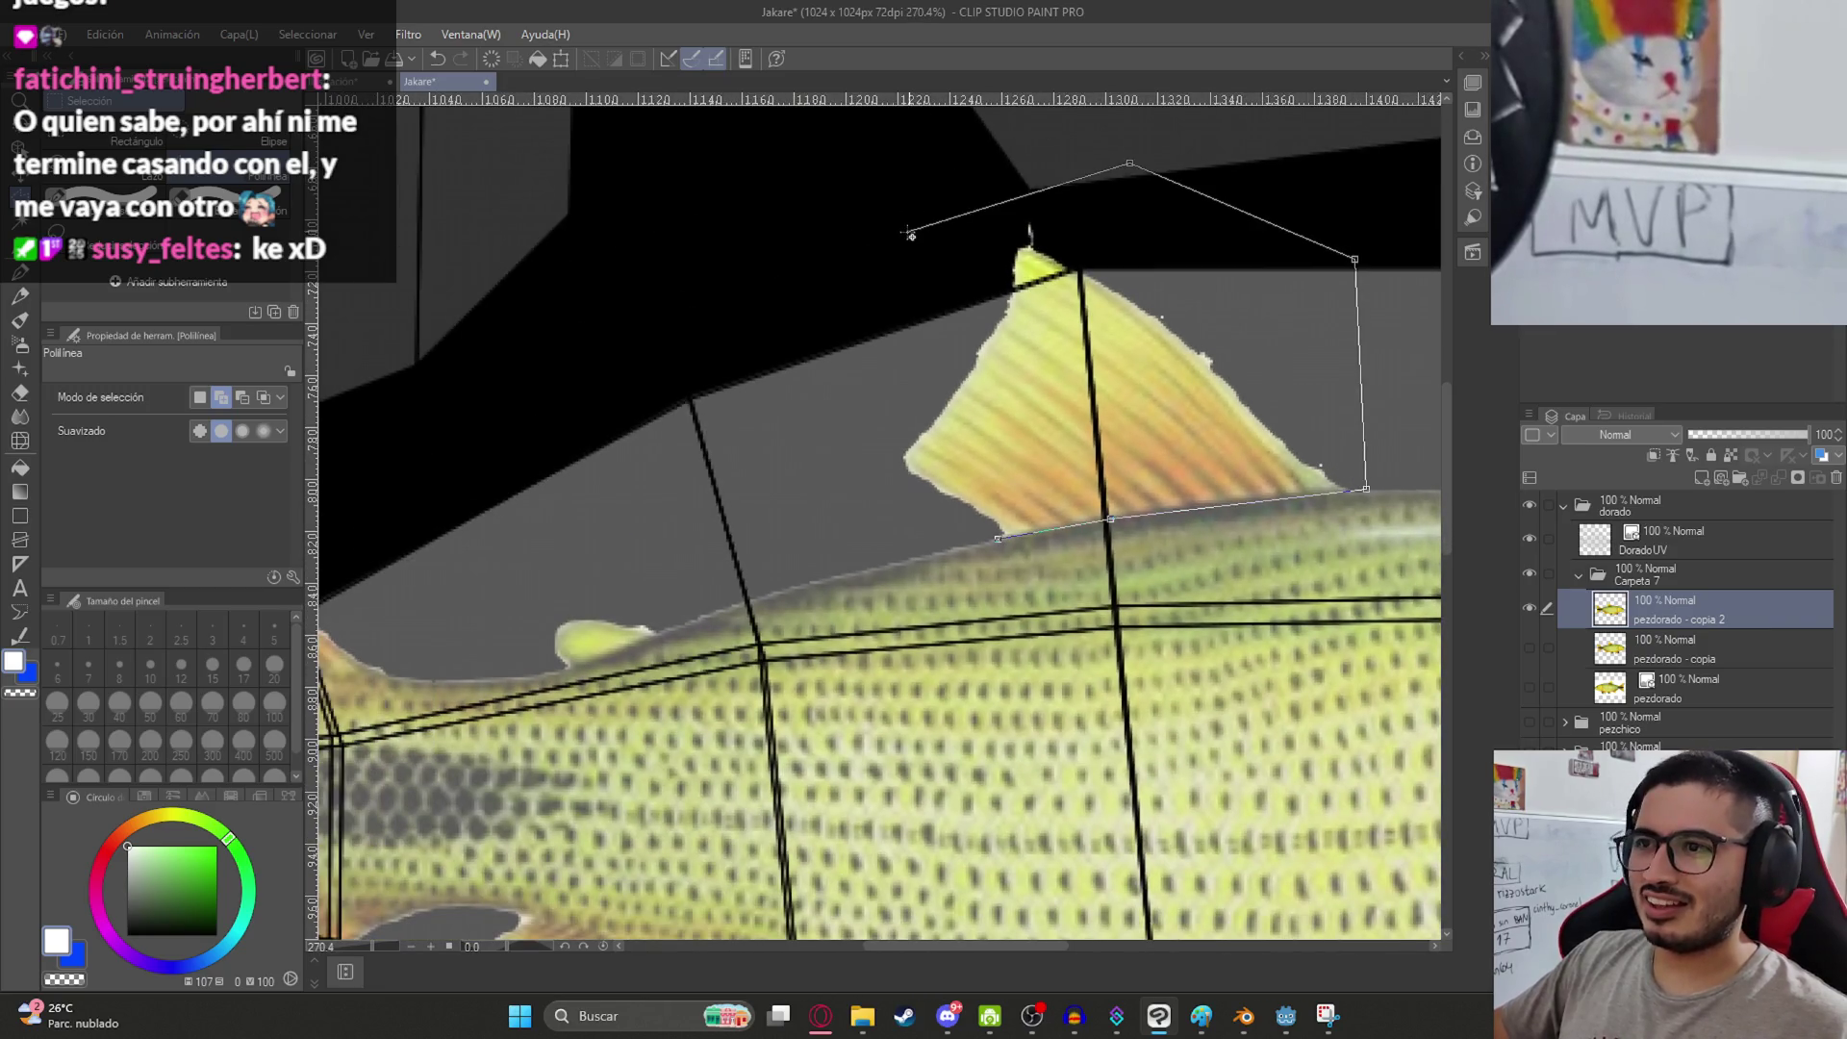
left_click(902, 232)
left_click(842, 386)
left_click(860, 501)
left_click(995, 539)
scroll(996, 538, "down", 2)
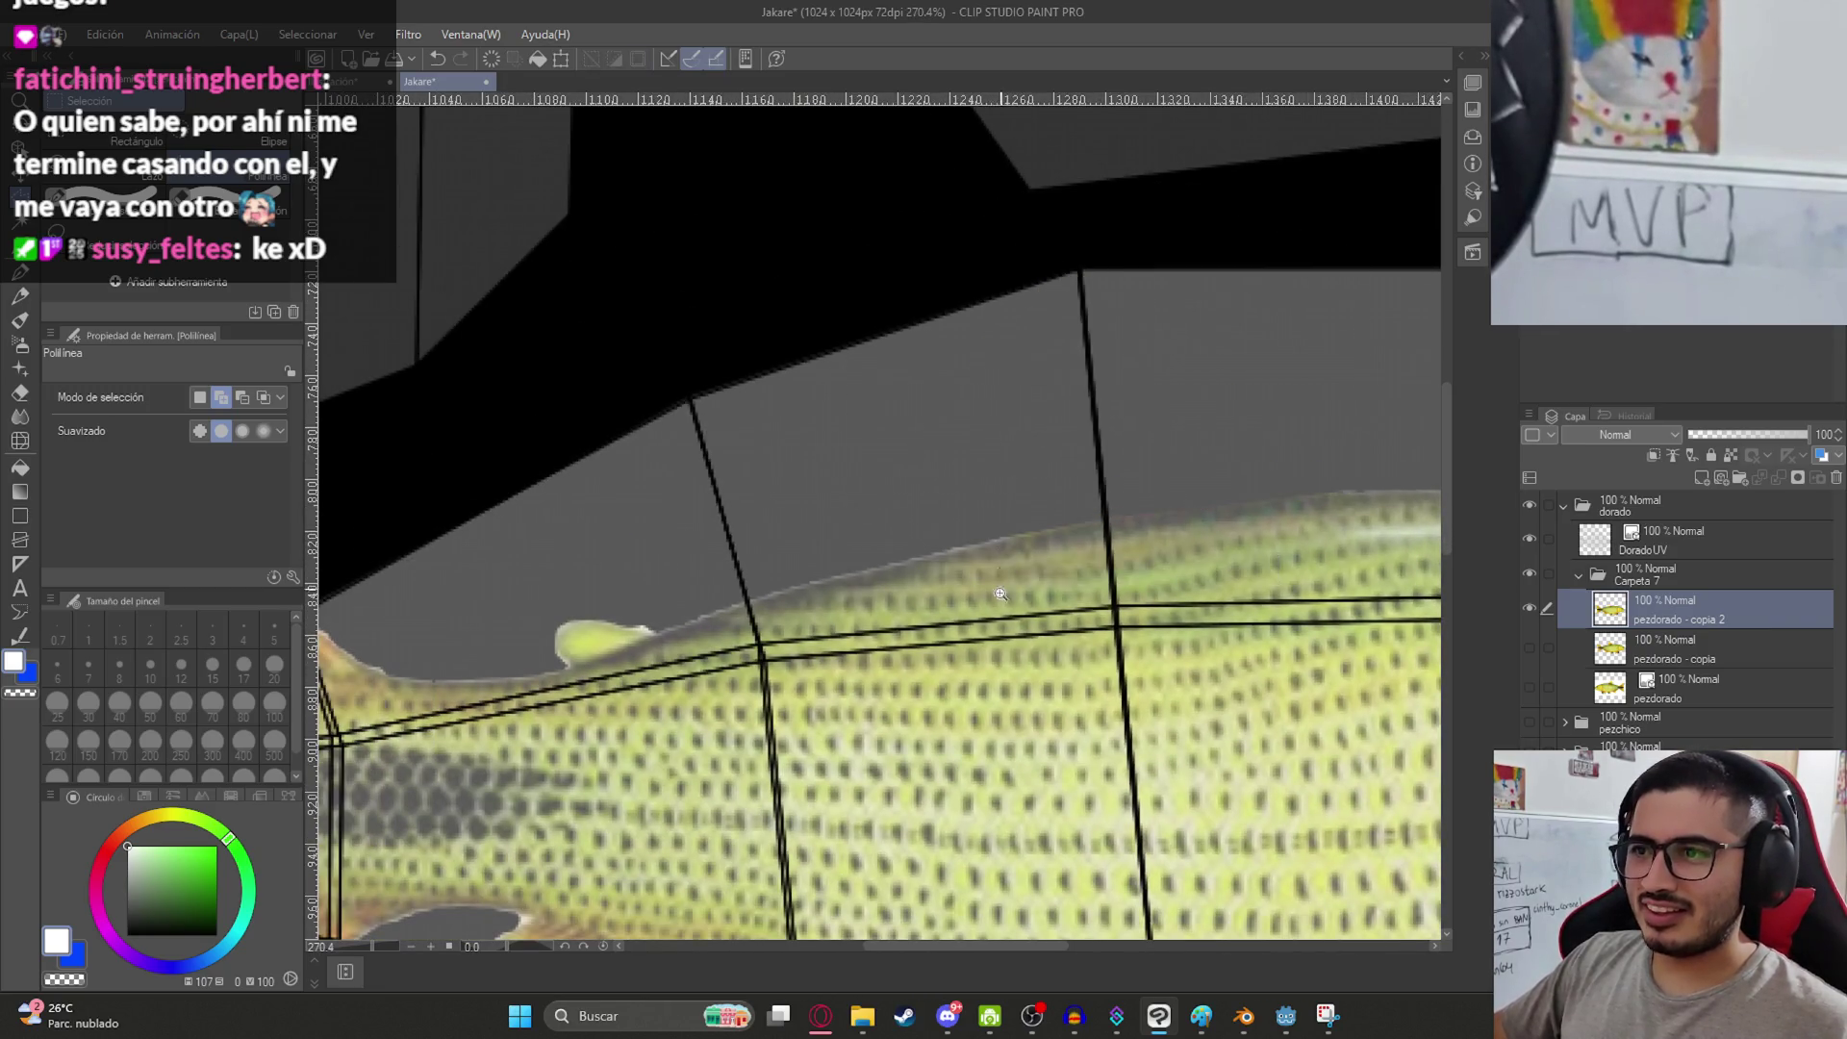
scroll(886, 539, "down", 3)
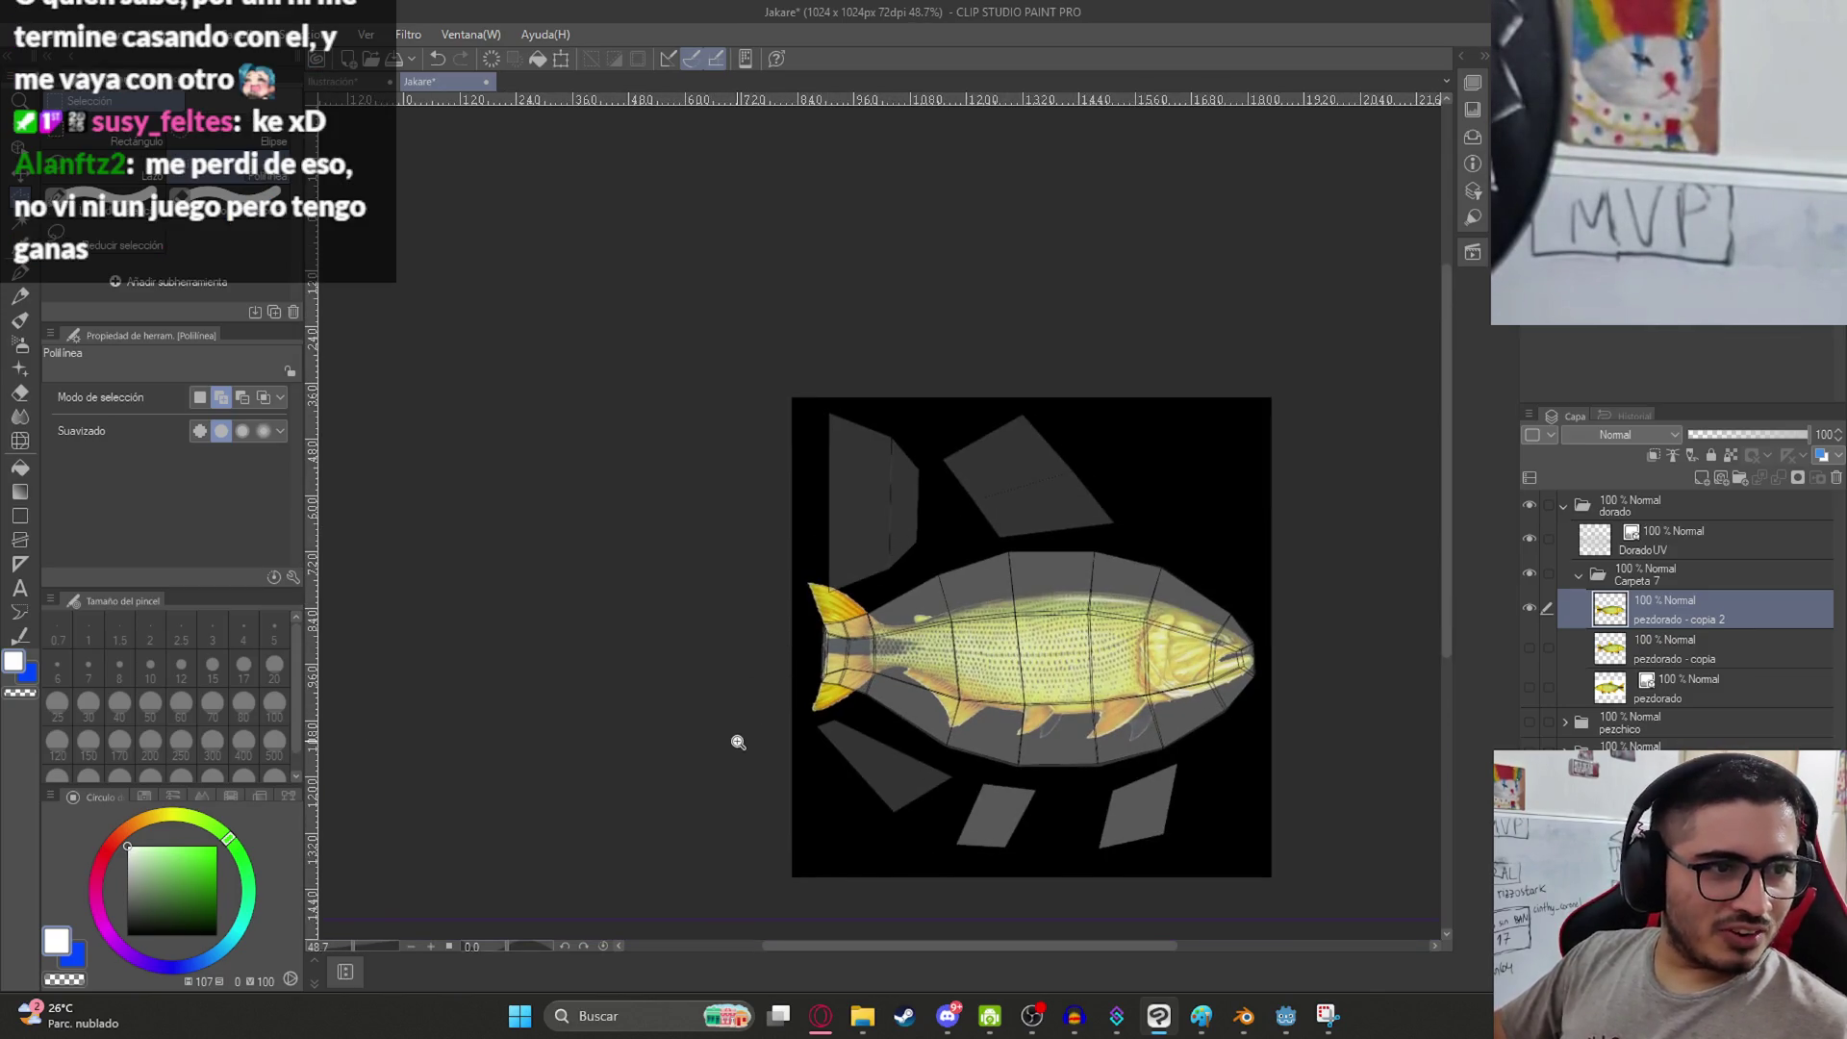
scroll(820, 711, "up", 2)
scroll(936, 715, "up", 3)
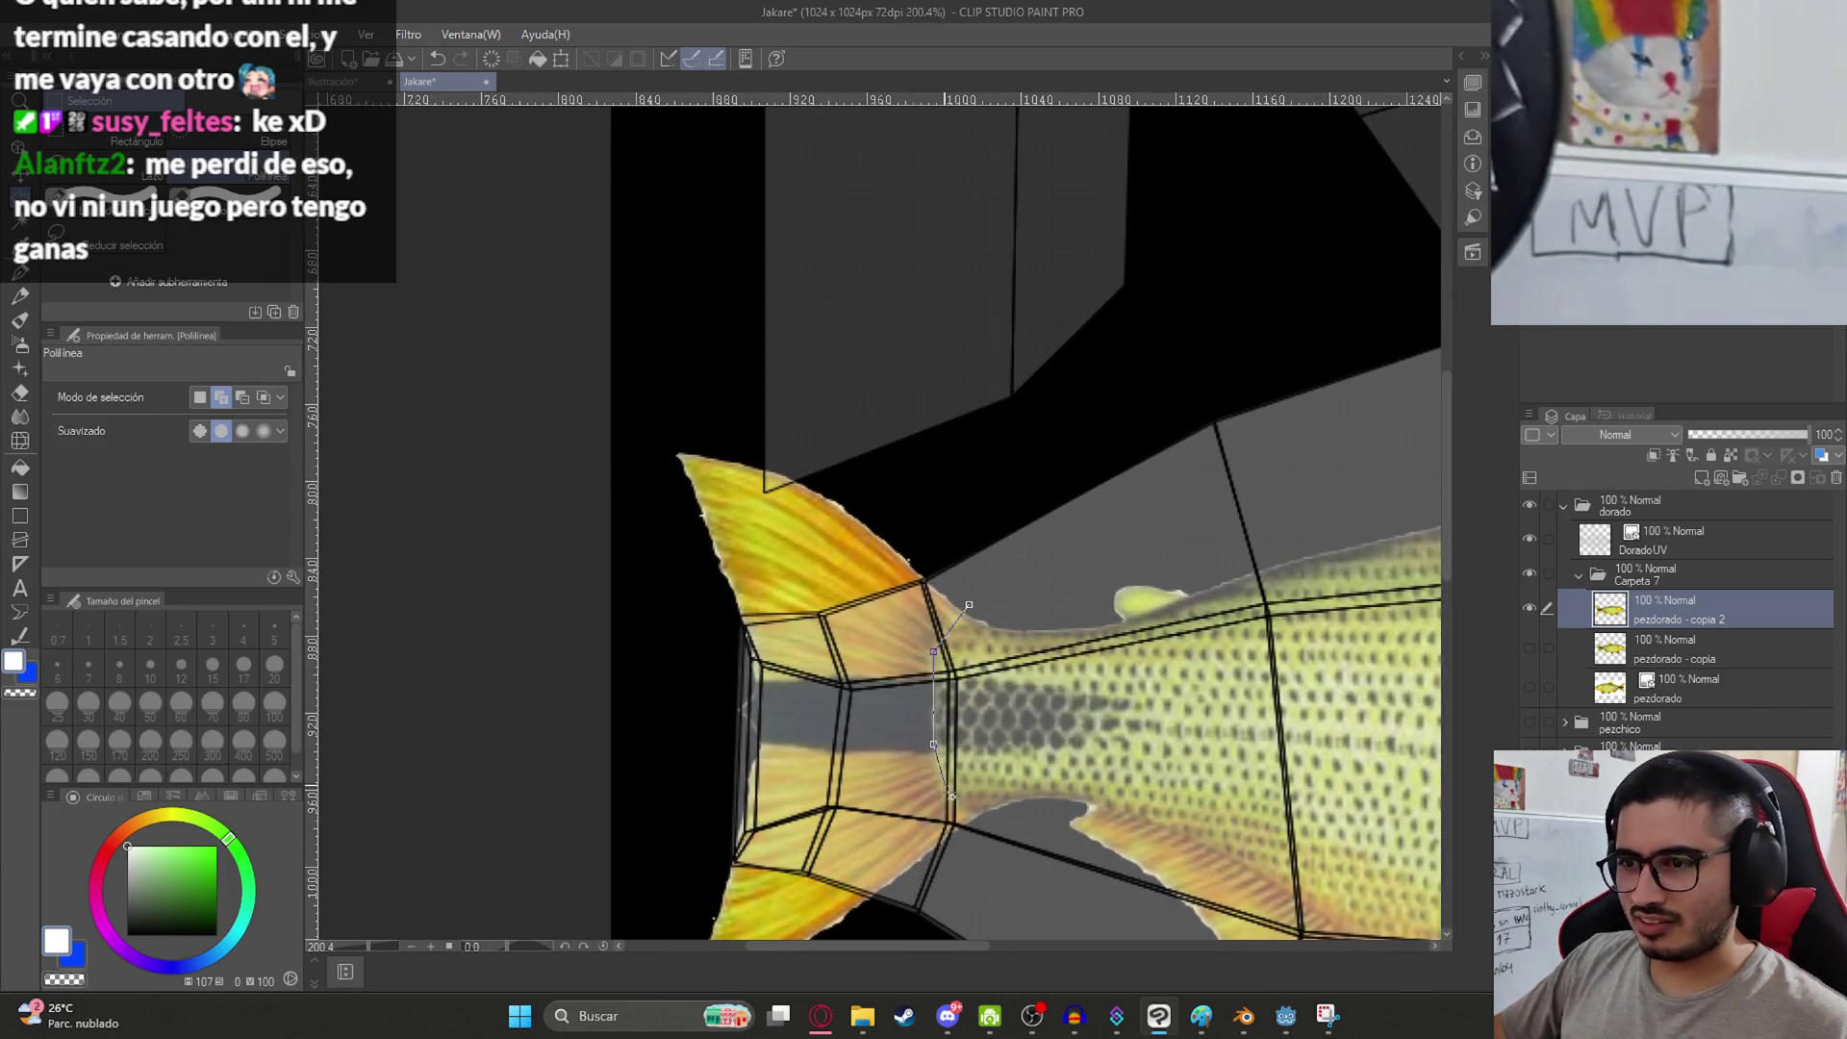
scroll(1017, 896, "down", 2)
scroll(995, 766, "down", 1)
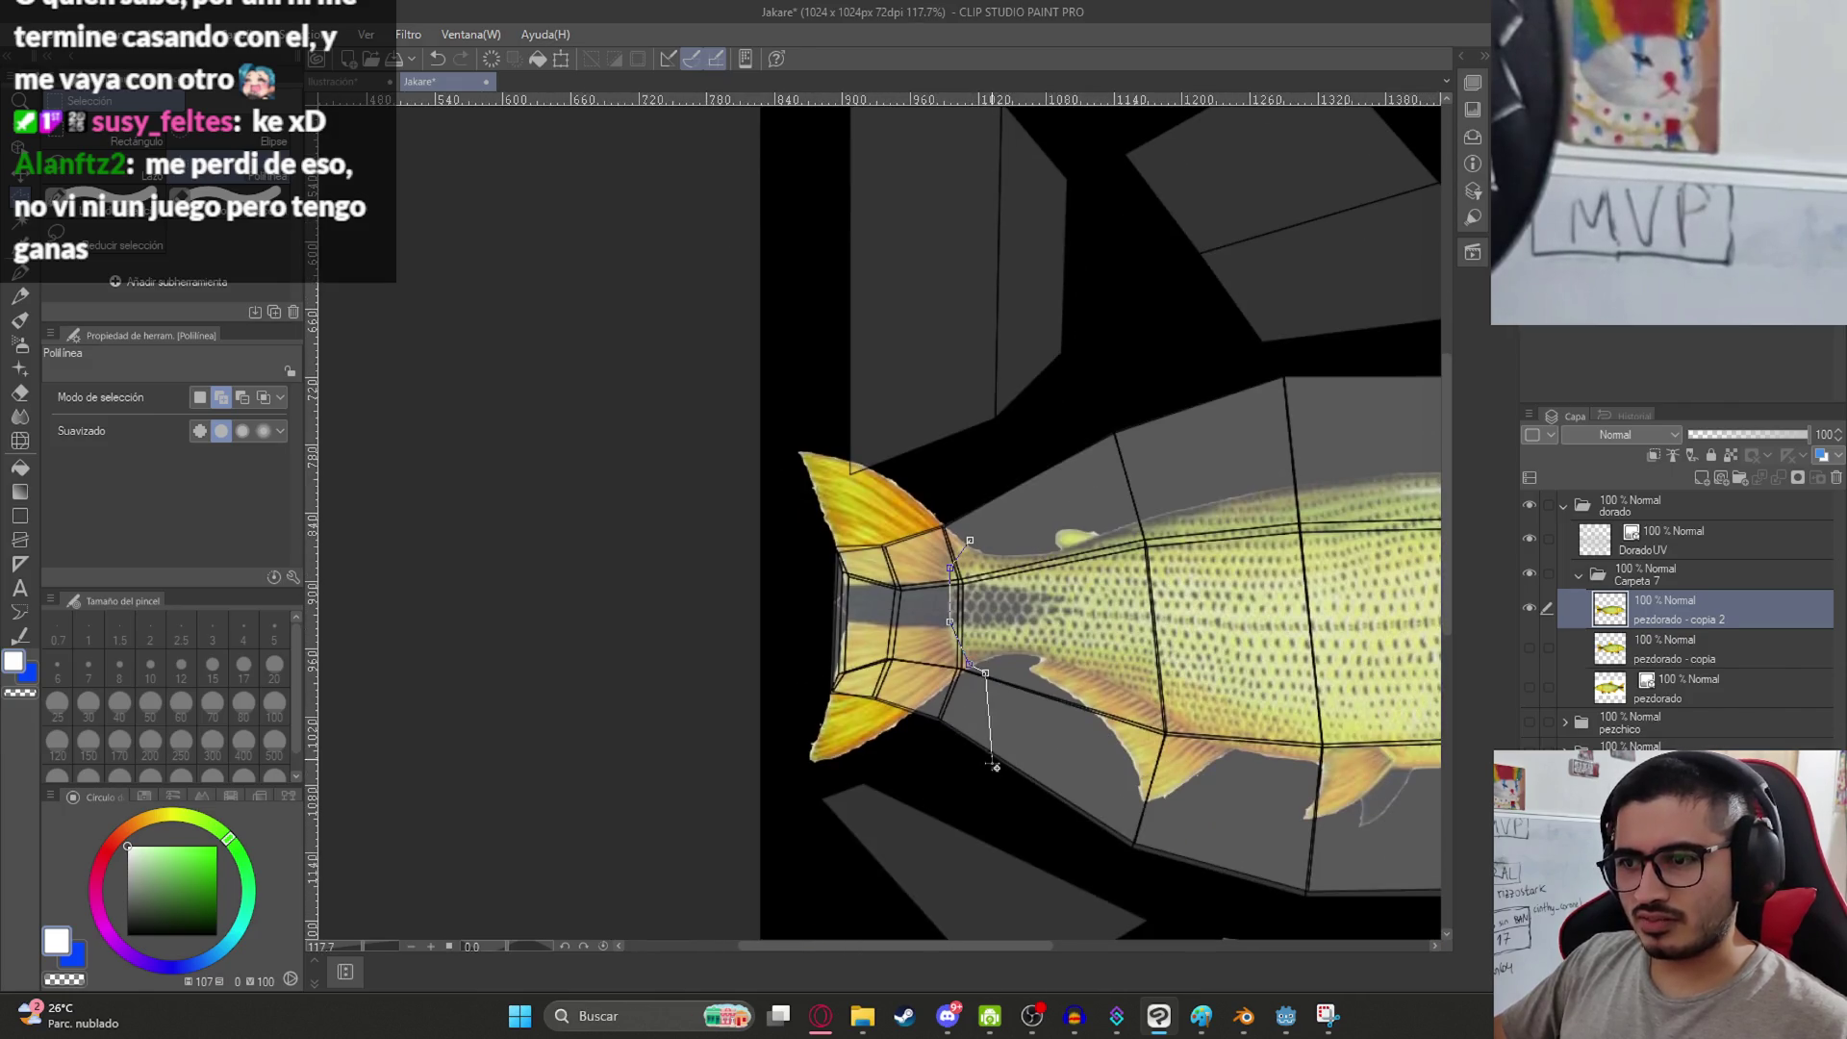
- Outline the tail fin, then outline and erase the lower rear fin from the copy
left_click(601, 425)
left_click(785, 362)
left_click(975, 544)
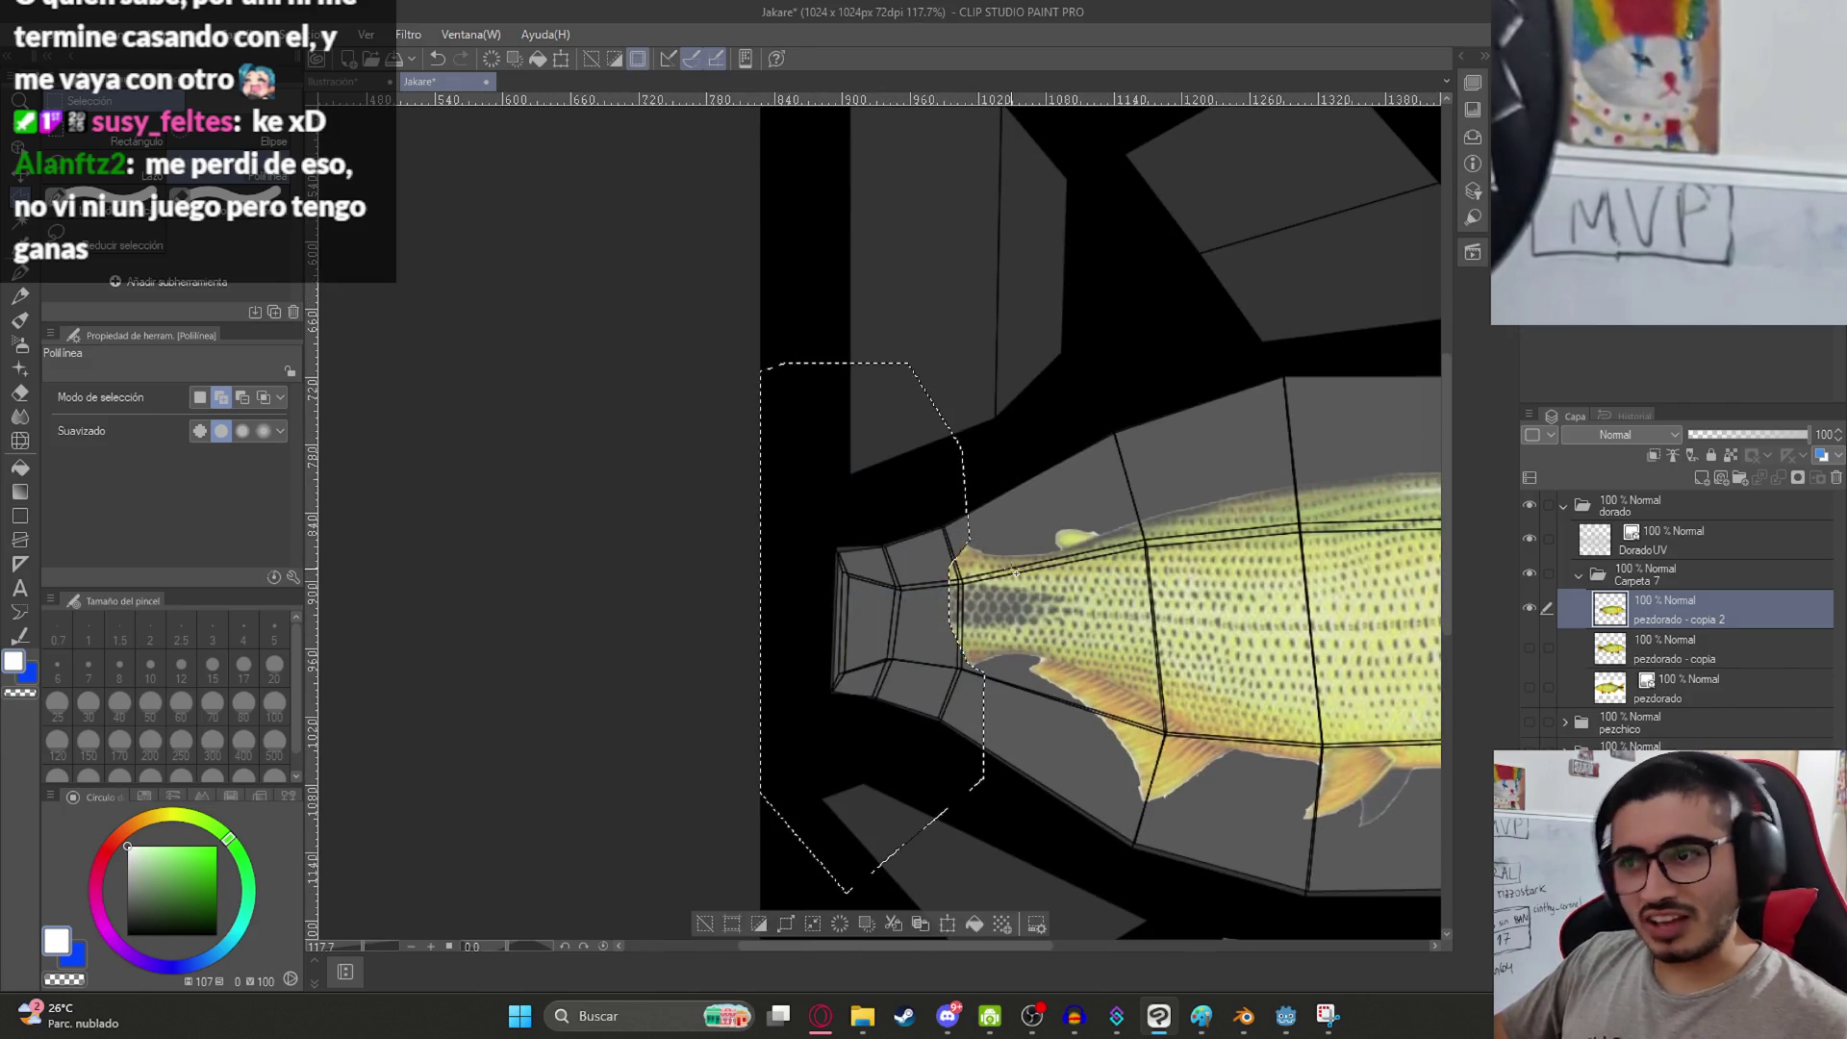
scroll(865, 548, "down", 2)
scroll(734, 535, "up", 1)
scroll(735, 536, "up", 3)
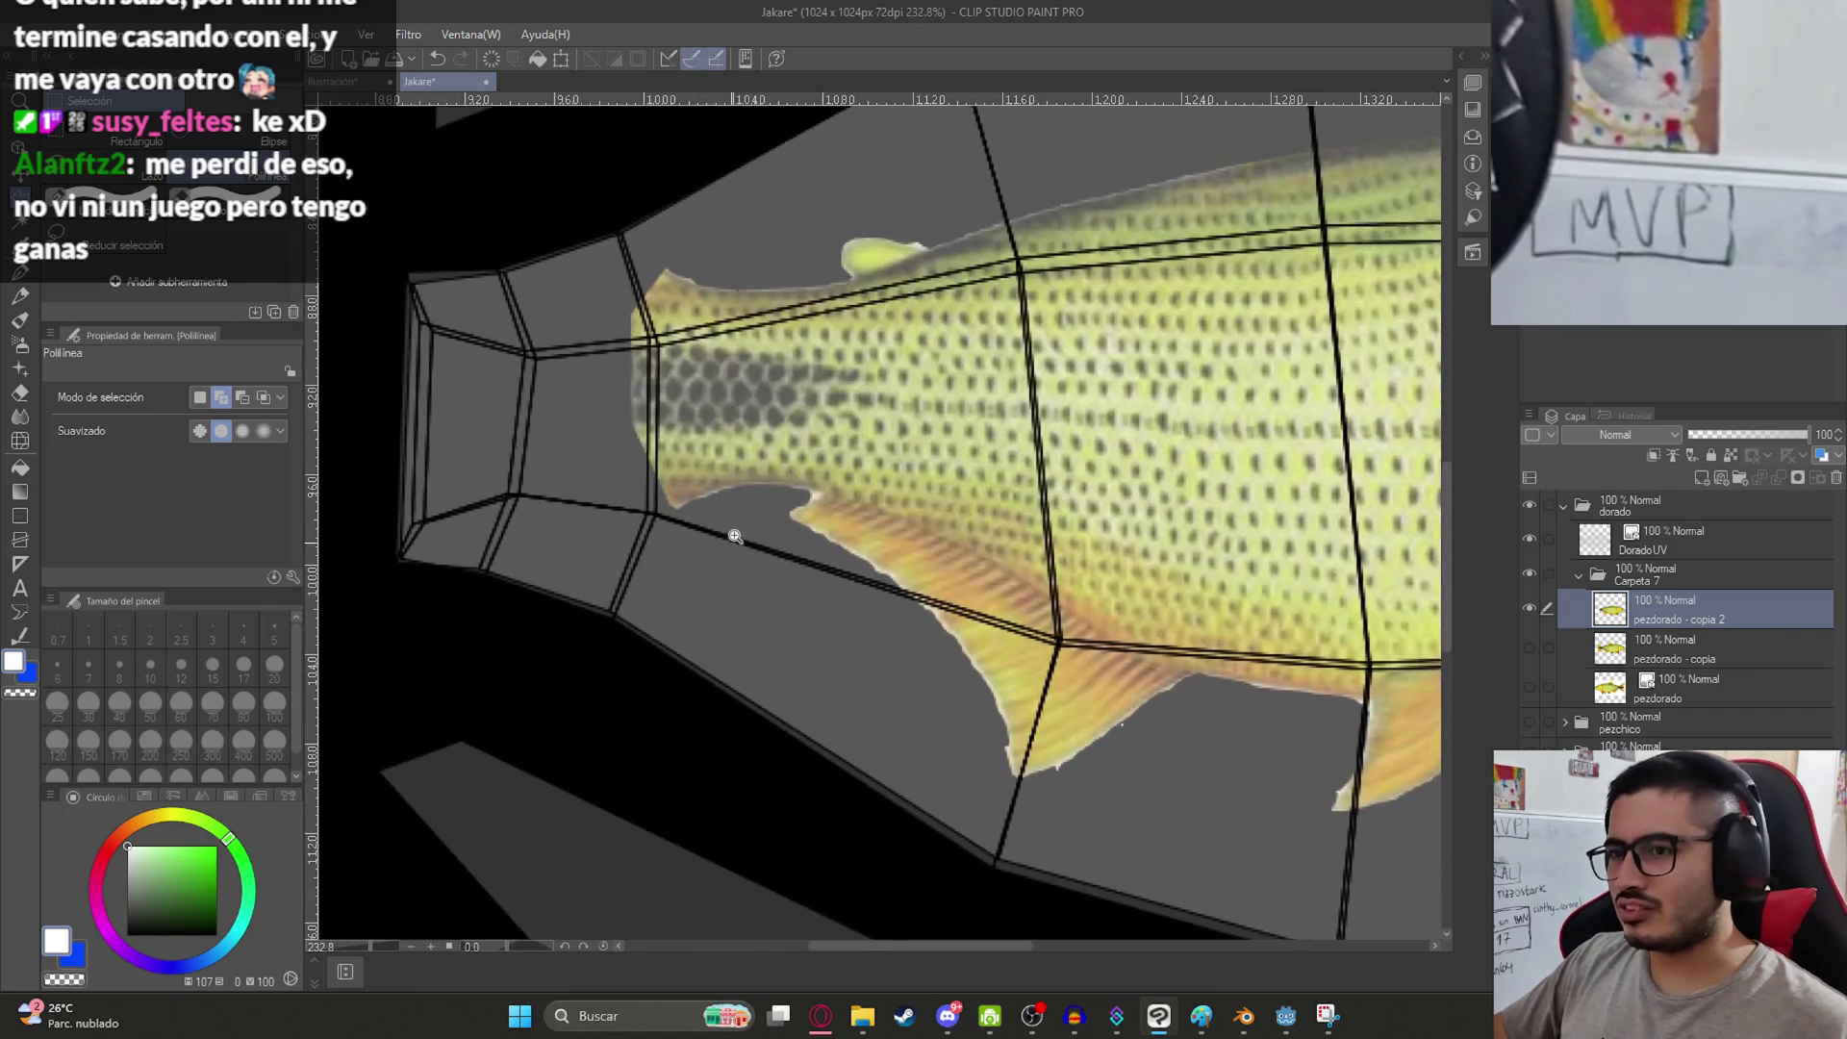
left_click(806, 490)
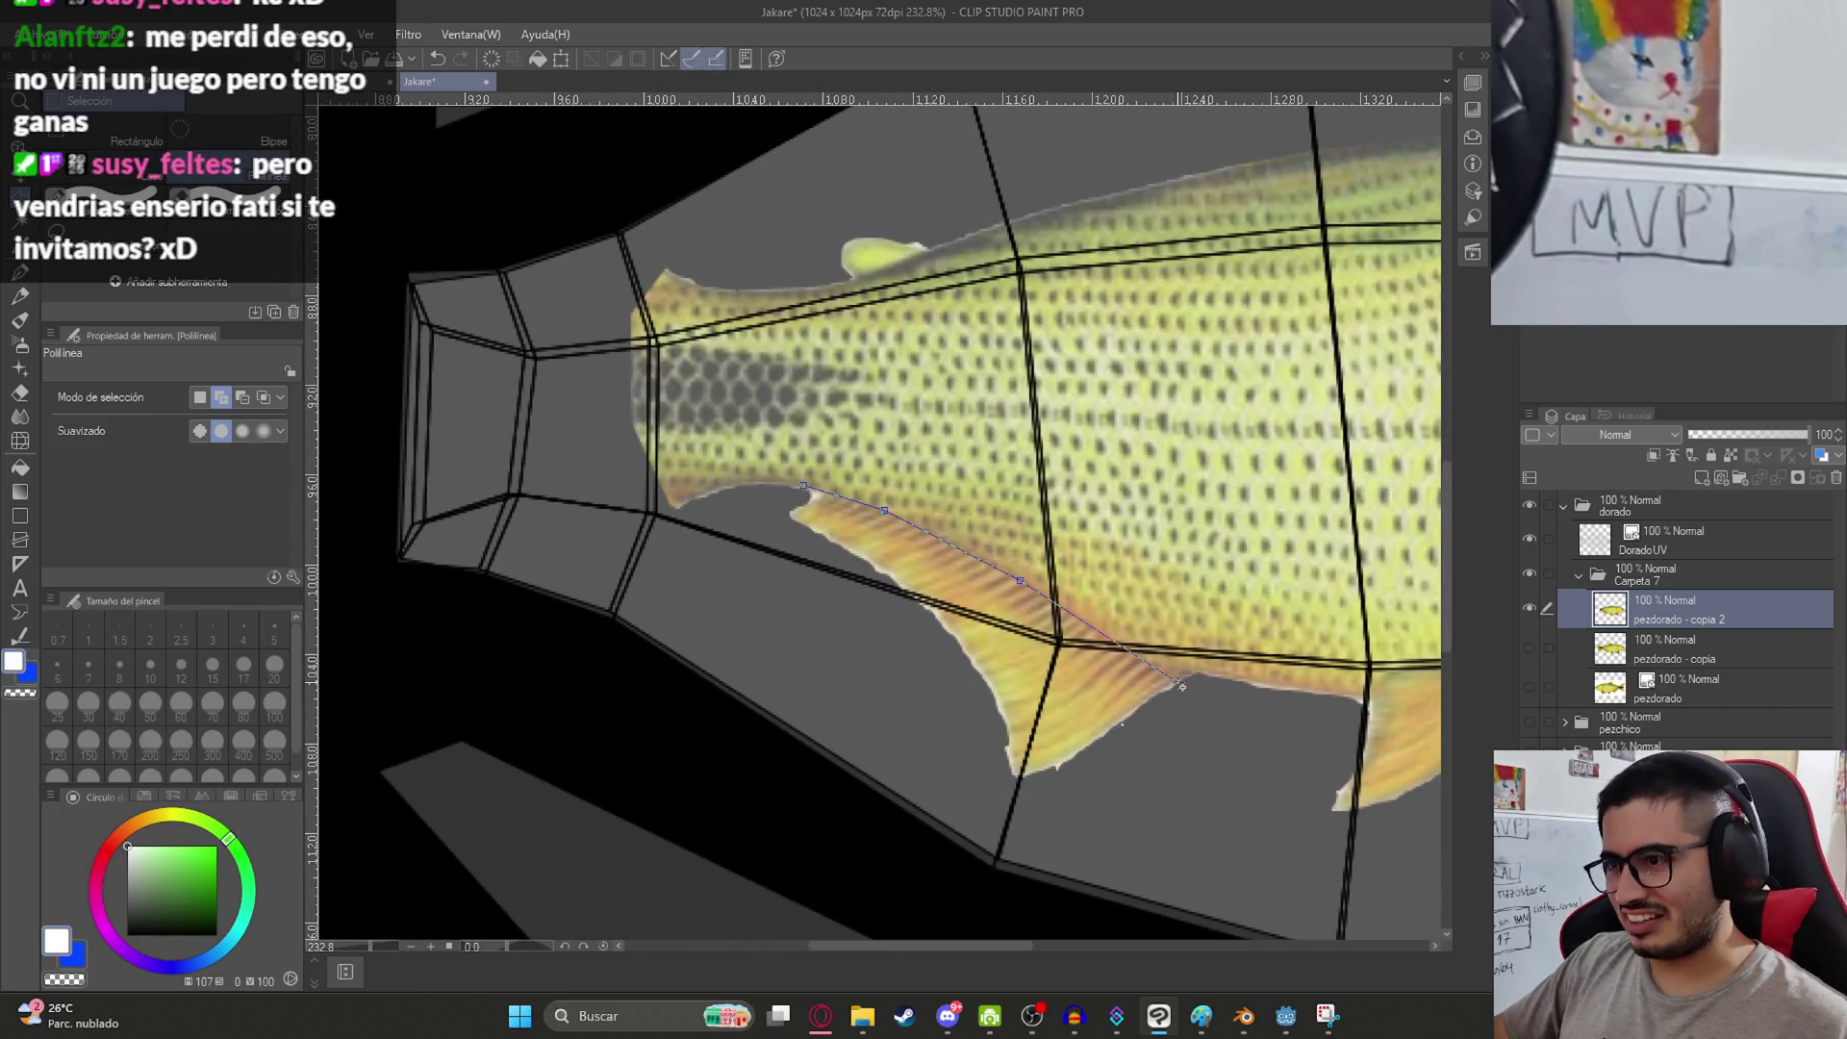
left_click(1225, 684)
left_click(1232, 796)
left_click(1048, 864)
left_click(728, 757)
left_click(693, 624)
left_click(803, 489)
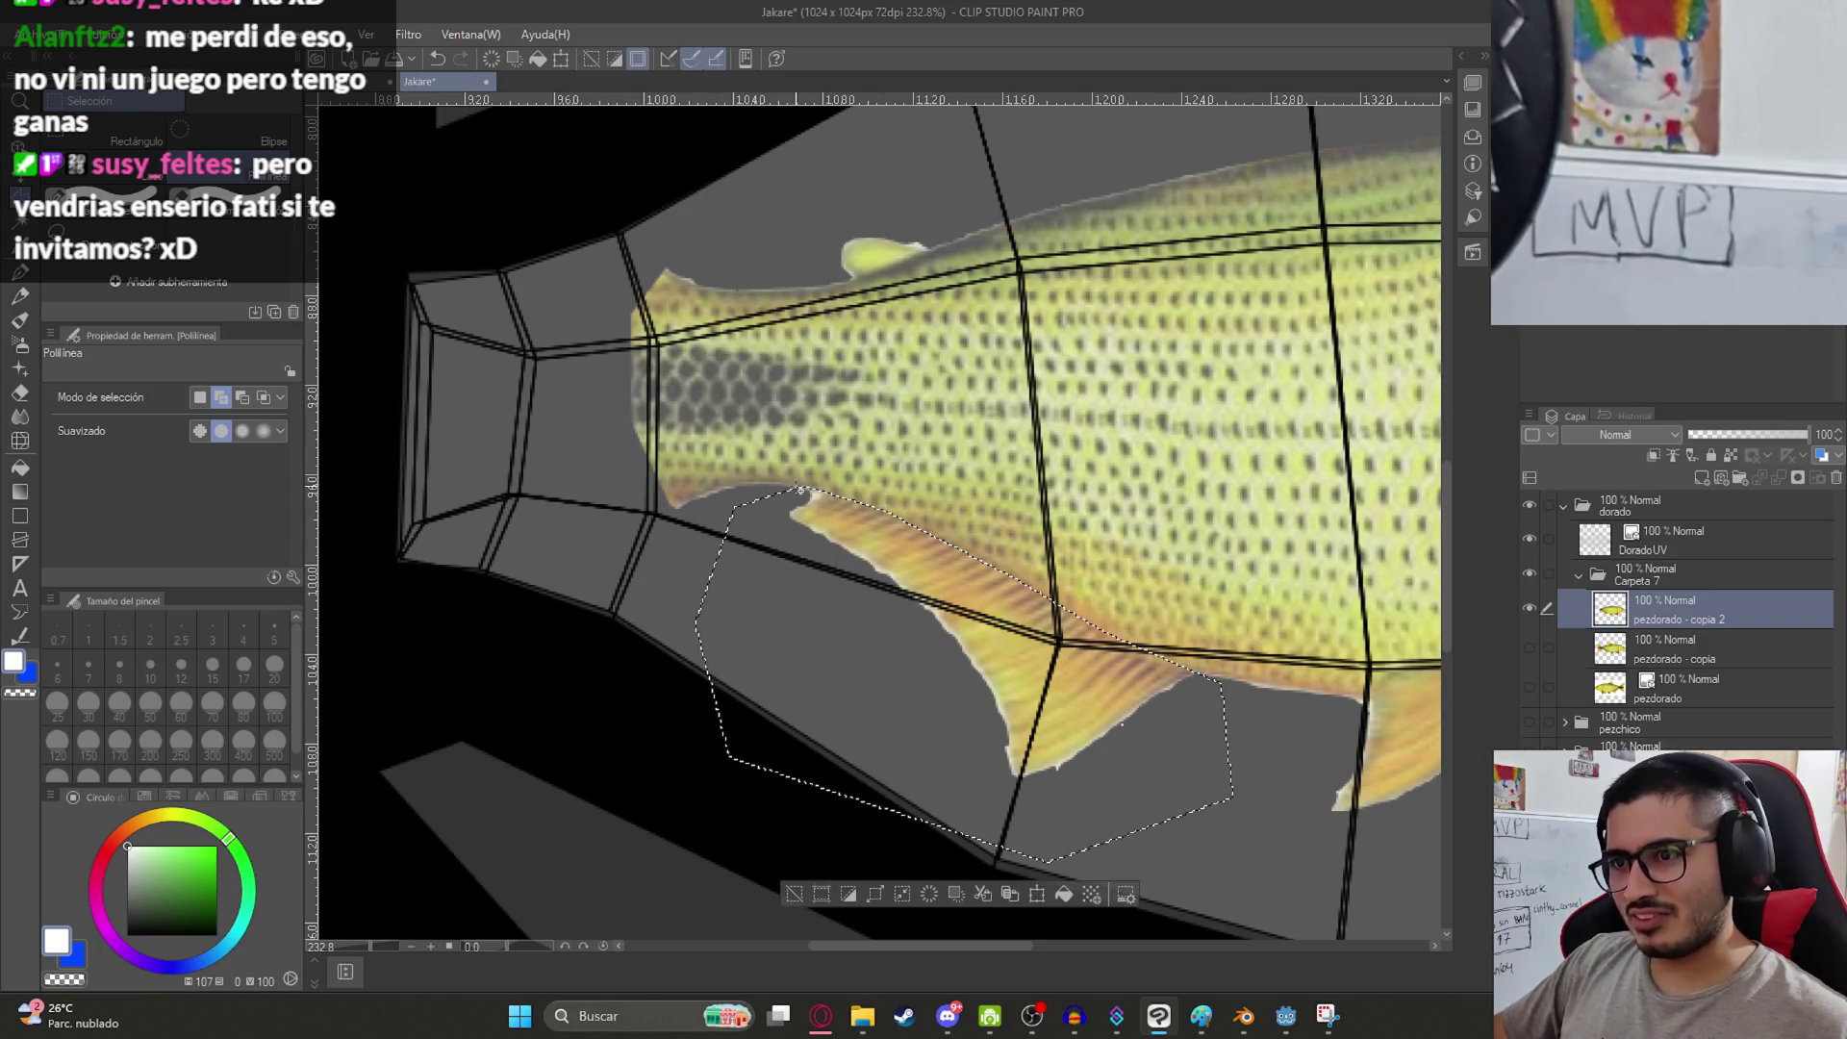
key("Delete")
scroll(723, 548, "down", 2)
scroll(572, 555, "up", 2)
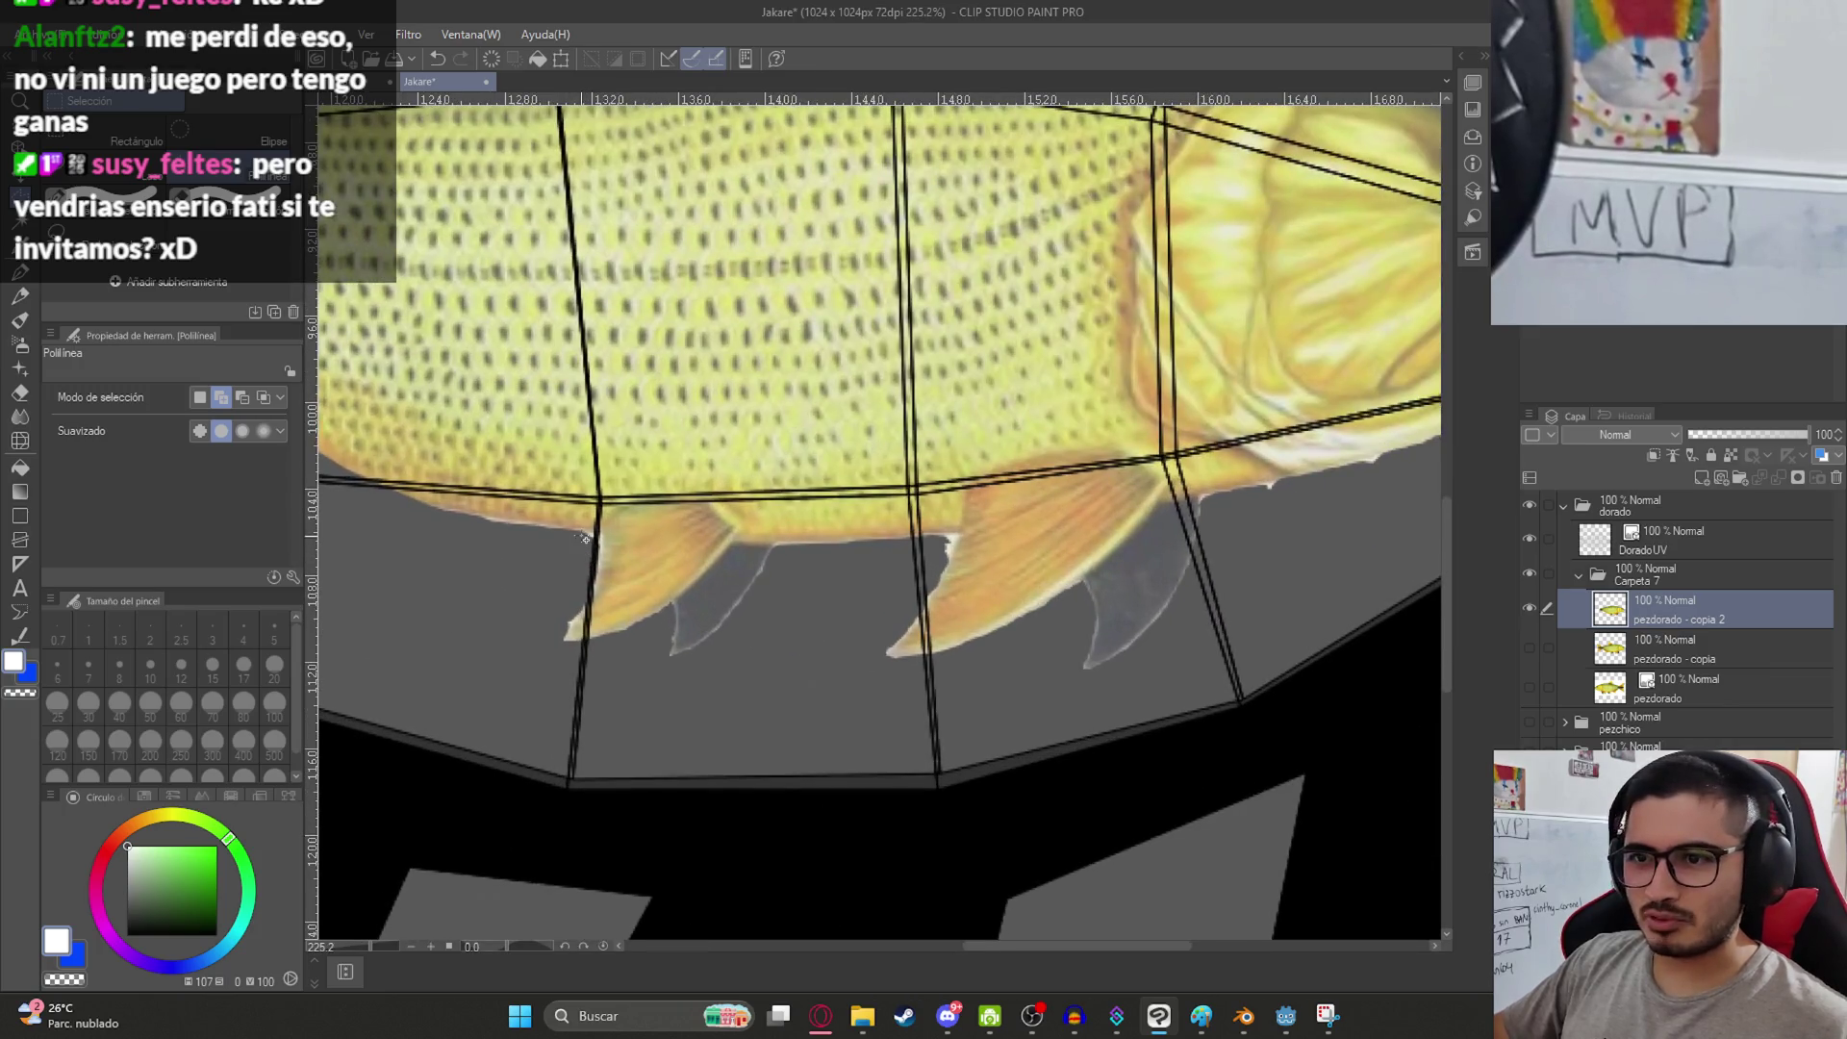
- Outline the belly fins and erase them from the copied fish photo
left_click(767, 703)
left_click(511, 708)
left_click(369, 622)
left_click(571, 534)
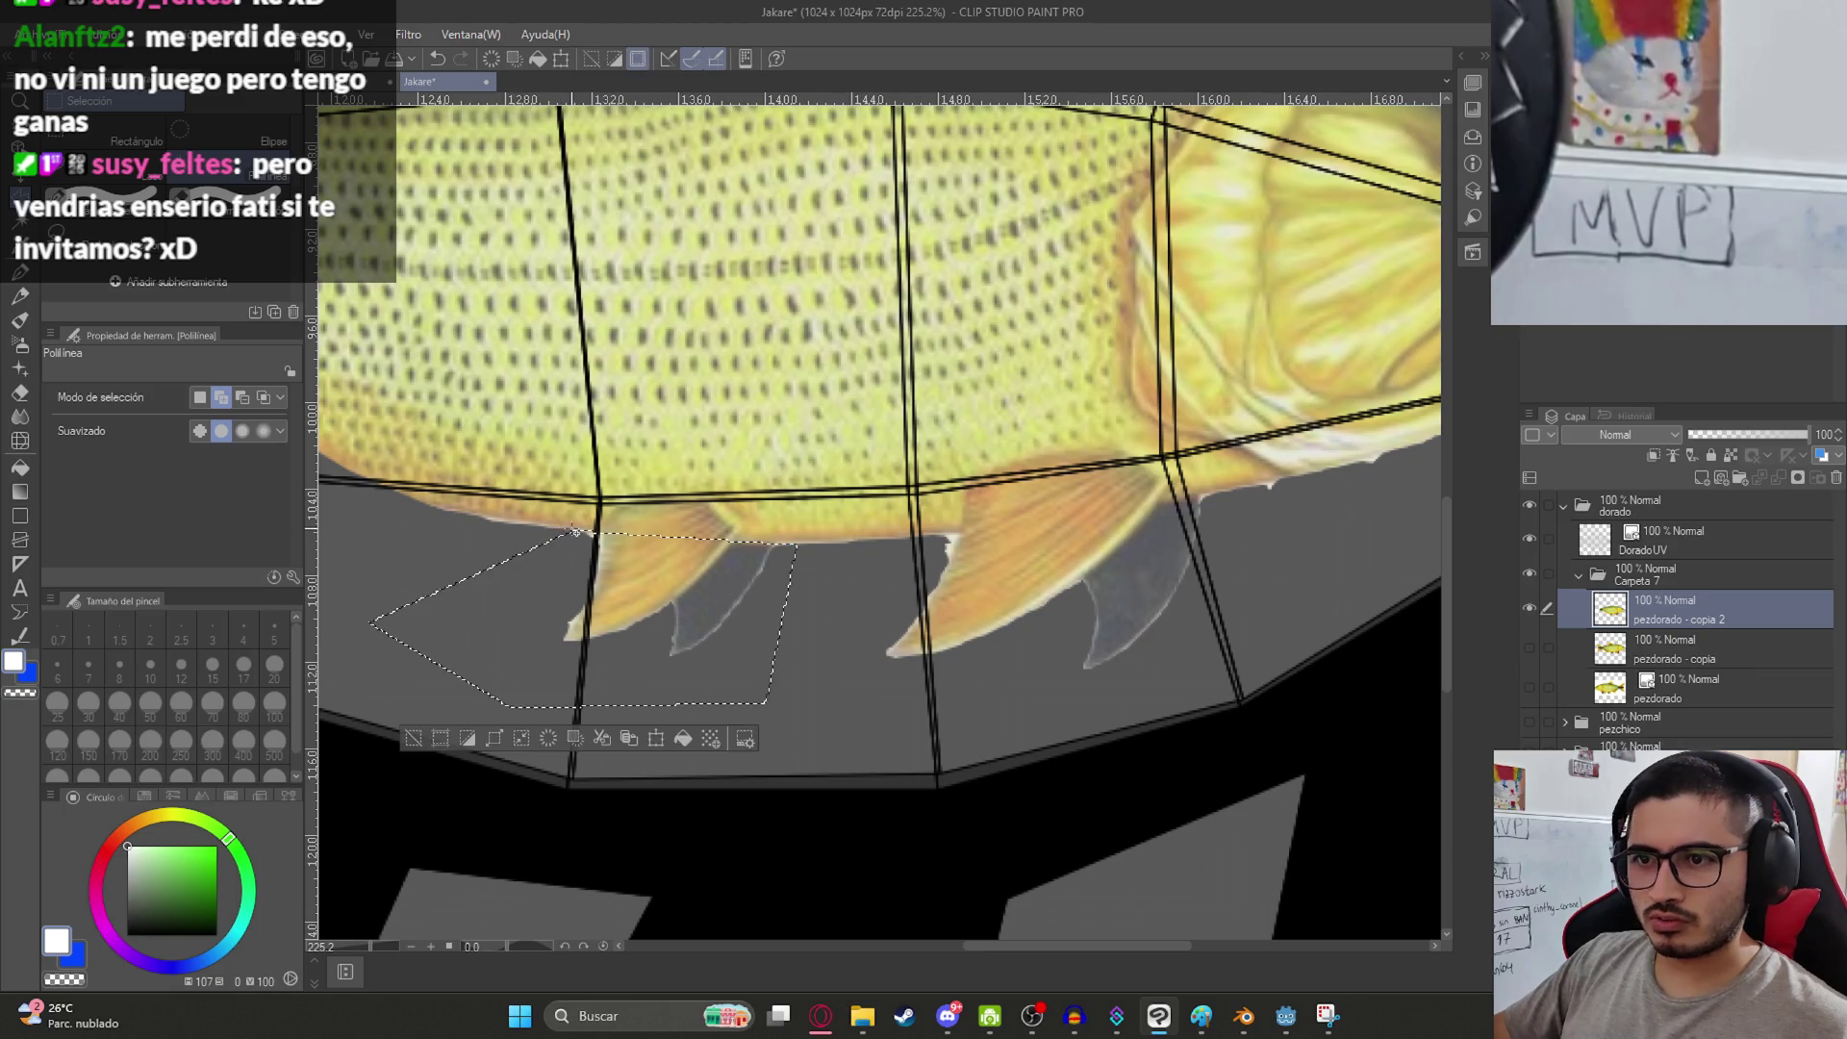
key("Delete")
scroll(819, 573, "down", 3)
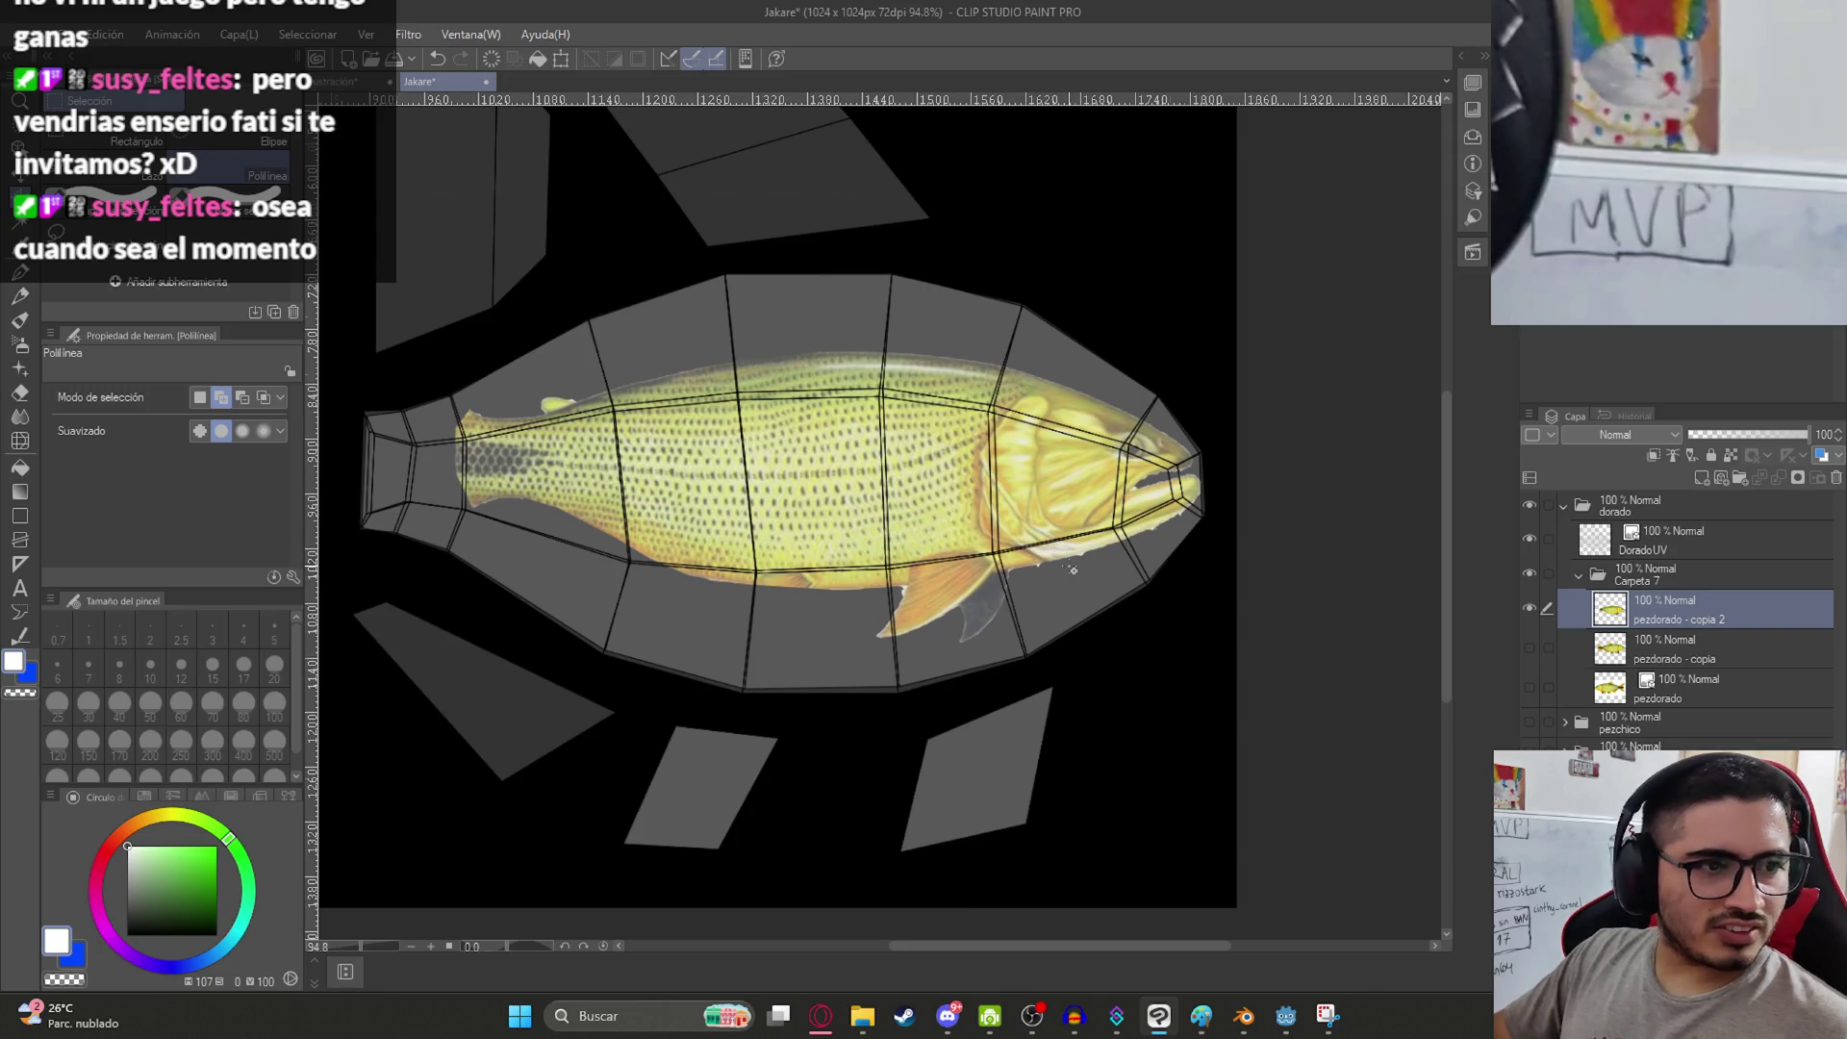
scroll(1072, 571, "up", 2)
- Polyline-select the fin under the head, erase it (redoing after an undo) and clear the selection
mouse_move(866, 678)
left_mouse_down()
mouse_move(1064, 486)
mouse_move(809, 607)
left_mouse_up()
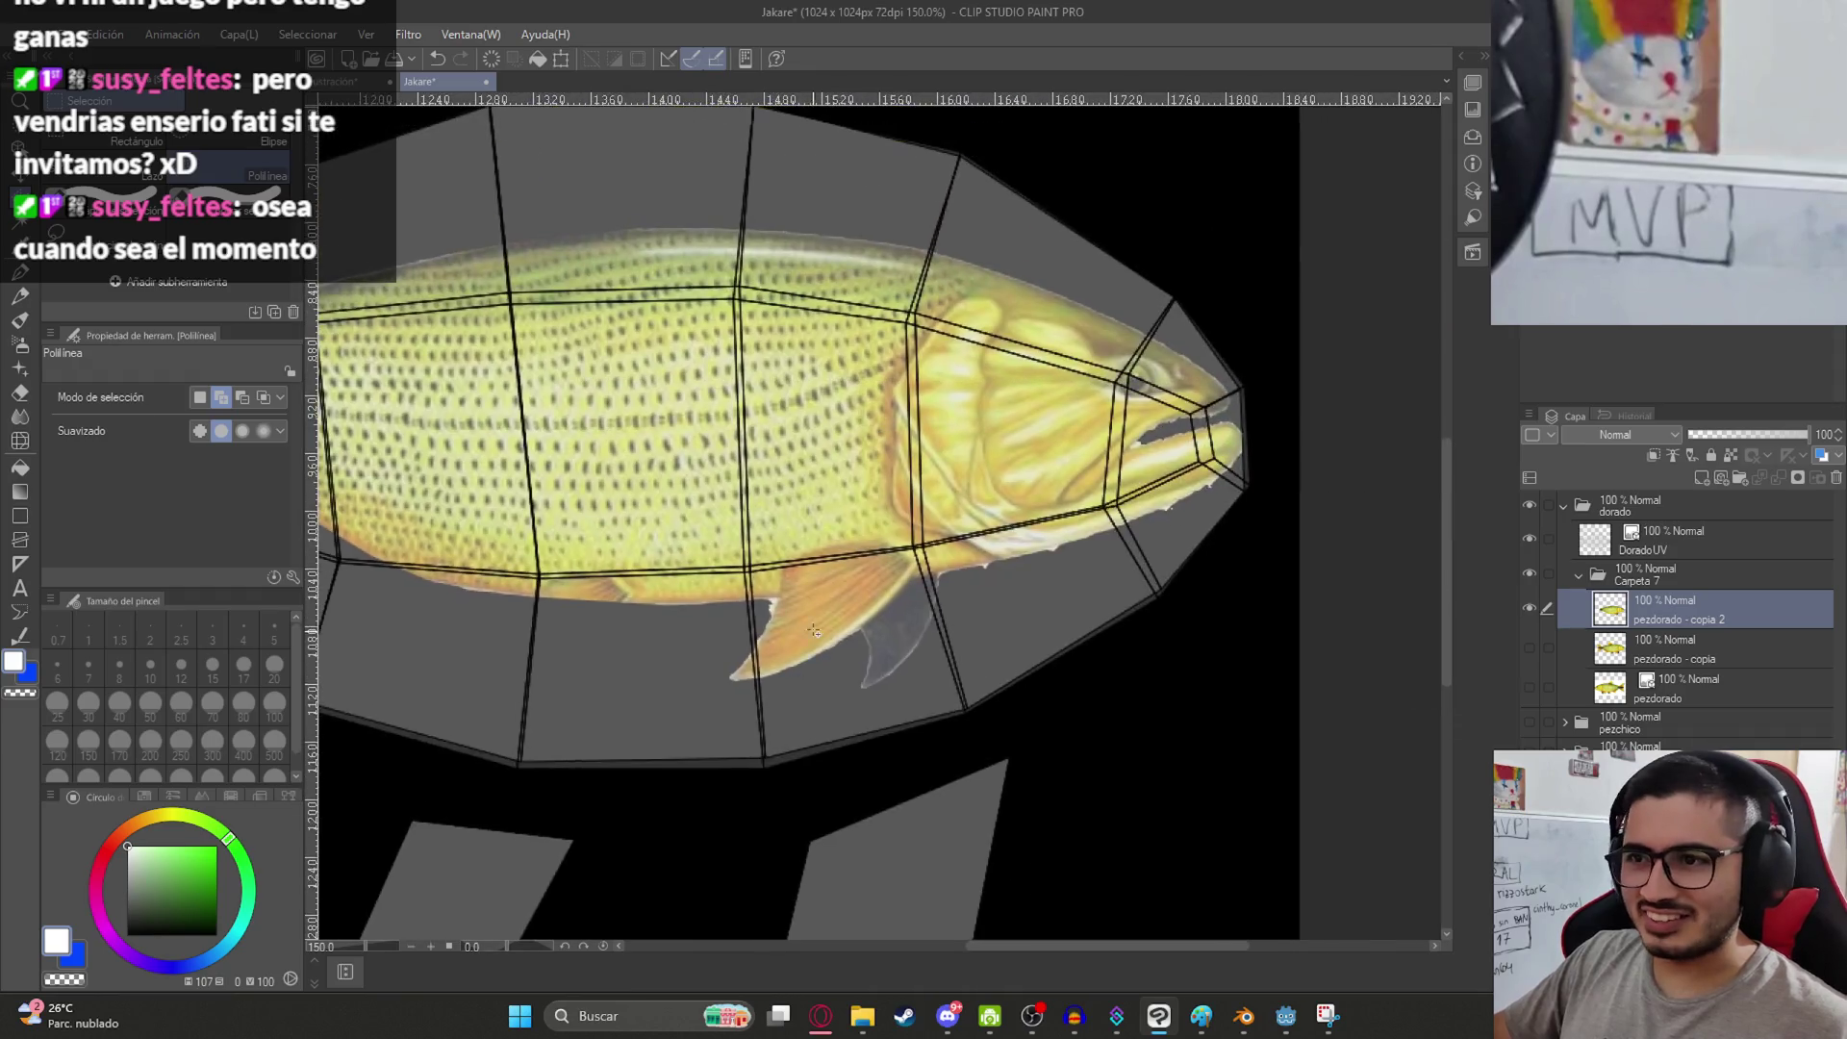
scroll(782, 589, "up", 1)
left_click(752, 593)
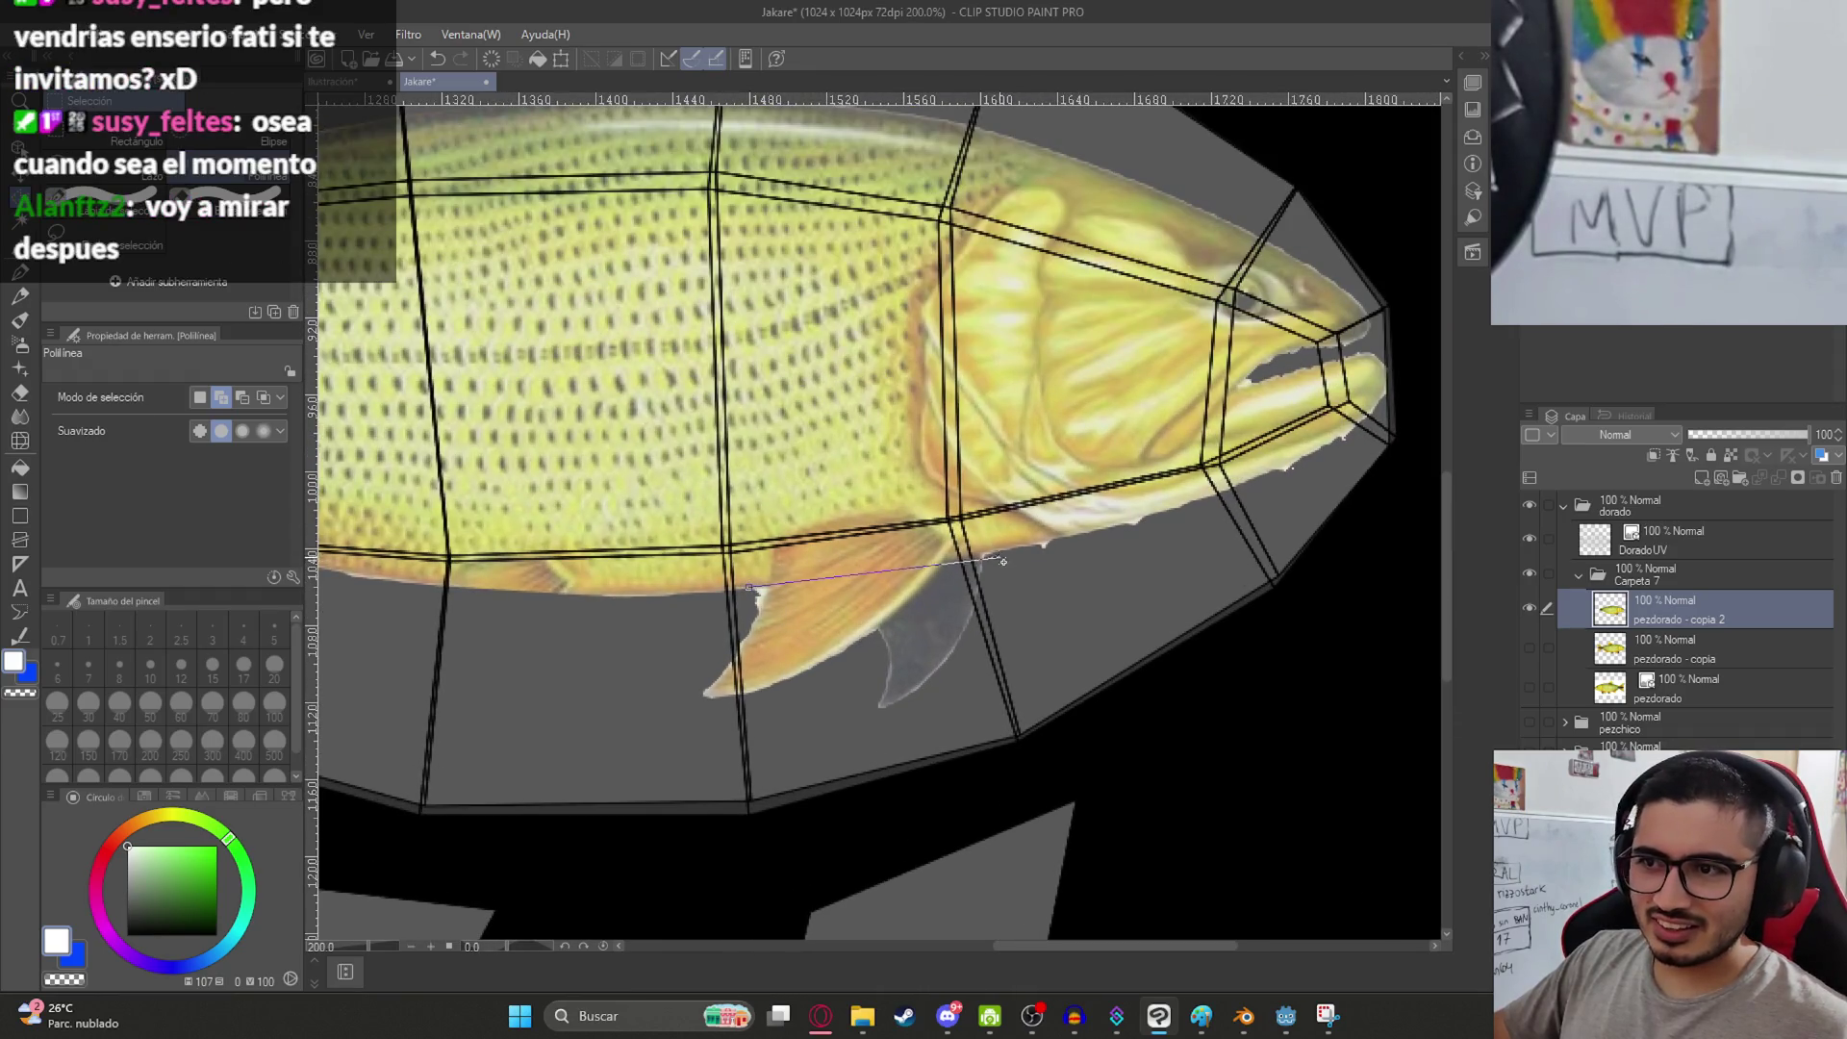
scroll(1005, 554, "up", 1)
left_click(998, 554)
left_click(1036, 668)
left_click(710, 591)
key("Delete")
key("ctrl+z")
key("ctrl+z")
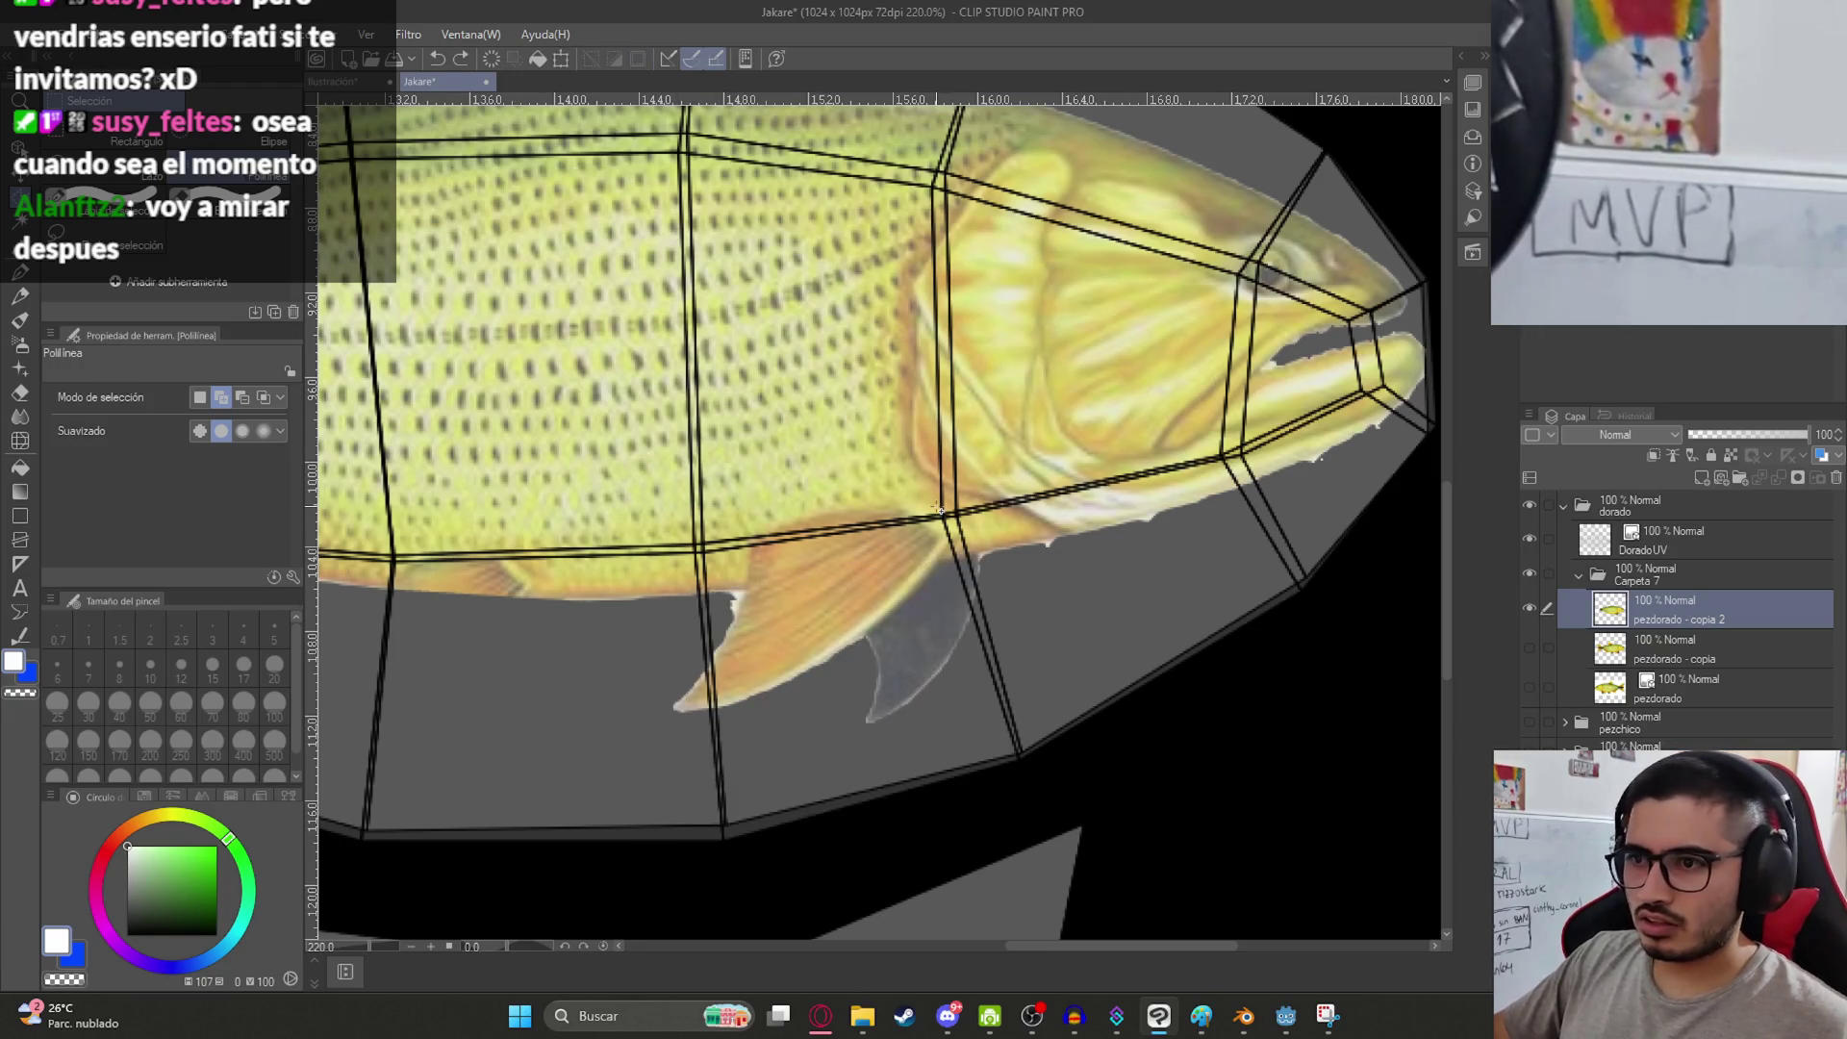
key("ctrl+z")
key("ctrl+y")
key("ctrl+y")
key("ctrl+y")
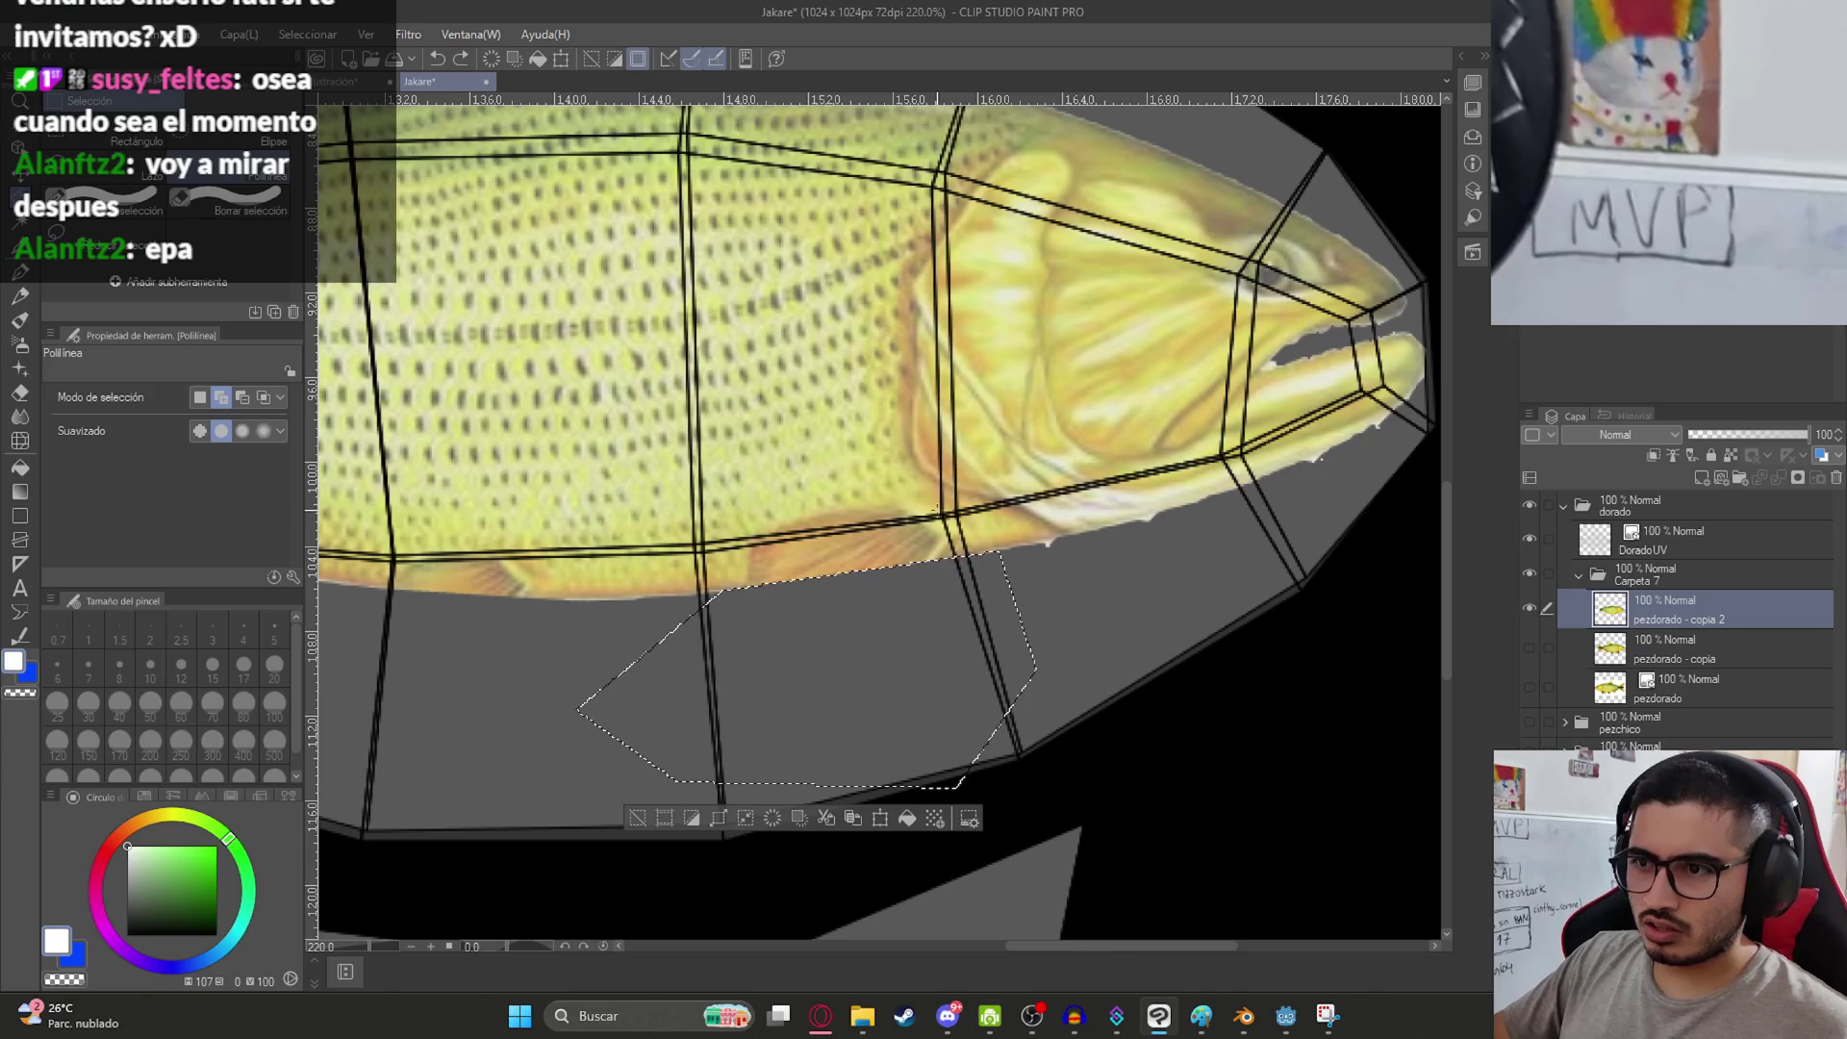
key("ctrl+d")
scroll(1037, 497, "down", 3)
scroll(1006, 482, "up", 1)
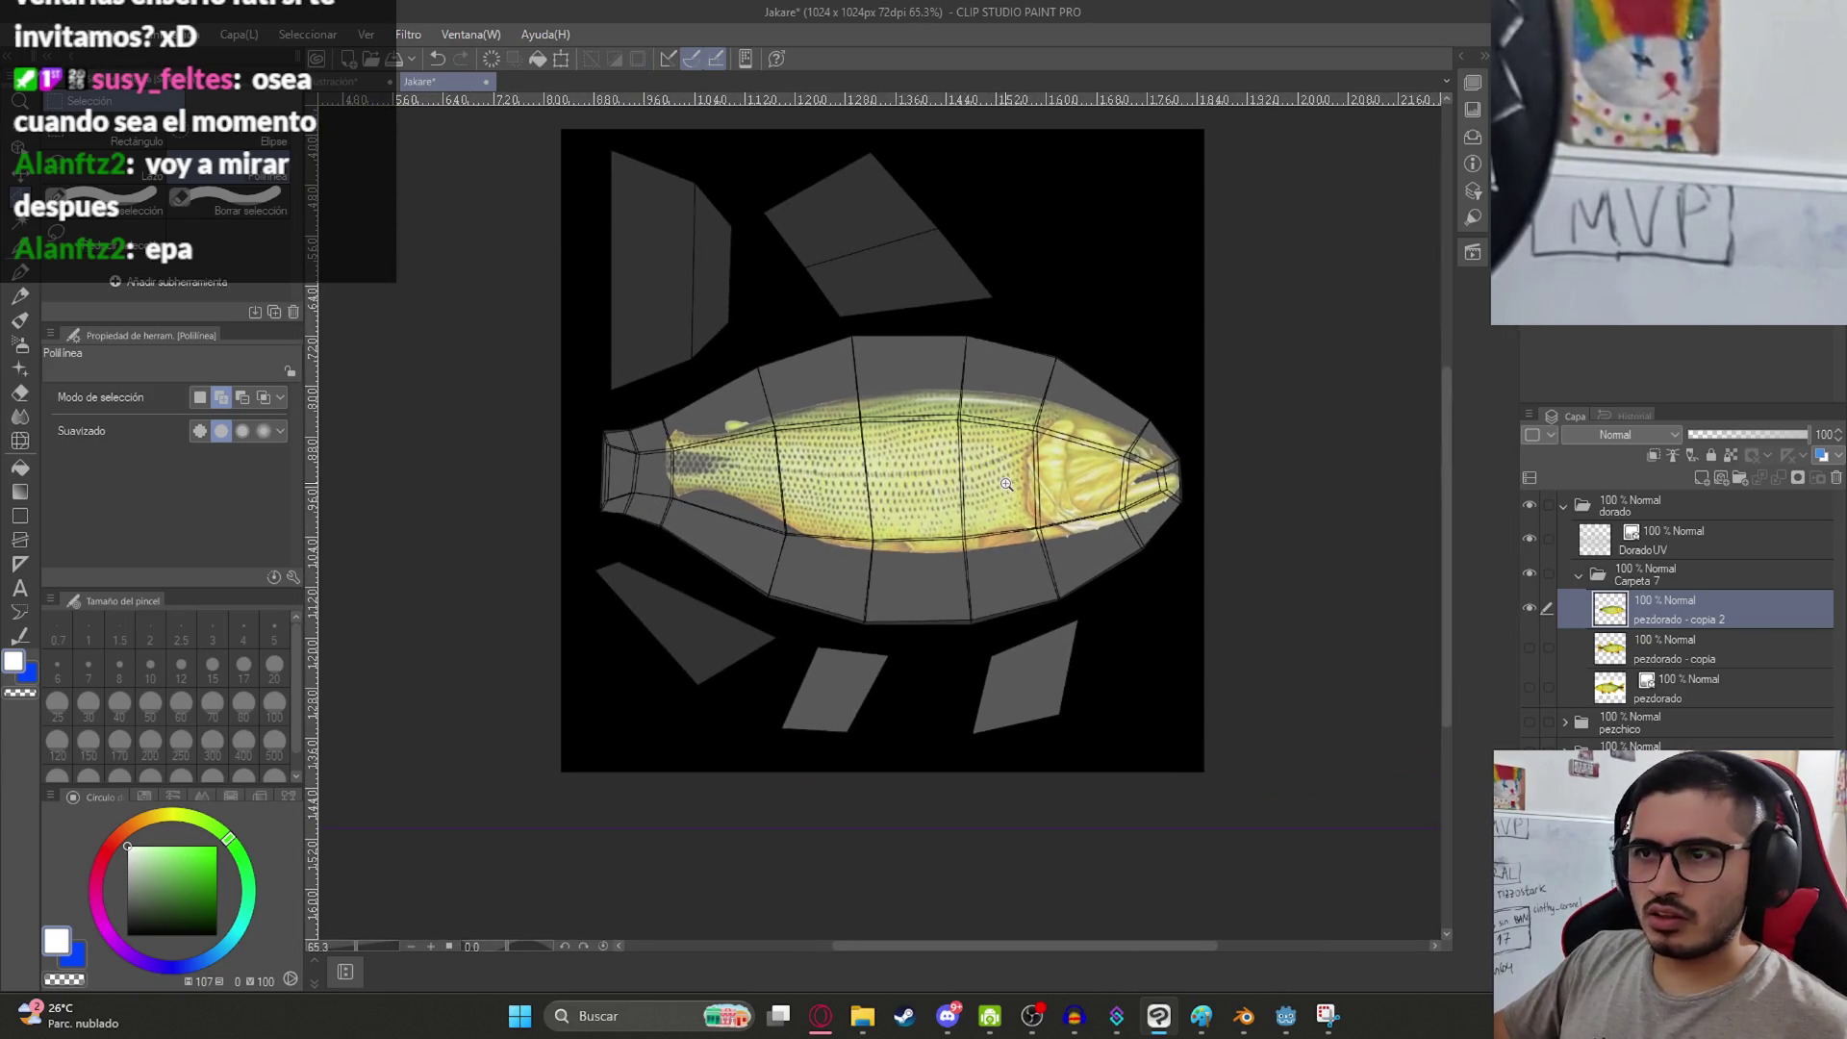
scroll(927, 491, "up", 1)
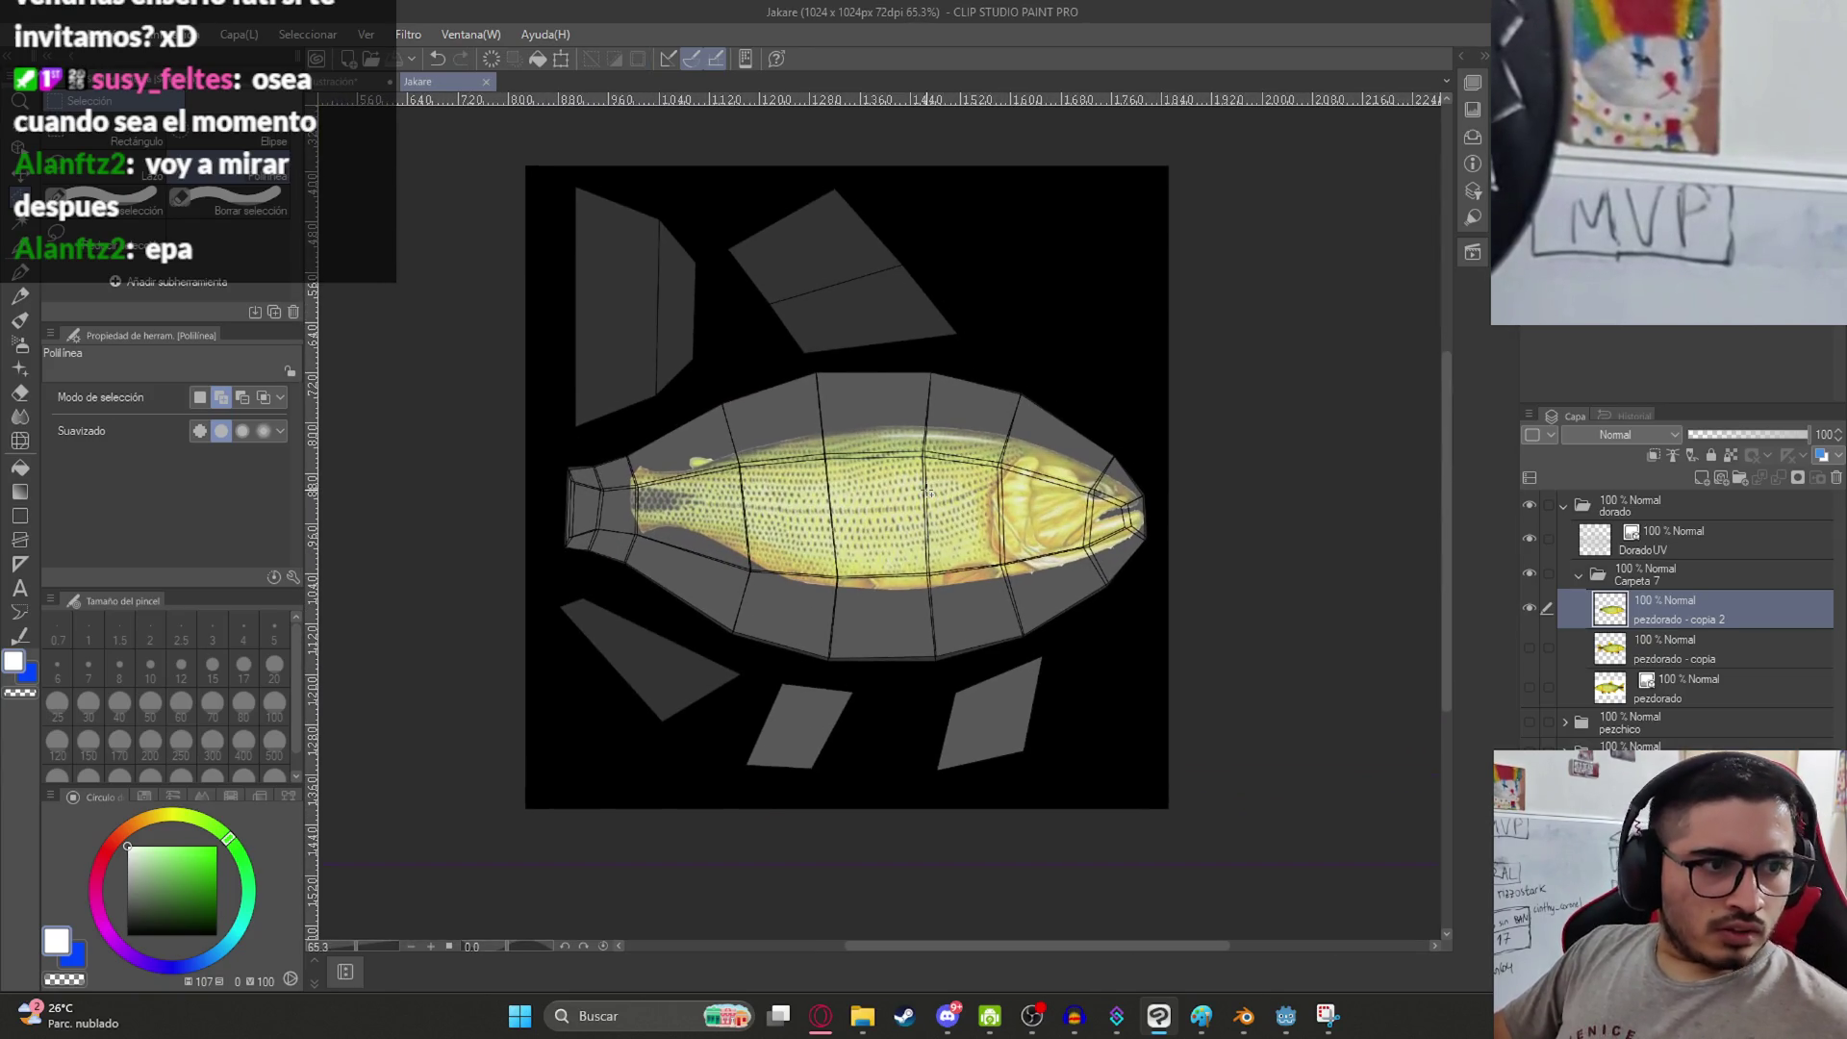
scroll(1181, 539, "up", 5)
scroll(1182, 539, "up", 2)
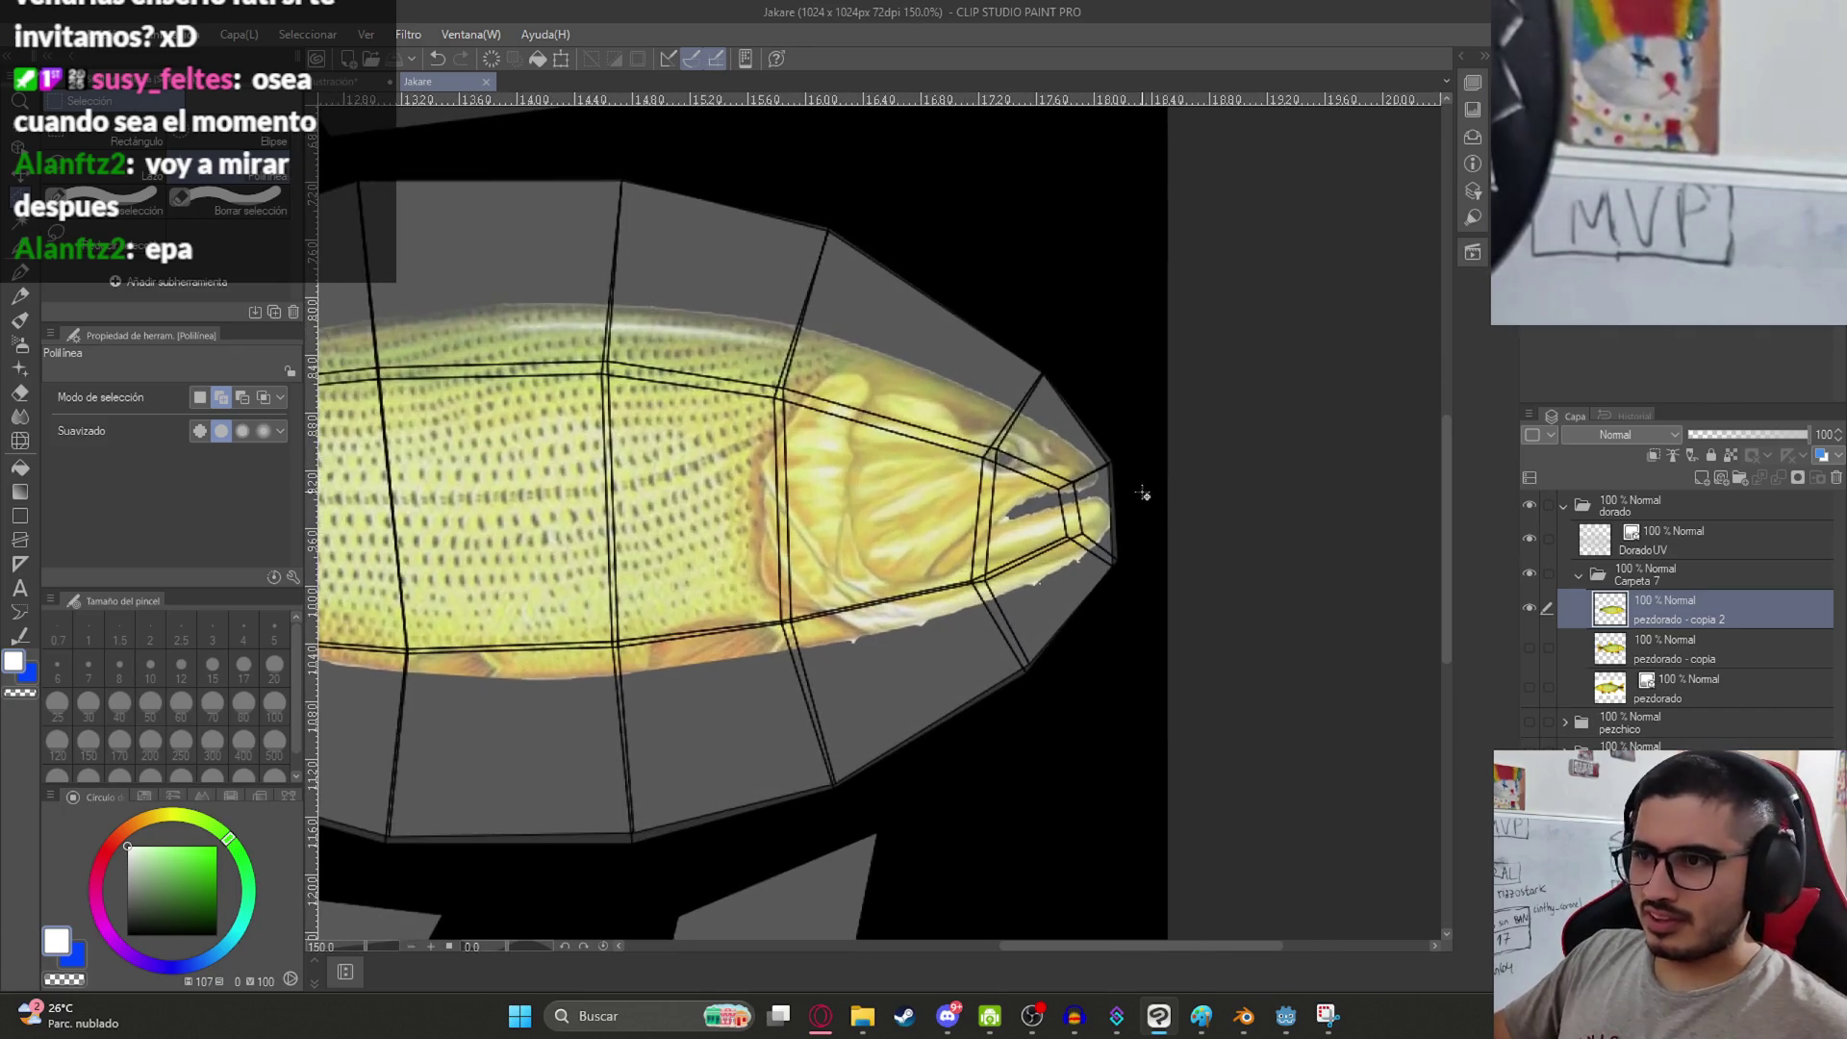
scroll(1141, 495, "down", 5)
scroll(1097, 513, "up", 8)
scroll(1065, 525, "up", 2)
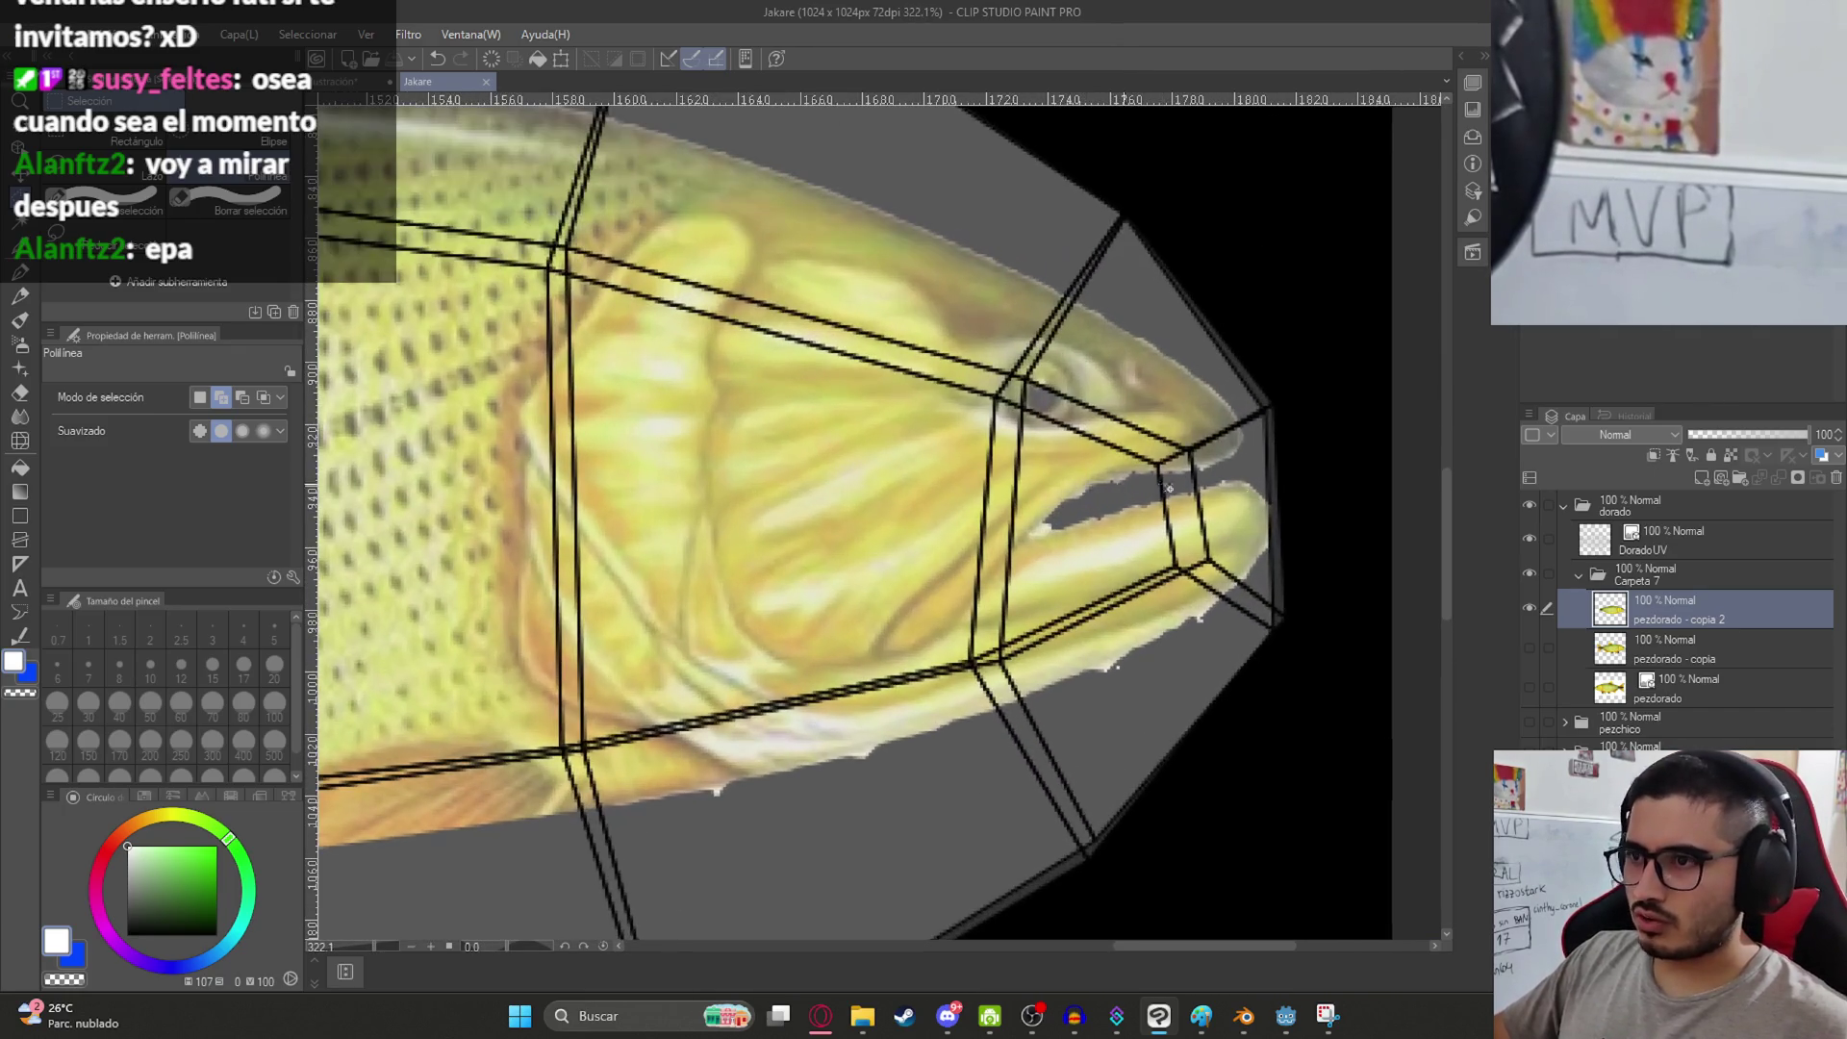
- Toggle visibility of the original pezdorado and the trimmed copy to compare the finless body with the photo
left_click(1532, 684)
left_click(1529, 608)
scroll(633, 458, "down", 2)
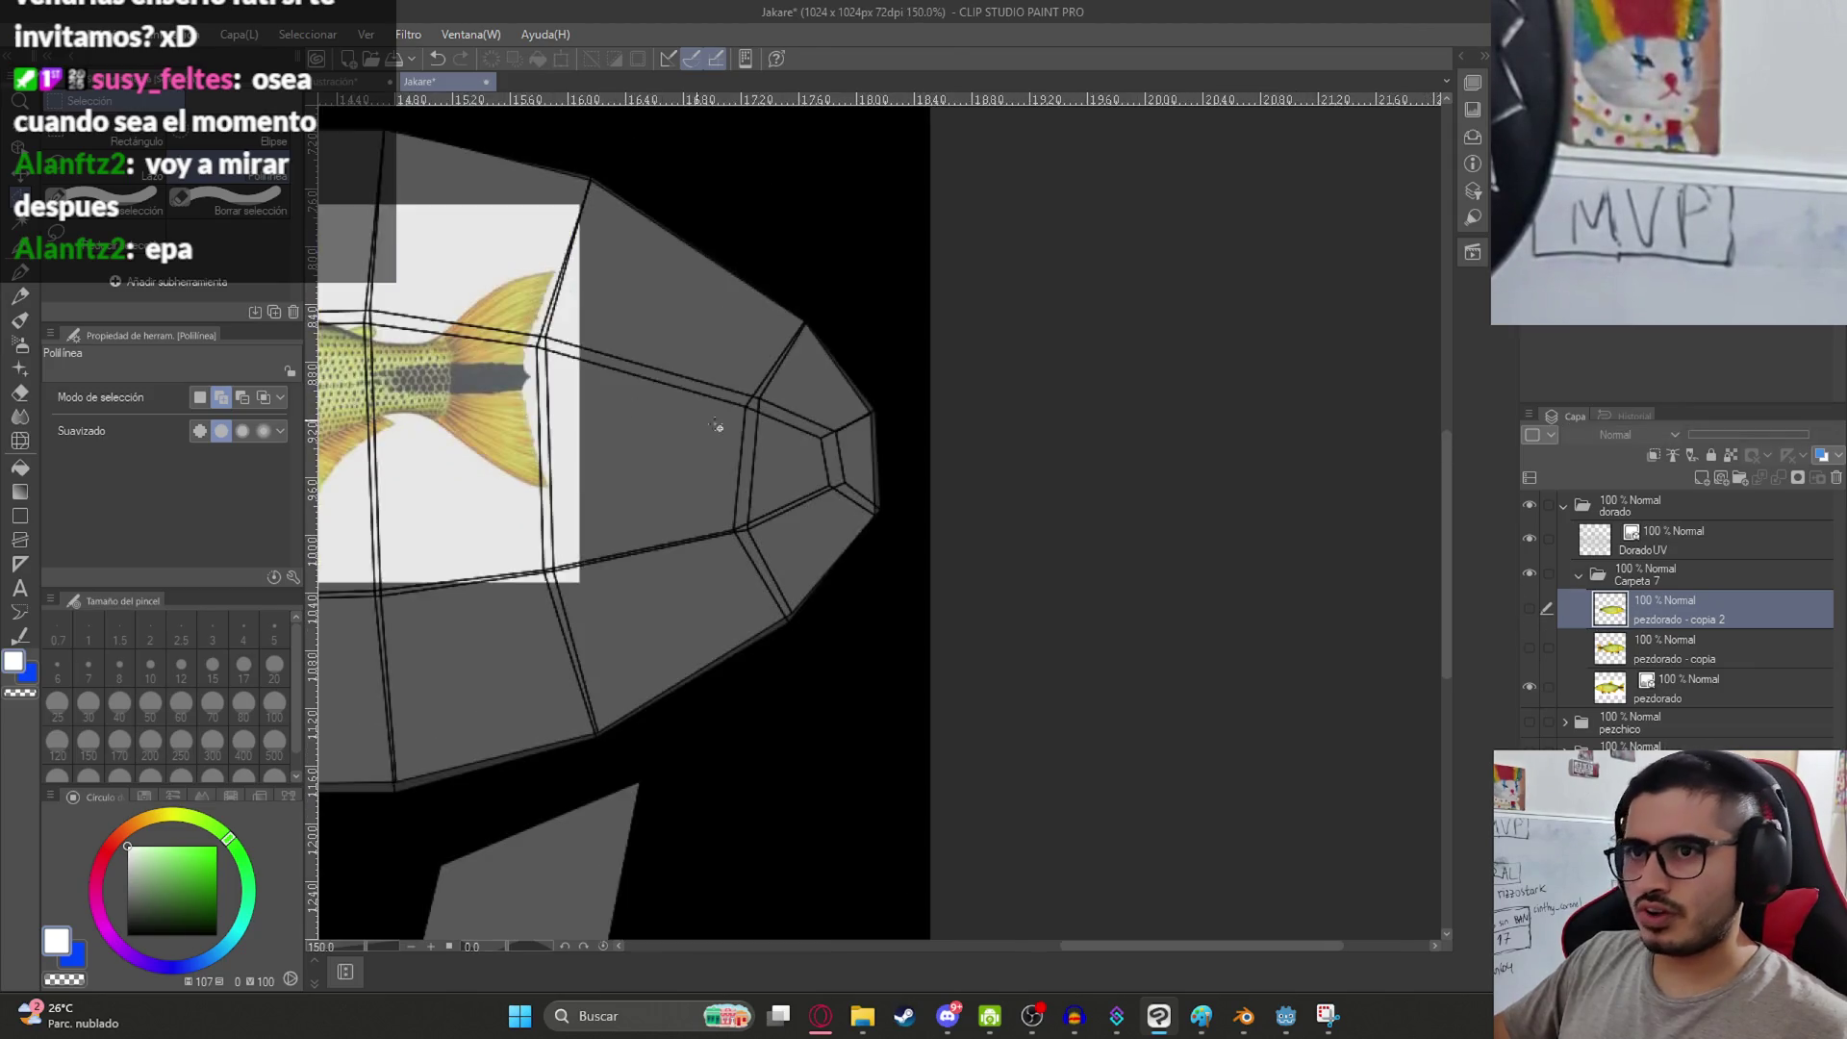
scroll(632, 458, "down", 3)
scroll(621, 497, "up", 2)
scroll(613, 504, "up", 1)
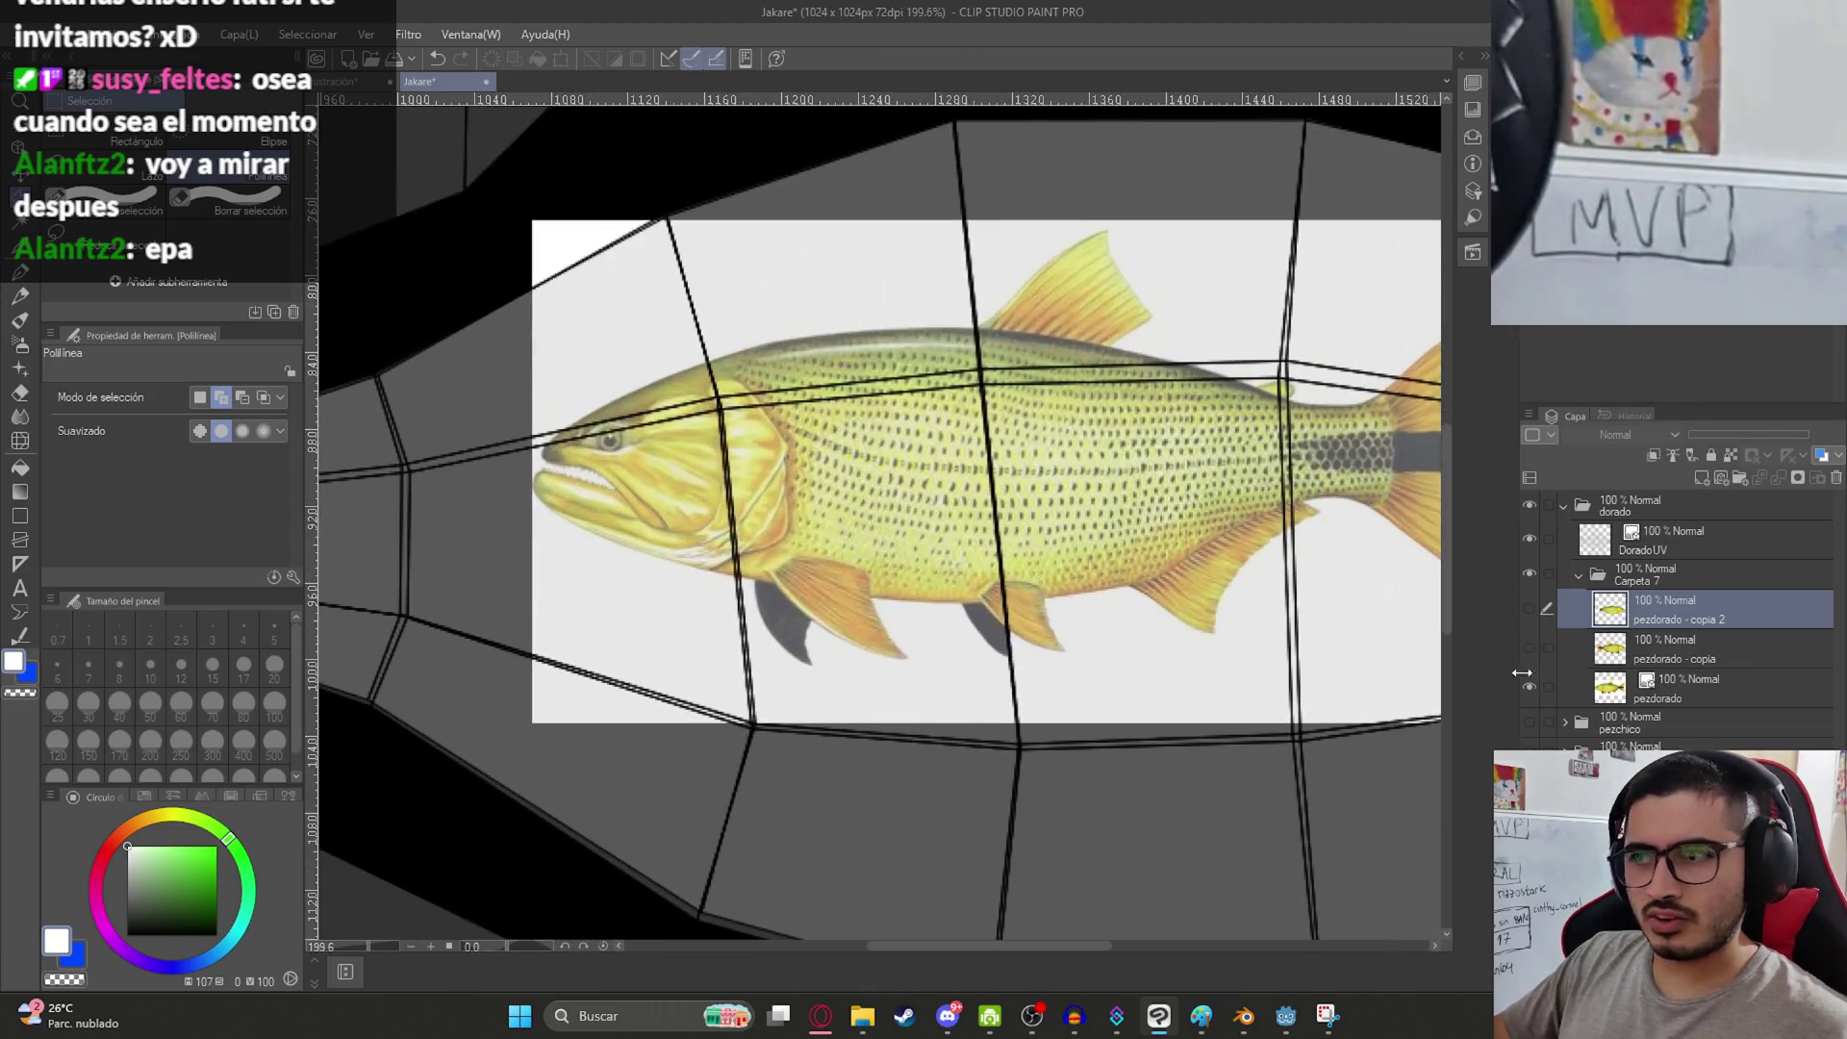
left_click(1527, 610)
left_click(1531, 684)
scroll(804, 497, "down", 3)
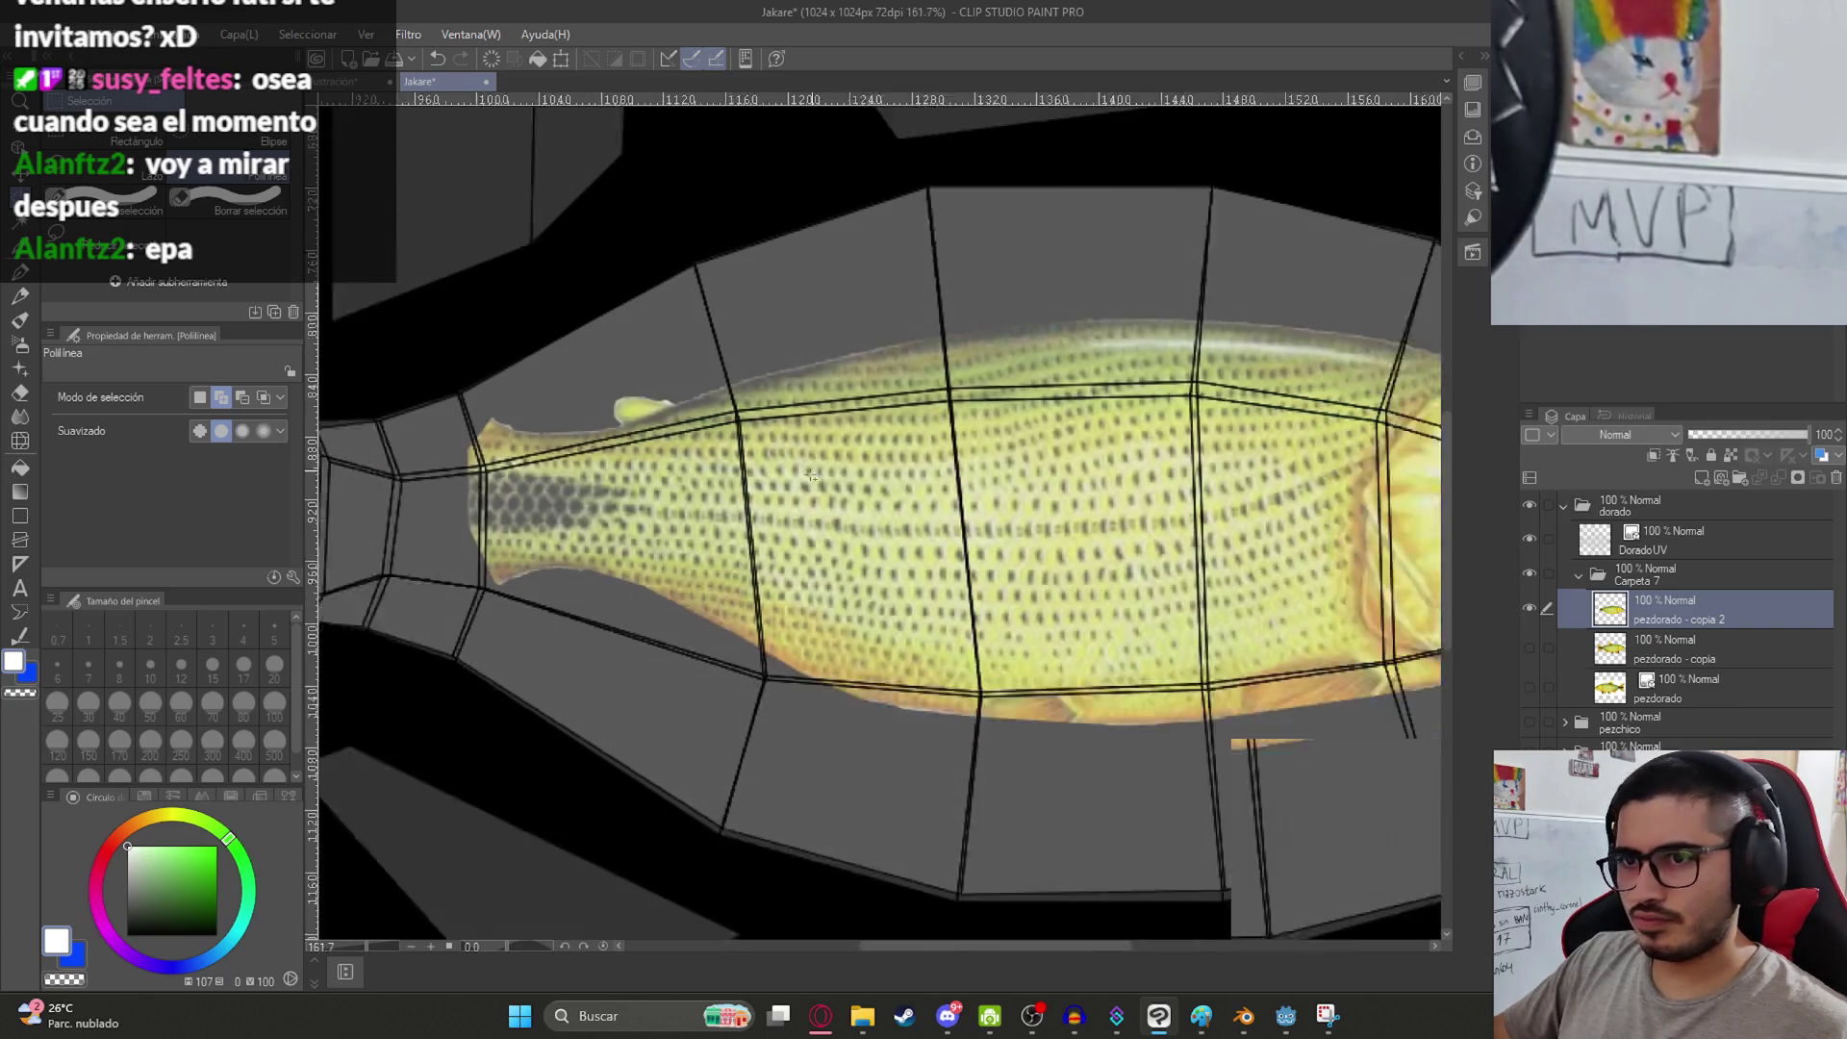
scroll(803, 498, "down", 1)
scroll(866, 512, "up", 2)
scroll(895, 520, "down", 2)
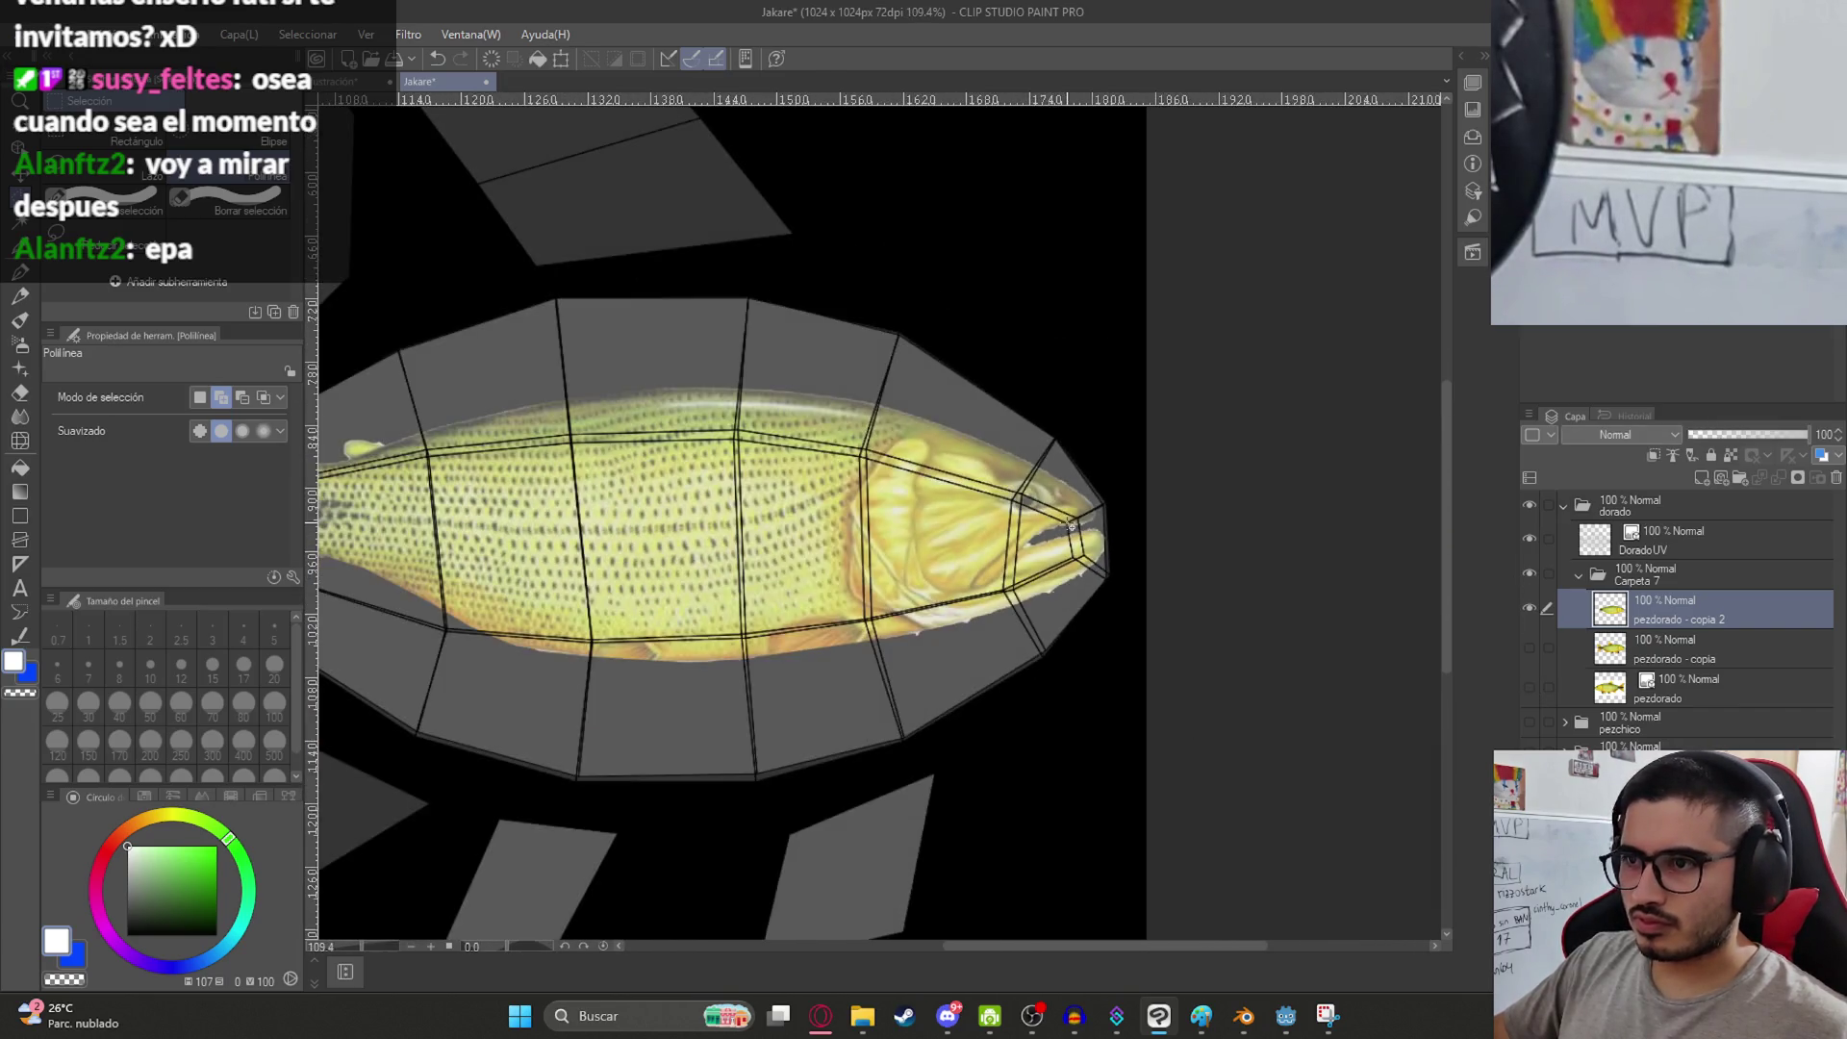
scroll(919, 529, "down", 1)
key("ctrl+t")
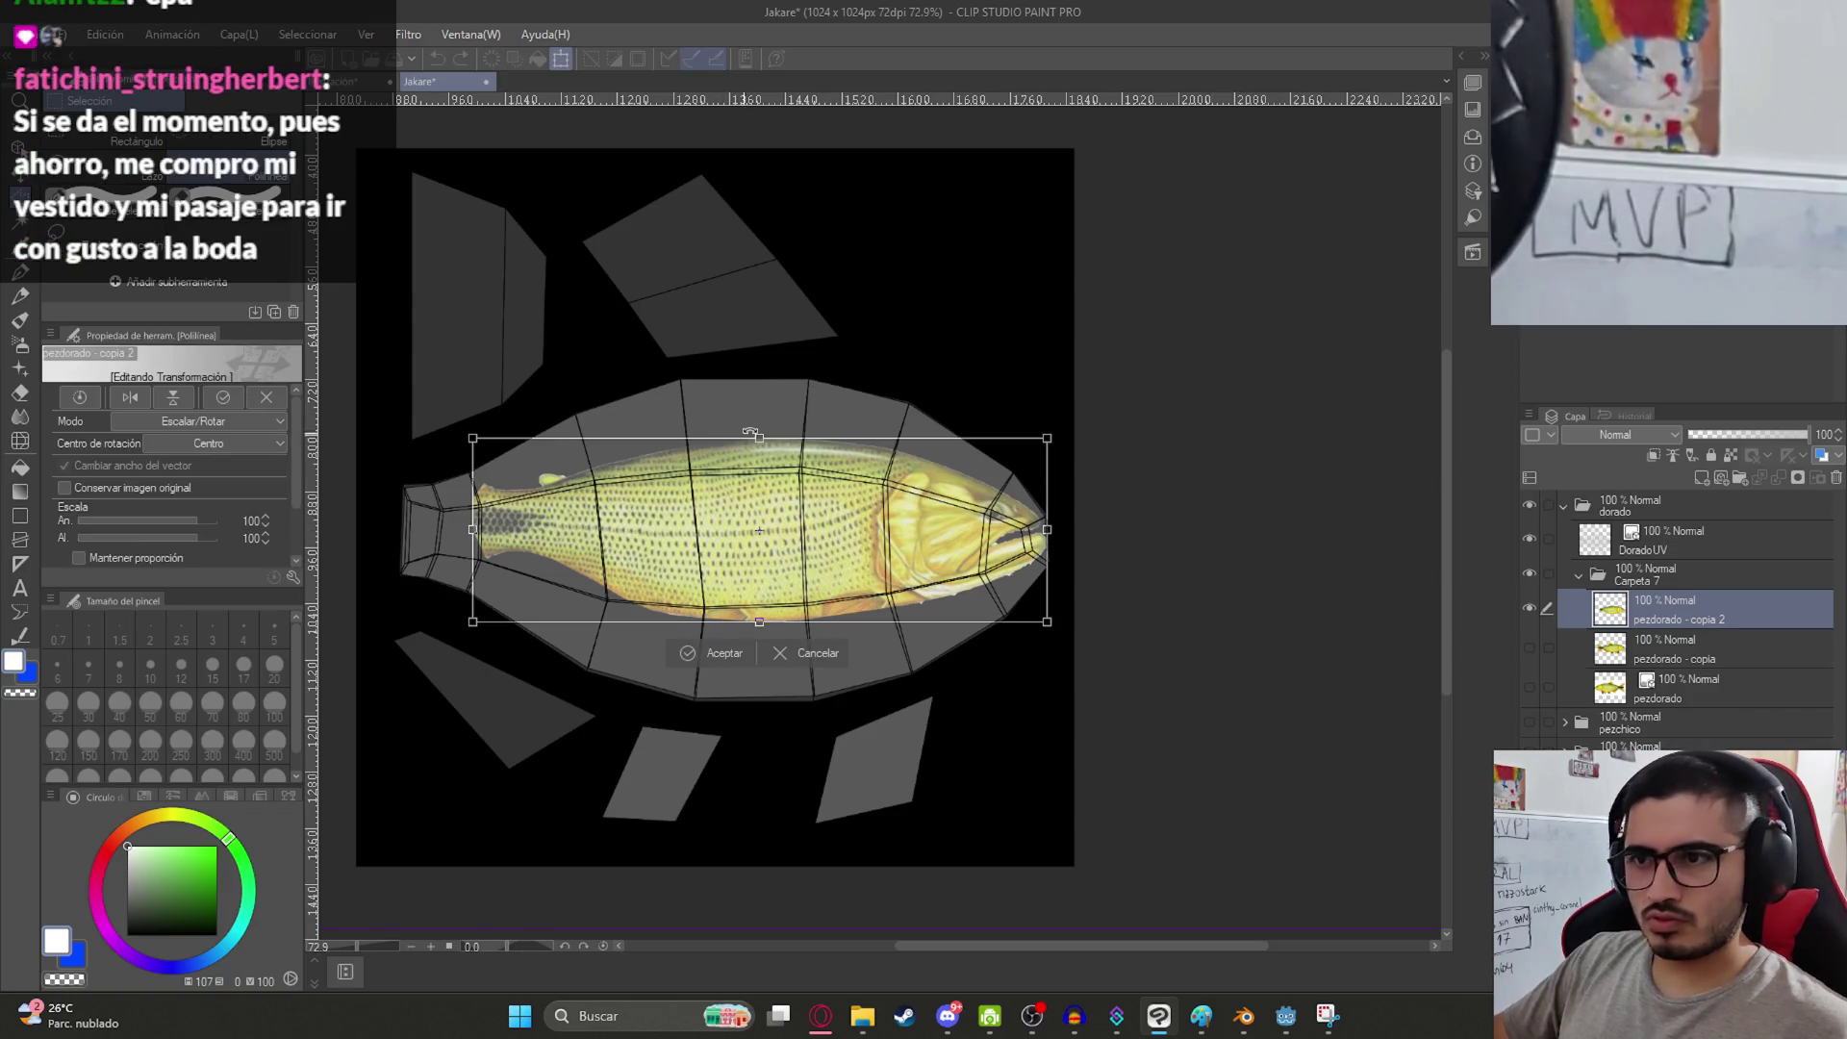
- Stretch the finless fish copy taller and wider over the body island and apply the resize
left_click_drag(759, 431, 759, 378)
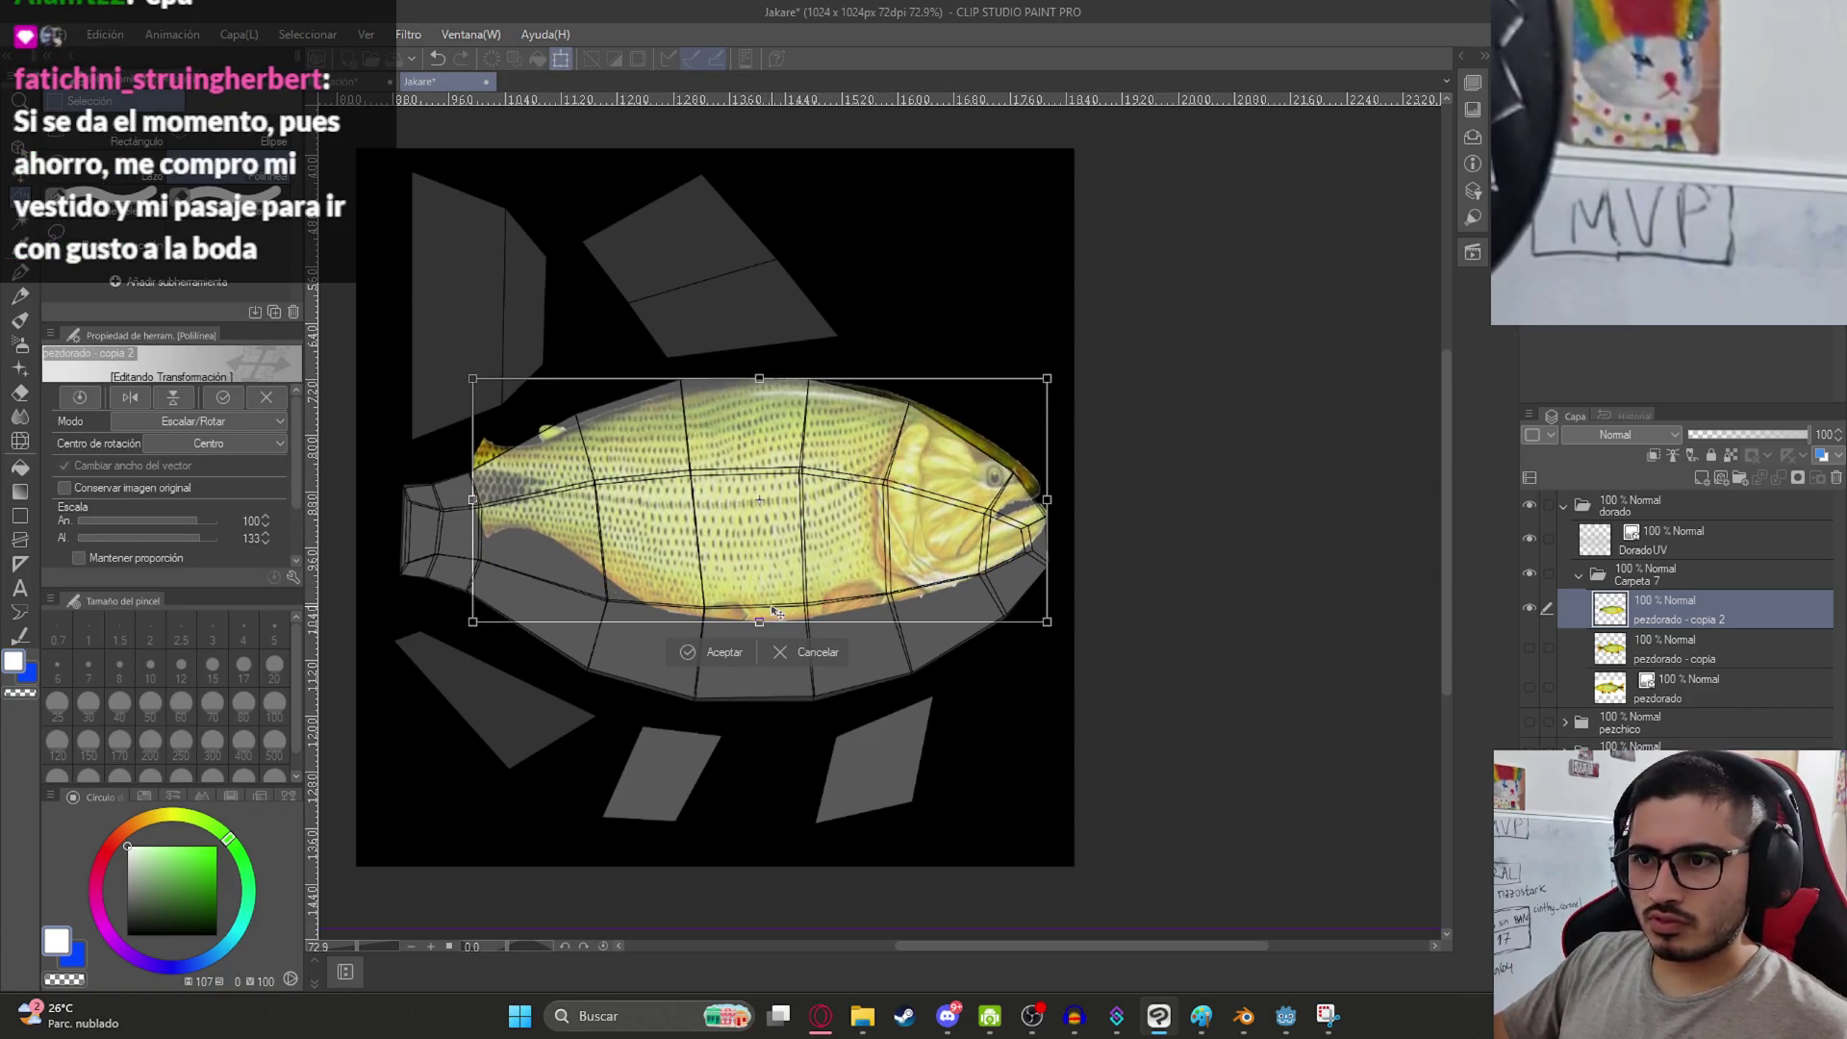
left_click_drag(759, 626, 759, 705)
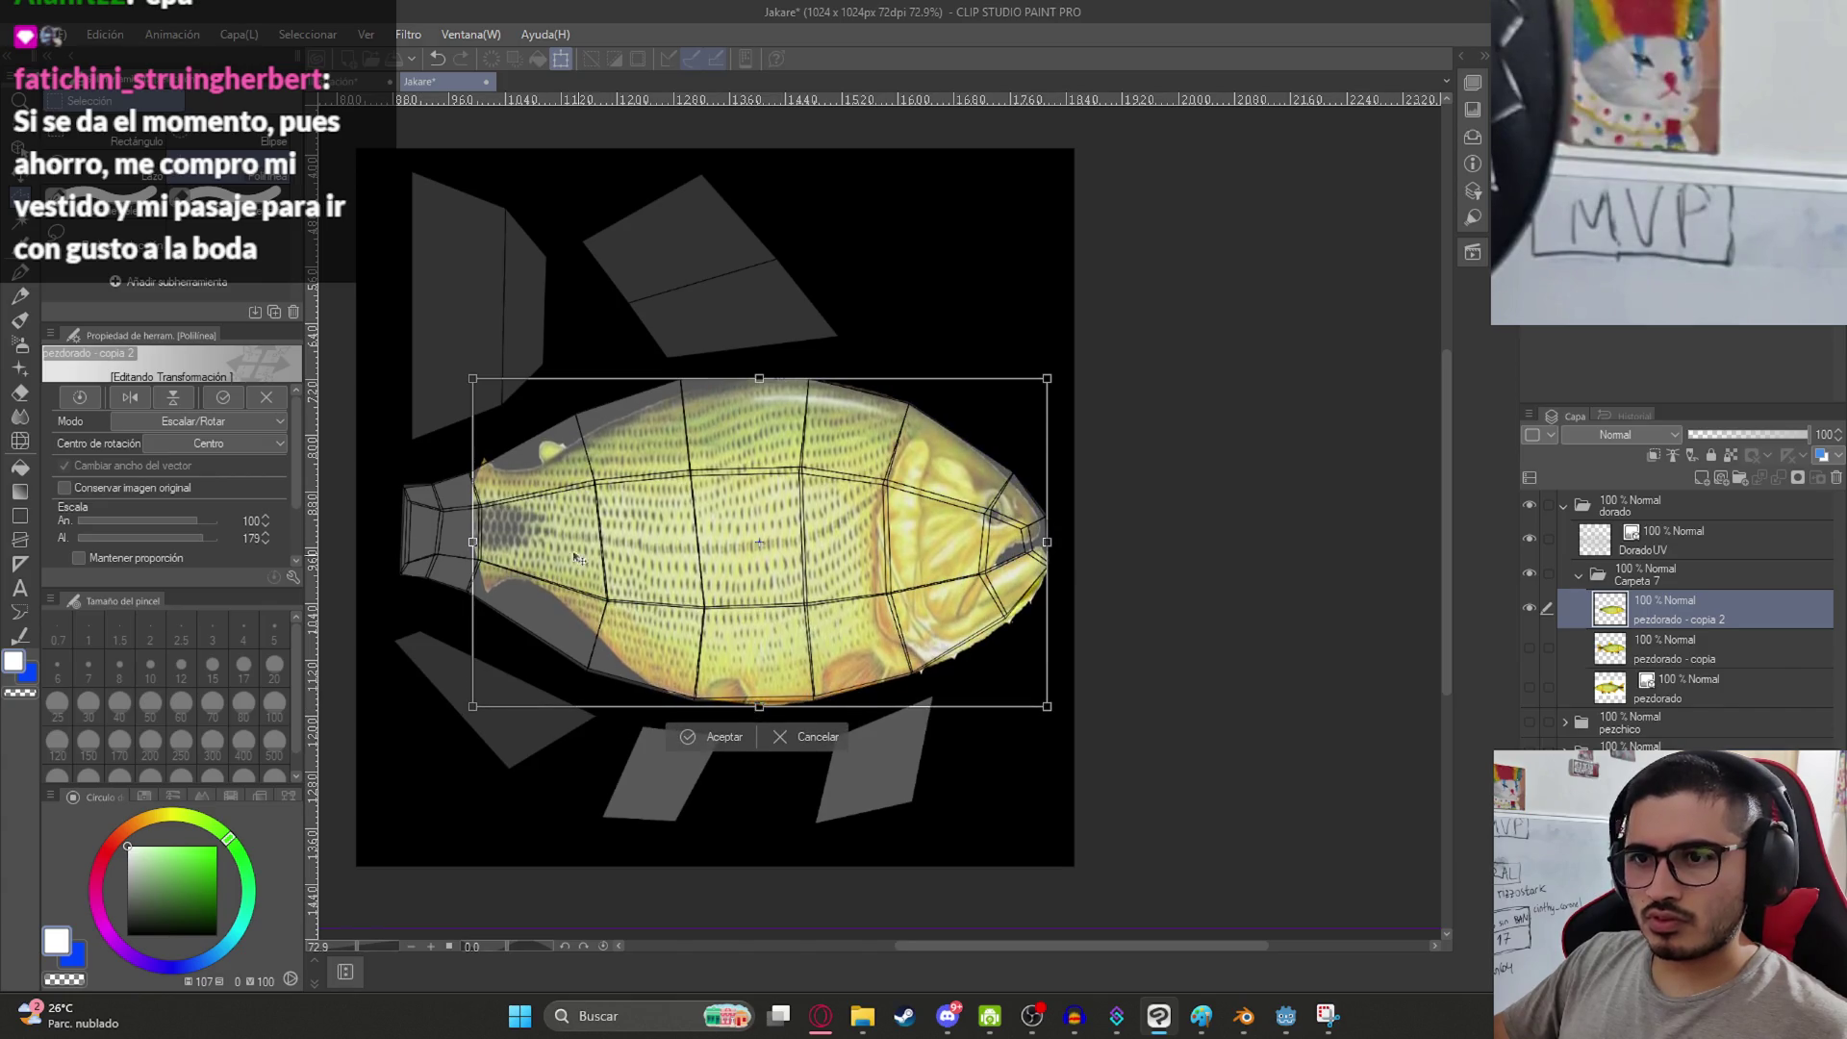
left_click_drag(473, 540, 396, 542)
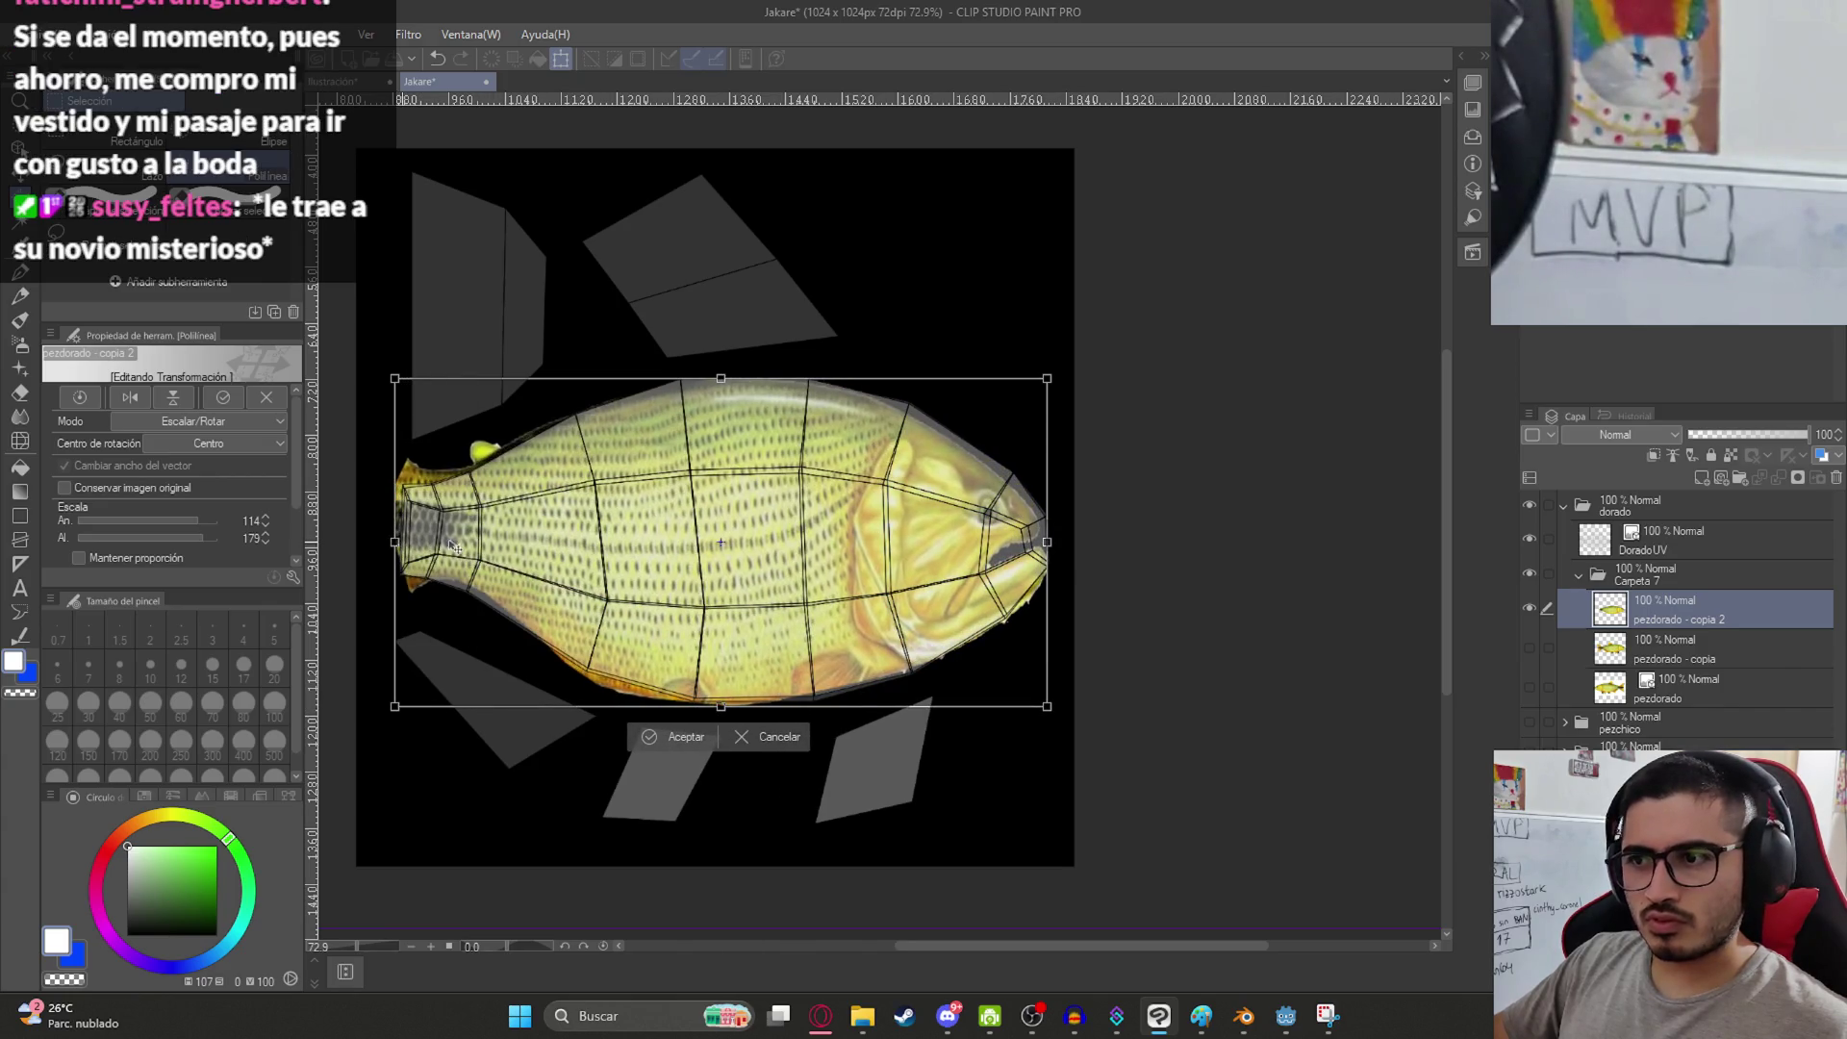
left_click_drag(1049, 541, 1056, 542)
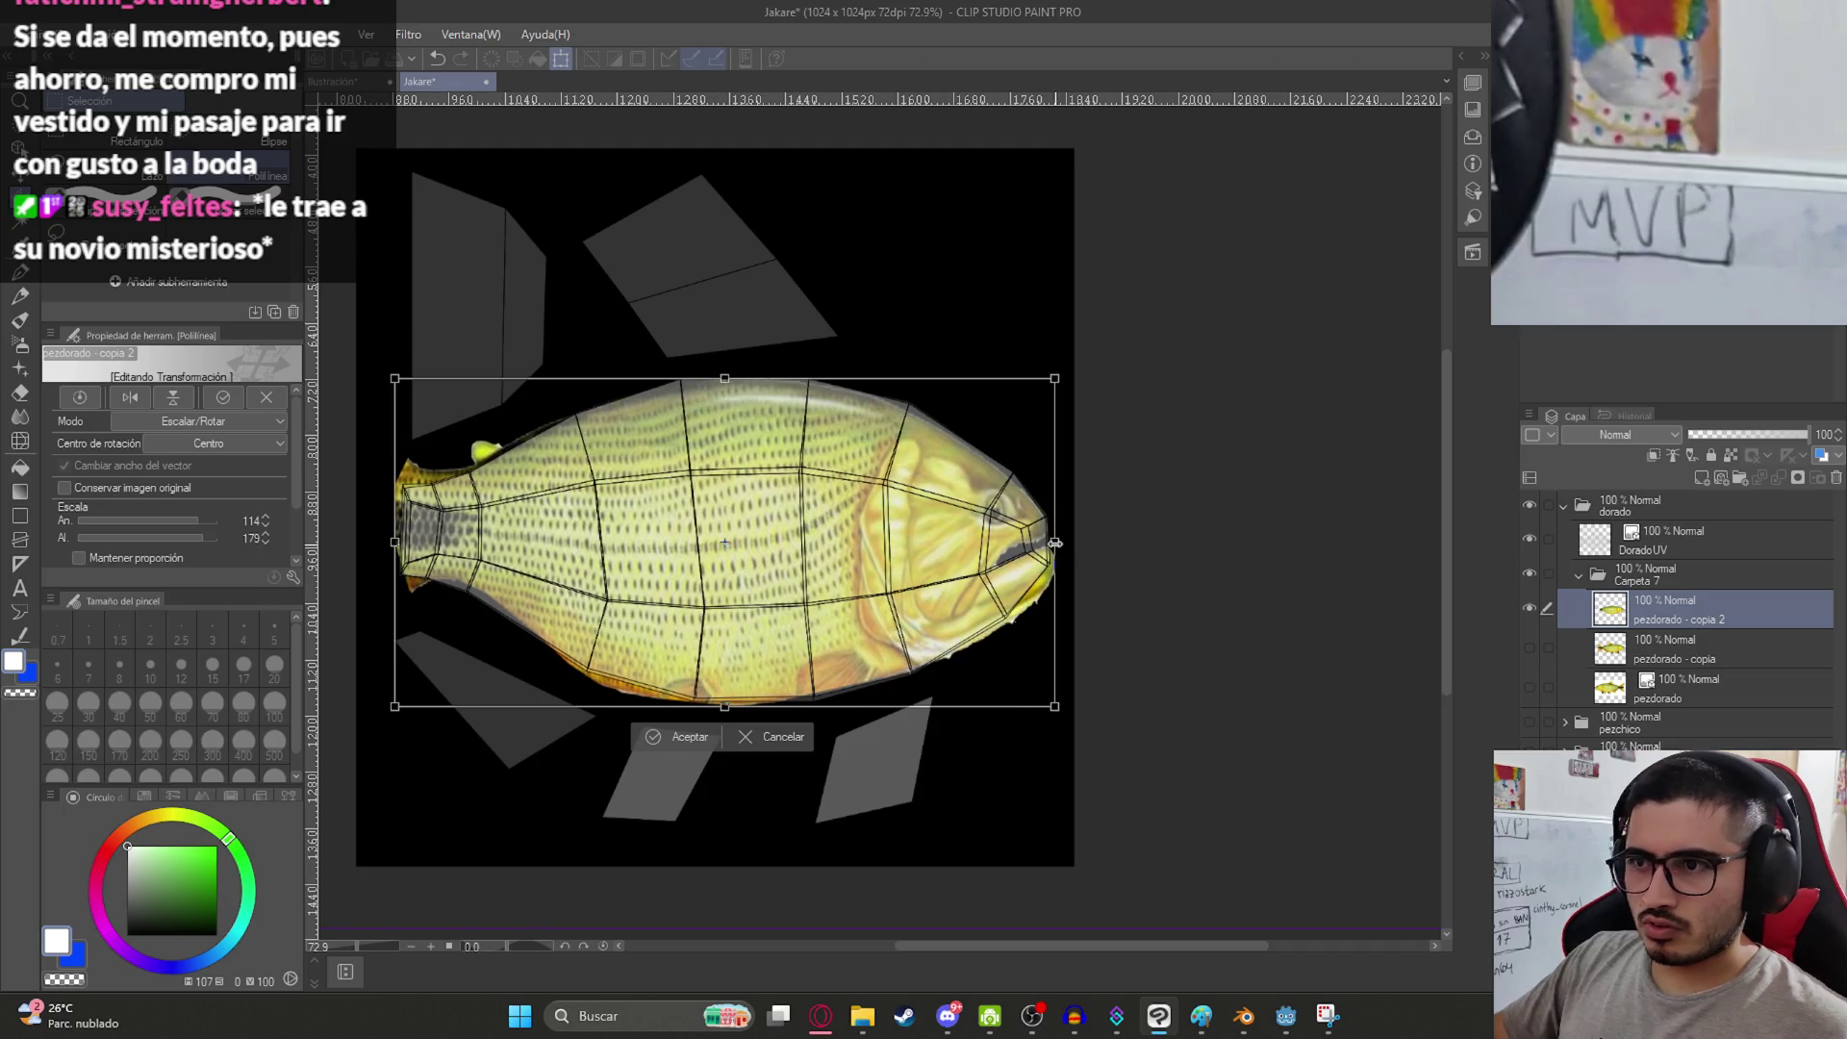
key("Return")
left_click_drag(668, 521, 775, 465)
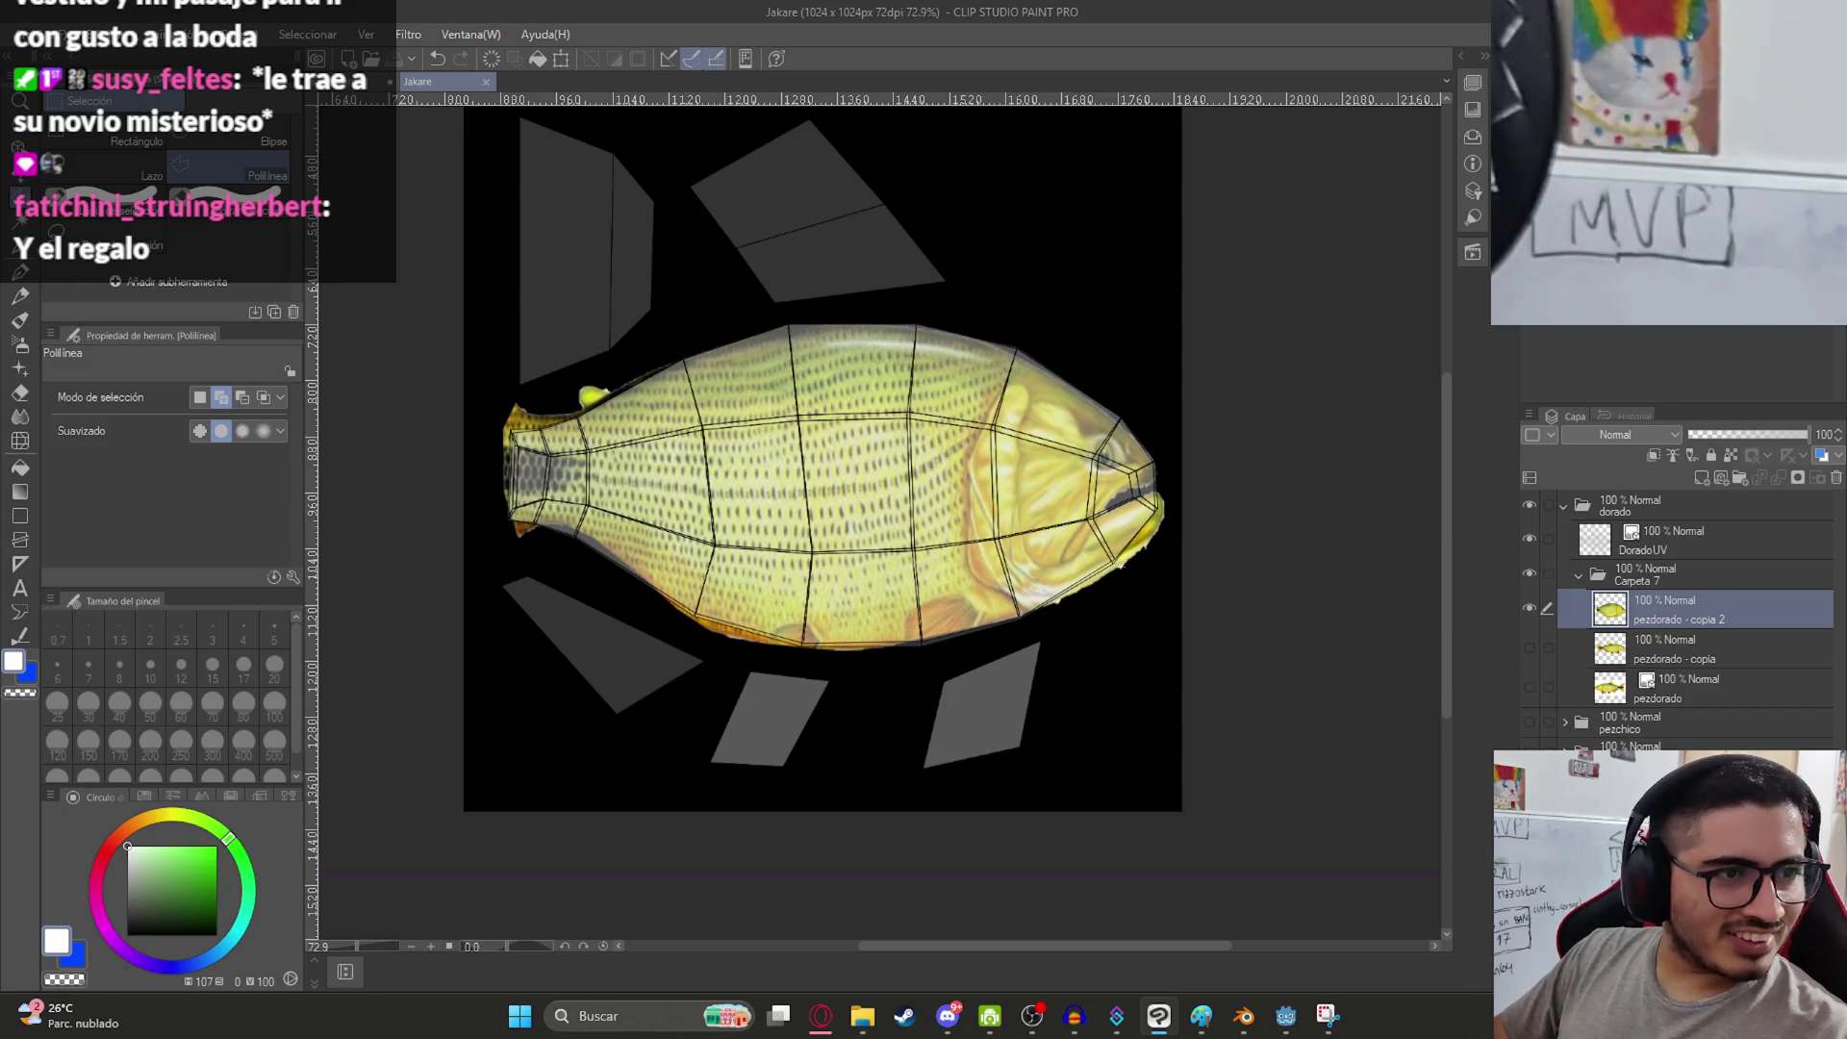
scroll(789, 373, "up", 2)
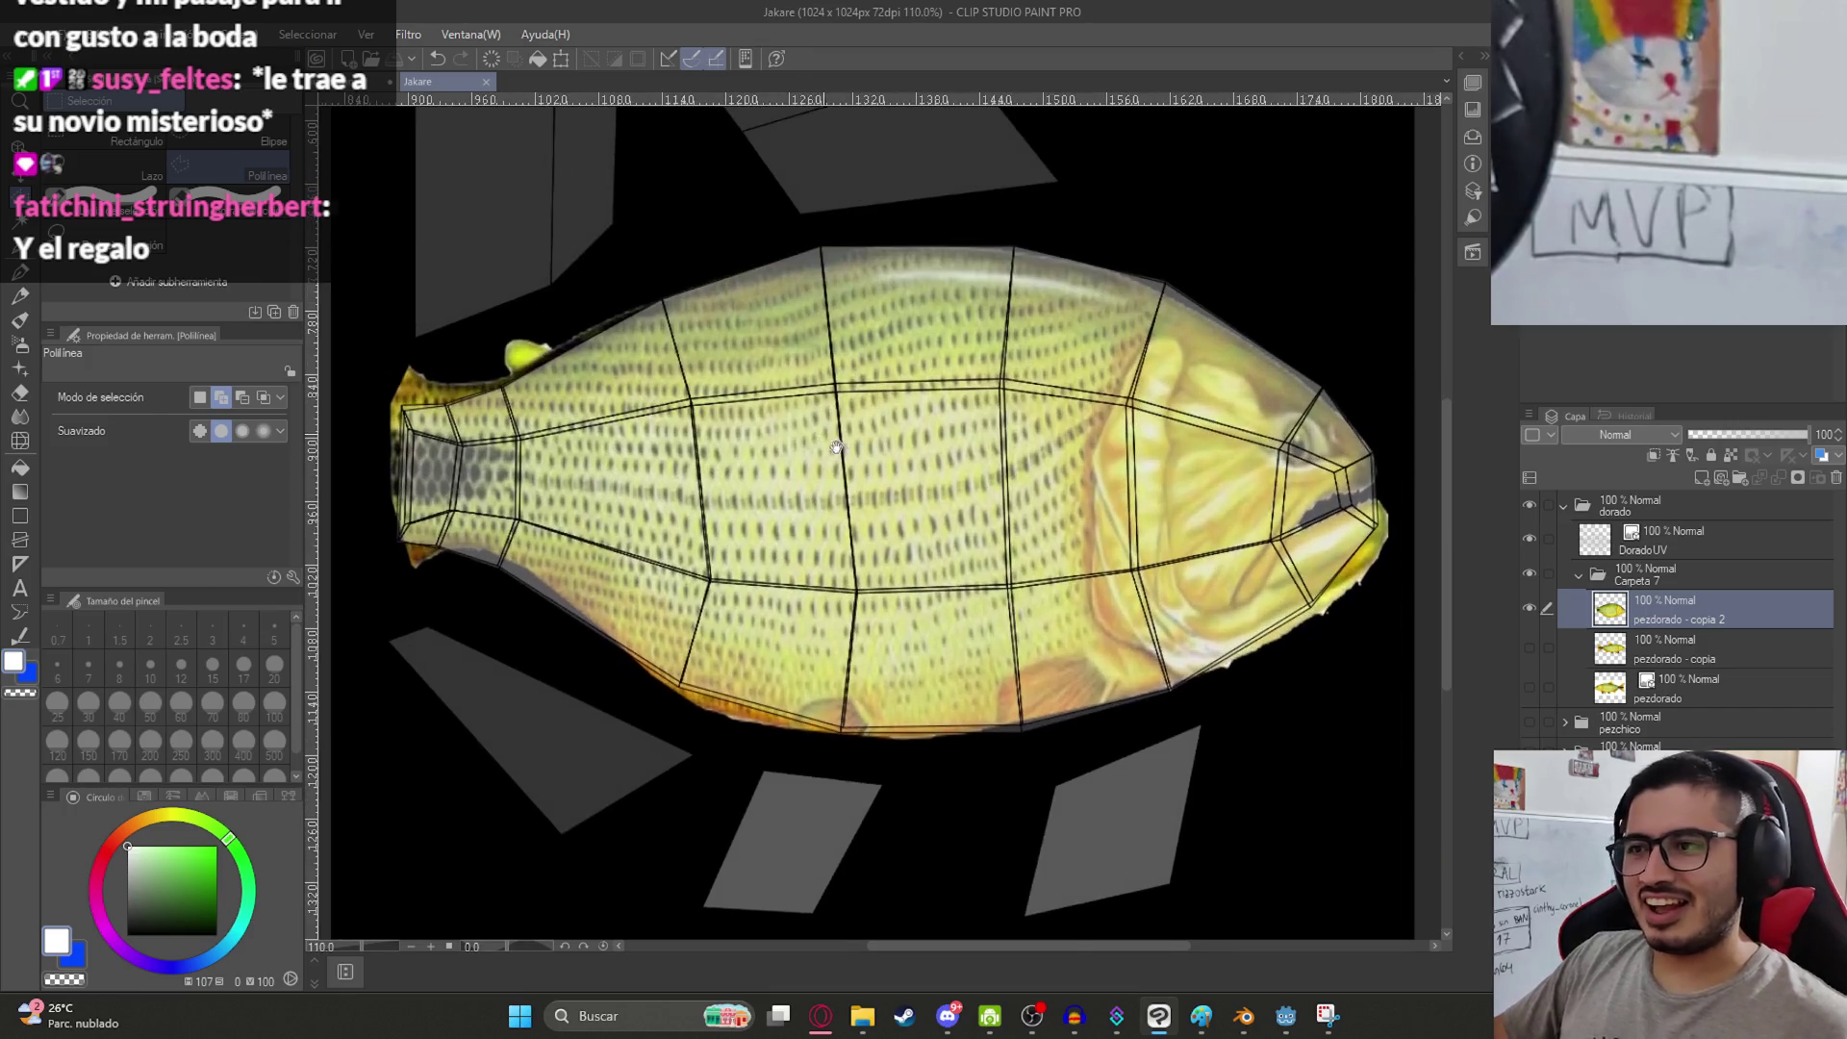
scroll(789, 373, "down", 3)
left_click(123, 33)
mouse_move(261, 497)
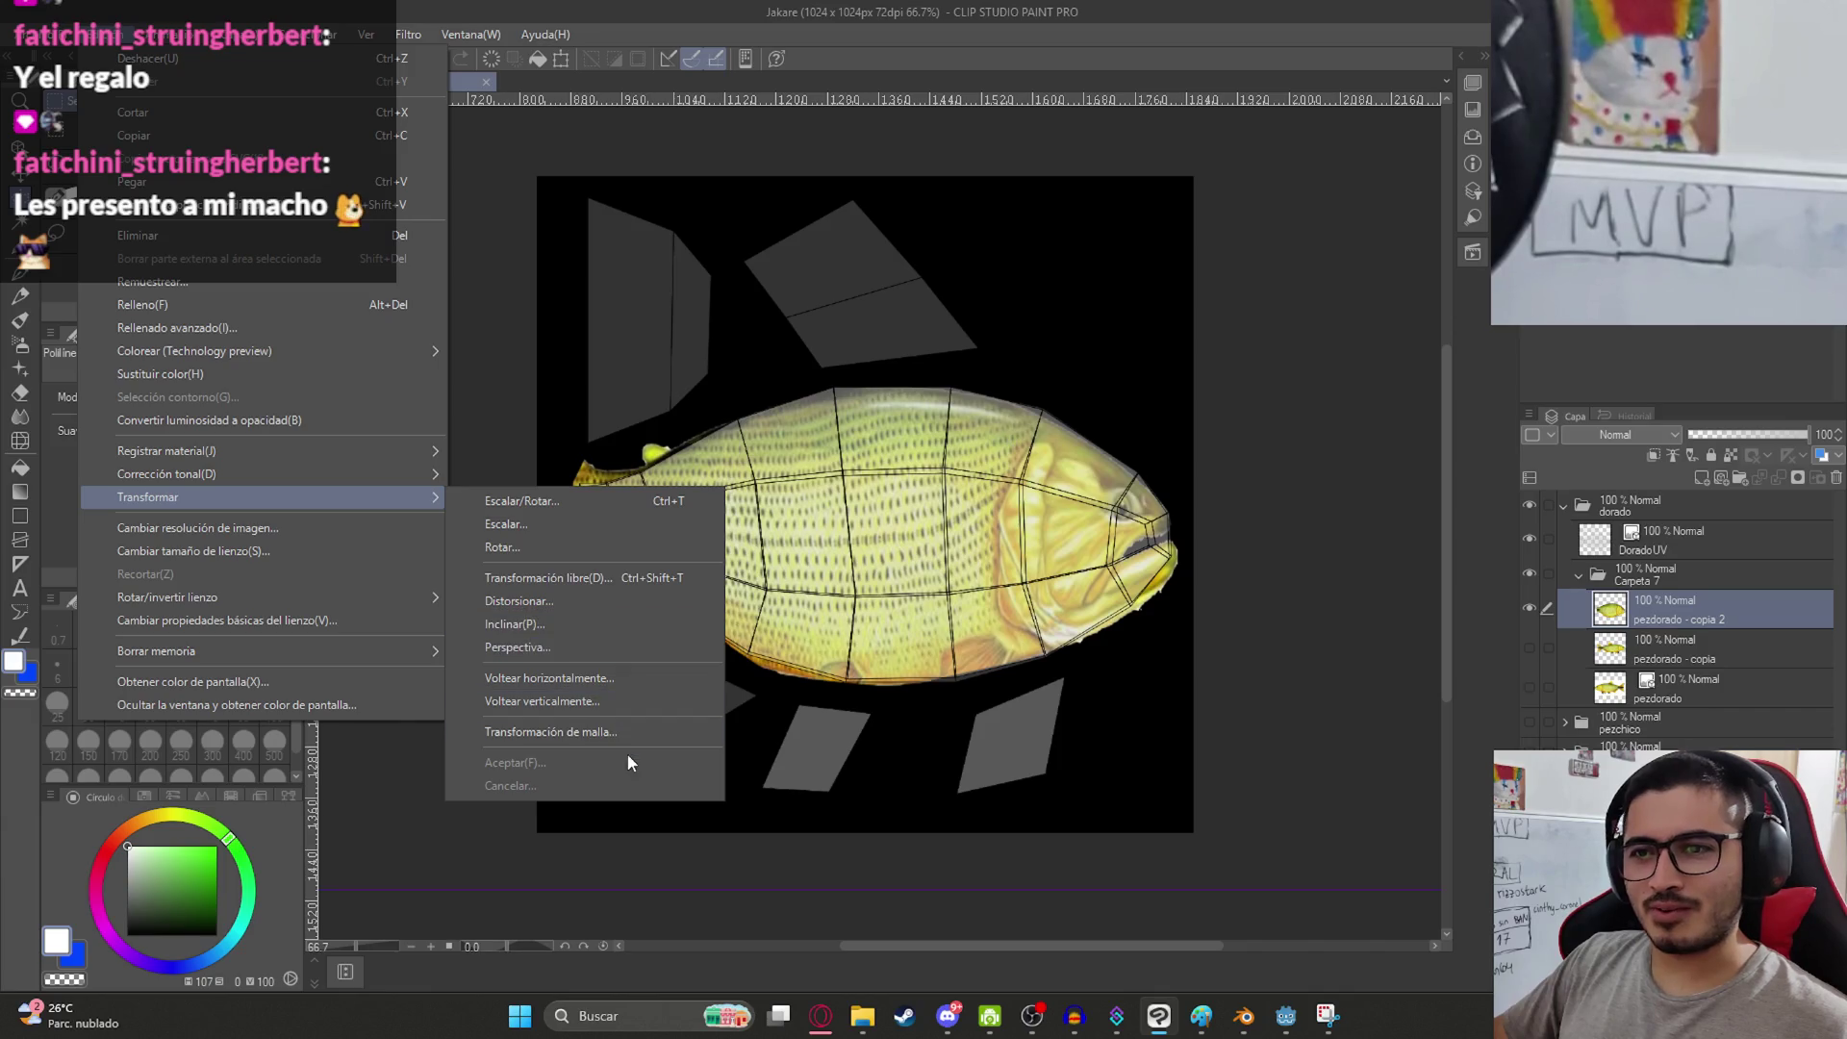
- Start a Mesh transformation on the fish copy and set the grid to 6×6 control points
left_click(628, 731)
left_click(261, 489)
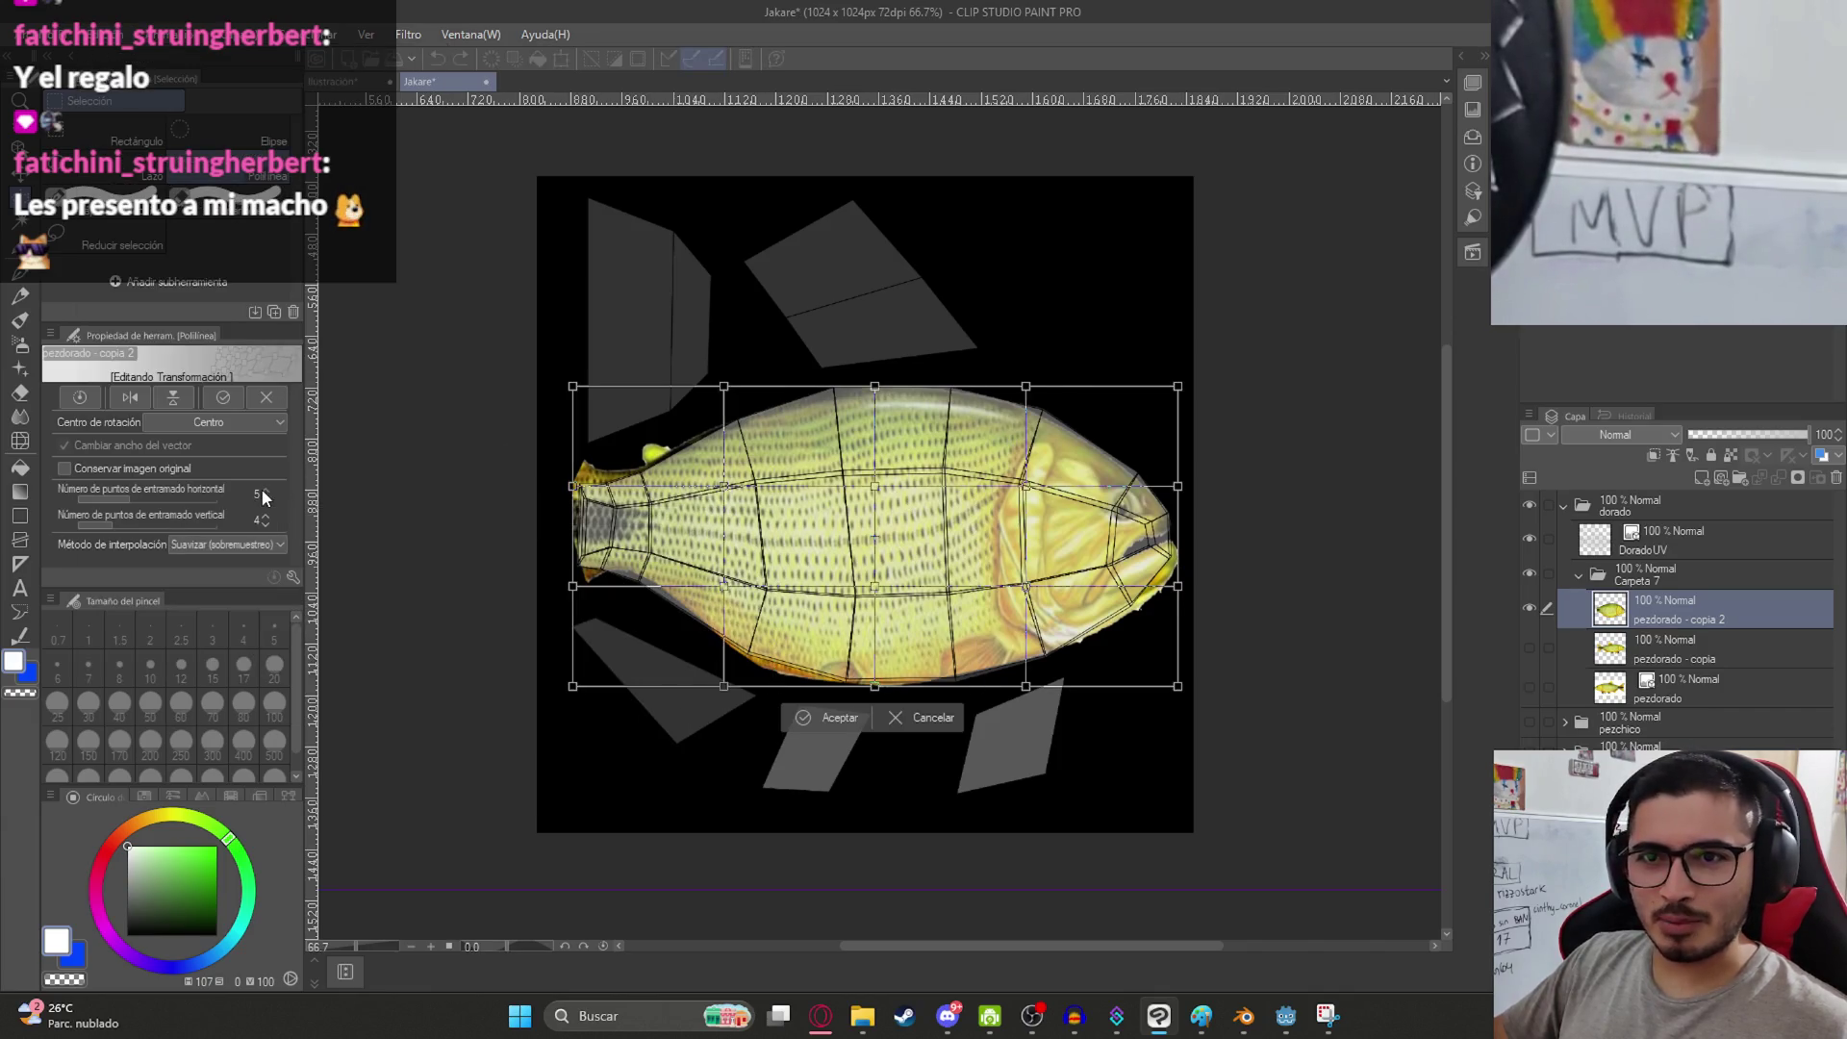
left_click(262, 512)
left_click(262, 512)
left_click(262, 487)
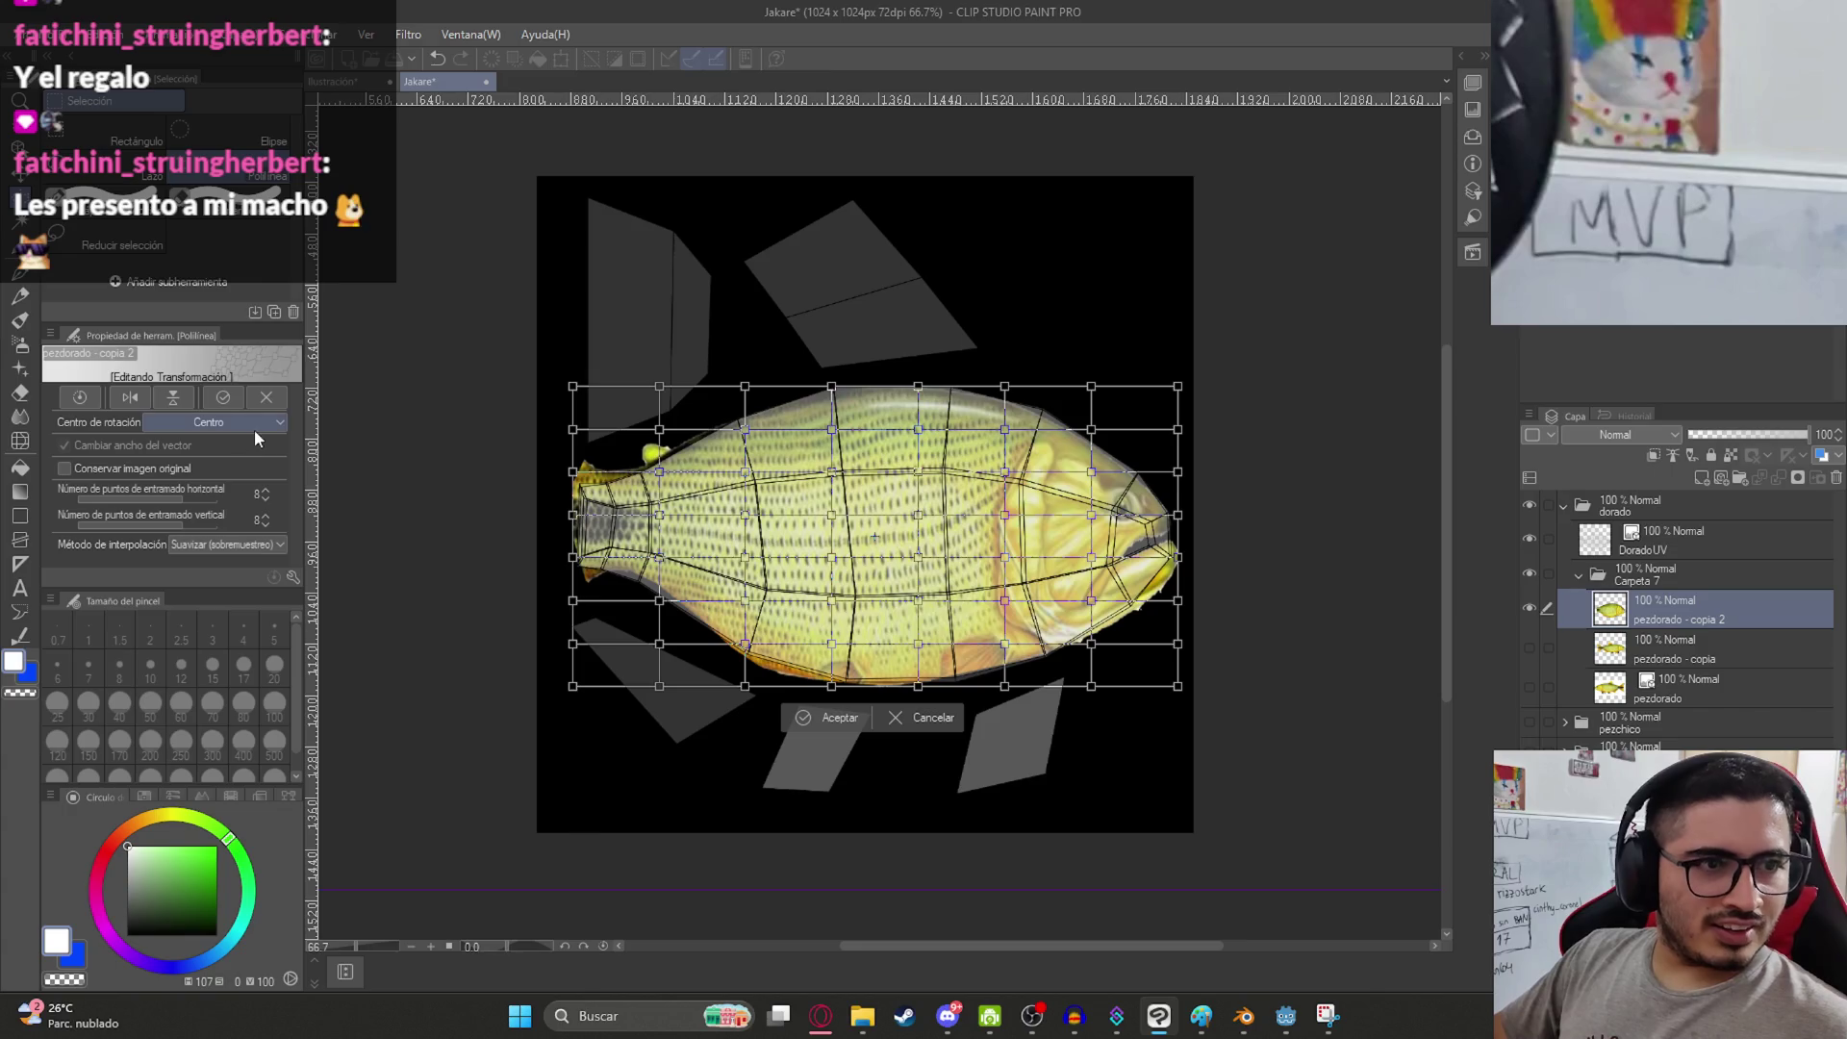
left_click(265, 522)
left_click(265, 522)
left_click(264, 498)
scroll(590, 434, "up", 2)
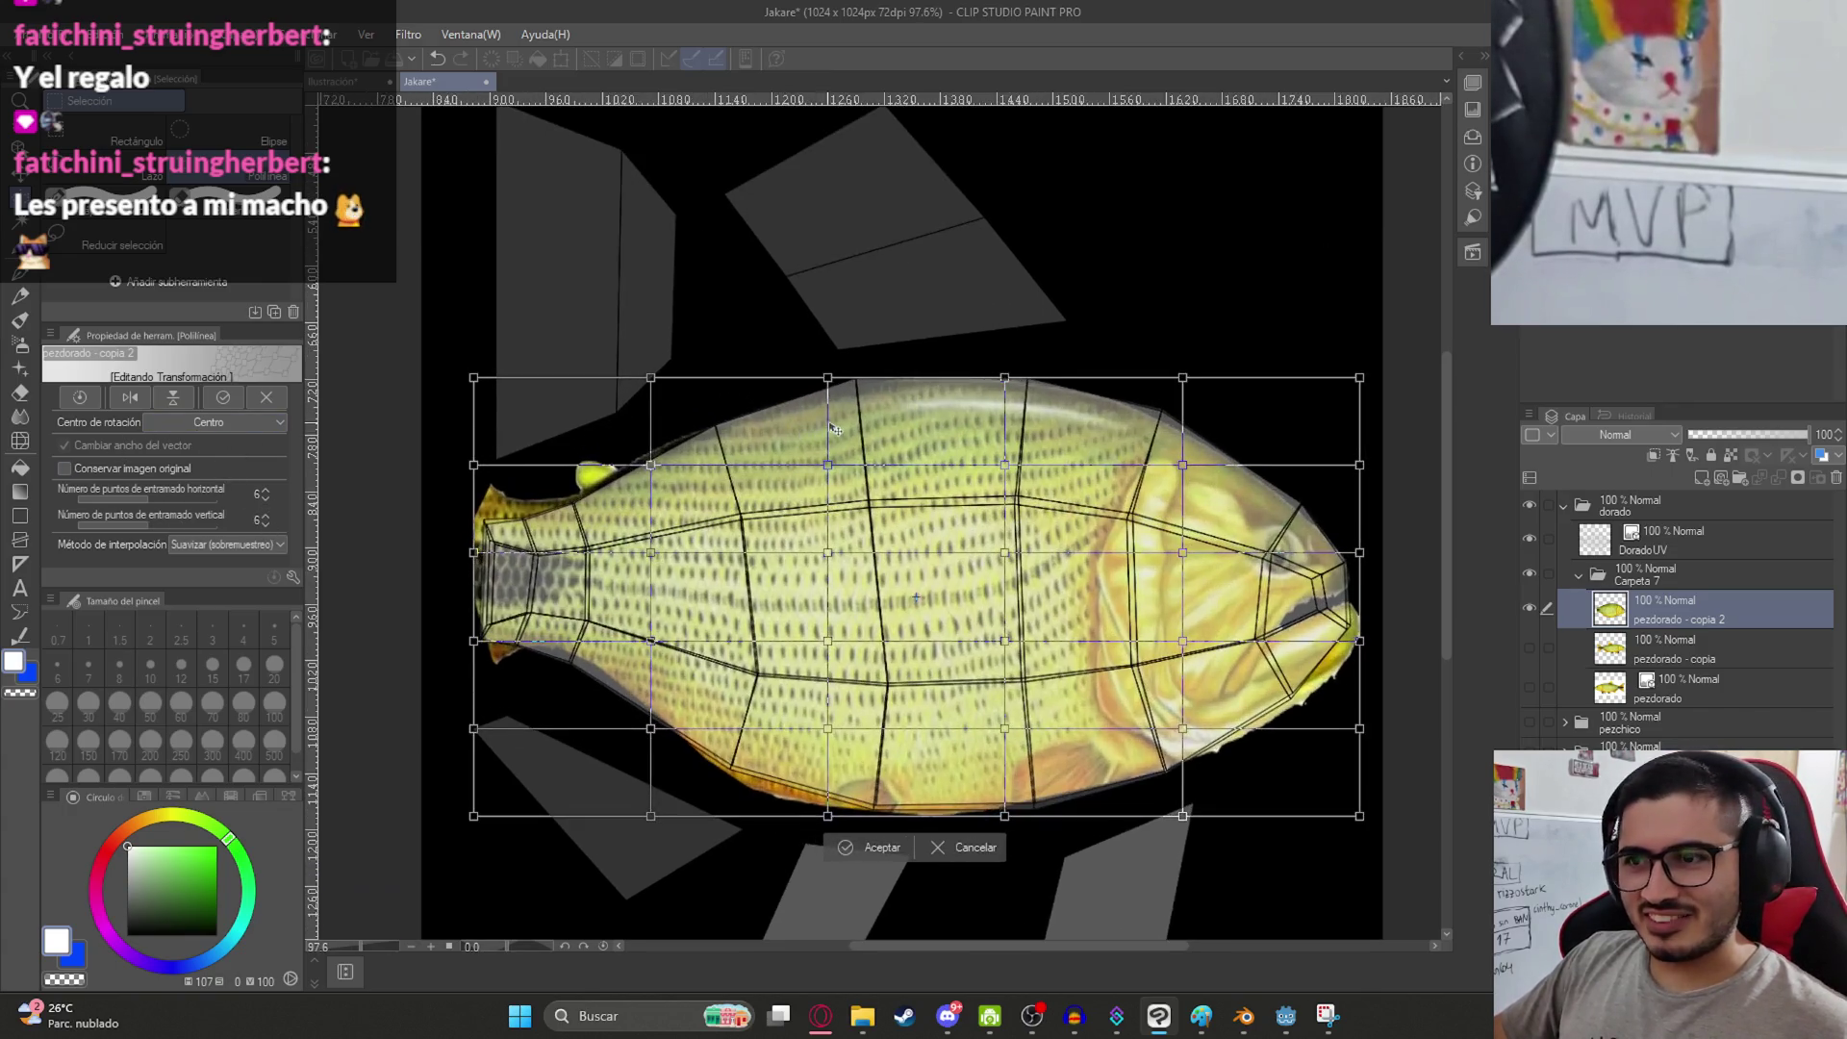
- Drag the top mesh points upward so the upper back bulges to the island outline, undo the commit and adjust the head corner
left_click_drag(833, 376, 835, 357)
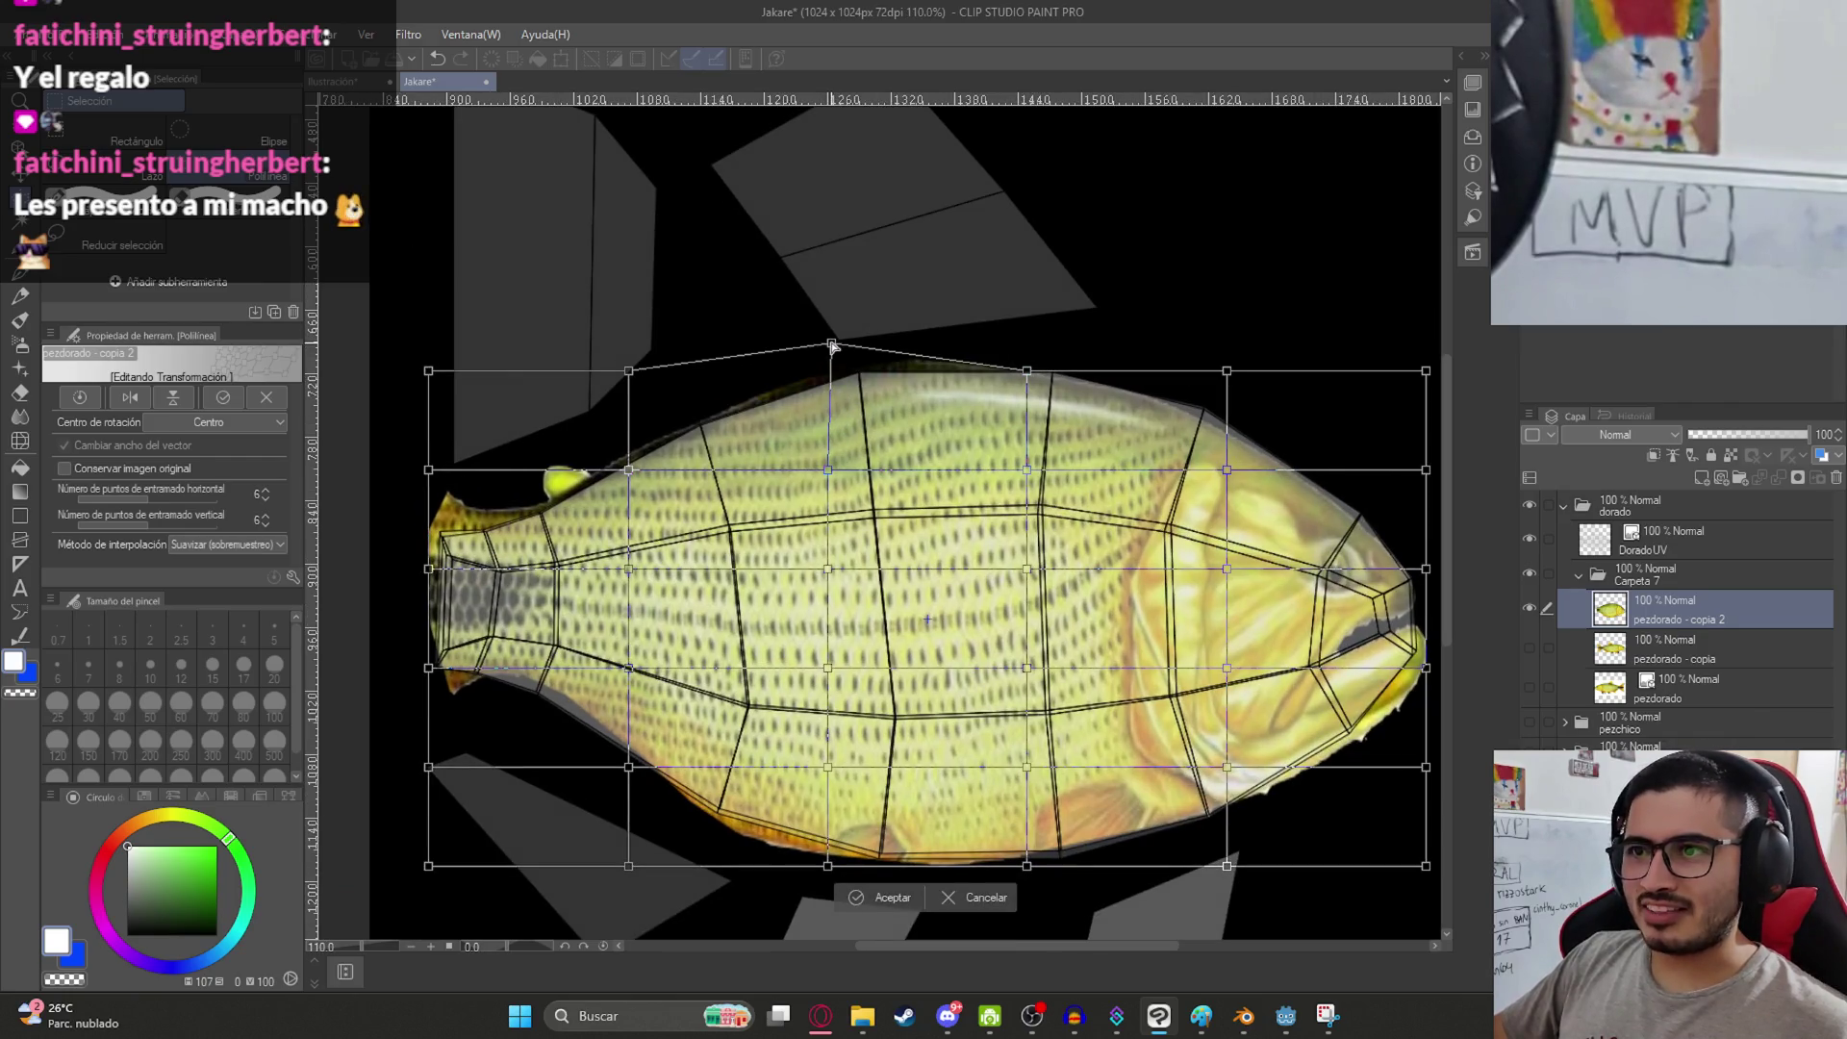
left_click_drag(1027, 370, 1037, 362)
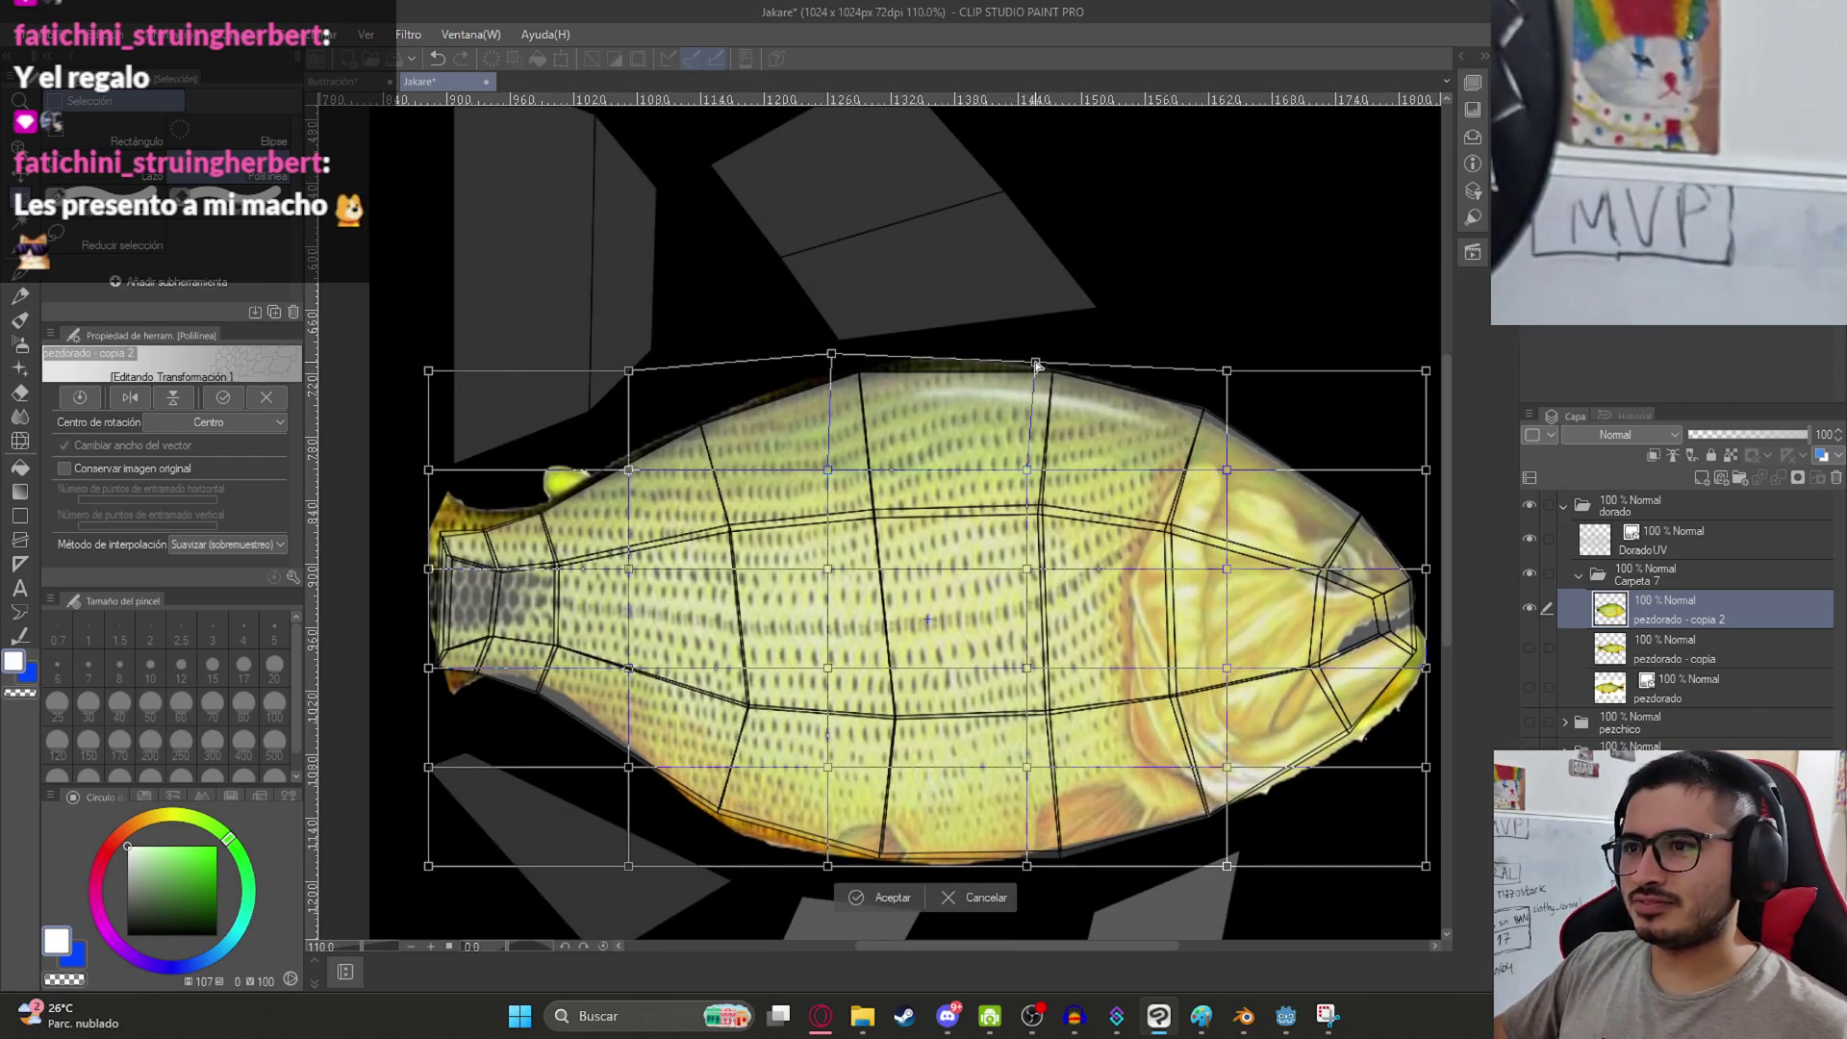
left_click_drag(1227, 375, 1238, 348)
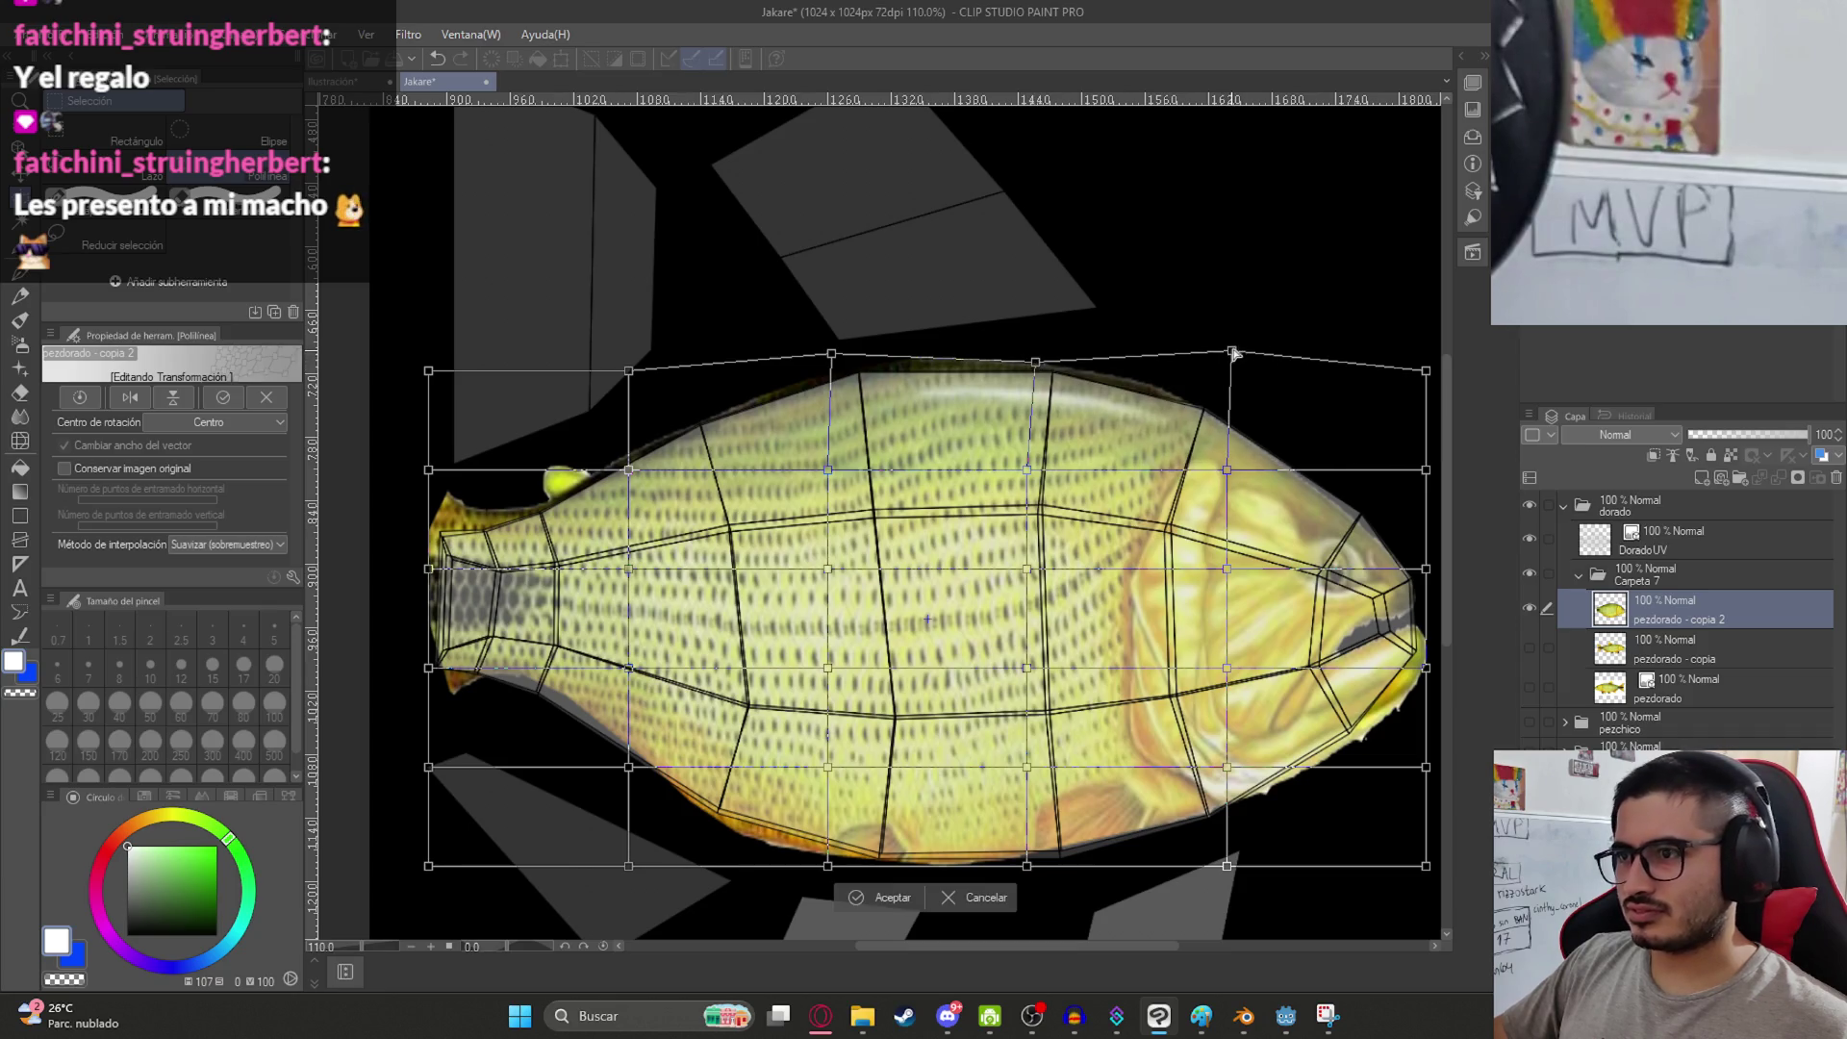
mouse_move(1429, 373)
left_mouse_down()
mouse_move(1497, 291)
mouse_move(1457, 272)
left_mouse_up()
left_click_drag(1224, 470, 1226, 453)
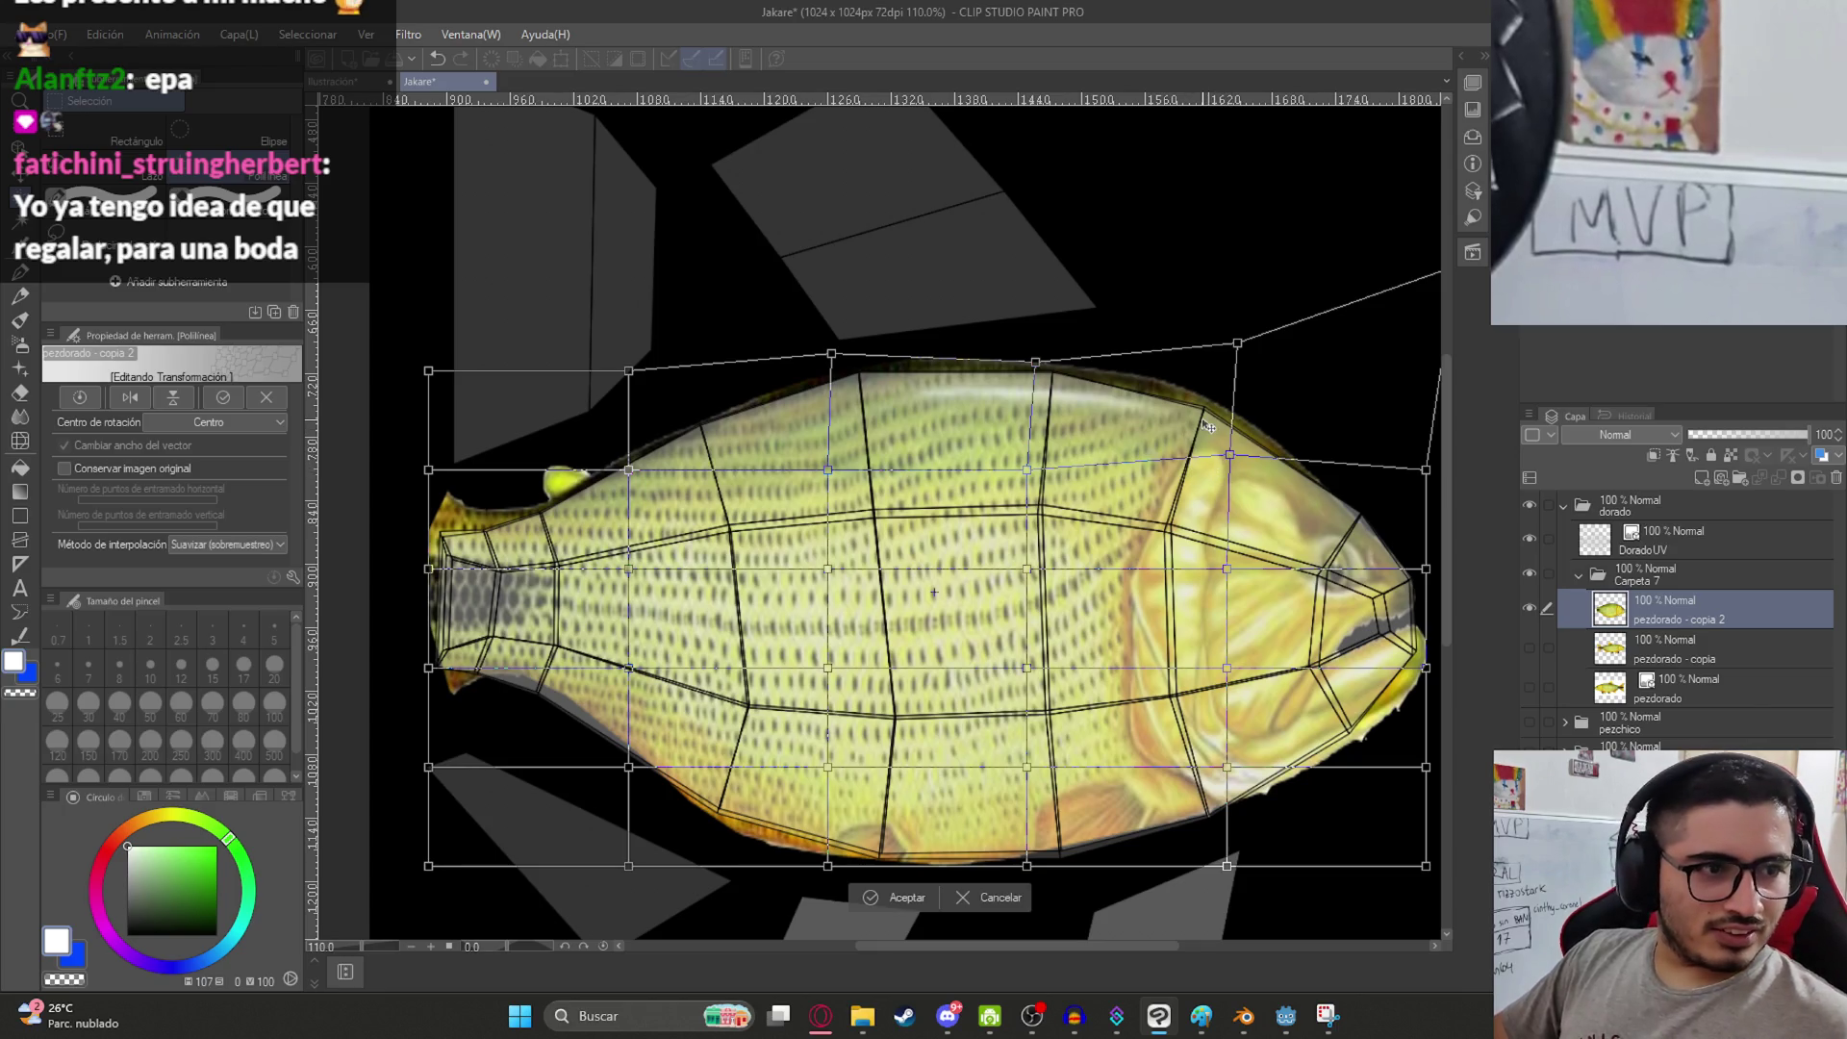
key("Return")
middle_click_drag(1198, 418, 939, 405)
key("ctrl+z")
left_click_drag(1101, 471, 1136, 463)
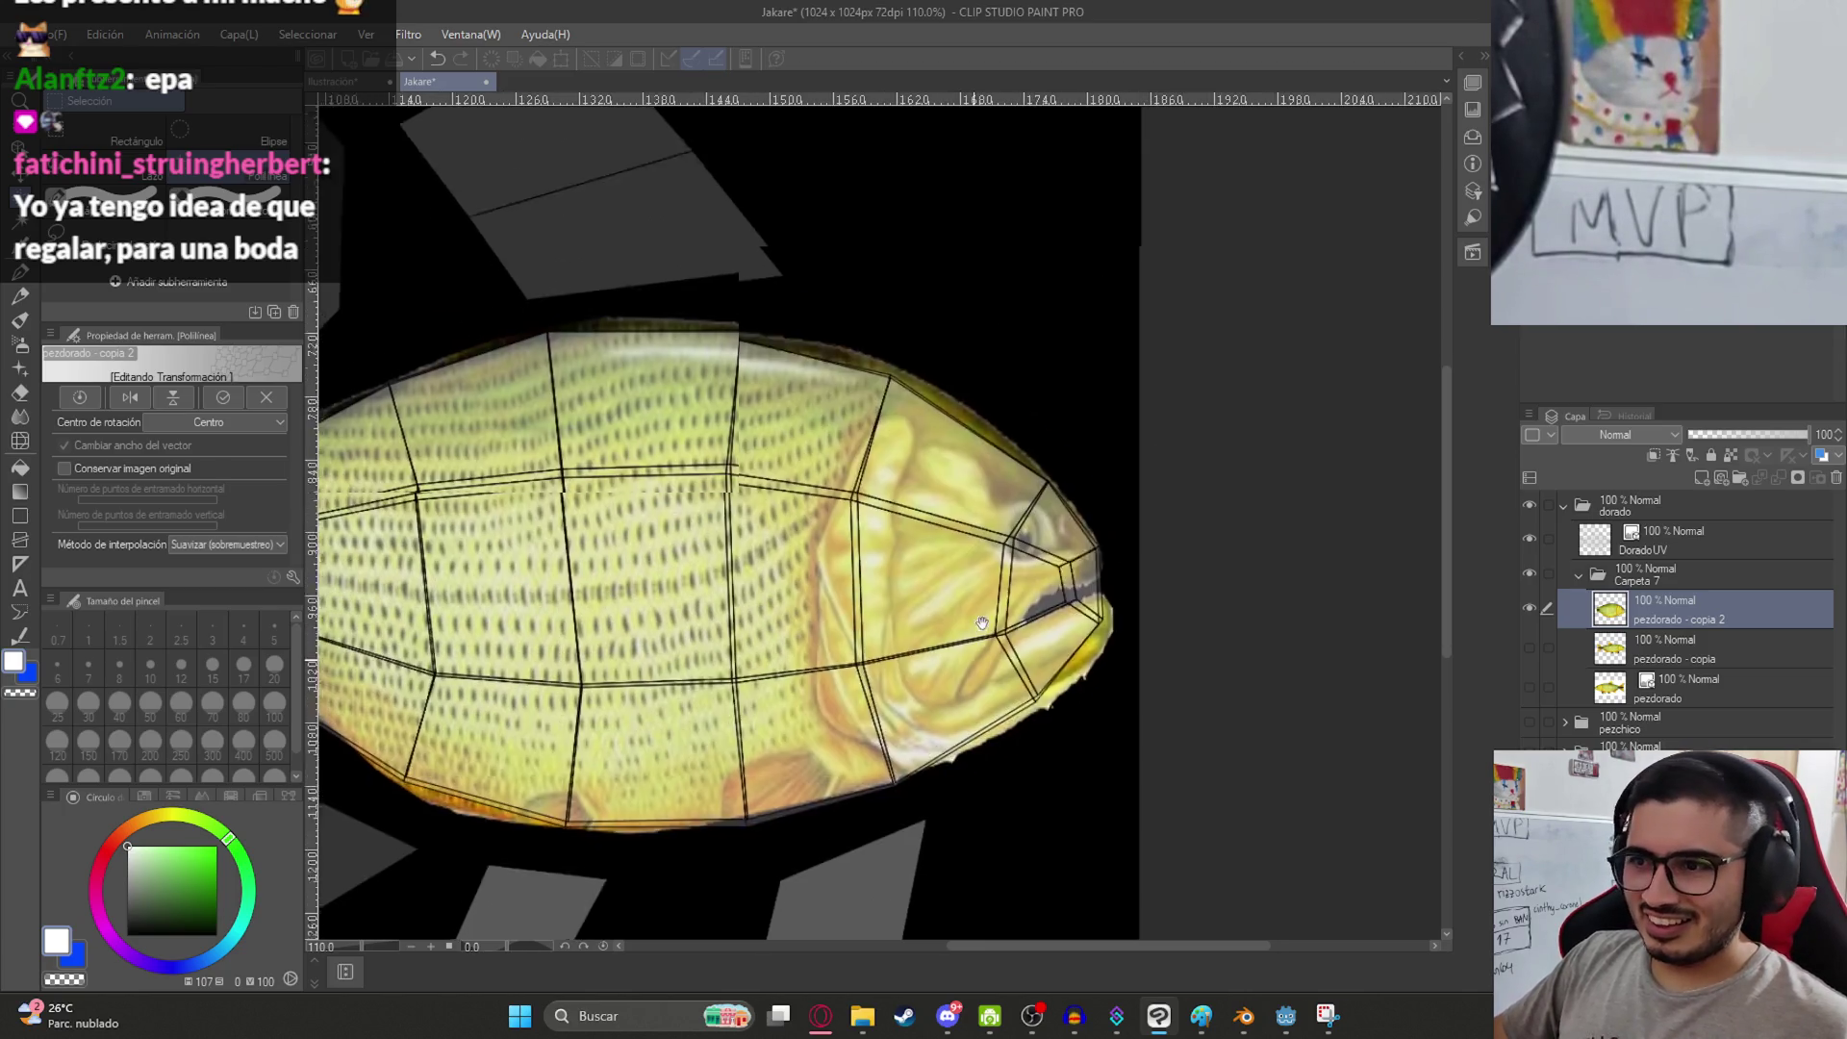
scroll(1148, 472, "down", 3)
scroll(1101, 546, "left", 3)
- Warp the lower, tail-side and centre mesh points onto the body island and commit the mesh transform
mouse_move(1068, 634)
left_mouse_down()
mouse_move(1068, 674)
mouse_move(1064, 660)
left_mouse_up()
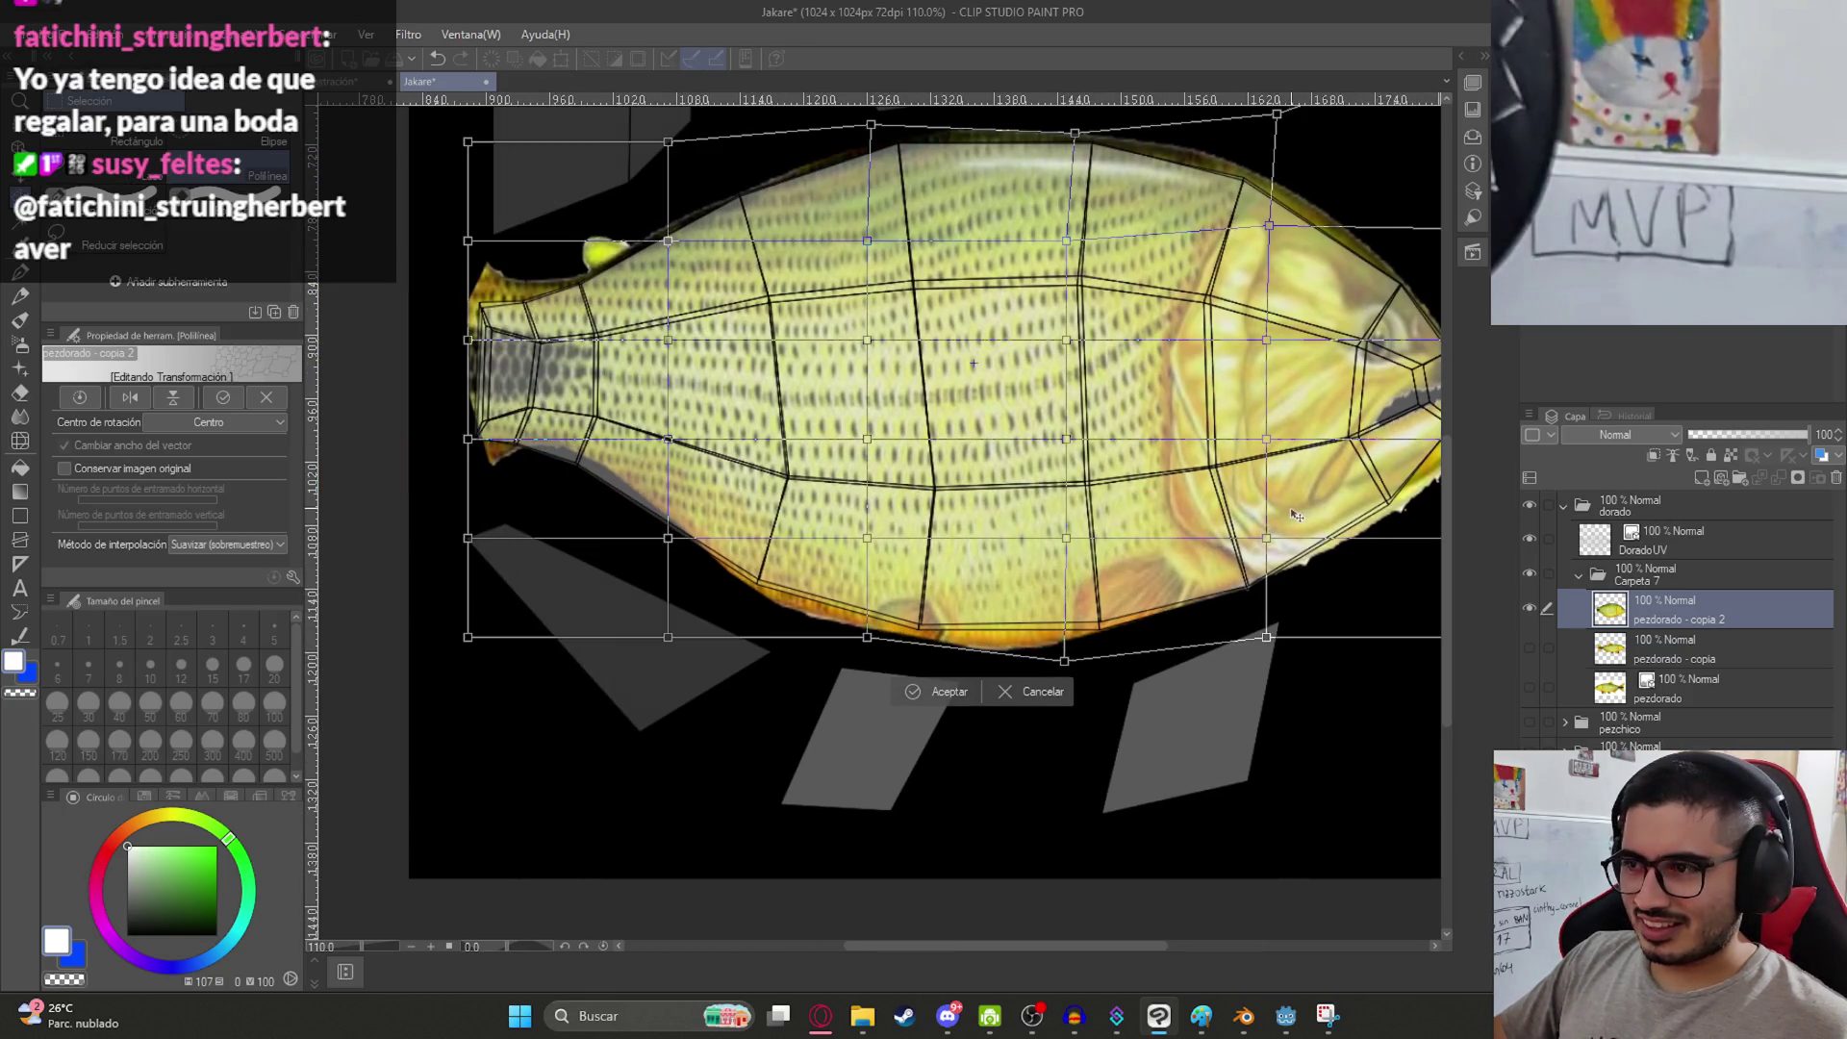
left_click_drag(1265, 541, 1260, 565)
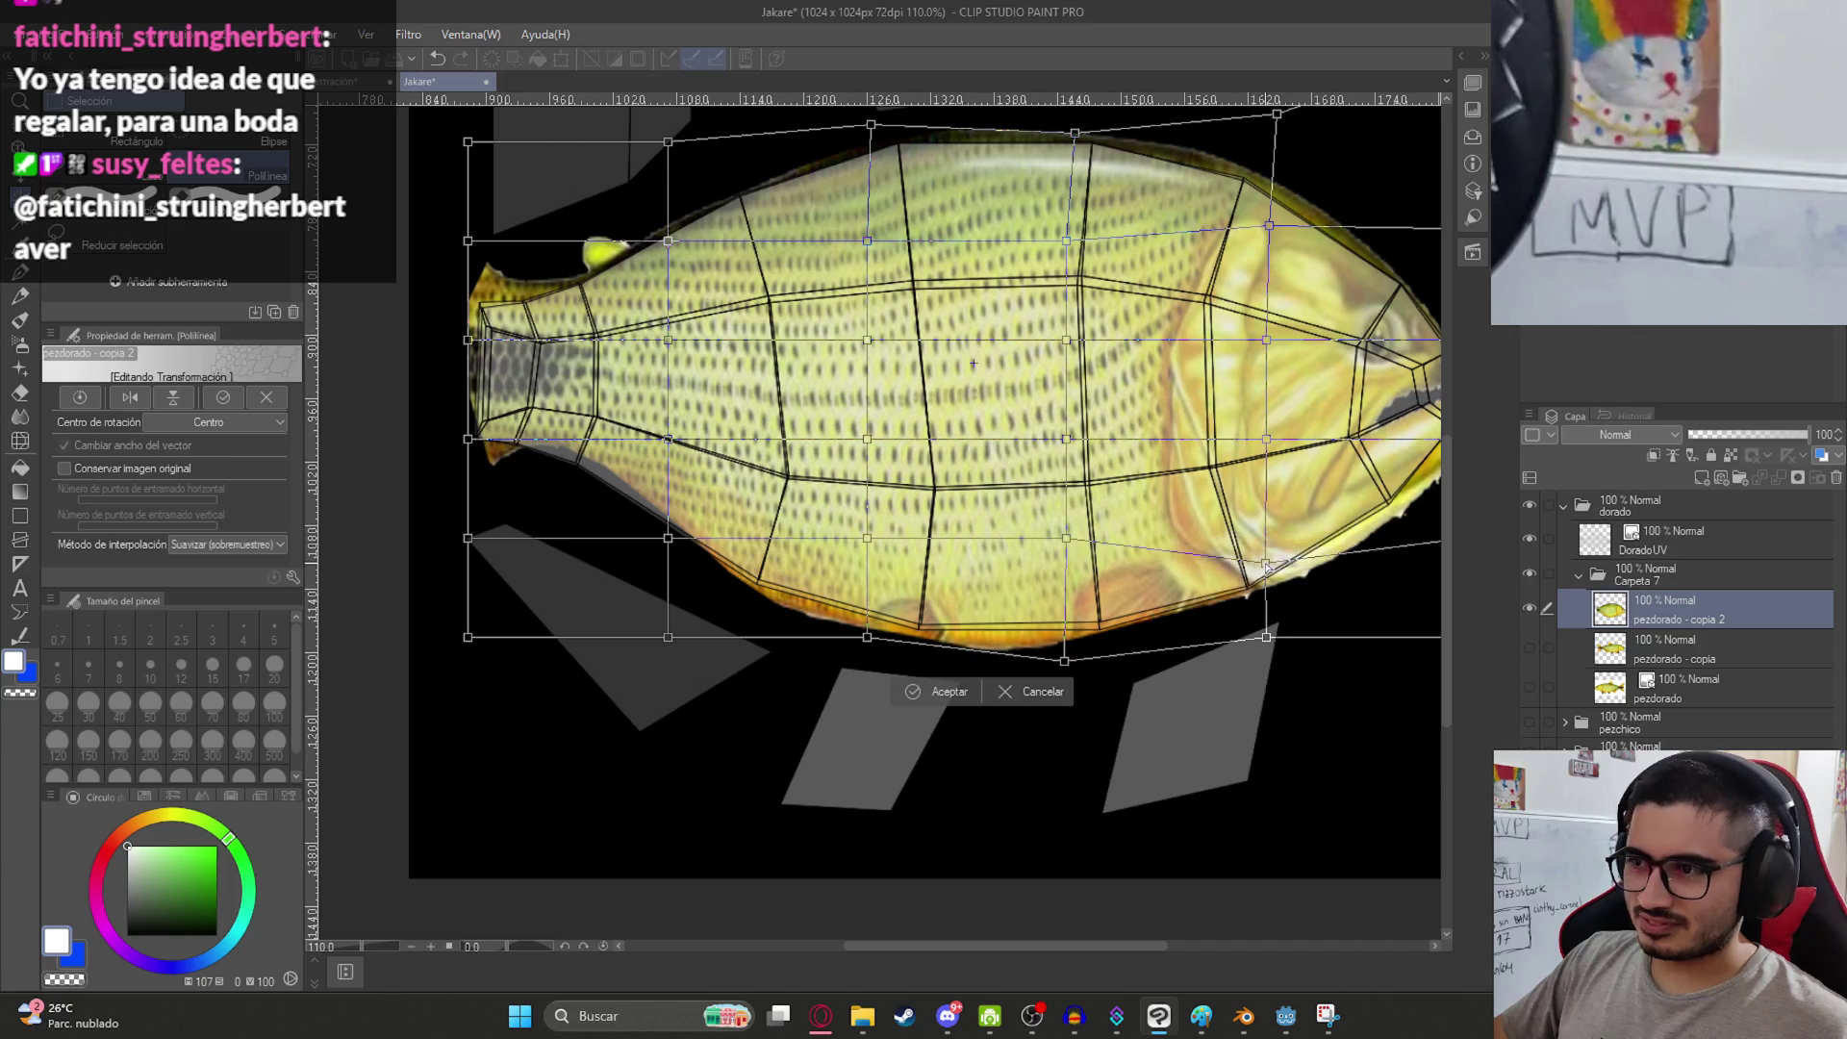
scroll(1260, 564, "left", 3)
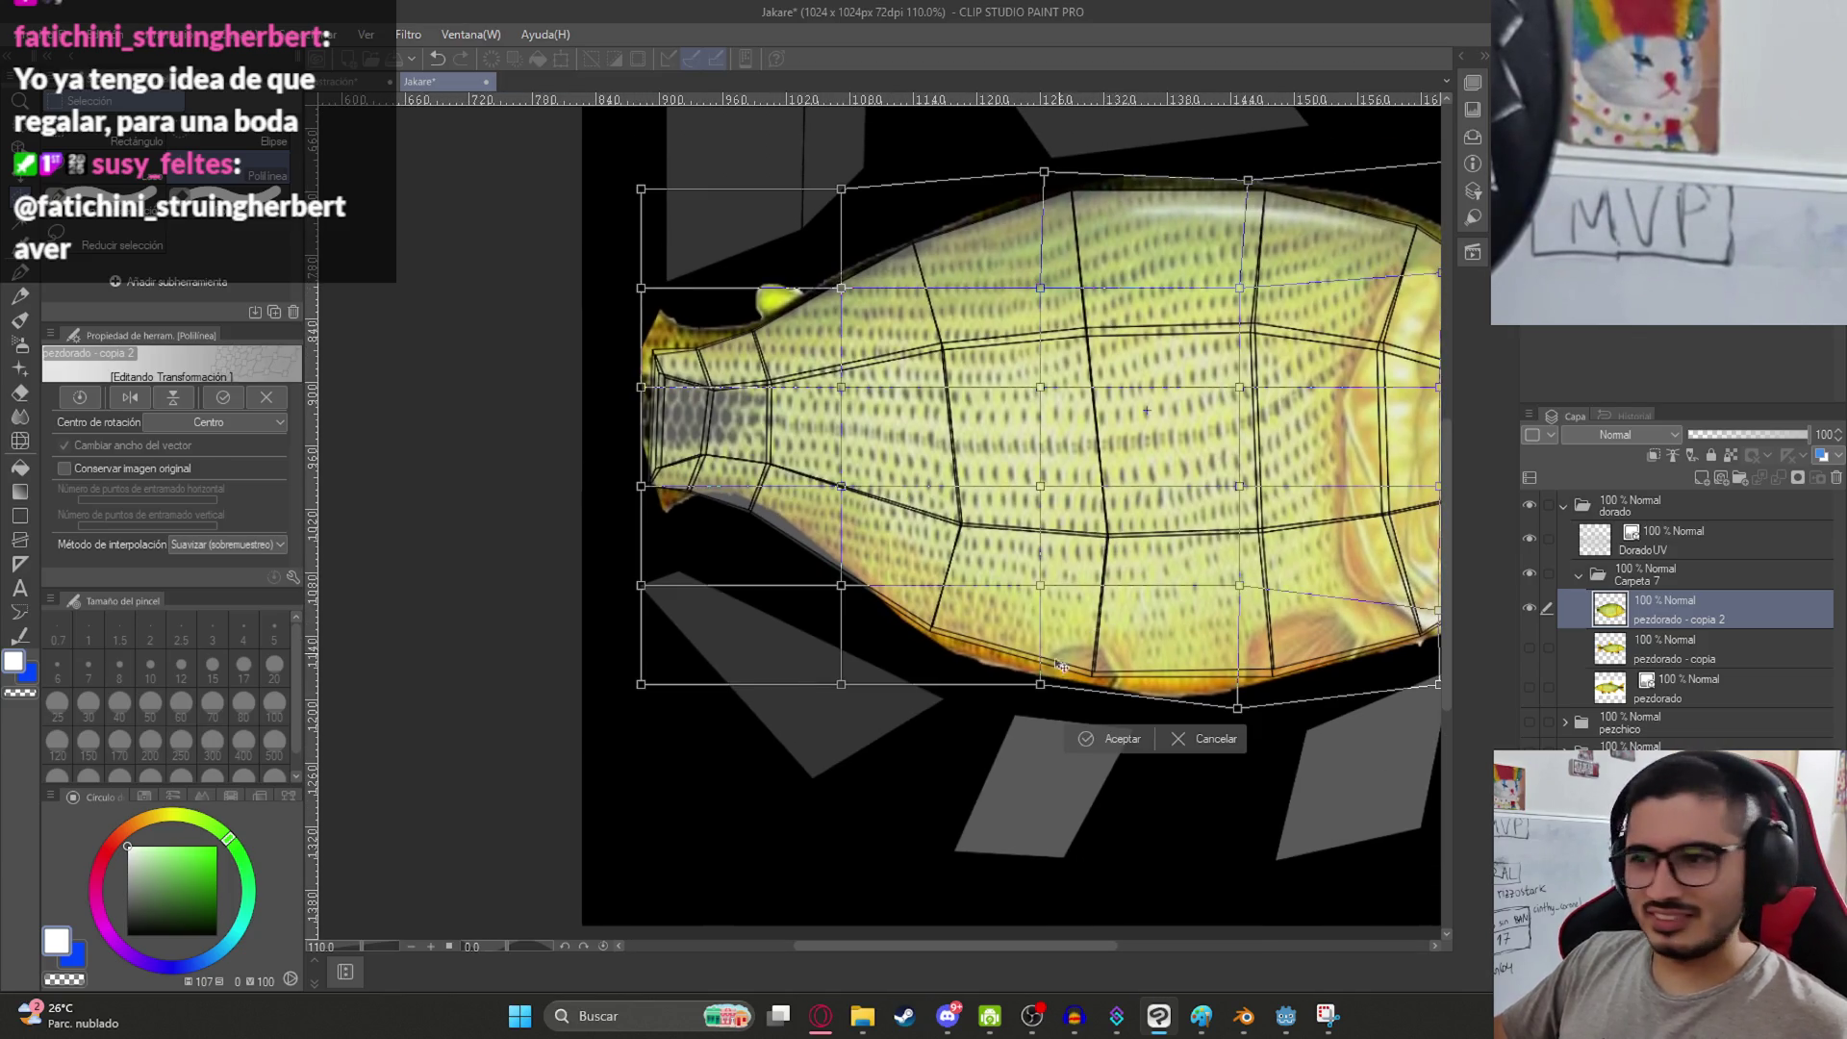
left_click_drag(1044, 692, 1043, 678)
key("ctrl+z")
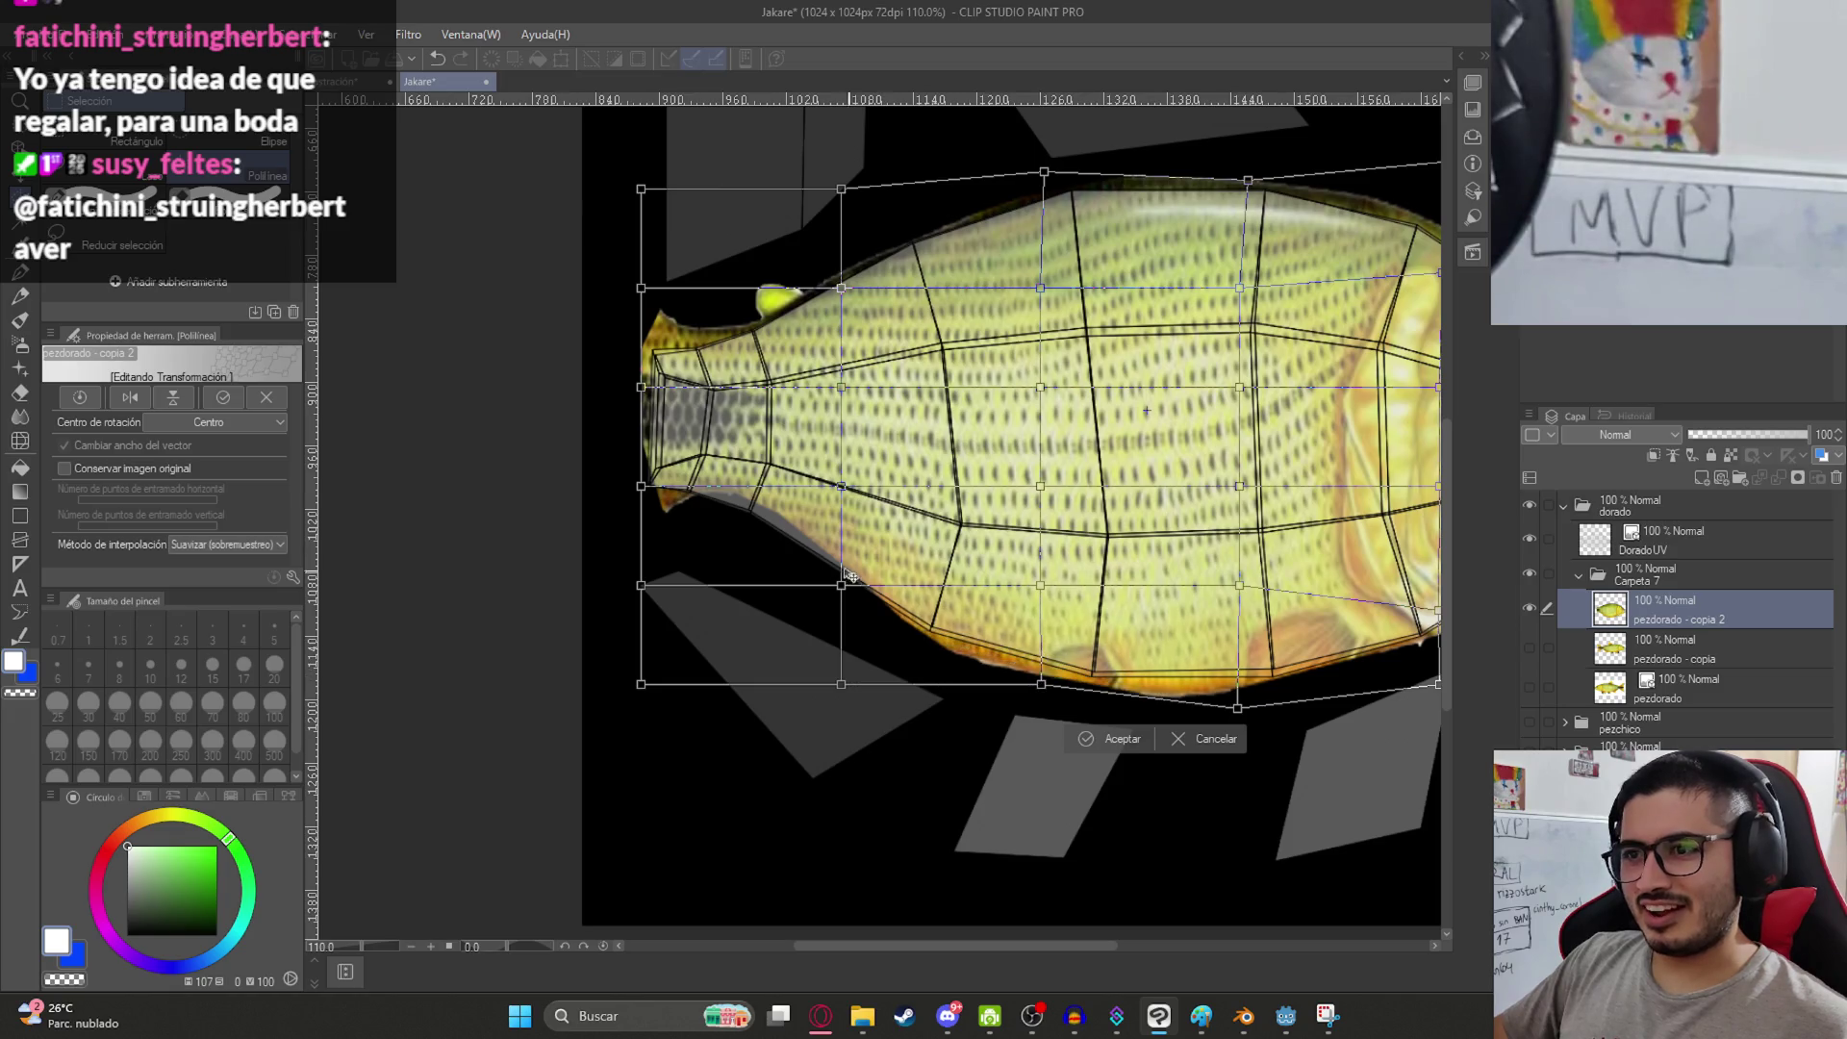
left_click_drag(836, 594, 828, 613)
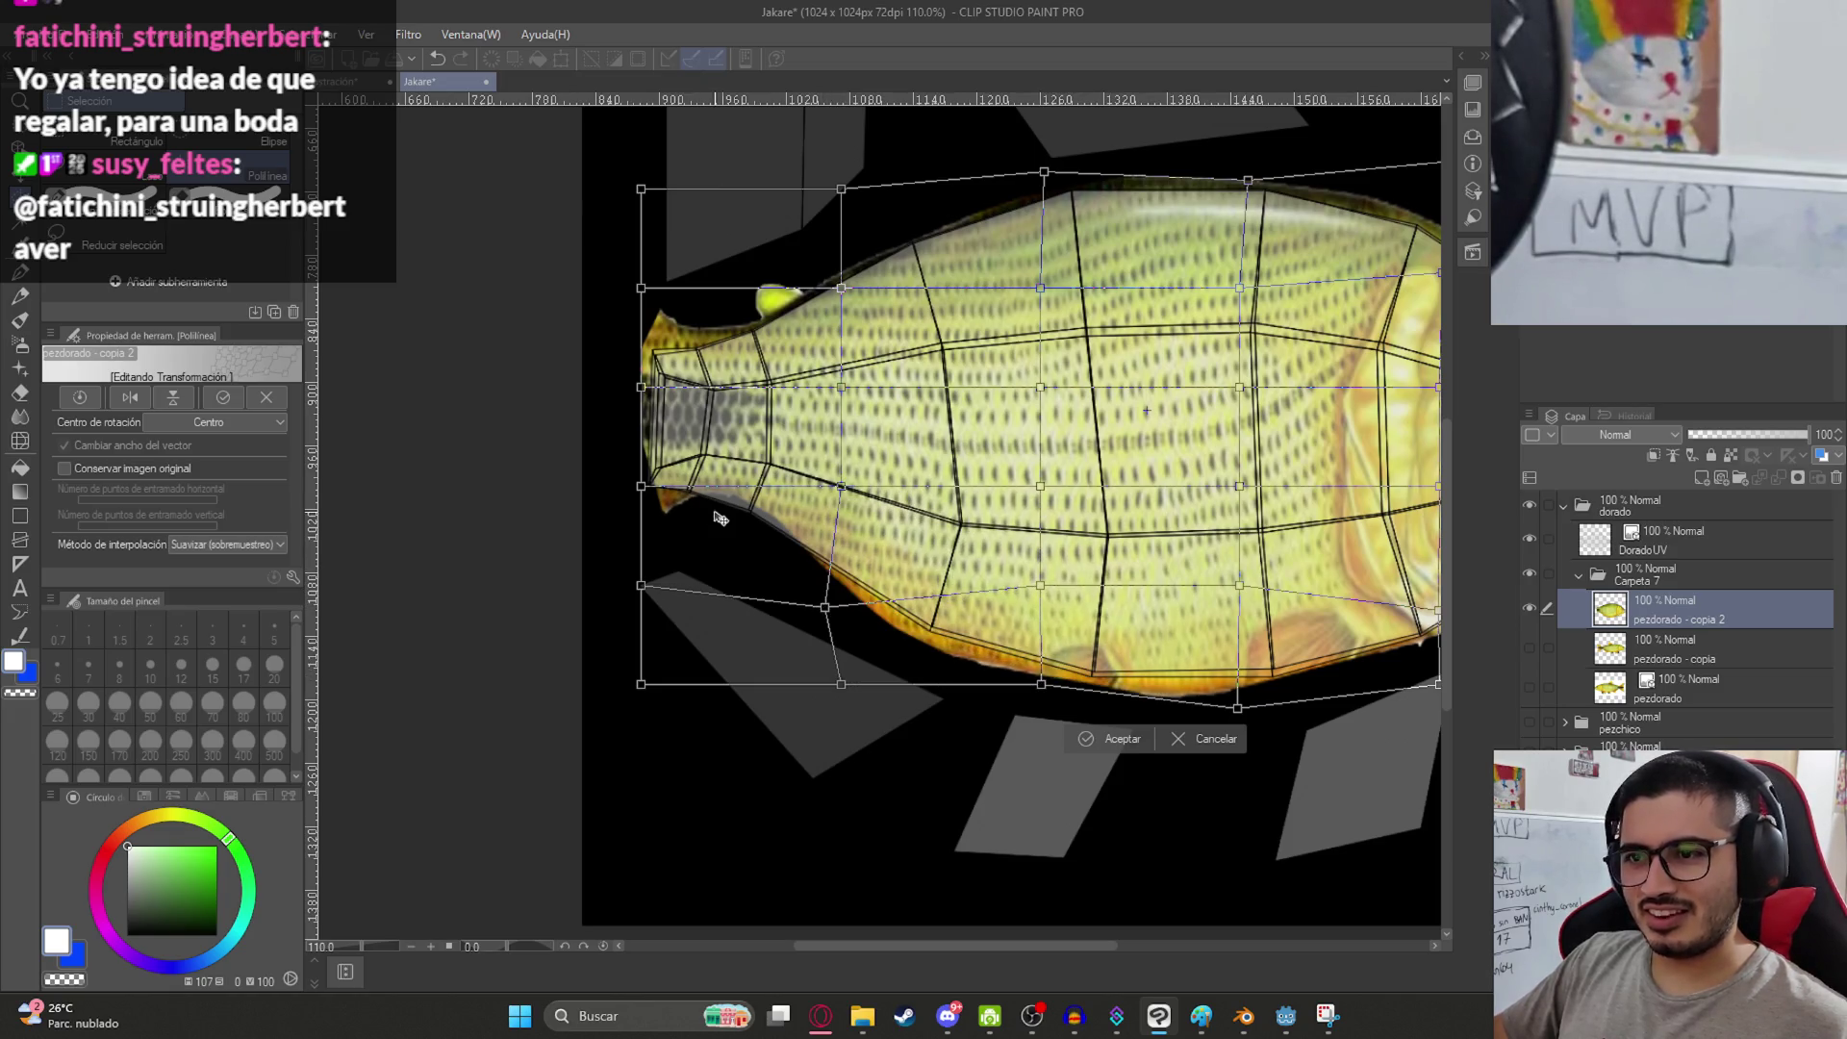
left_click_drag(639, 486, 620, 508)
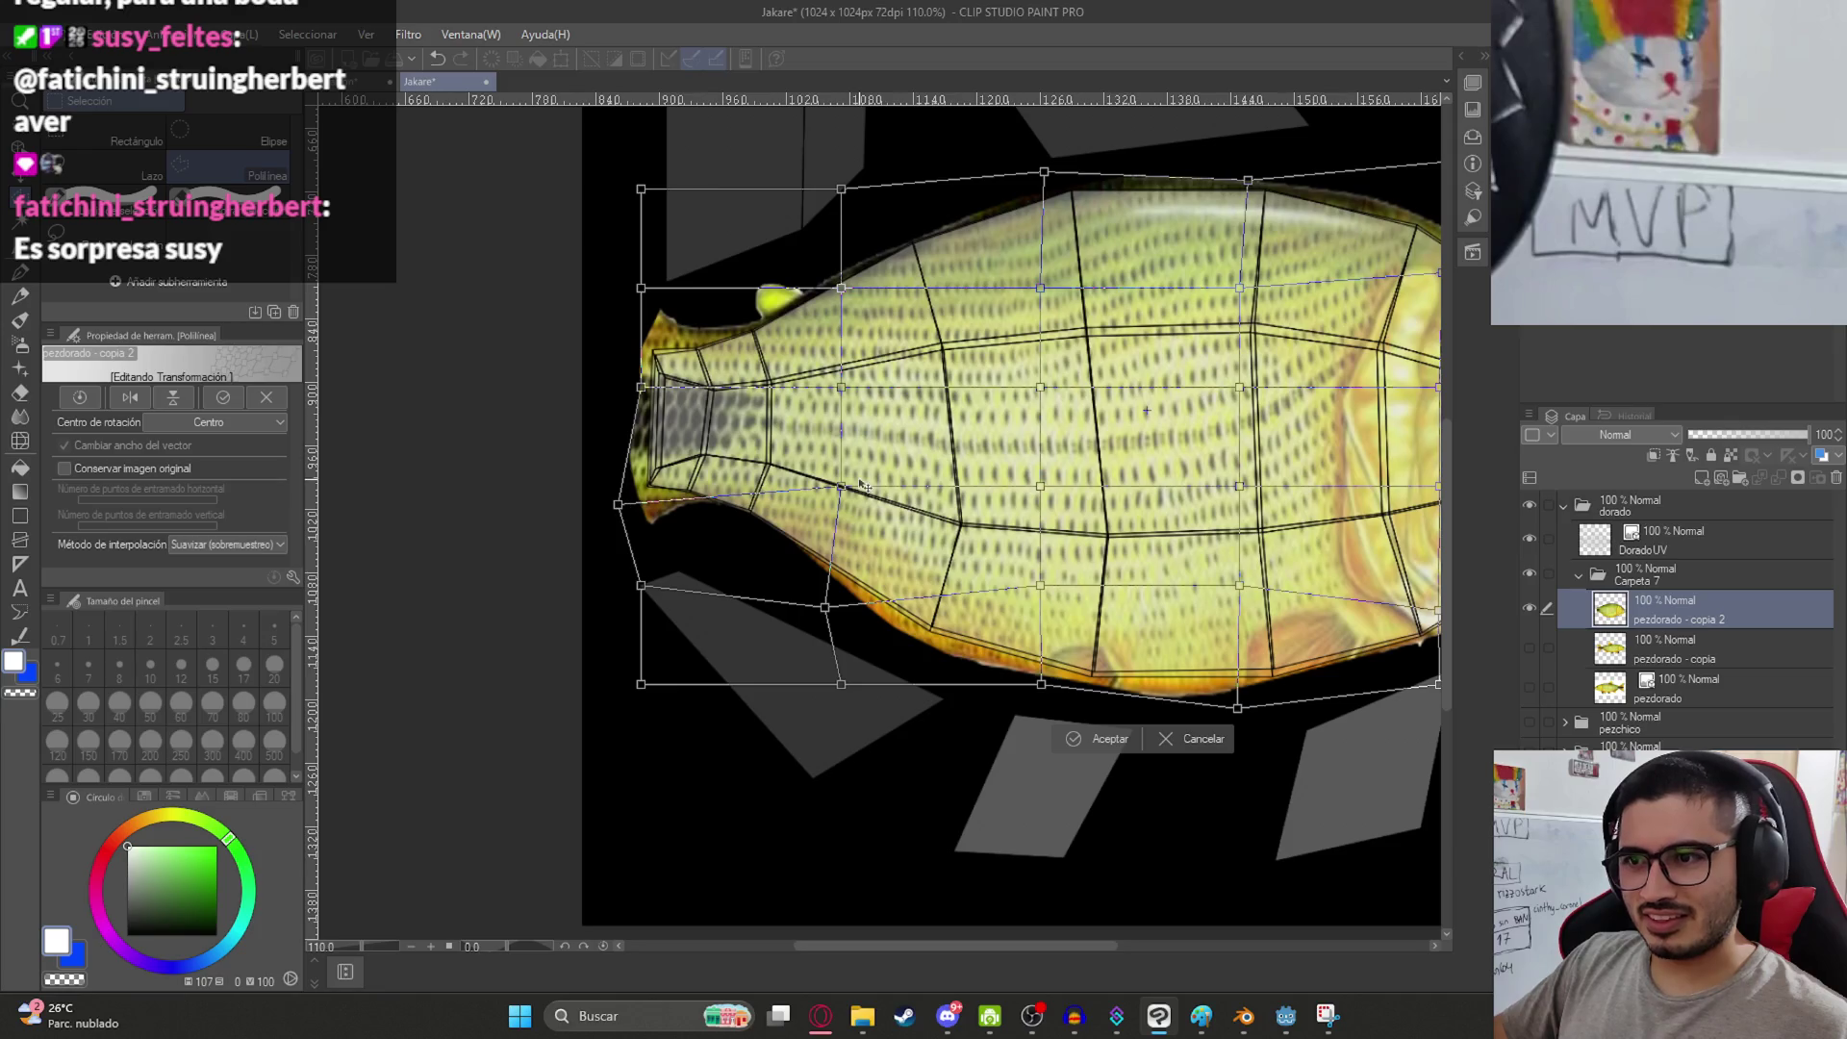
mouse_move(841, 487)
left_mouse_down()
mouse_move(815, 495)
mouse_move(819, 515)
left_mouse_up()
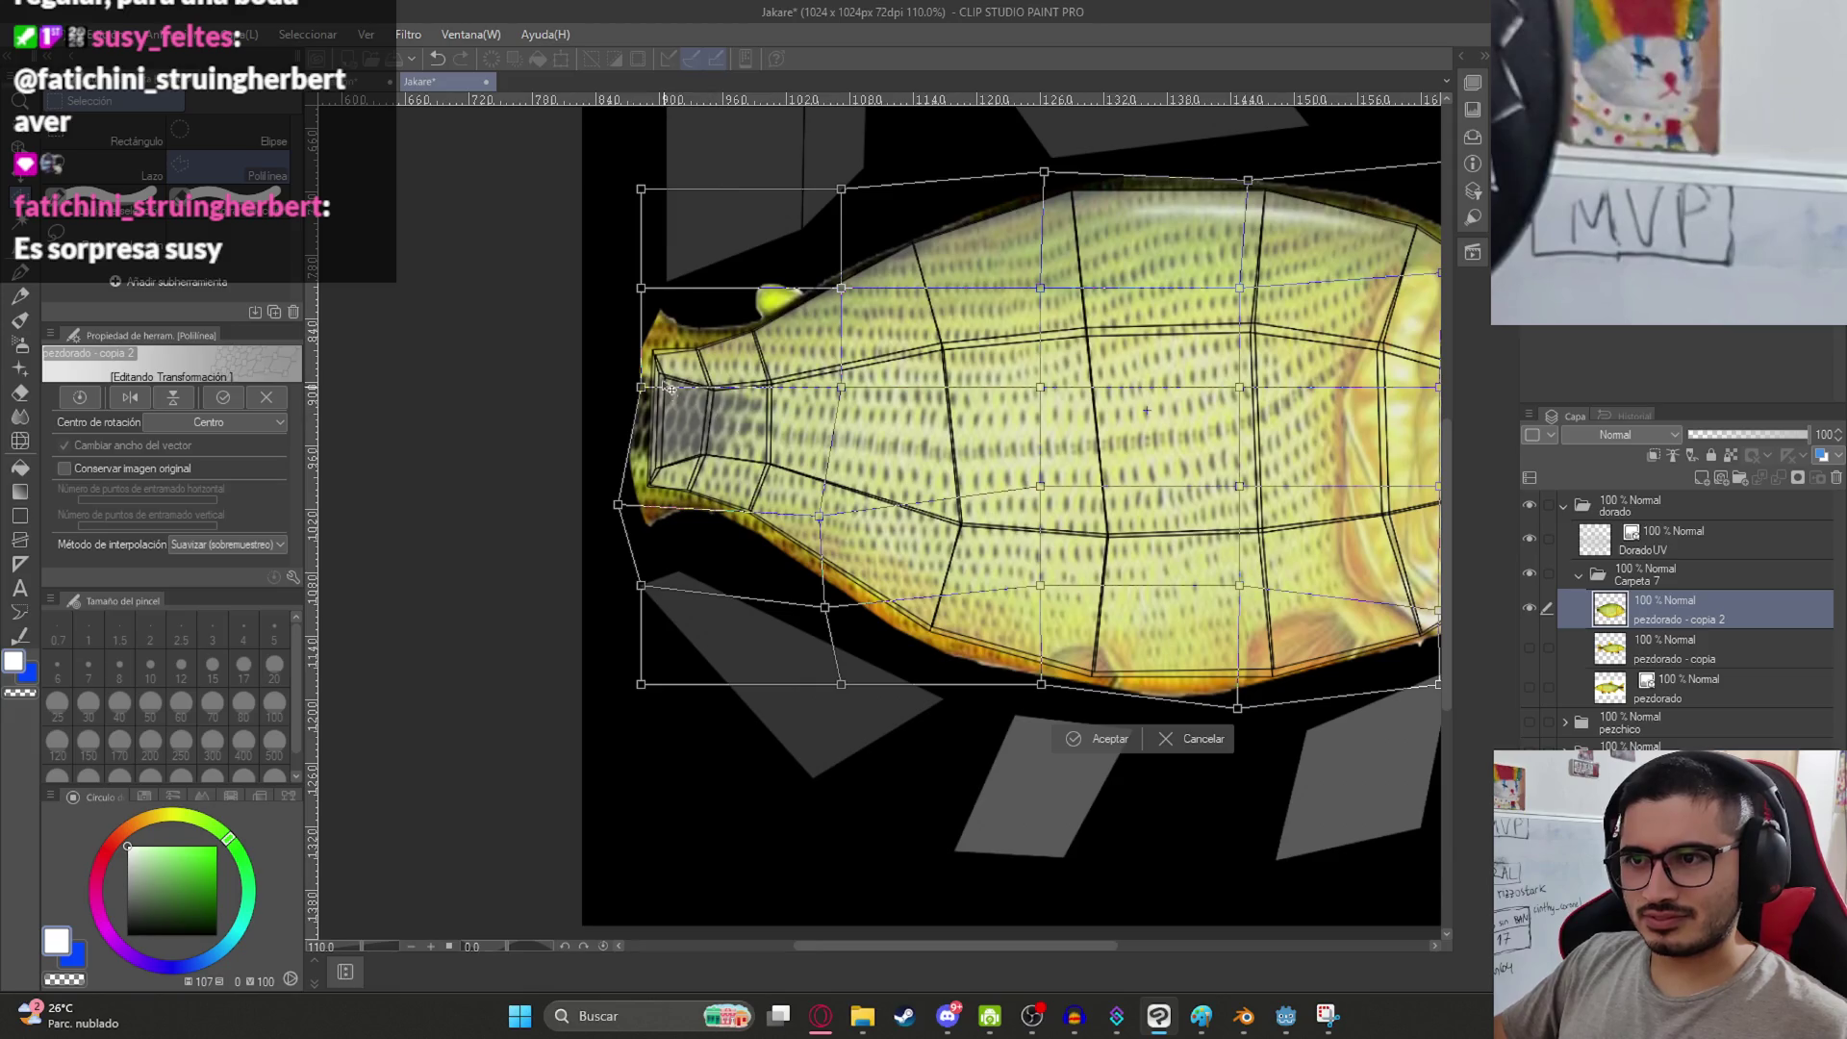
left_click_drag(644, 291, 637, 307)
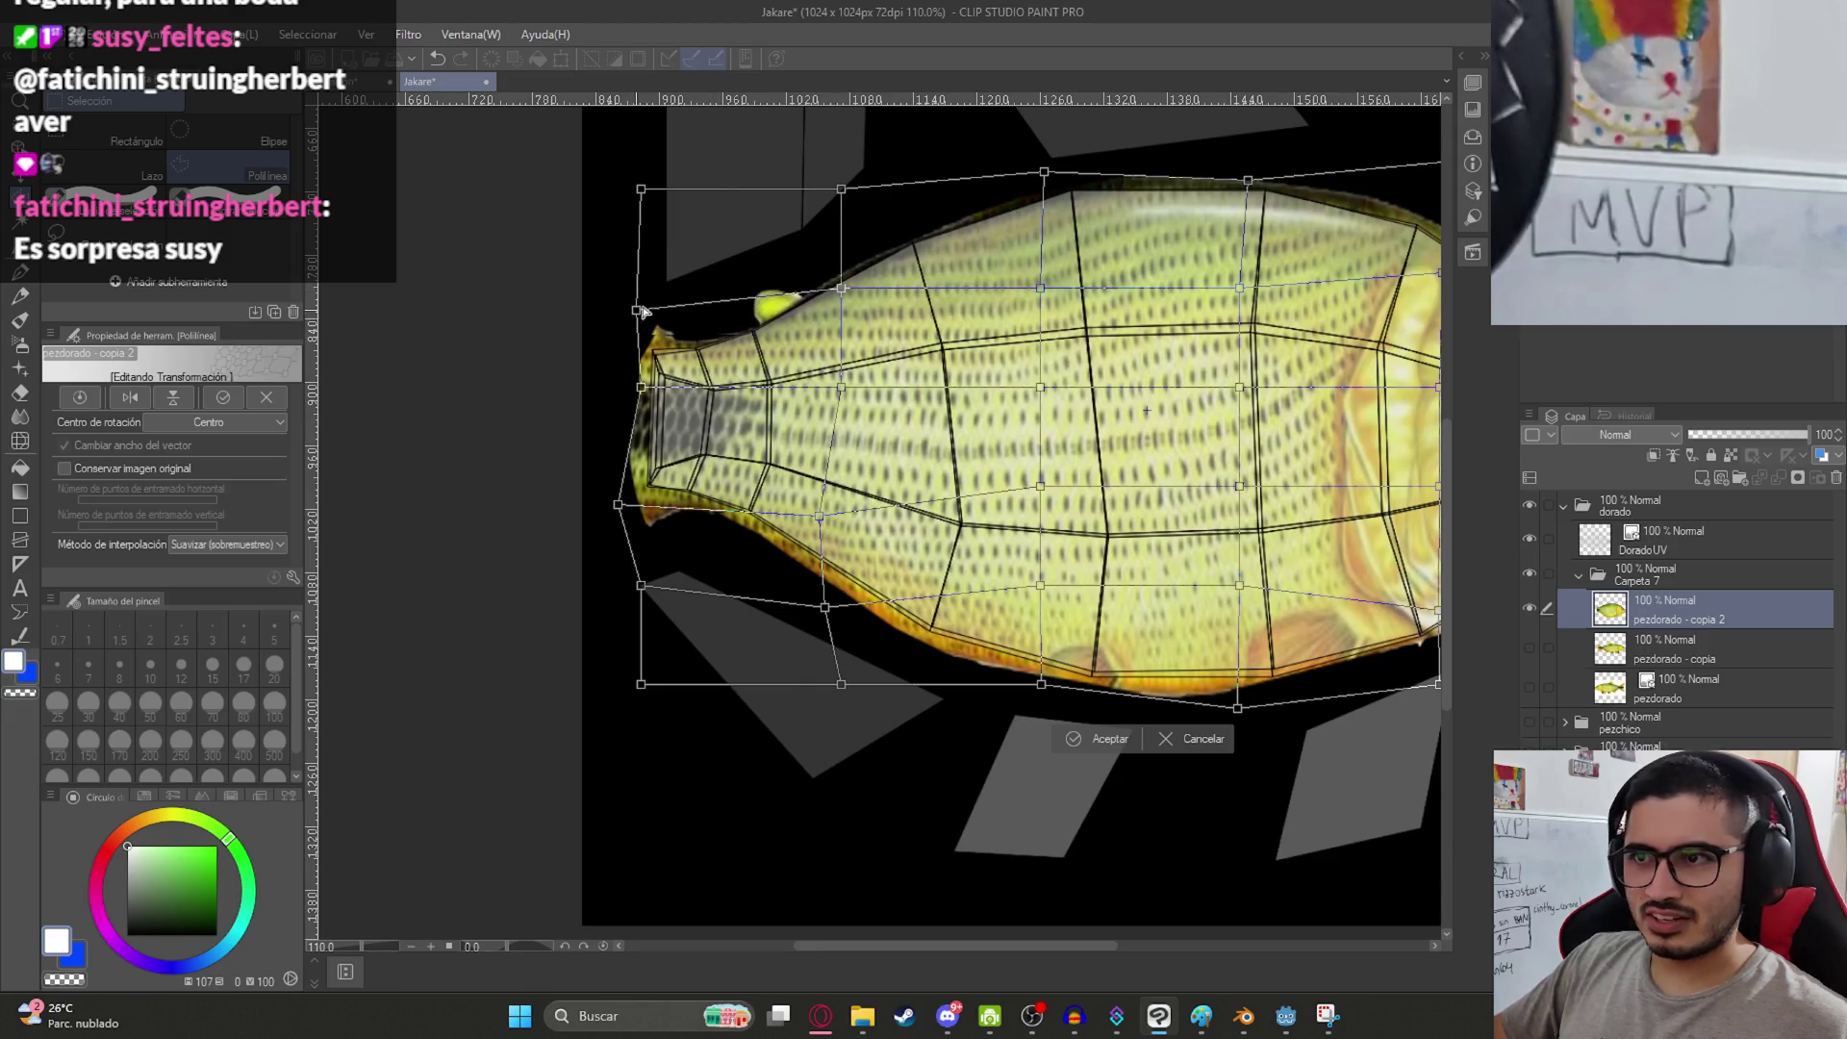
left_click_drag(847, 291, 837, 278)
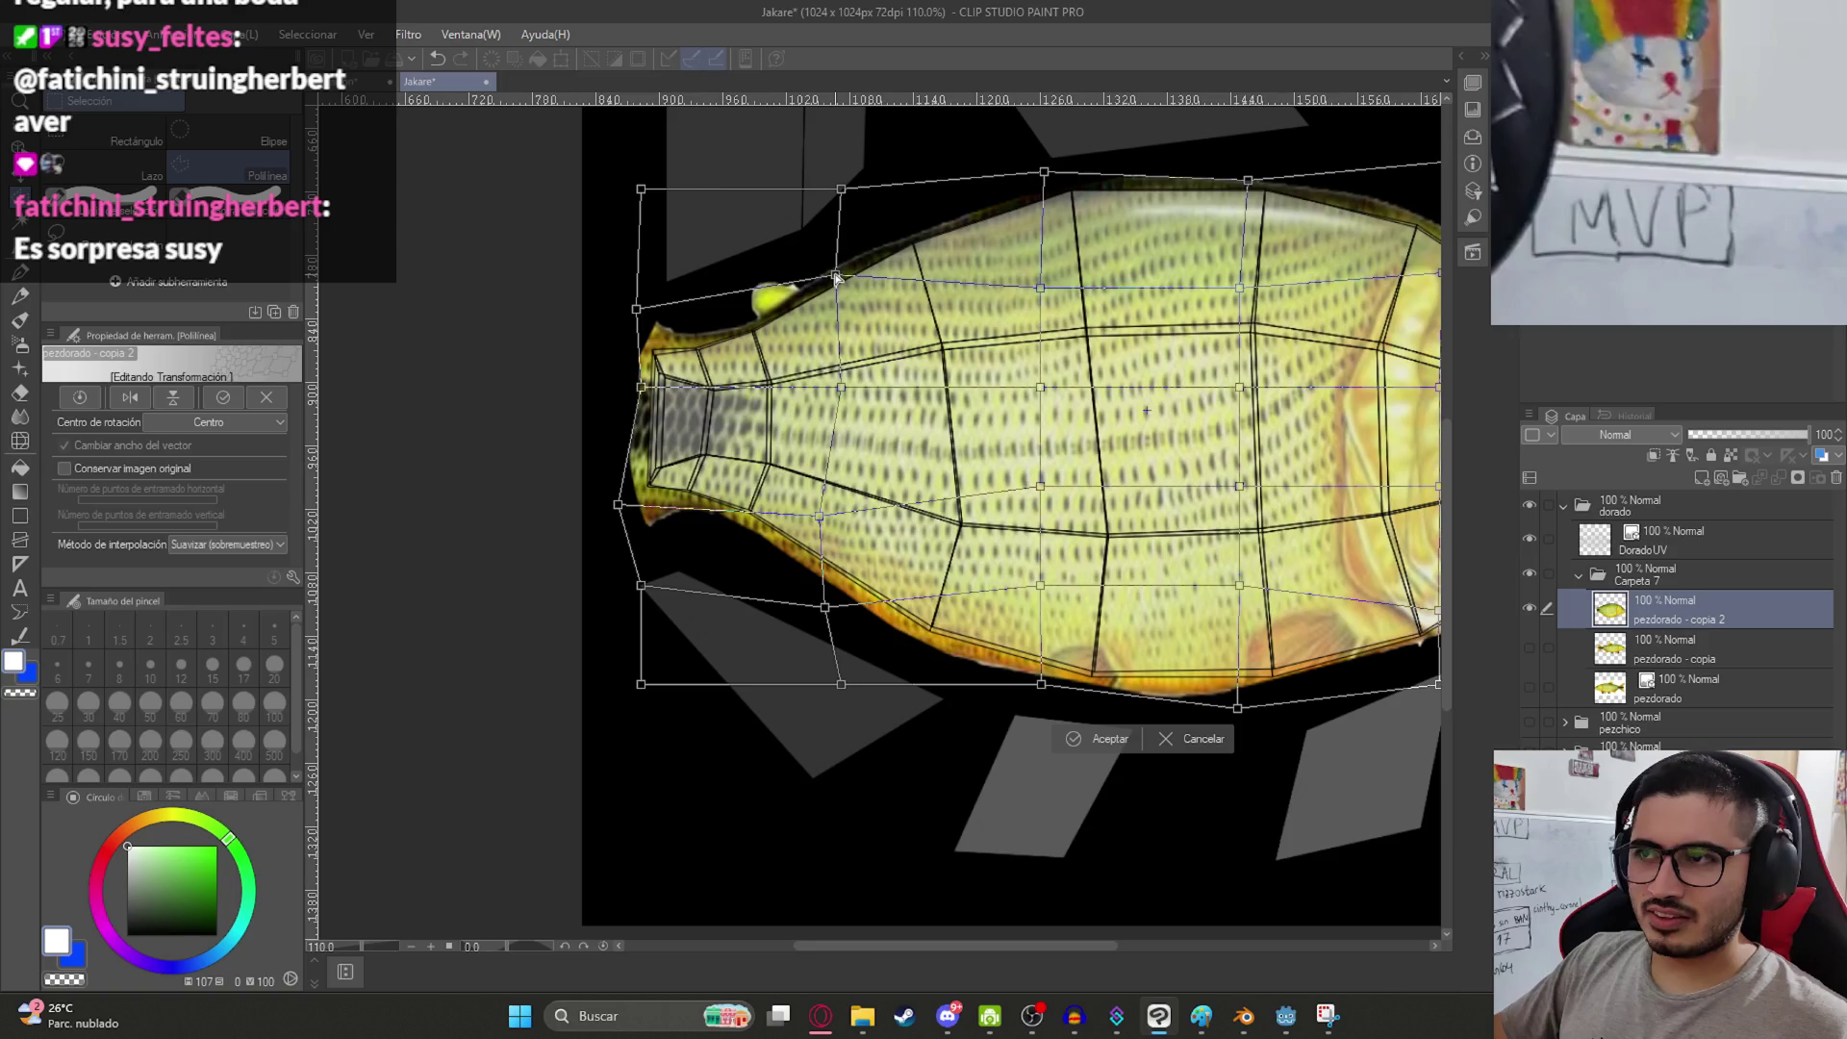
scroll(835, 277, "down", 2)
key("Return")
- Select the original pezdorado layer and duplicate it as a new copy
mouse_move(1126, 433)
left_mouse_down()
mouse_move(841, 666)
mouse_move(947, 737)
left_mouse_up()
scroll(838, 665, "up", 2)
left_click_drag(1210, 606, 946, 570)
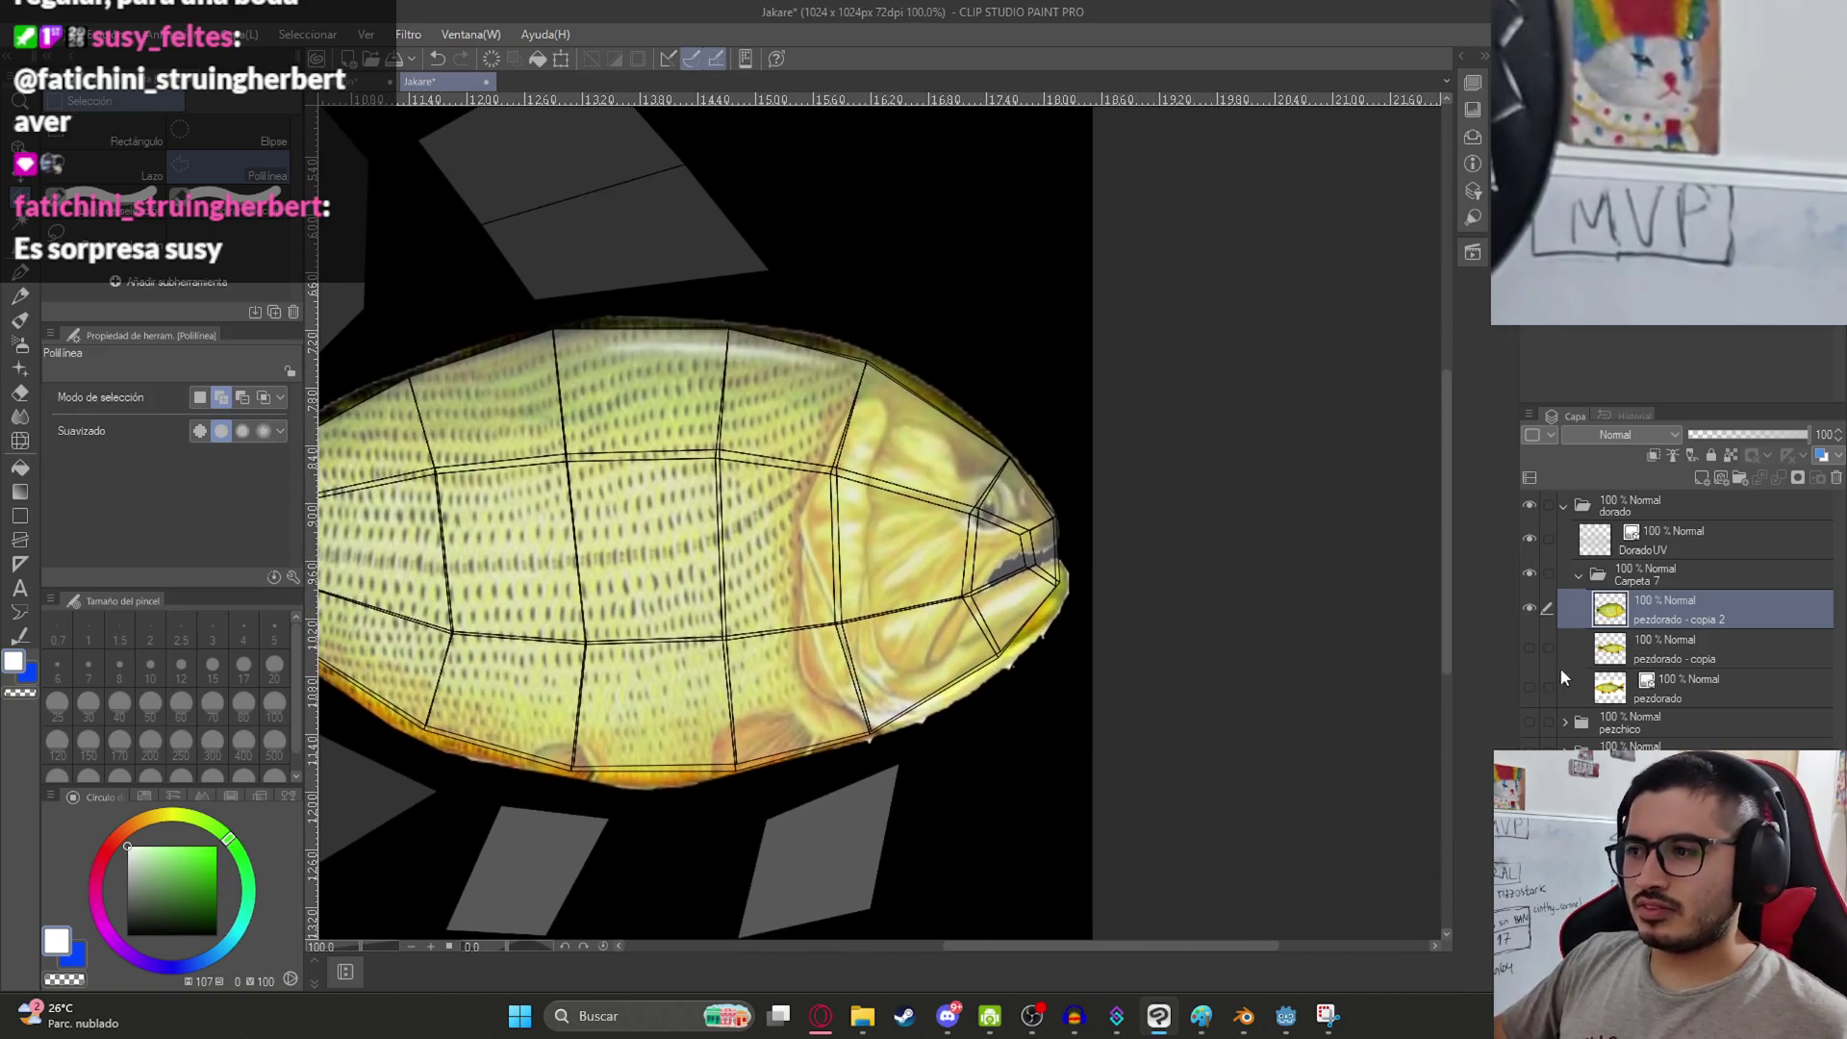
left_click(1699, 685)
key("ctrl+j")
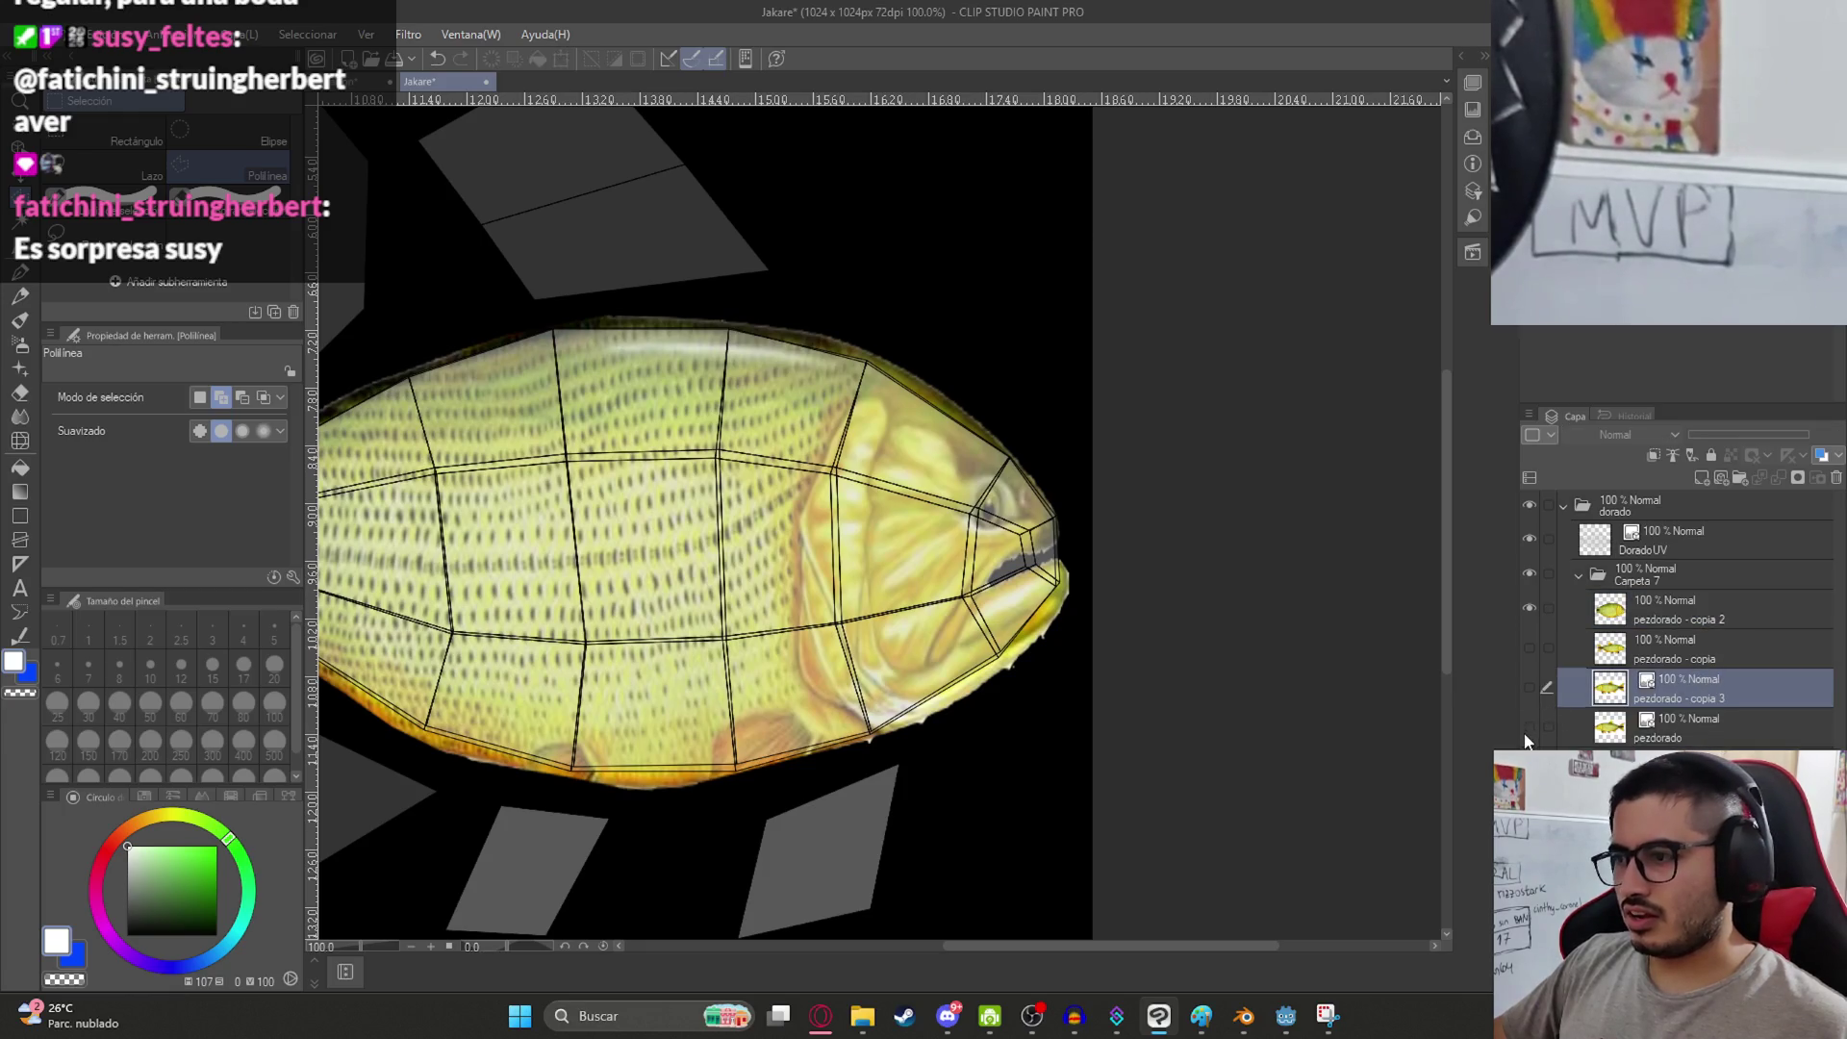
scroll(495, 297, "down", 1)
scroll(442, 342, "down", 2)
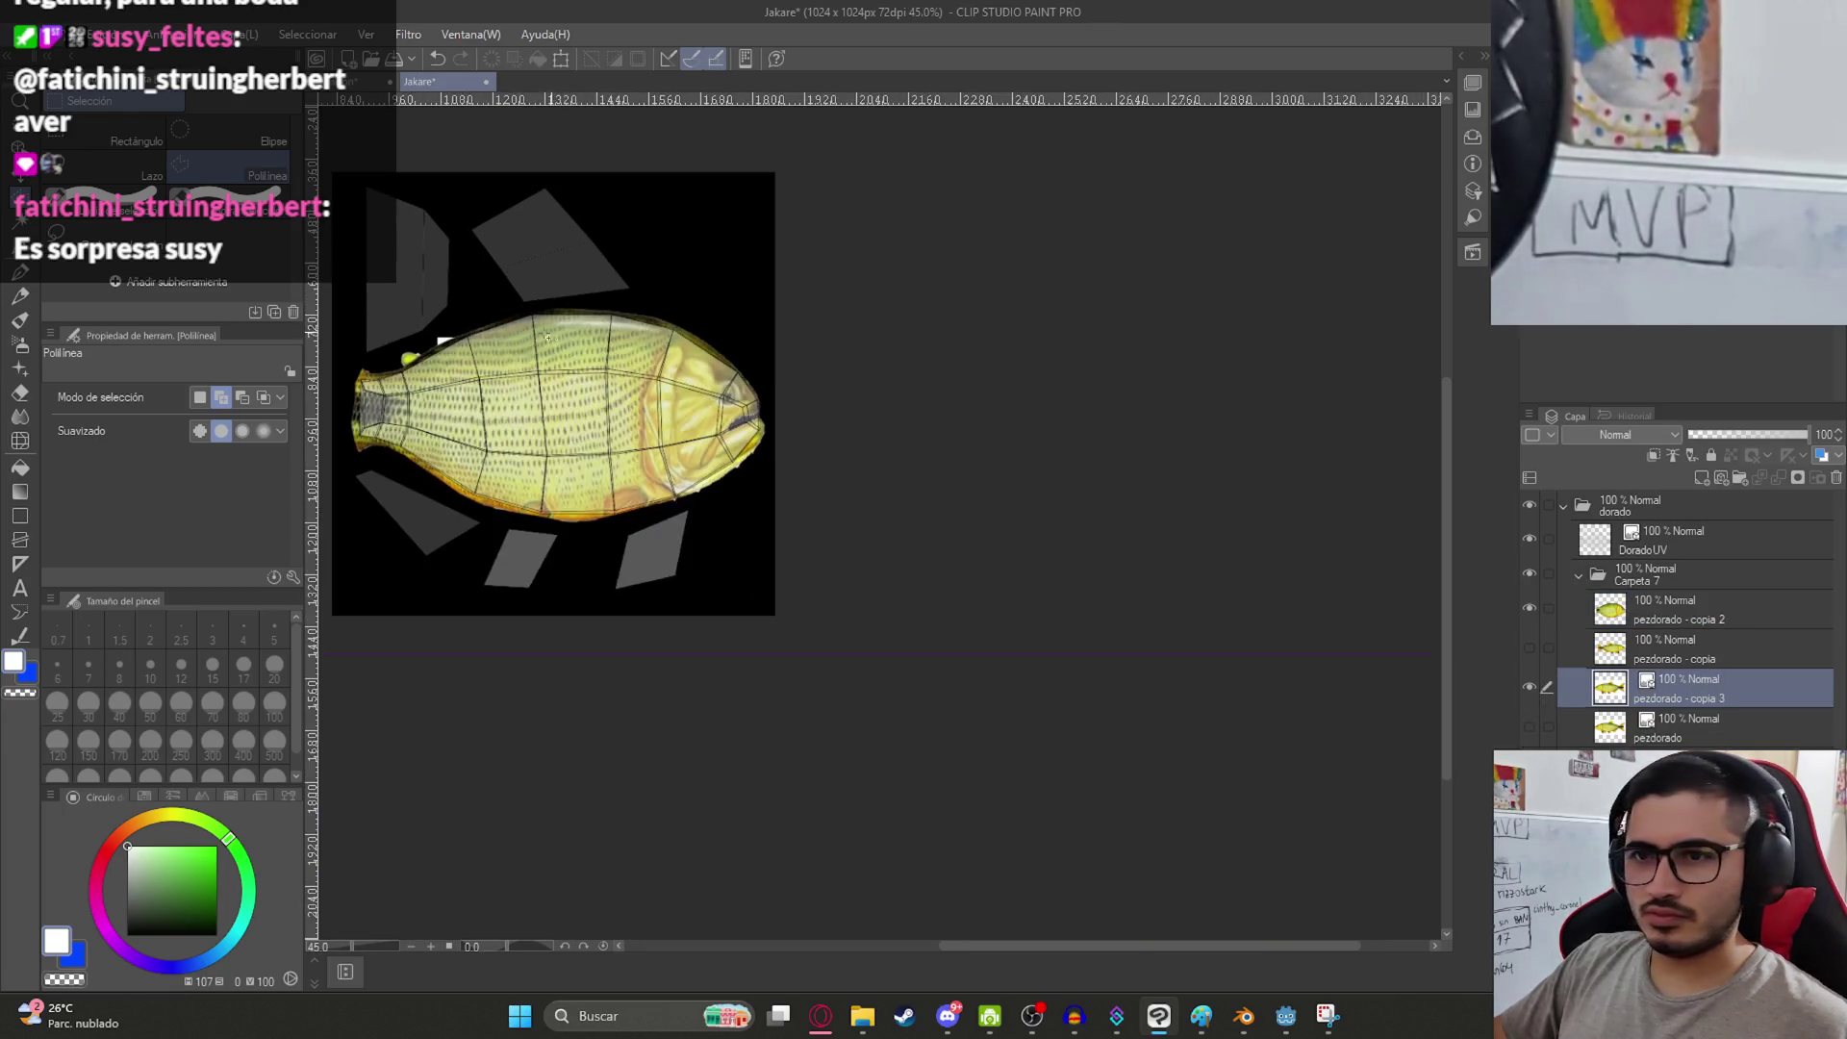
scroll(558, 469, "down", 1)
- Paste the Dorado photo, rasterize pezdorado - copia 3, and duplicate the pezdorado - copia layer
key("ctrl+v")
key("k")
scroll(556, 289, "up", 2)
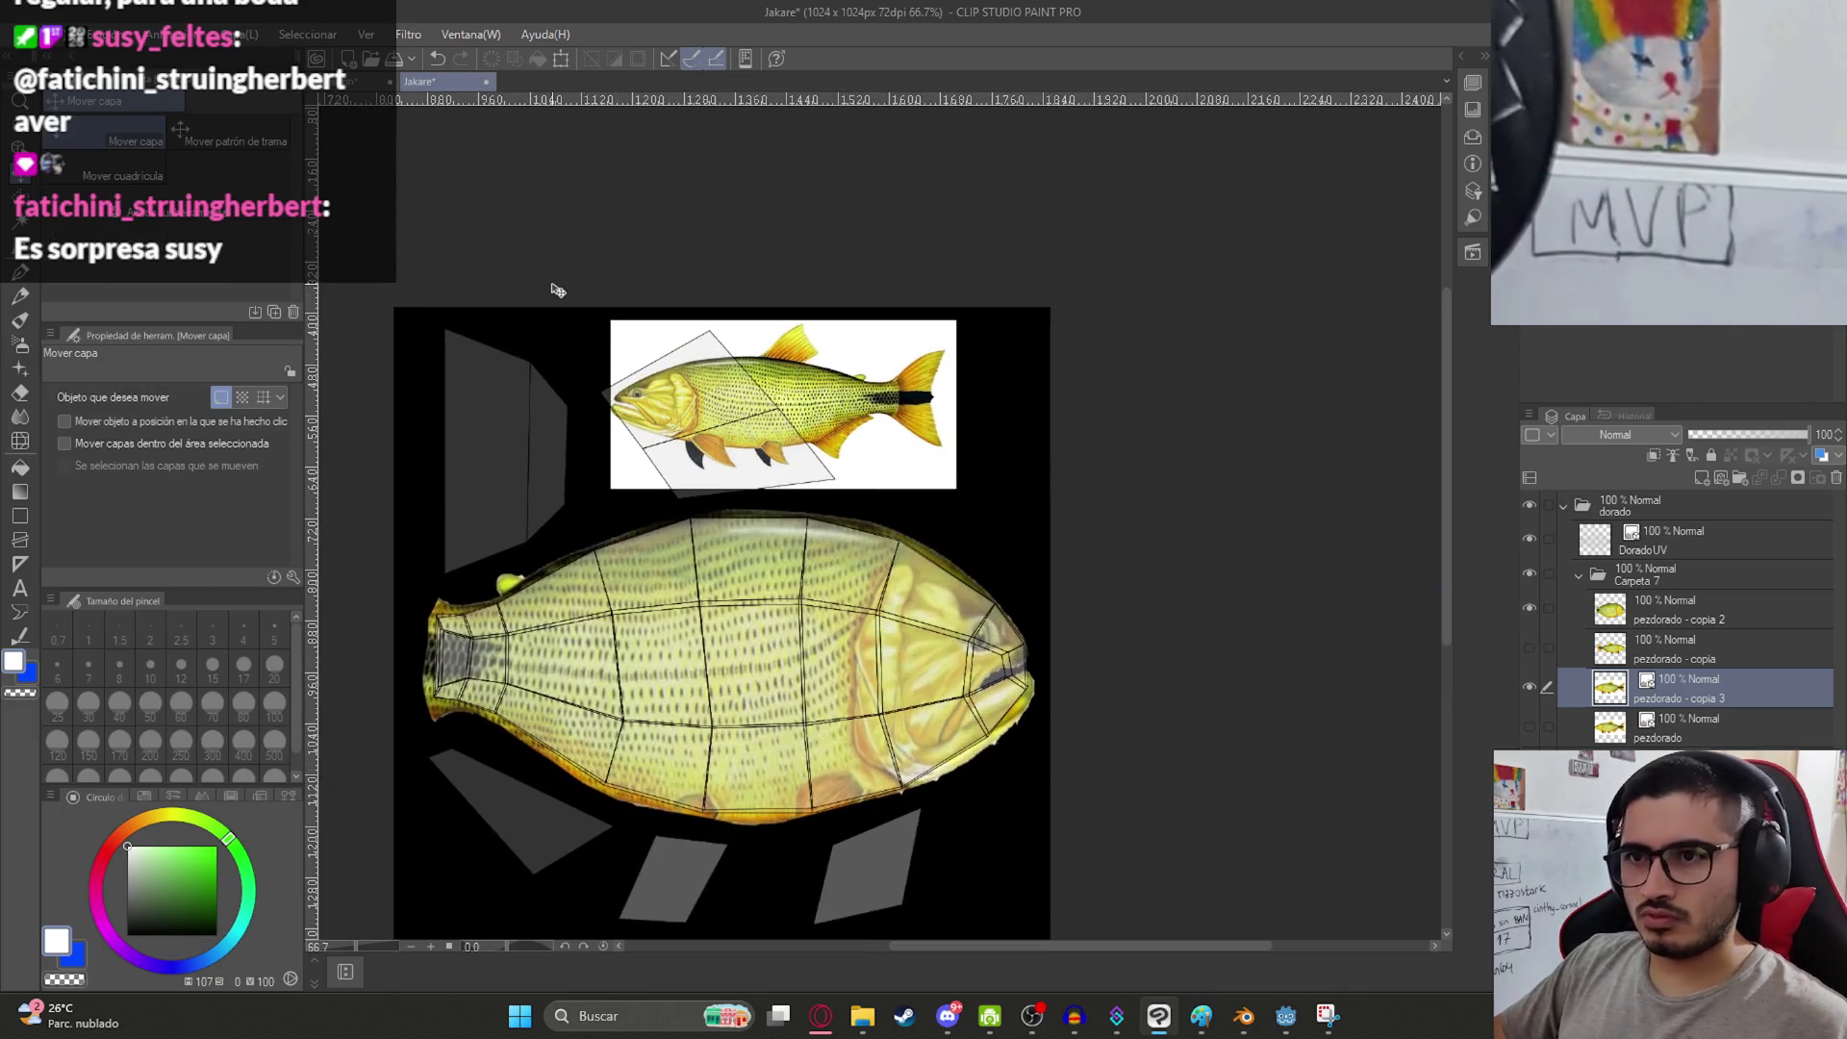
scroll(613, 381, "up", 2)
scroll(613, 382, "up", 2)
scroll(613, 383, "up", 2)
right_click(1616, 686)
left_click(1668, 496)
key("k")
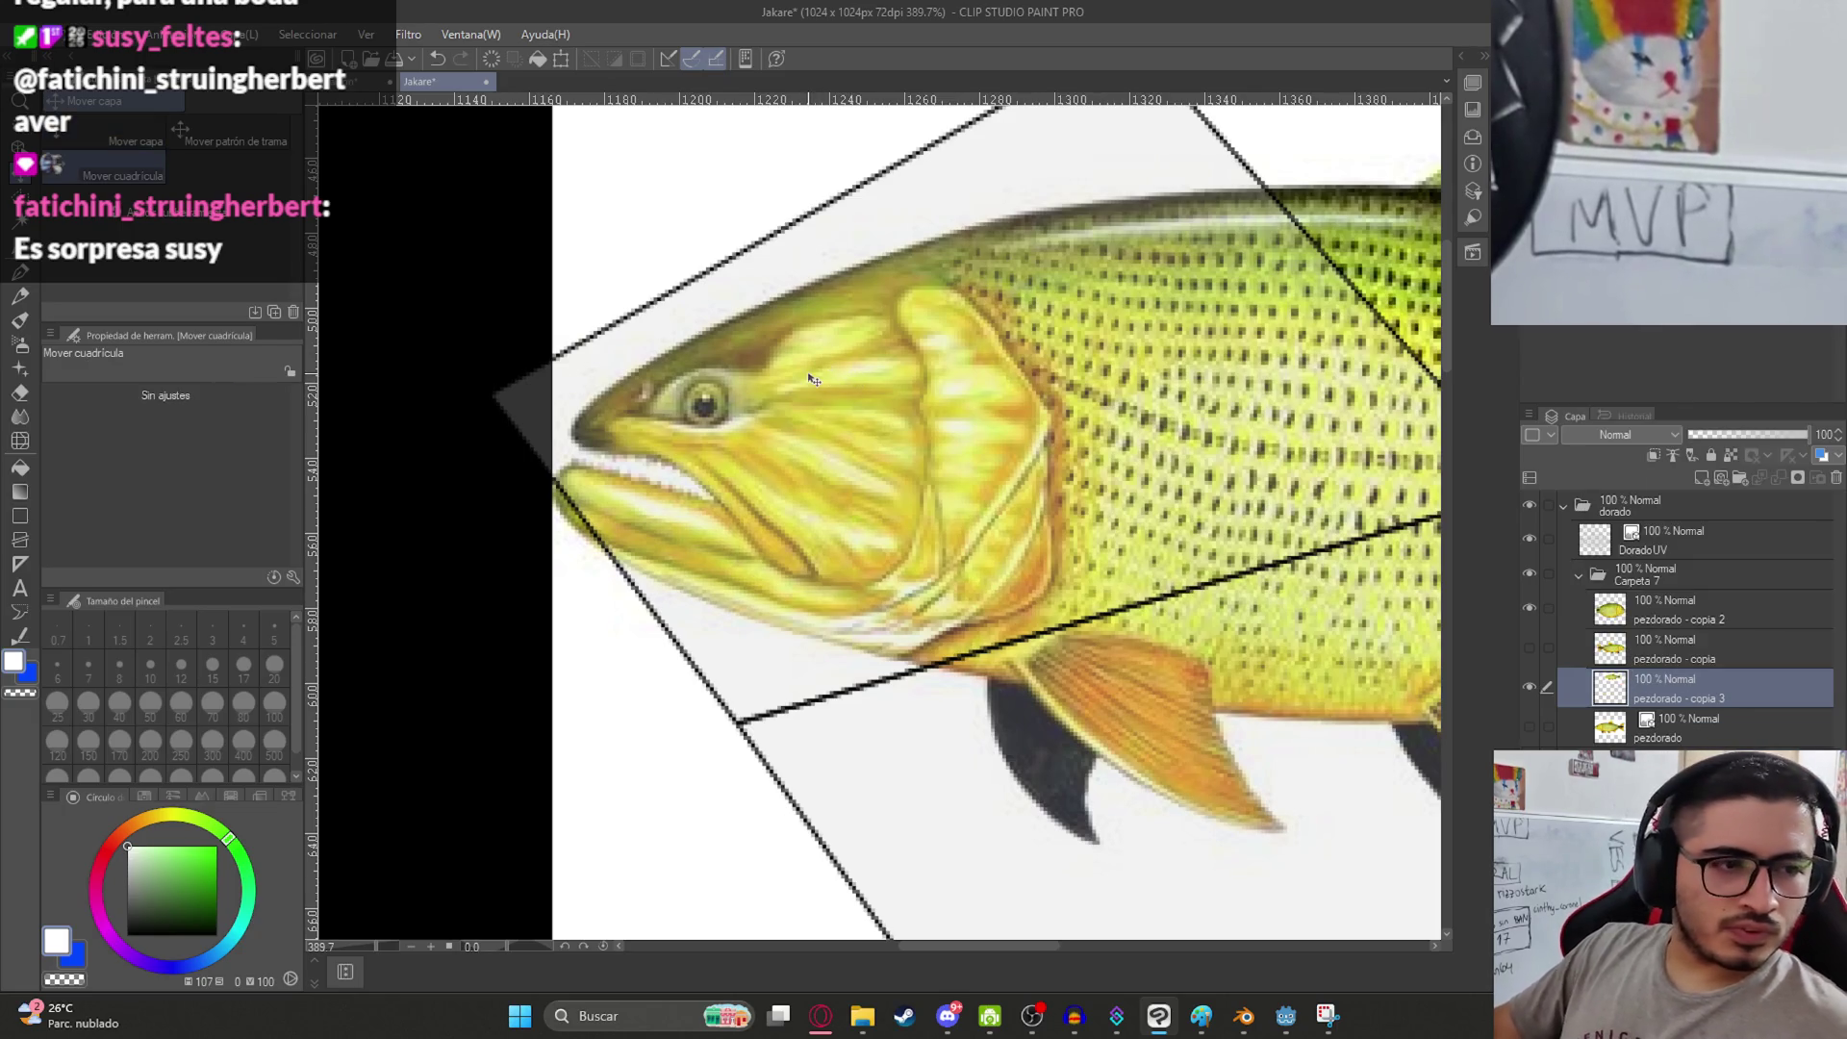
scroll(808, 383, "up", 1)
scroll(673, 493, "down", 2)
scroll(673, 492, "down", 2)
scroll(1139, 548, "down", 2)
scroll(825, 534, "down", 2)
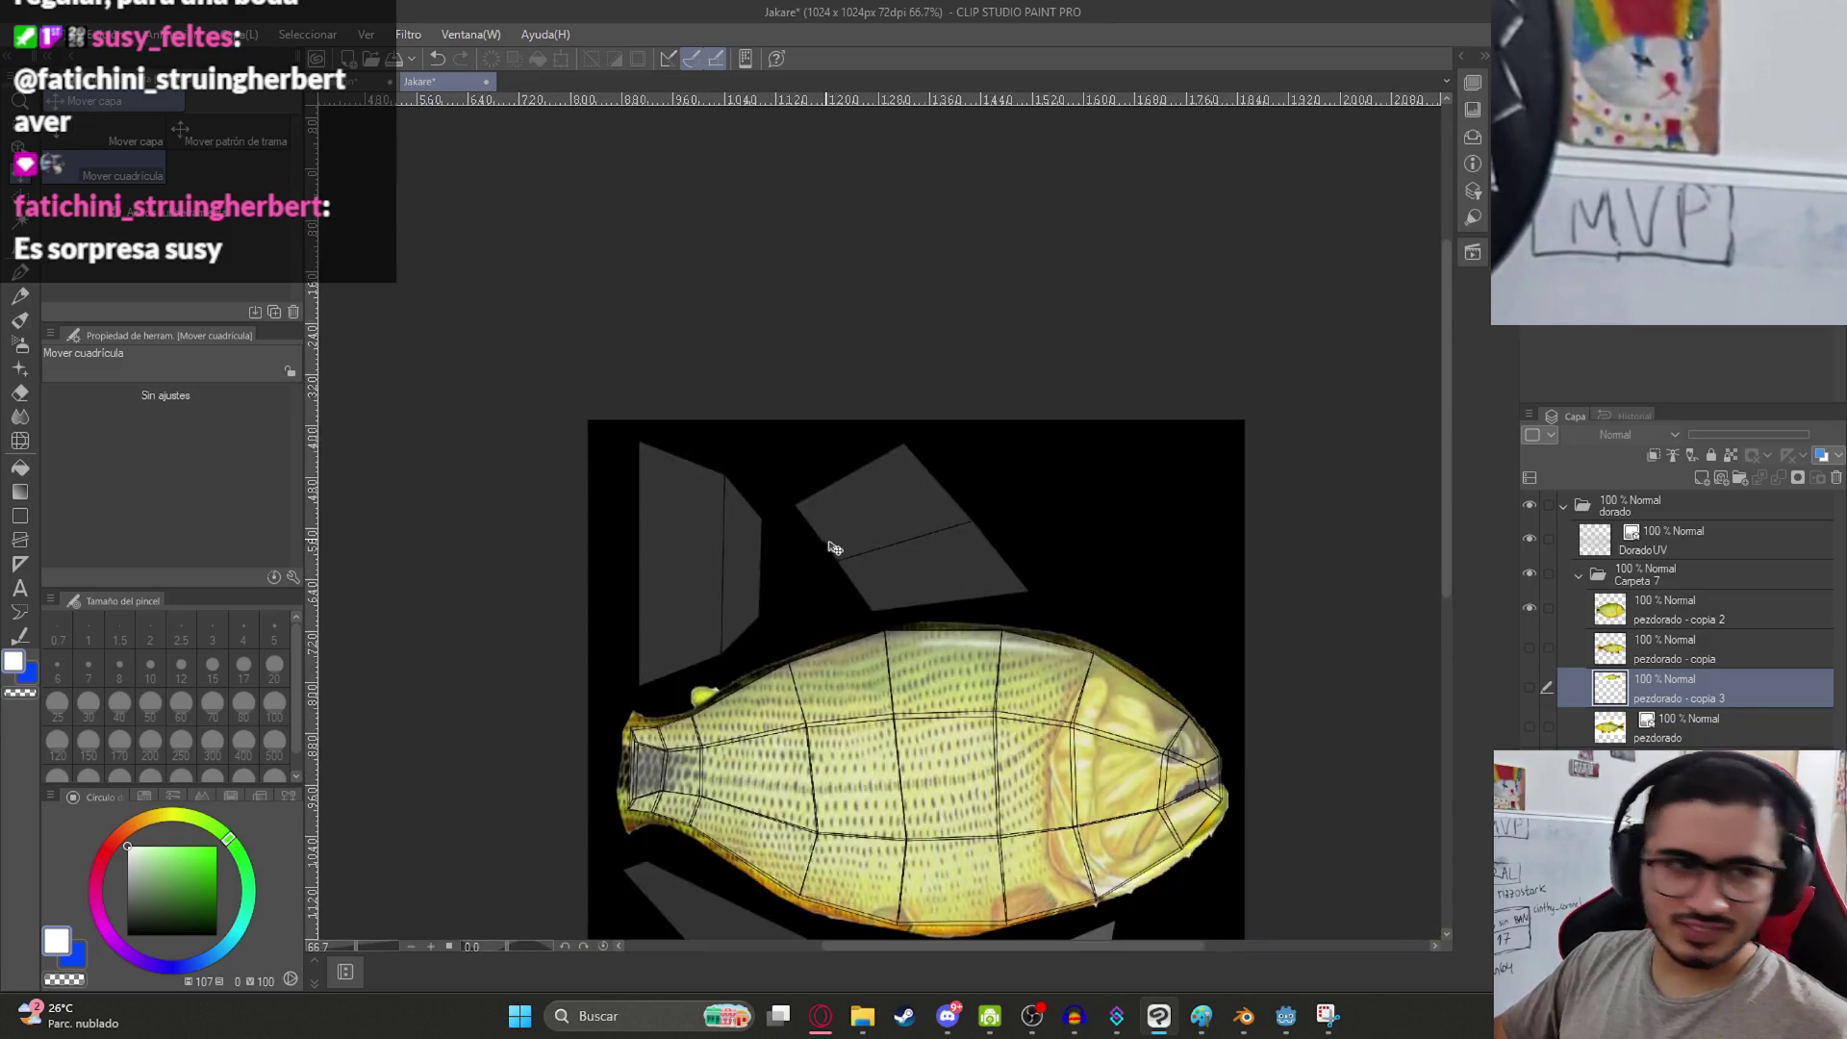
scroll(863, 566, "down", 1)
scroll(863, 567, "up", 1)
left_click(1542, 656)
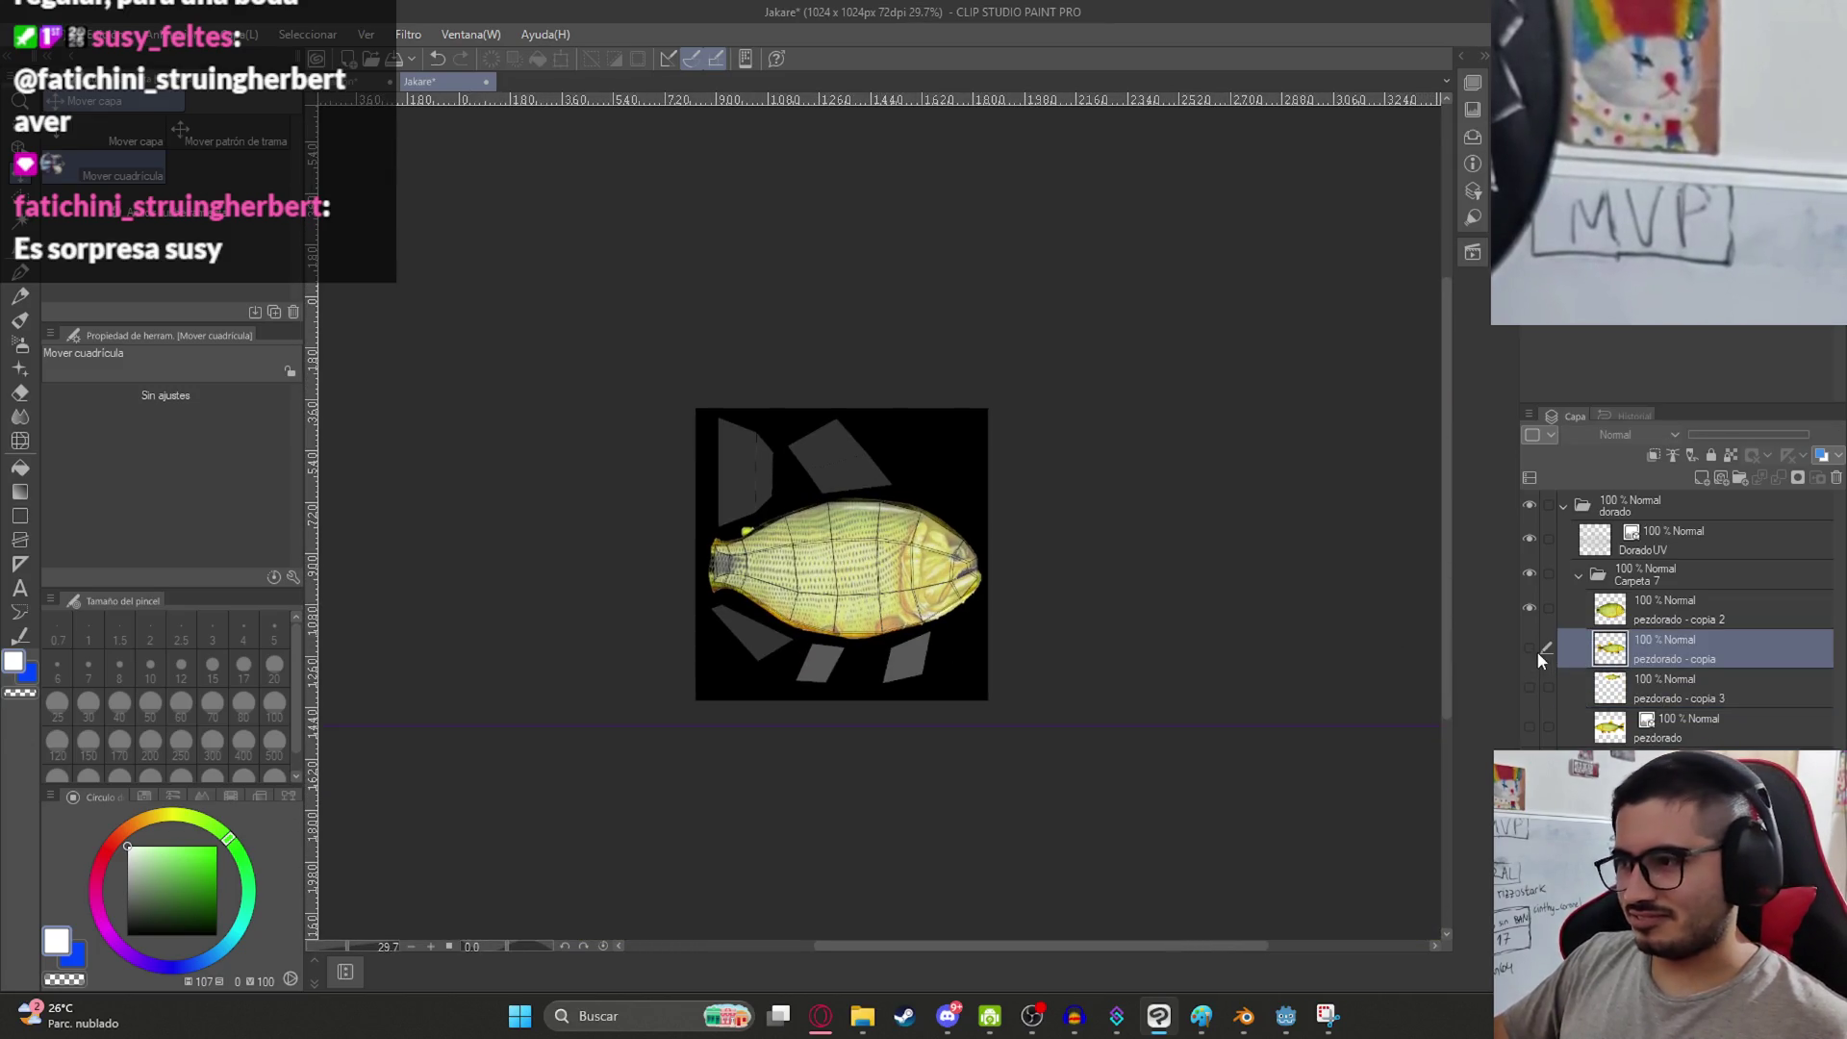
key("ctrl+v")
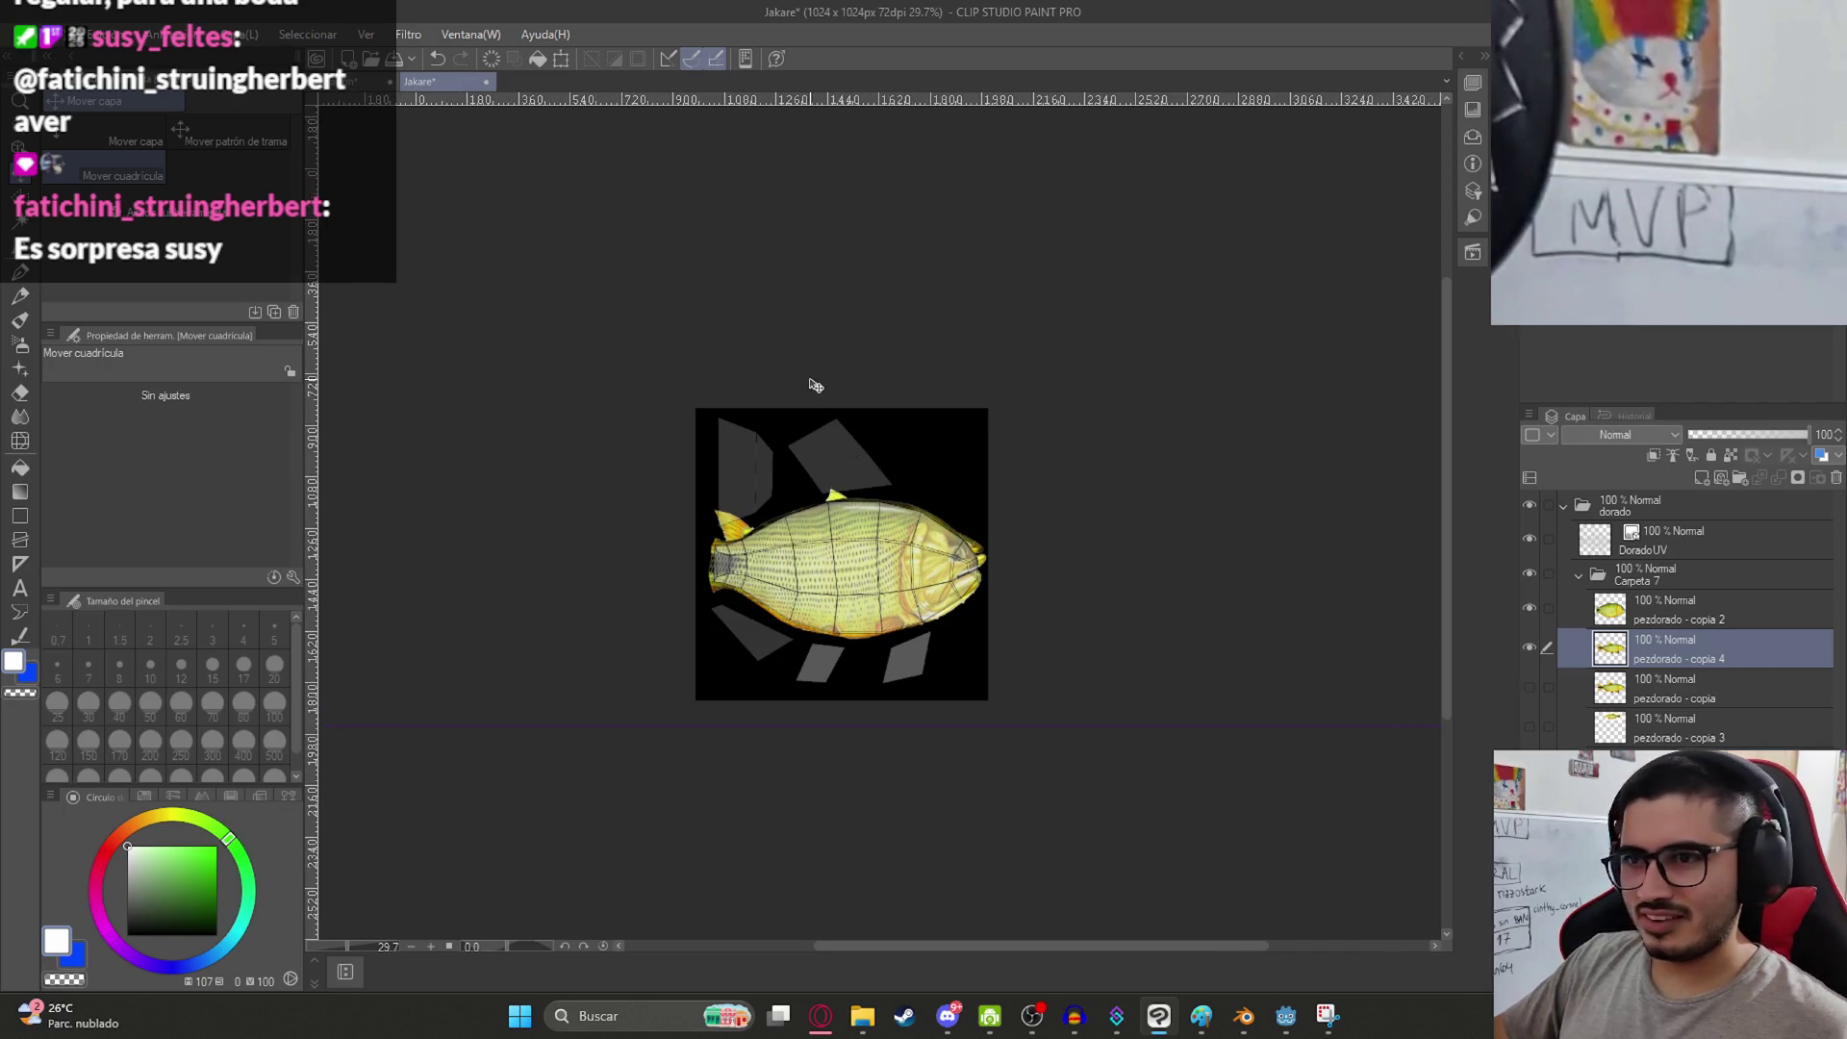
- Move the pasted fish onto the canvas and shift it right above the body island for tracing its dorsal fin
key("k")
left_click_drag(429, 274, 764, 297)
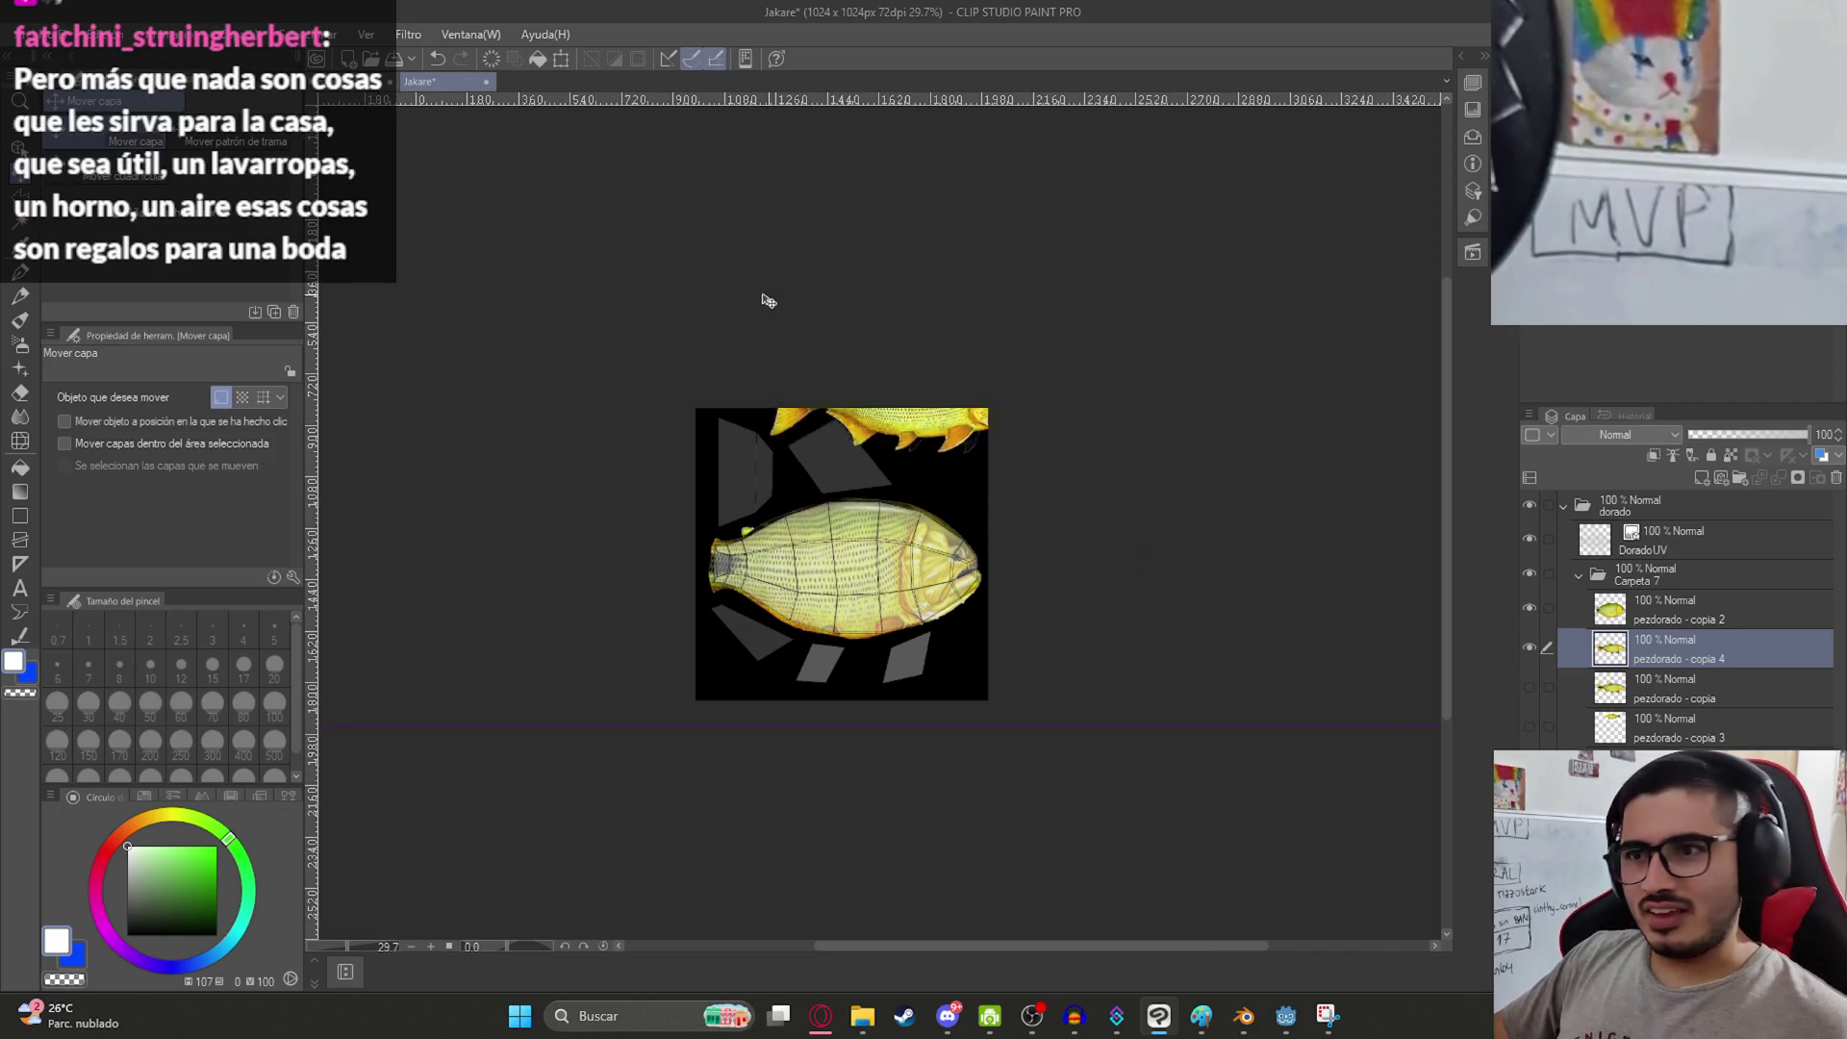
scroll(852, 391, "up", 2)
scroll(834, 455, "up", 2)
scroll(835, 455, "up", 1)
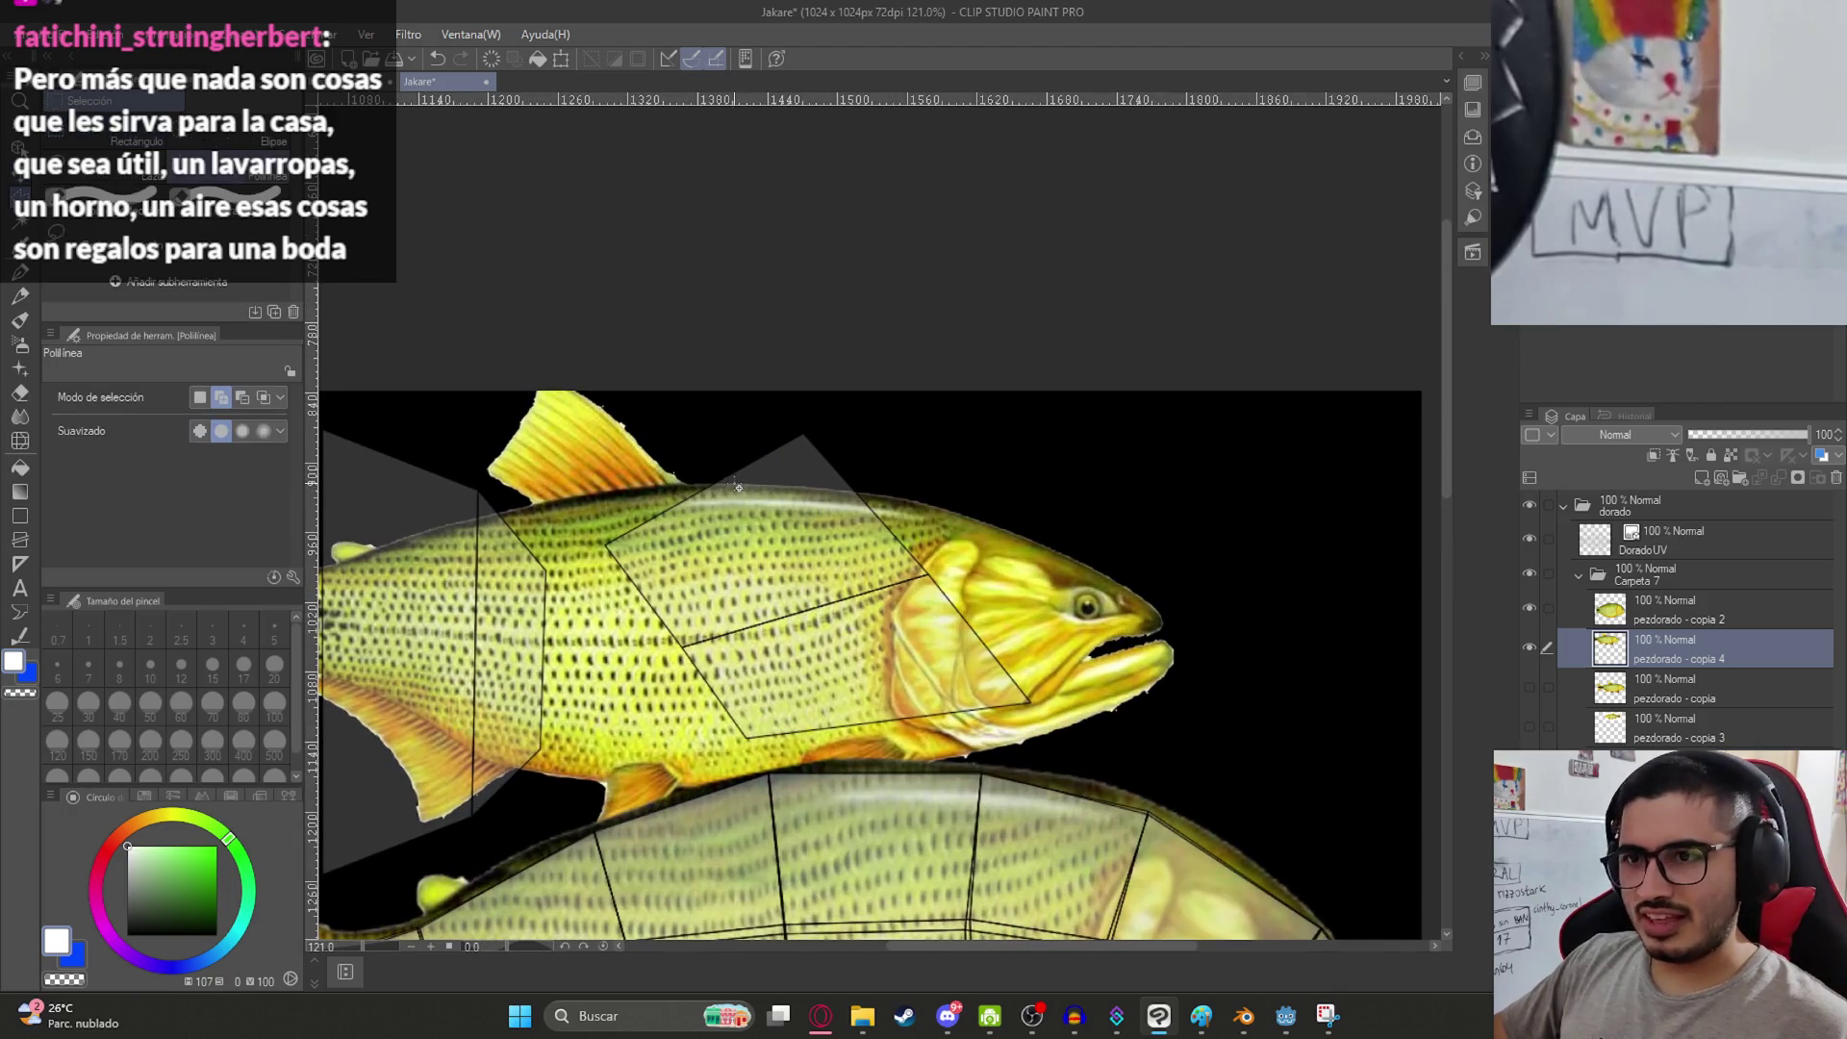
scroll(708, 505, "up", 1)
left_click_drag(750, 551, 1236, 495)
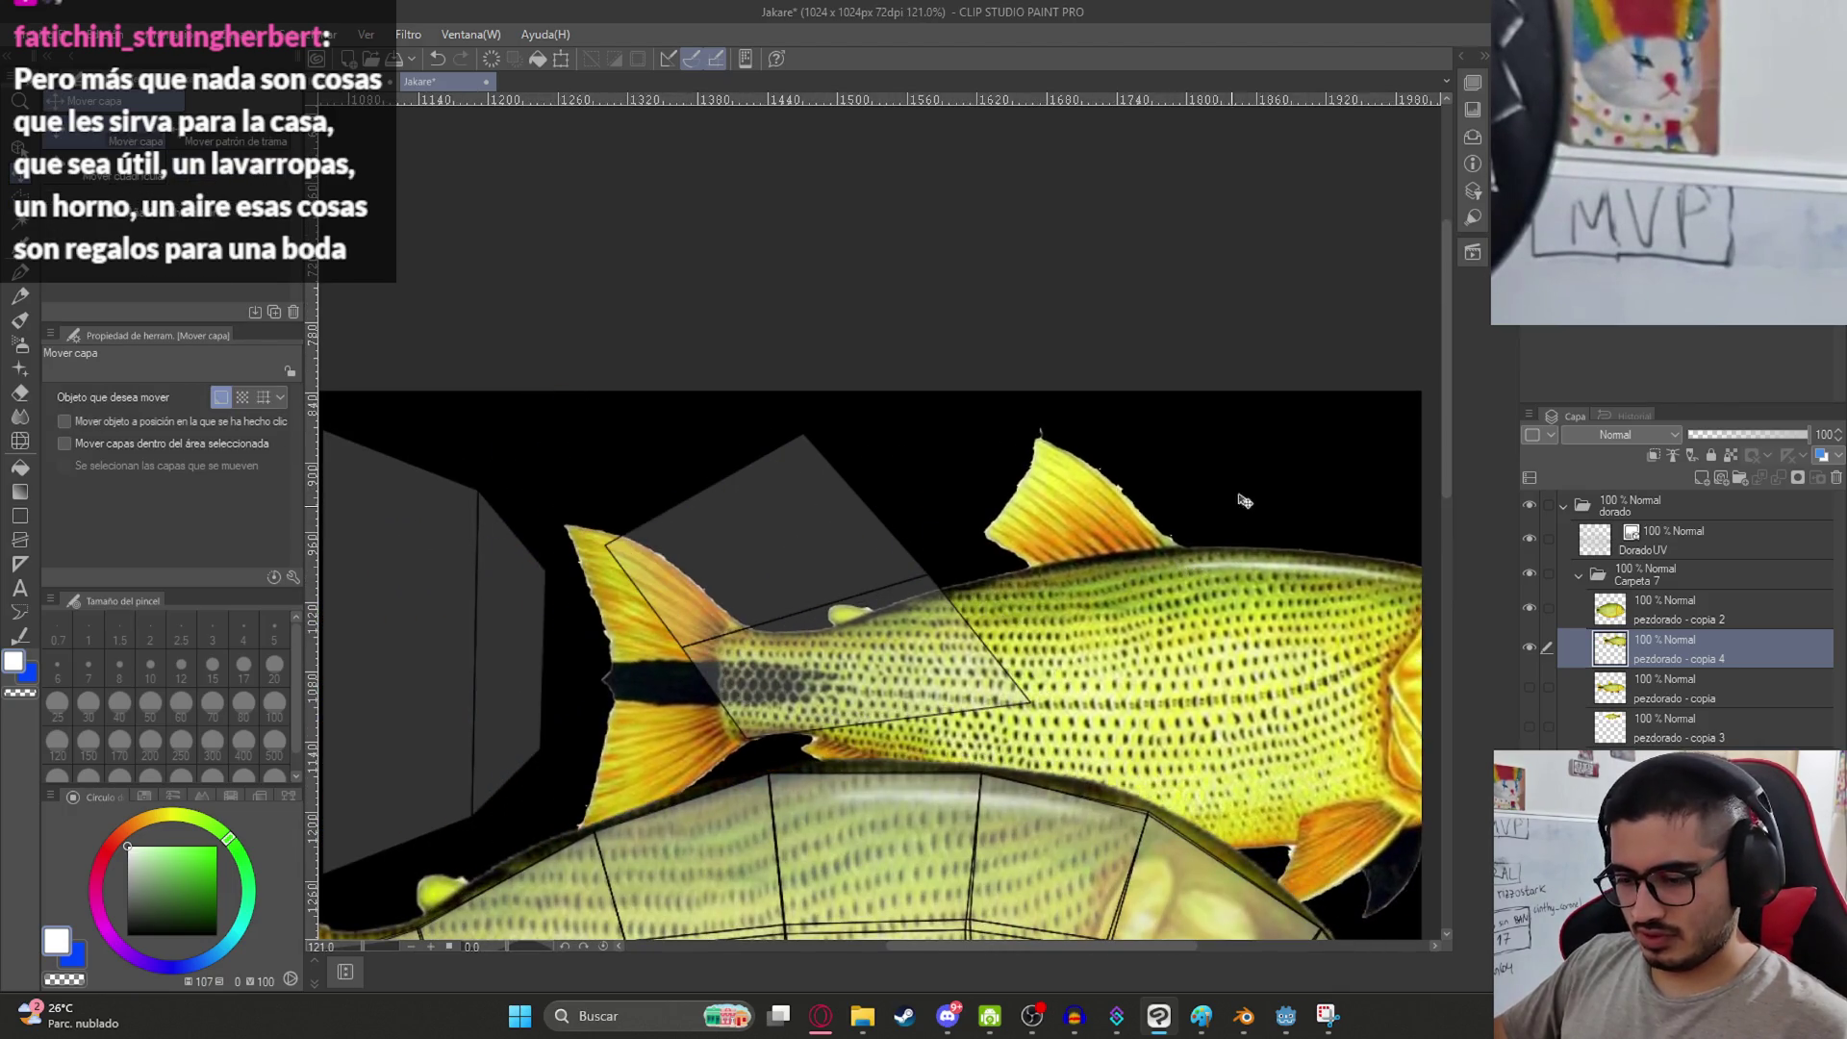
scroll(1279, 510, "up", 3)
scroll(1278, 511, "up", 1)
key("m")
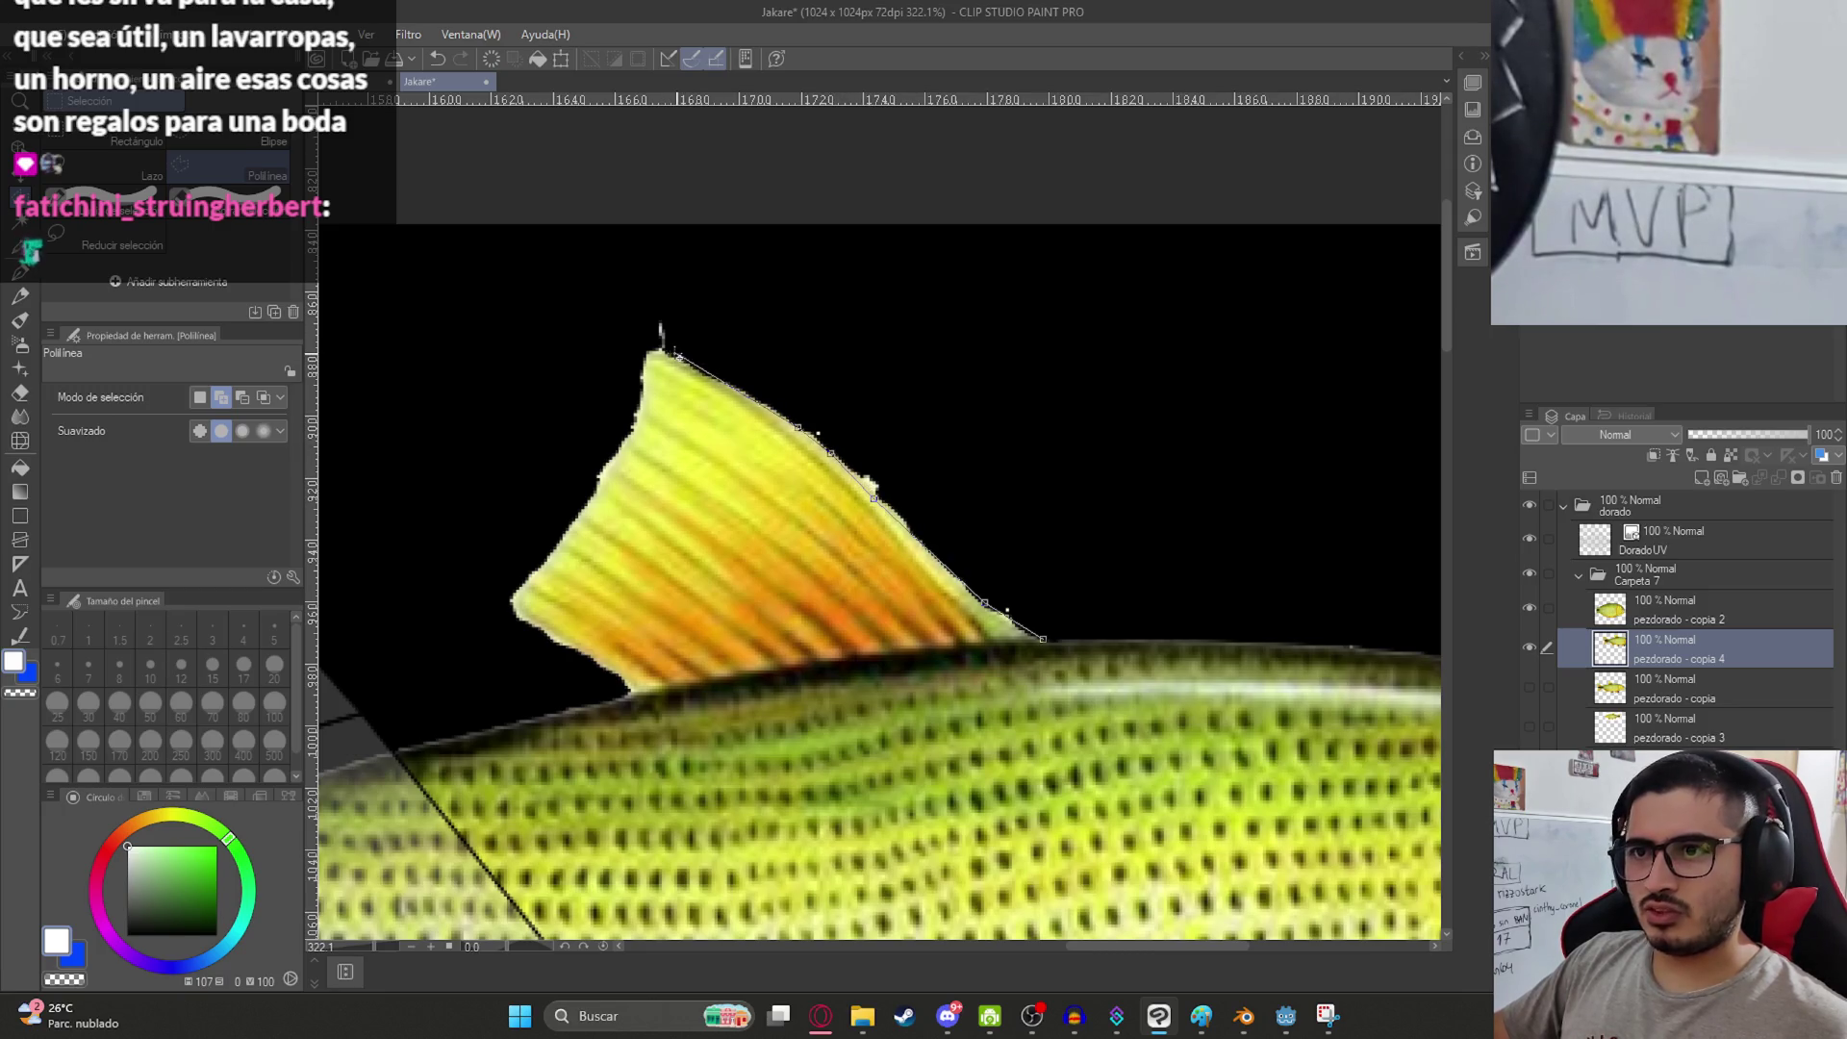
- Abandon a first rough trace beside the fin and recentre the view over the dorsal fin
left_click(783, 289)
left_click(947, 412)
left_click(1072, 558)
left_click(1030, 658)
key("Escape")
left_click_drag(663, 461, 771, 432)
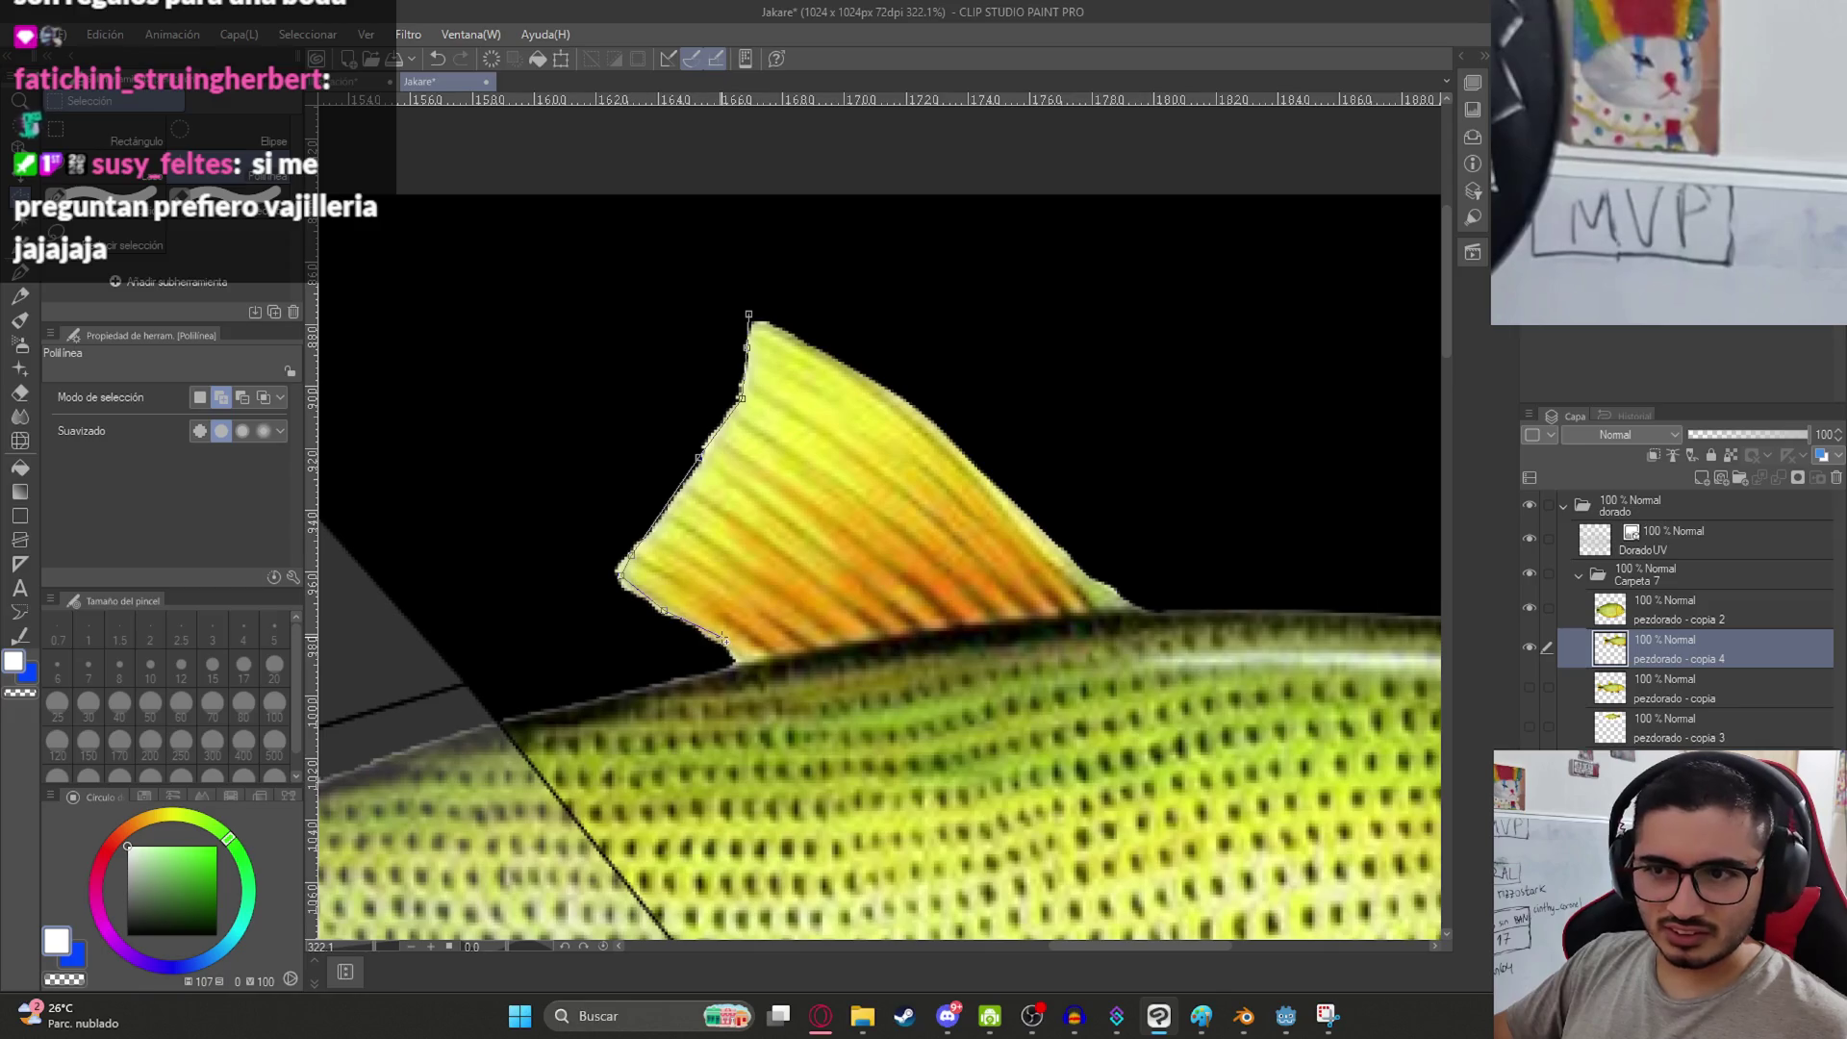
- Erase the background around the fin's left side and top, and a sliver at its base
left_click(564, 637)
left_click(545, 553)
left_click(590, 388)
left_click(695, 230)
left_click(730, 254)
double_click(747, 314)
key("Delete")
key("ctrl+d")
scroll(1188, 628, "up", 2)
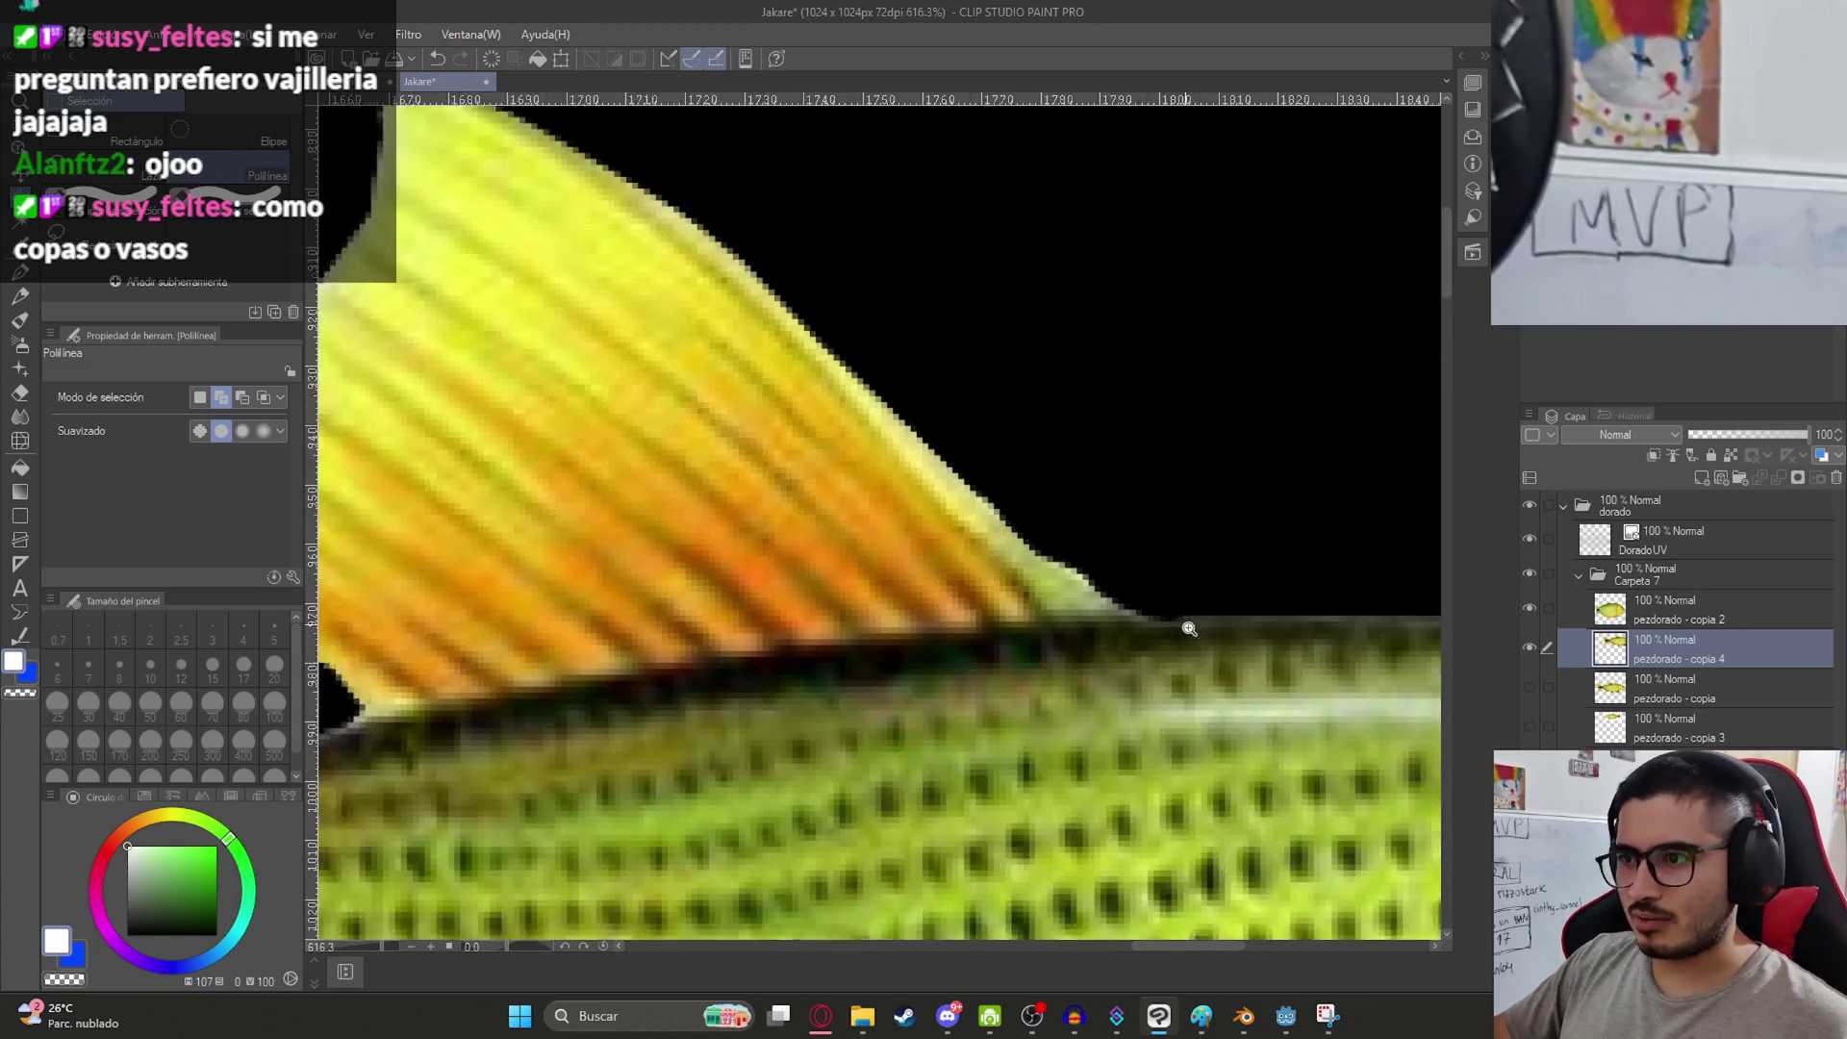
scroll(1188, 628, "up", 1)
left_click(1039, 530)
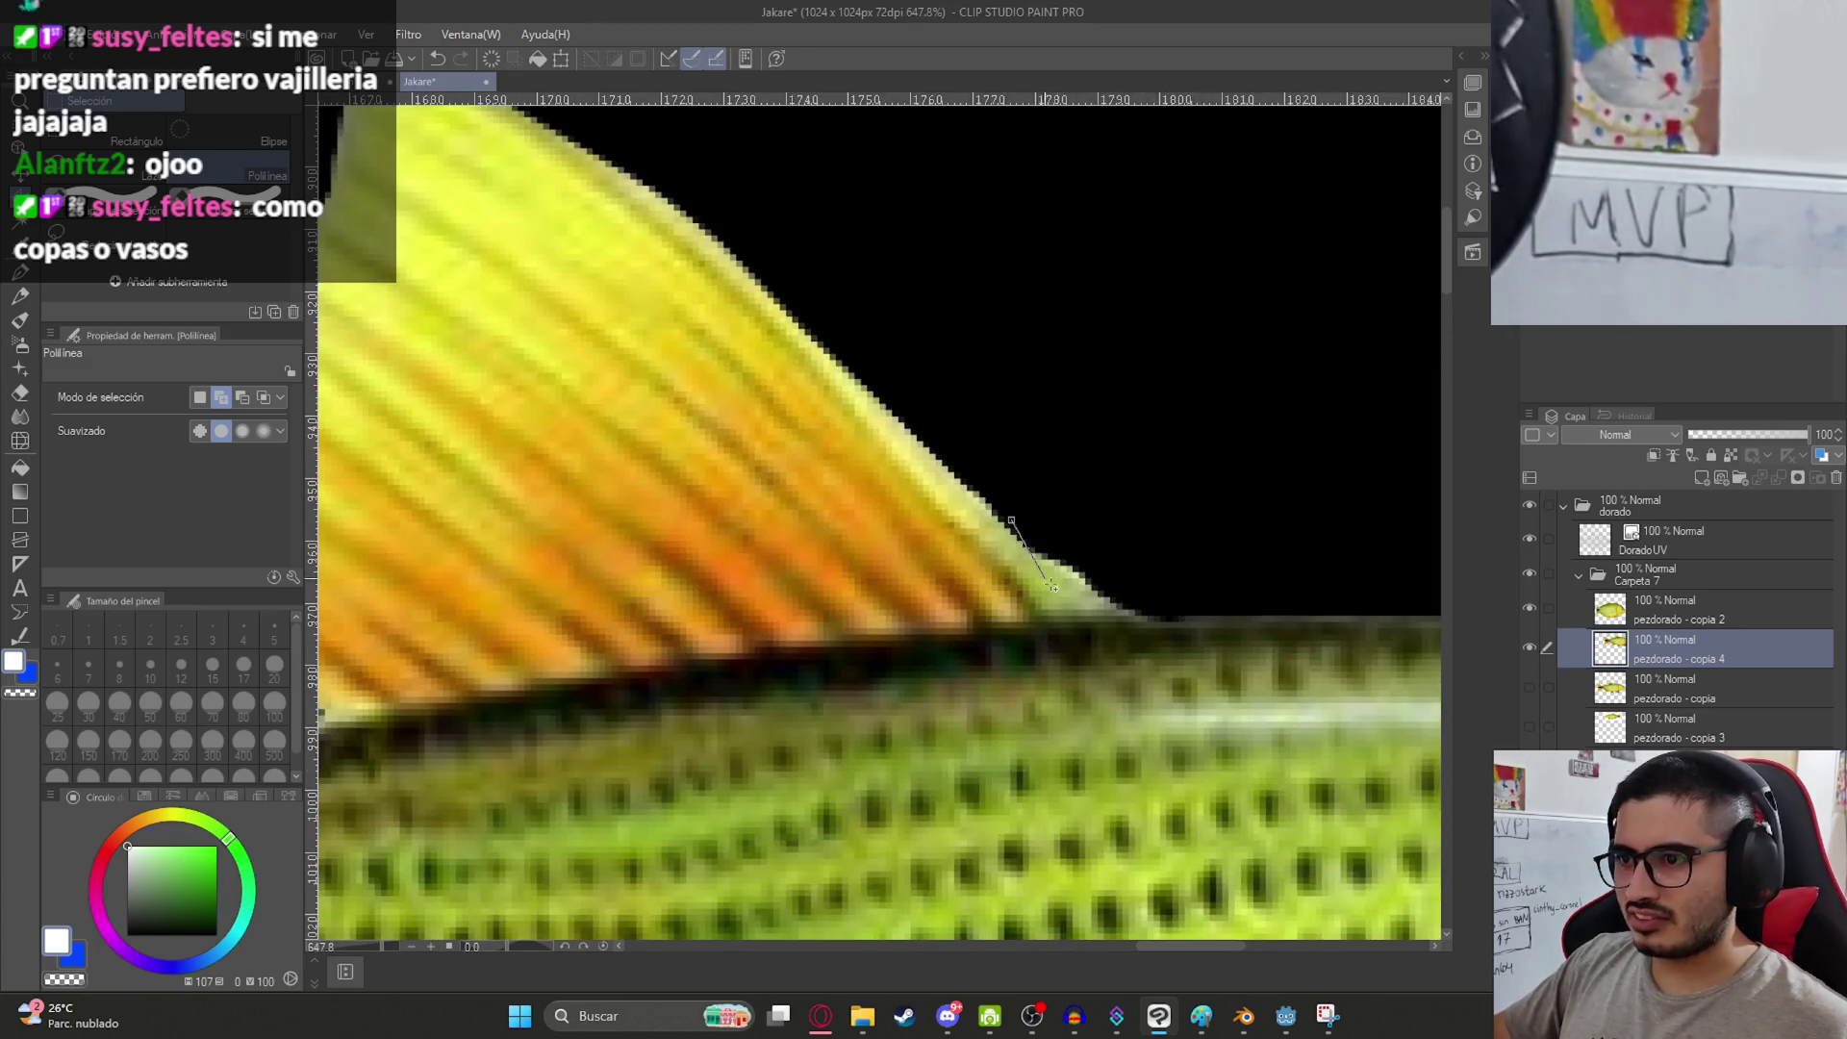
double_click(1027, 511)
key("Delete")
key("ctrl+d")
scroll(1106, 549, "down", 5)
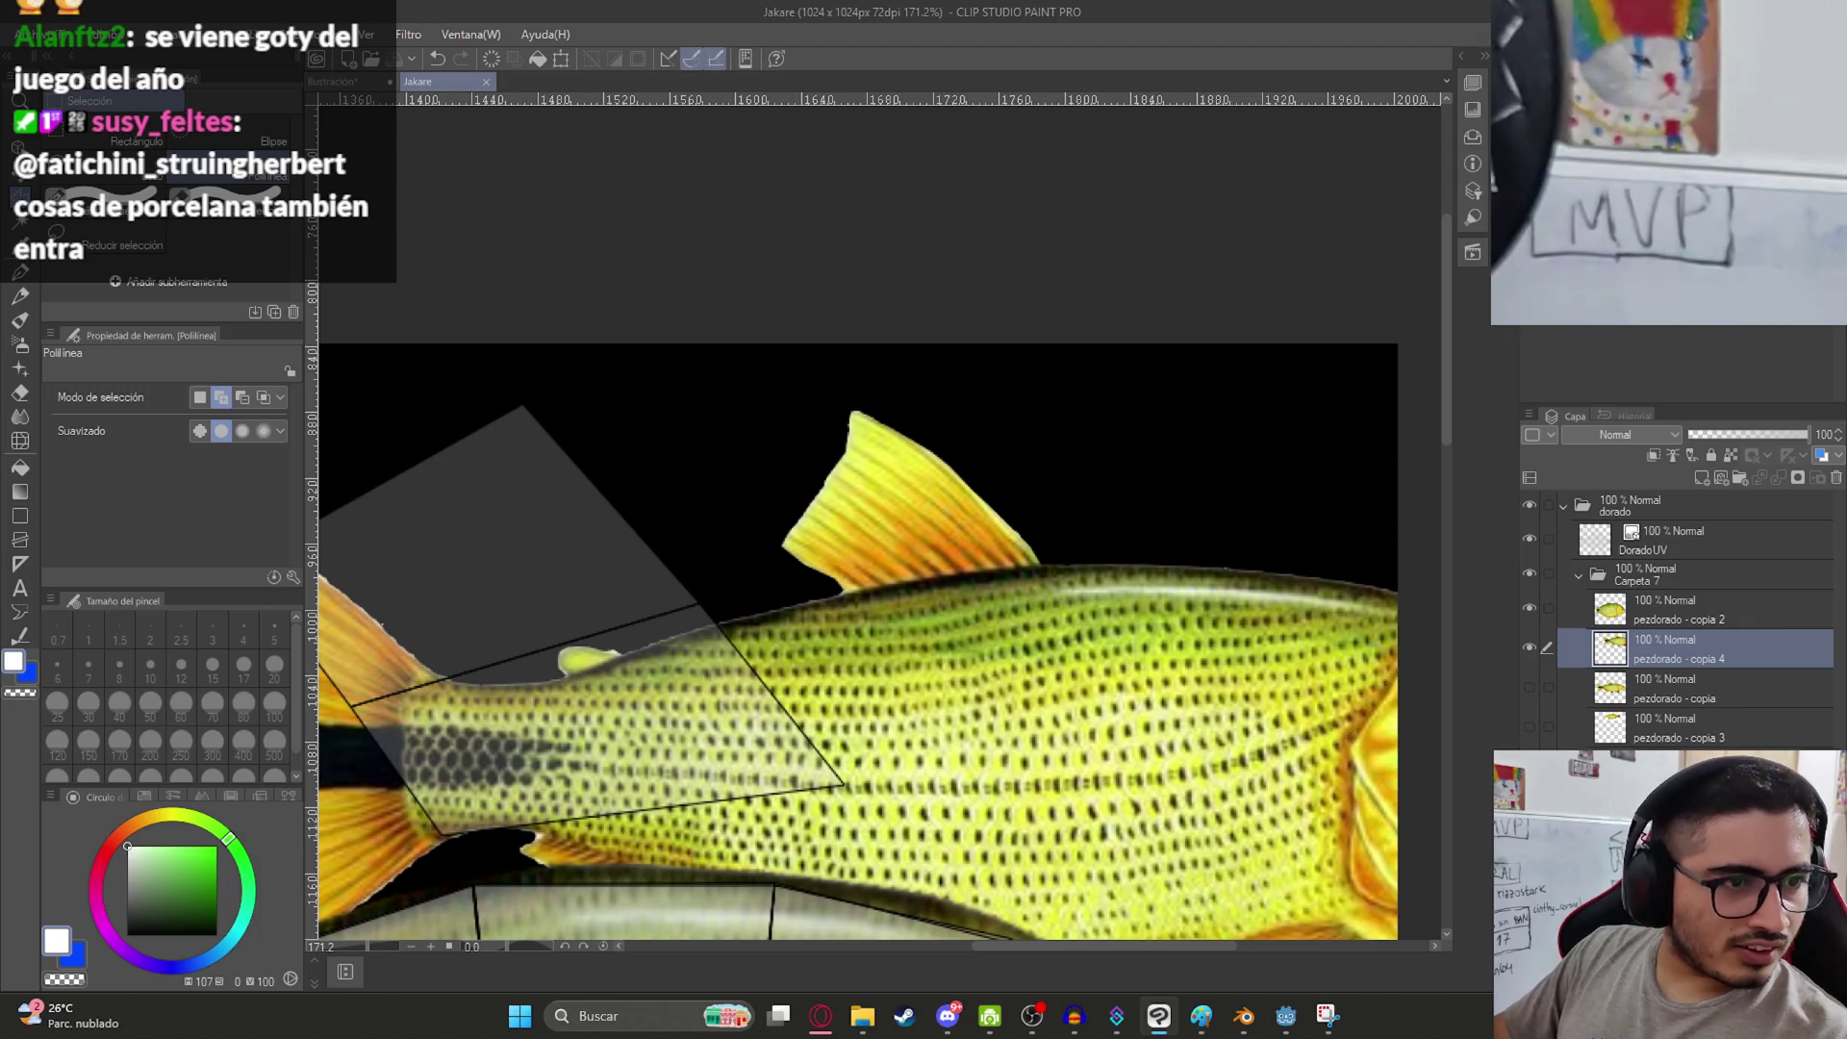
scroll(863, 686, "down", 2)
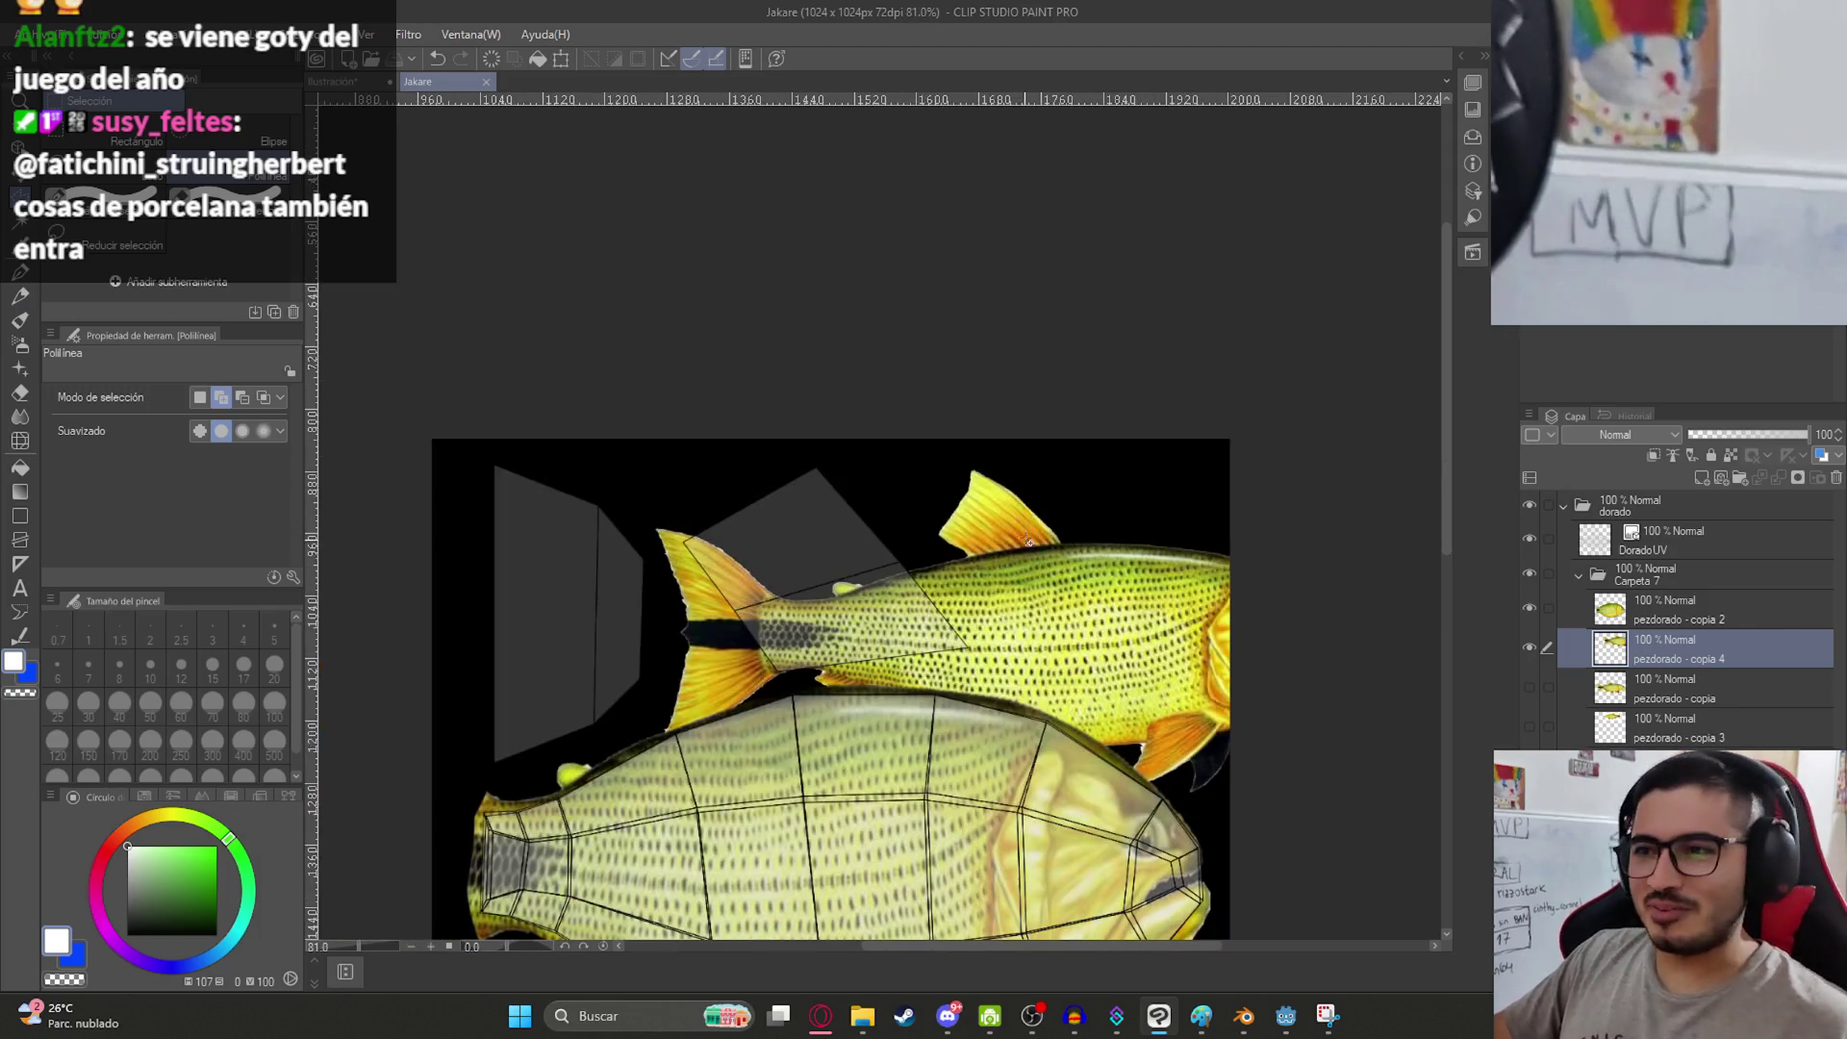
scroll(863, 685, "up", 2)
scroll(864, 685, "up", 2)
scroll(794, 728, "up", 1)
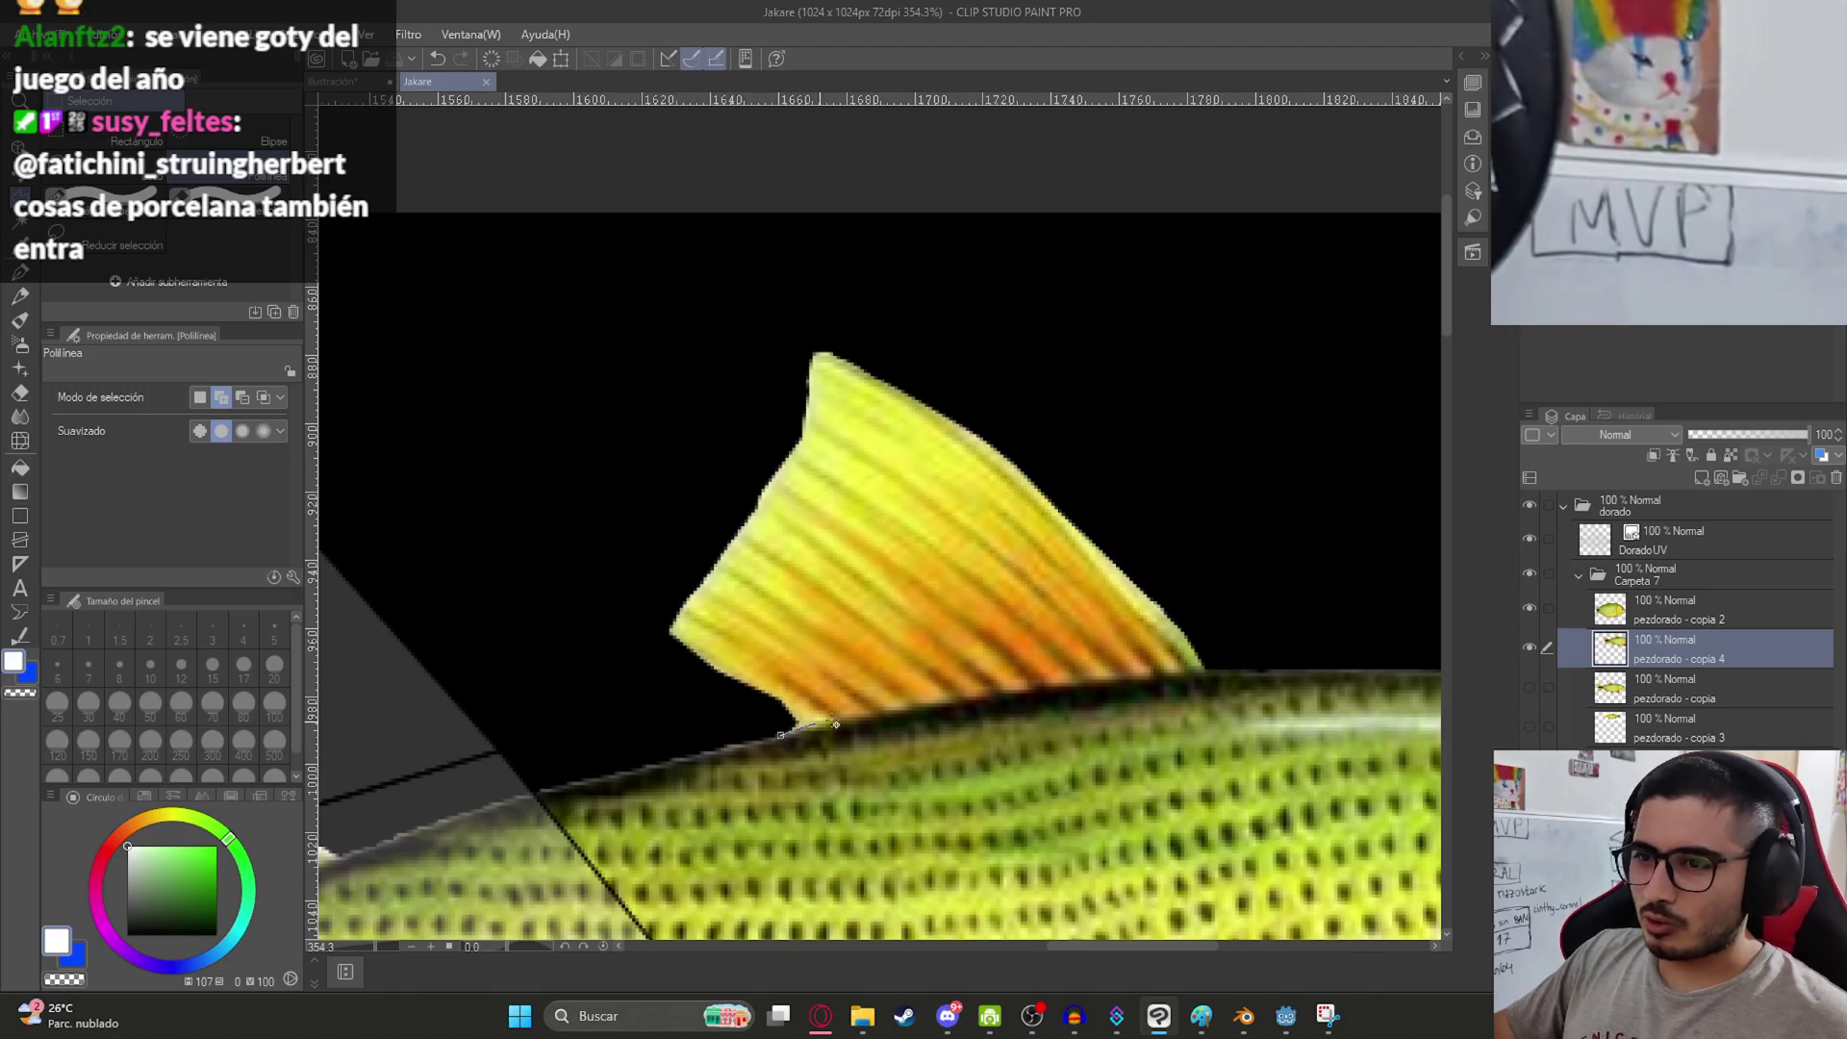
- Copy the traced dorsal fin to a new layer, hide the full fish photo, and begin transforming the piece
left_click(903, 714)
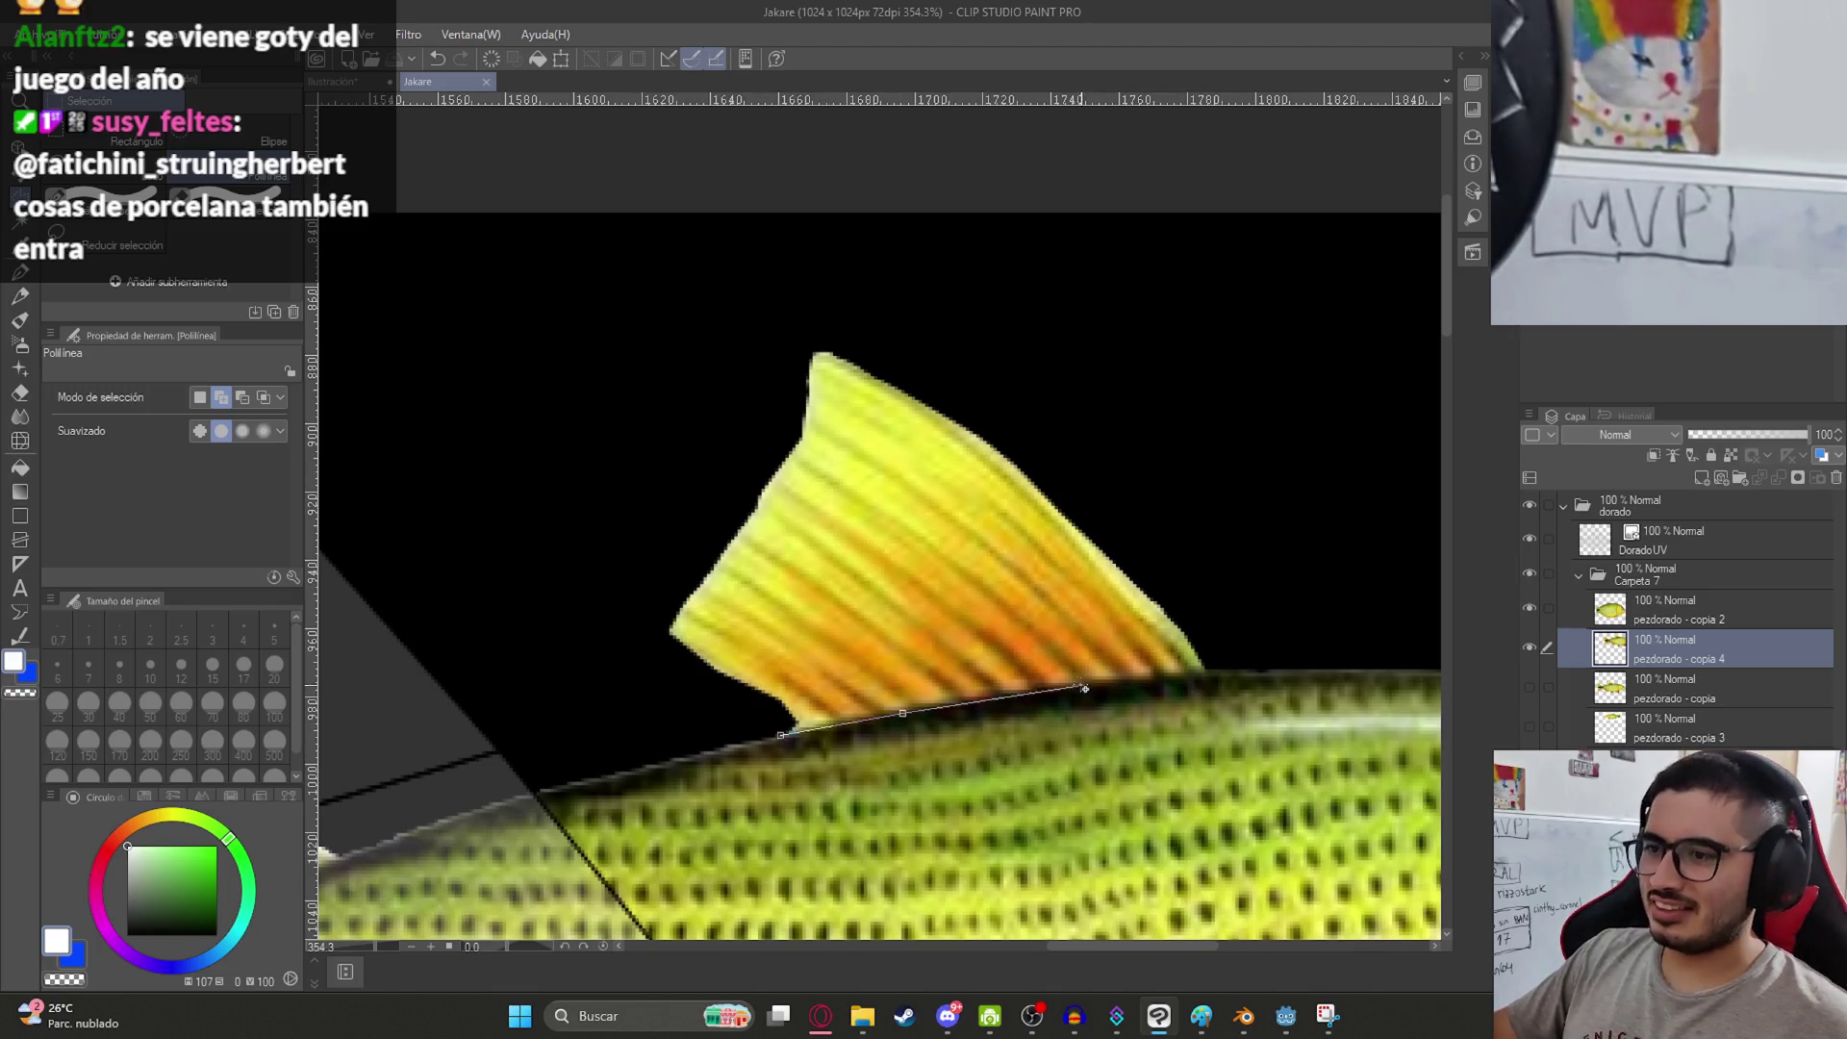
left_click(1297, 450)
left_click(1021, 205)
left_click(760, 177)
left_click(628, 378)
left_click(597, 526)
left_click(624, 652)
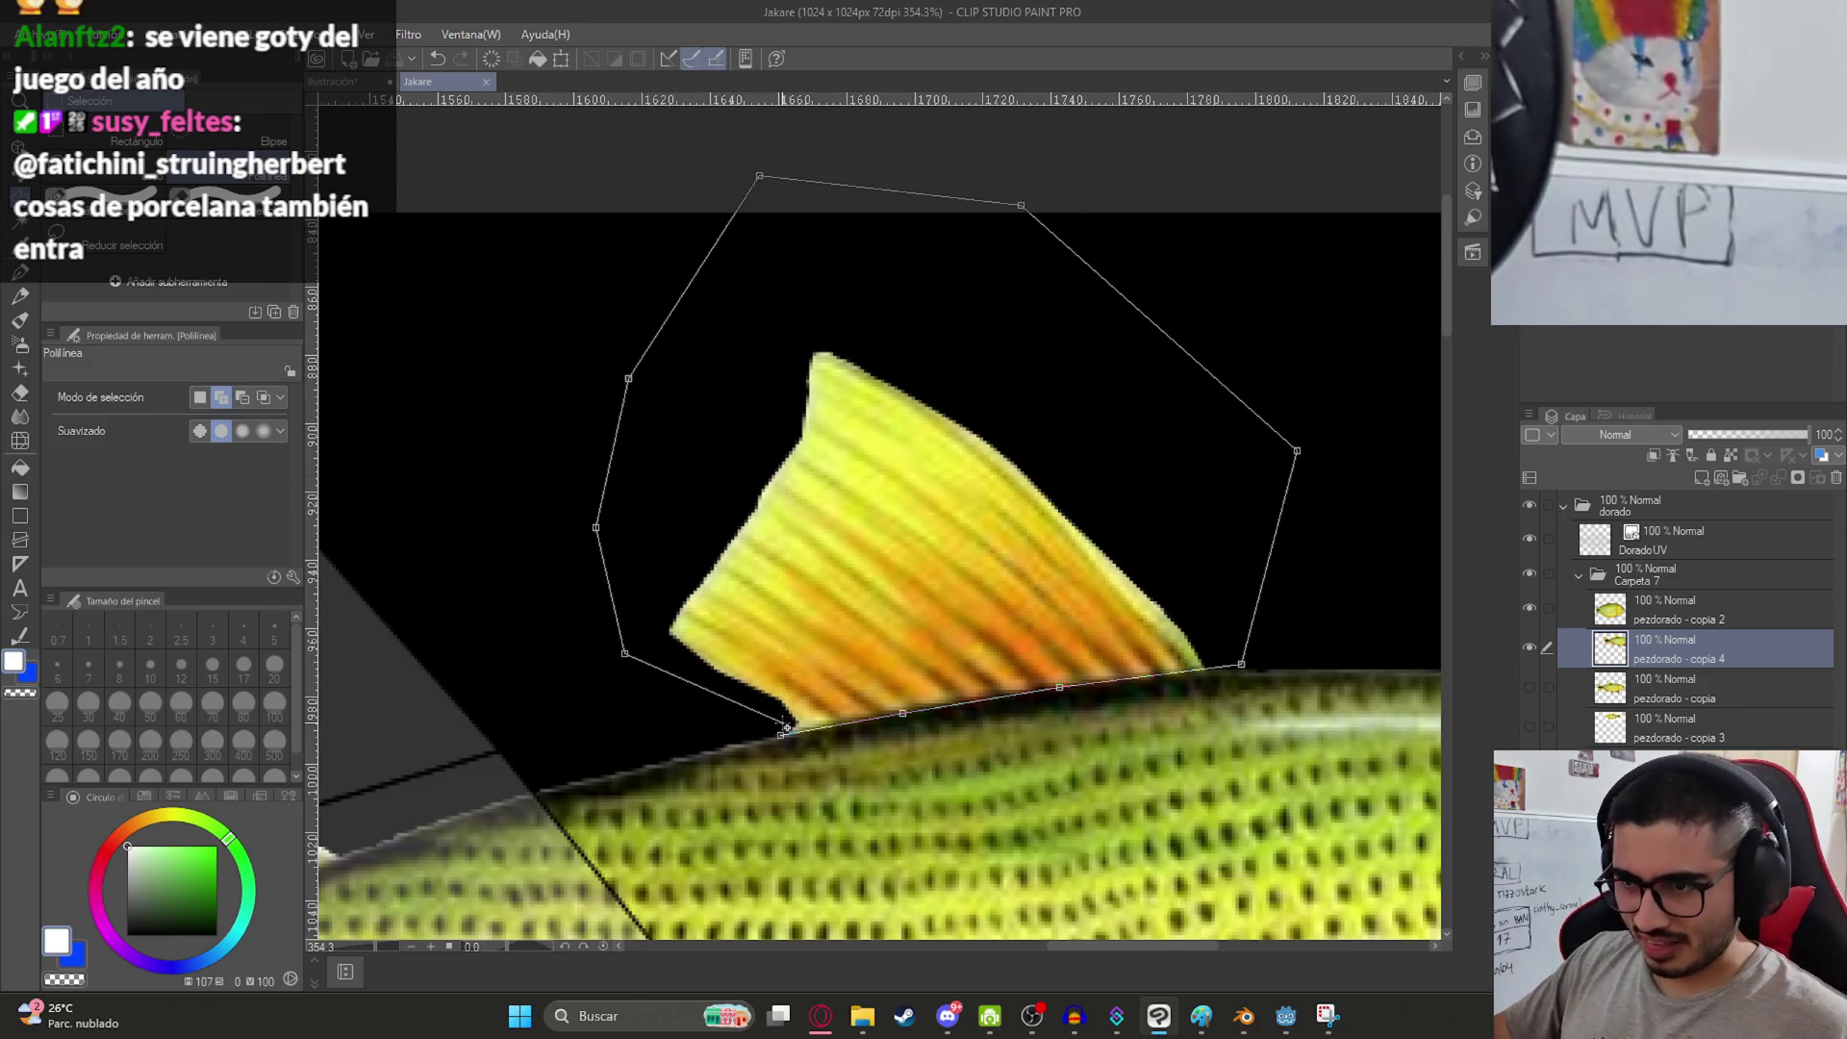
left_click(785, 730)
key("ctrl+c")
key("ctrl+v")
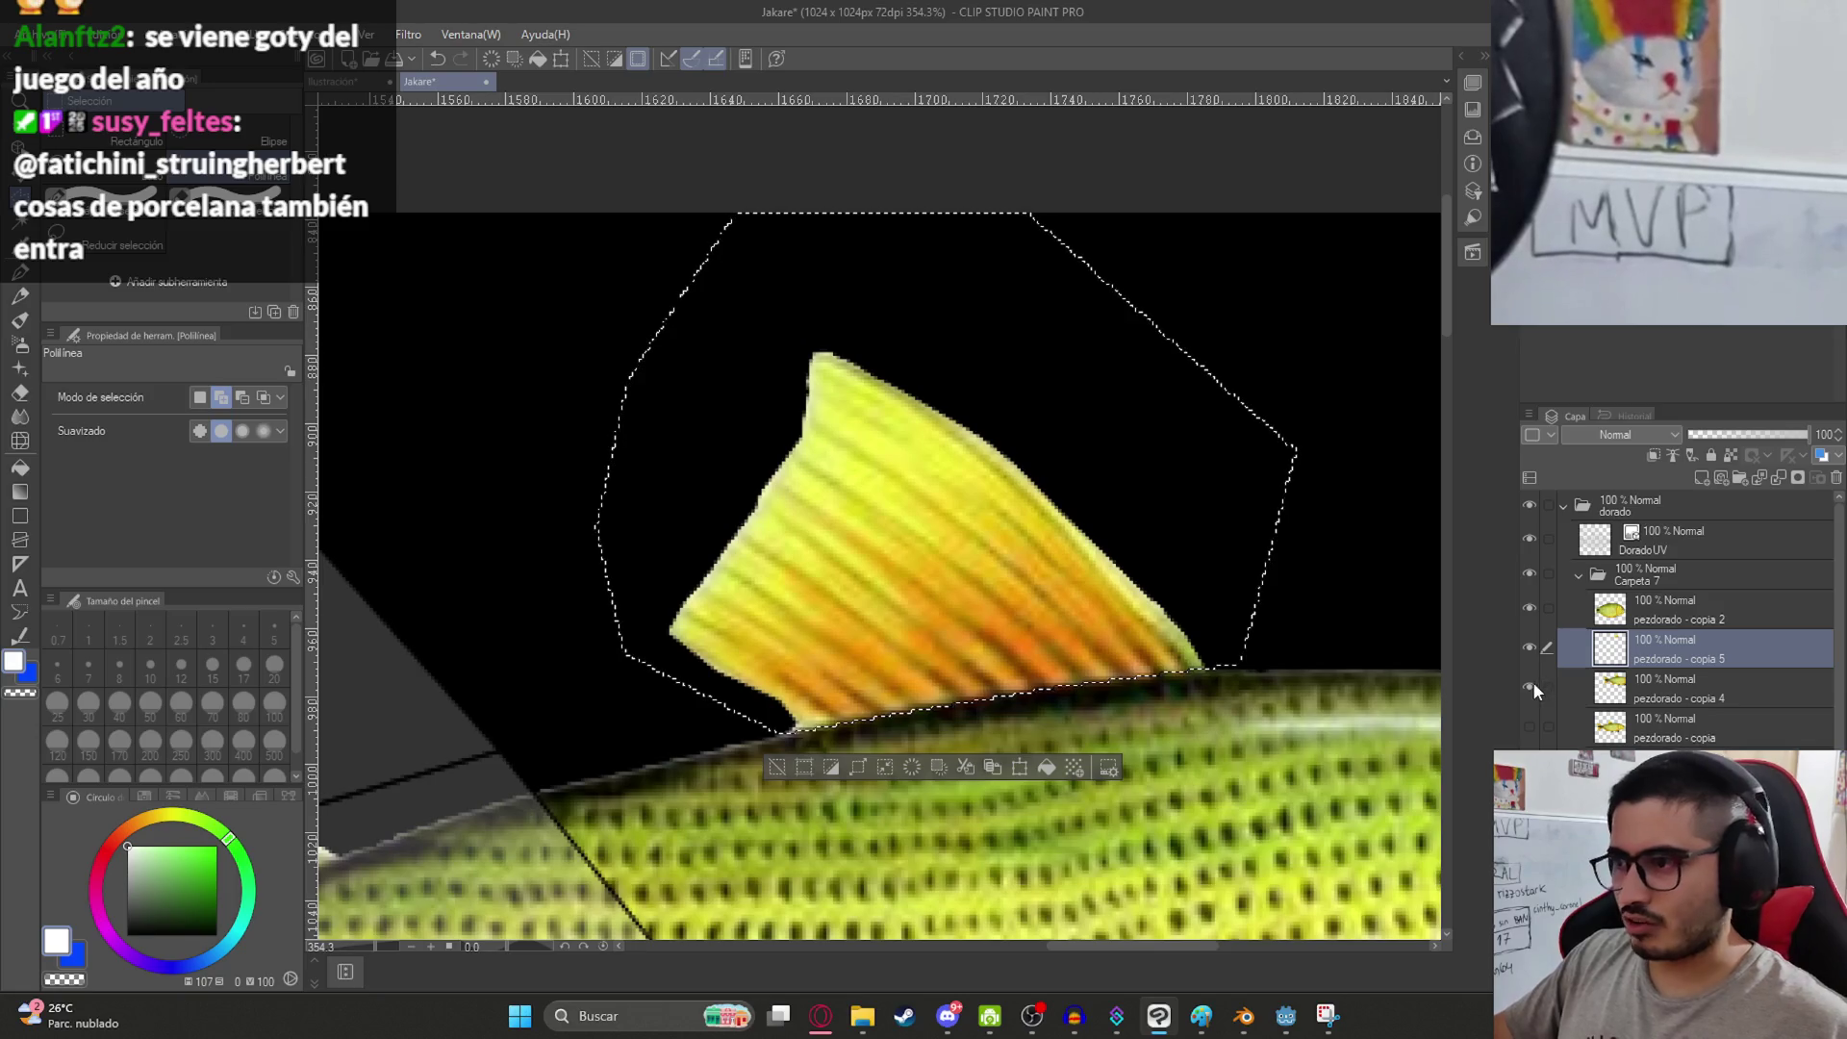
left_click(1532, 692)
scroll(766, 495, "down", 5)
scroll(915, 516, "down", 3)
key("ctrl+t")
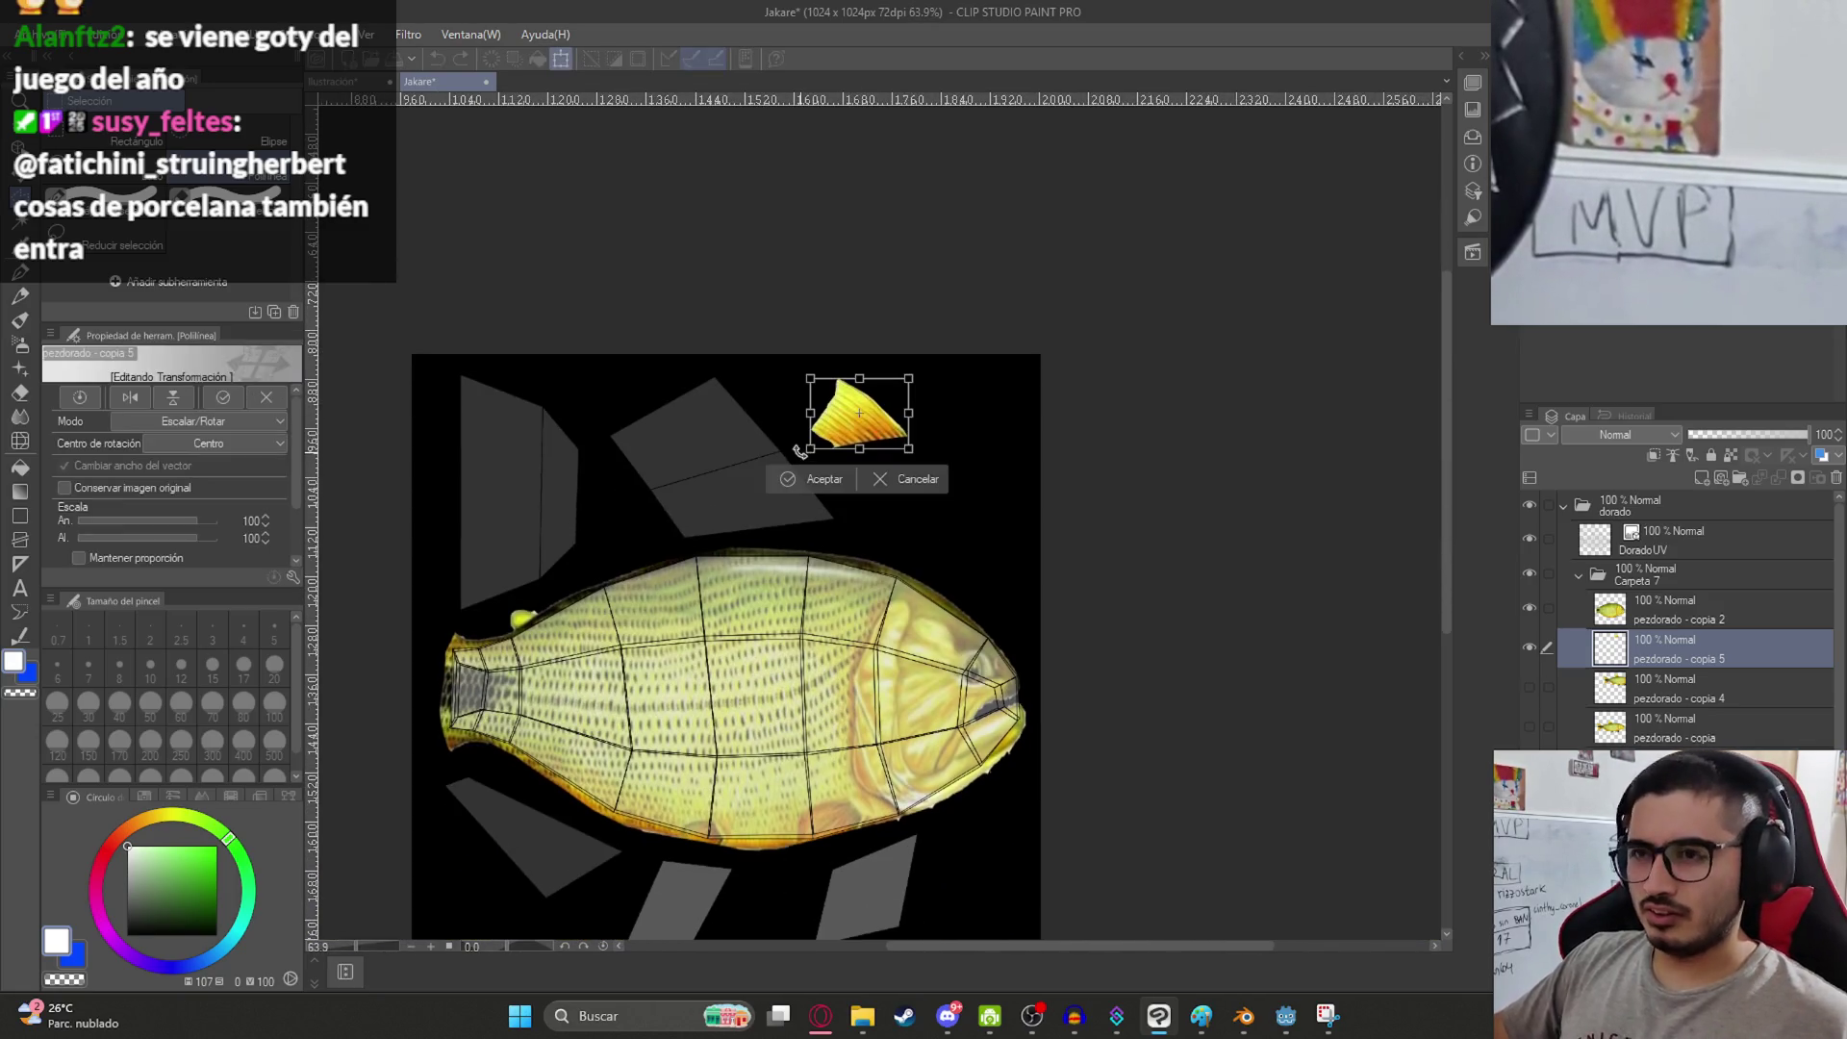
- Move the fin onto the dorsal-fin island and stretch its height and width to the quad
left_click_drag(838, 436, 701, 509)
scroll(702, 509, "up", 5)
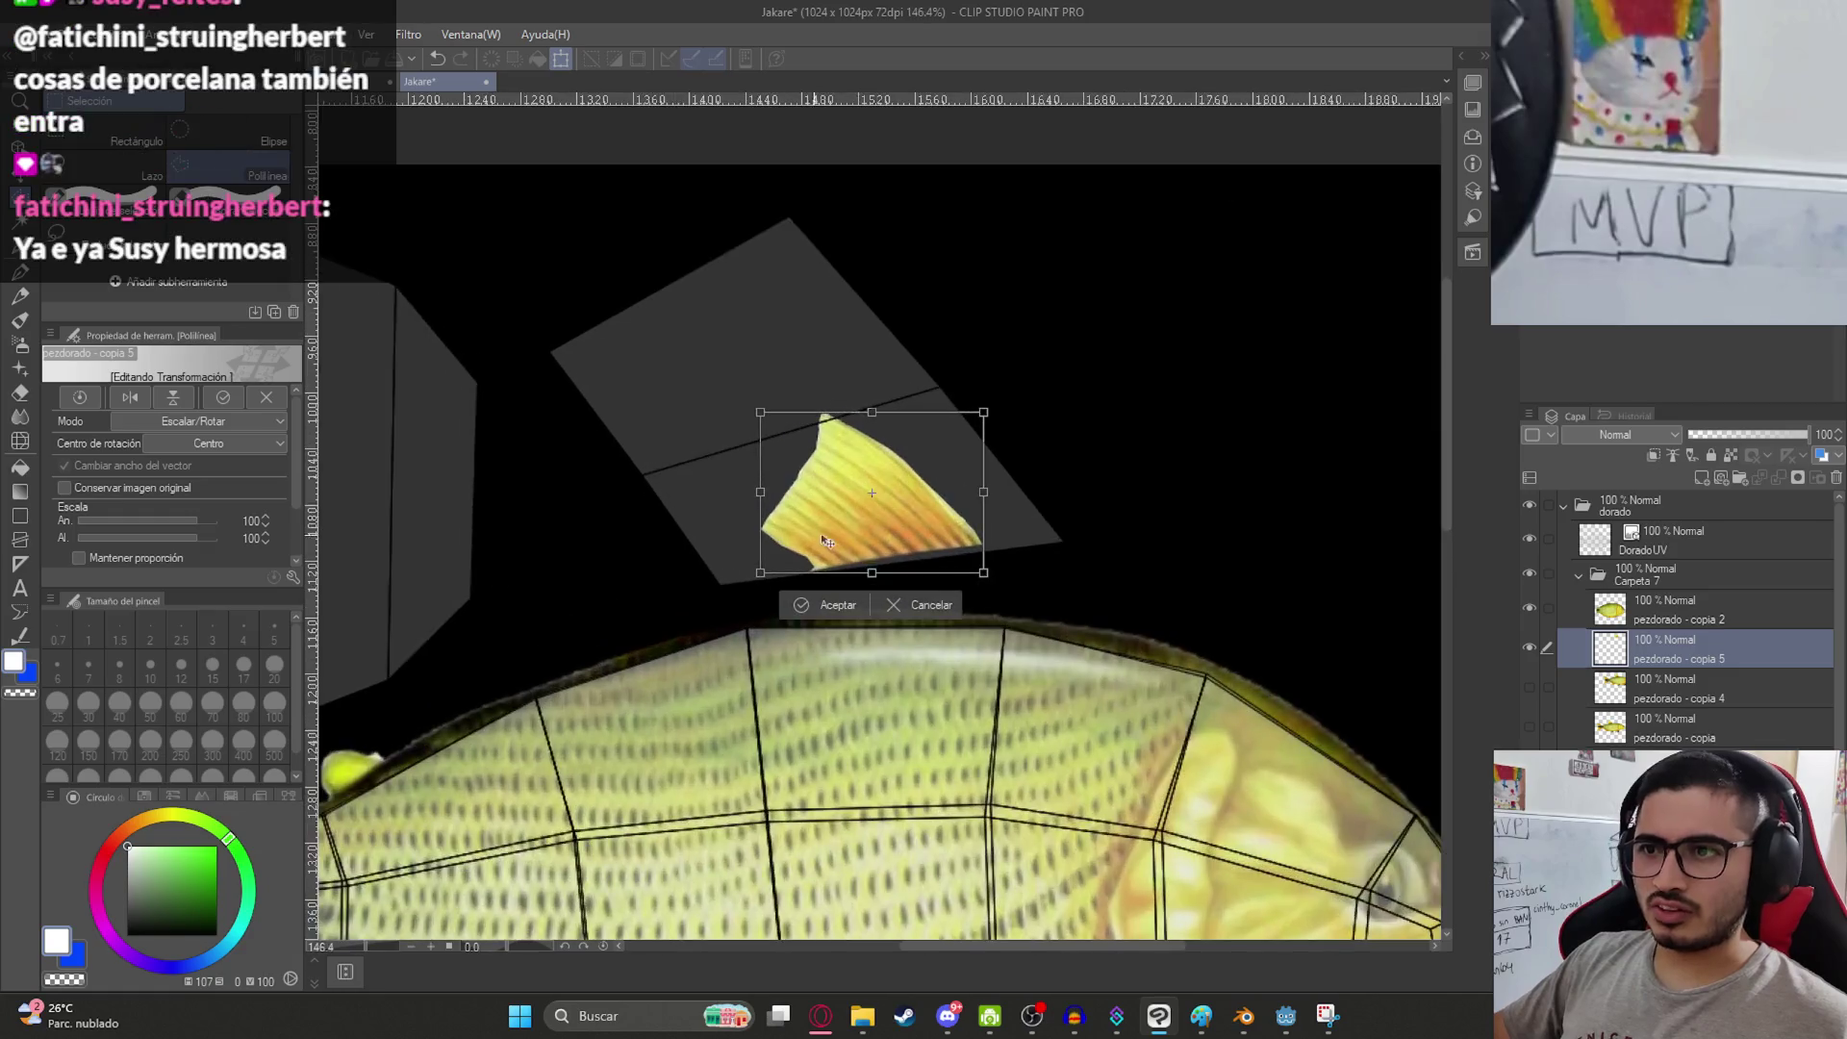
scroll(861, 465, "up", 2)
scroll(685, 417, "up", 3)
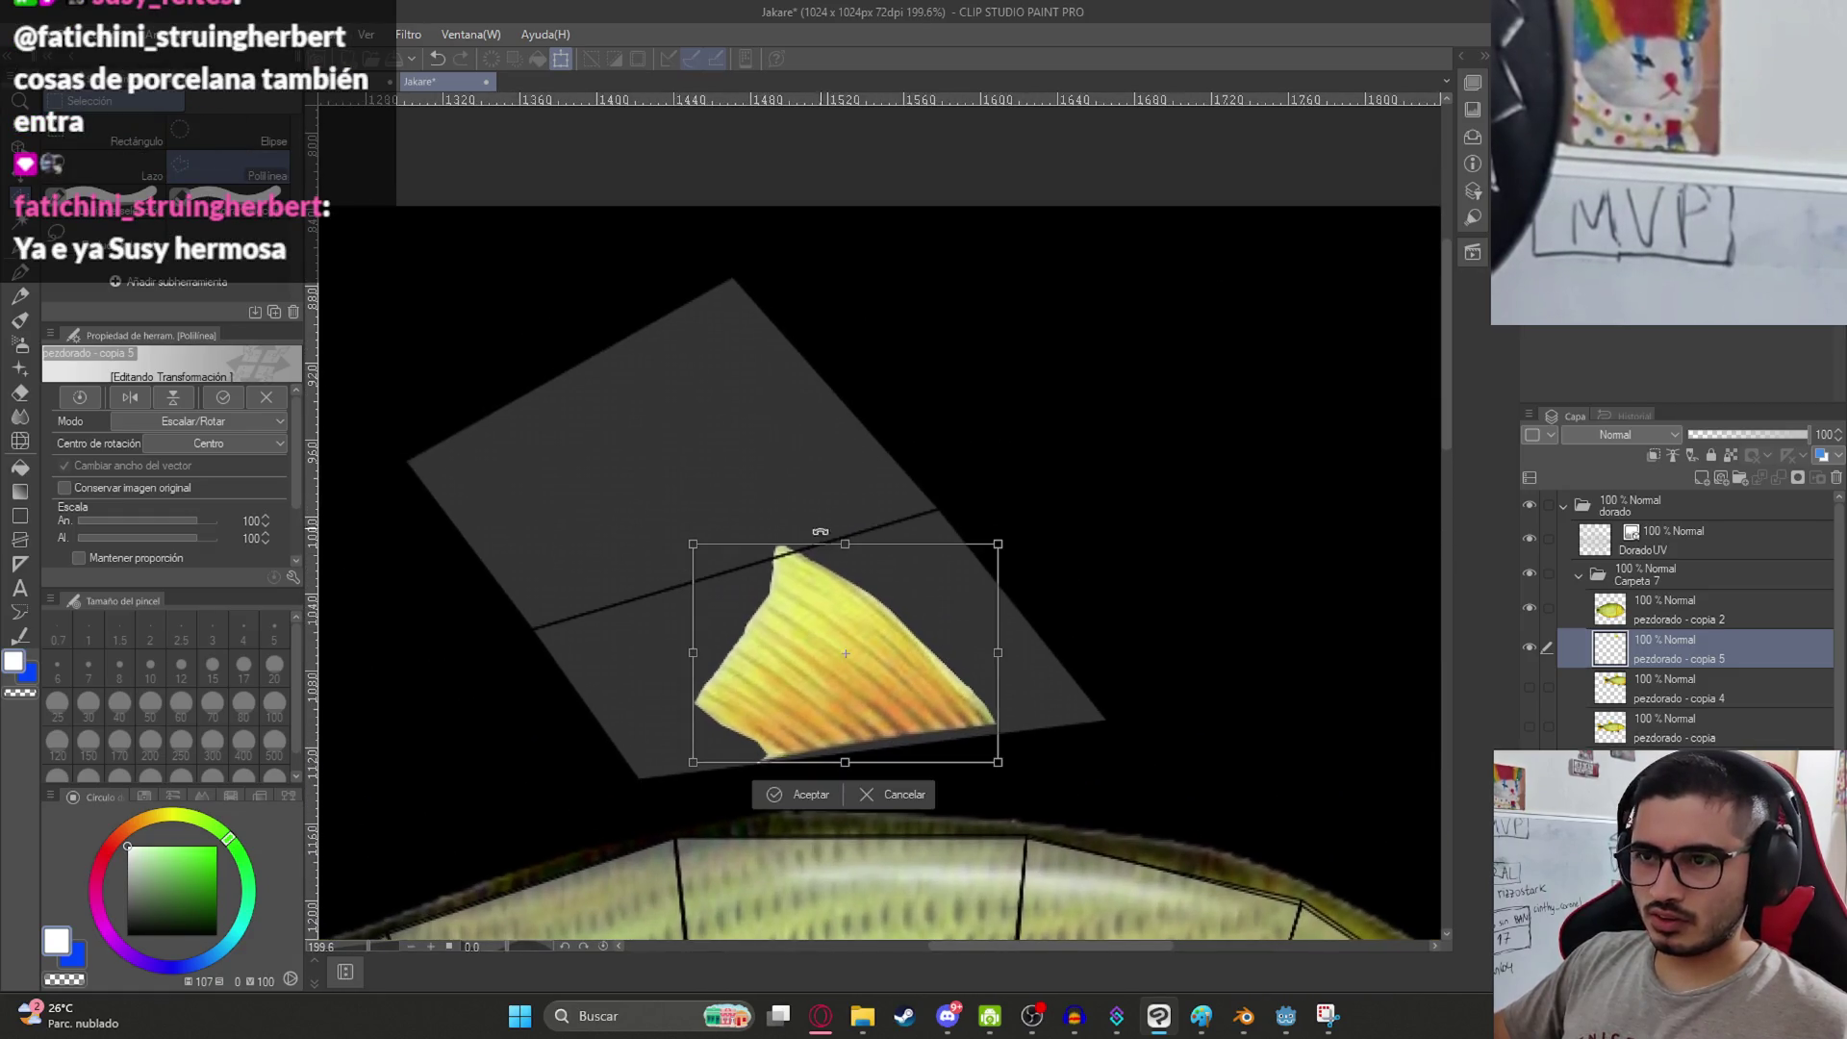
left_click_drag(803, 341, 804, 256)
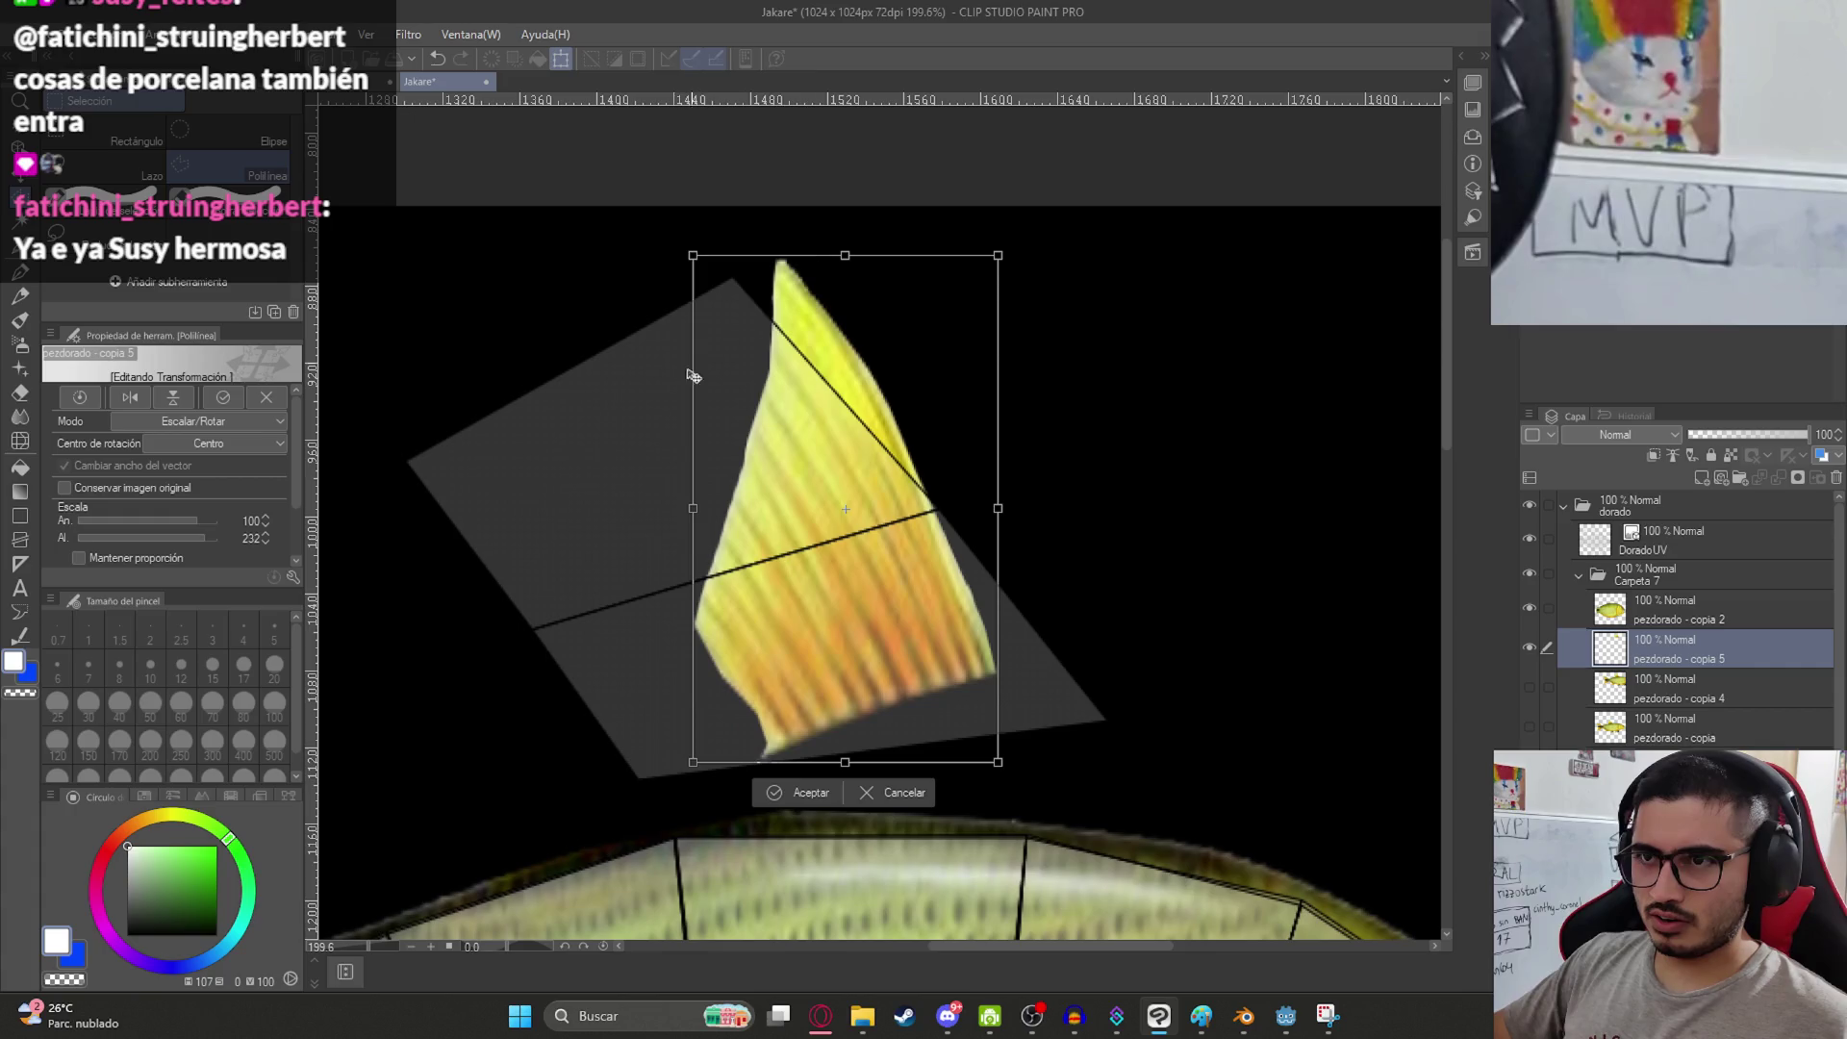
left_click_drag(510, 517, 536, 512)
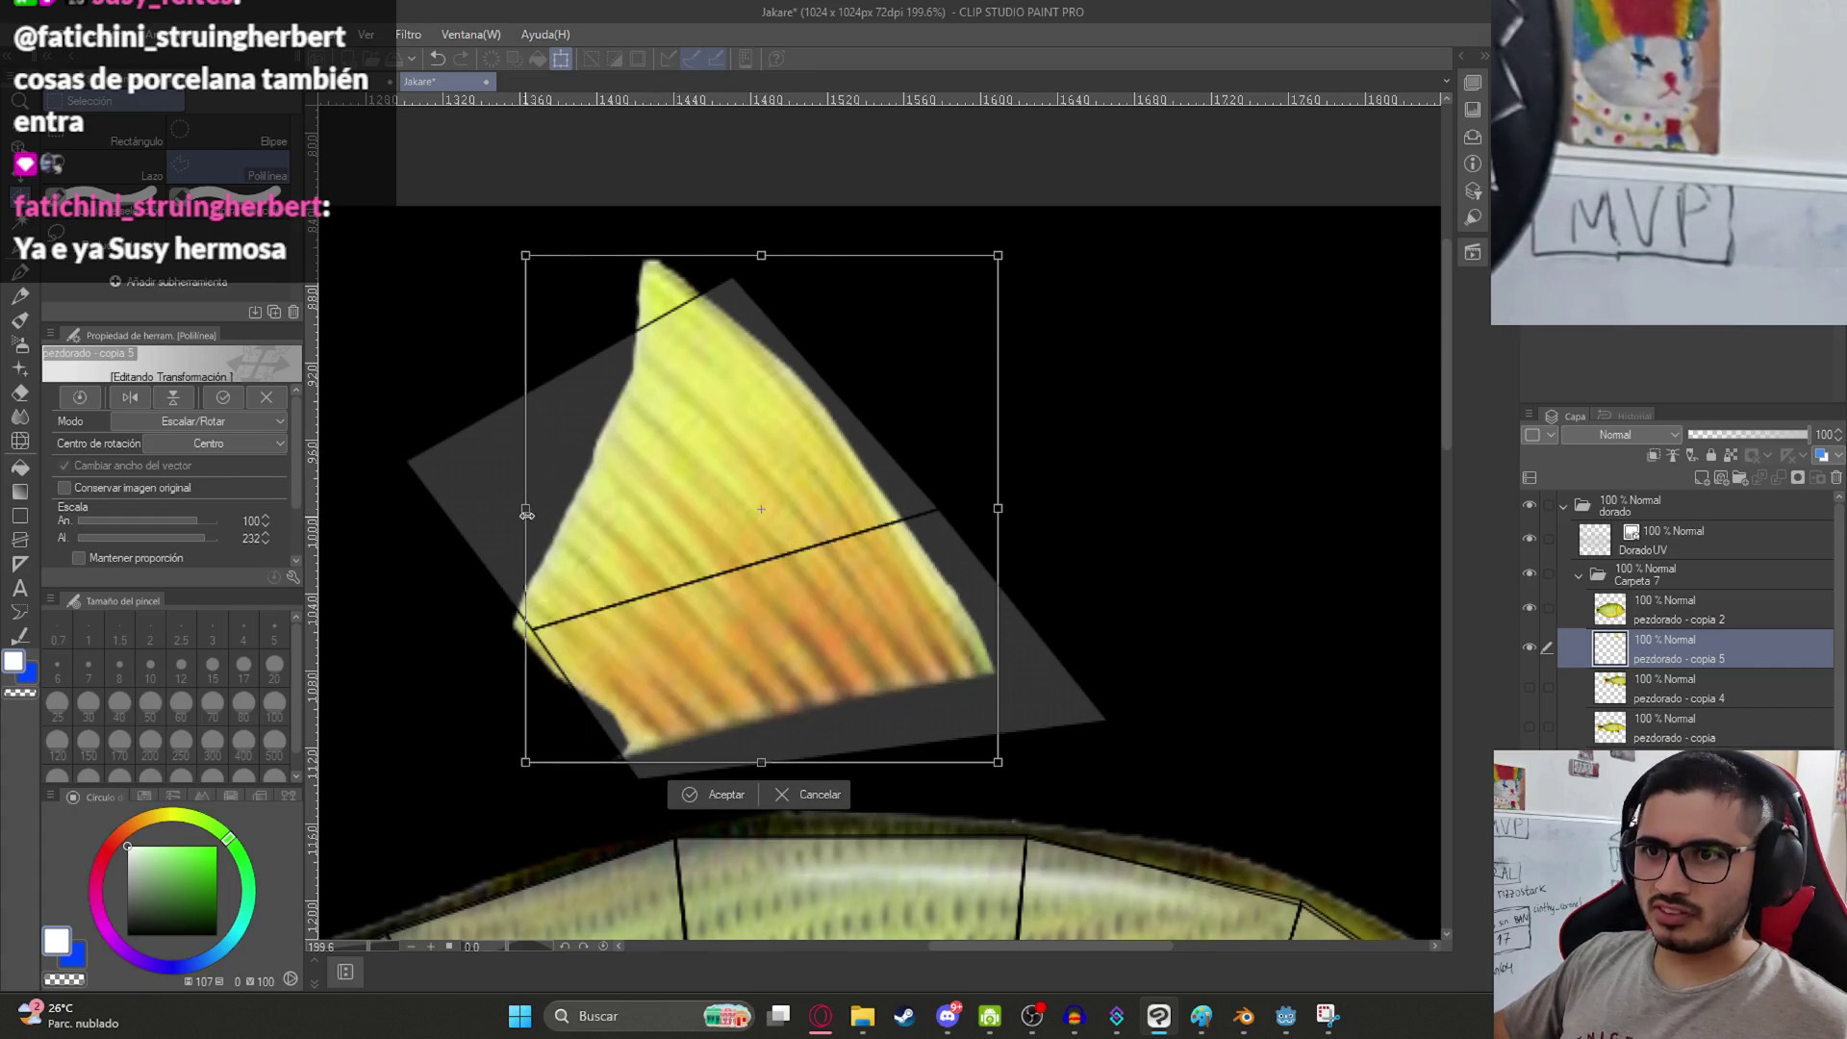
left_click_drag(770, 766, 788, 786)
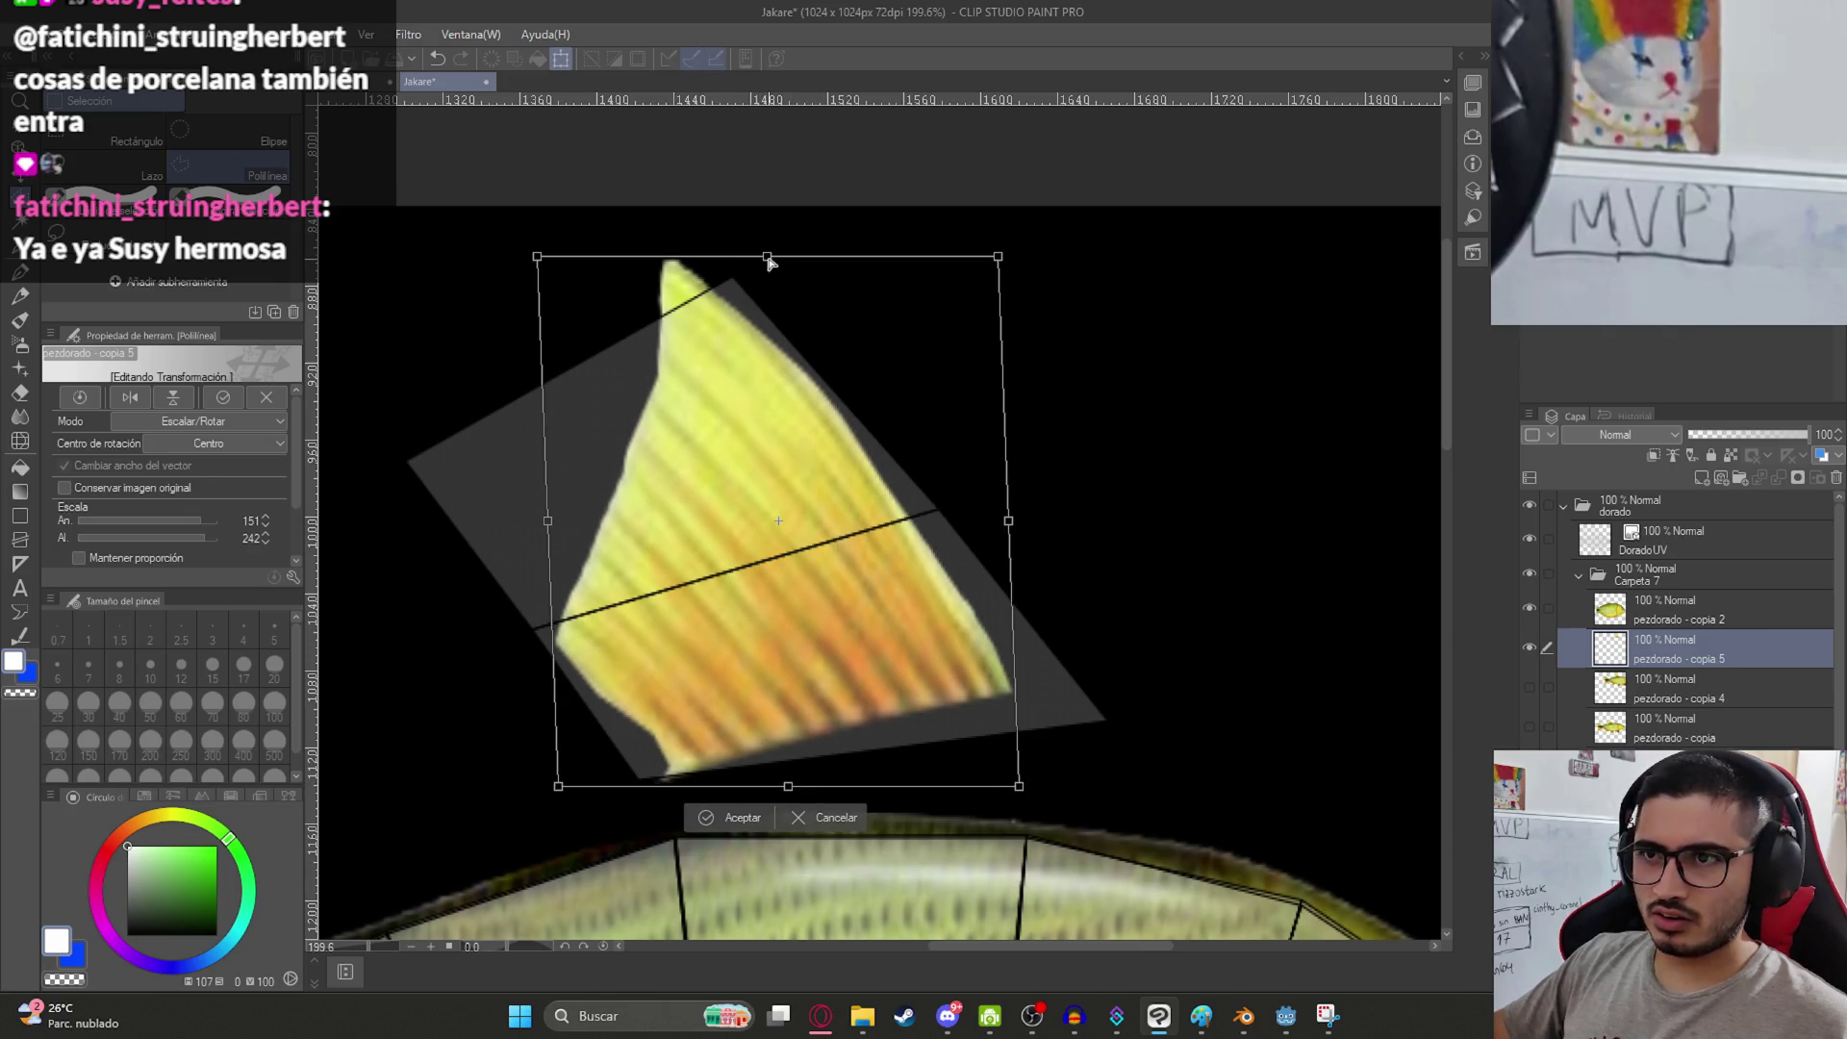
left_click_drag(768, 261, 811, 305)
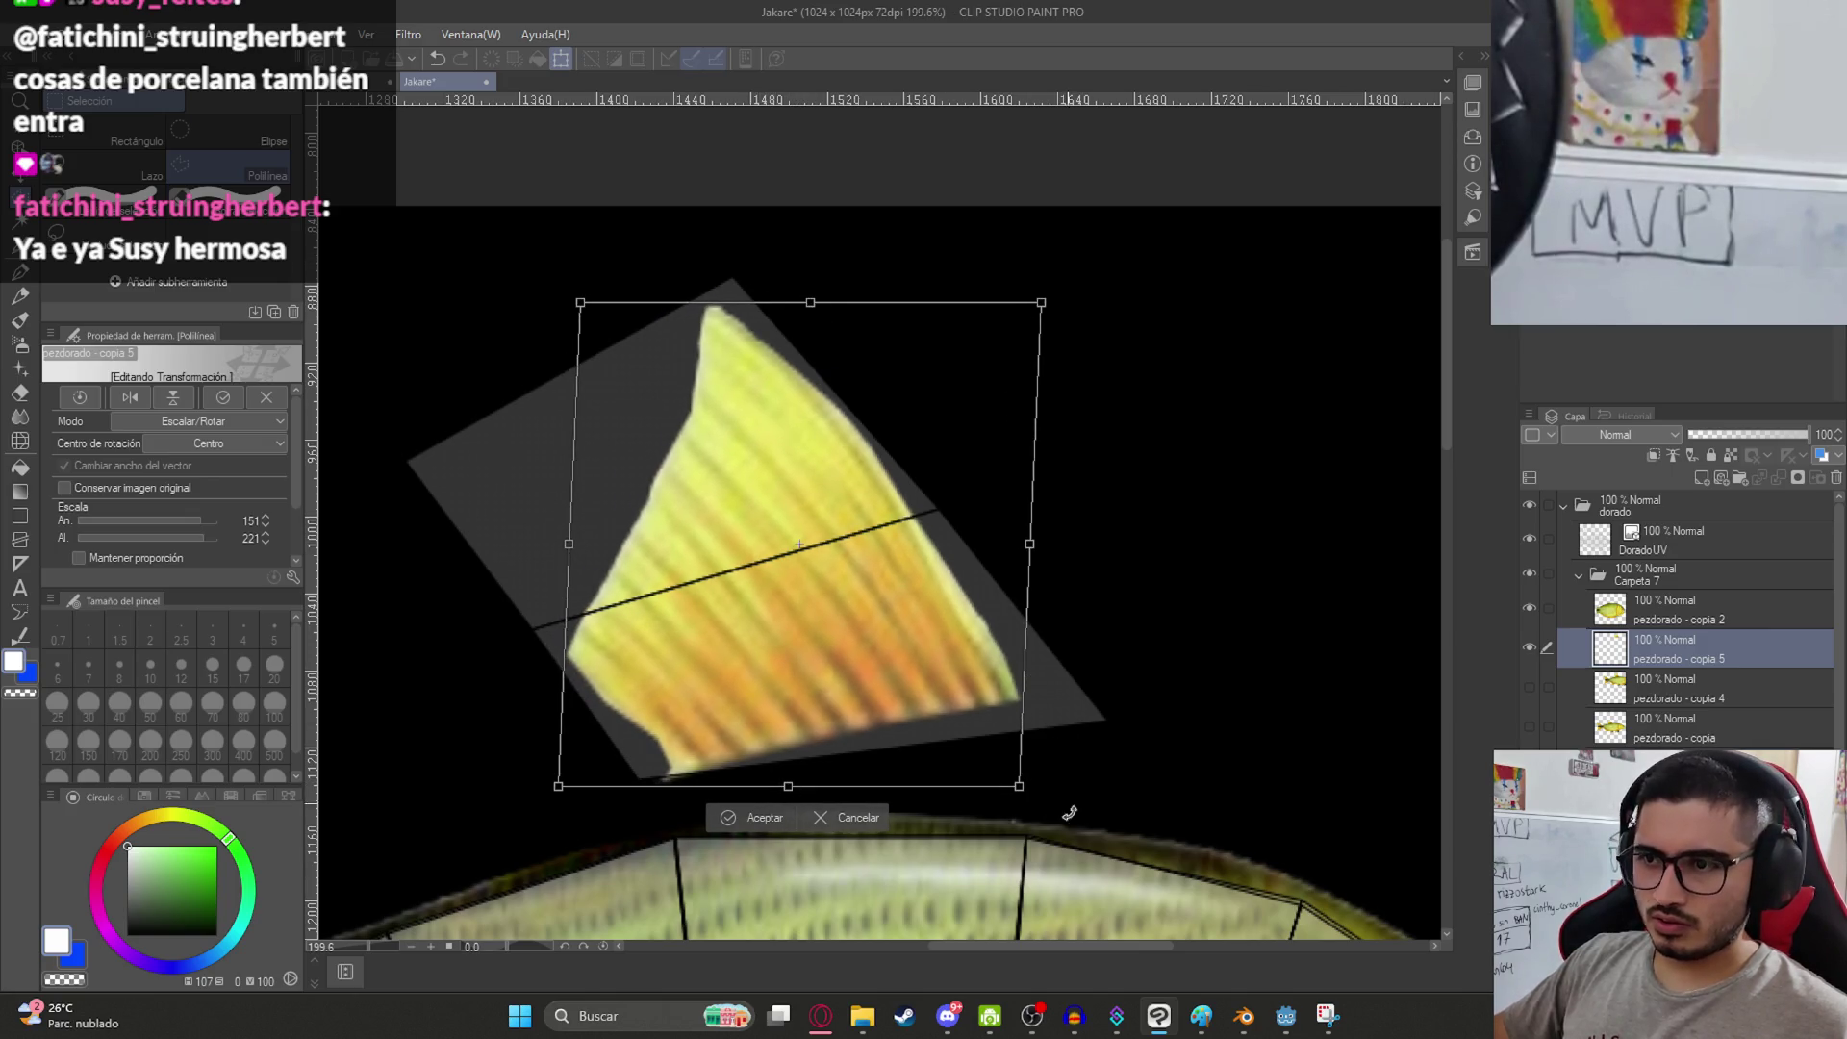
- Pull the fin's corners and bottom edge to match the island outline and commit the warp
left_click_drag(1024, 789, 1115, 839)
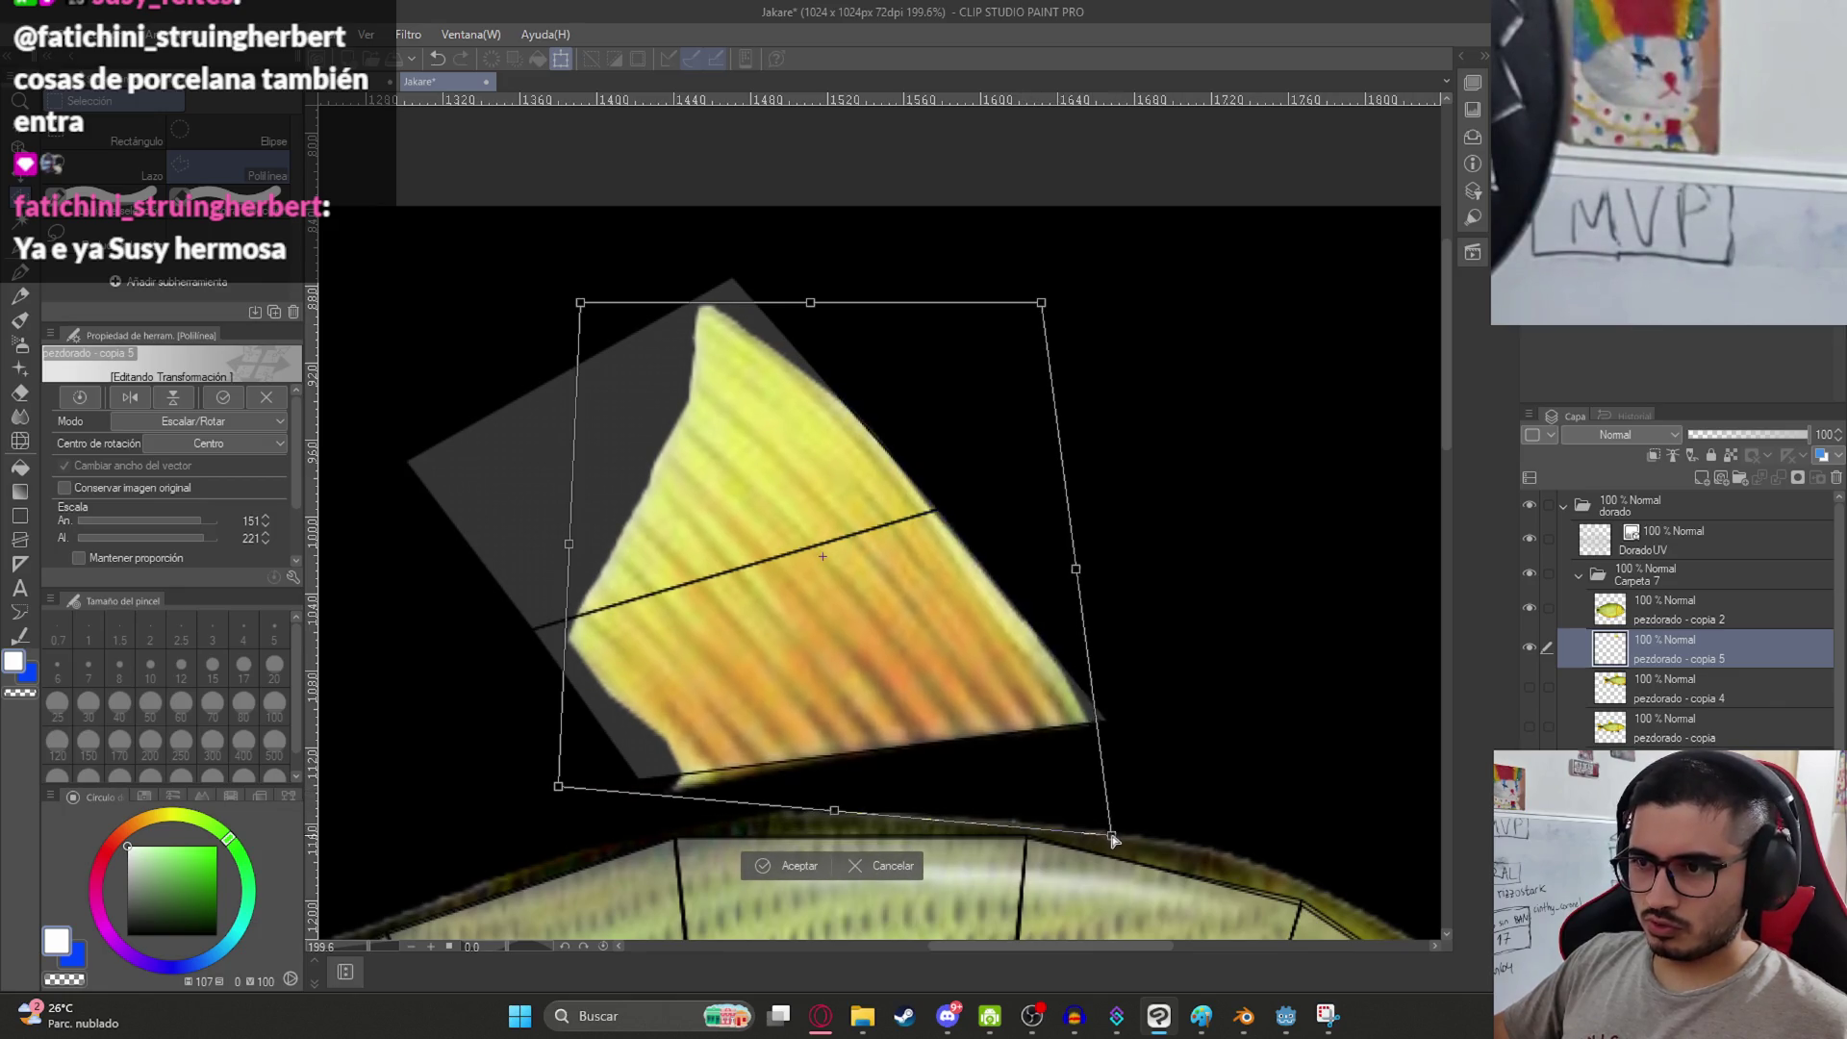
left_click_drag(556, 789, 526, 783)
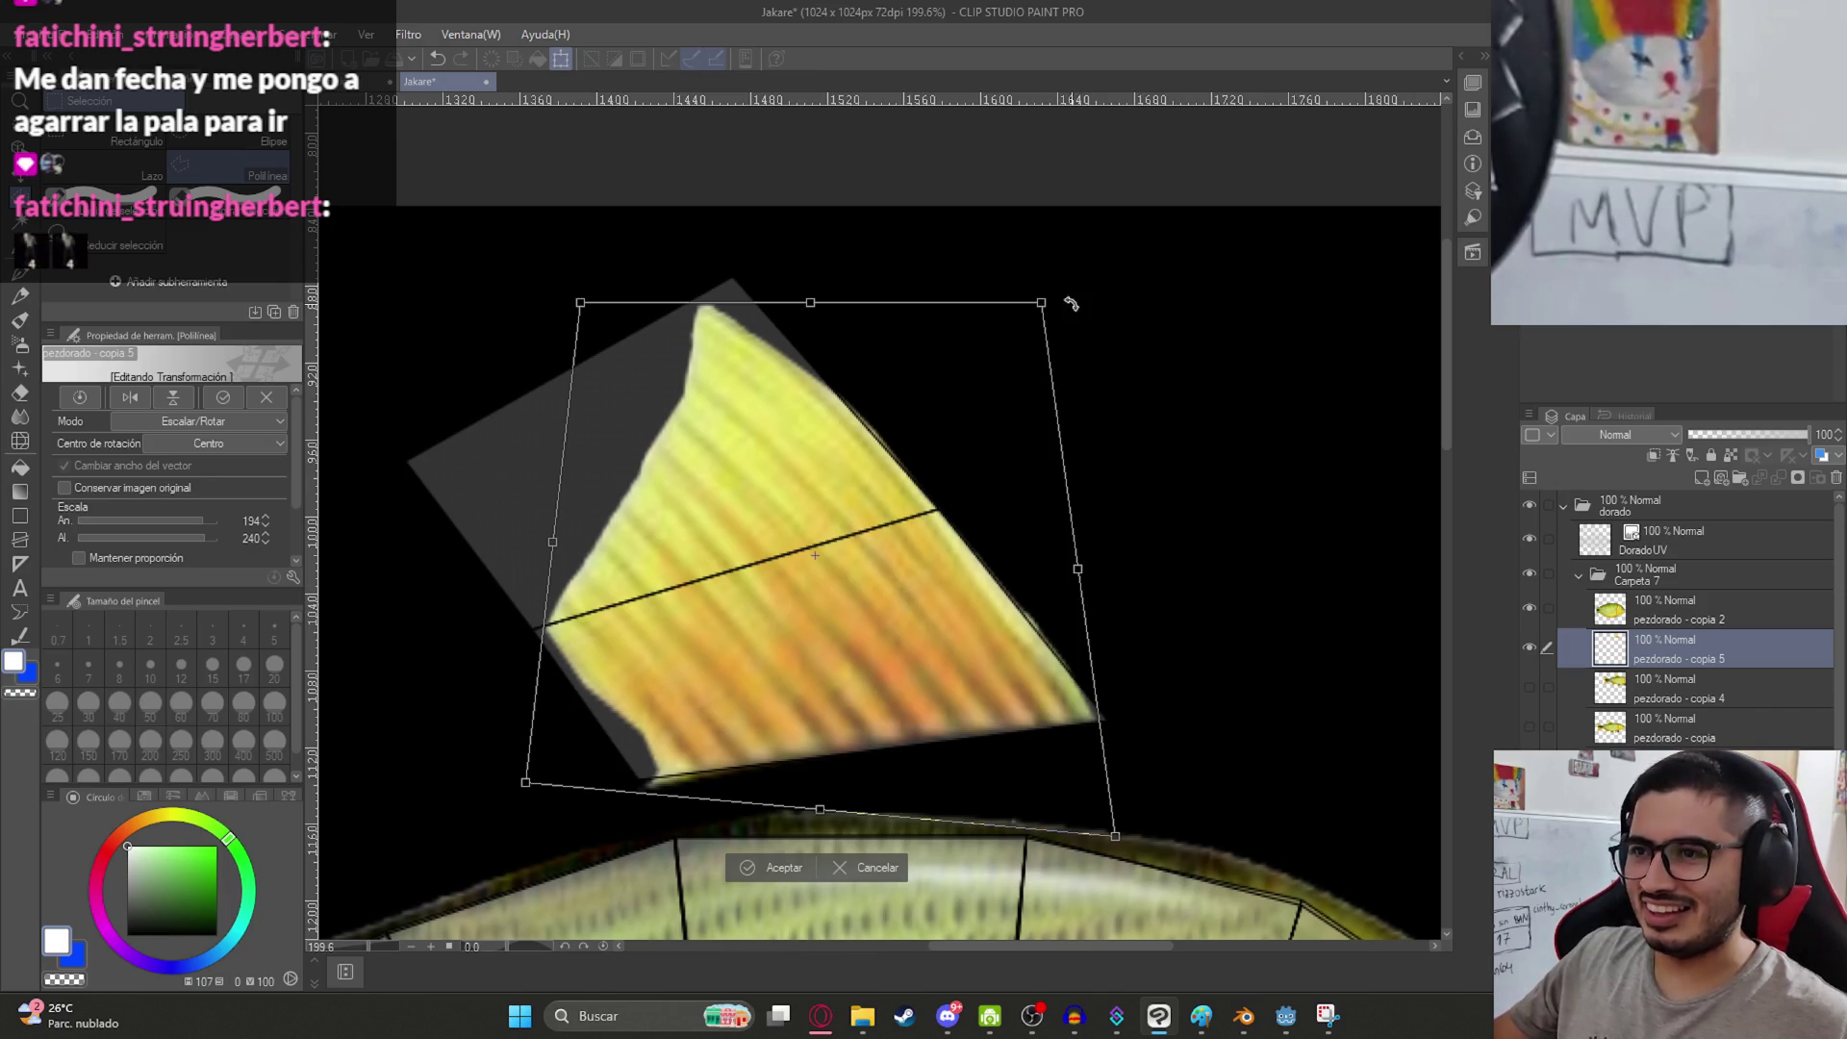
left_click_drag(1046, 308, 998, 337)
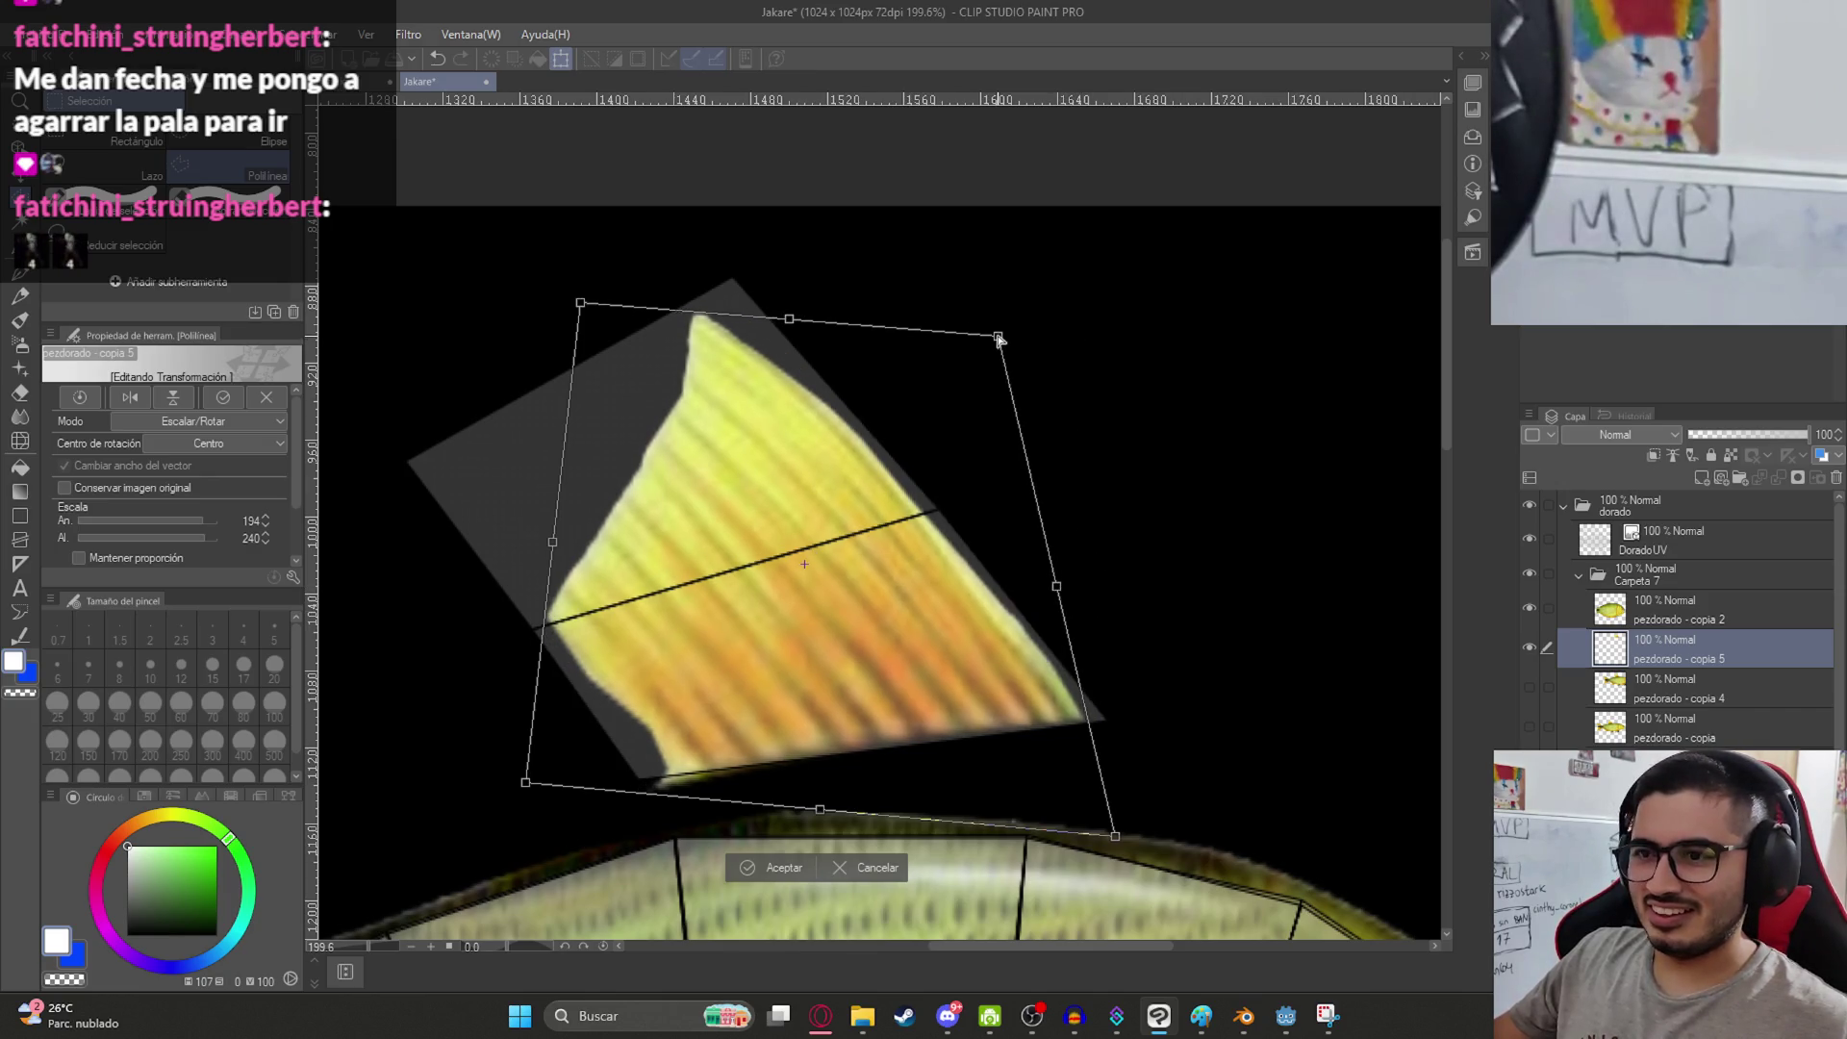
left_click_drag(819, 815, 824, 823)
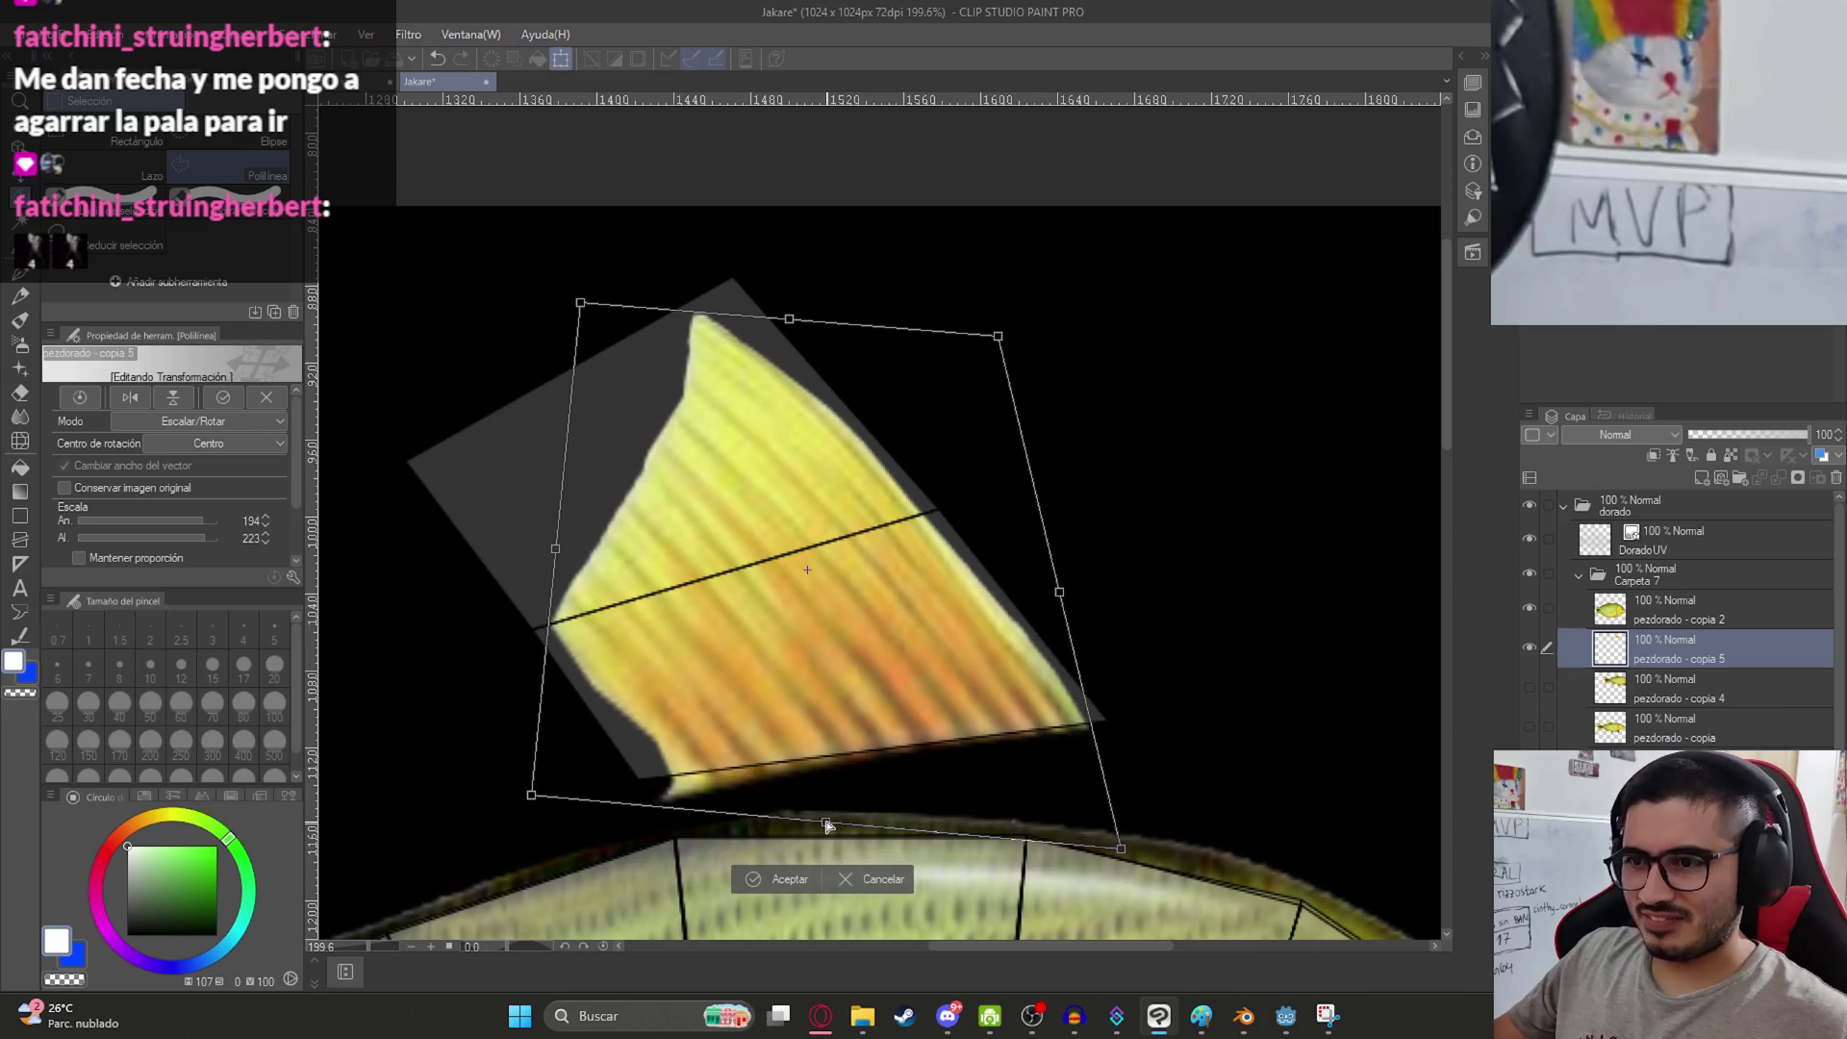
key("Return")
scroll(895, 584, "down", 2)
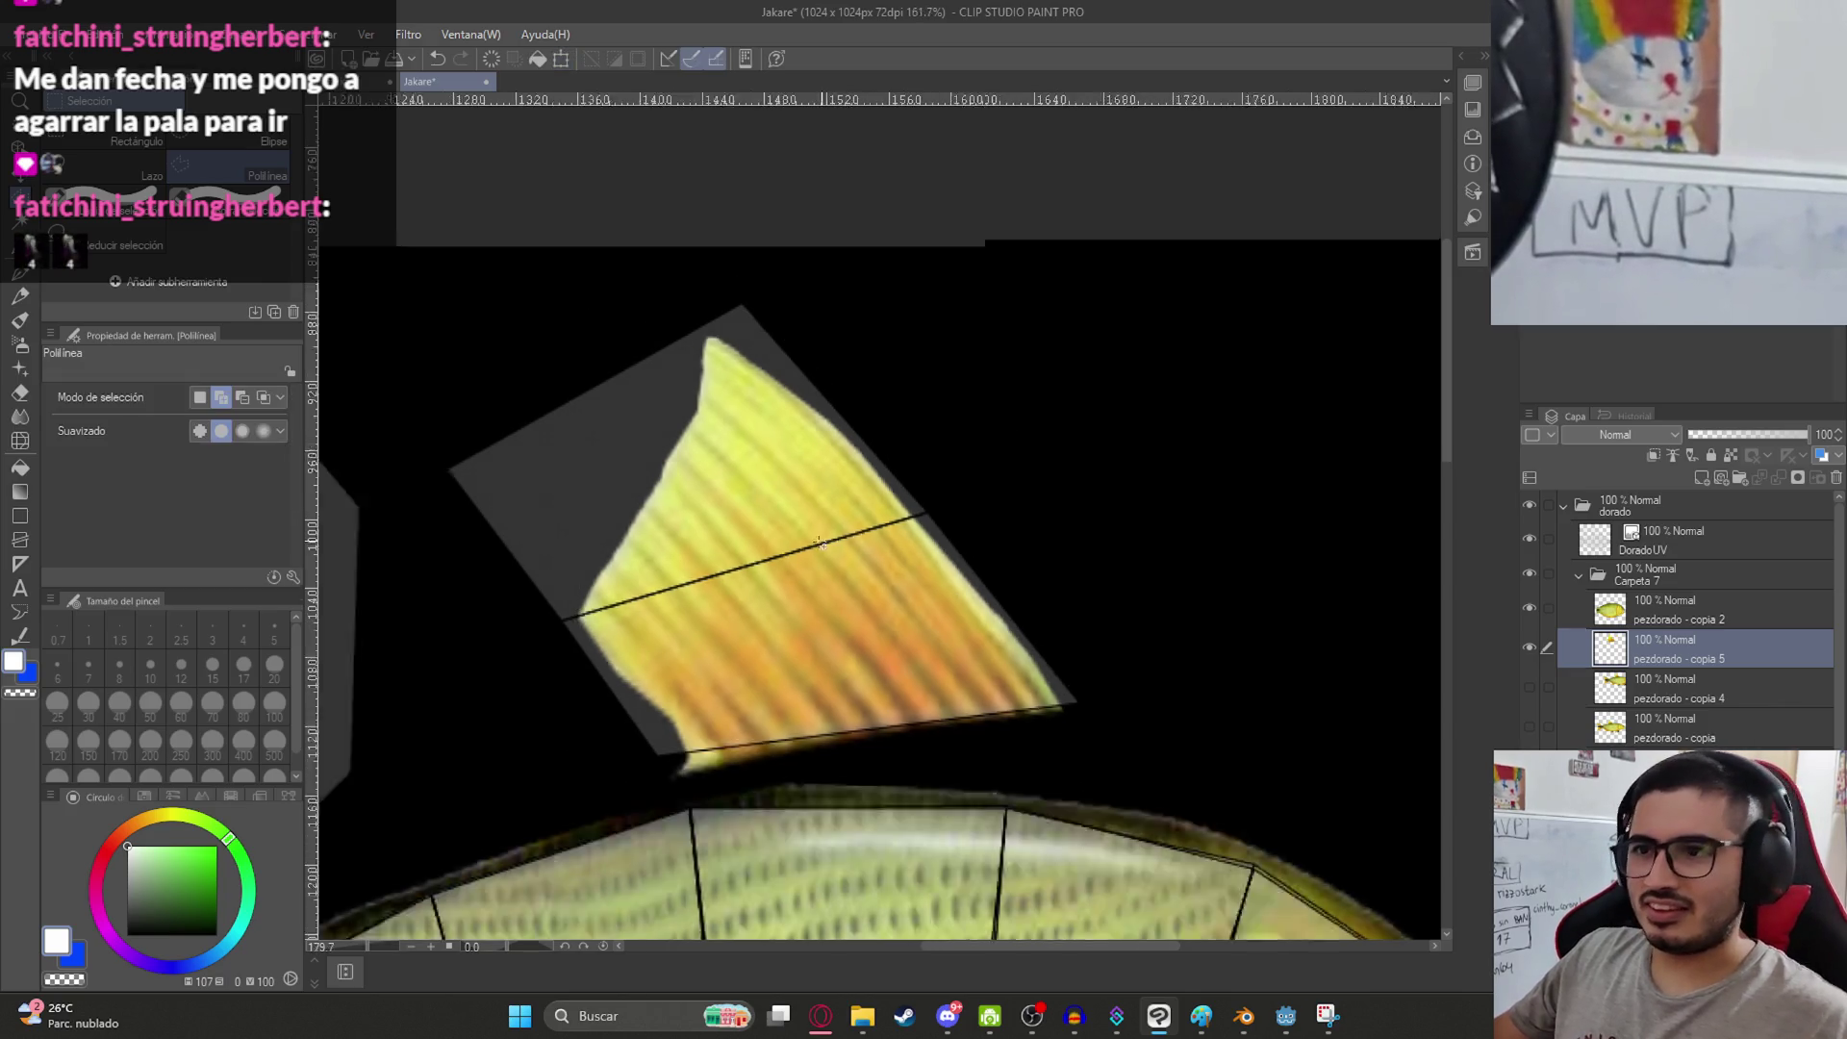
scroll(839, 607, "down", 2)
scroll(795, 589, "down", 3)
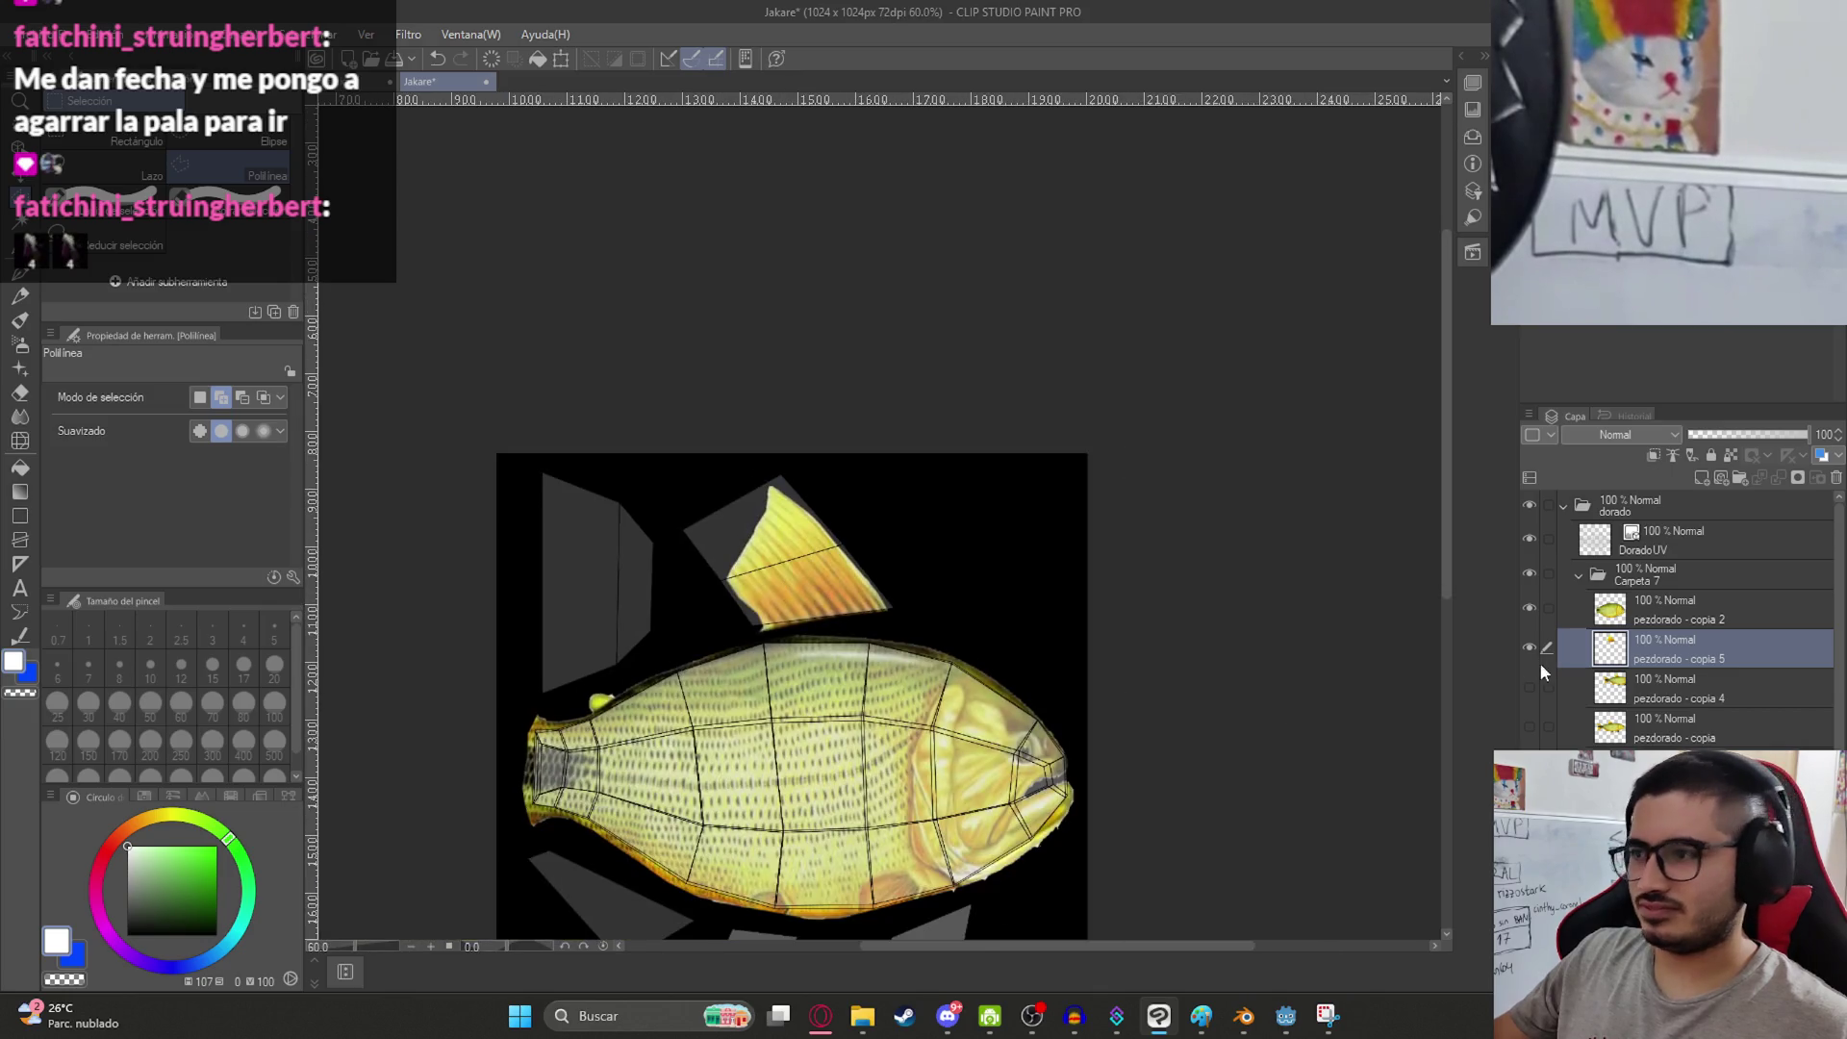
- Show the pezdorado - copia 6 photo layer and move it to the right with Move Layer
left_click(1648, 689)
left_click(1529, 689)
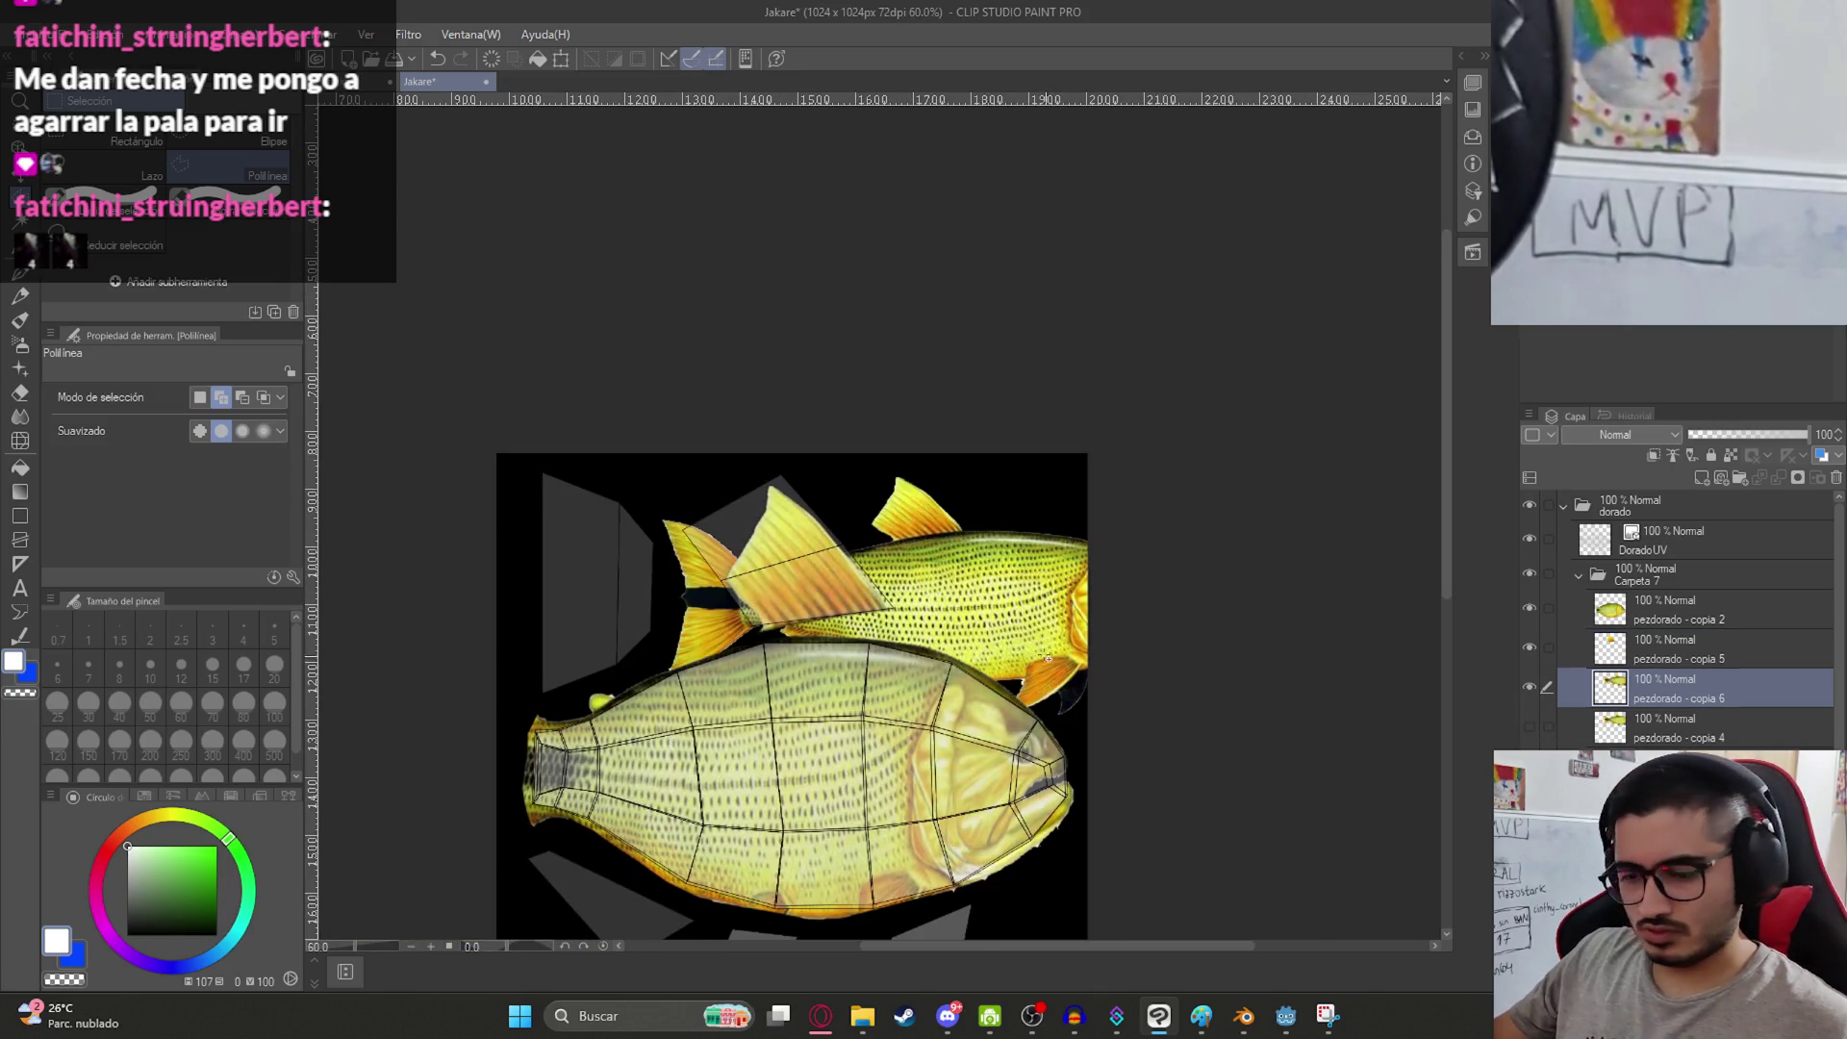
key("k")
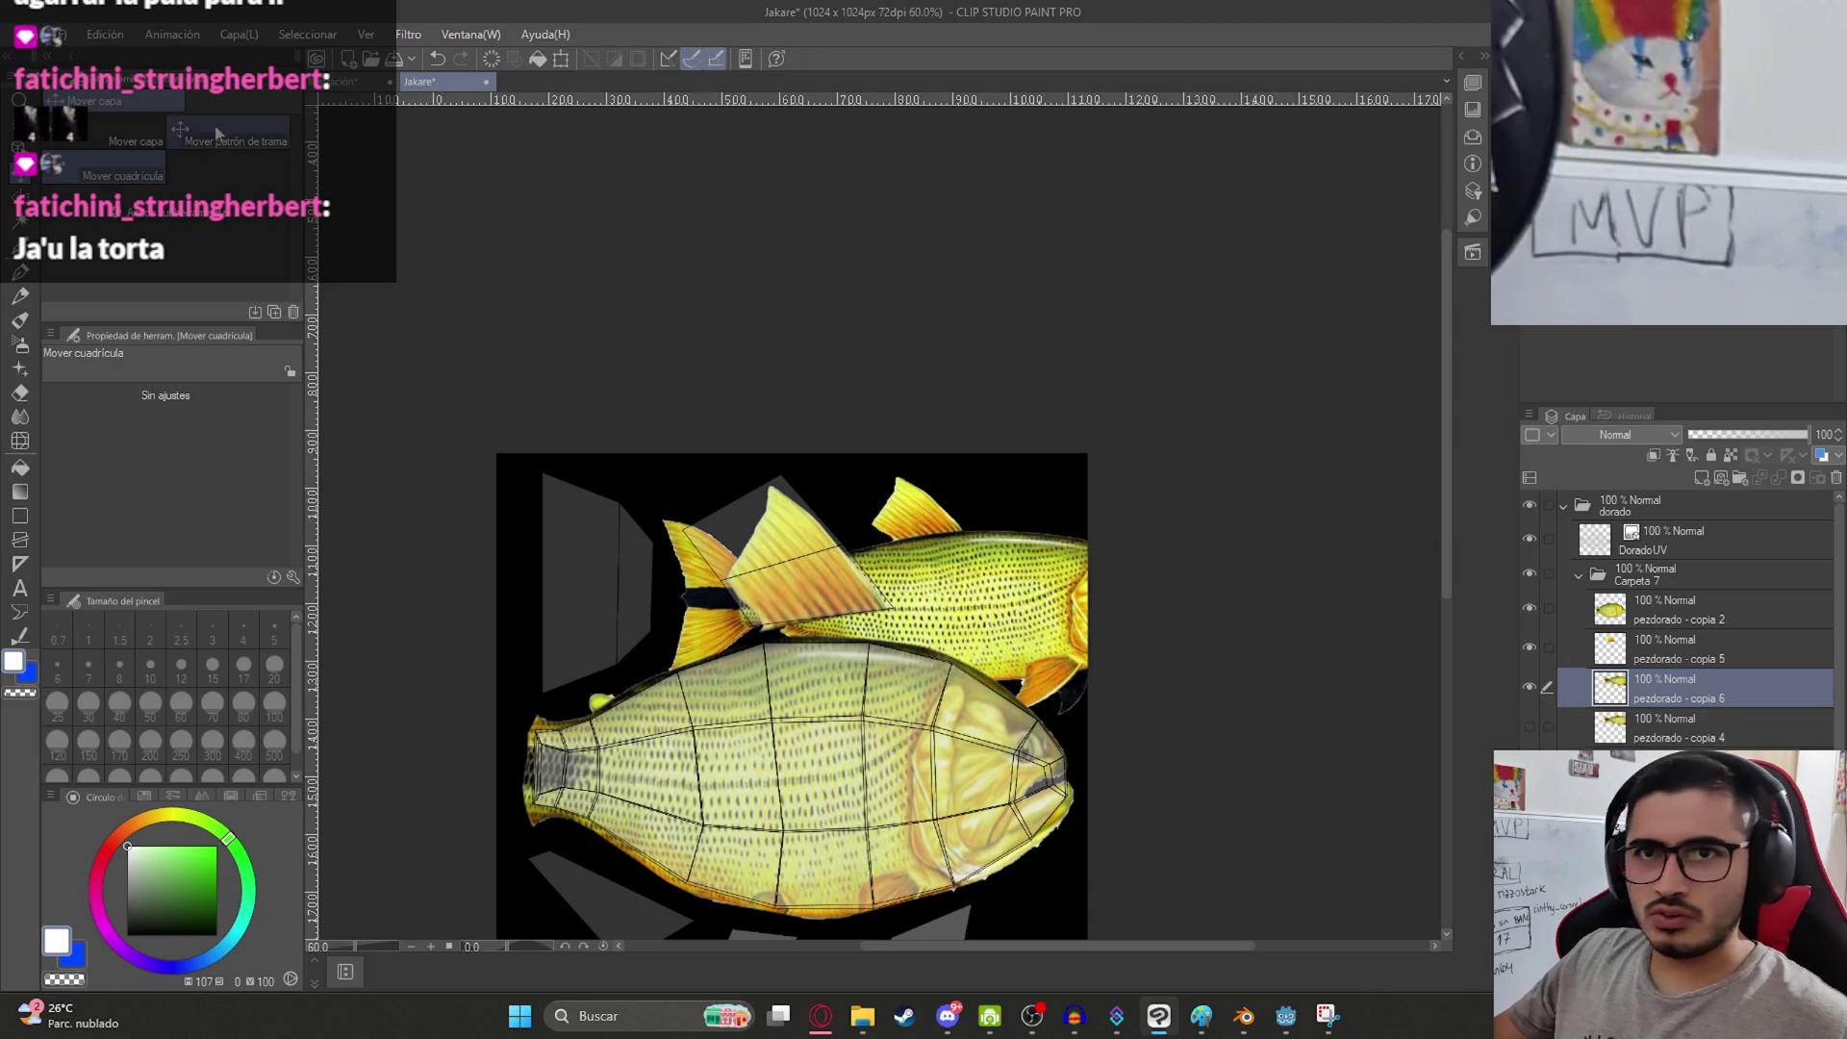
left_click(102, 115)
left_click_drag(761, 584, 977, 536)
scroll(976, 536, "up", 2)
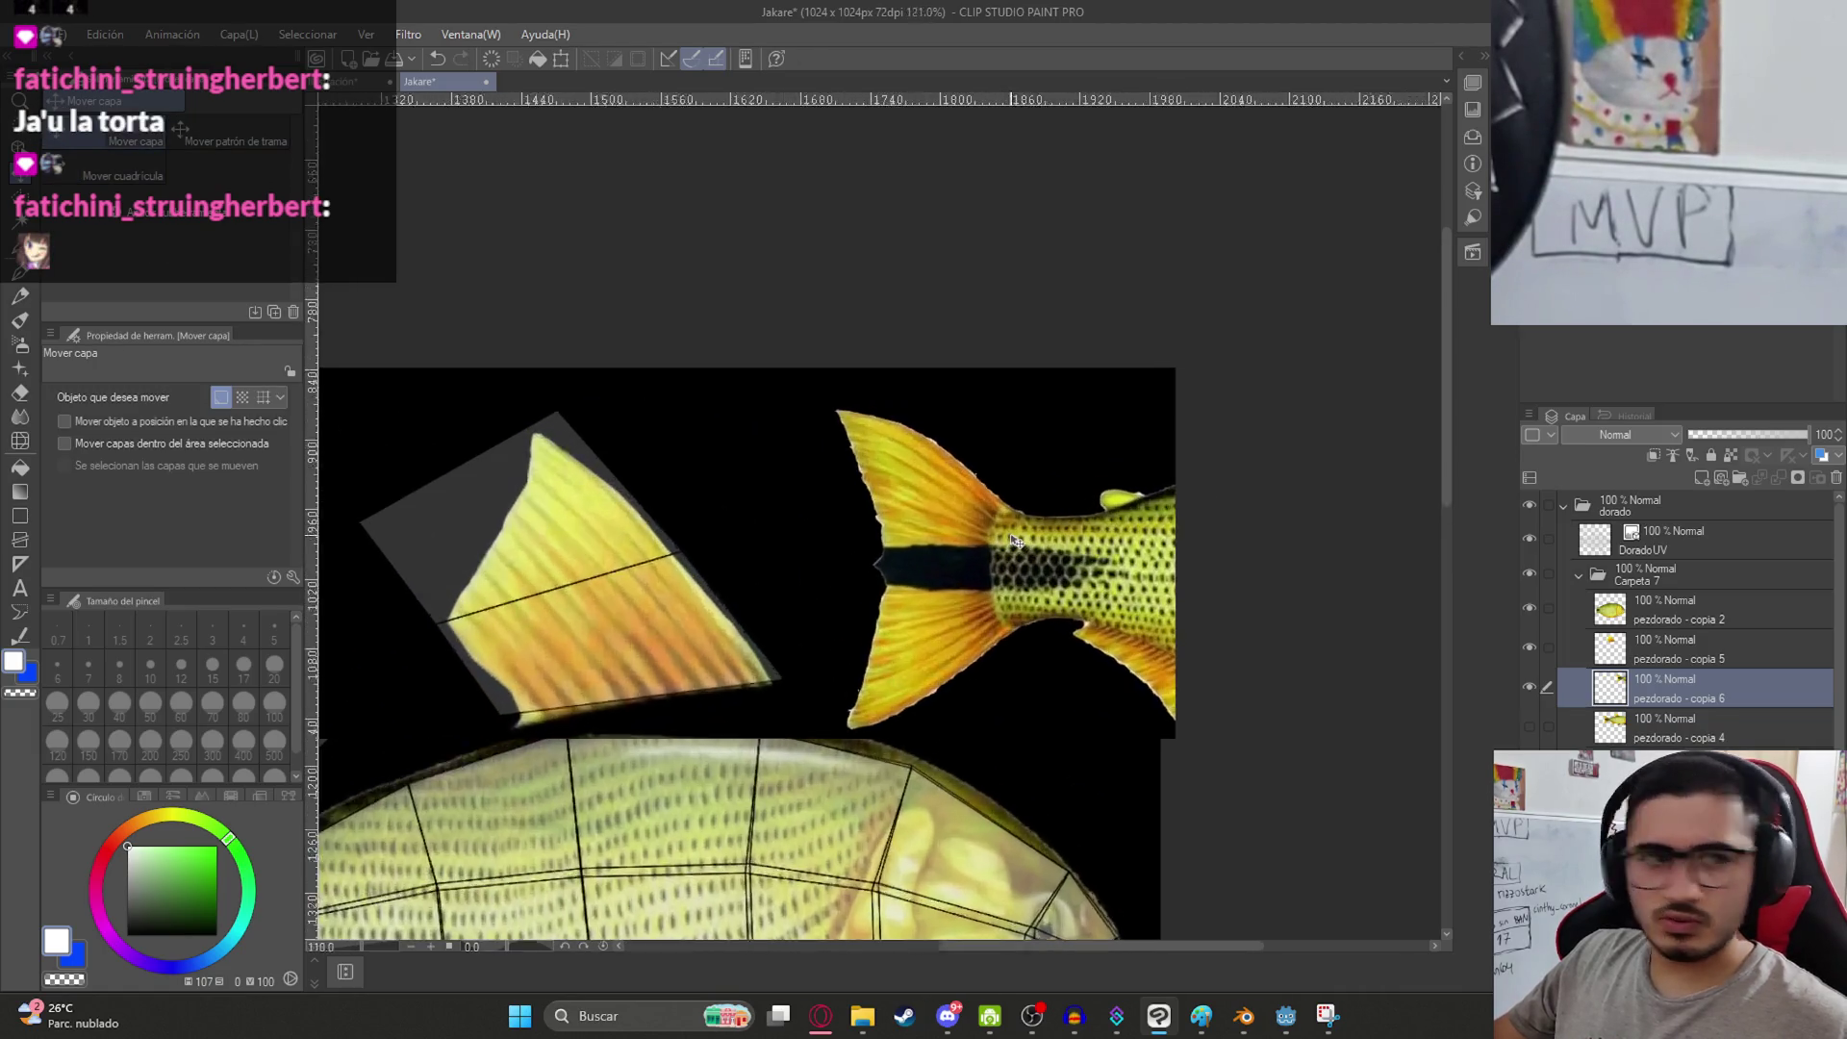
scroll(965, 527, "up", 2)
scroll(953, 519, "up", 2)
- Outline the tail fin with Polyline selection and paste it onto a new layer
key("m")
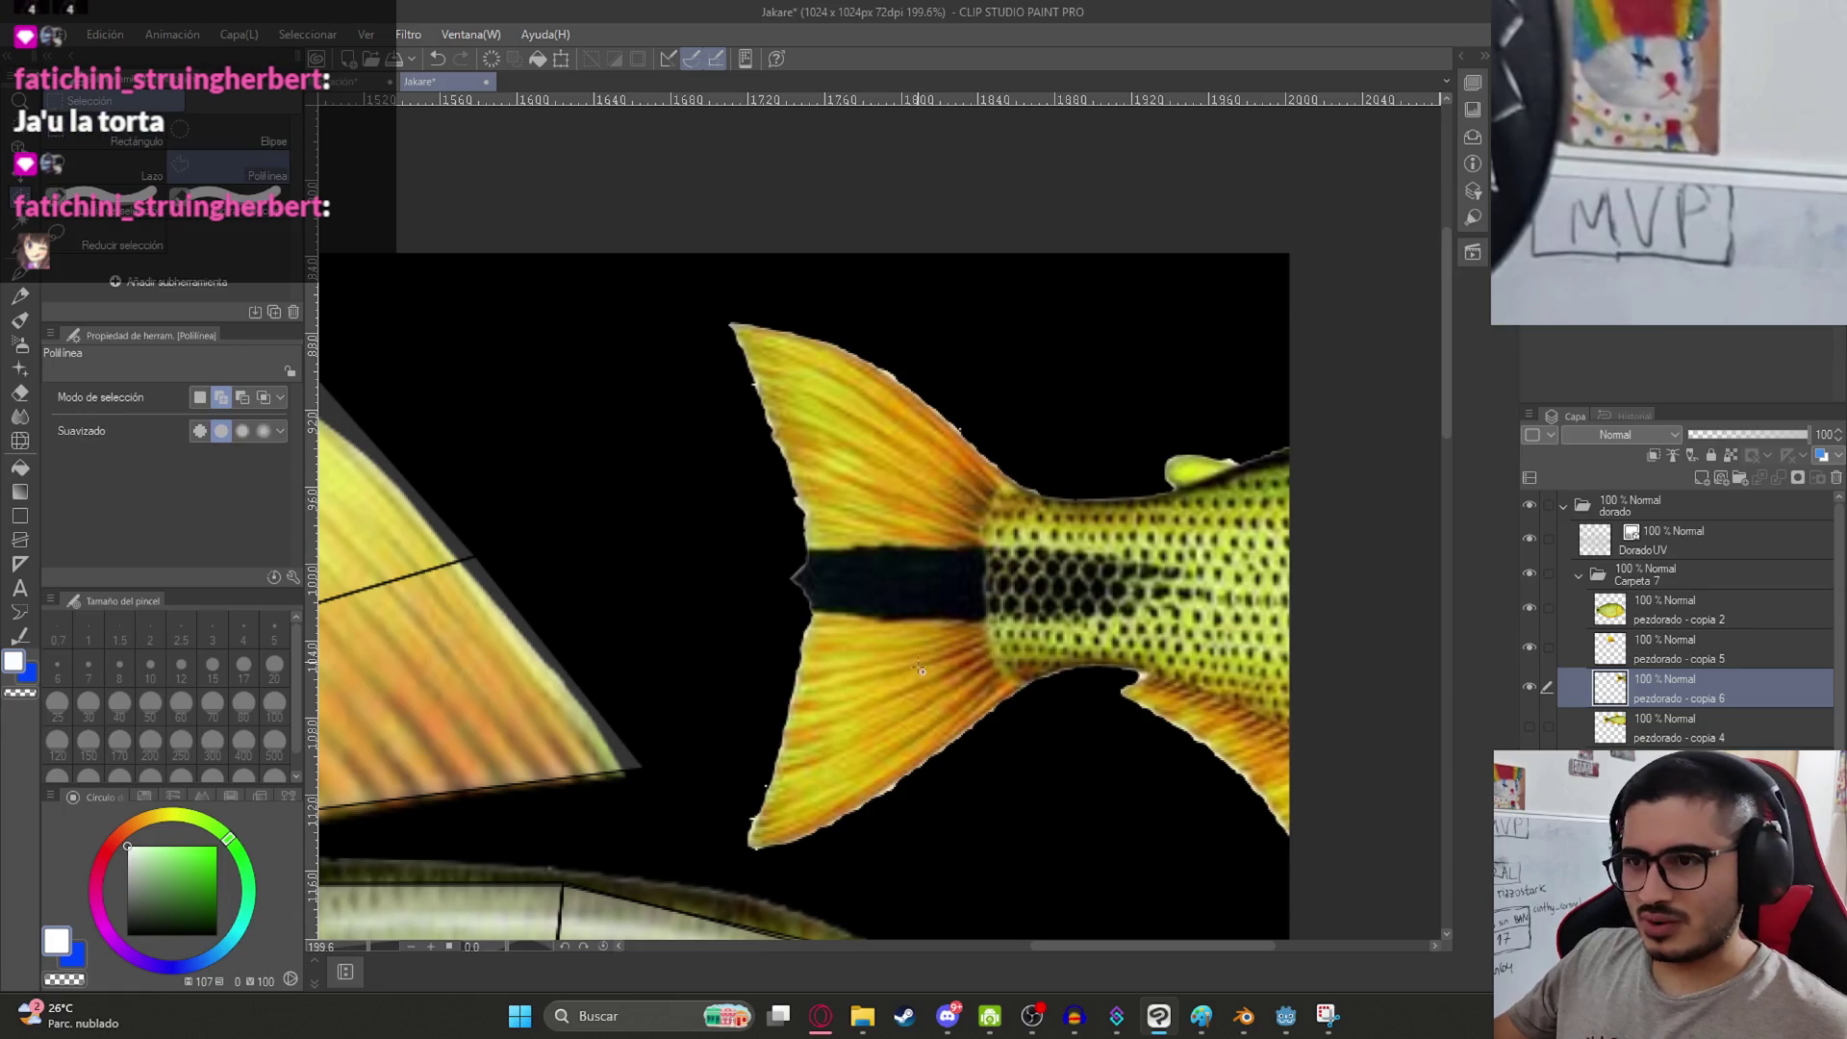
left_click(1019, 696)
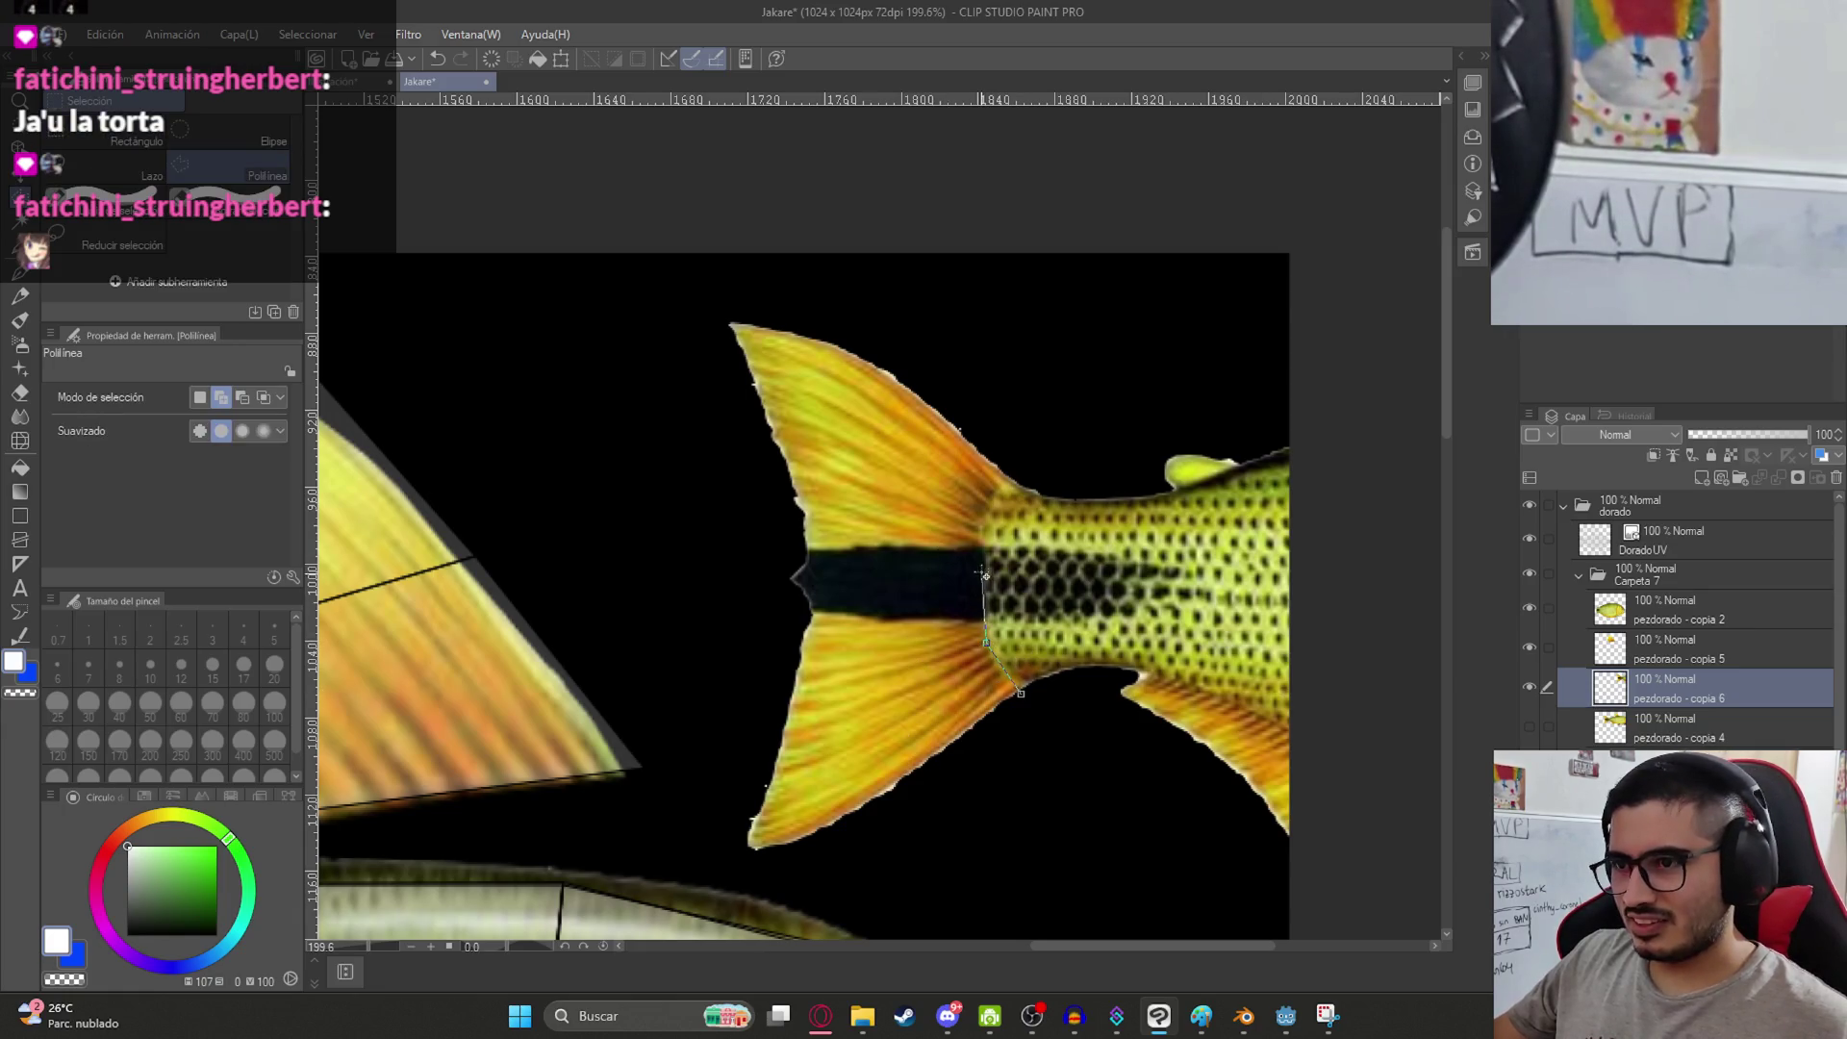
left_click(1031, 454)
left_click(919, 256)
left_click(713, 234)
left_click(649, 515)
left_click(679, 696)
left_click(773, 889)
left_click(1036, 786)
double_click(1021, 697)
key("ctrl+c")
key("ctrl+v")
left_click(1529, 725)
scroll(1023, 576, "down", 5)
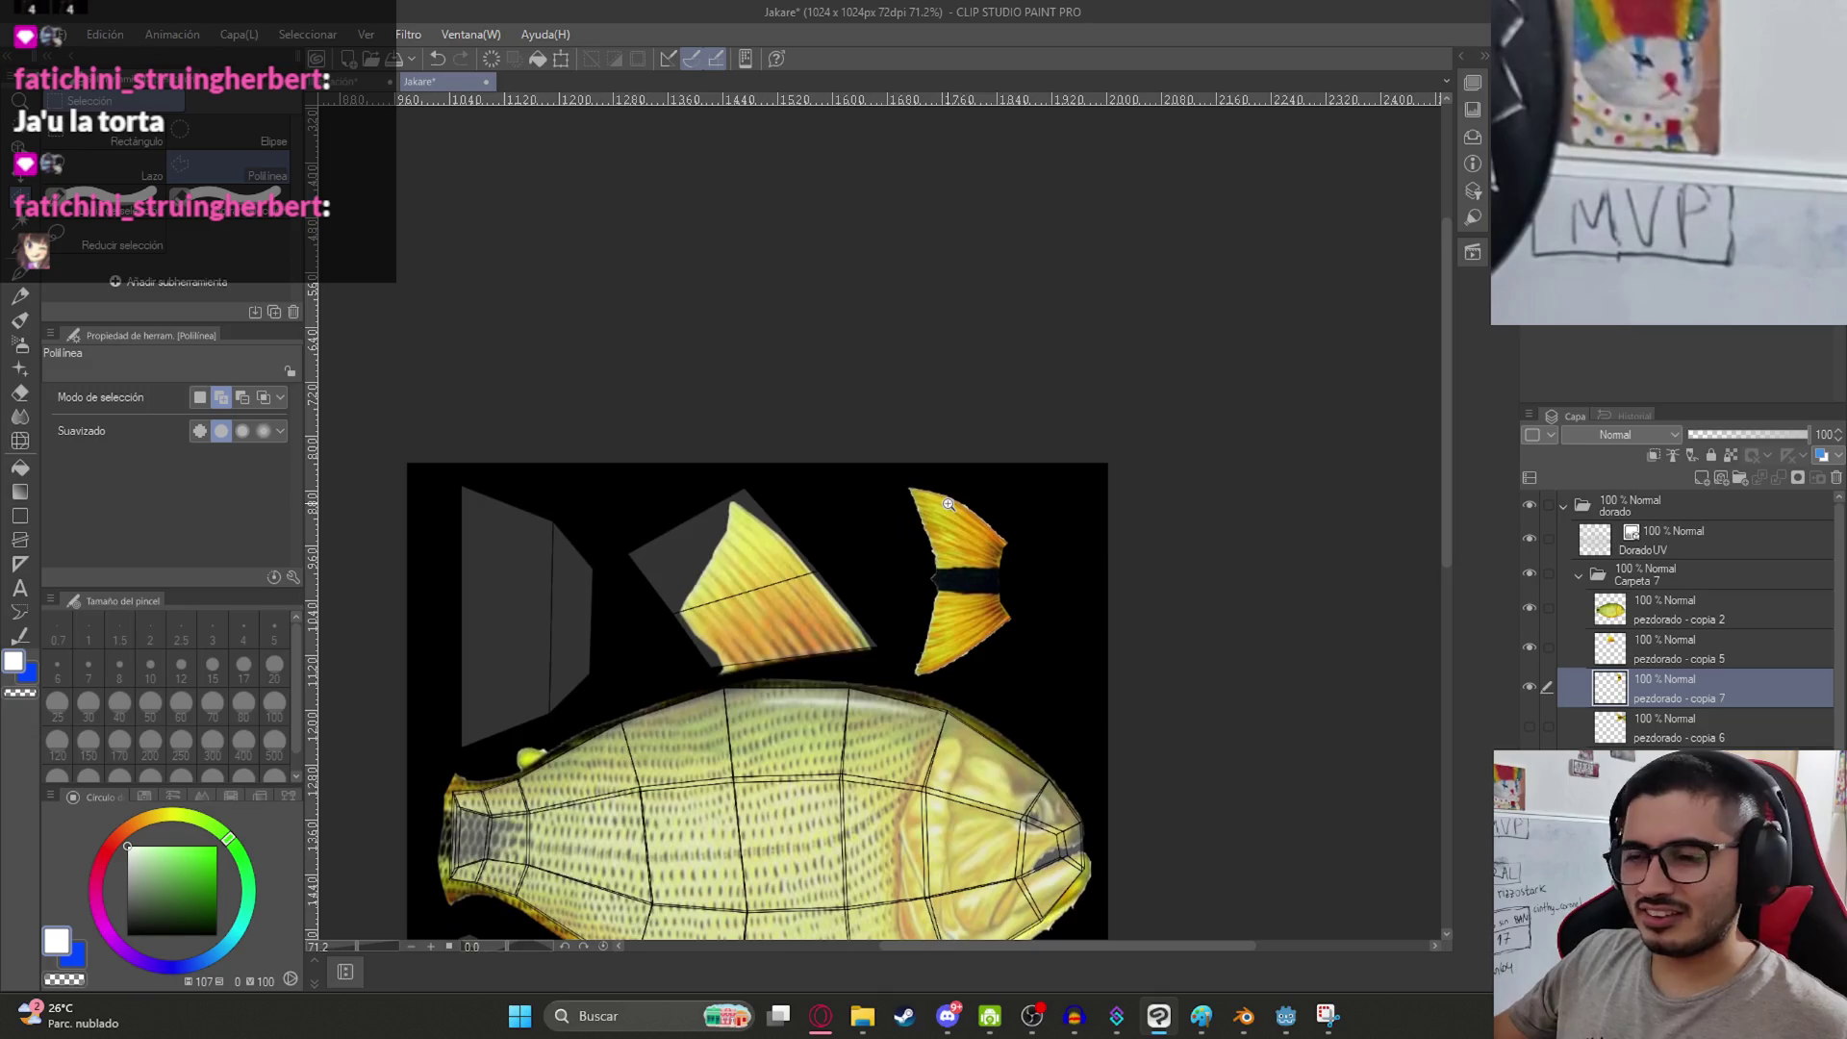
scroll(907, 659, "up", 5)
scroll(1007, 878, "up", 3)
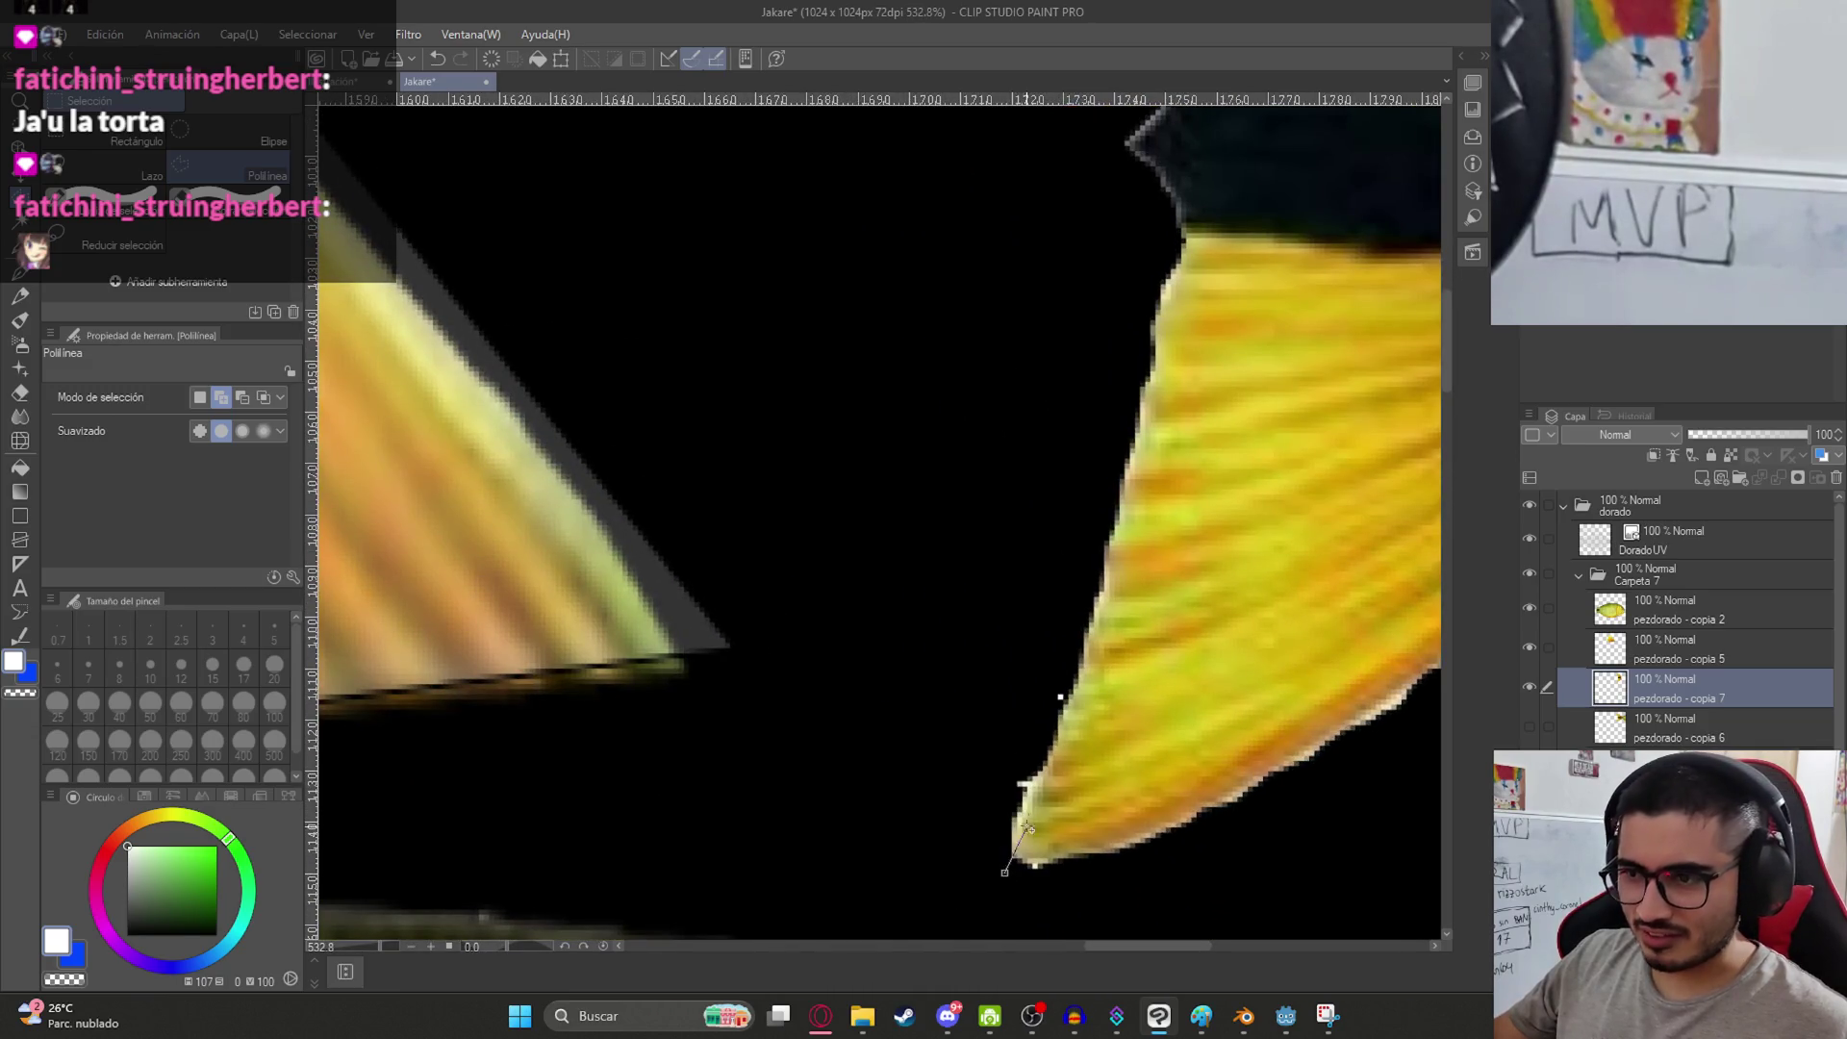
- Delete the stray black tip area and the light fringe along the fin's lower edge
left_click(956, 640)
left_click(891, 784)
left_click(849, 907)
left_click(1055, 915)
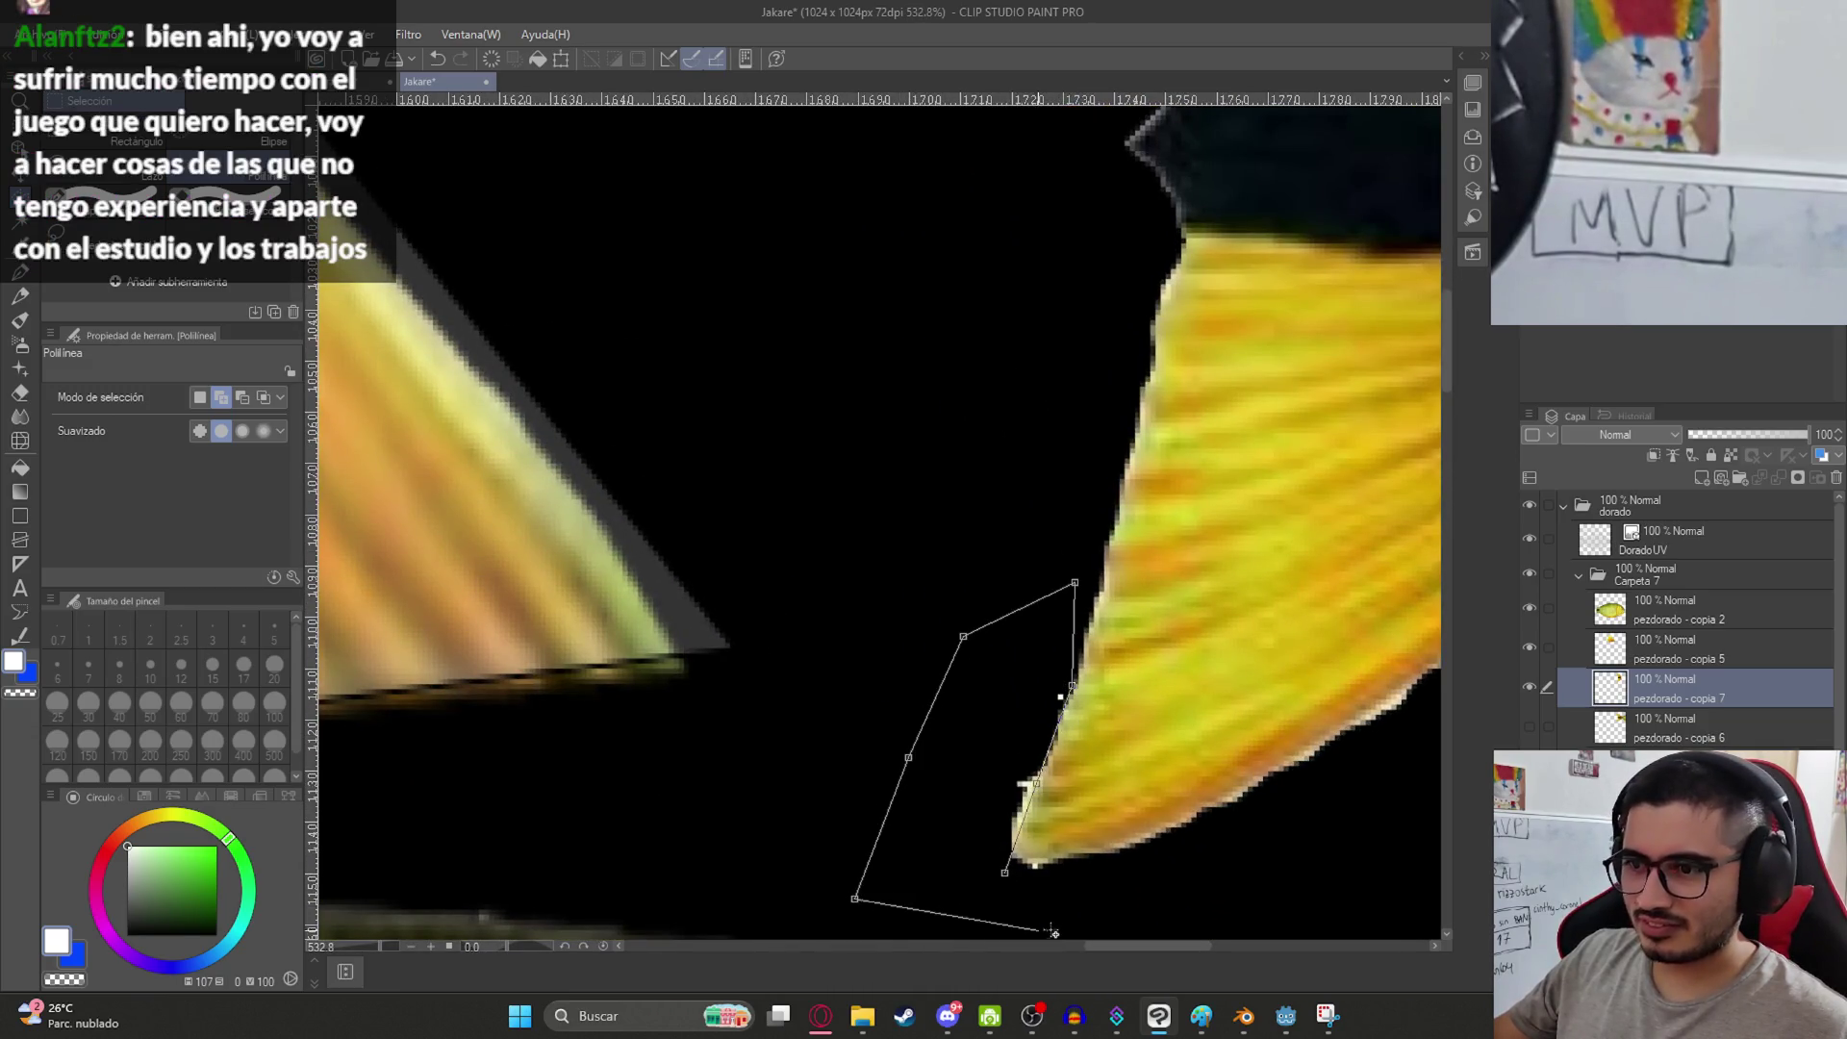
double_click(1006, 877)
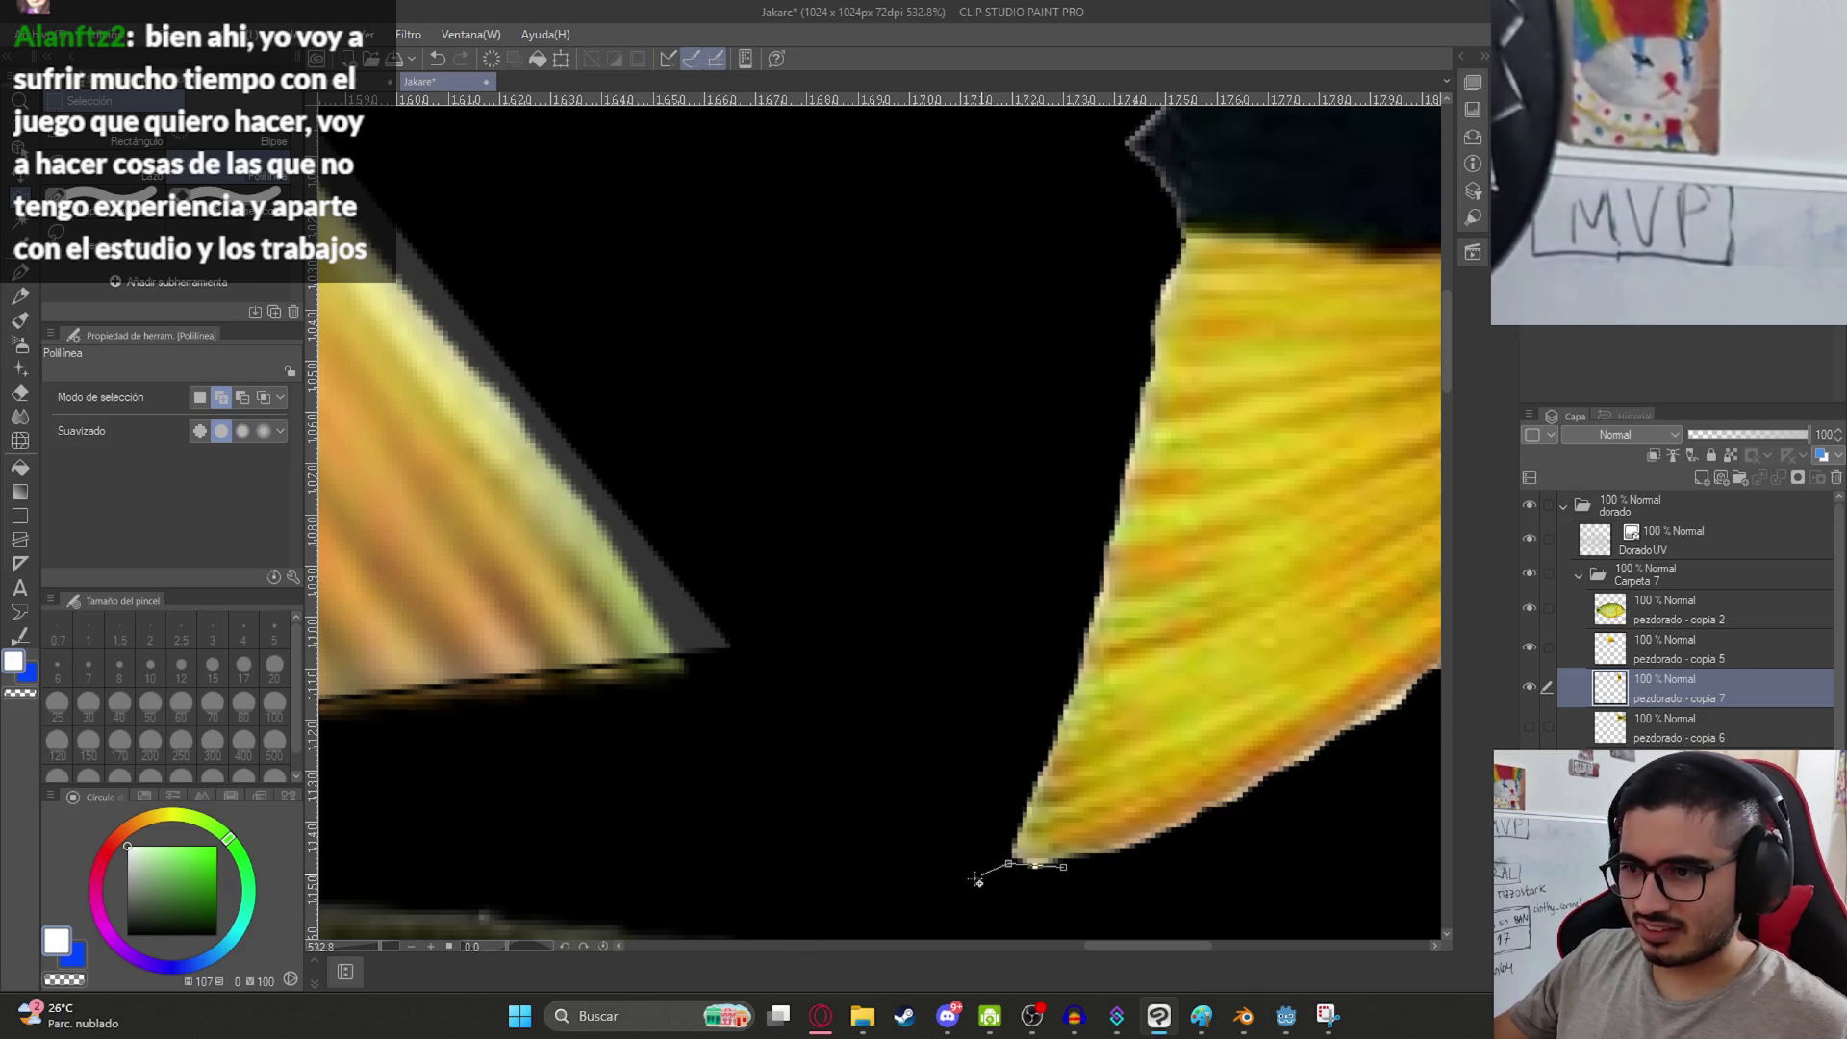
left_click_drag(1068, 869, 923, 808)
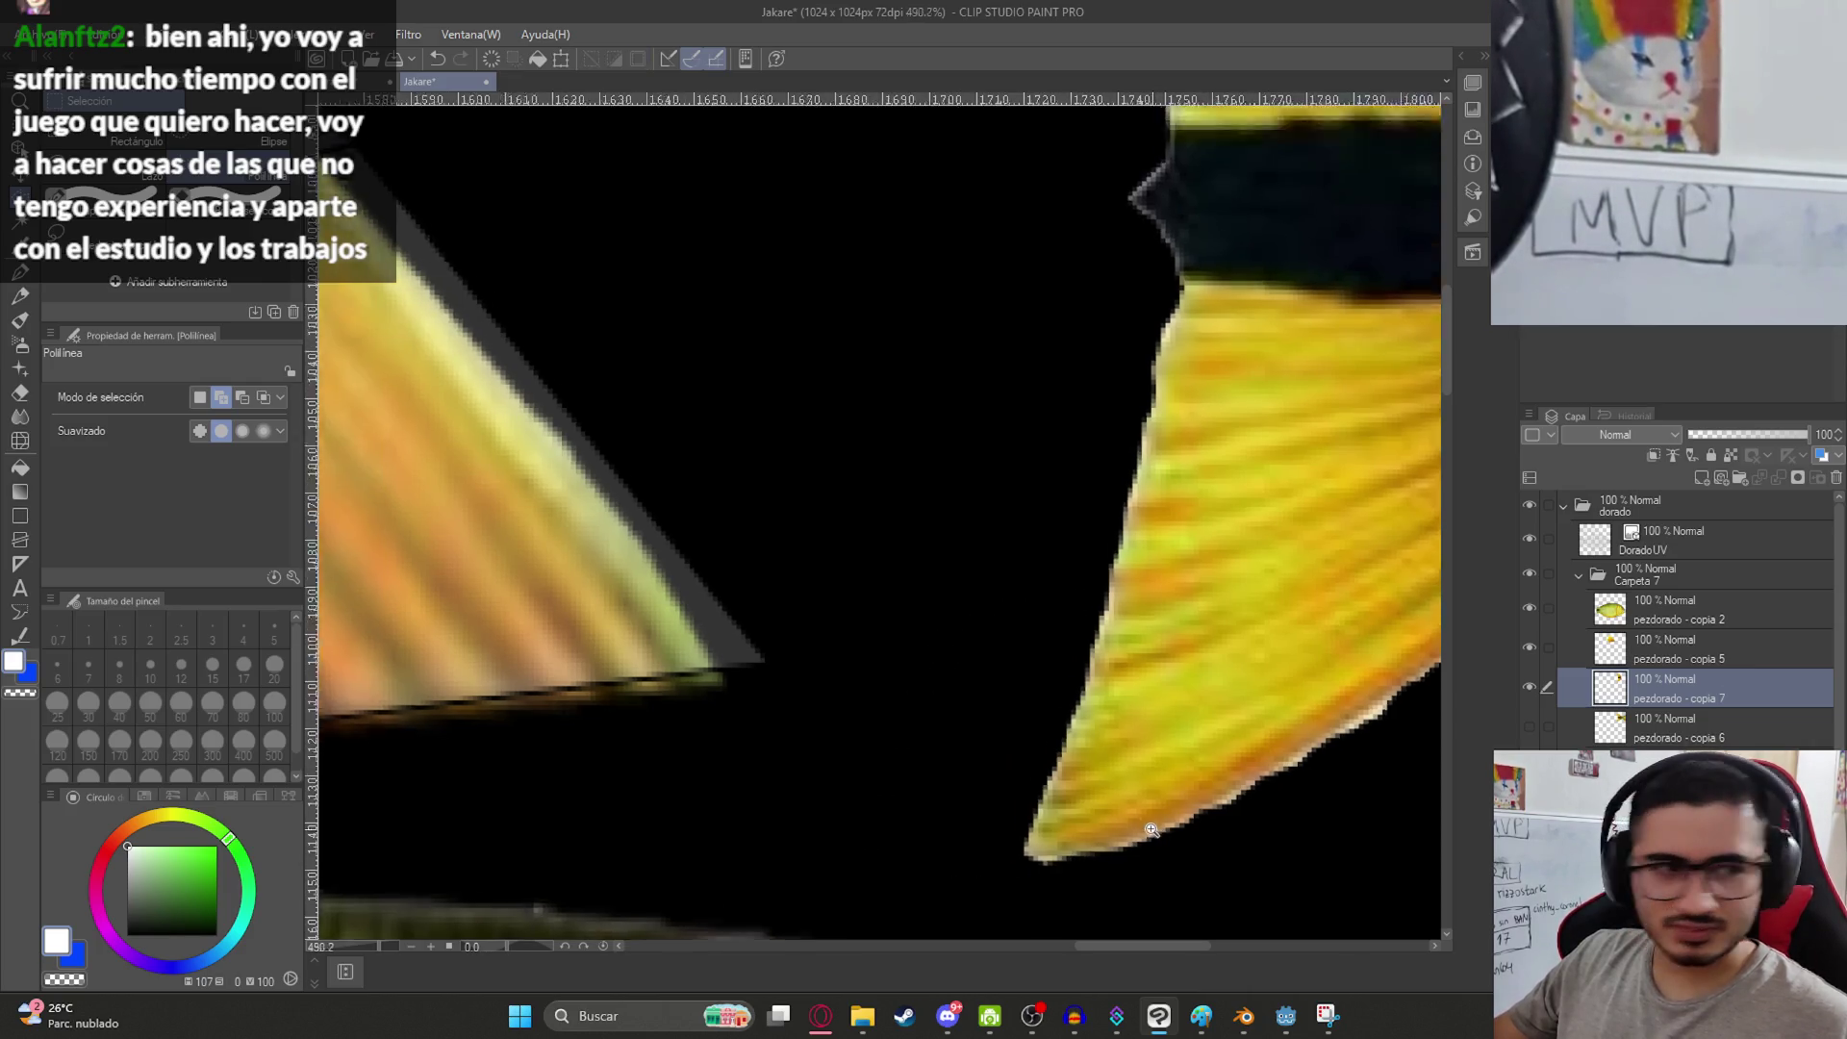
scroll(924, 808, "down", 1)
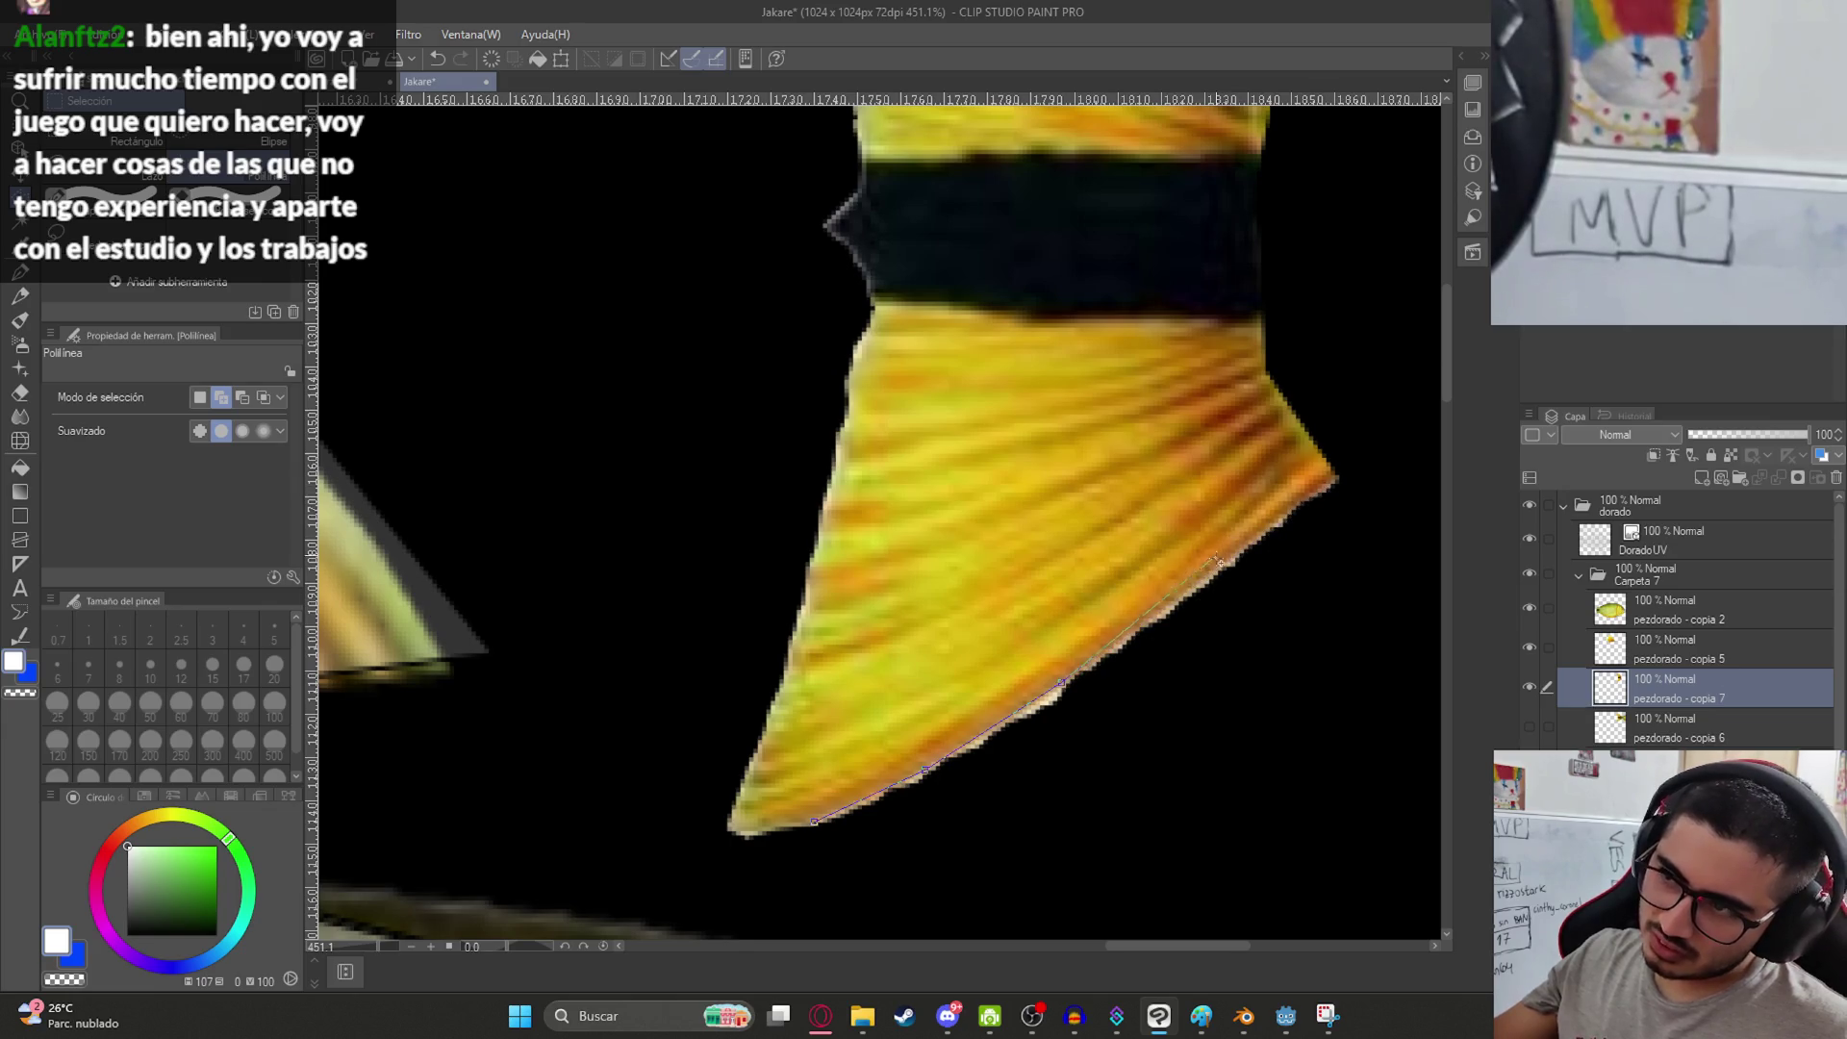
left_click(1364, 457)
left_click(1384, 494)
left_click(1339, 612)
left_click(1095, 740)
left_click(811, 836)
key("Delete")
key("ctrl+d")
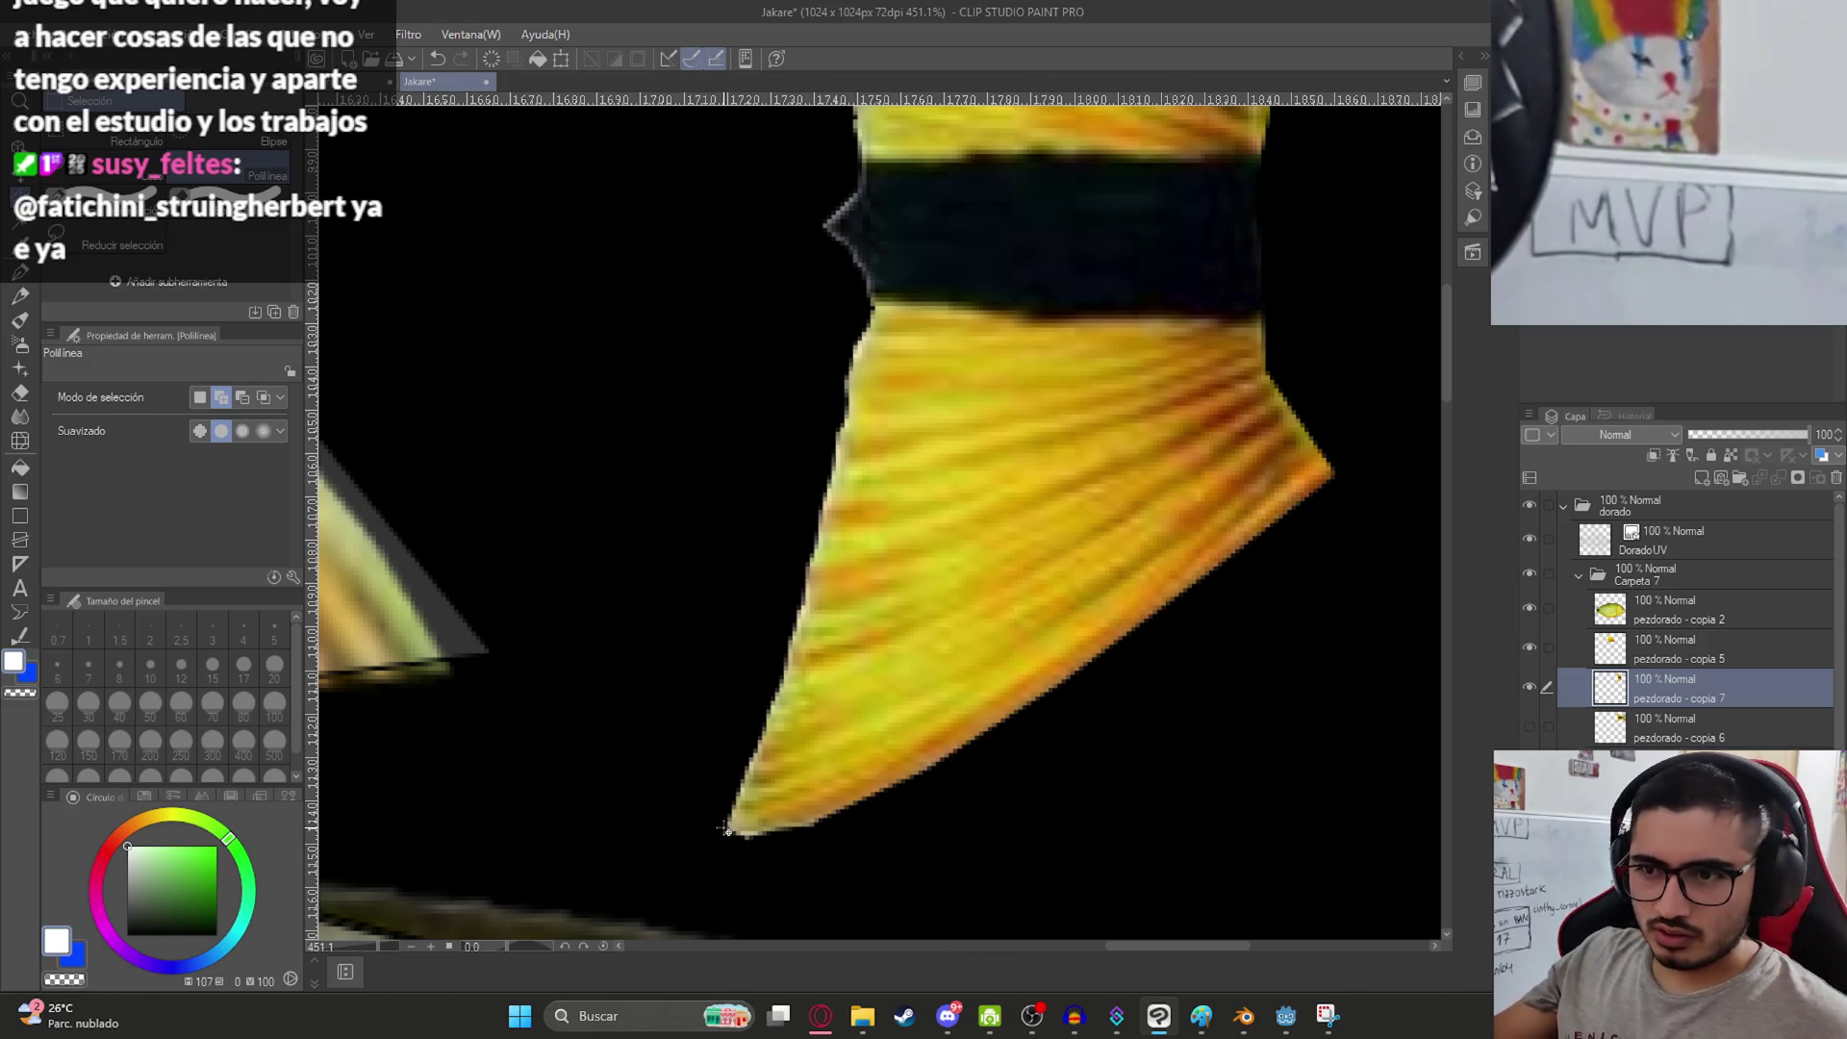
key("Escape")
scroll(825, 351, "down", 1)
scroll(823, 351, "up", 5)
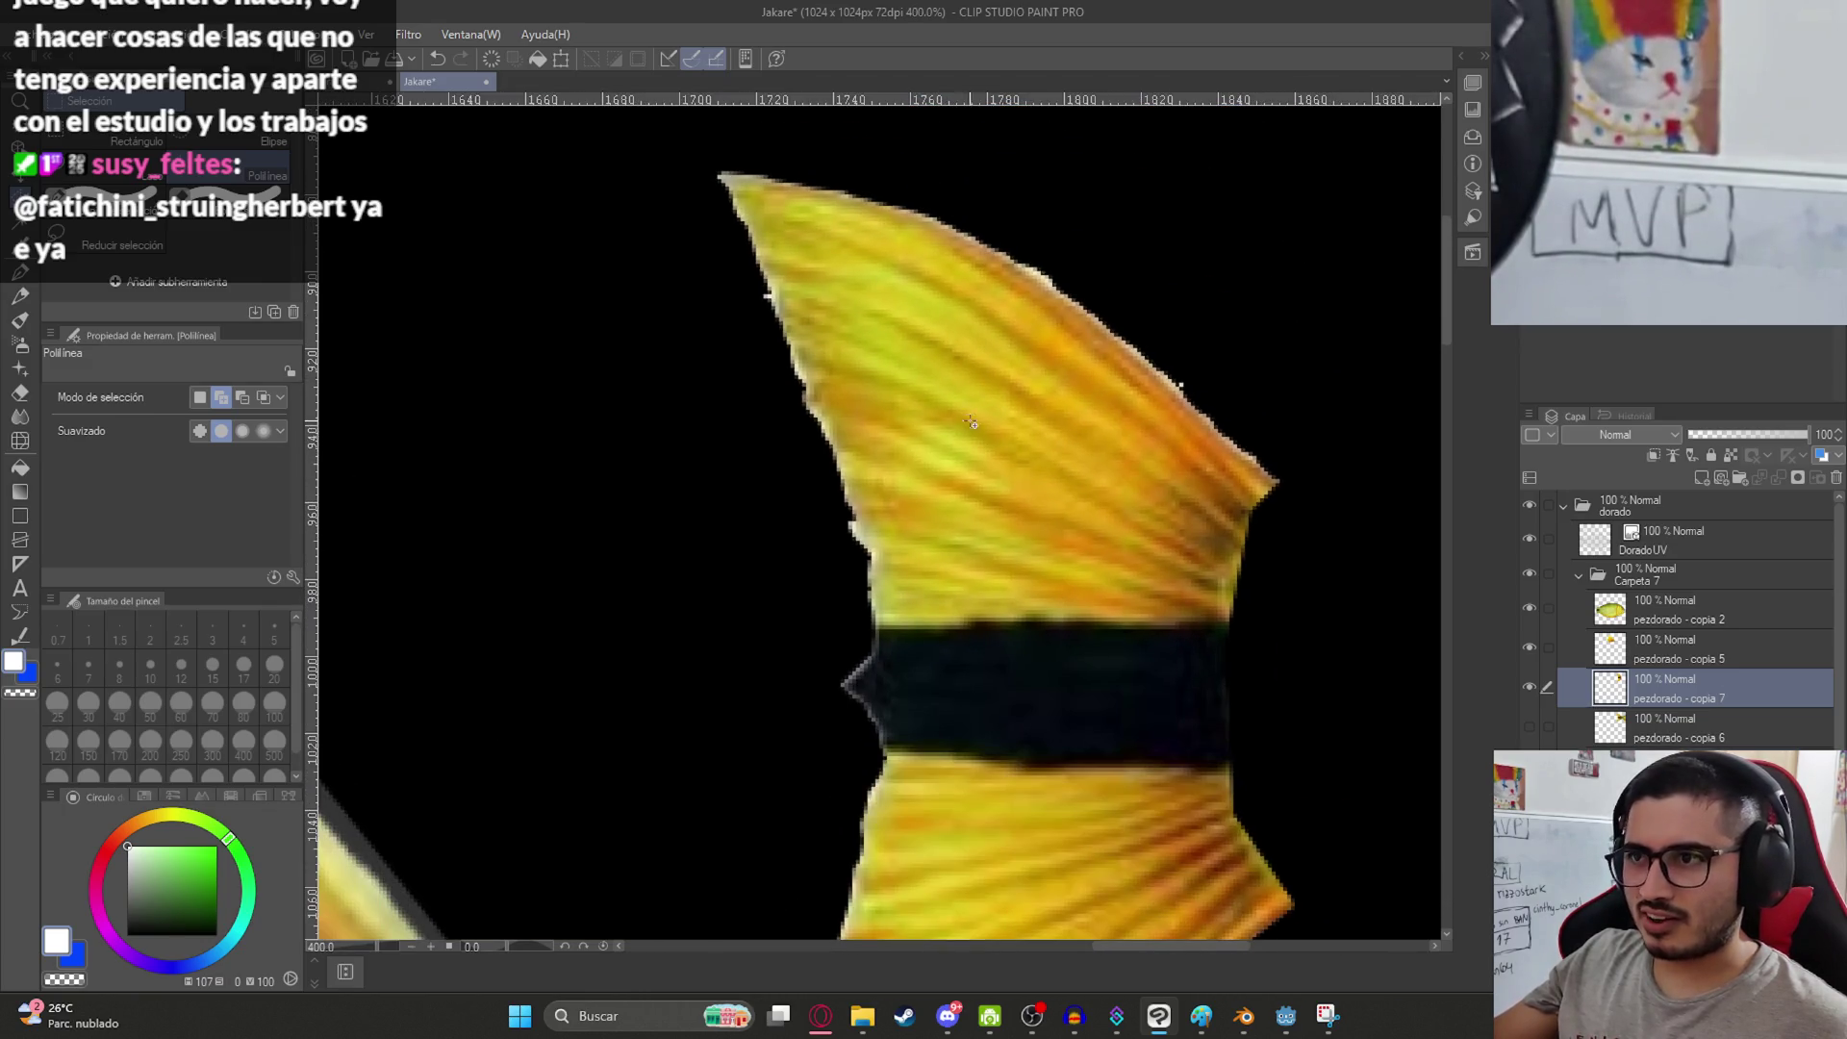
scroll(971, 423, "up", 2)
scroll(1172, 637, "up", 1)
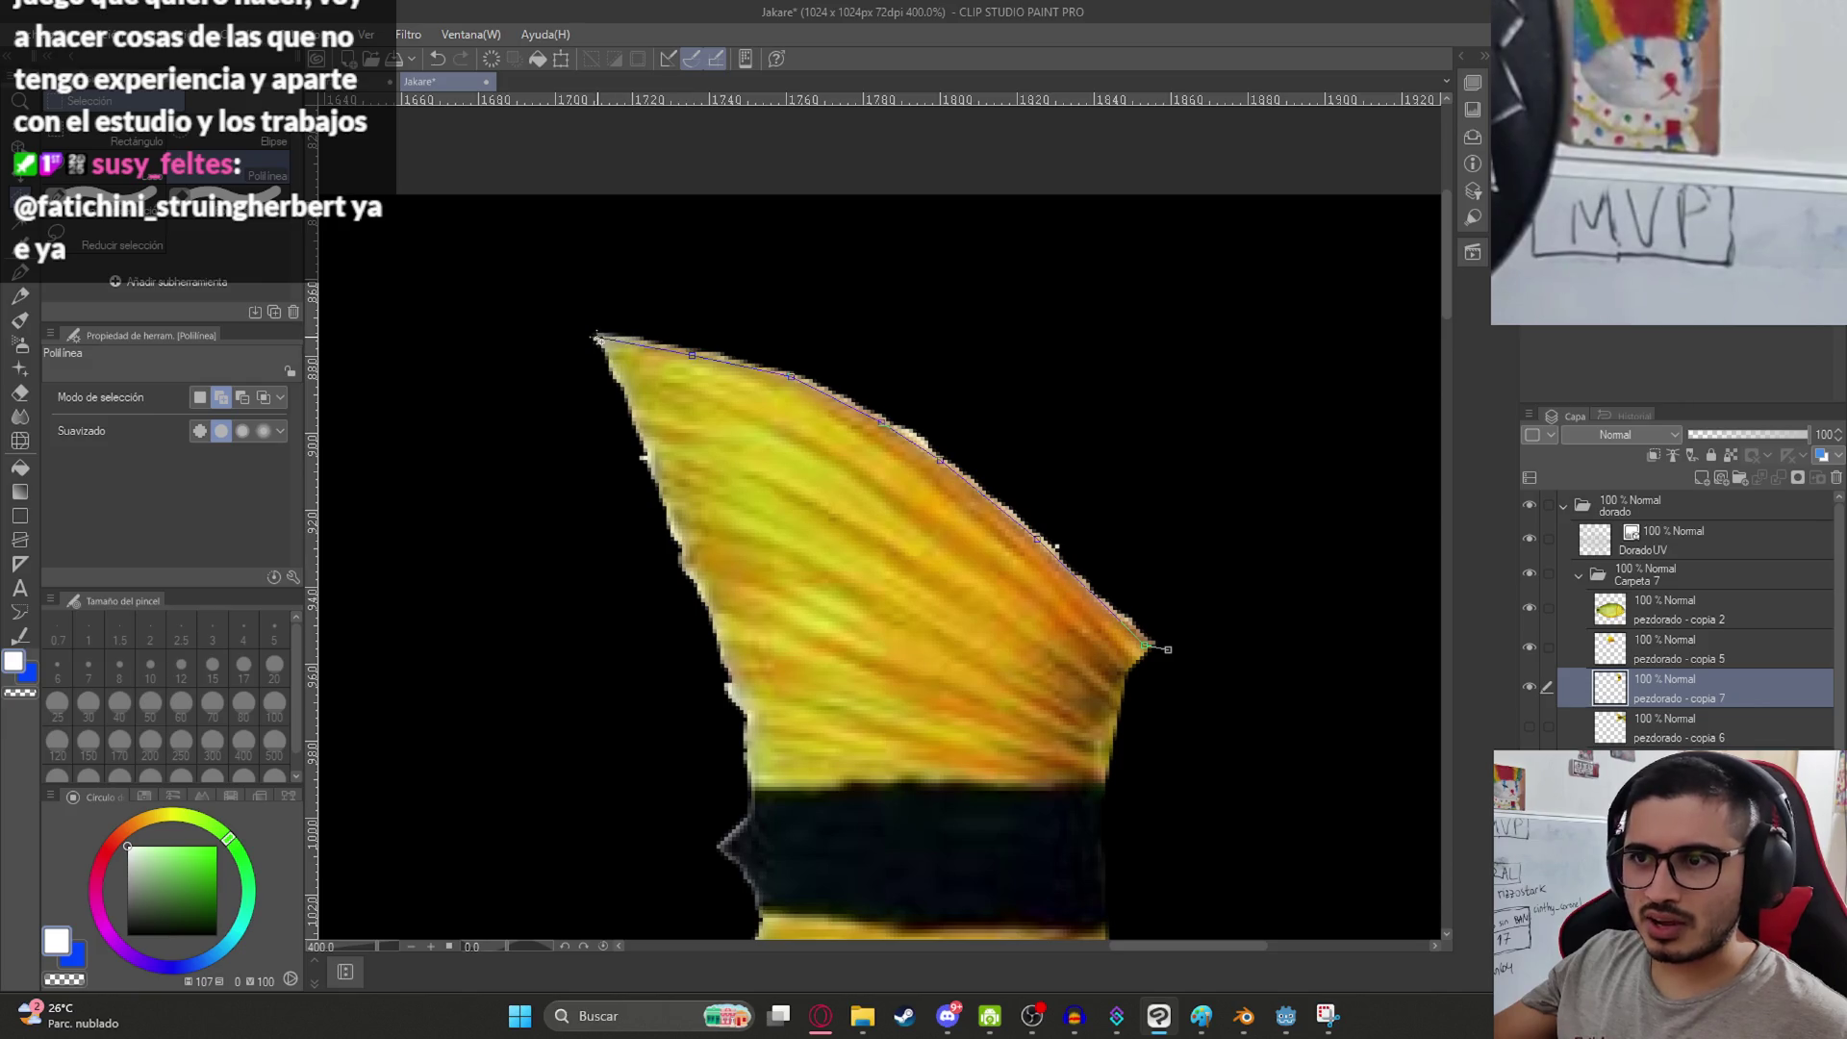
- Clean the black area above the fin, its upper tip, and the ragged left edge of the upper lobe
left_click(559, 255)
left_click(851, 239)
left_click(1267, 307)
left_click(1250, 411)
left_click(1168, 645)
key("ctrl+d")
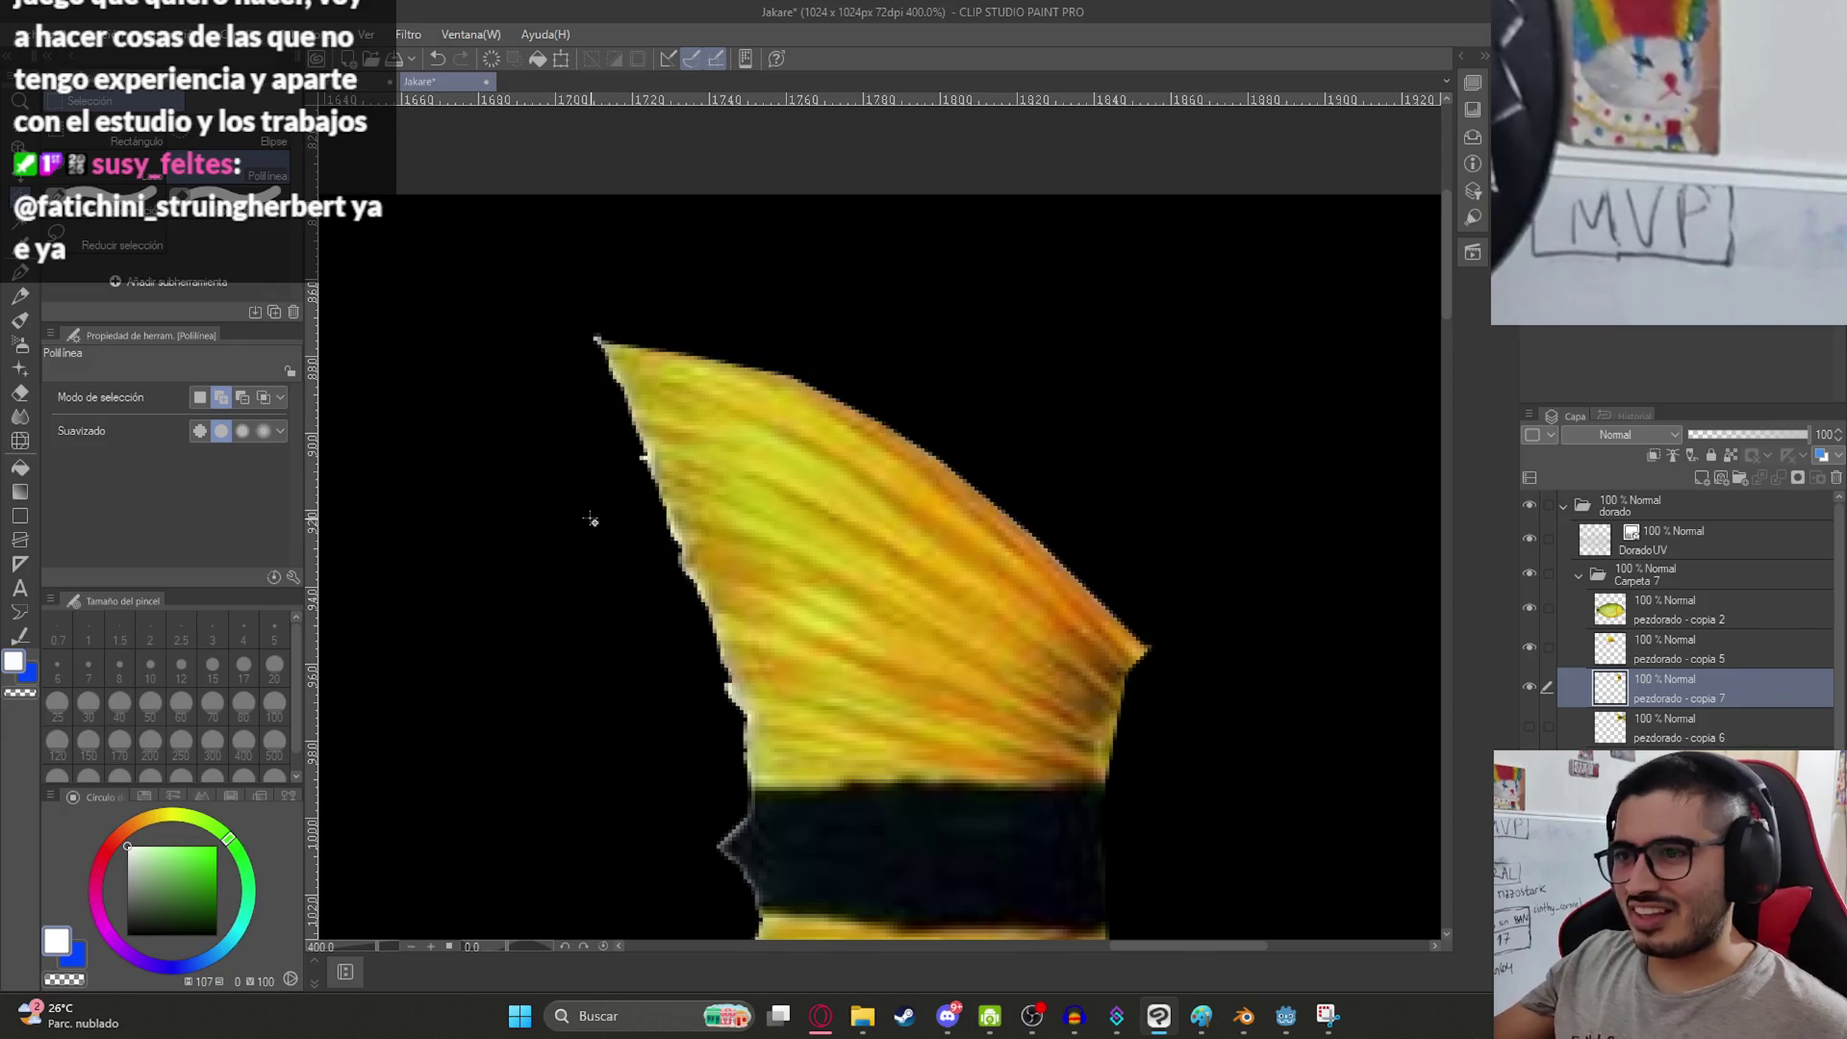
left_click(617, 320)
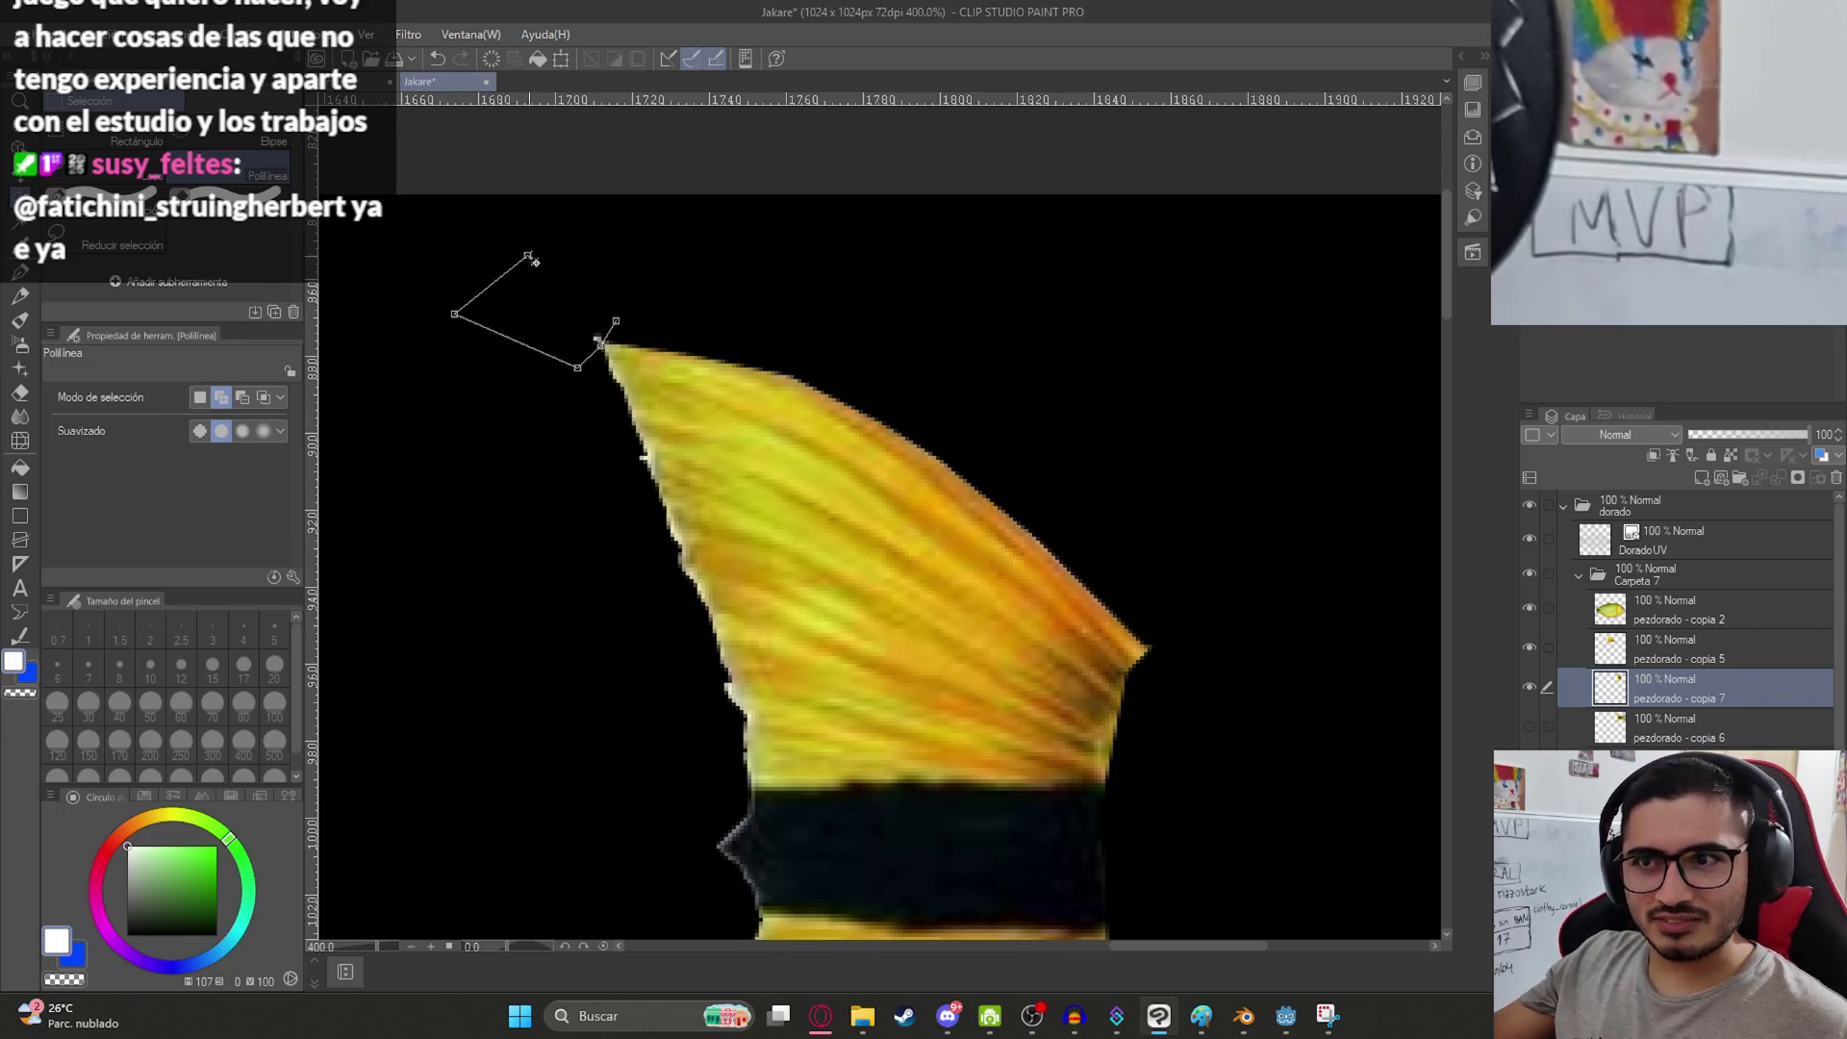
left_click(612, 317)
key("ctrl+d")
left_click_drag(639, 466, 924, 533)
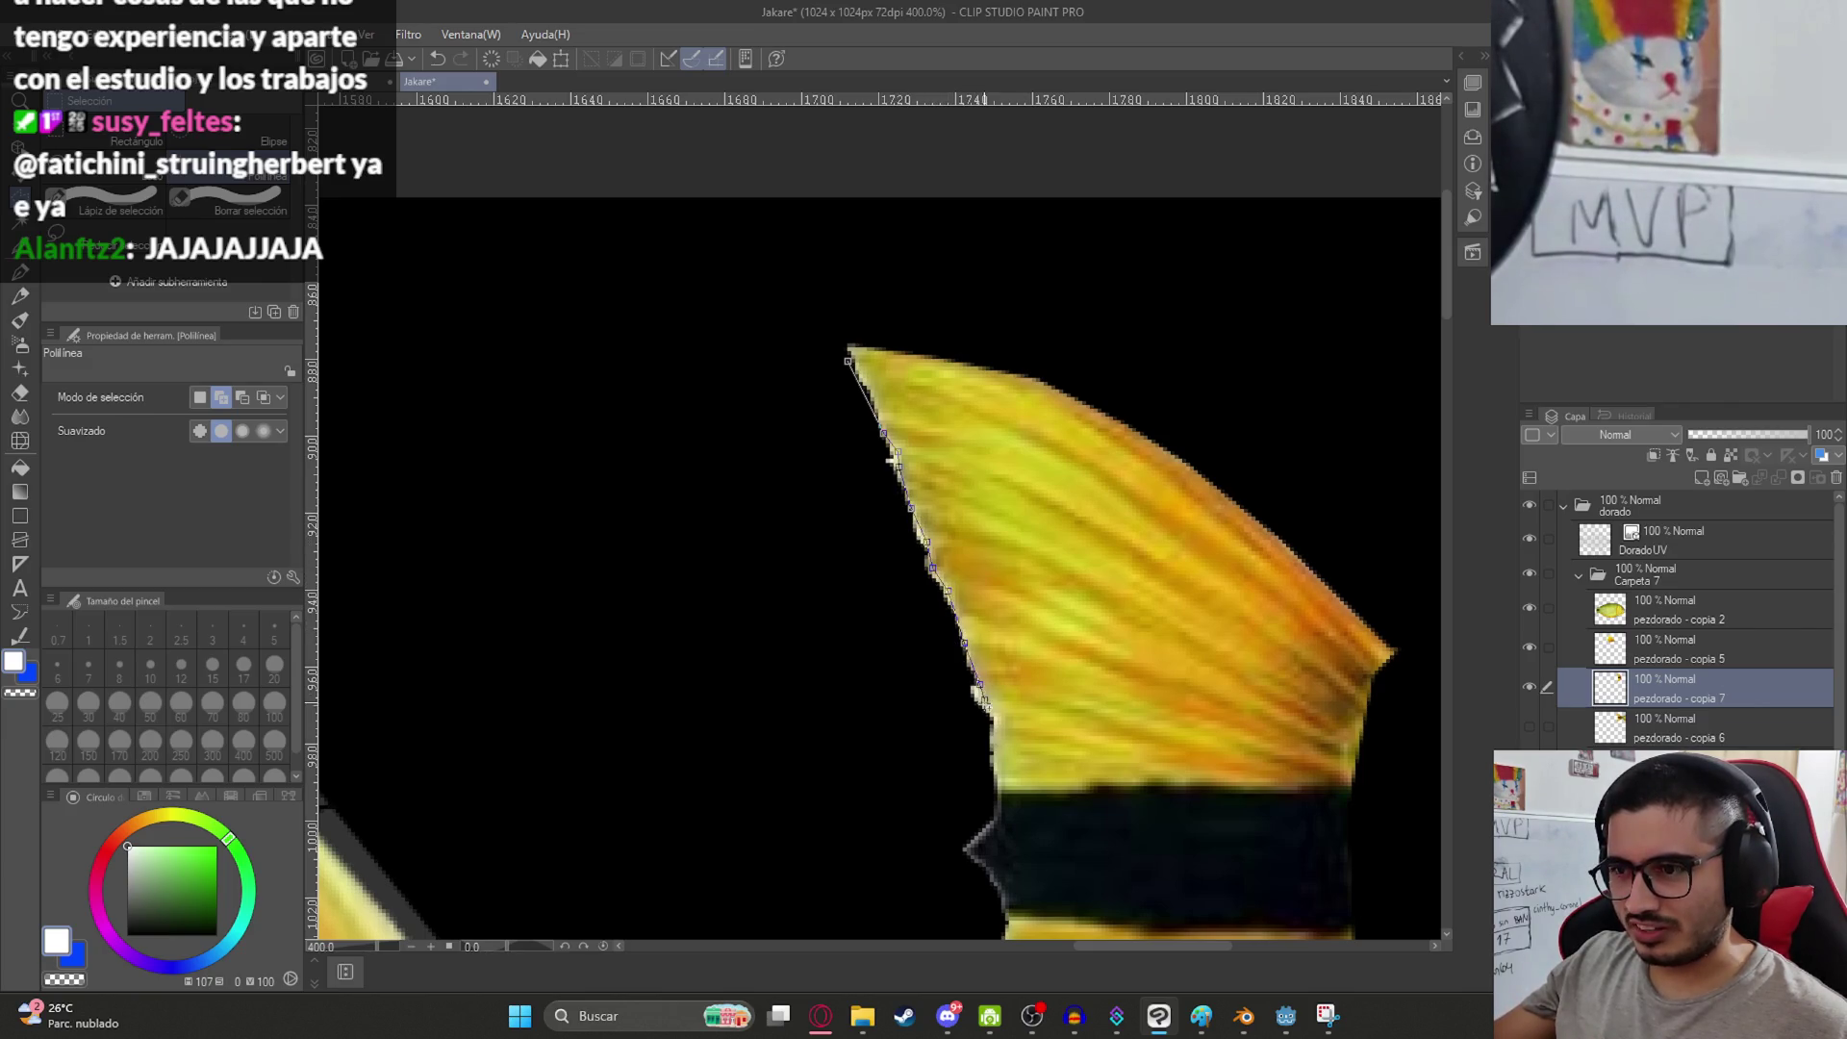
left_click(974, 766)
left_click(775, 578)
left_click(677, 400)
left_click(850, 354)
key("ctrl+d")
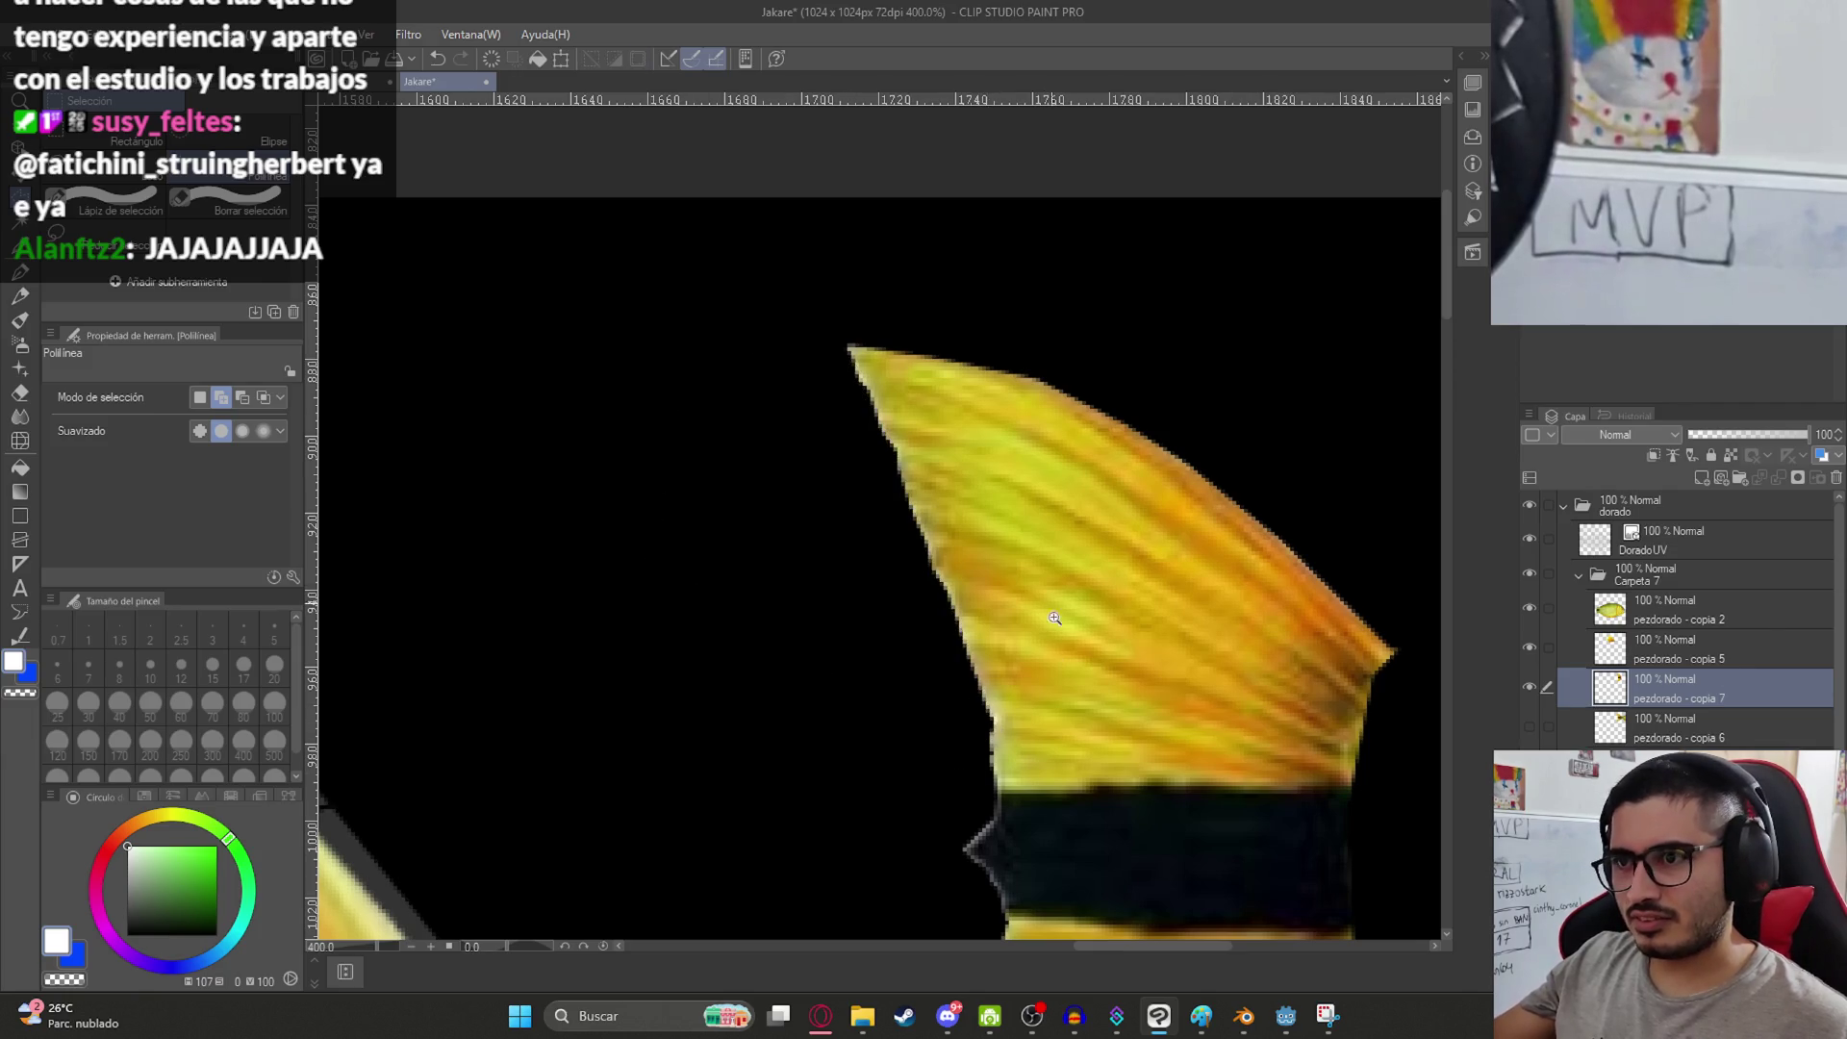
scroll(1021, 768, "down", 3)
scroll(1021, 767, "down", 1)
scroll(1019, 769, "down", 1)
scroll(1017, 443, "down", 3)
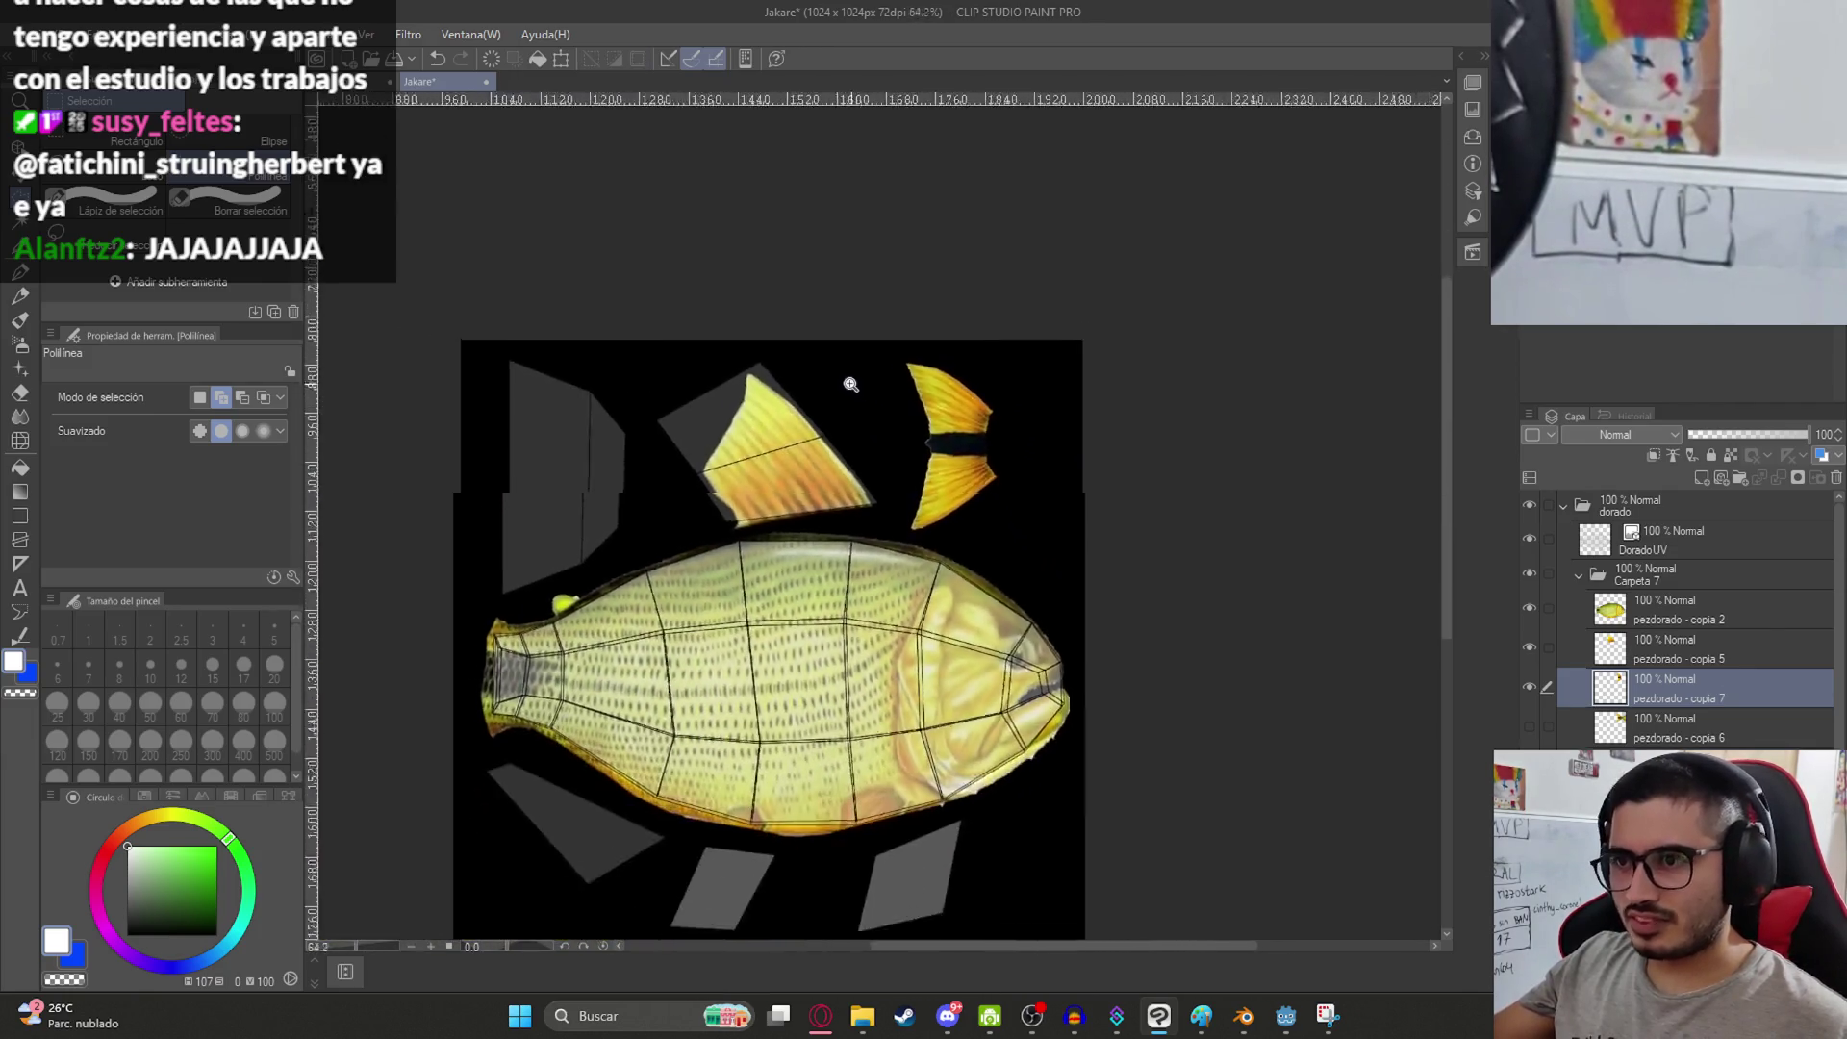
- Move the tail fin onto the left tail-fin island and stretch it to the island's top, bottom and right edge
key("k")
mouse_move(1005, 442)
left_mouse_down()
mouse_move(594, 545)
mouse_move(649, 462)
left_mouse_up()
scroll(657, 433, "up", 2)
scroll(657, 404, "up", 3)
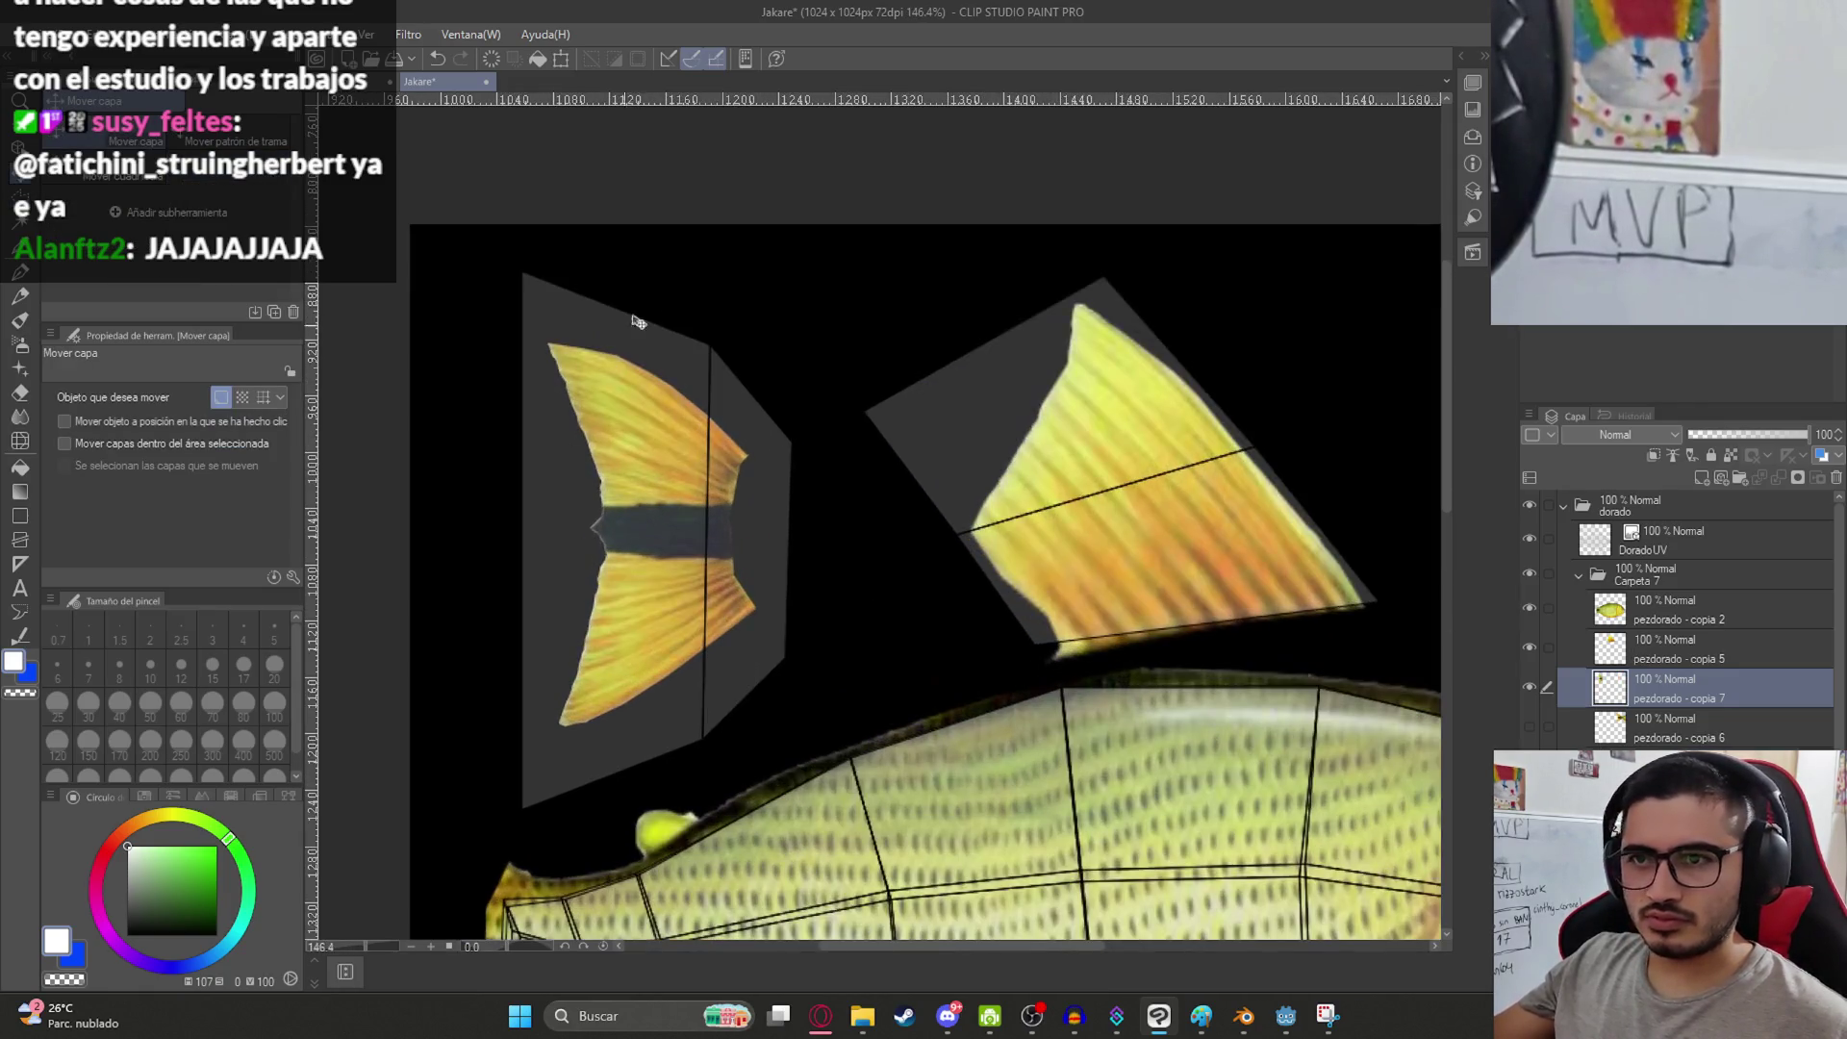
key("ctrl+t")
left_click_drag(667, 347, 651, 308)
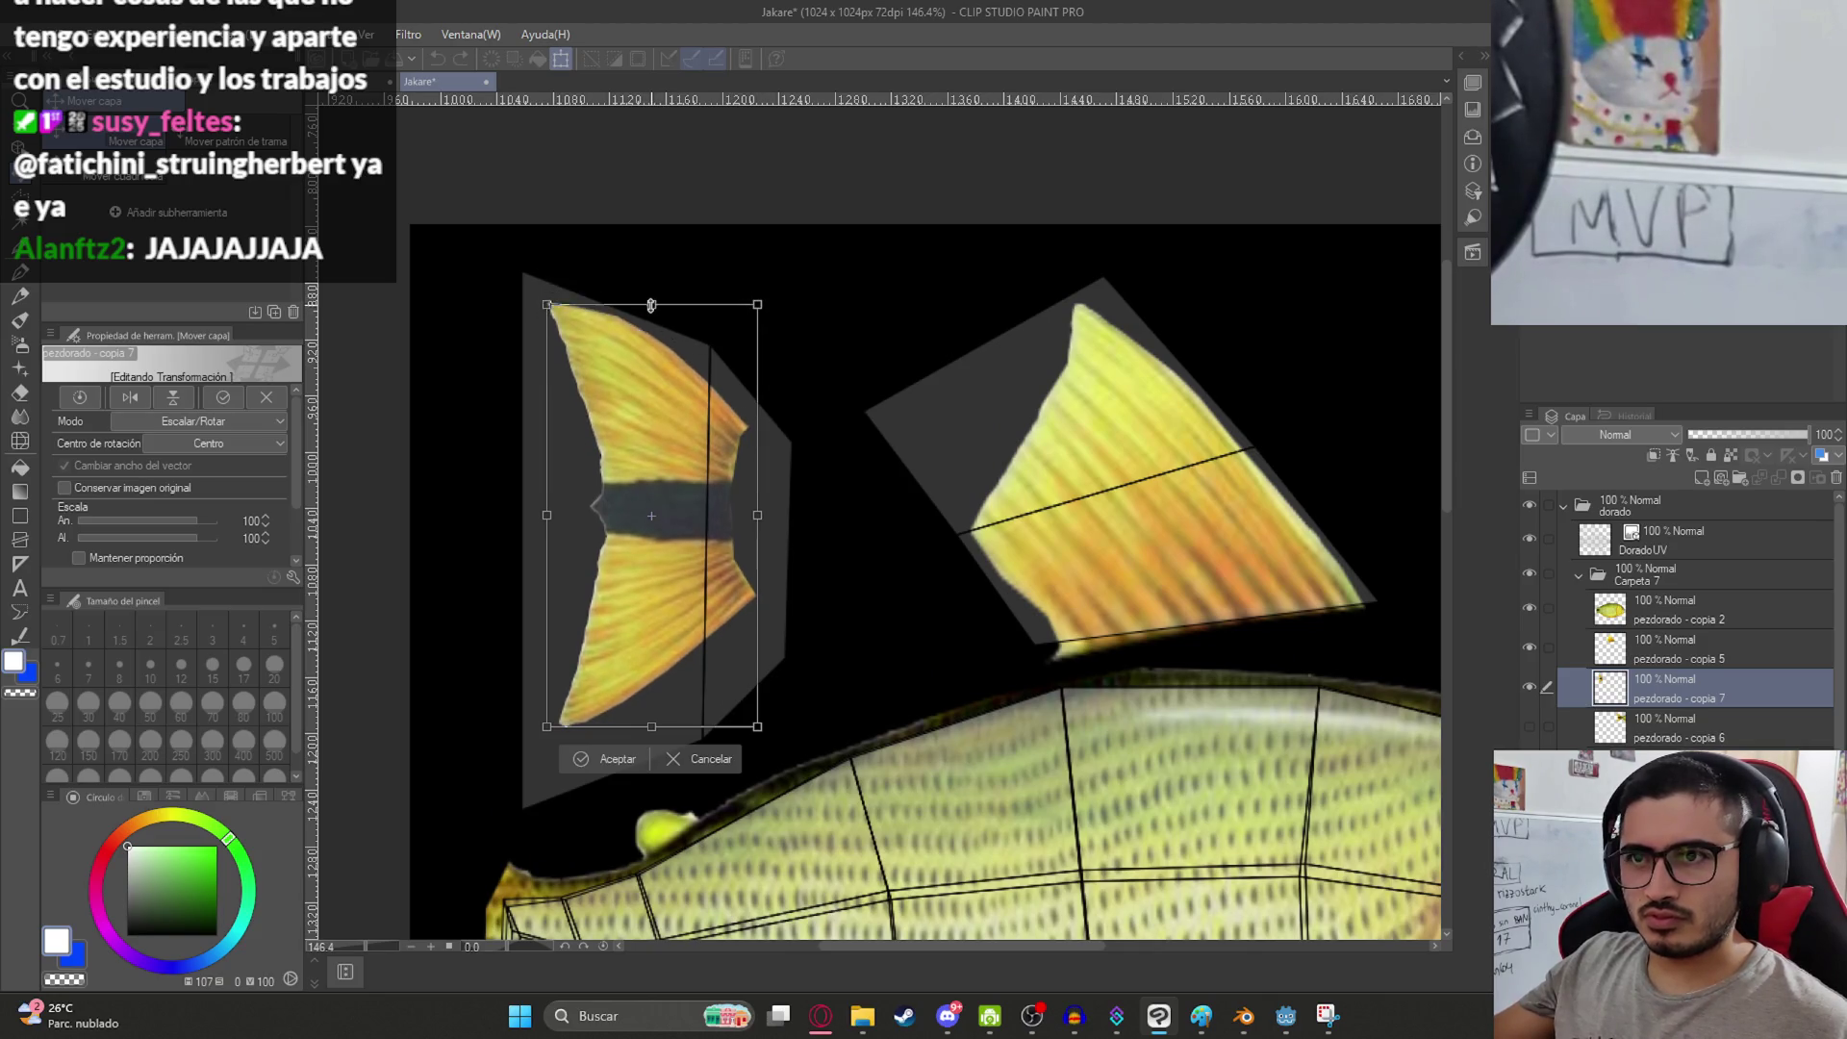
left_click_drag(651, 726, 650, 784)
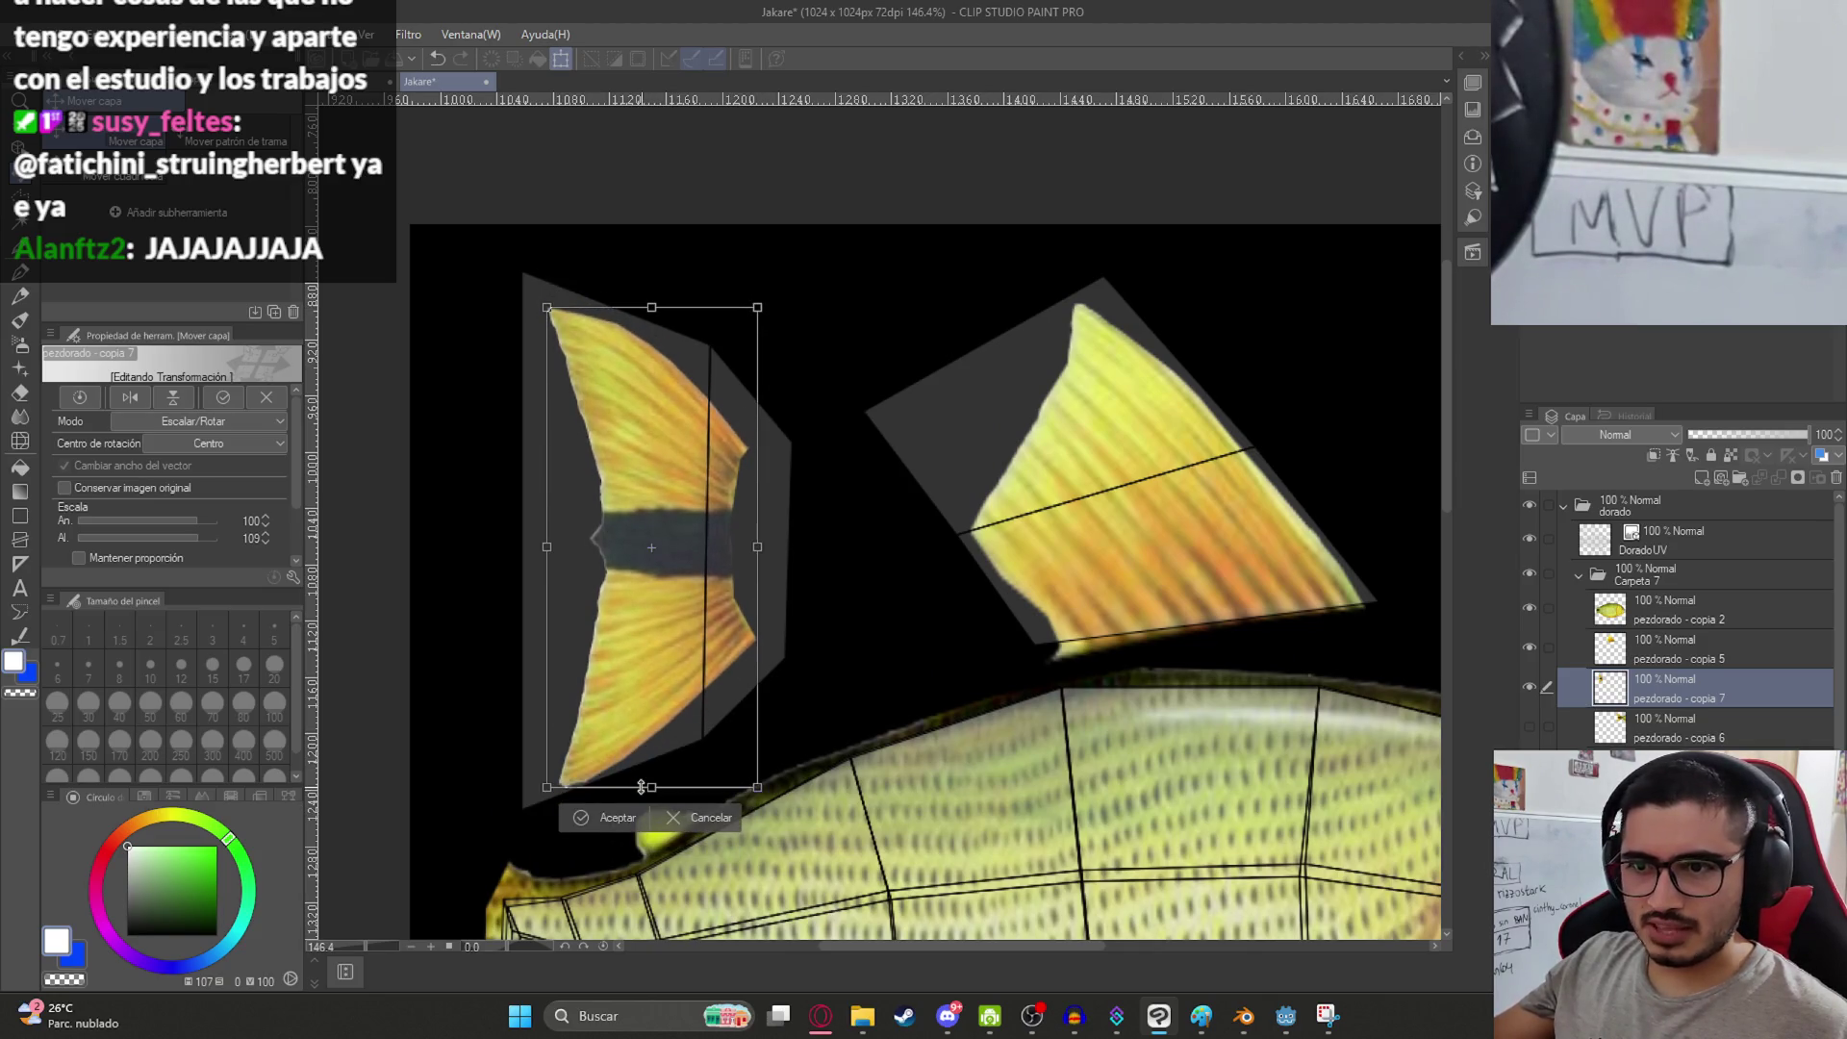
left_click_drag(756, 547, 818, 546)
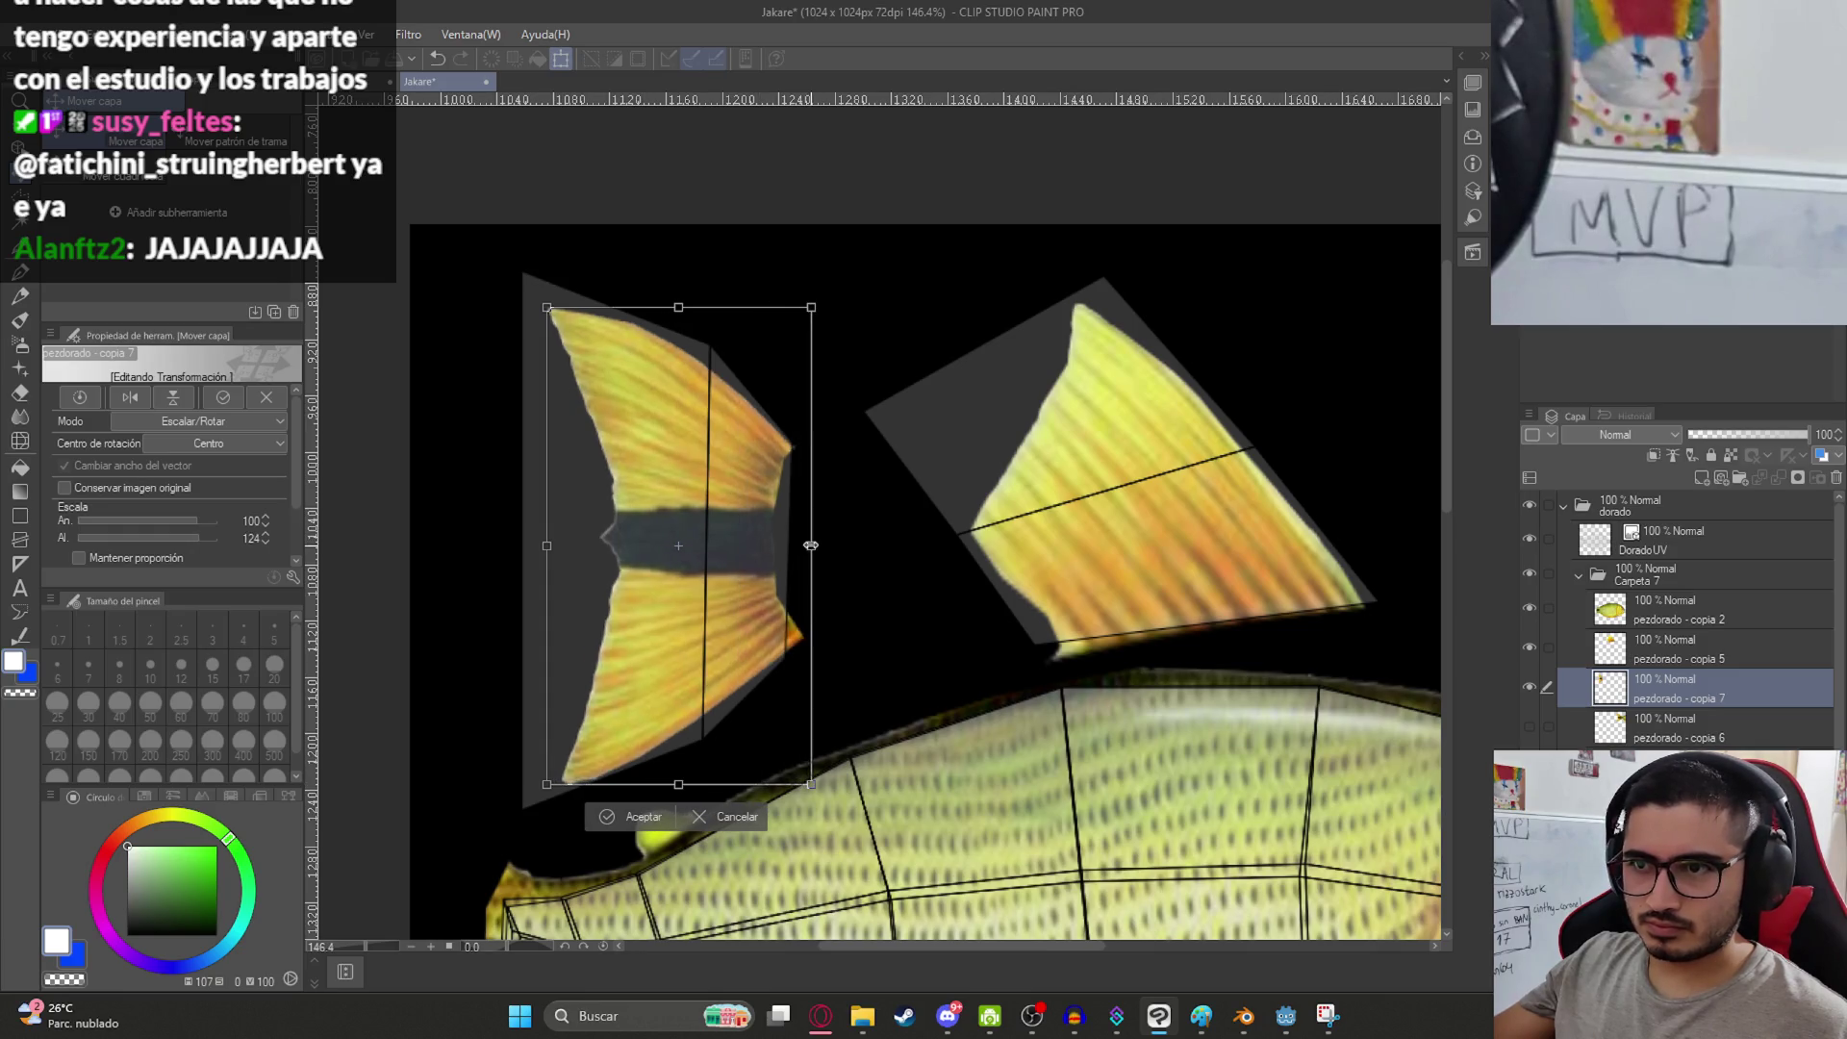
- Adjust the fin's four corners to the island outline, confirm, and bring the whole texture into view
left_click_drag(819, 308, 812, 335)
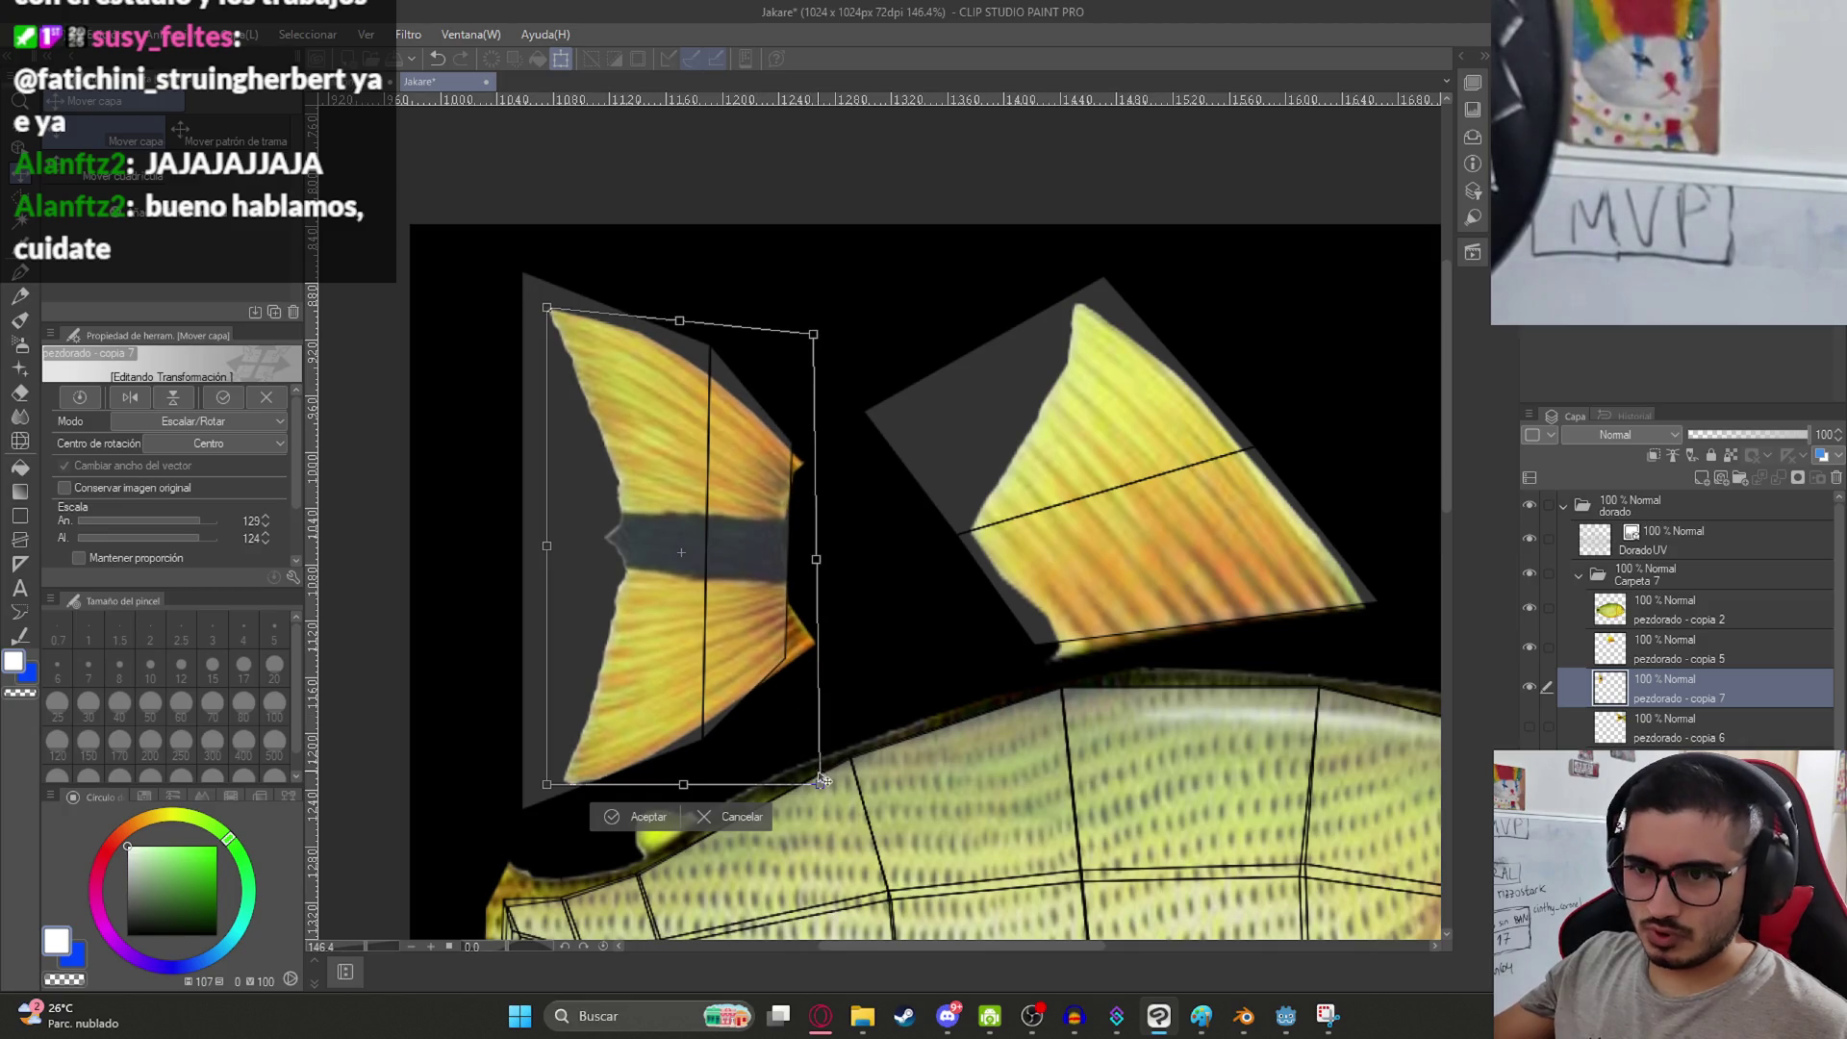
left_click_drag(821, 783, 816, 769)
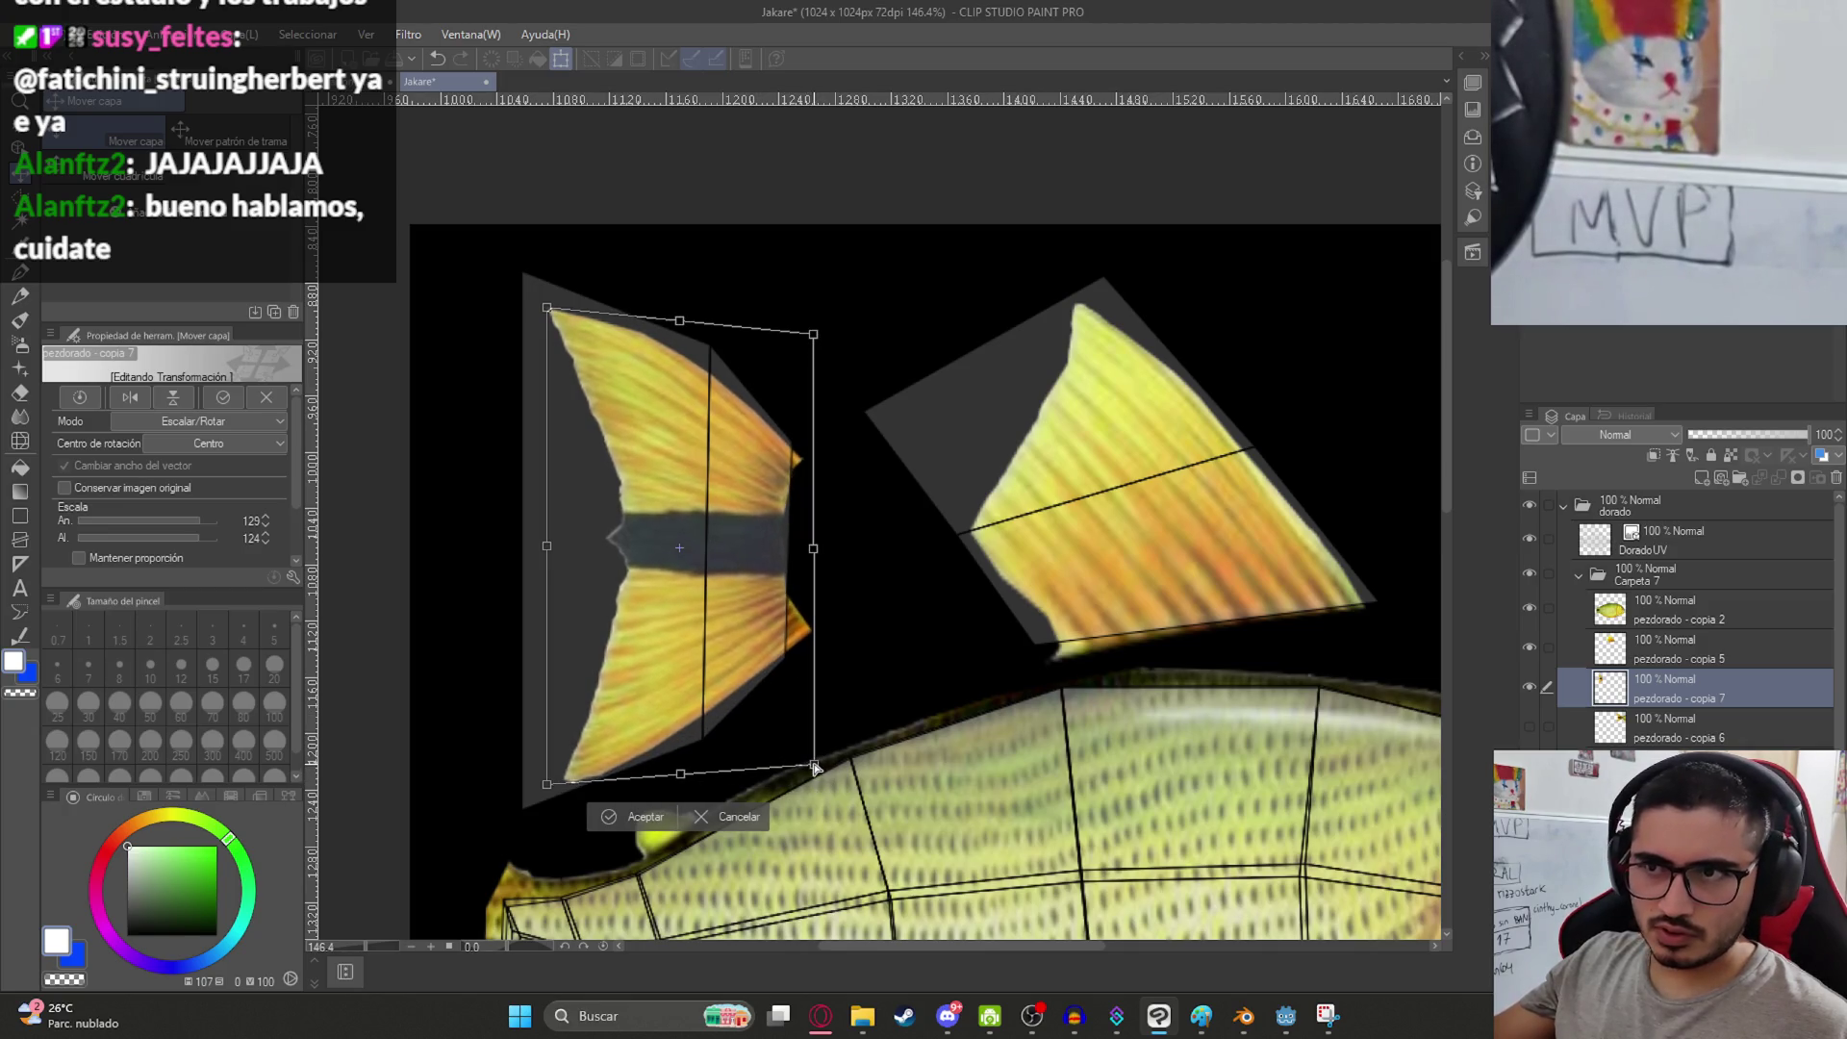
left_click_drag(549, 785, 513, 794)
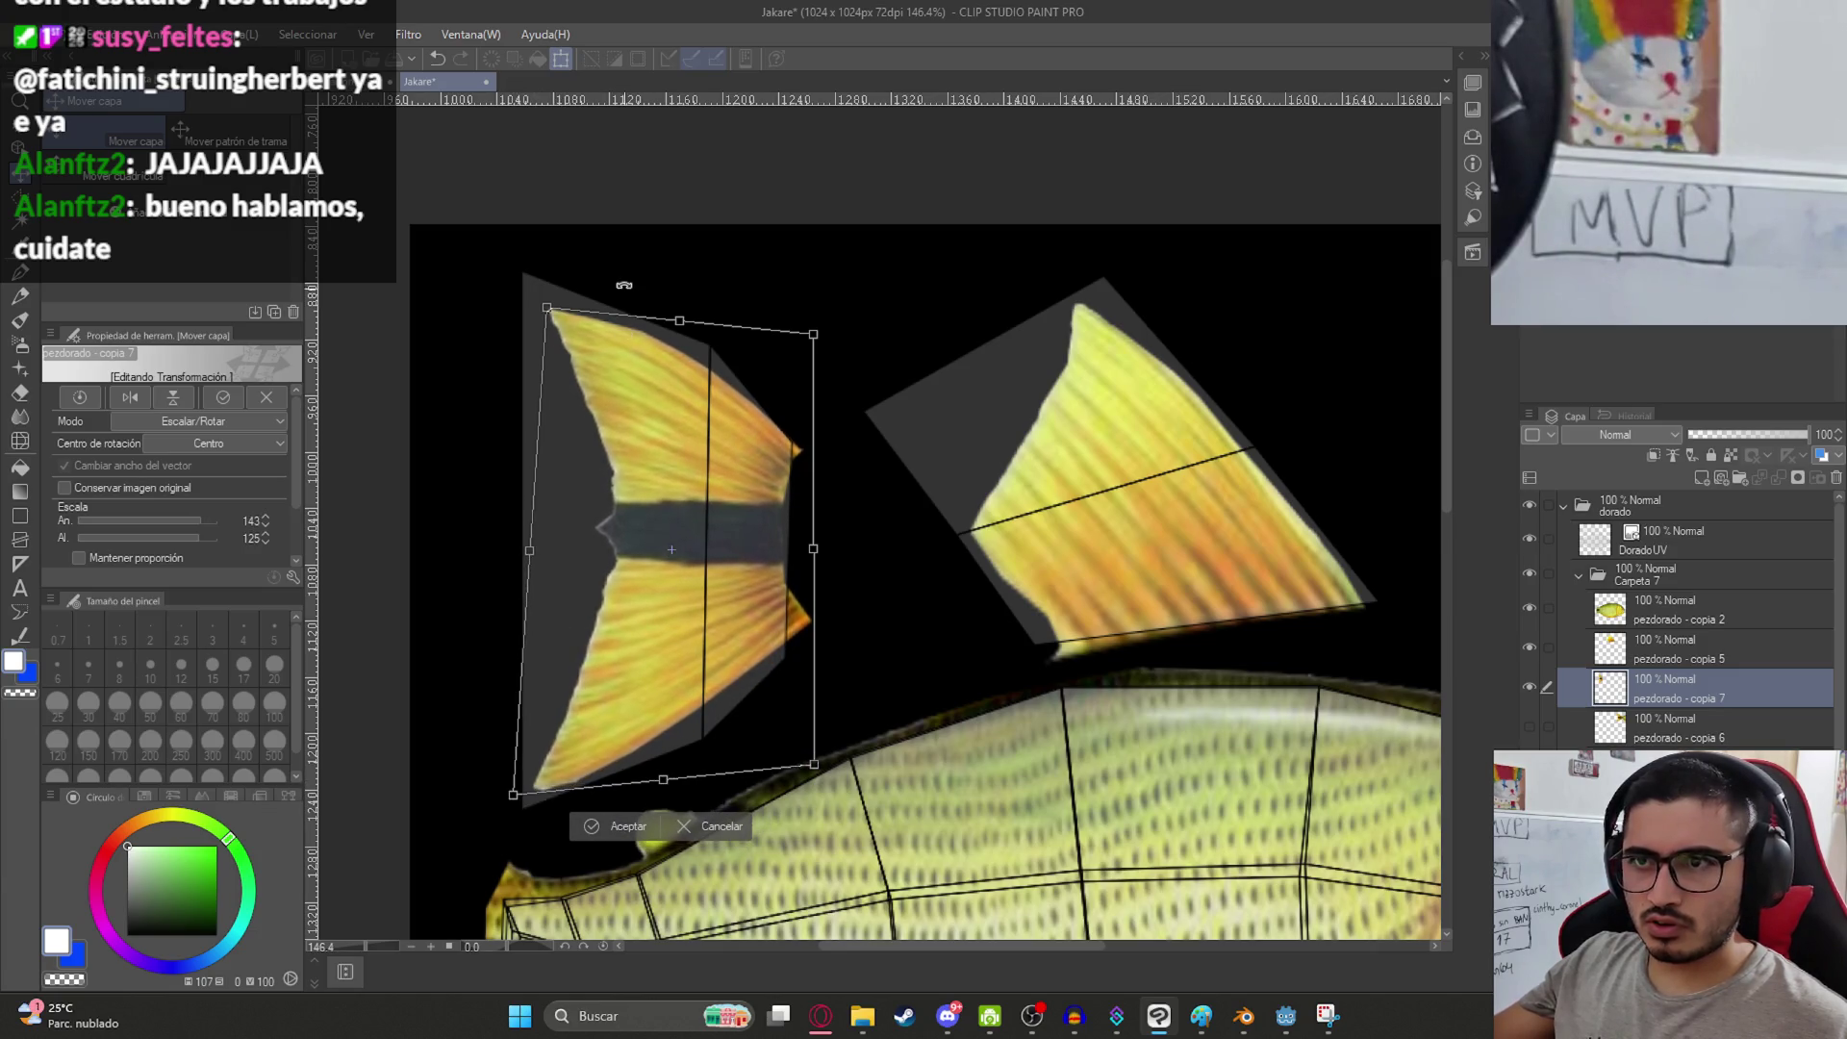
left_click_drag(547, 310, 527, 292)
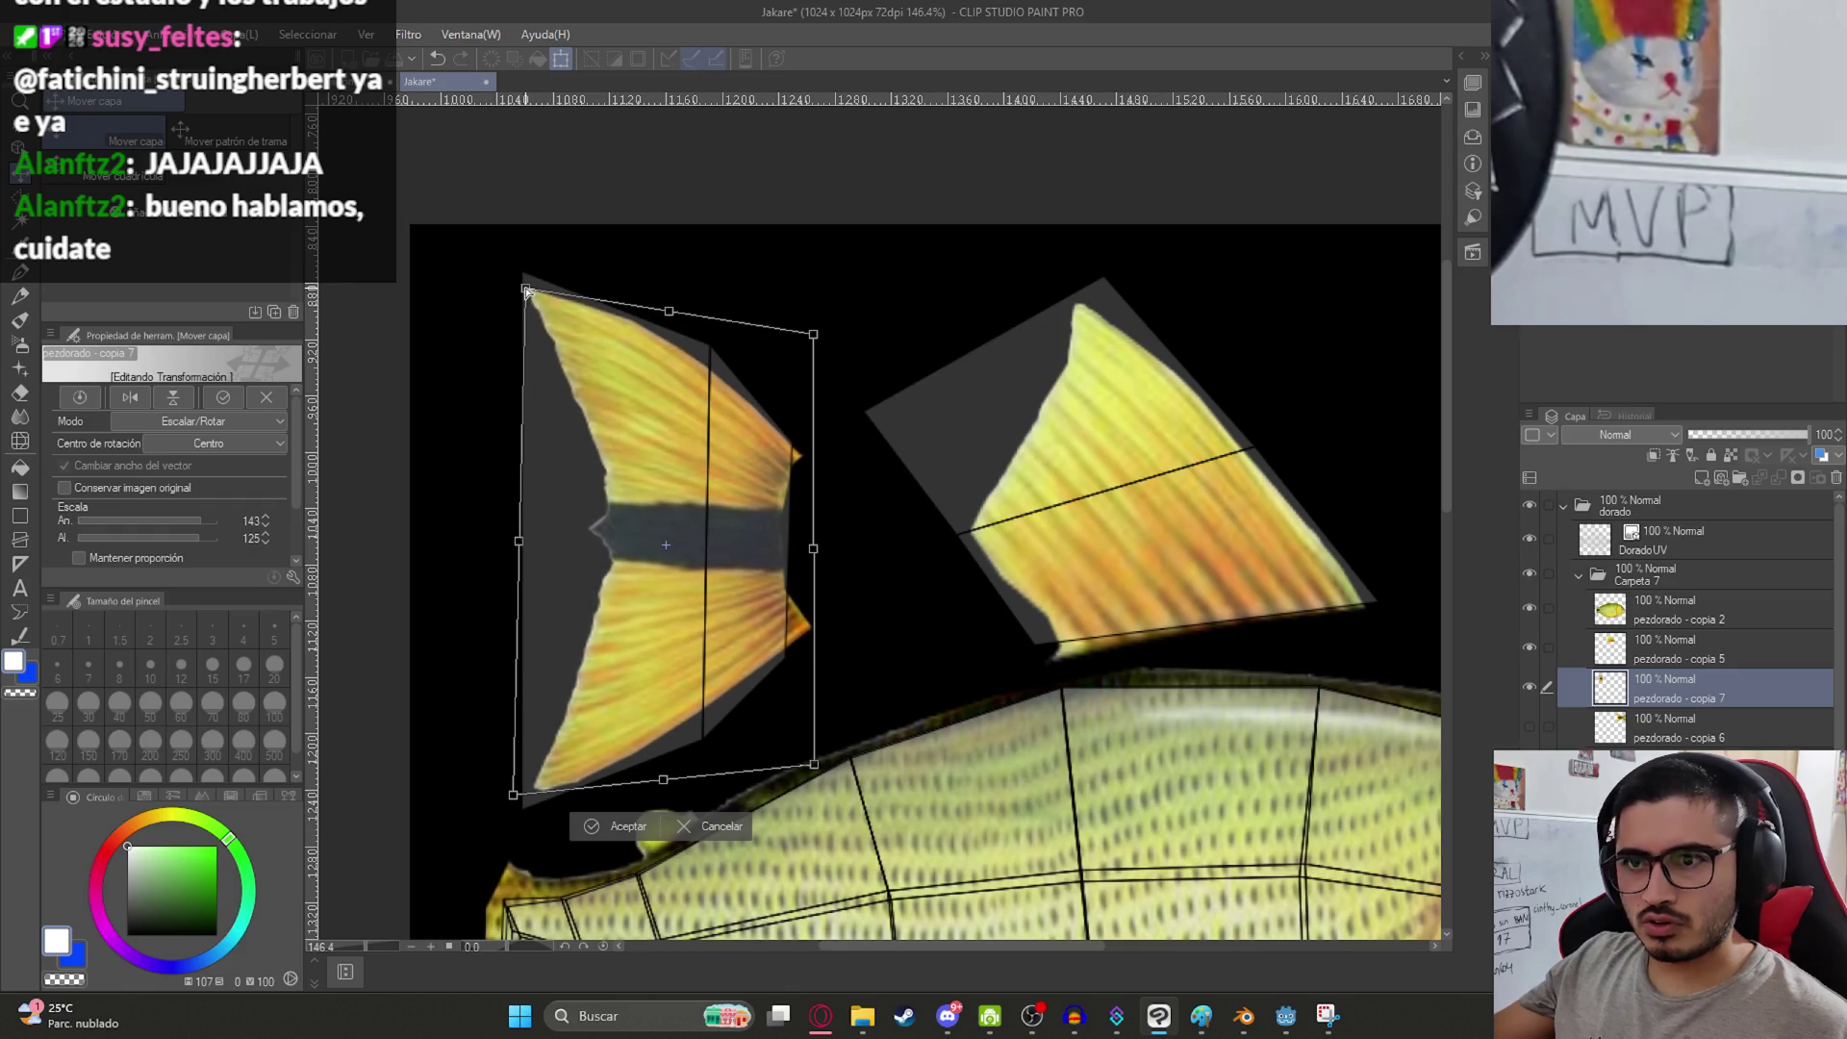
key("Return")
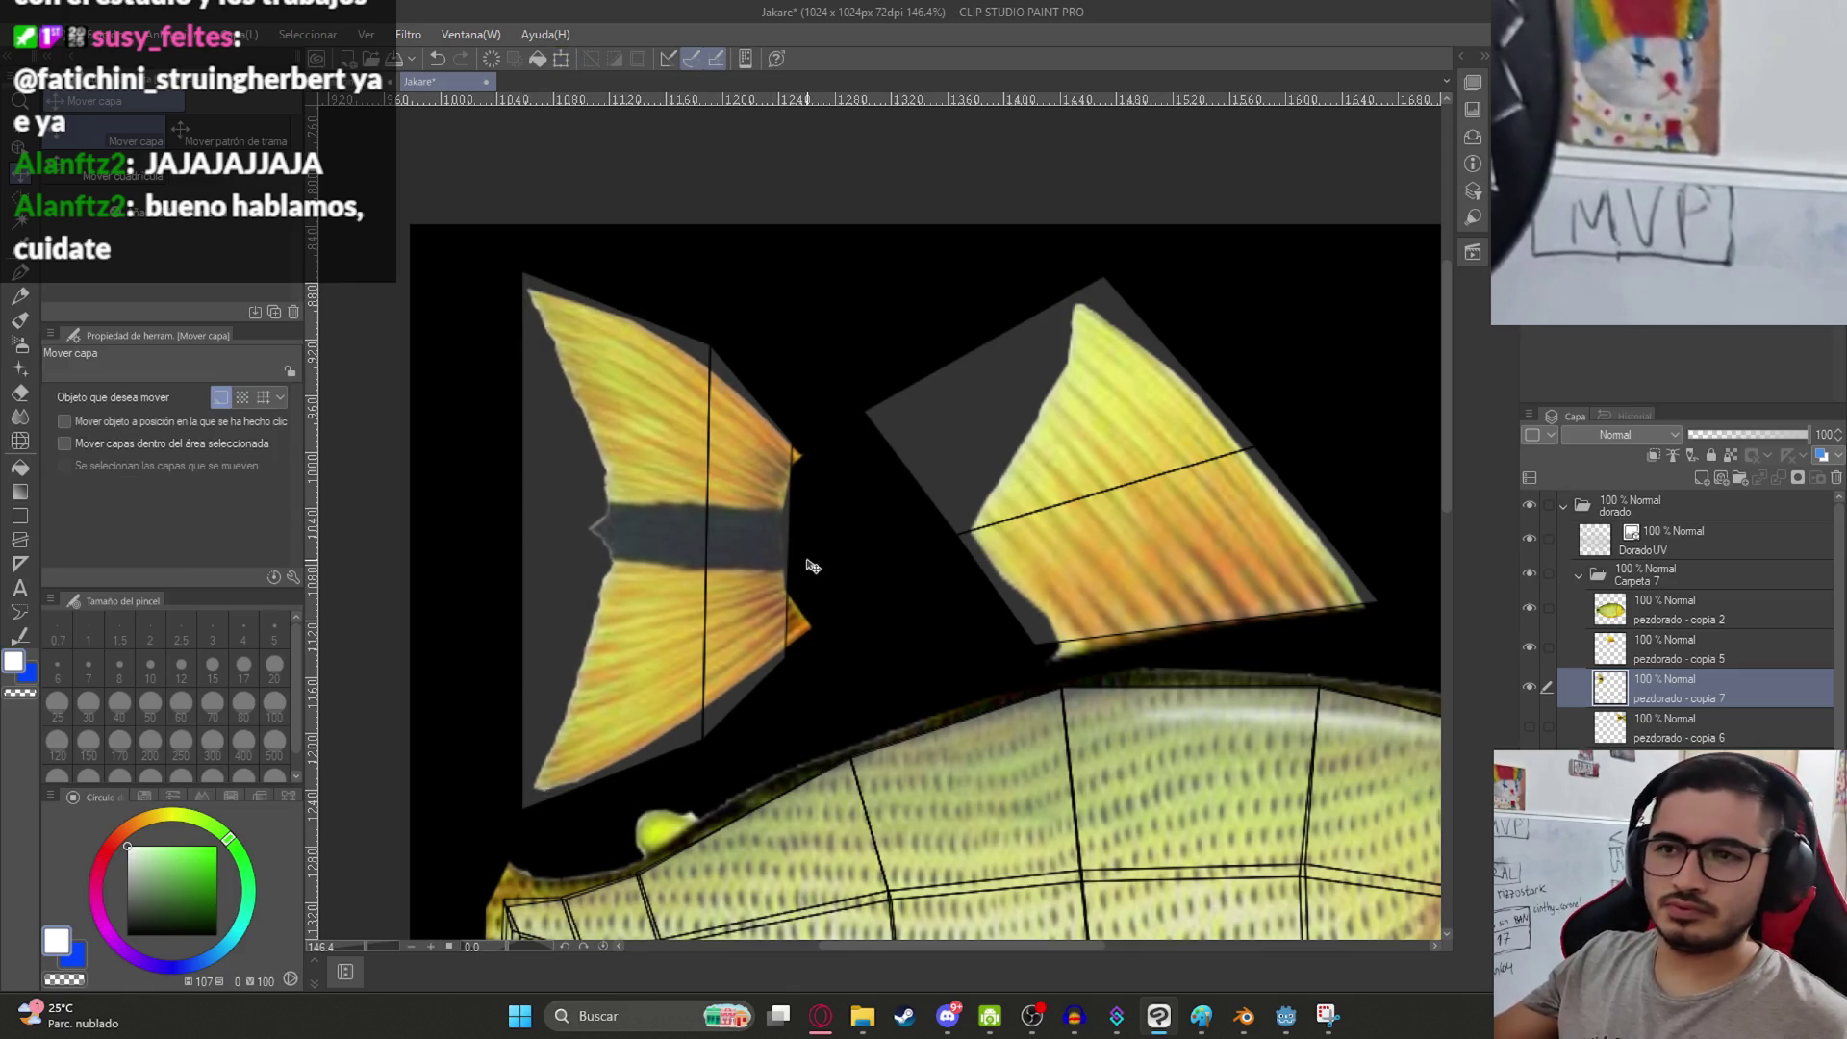
scroll(810, 561, "down", 1)
scroll(815, 540, "down", 3)
scroll(815, 534, "down", 2)
middle_click_drag(815, 535, 757, 312)
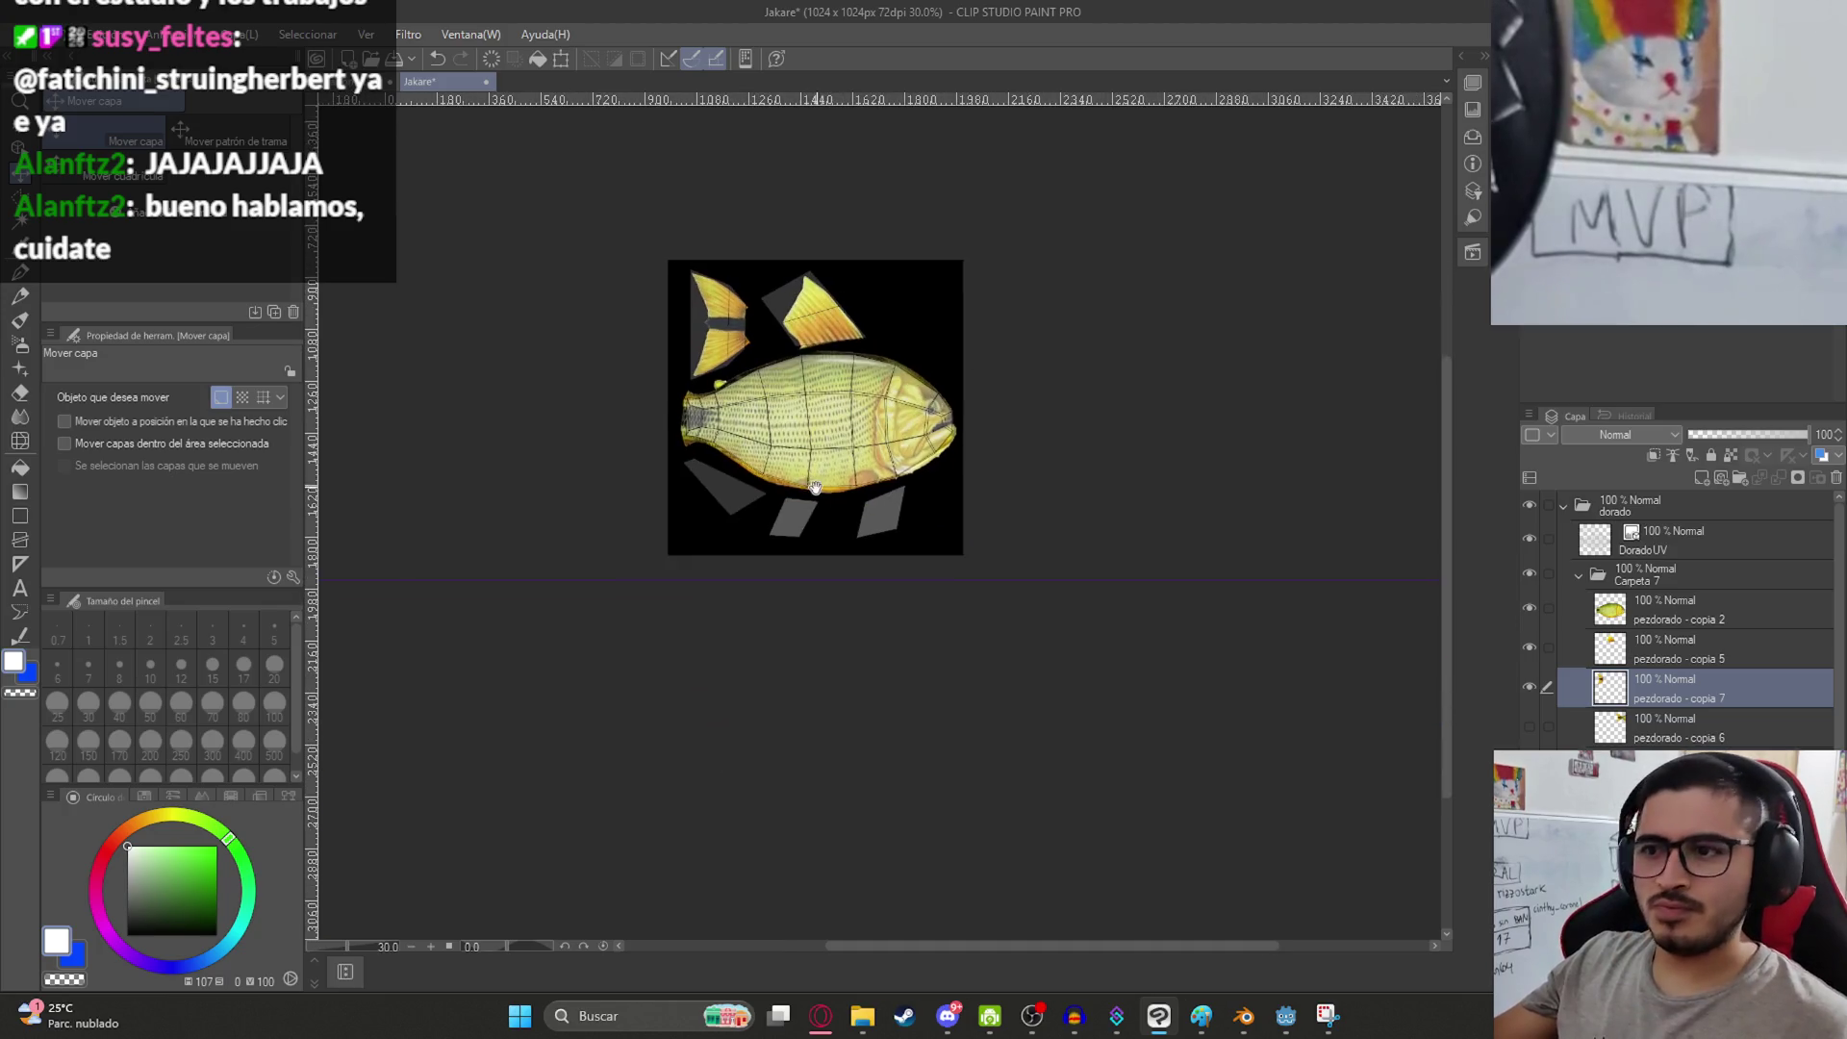
scroll(801, 465, "up", 2)
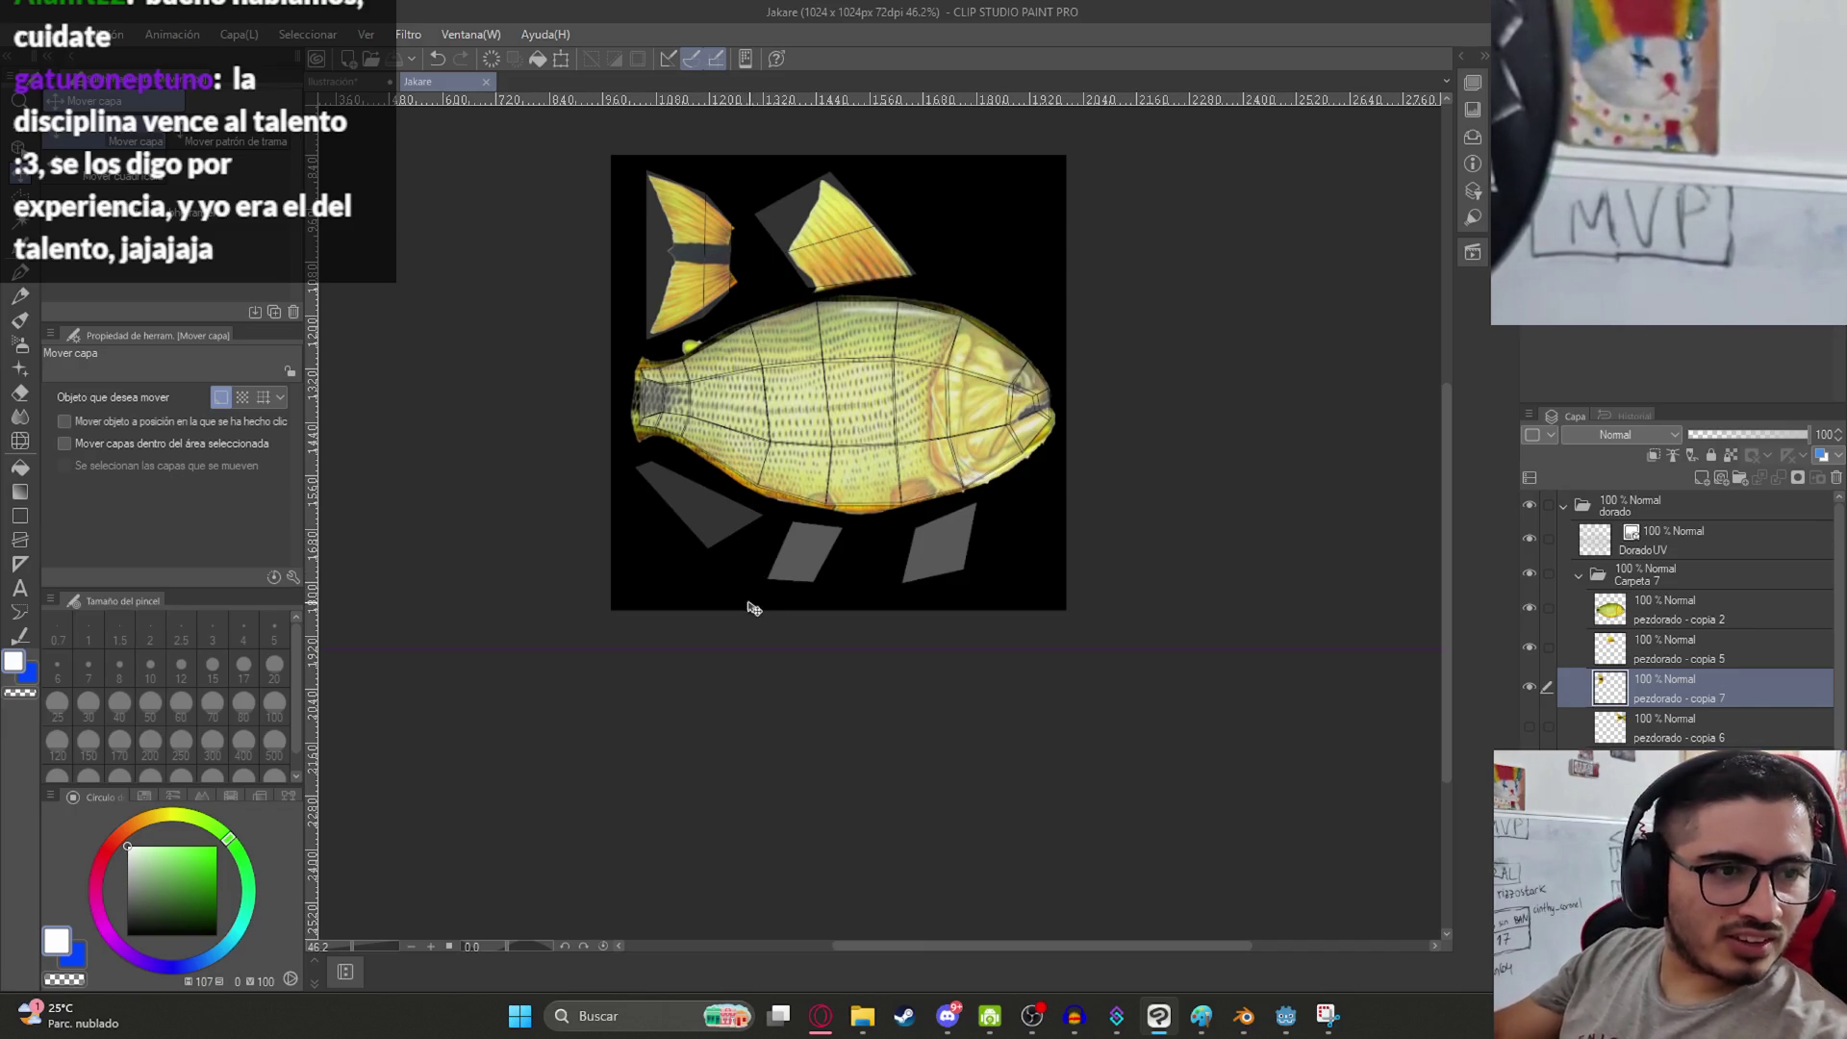
scroll(570, 524, "up", 3)
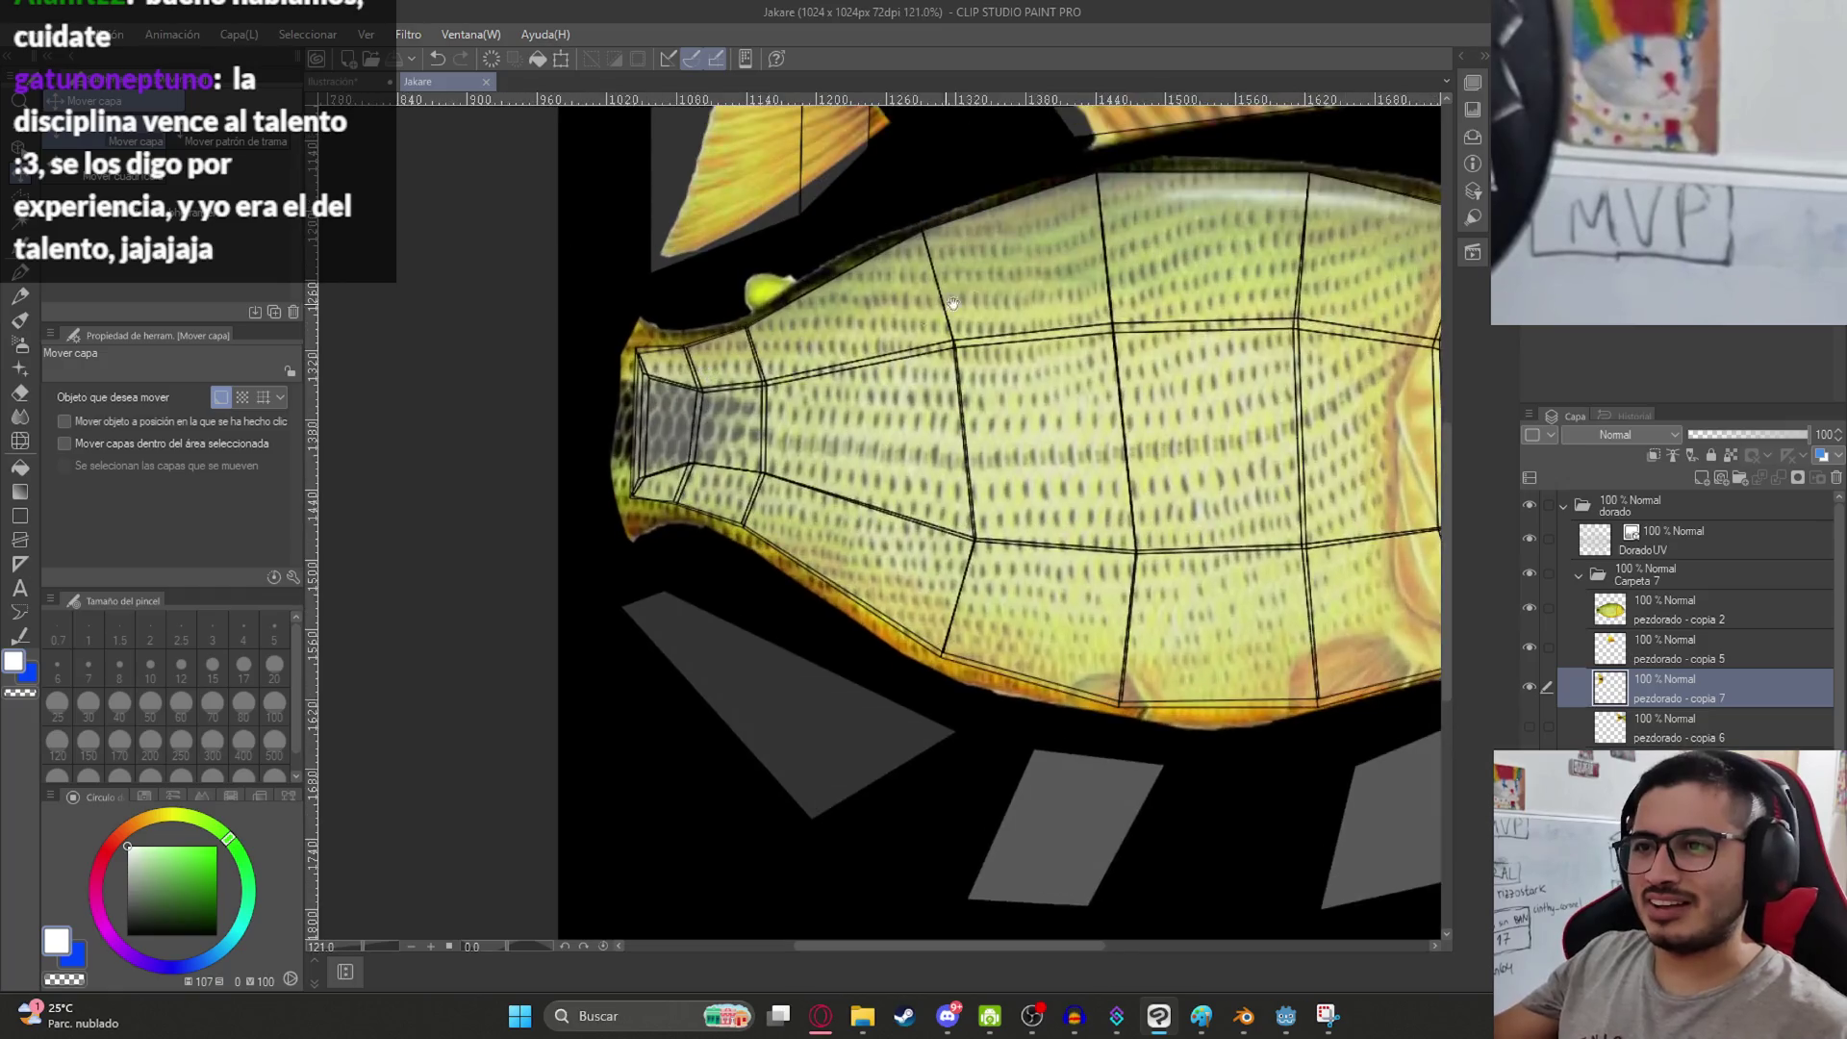
scroll(845, 630, "down", 2)
scroll(844, 631, "up", 1)
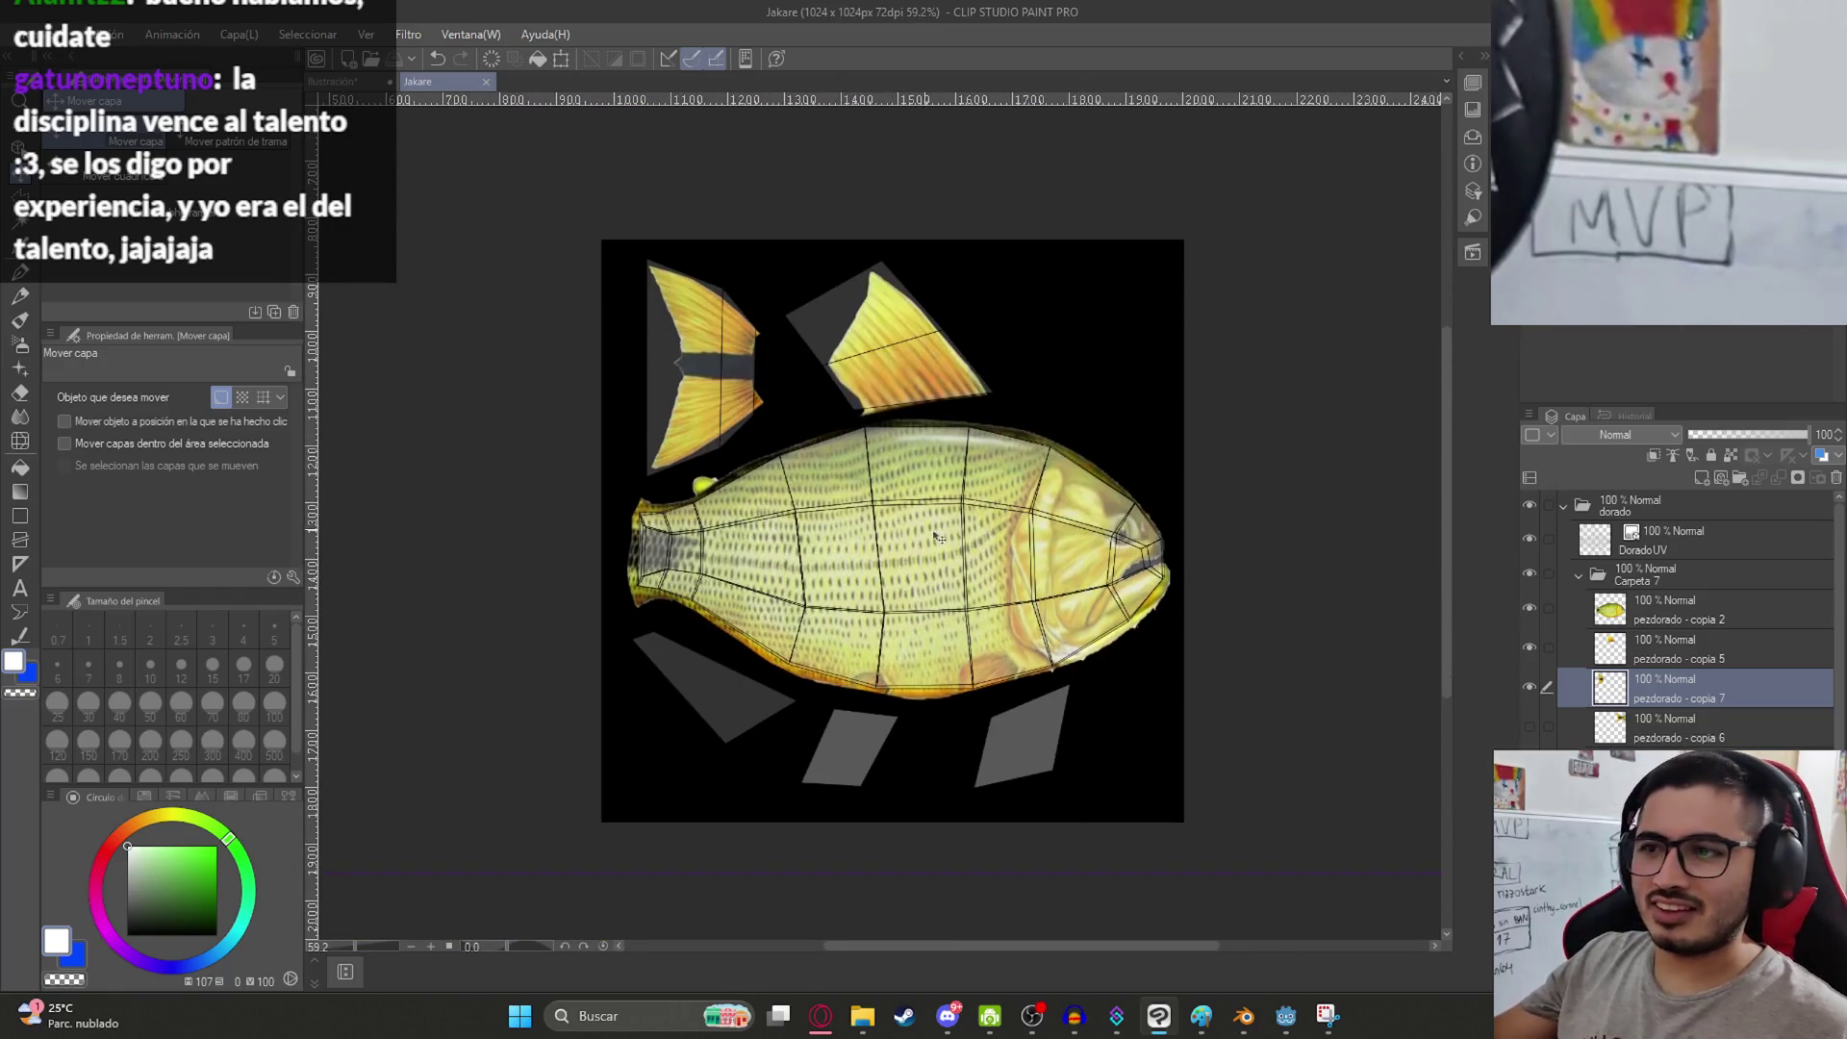
scroll(1011, 606, "up", 2)
scroll(1194, 577, "down", 4)
scroll(1190, 582, "up", 1)
scroll(1159, 658, "up", 2)
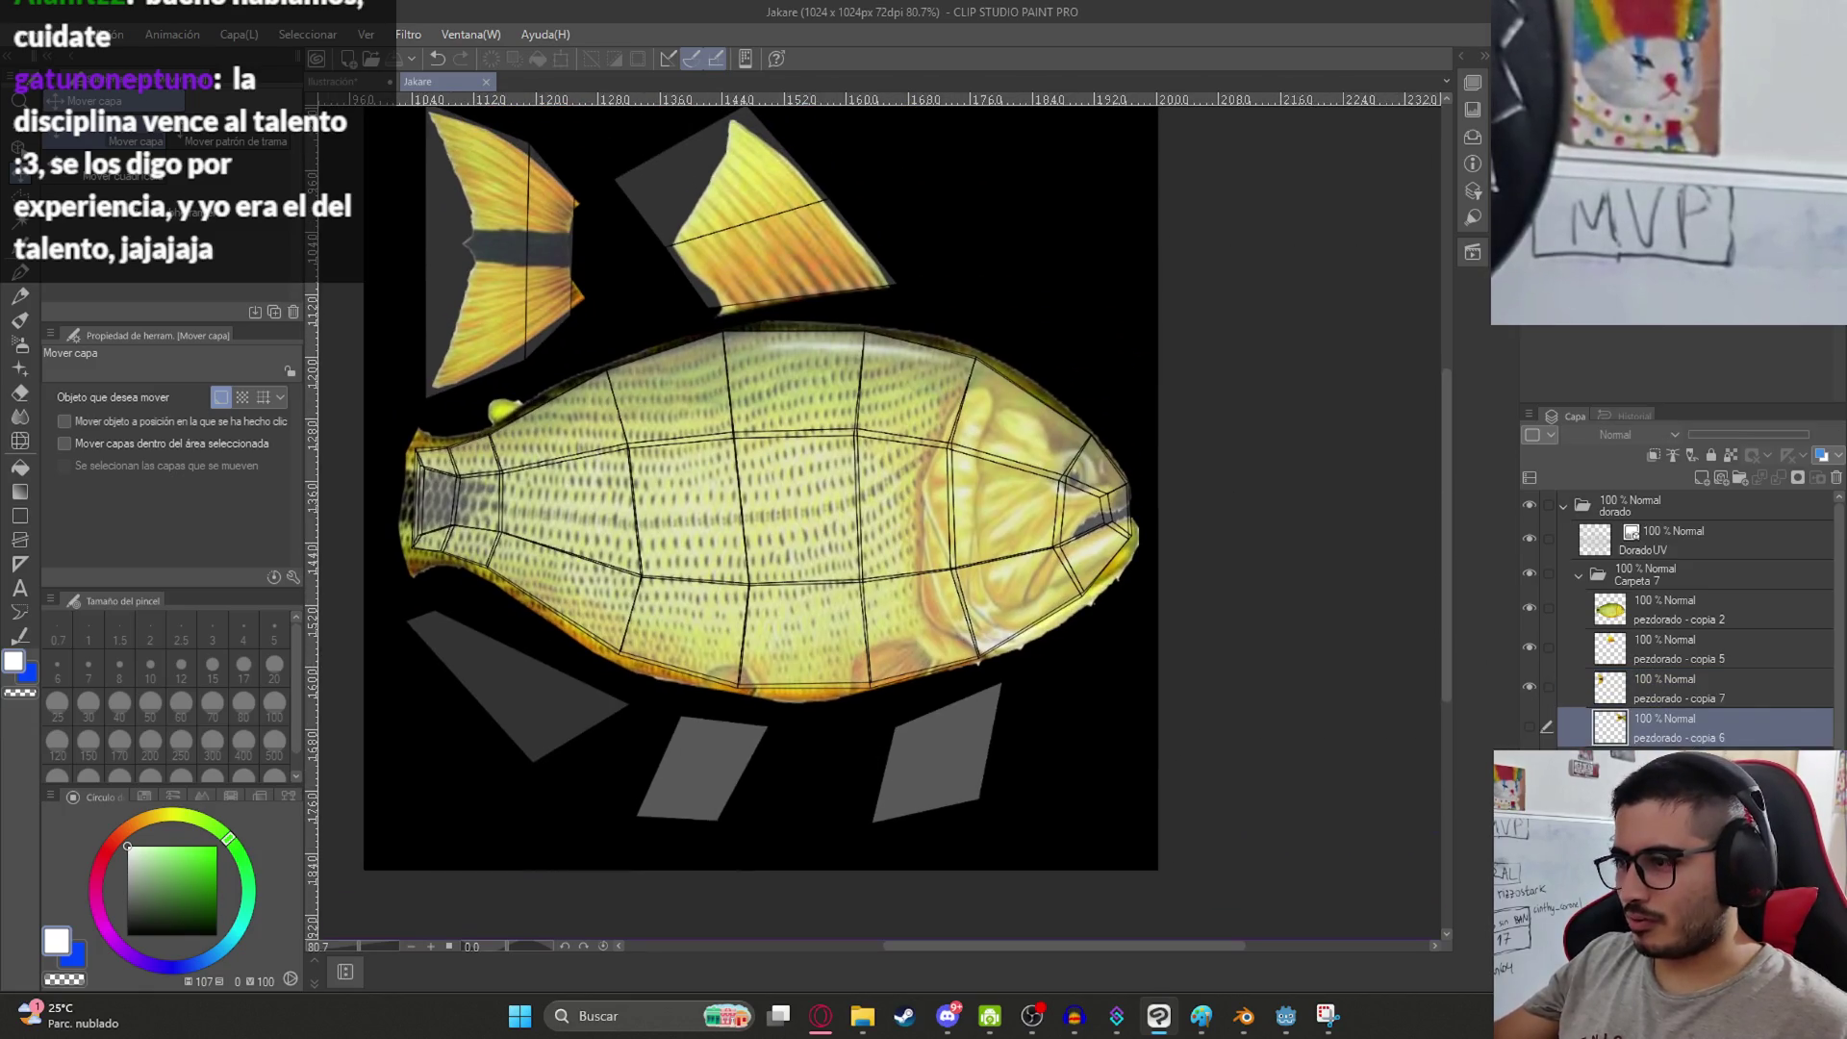
- Unhide the pezdorado - copia 6 photo and drag it to the top of the canvas above the body island
left_click(1529, 726)
scroll(924, 303, "down", 2)
left_click_drag(923, 303, 1002, 253)
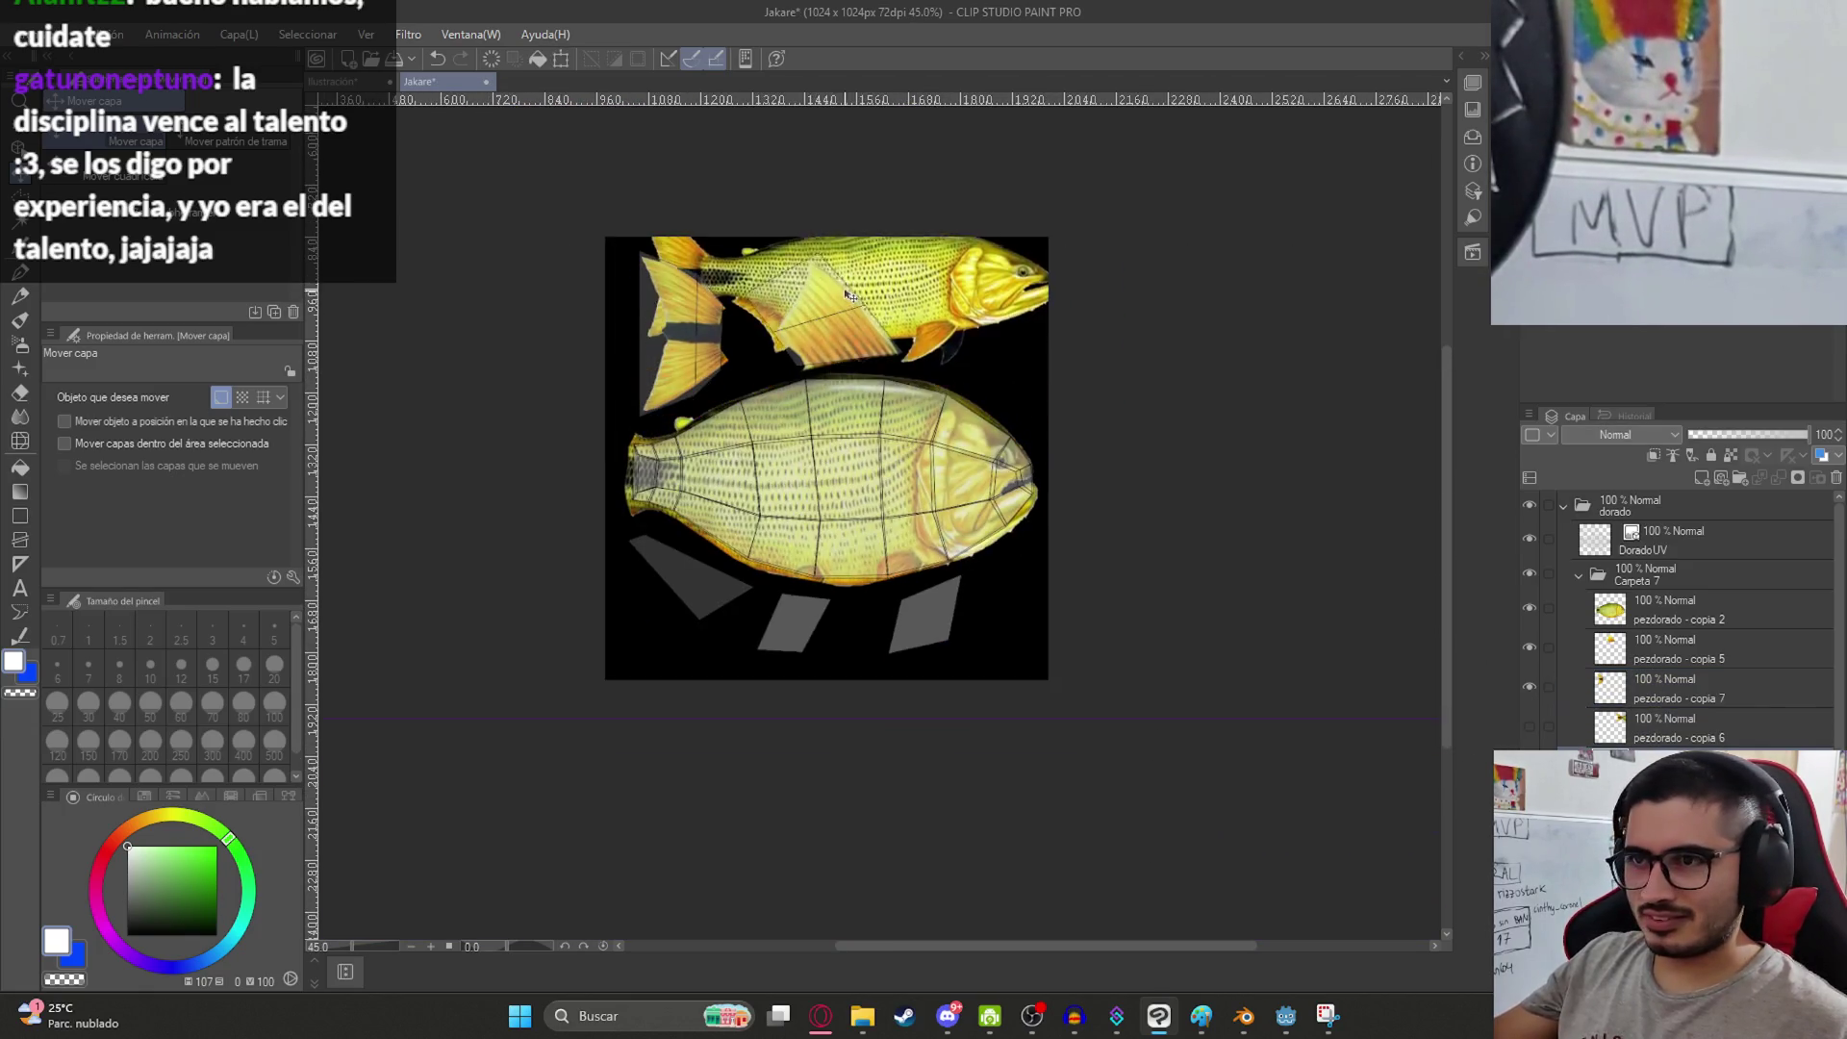
scroll(1004, 255, "up", 3)
- Make a trial Polyline outline of a fin, discard it, and pan to the lower fin
left_click_drag(938, 346, 878, 422)
scroll(878, 422, "up", 4)
scroll(879, 422, "up", 2)
key("m")
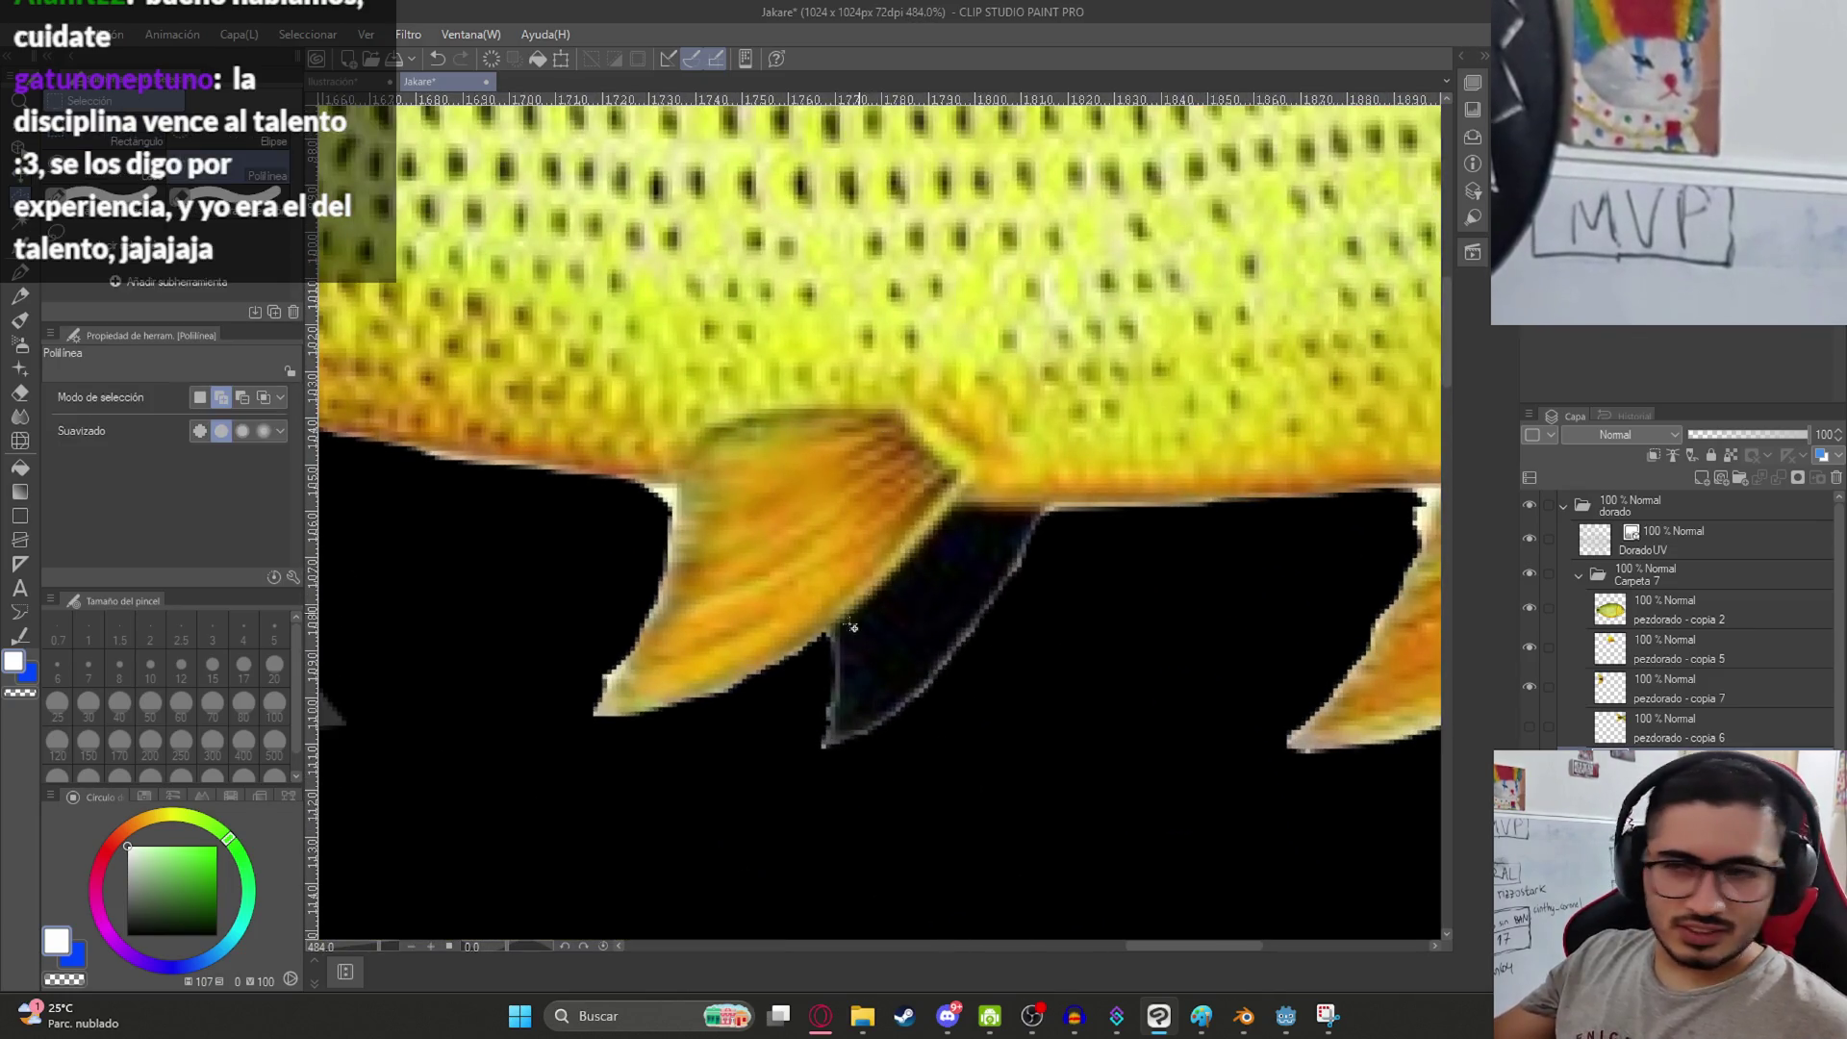
left_click(589, 727)
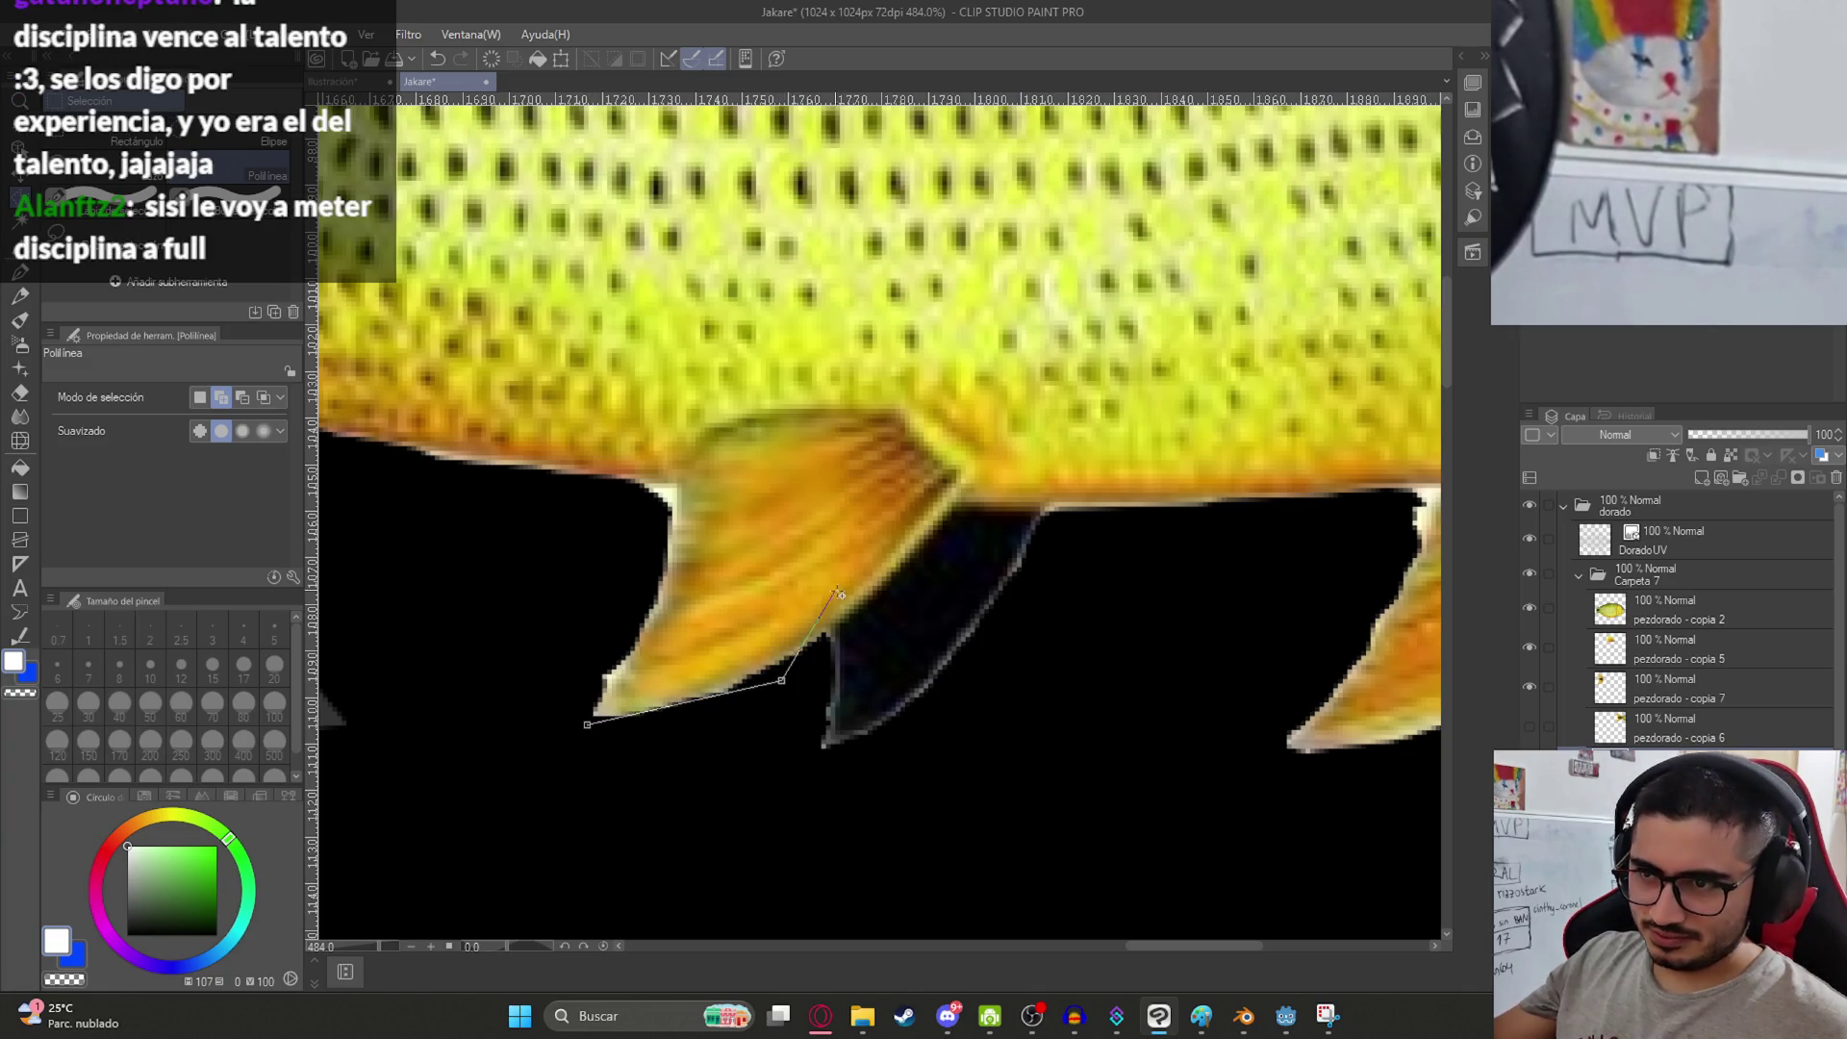
left_click(920, 440)
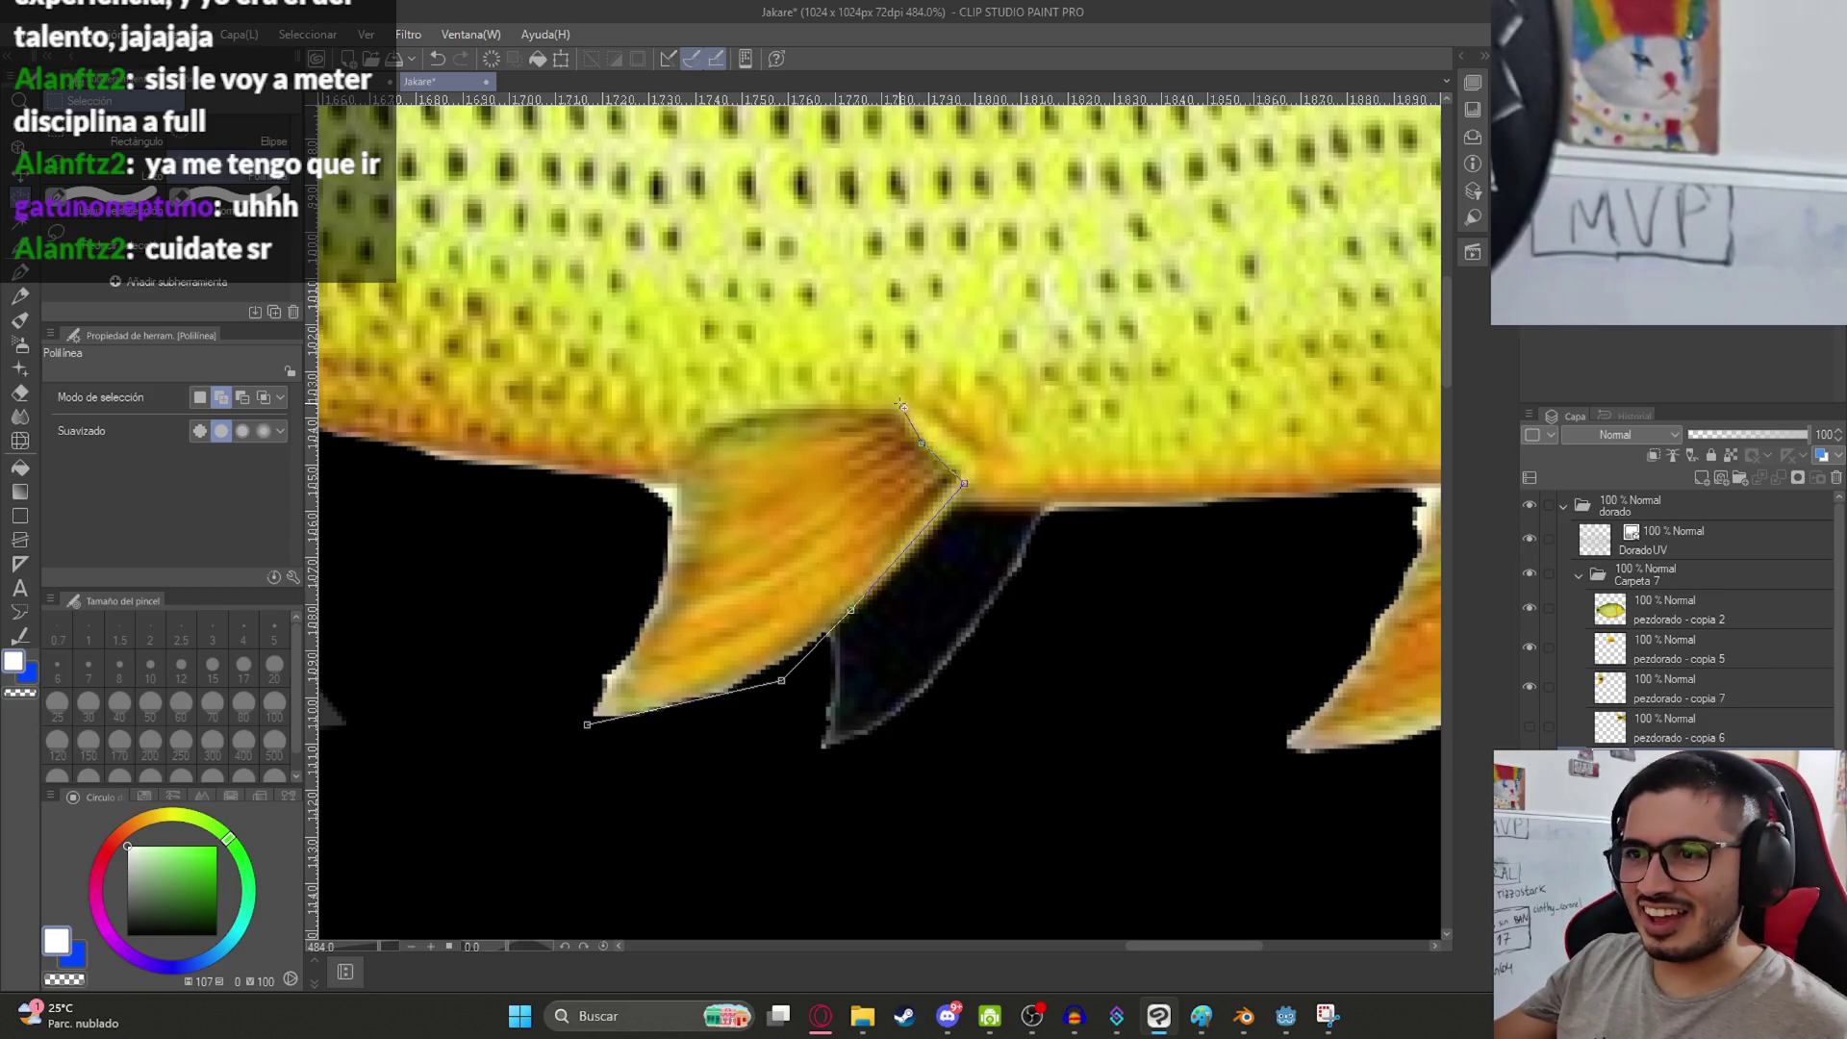
left_click(676, 494)
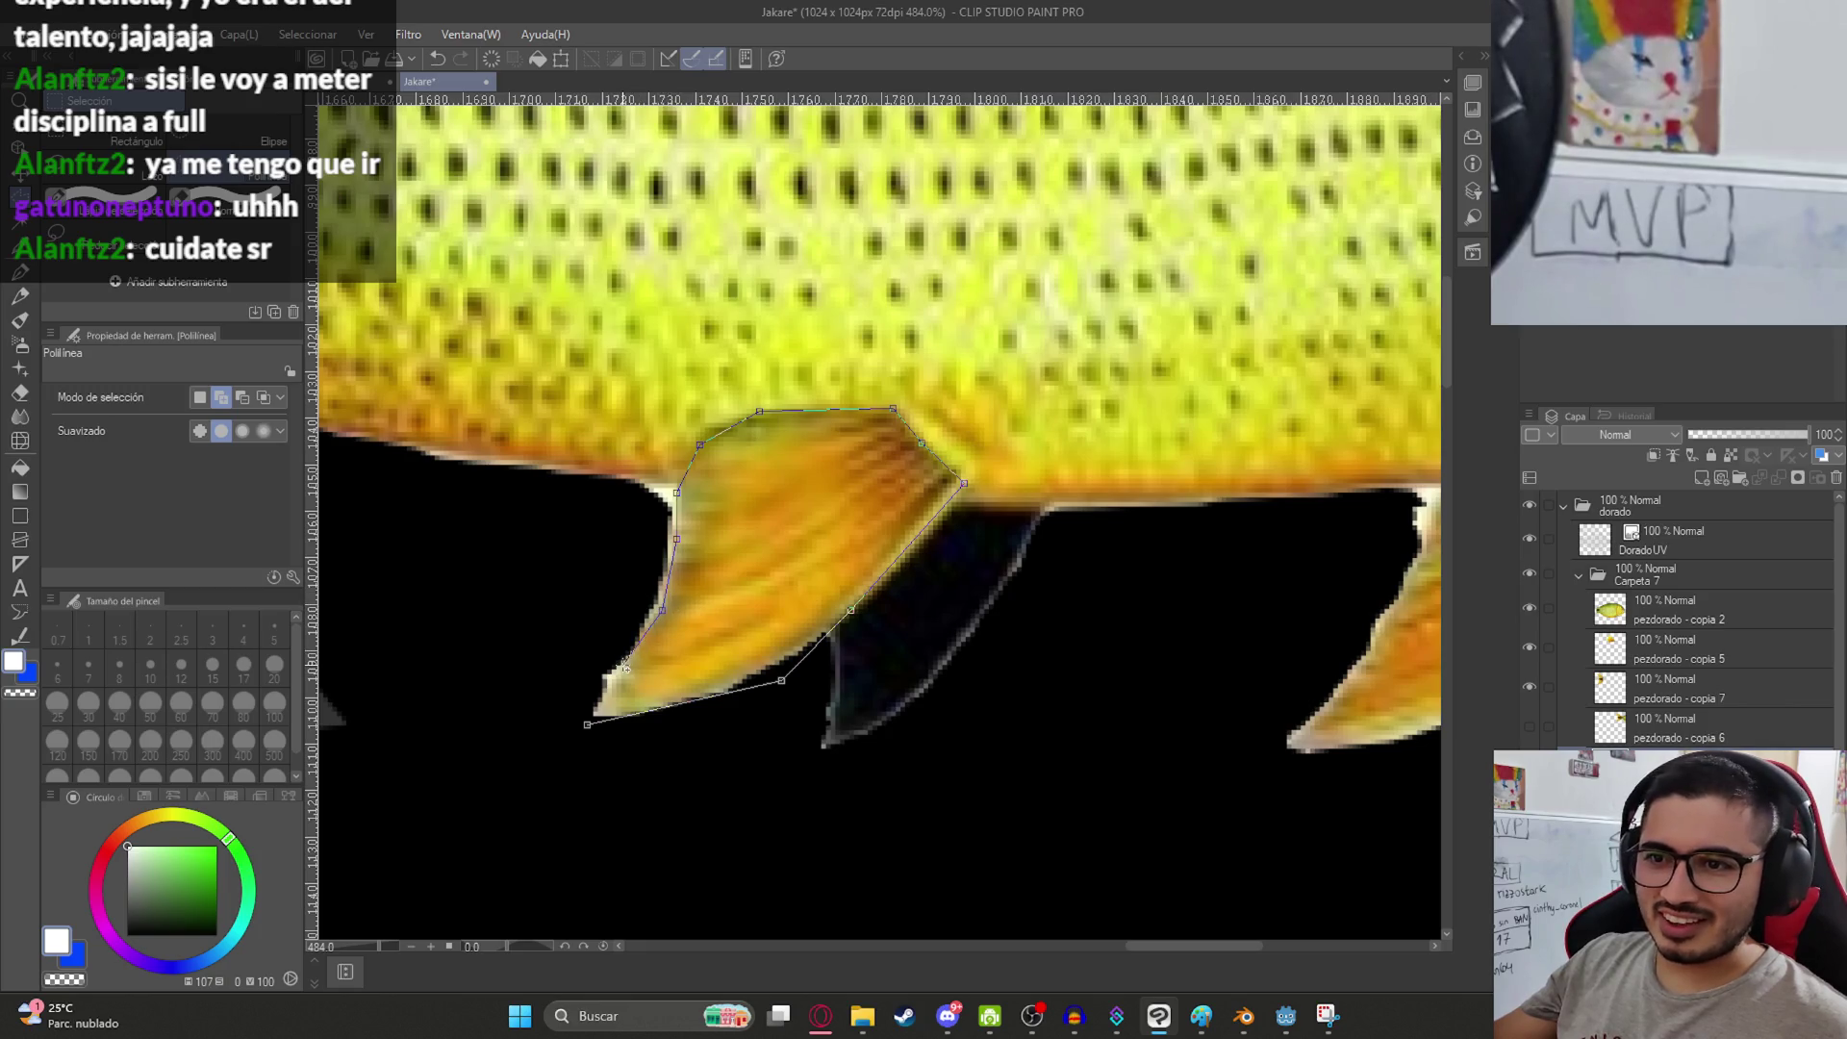
left_click(592, 724)
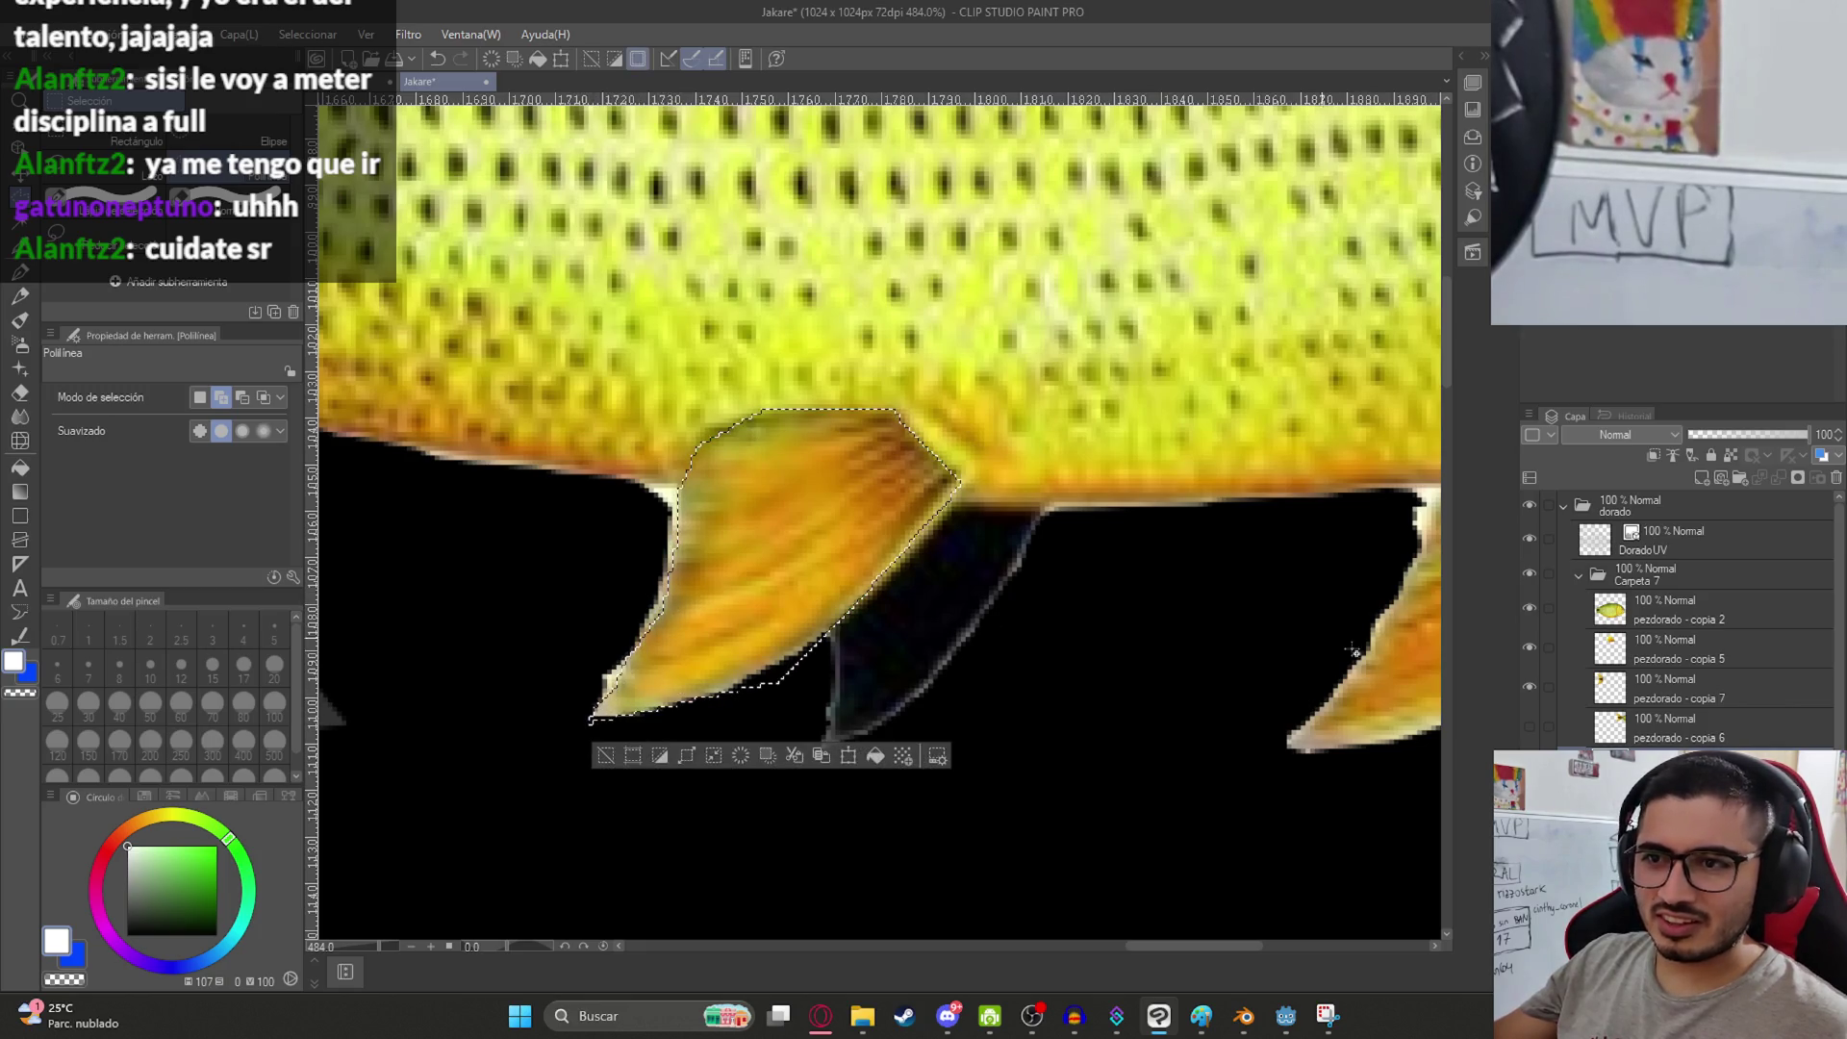
key("ctrl+d")
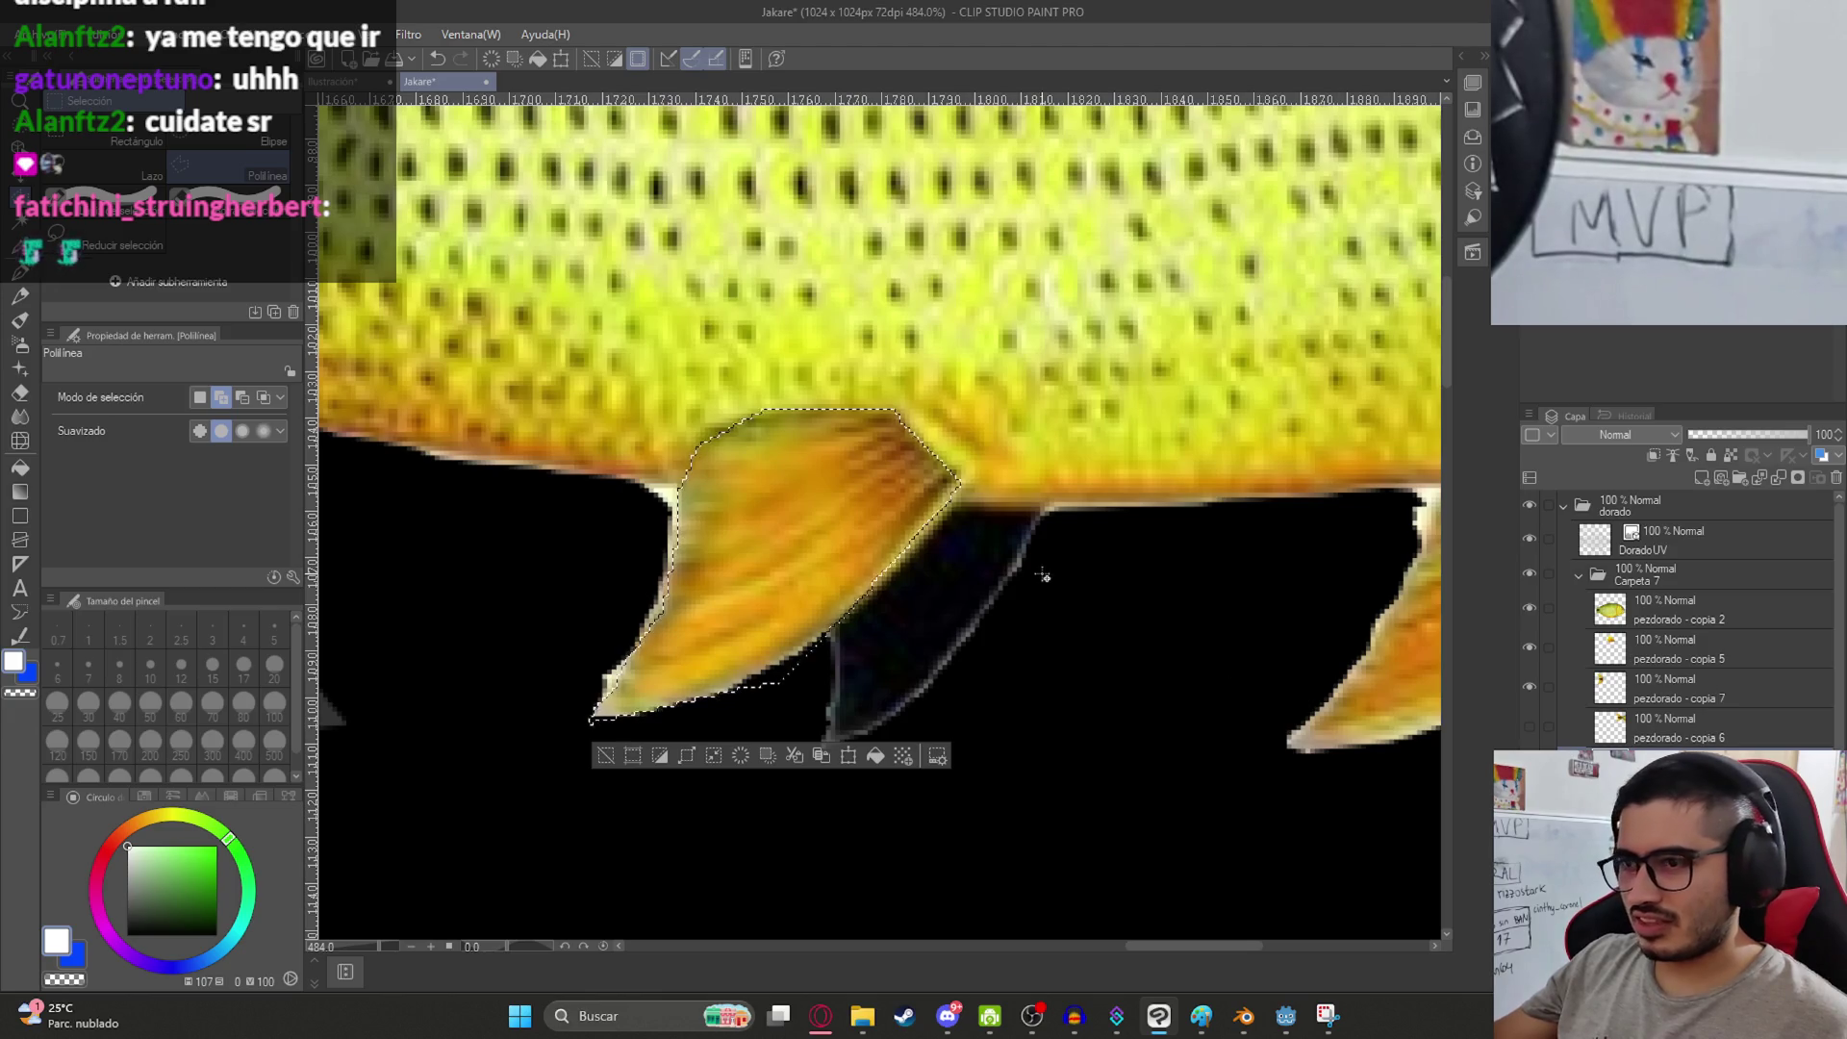
left_click_drag(1045, 544, 615, 385)
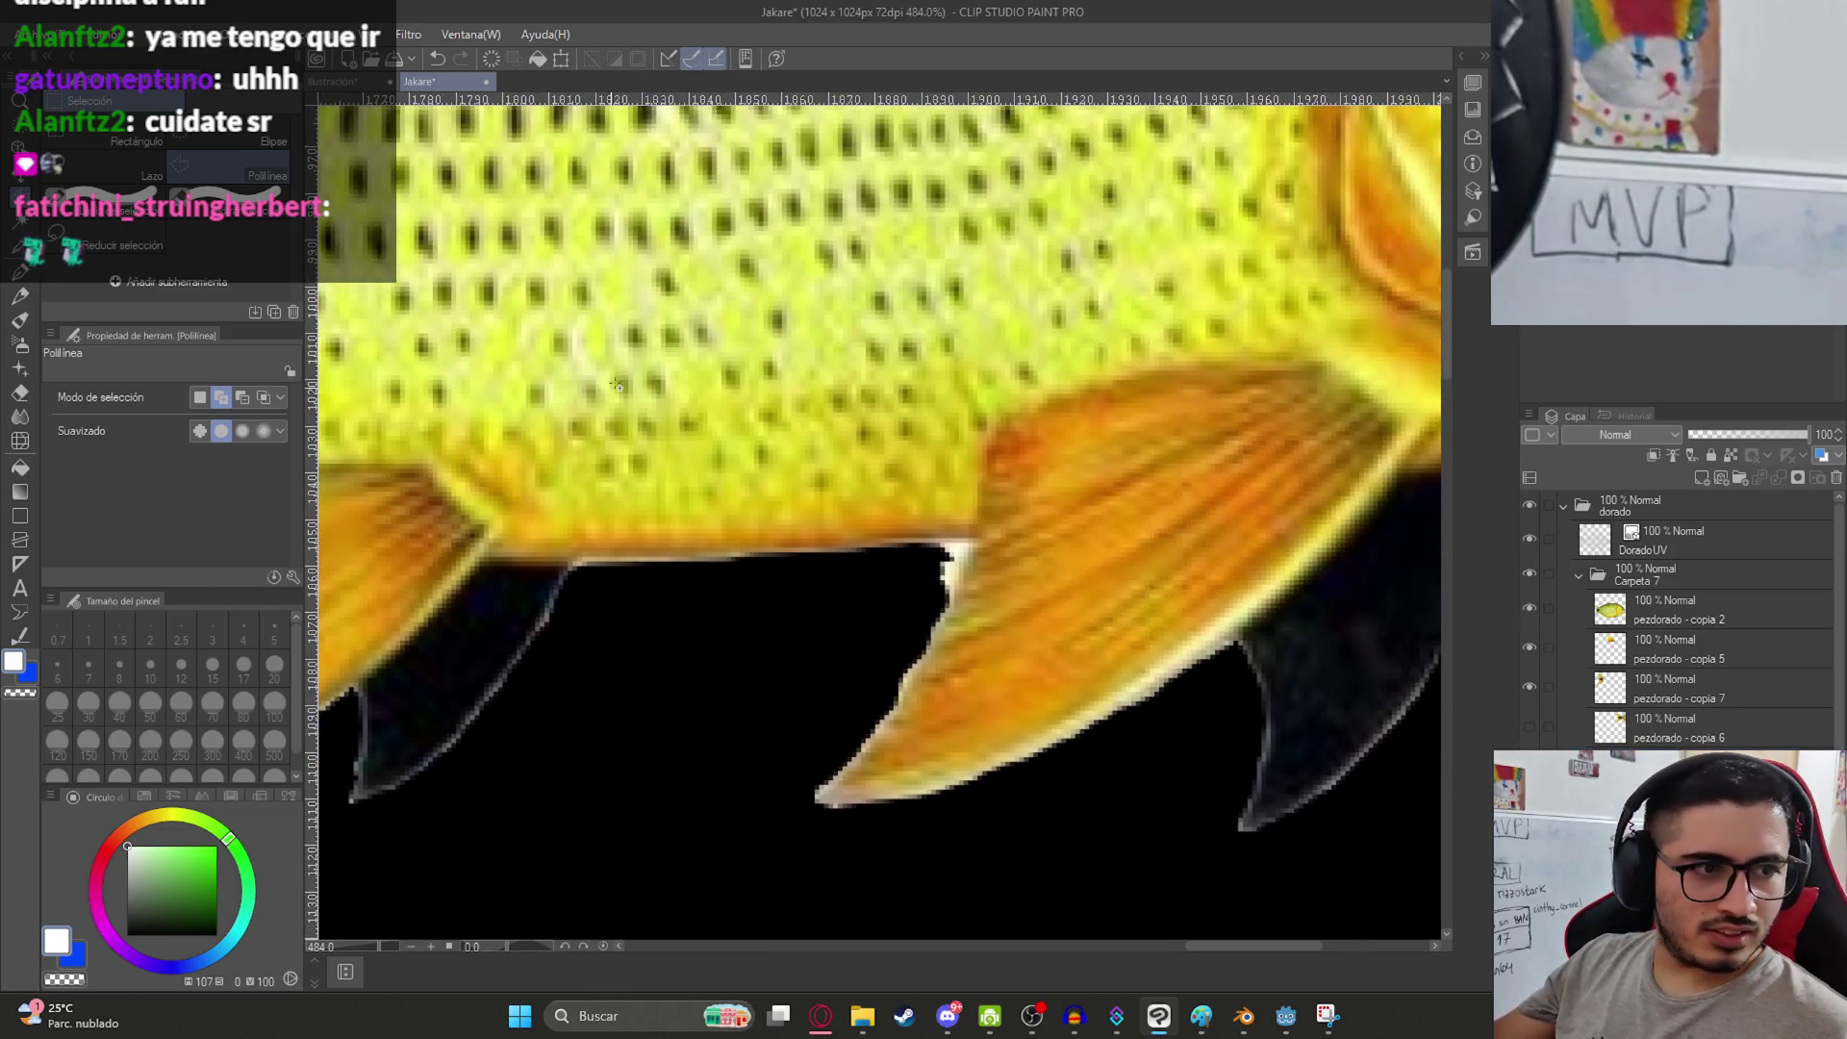
scroll(825, 413, "right", 2)
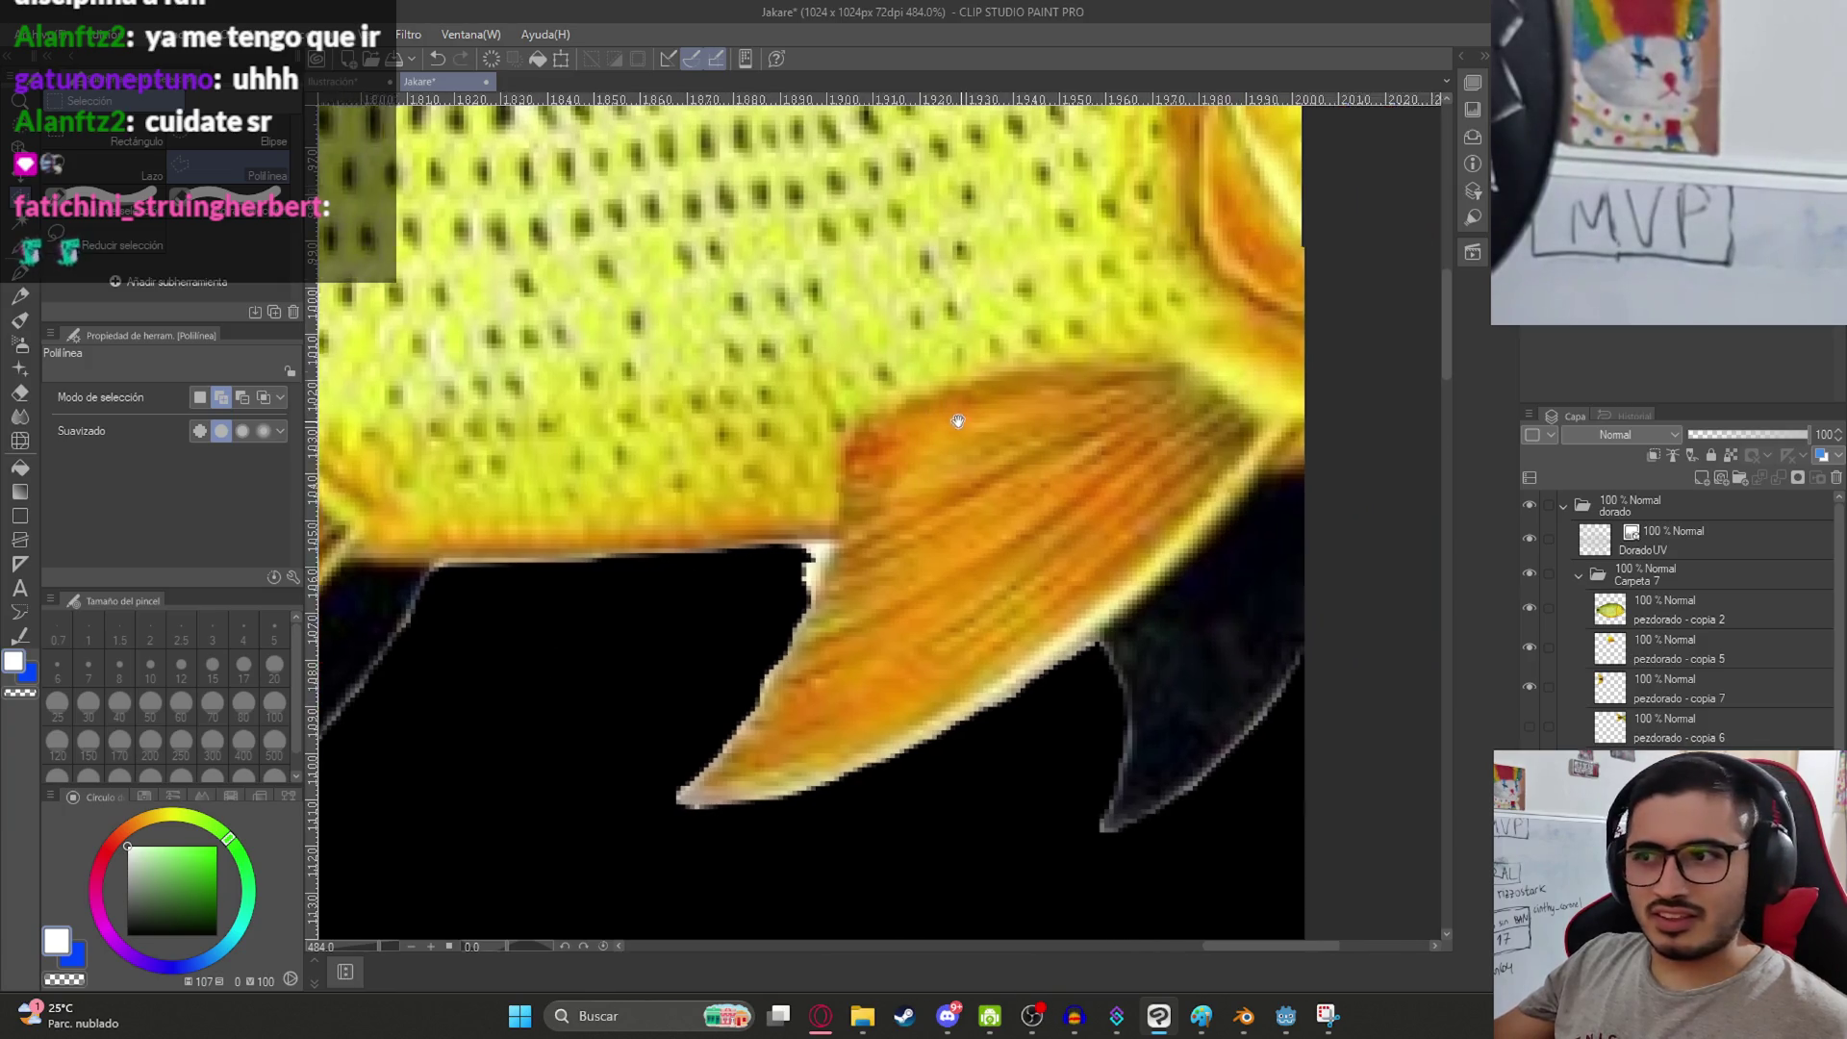
scroll(769, 483, "right", 3)
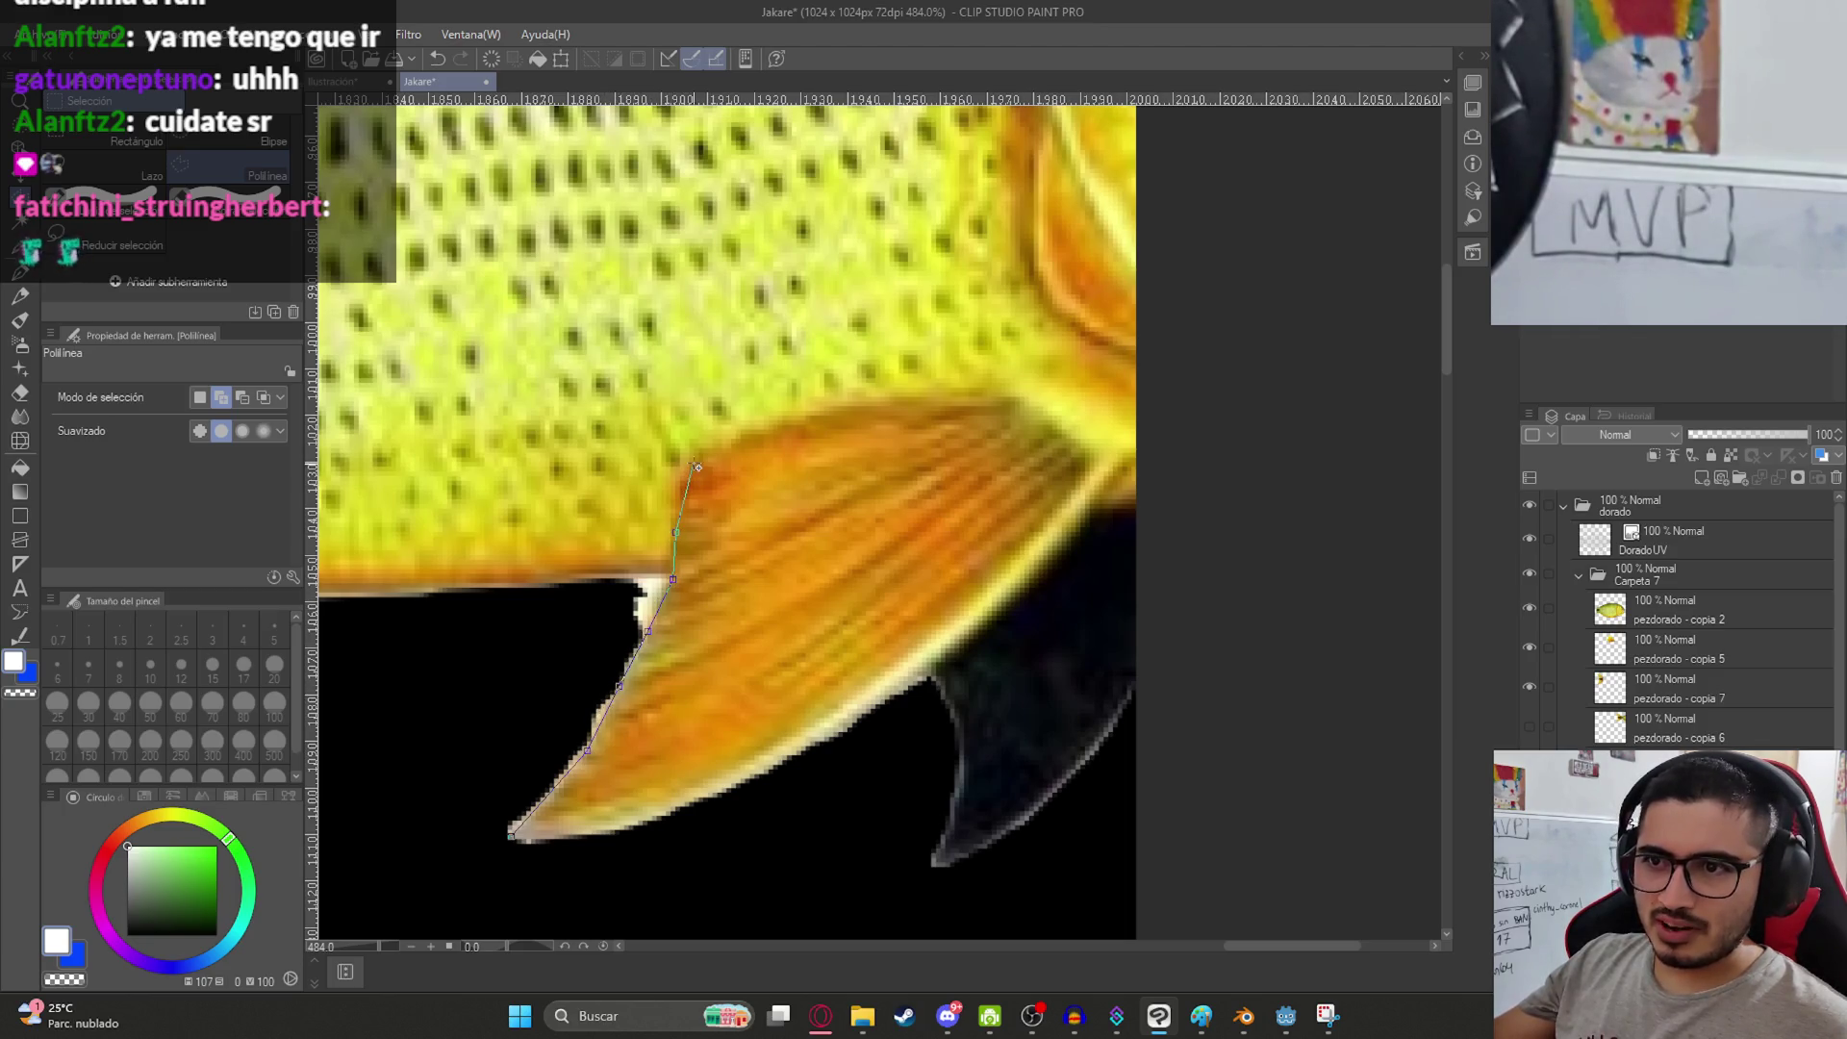
- Outline the lower fin and delete everything outside it with Shift+Delete, leaving only the fin
left_click(1027, 380)
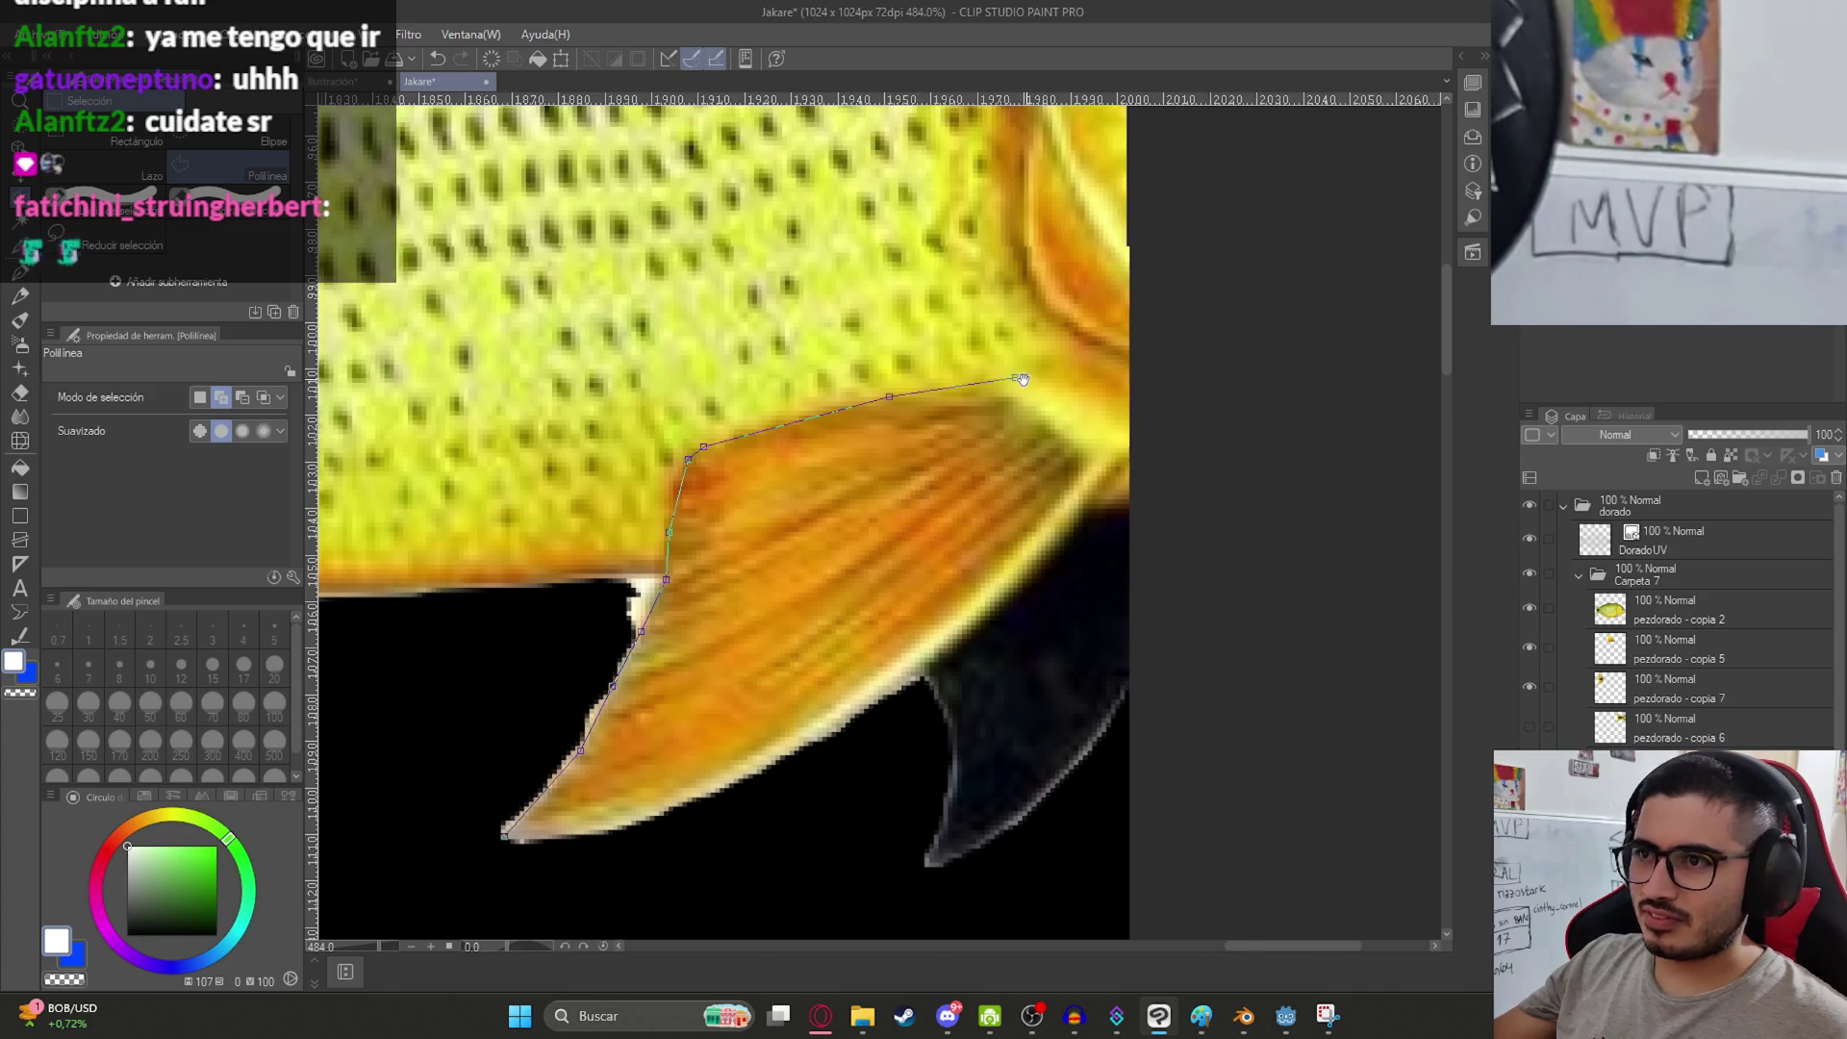
scroll(1047, 411, "right", 1)
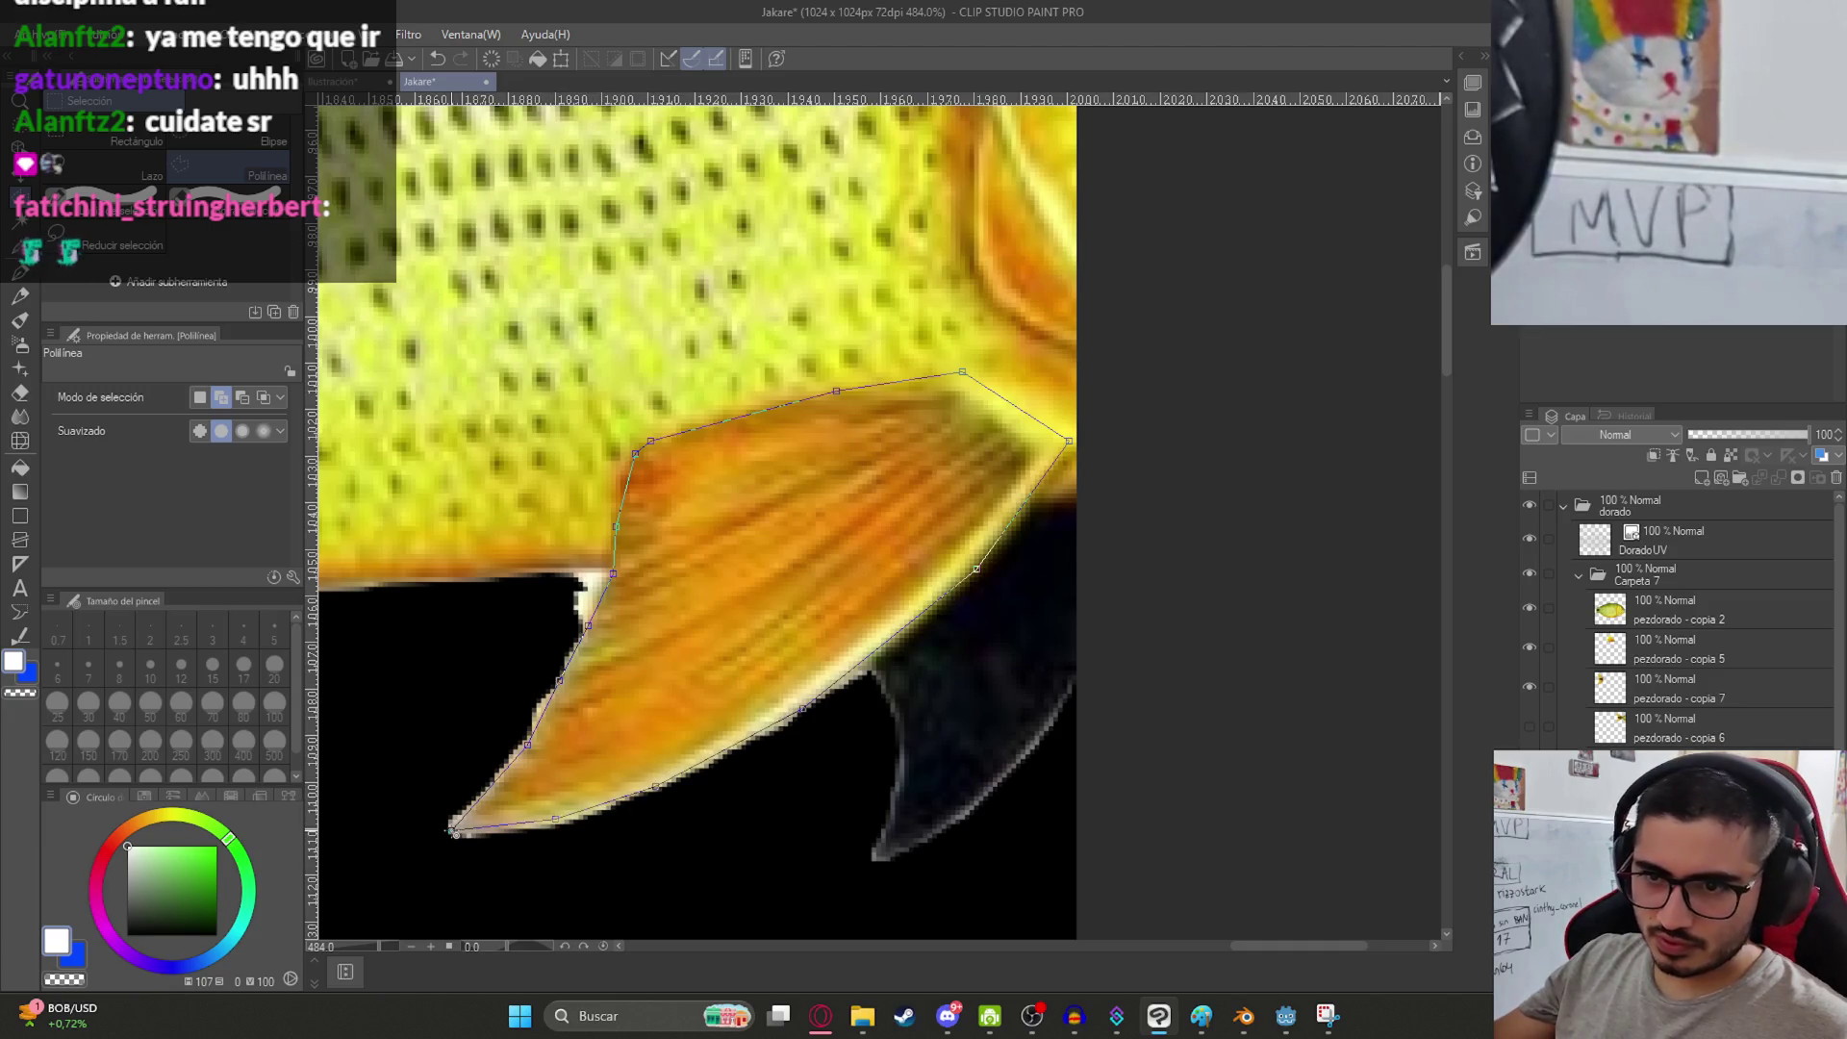
left_click(456, 830)
key("shift+Delete")
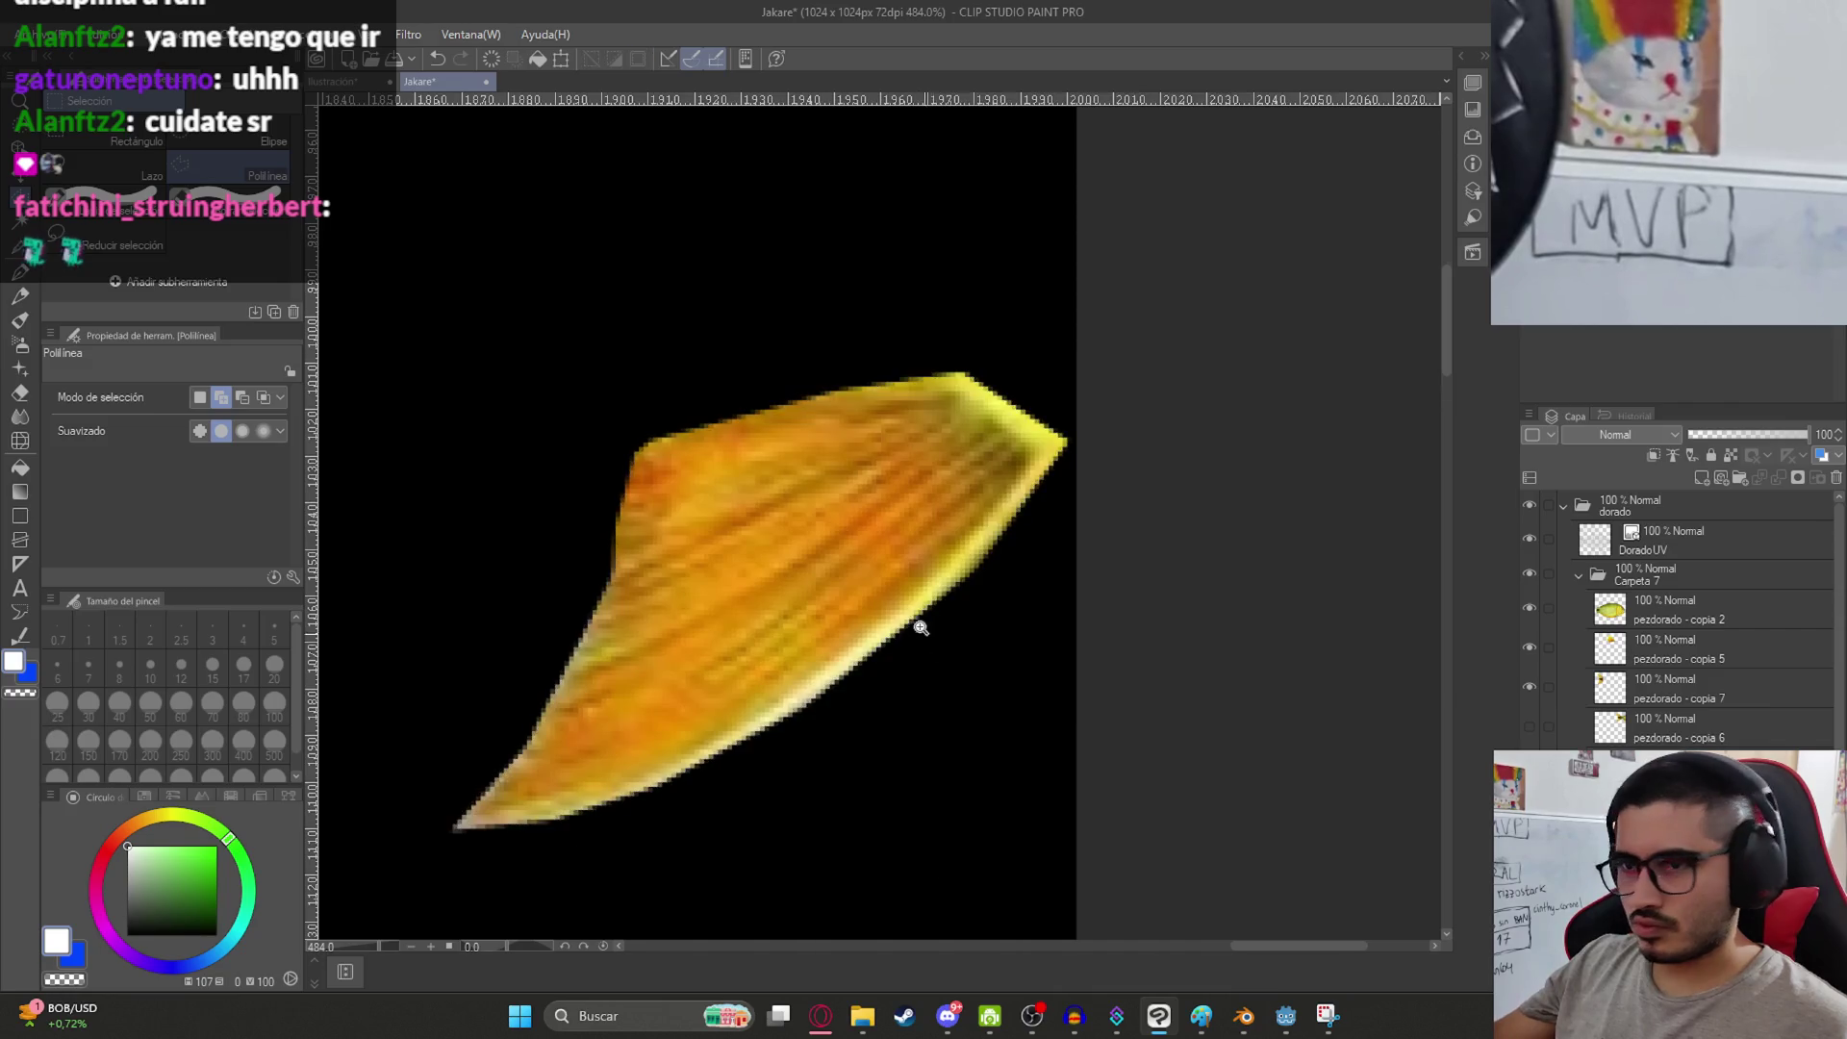
left_click_drag(922, 627, 828, 511)
key("k")
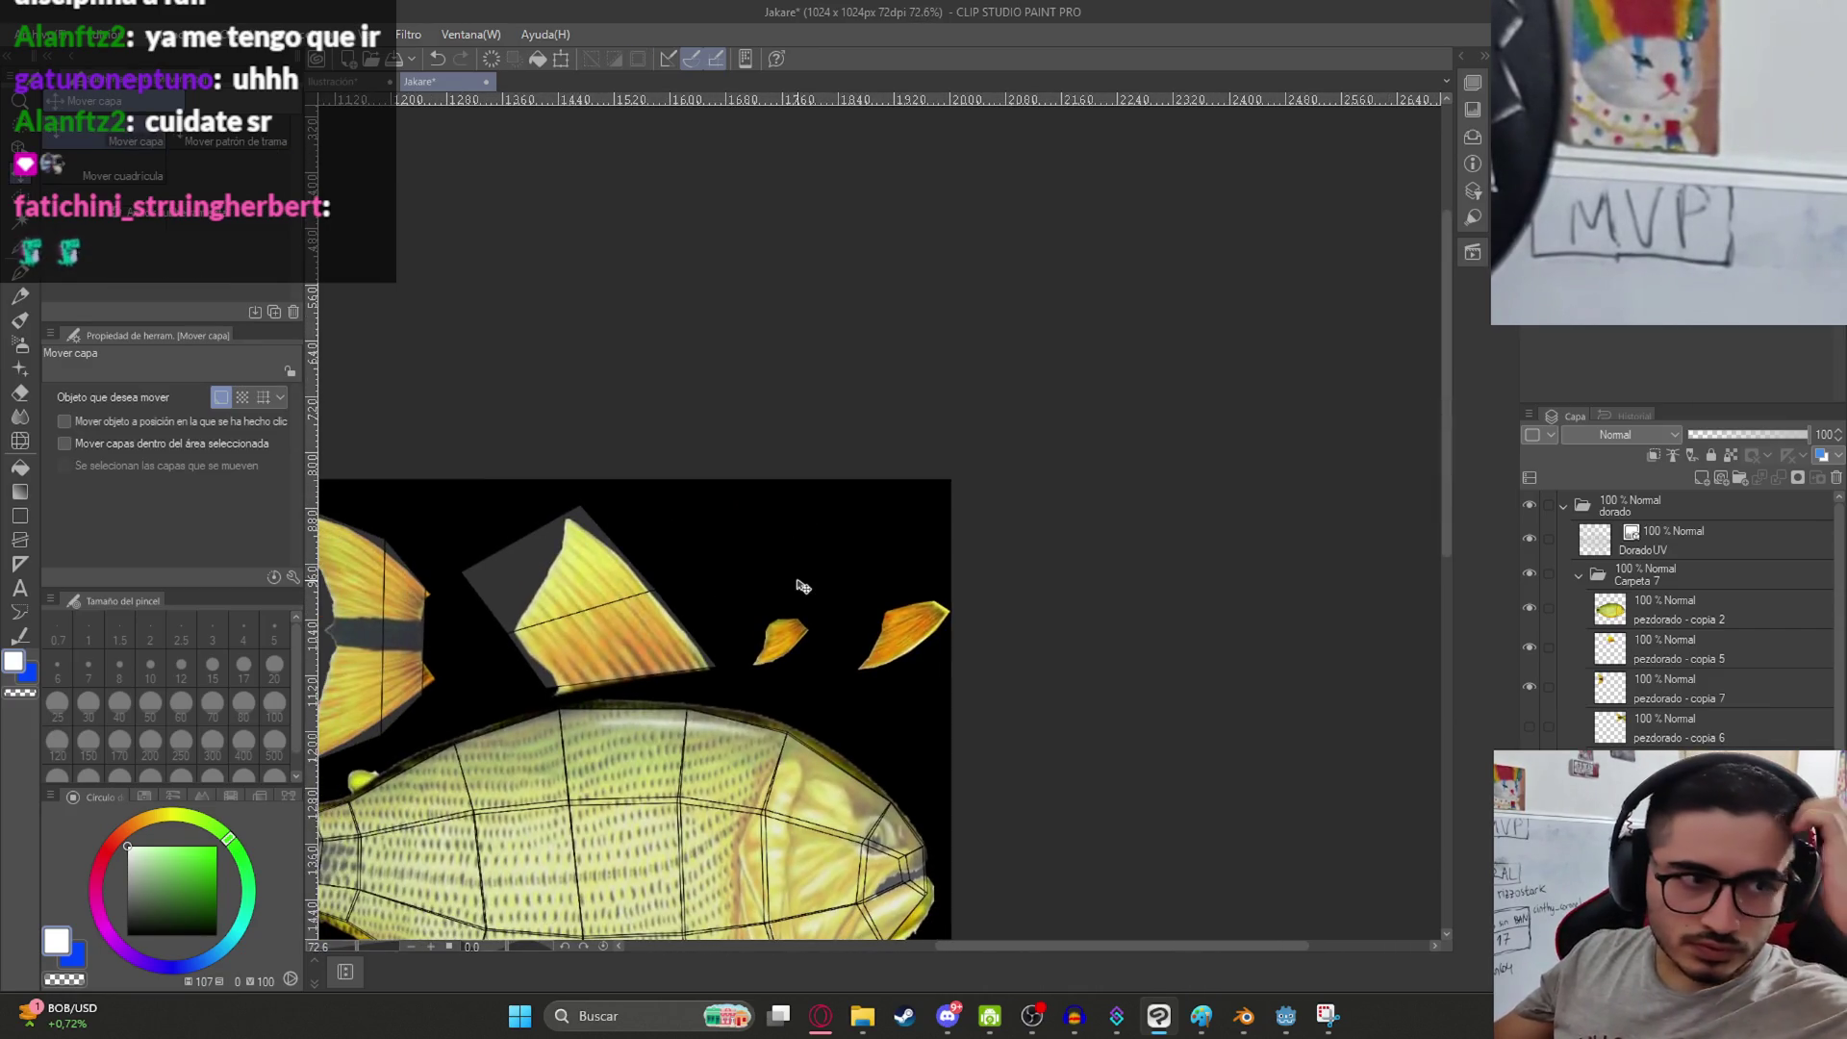
- Move the cut fin onto the lower-right ventral fin island and apply a first stretch toward its right corner
middle_click_drag(910, 614, 1154, 173)
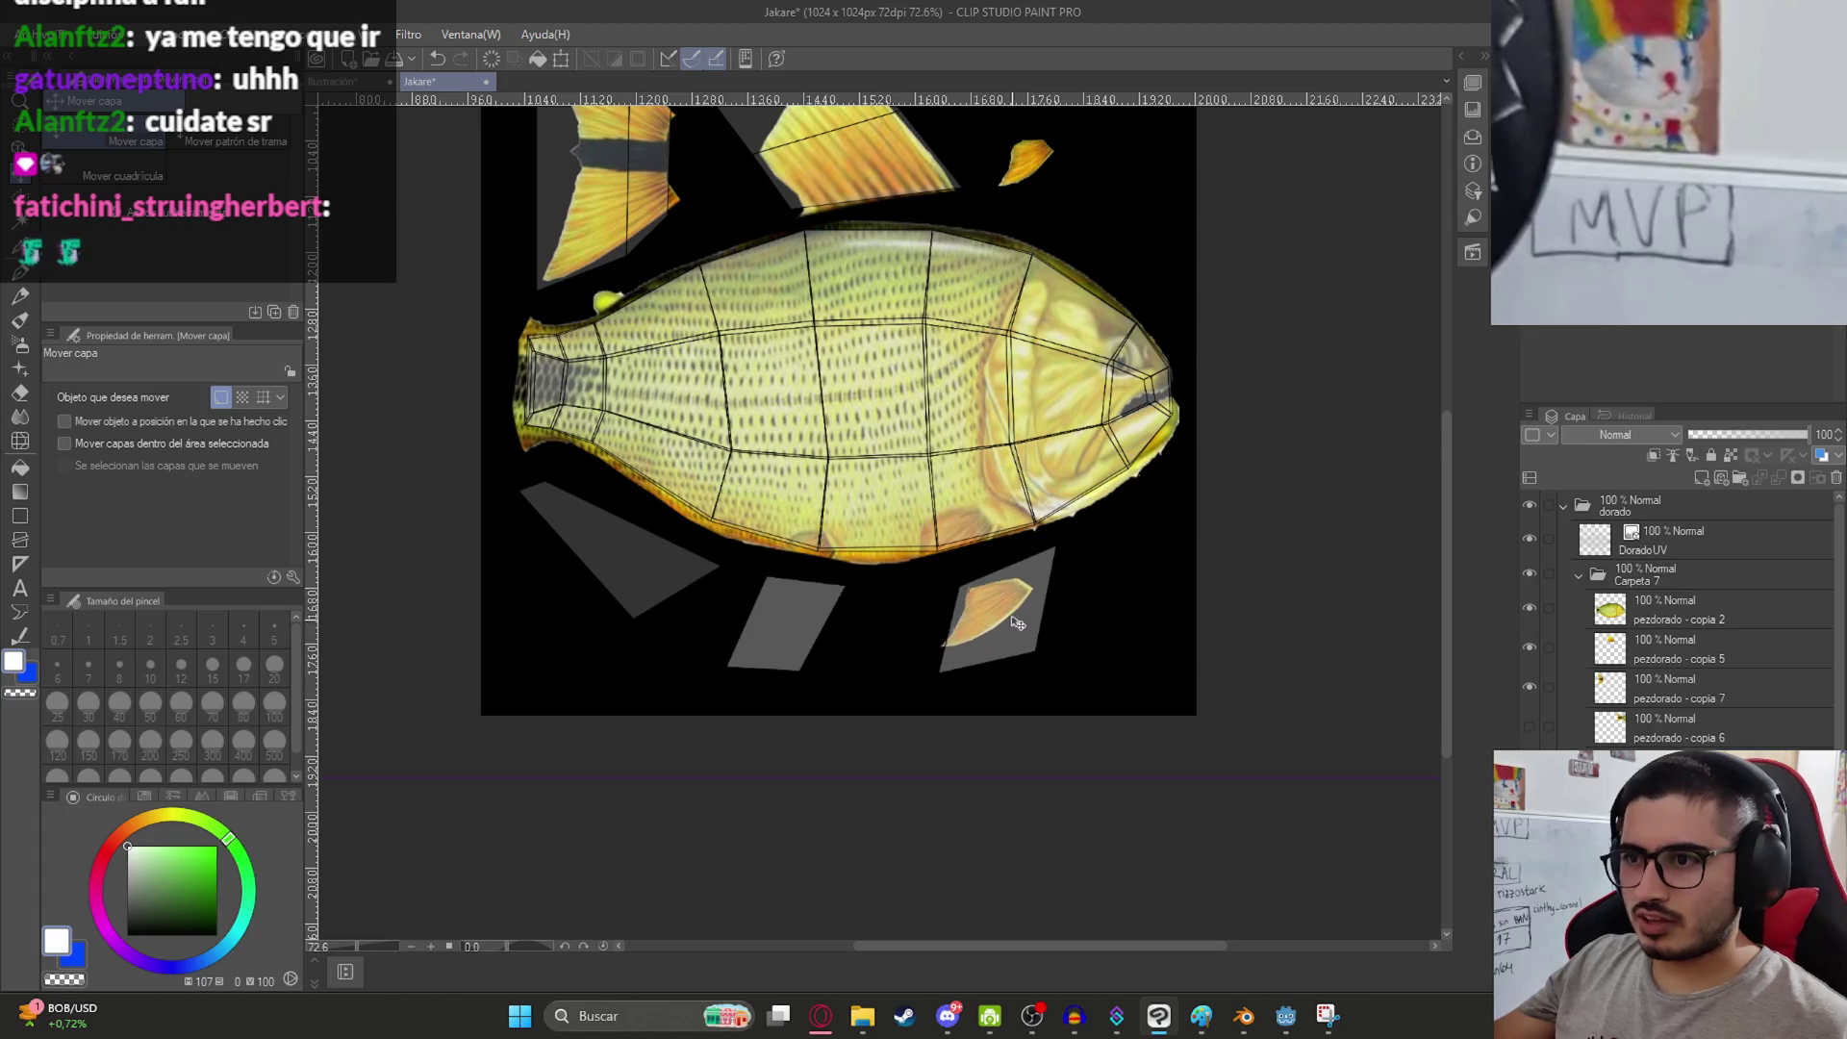
scroll(1015, 623, "up", 2)
scroll(1014, 630, "up", 2)
scroll(1014, 623, "up", 2)
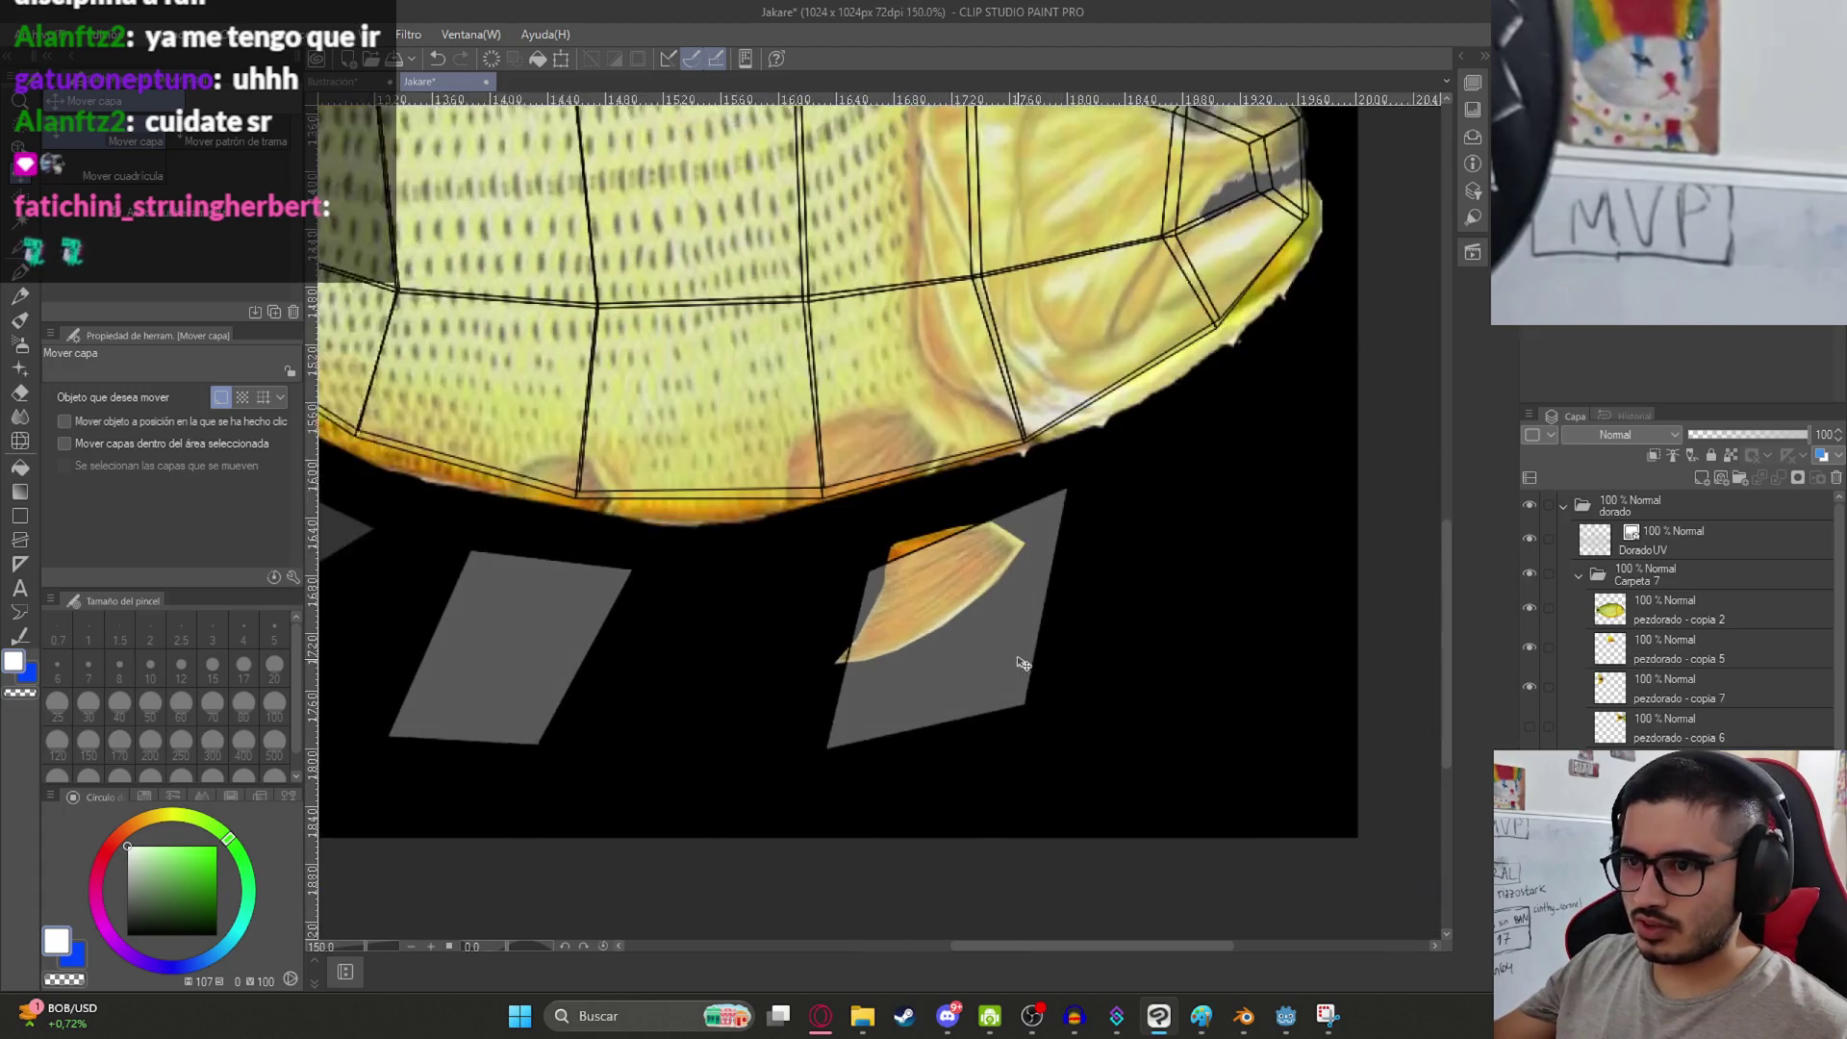
key("ctrl+t")
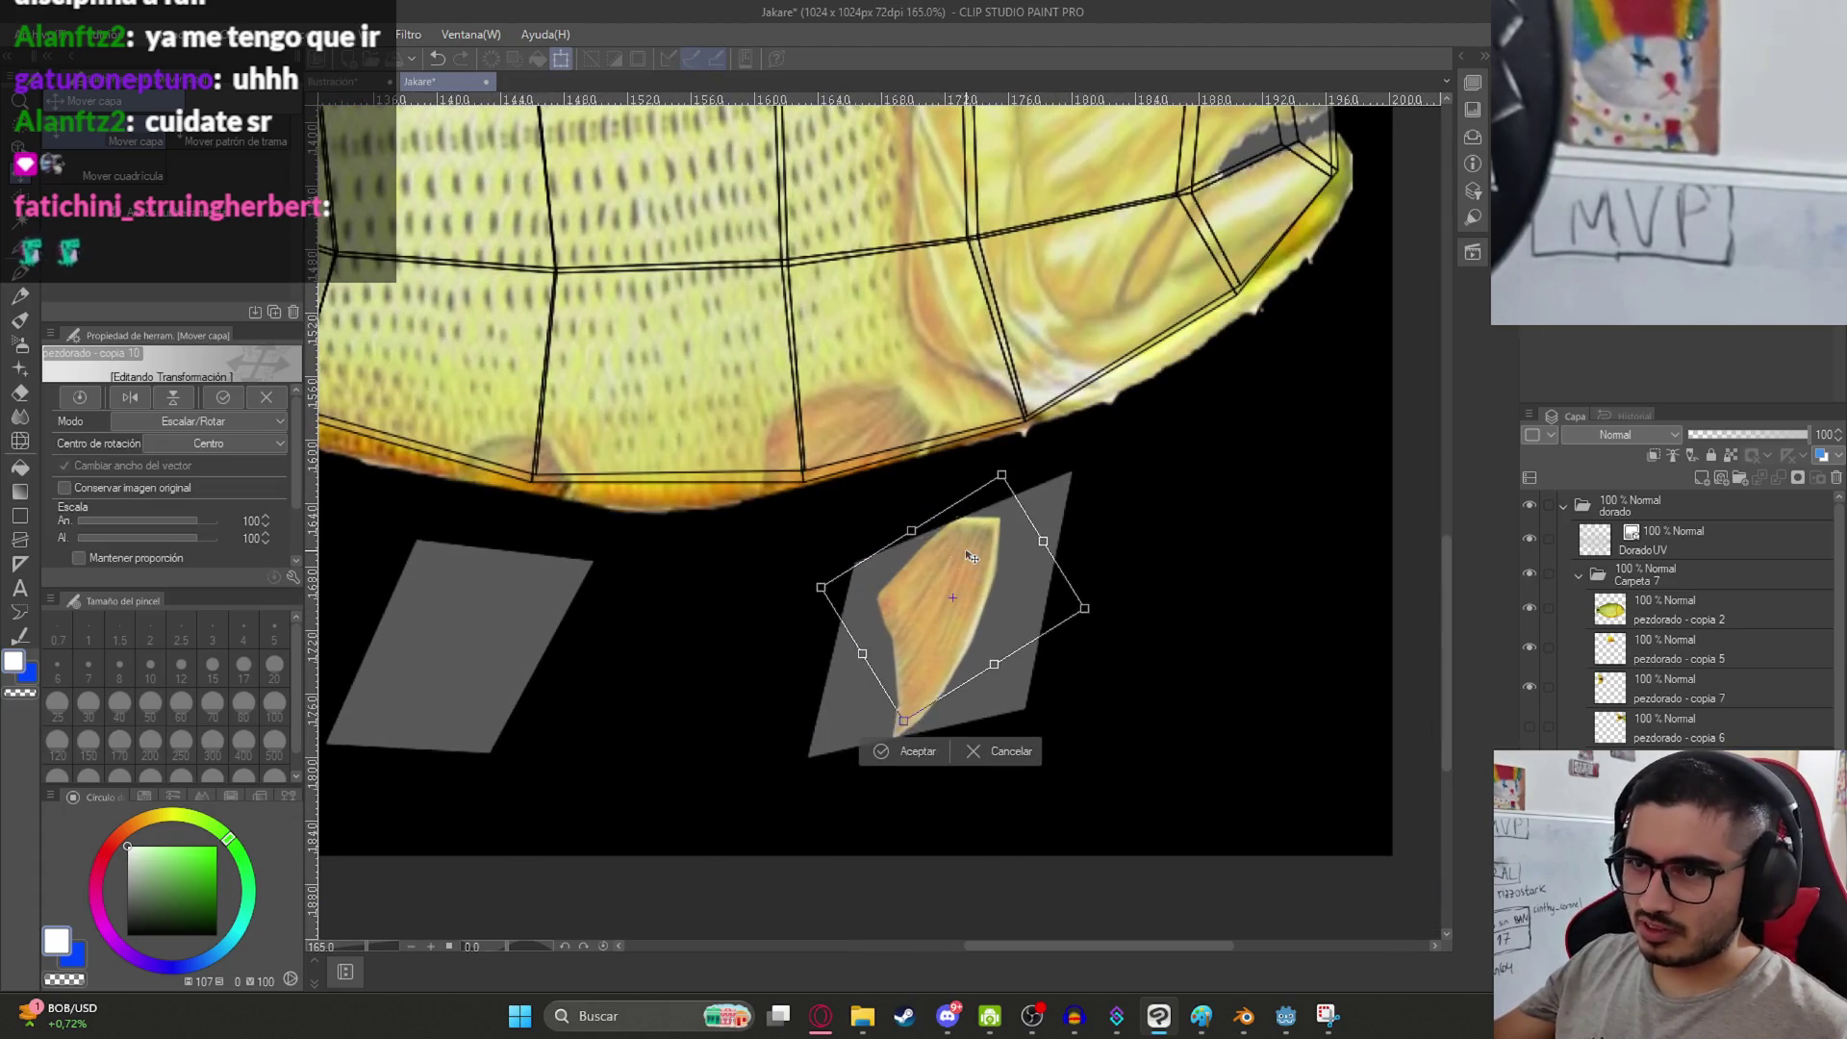
left_click_drag(944, 537, 948, 578)
mouse_move(1055, 630)
left_mouse_down("ctrl")
mouse_move(1198, 617)
mouse_move(1129, 622)
left_mouse_up("ctrl")
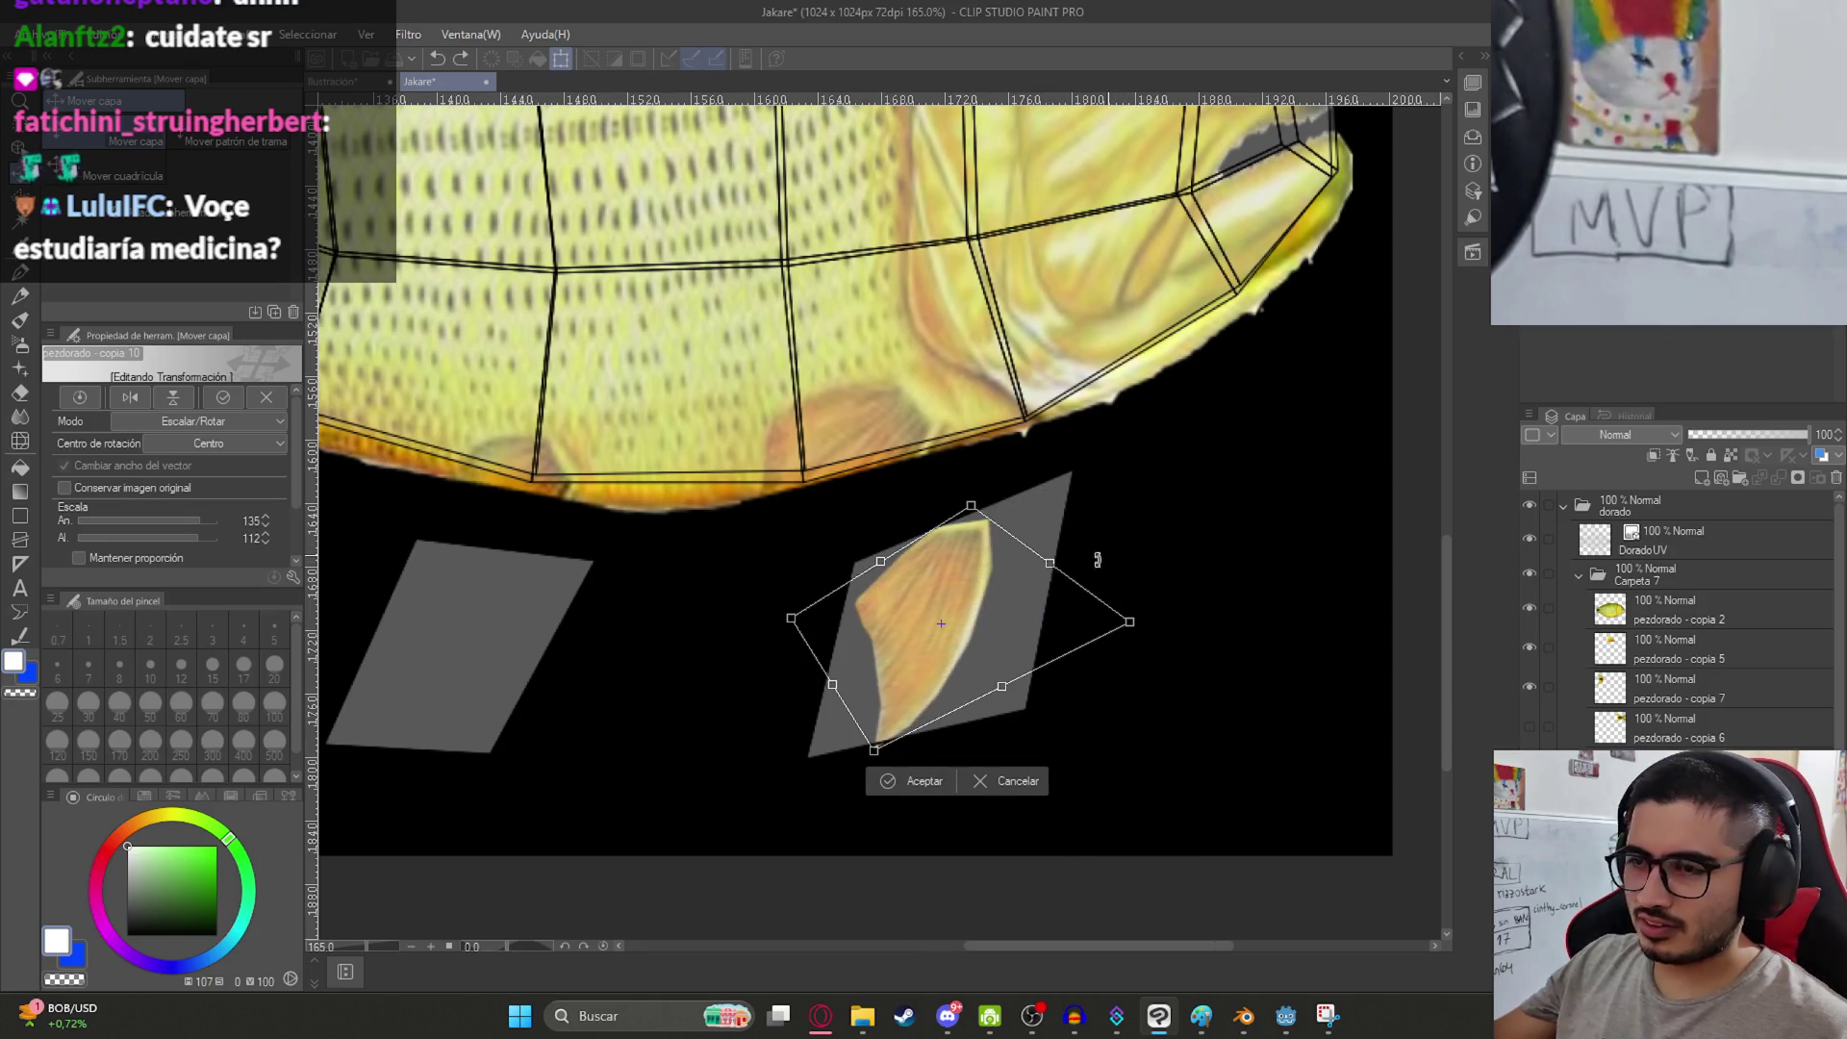
key("Return")
scroll(1075, 593, "up", 1)
- Transform the fin again: widen it, shorten it, and pull its left side and top corner in to fit
key("ctrl+t")
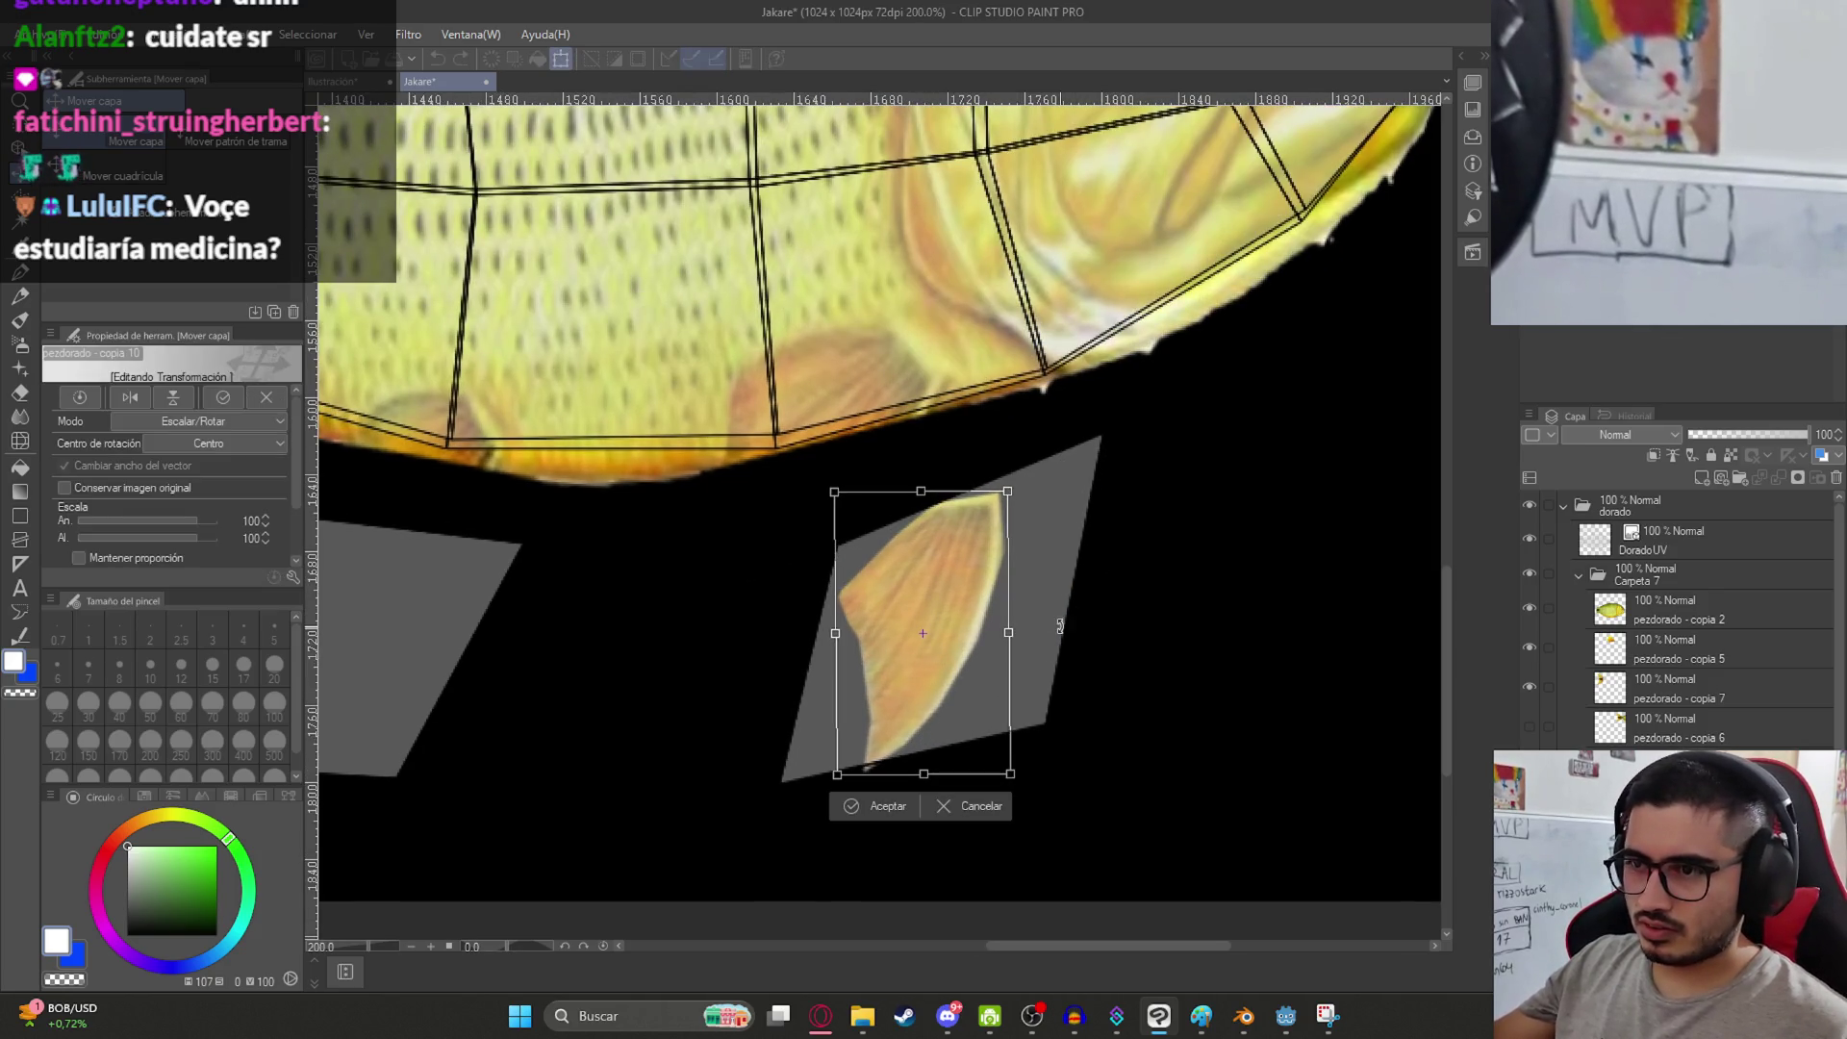
mouse_move(1007, 633)
left_mouse_down()
mouse_move(1114, 633)
mouse_move(1166, 582)
left_mouse_up()
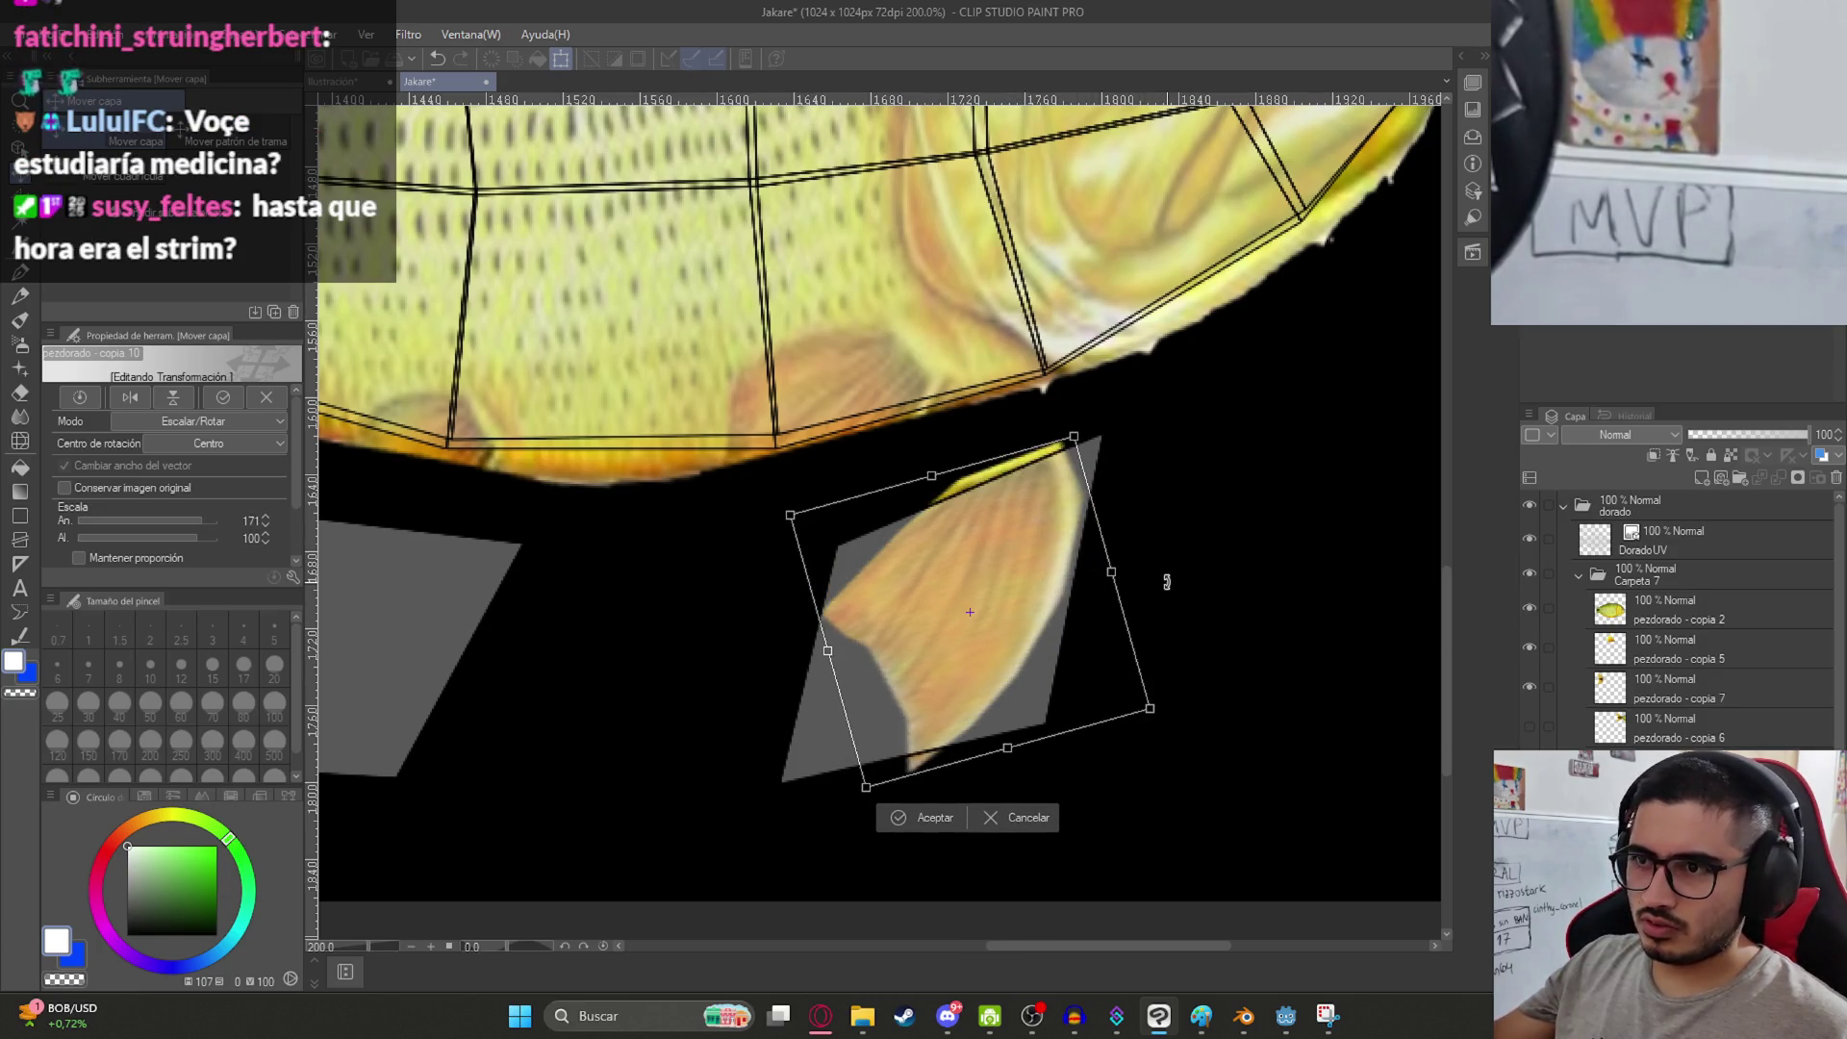
left_click_drag(1011, 751, 1002, 721)
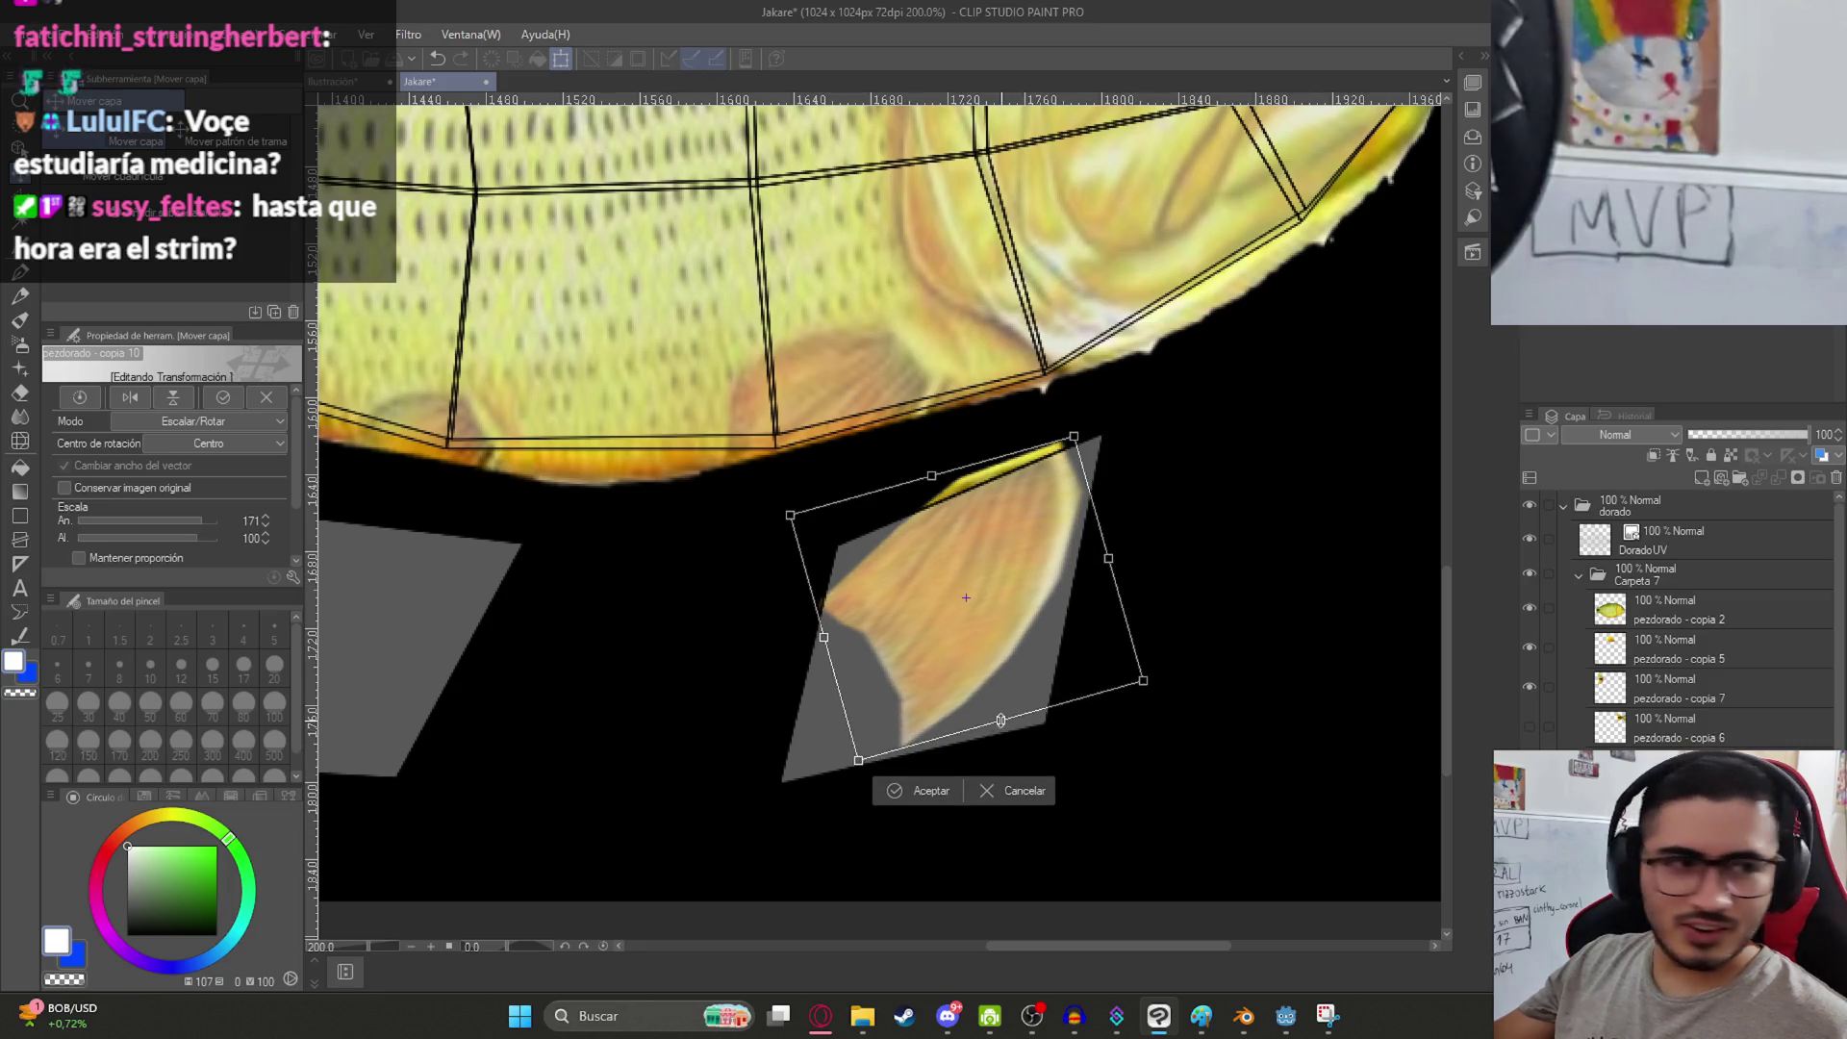
left_click_drag(790, 514, 815, 514)
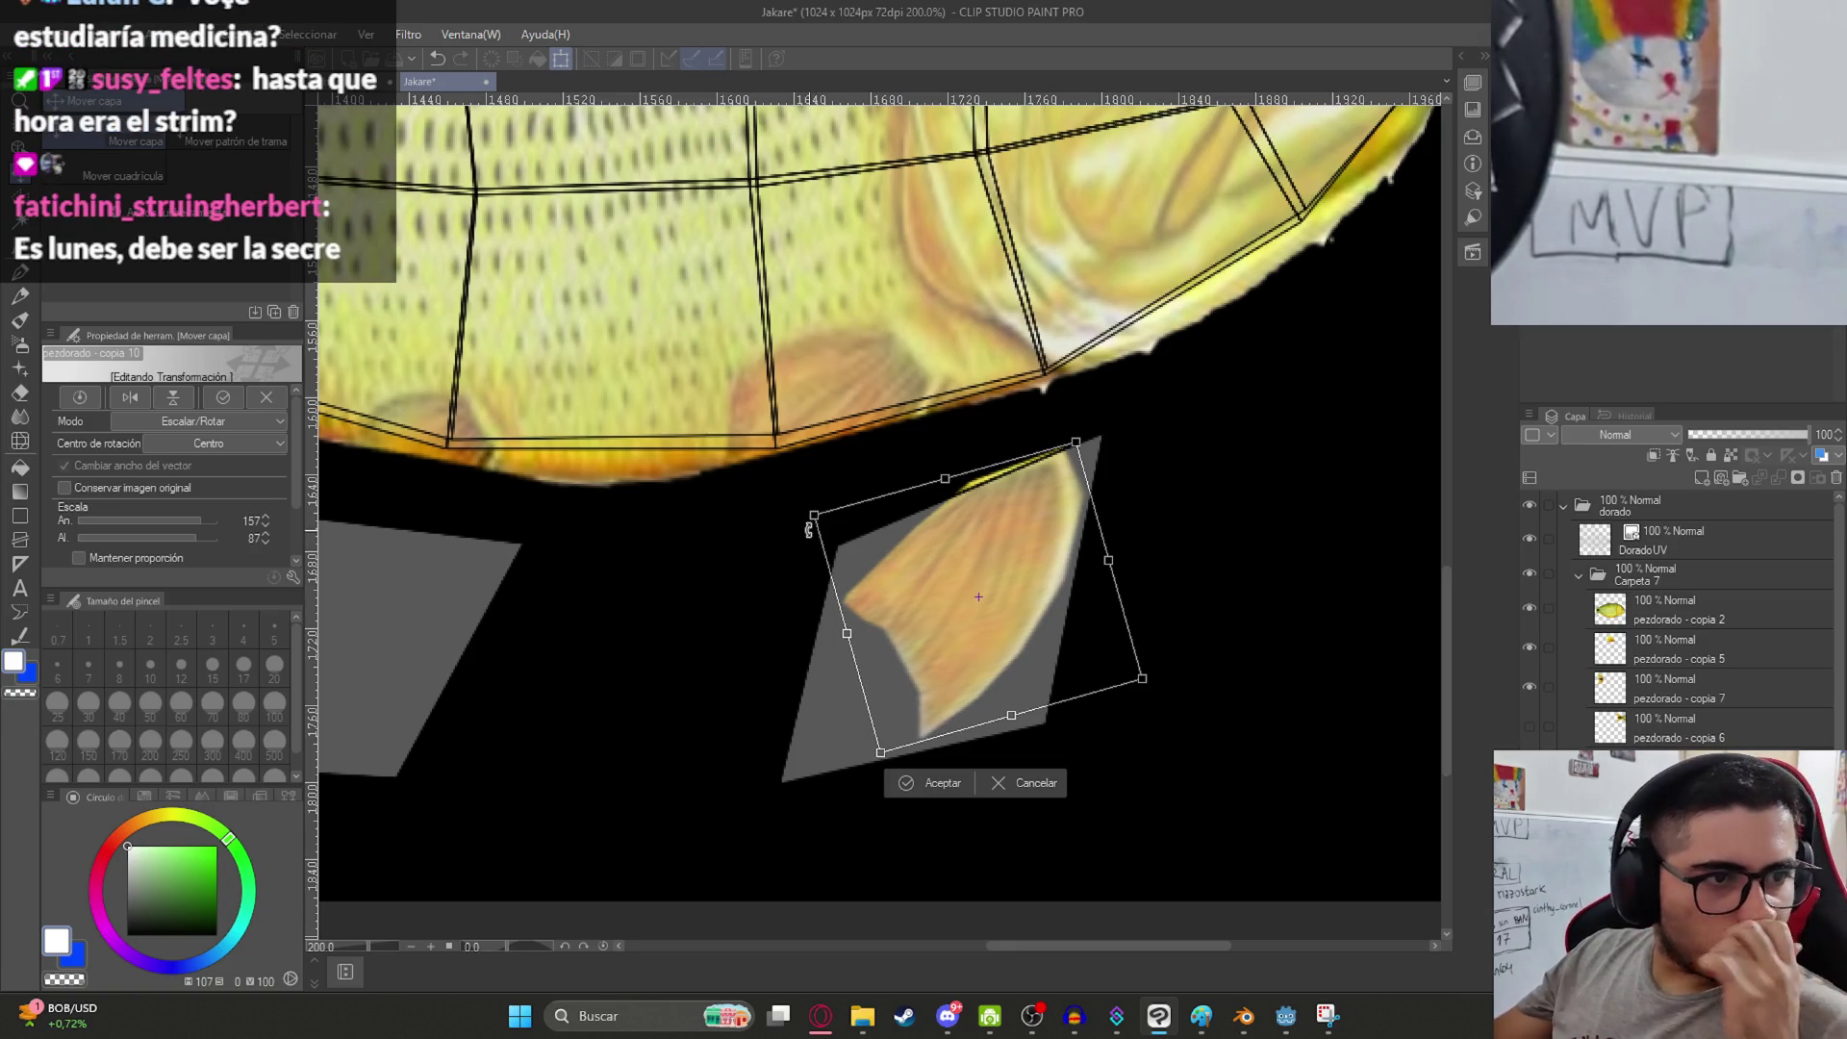
mouse_move(1080, 454)
left_mouse_down()
mouse_move(1050, 462)
mouse_move(1062, 448)
left_mouse_up()
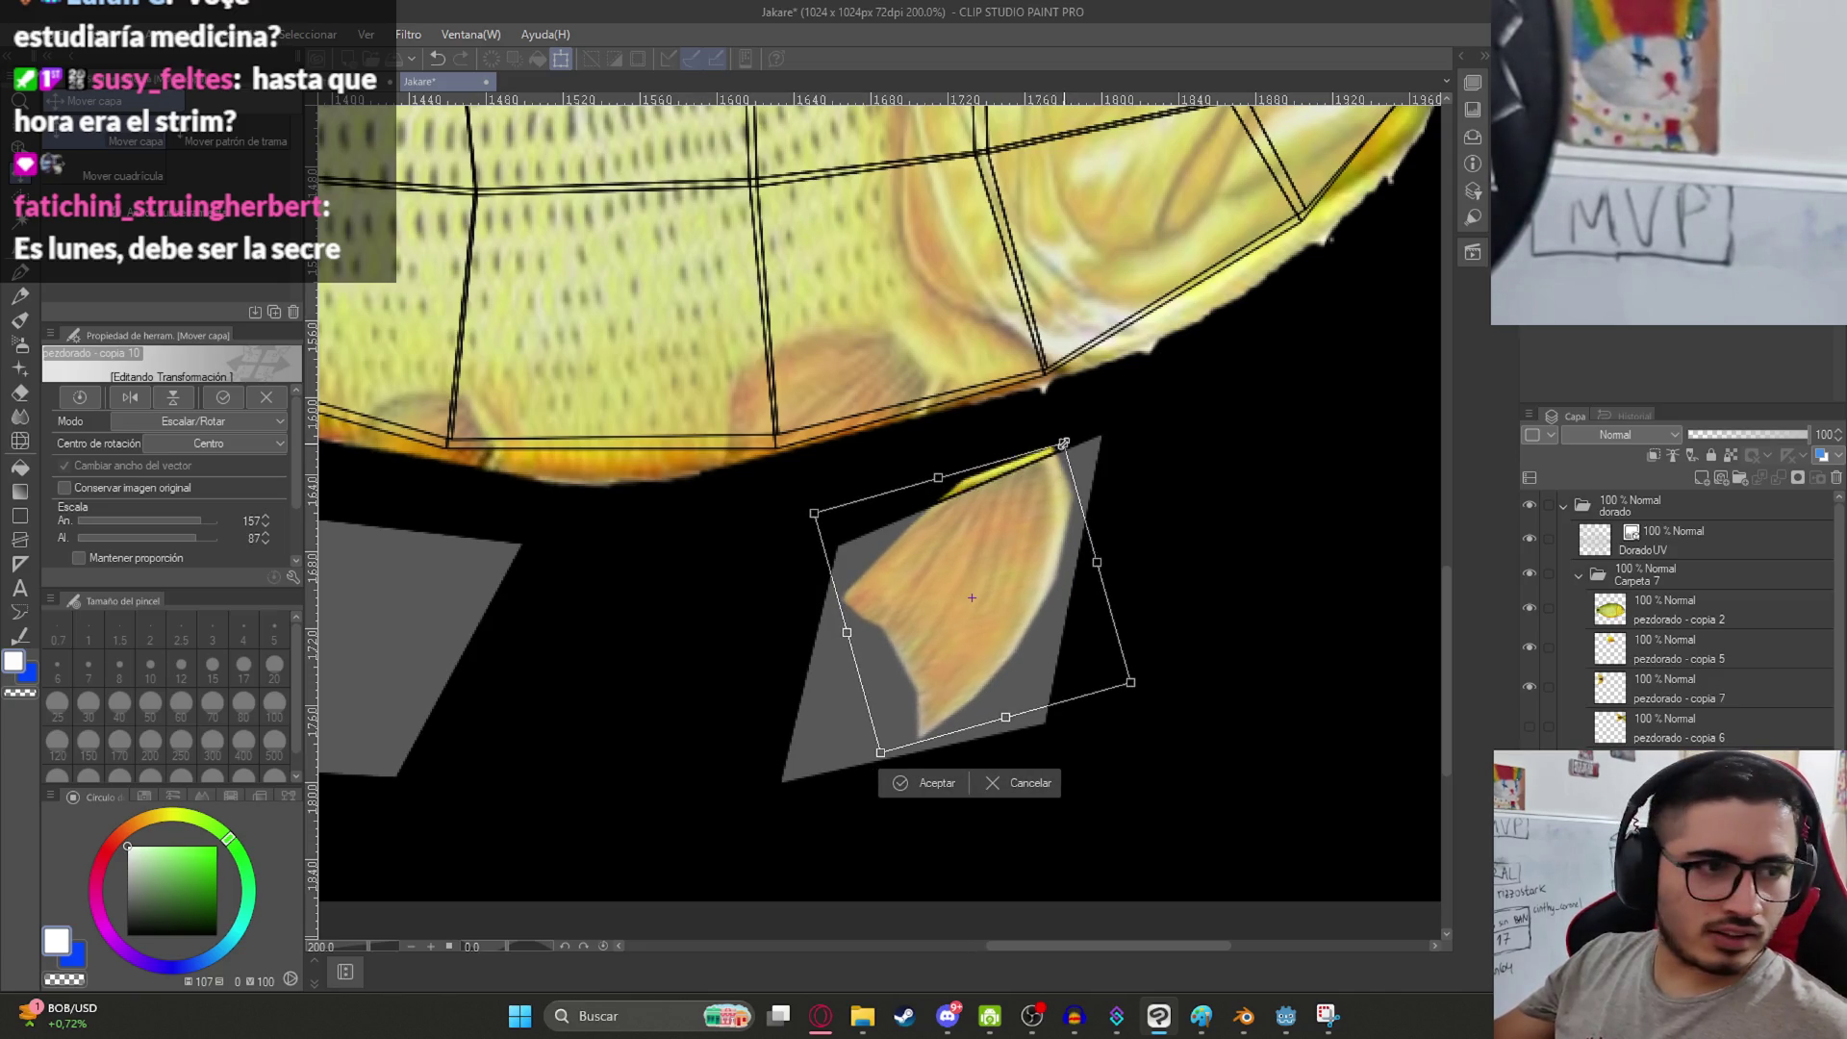
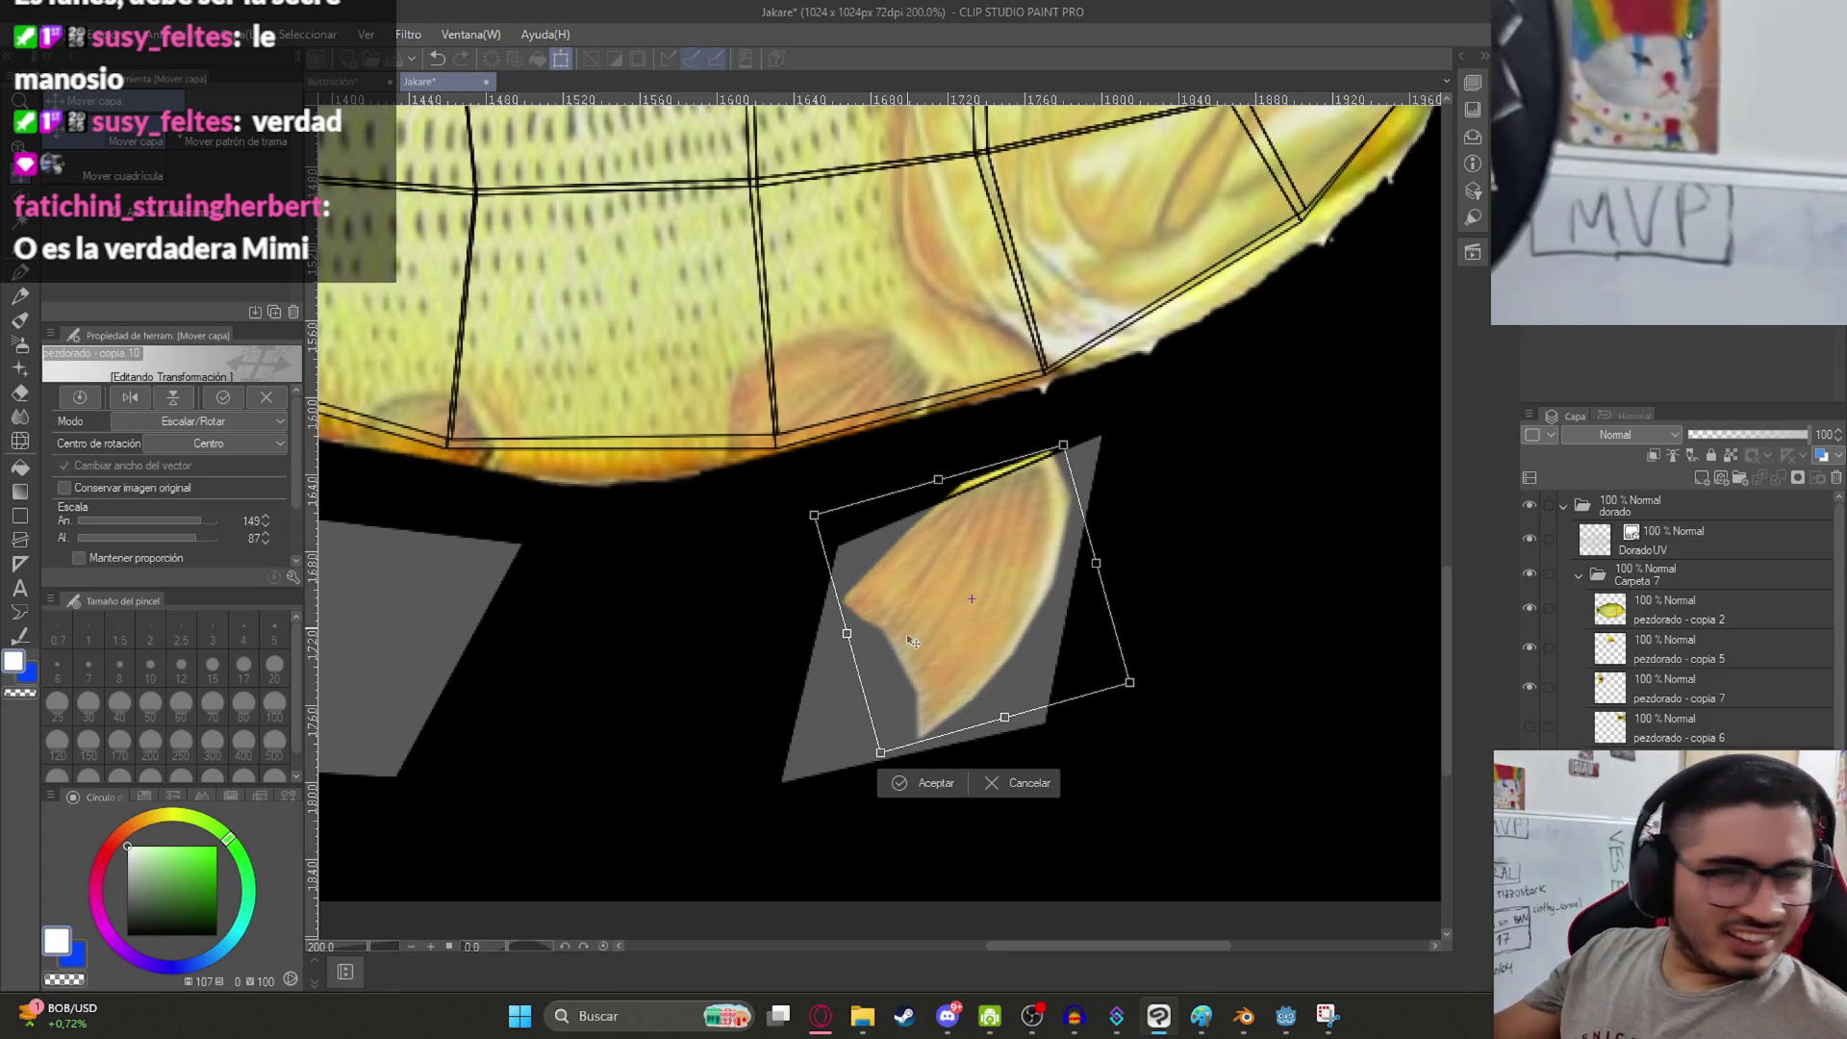
- Skew, widen and heighten the fin piece to cover the grey patch and commit the transform
left_click_drag(817, 513, 782, 554)
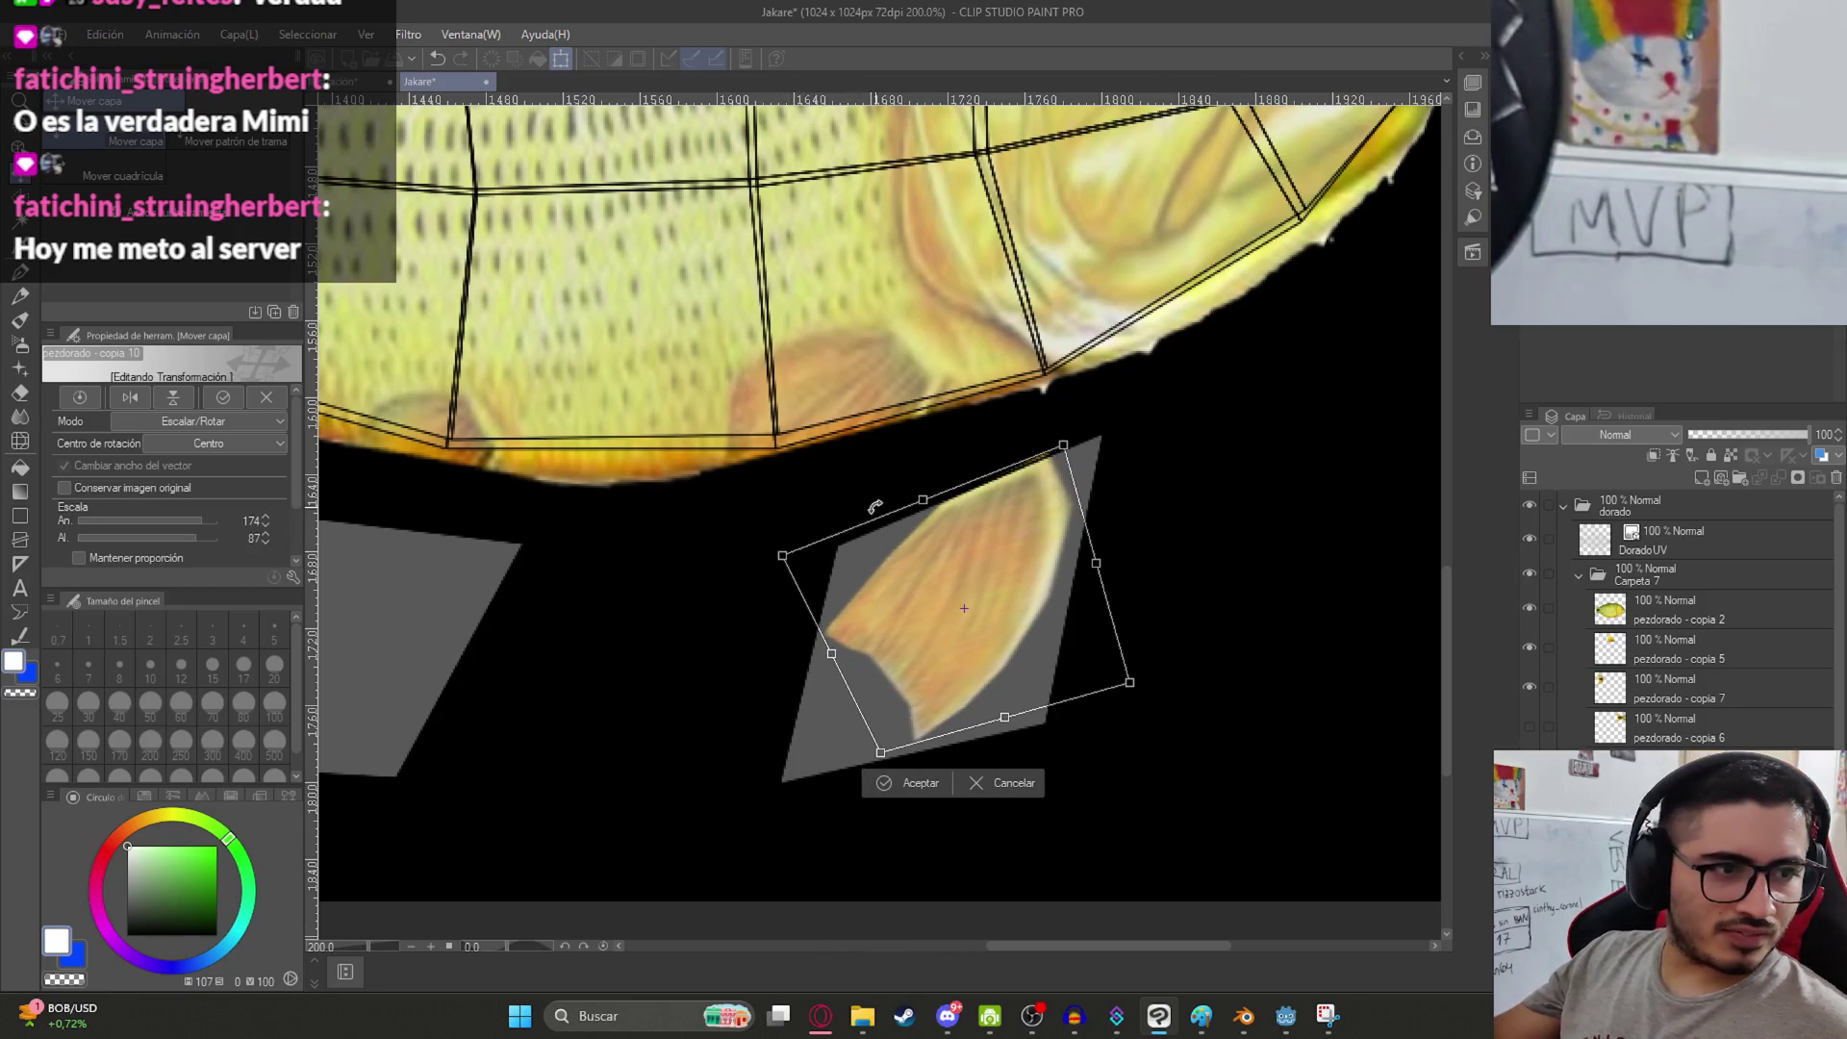
left_click_drag(931, 498, 902, 506)
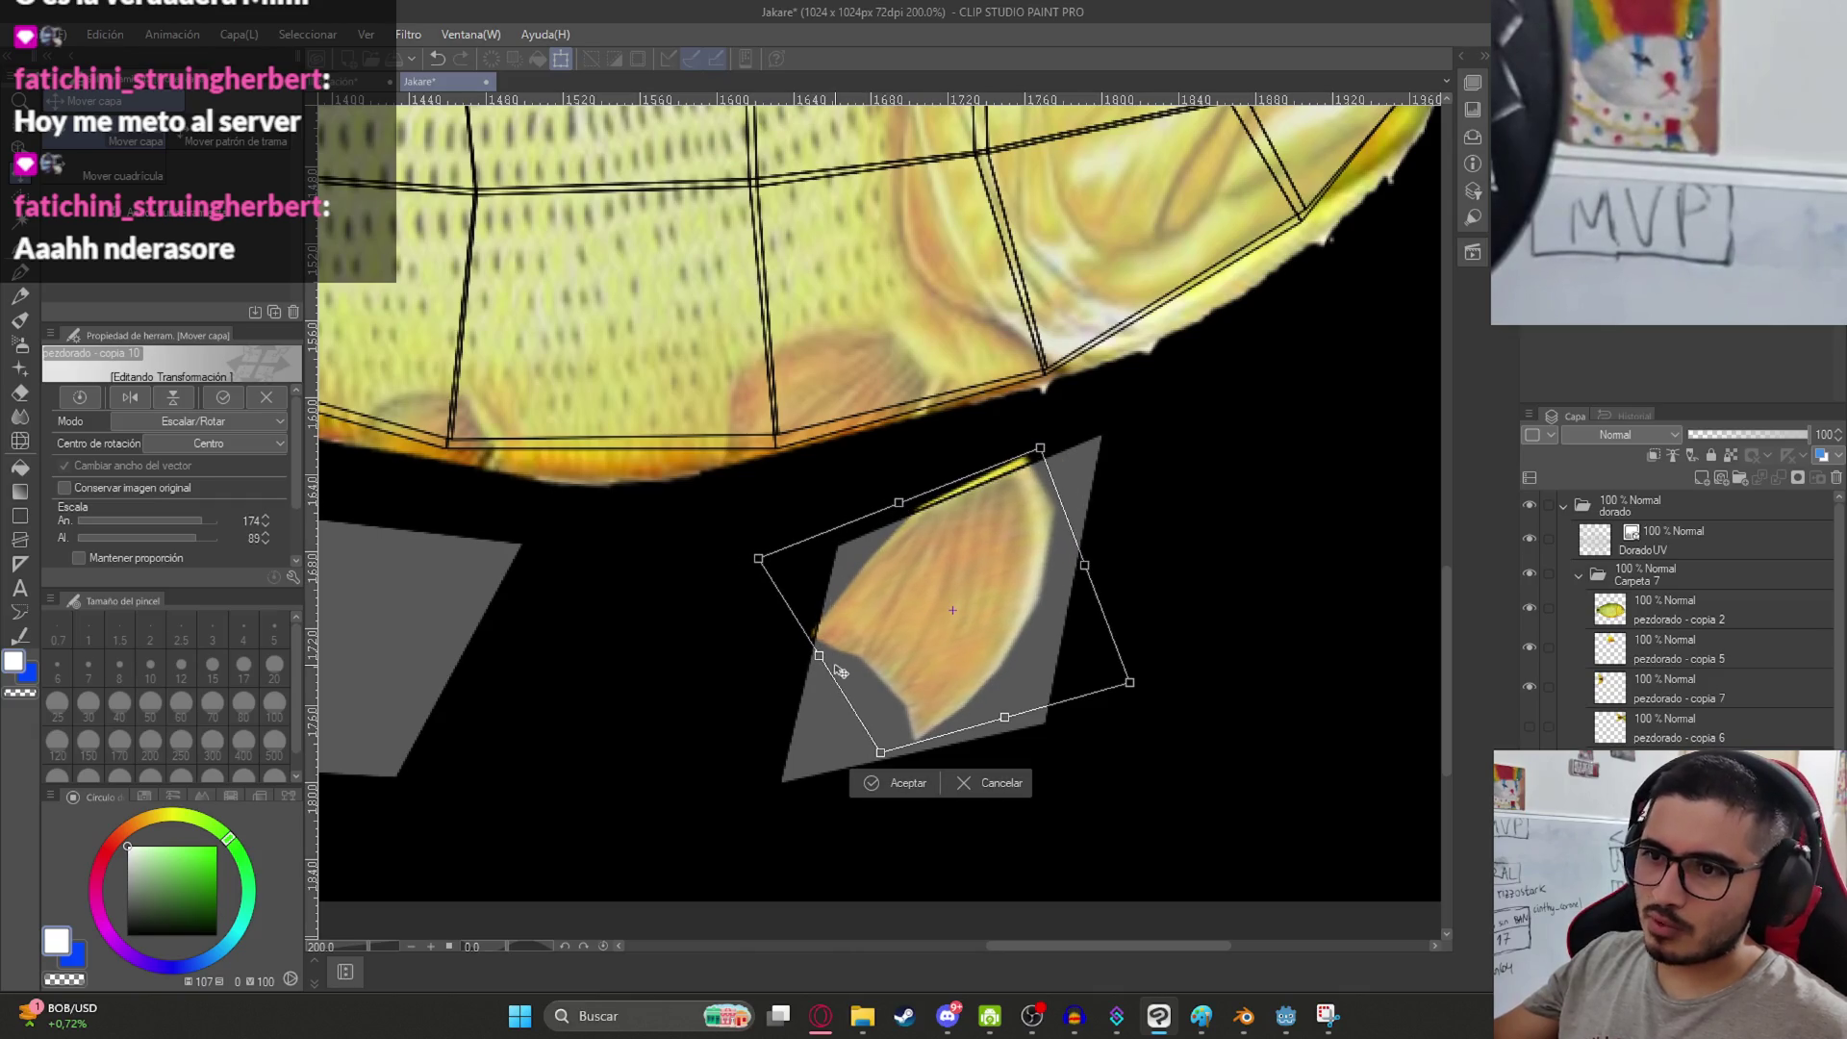
left_click_drag(822, 662, 836, 659)
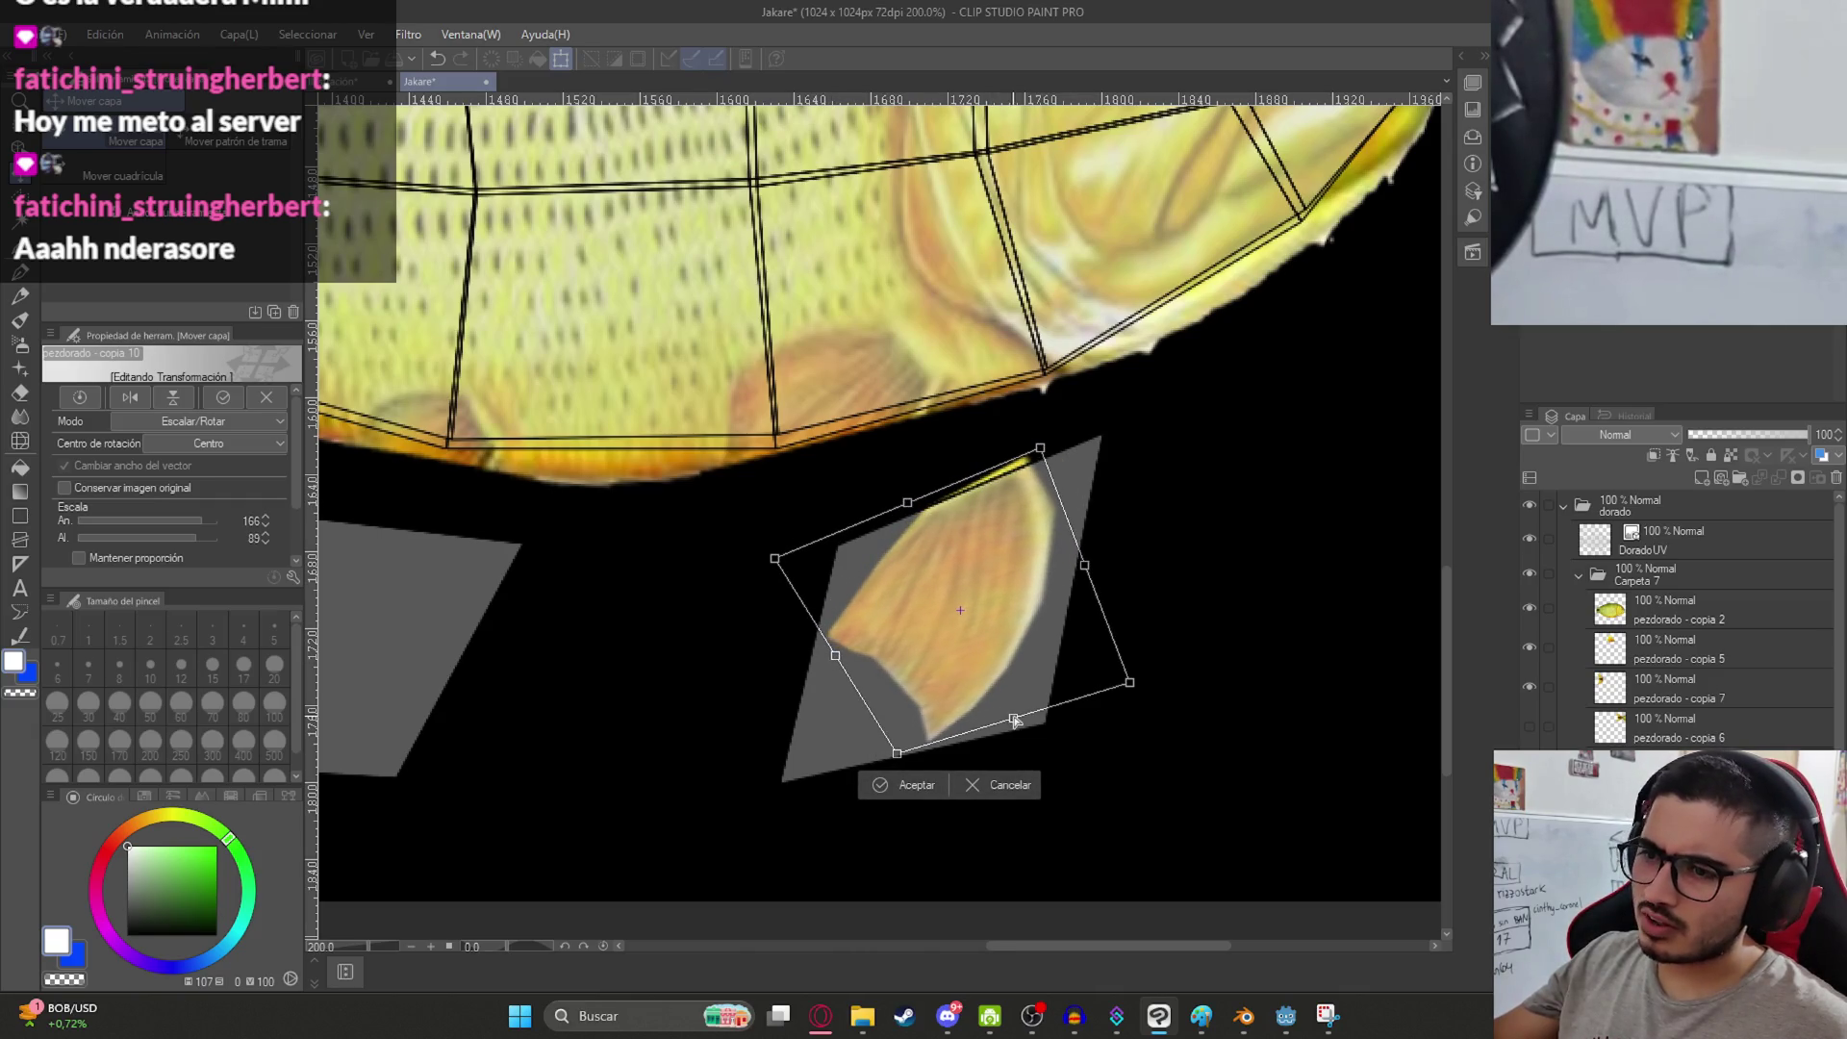
left_click_drag(1015, 719, 1046, 715)
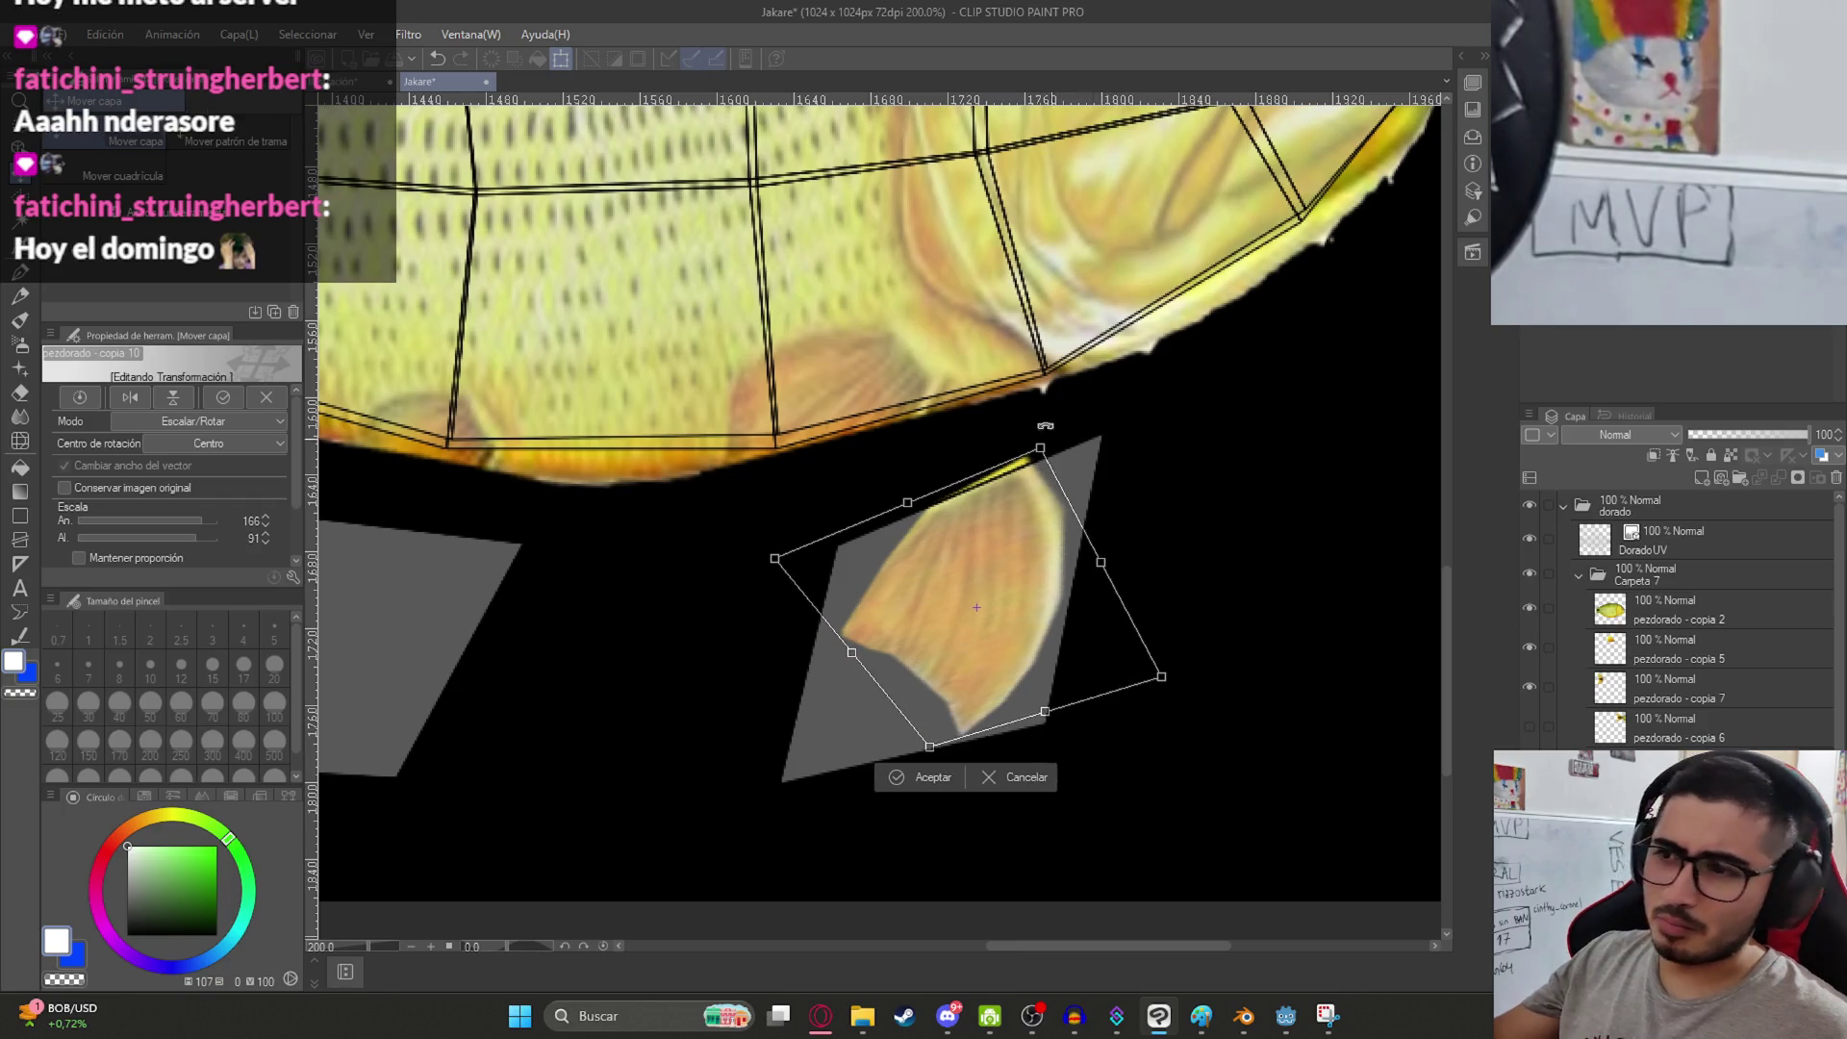
left_click_drag(907, 493, 907, 490)
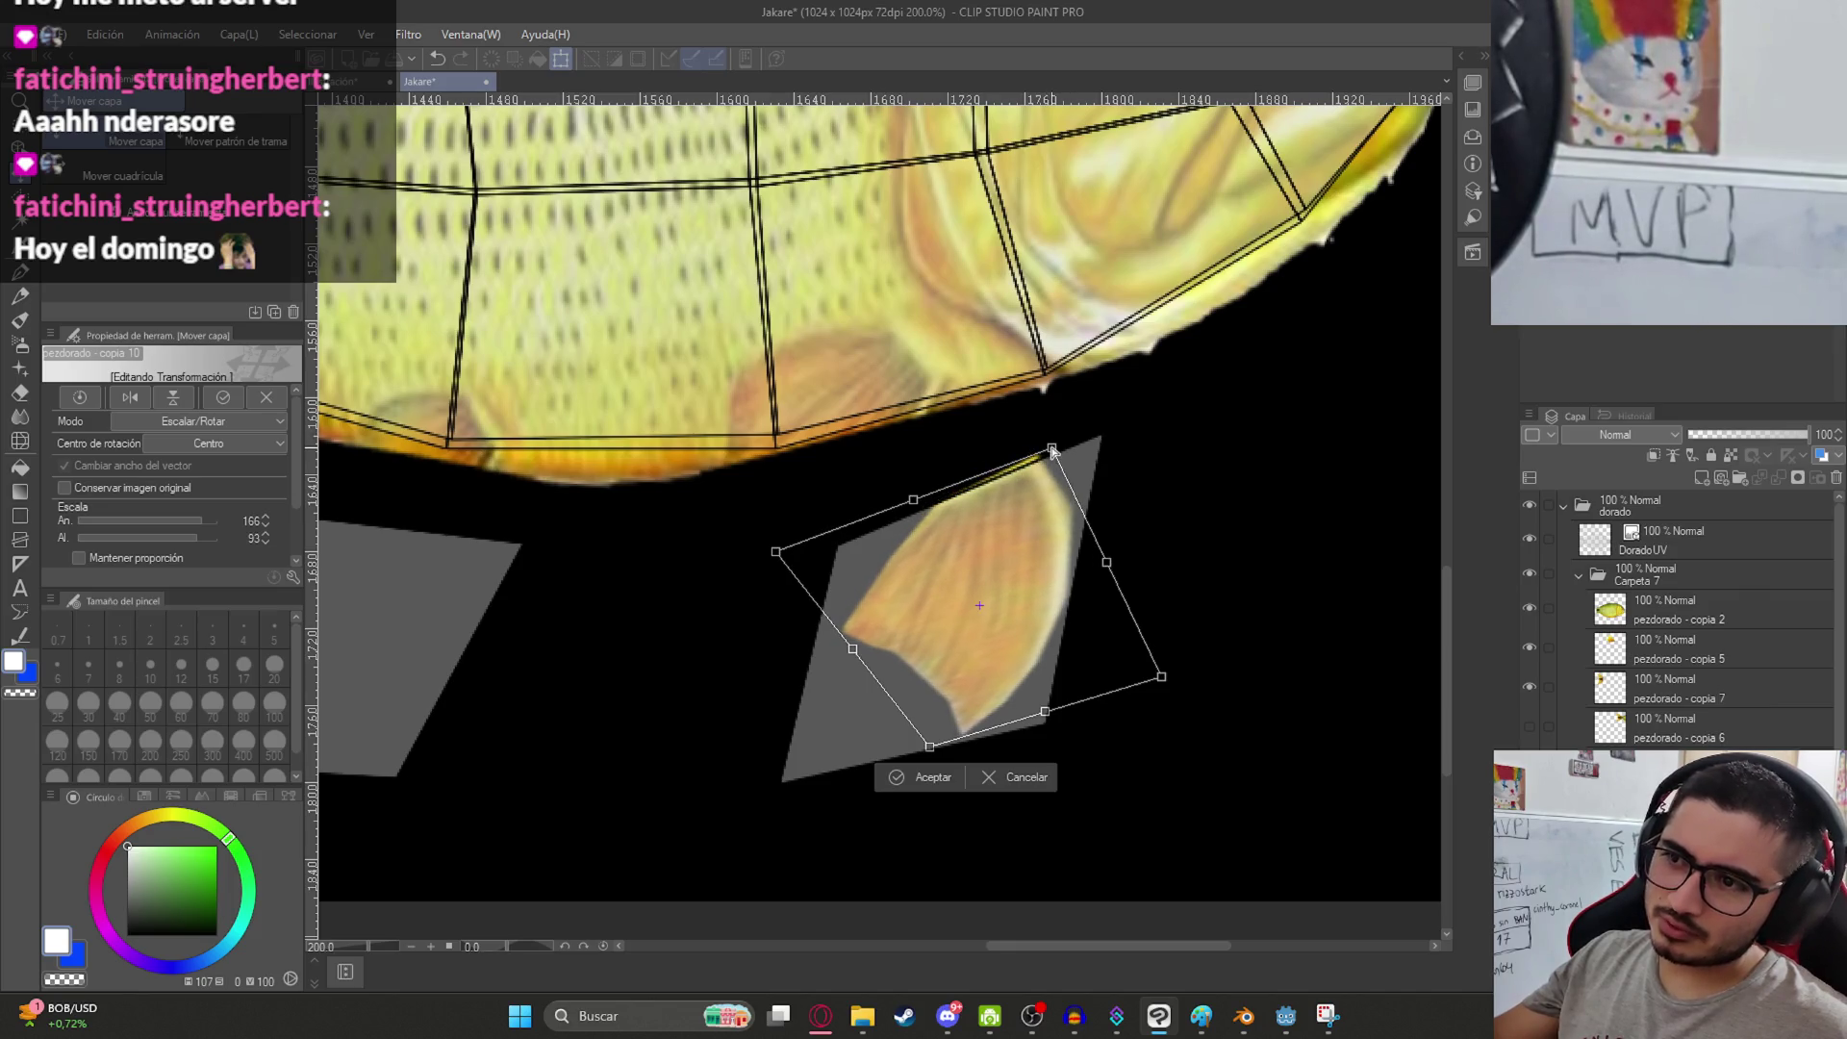
key("Return")
scroll(991, 607, "down", 4)
scroll(989, 606, "down", 1)
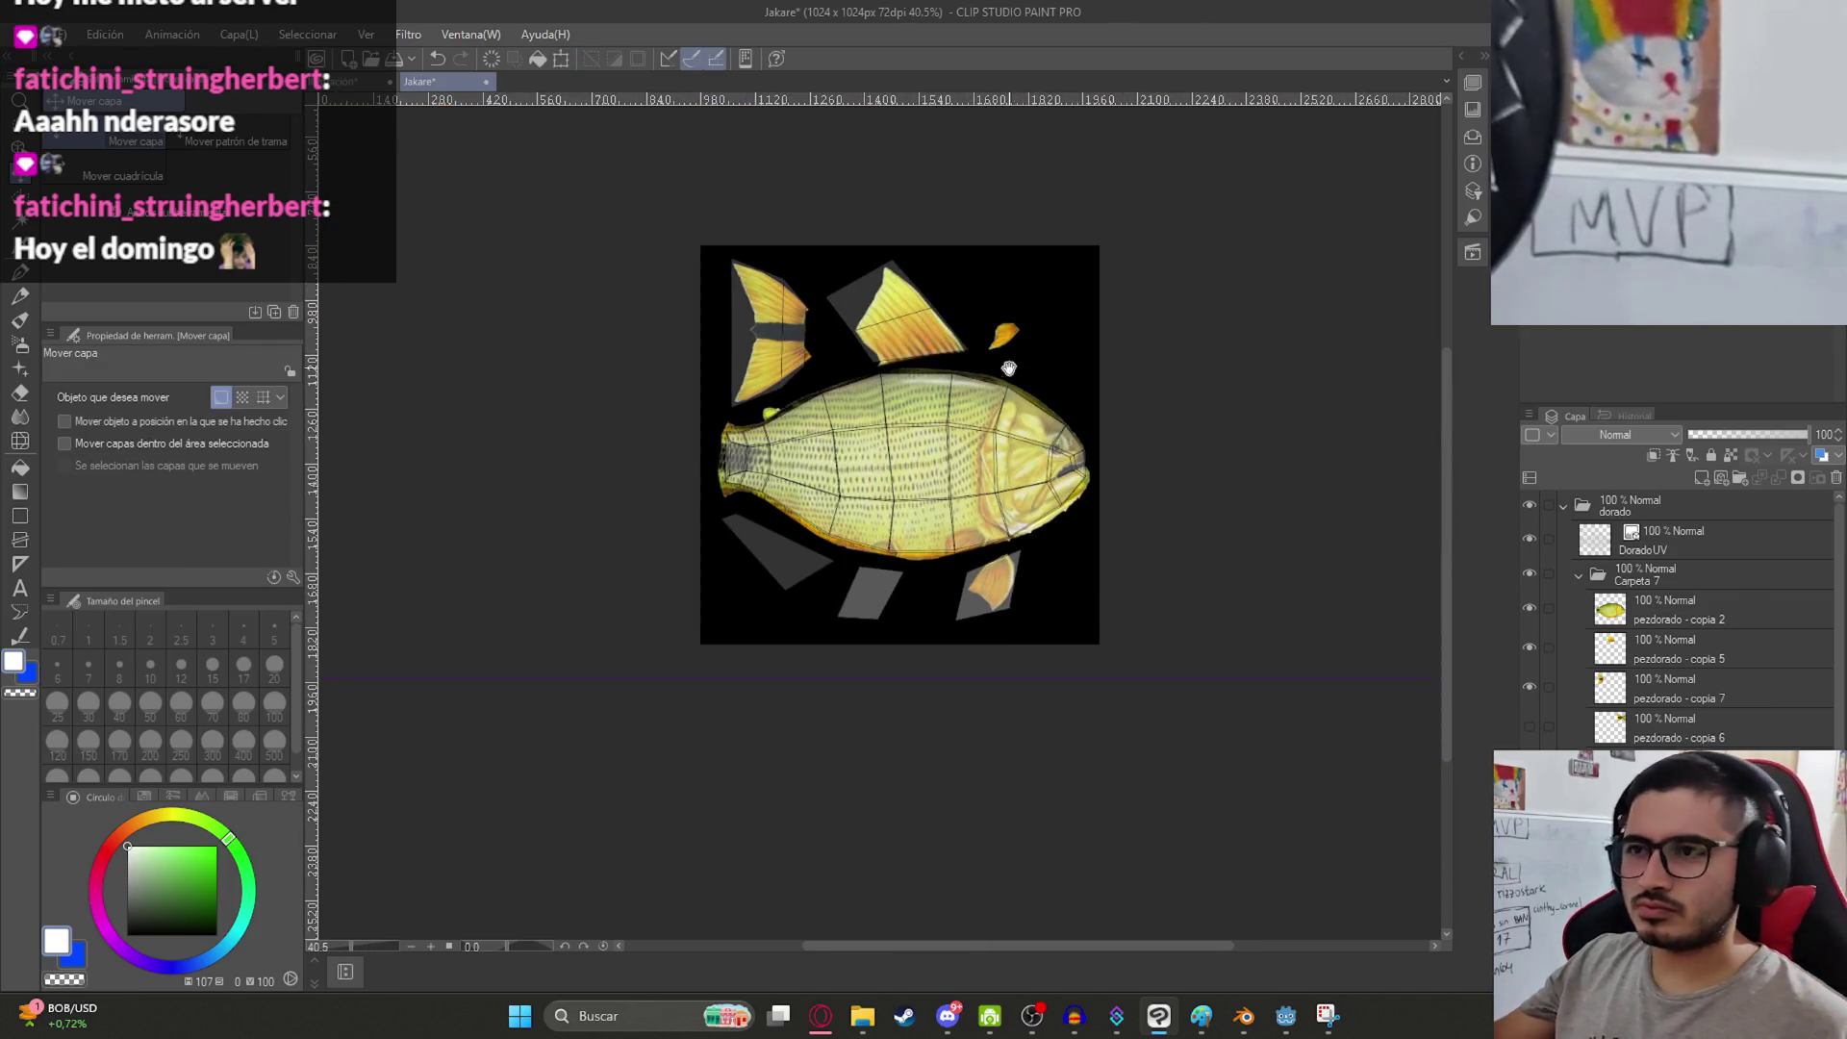
- Move the small orange fin onto the lower grey patch and start a free transform on it
middle_click_drag(1008, 346, 957, 407)
key("p")
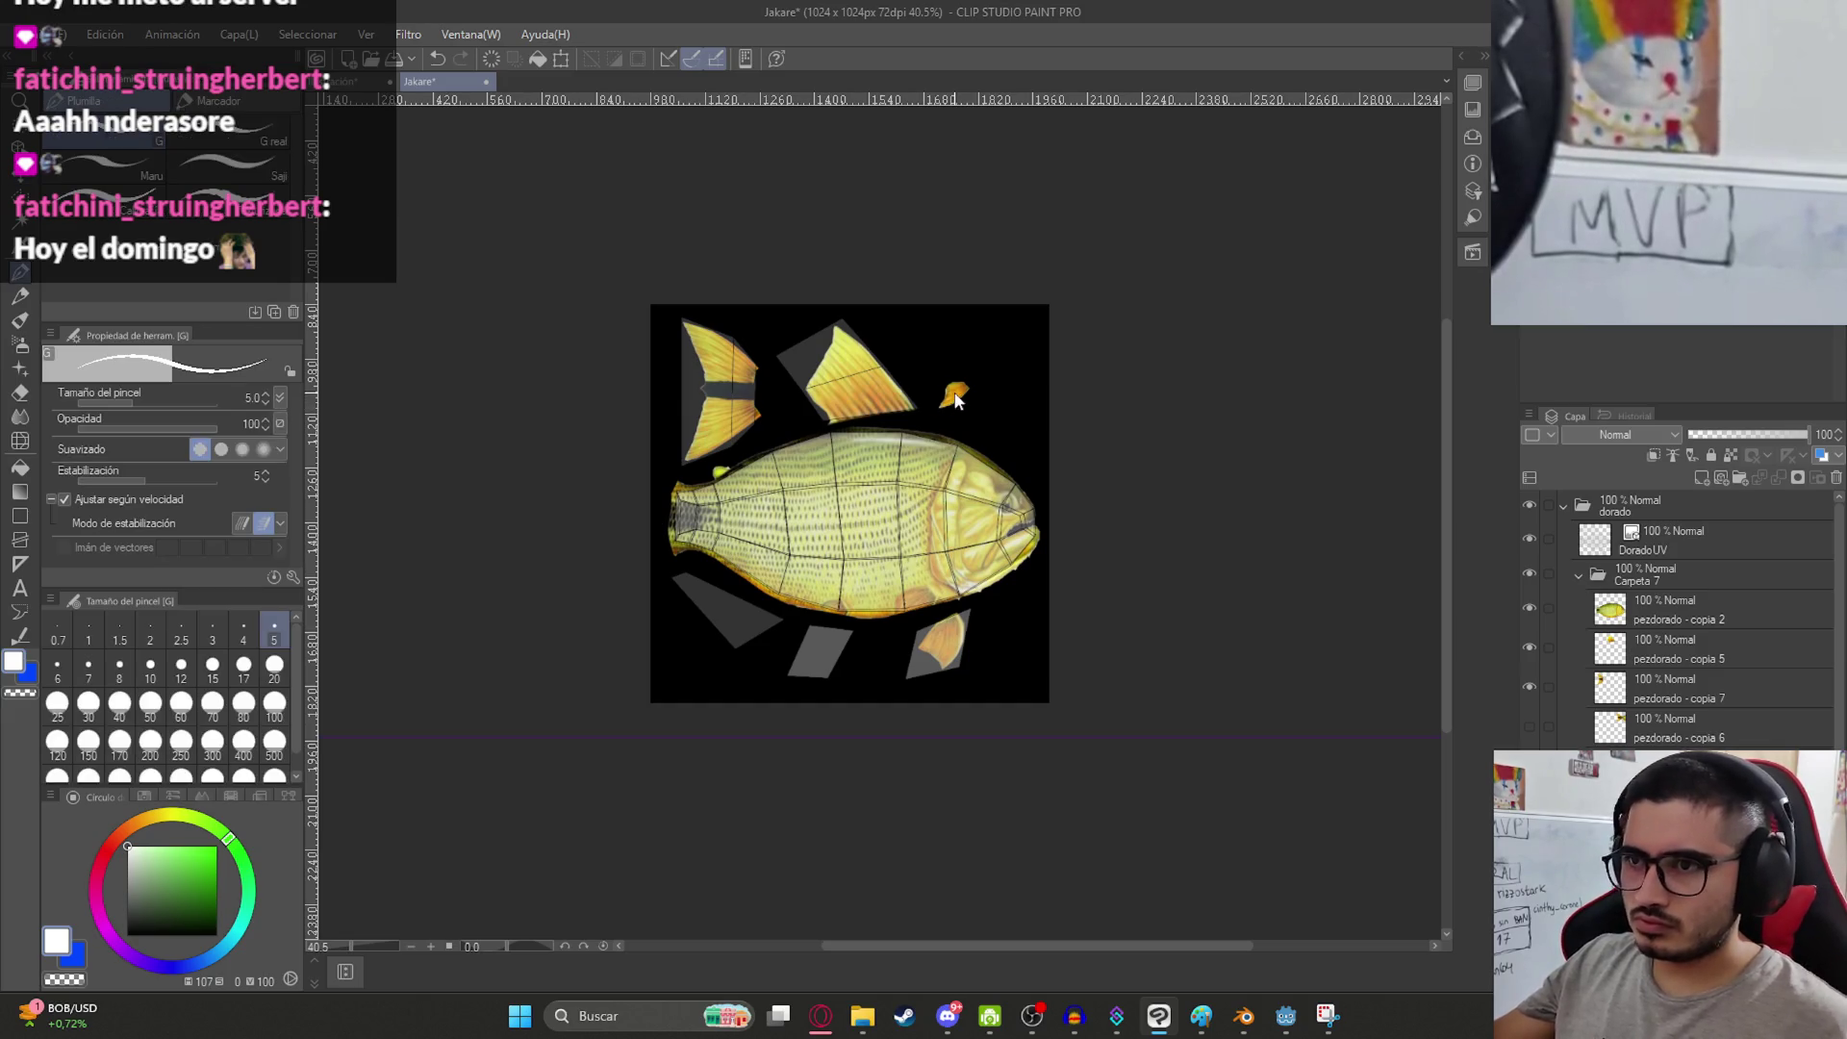
left_click_drag(956, 409, 816, 667)
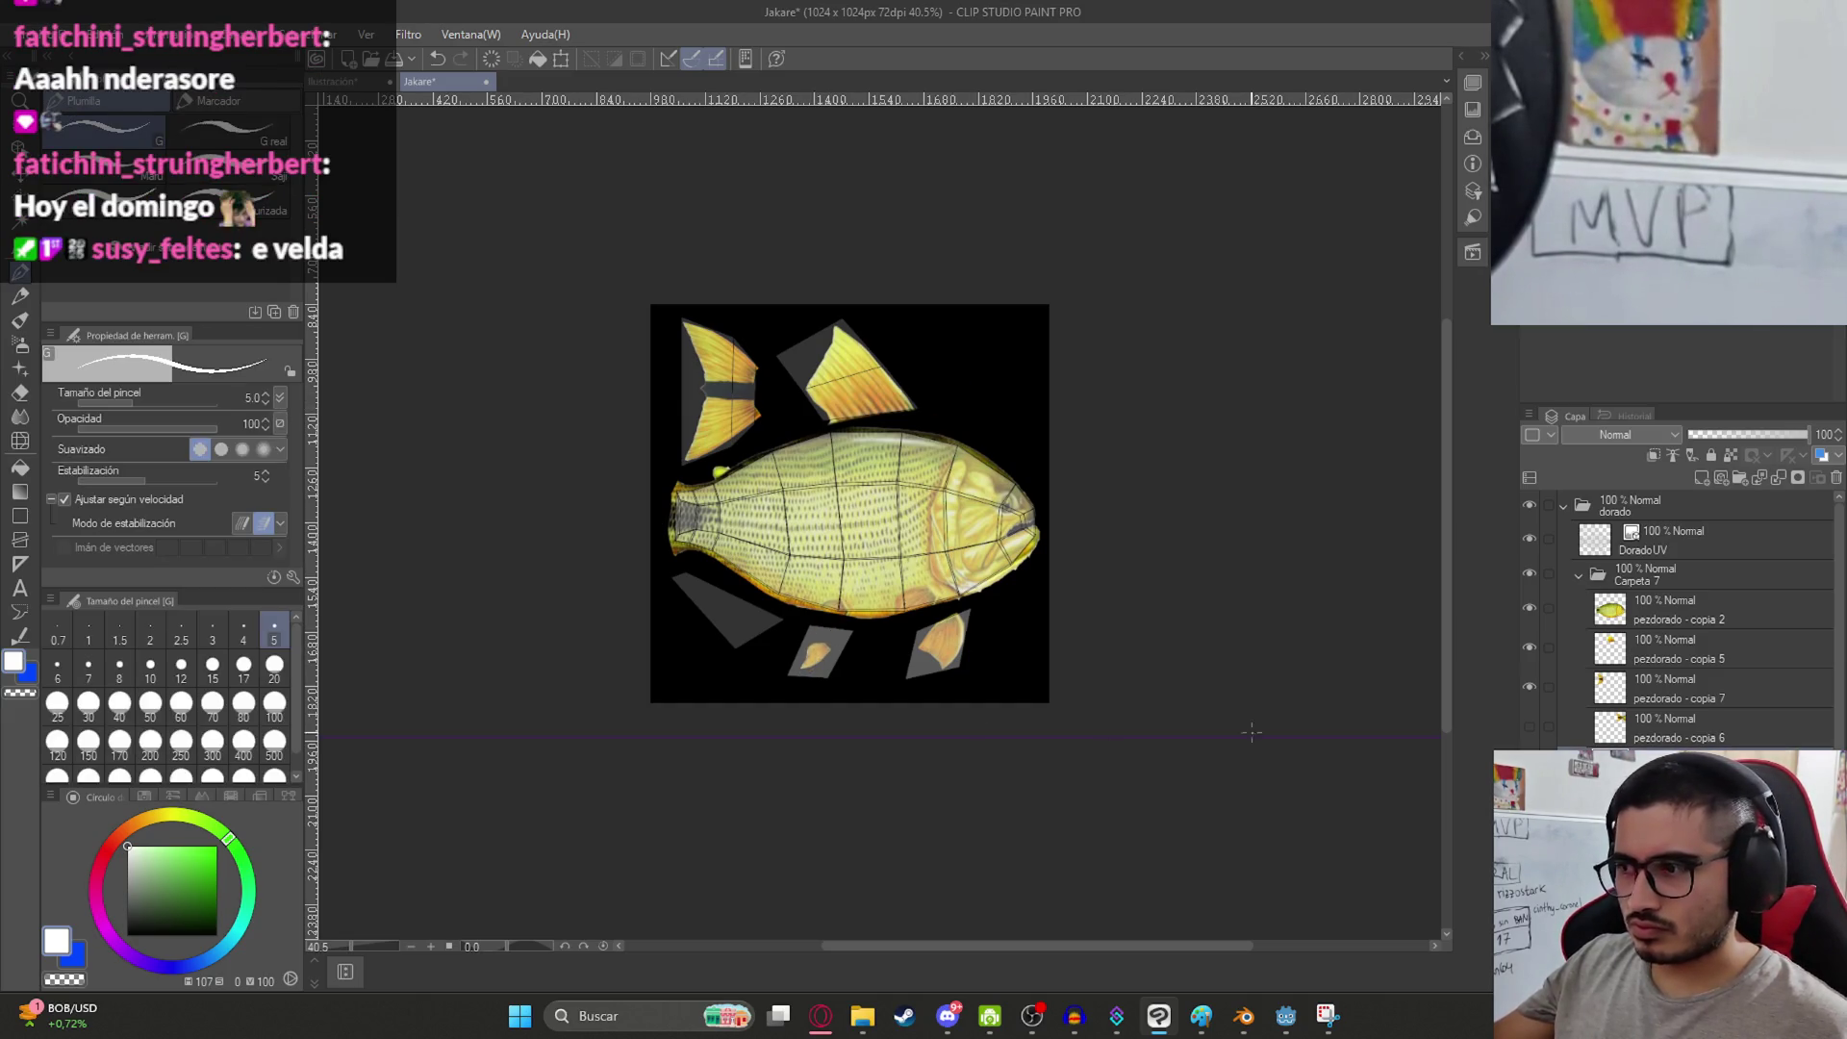
scroll(717, 612, "up", 2)
scroll(717, 612, "up", 3)
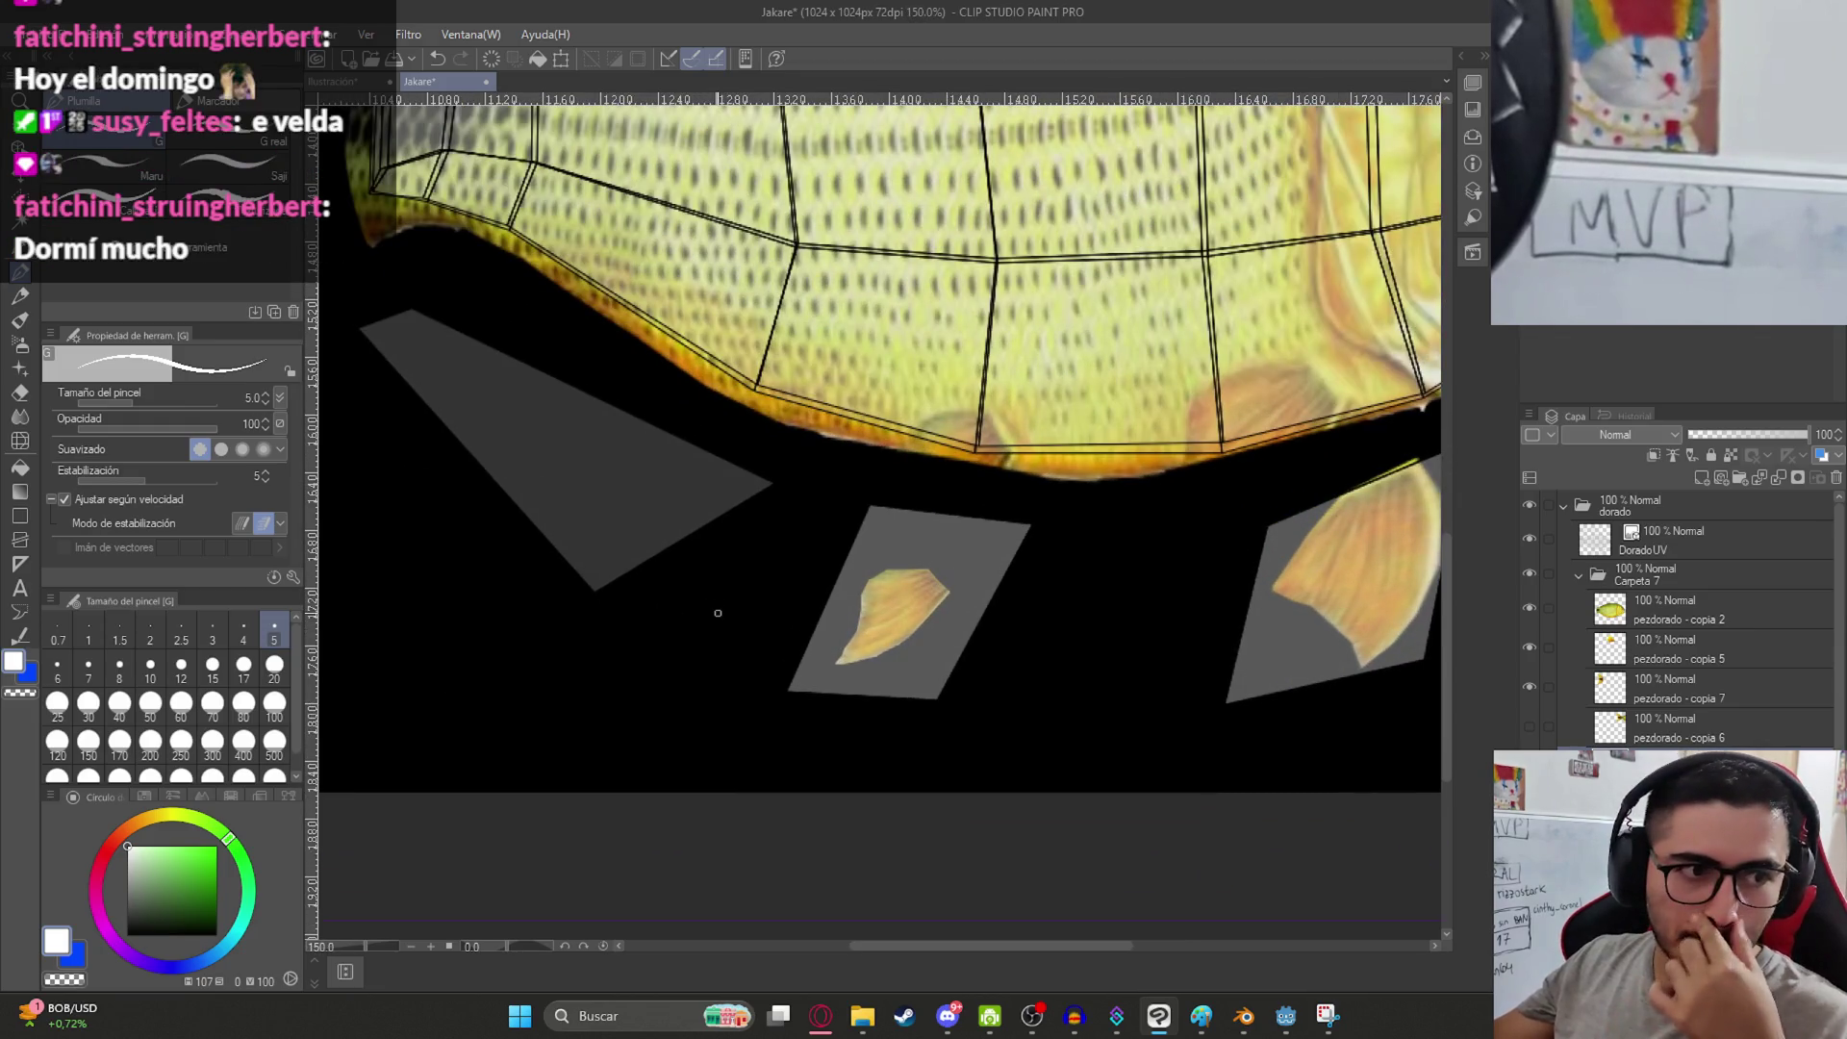
scroll(741, 542, "up", 1)
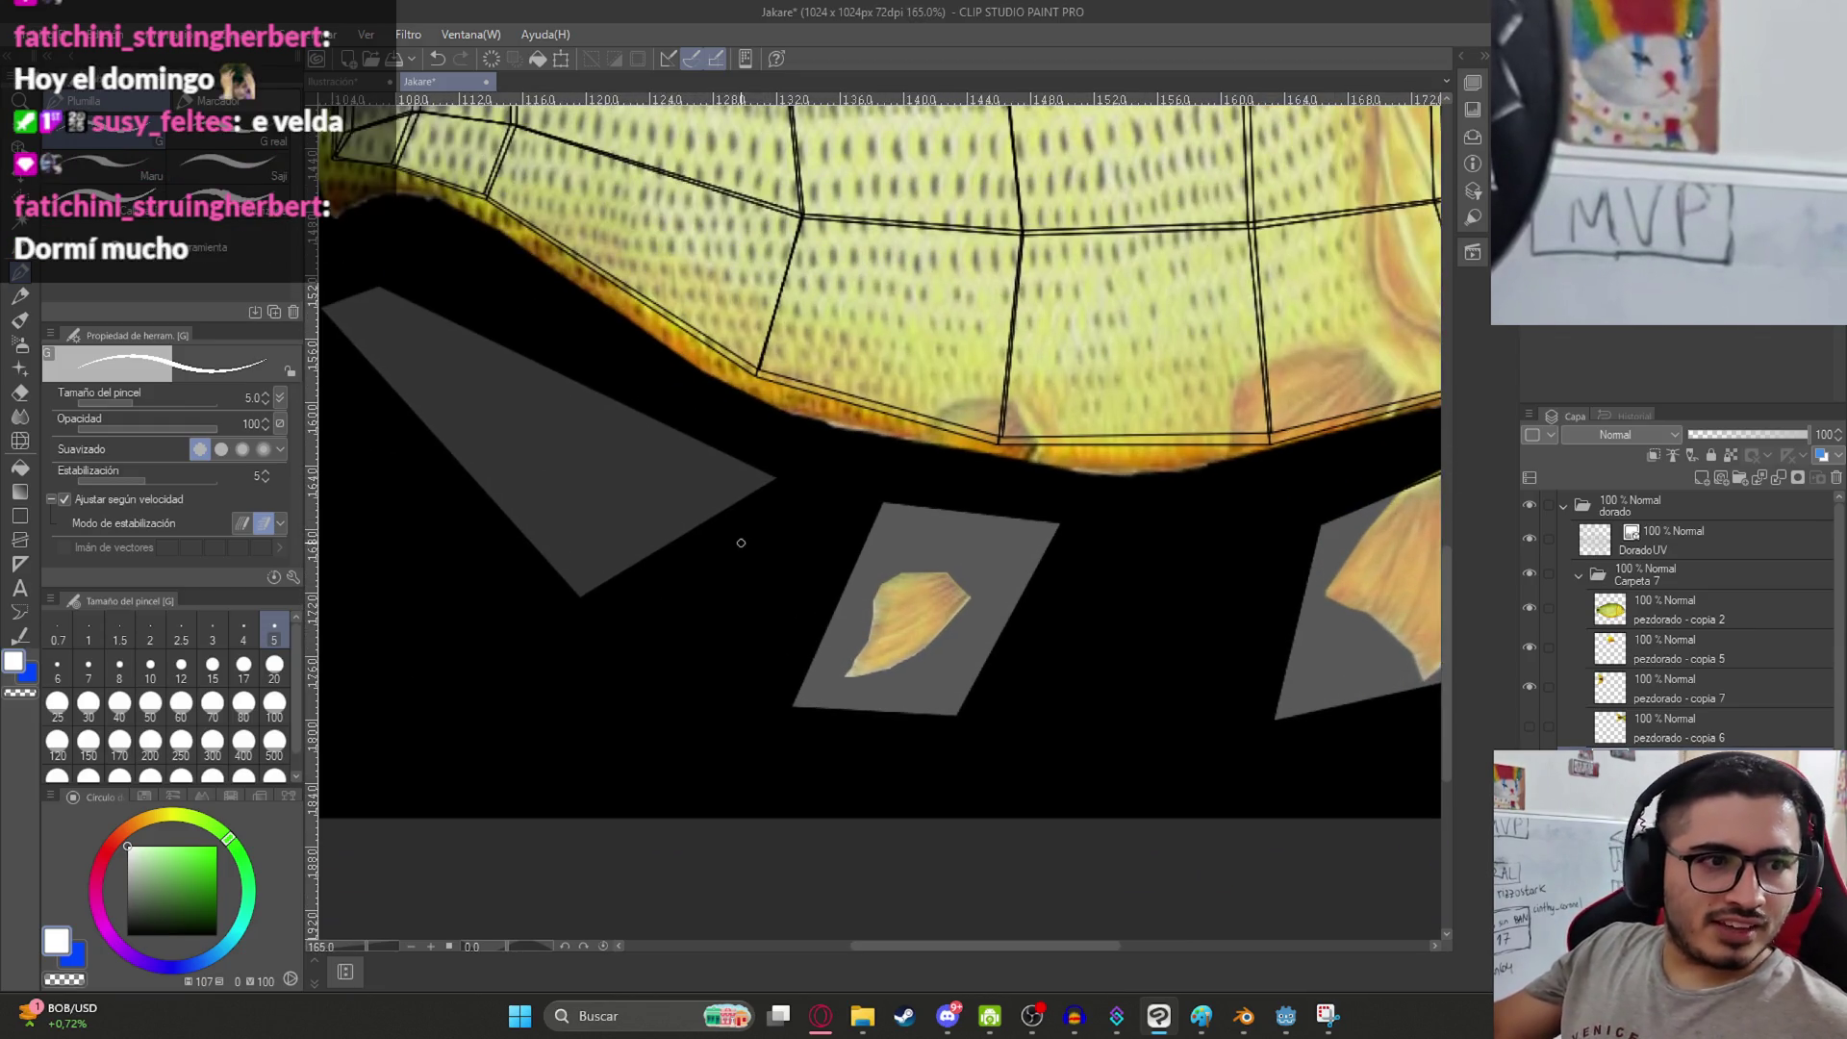
middle_click_drag(841, 546, 701, 549)
key("ctrl+t")
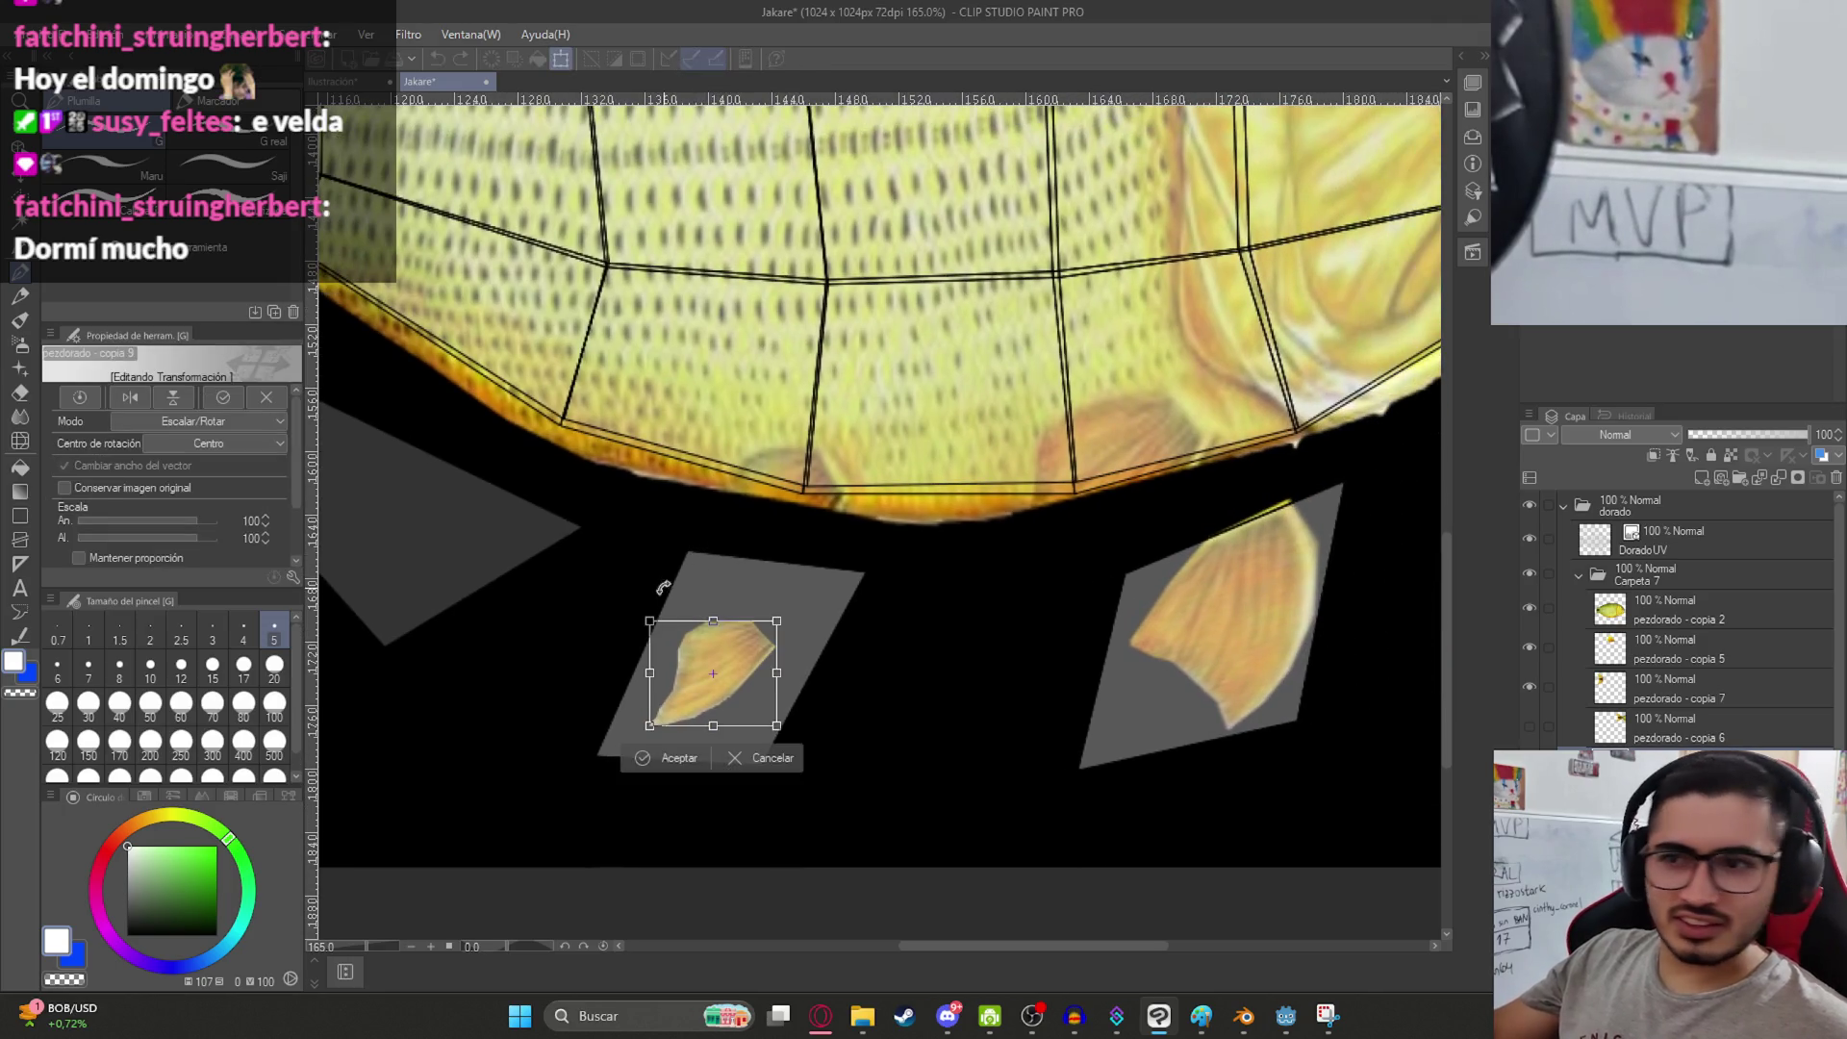
- Rotate, enlarge and widen the small fin to fill the patch, commit, and view the whole texture
left_click_drag(907, 684, 964, 561)
mouse_move(812, 696)
left_mouse_down()
mouse_move(876, 700)
mouse_move(915, 669)
left_mouse_up()
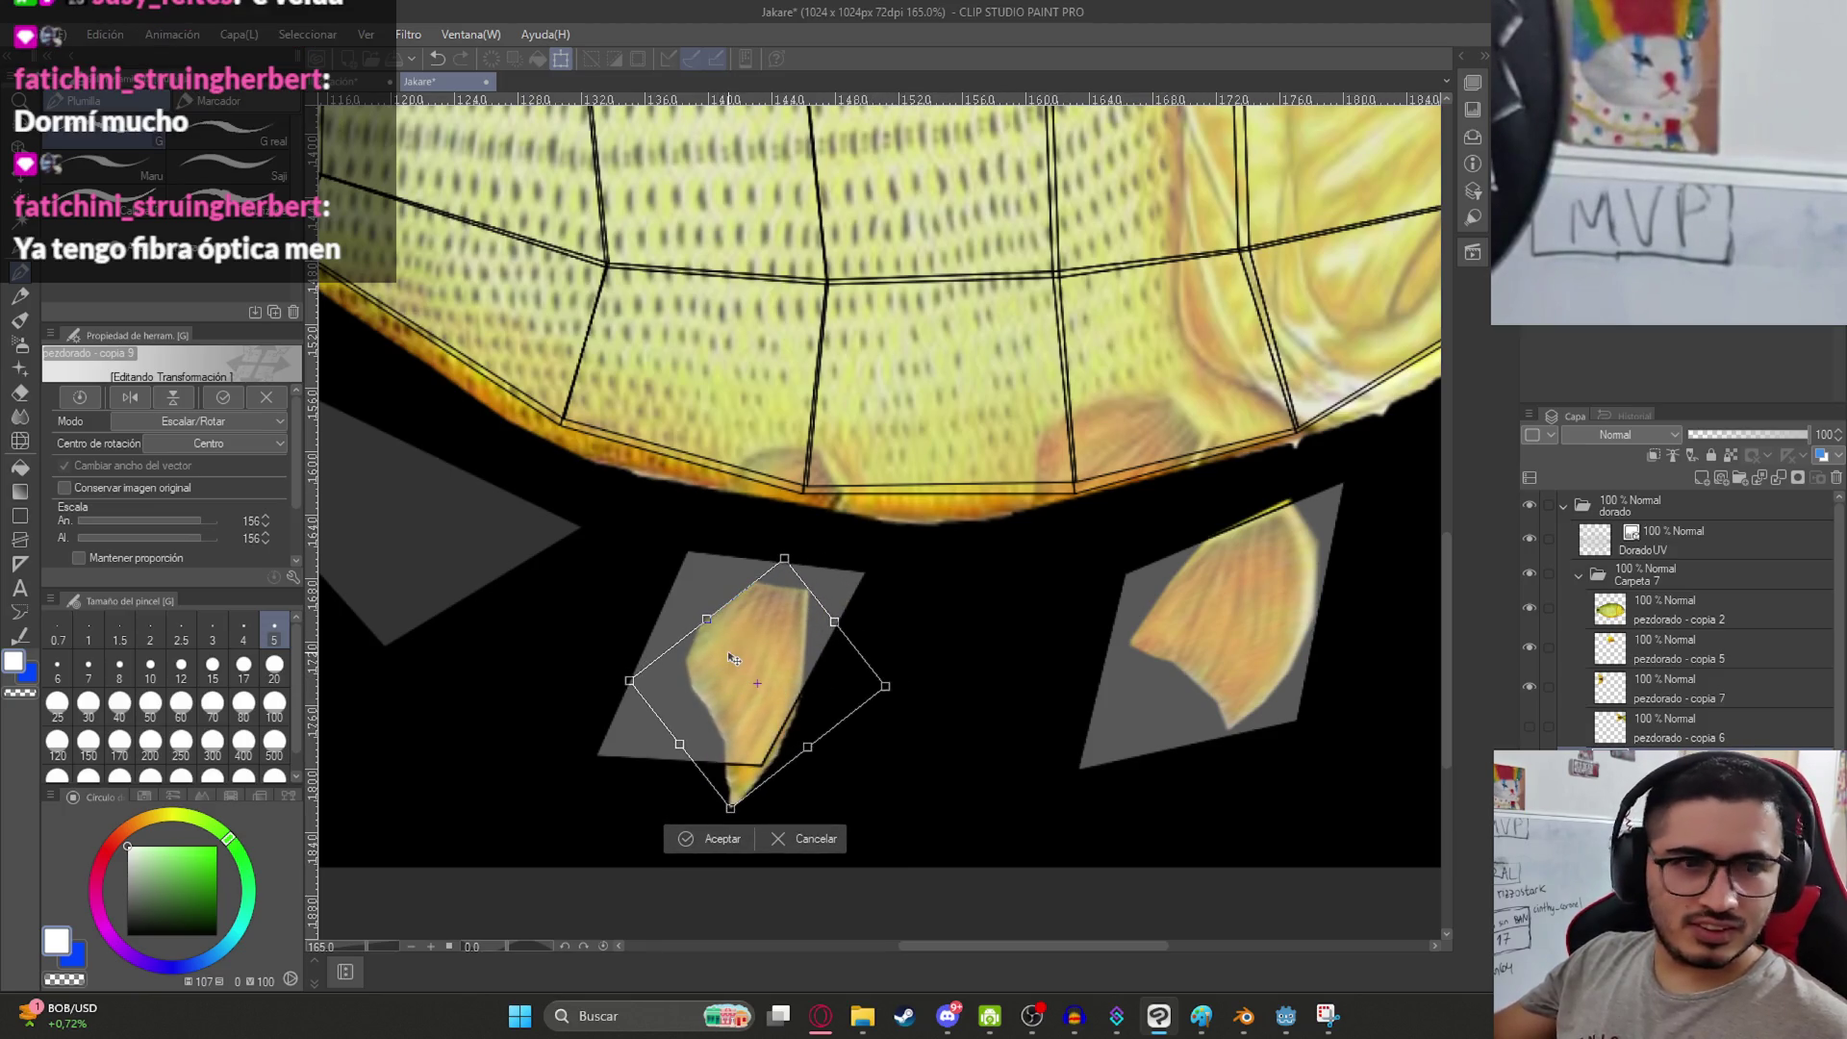
left_click_drag(739, 654, 733, 619)
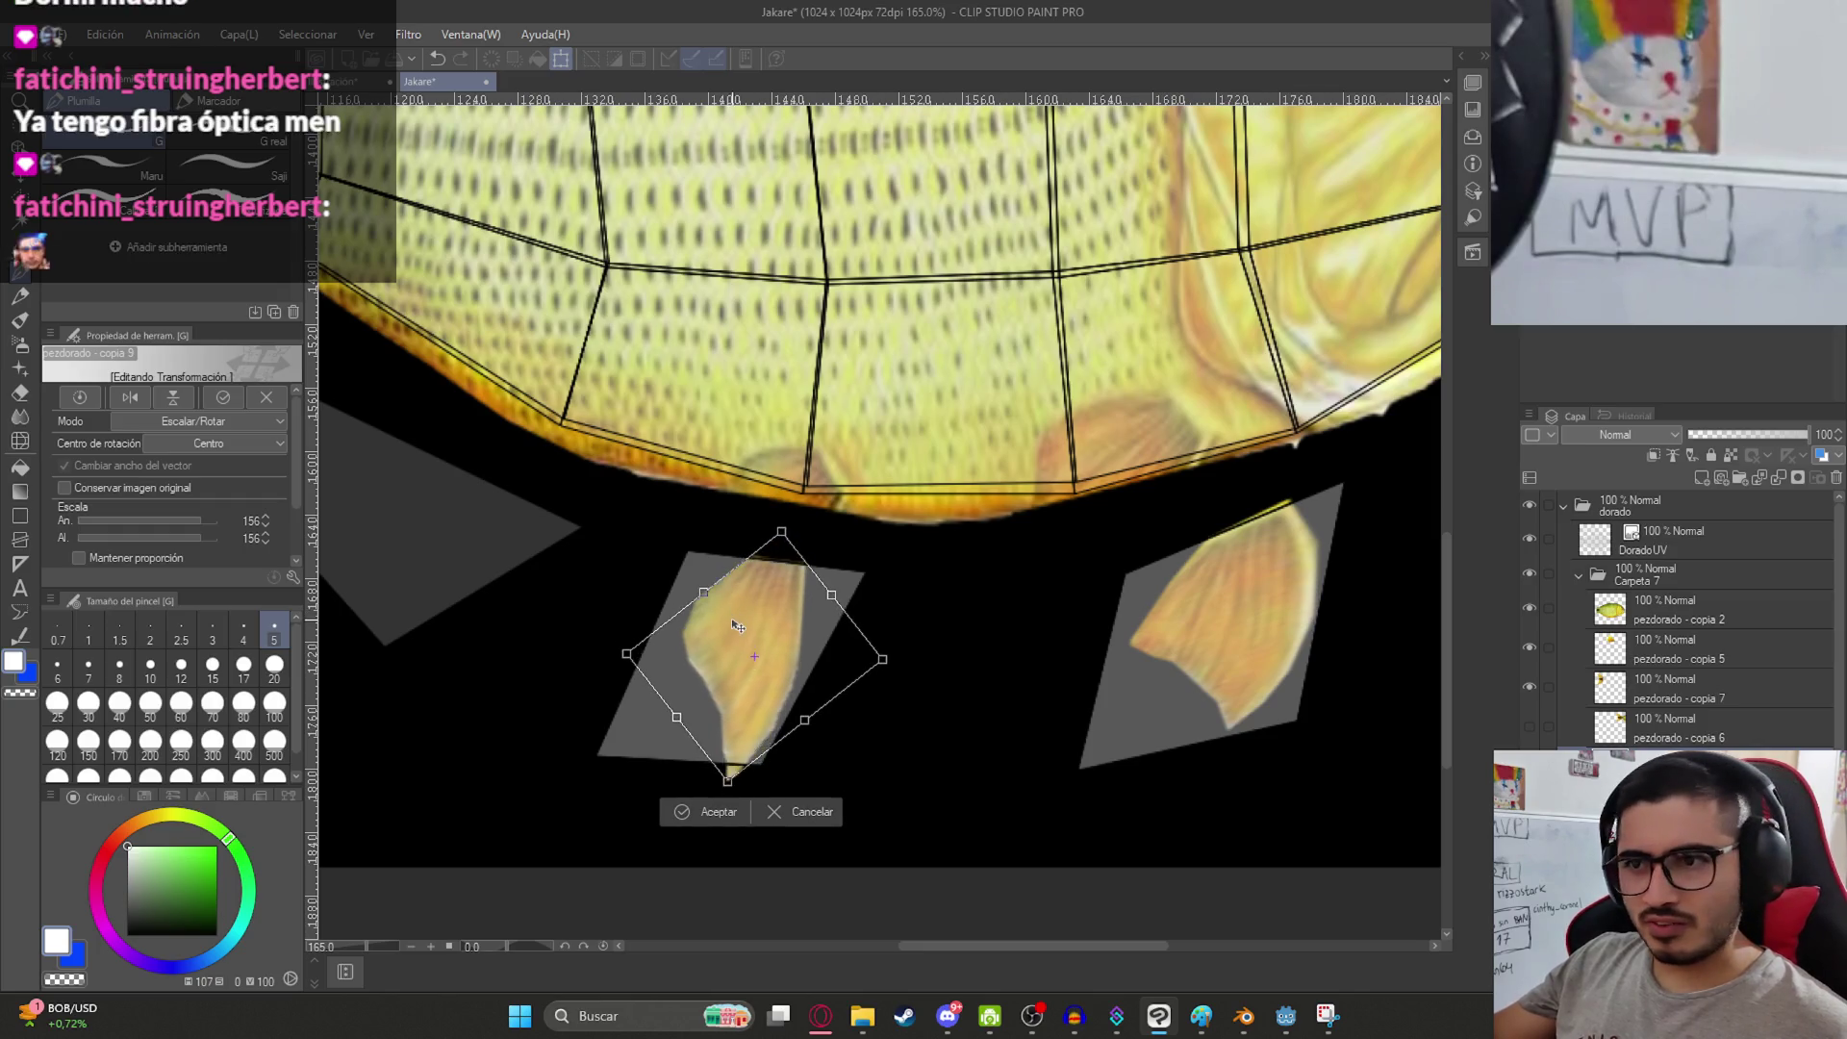
left_click_drag(726, 774, 737, 760)
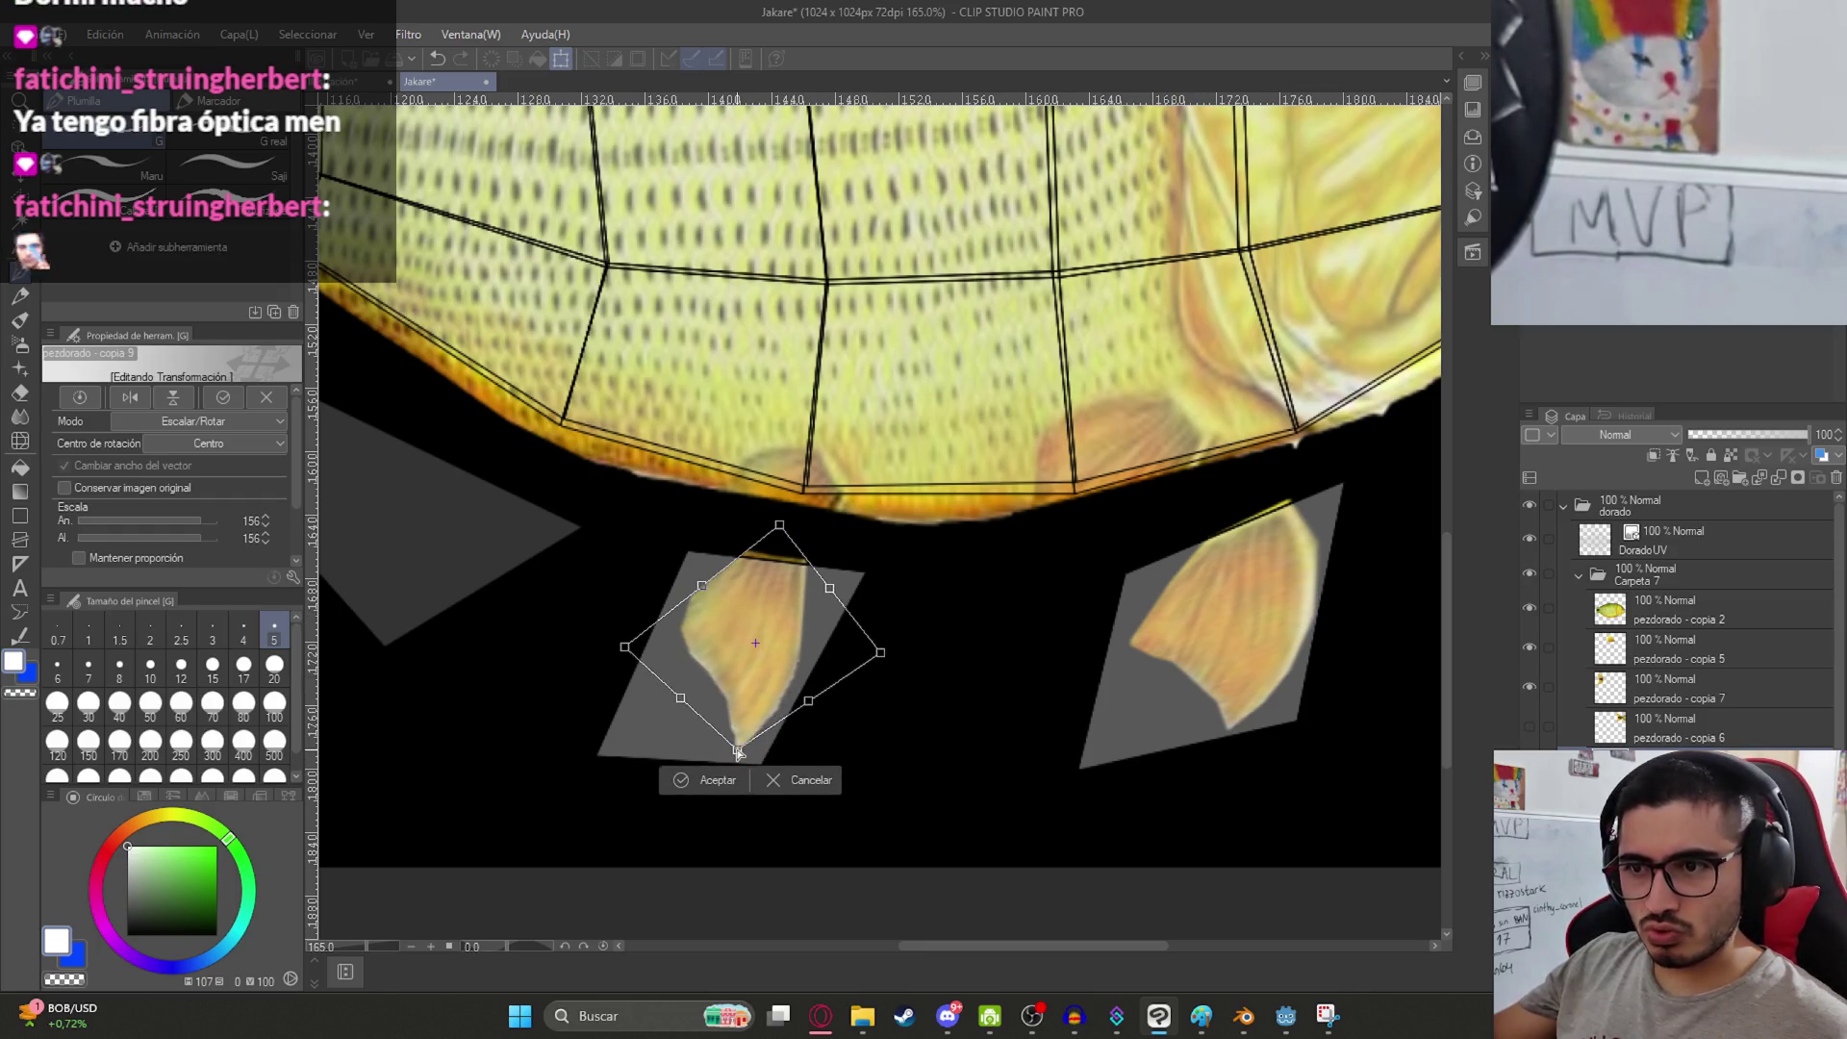
left_click_drag(625, 652, 596, 646)
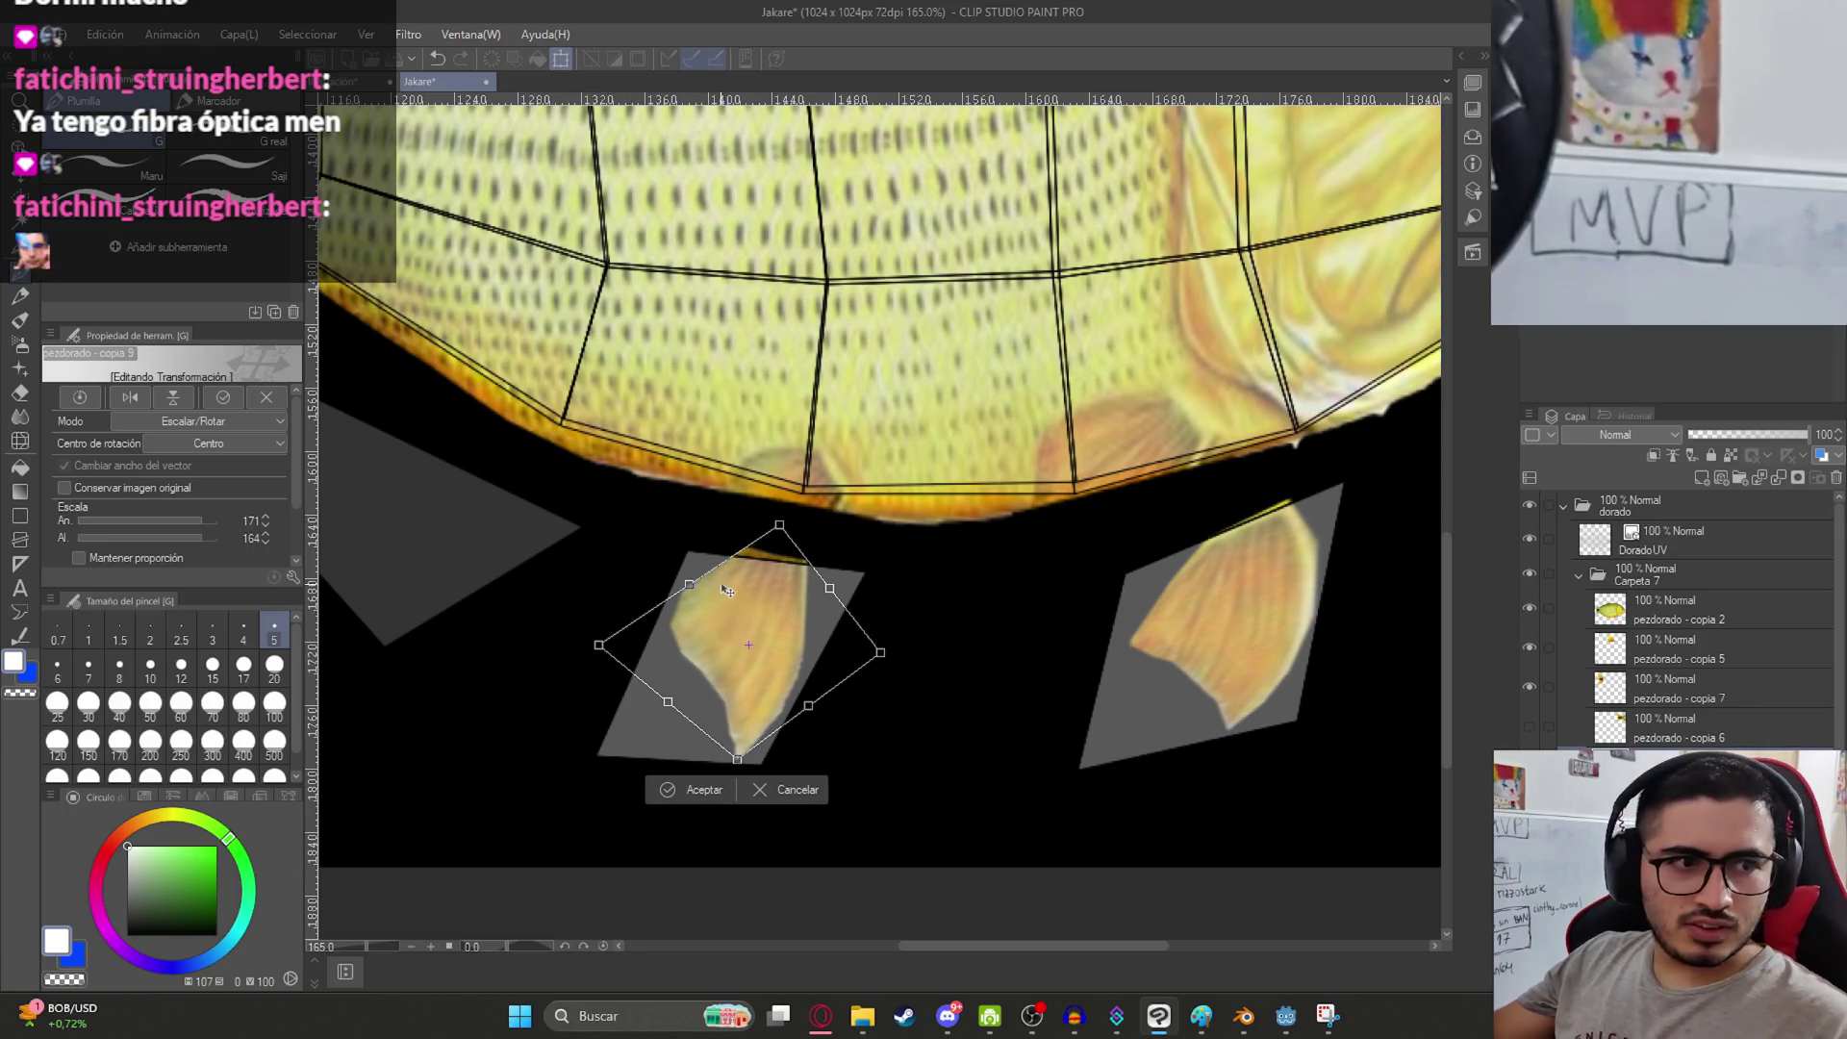
key("Return")
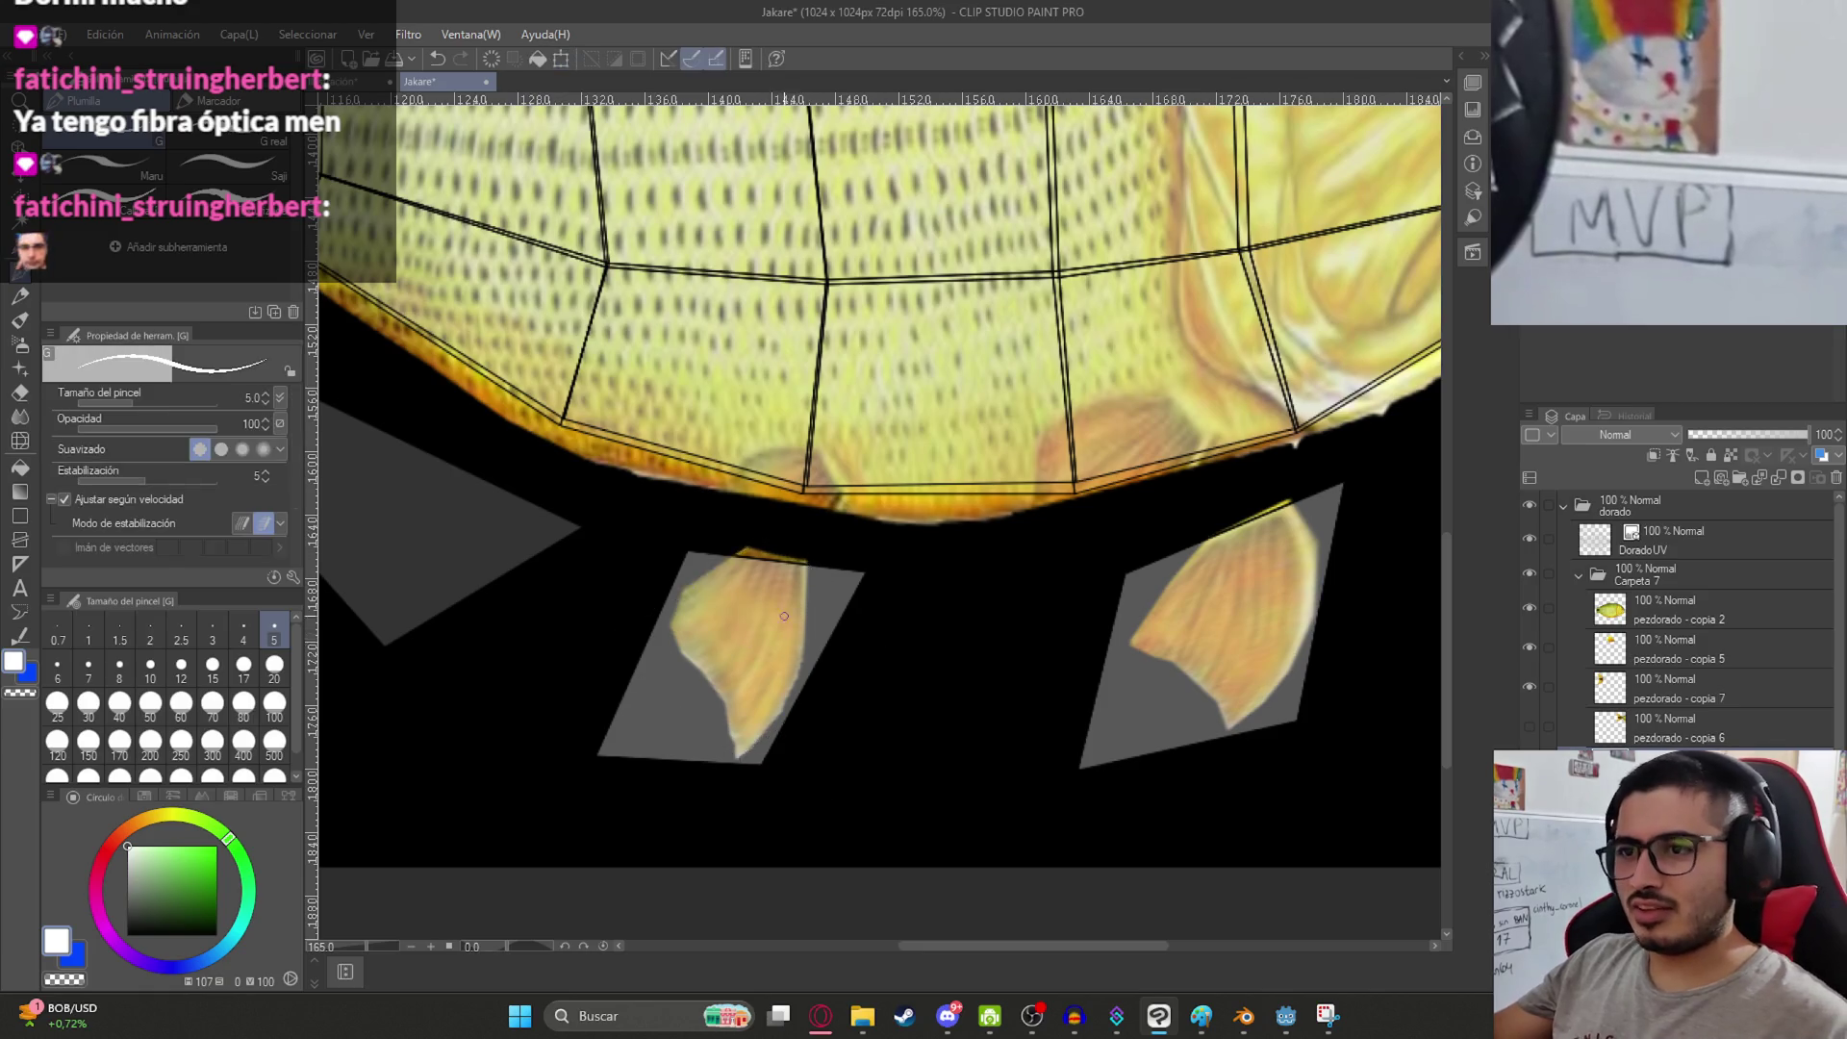
key("ctrl+0")
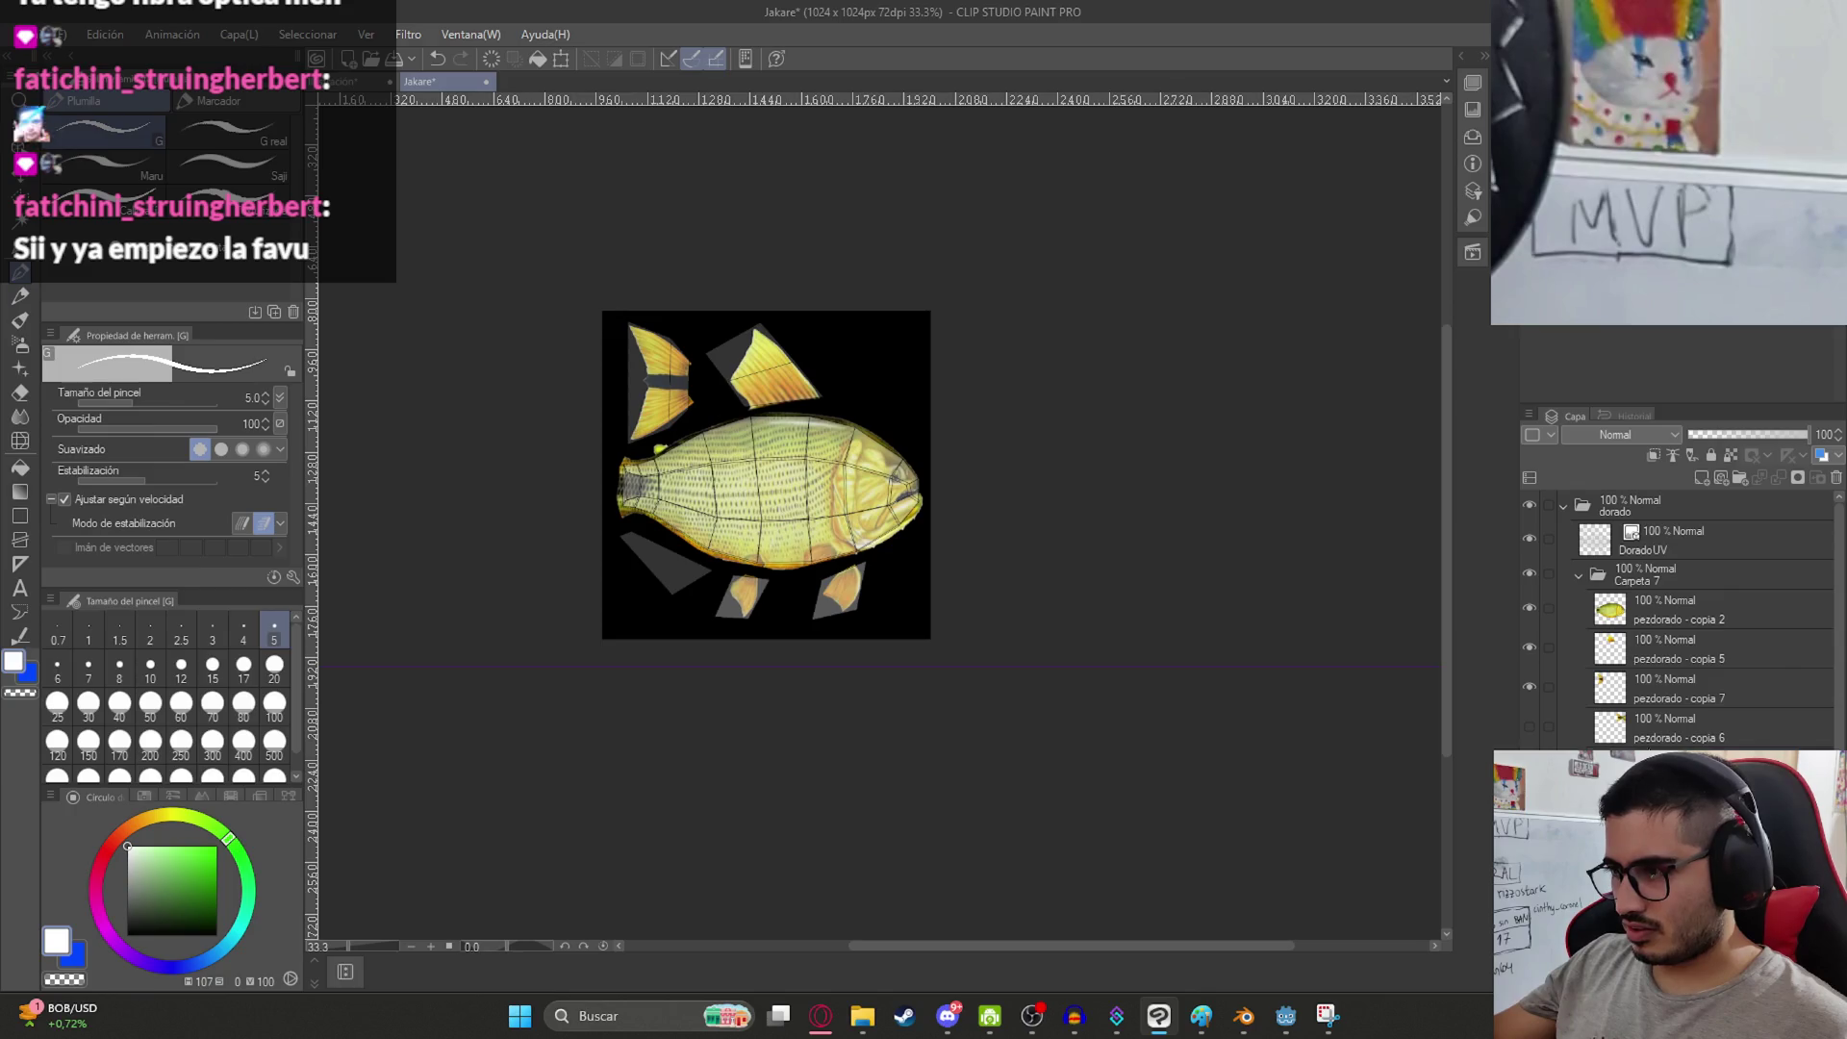
- On the pezdorado - copia 6 layer, draw a closed polyline selection around the lower fin
key("alt+bracketright")
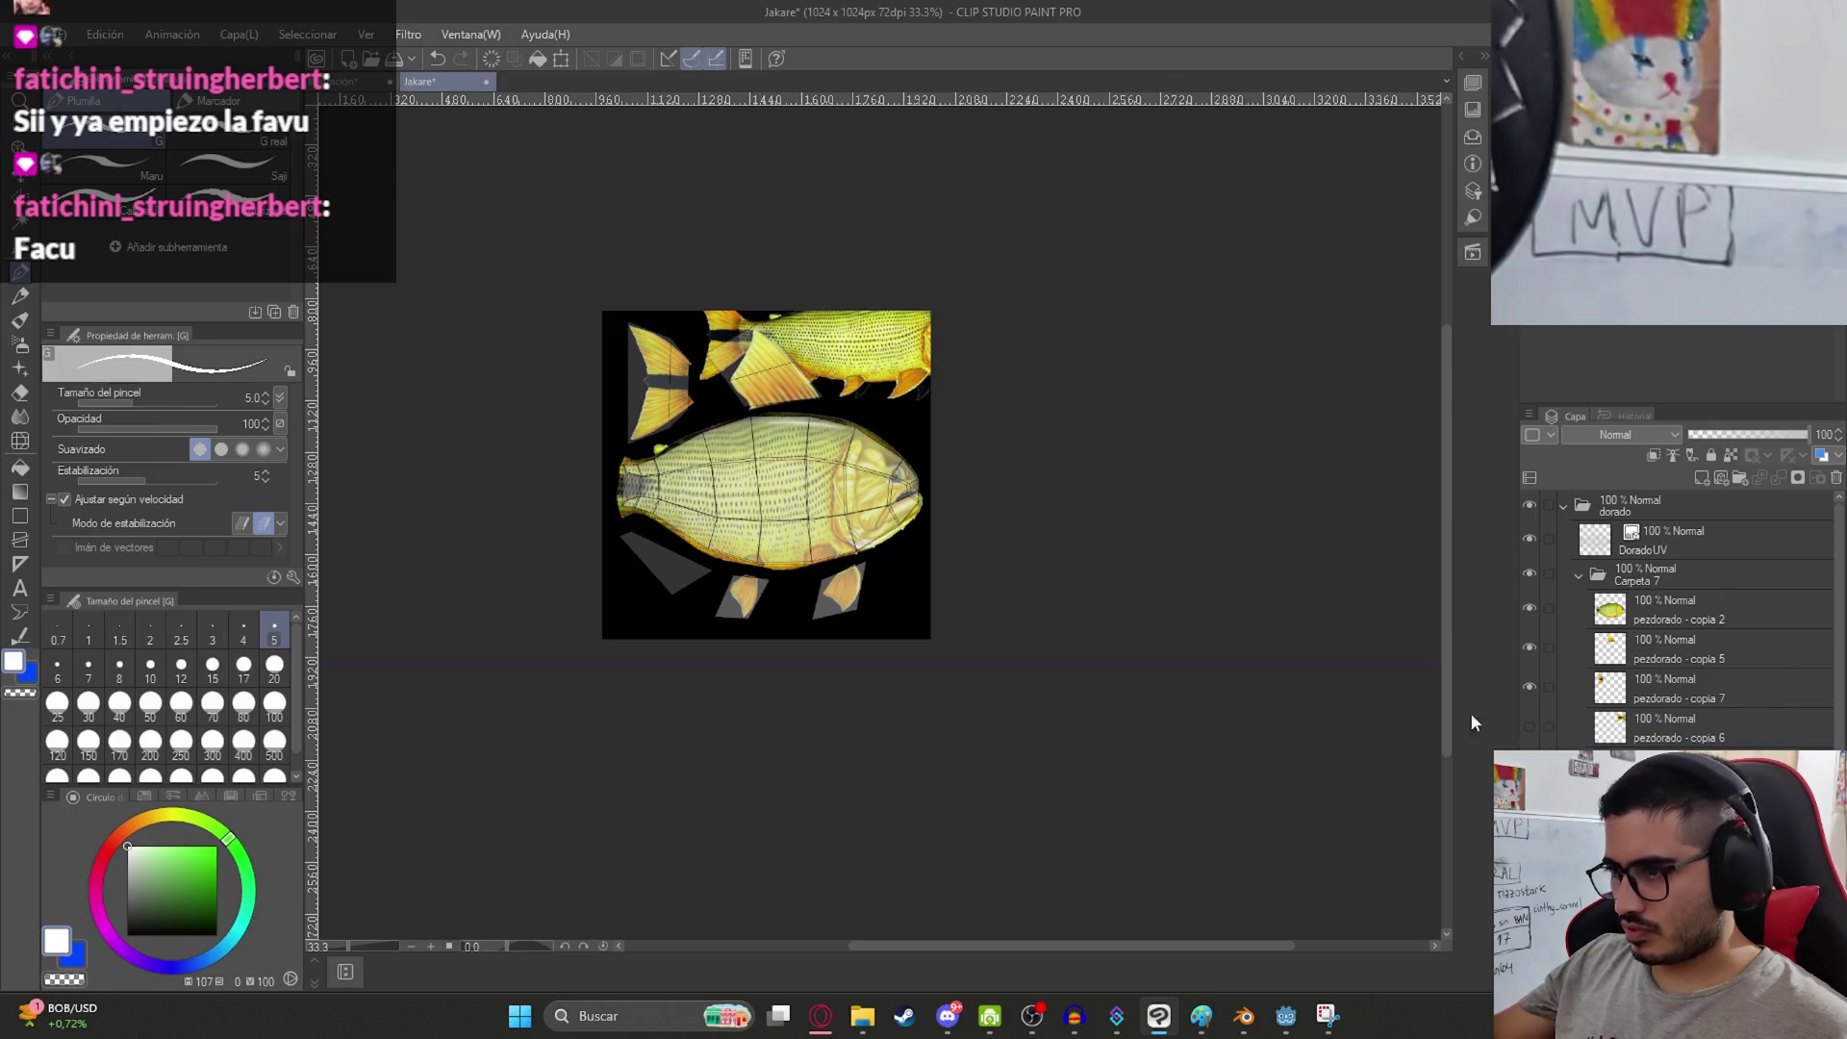
scroll(897, 327, "up", 5)
key("m")
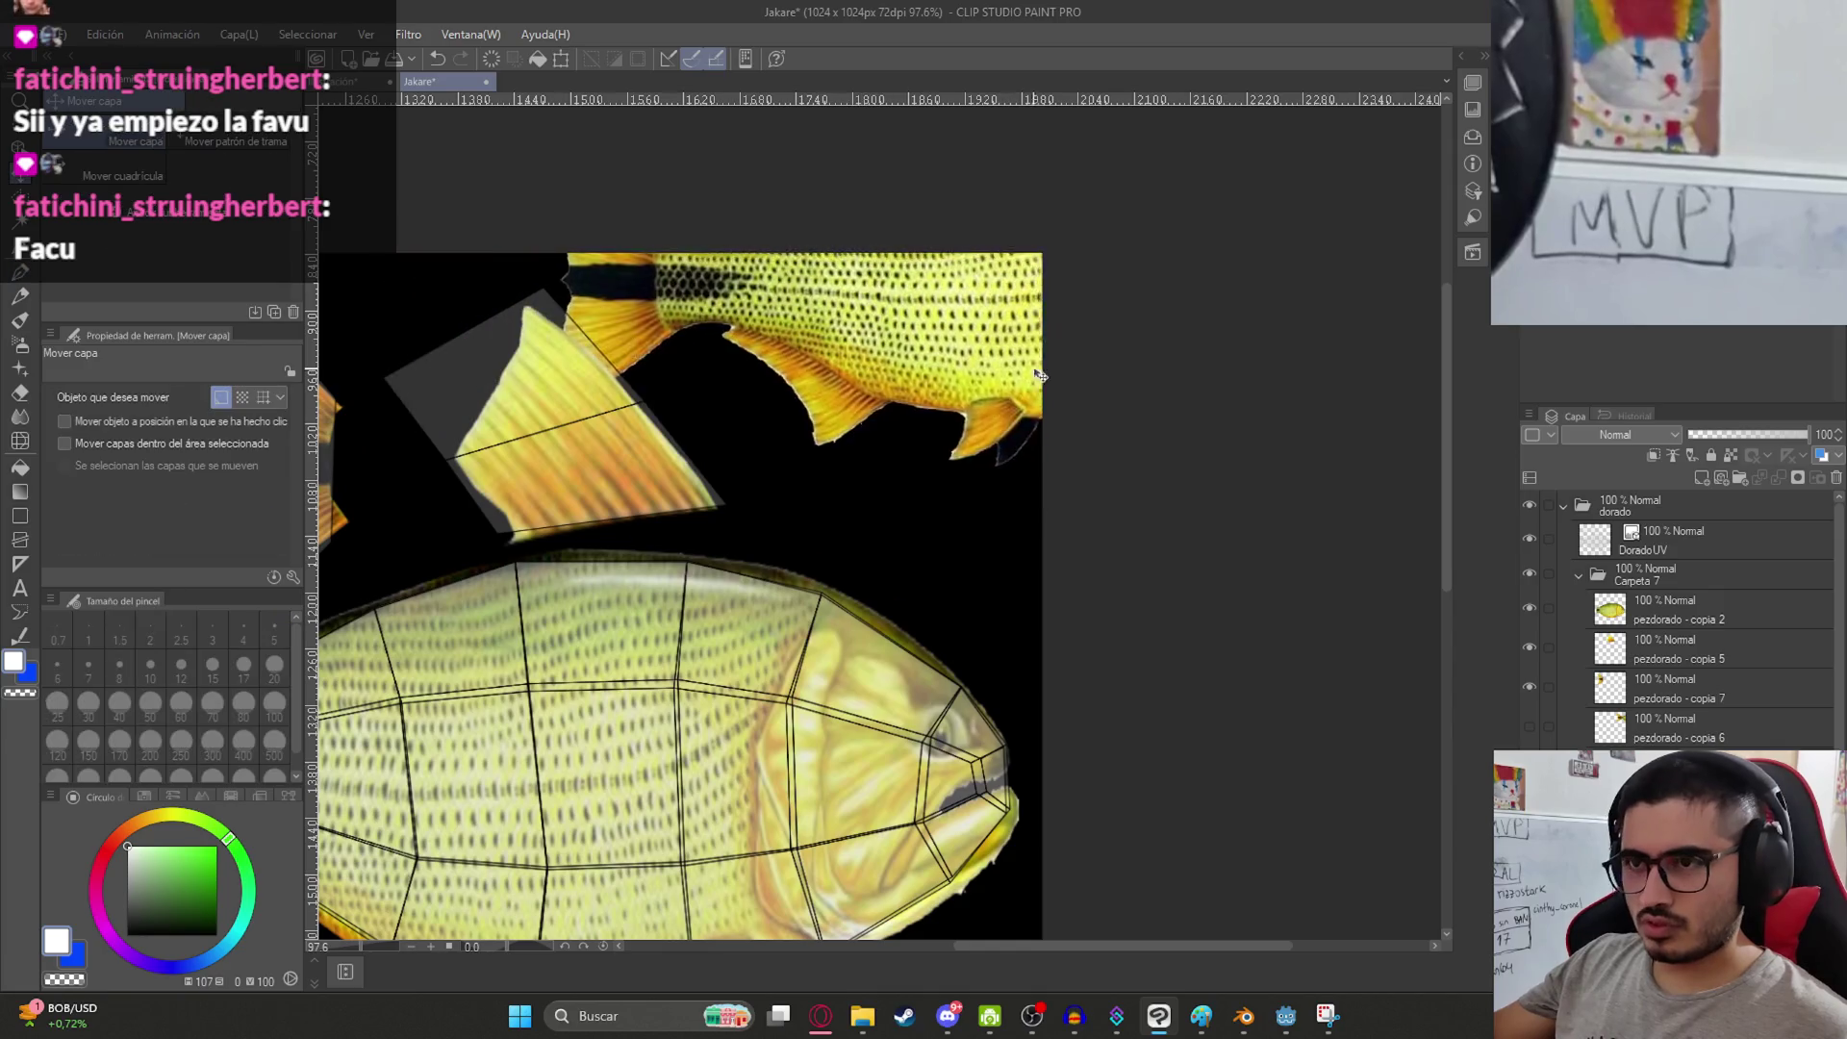
scroll(865, 376, "up", 3)
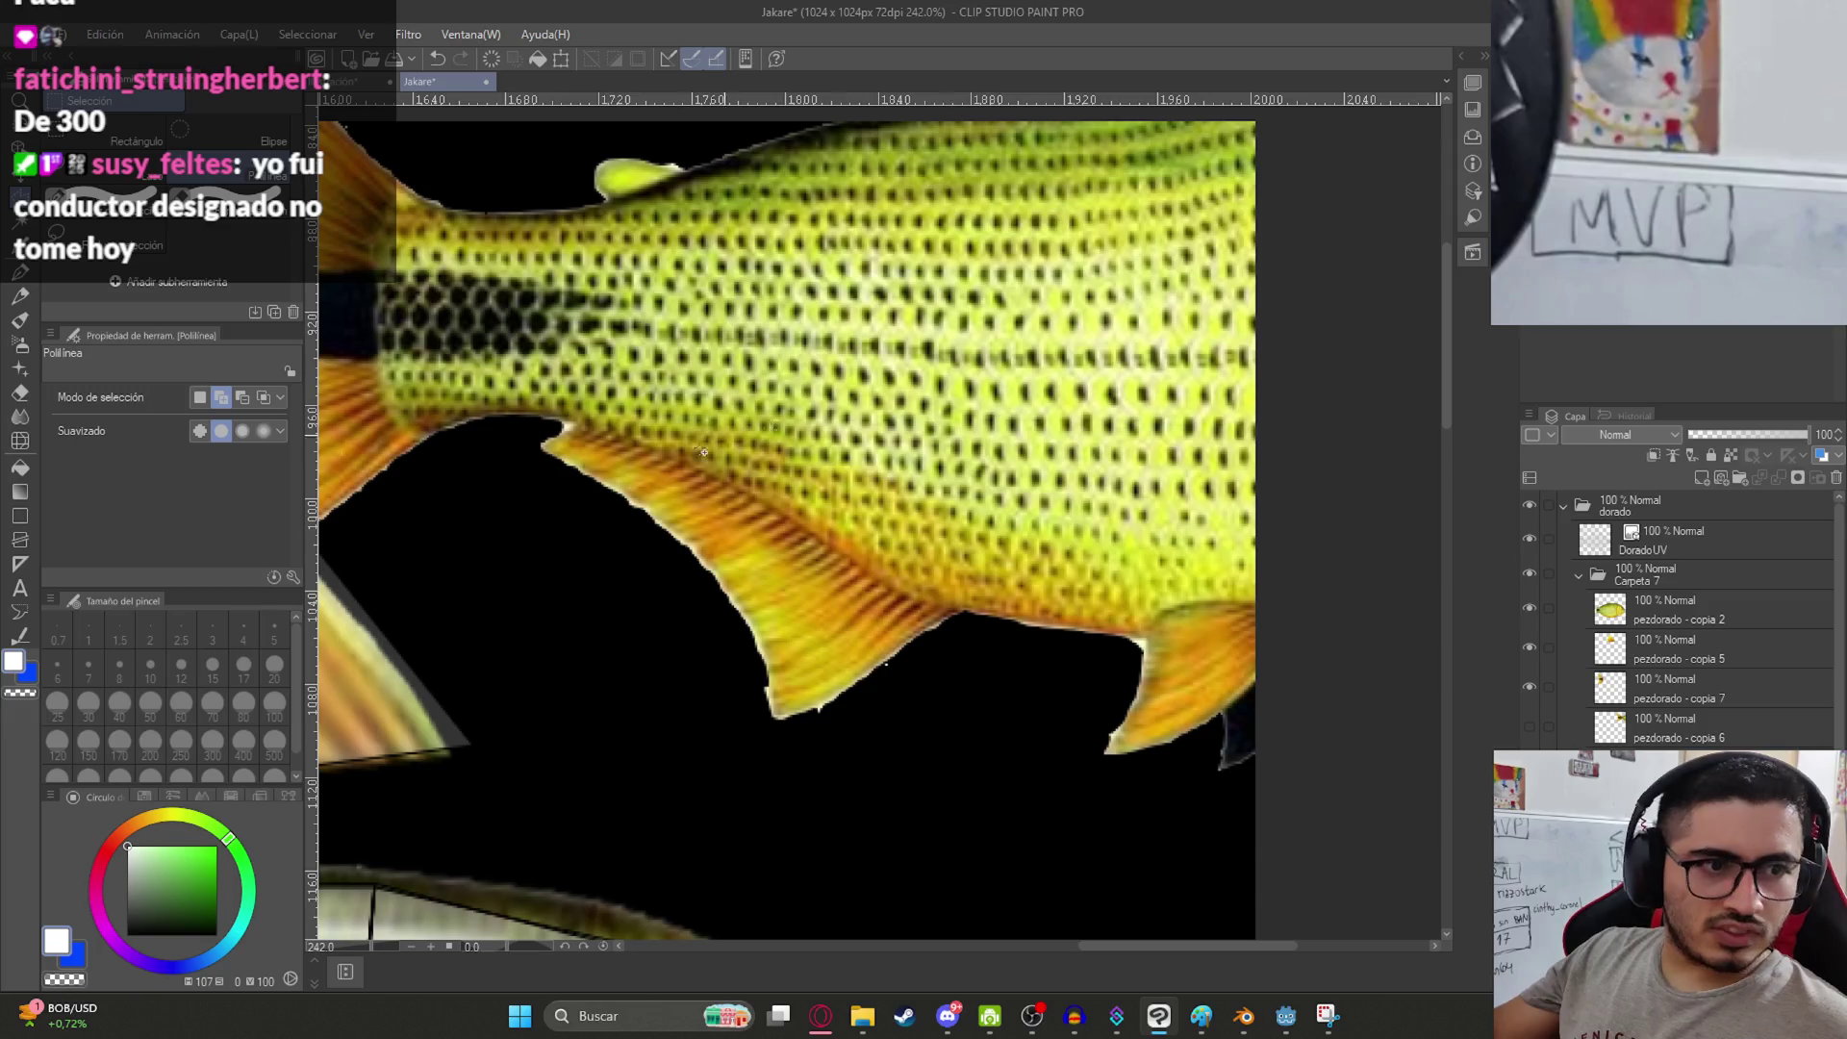
left_click(979, 617)
left_click(992, 704)
left_click(816, 786)
left_click(621, 729)
left_click(521, 586)
left_click(553, 422)
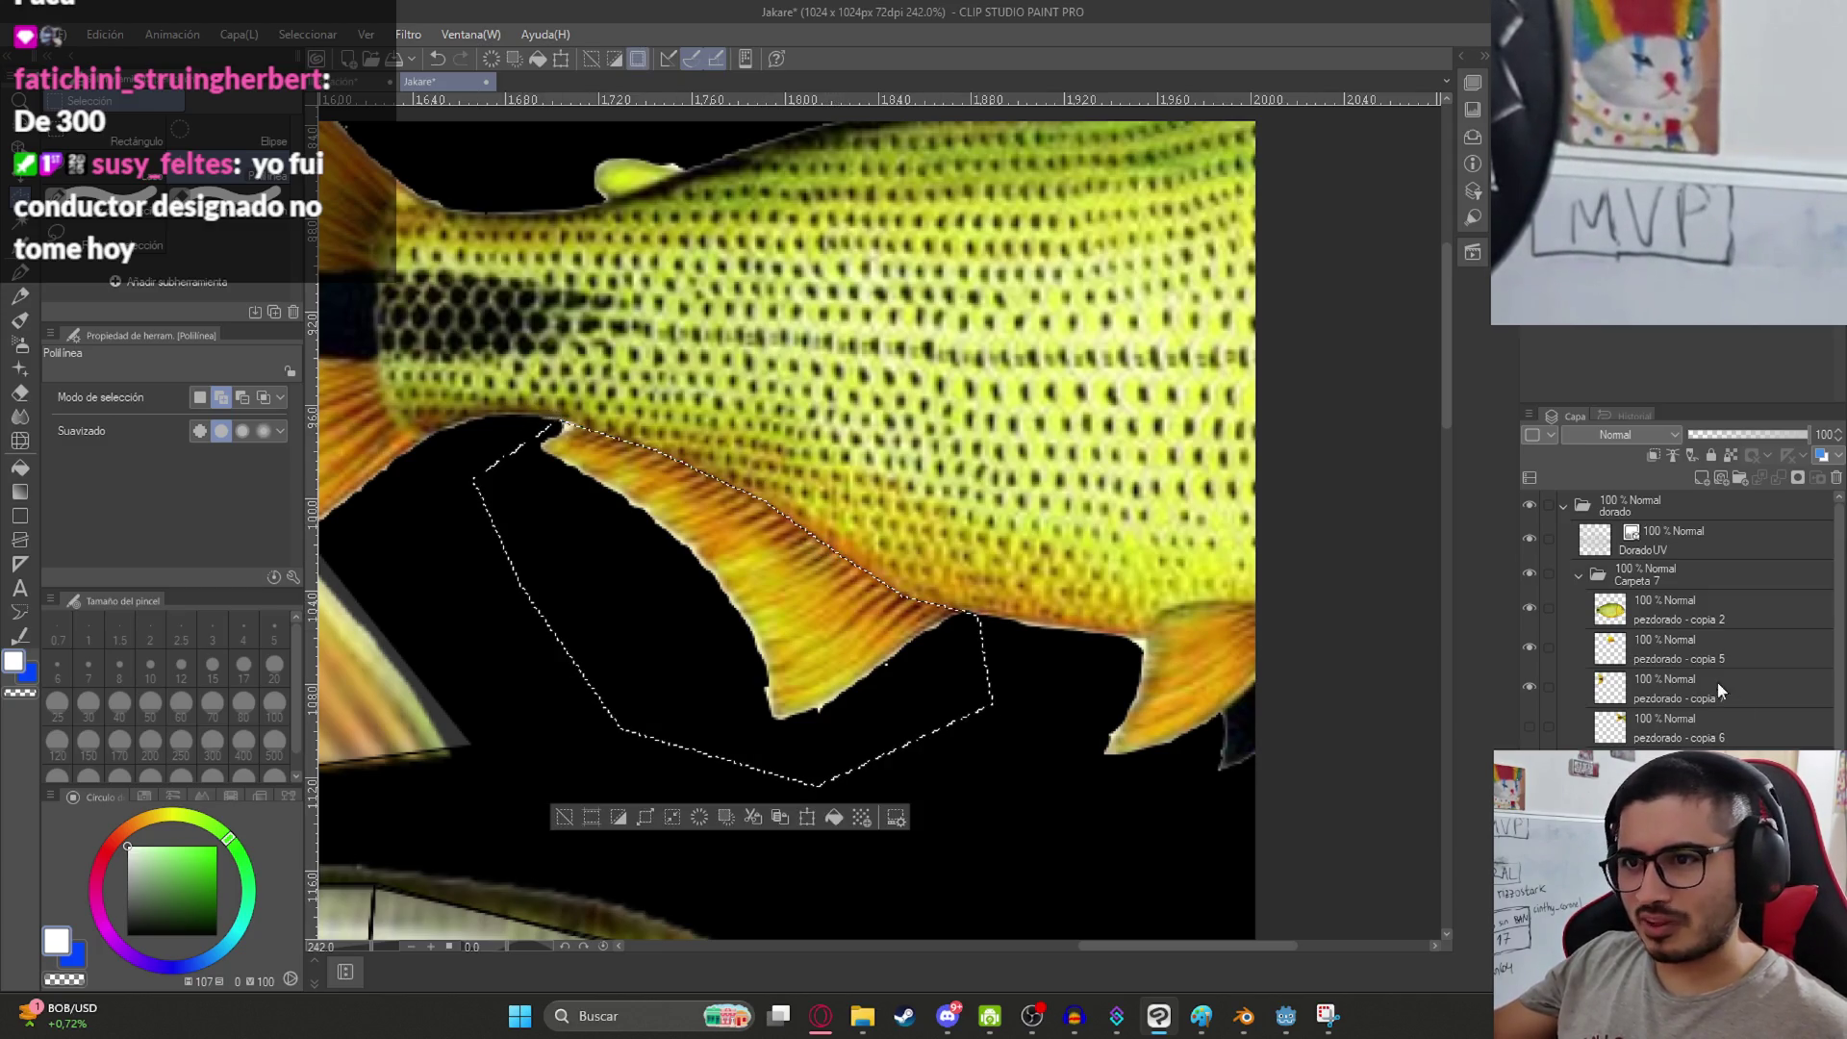
- Invert the selection, delete the fish body outside the fin, and clear the selection
key("ctrl+v")
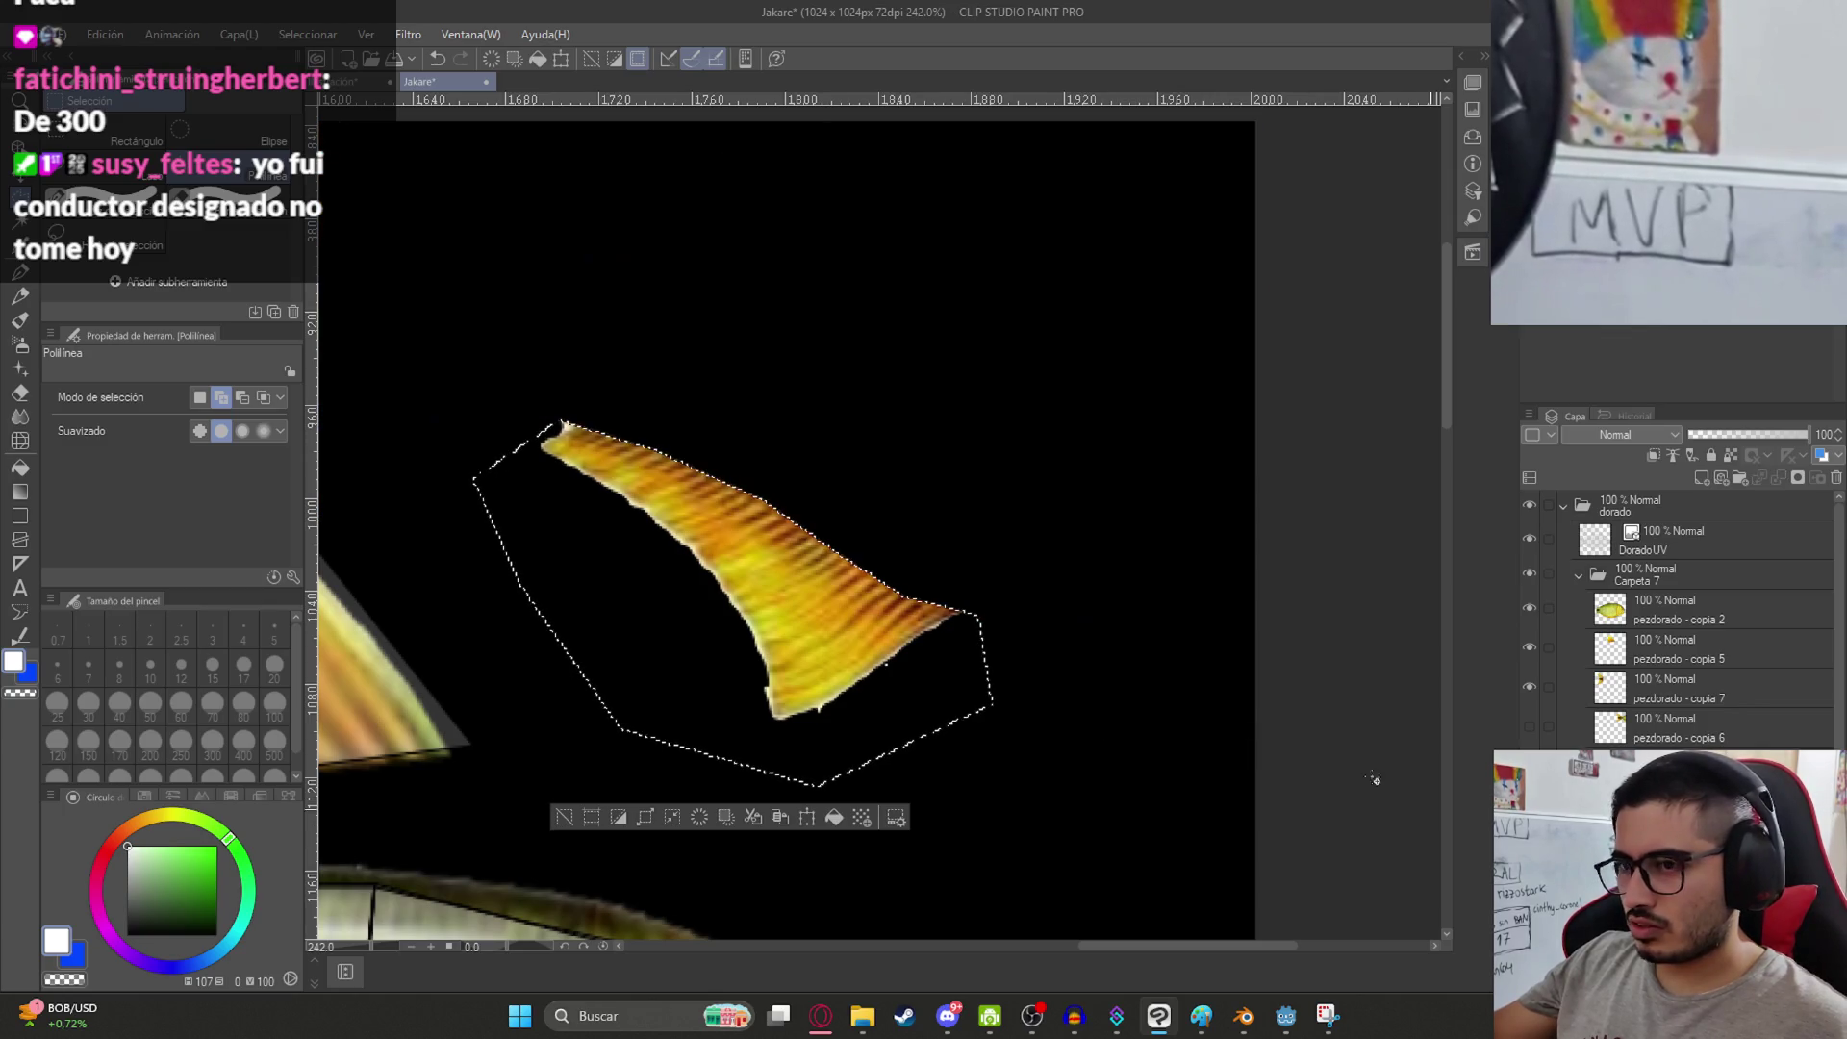
key("ctrl+d")
scroll(921, 580, "down", 3, "alt")
key("k")
scroll(921, 581, "down", 2, "alt")
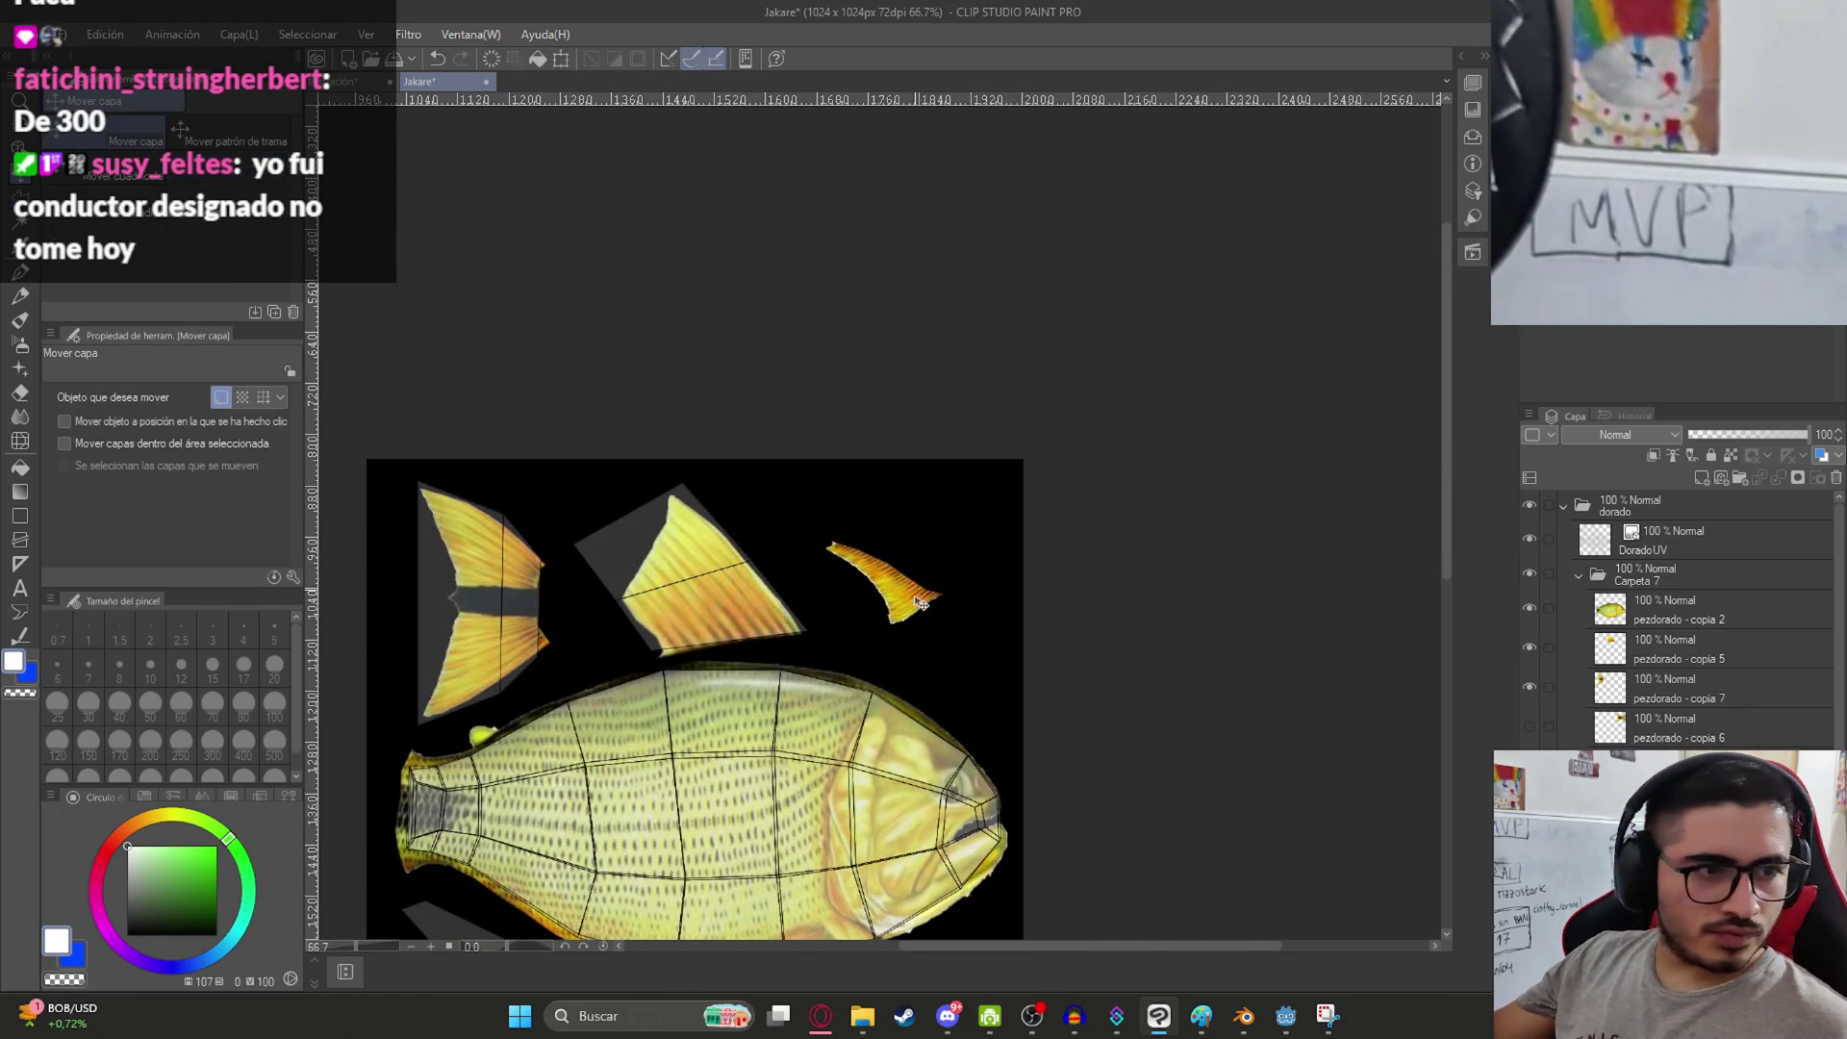
scroll(973, 733, "down", 2)
- Move the cut-out fin onto the lower-left grey patch and begin transforming it
left_click_drag(1010, 376, 659, 753)
scroll(657, 751, "up", 2)
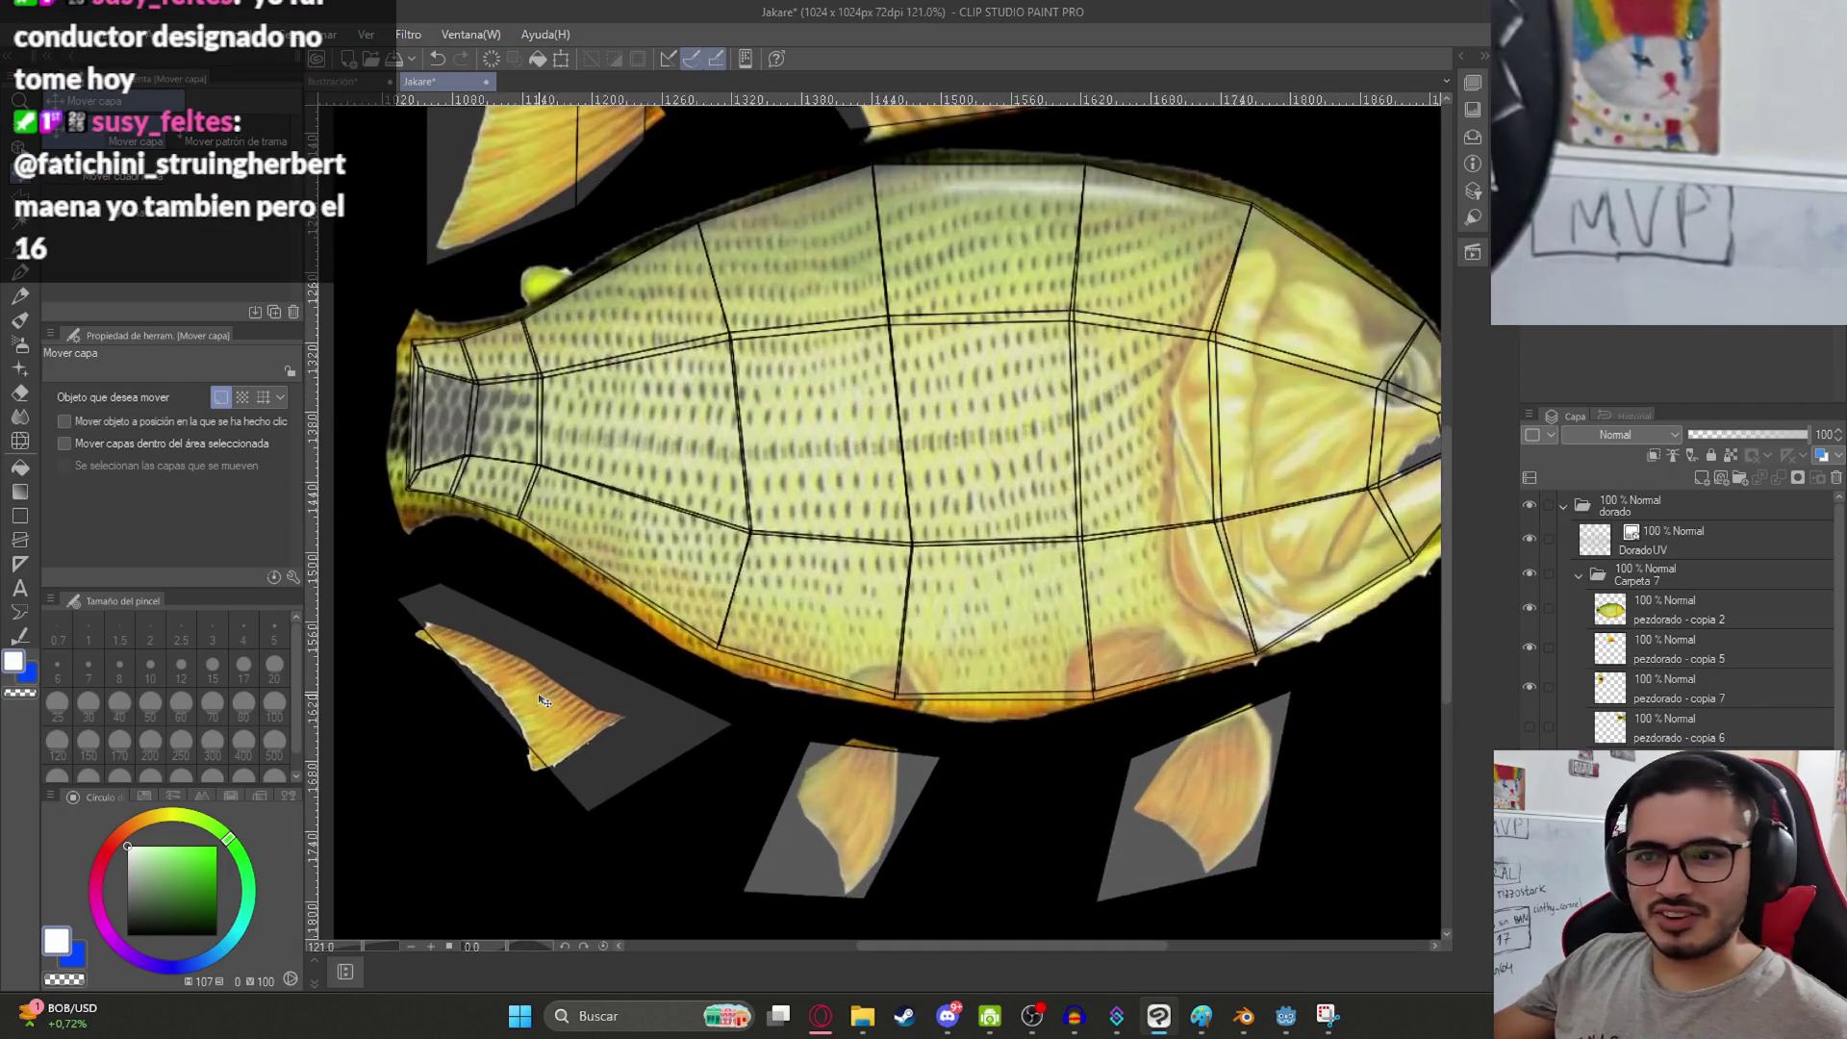
scroll(658, 751, "up", 2)
scroll(659, 720, "up", 1)
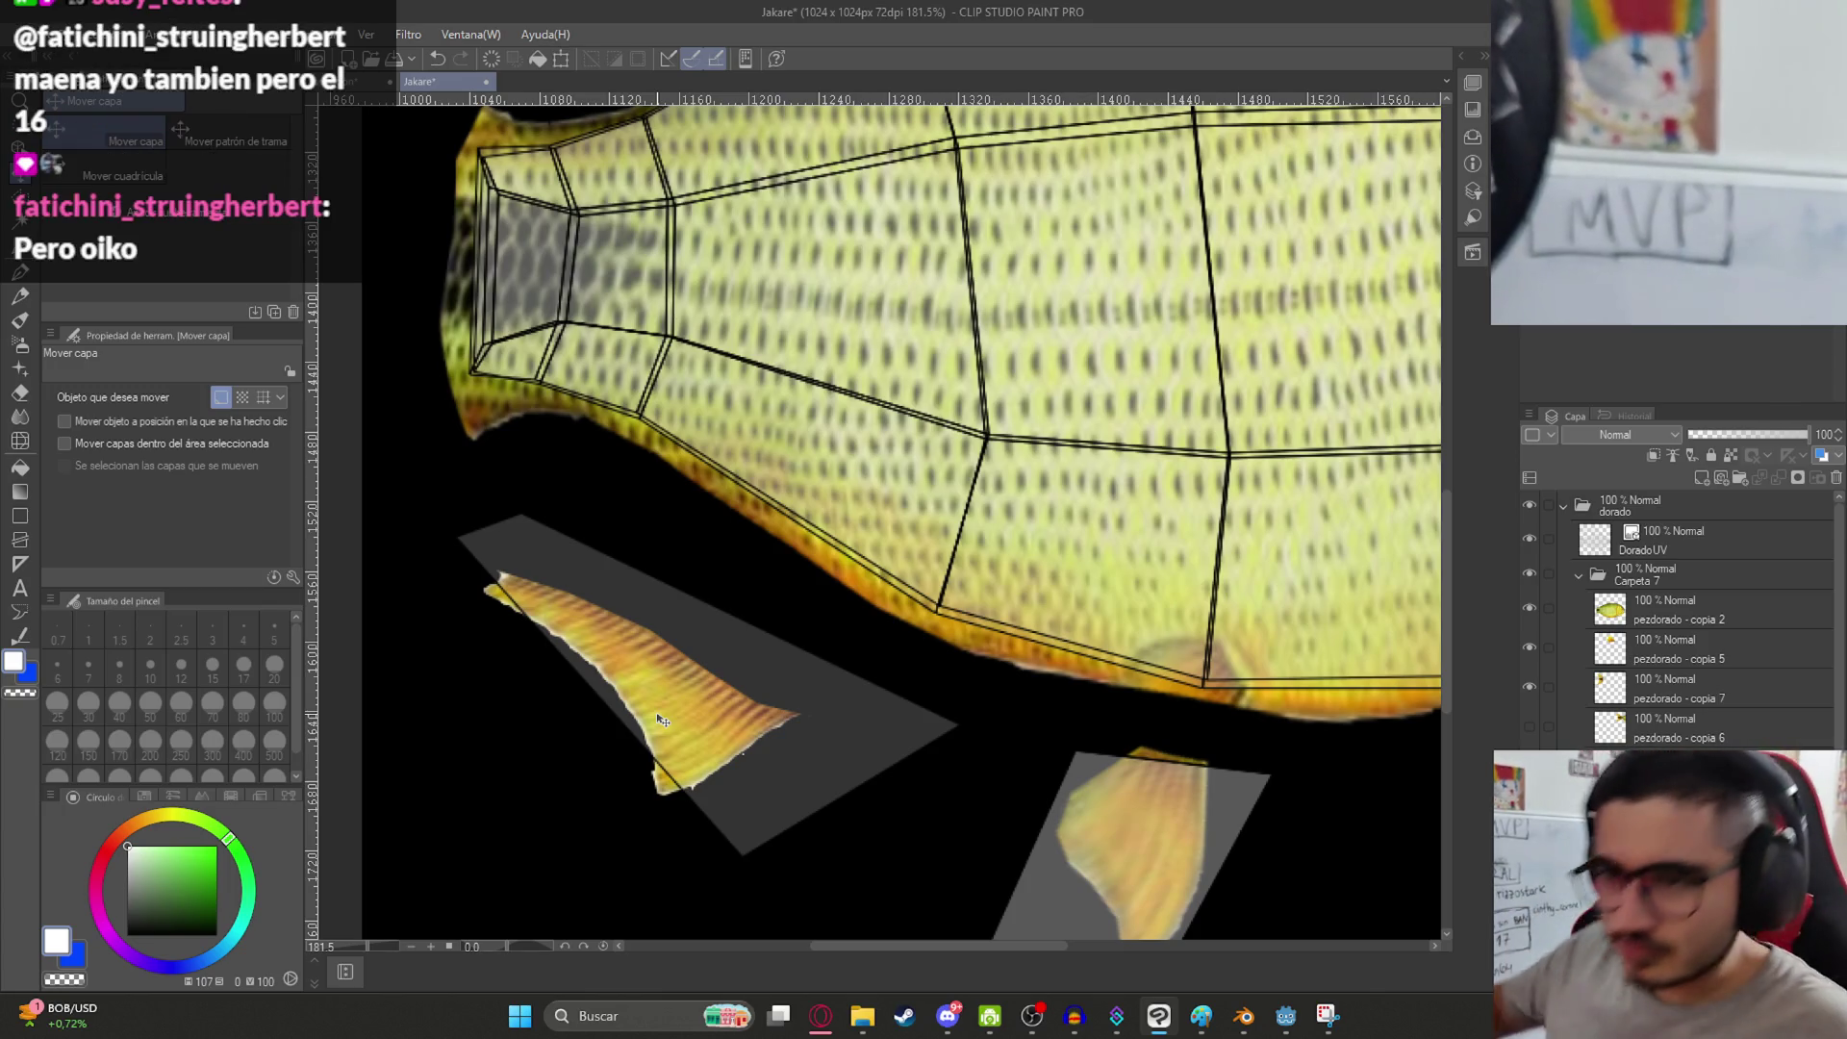
left_click_drag(659, 721, 772, 731)
key("ctrl+t")
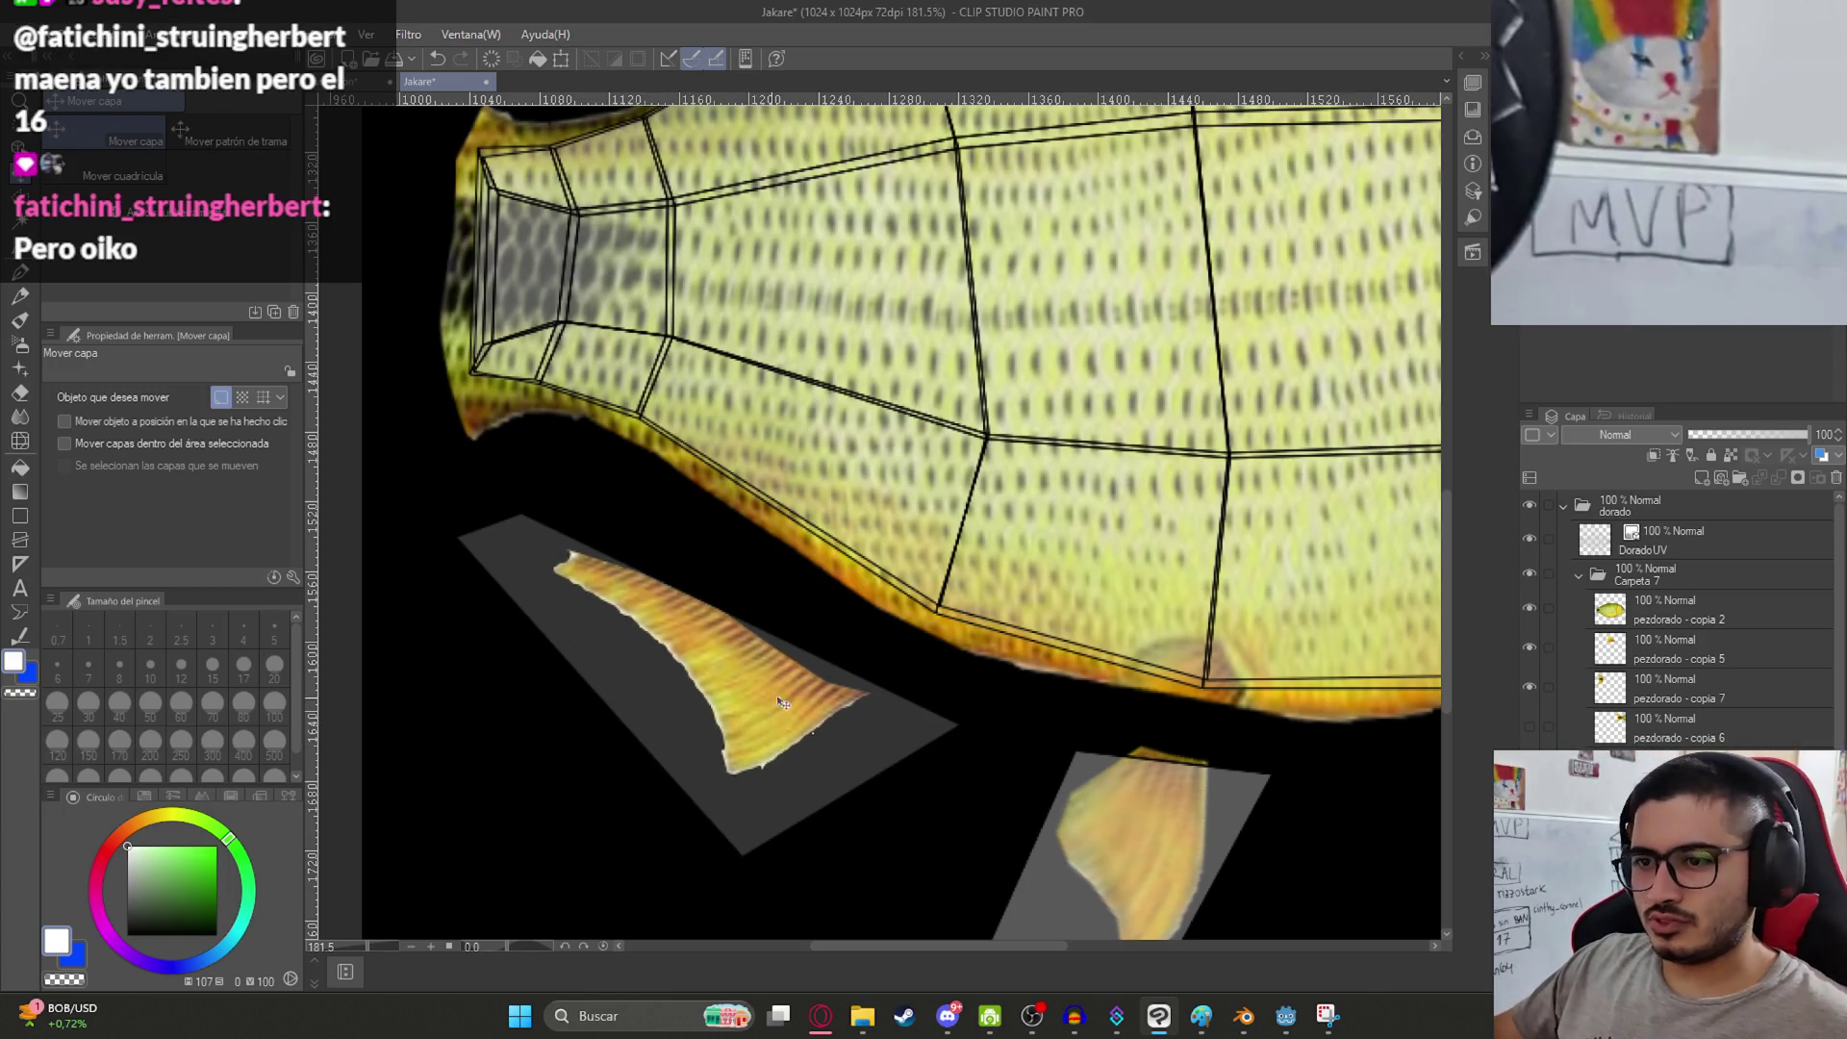
- Stretch the fin wider and skew its left corners outward to cover the patch, then confirm
left_click_drag(877, 665, 968, 802)
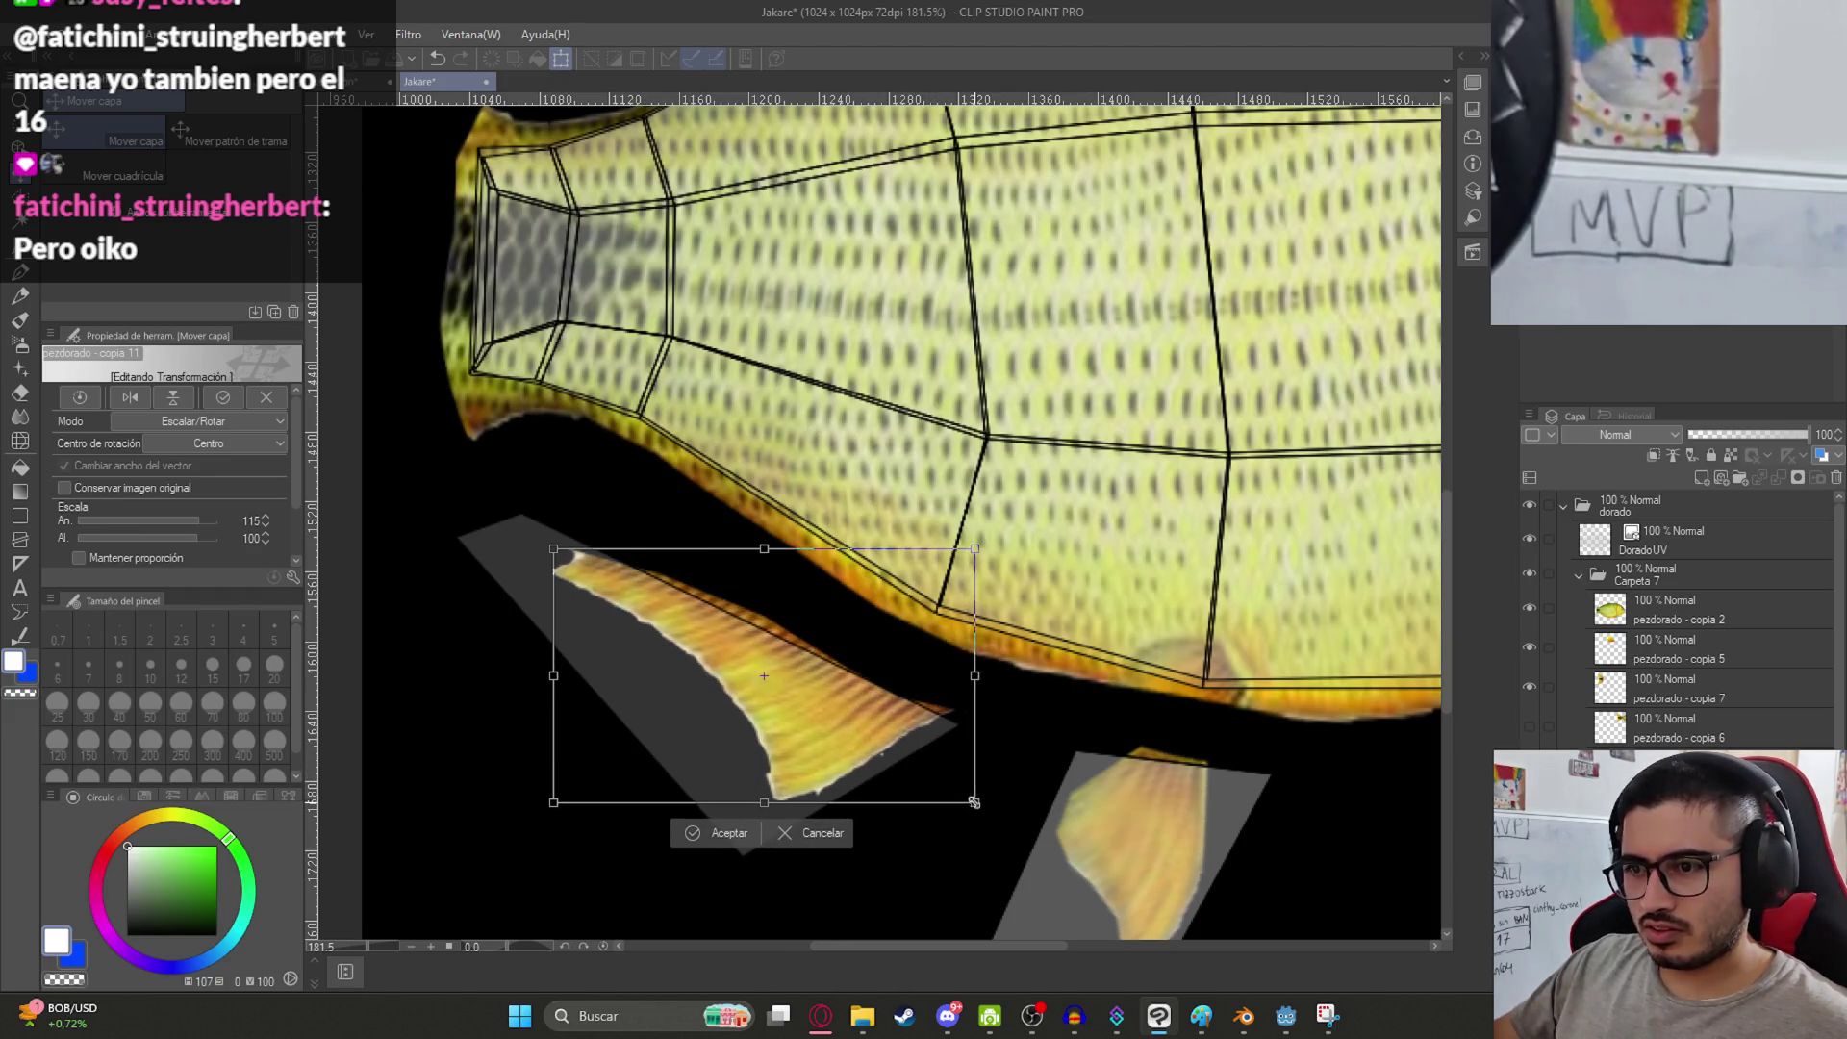
left_click_drag(555, 548, 501, 517)
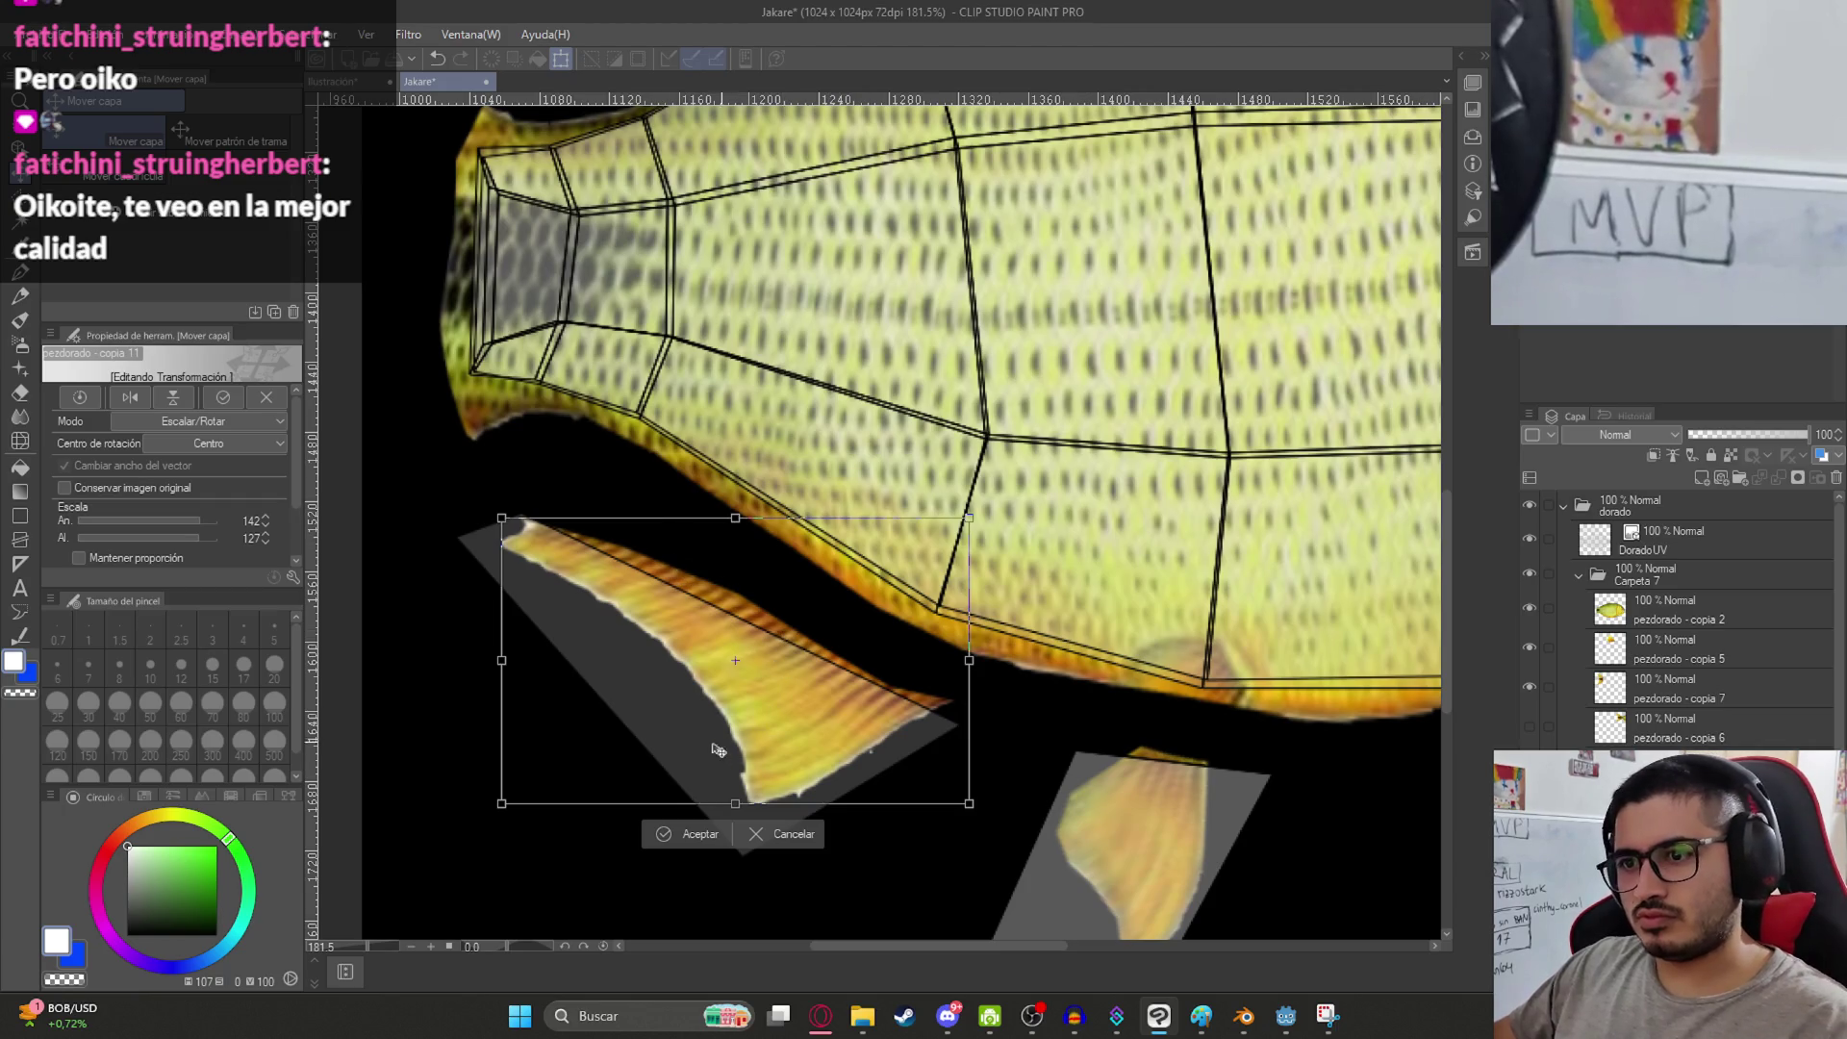
left_click_drag(500, 807, 458, 826)
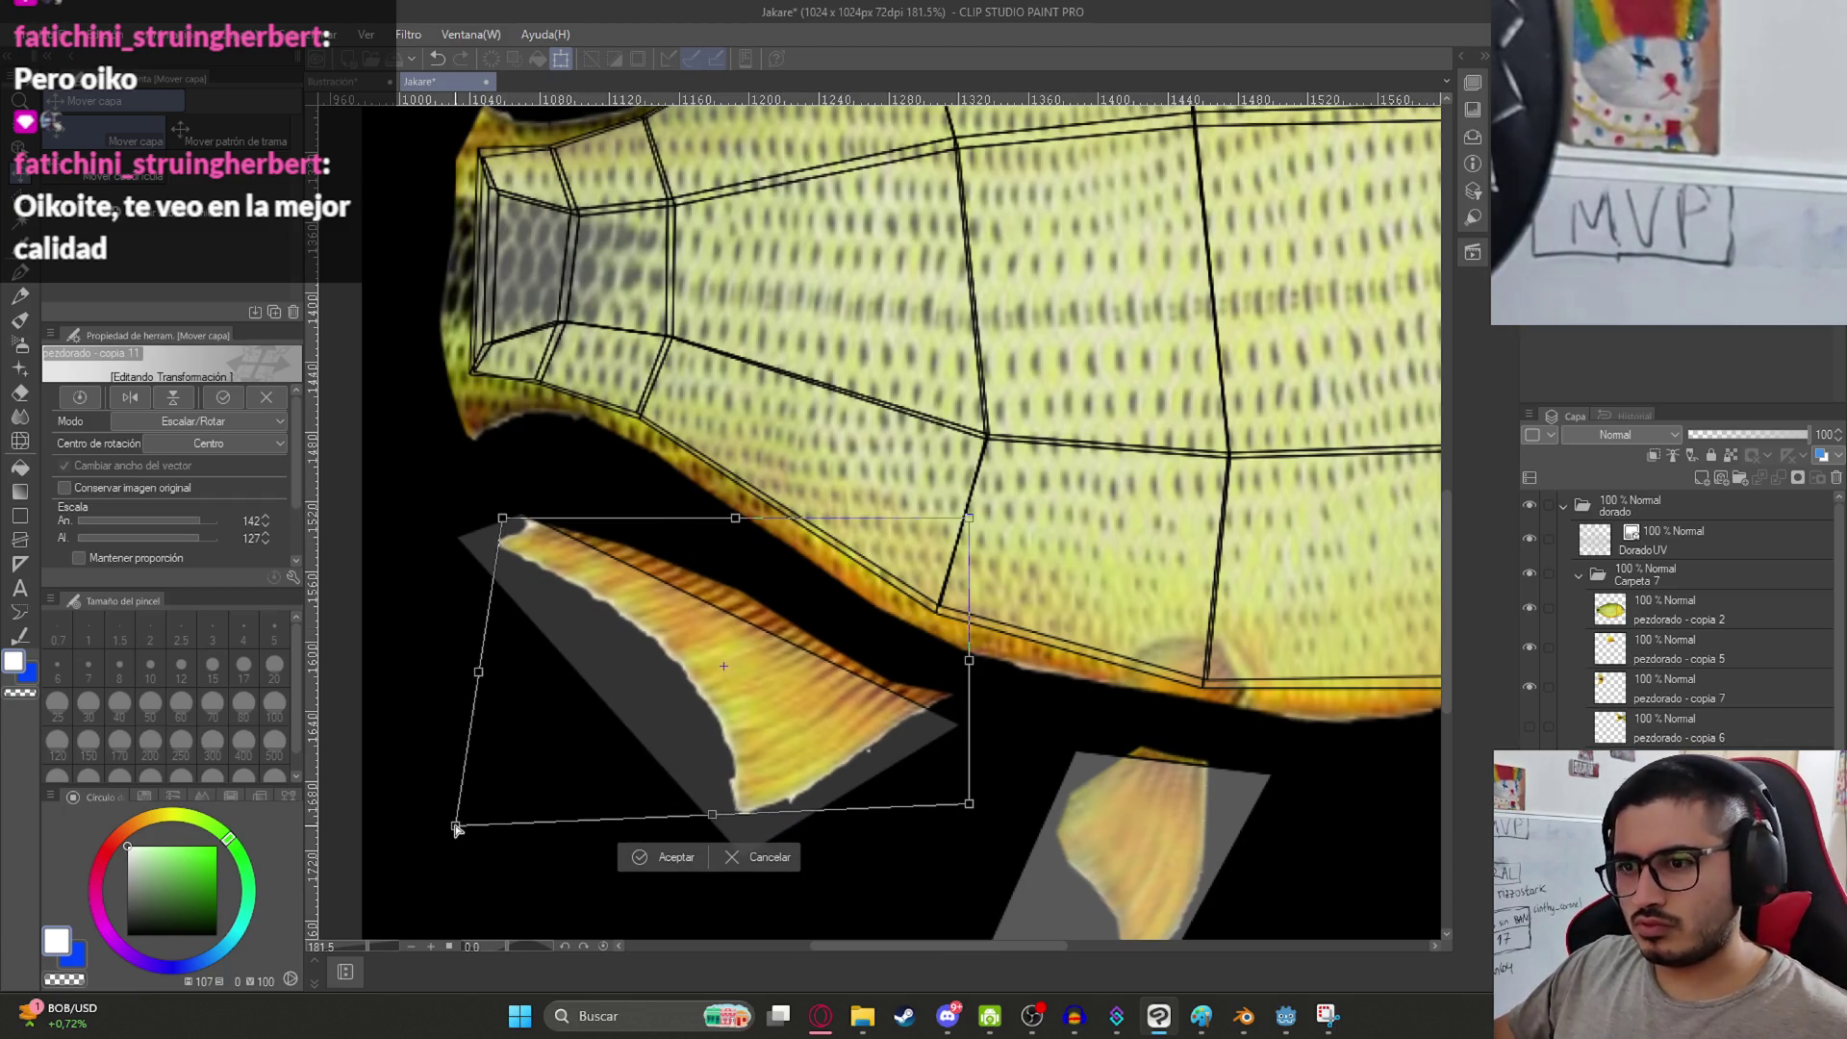
left_click_drag(731, 737, 707, 750)
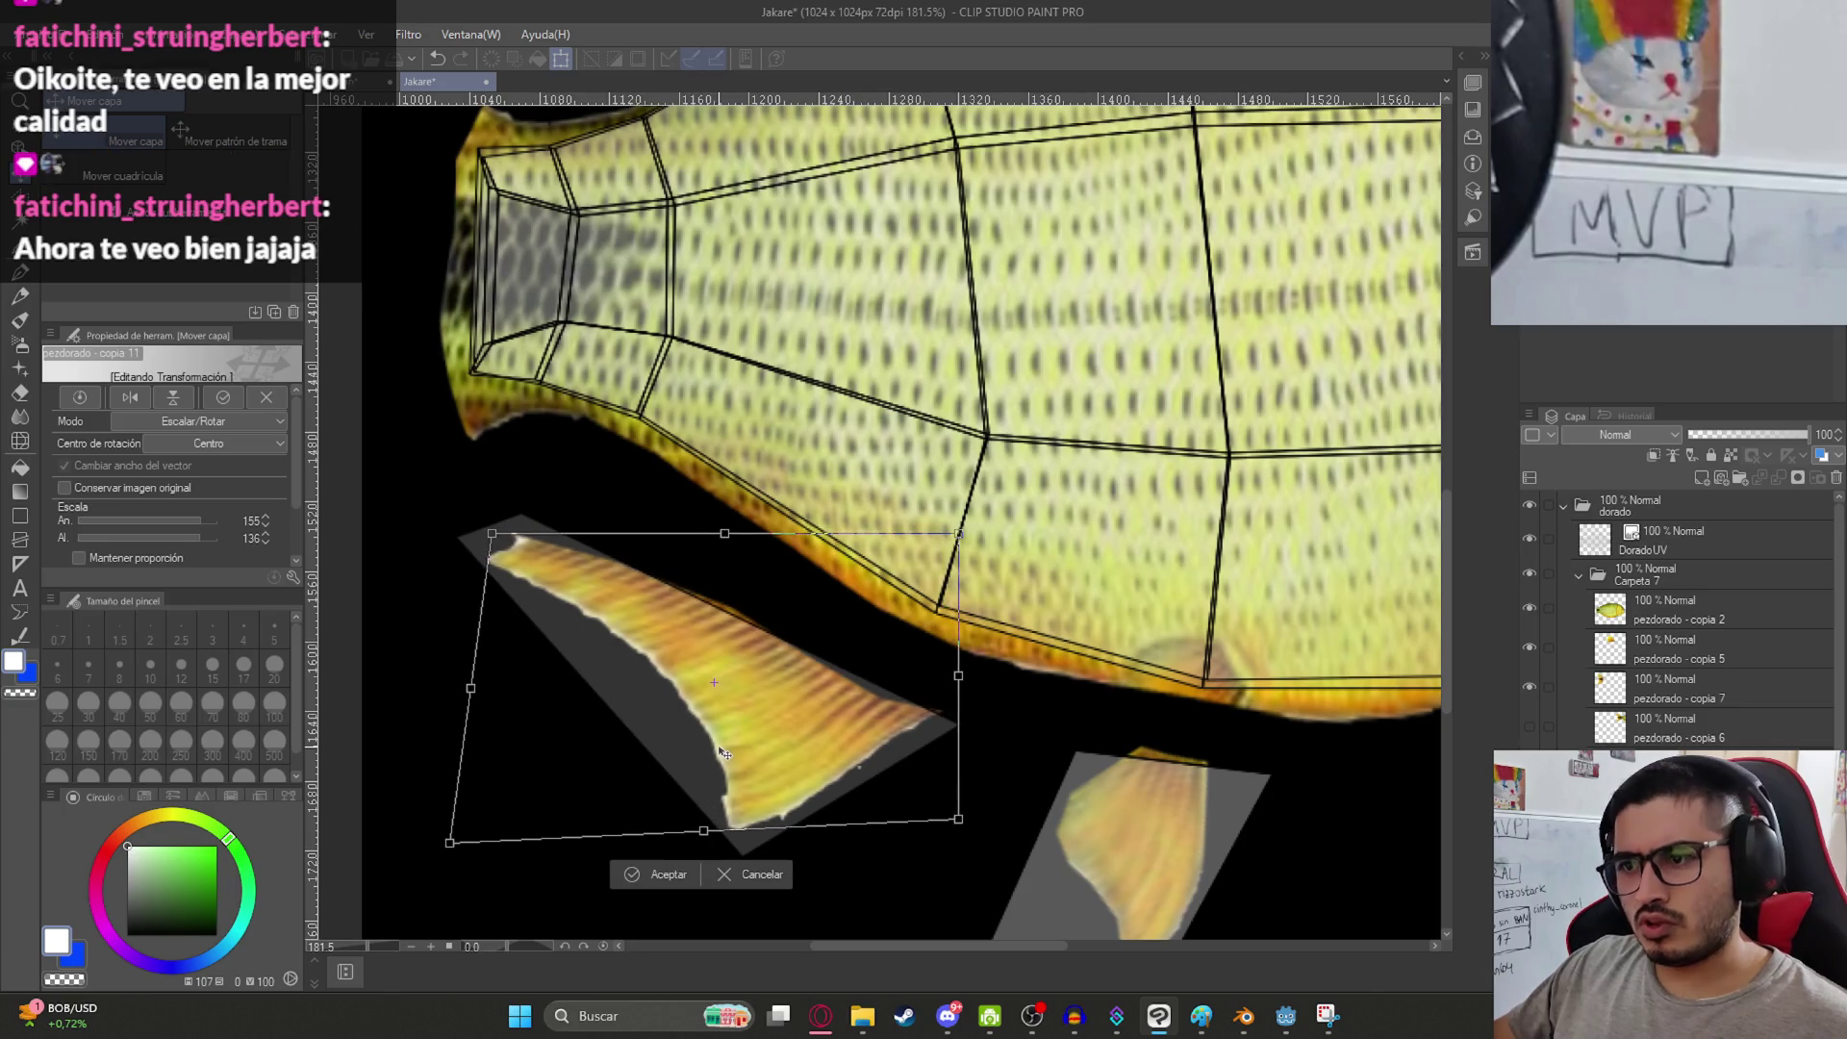
left_click(214, 116)
left_click(173, 34)
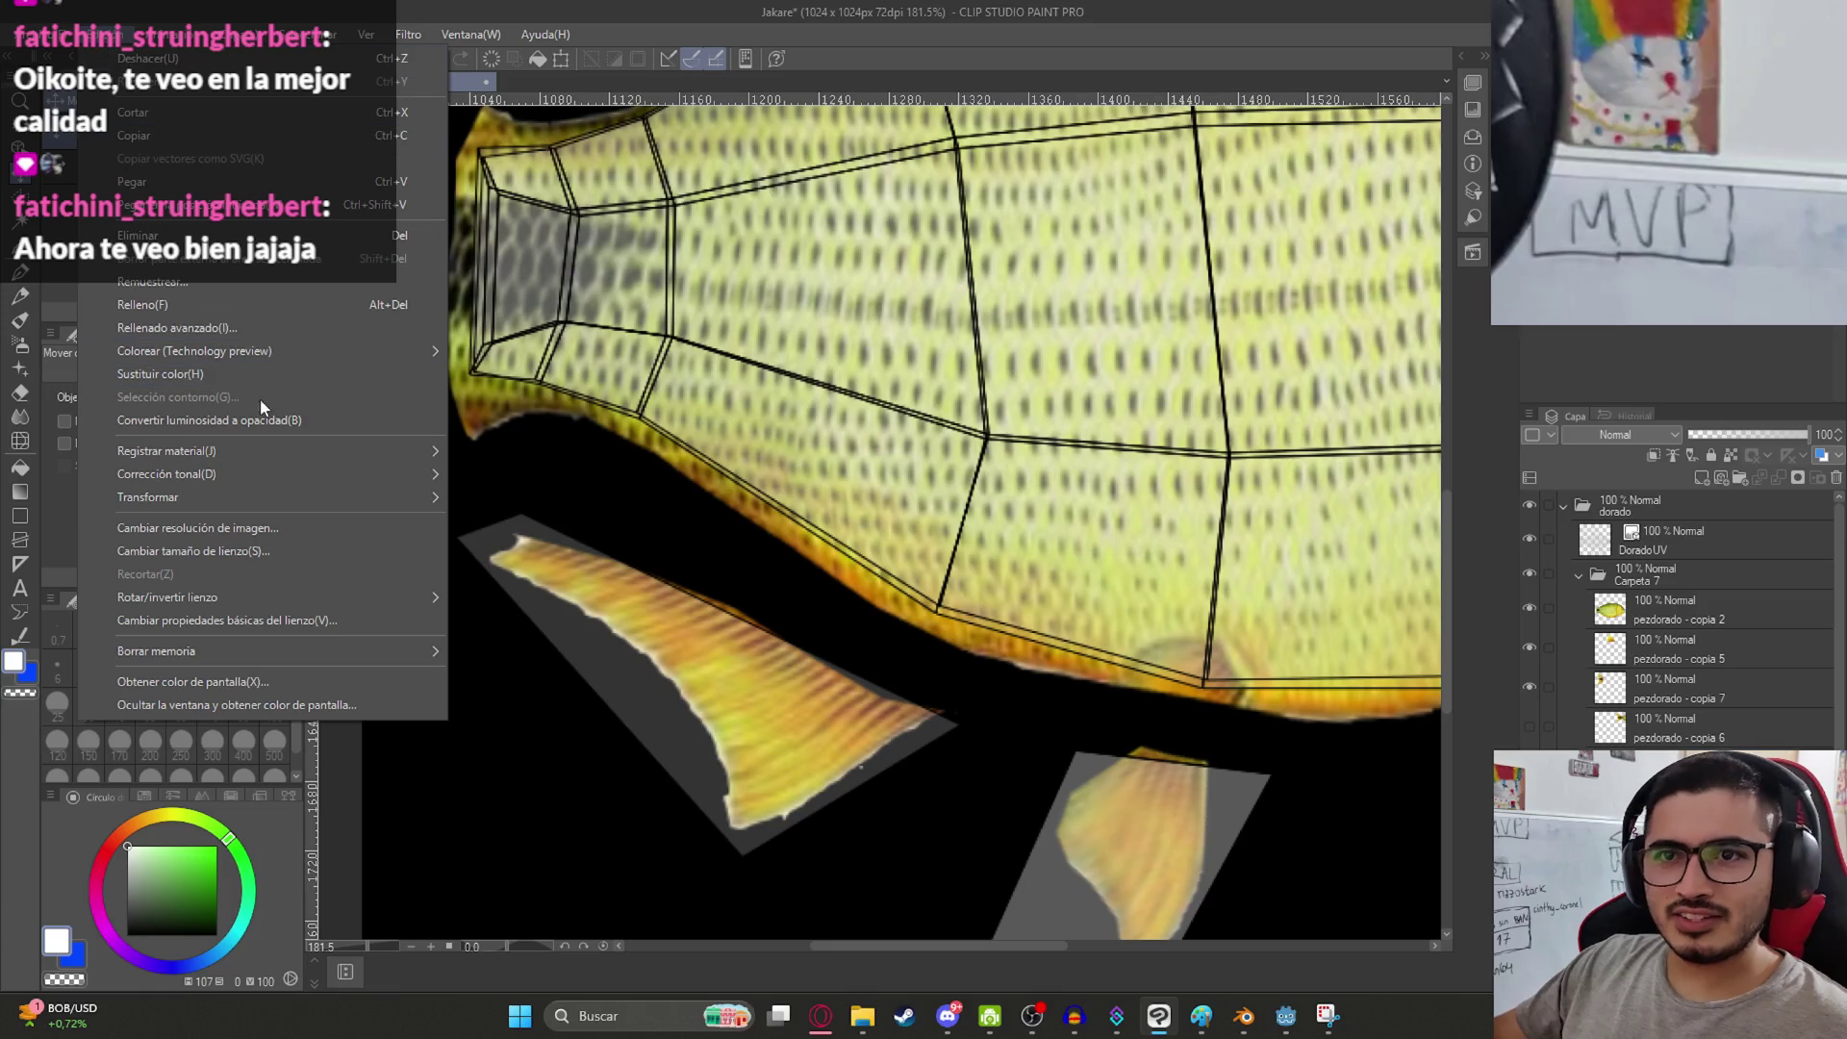
mouse_move(147, 497)
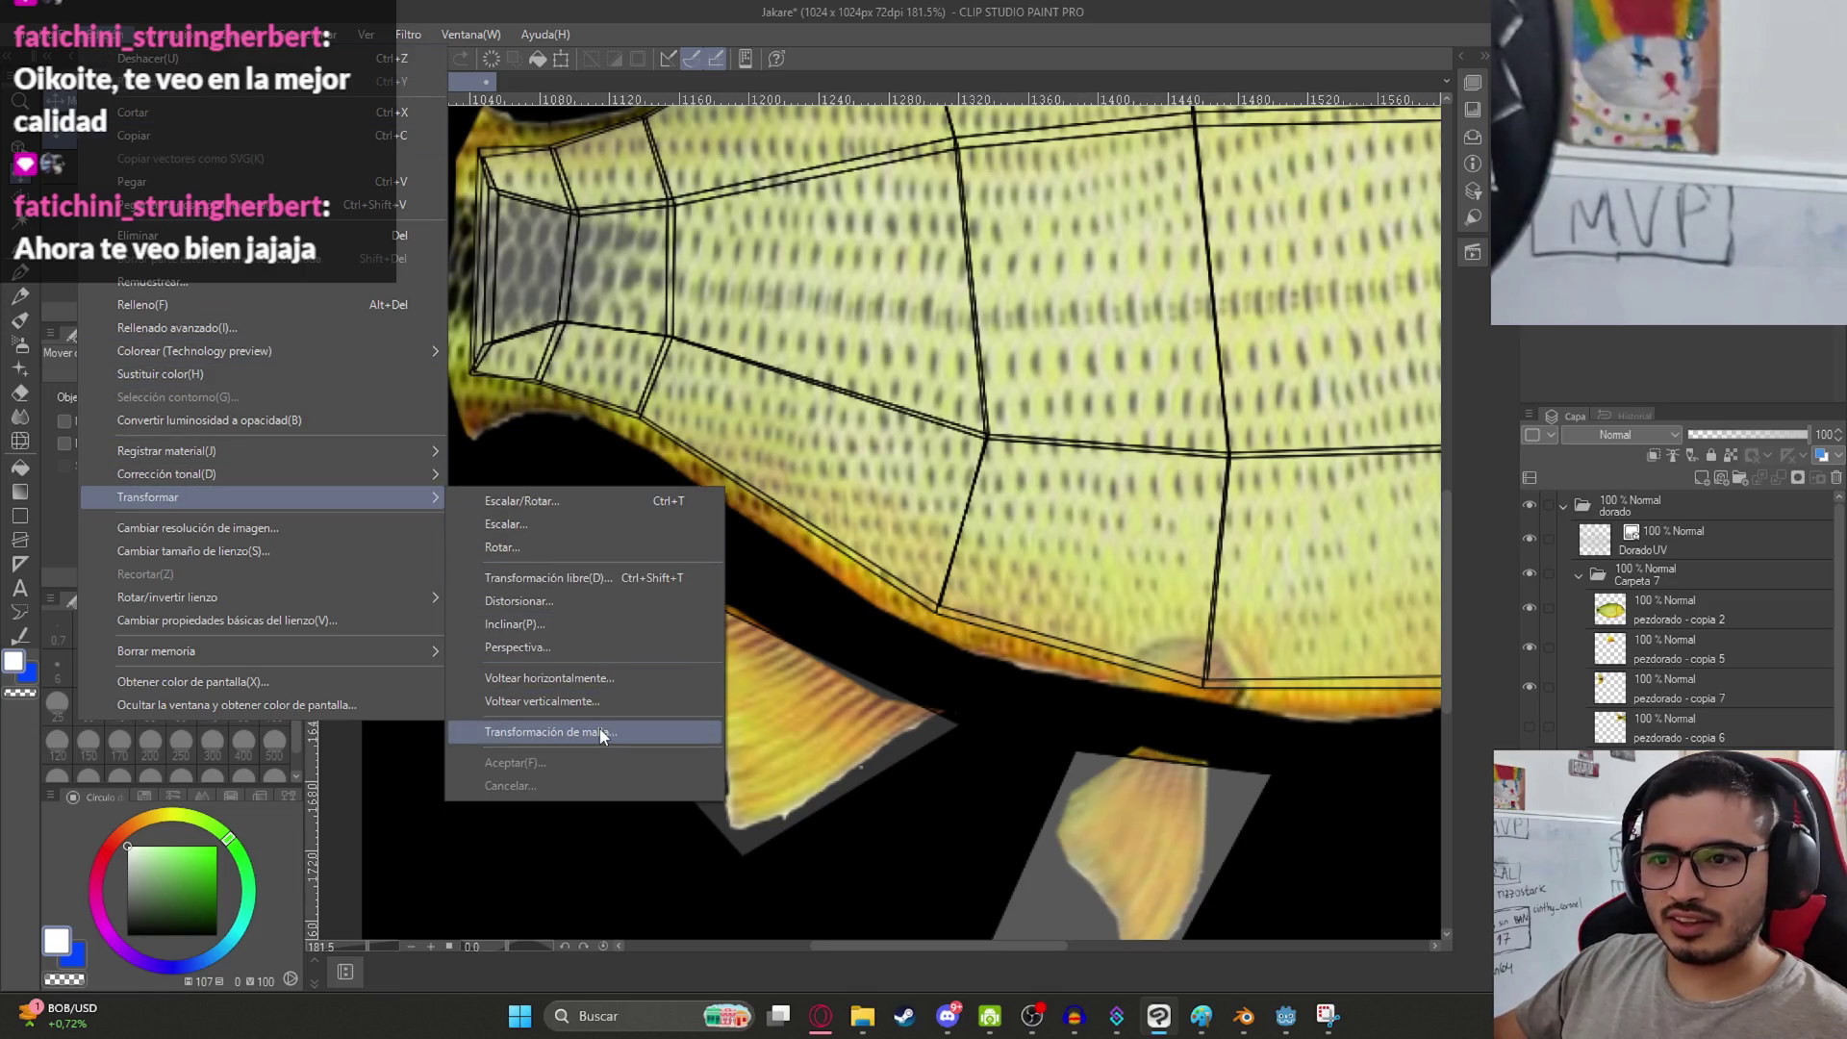
- Start a mesh transformation on the fin piece with a 6×6 warp grid
left_click(601, 732)
left_click(269, 496)
left_click(268, 498)
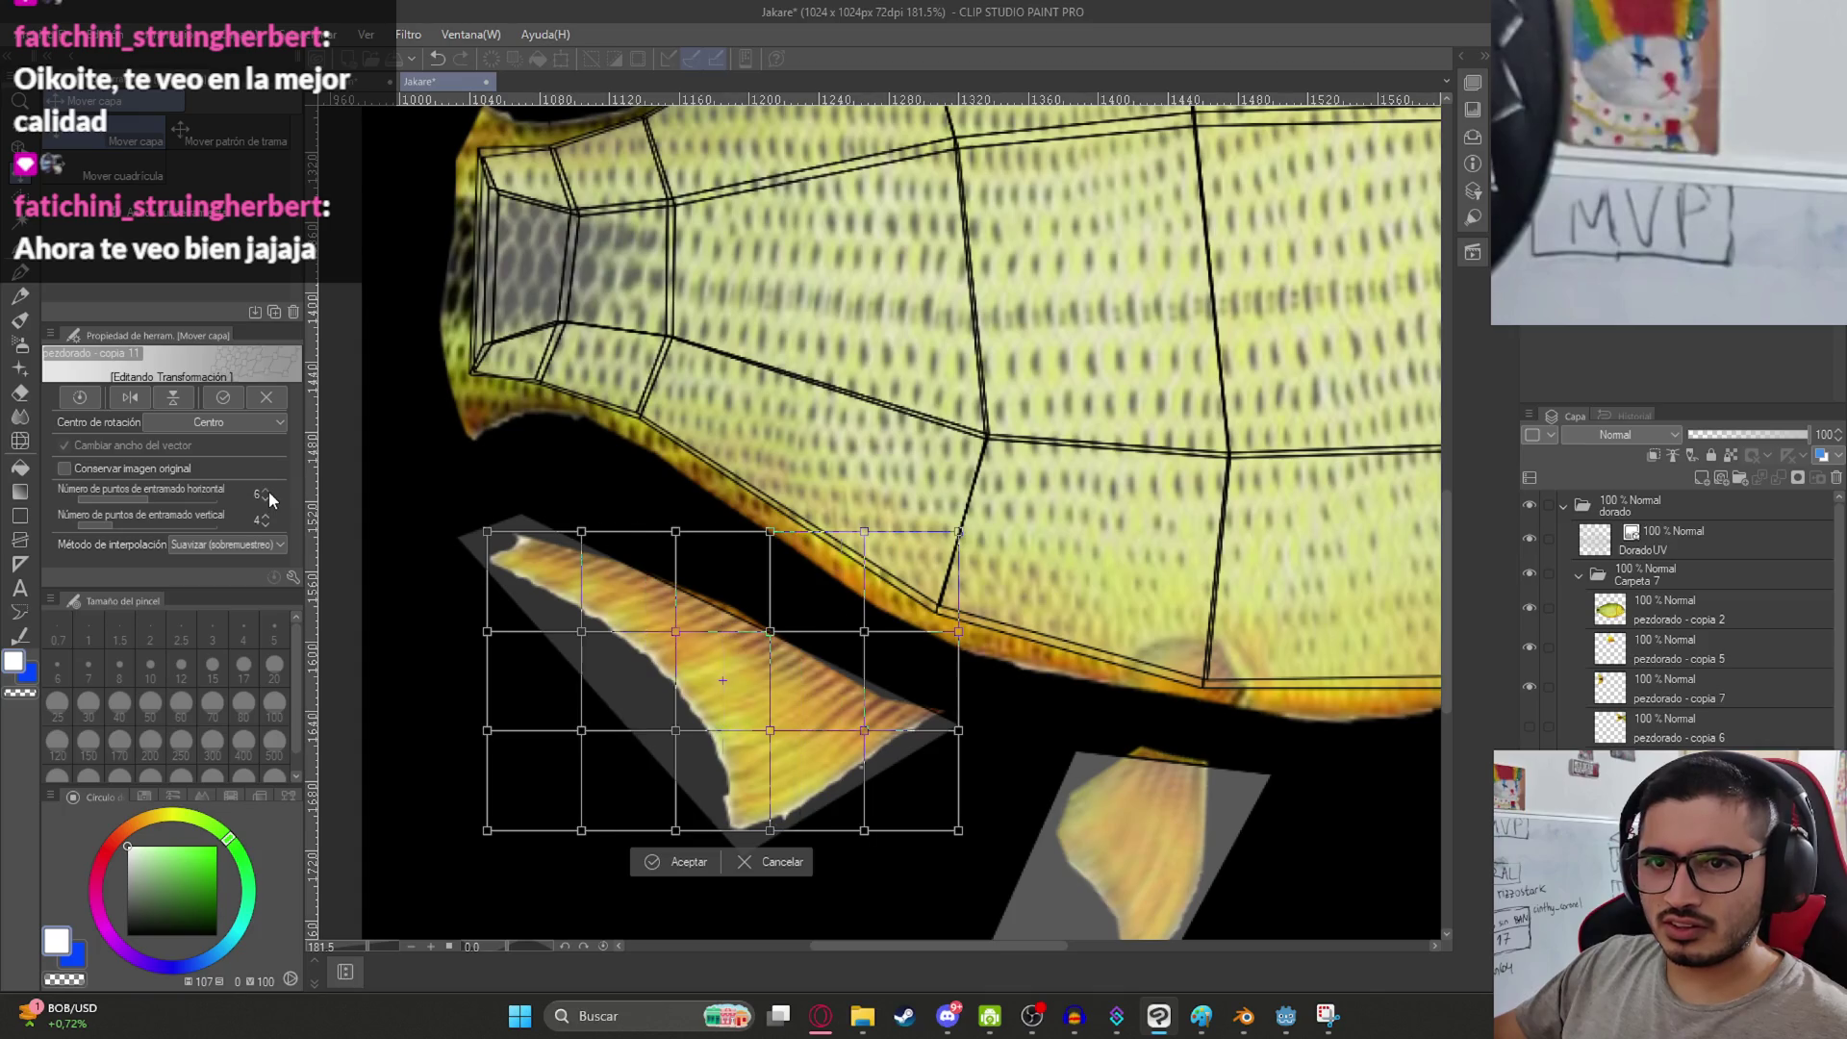
left_click(269, 521)
left_click(269, 519)
- Drag the mesh points to bend the fin's upper edge against the body underside and apply the warp
left_click_drag(862, 709, 891, 694)
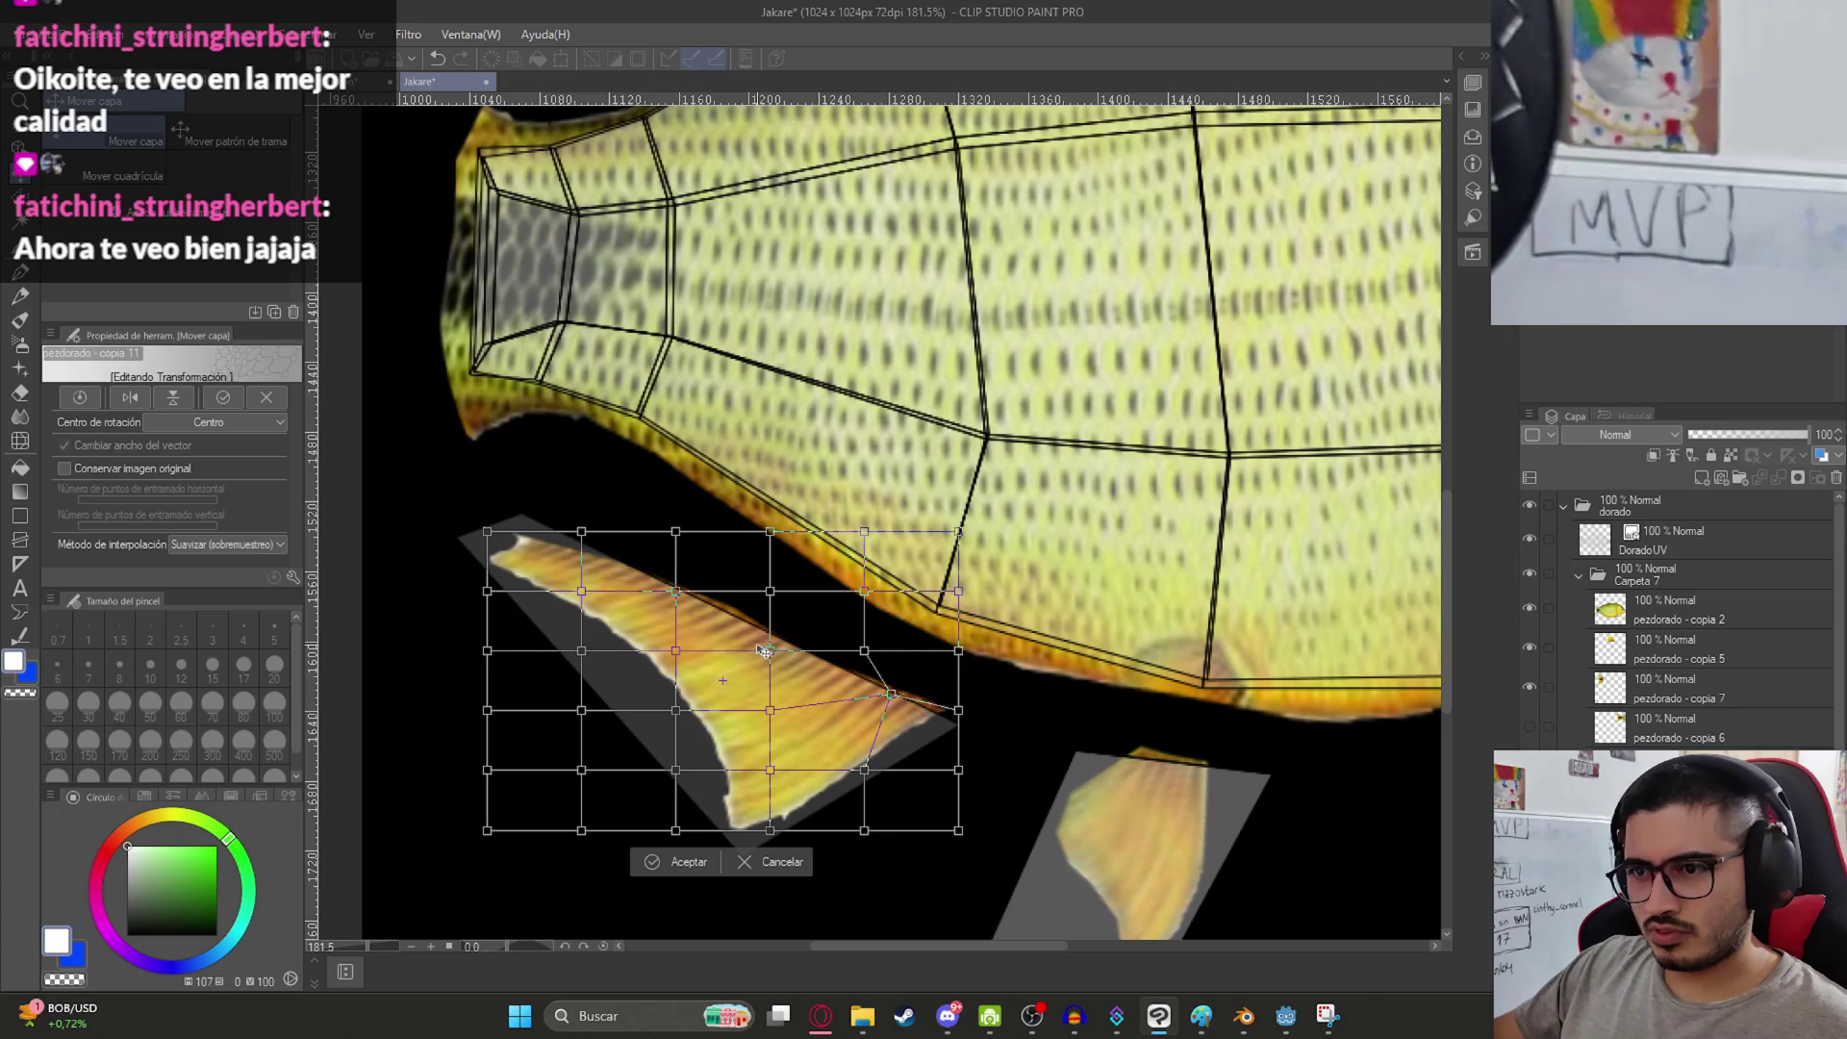
left_click_drag(765, 650, 777, 637)
left_click_drag(676, 590, 685, 581)
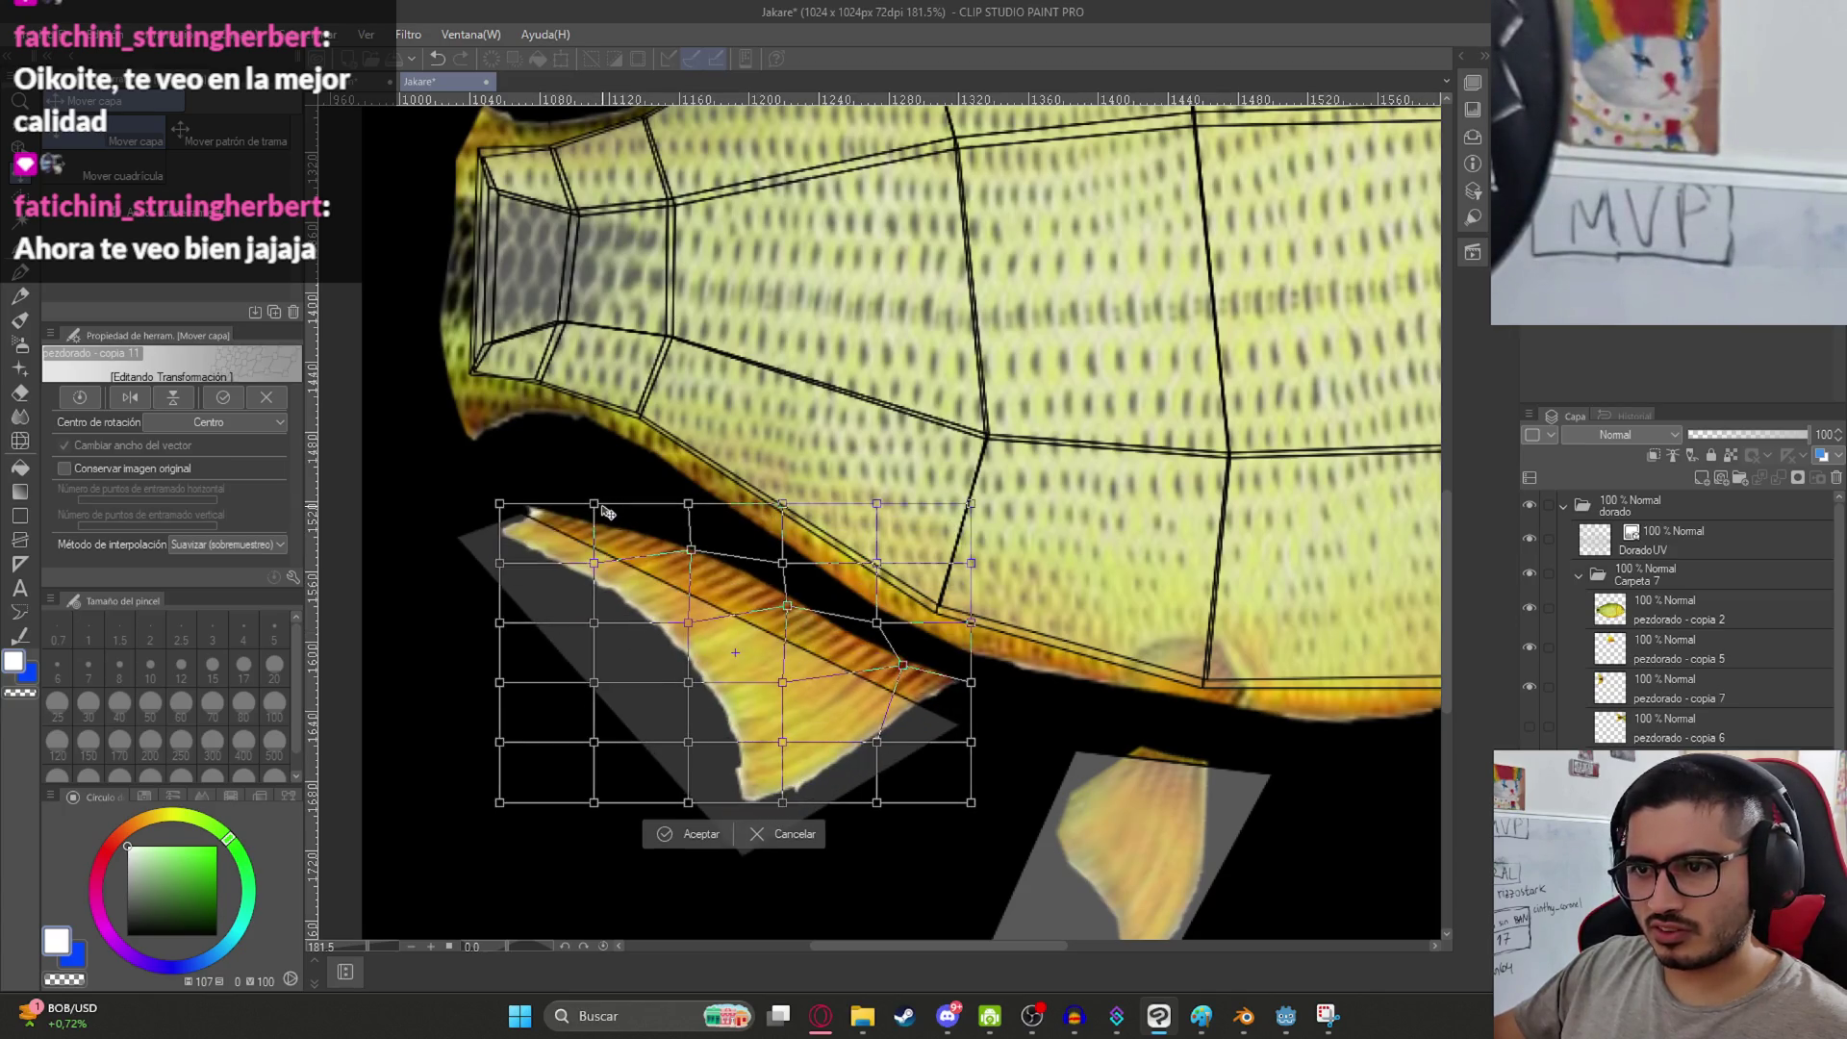
left_click_drag(580, 532, 605, 504)
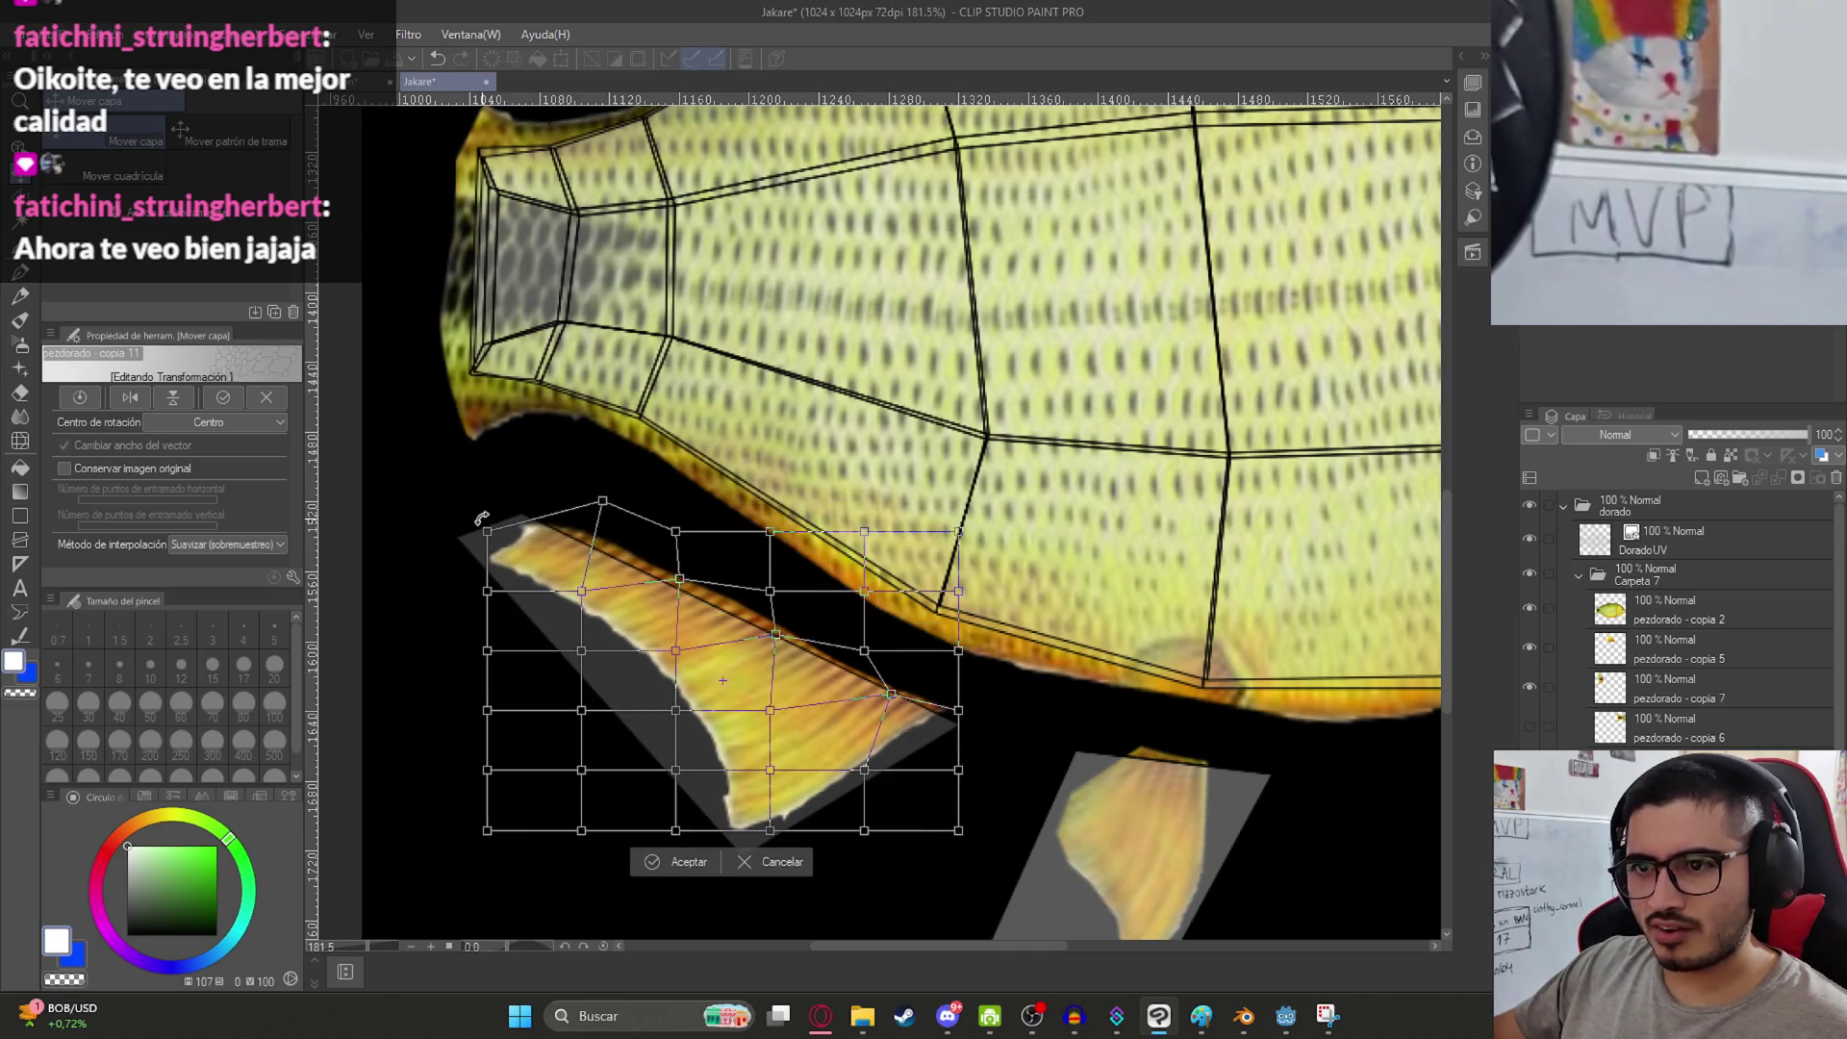
left_click_drag(486, 533, 501, 509)
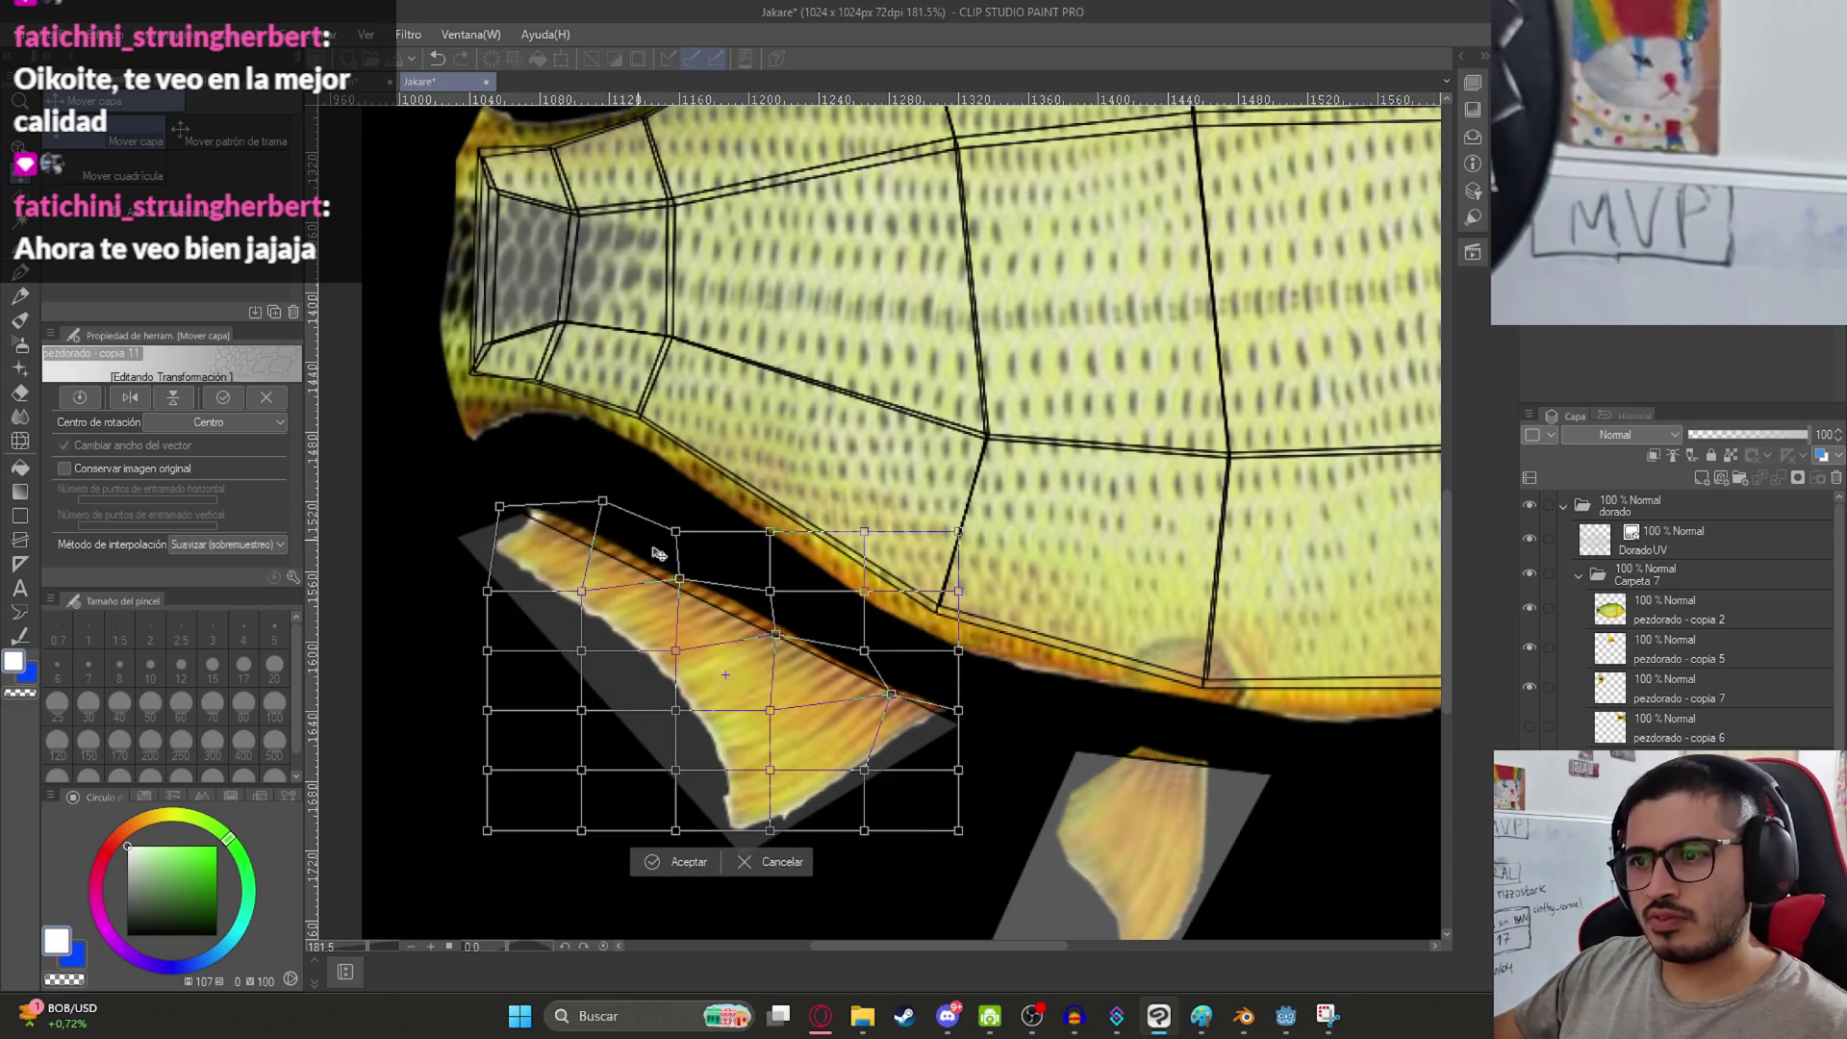
key("Return")
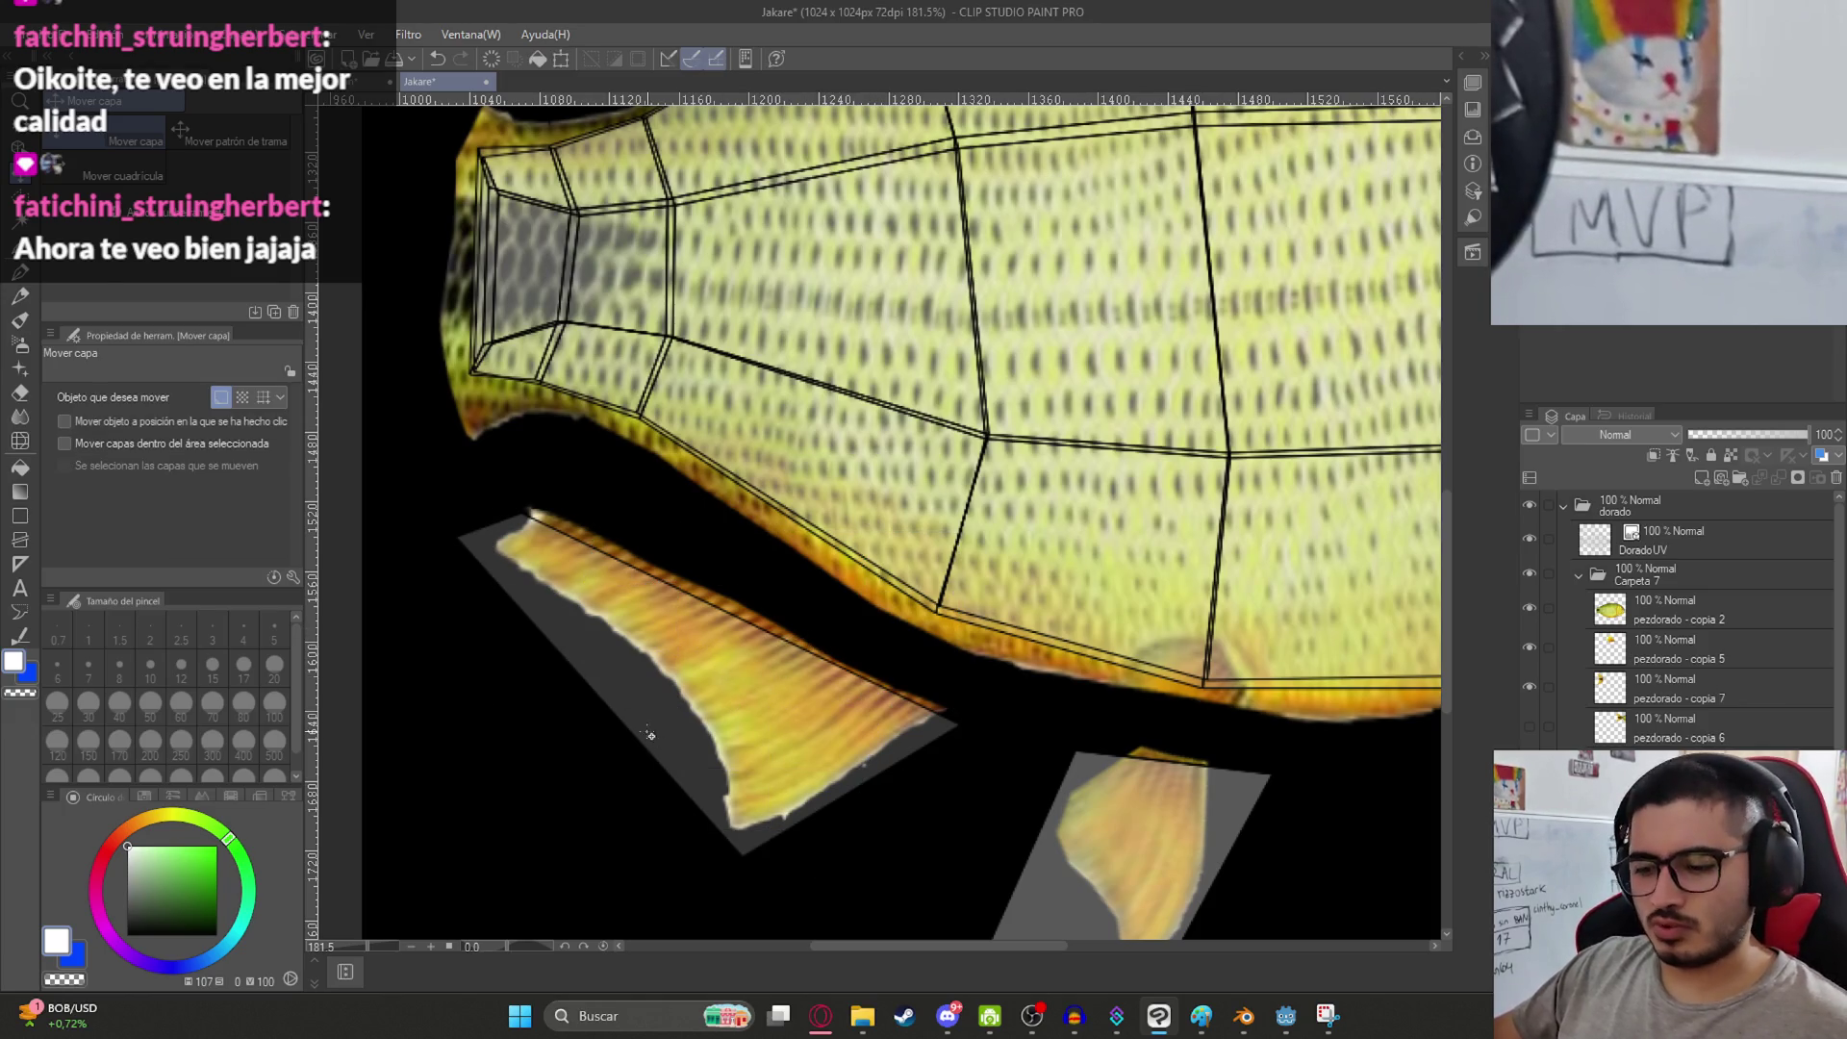
key("m")
scroll(613, 499, "up", 5)
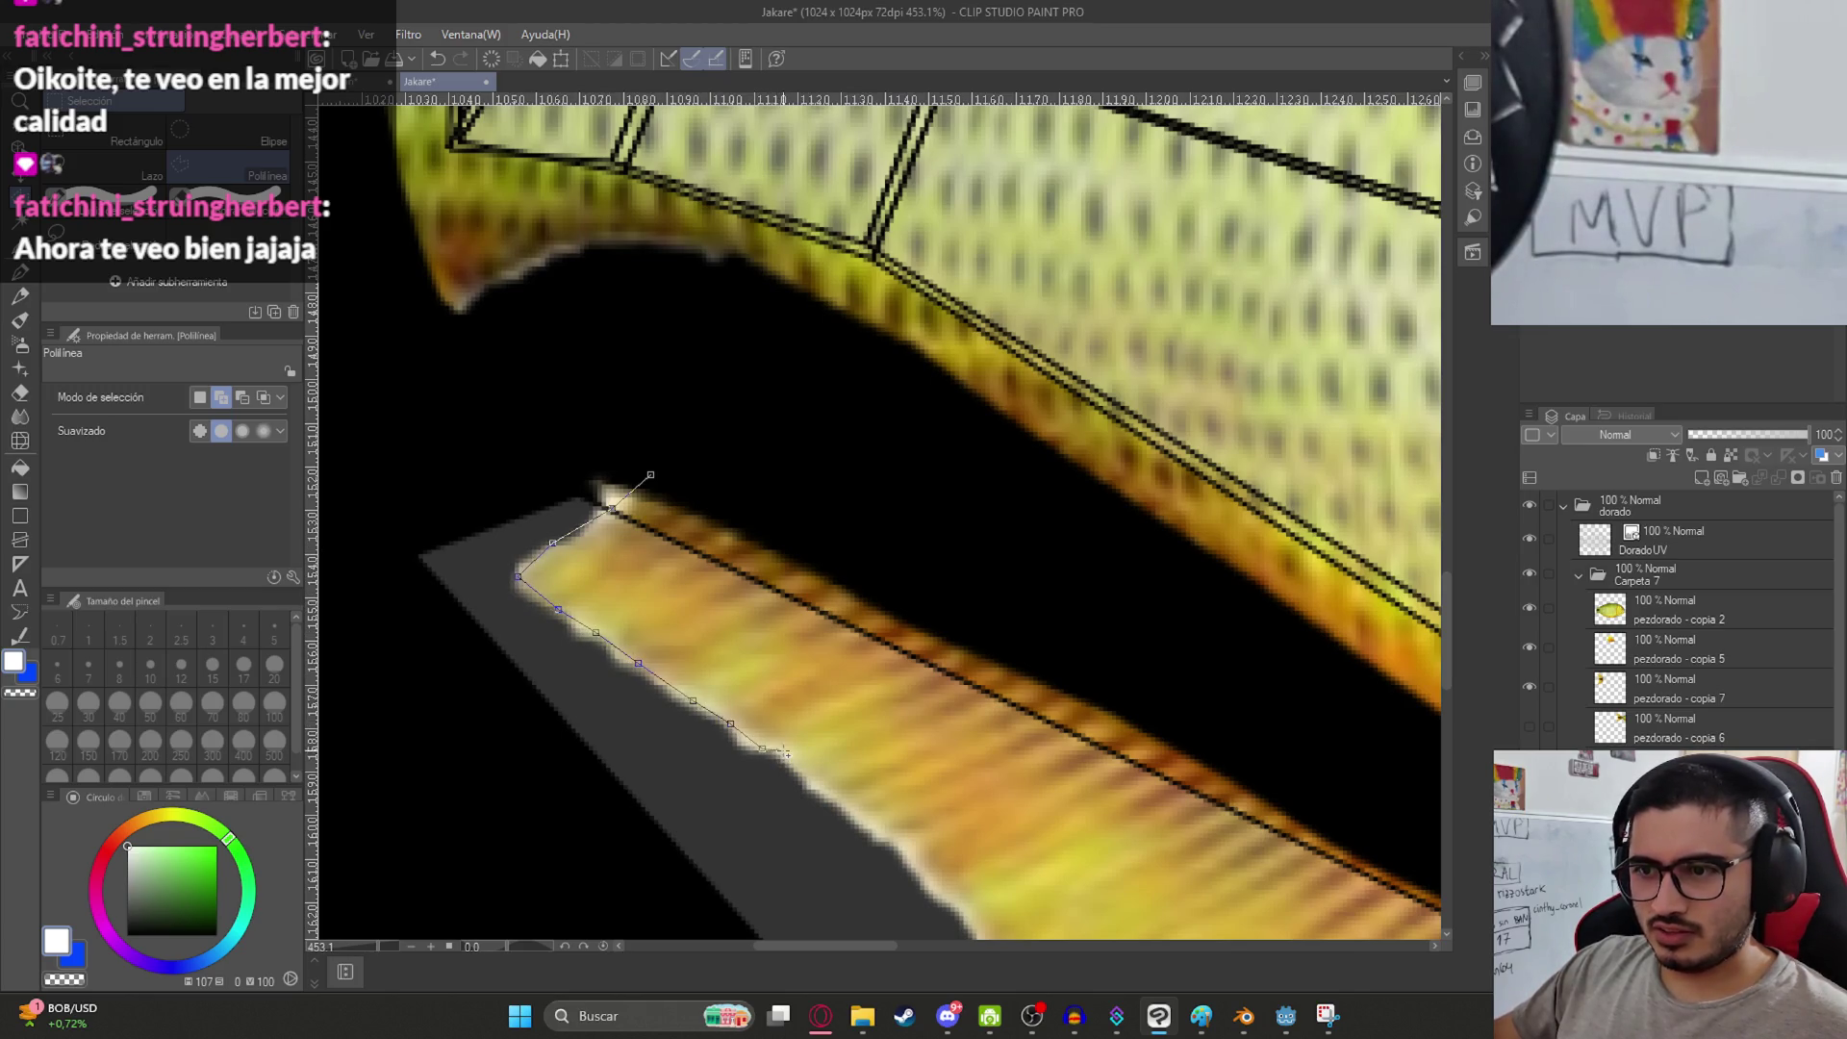
- Trace a closed polyline selection around the warped lower-left fin, then select the Carpeta 7 folder
left_click_drag(814, 776, 678, 519)
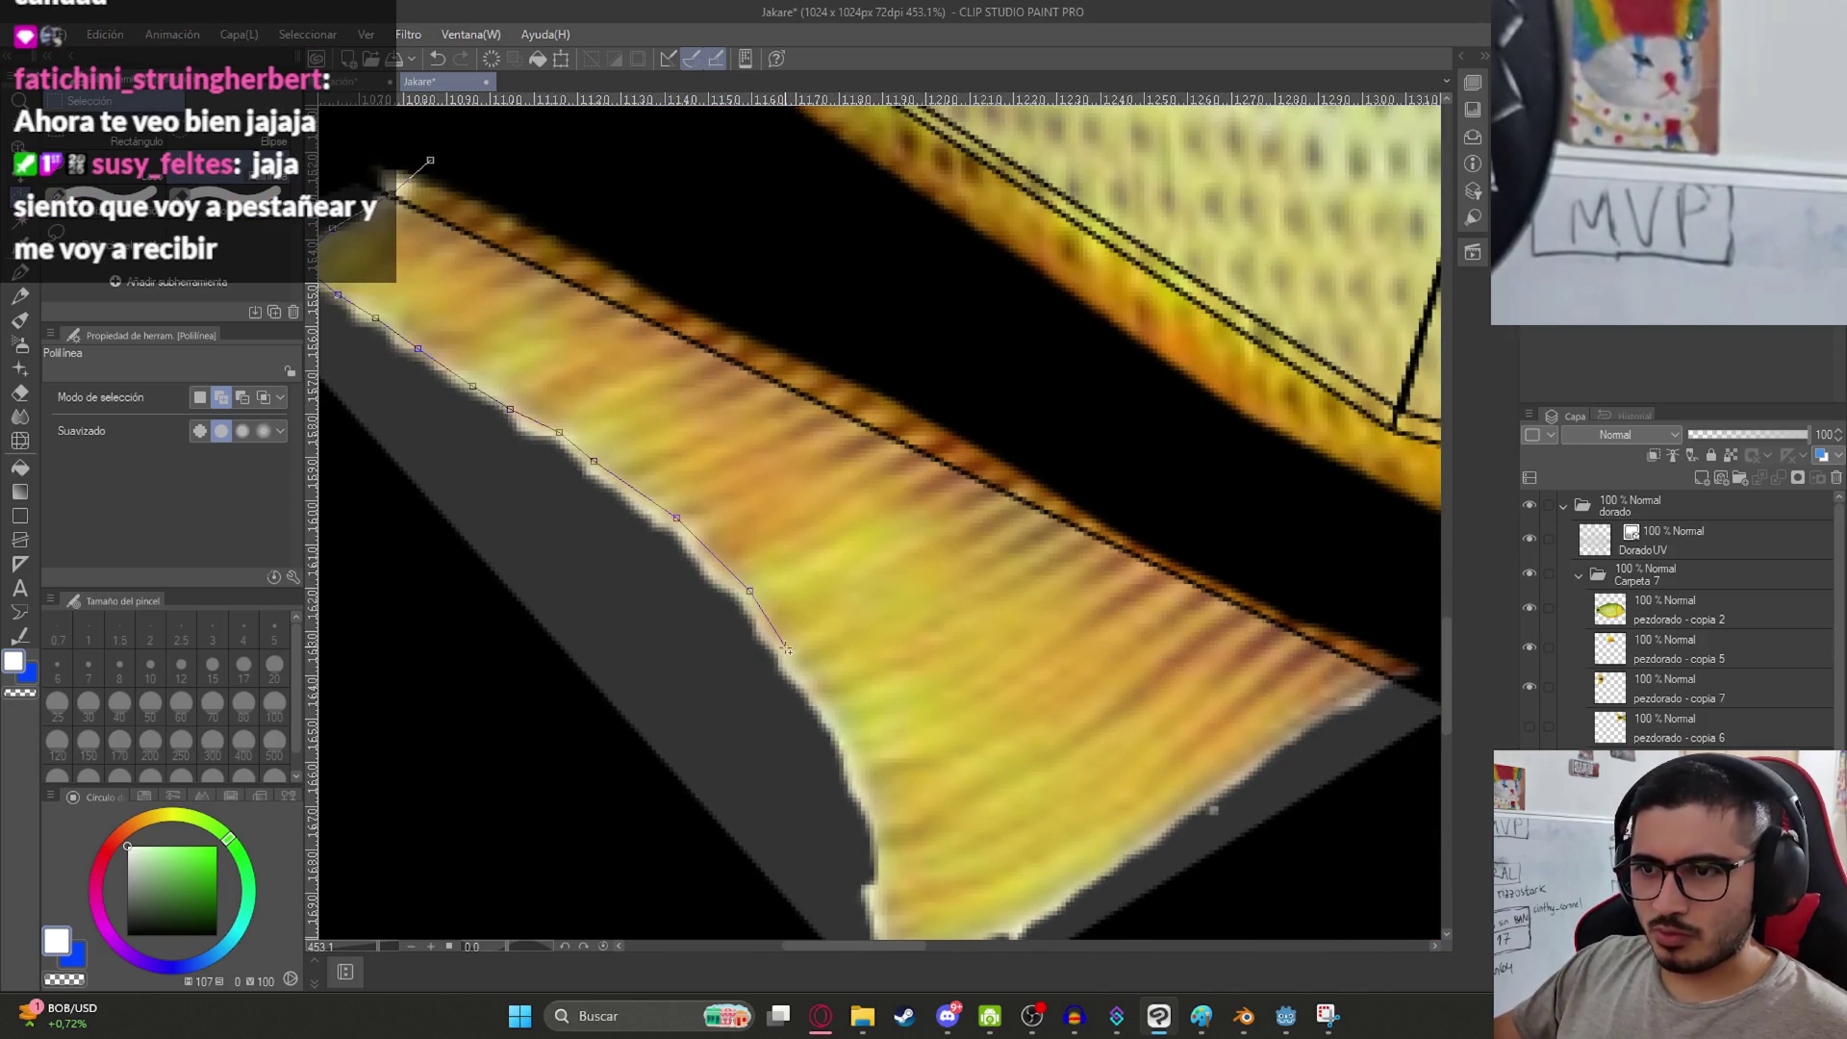
left_click_drag(878, 866, 838, 620)
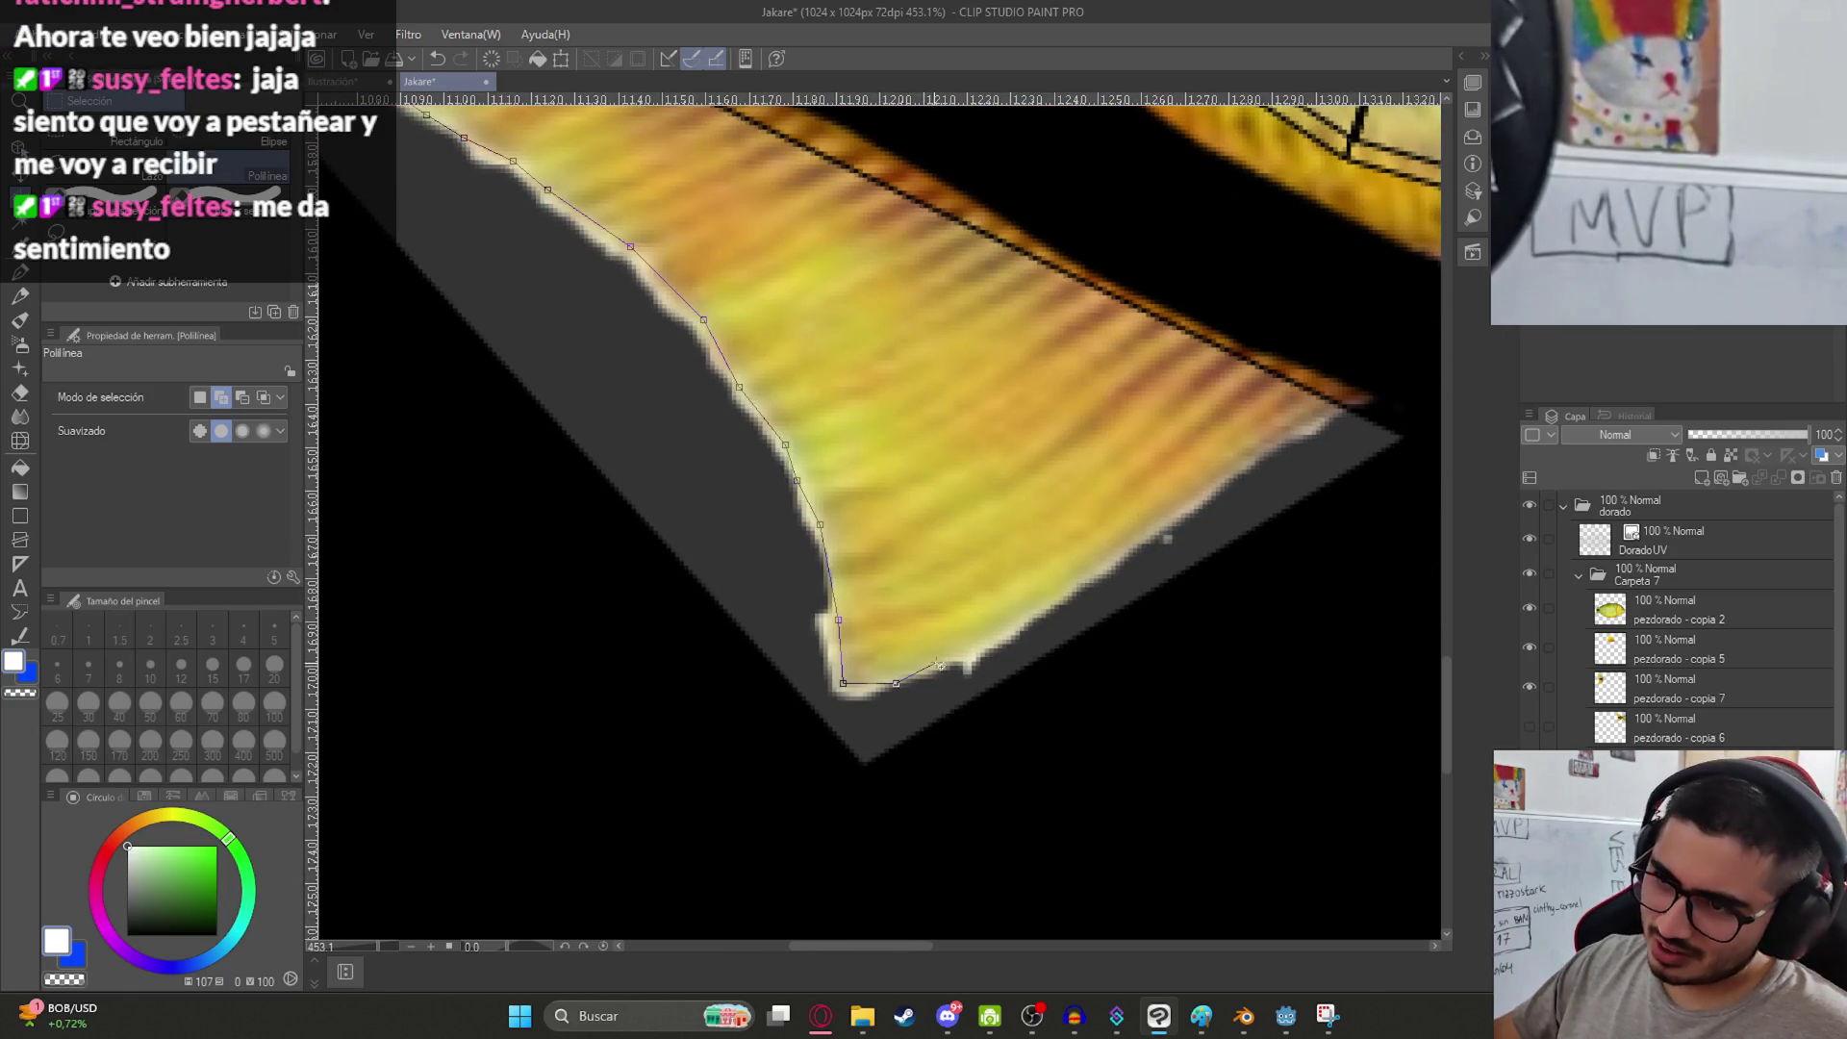
left_click(970, 657)
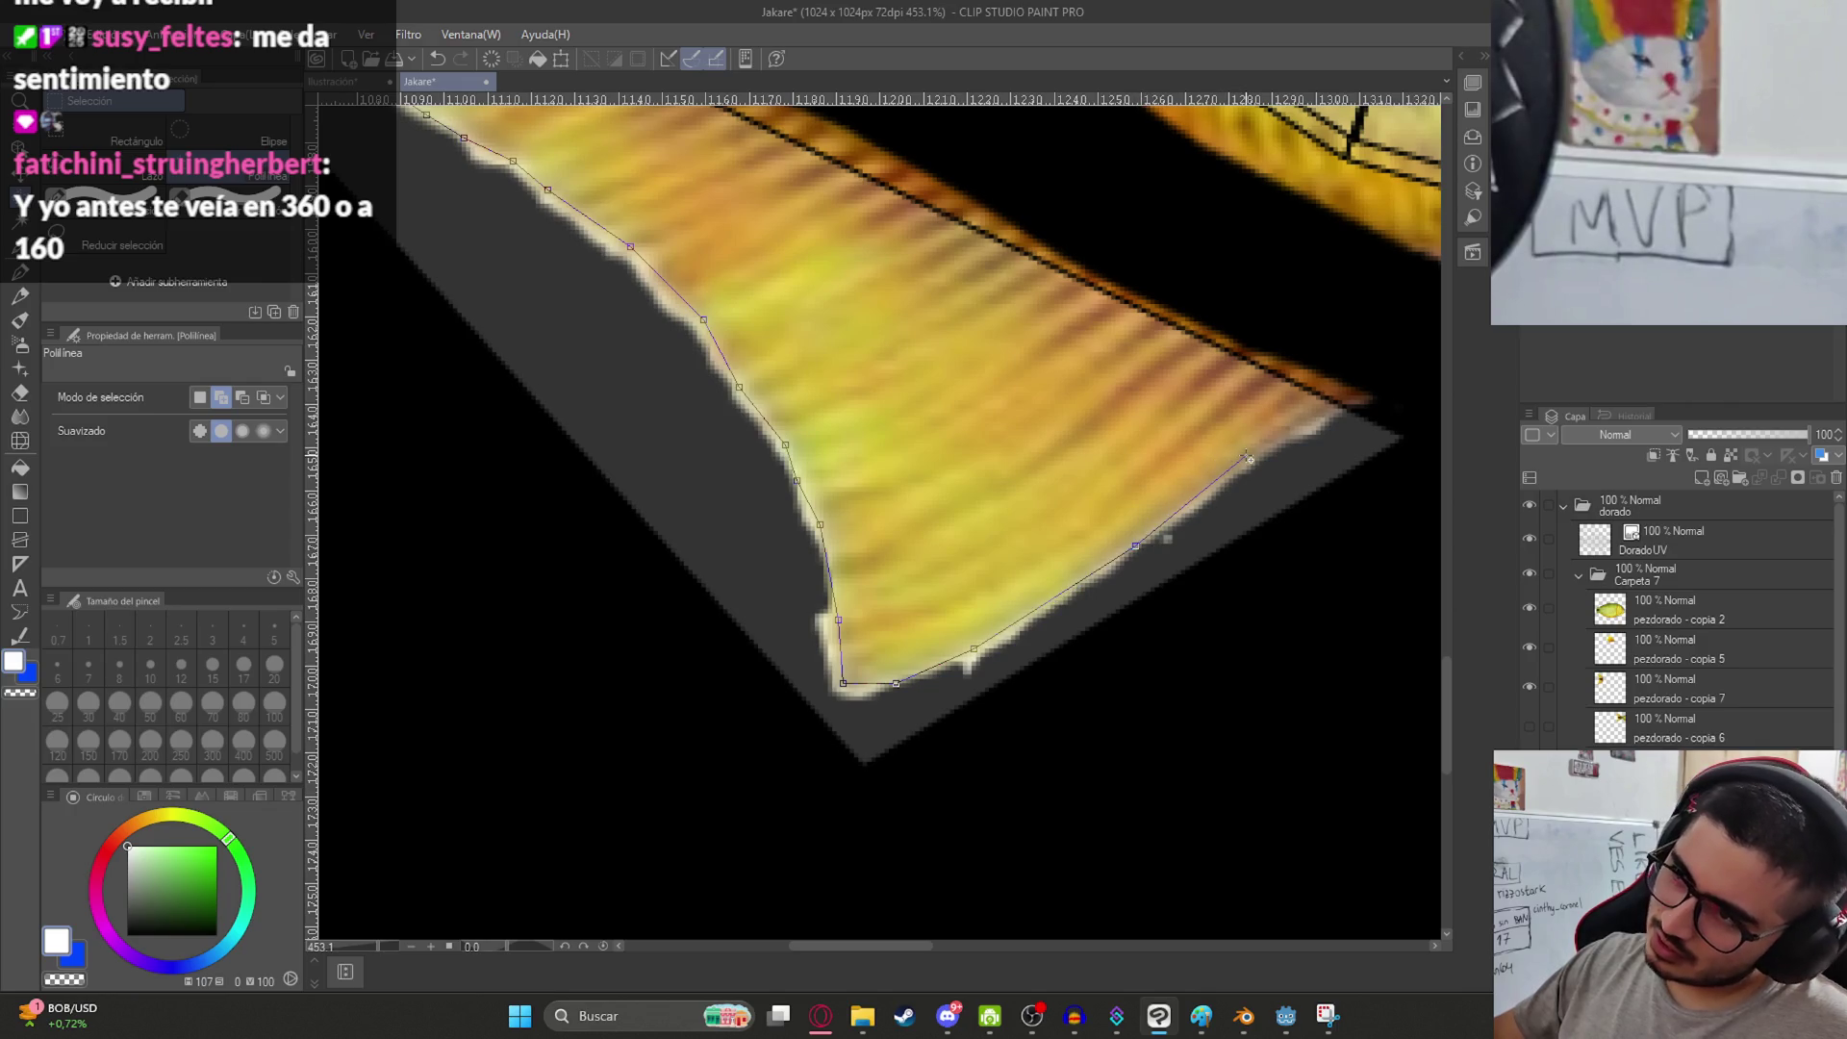
left_click(1365, 624)
left_click(1206, 718)
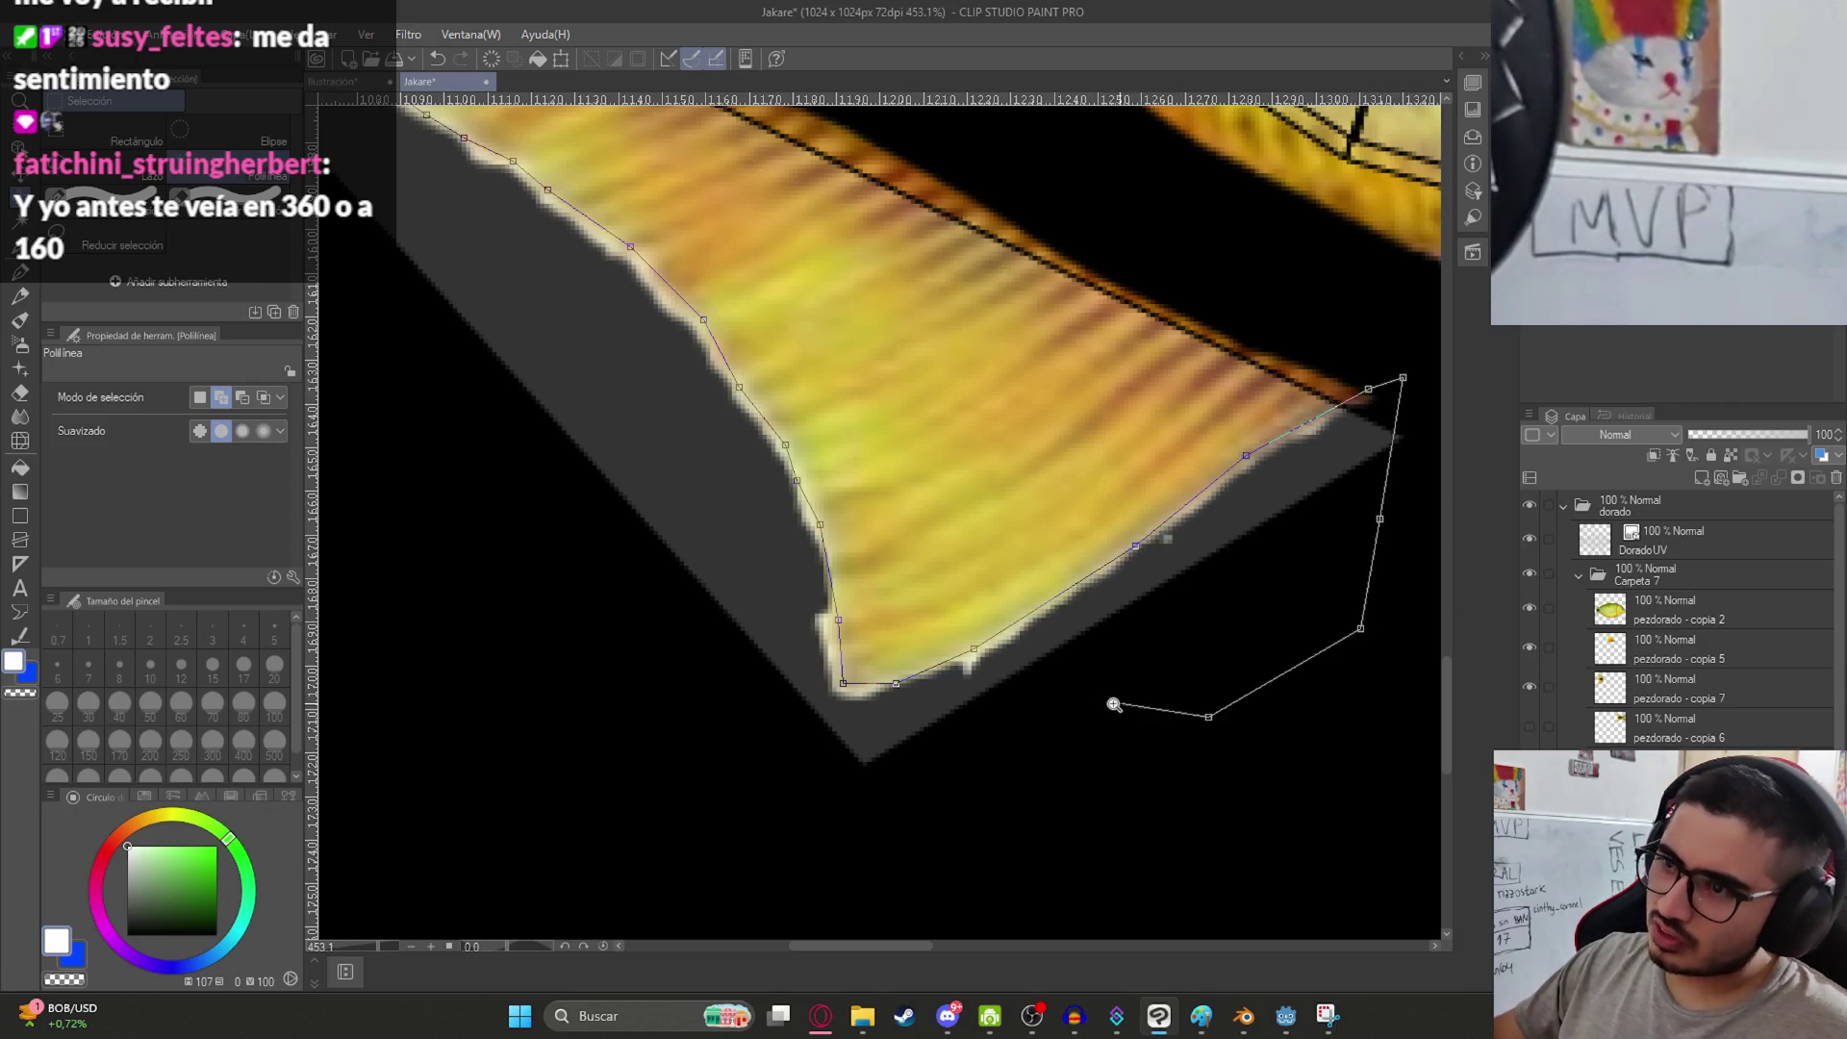
scroll(1113, 701, "down", 3)
left_click(959, 838)
left_click(681, 692)
left_click(613, 484)
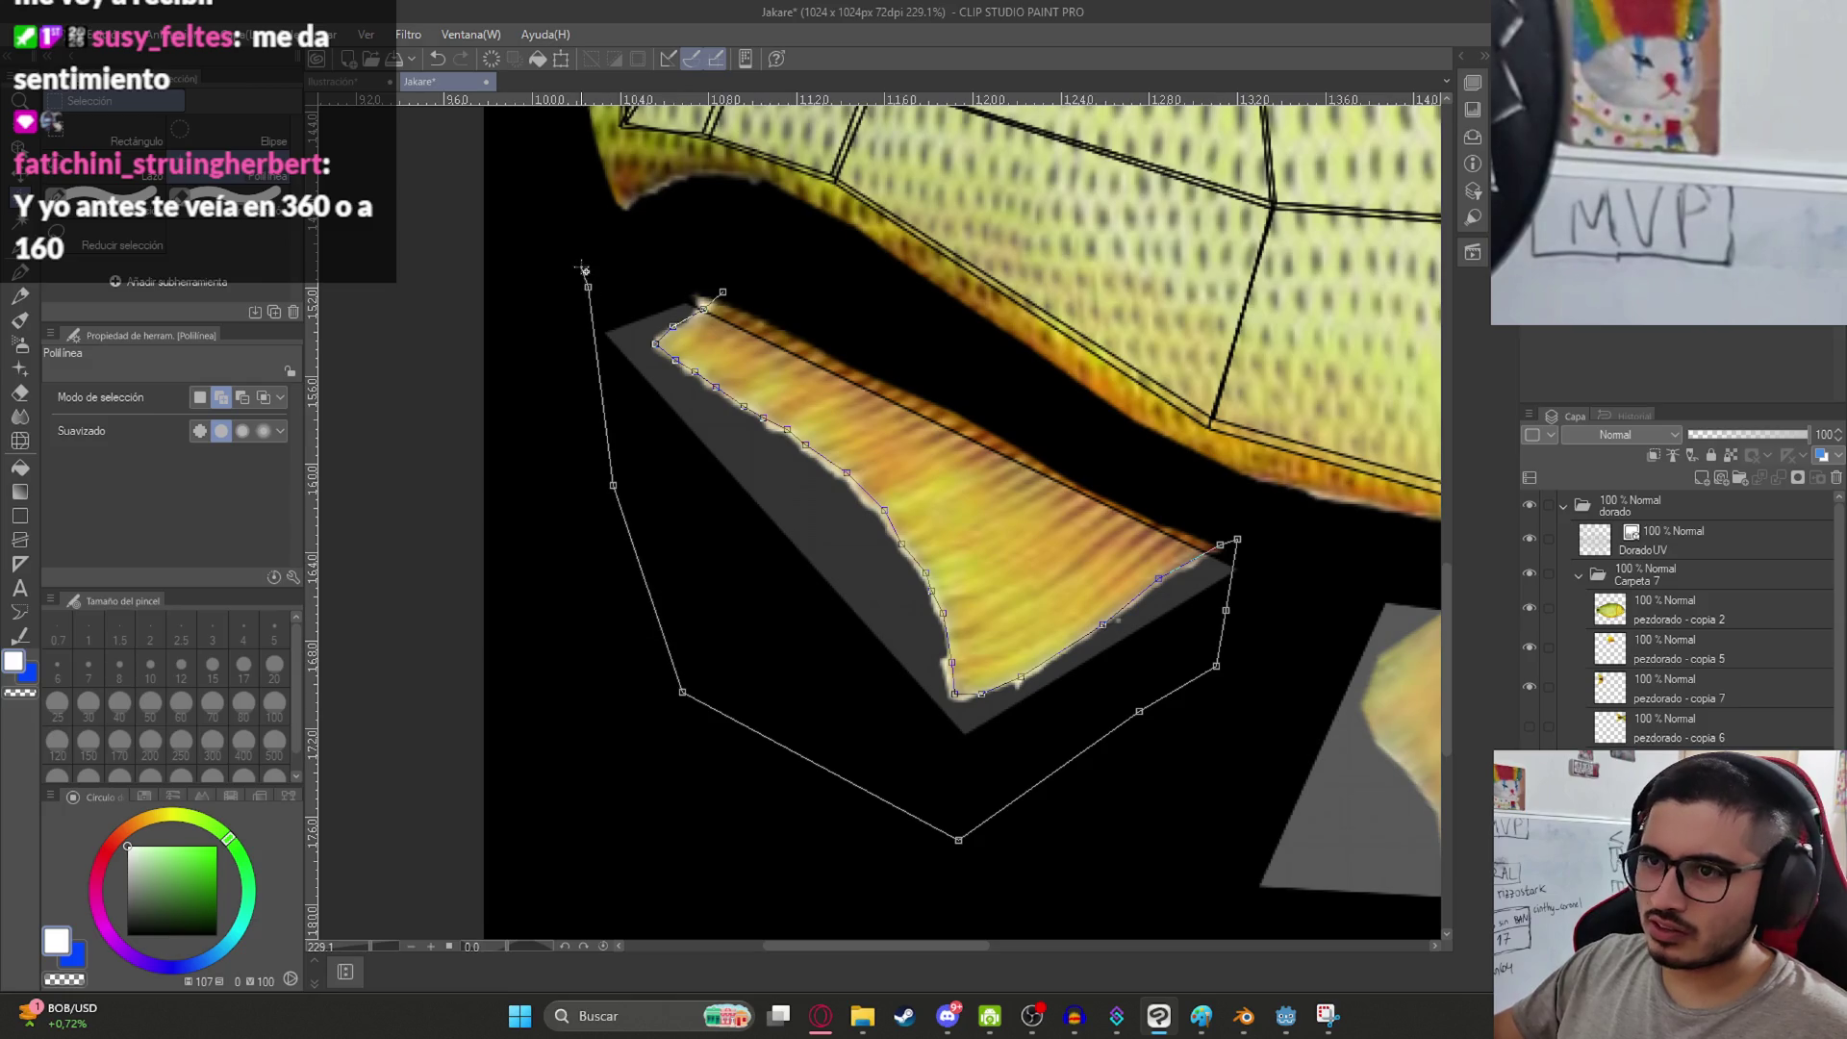
left_click(724, 294)
scroll(899, 305, "down", 2)
scroll(939, 424, "down", 3)
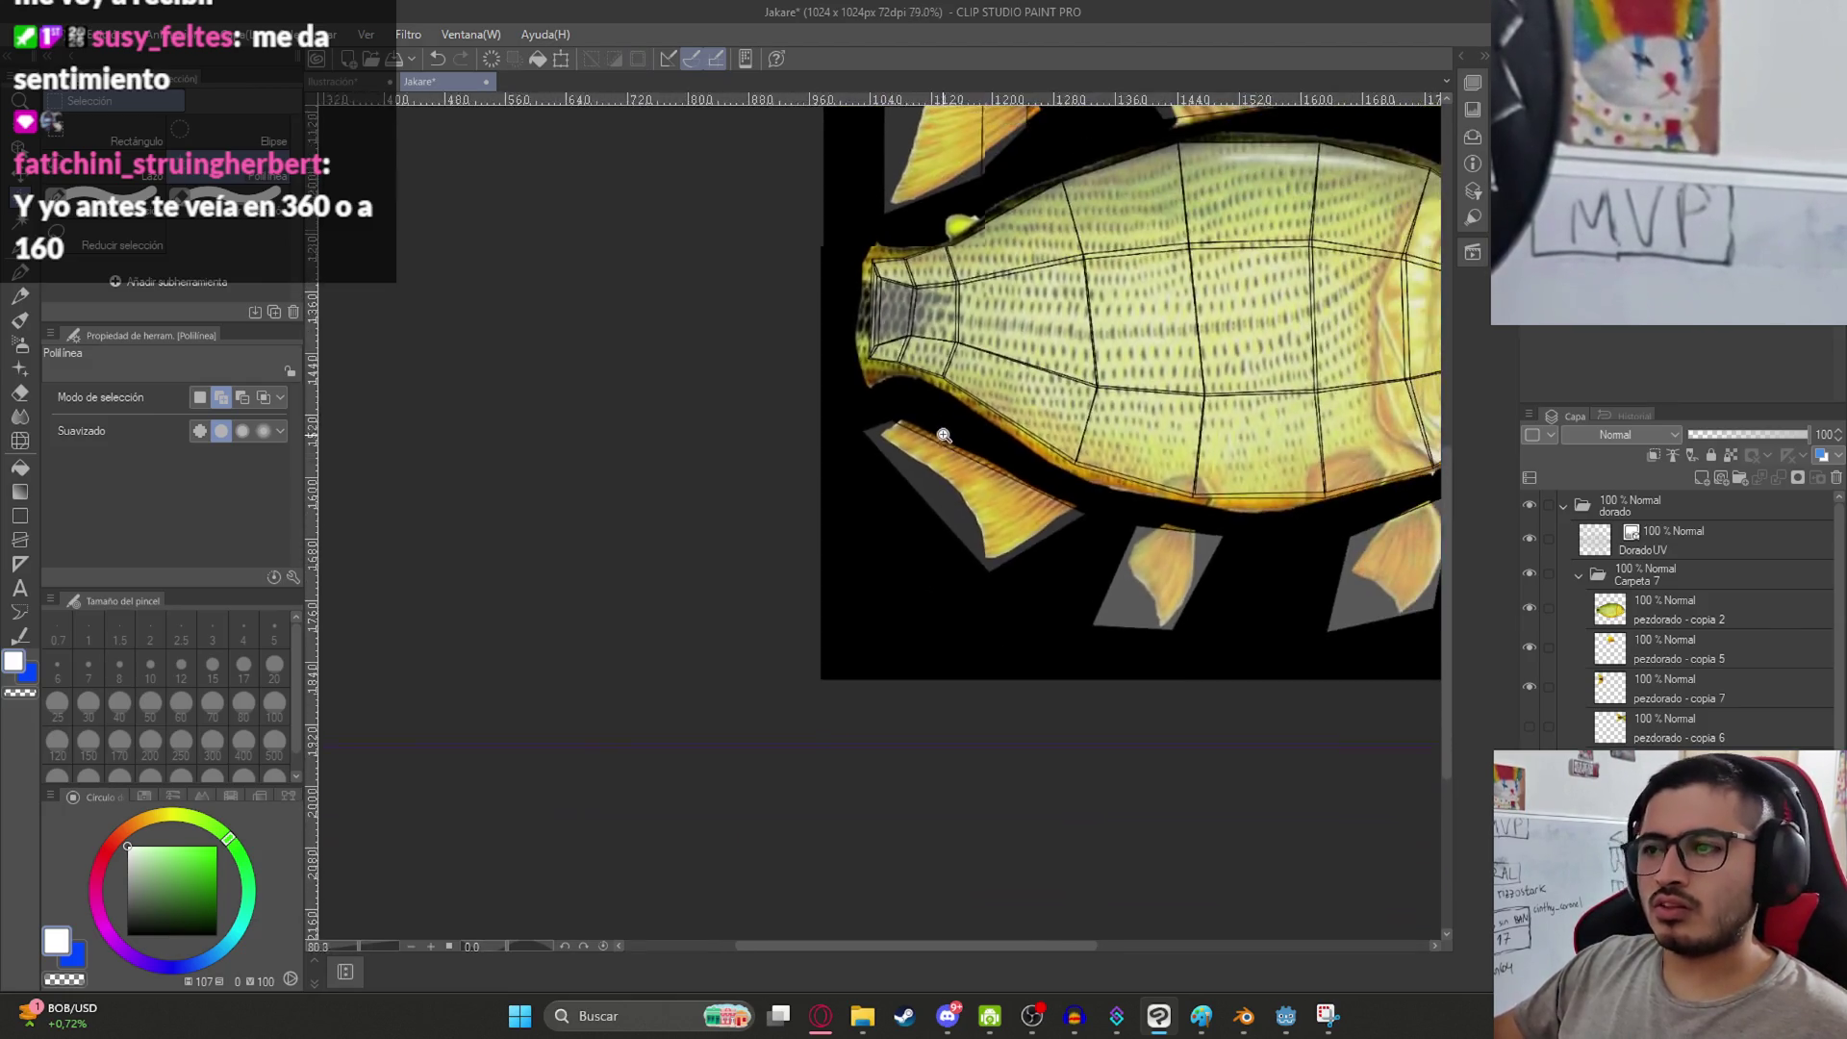
scroll(987, 439, "down", 1)
scroll(824, 361, "down", 1)
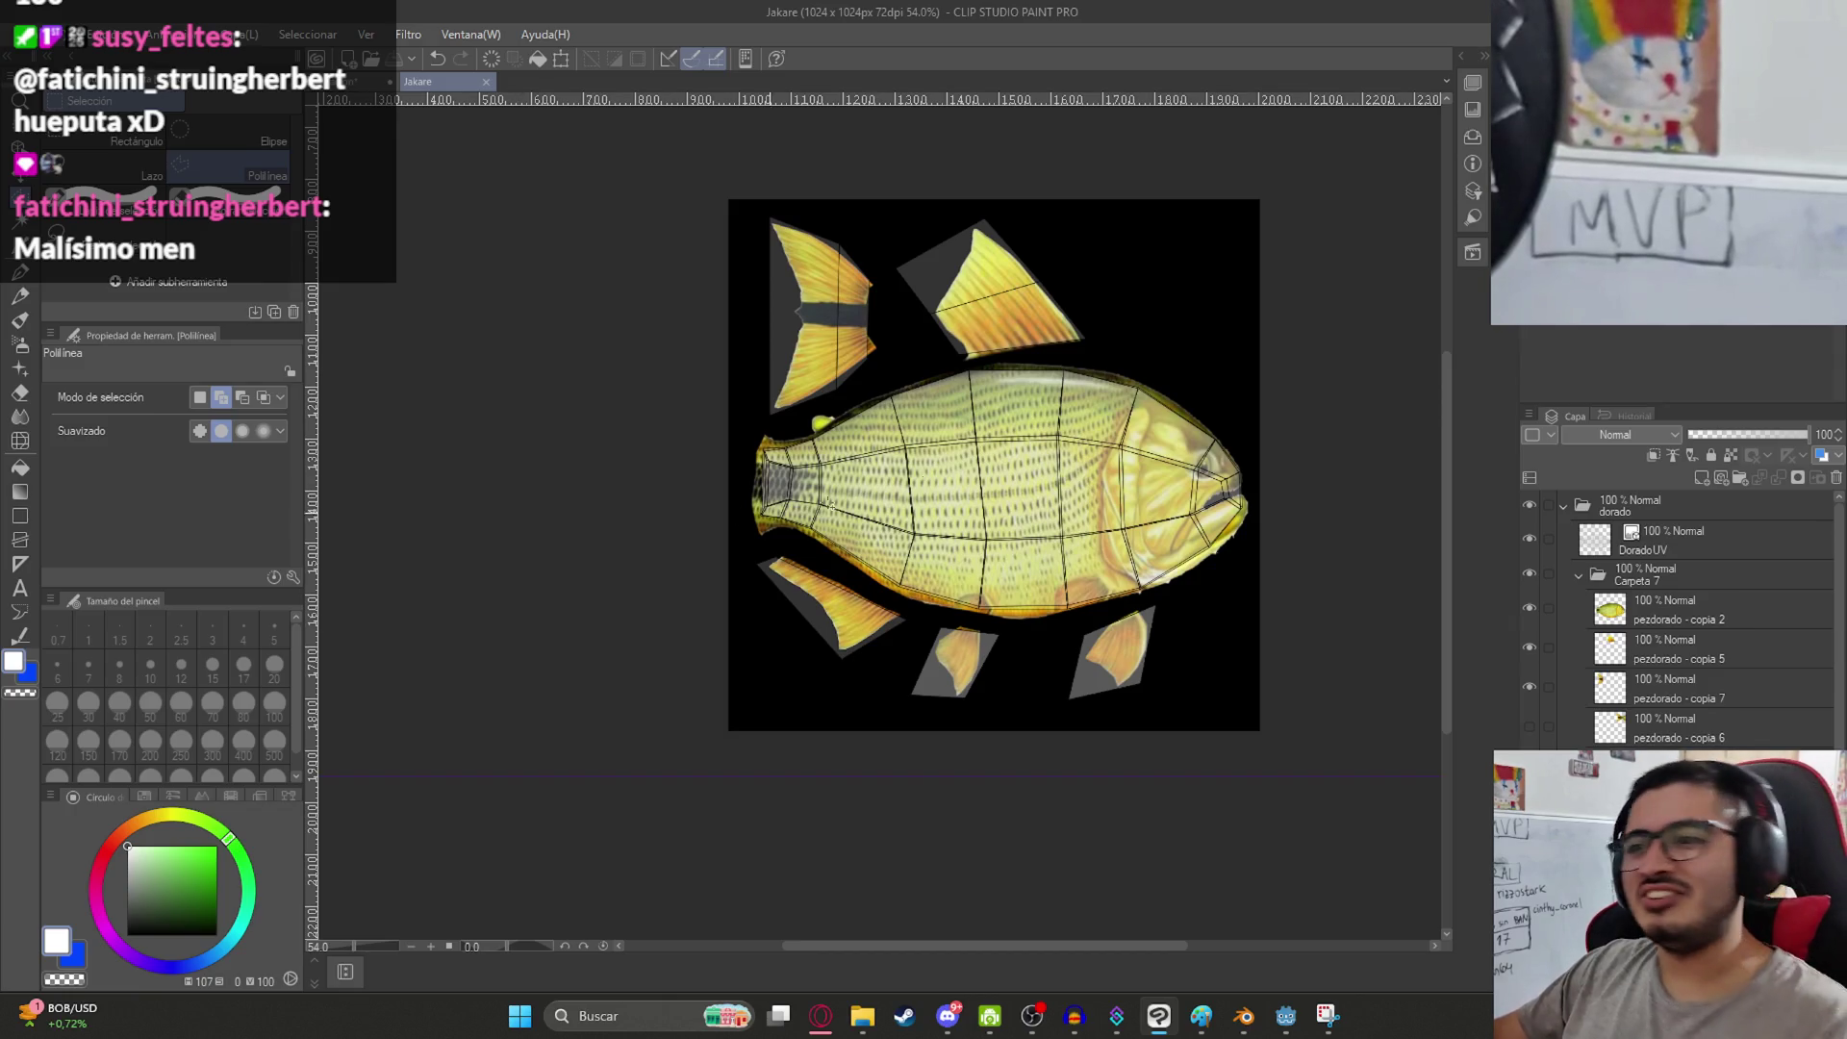
left_click(1580, 577)
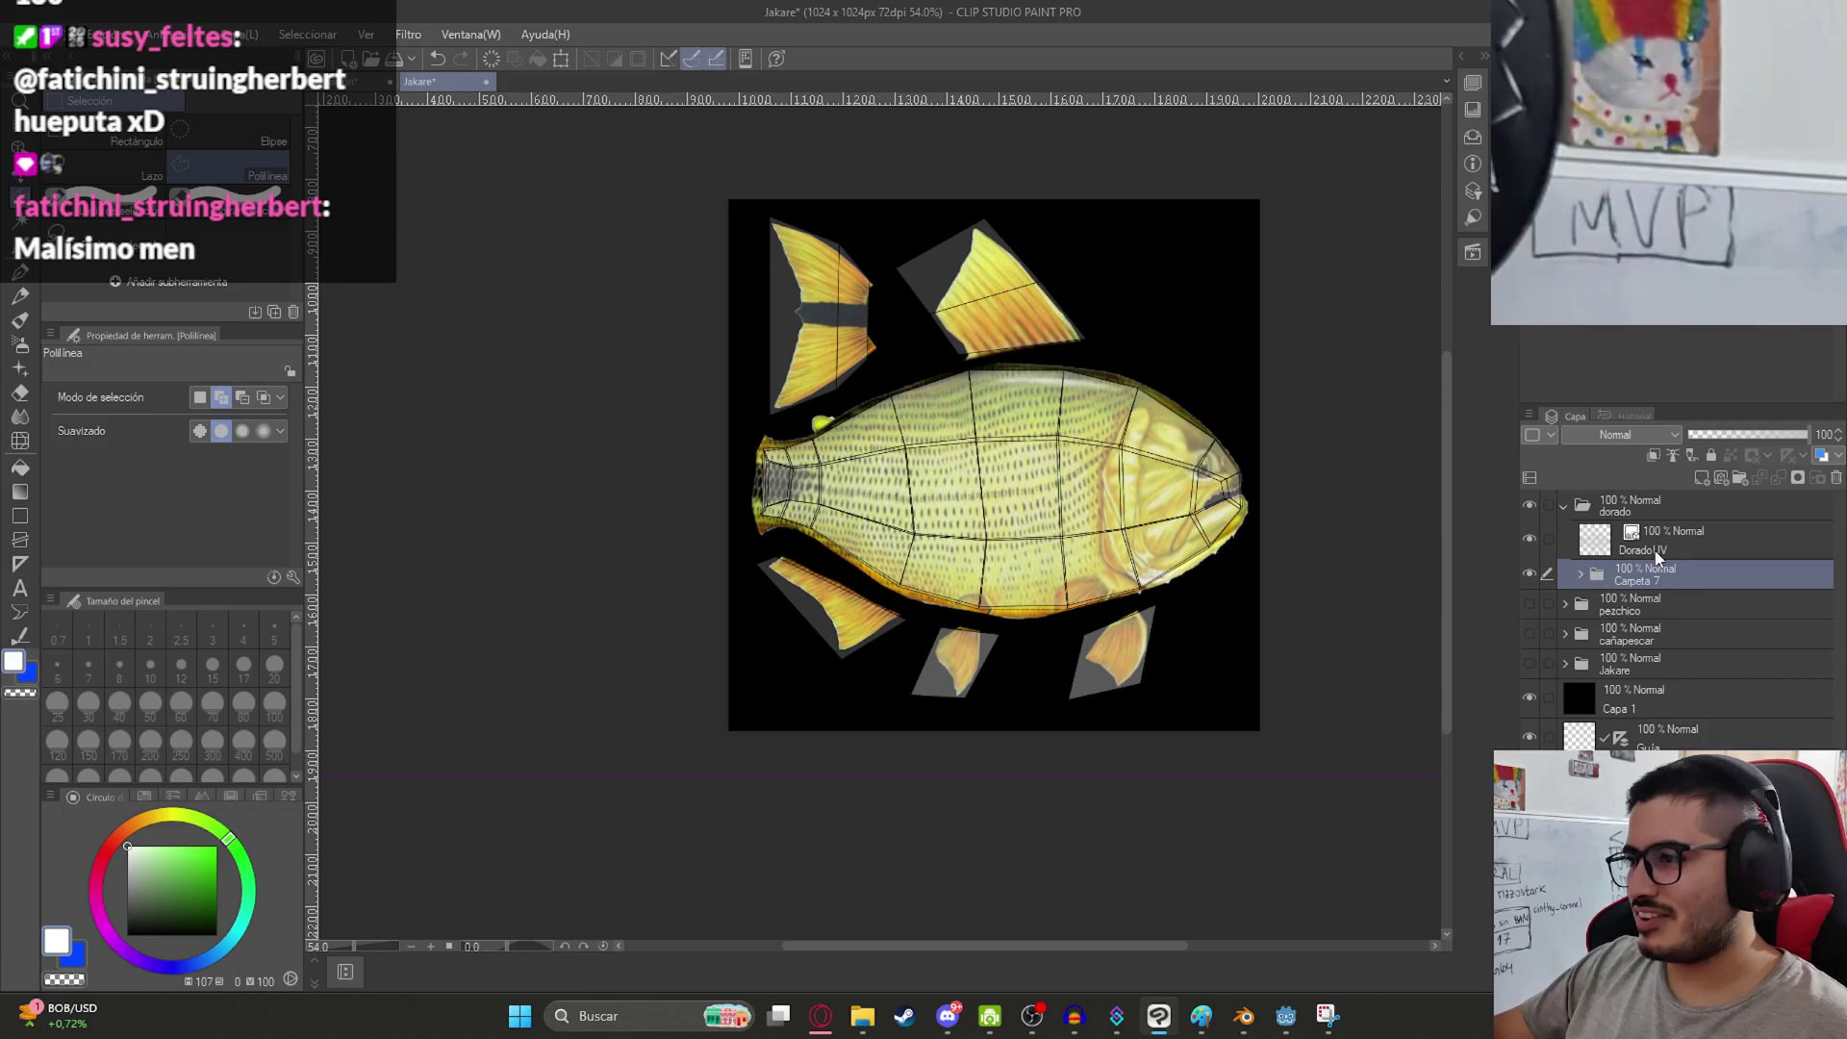
- Create a merged copy of Carpeta 7 and hide the DoradoUV wireframe and black background layers
right_click(1587, 574)
left_click(1659, 481)
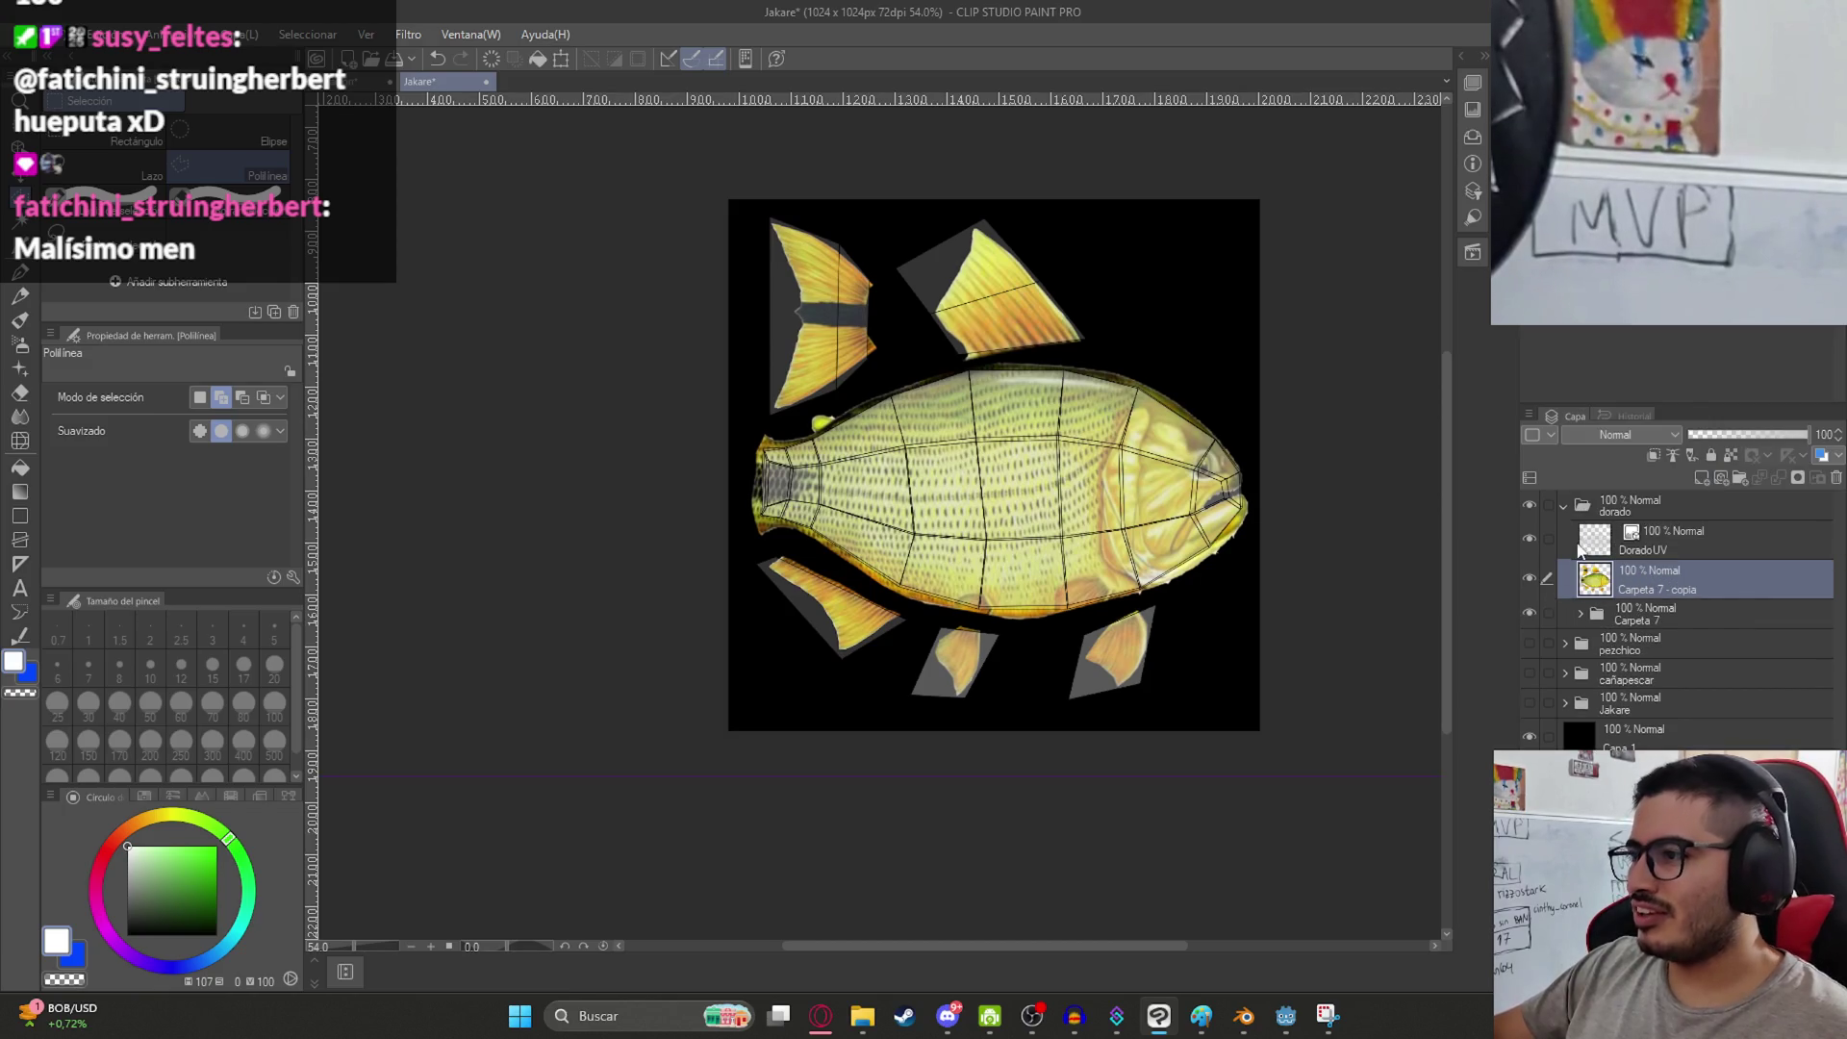
left_click(1530, 539)
left_click(1530, 737)
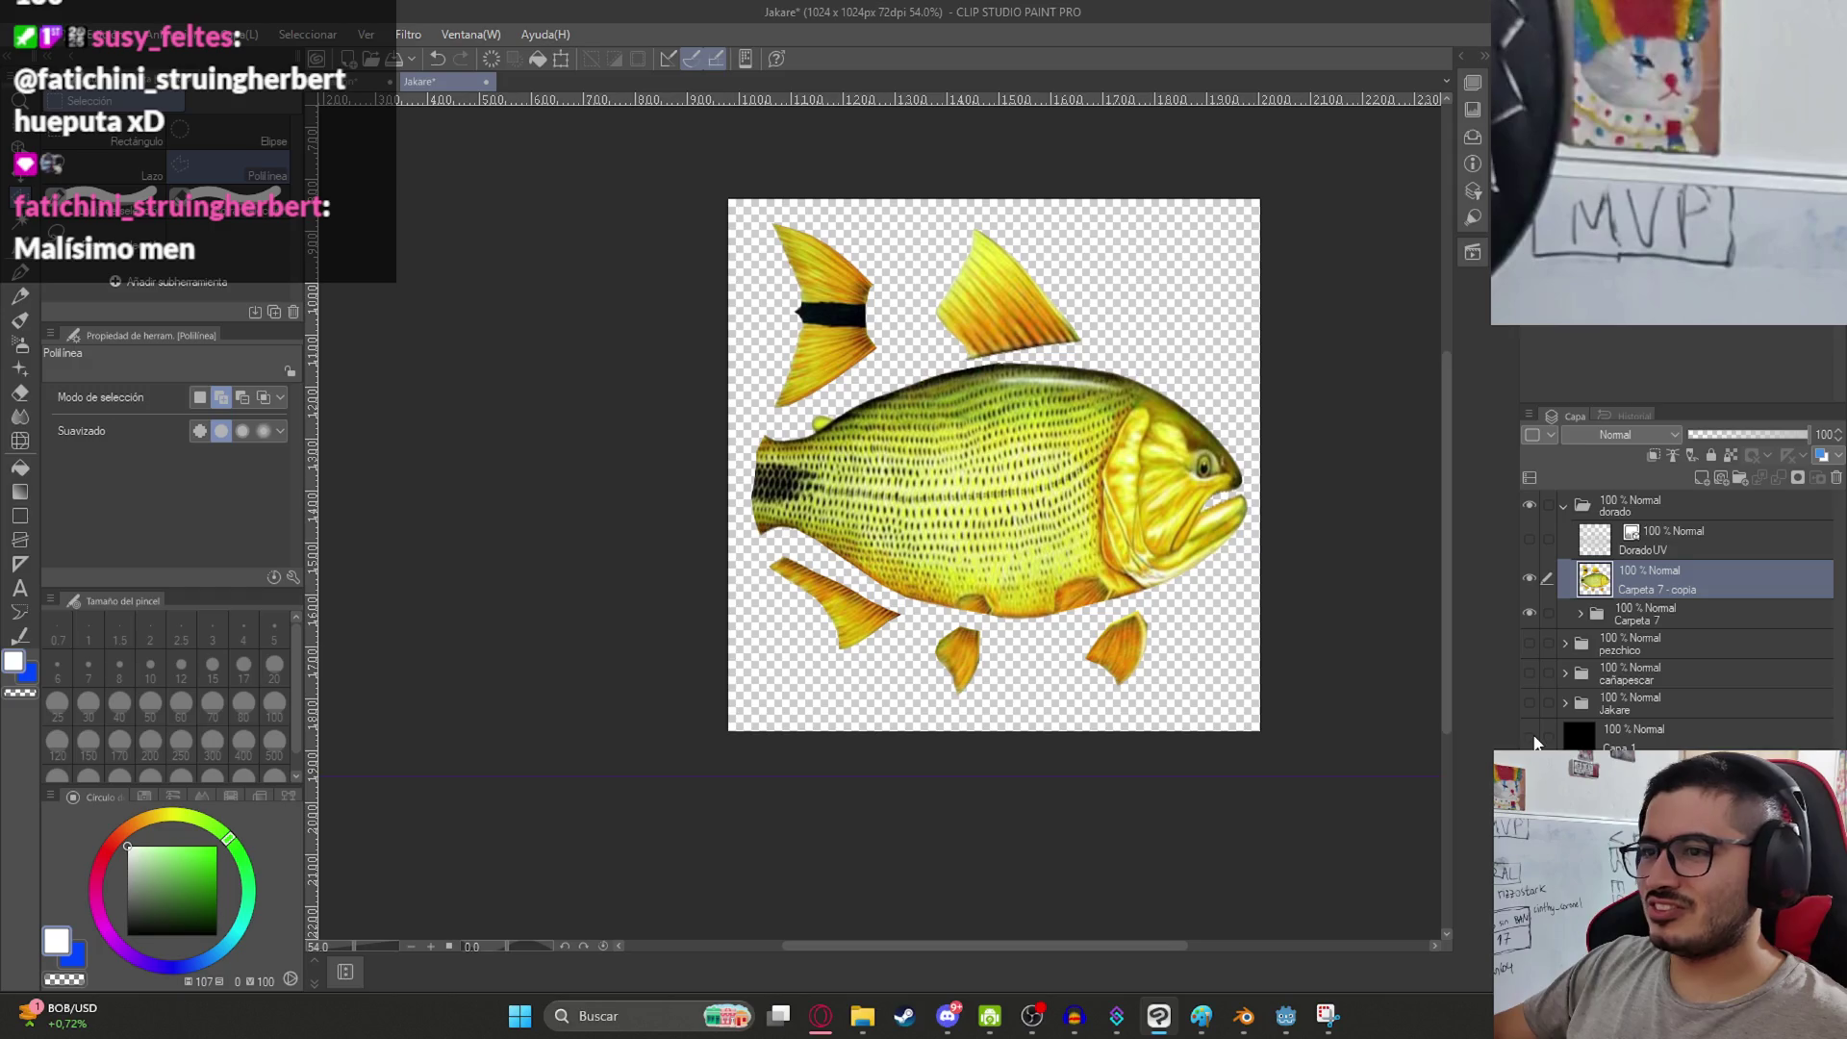
- Apply a Mosaic effect with cell size 10 to pixelate the merged fish texture
left_click(411, 34)
mouse_move(441, 127)
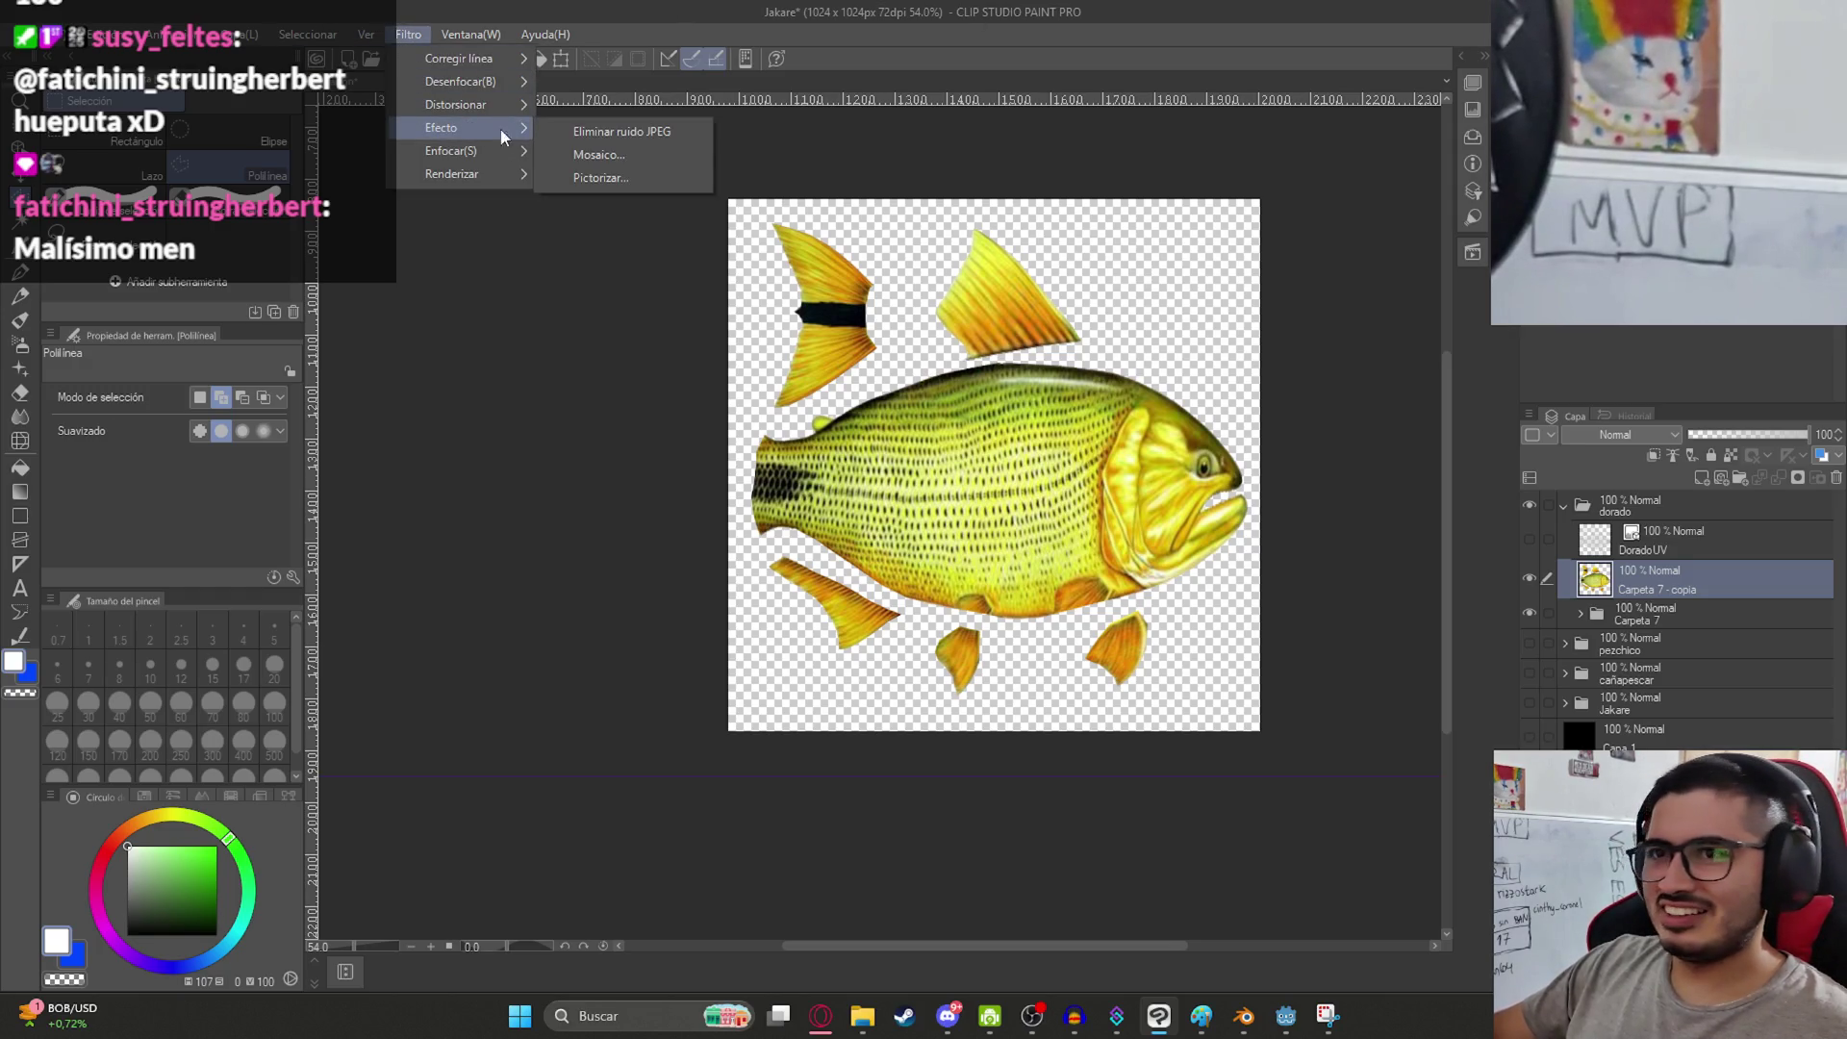
left_click(585, 151)
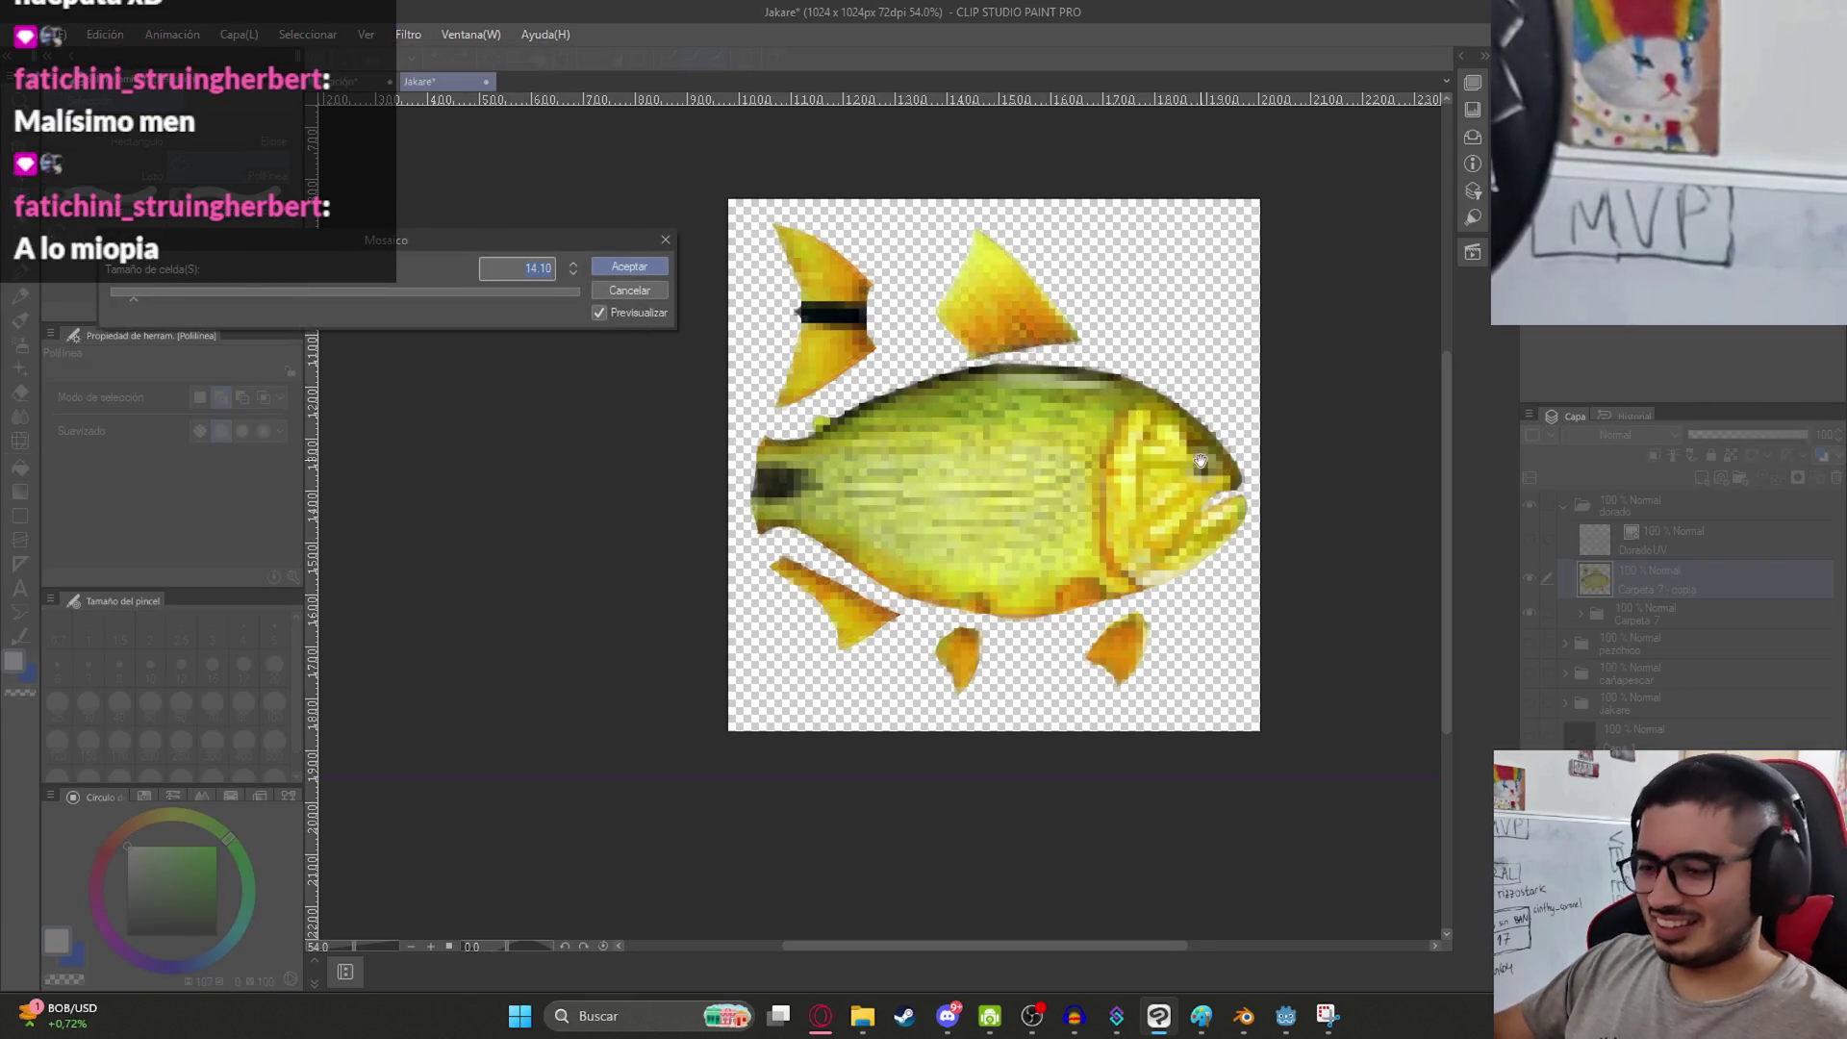
scroll(1116, 376, "up", 2)
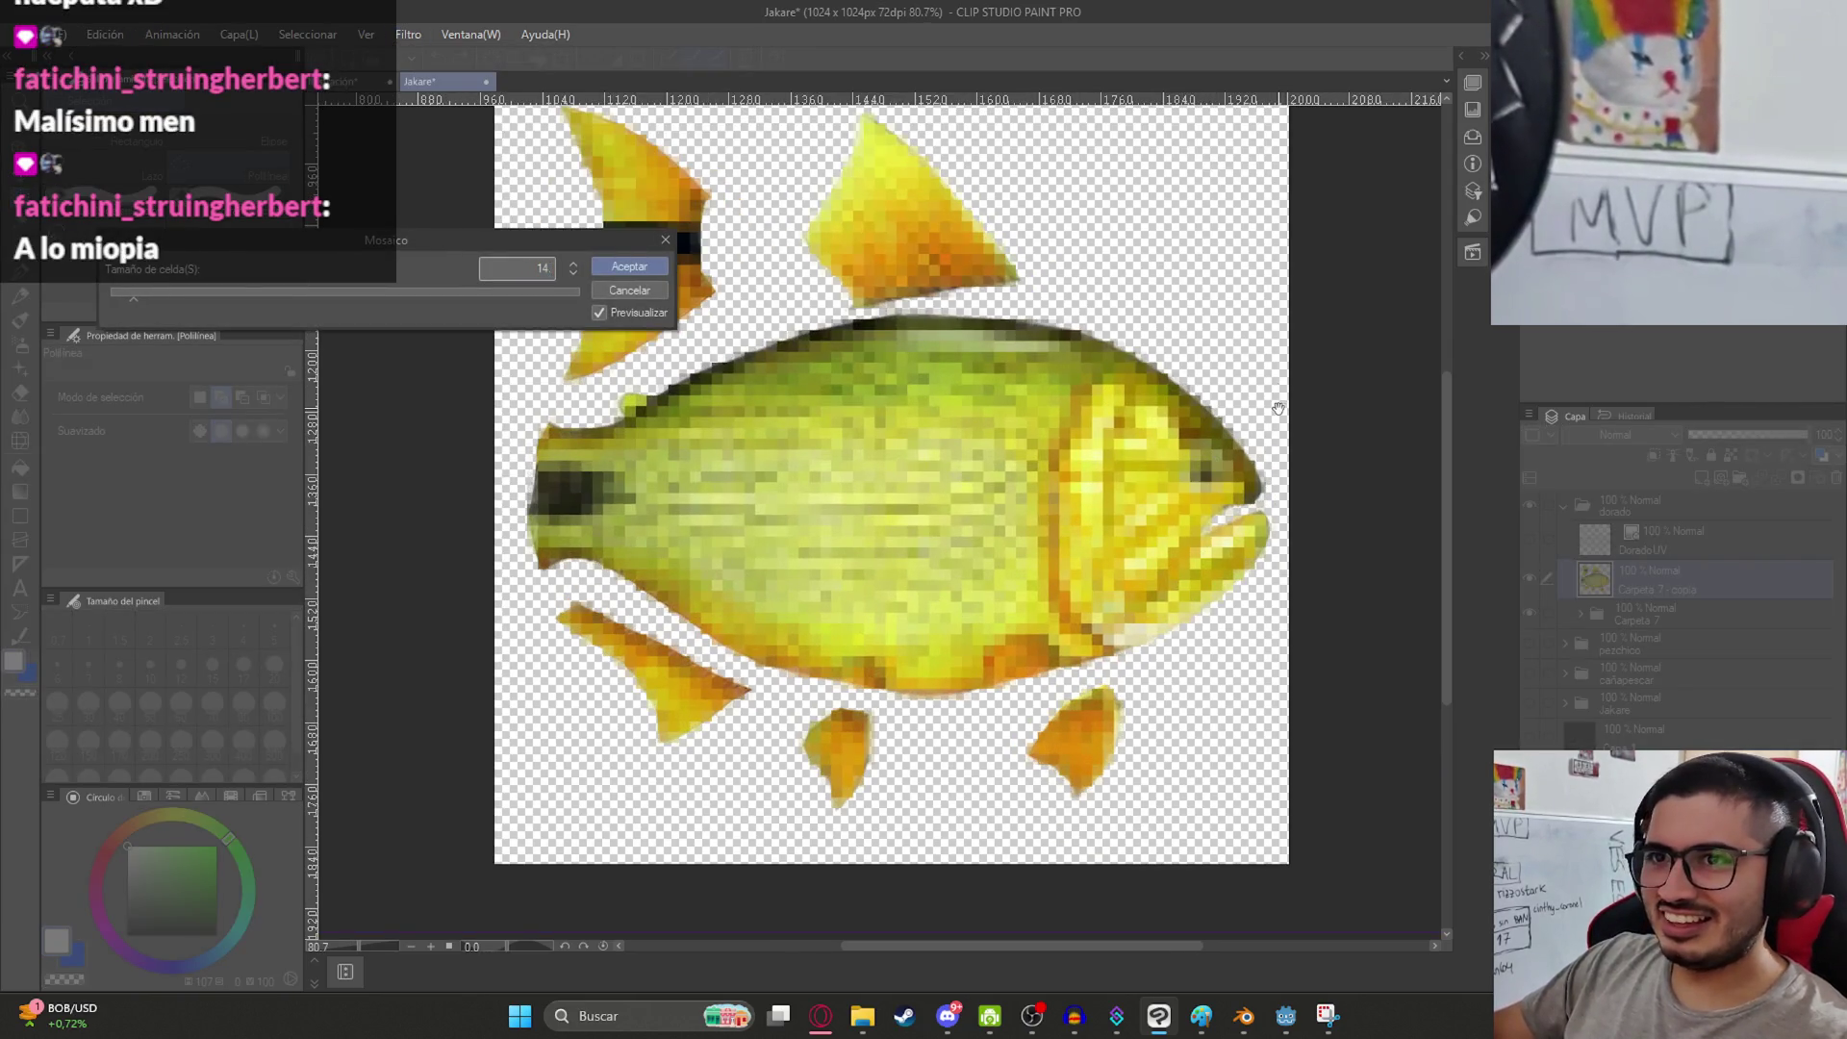
key("BackSpace")
key("BackSpace")
type("5")
type("0")
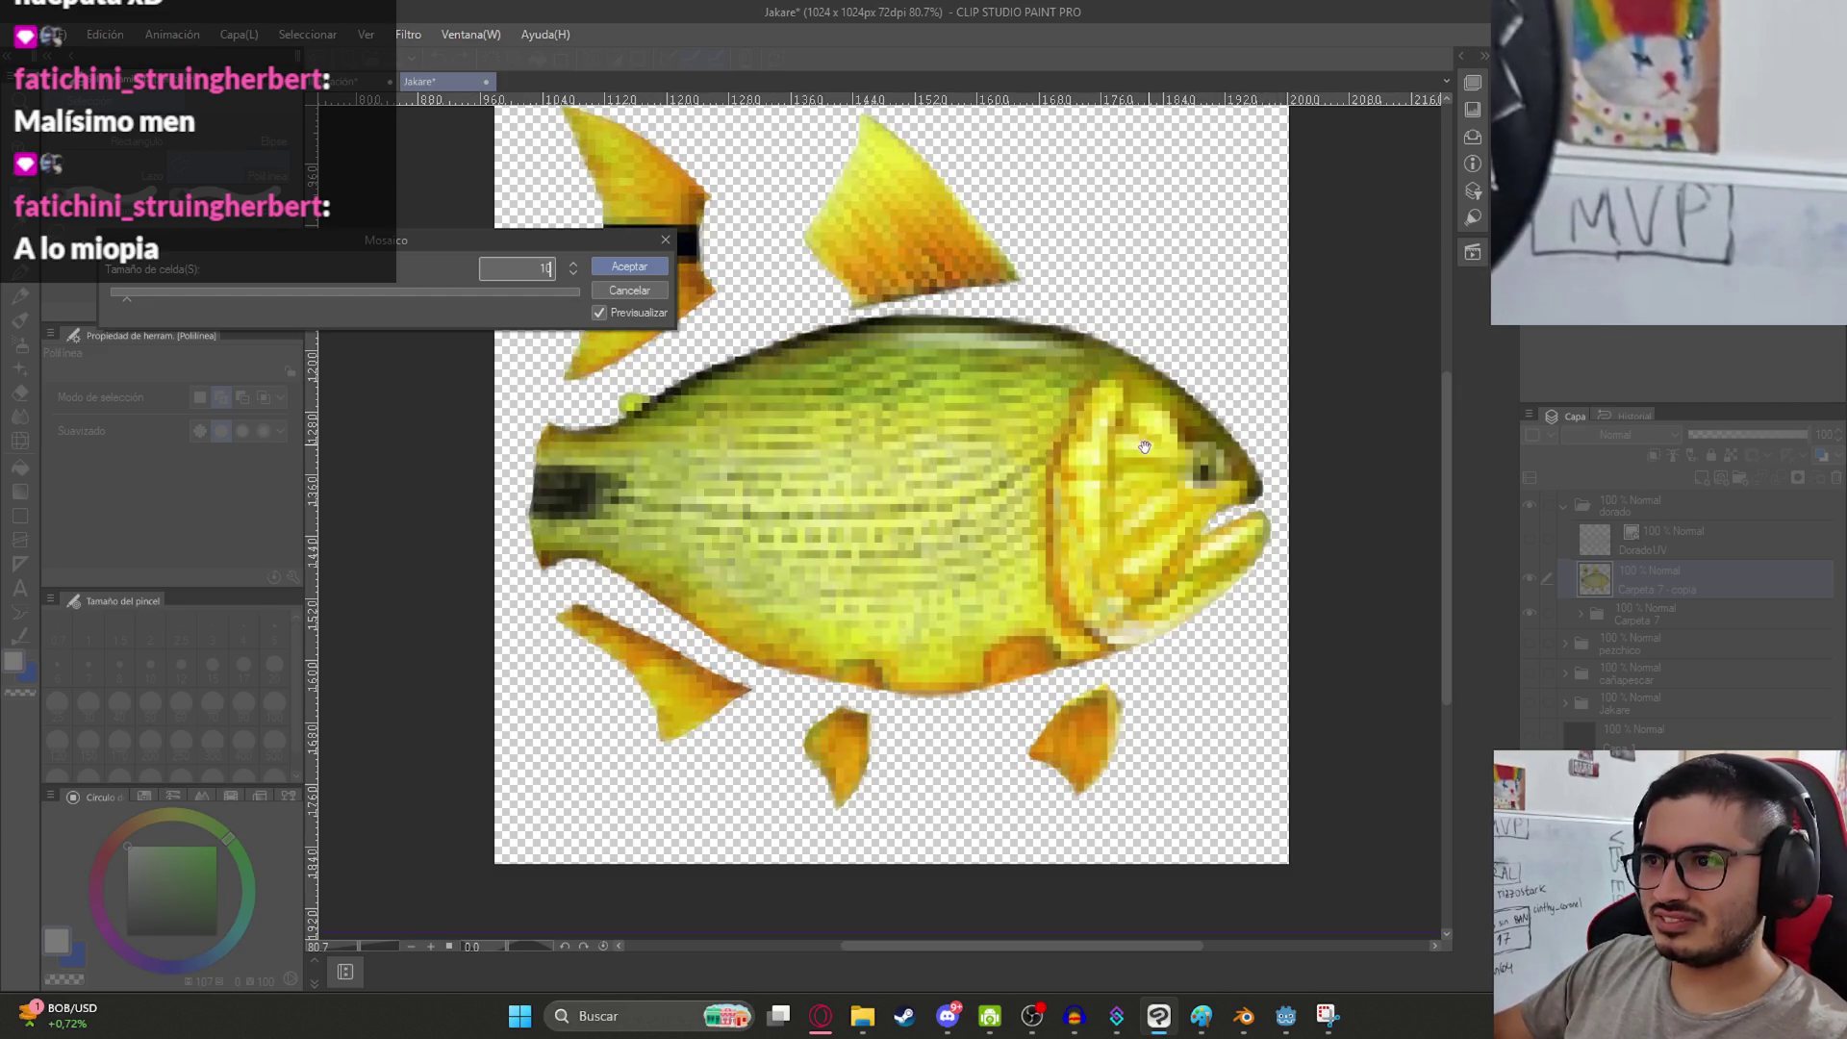
key("BackSpace")
key("BackSpace")
type("7")
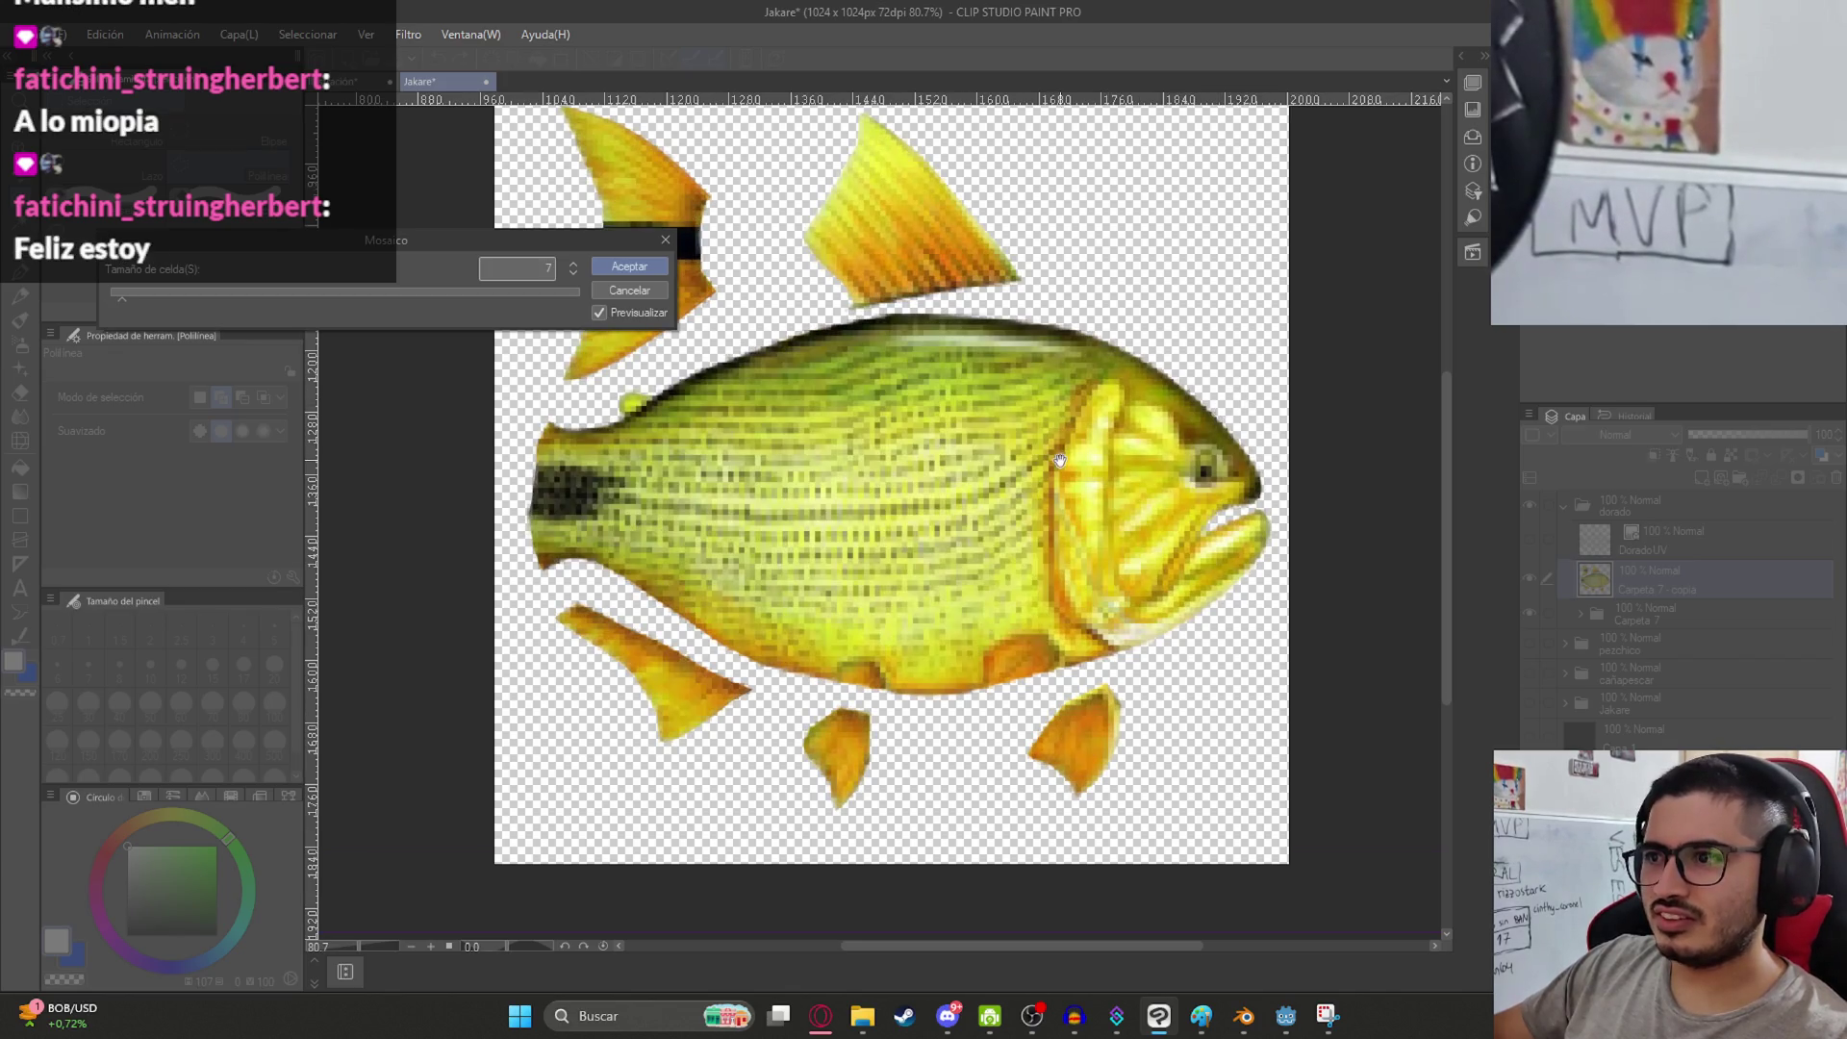
scroll(1082, 466, "down", 2)
scroll(1082, 466, "up", 2)
key("BackSpace")
type("8")
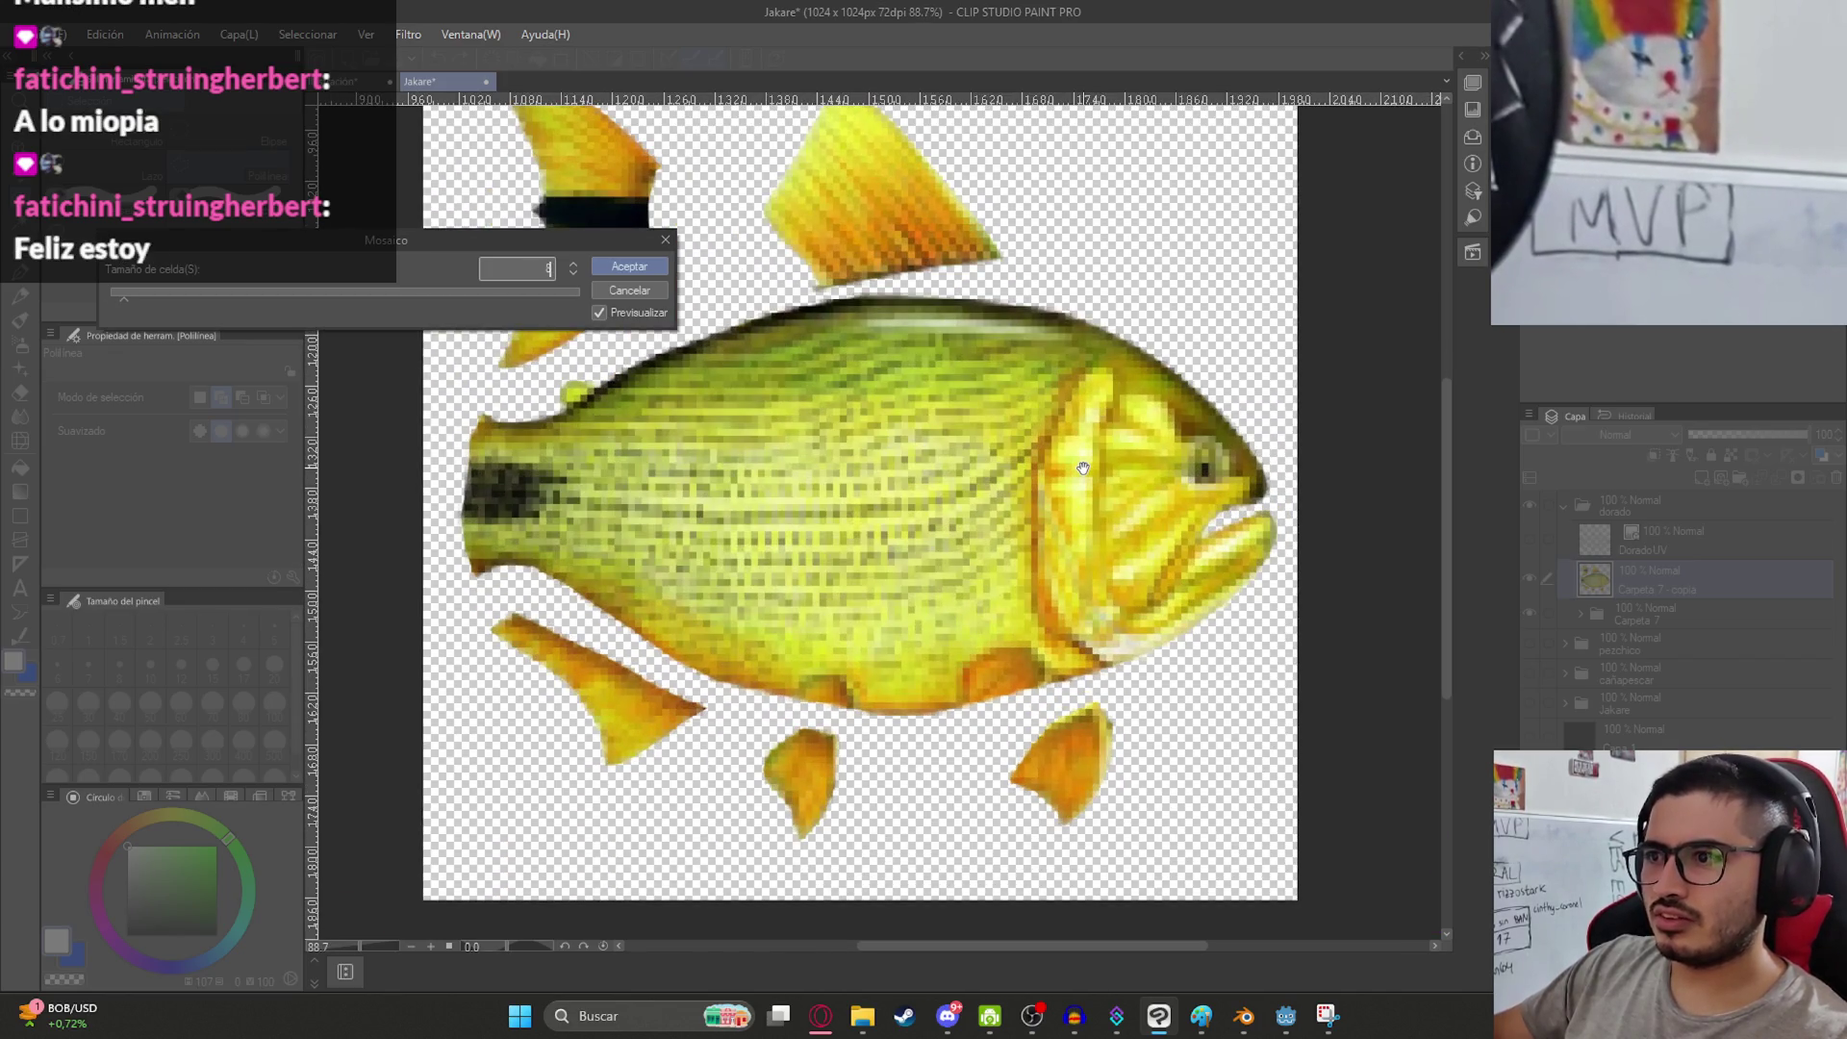
type("1")
scroll(1082, 465, "down", 1)
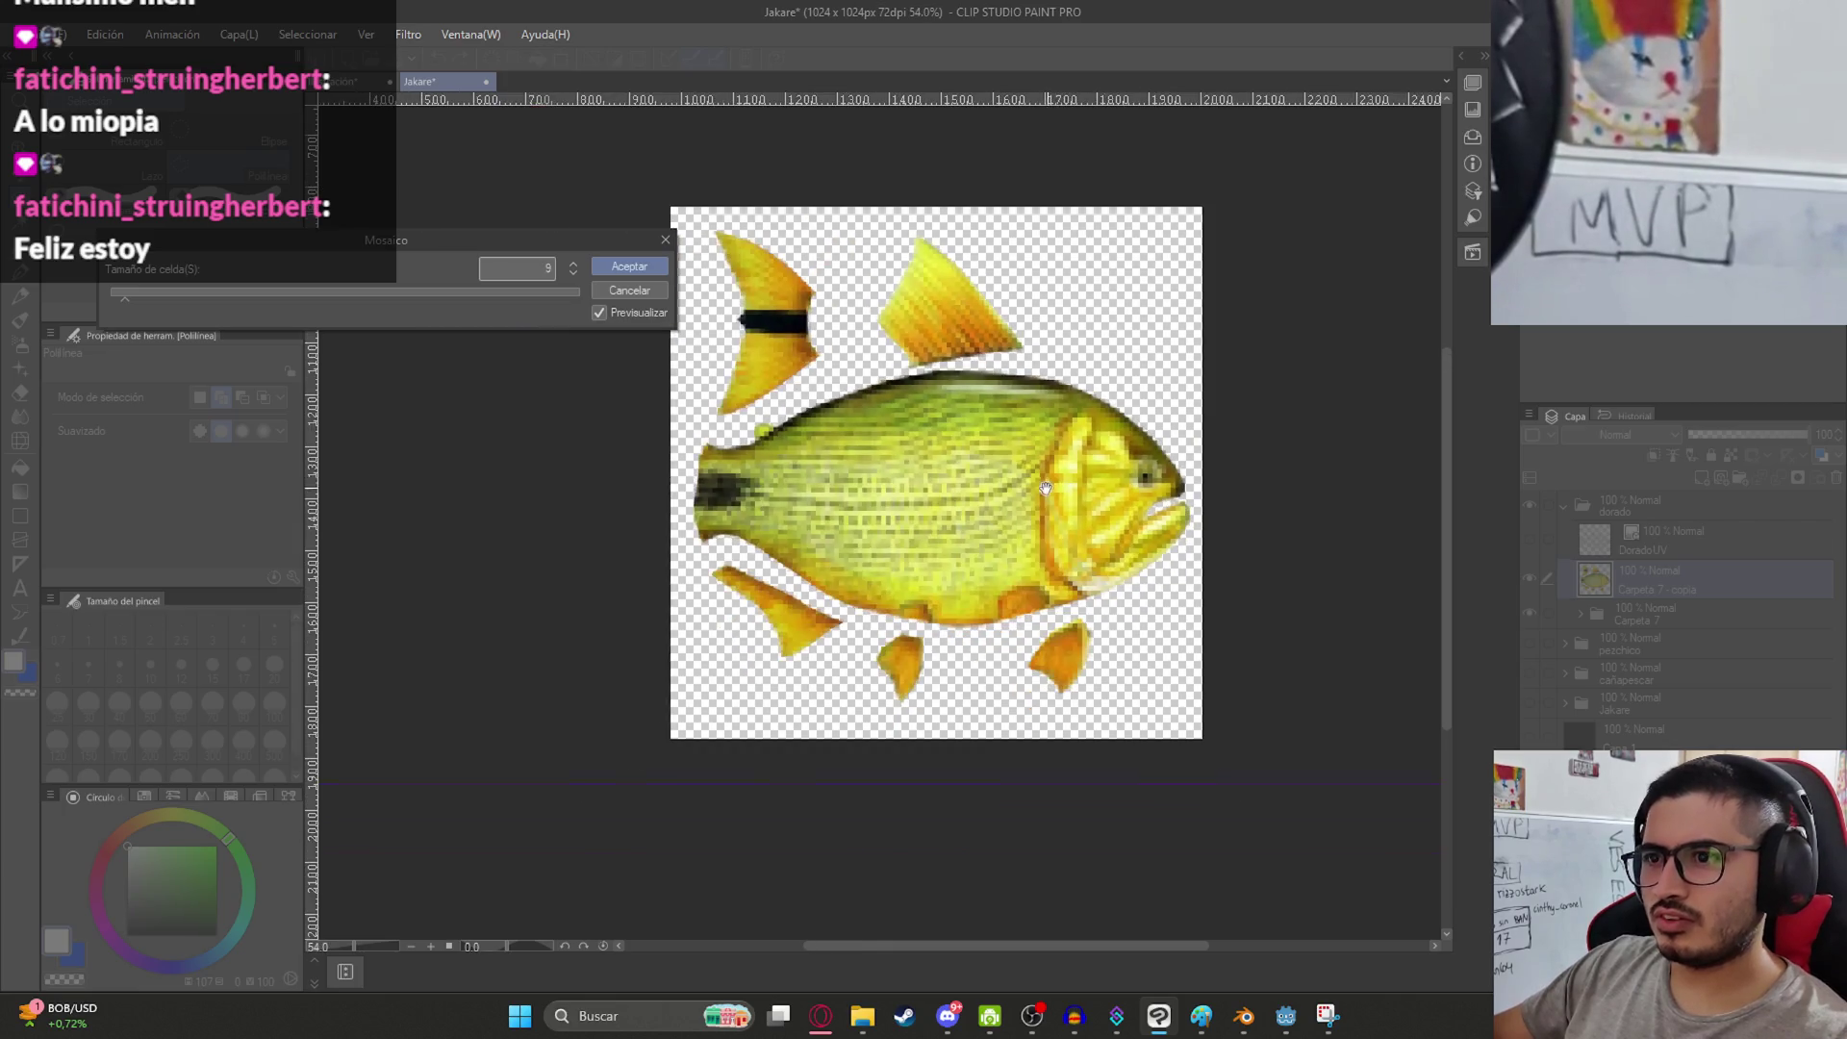
scroll(1027, 487, "down", 1)
key("Tab")
type("0")
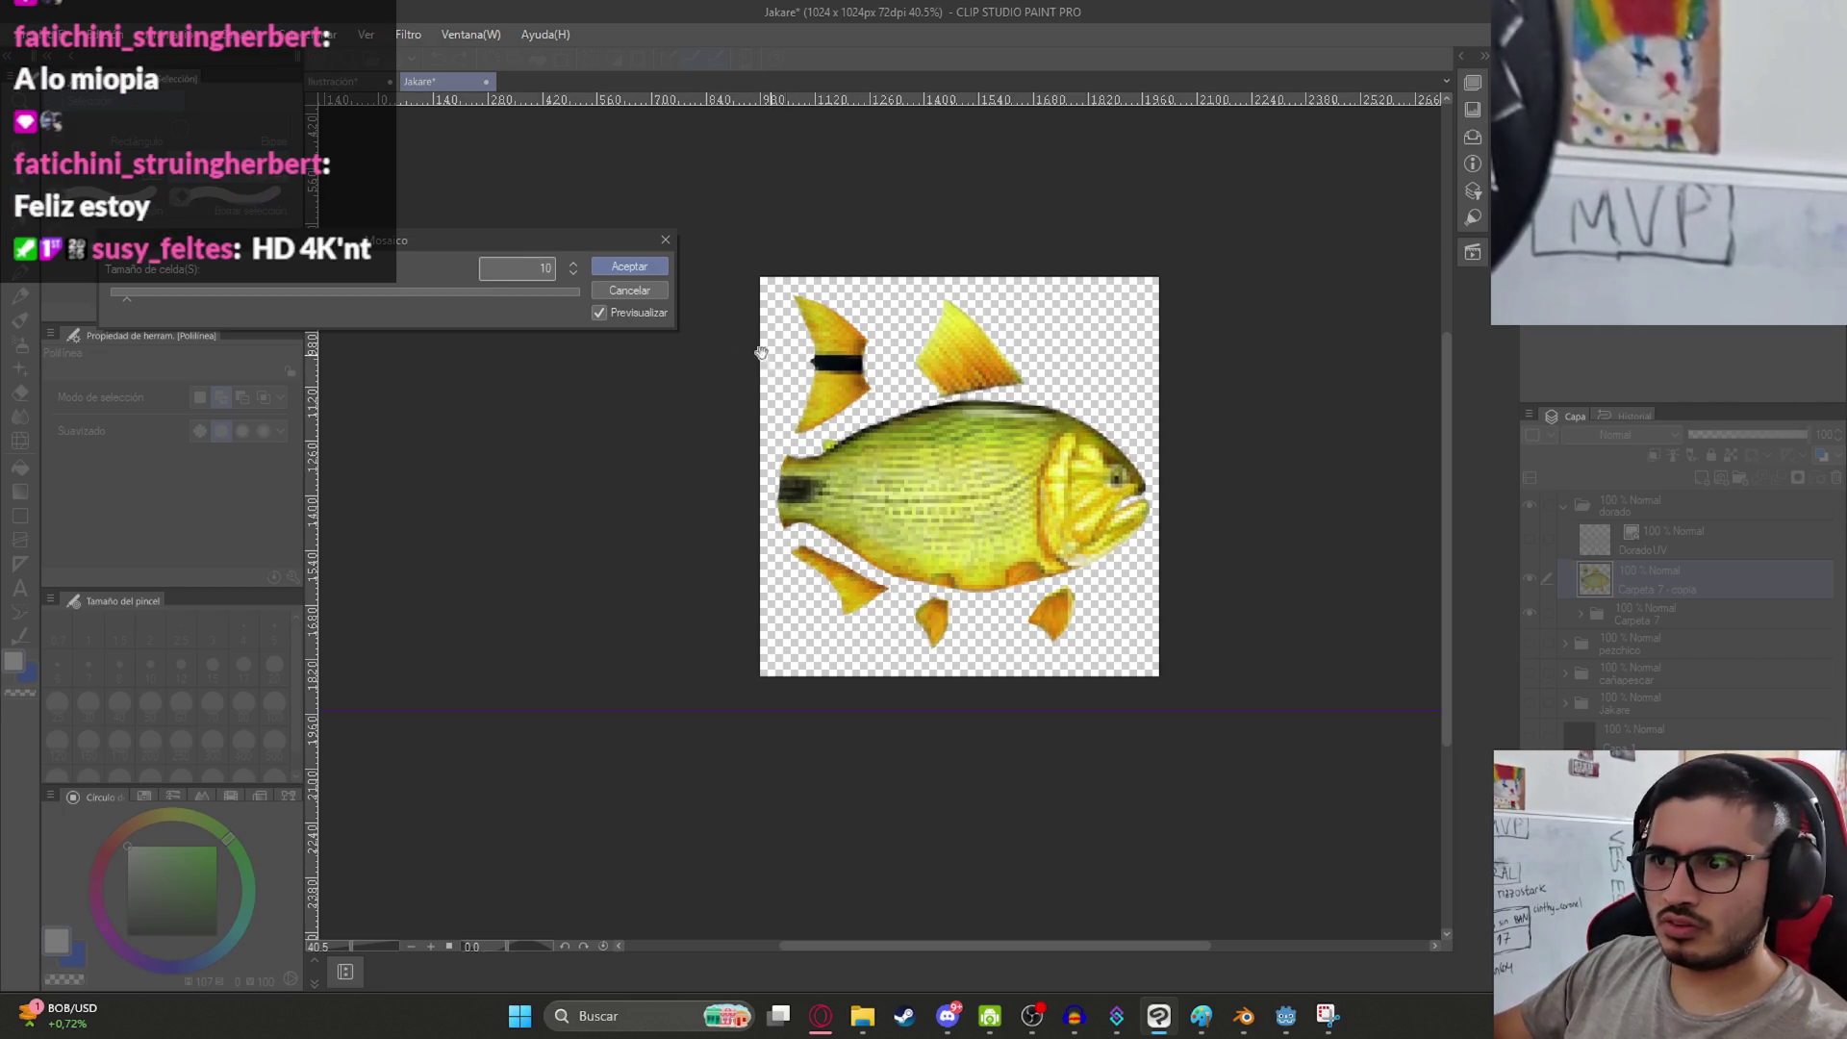
left_click(630, 267)
scroll(1090, 543, "up", 2)
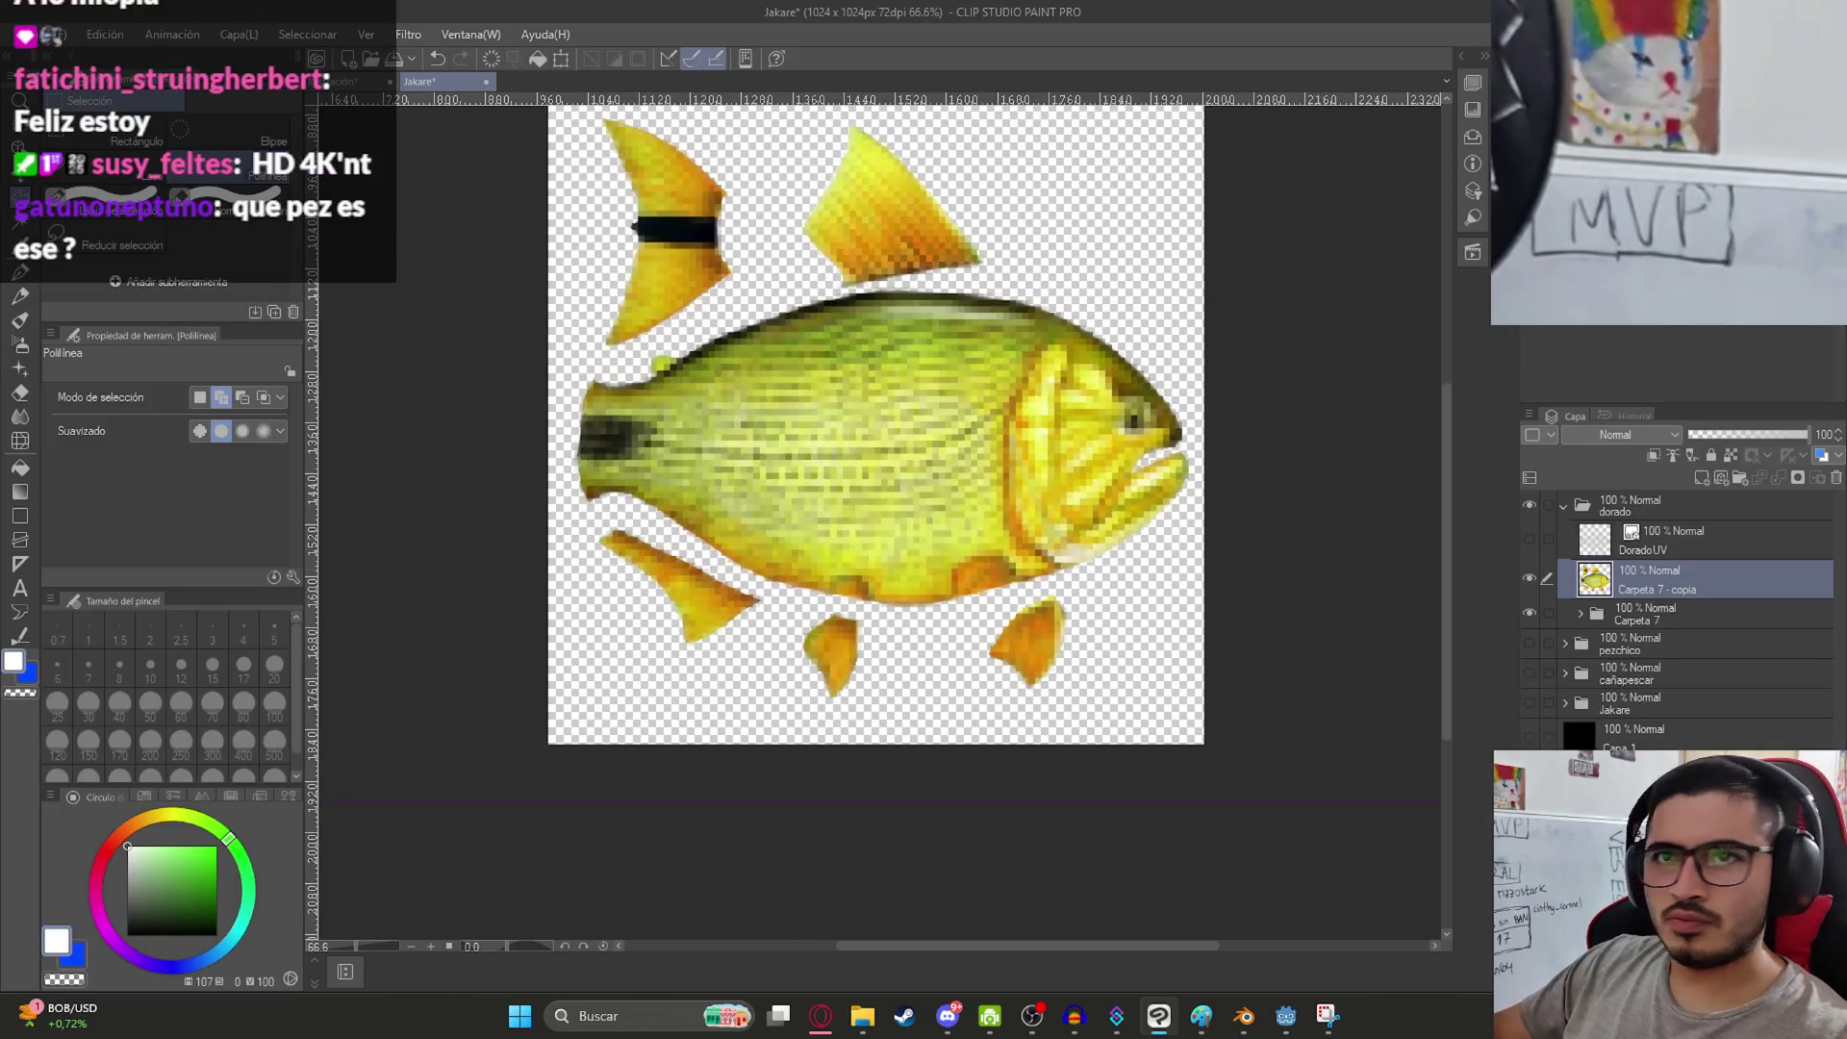
left_click(26, 33)
left_click(480, 329)
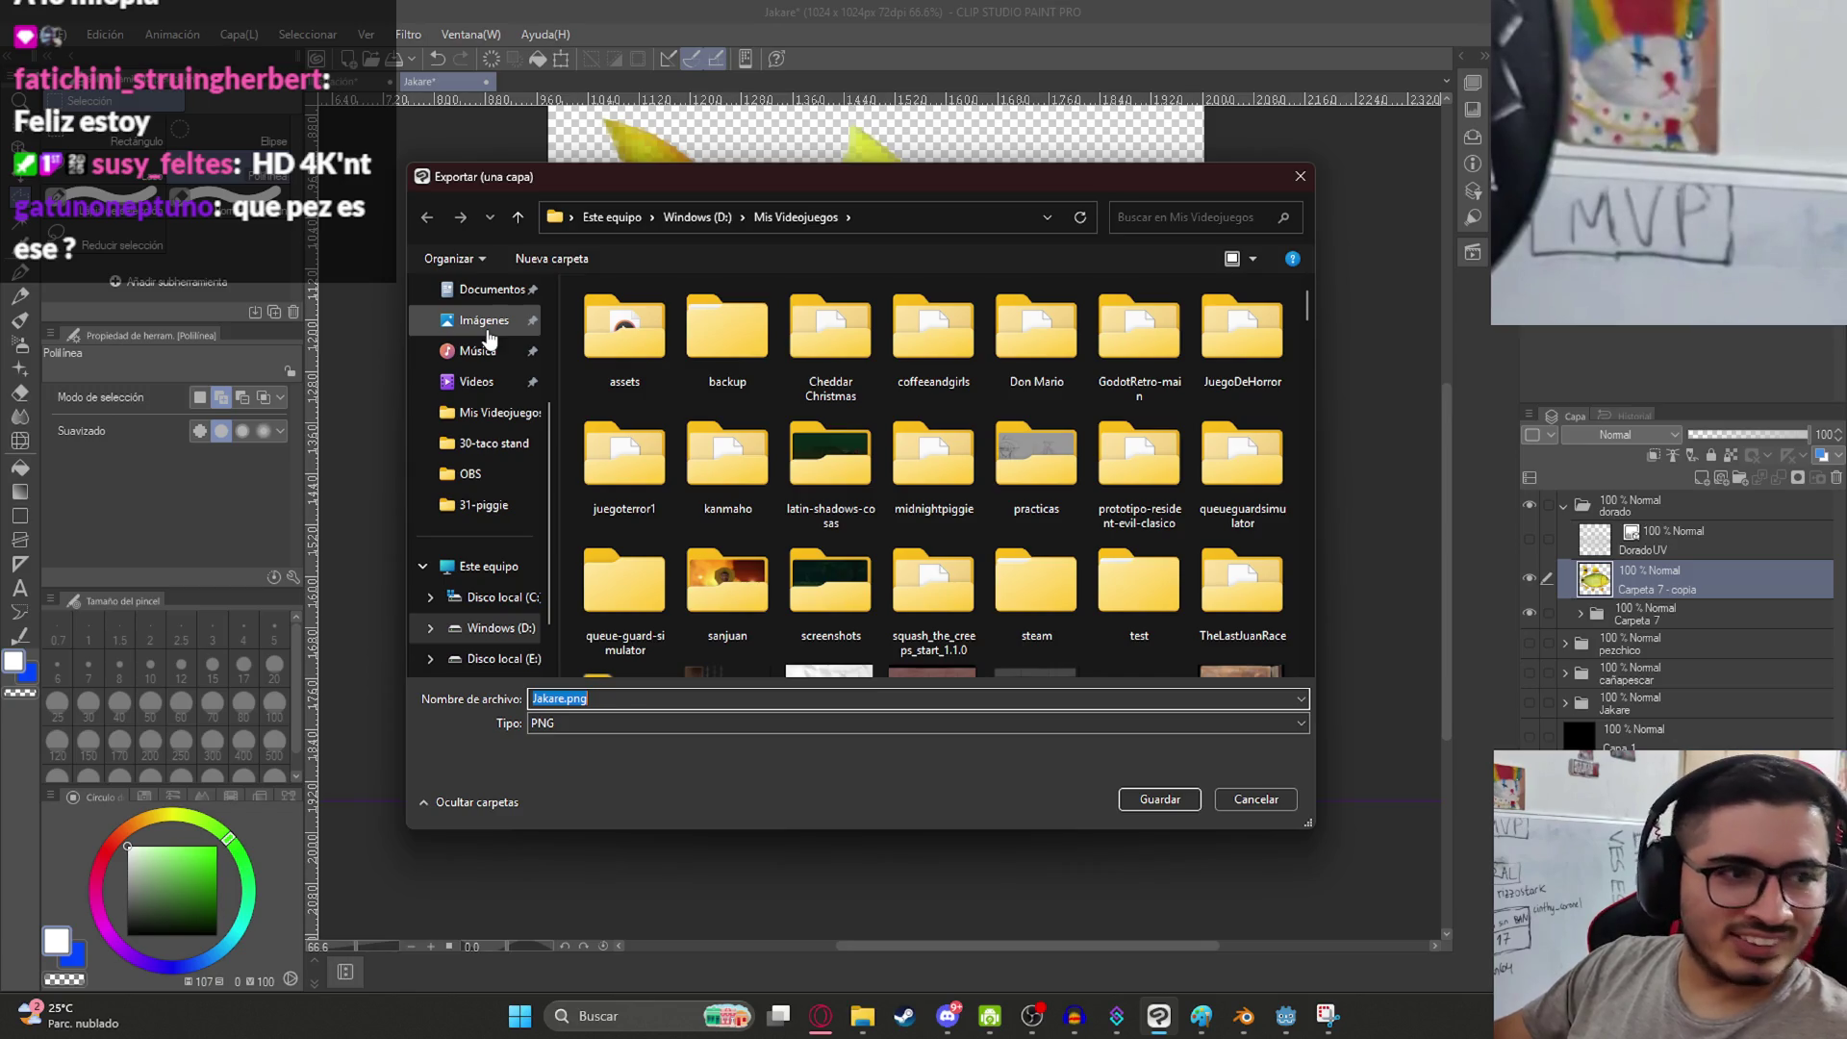
left_click(830, 466)
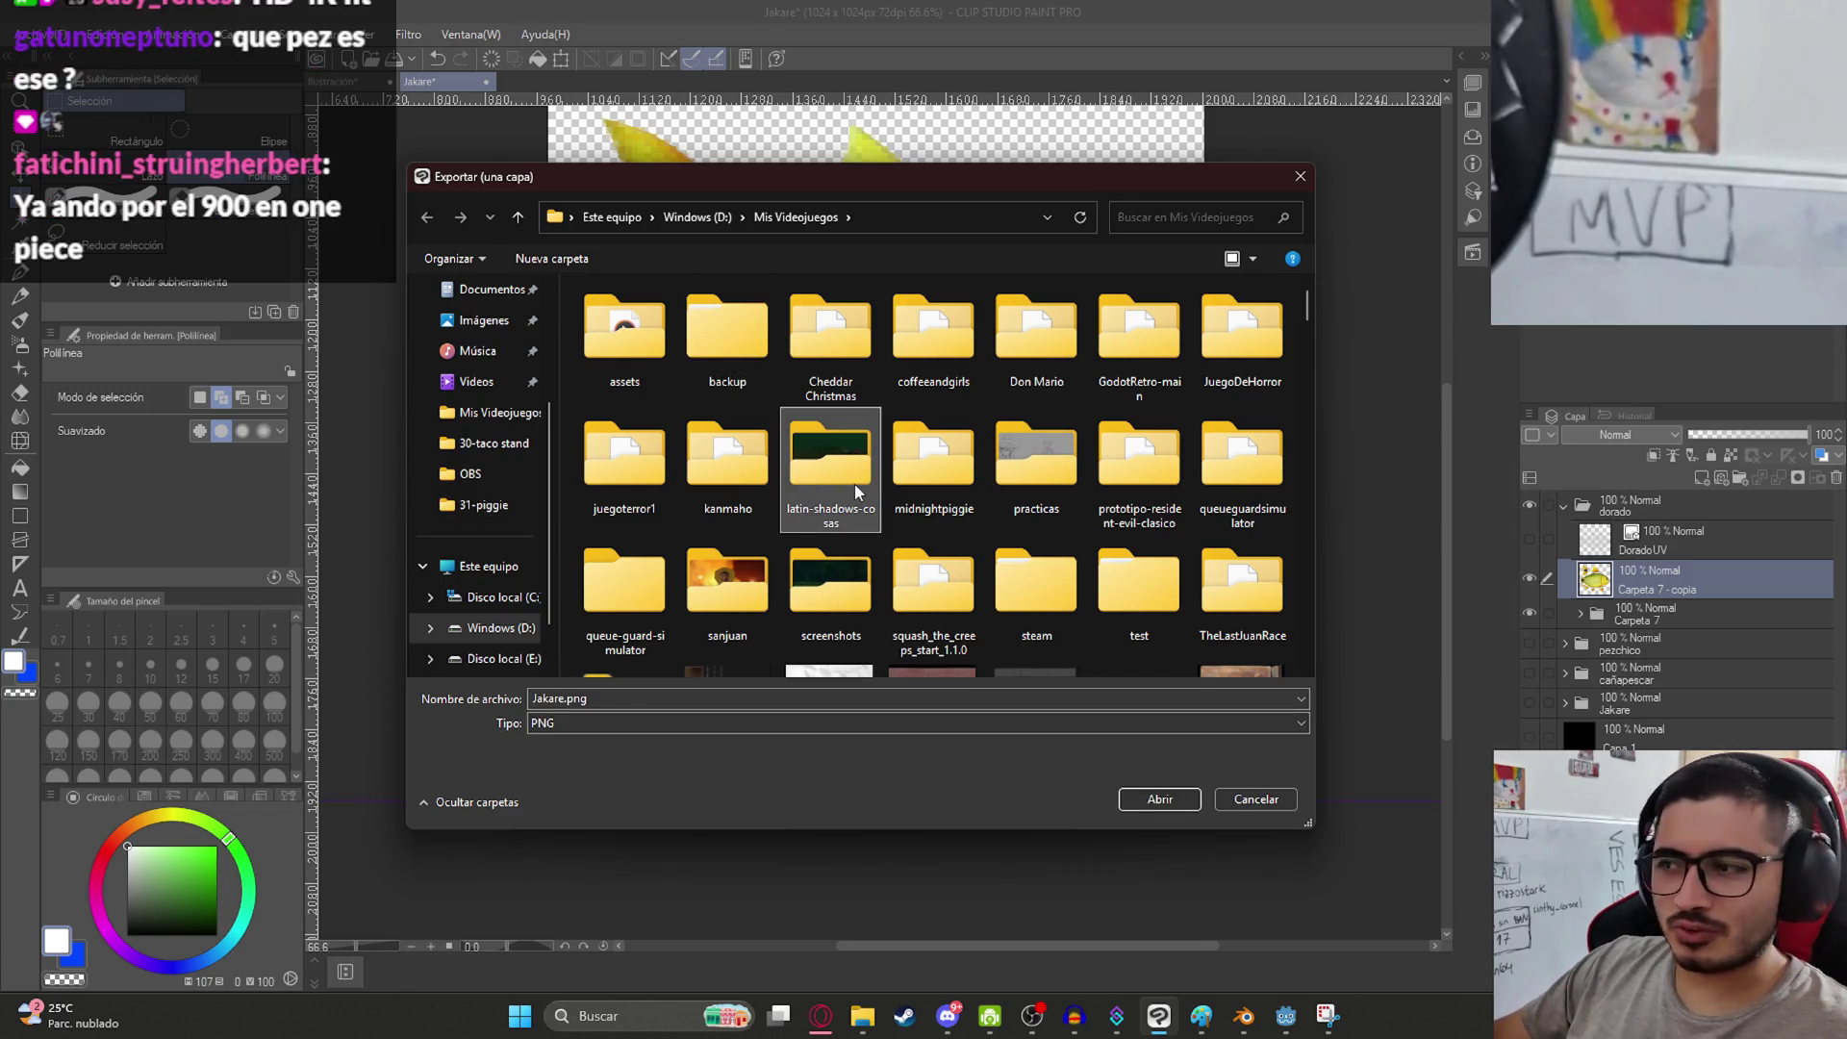
left_click(704, 698)
type("Do")
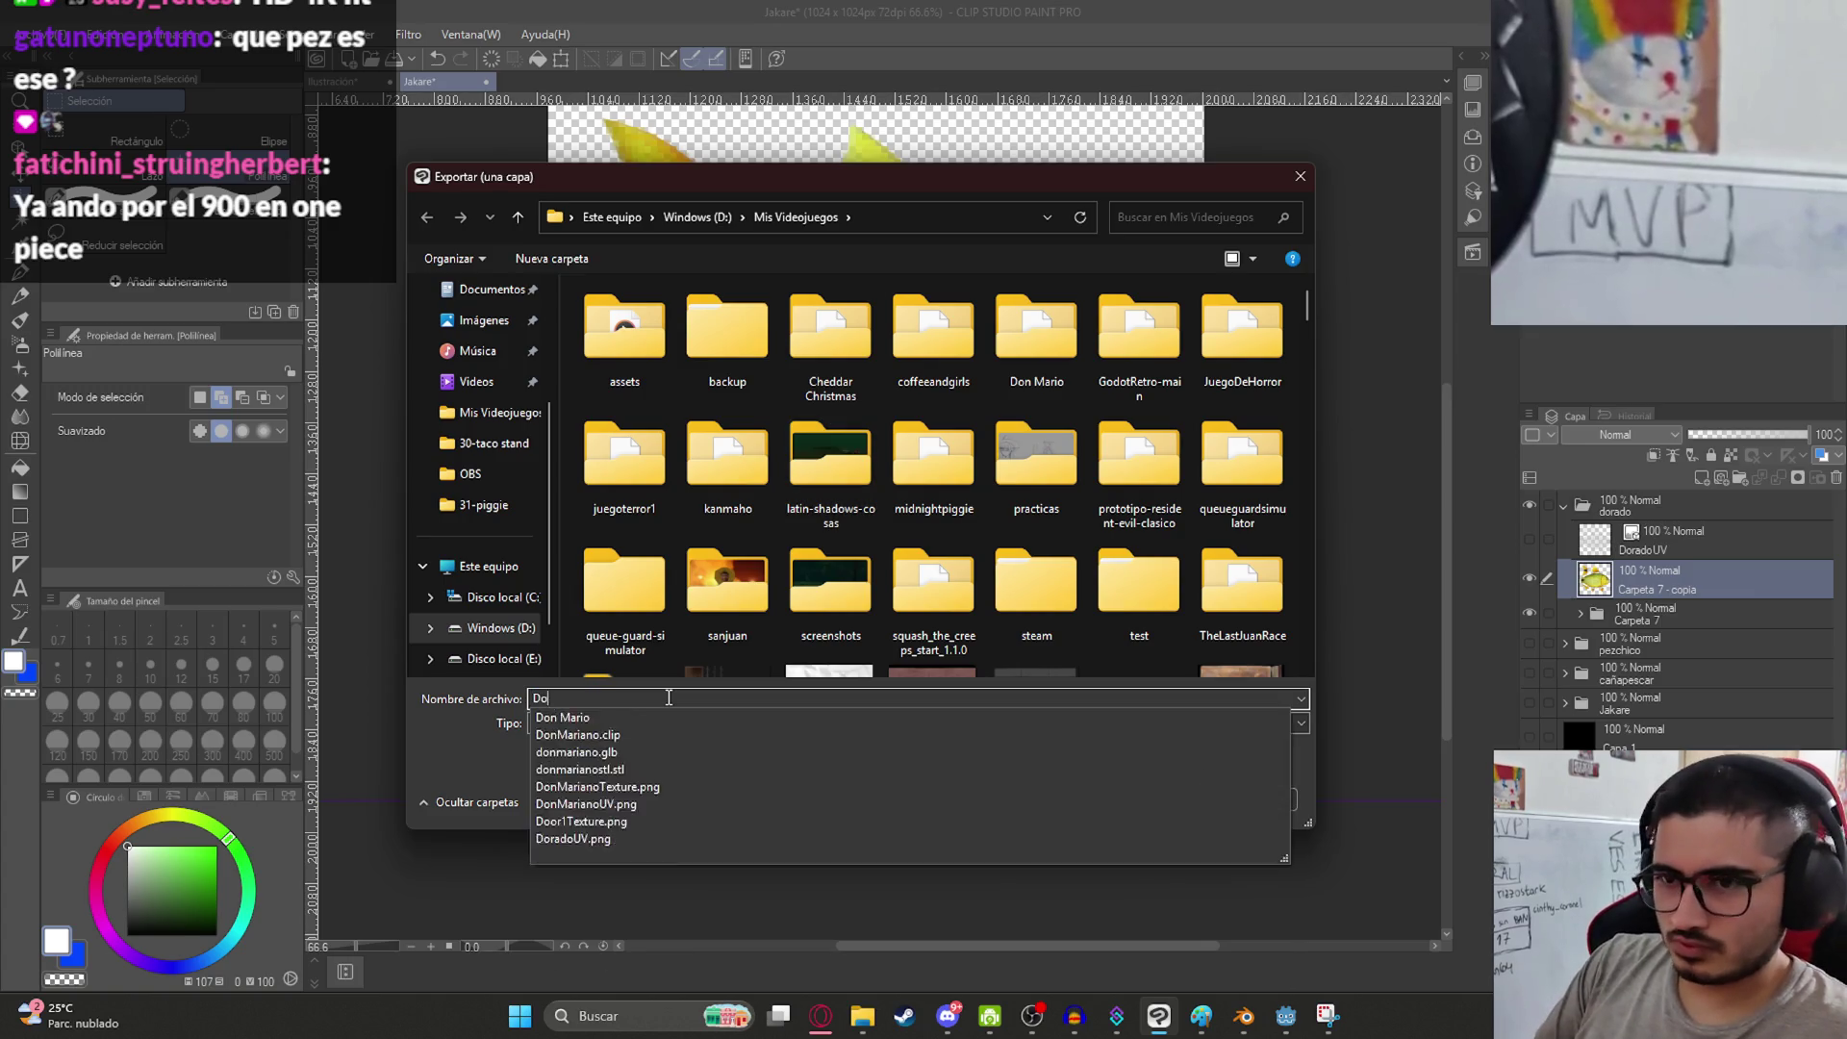
type("radoTE")
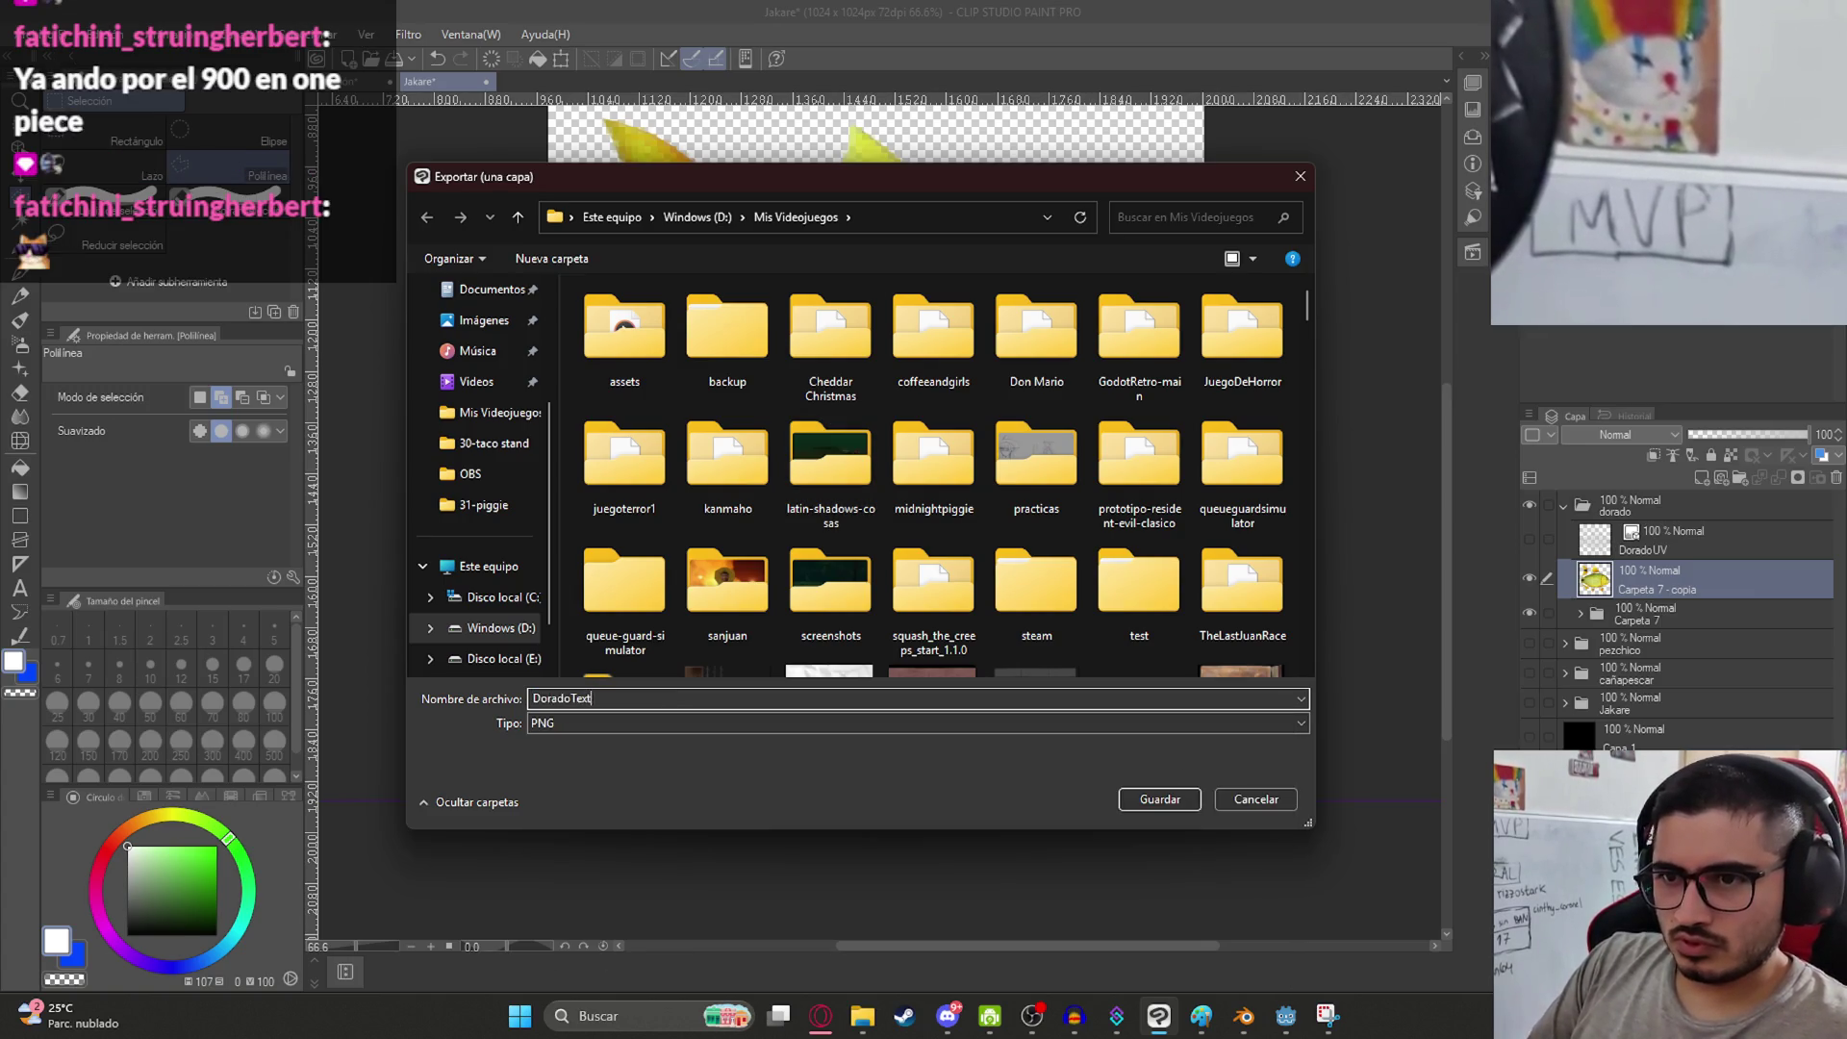
key("Return")
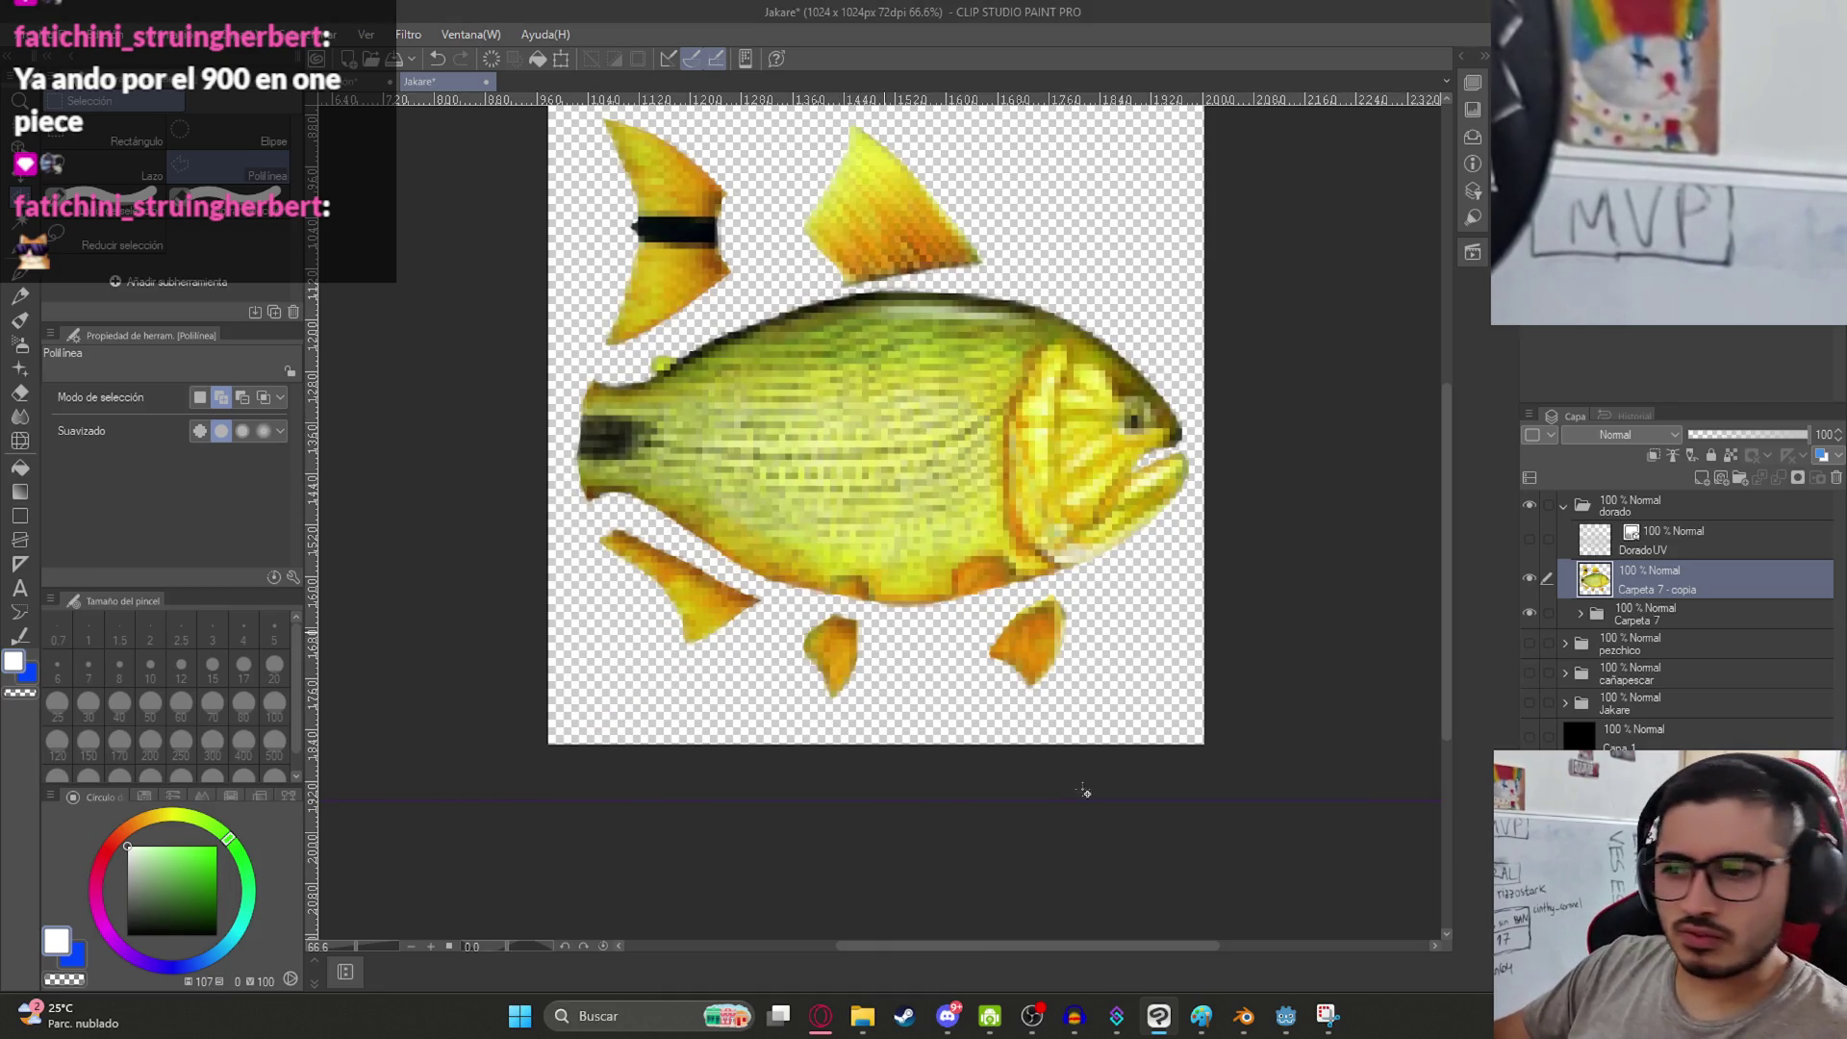
left_click(1243, 1017)
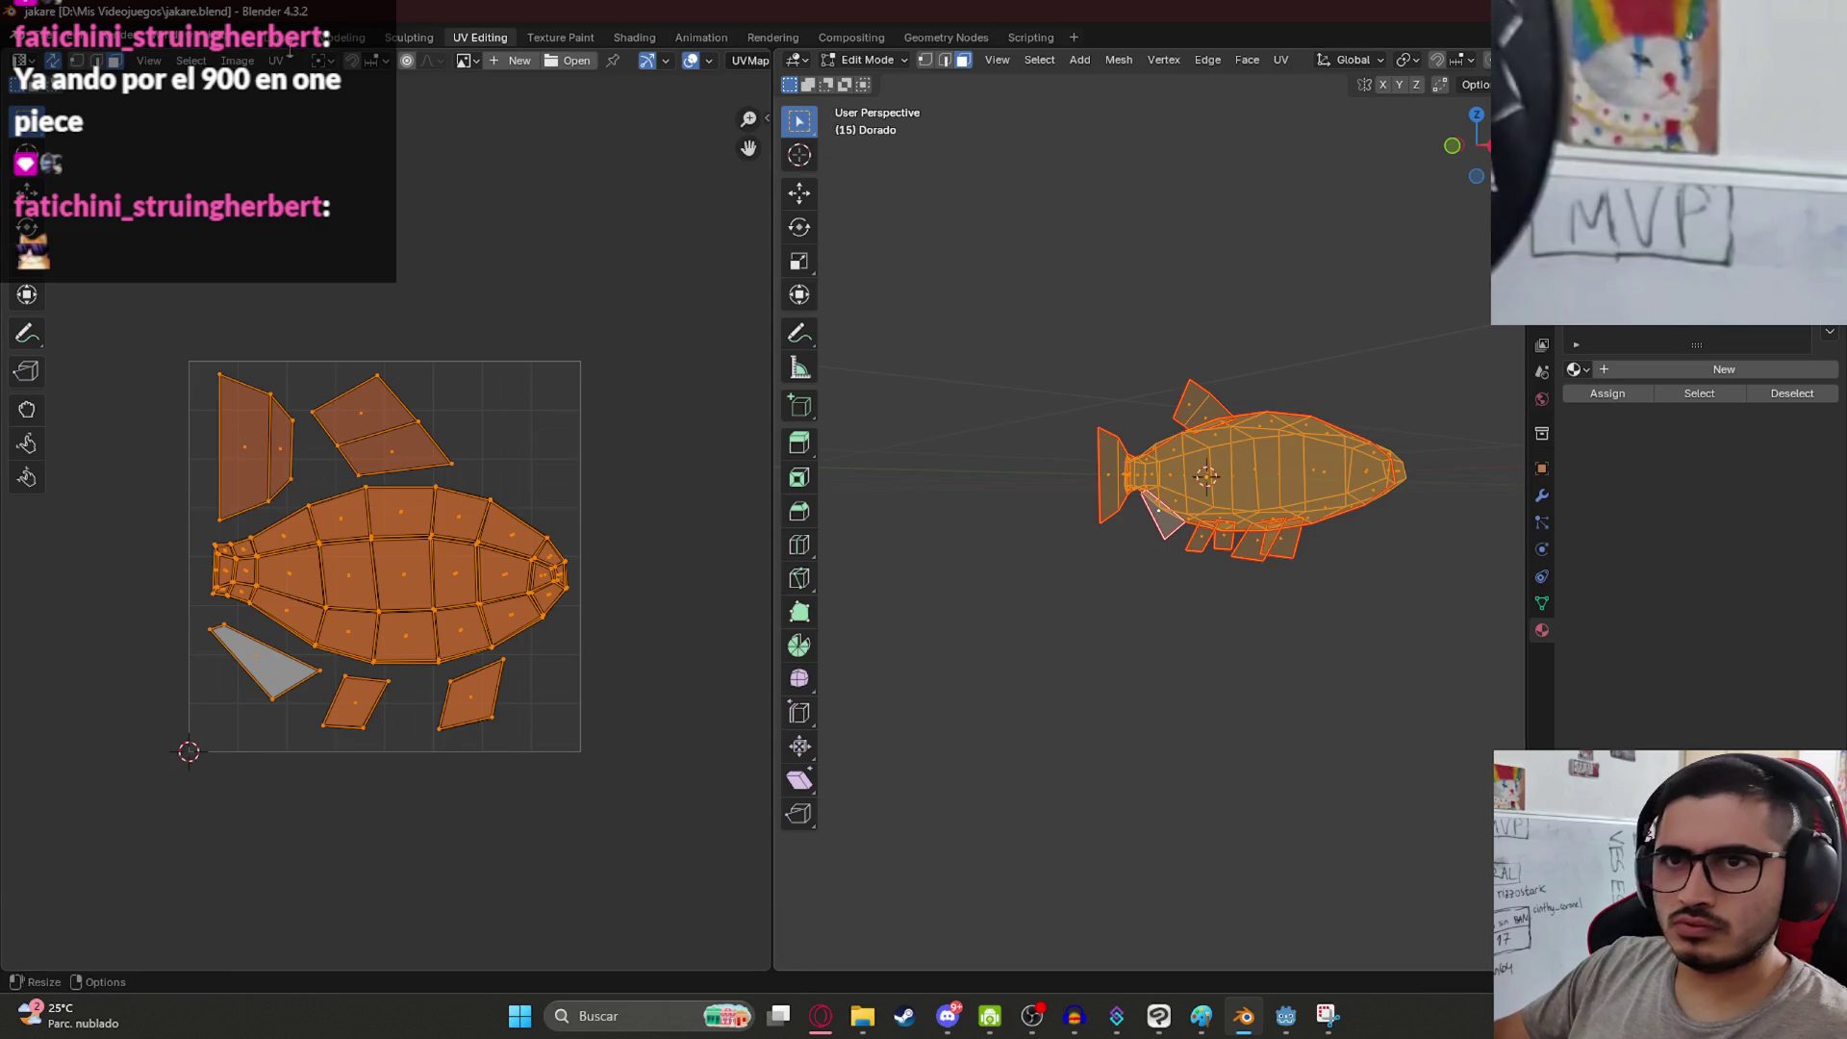
- Return the fish to Object Mode with solid shading and switch to the Shading workspace
key("Tab")
key("z")
left_click(1278, 423)
scroll(1160, 541, "down", 1)
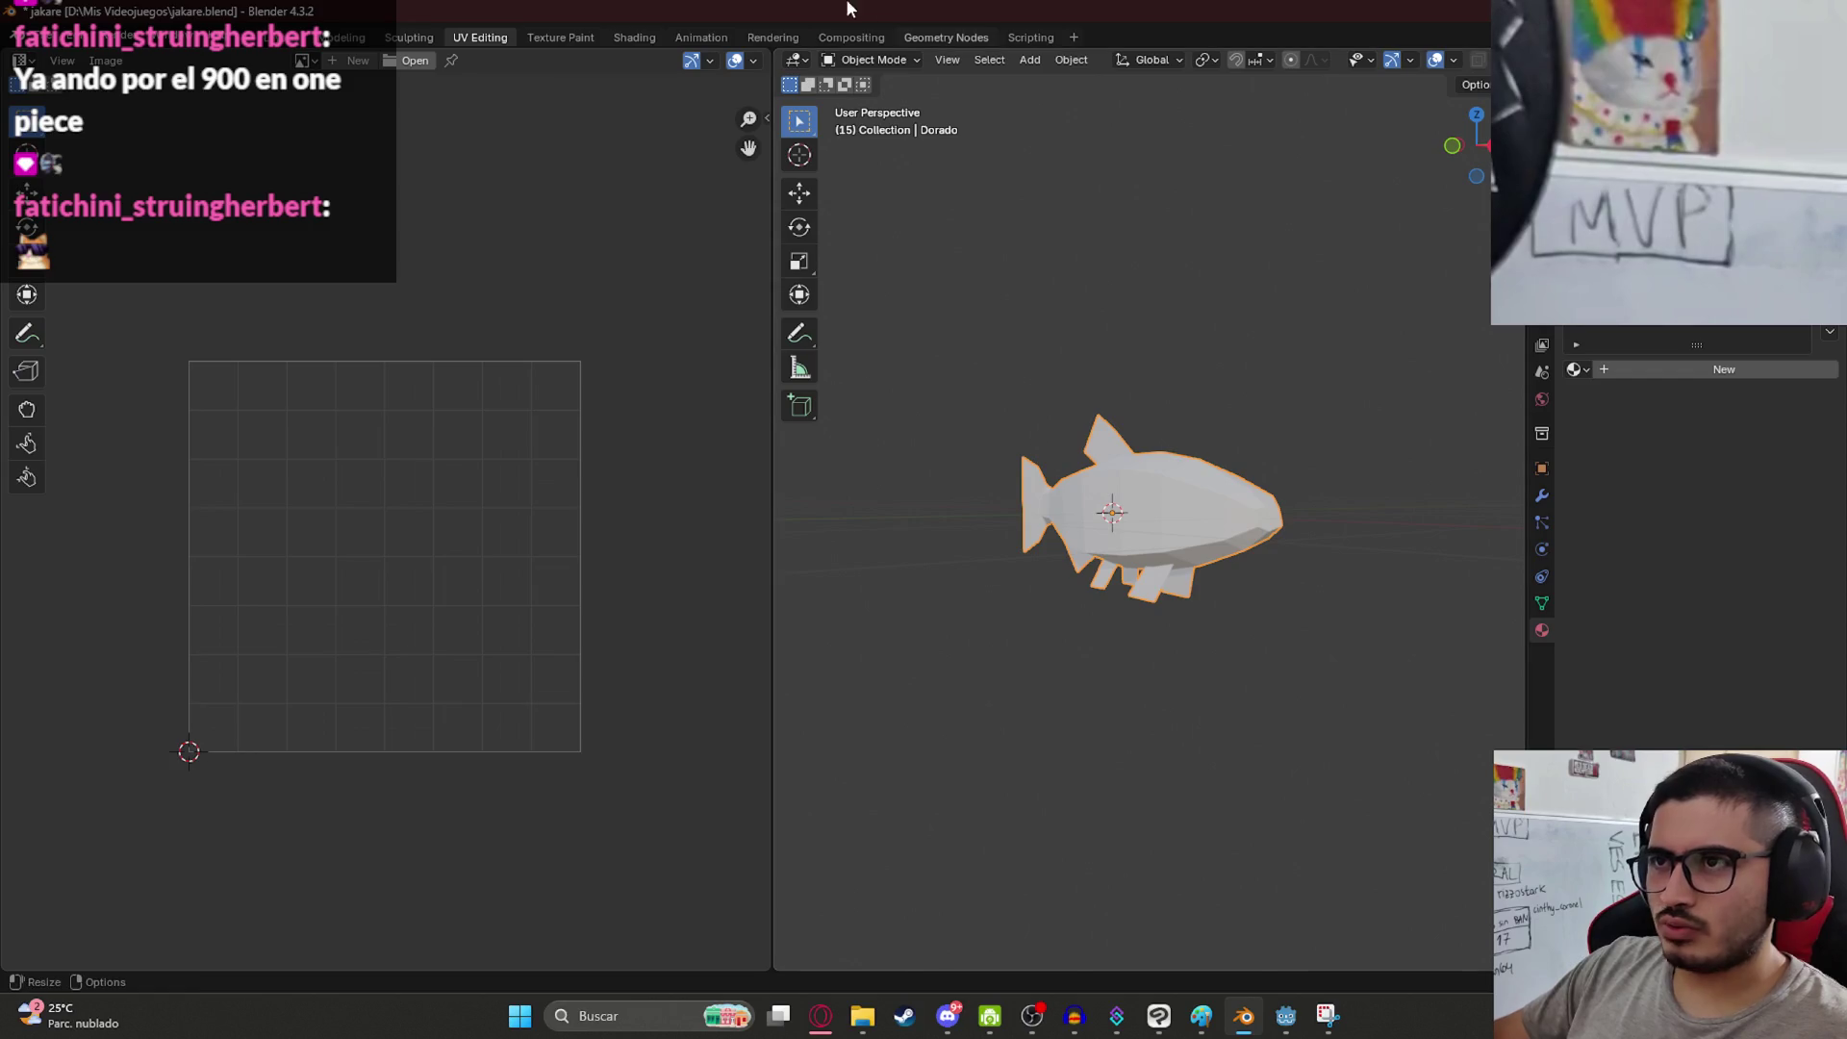
left_click(632, 39)
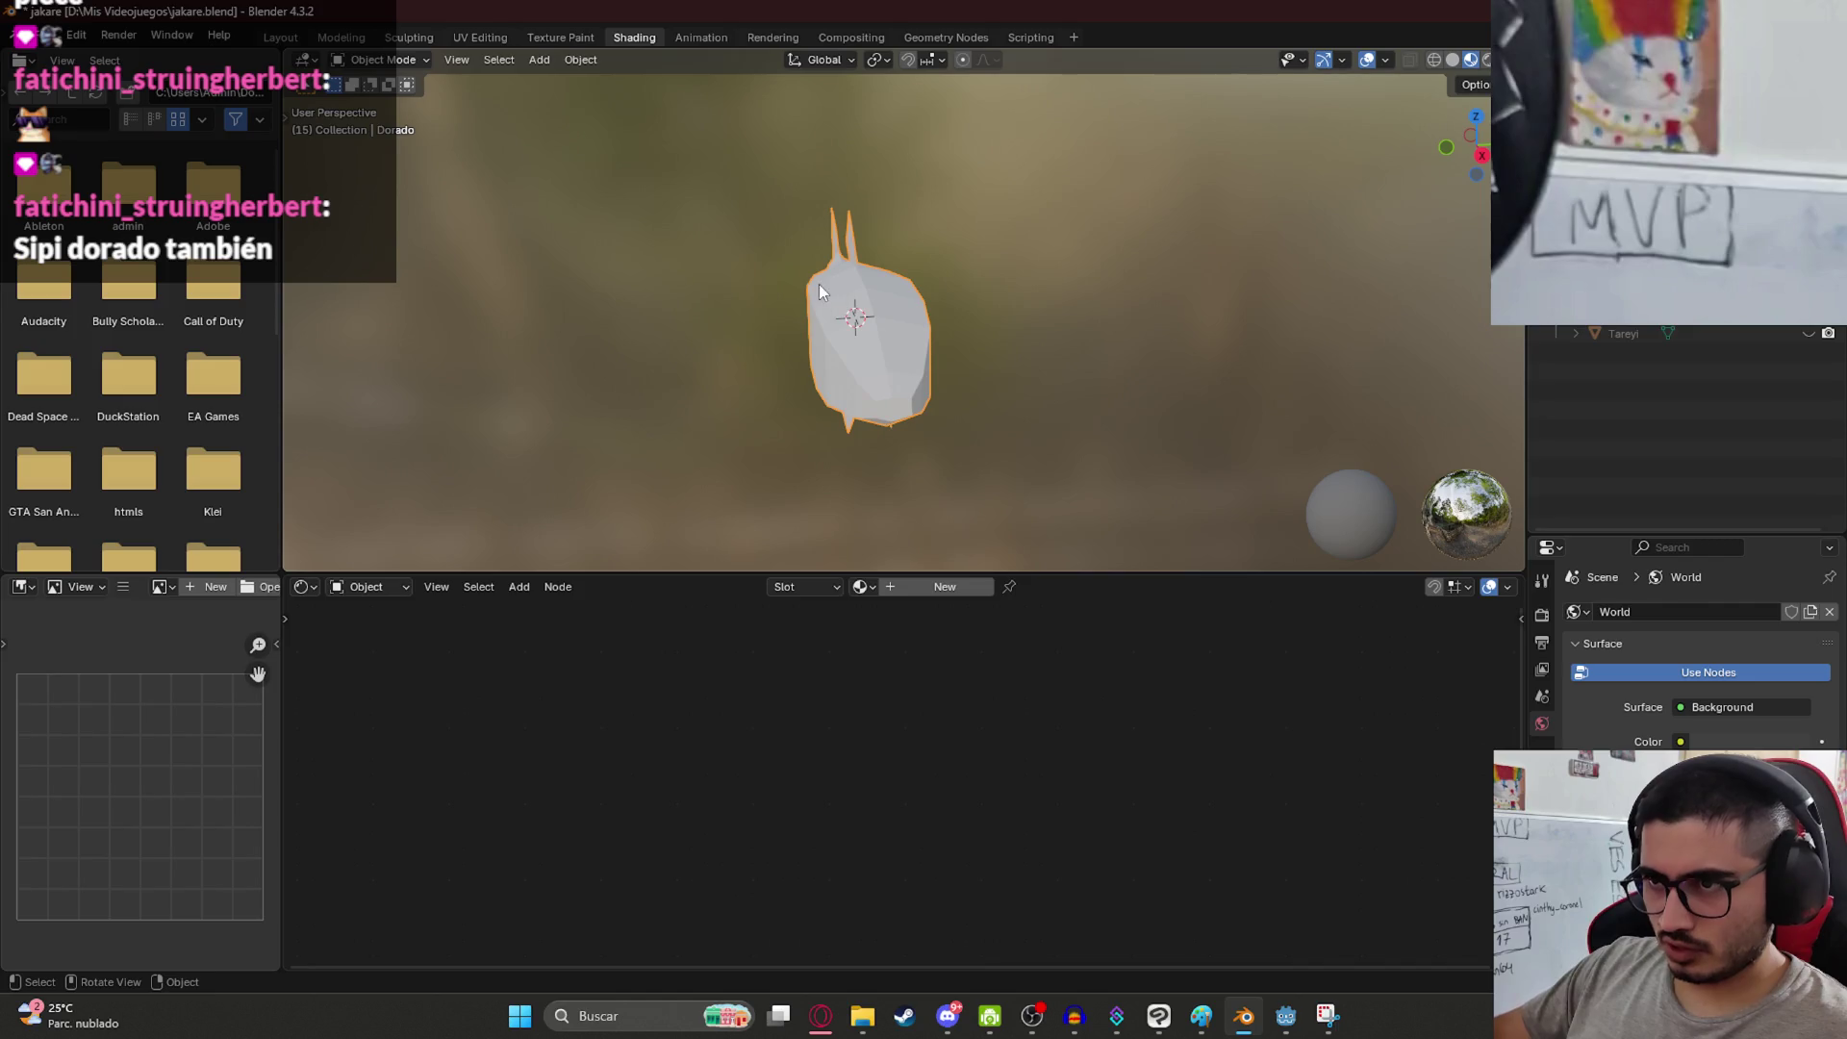
middle_click_drag(961, 369, 926, 410)
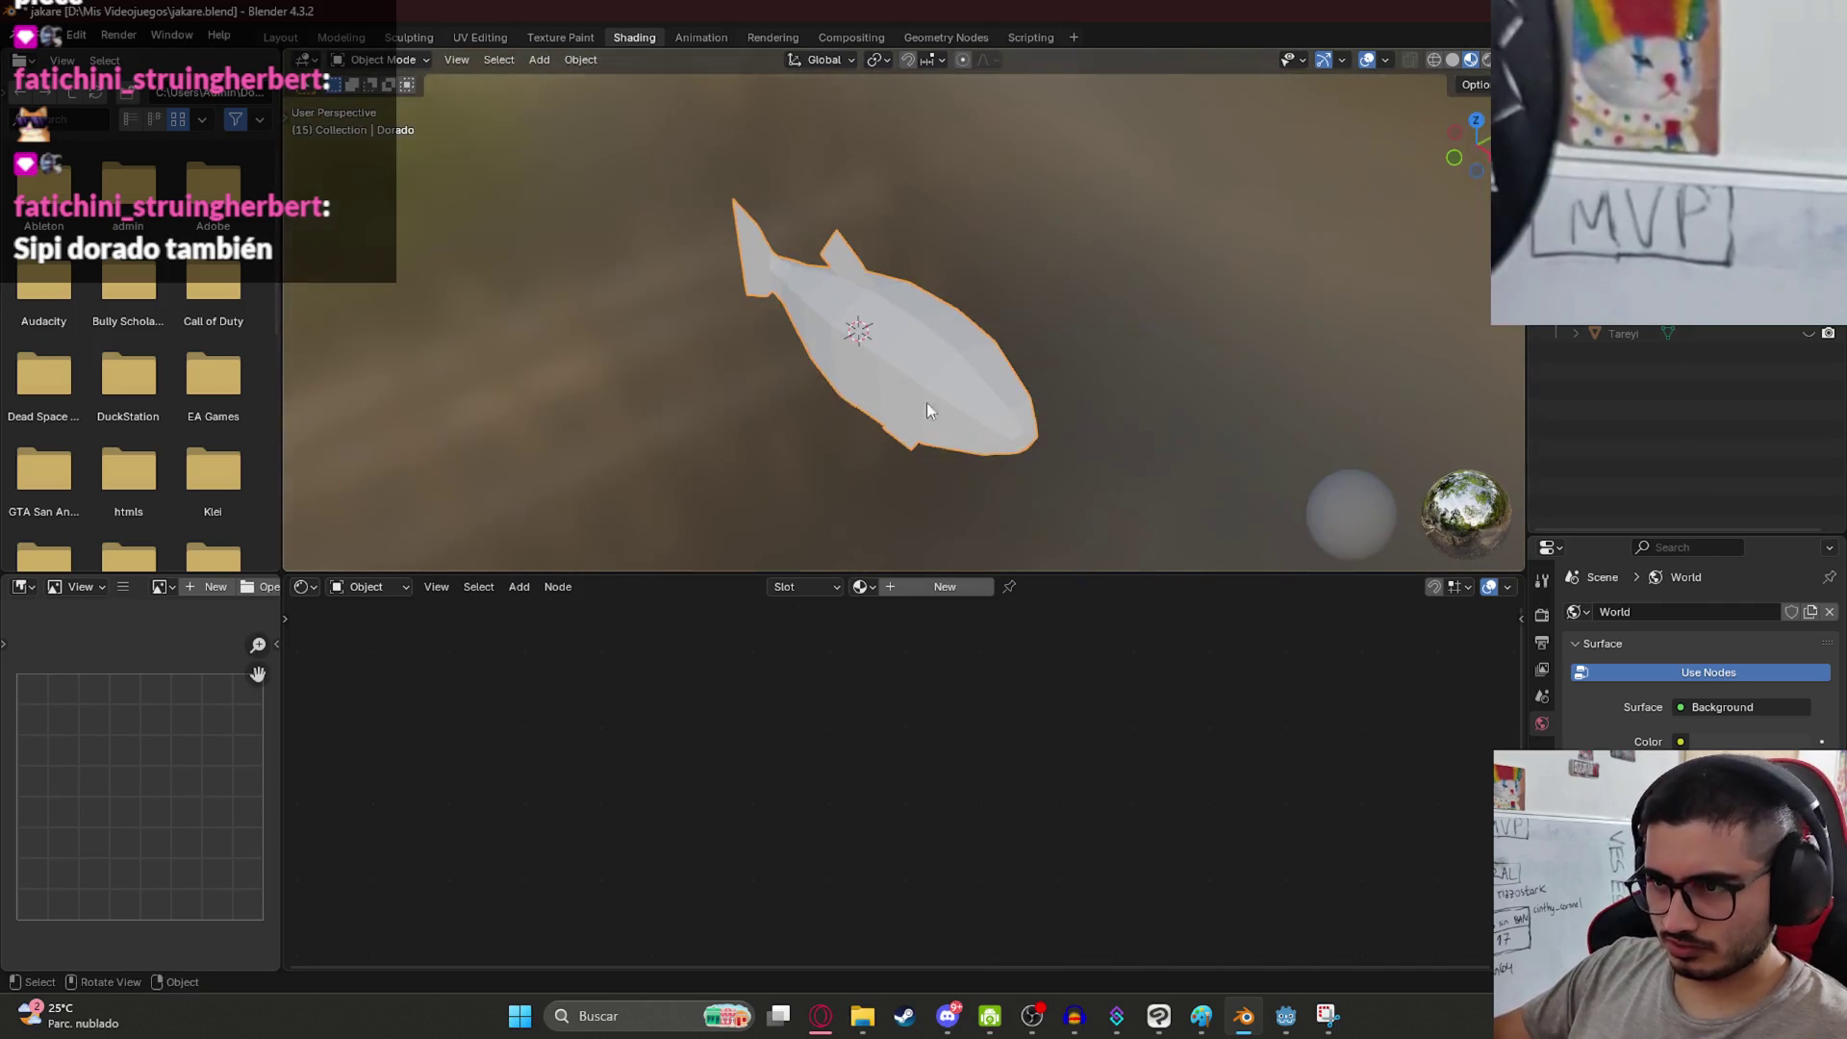
- Create a new material with an Image Texture node feeding Base Color and browse for its image
left_click(946, 588)
left_click_drag(1218, 701, 919, 690)
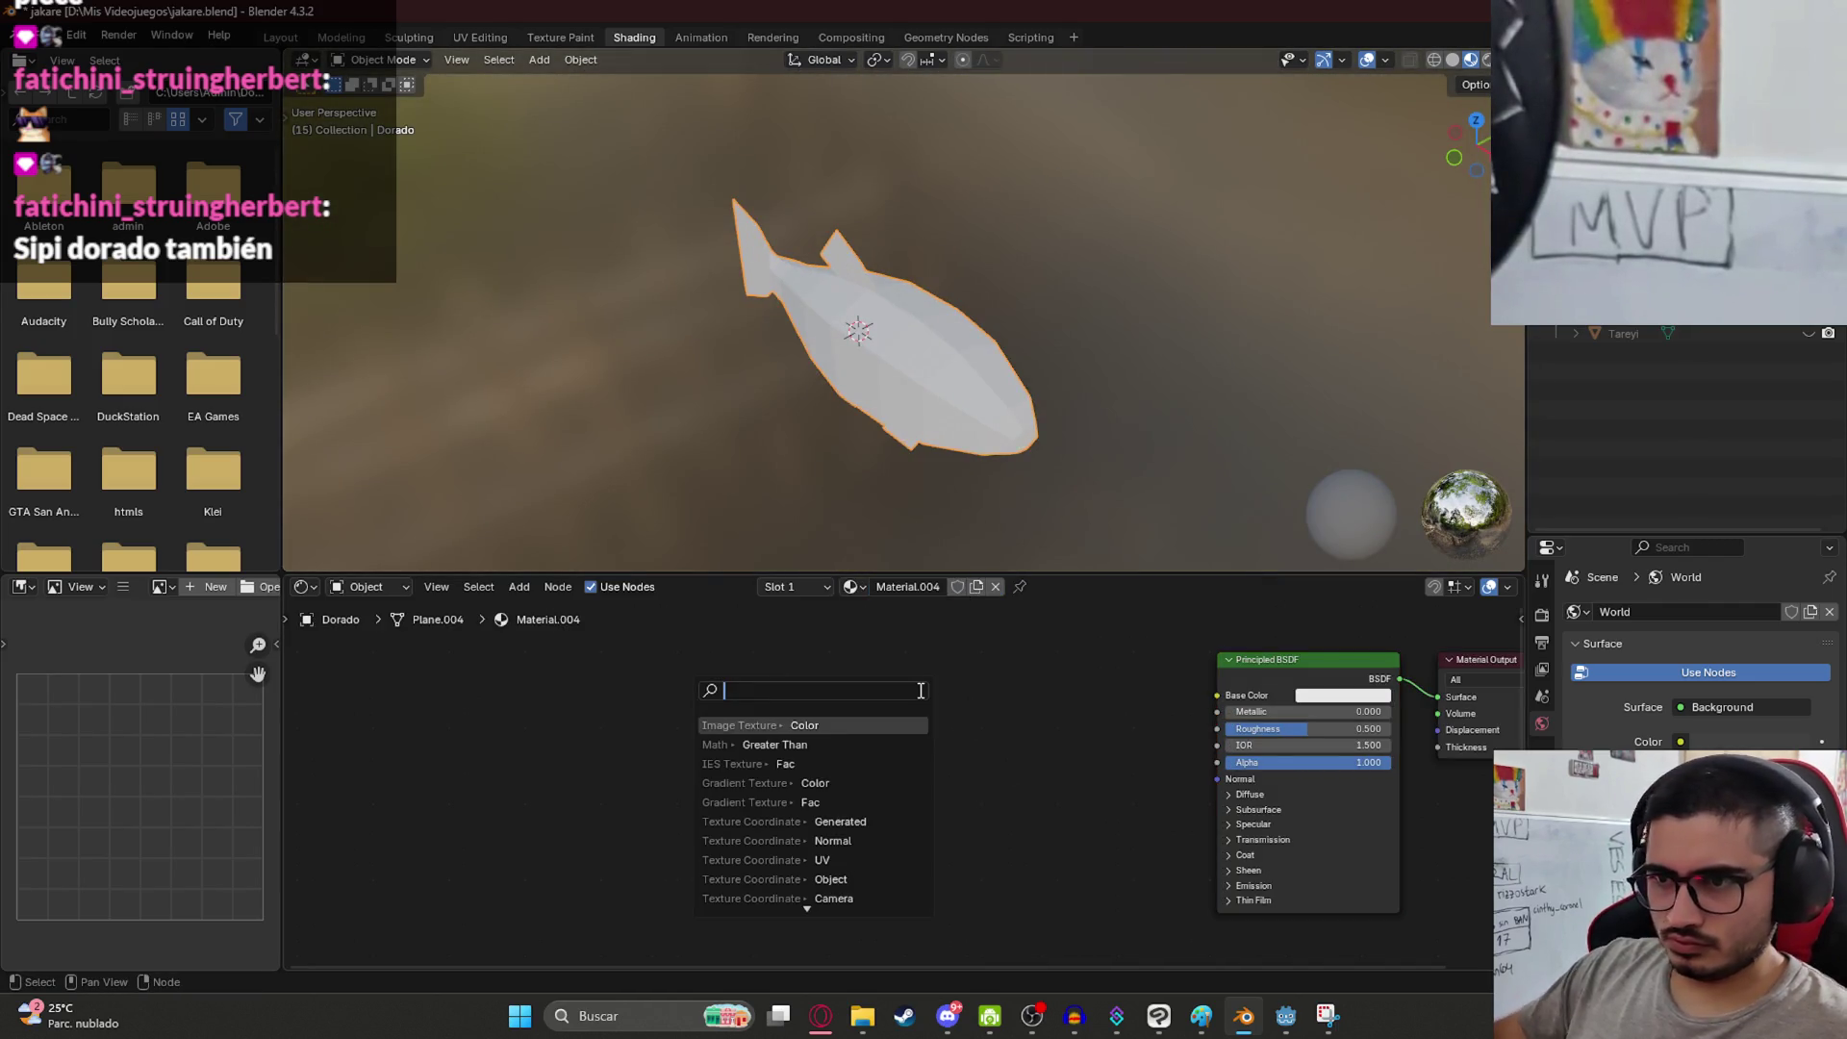
type("iamge")
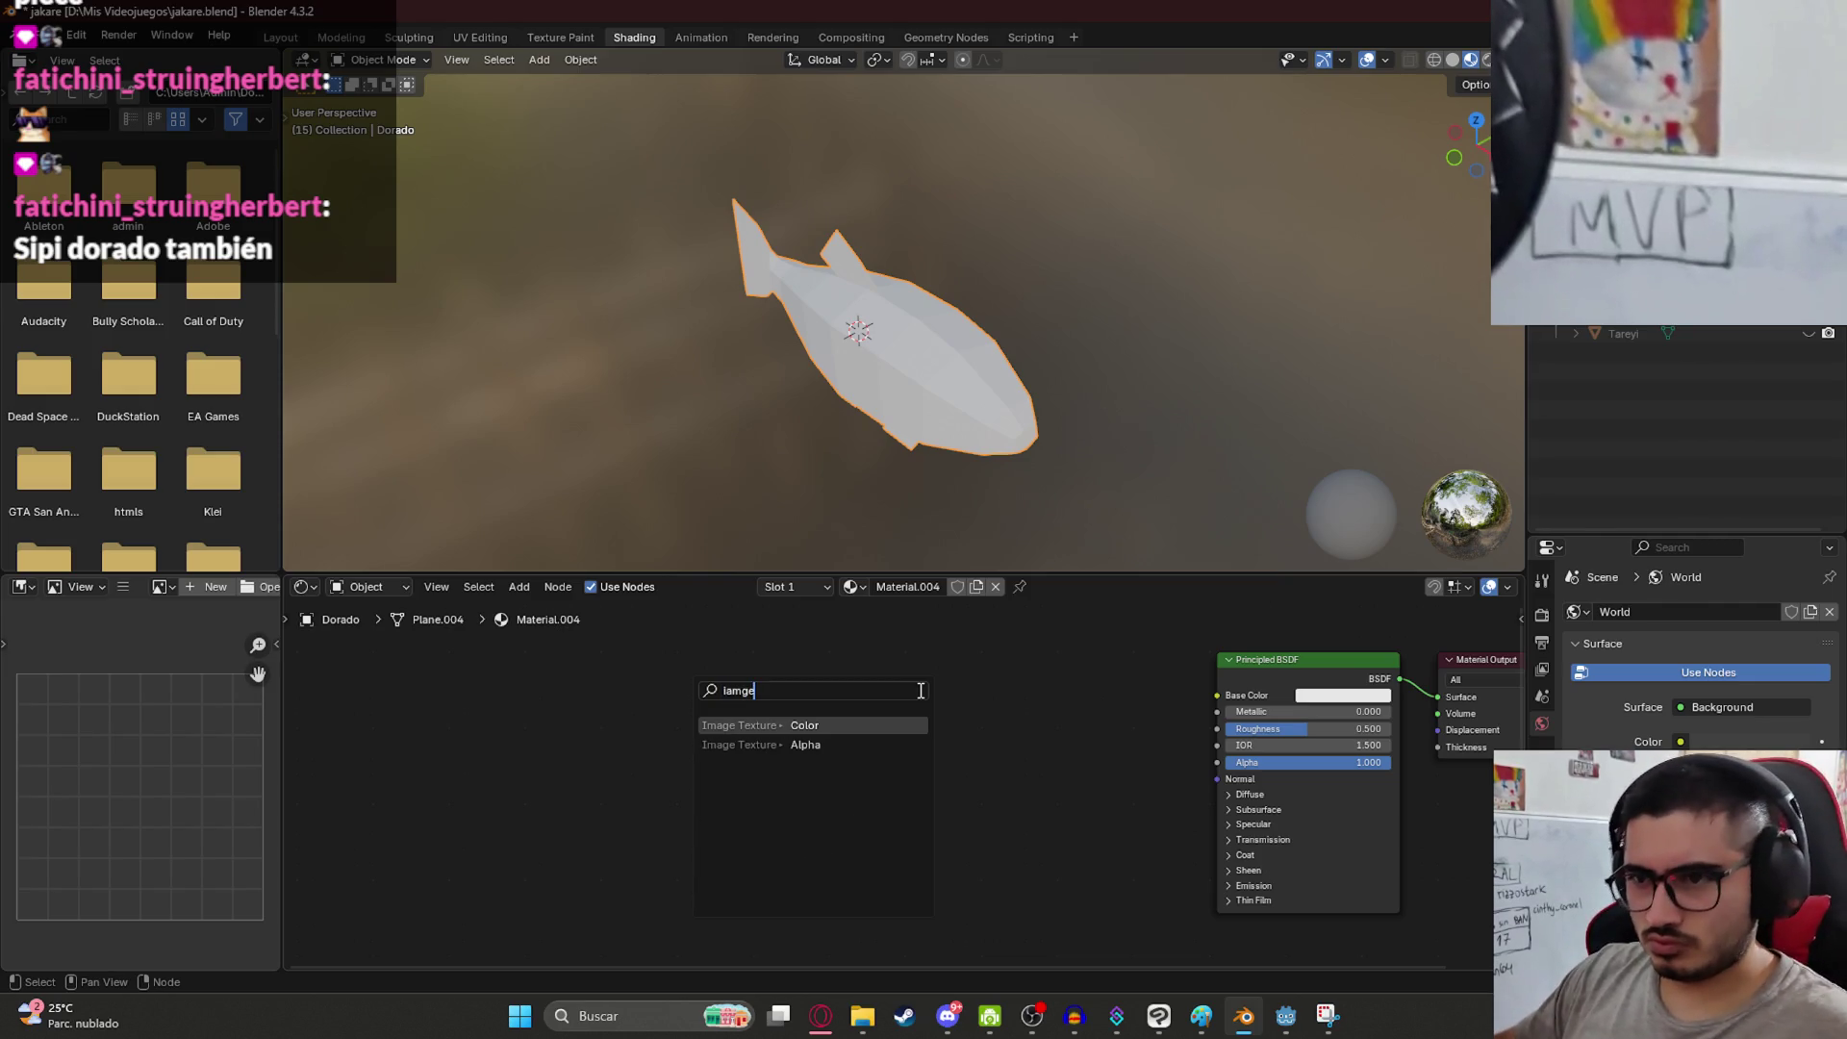
key("Return")
left_click(878, 732)
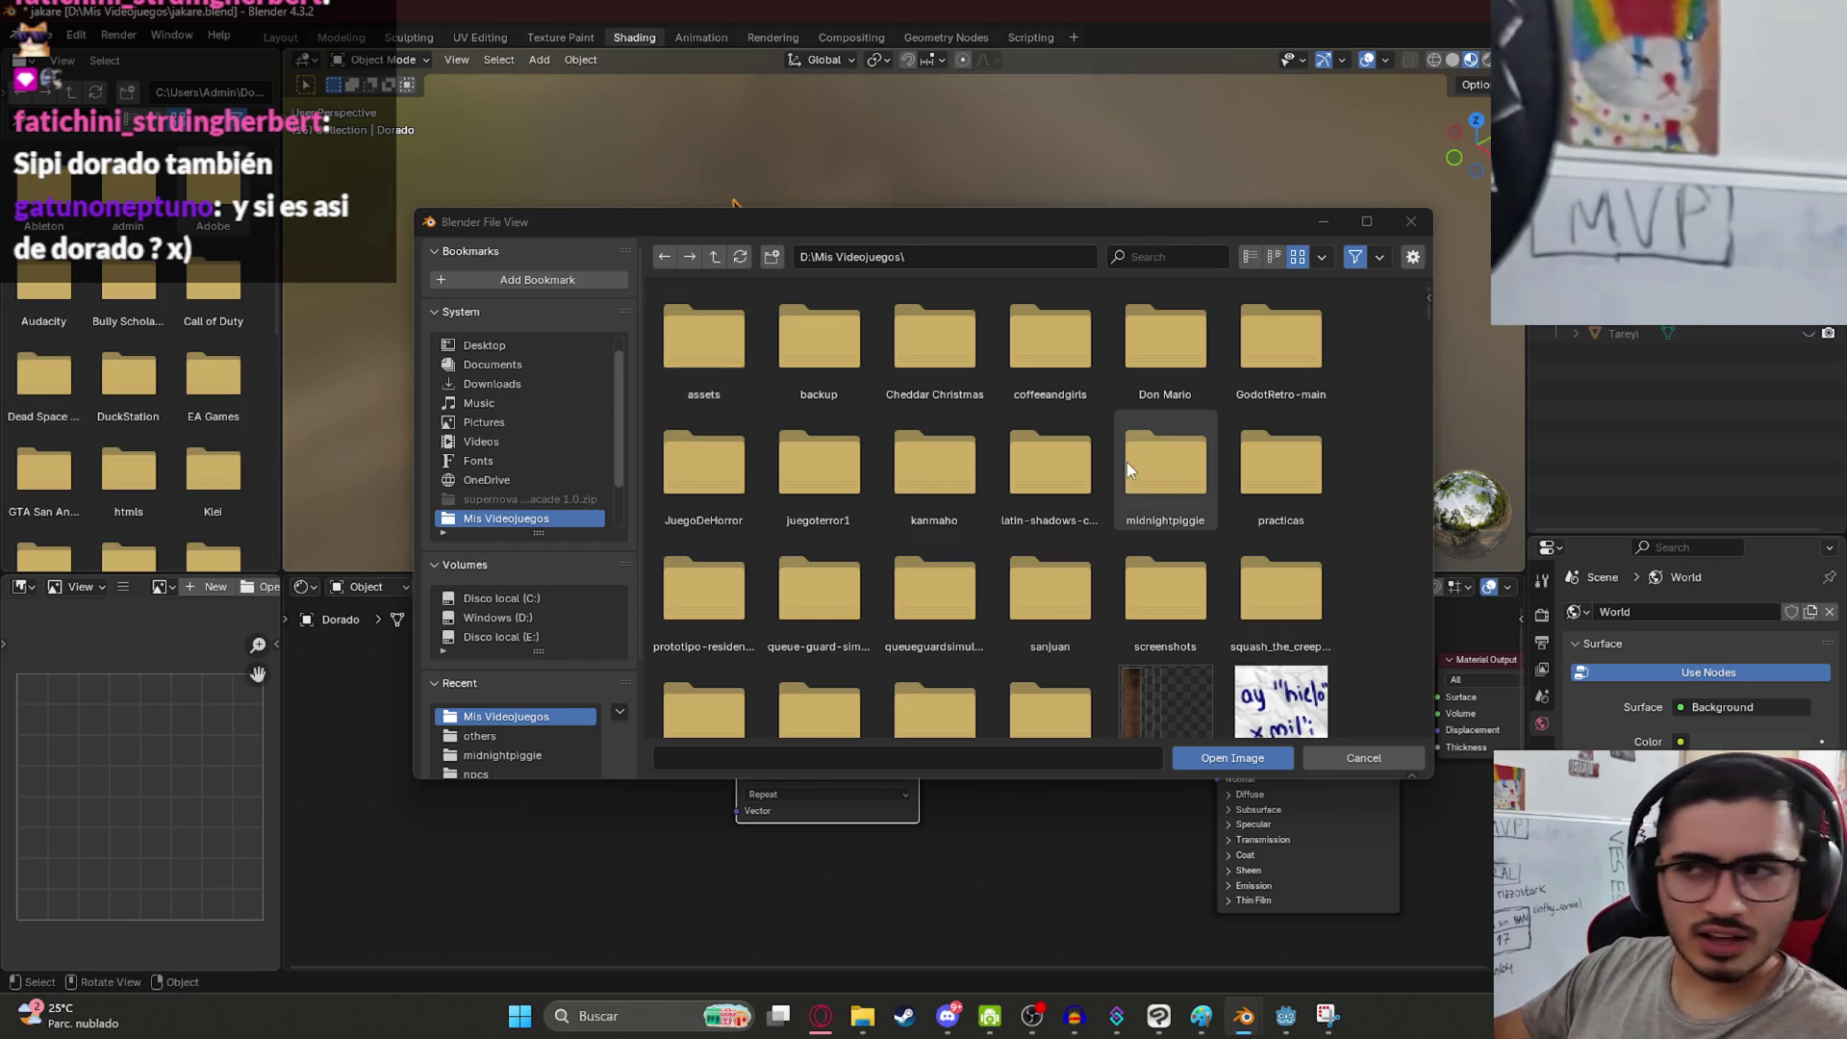
scroll(1125, 466, "down", 3)
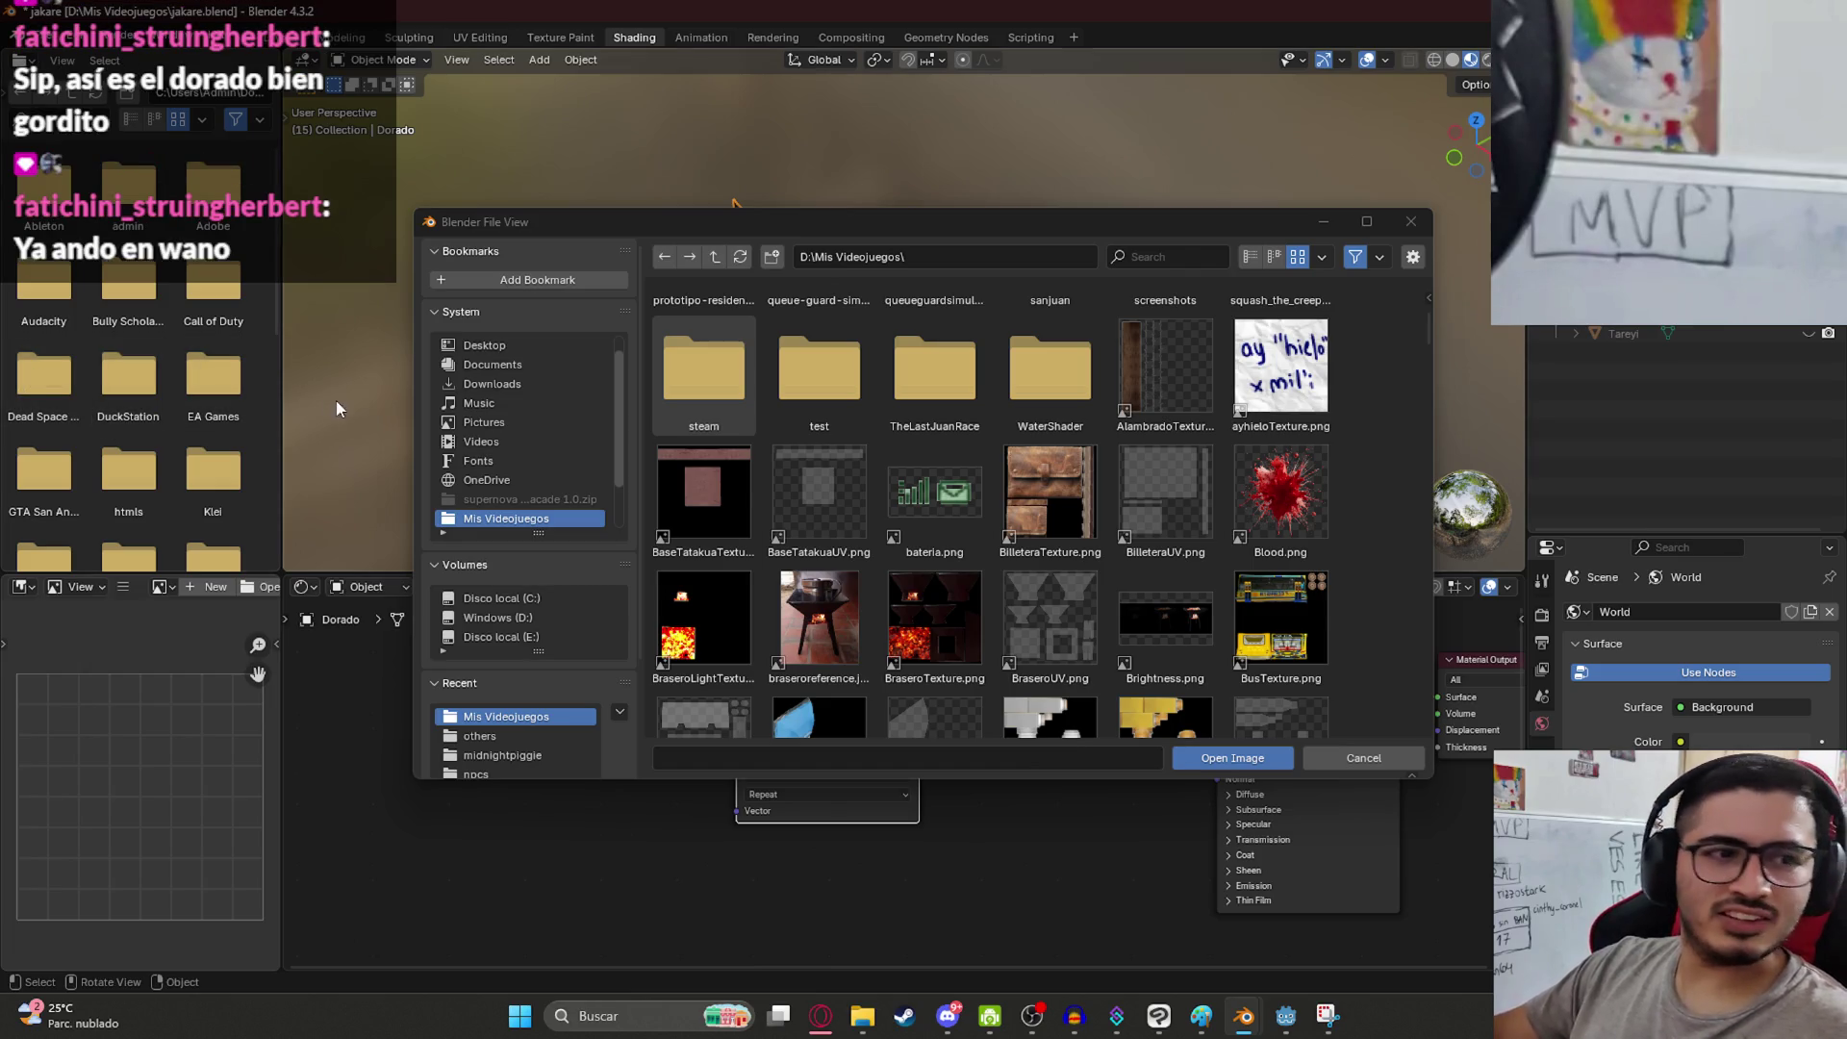
scroll(1344, 504, "down", 5)
scroll(1418, 332, "down", 5)
scroll(1422, 375, "down", 5)
scroll(1422, 376, "down", 3)
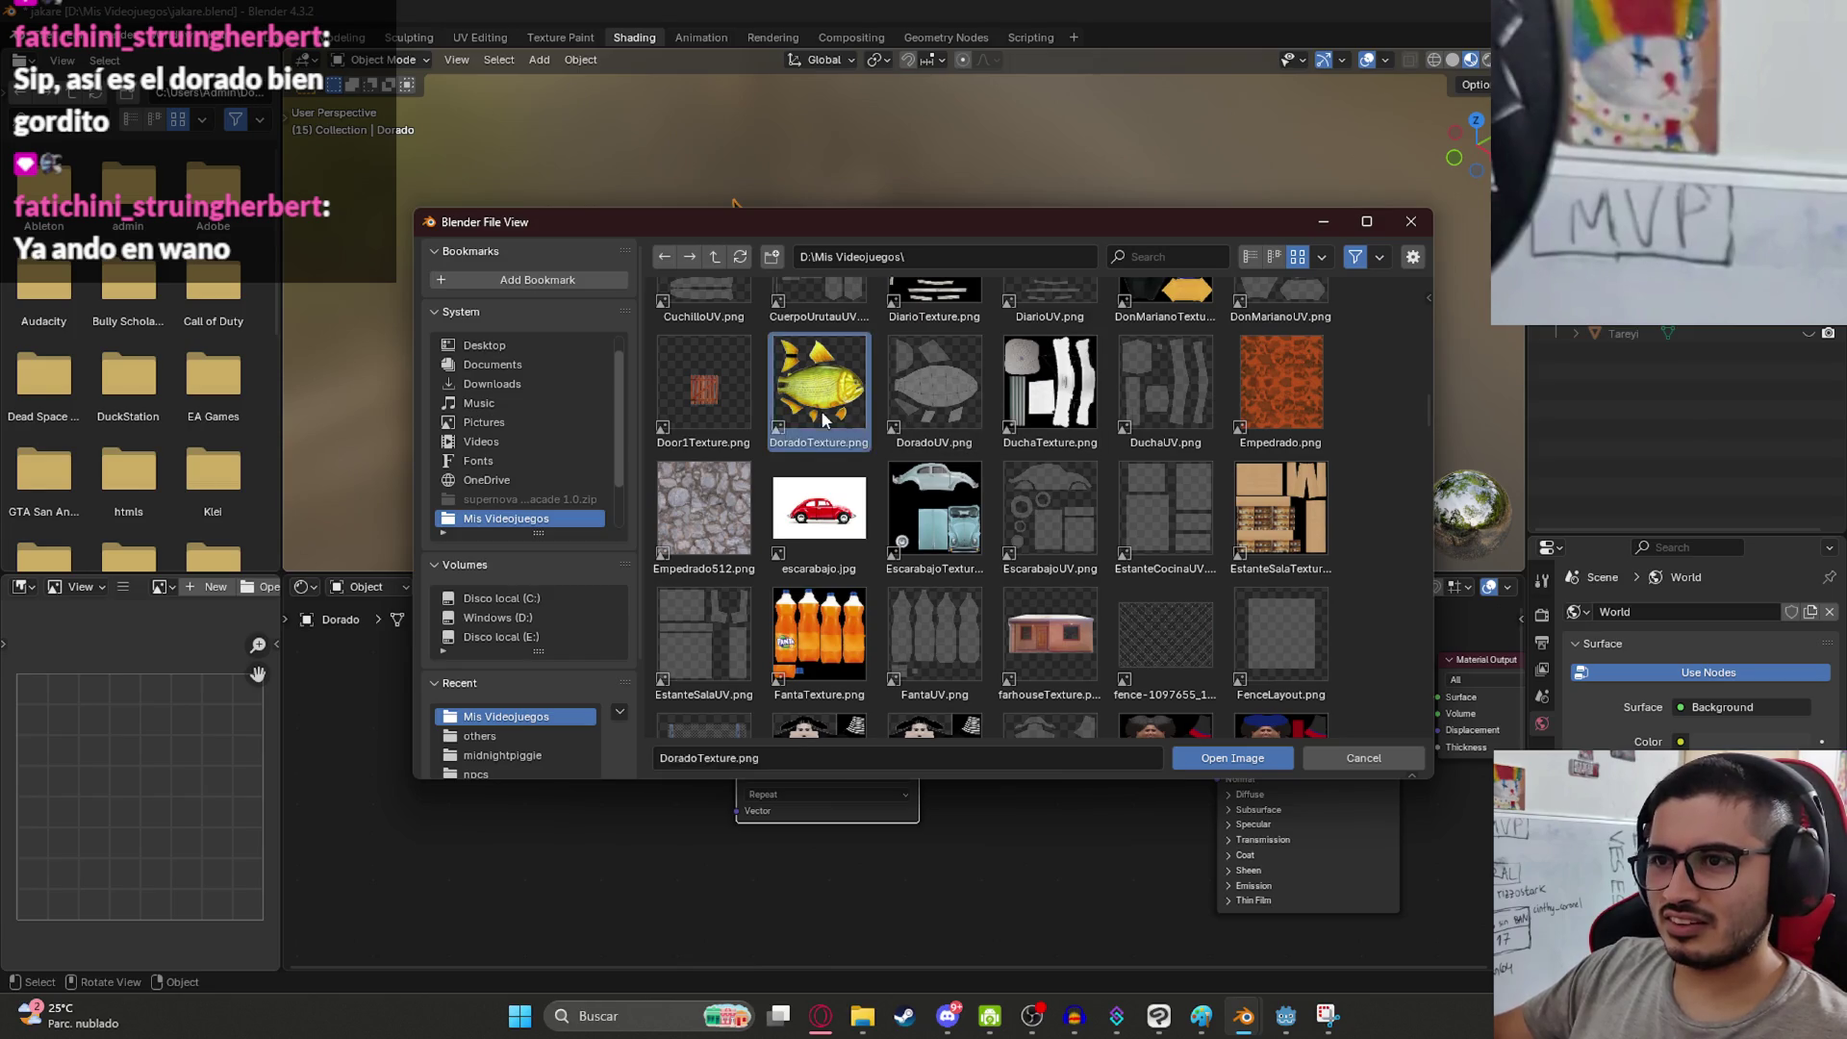
- Load DoradoTexture.png, connect its alpha to the BSDF Alpha, and set roughness to 1.000
double_click(820, 409)
mouse_move(973, 432)
middle_mouse_down()
mouse_move(870, 296)
mouse_move(953, 251)
middle_mouse_up()
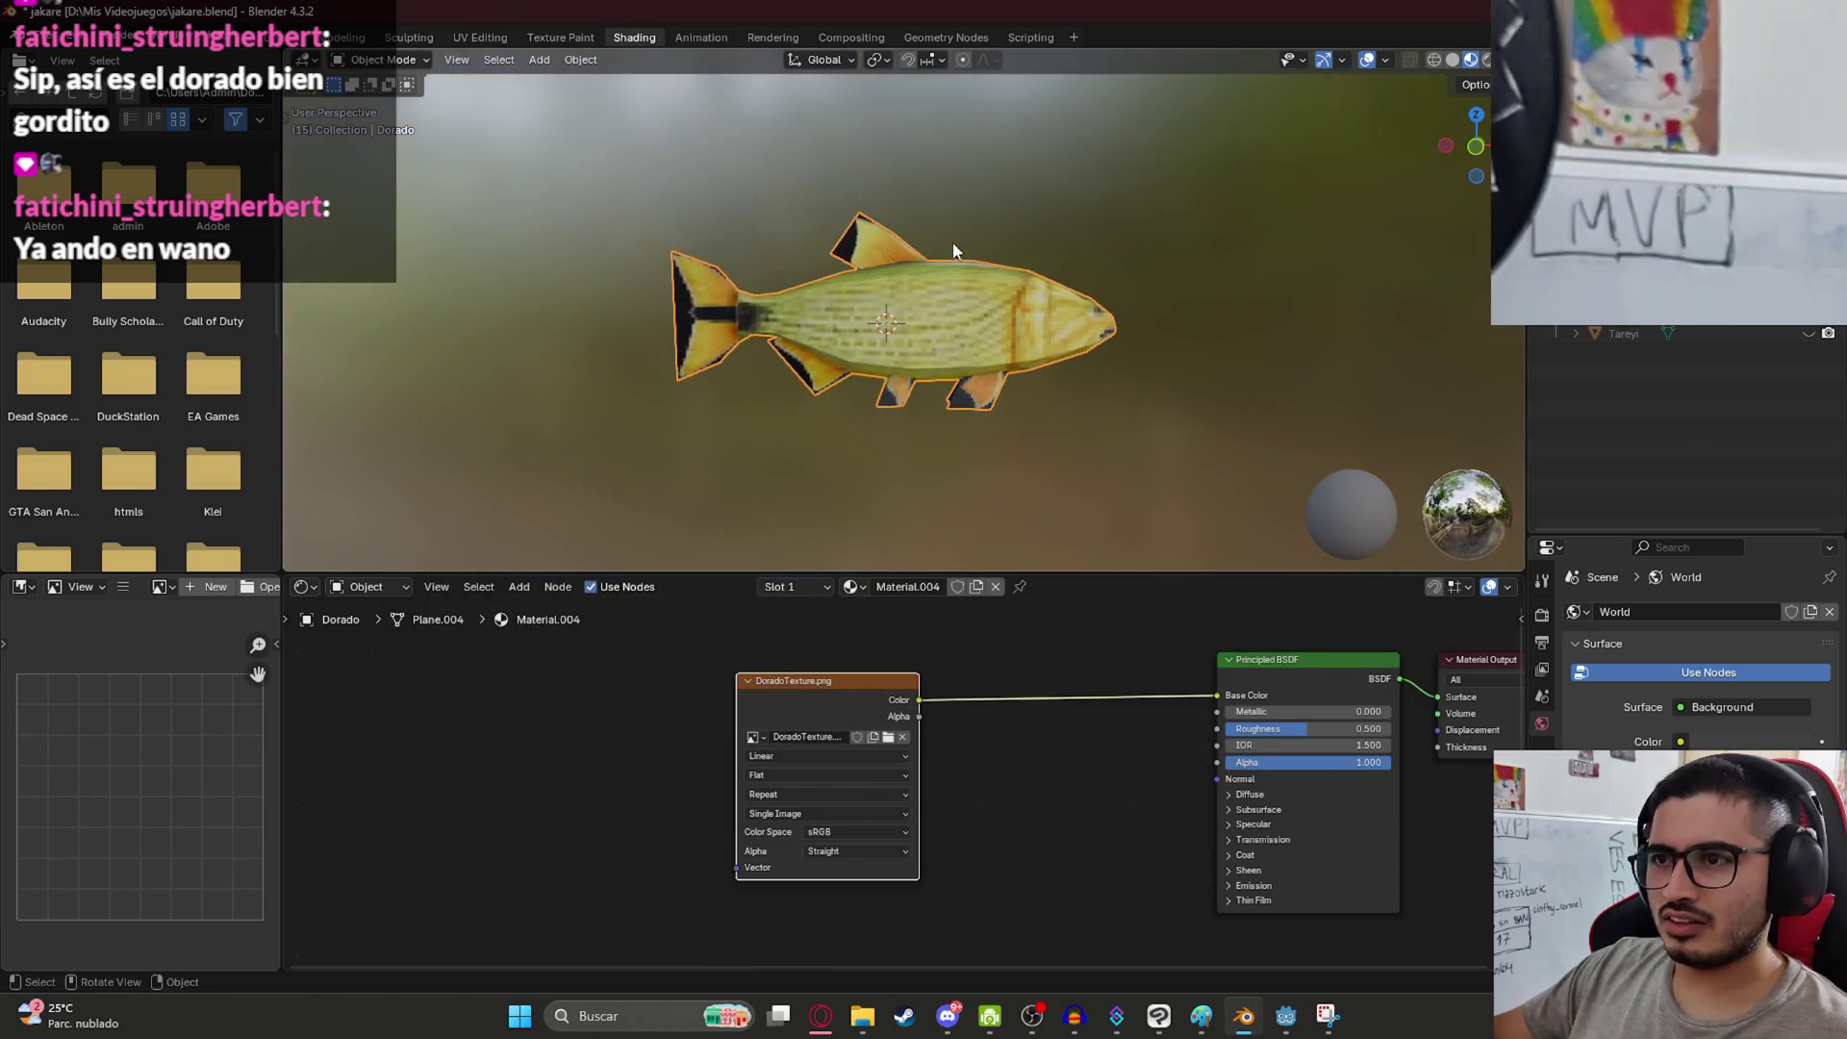
mouse_move(918, 715)
left_mouse_down()
mouse_move(1243, 762)
mouse_move(1221, 762)
left_mouse_up()
mouse_move(1198, 279)
middle_mouse_down()
mouse_move(983, 321)
mouse_move(940, 378)
mouse_move(1058, 320)
mouse_move(989, 391)
middle_mouse_up()
mouse_move(803, 347)
middle_mouse_down()
mouse_move(833, 305)
mouse_move(980, 346)
mouse_move(899, 327)
mouse_move(907, 297)
mouse_move(1009, 282)
mouse_move(815, 335)
mouse_move(987, 391)
mouse_move(712, 391)
mouse_move(761, 366)
middle_mouse_up()
left_click(760, 367)
- Inspect the textured fish from all sides, save the blend file, and switch to Clip Studio Paint
left_click_drag(1299, 727, 1389, 727)
mouse_move(1154, 407)
middle_mouse_down()
mouse_move(676, 370)
mouse_move(803, 357)
mouse_move(832, 295)
middle_mouse_up()
scroll(875, 352, "down", 3)
scroll(833, 295, "up", 5)
mouse_move(910, 214)
middle_mouse_down()
mouse_move(868, 264)
mouse_move(747, 265)
mouse_move(696, 310)
mouse_move(795, 348)
mouse_move(828, 331)
middle_mouse_up()
scroll(828, 331, "up", 3)
mouse_move(883, 393)
middle_mouse_down()
mouse_move(833, 315)
mouse_move(850, 395)
middle_mouse_up()
mouse_move(951, 342)
middle_mouse_down()
mouse_move(1071, 311)
mouse_move(589, 284)
middle_mouse_up()
key("ctrl+s")
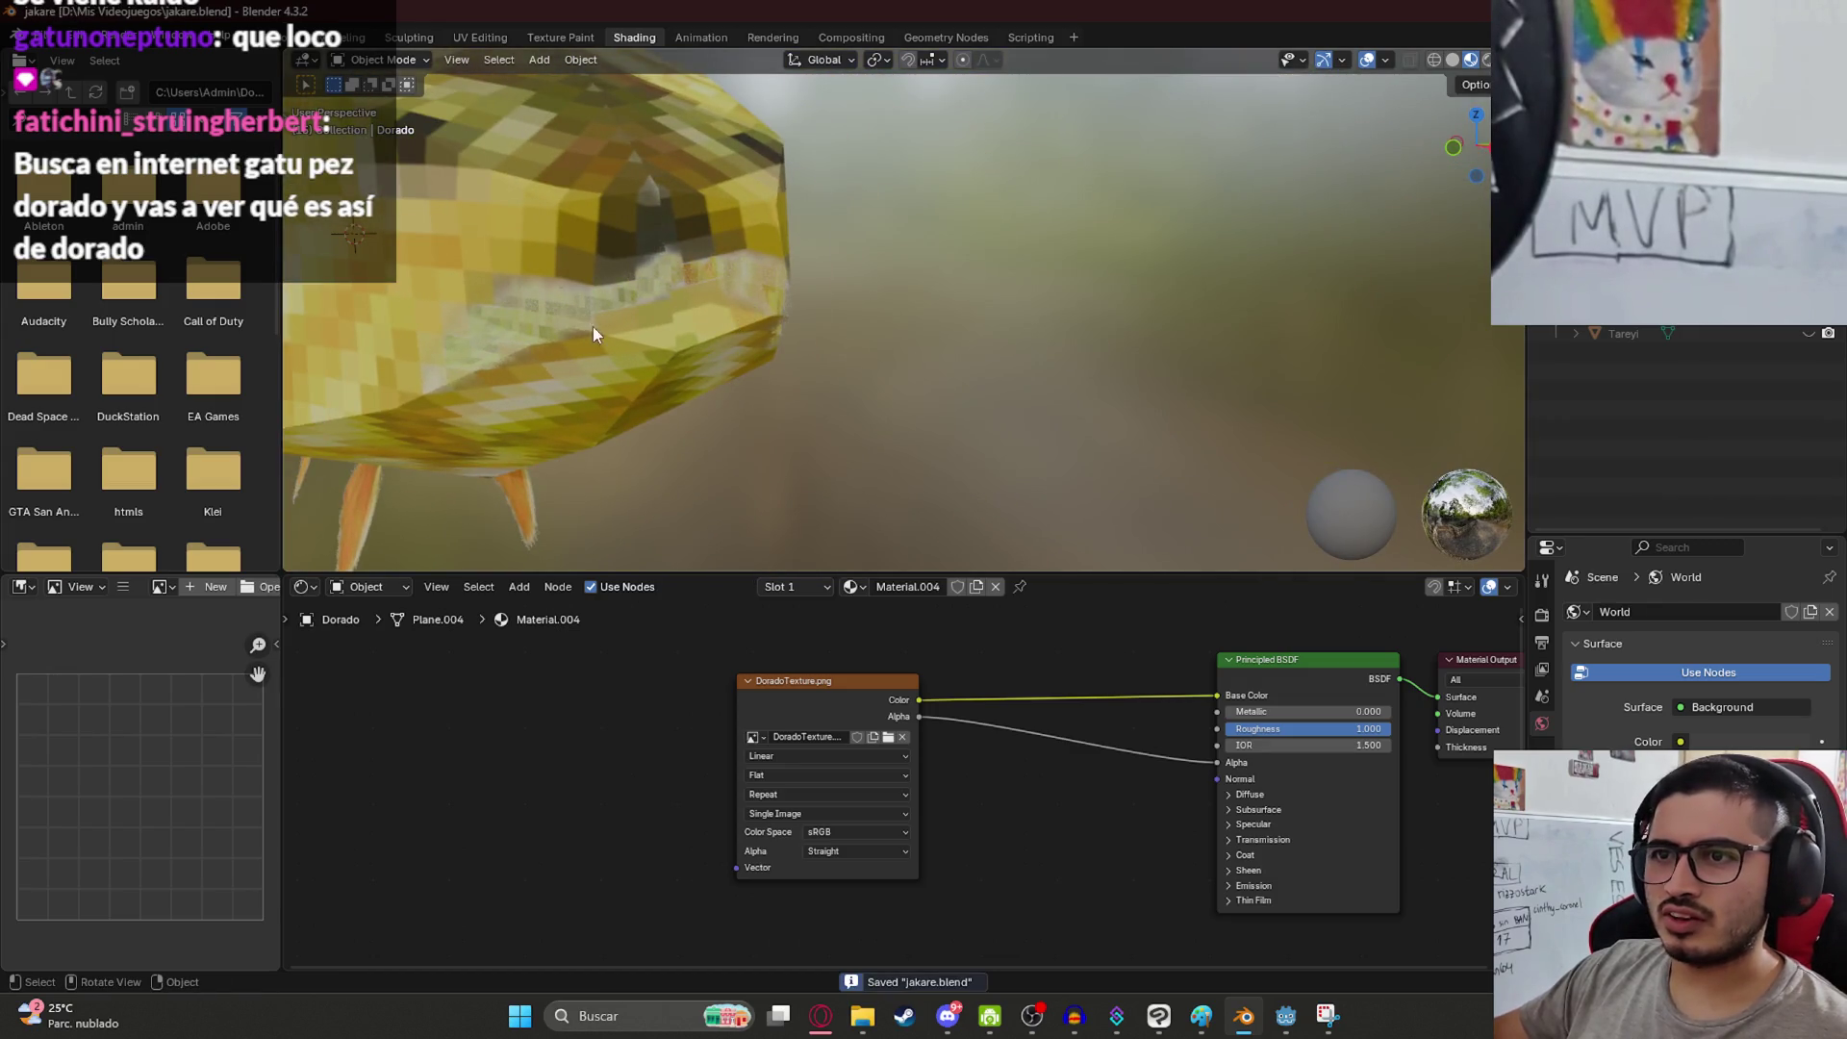
scroll(593, 326, "down", 5)
mouse_move(715, 329)
middle_mouse_down()
mouse_move(823, 303)
mouse_move(924, 321)
mouse_move(756, 330)
mouse_move(858, 285)
mouse_move(927, 346)
middle_mouse_up()
scroll(756, 330, "down", 4)
scroll(942, 374, "up", 3)
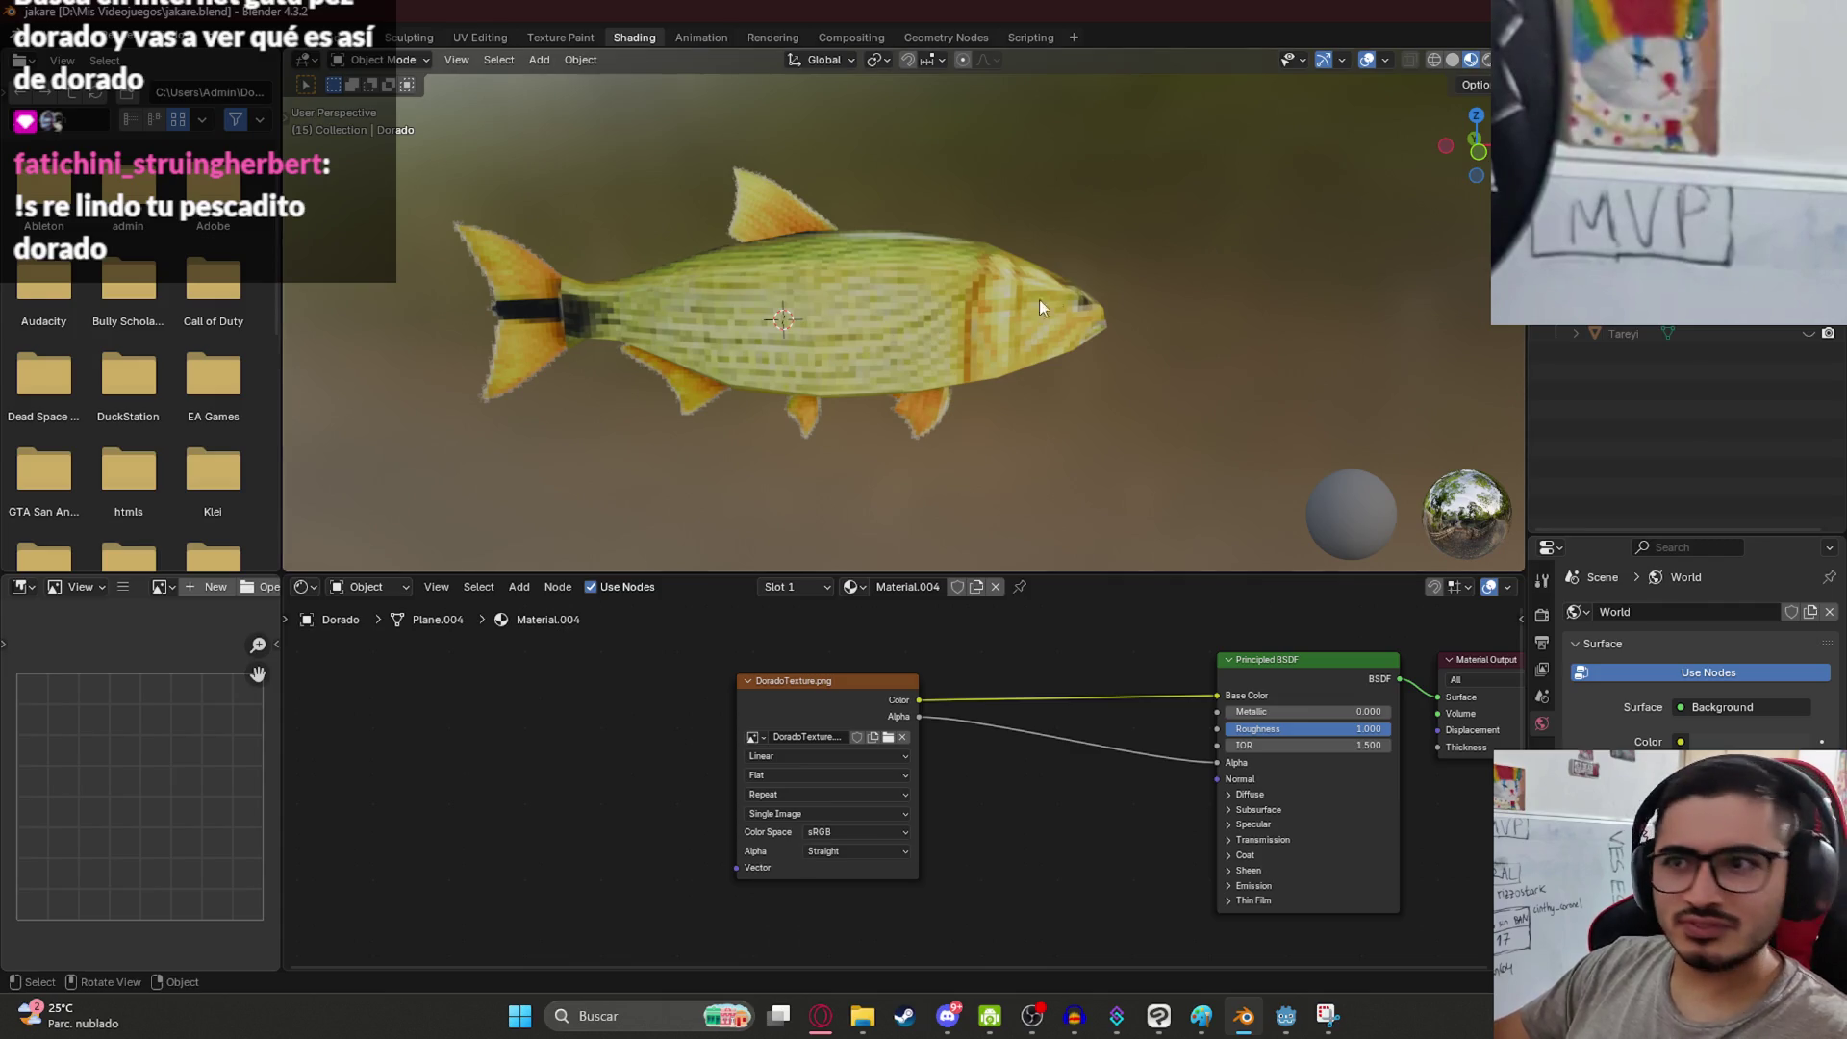
mouse_move(1080, 265)
middle_mouse_down()
mouse_move(1008, 271)
mouse_move(1096, 289)
middle_mouse_up()
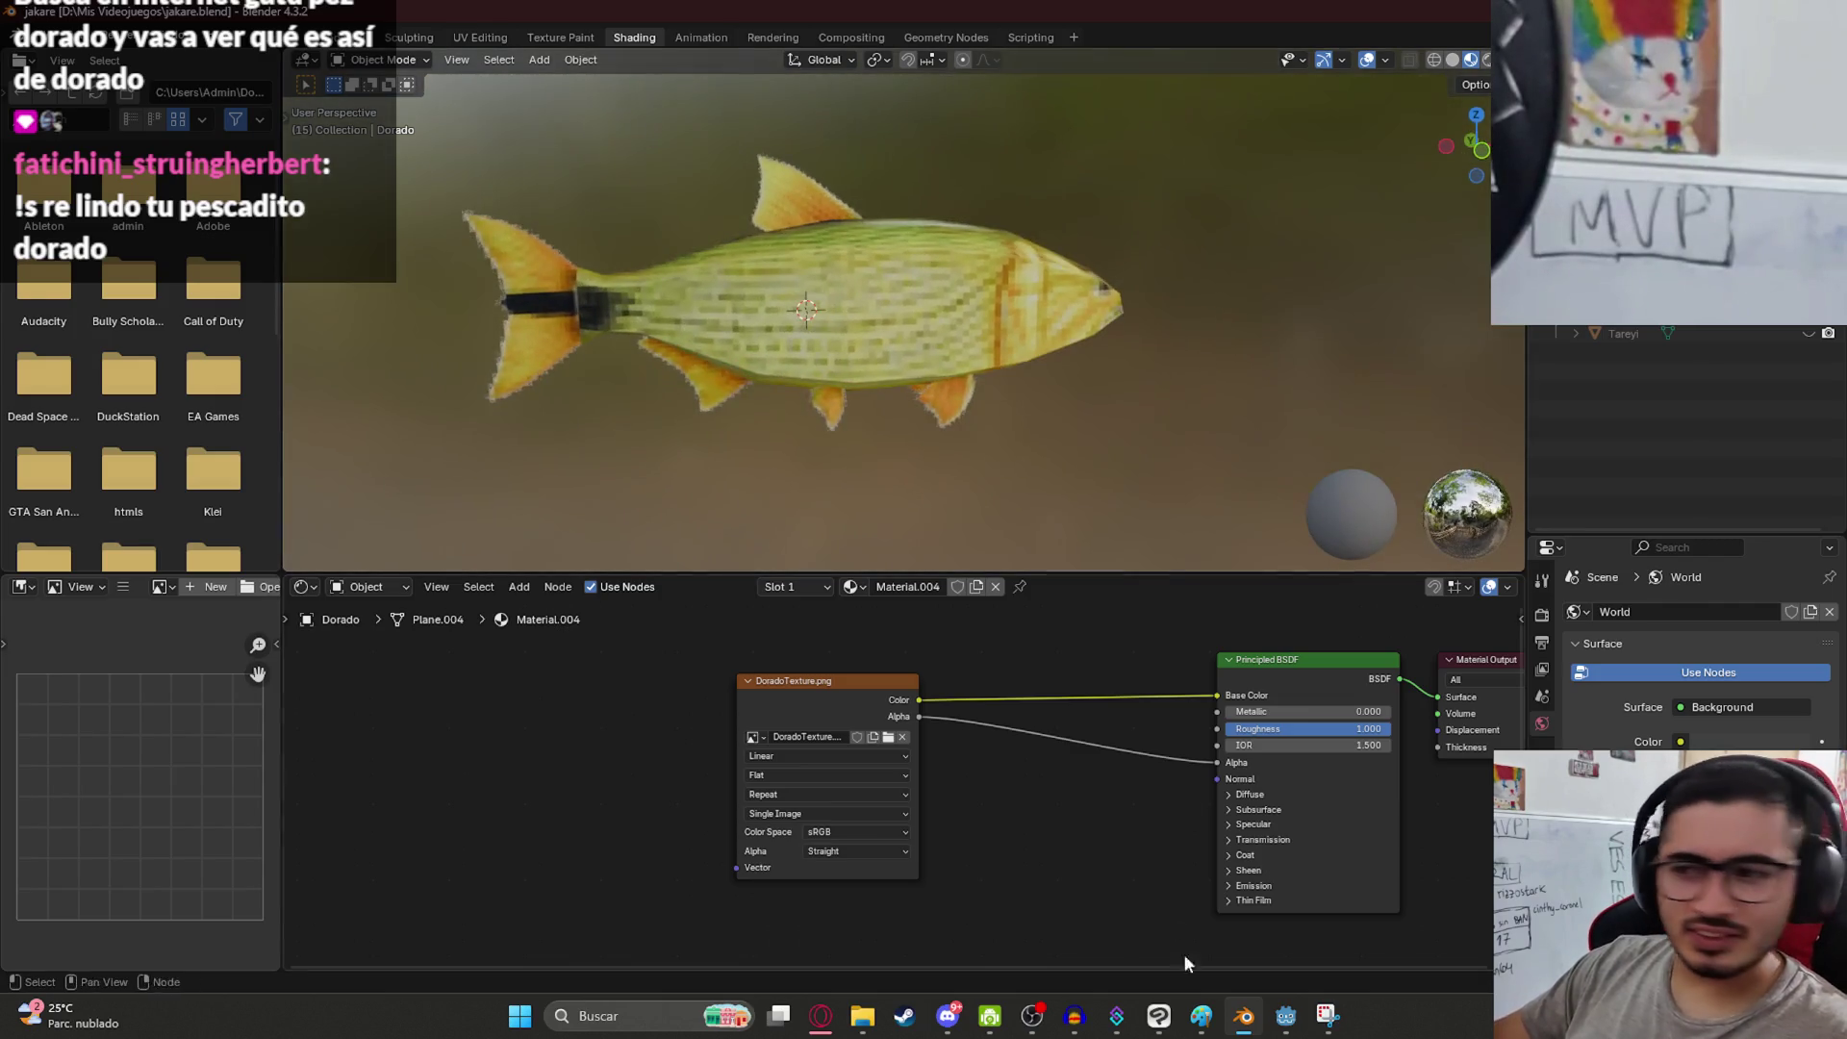
left_click(1176, 1012)
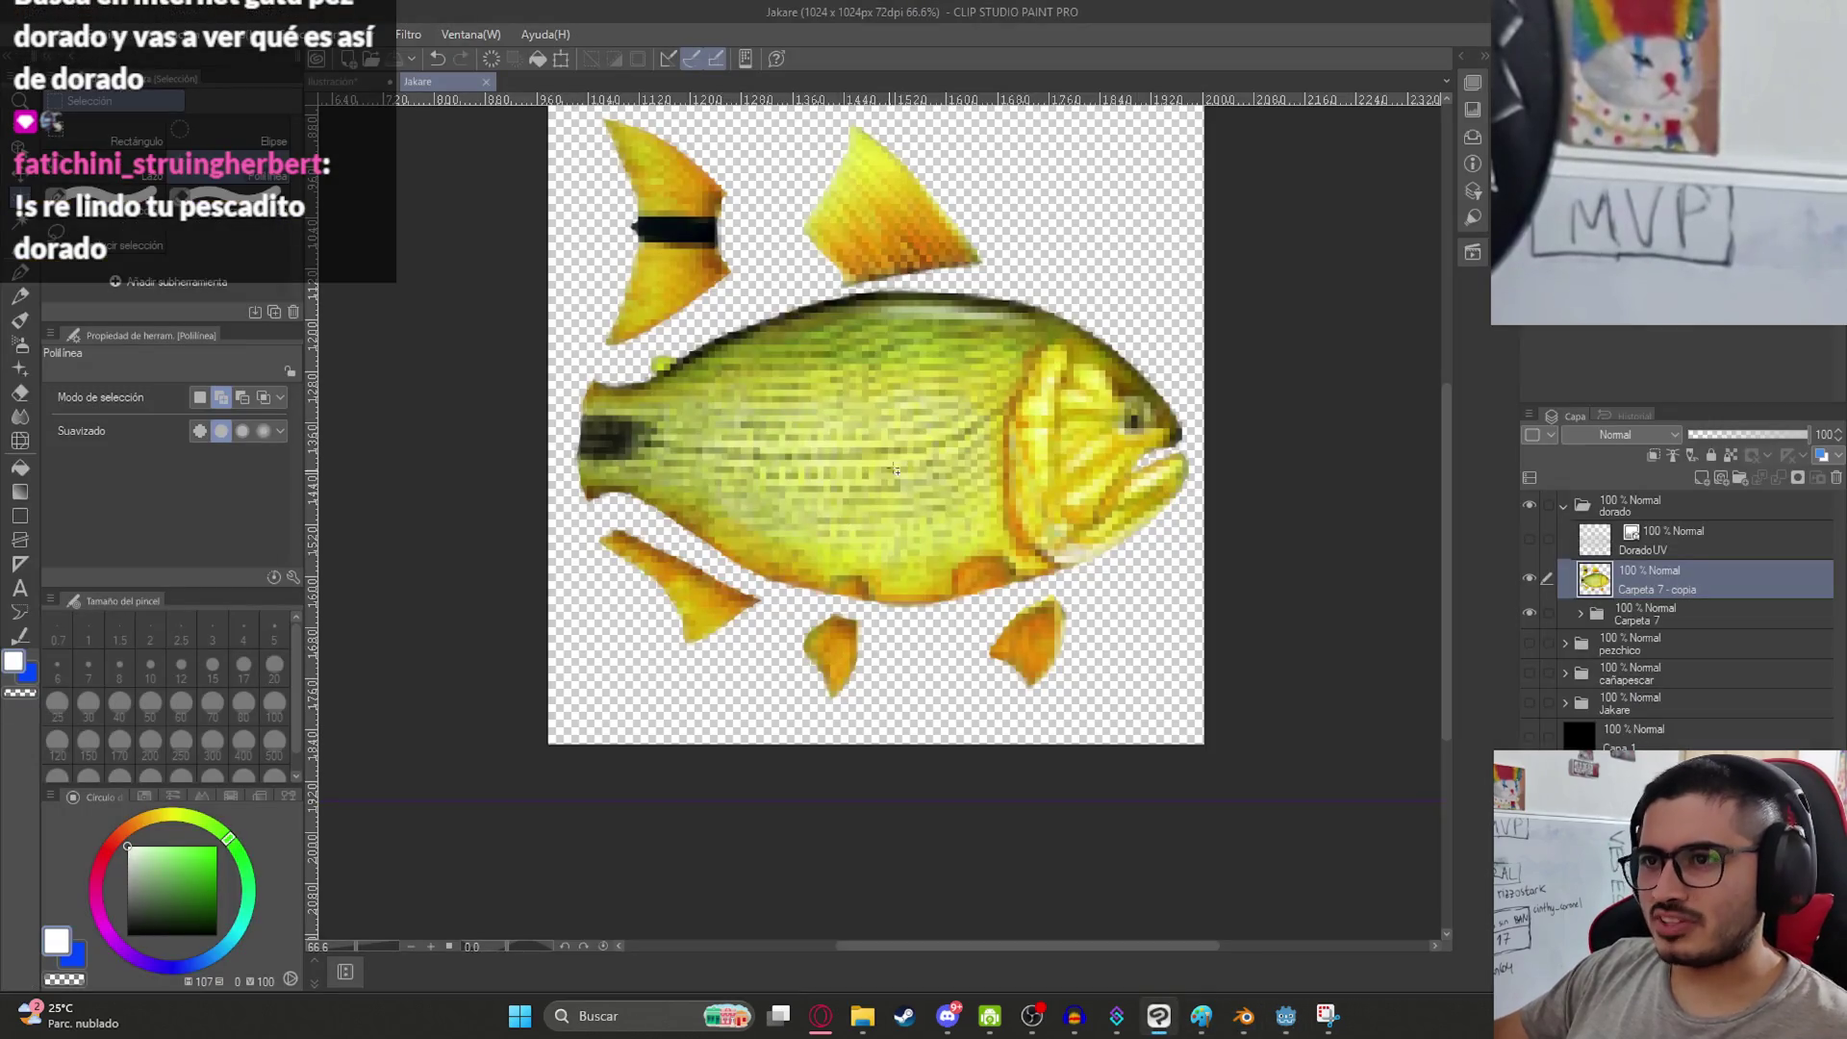
- Delete the pixelated Carpeta 7 - copia layer, show the black background, expand Carpeta 7, and switch to the browser
right_click(1777, 579)
key("Delete")
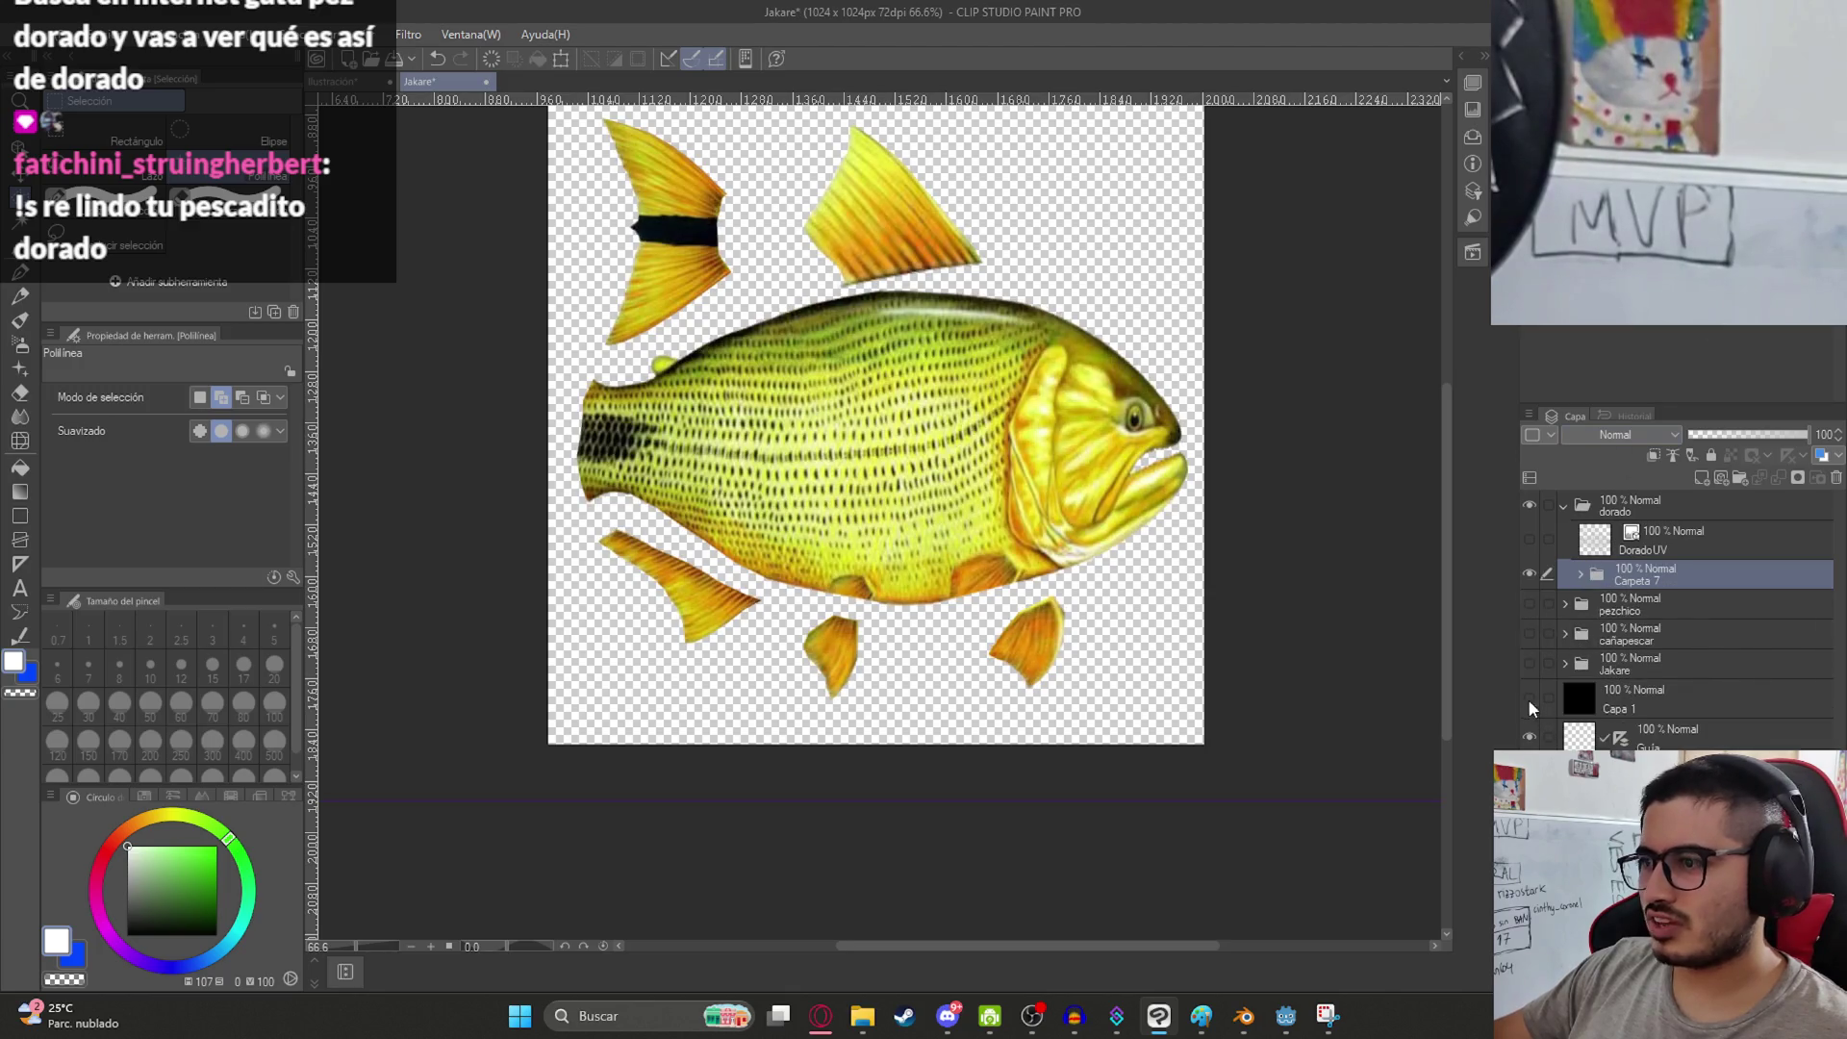
left_click(1529, 698)
left_click(1582, 573)
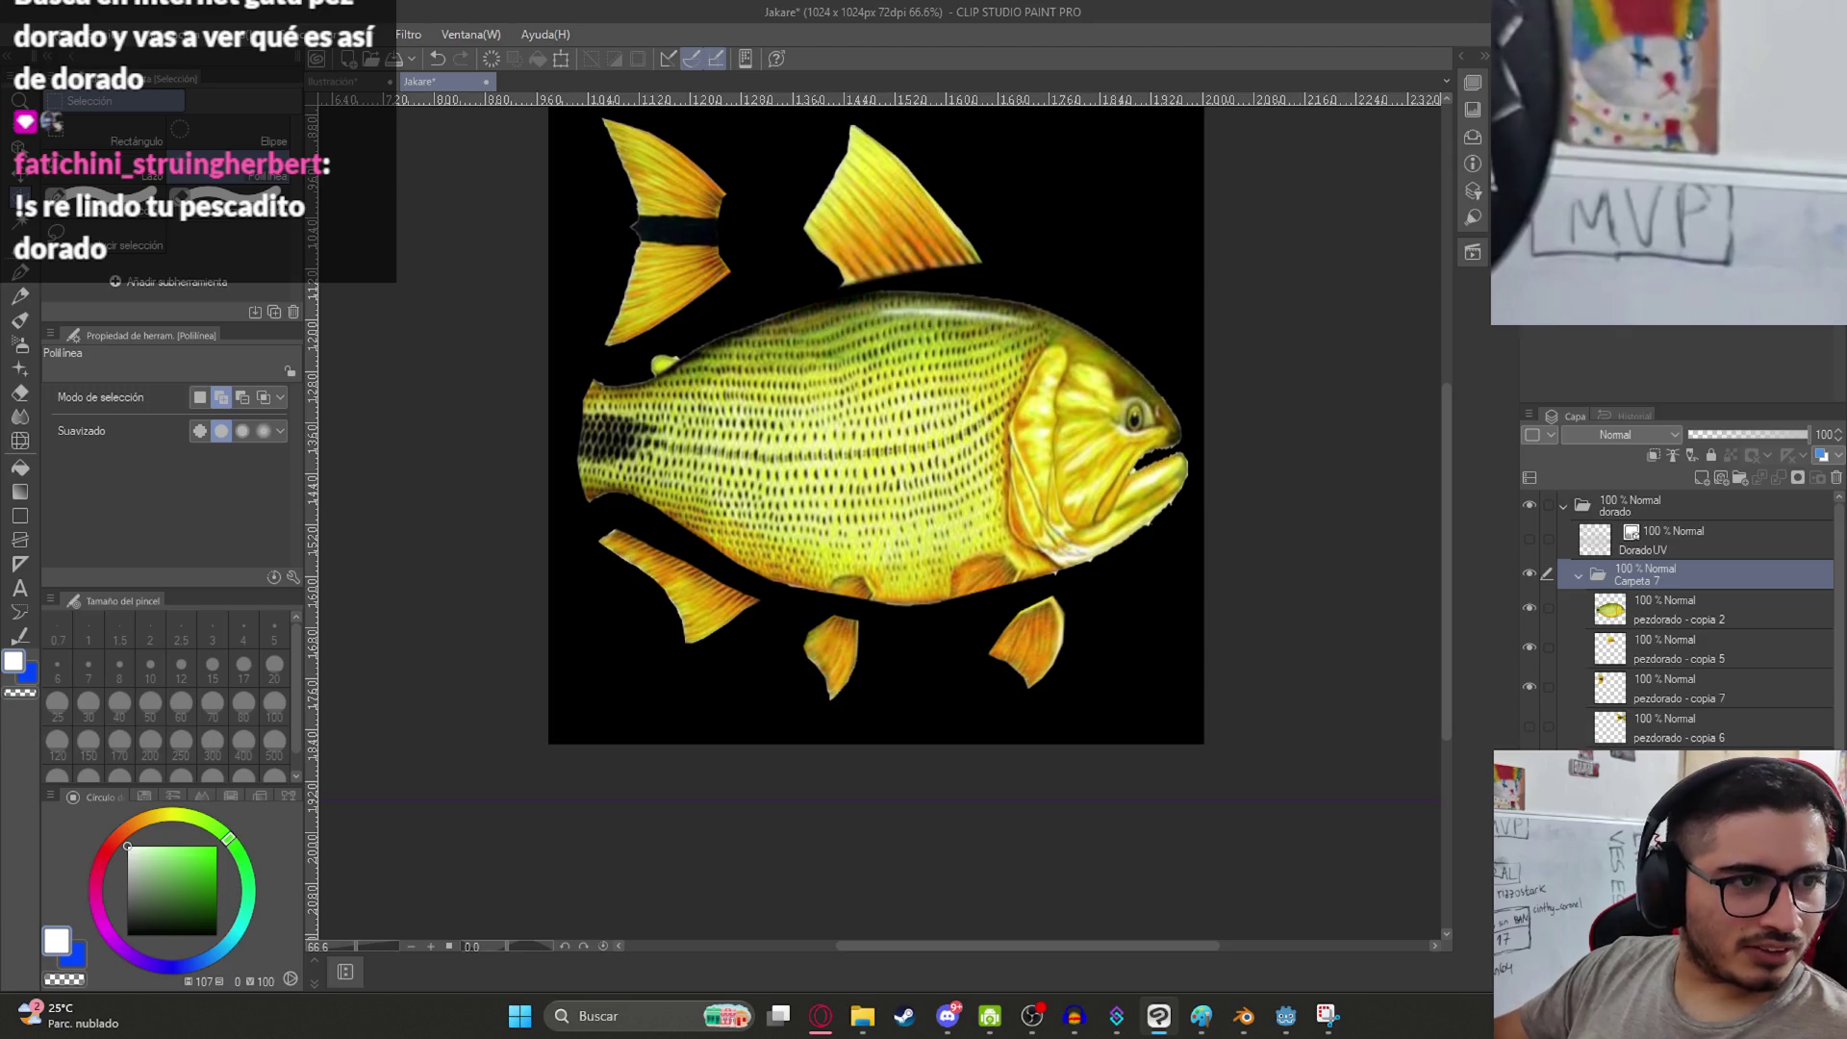
scroll(1053, 411, "up", 2)
scroll(995, 476, "up", 3)
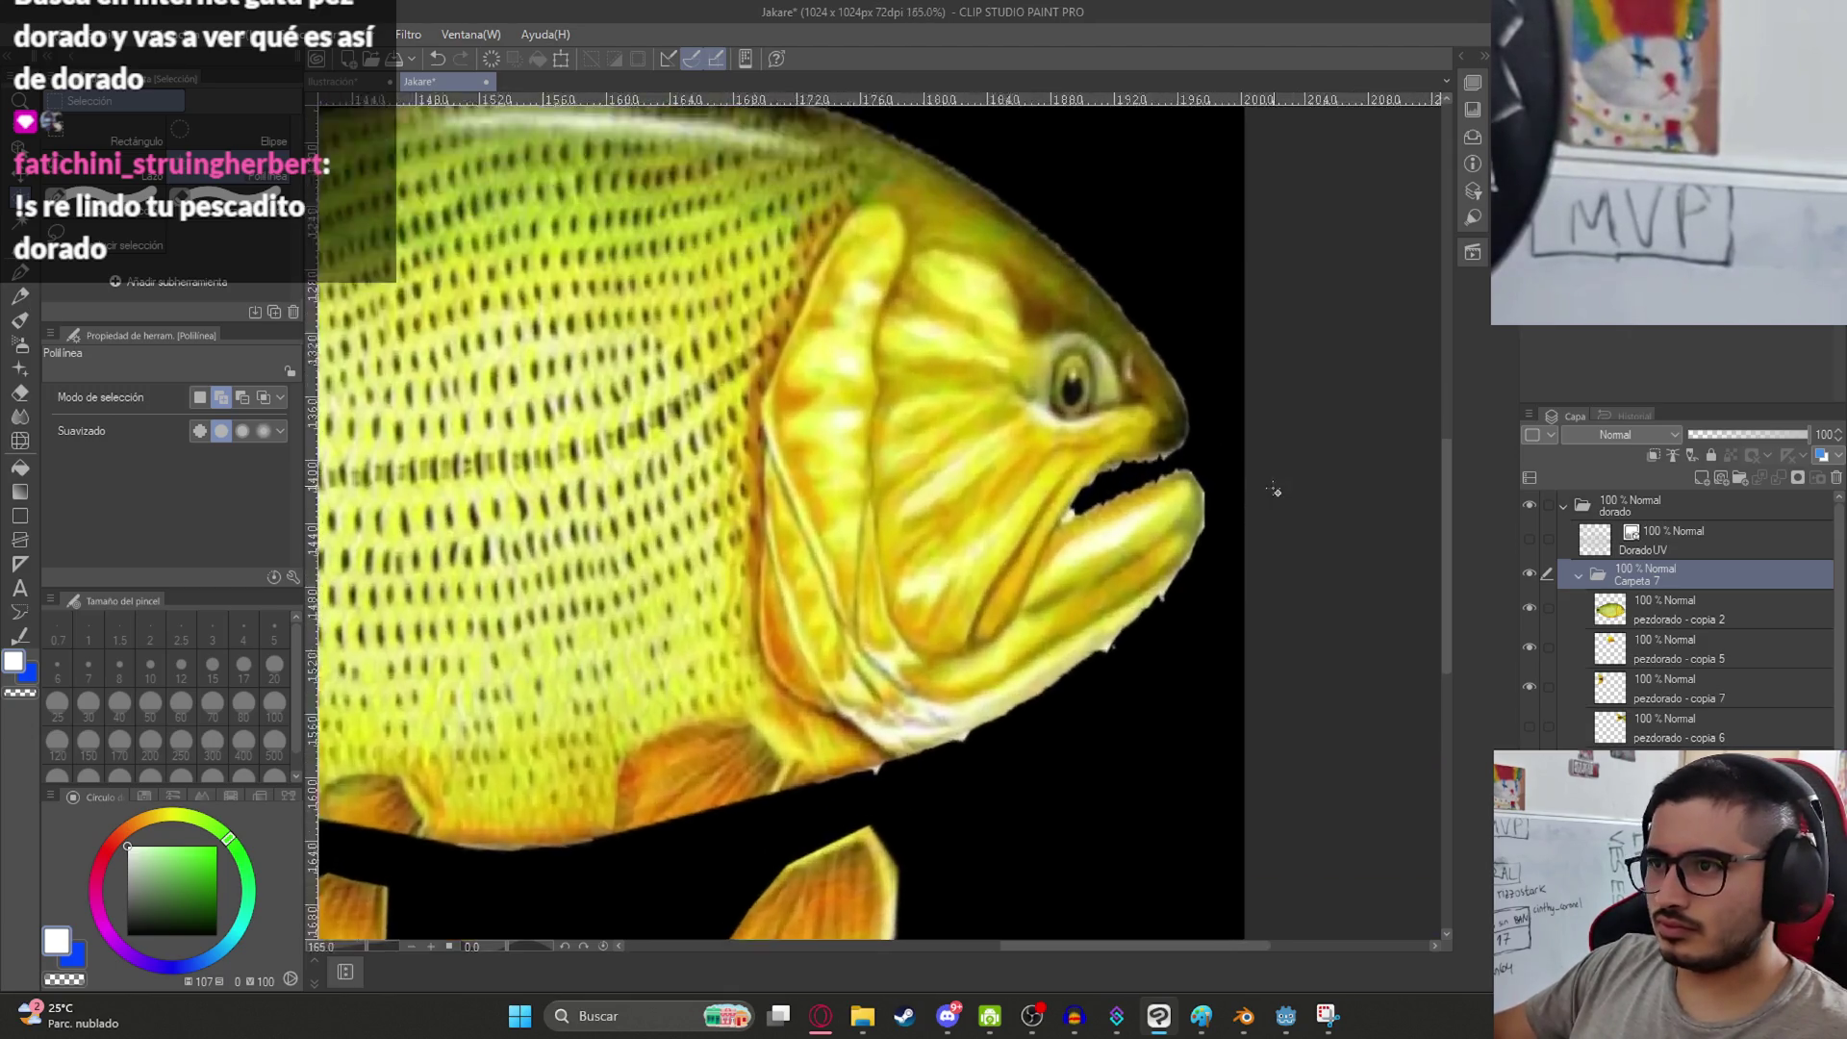
scroll(923, 535, "up", 3)
left_click(1650, 606)
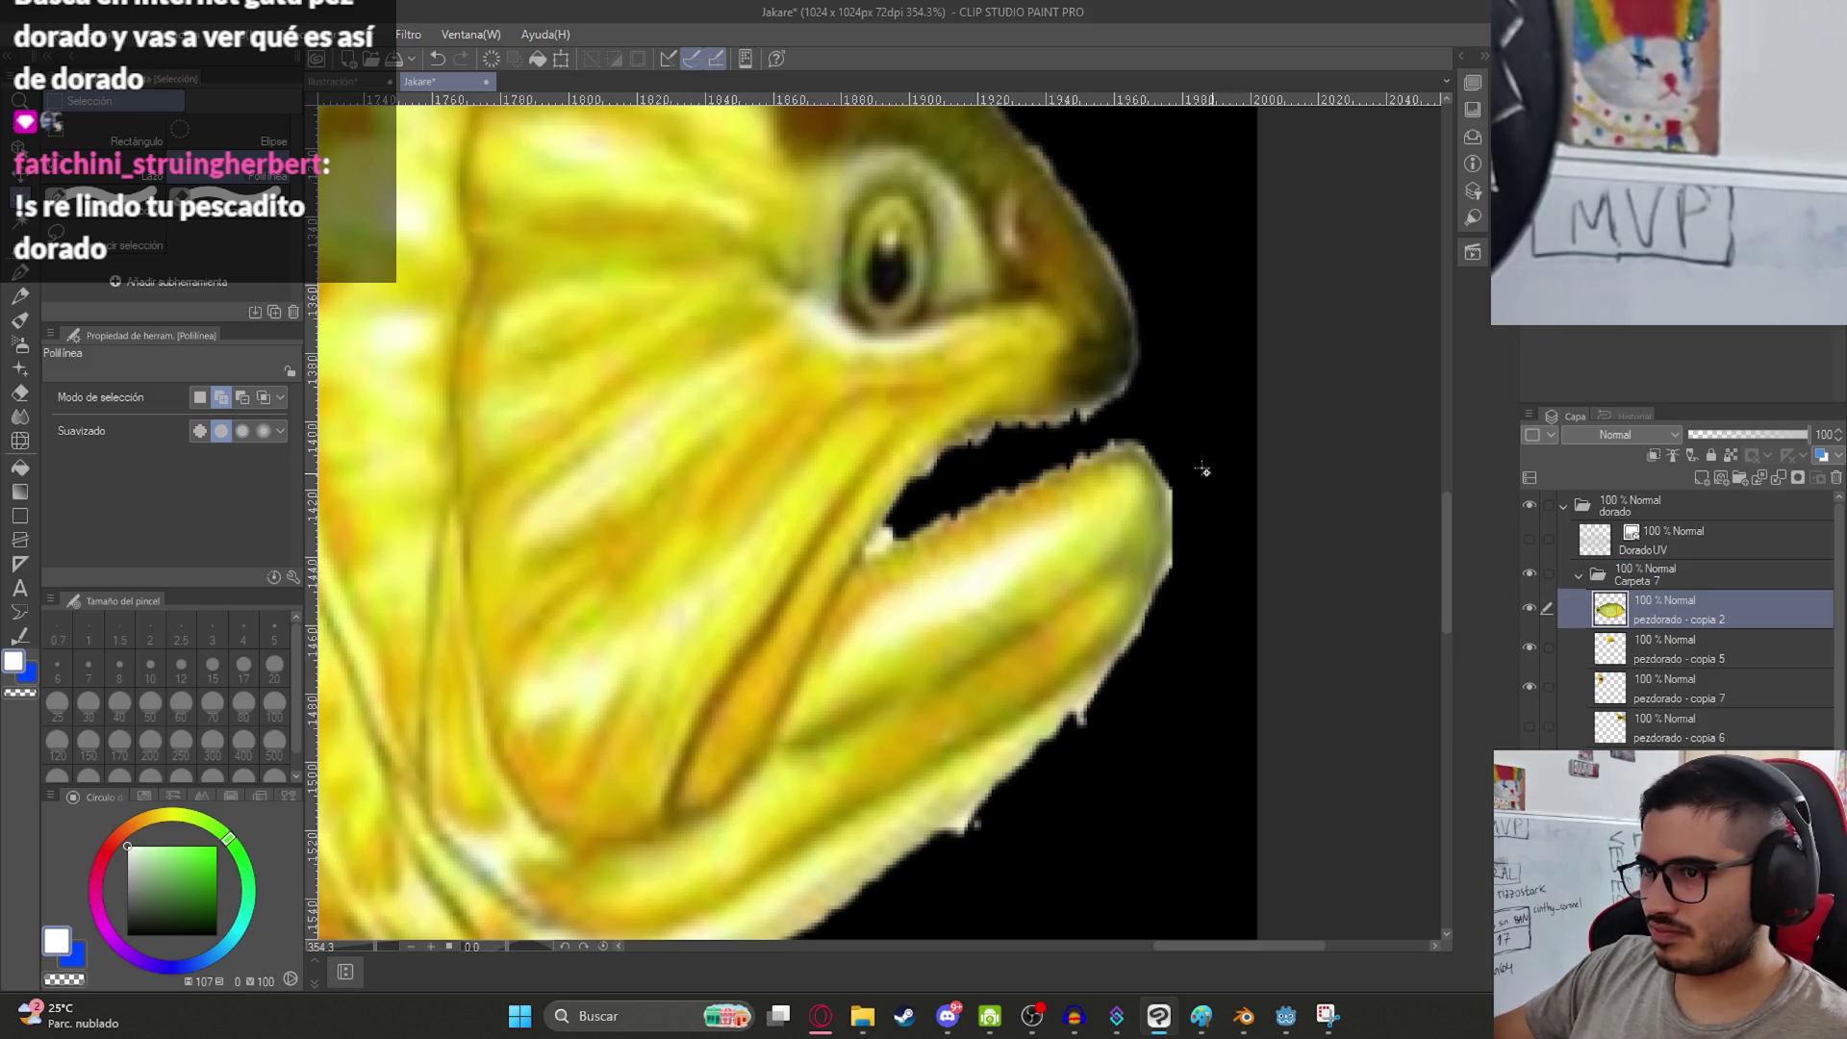
scroll(1203, 474, "down", 3)
left_click(822, 1016)
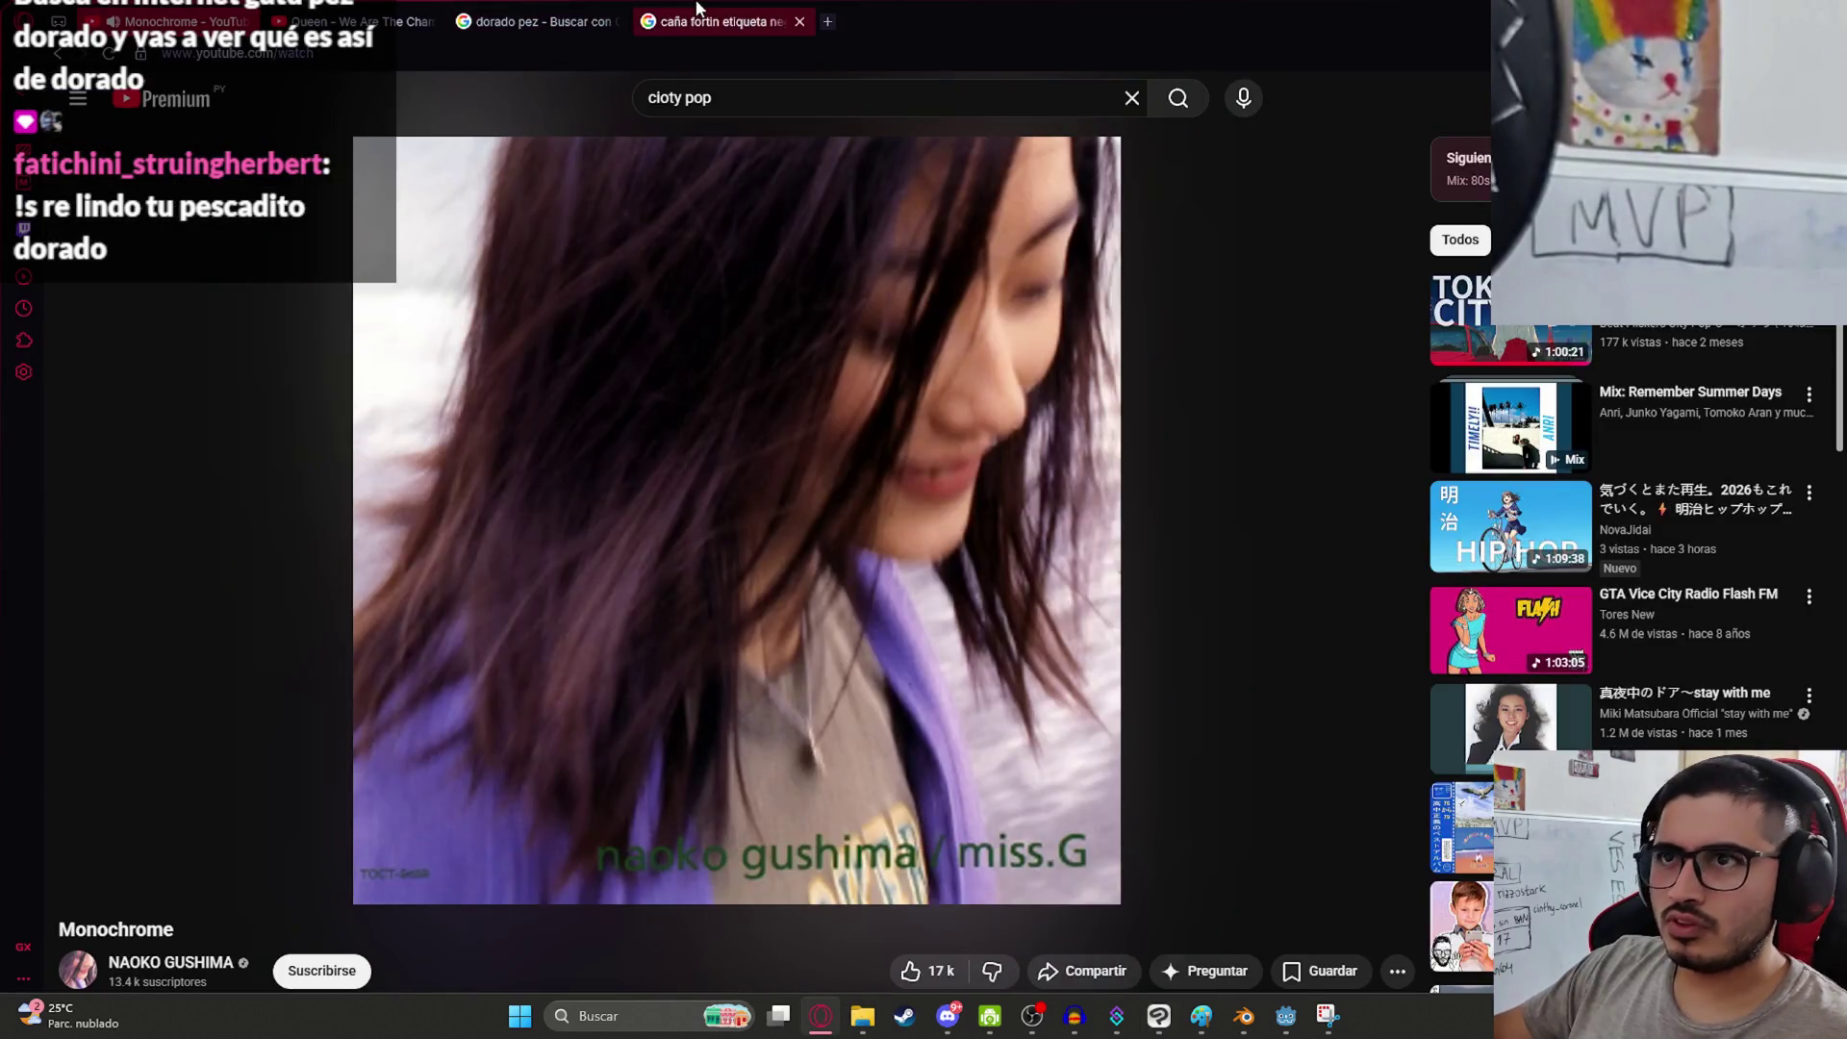
- Search Google Images for 'dientes dorado pez' and preview a few tooth photos
left_click(722, 21)
left_click(556, 127)
type("dientes dorado")
key("Return")
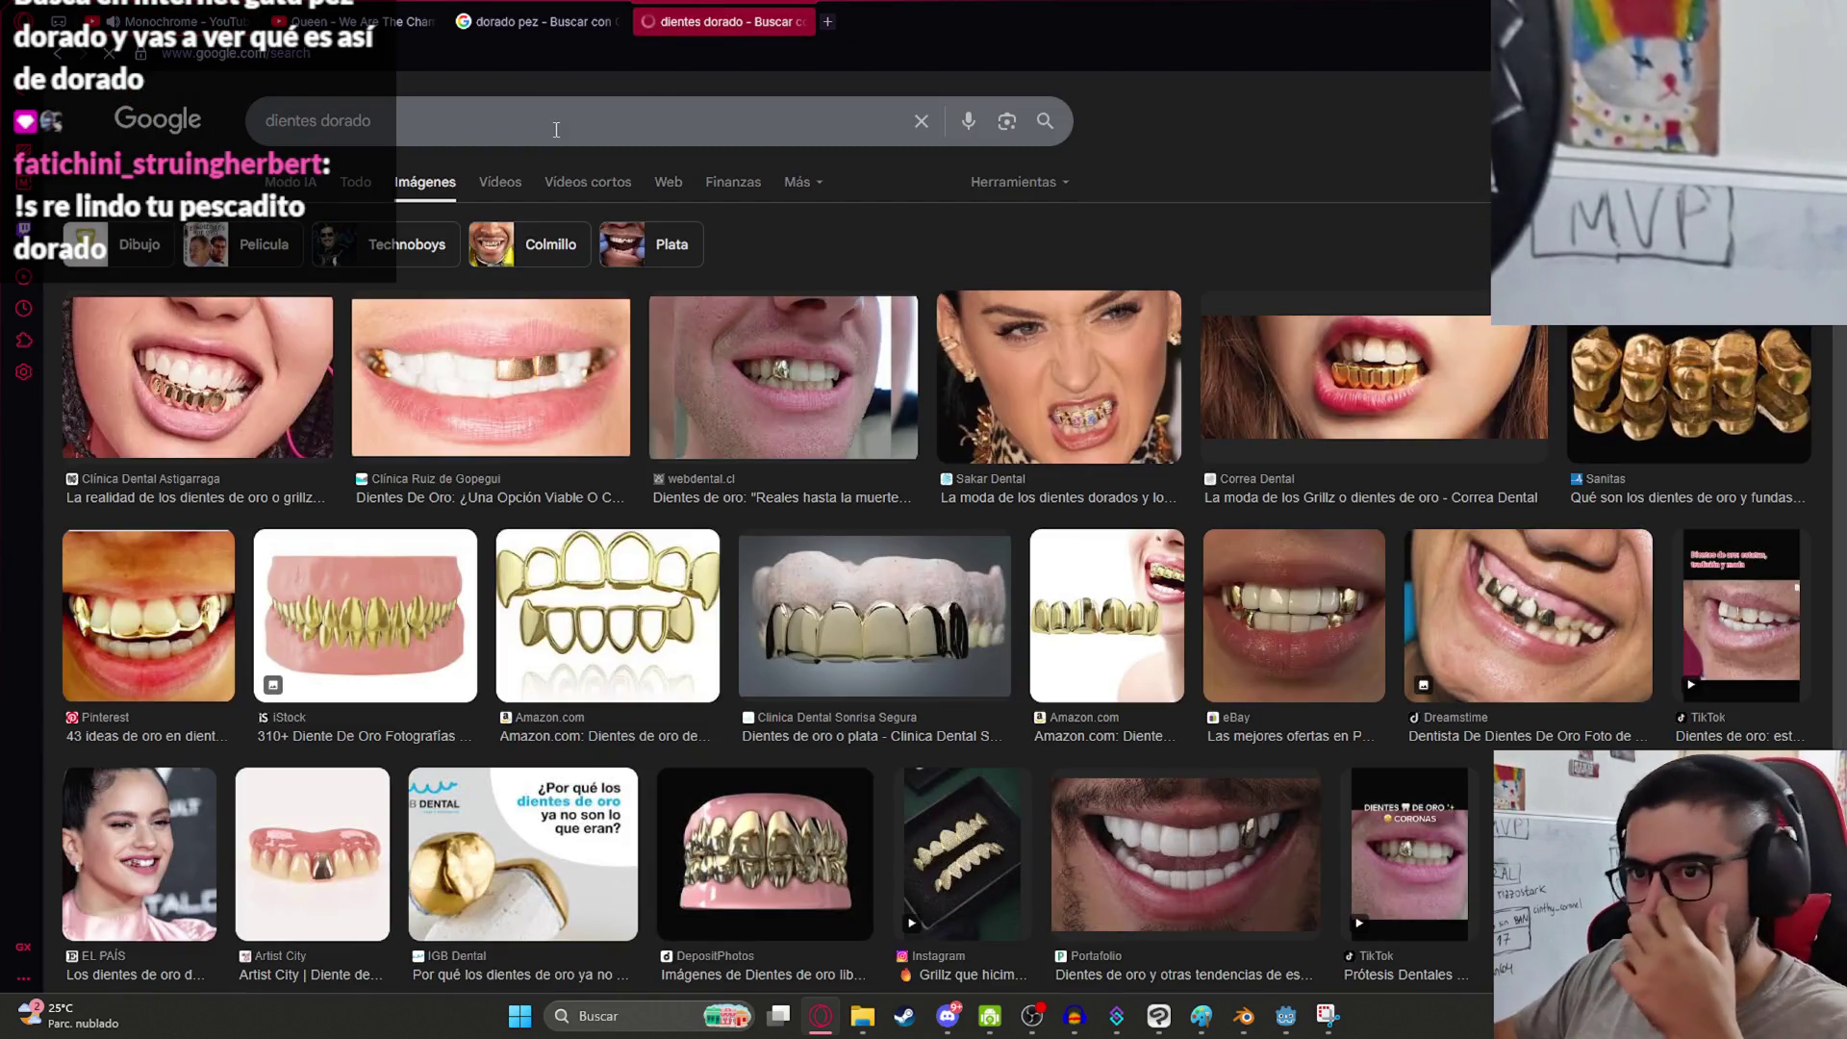
left_click(511, 131)
type("pez")
key("Return")
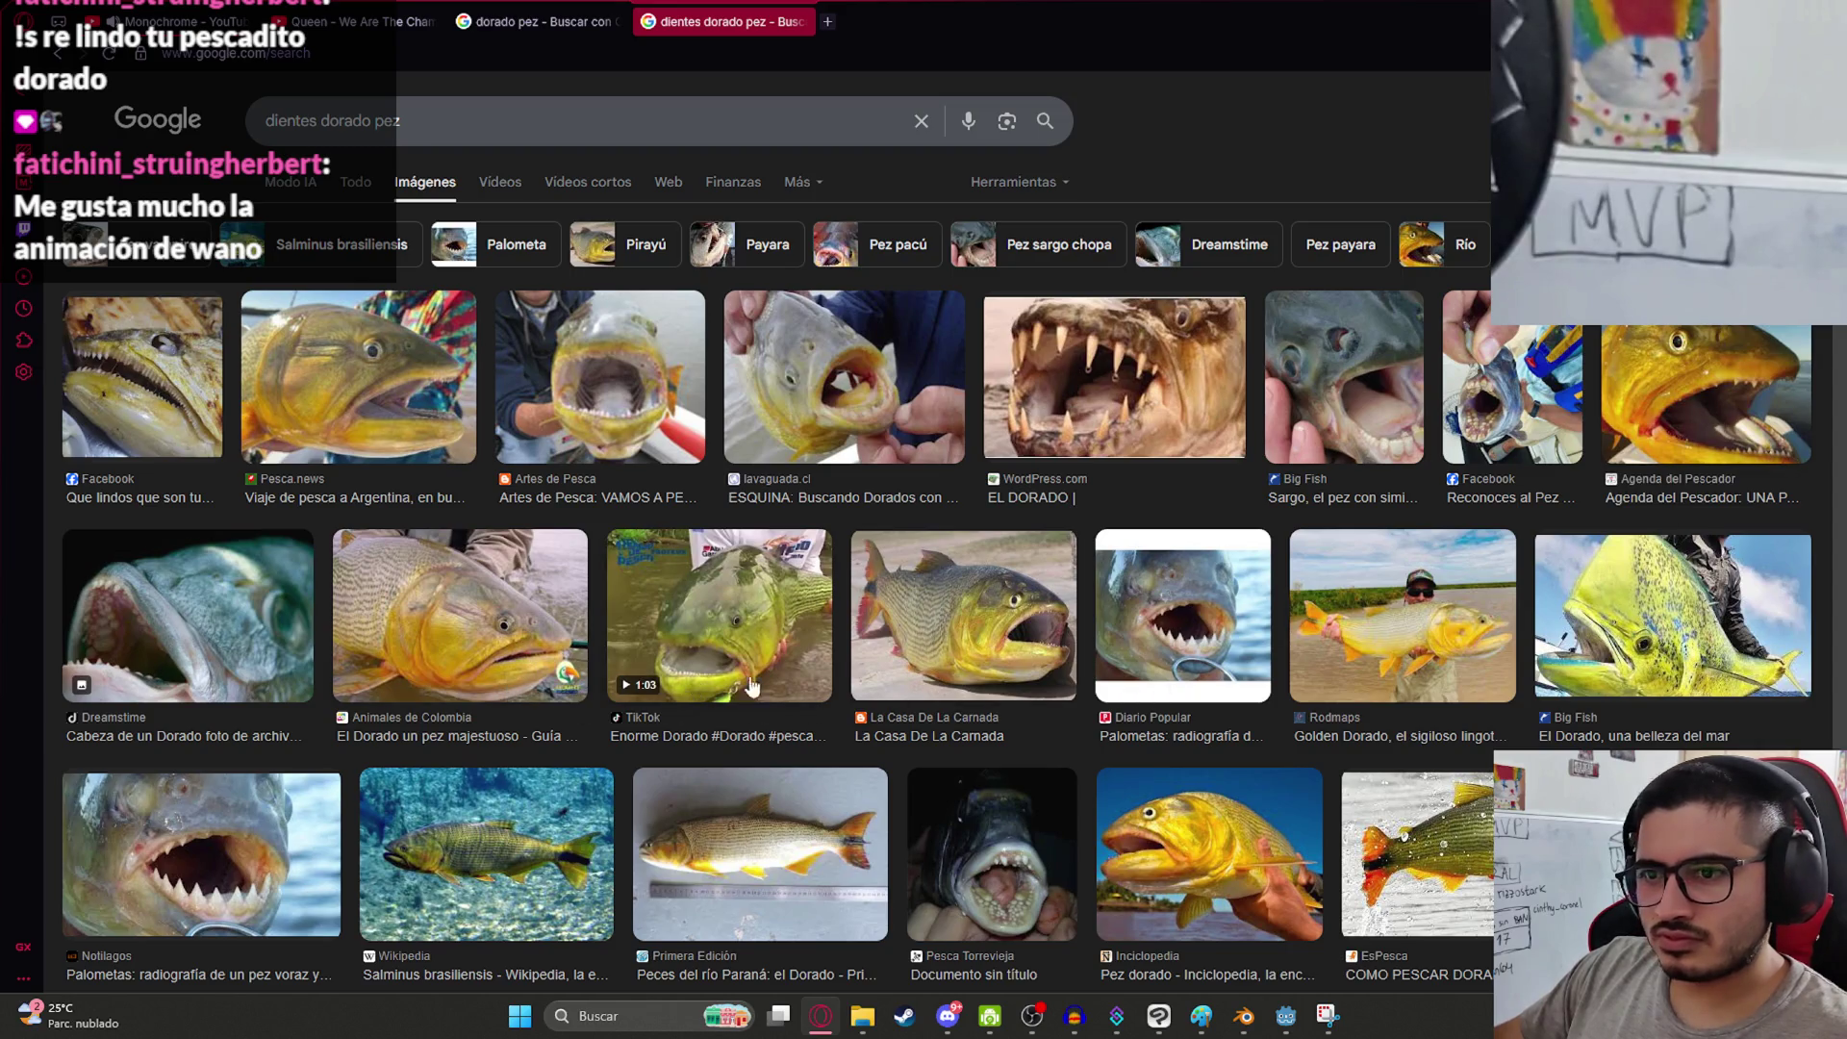
scroll(959, 659, "down", 4)
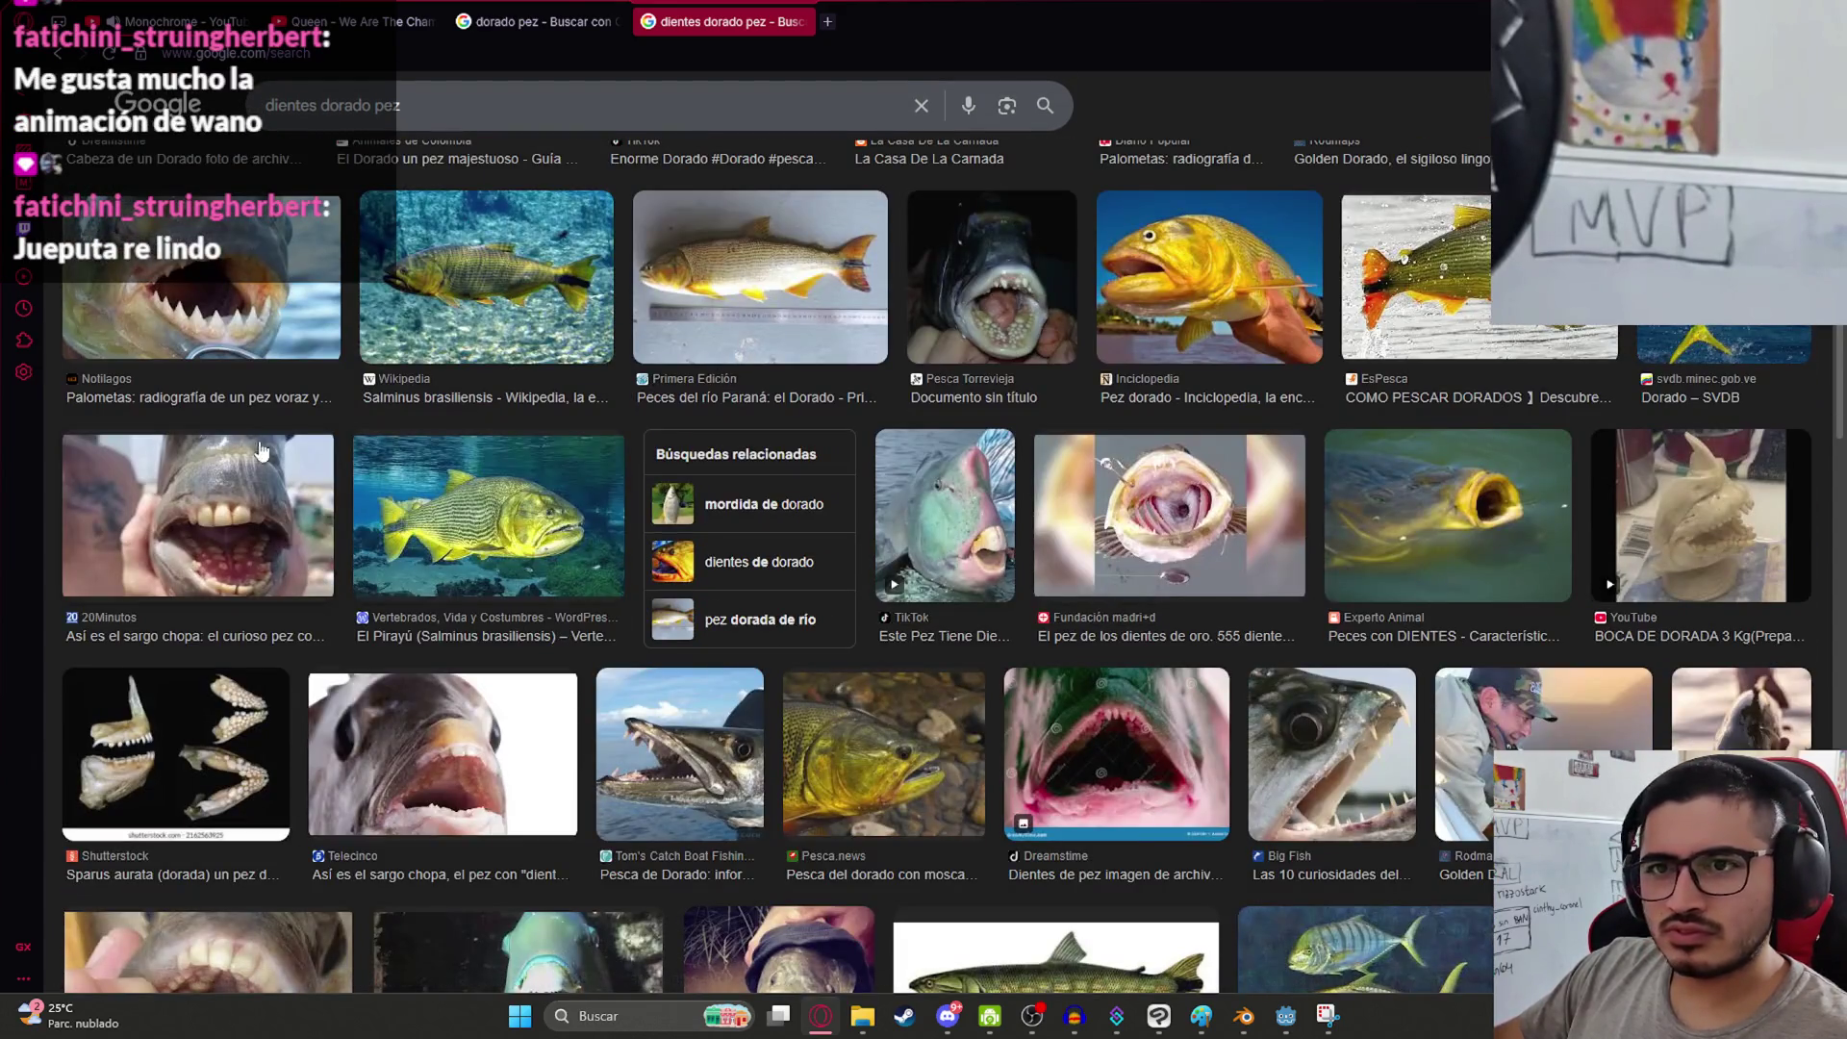
left_click(281, 537)
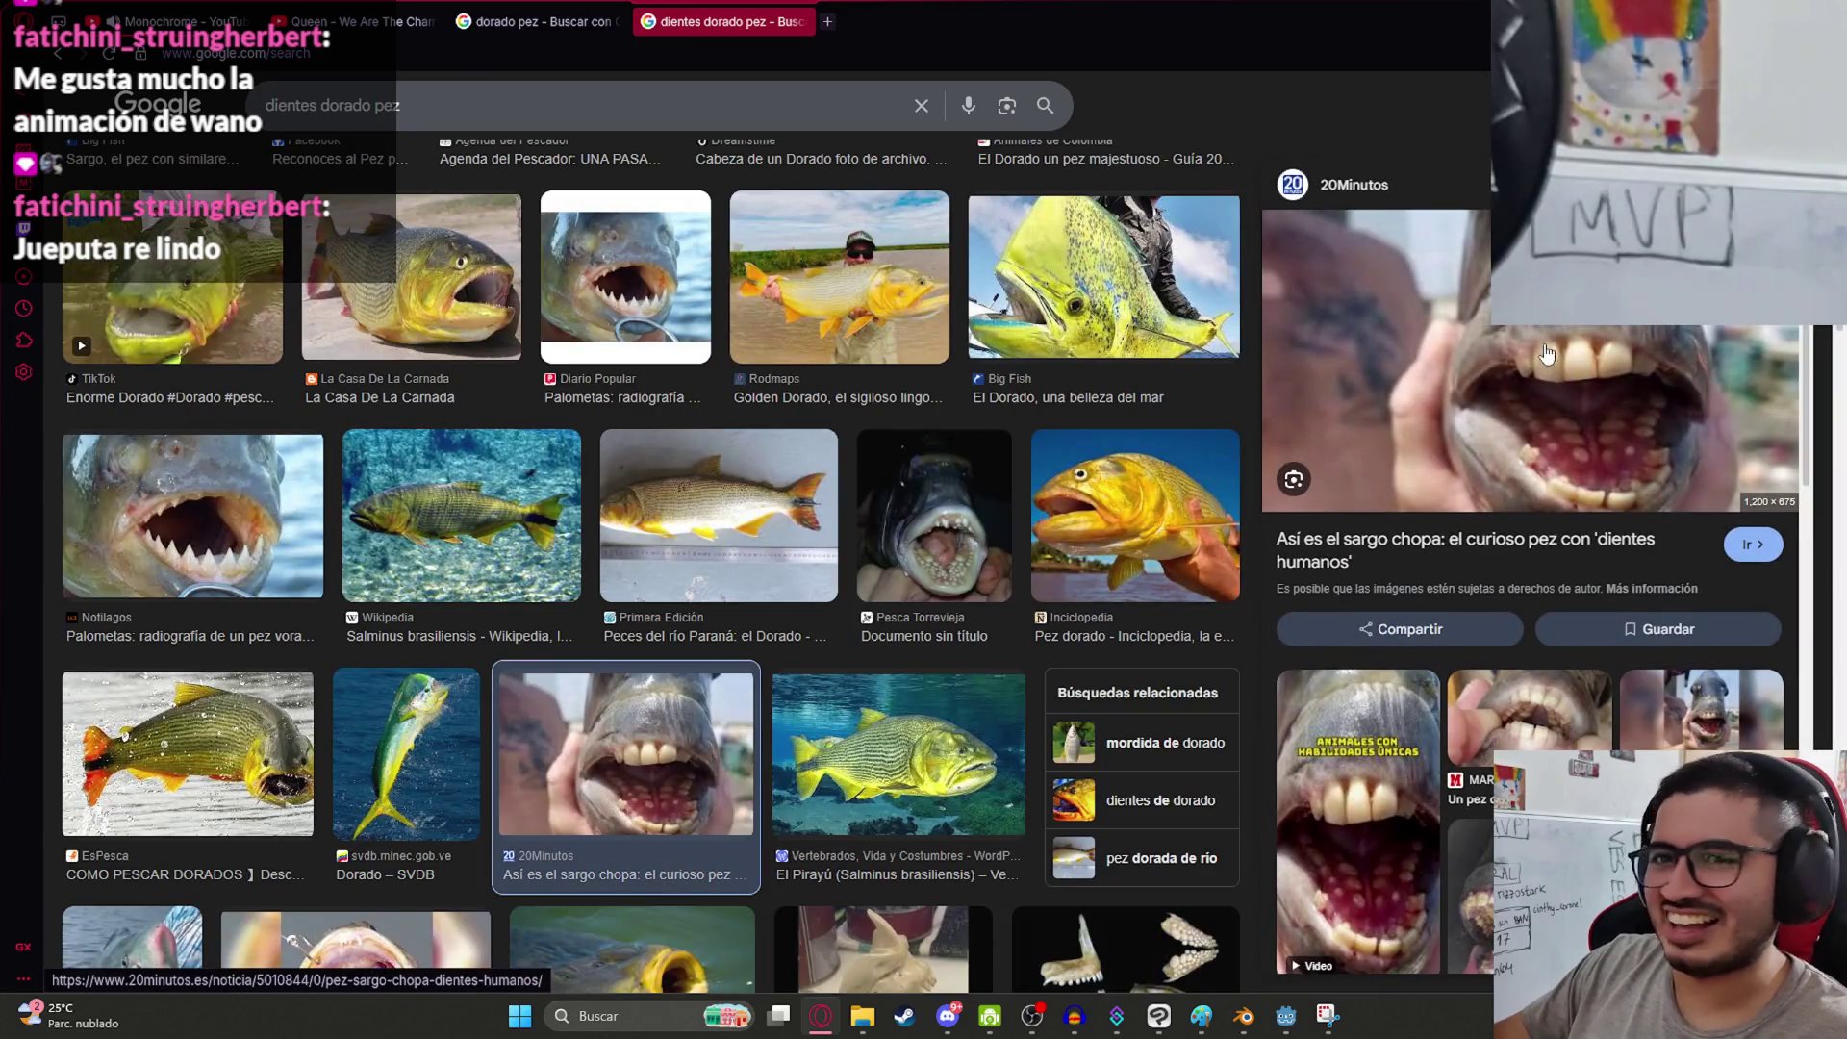
scroll(1121, 499, "down", 2)
key("Escape")
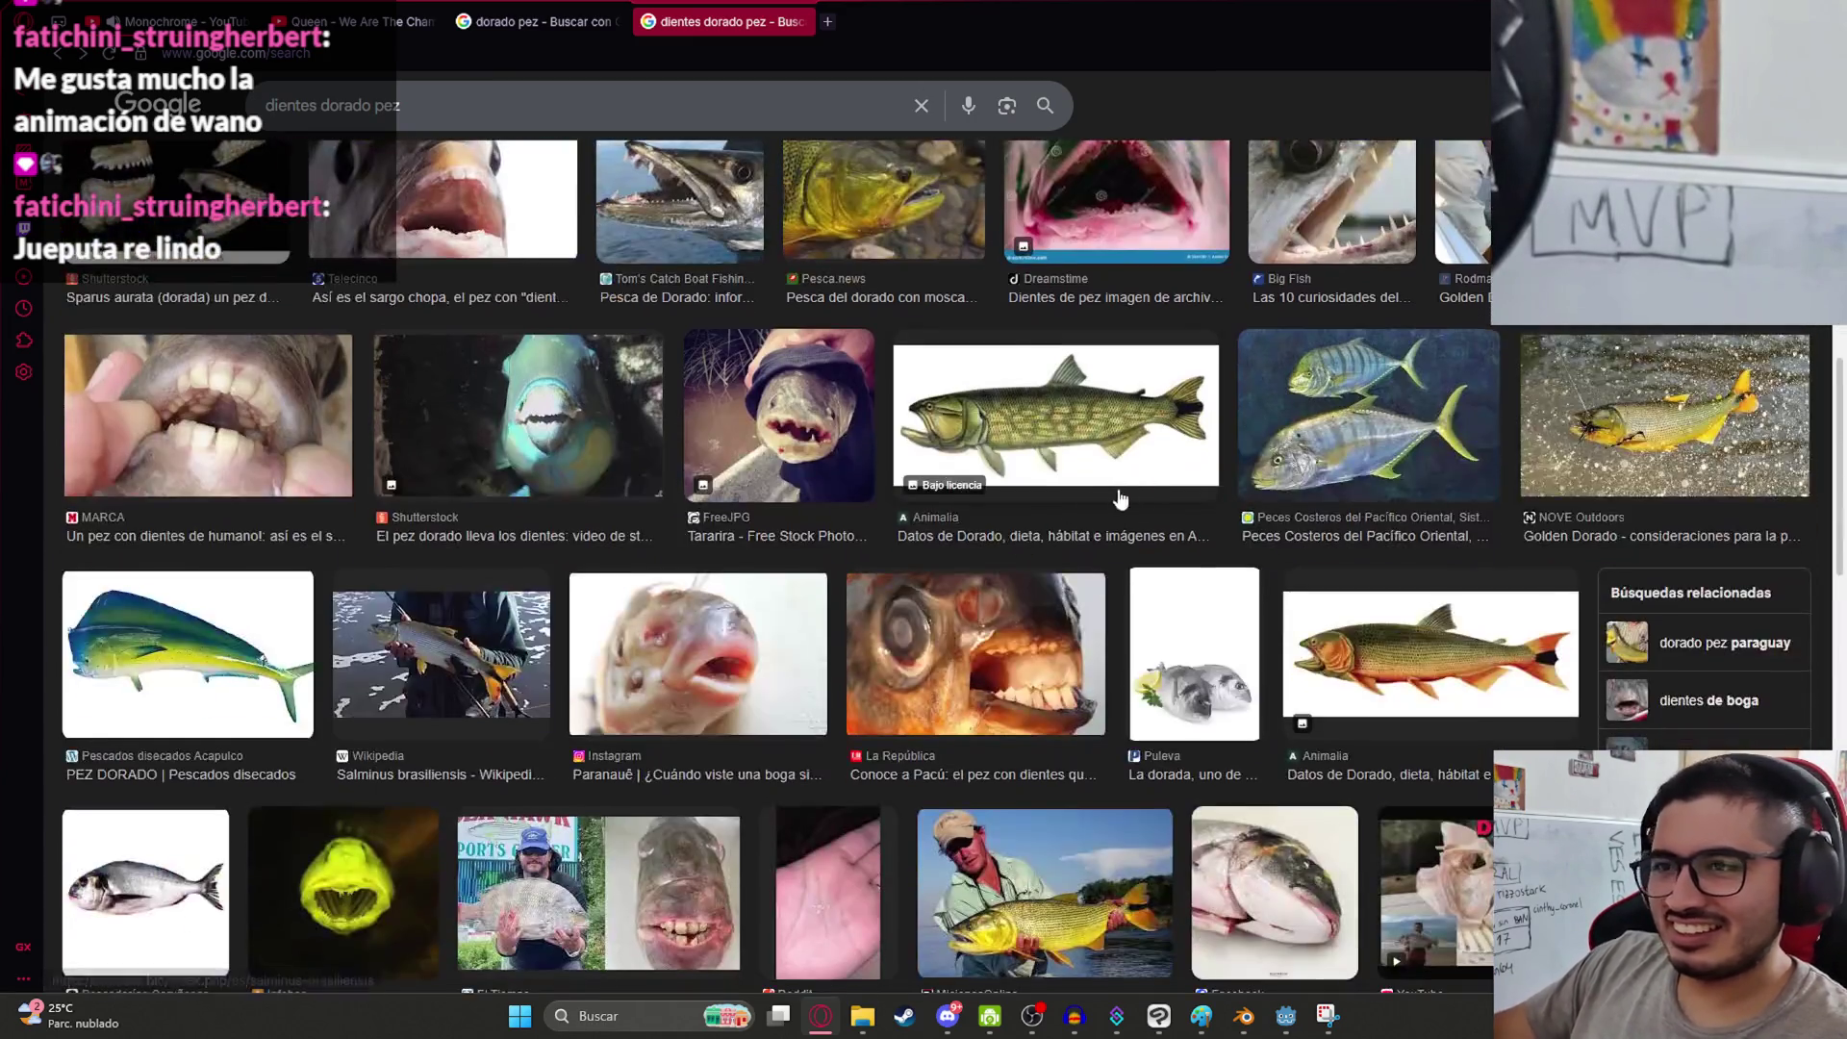
left_click(904, 211)
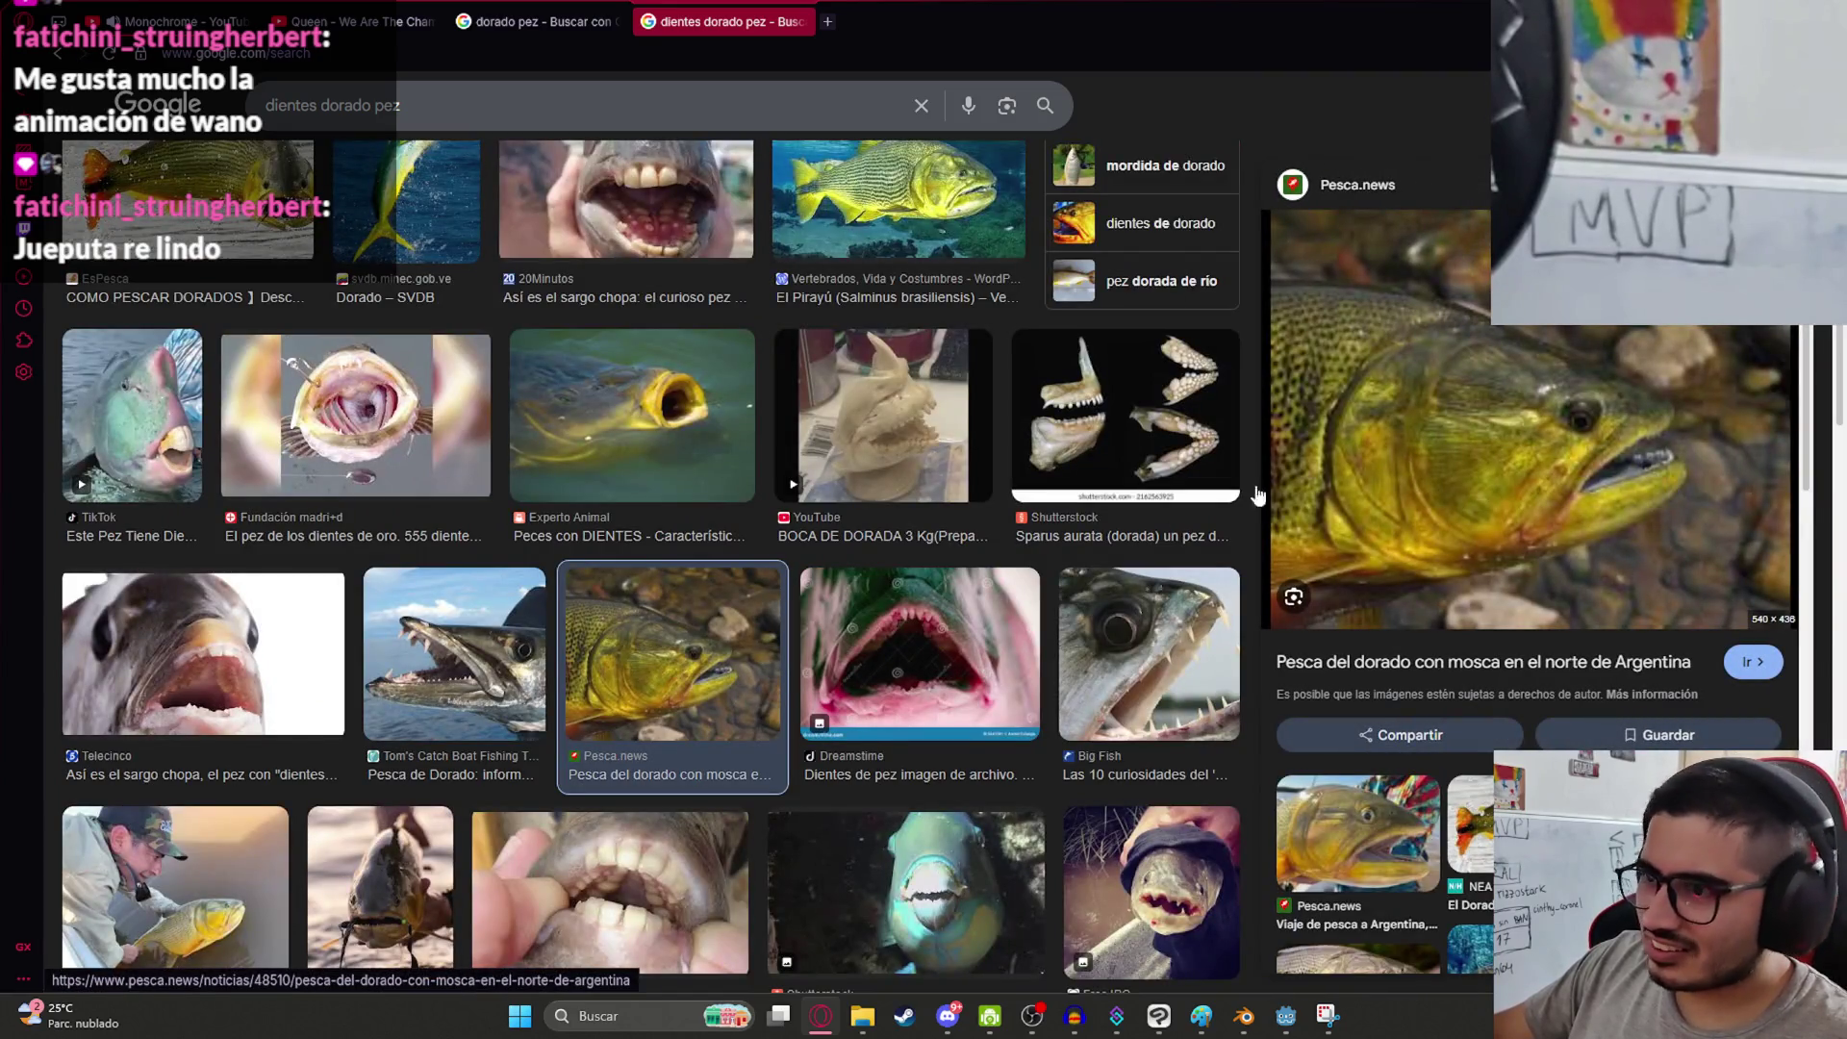
scroll(1149, 575, "down", 2)
scroll(428, 653, "down", 2)
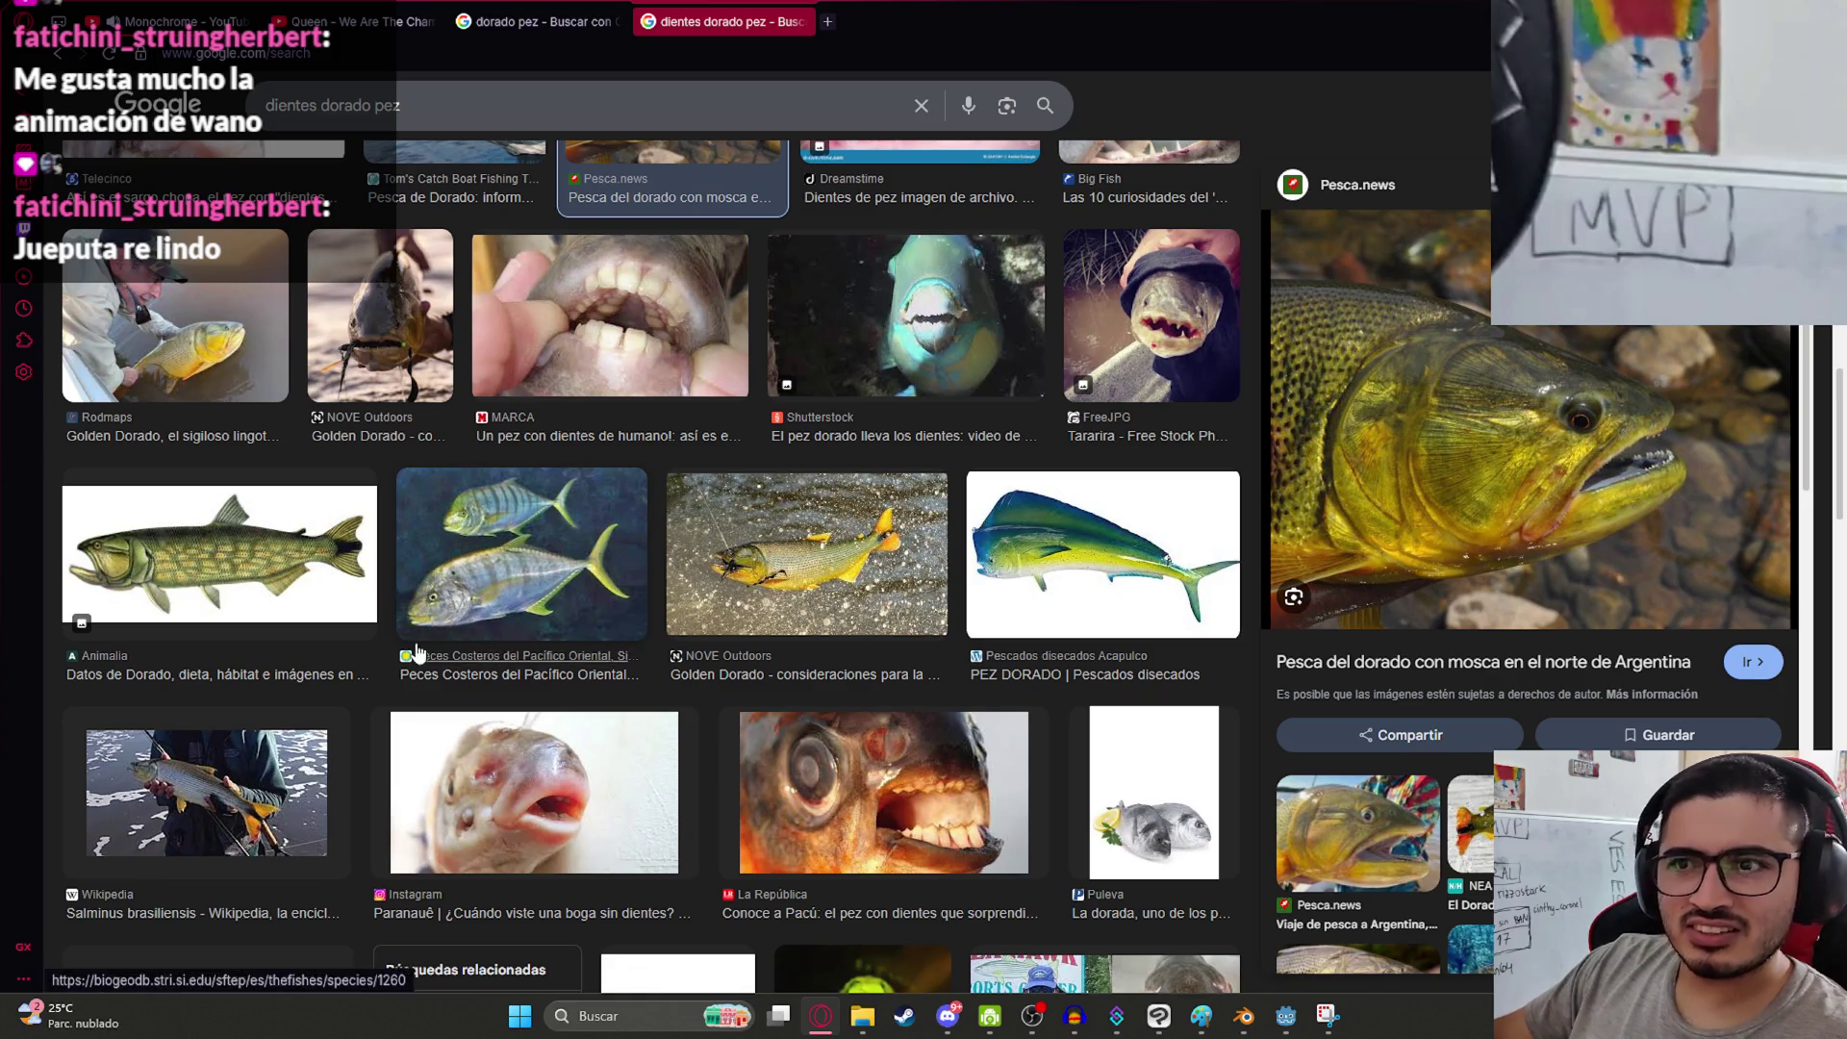
scroll(275, 654, "down", 2)
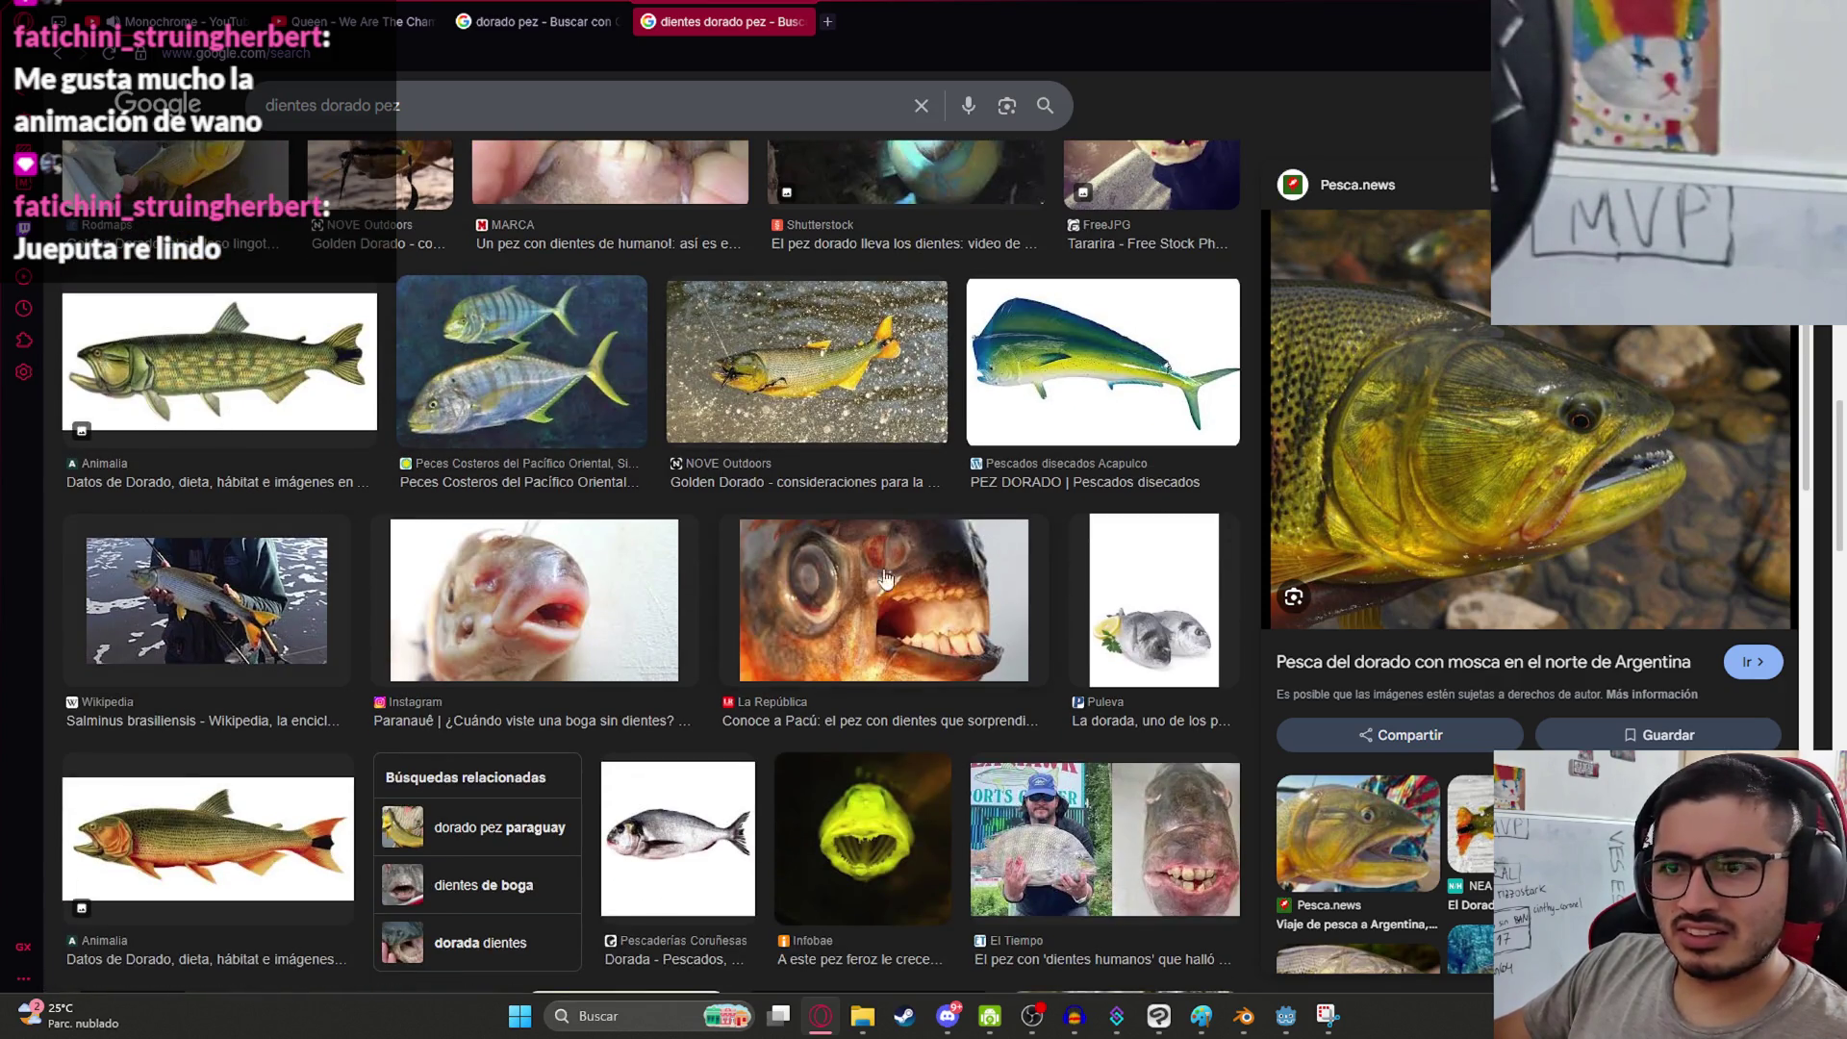
scroll(1169, 497, "down", 1)
scroll(1010, 548, "down", 2)
scroll(867, 577, "up", 3)
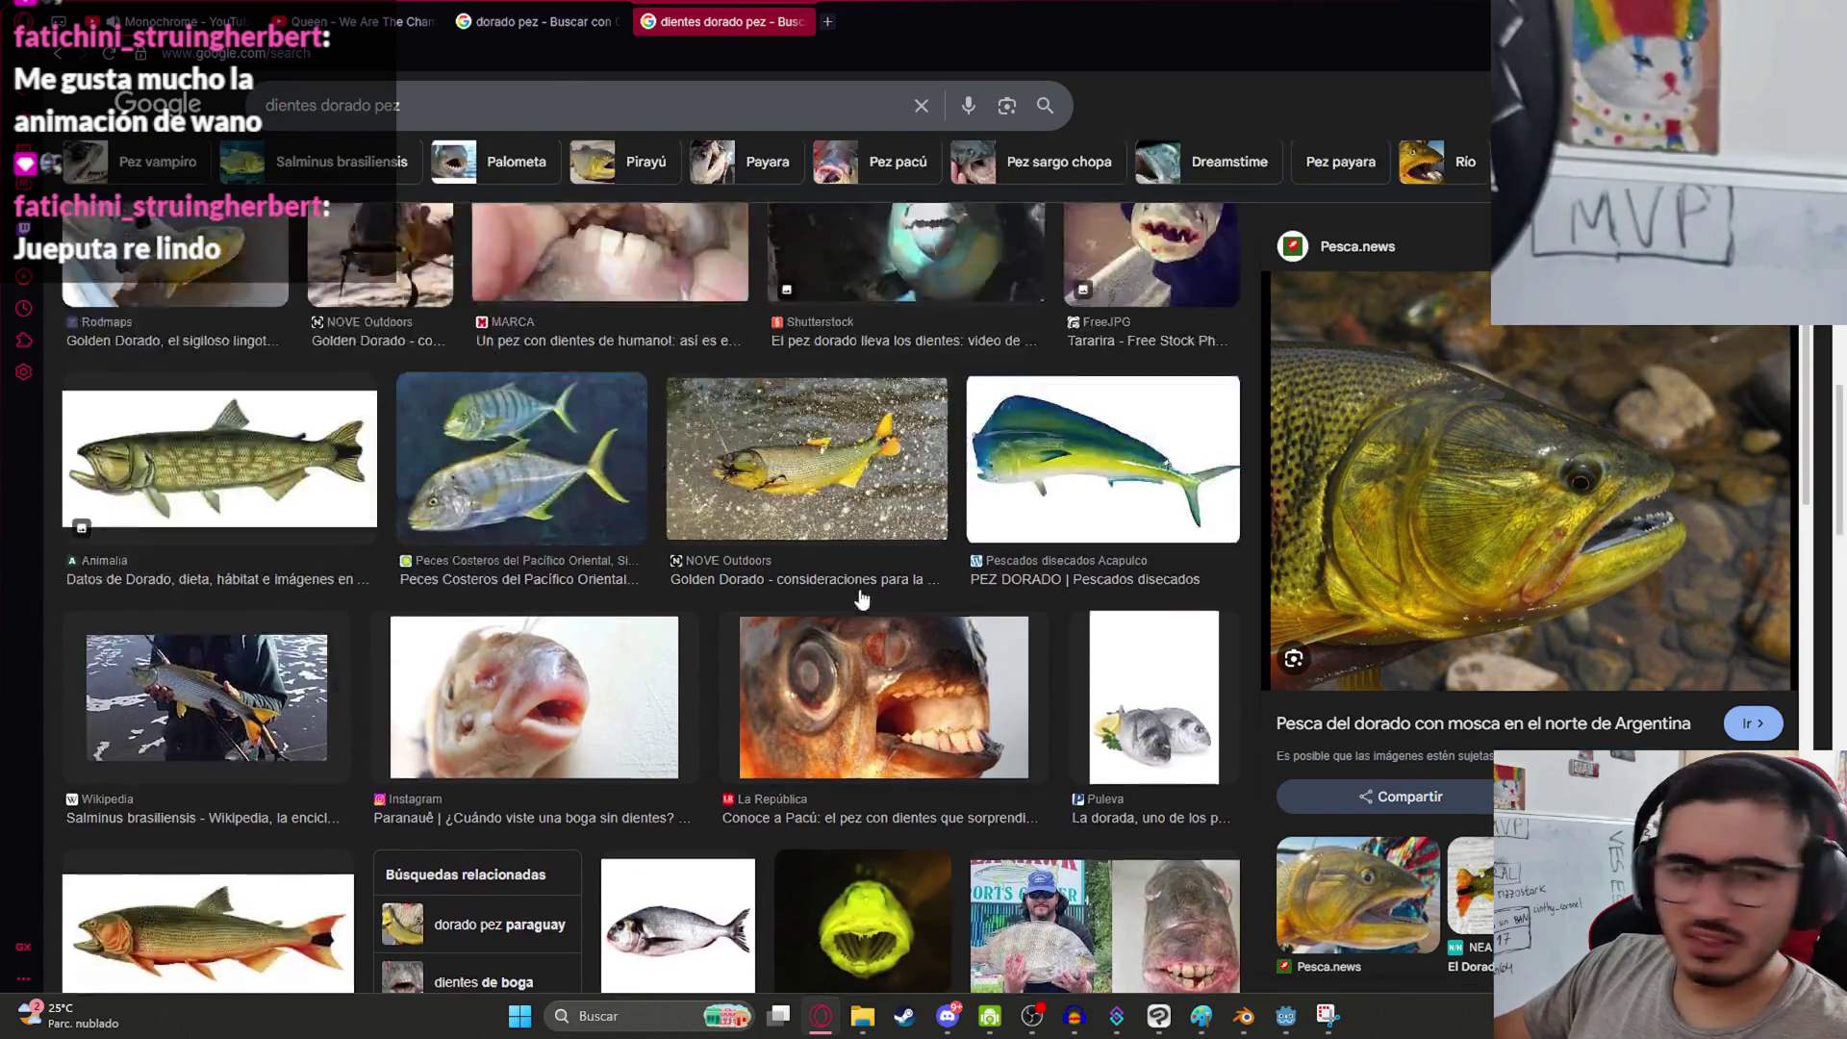
scroll(768, 614, "down", 5)
scroll(750, 618, "up", 4)
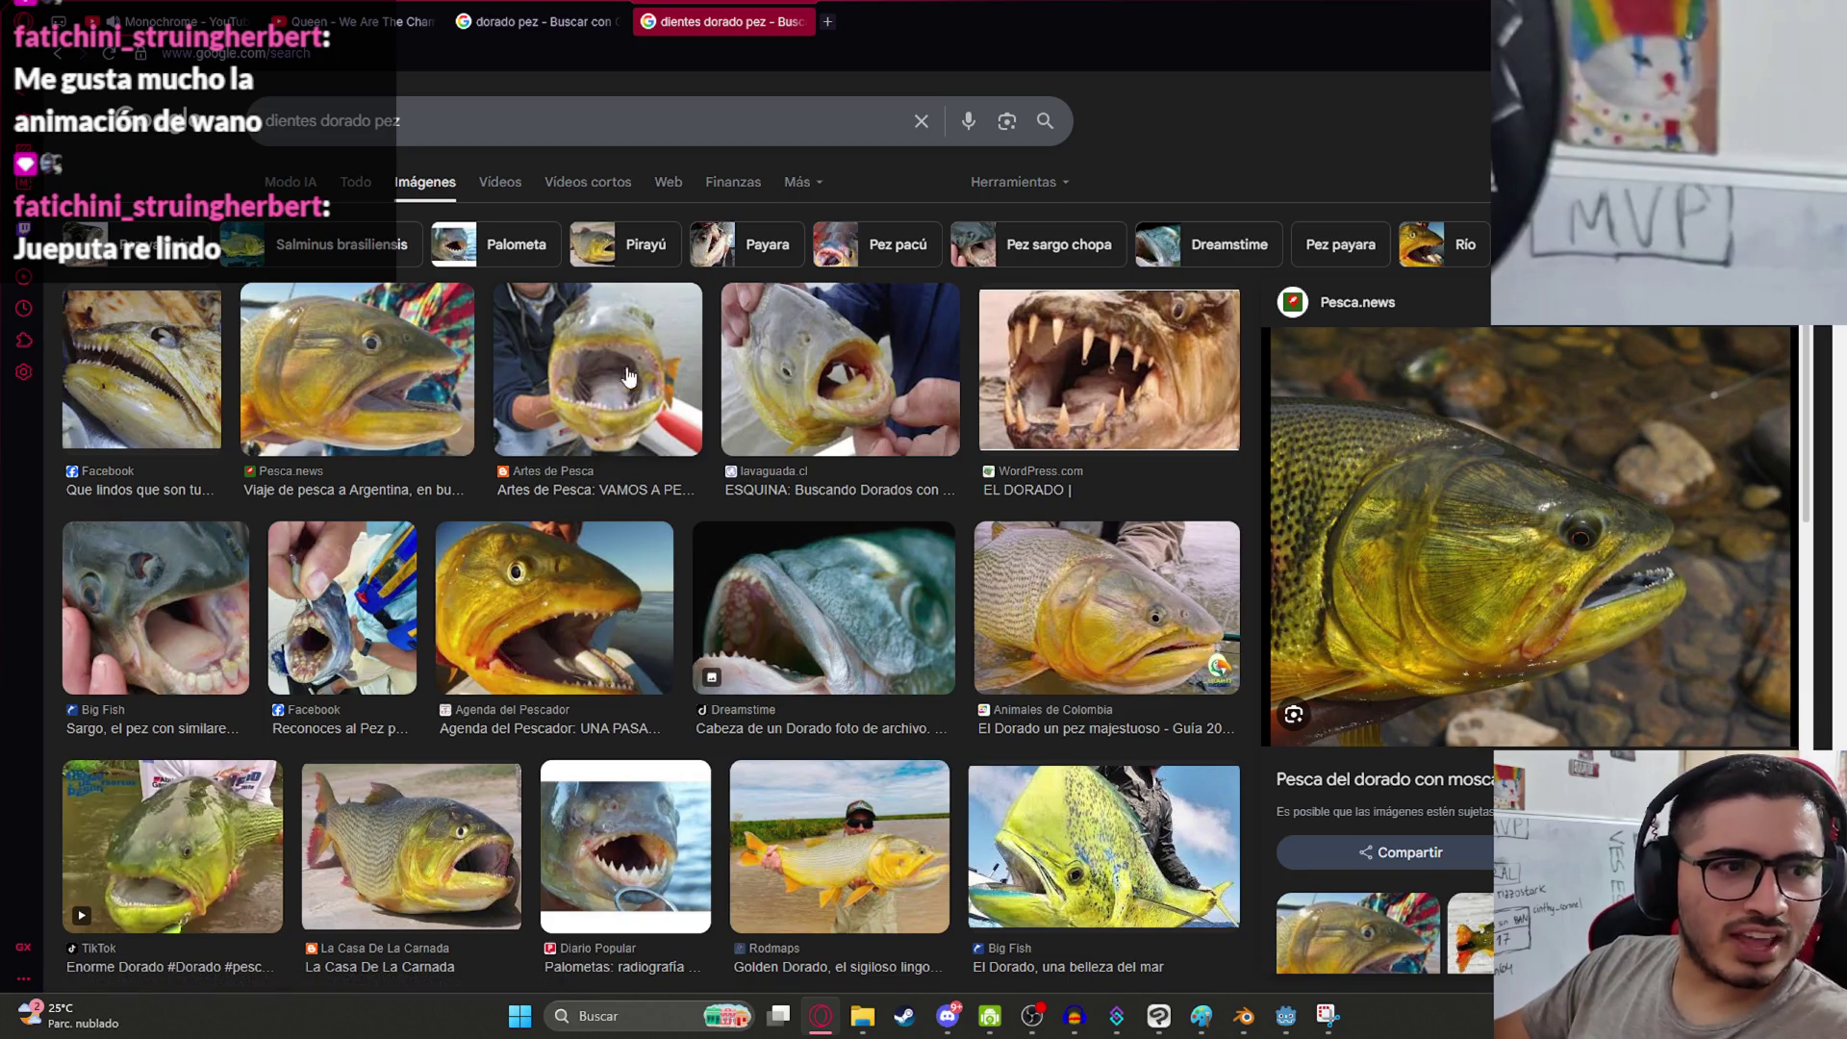
- Copy the close-up dorado teeth image and paste it into the fish texture document
left_click(203, 397)
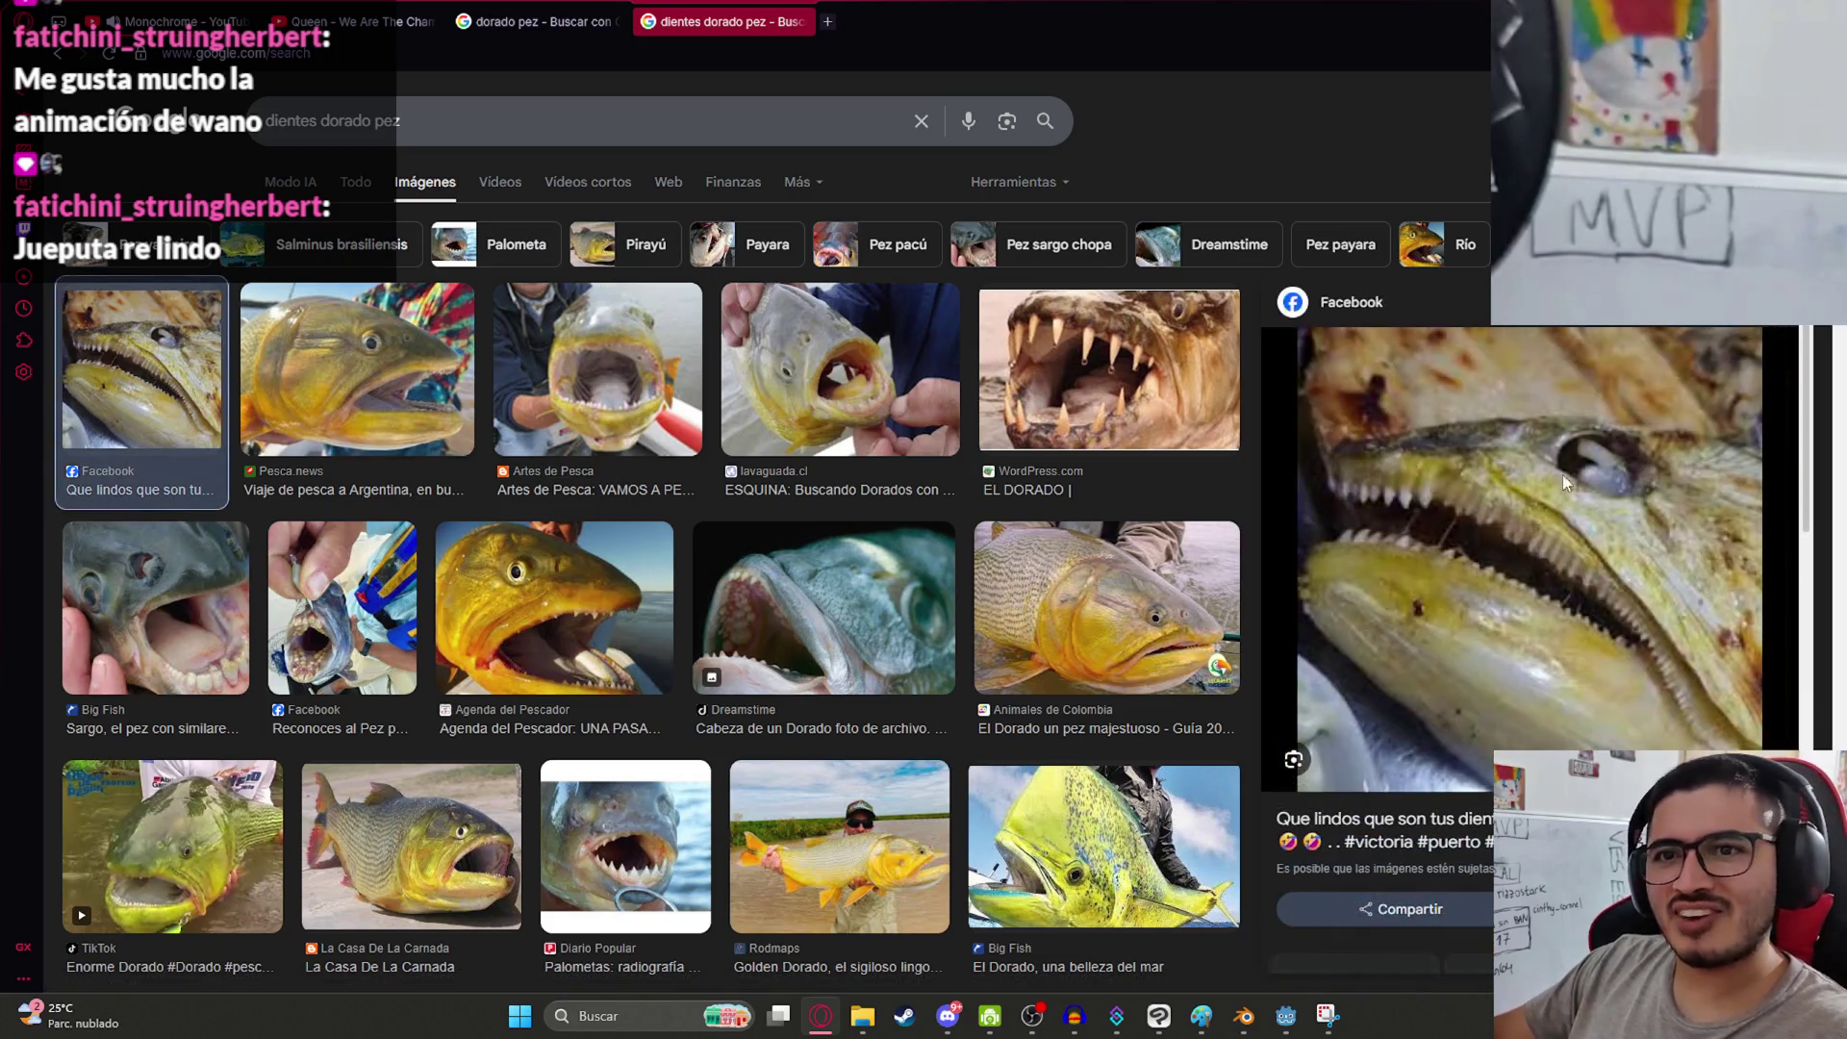
right_click(1483, 519)
left_click(1305, 627)
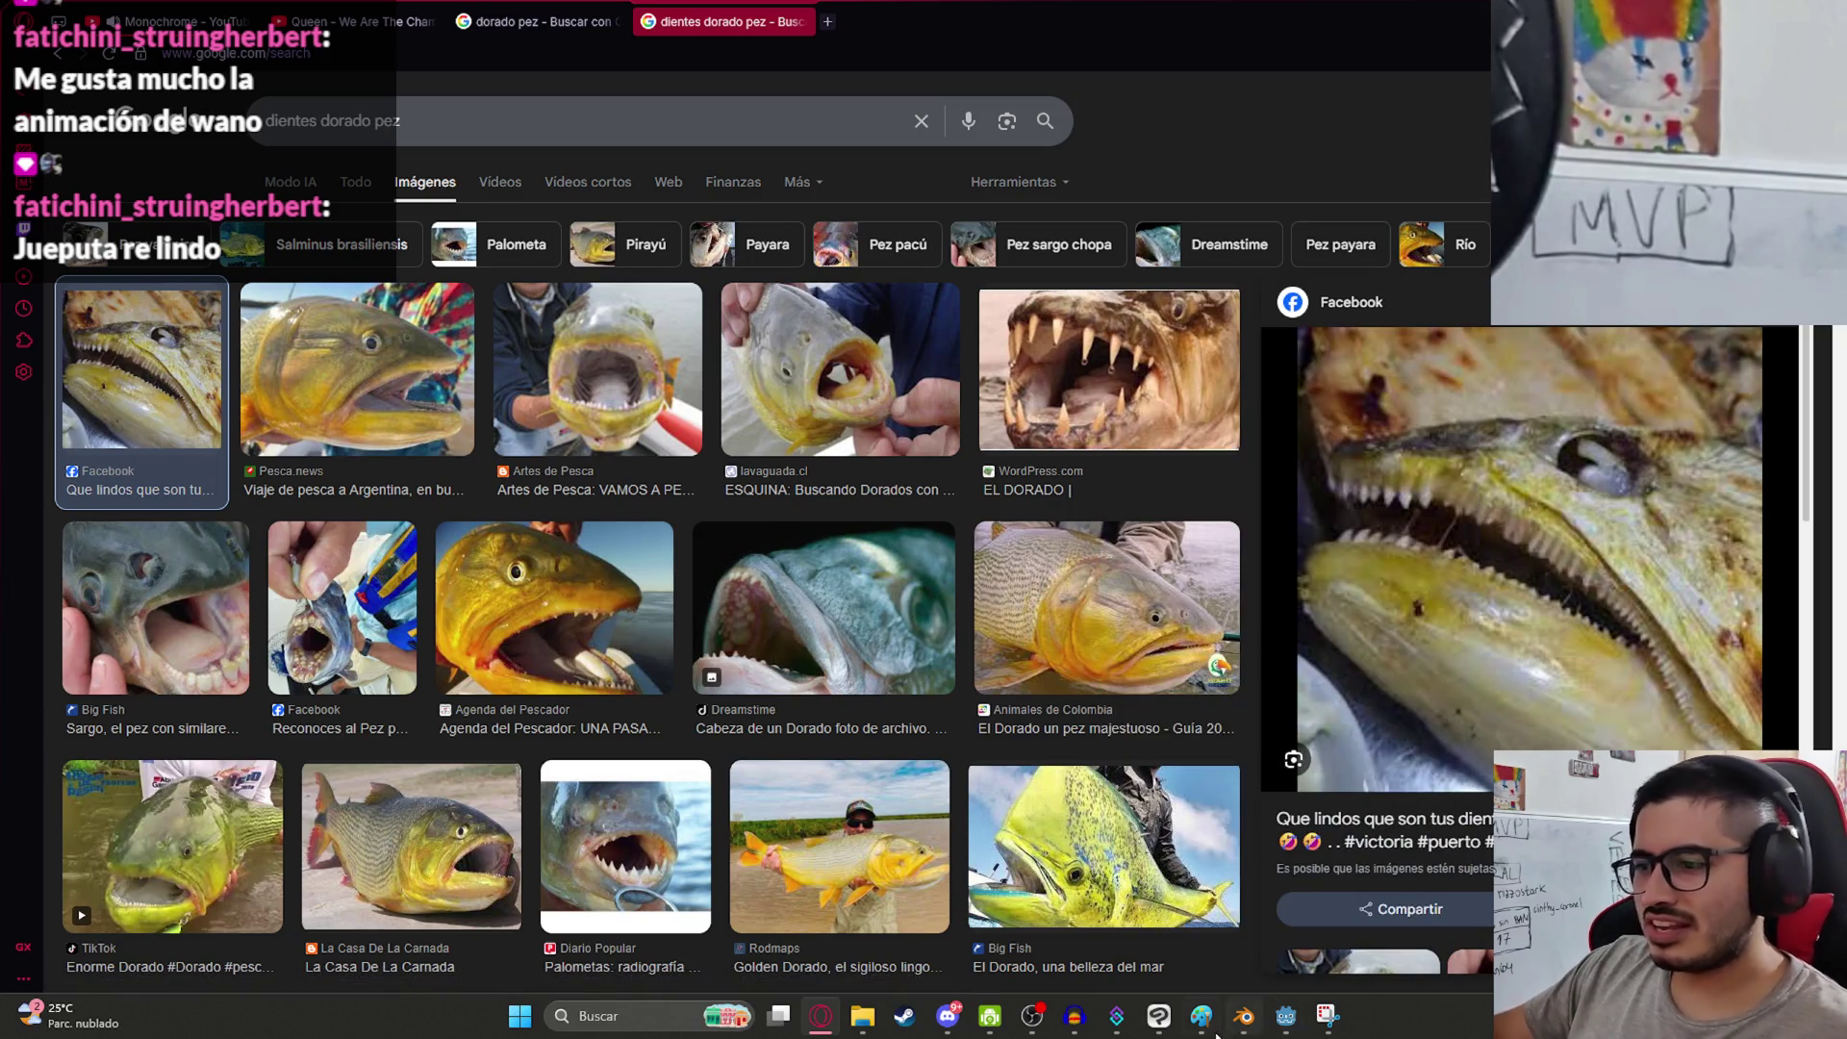
key("alt+Tab")
scroll(901, 337, "down", 2)
key("ctrl+v")
- Move the pasted teeth photo beside the fish and bring its mouth into view
key("k")
left_click_drag(769, 389, 1236, 486)
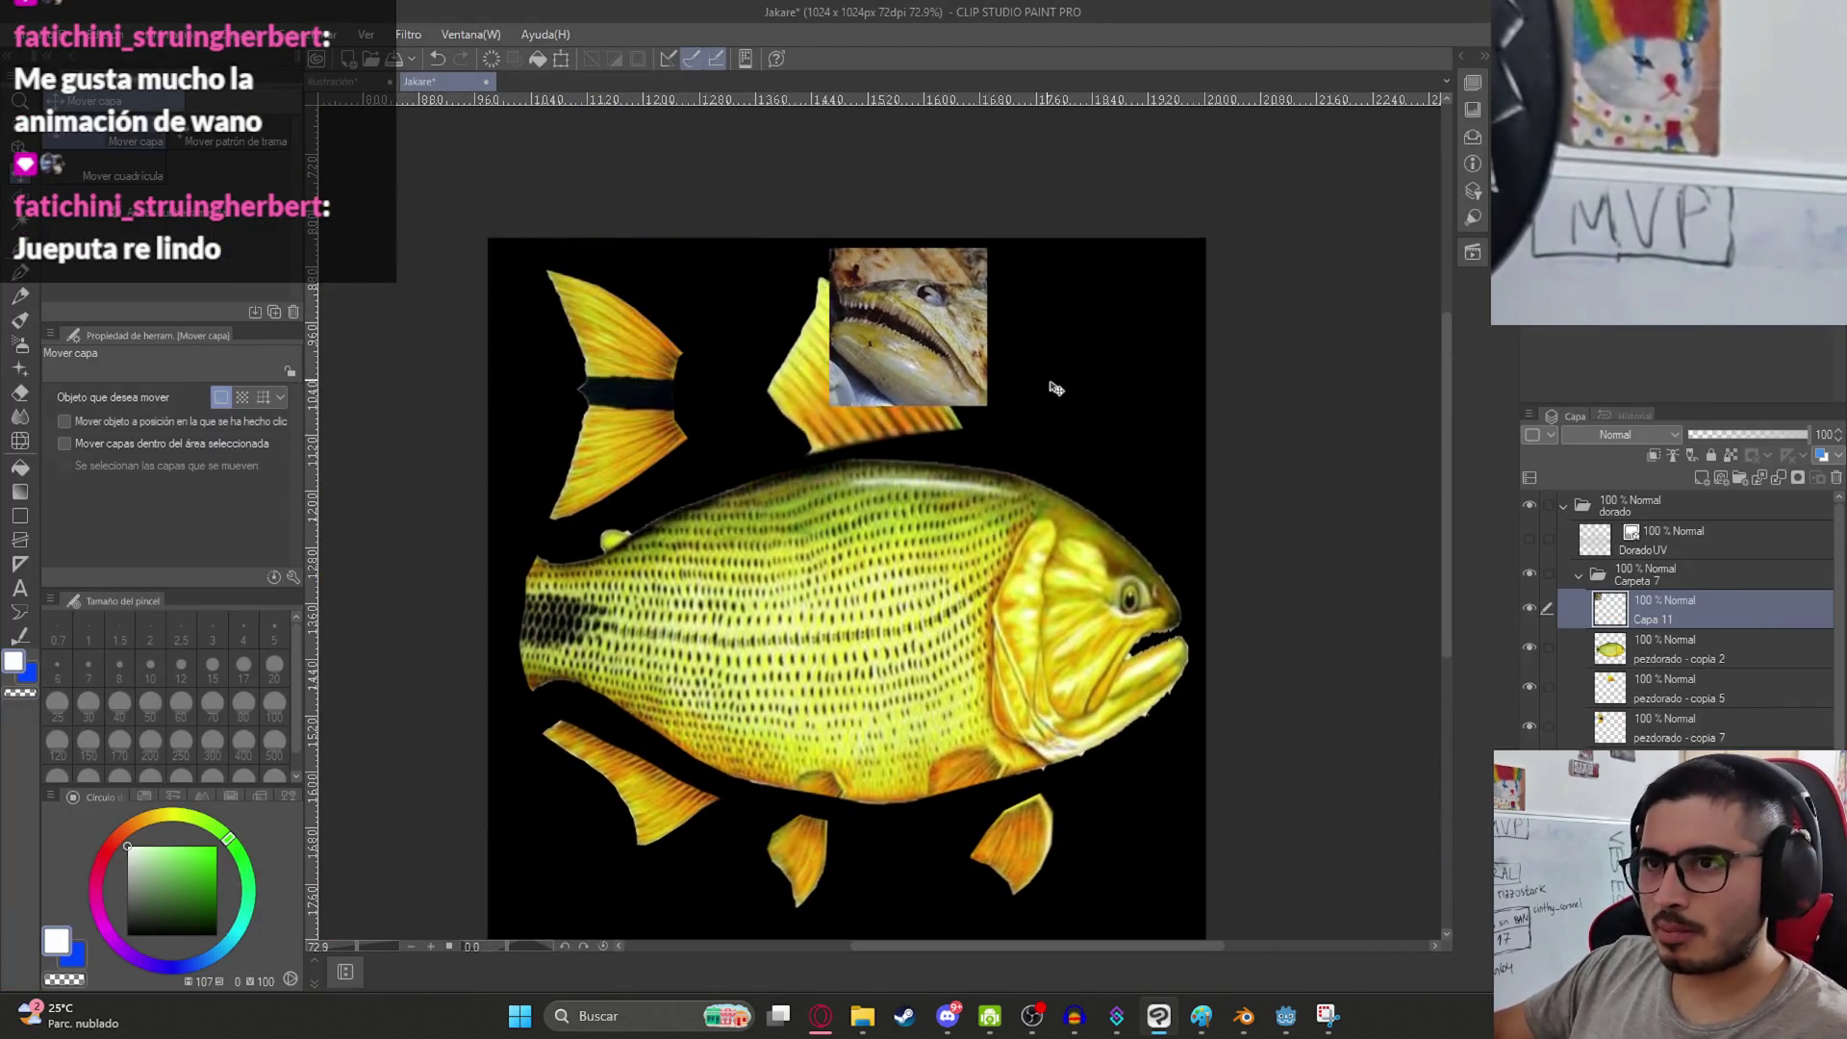
scroll(748, 539, "up", 5)
key("m")
left_click_drag(744, 537, 874, 270)
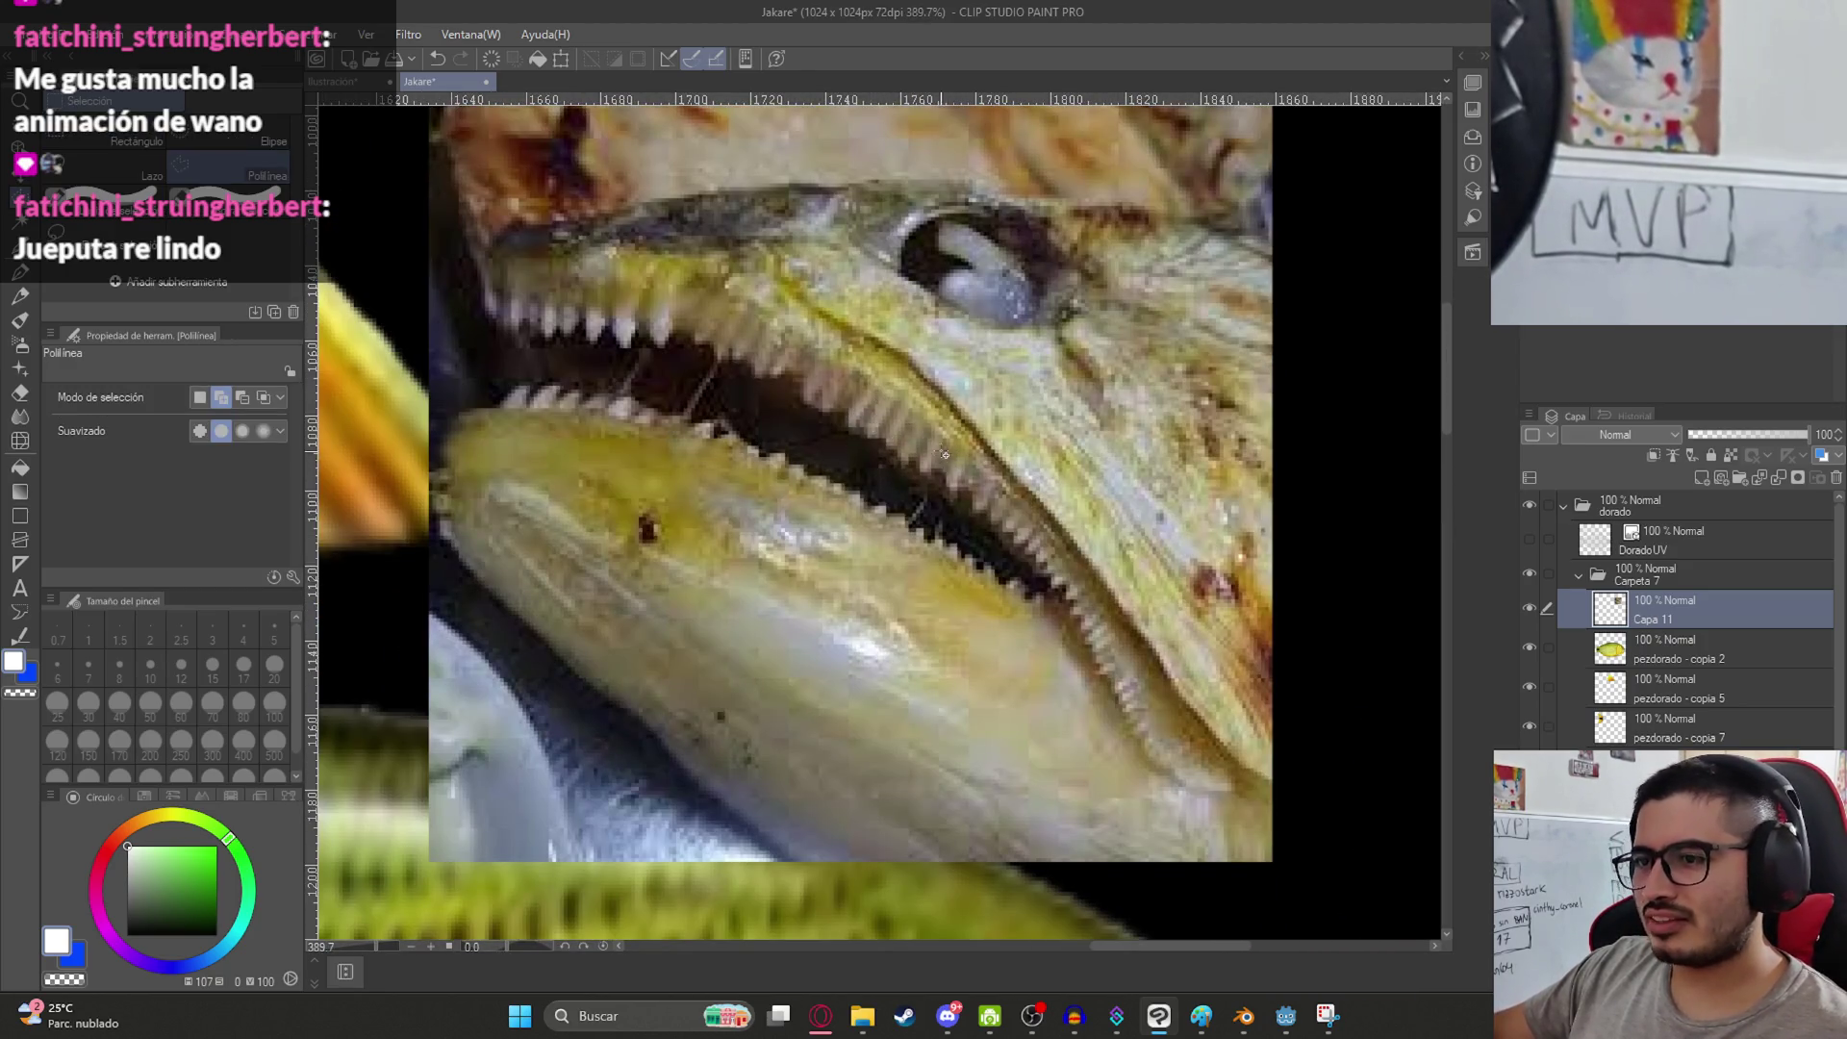
- Outline the row of upper teeth, copy it onto a new layer, and hide the photo layer
left_click(710, 433)
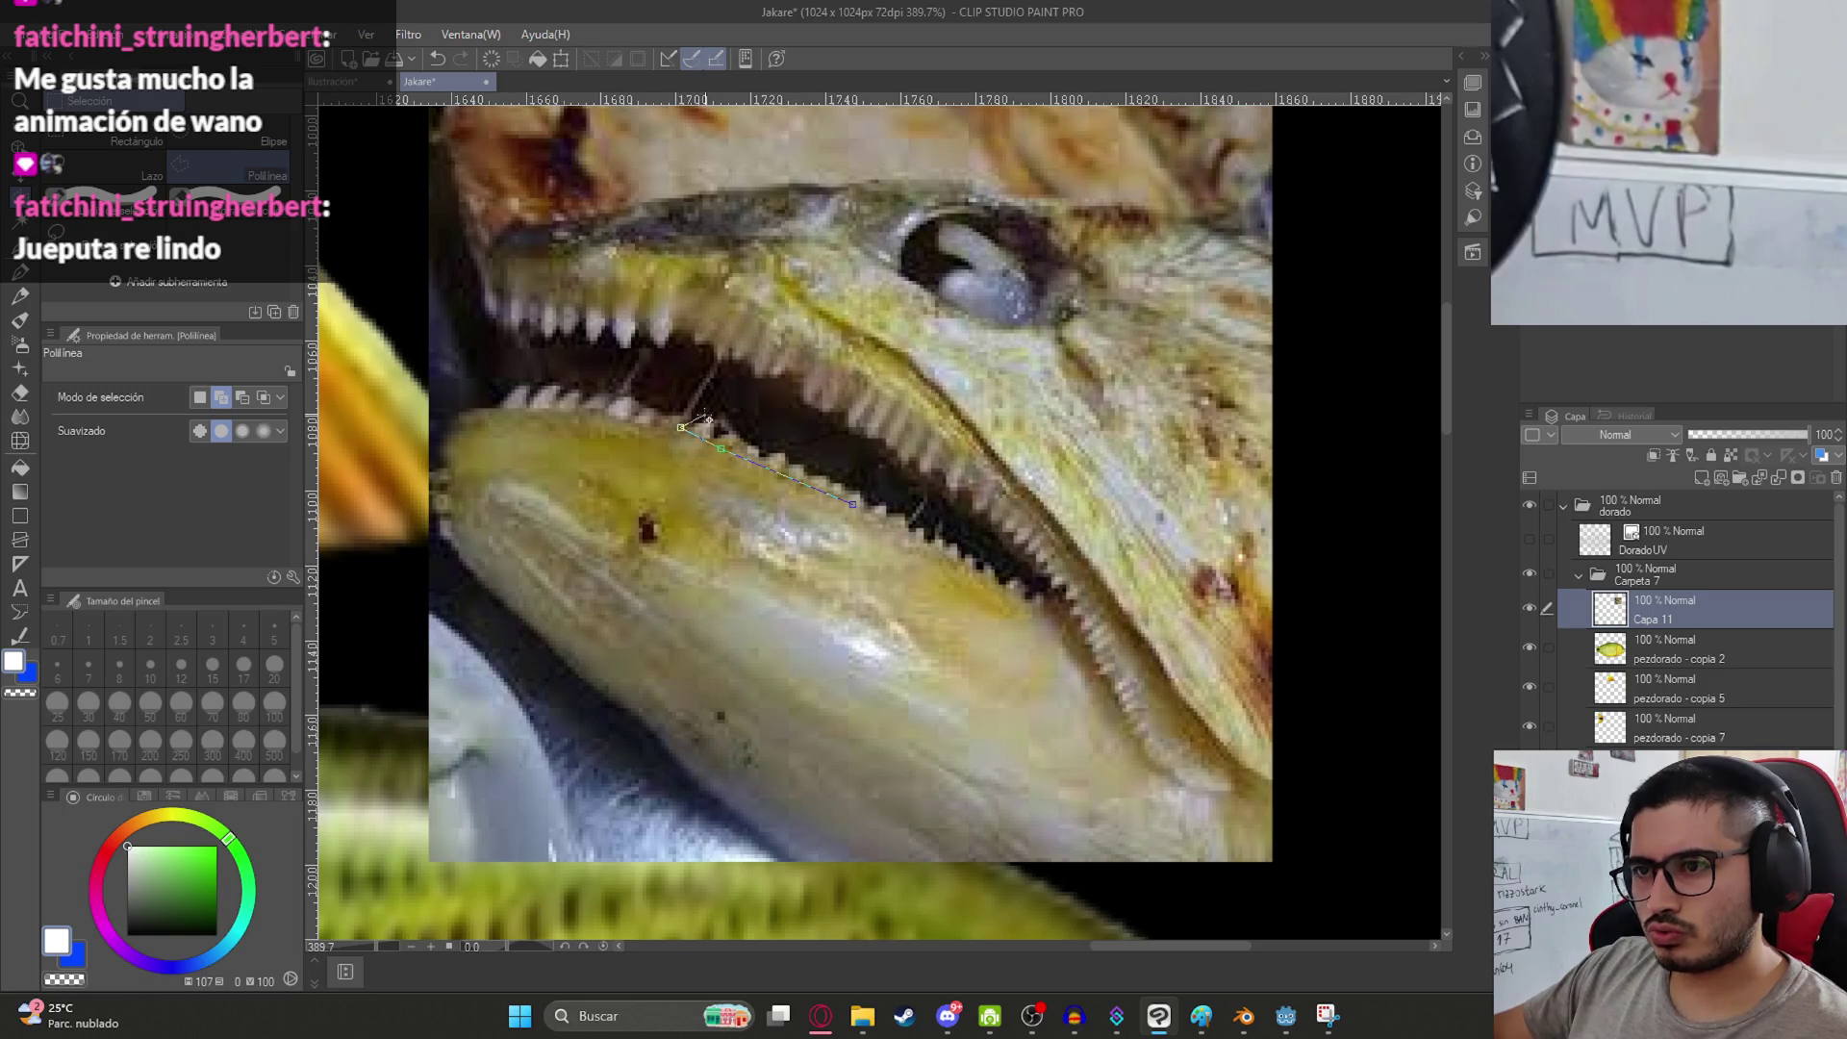
double_click(867, 500)
key("ctrl+c")
key("ctrl+v")
left_click(1526, 650)
scroll(1010, 622, "down", 2)
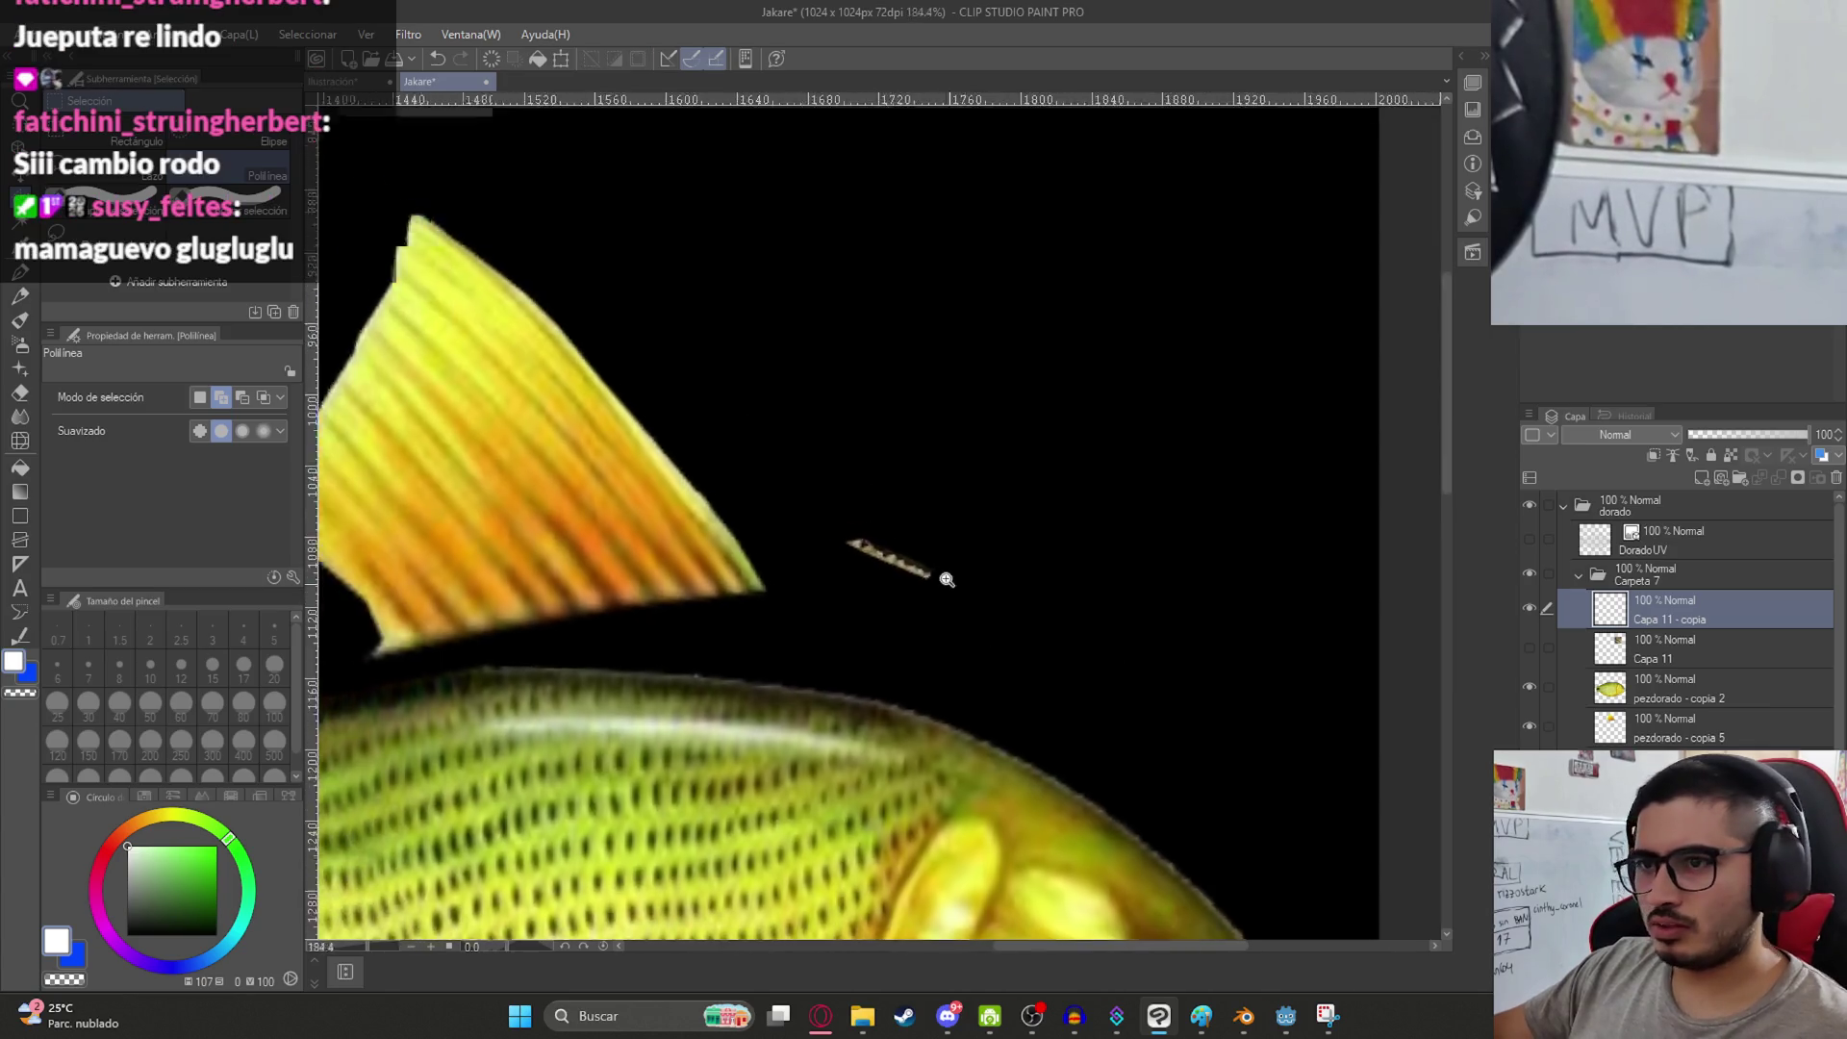
scroll(948, 578, "down", 3)
- Rotate the teeth strip onto the dorado's mouth and shift it down to the lower jaw
key("ctrl+t")
scroll(853, 433, "up", 1)
scroll(817, 363, "up", 1)
mouse_move(783, 303)
left_mouse_down()
mouse_move(1010, 635)
mouse_move(1017, 693)
mouse_move(1104, 513)
left_mouse_up()
scroll(1018, 693, "up", 2)
scroll(1017, 692, "up", 3)
key("Return")
left_click_drag(1702, 625, 1676, 725)
key("ctrl+z")
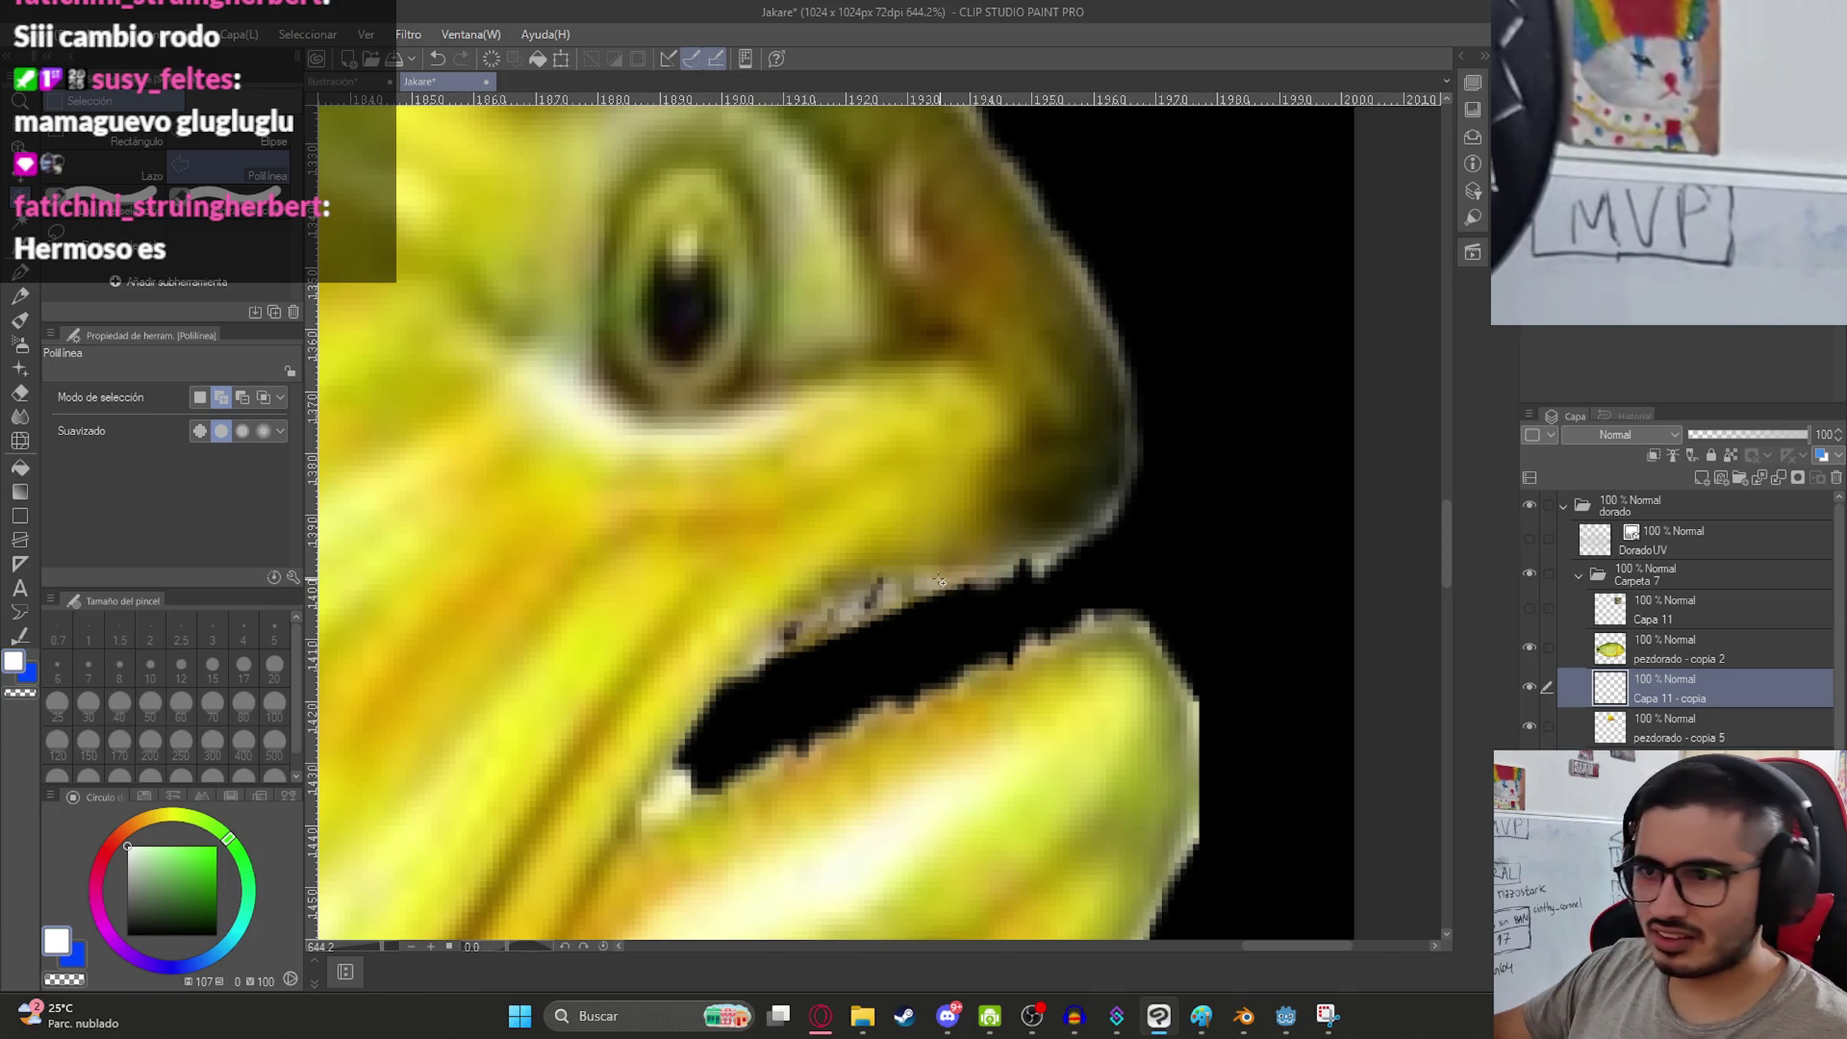
key("k")
left_click_drag(918, 575, 865, 676)
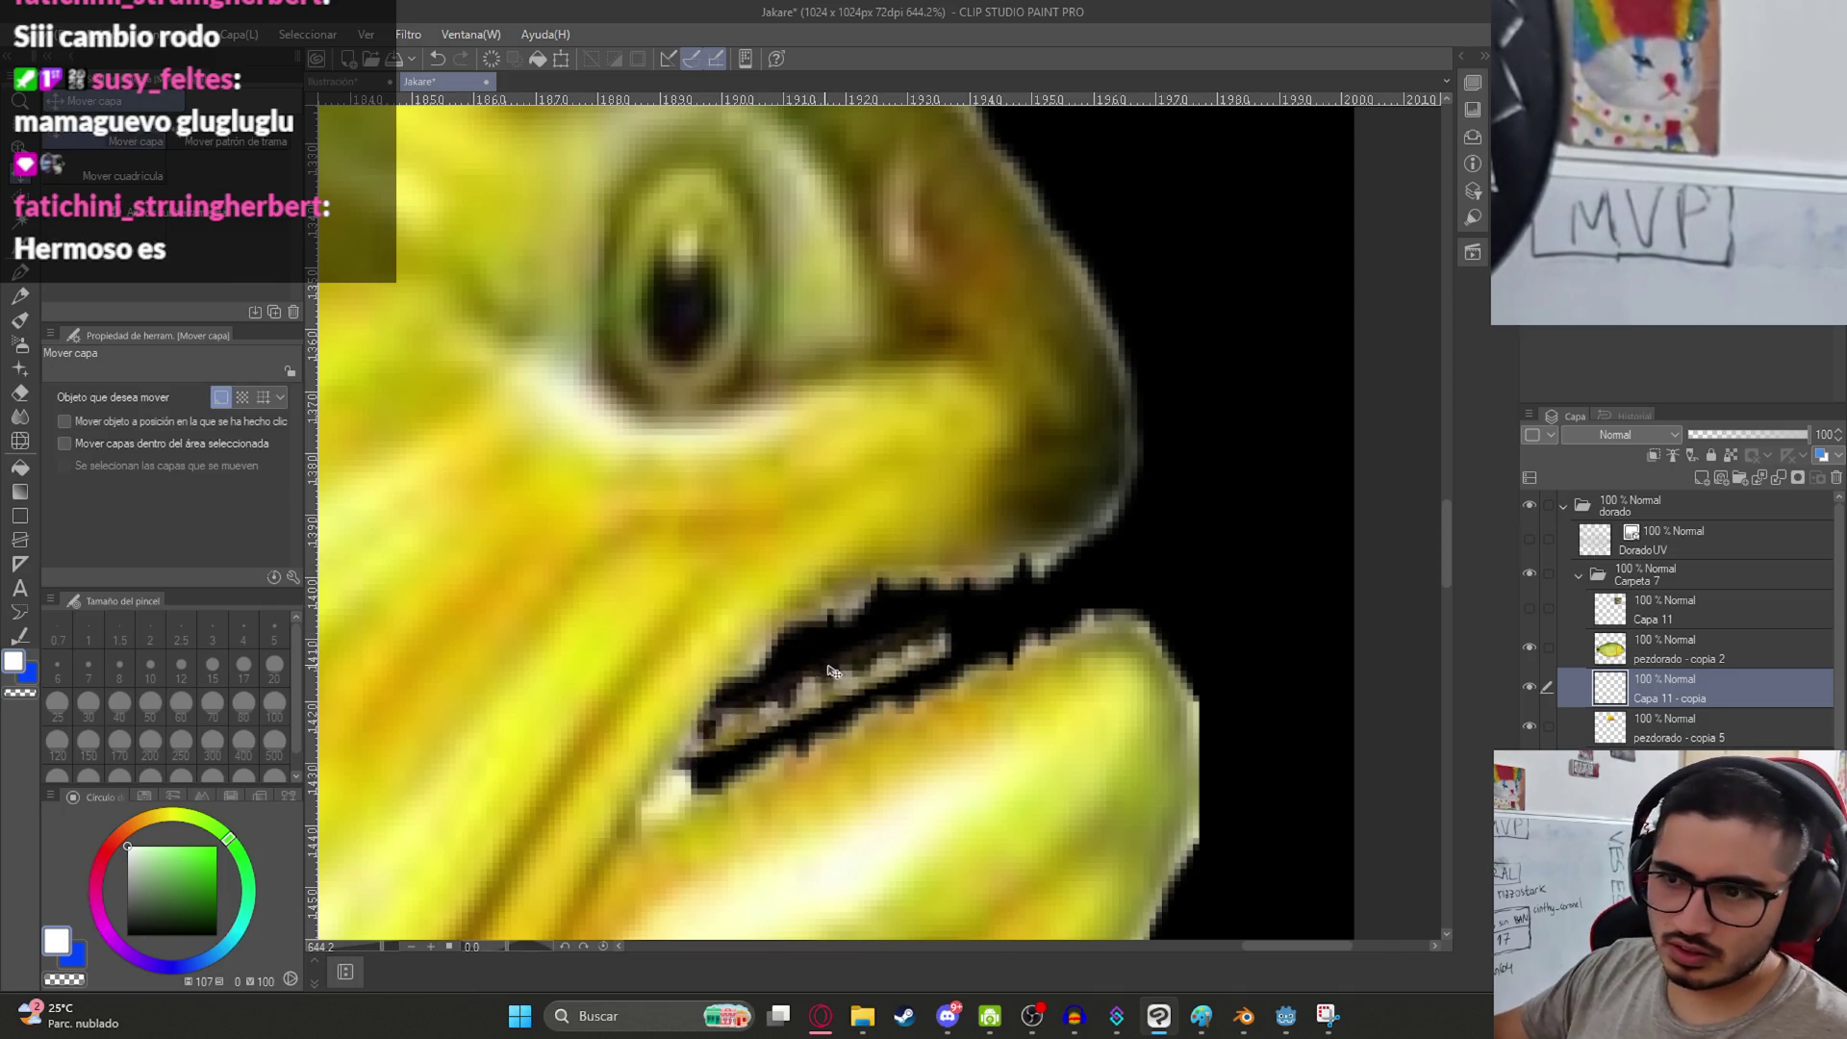
- Enlarge the teeth strip to about 172% and set it into the mouth
key("ctrl+t")
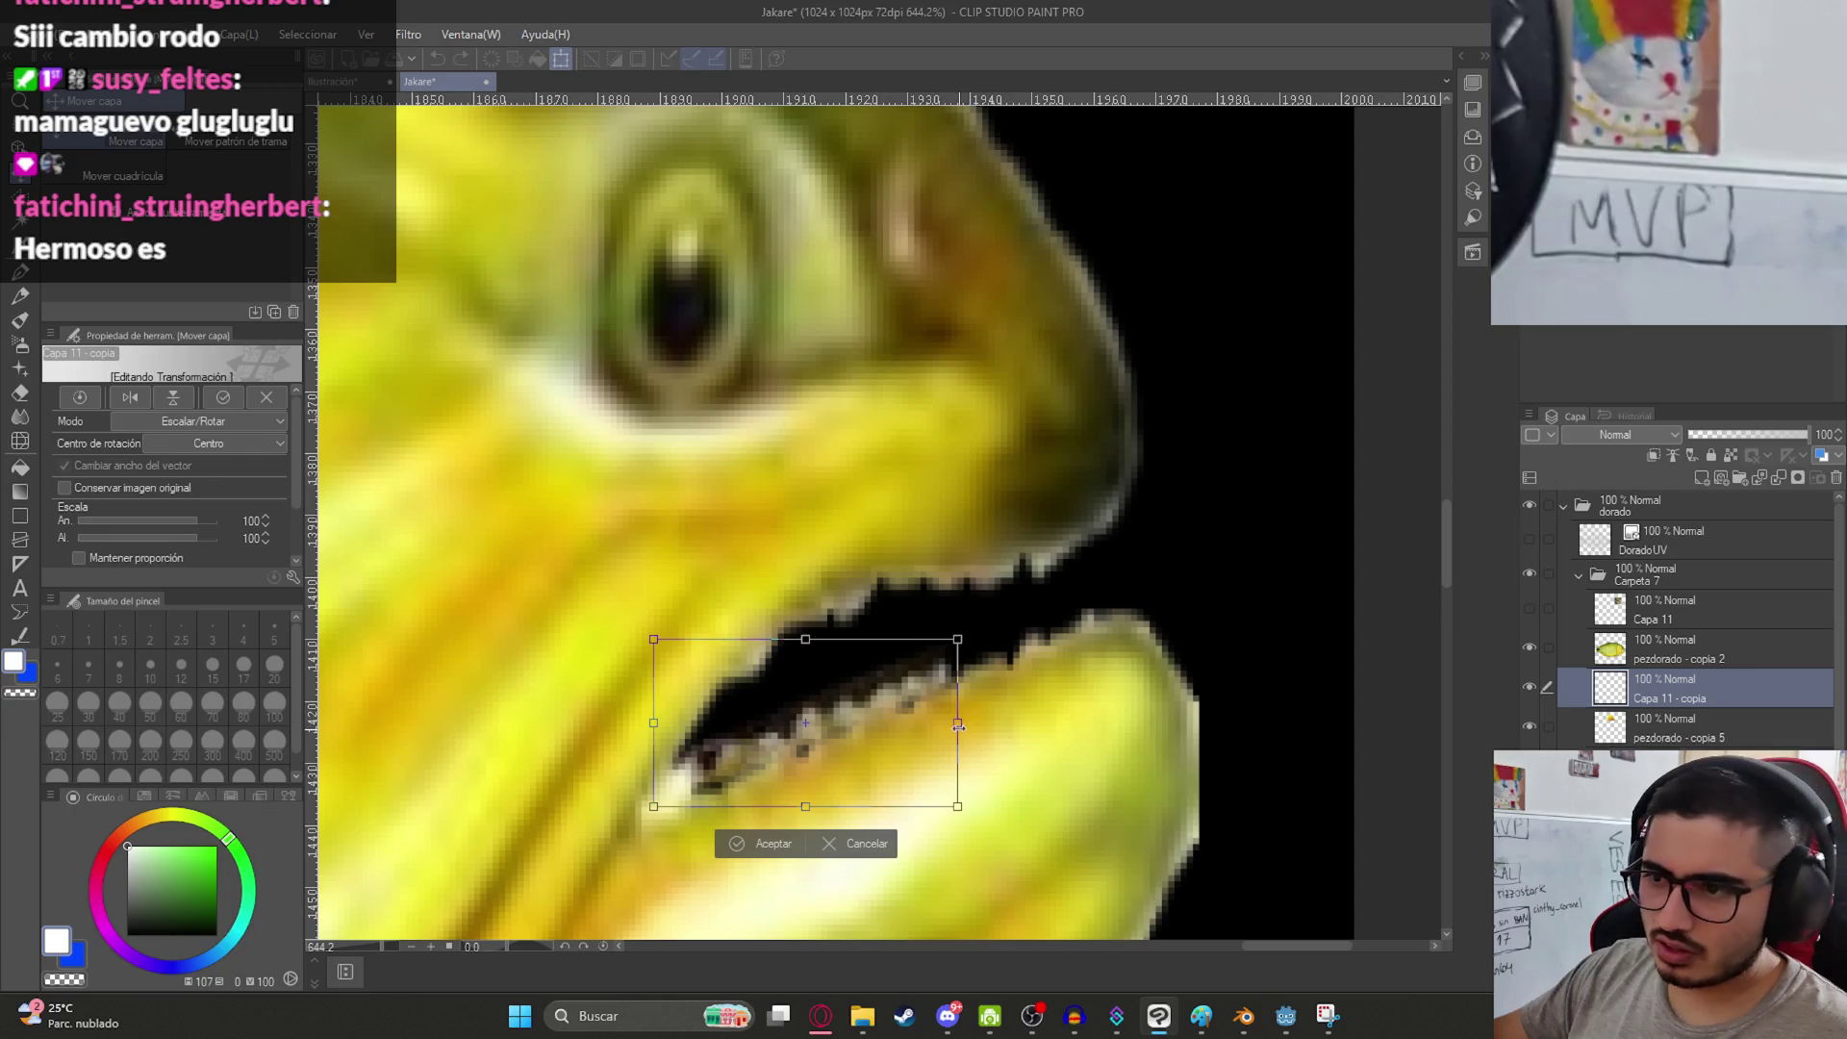
left_click_drag(958, 724, 1175, 725)
mouse_move(963, 728)
left_mouse_down()
mouse_move(930, 666)
mouse_move(920, 688)
left_mouse_up()
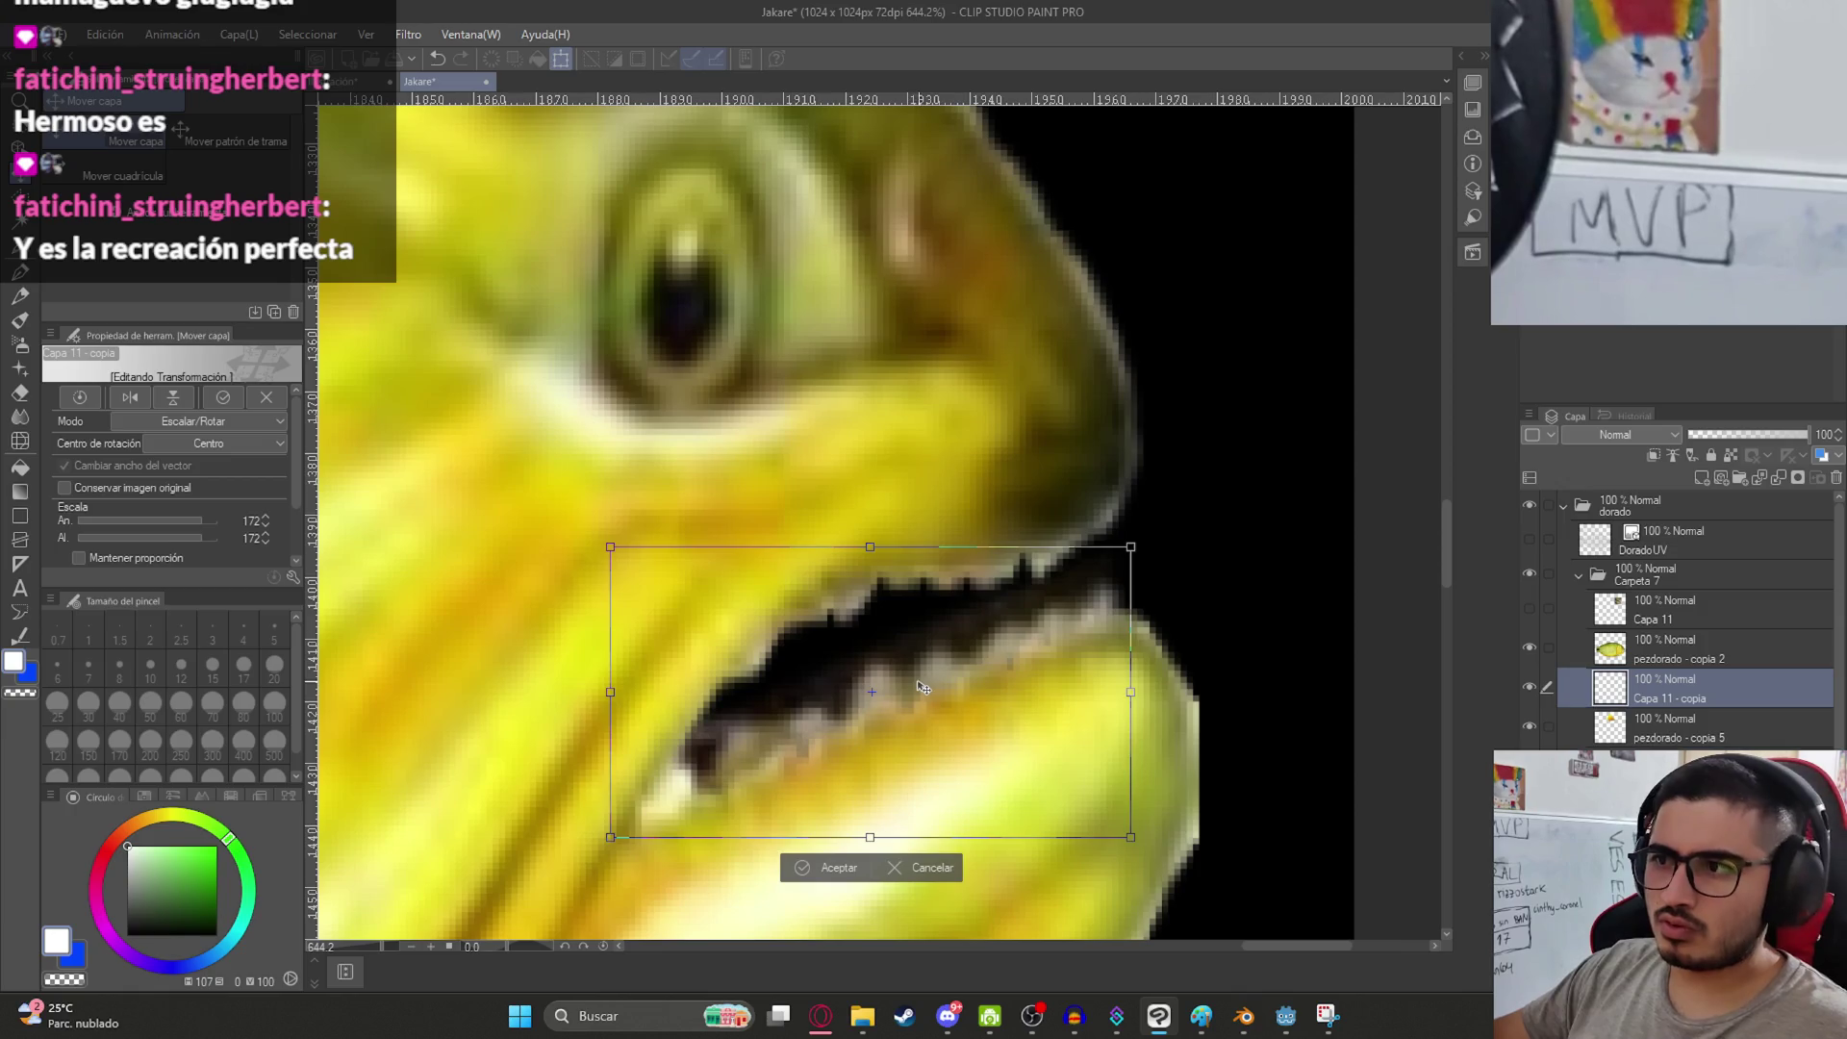
key("Return")
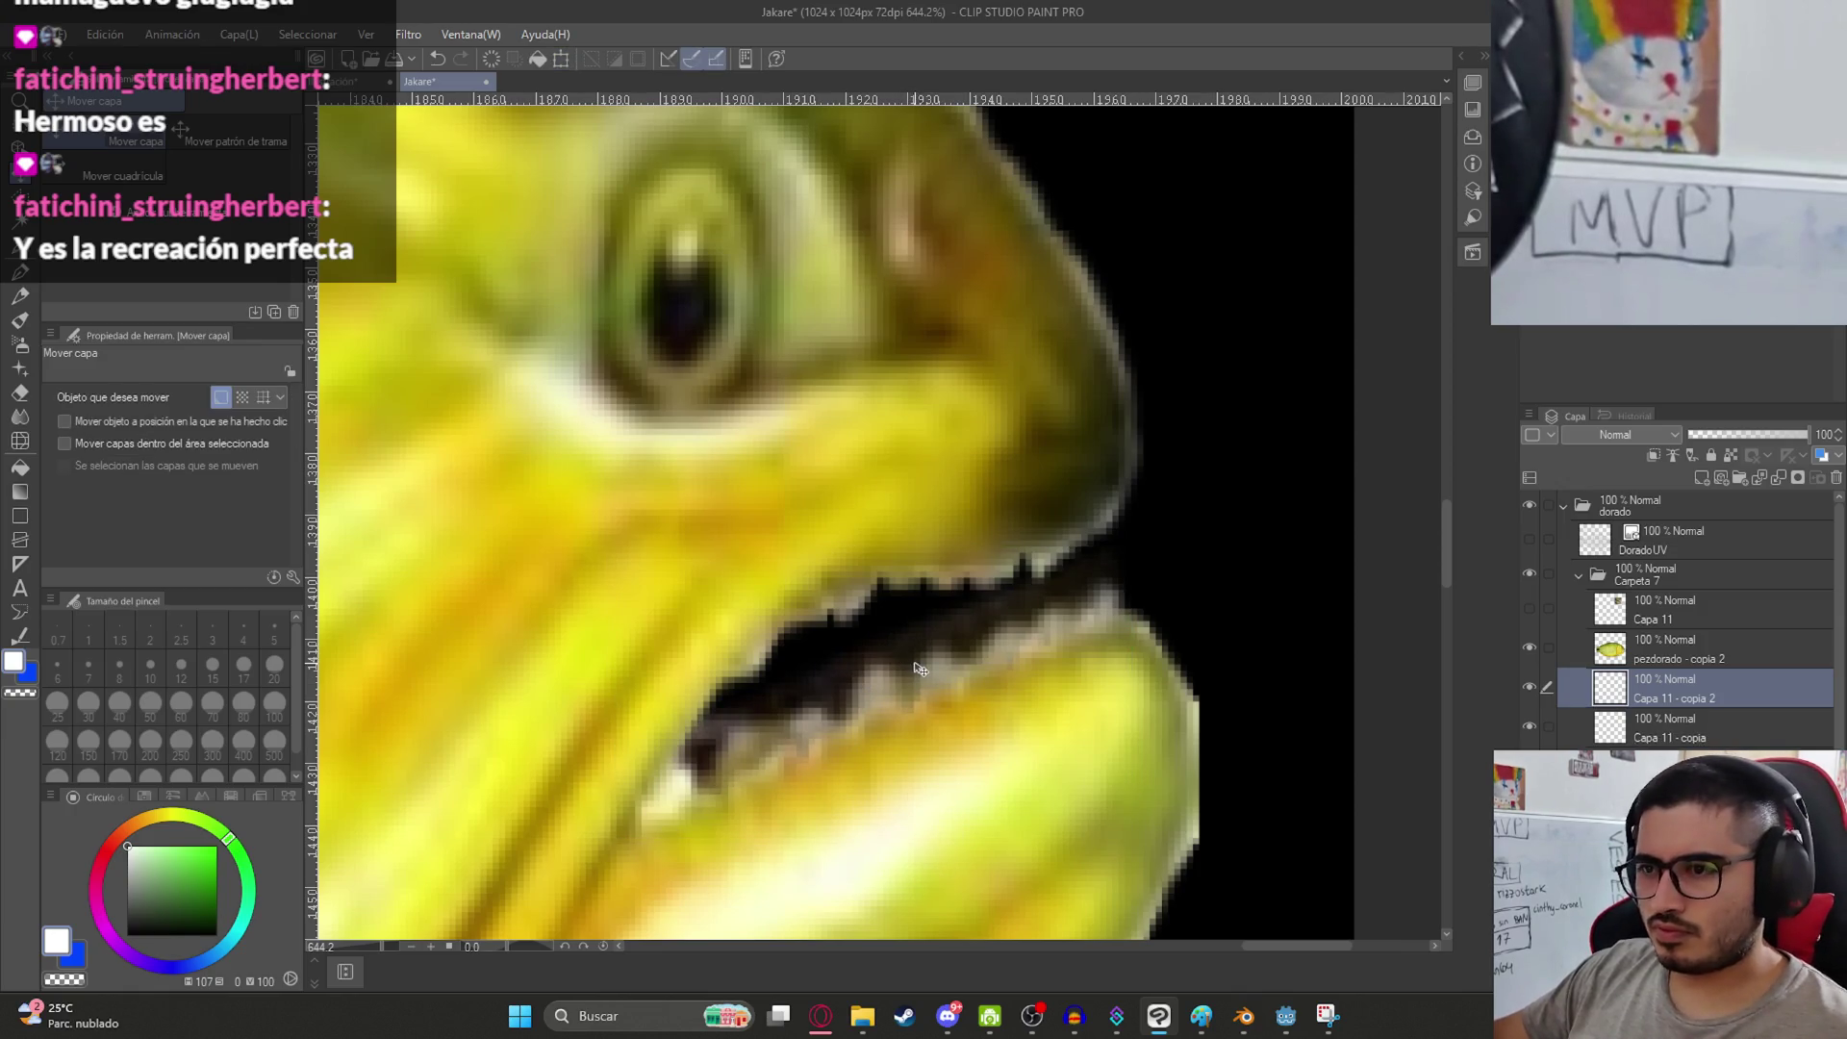
- Add a vertically flipped duplicate on the other jaw, then move one strip above the head
key("ctrl+t")
left_click(167, 399)
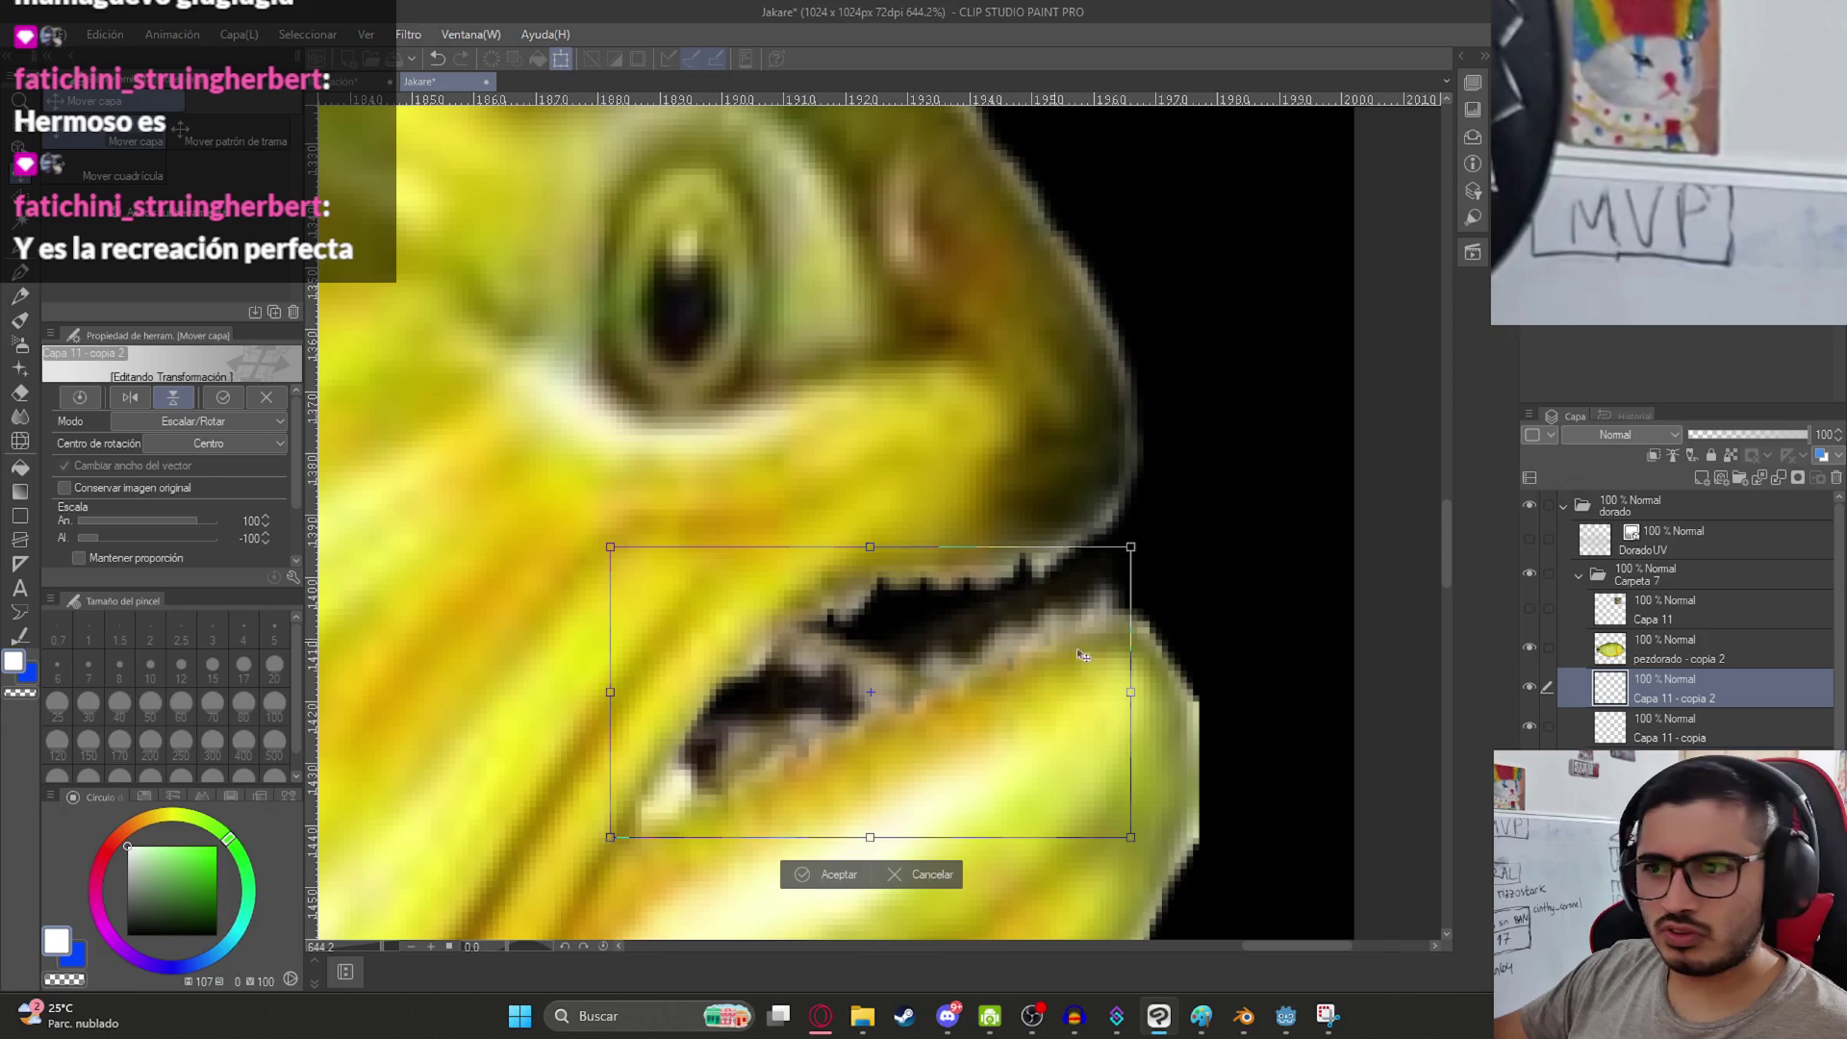
mouse_move(1044, 677)
left_mouse_down()
mouse_move(1002, 523)
mouse_move(1158, 536)
left_mouse_up()
key("Return")
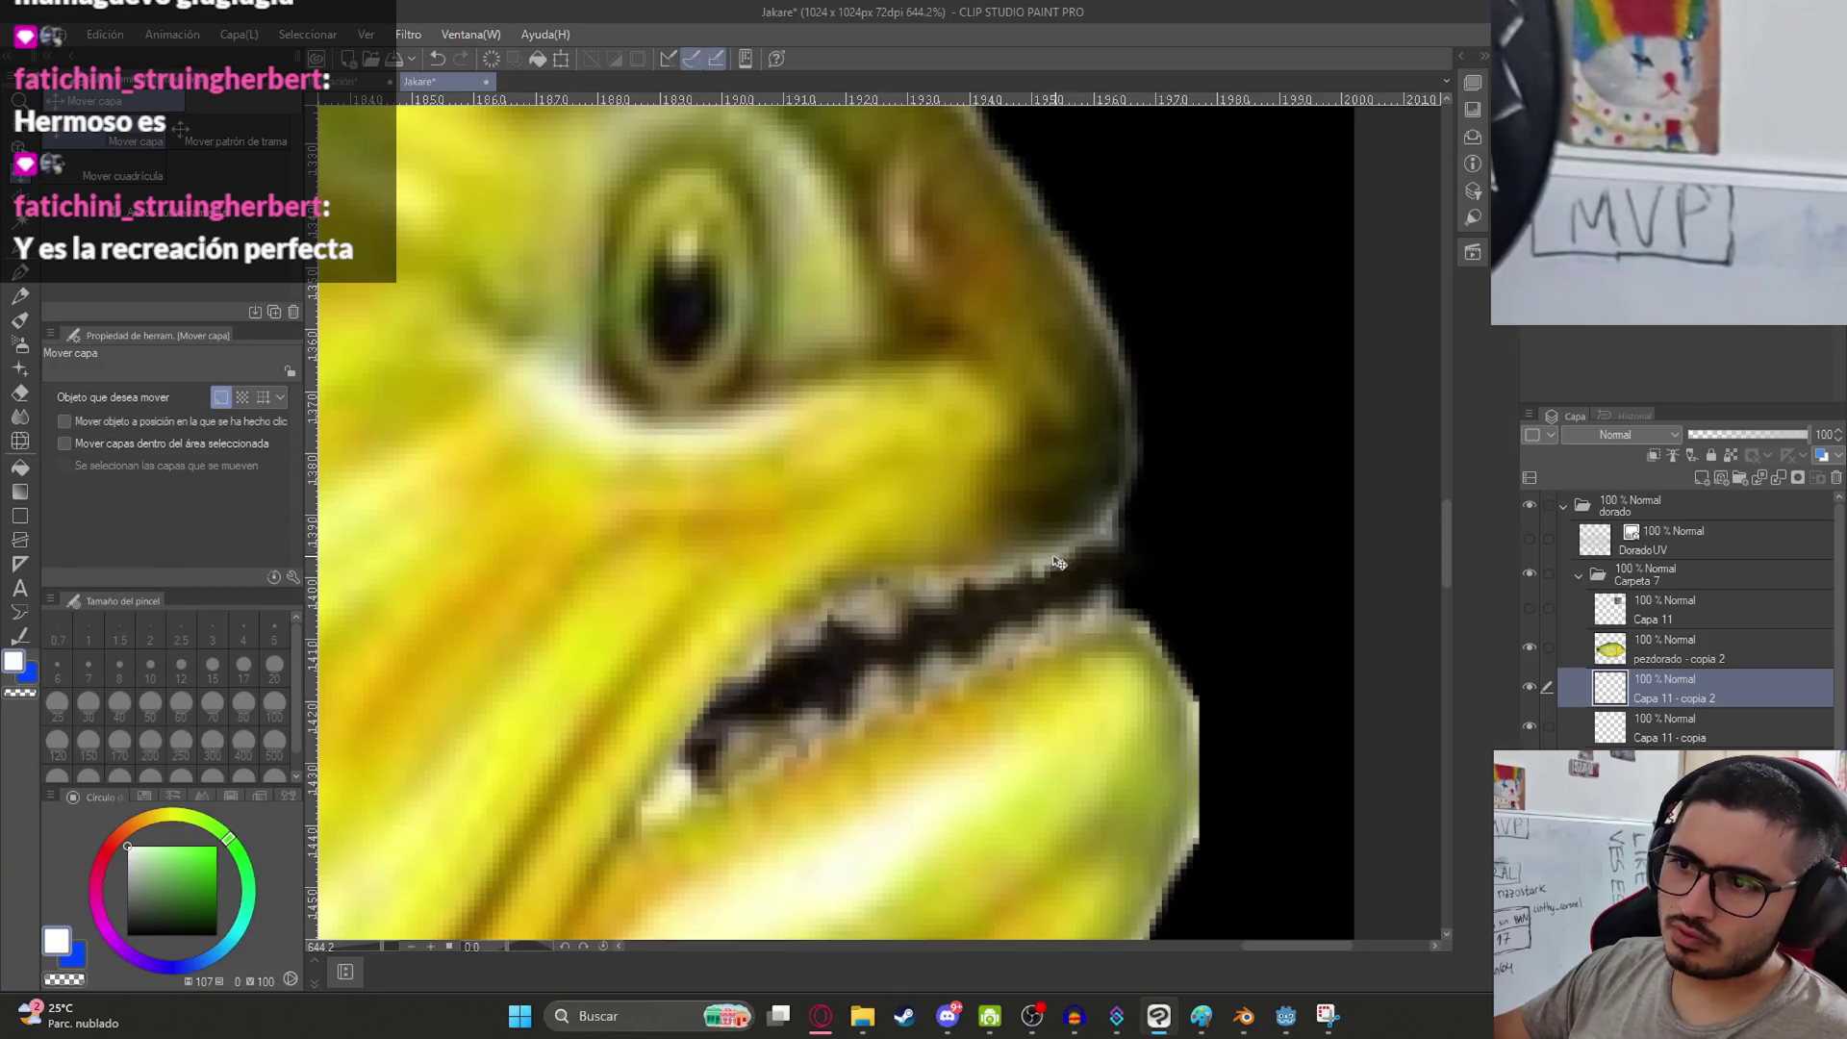
scroll(951, 603, "down", 2)
scroll(944, 613, "down", 2)
scroll(938, 628, "up", 2)
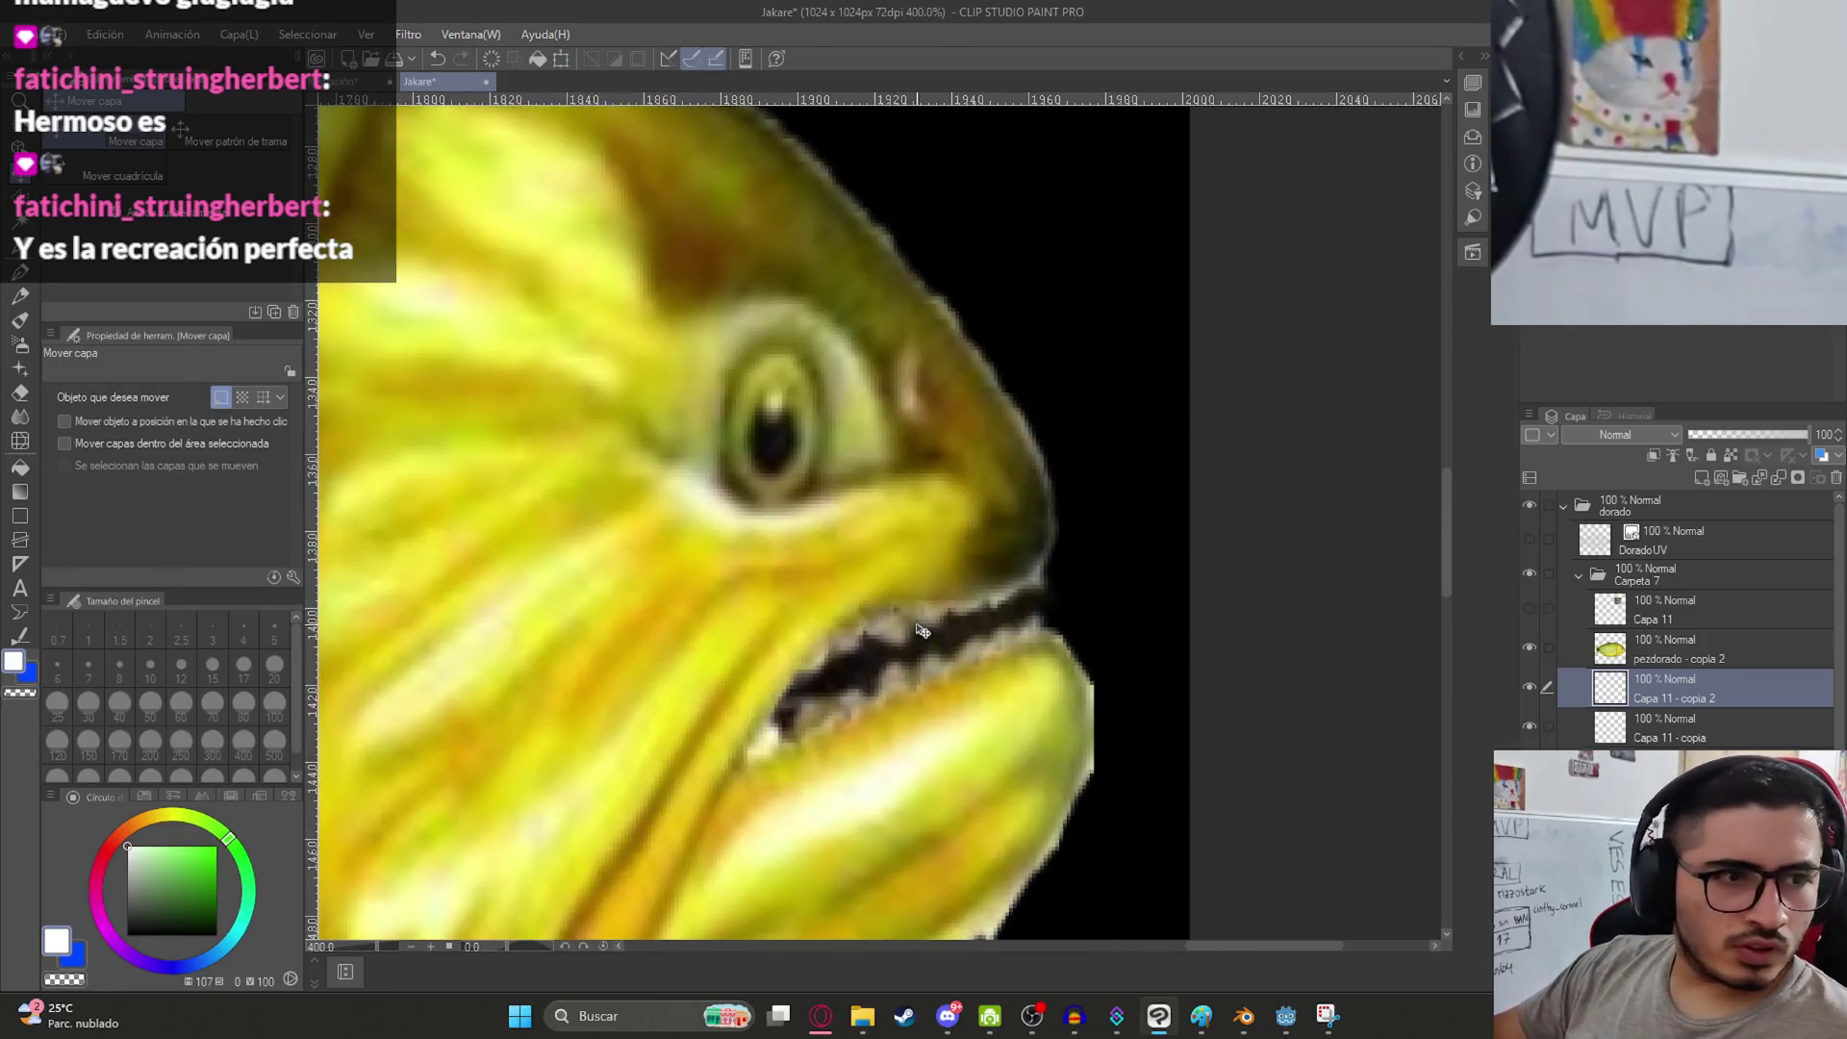
scroll(929, 640, "up", 2)
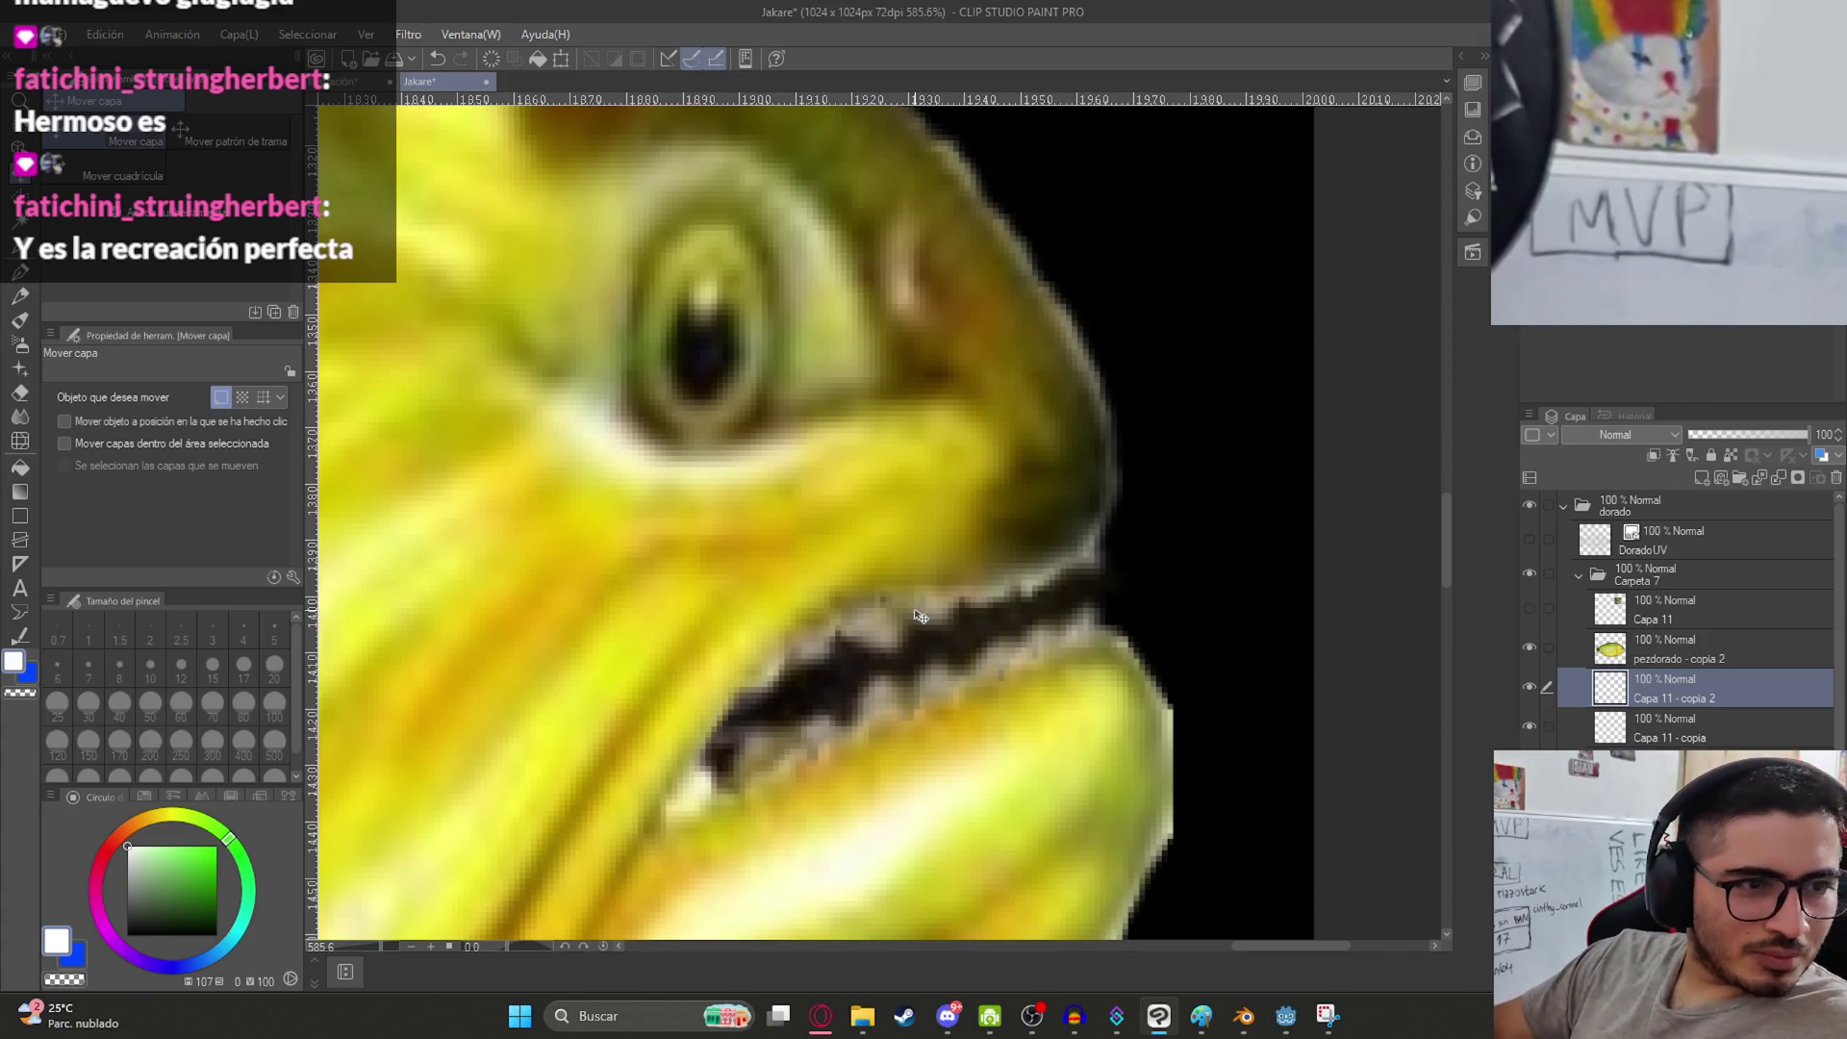
scroll(885, 686, "up", 3)
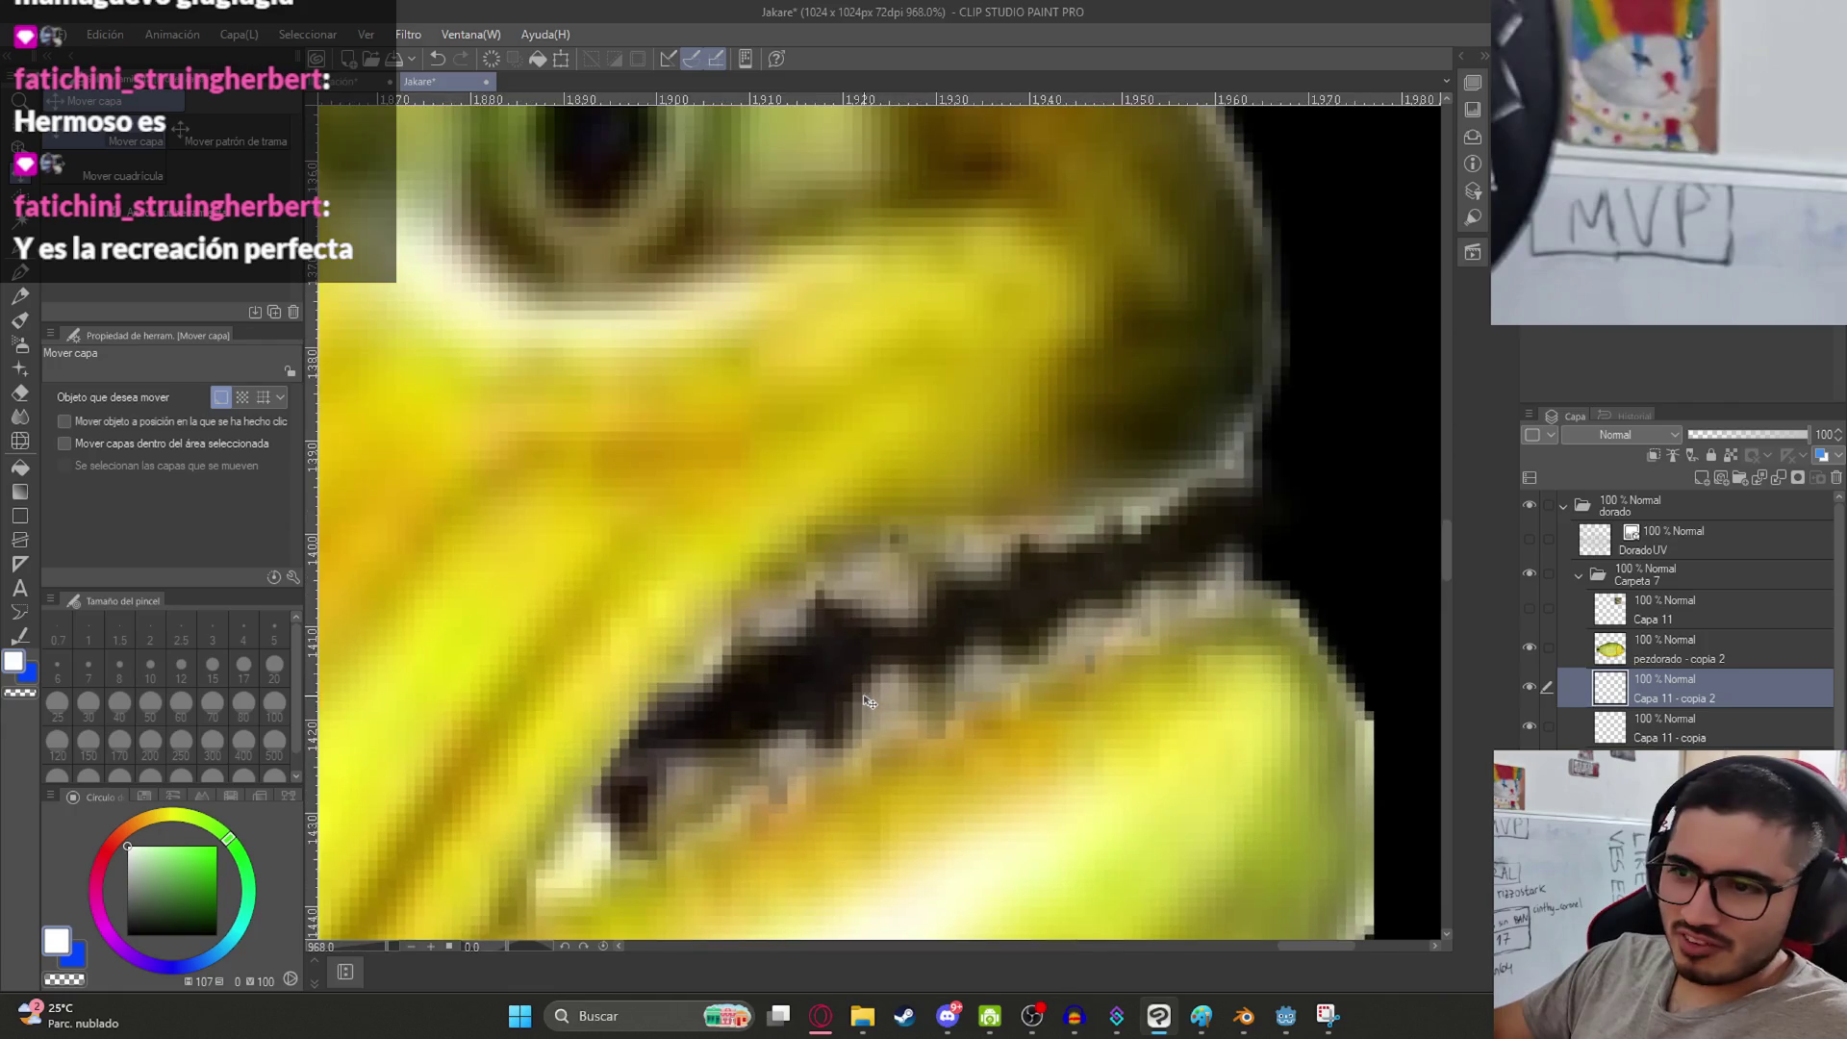
scroll(773, 726, "down", 3)
scroll(832, 711, "down", 3)
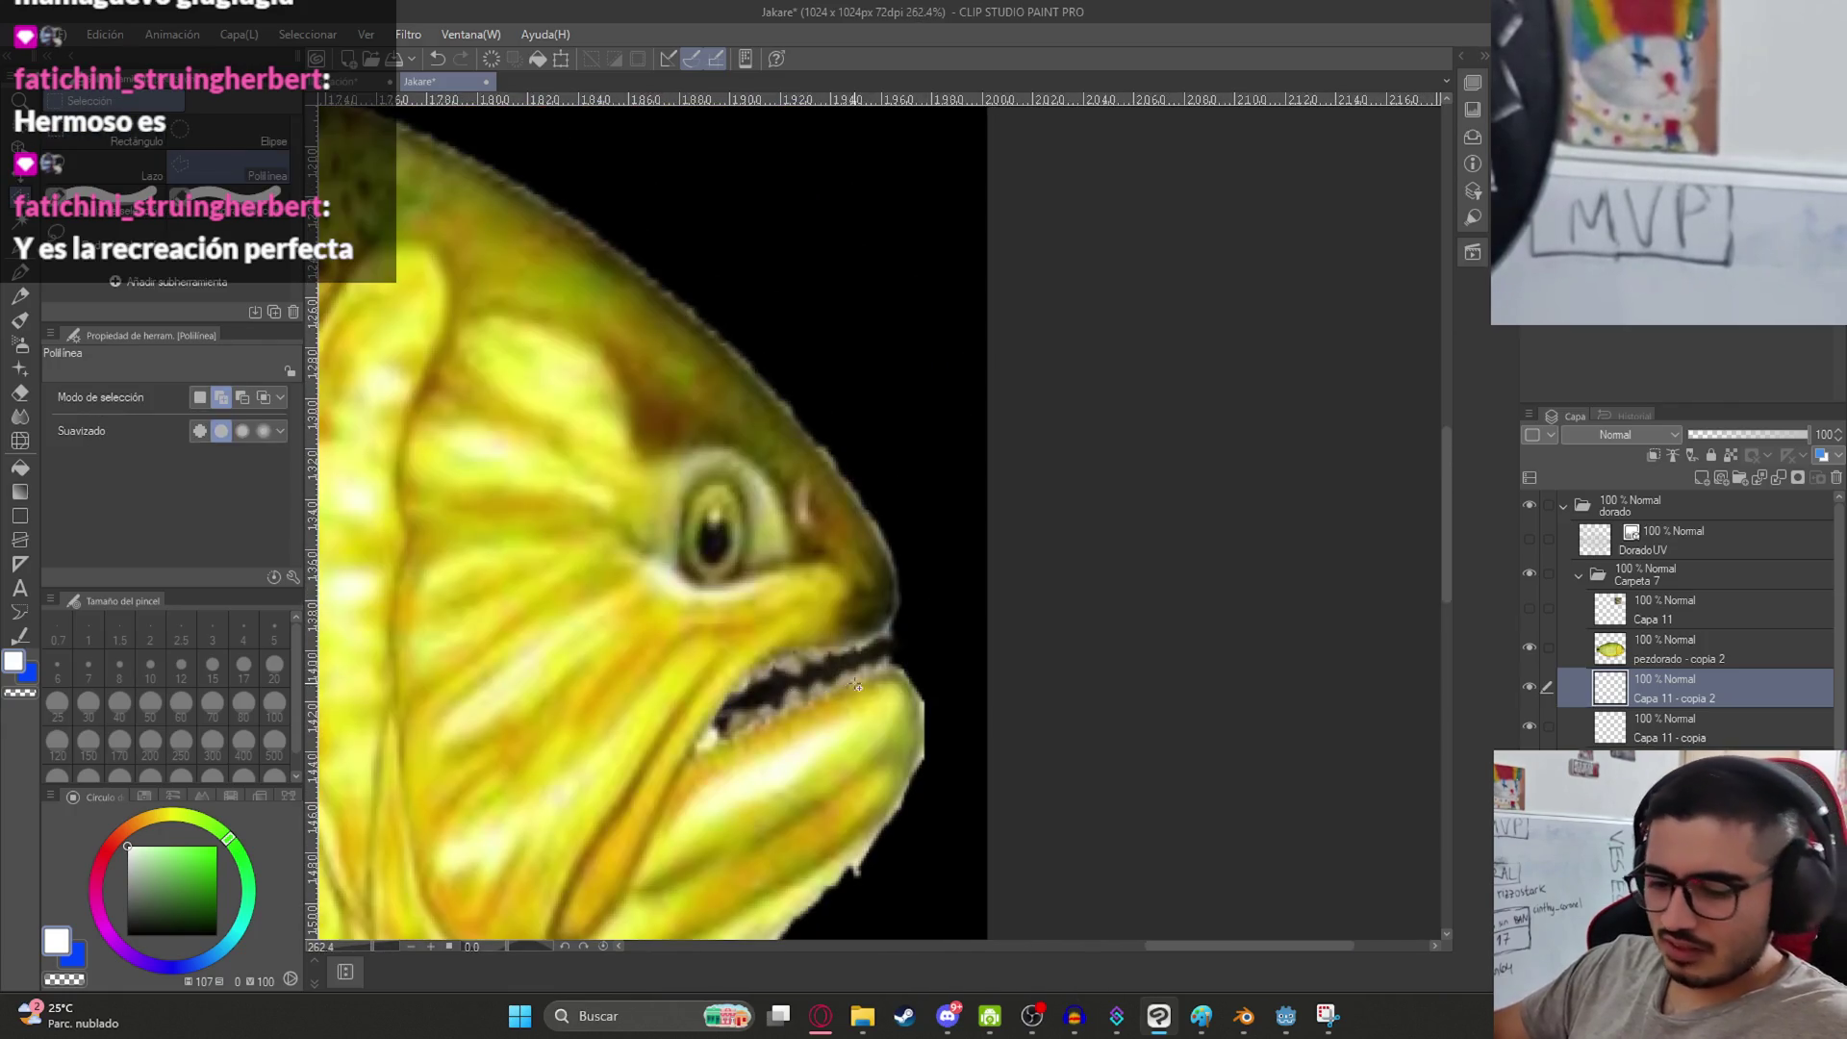
left_click_drag(833, 710, 857, 269)
scroll(882, 268, "up", 2)
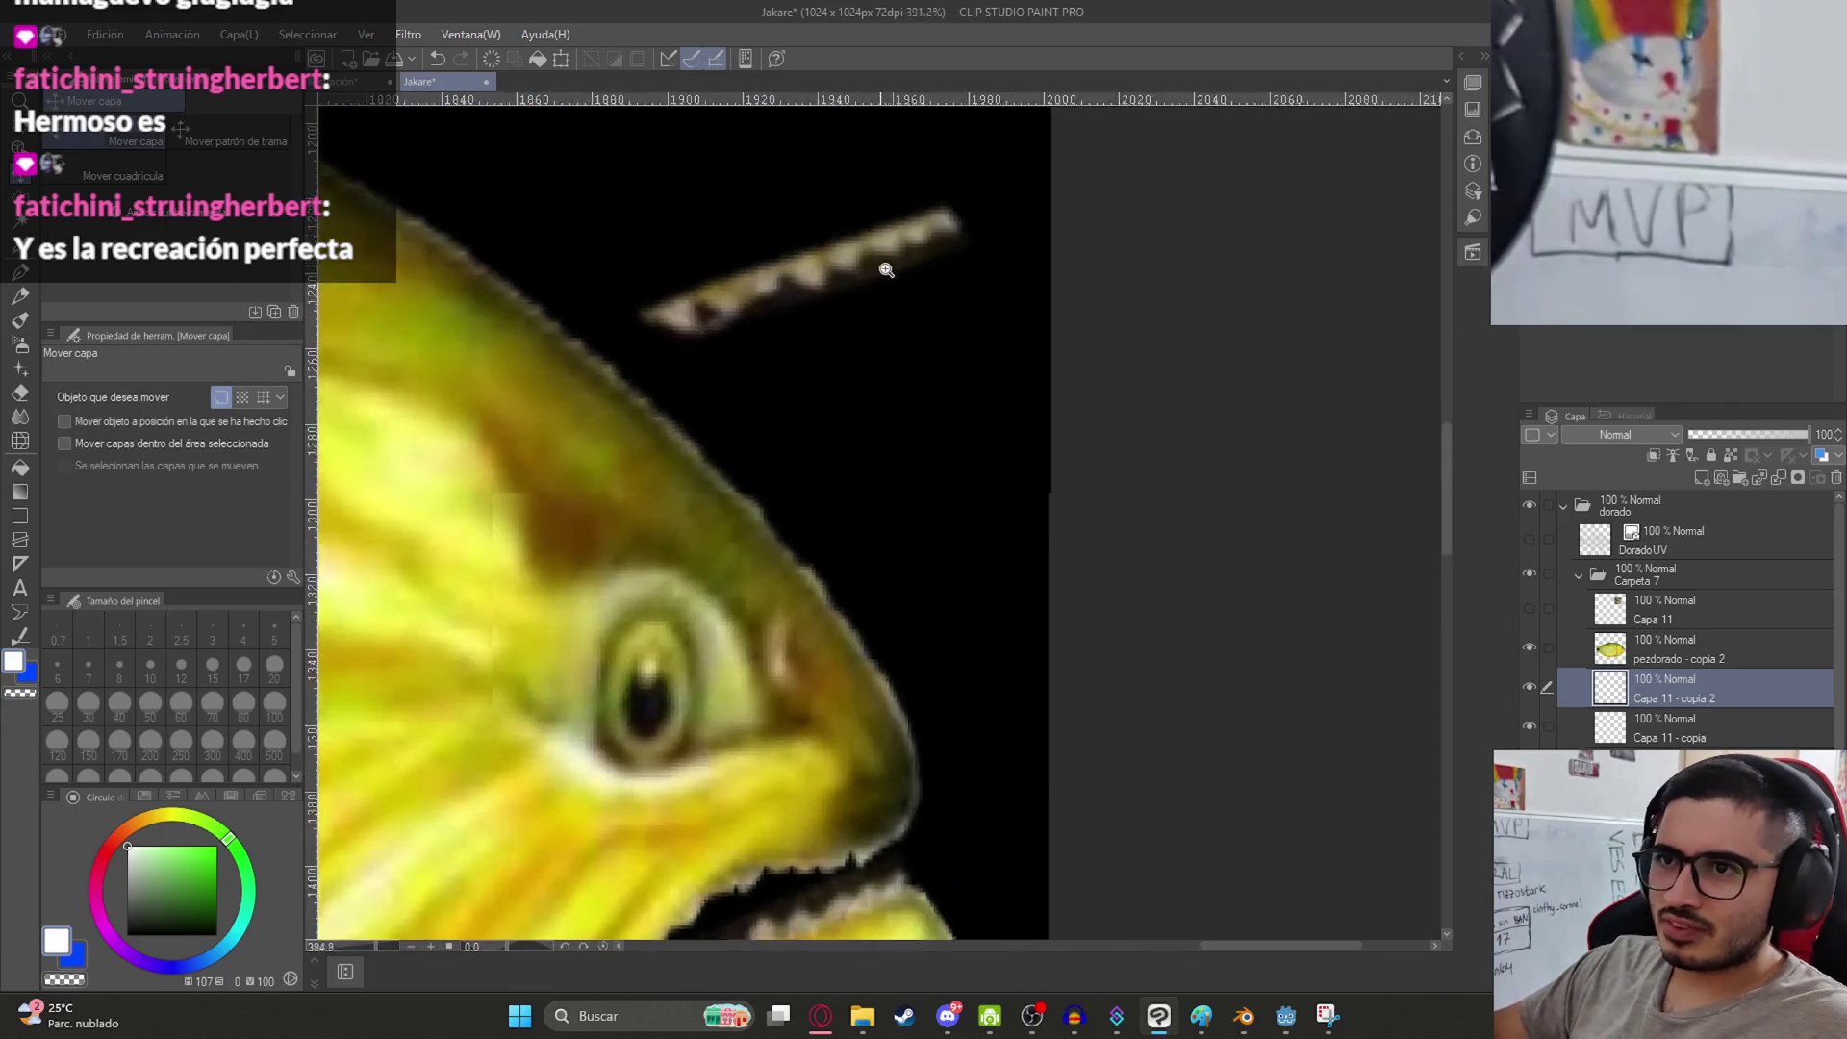
scroll(924, 309, "up", 2)
key("m")
- Trim the unwanted edge off the teeth strip and move it back into the mouth
left_click_drag(648, 314, 660, 531)
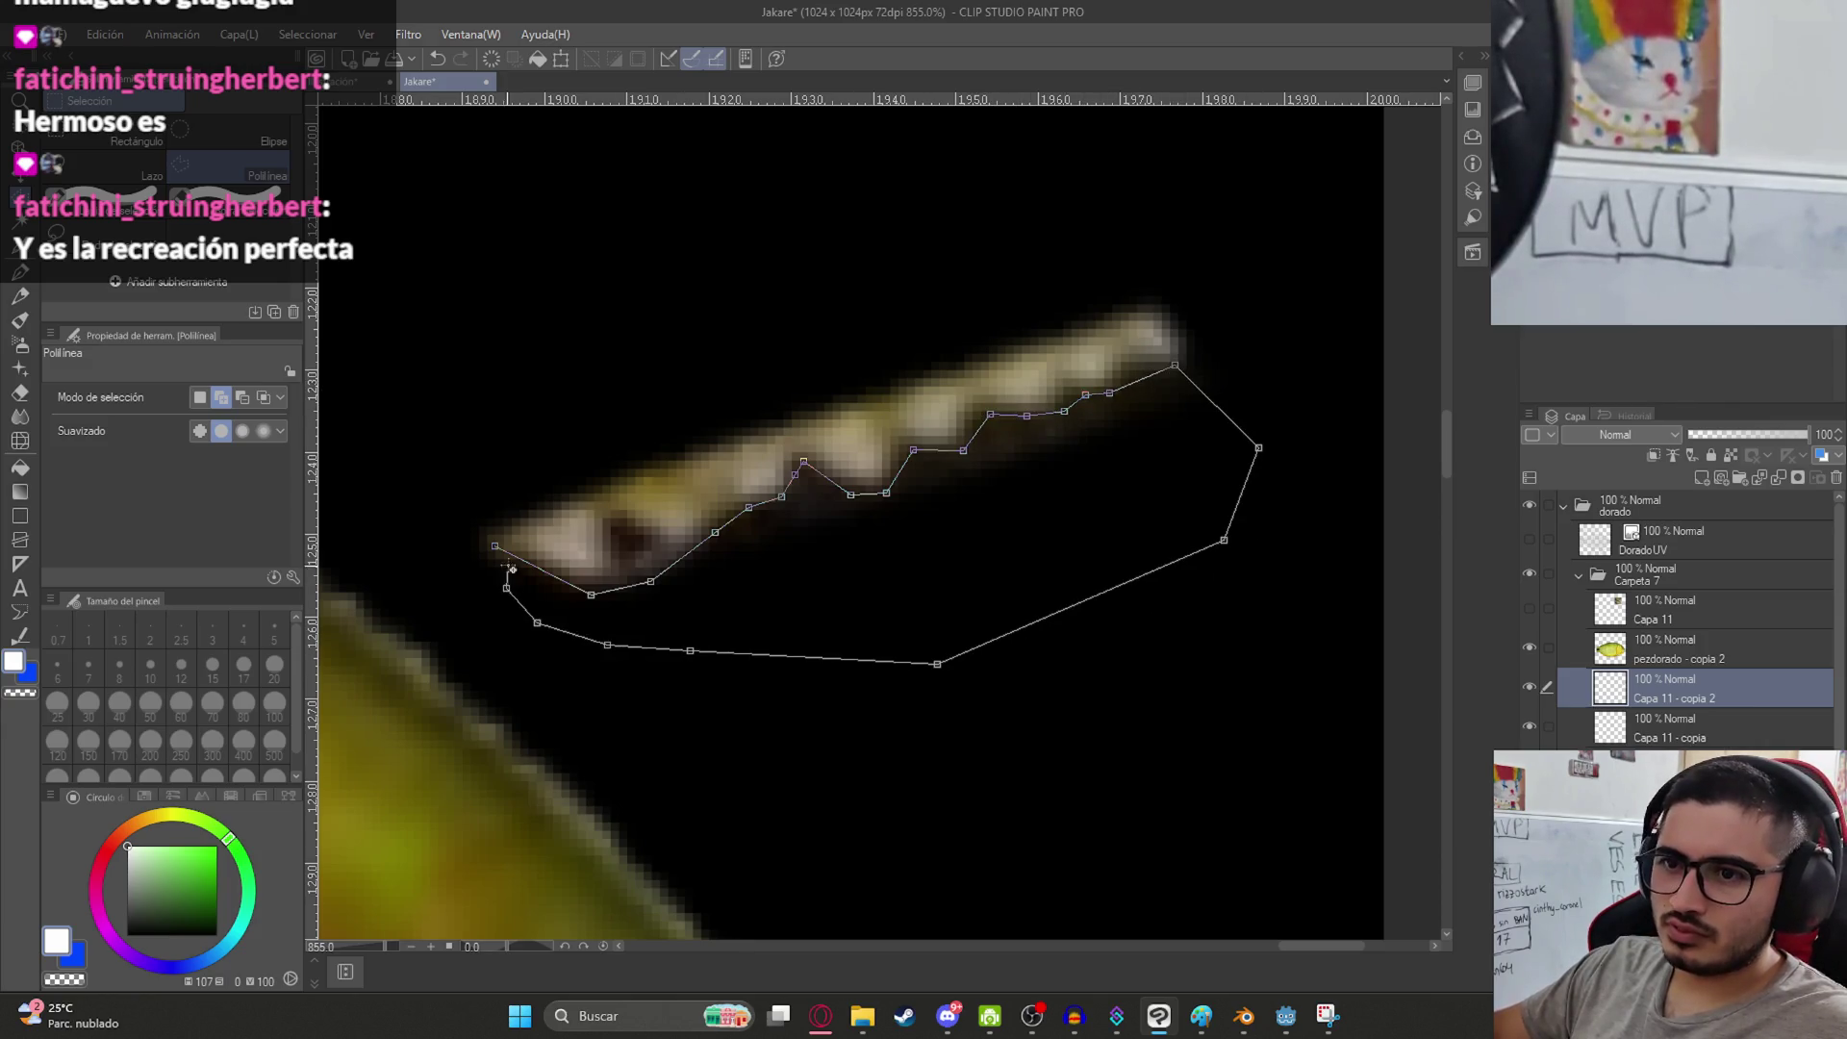
key("Escape")
key("k")
scroll(1010, 625, "down", 3)
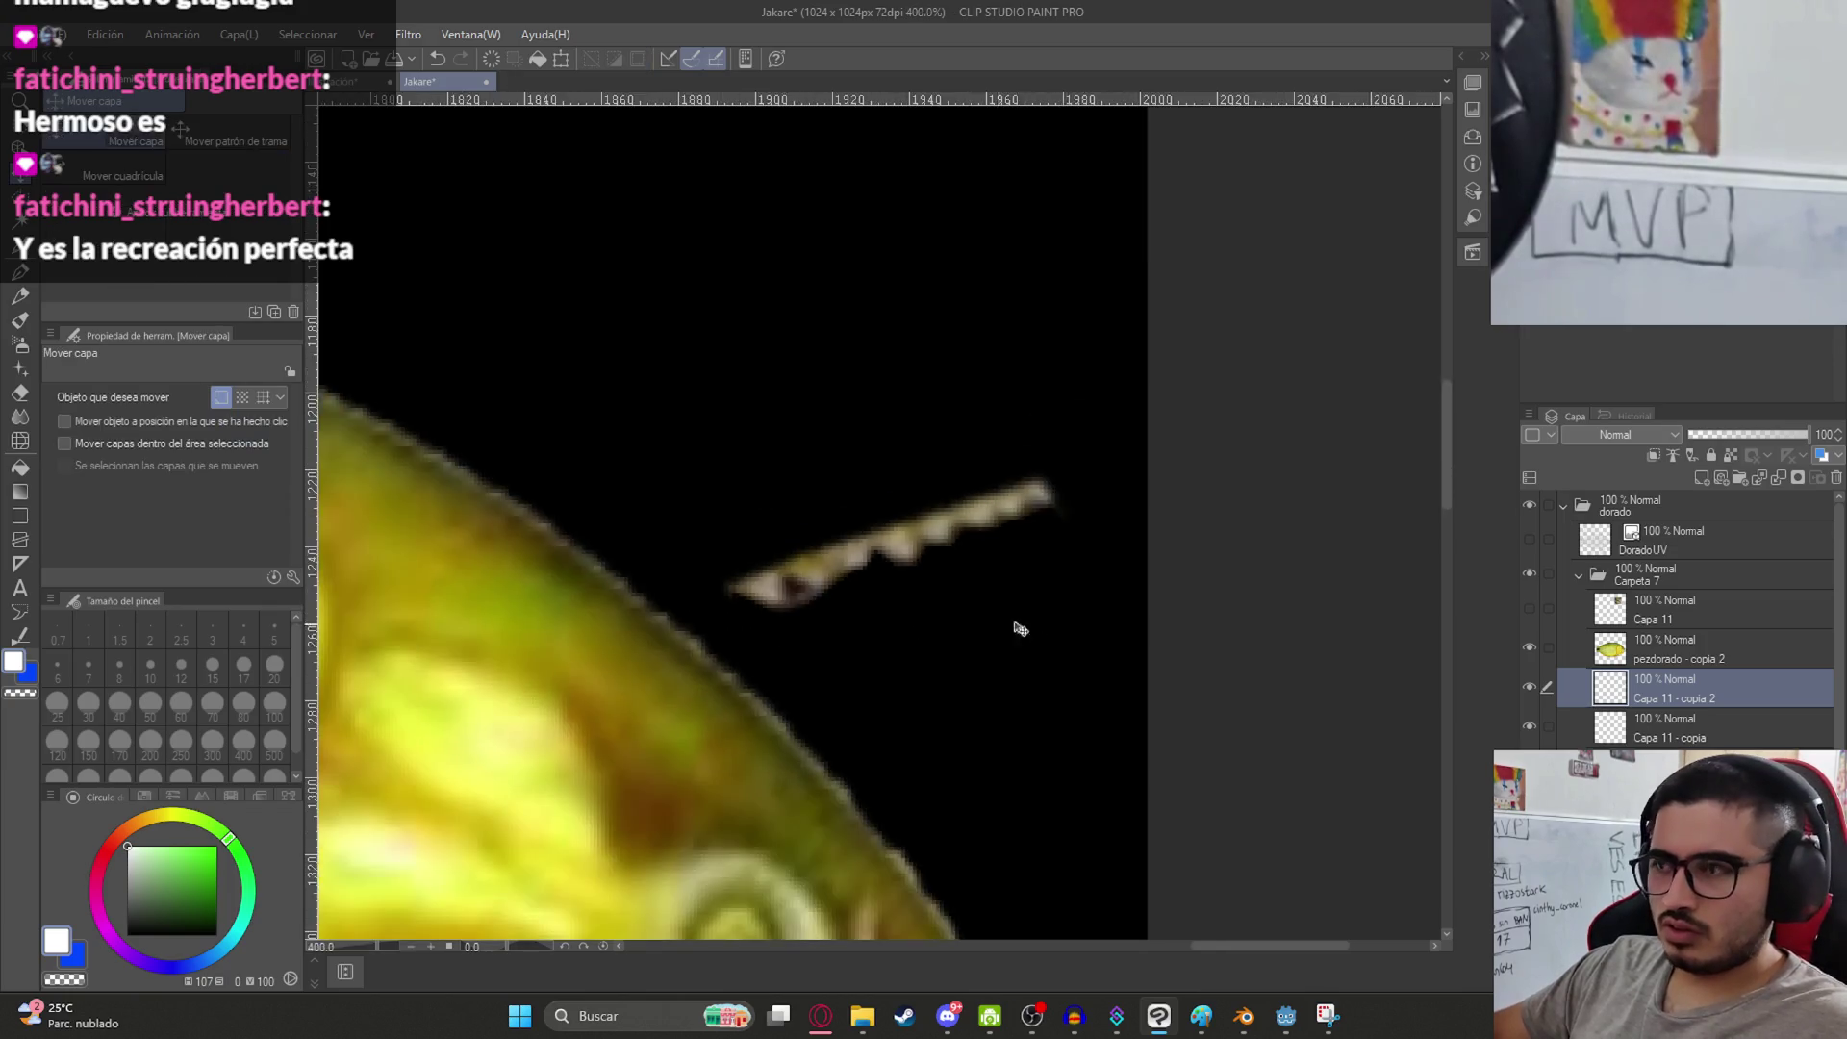
scroll(996, 628, "down", 2)
scroll(995, 628, "down", 2)
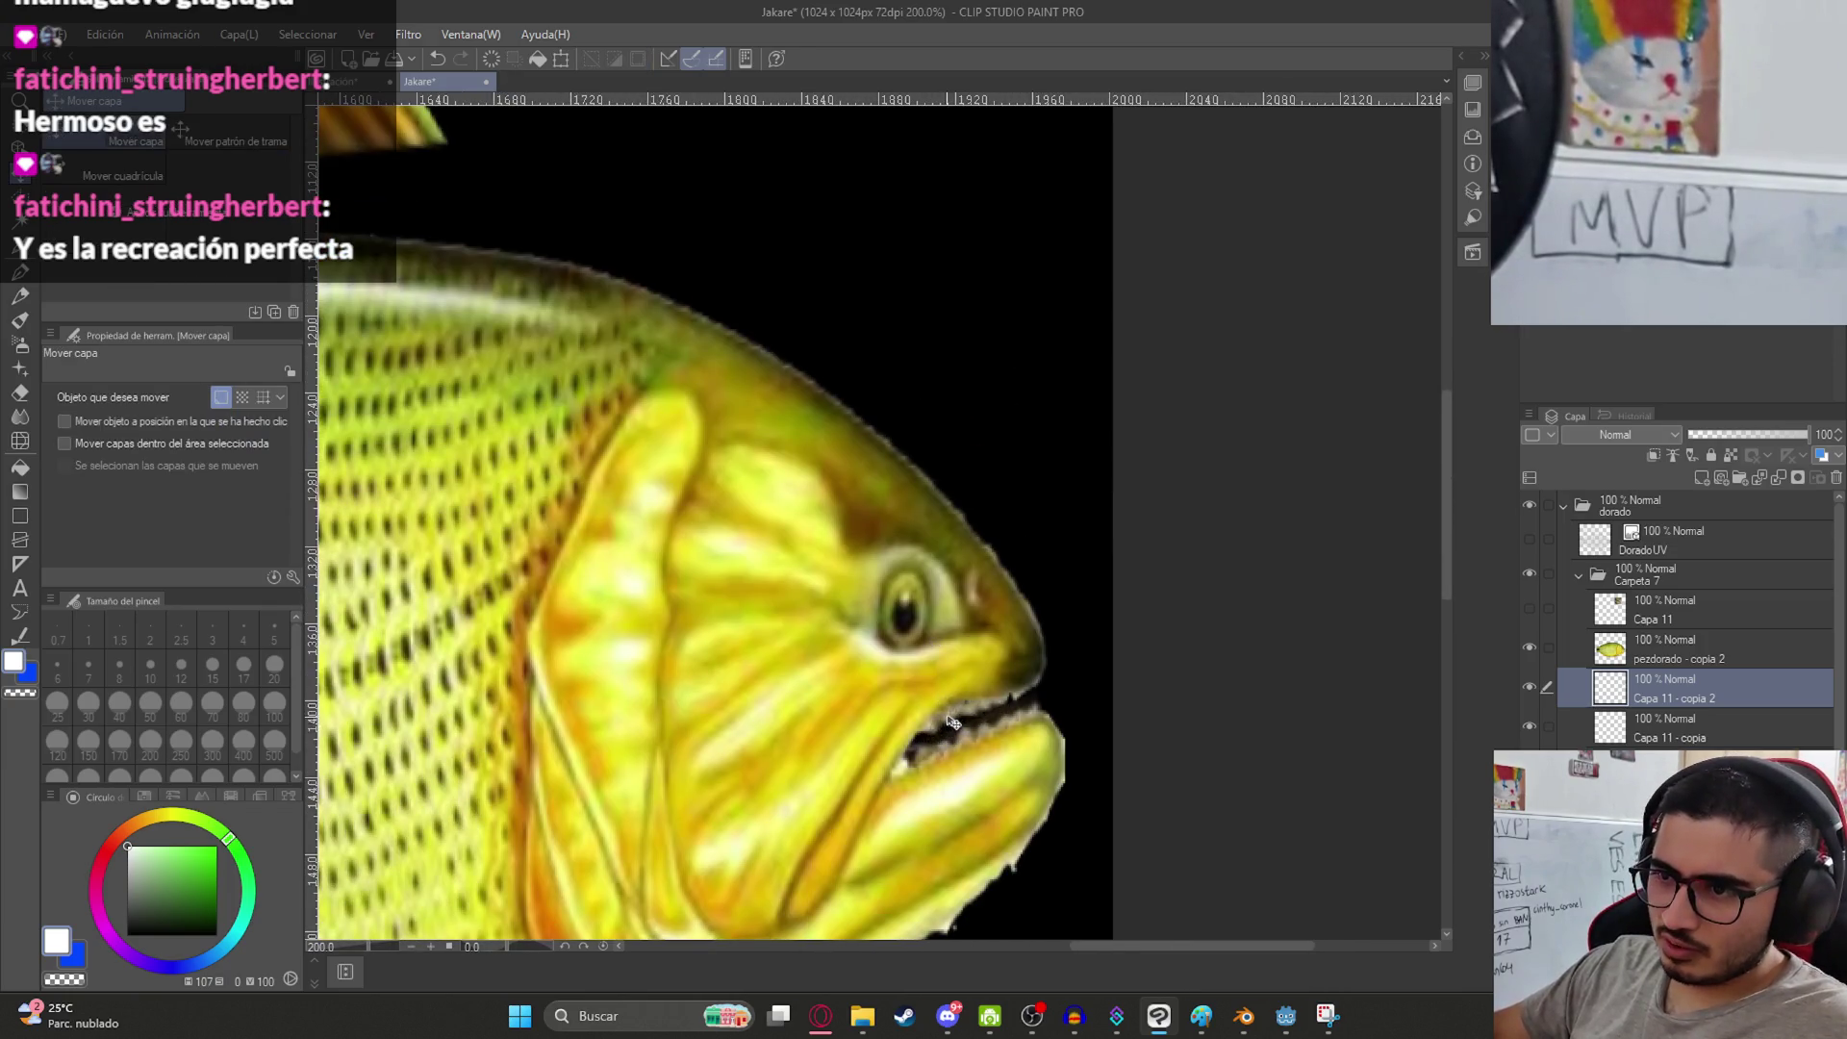
scroll(952, 721, "up", 2)
scroll(982, 715, "up", 2)
scroll(1014, 705, "up", 1)
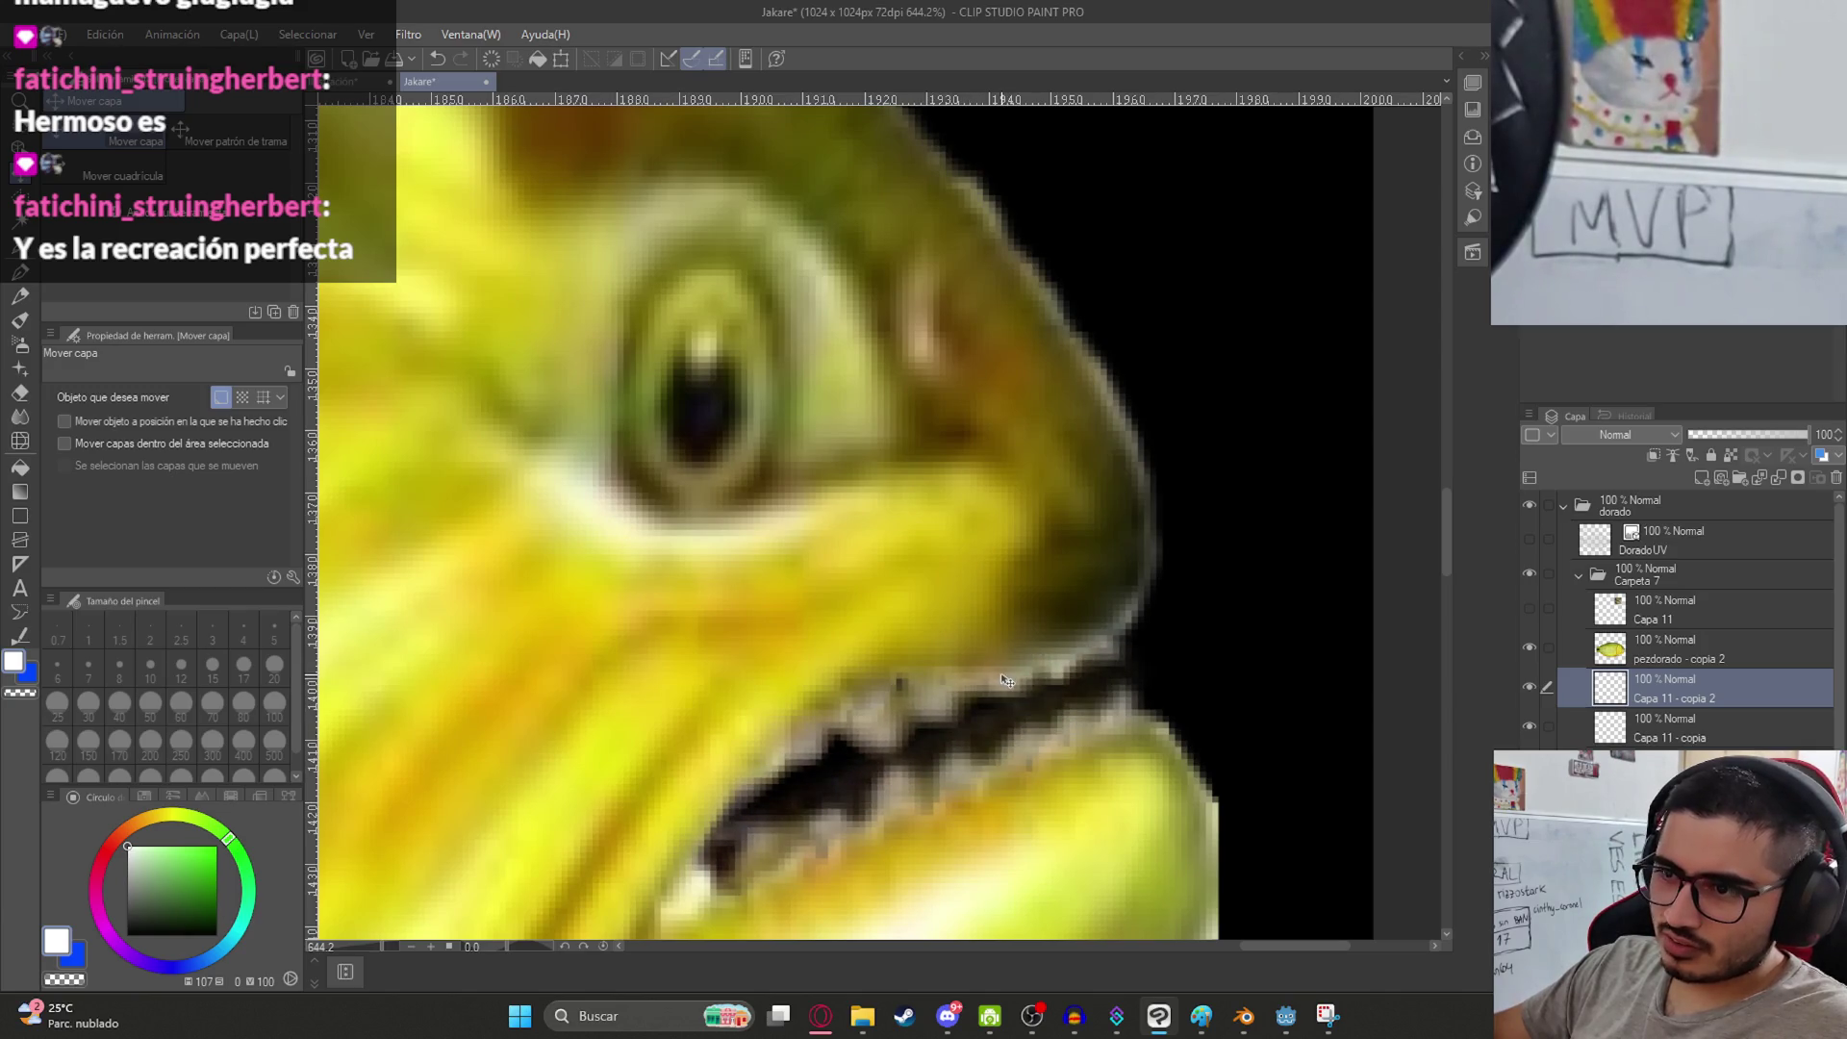
left_click_drag(1014, 705, 1003, 670)
- Scale the teeth to 115%, tilt them slightly counter-clockwise along the jaw, and confirm
key("ctrl+shift+t")
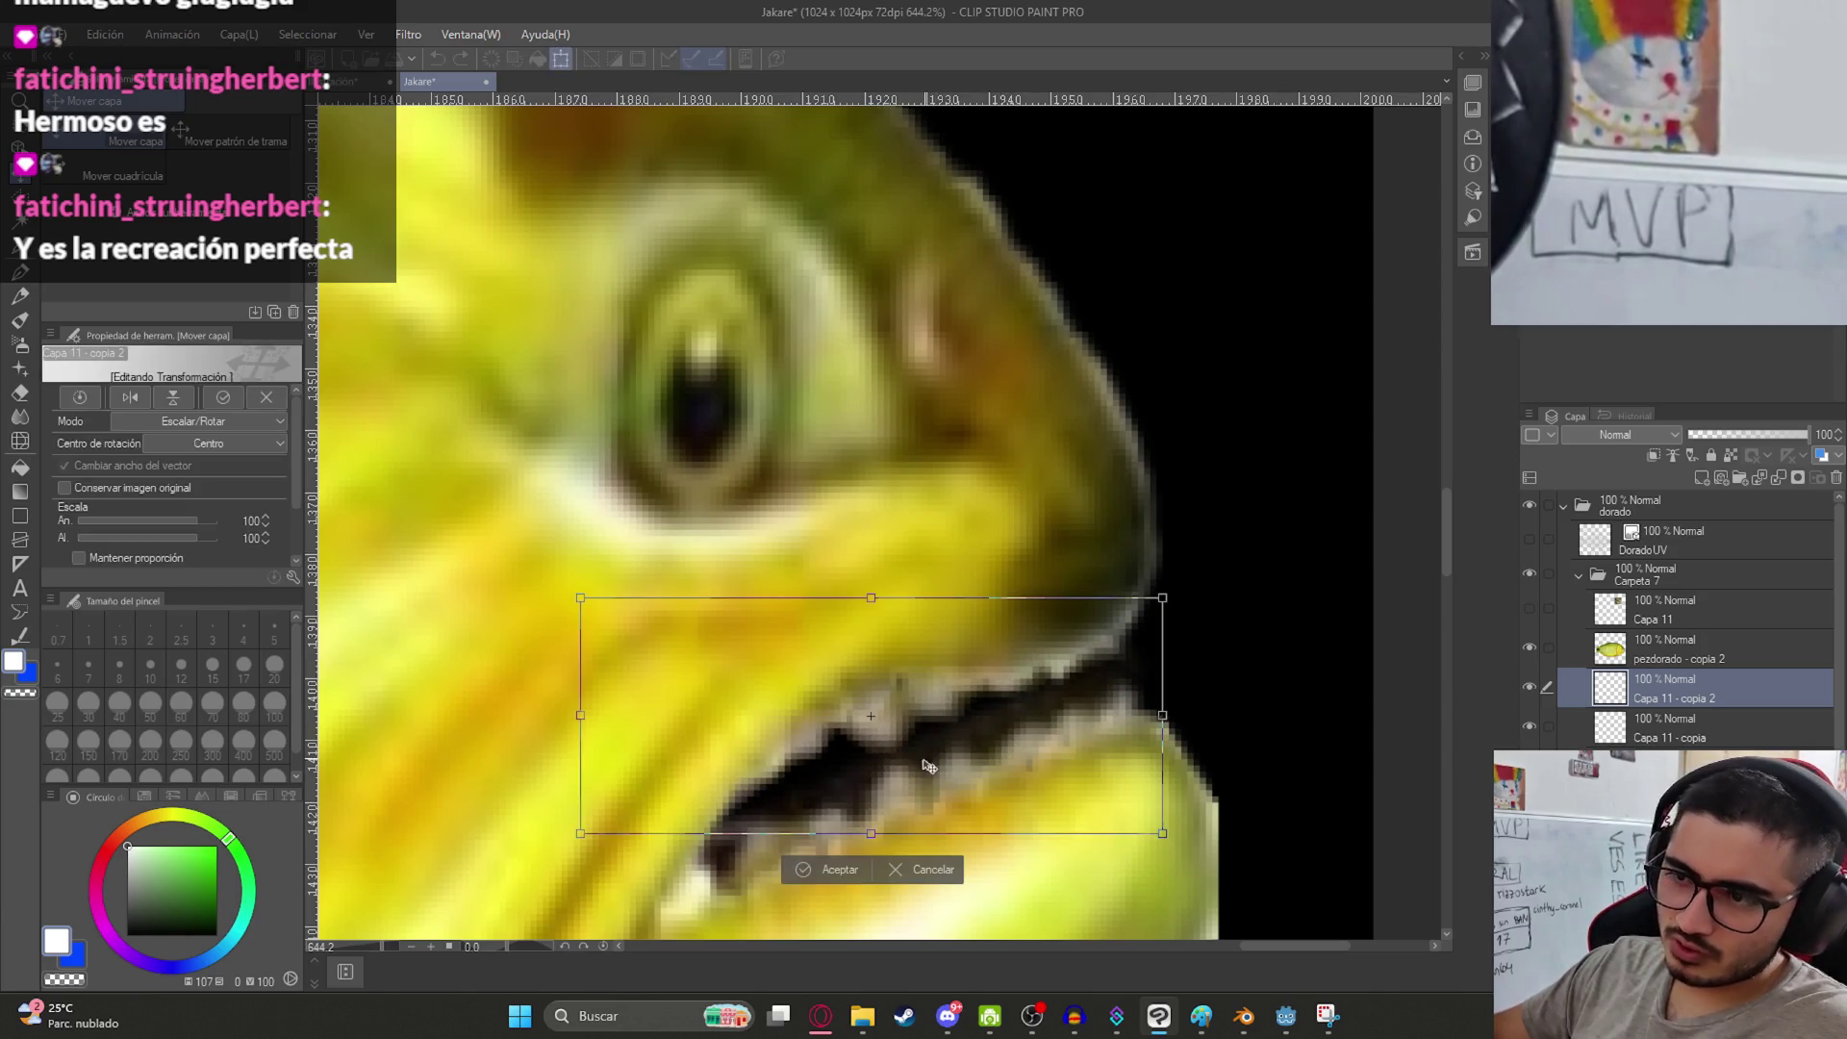
left_click_drag(871, 833, 870, 870)
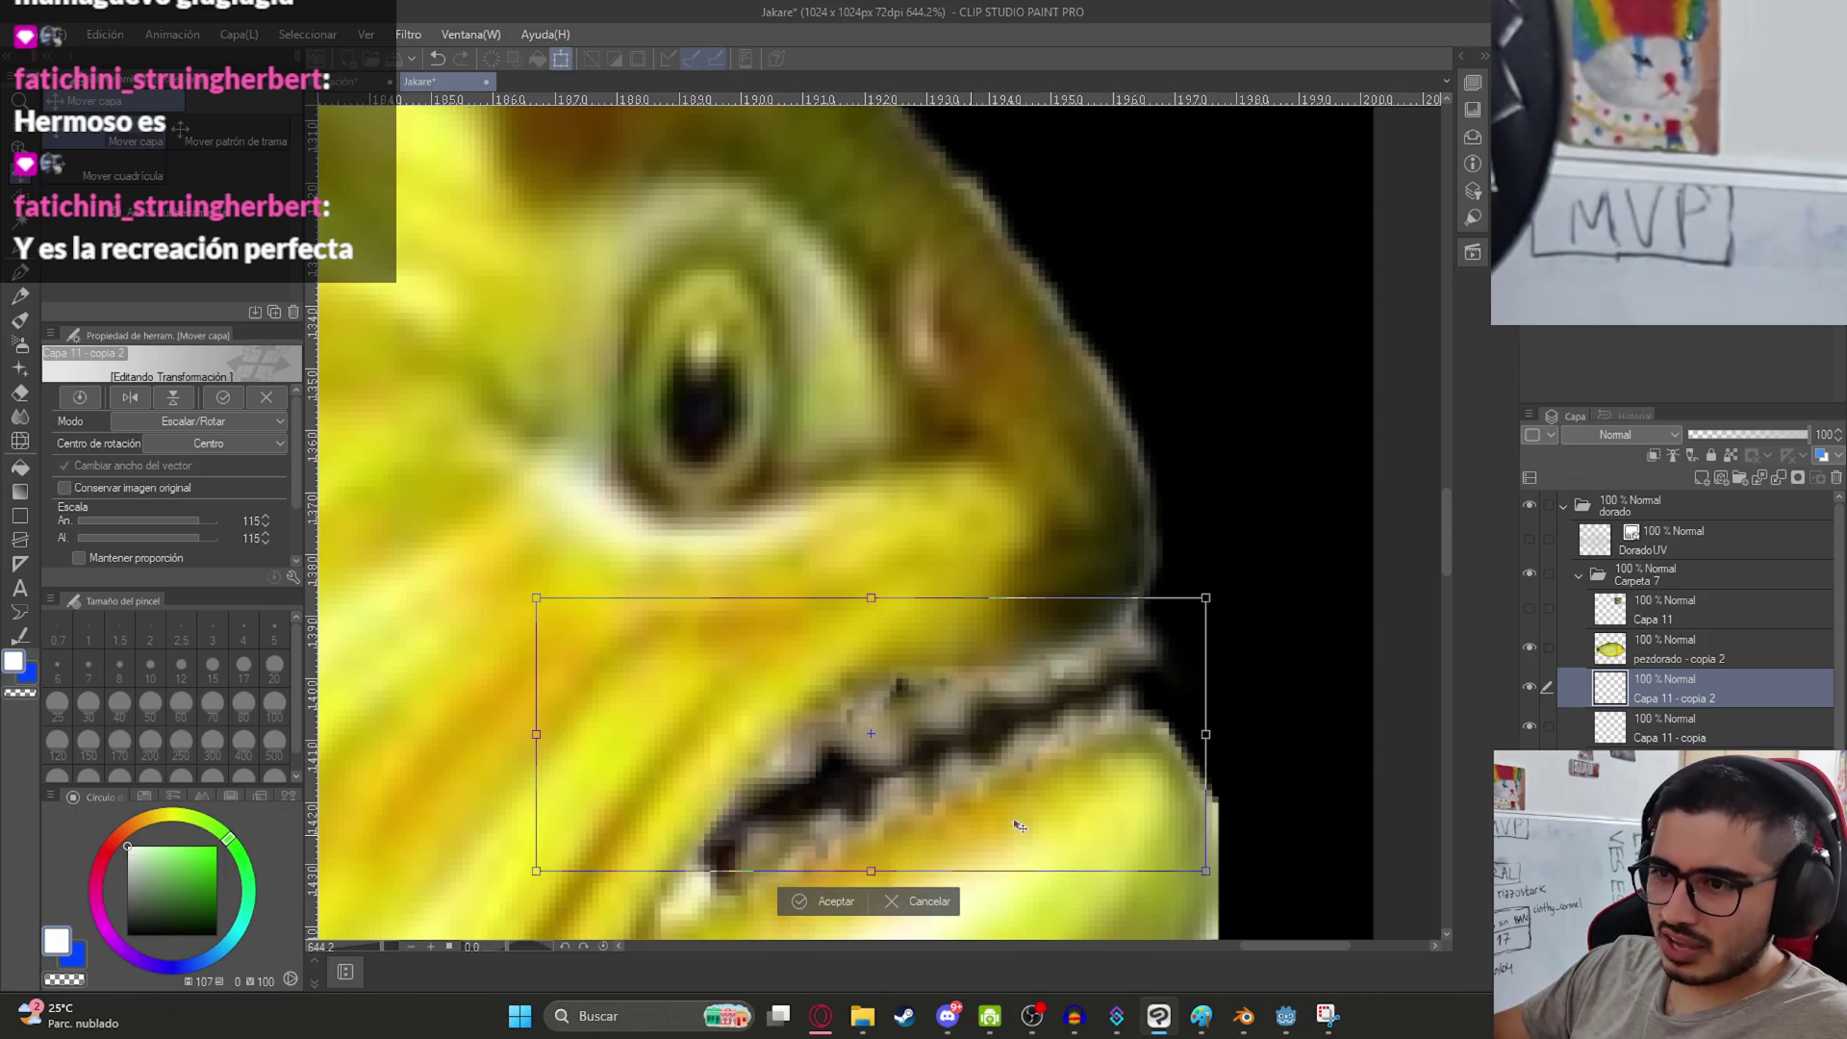
left_click_drag(1285, 656, 1256, 638)
left_click_drag(1003, 708, 971, 713)
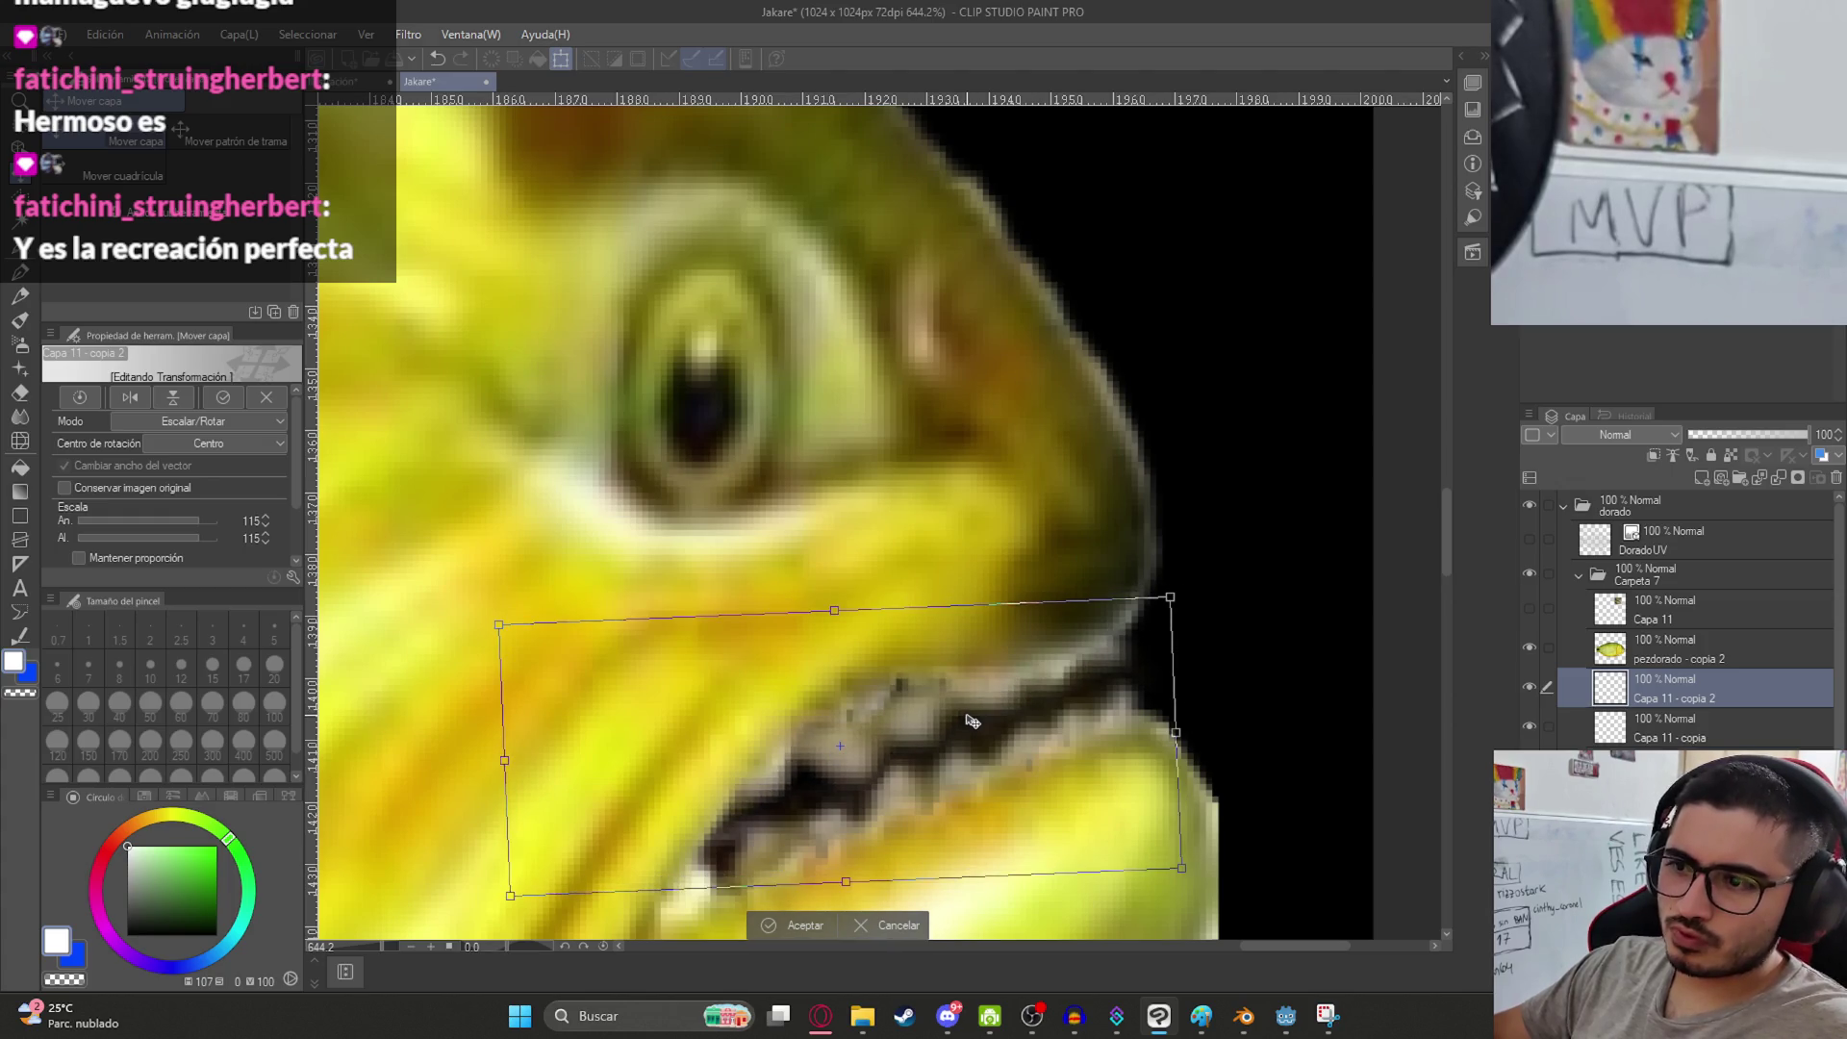
key("Return")
scroll(982, 722, "down", 2)
scroll(1011, 752, "down", 3)
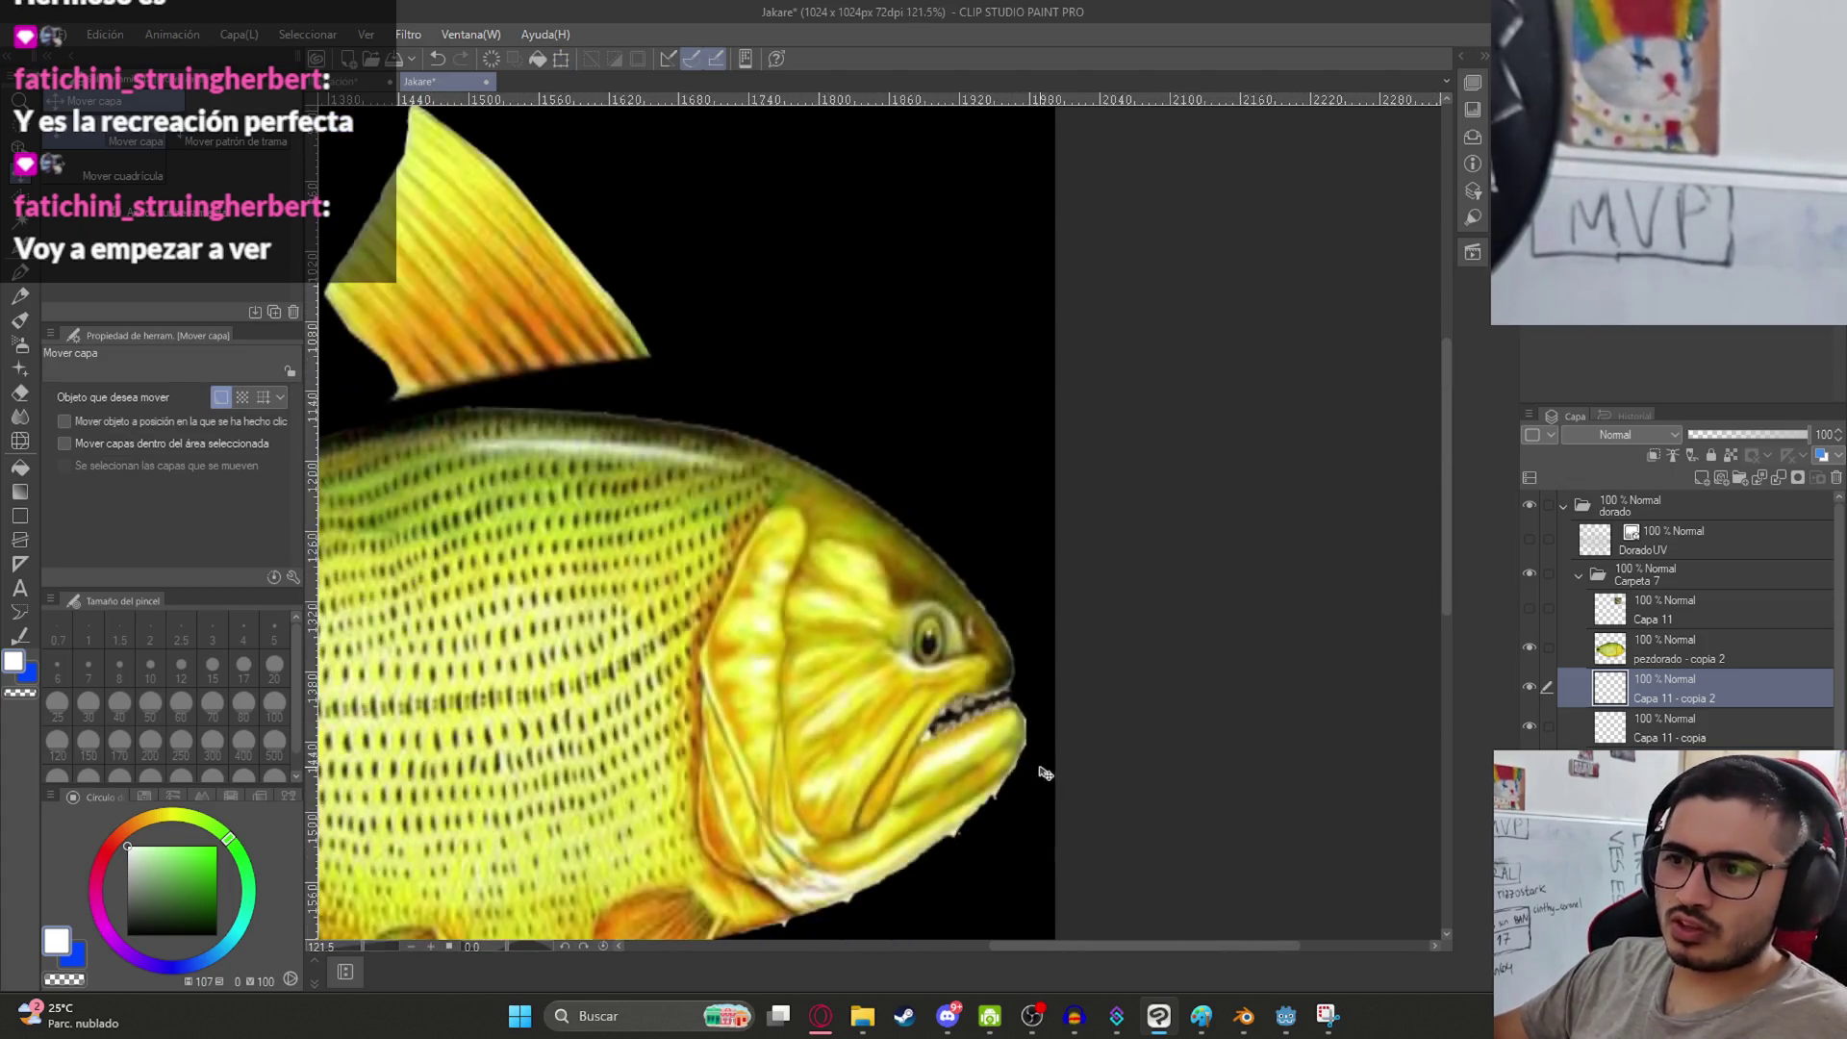
scroll(1054, 779, "down", 3)
middle_click_drag(1066, 786, 991, 623)
left_click(1599, 581)
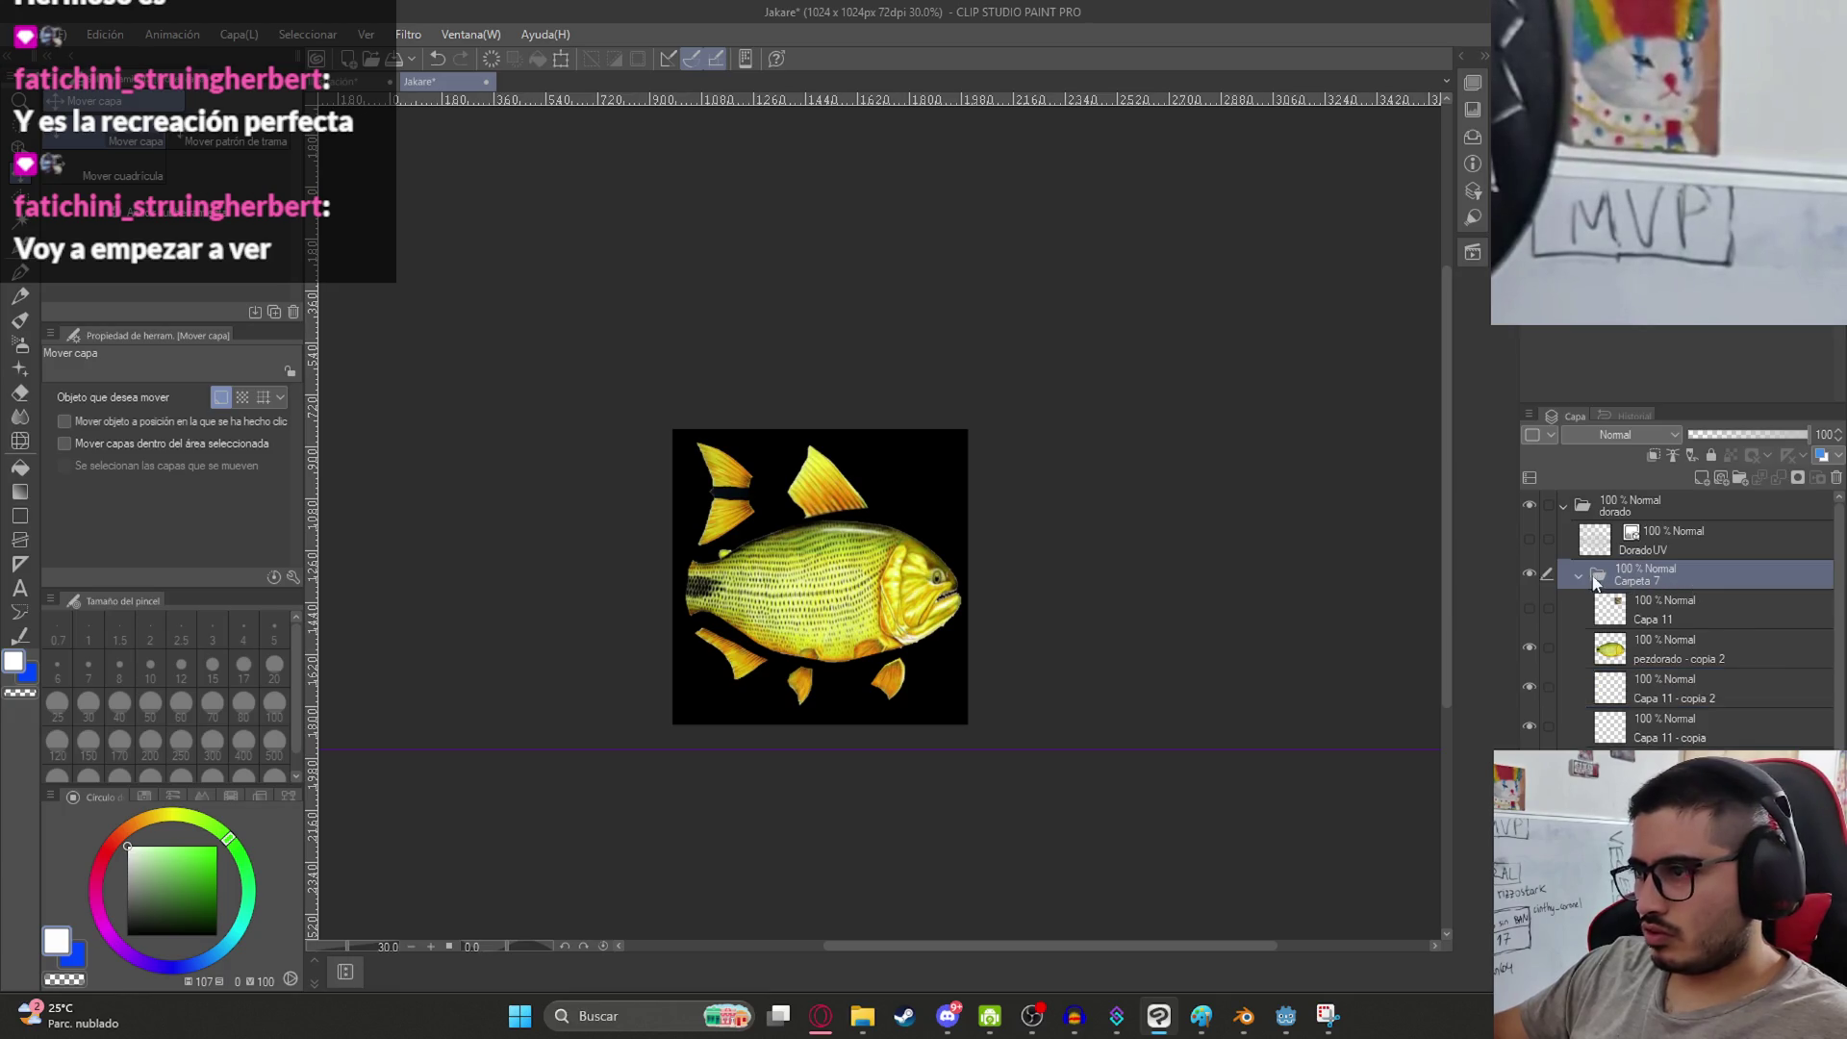
- Merge the fish folder into a copied layer, hide the black background, and apply mosaic pixelation
right_click(1584, 578)
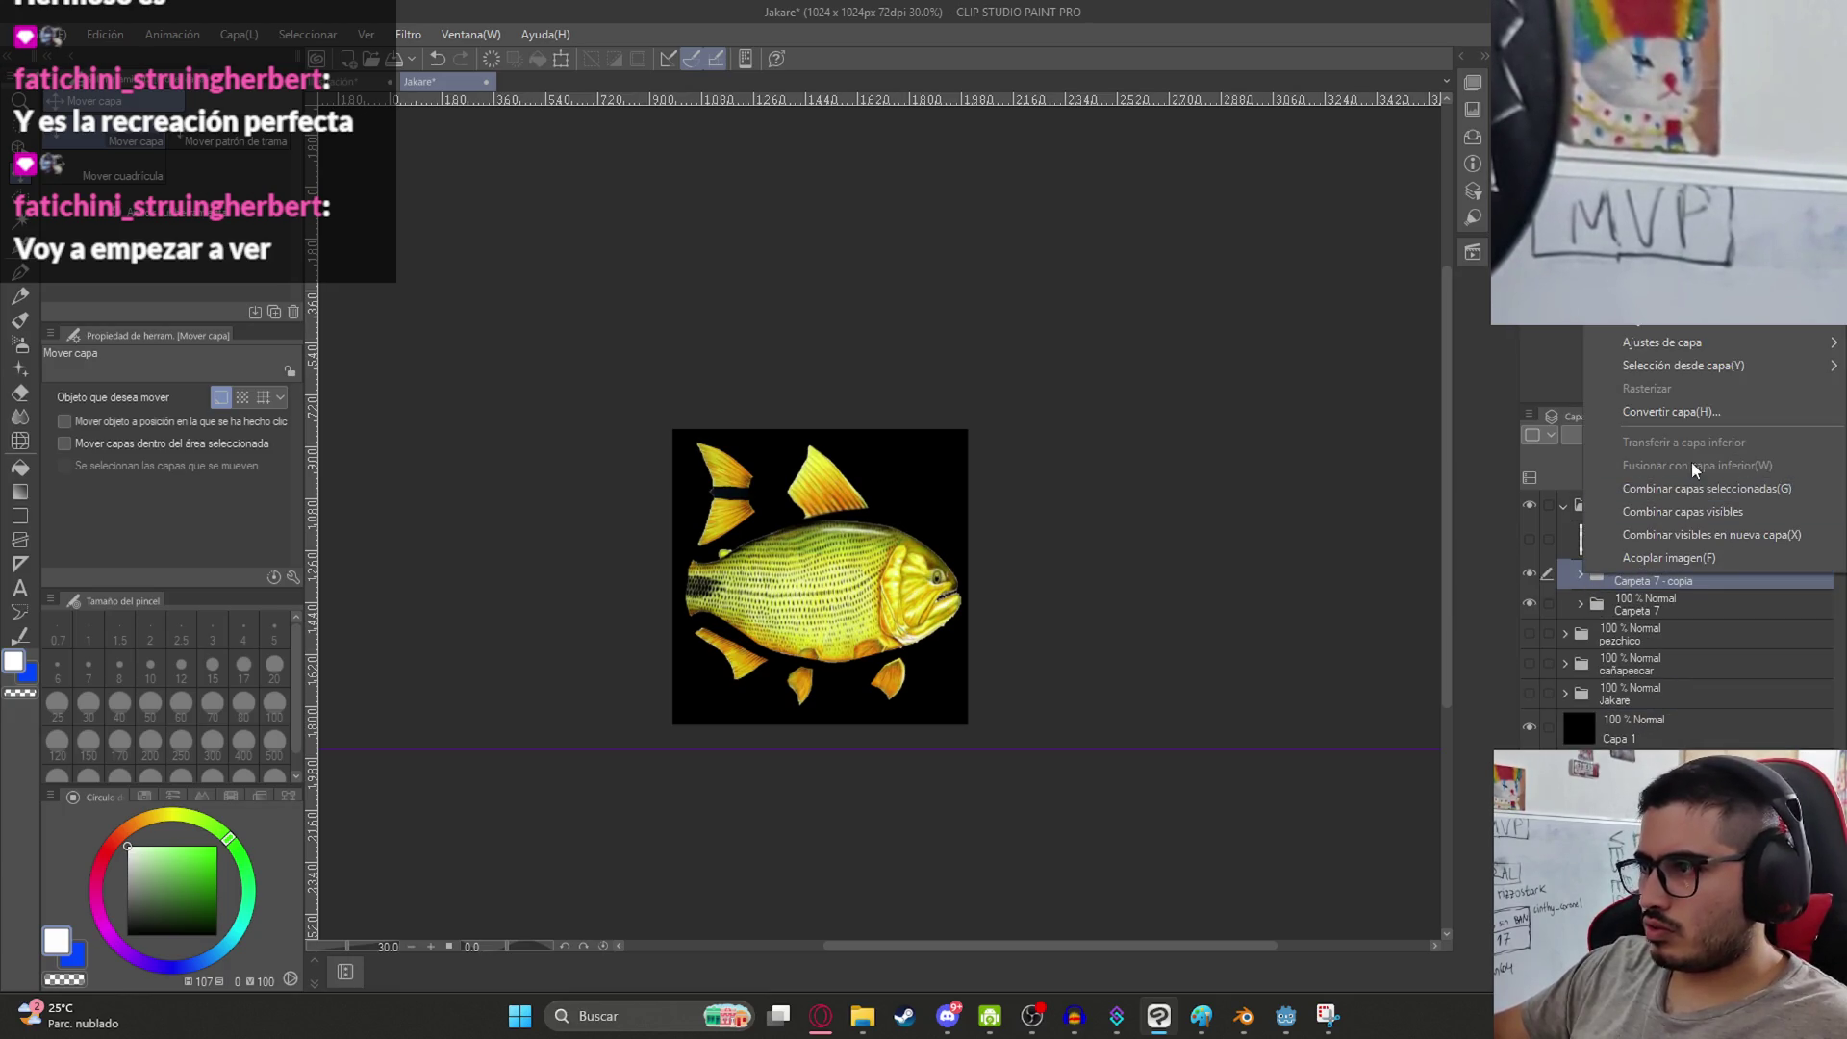
left_click(1690, 477)
left_click(1530, 736)
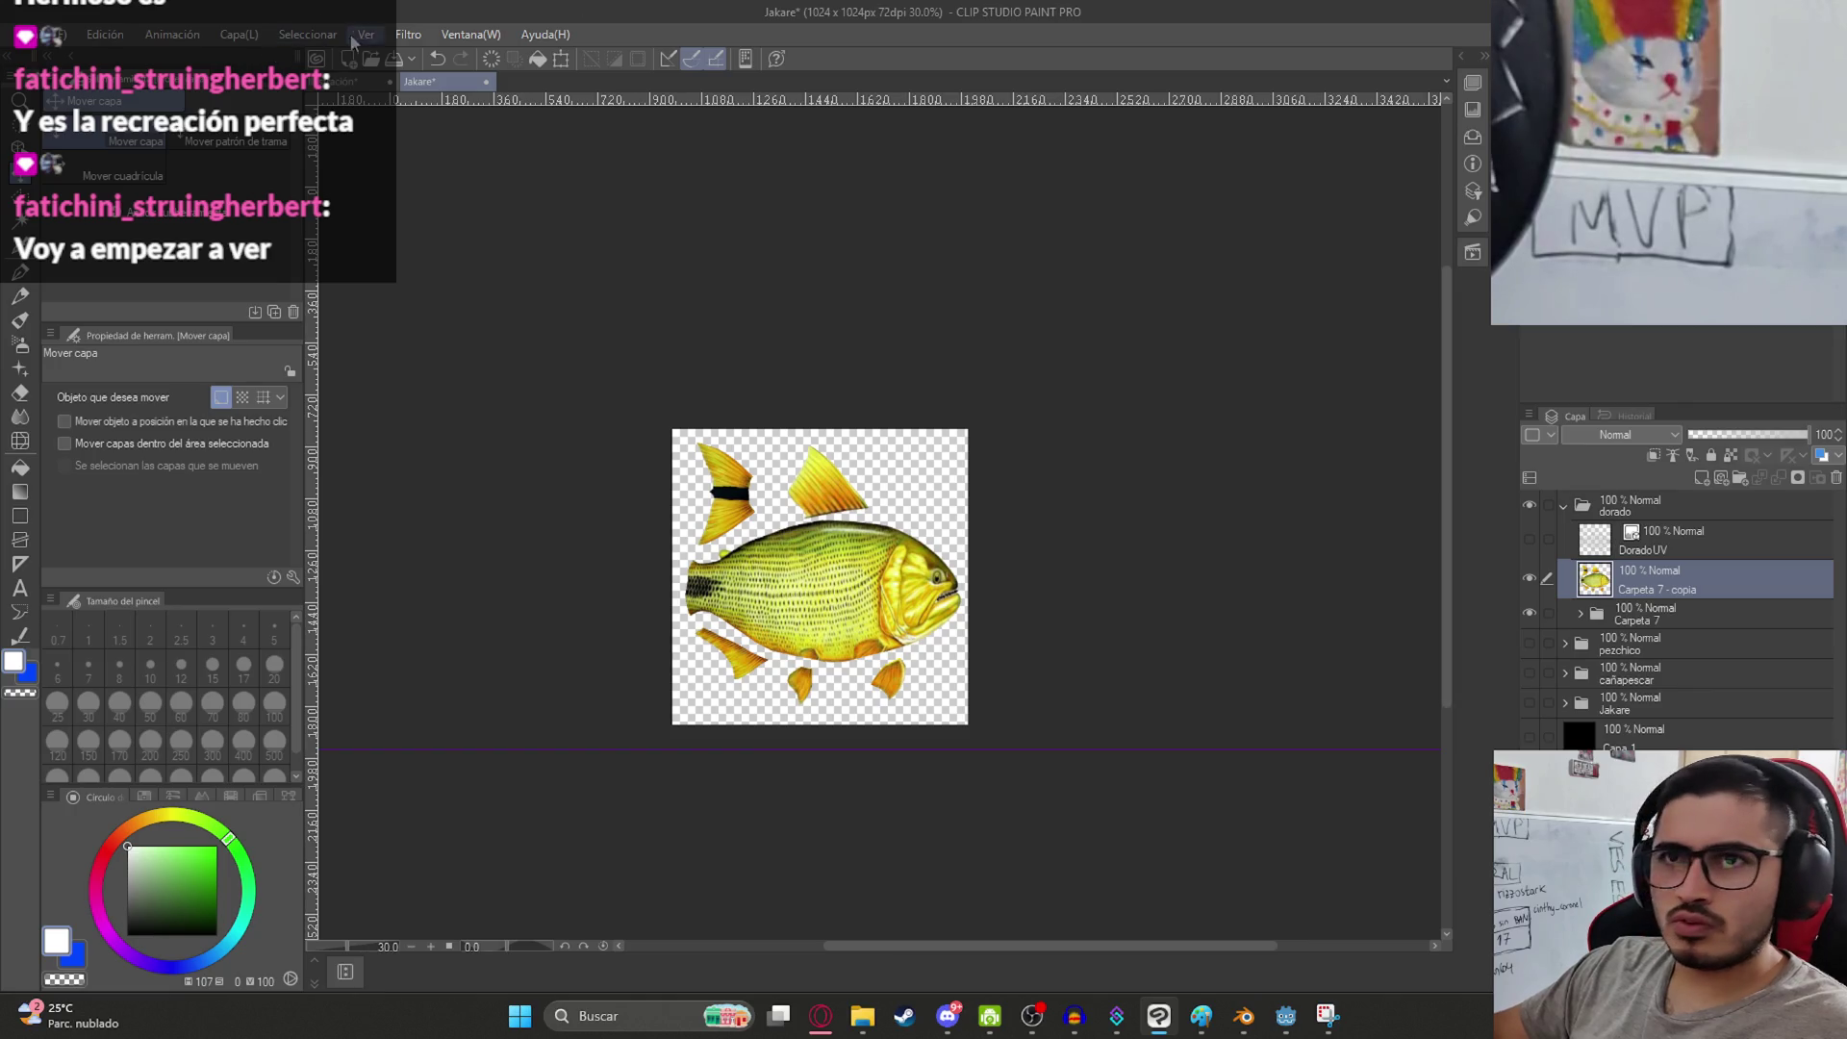
left_click(407, 33)
left_click(620, 128)
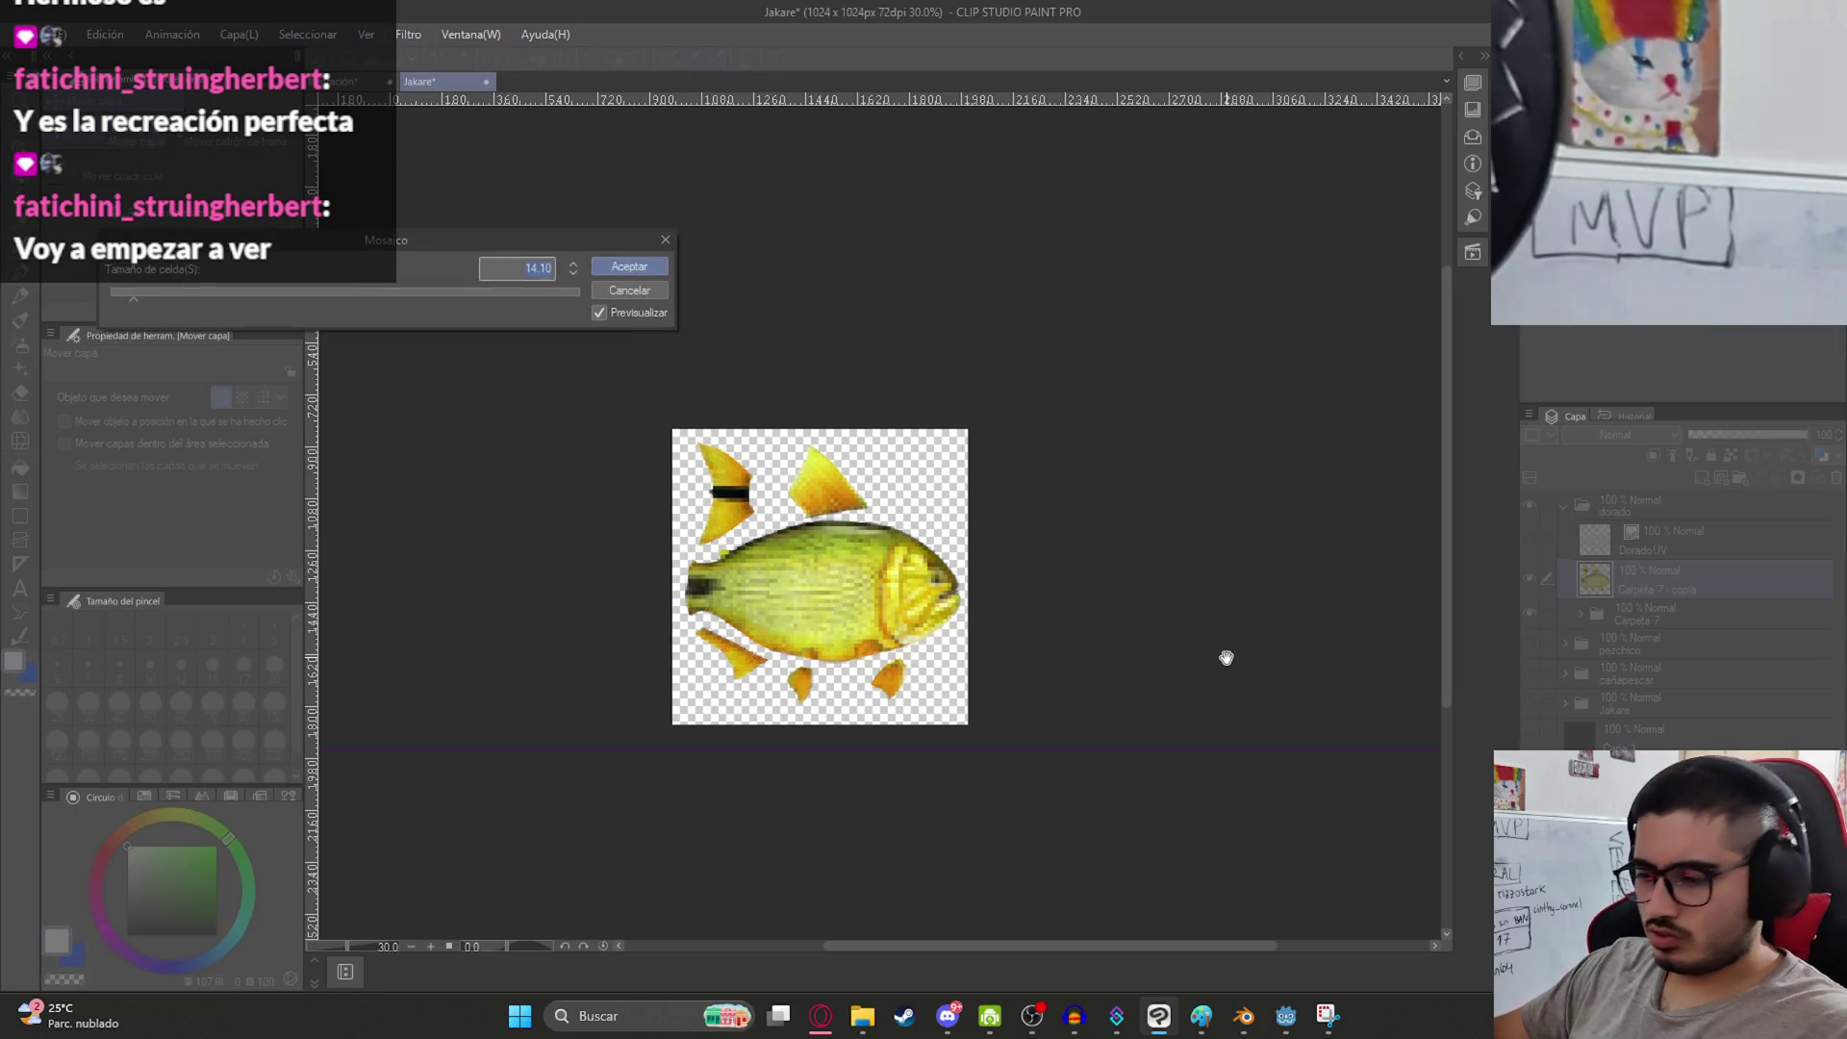
key("Escape")
scroll(851, 671, "up", 2)
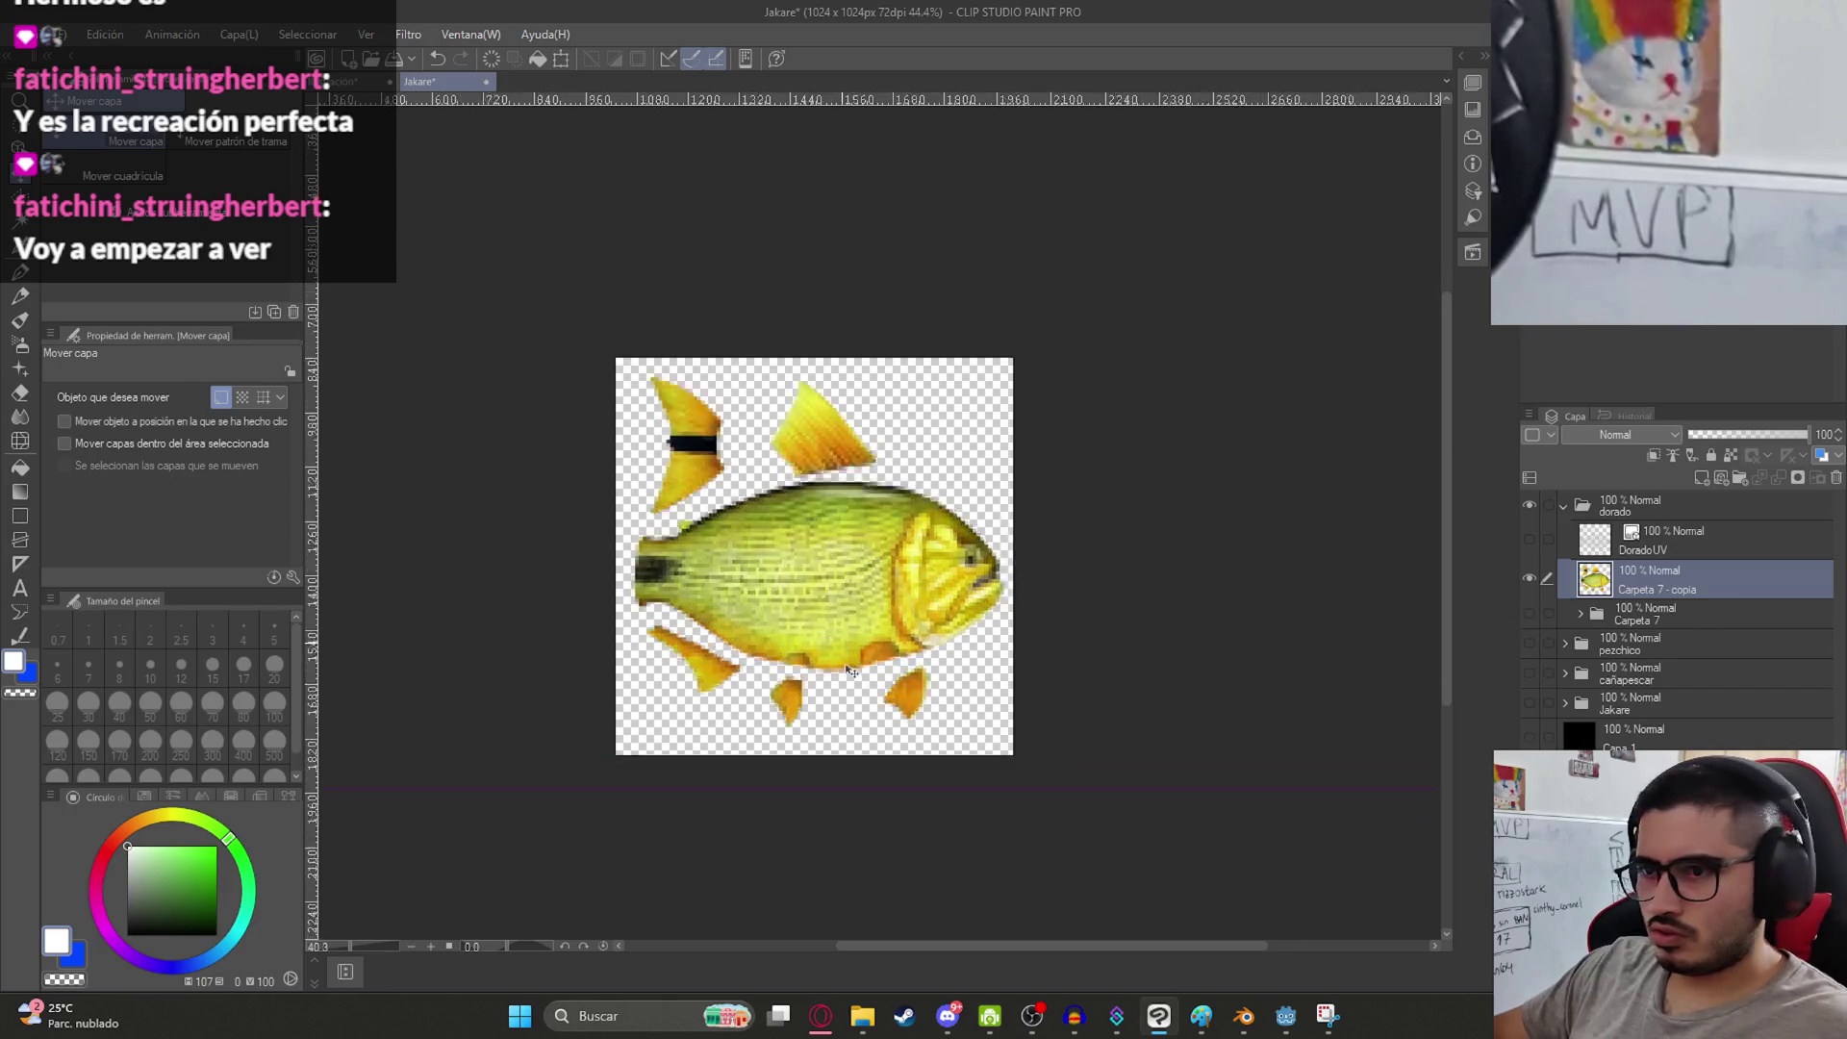
scroll(851, 672, "up", 3)
- Export the layer as DoradoTexture.png, overwriting the existing file
left_click(65, 33)
mouse_move(95, 281)
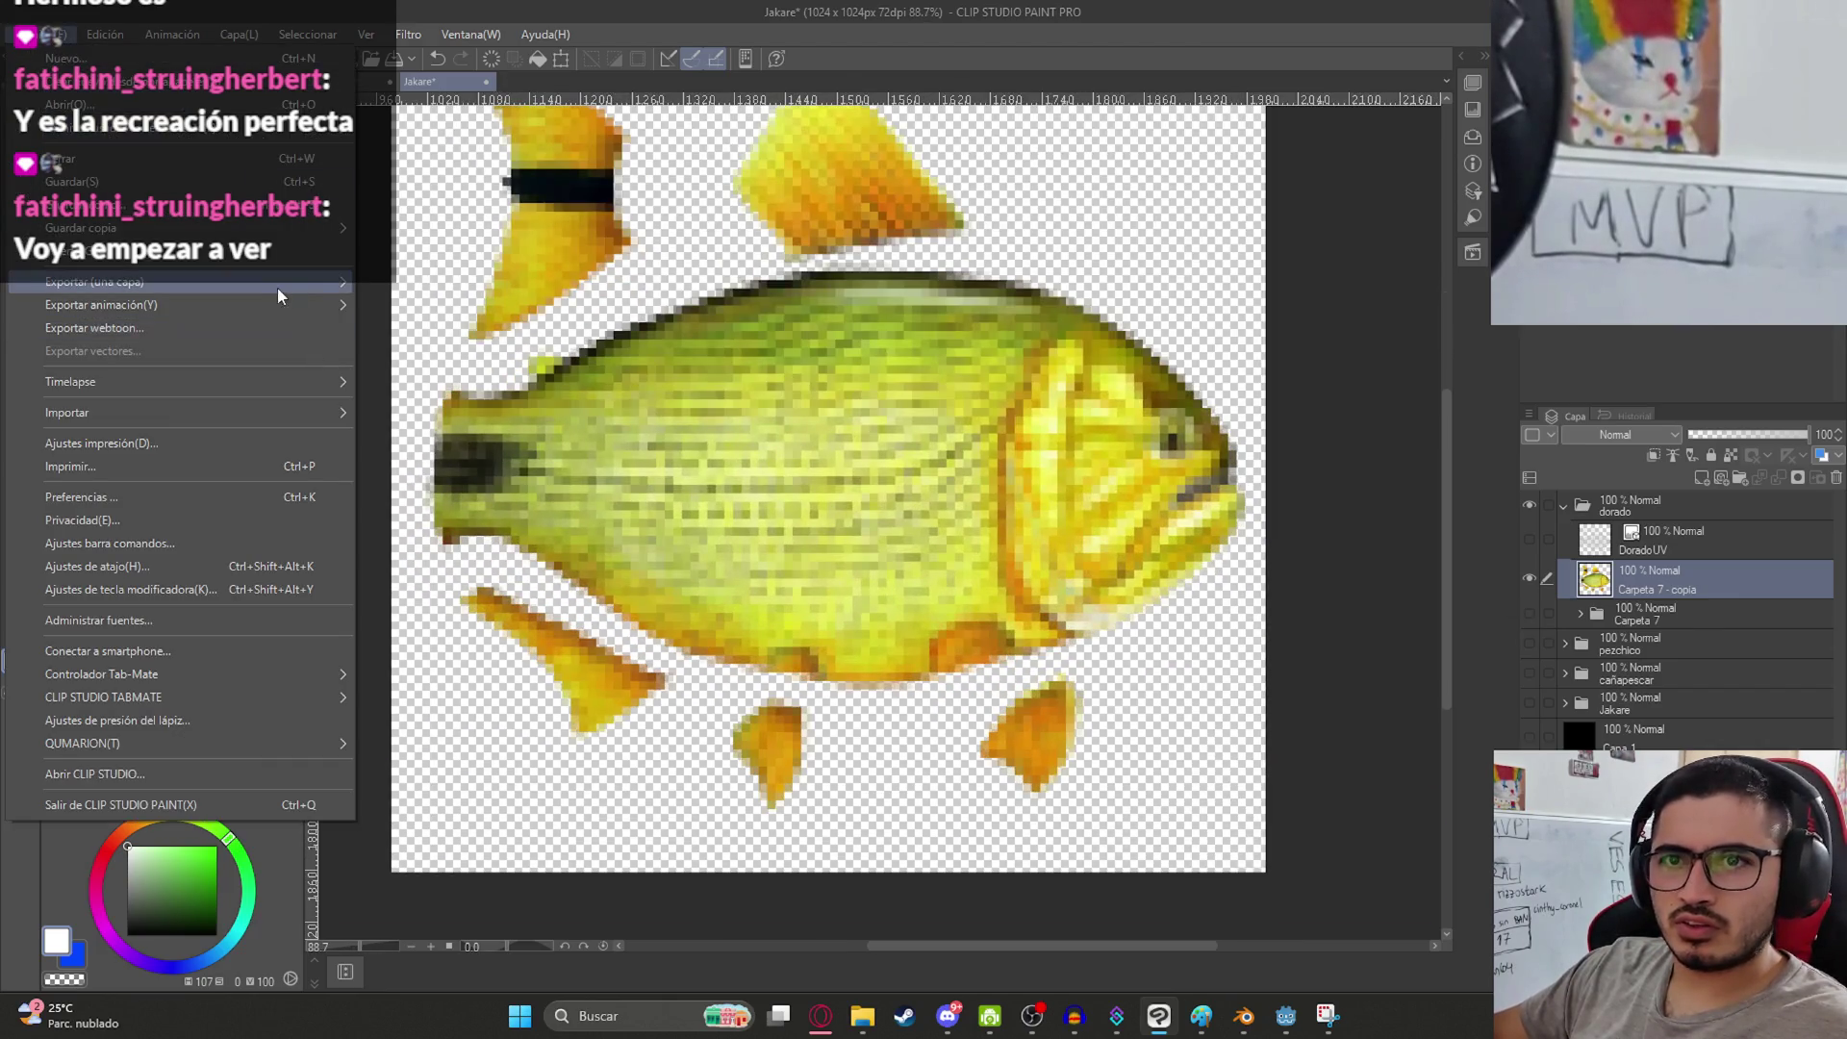
left_click(464, 333)
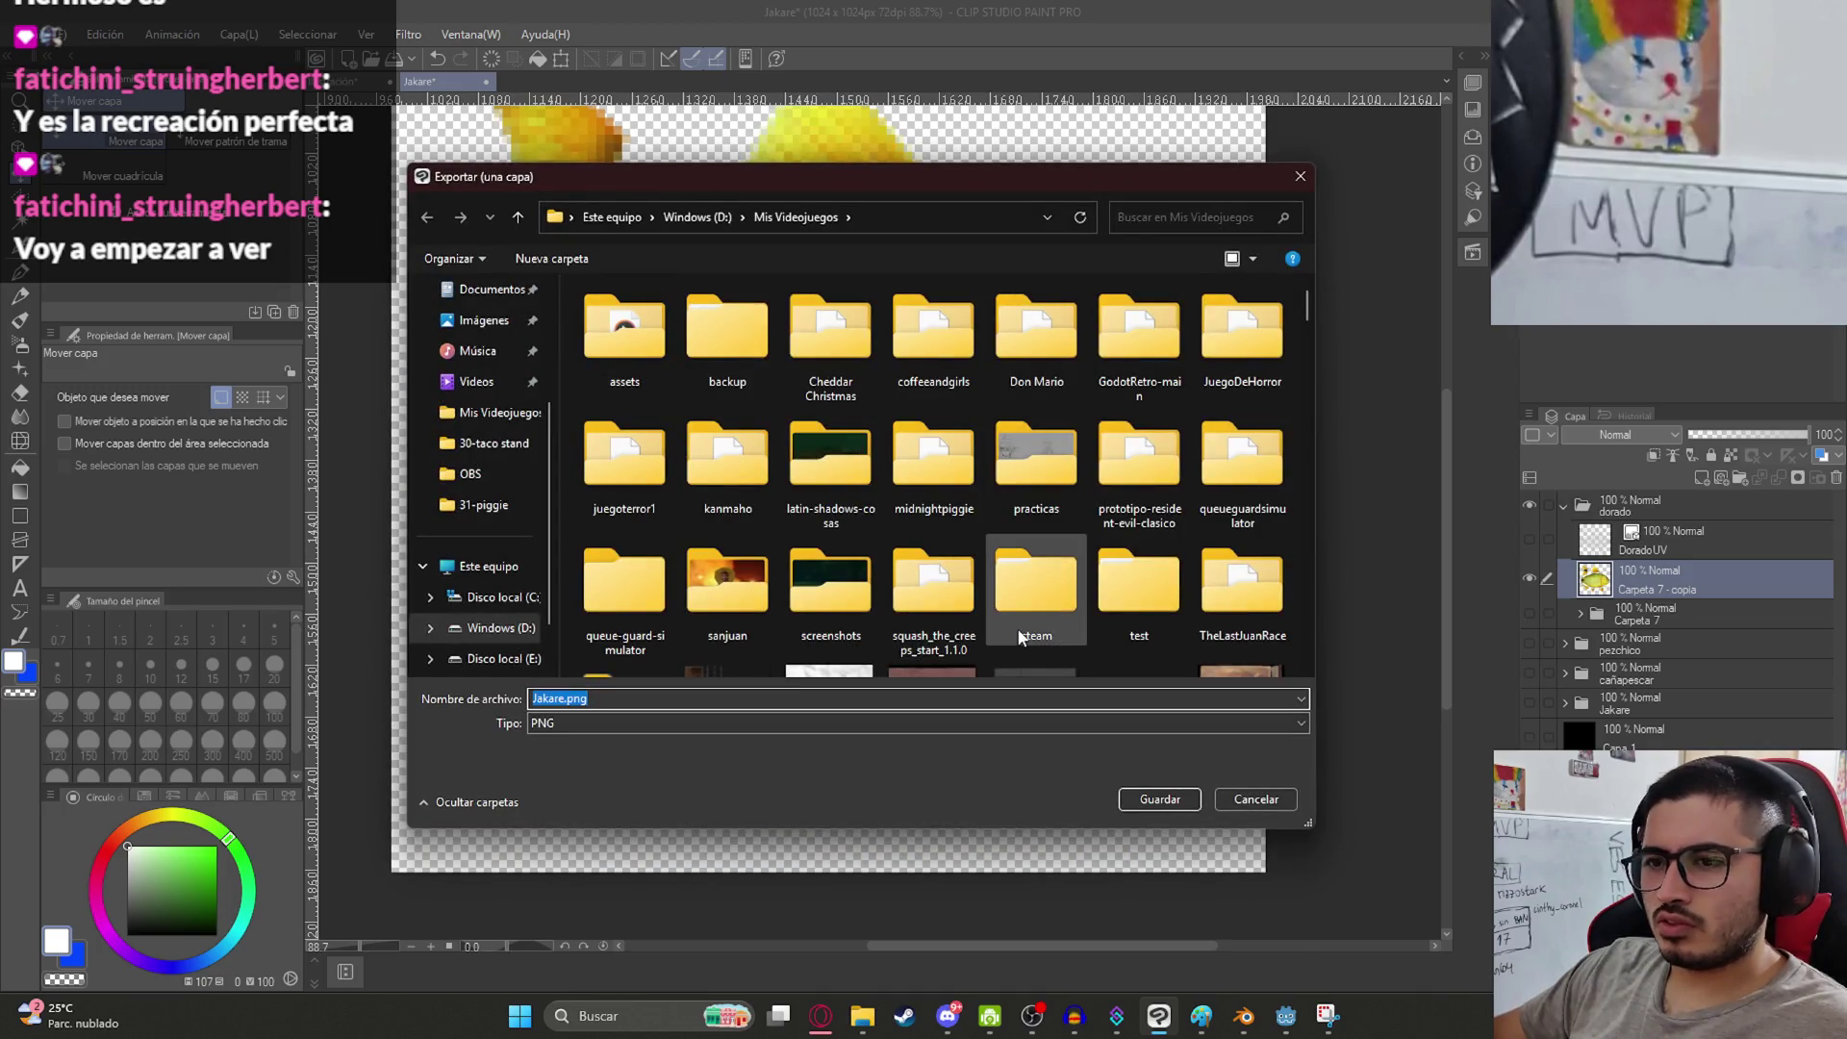
type("DoradoTexture")
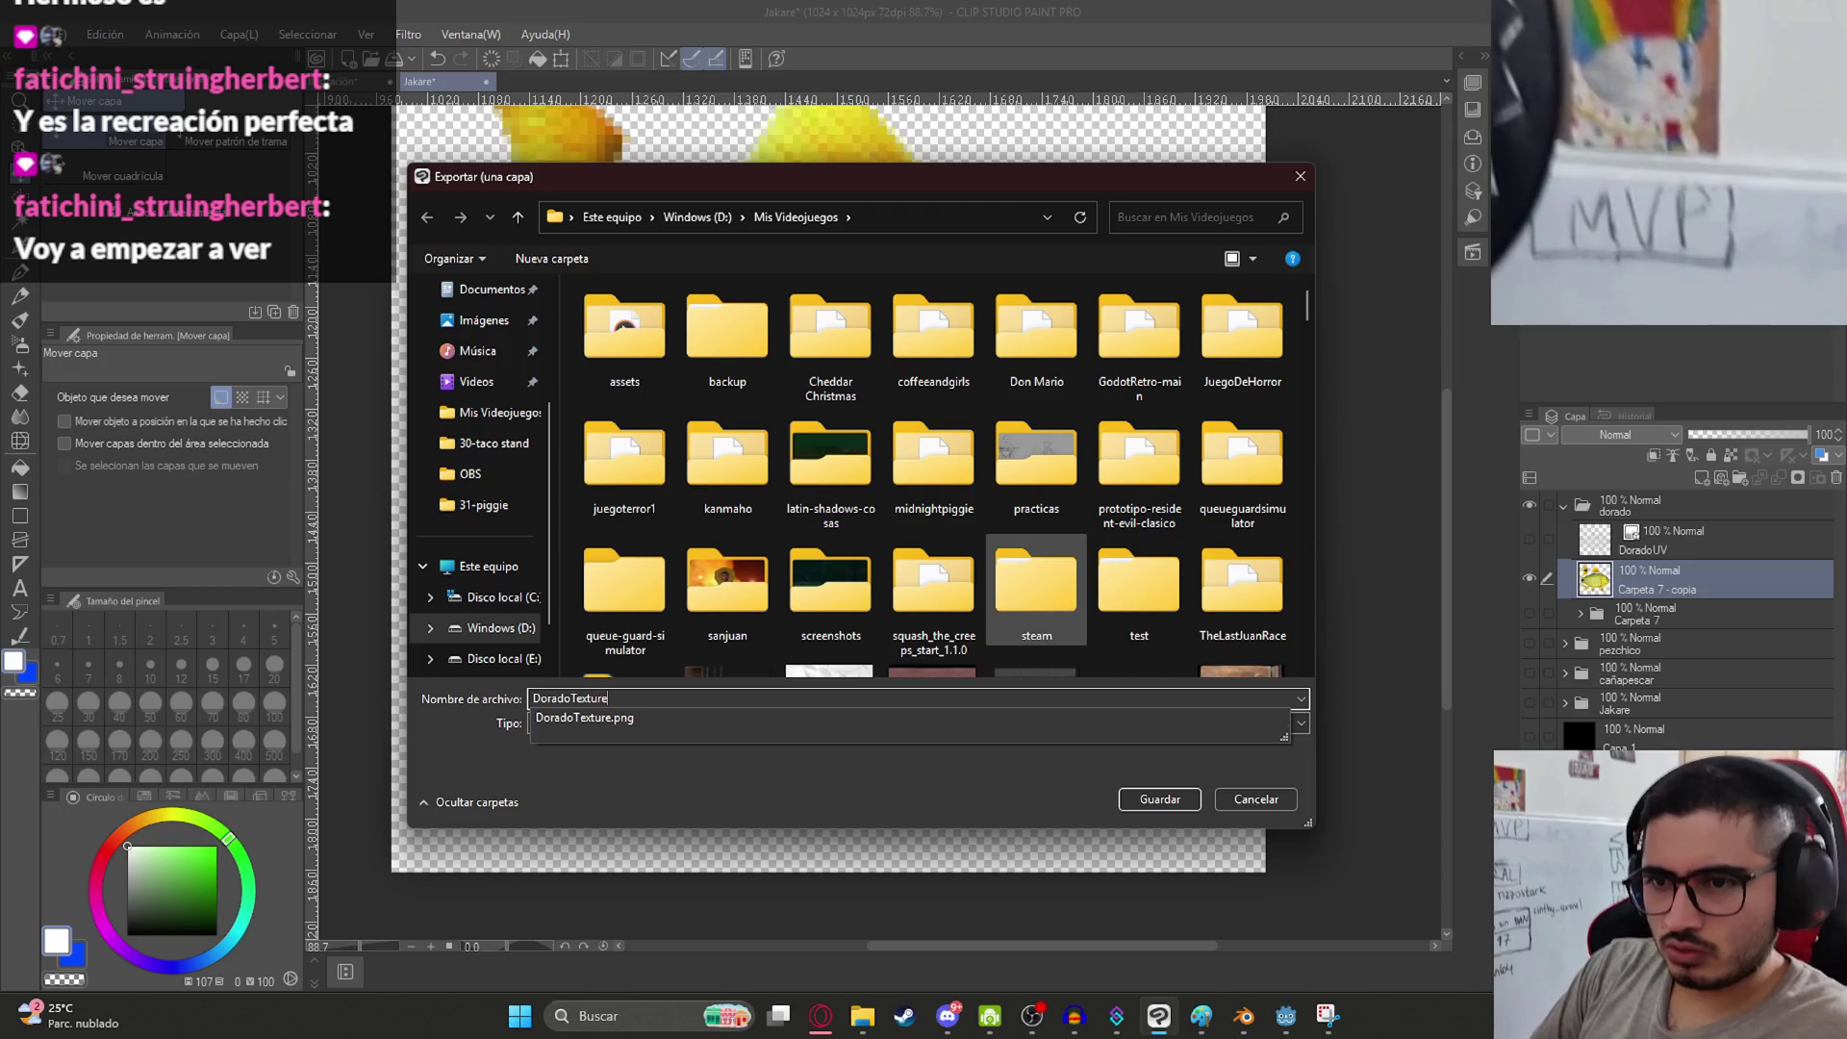
key("Return")
key("Return")
key("Return")
key("Left")
key("Return")
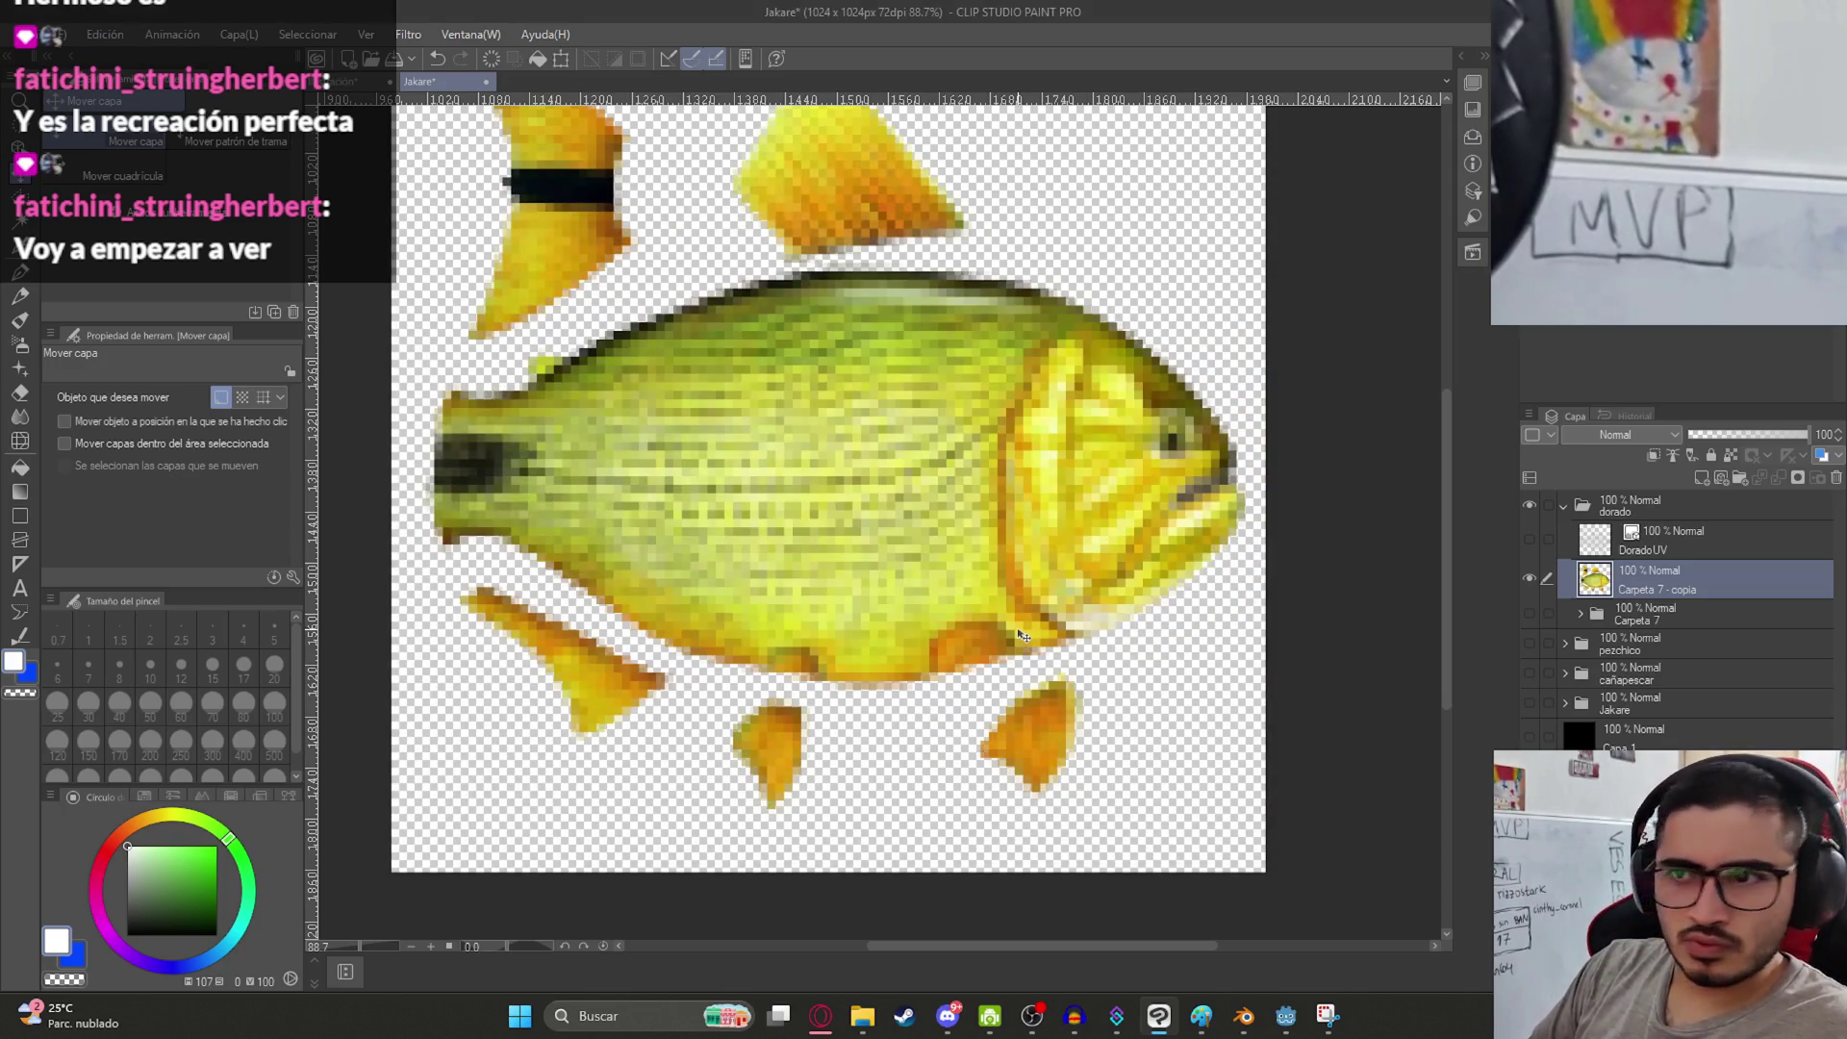
scroll(1021, 633, "down", 1)
scroll(1022, 633, "up", 2)
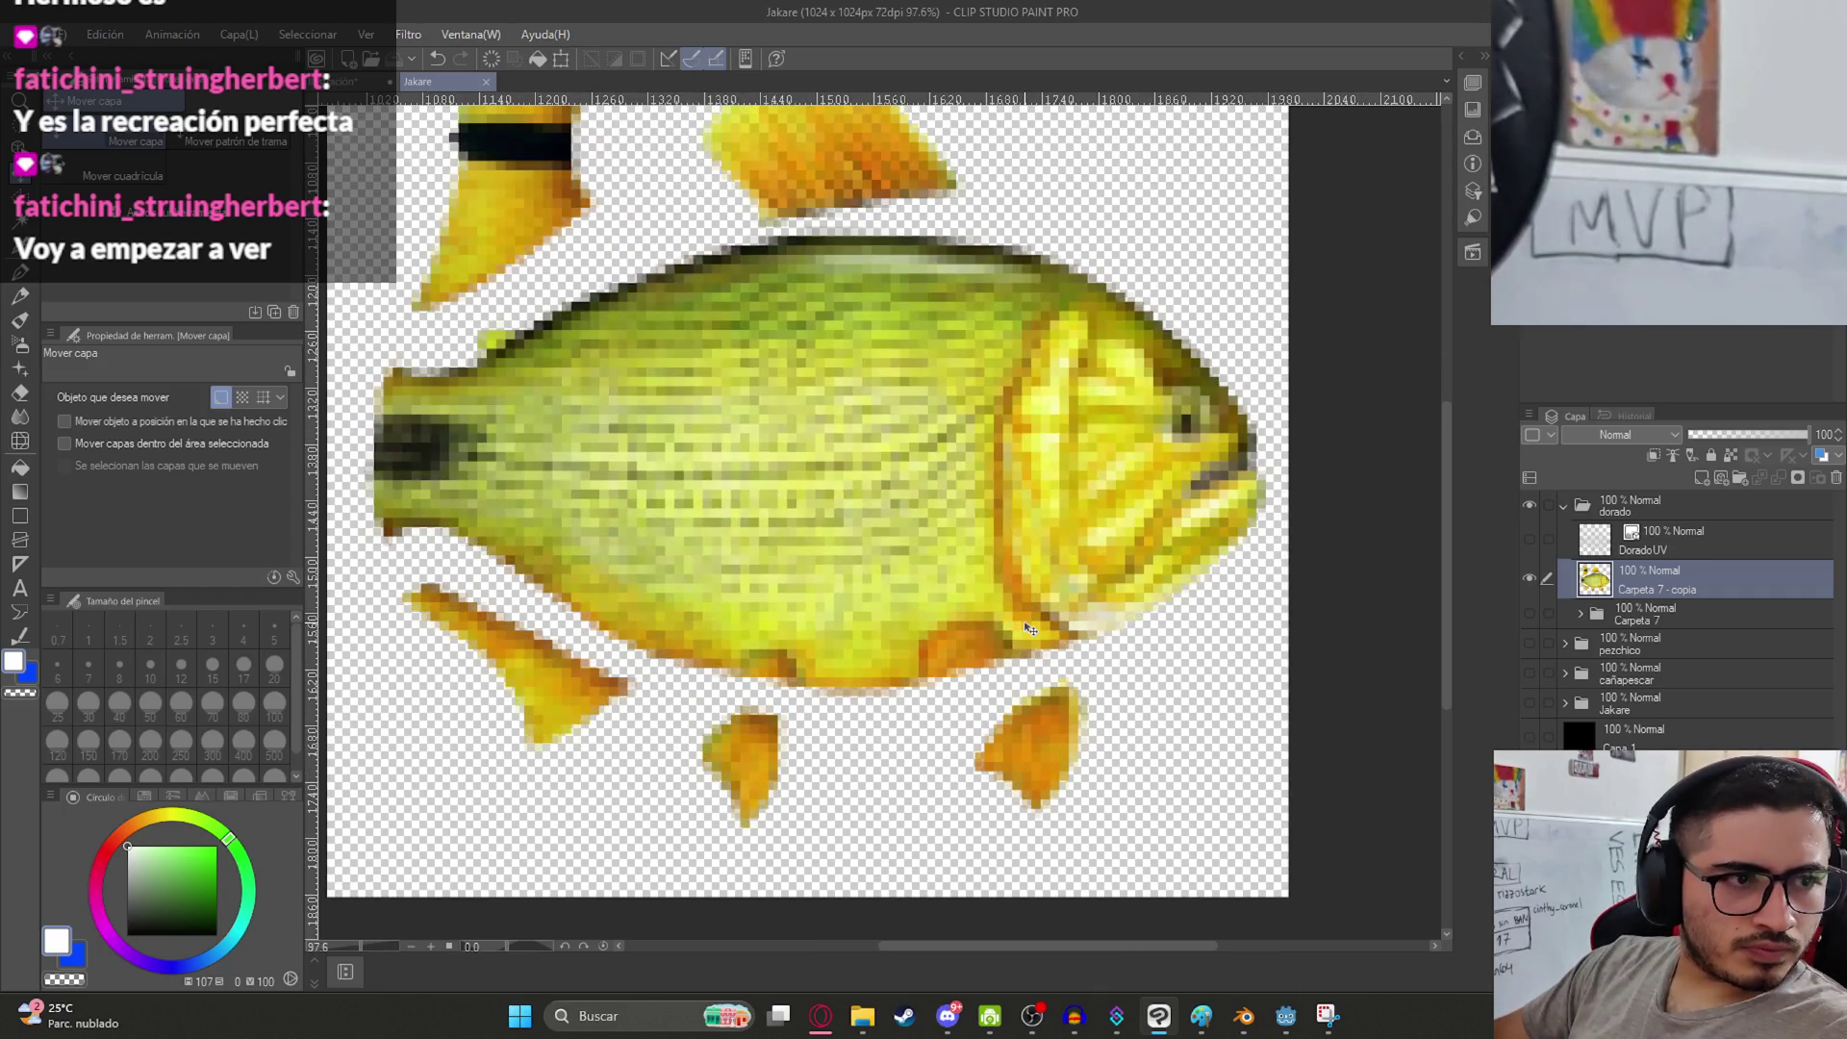
- Reload DoradoTexture.png into the fish's Image Texture node and inspect the toothed fish
left_click(1243, 1016)
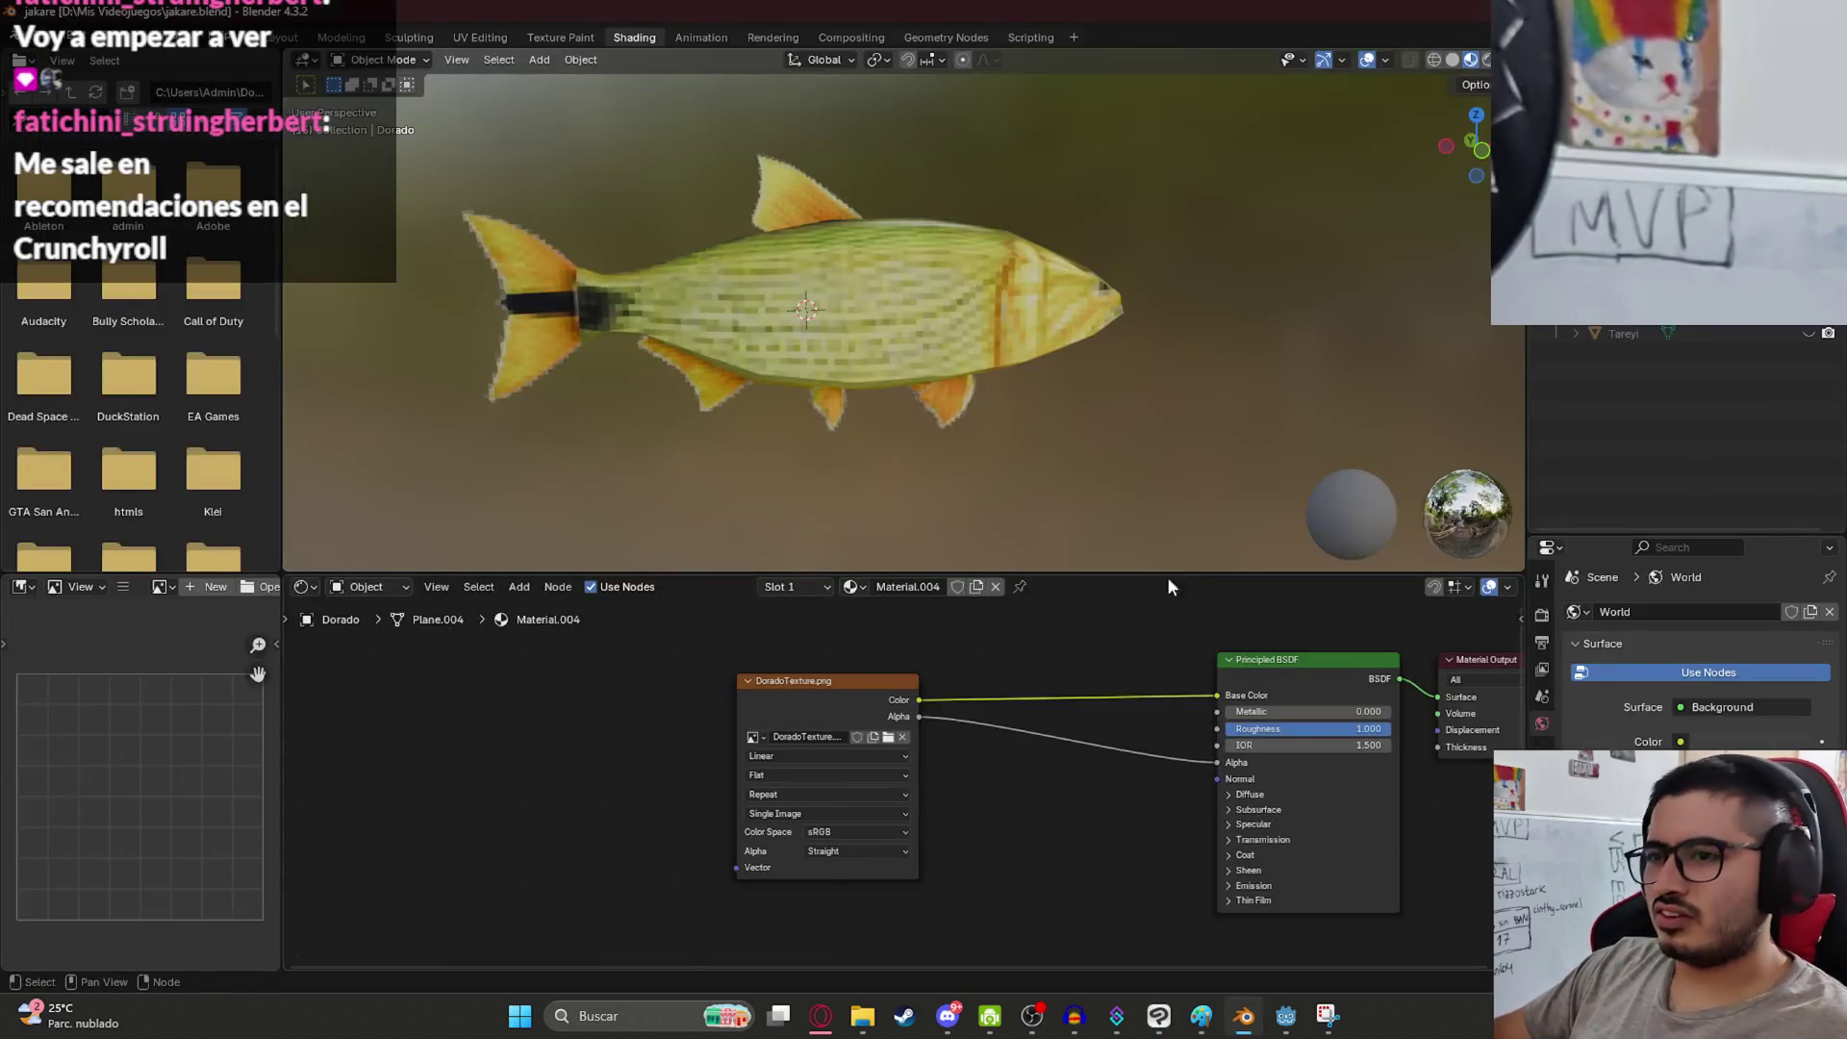
left_click(902, 739)
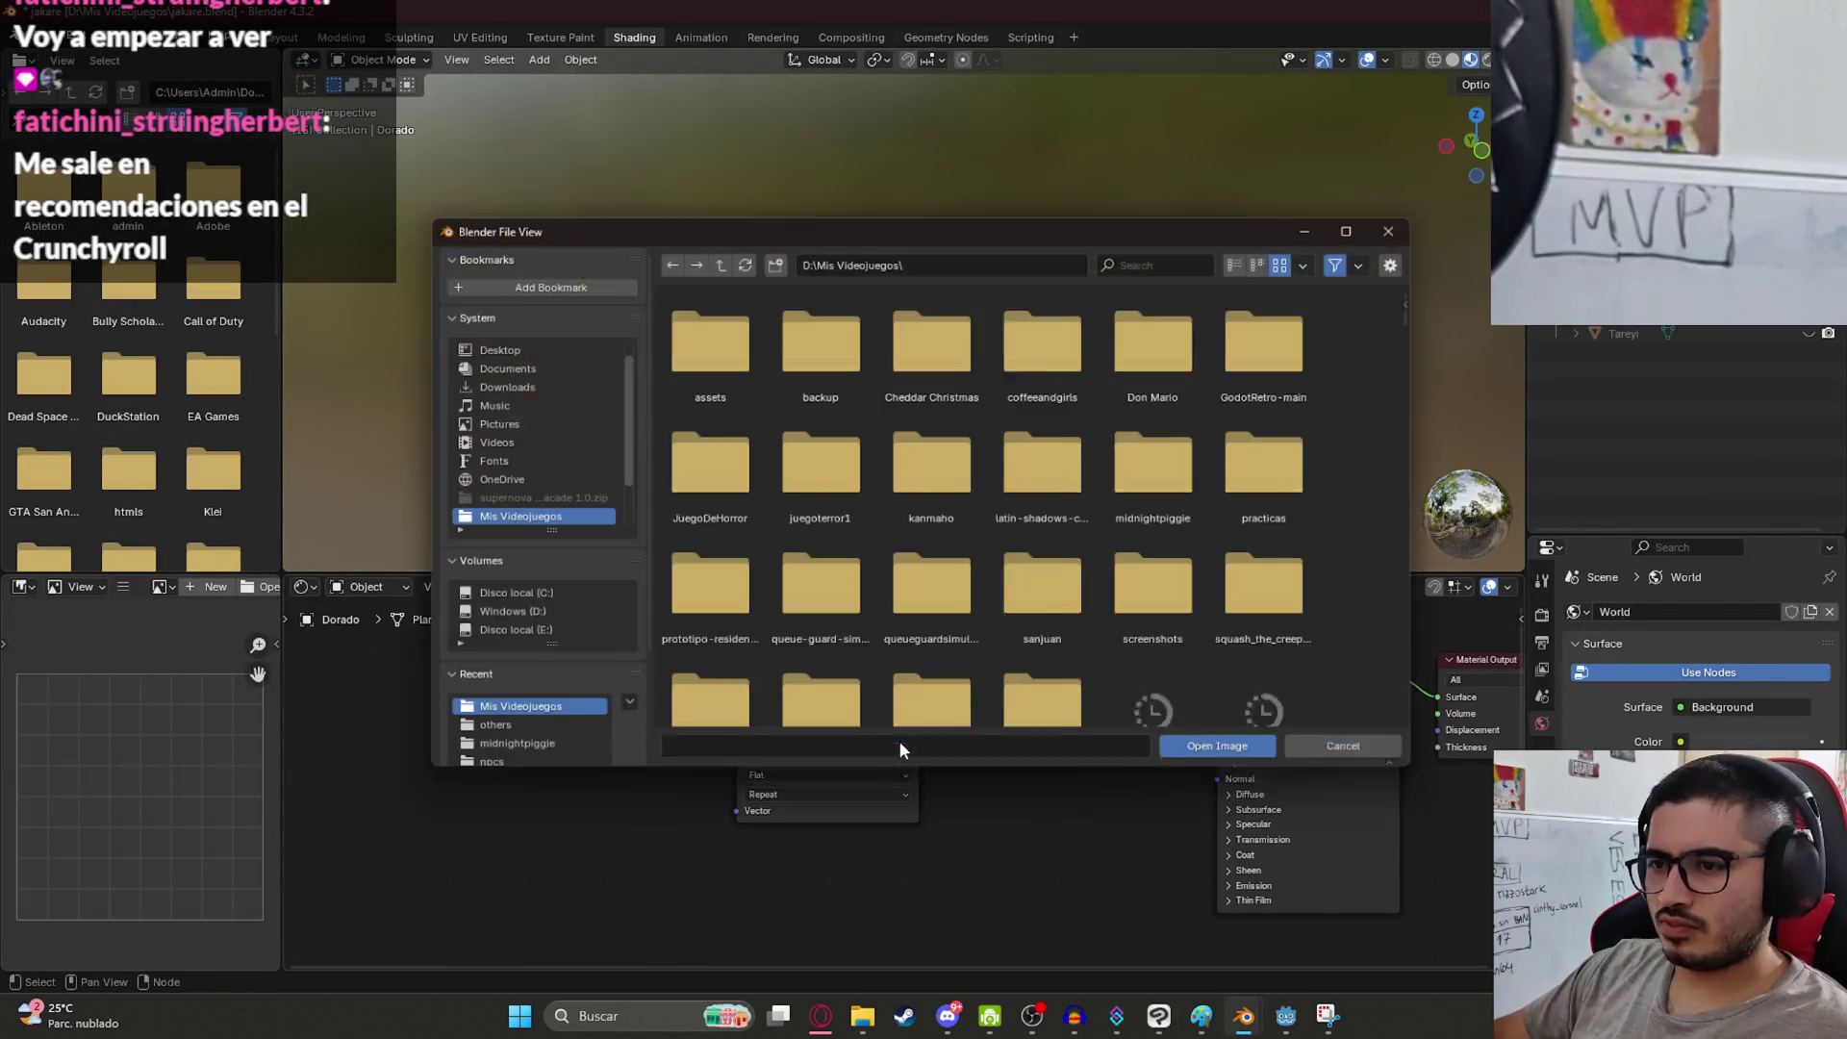
left_click_drag(1426, 309, 1466, 666)
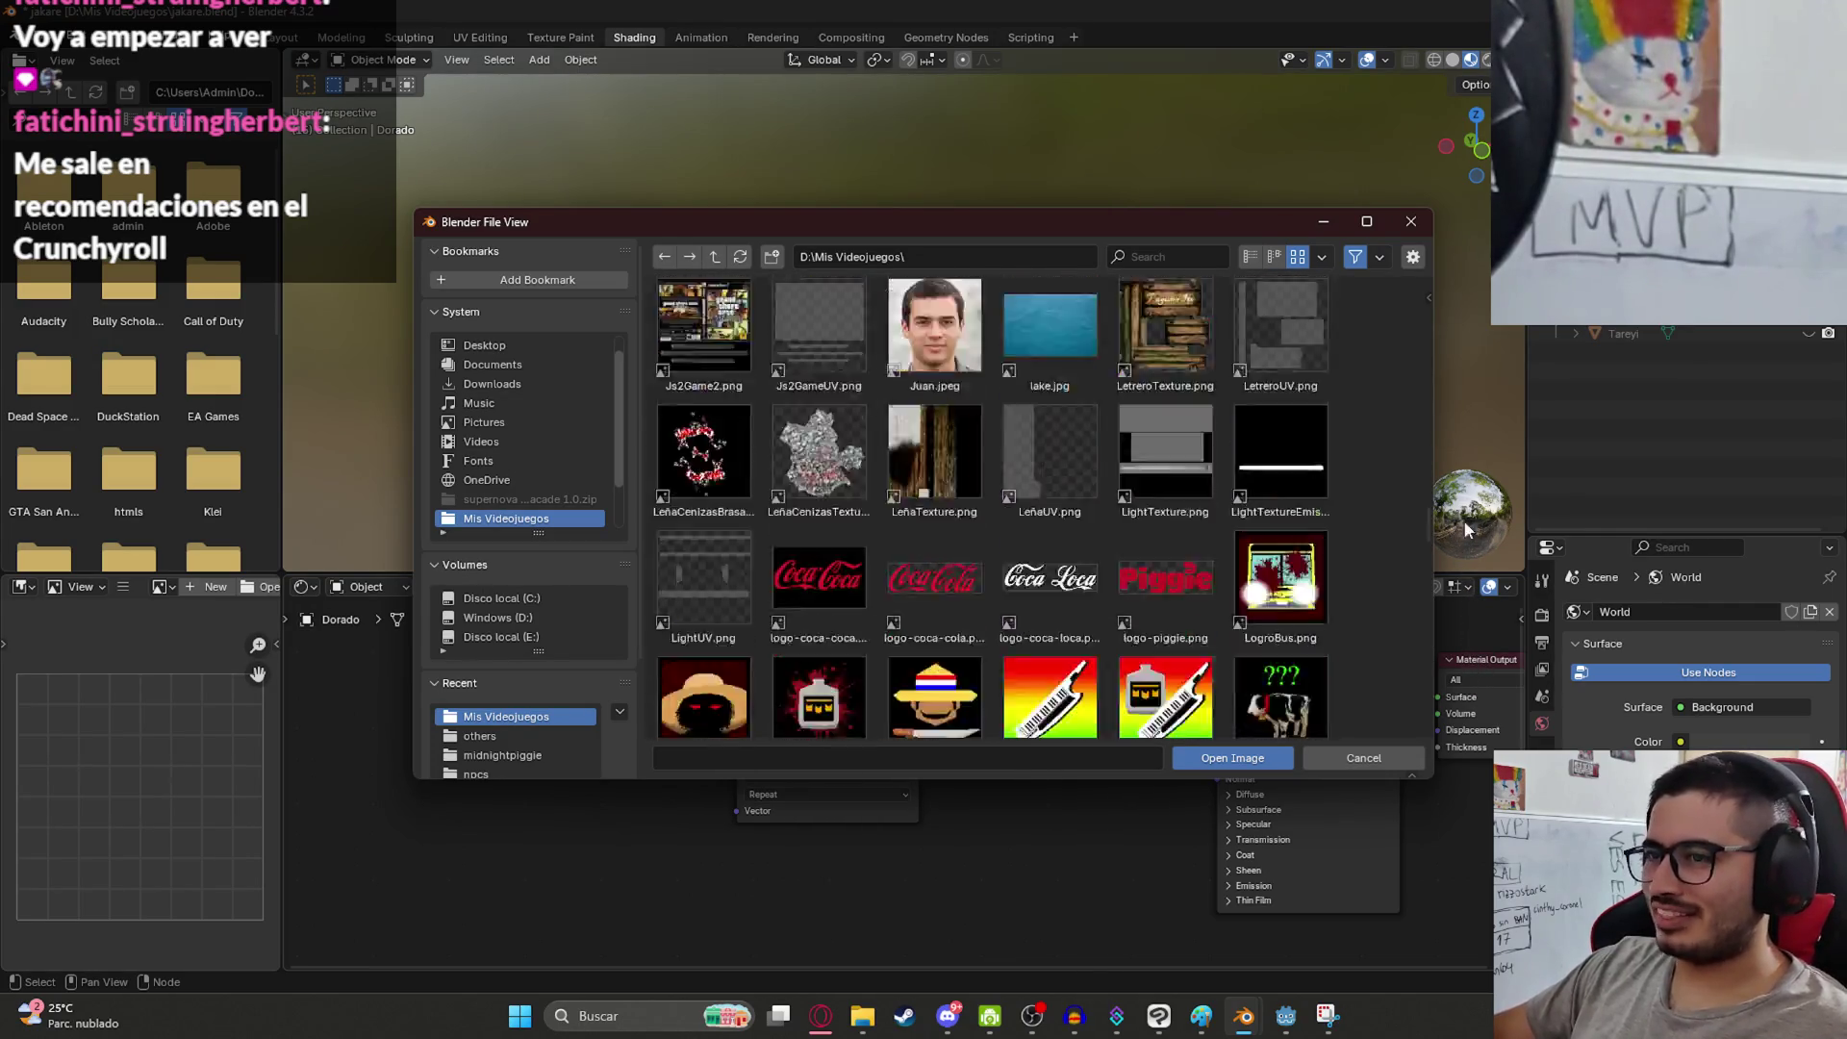
left_click_drag(1467, 665, 1457, 406)
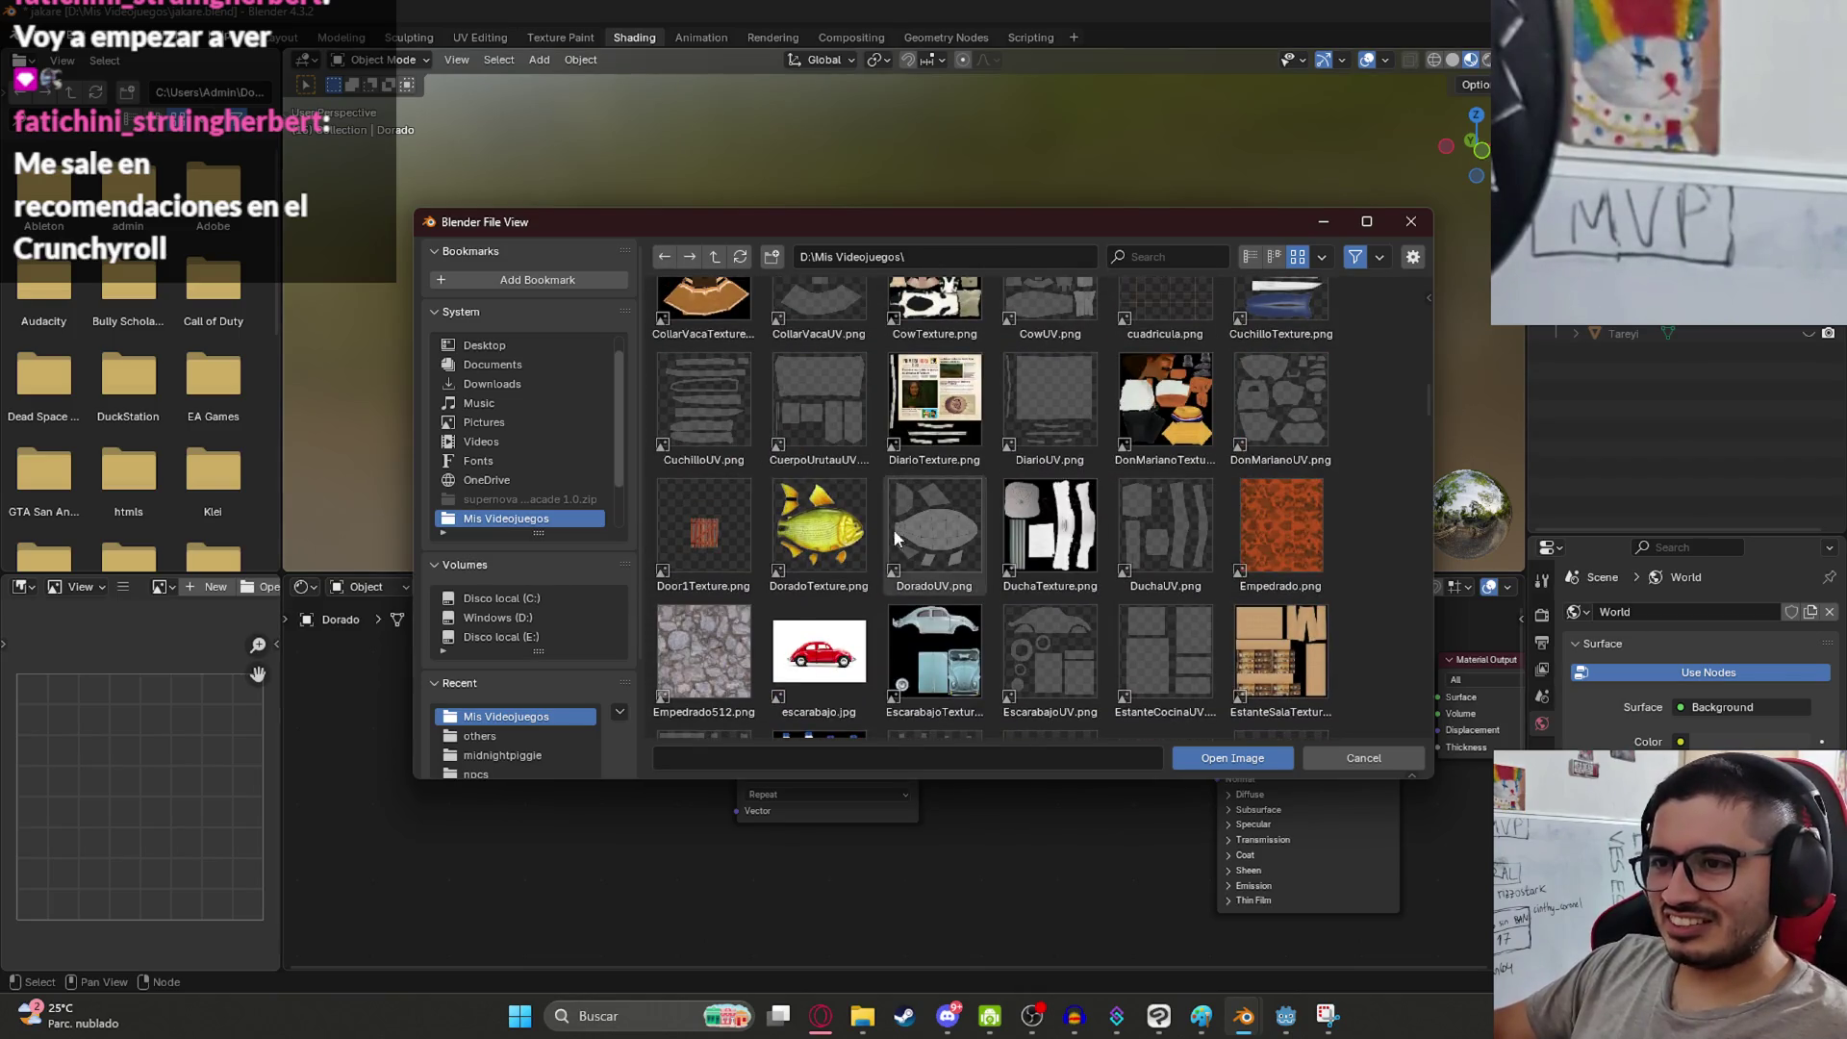
double_click(829, 541)
mouse_move(950, 388)
middle_mouse_down()
mouse_move(937, 316)
mouse_move(734, 385)
mouse_move(693, 333)
mouse_move(672, 370)
middle_mouse_up()
scroll(673, 344, "up", 3)
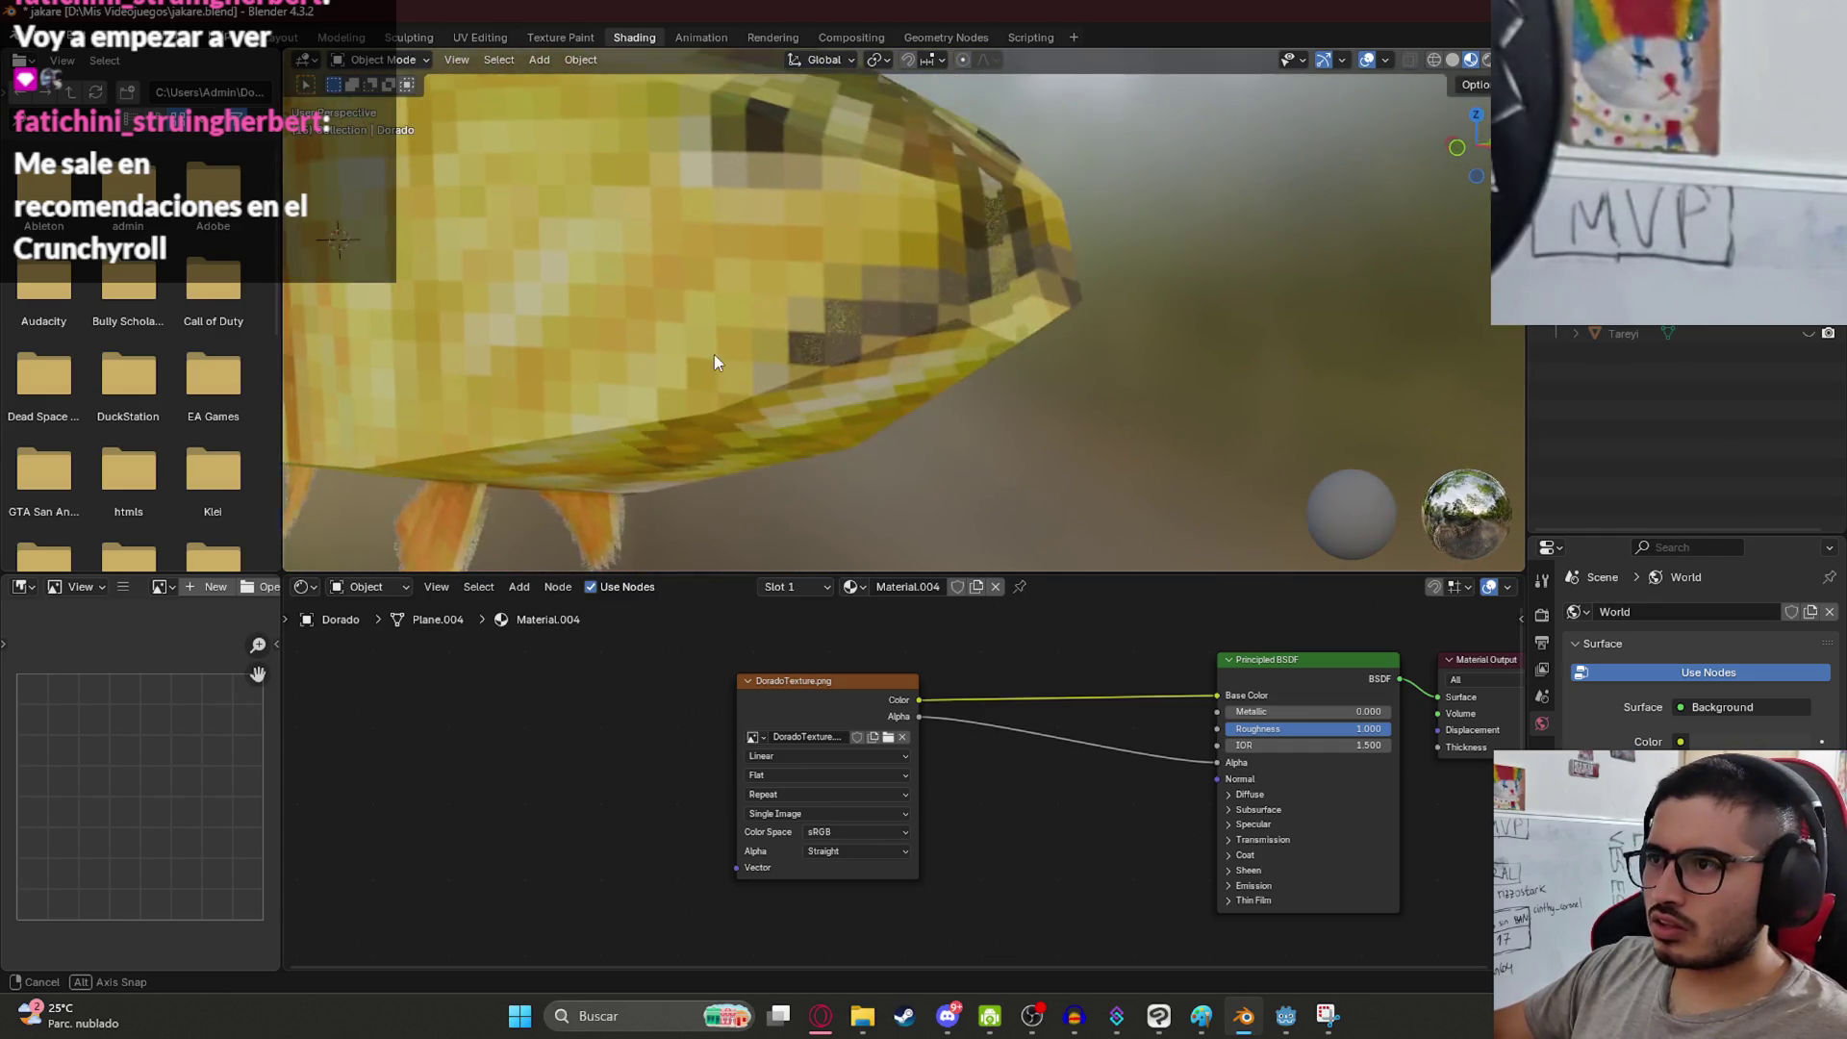
middle_click_drag(674, 371, 772, 432)
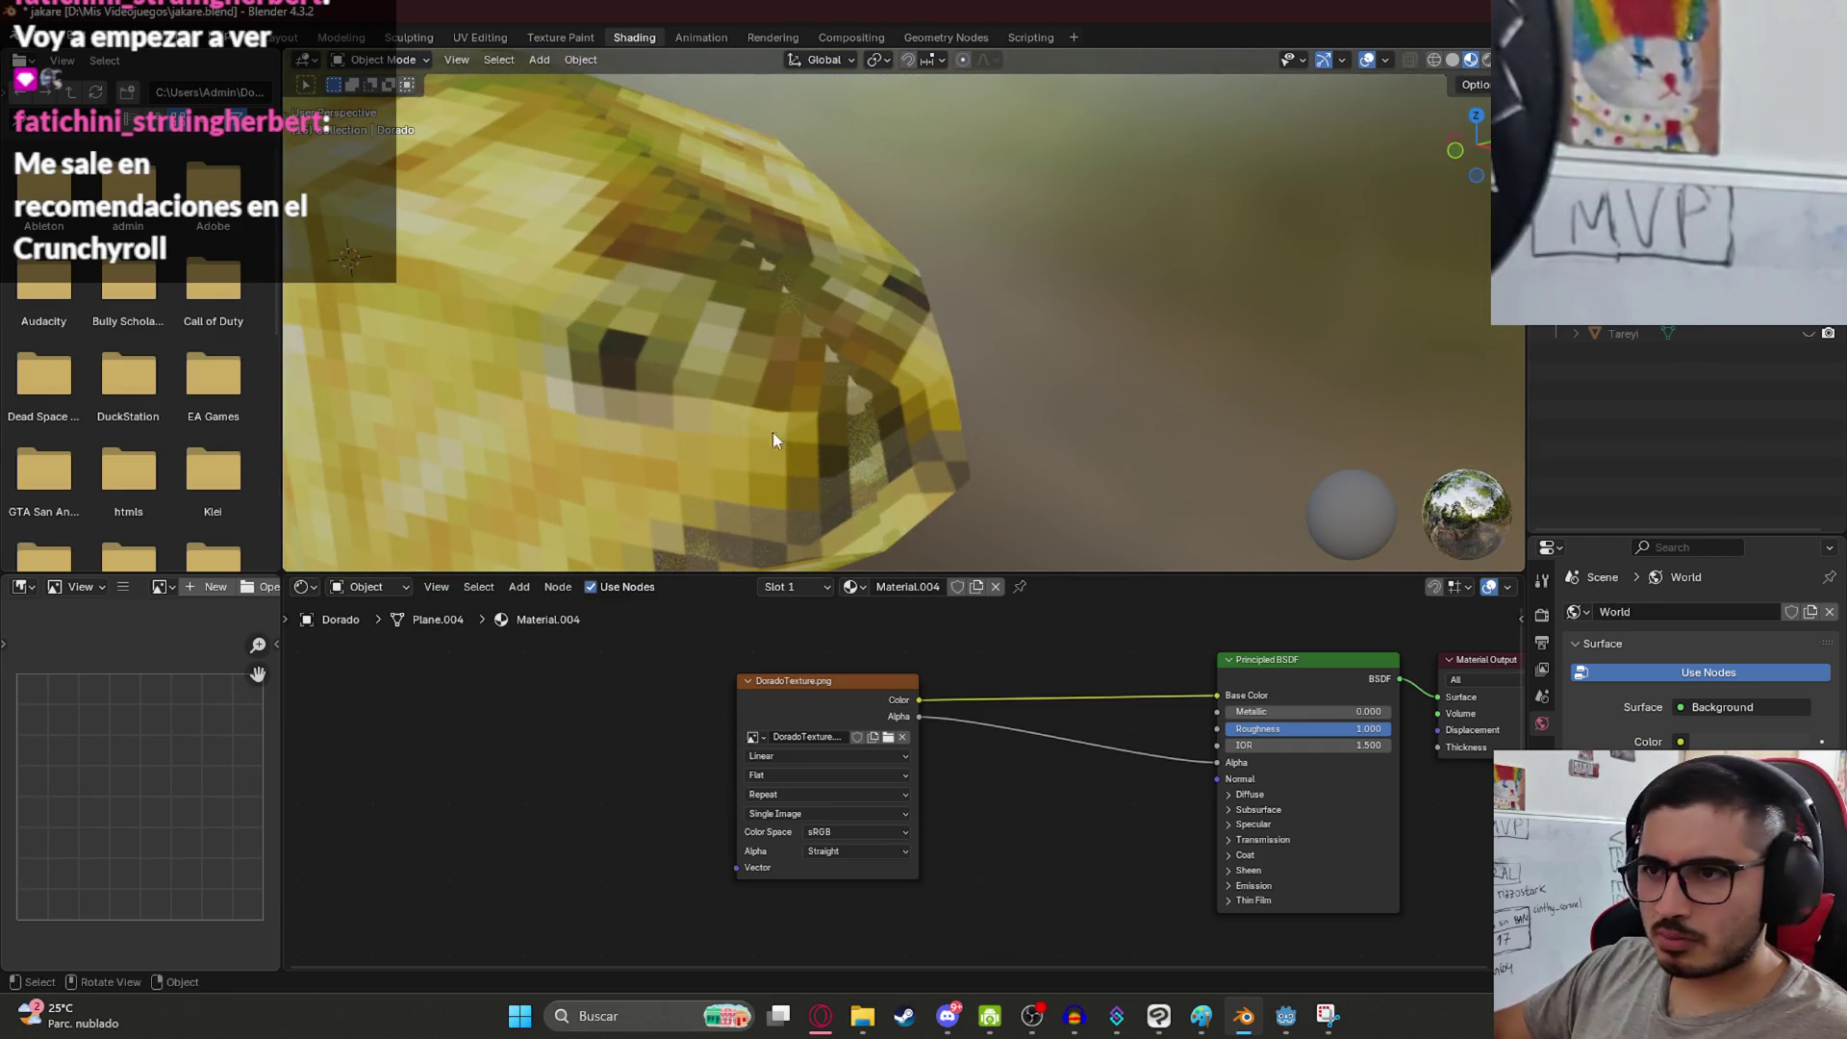
scroll(883, 461, "down", 5)
scroll(902, 399, "up", 2)
mouse_move(925, 341)
middle_mouse_down()
mouse_move(705, 356)
mouse_move(879, 354)
middle_mouse_up()
- In Edit Mode, scale the fish mesh down along the Y axis to slim its body
left_click(754, 344)
middle_click_drag(755, 344, 586, 89)
key("Tab")
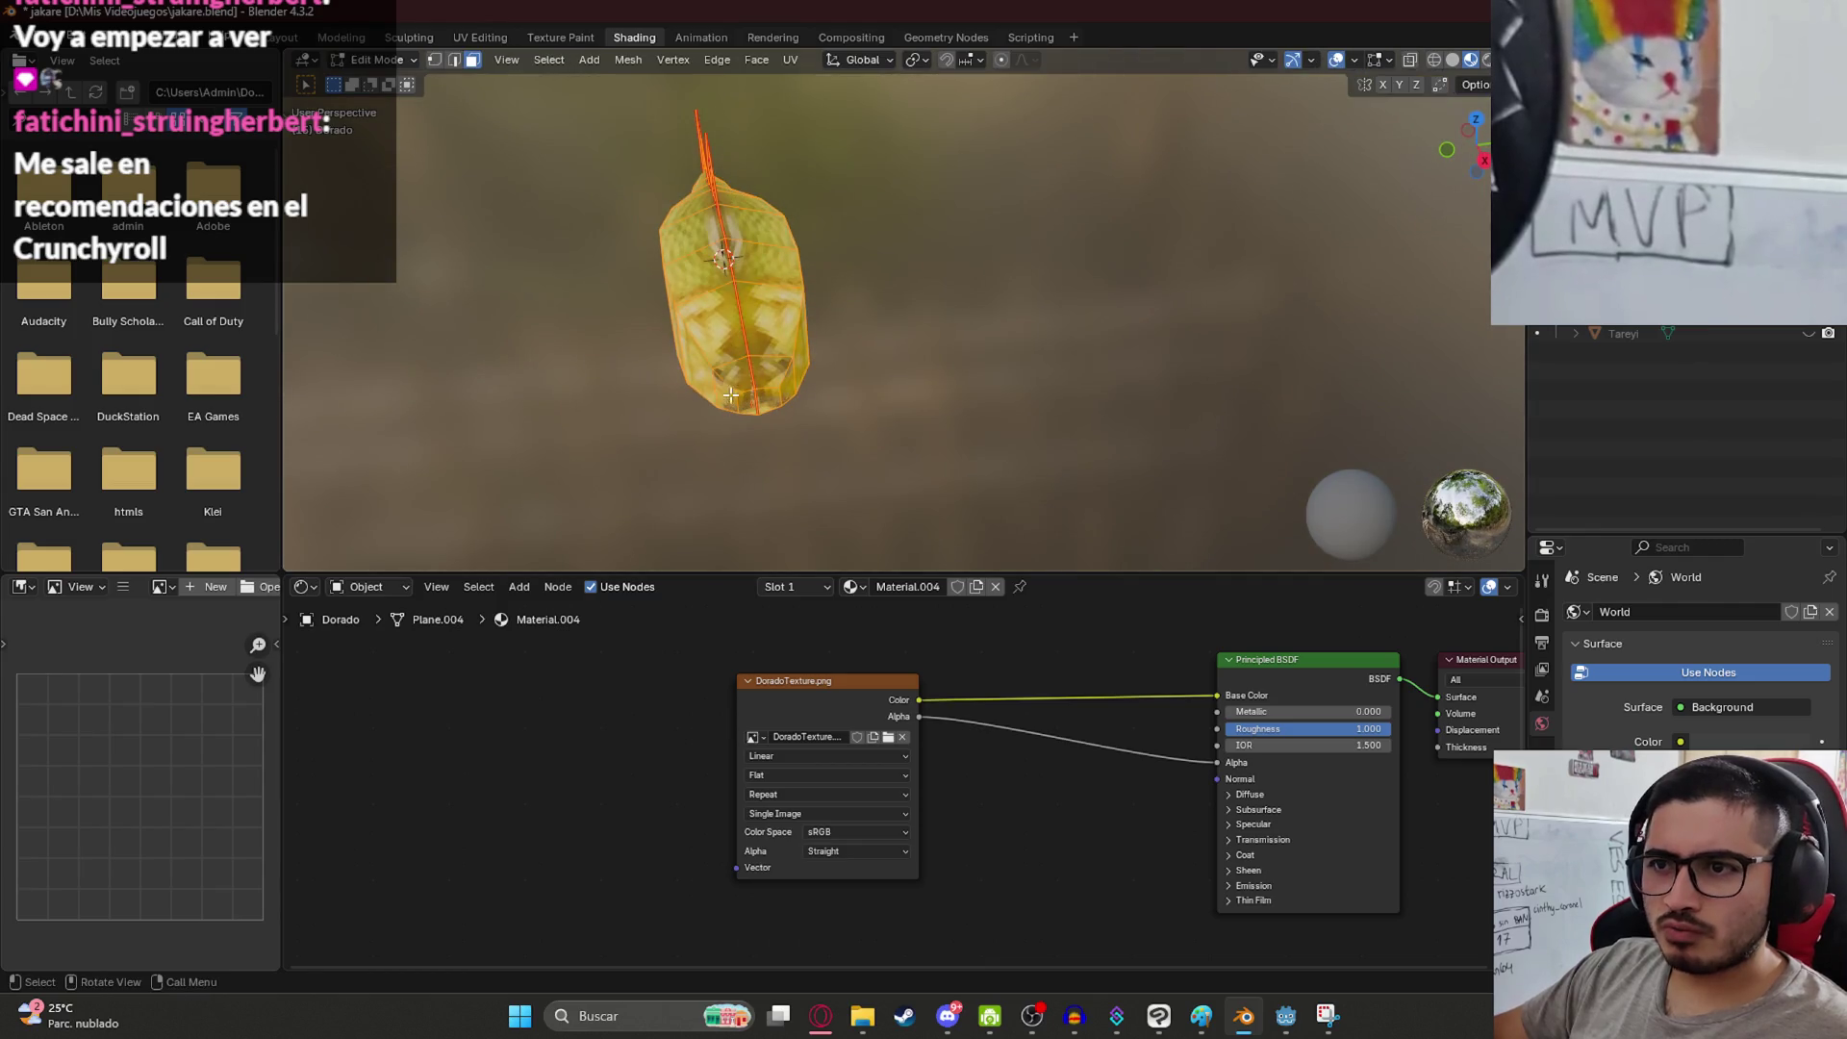
left_click(445, 76)
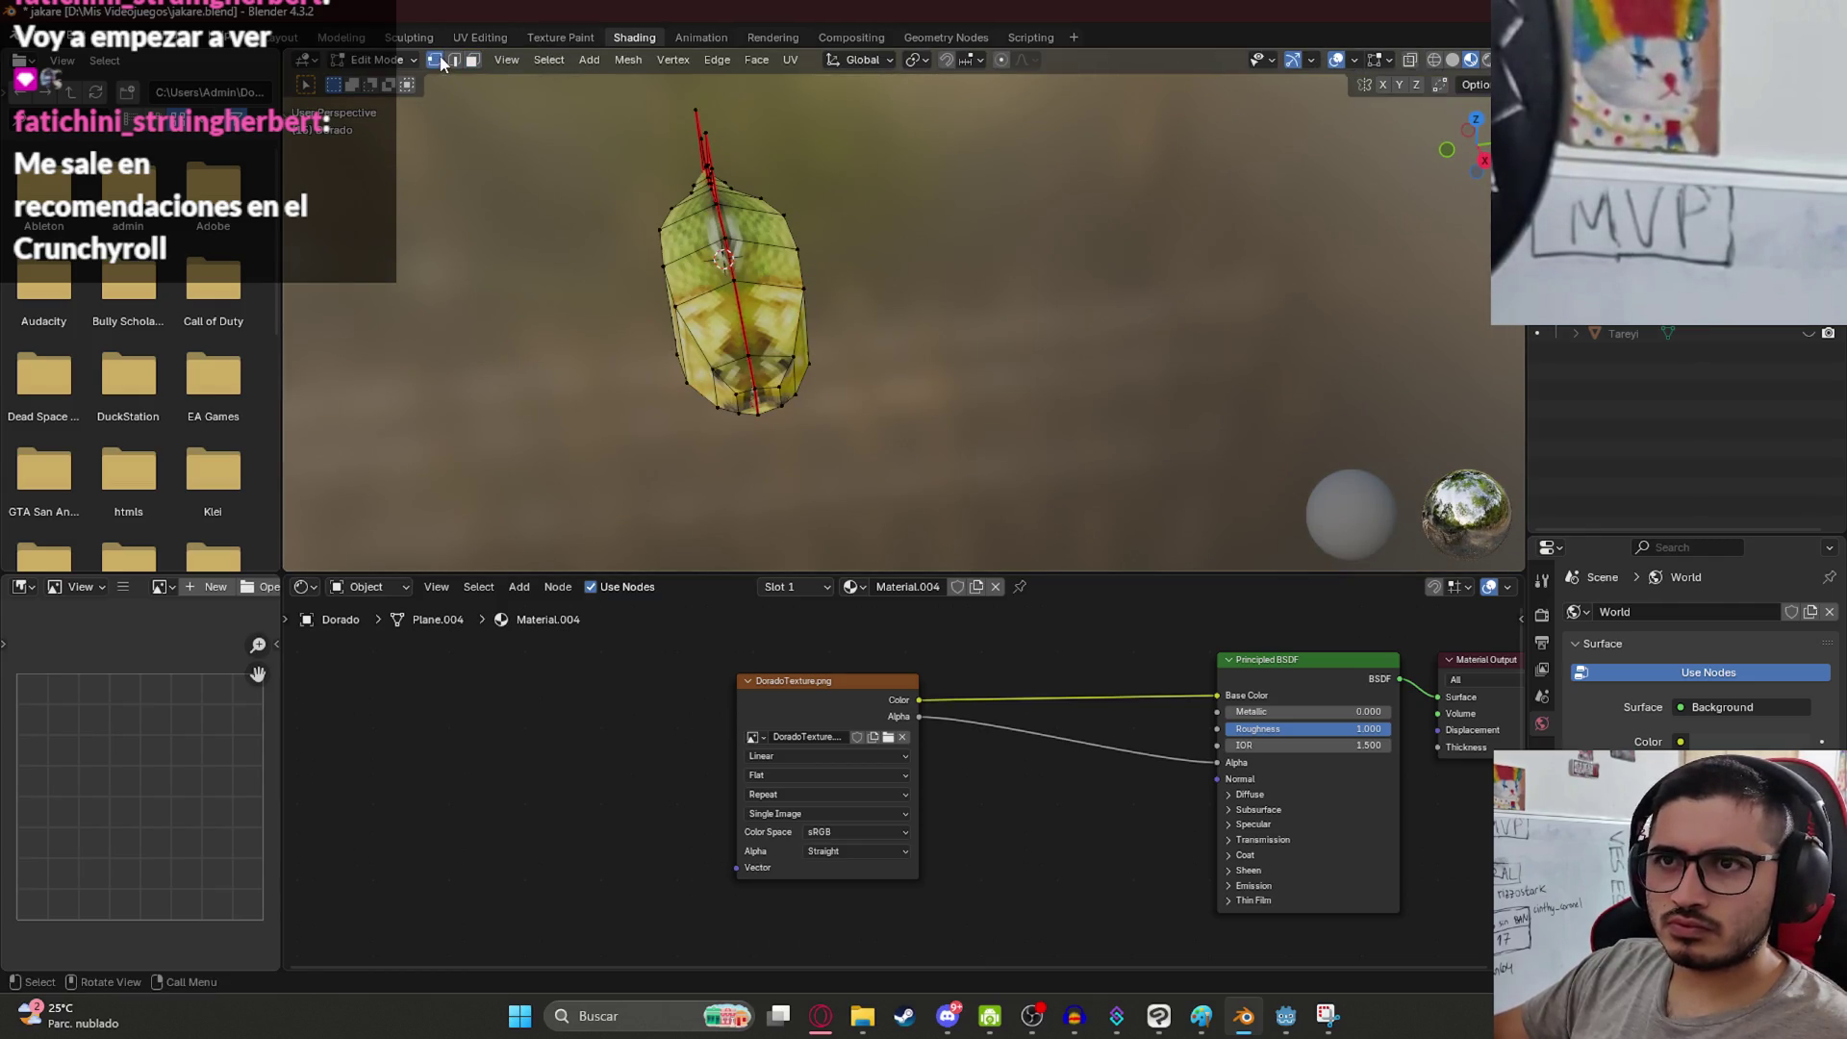
scroll(683, 436, "up", 3)
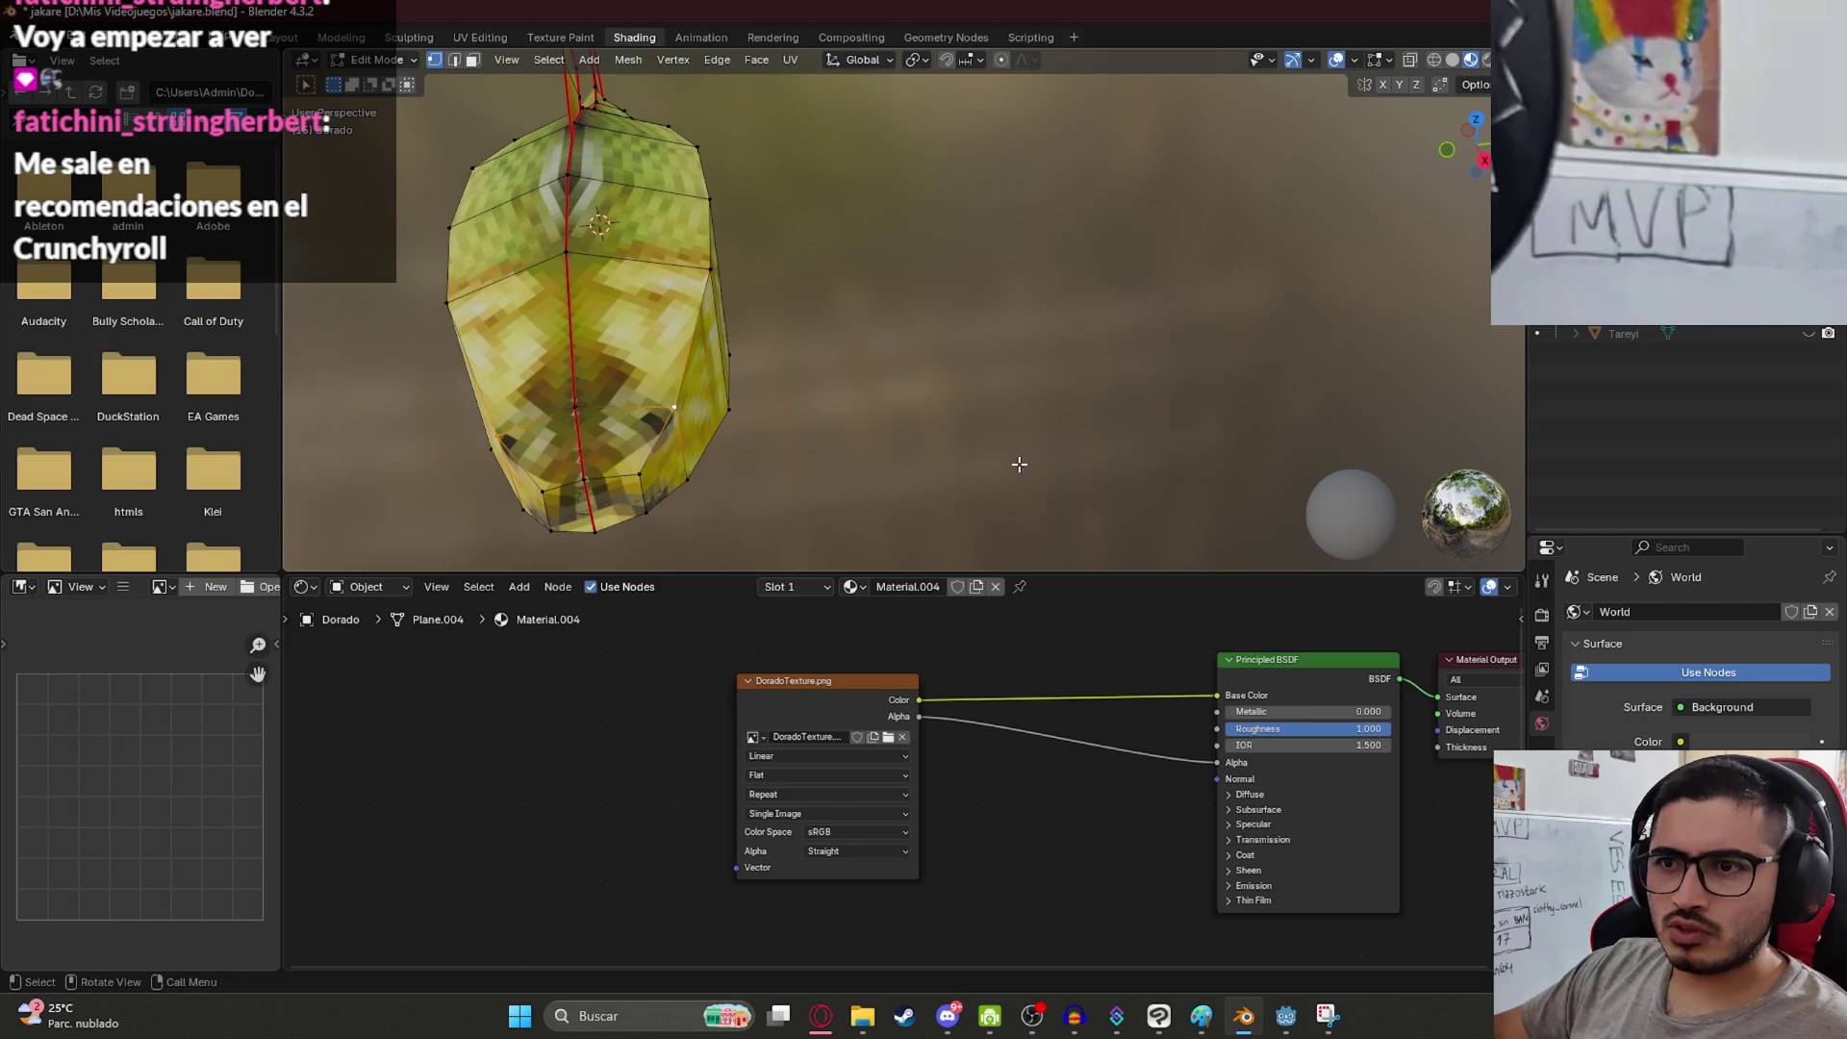
key("s")
key("y")
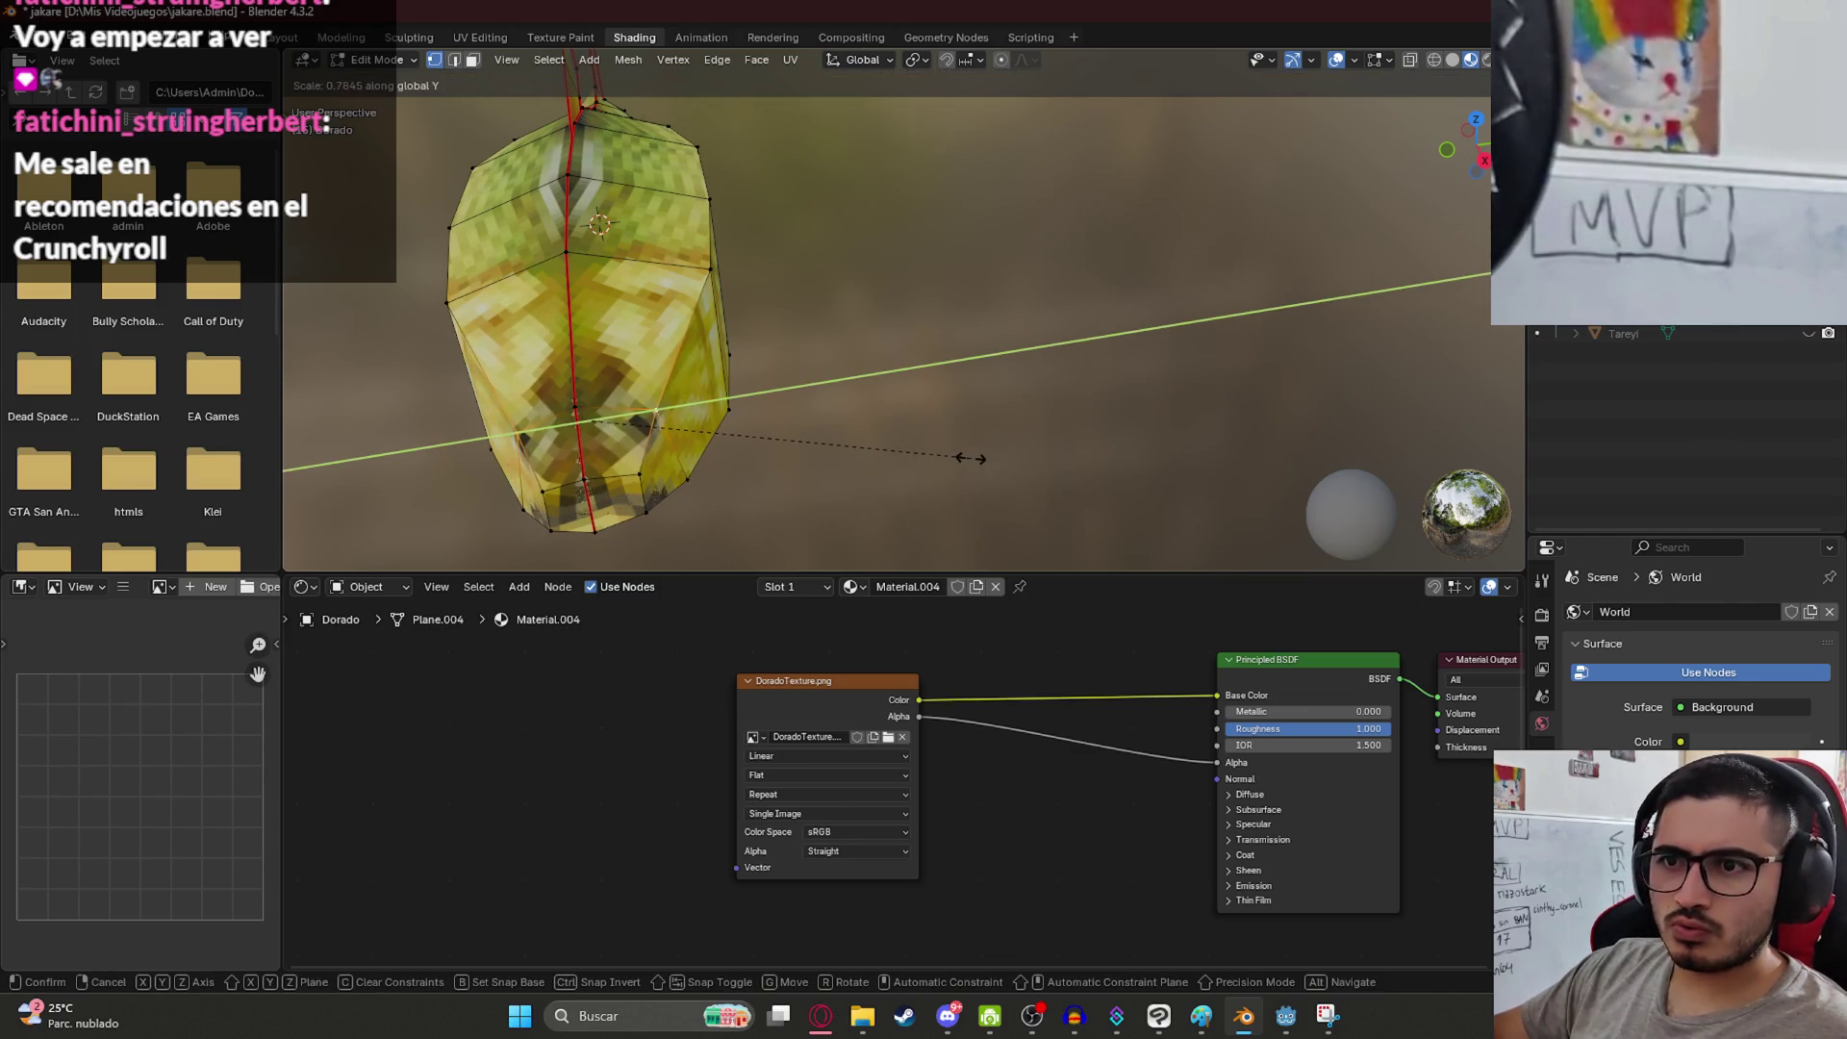
left_click(992, 459)
key("Tab")
middle_click_drag(729, 433, 728, 409)
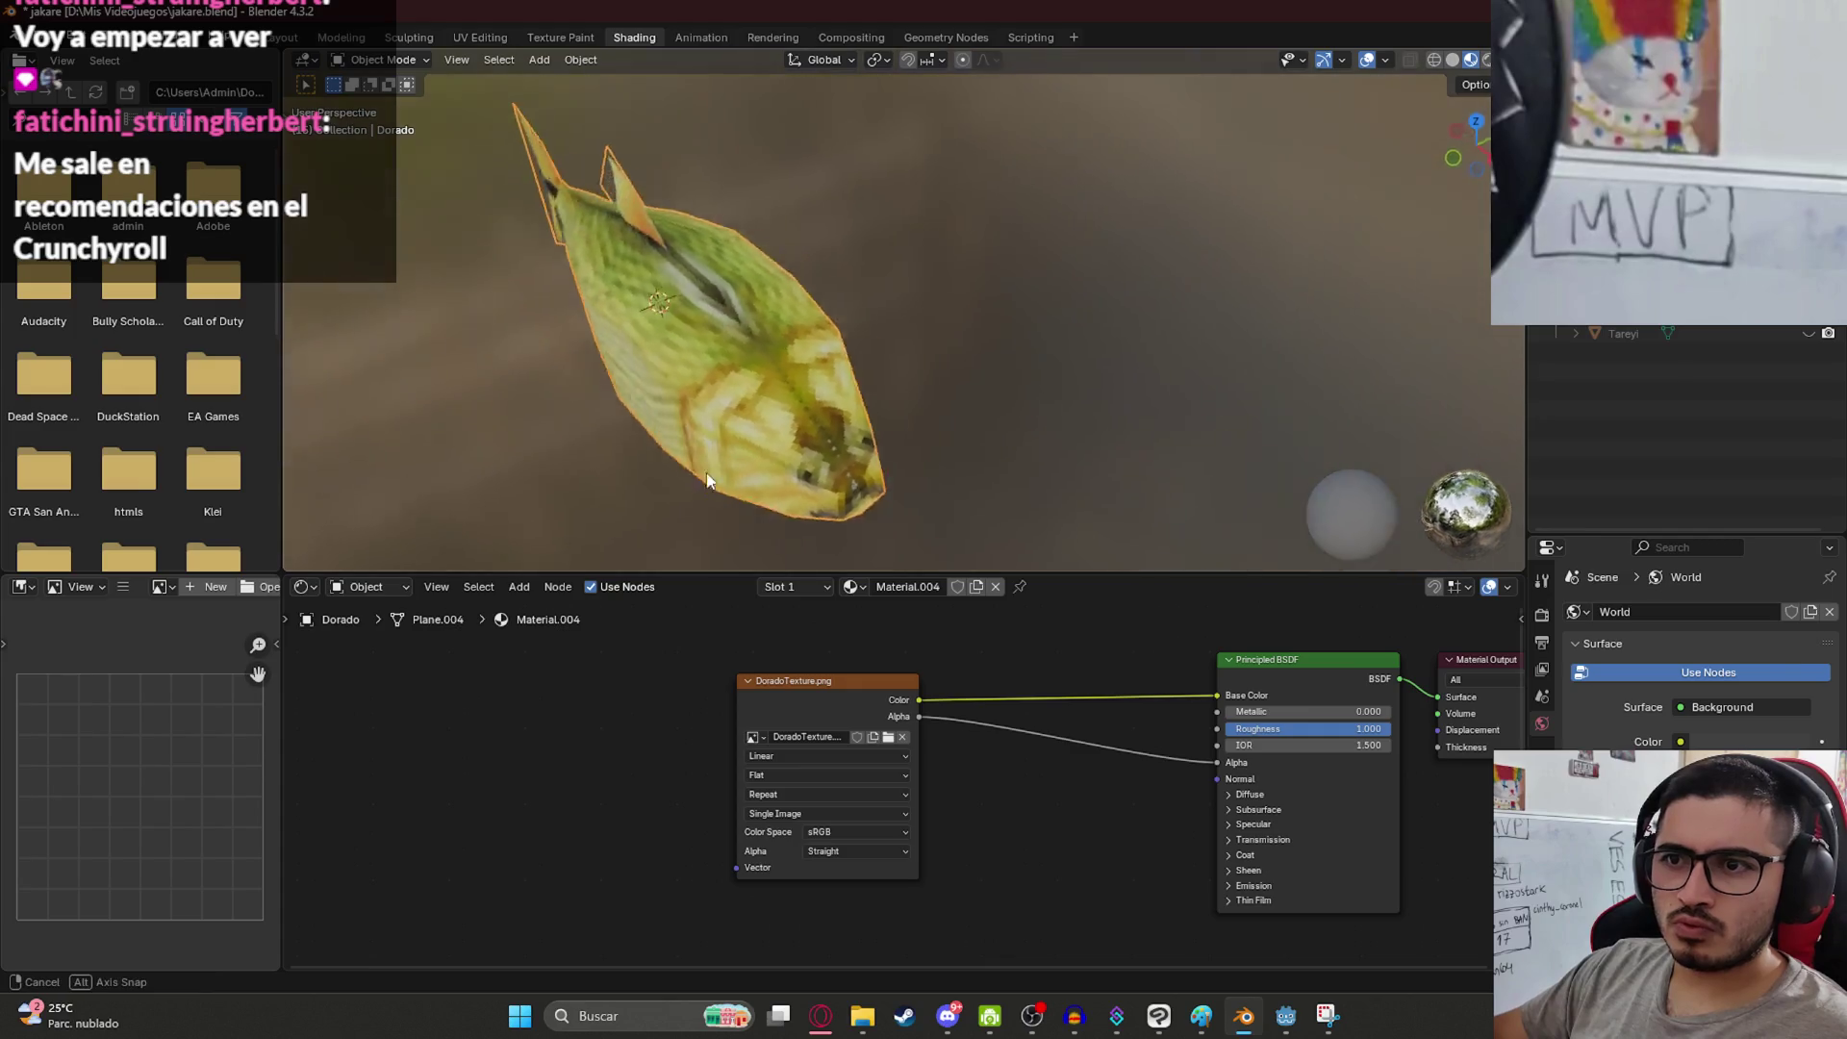
- In Edit Mode, lower the head vertex slightly along Z and return to object mode
mouse_move(840, 385)
middle_mouse_down()
mouse_move(957, 458)
mouse_move(1110, 408)
middle_mouse_up()
key("Tab")
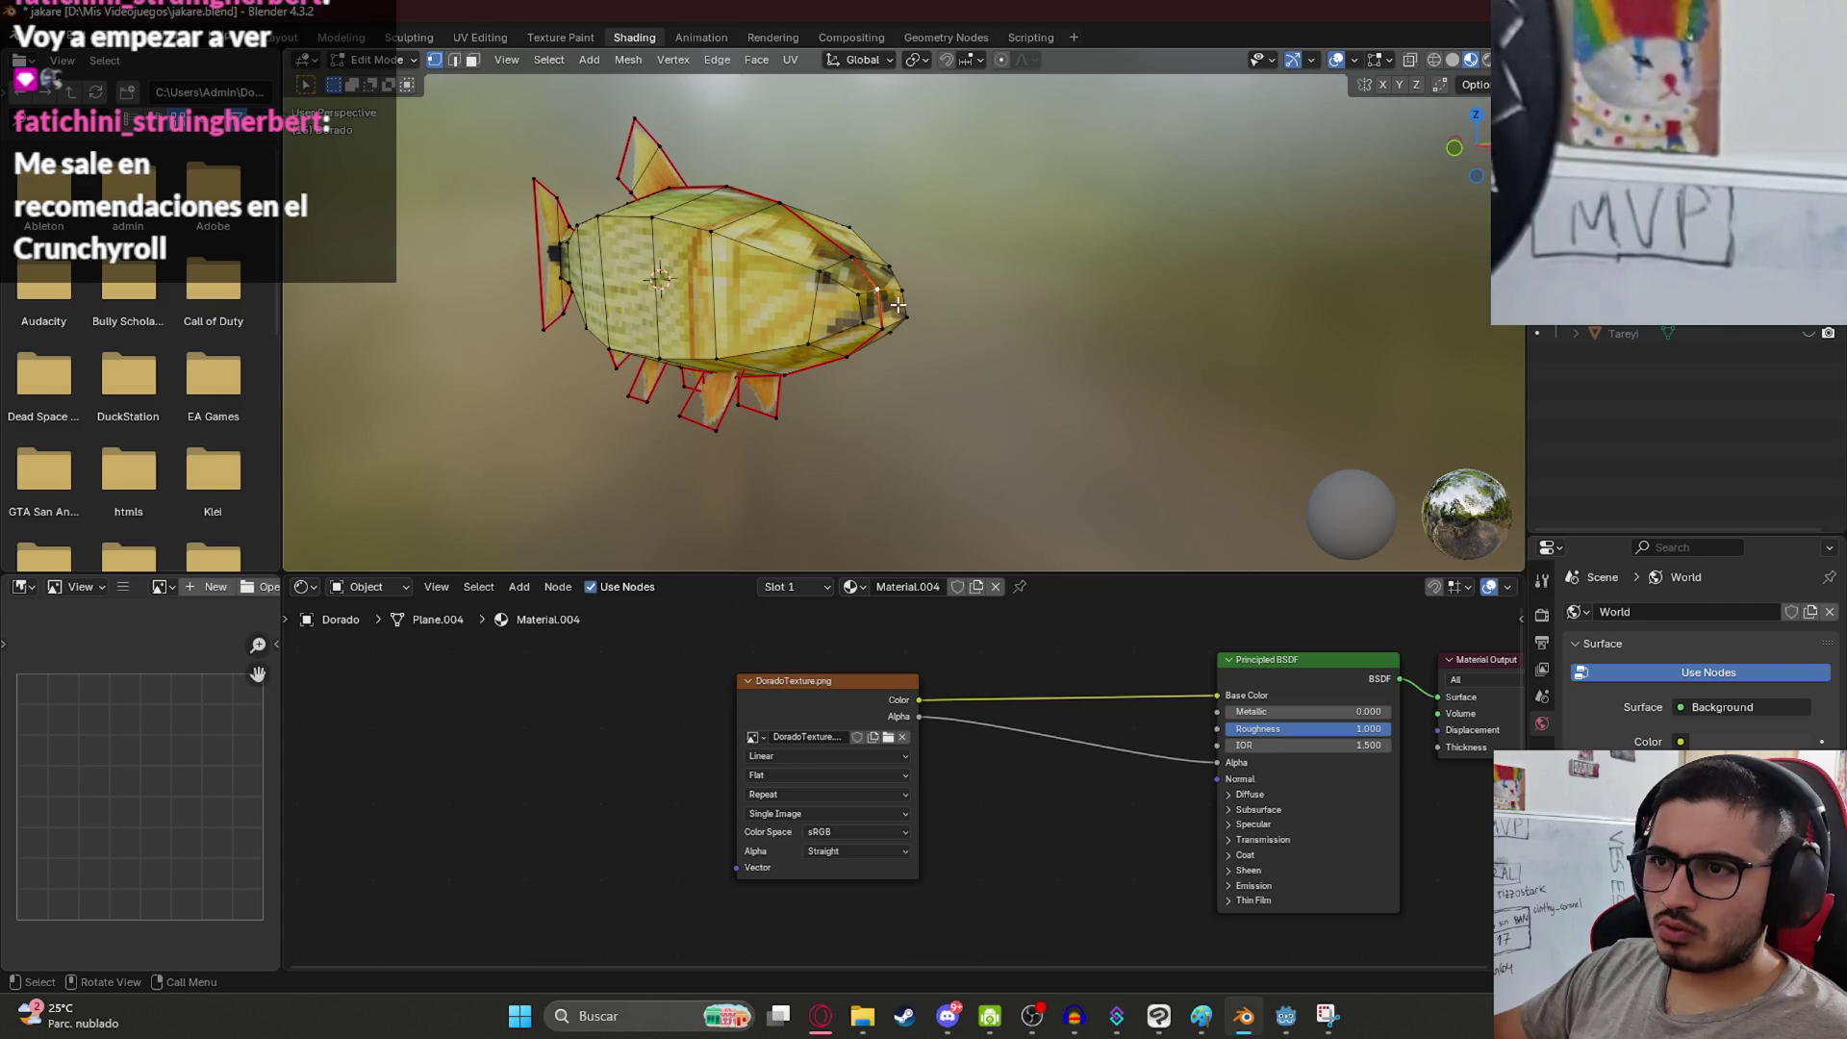
key("Tab")
key("Tab")
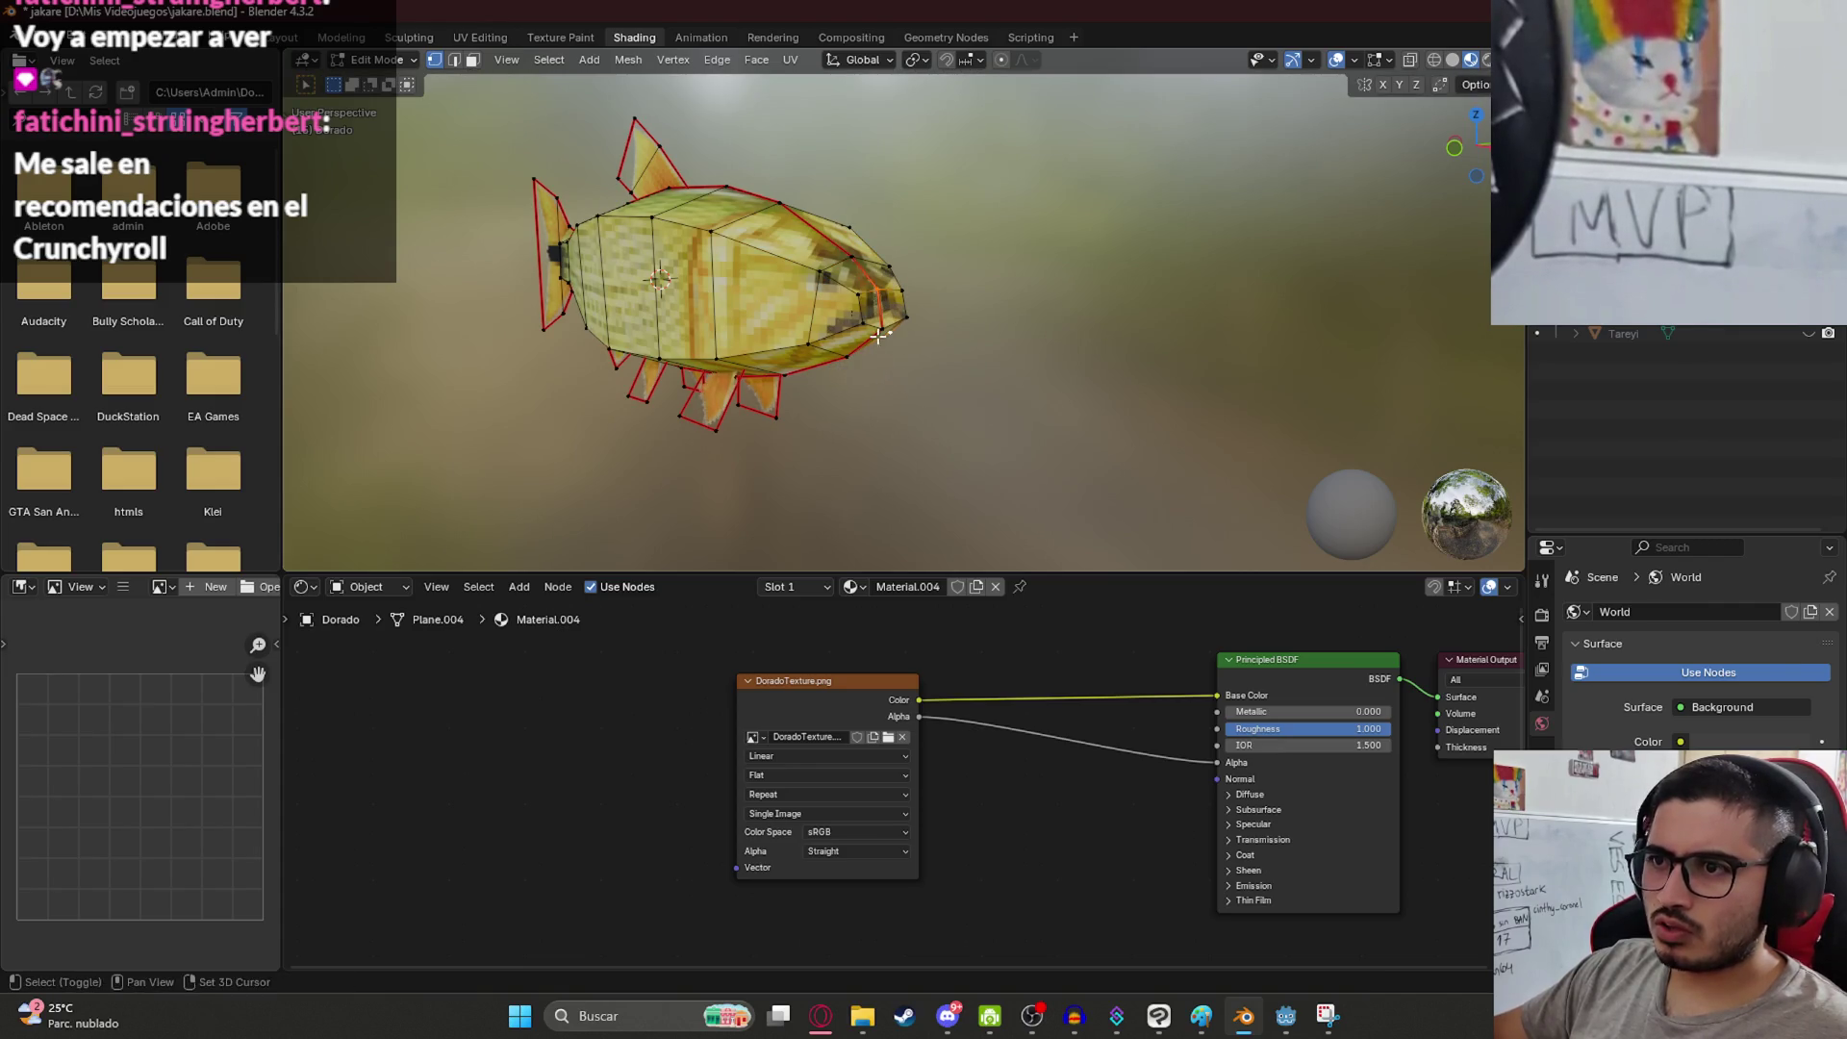
key("g")
key("z")
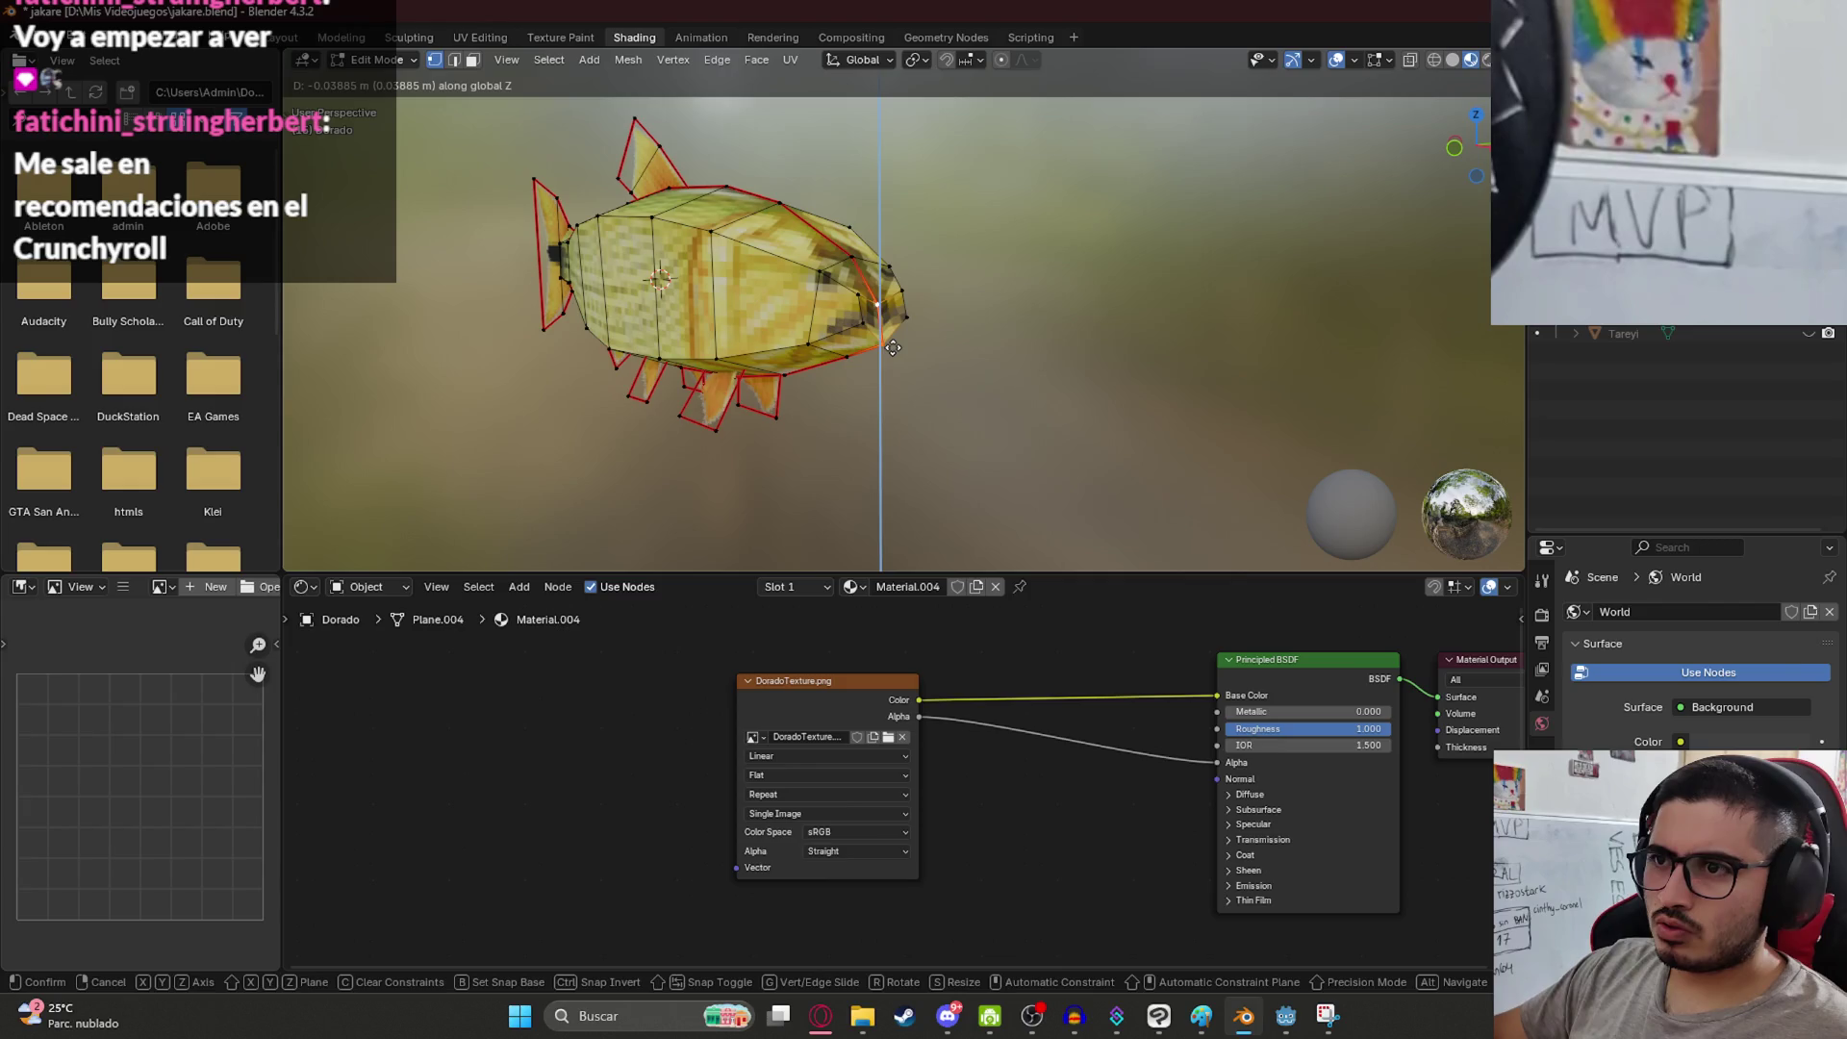
key("Escape")
key("Tab")
key("Tab")
key("g")
key("z")
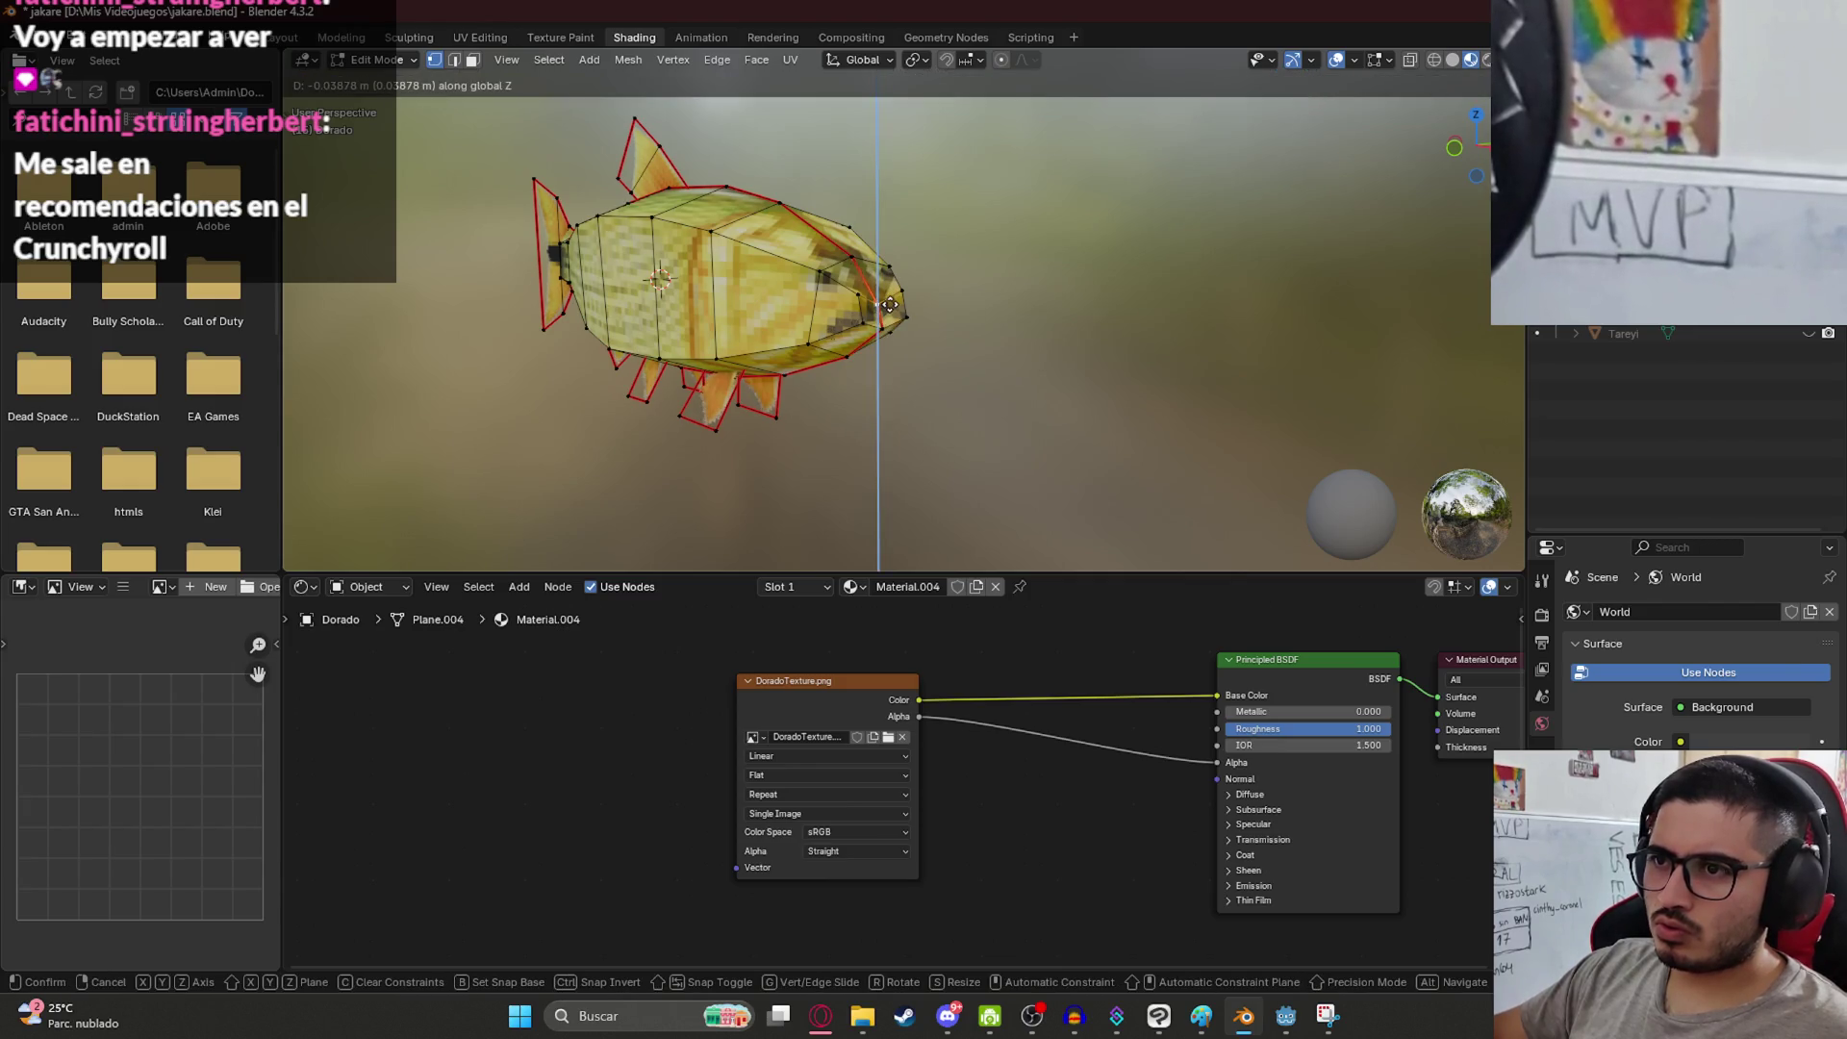
left_click(890, 305)
key("Tab")
key("Tab")
key("g")
key("z")
left_click(903, 312)
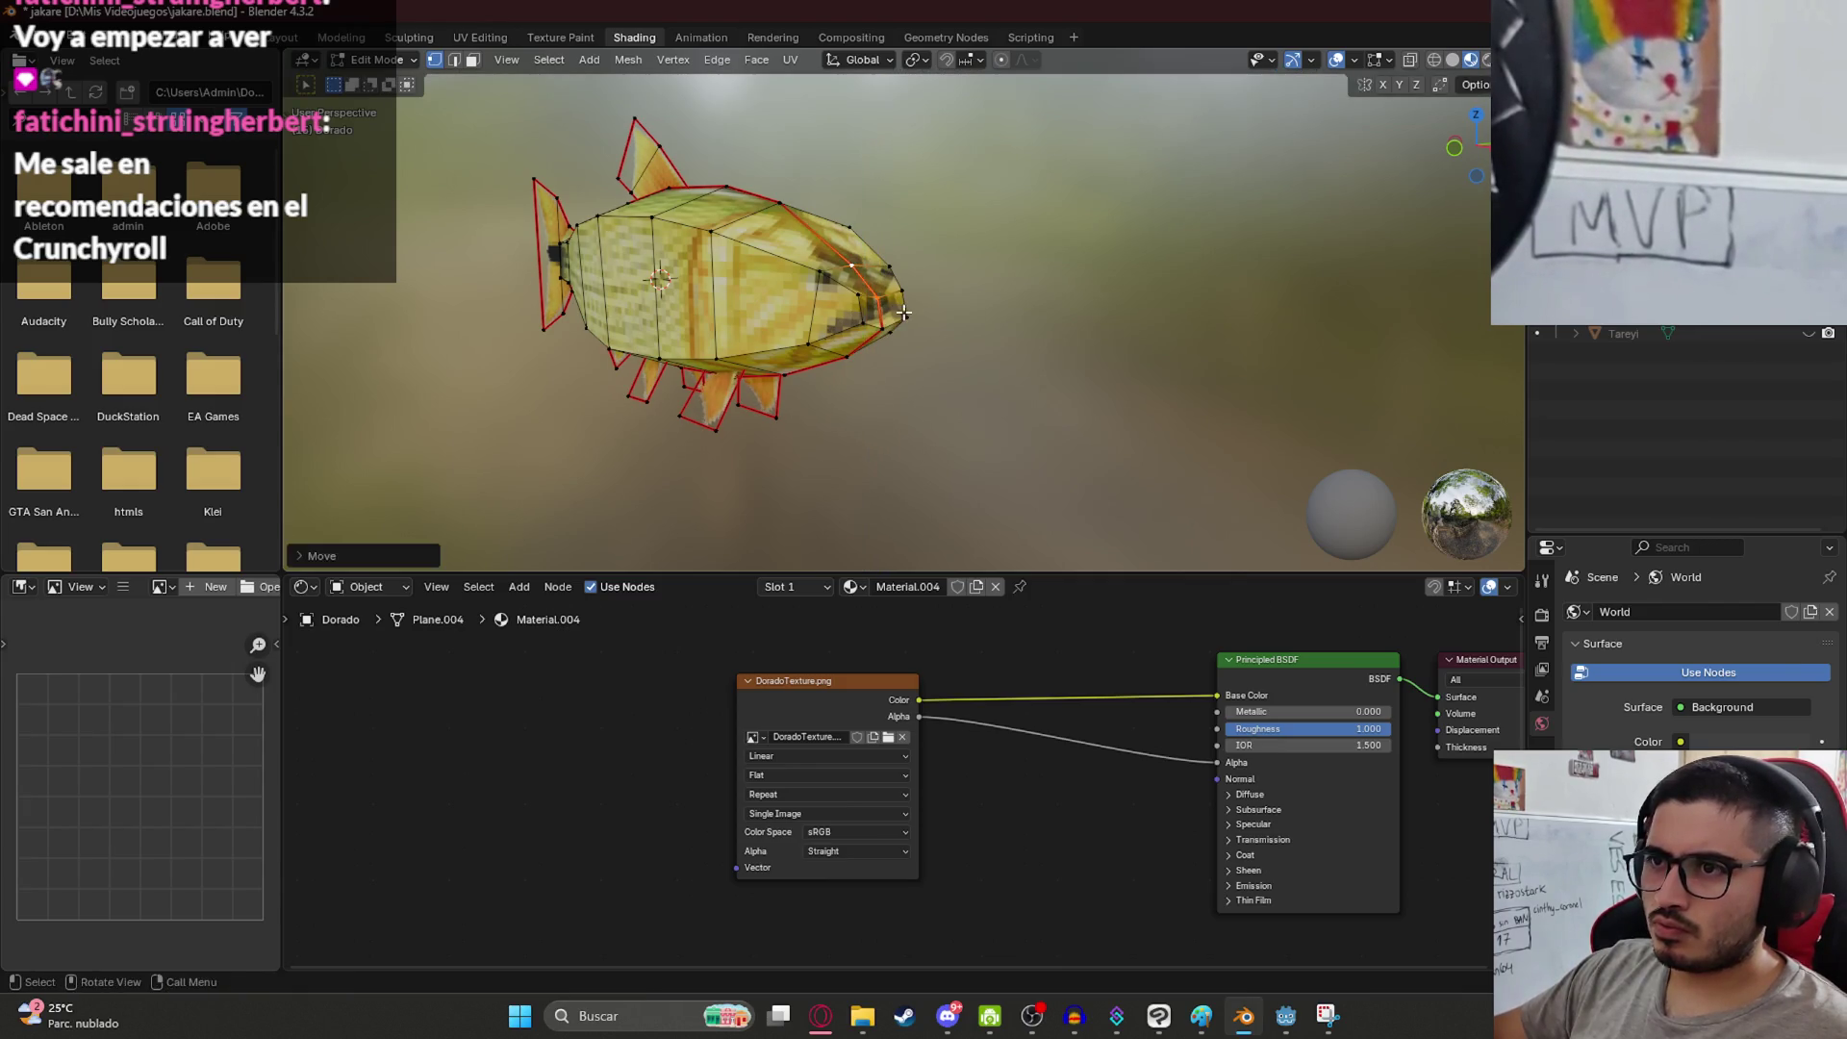
key("Tab")
- Check the fish from the front and save jakare.blend
mouse_move(903, 312)
middle_mouse_down()
mouse_move(817, 298)
mouse_move(1132, 414)
mouse_move(1331, 397)
mouse_move(824, 357)
mouse_move(993, 340)
mouse_move(853, 339)
middle_mouse_up()
key("ctrl+s")
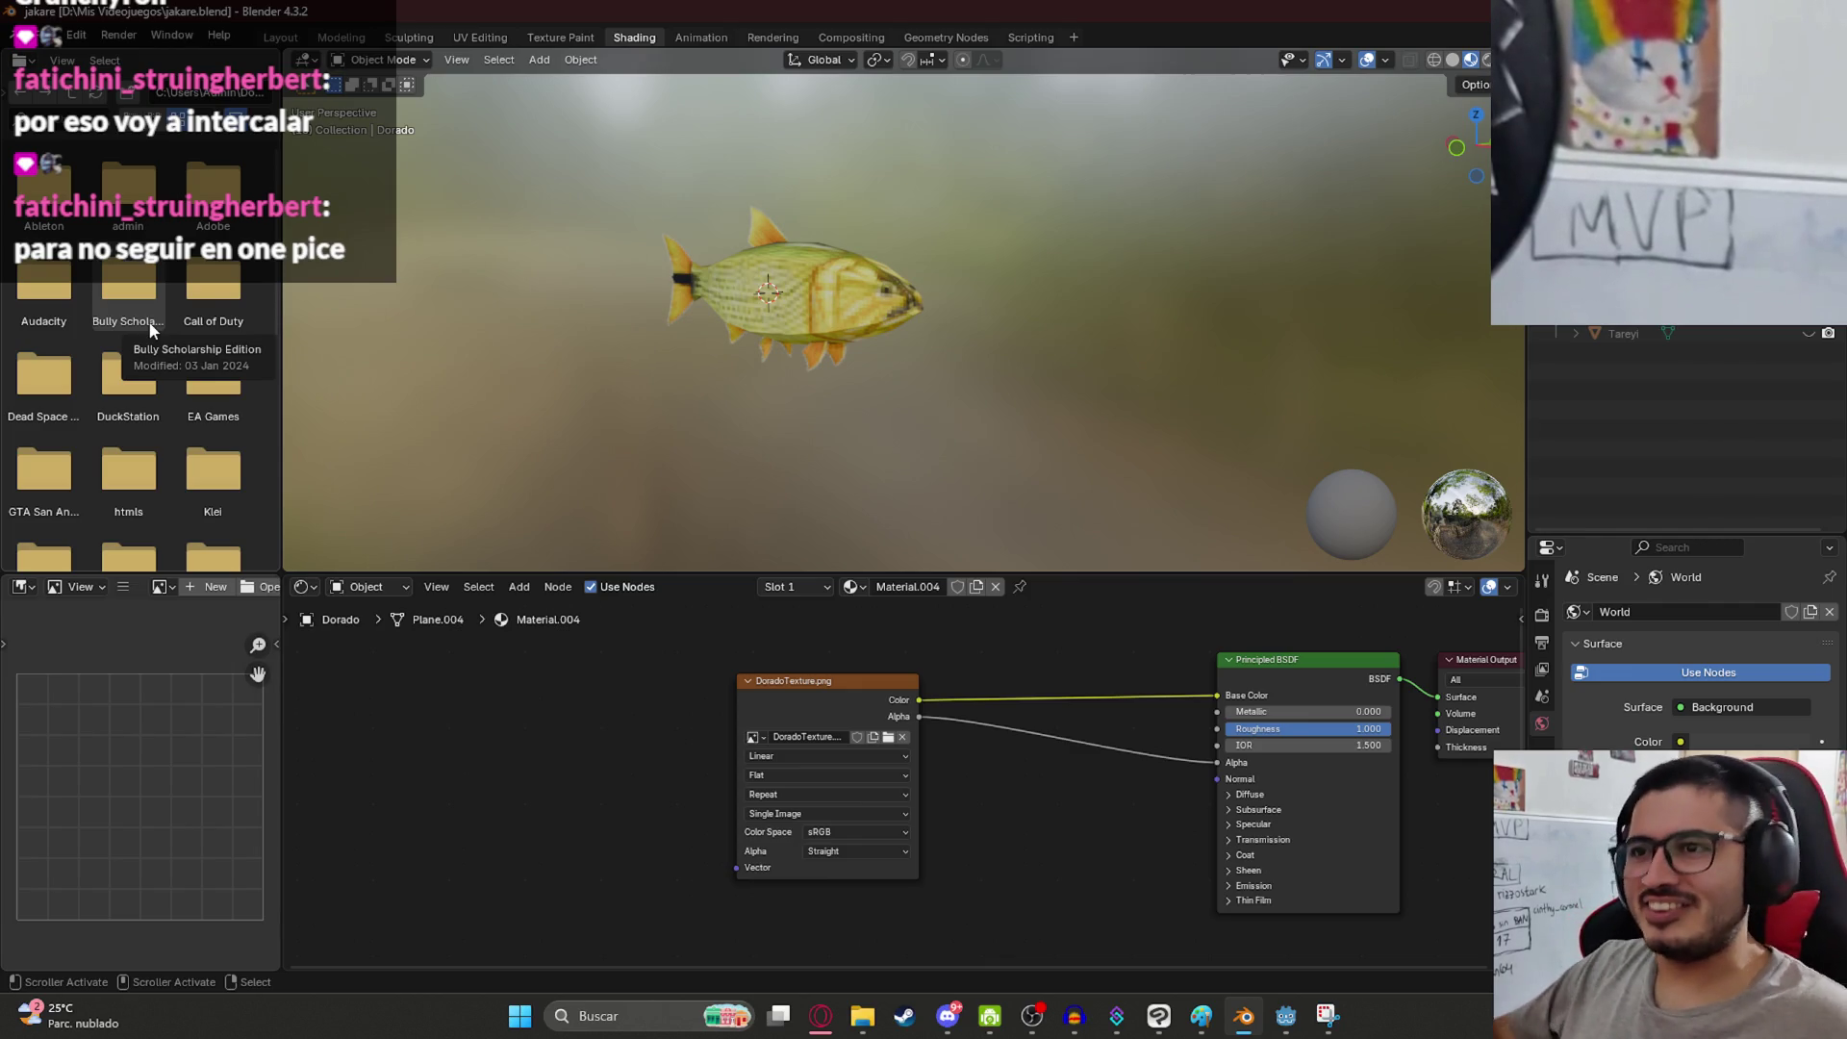
- Check the texture's Alpha setting on the selected fish and save jakare.blend
mouse_move(803, 81)
middle_mouse_down()
mouse_move(818, 242)
mouse_move(876, 422)
middle_mouse_up()
left_click(876, 422)
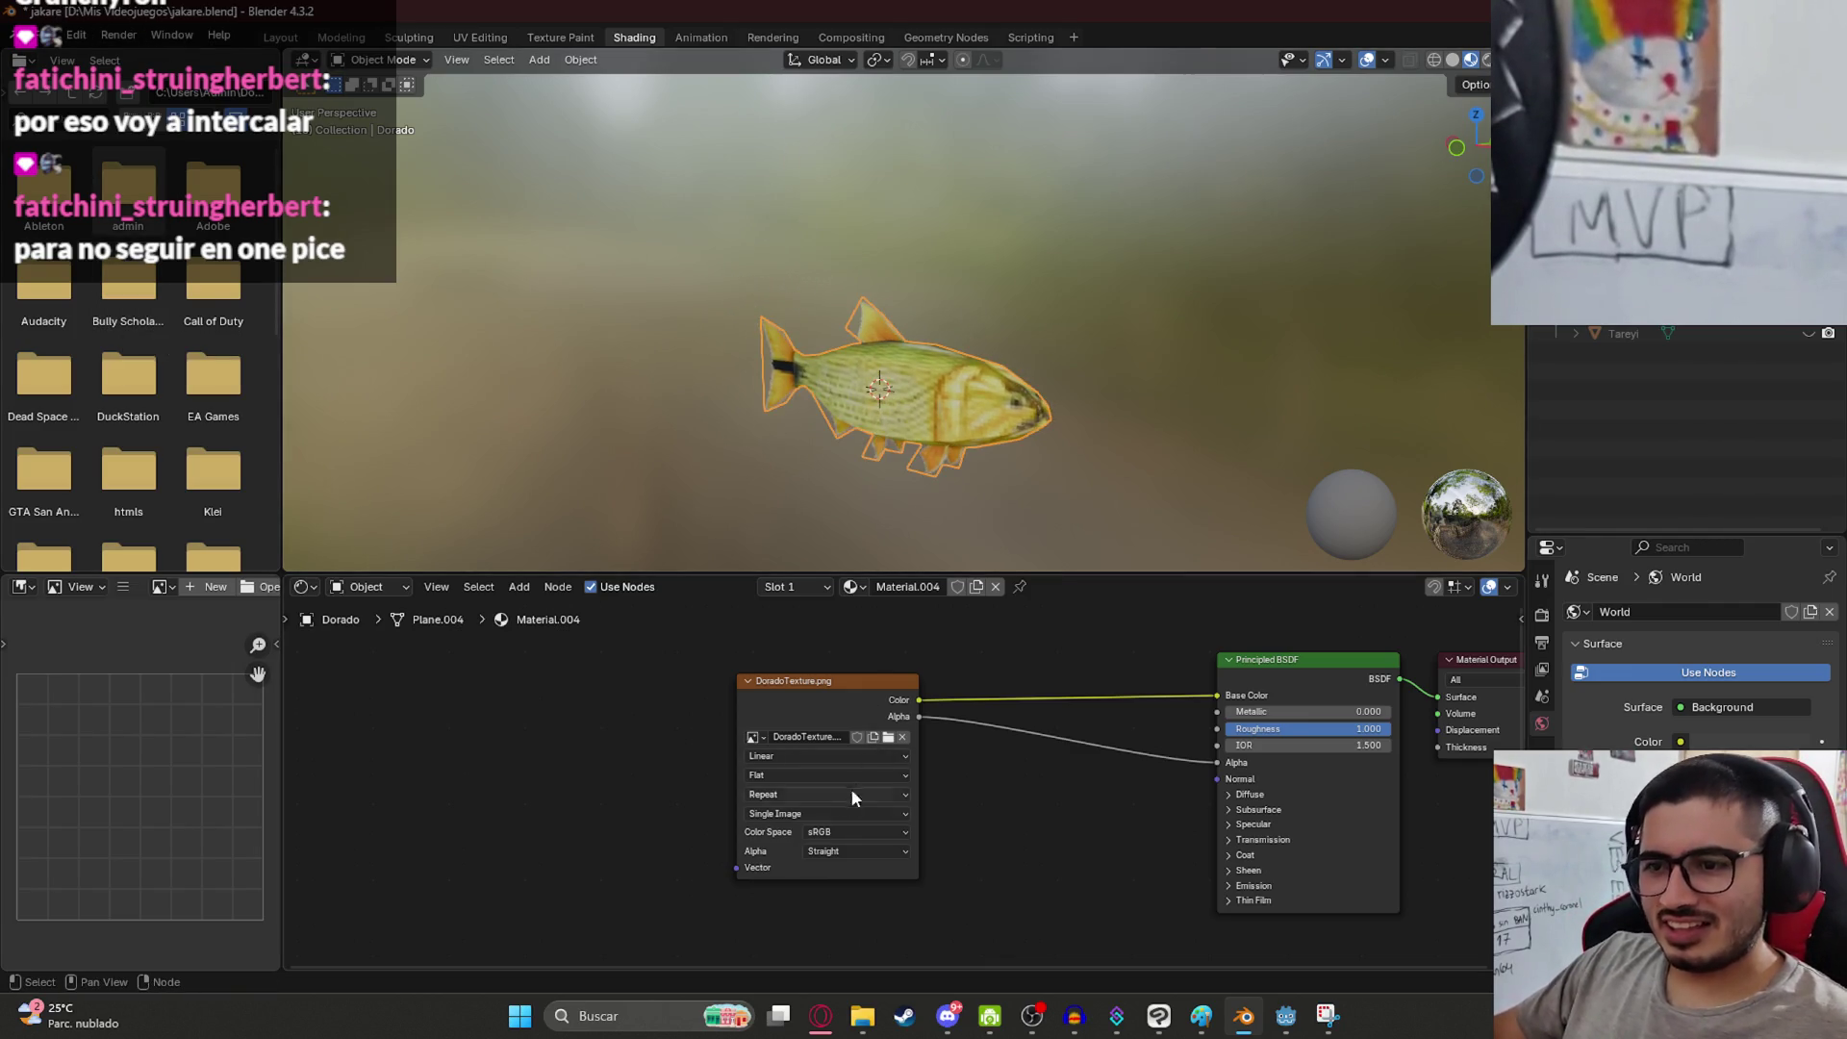
left_click(829, 851)
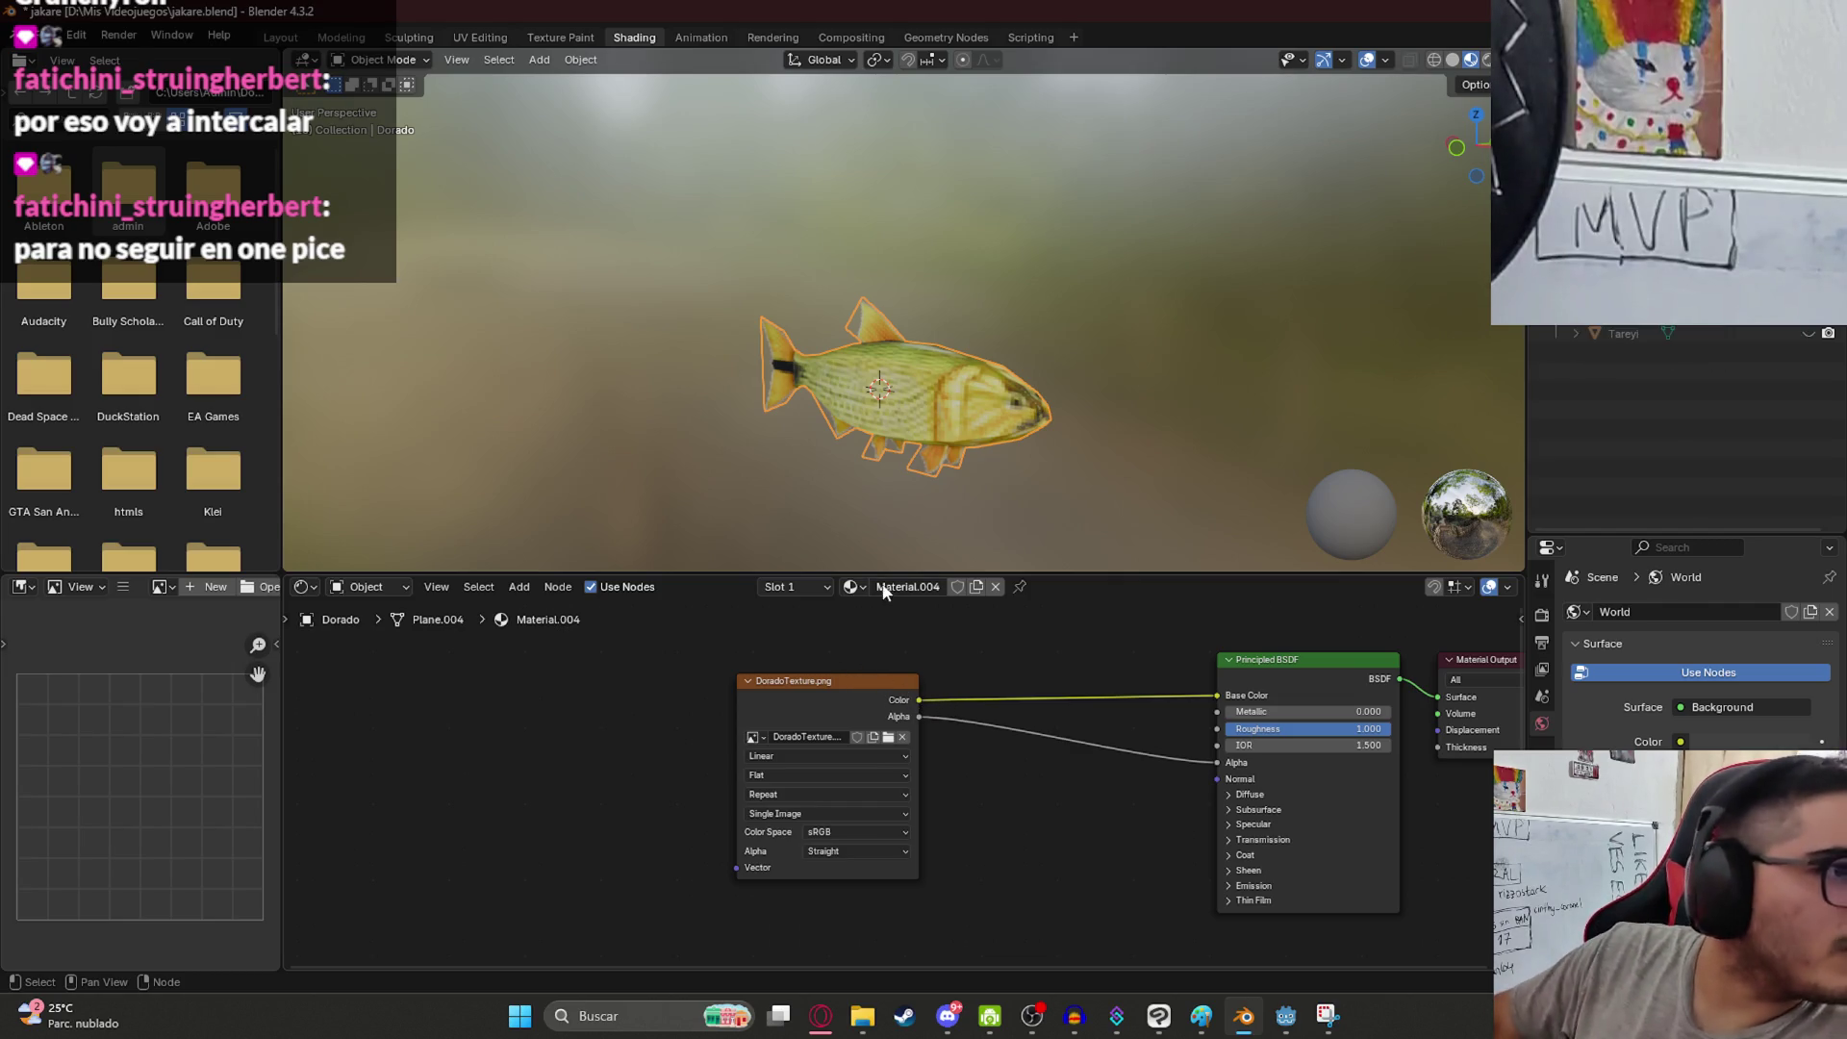
middle_click_drag(1110, 388, 1161, 246)
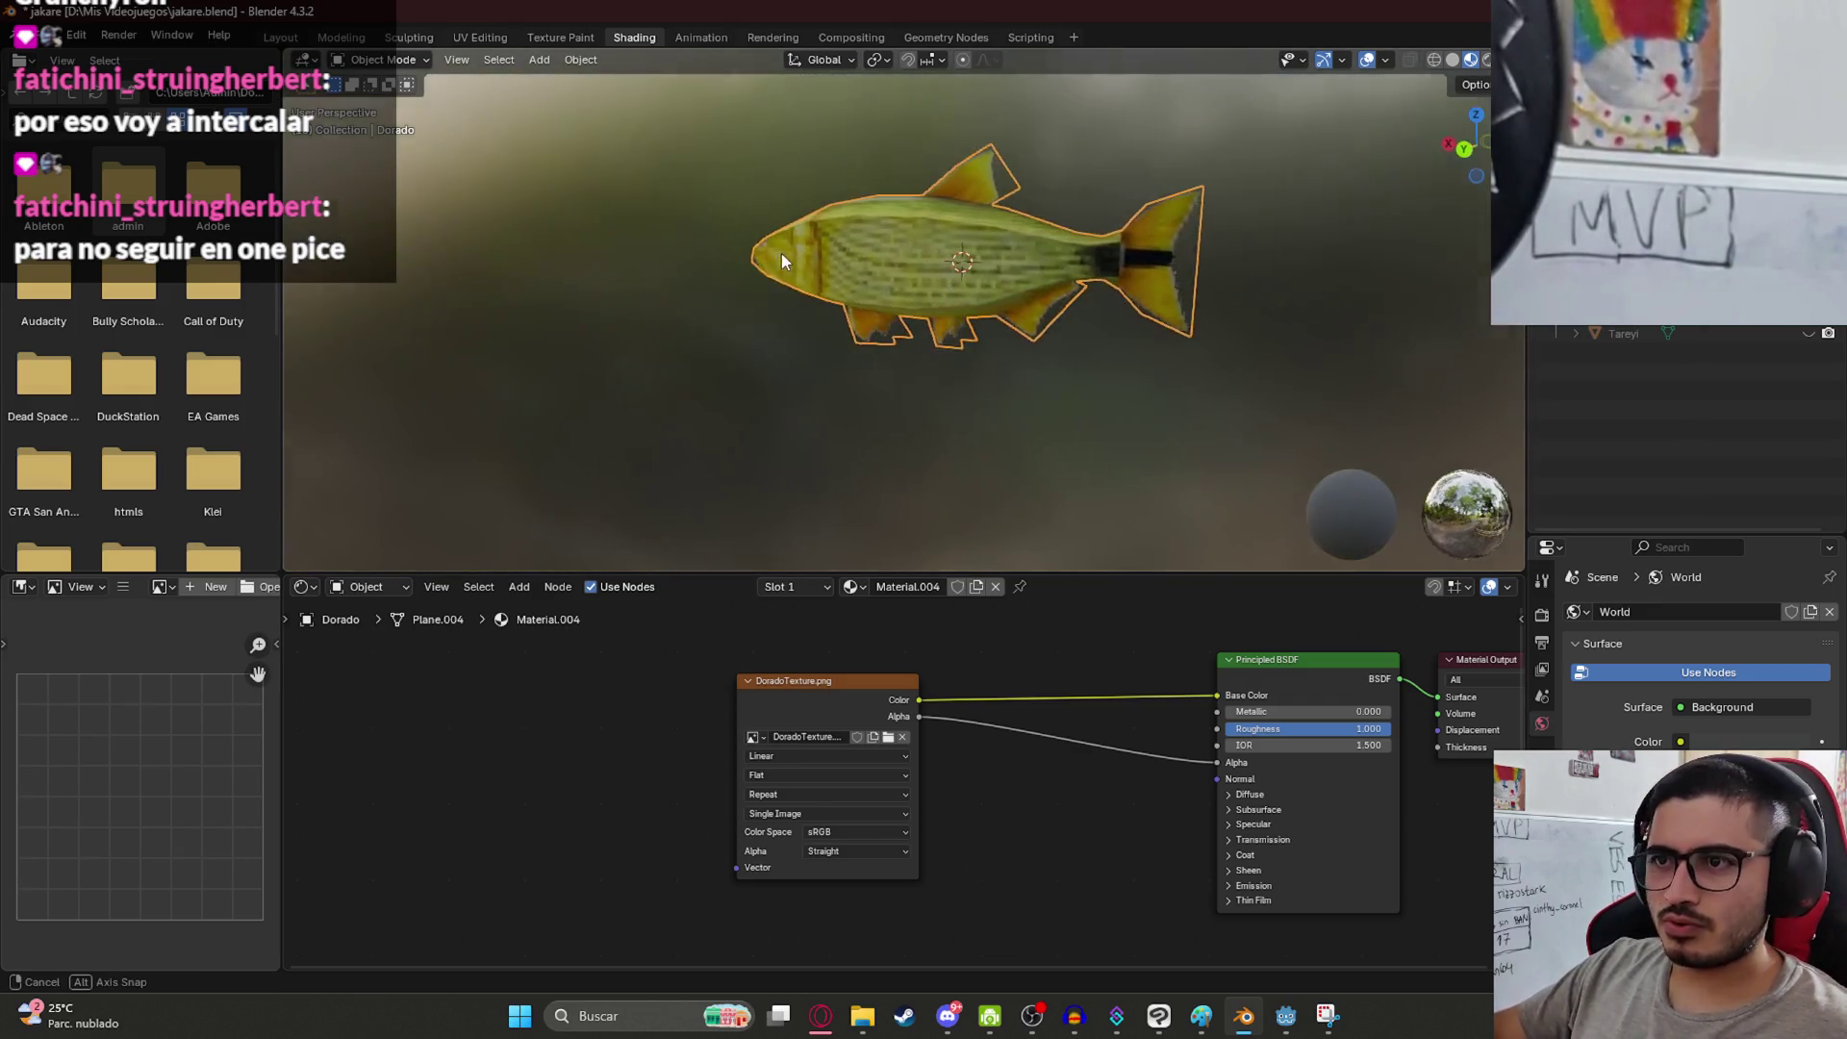
mouse_move(1161, 256)
middle_mouse_down()
mouse_move(1093, 380)
mouse_move(1129, 492)
mouse_move(956, 461)
mouse_move(934, 373)
mouse_move(1267, 248)
mouse_move(875, 300)
mouse_move(1104, 297)
middle_mouse_up()
scroll(1270, 252, "down", 5)
scroll(971, 440, "up", 3)
key("ctrl+s")
- Apply all transforms to the fish and head to the Layout workspace's File menu
mouse_move(1086, 416)
middle_mouse_down()
mouse_move(1122, 74)
mouse_move(1274, 457)
mouse_move(1440, 398)
mouse_move(1033, 312)
middle_mouse_up()
key("ctrl+a")
left_click(989, 312)
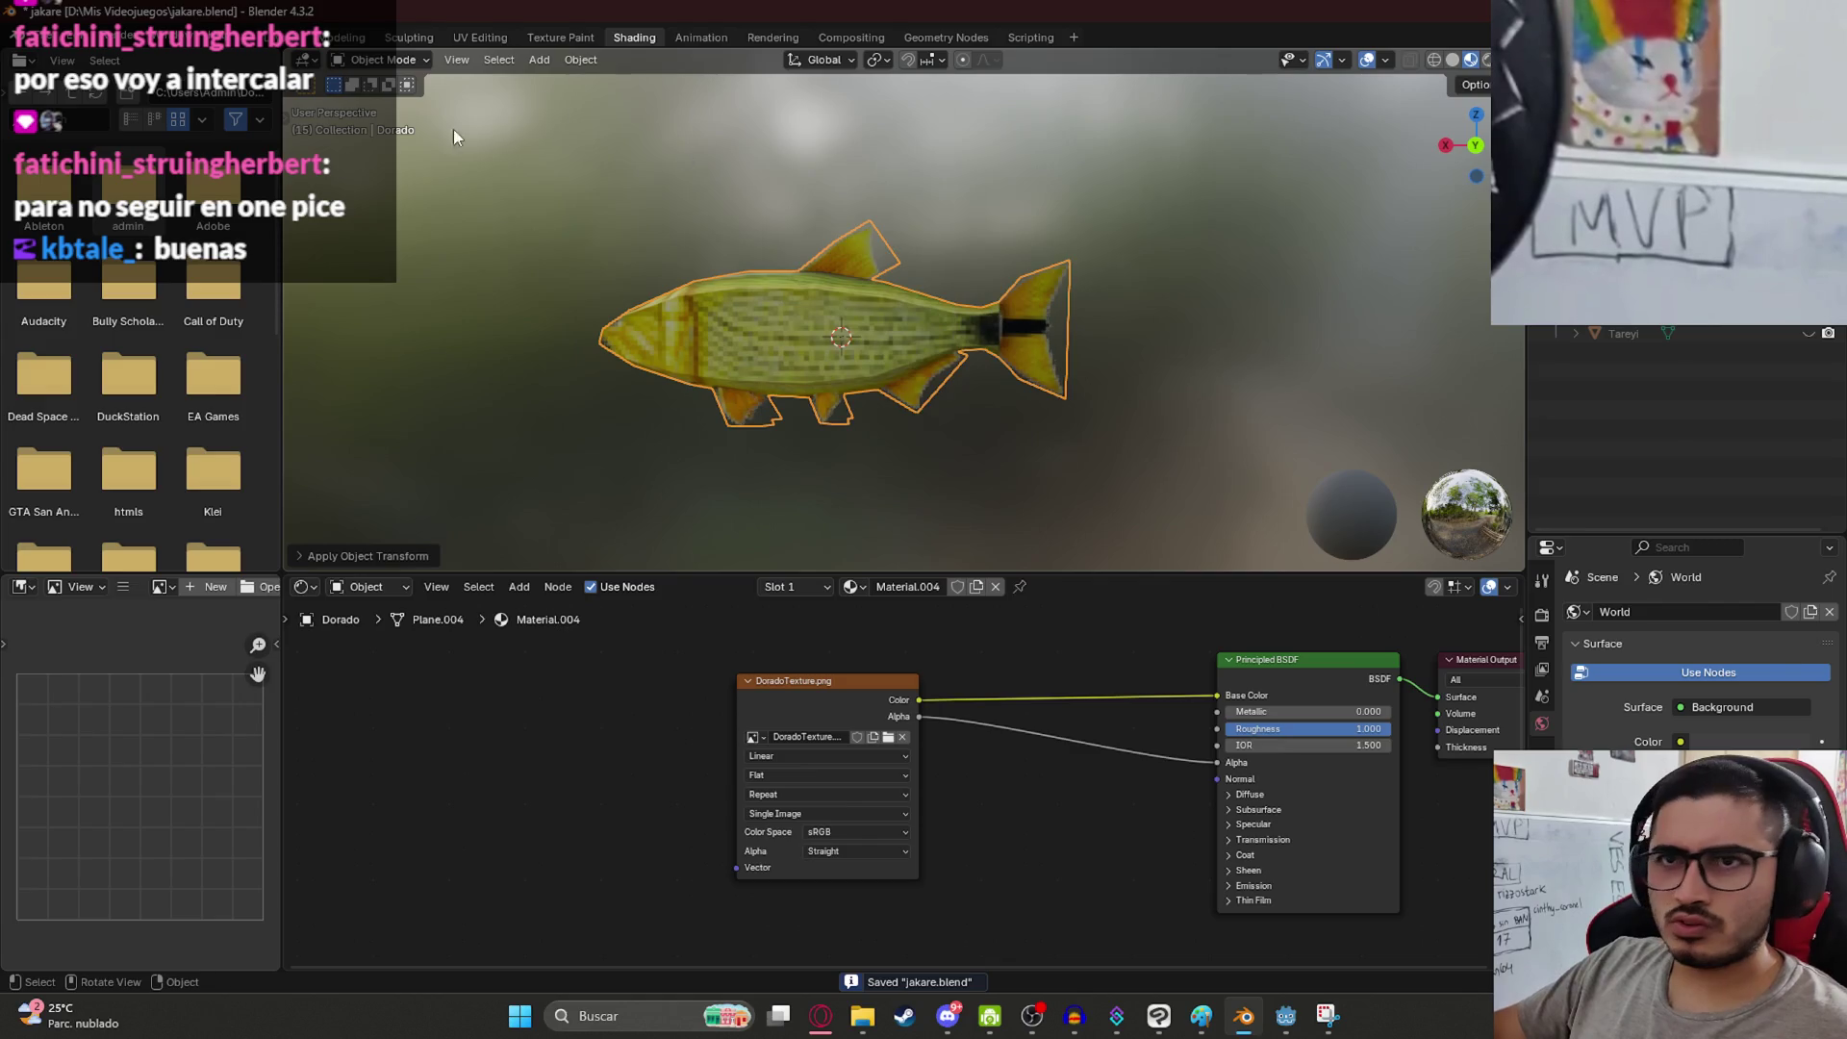
left_click(296, 36)
left_click(58, 35)
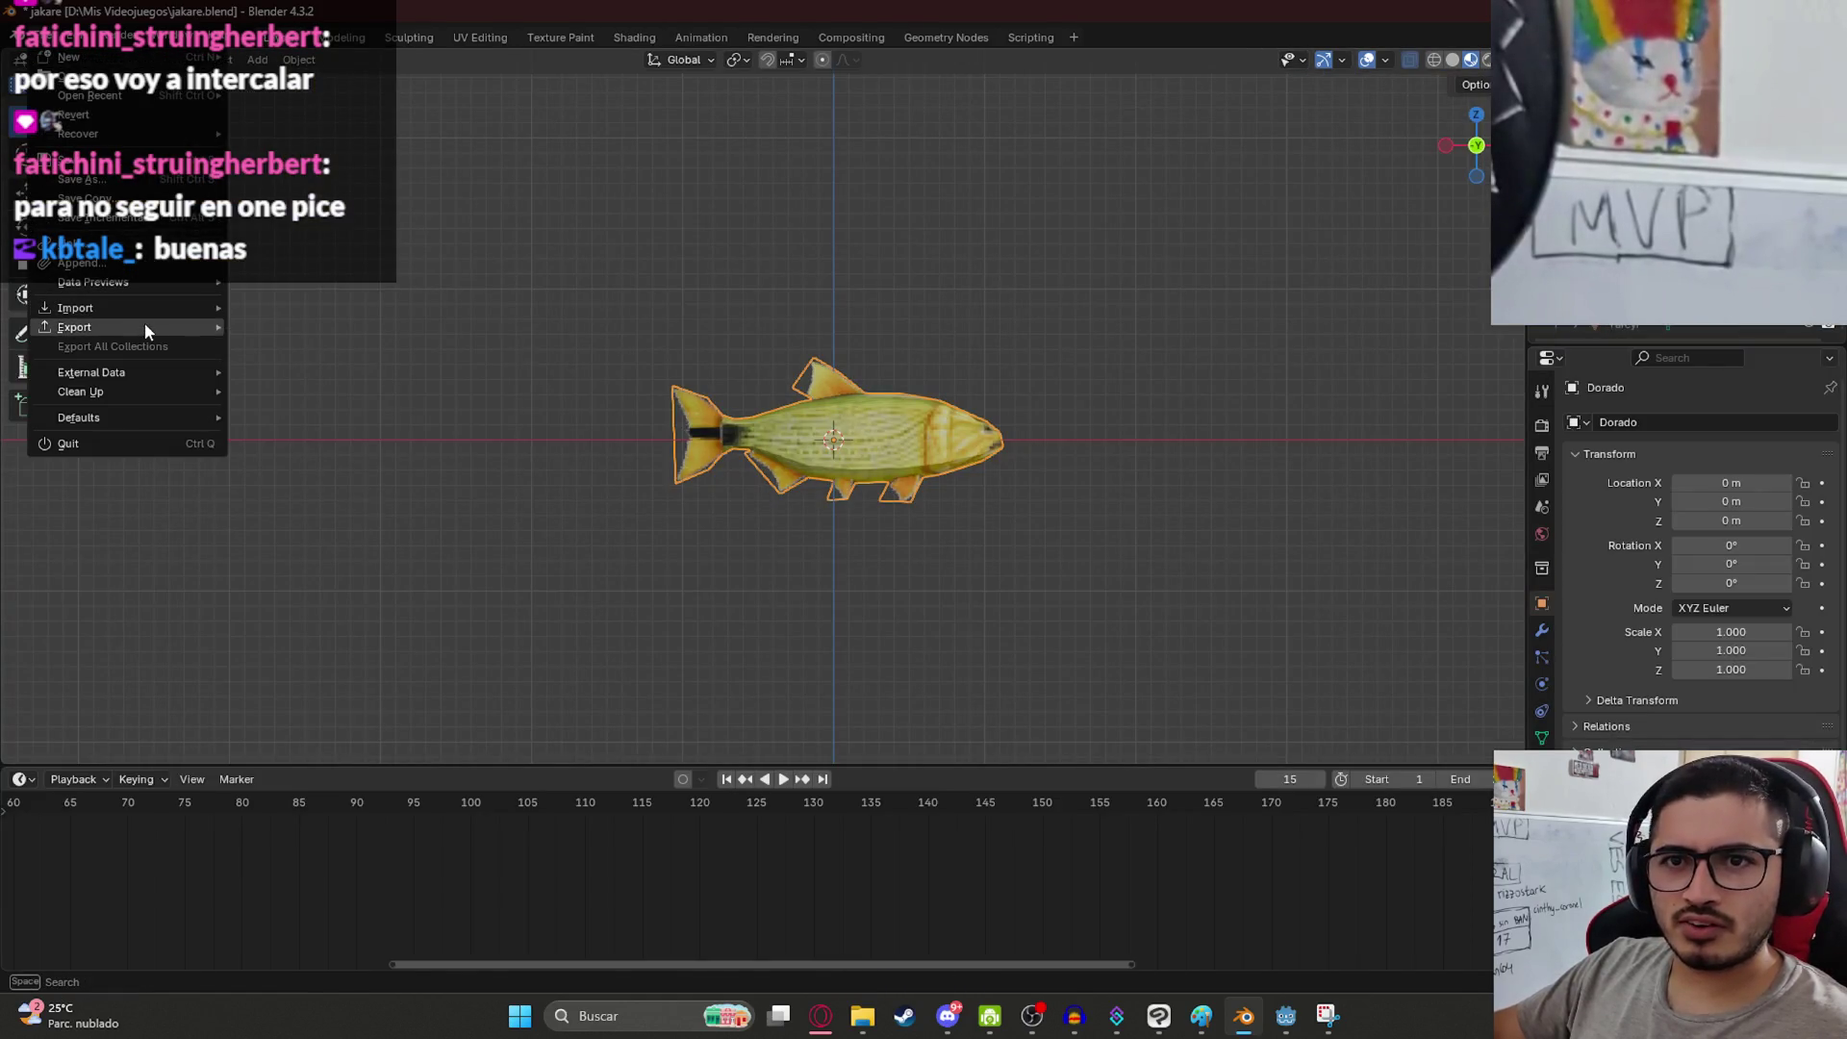
- Start a glTF 2.0 export and browse to juegoterror1/assets/others
mouse_move(76, 326)
left_click(368, 512)
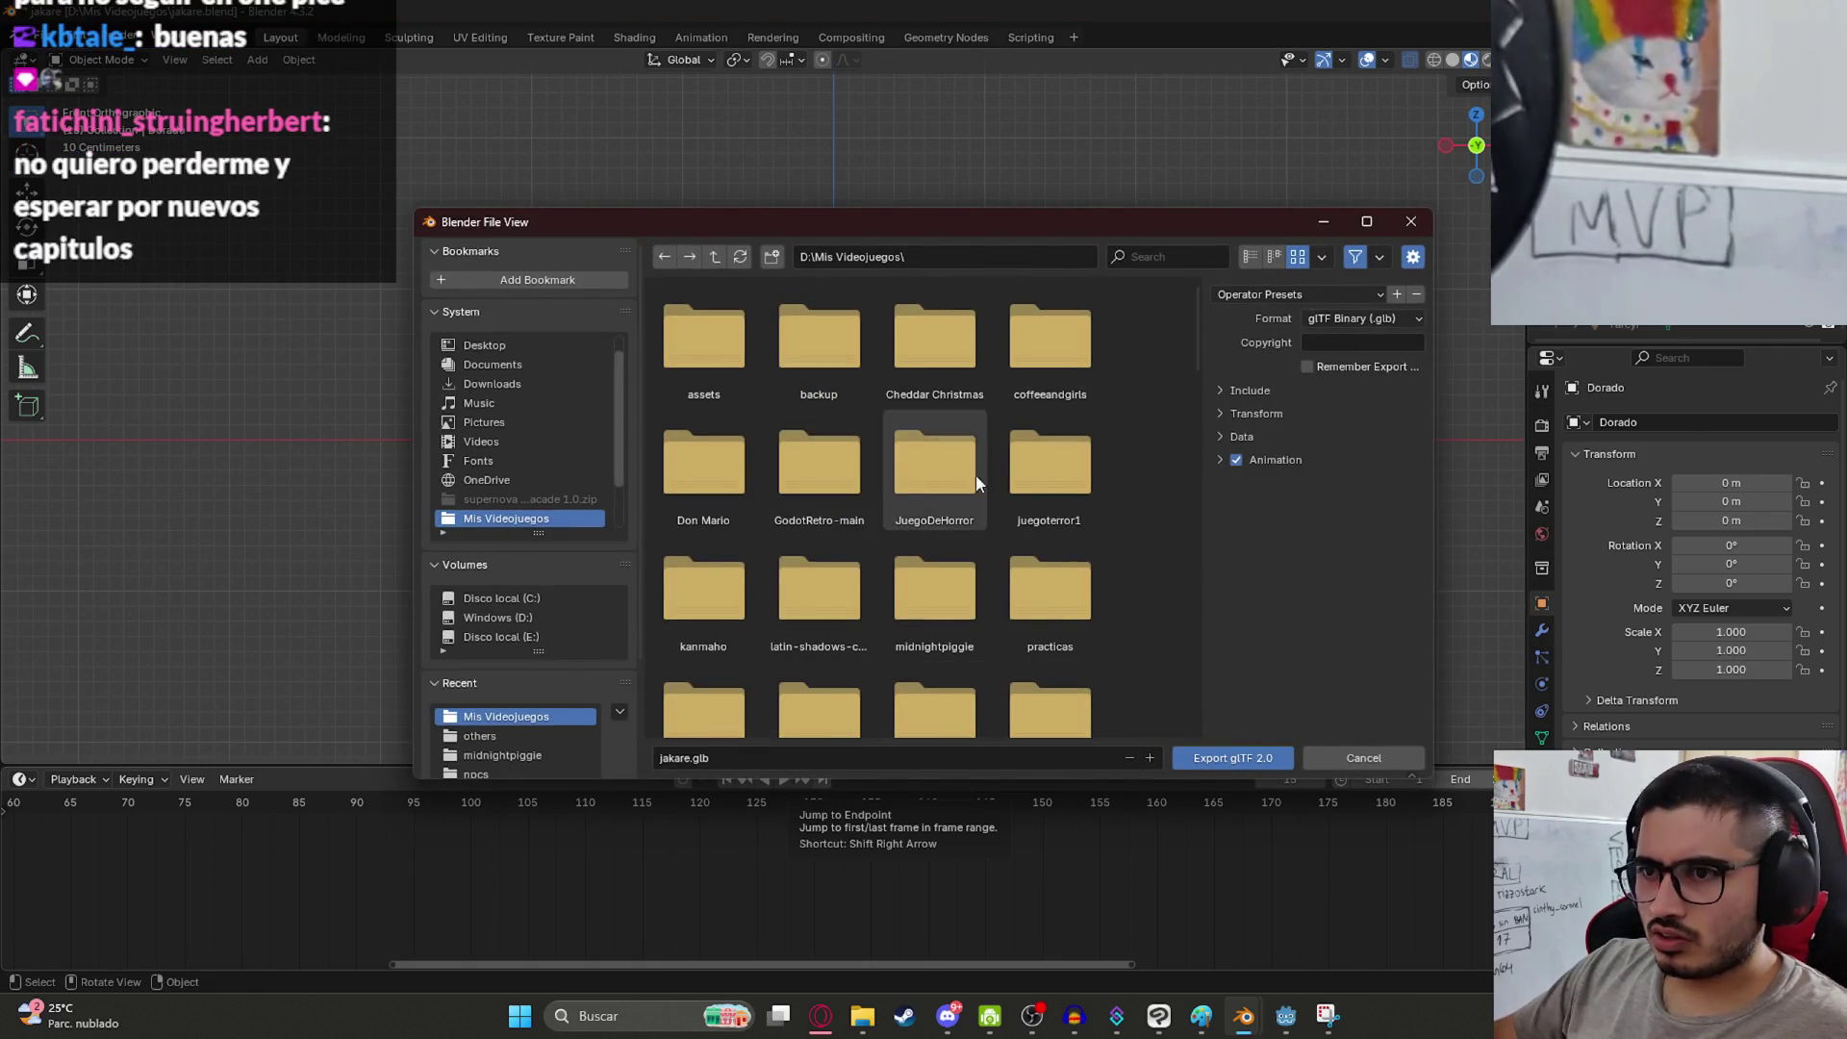
double_click(1049, 462)
double_click(664, 480)
scroll(865, 585, "down", 3)
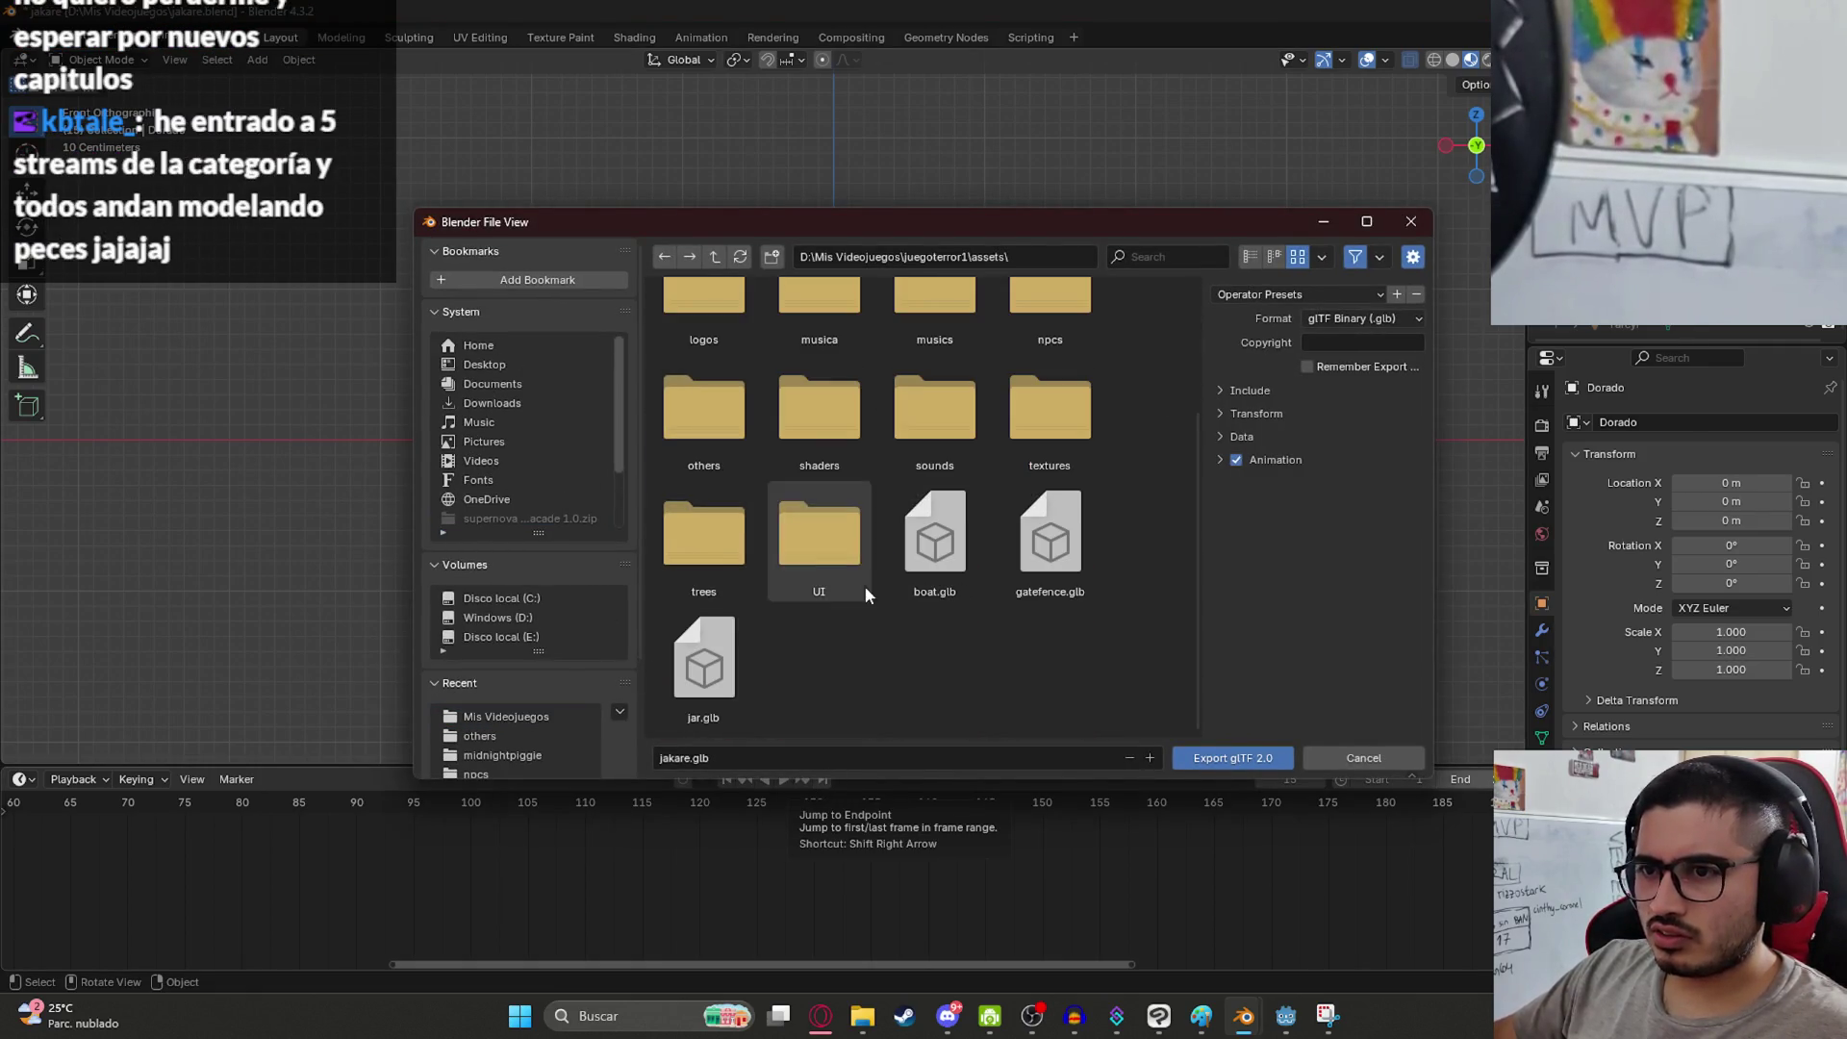
double_click(703, 420)
left_click(1270, 393)
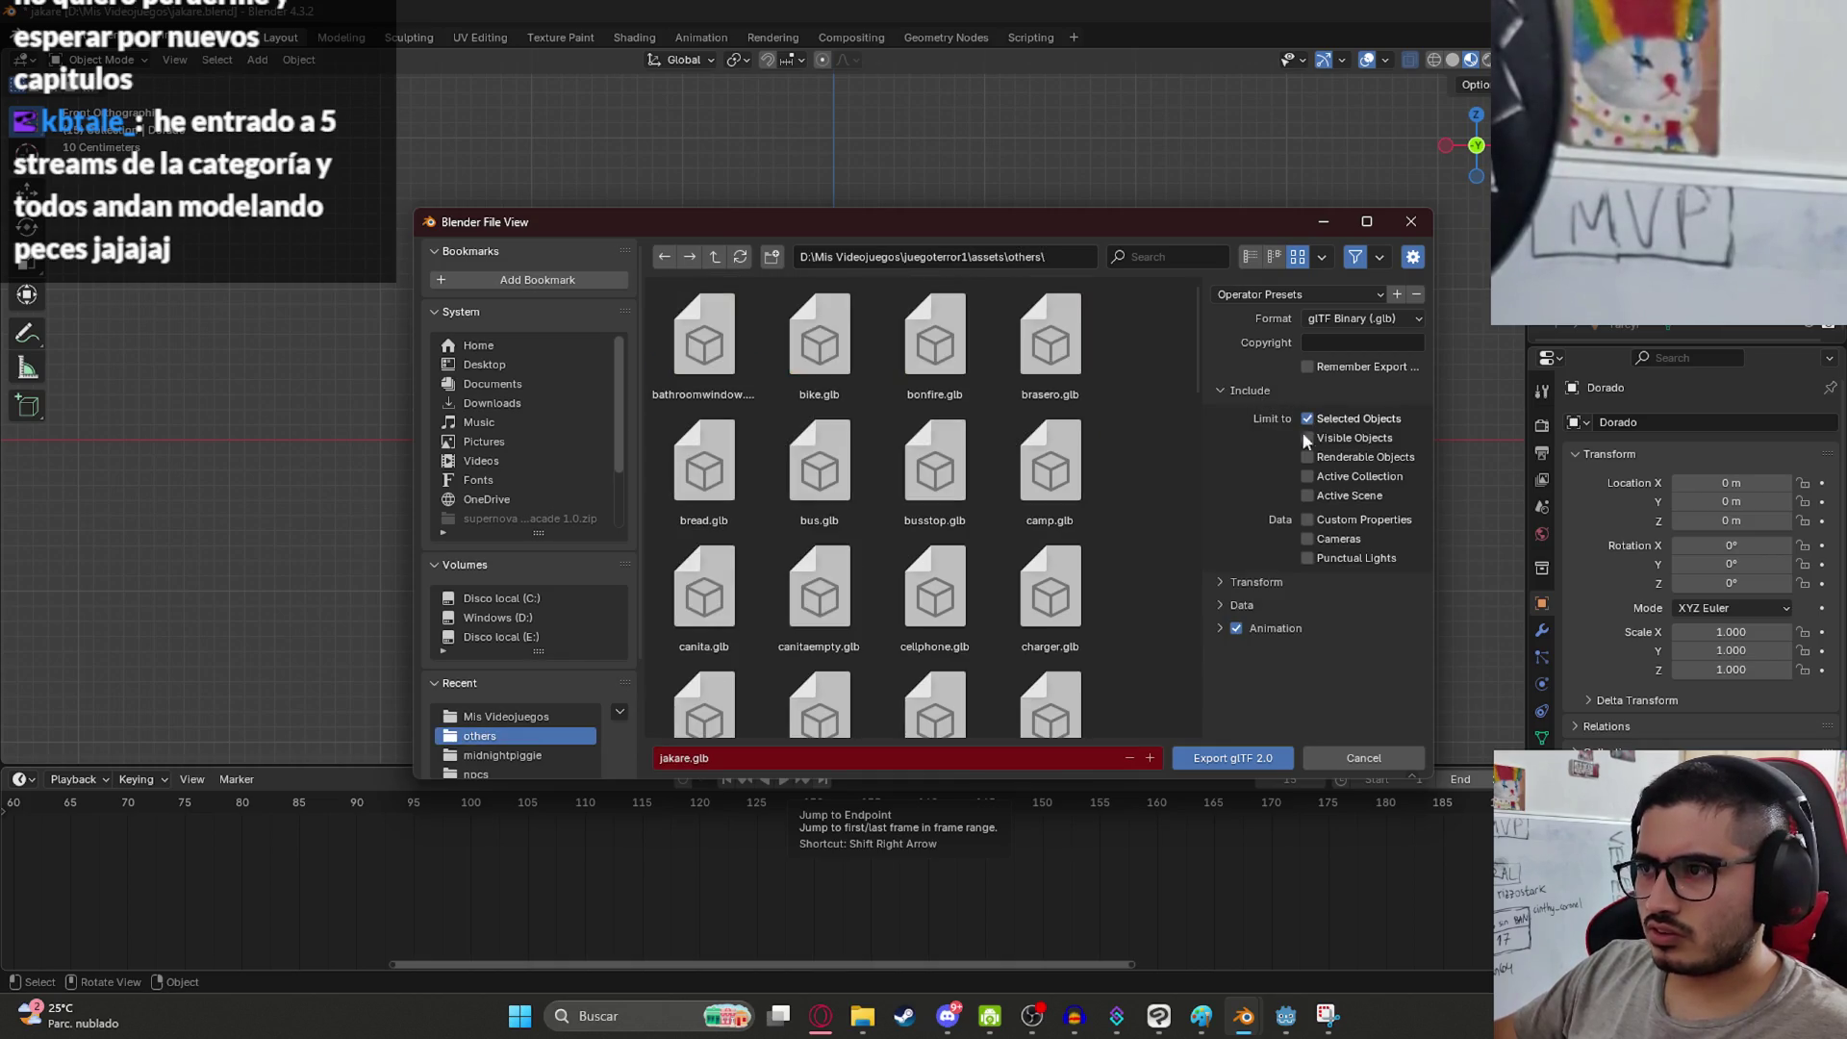
- Rename the export file to fish_big.glb and export the fish model
left_click(768, 756)
key("BackSpace")
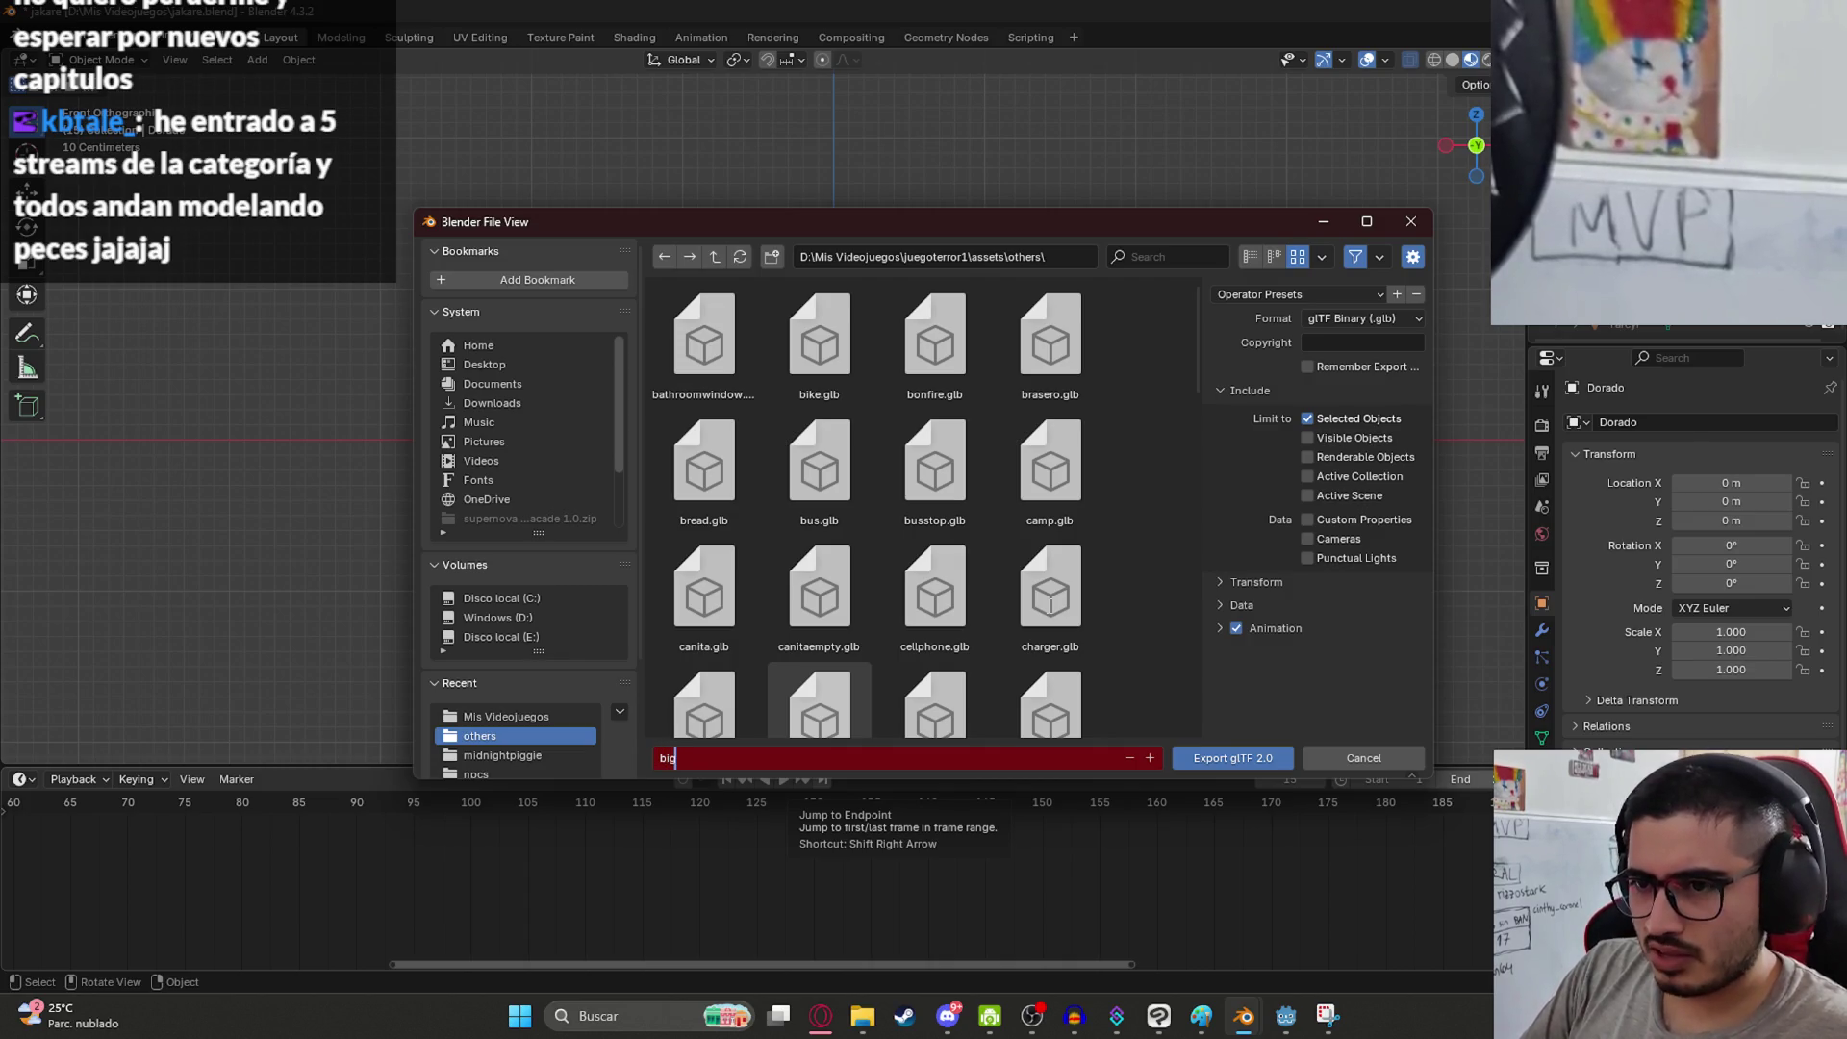
type("fish_bi")
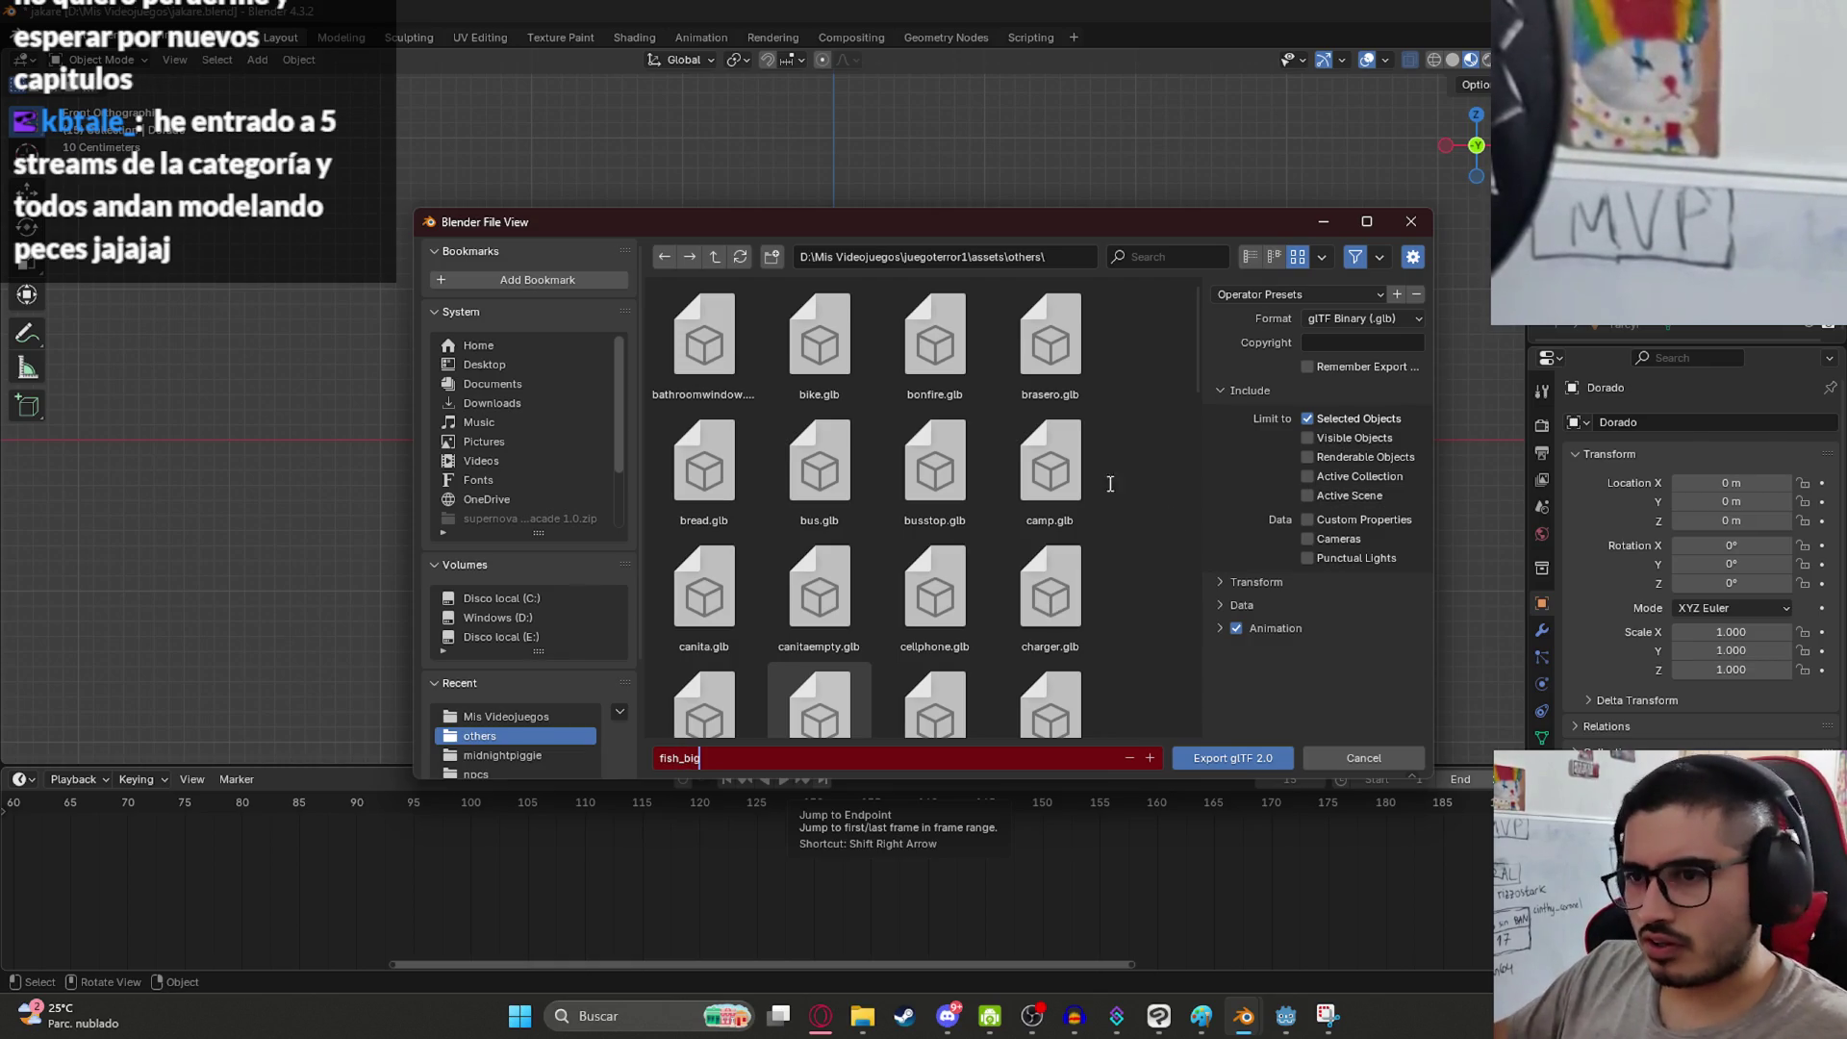
type("g")
key("Return")
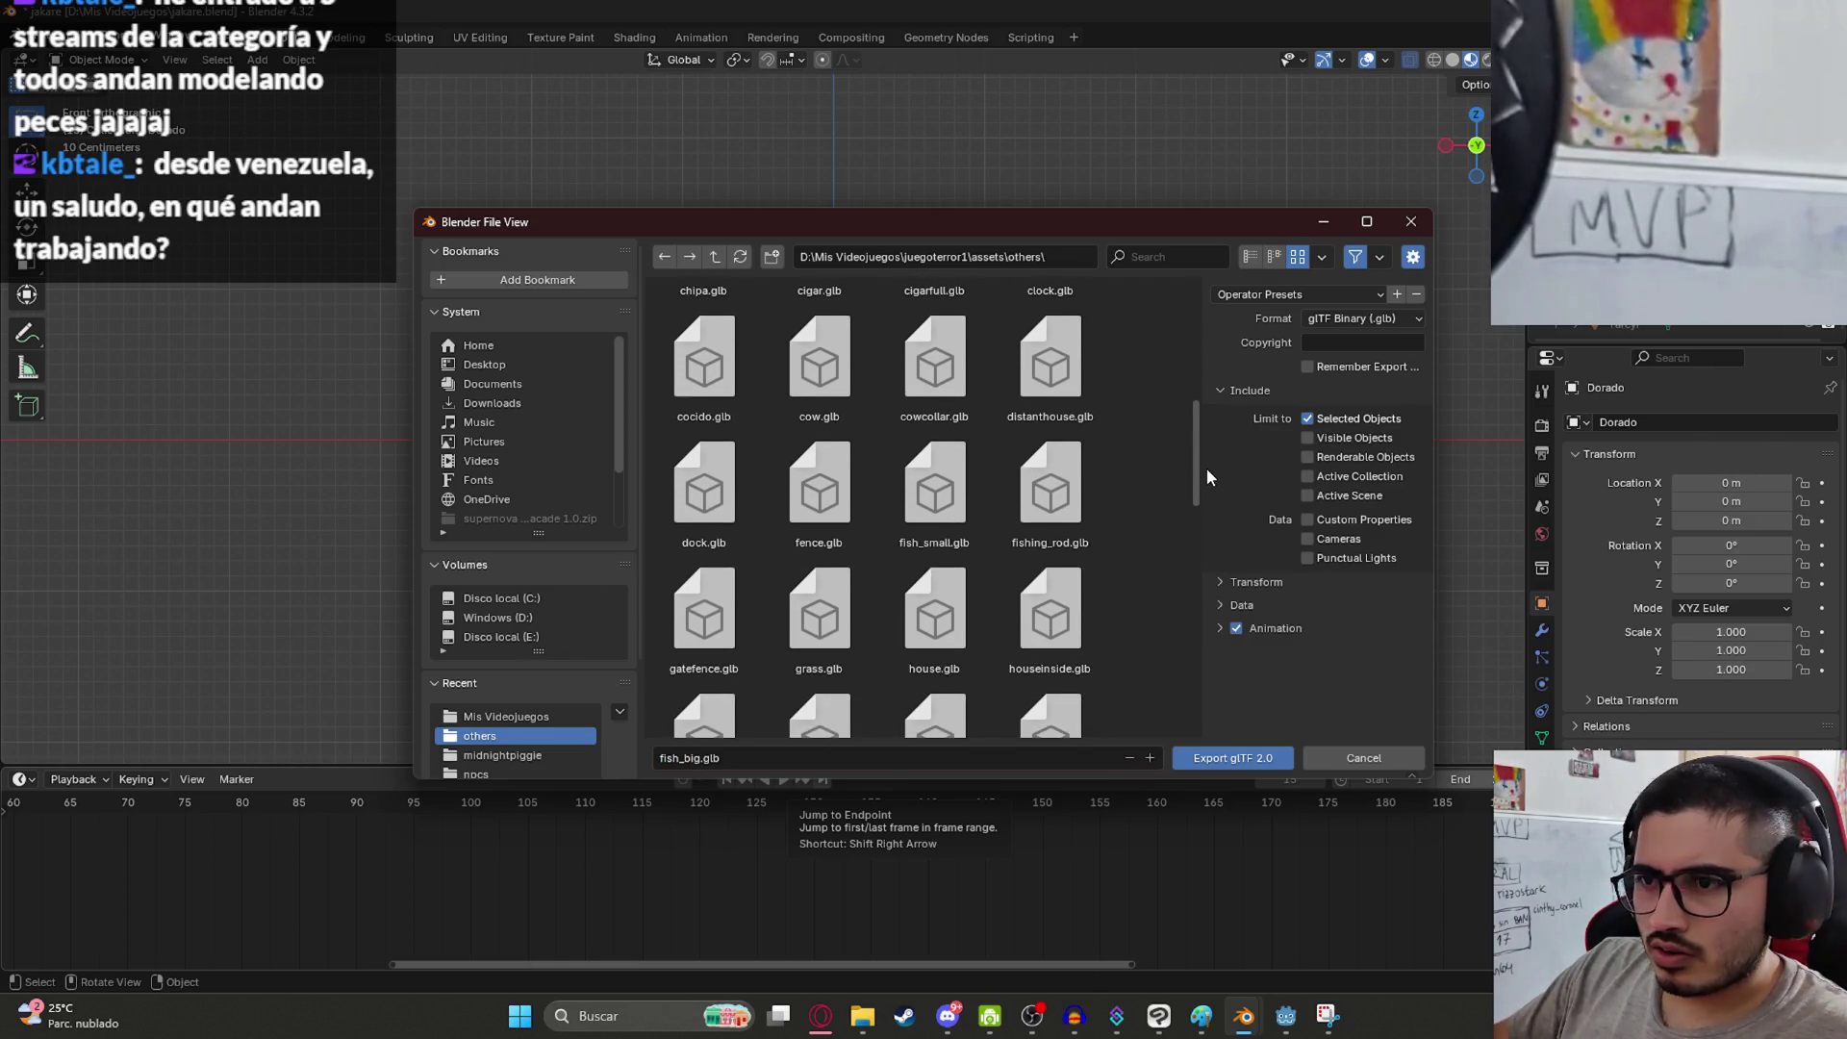
left_click_drag(1195, 351, 1209, 485)
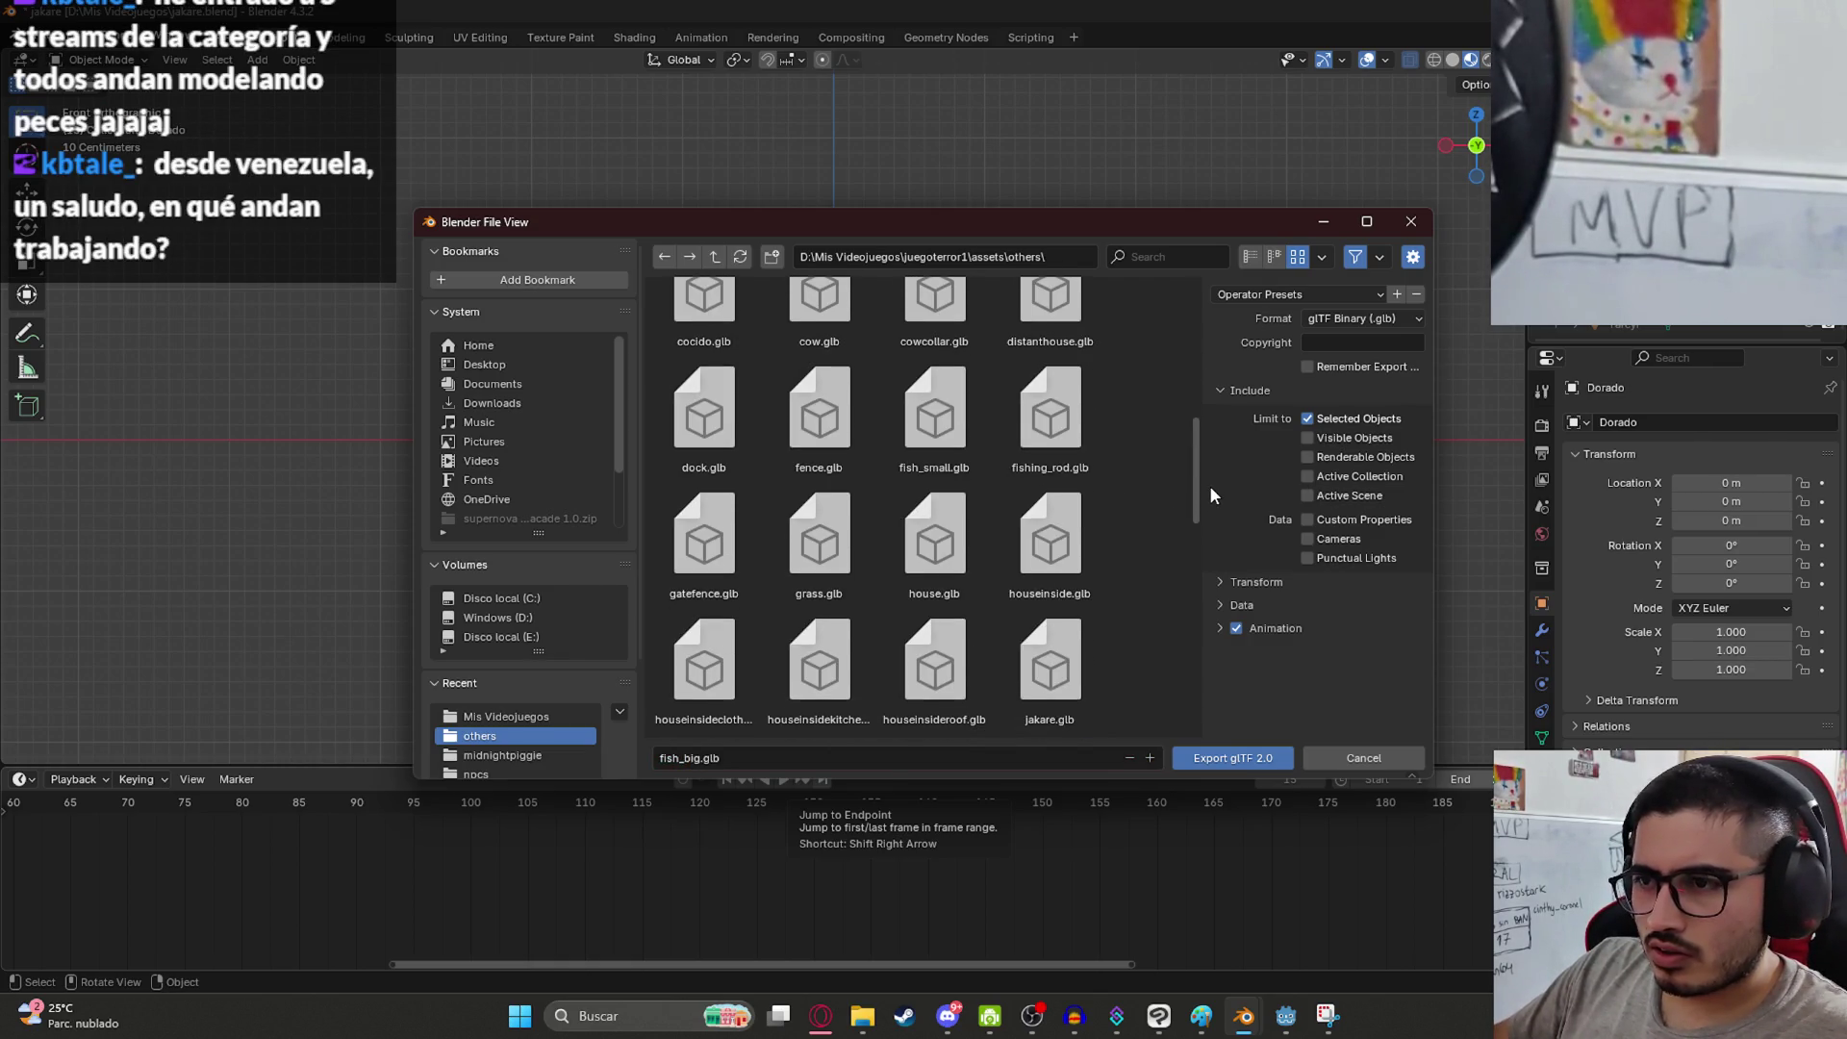
left_click(769, 754)
left_click(1259, 757)
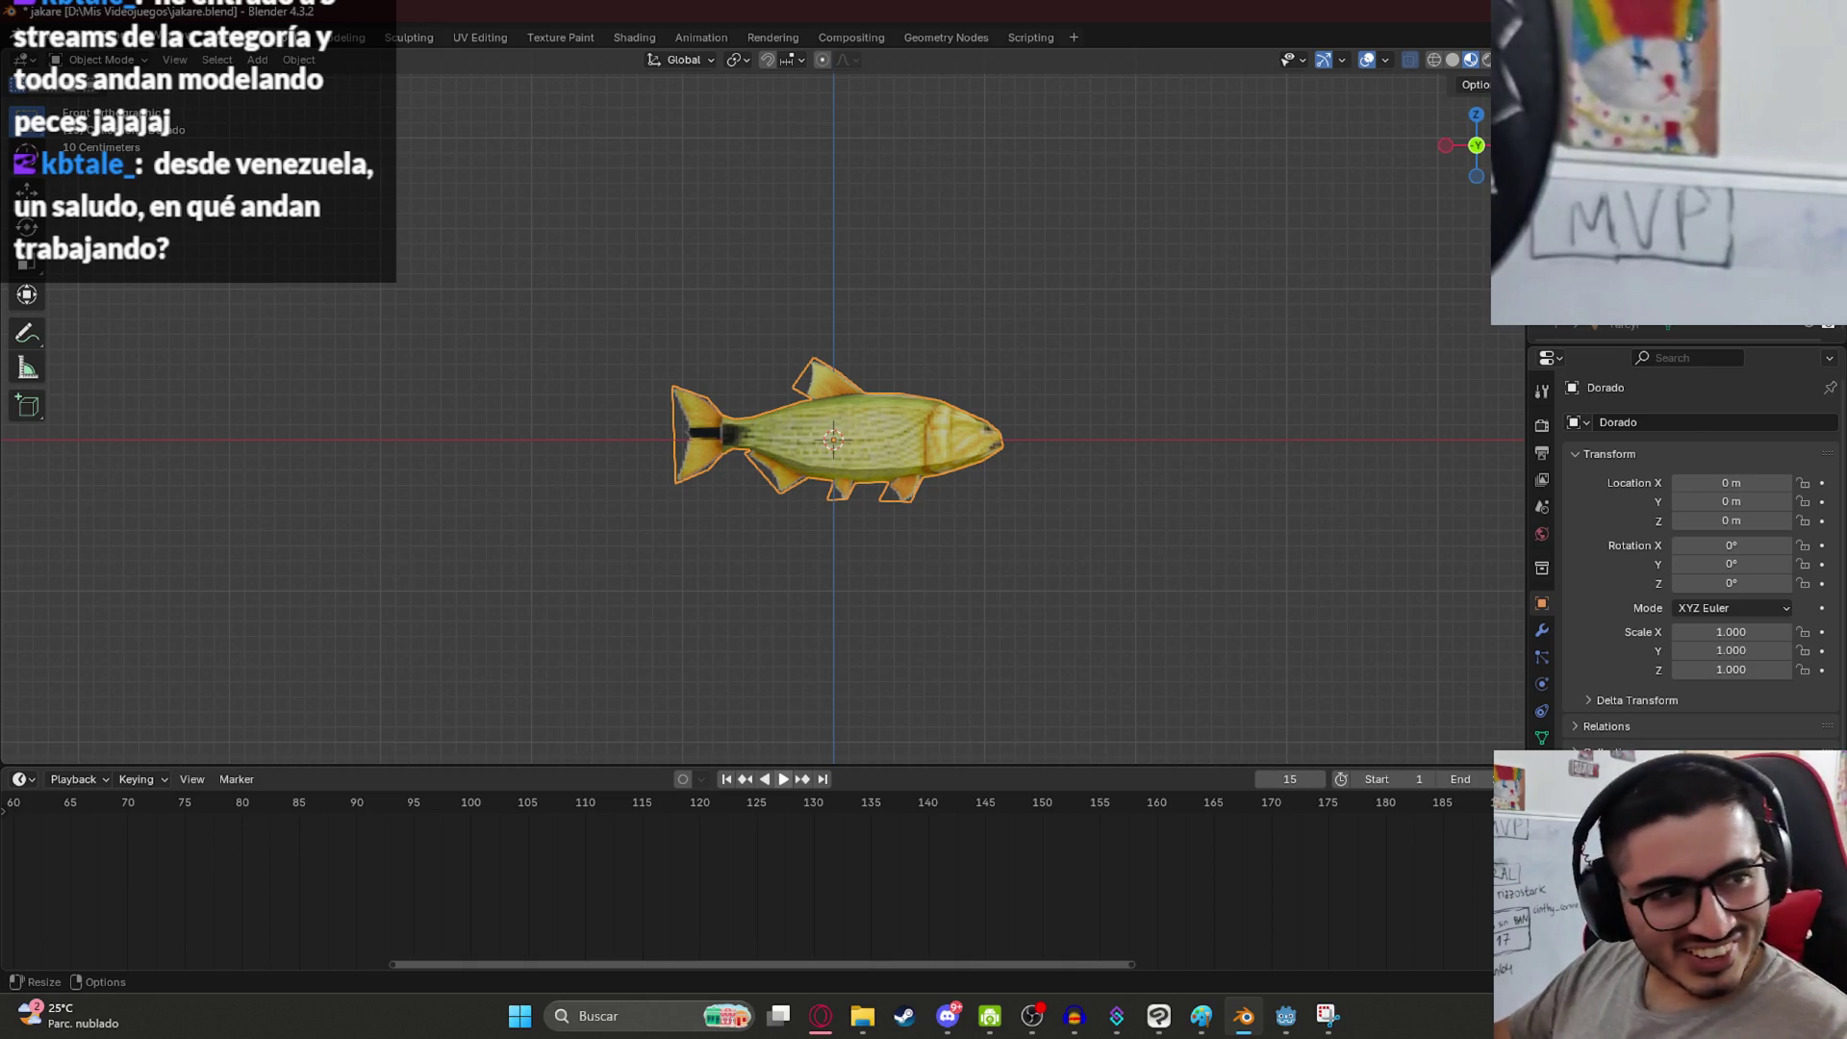
- Save jakare.blend after a last look at the fish, then switch to the Steam page in the browser
mouse_move(710, 437)
middle_mouse_down()
mouse_move(794, 442)
mouse_move(733, 444)
mouse_move(732, 466)
middle_mouse_up()
key("ctrl+s")
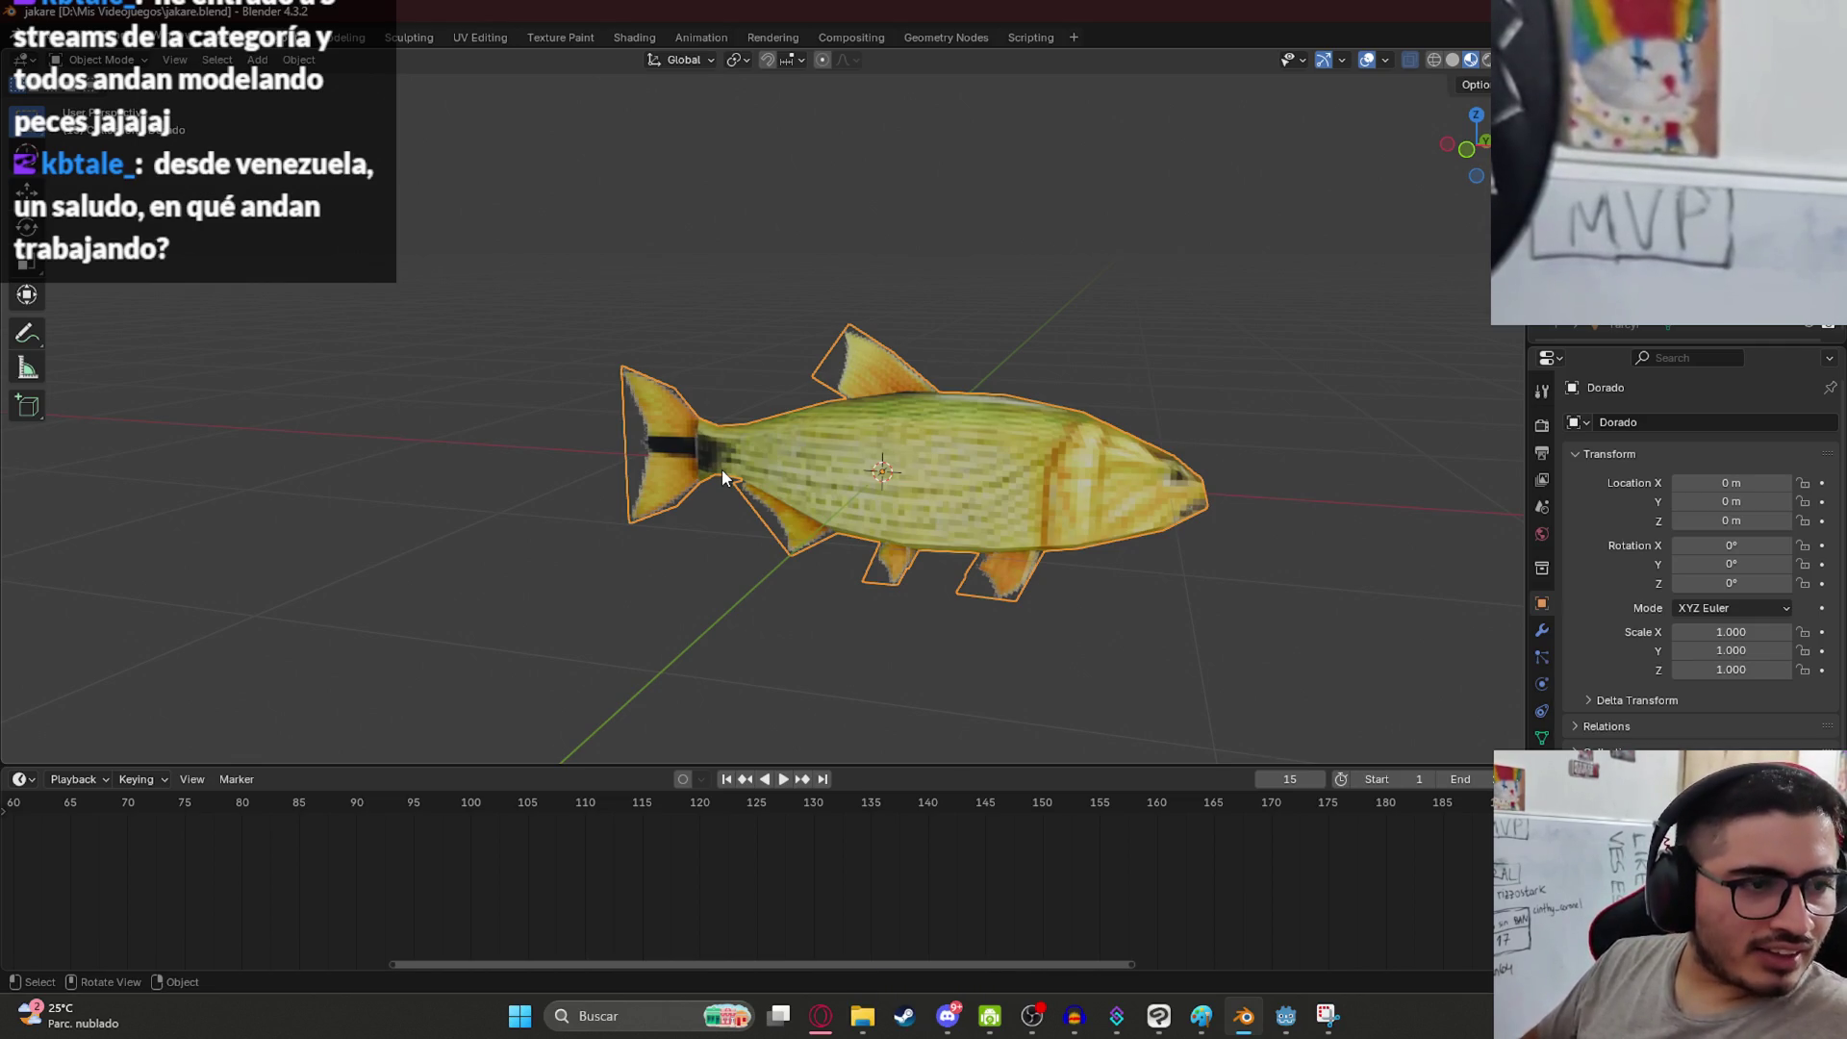
scroll(1051, 473, "down", 3)
scroll(988, 555, "up", 6)
key("ctrl+s")
scroll(956, 573, "down", 4)
scroll(966, 416, "up", 3)
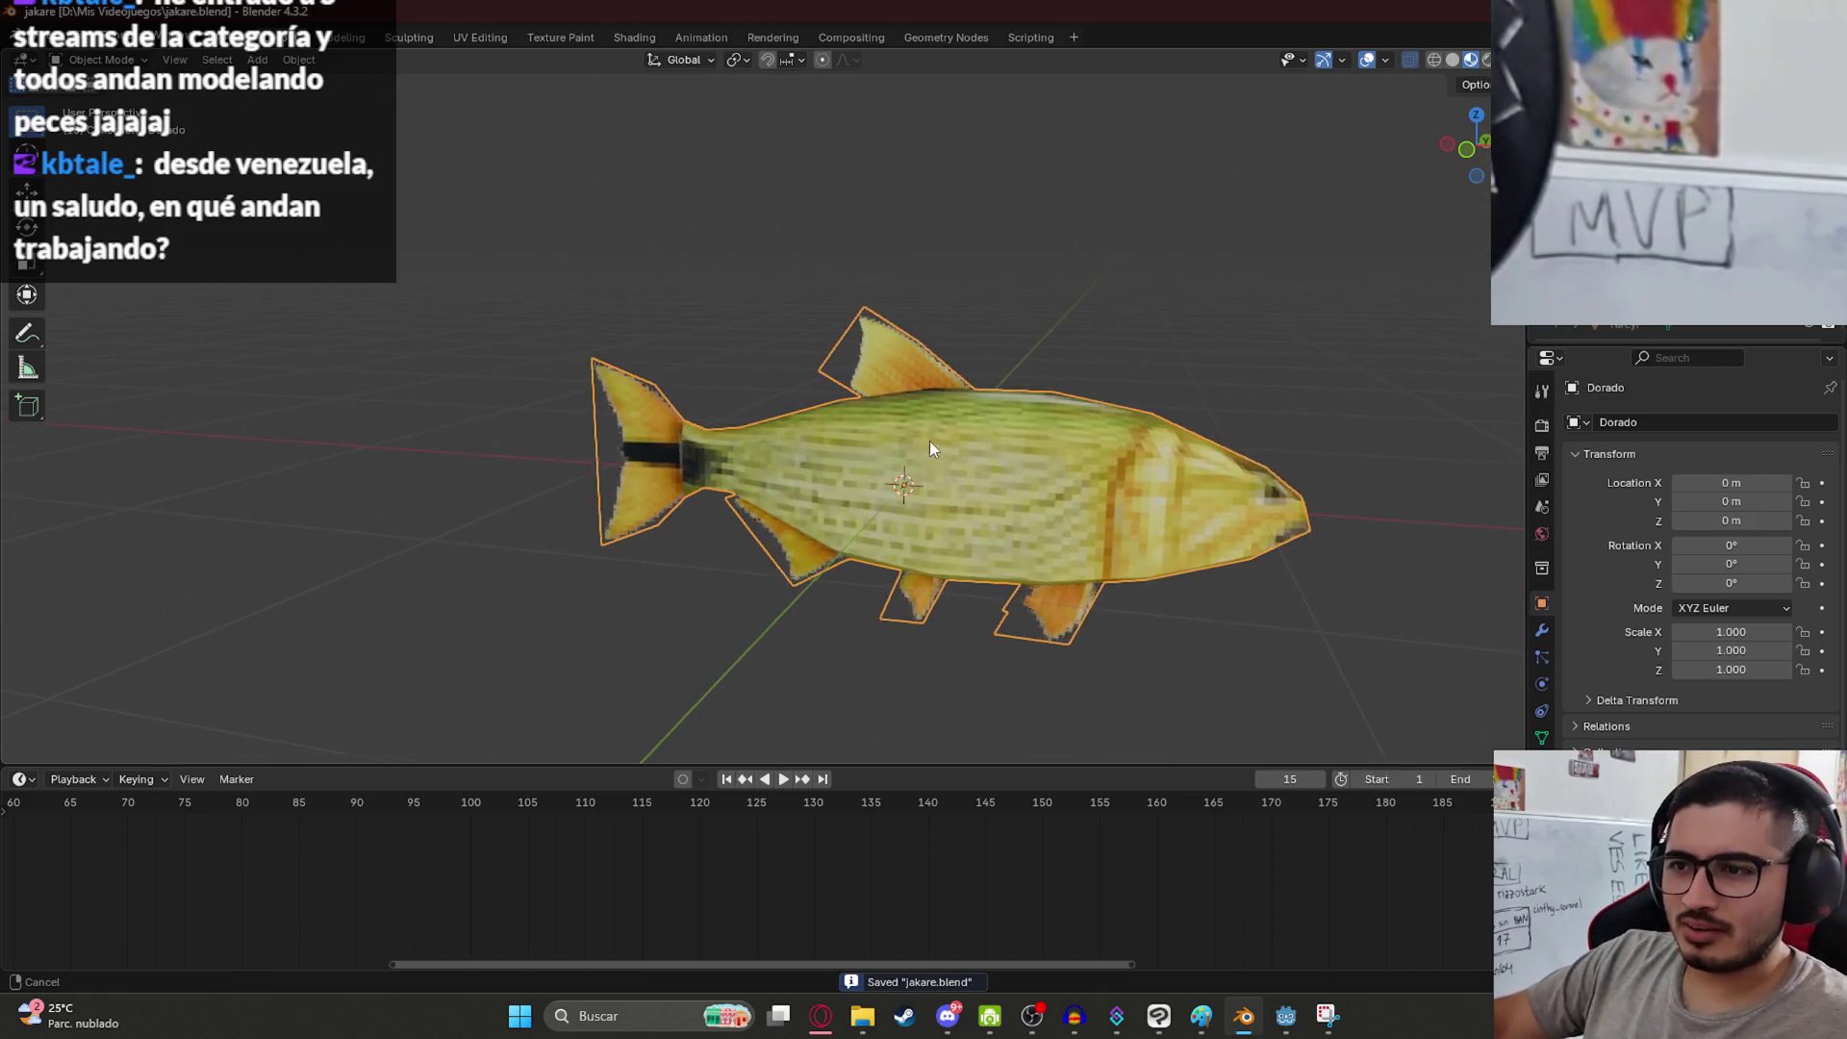
middle_click_drag(929, 440, 808, 426, "shift")
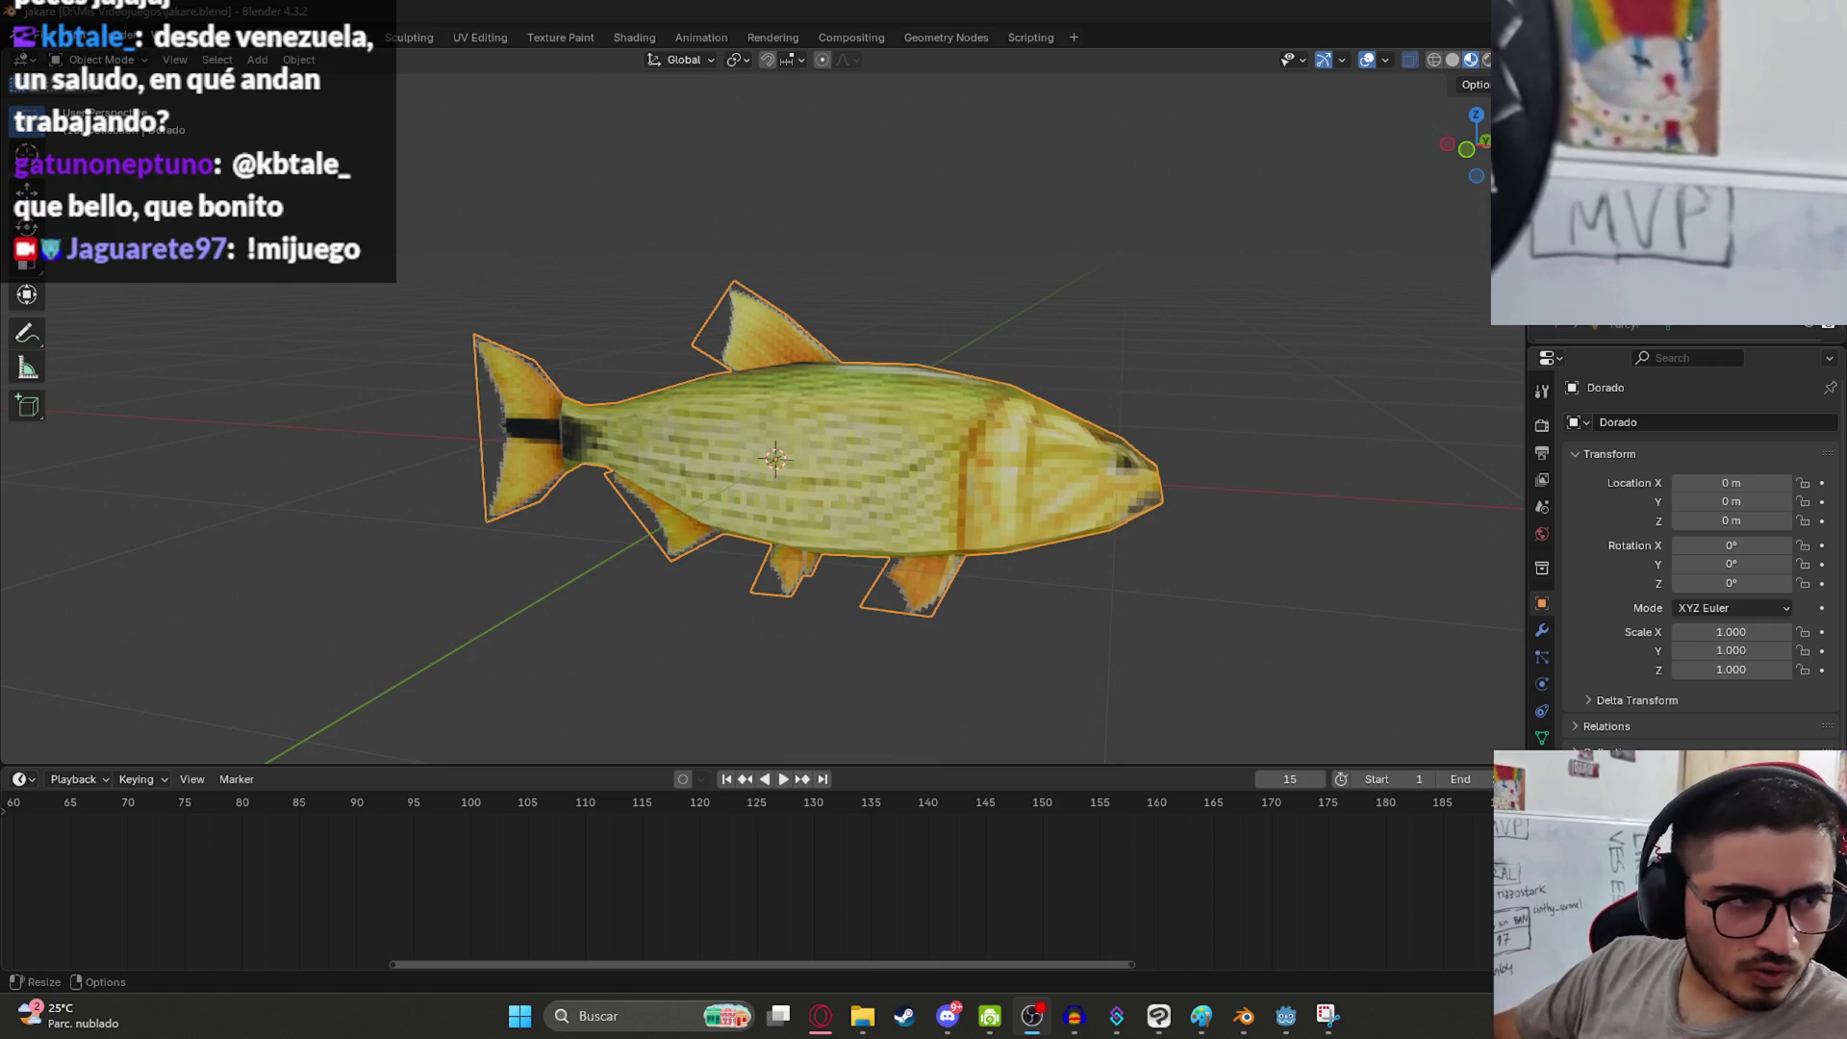
key("alt+Tab")
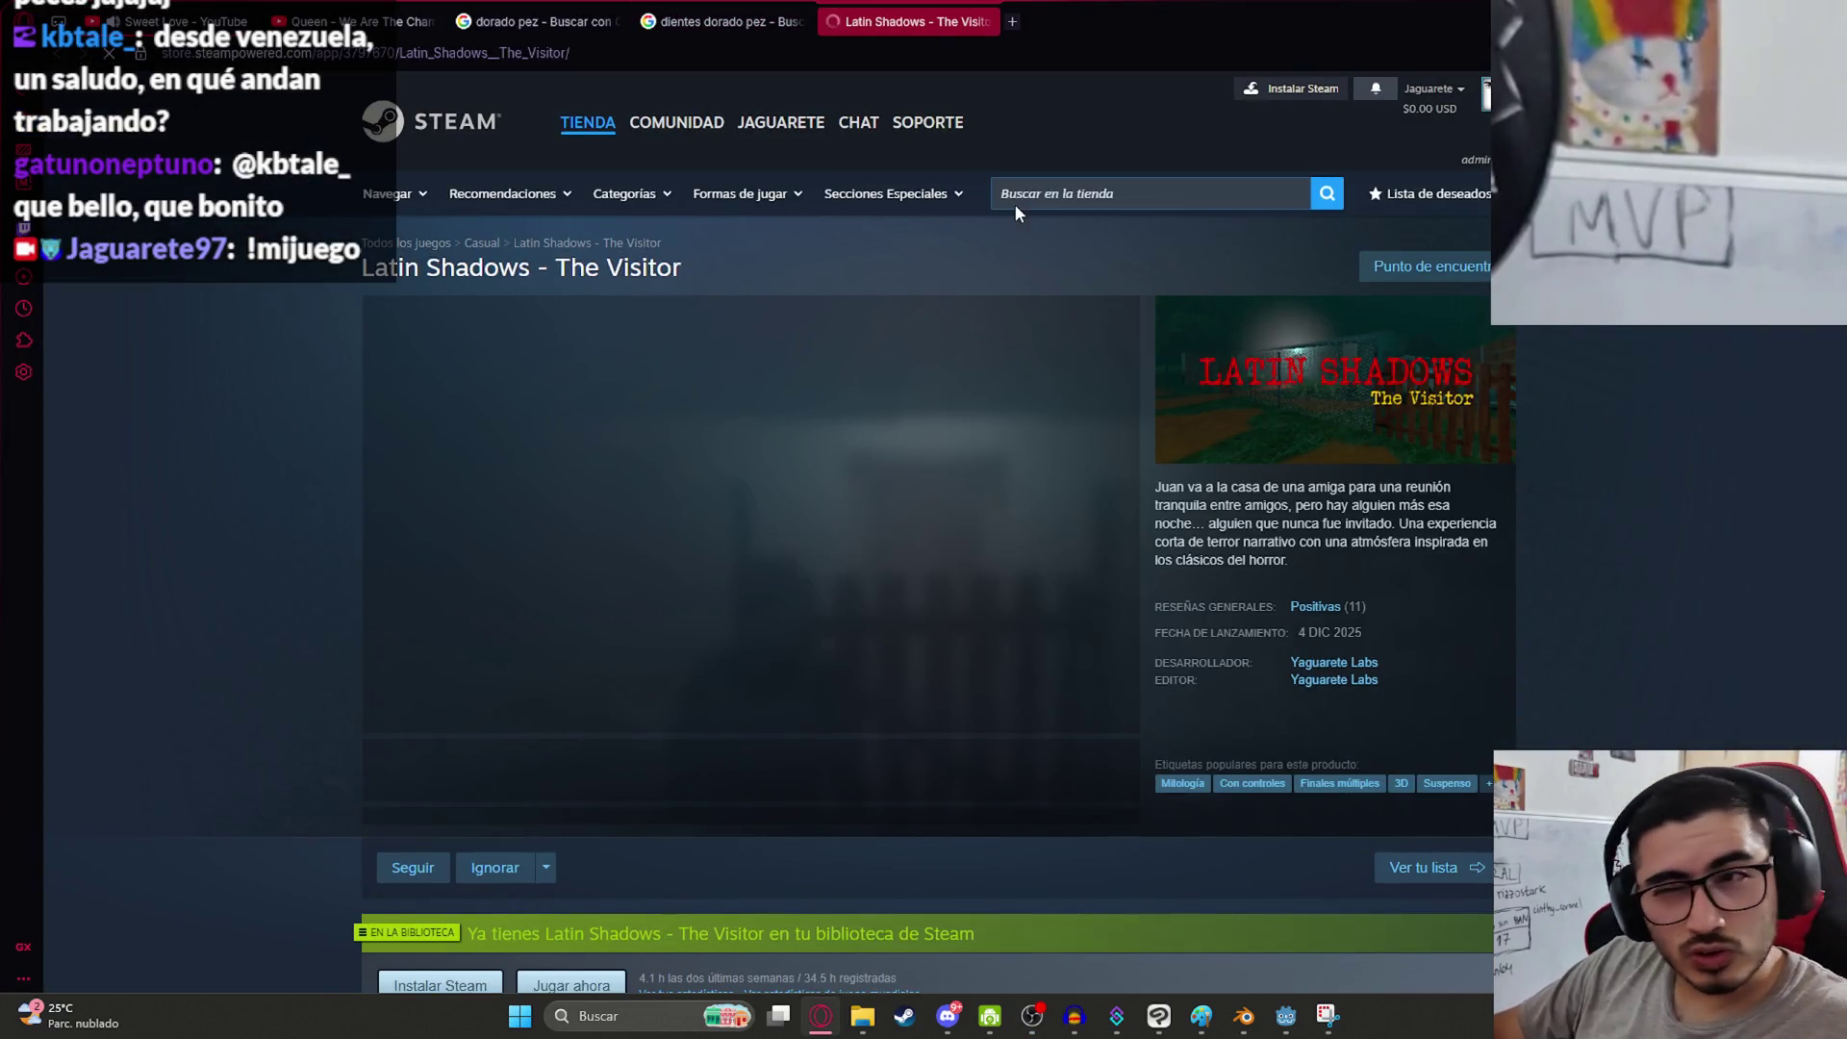
mouse_move(750, 513)
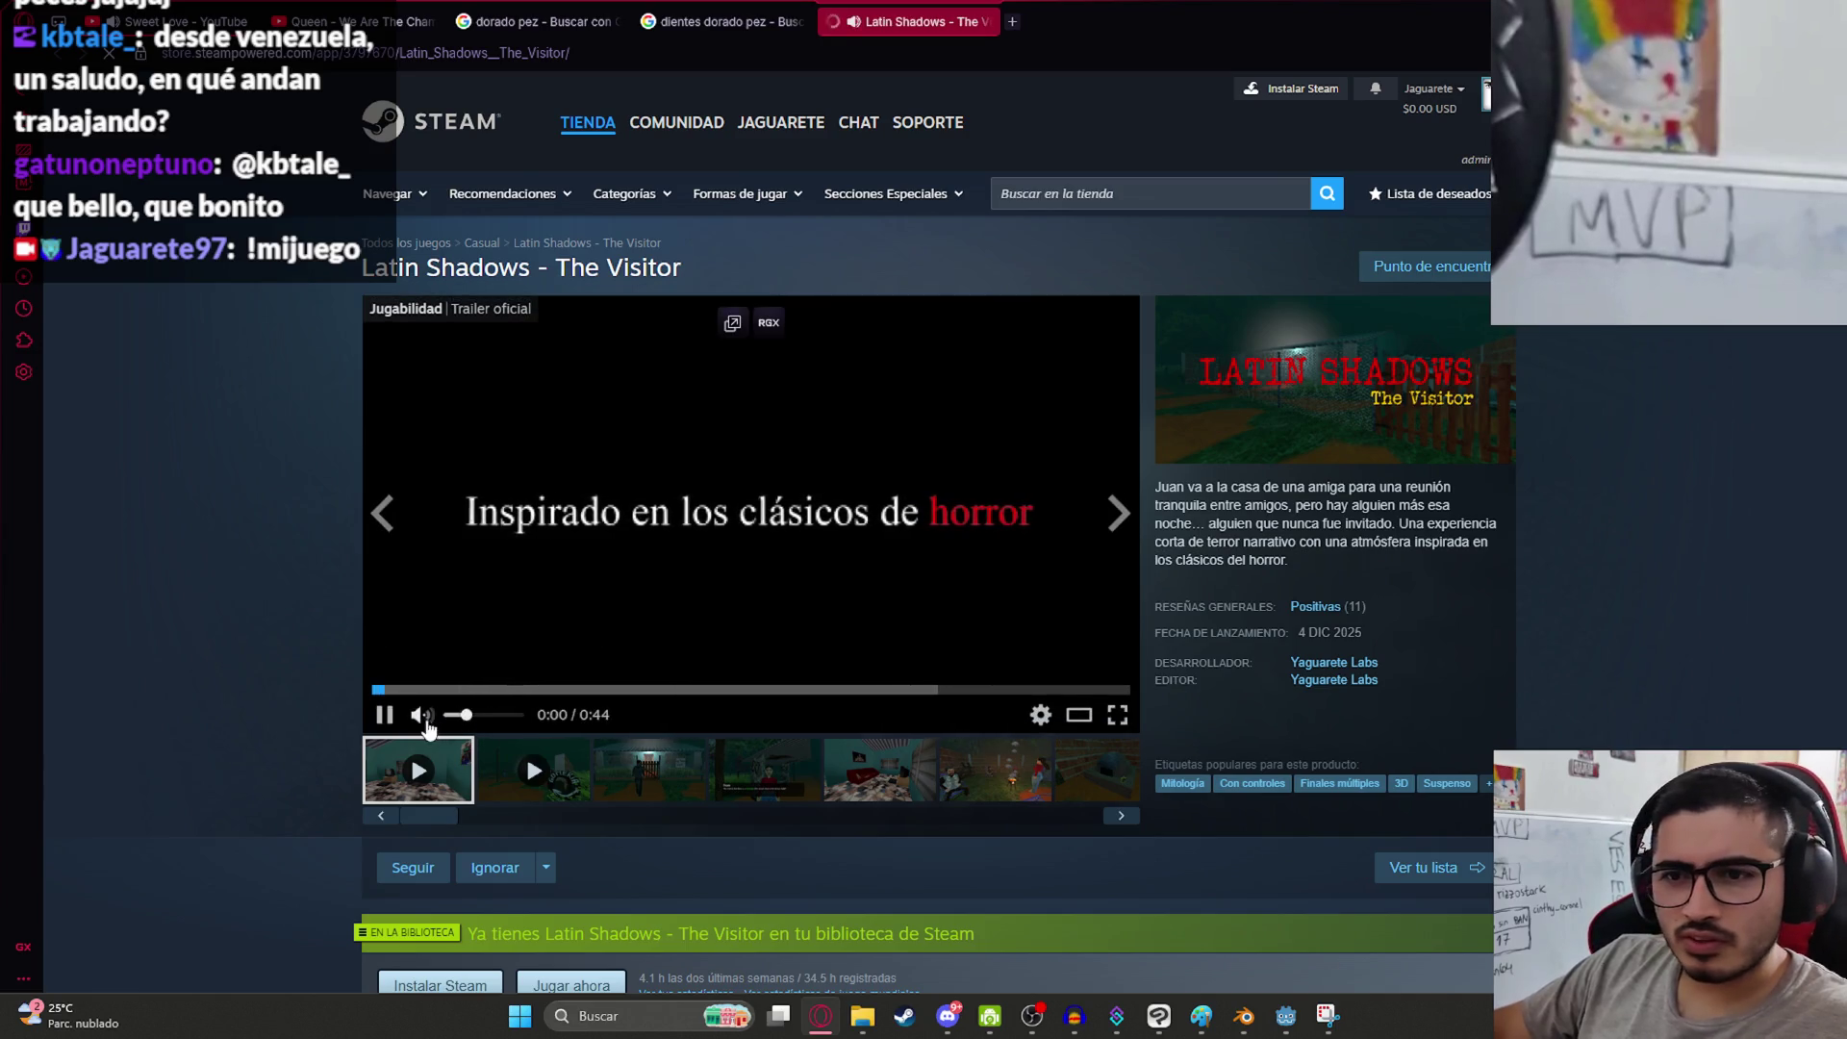
- Play the Latin Shadows trailer, then switch to browsing the screenshot thumbnails
left_click(464, 717)
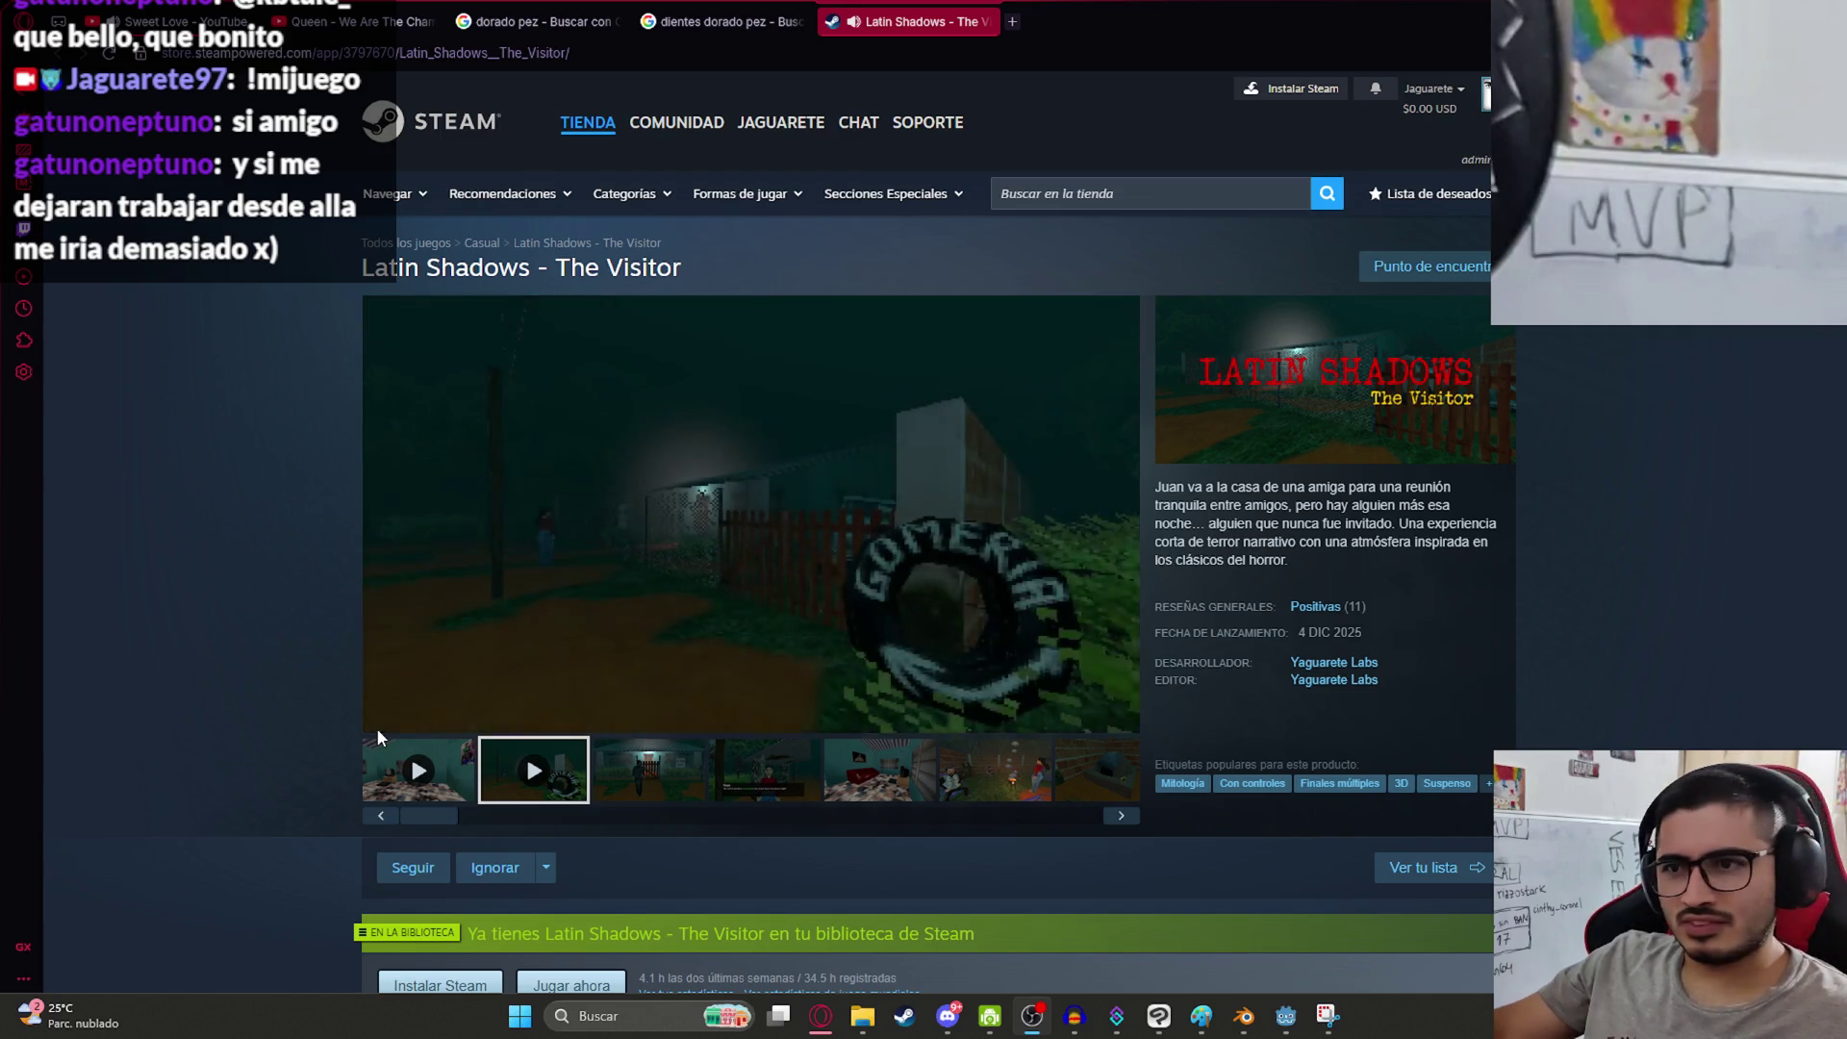
left_click(693, 770)
left_click(779, 772)
left_click(880, 772)
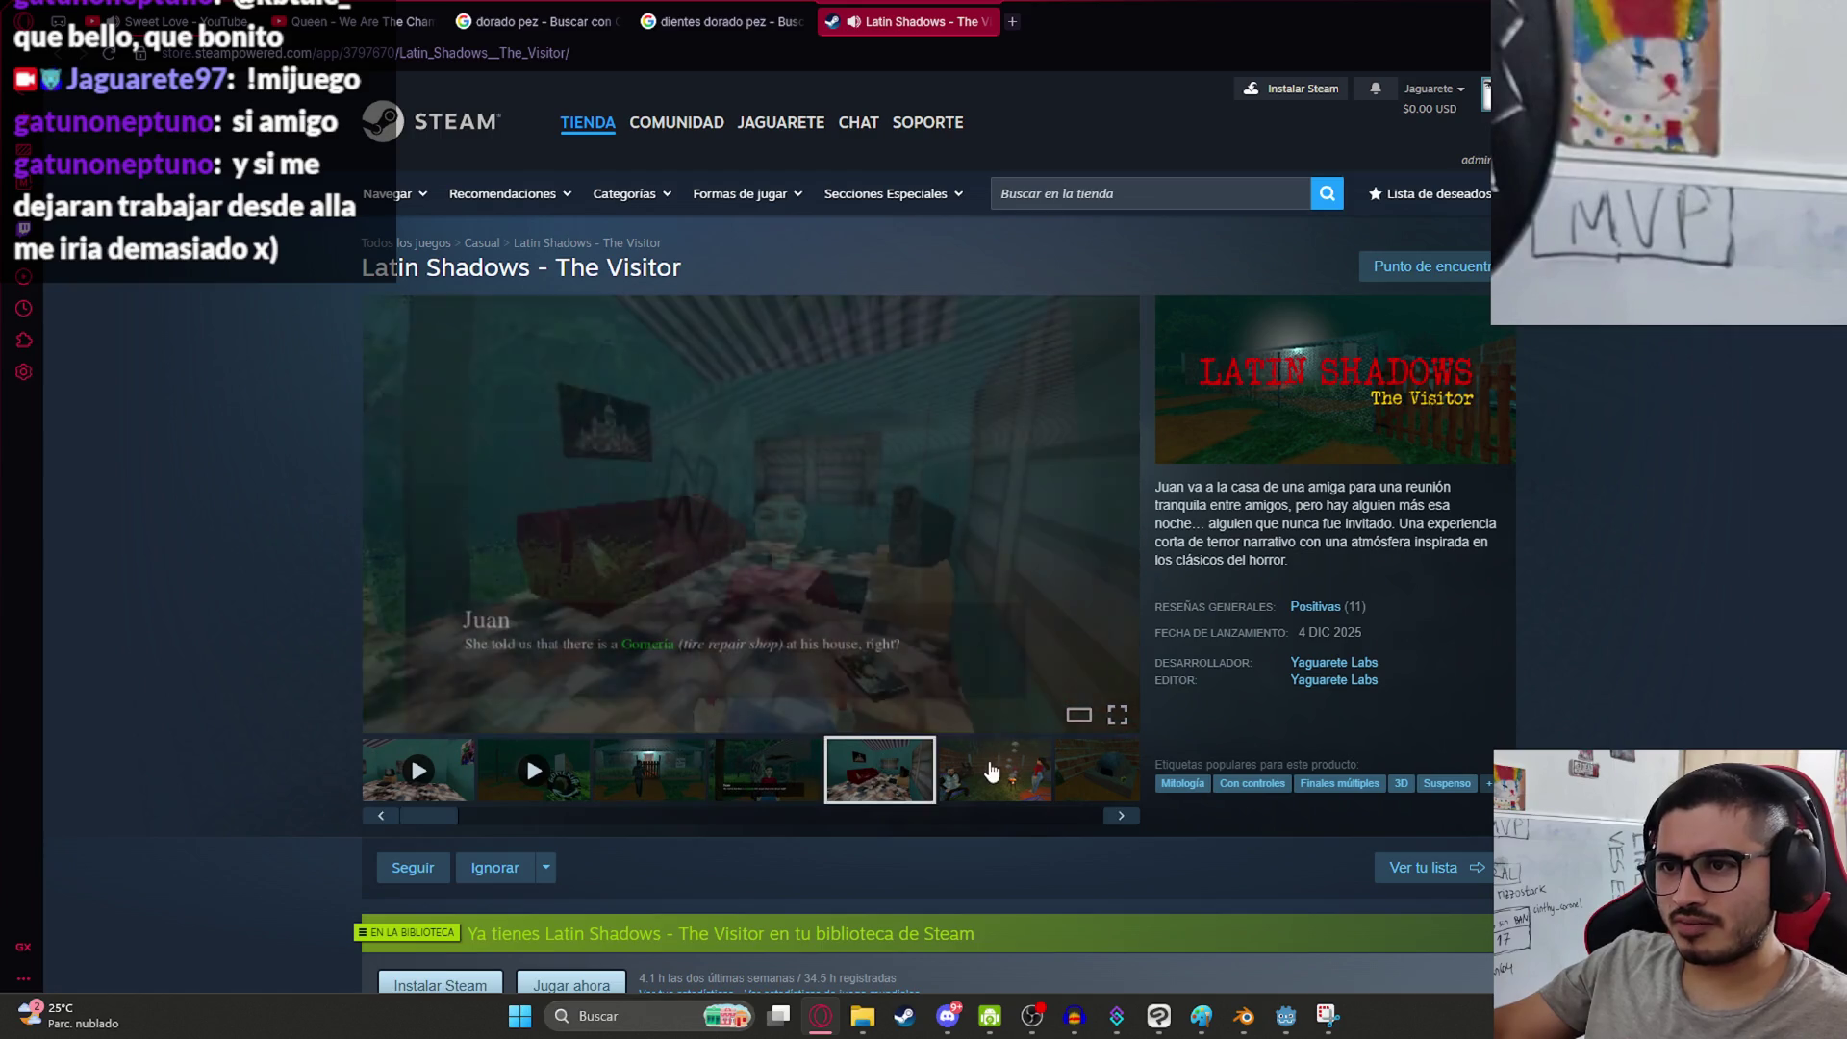
- View the oven and forest screenshots and the next video in the media strip
left_click(991, 772)
left_click(1065, 780)
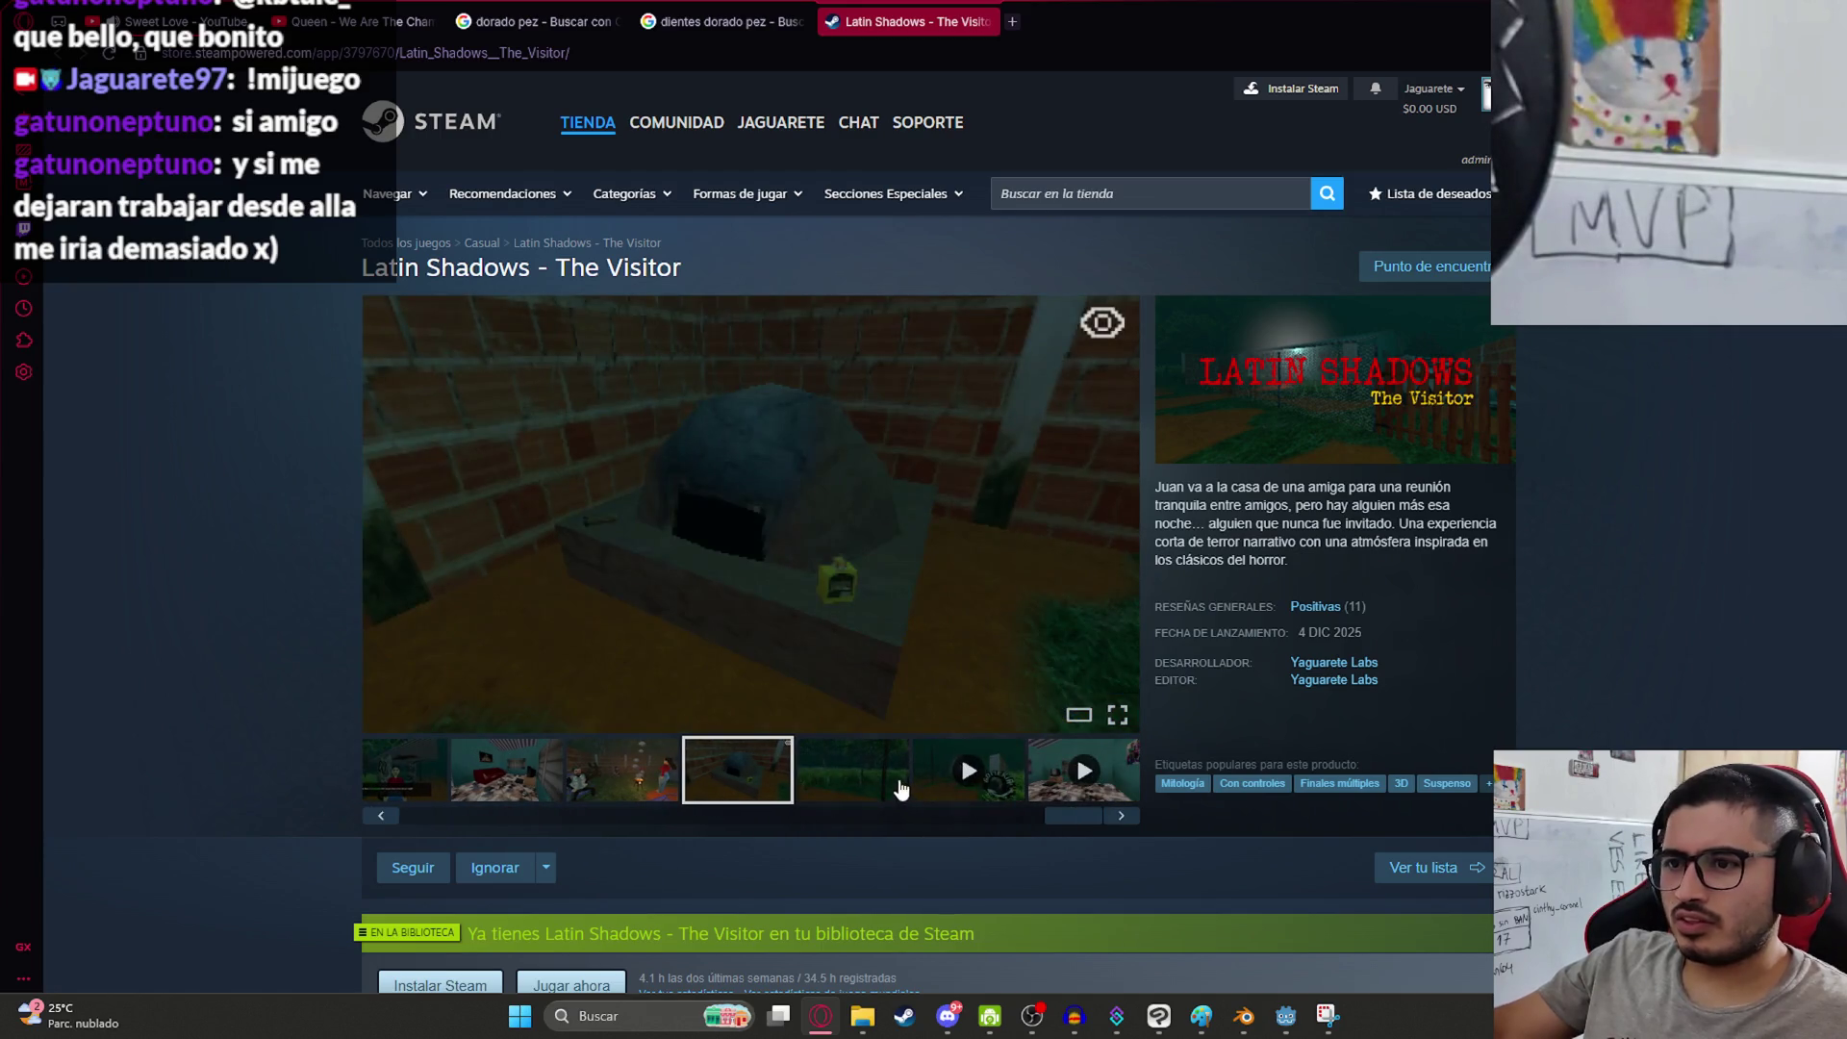
left_click(899, 789)
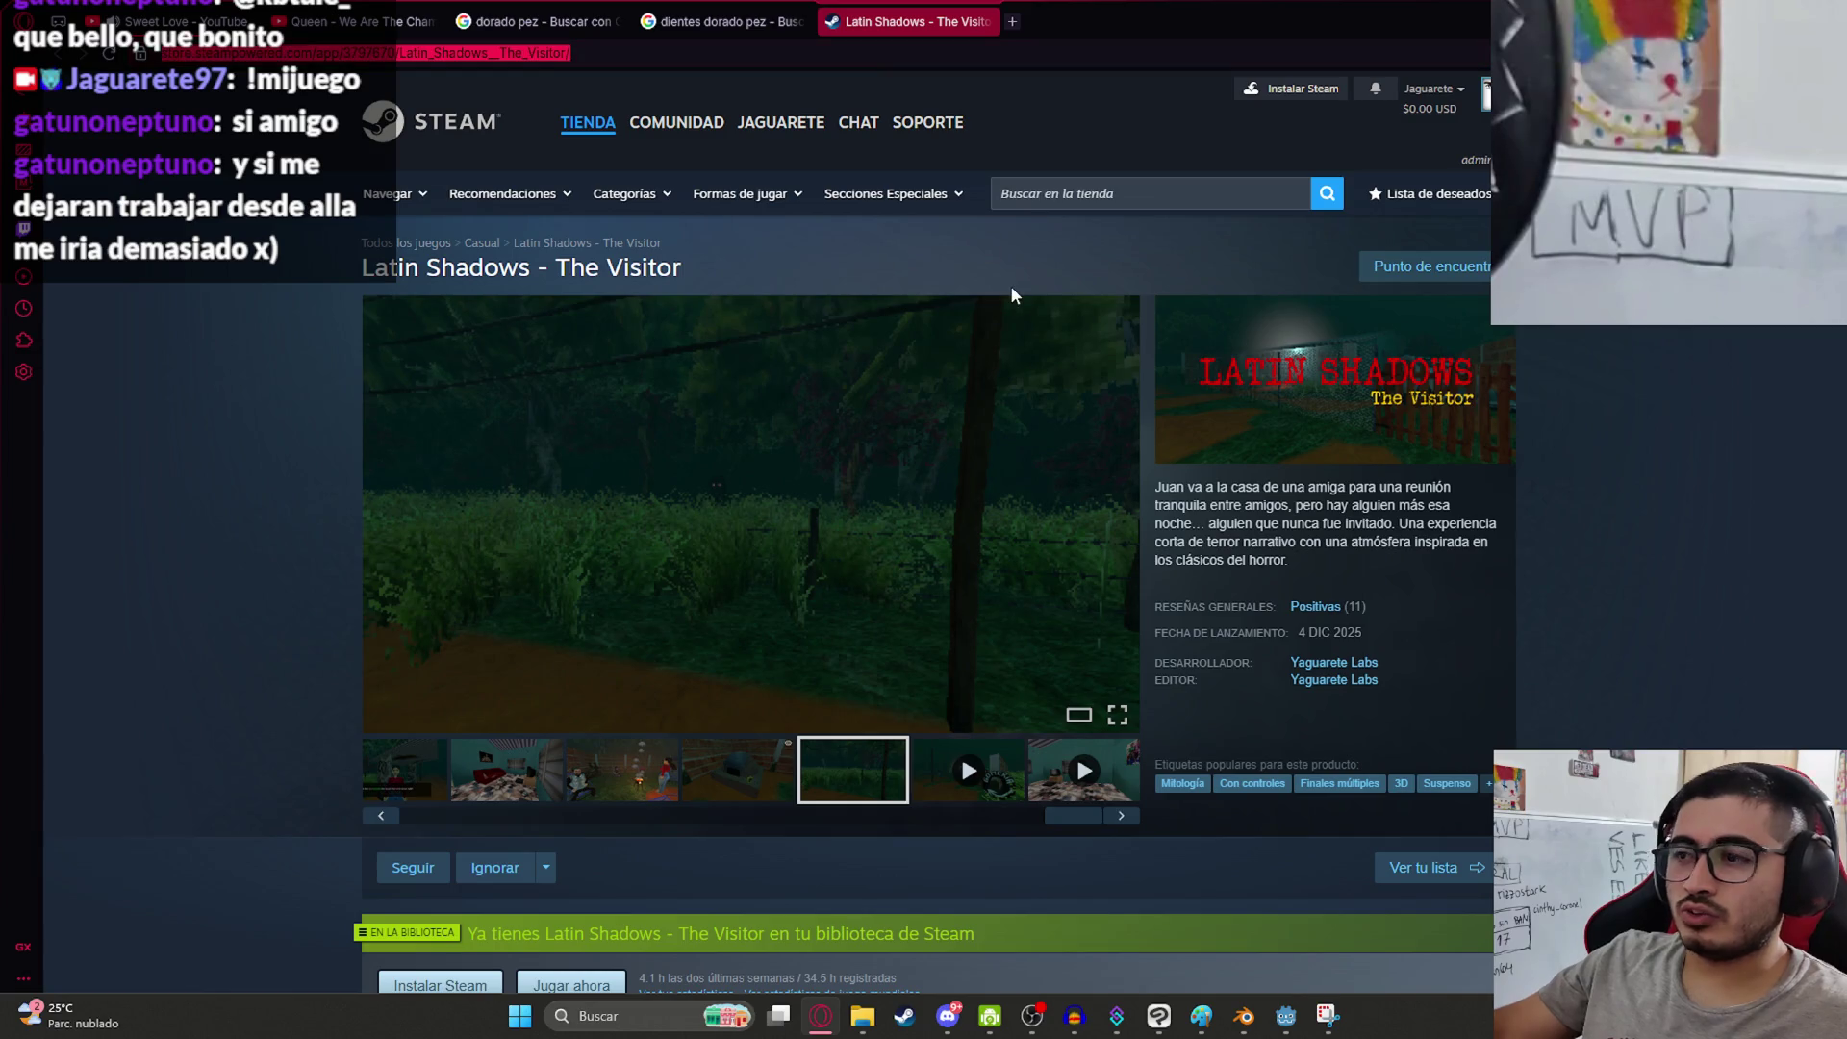
left_click(959, 753)
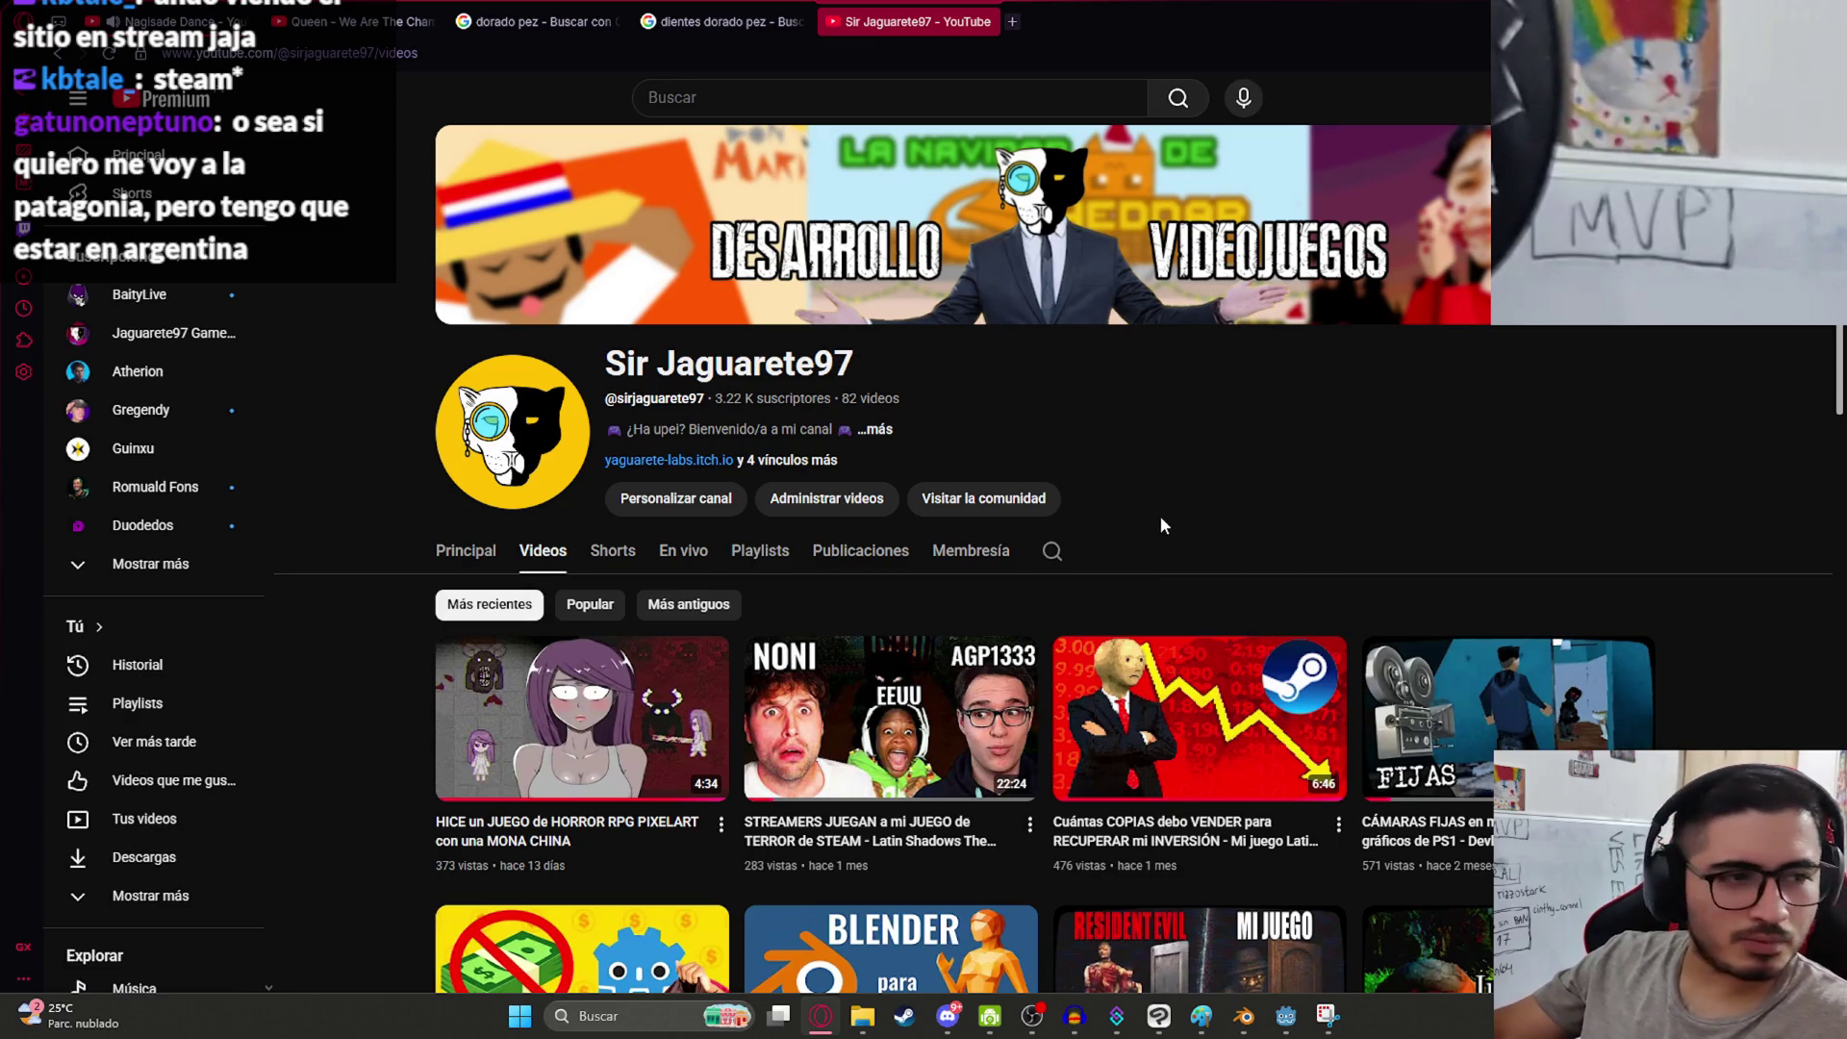
mouse_move(722, 21)
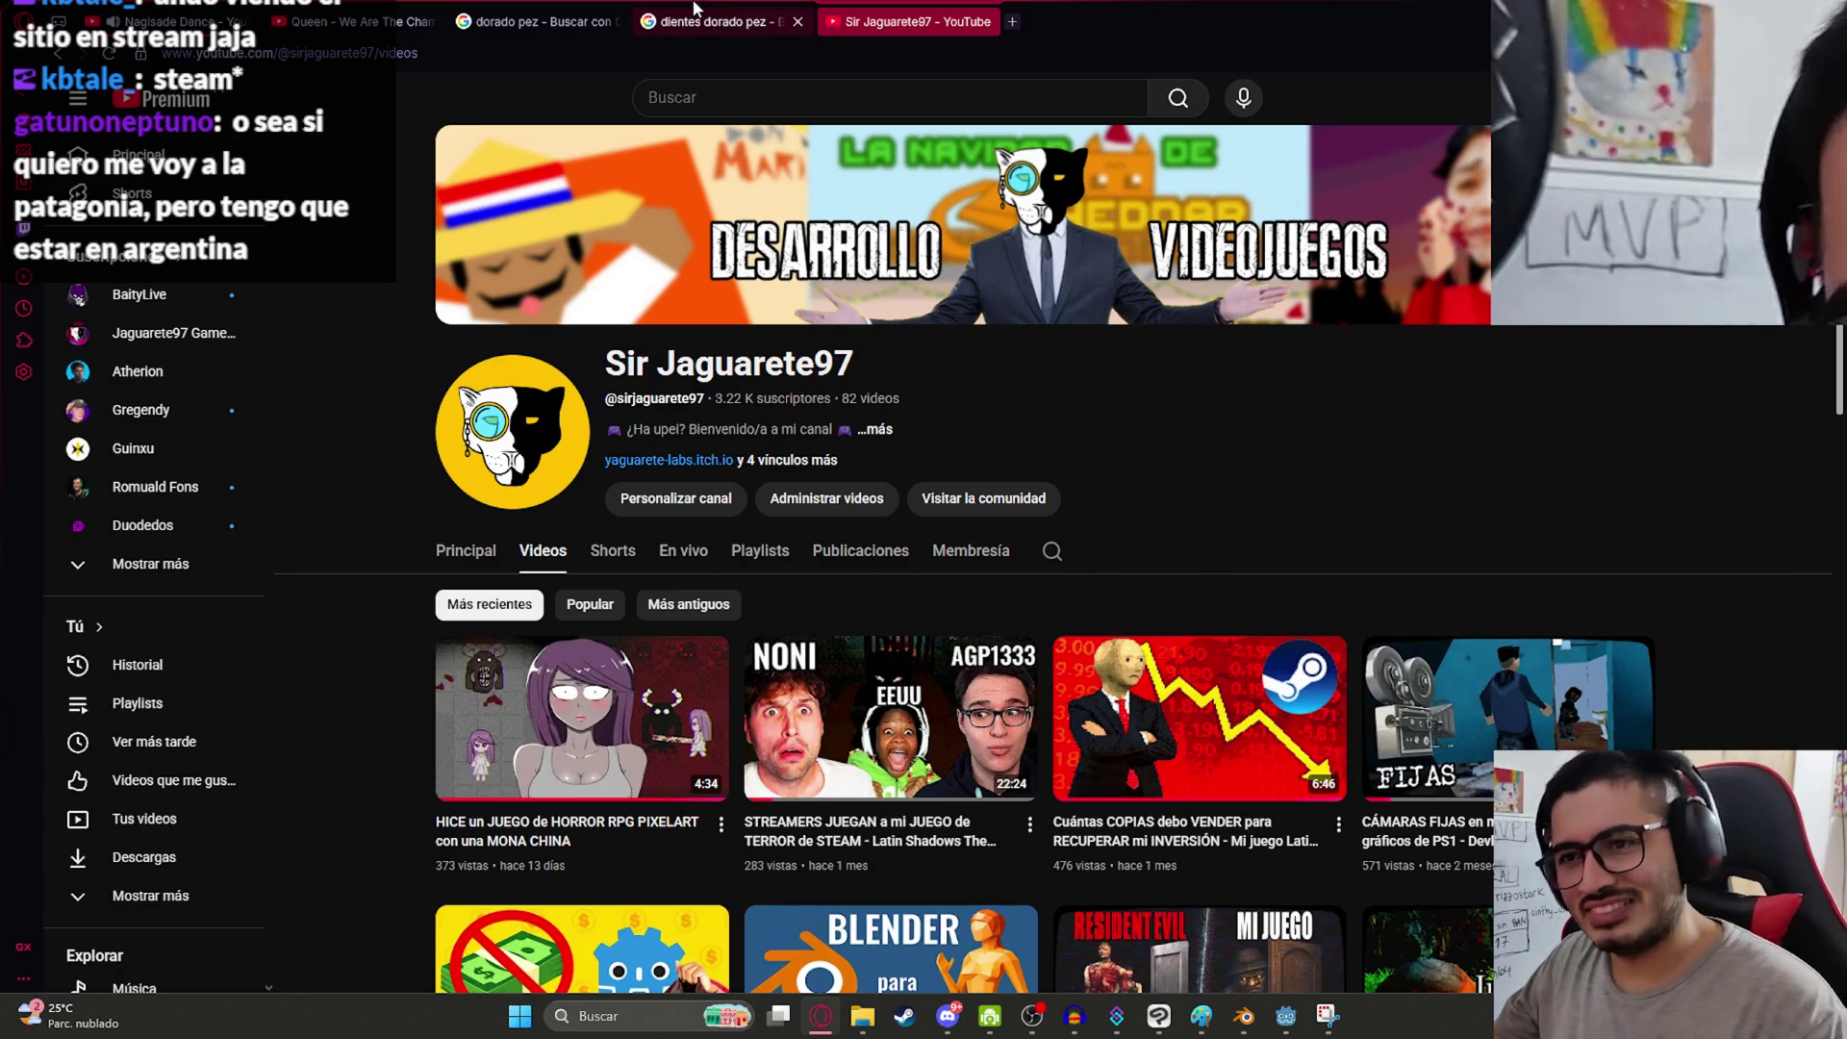
- Close the YouTube tab, glance at the Blender fish from above, and focus the Godot fishing script
left_click(982, 24)
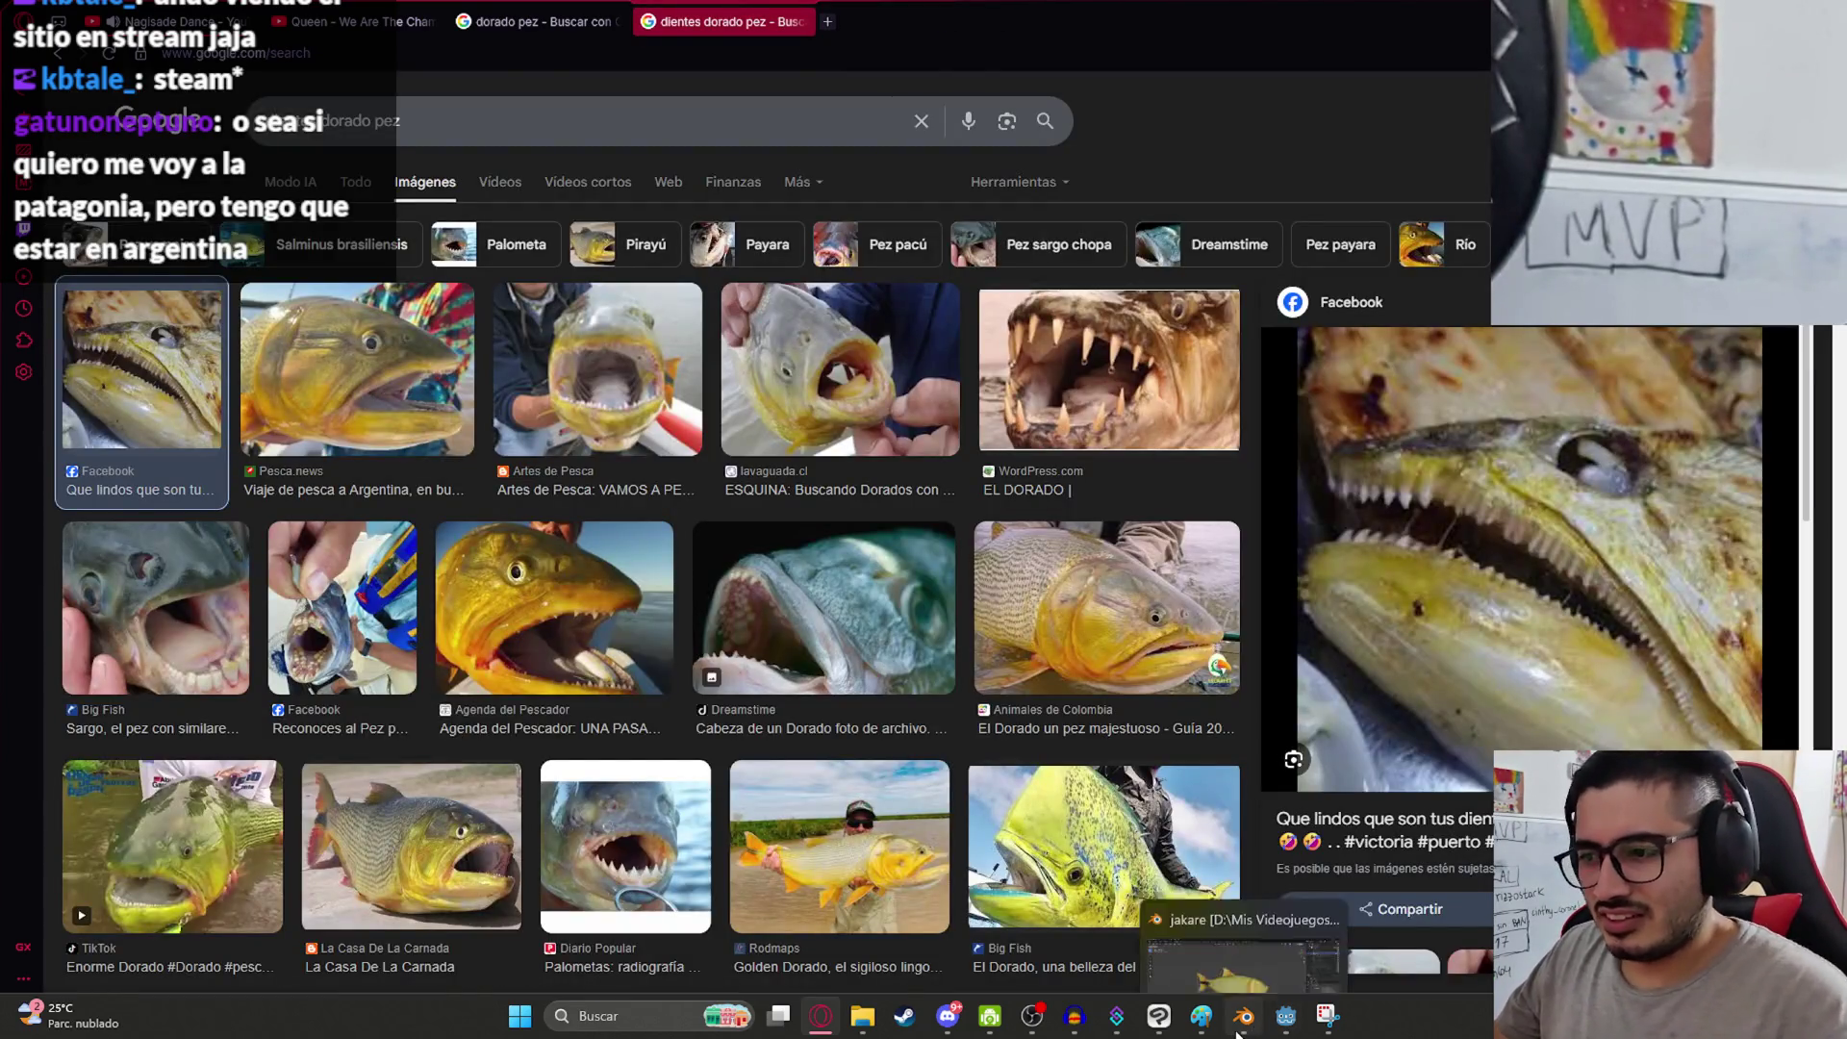
left_click(1243, 1015)
scroll(1082, 566, "down", 2)
middle_click_drag(934, 420, 1228, 944)
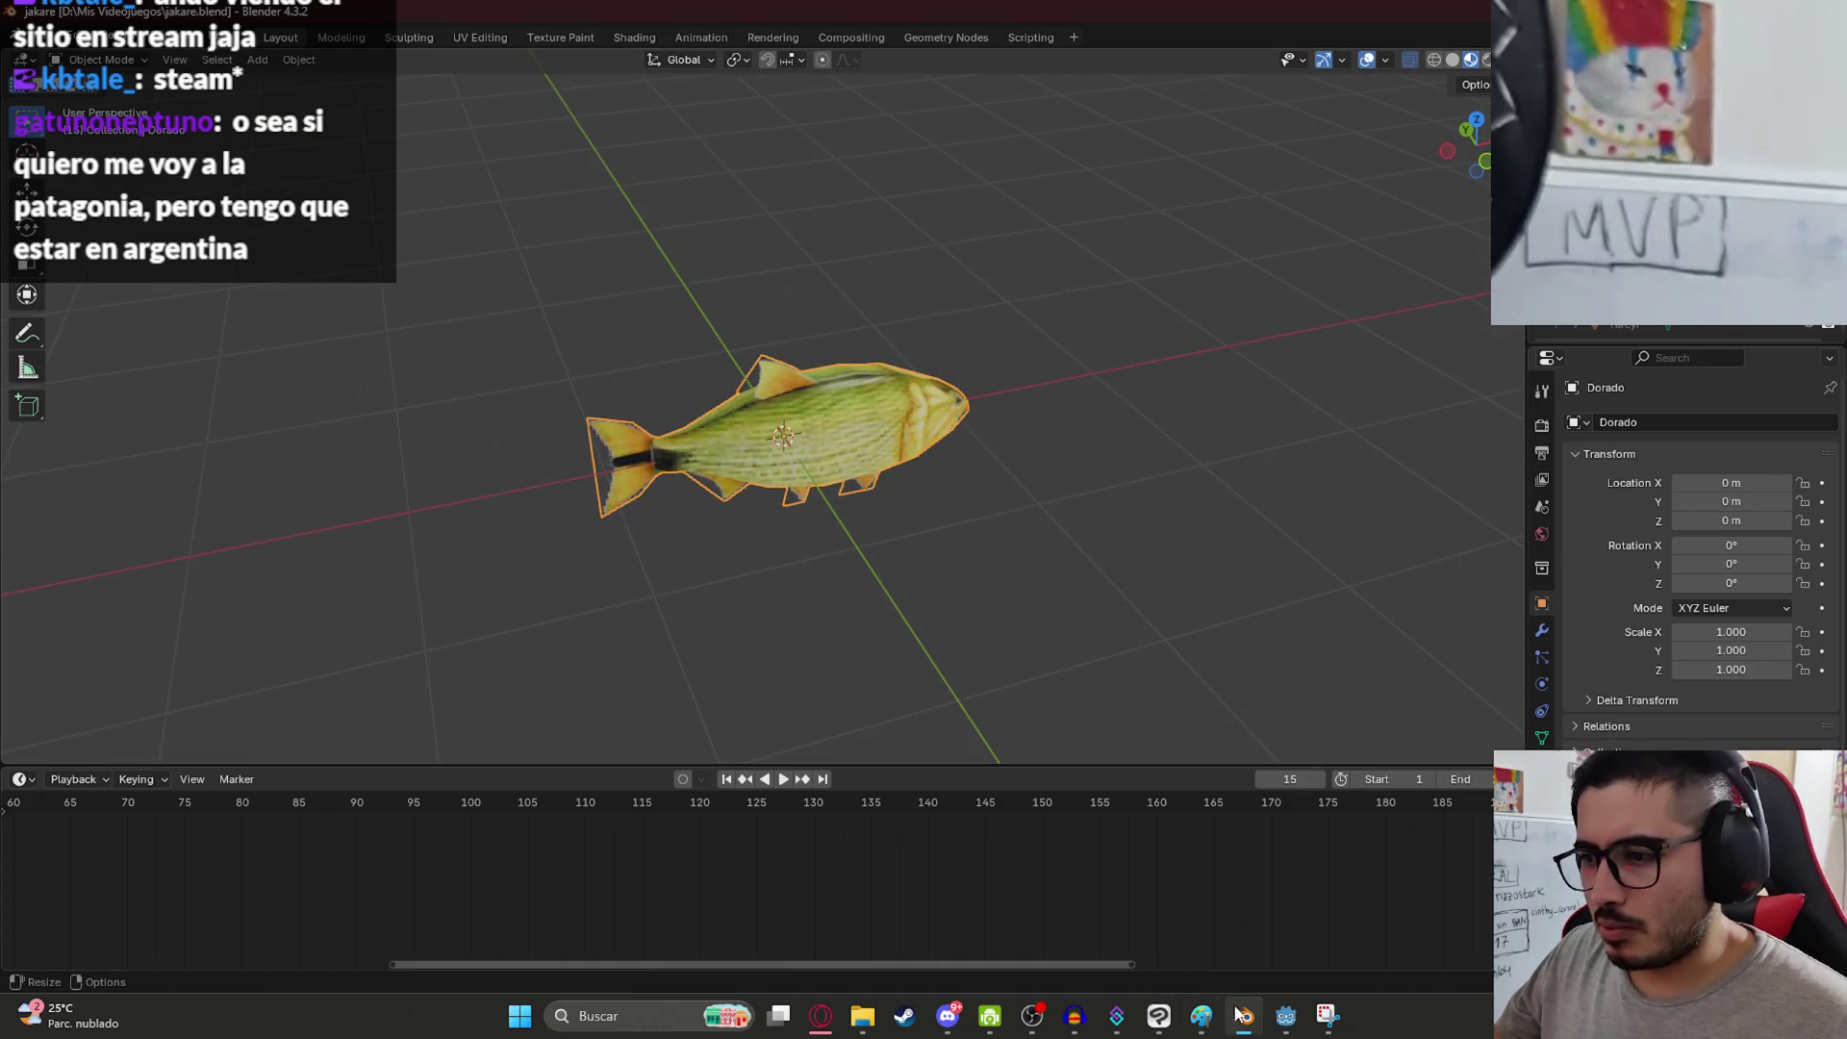
left_click(1286, 1016)
left_click(945, 450)
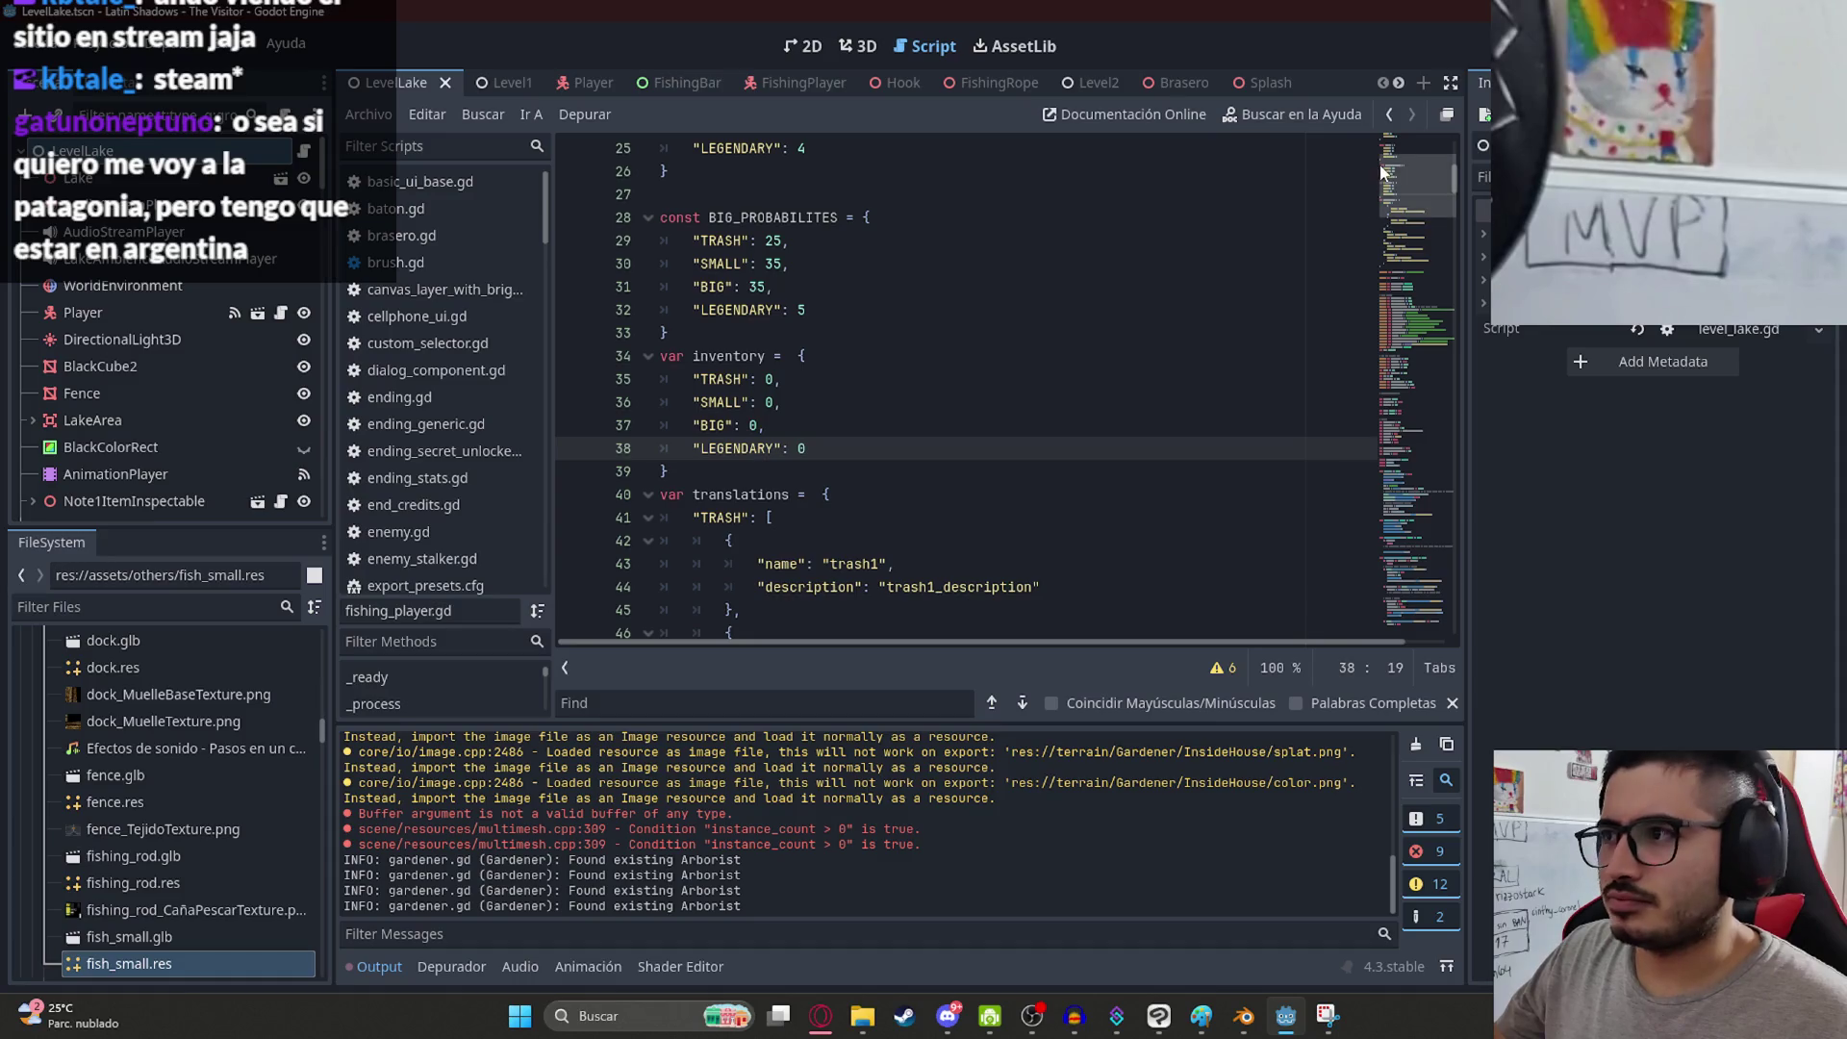
- Find the fish_small preload line in the script and duplicate it
key("Up")
key("Up")
scroll(1226, 332, "down", 15)
scroll(1125, 419, "down", 15)
left_click(1047, 471)
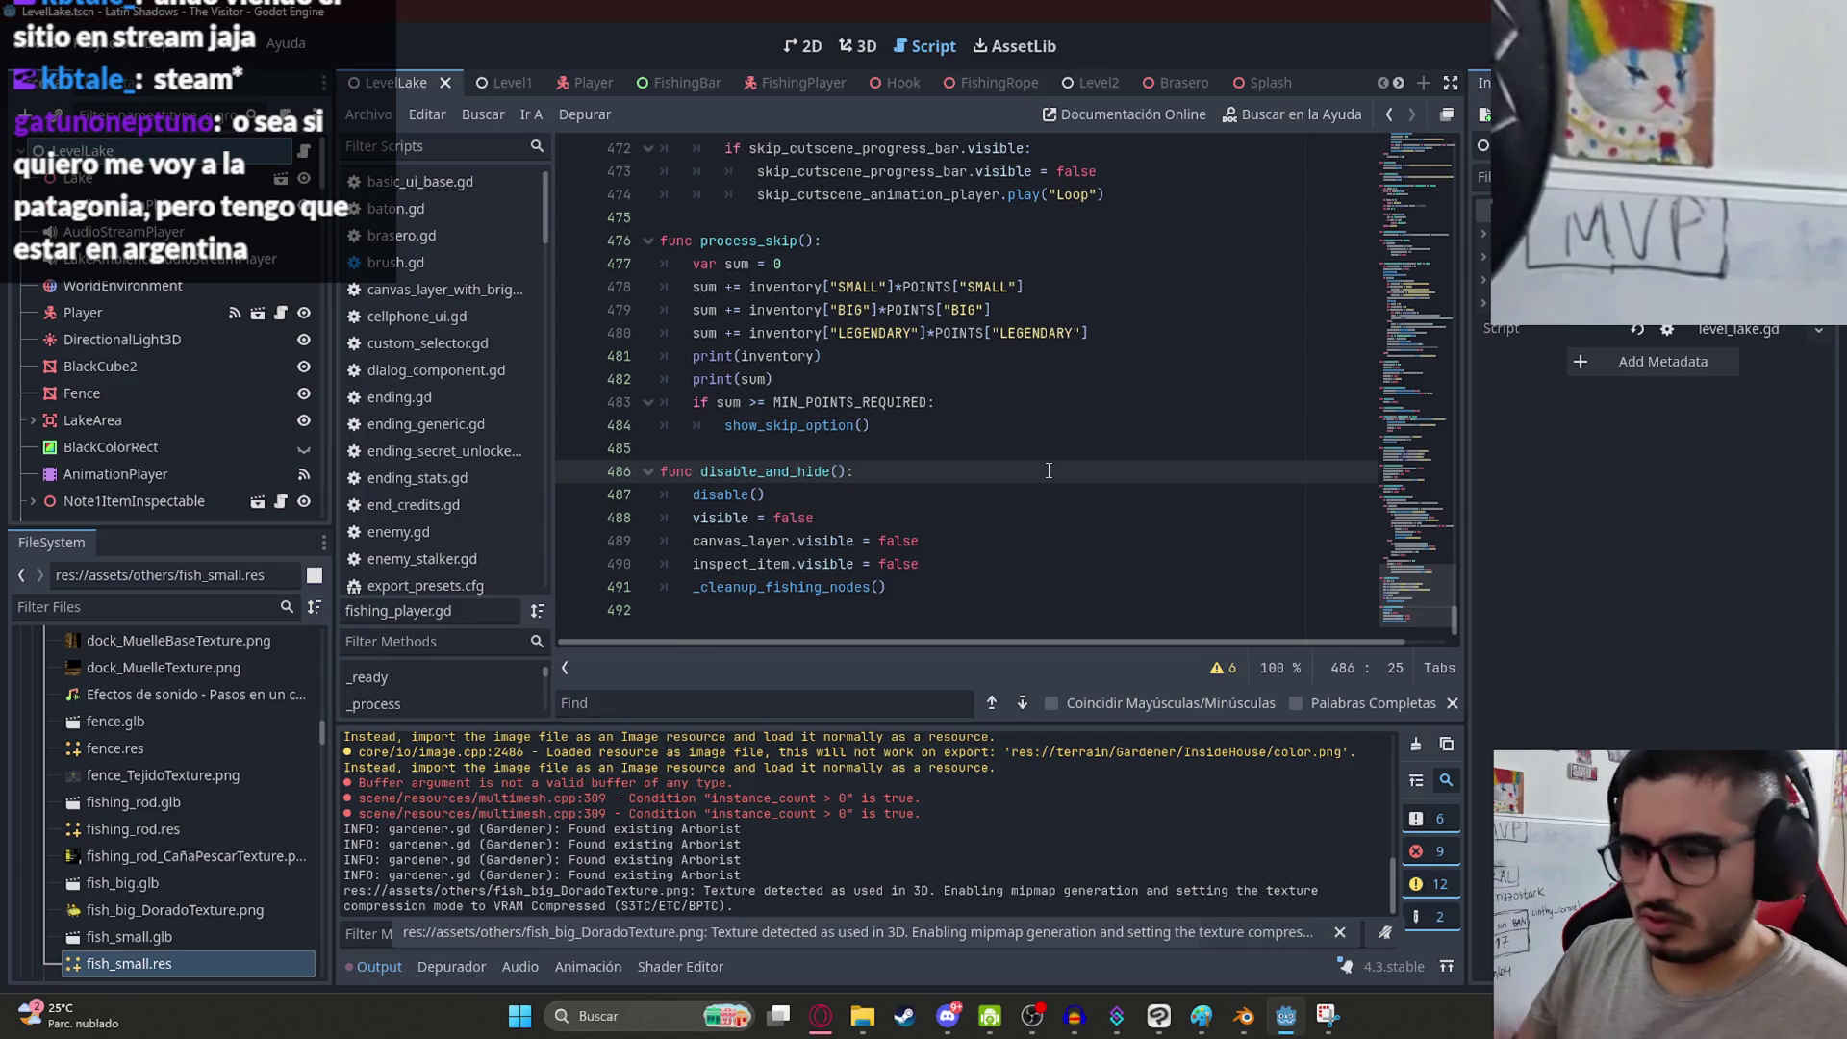
key("ctrl+f")
type("tare")
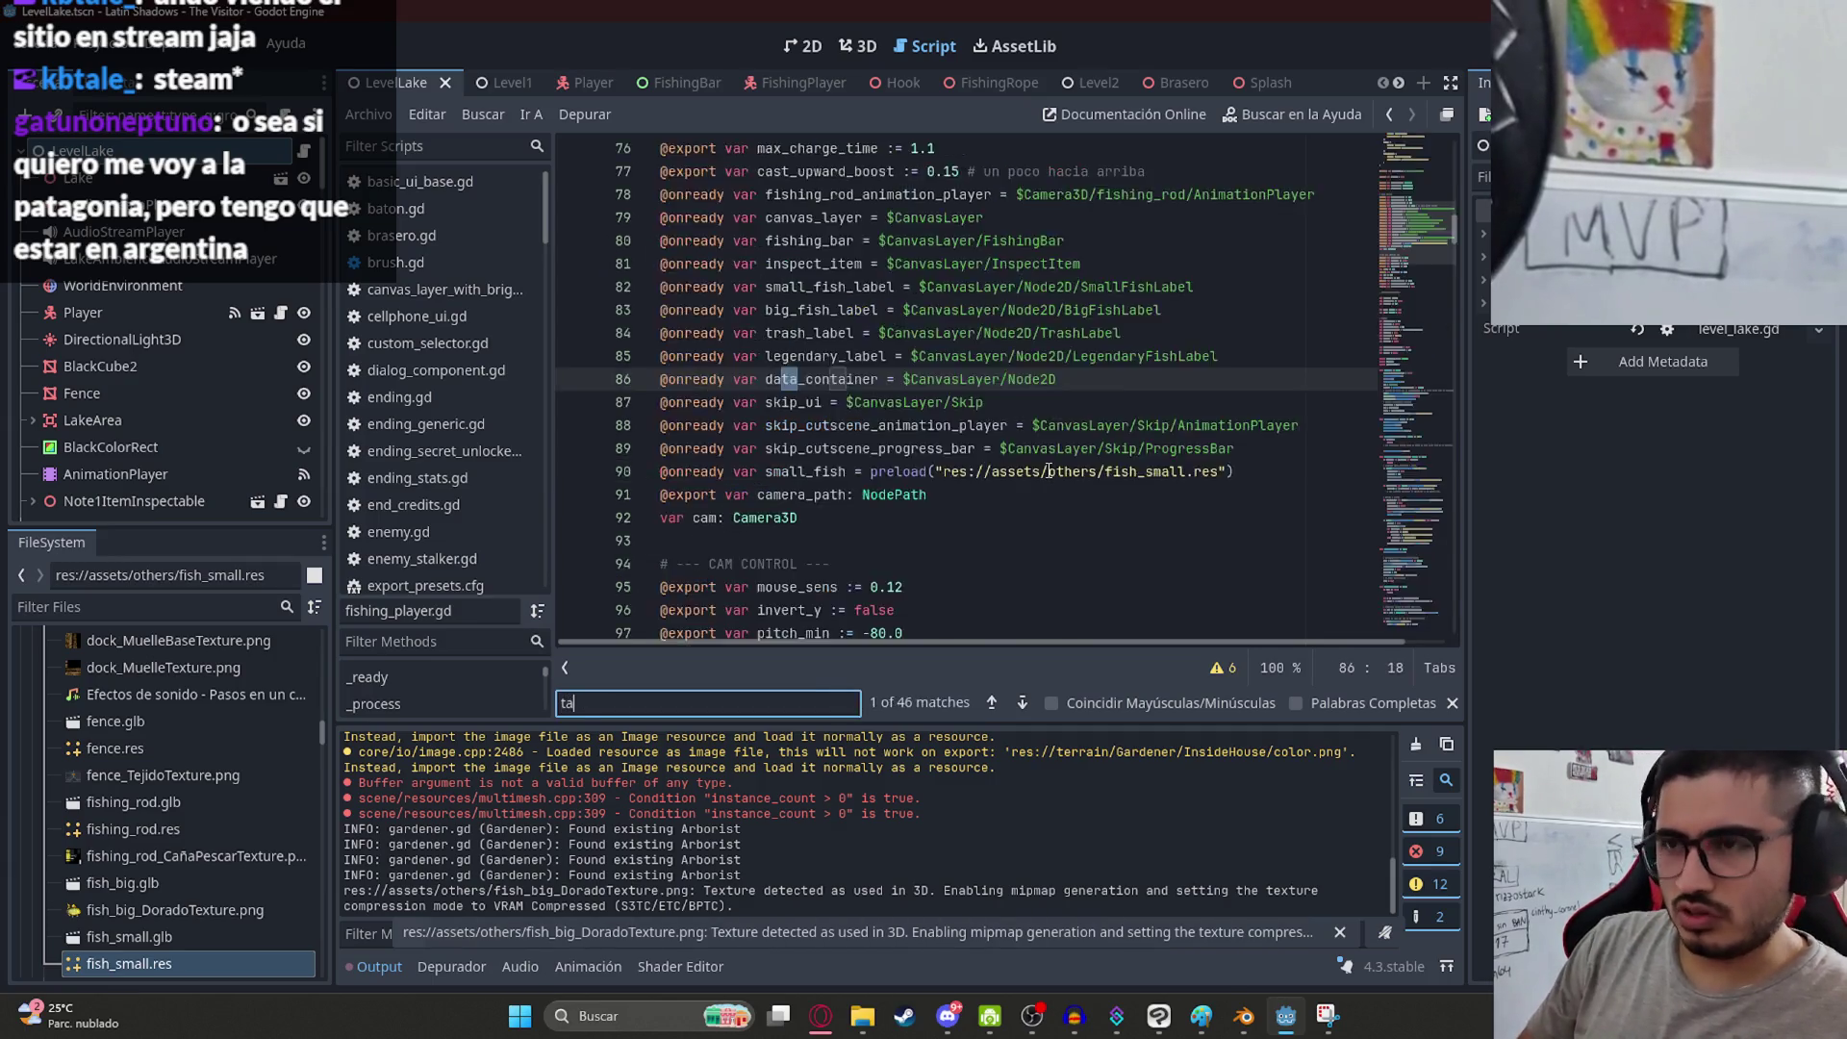
key("ctrl+a")
type("fi")
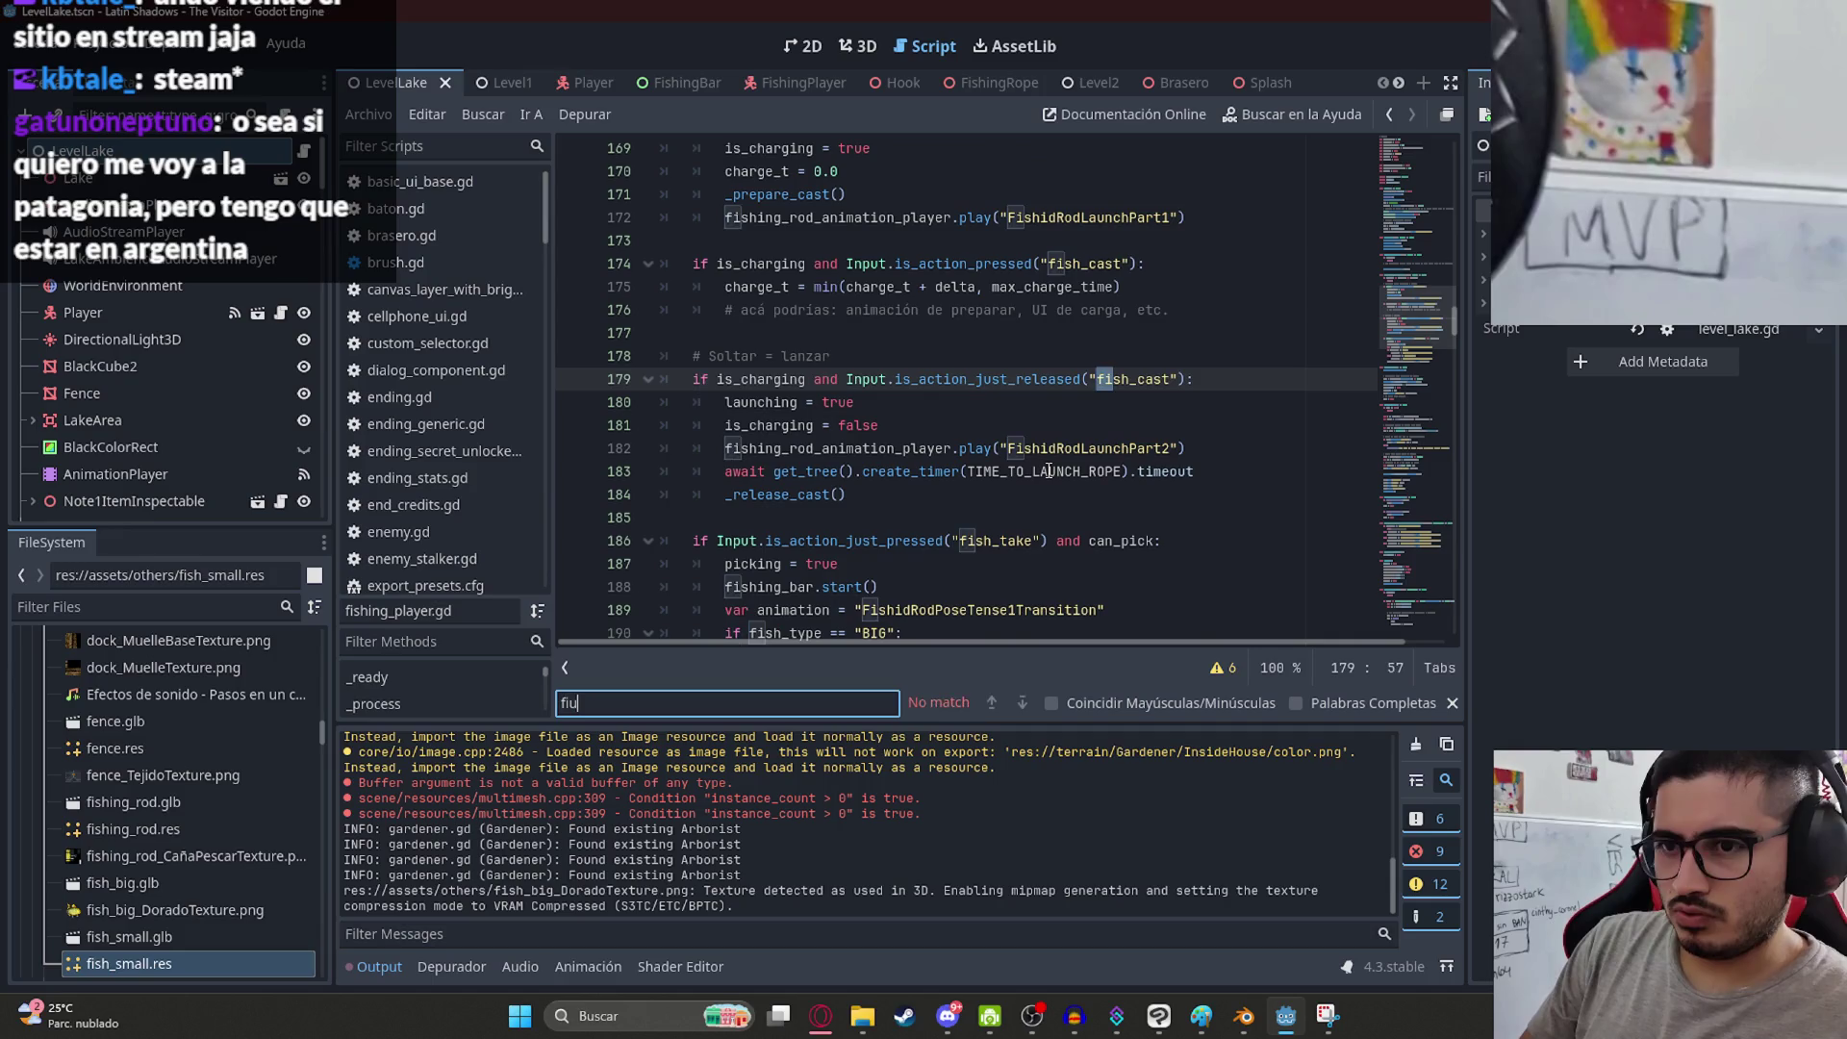
type("sh?_small")
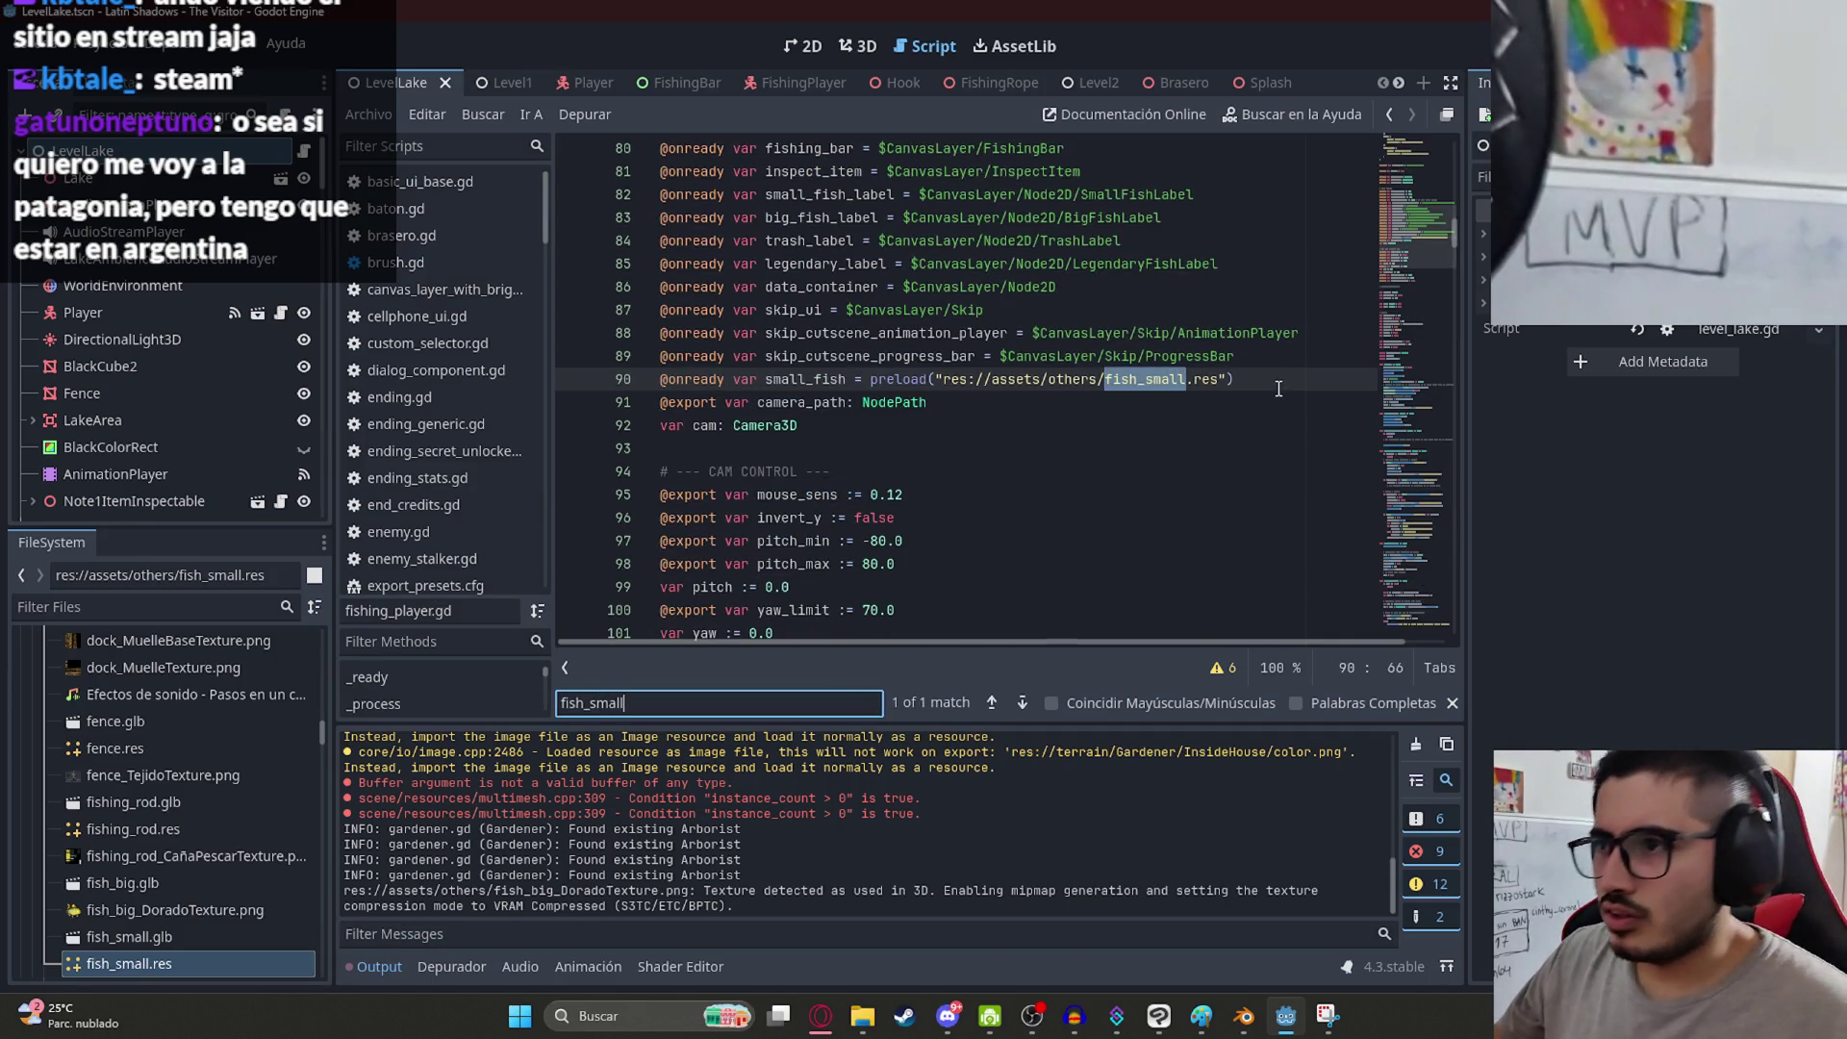
left_click_drag(1233, 379, 660, 378)
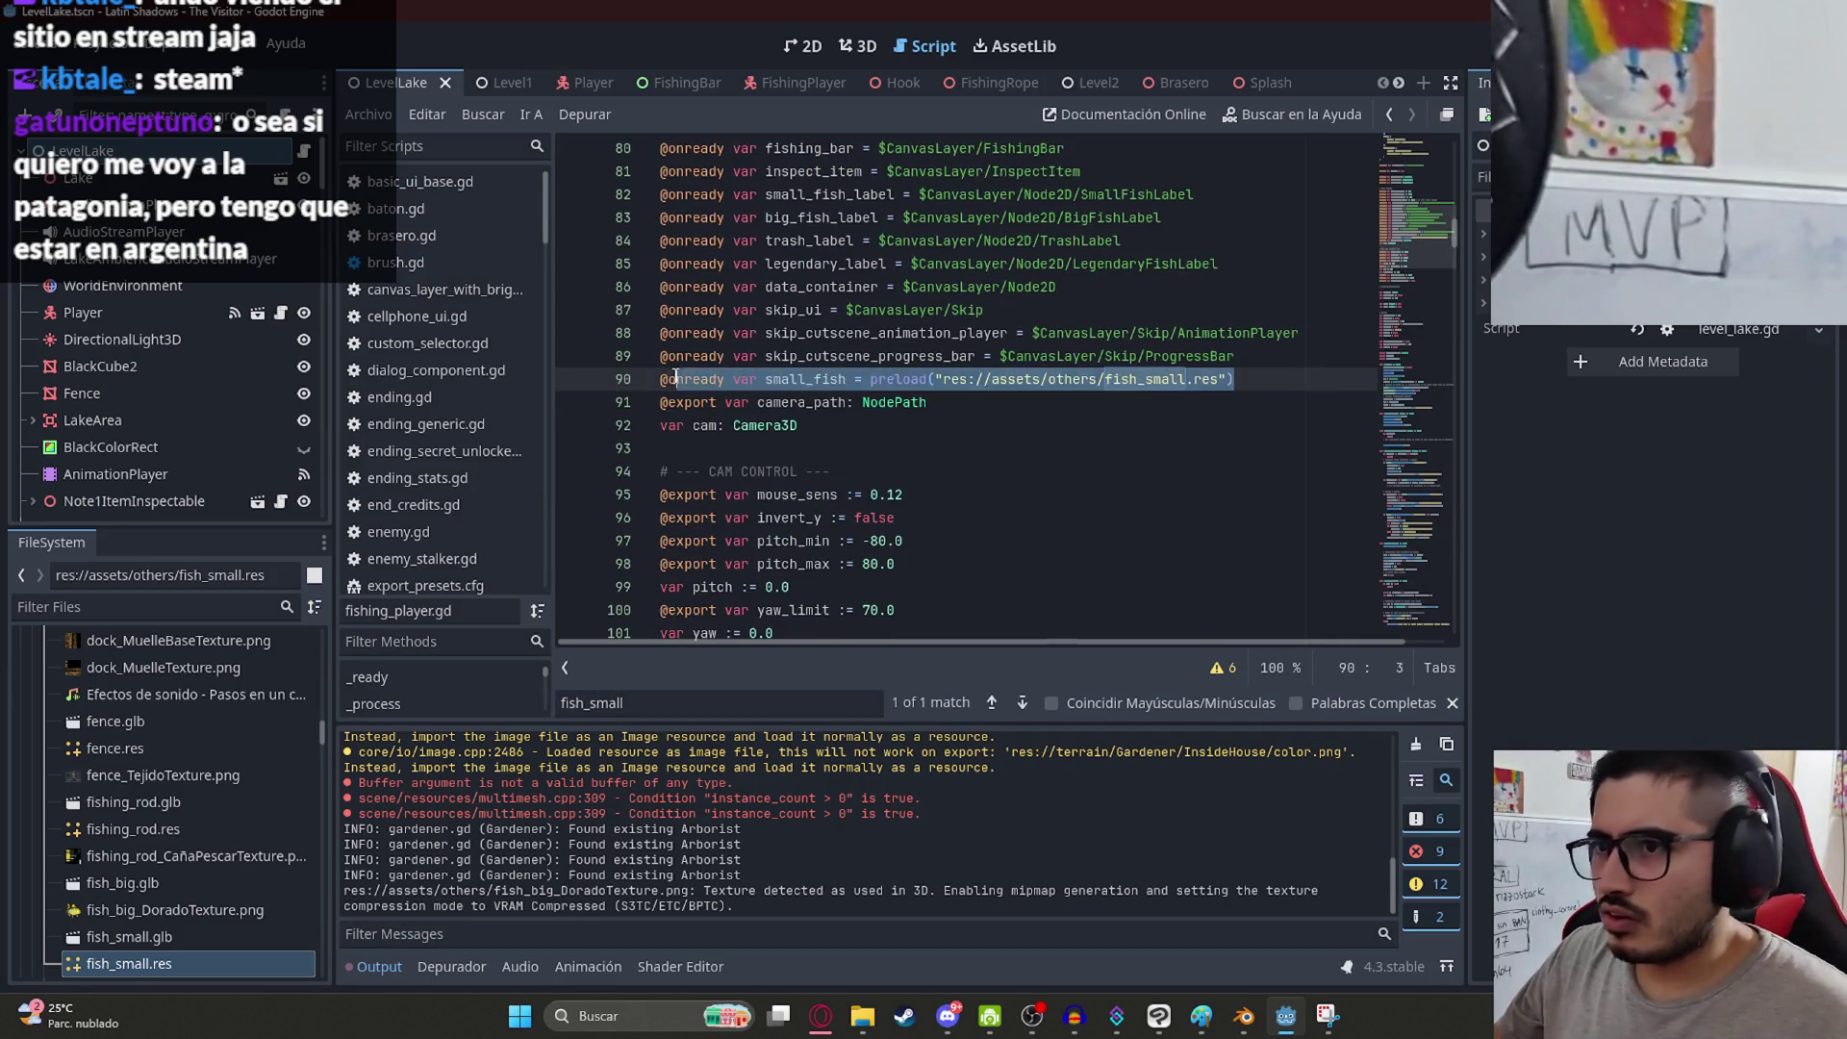
key("ctrl+shift+d")
- Rename the copy to big_fish preloading fish_big.res on line 91, and save
double_click(822, 403)
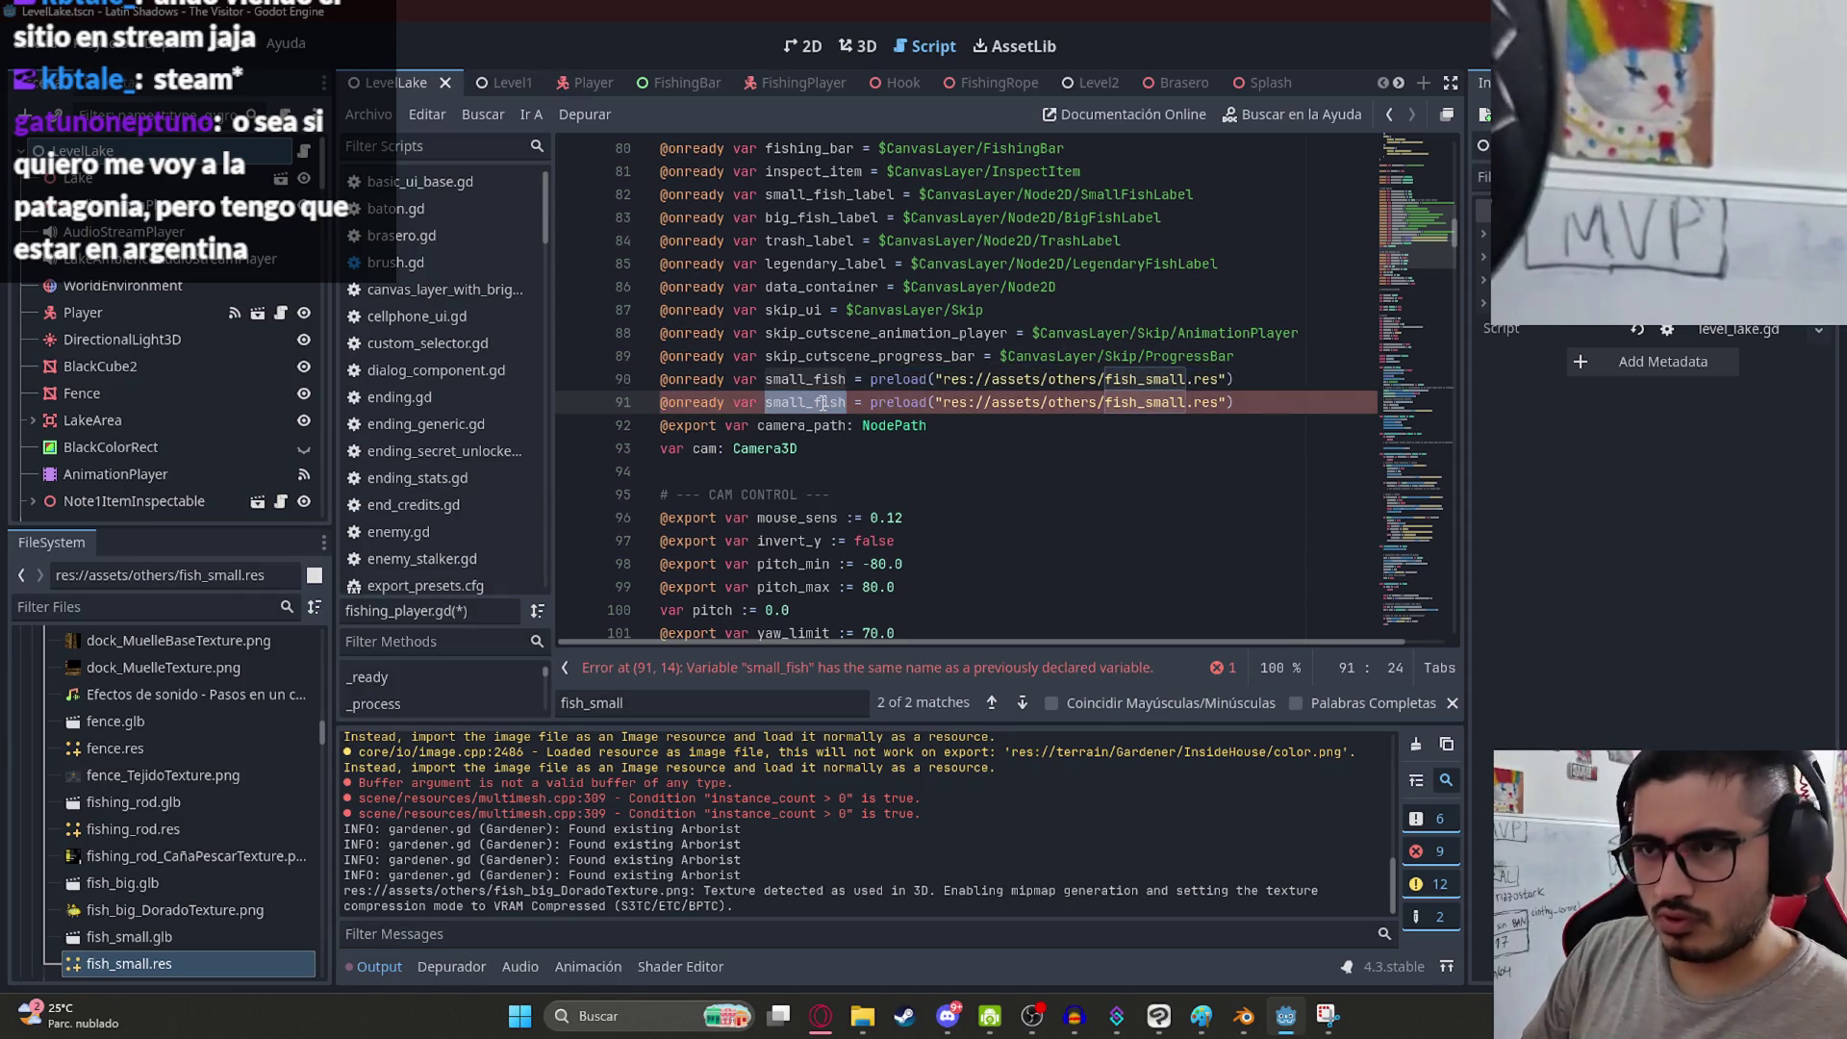
type("big_fish")
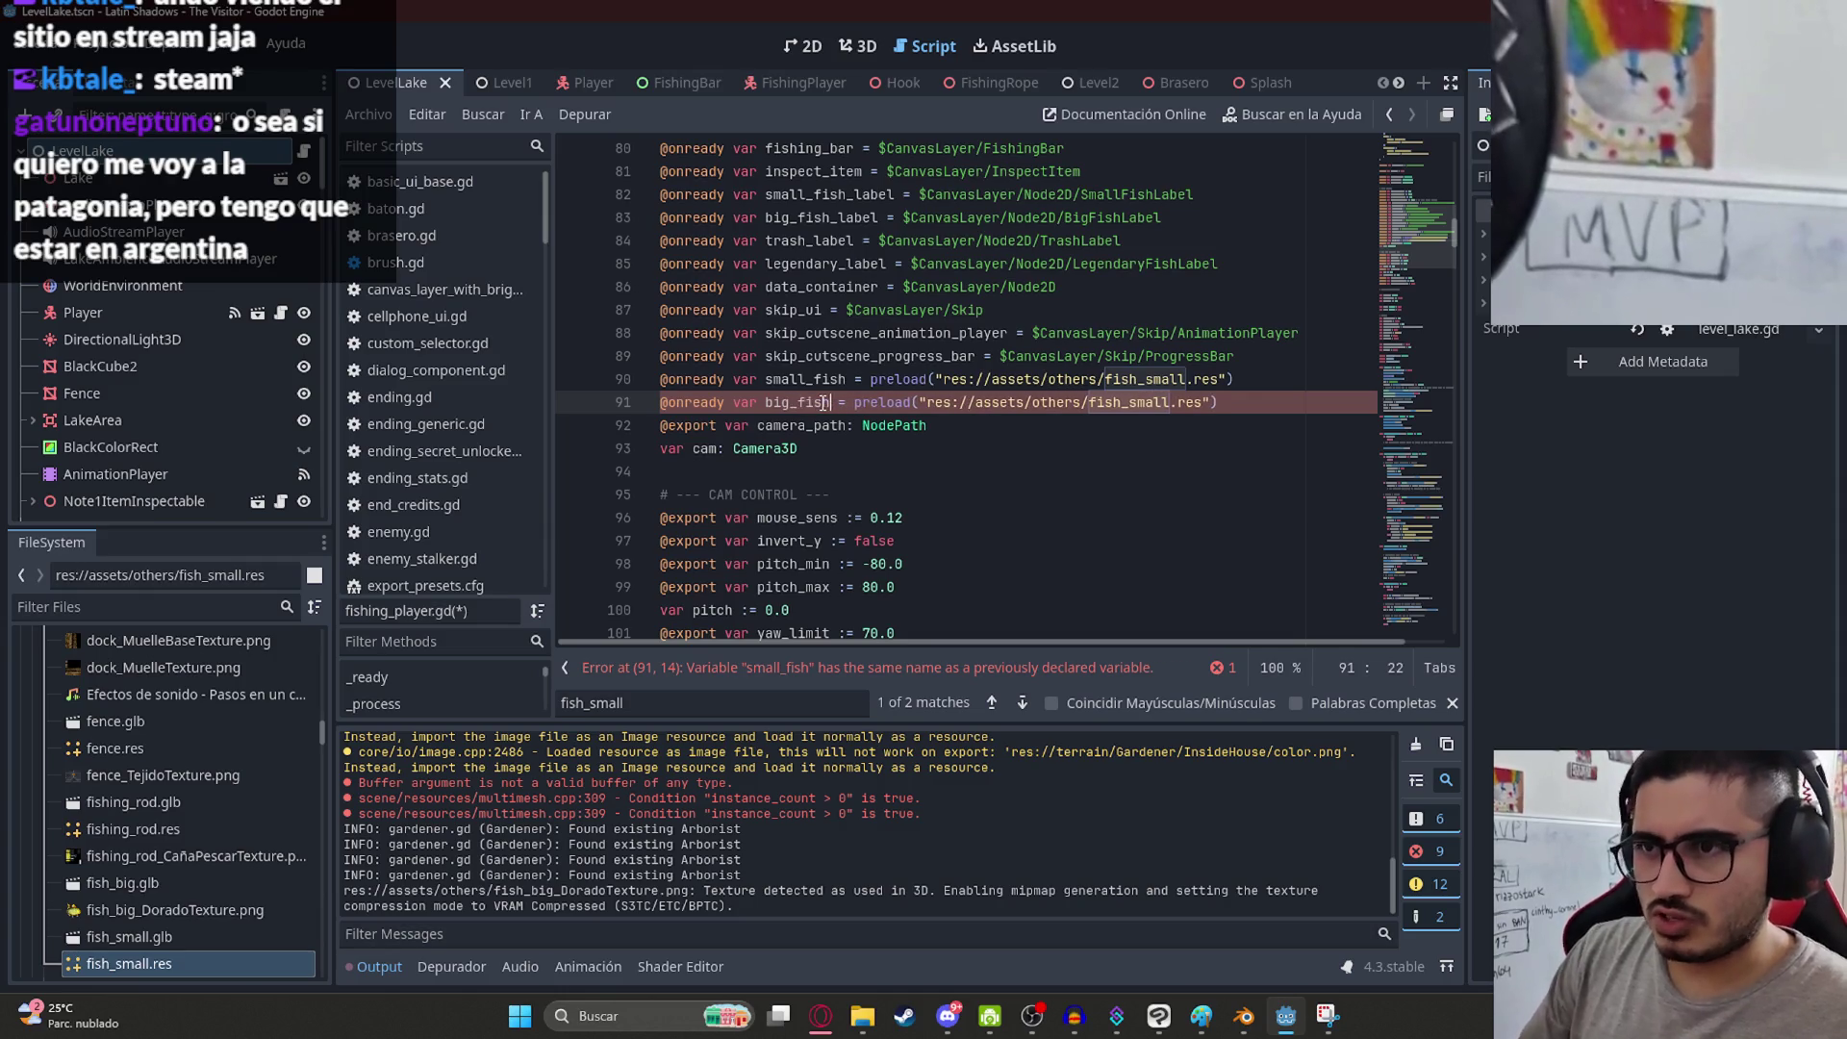
left_click(1163, 403)
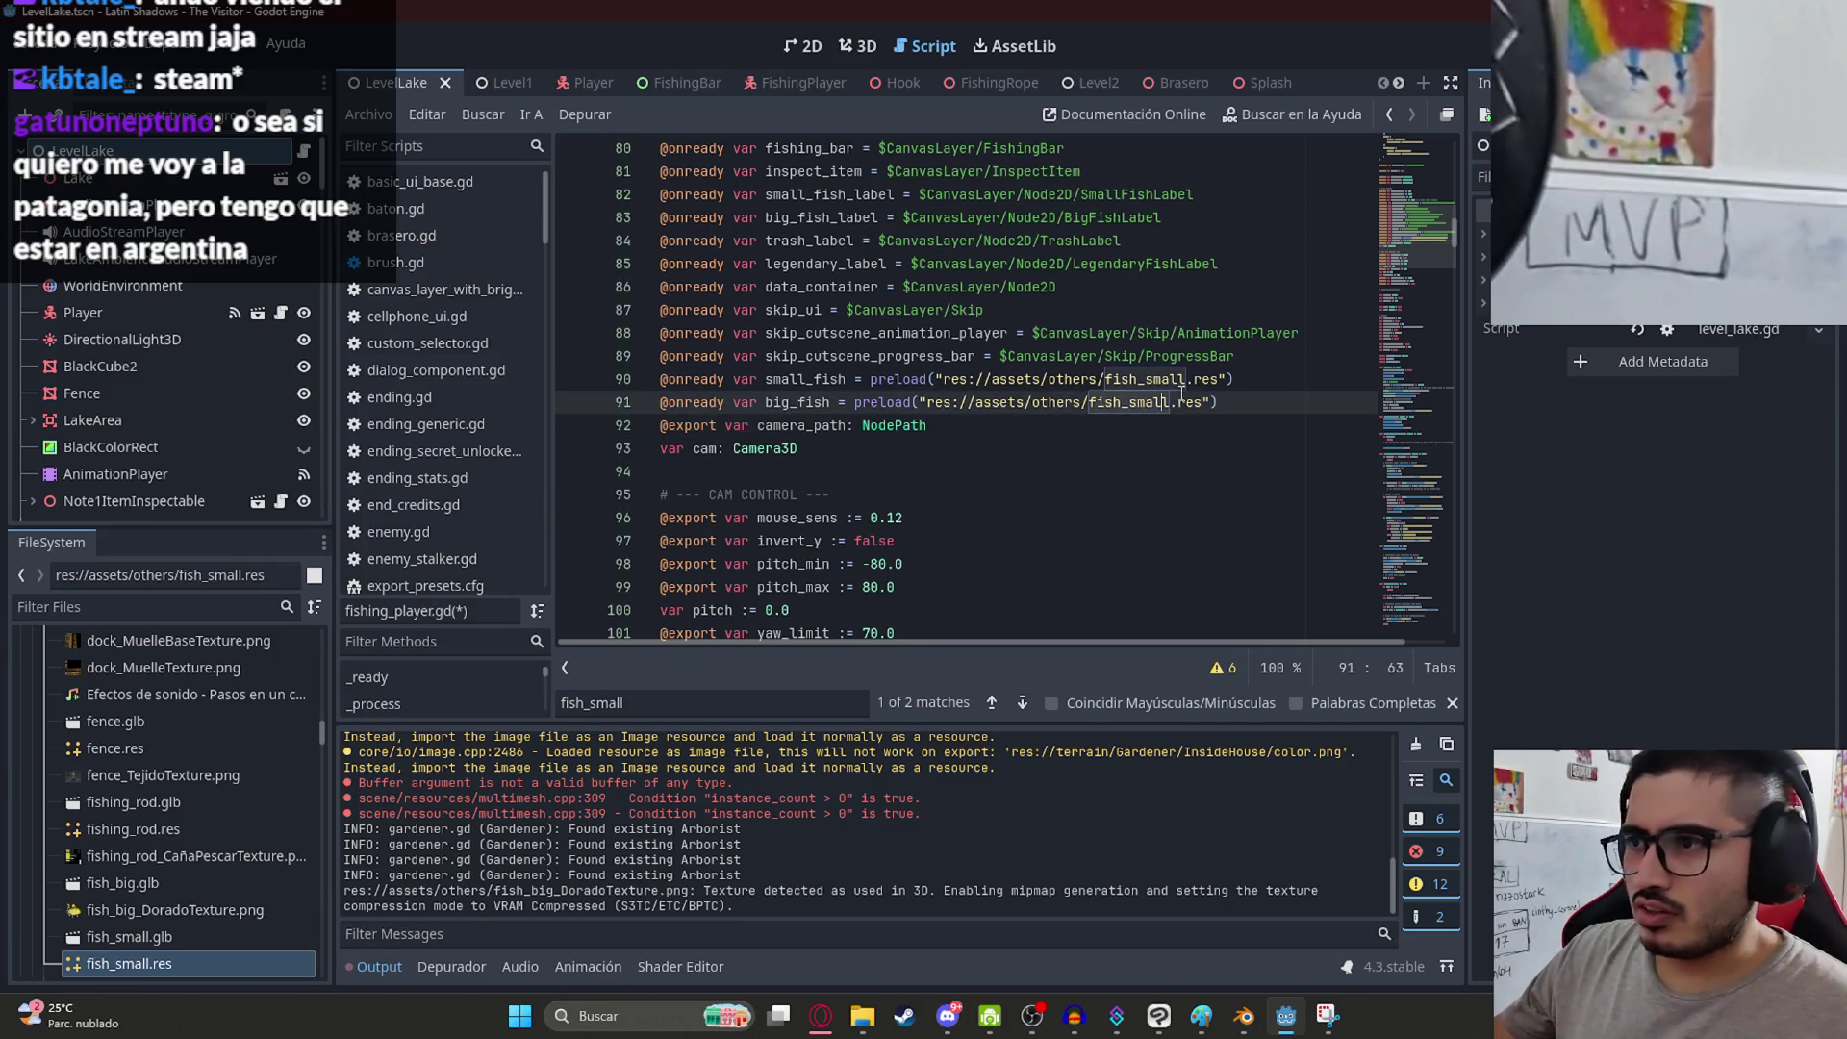
double_click(1149, 402)
key("Right")
key("BackSpace")
key("BackSpace")
type("big")
key("ctrl+s")
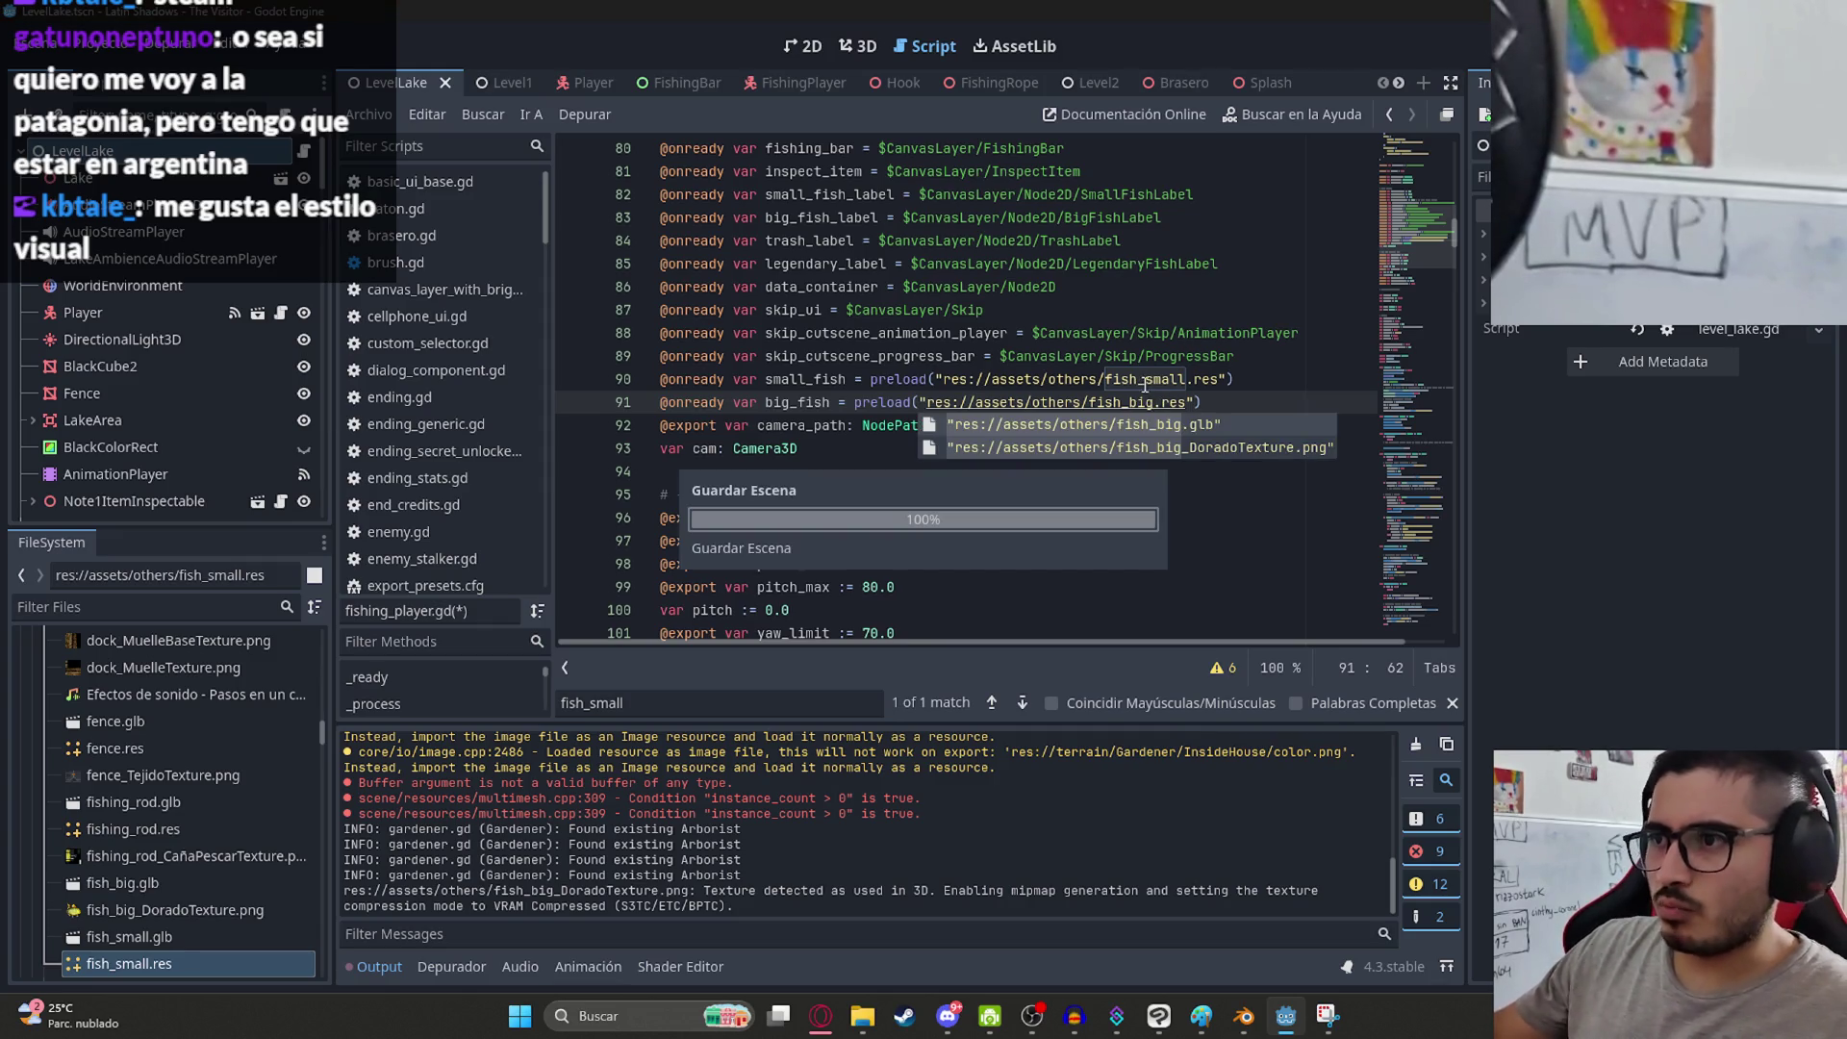
- Check the fish_big path on line 91 and filter the FileSystem to fish_ files, selecting fish_small.glb
left_click(1181, 333)
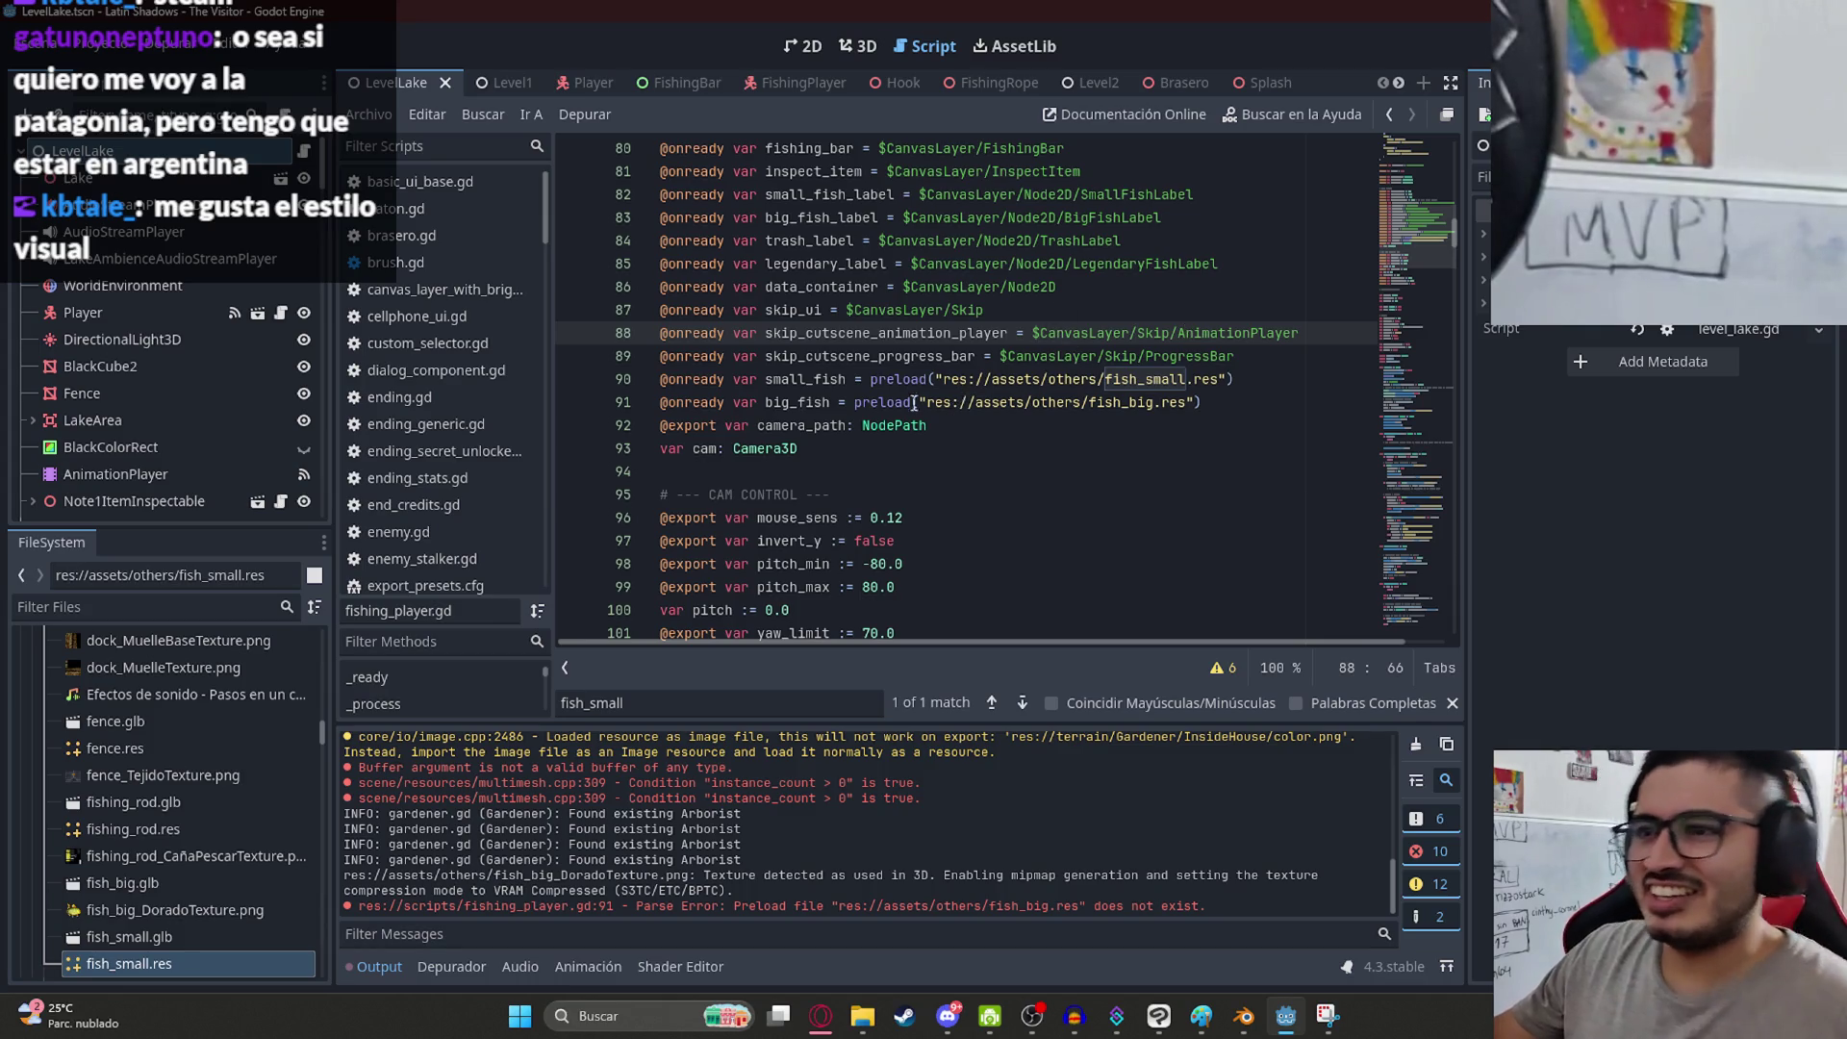
double_click(815, 403)
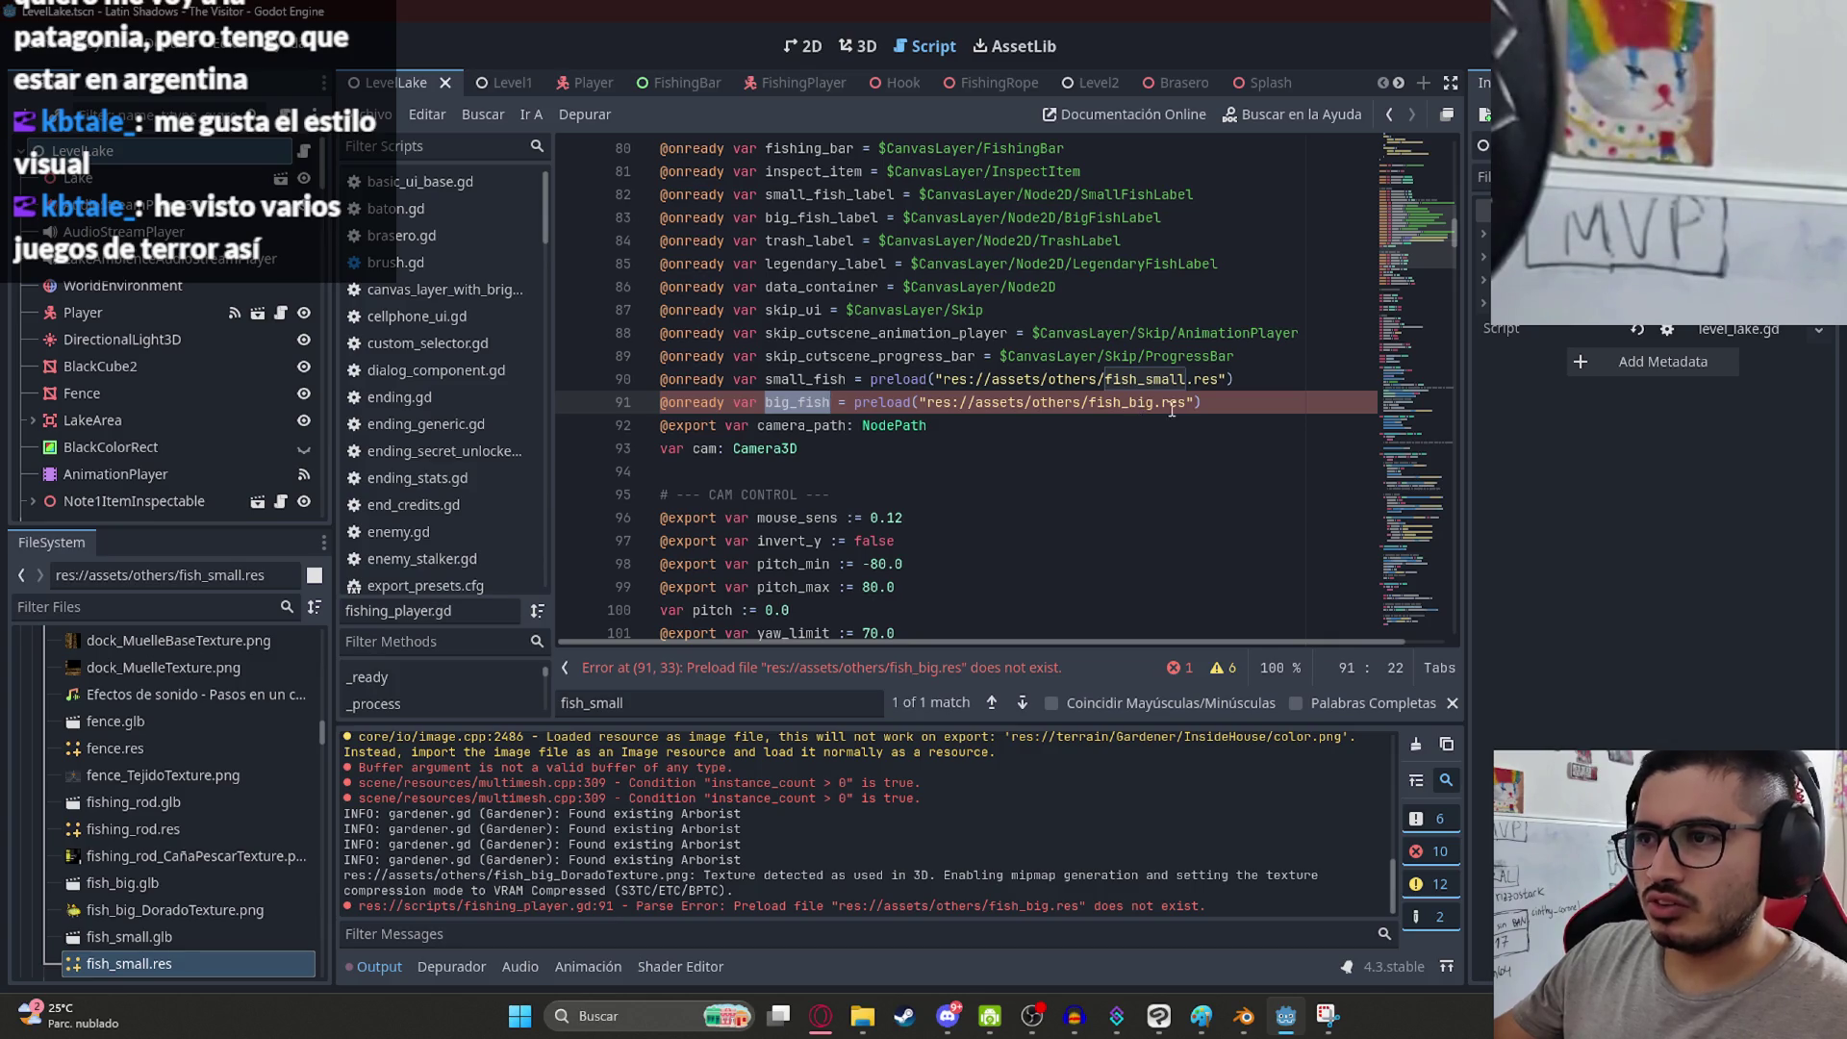
double_click(1121, 402)
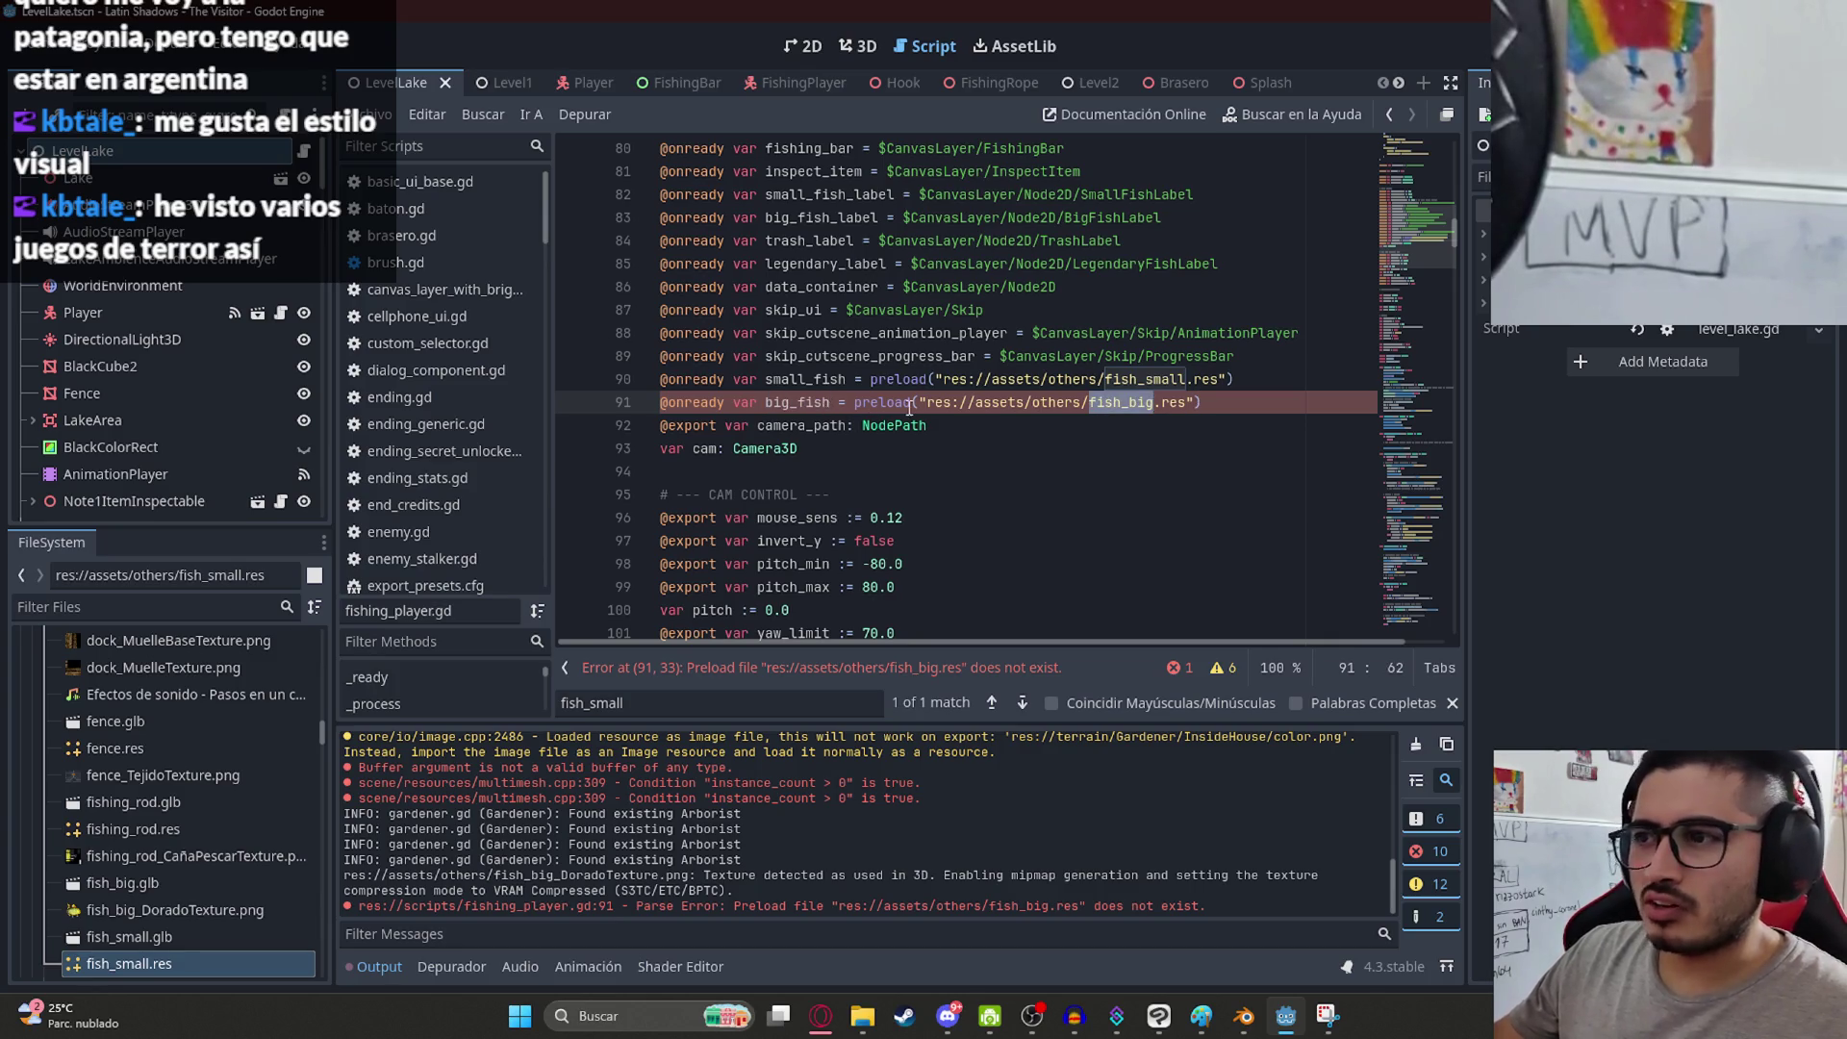
scroll(188, 808, "down", 3)
left_click(189, 608)
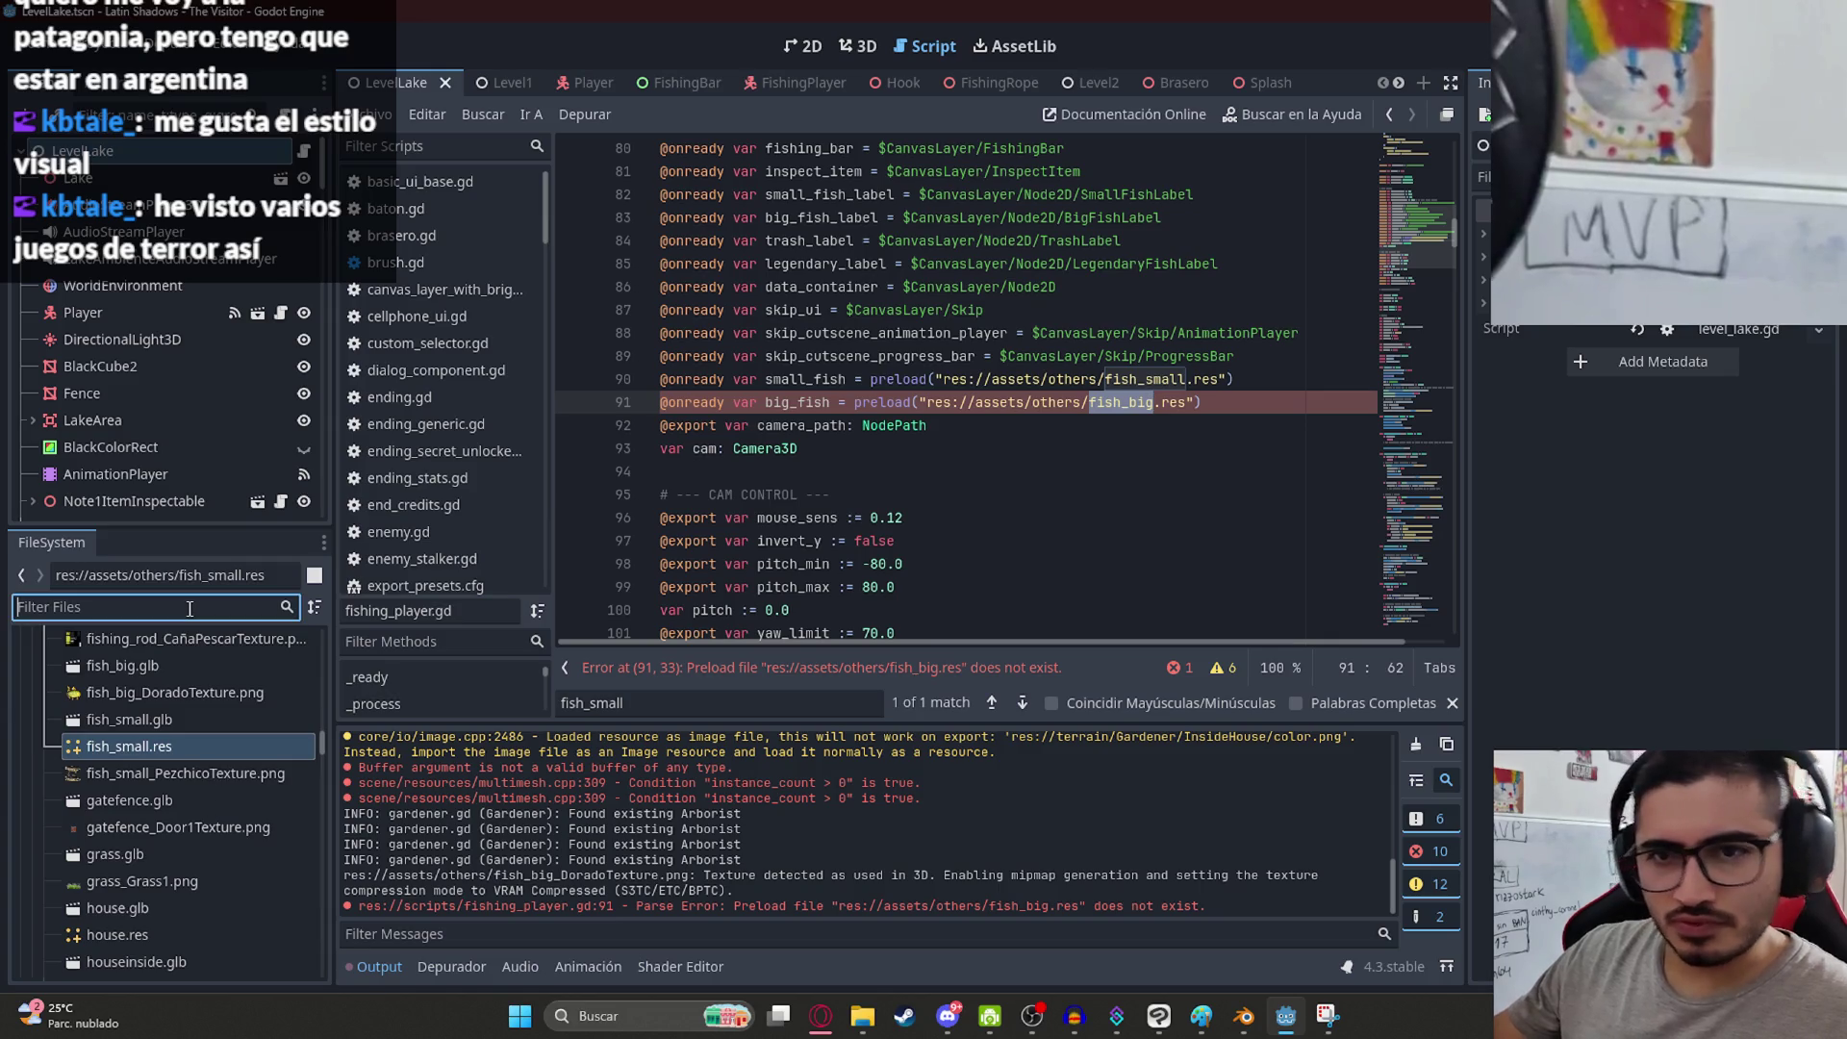
type("fish_")
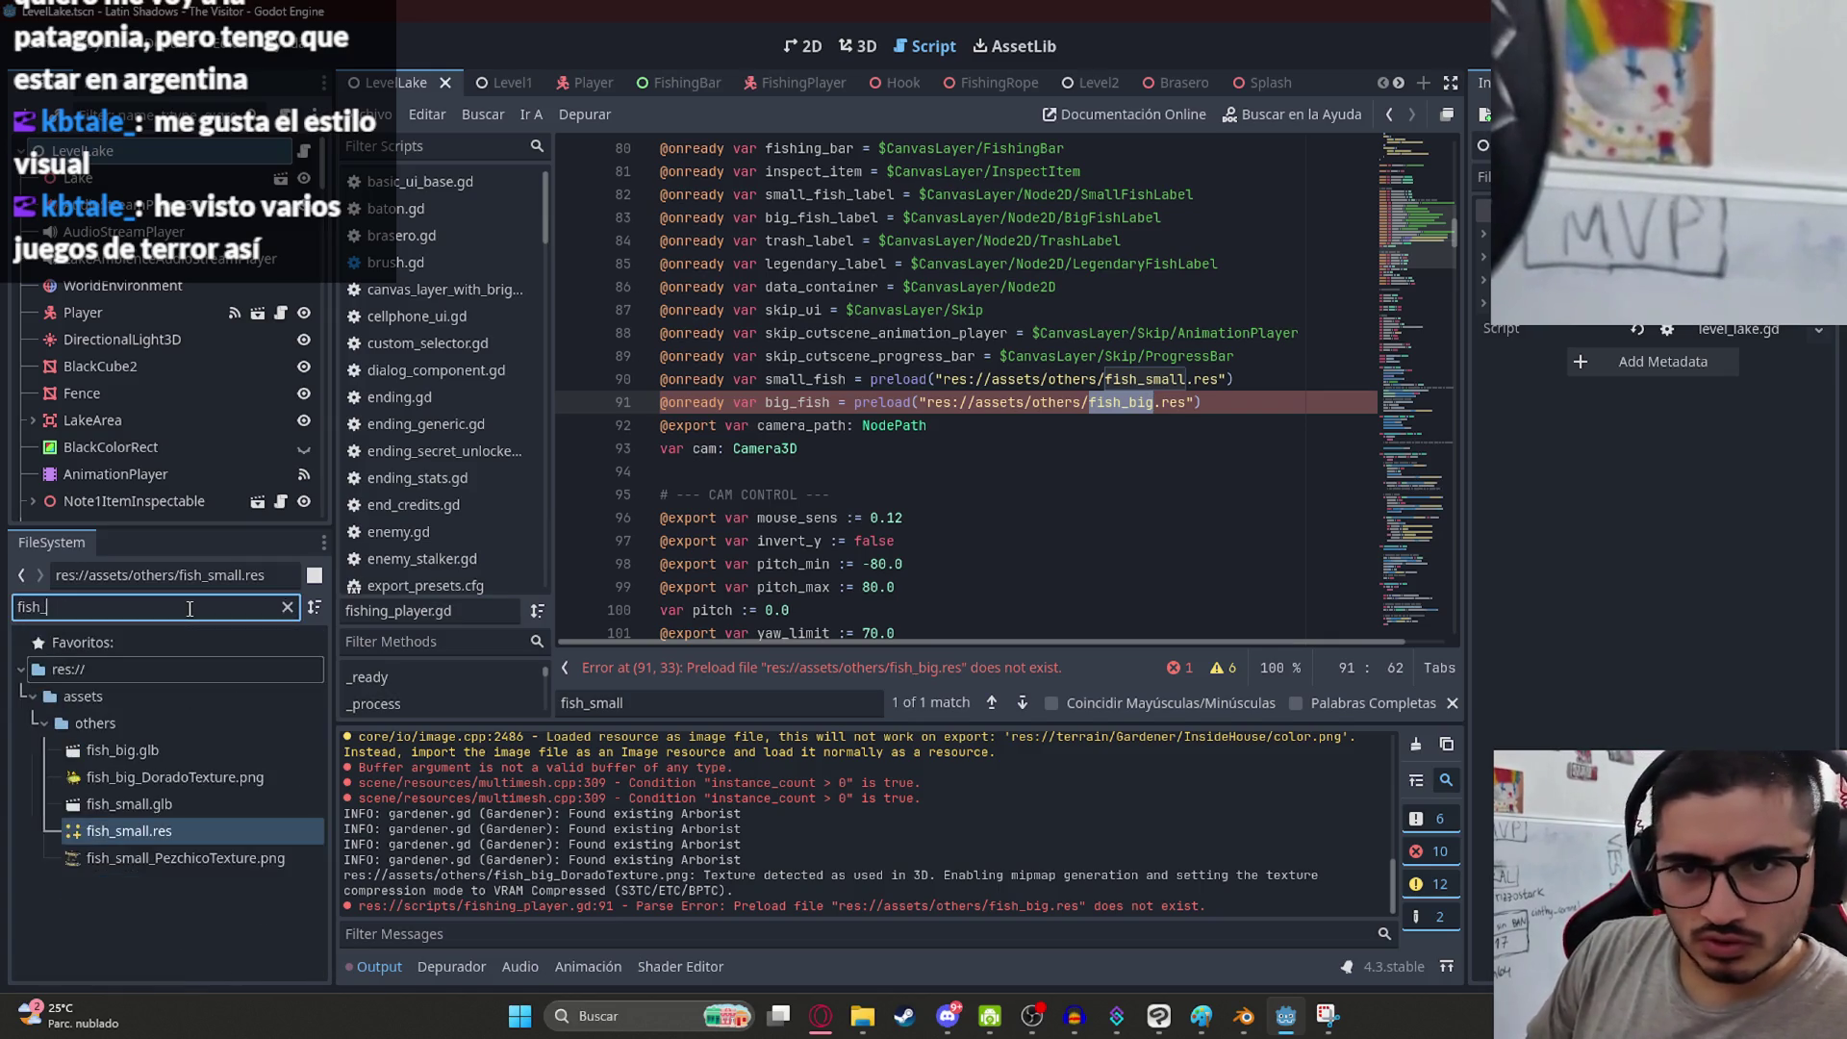
left_click(208, 805)
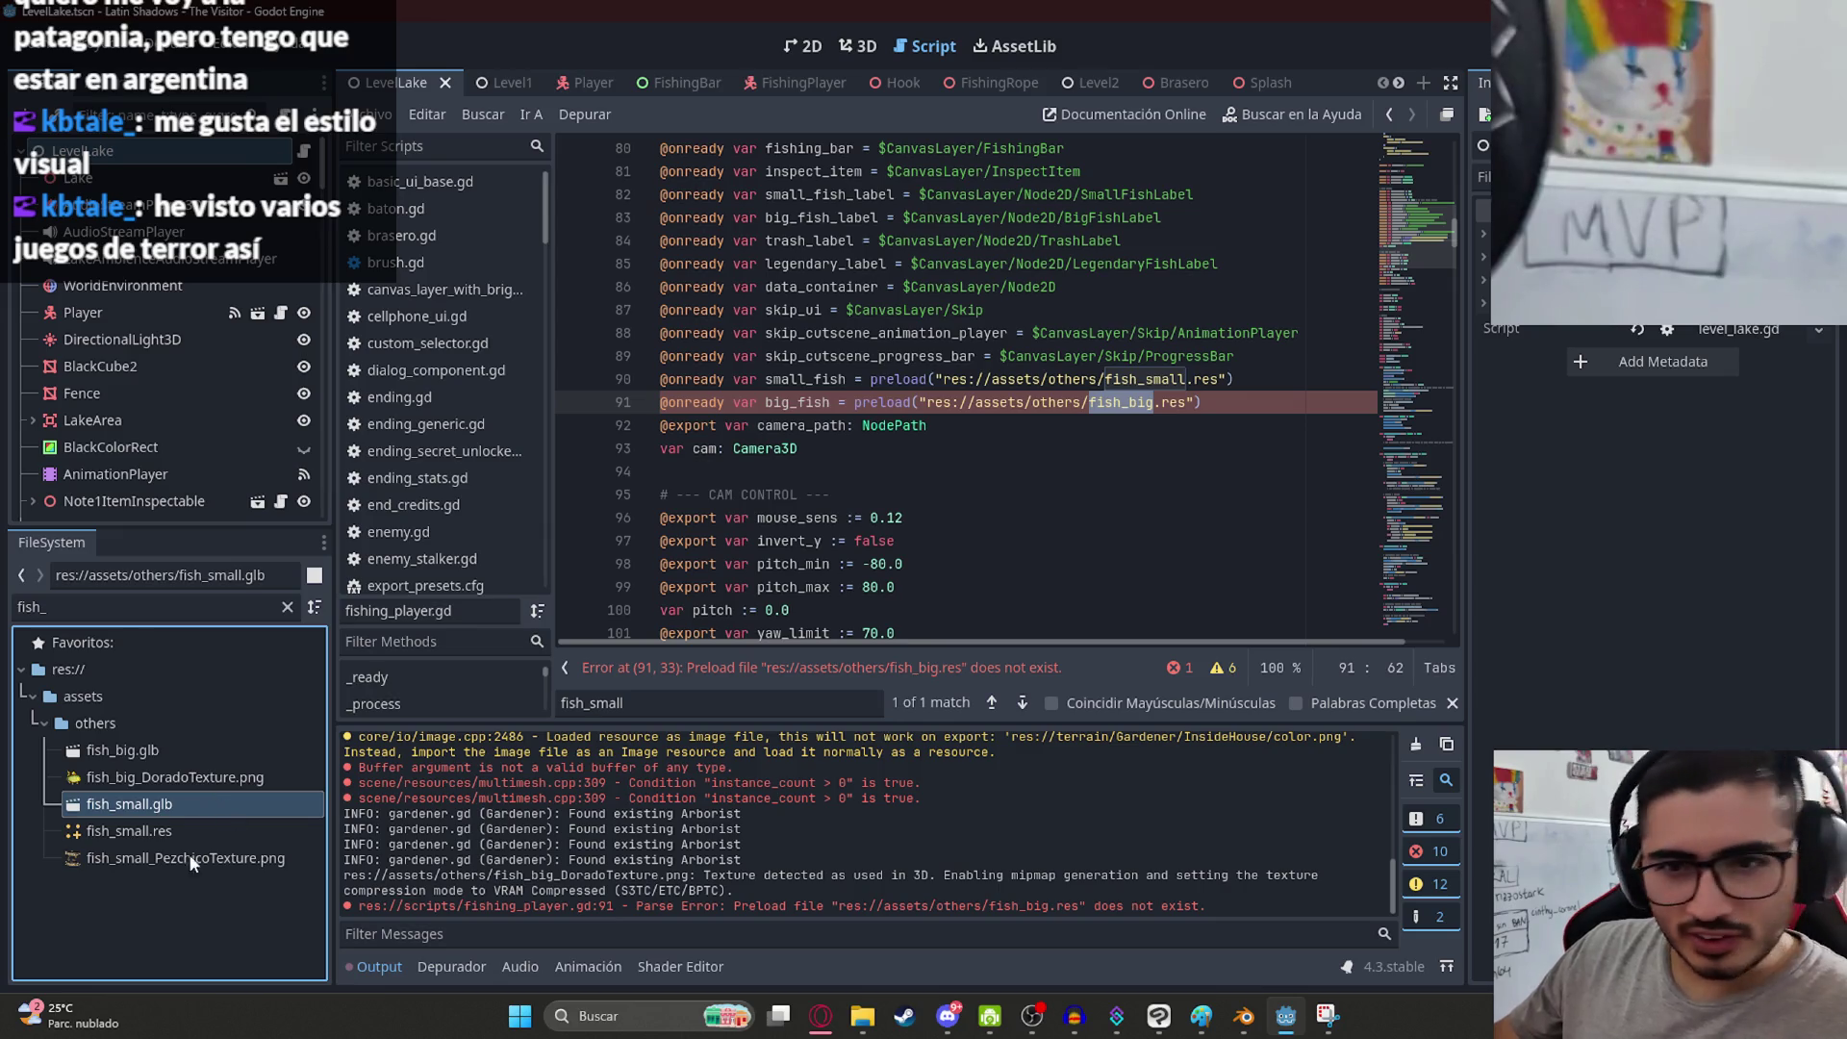
- In fish_big.glb's Advanced Import Settings, select the fish mesh and enable Save to File
double_click(144, 754)
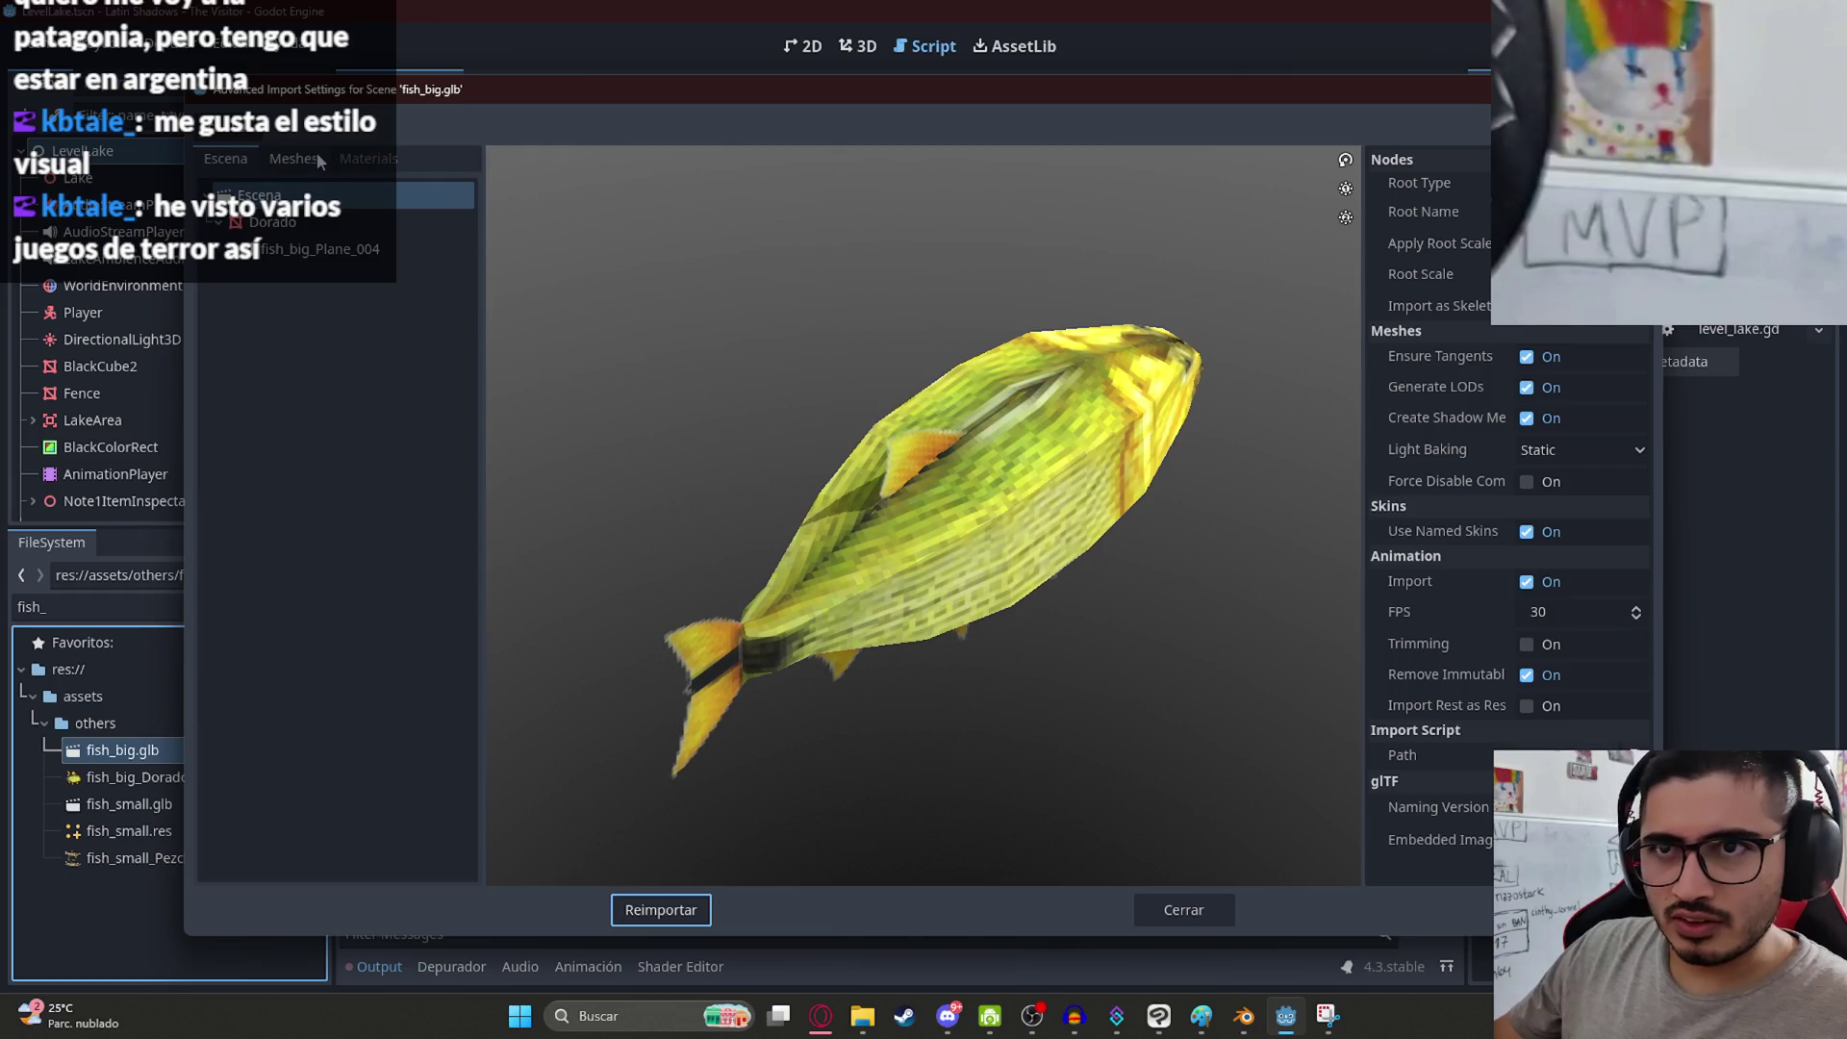
left_click(297, 159)
left_click(289, 195)
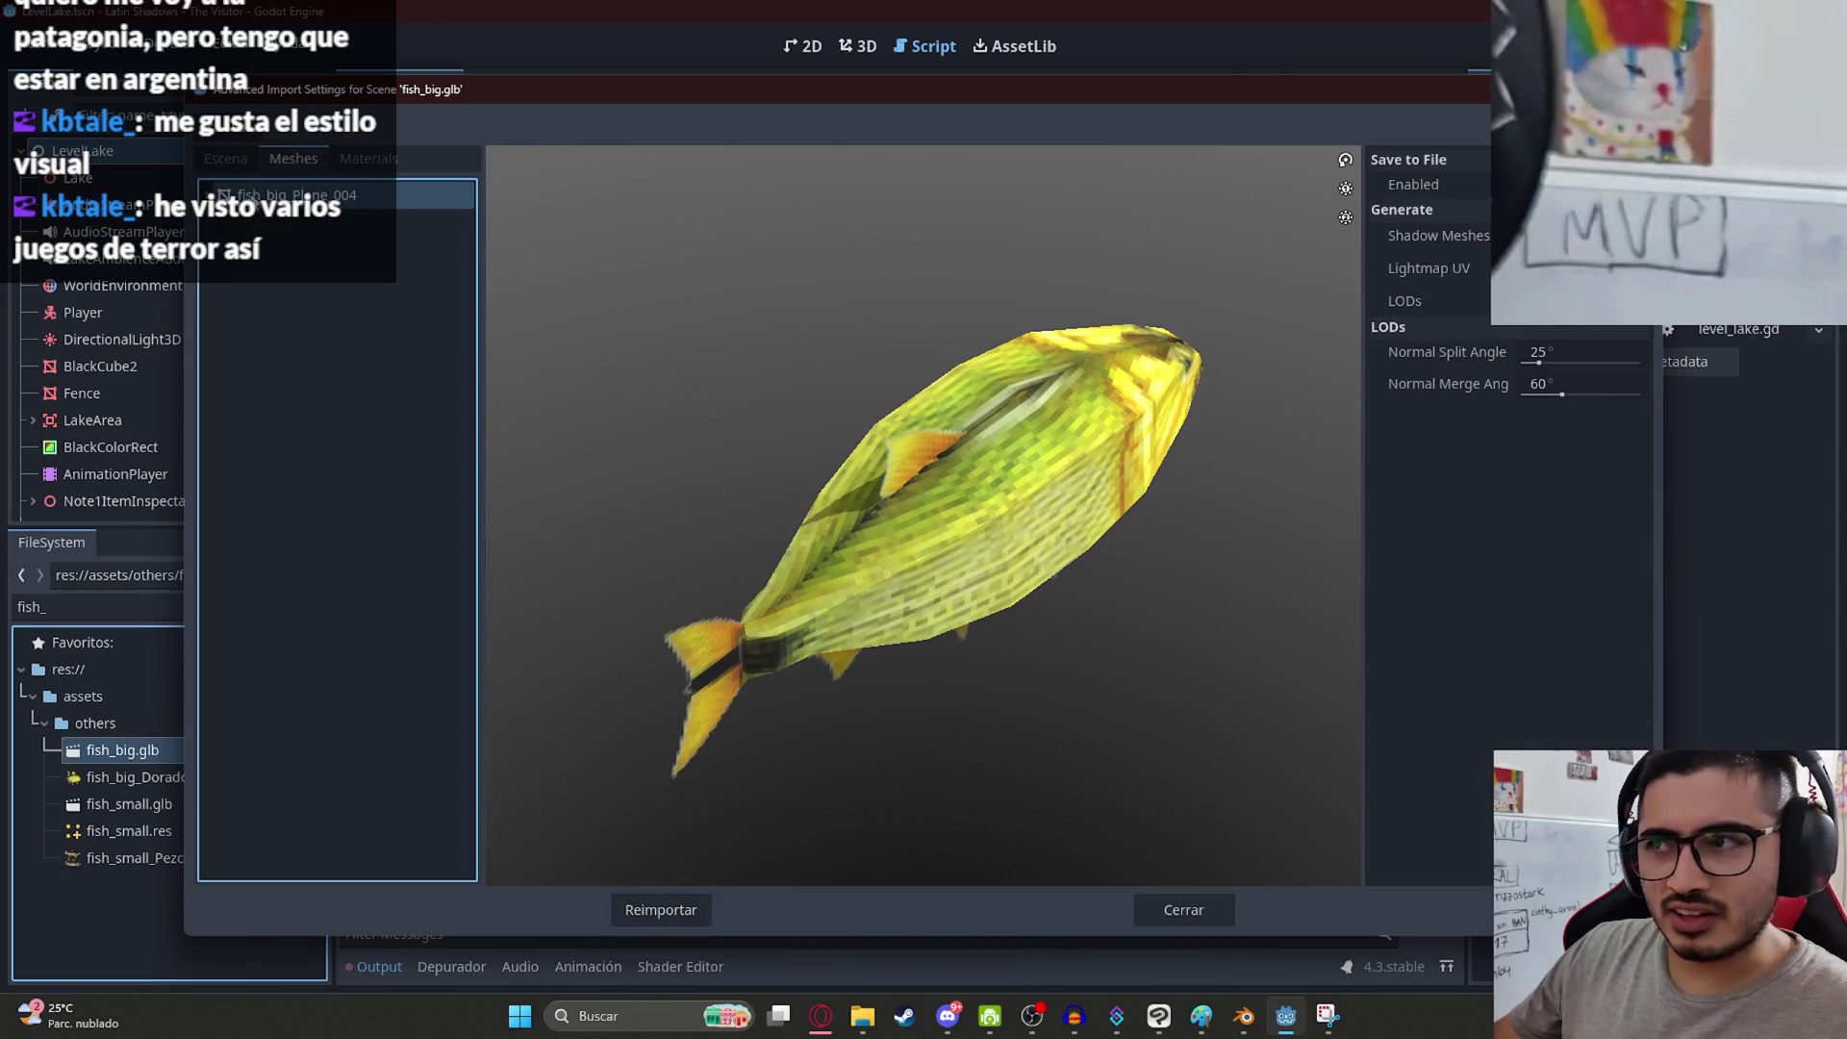
left_click(274, 222)
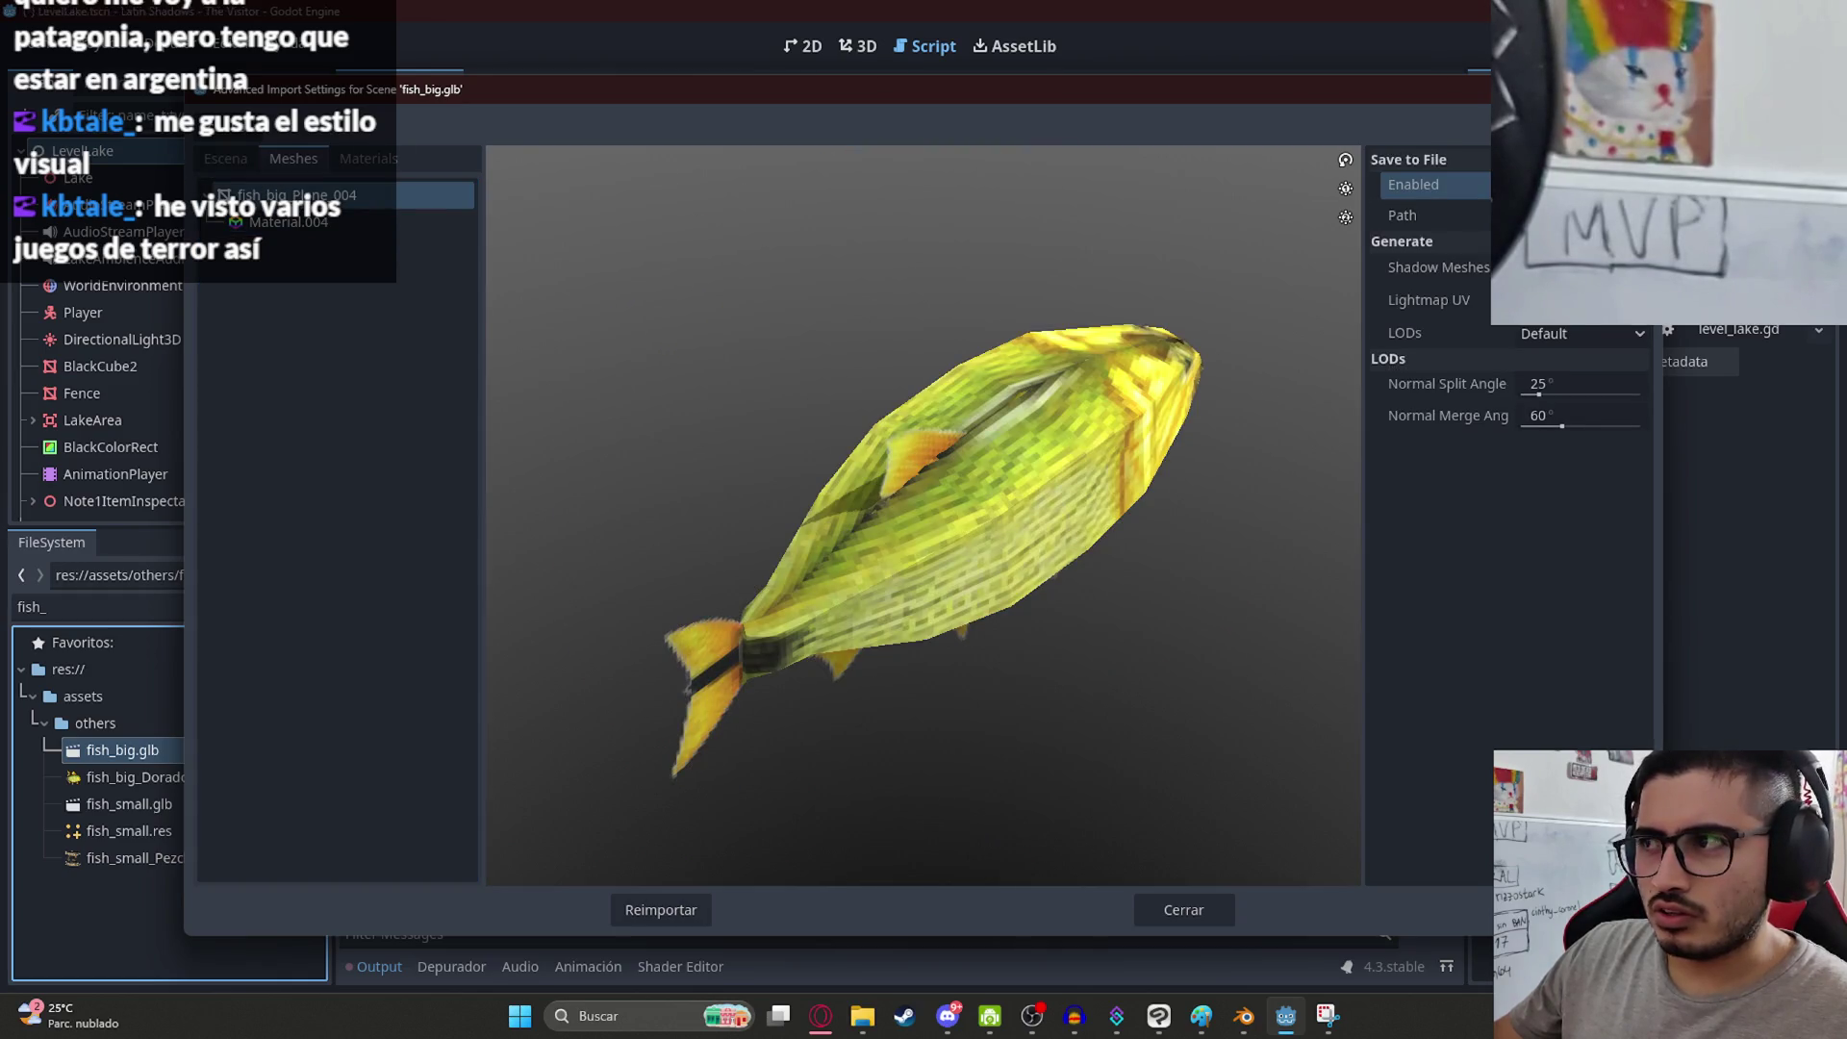
left_click(1566, 334)
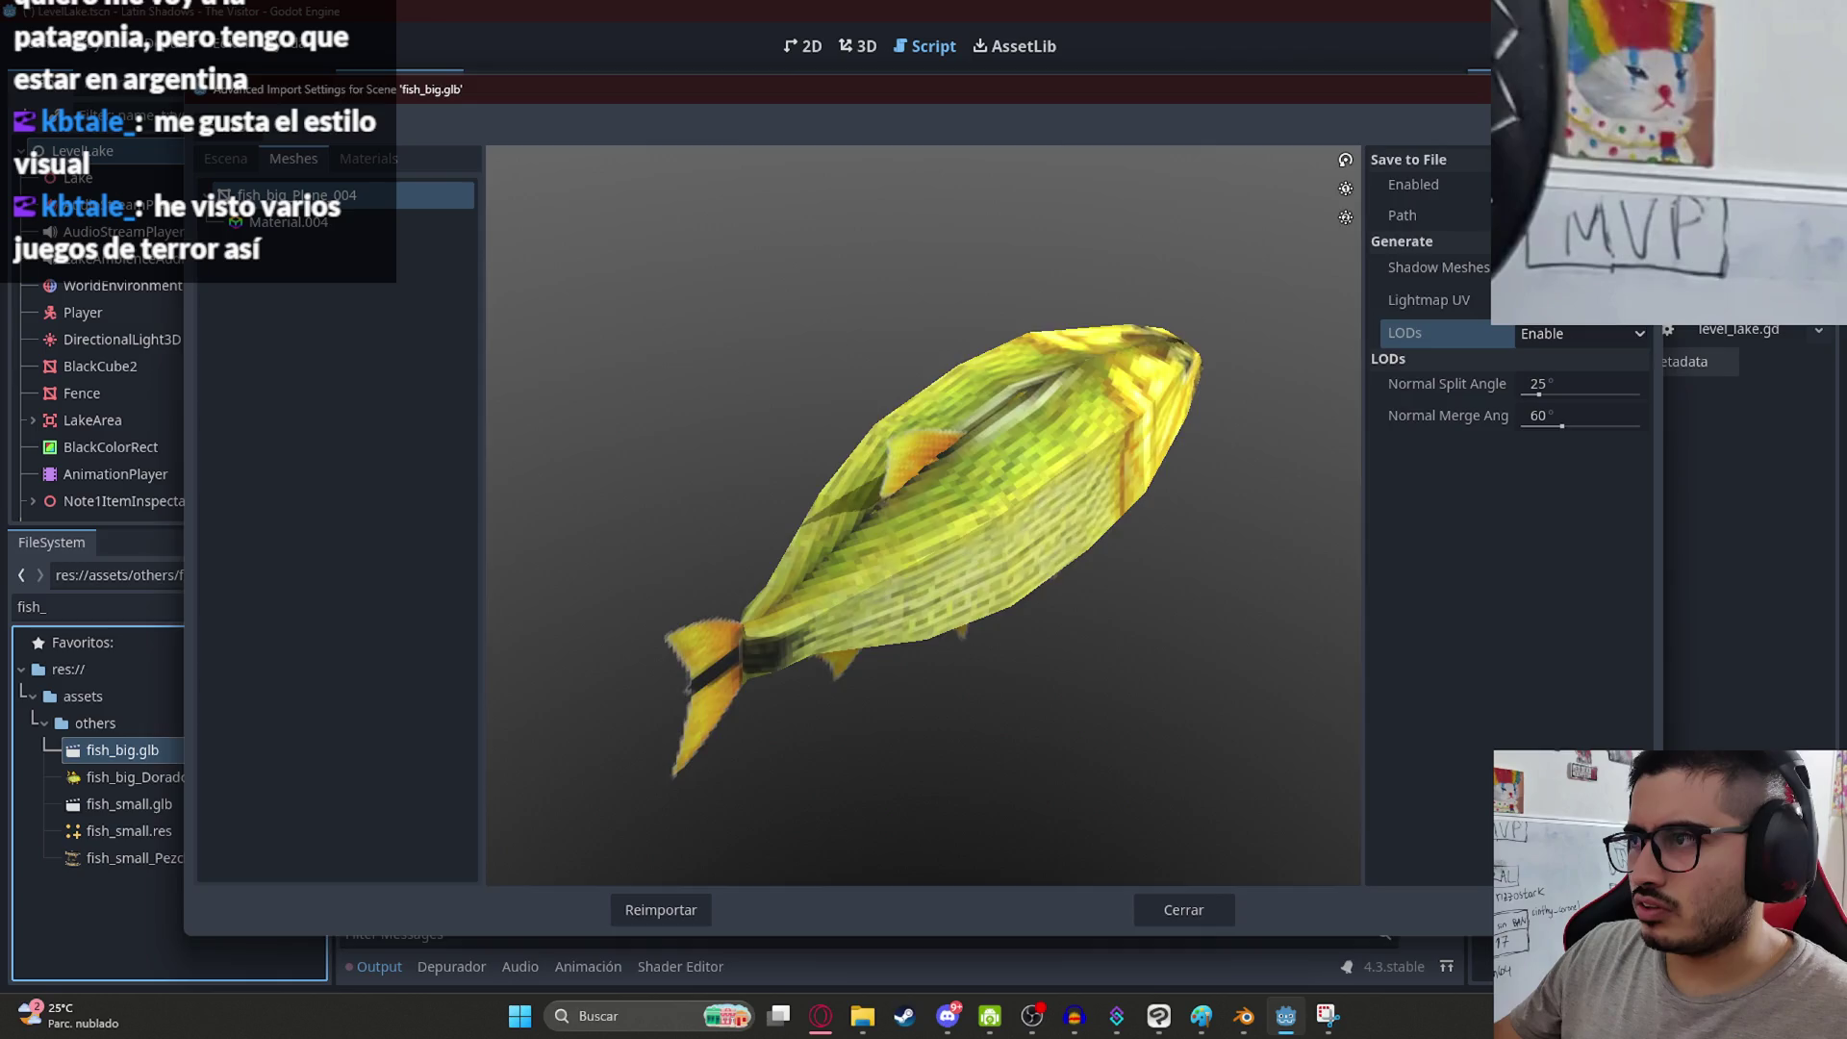
- Set the mesh save path to a file named fish_big in the others assets folder
left_click(1572, 214)
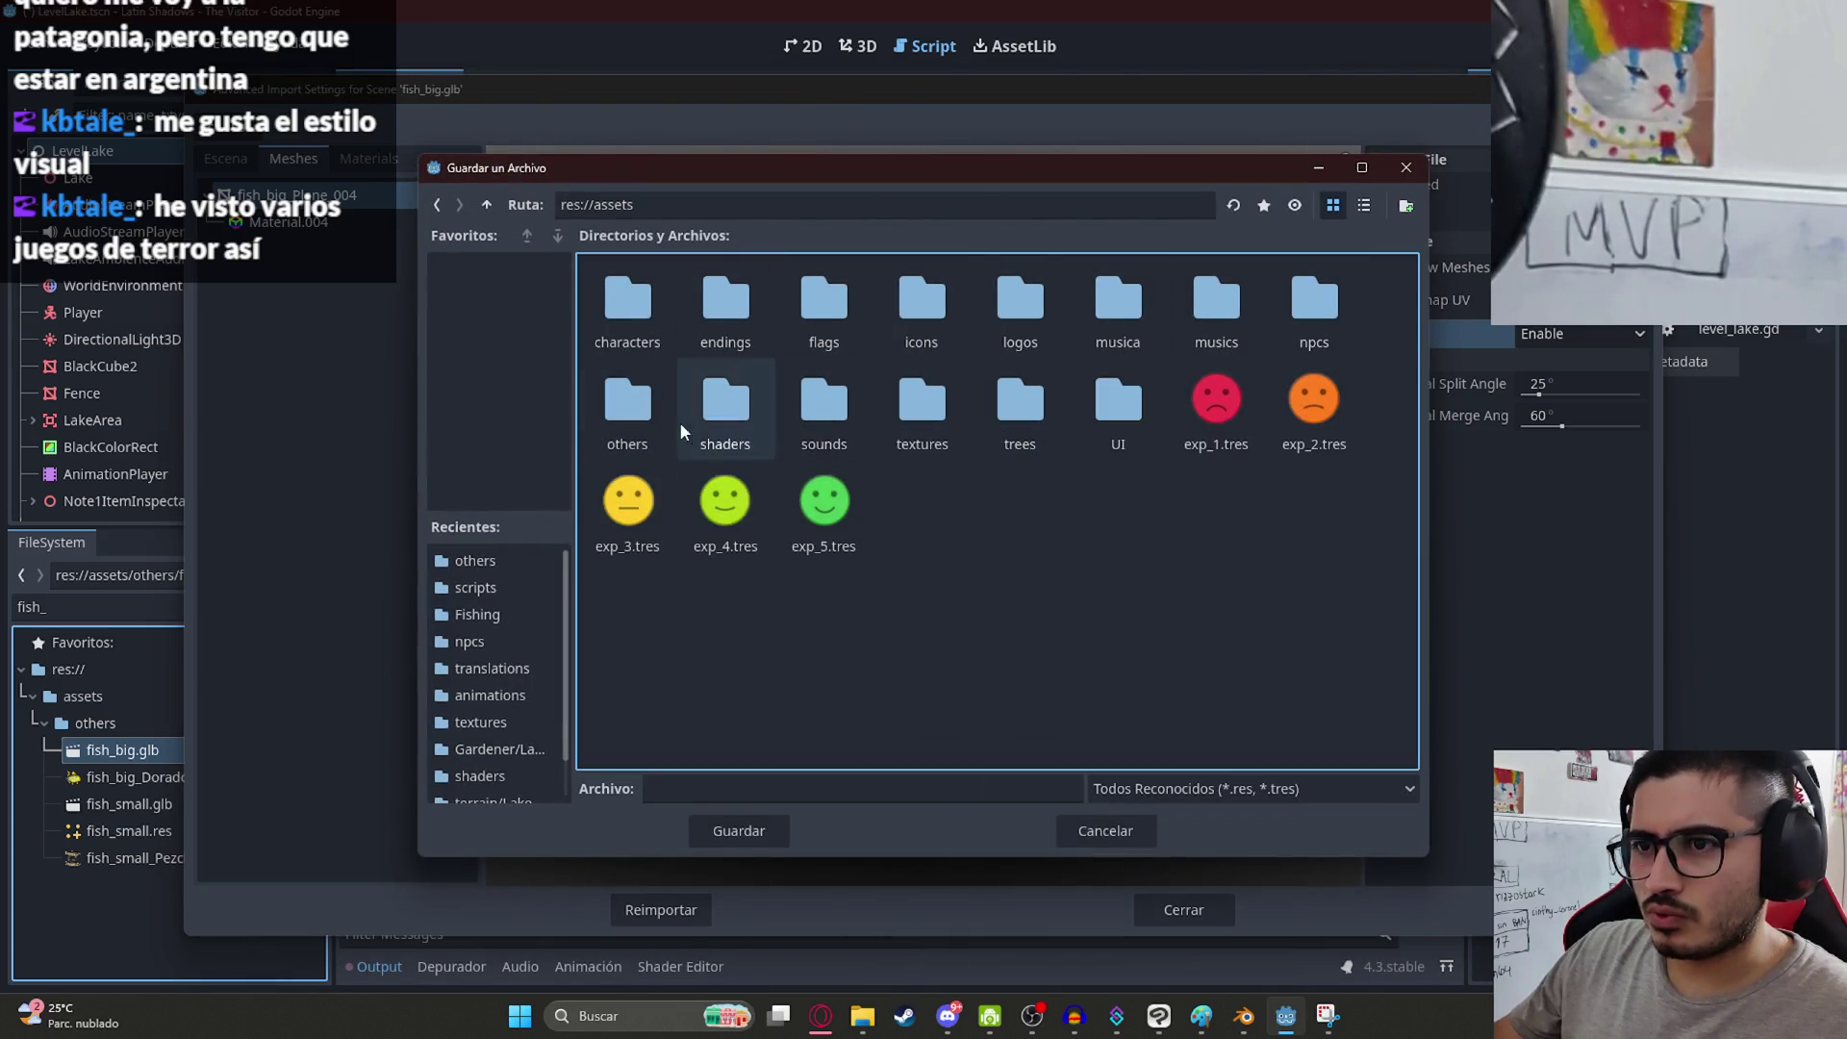
double_click(629, 410)
left_click(724, 787)
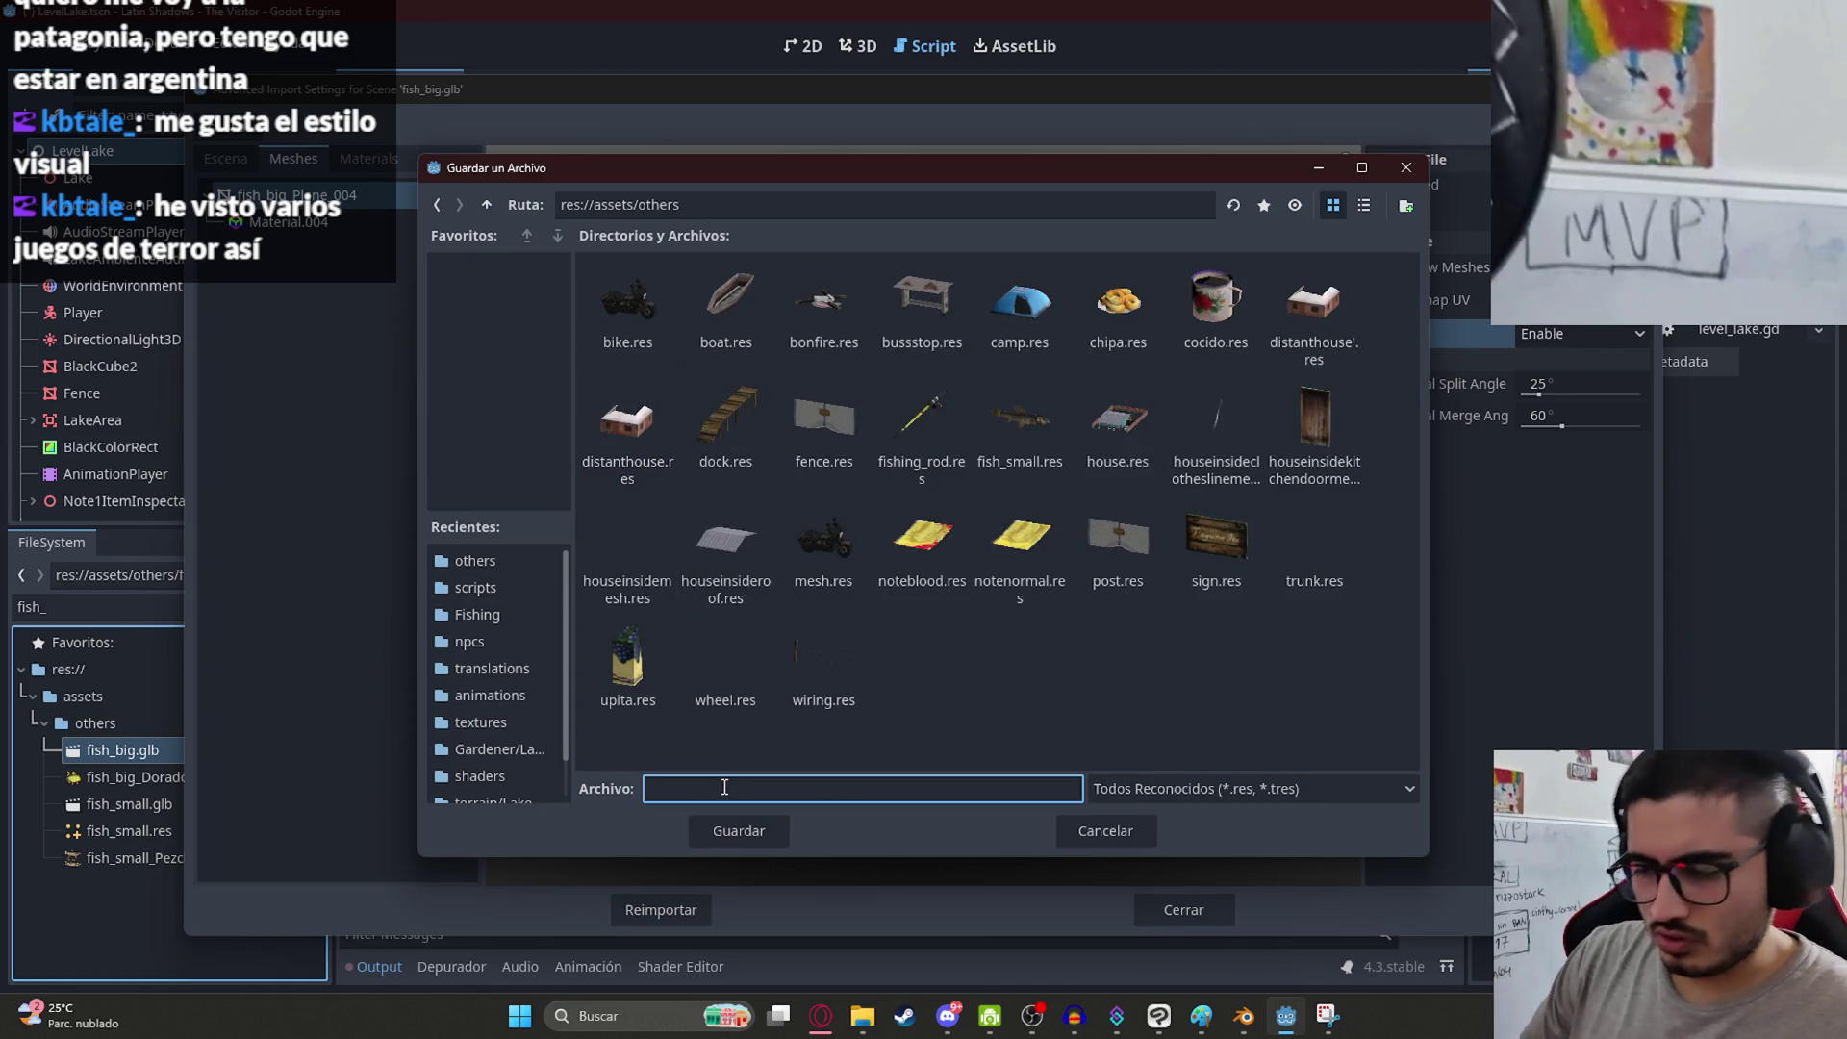
type("fish?")
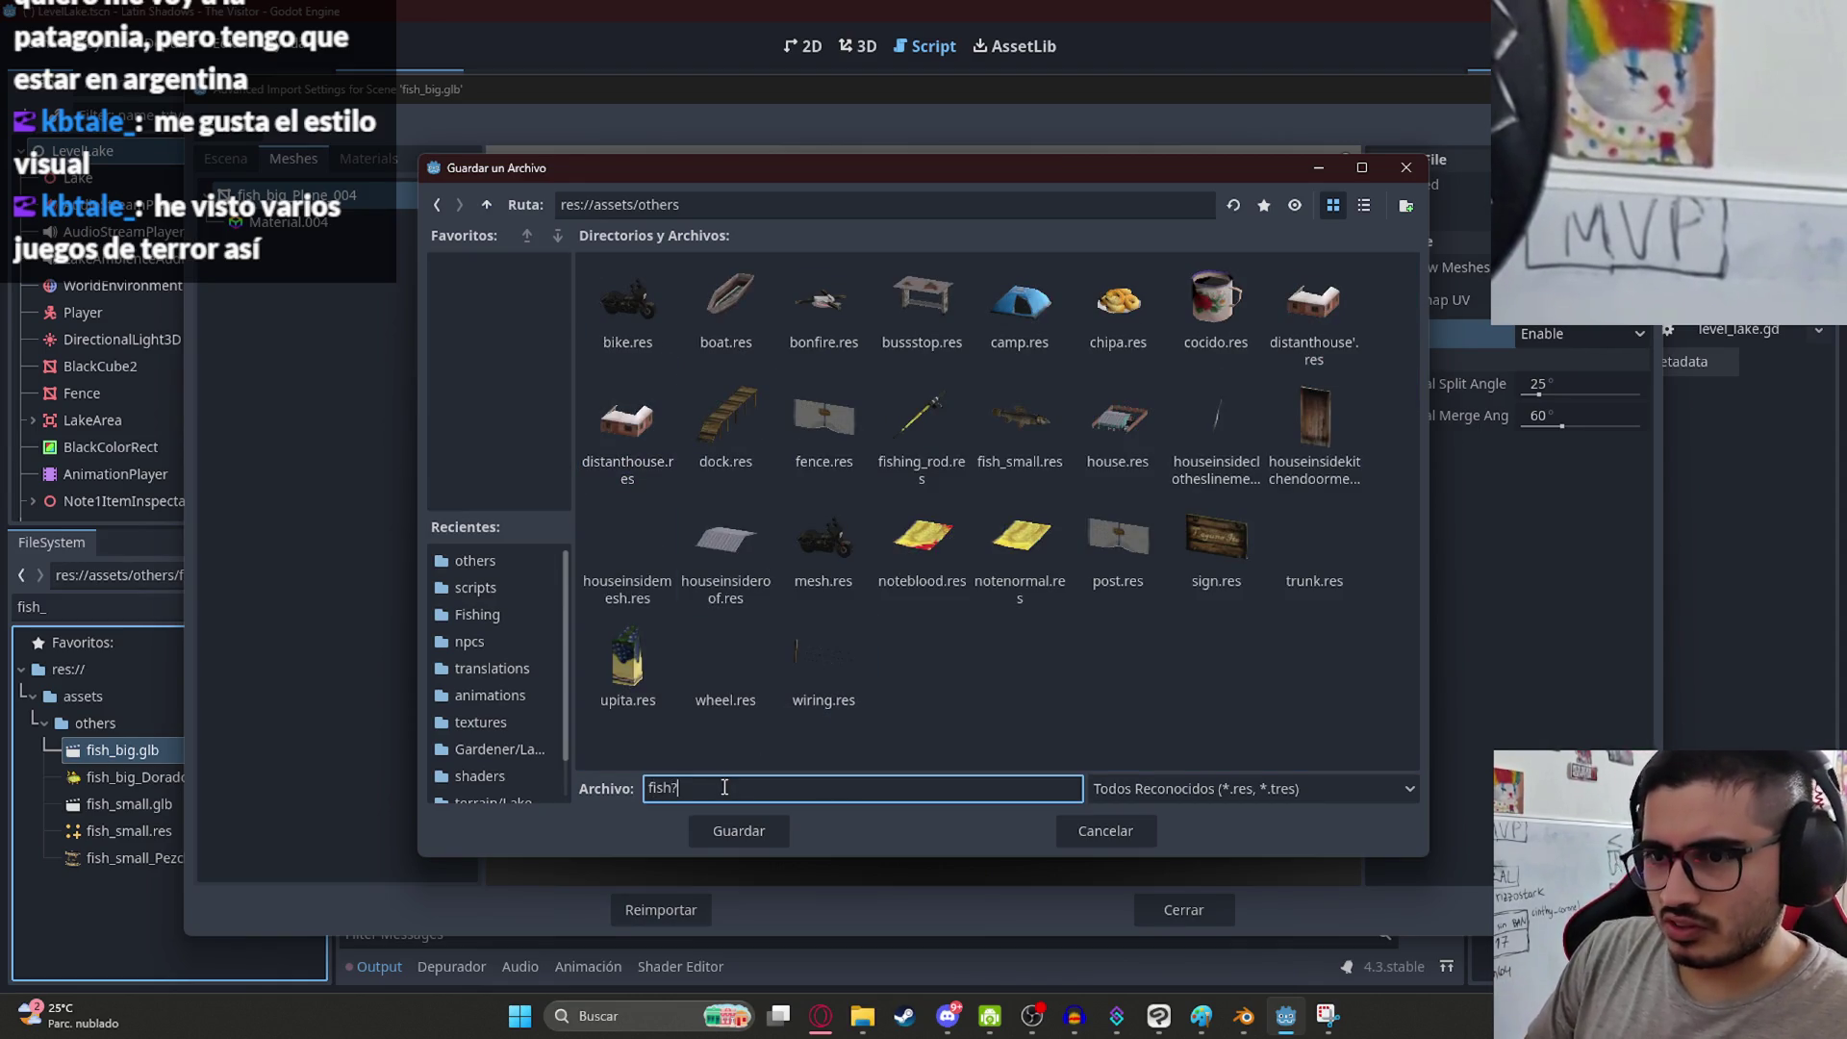
type("big")
key("Return")
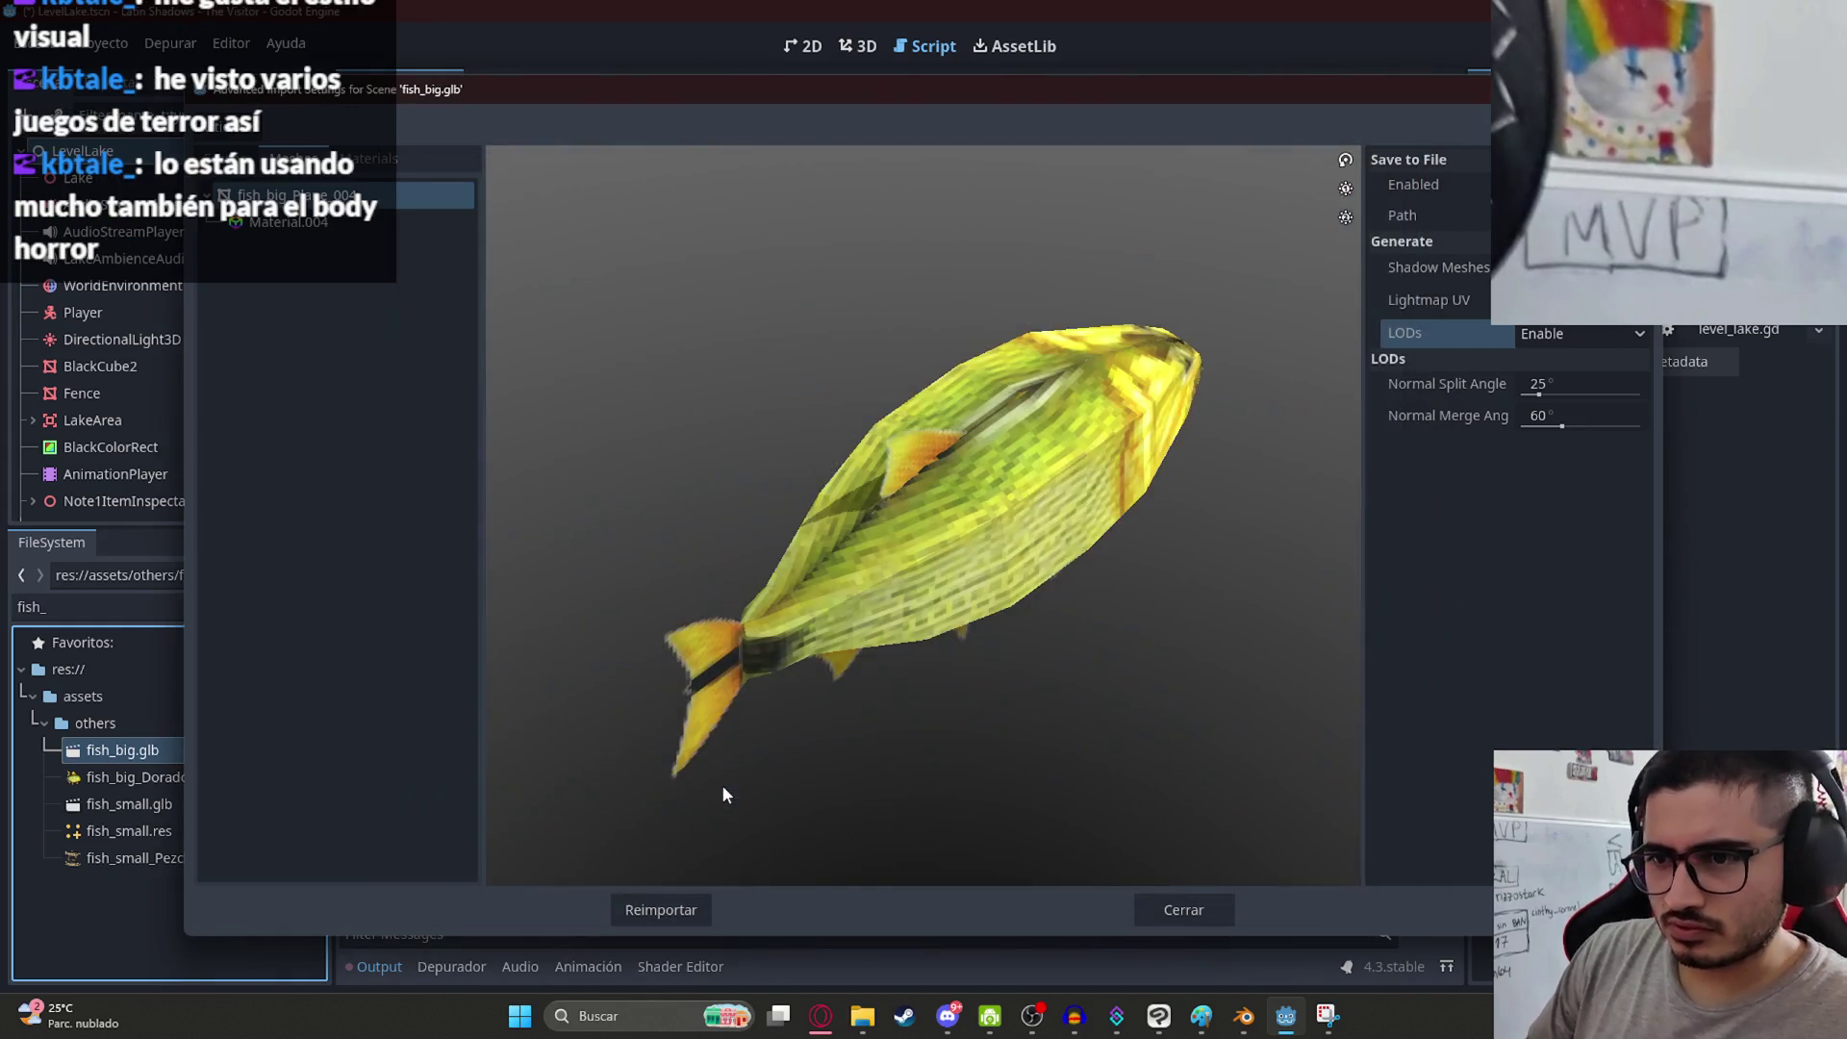
- Reimport the big fish, retype line 91's path as fish_big.res from autocomplete, and save
left_click(656, 914)
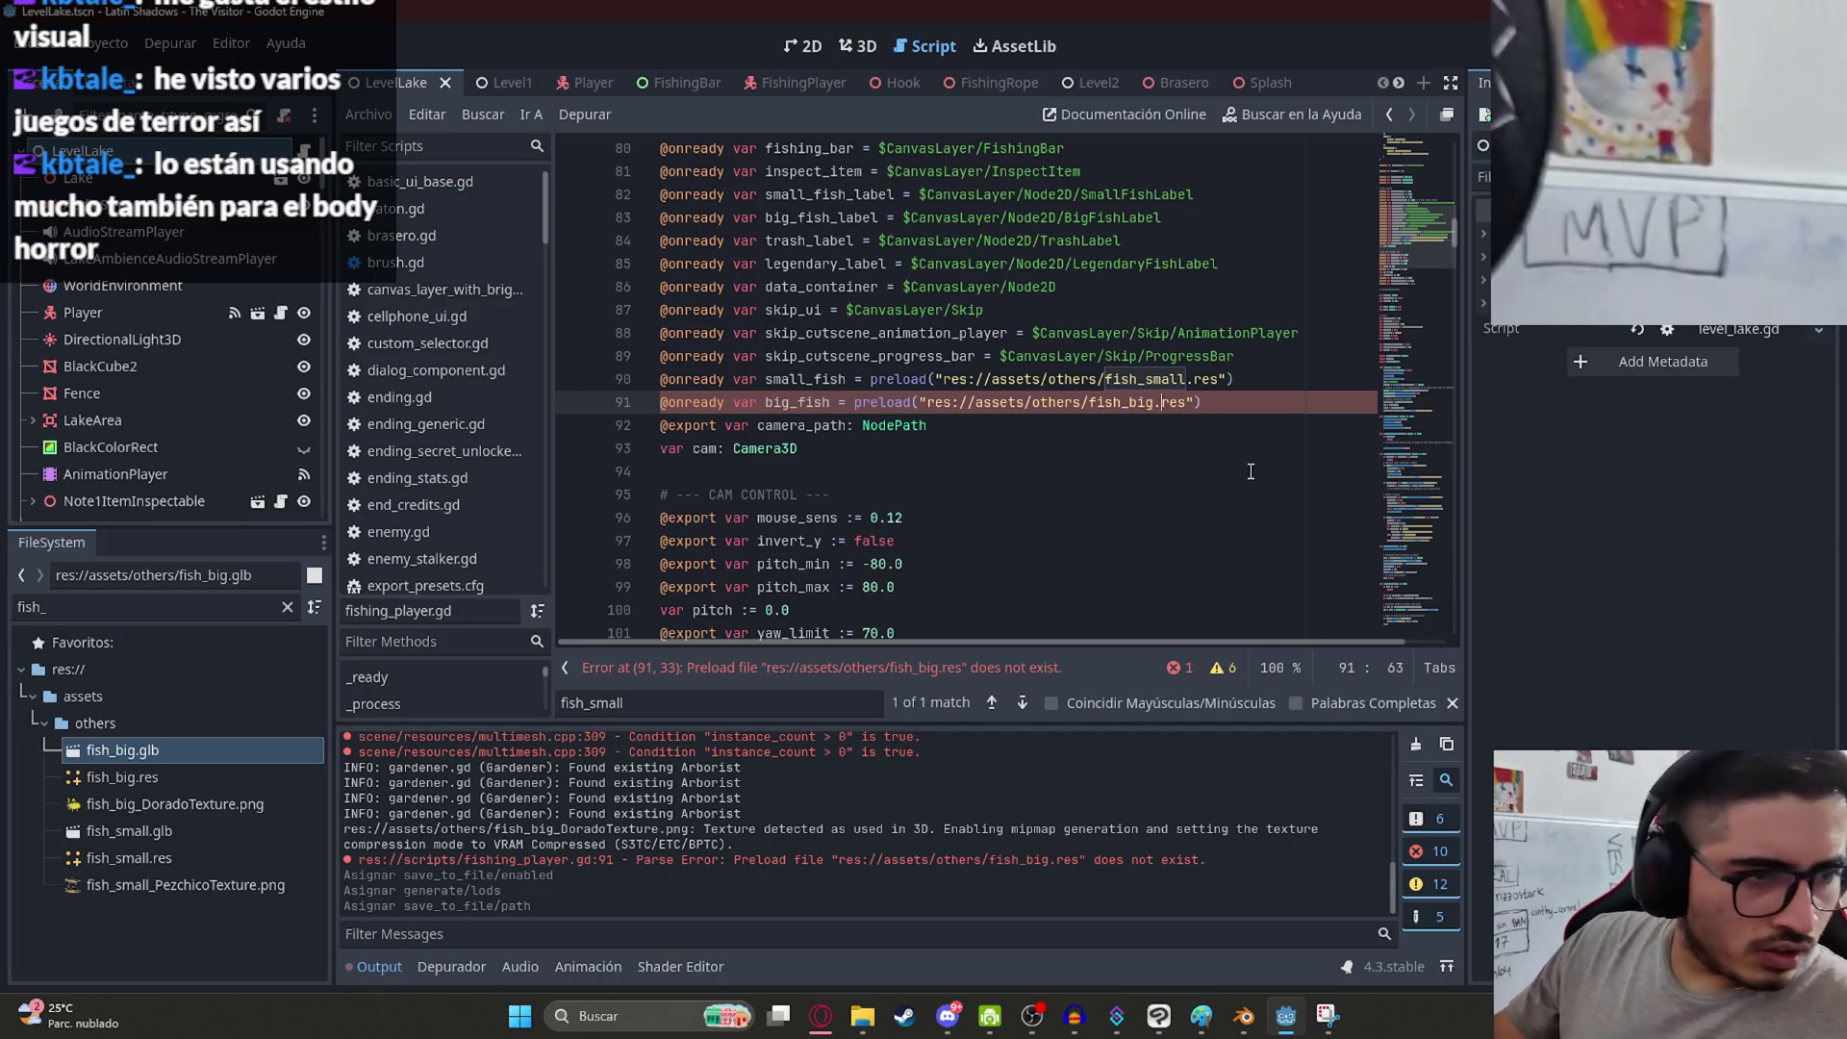
left_click(1020, 357)
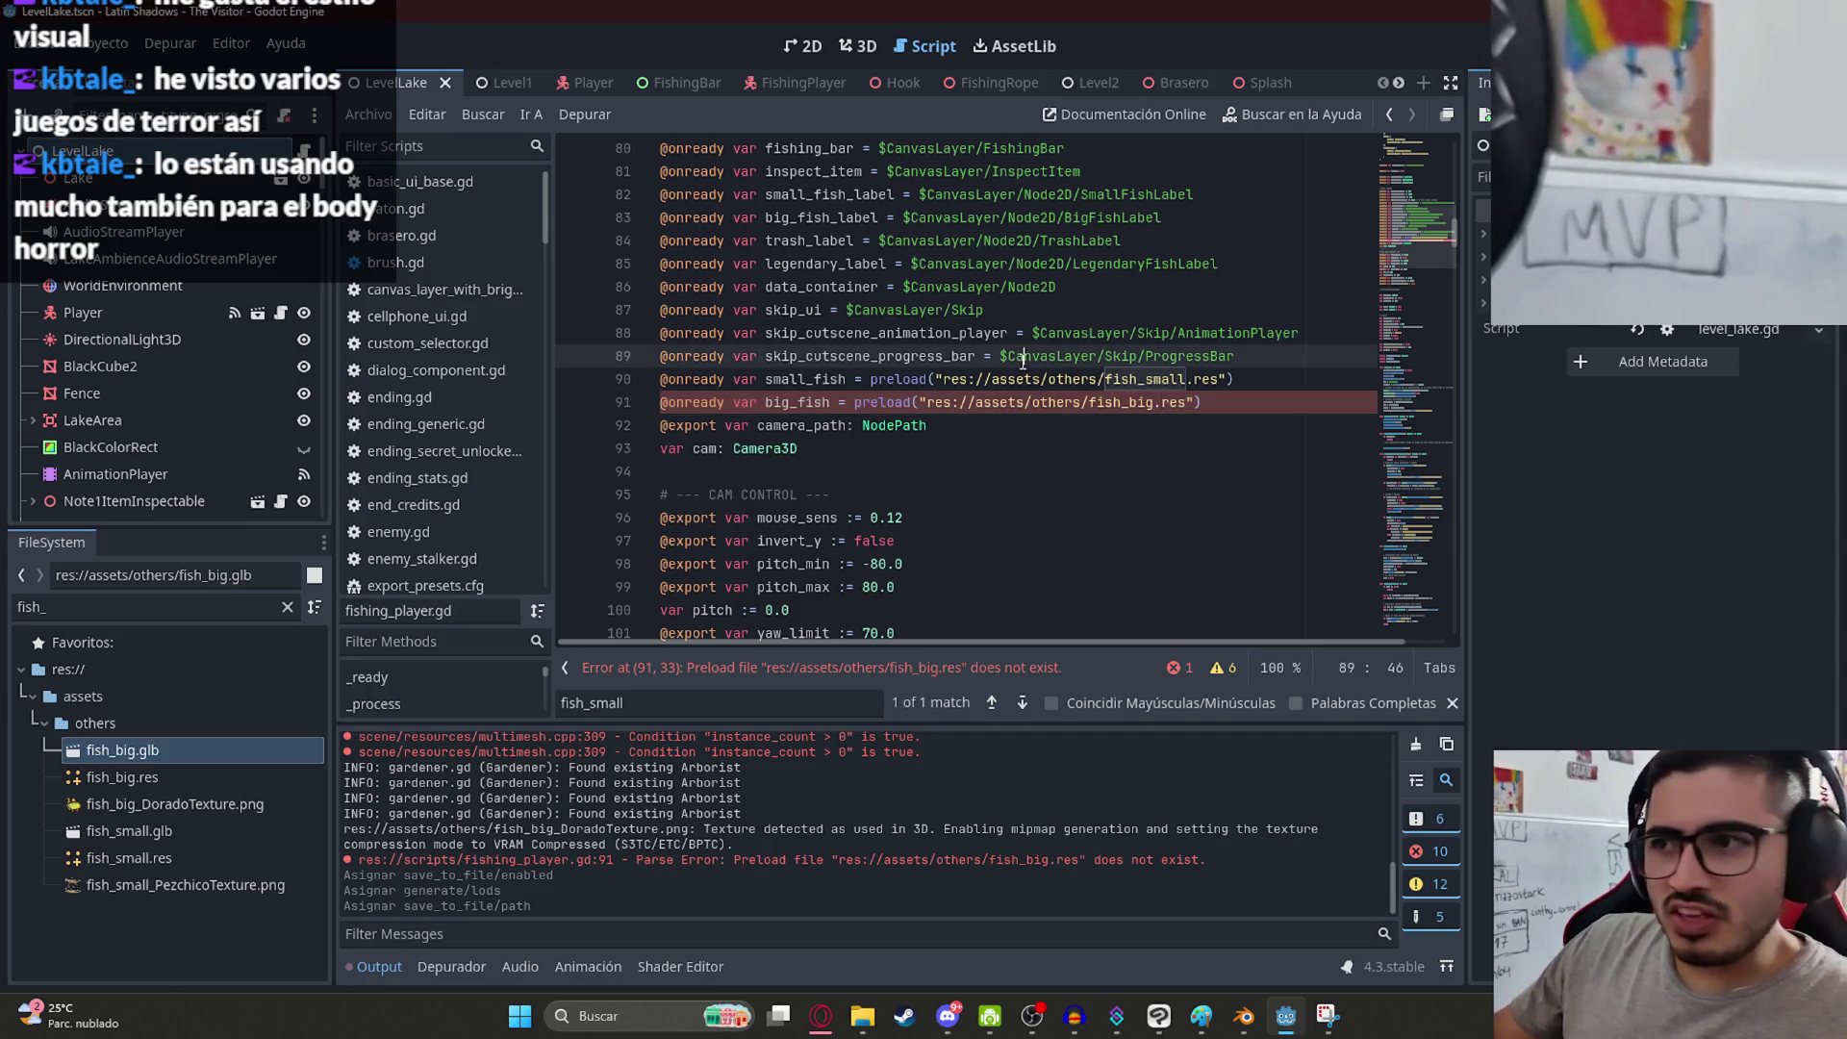
left_click(1134, 403)
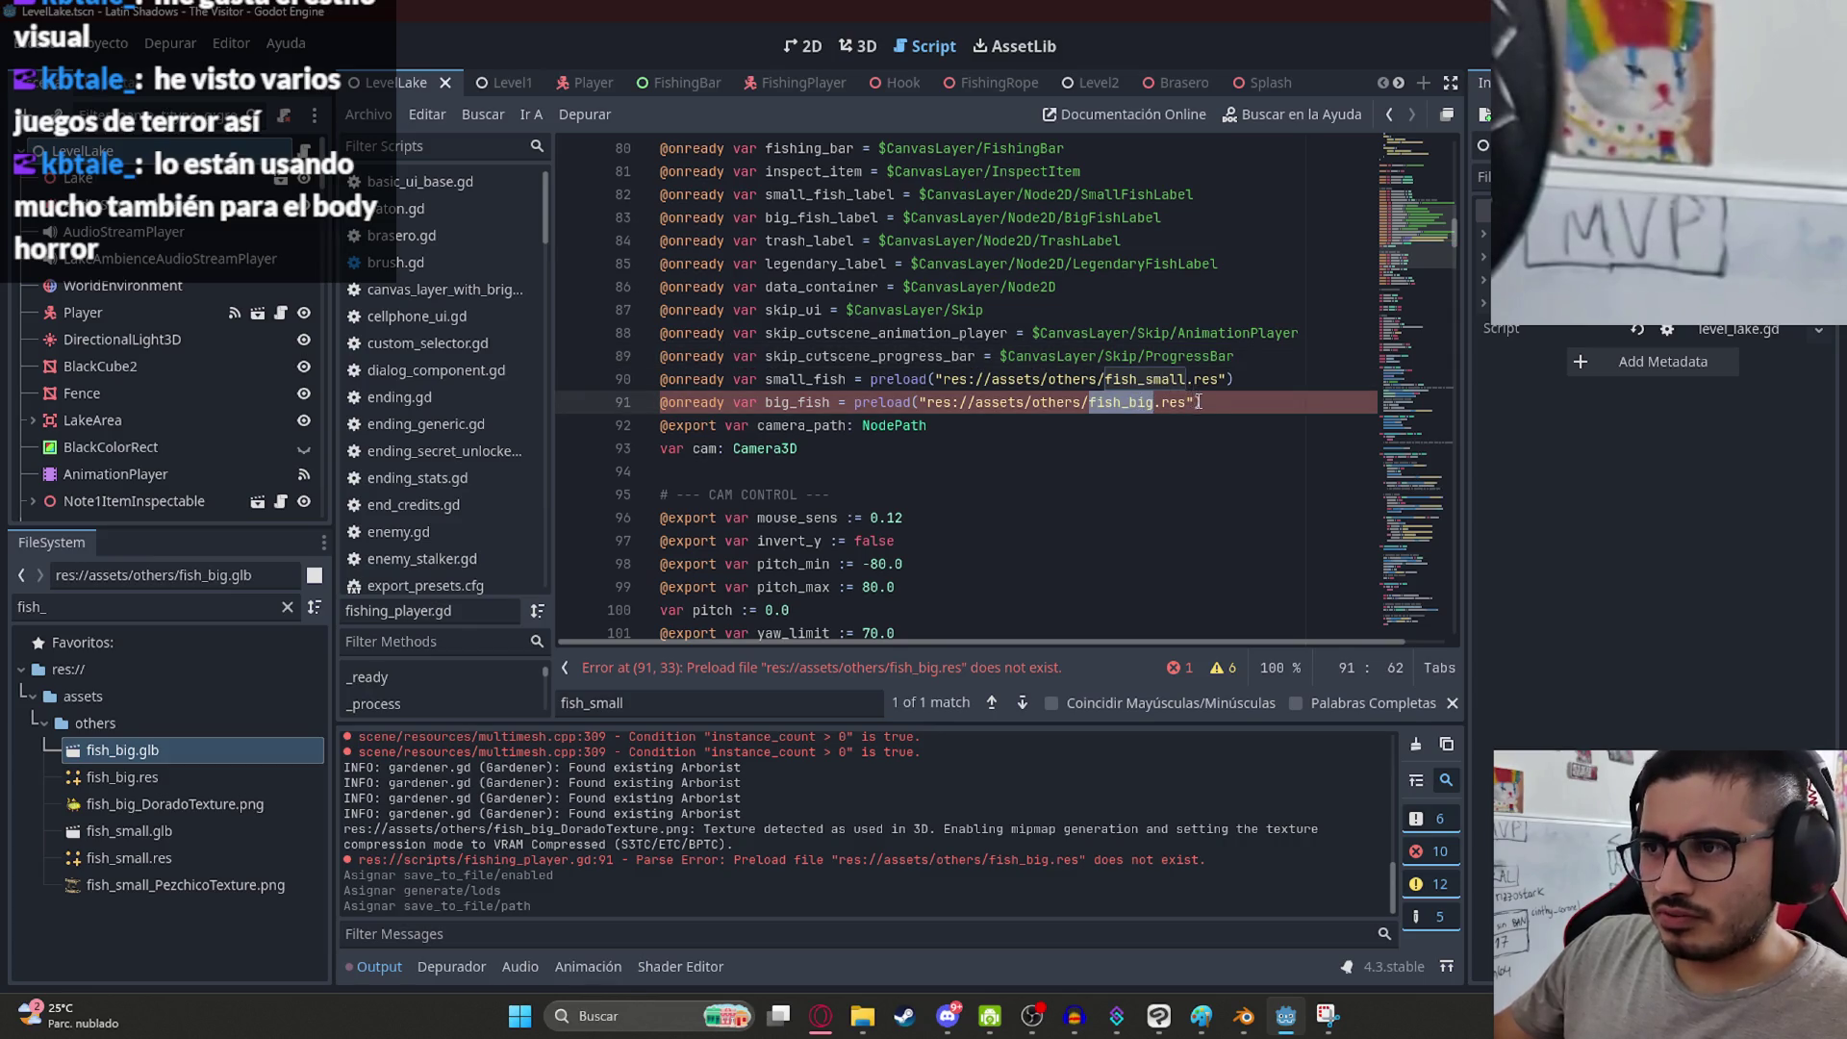
left_click_drag(1201, 403, 942, 403)
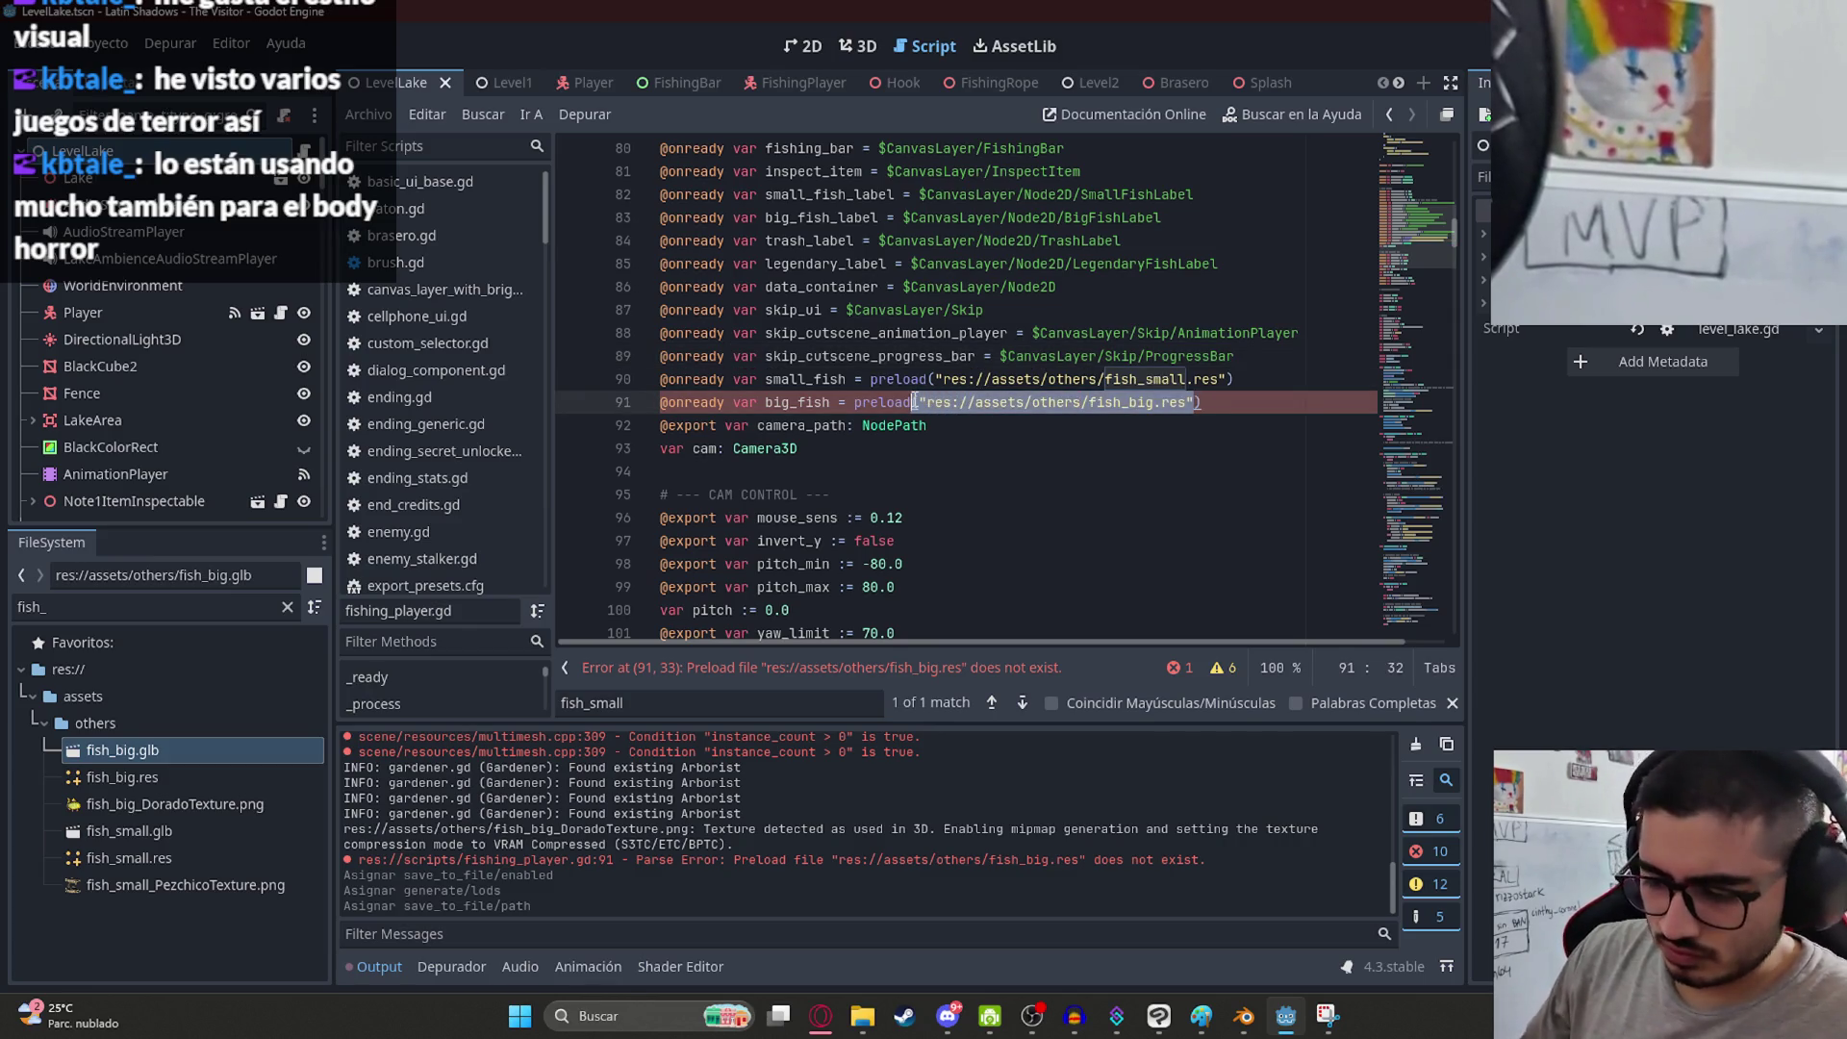
key("BackSpace")
type("(")
type("is")
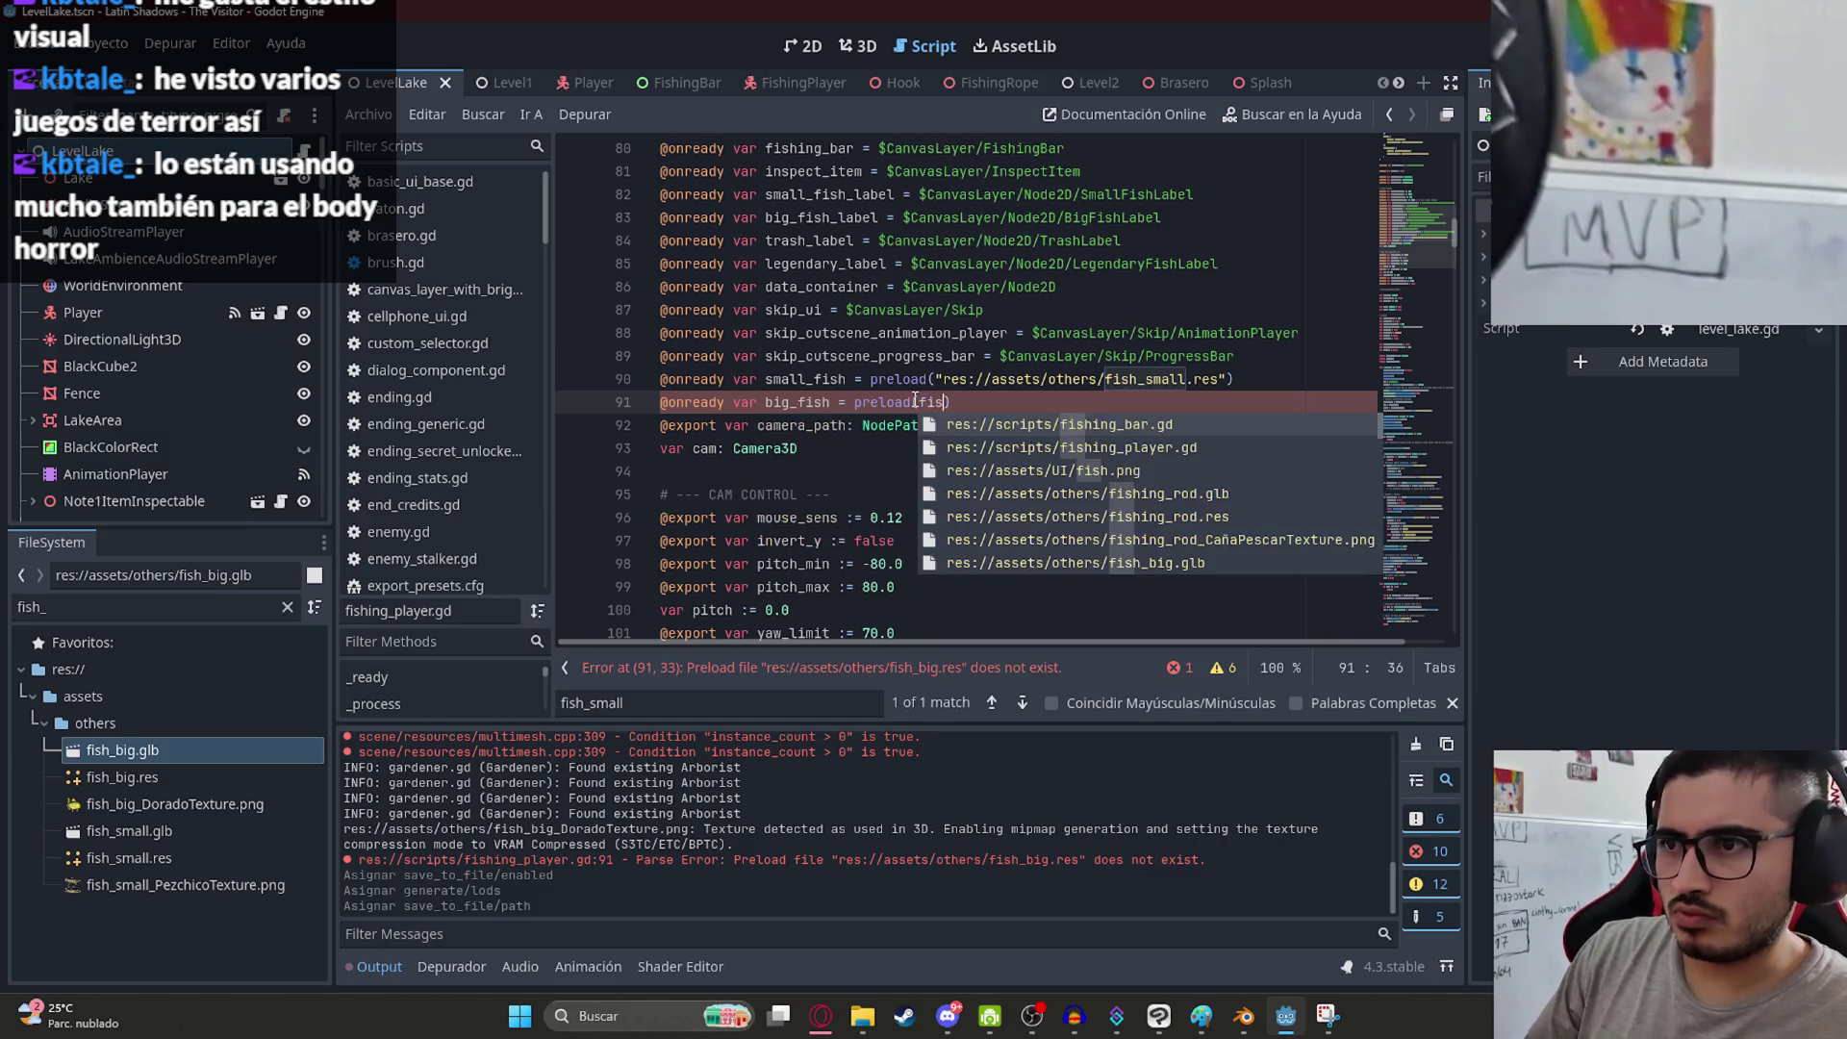
type("?")
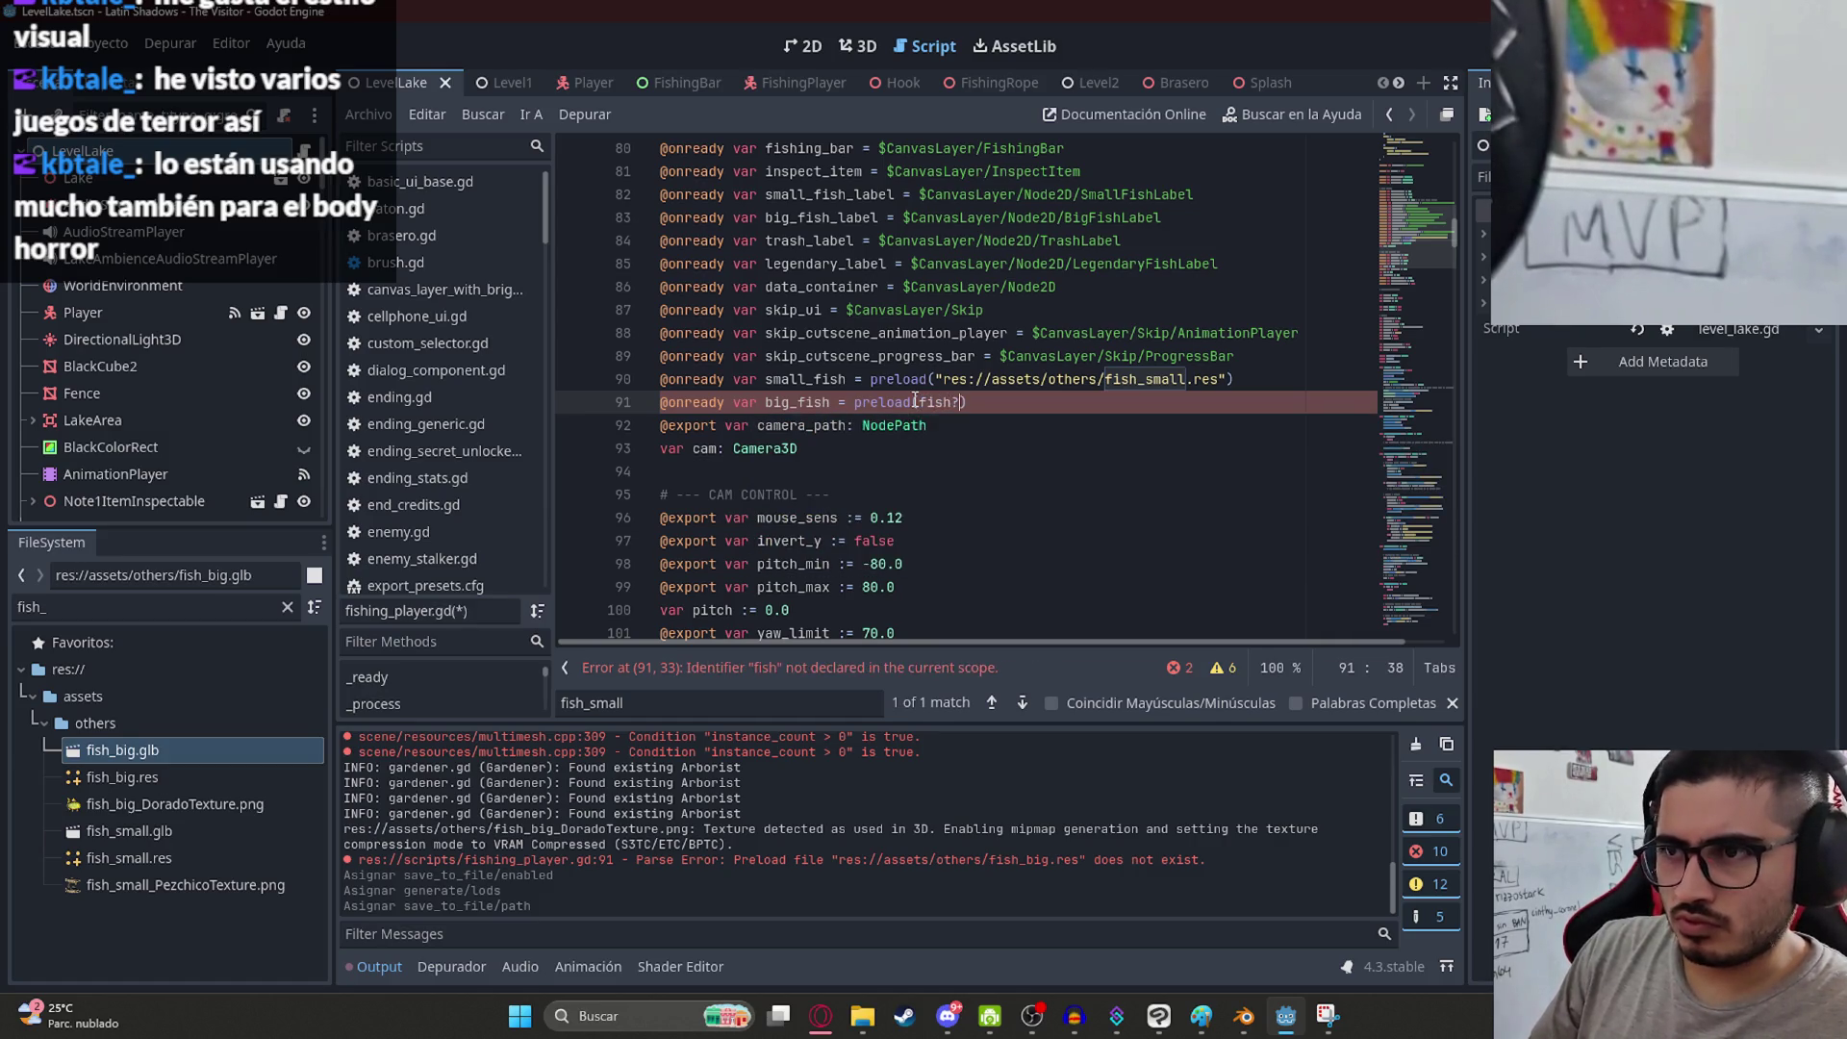
type("bi")
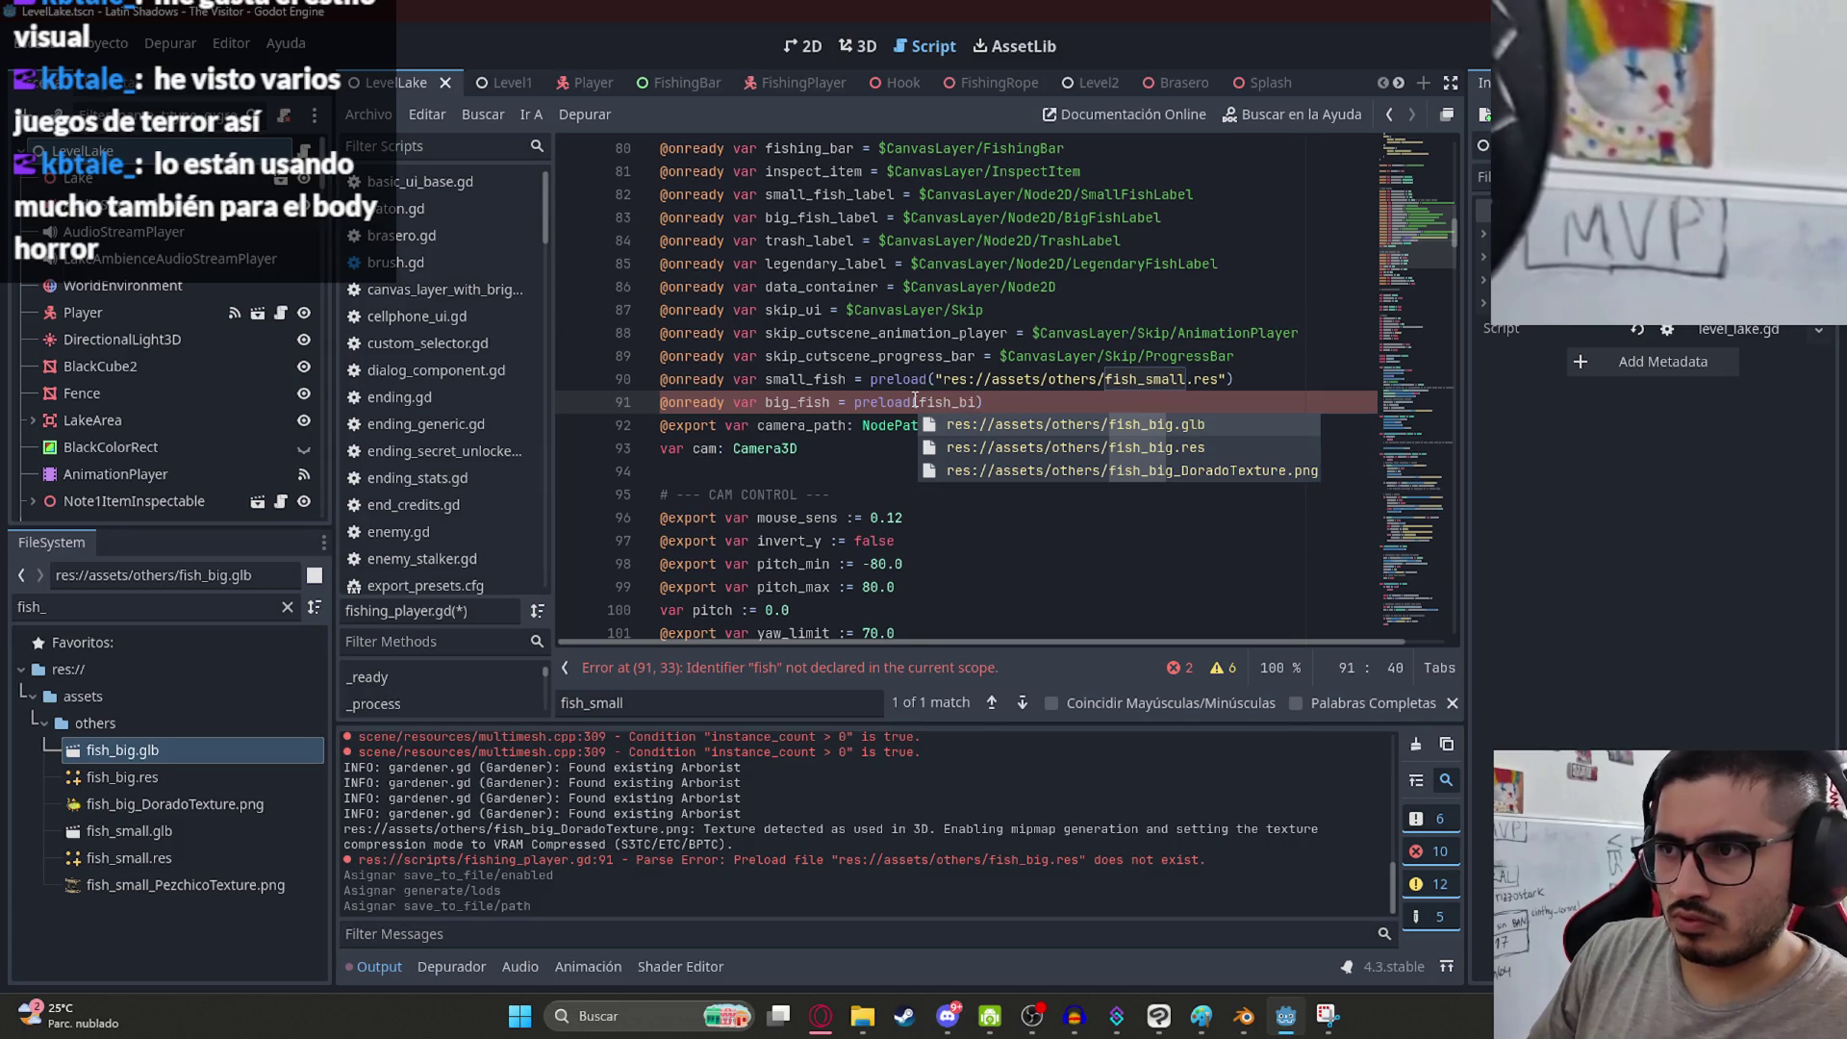
left_click(1075, 447)
key("ctrl+s")
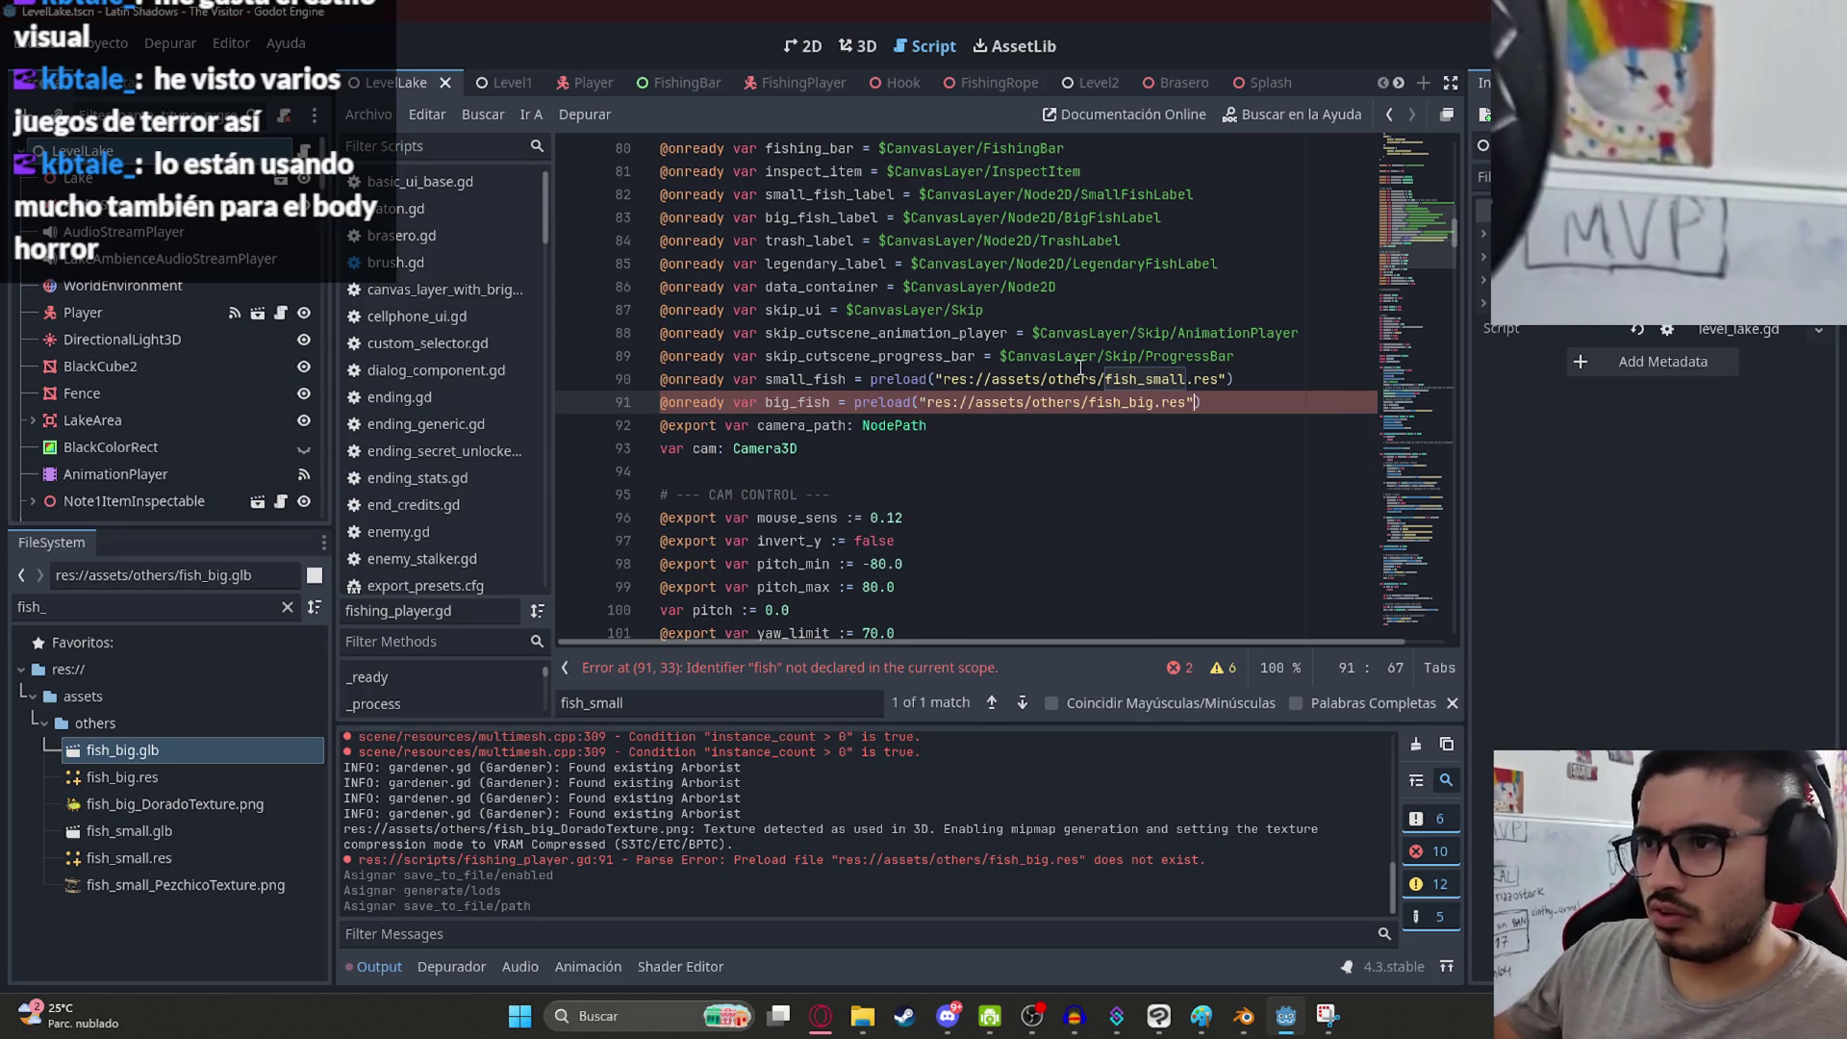
- Search the script for where small_fish is used
double_click(803, 401)
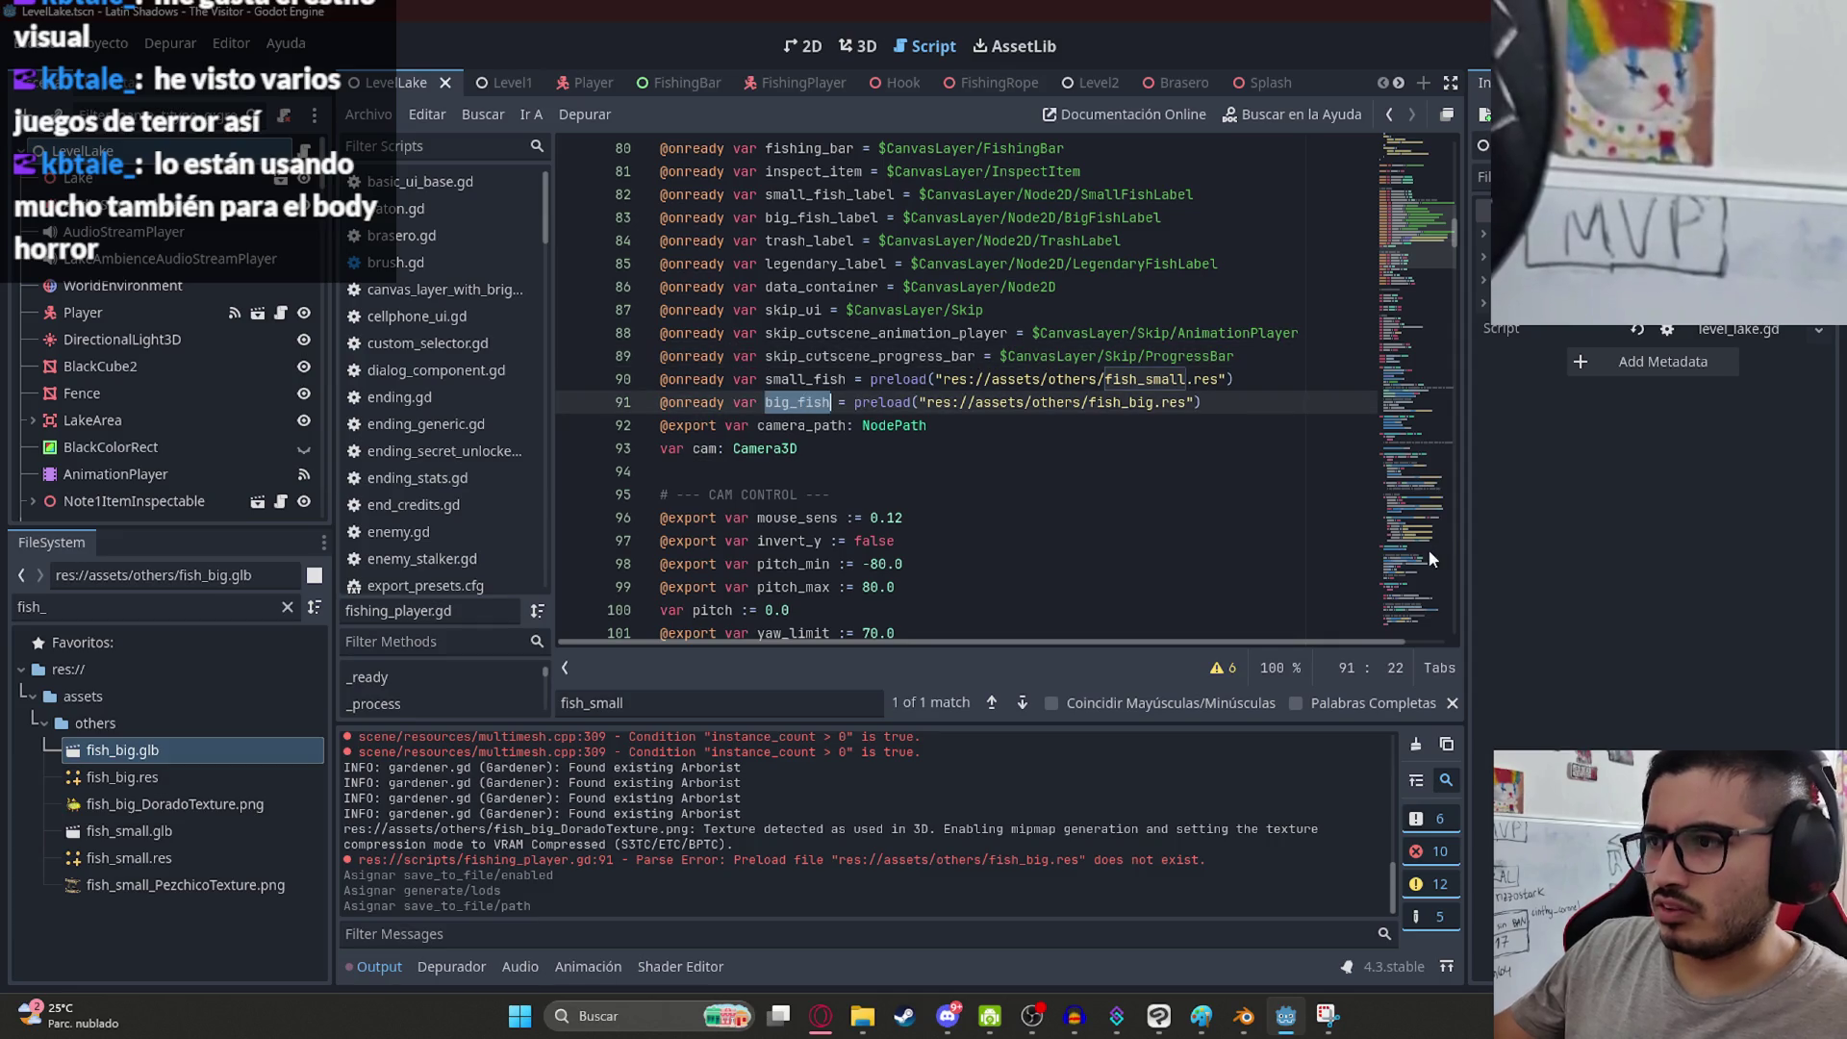
double_click(802, 379)
key("ctrl+f")
key("Return")
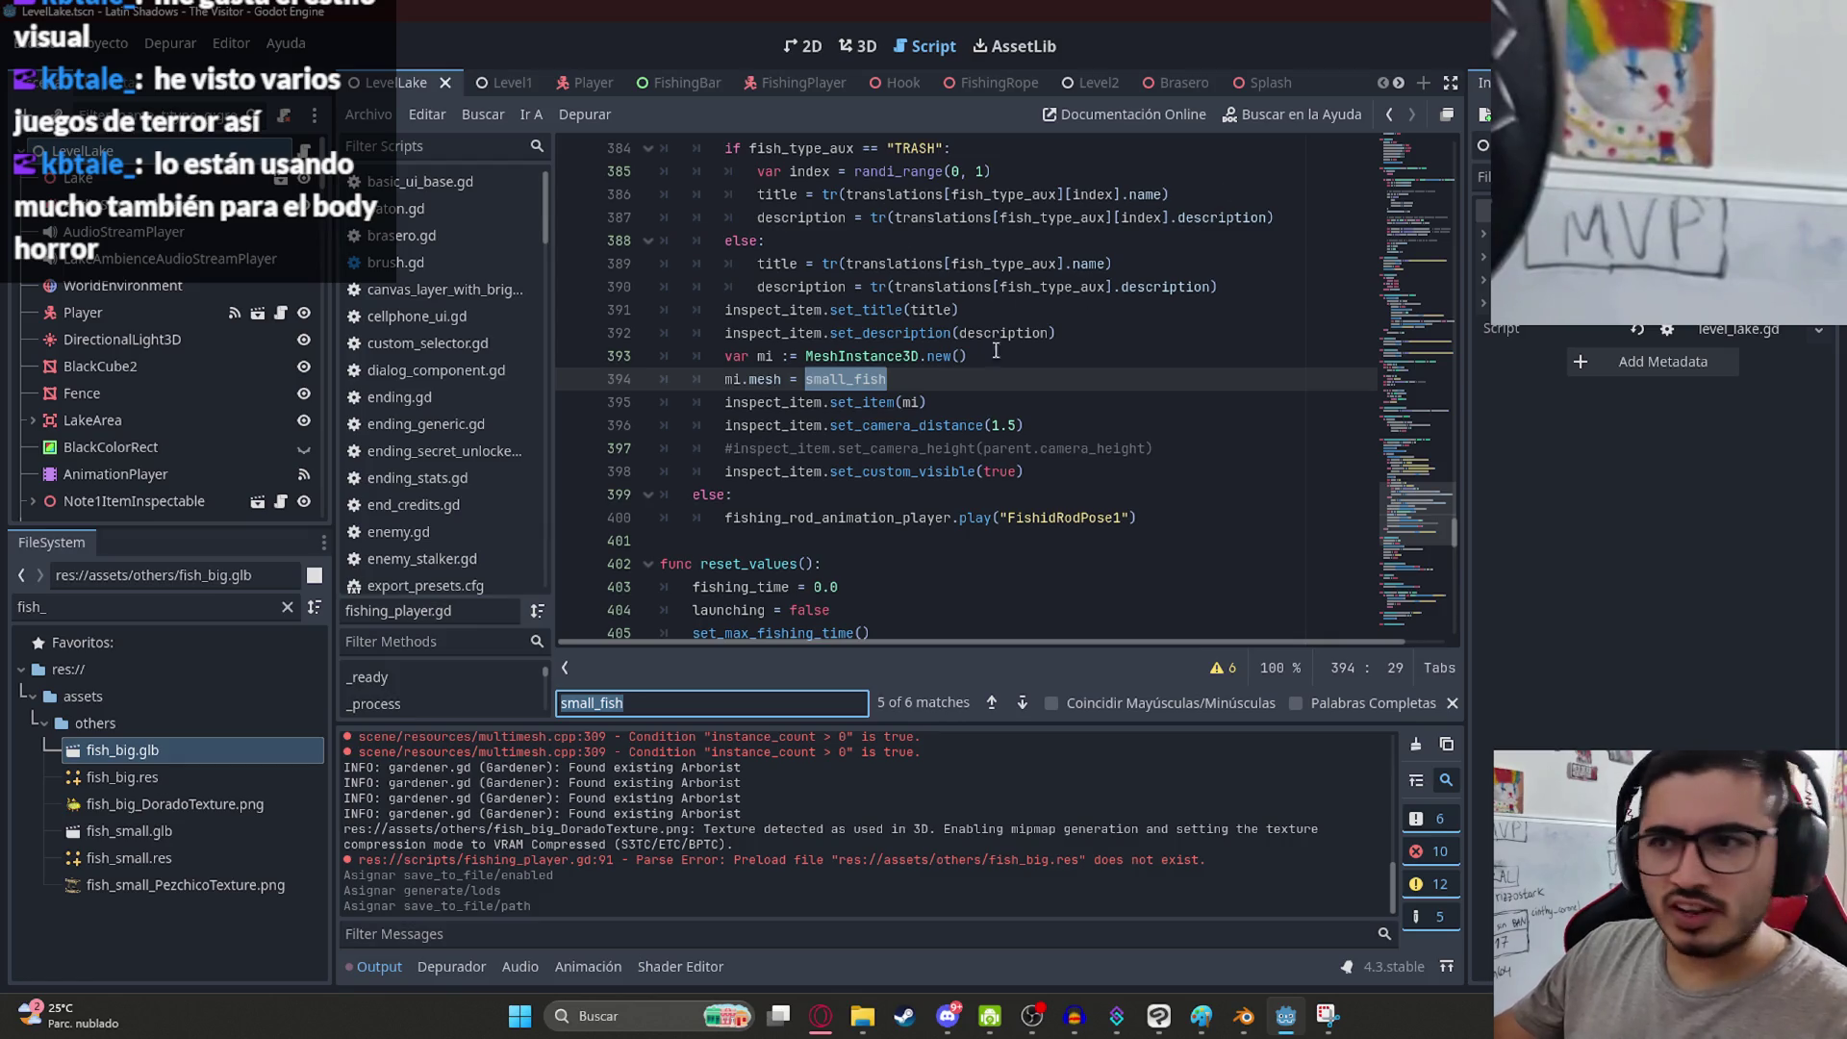
- Locate mi.mesh = small_fish in _on_fishing_bar_finished and insert a blank line above it
left_click(796, 378)
scroll(866, 480, "up", 3)
scroll(866, 481, "up", 2)
scroll(784, 287, "up", 2)
double_click(769, 263)
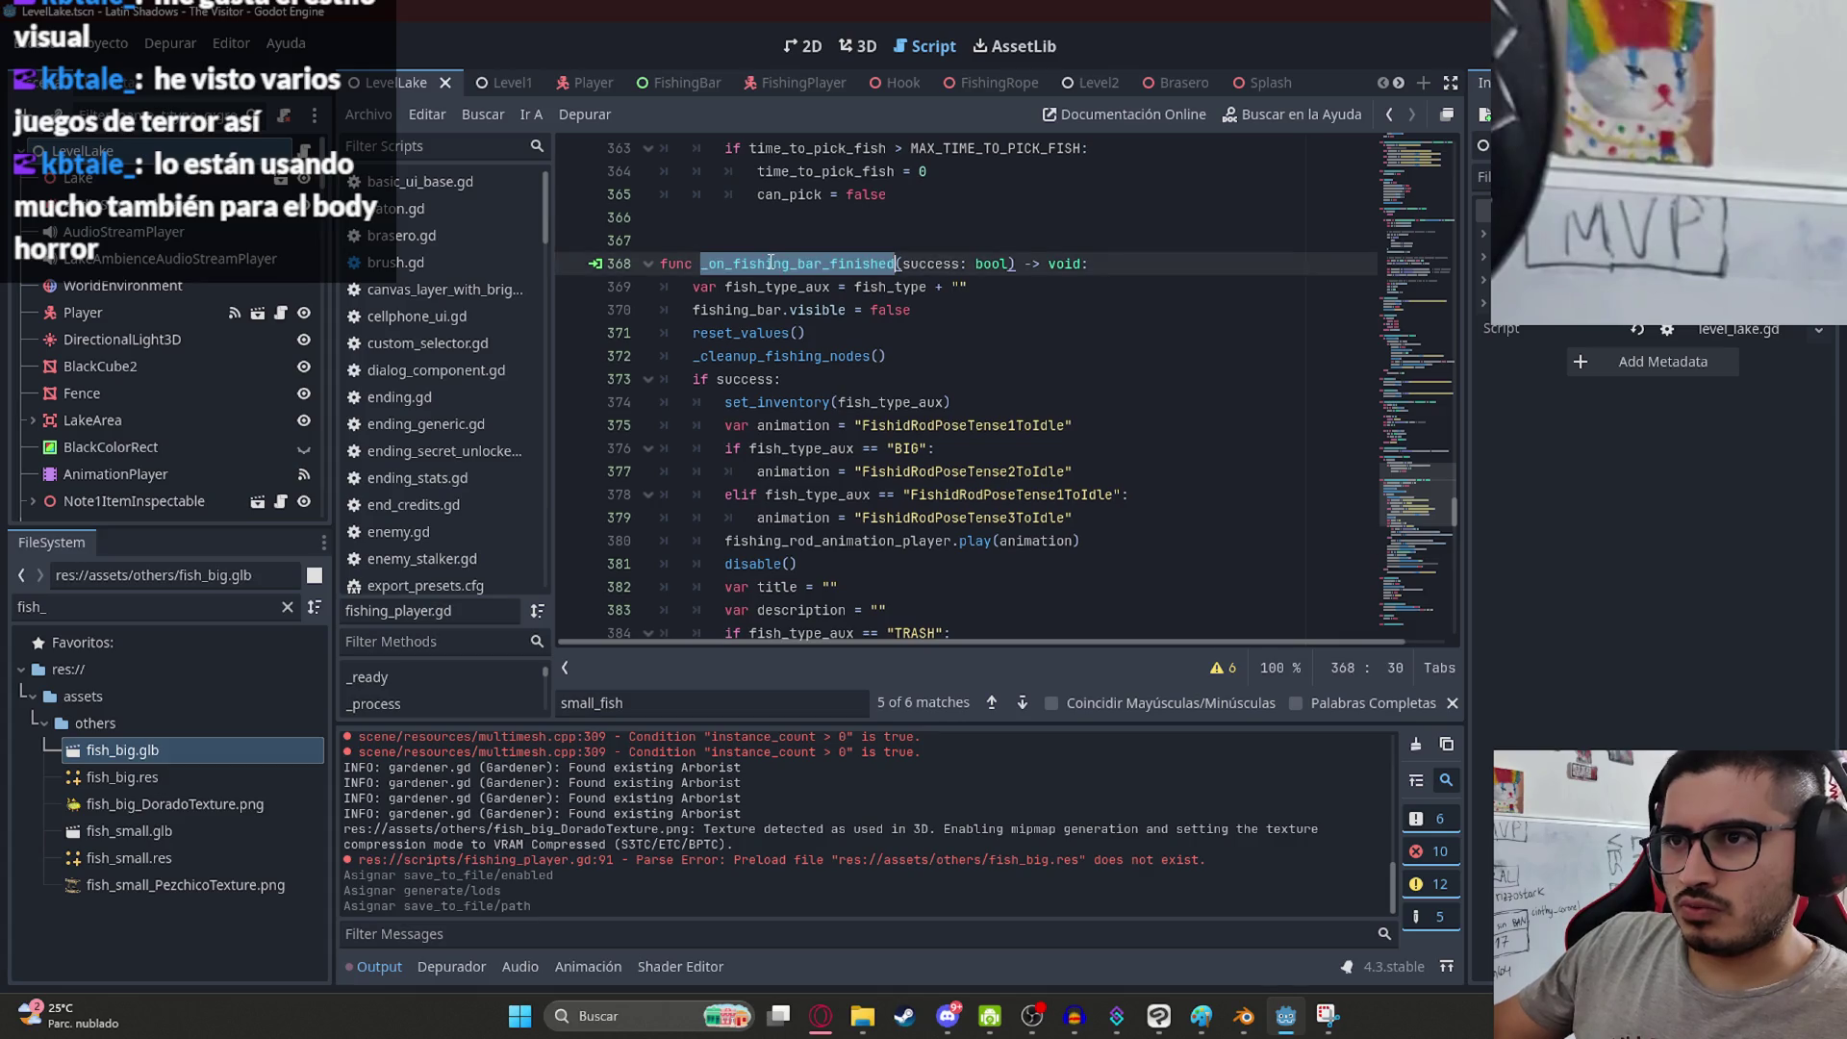
scroll(775, 268, "down", 3)
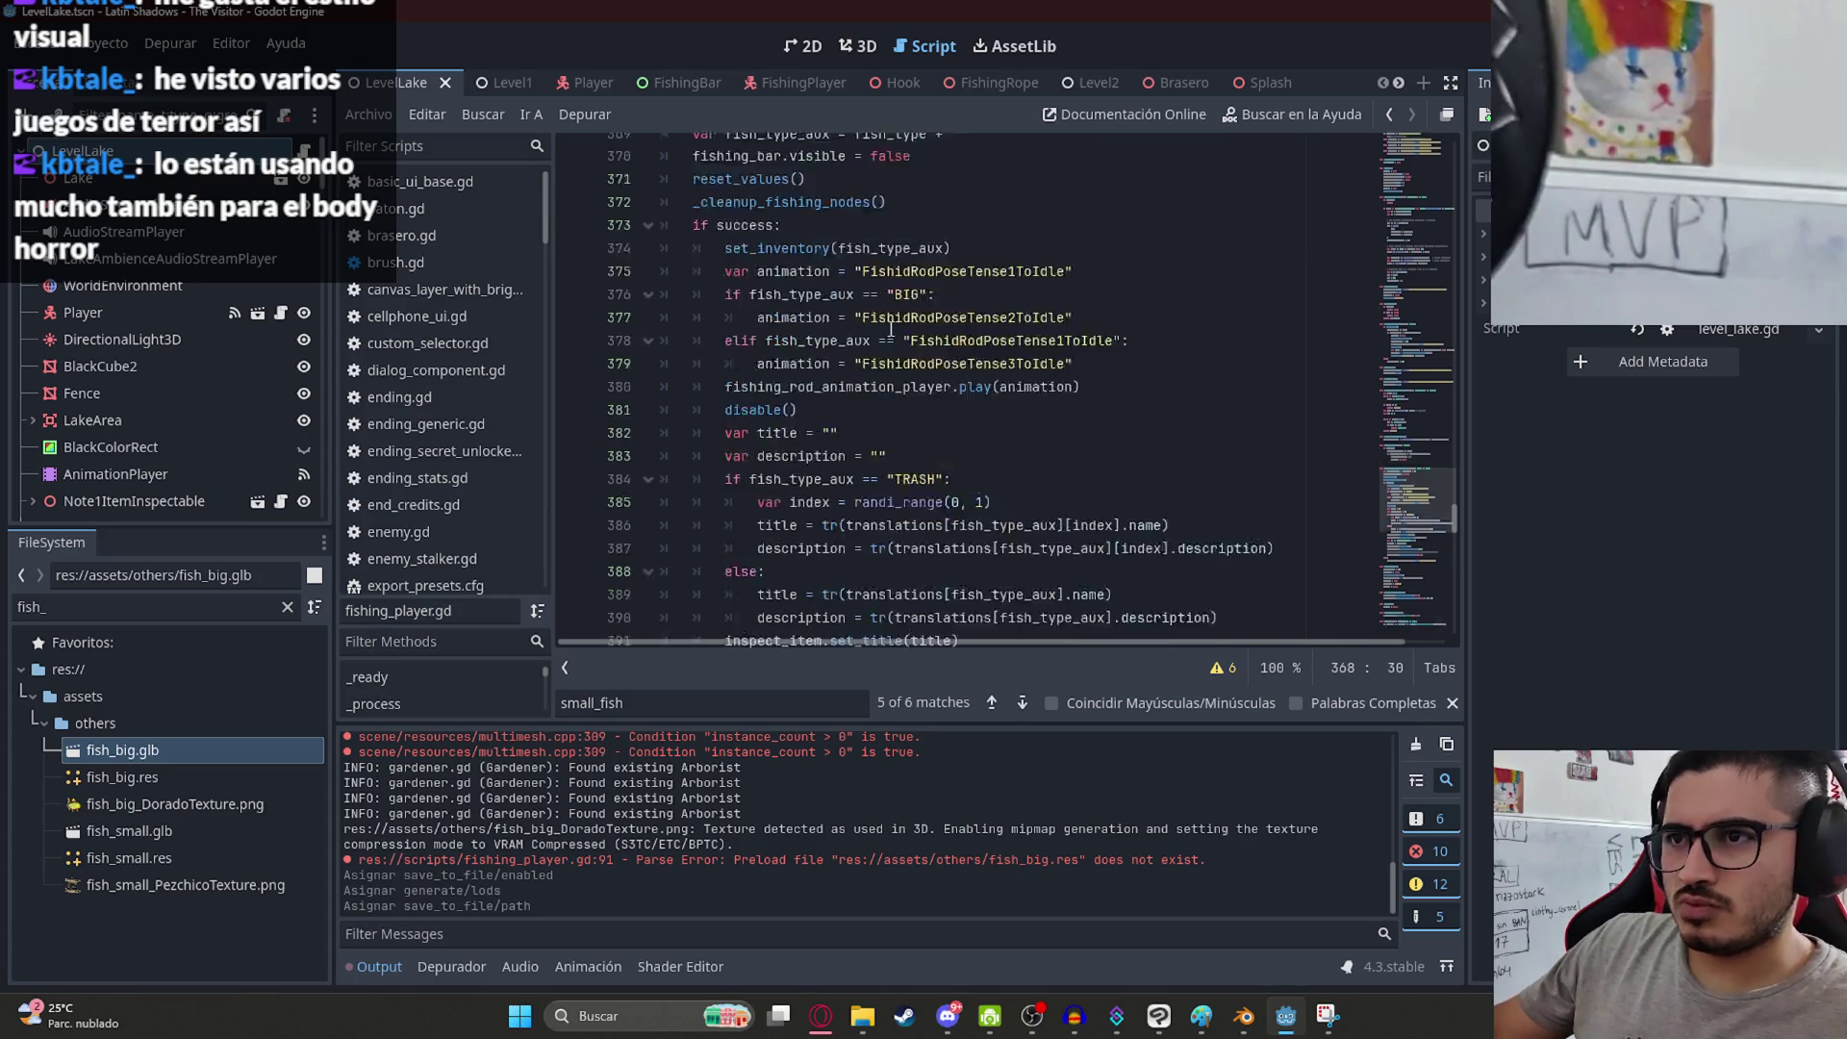
scroll(865, 361, "down", 3)
left_click(845, 451)
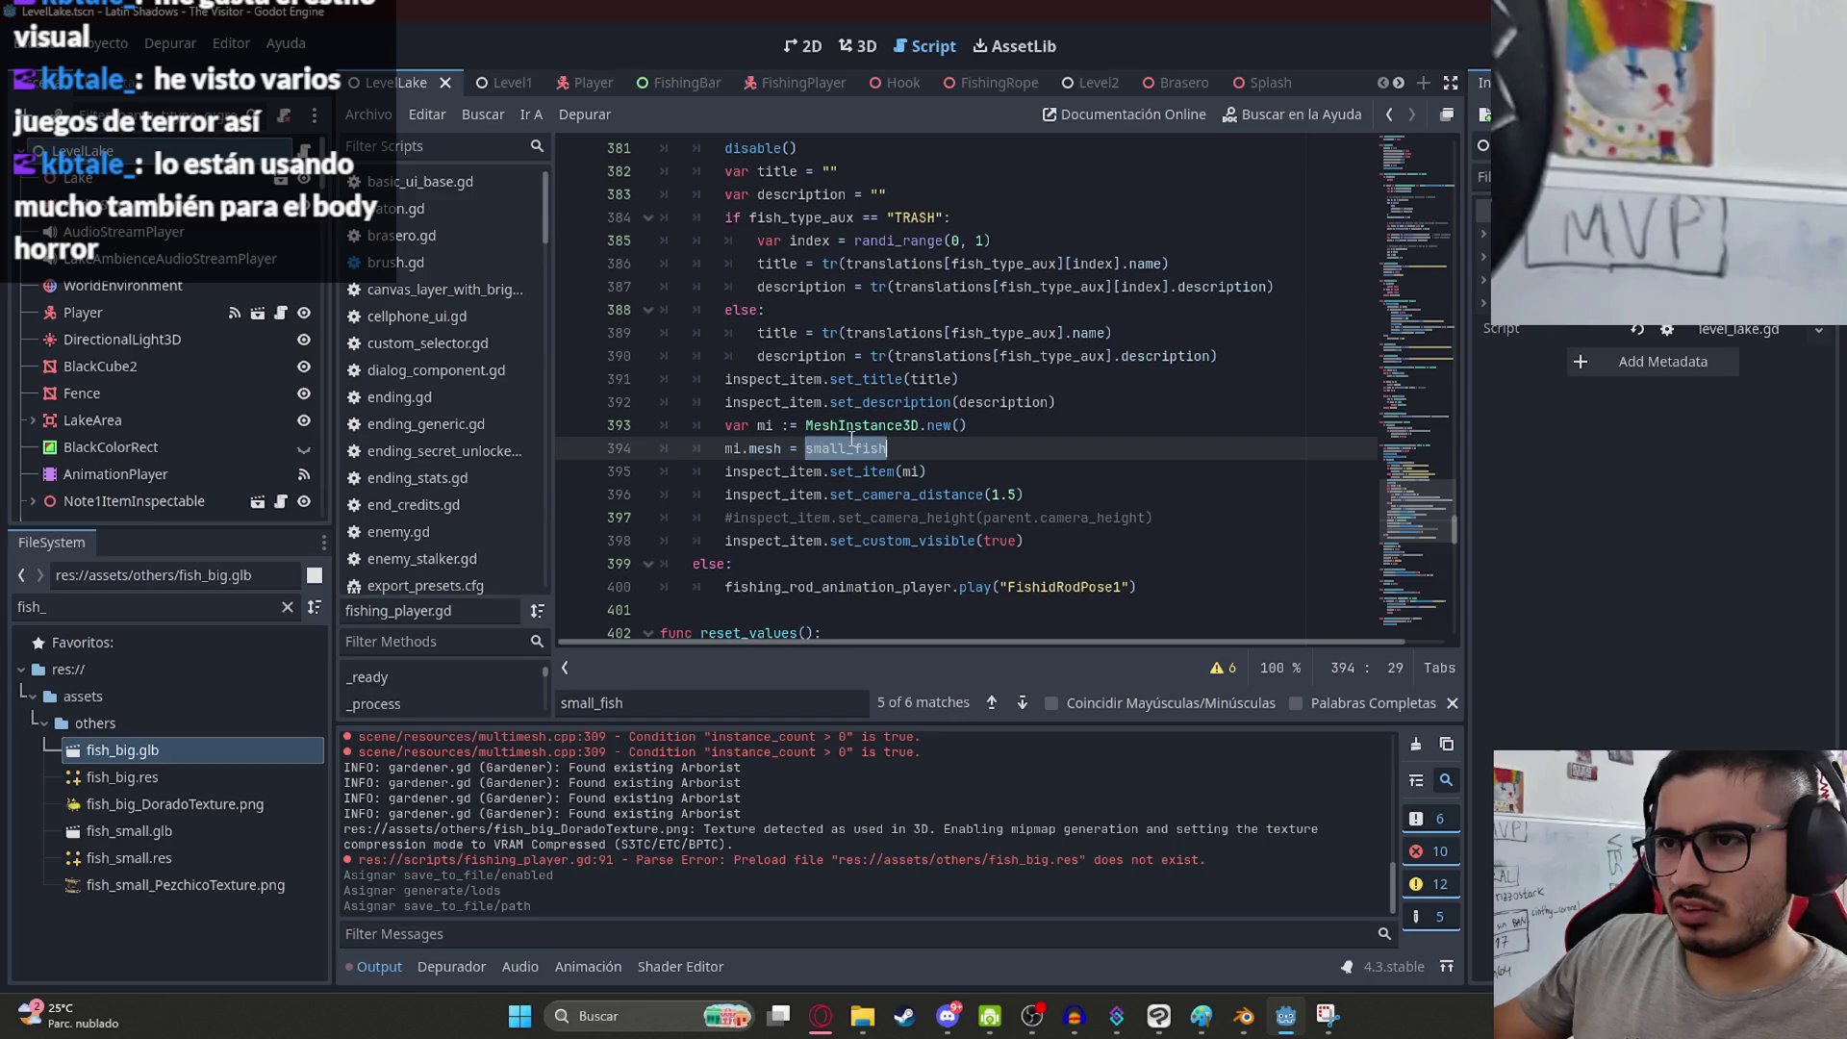
left_click_drag(966, 451, 740, 448)
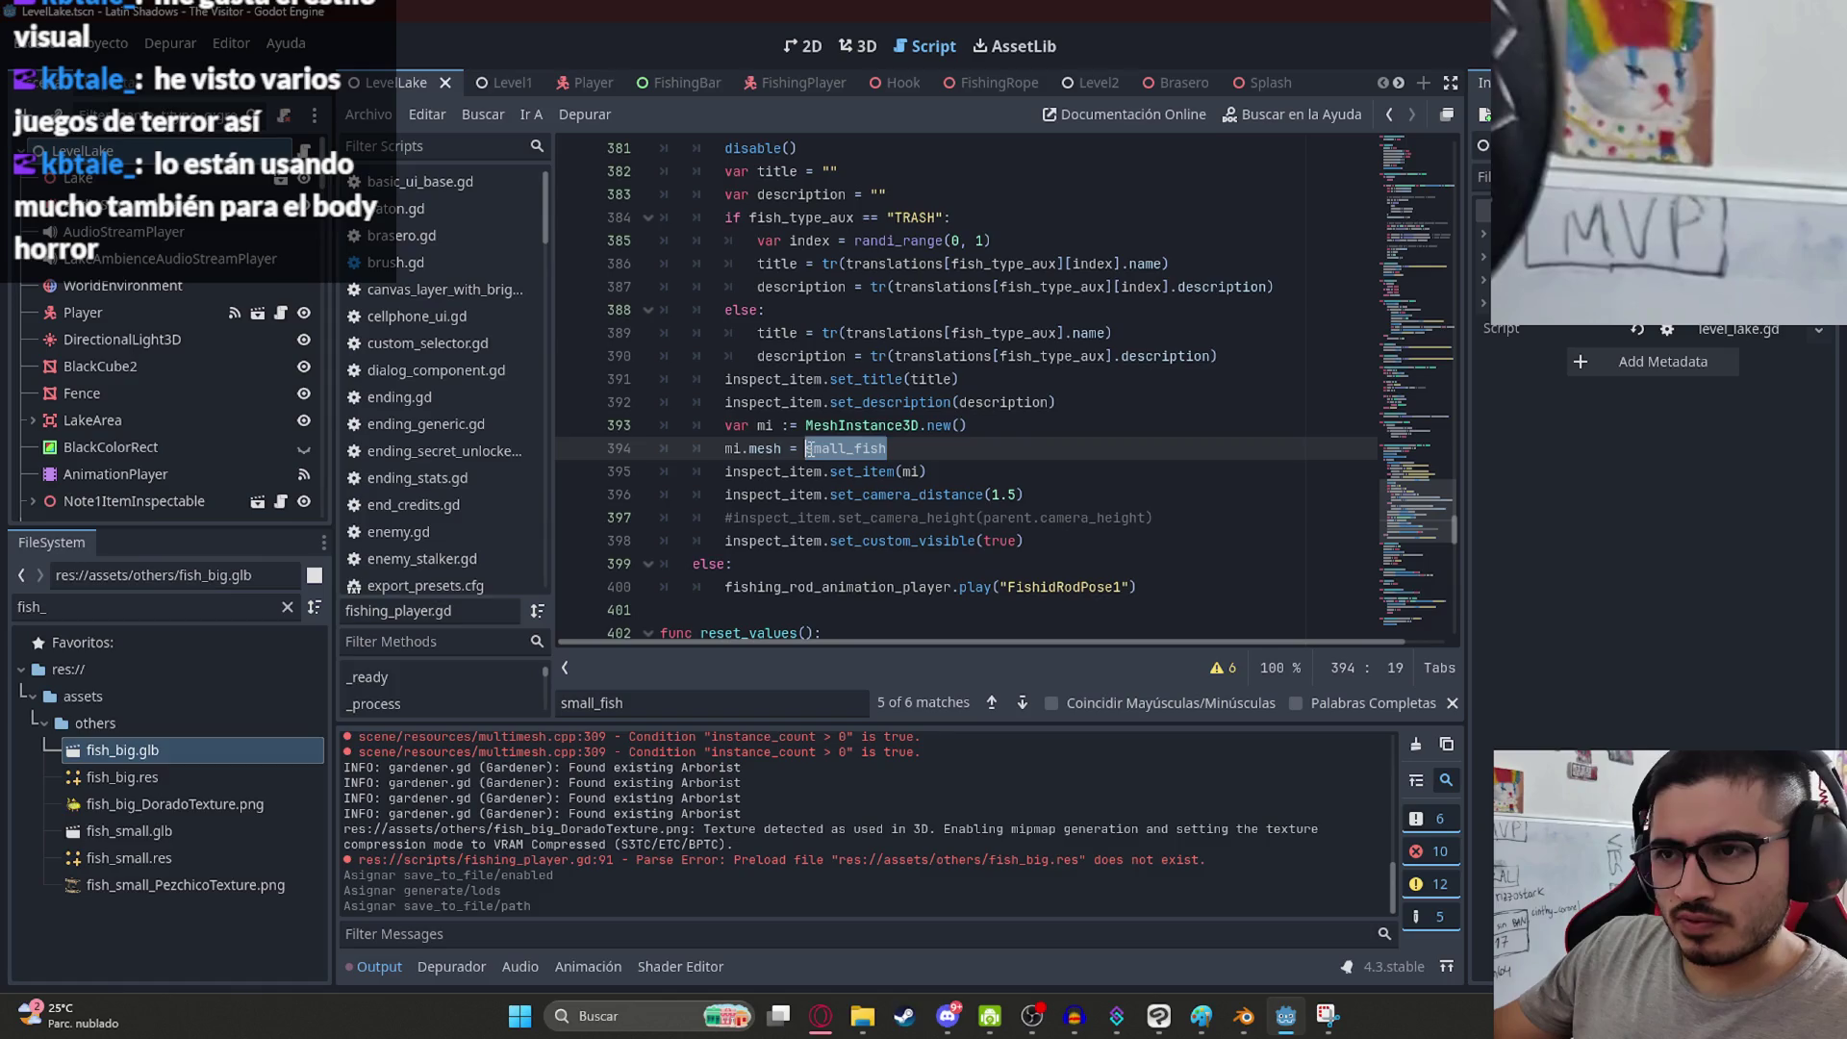
key("Home")
key("Return")
key("Up")
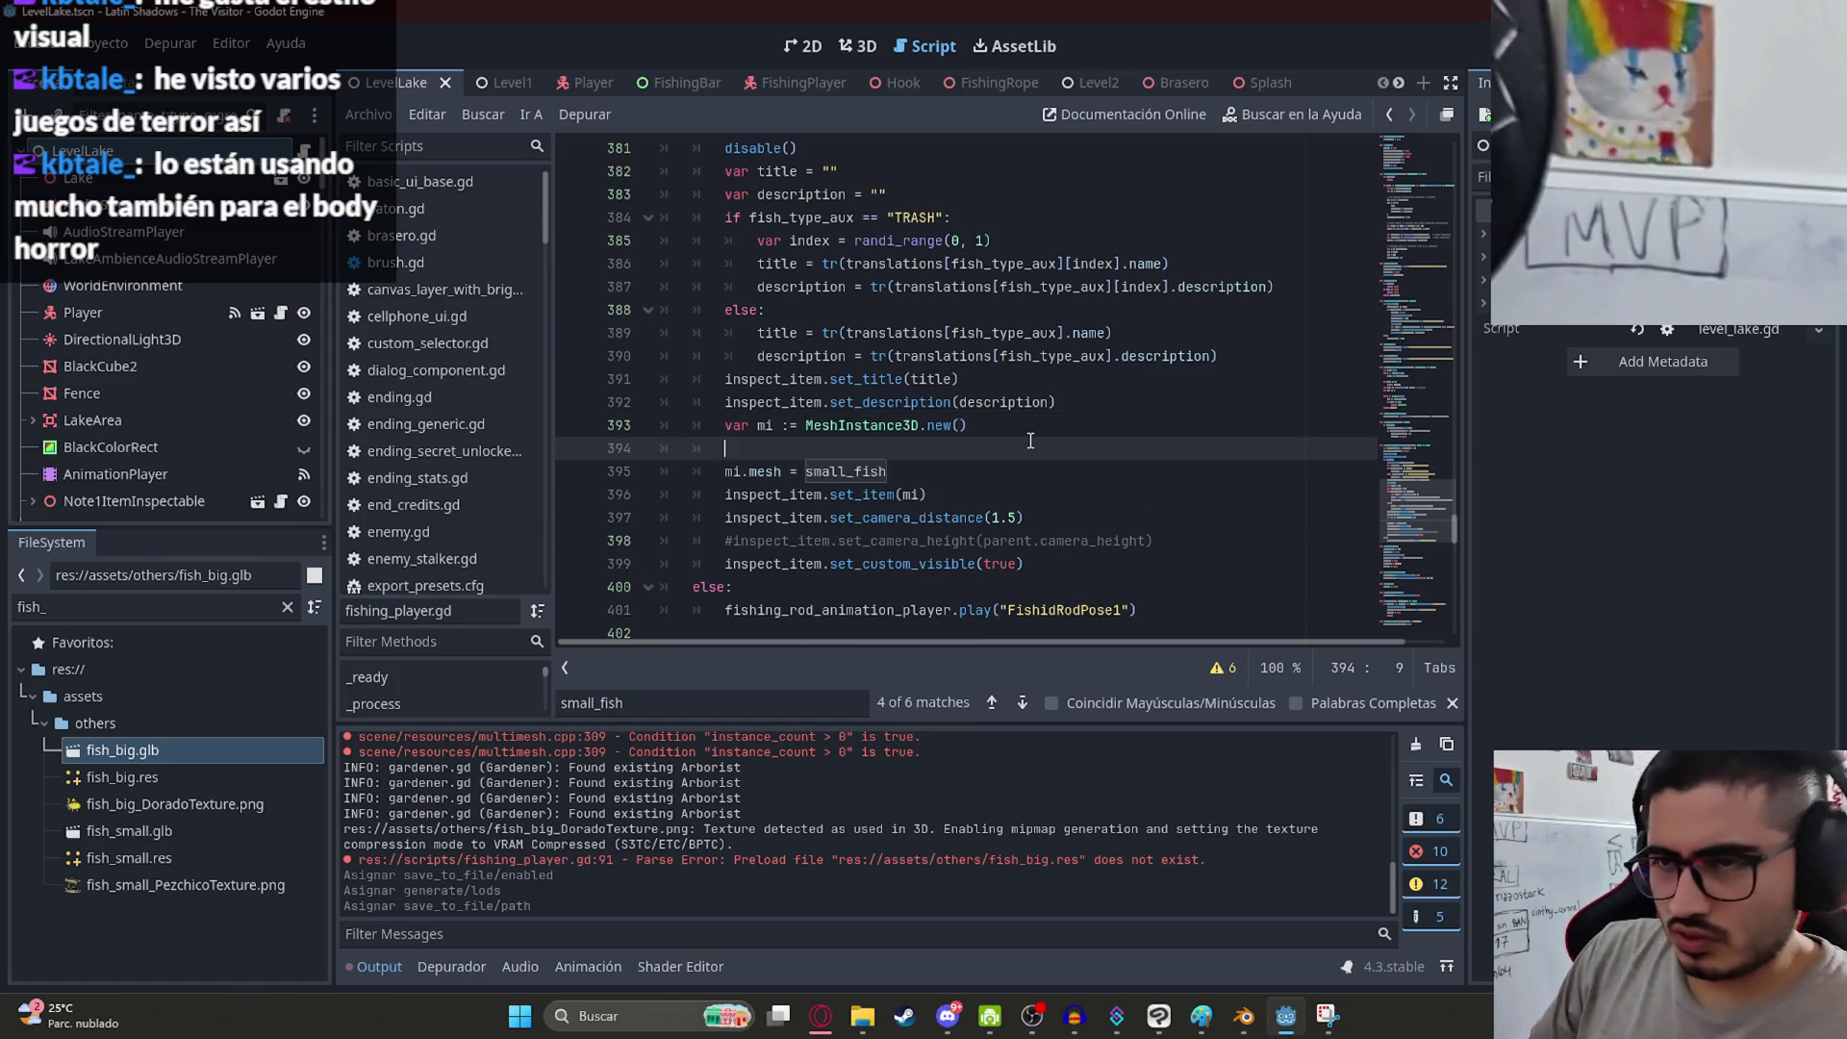
type("if")
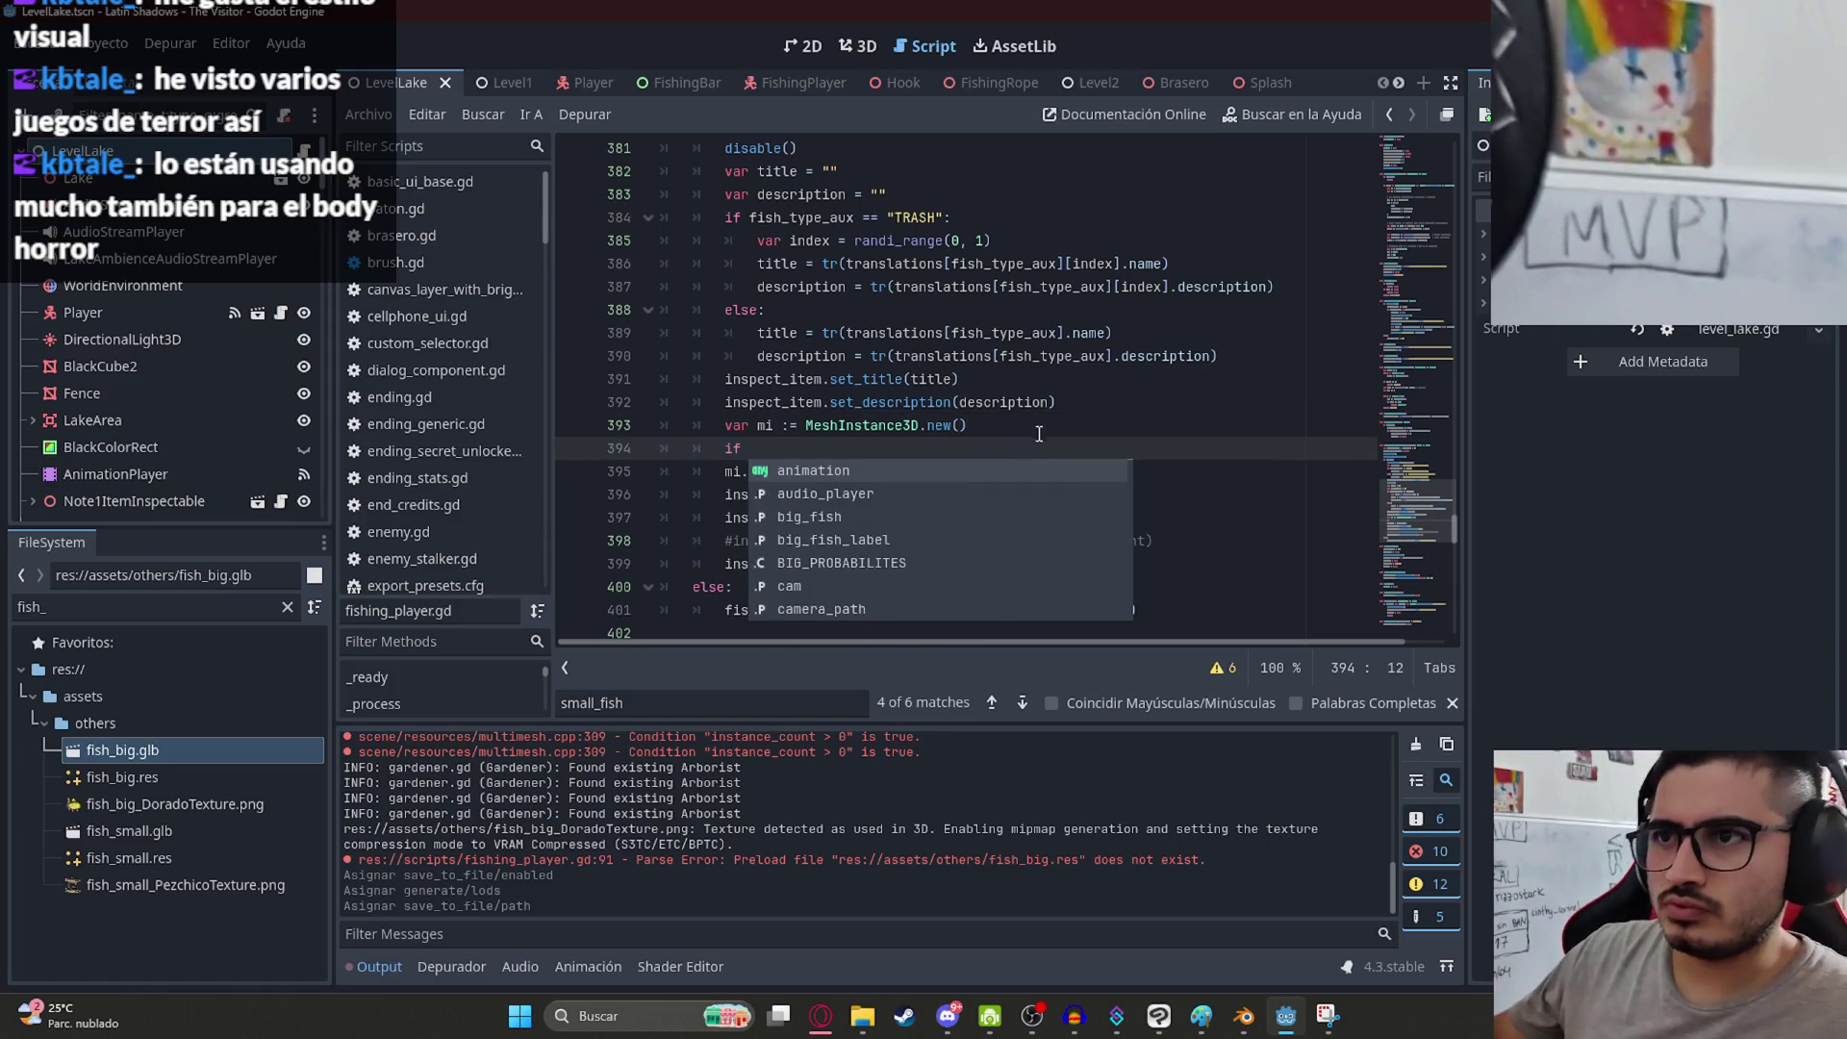
scroll(1045, 366, "up", 2)
scroll(1046, 367, "up", 3)
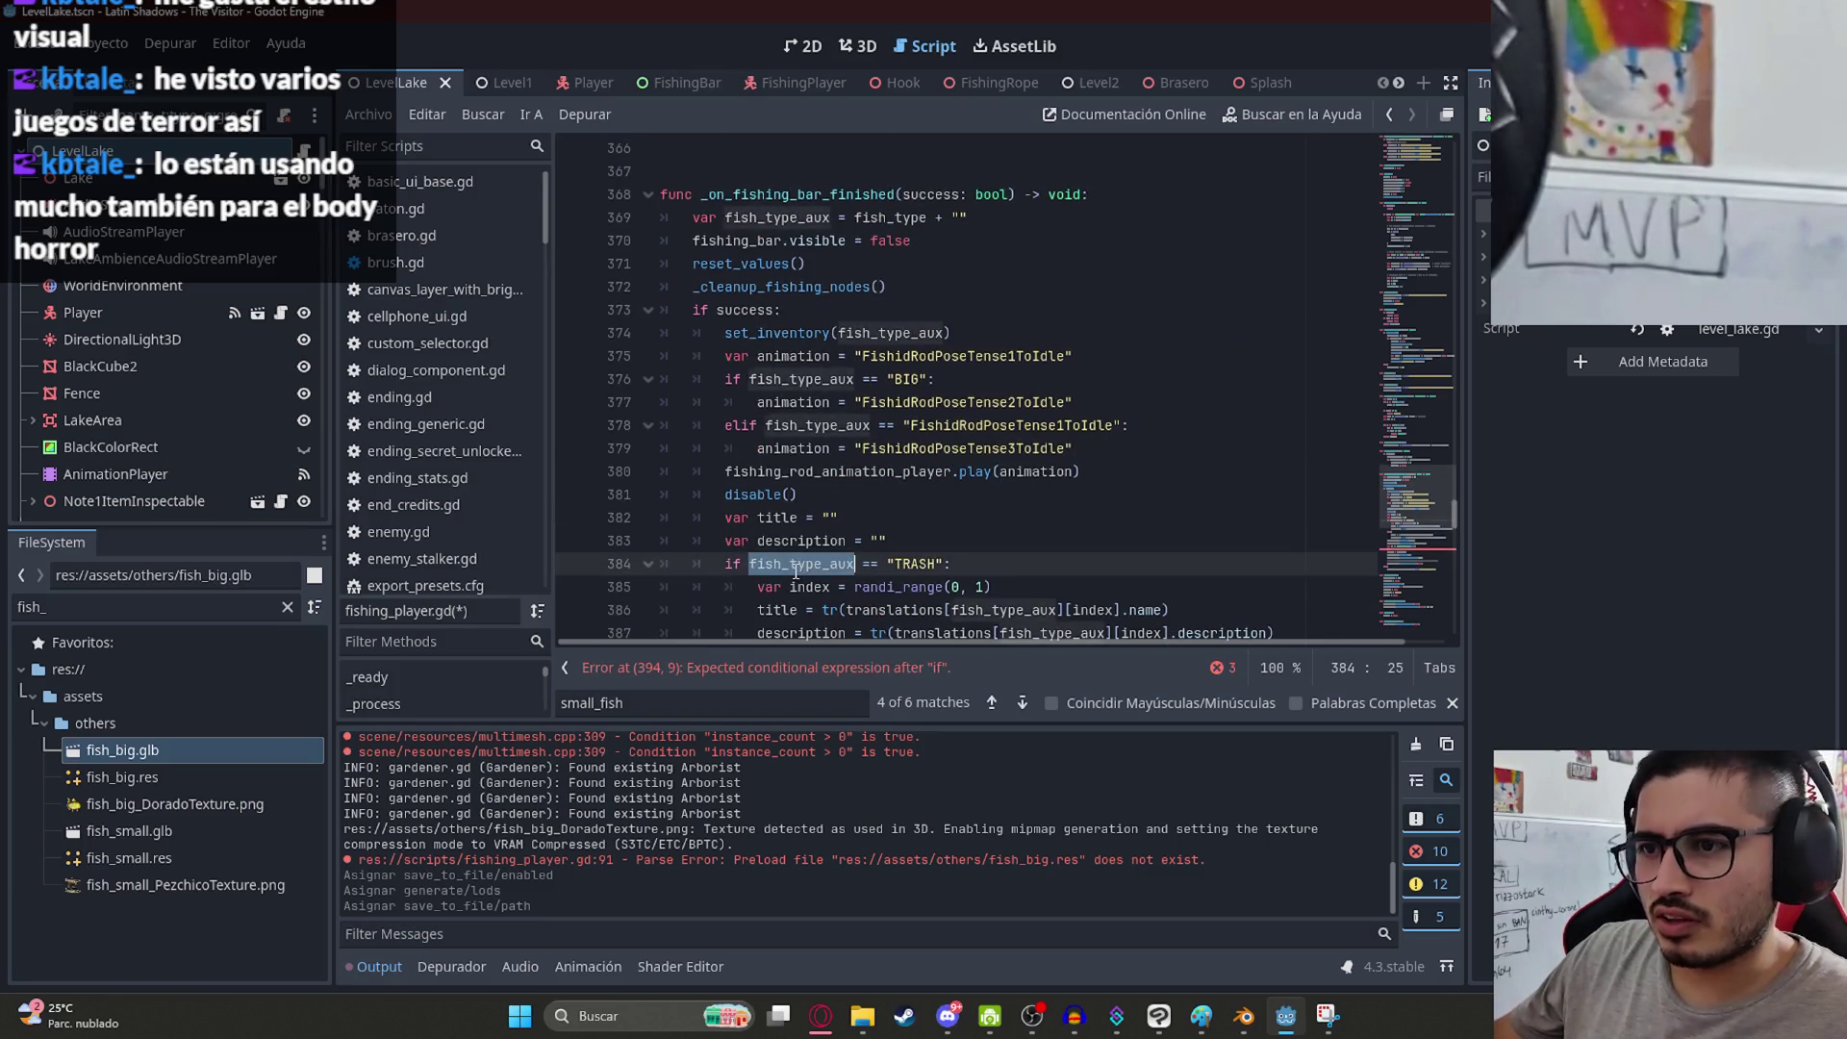
scroll(796, 586, "down", 6)
- Add an 'elif fish_type_aux == "BIG": mi.mesh = big_fish' branch to the catch code
left_click(797, 357)
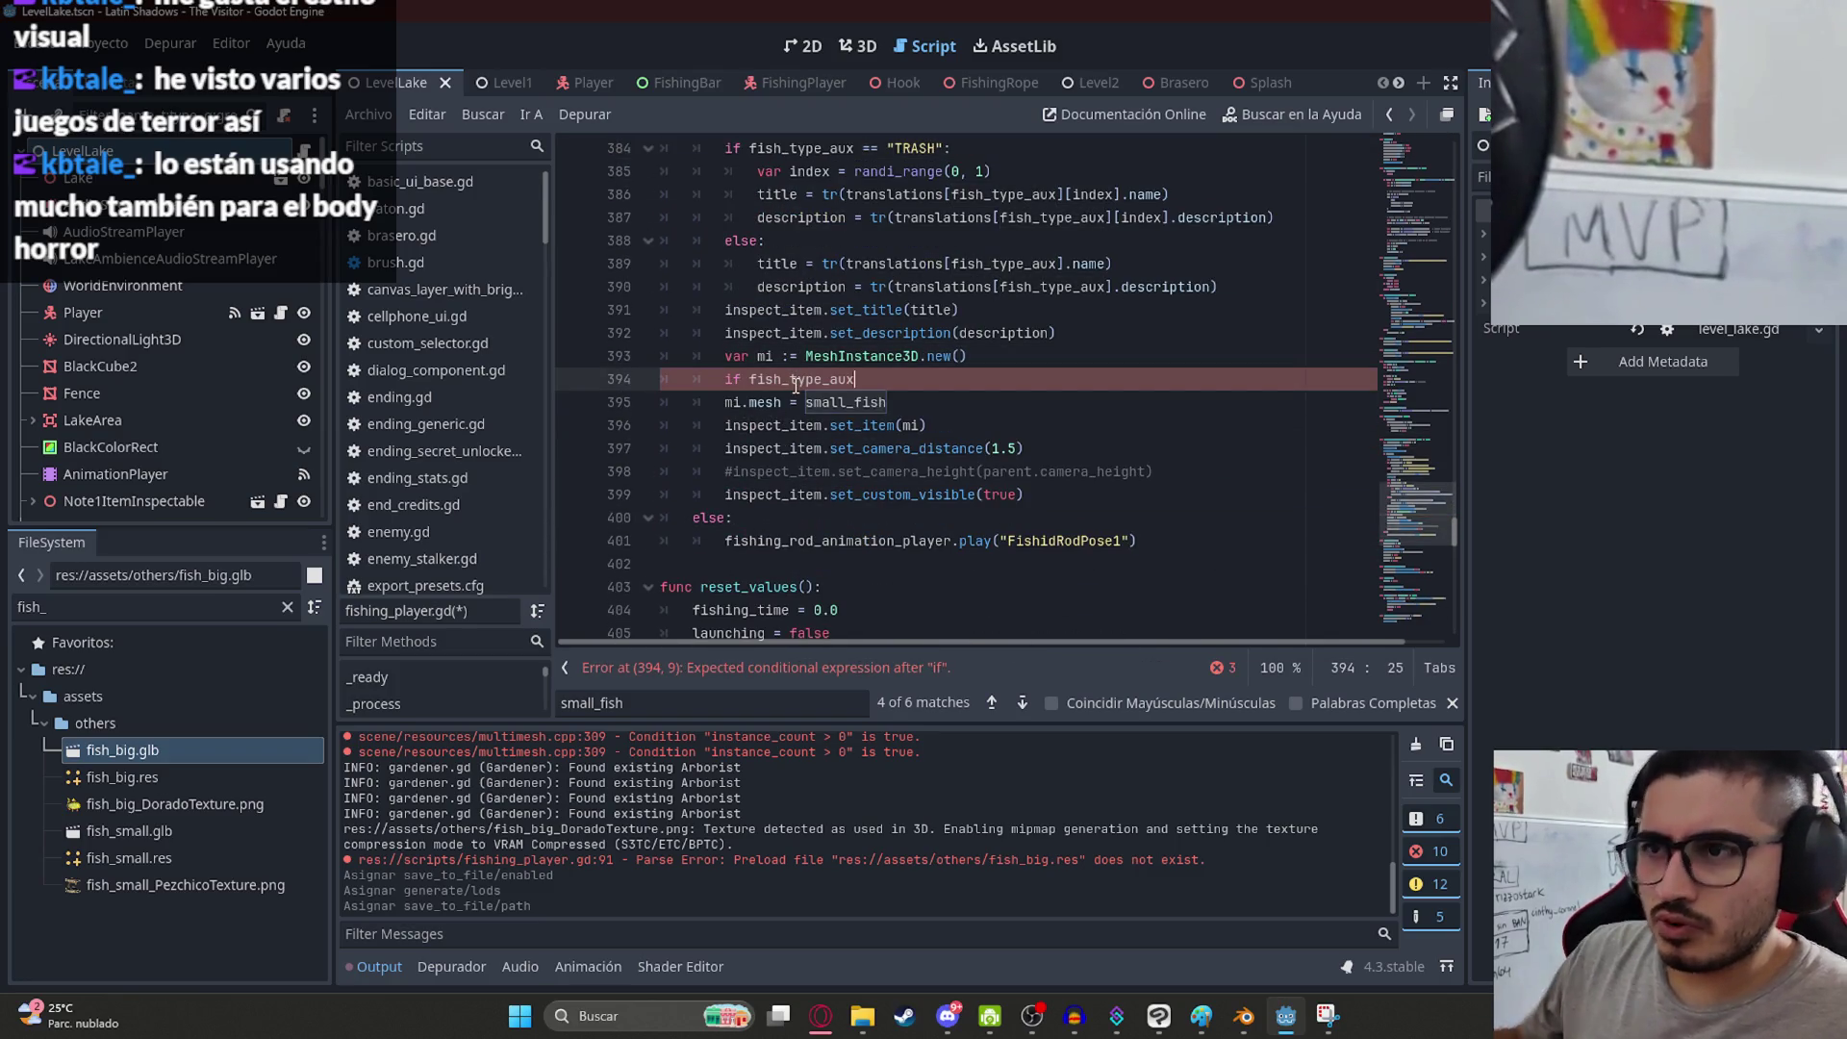
type("fish_type_aux =")
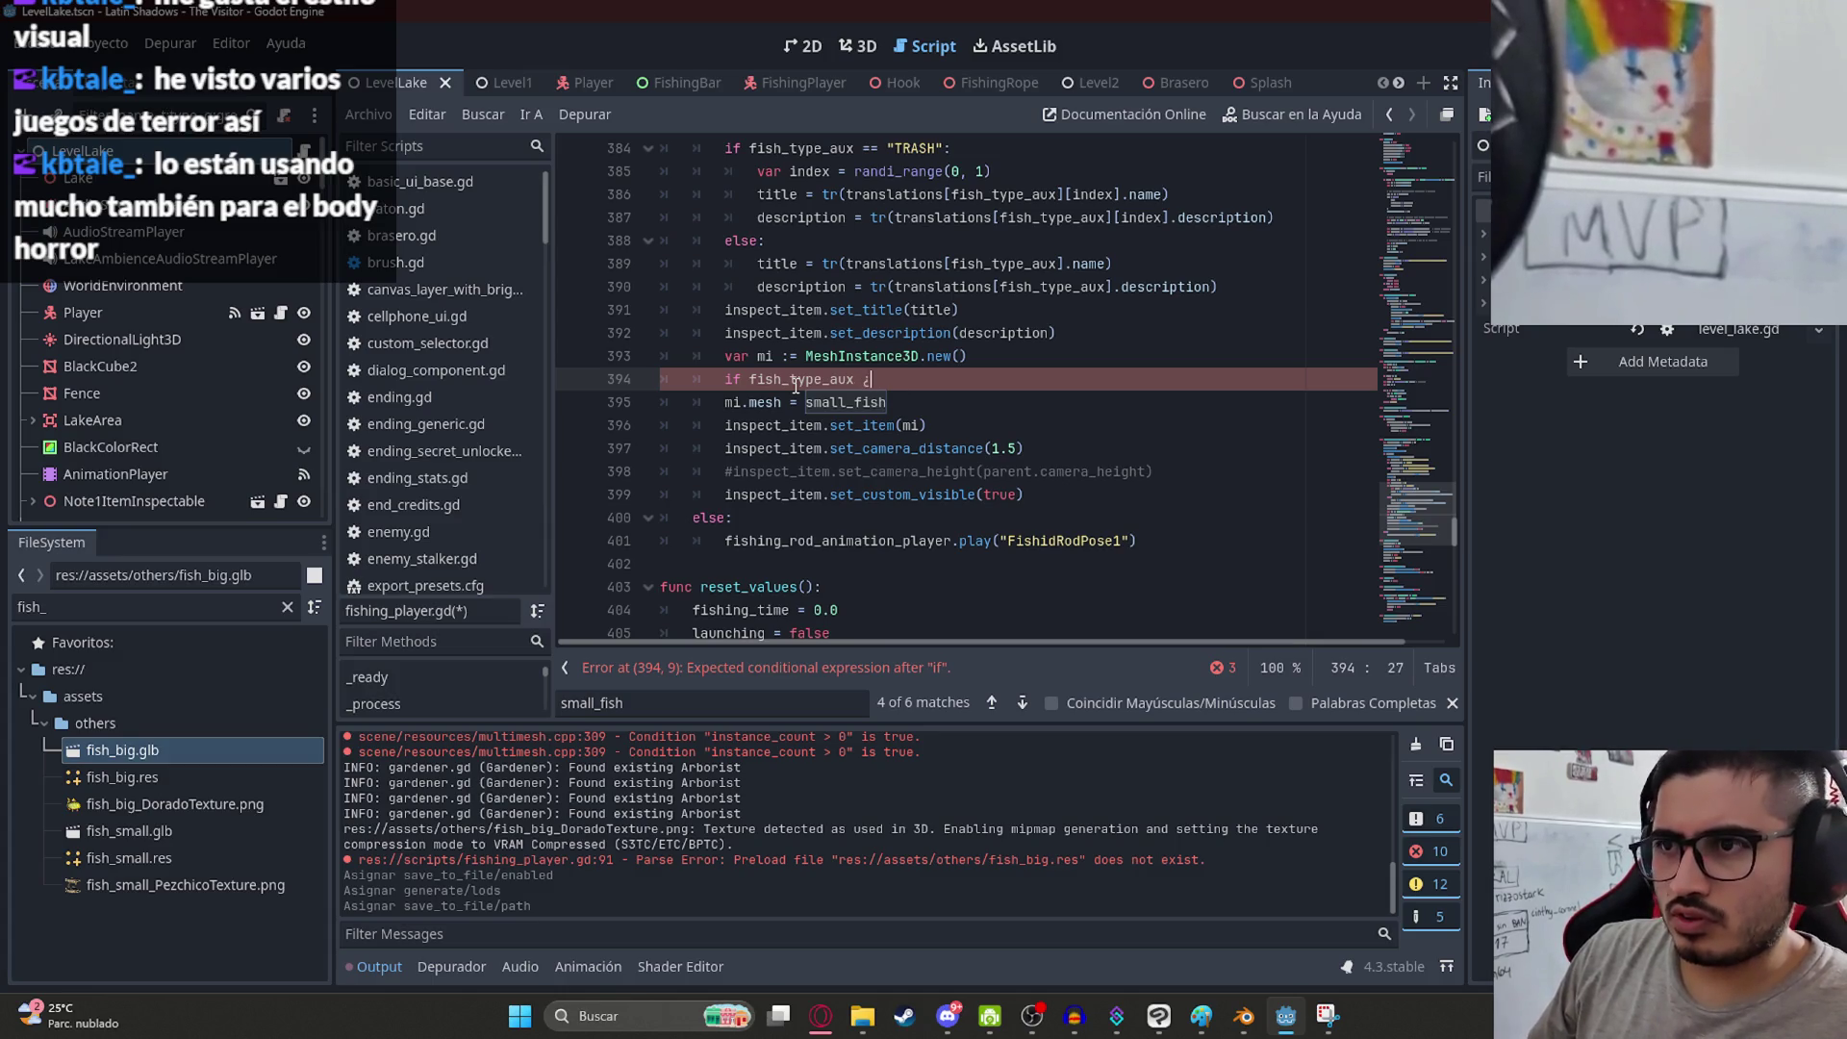
type("= \"")
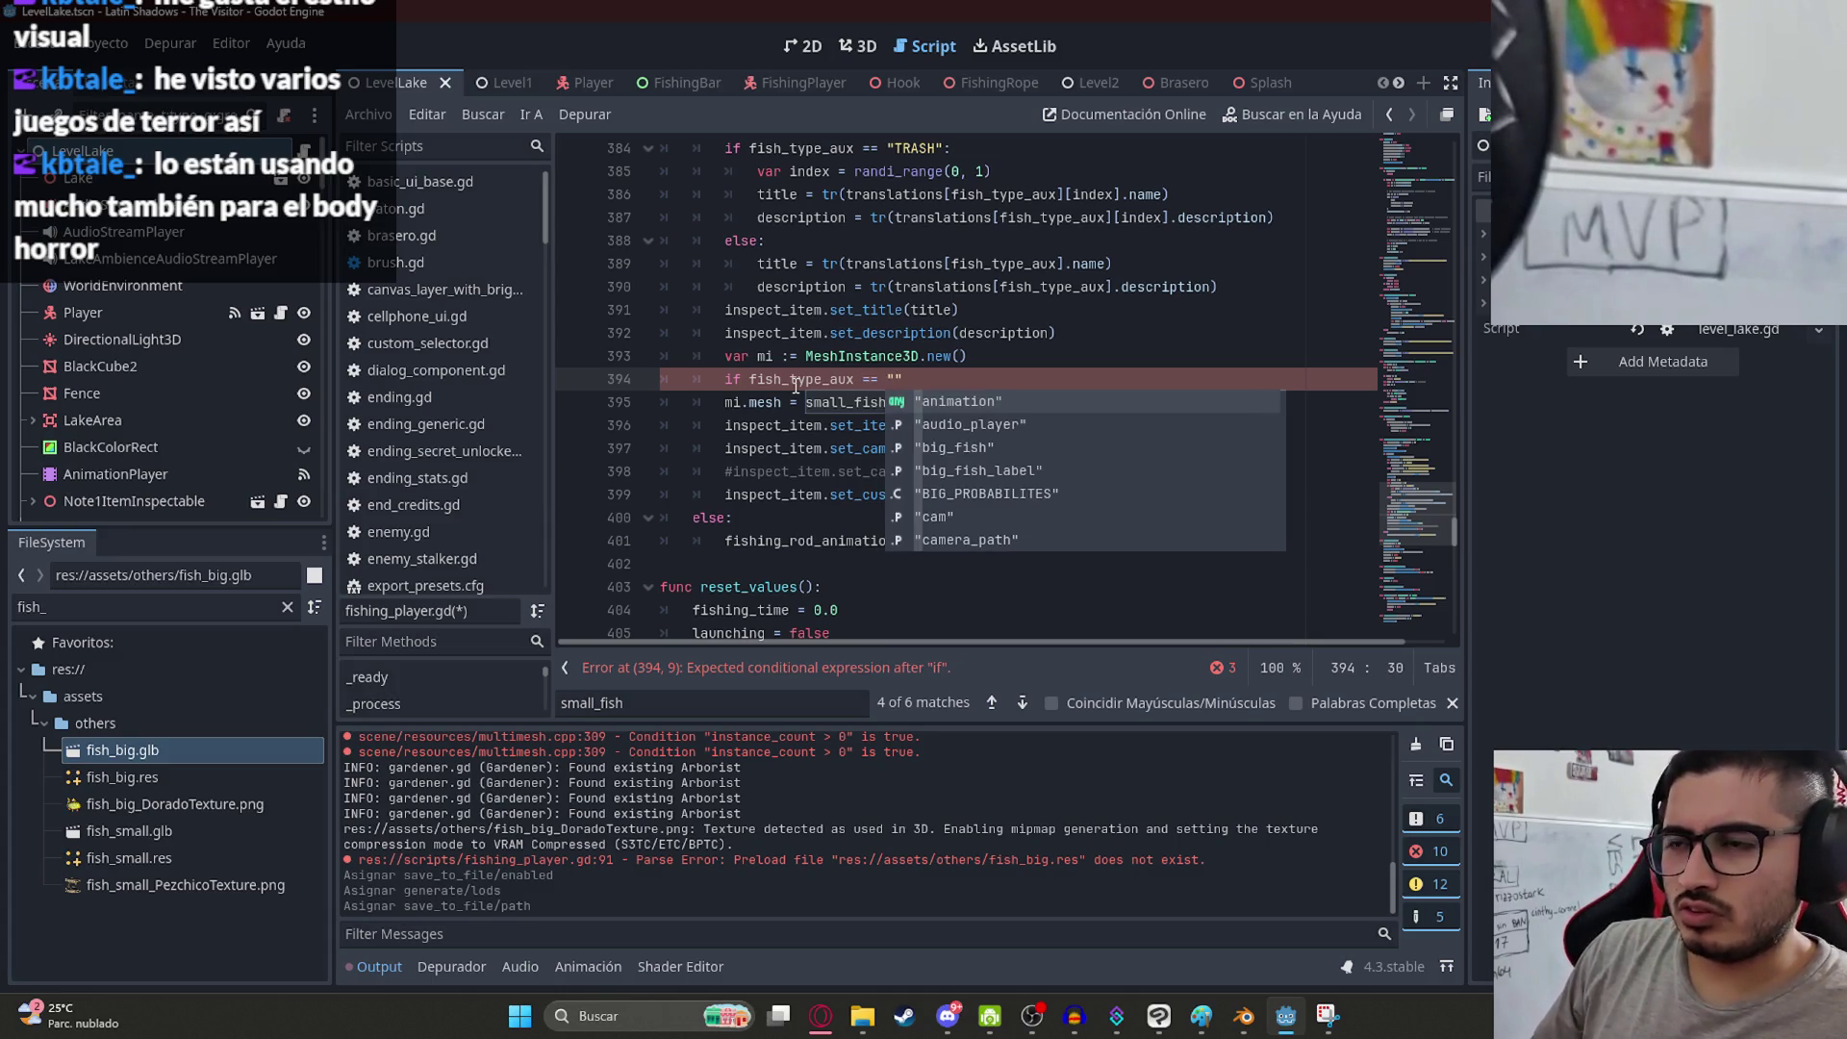
key("BackSpace")
key("BackSpace")
key("BackSpace")
key("BackSpace")
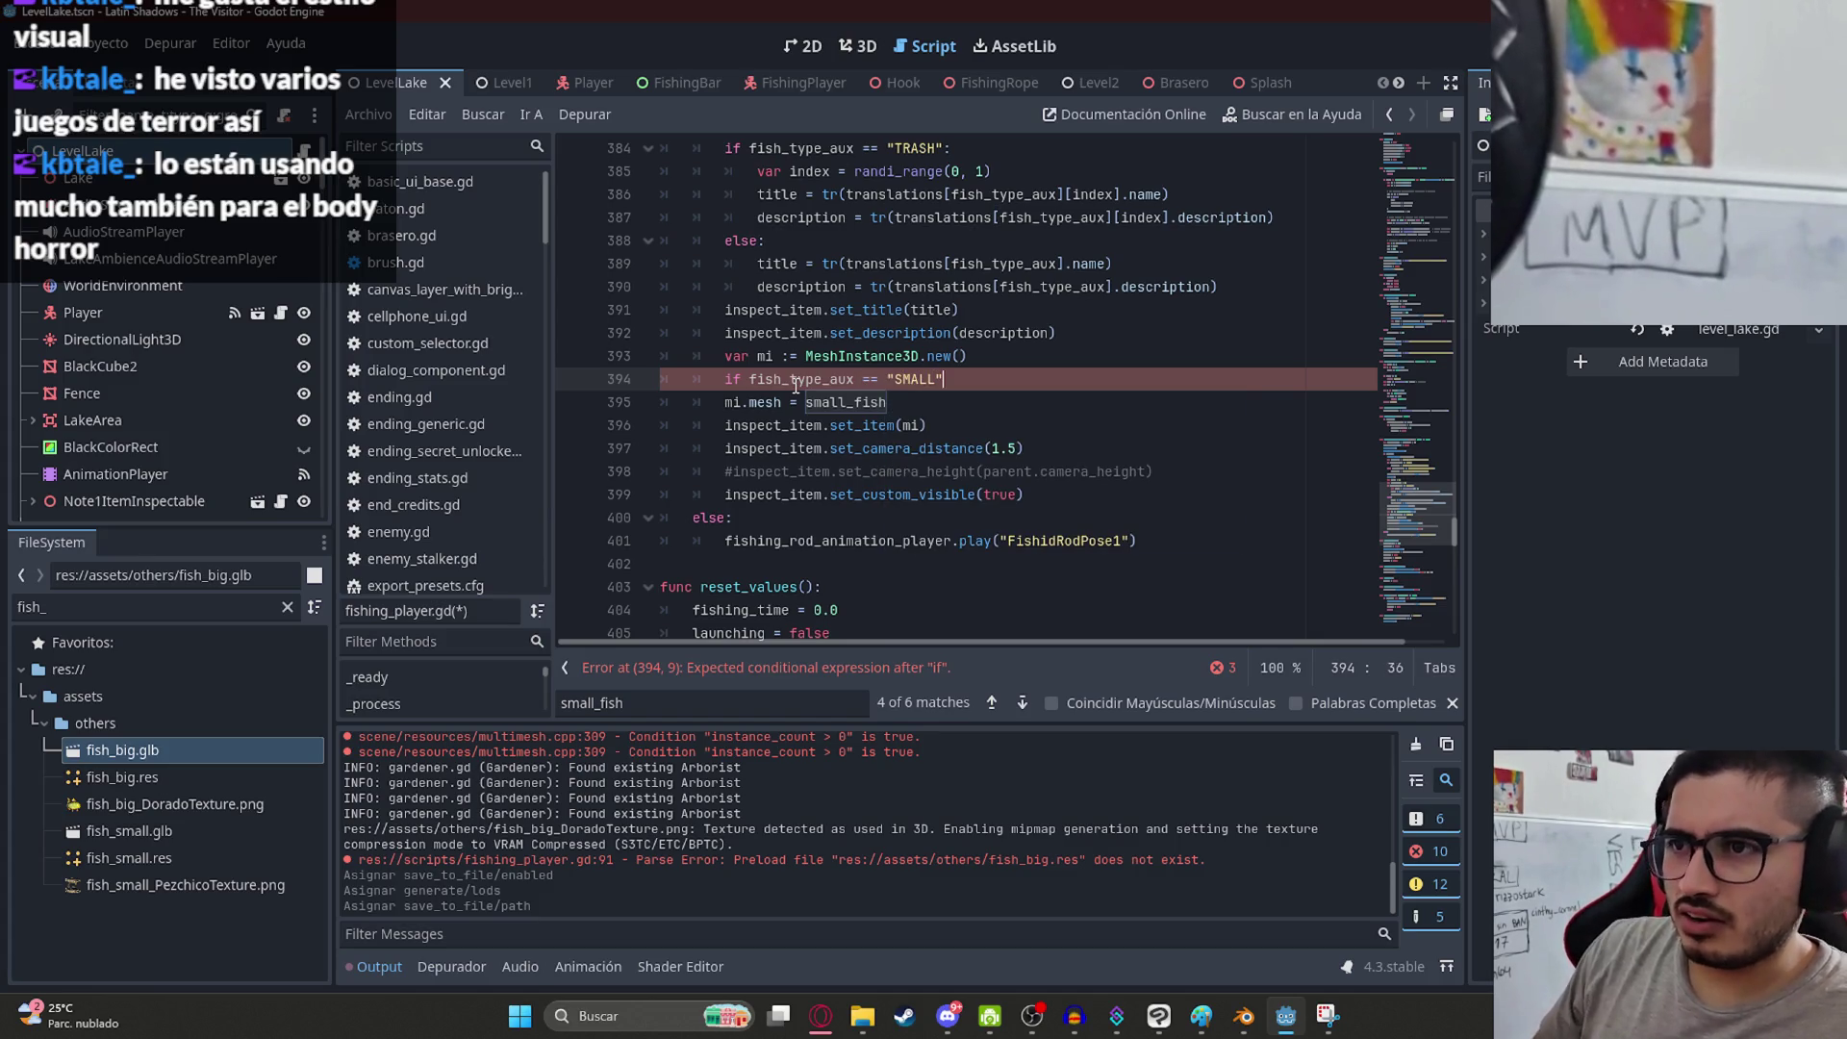
type(":")
left_click(726, 402)
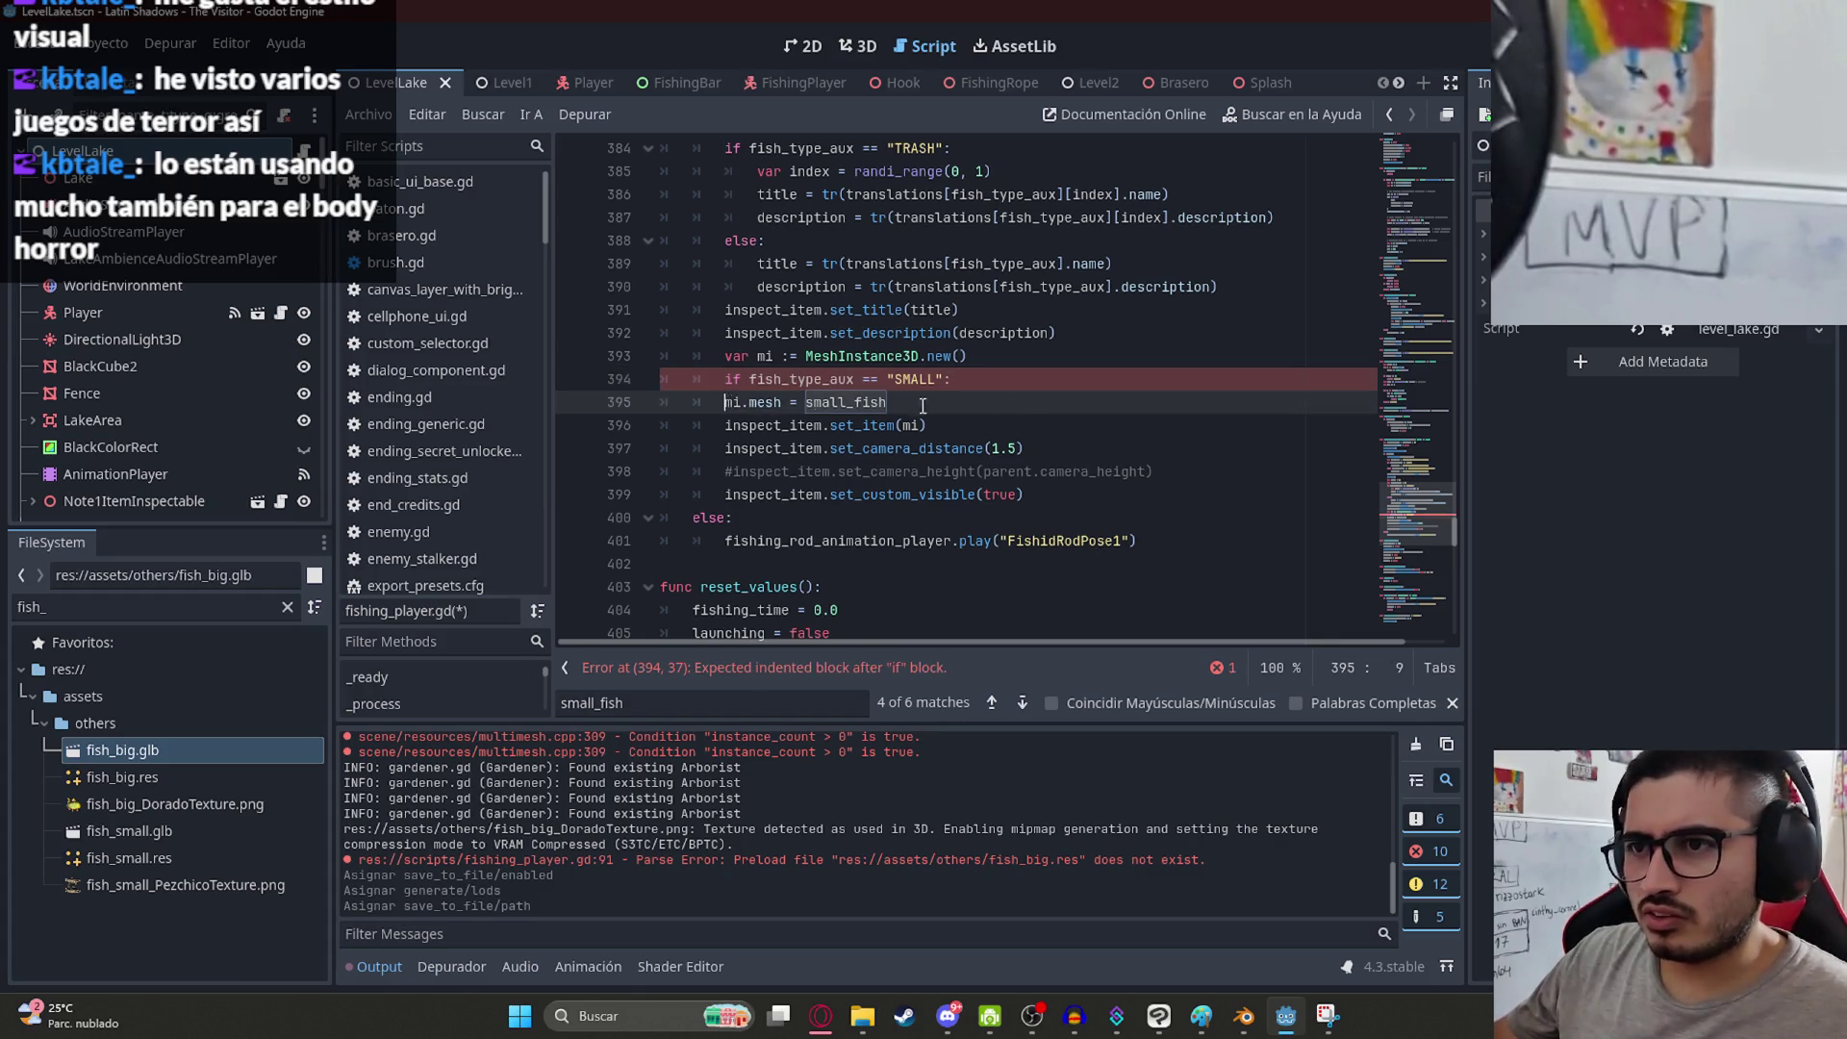
key("Return")
type("elif fi")
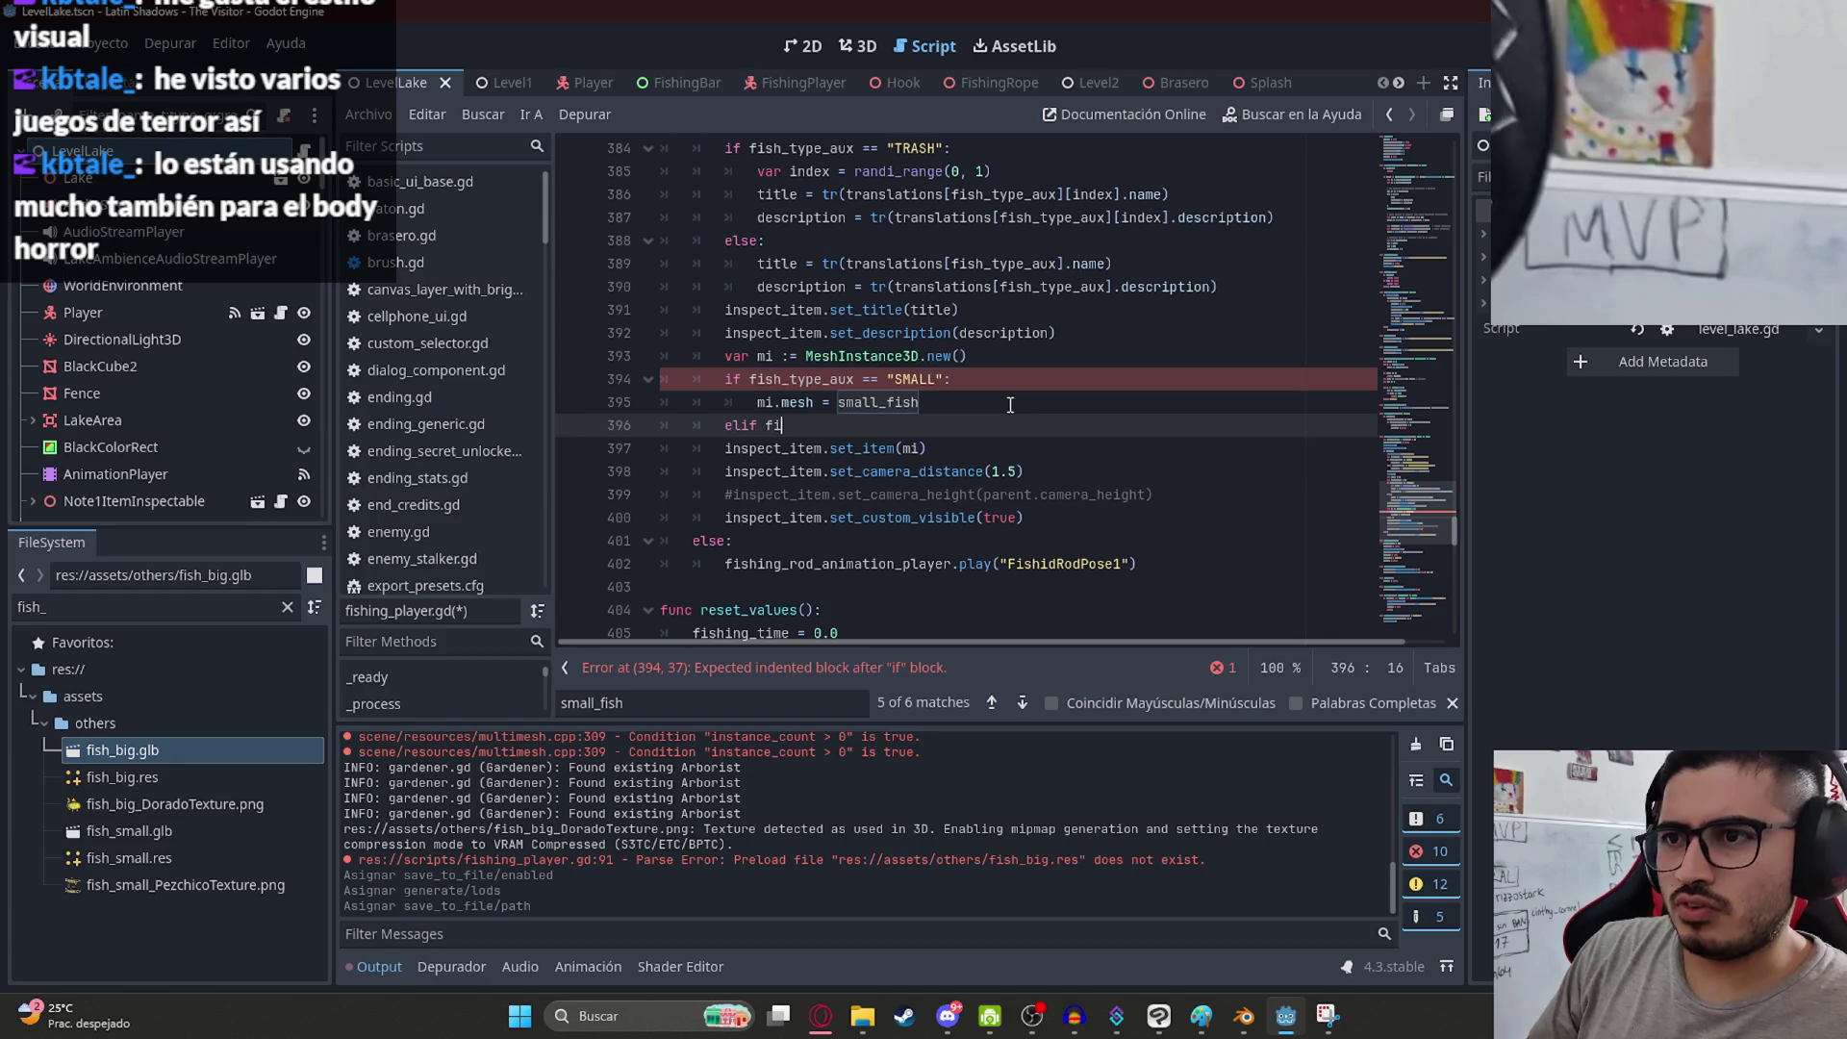
type("sh")
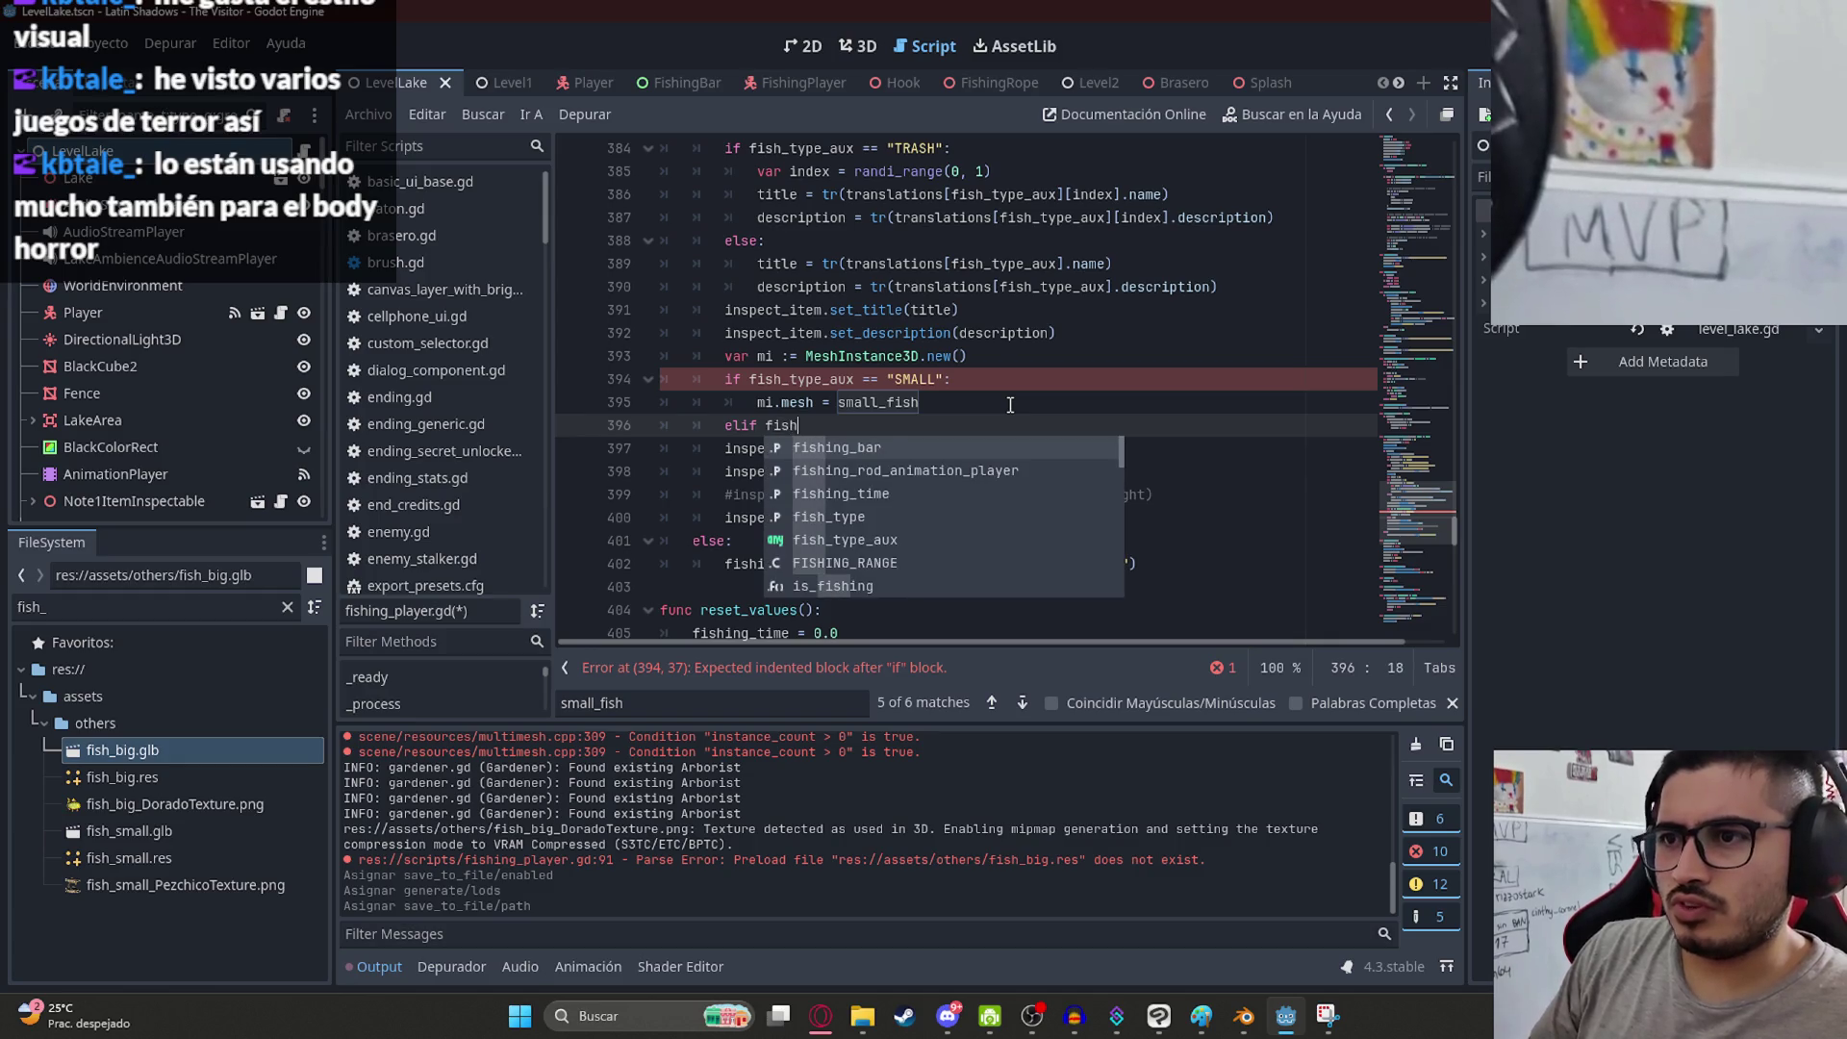
key("Down")
key("Down")
key("Down")
key("Down")
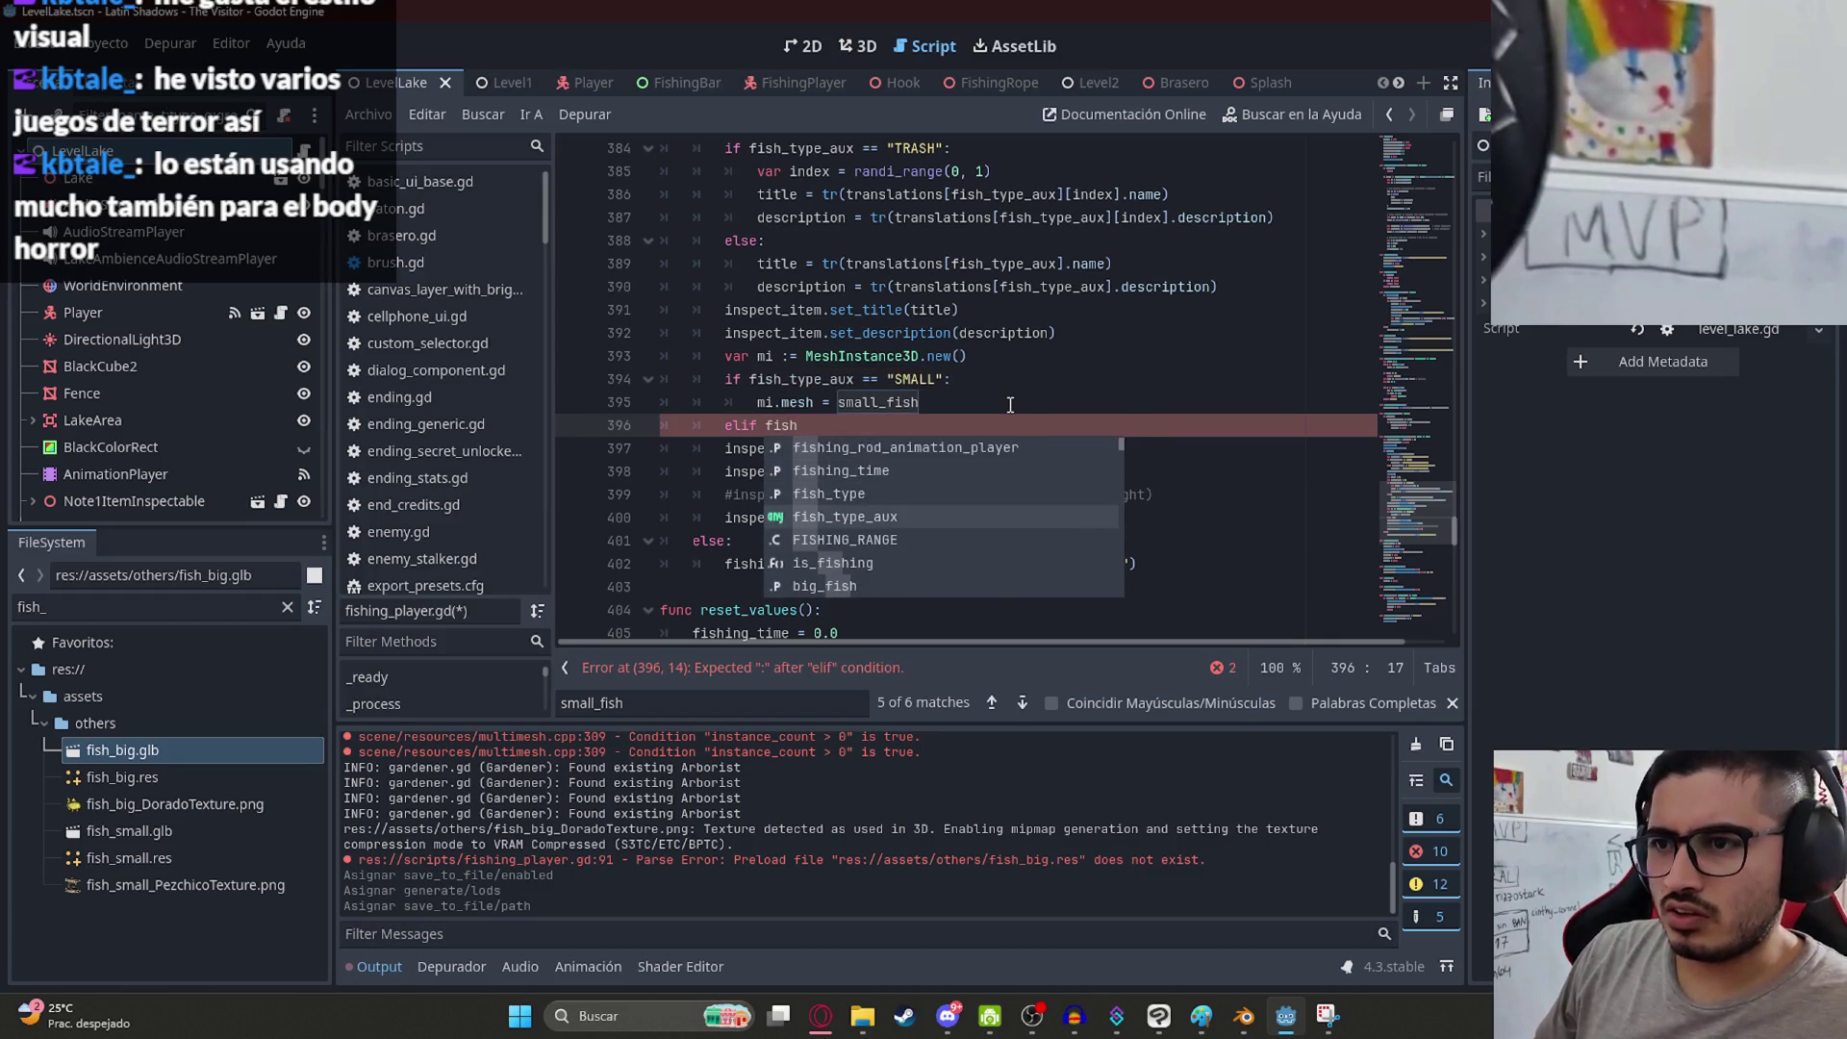
key("Return")
type("== \"BIG")
key("Return")
key("BackSpace")
key("BackSpace")
key("BackSpace")
type(":")
key("Return")
left_click_drag(1019, 399, 775, 403)
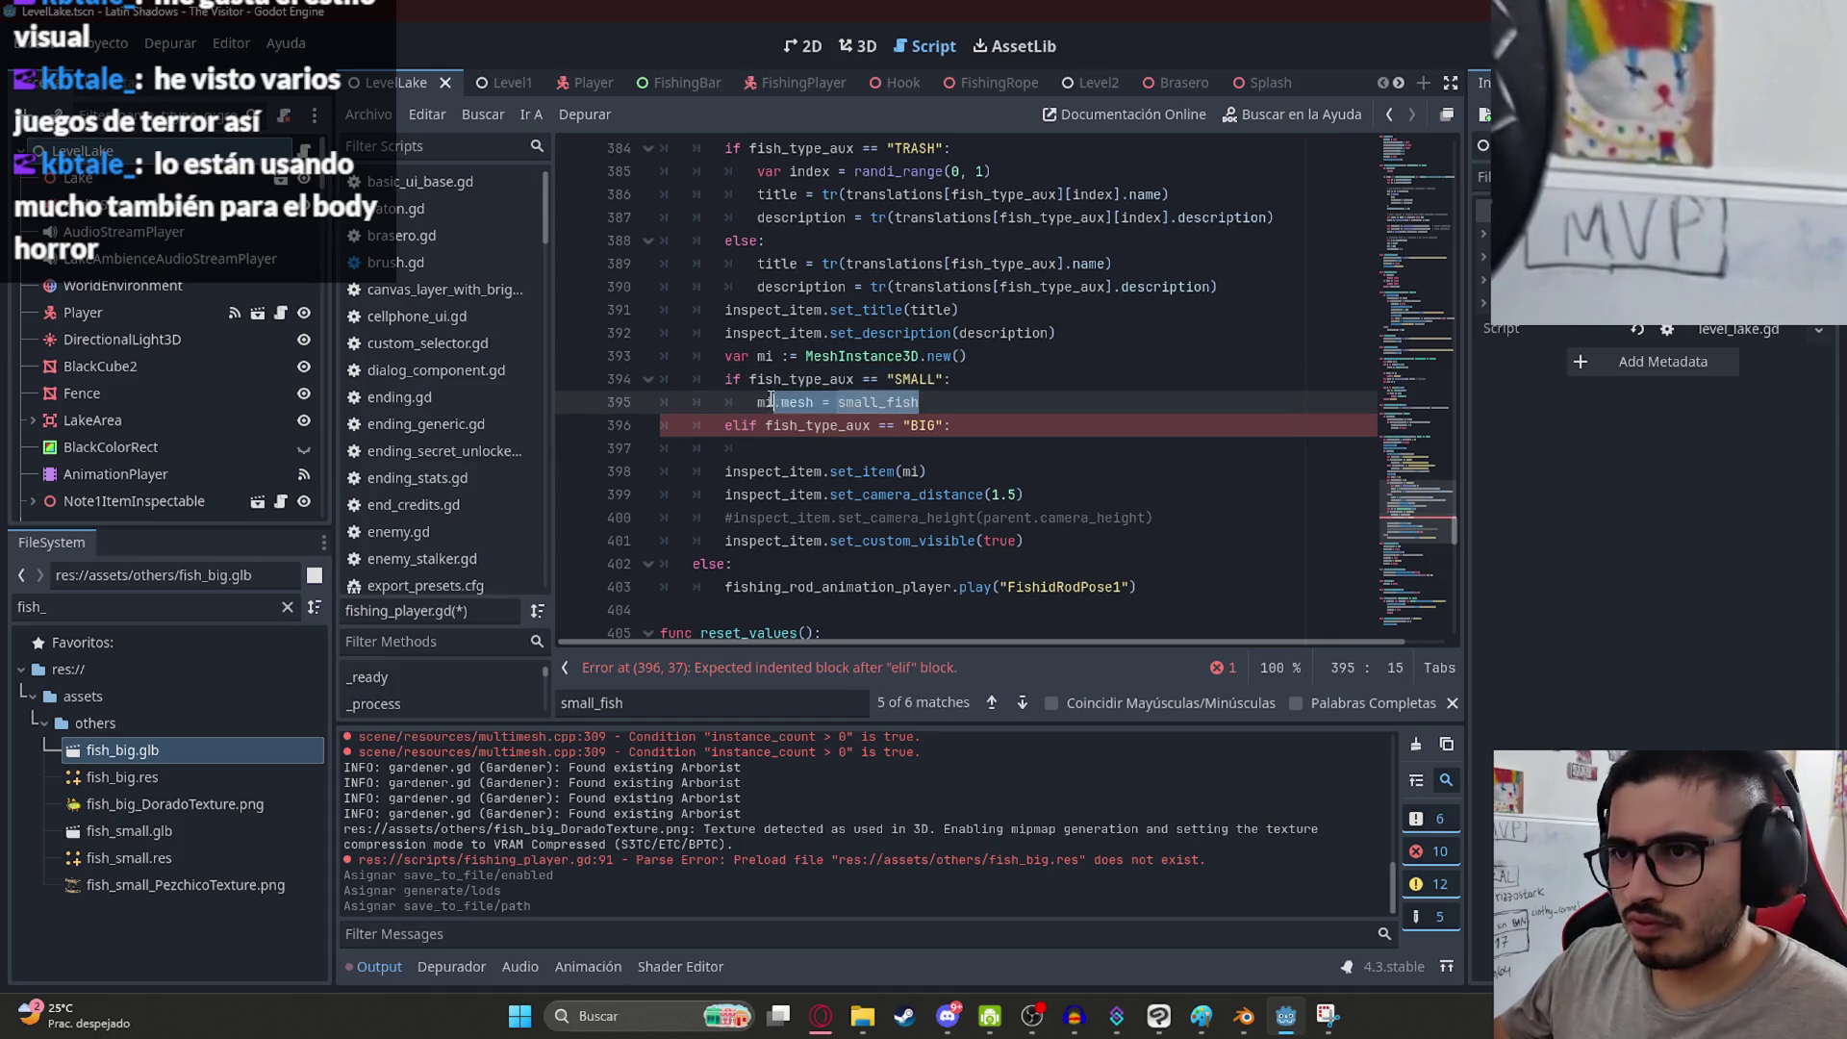
left_click(812, 443)
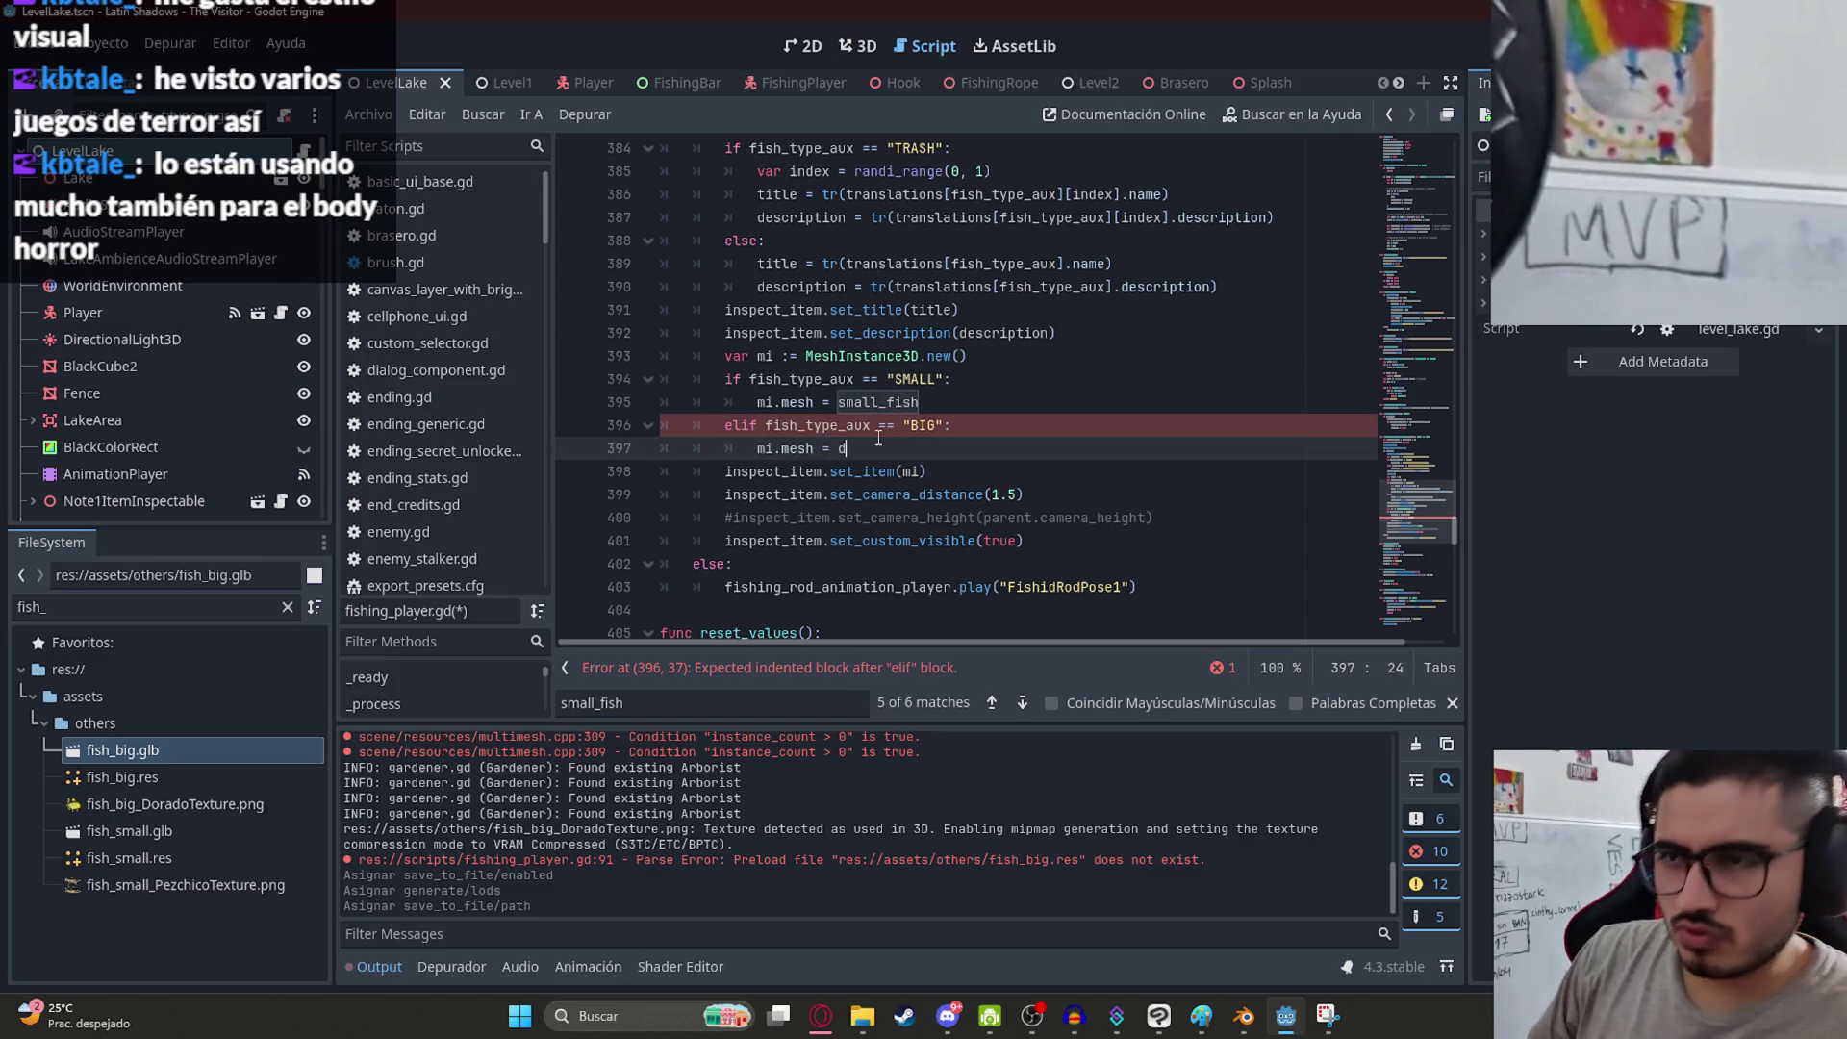
type("mi.mesh = bi")
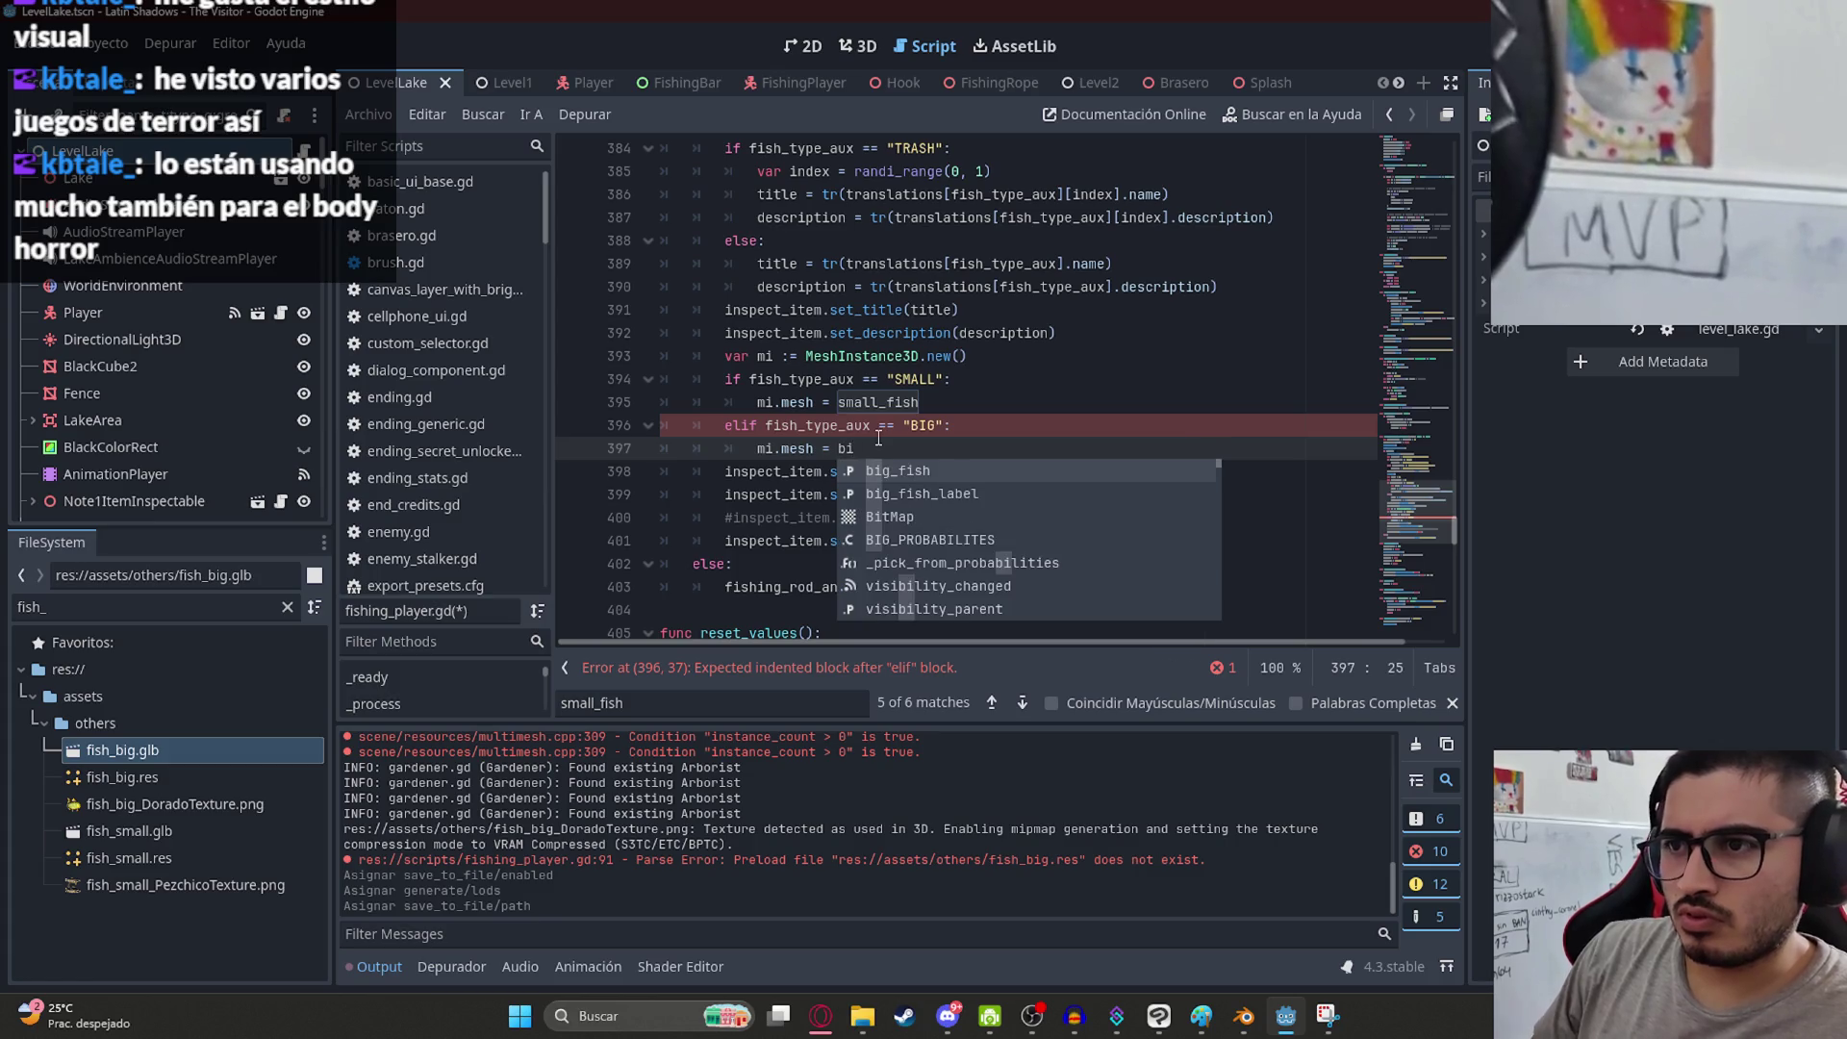
key("Return")
key("Return")
type("l")
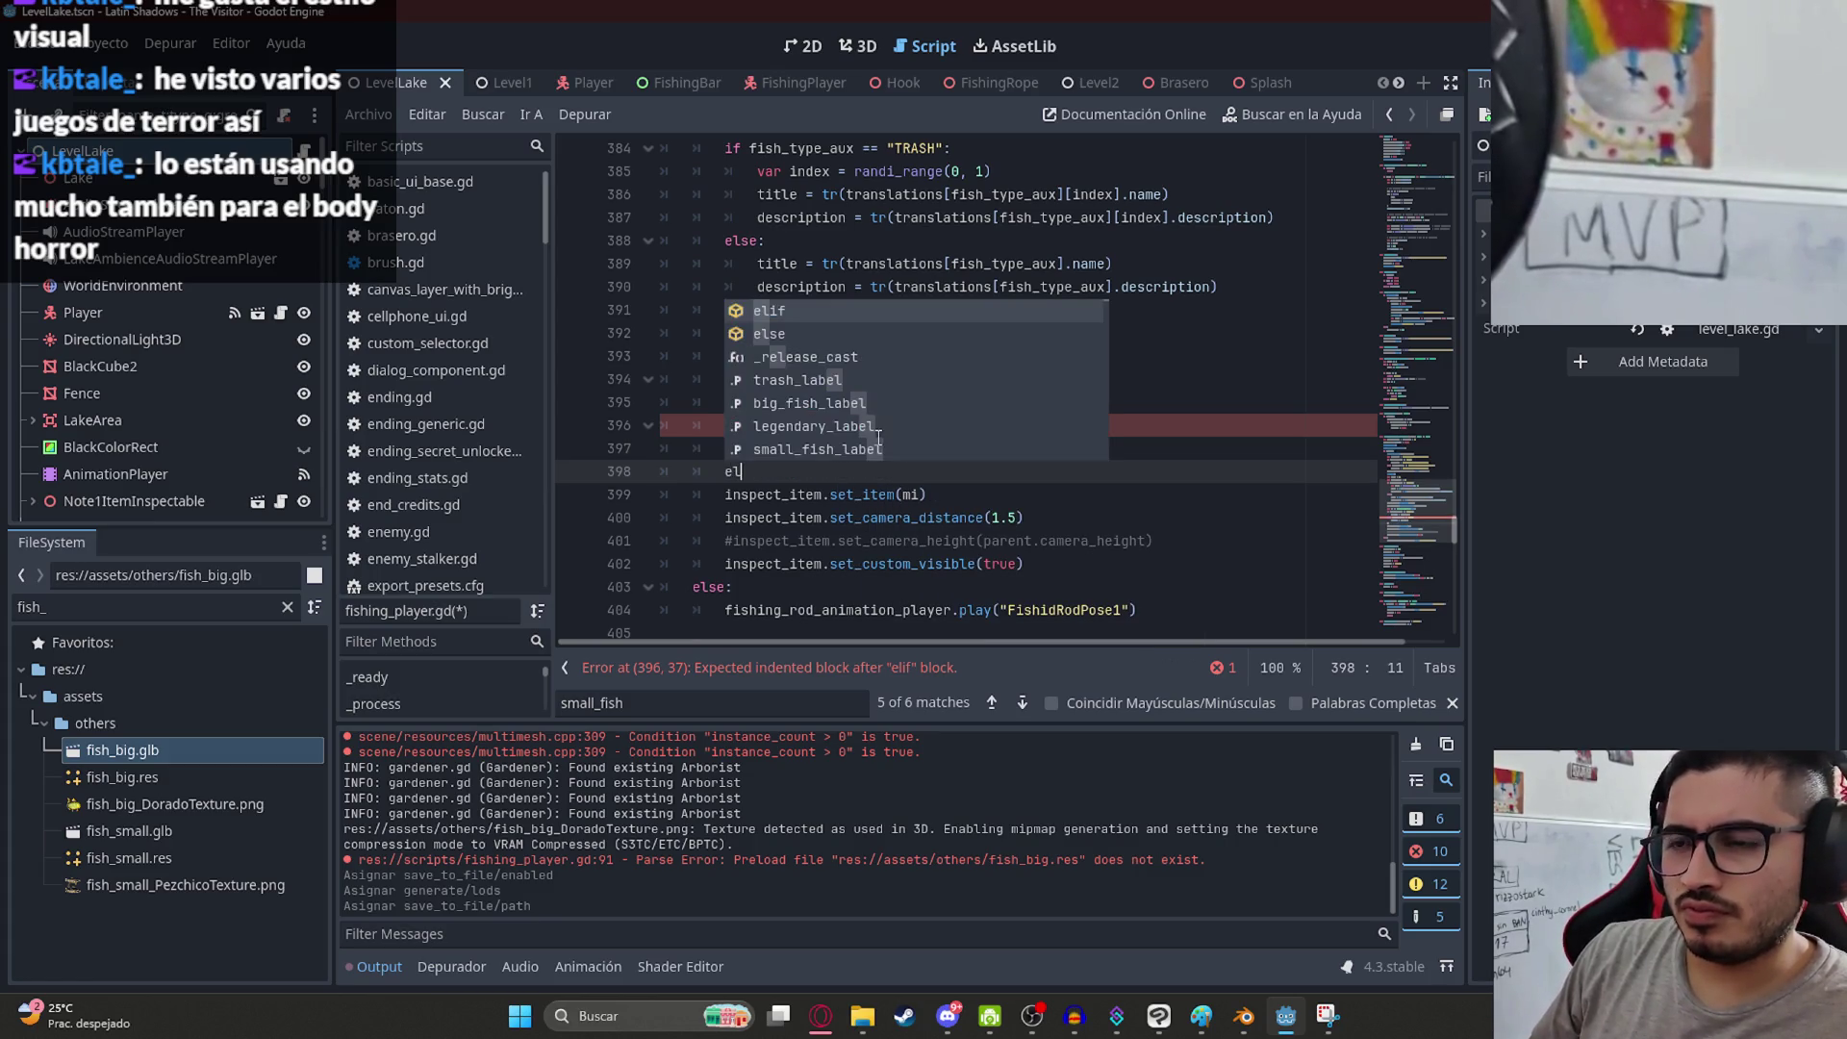
type("se:")
- Add an else branch assigning mi.mesh = small_fish and review the catch-handling lines
key("Return")
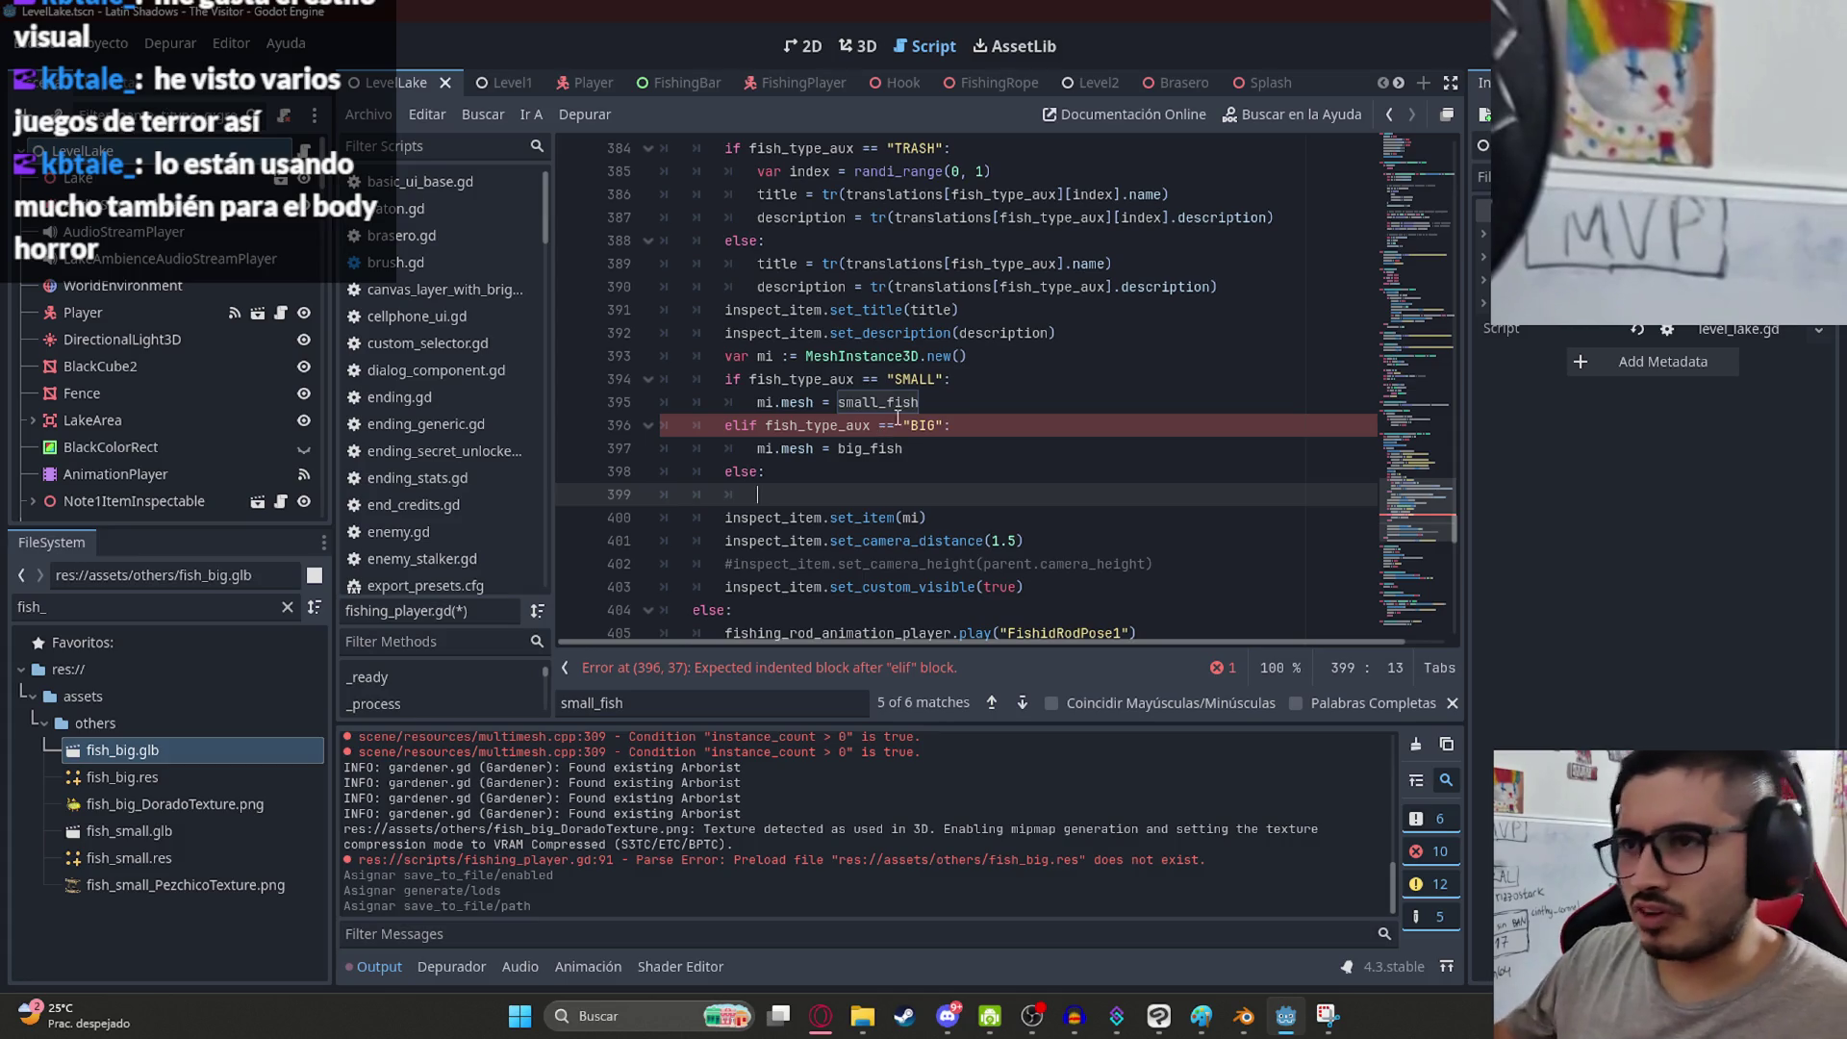
left_click_drag(918, 402, 756, 390)
key("ctrl+c")
left_click(1018, 465)
key("Down")
key("ctrl+v")
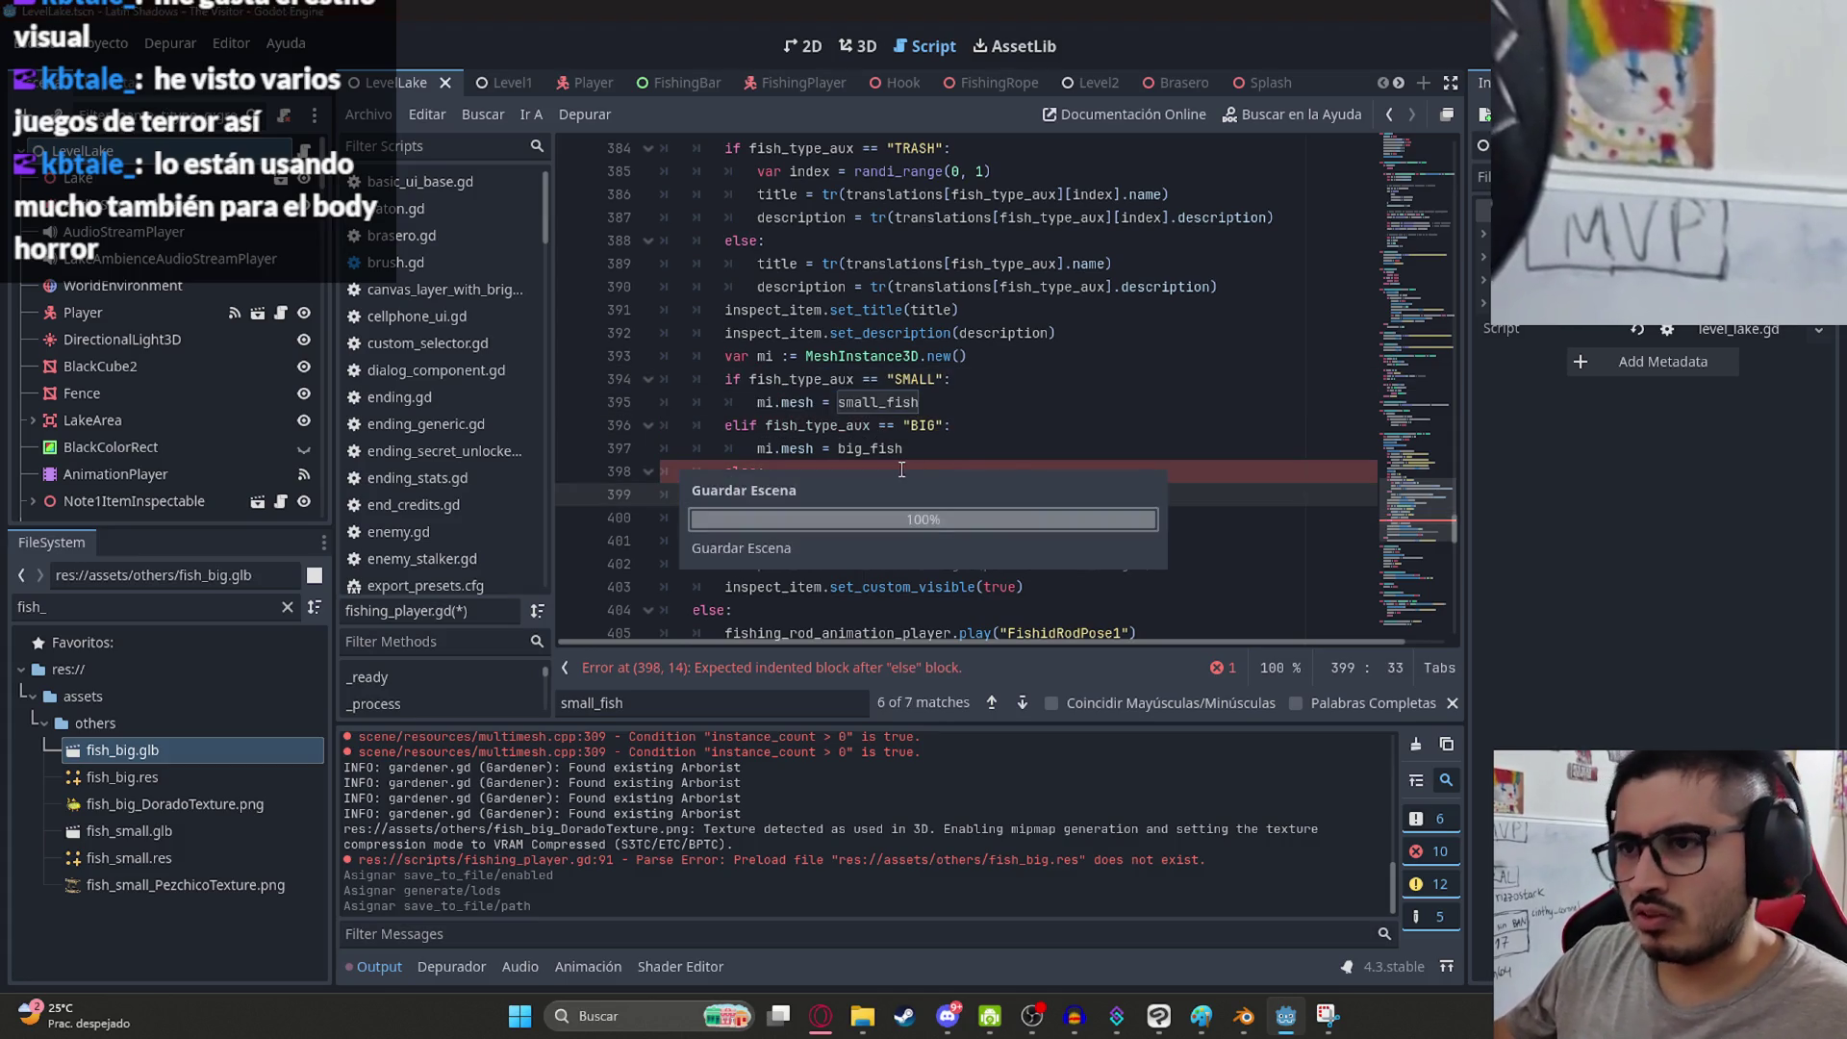
left_click(1017, 460)
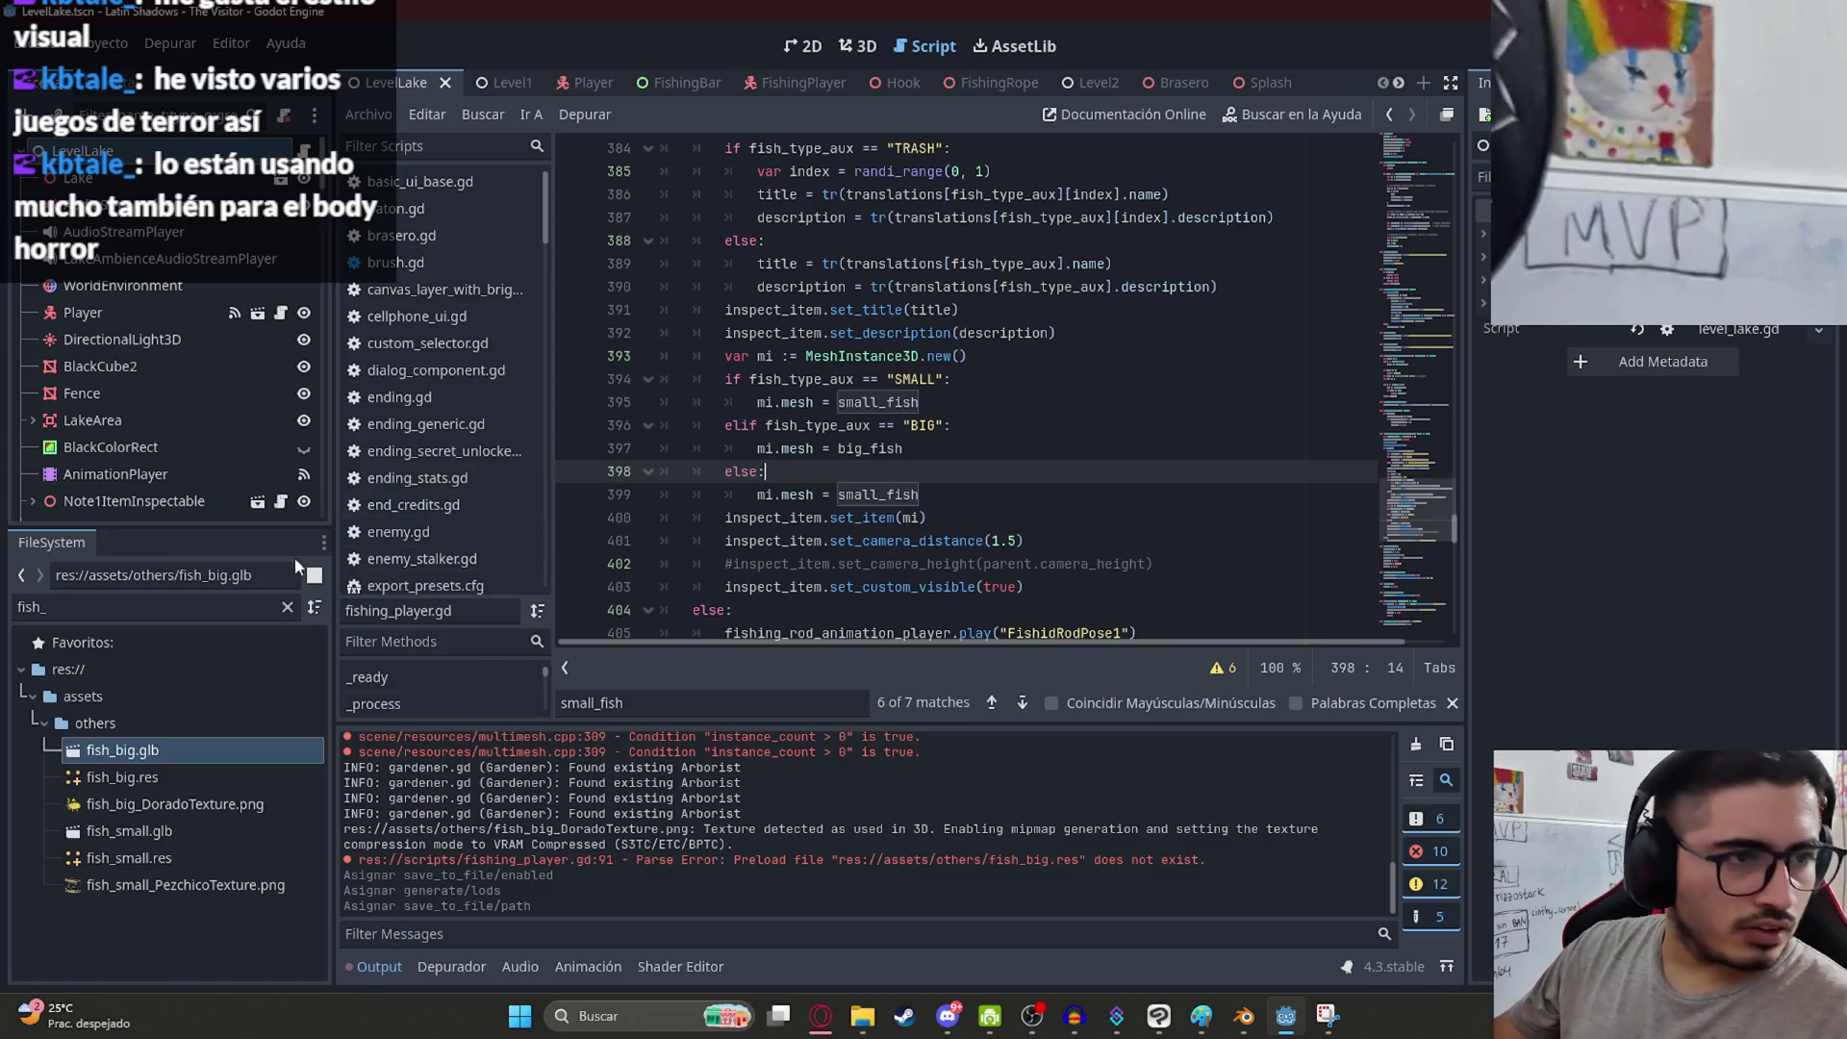
left_click(1070, 518)
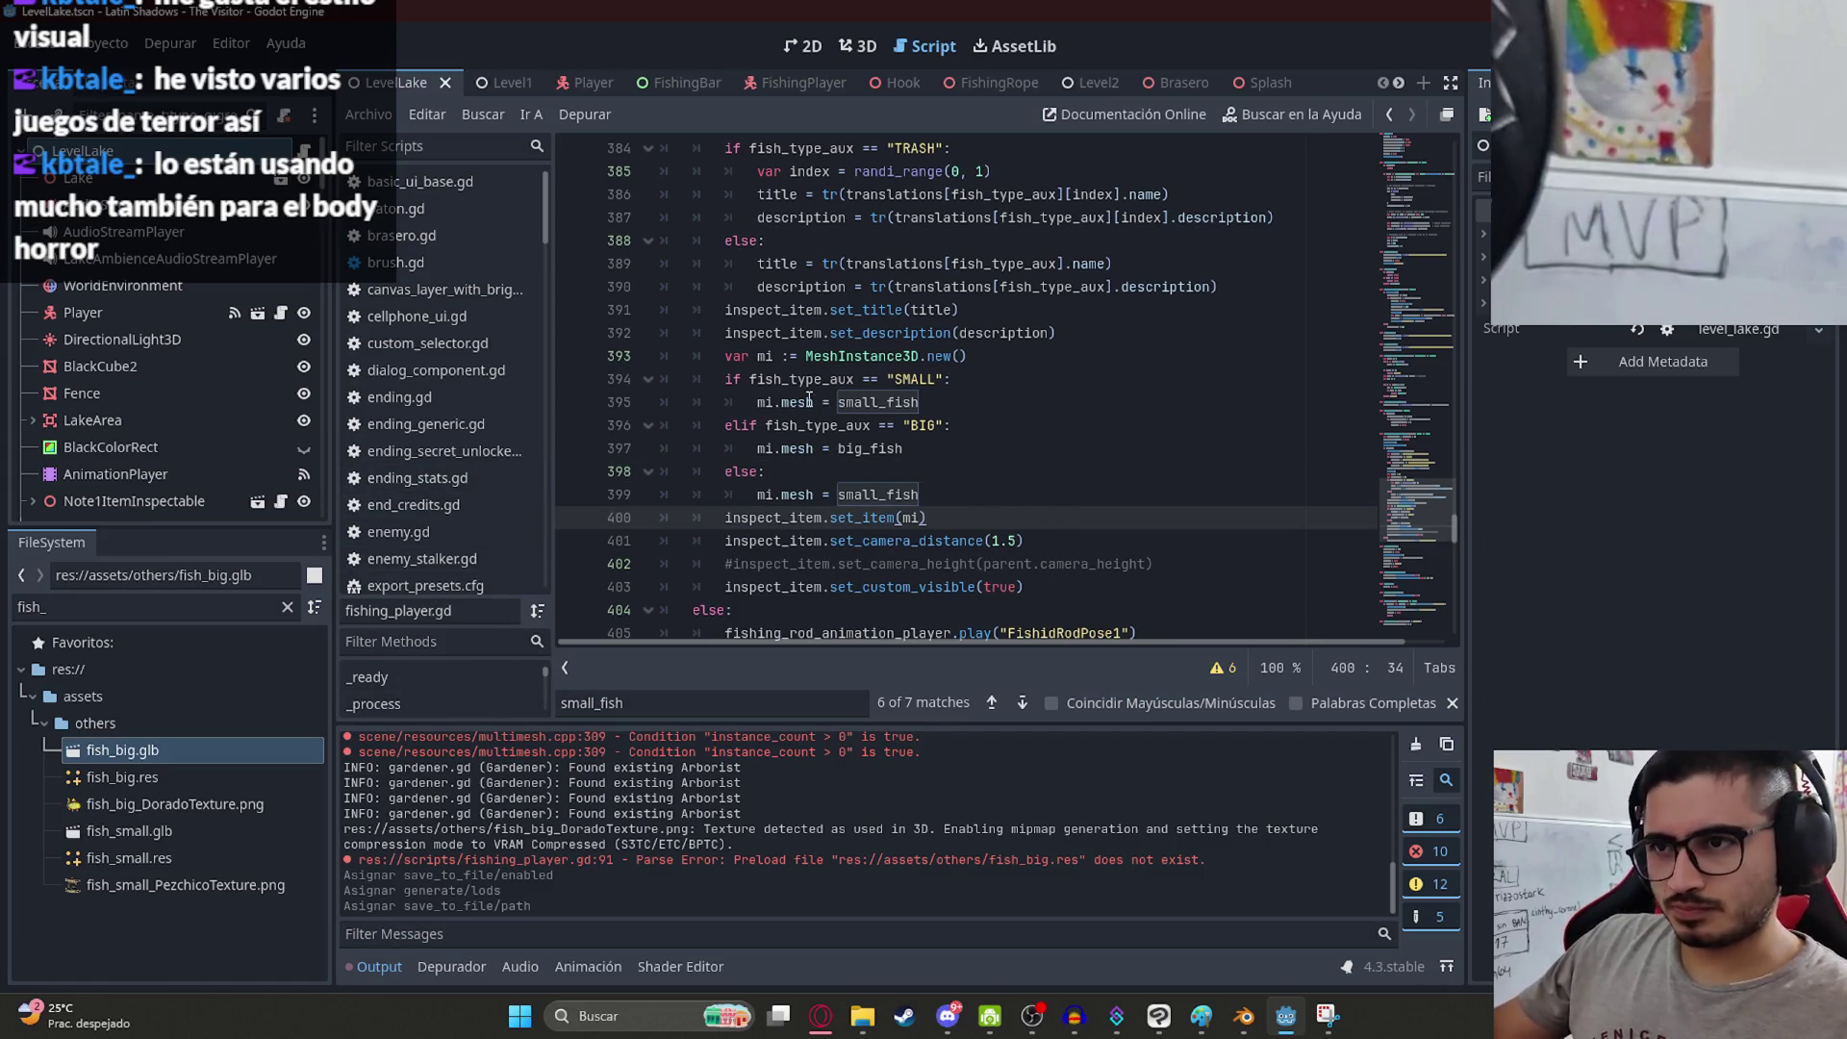
double_click(877, 493)
double_click(862, 355)
left_click(902, 424)
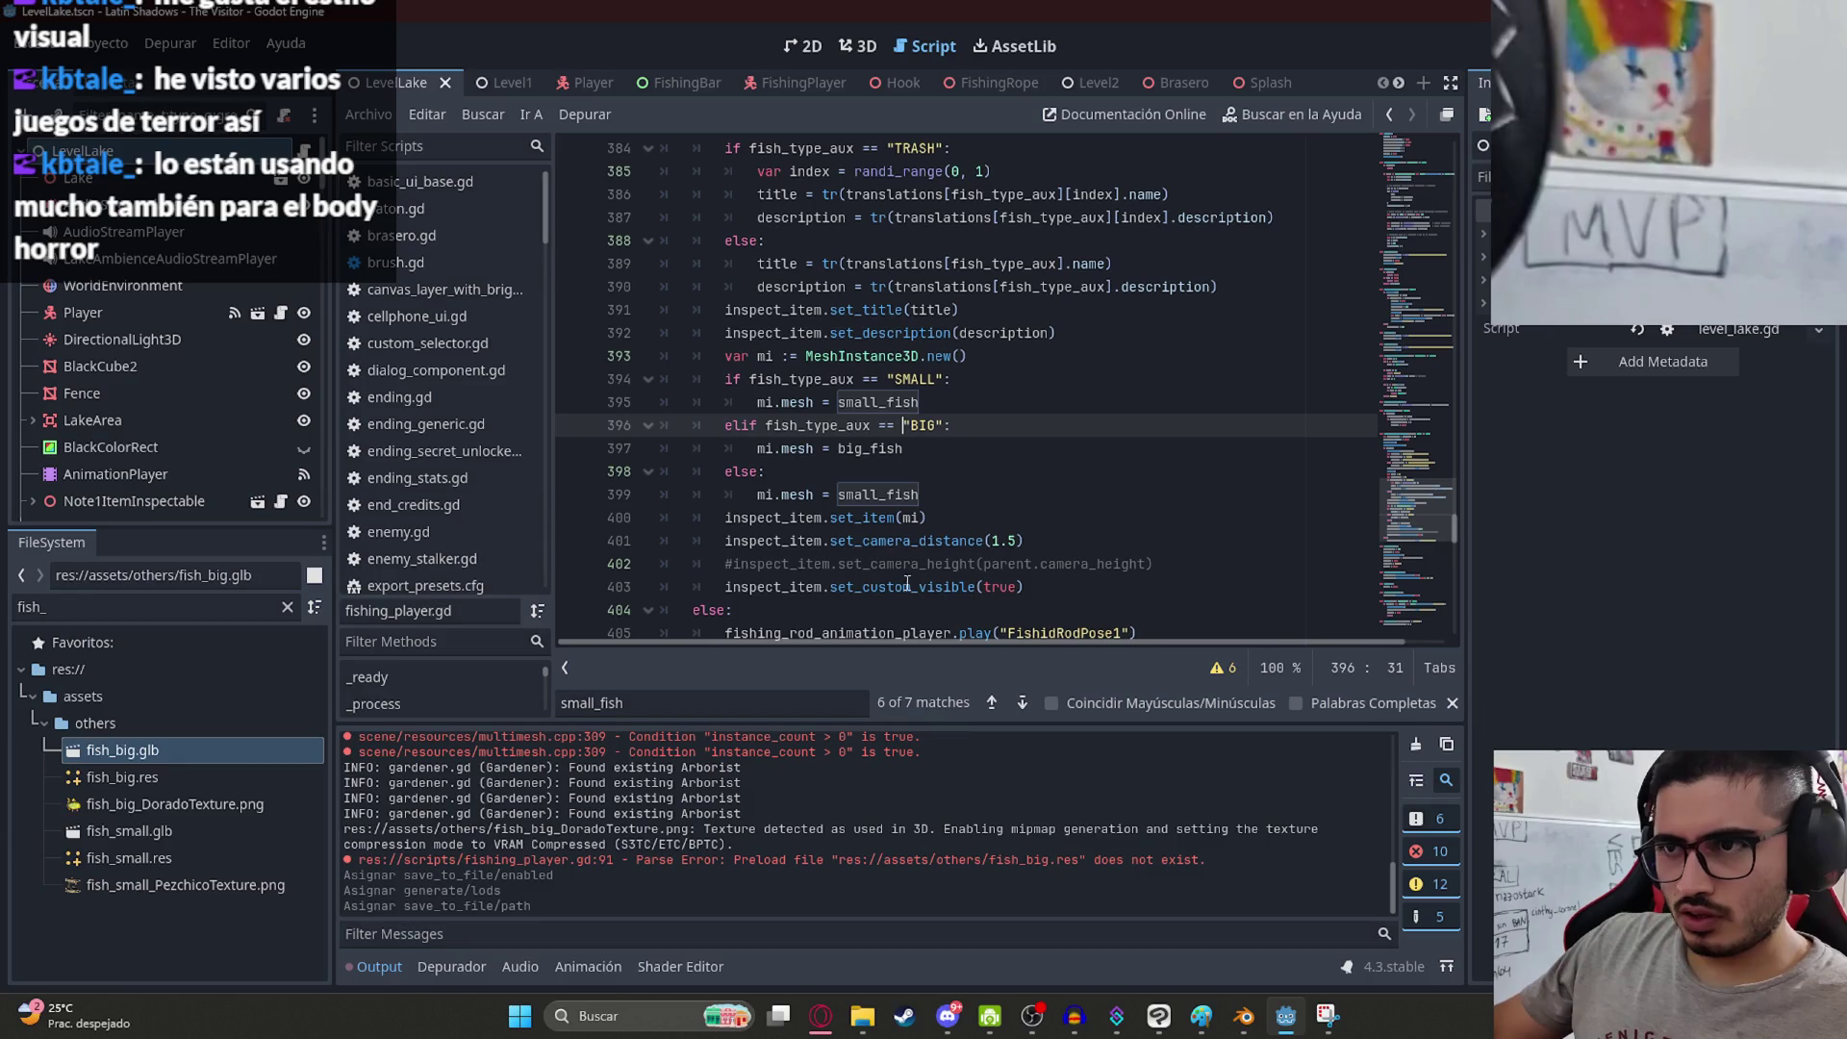
left_click(896, 450)
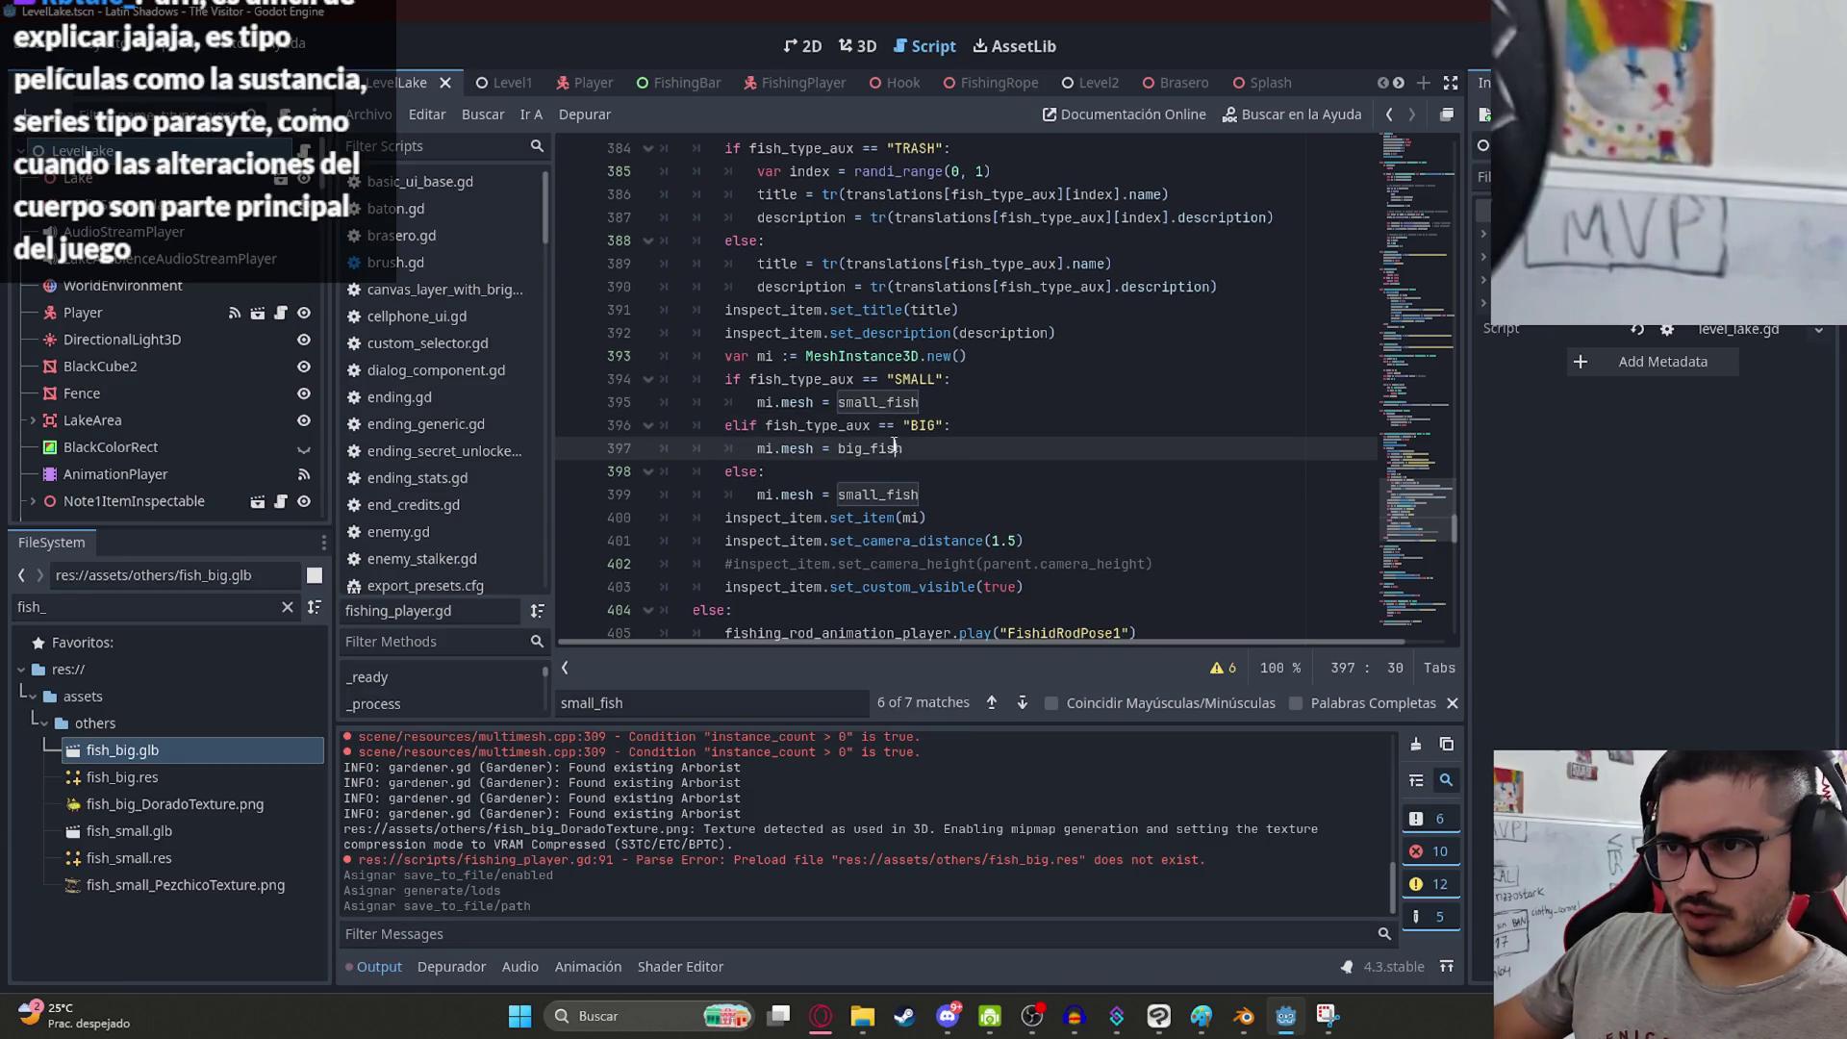
- Run the LevelLake scene to test the change
right_click(427, 84)
left_click(578, 240)
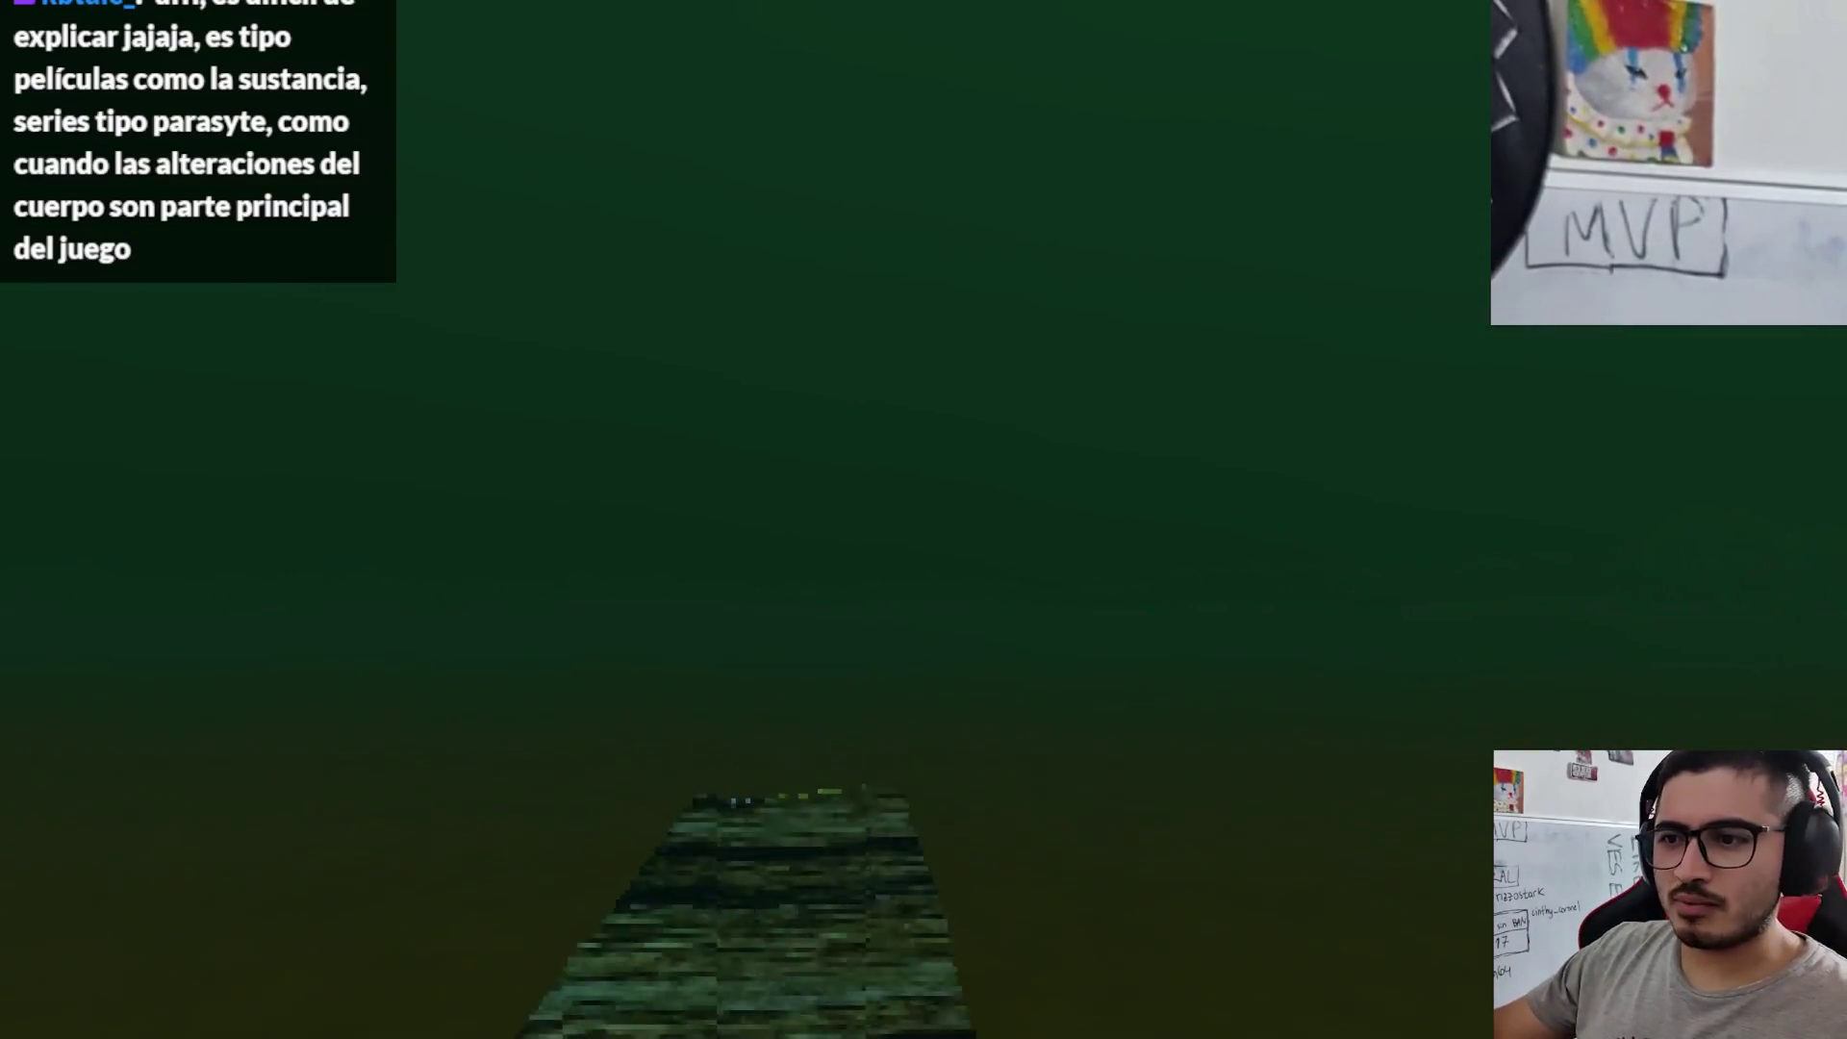
- Fish at the lake until a Dorado Grande shows the big fish model, then stop the game
key("Return")
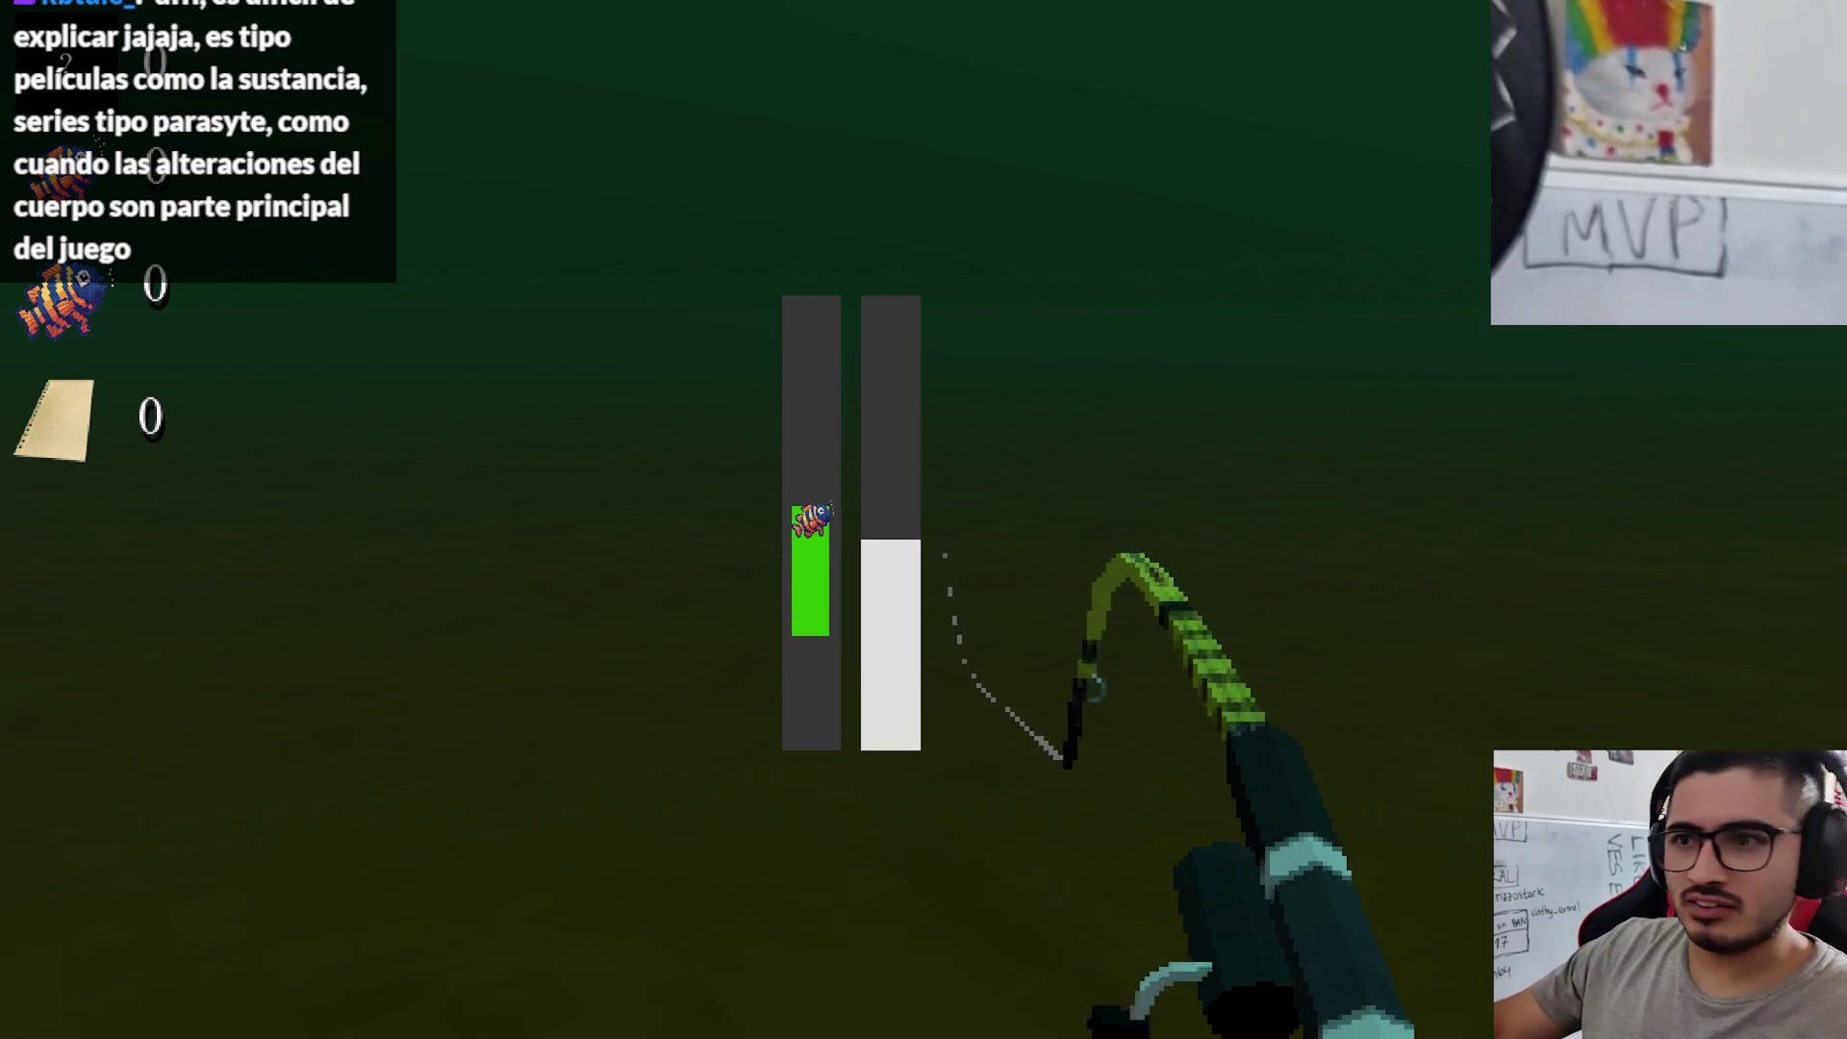
left_click(924, 520)
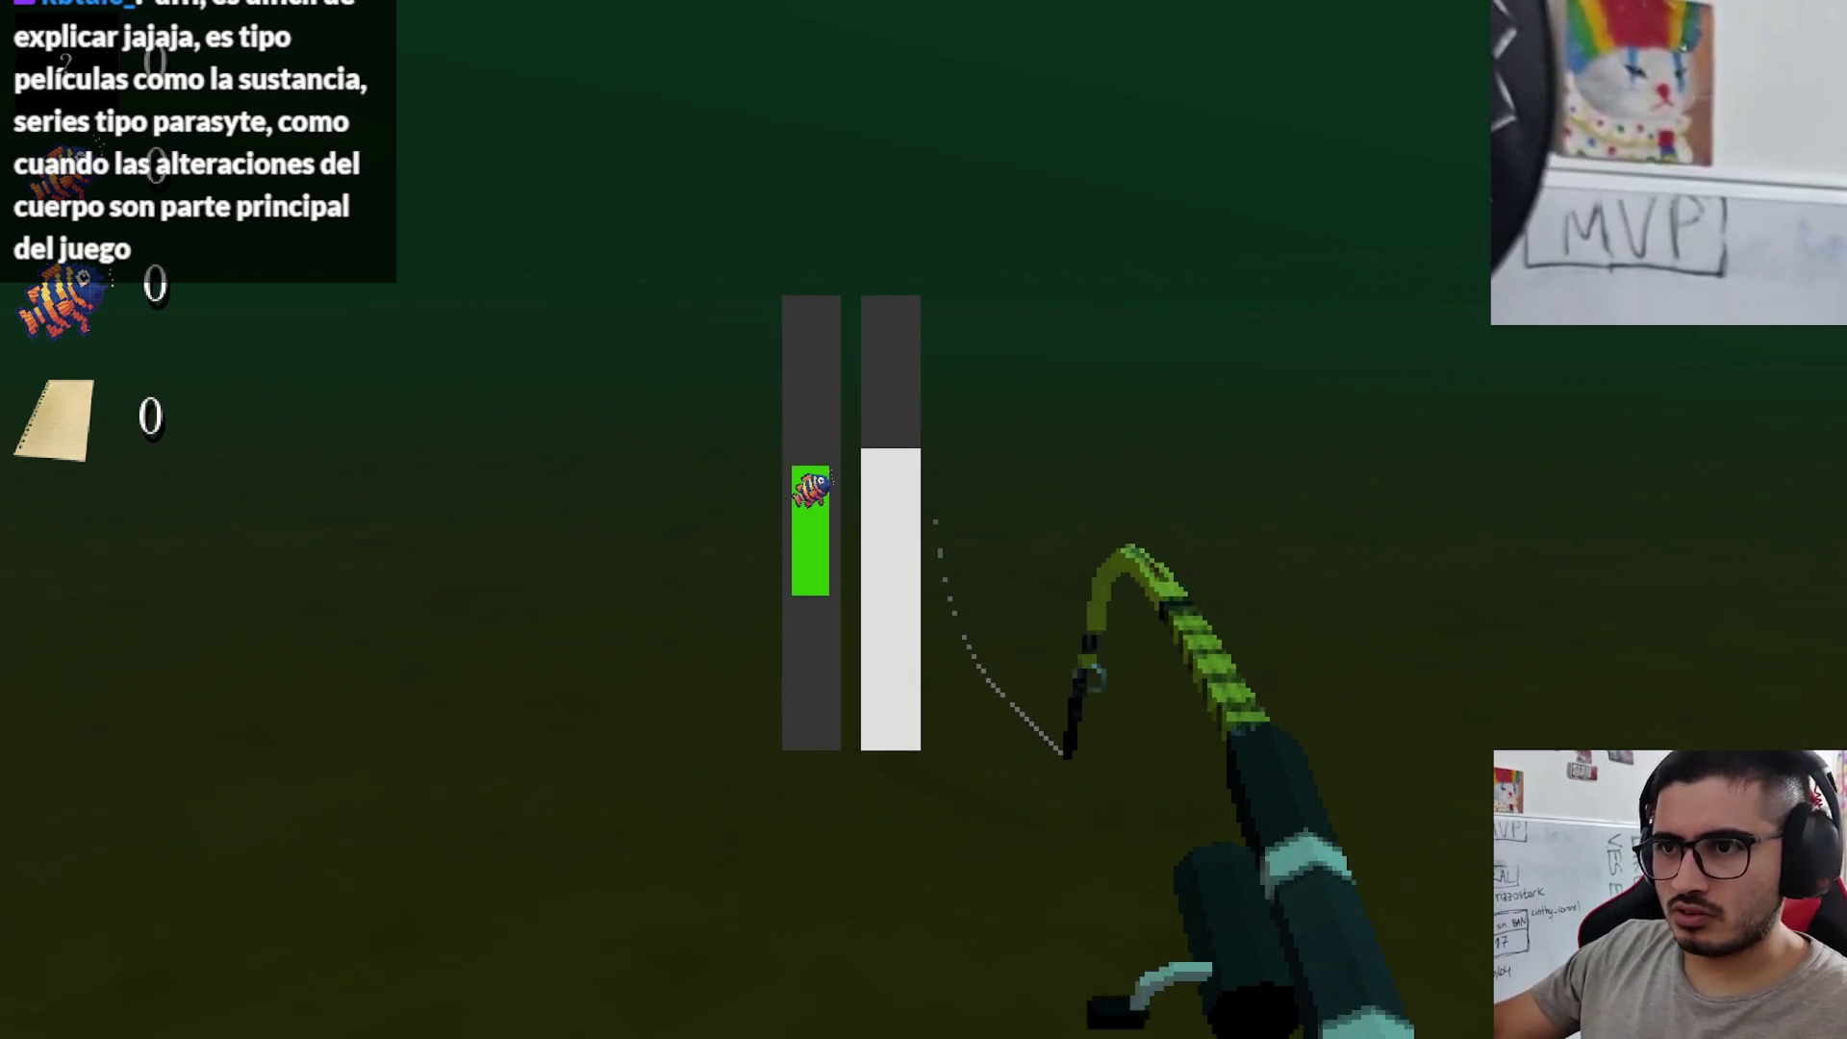
left_click(923, 519)
left_click(923, 520)
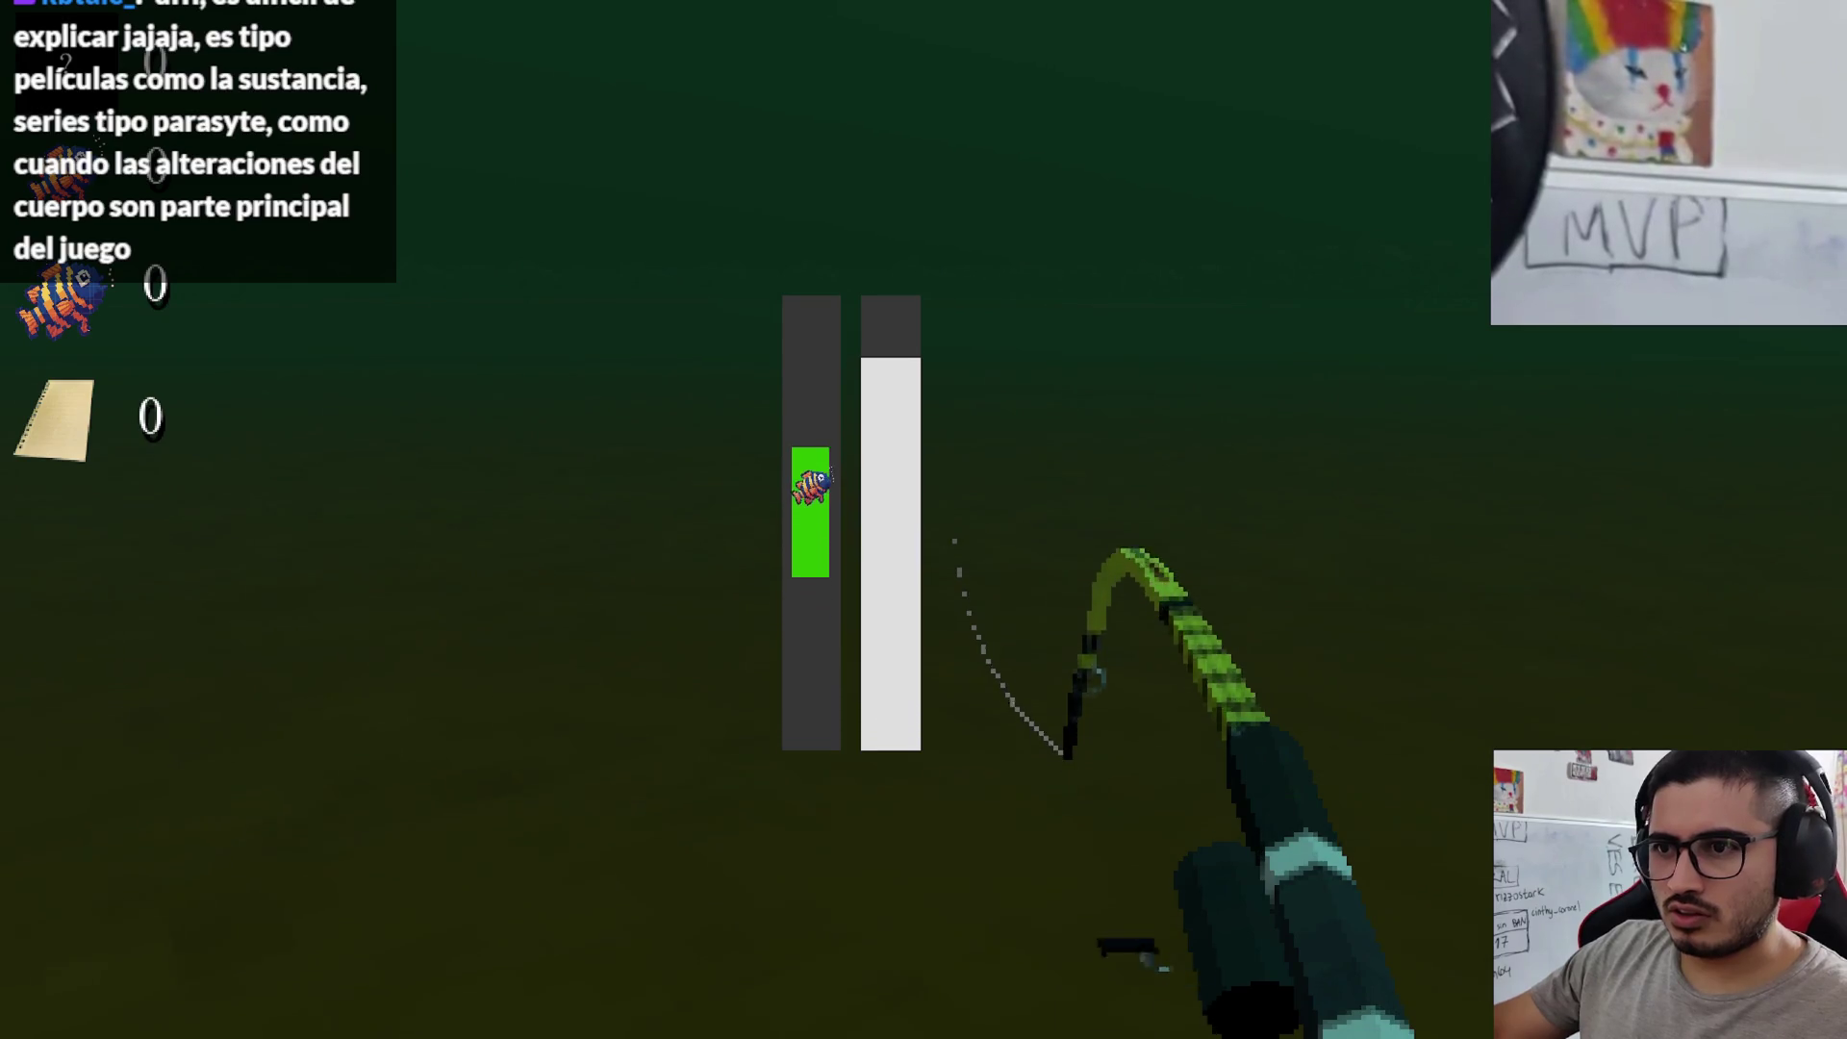
left_click(924, 519)
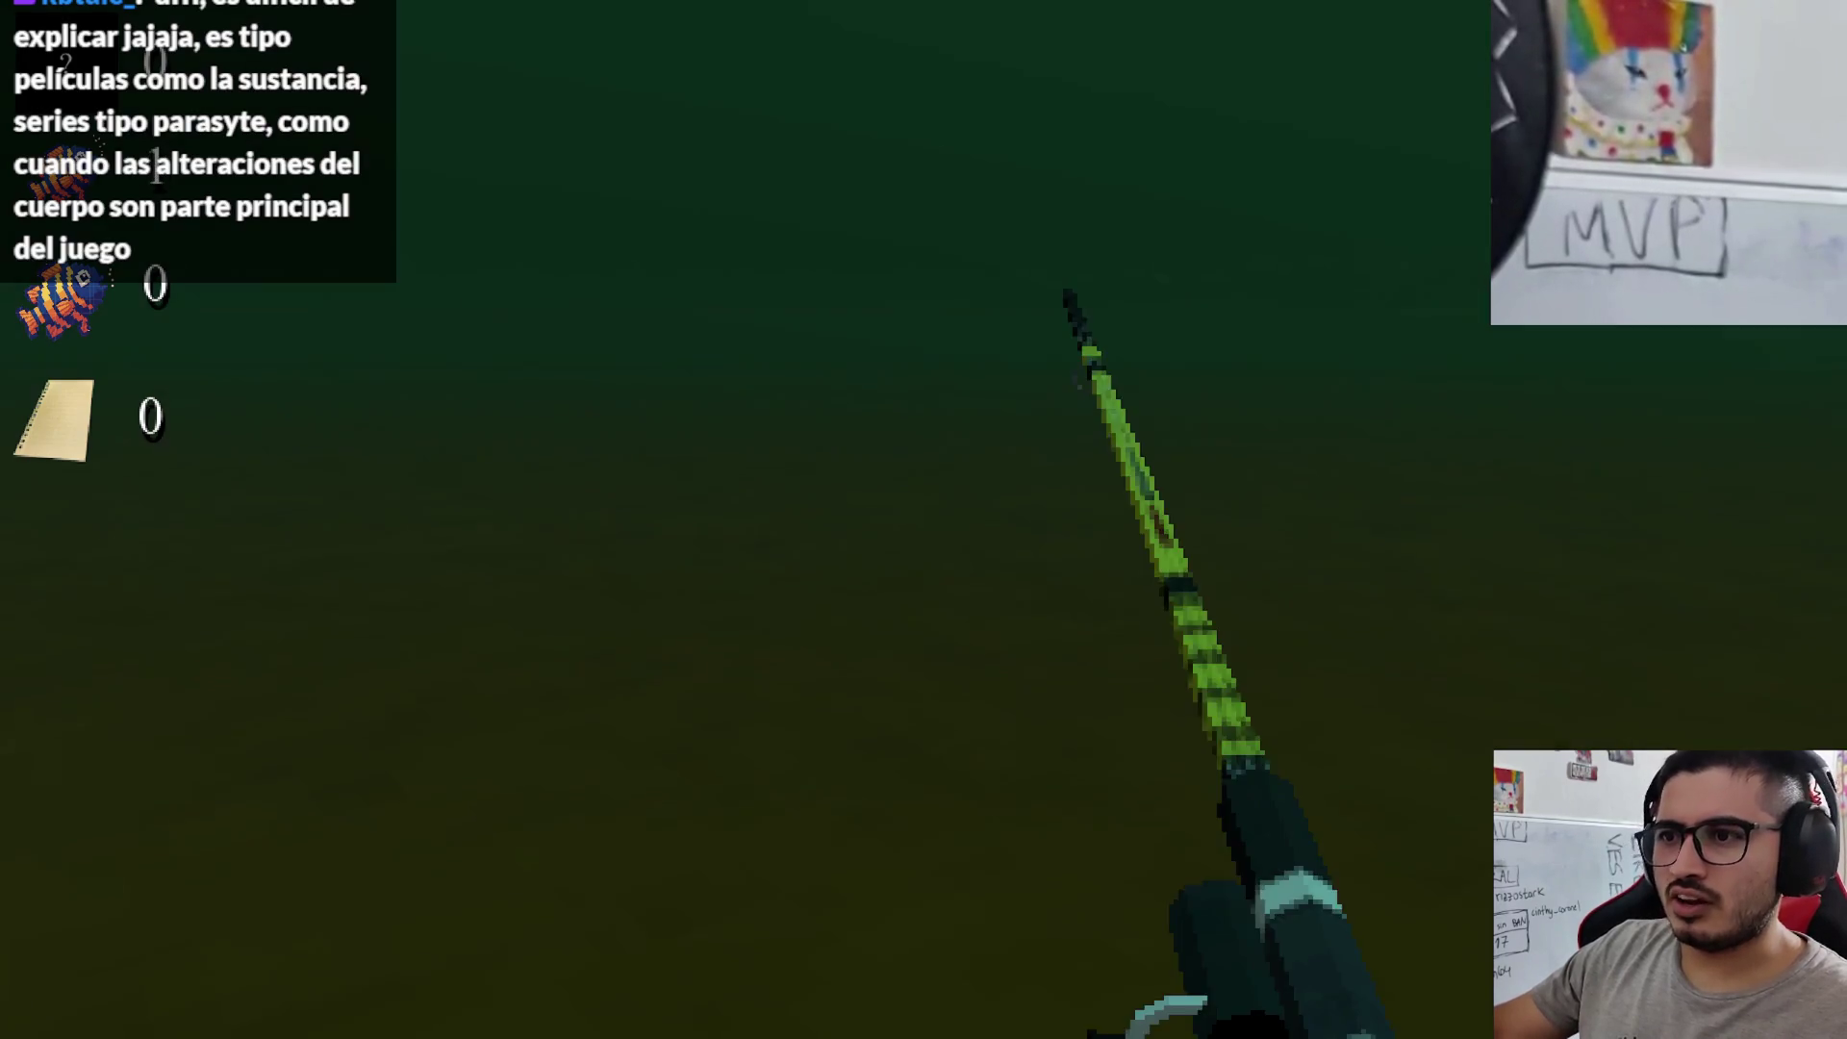
left_click(923, 519)
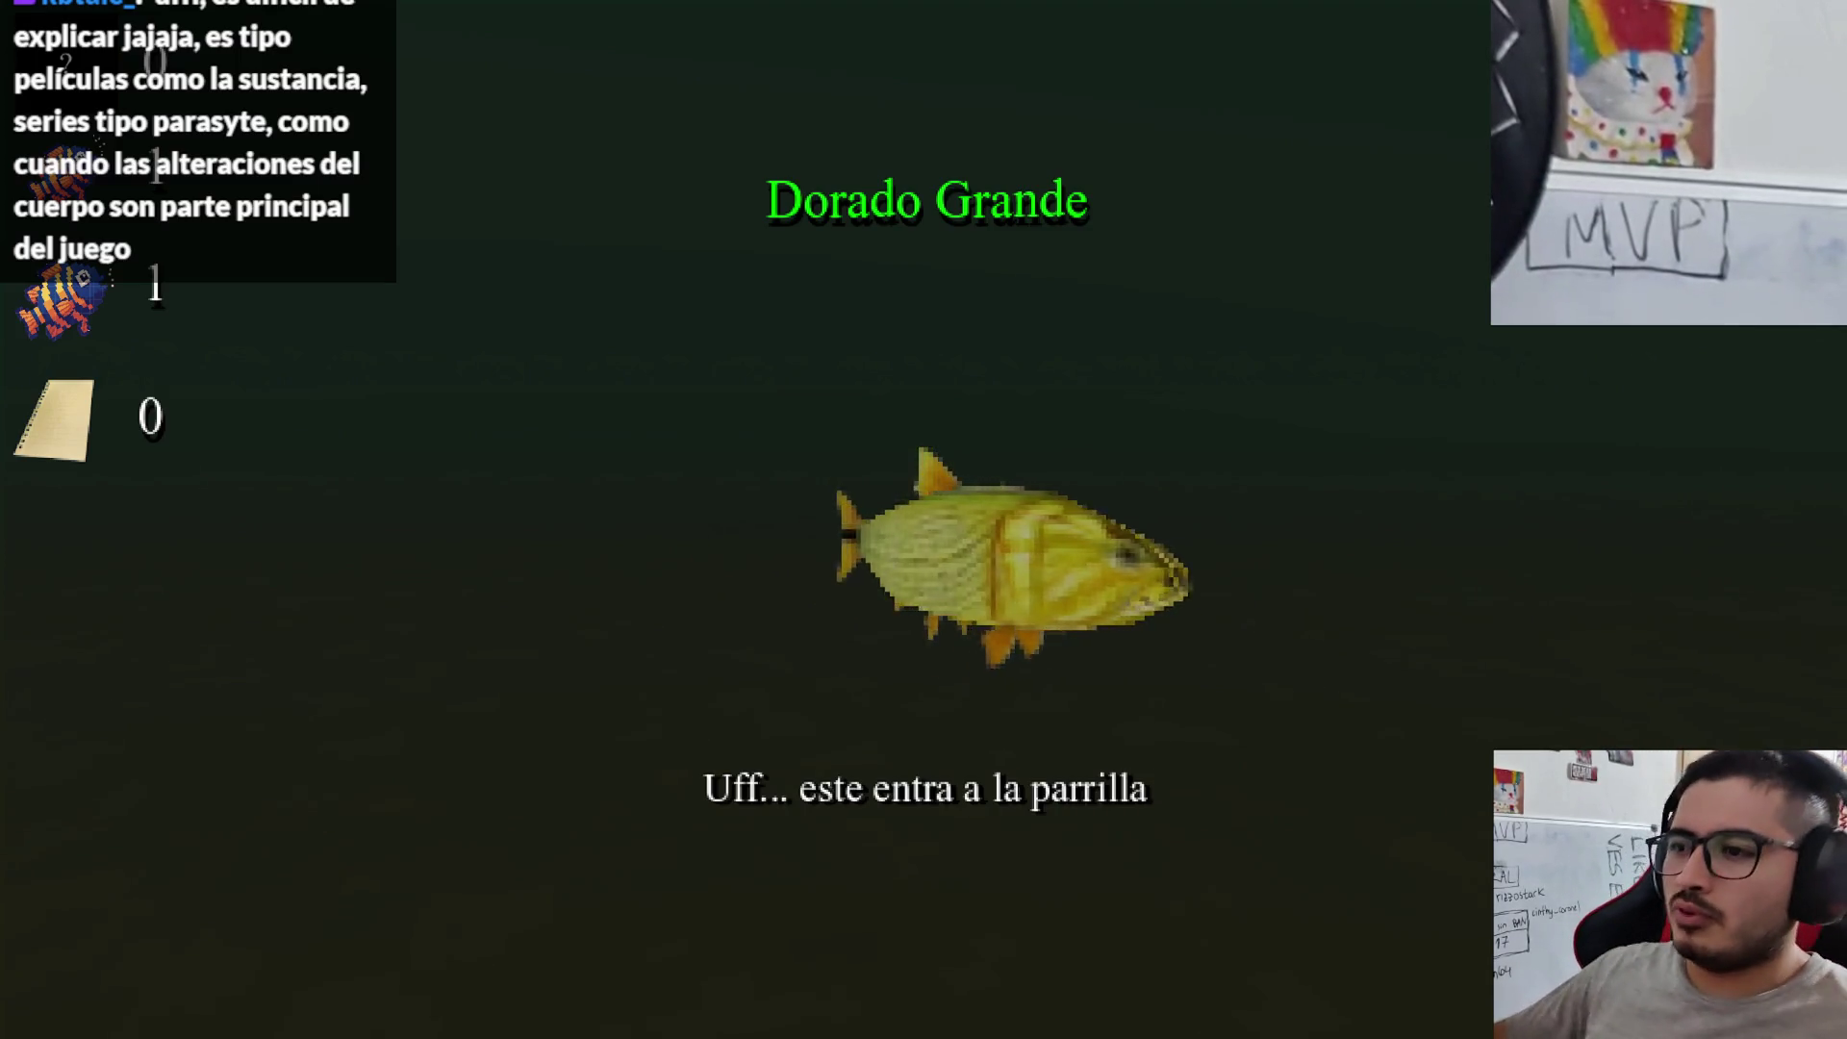
key("alt+F4")
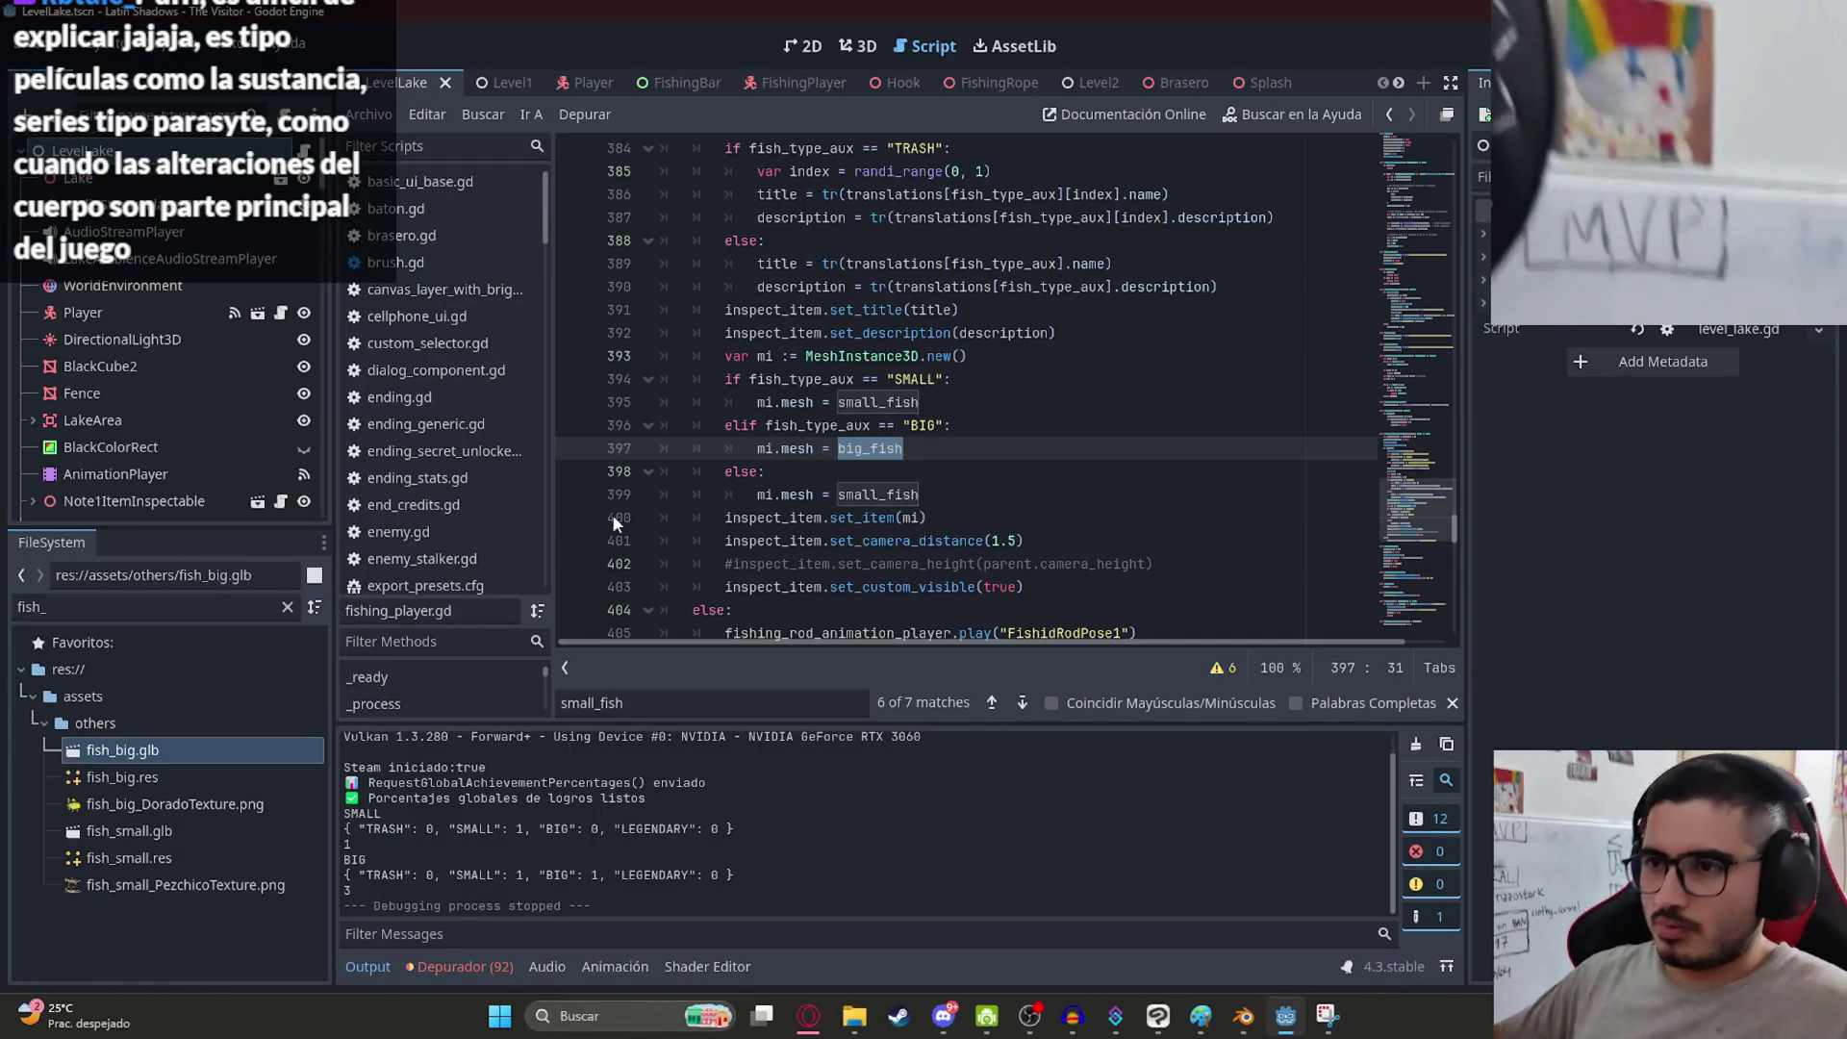
- In Clip Studio Paint show the DoradoUV layer, add a new raster layer and pick the pen at size 40 for the outline
key("alt+Tab")
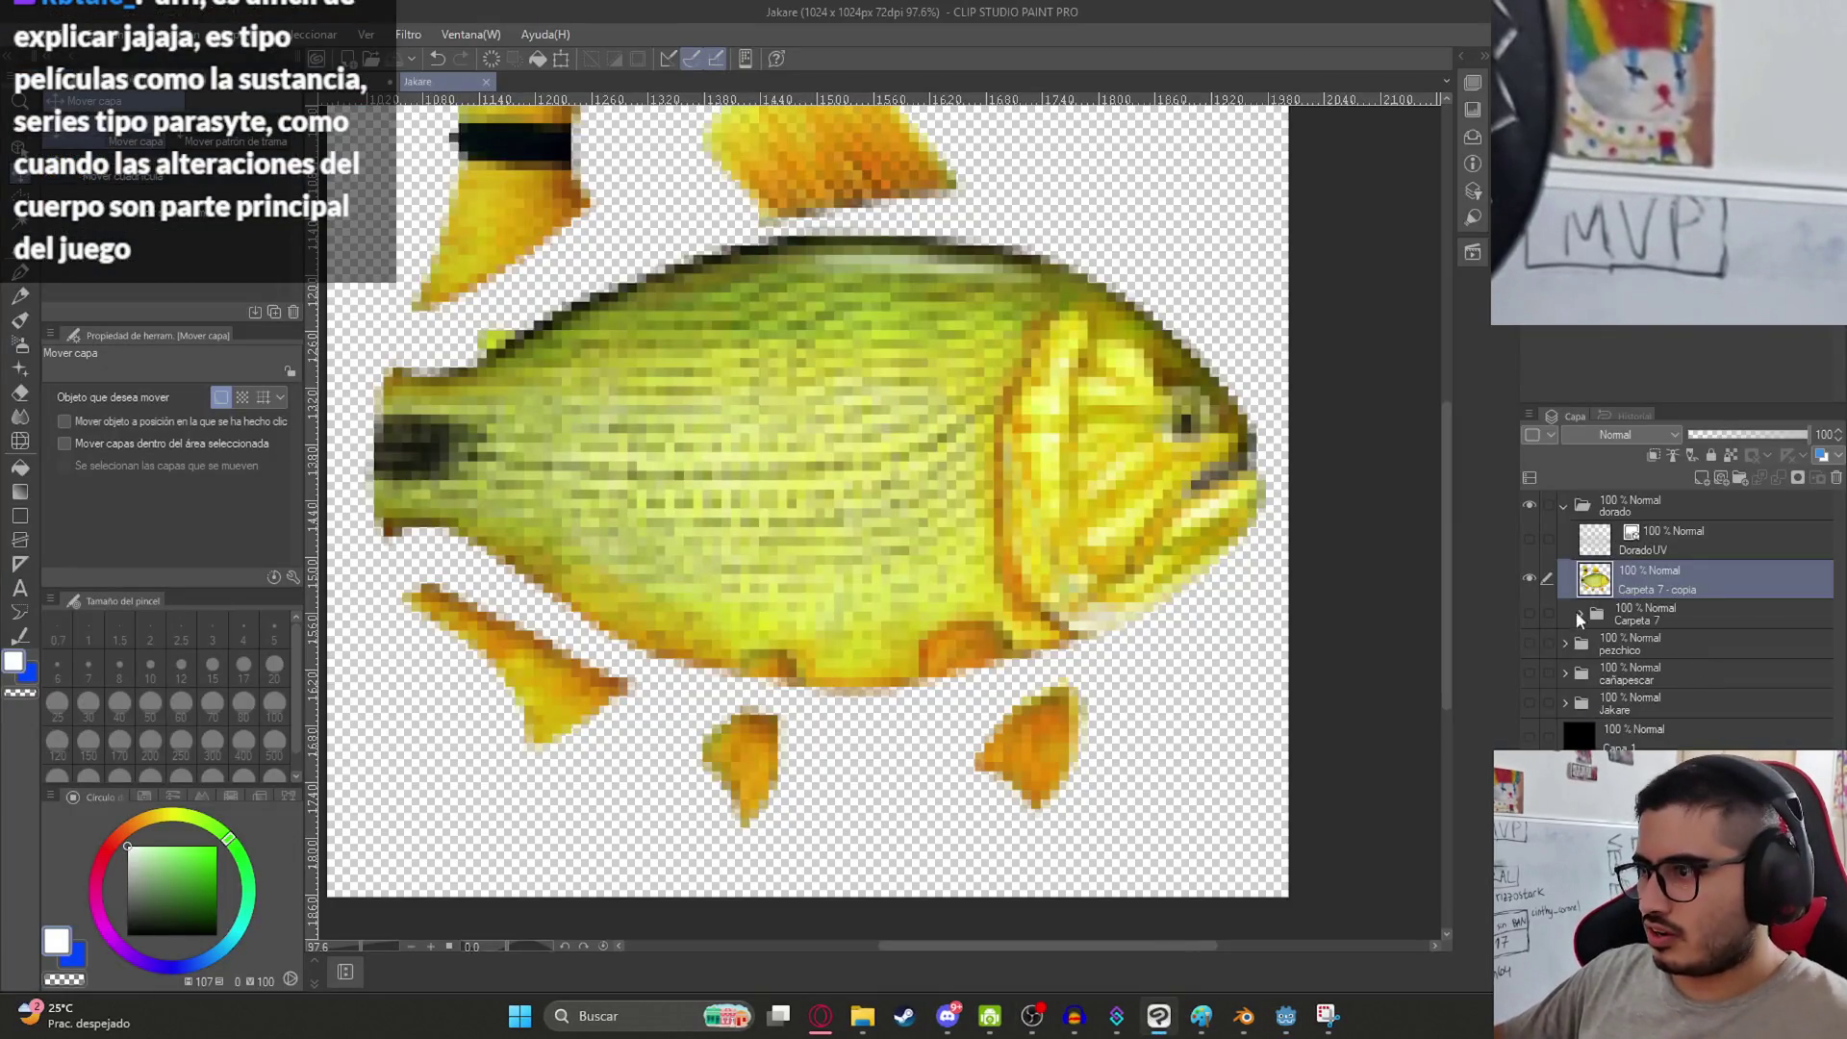
left_click(1536, 540)
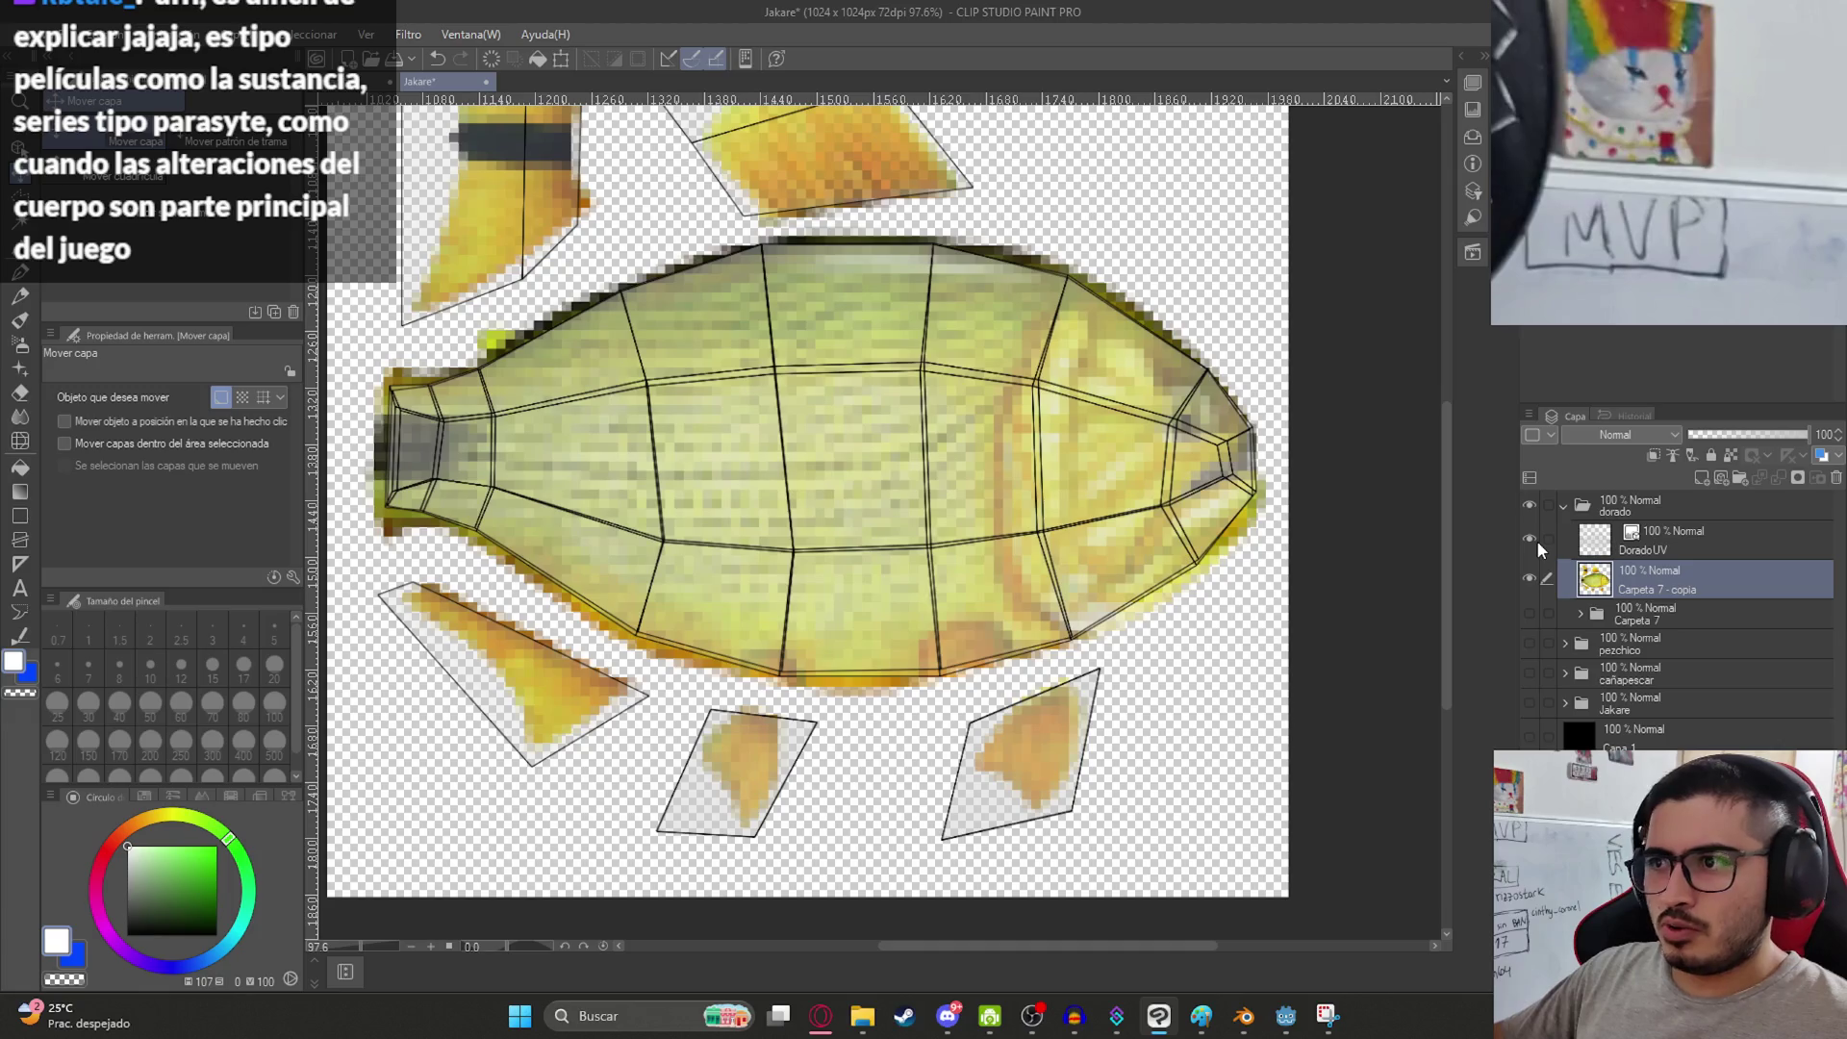
scroll(944, 528, "down", 3)
scroll(946, 528, "up", 2)
scroll(948, 551, "down", 1)
scroll(947, 552, "down", 2)
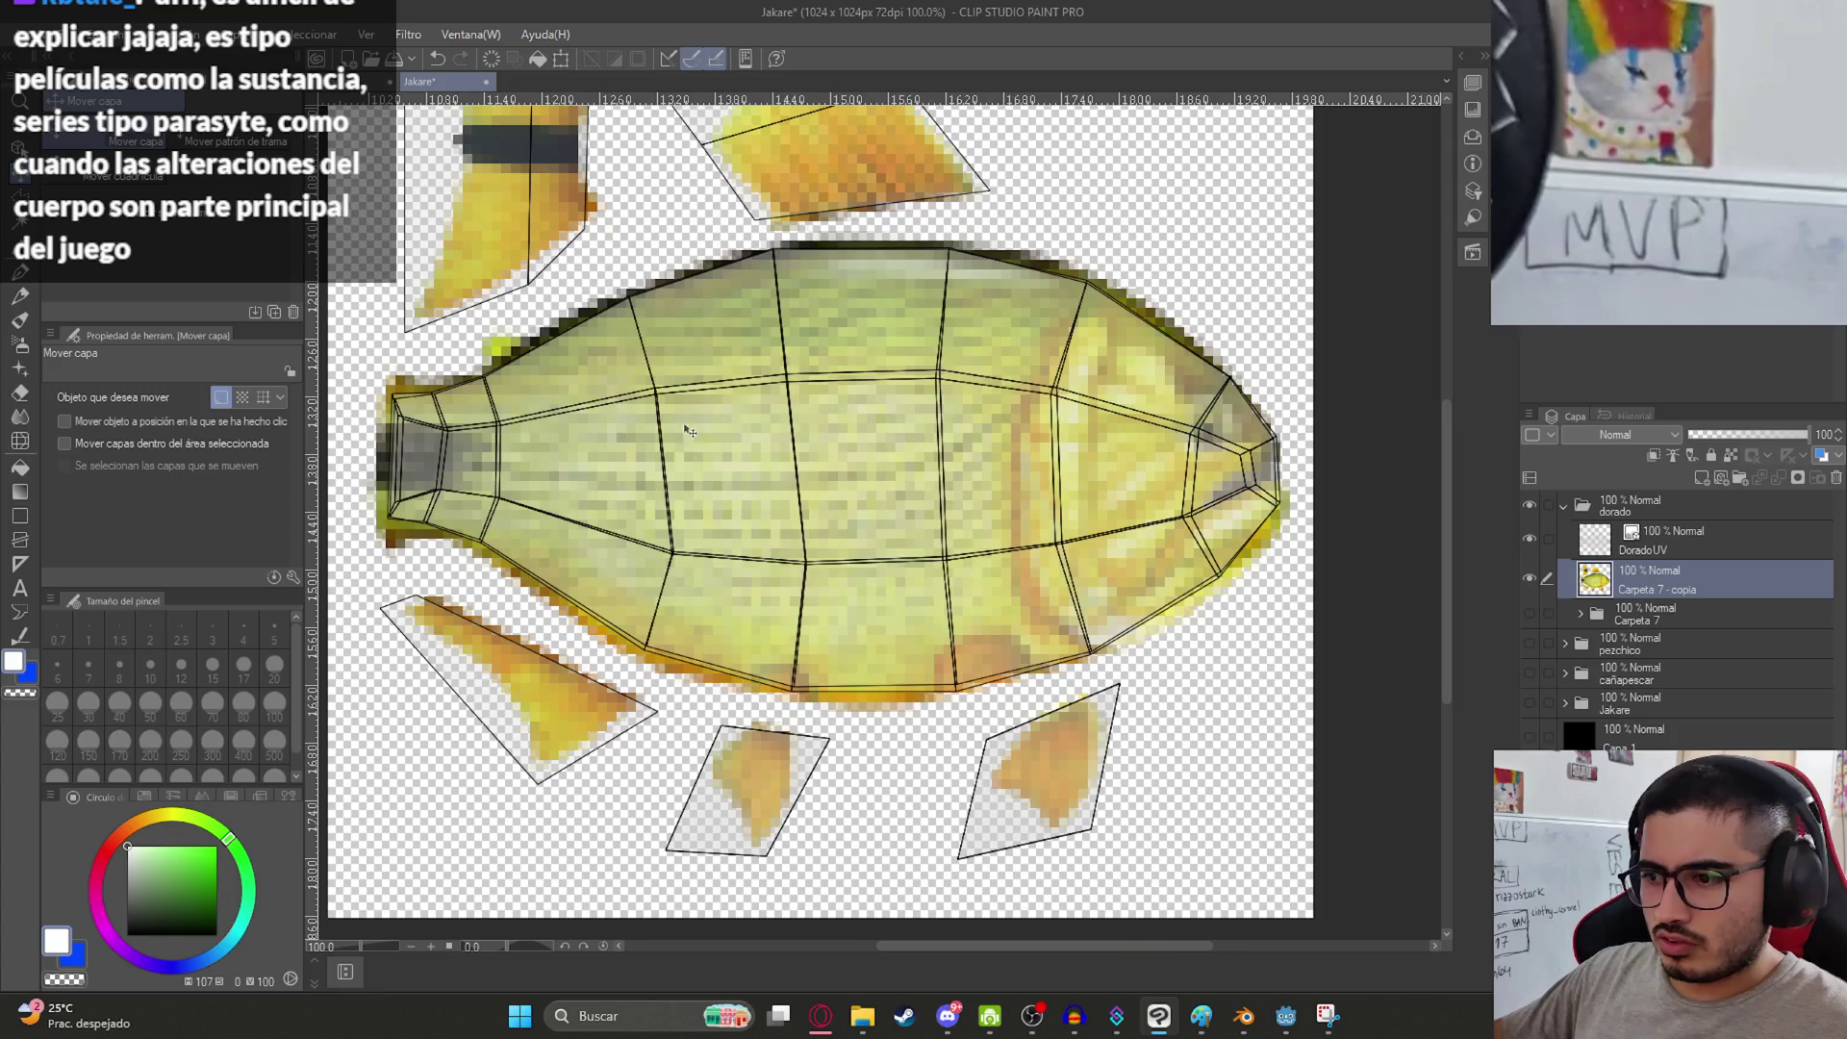
scroll(608, 233, "up", 1)
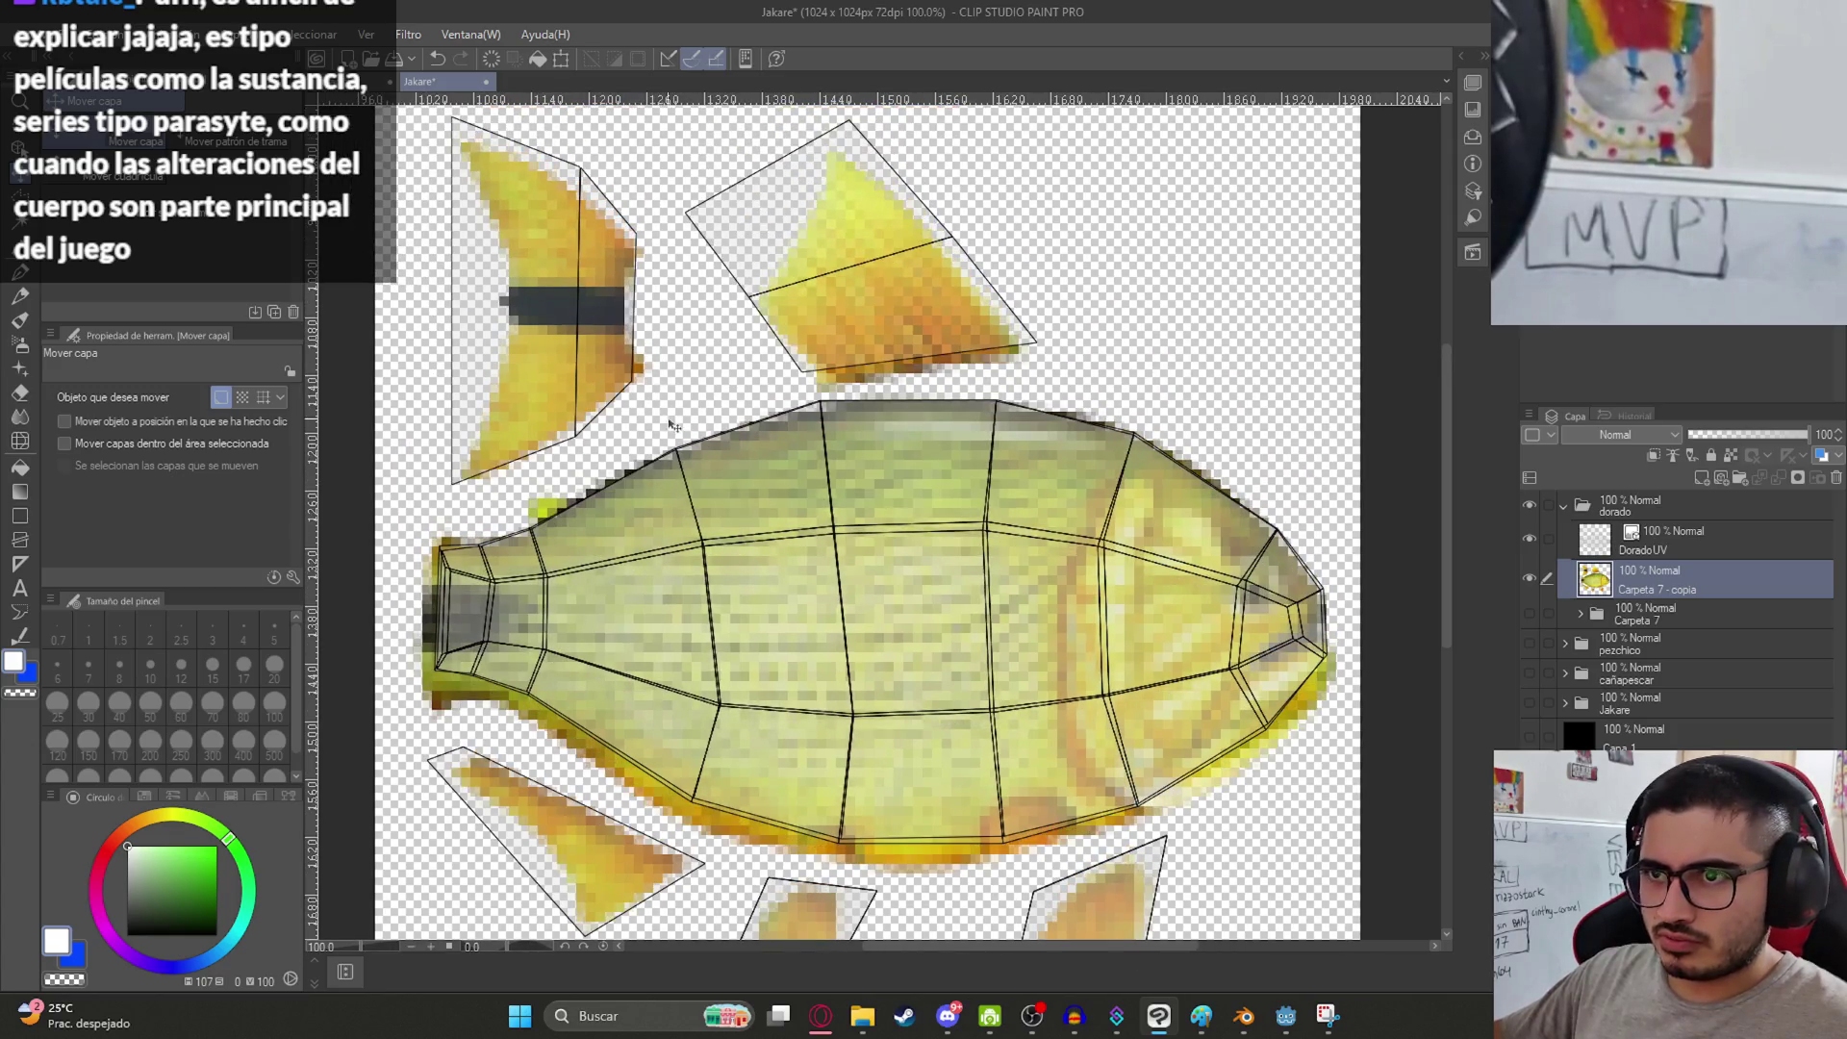
key("ctrl+z")
key("ctrl+z")
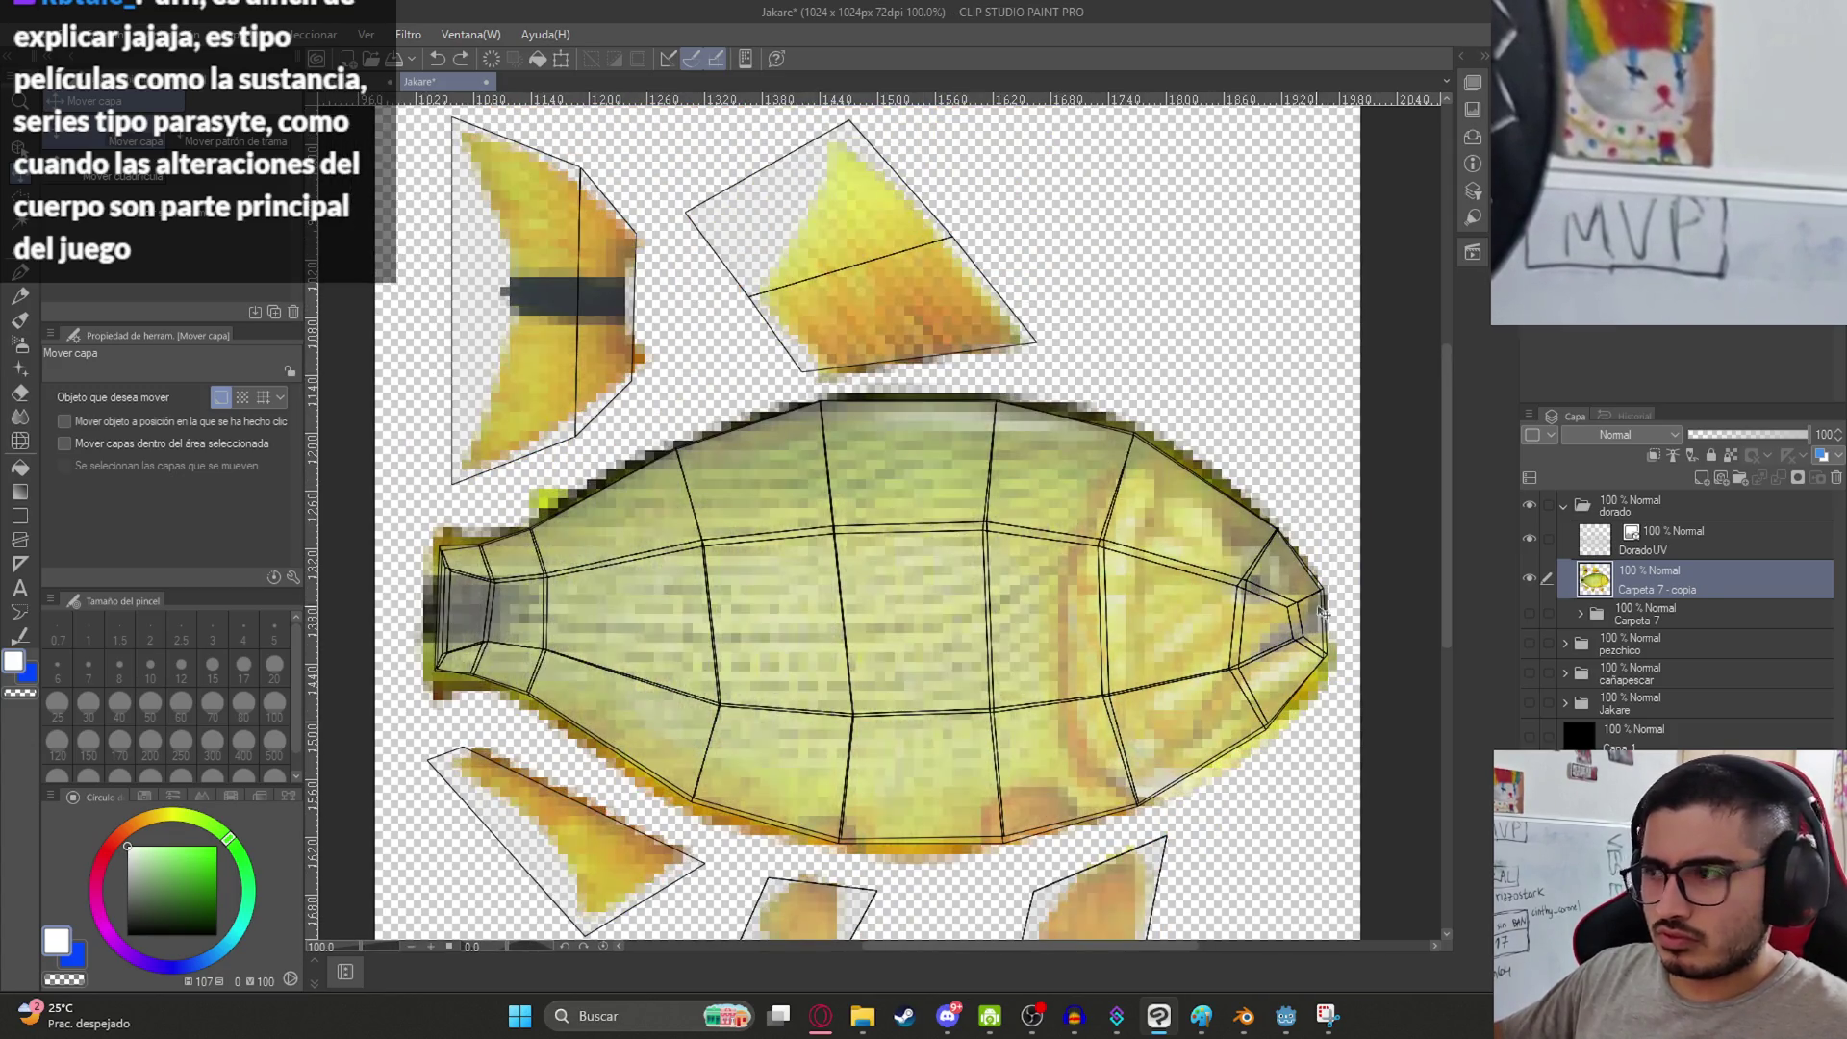
scroll(963, 544, "up", 1)
scroll(1009, 578, "up", 2)
scroll(1052, 601, "up", 3)
scroll(1052, 602, "down", 2)
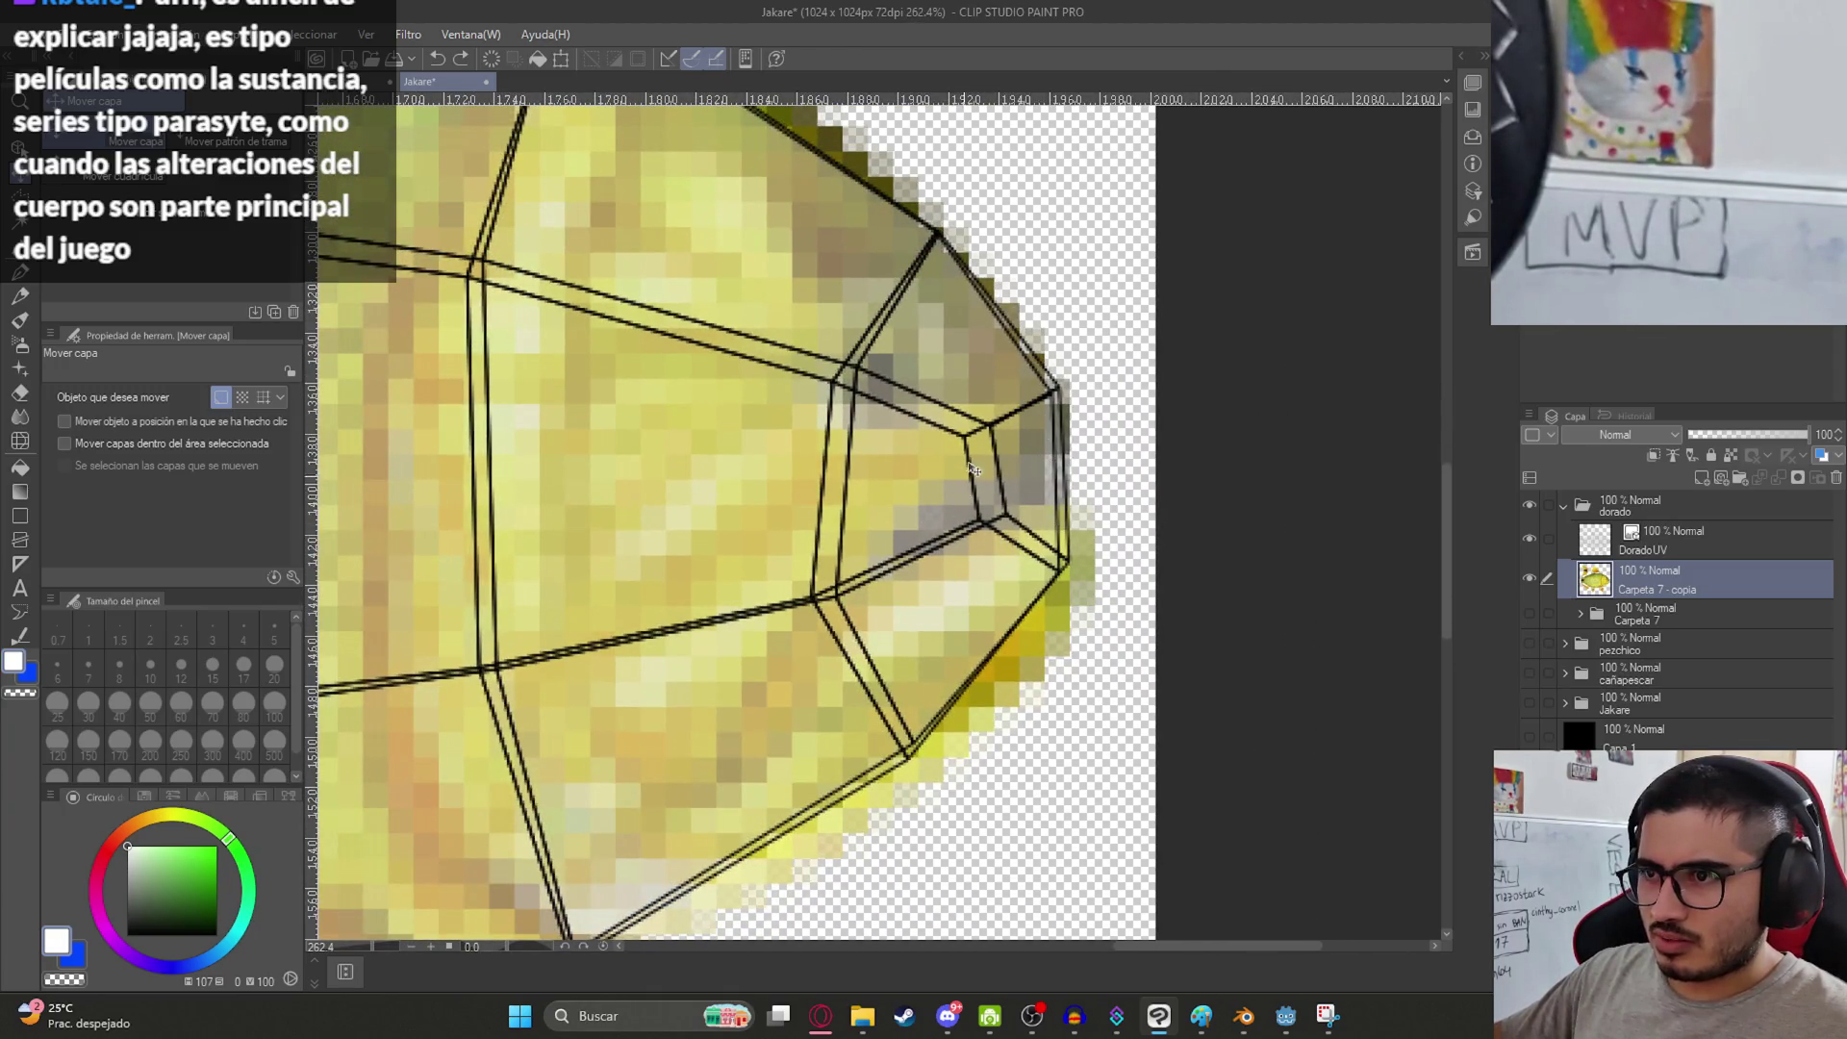
left_click(1646, 621)
left_click(1706, 479)
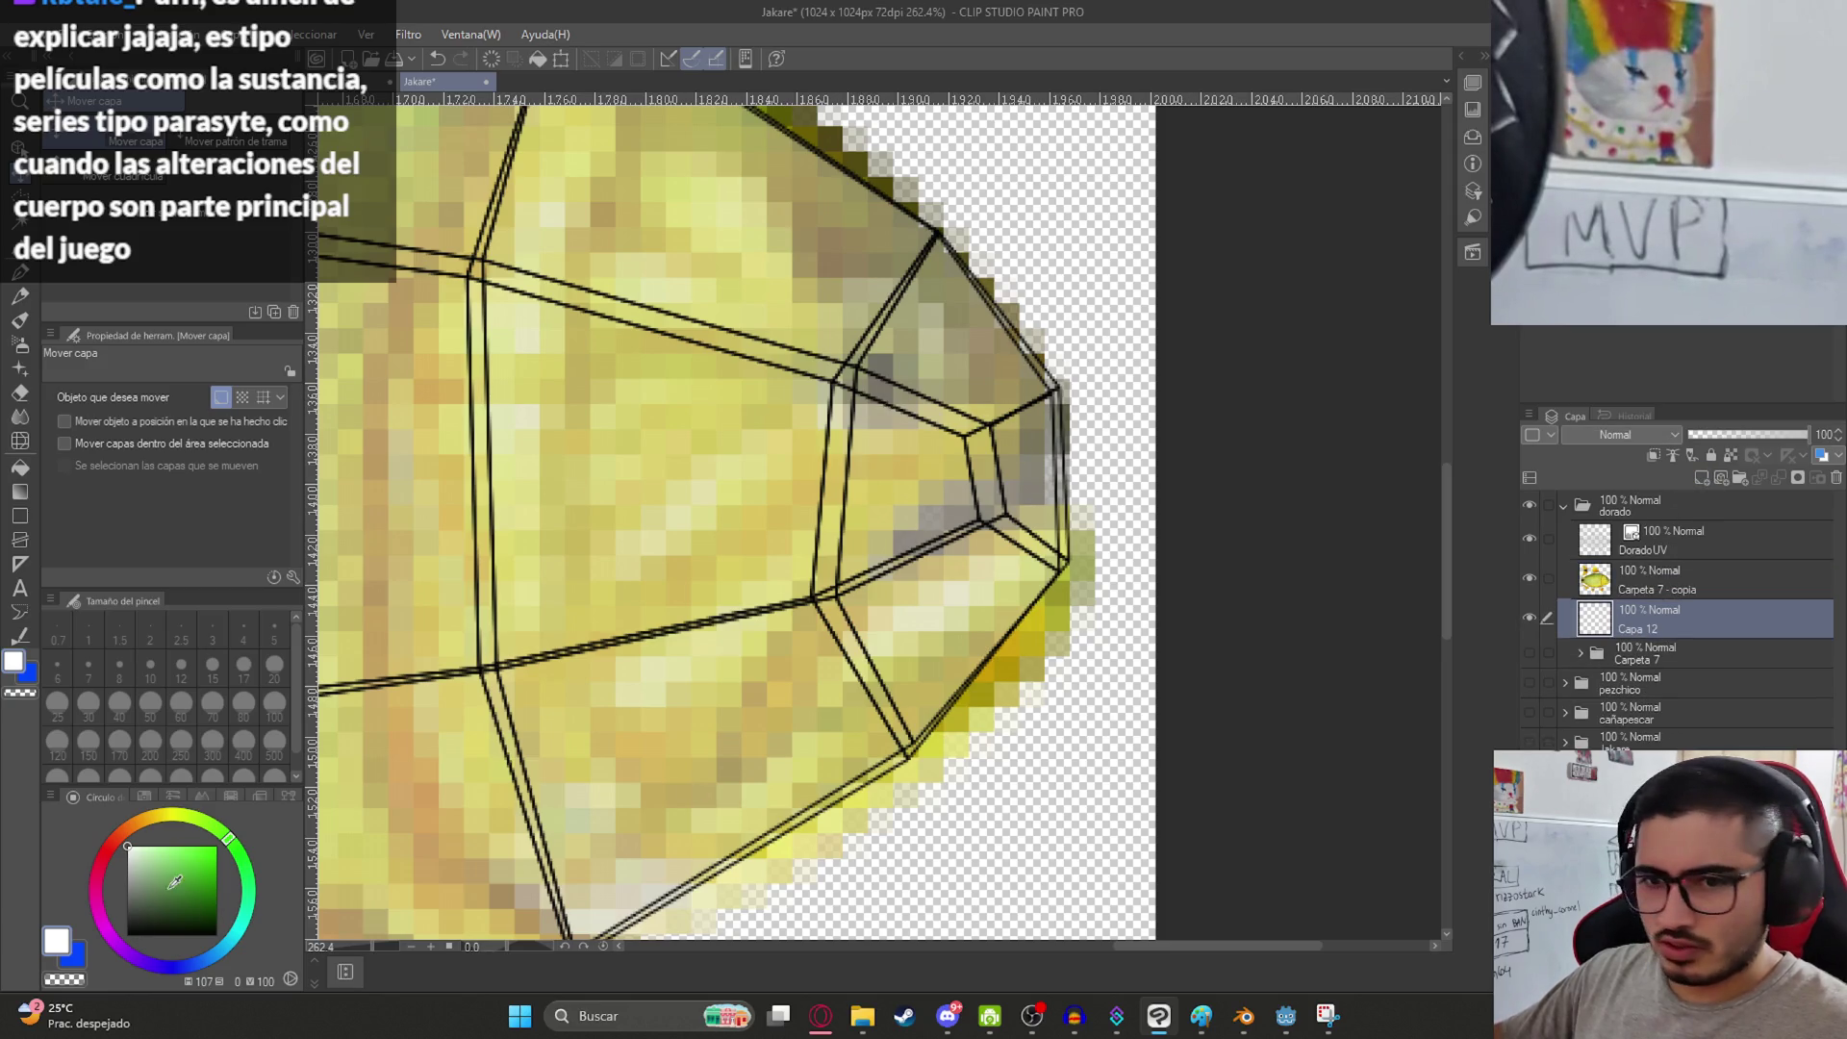
key("p")
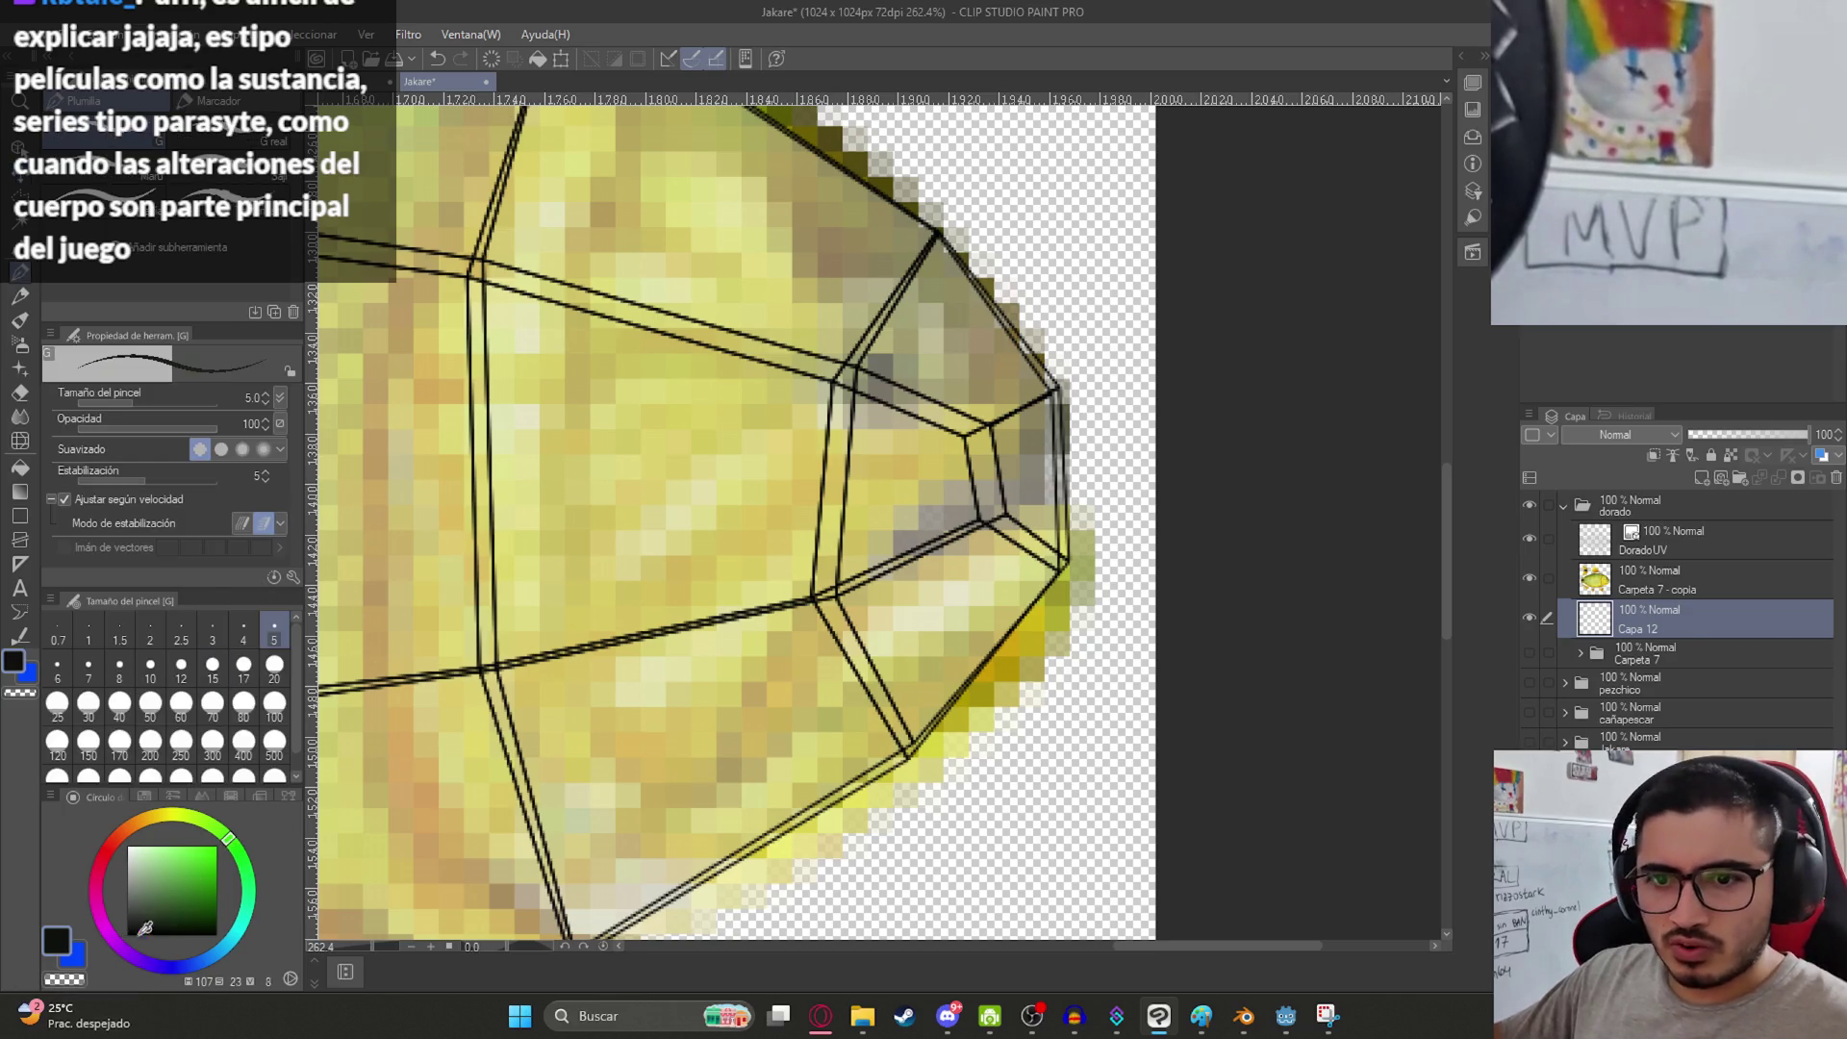
left_click(119, 703)
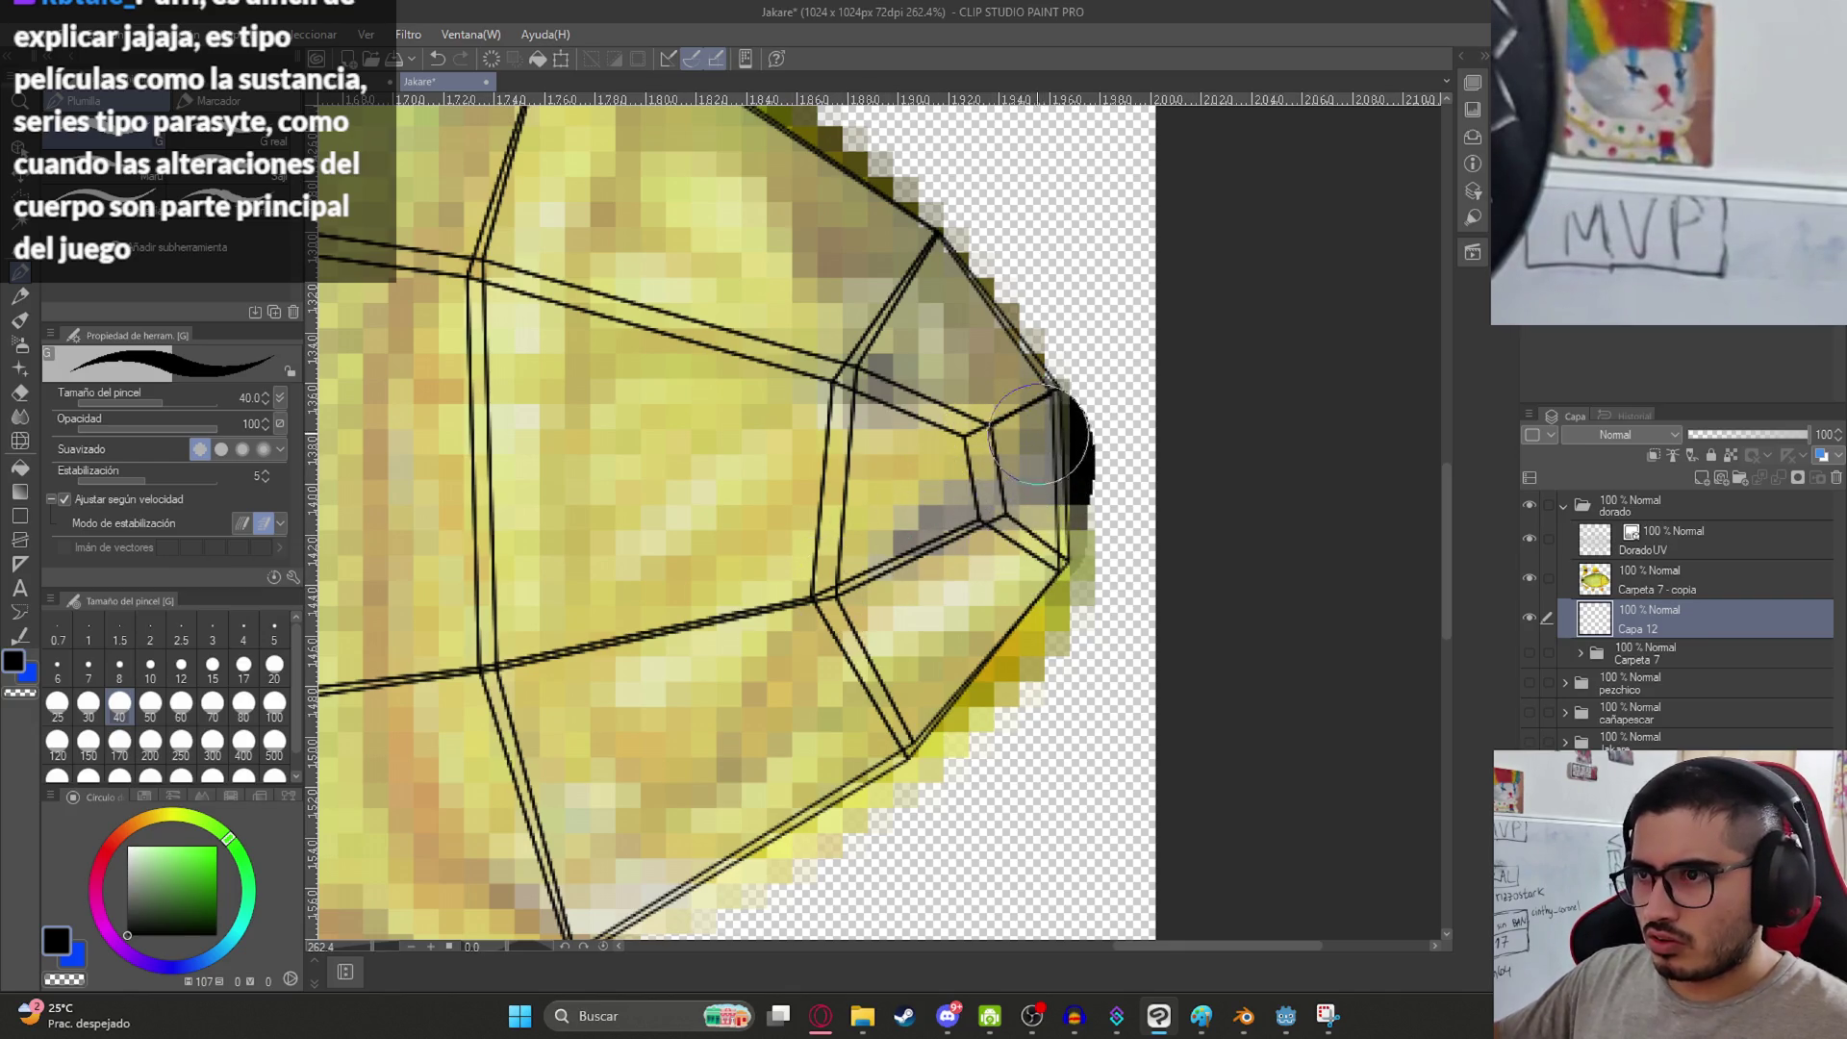
- Paint thick black outlines along the head and the body's upper edges
left_click_drag(1004, 554, 1060, 444)
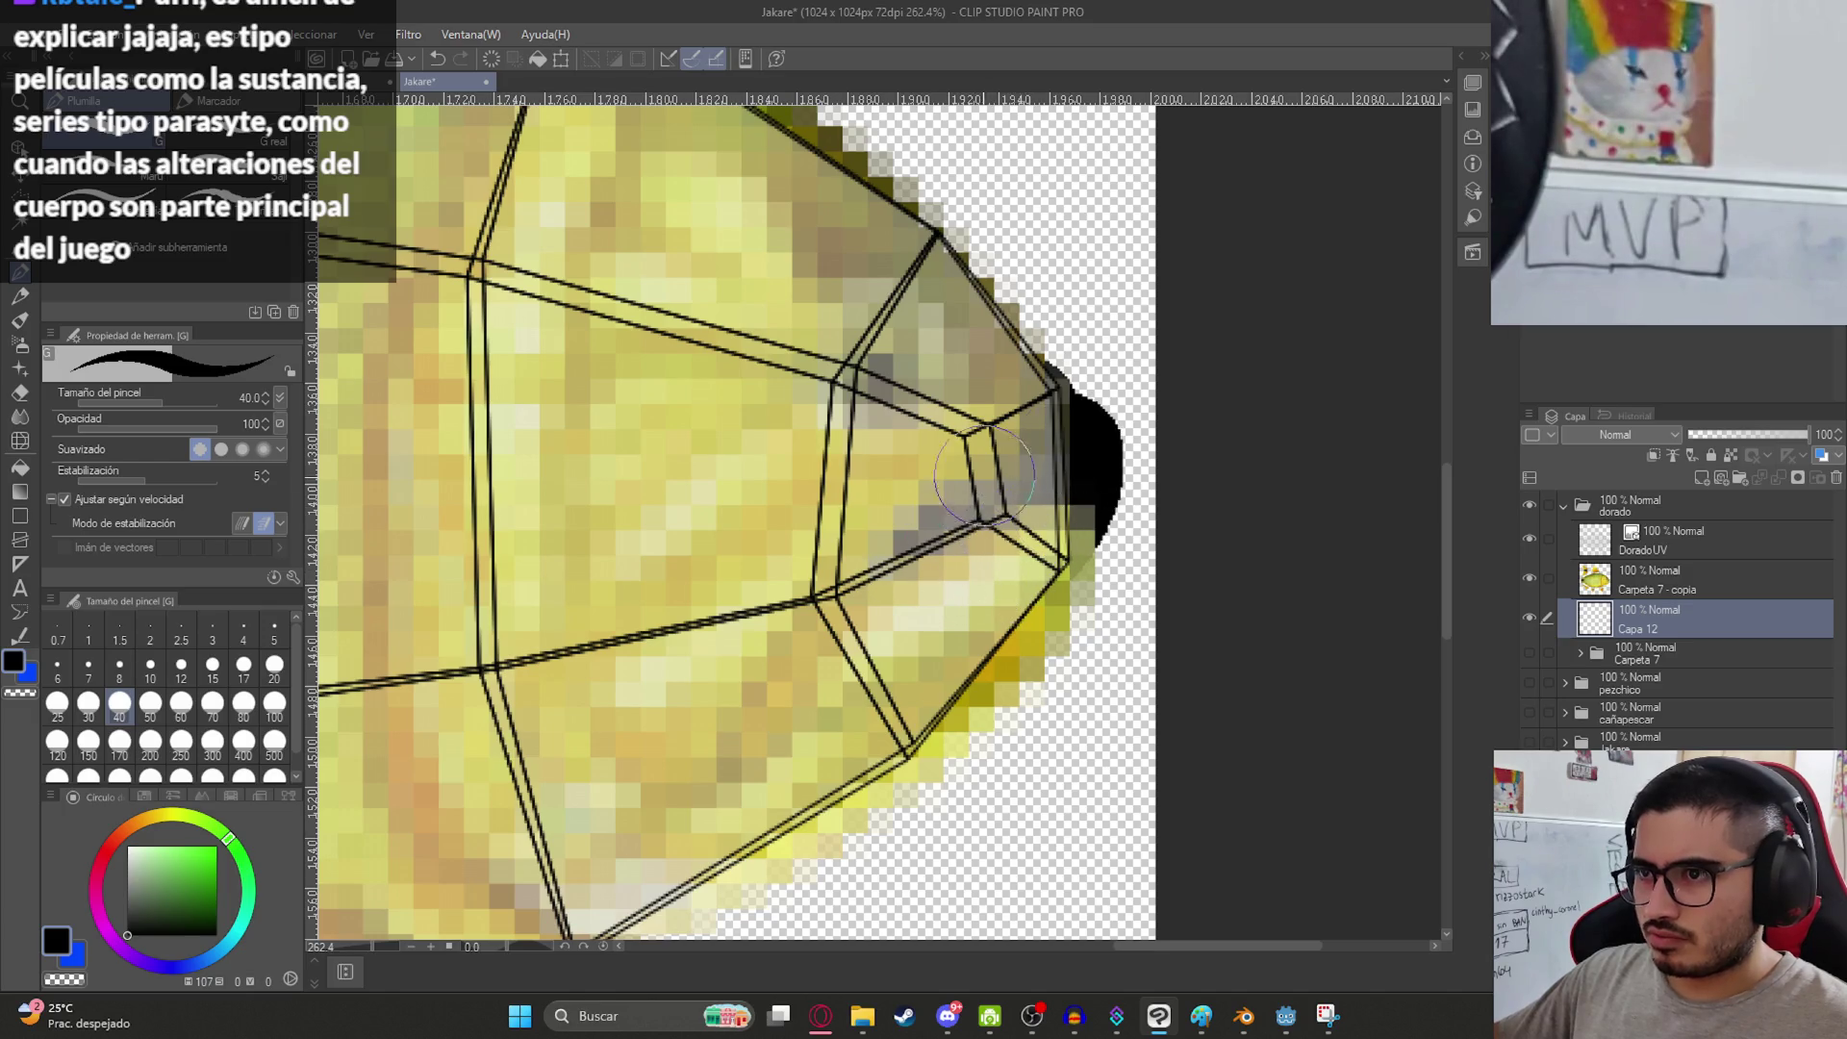
left_click_drag(1011, 388, 938, 267)
mouse_move(1003, 330)
left_mouse_down()
mouse_move(1156, 647)
mouse_move(751, 347)
left_mouse_up()
scroll(1186, 564, "down", 2)
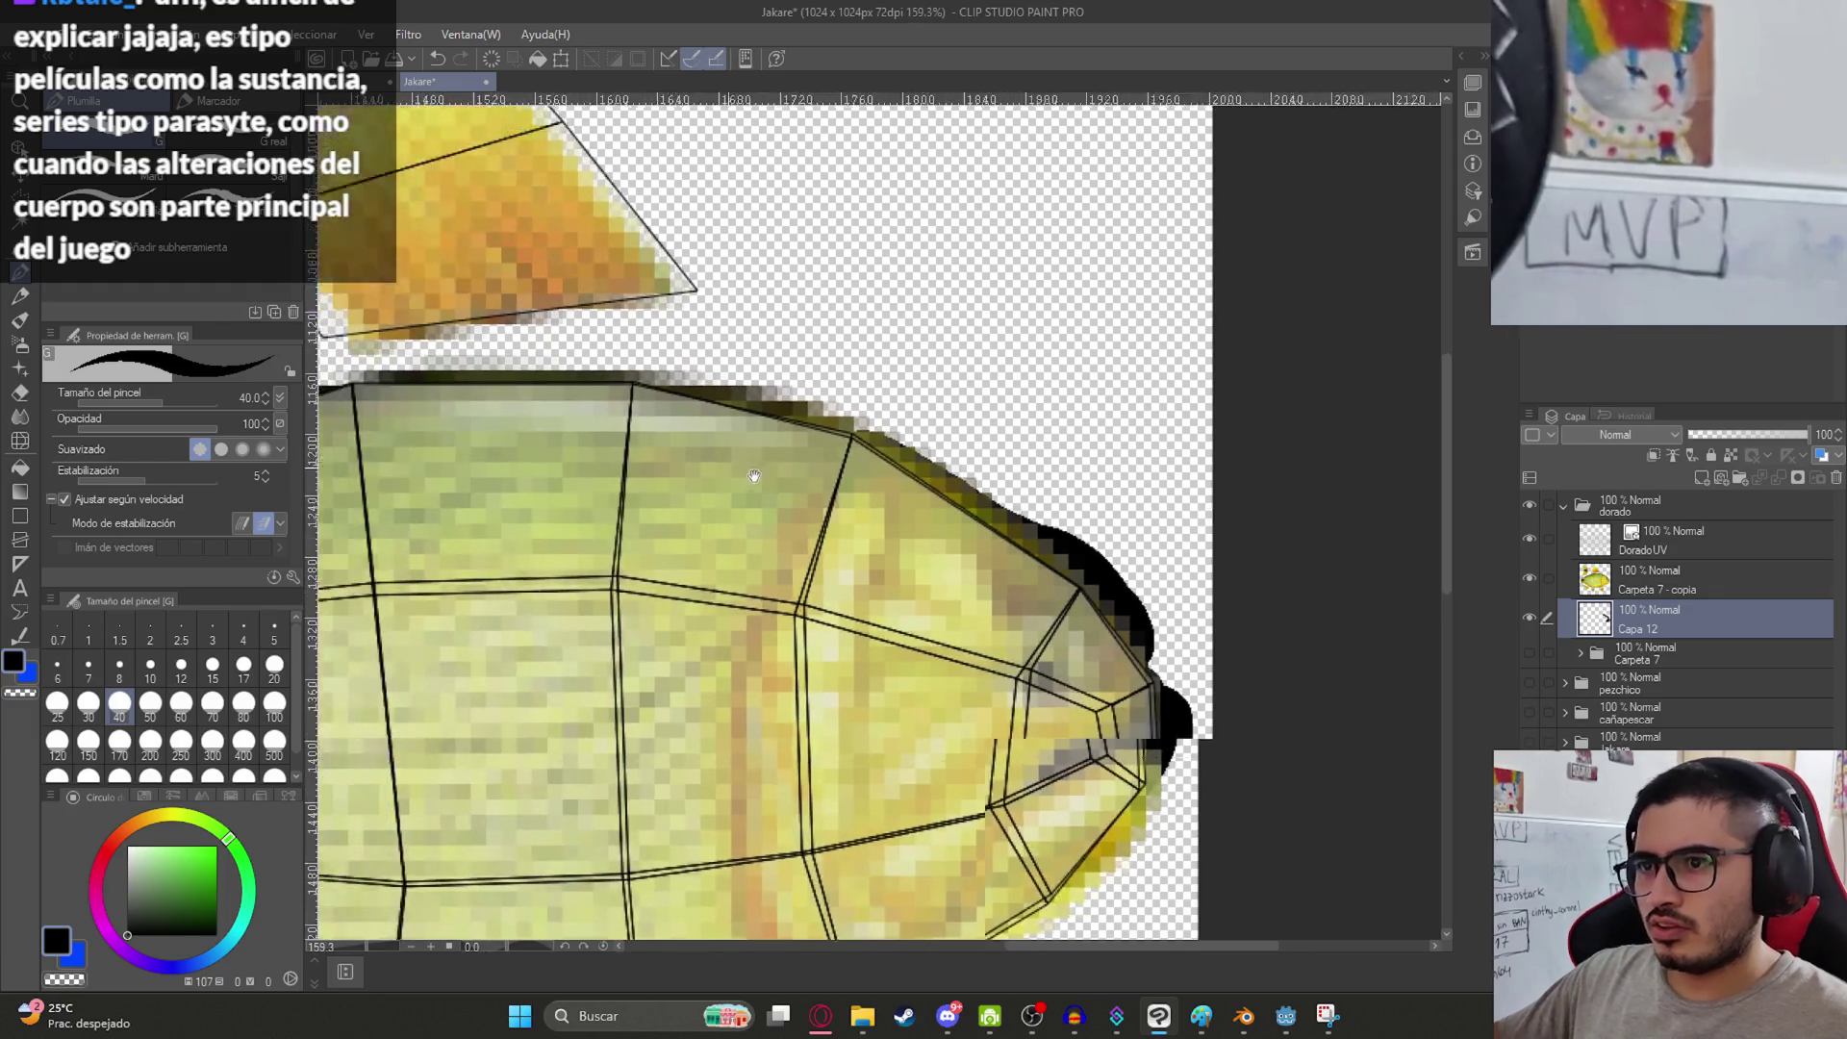
mouse_move(911, 475)
left_mouse_down()
mouse_move(505, 522)
mouse_move(1000, 468)
mouse_move(784, 575)
mouse_move(555, 844)
mouse_move(469, 434)
mouse_move(585, 531)
left_mouse_up()
- Outline the body's lower edge and the underside of the top fin in black
mouse_move(686, 561)
left_mouse_down()
mouse_move(895, 701)
mouse_move(1271, 748)
left_mouse_up()
left_click_drag(1133, 736, 641, 657)
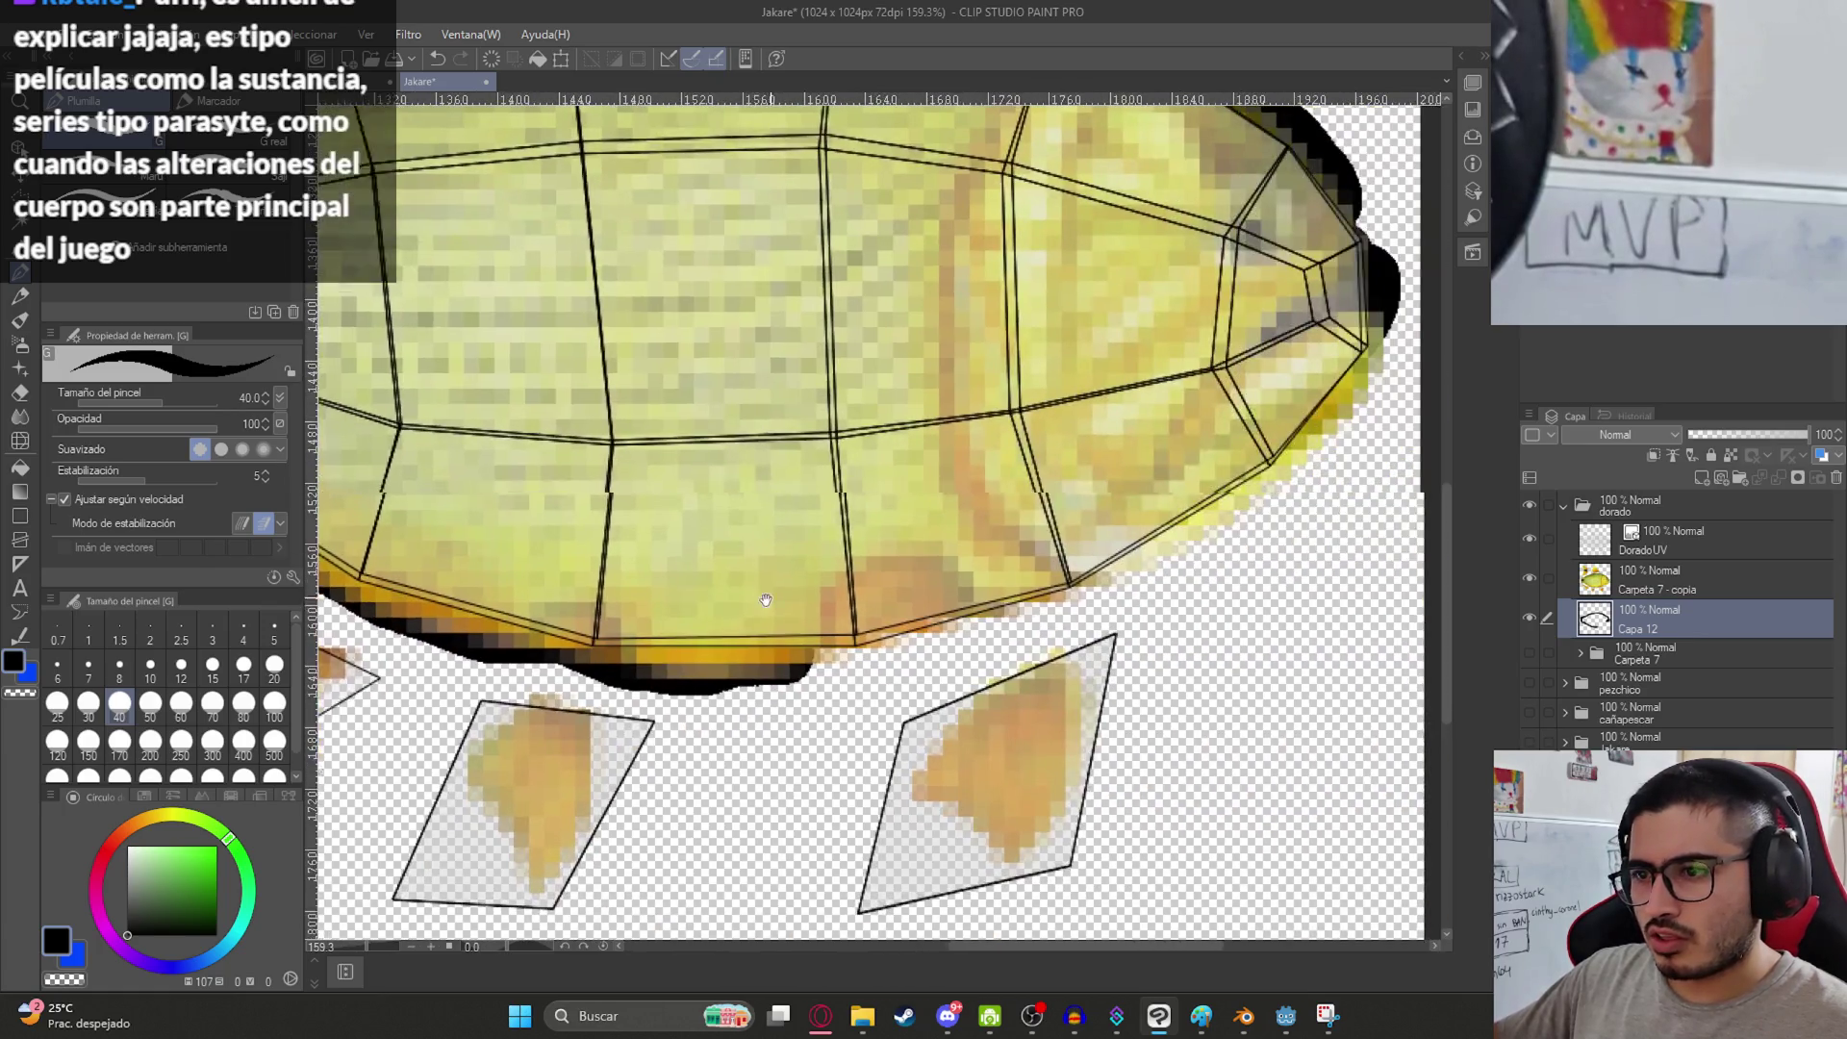
mouse_move(772, 666)
left_mouse_down()
mouse_move(1084, 555)
mouse_move(1278, 433)
left_mouse_up()
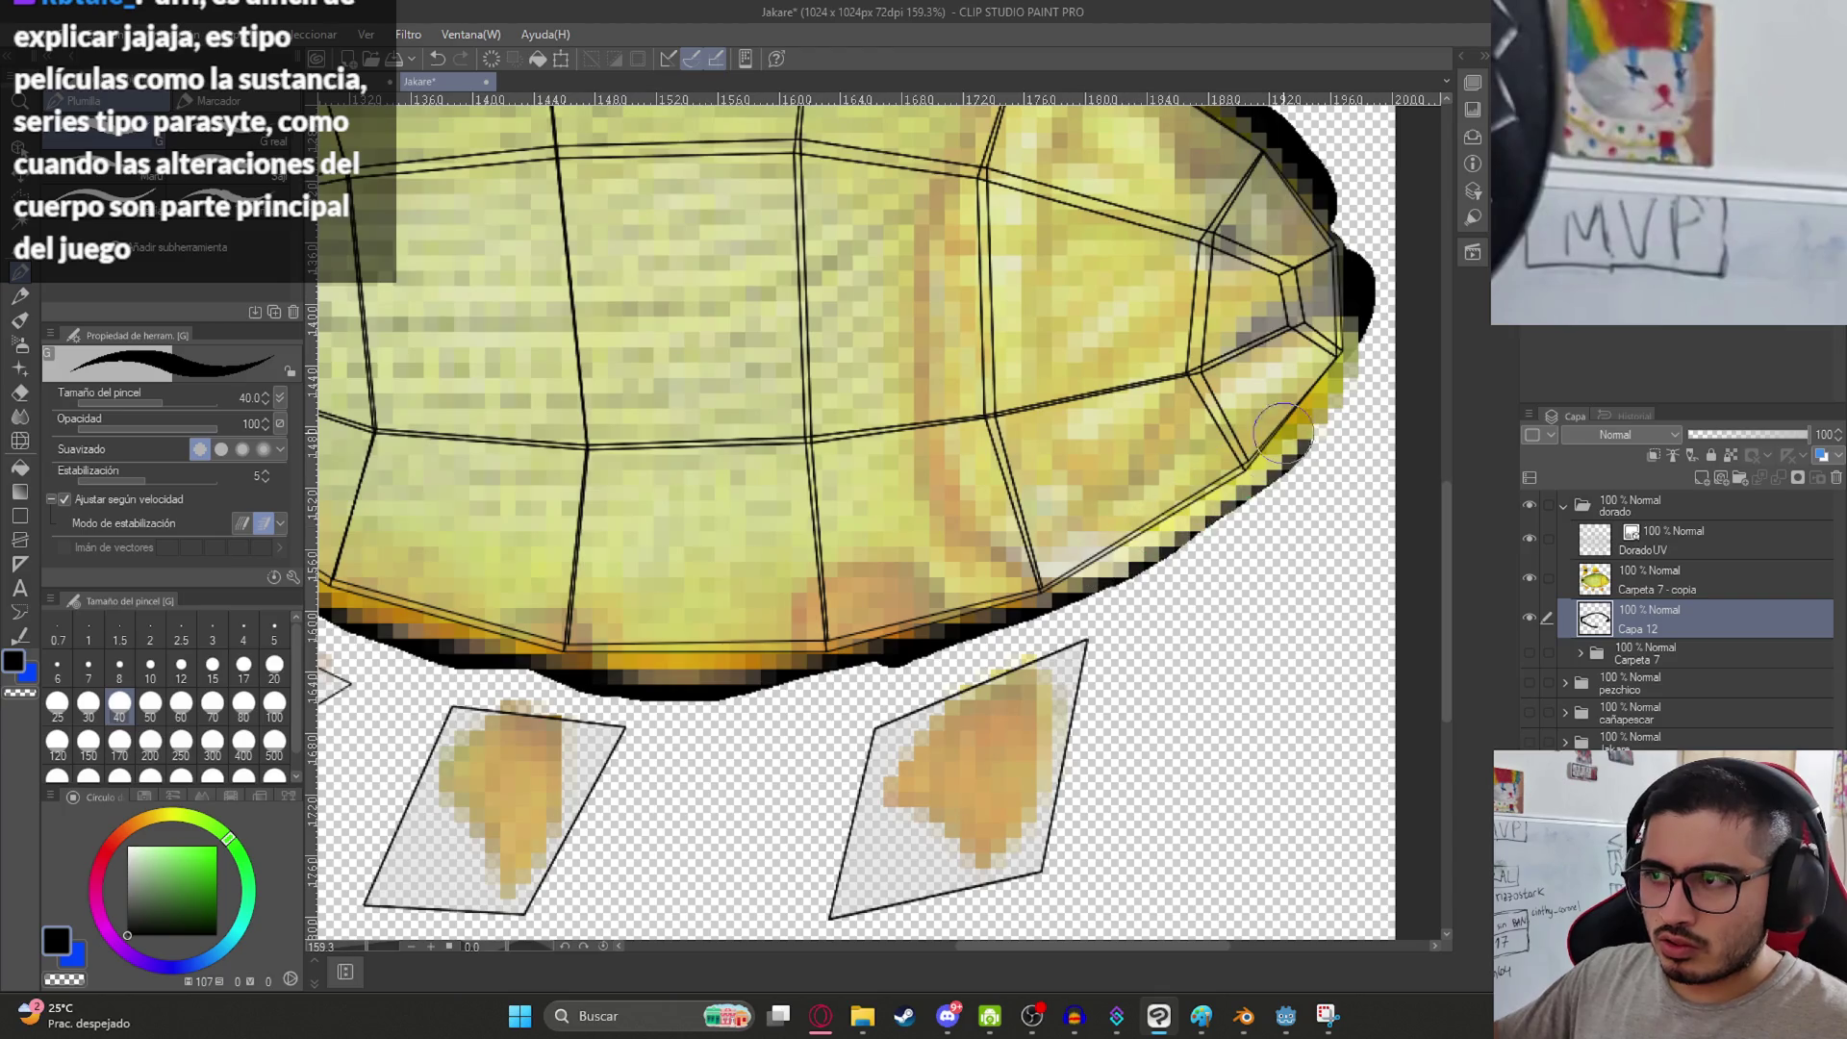
scroll(1154, 404, "down", 5)
scroll(1075, 465, "up", 1)
scroll(1076, 466, "up", 1)
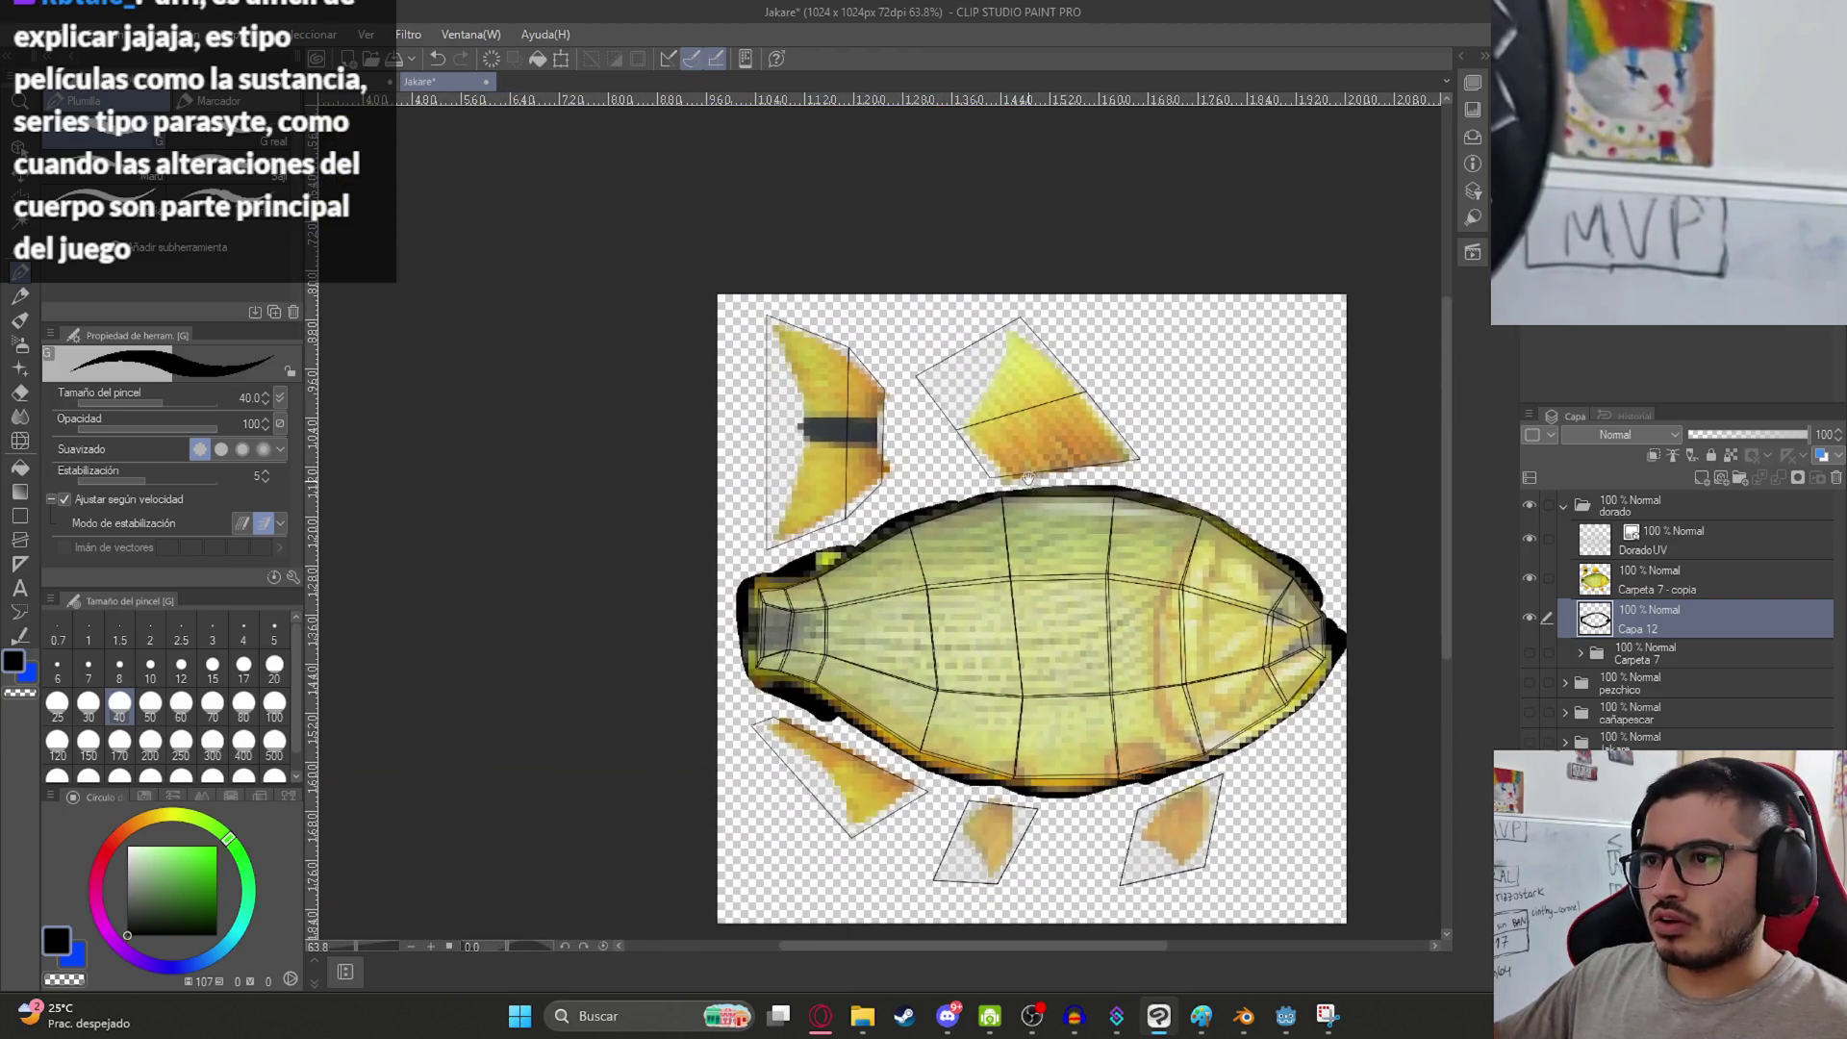
scroll(1076, 465, "up", 2)
scroll(1075, 464, "up", 3)
left_click_drag(930, 564, 1284, 506)
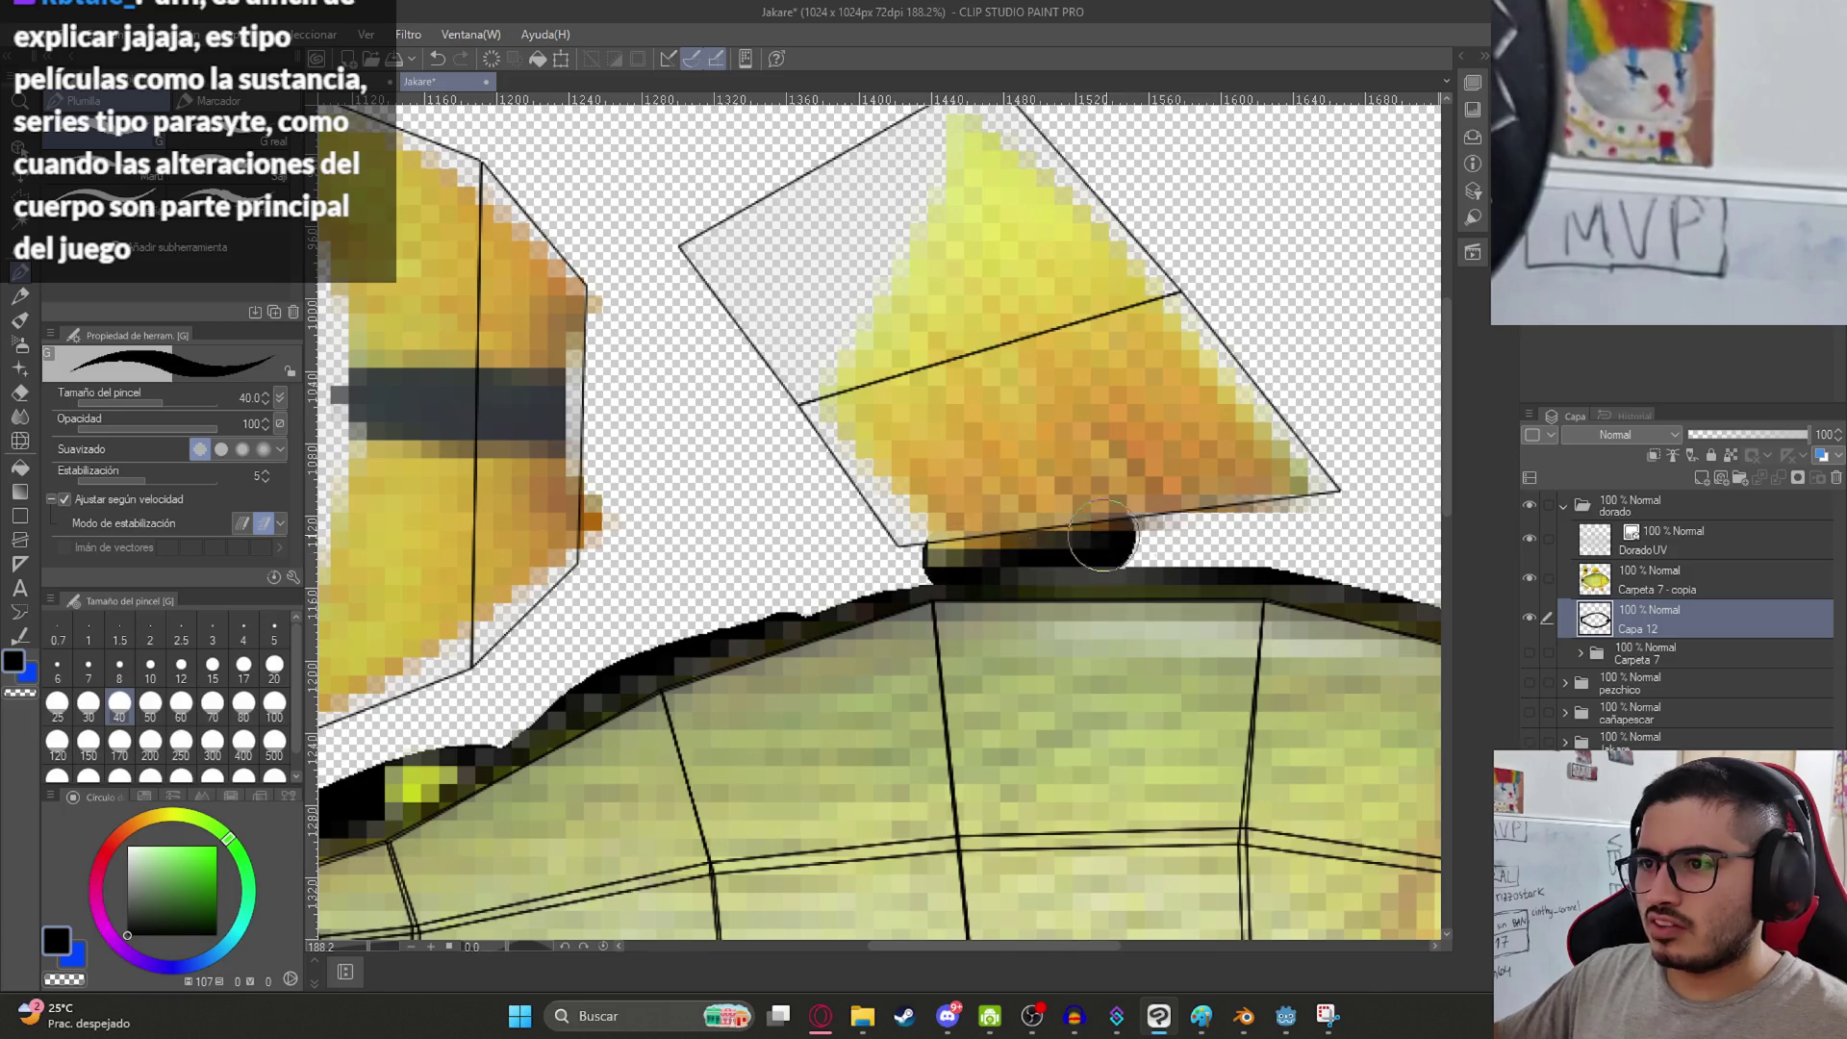
scroll(1195, 657, "down", 4)
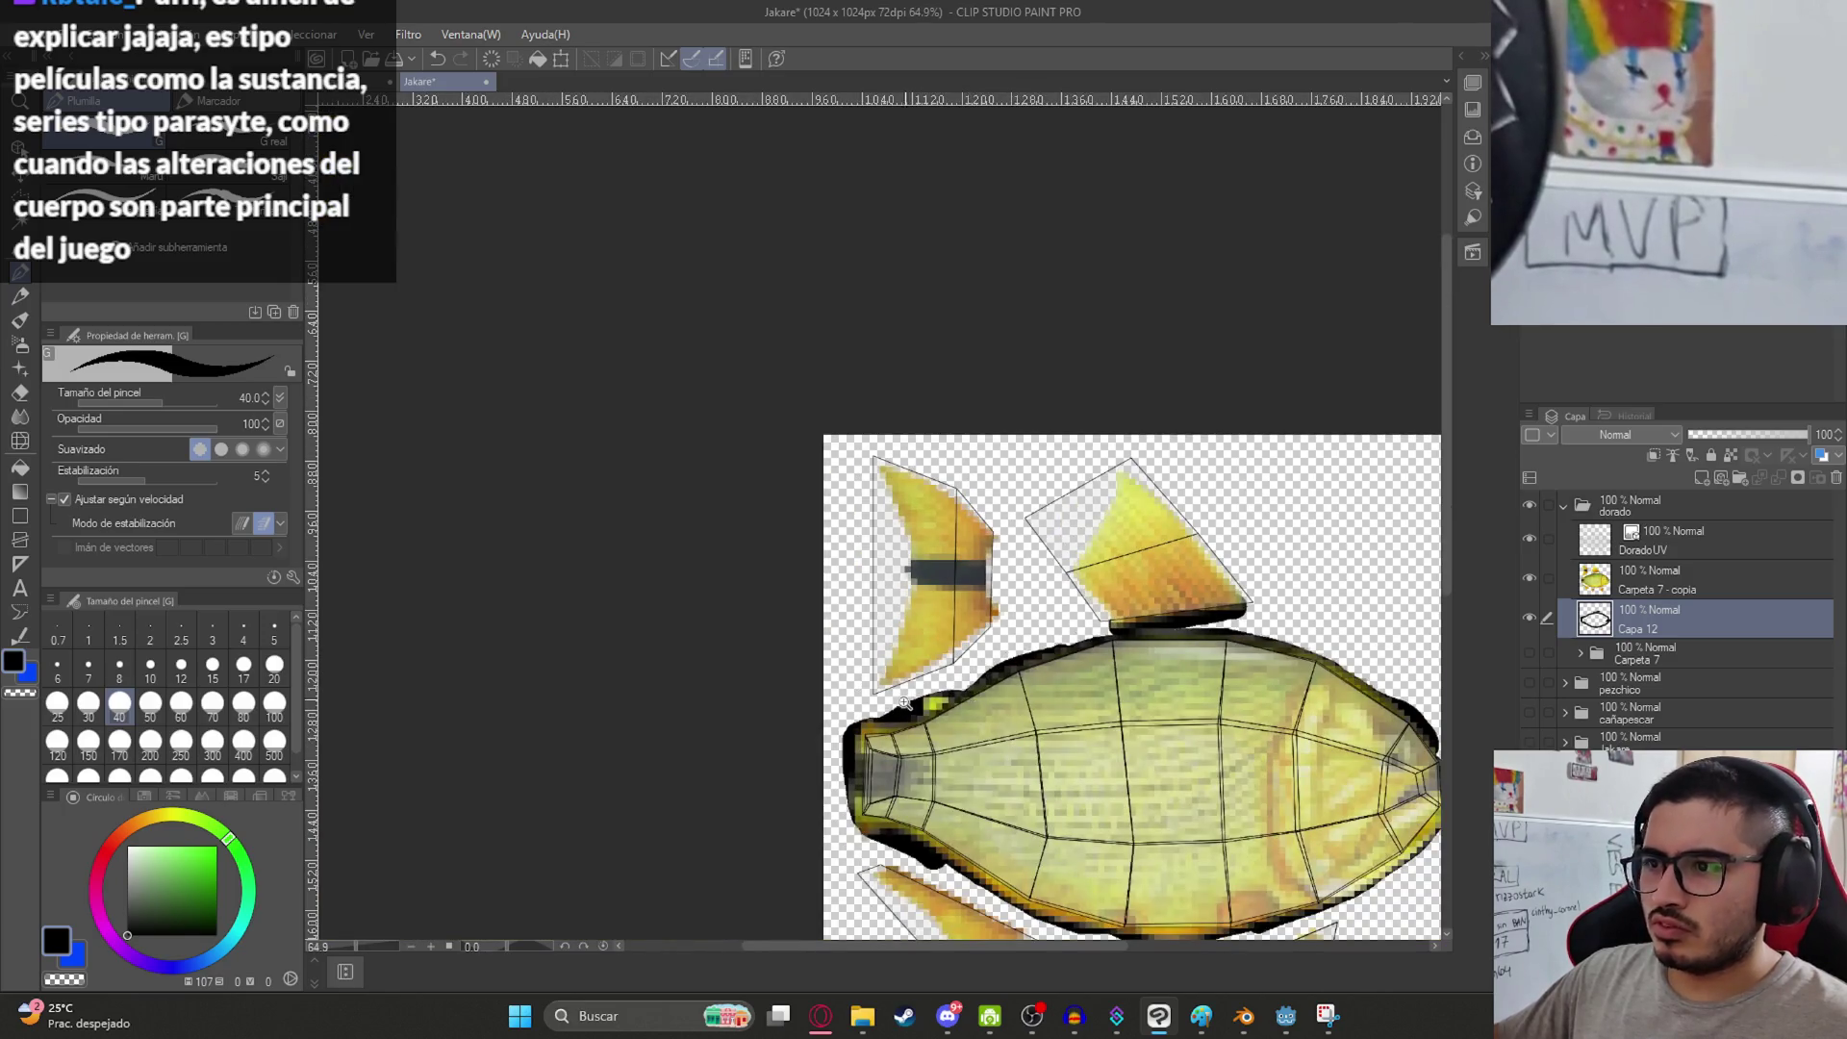
scroll(906, 693, "up", 2)
scroll(1096, 477, "up", 1)
- Outline the tail and lower fin edges, blob a fin joint, then hide the UV wireframe layer
mouse_move(1091, 404)
left_mouse_down()
mouse_move(1066, 500)
mouse_move(1093, 592)
left_mouse_up()
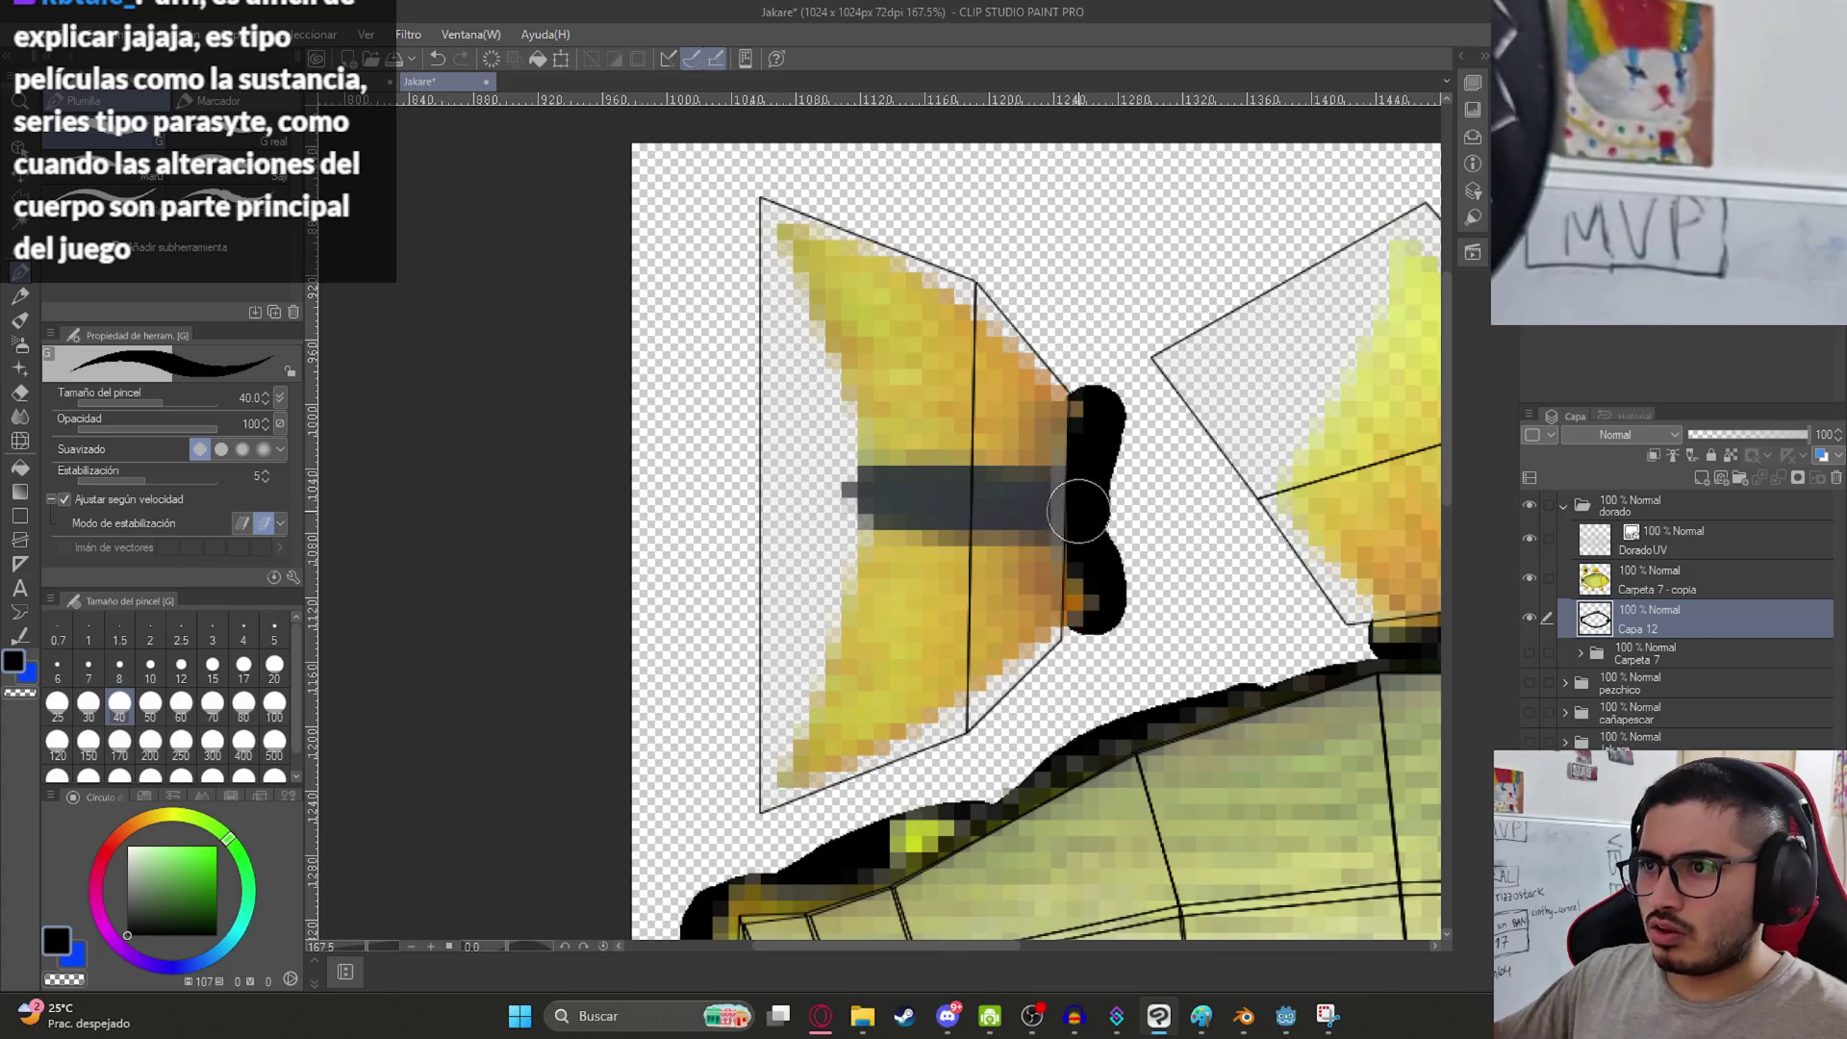
scroll(1080, 510, "down", 3)
scroll(1009, 476, "up", 1)
scroll(980, 451, "up", 3)
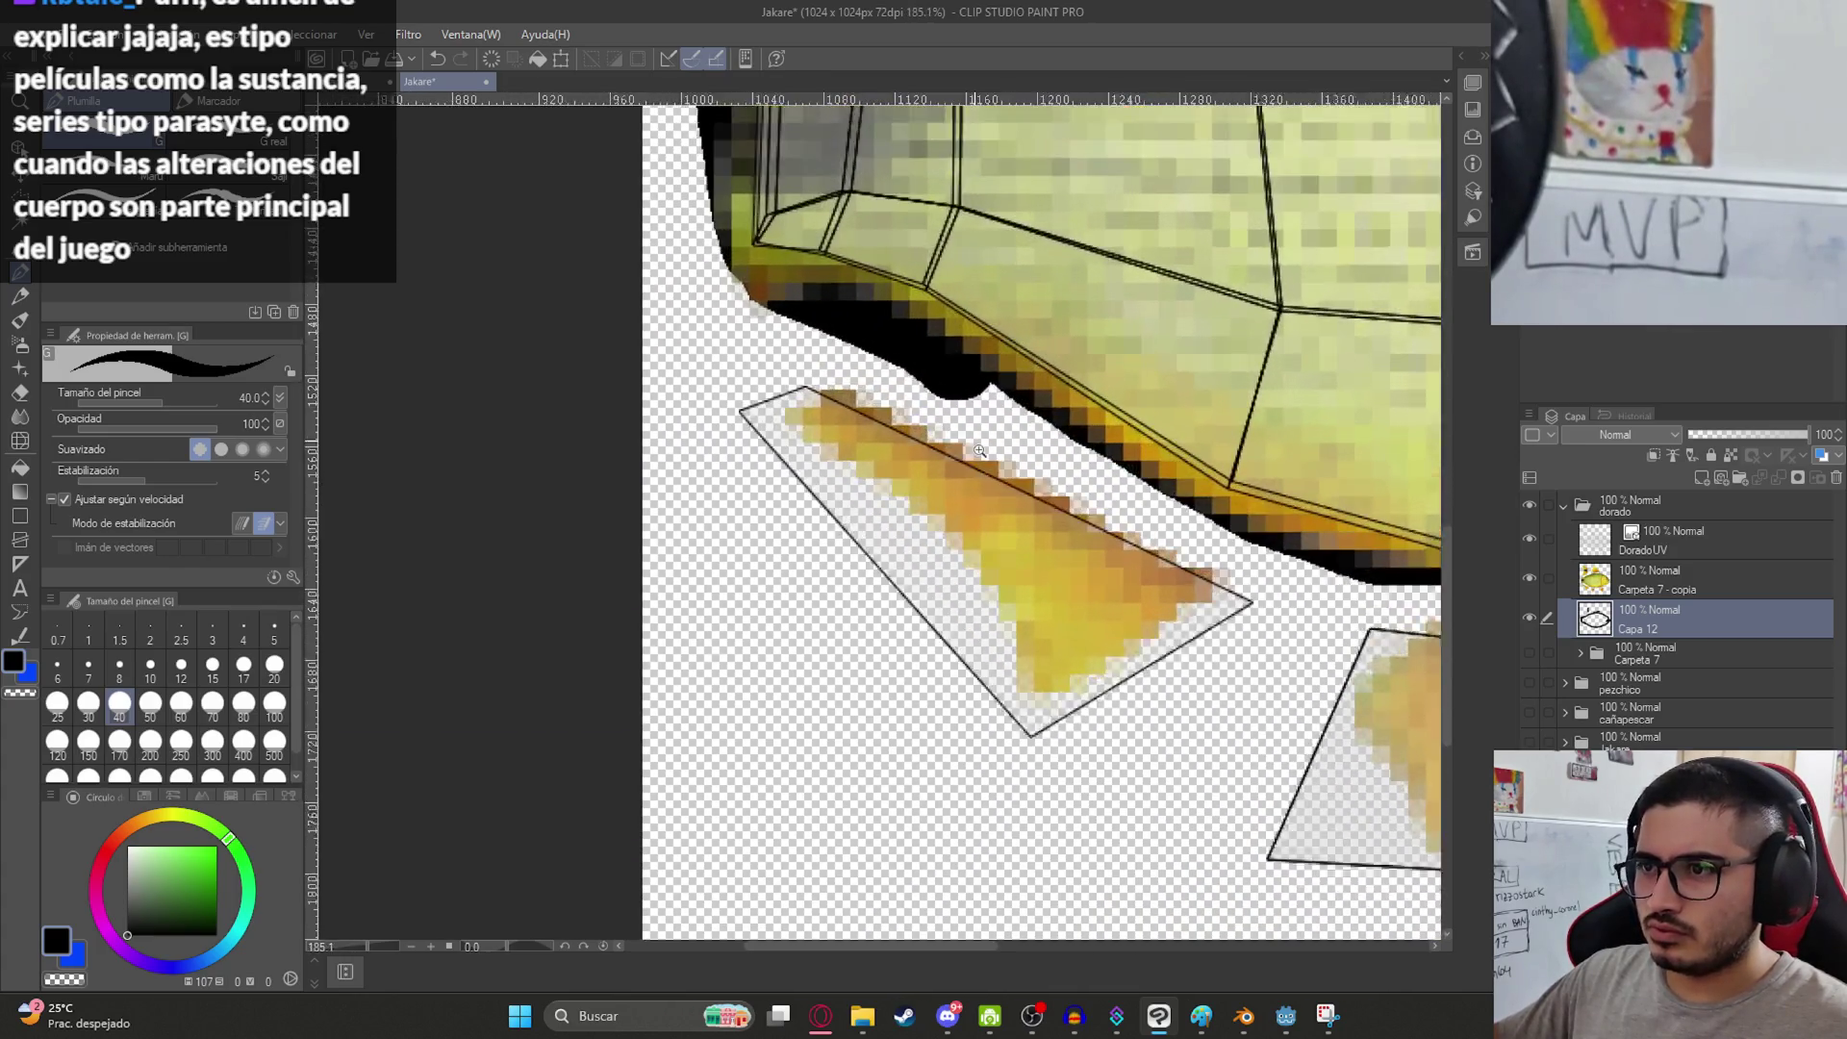
scroll(916, 411, "up", 1)
left_click_drag(855, 407, 1219, 584)
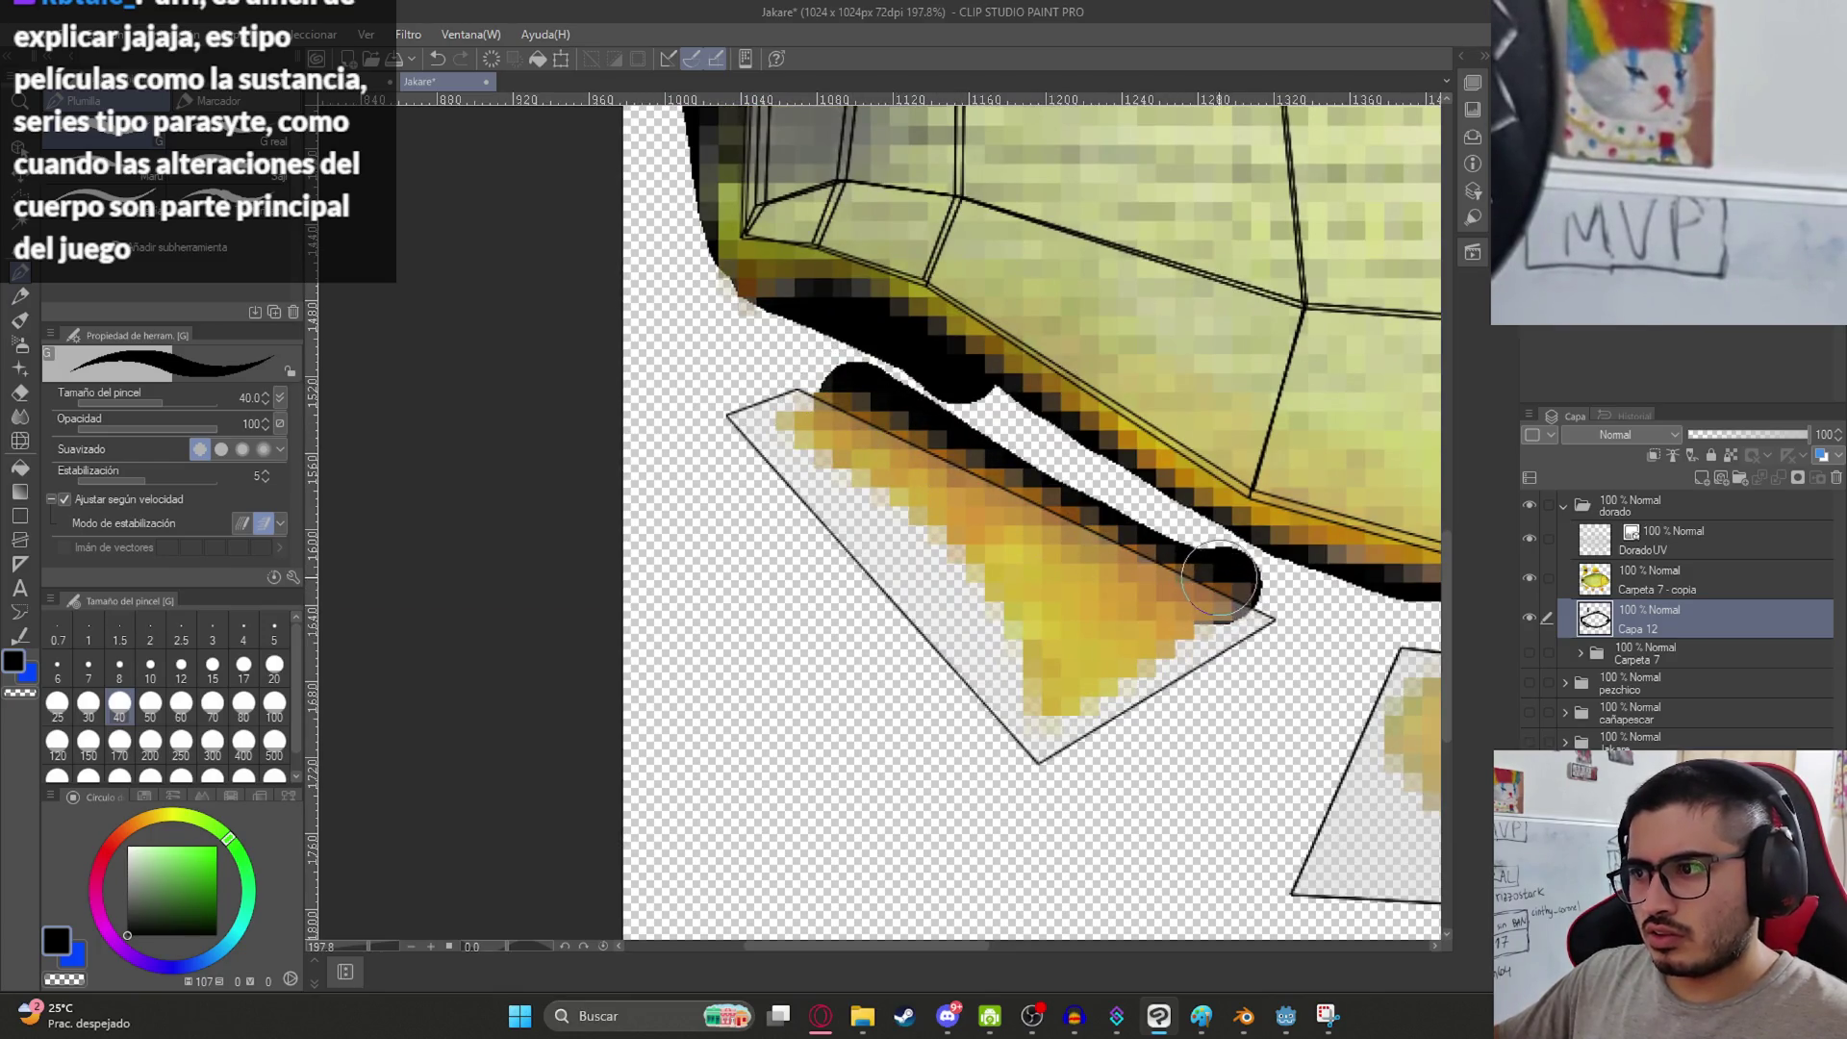
scroll(1220, 577, "down", 5)
scroll(690, 458, "up", 1)
scroll(773, 561, "up", 5)
left_click_drag(811, 558, 856, 567)
mouse_move(1227, 546)
left_mouse_down()
mouse_move(1073, 565)
mouse_move(1154, 538)
left_mouse_up()
scroll(1125, 548, "down", 2)
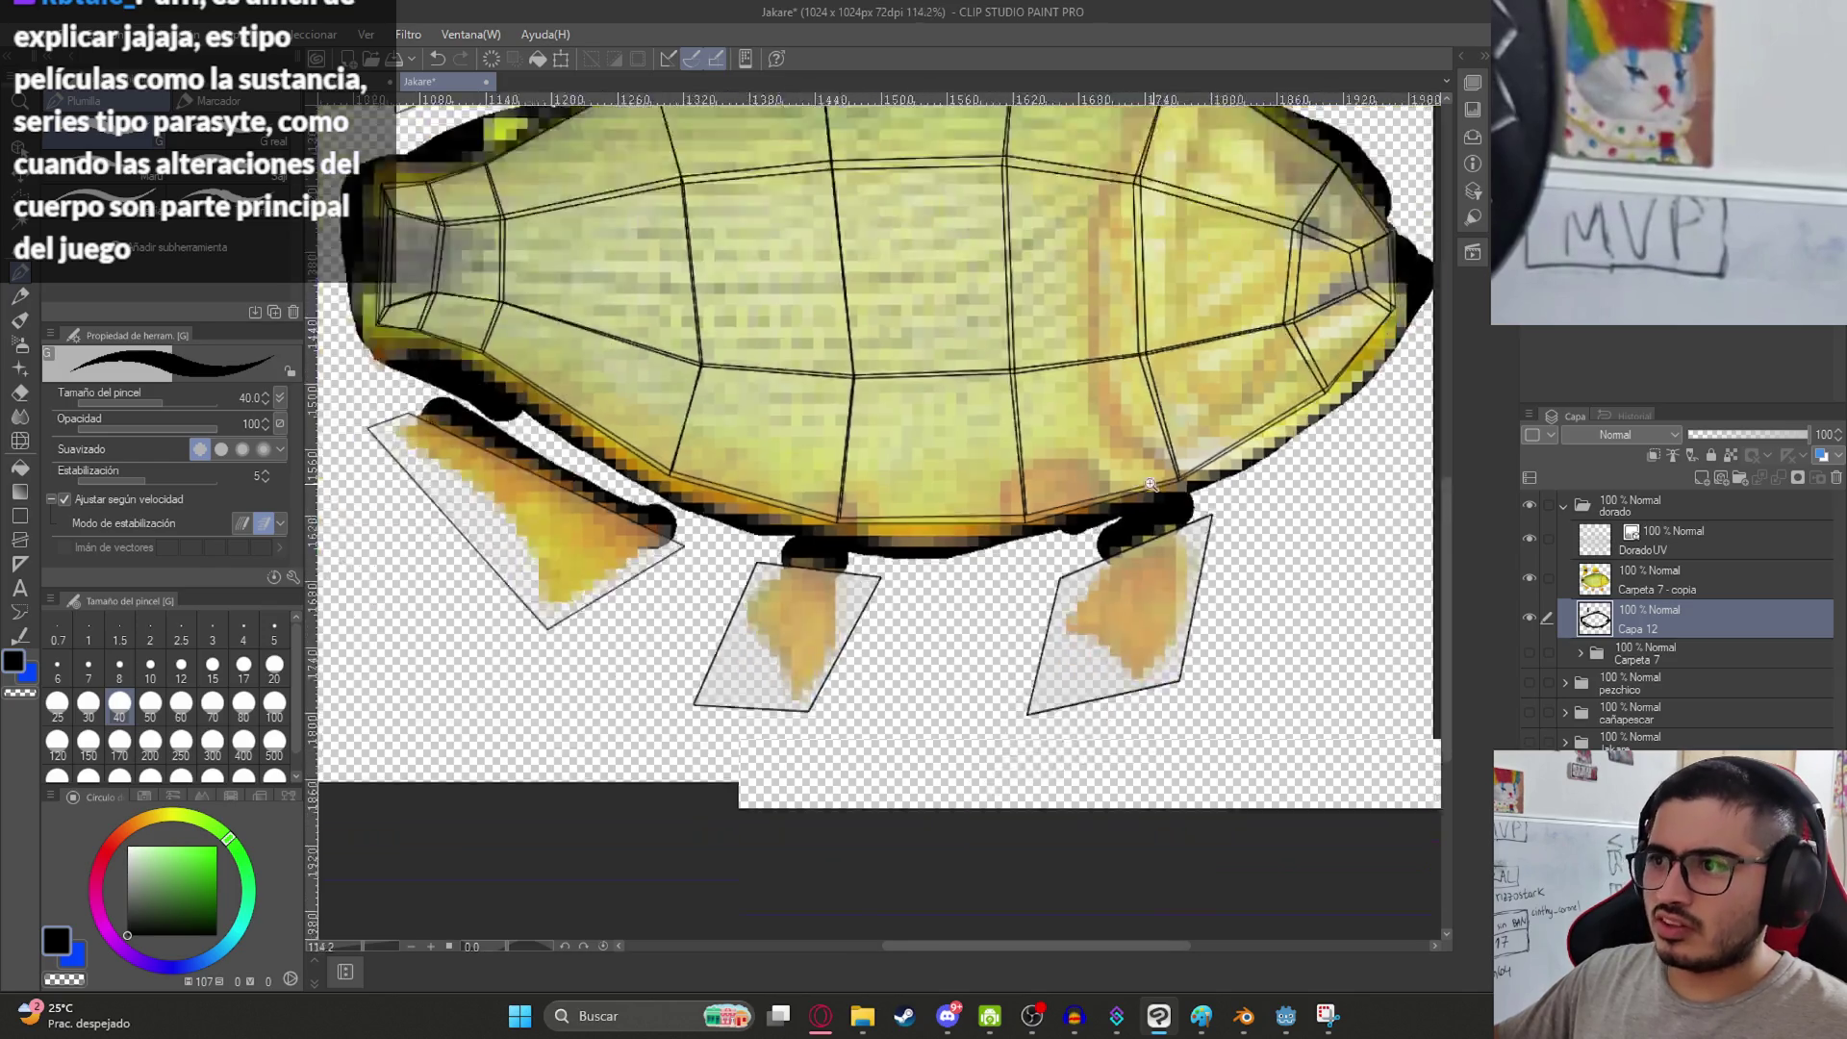
scroll(1053, 520, "down", 2)
scroll(1009, 500, "down", 1)
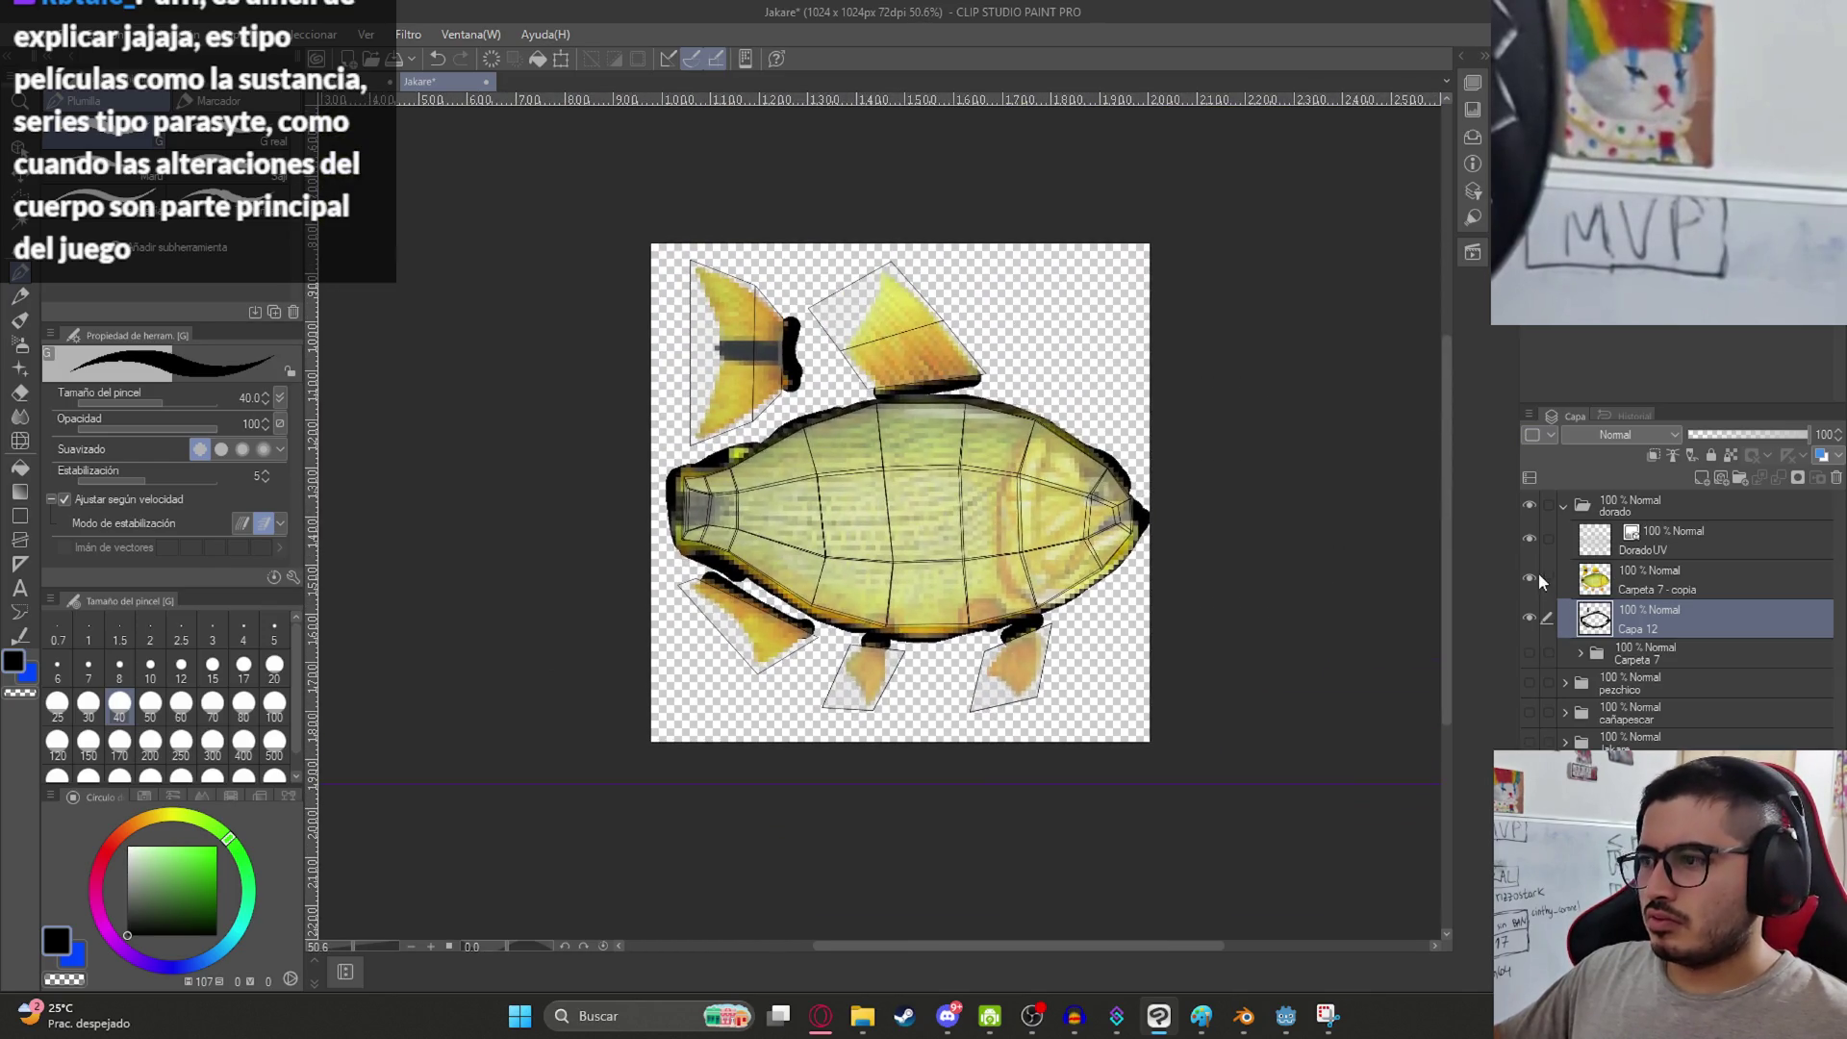
left_click(1529, 539)
- Export the single-layer texture over the existing DoradoTexture.png, confirming the replace
left_click(29, 34)
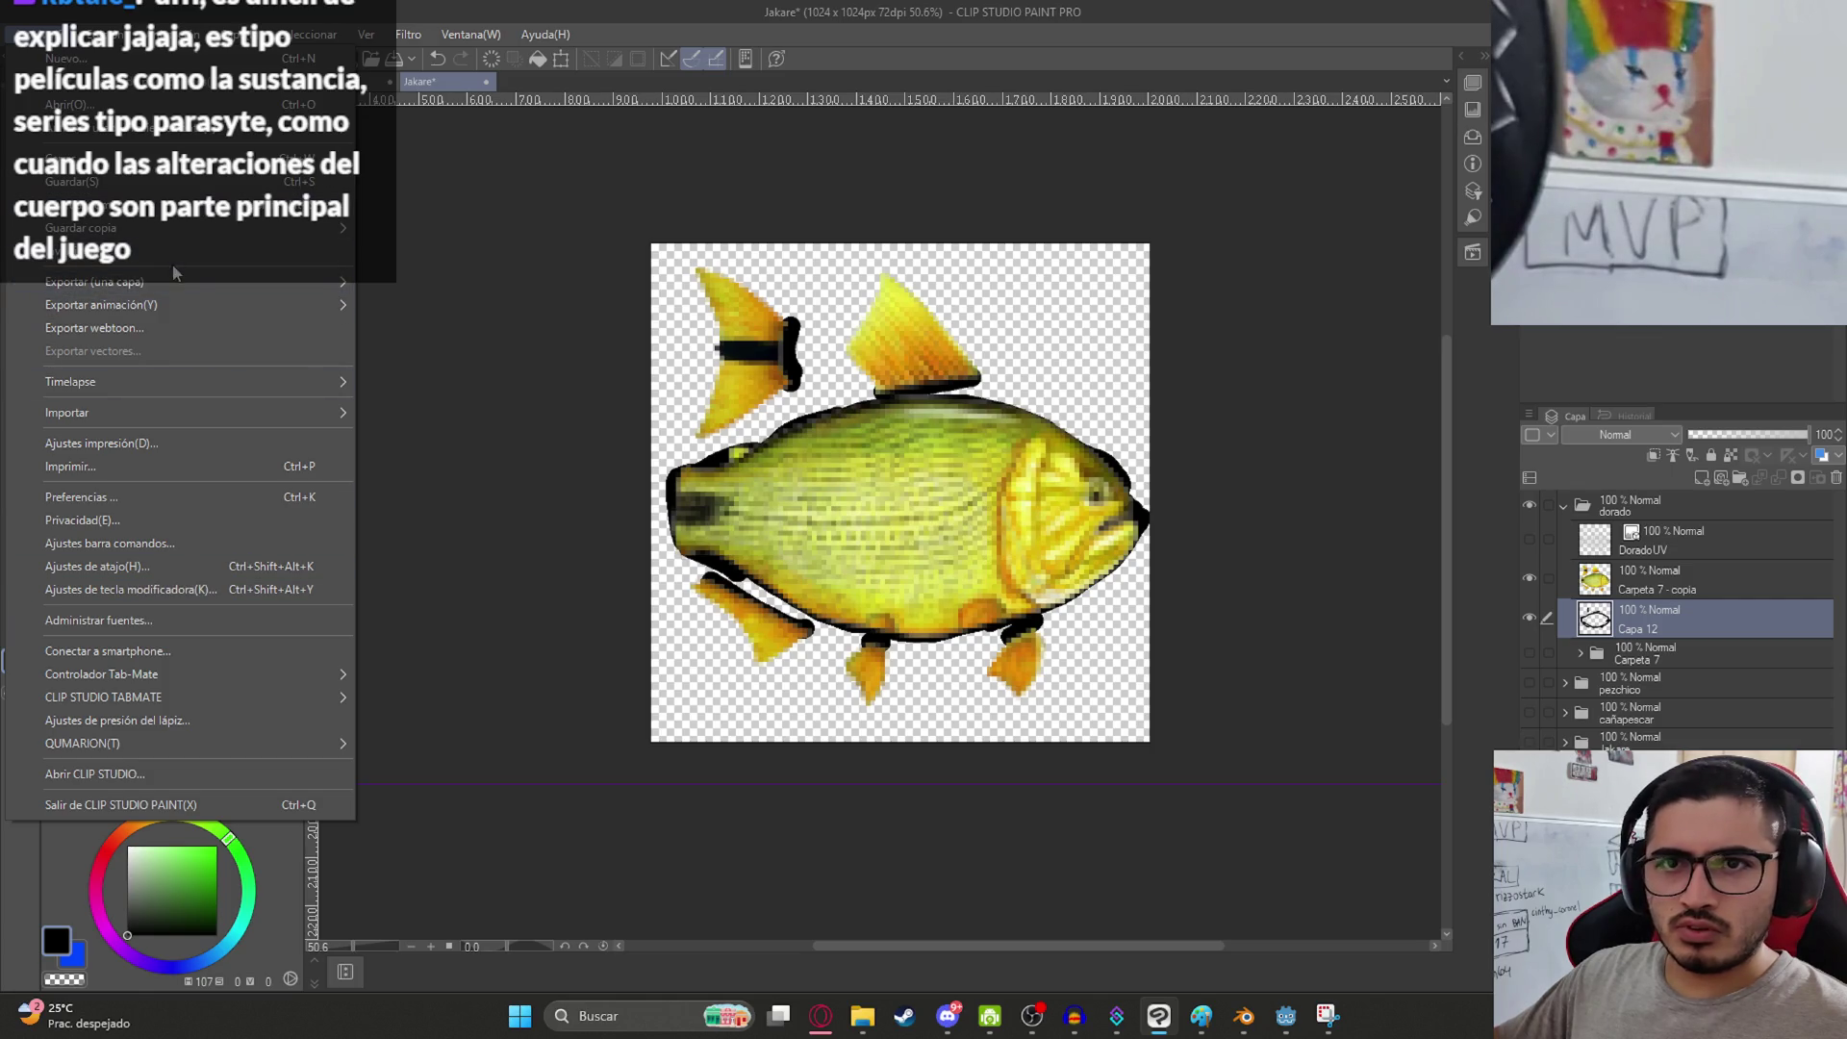
mouse_move(95, 282)
left_click(468, 326)
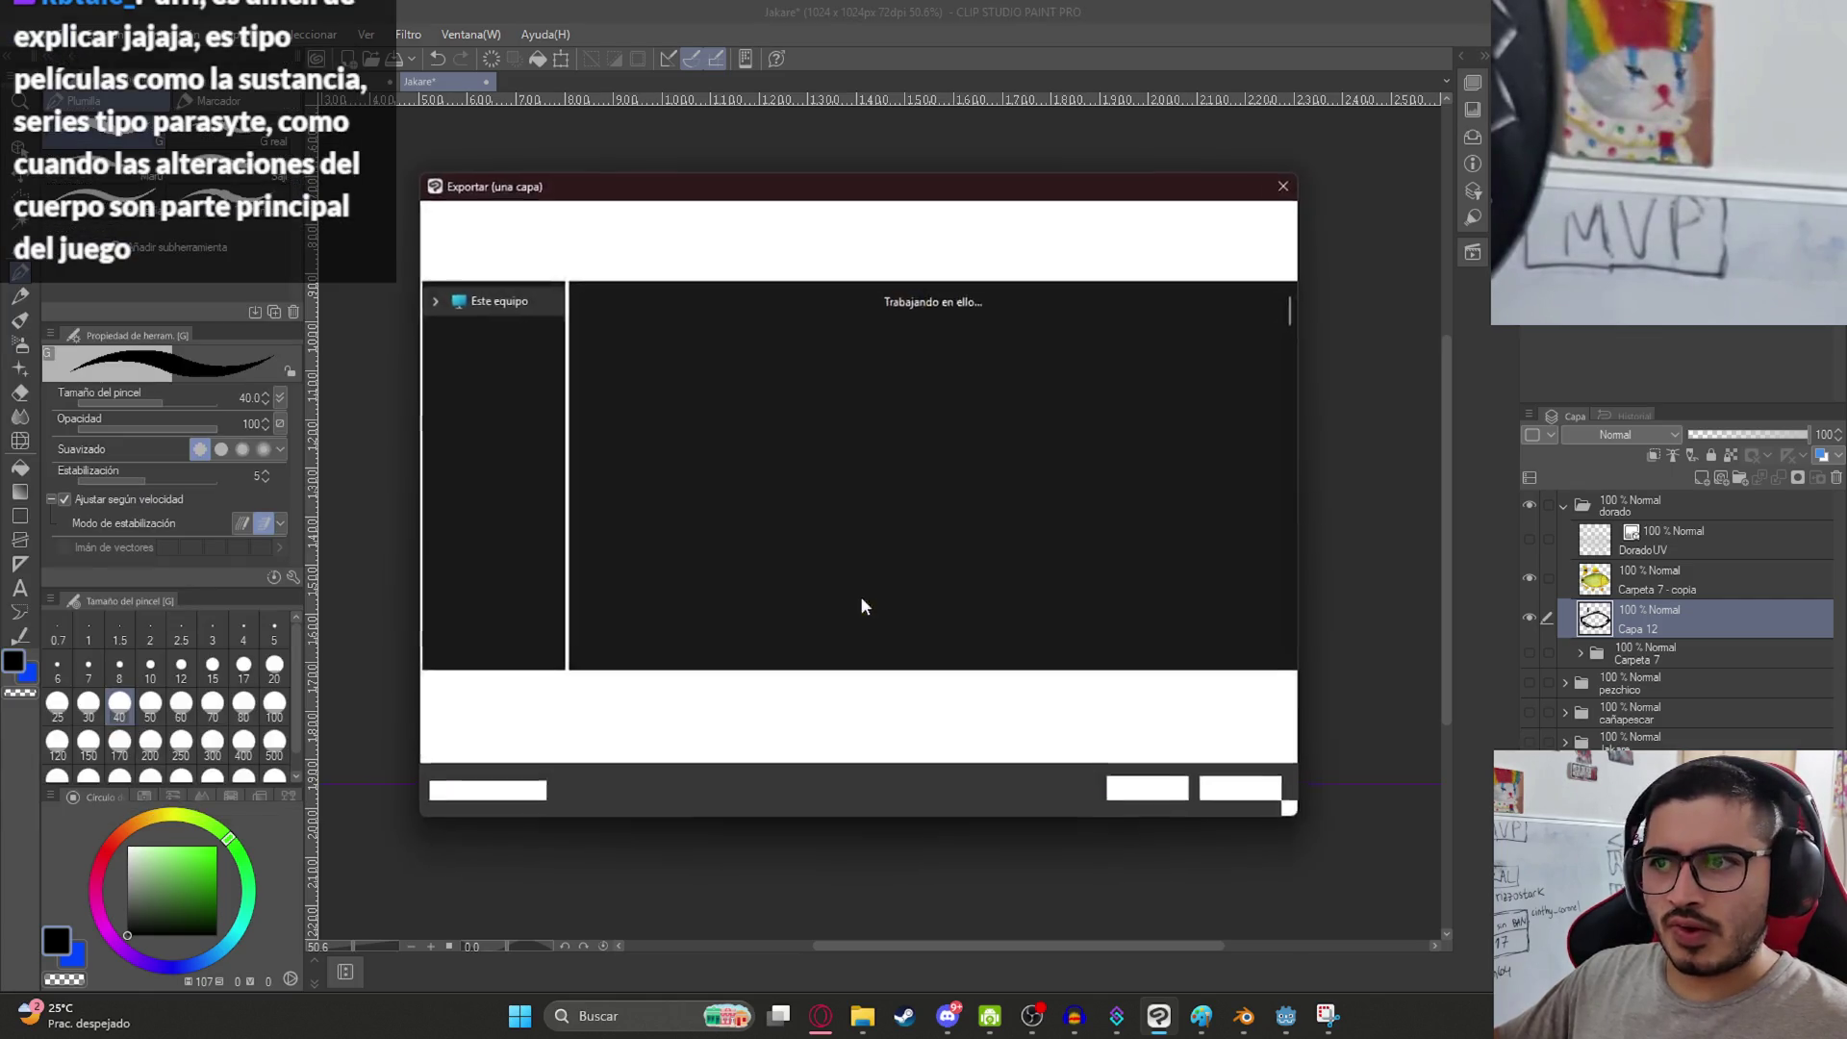
type("dorado")
key("Return")
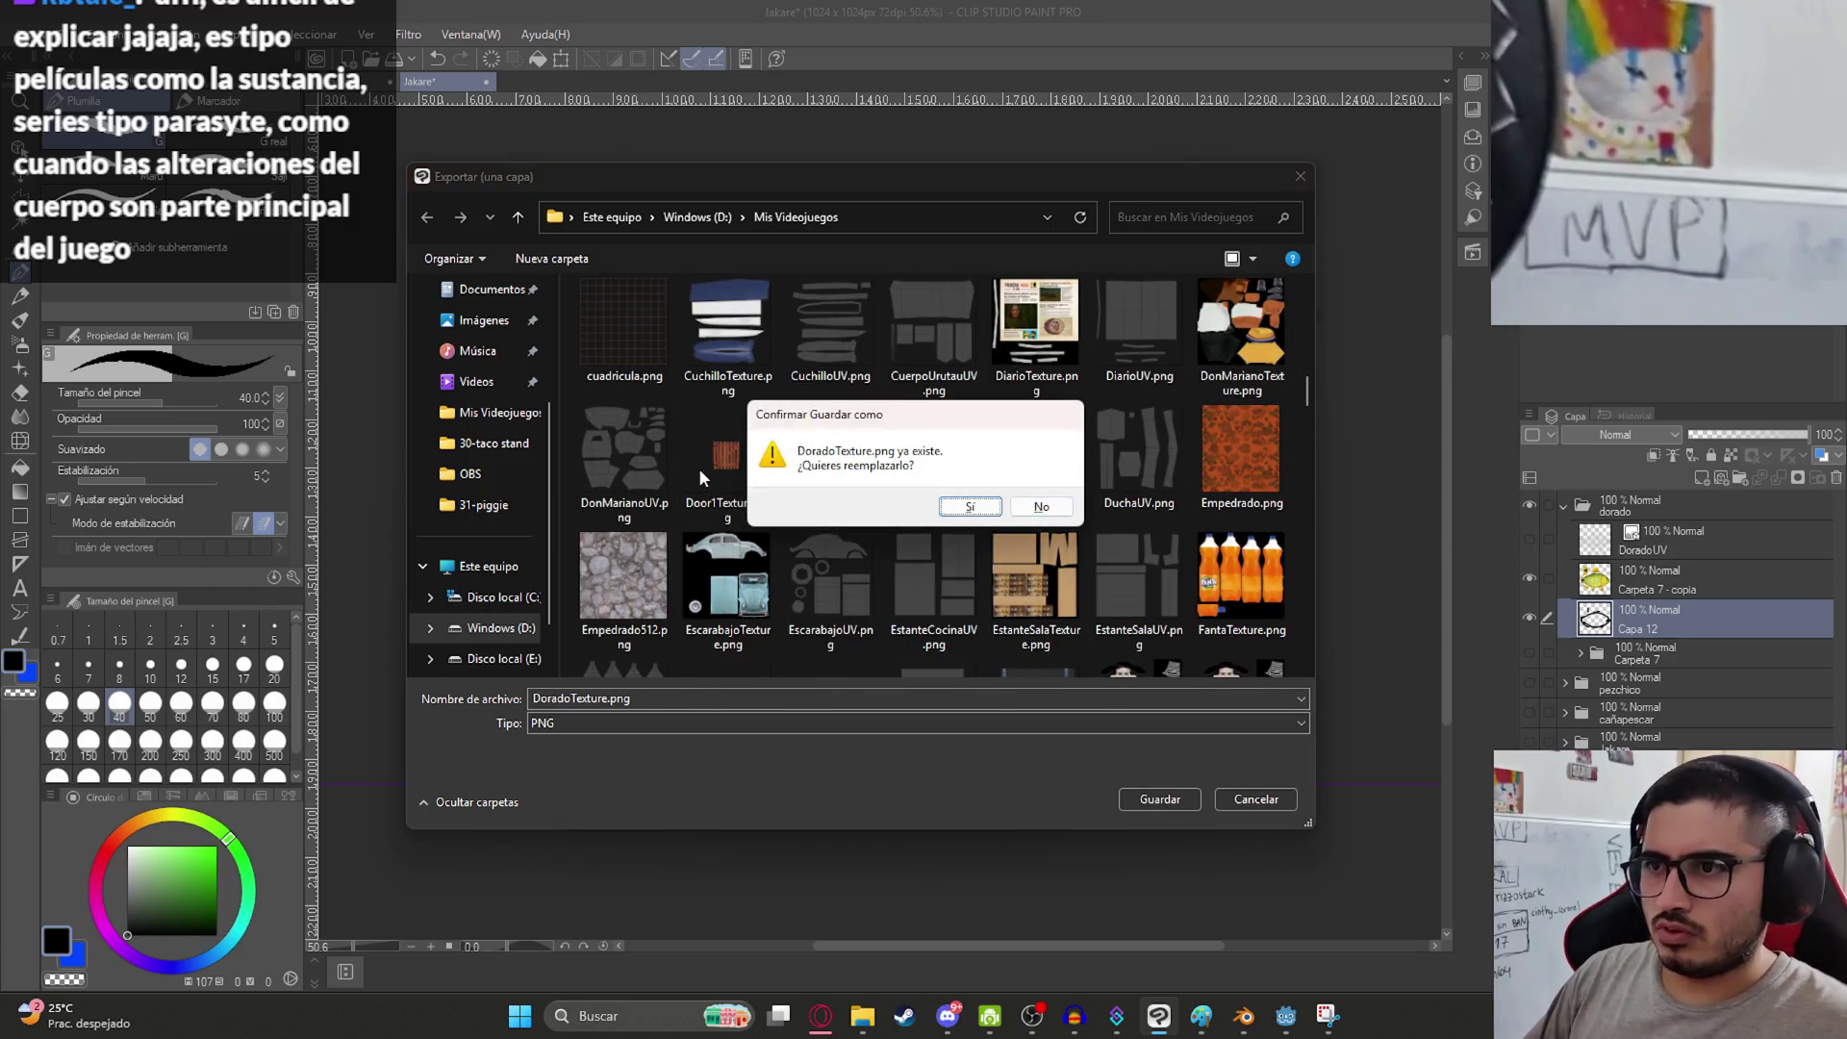
key("Return")
key("Return")
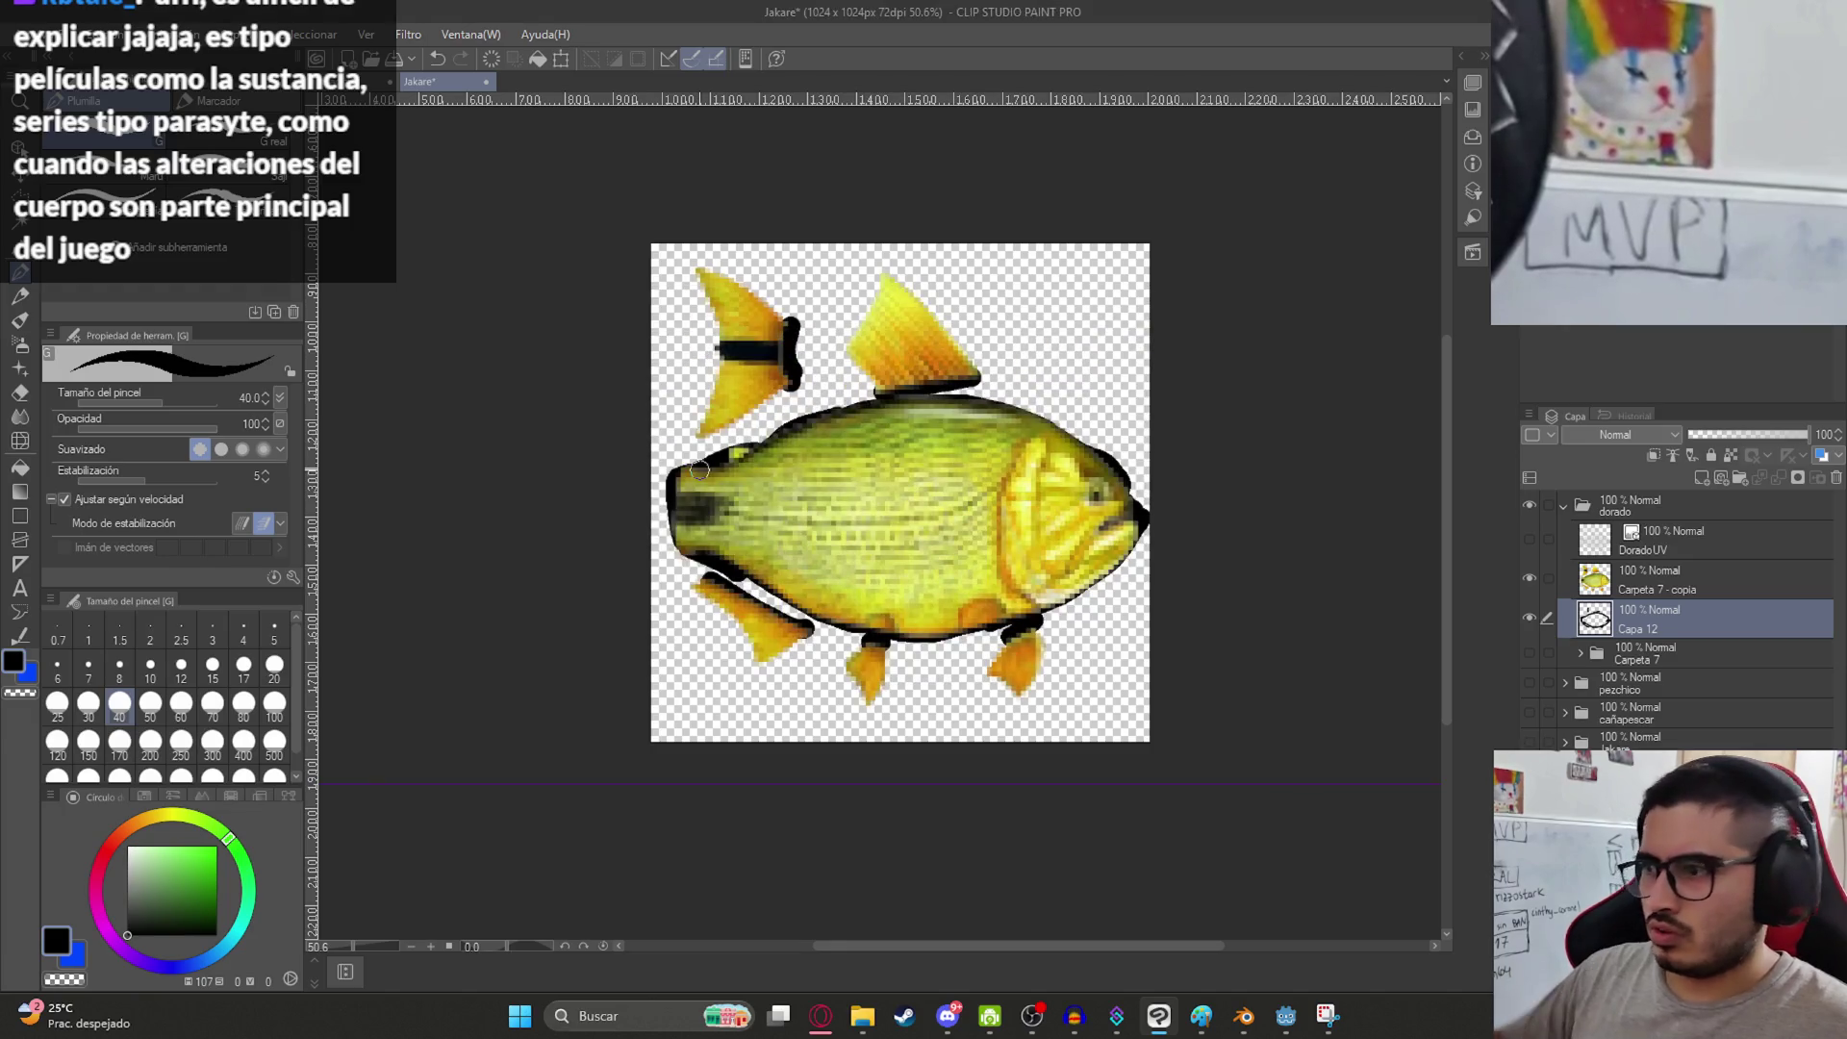
scroll(956, 546, "up", 1)
key("alt+Tab")
scroll(816, 443, "up", 2)
scroll(838, 460, "up", 2)
- Reload DoradoTexture.png into the fish's Image Texture node and inspect the result
middle_click_drag(838, 461, 342, 12)
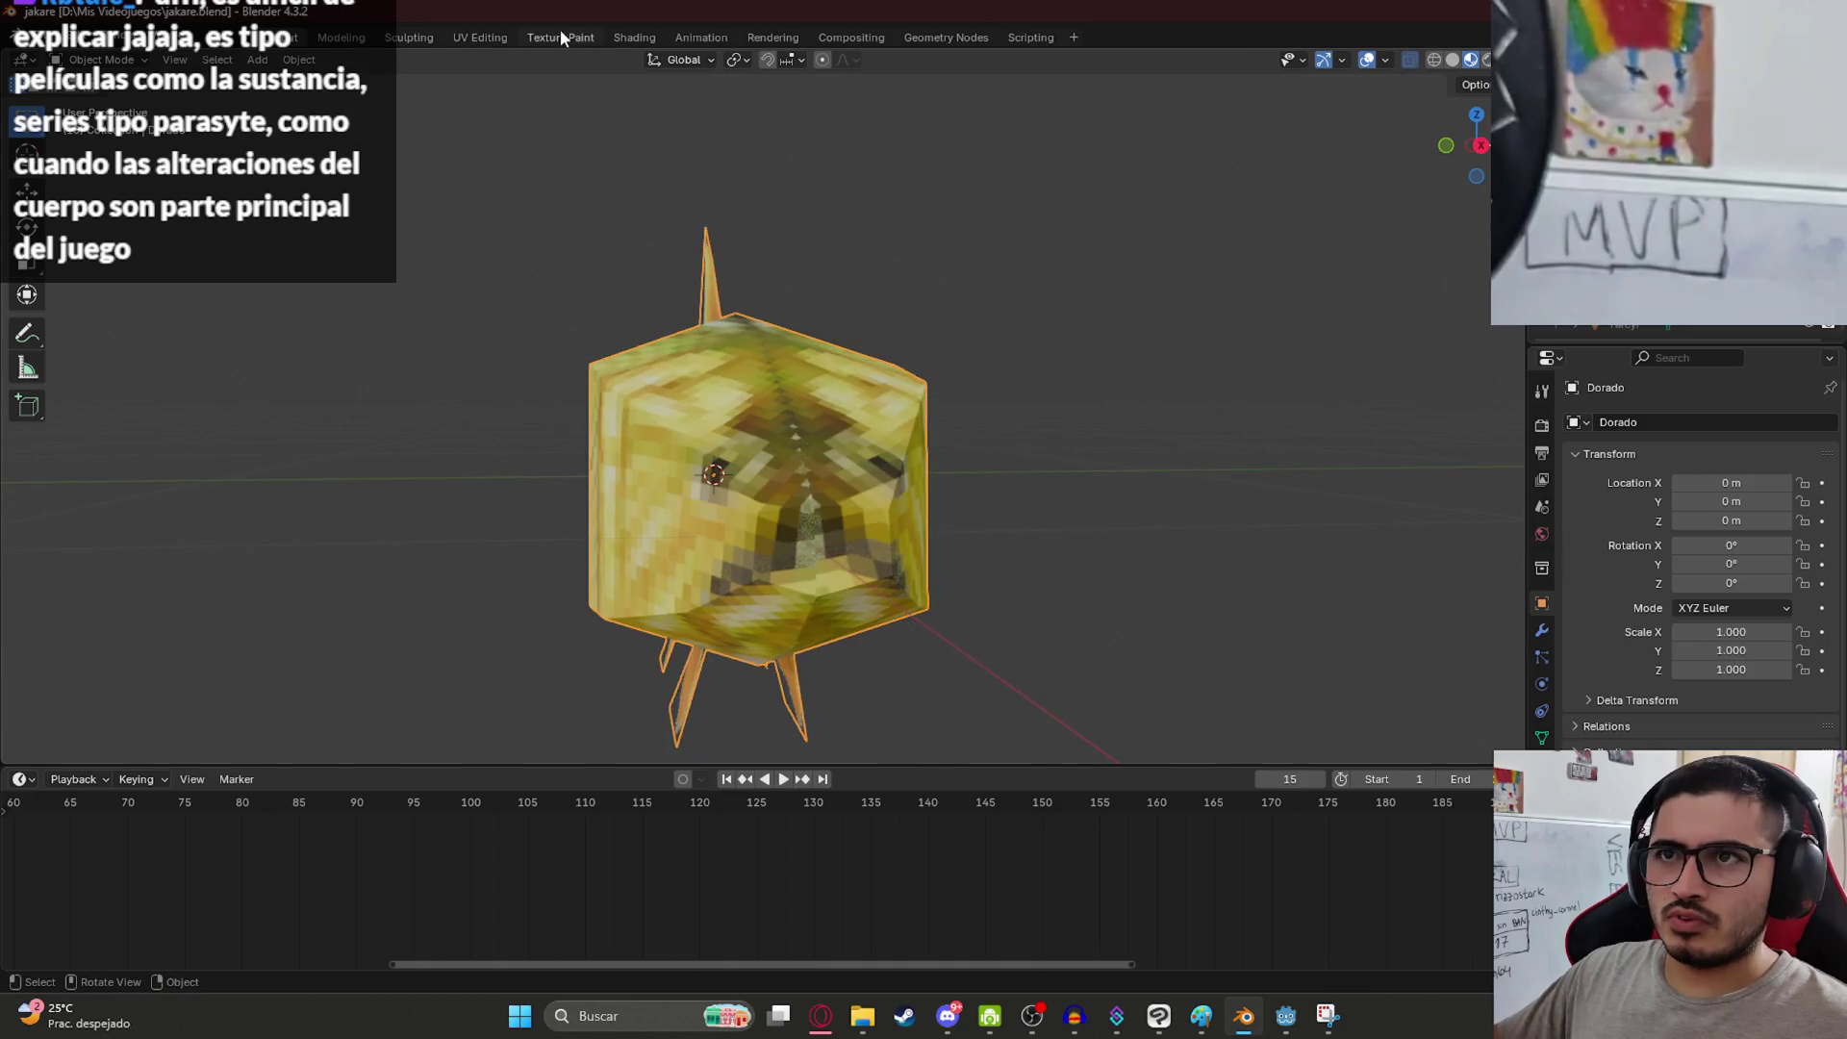
left_click(633, 36)
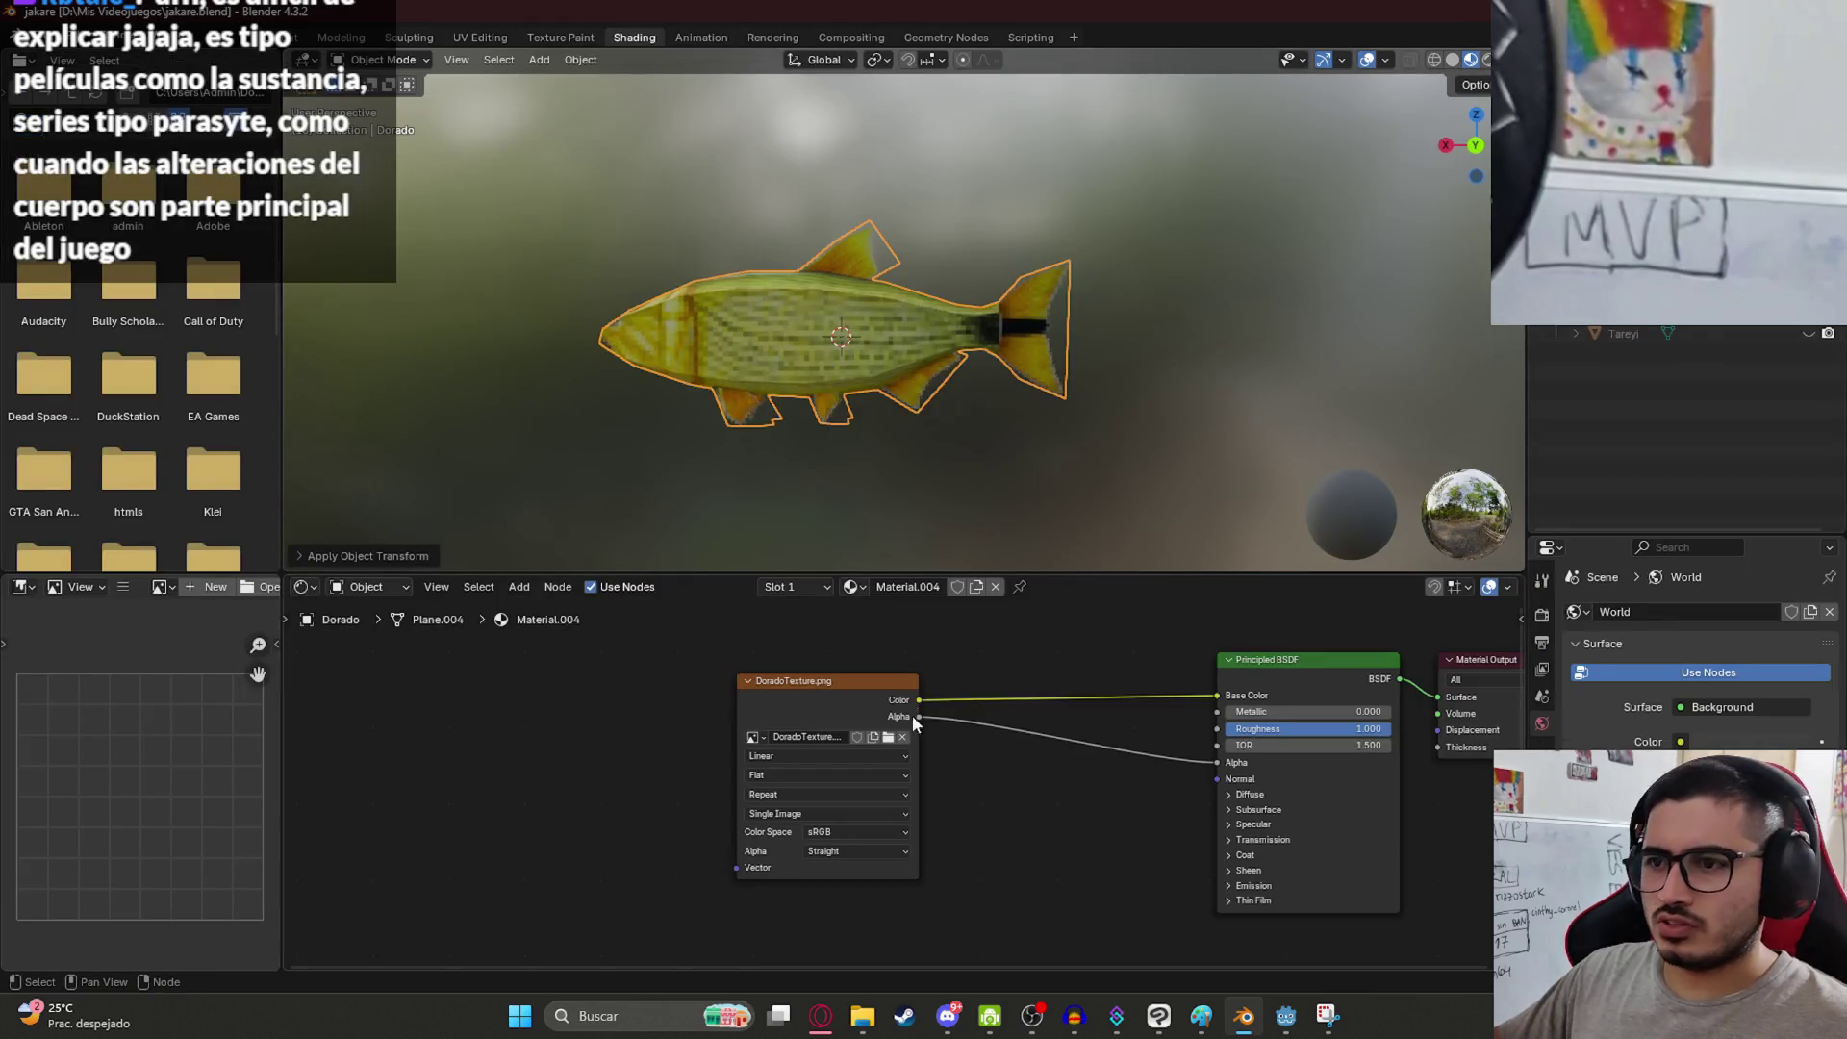
left_click(902, 735)
scroll(1412, 381, "down", 5)
scroll(1412, 420, "down", 5)
scroll(1413, 445, "down", 3)
scroll(737, 313, "up", 3)
left_click(819, 311)
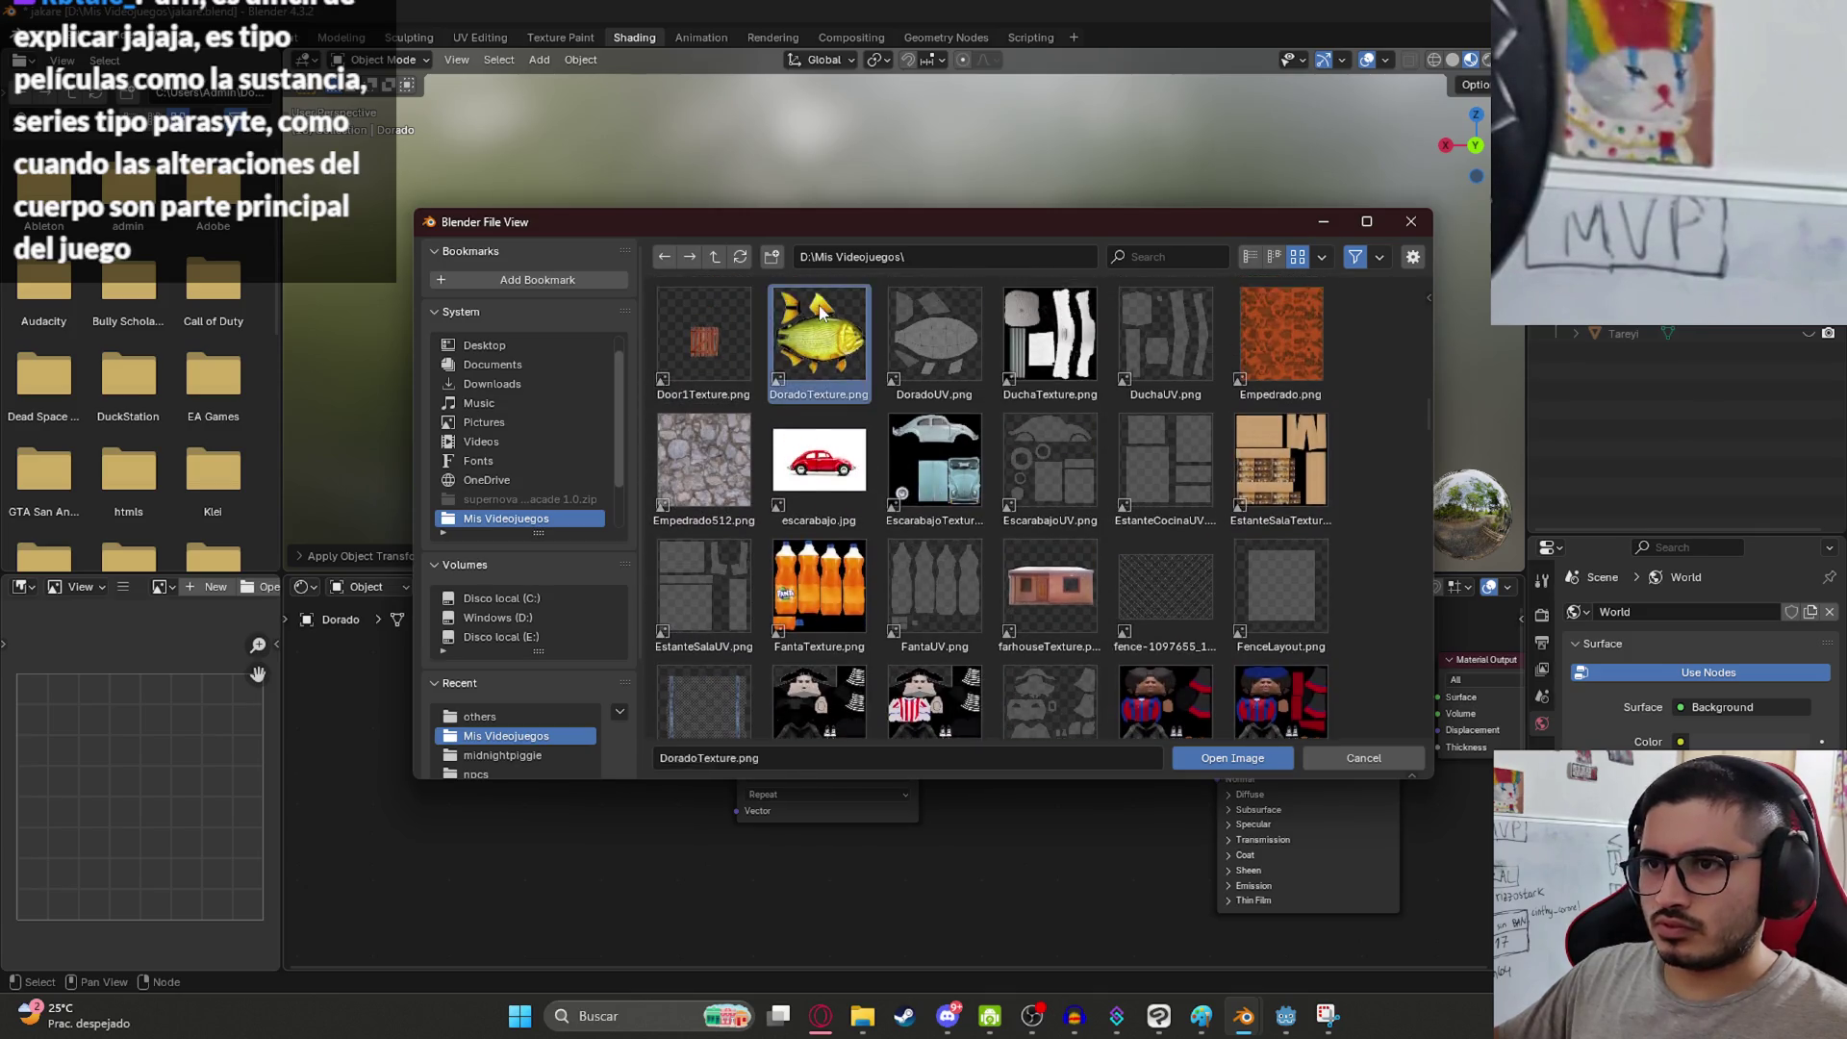
double_click(819, 310)
mouse_move(908, 361)
middle_mouse_down()
mouse_move(868, 235)
mouse_move(1025, 239)
middle_mouse_up()
scroll(925, 393, "up", 5)
mouse_move(924, 394)
middle_mouse_down()
mouse_move(947, 389)
mouse_move(926, 386)
mouse_move(945, 466)
mouse_move(887, 481)
mouse_move(781, 312)
middle_mouse_up()
scroll(781, 313, "down", 4)
- Save jakare.blend and export the fish as glTF 2.0 fish_big.glb
key("ctrl+s")
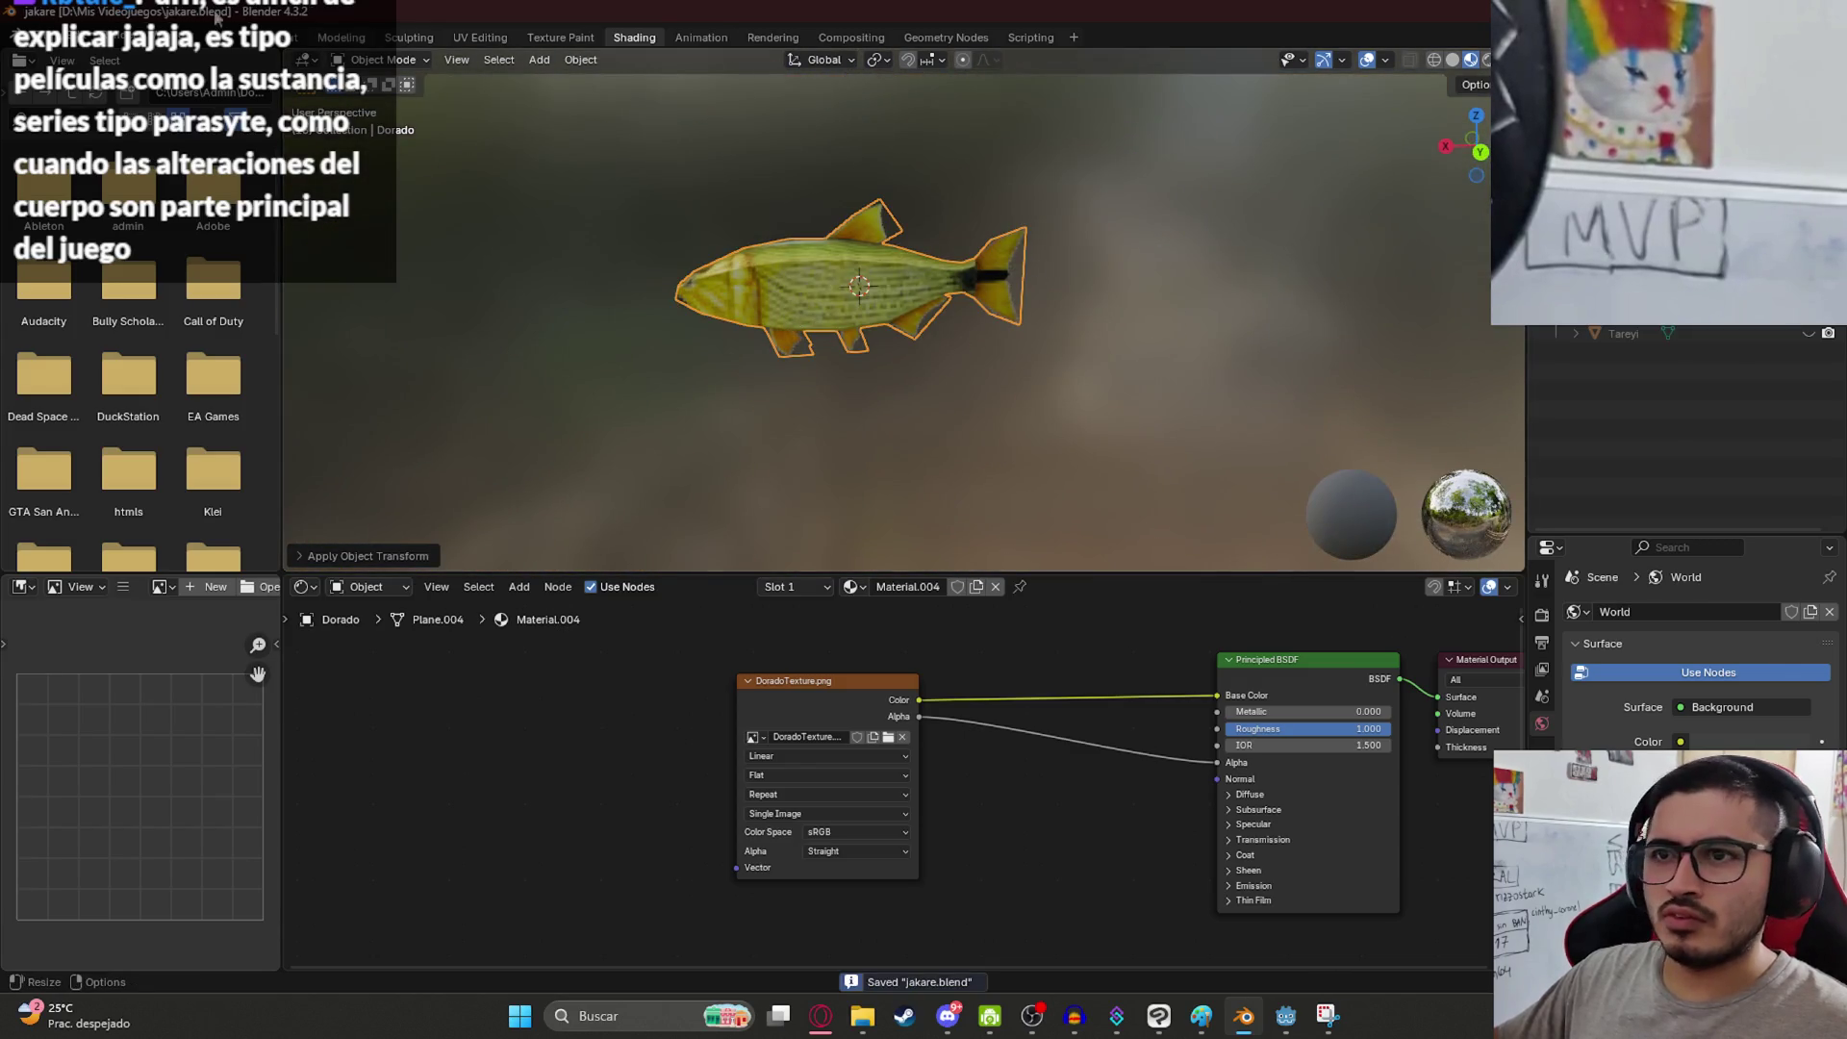
left_click(48, 36)
mouse_move(74, 326)
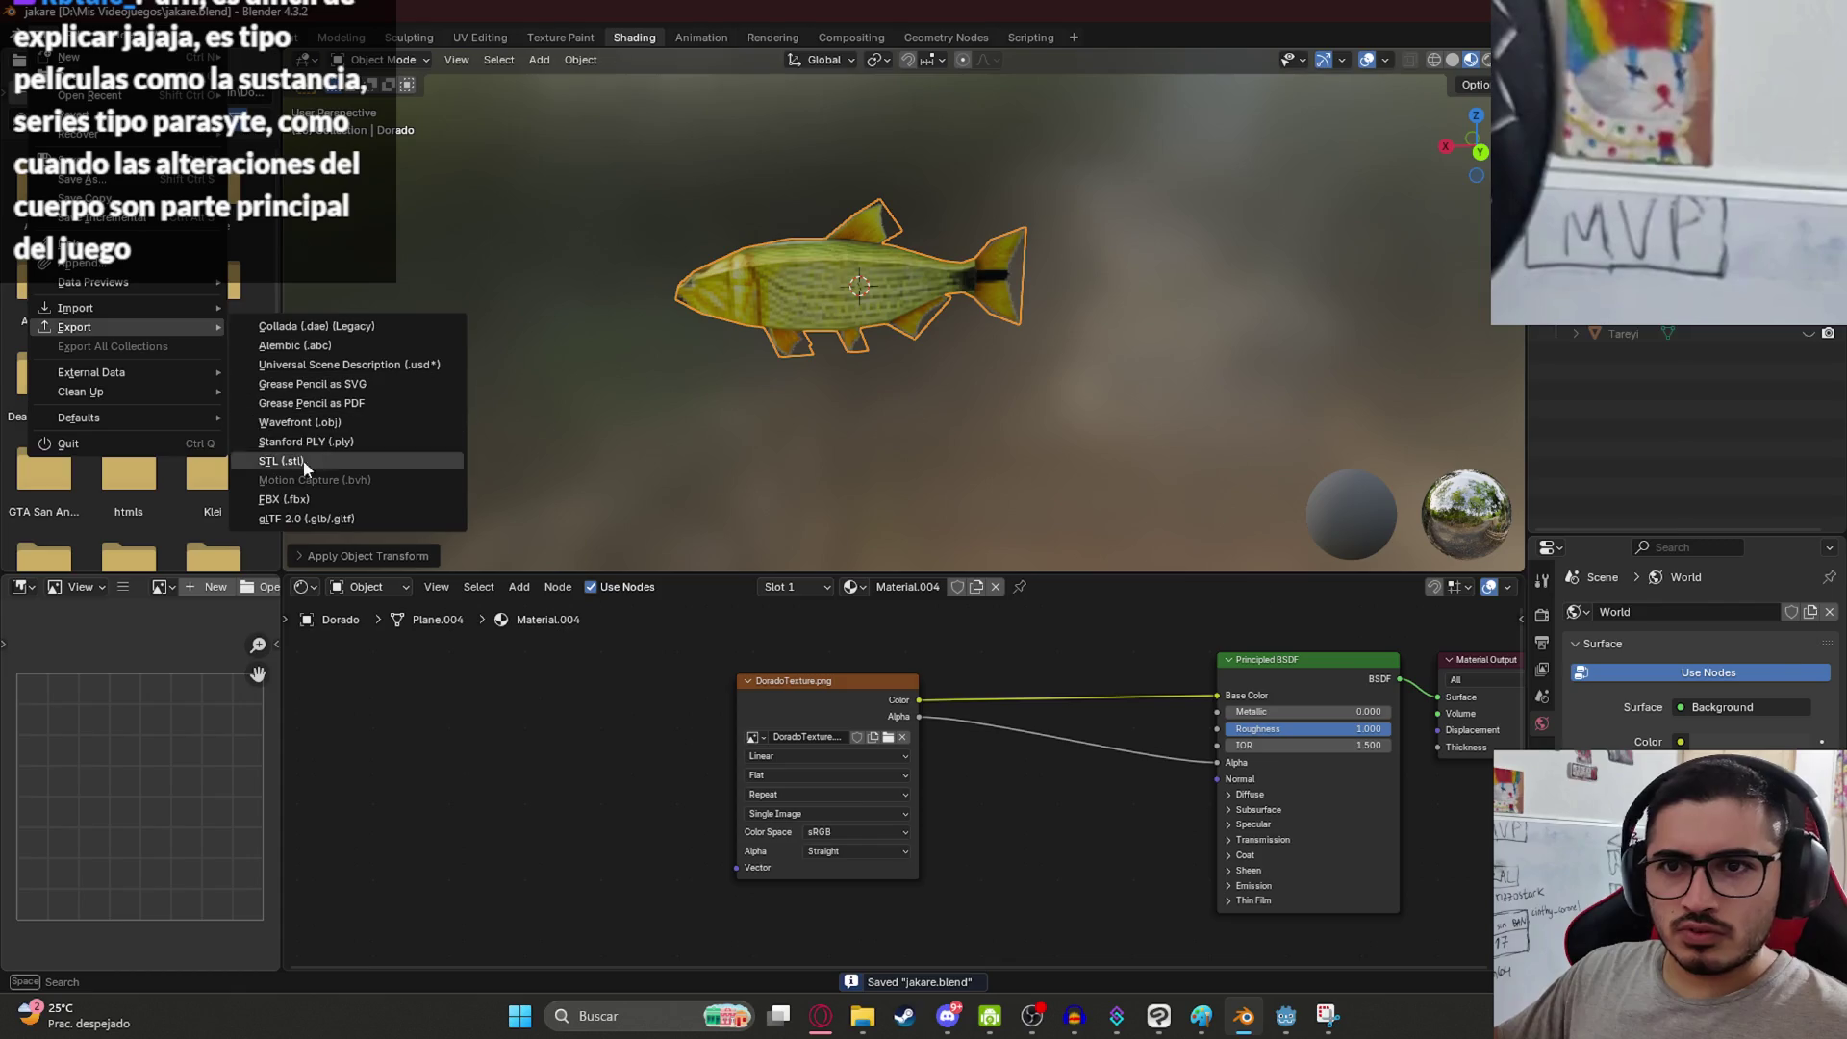
left_click(292, 515)
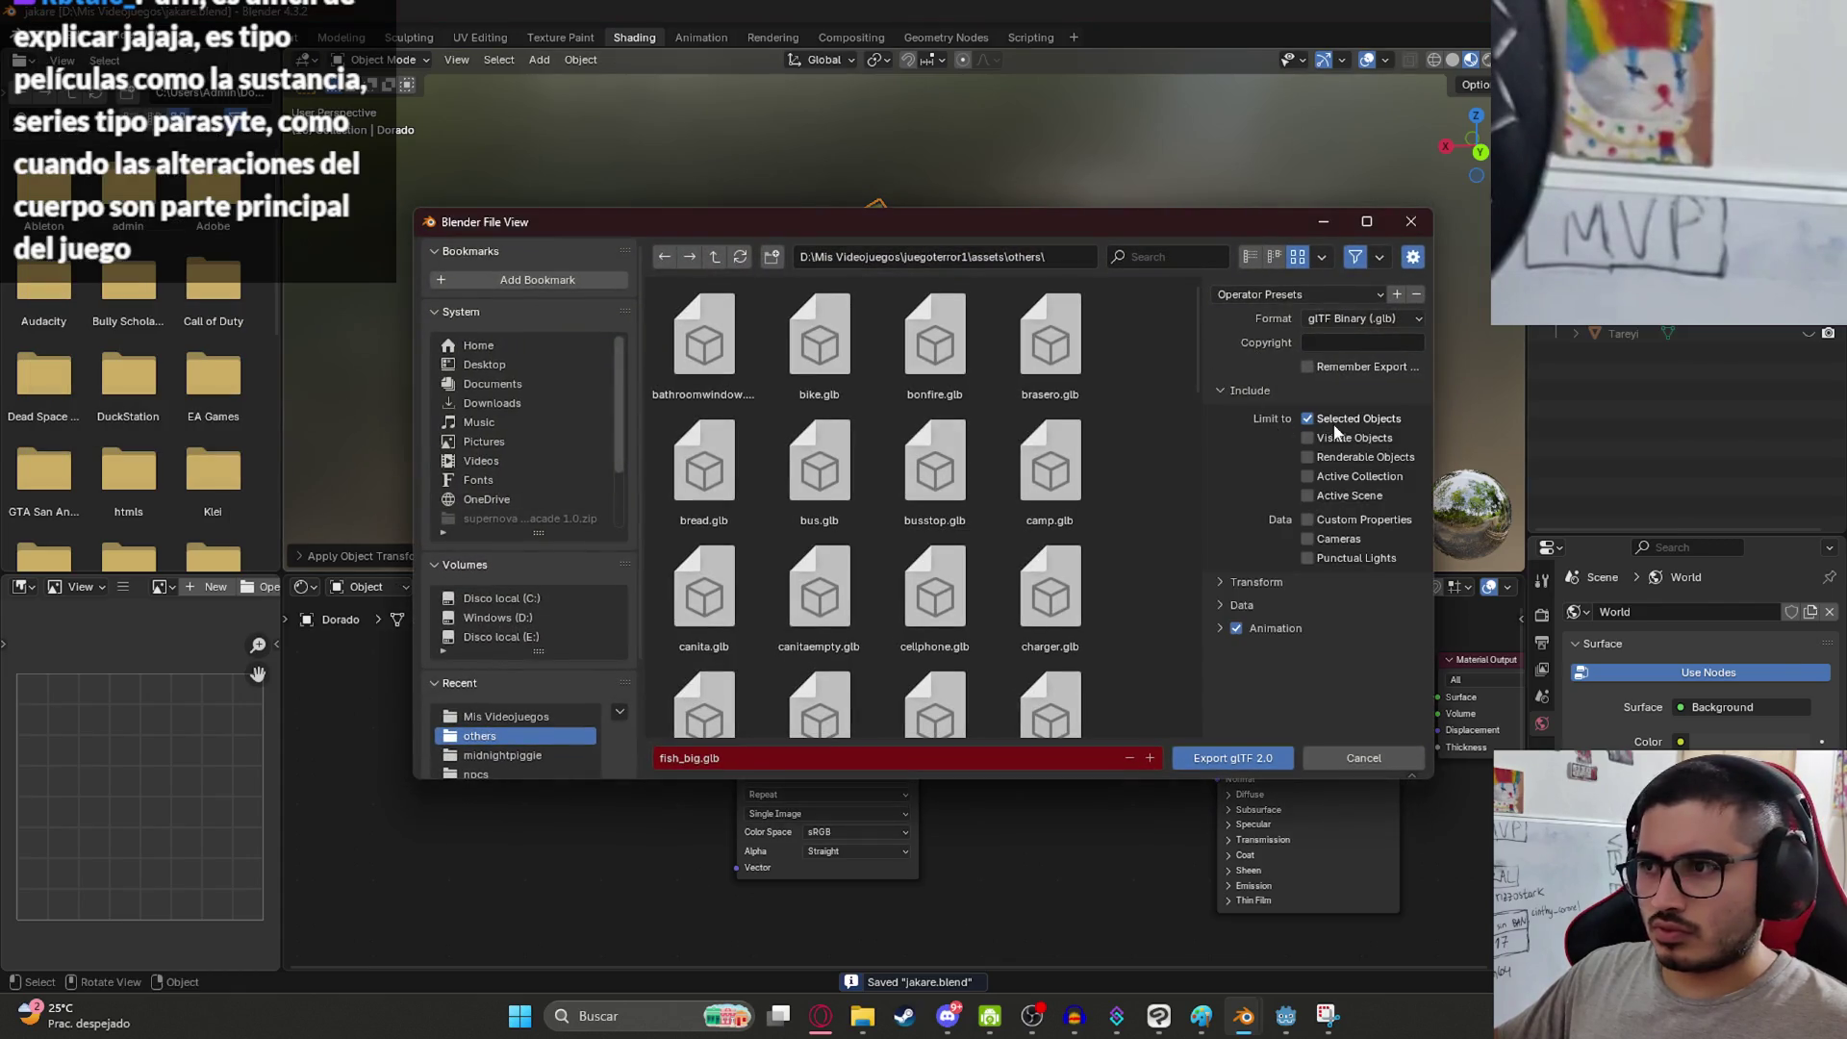
left_click(1149, 761)
left_click(1240, 752)
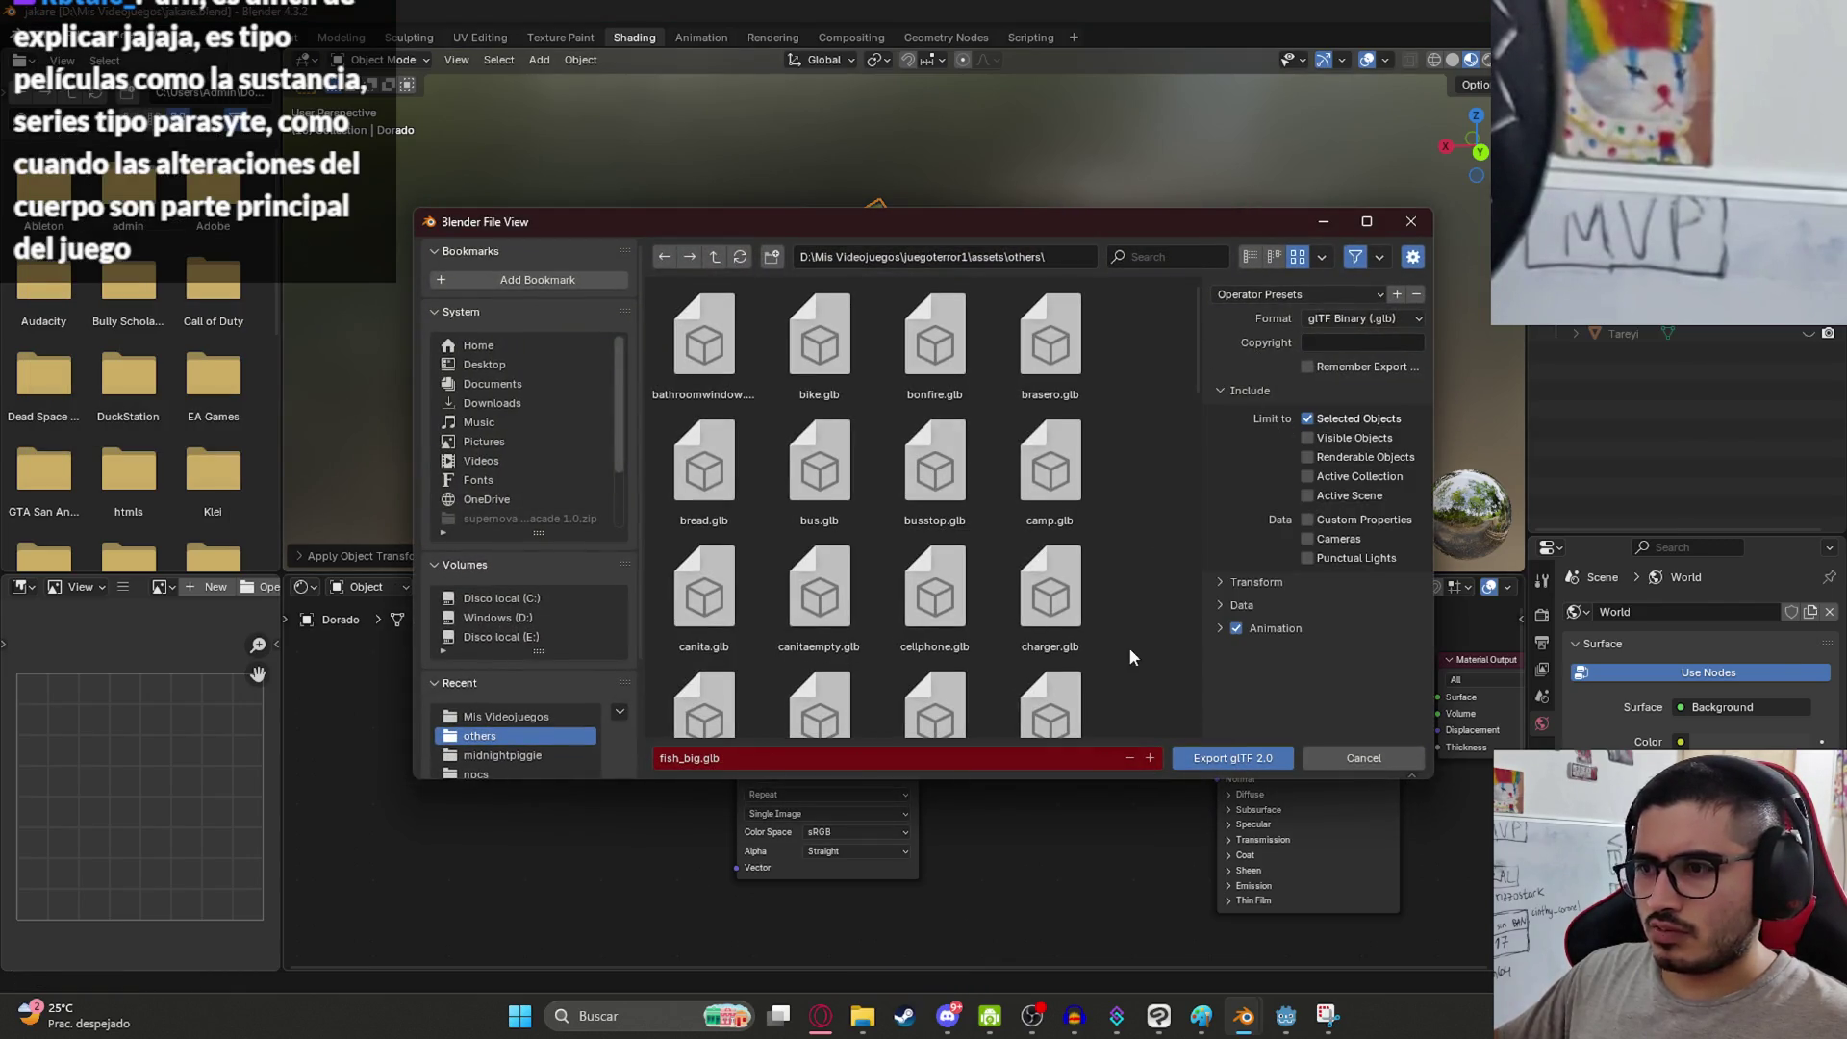
left_click(1227, 761)
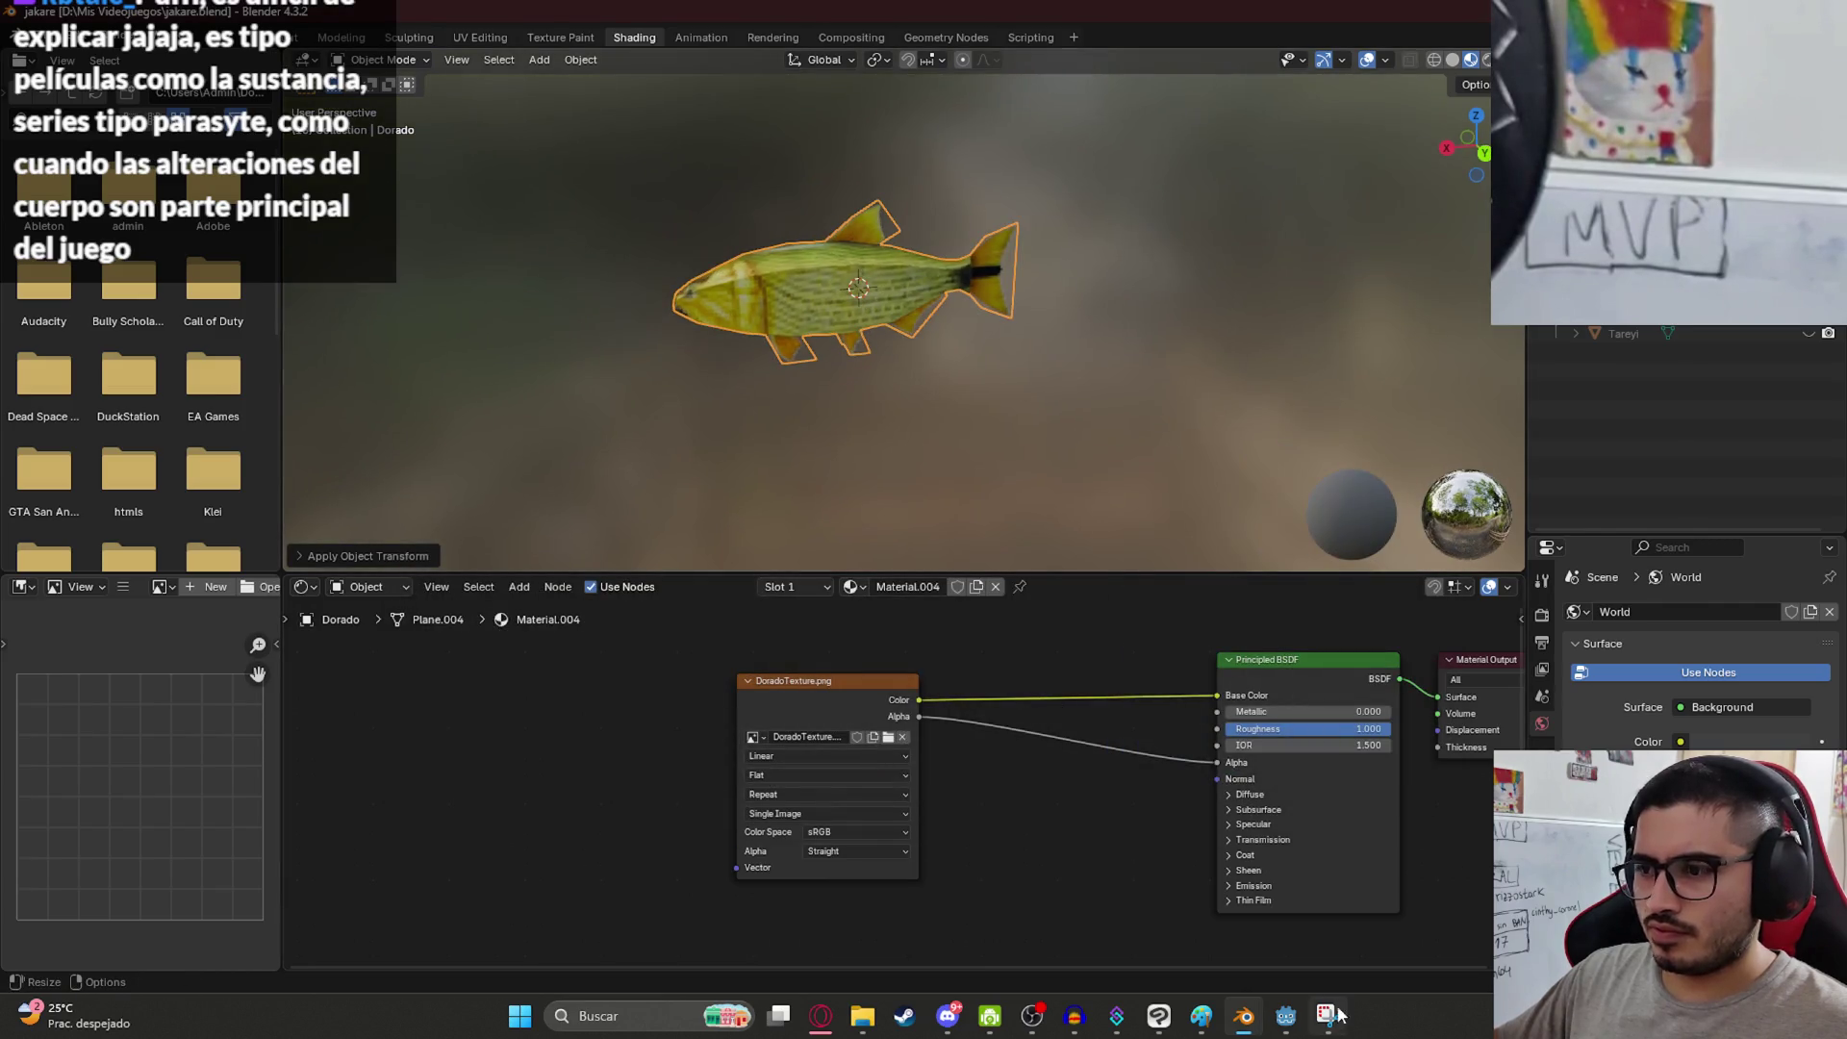
left_click(1286, 1015)
- Run the LevelLake scene from its tab's Reproducir Esta Escena action
left_click(843, 334)
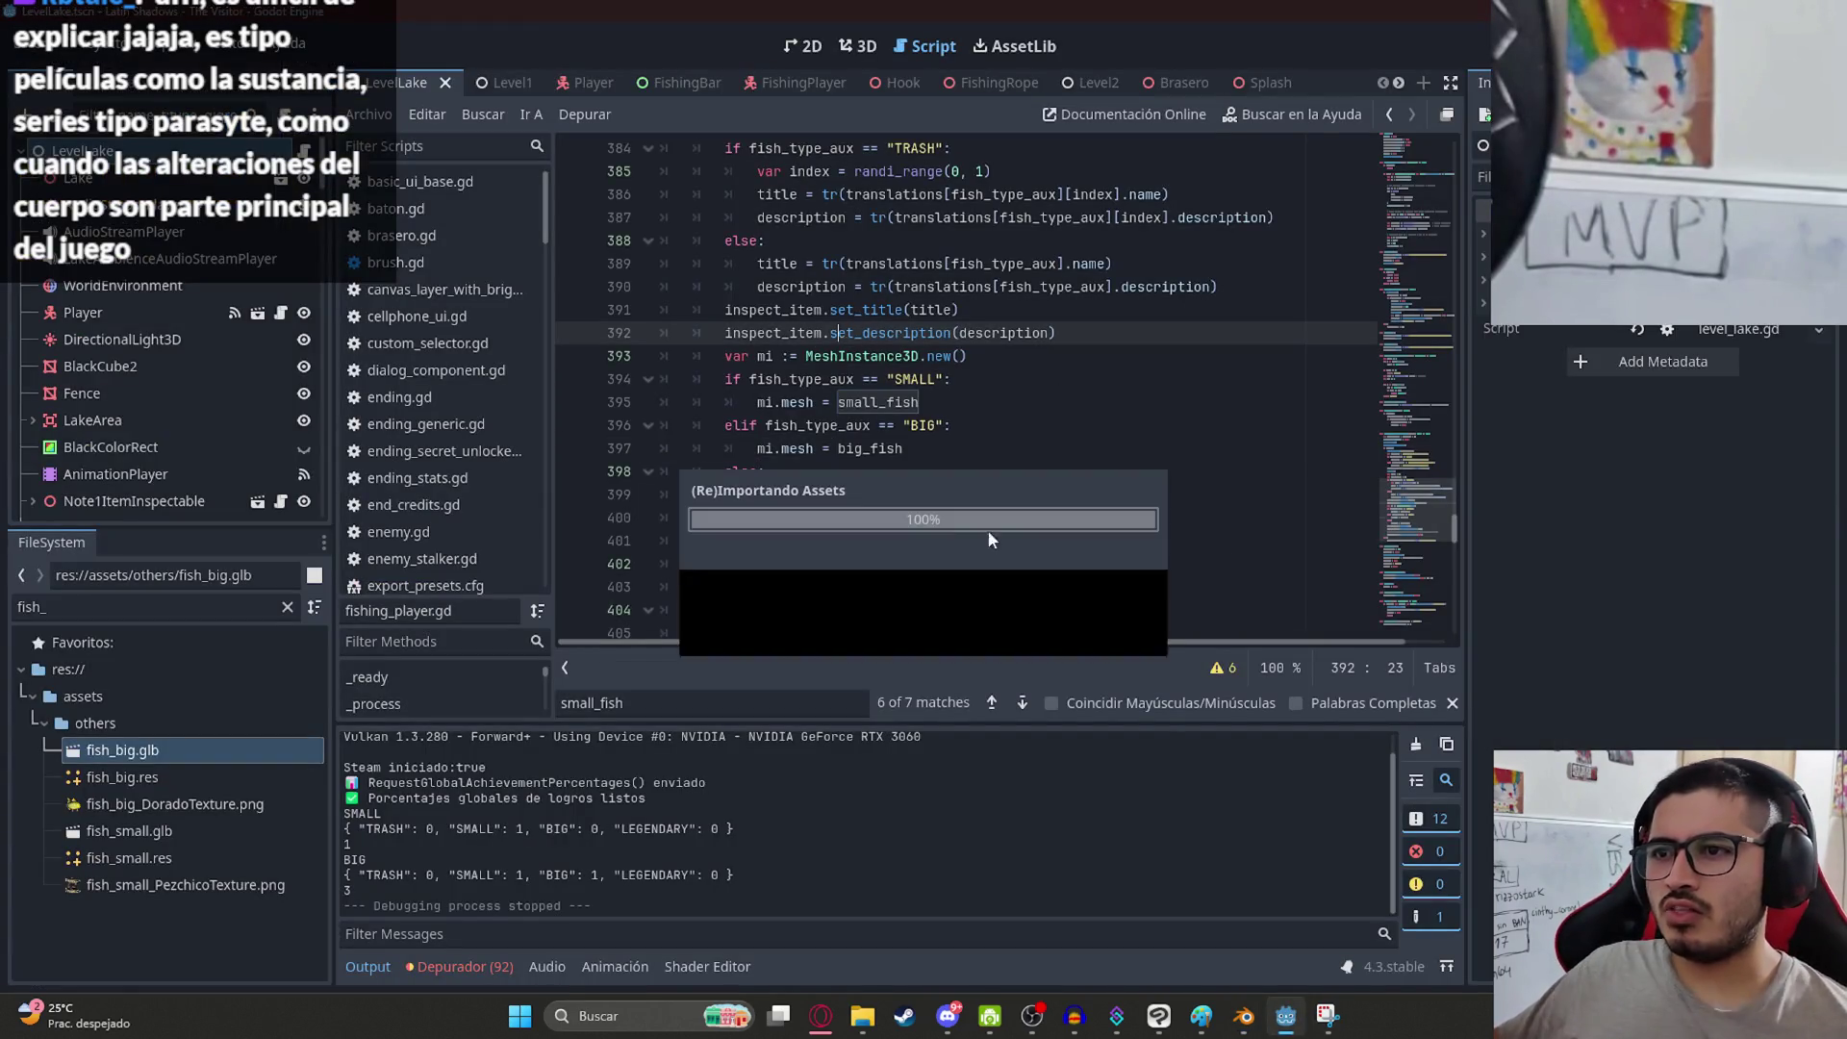
right_click(398, 81)
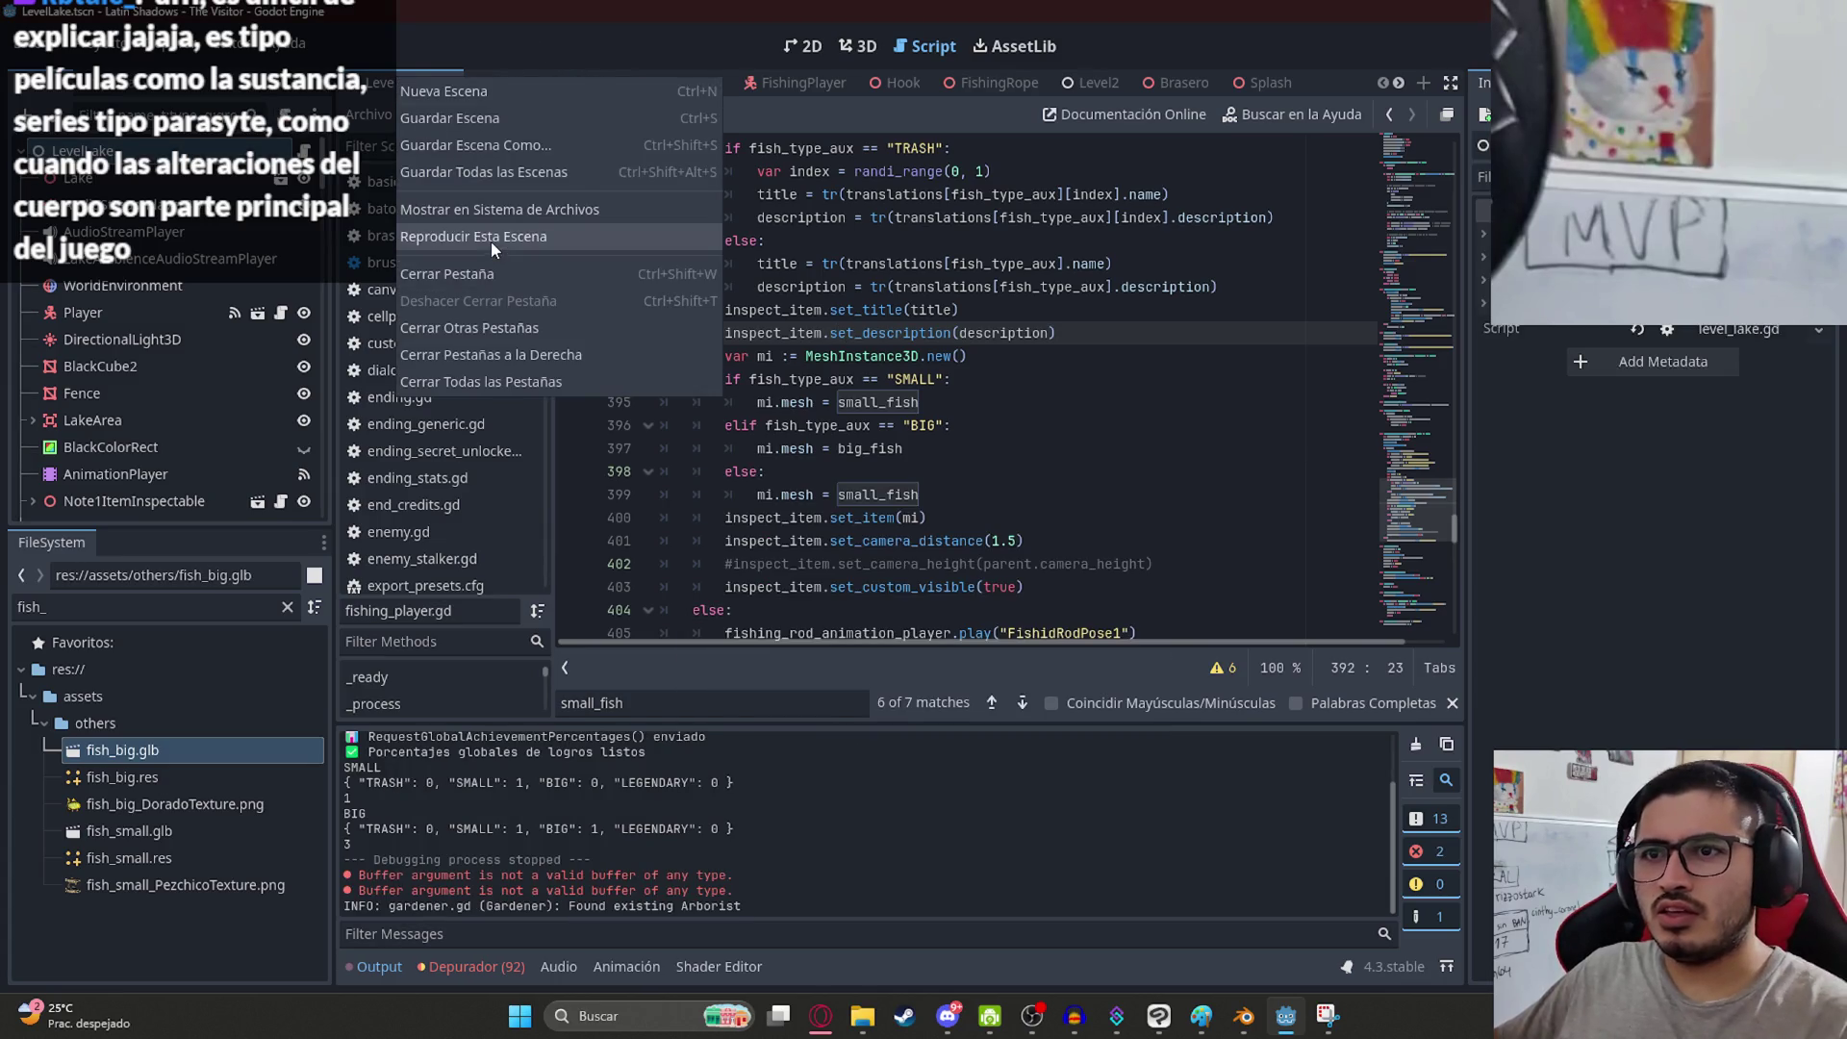
left_click(491, 241)
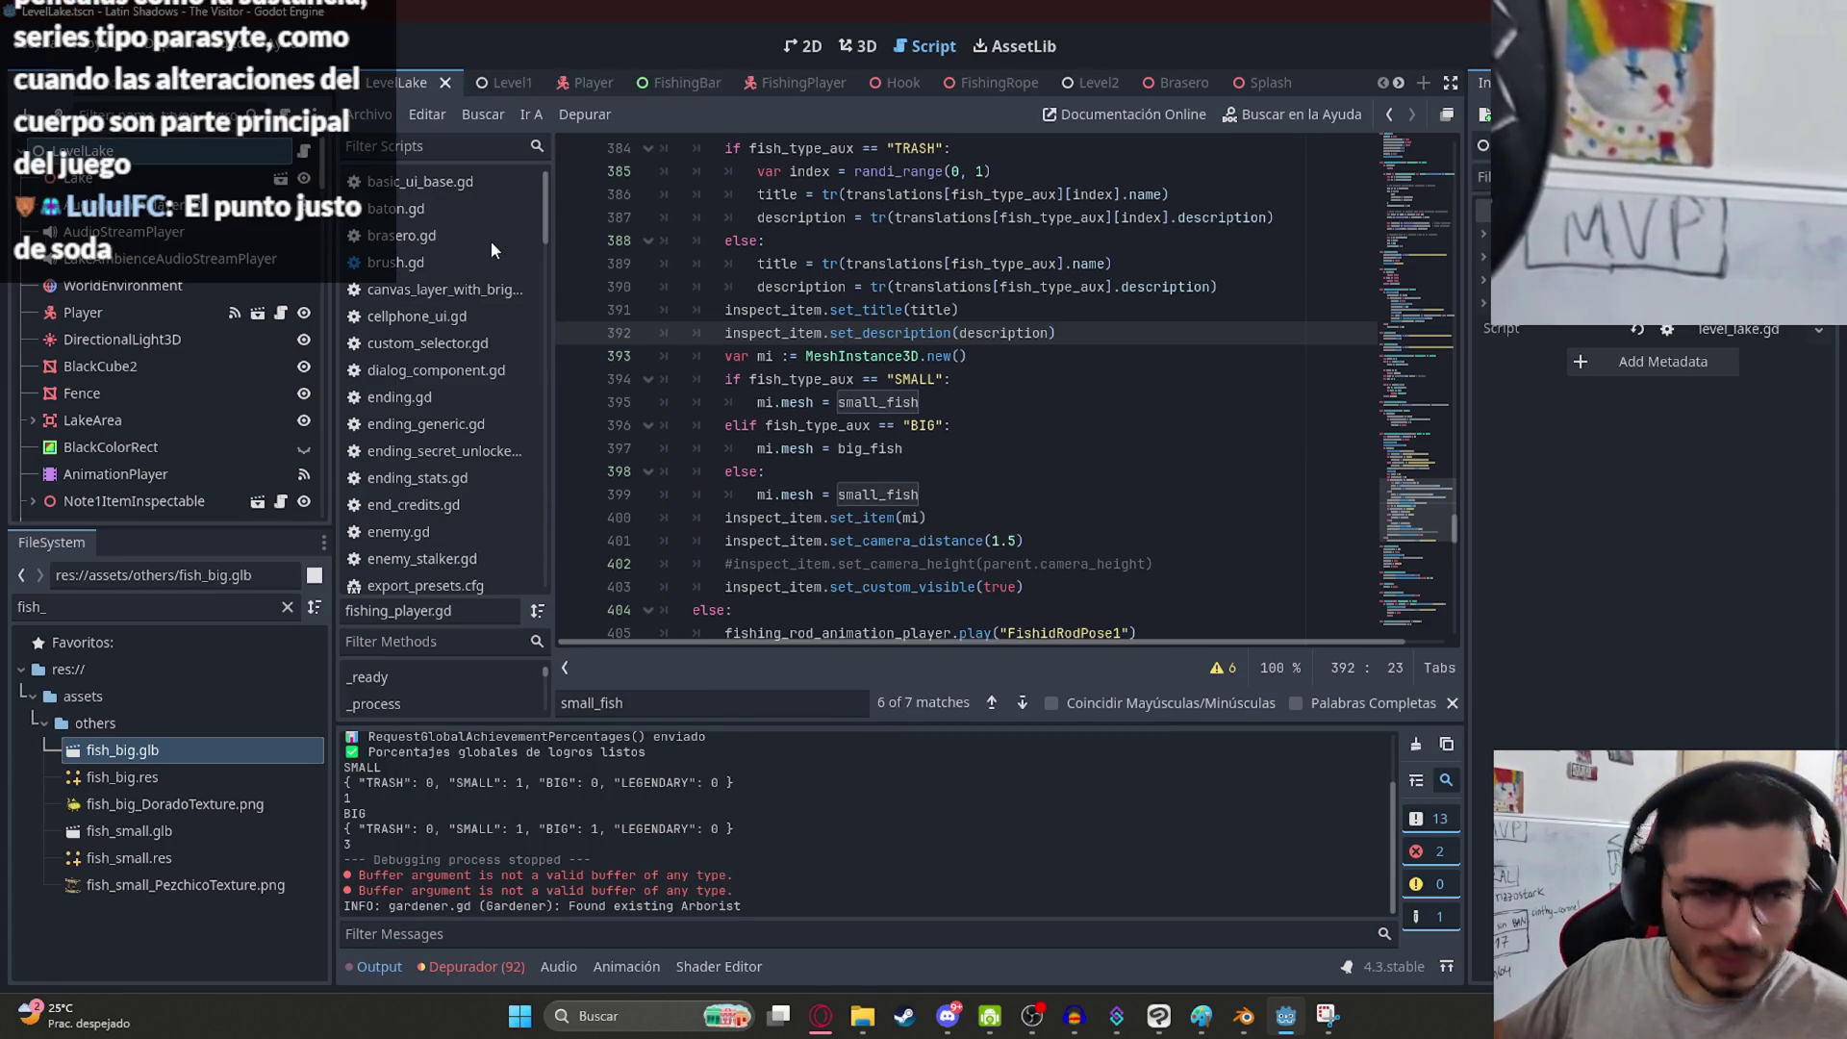